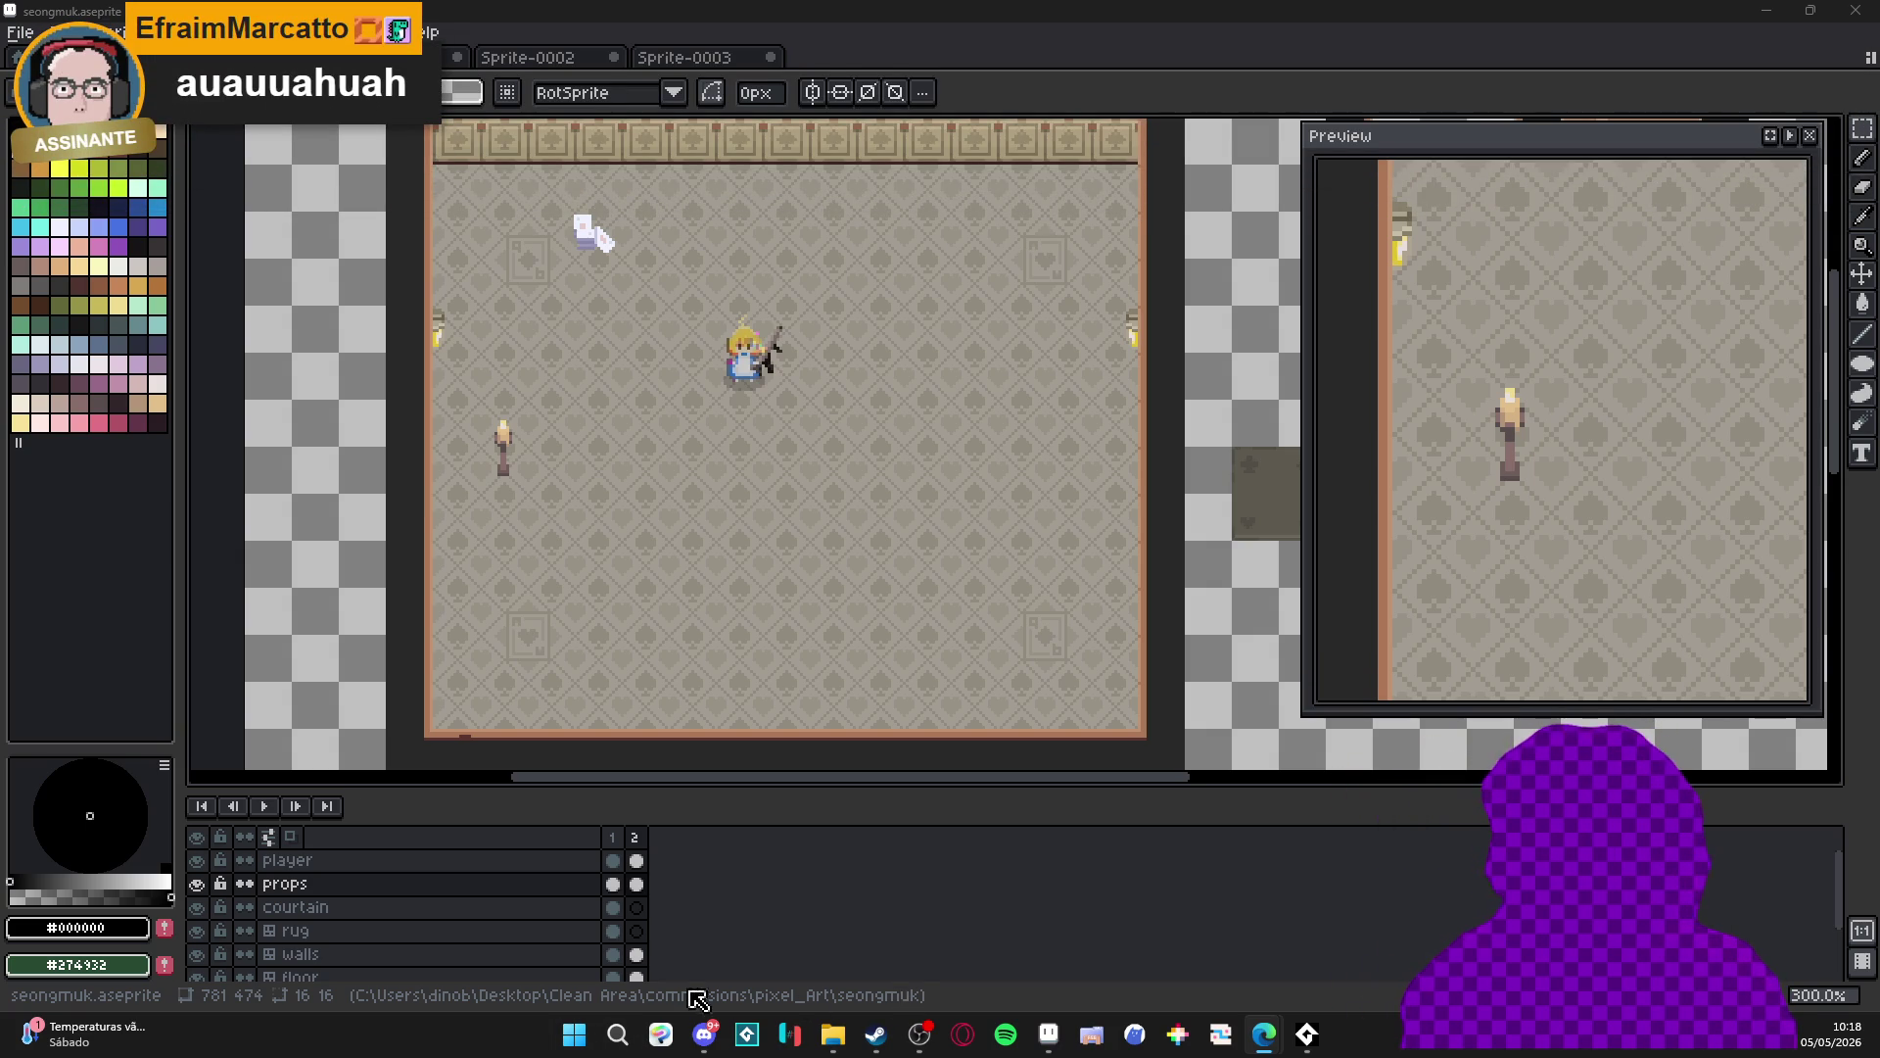
- Launch the Calculator app through the system search
click(574, 1034)
text(ca)
click(780, 511)
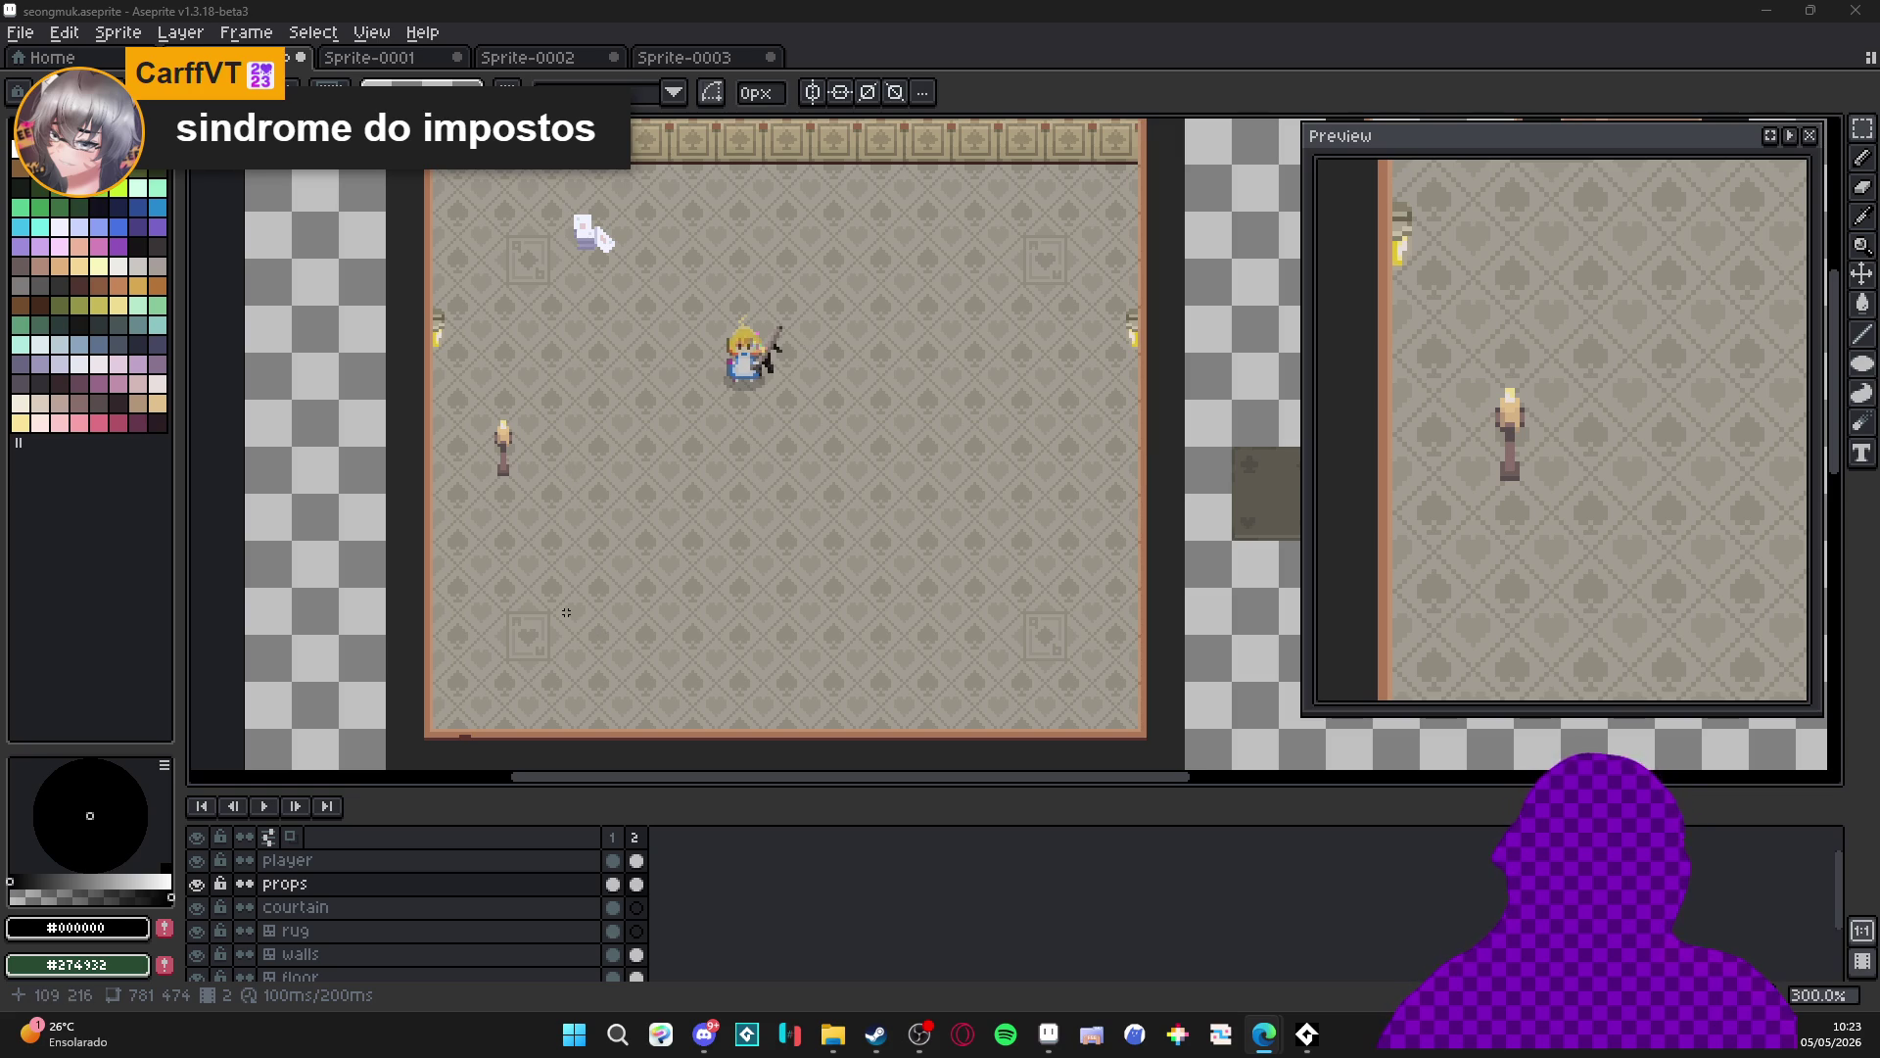
- Return to the room file and make the player layer active by clicking the character
click(706, 1036)
click(919, 1034)
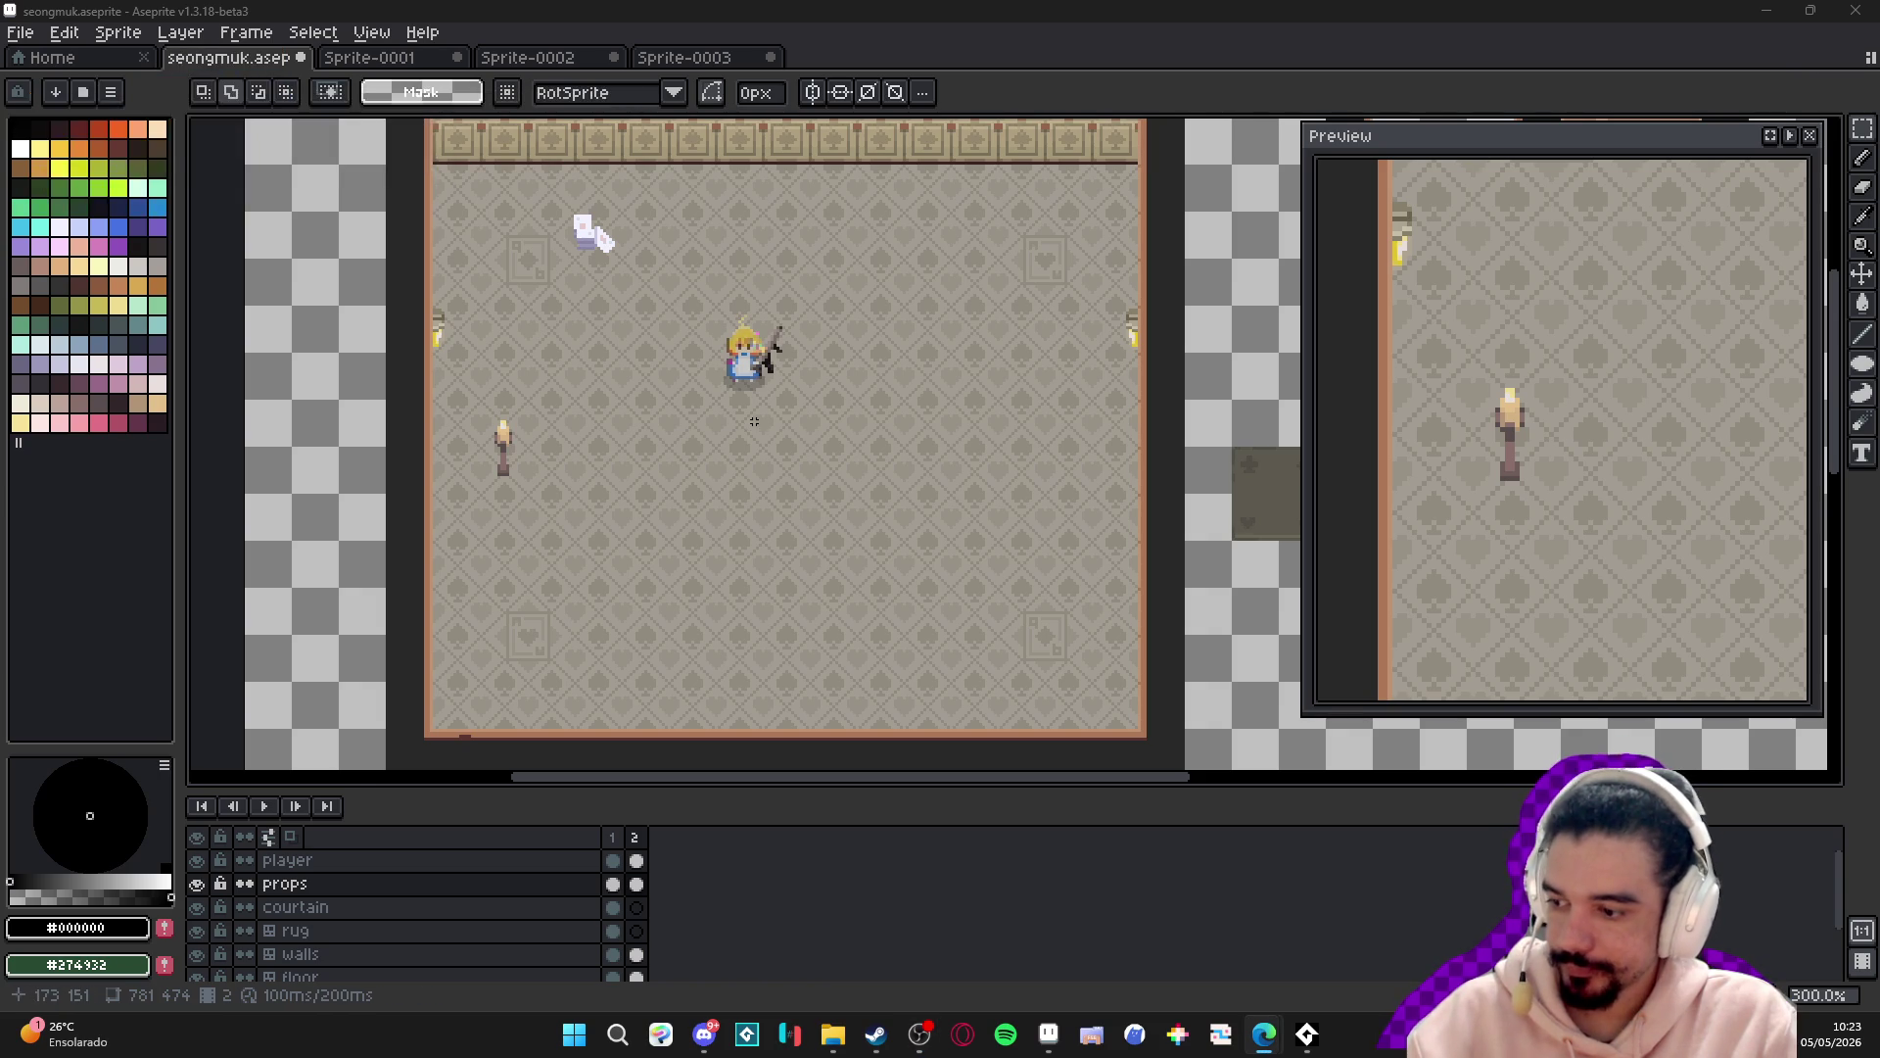
scroll(742, 364, up, 1)
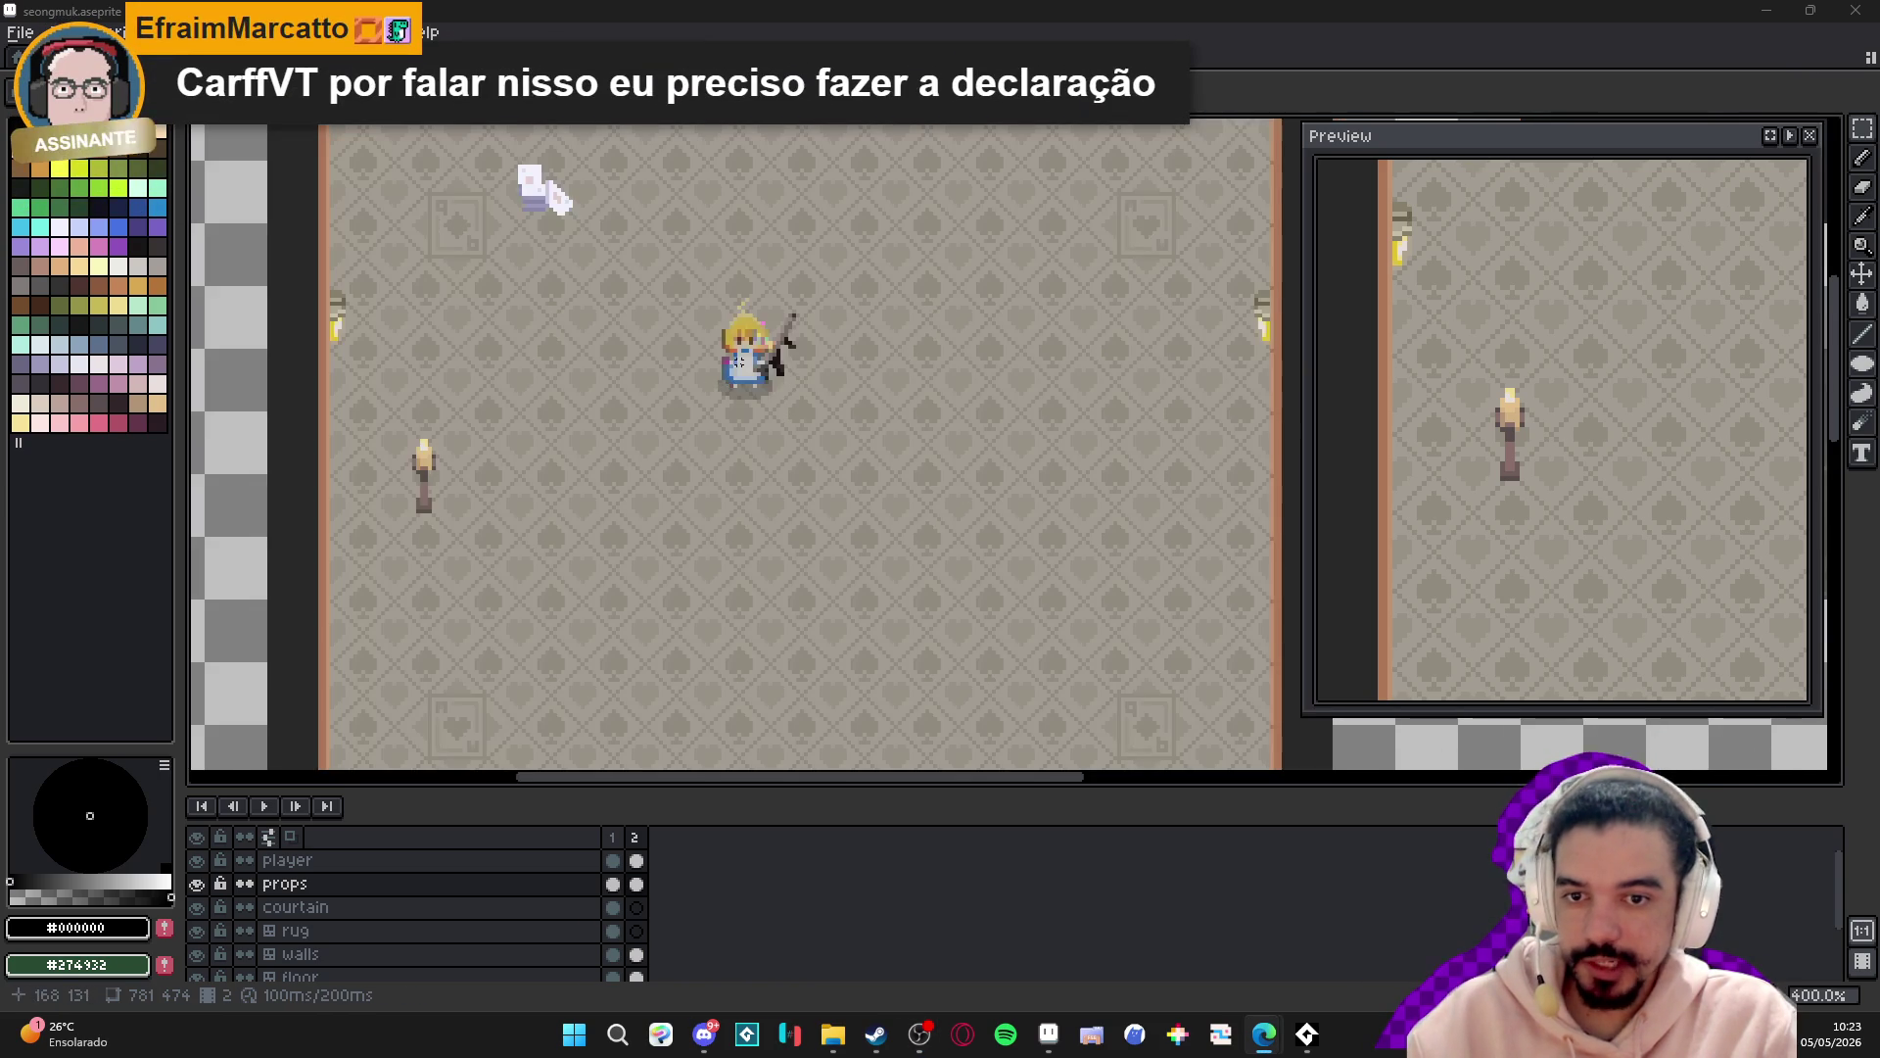
ctrl+click(743, 370)
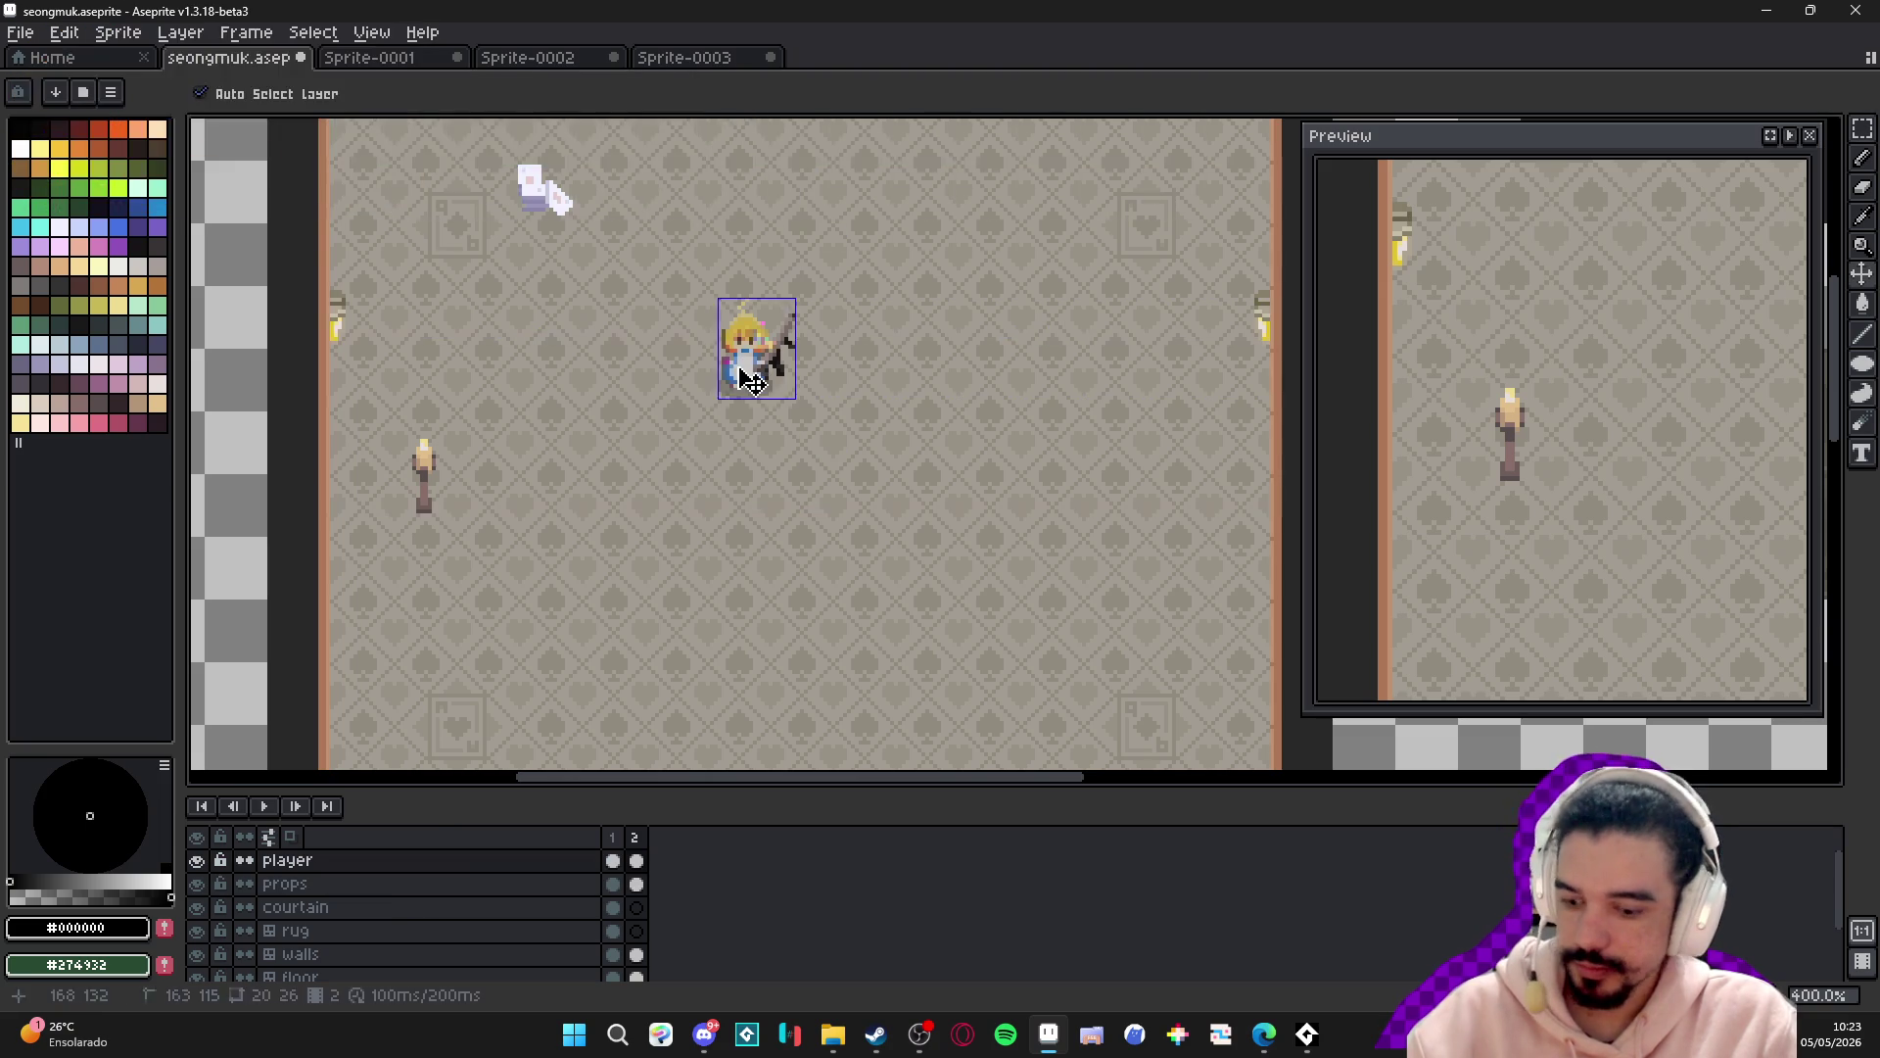
scroll(739, 367, down, 1)
mouse_move(737, 364)
mouse_down()
mouse_move(747, 431)
mouse_move(773, 330)
mouse_up()
- With the pixel grid shown, select the standing candle lamp on the props layer, then deselect and hide the grid
key(ctrl+apostrophe)
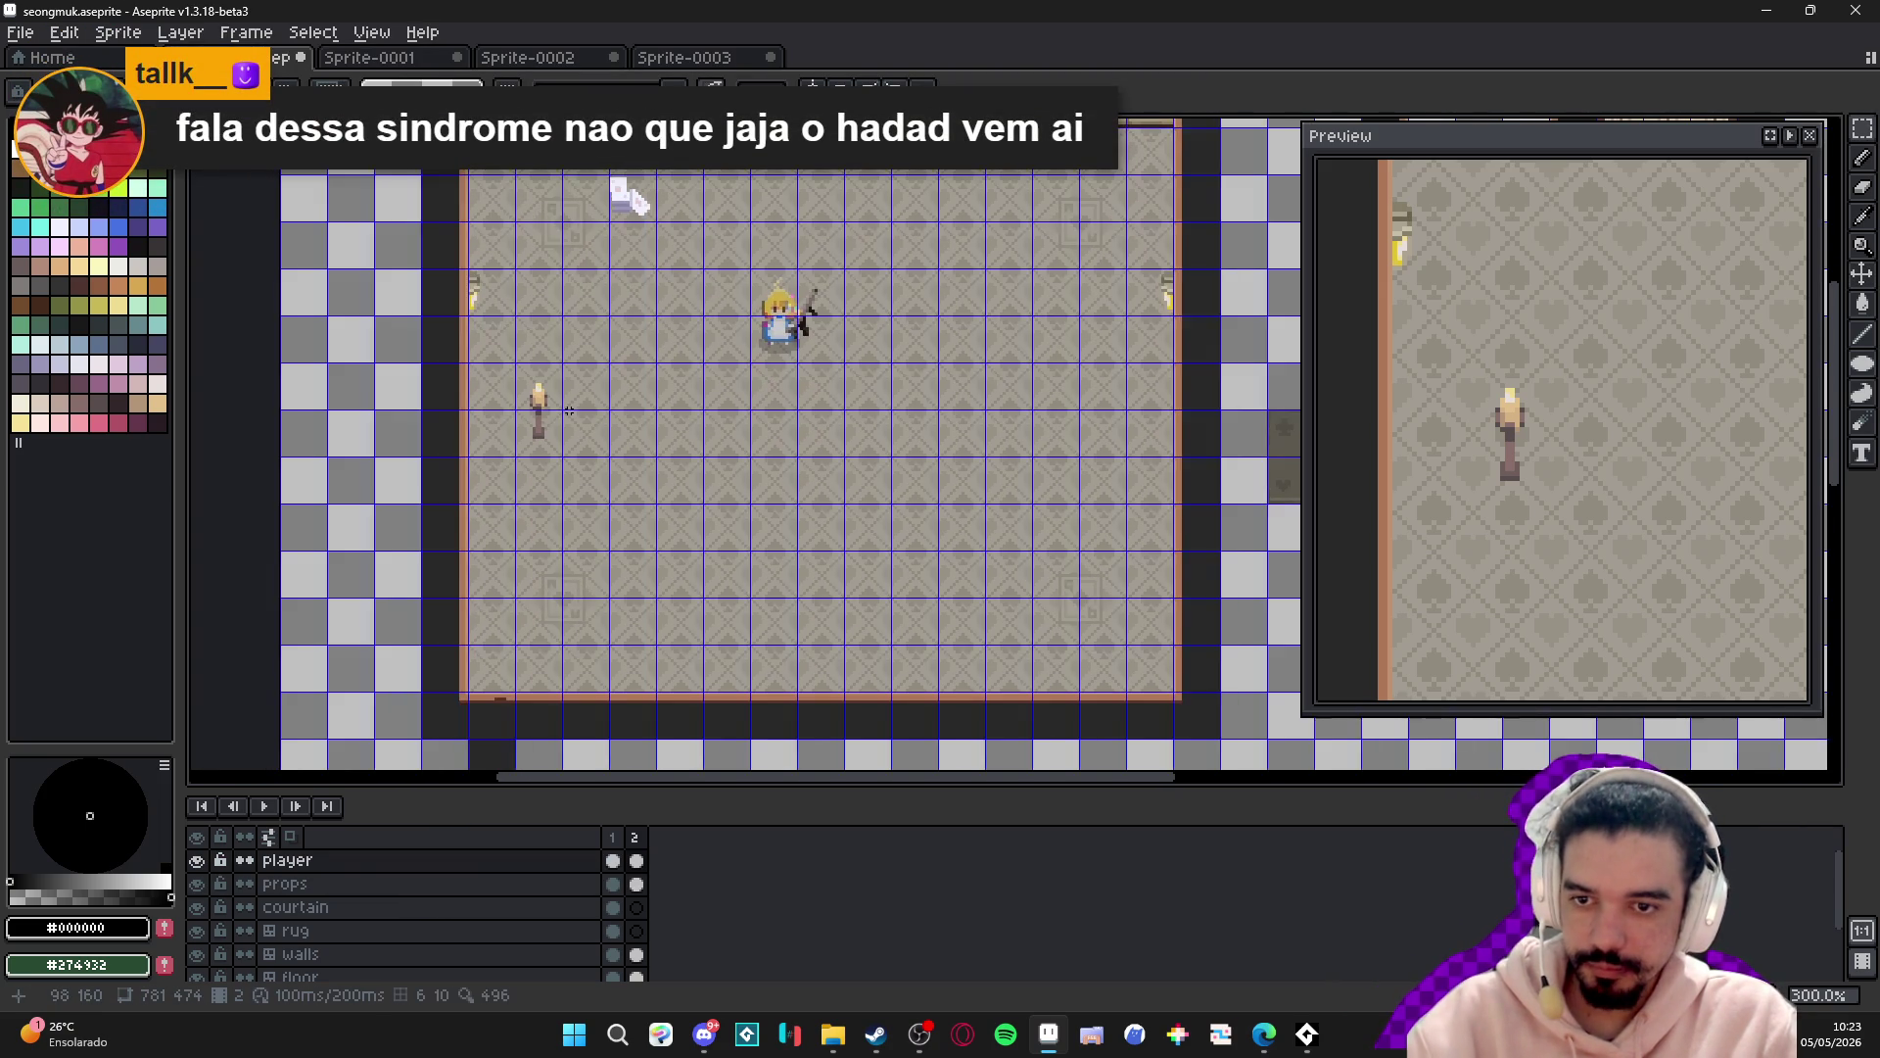
scroll(566, 410, up, 1)
ctrl+click(544, 403)
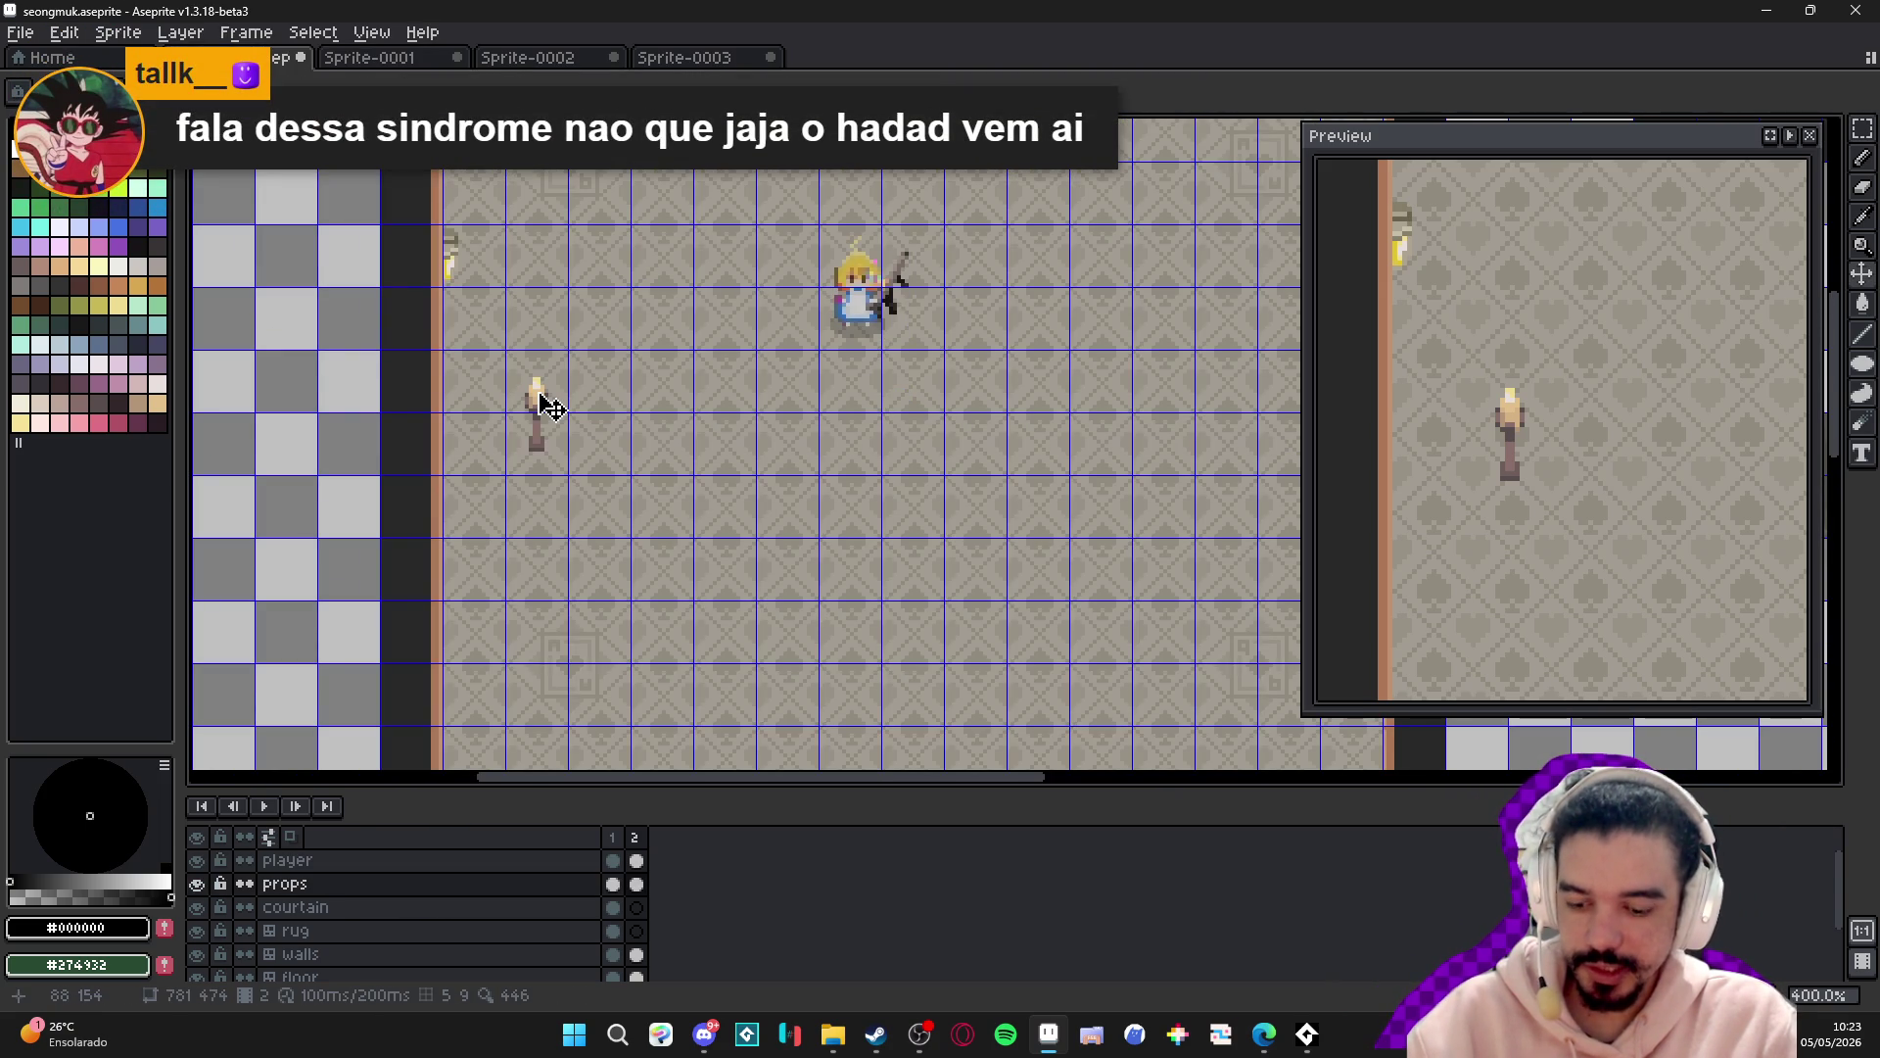
drag(505, 350, 570, 476)
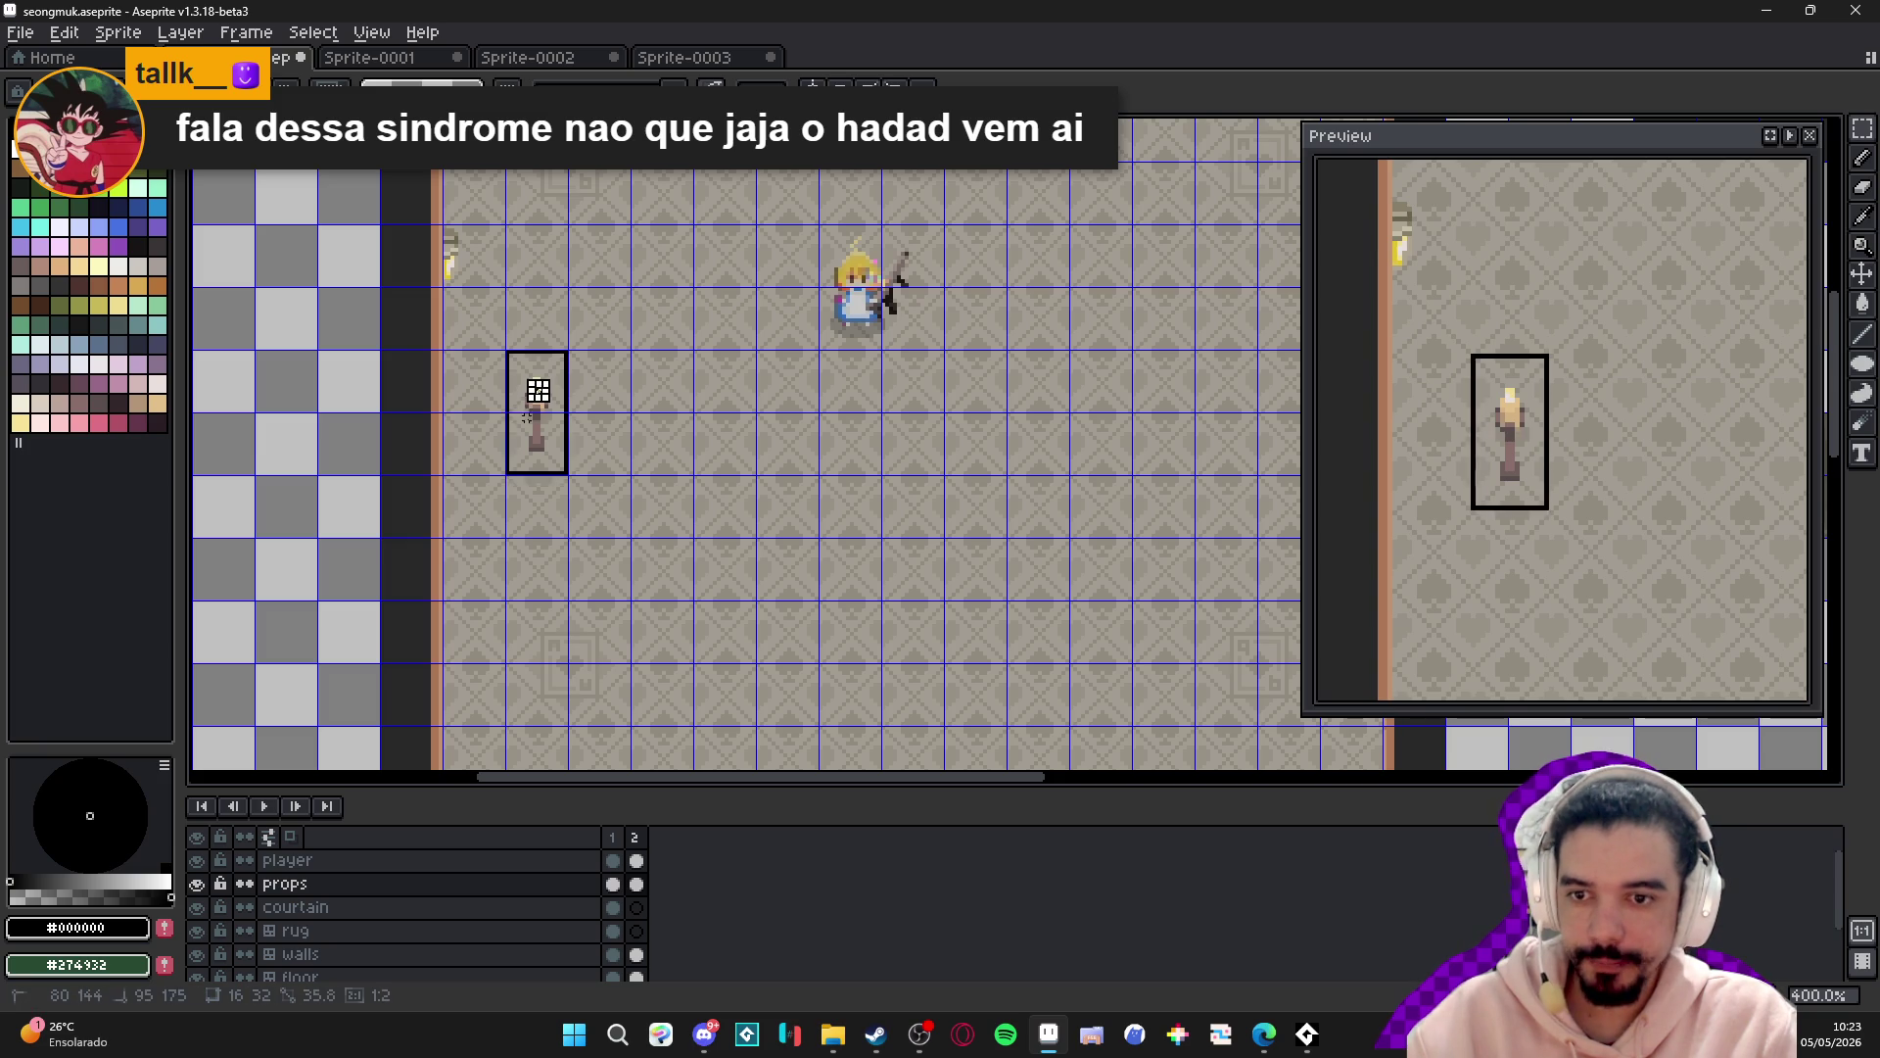
scroll(537, 428, down, 1)
click(527, 418)
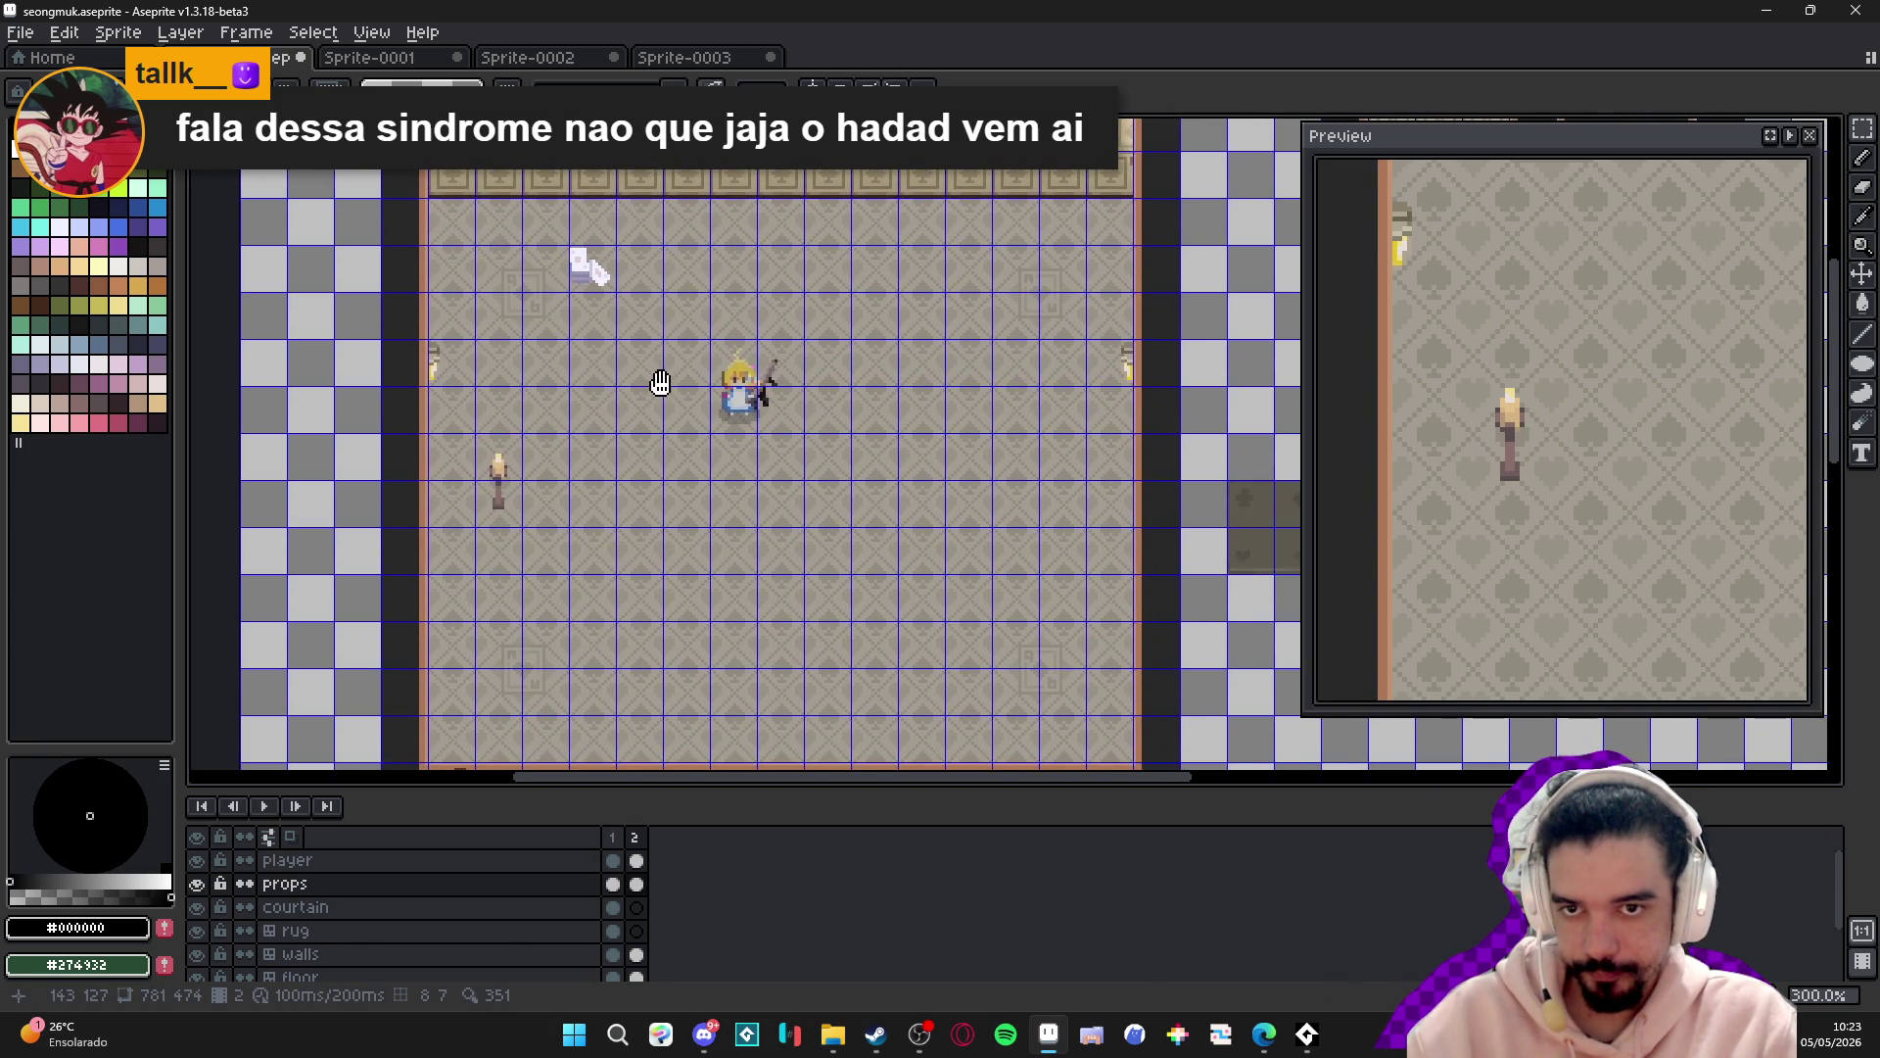
scroll(656, 386, down, 1)
key(ctrl+')
- Save the room file
scroll(662, 384, up, 1)
drag(661, 384, 669, 414)
key(ctrl+s)
scroll(669, 414, down, 1)
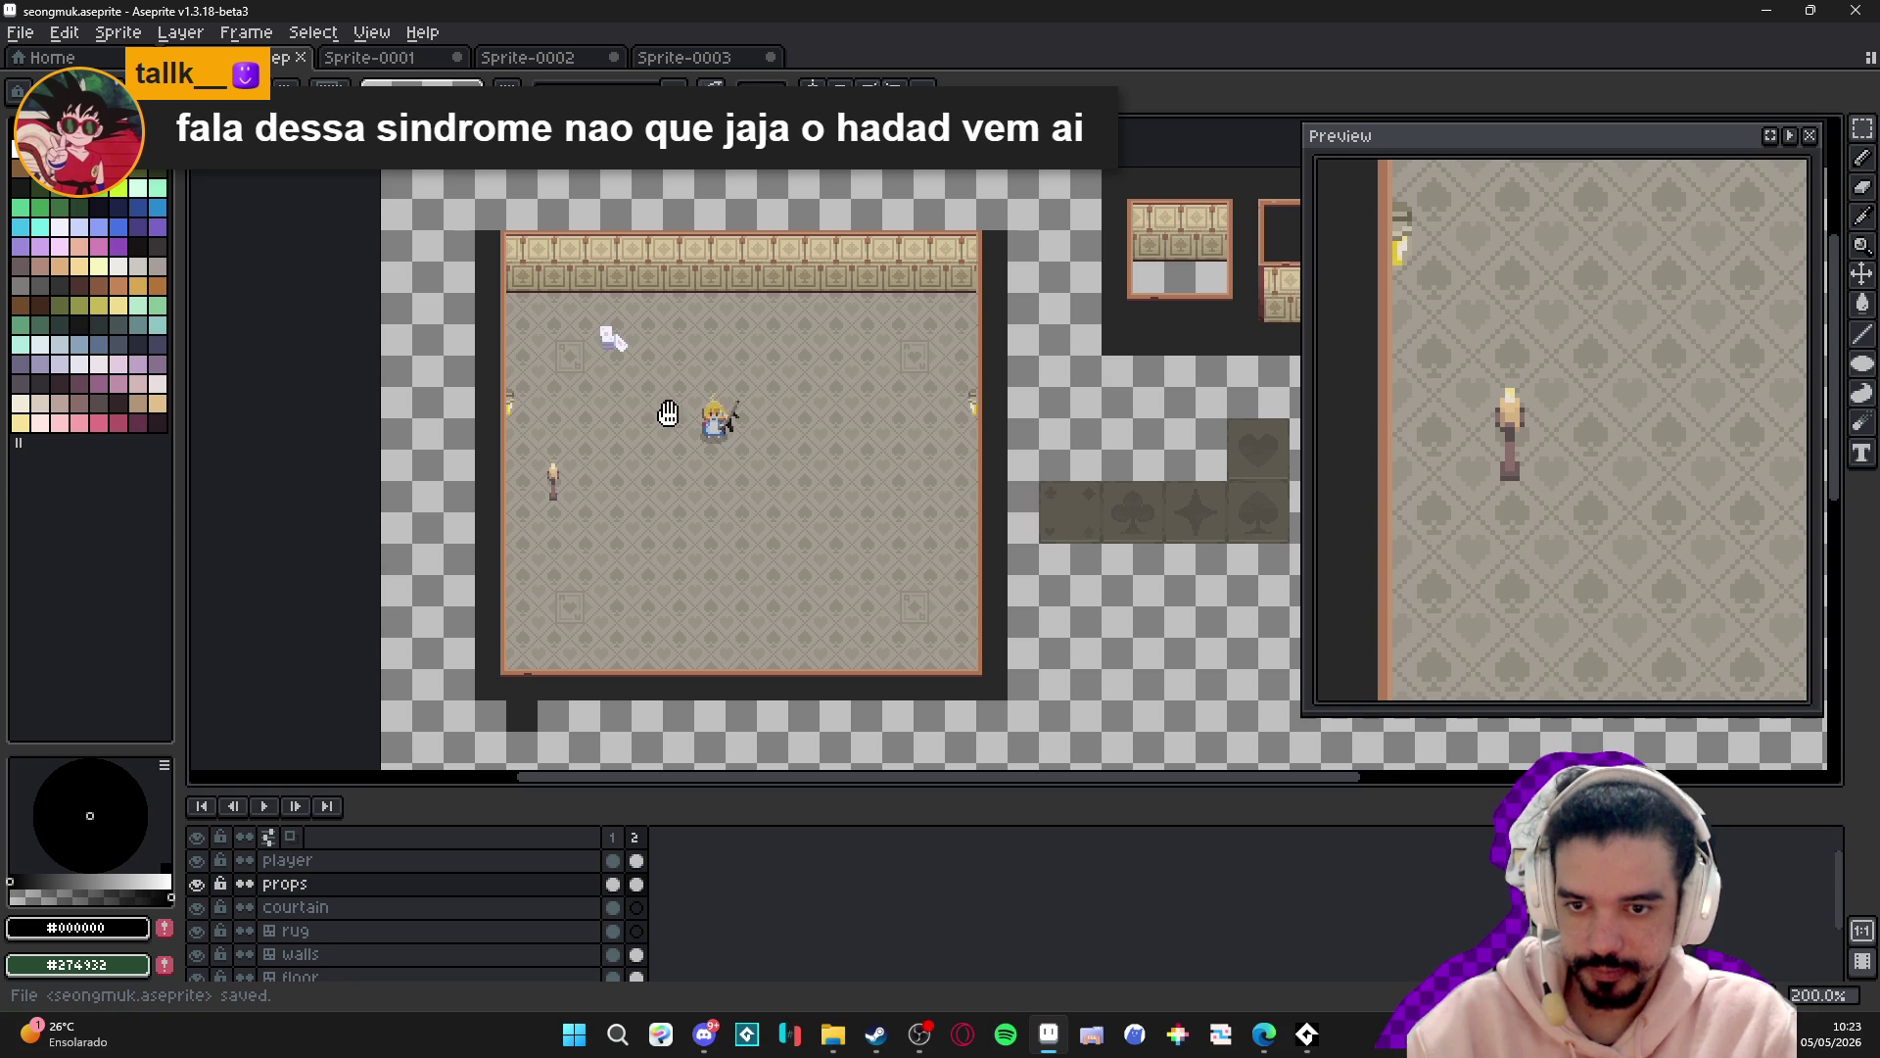
scroll(582, 373, up, 1)
drag(662, 434, 672, 378)
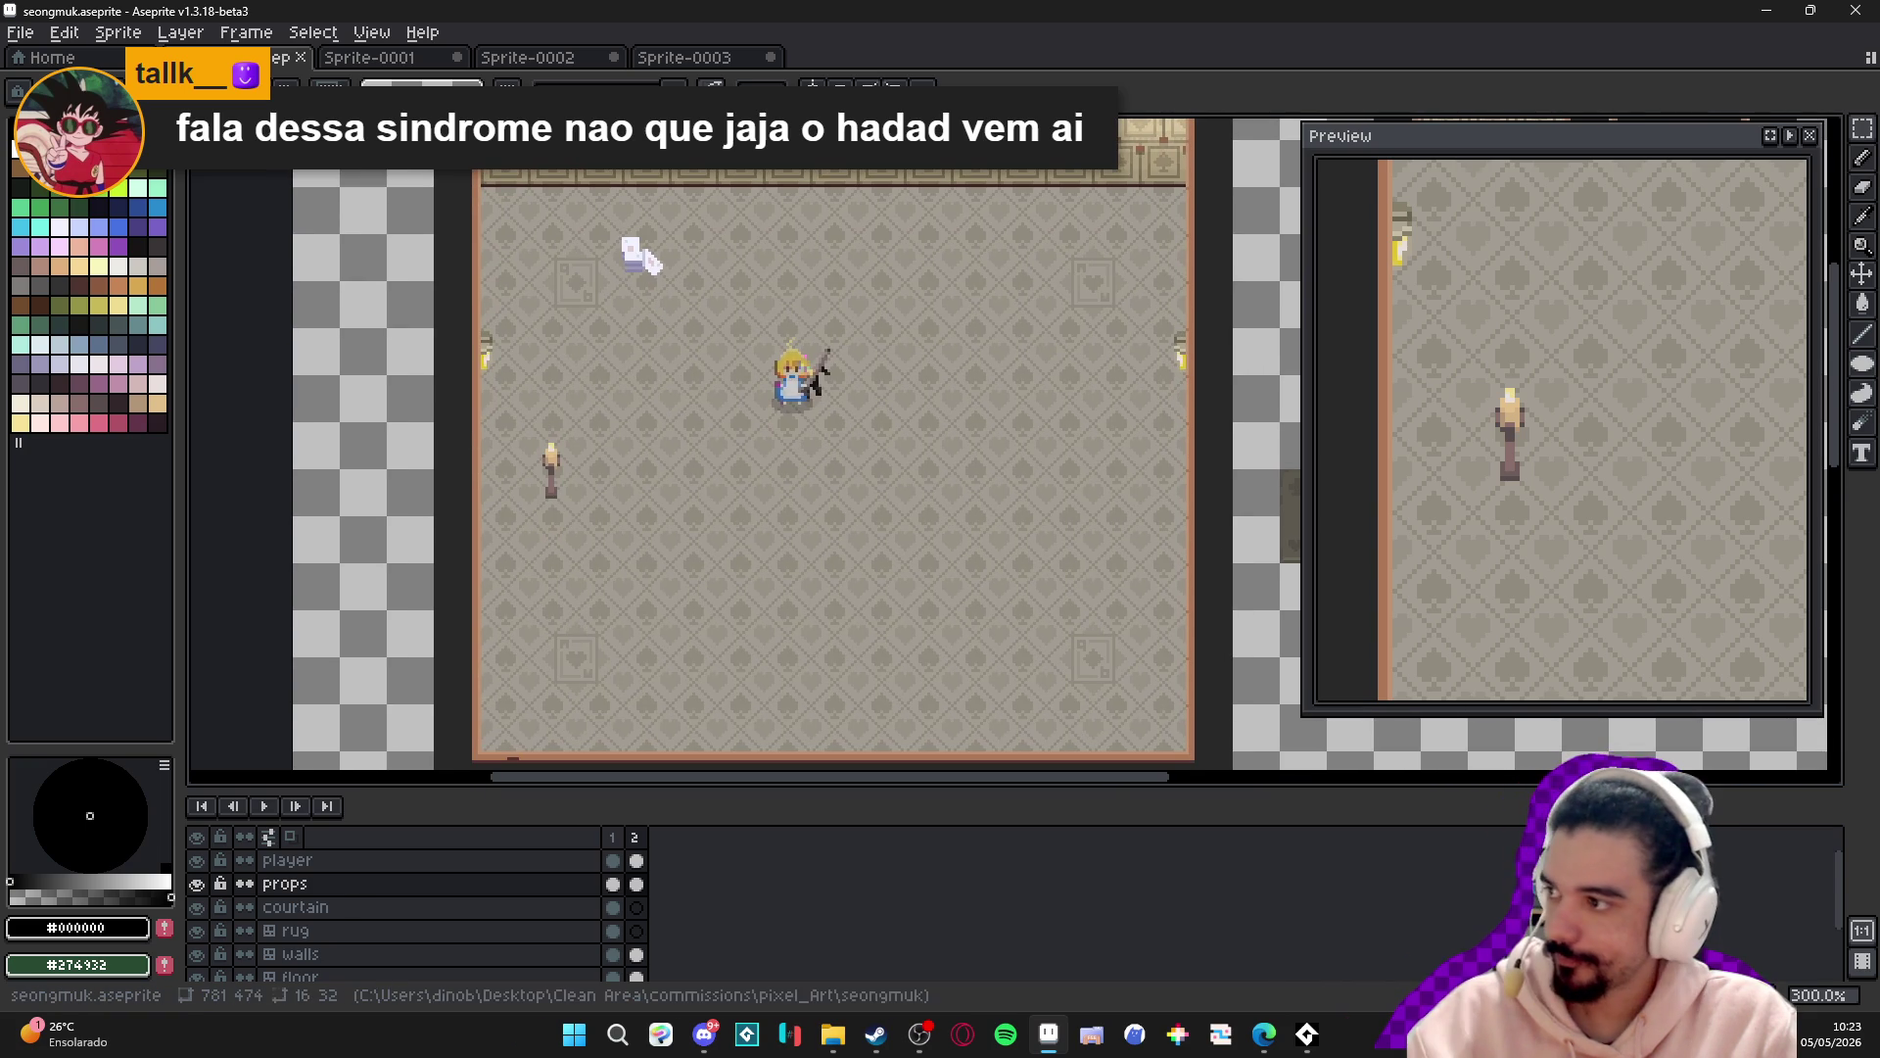
- Check the props layer bounds, pick rectangular marquee, and zoom in to 2400% and back to 600%
key(alt+Tab)
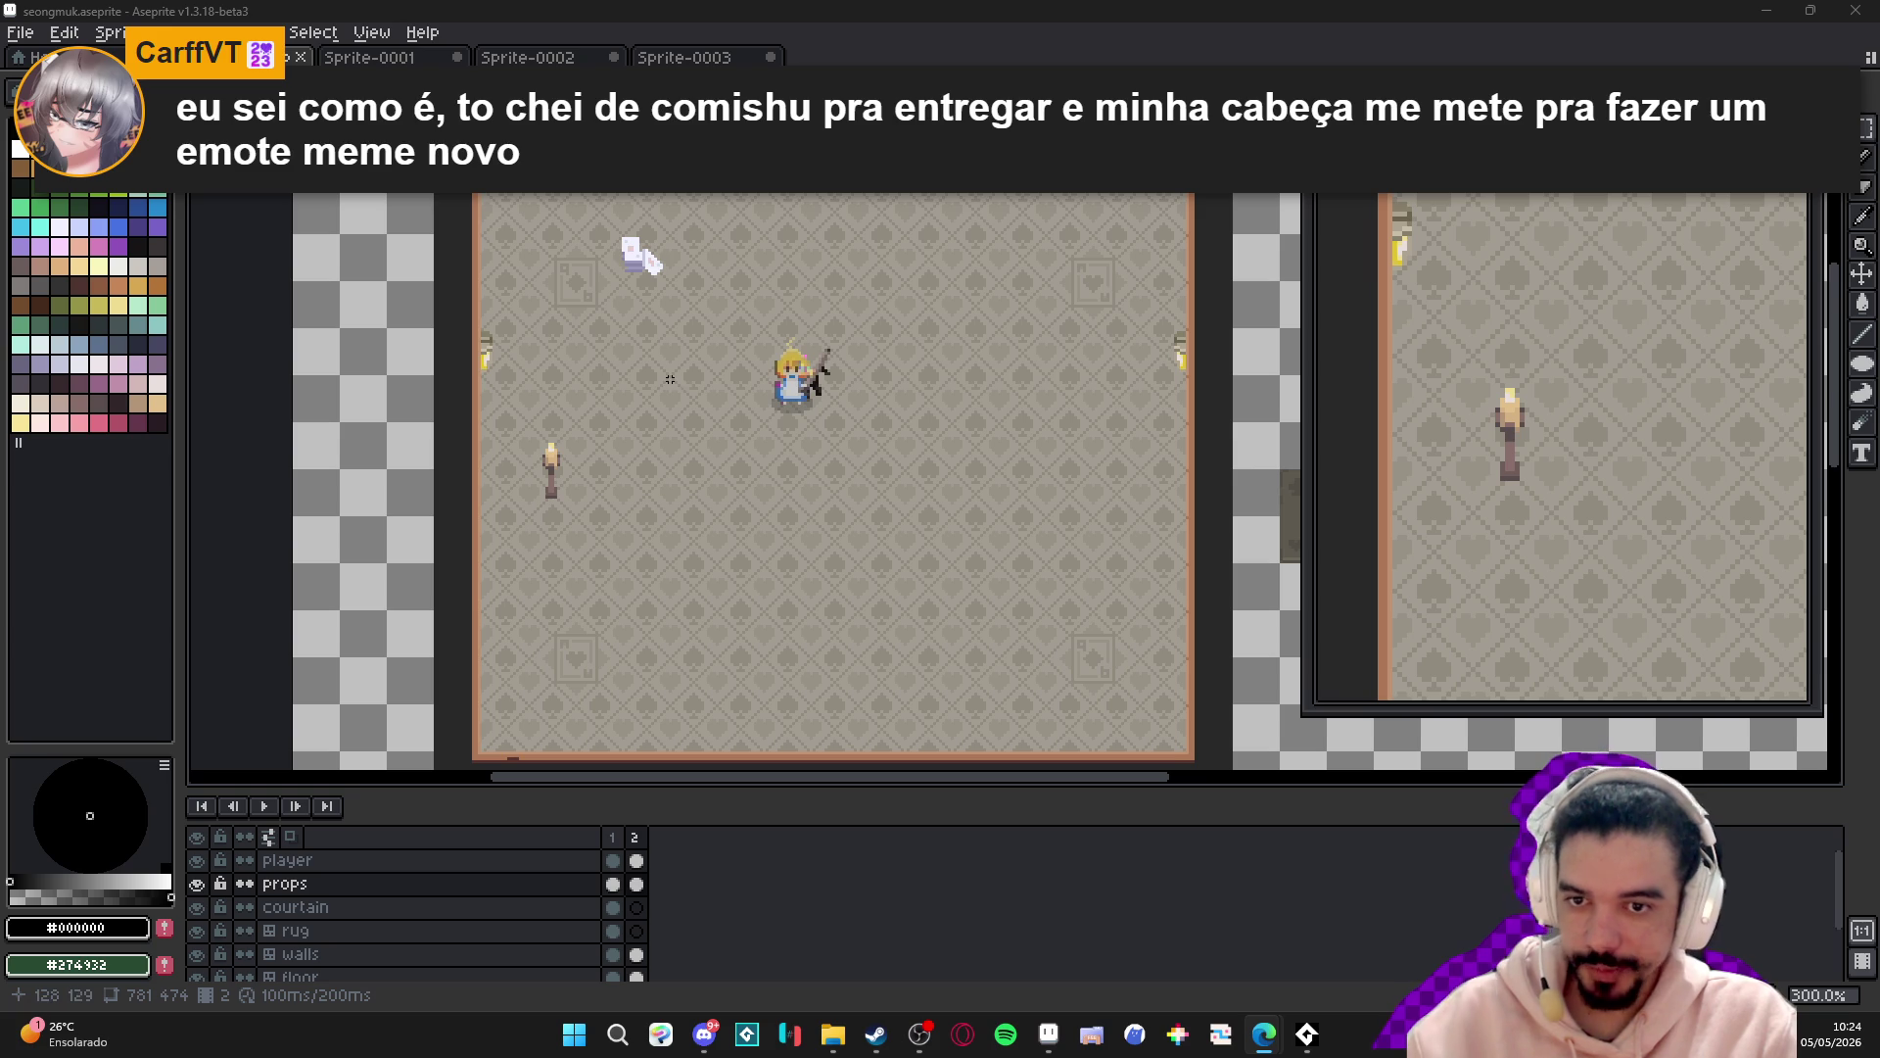
click(644, 263)
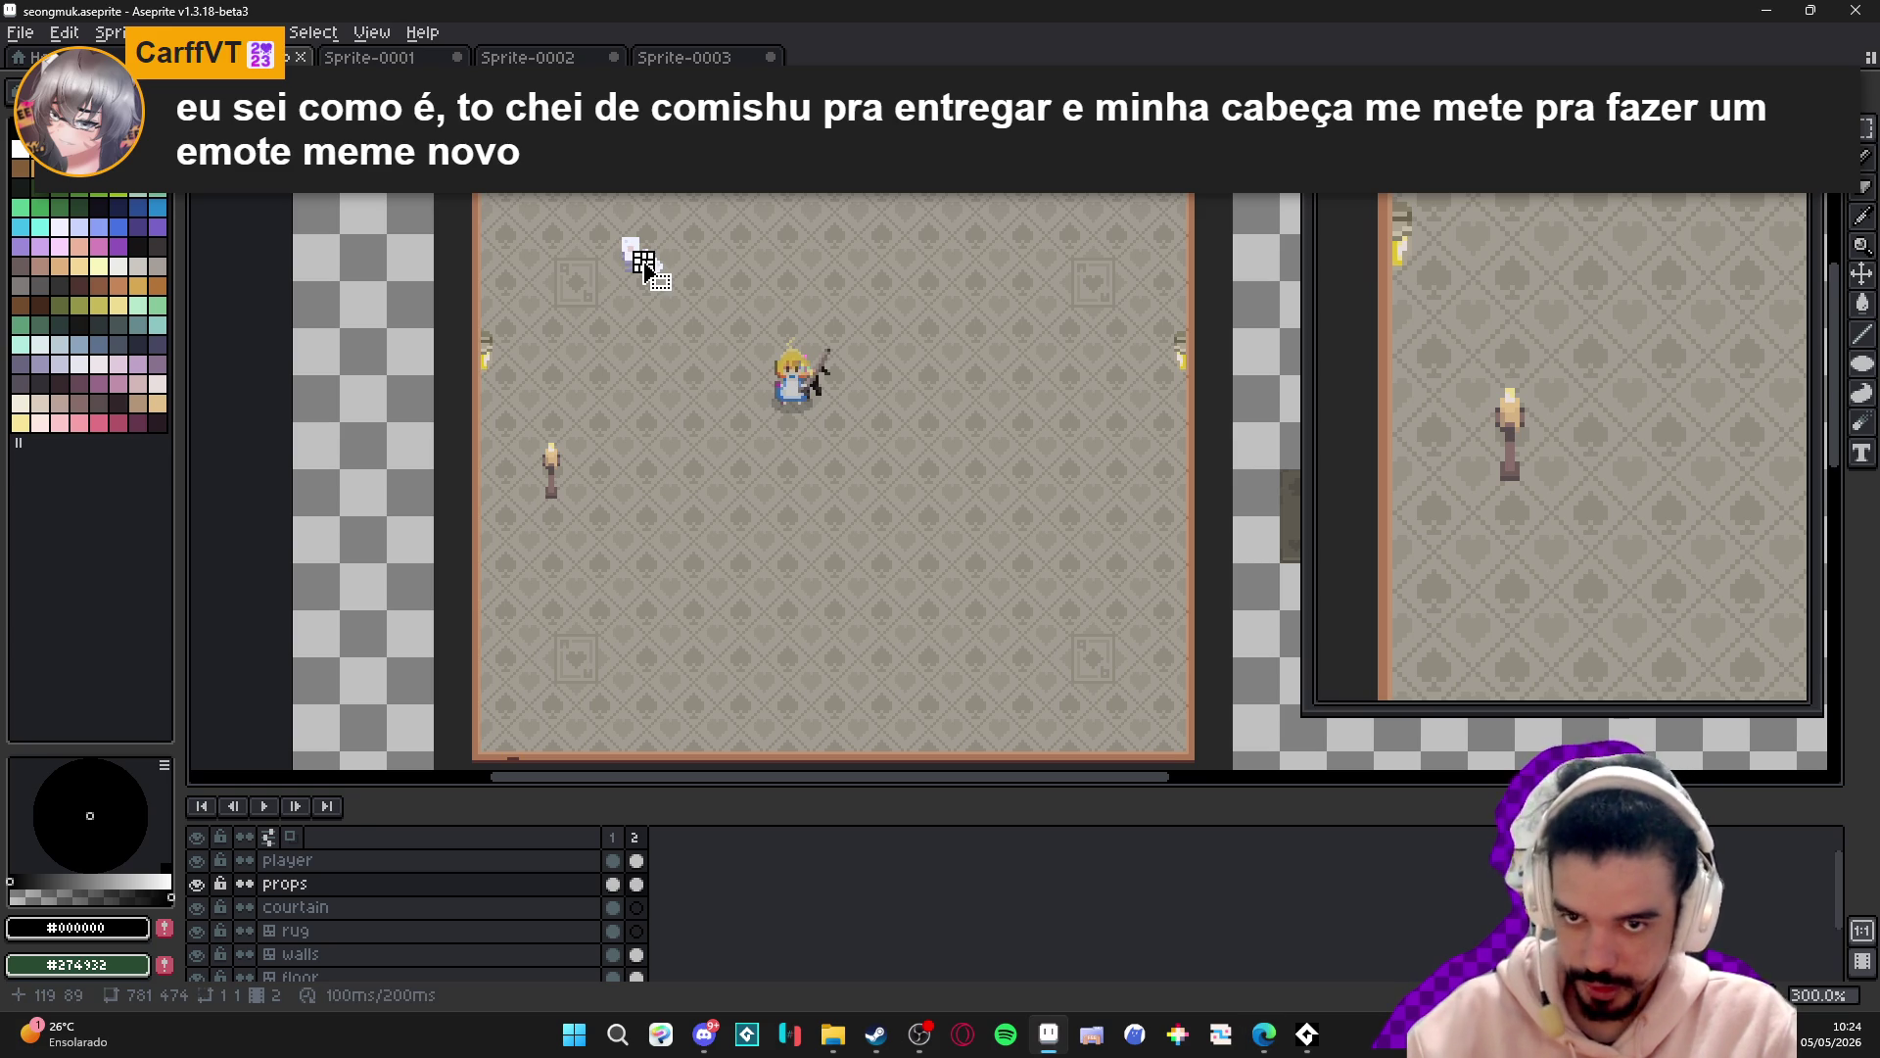
key(ctrl)
key(m)
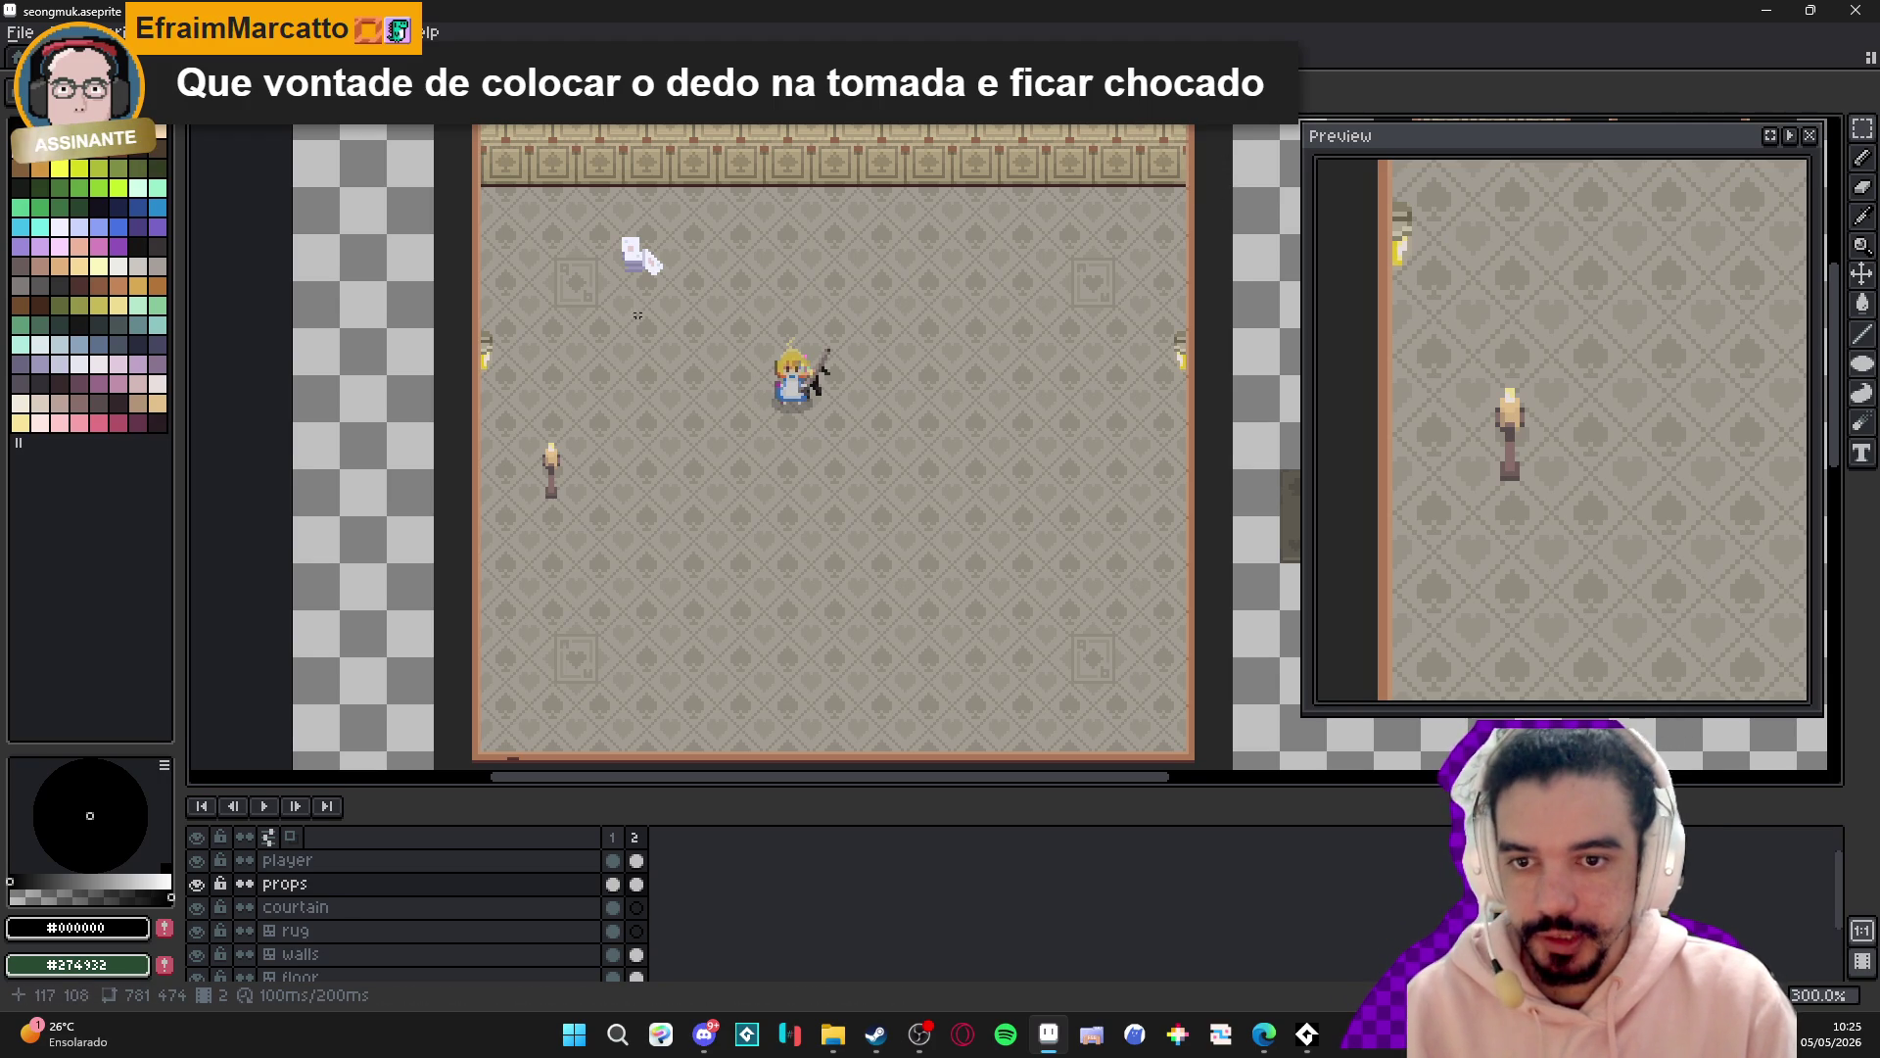
scroll(632, 256, up, 2)
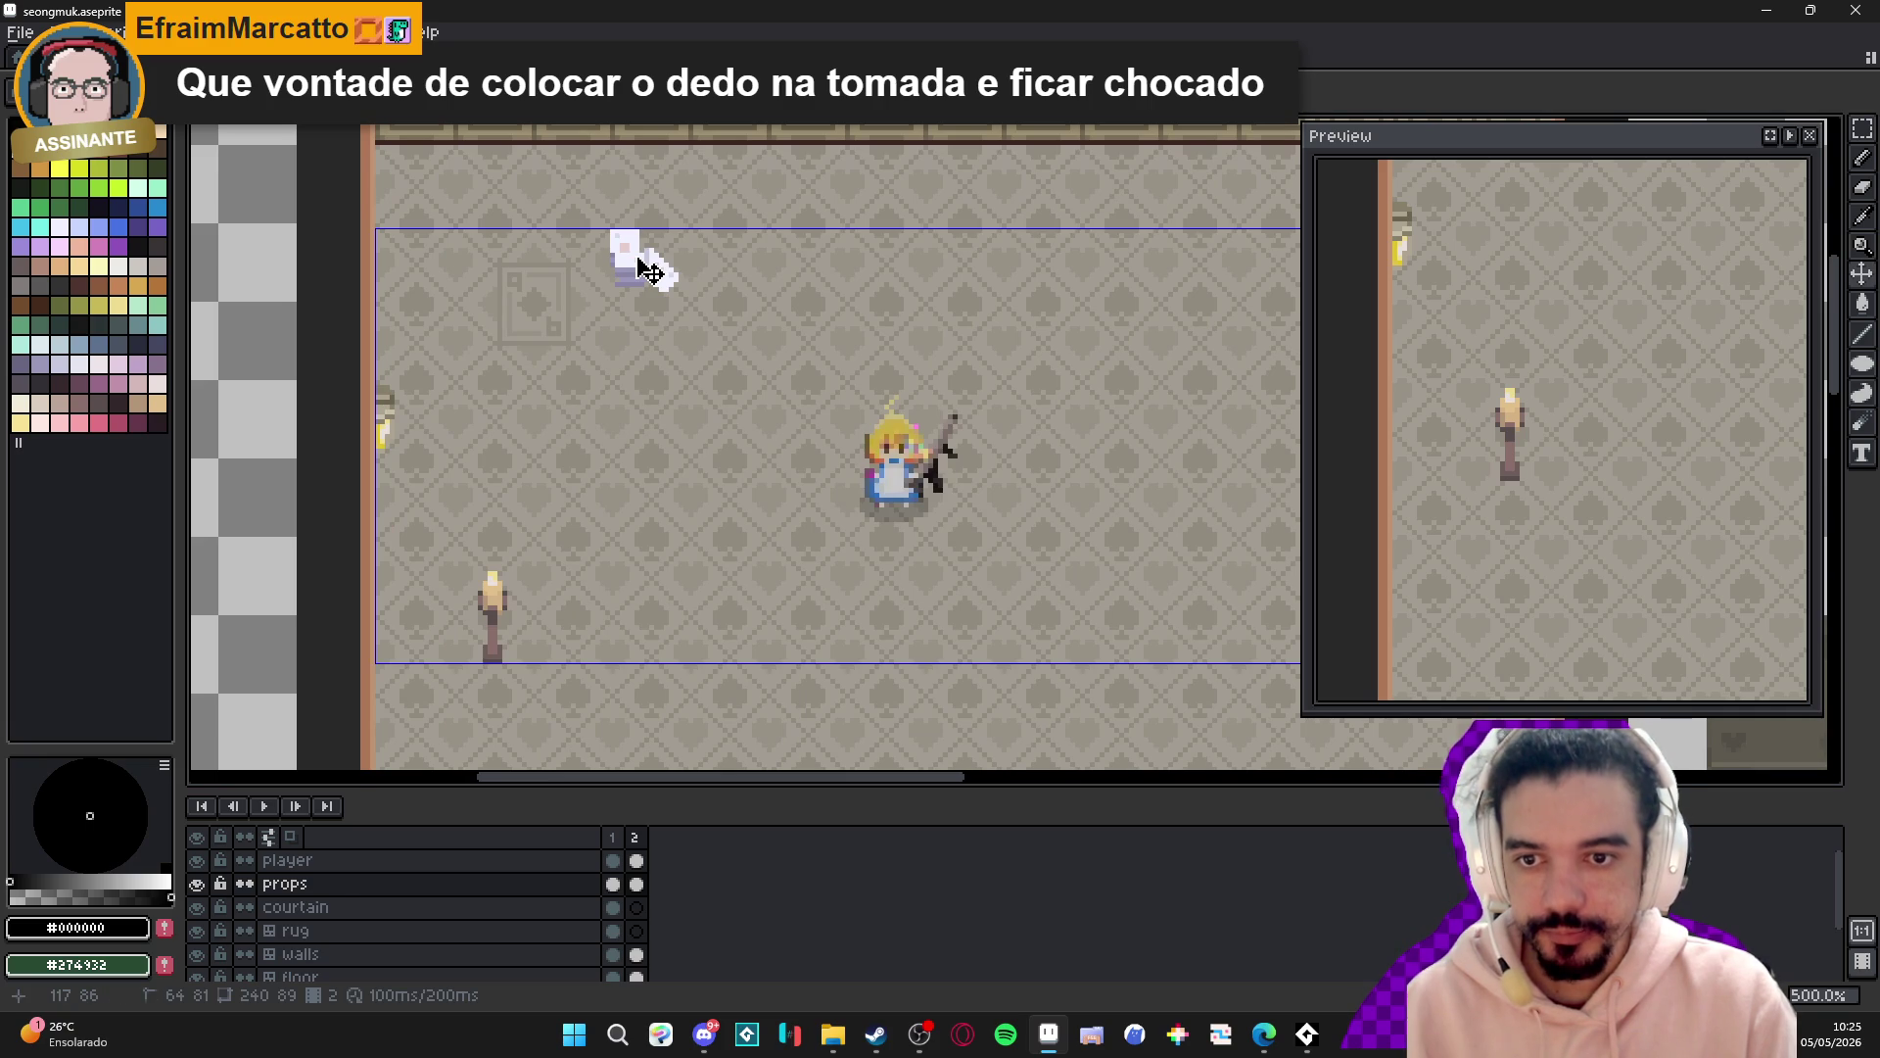
scroll(642, 267, up, 7)
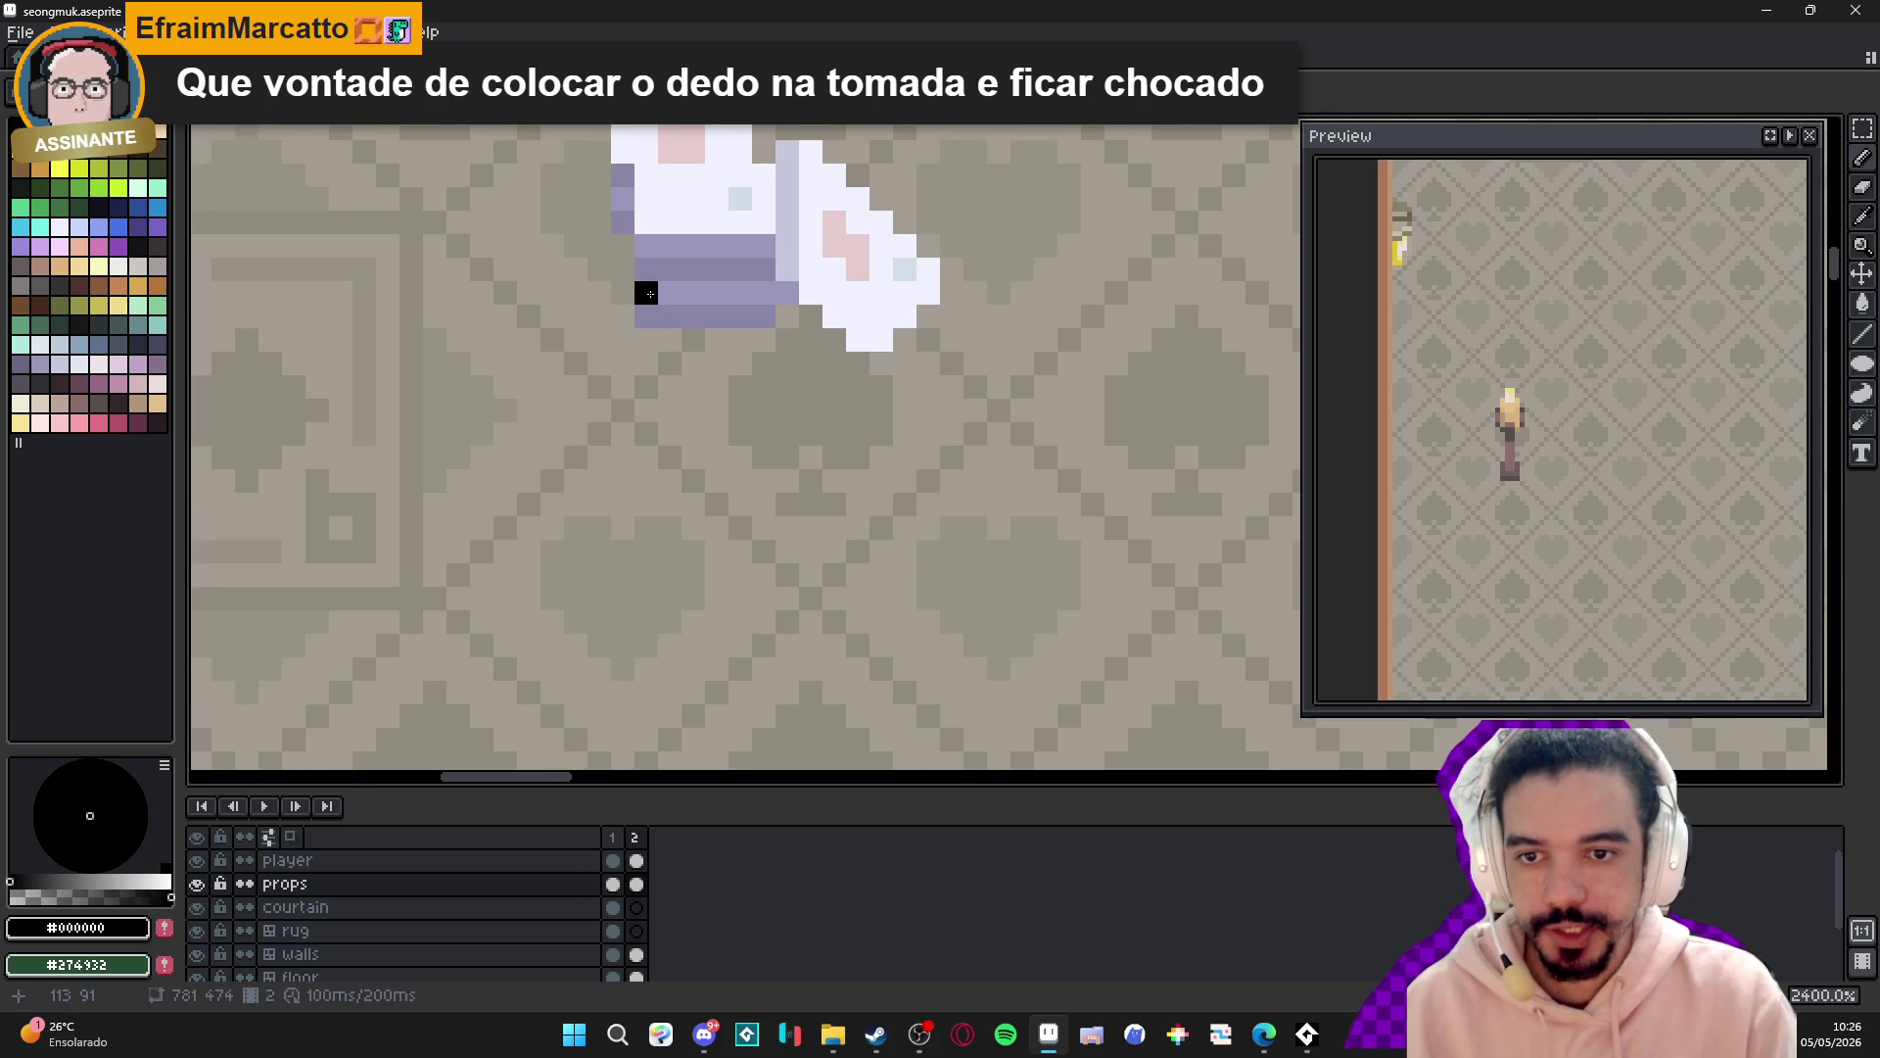
scroll(650, 293, down, 5)
scroll(649, 293, down, 1)
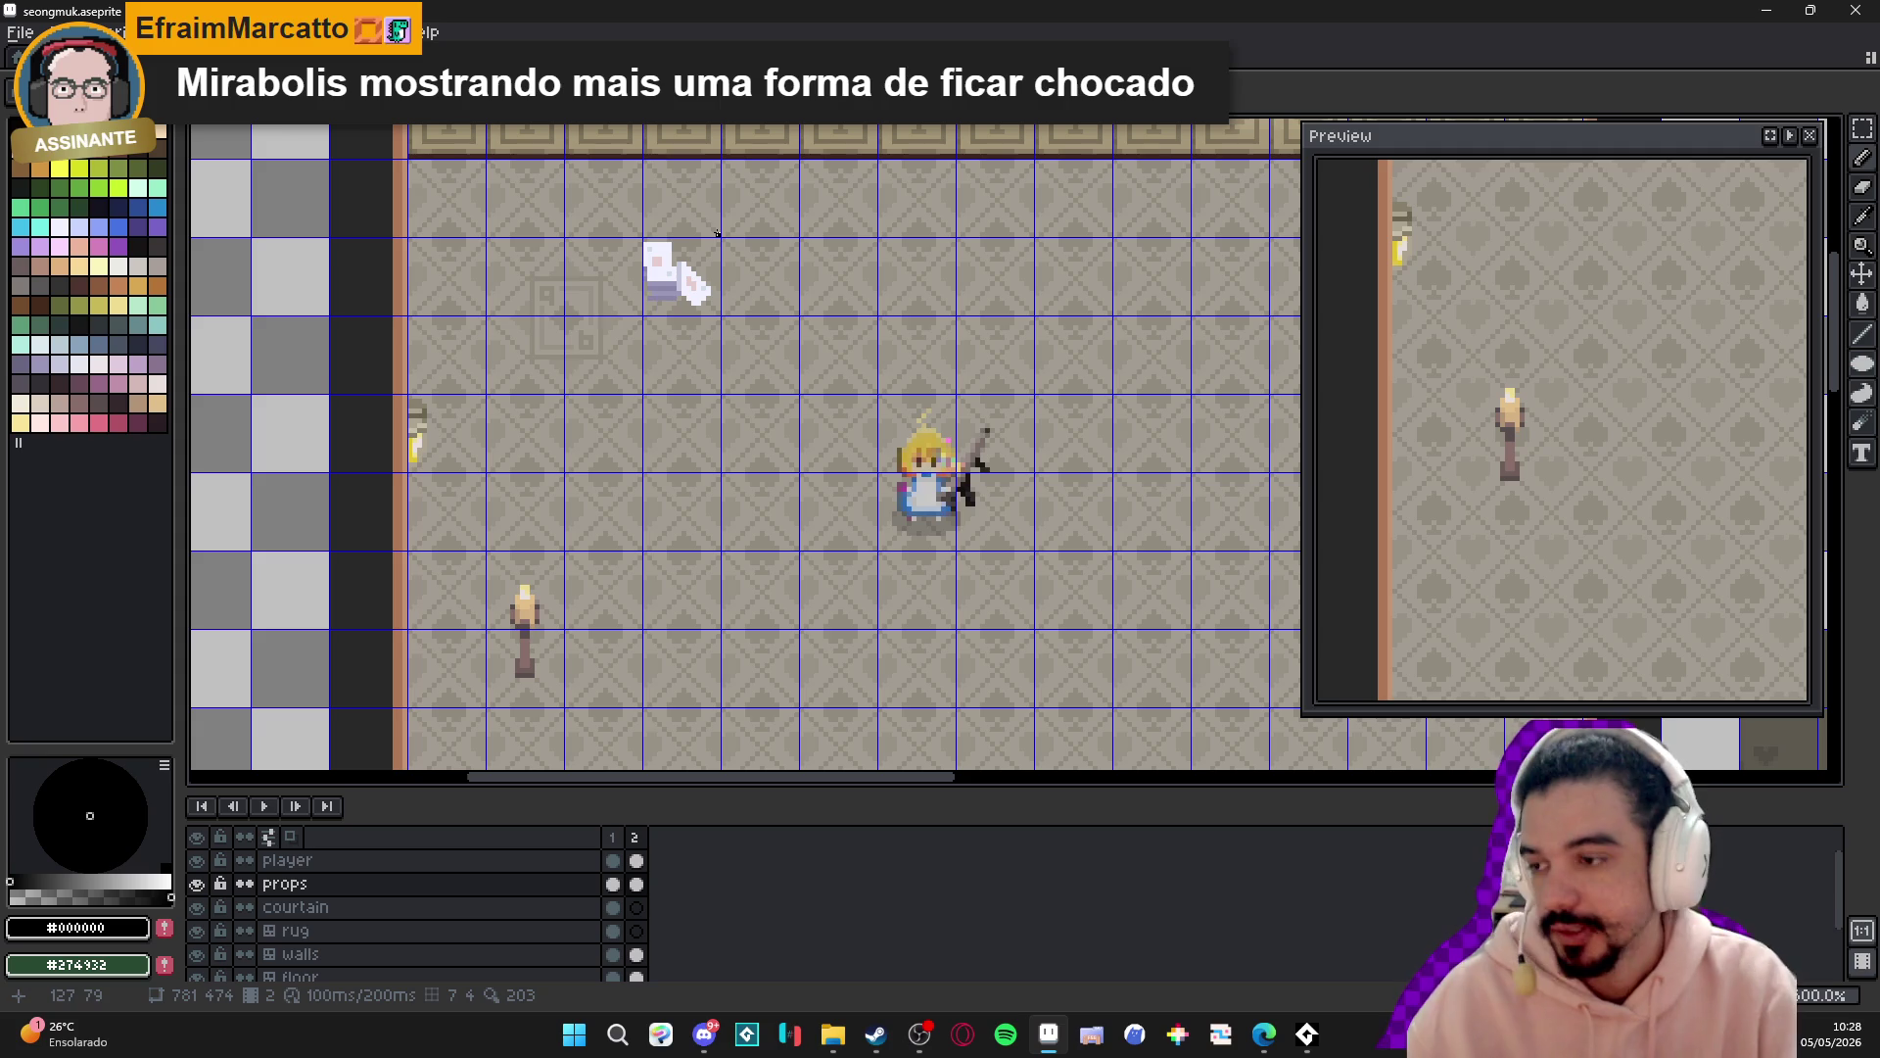
- Zoom out, recentre the room and turn the grid back on
scroll(791, 293, down, 1)
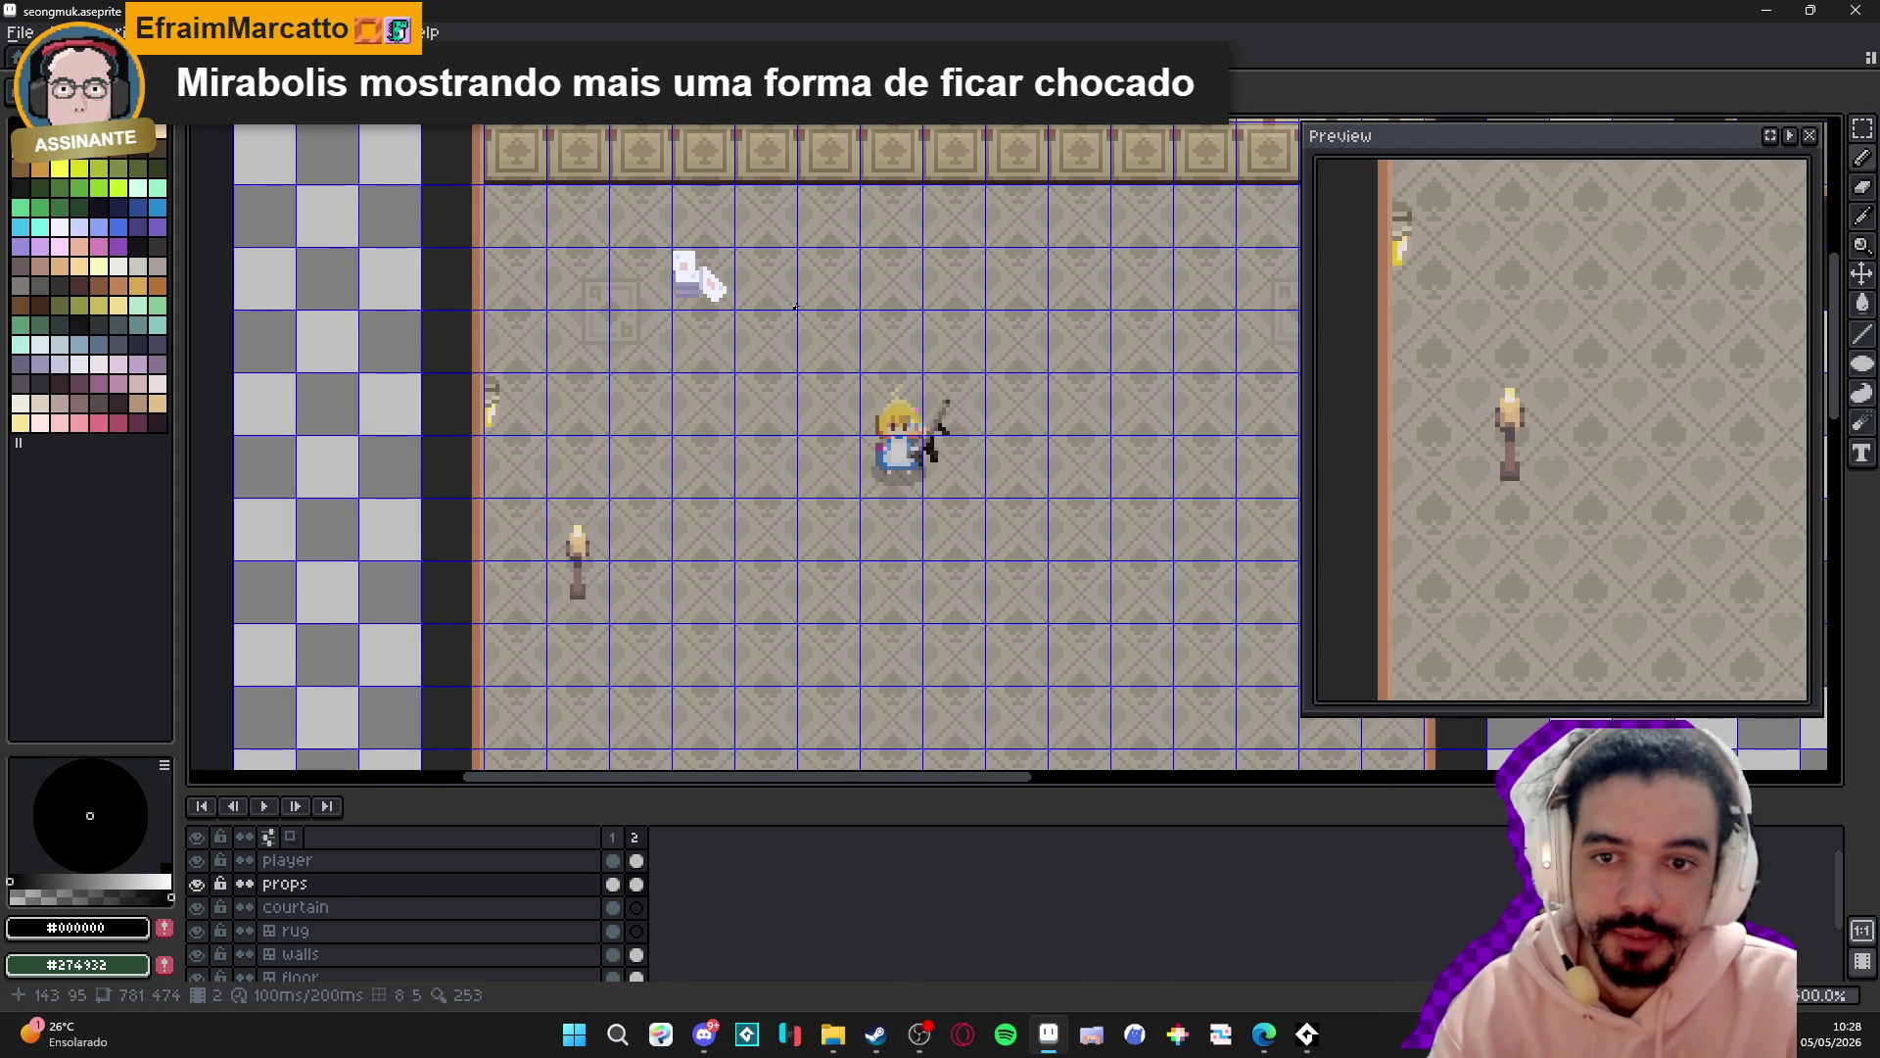
scroll(791, 293, down, 1)
key(ctrl+apostrophe)
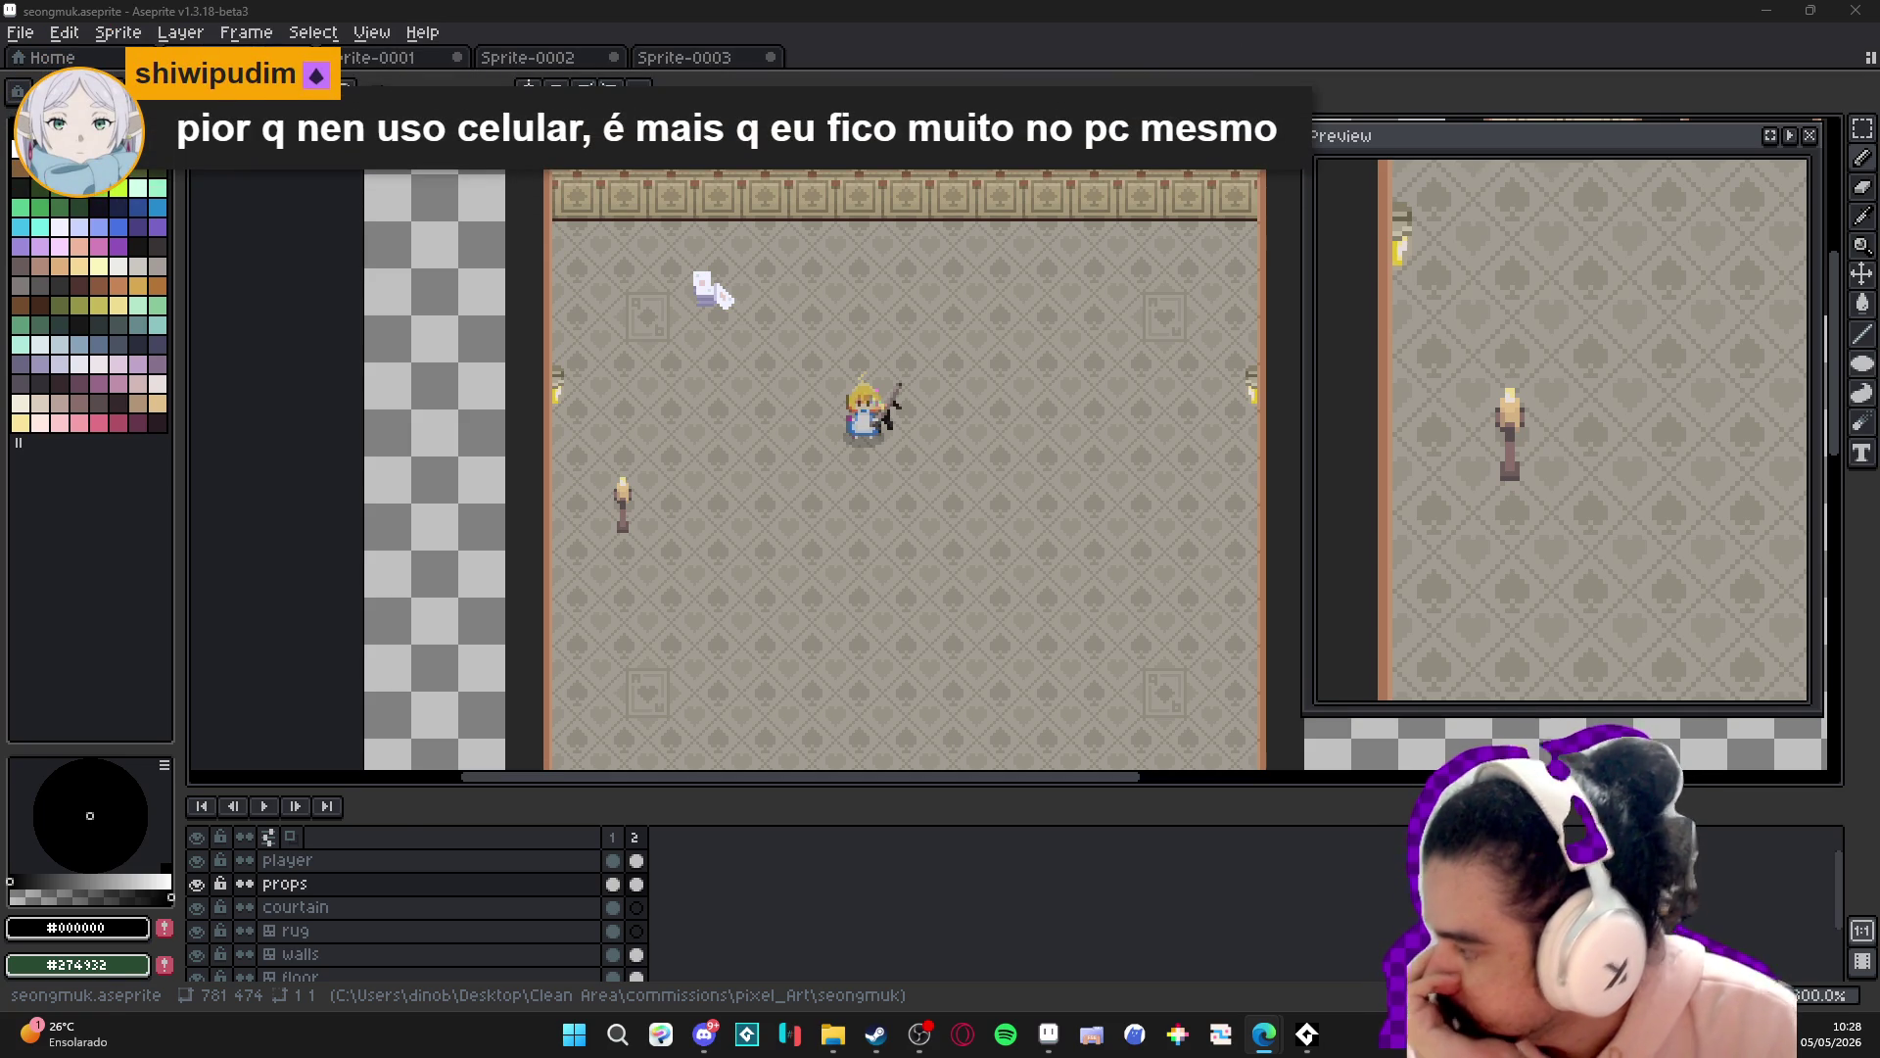
drag(850, 329, 785, 344)
key(ctrl+')
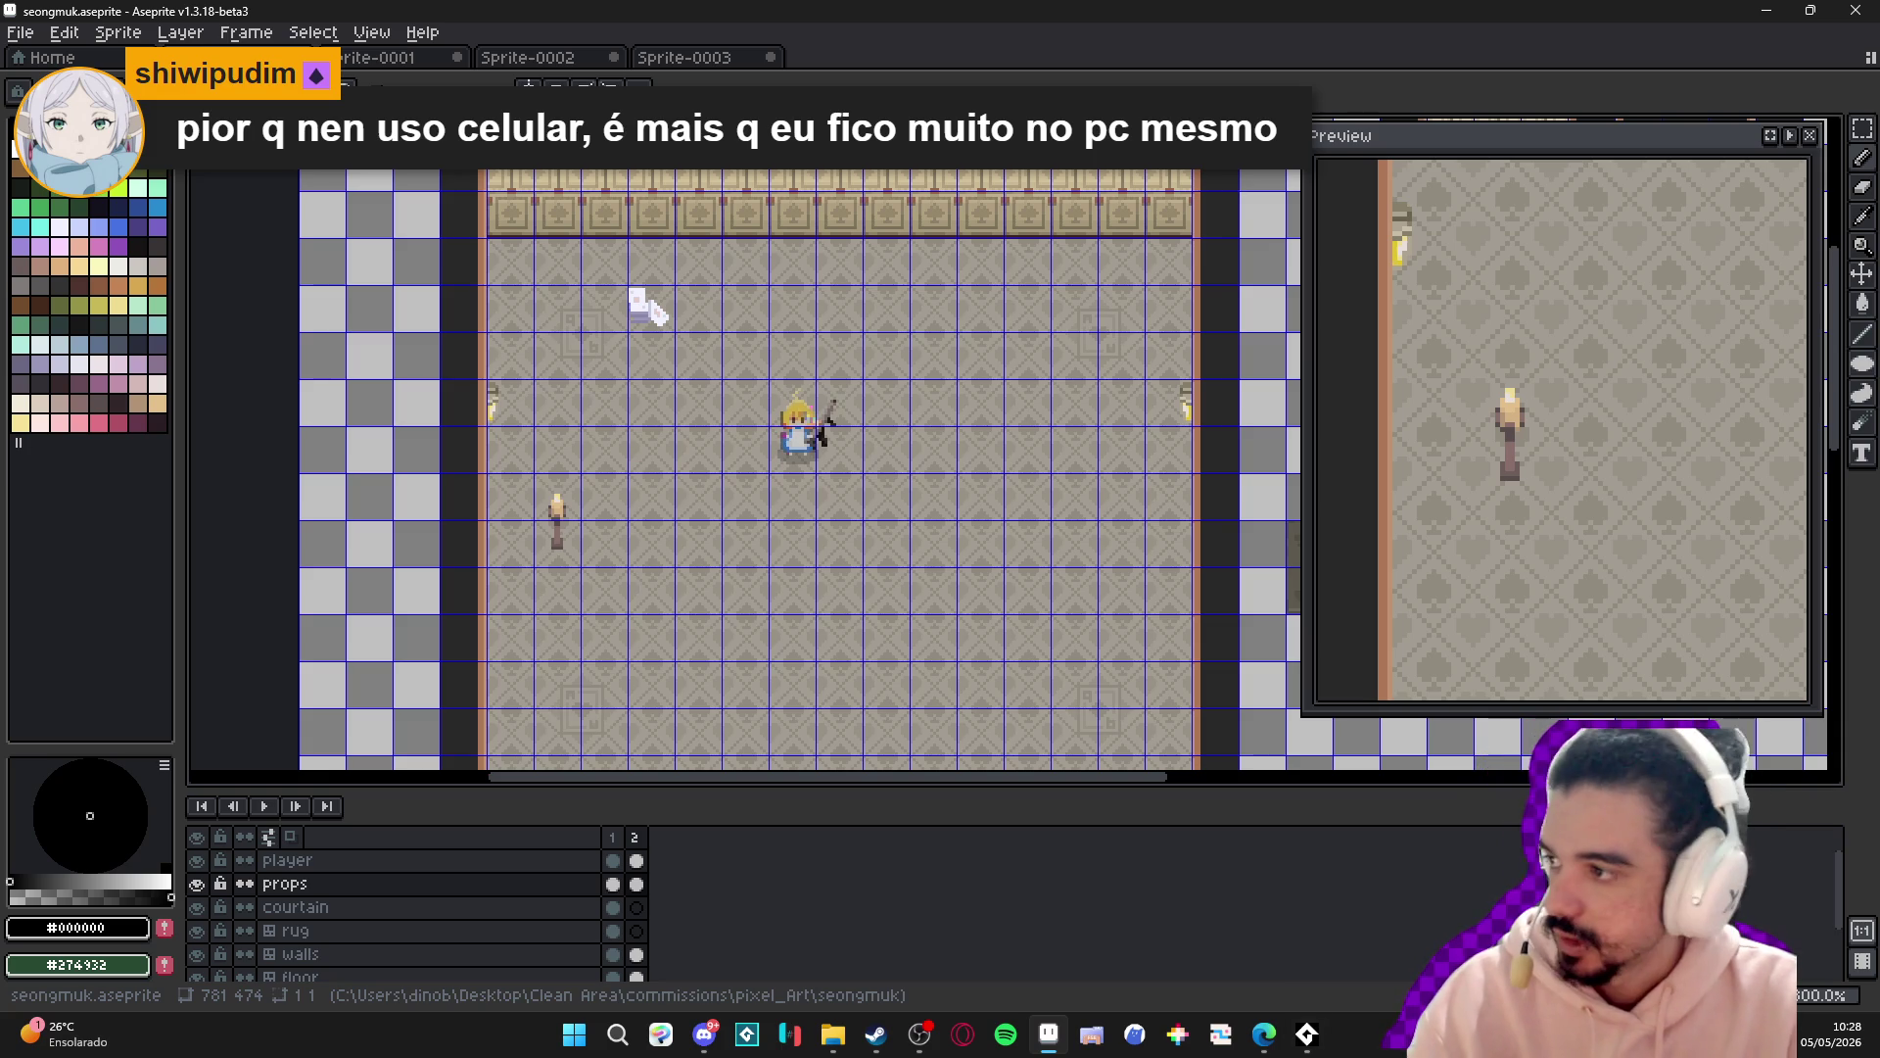
- Open Edge and go to YouTube by entering 'y' in the address bar
click(1265, 1034)
text(y)
key(Return)
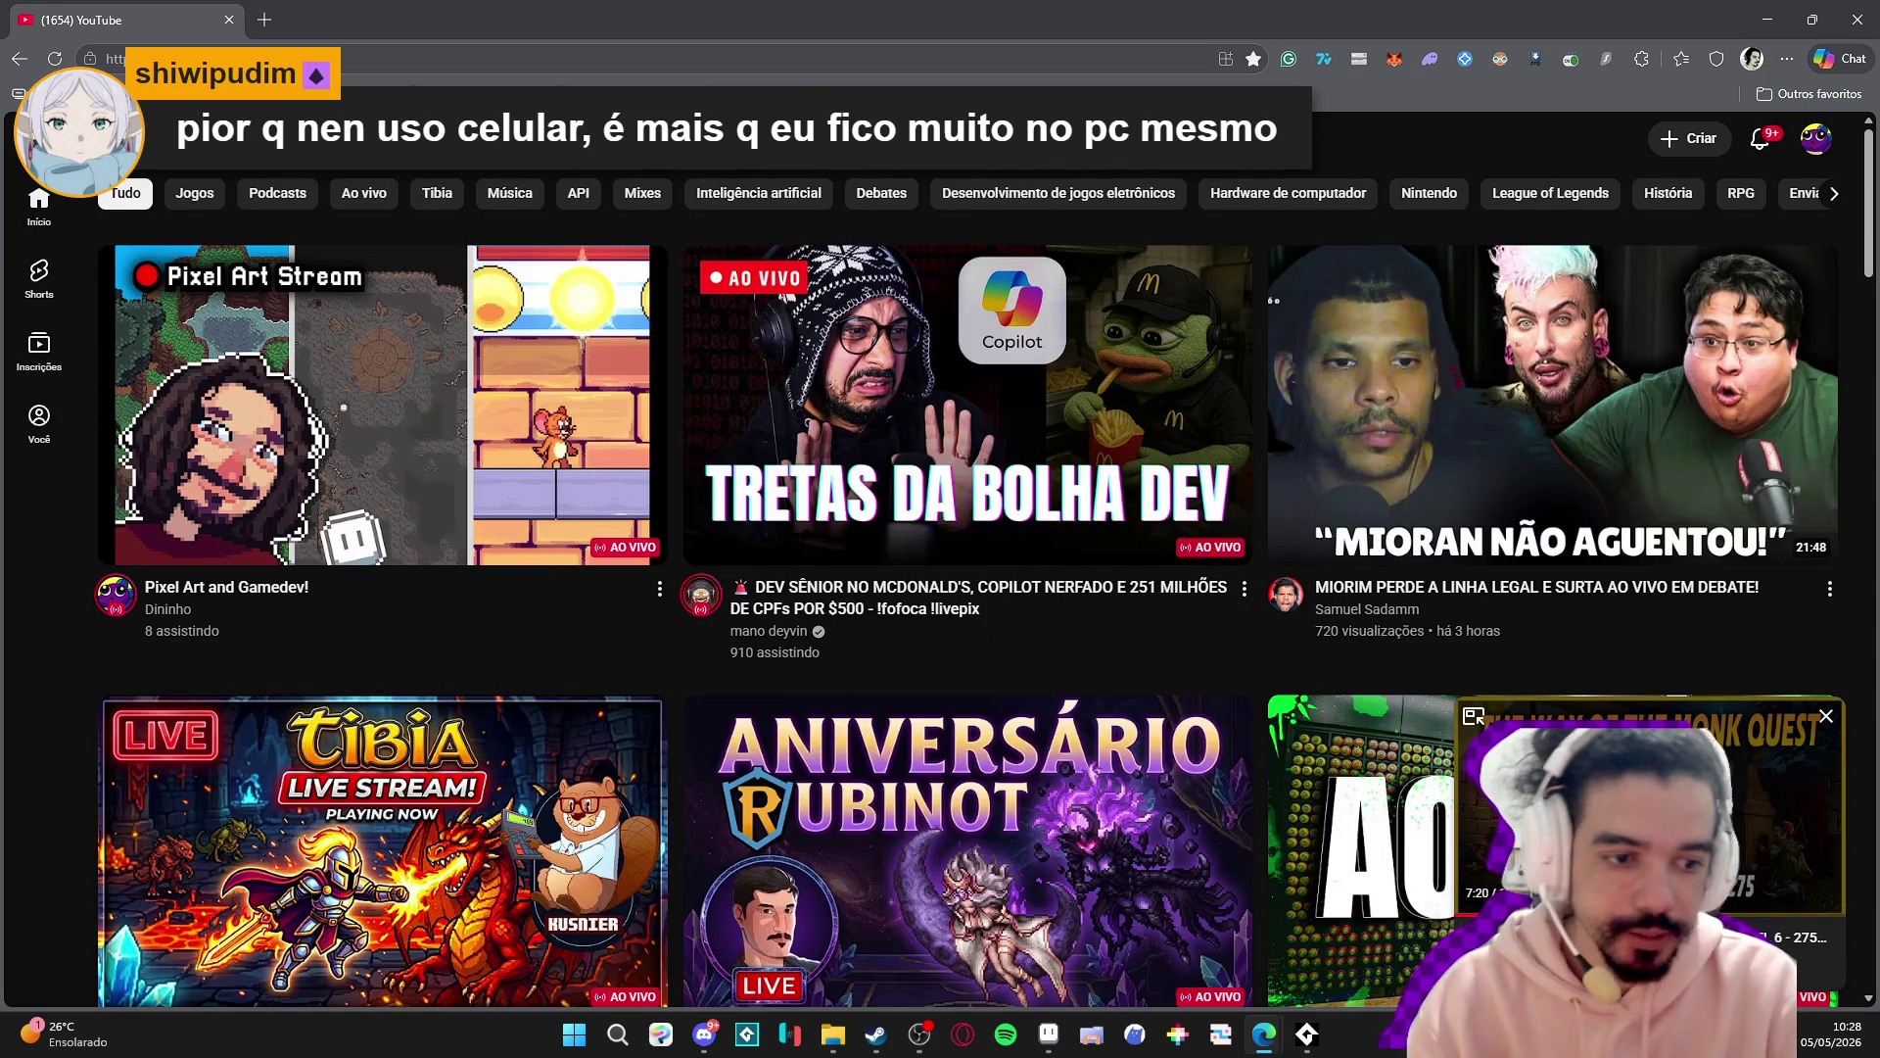
- Search YouTube for 'wondeck'
click(749, 138)
text(wondeck)
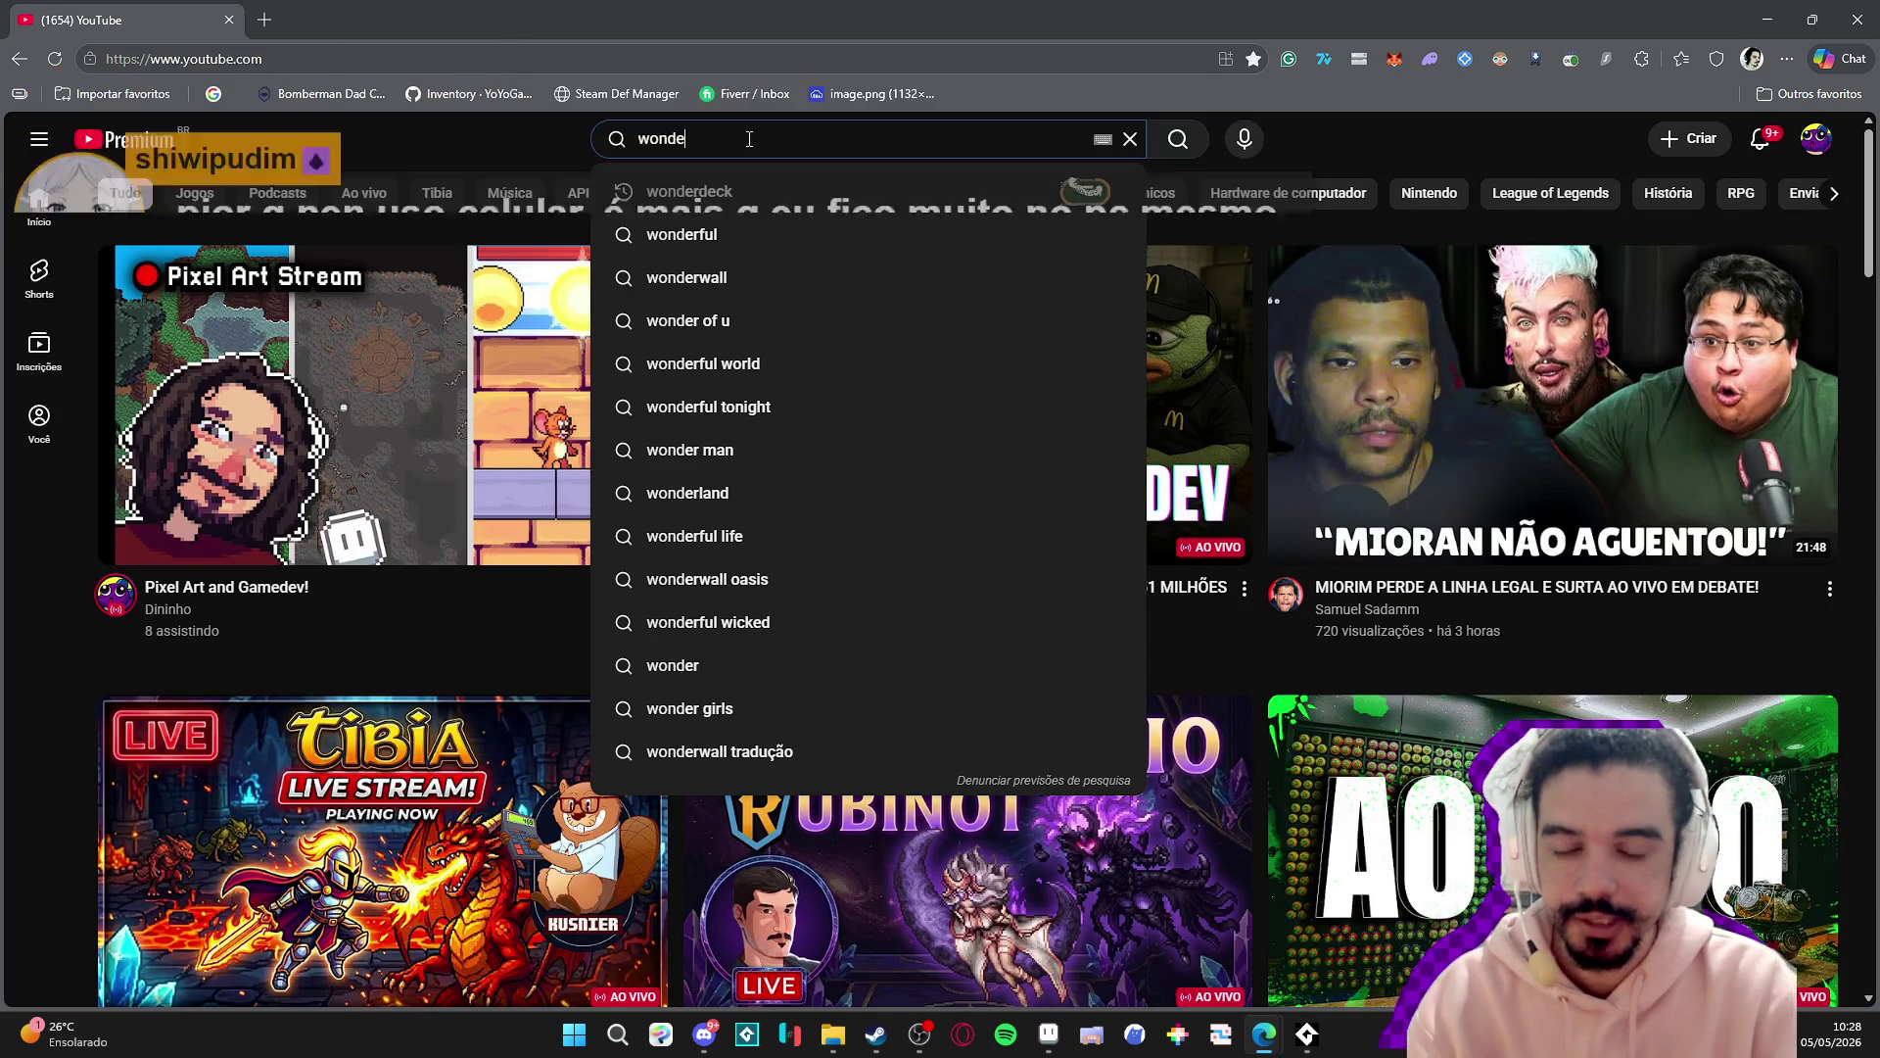
key(Return)
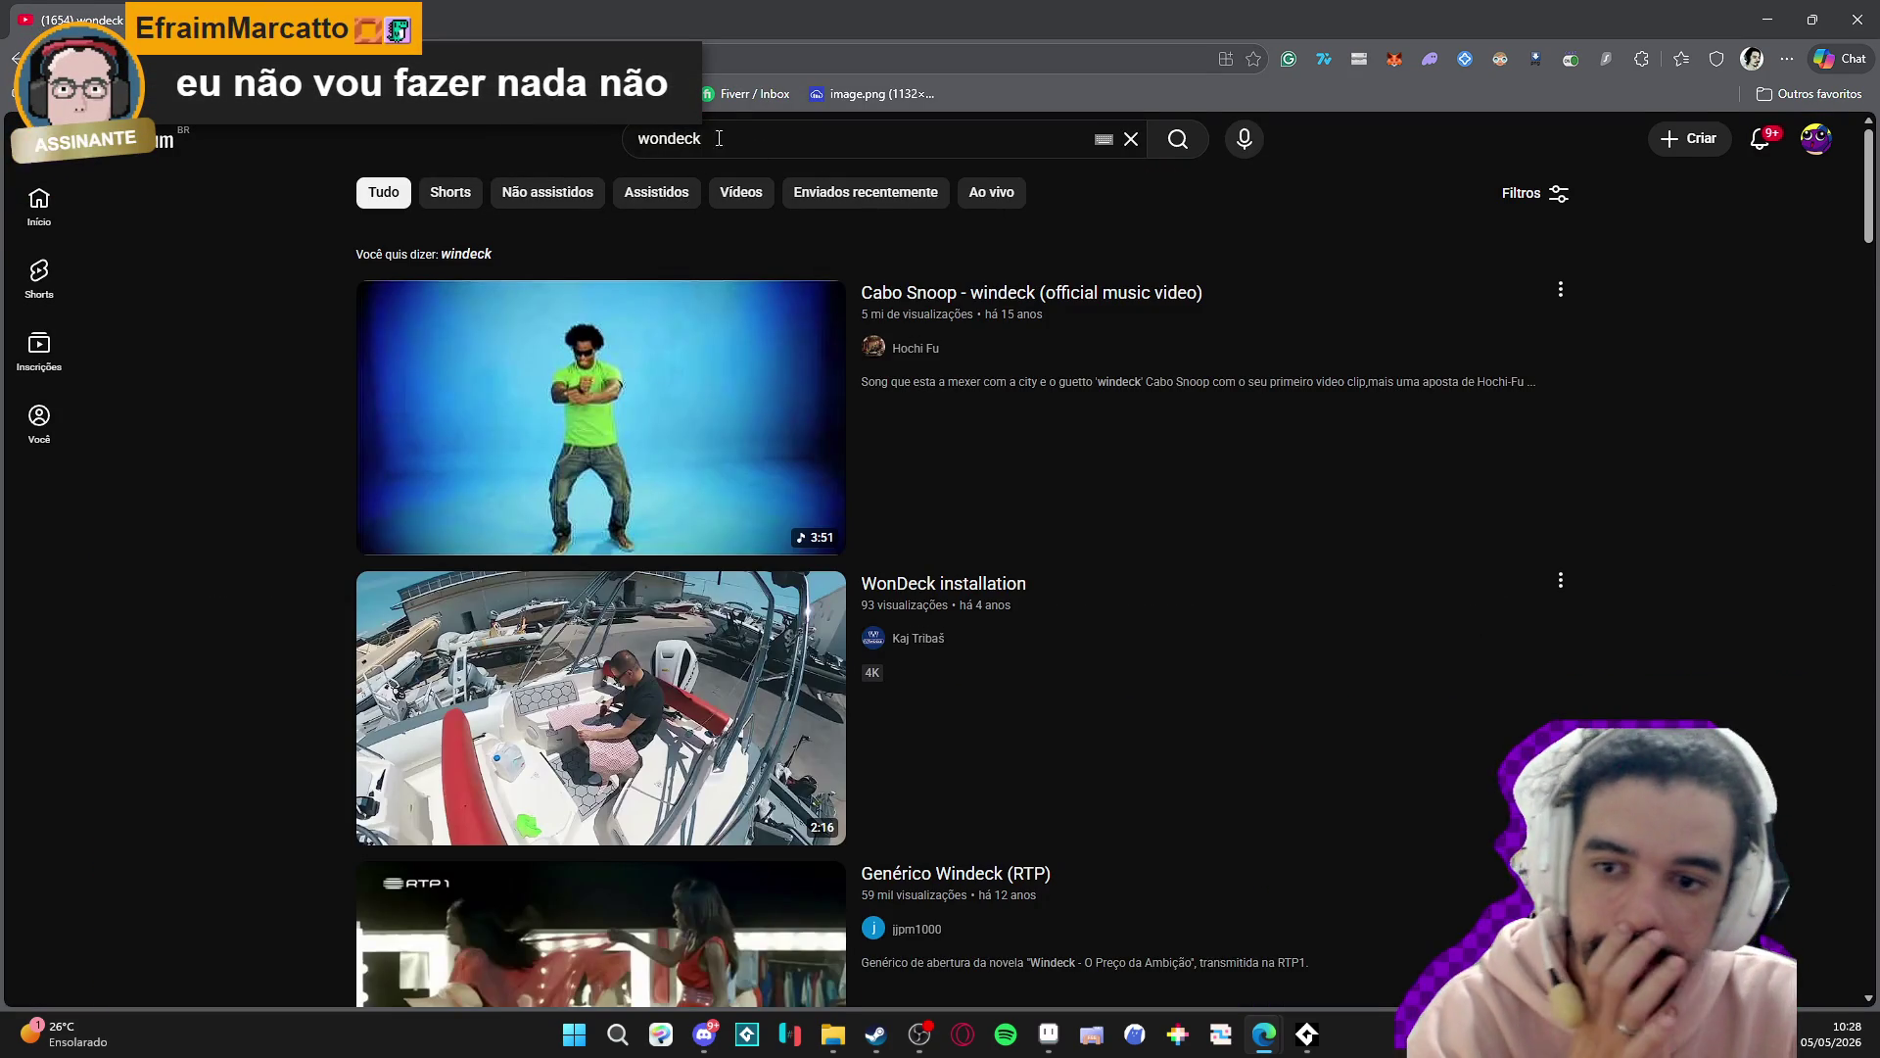
scroll(666, 395, down, 4)
scroll(666, 394, down, 5)
scroll(666, 395, up, 10)
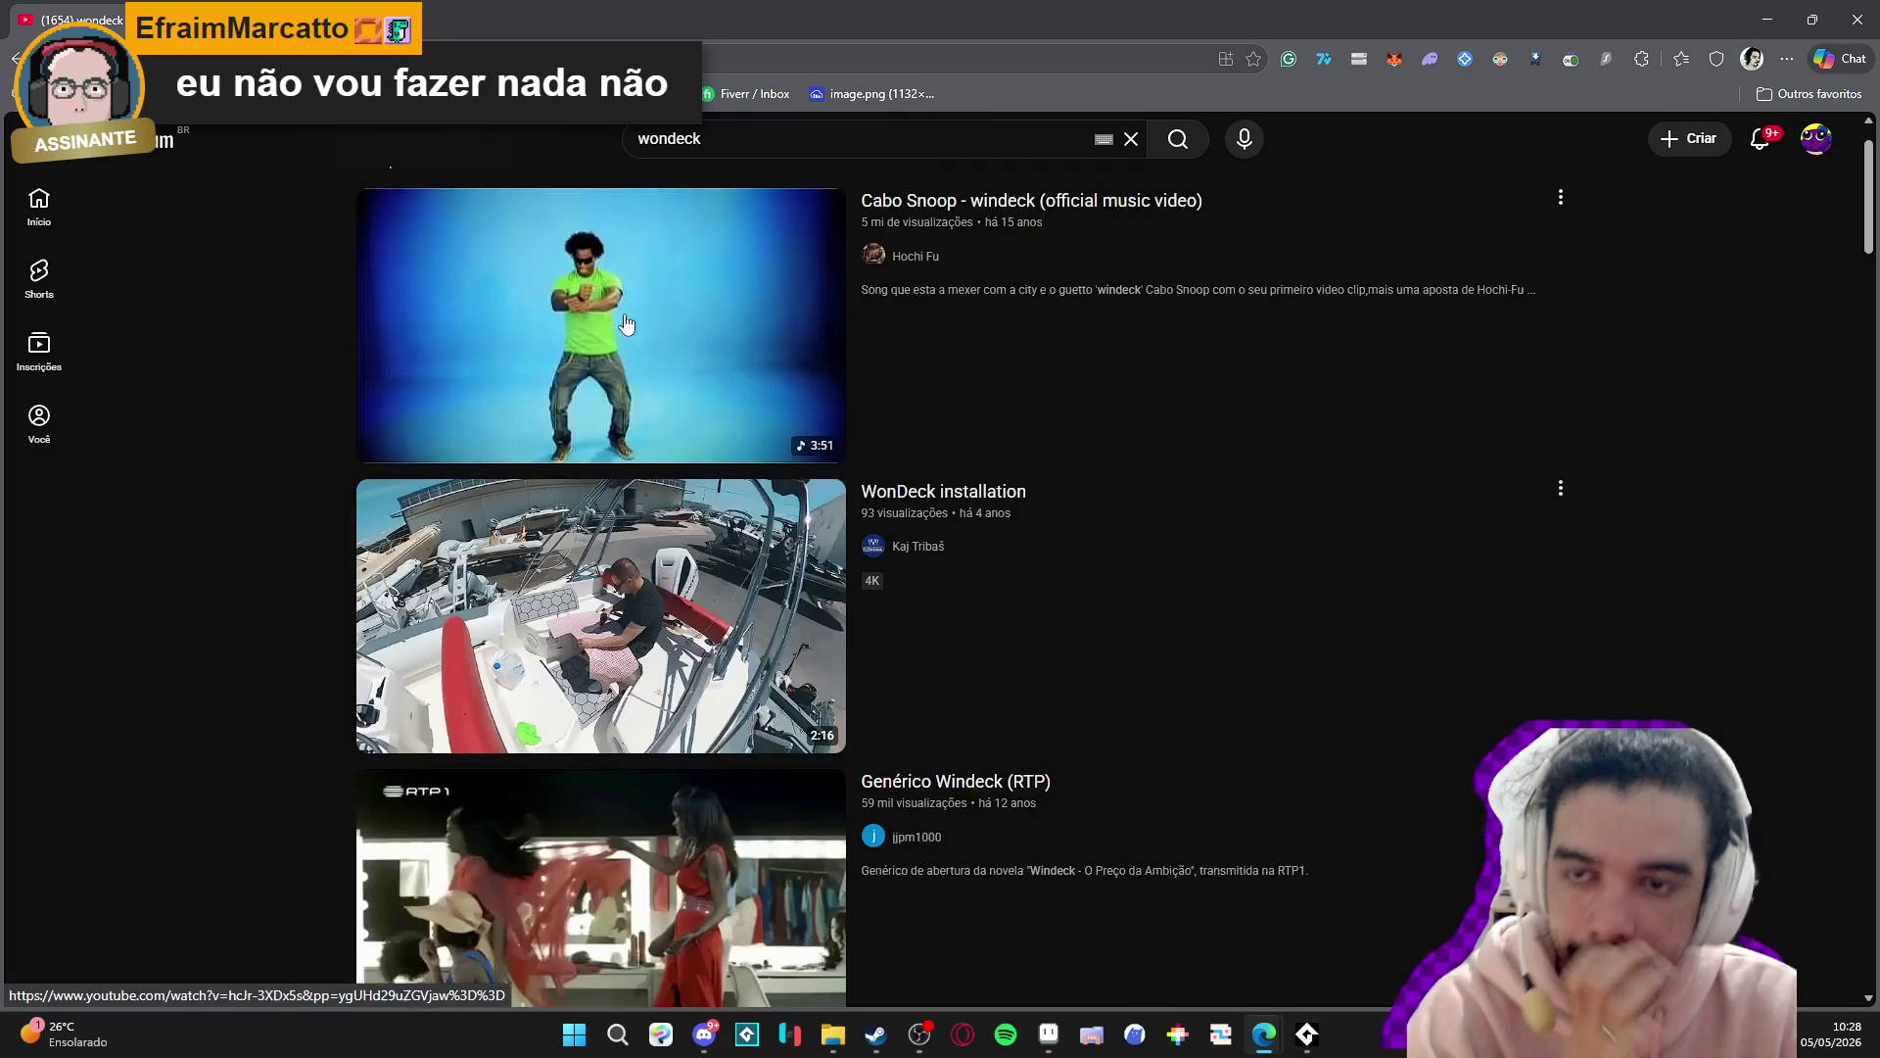
- Correct the search to 'wonderdeck' and open the Wonderdeck Trailer video
click(749, 138)
key(BackSpace)
key(BackSpace)
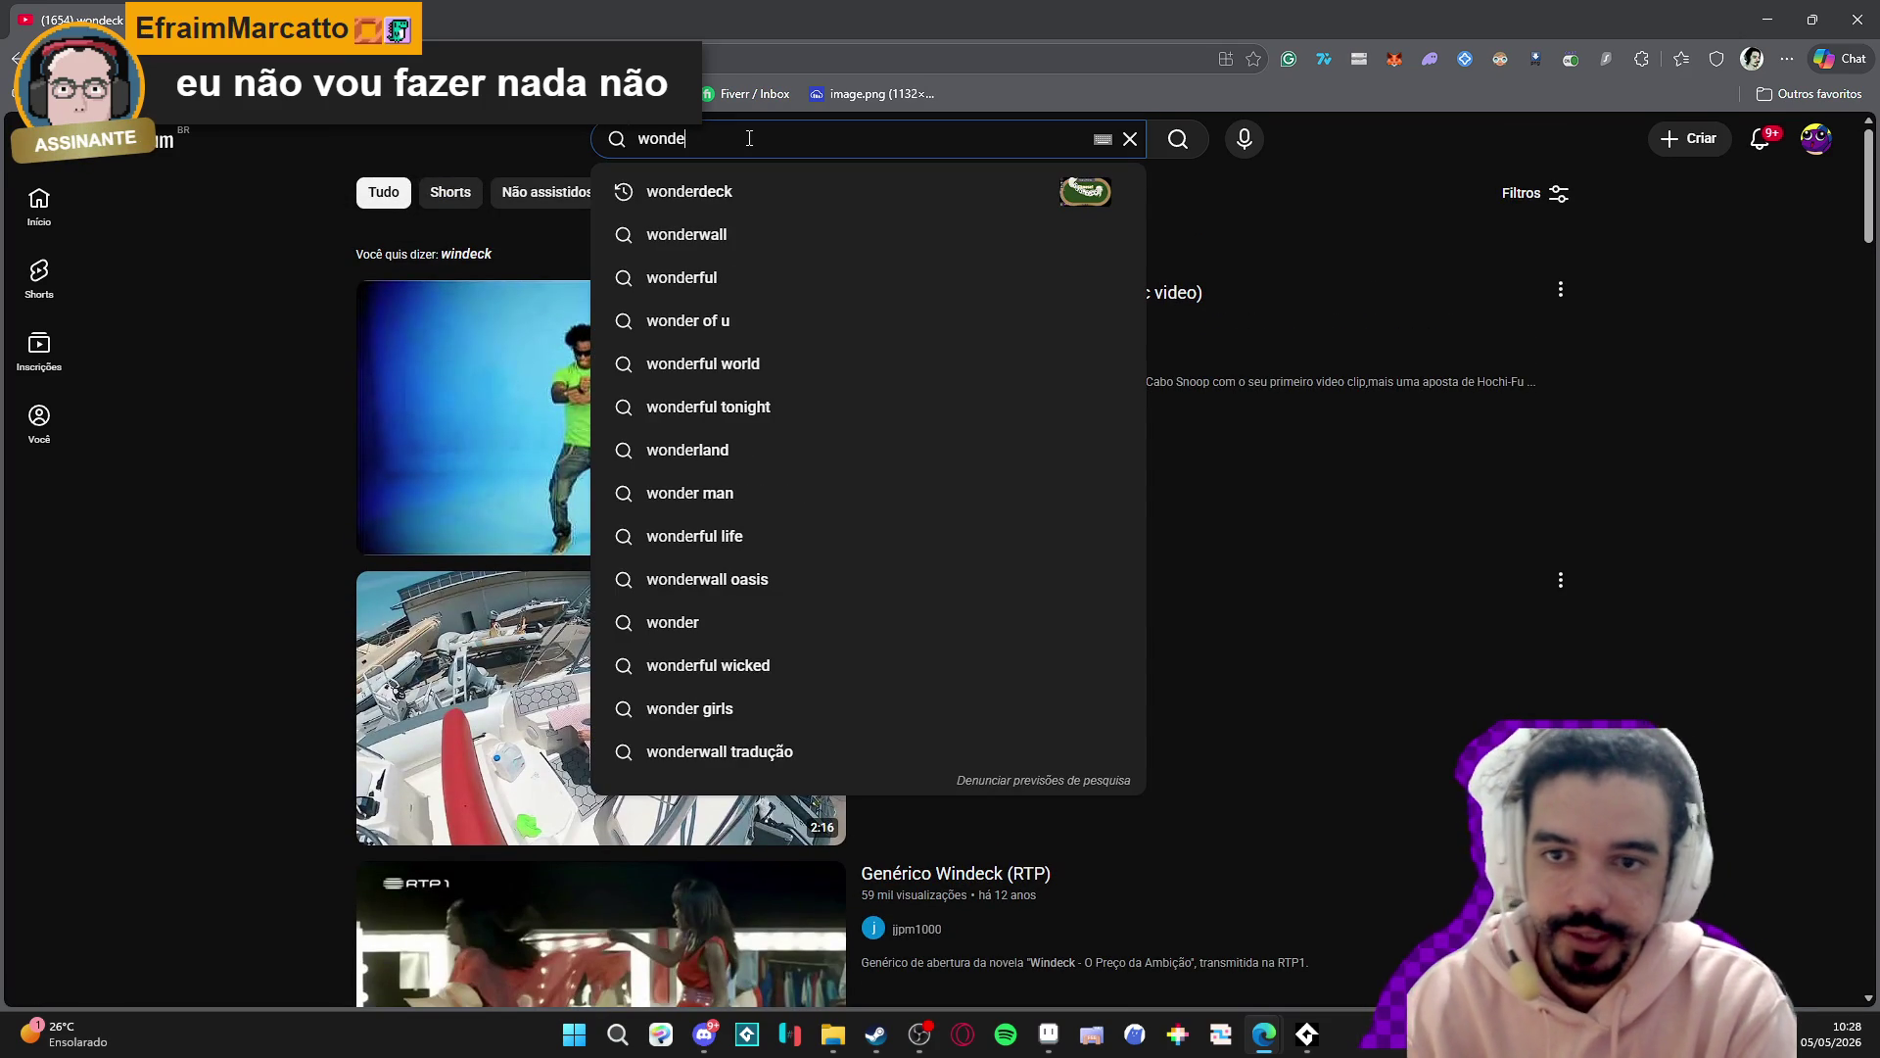
key(Down)
key(Return)
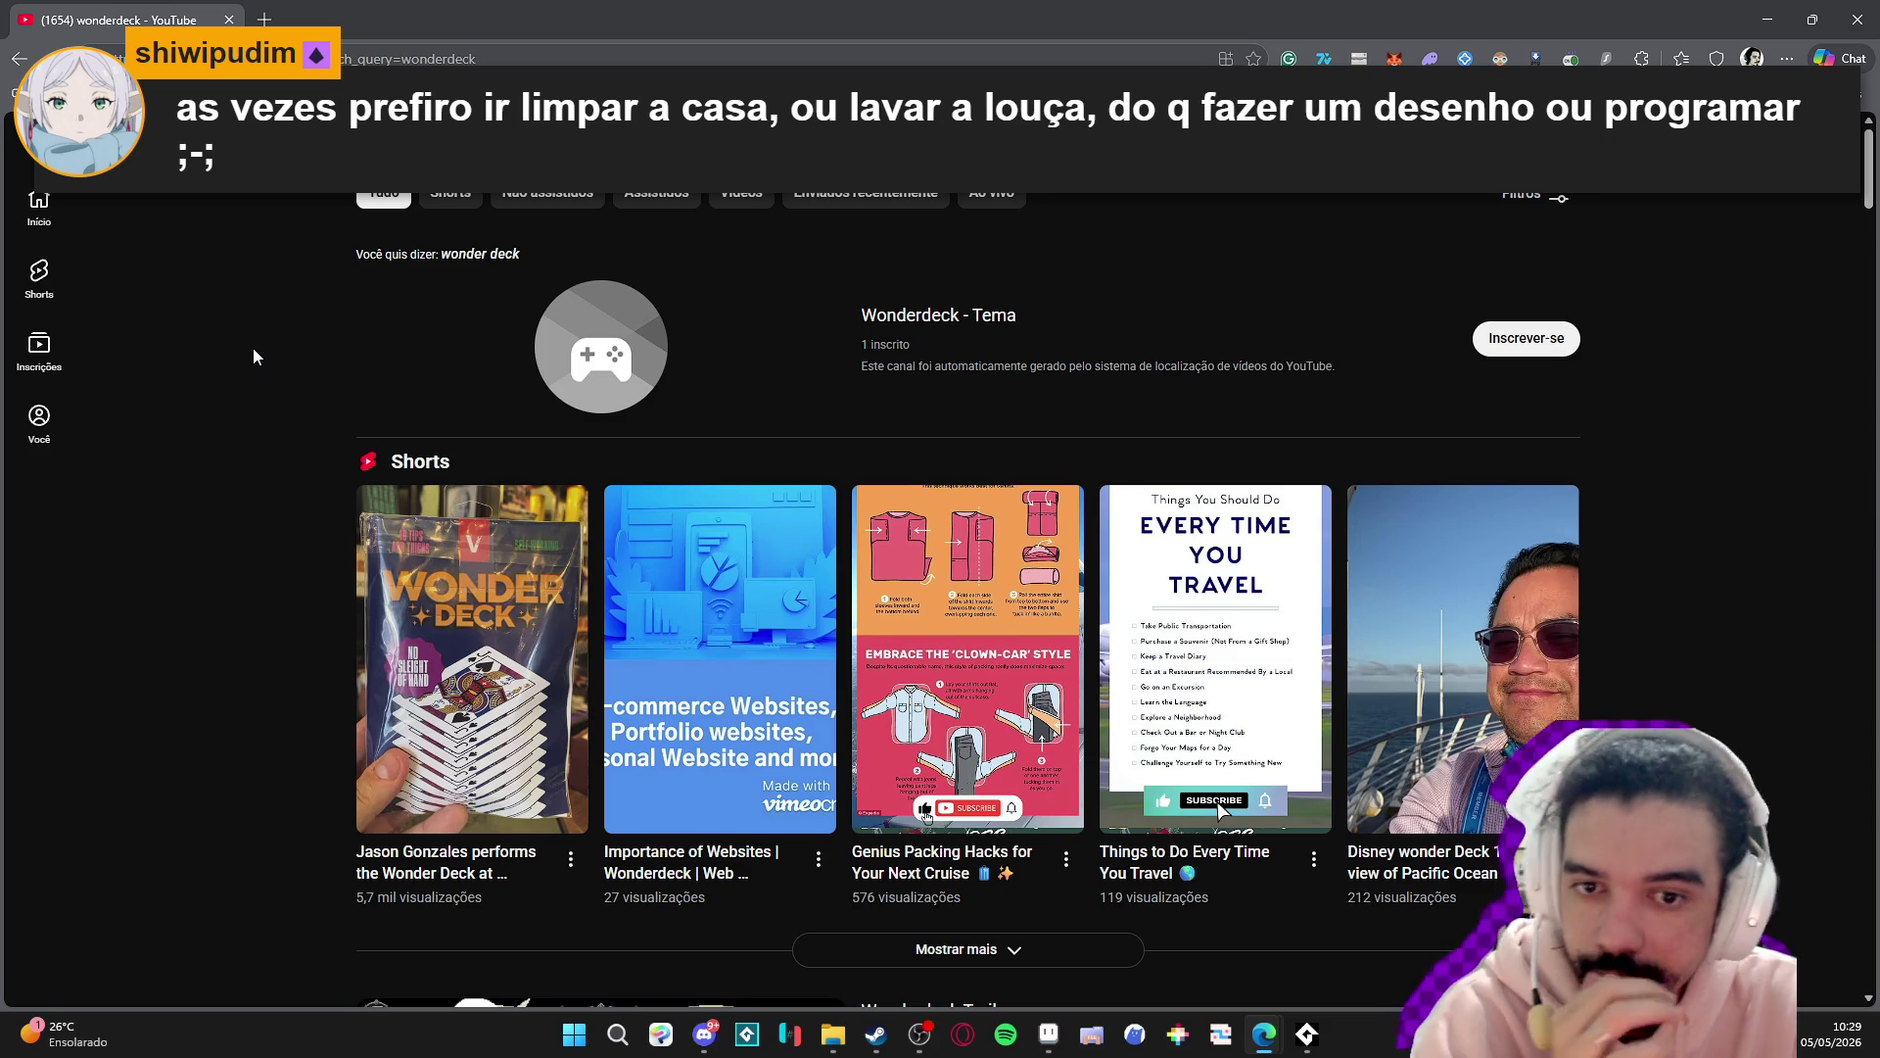
scroll(254, 357, down, 4)
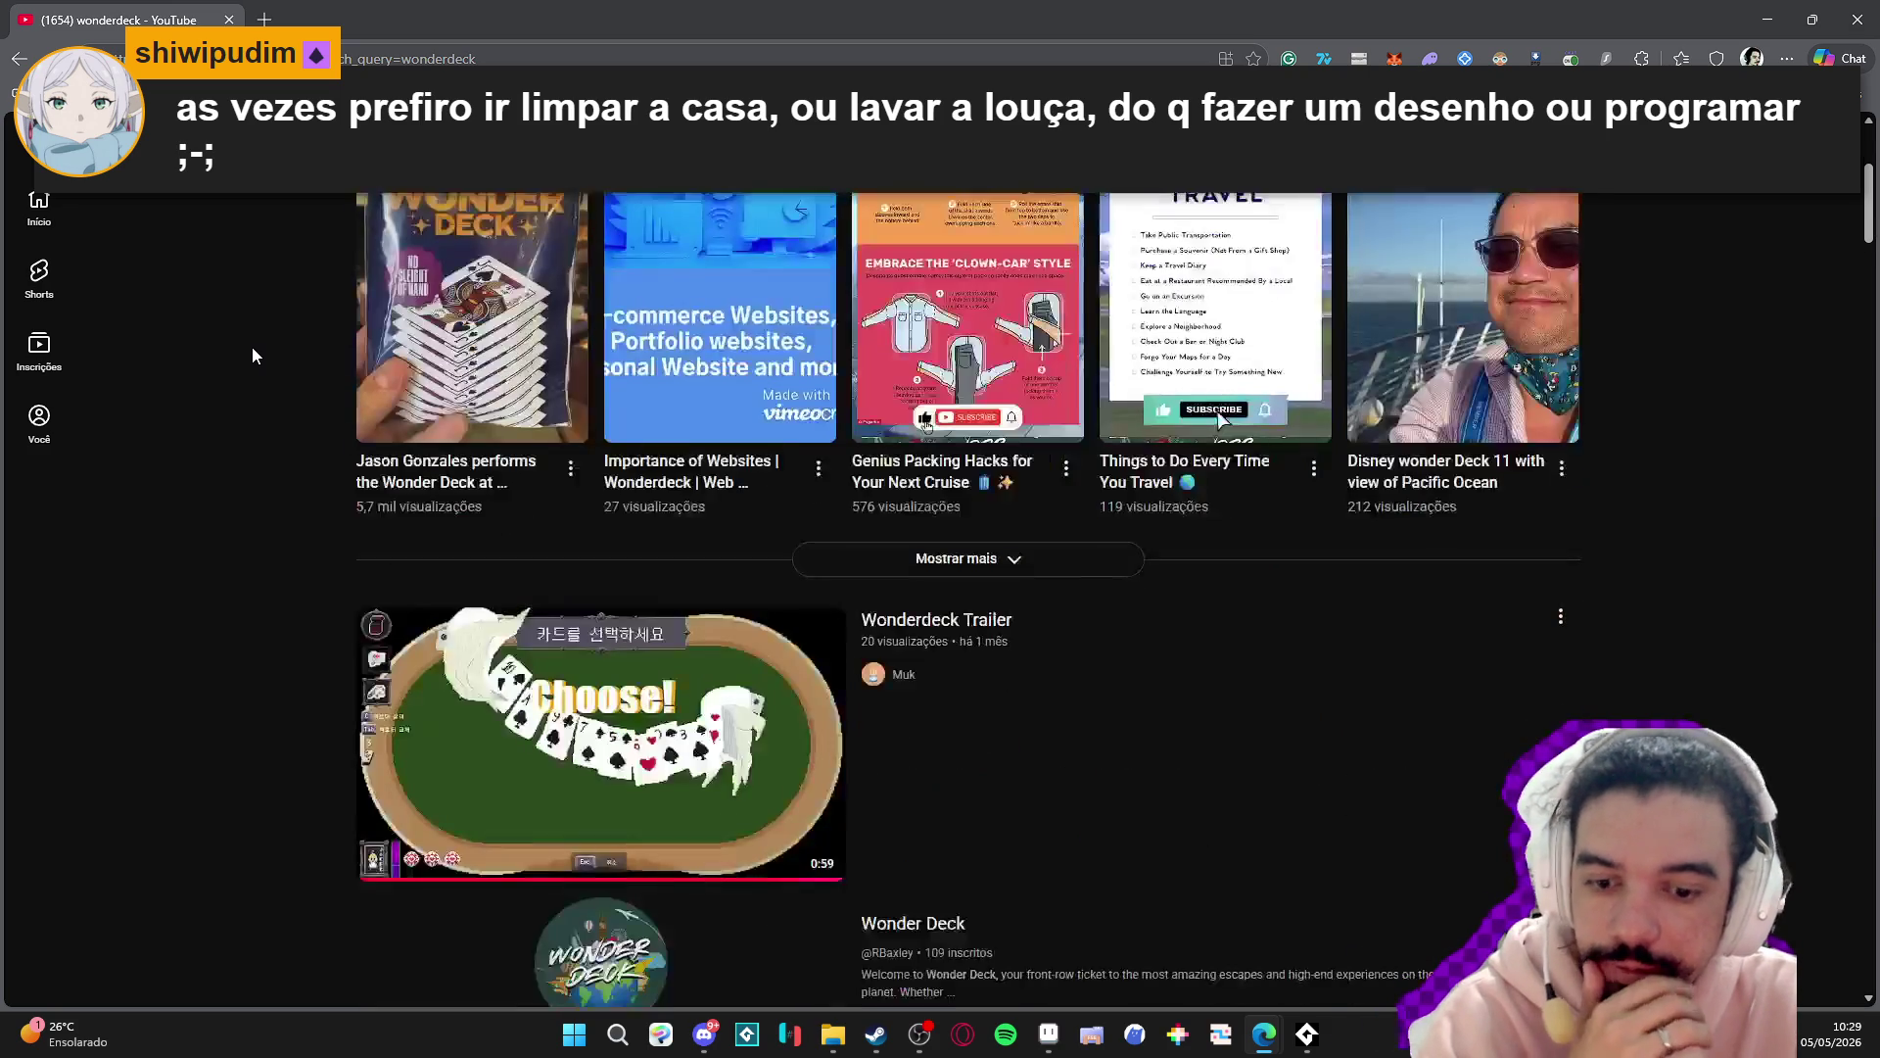
click(765, 774)
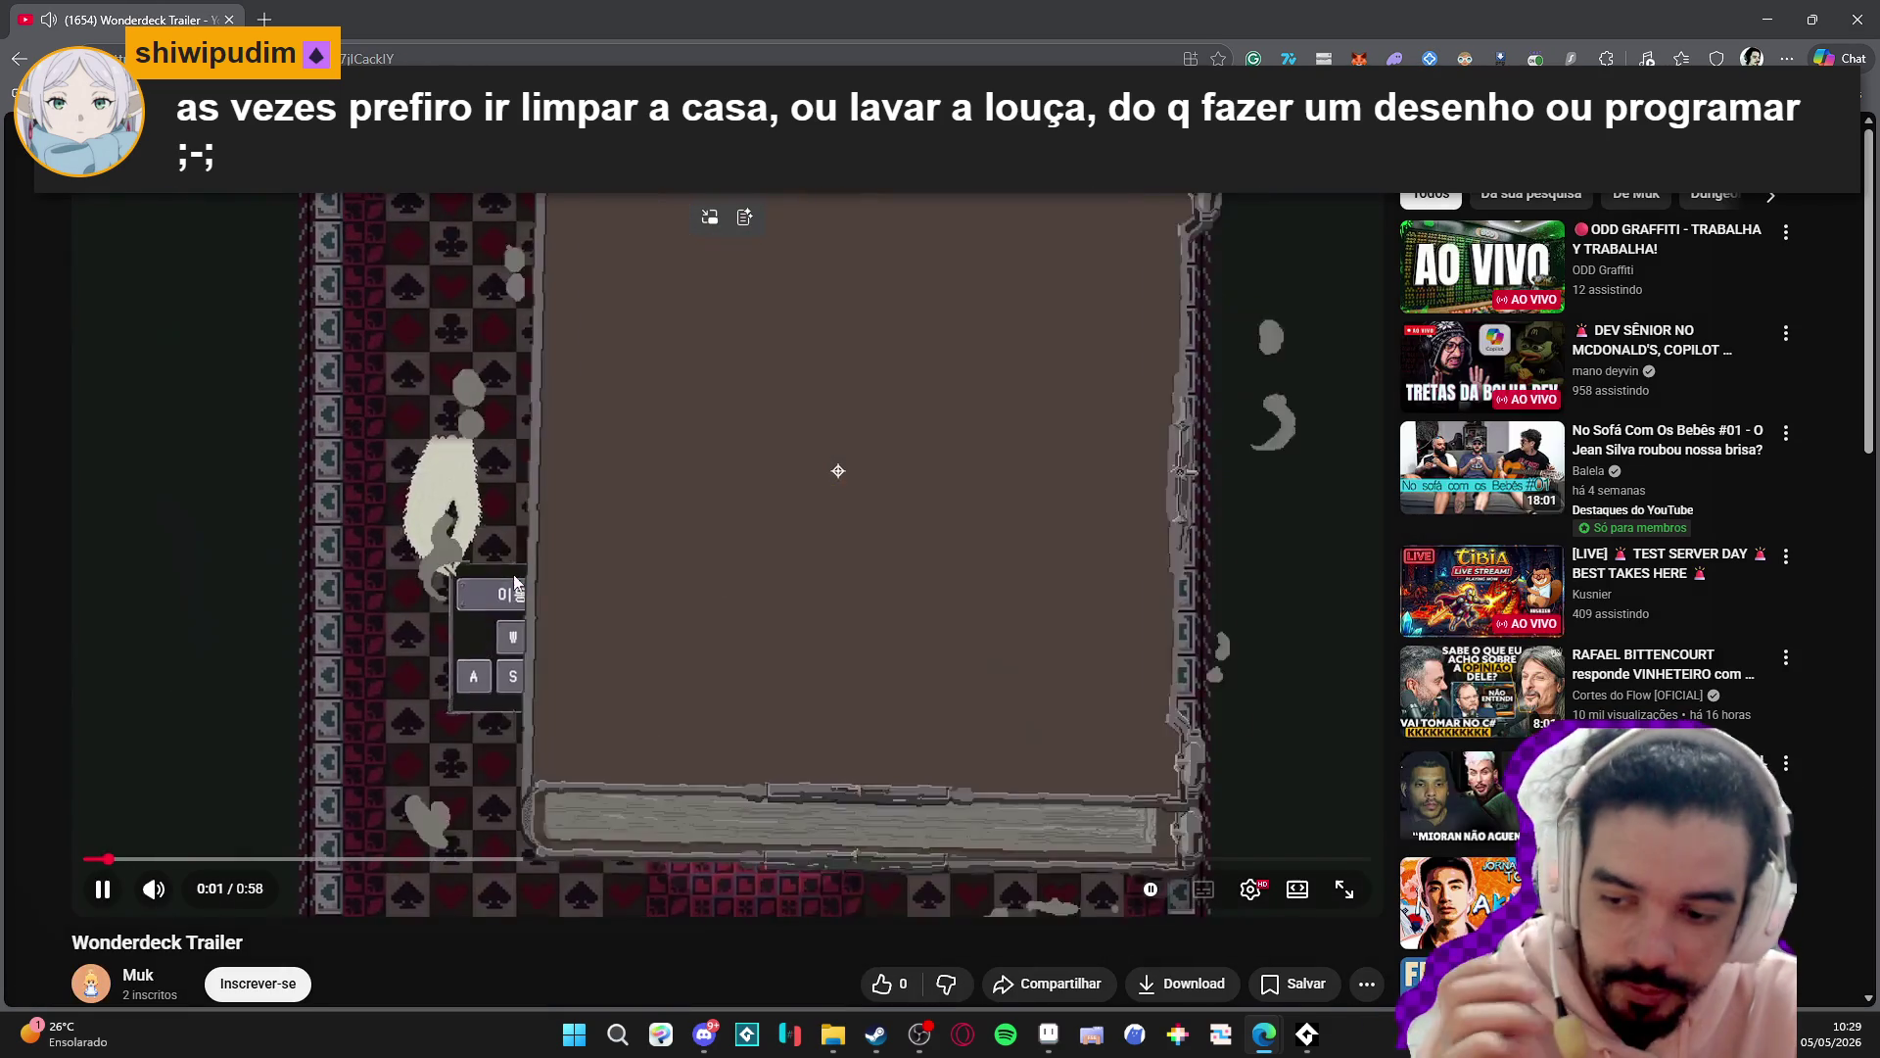
- Pause and resume the Wonderdeck Trailer several times, stopping on the gameplay scene
click(460, 588)
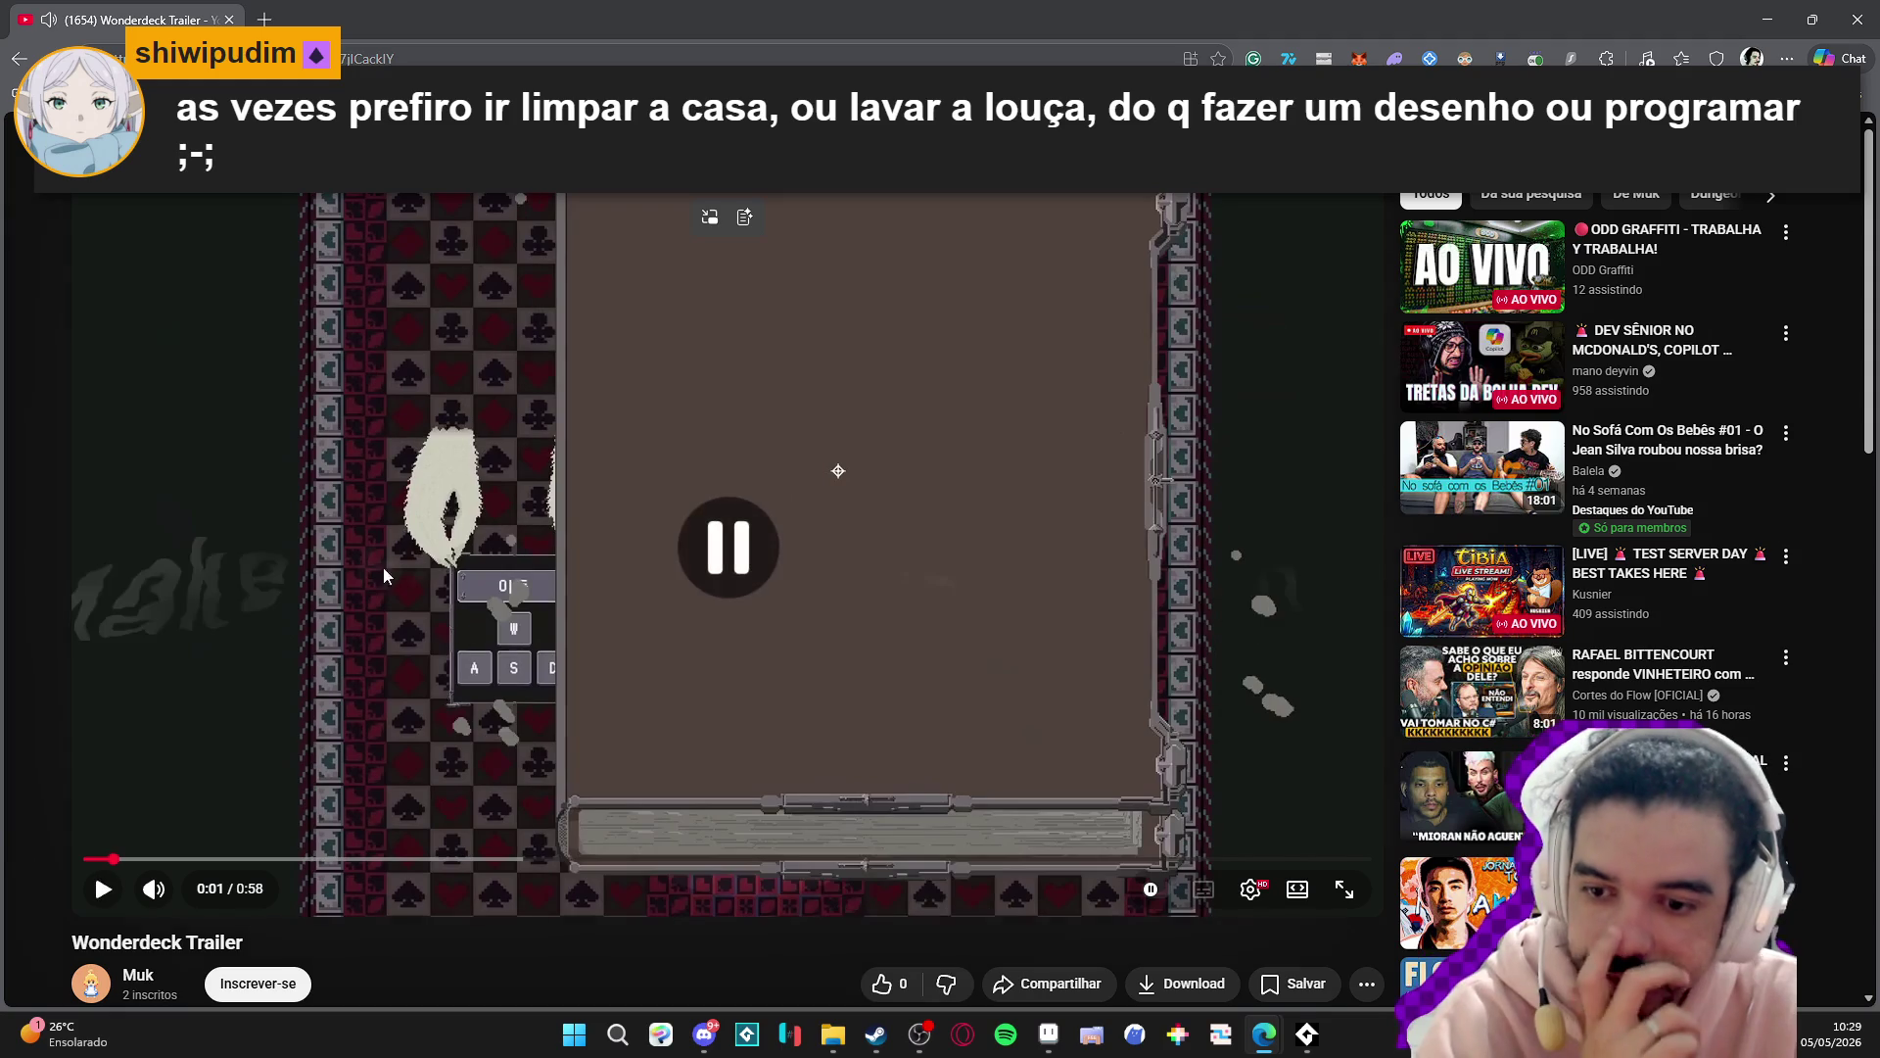
click(482, 670)
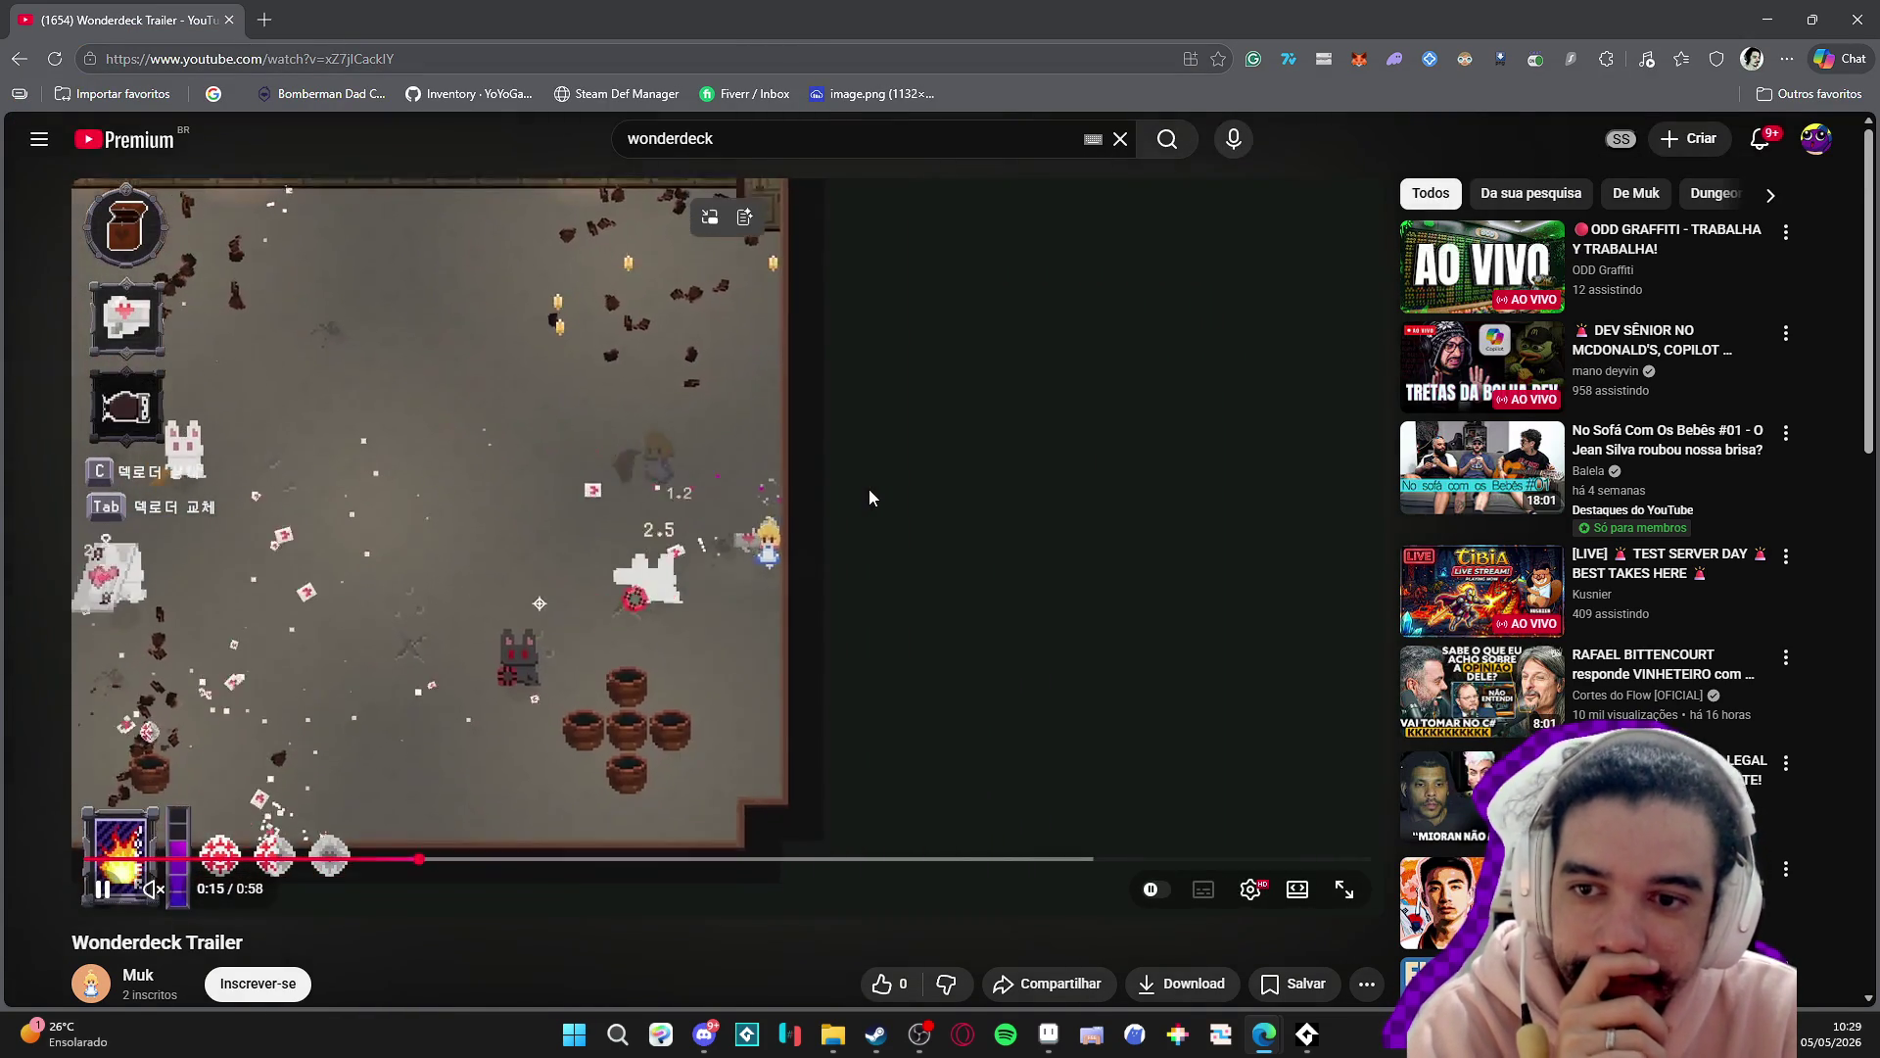
click(702, 592)
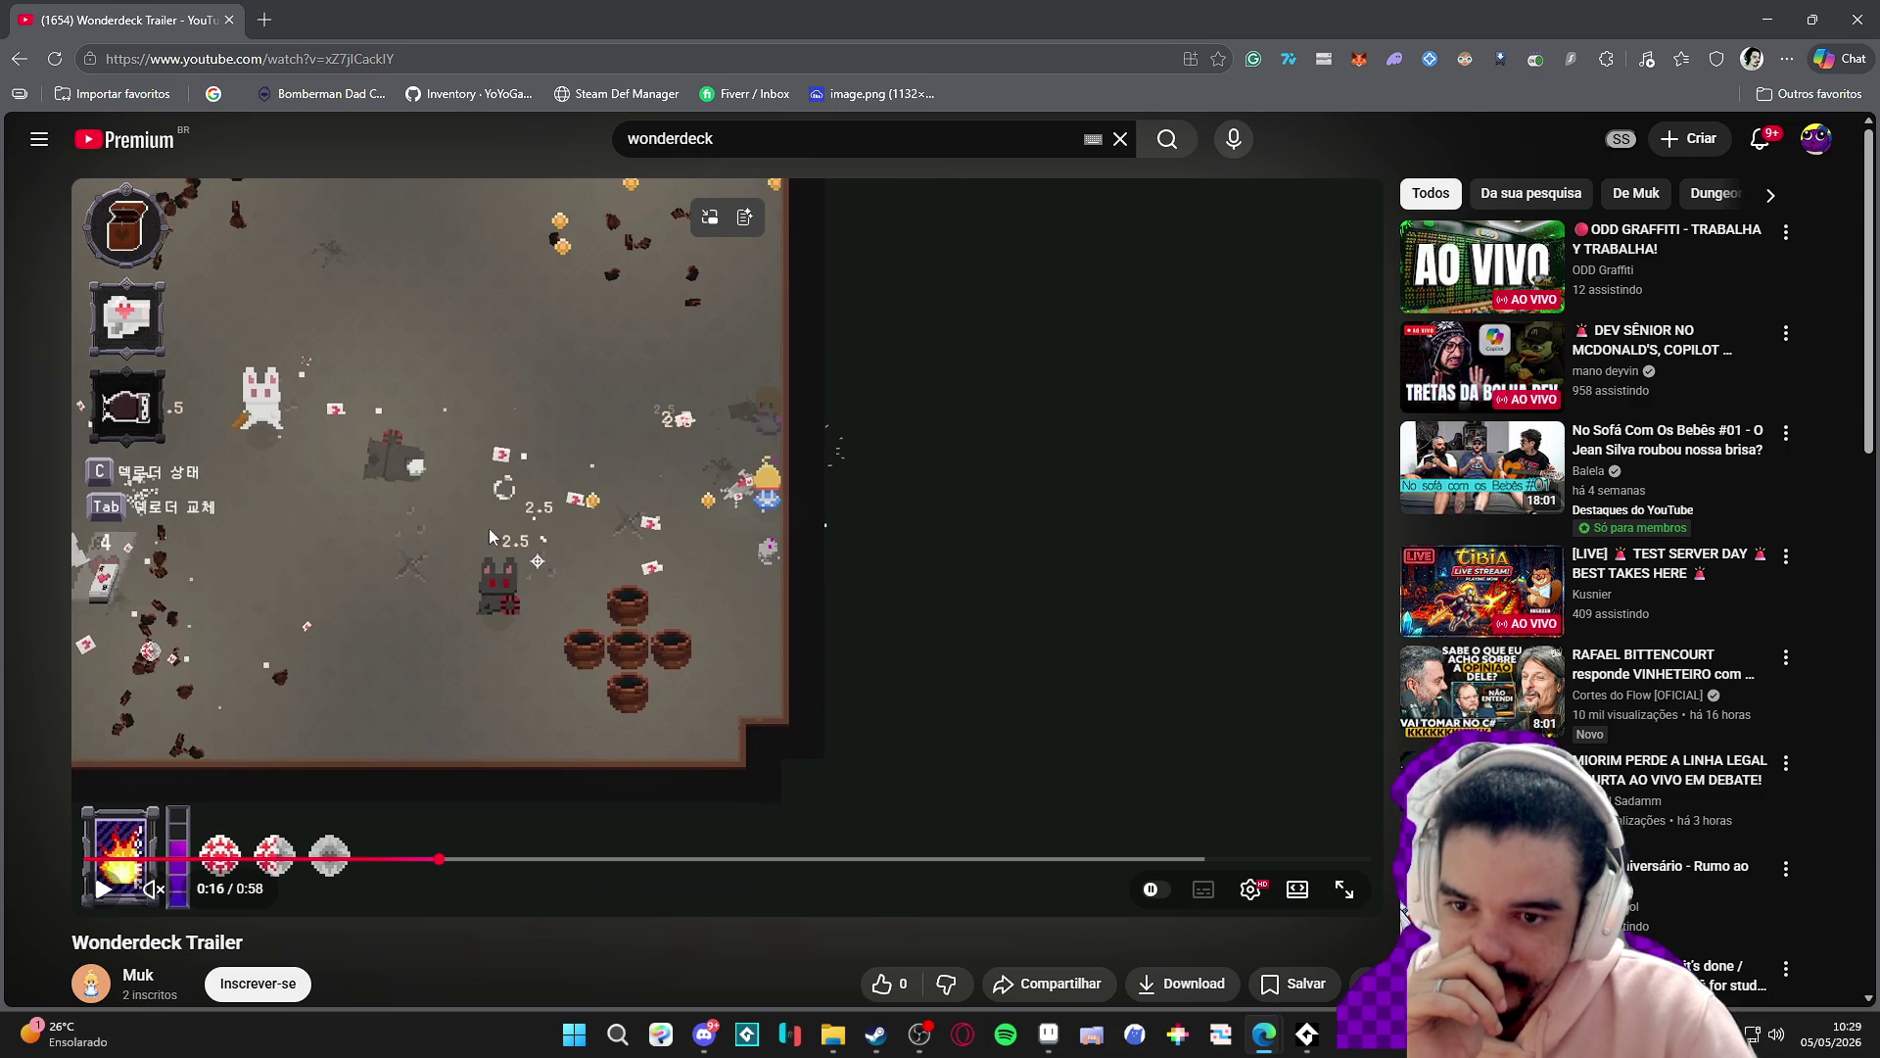
click(1019, 472)
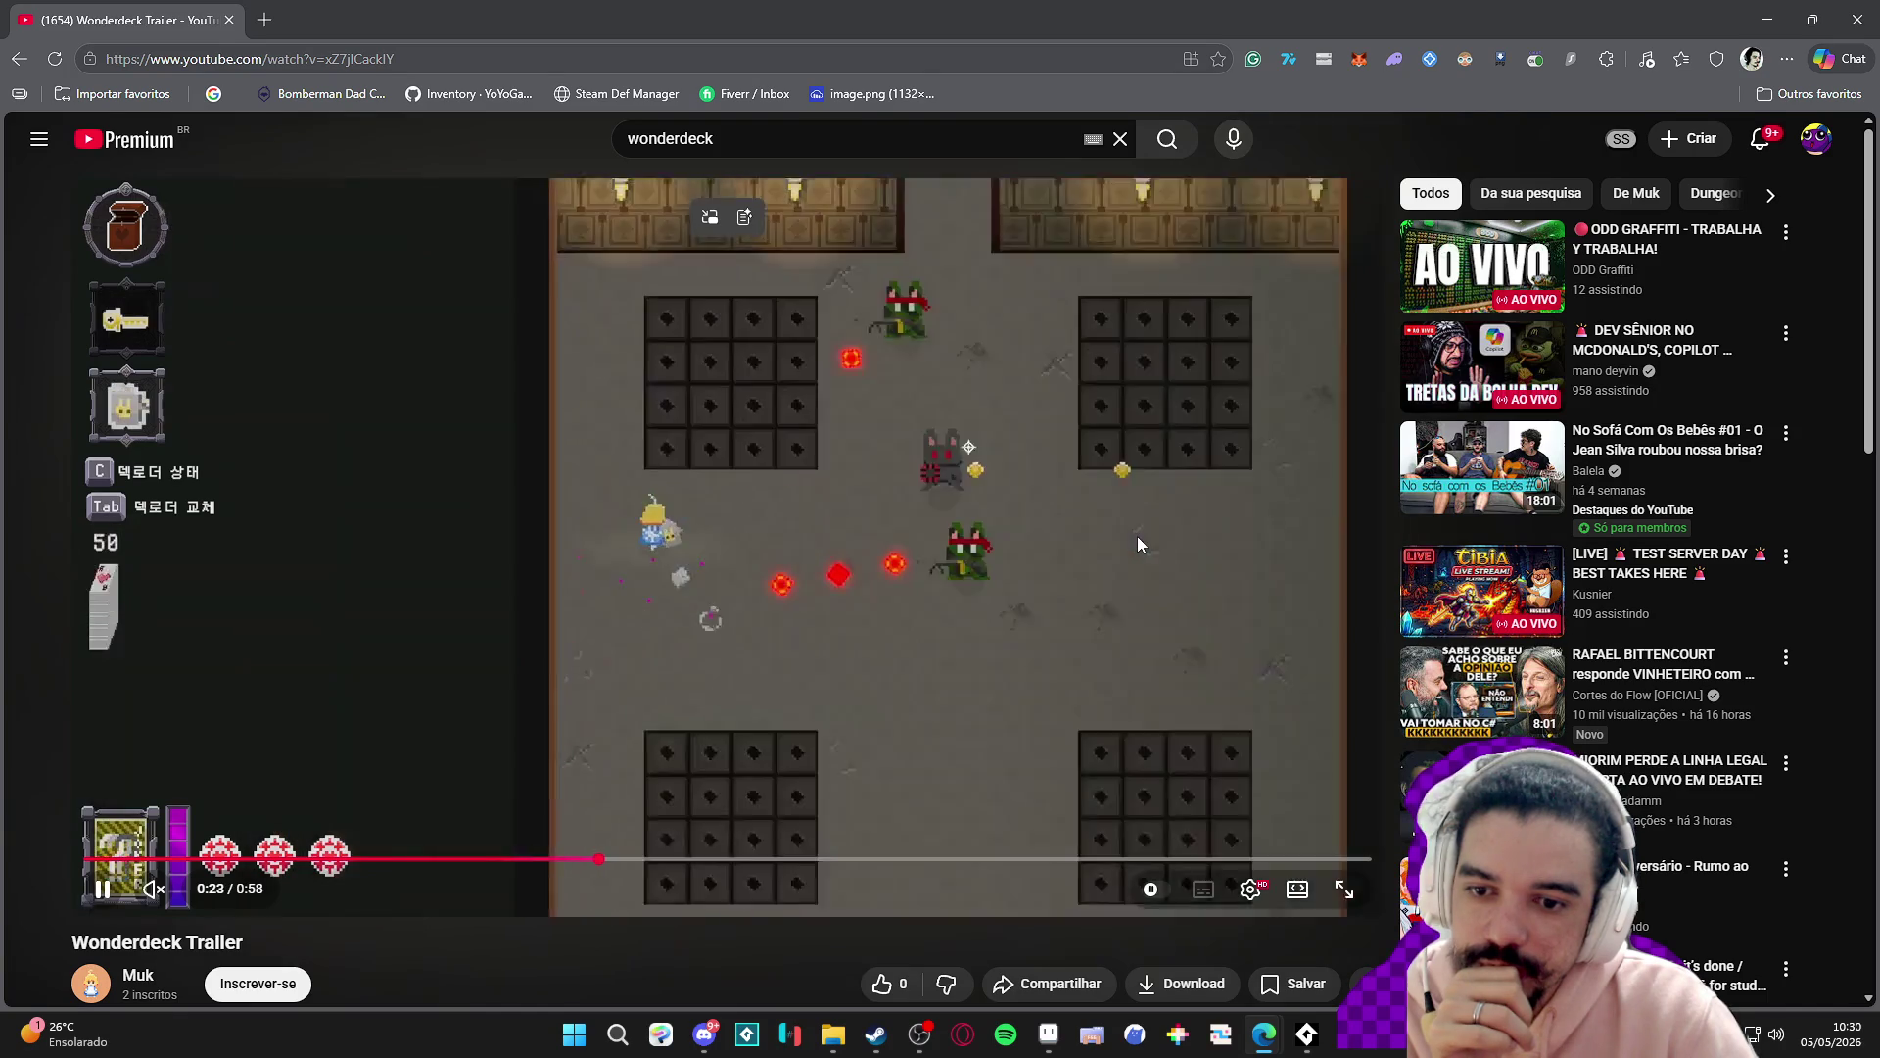
click(1154, 560)
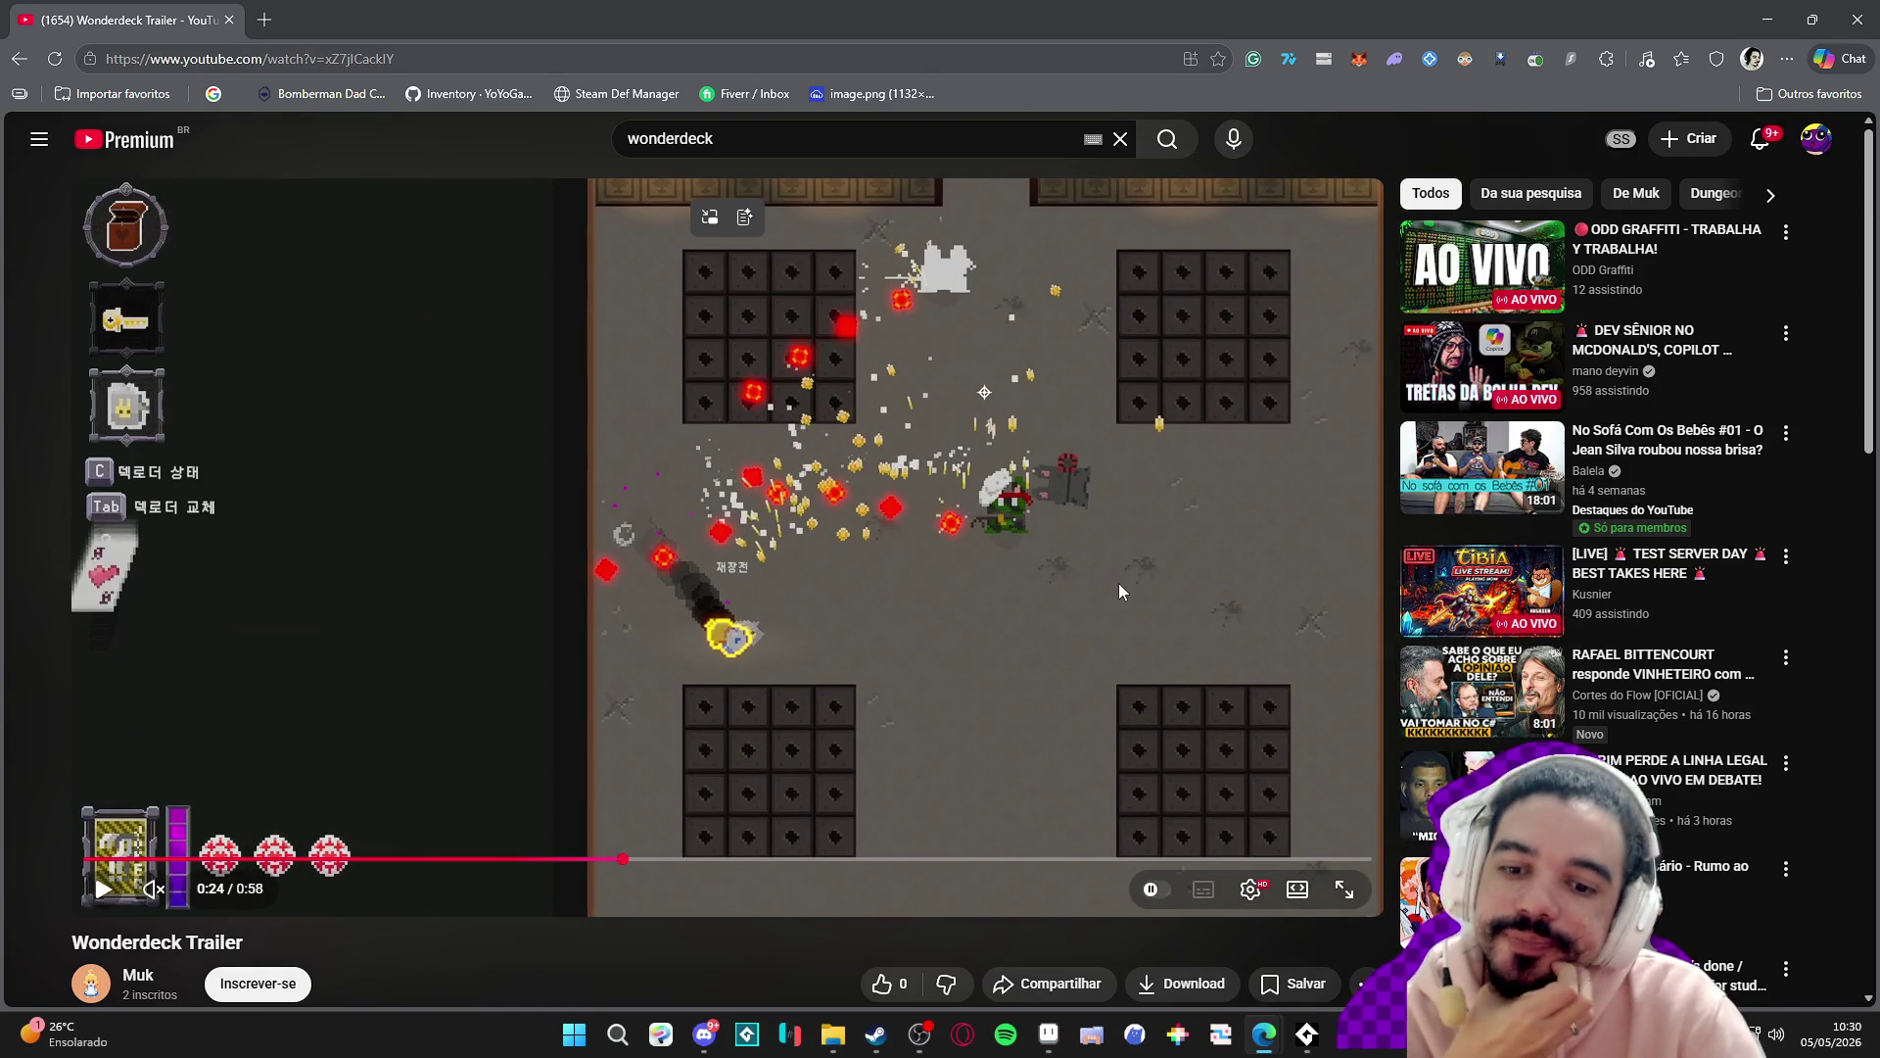
scroll(1119, 591, down, 4)
scroll(1119, 591, up, 4)
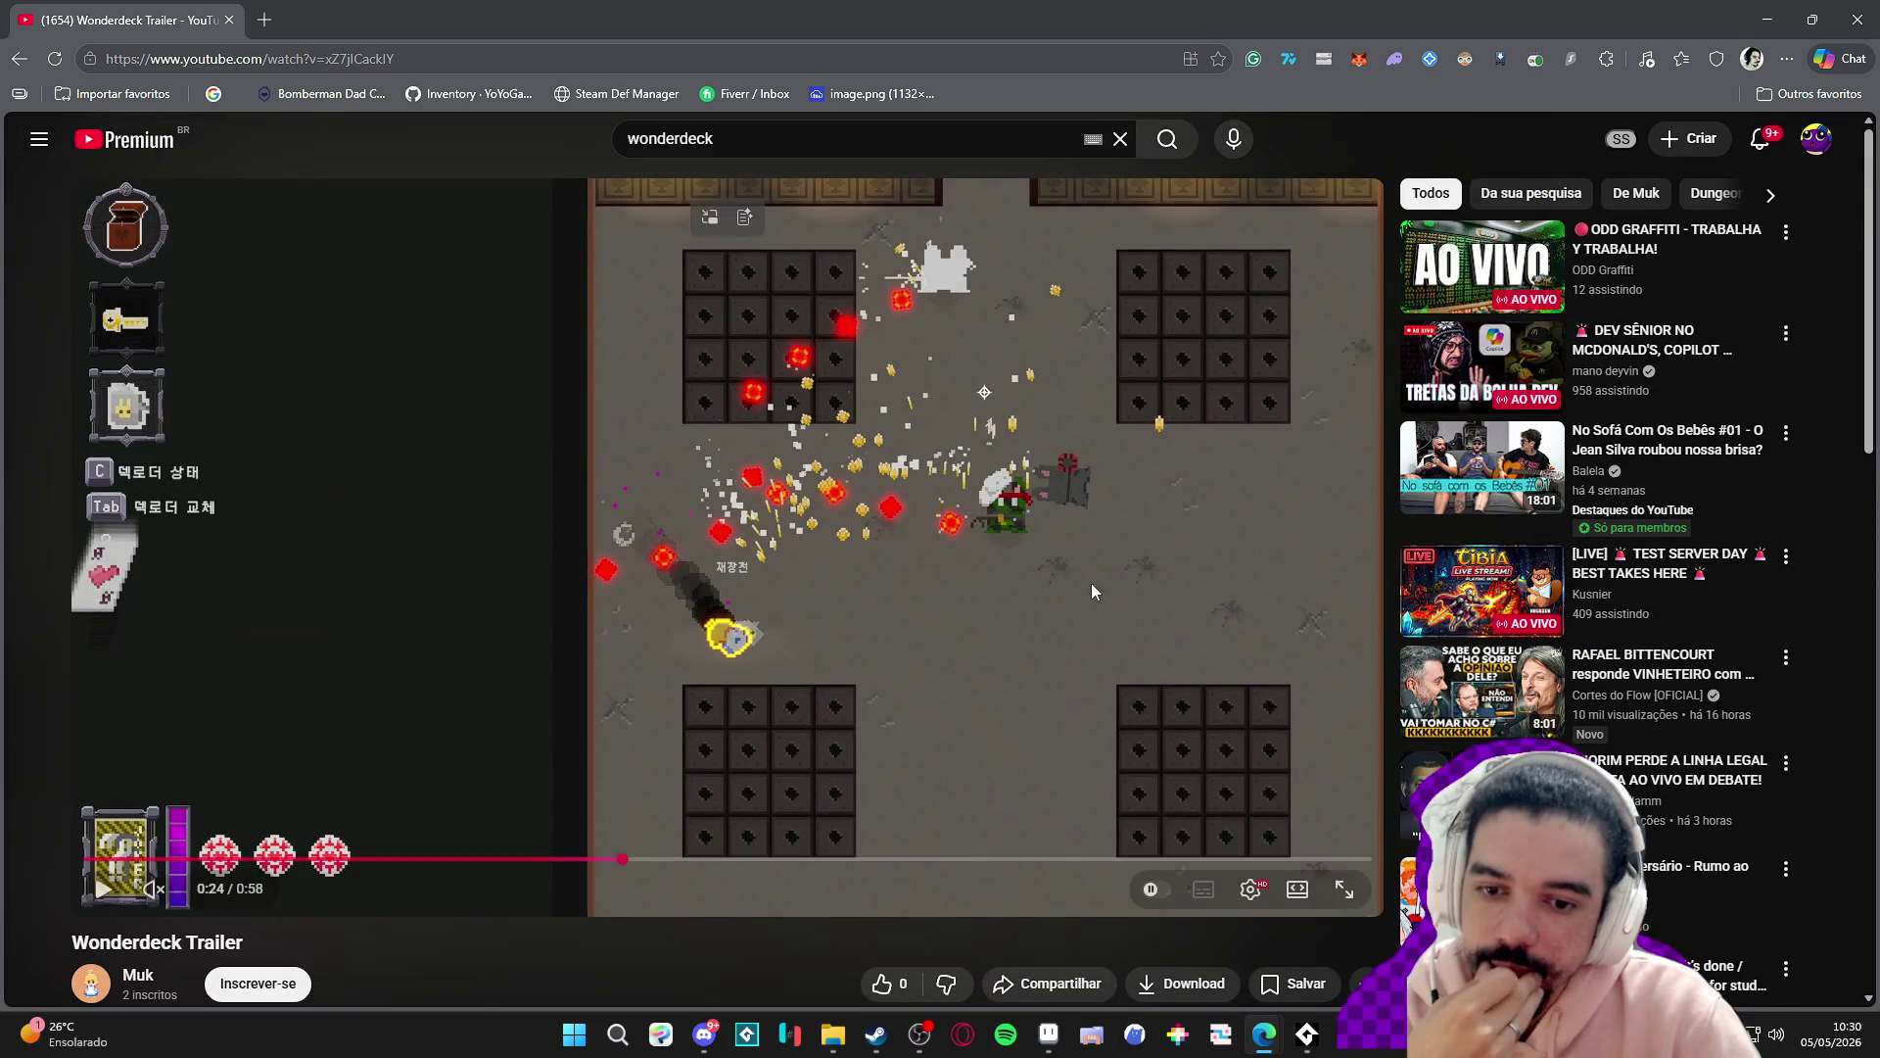
scroll(868, 584, down, 2)
scroll(866, 585, up, 2)
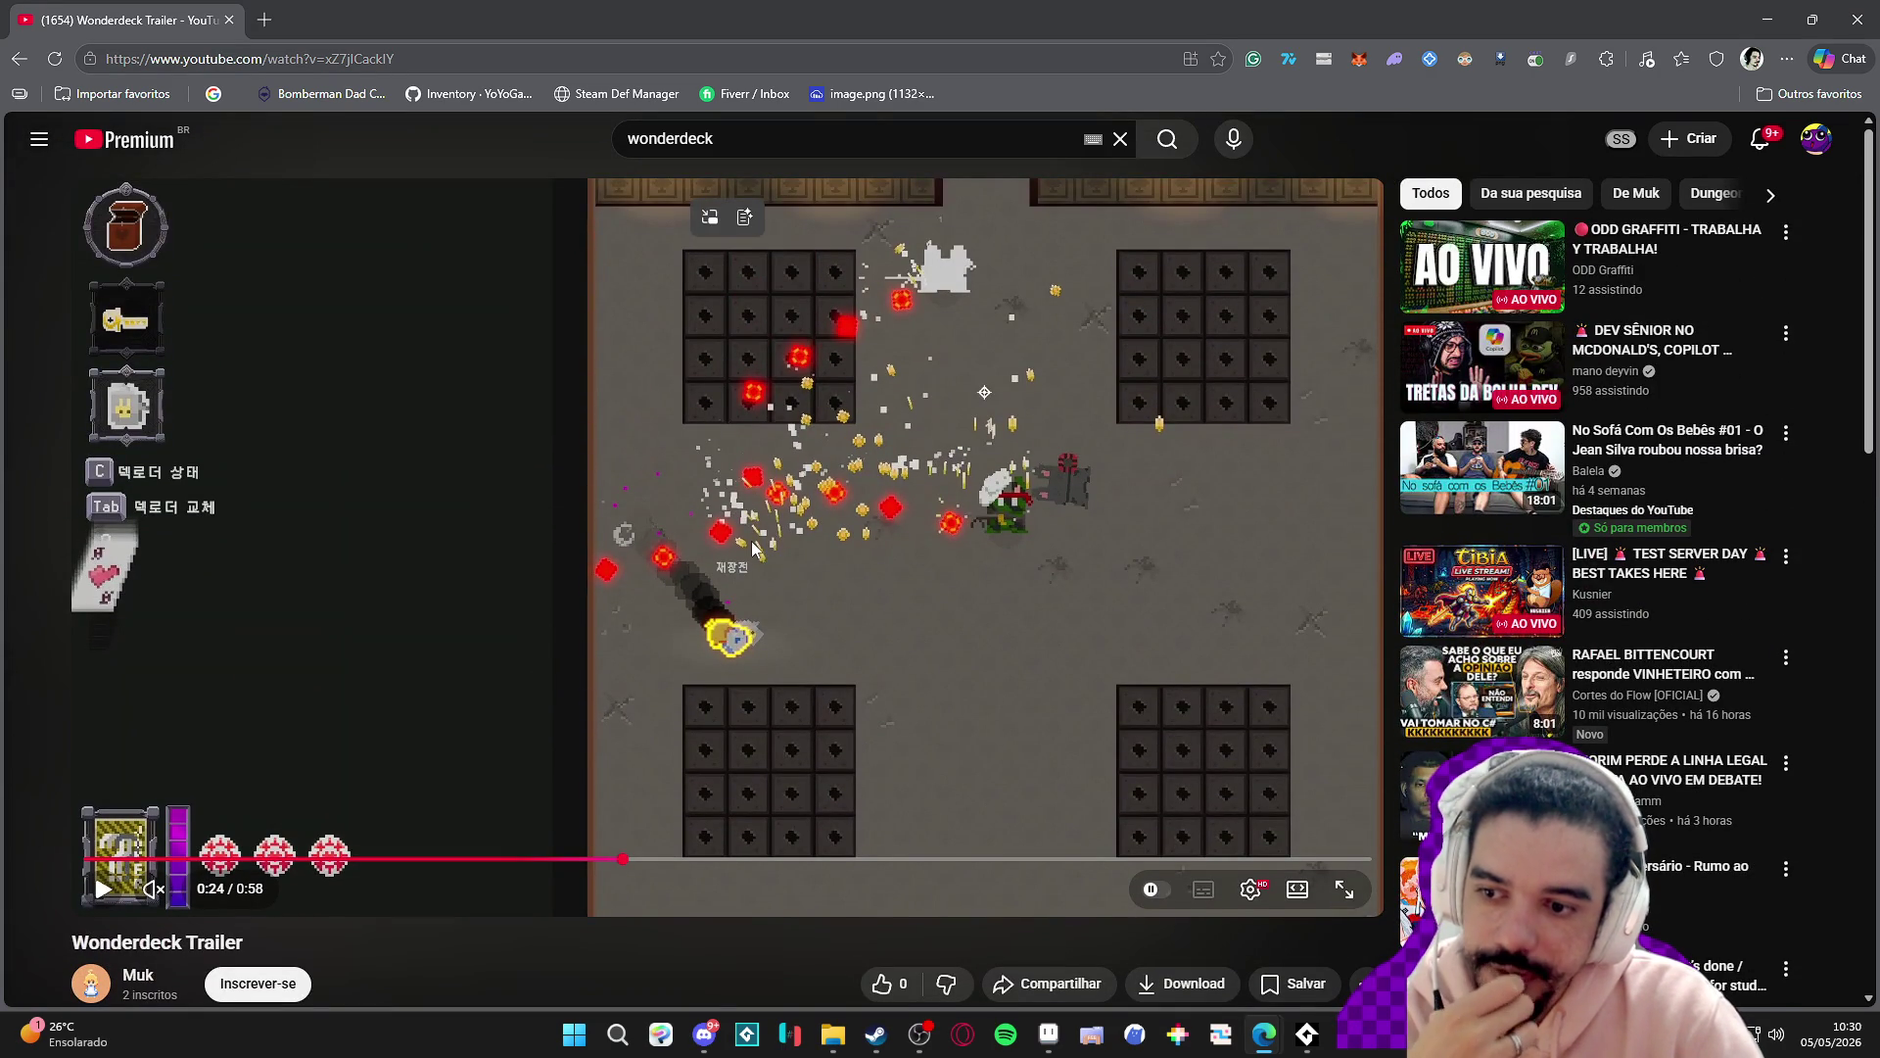
click(698, 605)
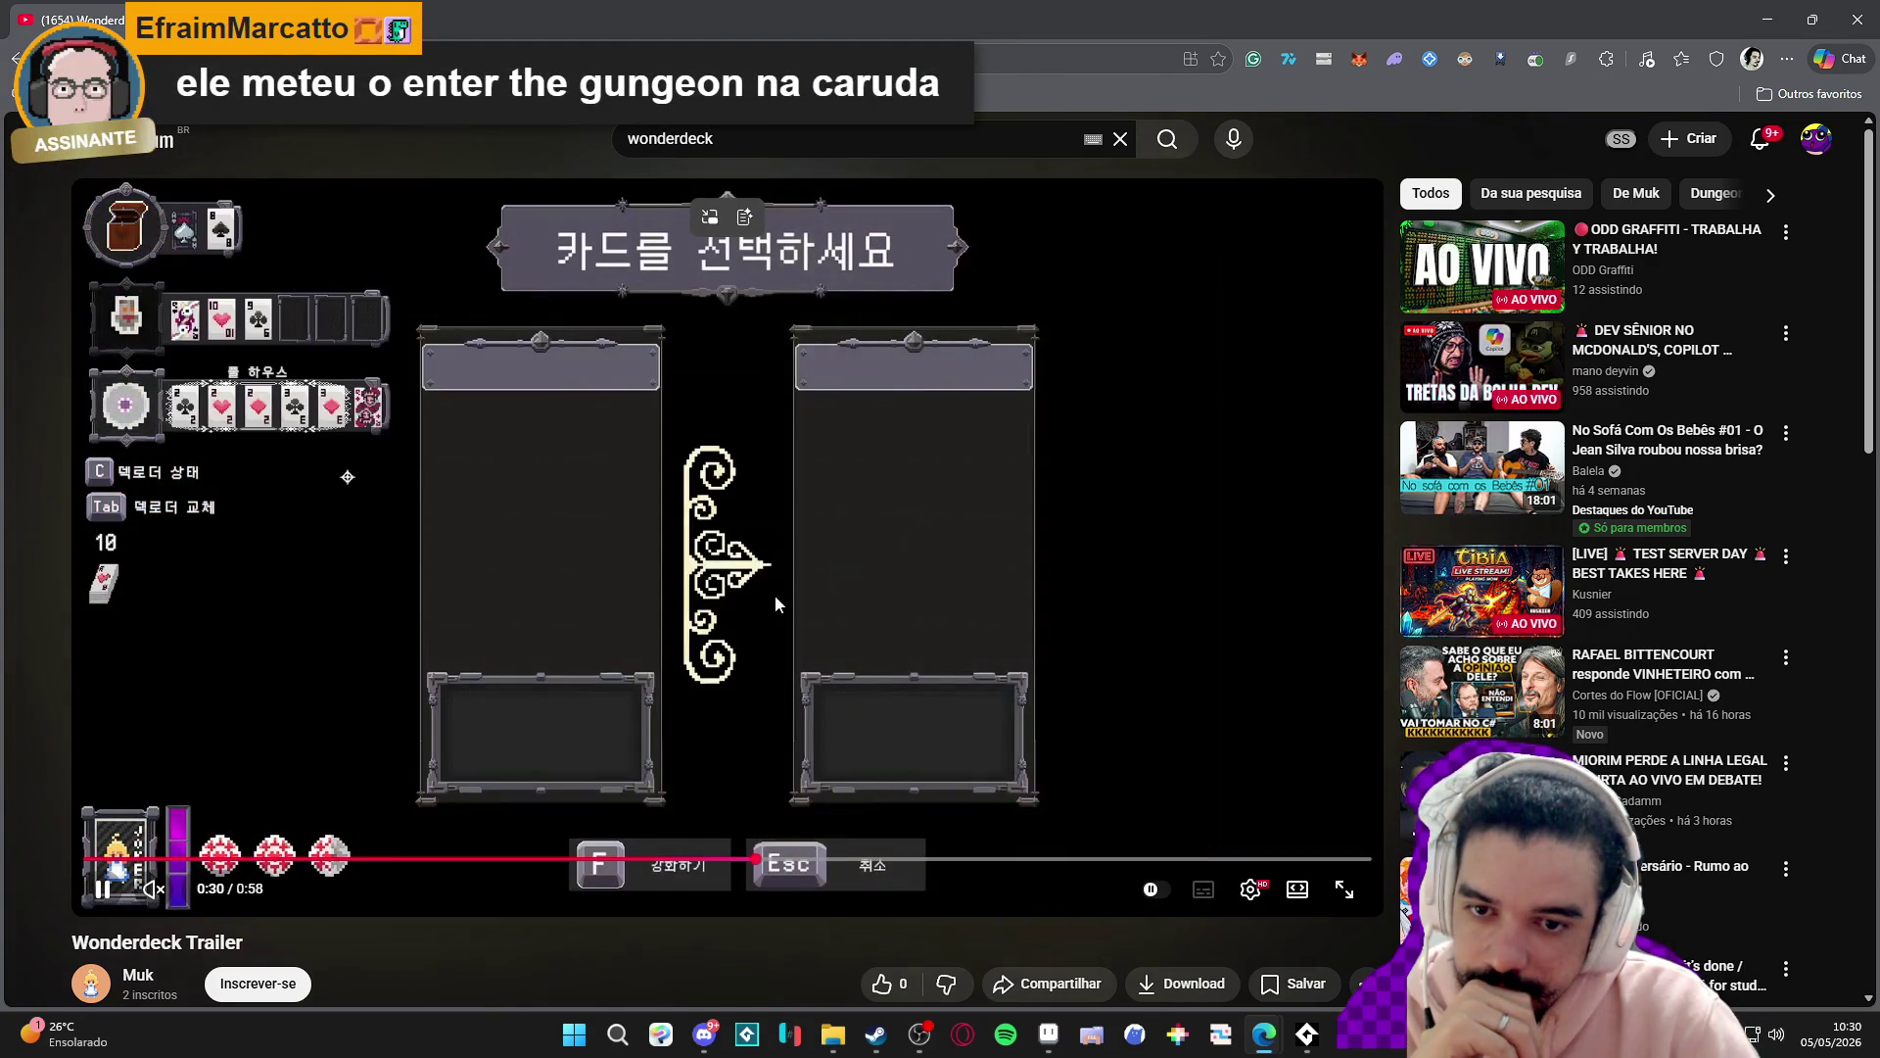
- Skip the trailer ahead to 0:40, then close the browser window
click(775, 599)
click(774, 595)
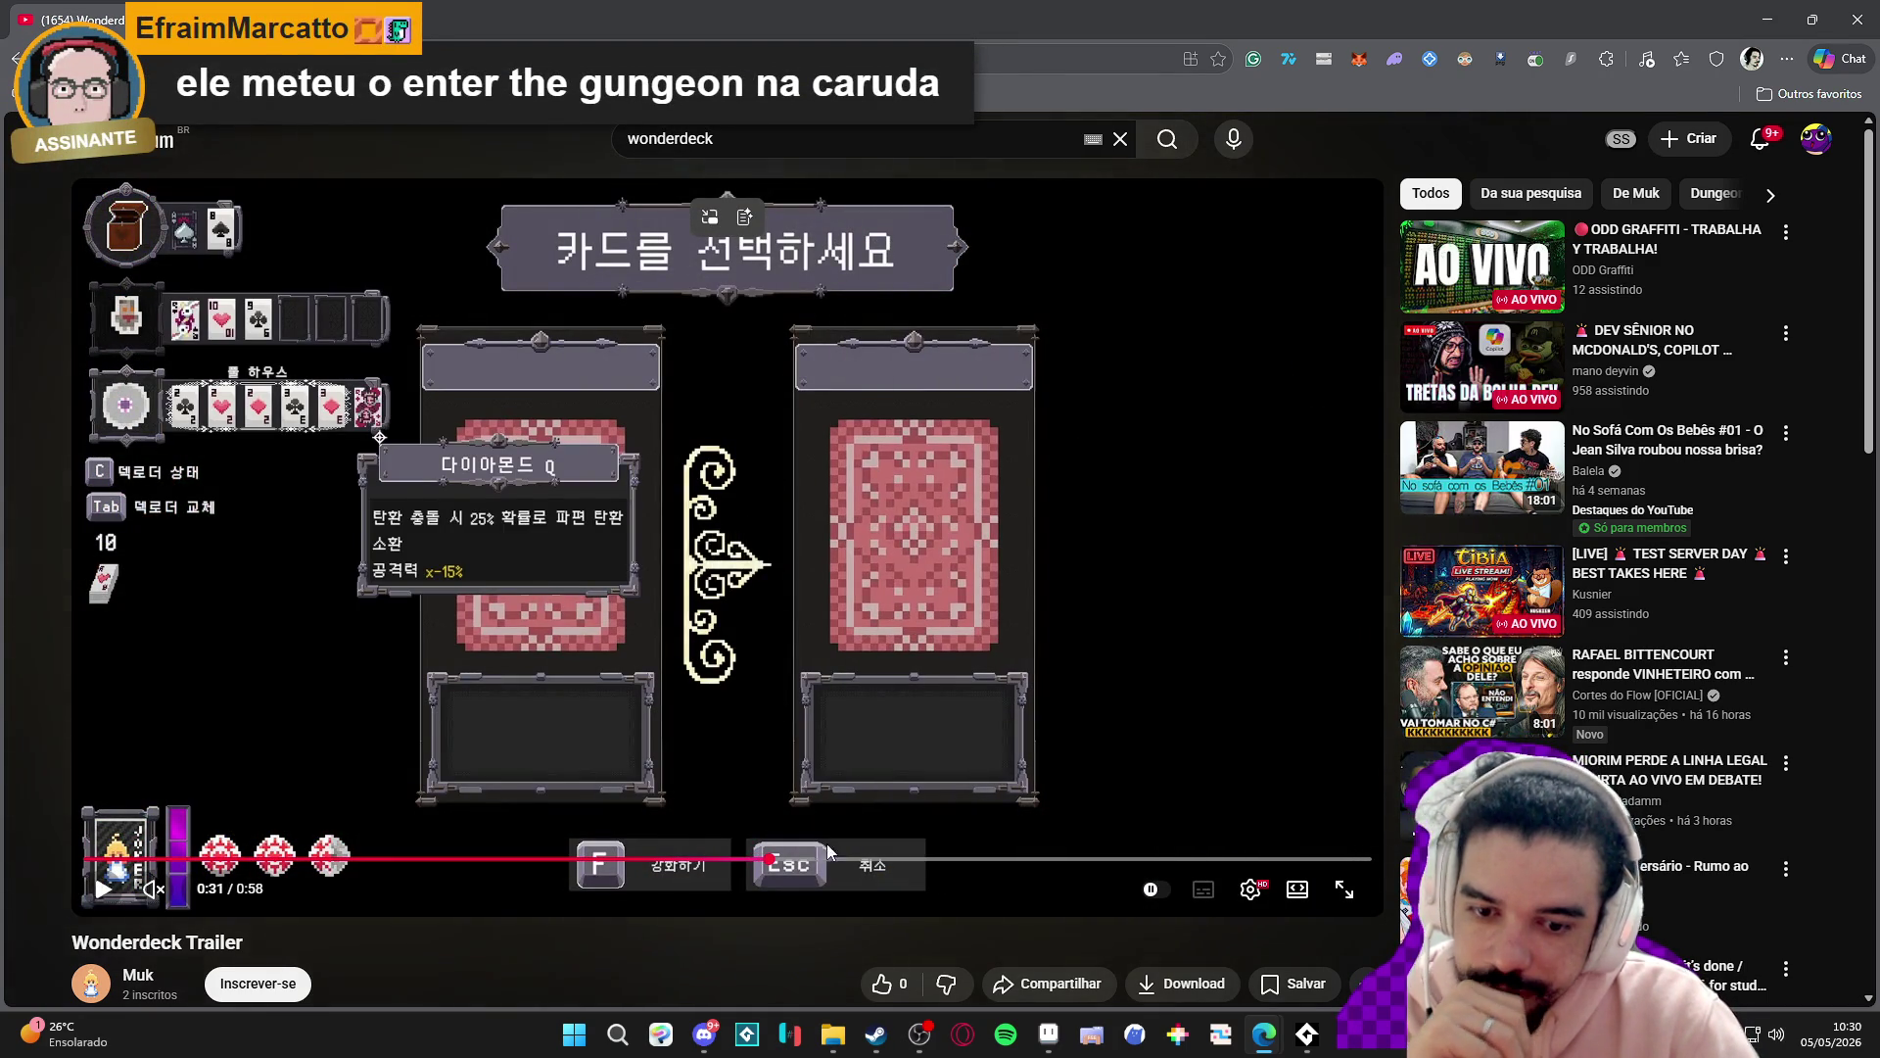
click(847, 859)
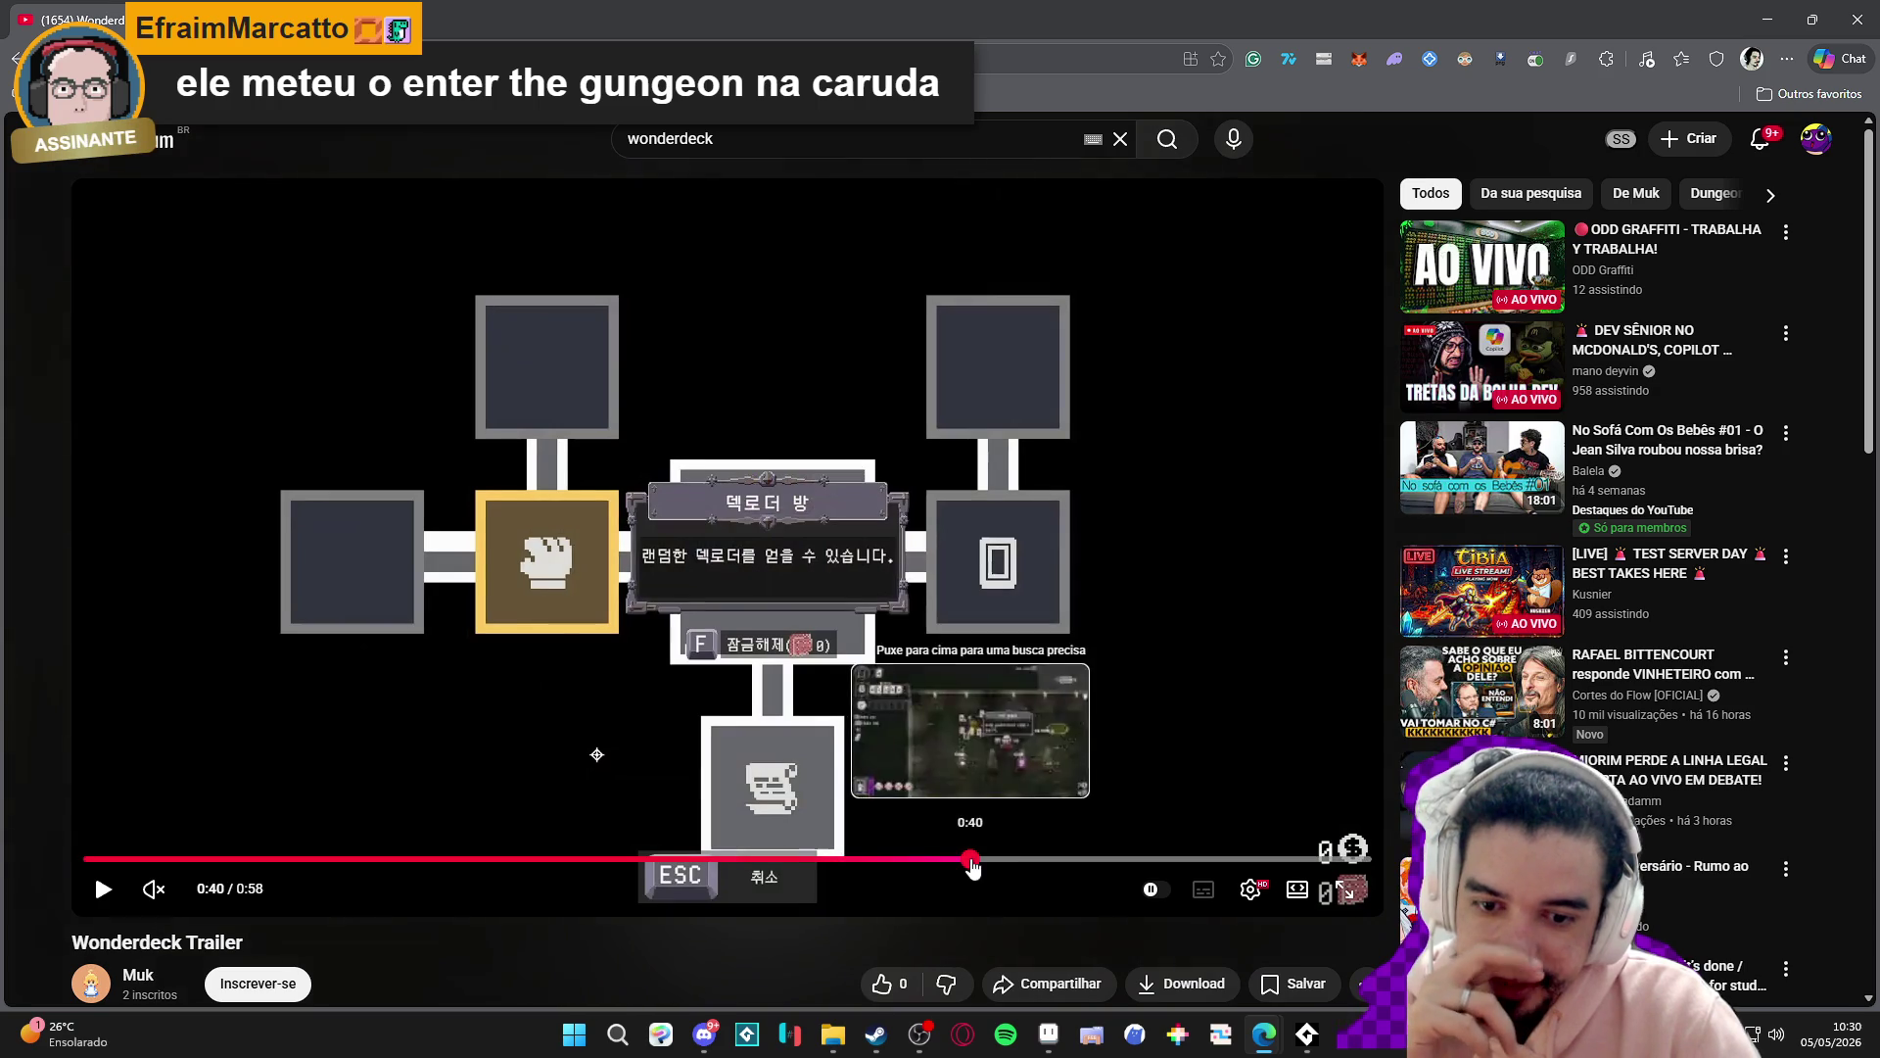
click(971, 860)
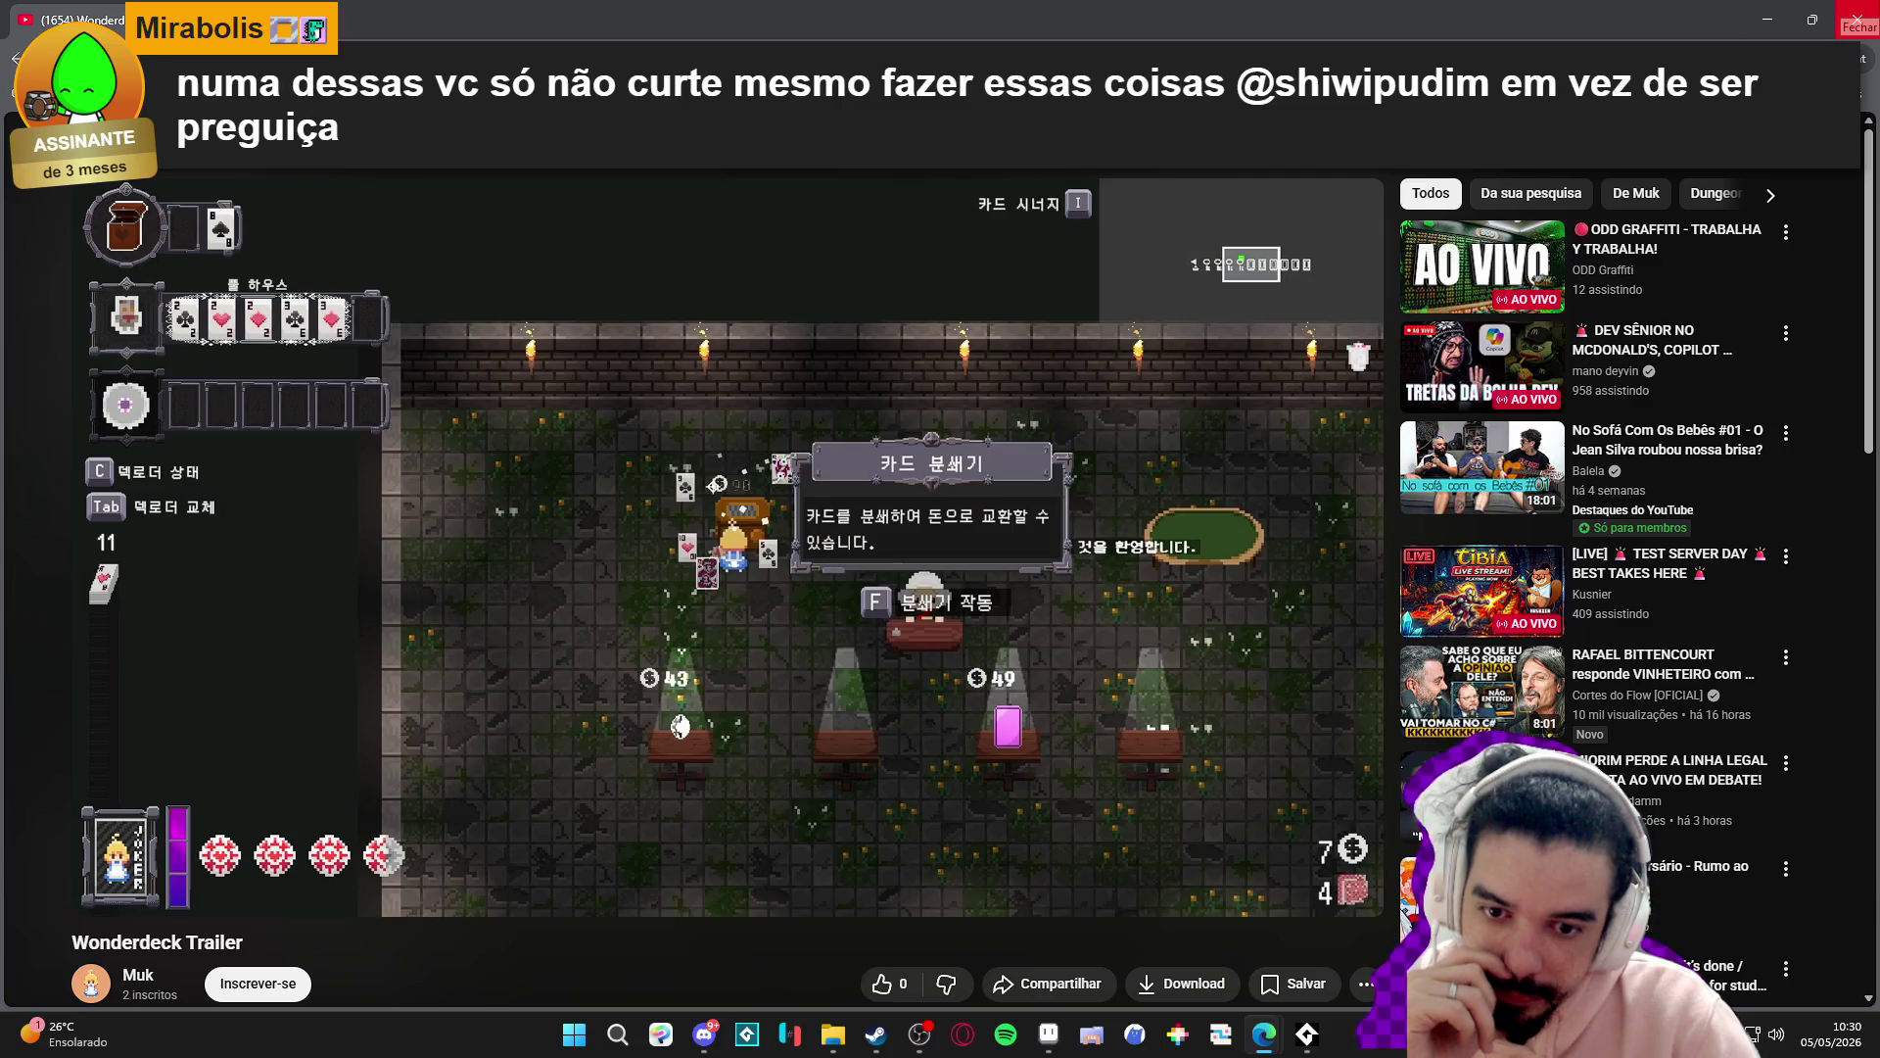
click(1858, 18)
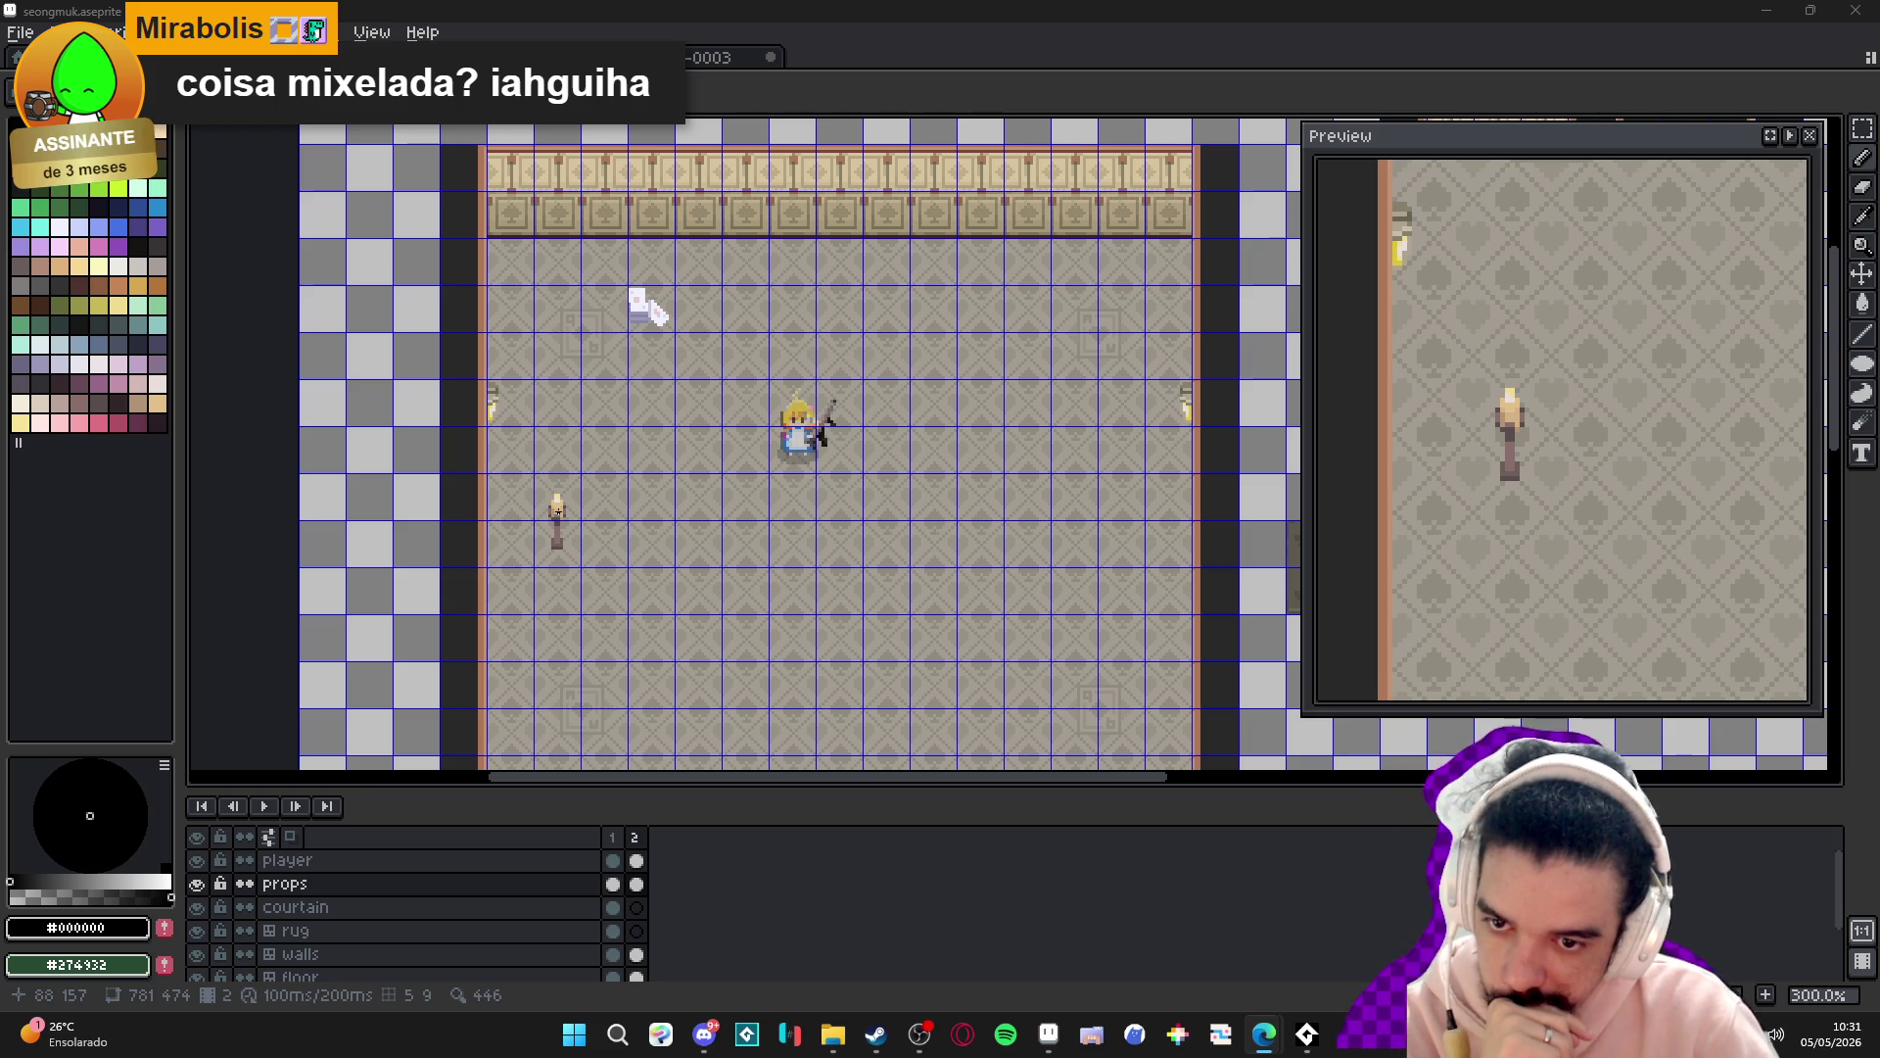
scroll(558, 510, up, 1)
scroll(558, 509, down, 1)
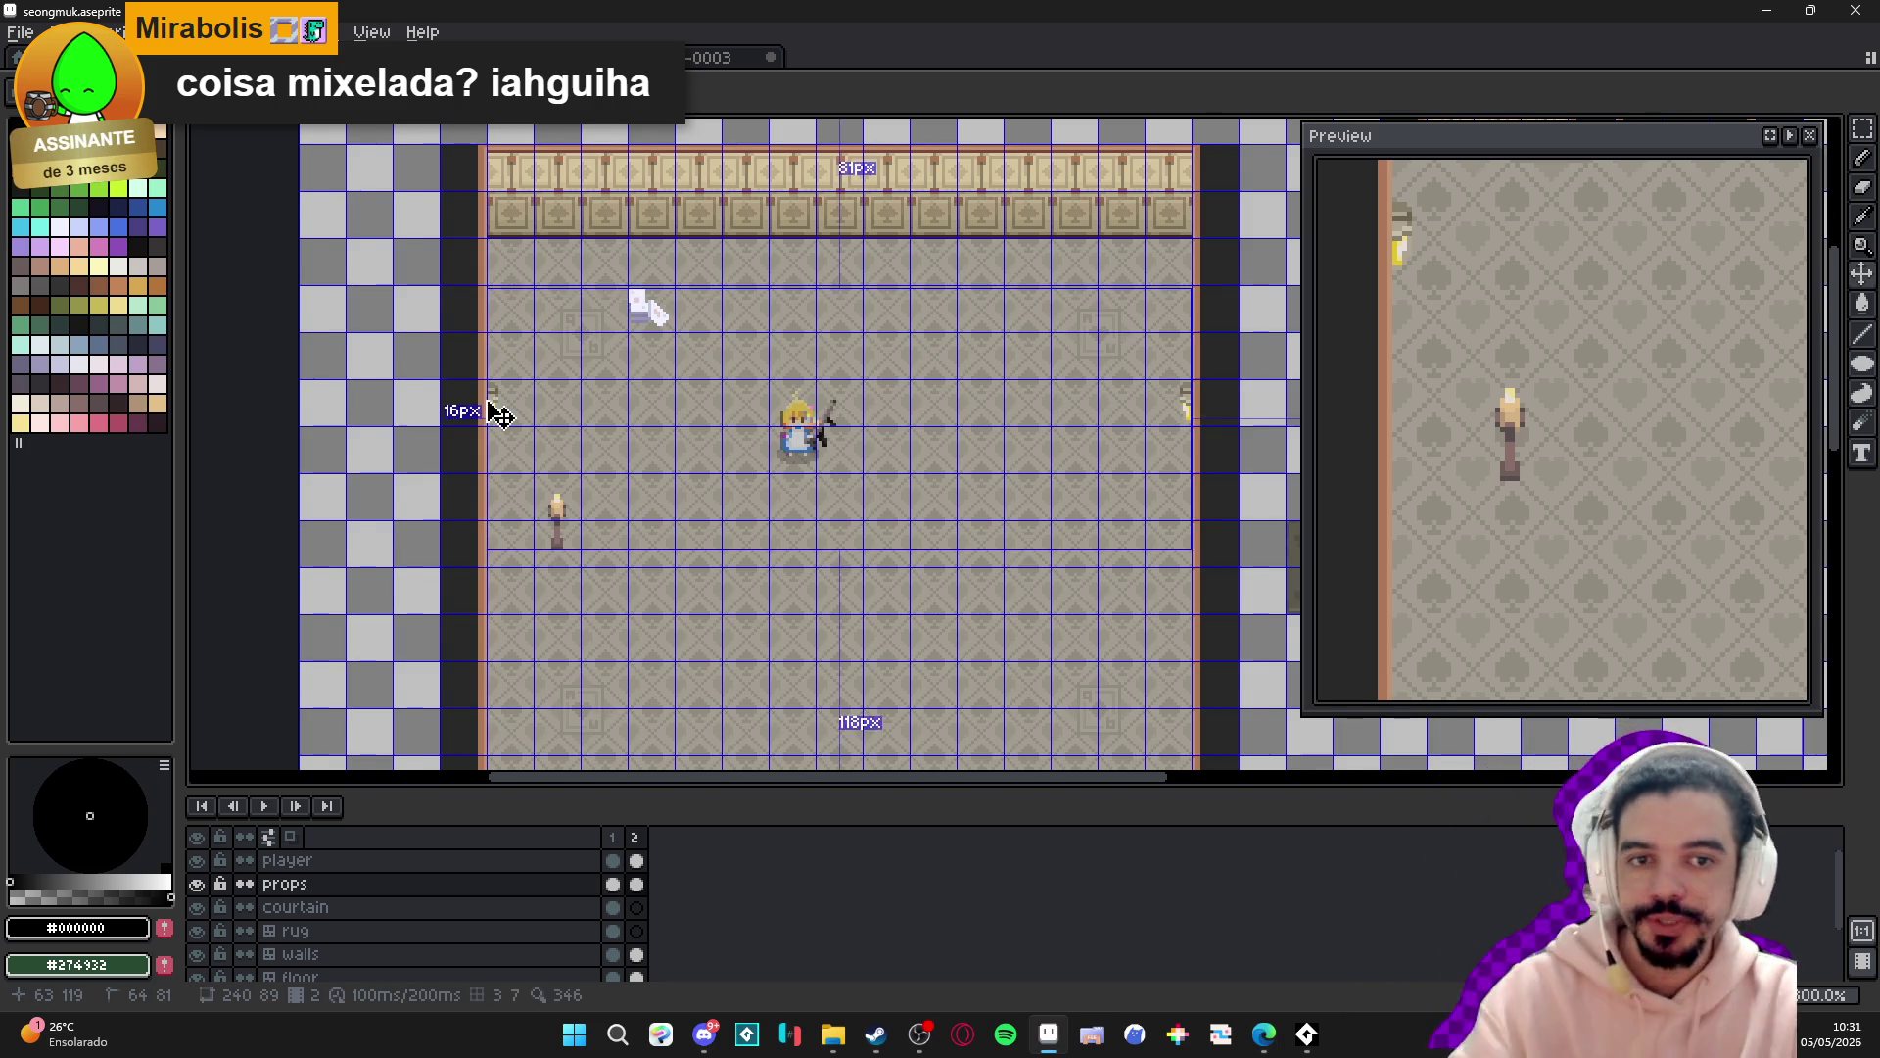
ctrl+click(446, 171)
key(m)
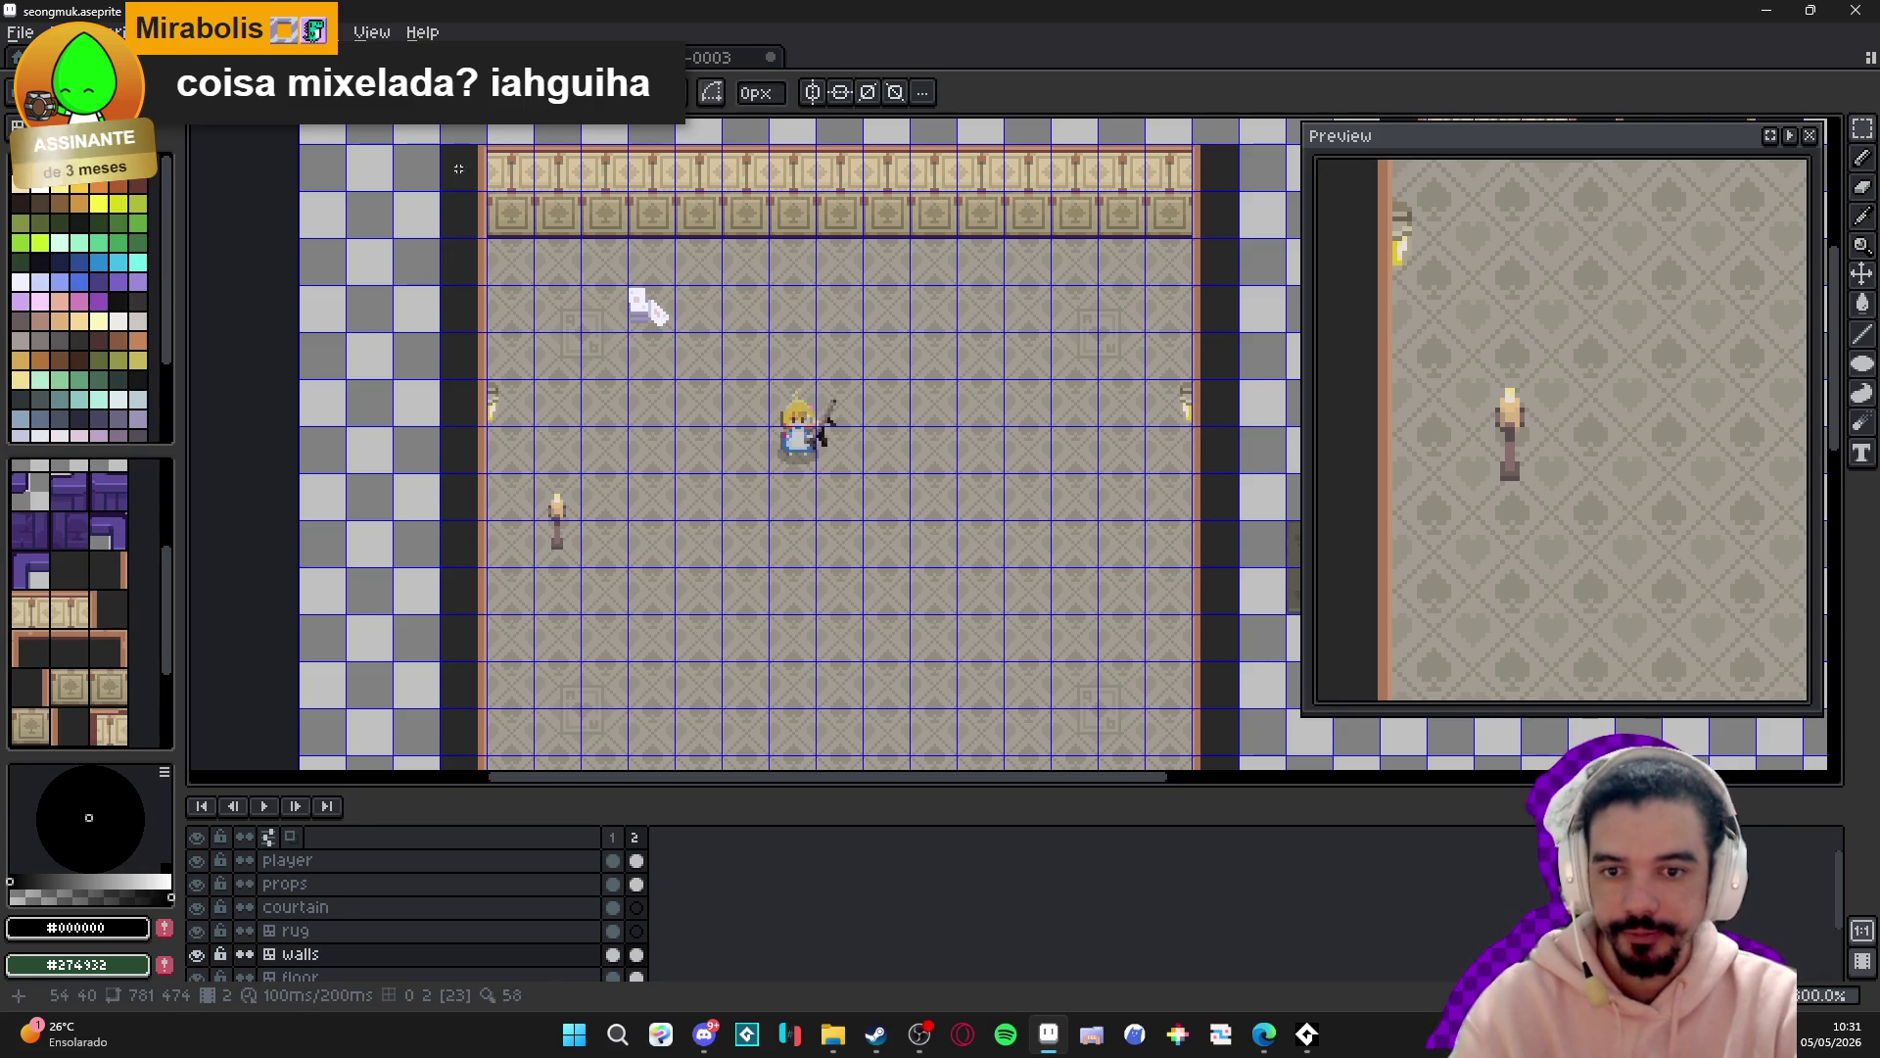
scroll(573, 534, up, 1)
key(v)
ctrl+click(572, 534)
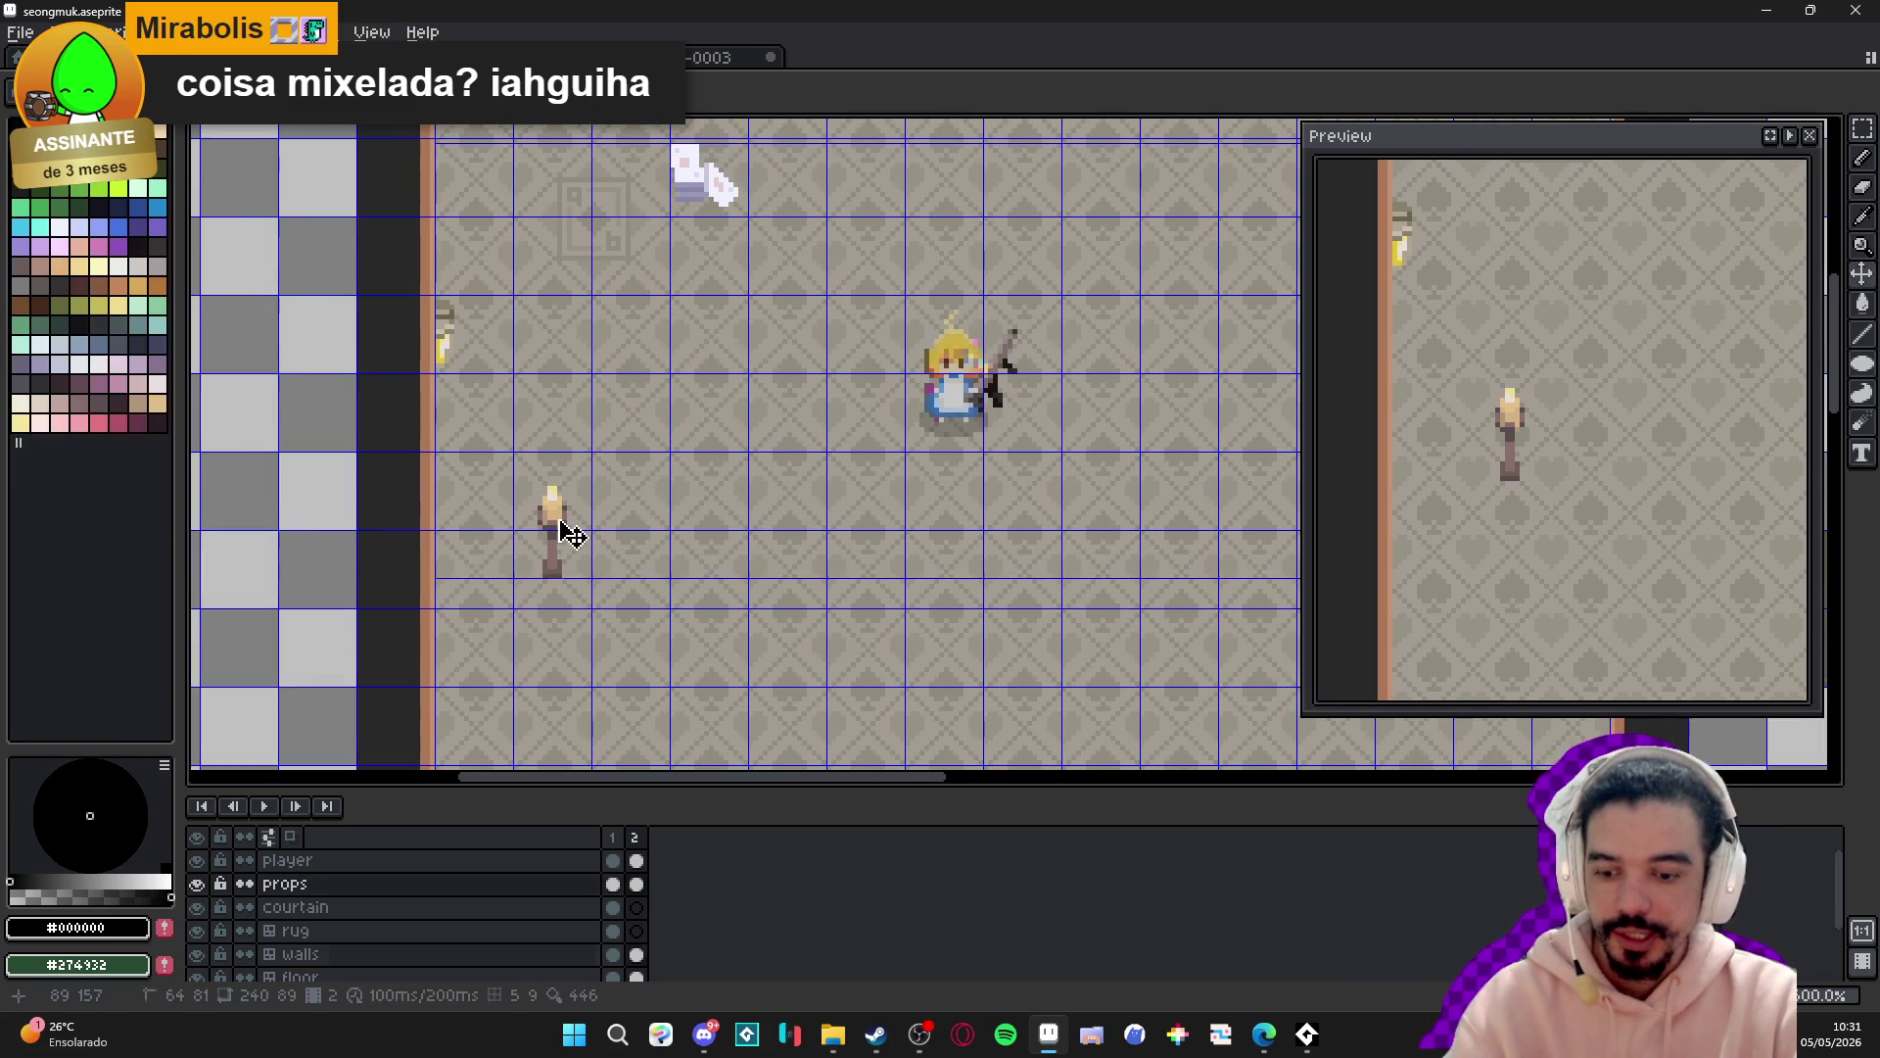
scroll(573, 534, down, 1)
scroll(573, 534, up, 1)
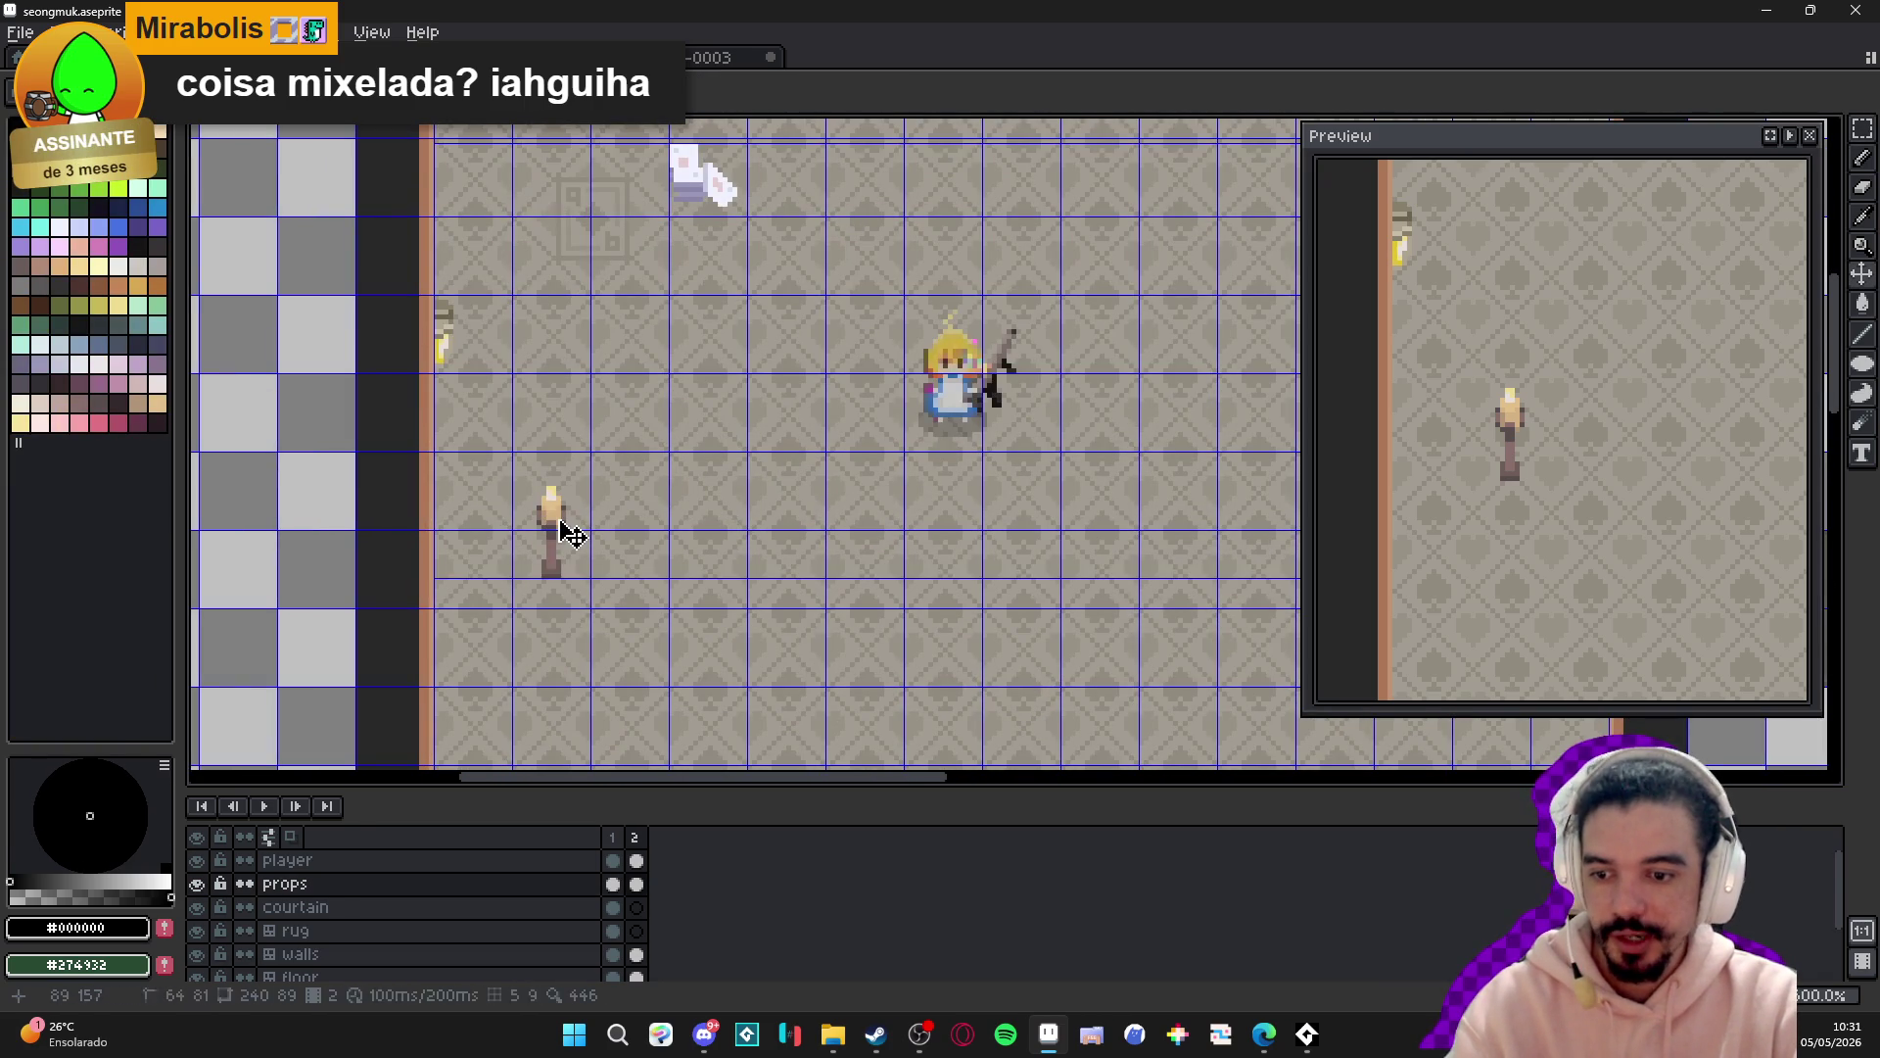
ctrl+click(408, 517)
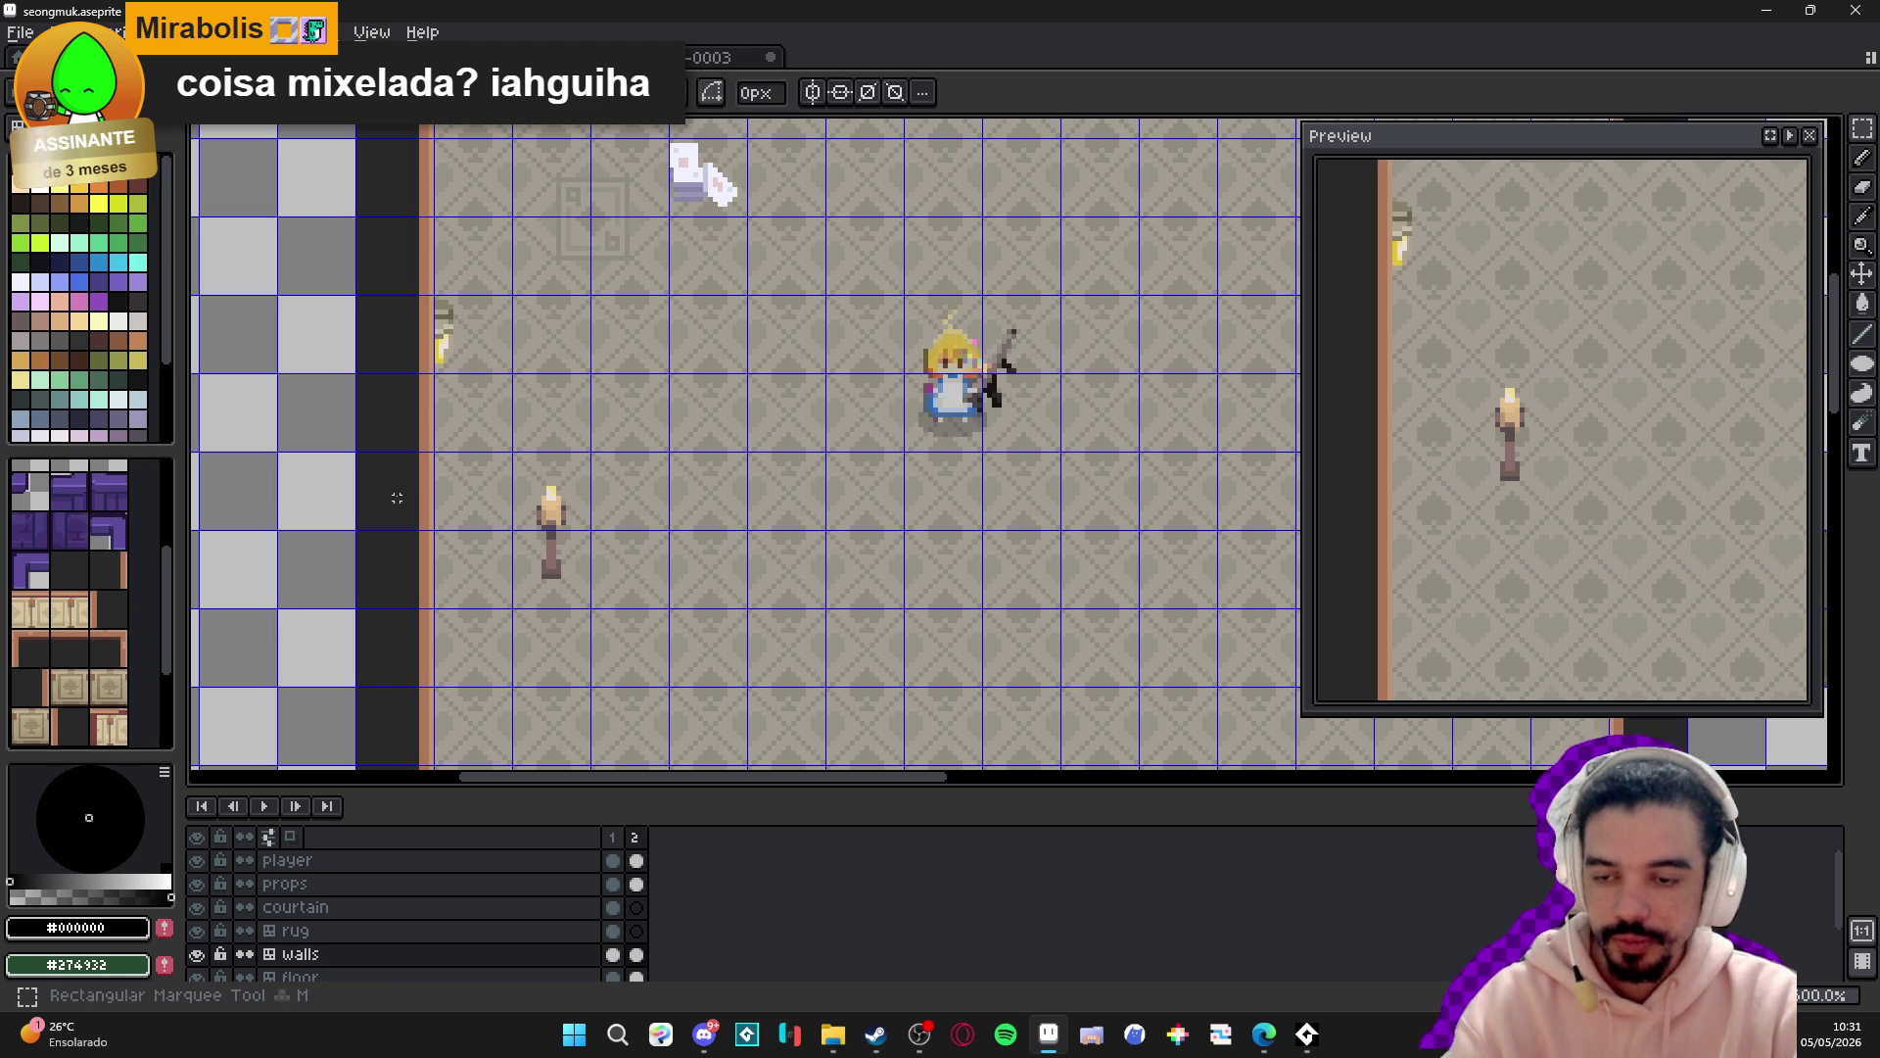
scroll(620, 480, up, 1)
ctrl+click(546, 544)
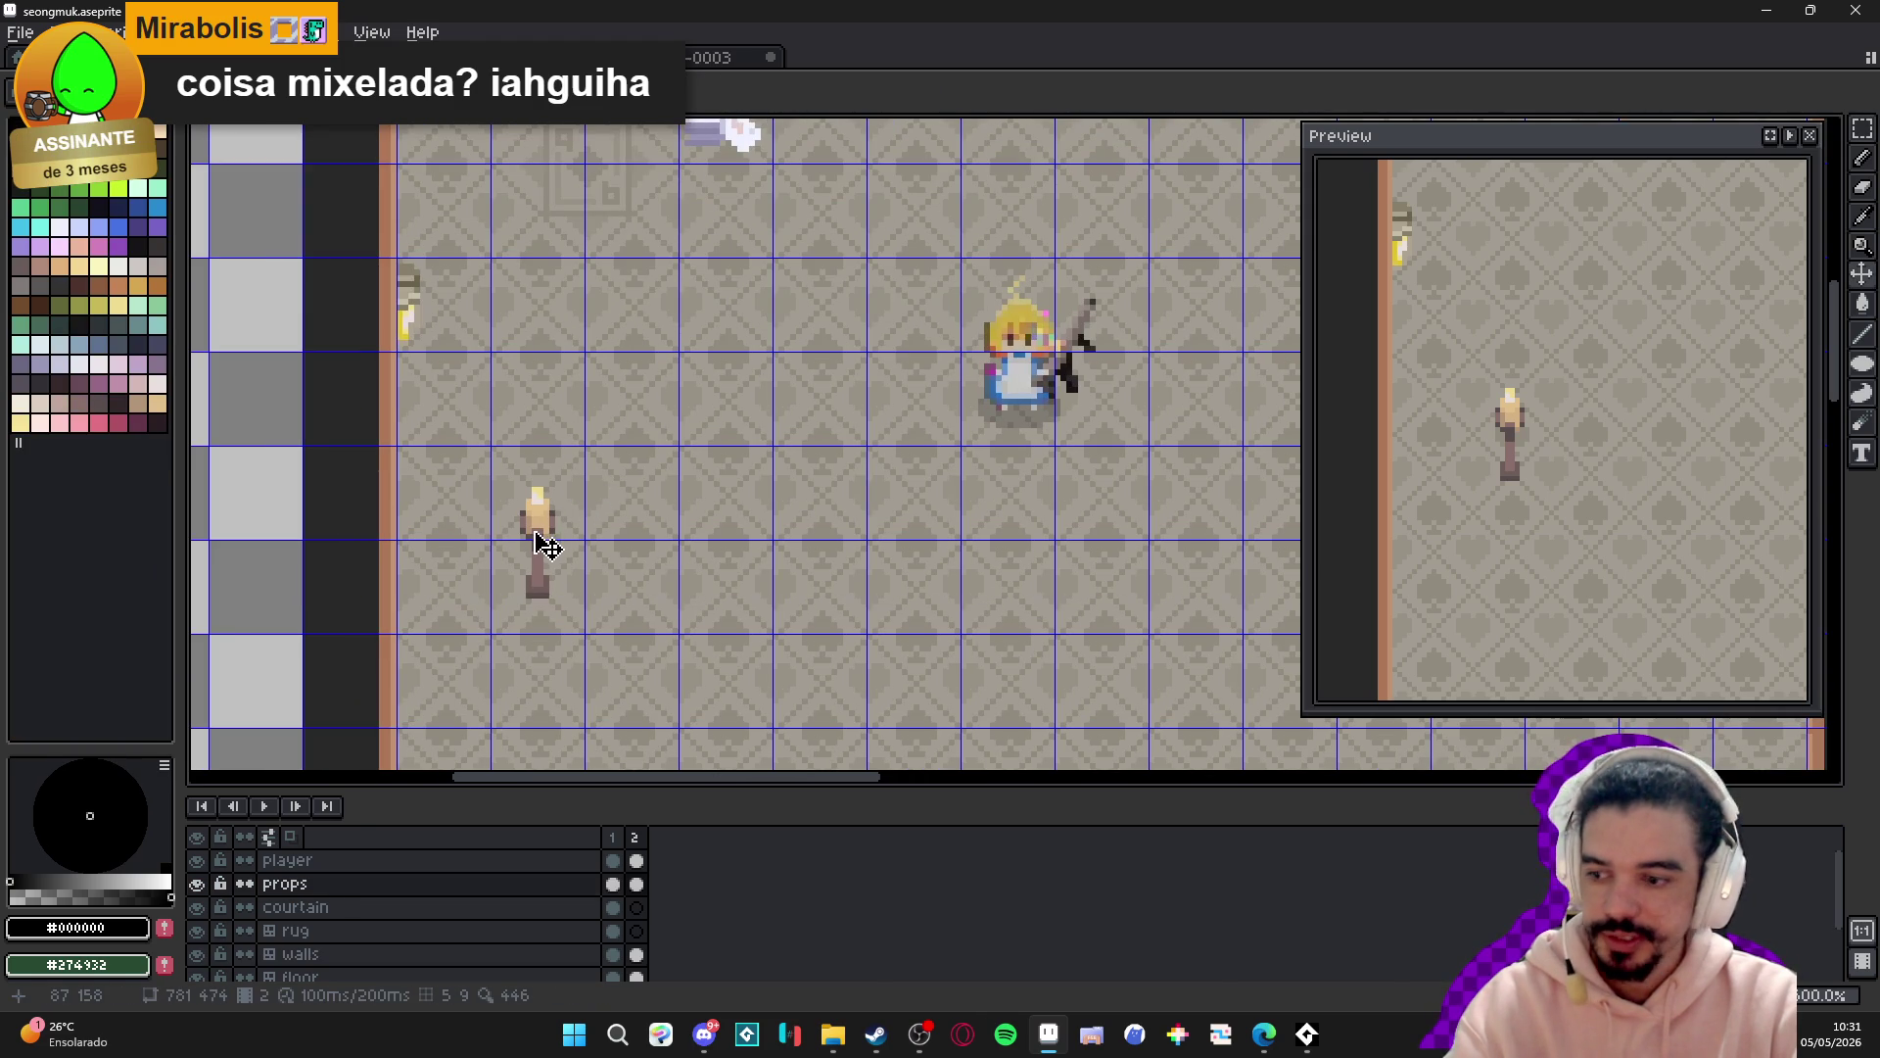
key(m)
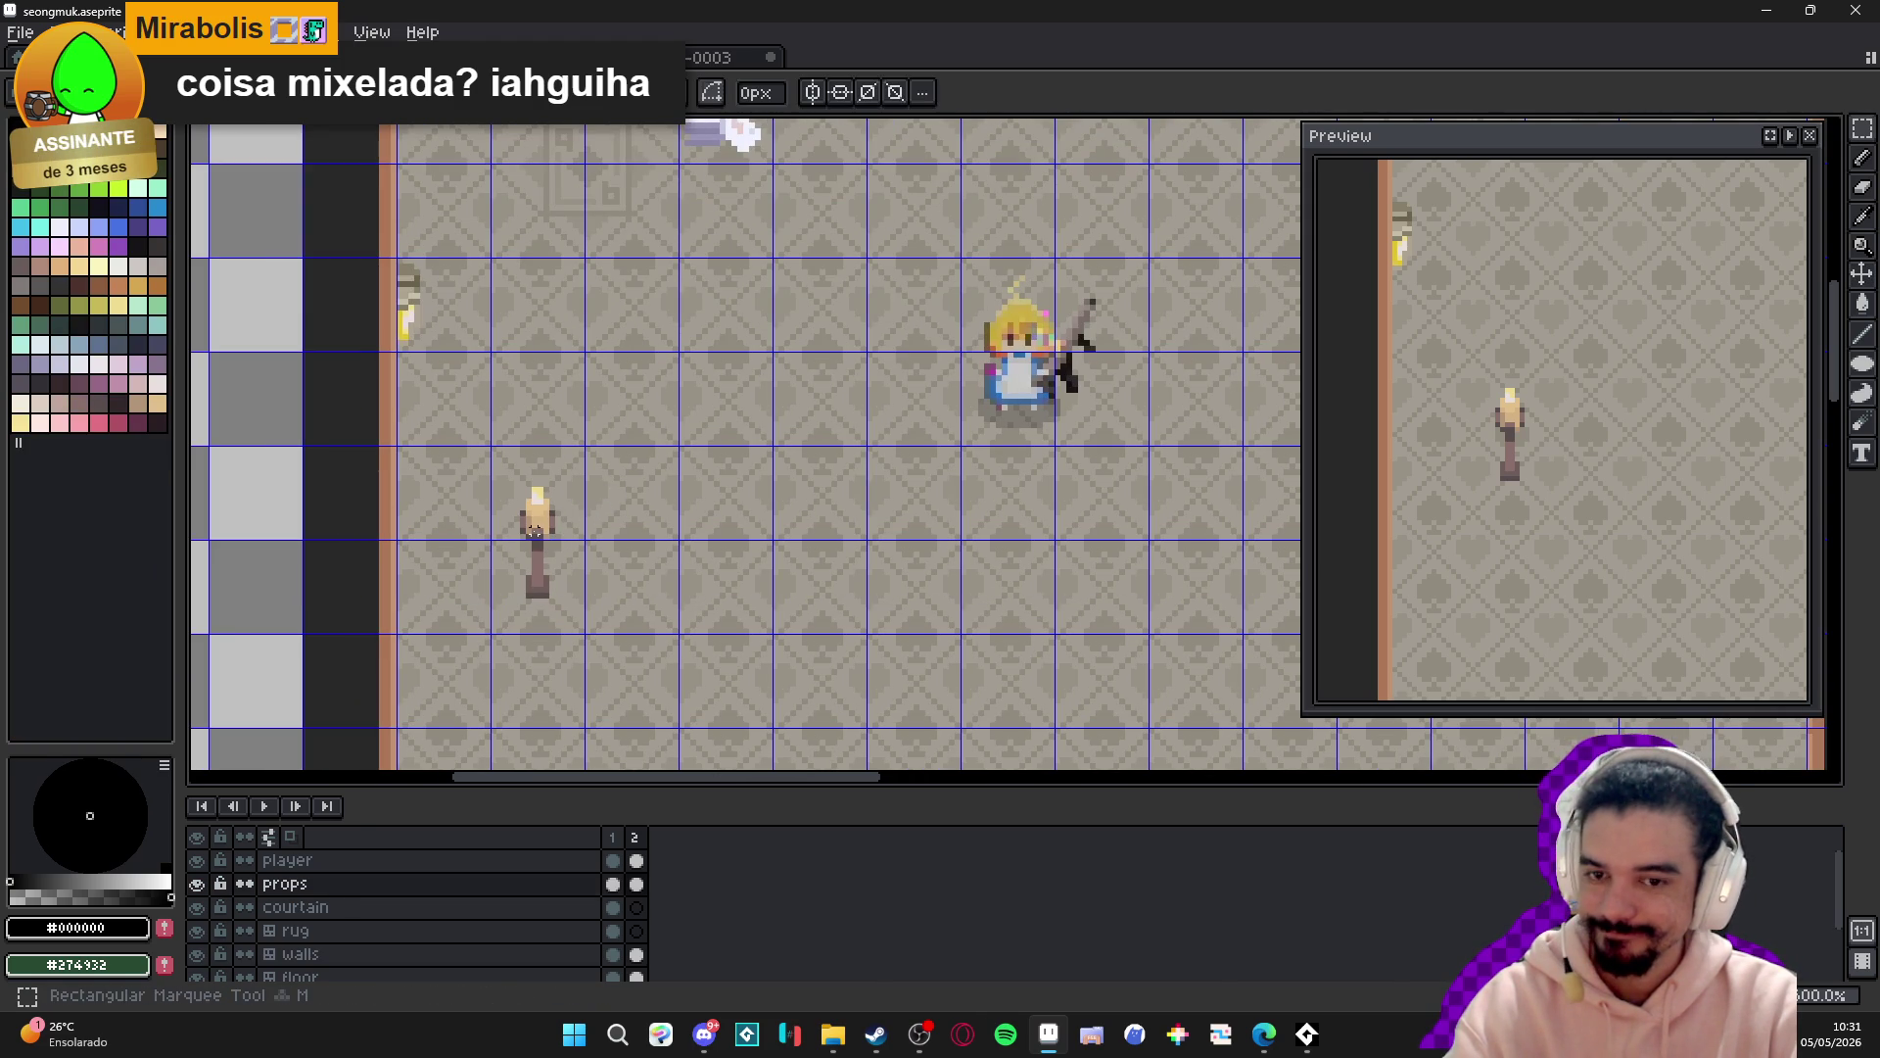
scroll(534, 529, down, 3)
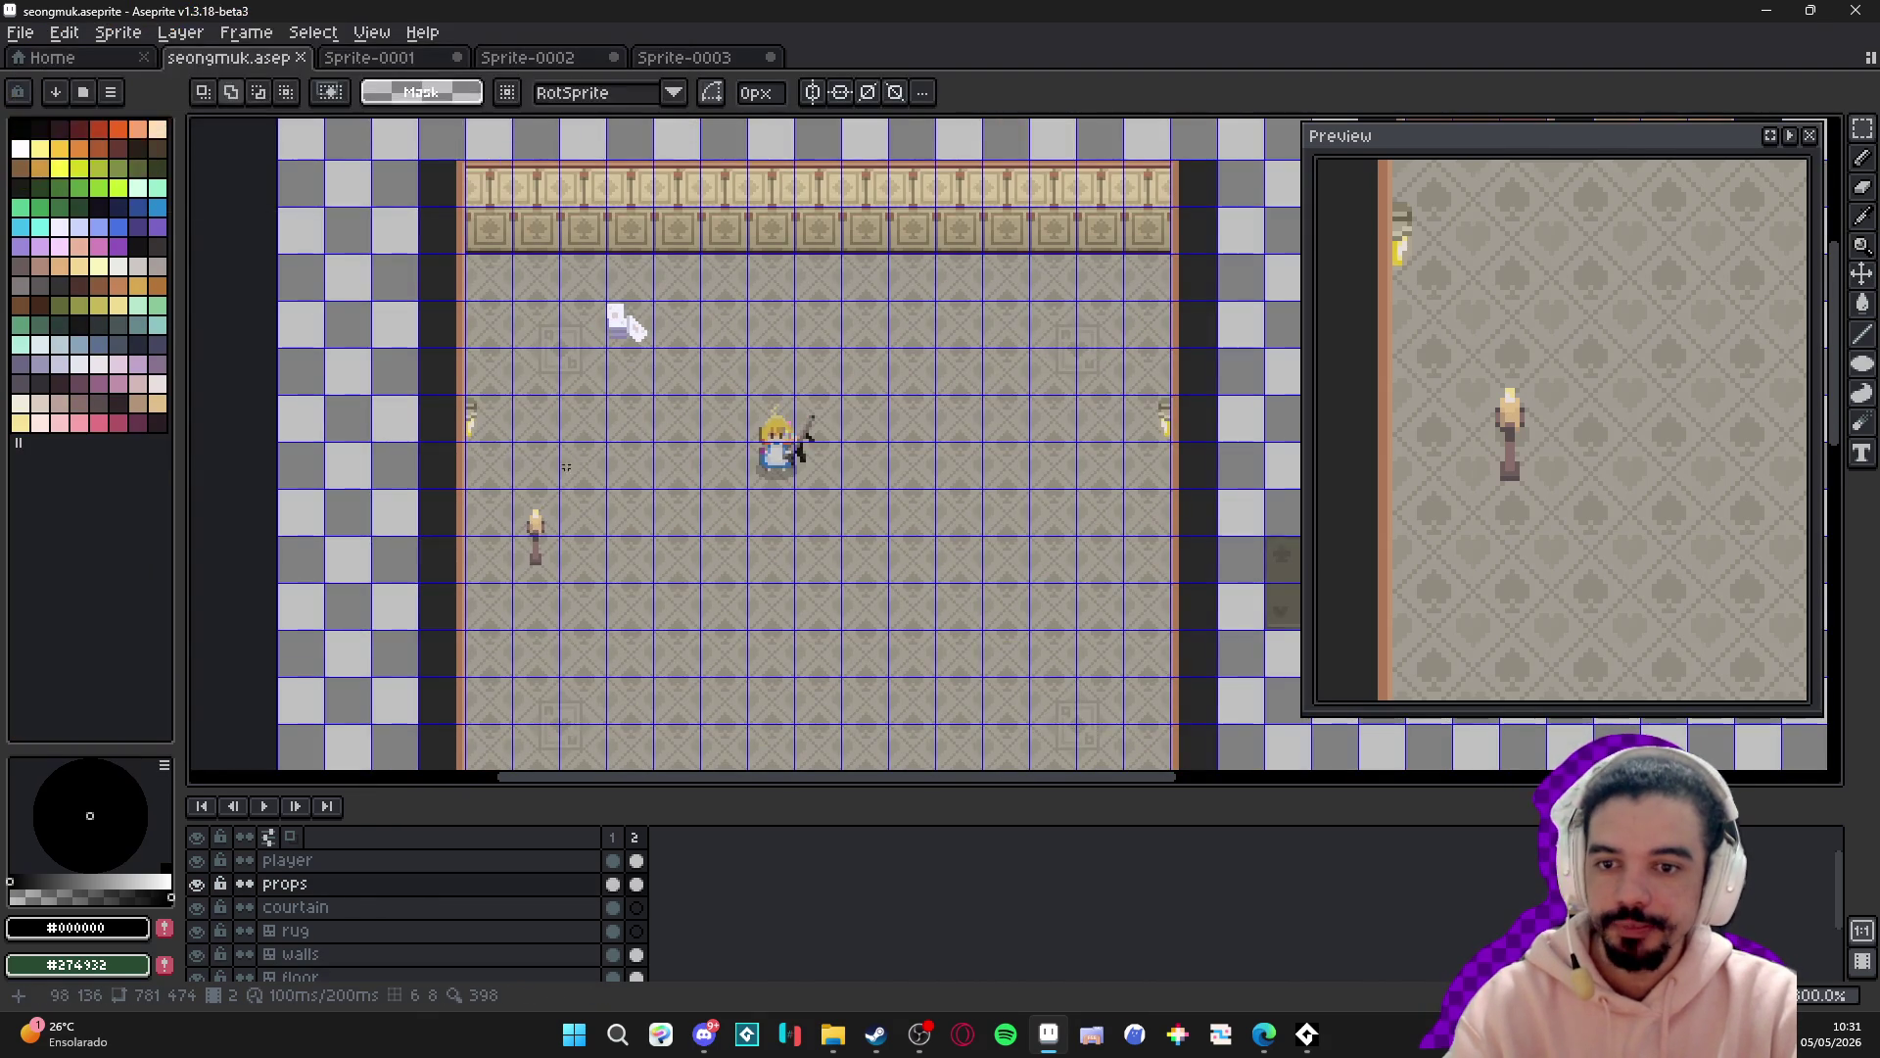
- Choose the rectangular marquee and switch to the walls layer to inspect its tiles
scroll(627, 318, up, 2)
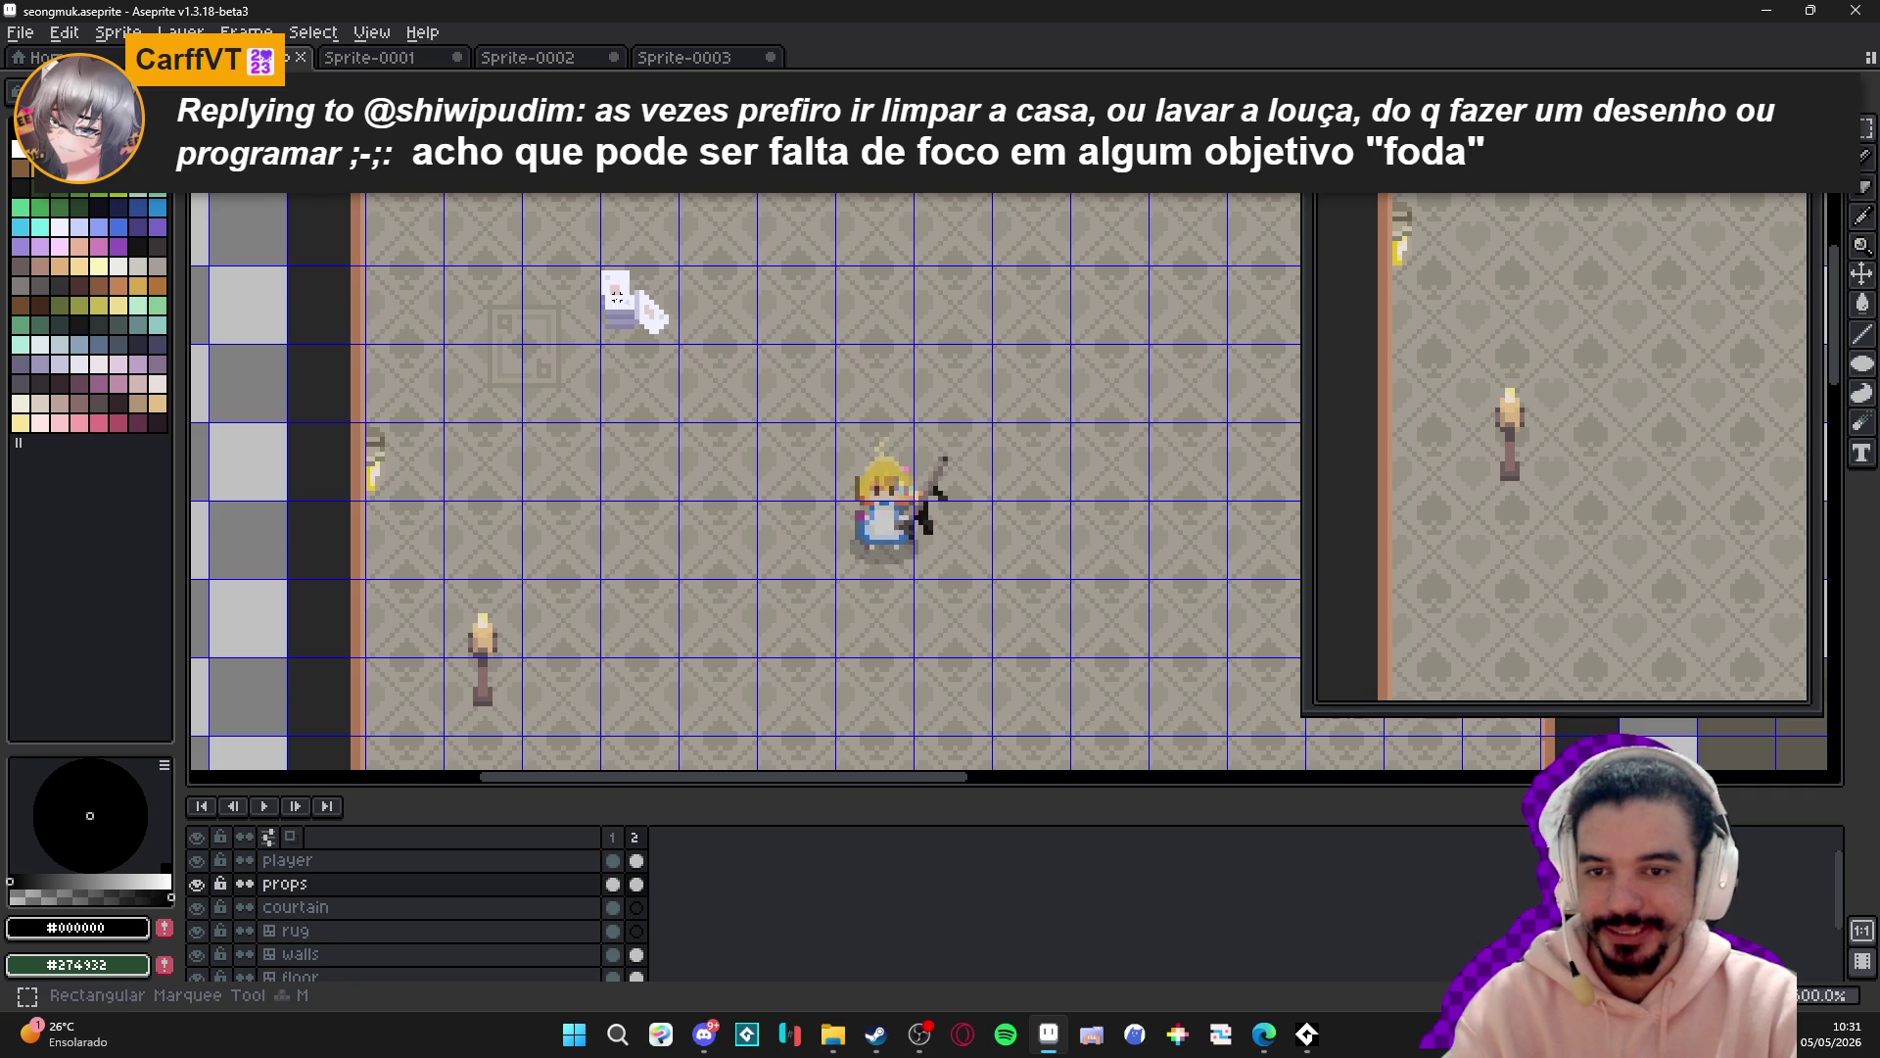
scroll(630, 313, down, 1)
key(m)
scroll(616, 297, down, 2)
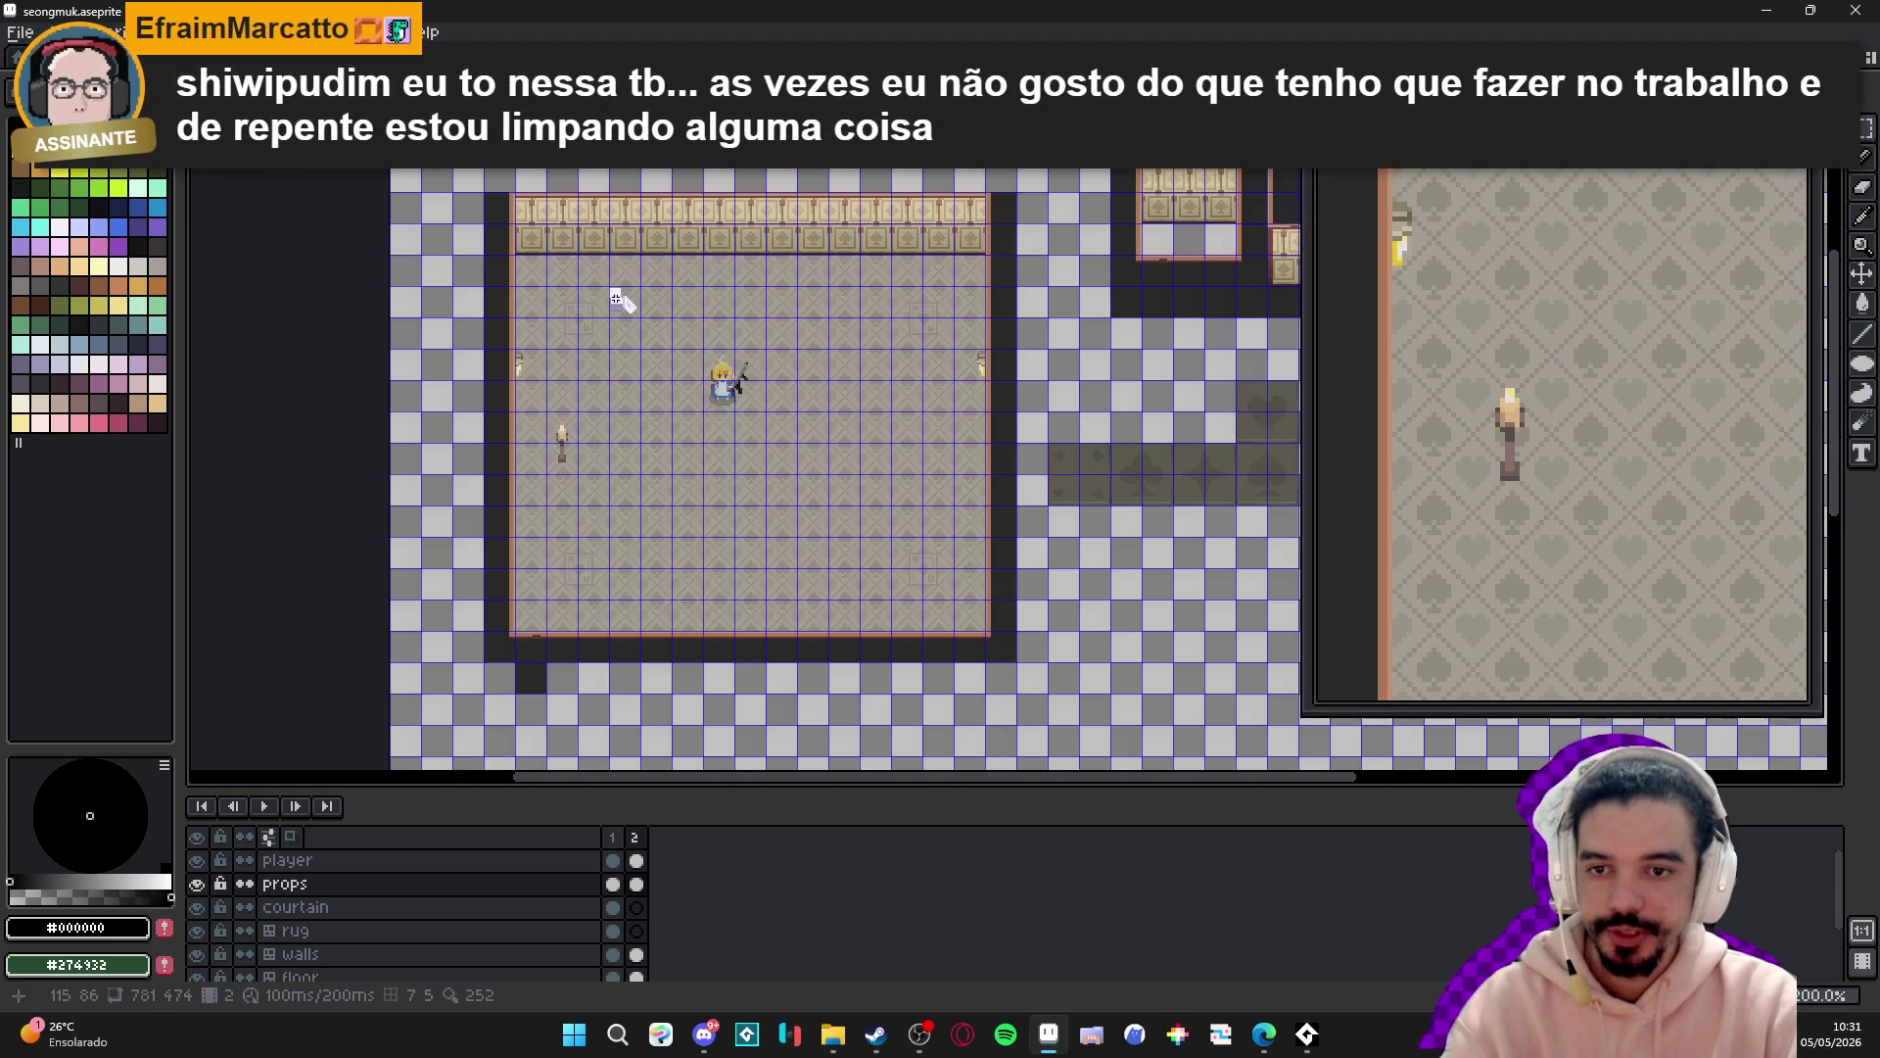
scroll(616, 297, up, 1)
scroll(639, 248, up, 1)
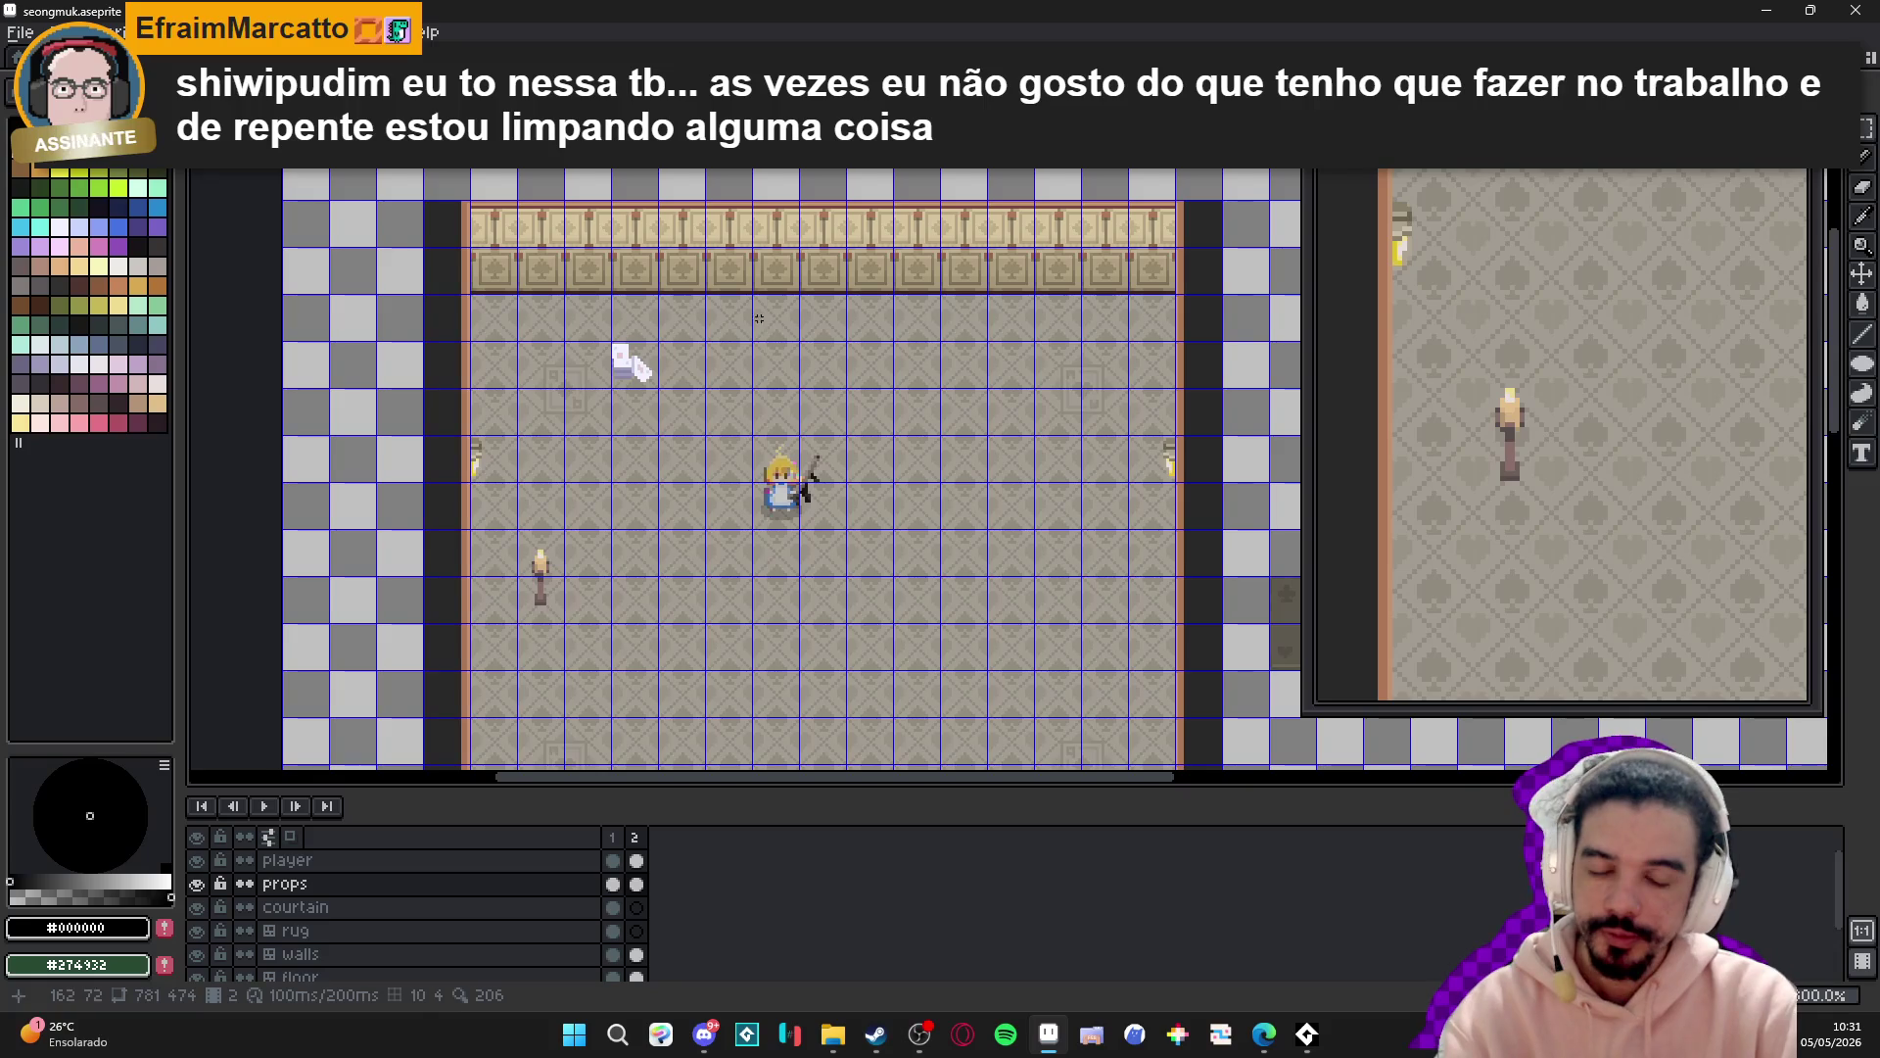
ctrl+click(933, 273)
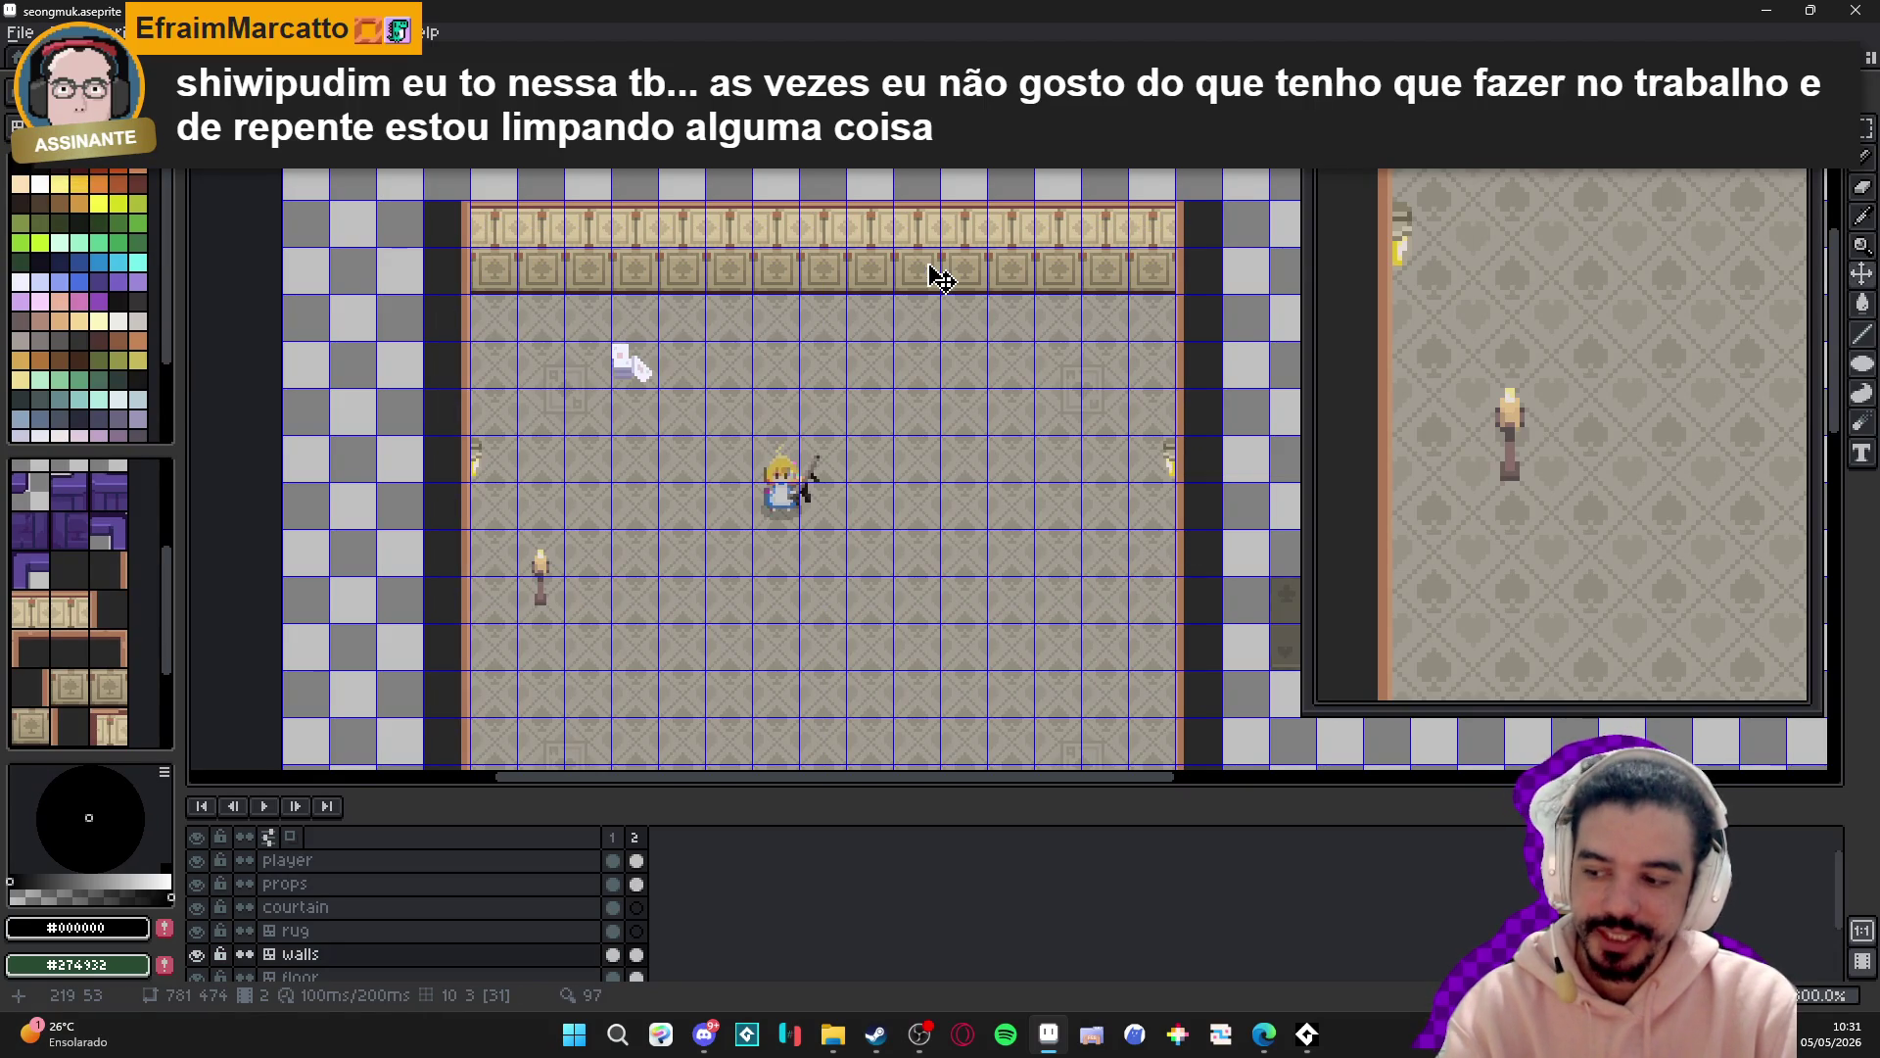
- Drag the timeline splitter down for a taller canvas, keeping the walls layer active
scroll(936, 277, down, 1)
scroll(933, 277, up, 1)
drag(949, 323, 956, 238)
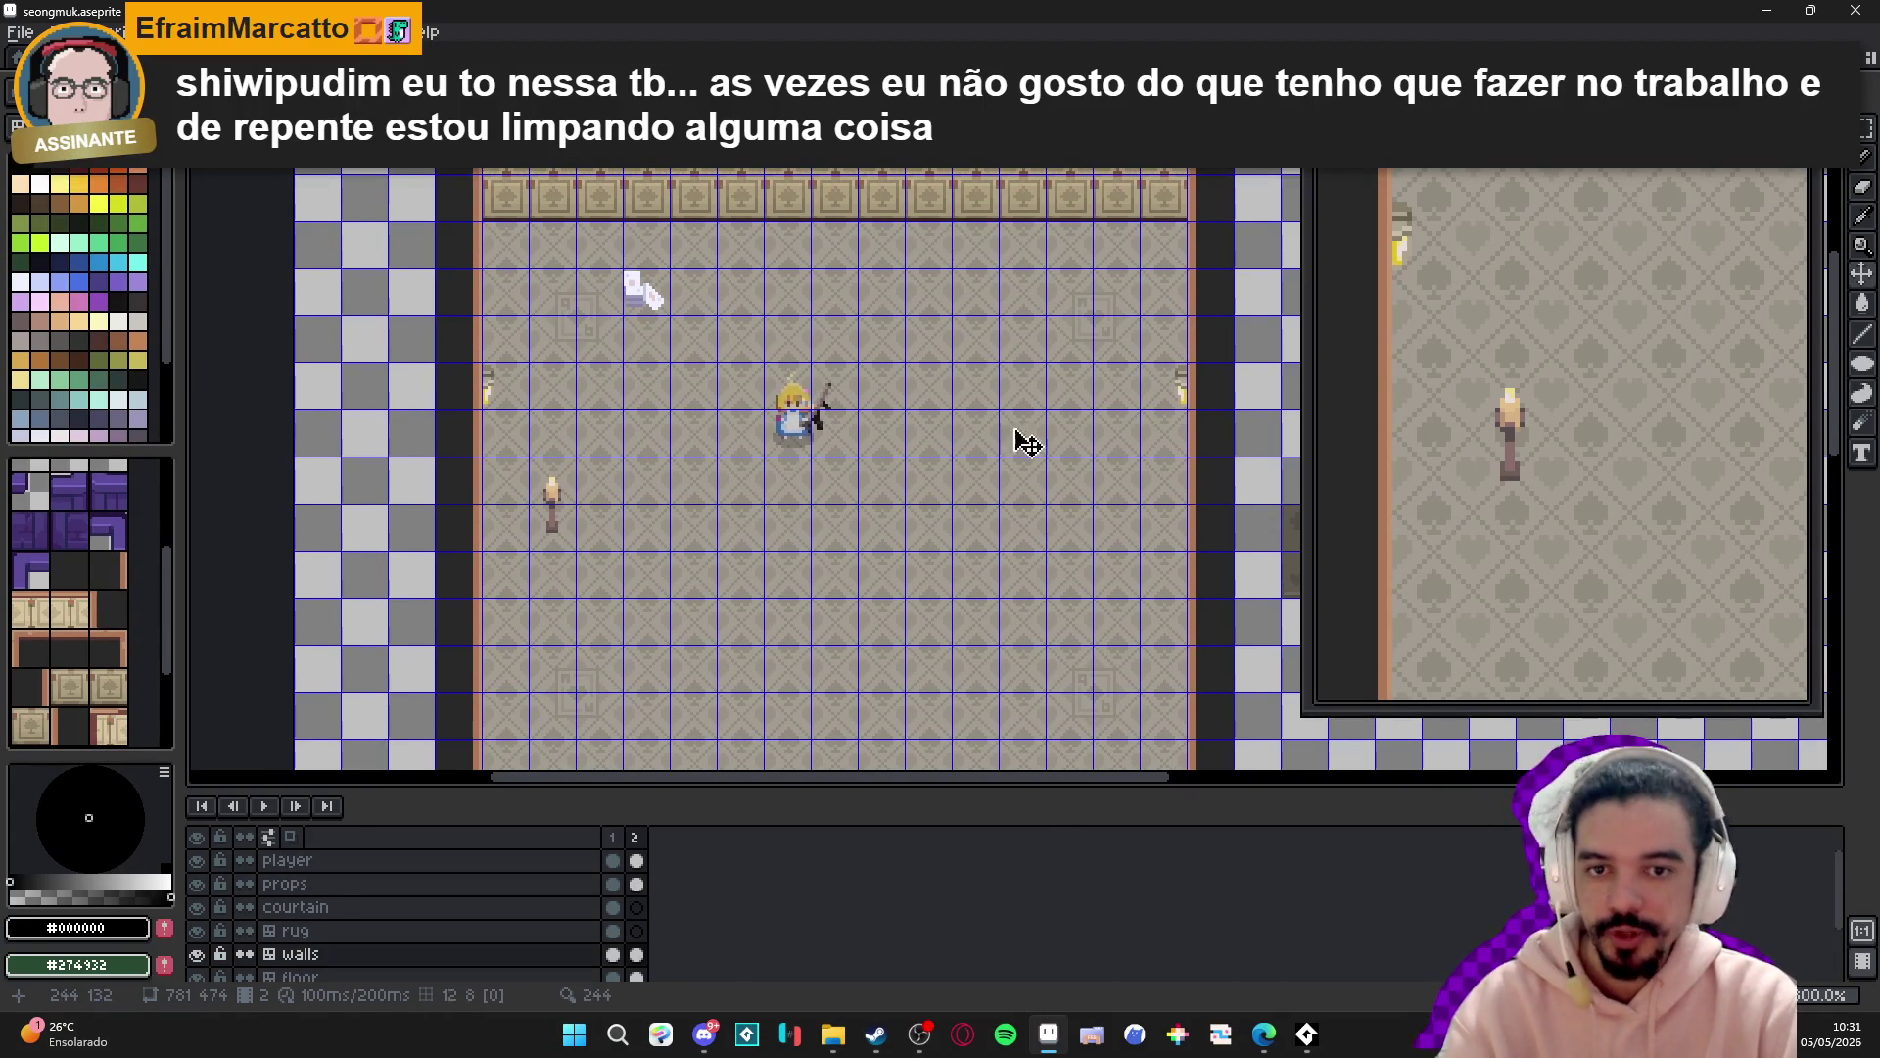
drag(1049, 785, 1046, 874)
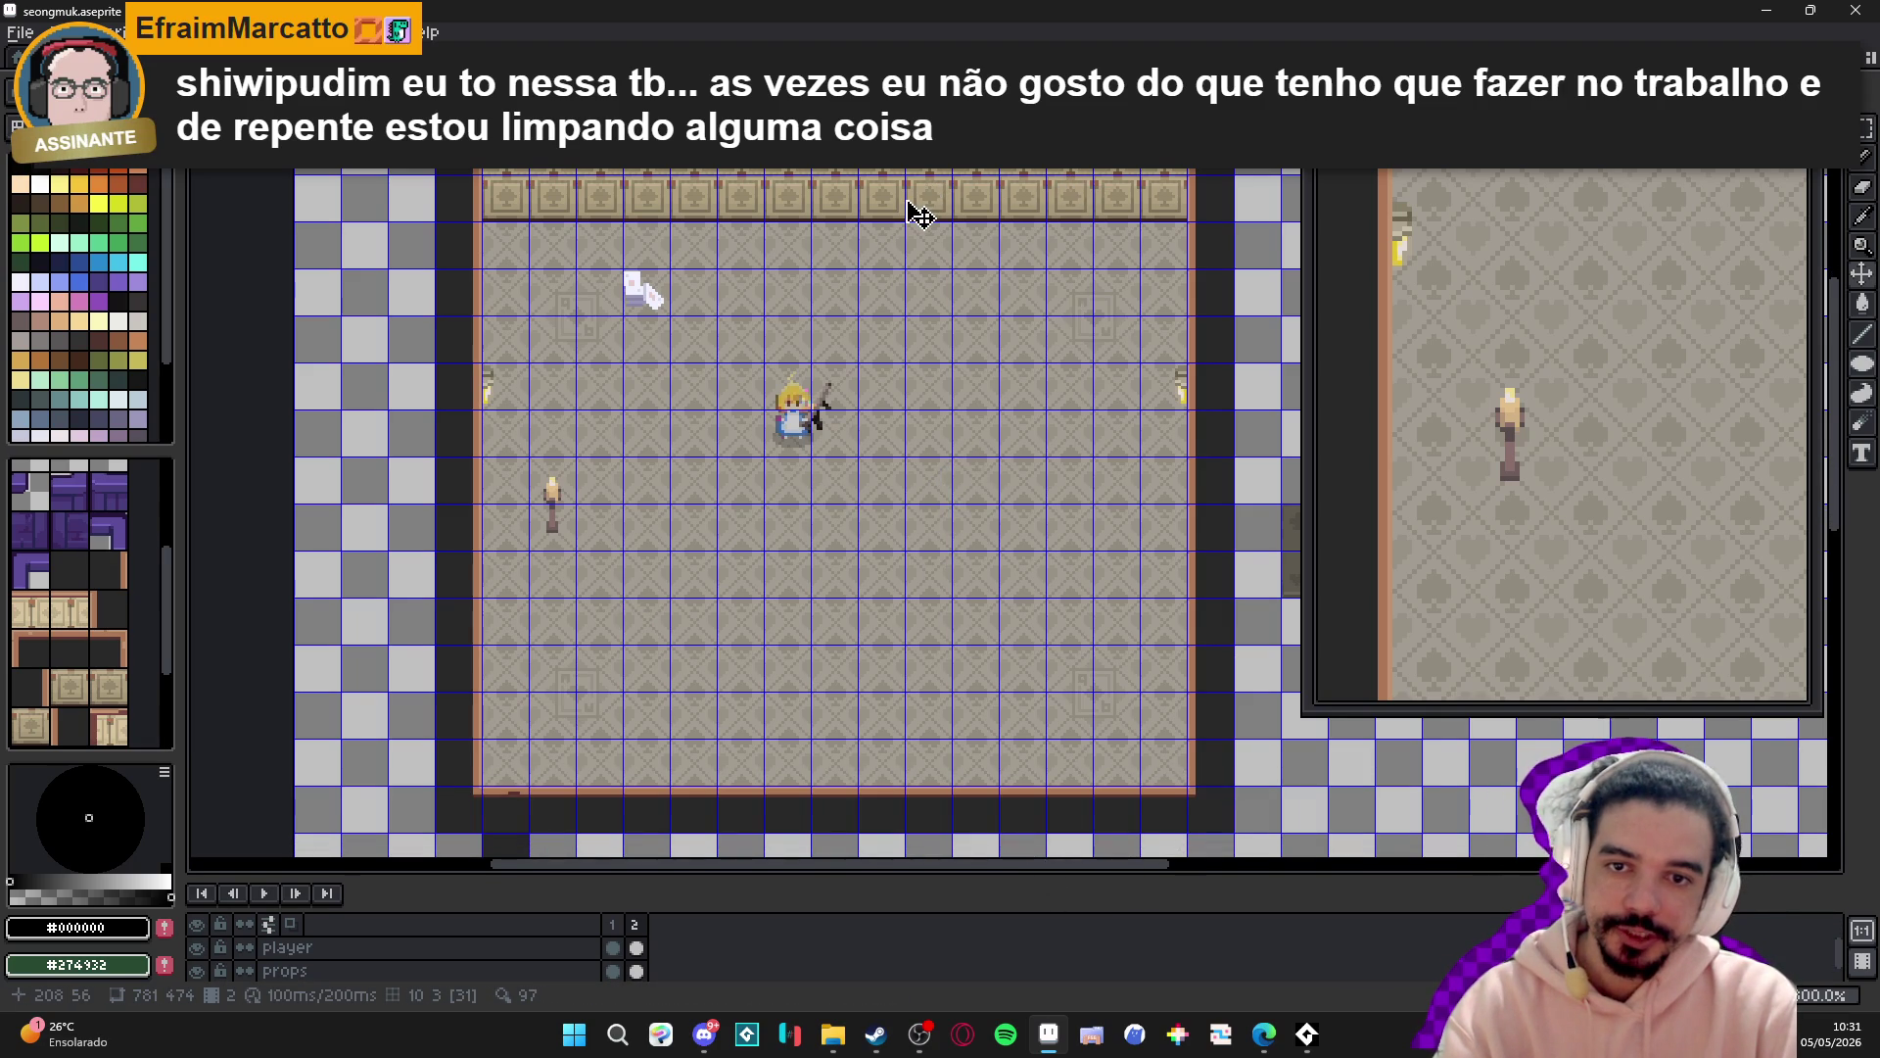
click(950, 204)
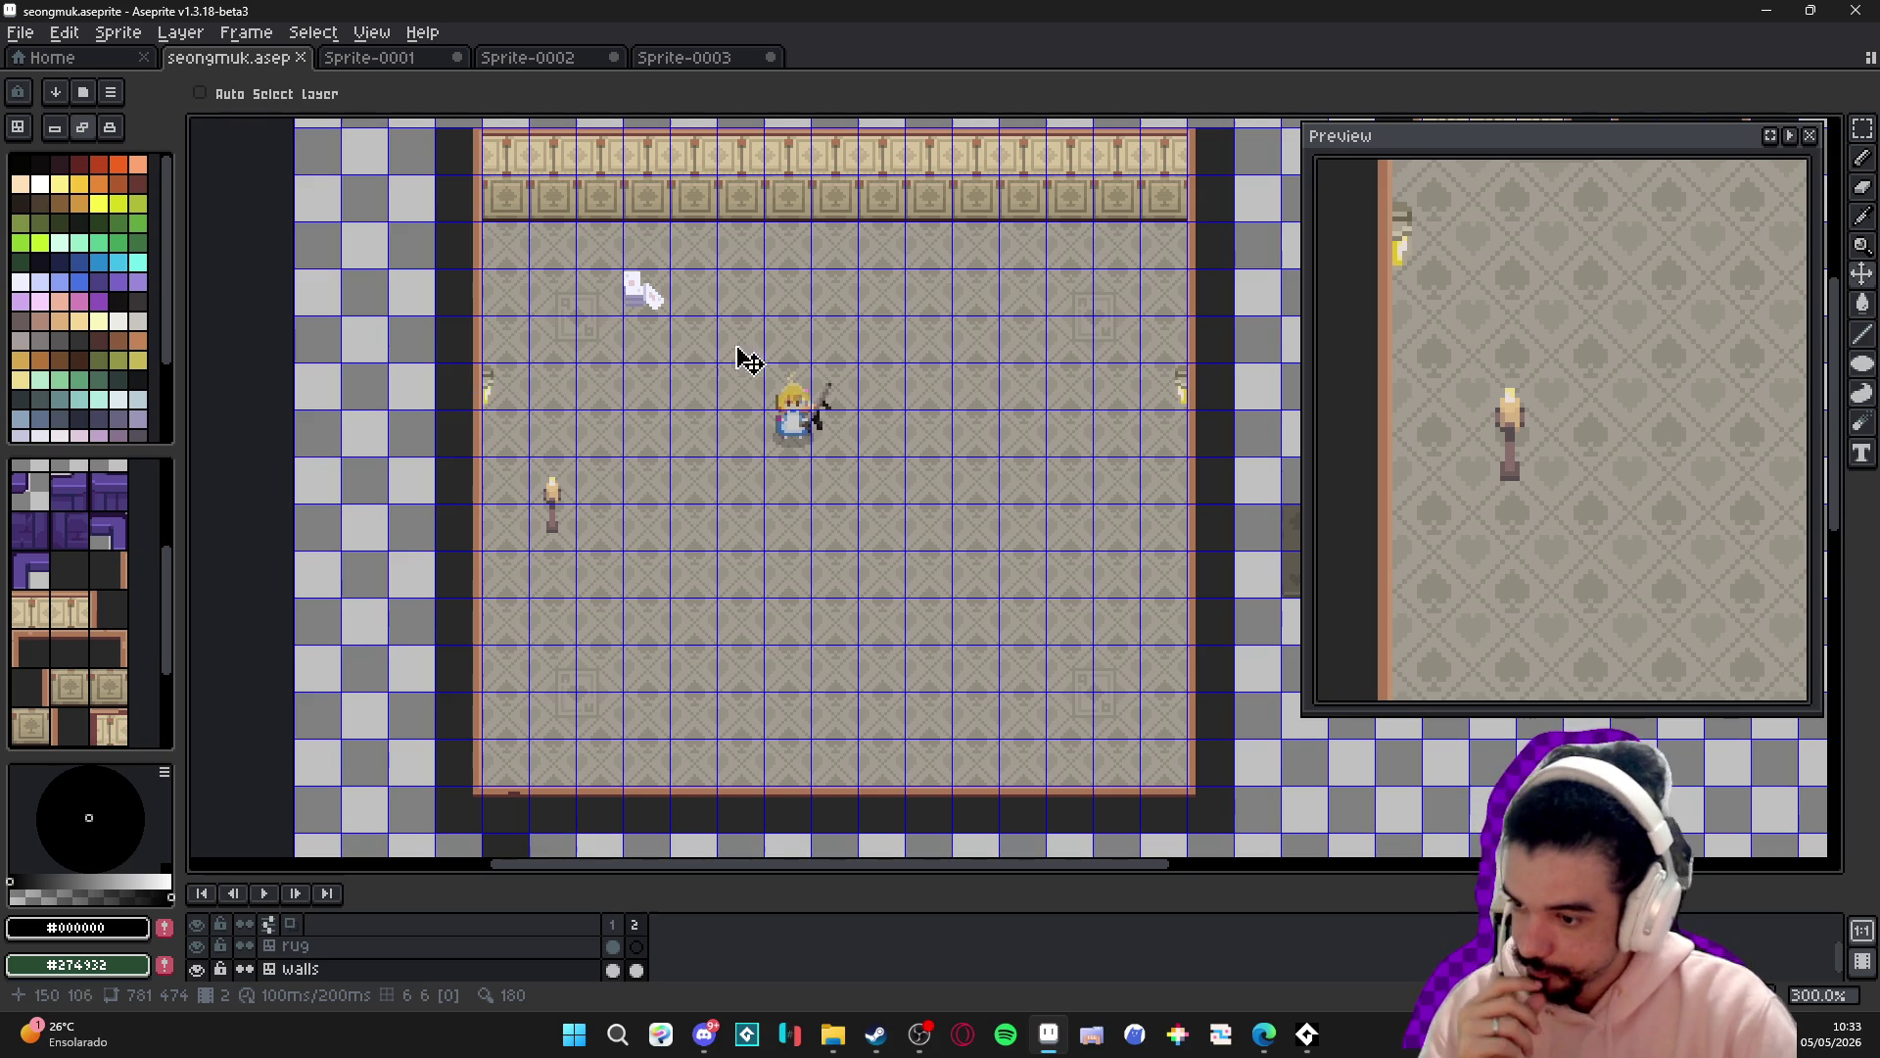
click(921, 1040)
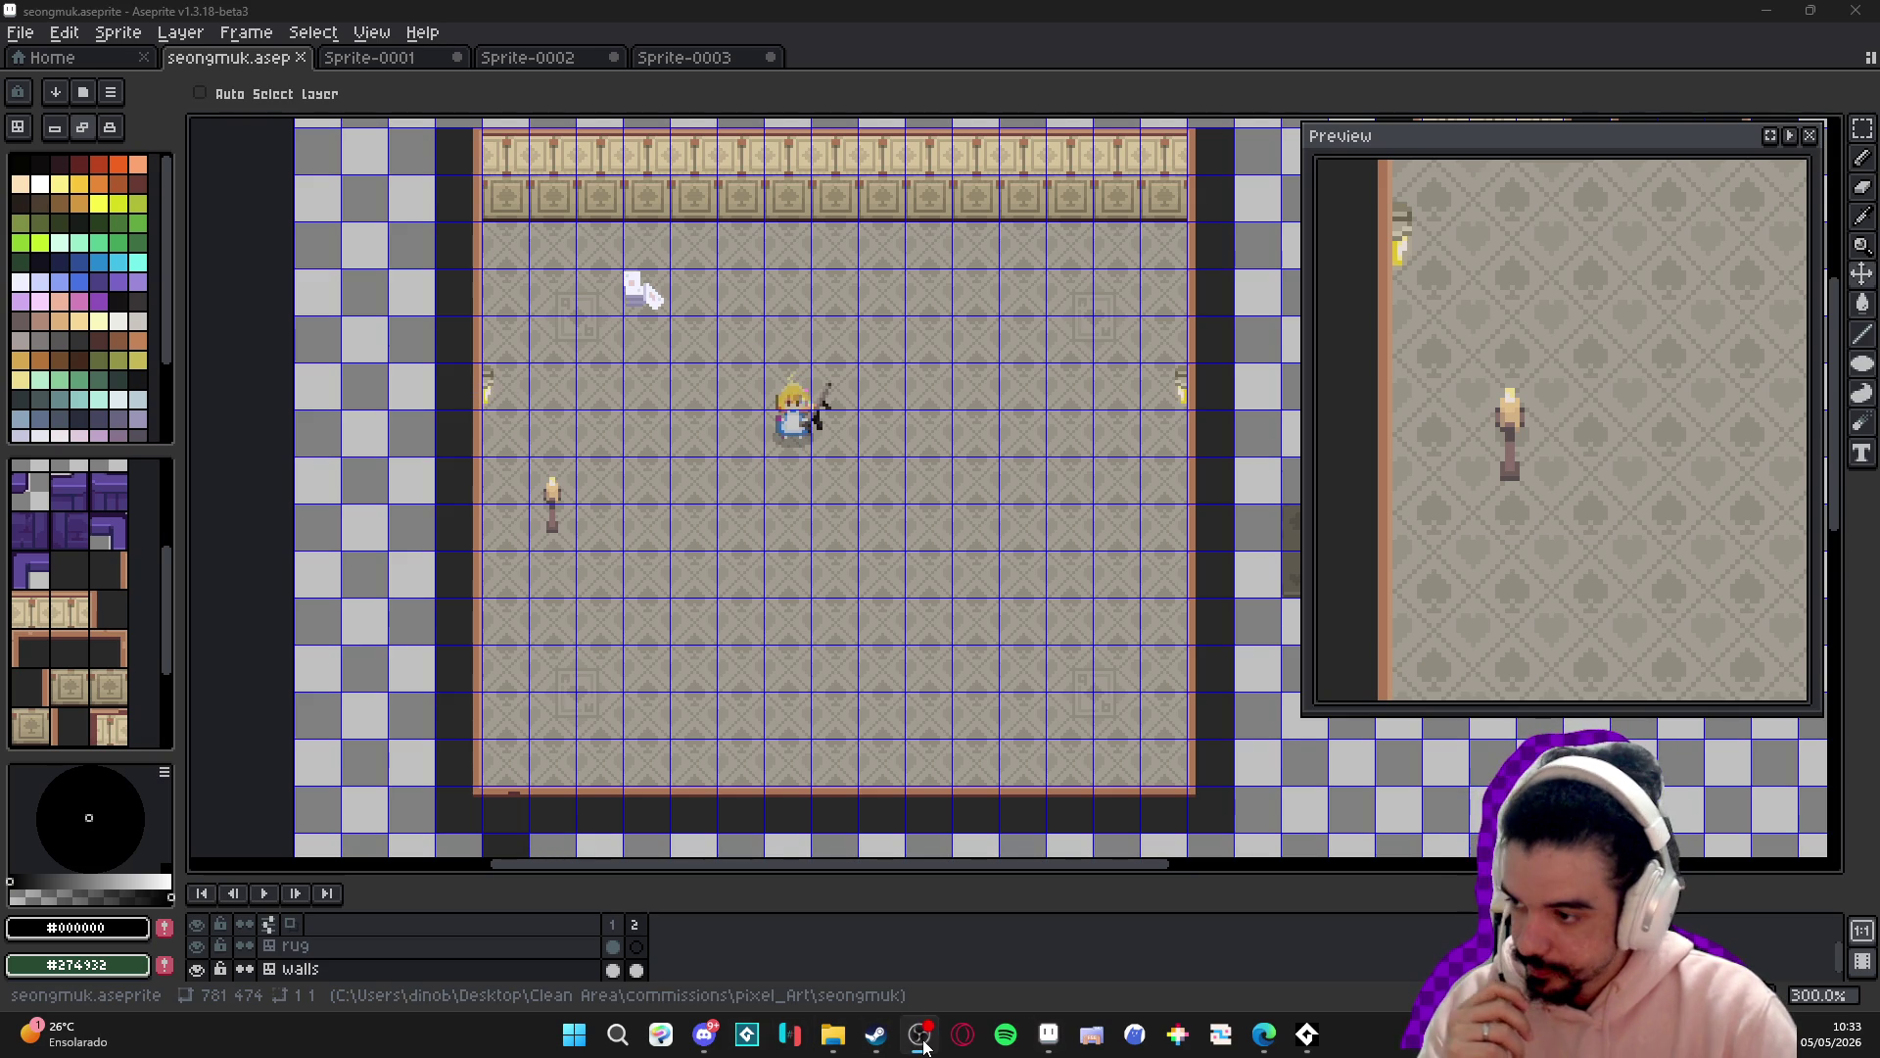
click(785, 102)
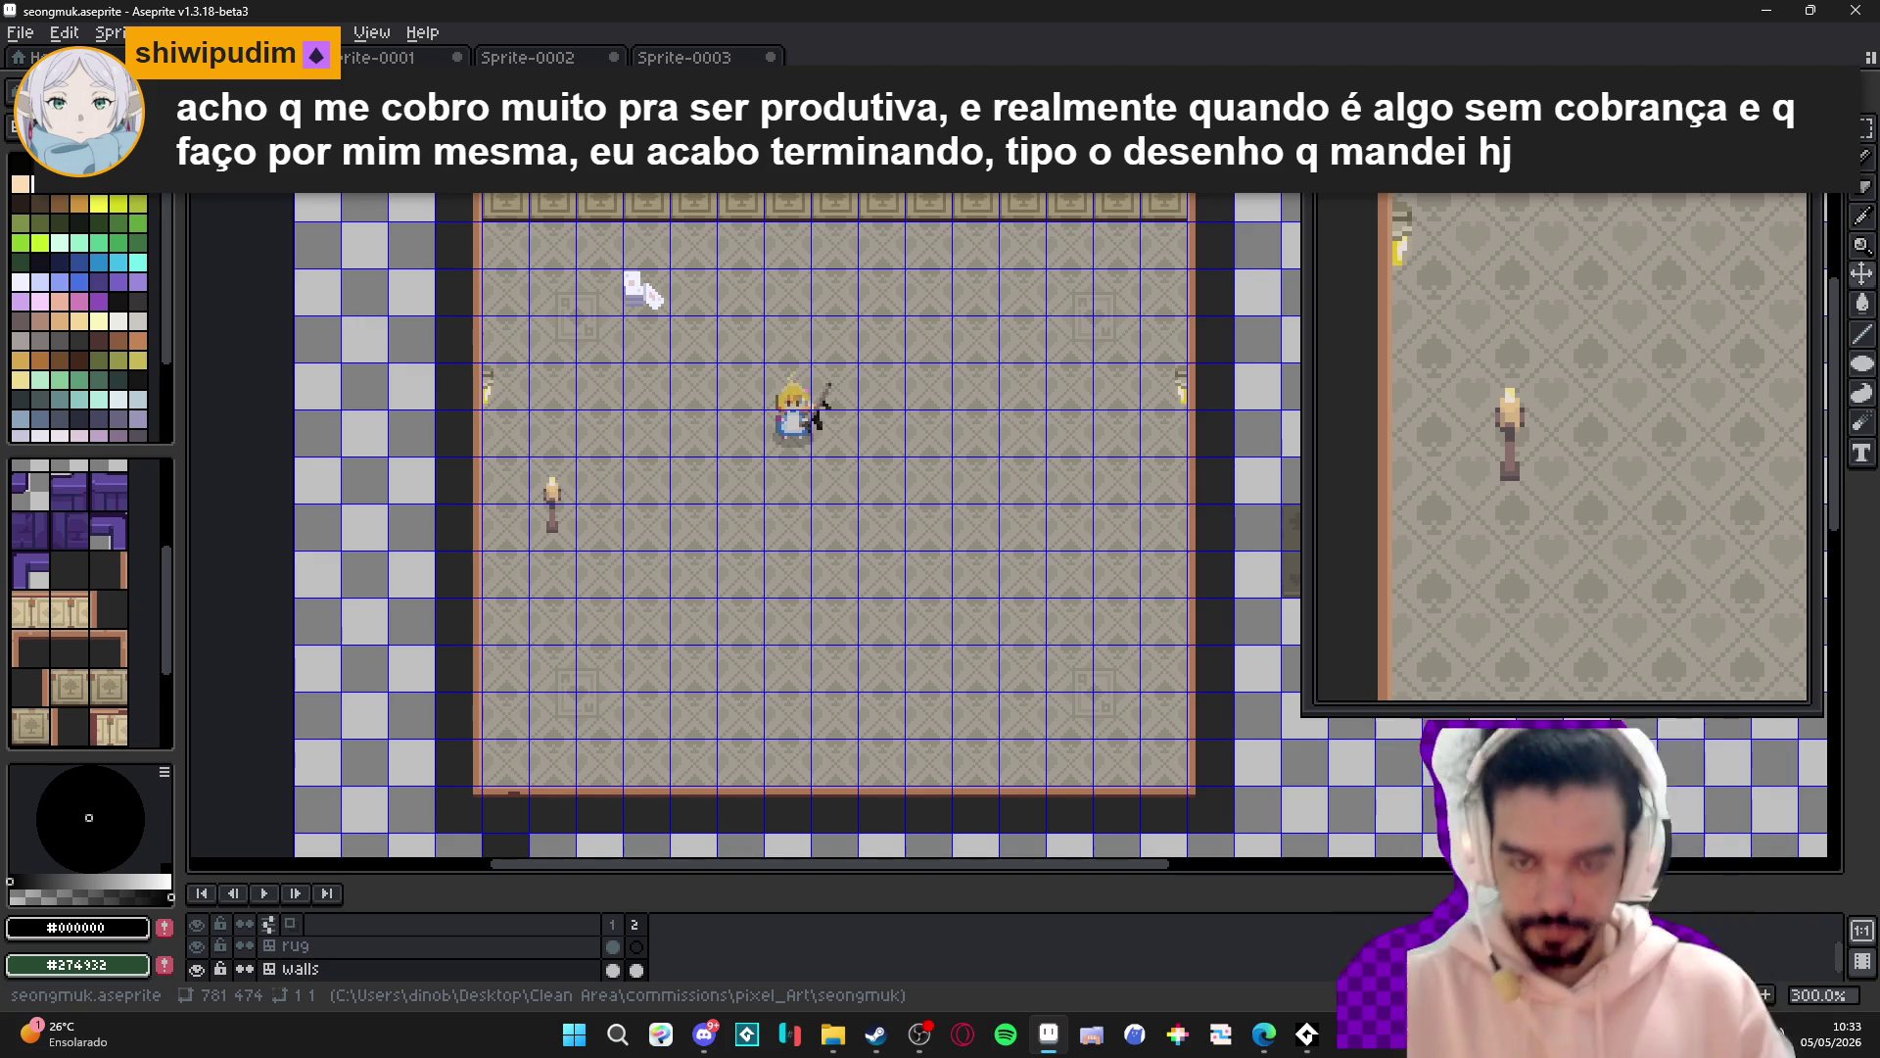
scroll(800, 441, up, 1)
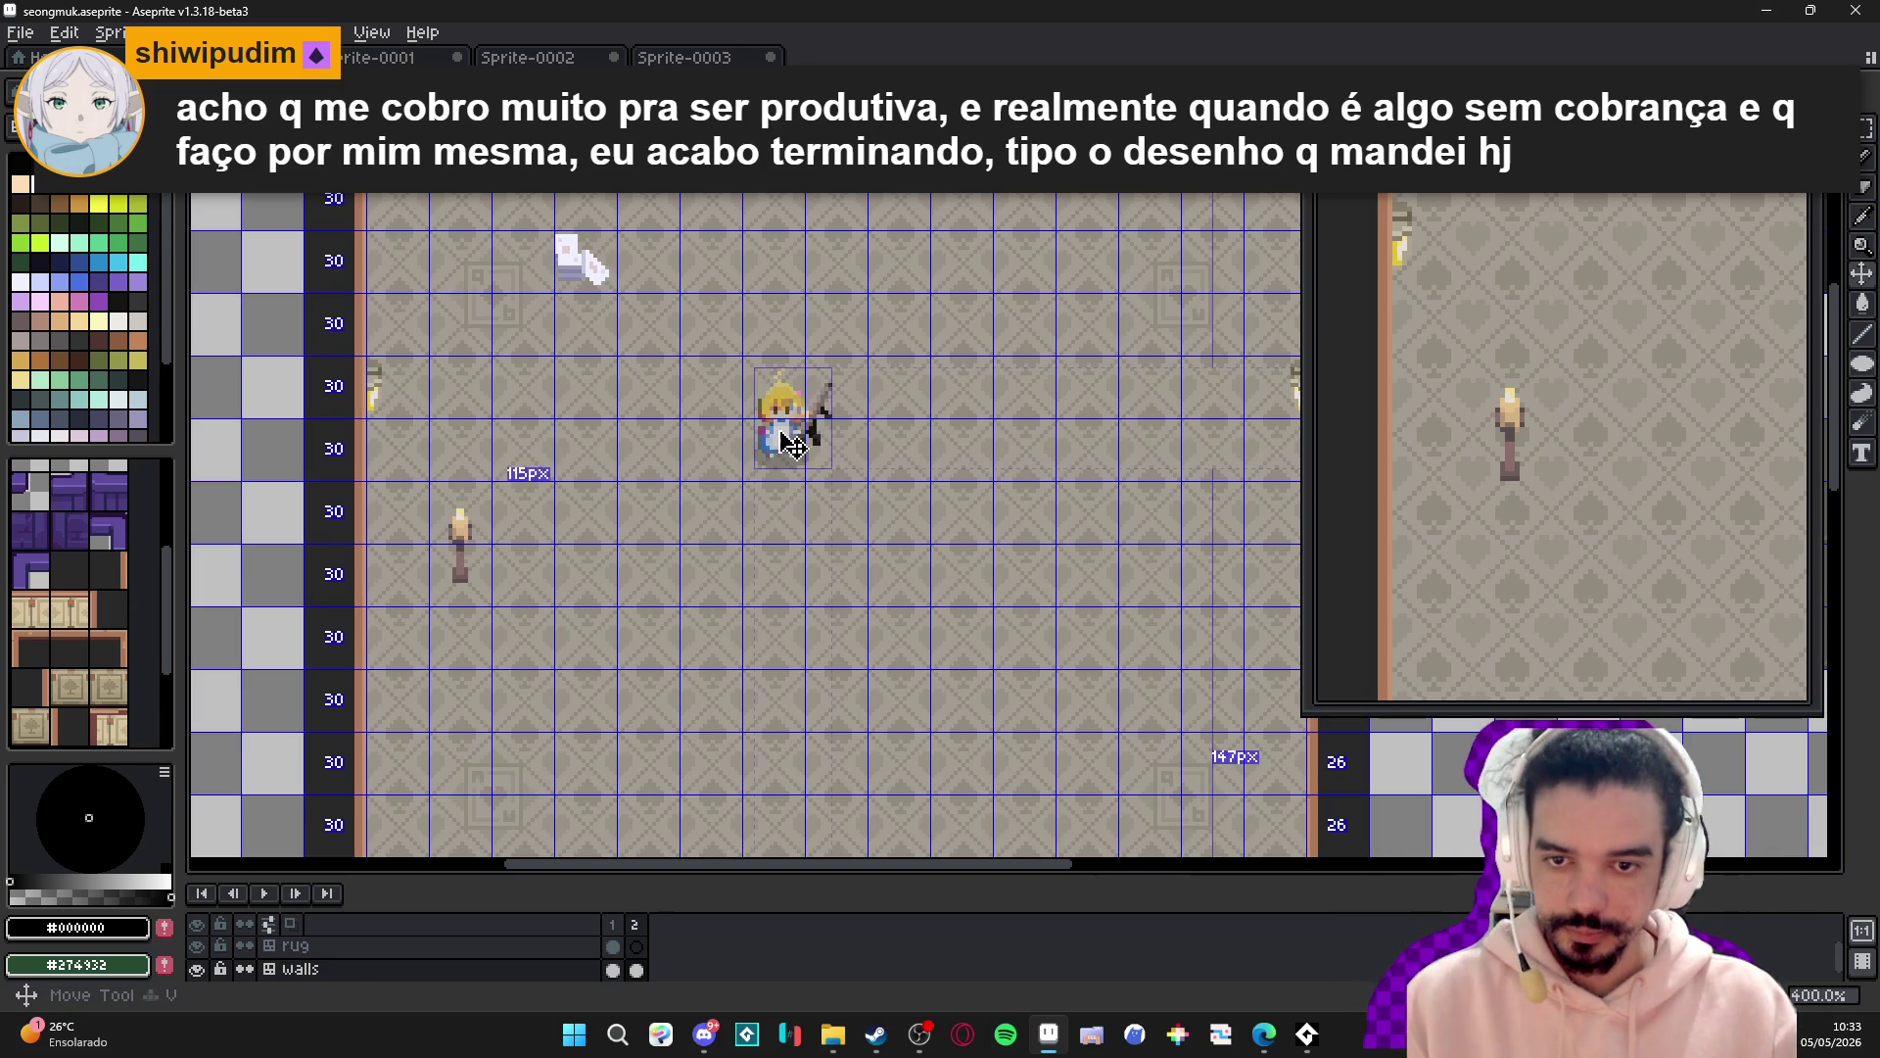
ctrl+click(800, 441)
mouse_move(744, 356)
mouse_down()
mouse_move(868, 480)
mouse_move(823, 435)
mouse_up()
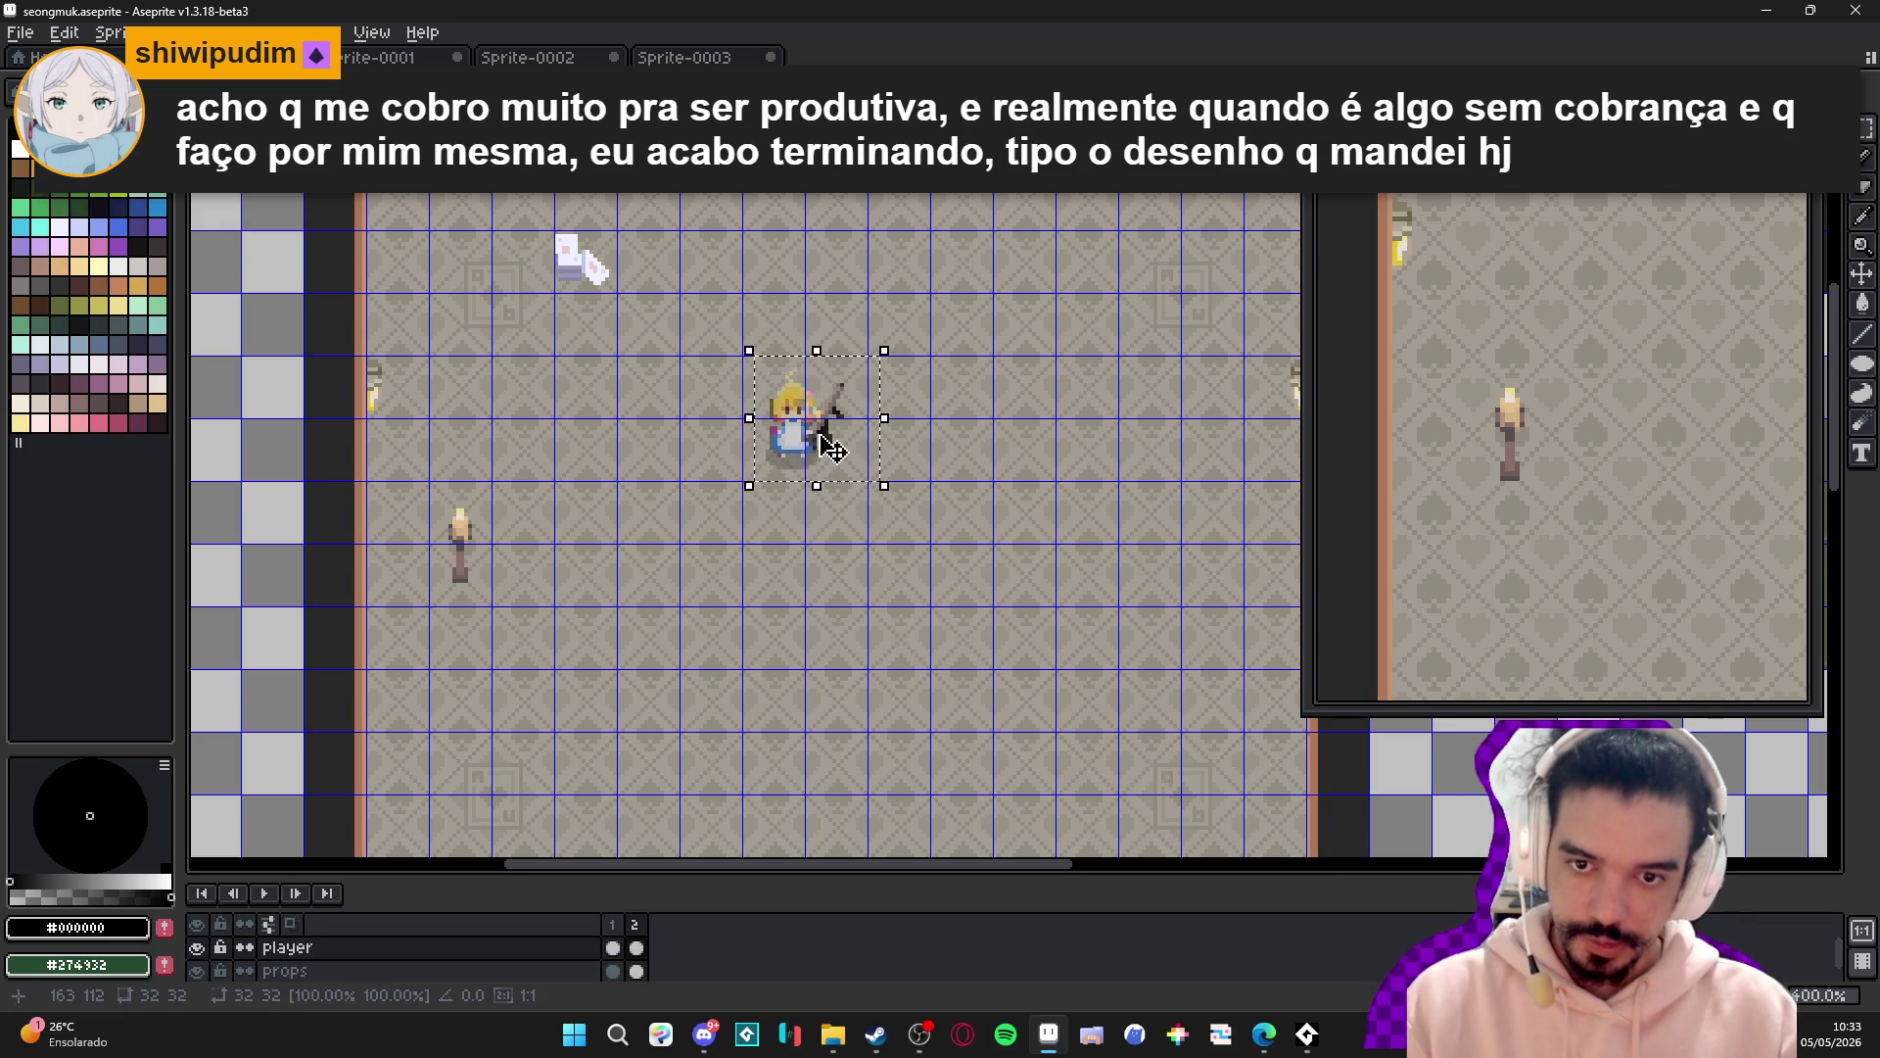
key(ctrl+d)
drag(744, 356, 868, 480)
key(ctrl+d)
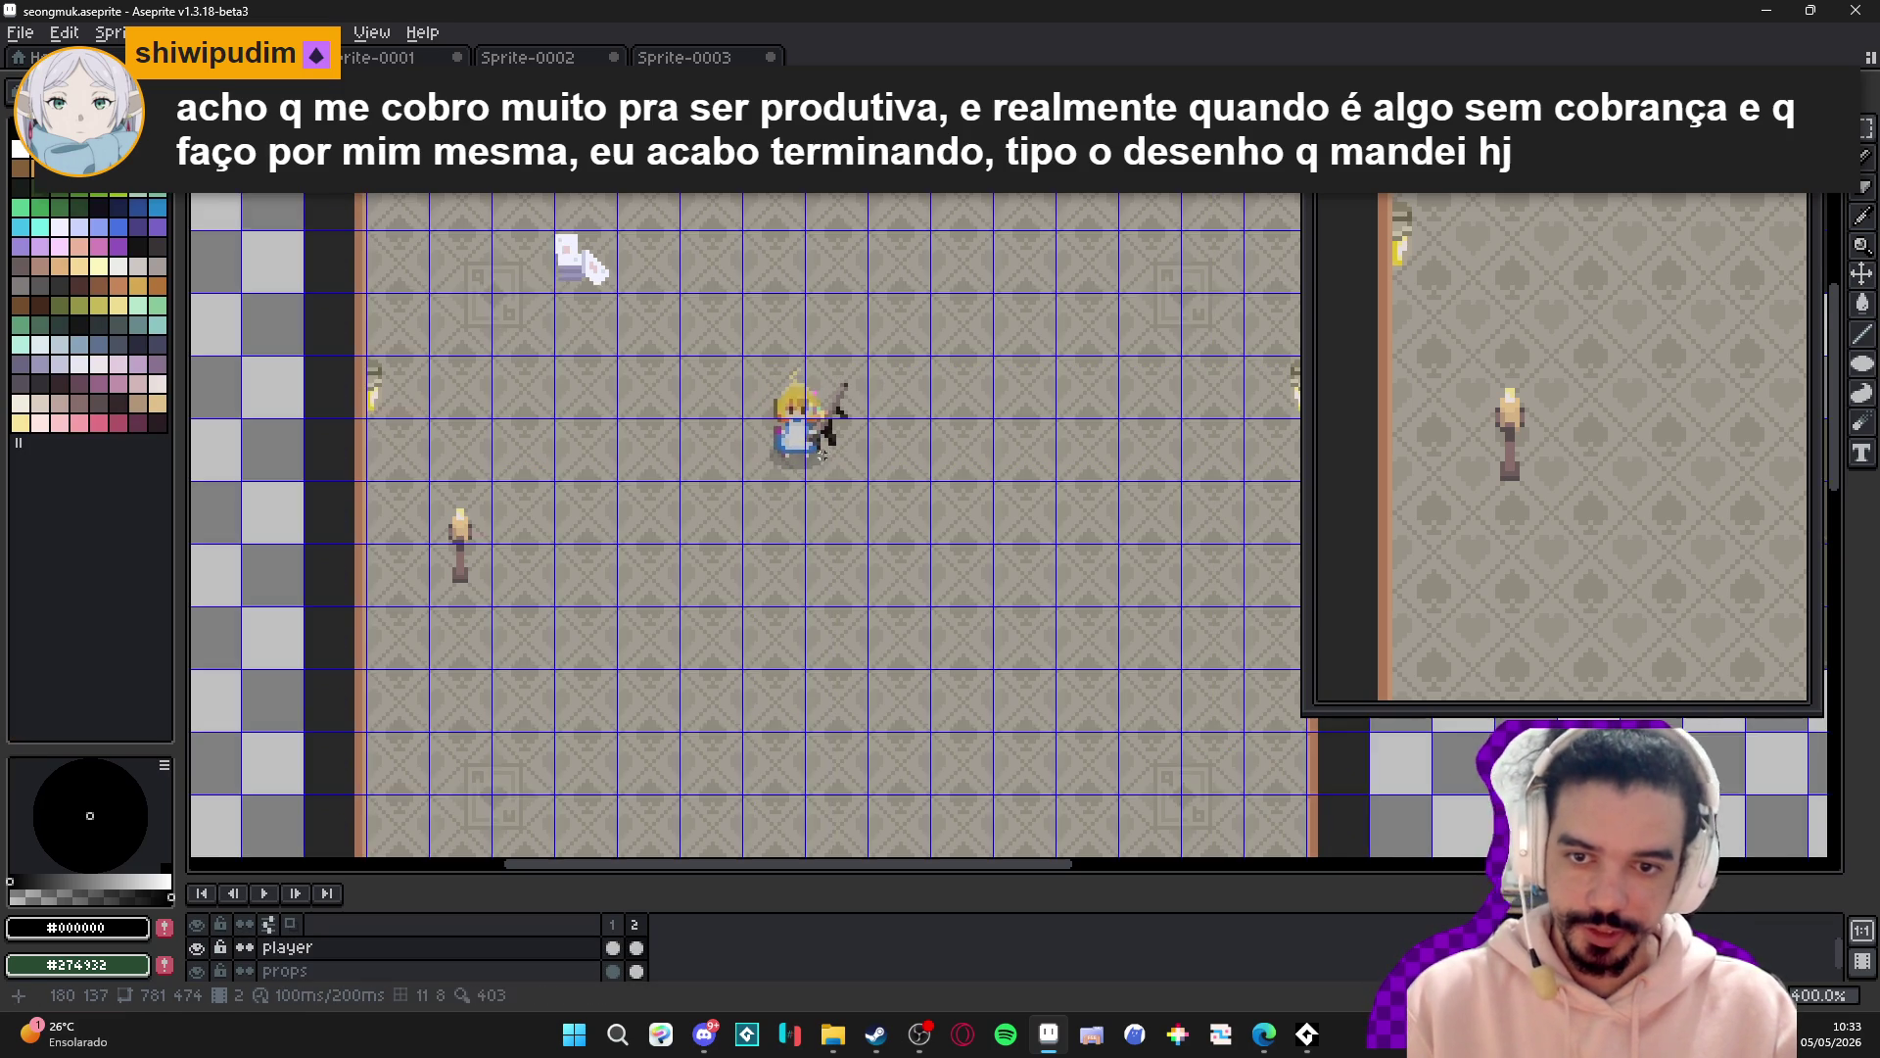
key(ctrl+apostrophe)
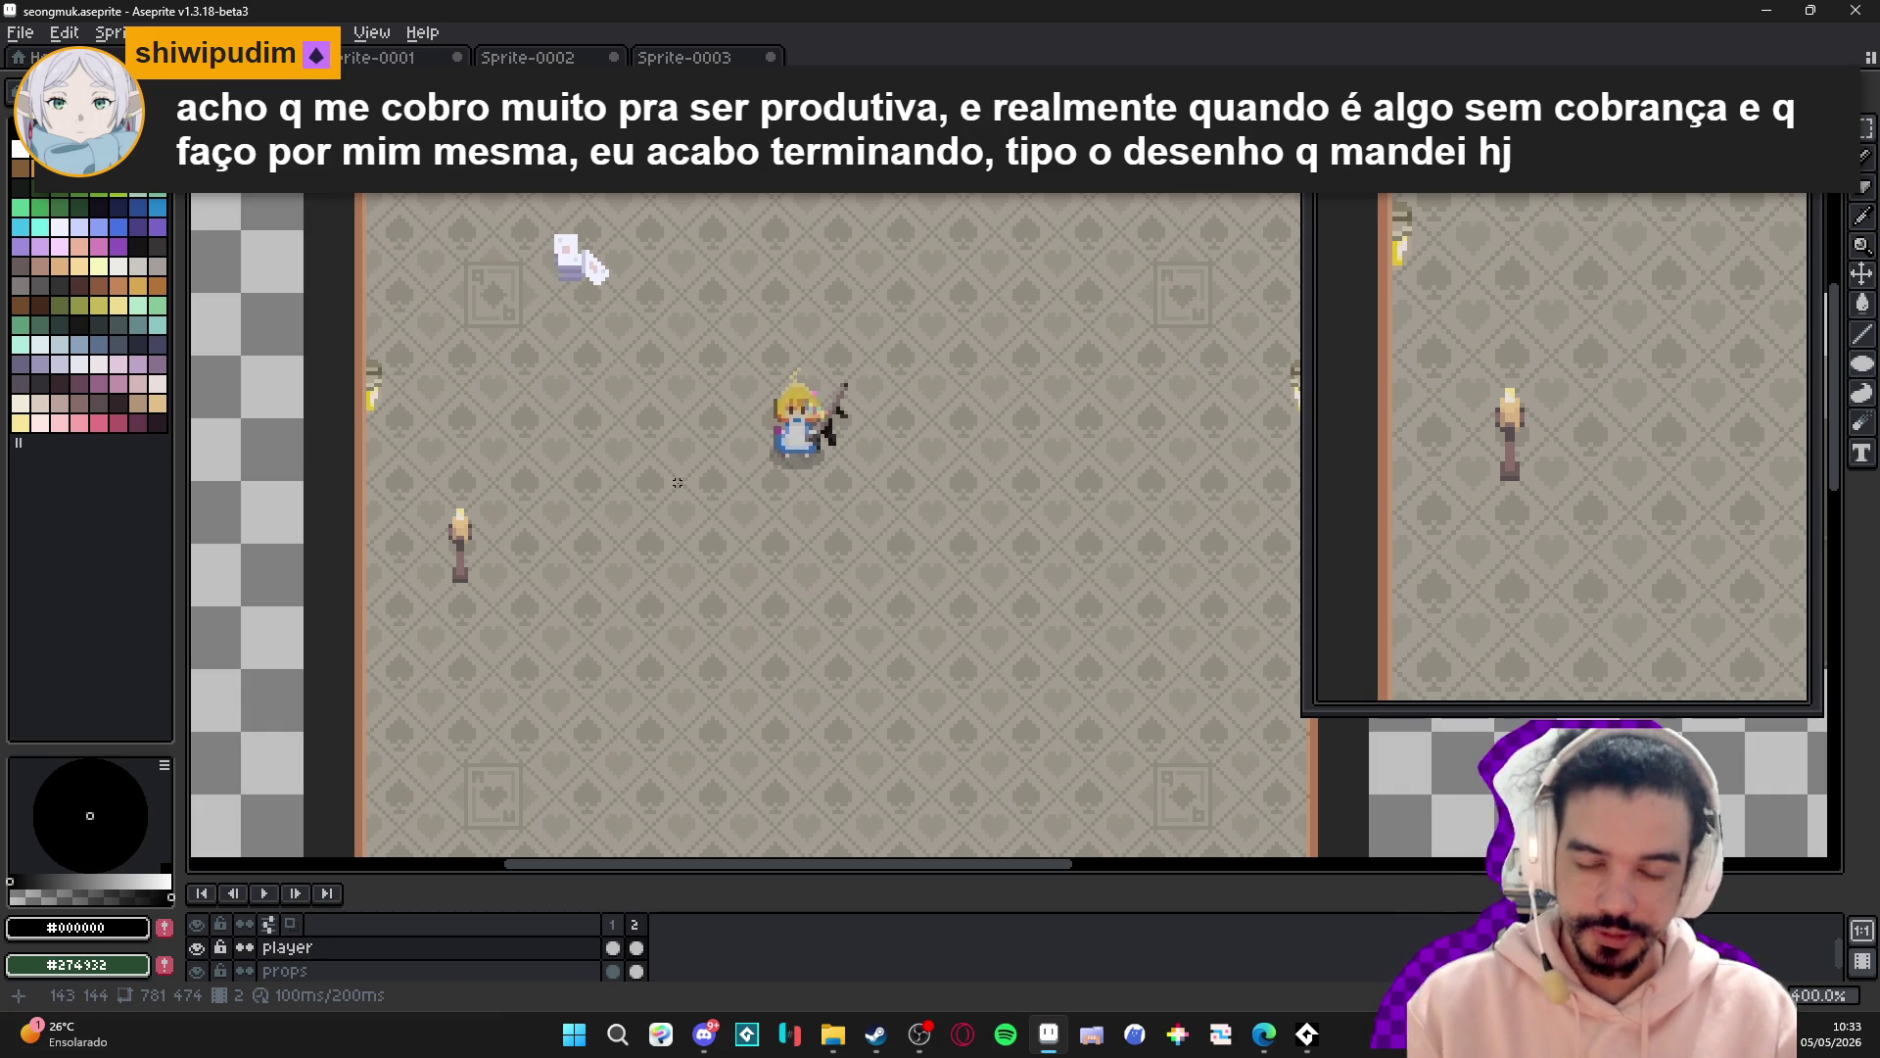
drag(766, 474, 847, 369)
key(ctrl+d)
key(m)
drag(770, 476, 848, 368)
key(ctrl+d)
key(ctrl+apostrophe)
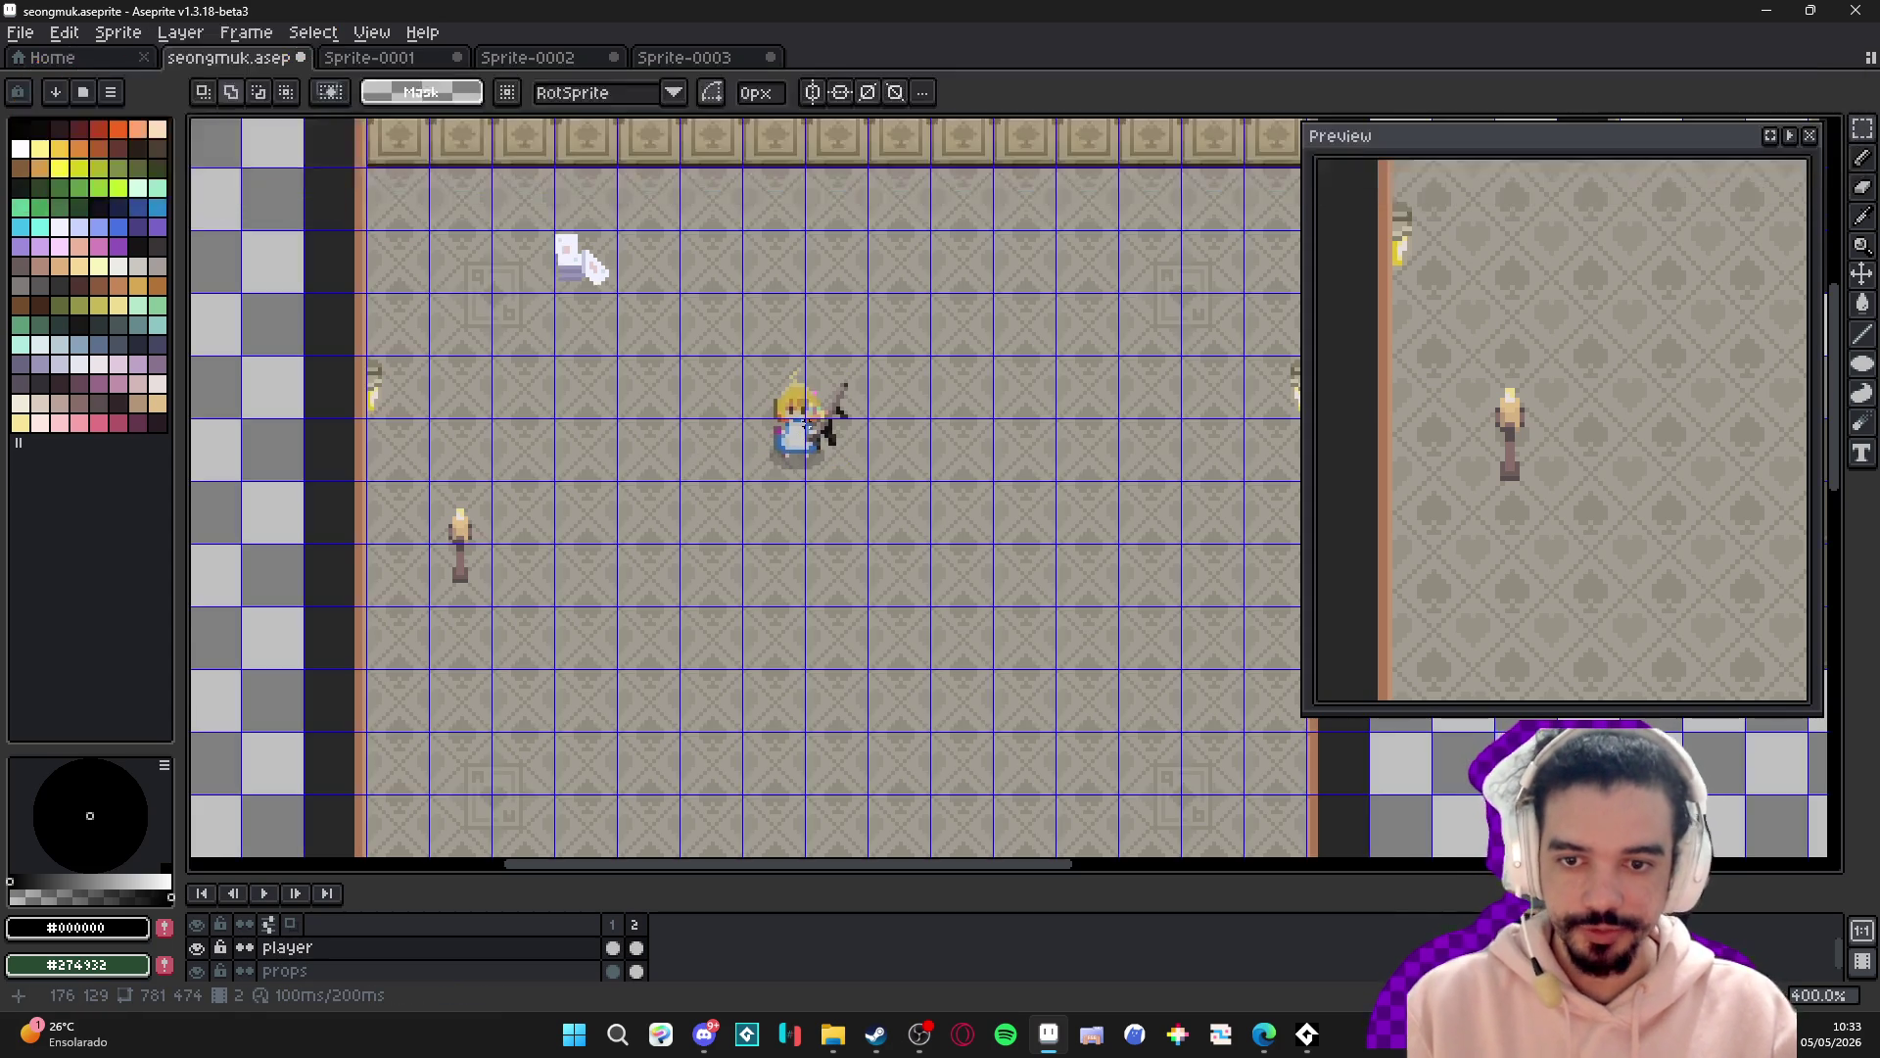
mouse_move(770, 476)
mouse_down()
mouse_move(848, 369)
mouse_move(802, 416)
mouse_move(839, 453)
mouse_up()
key(ctrl+d)
key(ctrl+d)
key(ctrl+d)
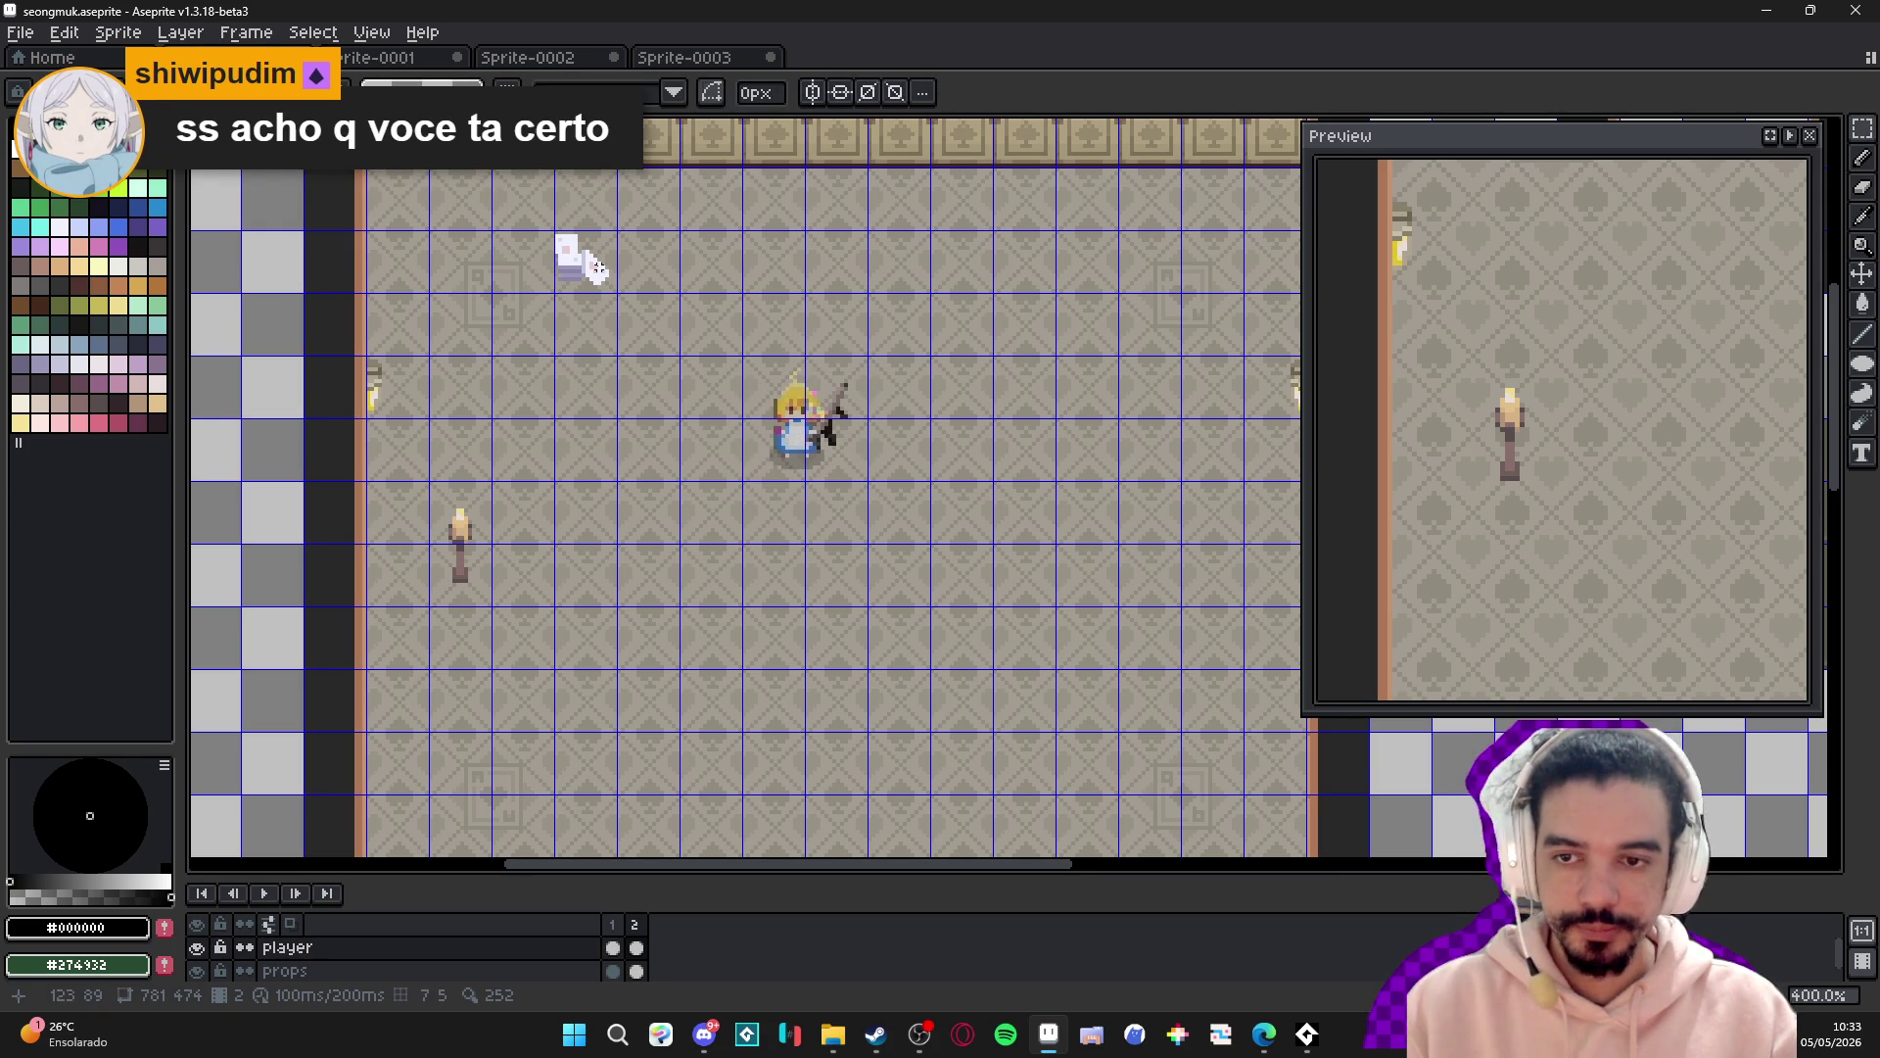
ctrl+click(575, 278)
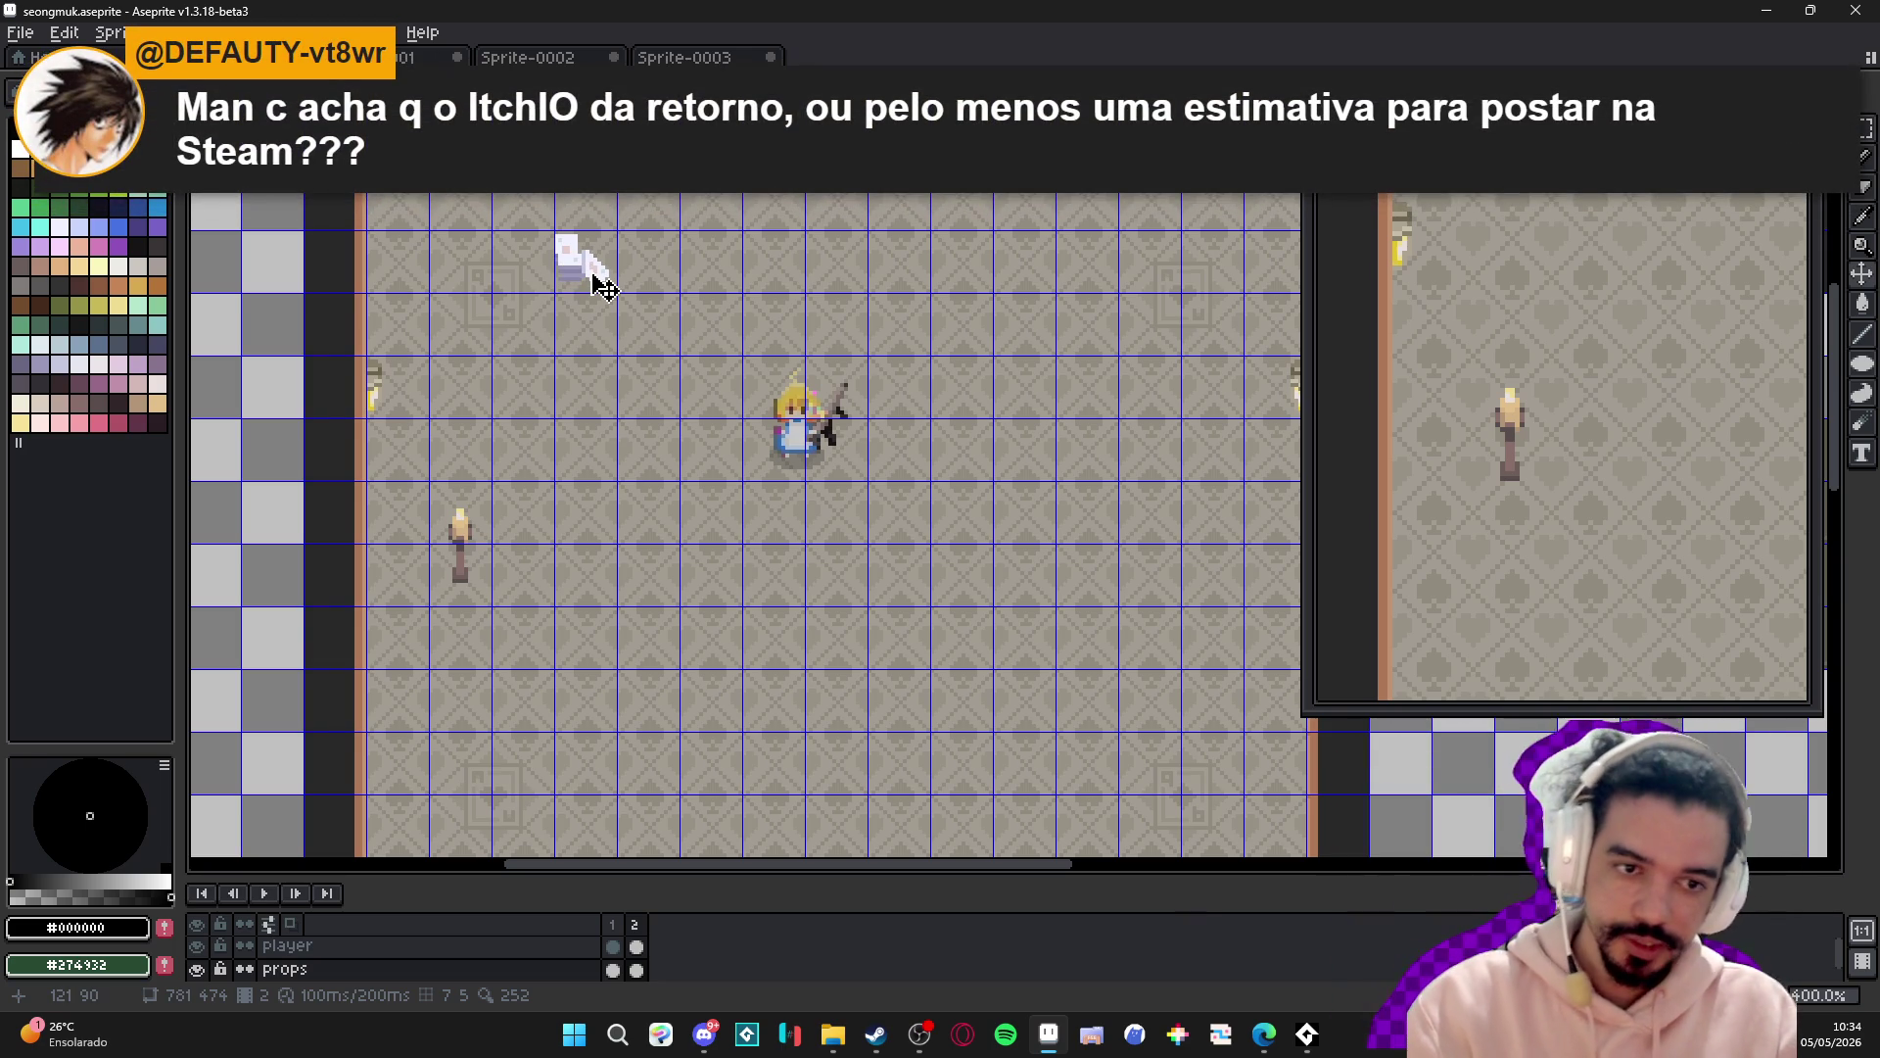
- Hold Ctrl to measure the props' distances to the room edges while zooming around
scroll(700, 416, down, 1)
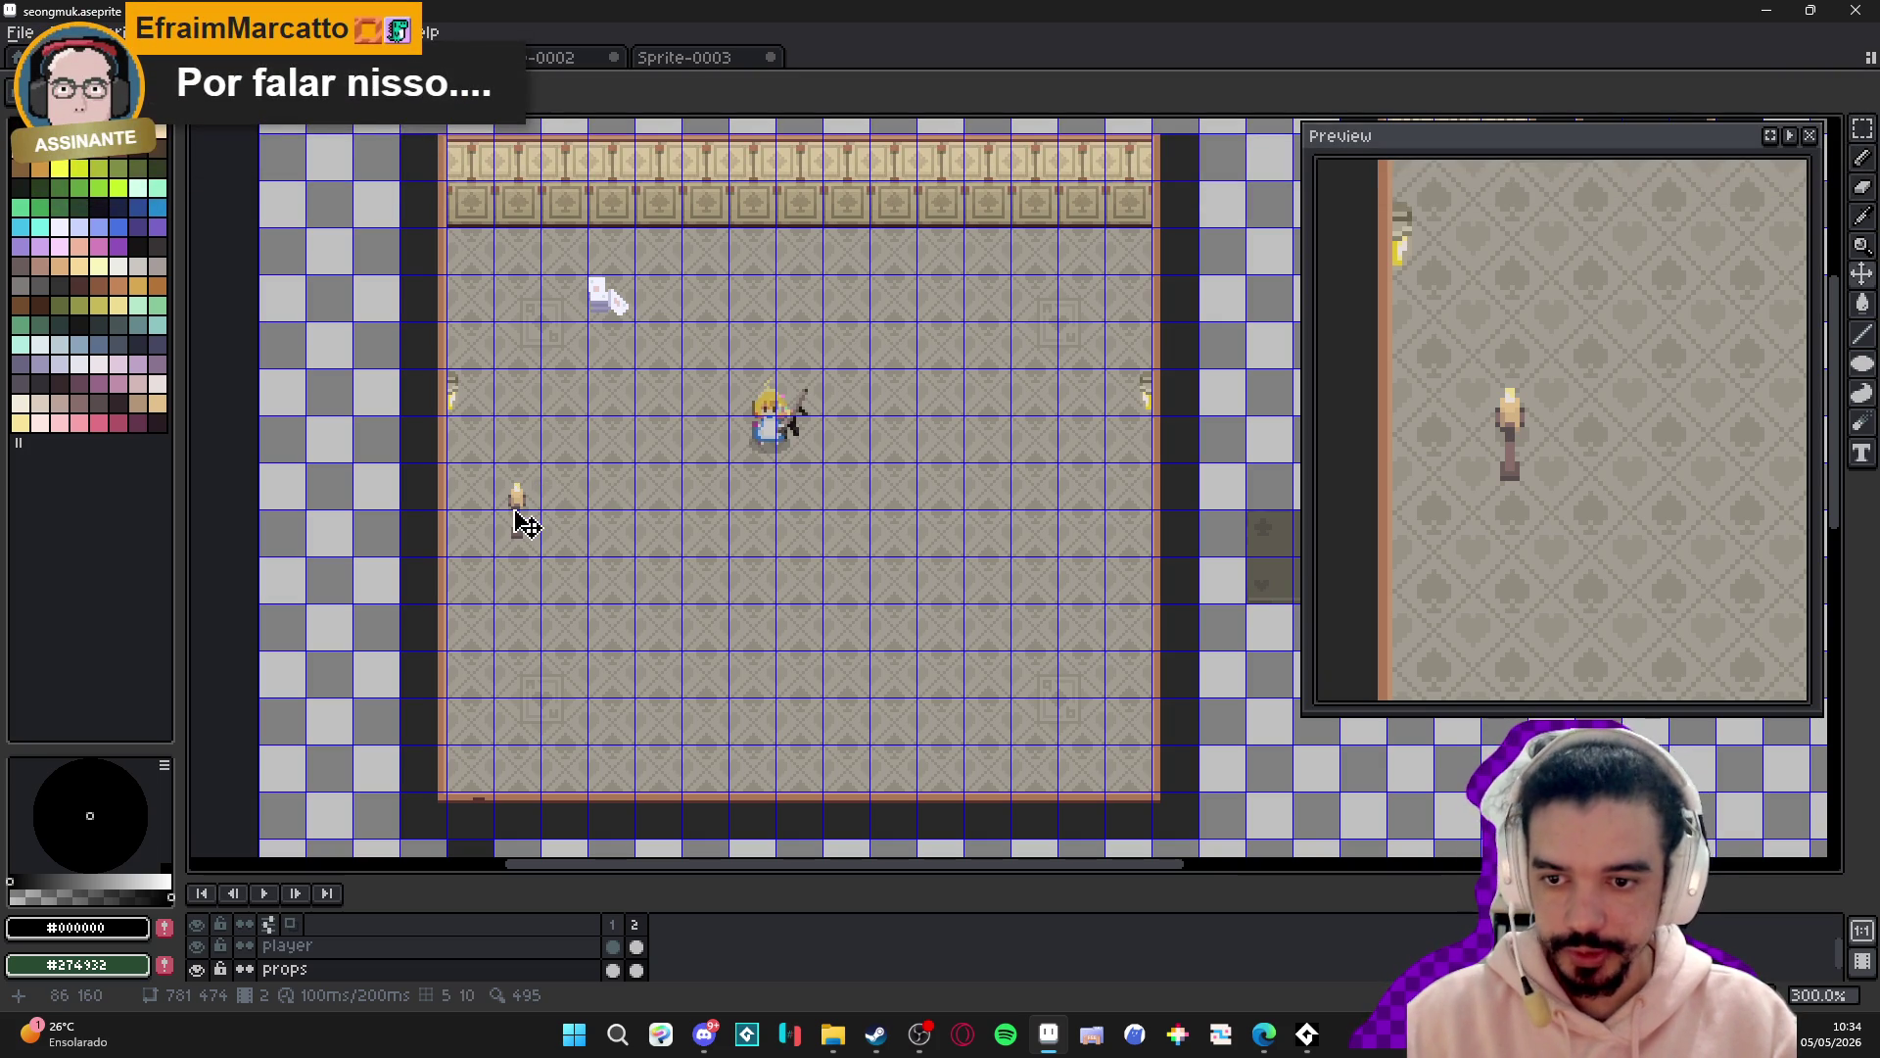
scroll(520, 517, up, 1)
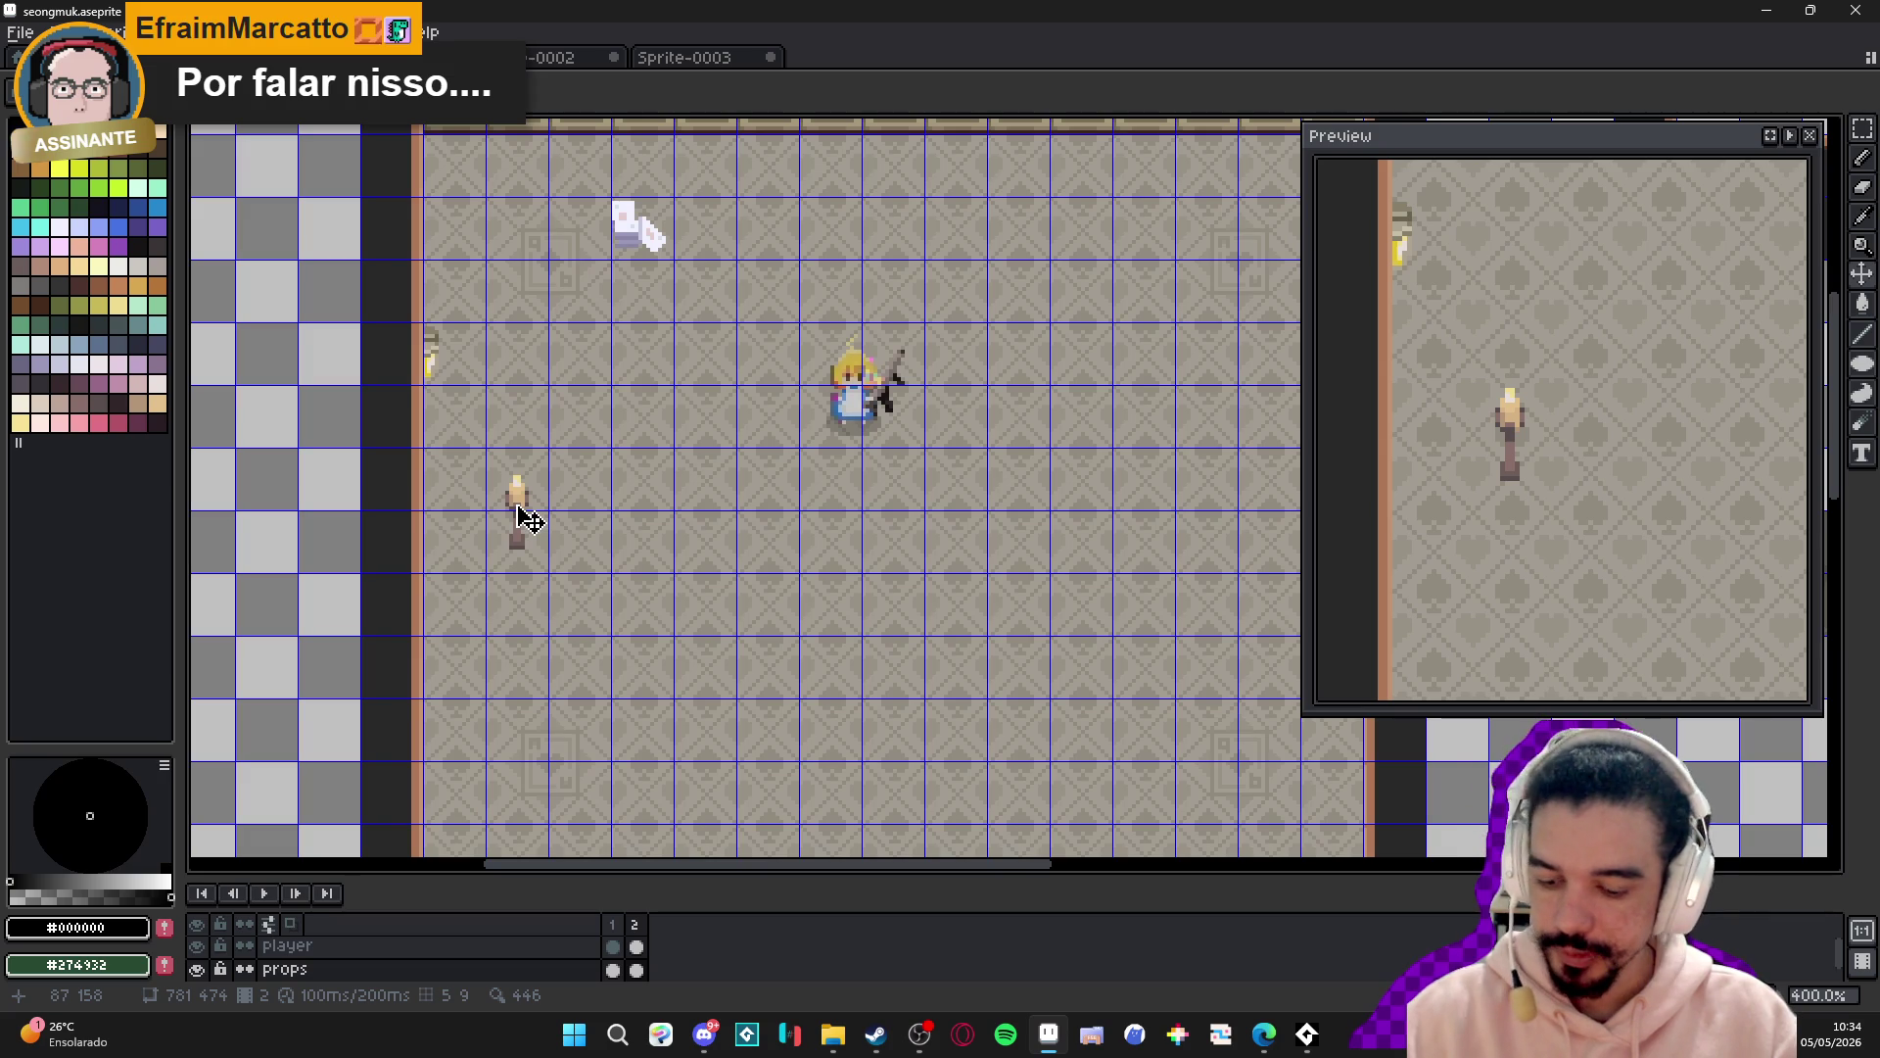
scroll(527, 517, down, 1)
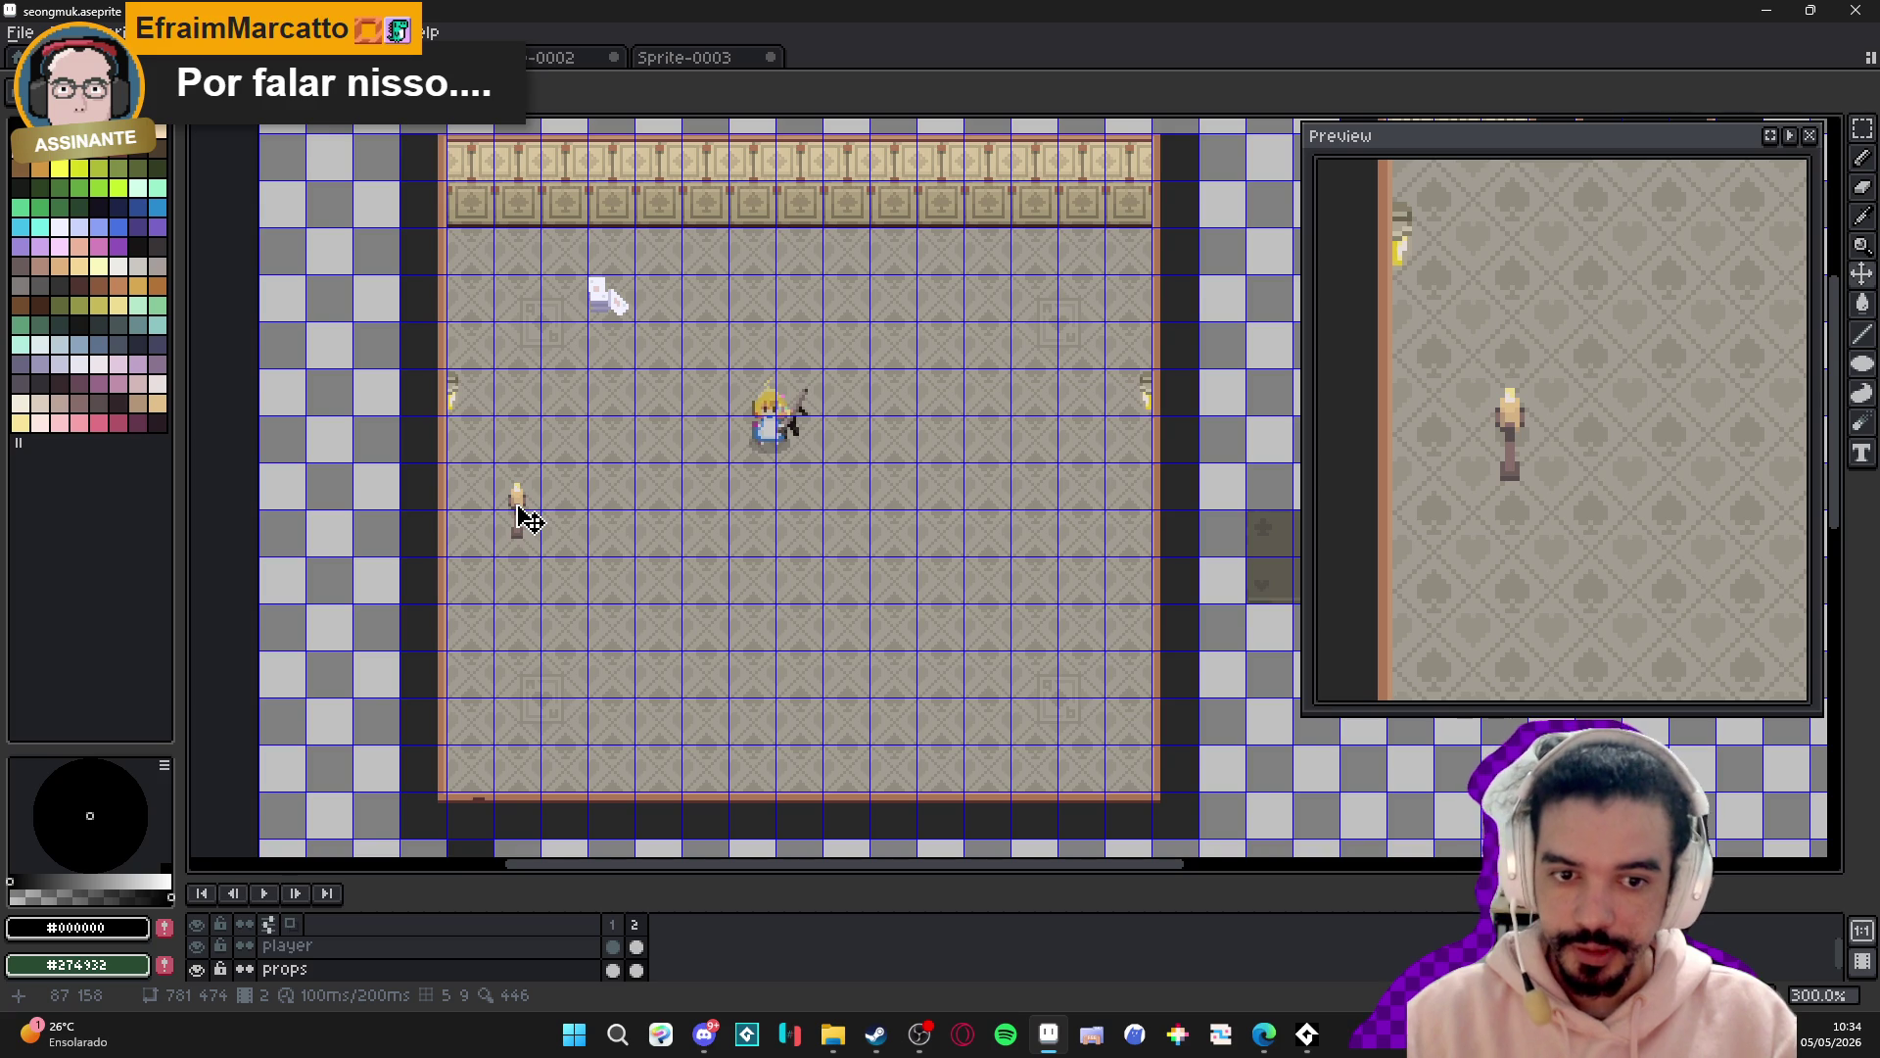
key(ctrl)
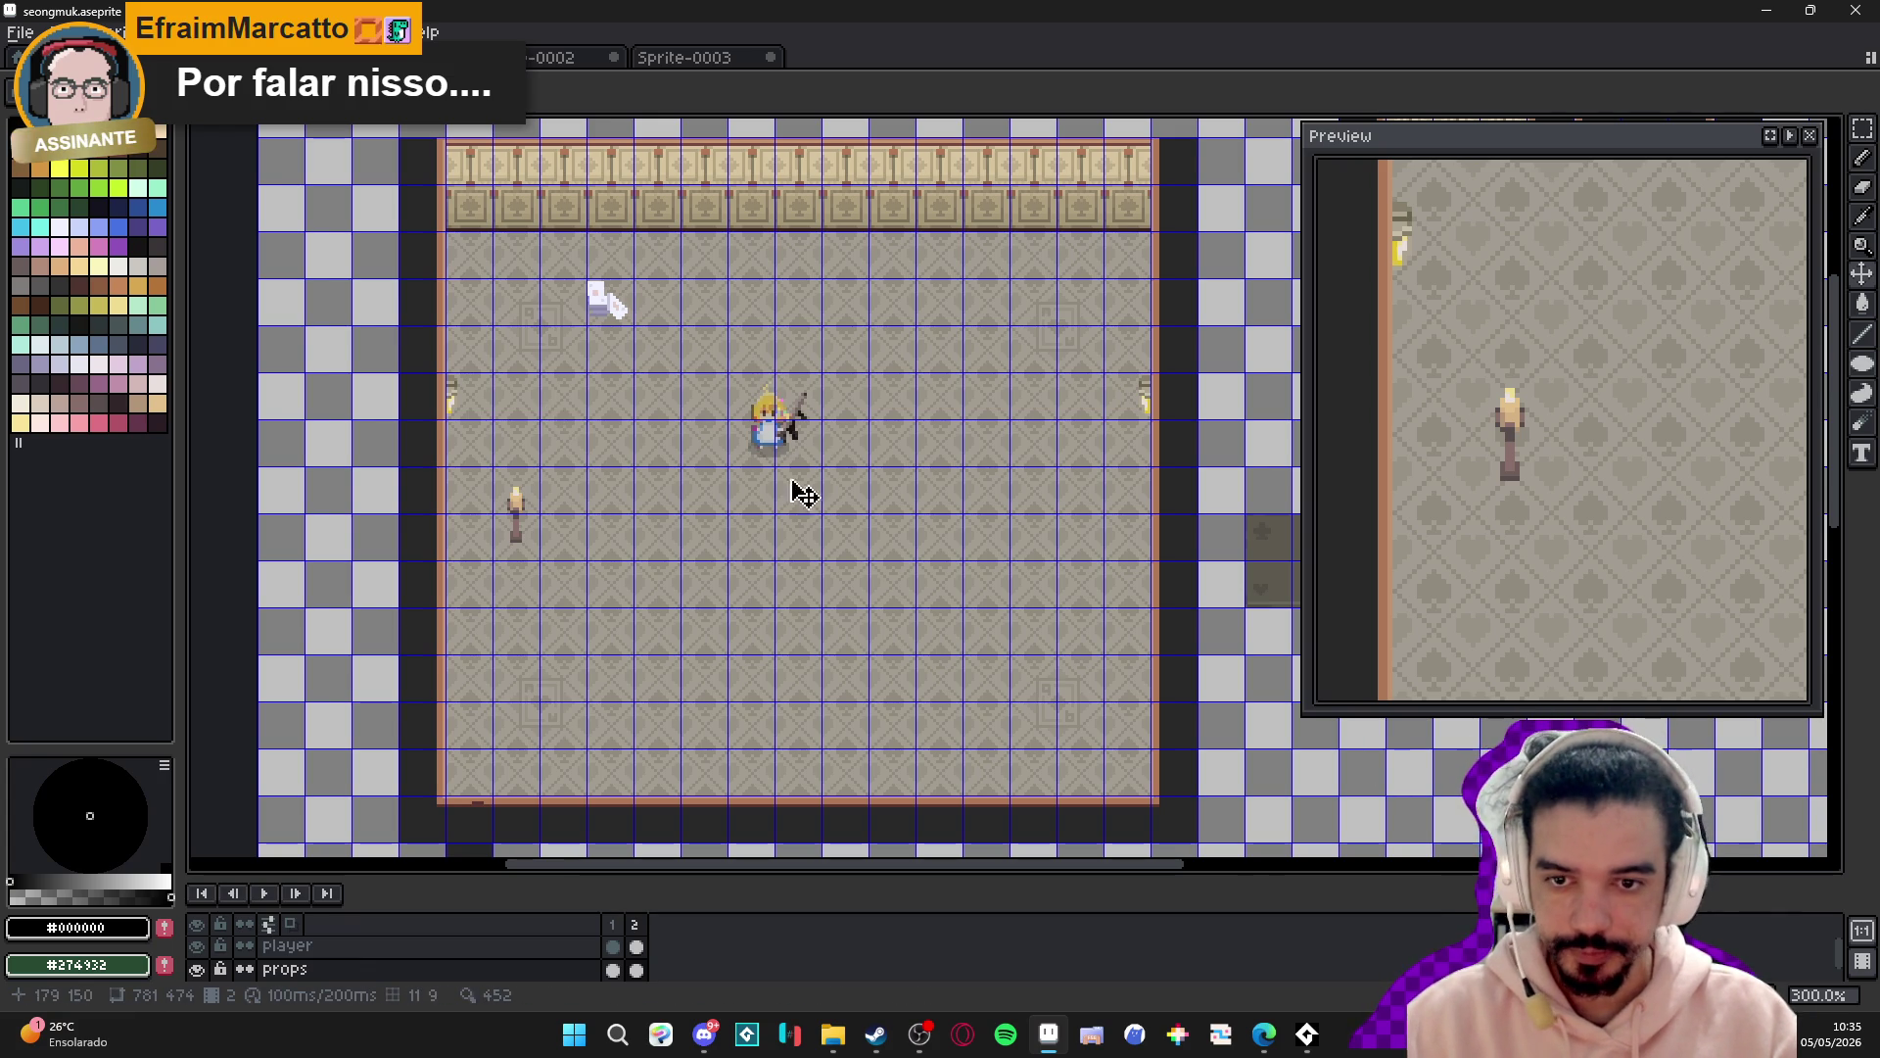
scroll(557, 501, up, 2)
scroll(575, 512, down, 1)
scroll(685, 433, right, 3)
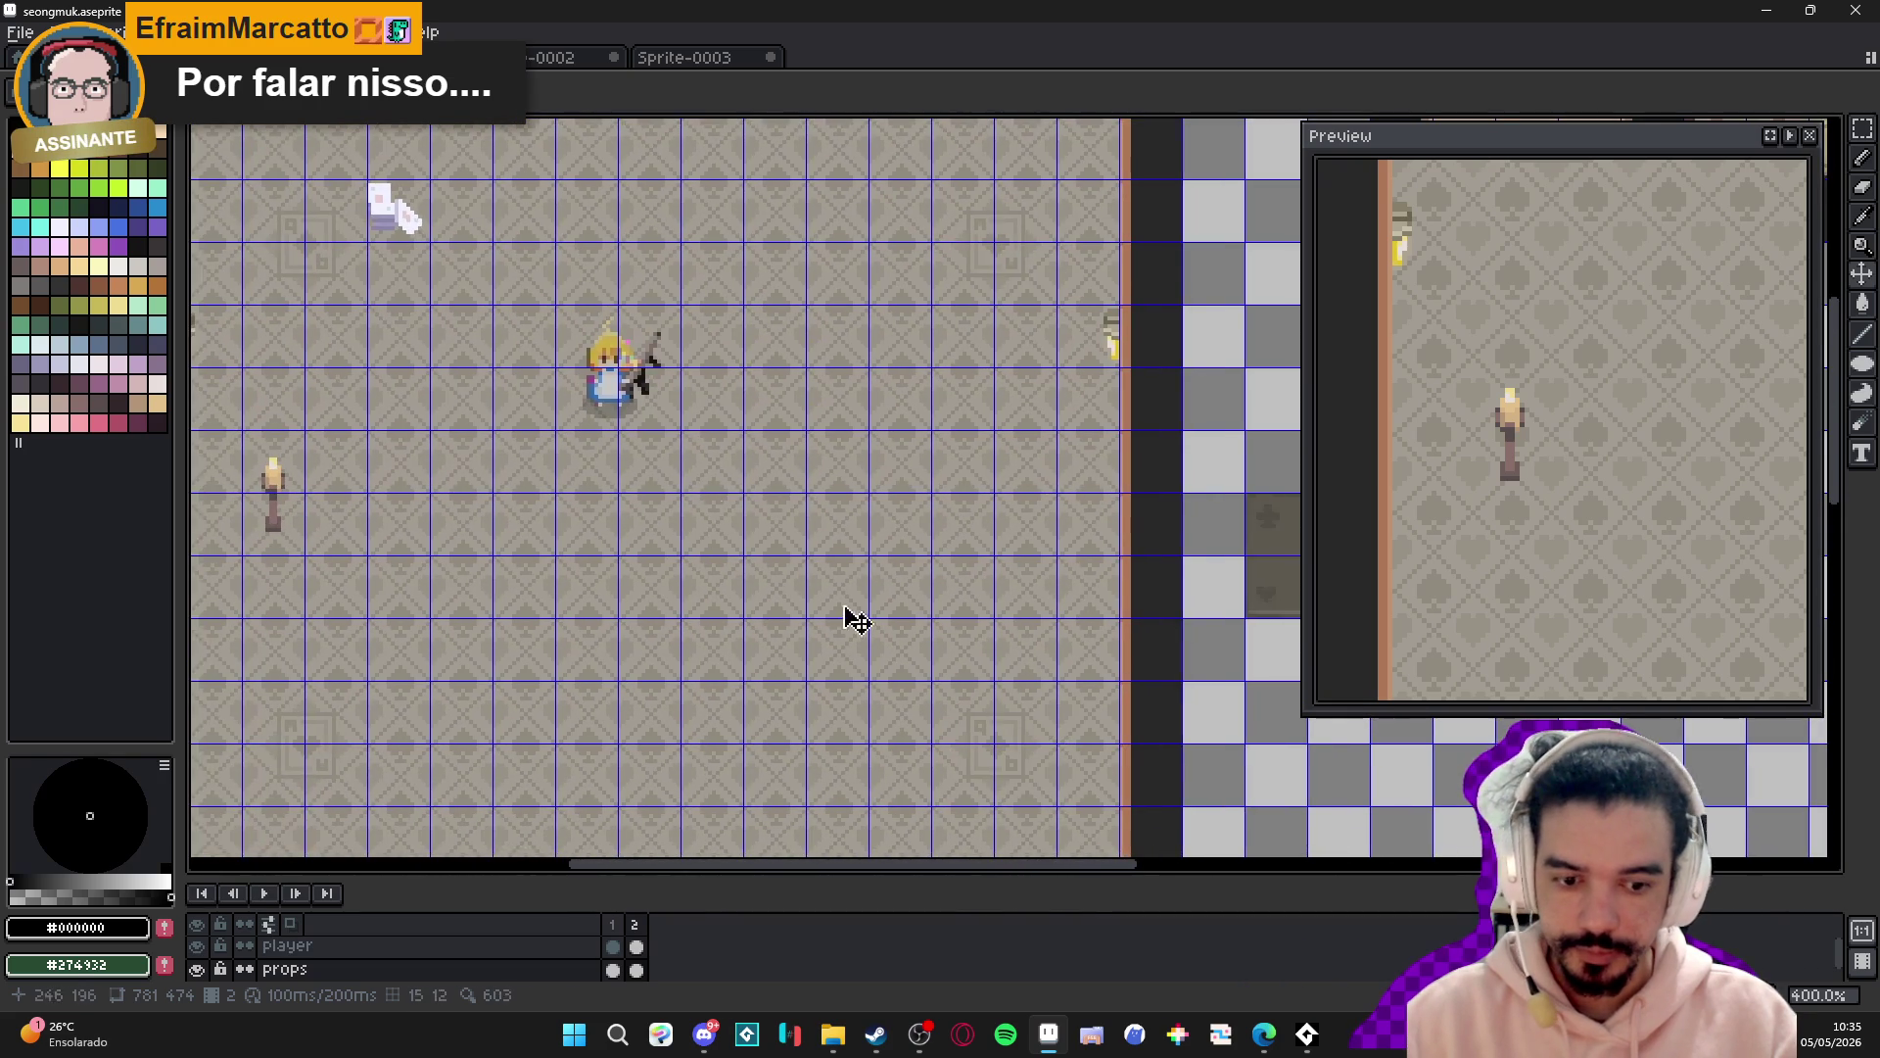
- Go to frame 1 and dock Sprite-0001 as a left pane beside seongmuk.aseprite
drag(646, 395, 679, 438)
scroll(679, 438, down, 1)
click(613, 969)
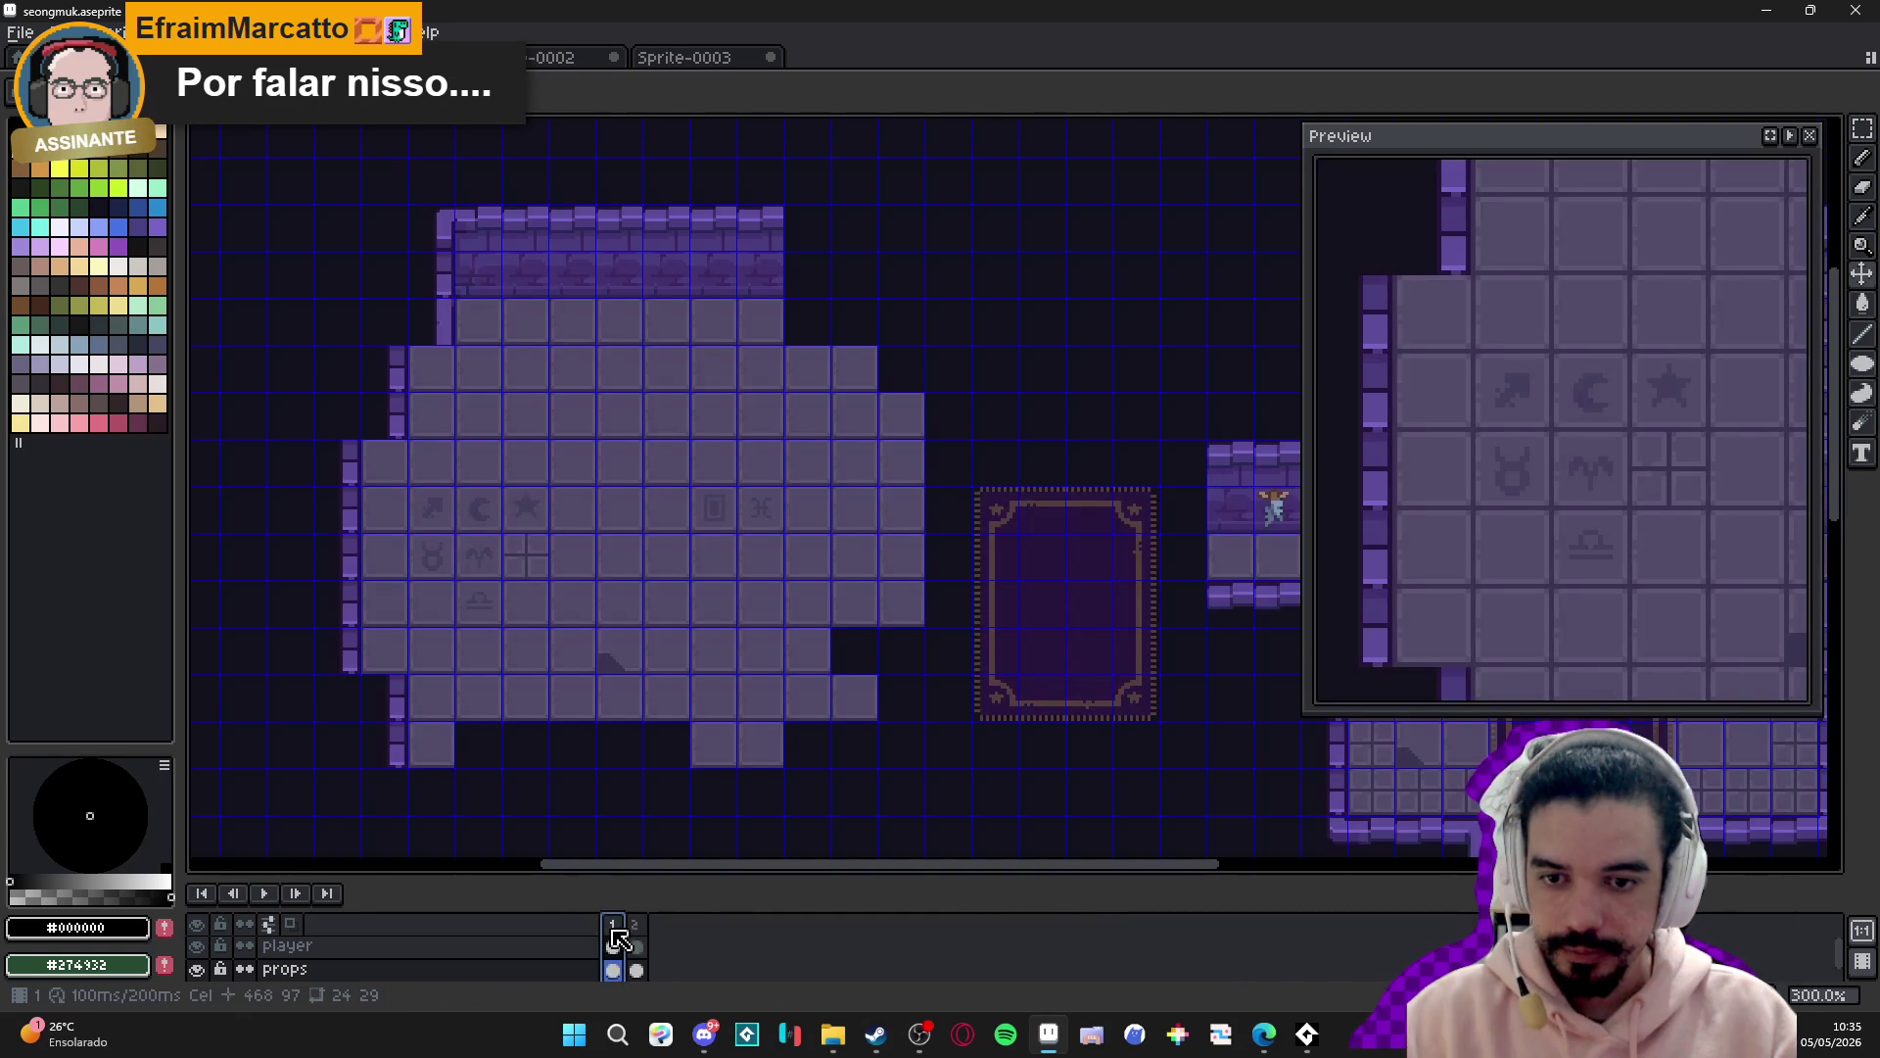
click(537, 58)
click(470, 58)
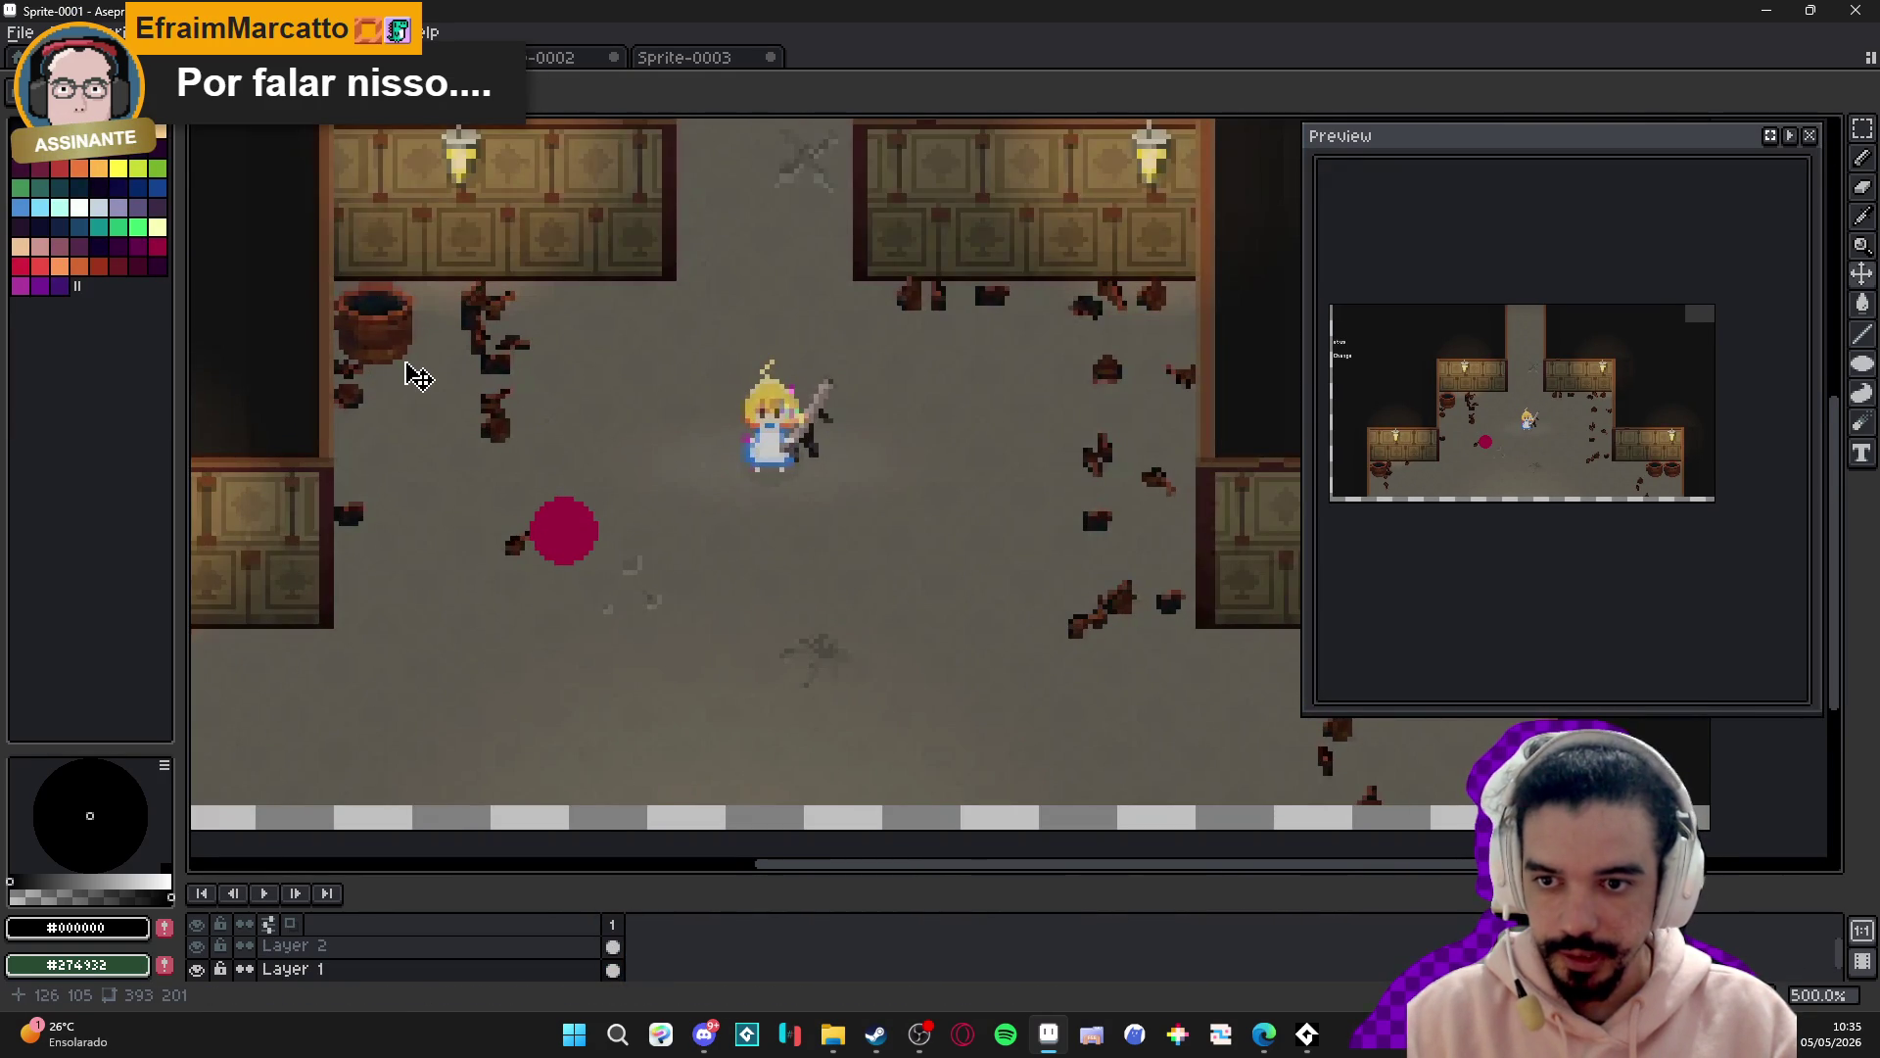
mouse_move(460, 57)
mouse_down()
mouse_move(231, 336)
mouse_move(288, 467)
mouse_up()
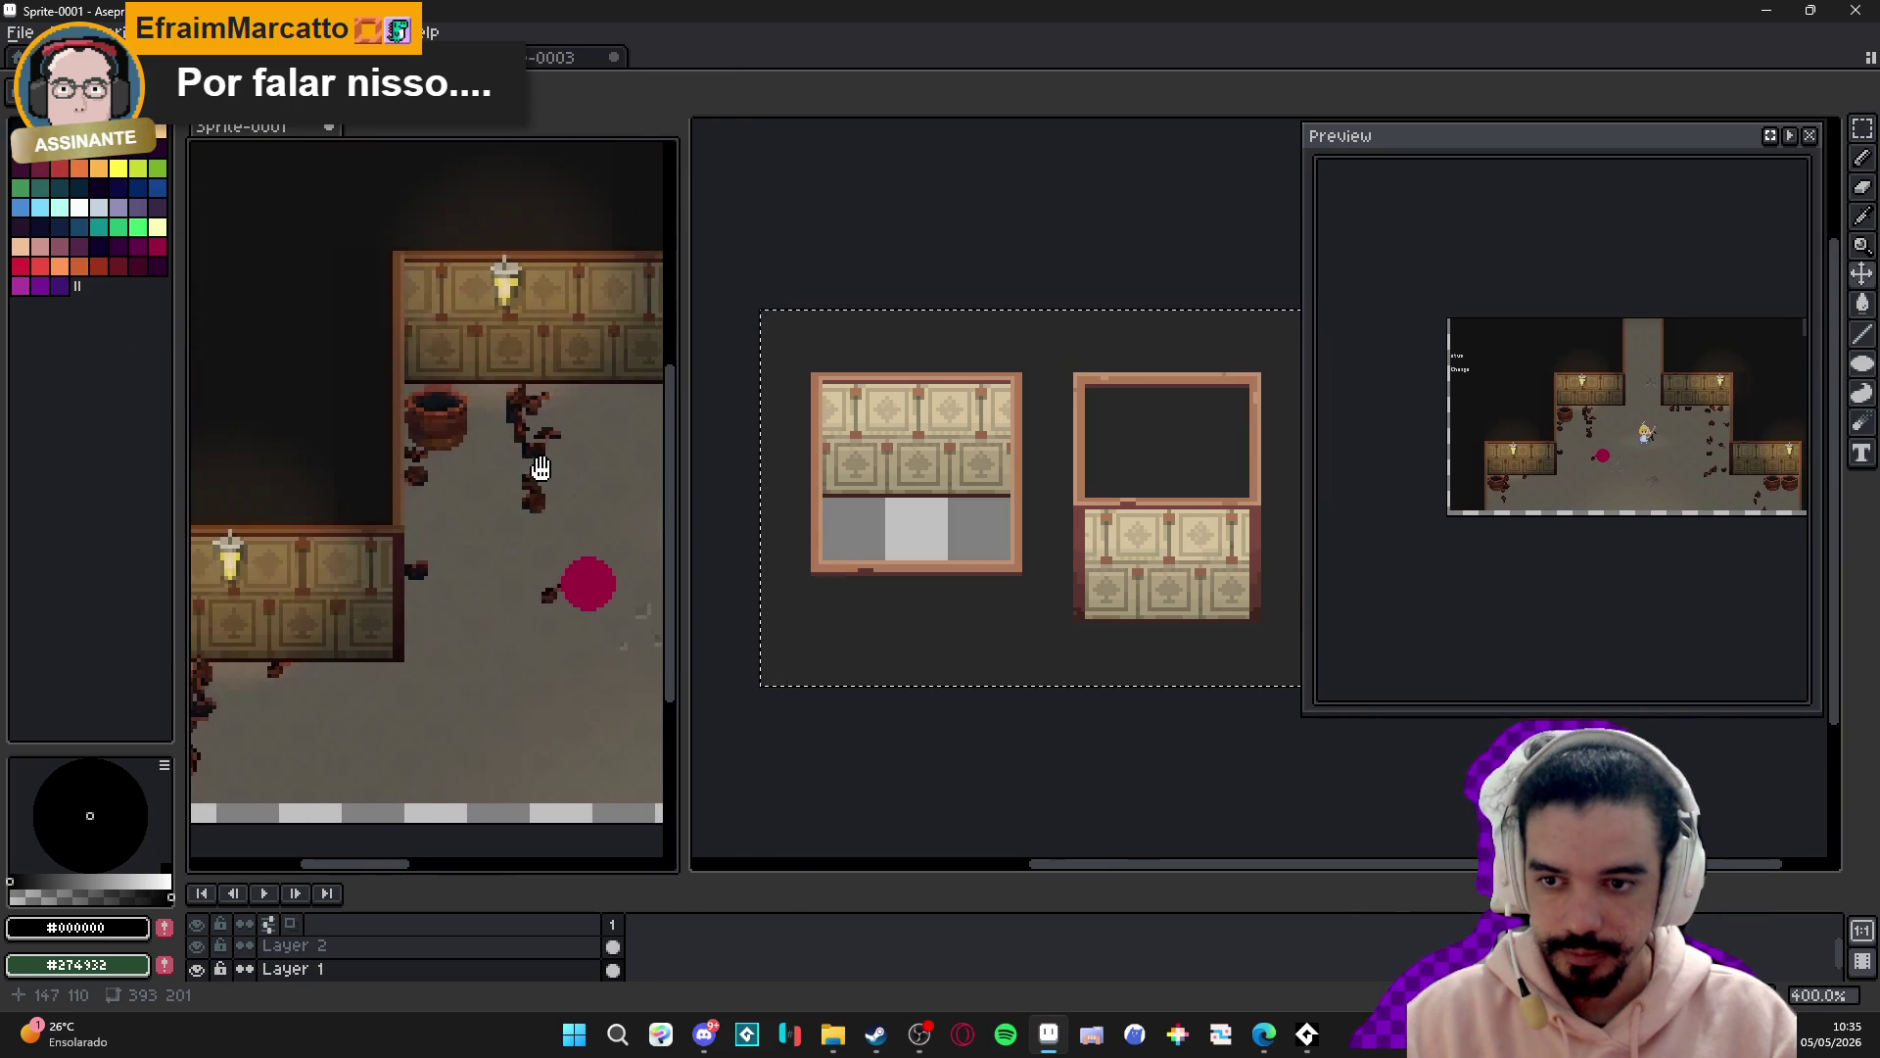
click(537, 58)
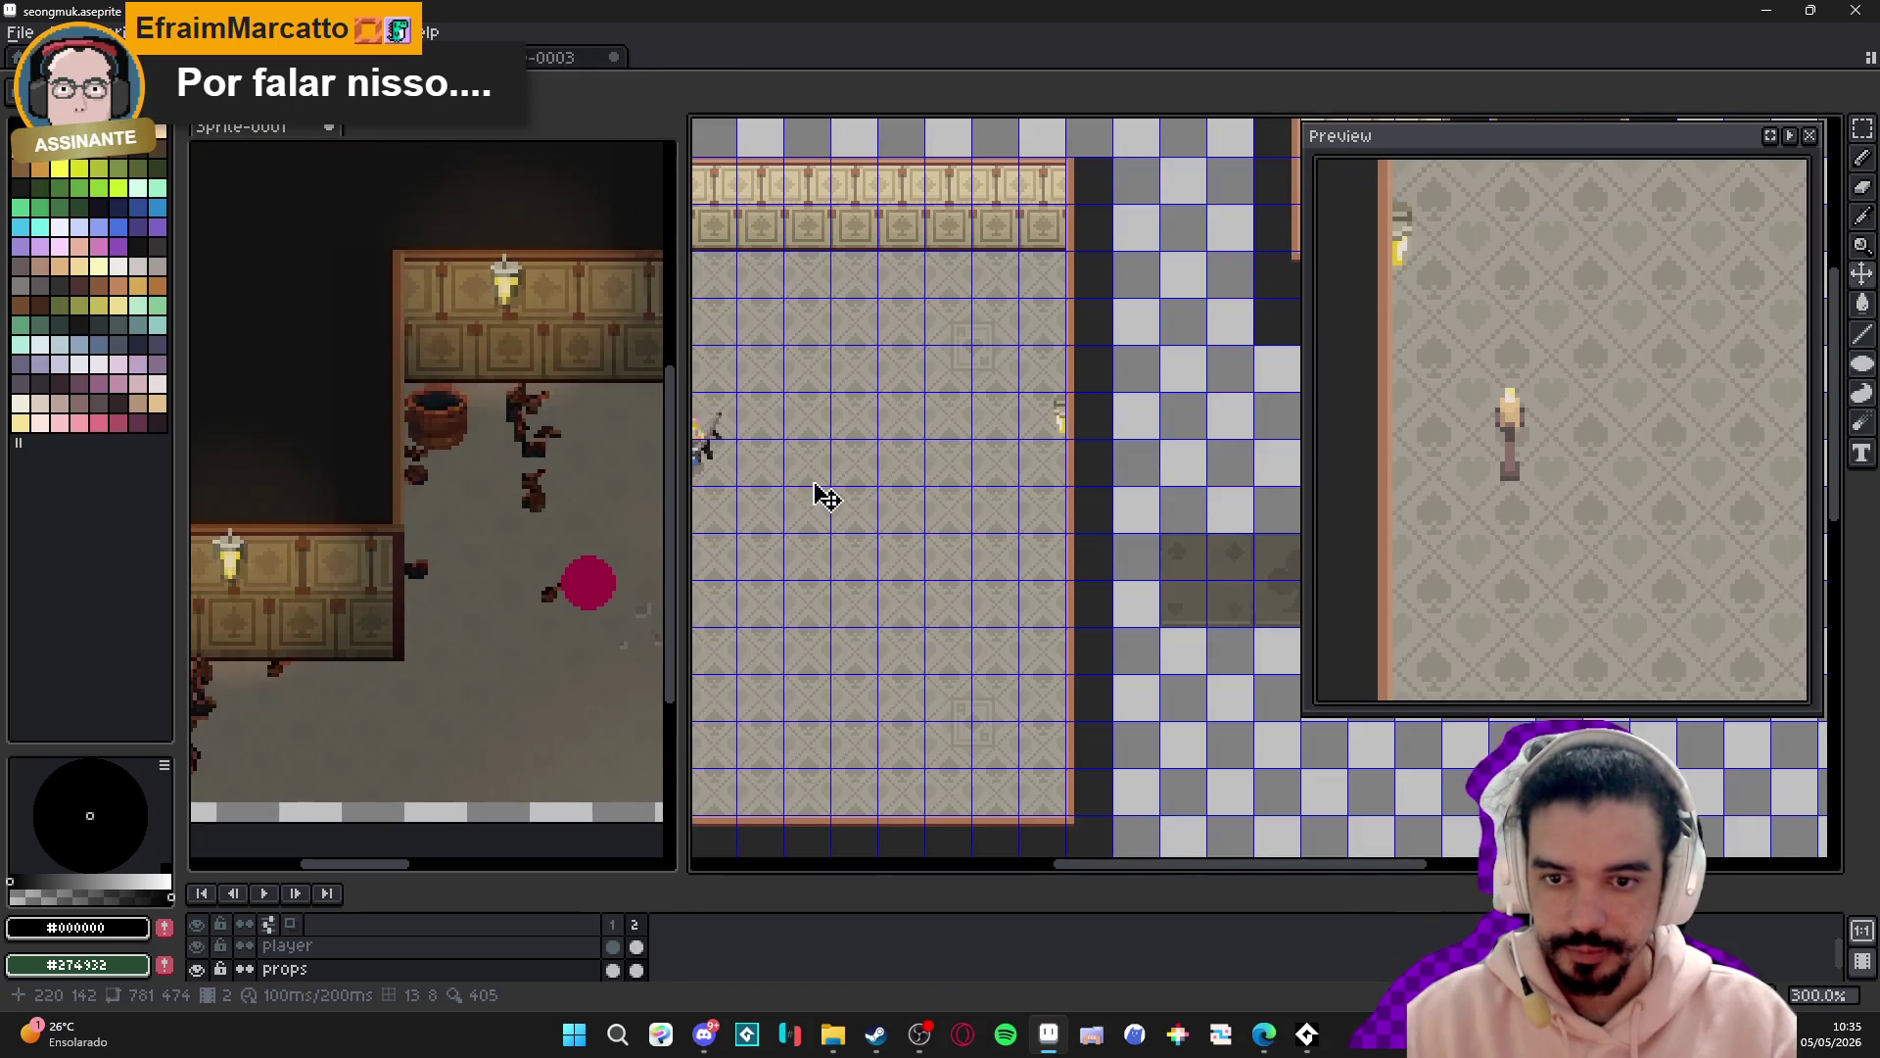
- Frame the wall and bed, then eyedrop the wall trim brown #7a4841
scroll(987, 487, up, 1)
key(ctrl+apostrophe)
drag(1033, 579, 989, 580)
scroll(941, 553, up, 1)
mouse_move(877, 525)
mouse_down()
mouse_move(898, 474)
mouse_move(890, 487)
mouse_up()
key(ctrl+apostrophe)
scroll(902, 600, up, 3)
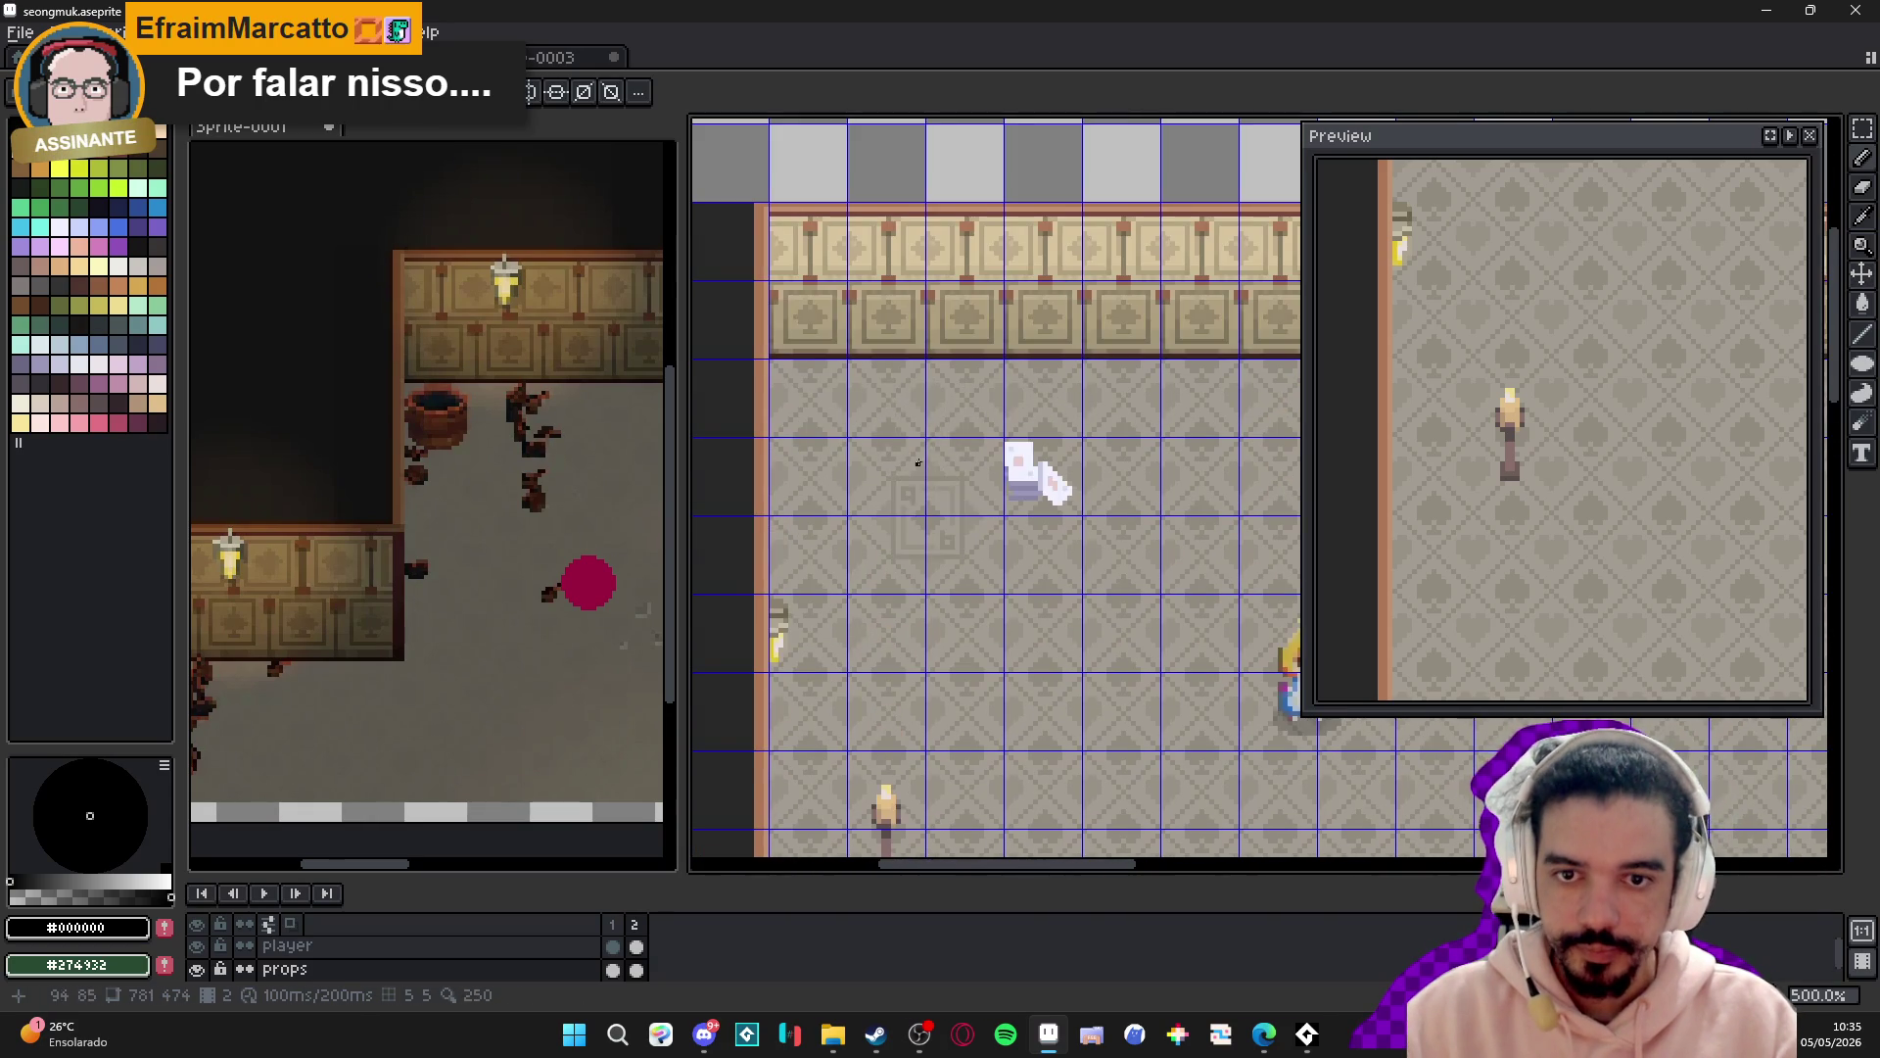
alt+click(967, 196)
- Turn on vertical mirror symmetry and move its axis toward the room's centre
scroll(928, 603, up, 3)
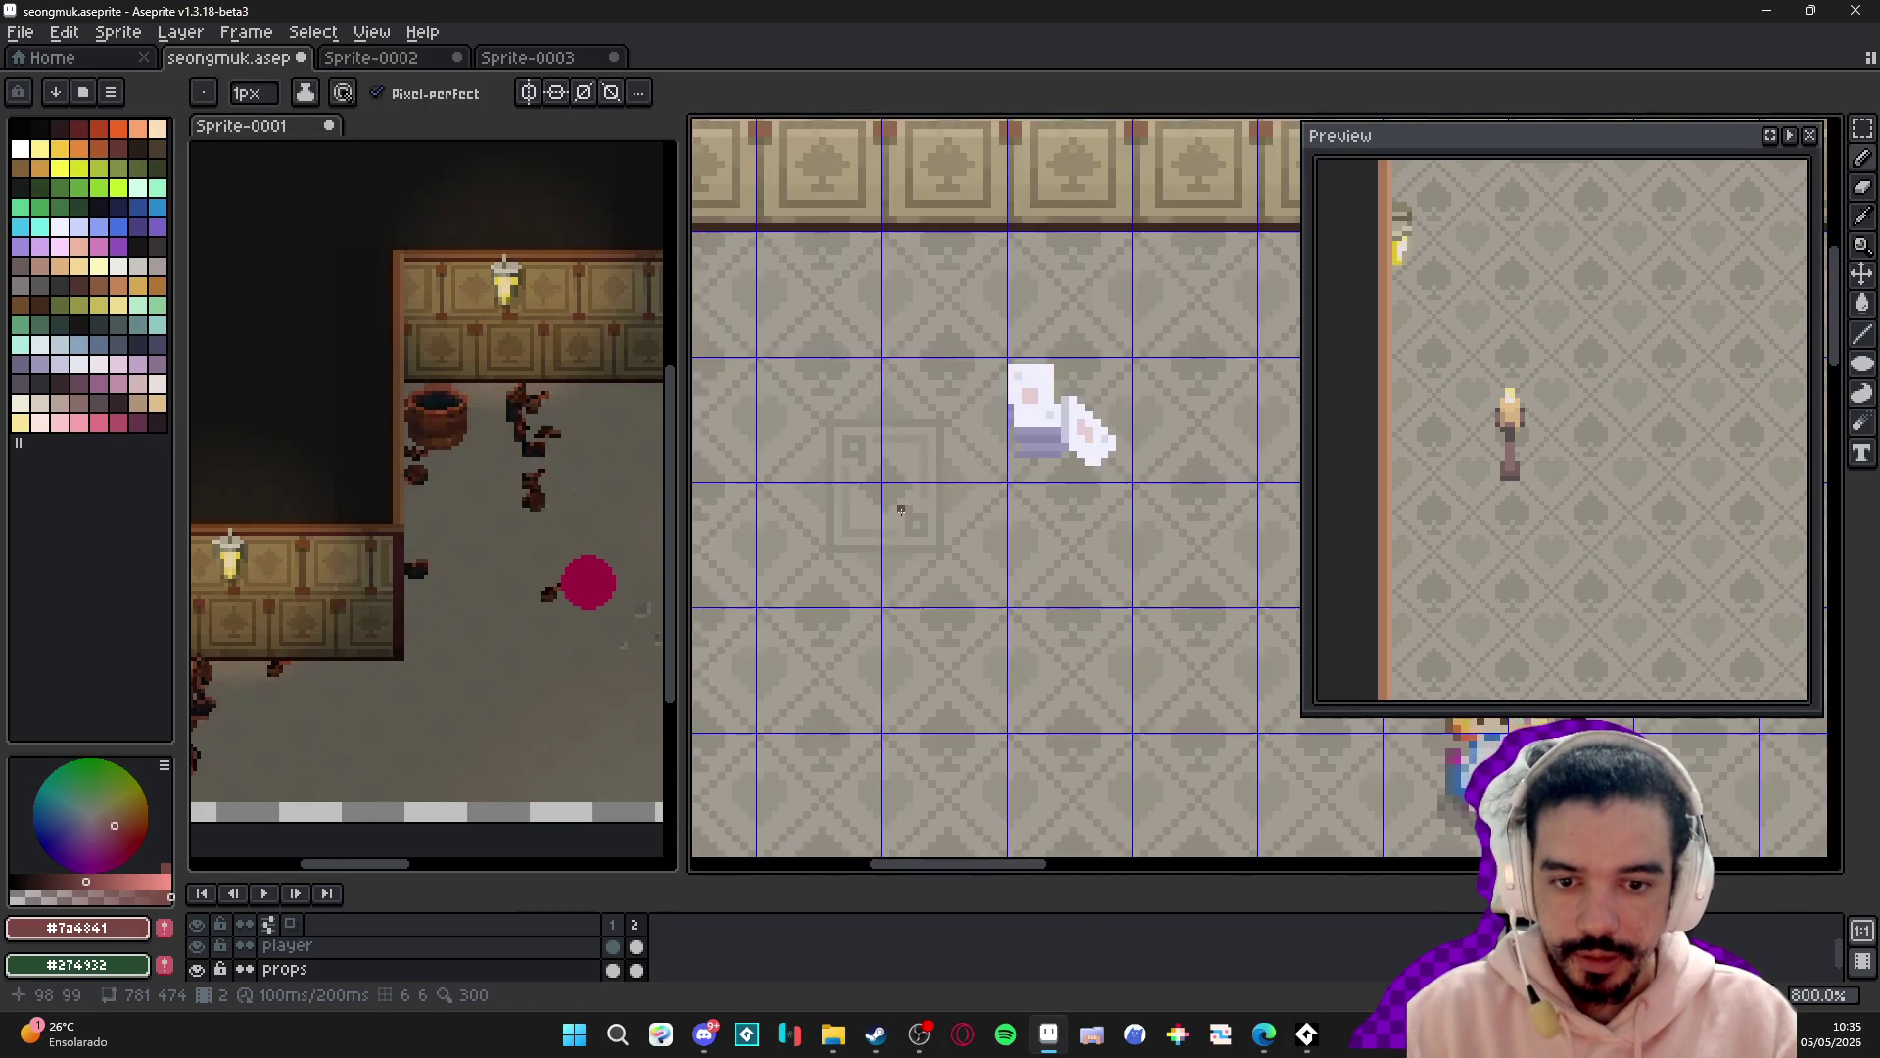
drag(927, 603, 874, 556)
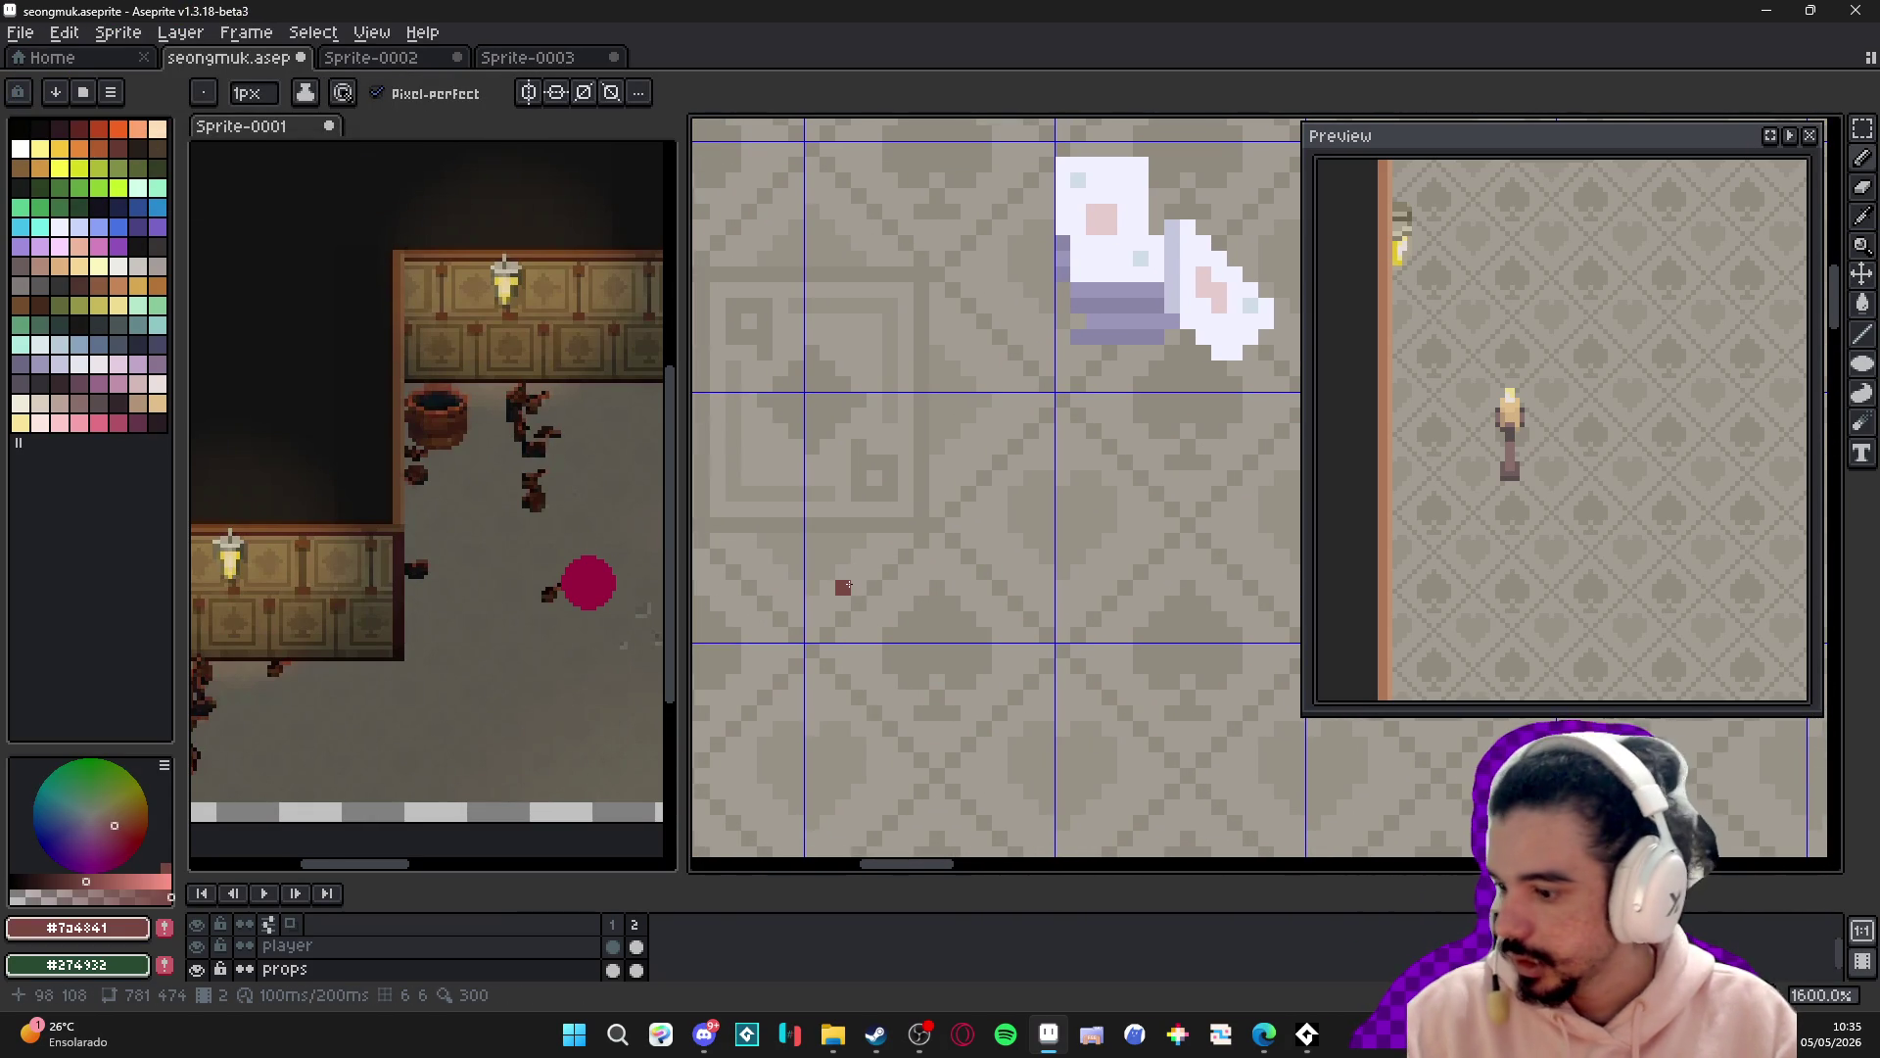
scroll(855, 573, down, 1)
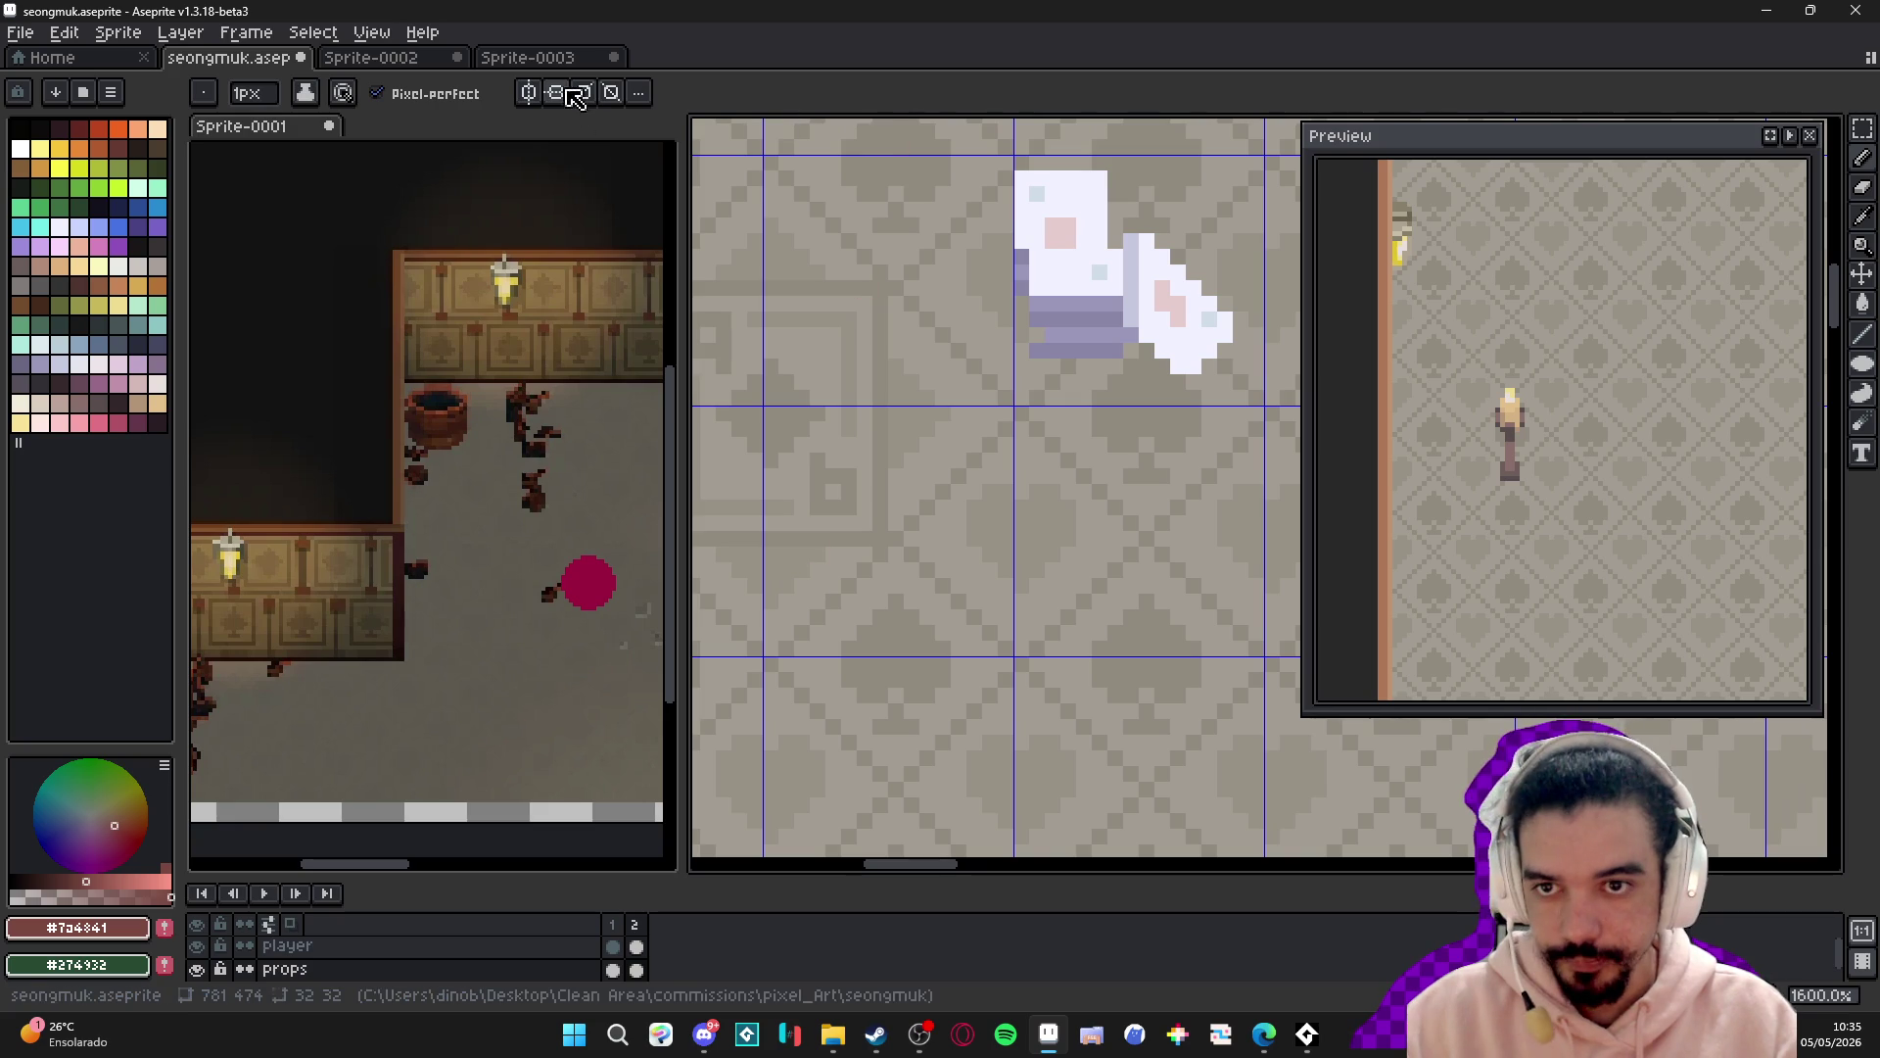
scroll(830, 359, down, 3)
scroll(882, 367, down, 4)
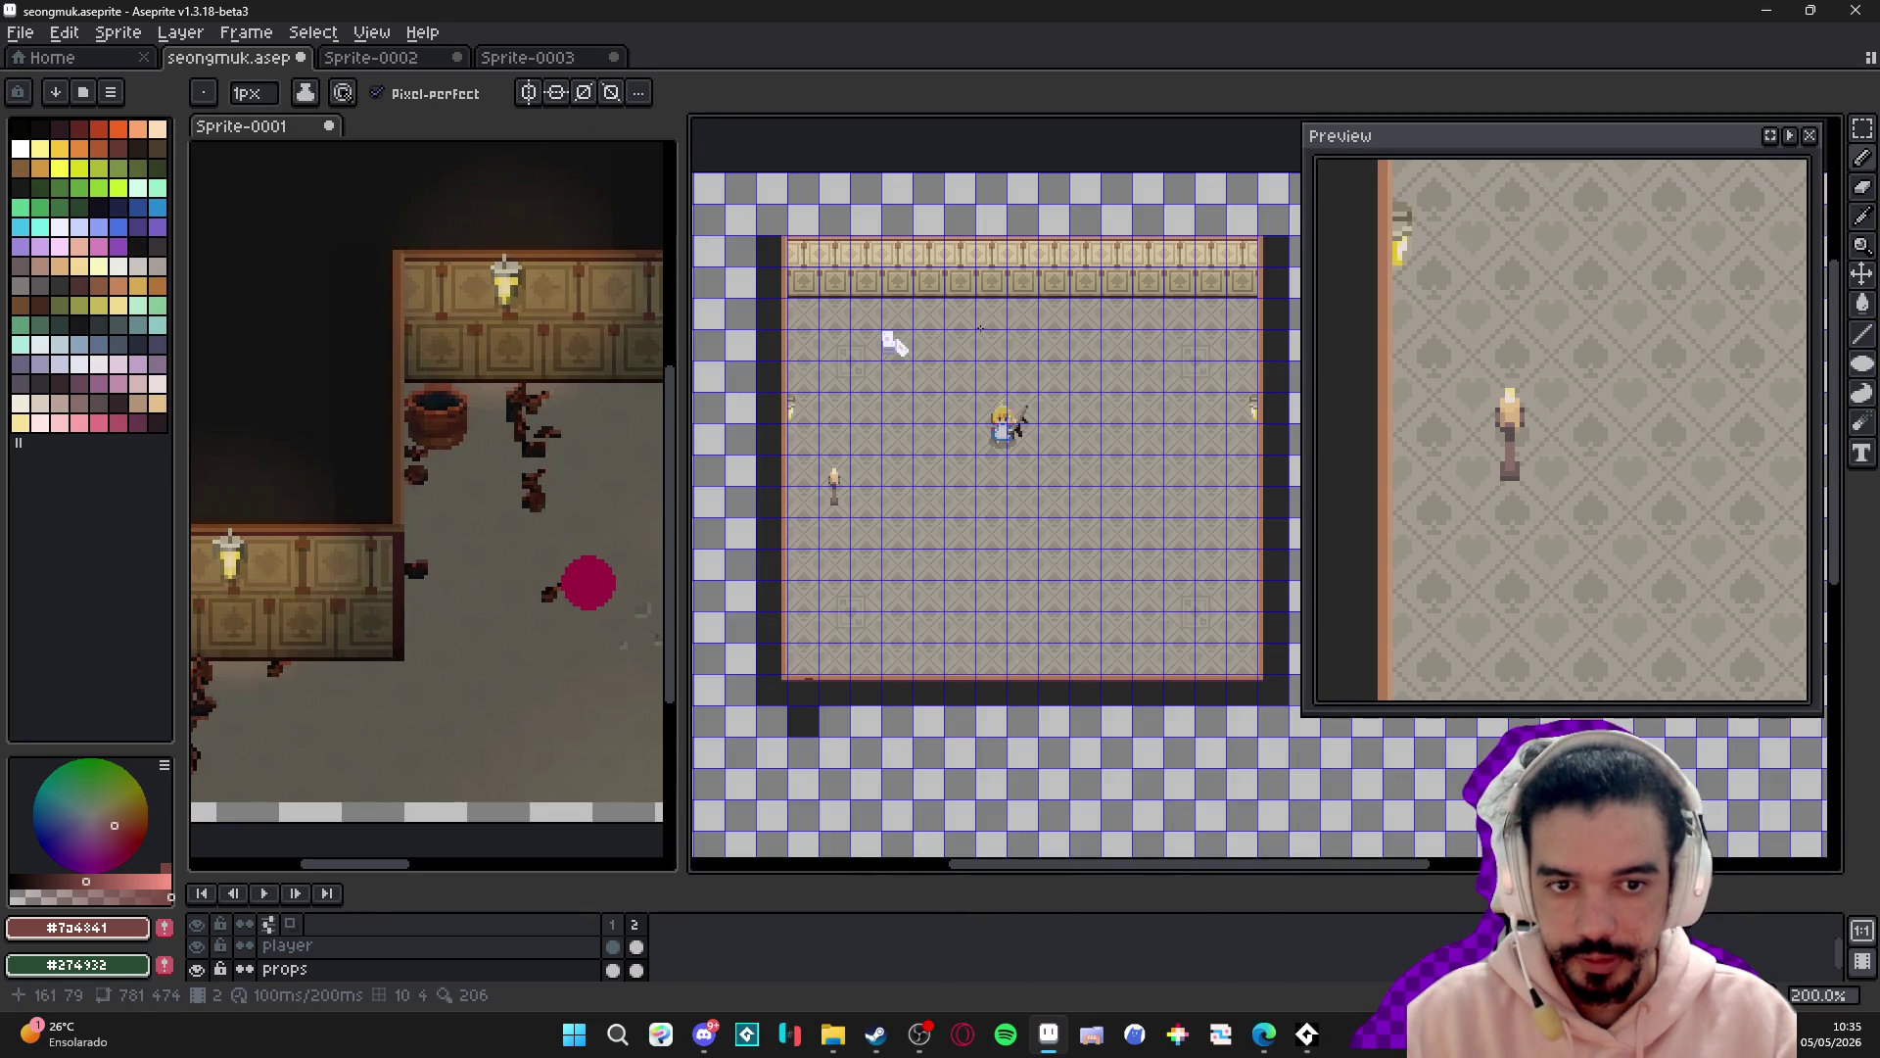
mouse_move(1000, 380)
mouse_down()
mouse_move(870, 346)
mouse_move(912, 346)
mouse_up()
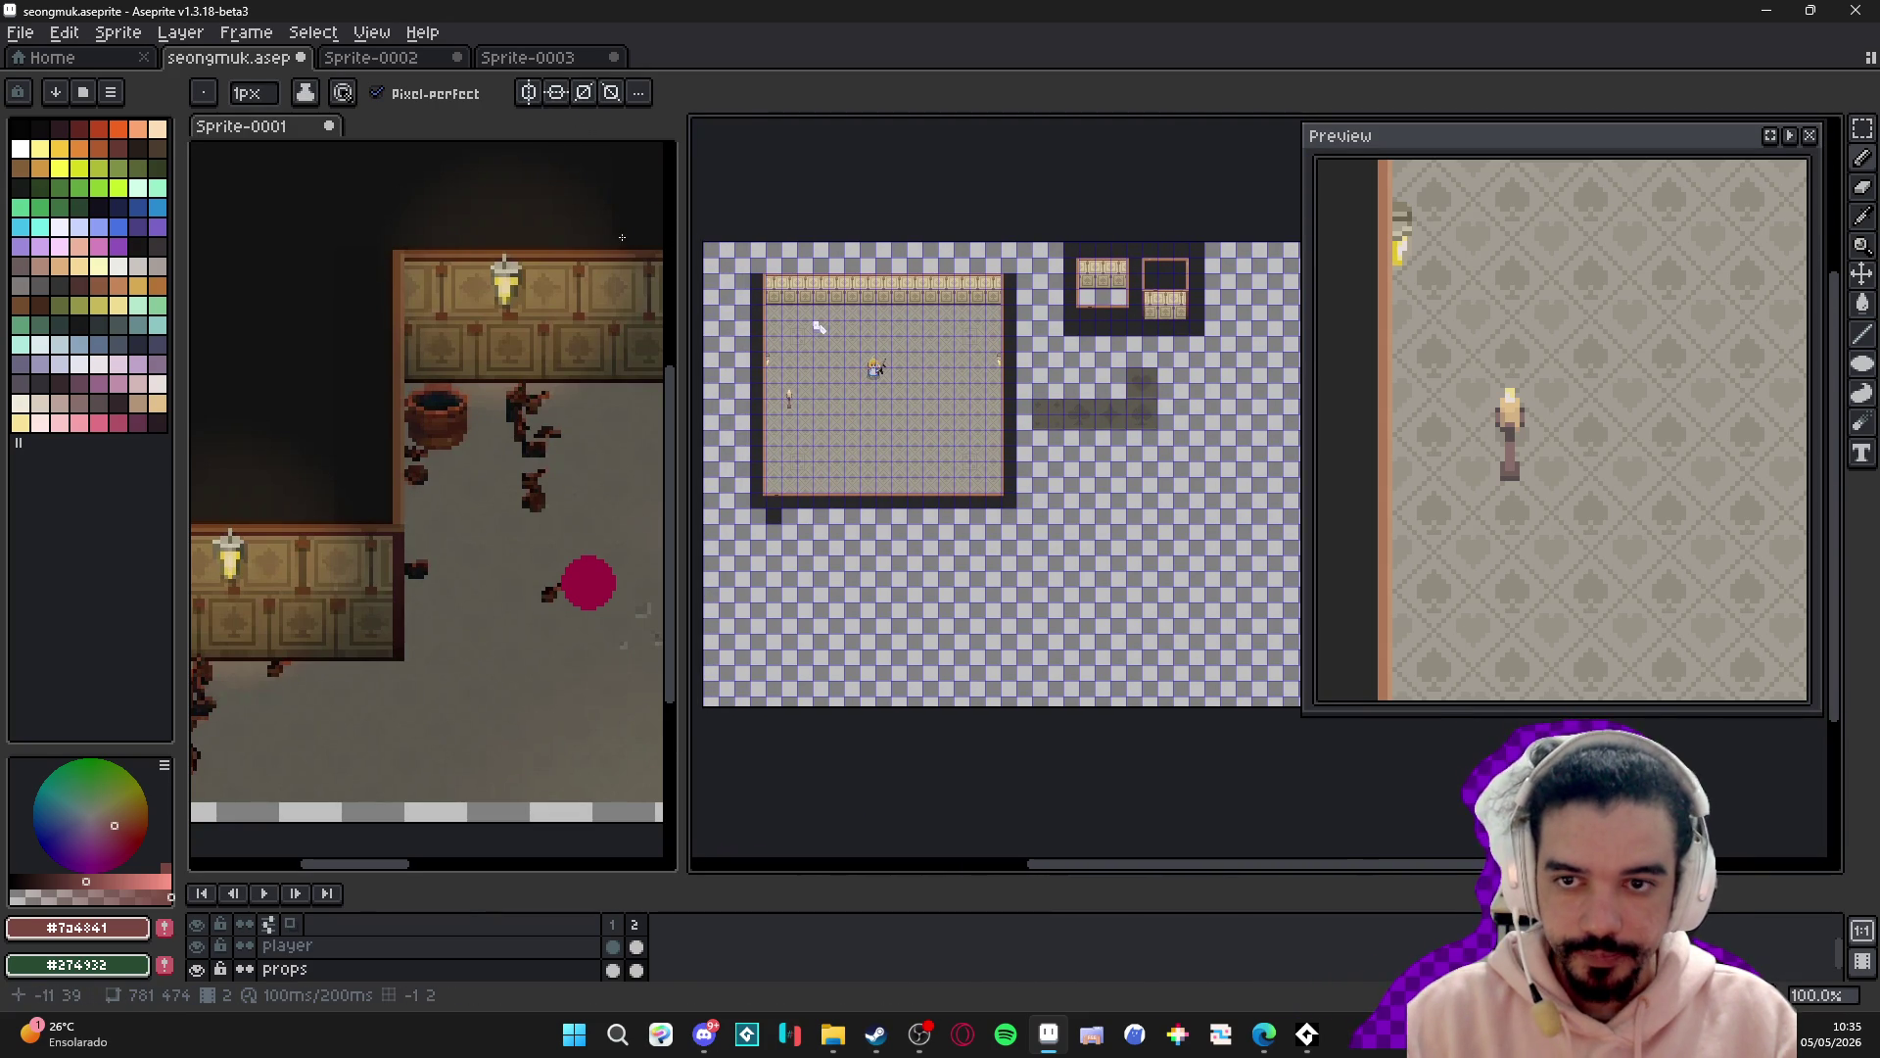
click(528, 92)
scroll(813, 257, up, 2)
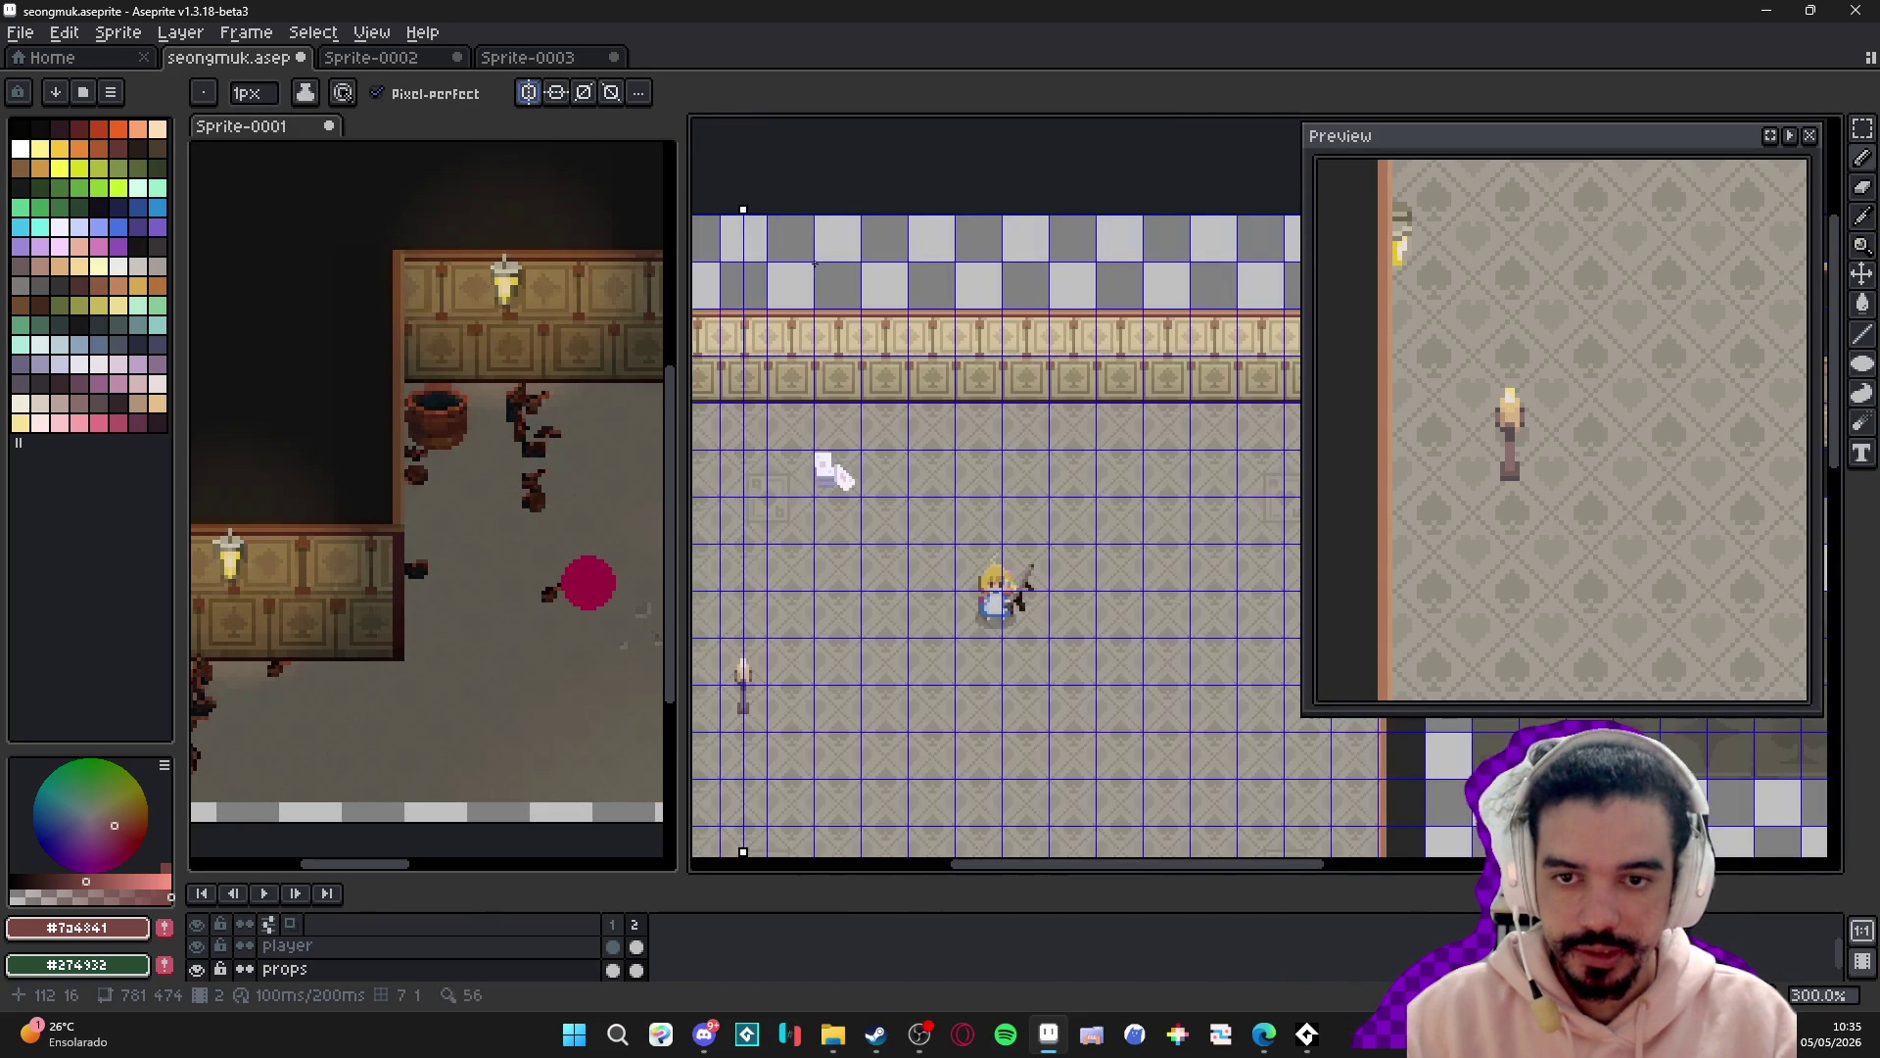
drag(745, 205, 788, 210)
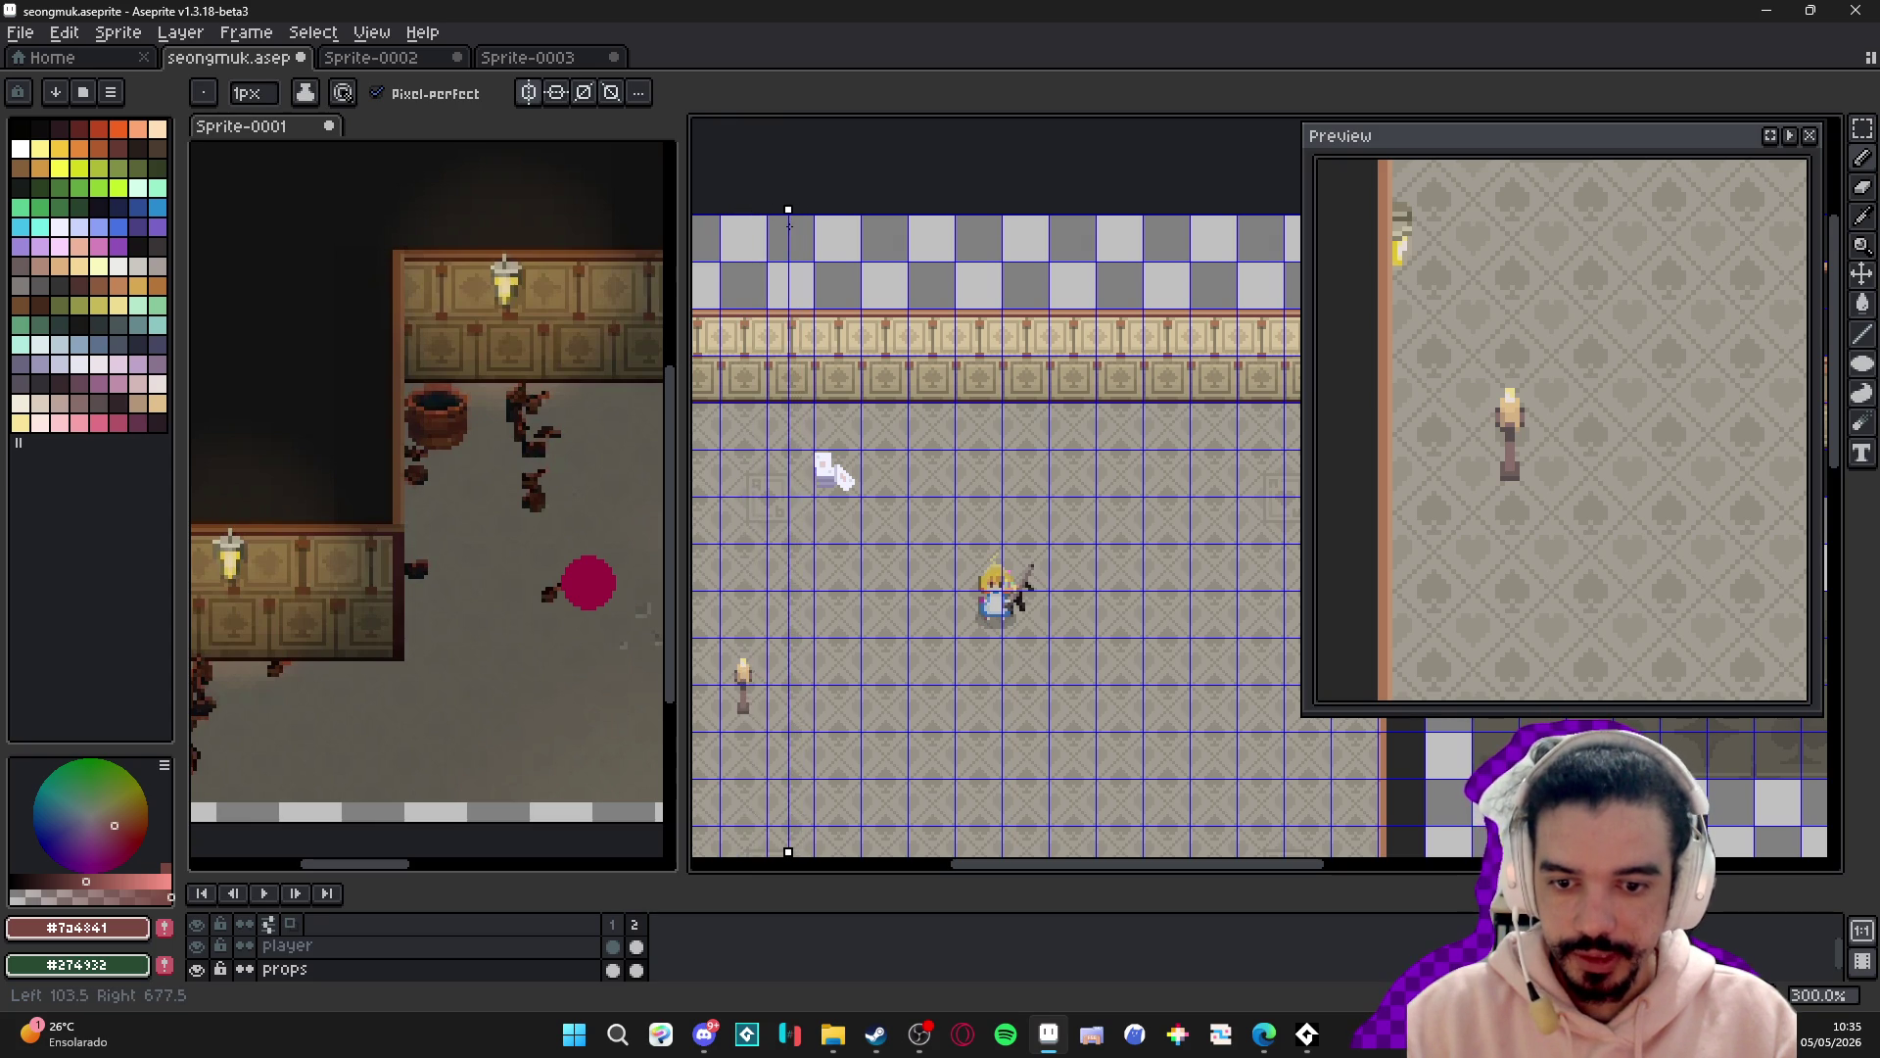
- Nudge the symmetry axis slightly right and draw a mirrored brown line below the bed
scroll(862, 499, up, 4)
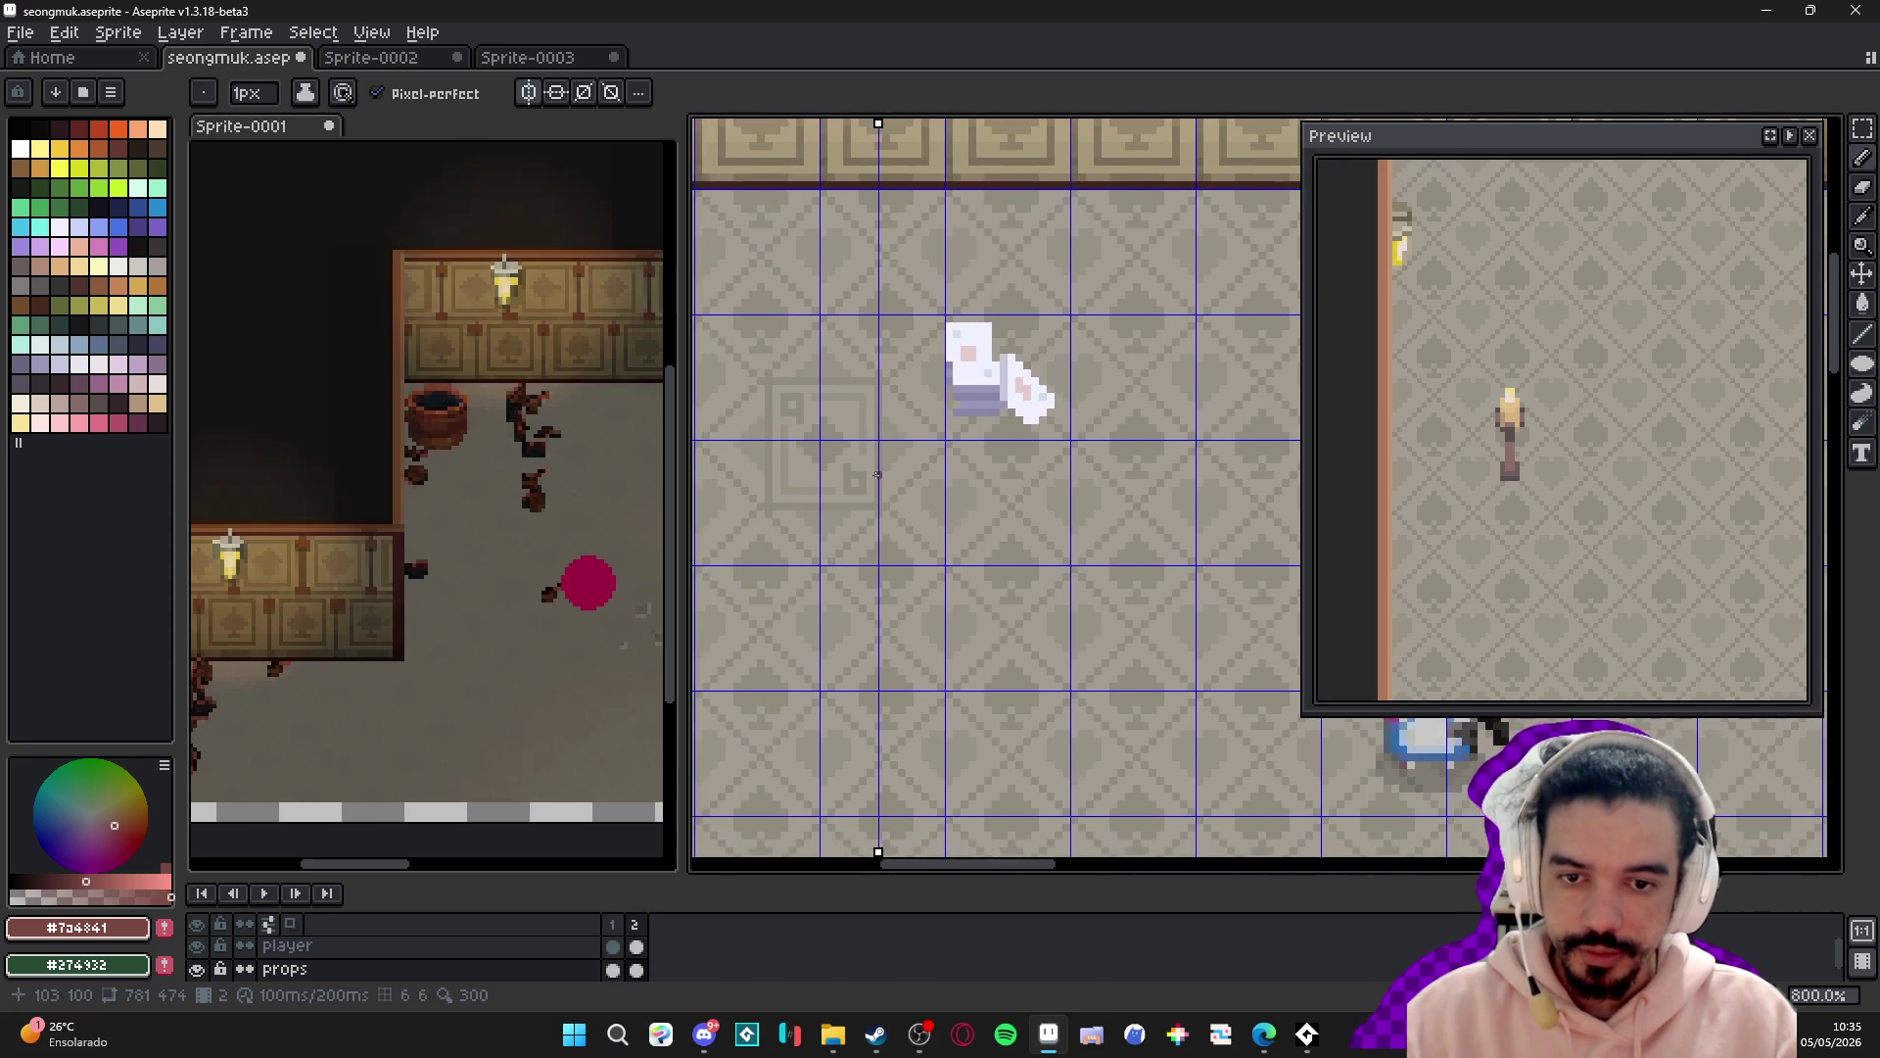
scroll(876, 481, up, 2)
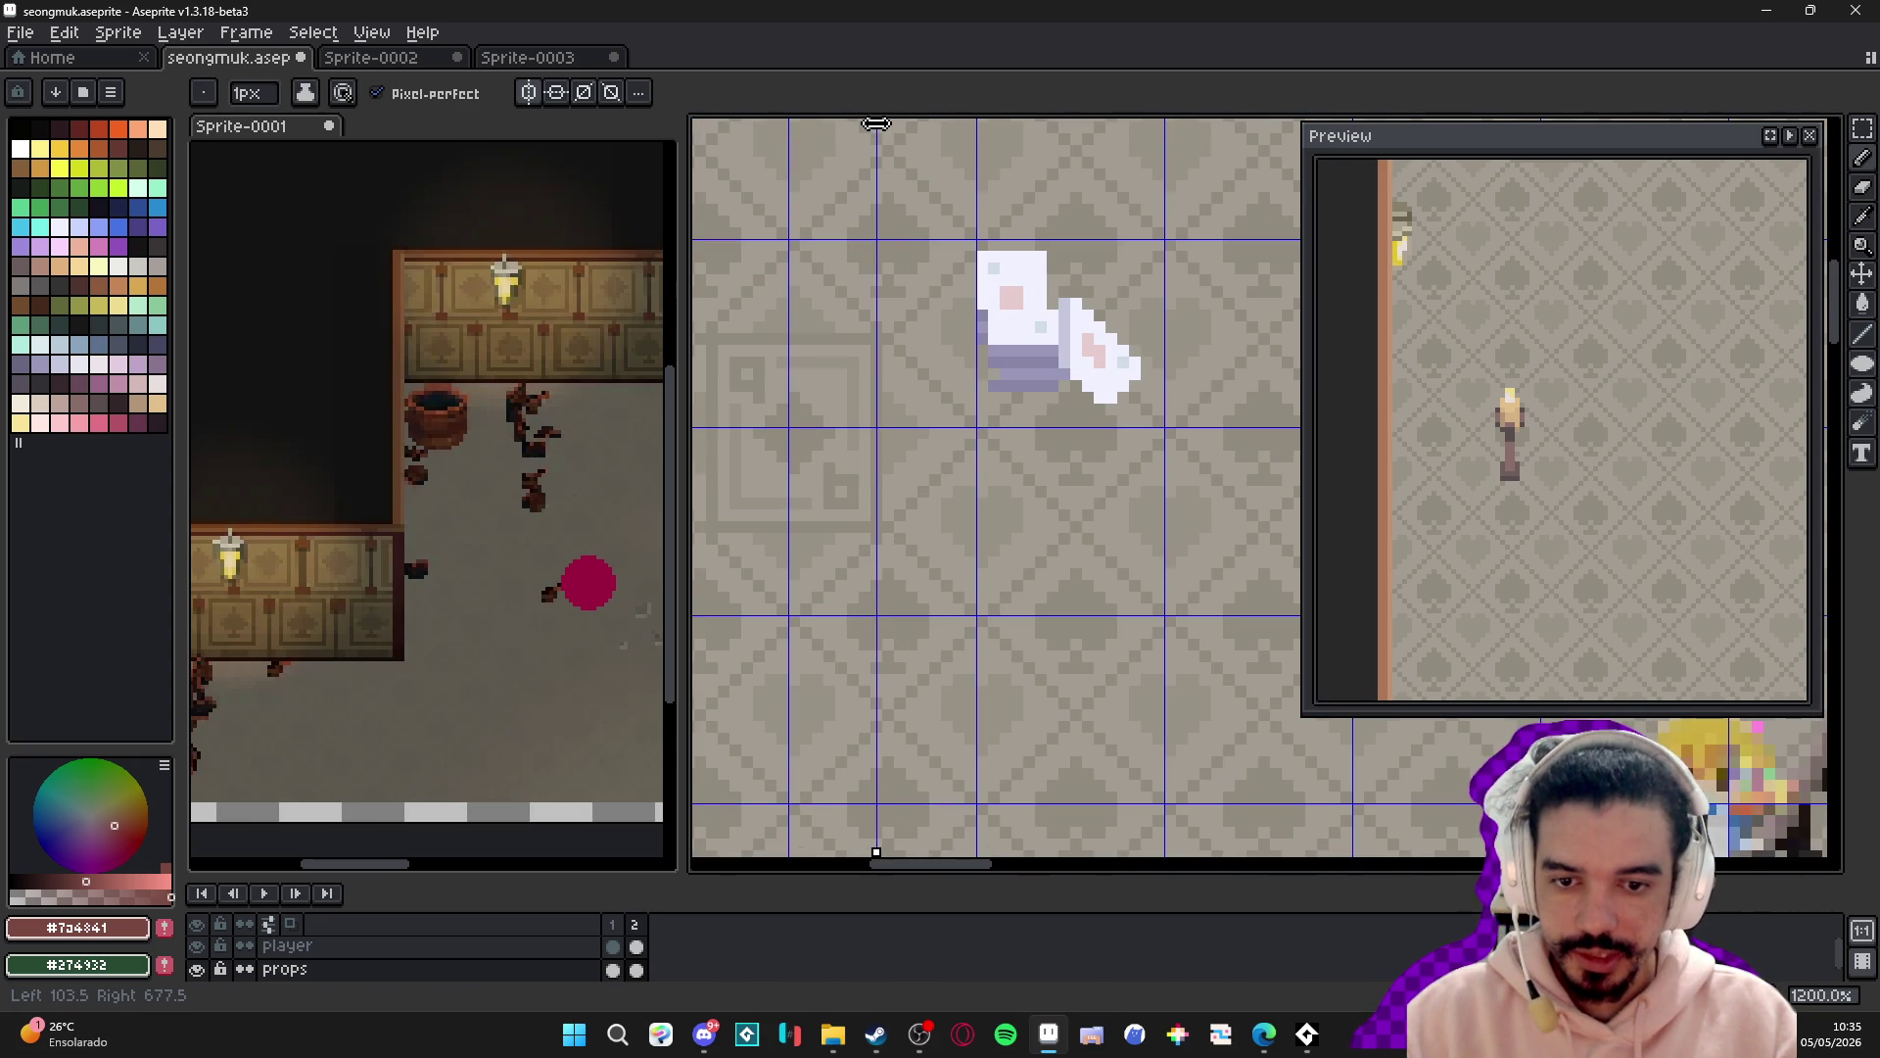
drag(876, 123, 887, 123)
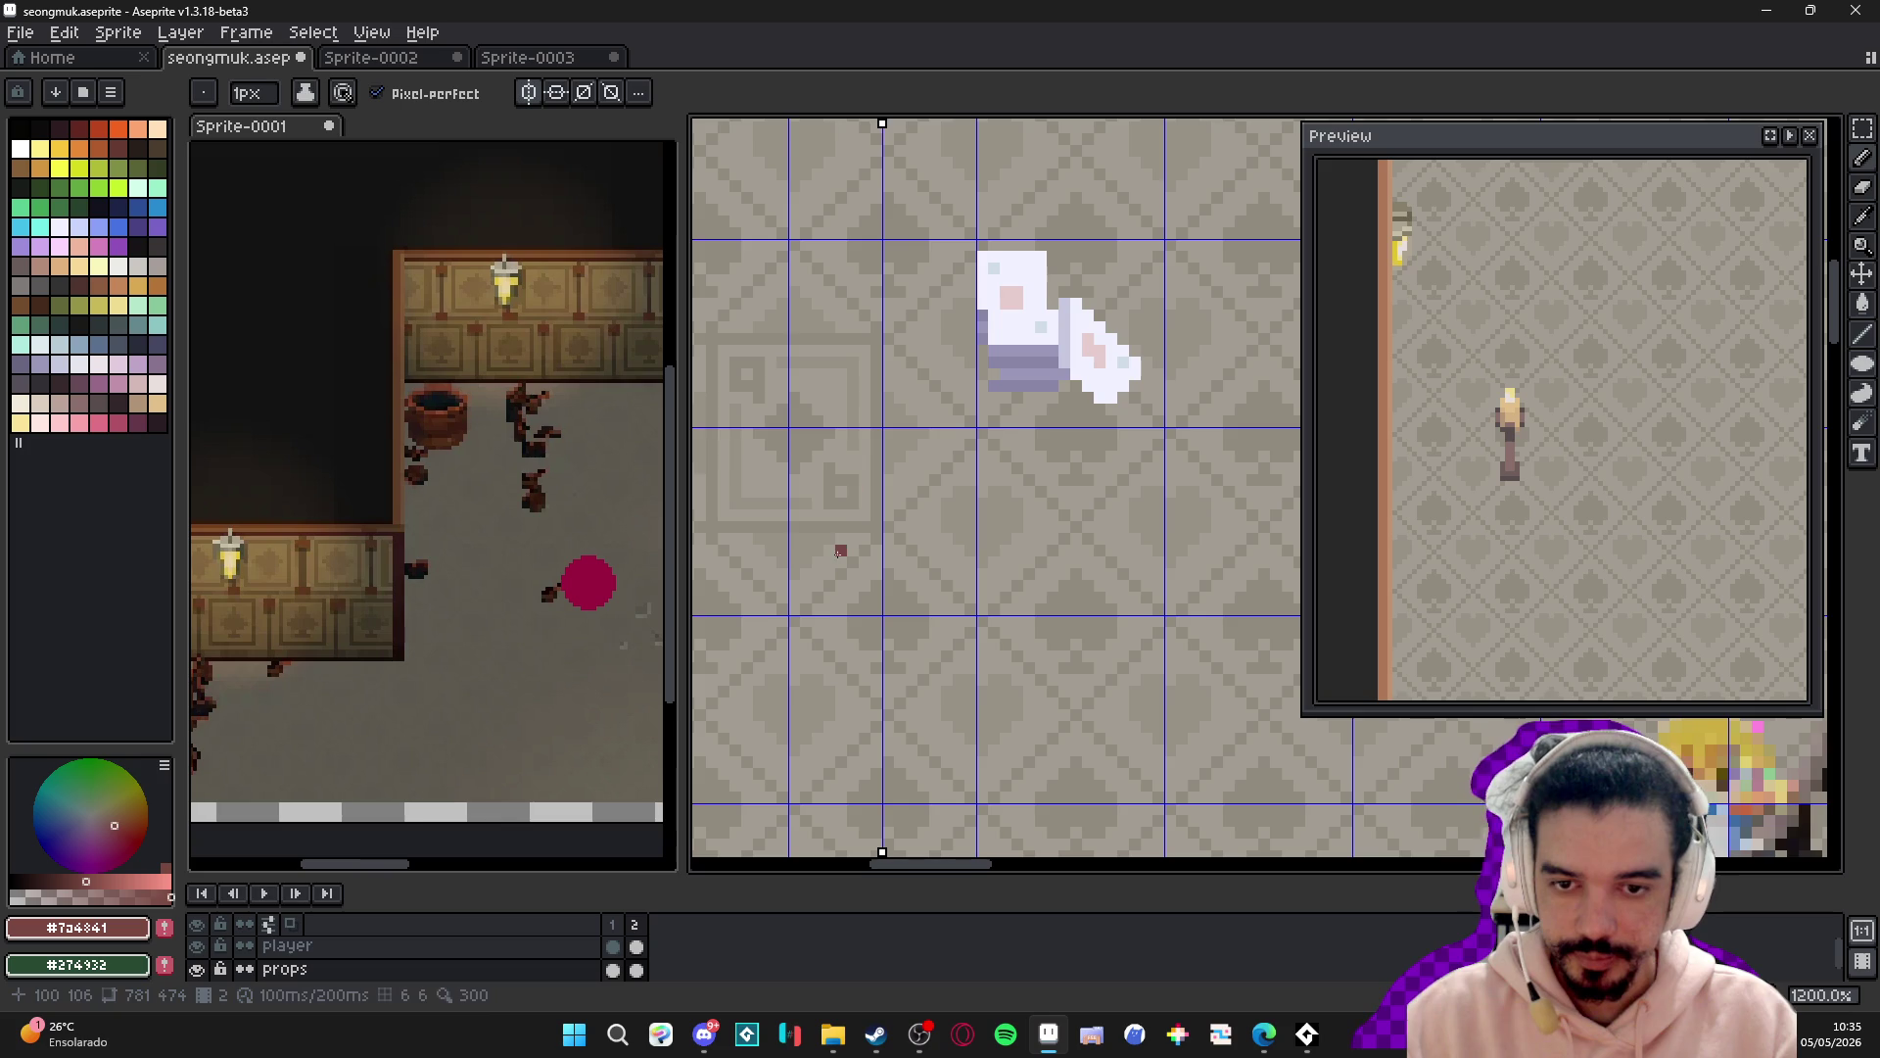
scroll(830, 526, up, 1)
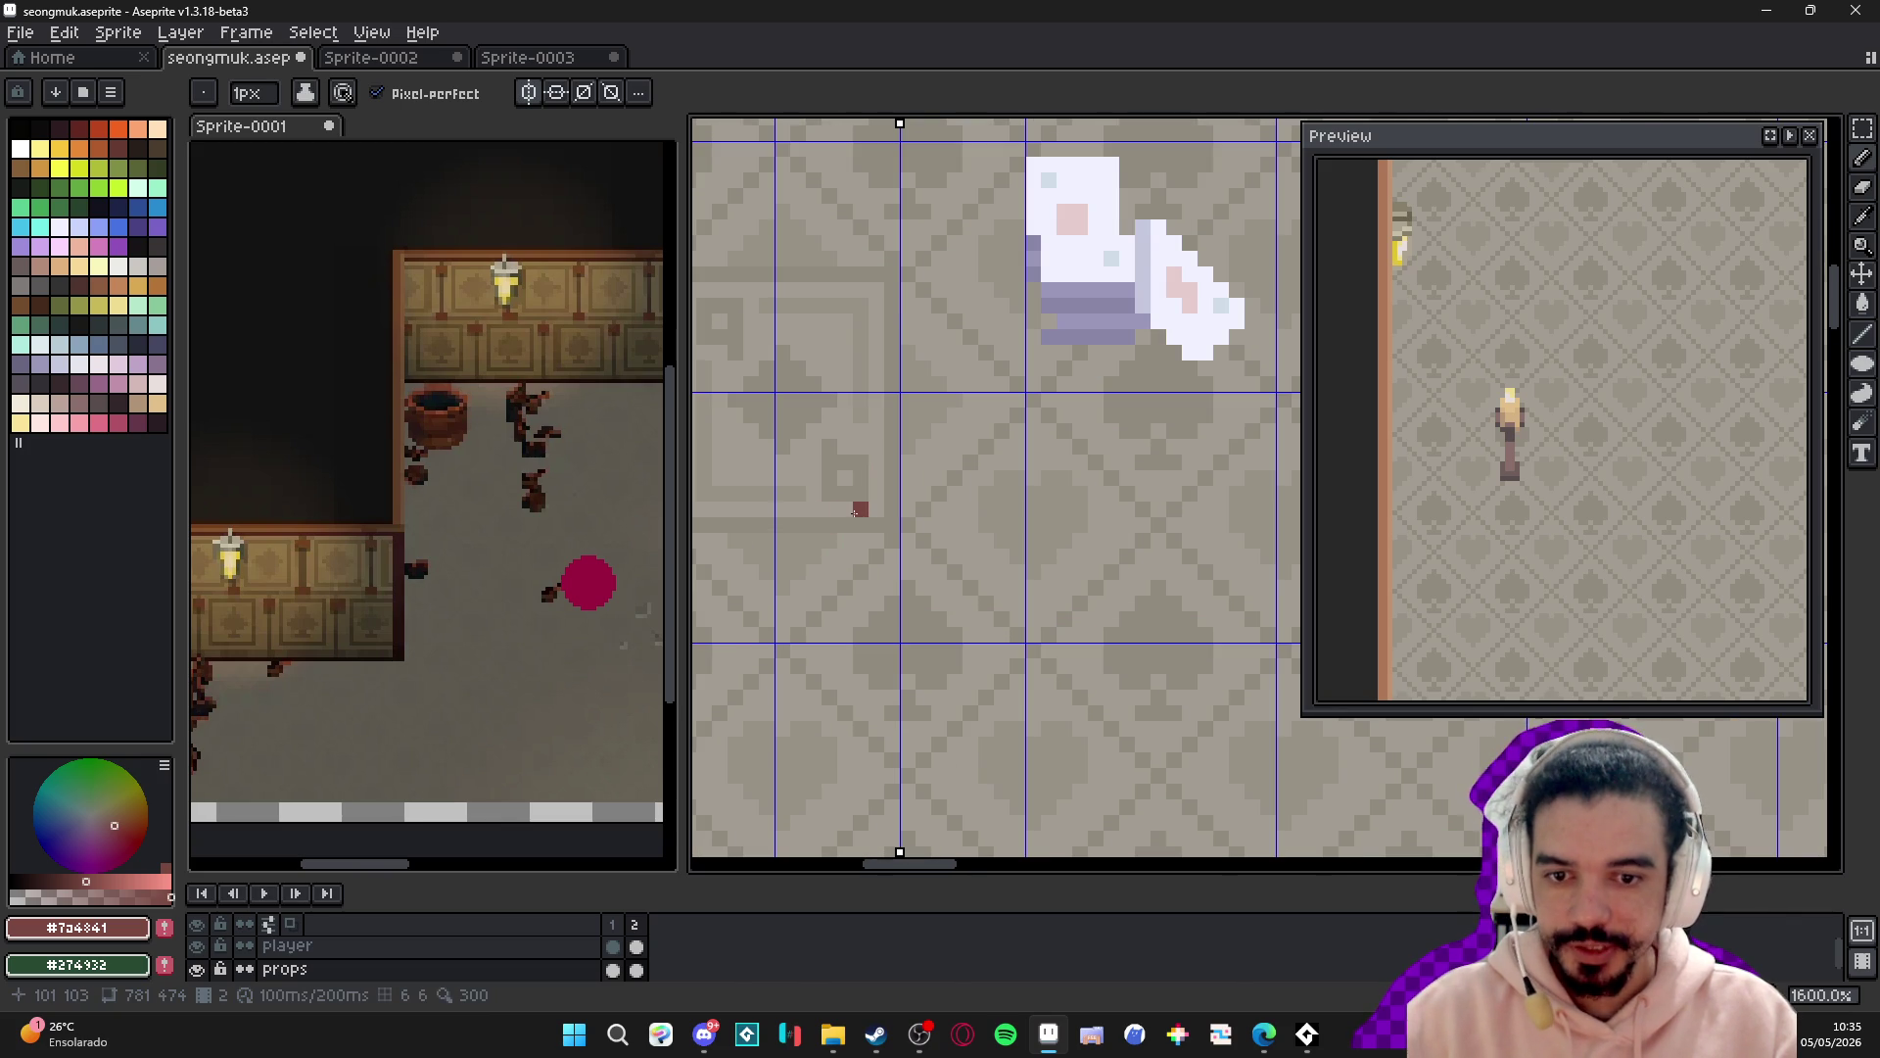
drag(834, 513, 892, 512)
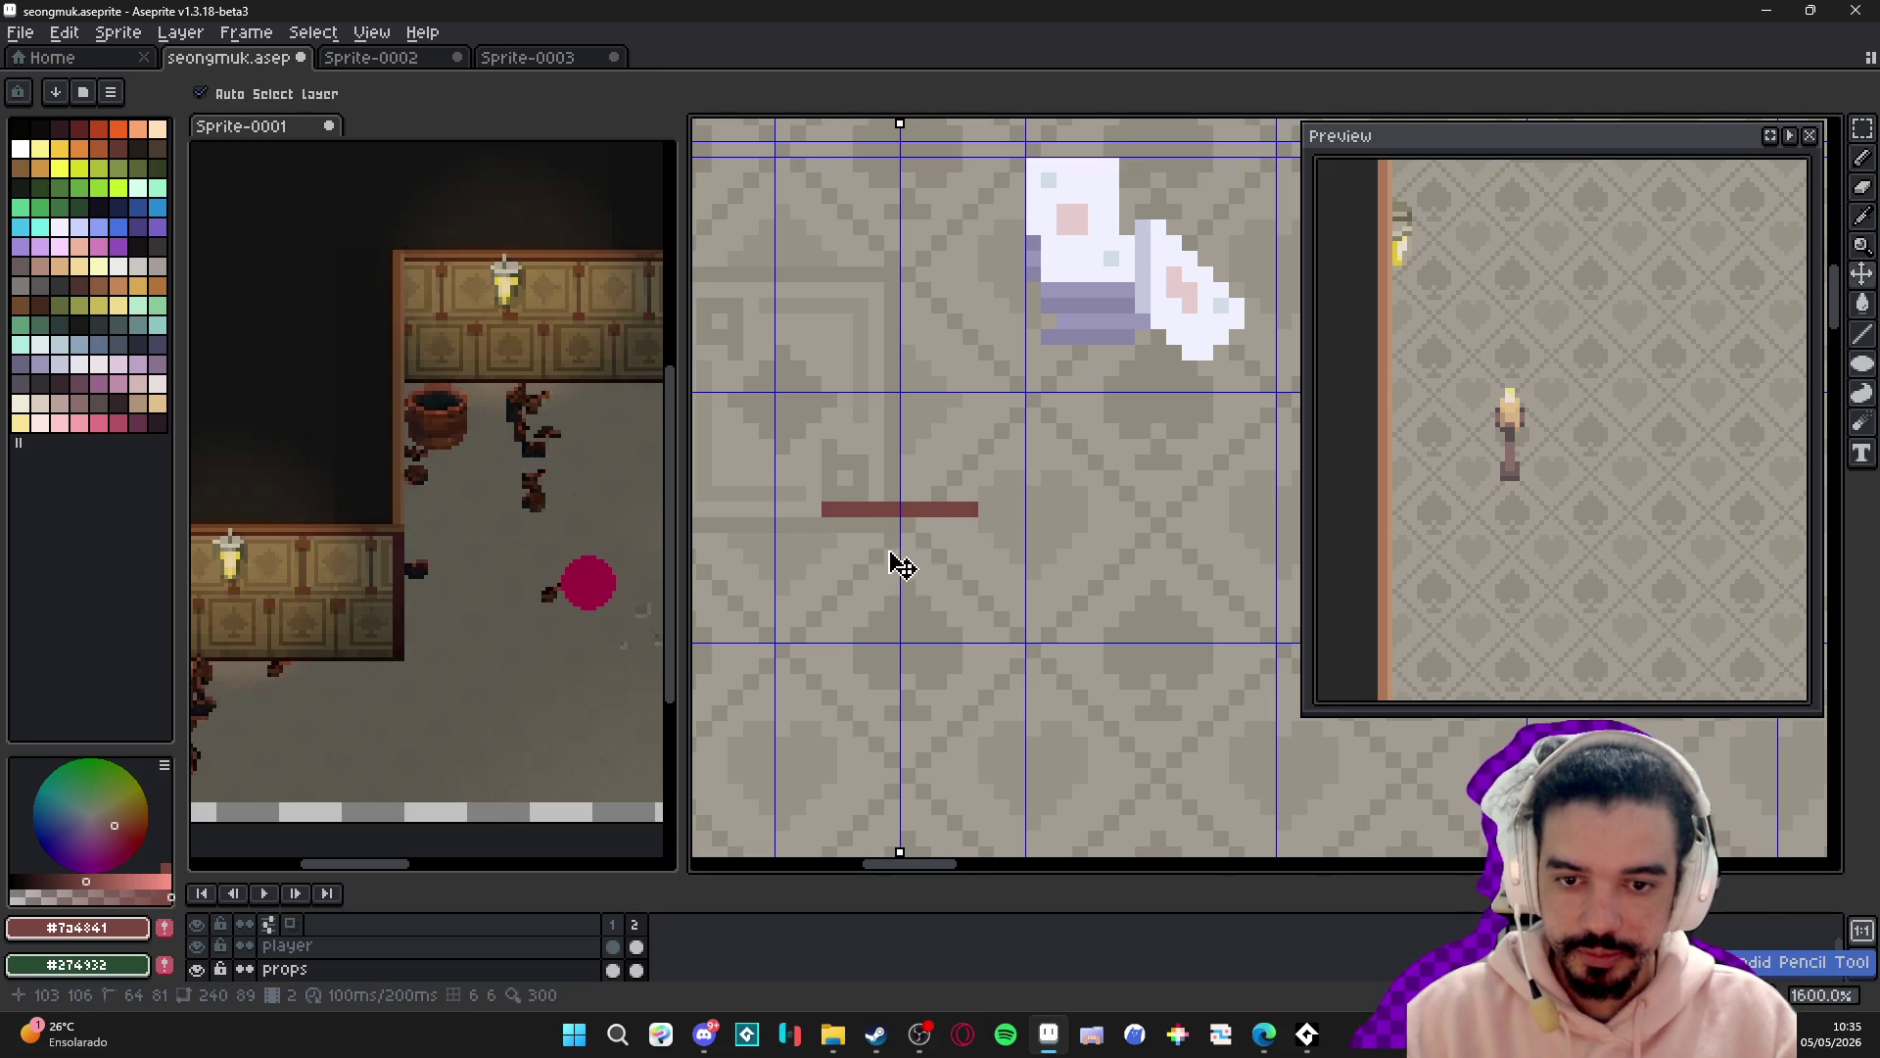
- Replace the brown line with a mirrored rectangle outline for the chest
key(ctrl+z)
key(ctrl+z)
click(839, 555)
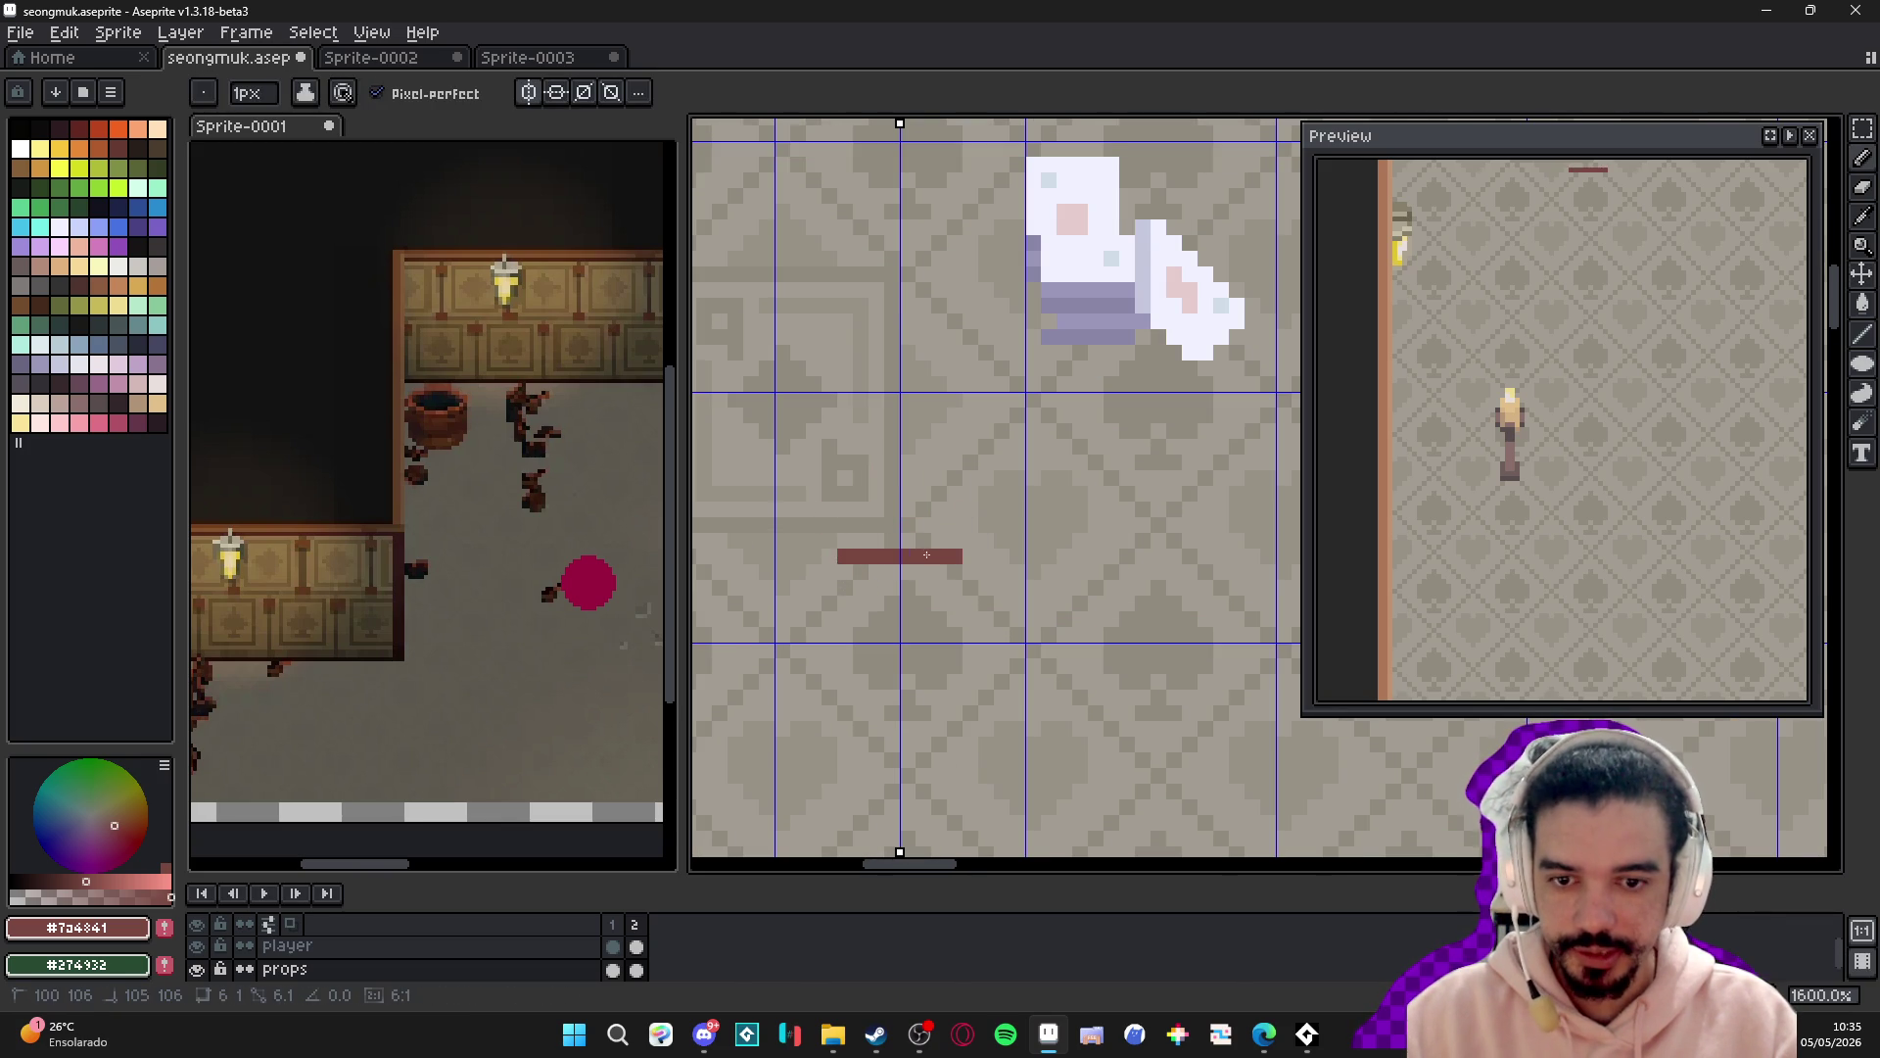
click(966, 555)
click(828, 619)
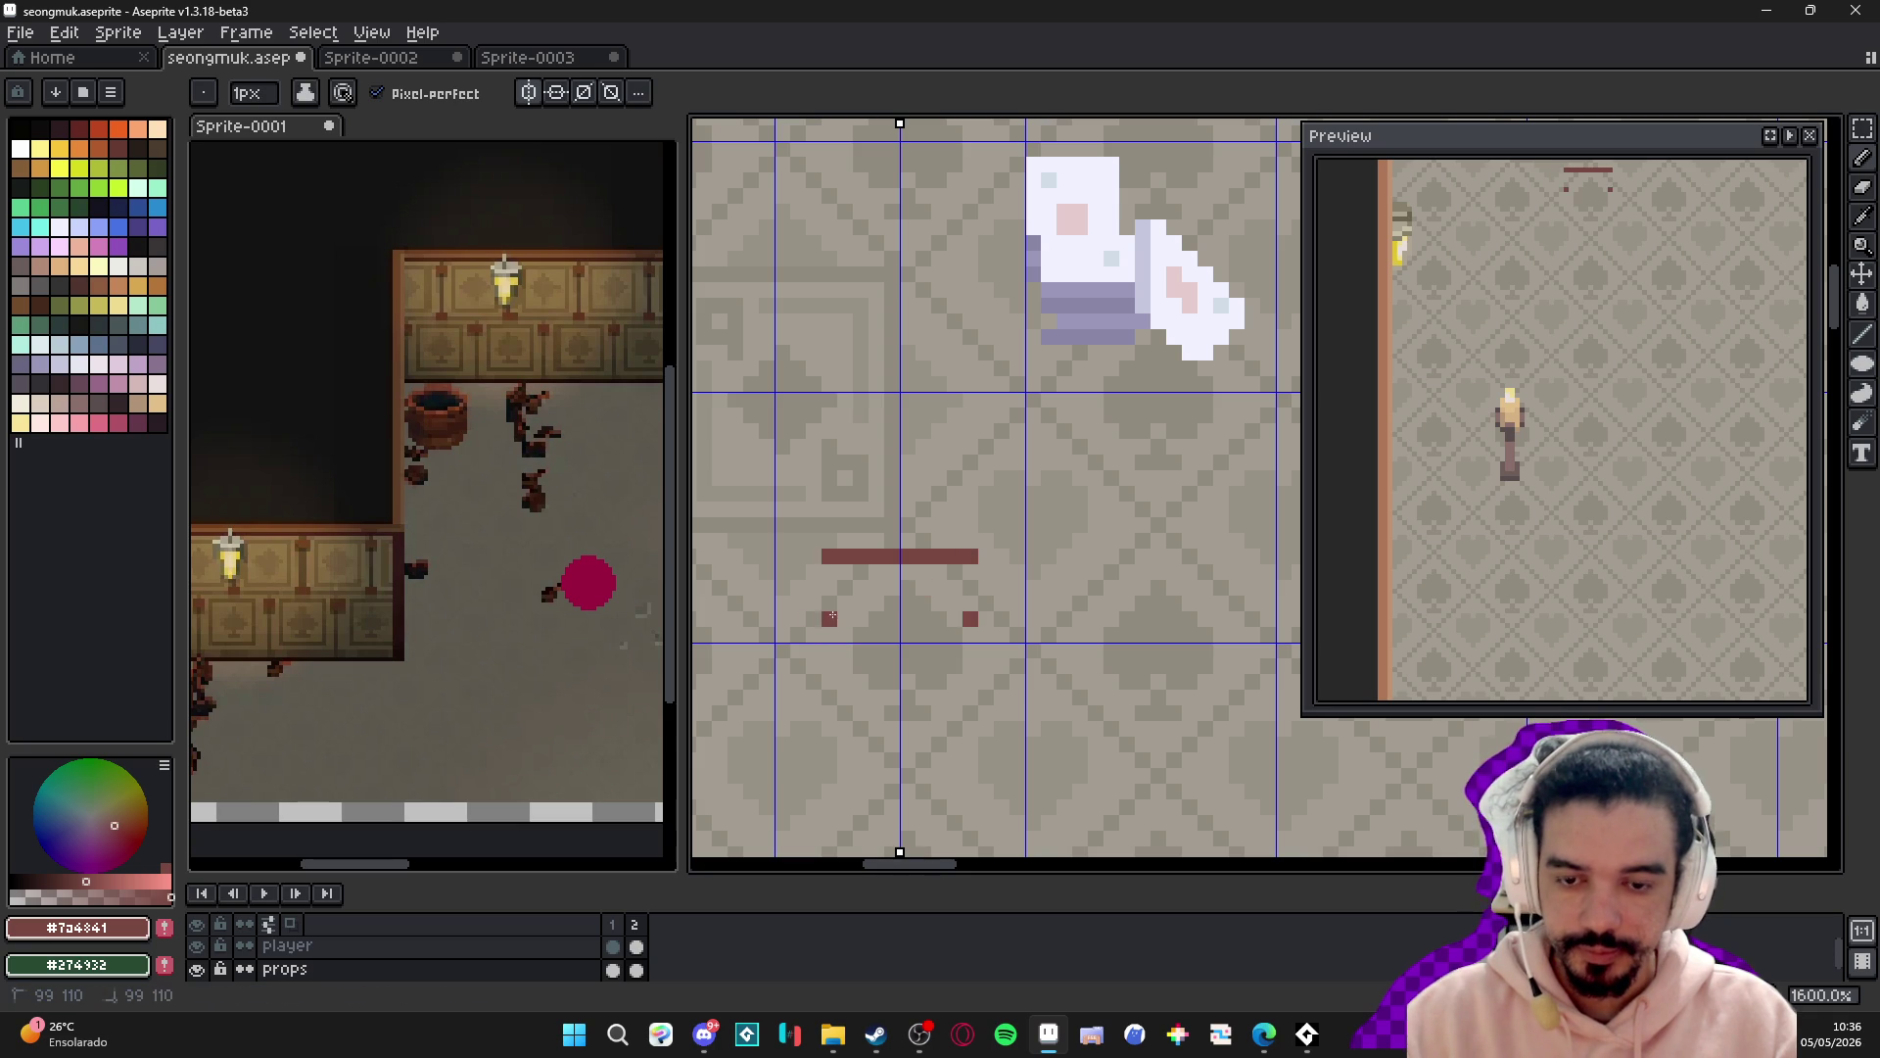
click(970, 619)
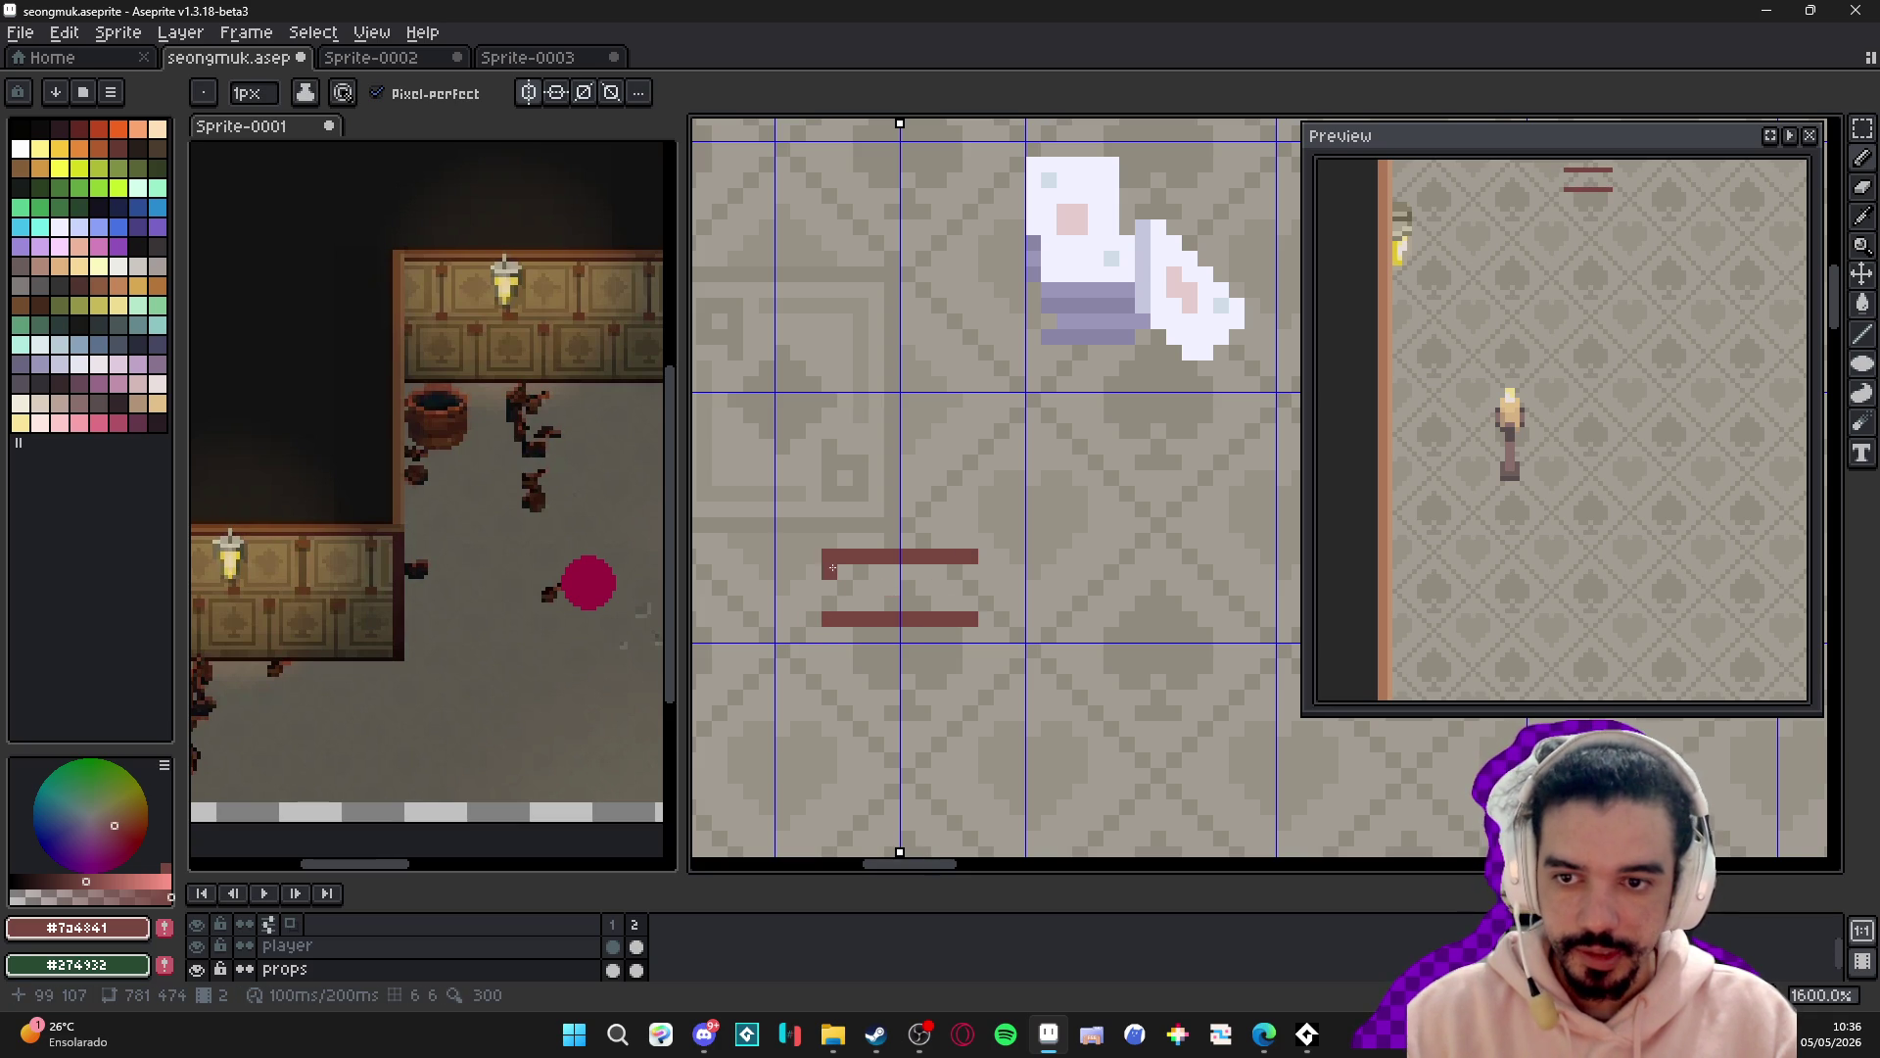
click(829, 612)
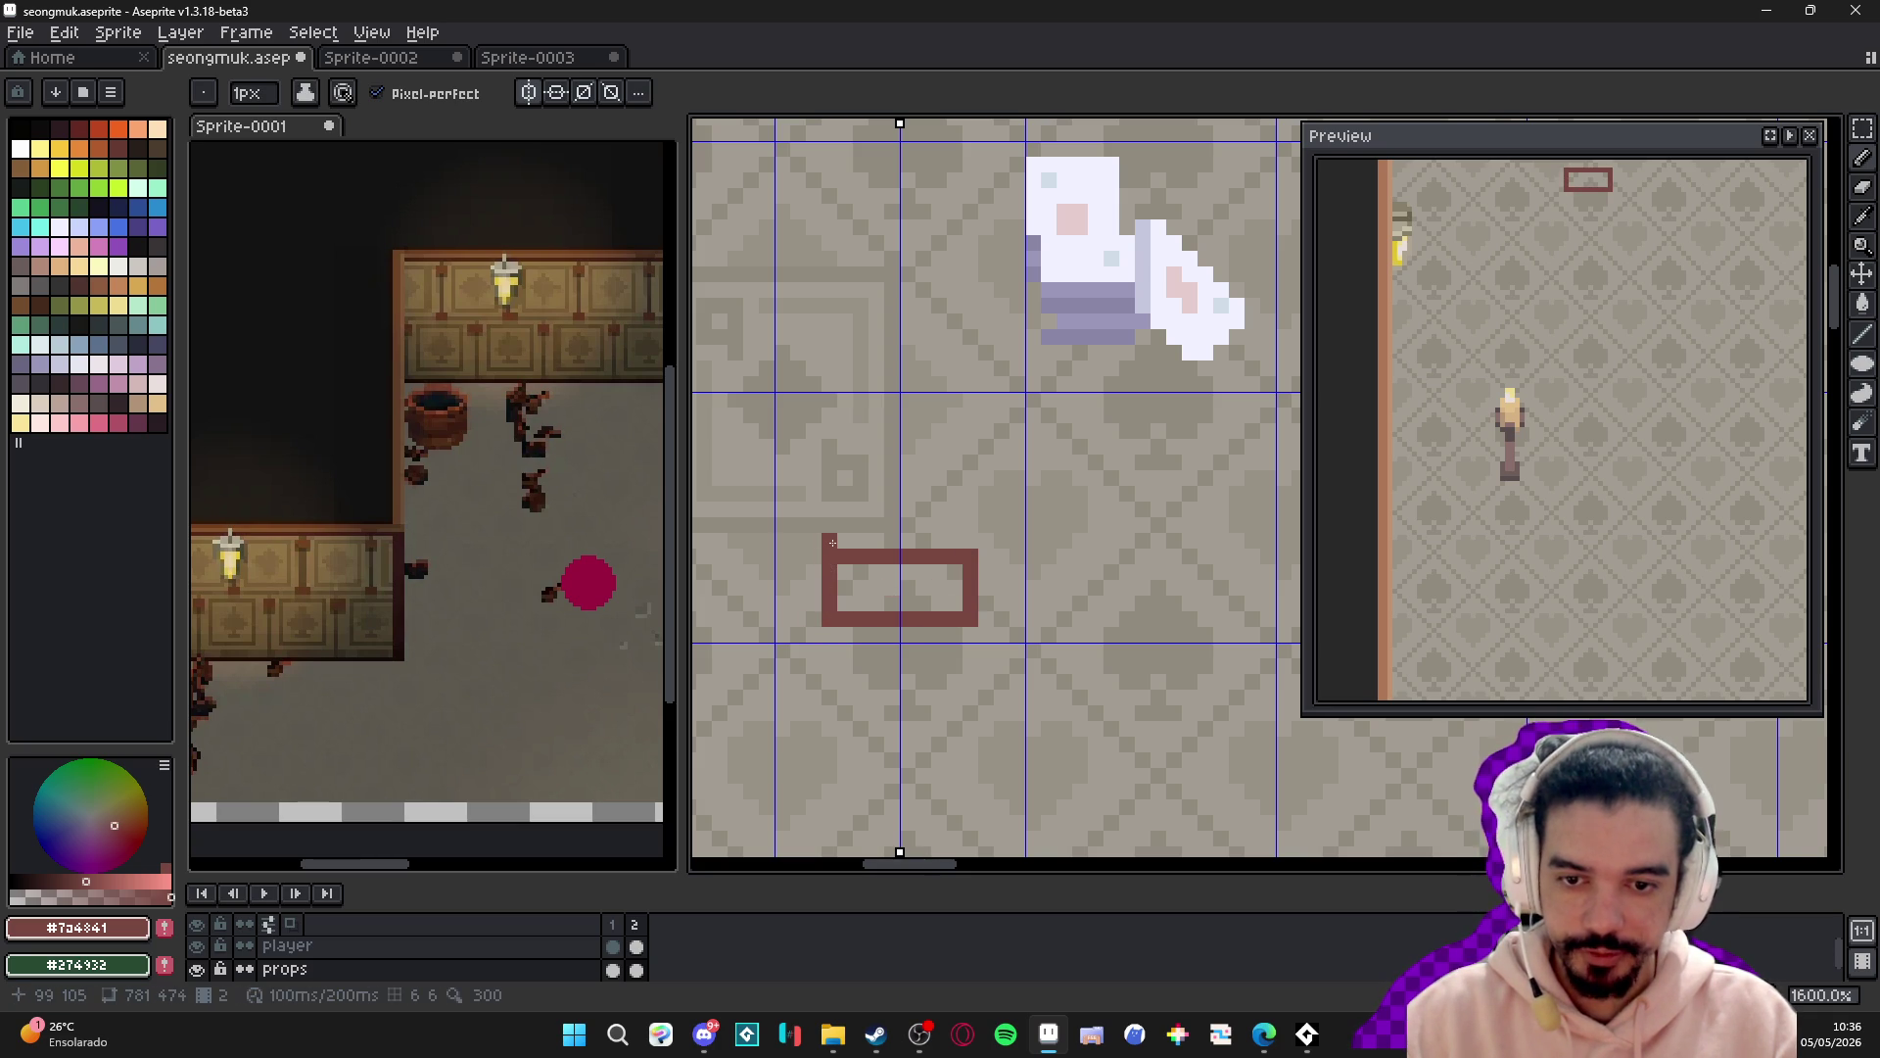
click(901, 540)
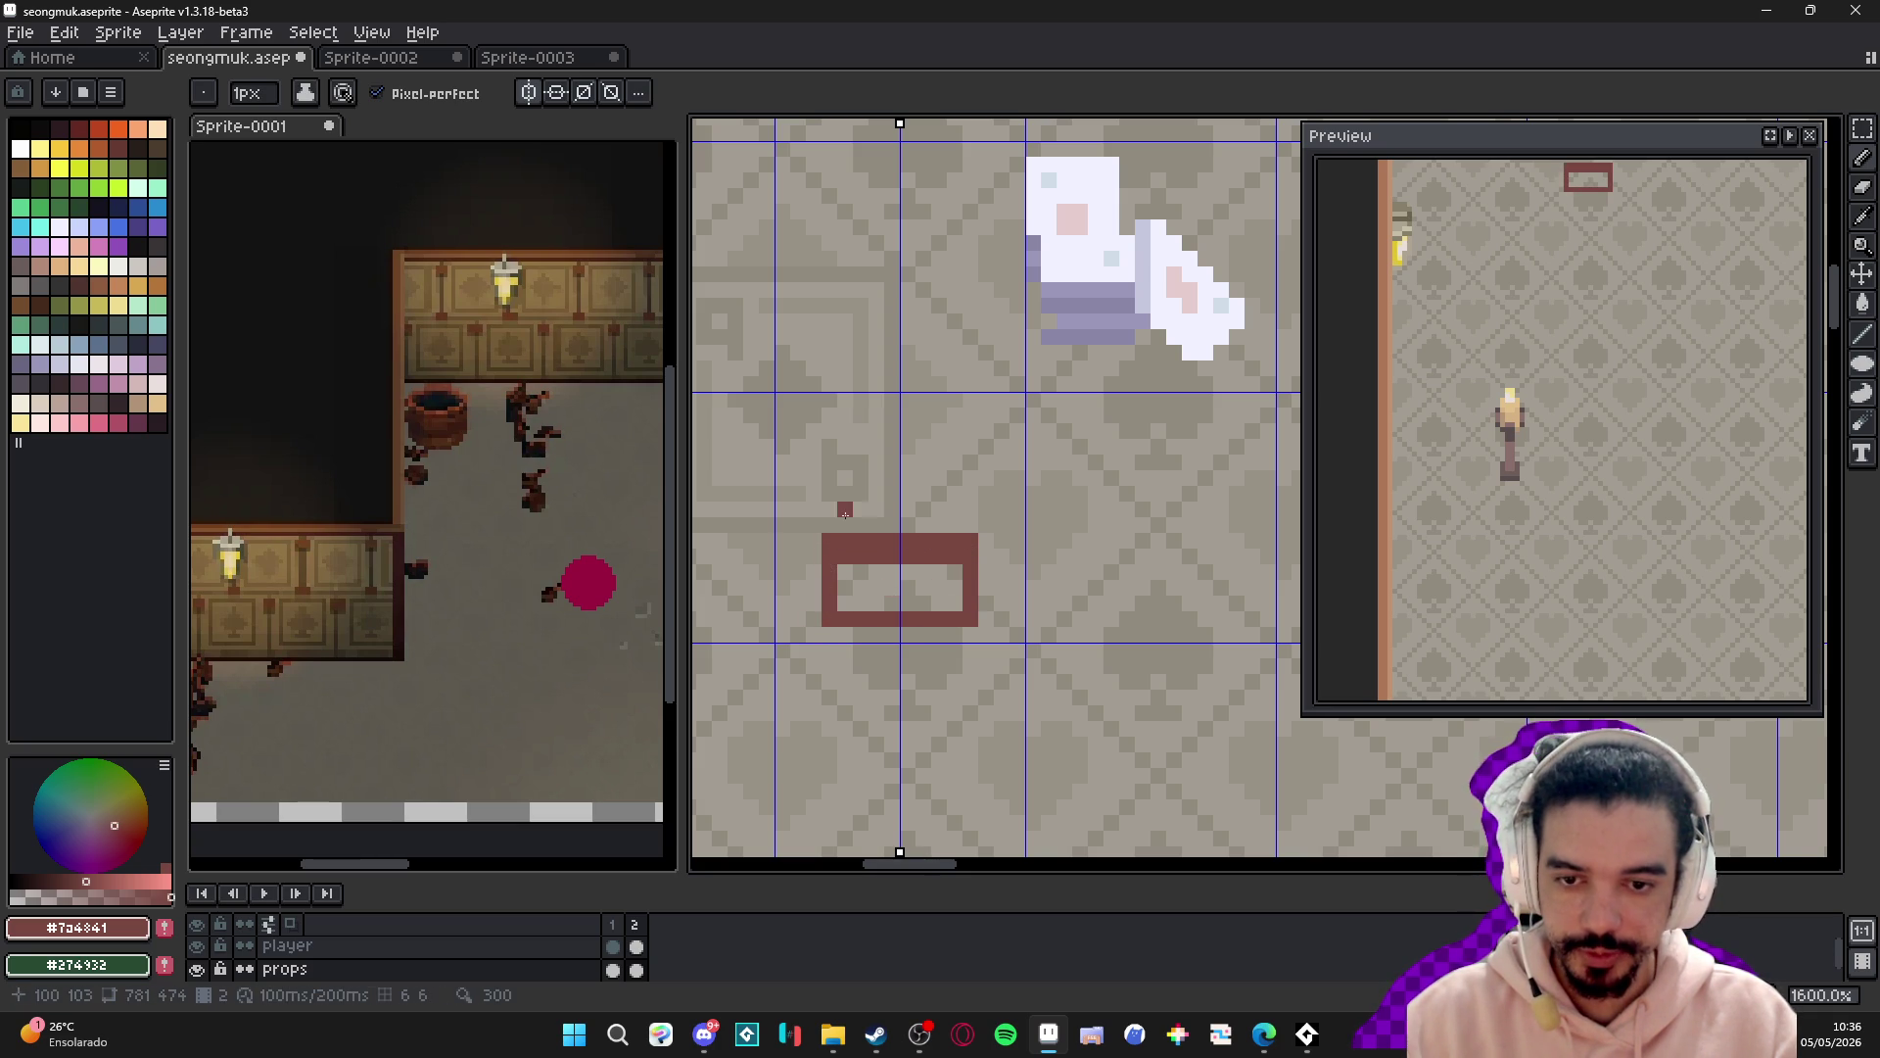
- Eyedrop the wall's light tan and paint a 2px tan lid above the rectangle
scroll(983, 279, down, 2)
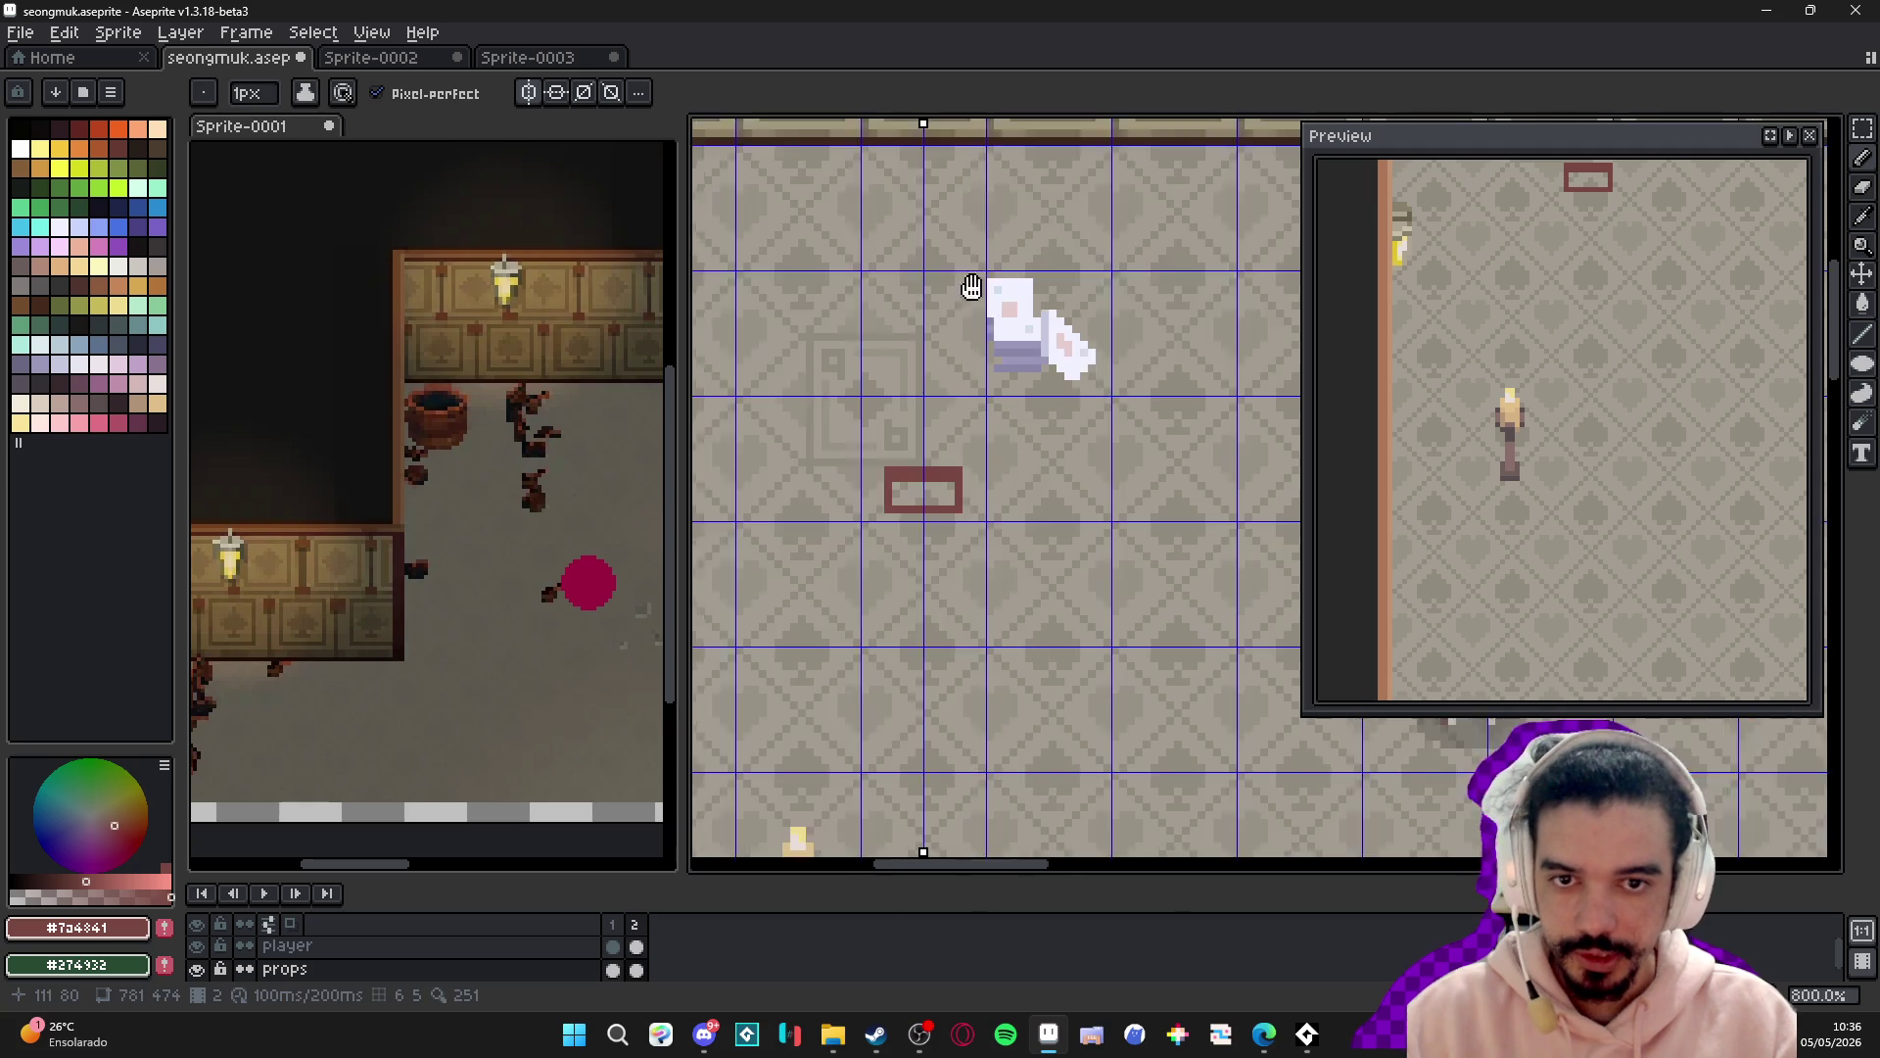
scroll(983, 279, up, 2)
alt+click(935, 304)
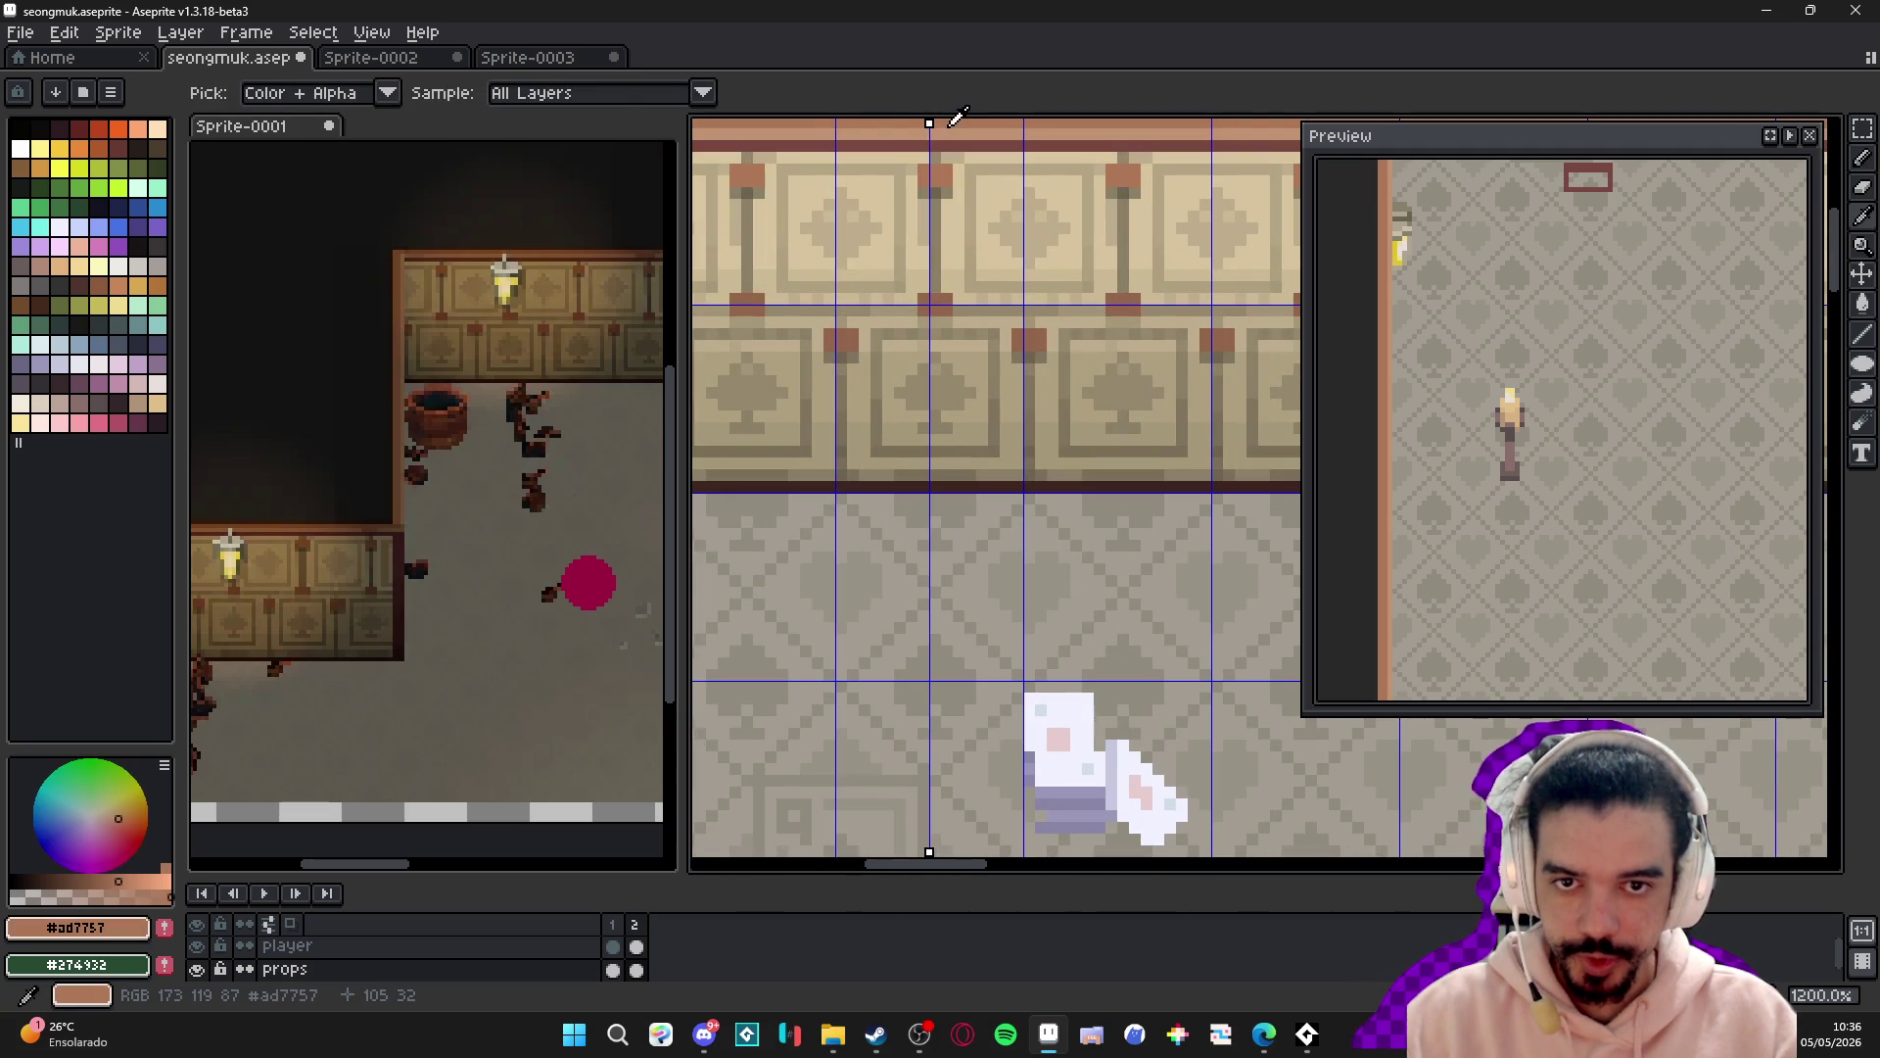
scroll(947, 516, down, 3)
scroll(801, 607, up, 2)
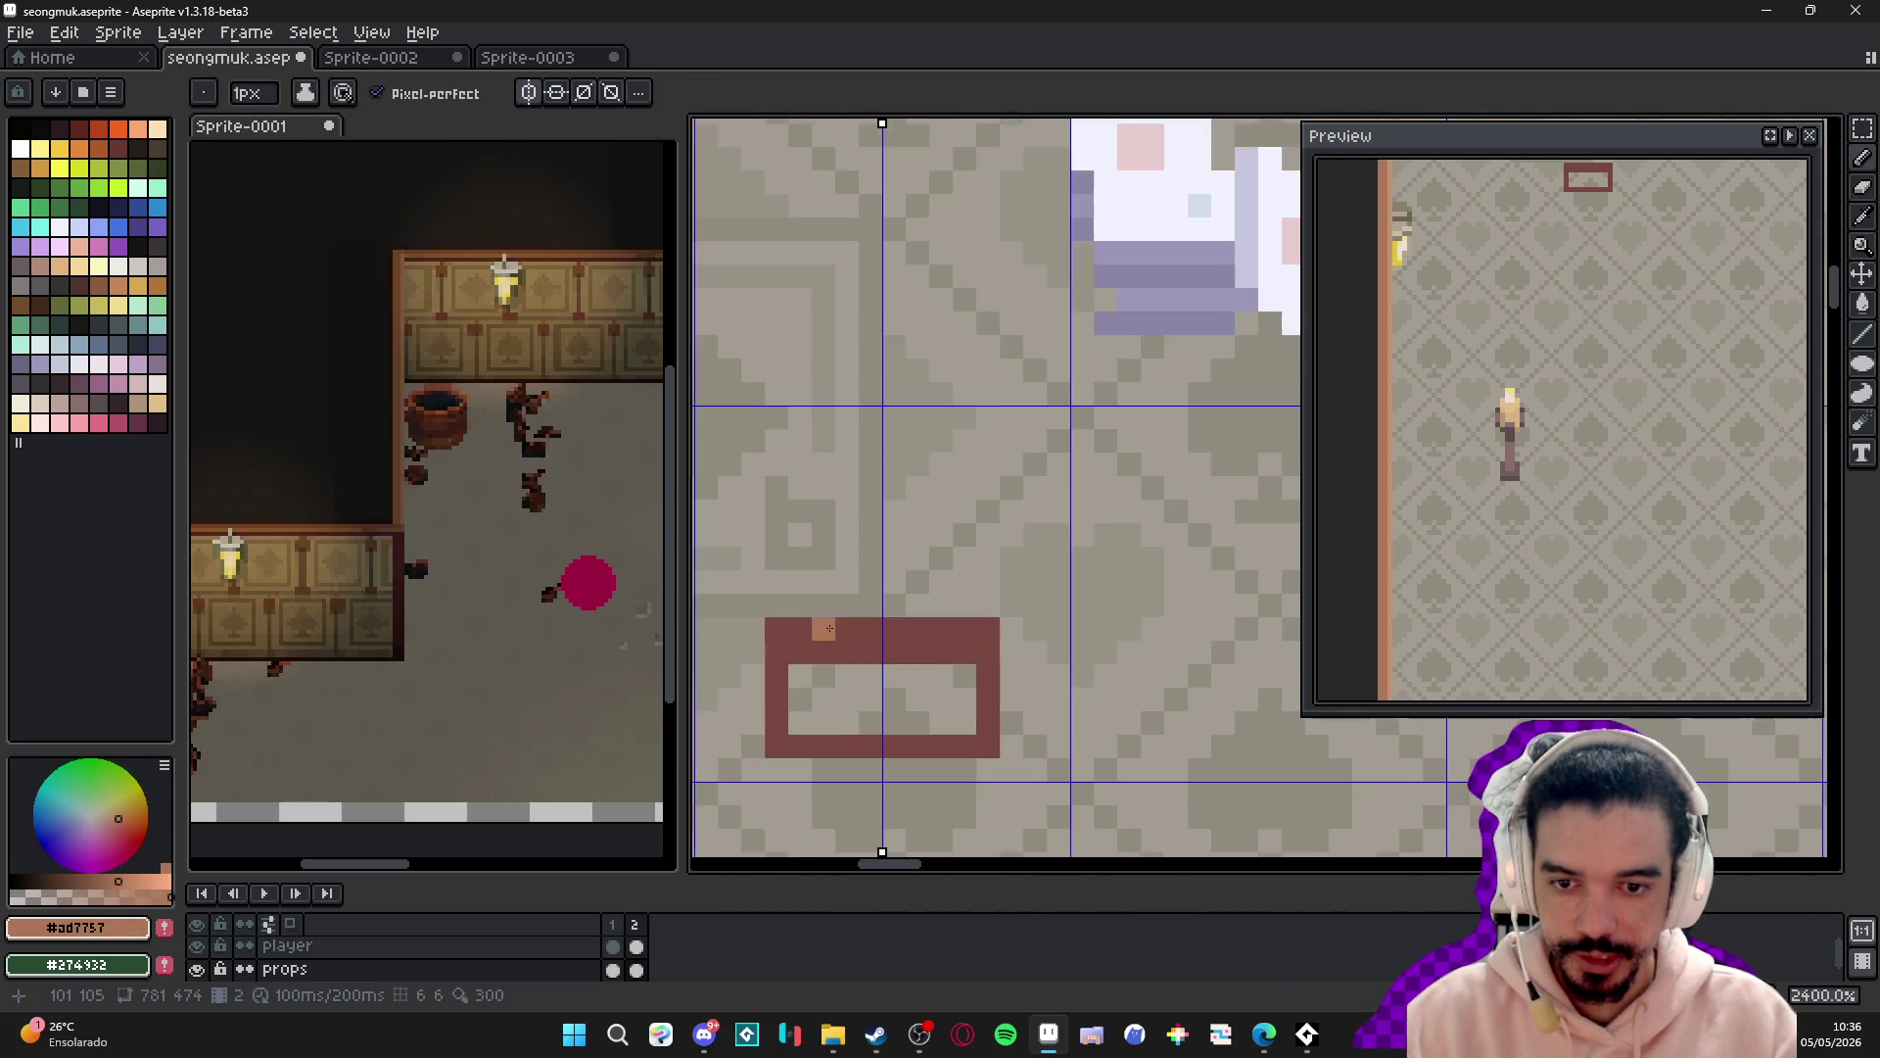
click(801, 608)
shift+click(990, 607)
click(966, 582)
shift+click(829, 574)
- Paint tan inside the chest frame with mirroring
scroll(817, 691, down, 2)
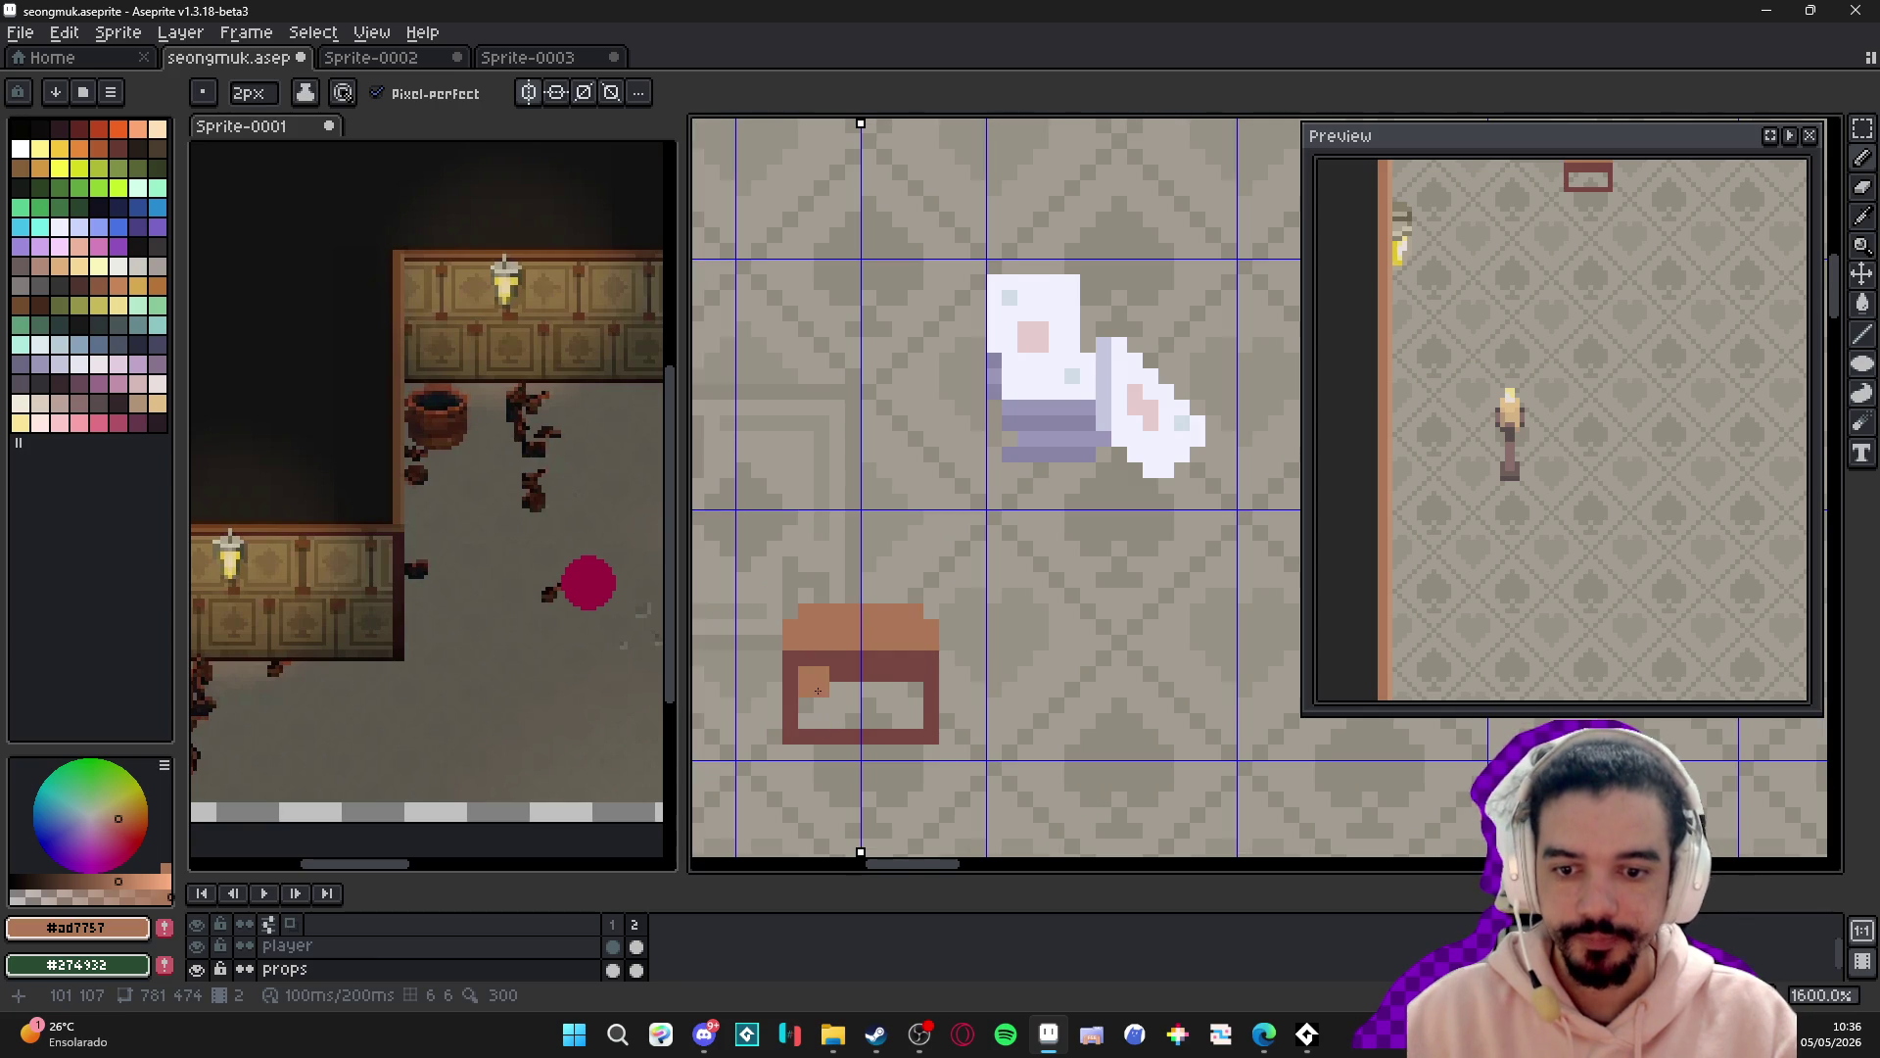
click(825, 697)
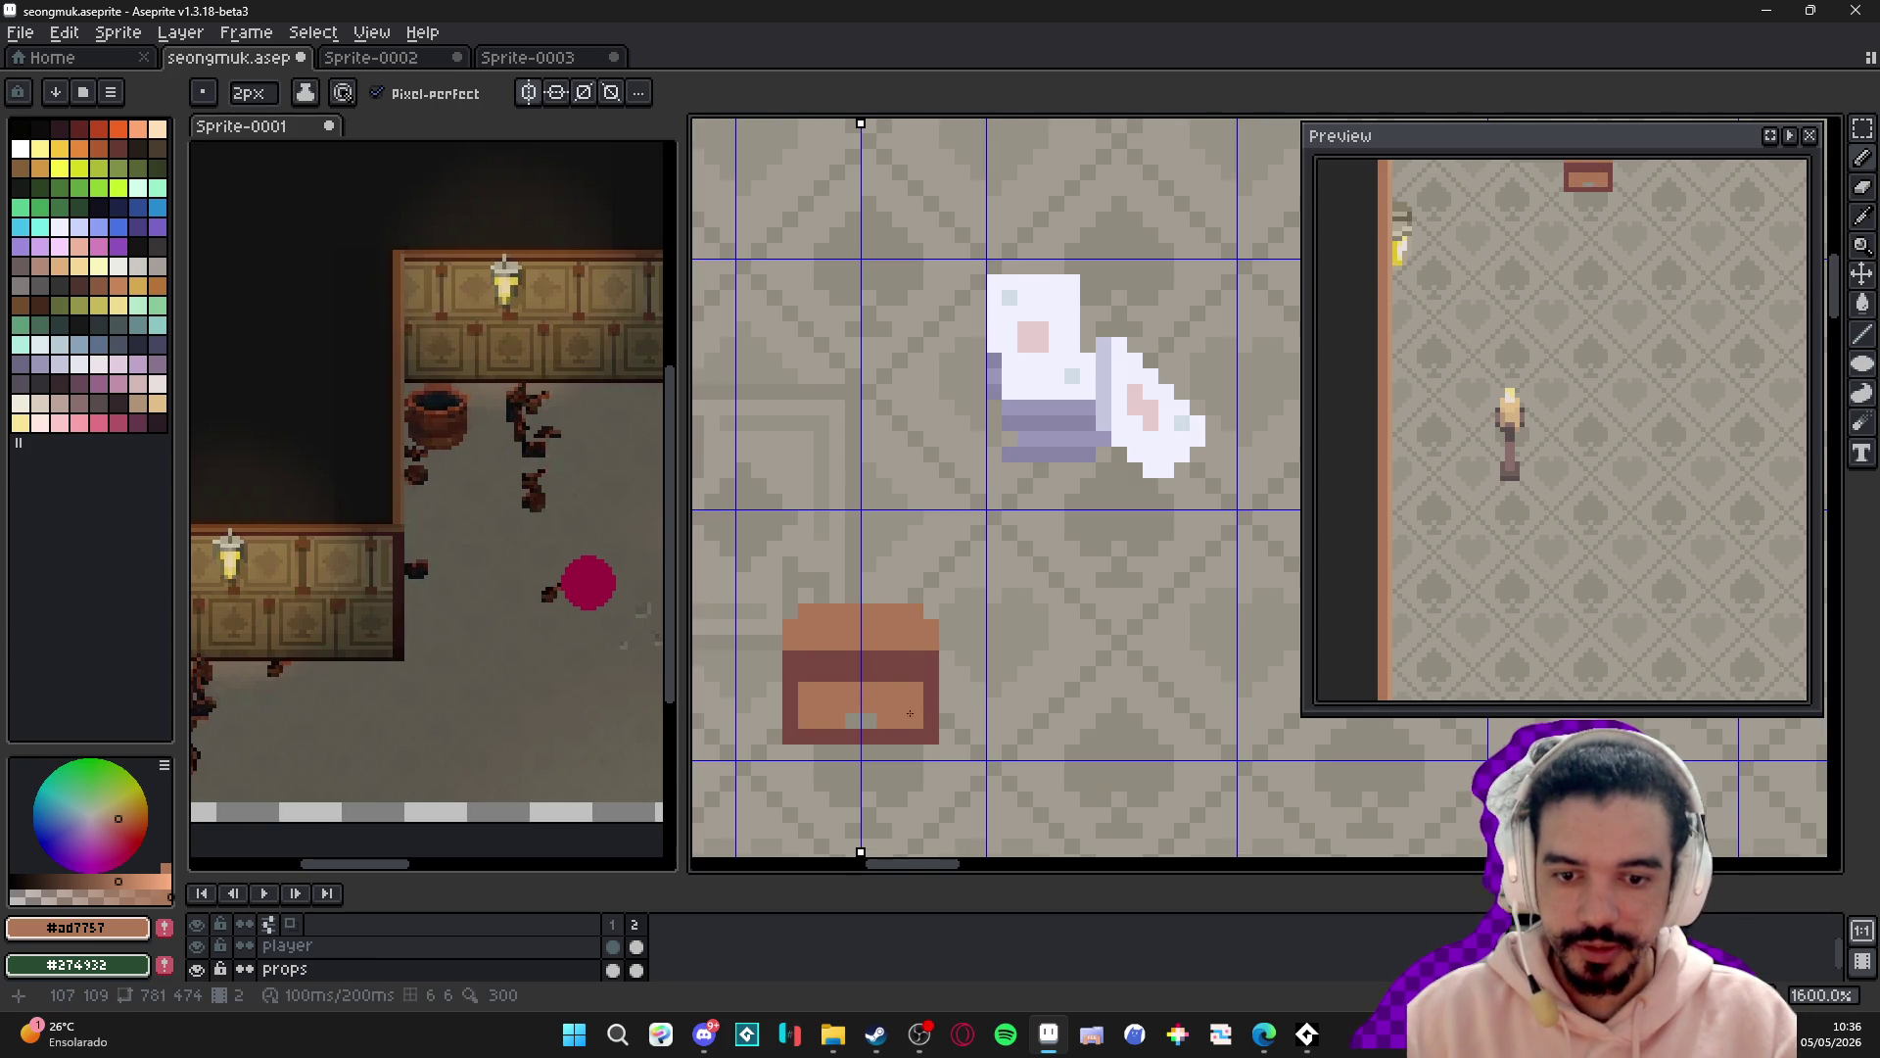
scroll(907, 713, down, 4)
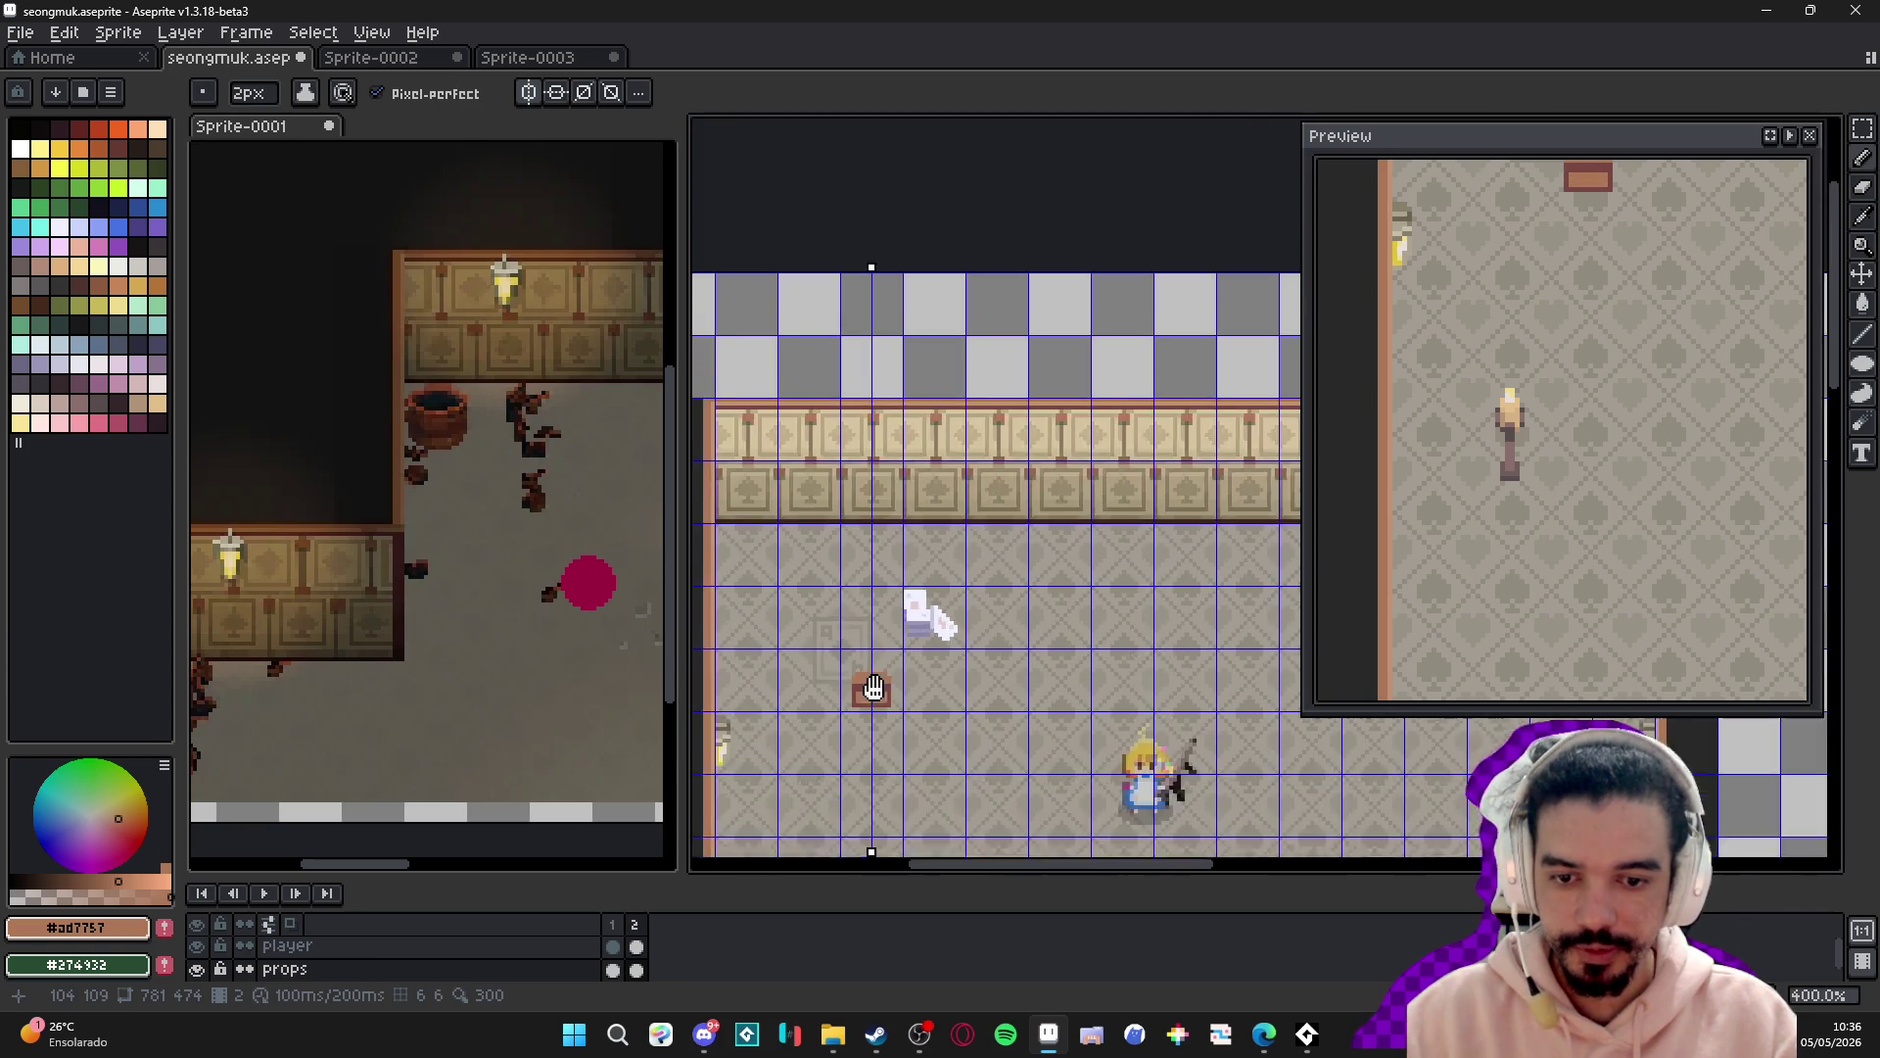
scroll(875, 722, down, 1)
scroll(948, 539, up, 2)
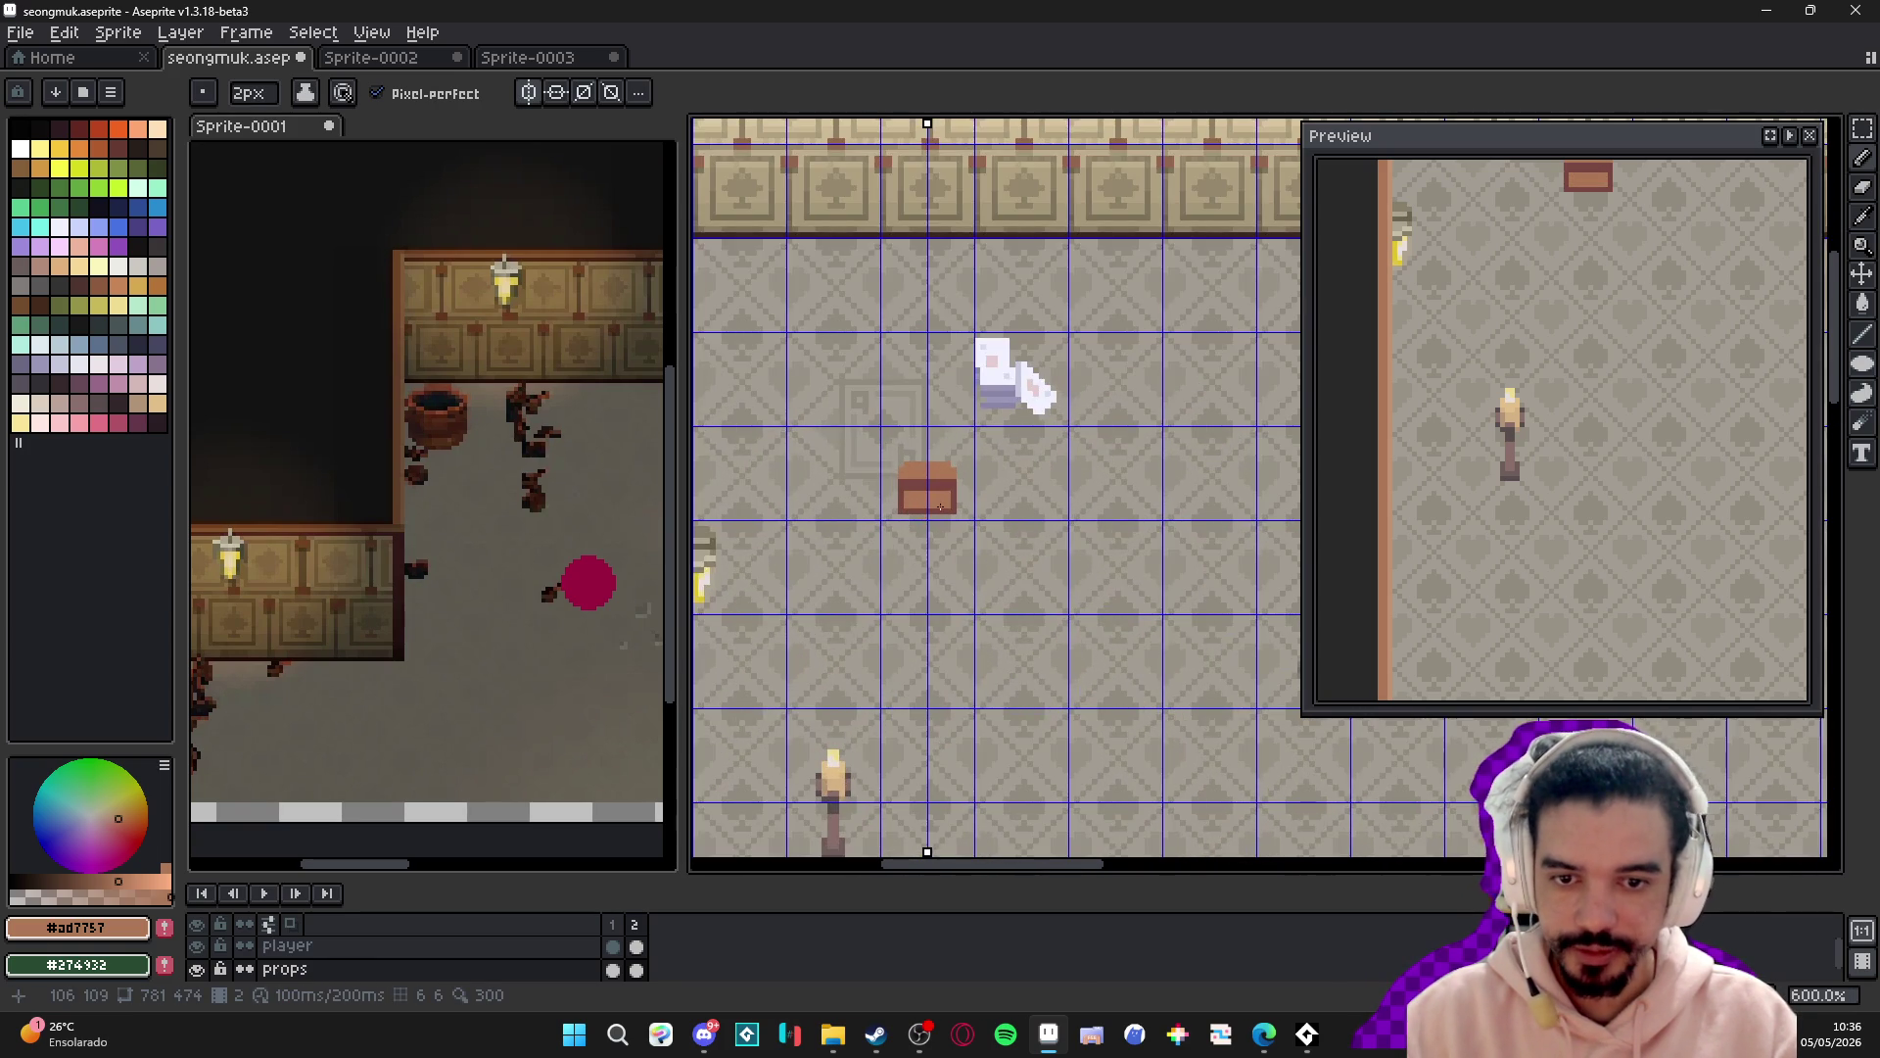
scroll(940, 506, up, 4)
- Repaint the old band light brown, then draw a dark brown band and side columns on the chest
mouse_move(842, 454)
mouse_down()
mouse_move(964, 458)
mouse_move(852, 485)
mouse_up()
click(839, 486)
alt+click(838, 486)
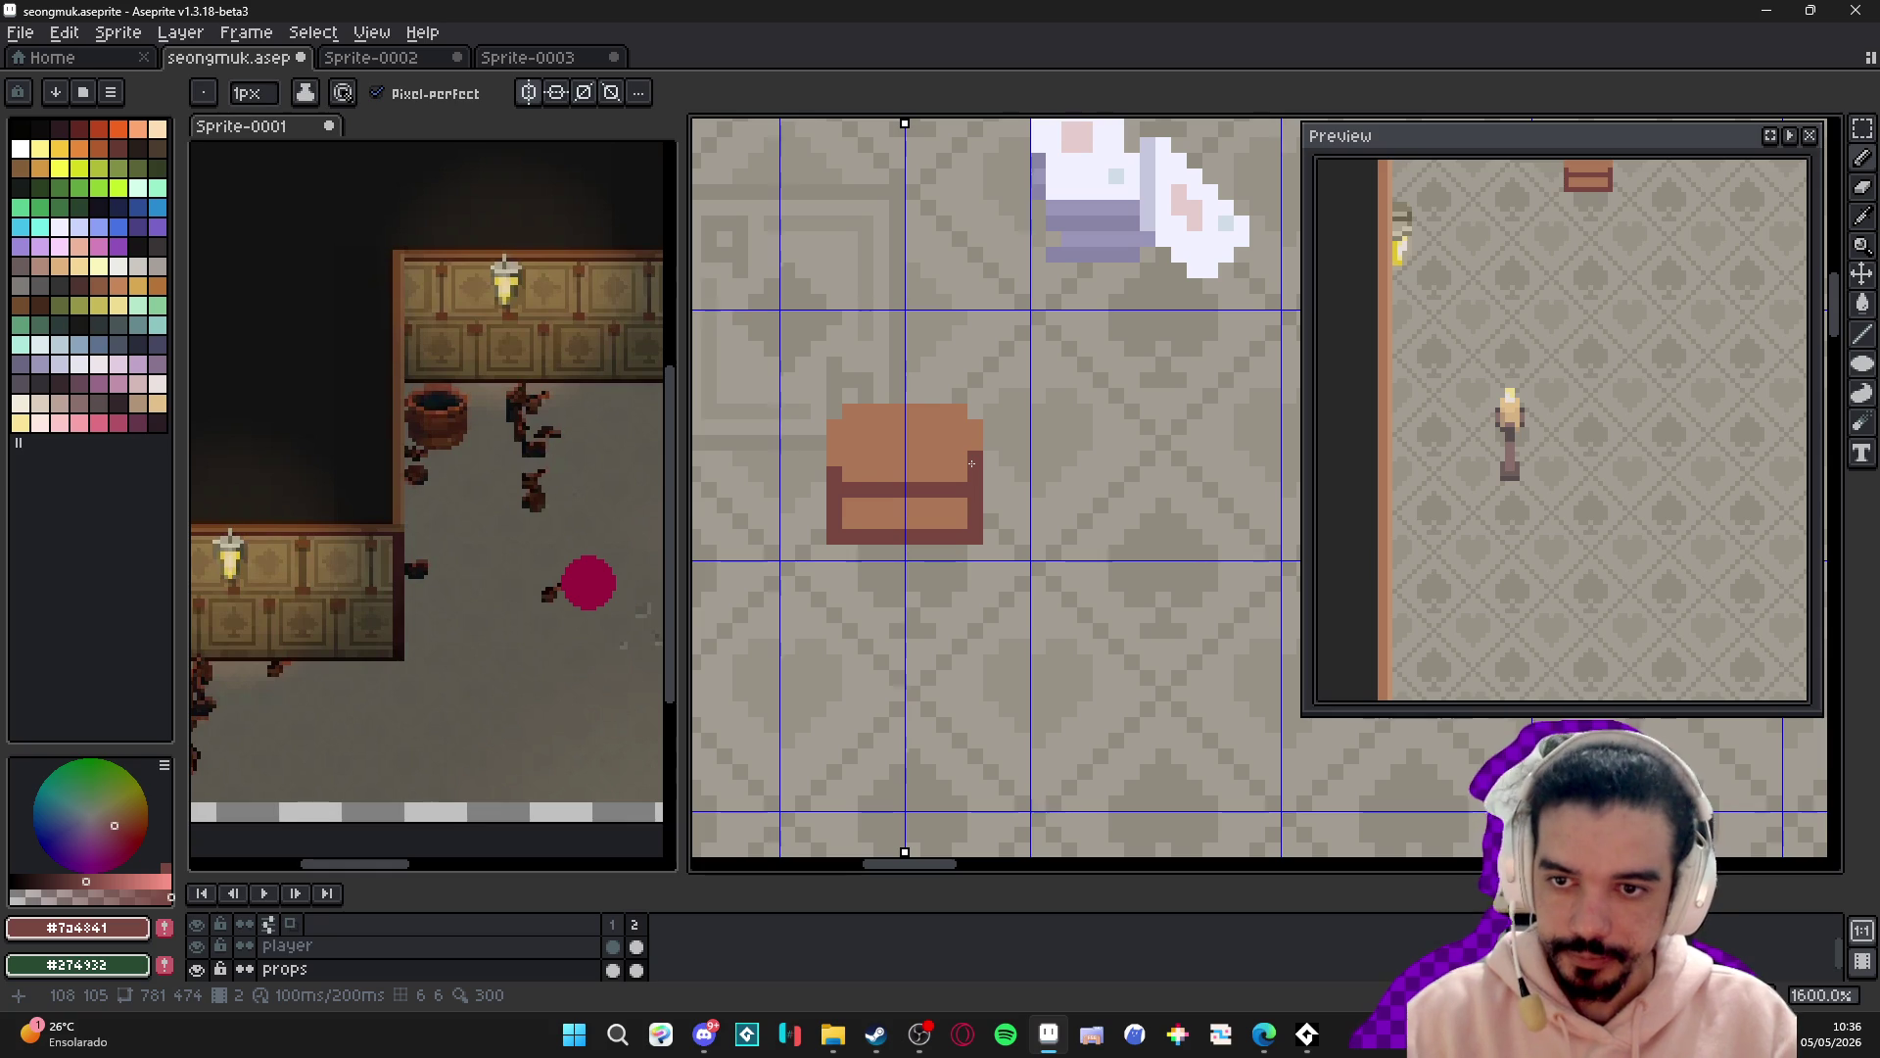
scroll(963, 442, up, 2)
mouse_move(979, 419)
mouse_down()
mouse_move(882, 373)
mouse_move(955, 420)
mouse_up()
scroll(955, 420, down, 3)
scroll(953, 460, up, 2)
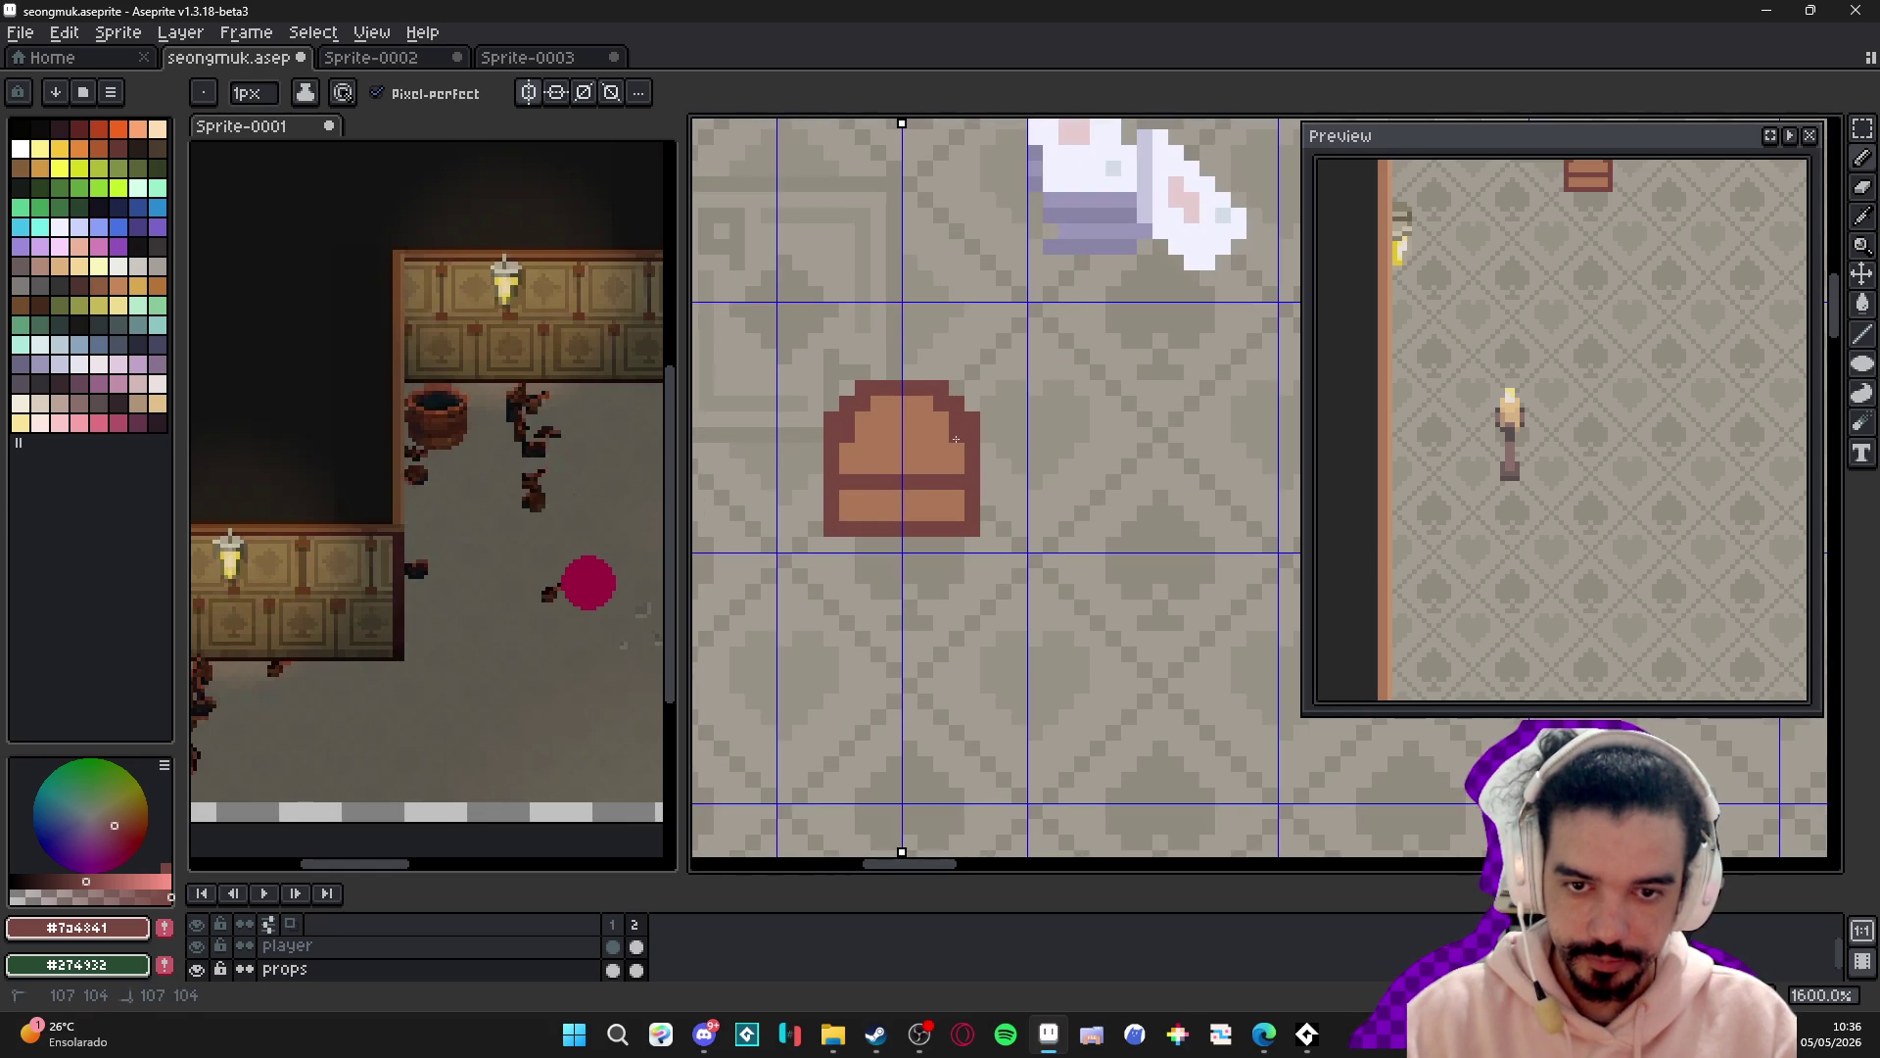
- Add dark latch pixels at the centre of the chest's band
click(889, 468)
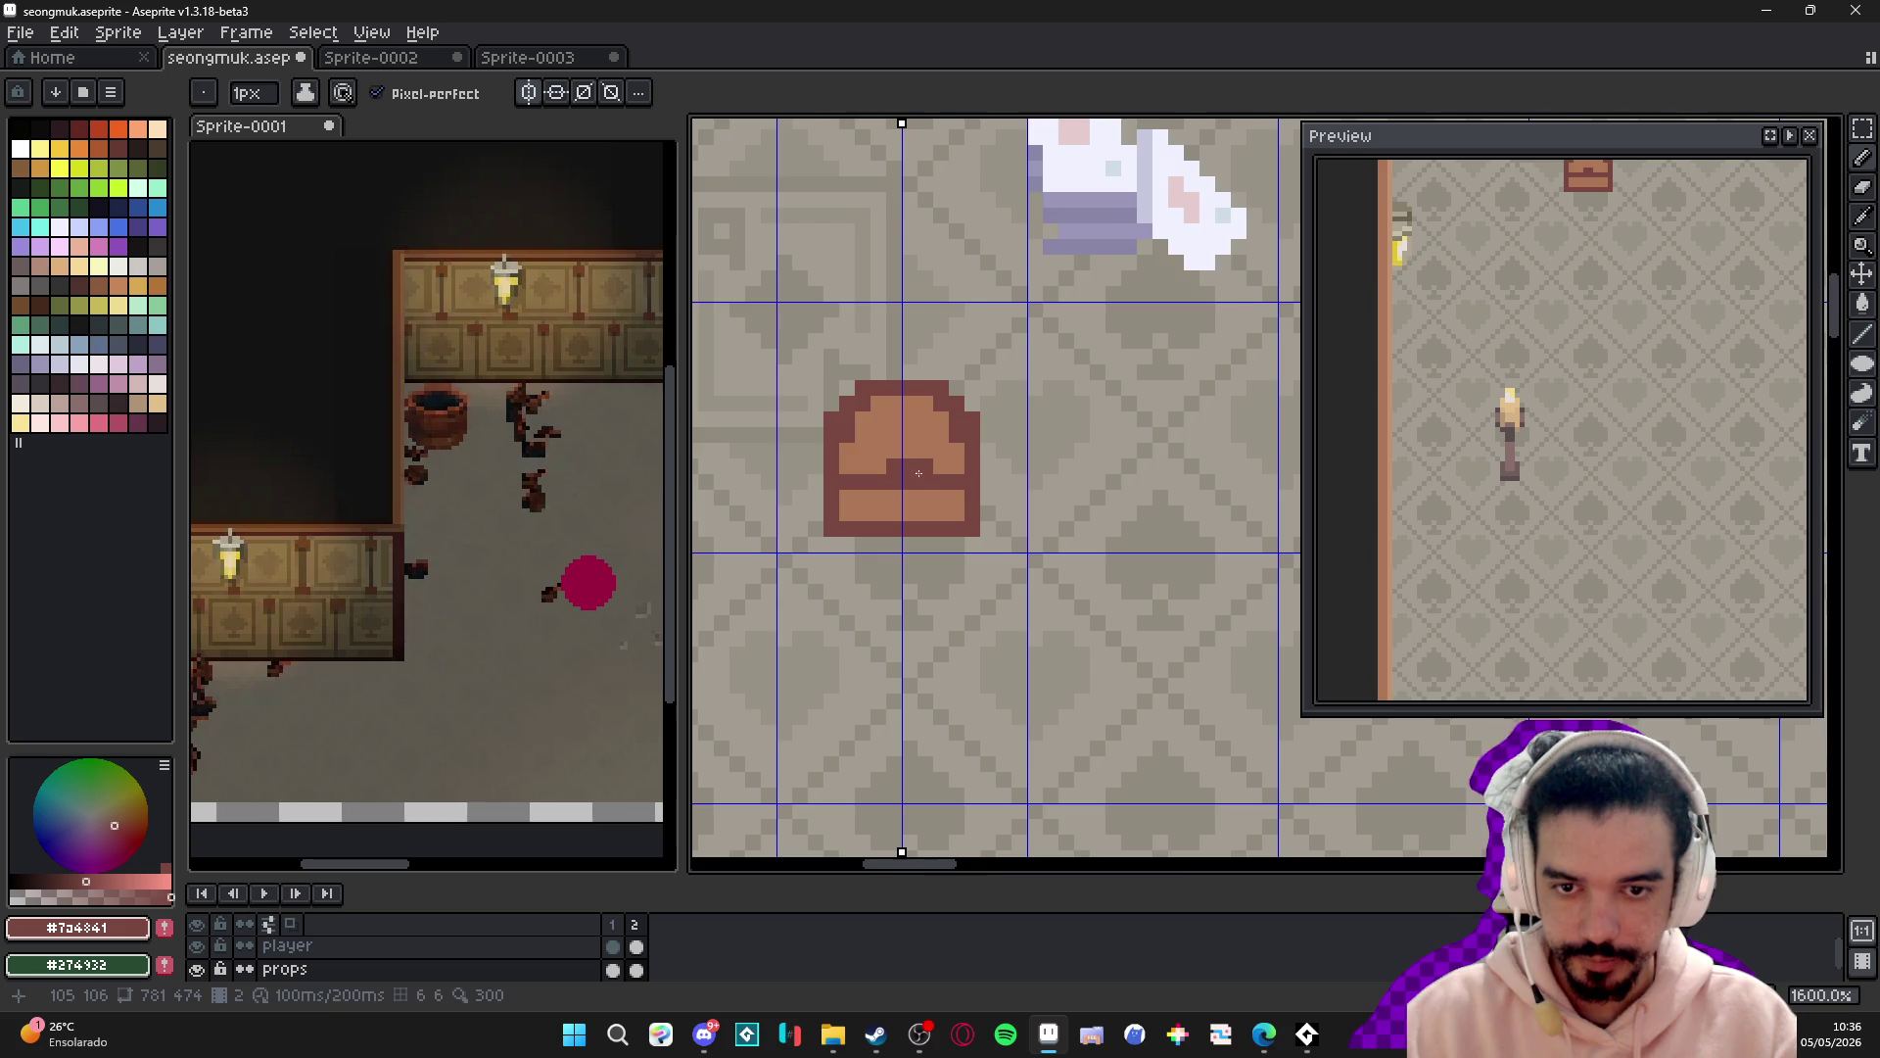
scroll(897, 490, up, 2)
click(898, 497)
scroll(898, 497, down, 7)
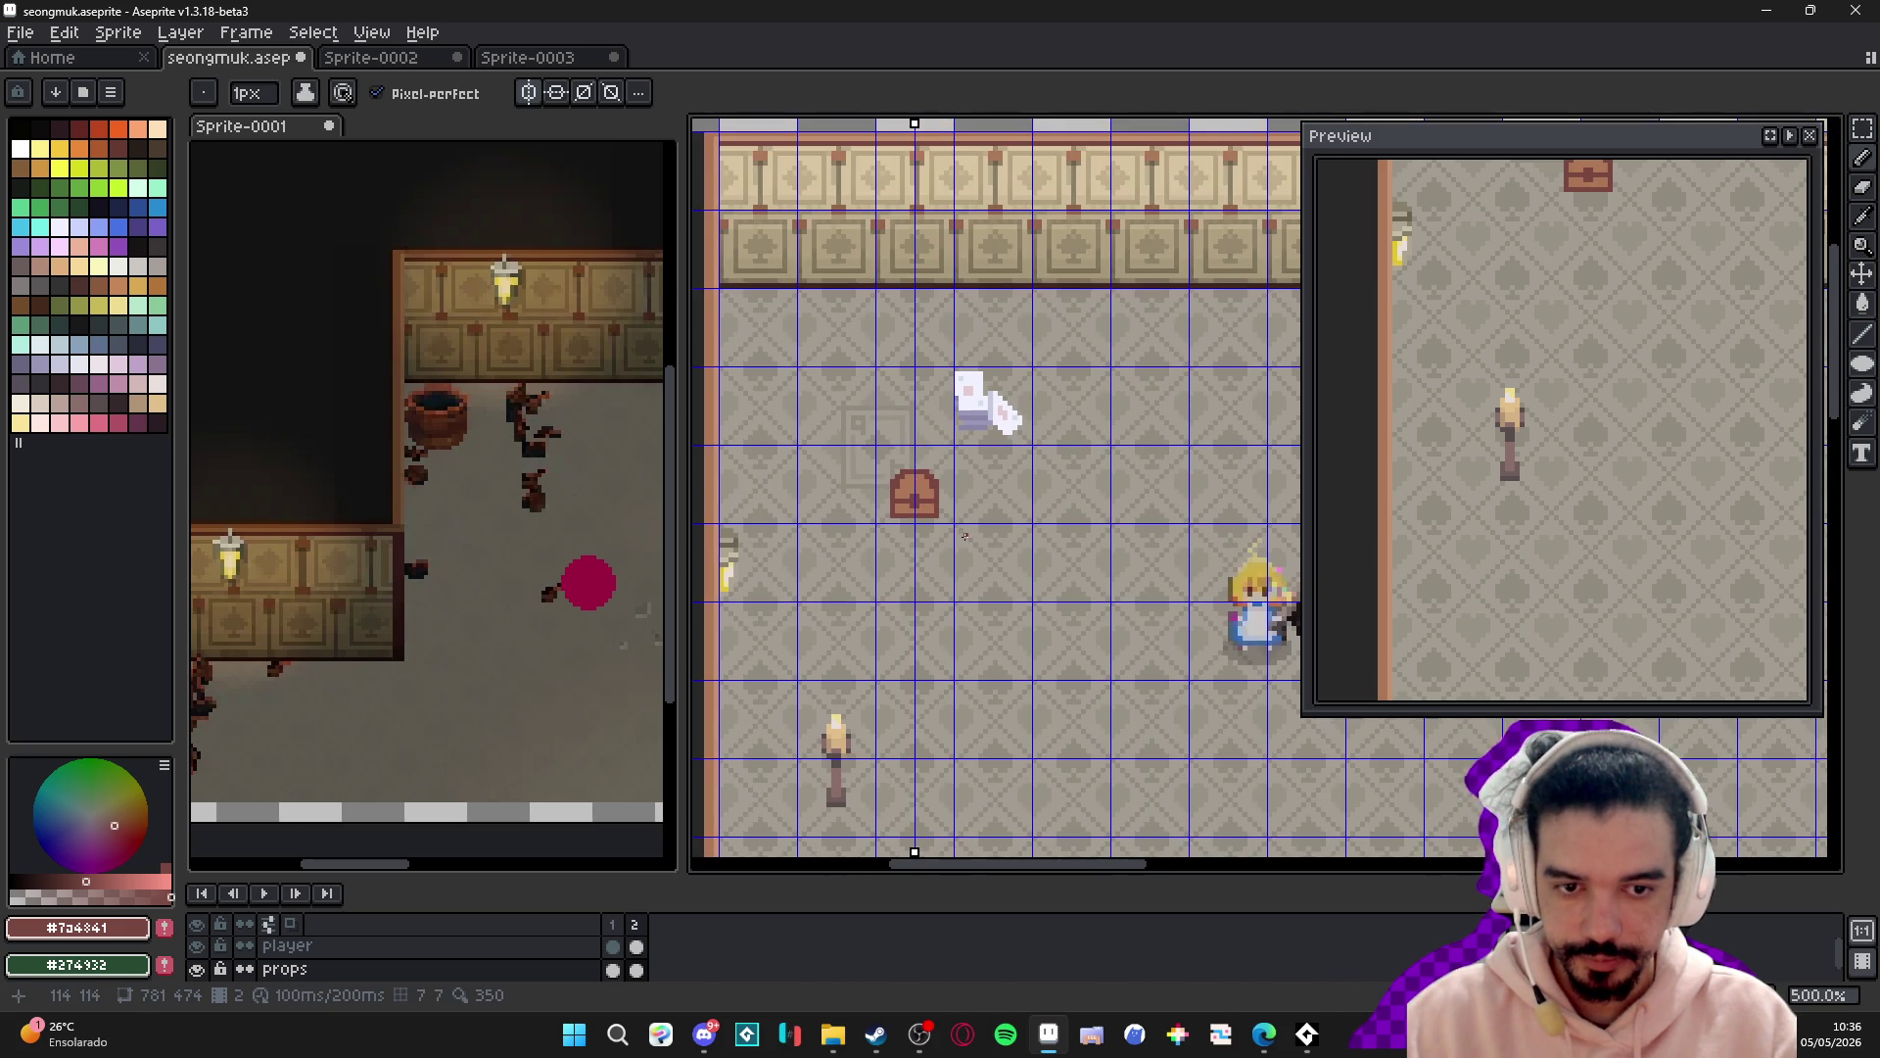
scroll(925, 495, up, 1)
scroll(927, 492, down, 1)
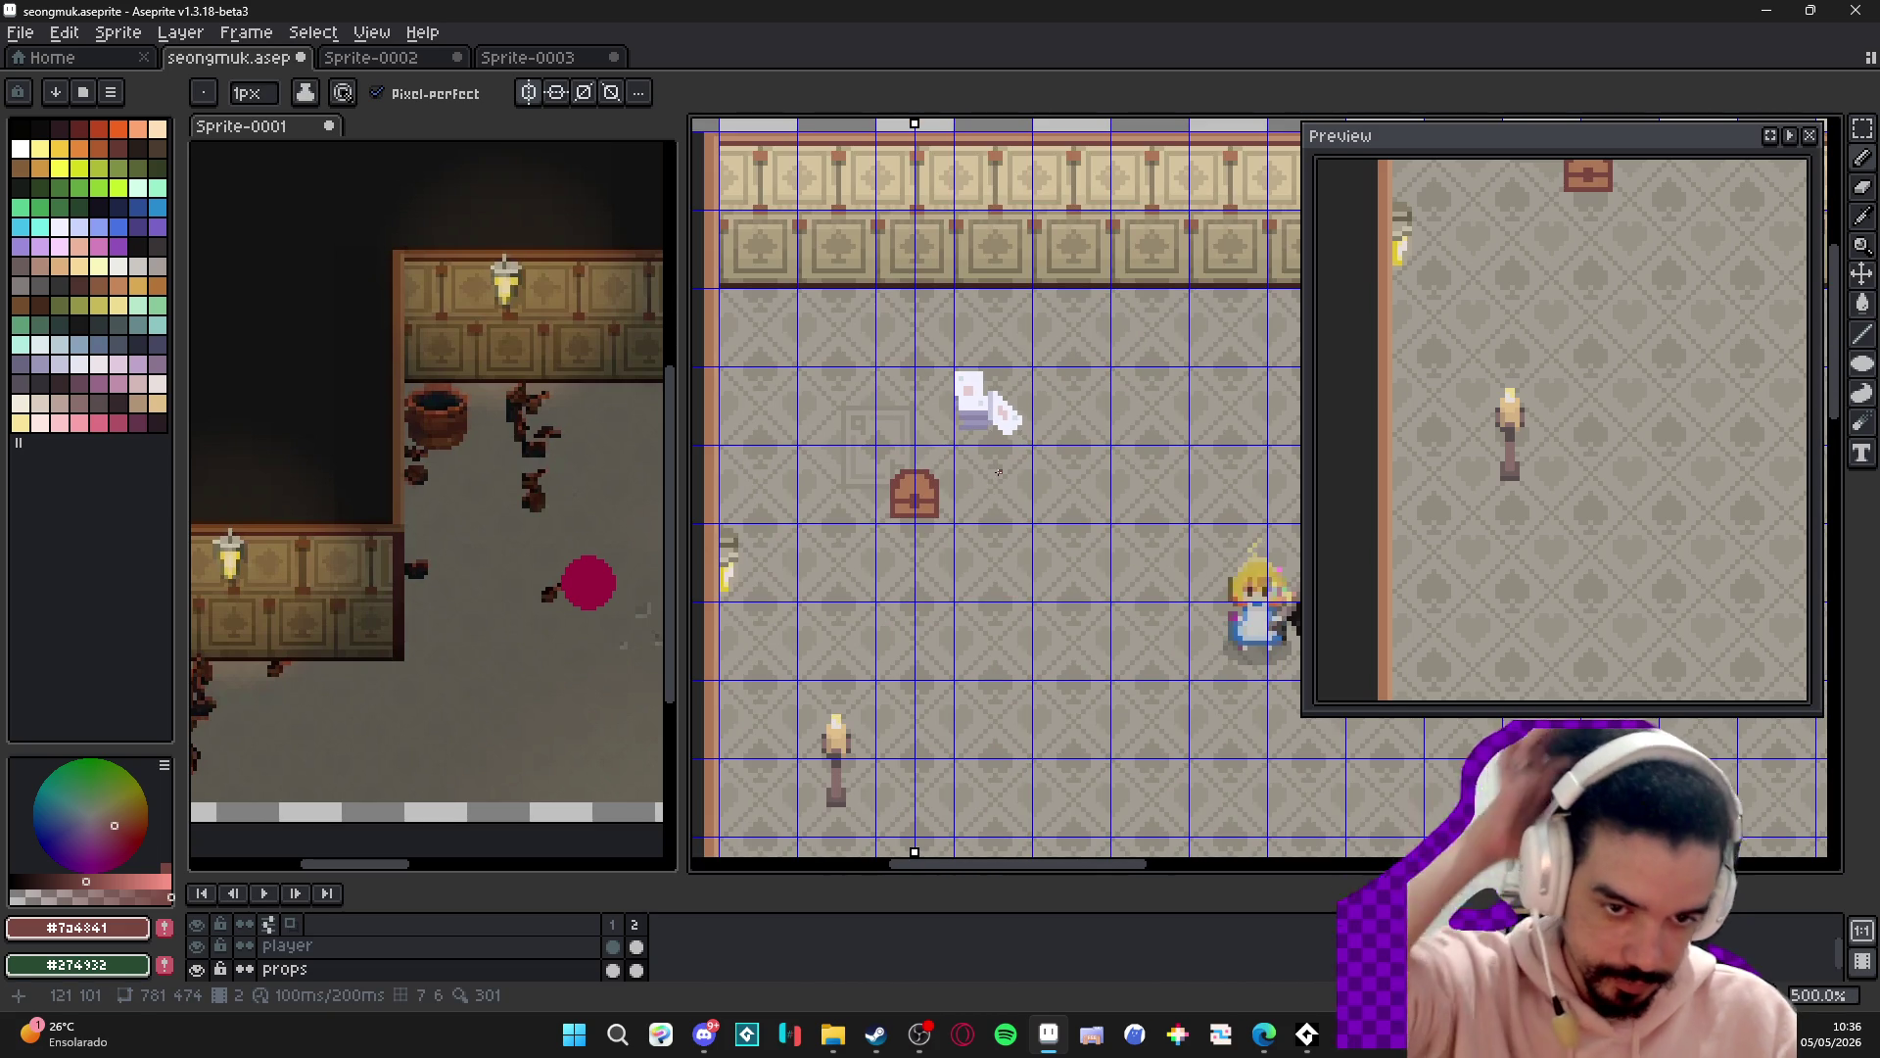
scroll(933, 508, up, 4)
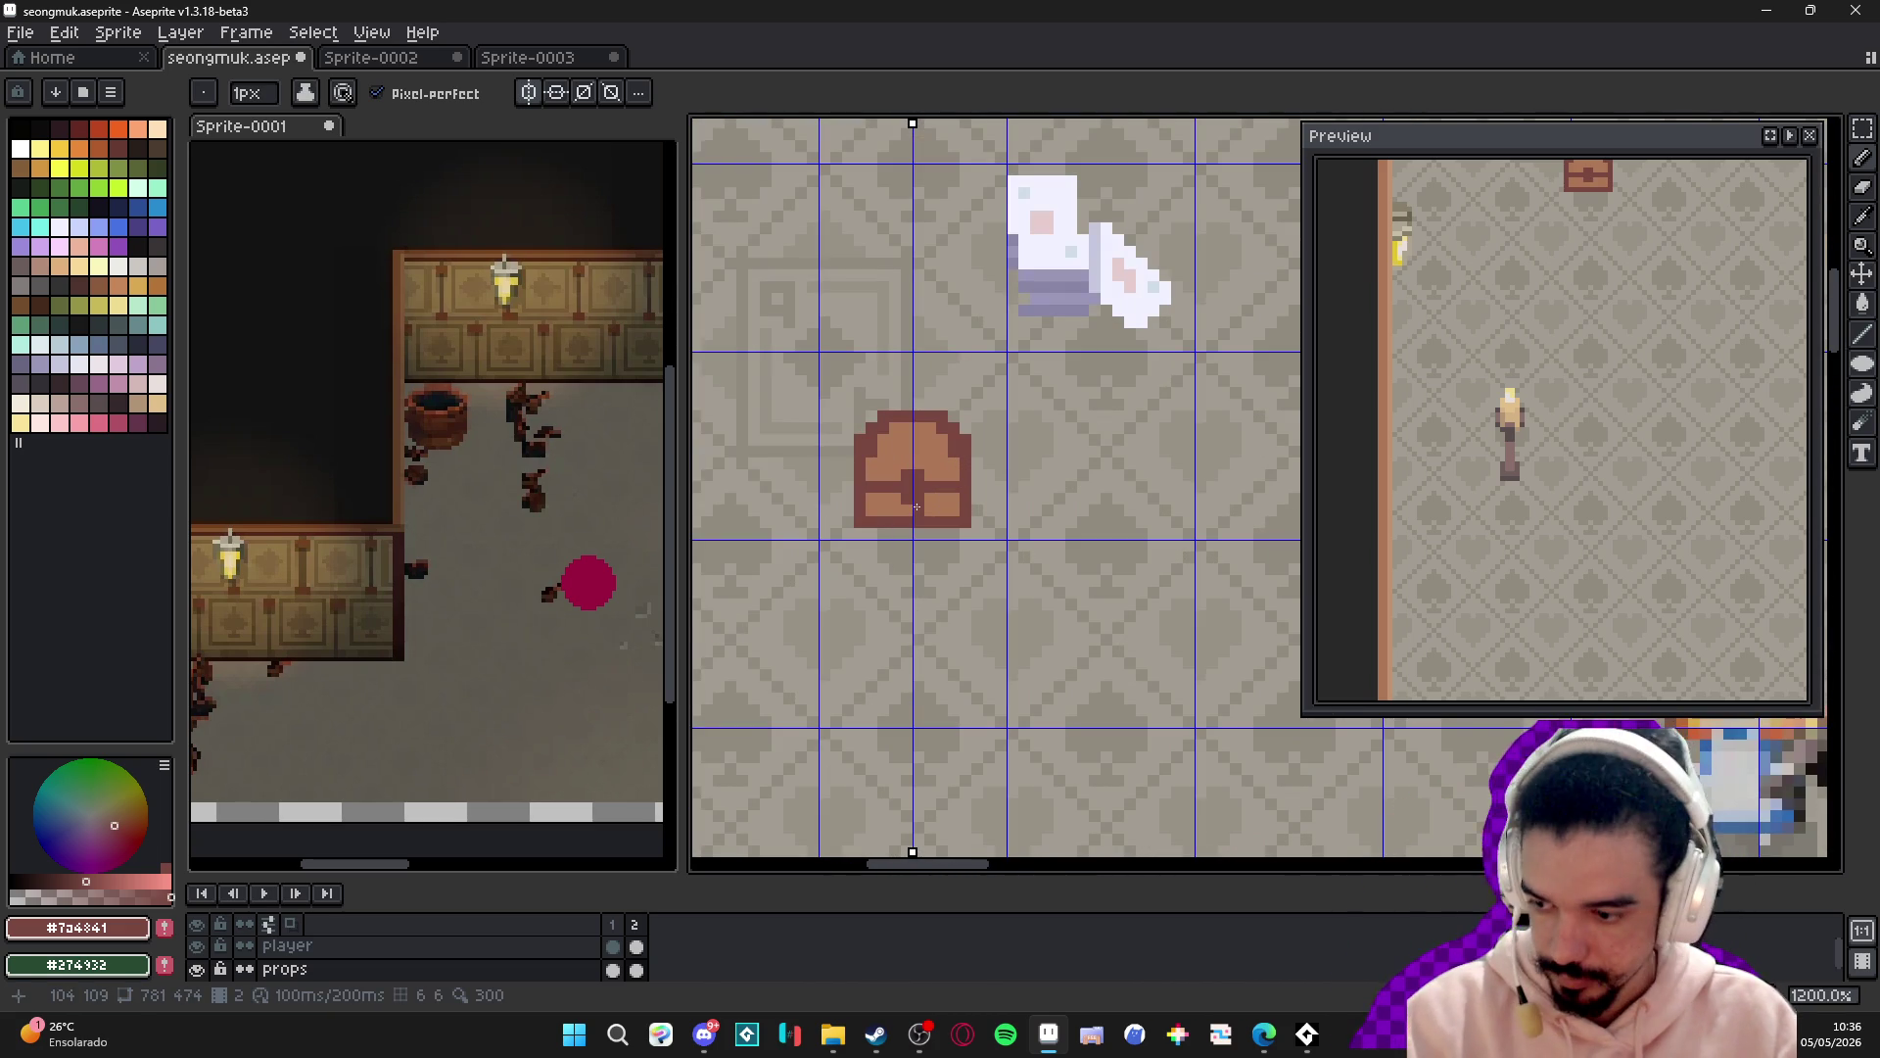
scroll(873, 526, up, 3)
- Marquee-select the chest, shift it left, then pull its right half apart
key(m)
drag(834, 507, 1070, 531)
mouse_move(836, 529)
mouse_down()
mouse_move(1041, 300)
mouse_move(1070, 294)
mouse_up()
drag(1026, 387, 957, 391)
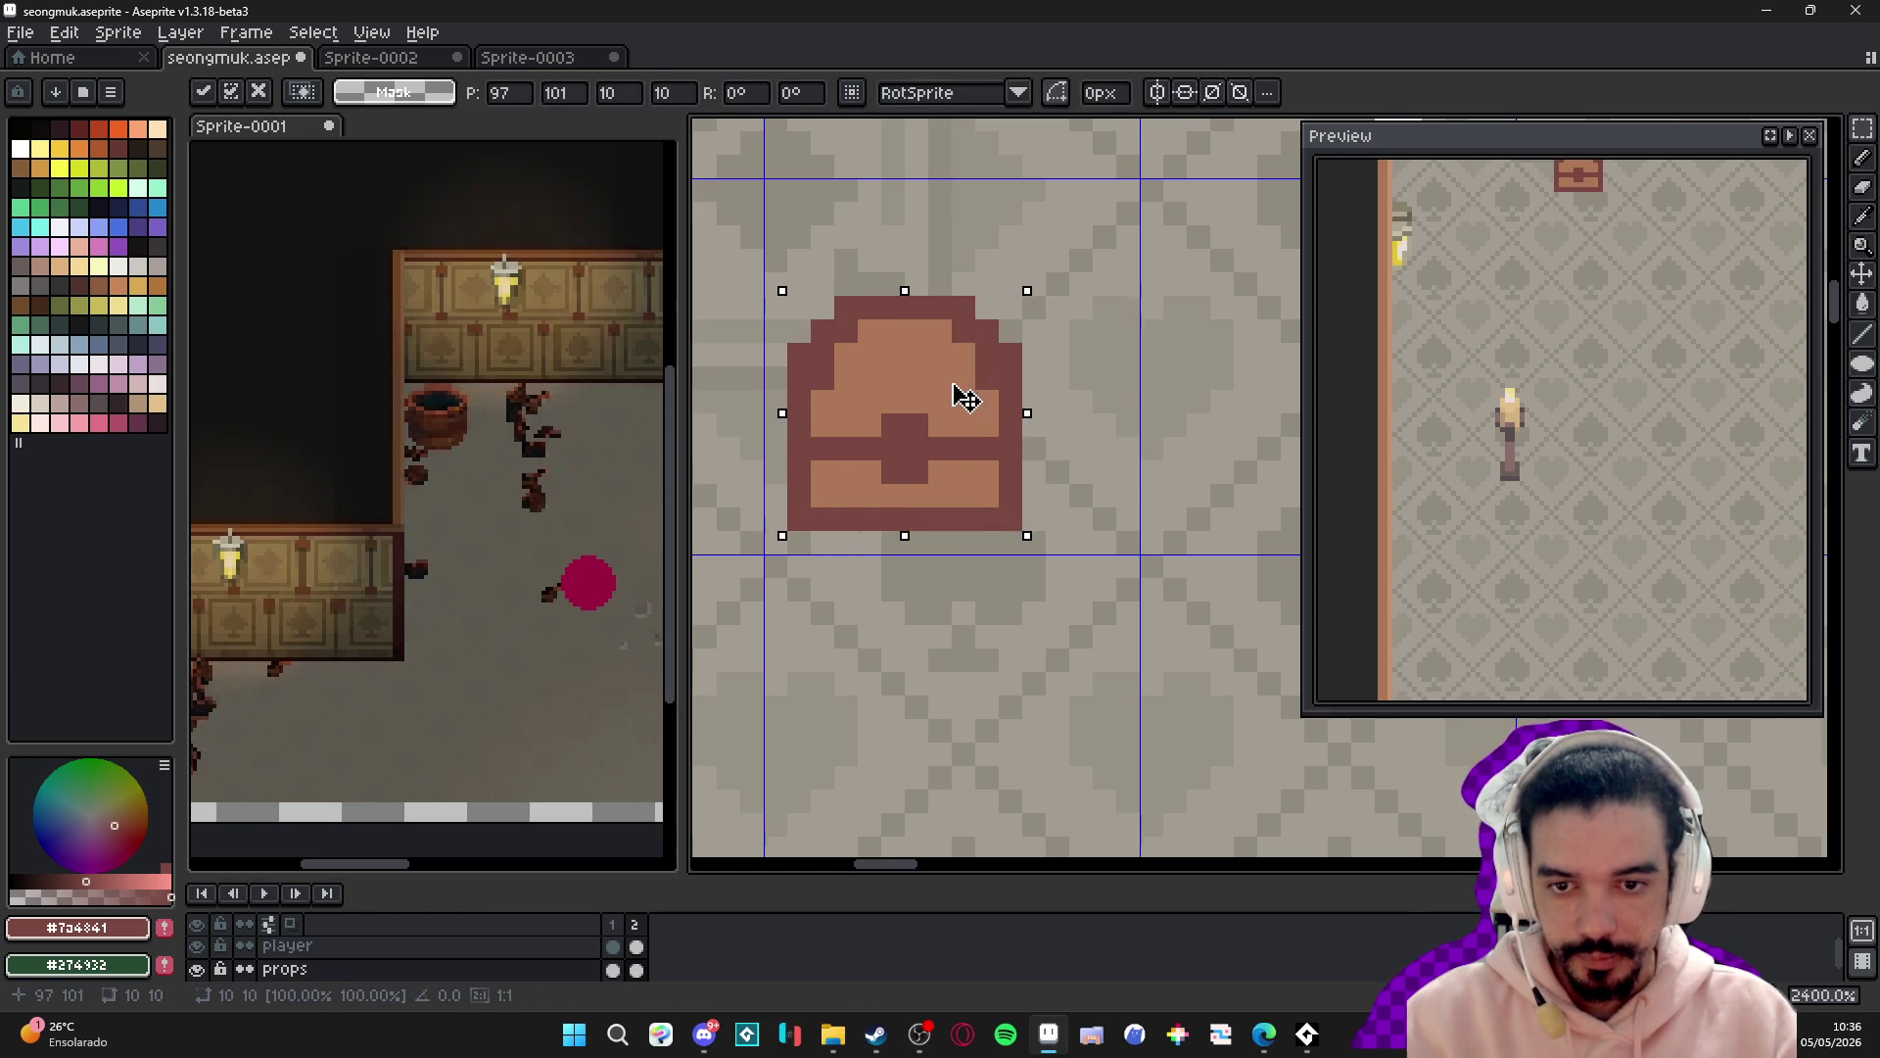
key(u)
mouse_move(1008, 302)
mouse_down()
mouse_move(895, 551)
mouse_move(1007, 474)
mouse_up()
key(Return)
- Shift a 2-pixel strip left and stretch a one-pixel column across the gap
mouse_move(988, 304)
mouse_down()
mouse_move(987, 529)
mouse_move(1016, 529)
mouse_move(974, 453)
mouse_move(949, 462)
mouse_up()
key(ctrl+d)
mouse_move(860, 296)
mouse_down()
mouse_move(862, 503)
mouse_move(879, 533)
mouse_up()
drag(893, 411, 933, 409)
key(Return)
- Stretch a right-side chest column leftward to close the remaining gap, retrying once
drag(1022, 296, 1048, 533)
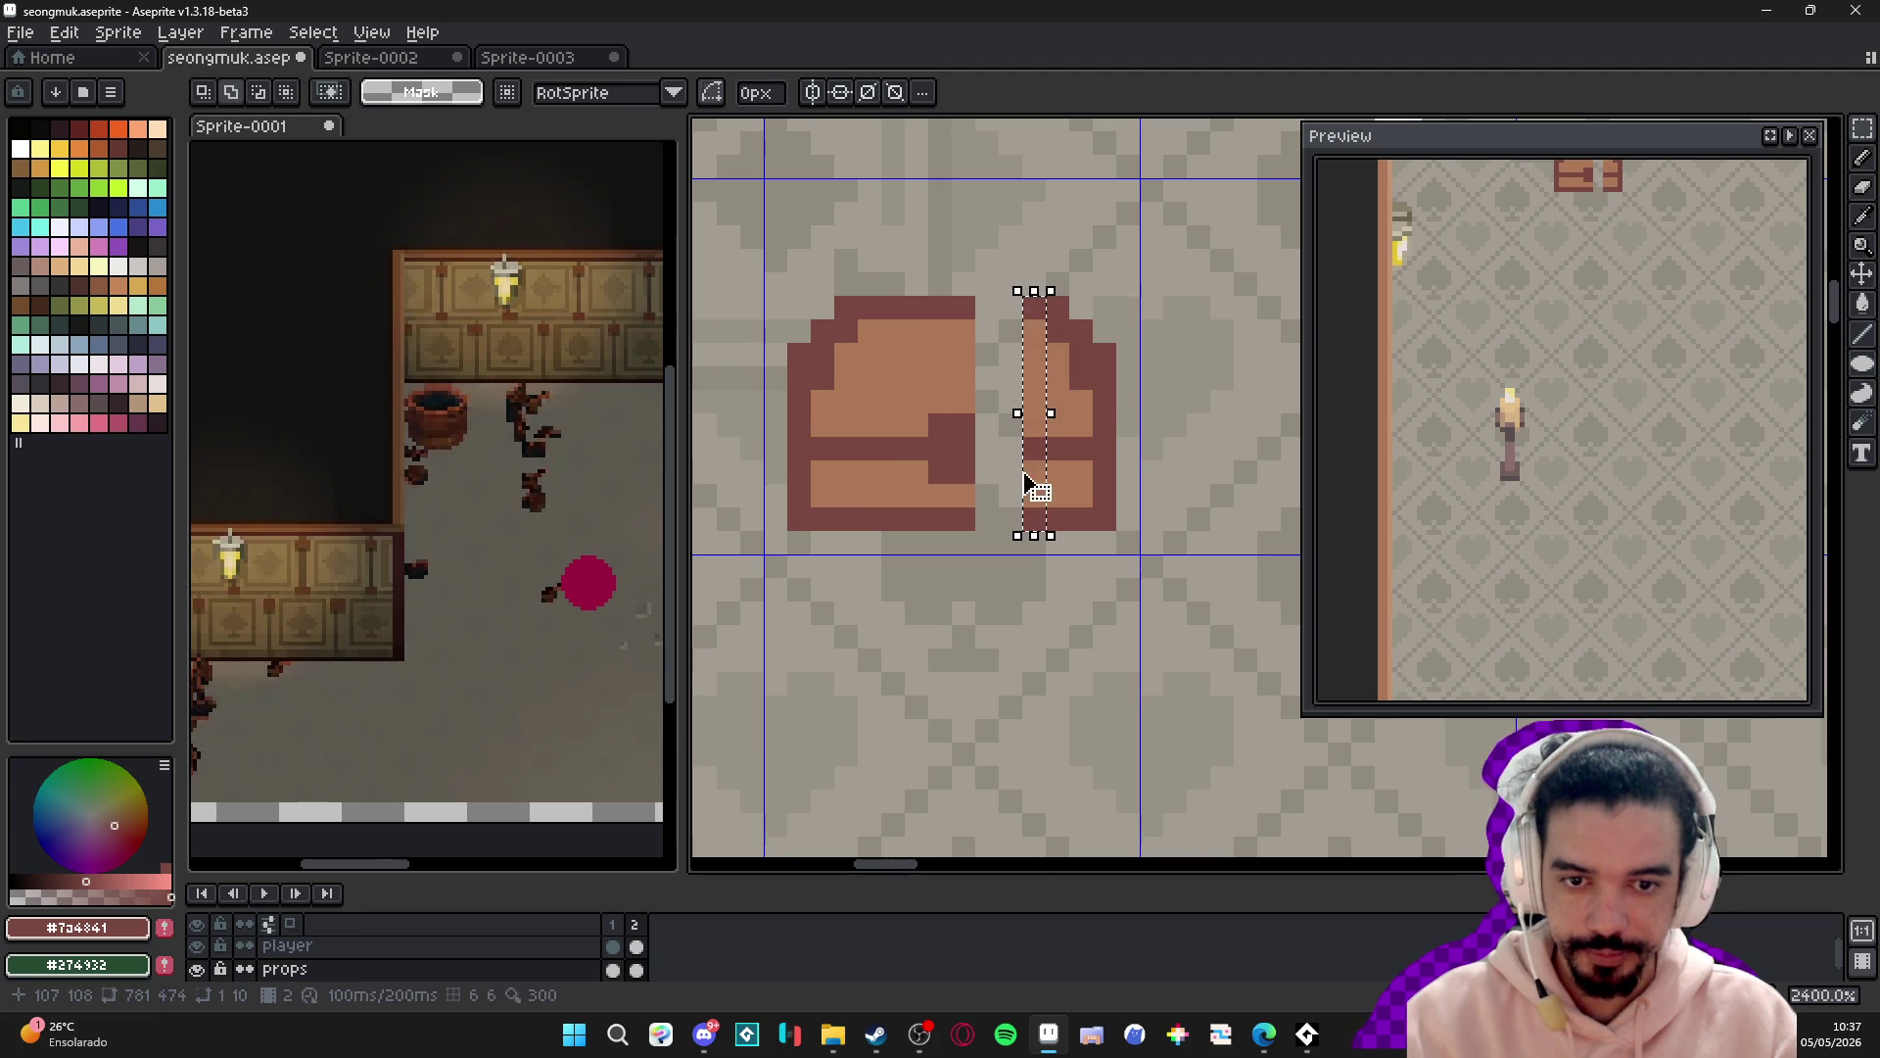
drag(1016, 414, 941, 427)
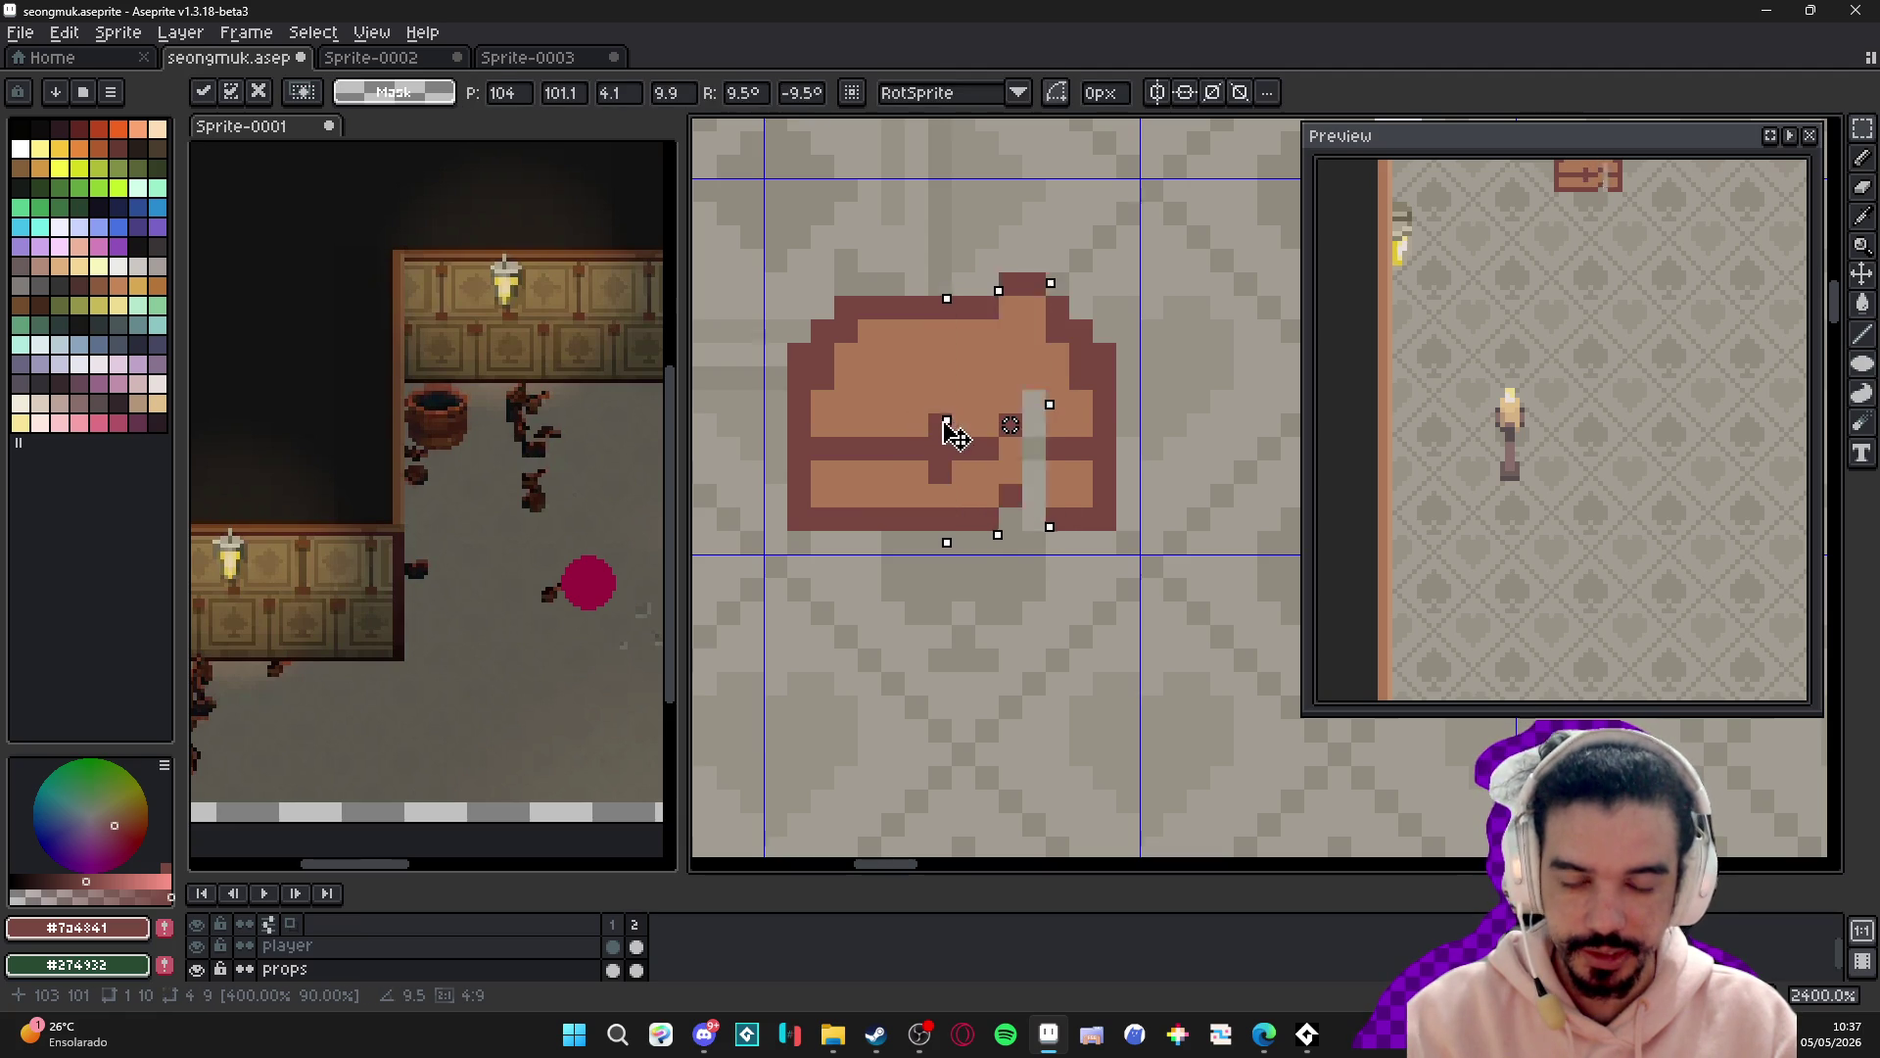
key(Escape)
drag(1025, 298, 1046, 533)
drag(1019, 423, 953, 424)
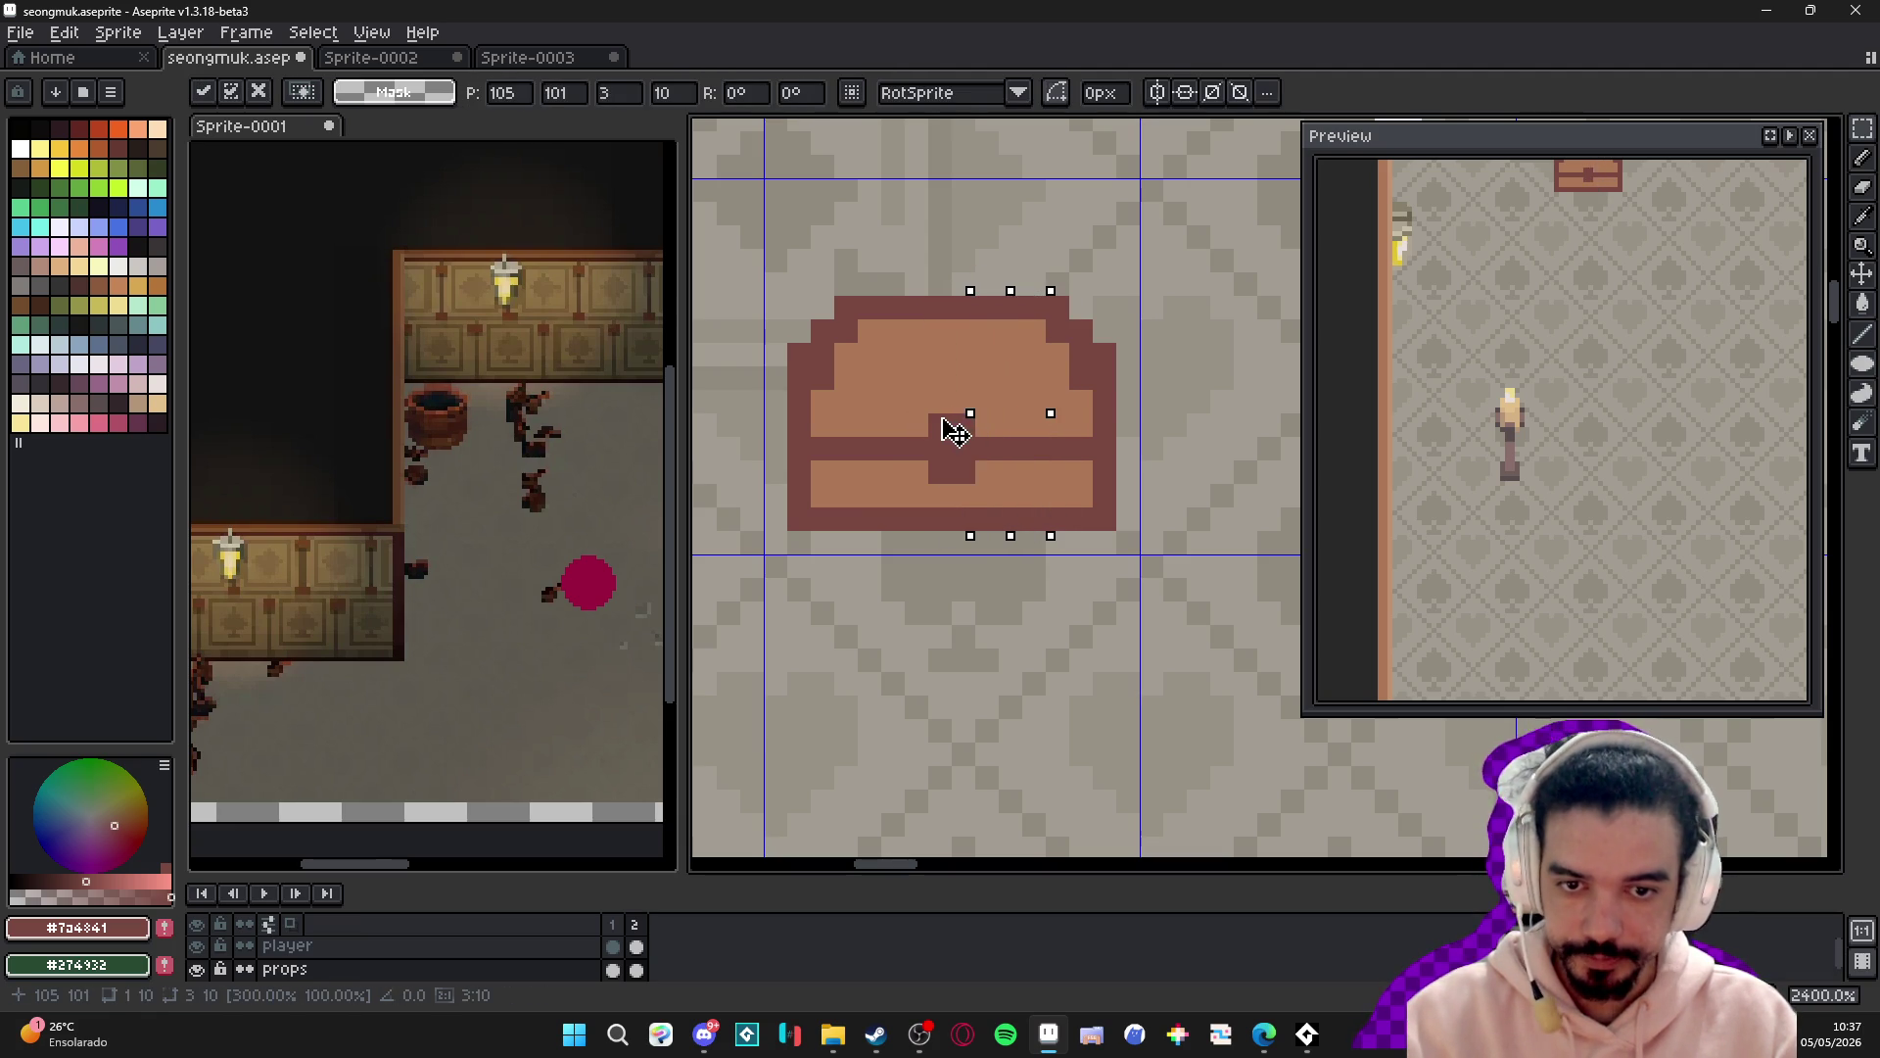
key(Return)
scroll(948, 432, down, 1)
scroll(948, 432, down, 3)
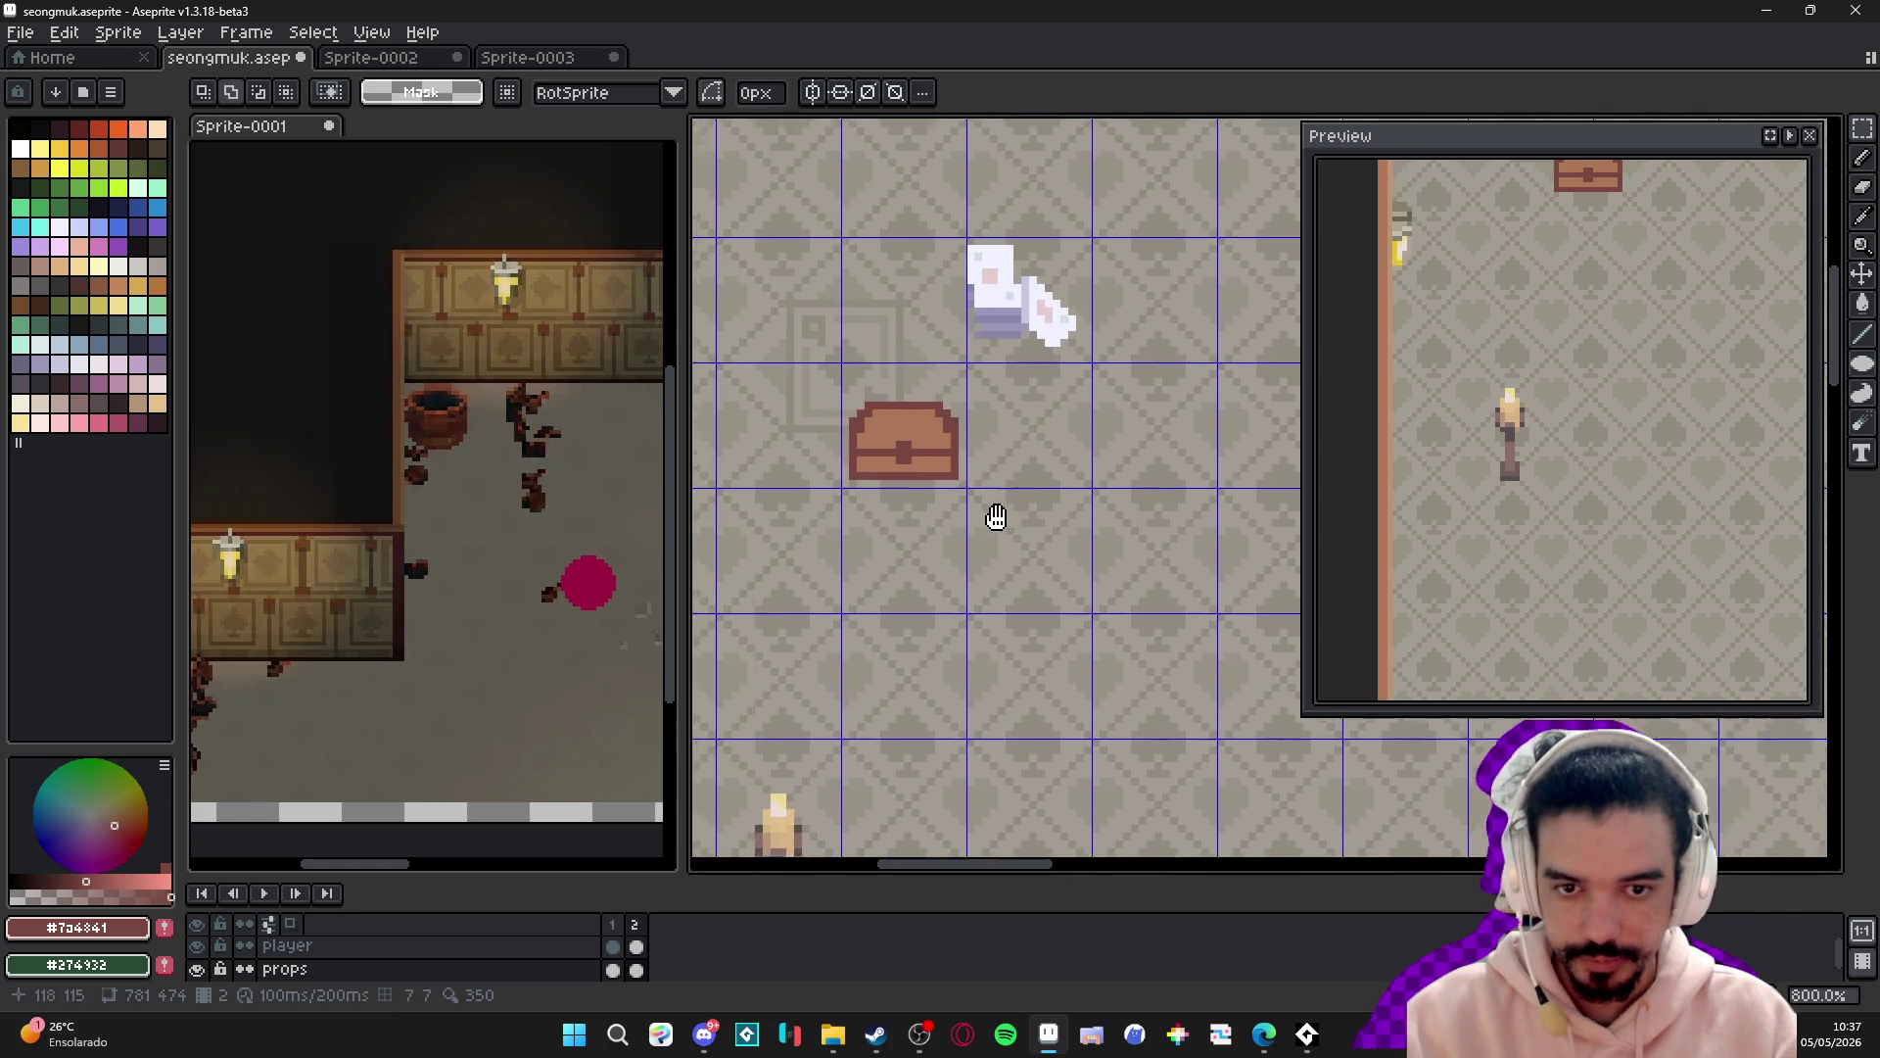
- With the pencil, zoom in and rework the chest's right outline column and top-right pixel
scroll(821, 463, up, 1)
key(b)
scroll(821, 464, up, 2)
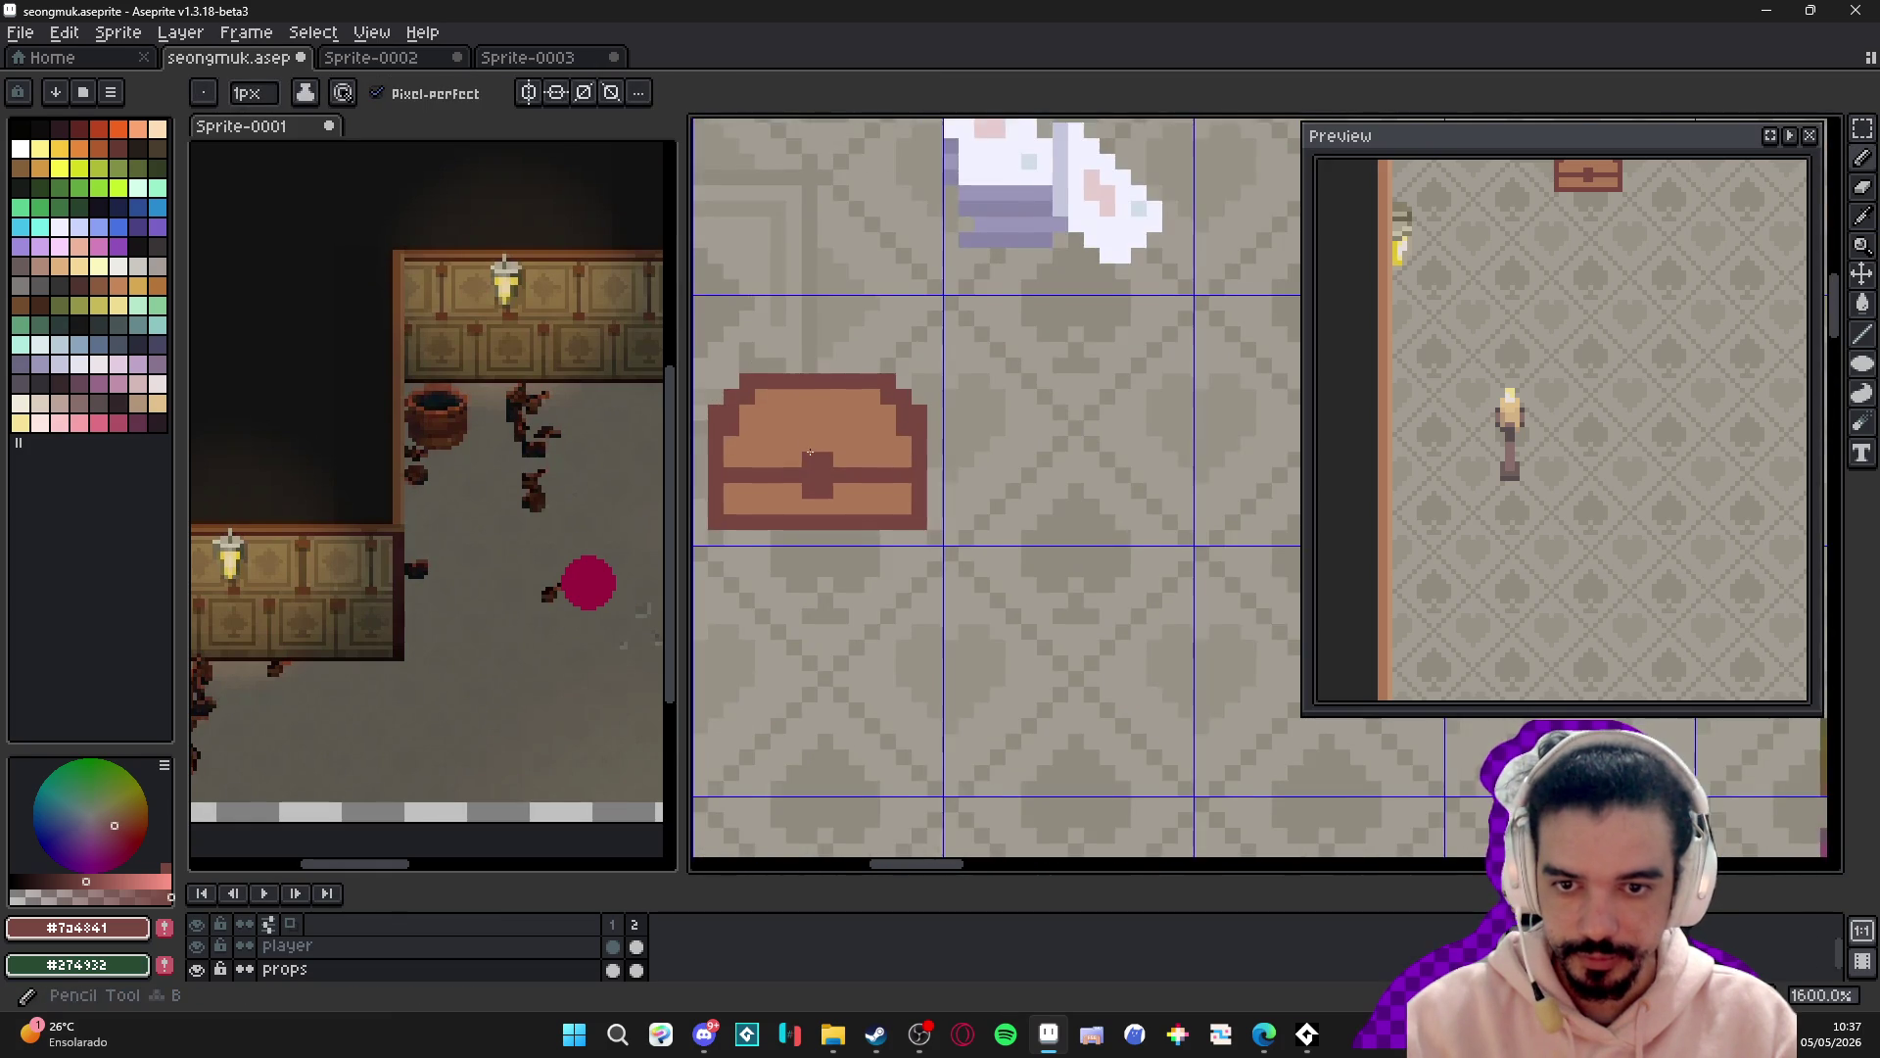
scroll(827, 461, up, 2)
scroll(830, 481, down, 4)
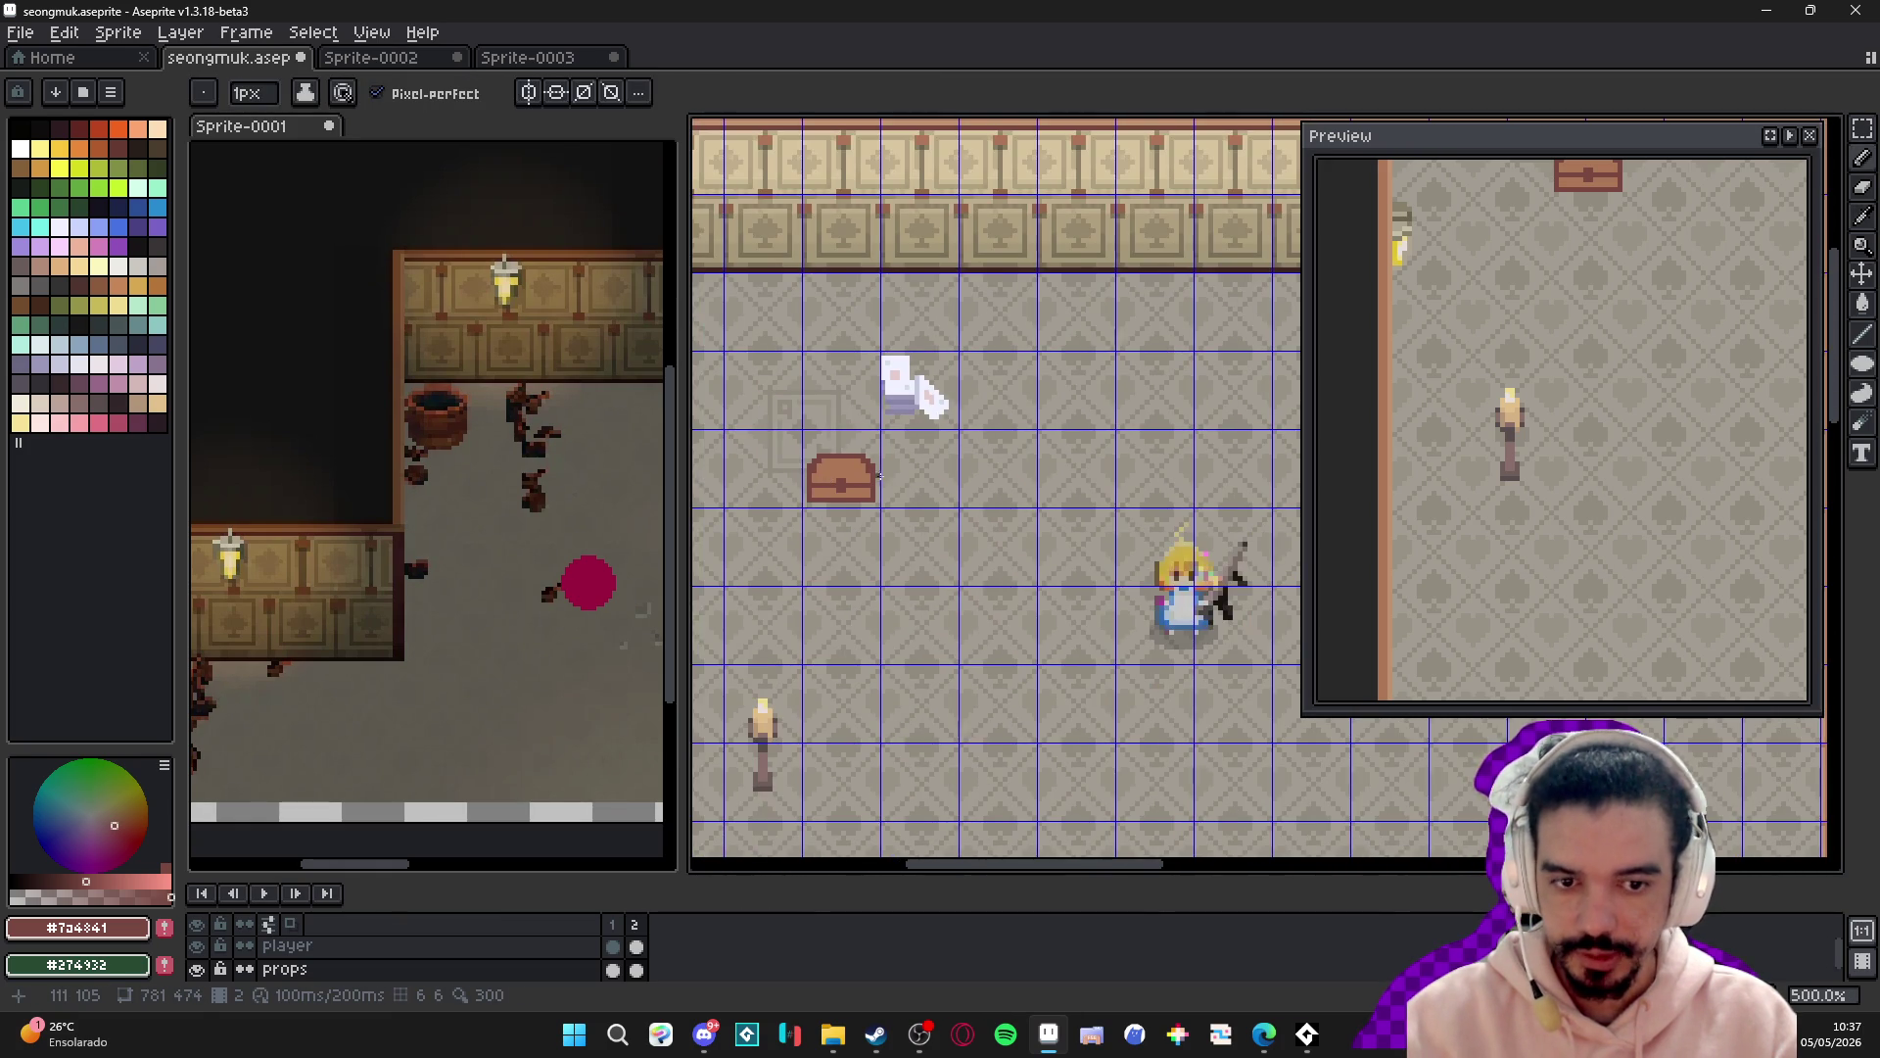
scroll(867, 477, up, 2)
scroll(828, 492, up, 3)
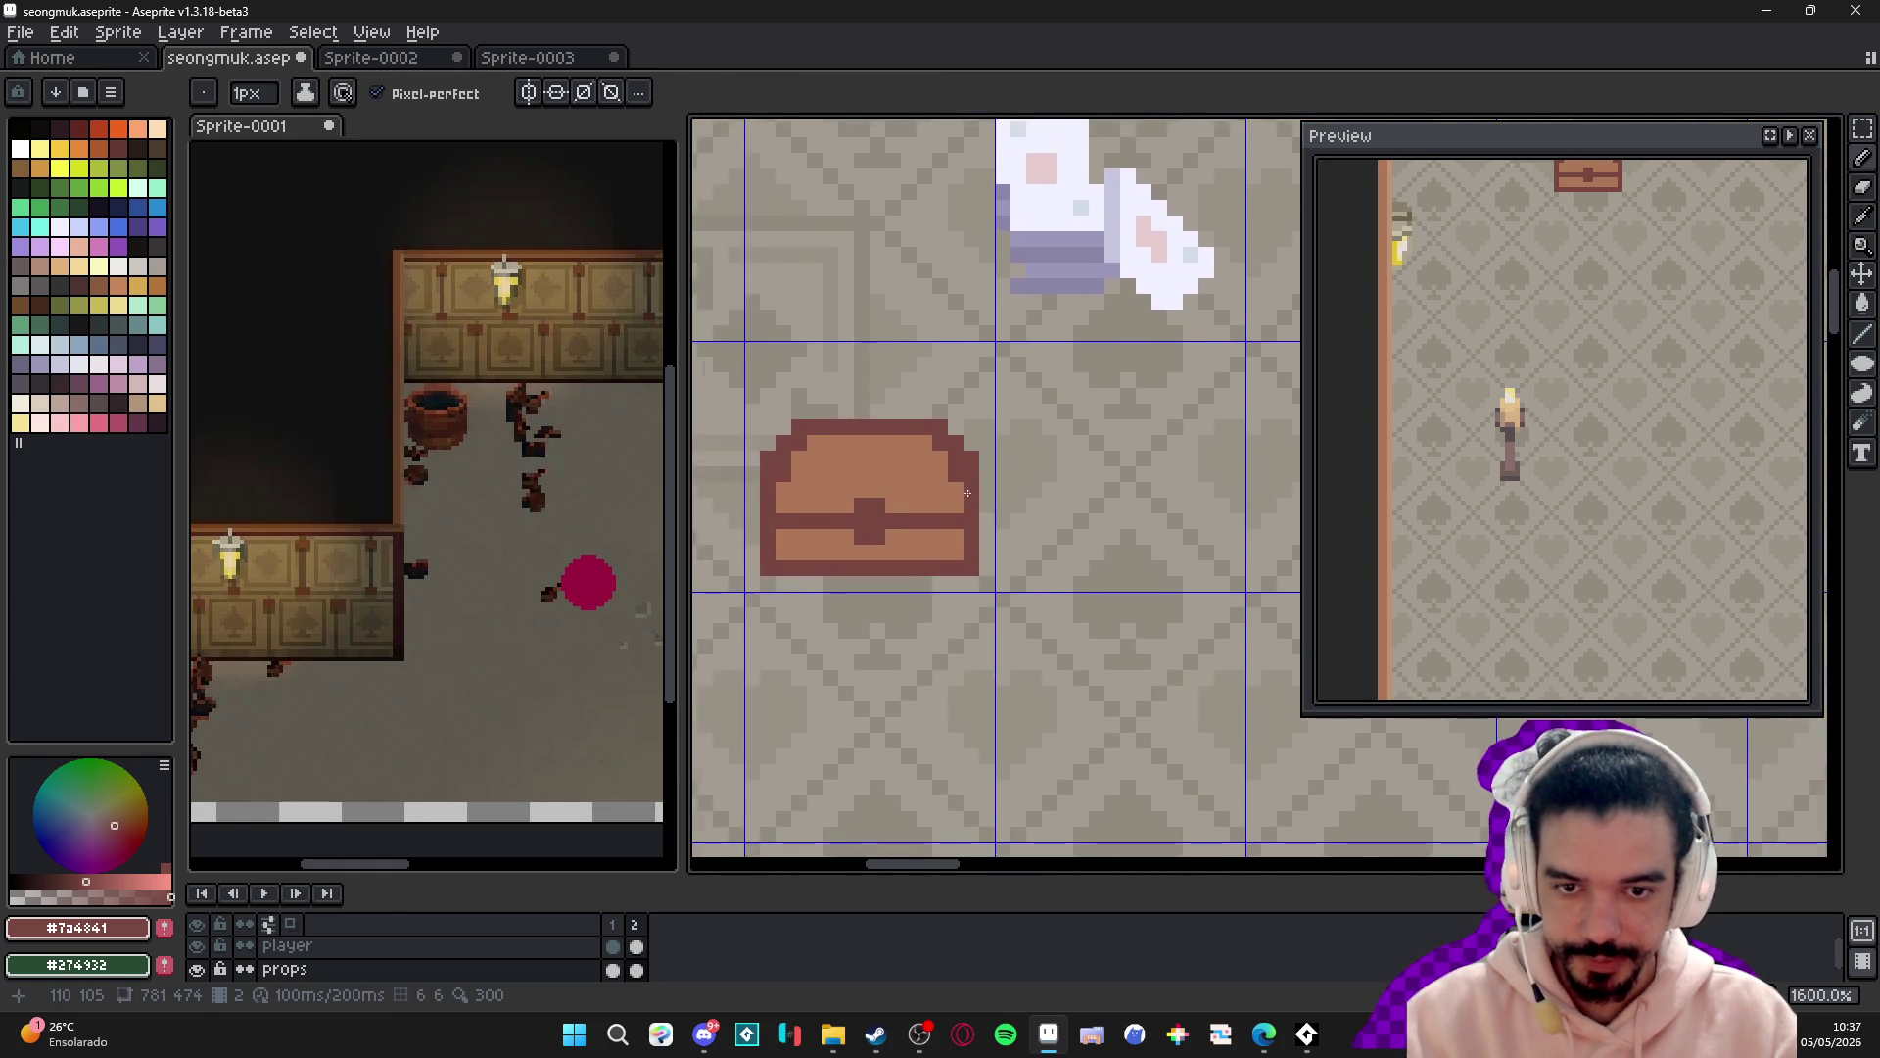
scroll(971, 506, up, 2)
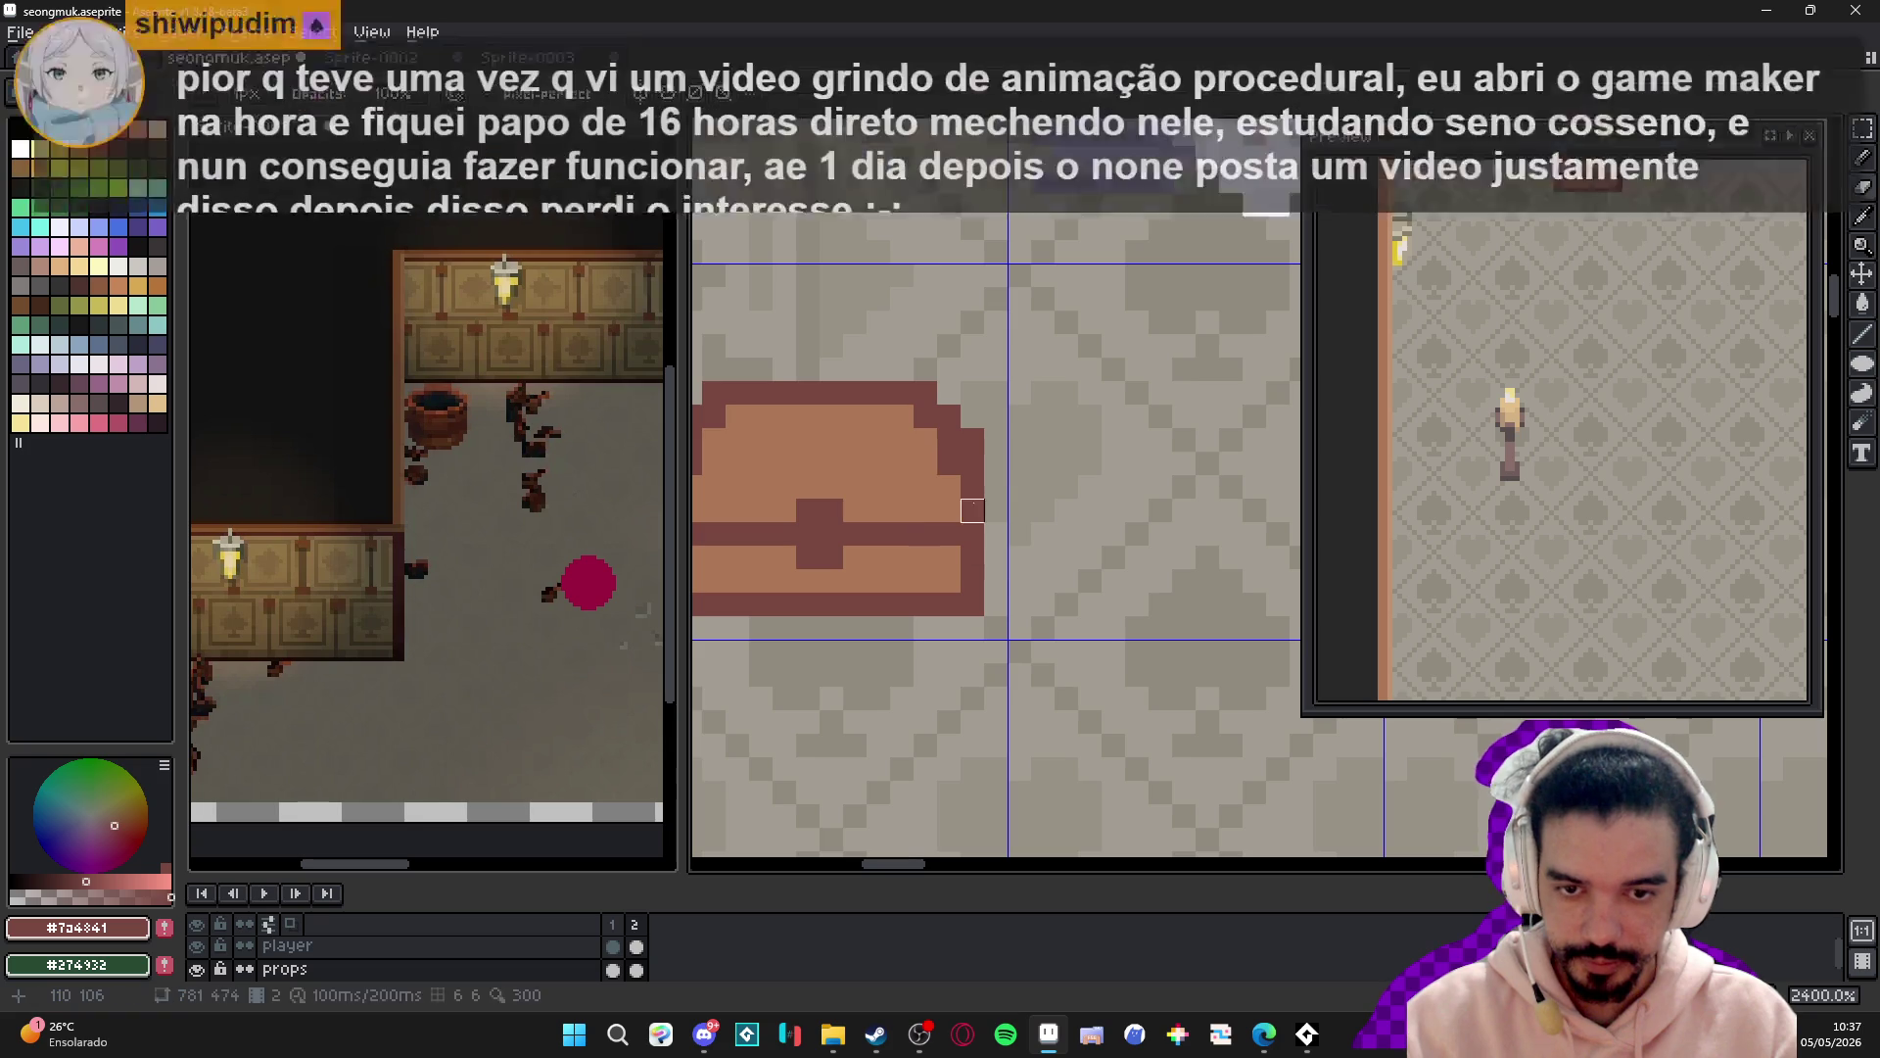
mouse_move(973, 506)
mouse_down()
mouse_move(972, 430)
mouse_move(946, 465)
mouse_move(962, 416)
mouse_move(1006, 519)
mouse_up()
click(926, 413)
click(959, 418)
click(959, 394)
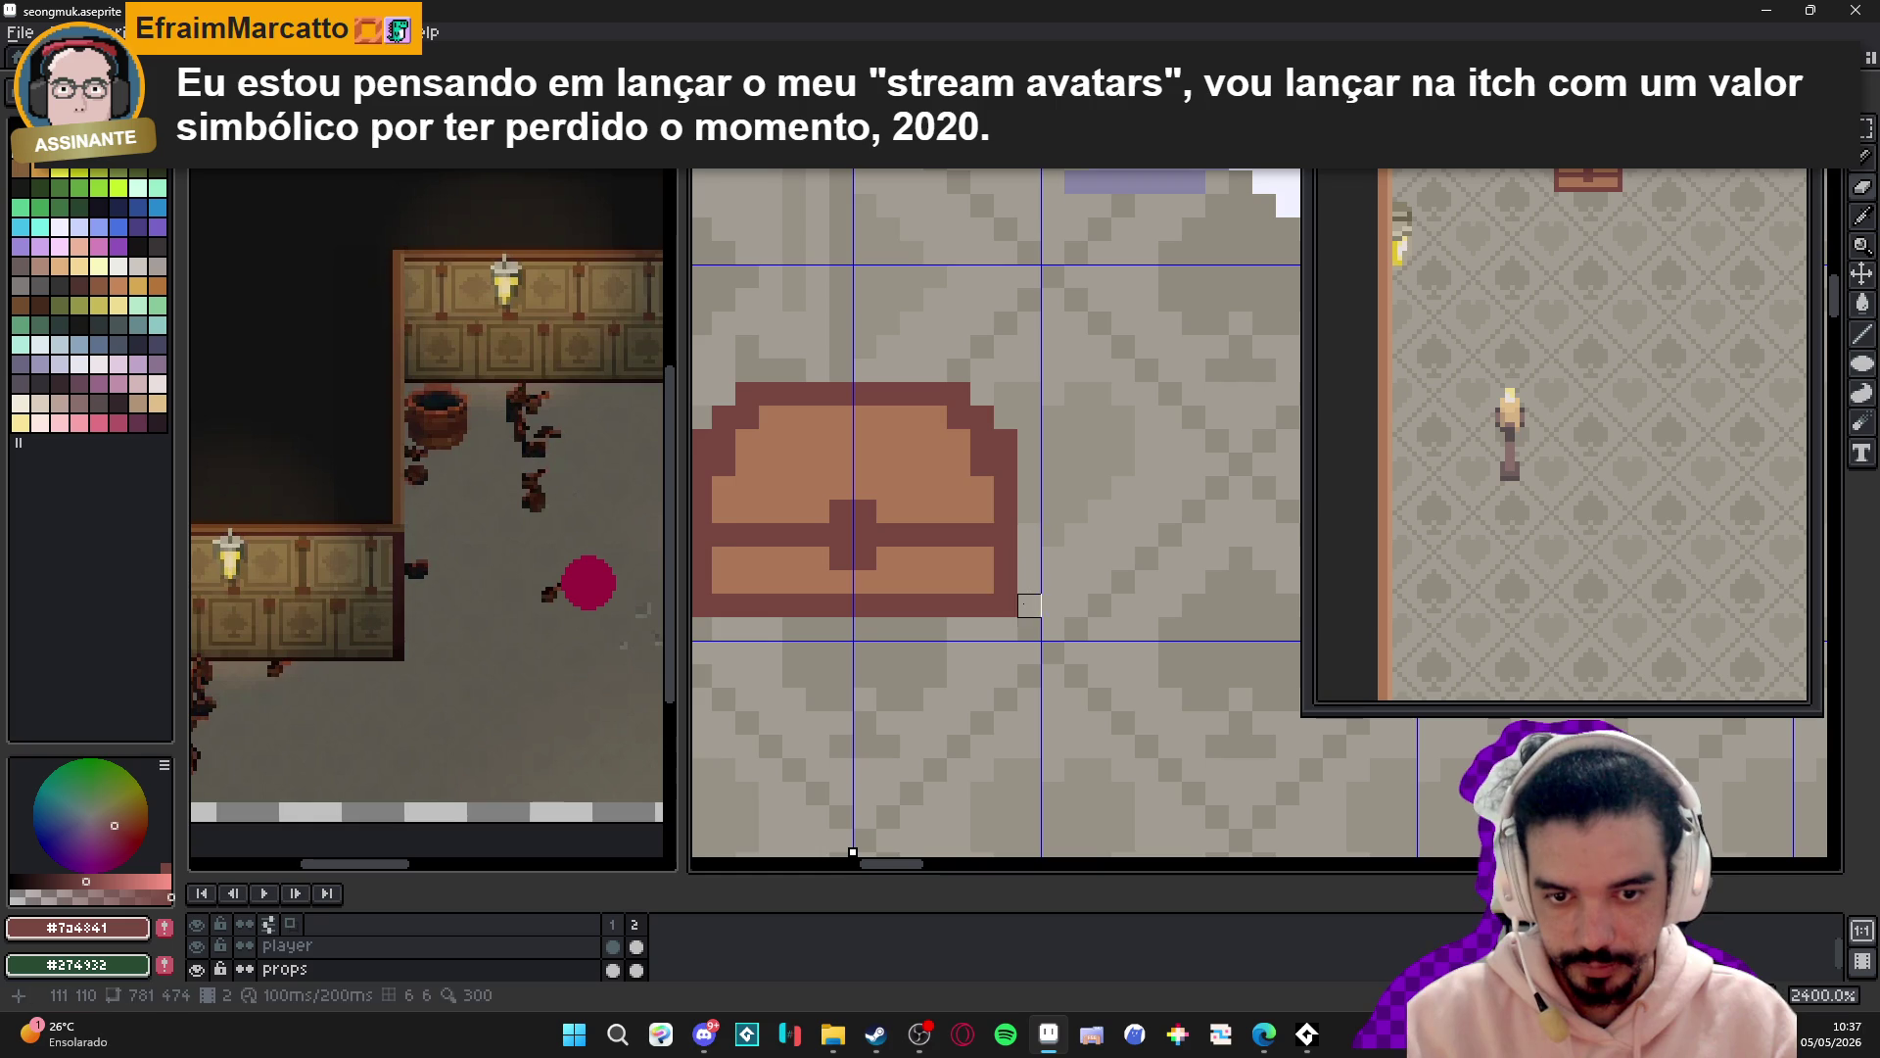
- Erase the outer dark columns on both sides and the chest's top-corner outline pixels
mouse_move(1006, 606)
mouse_down()
mouse_move(1006, 417)
mouse_move(835, 393)
mouse_up()
click(982, 417)
click(936, 393)
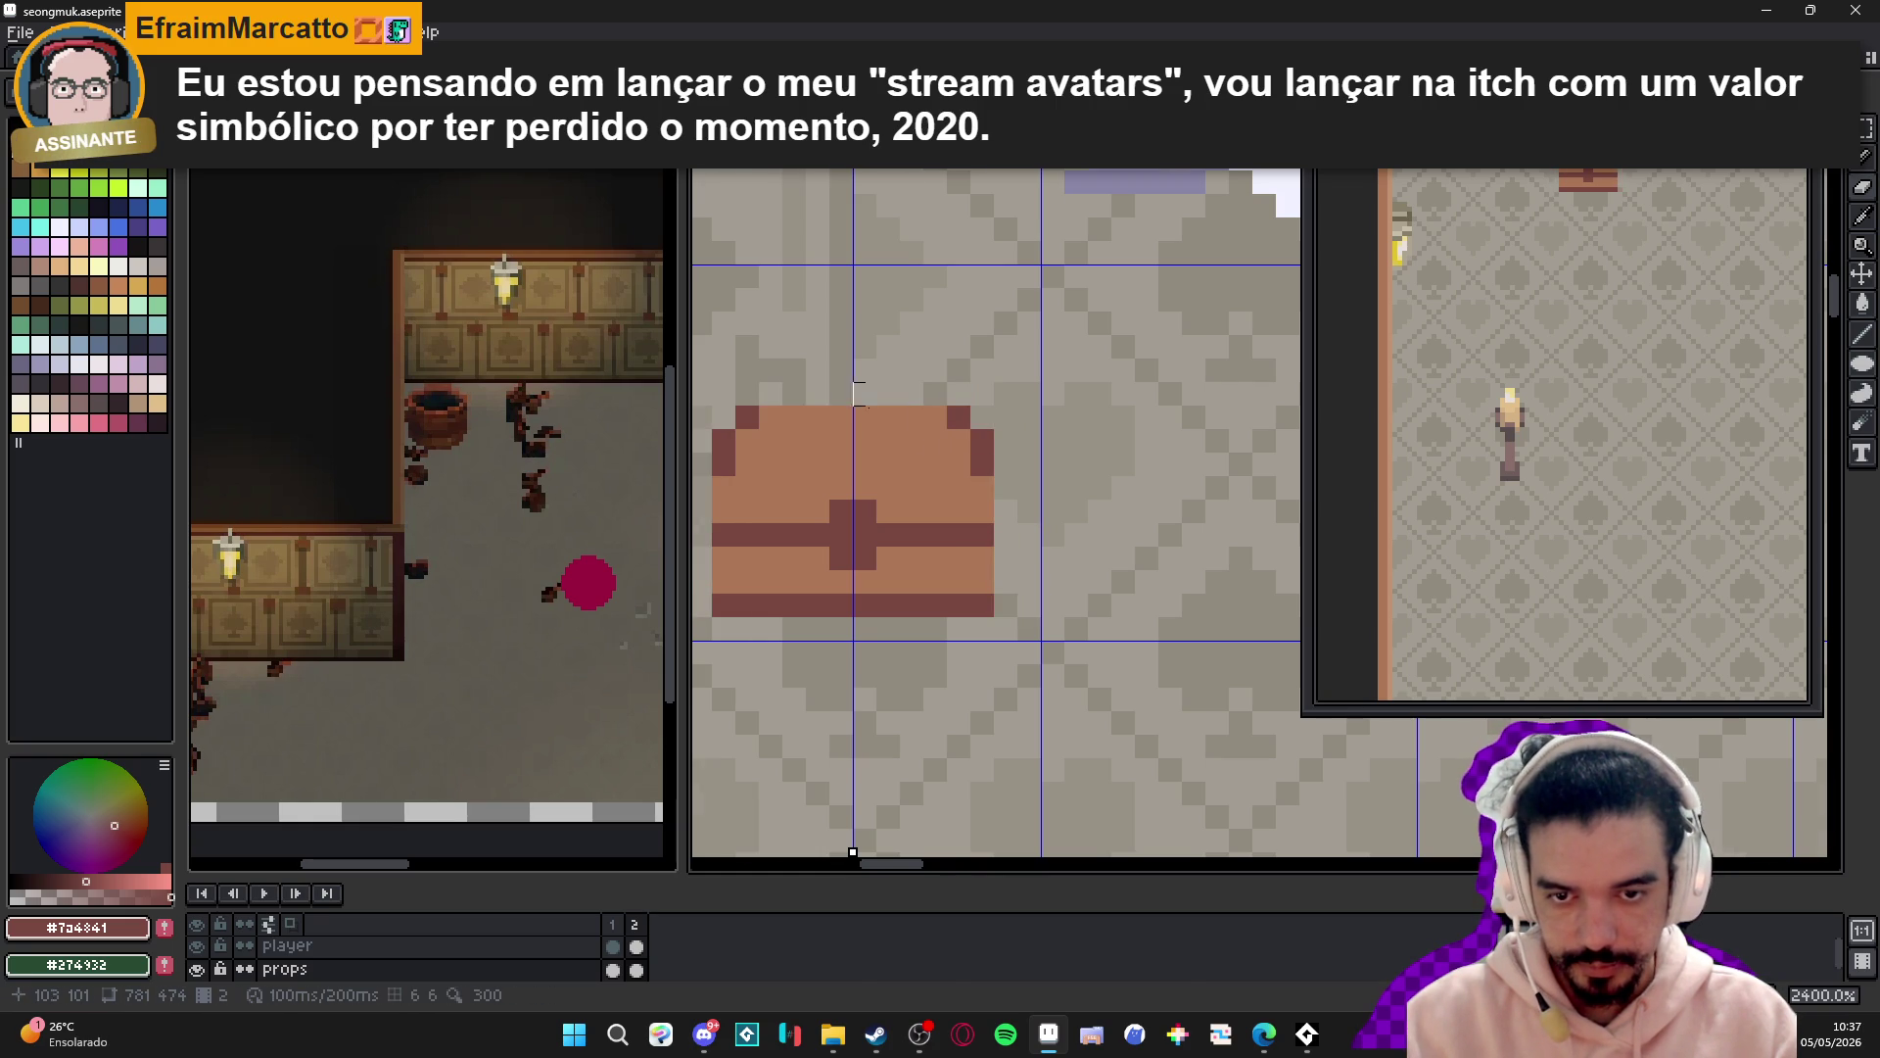
- Repaint the chest's dark bottom row in light brown
scroll(911, 450, down, 5)
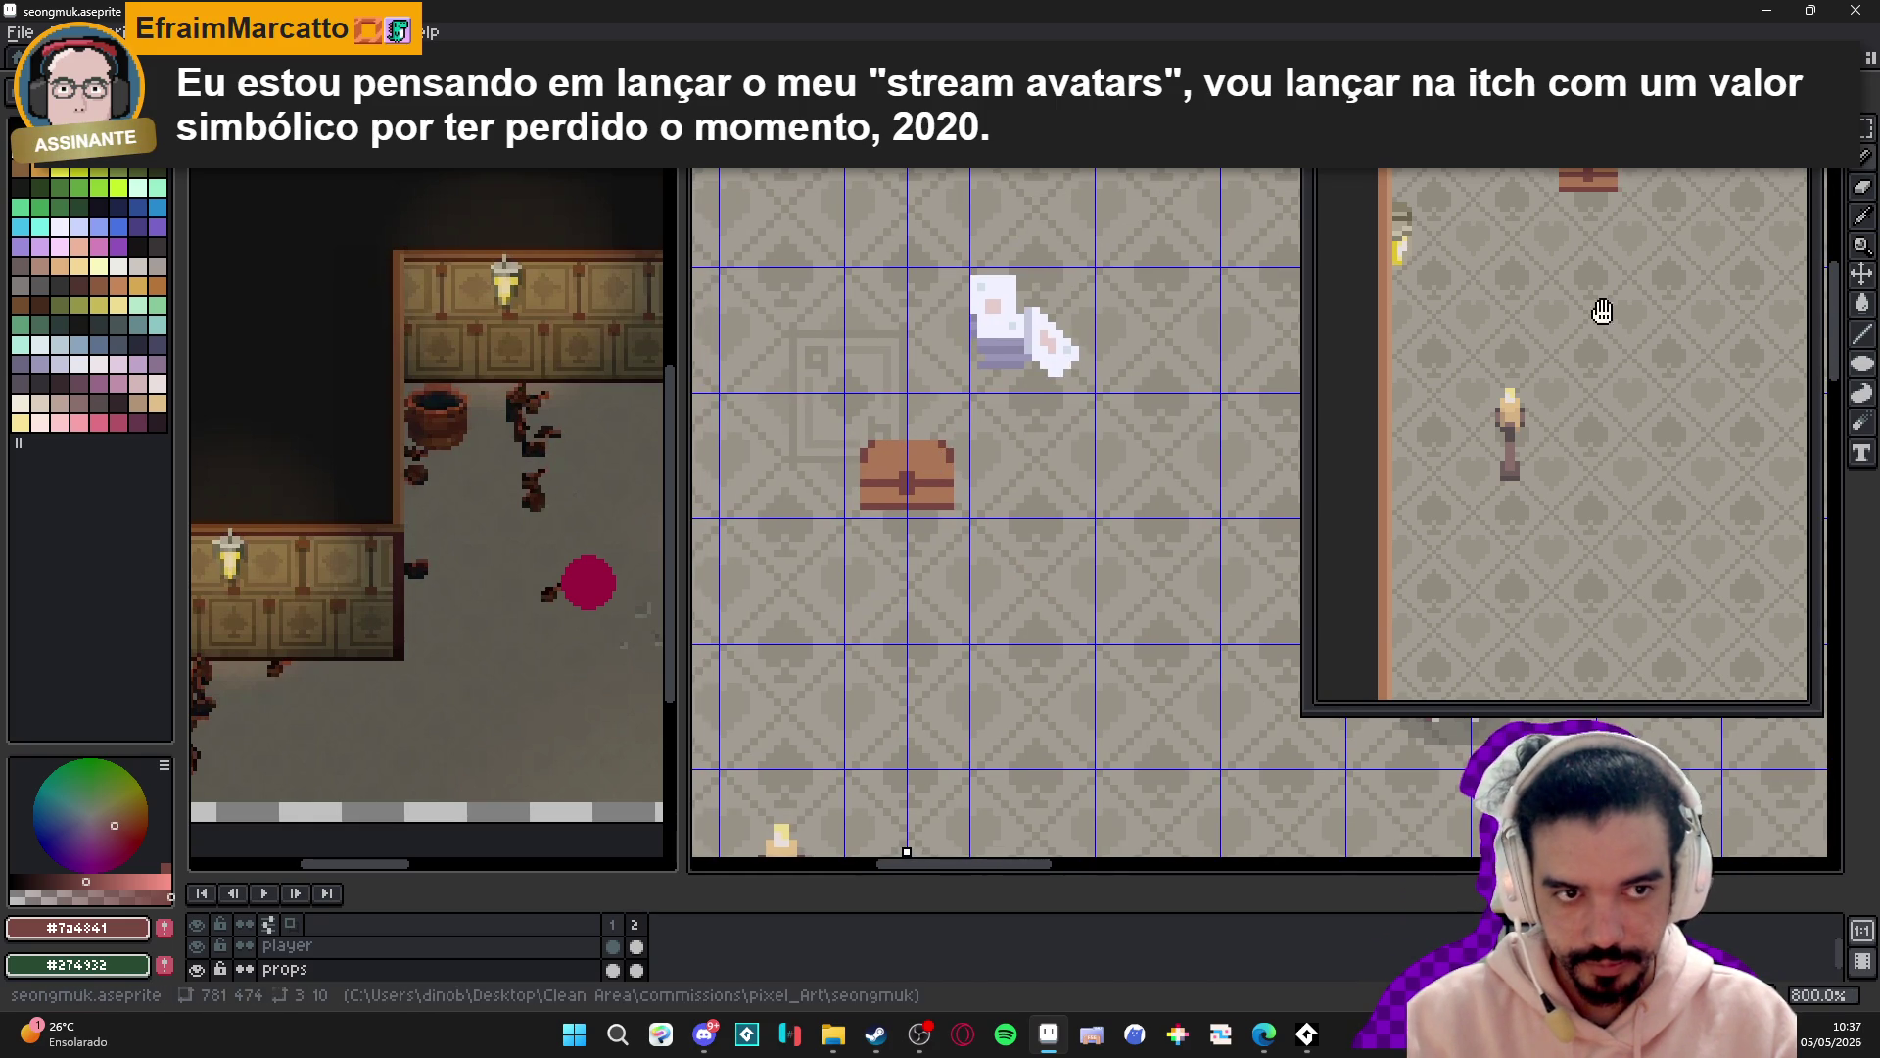
scroll(919, 487, up, 5)
alt+click(1019, 512)
mouse_move(1082, 534)
mouse_down()
mouse_move(965, 534)
mouse_move(877, 501)
mouse_move(883, 535)
mouse_up()
- Shade the chest with a medium-brown band and darker side pixels, undoing a stray lower band
click(890, 503)
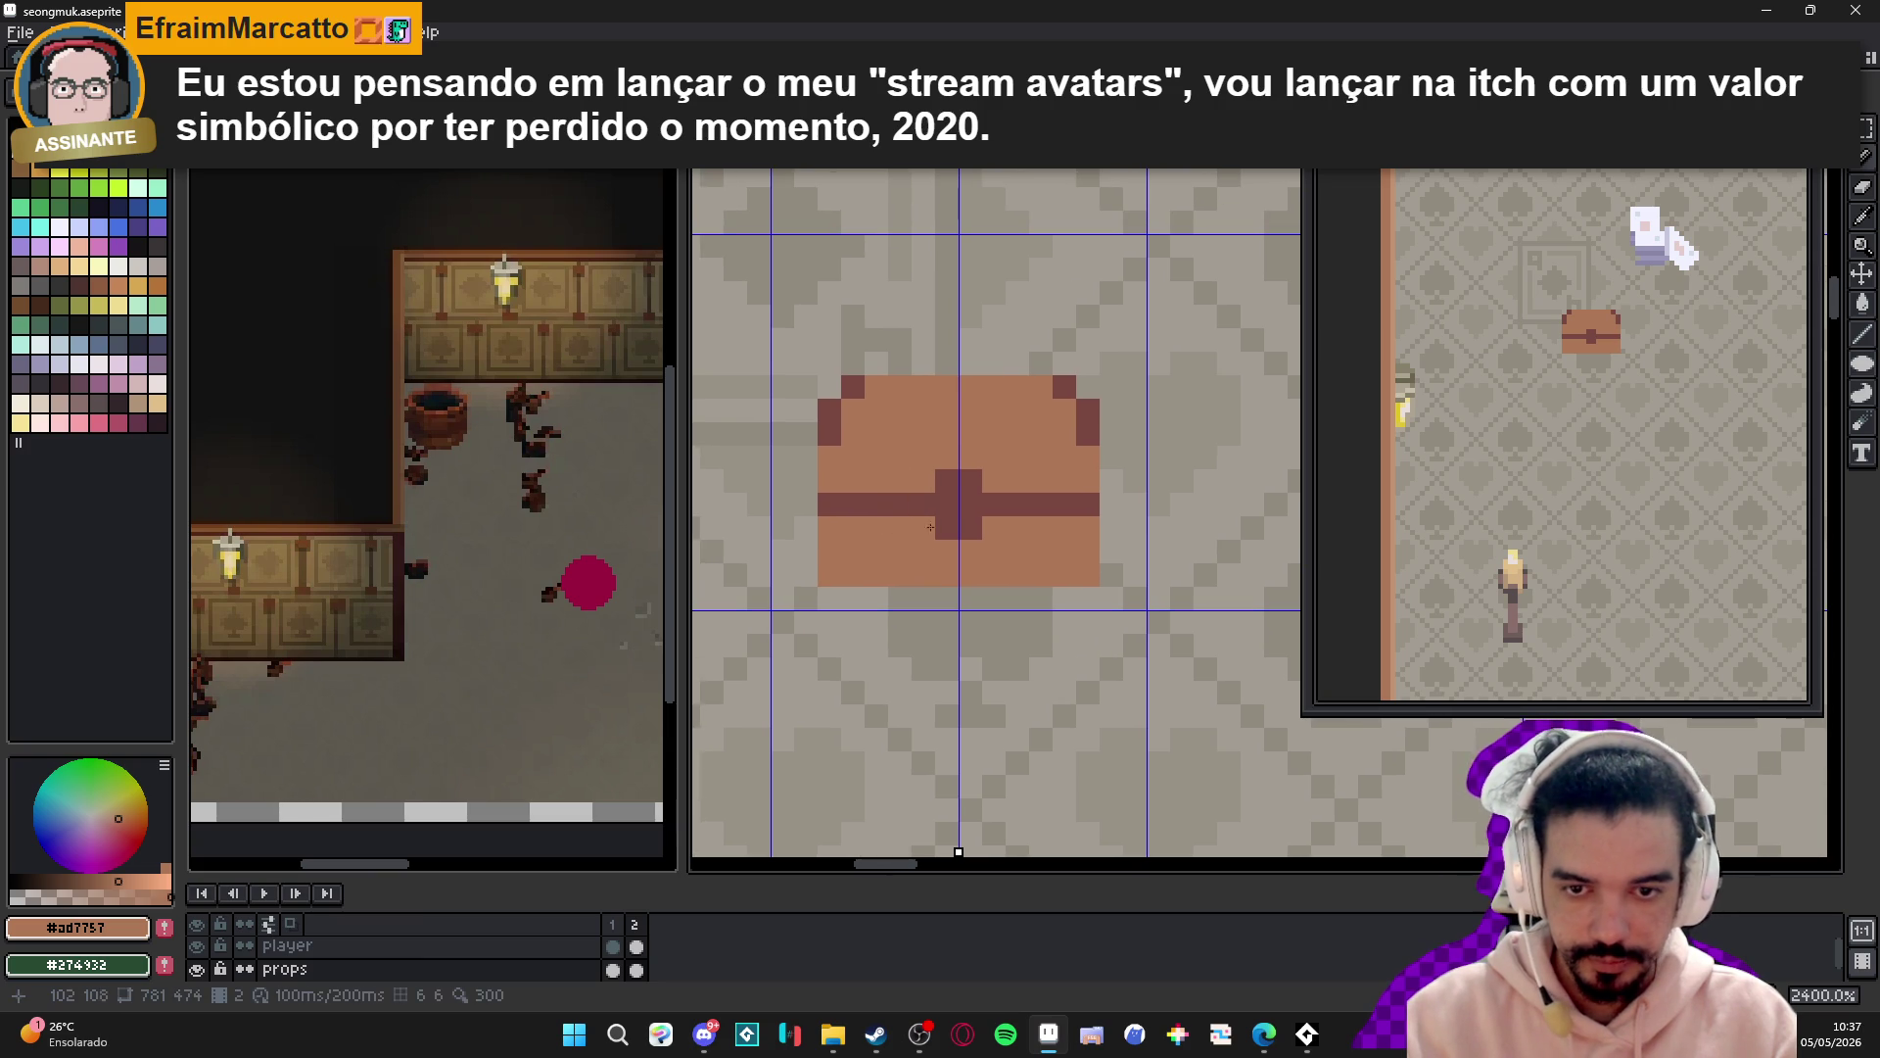
scroll(974, 599, down, 2)
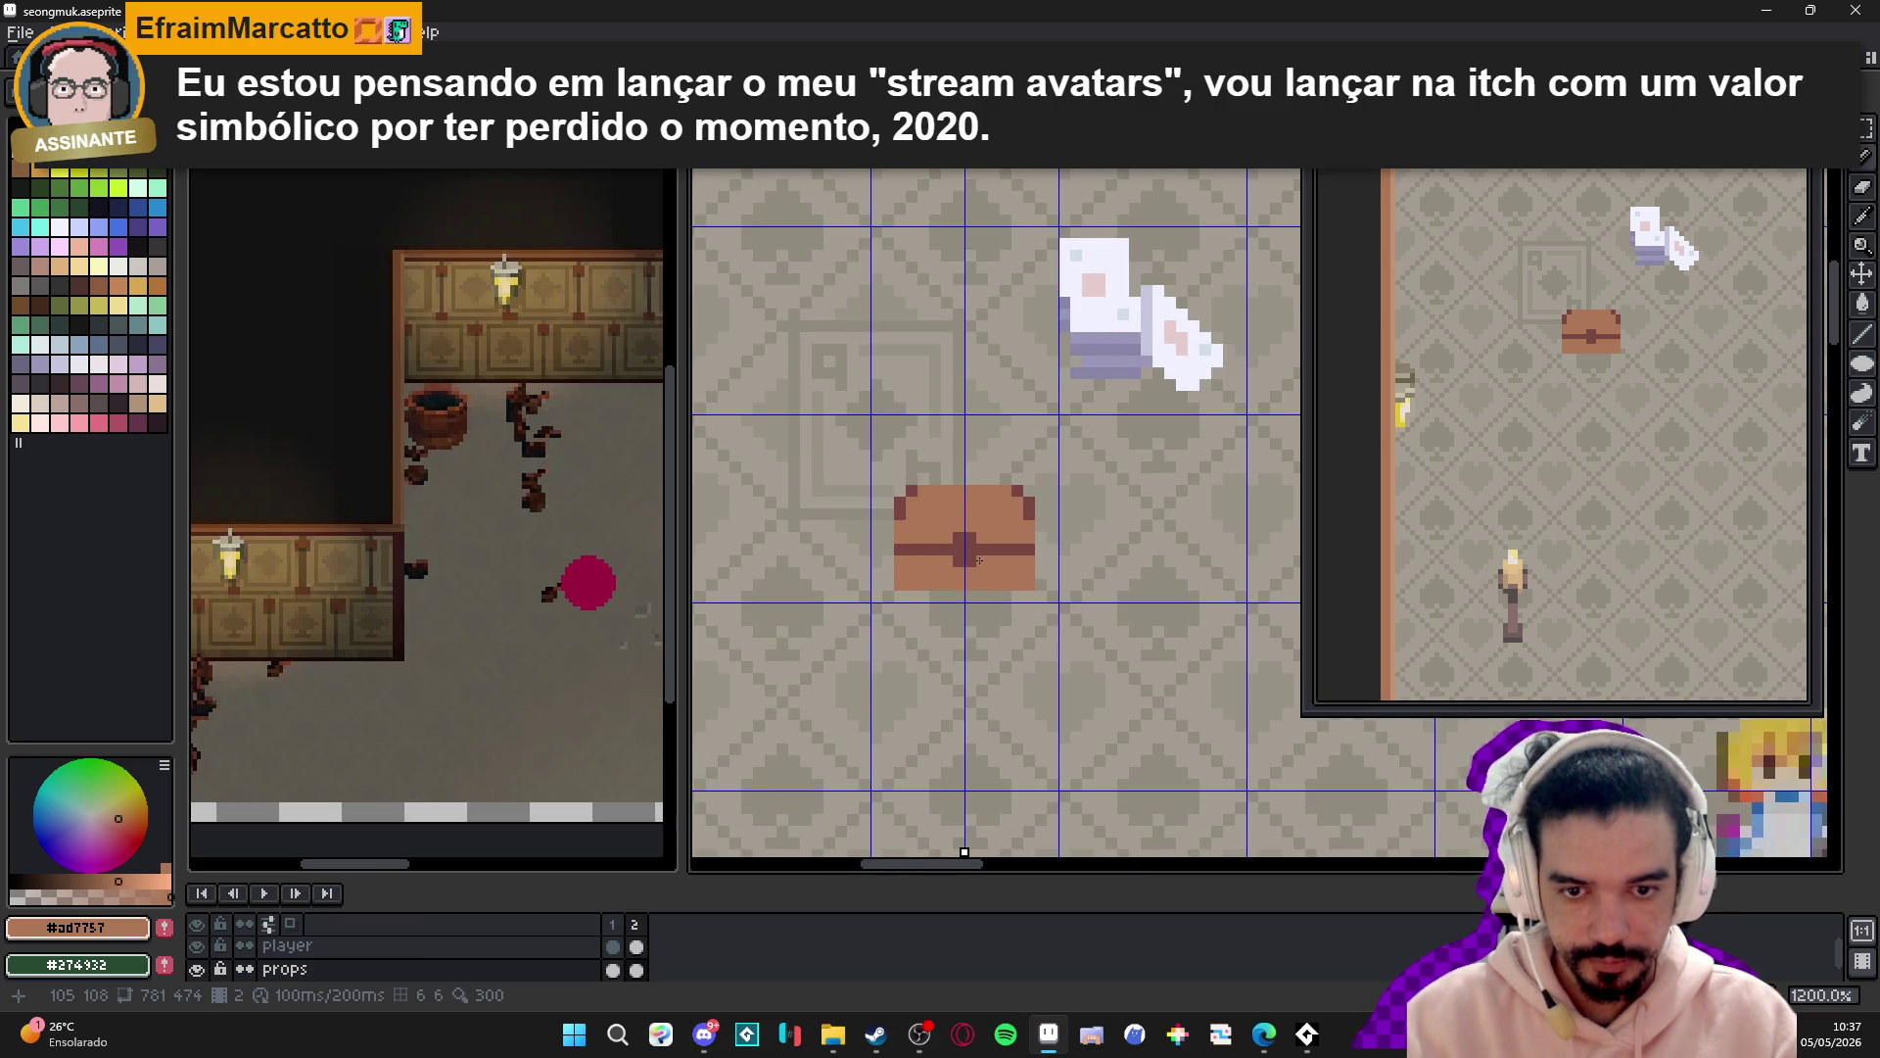
scroll(978, 560, down, 3)
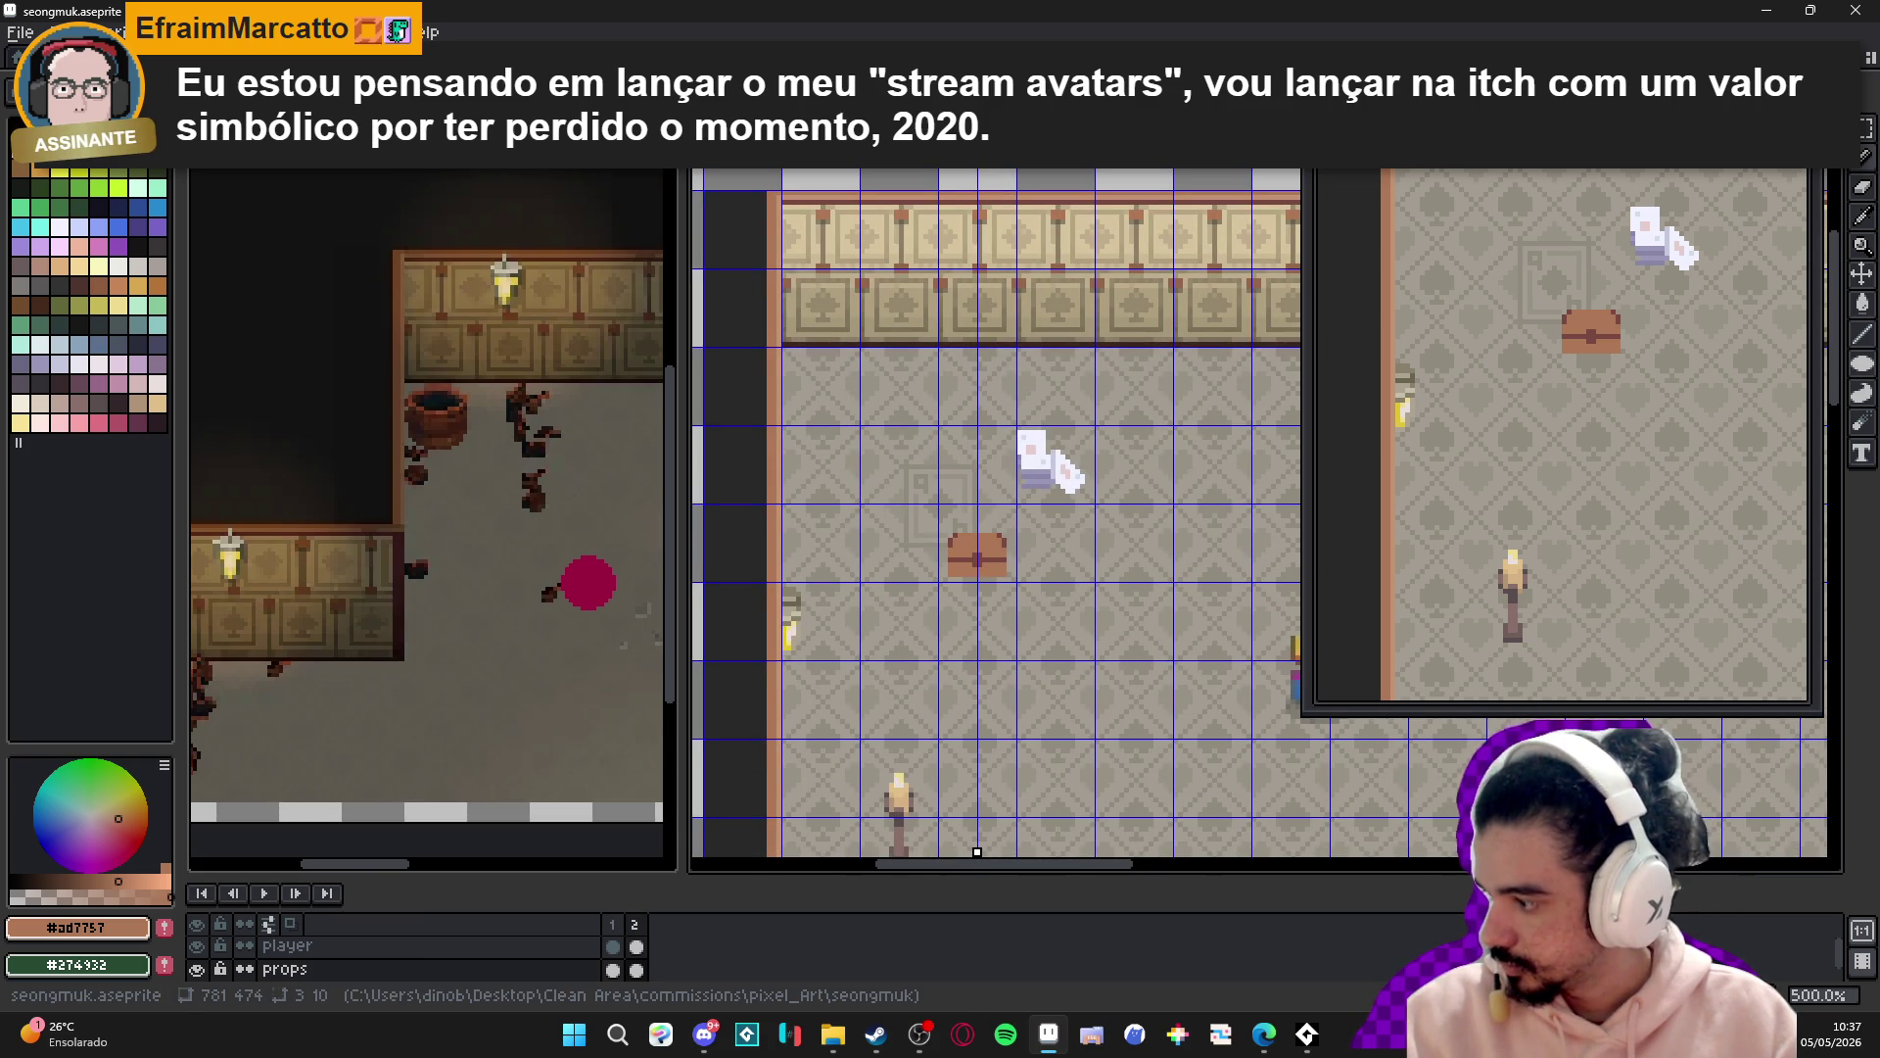
scroll(995, 565, up, 2)
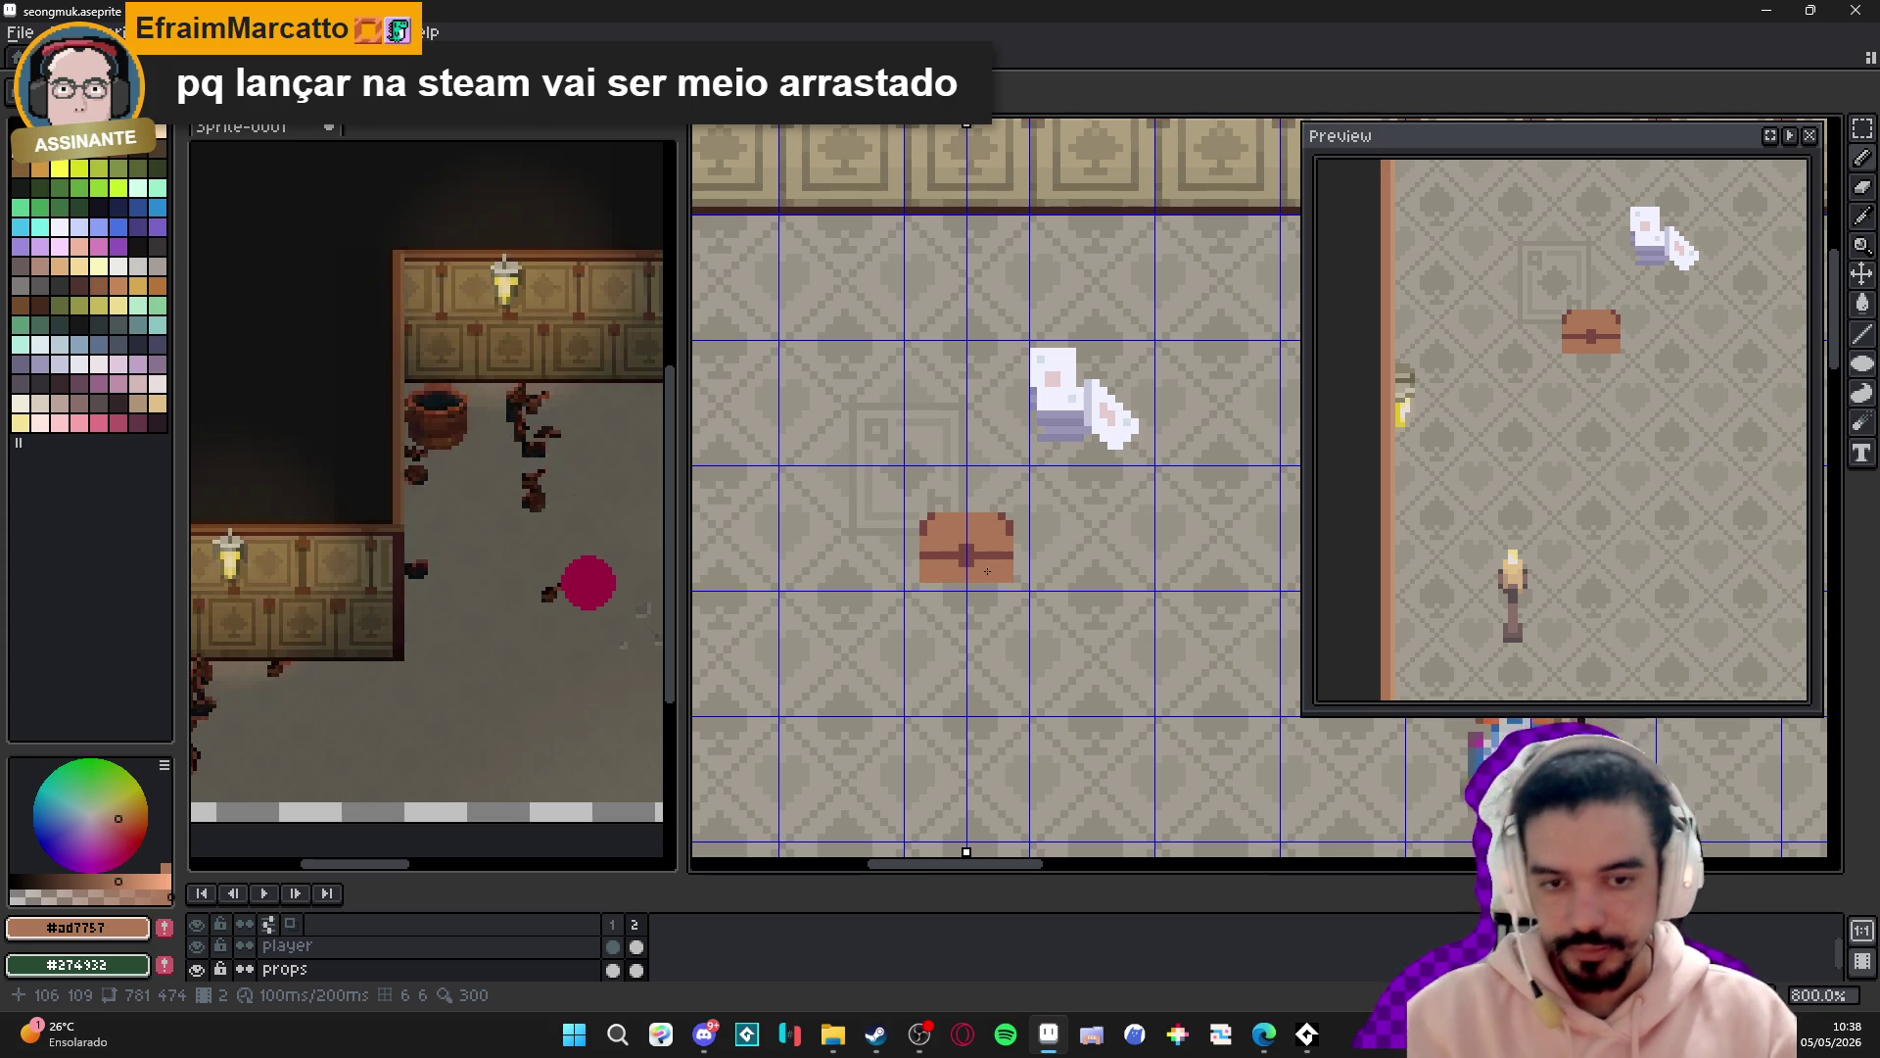
scroll(979, 550, up, 5)
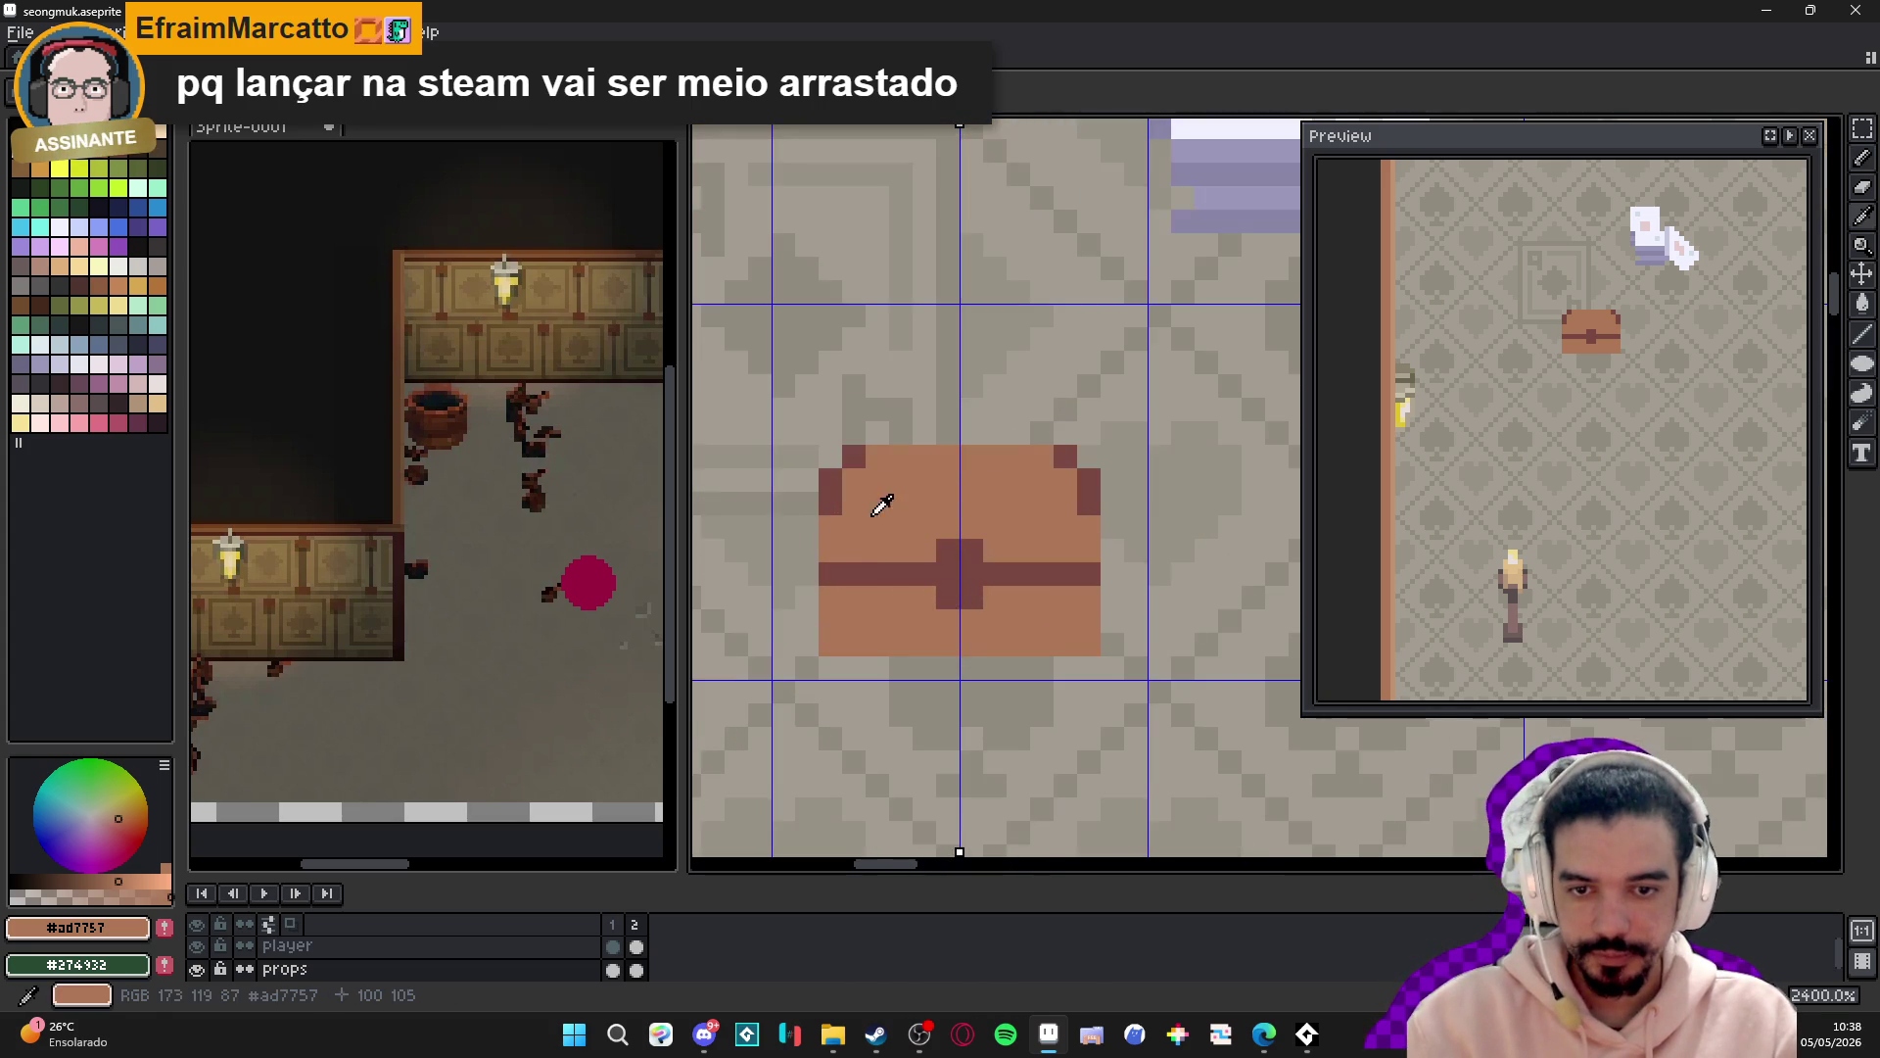
alt+click(835, 482)
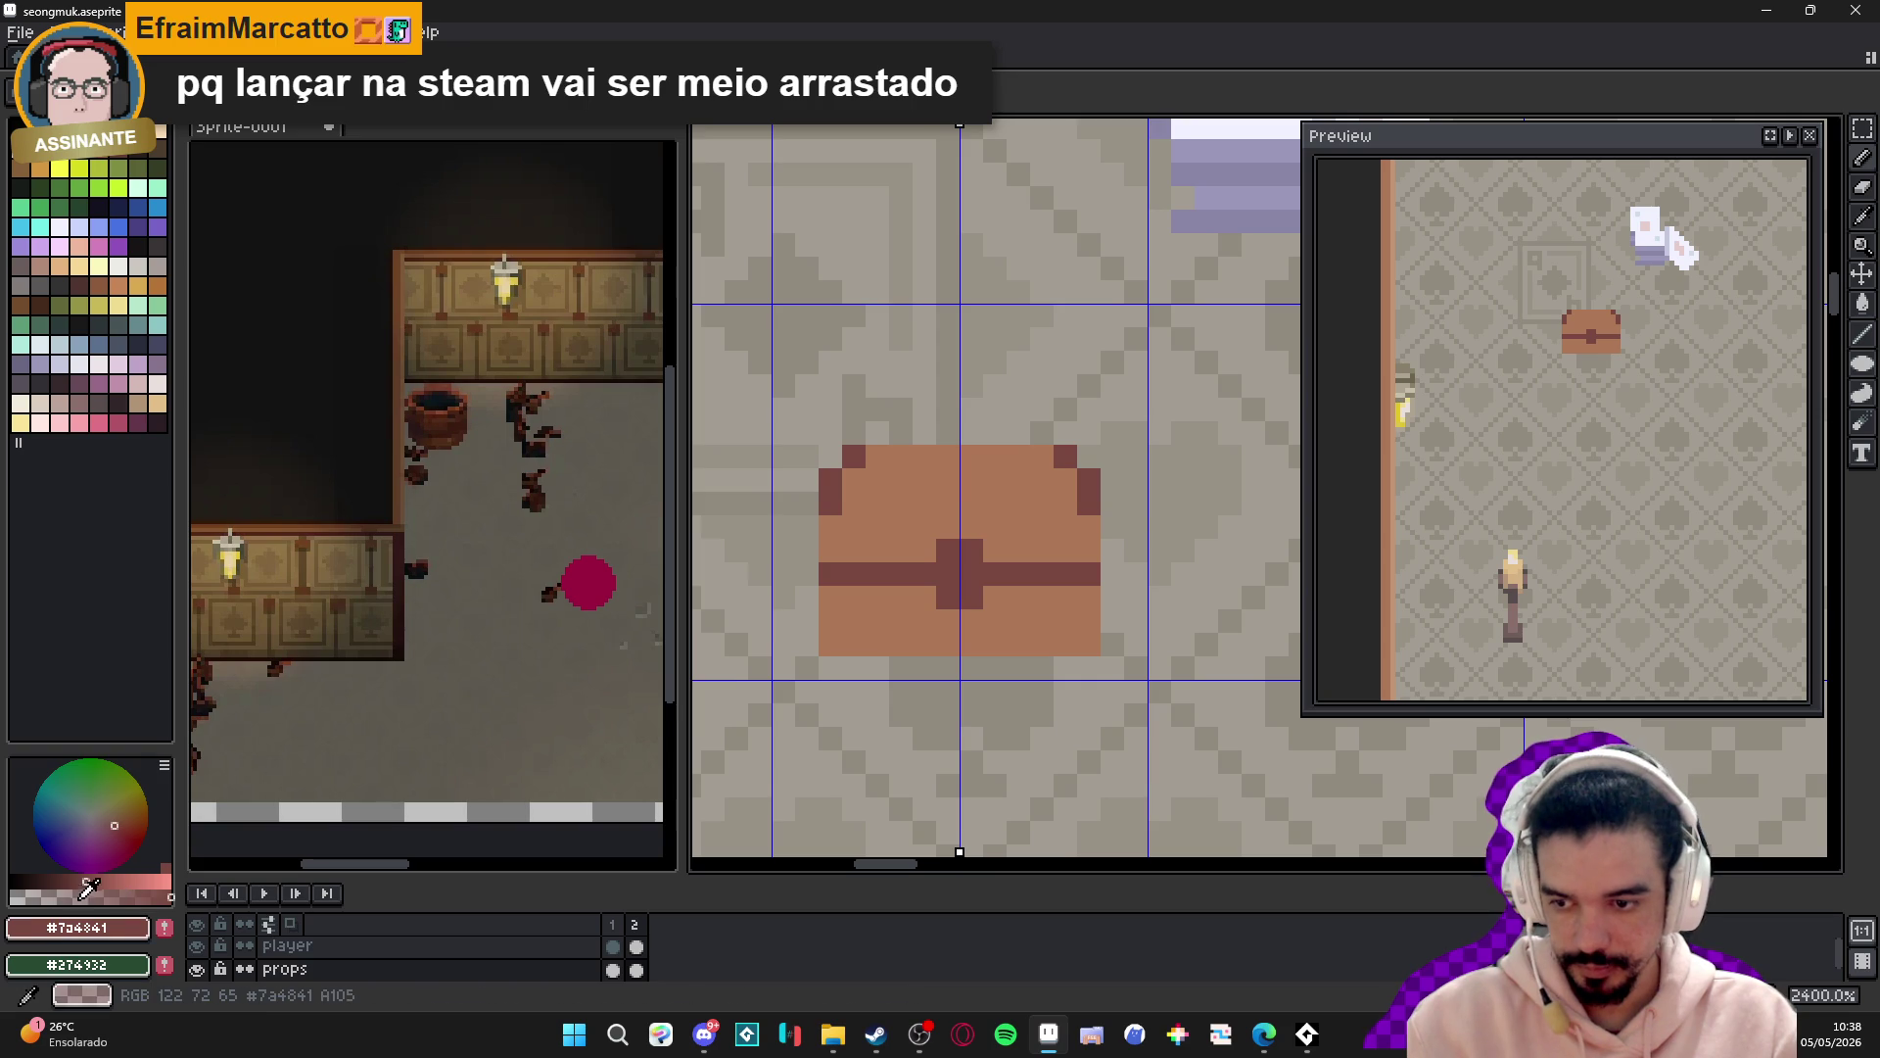
click(1066, 503)
click(854, 503)
alt+click(868, 495)
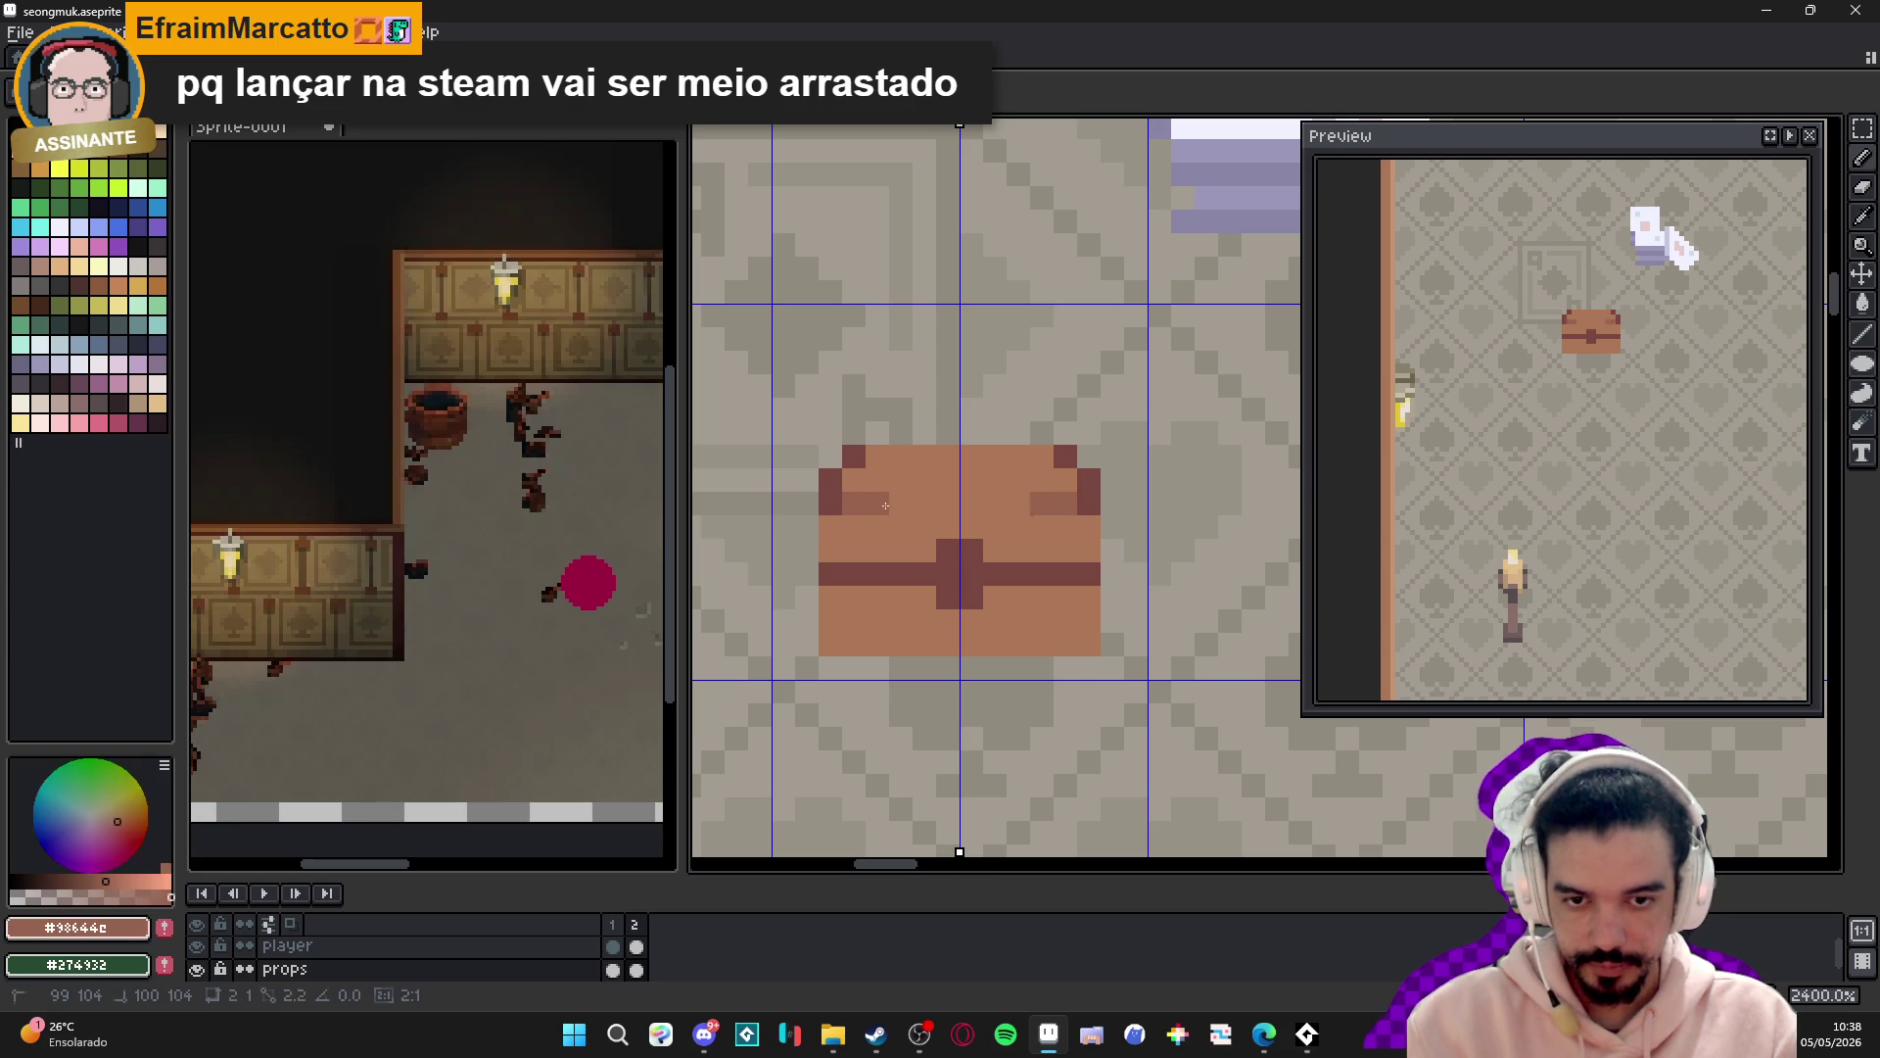
drag(868, 500, 1067, 500)
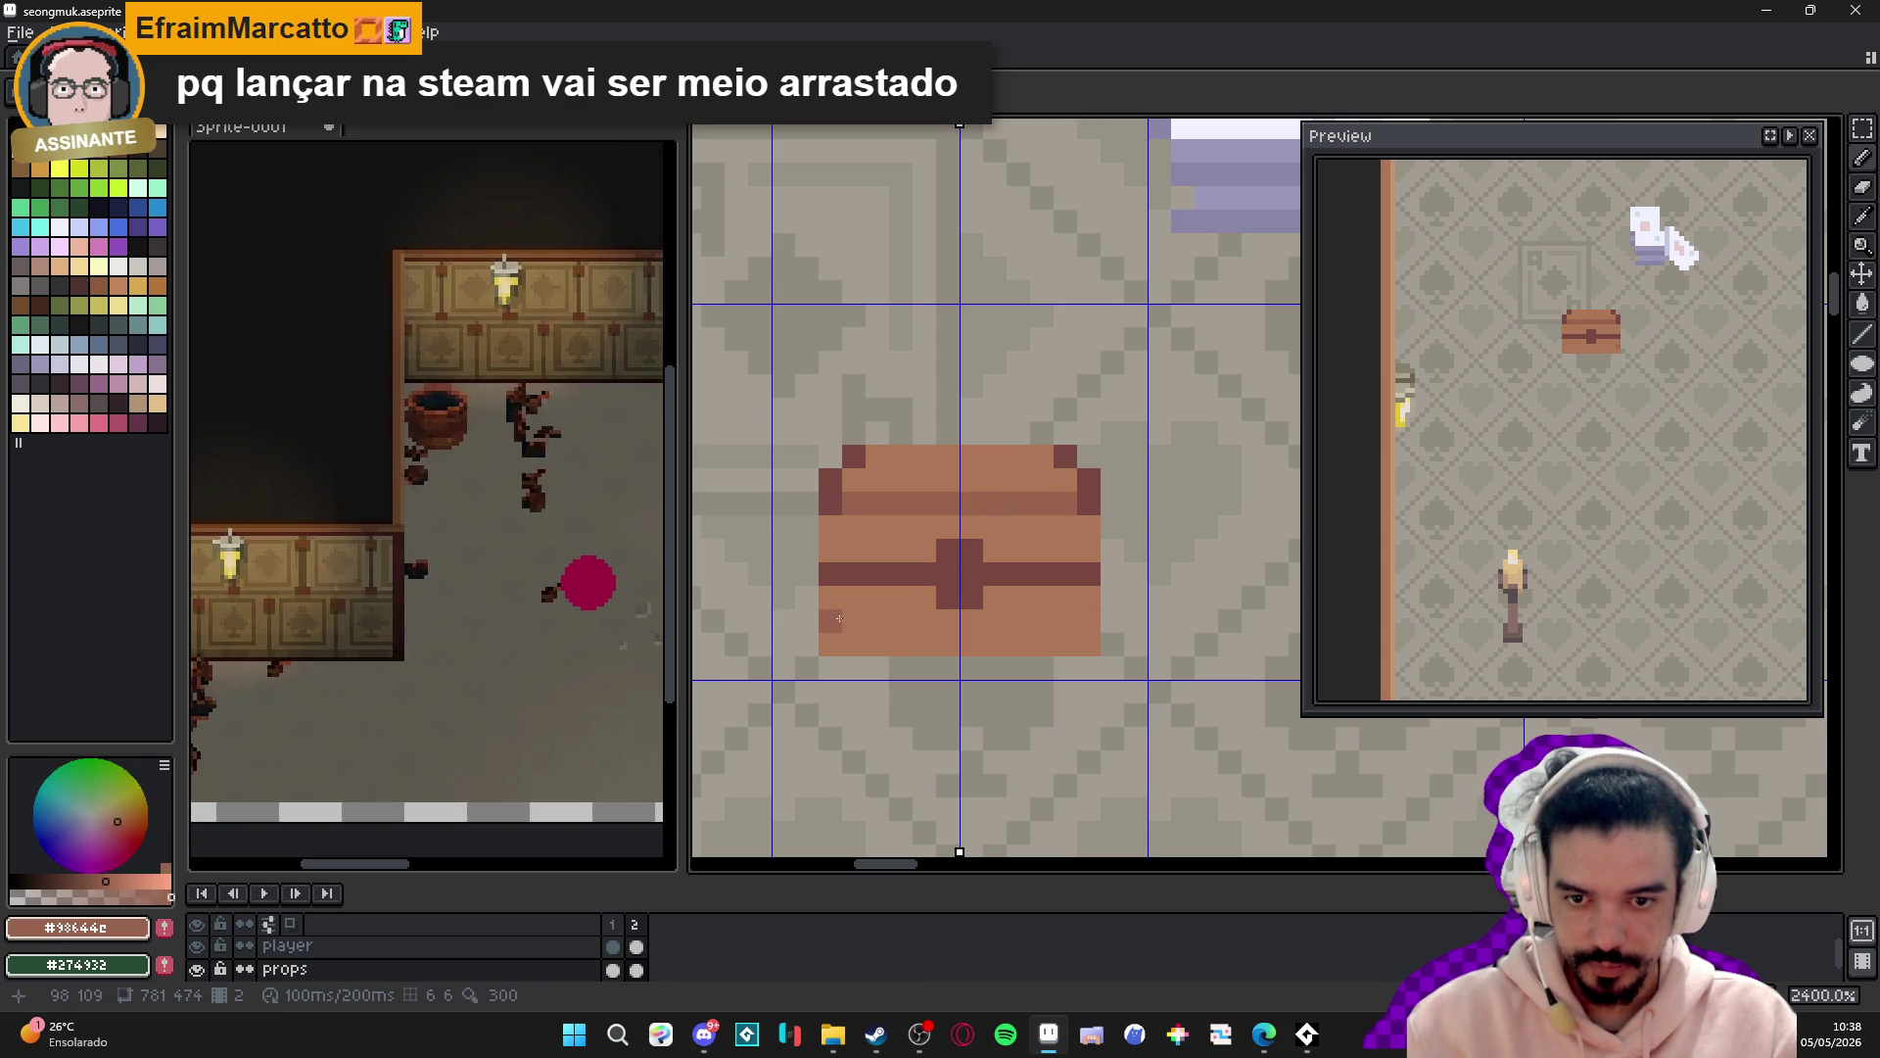
drag(845, 620, 982, 627)
click(835, 519)
alt+click(858, 499)
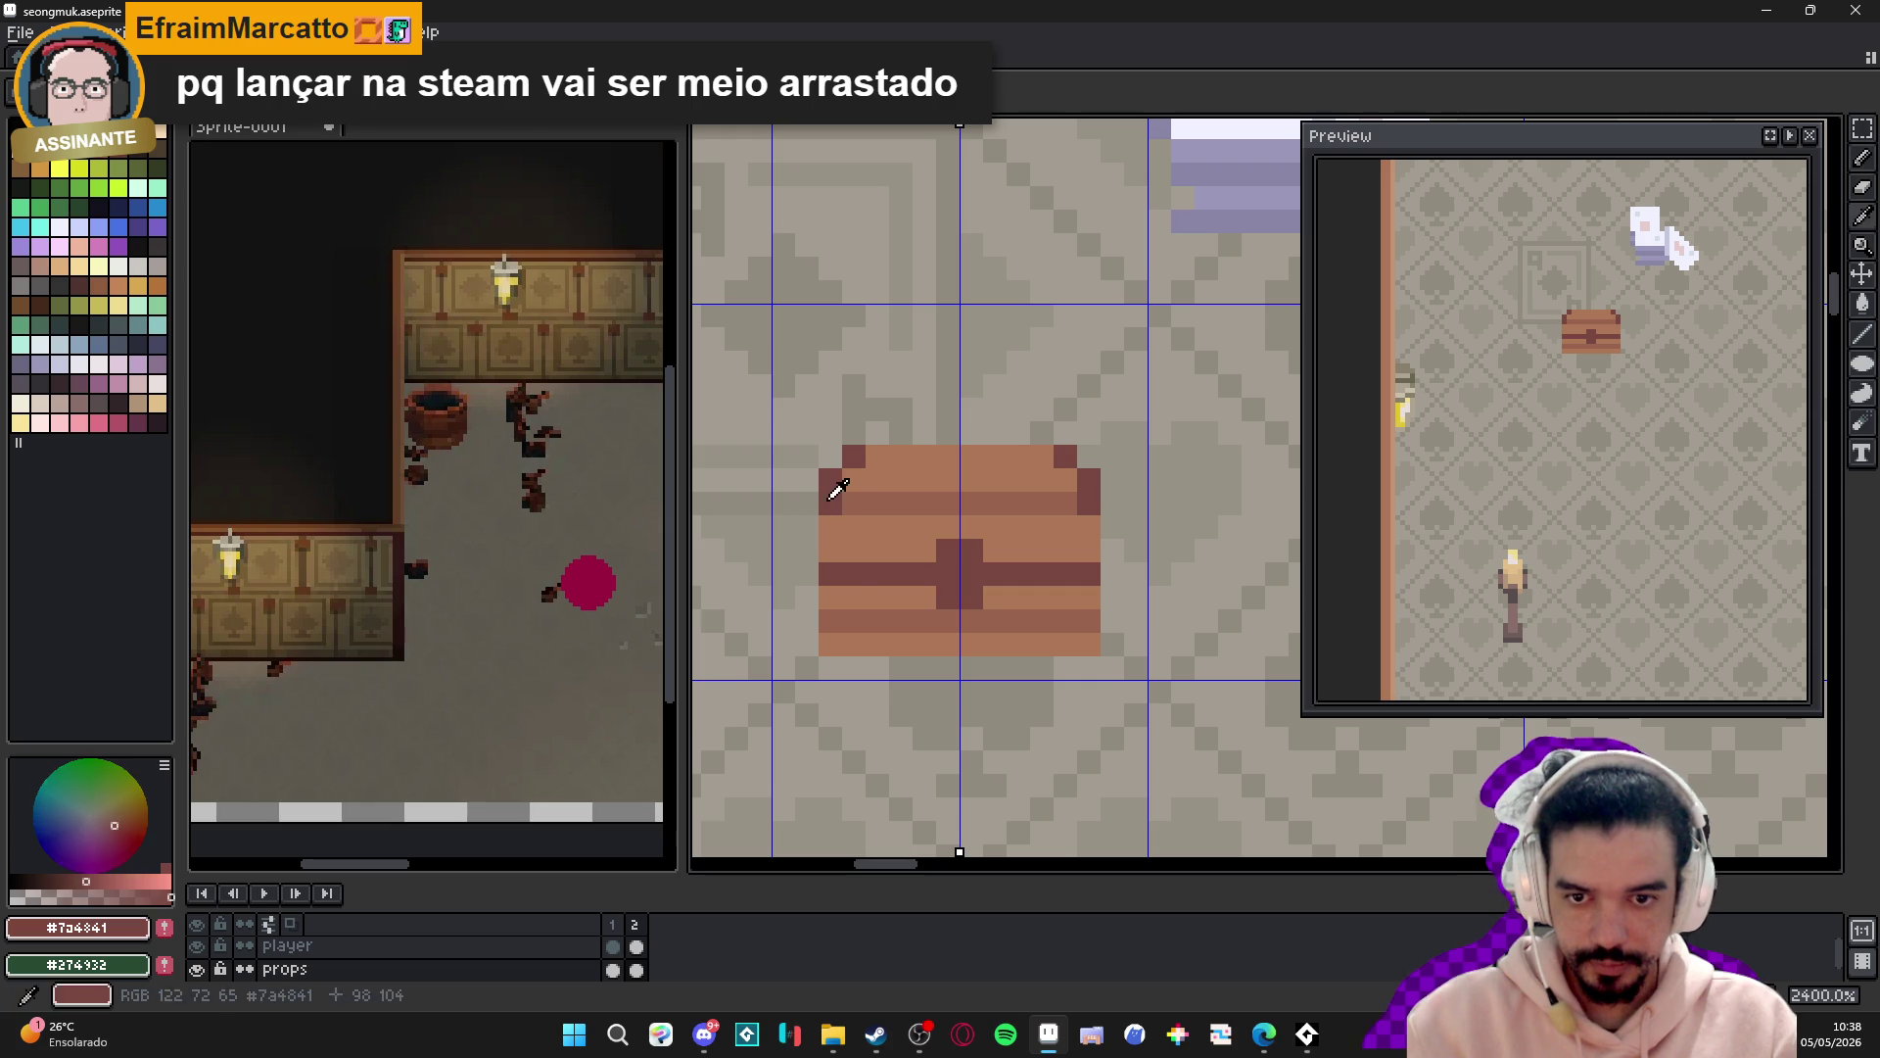
key(ctrl+z)
key(ctrl+z)
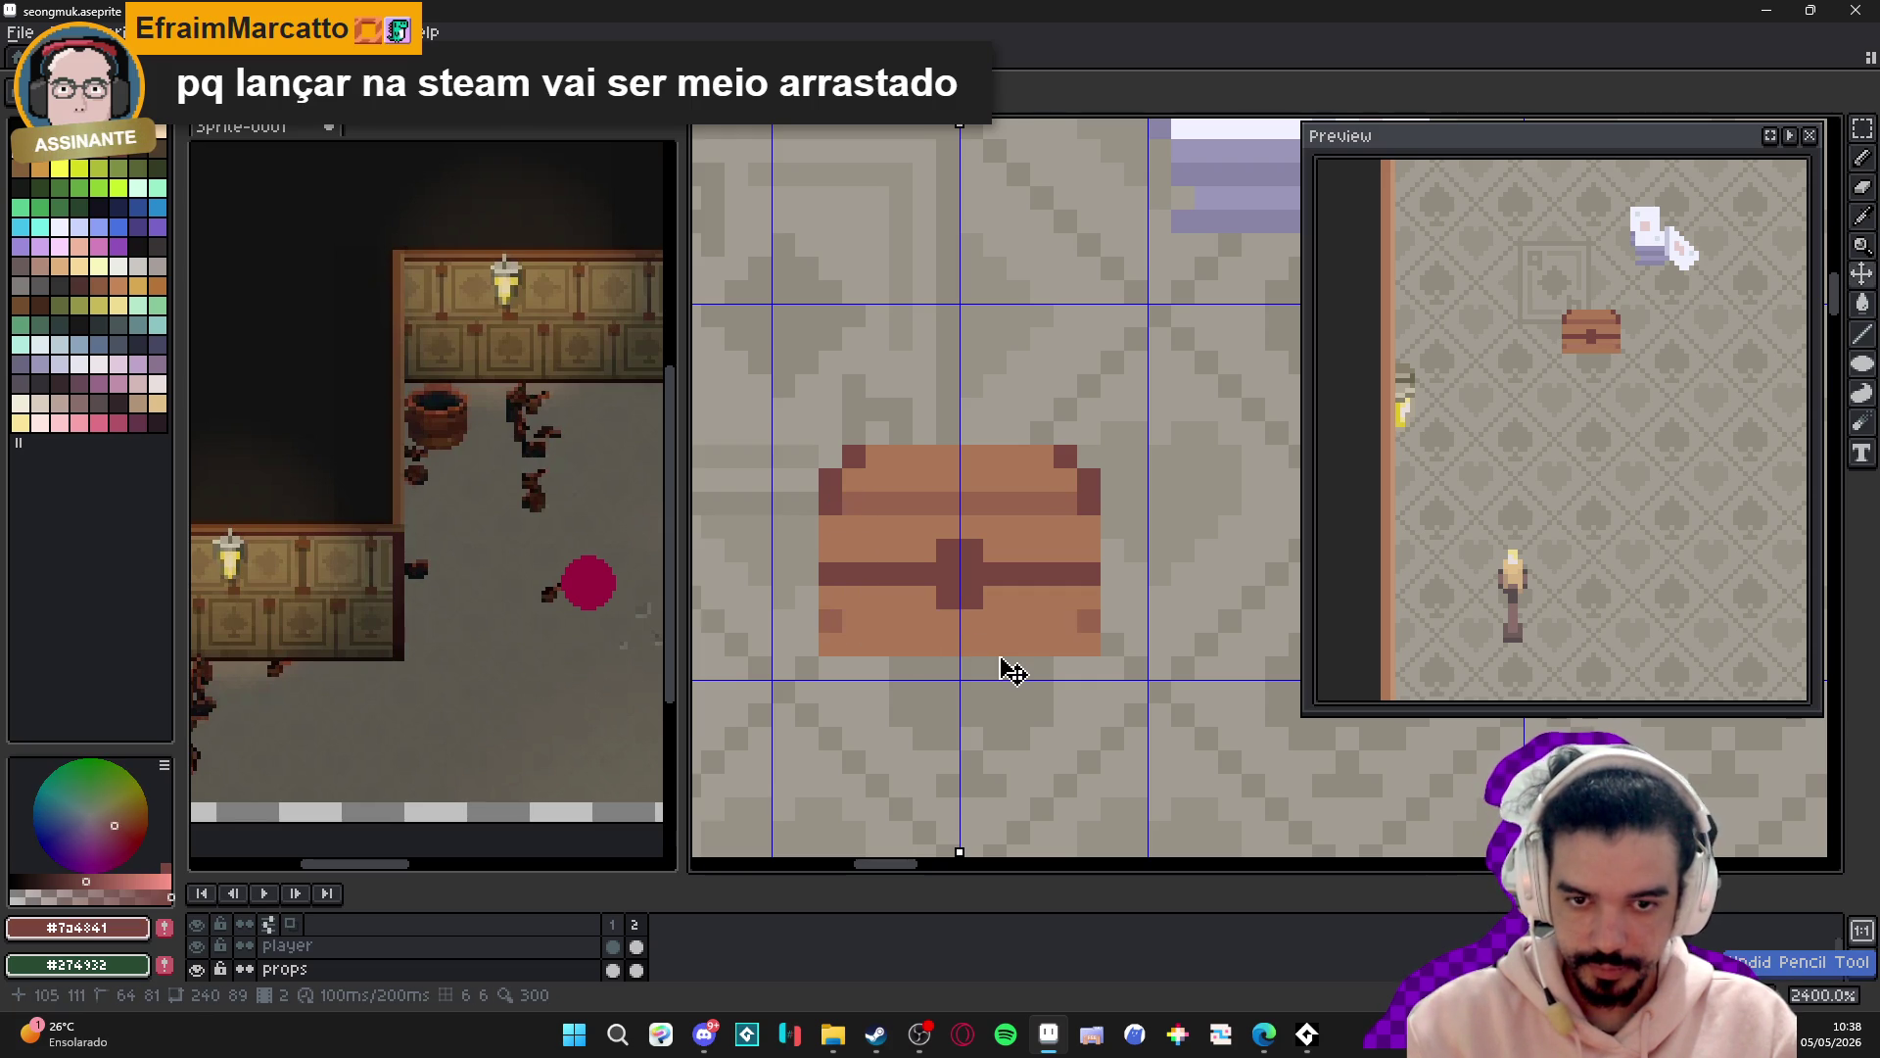
- Try a dark block at the chest's lower-left corner, then repaint it light brown
click(901, 643)
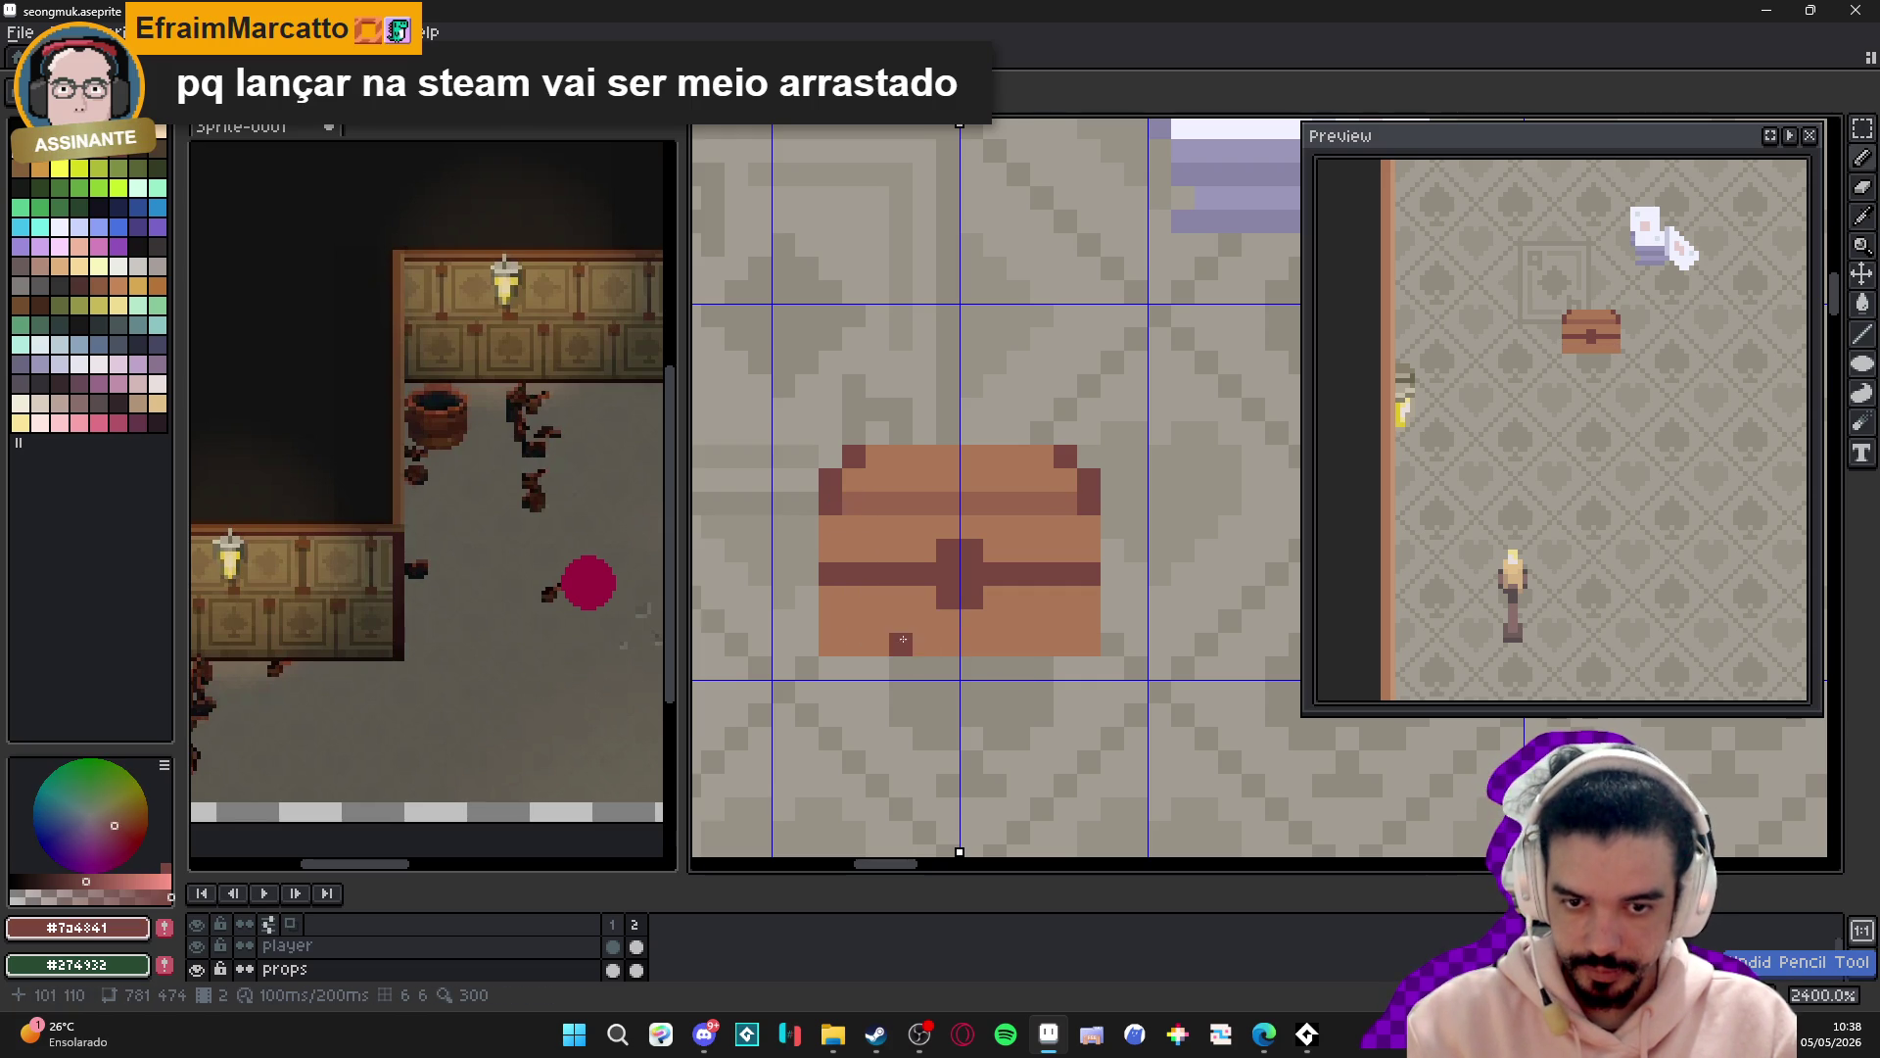
click(851, 641)
alt+click(877, 636)
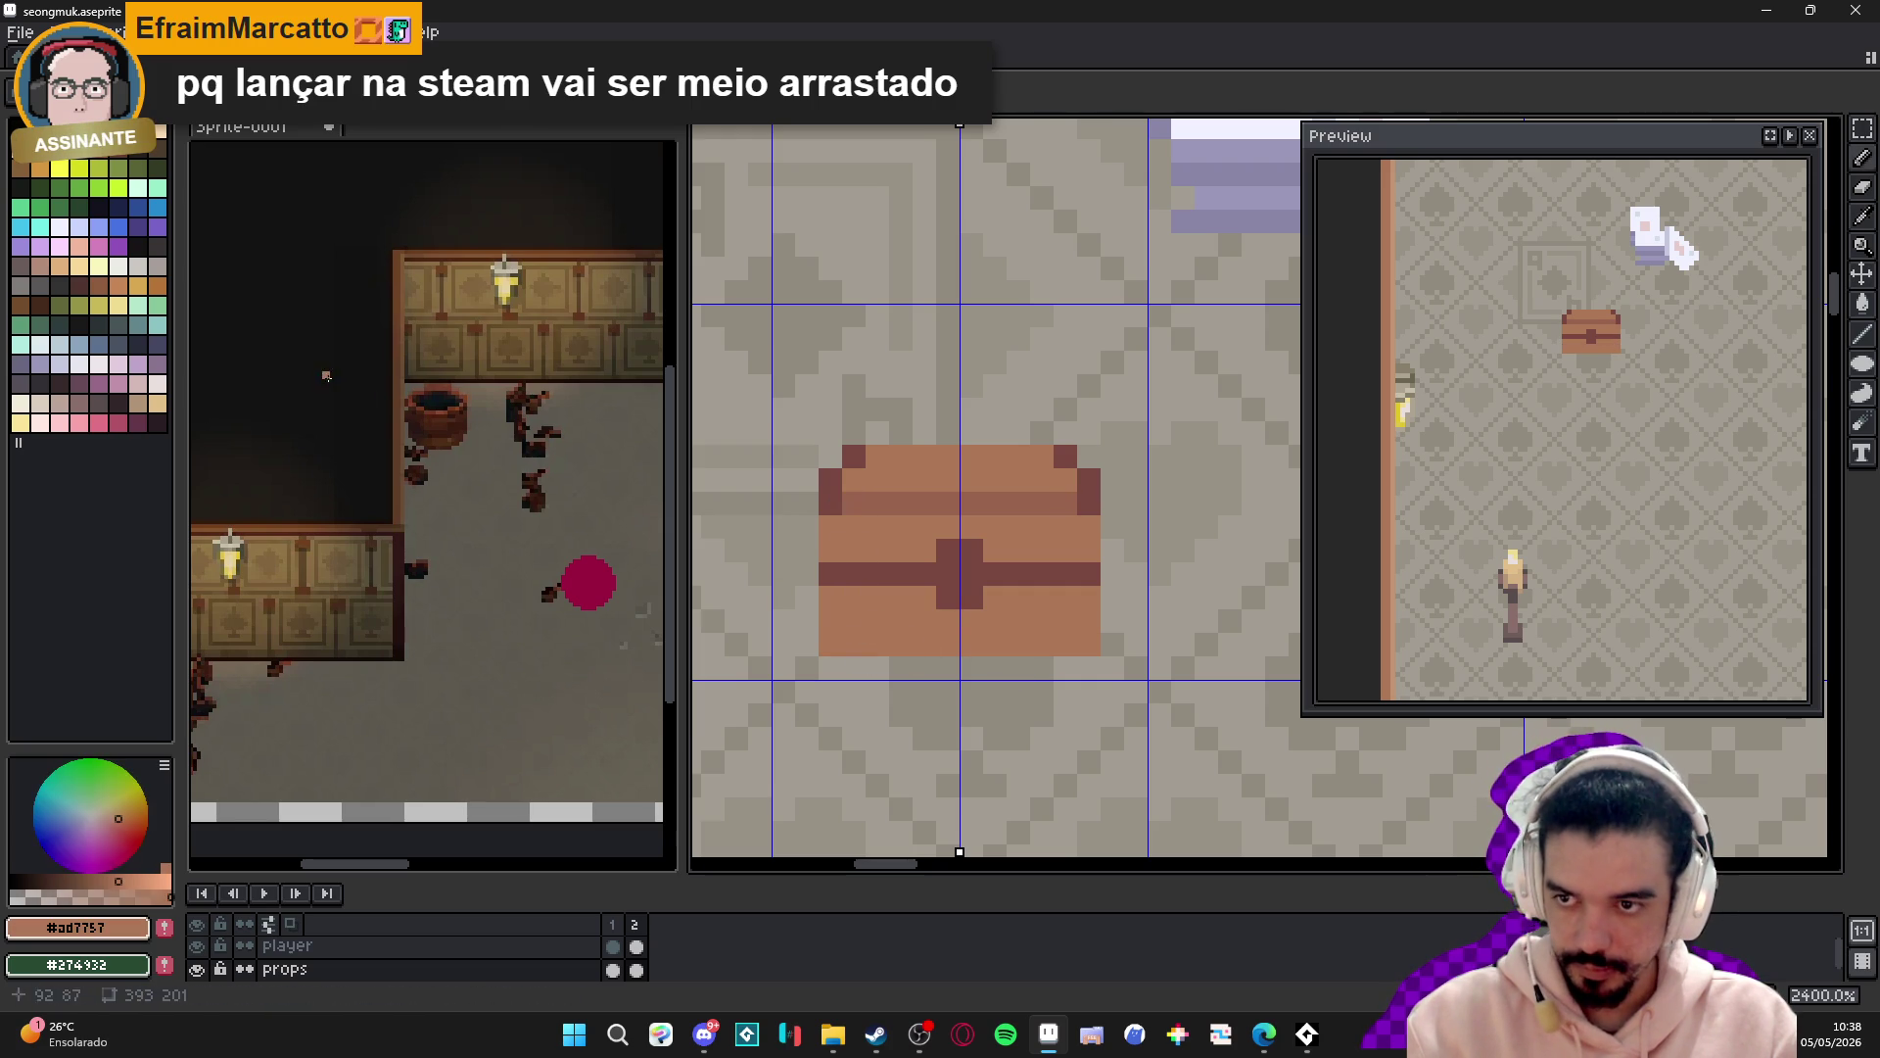
drag(852, 643, 829, 645)
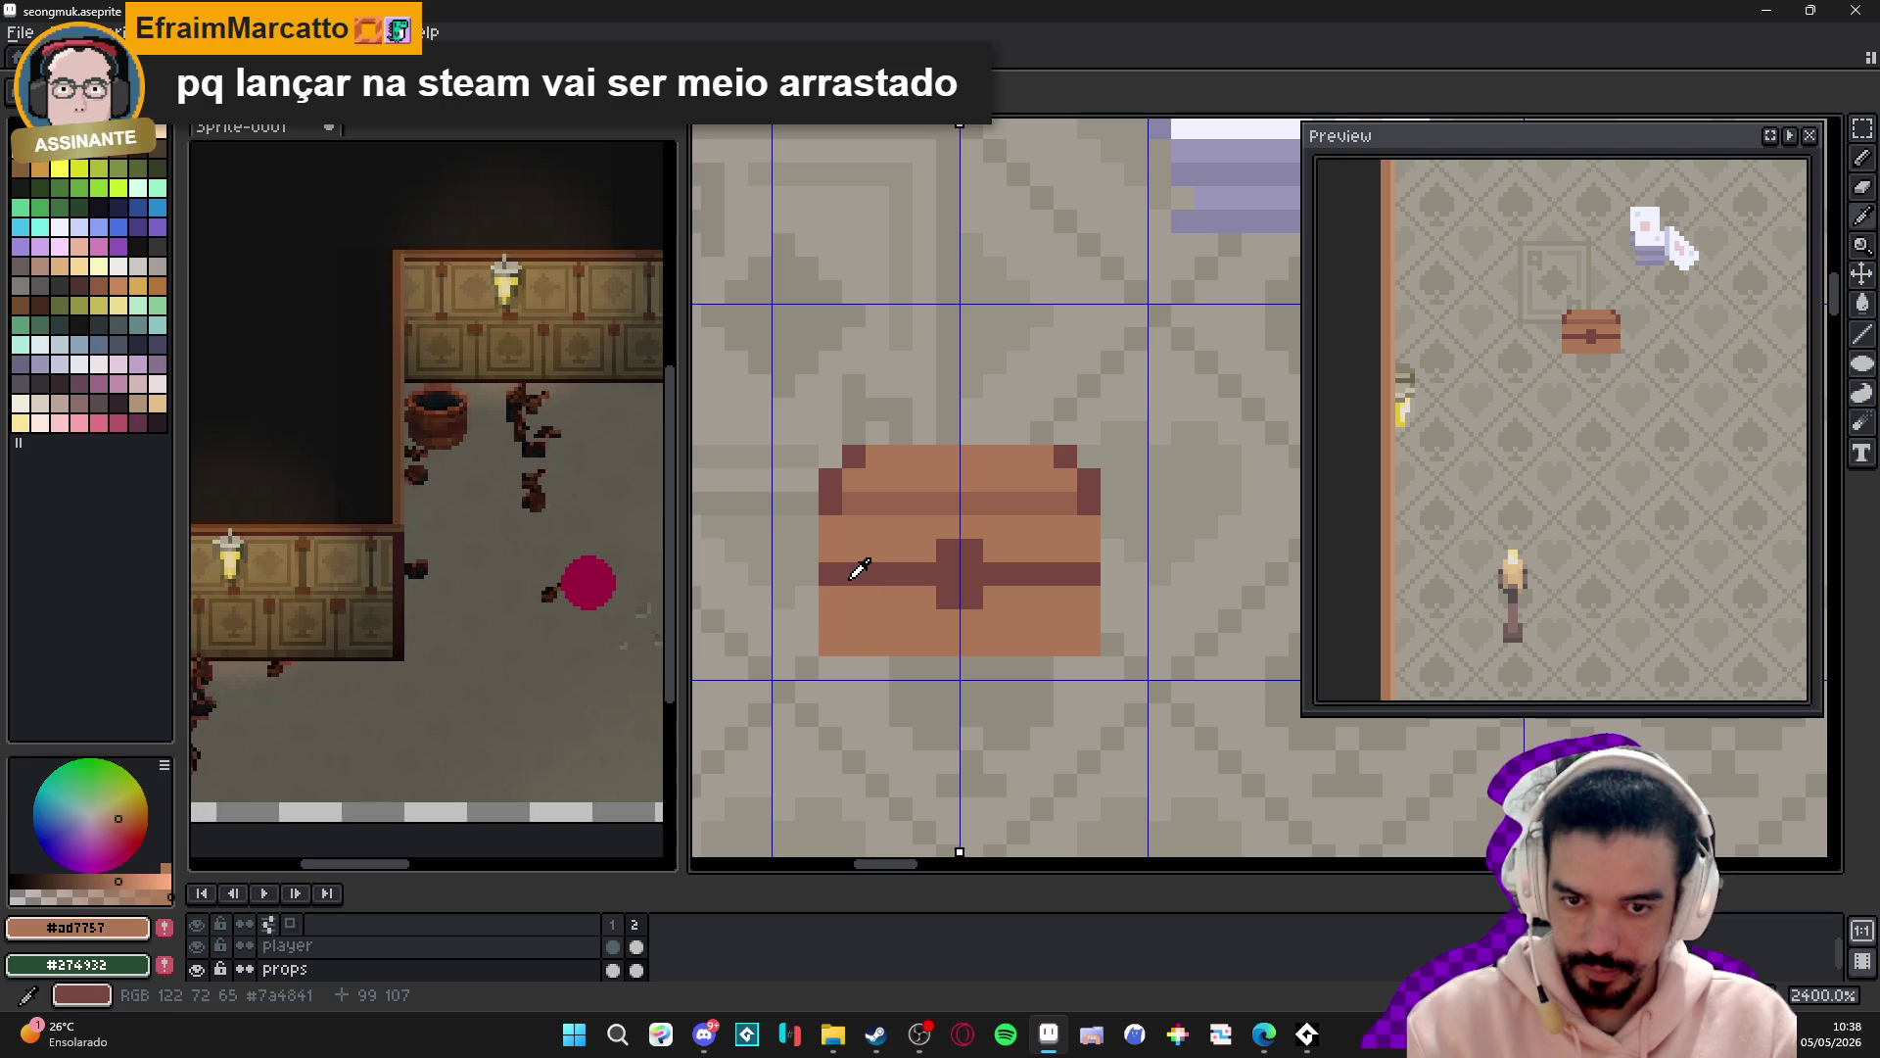
- Paint 2x2 dark brown blocks at both lower corners and rework the bottom row
alt+click(856, 573)
click(840, 635)
click(1078, 635)
drag(1081, 650, 916, 647)
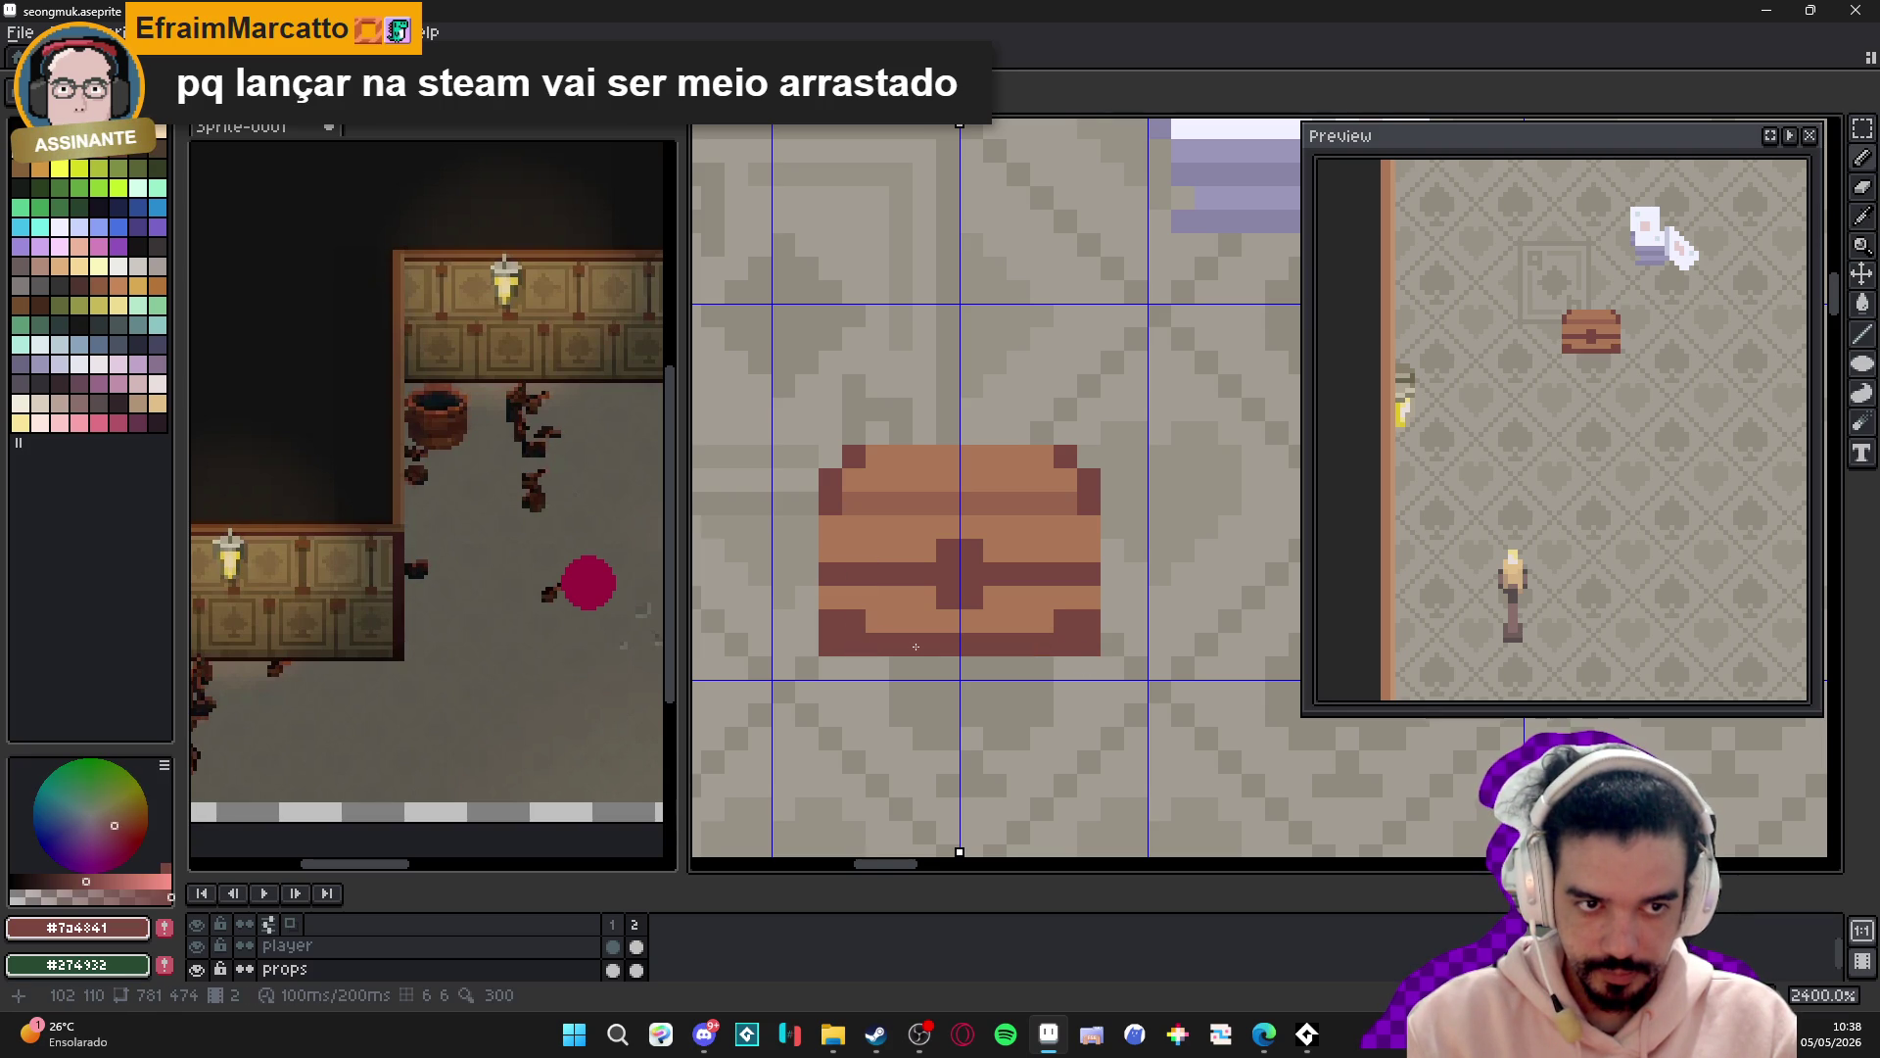
key(ctrl+z)
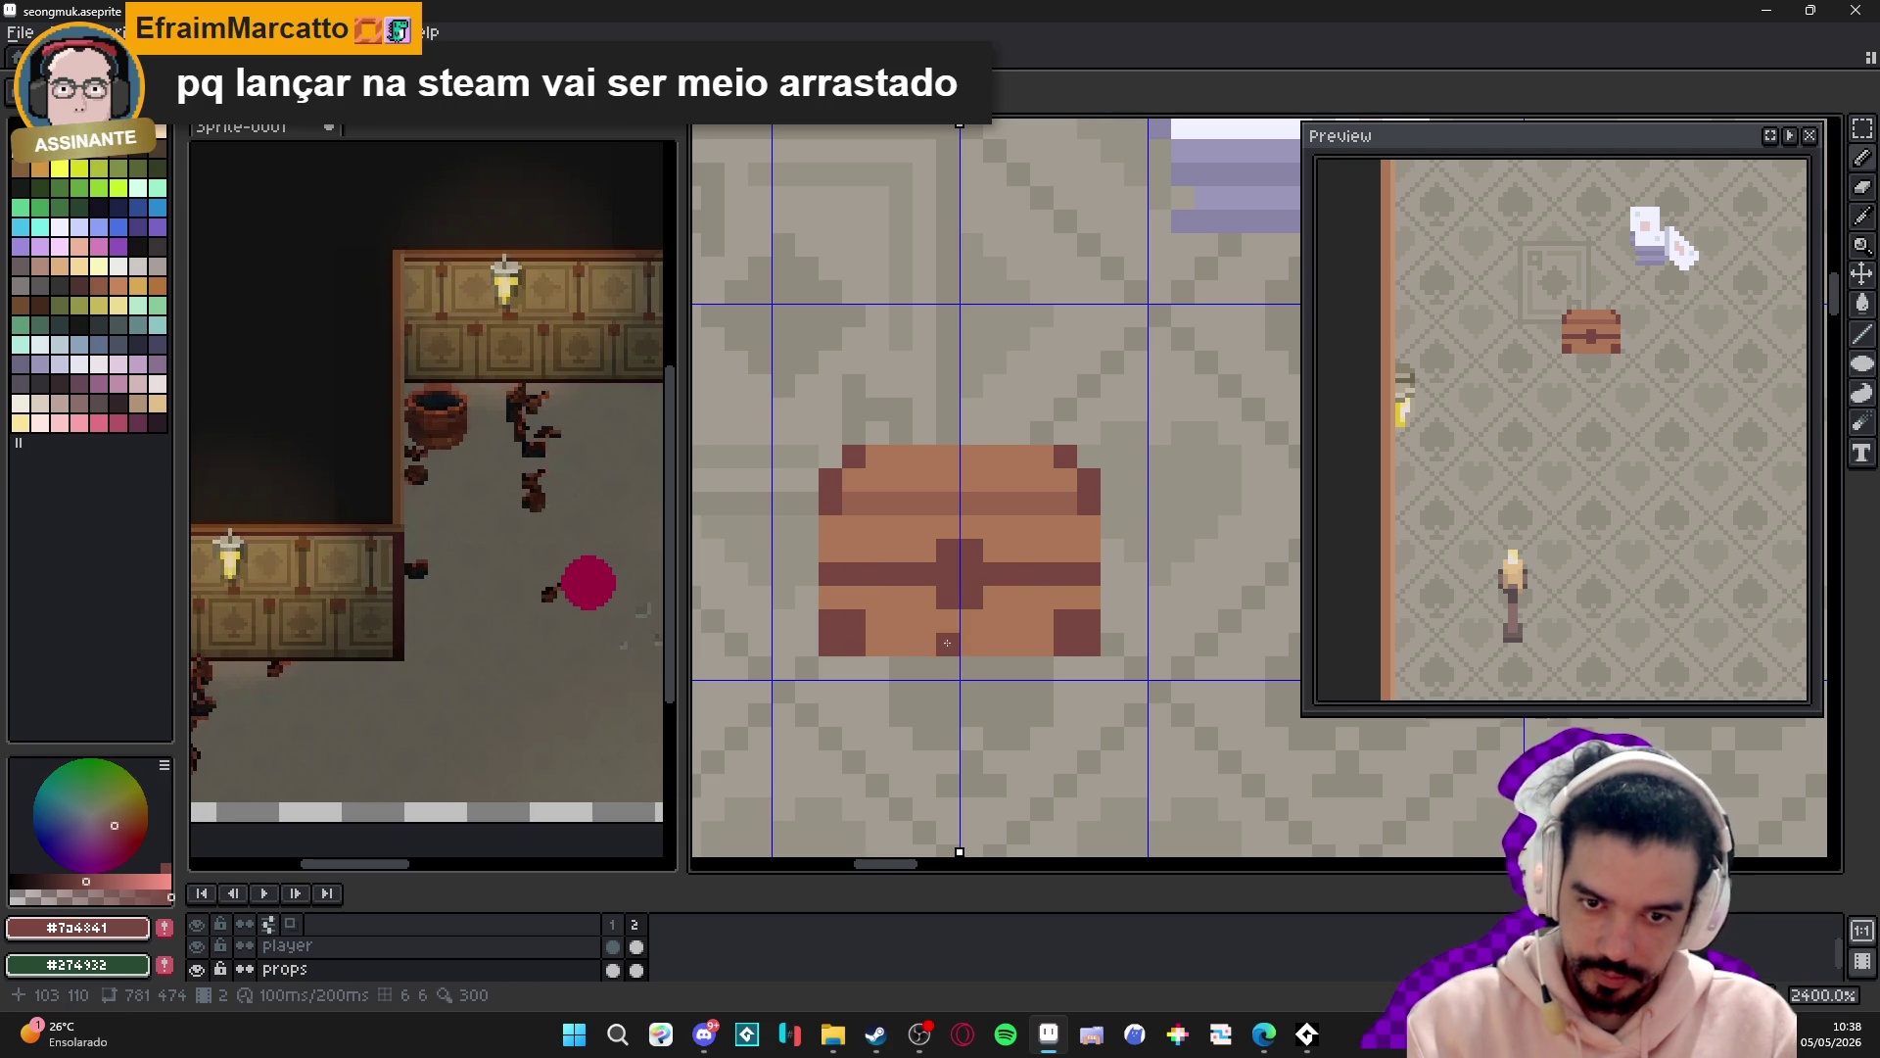
drag(888, 646, 1024, 639)
alt+click(889, 529)
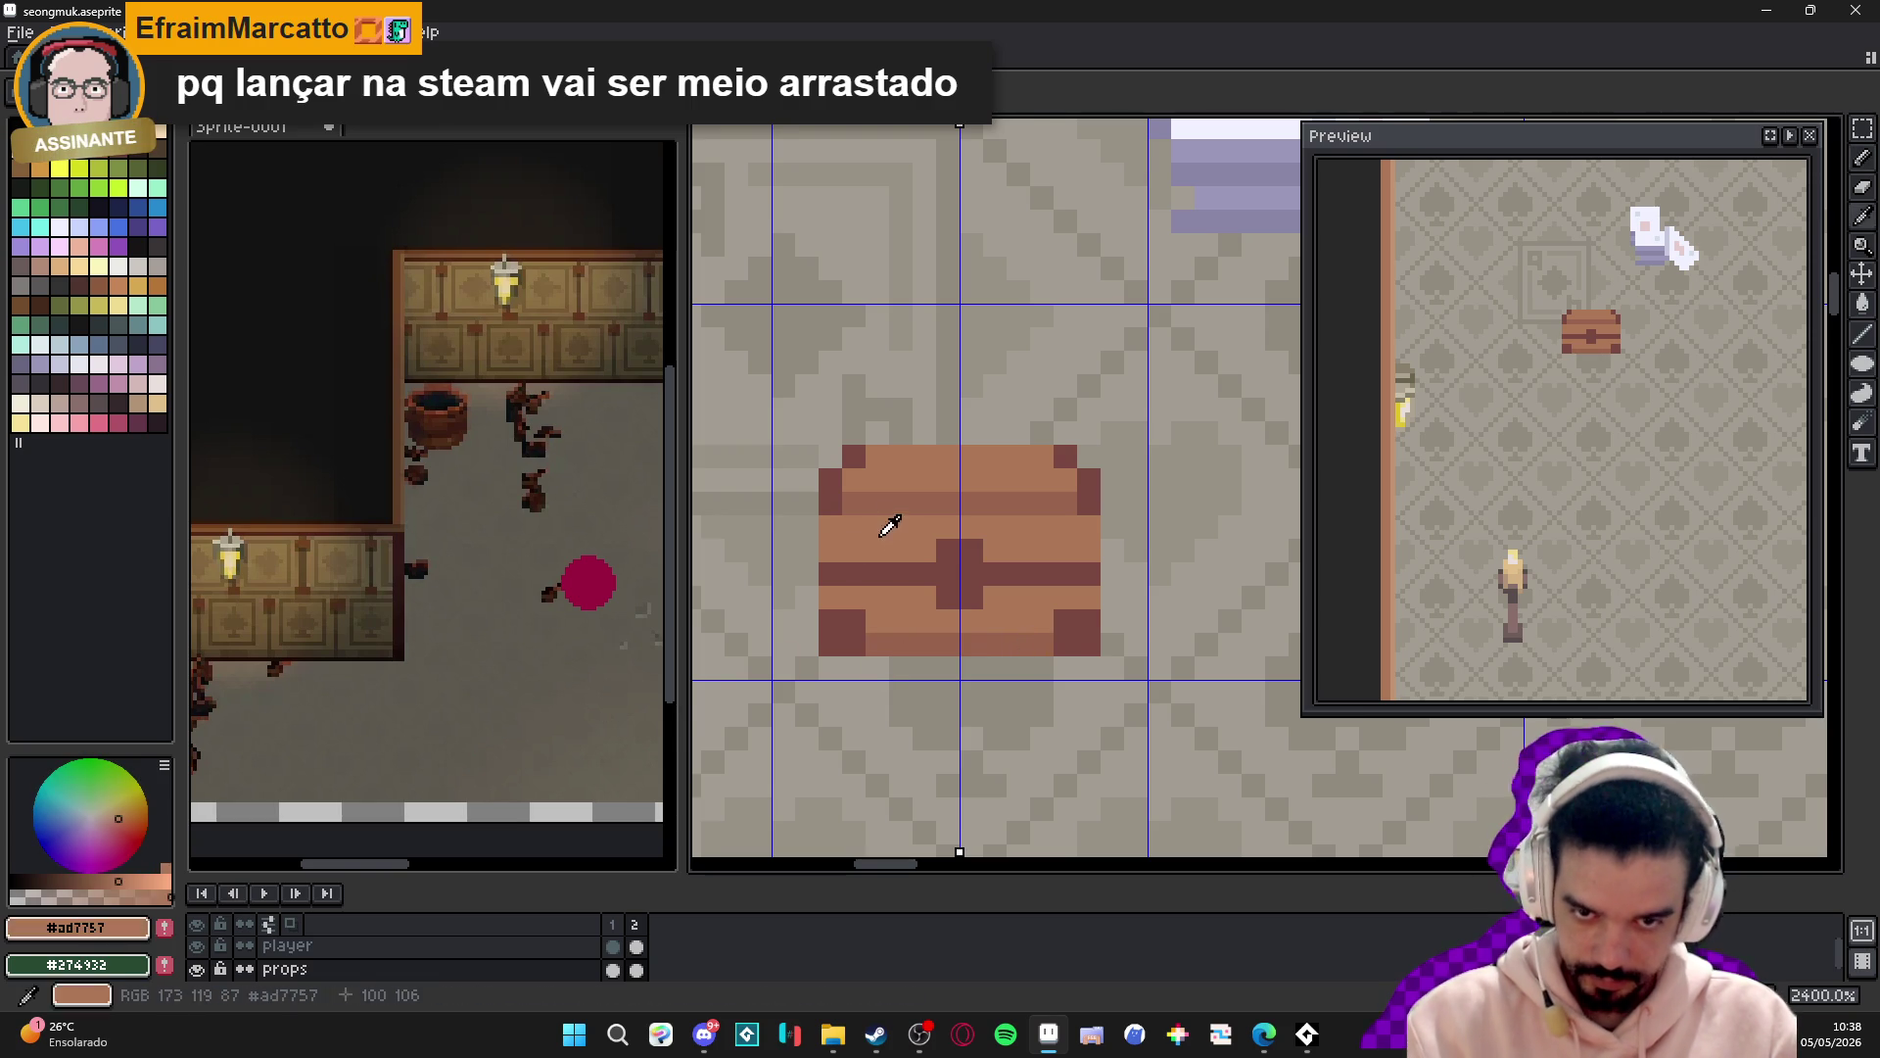
scroll(889, 529, up, 1)
scroll(961, 594, down, 2)
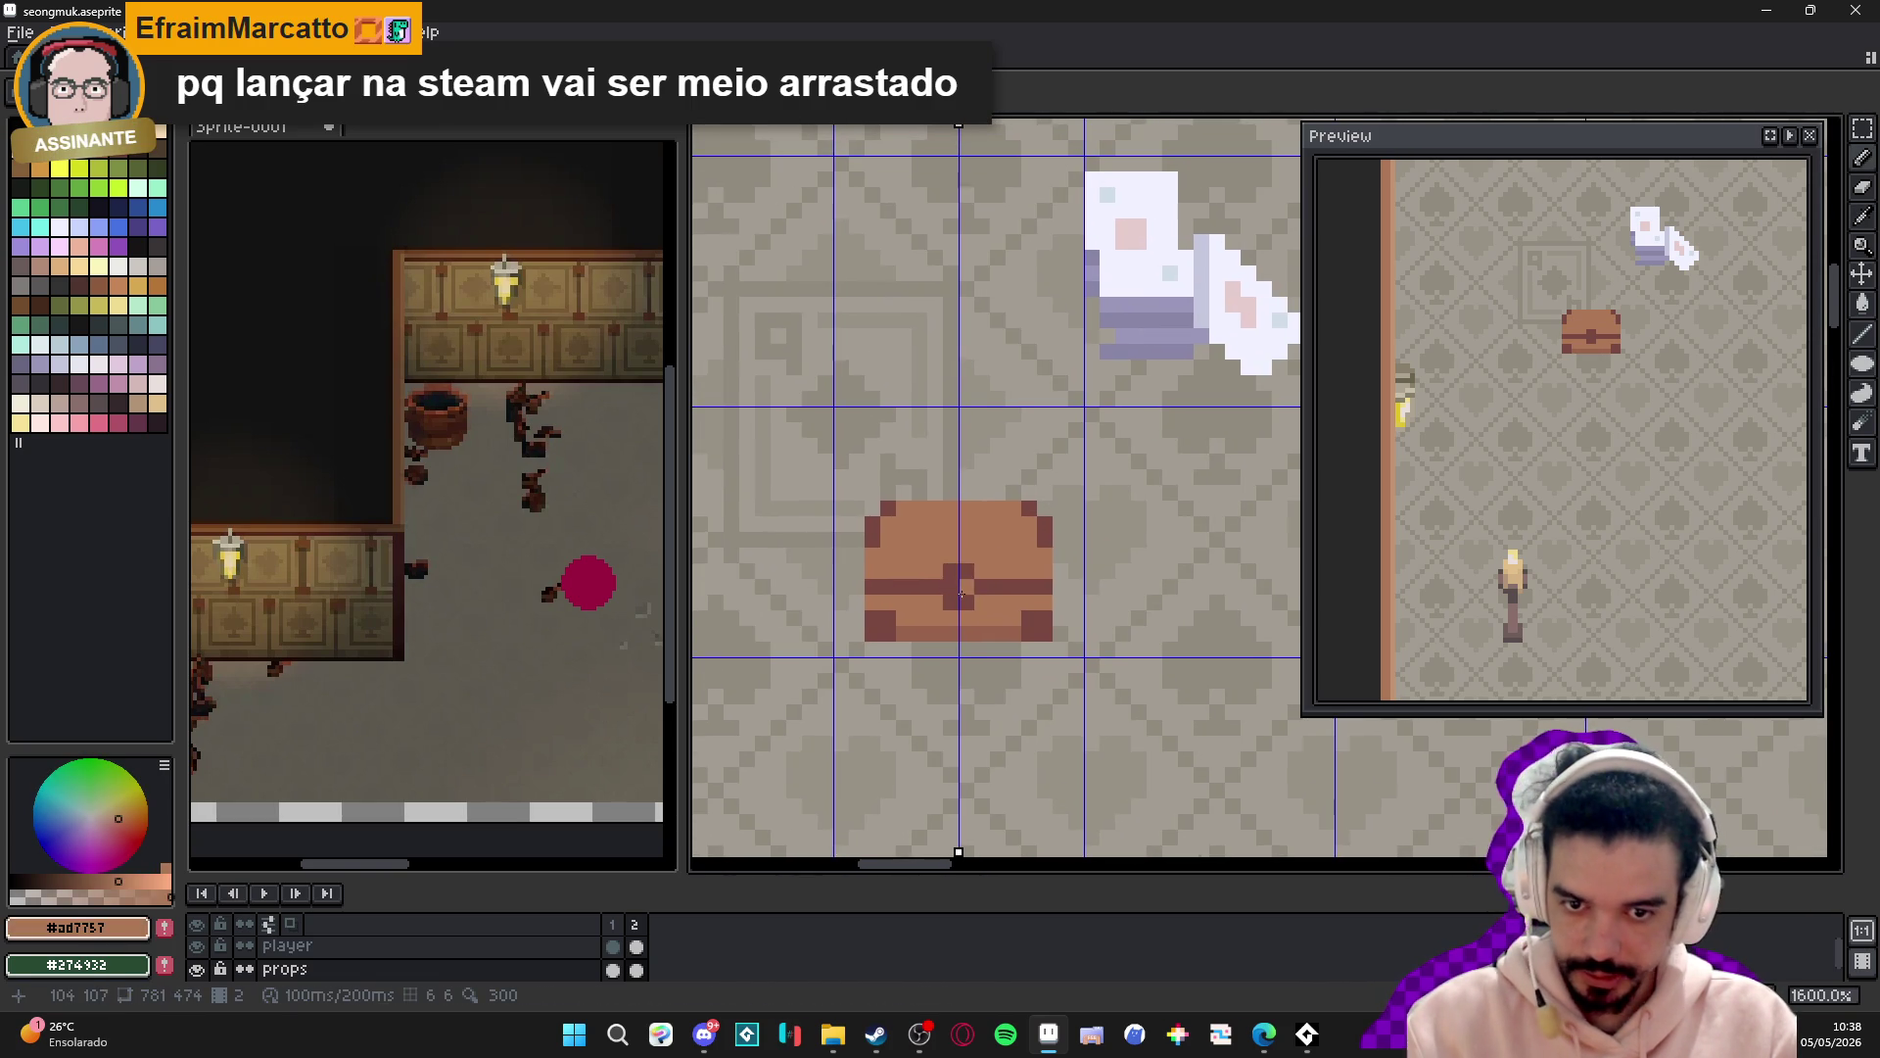
scroll(960, 593, up, 1)
- Paint the chest's lock pale pink on top and dark purple below
click(119, 365)
scroll(977, 611, up, 1)
click(976, 611)
drag(936, 542, 965, 542)
scroll(980, 598, down, 4)
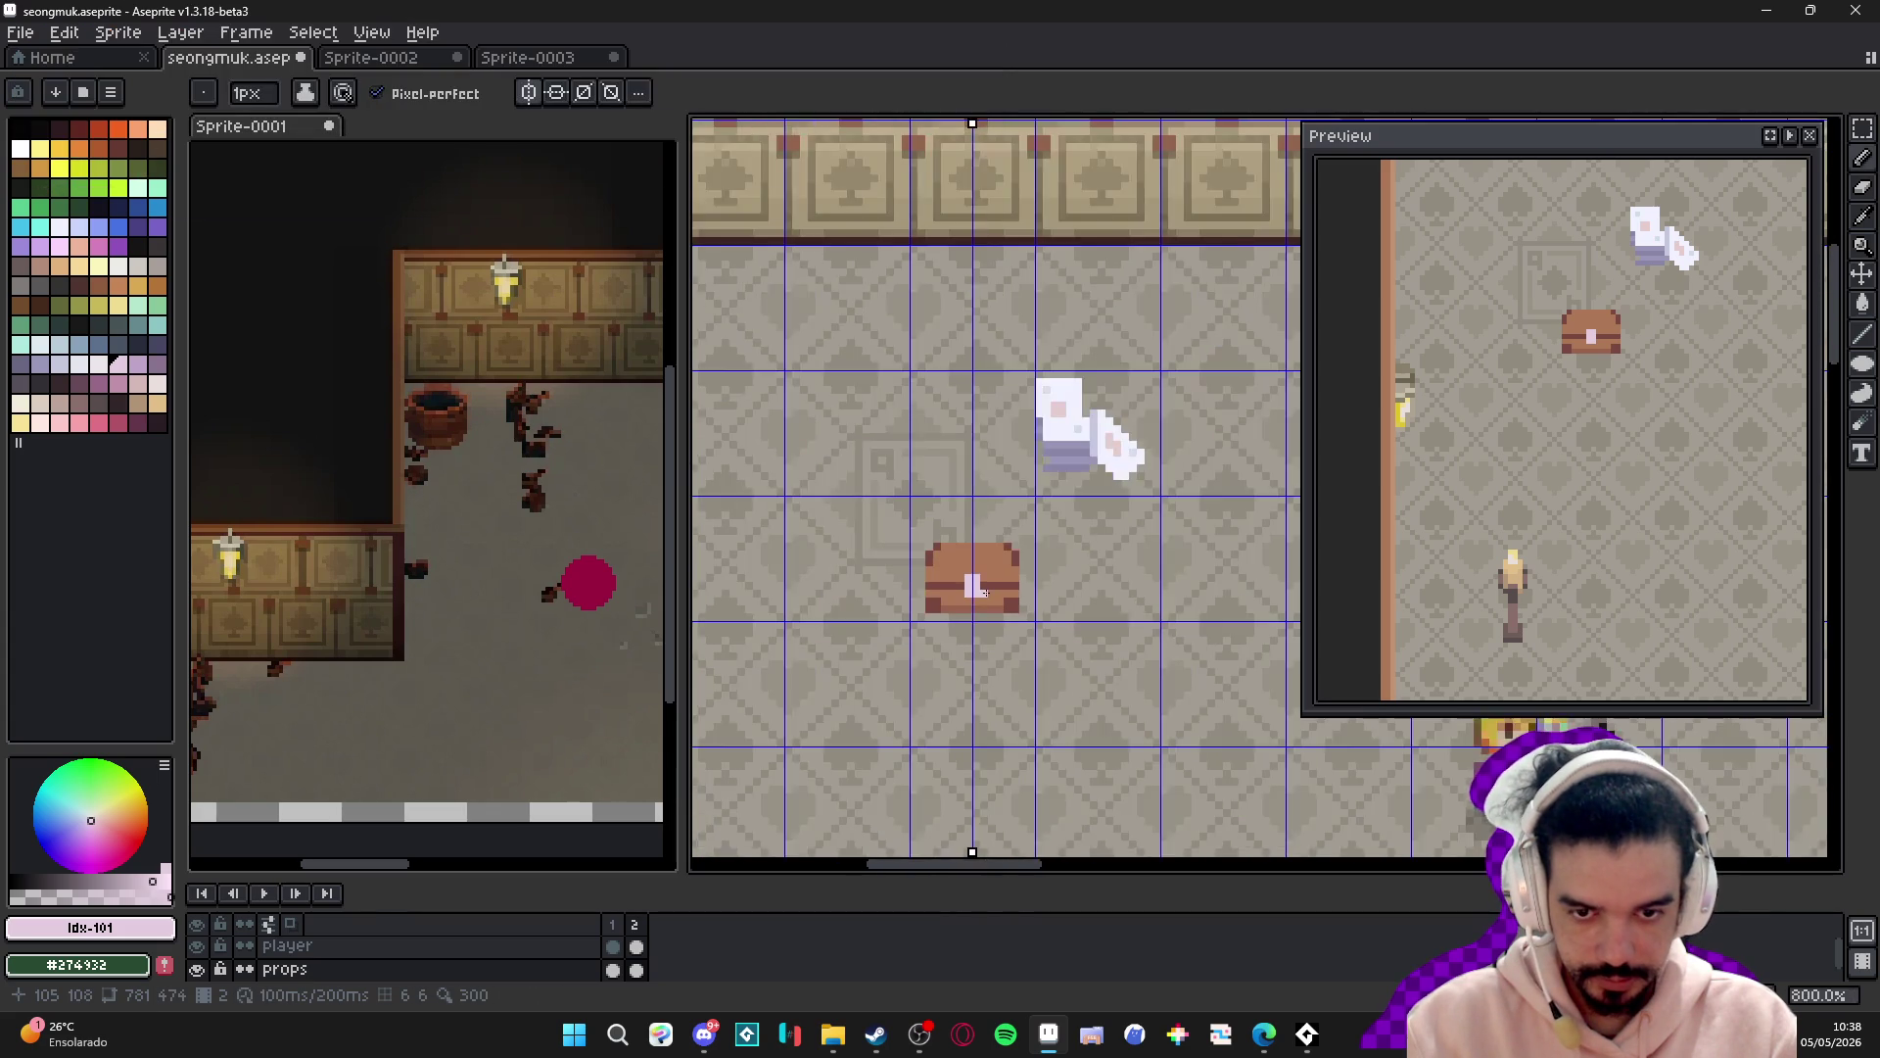
scroll(982, 592, up, 4)
alt+click(962, 584)
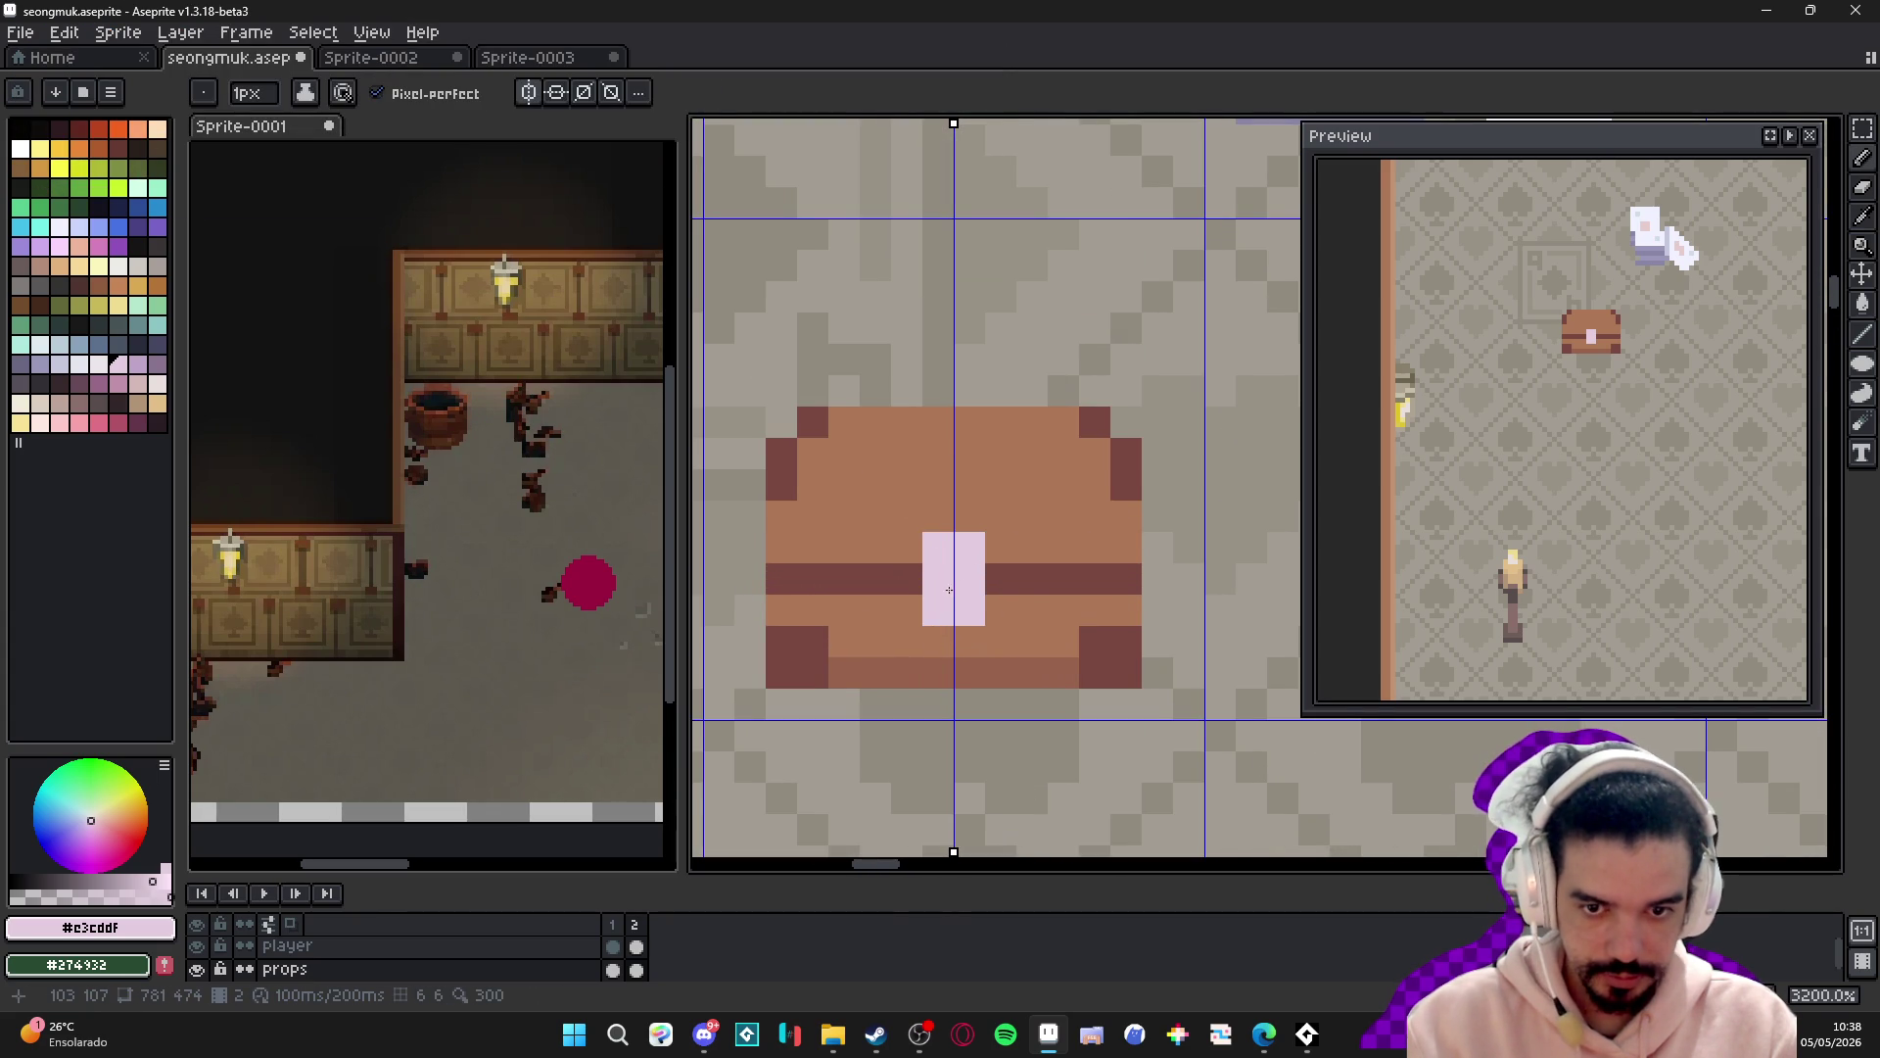
click(157, 364)
mouse_move(938, 578)
mouse_down()
mouse_move(969, 573)
mouse_move(966, 597)
mouse_up()
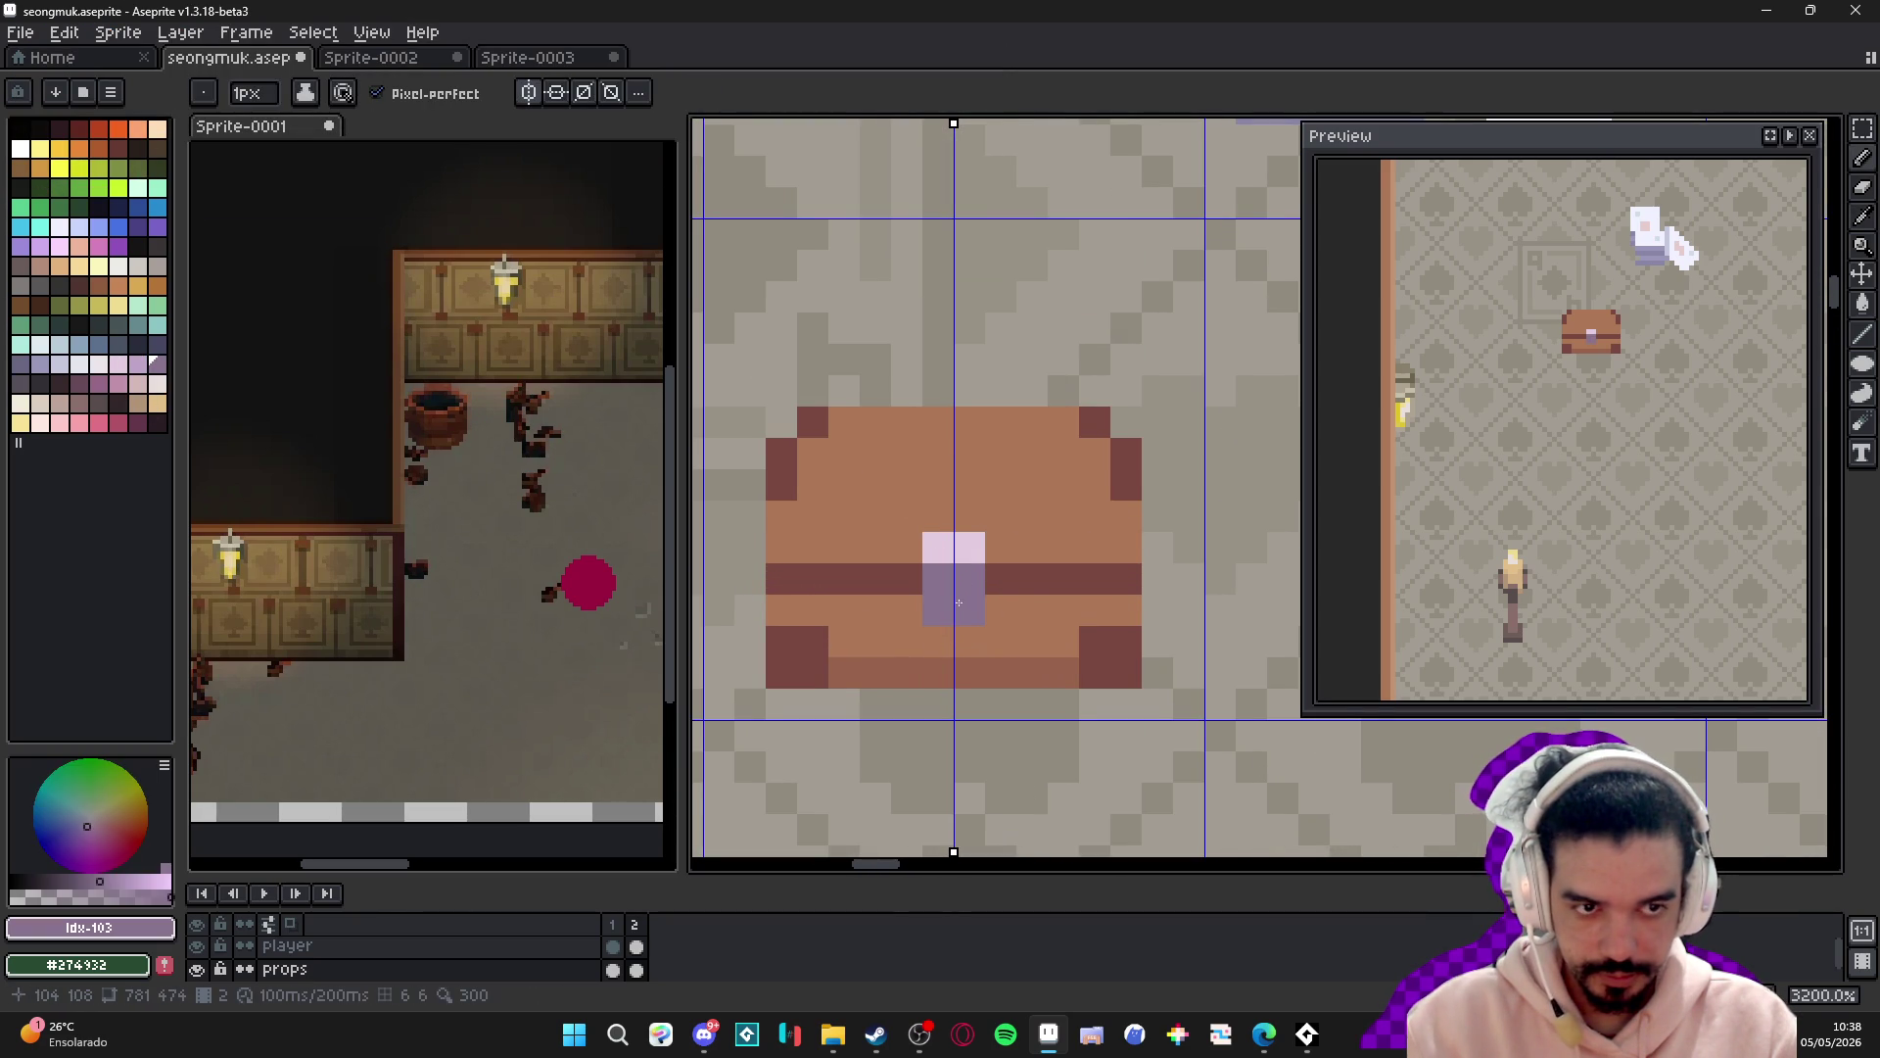
alt+click(968, 548)
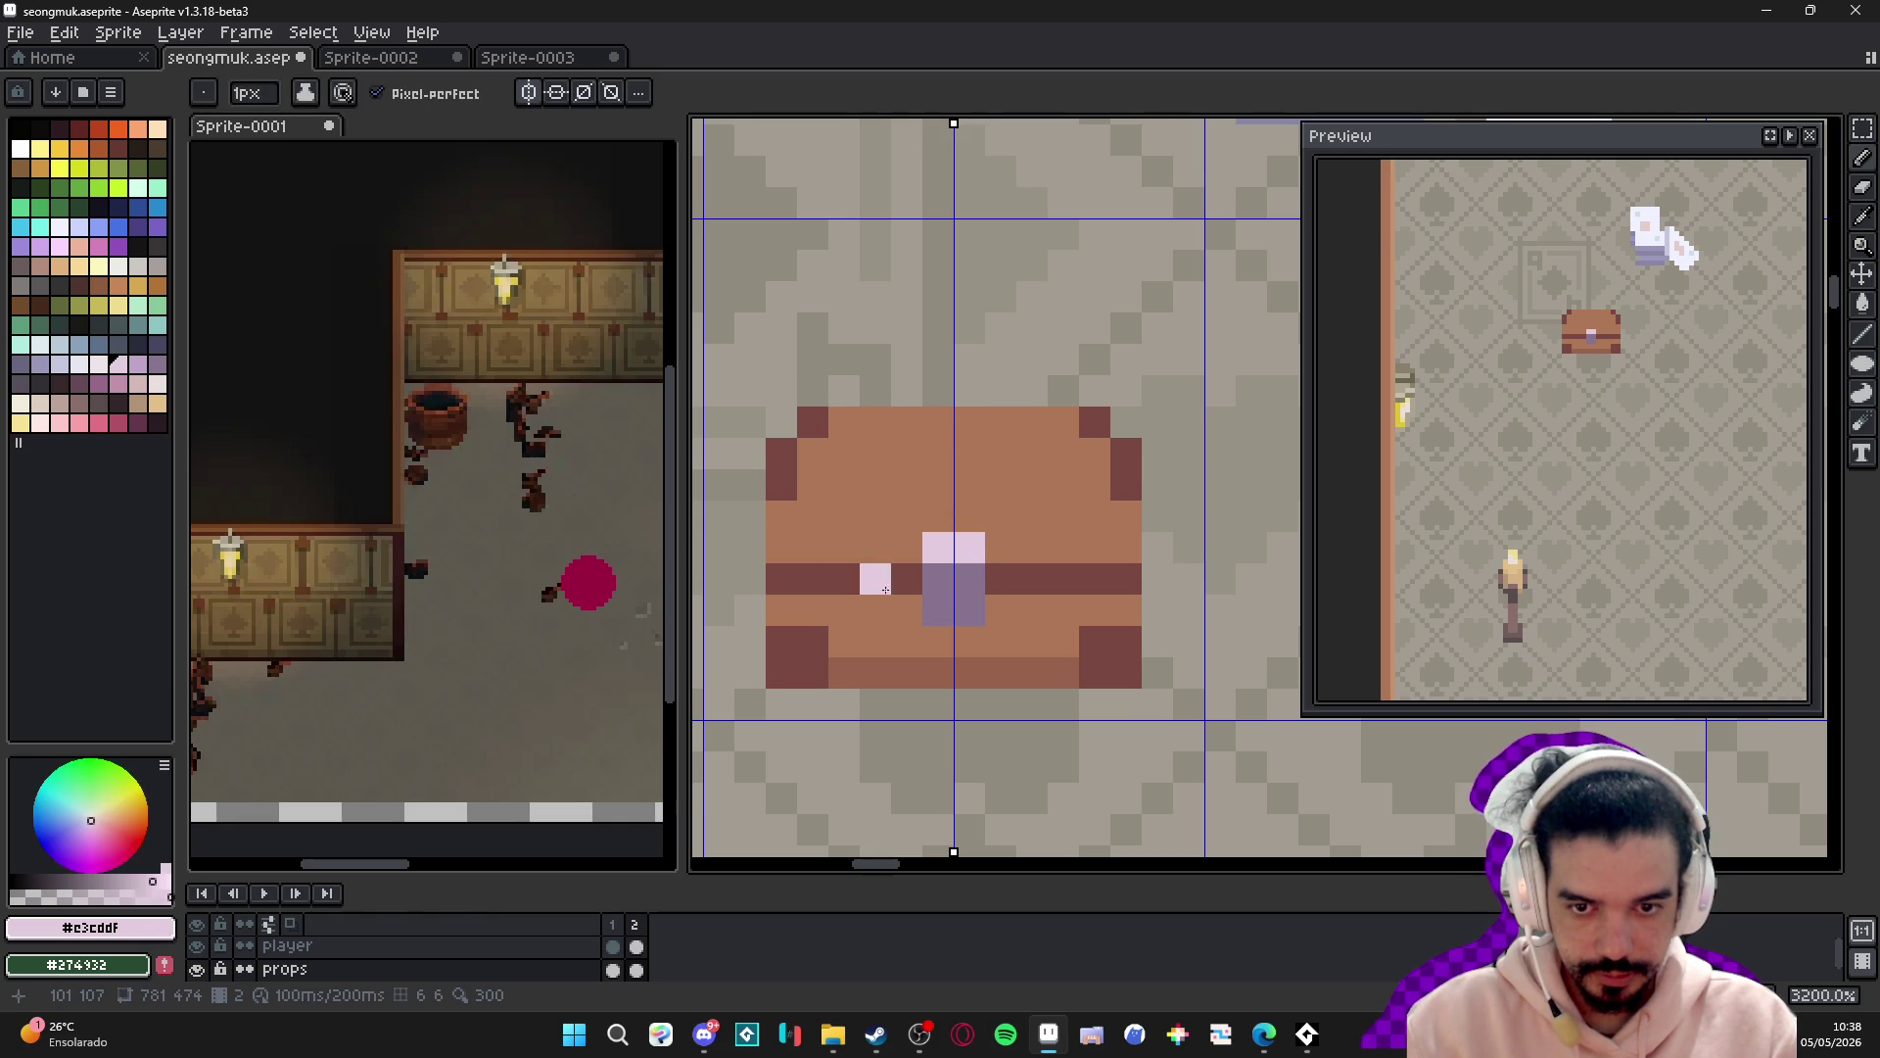
- Darken pixels beside the strap ends and add a light tan pixel to the chest
alt+click(843, 578)
click(813, 548)
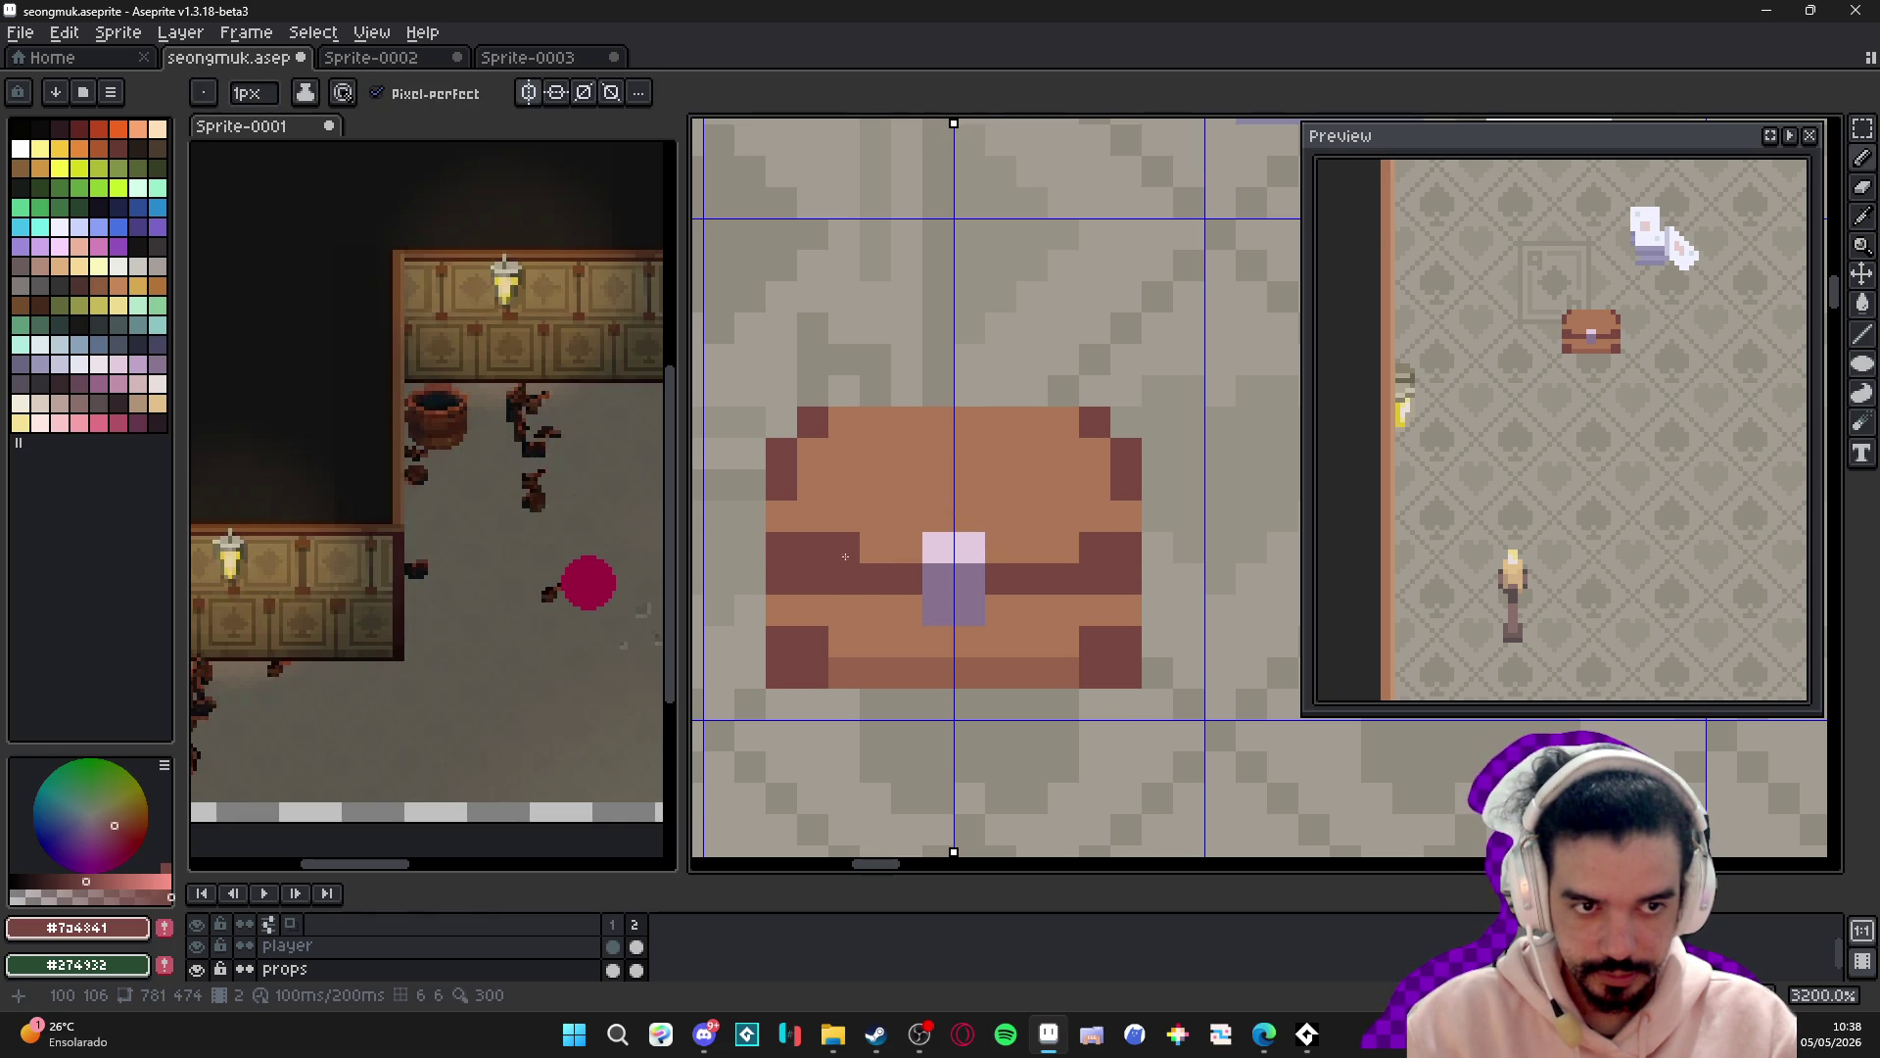
alt+click(894, 489)
click(157, 402)
click(989, 502)
alt+click(844, 446)
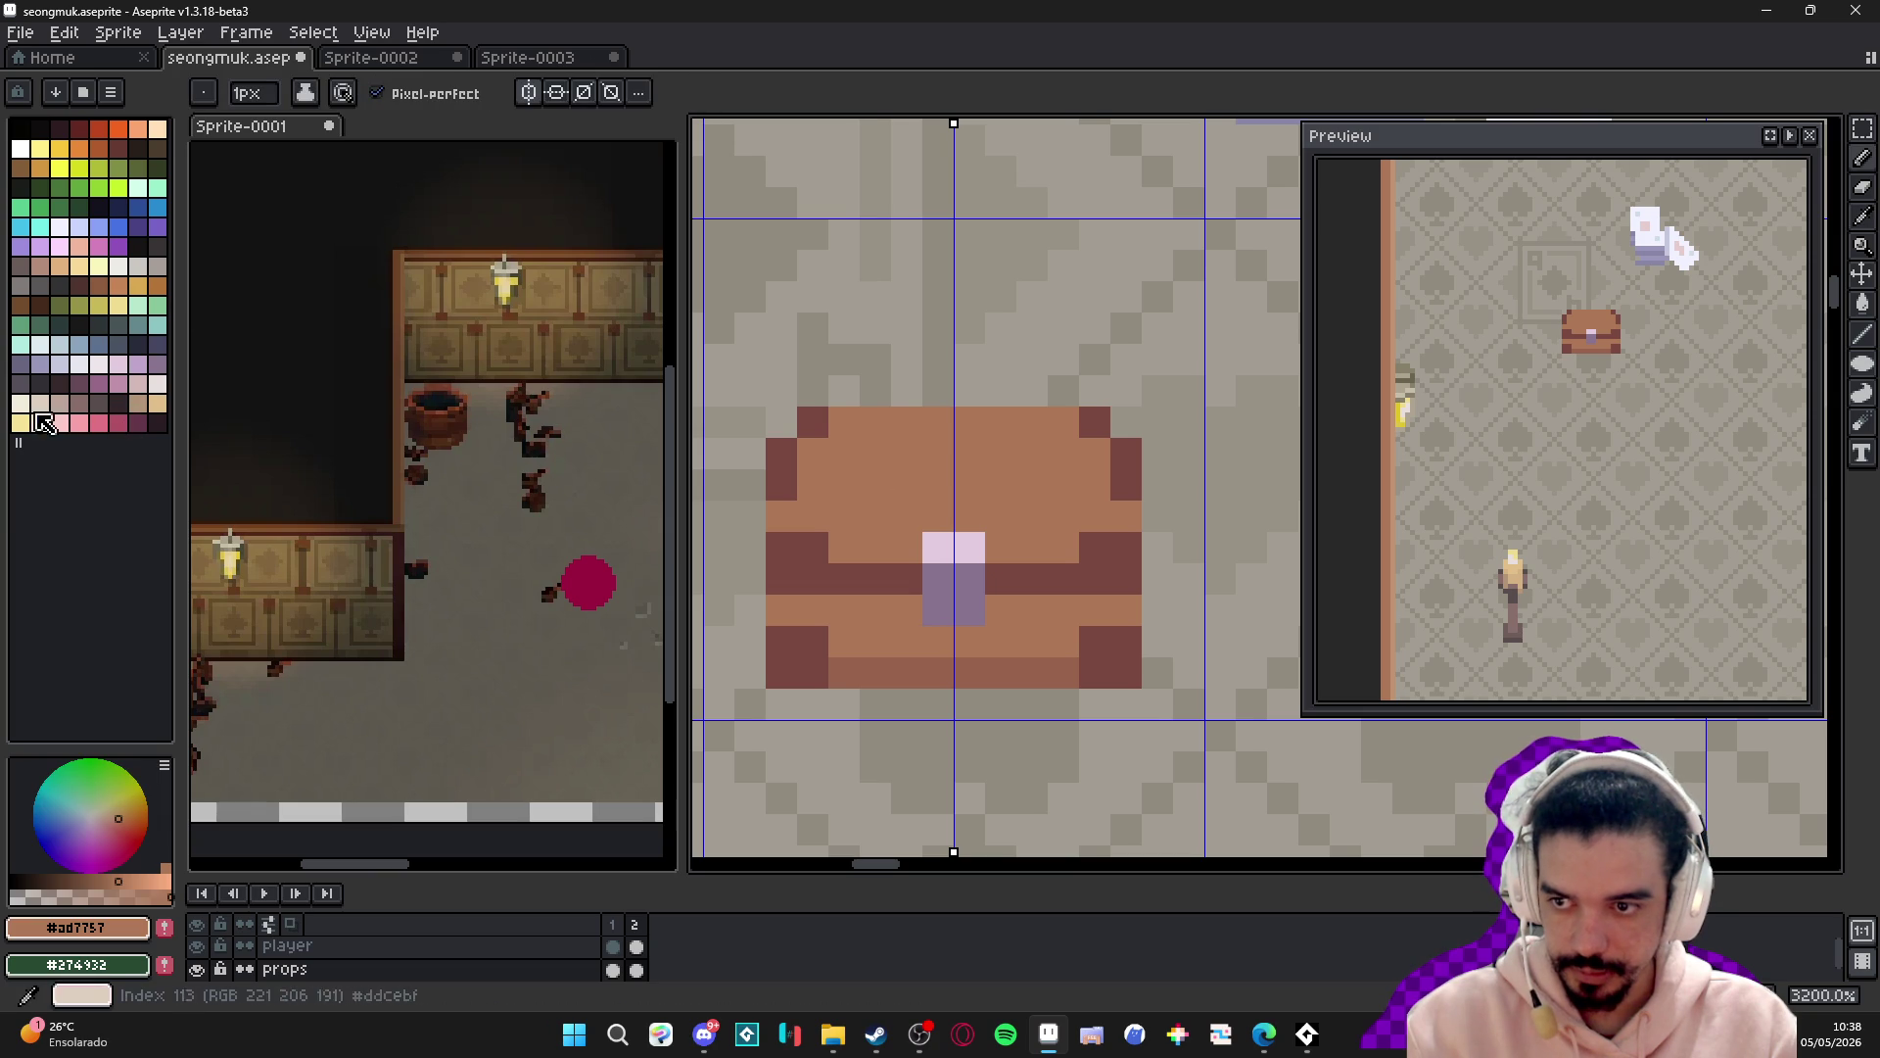
- Paint a lighter #c09473 tan highlight across the lid with a 2-pixel pencil
scroll(846, 447, down, 6)
drag(846, 448, 928, 751)
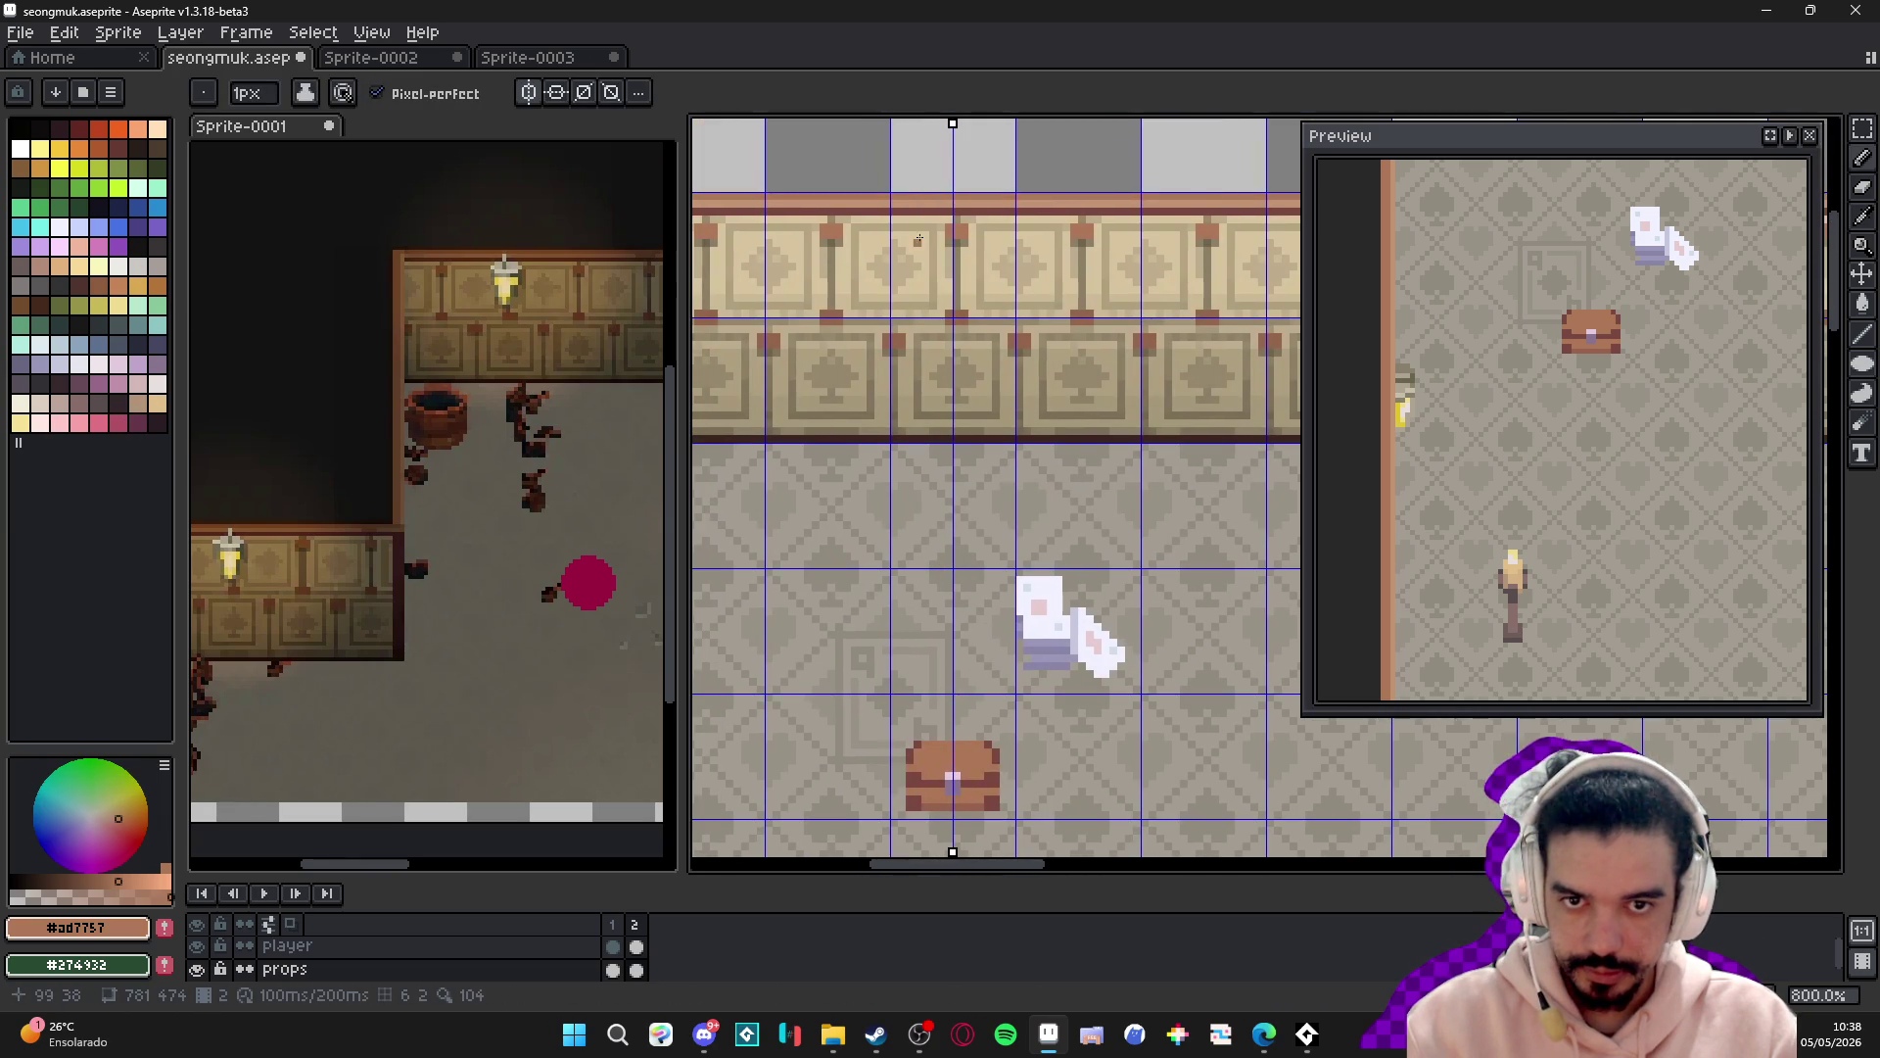
alt+click(994, 794)
scroll(994, 794, up, 5)
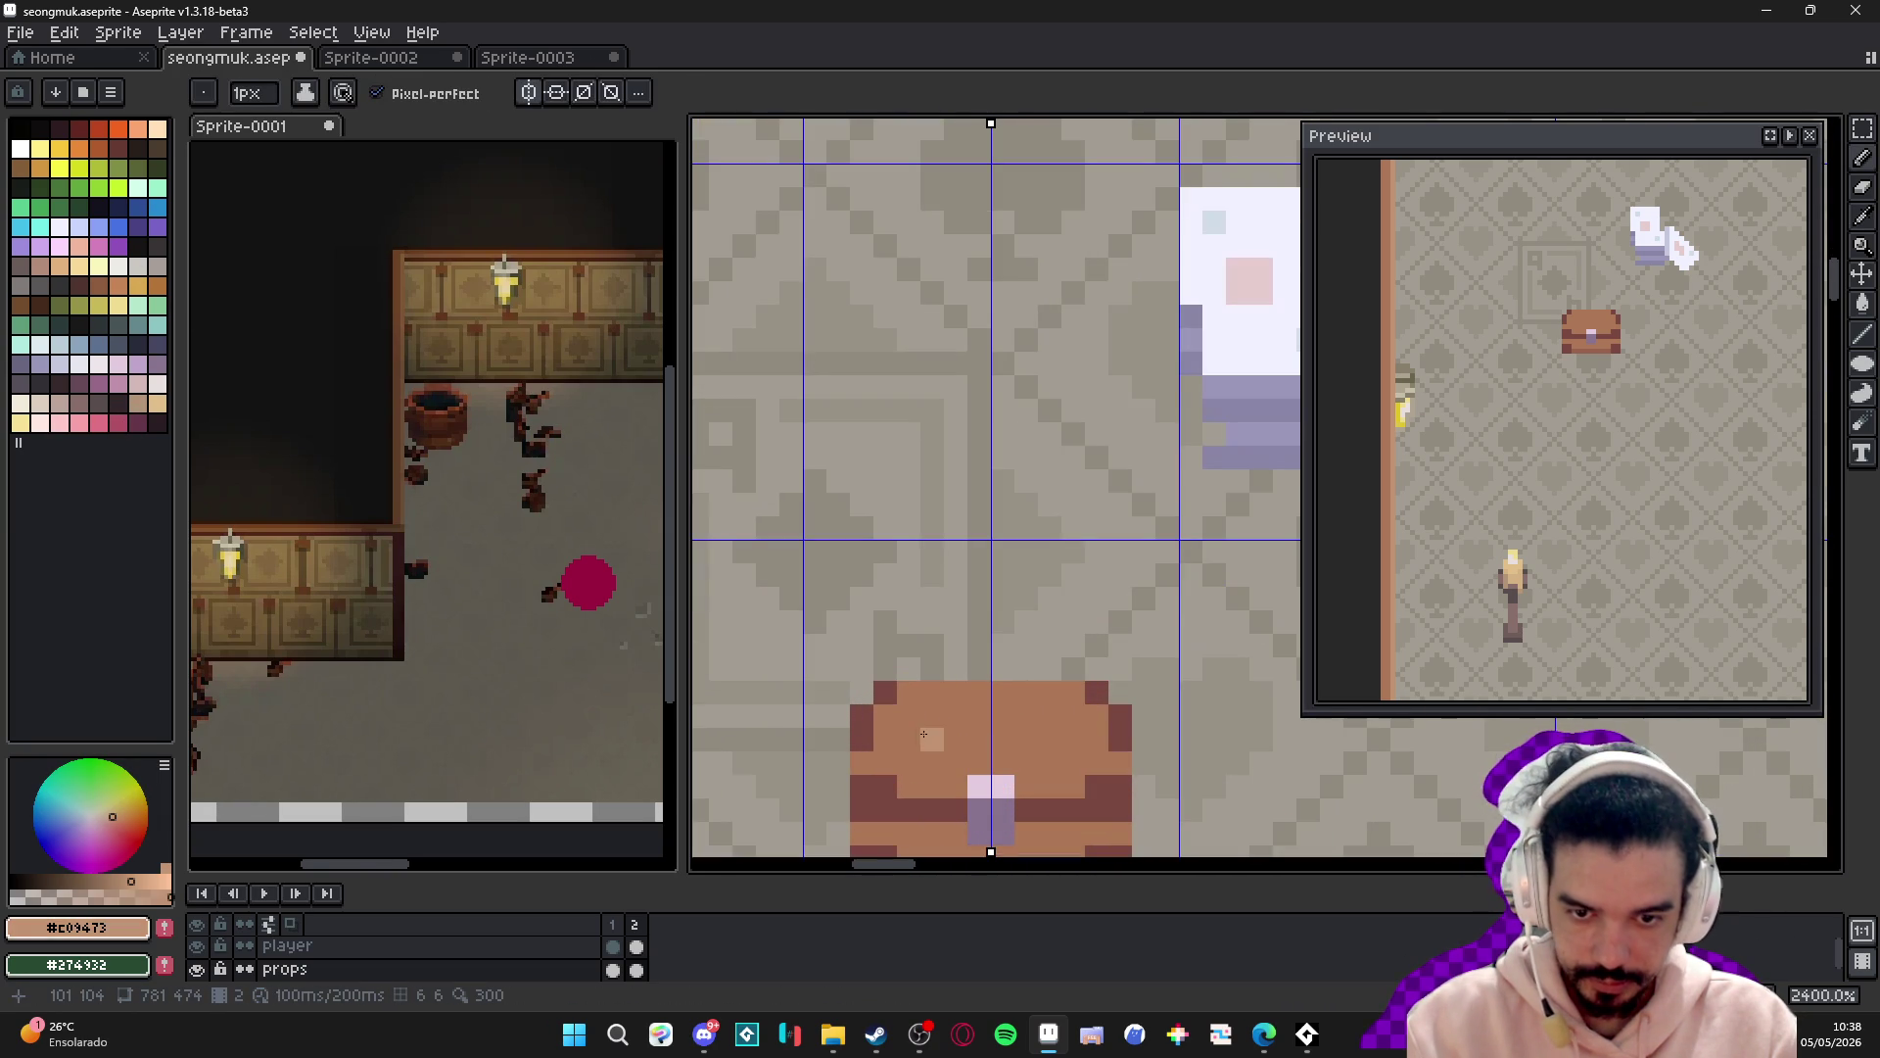
key(plus)
mouse_move(921, 706)
mouse_down()
mouse_move(1063, 705)
mouse_move(969, 705)
mouse_move(969, 741)
mouse_move(950, 729)
mouse_up()
key(minus)
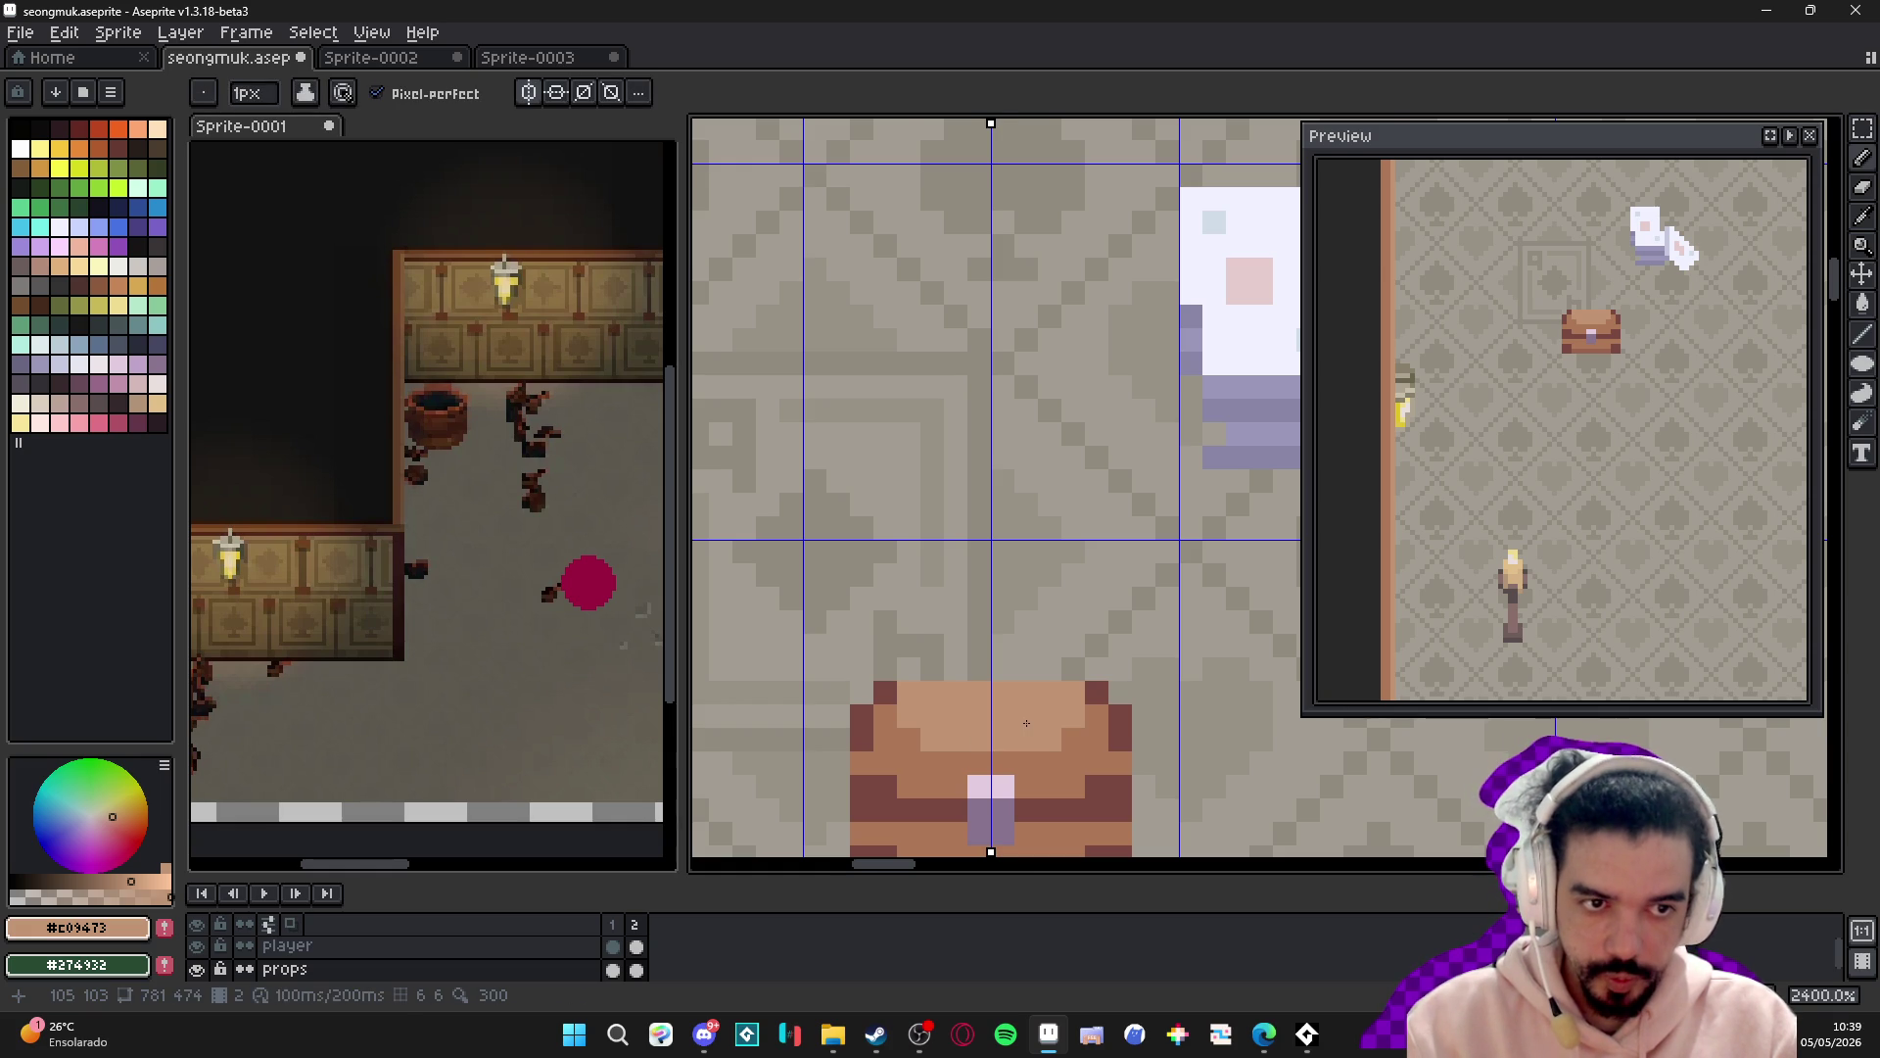
scroll(1026, 723, down, 8)
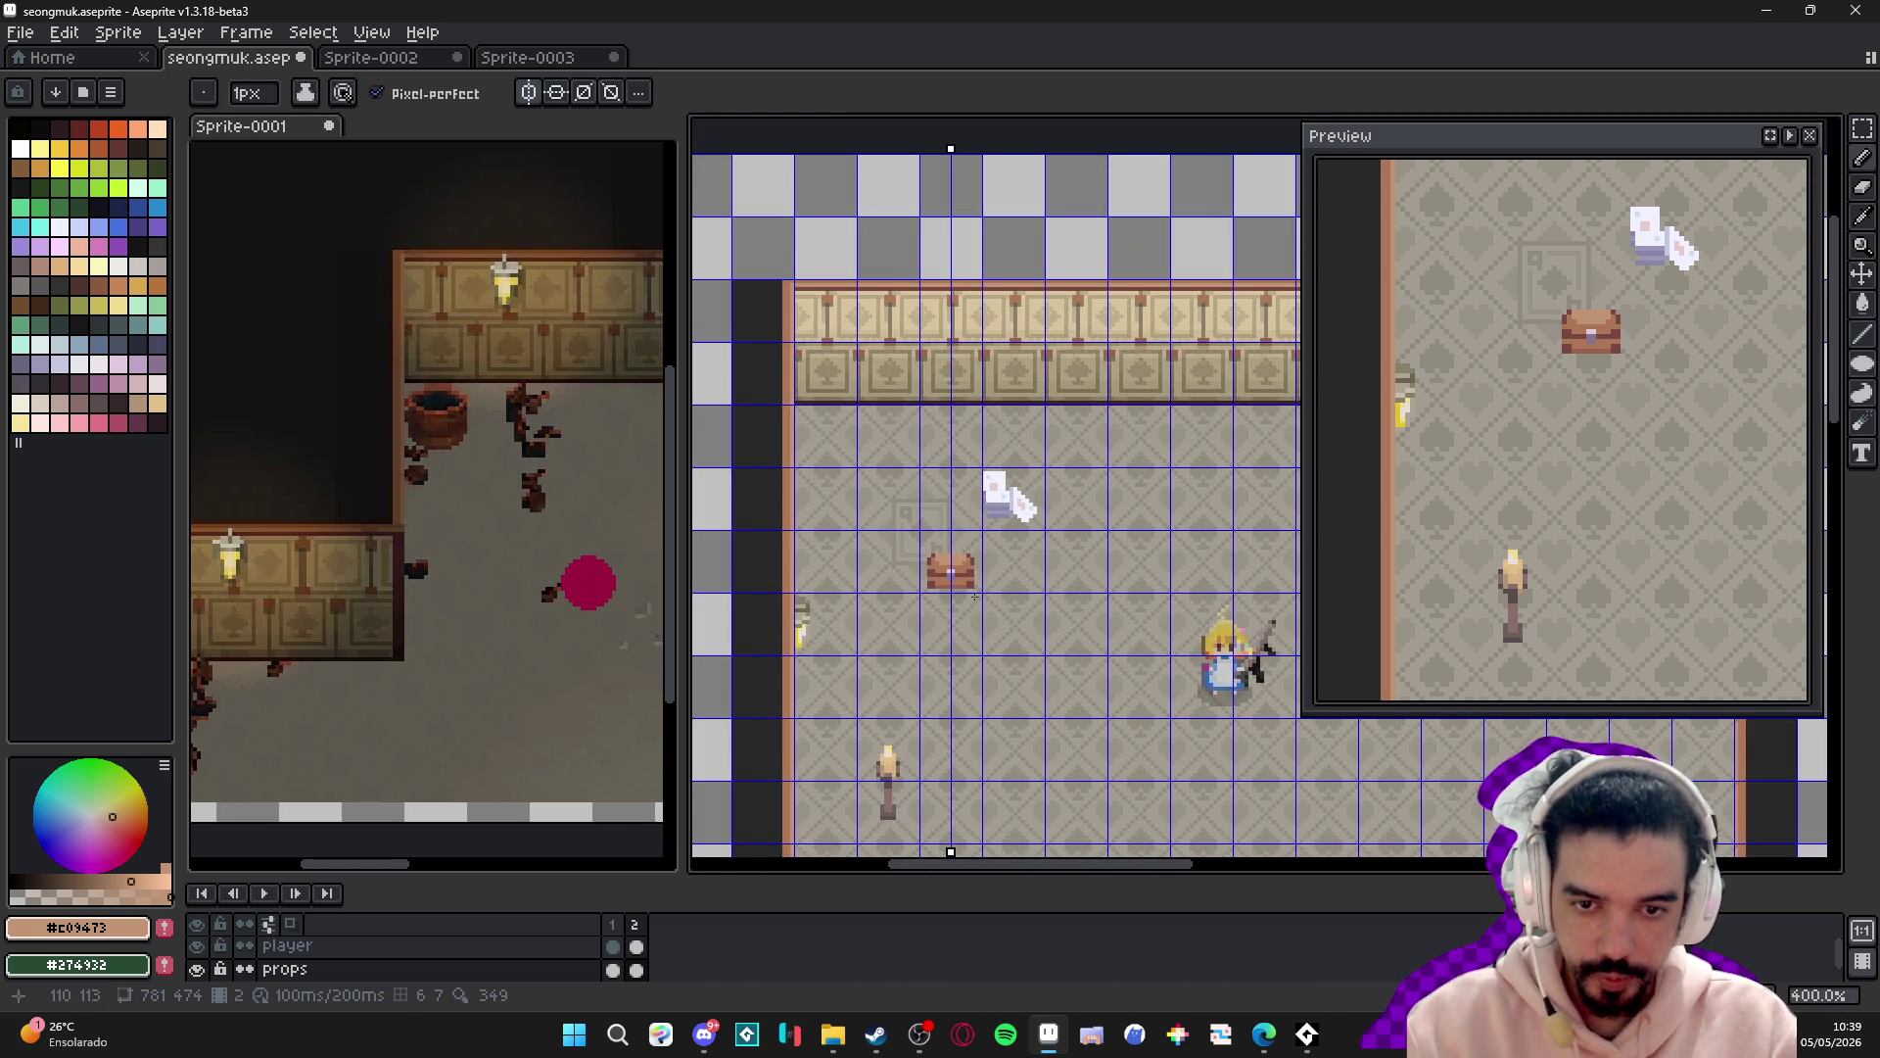
scroll(975, 596, up, 6)
scroll(959, 536, down, 3)
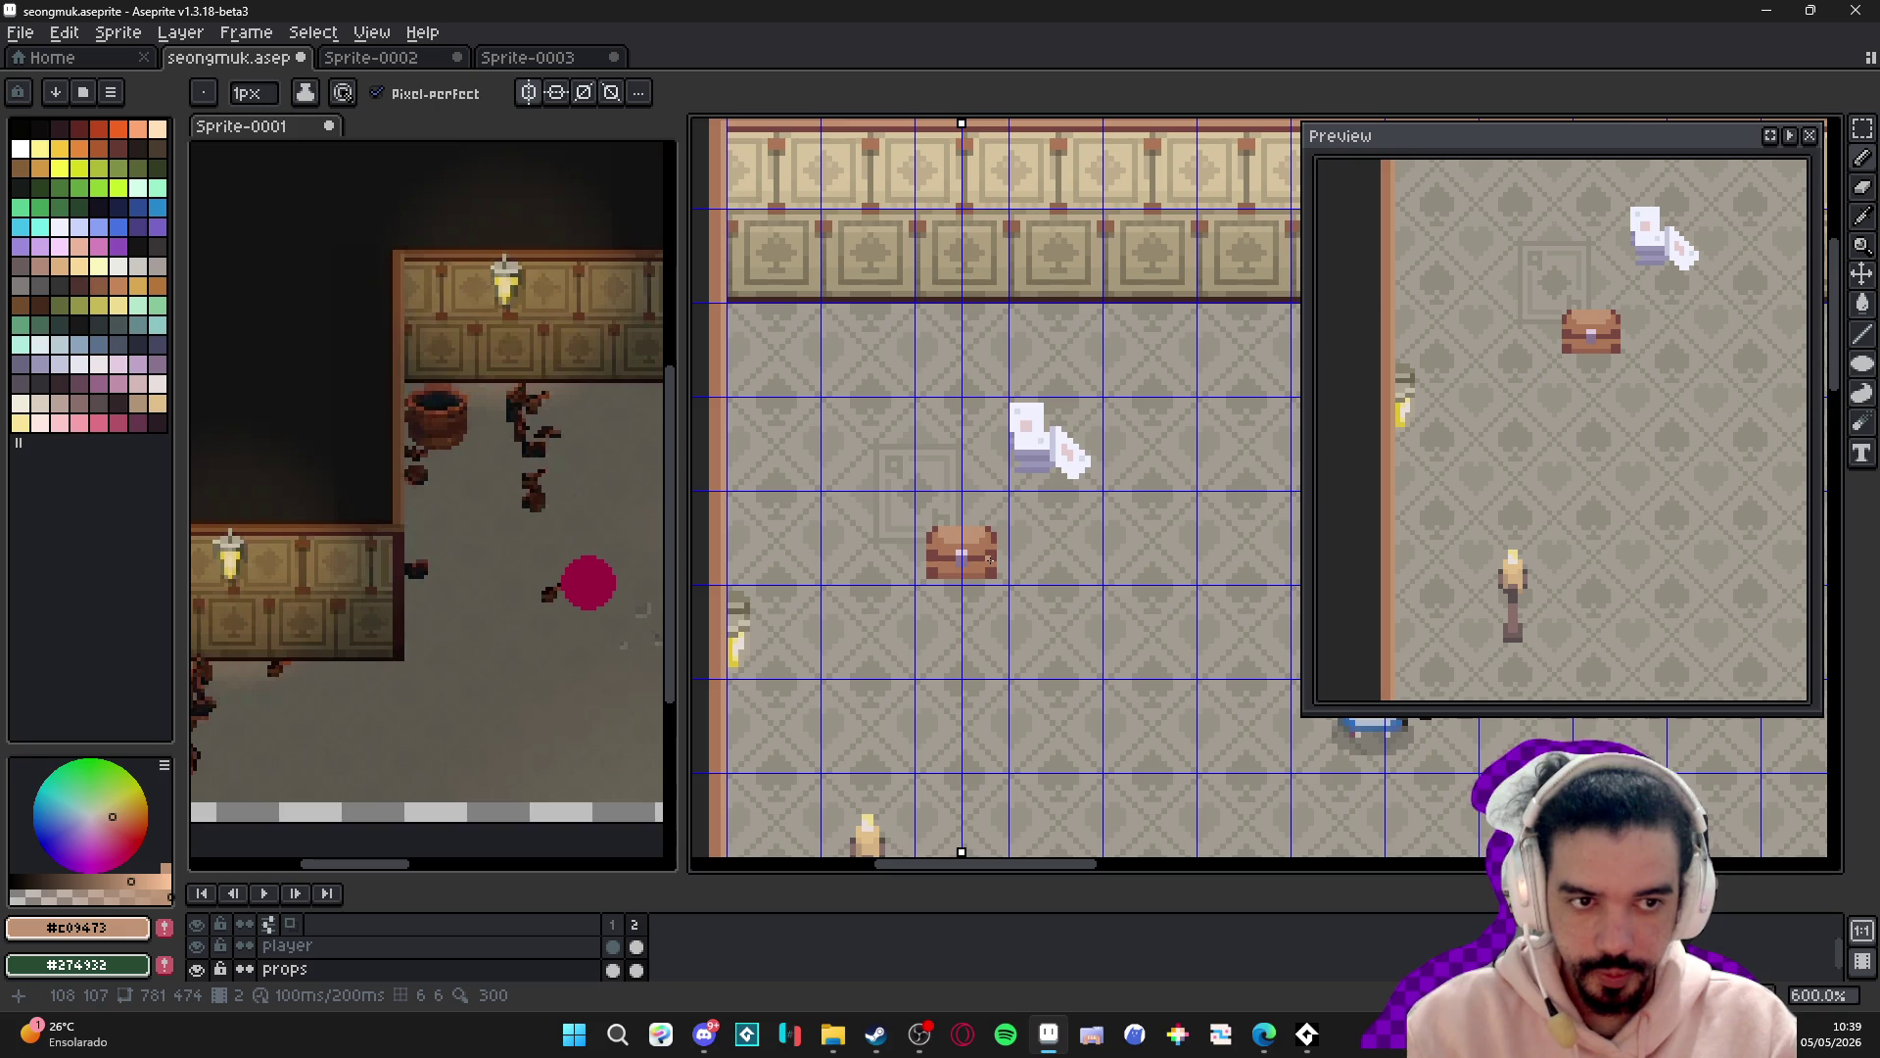
scroll(988, 559, down, 3)
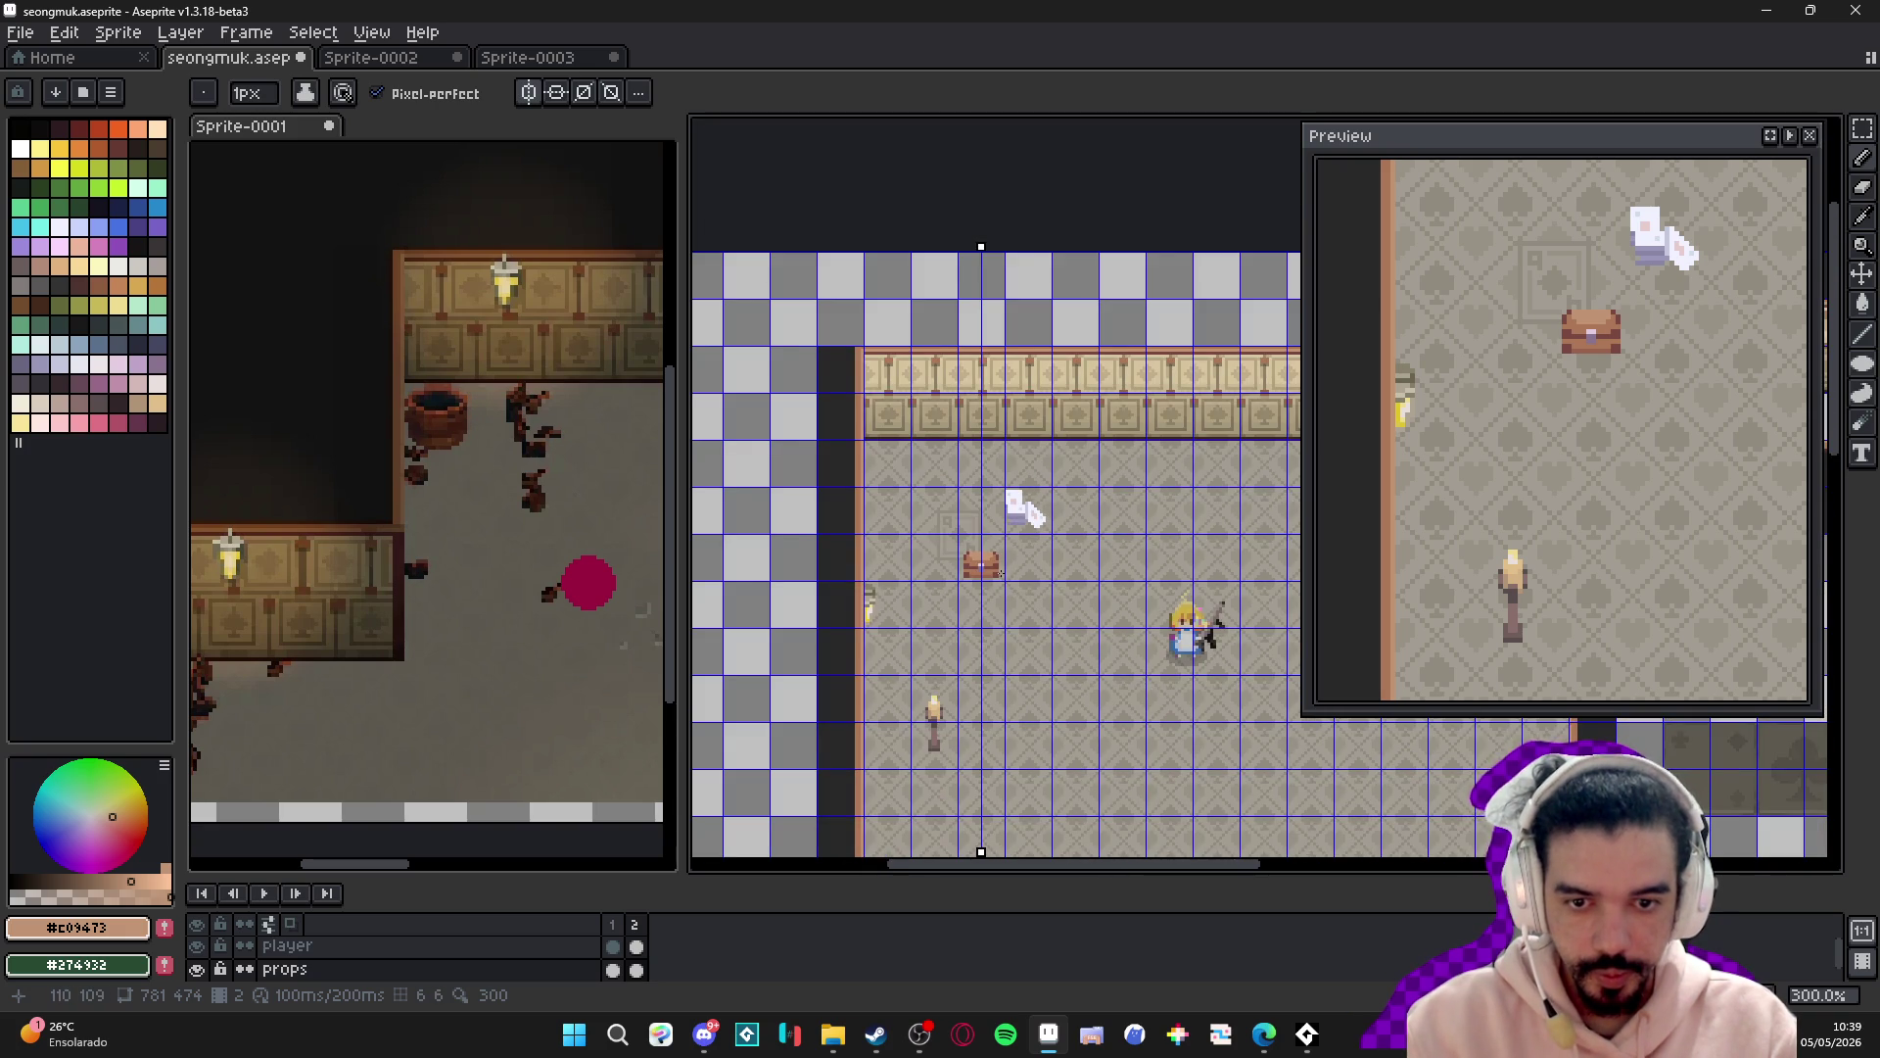
scroll(999, 573, up, 6)
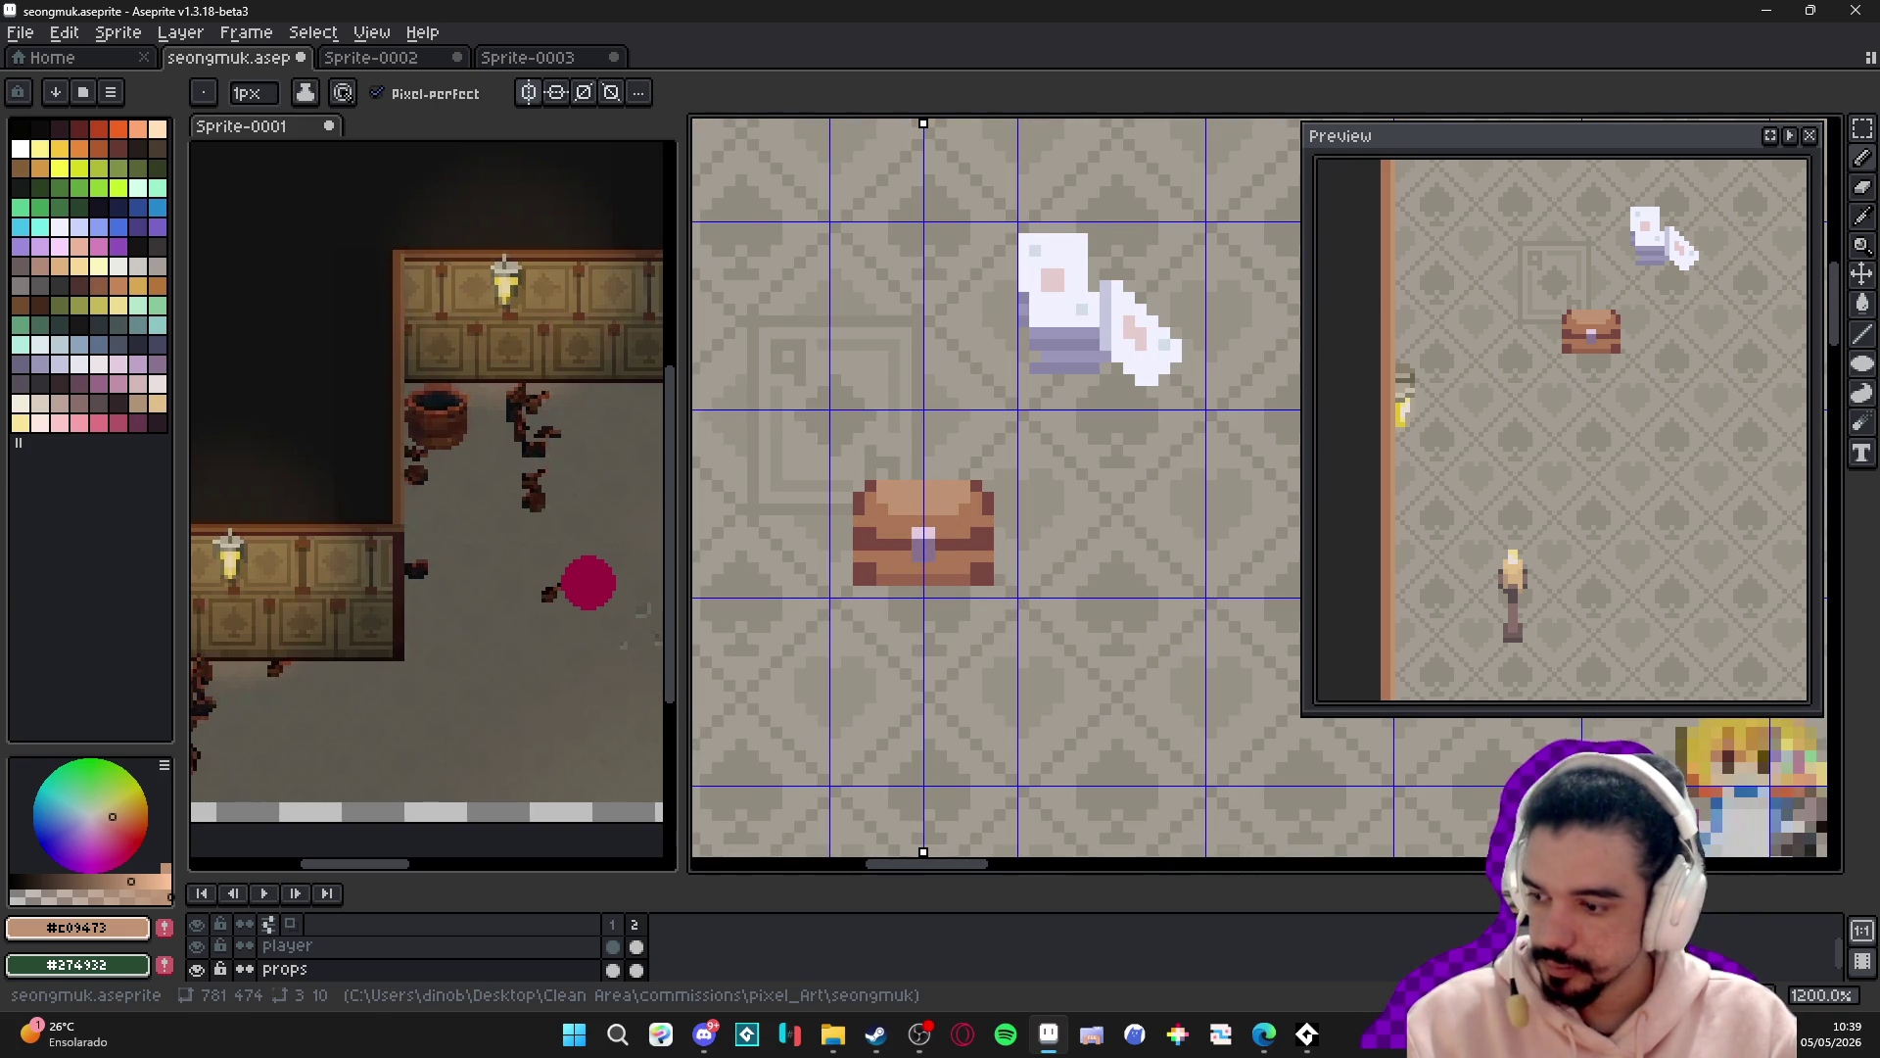
key(alt+Tab)
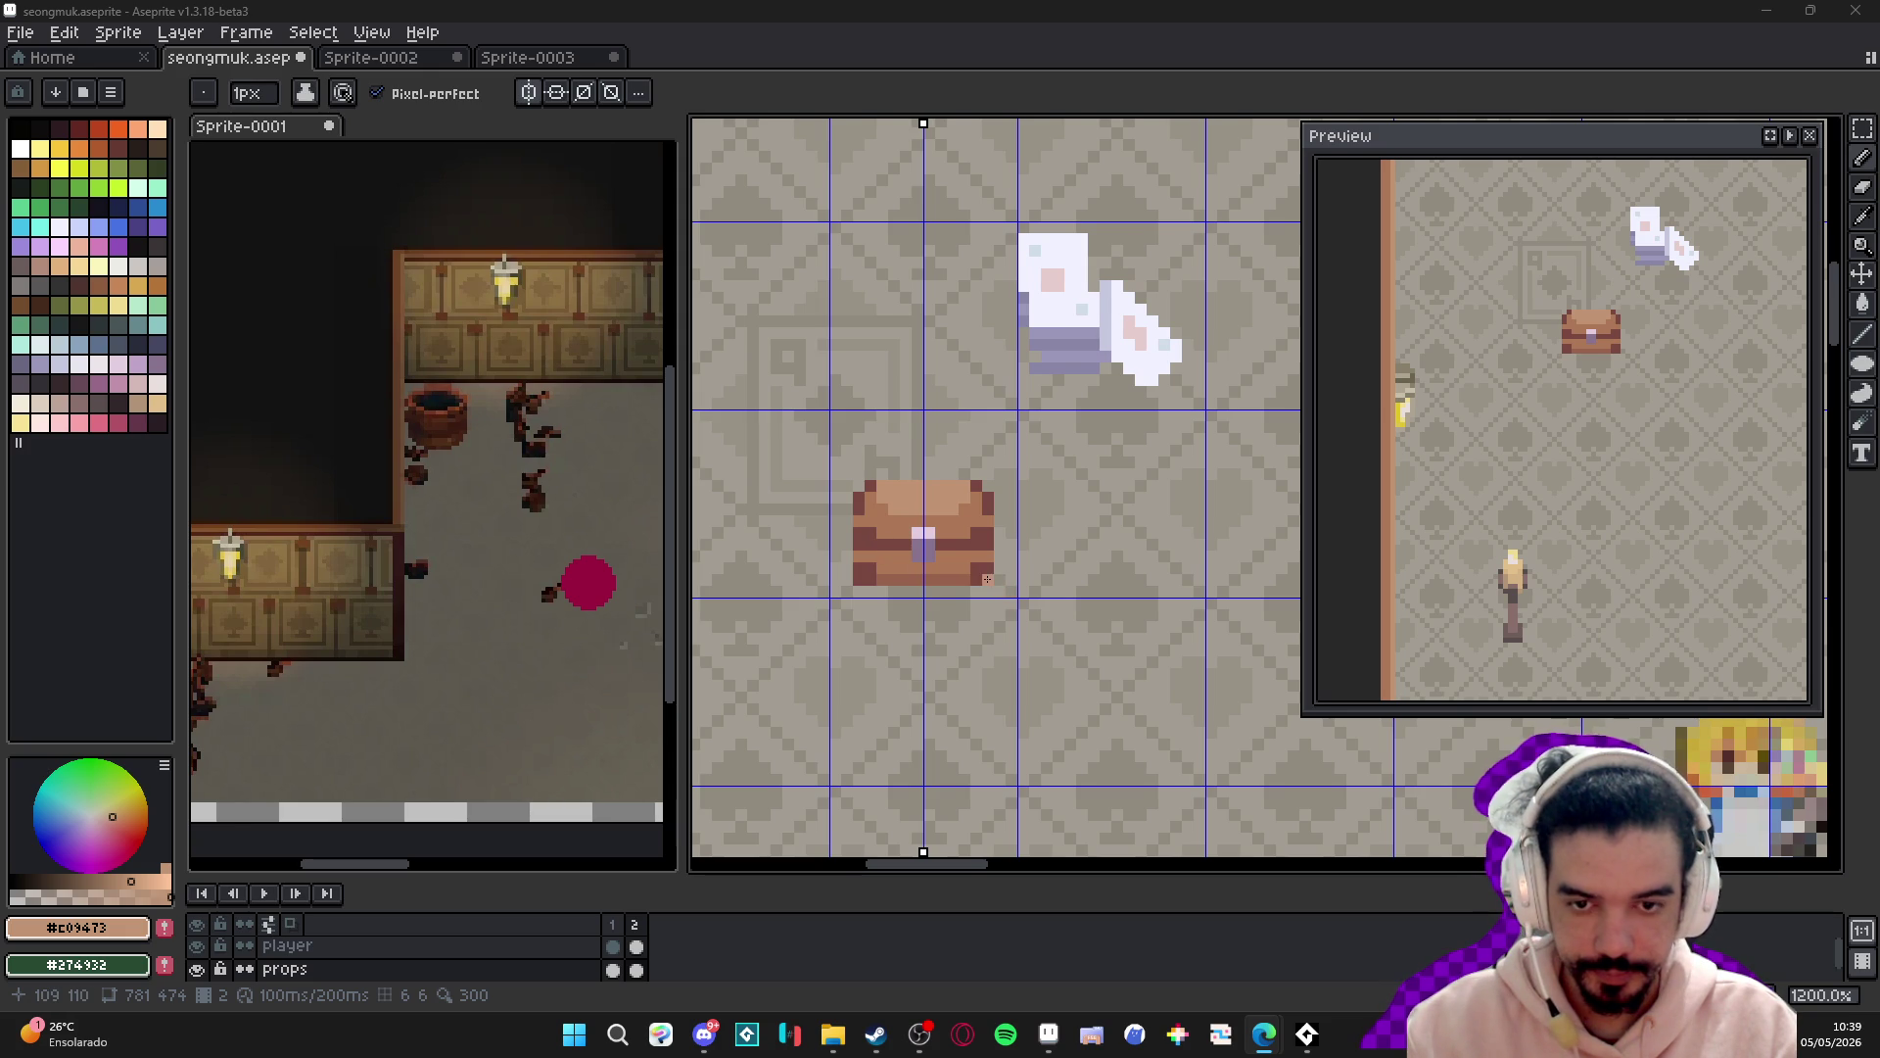
scroll(986, 579, up, 1)
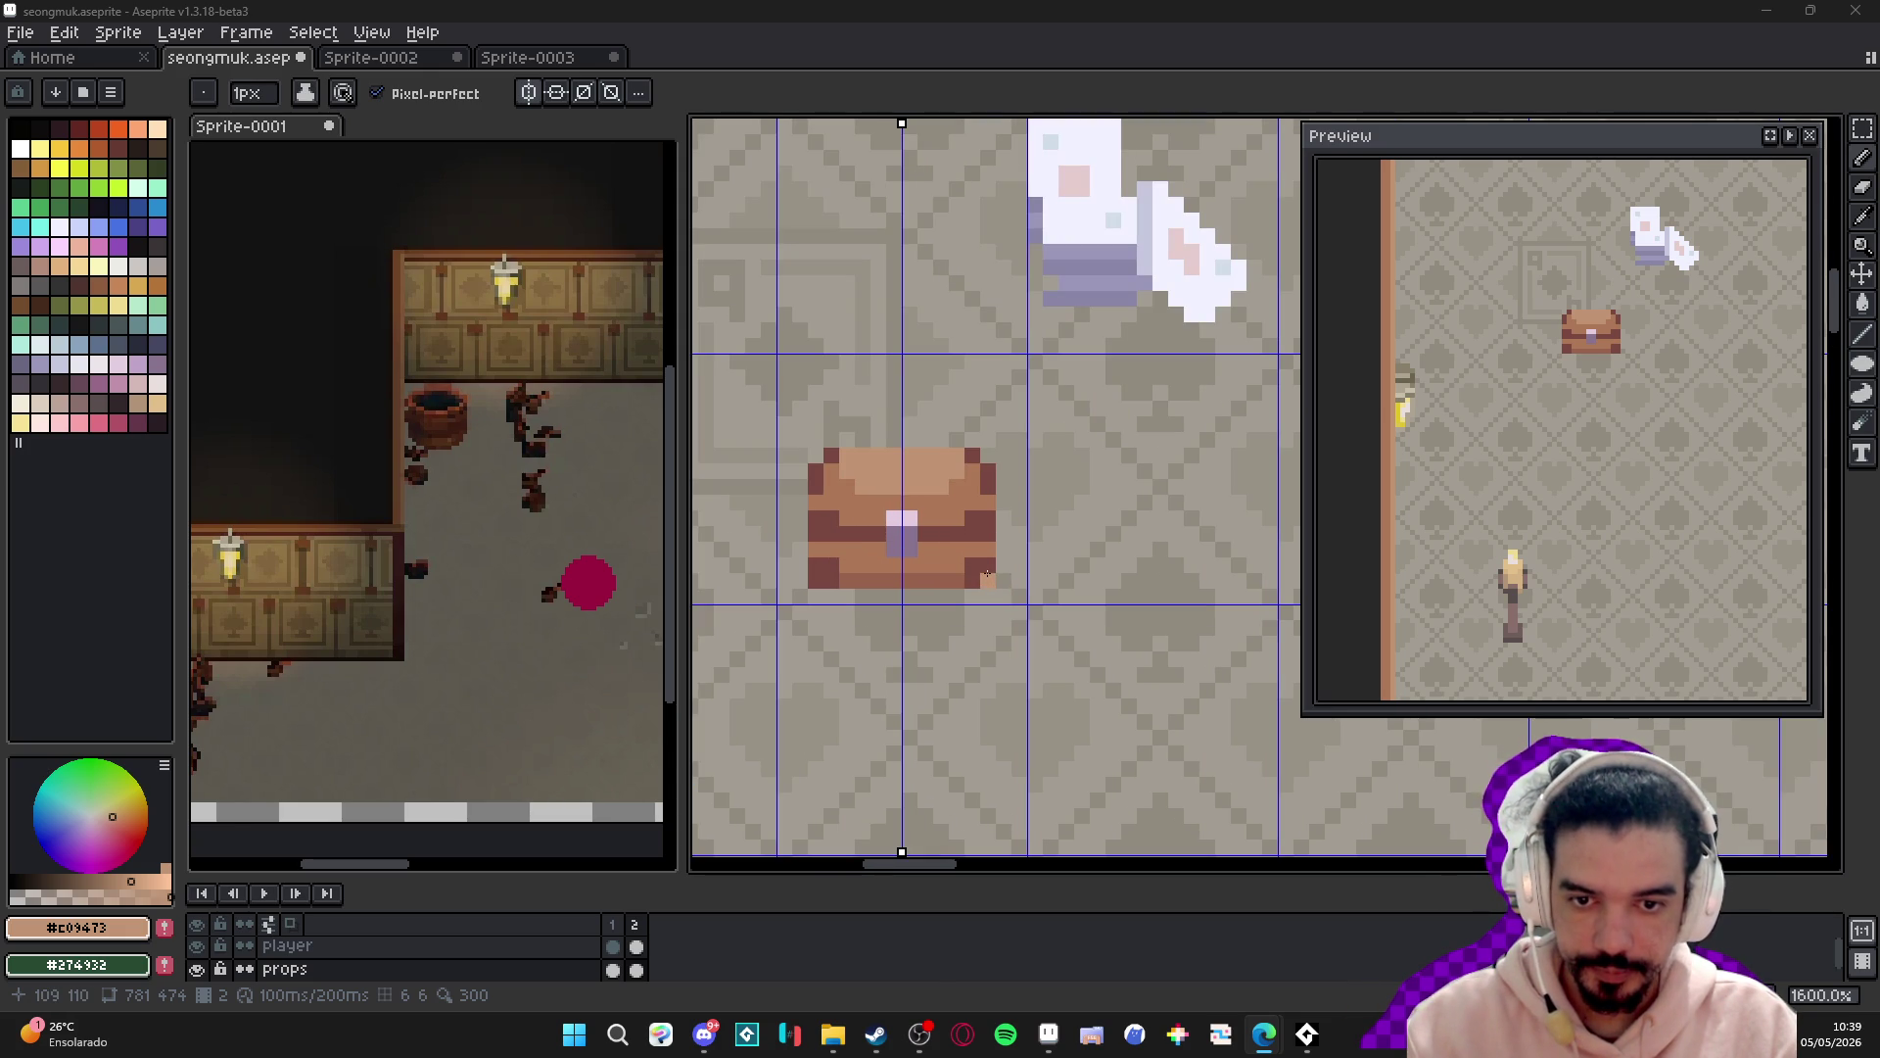
- Paint the chest's middle band row dark brown from a palette swatch, then sample the mid-brown
alt+click(965, 578)
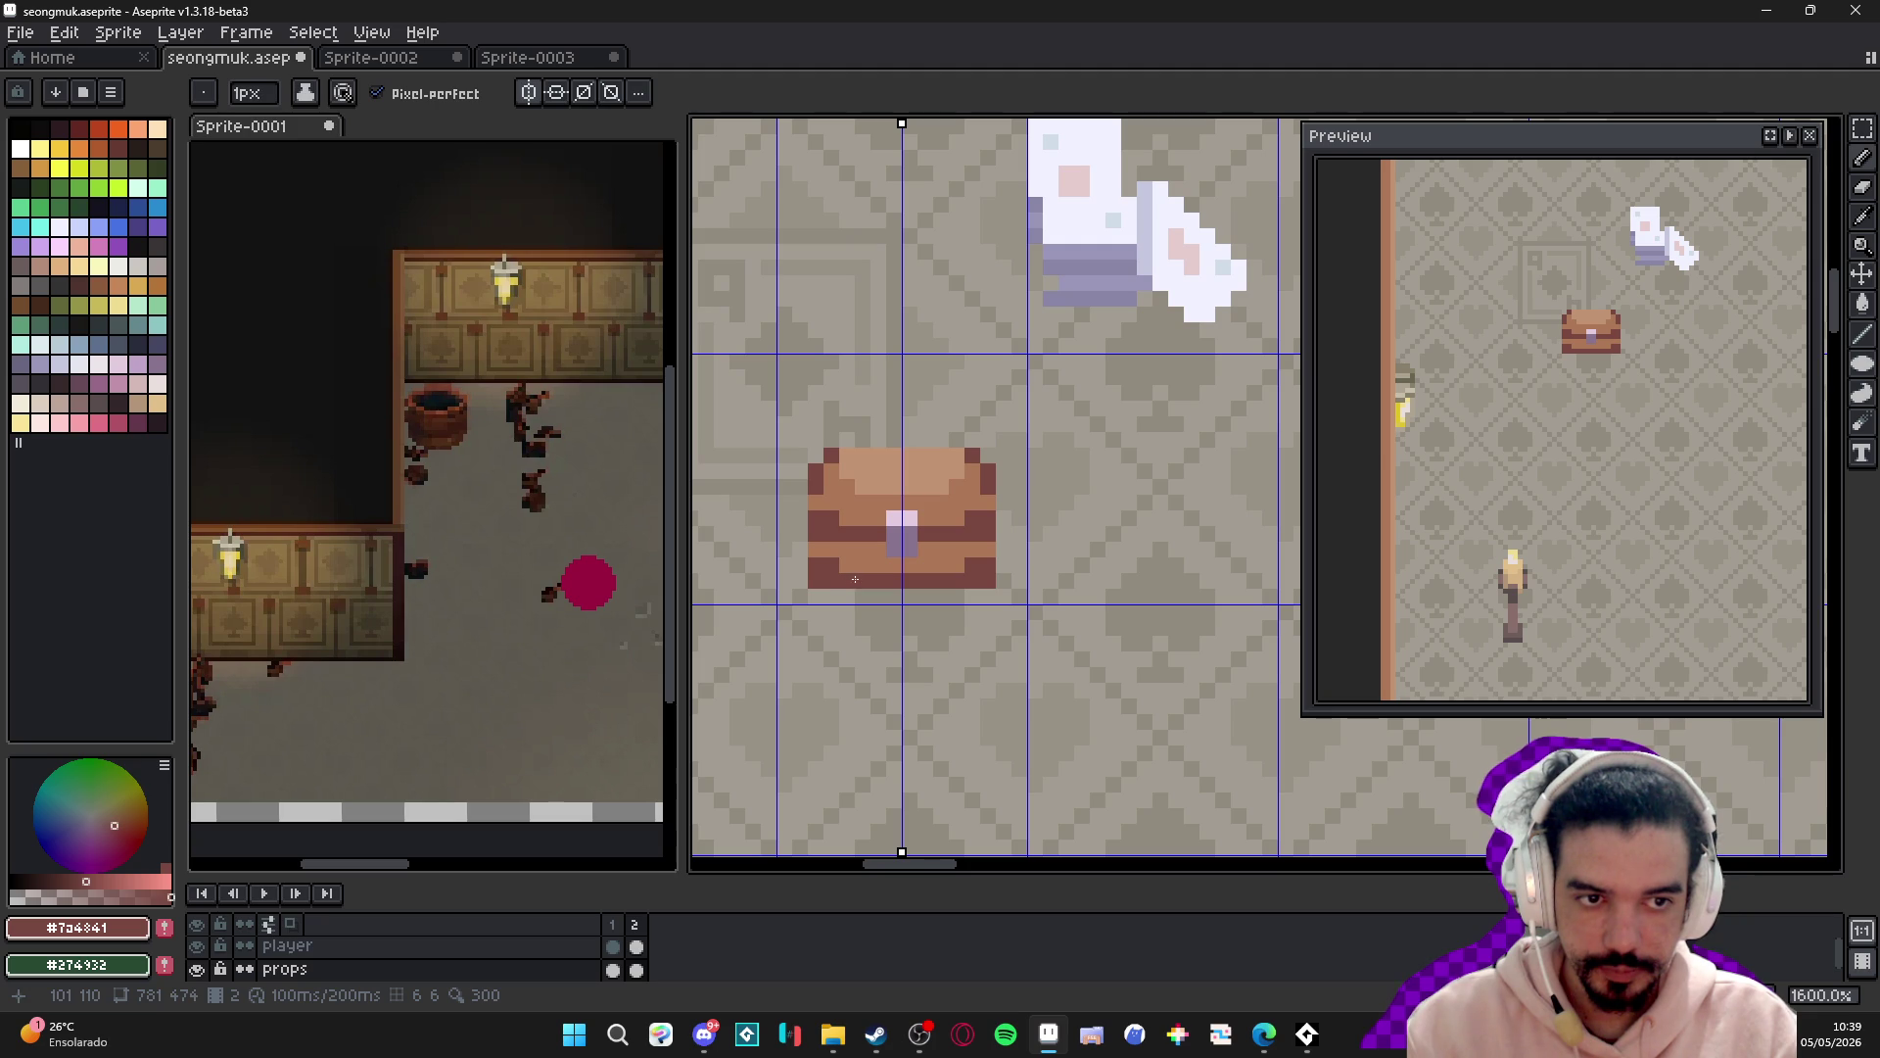
scroll(855, 579, up, 2)
scroll(910, 555, down, 7)
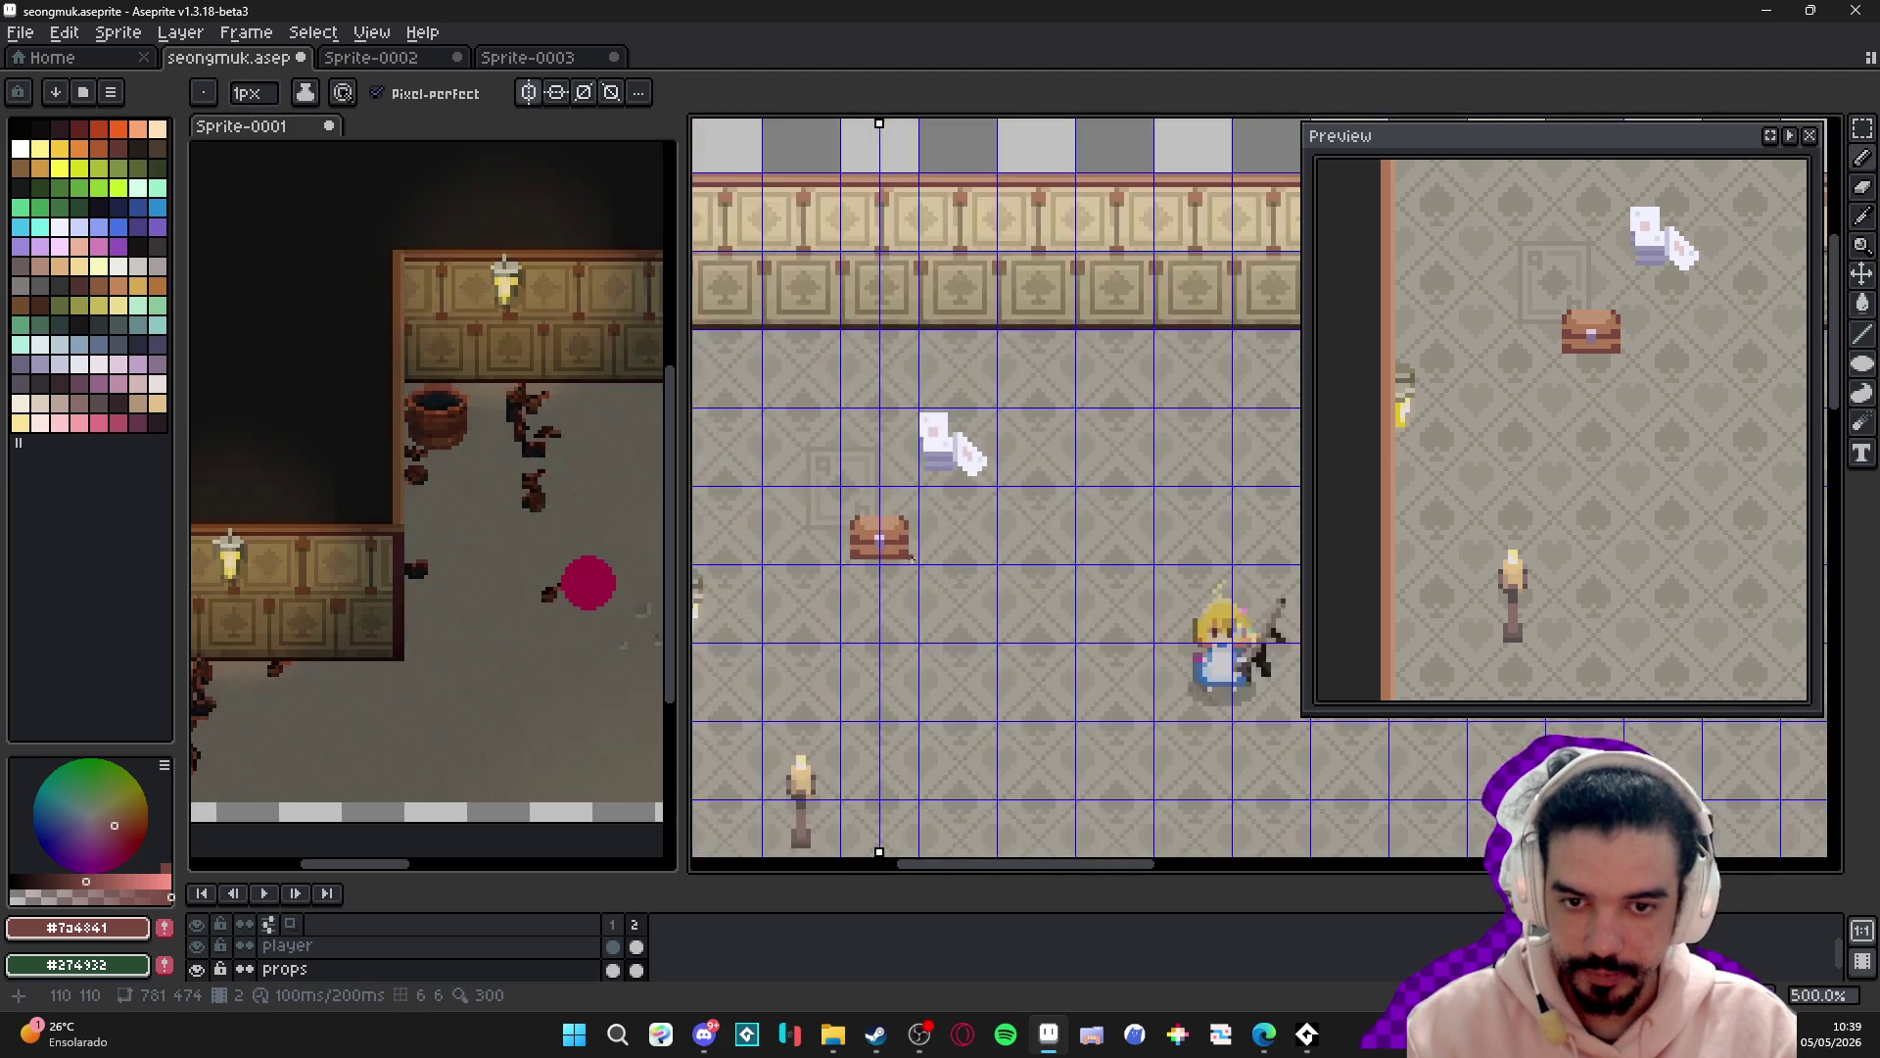
scroll(910, 556, down, 2)
scroll(878, 548, up, 7)
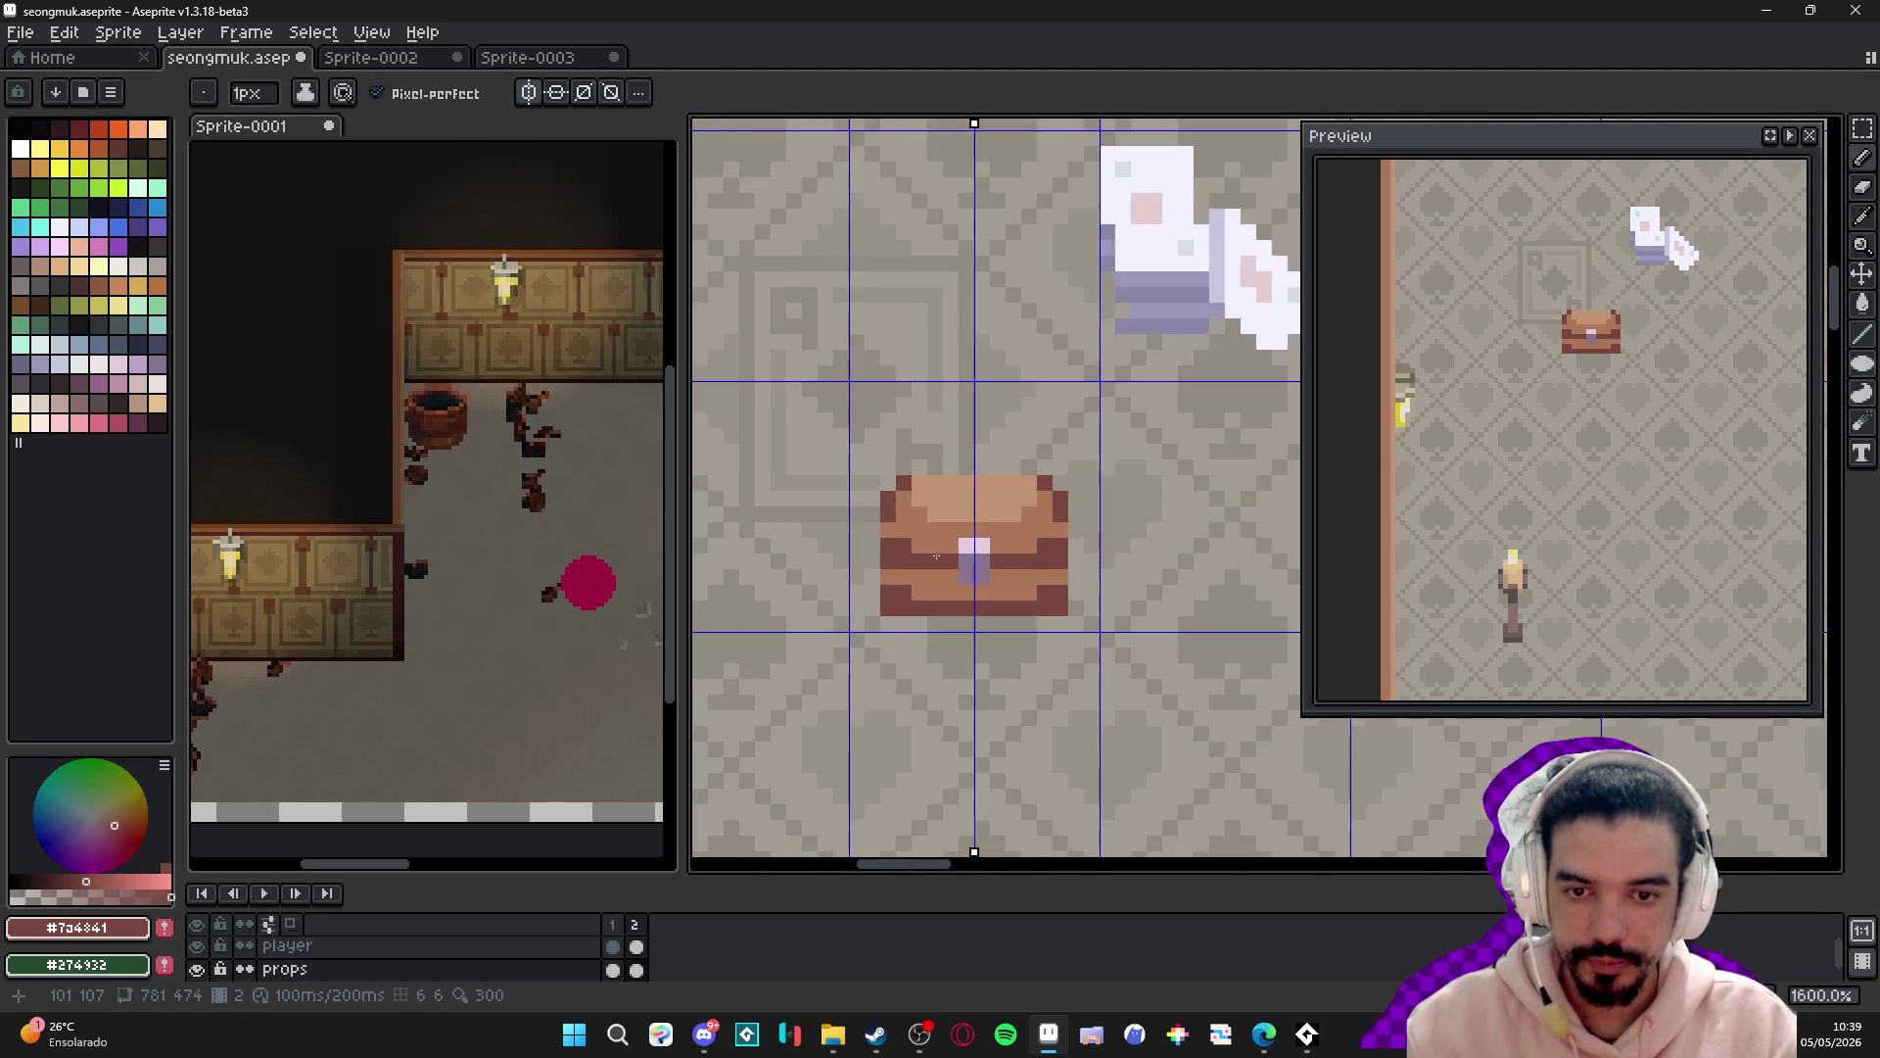
click(118, 147)
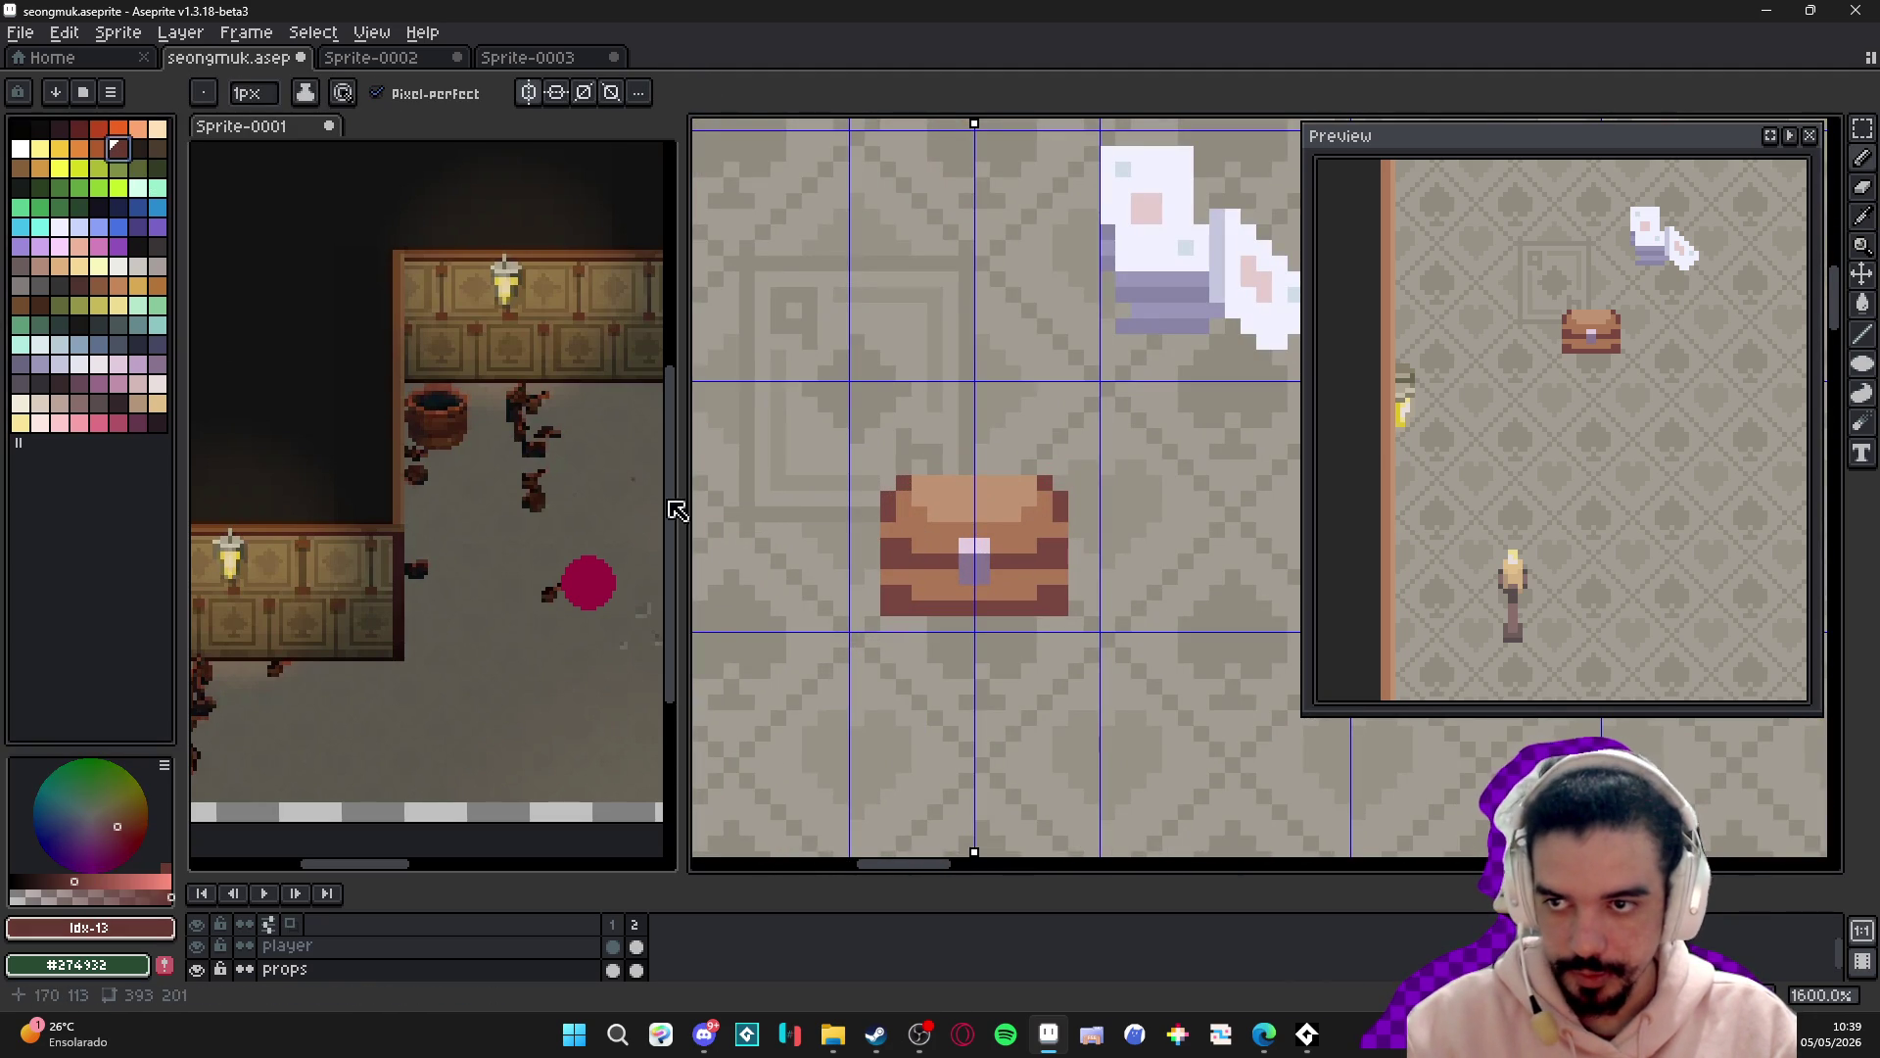
click(898, 559)
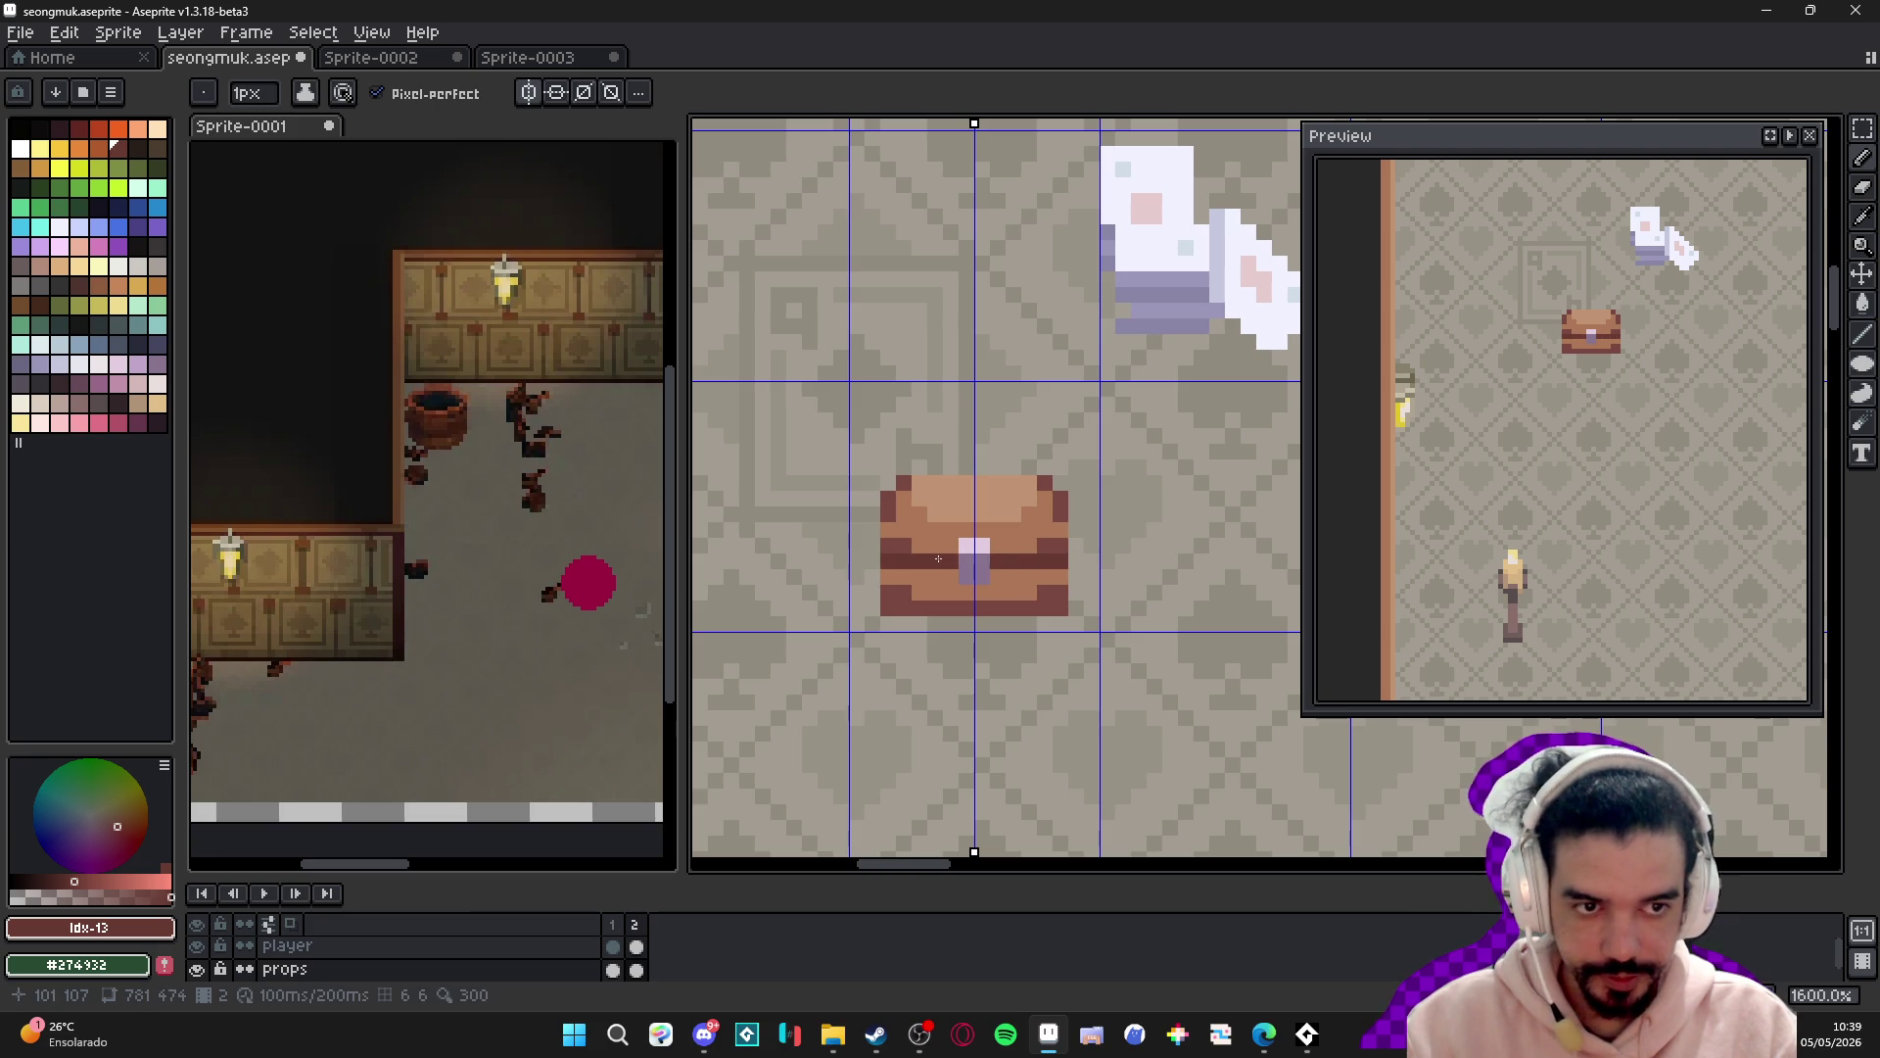
key(ctrl+z)
shift+click(905, 561)
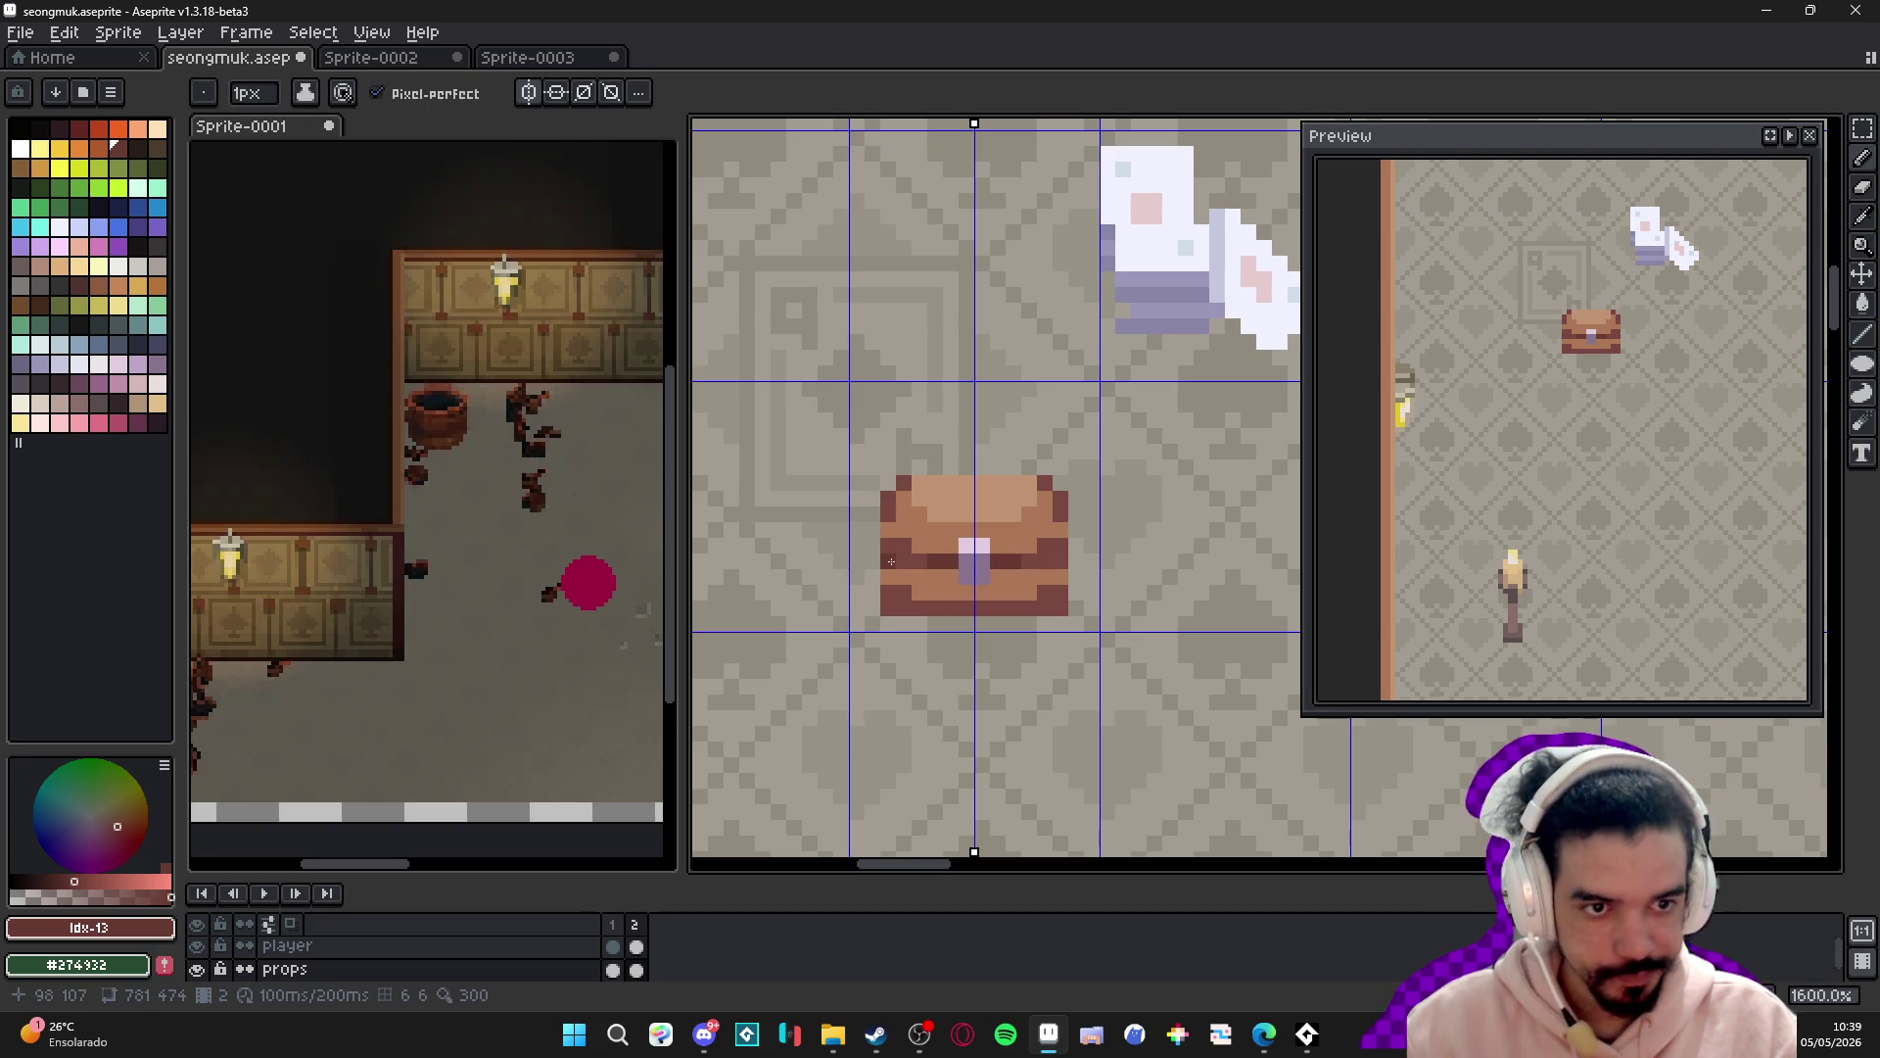
alt+click(890, 549)
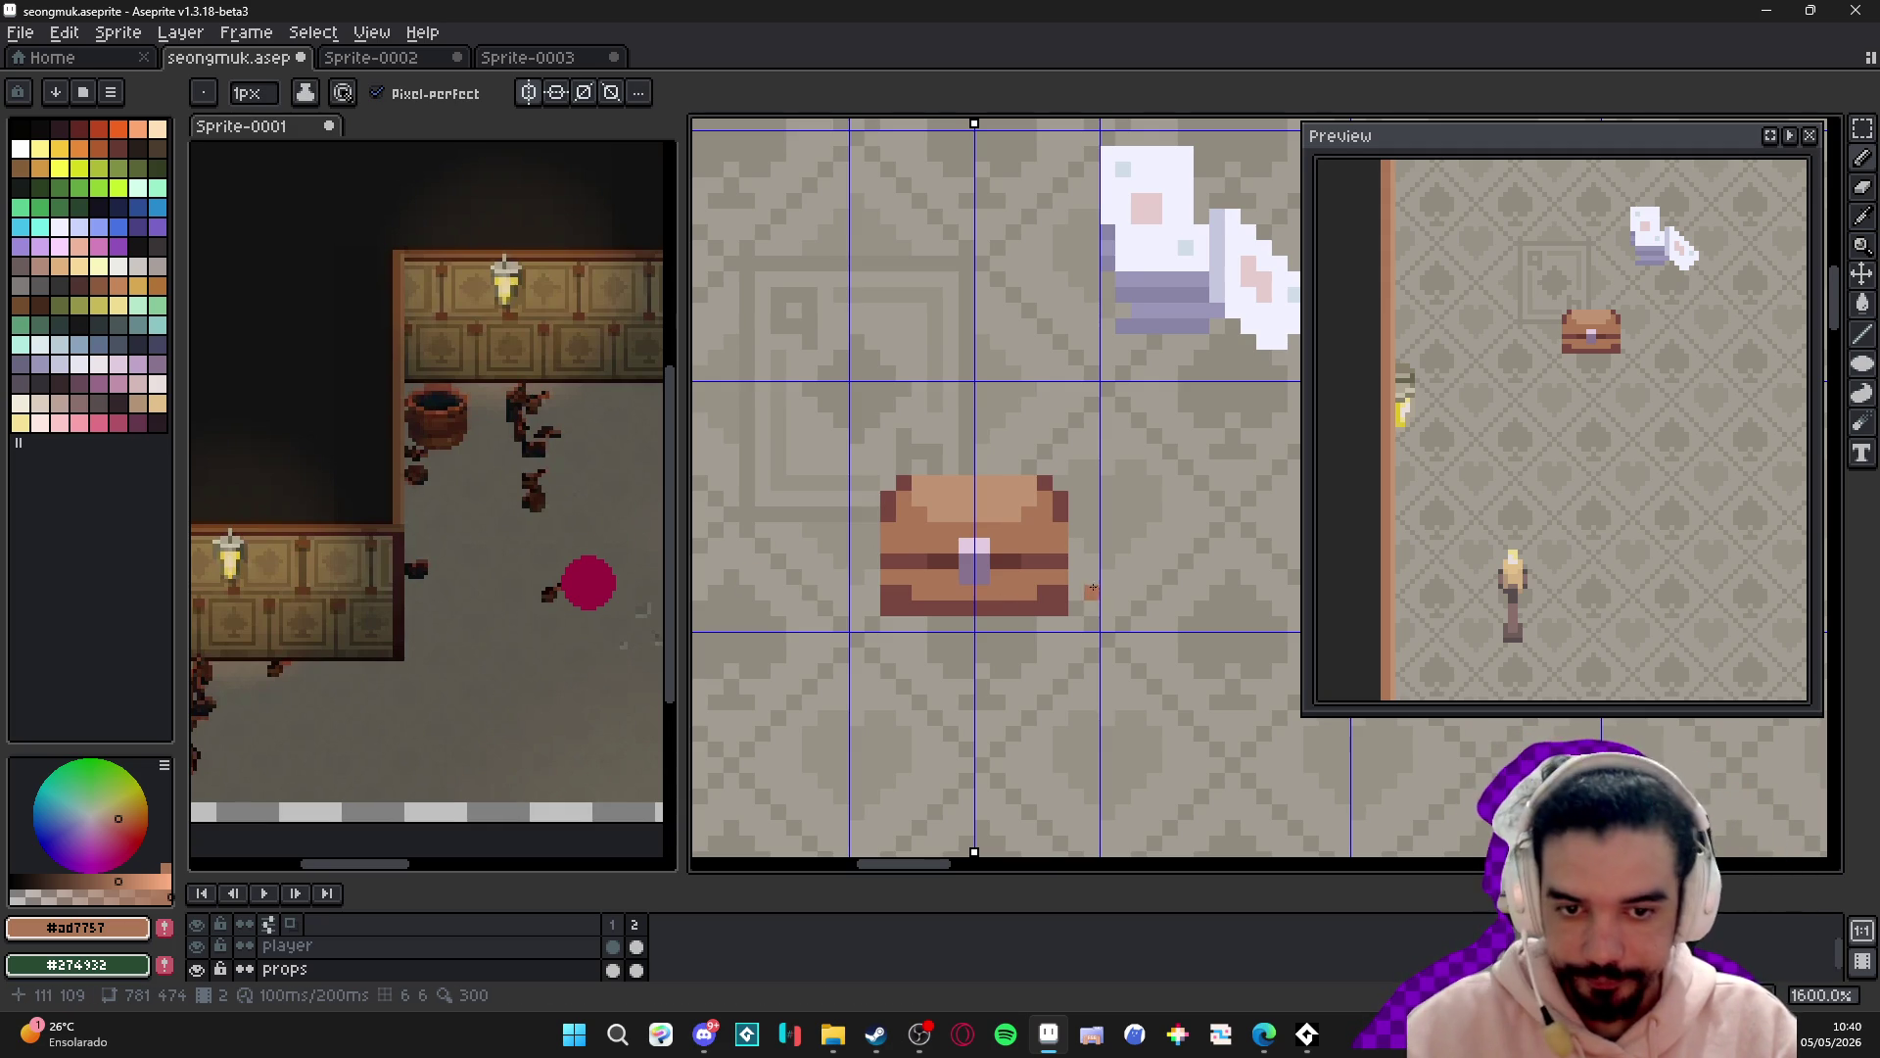
scroll(1094, 590, up, 1)
- Erase the chest's bottom corners, add dark side pixels, and repaint the corners tan at 2px
key(m)
mouse_move(1055, 566)
mouse_down()
mouse_move(1058, 632)
mouse_move(1055, 614)
mouse_up()
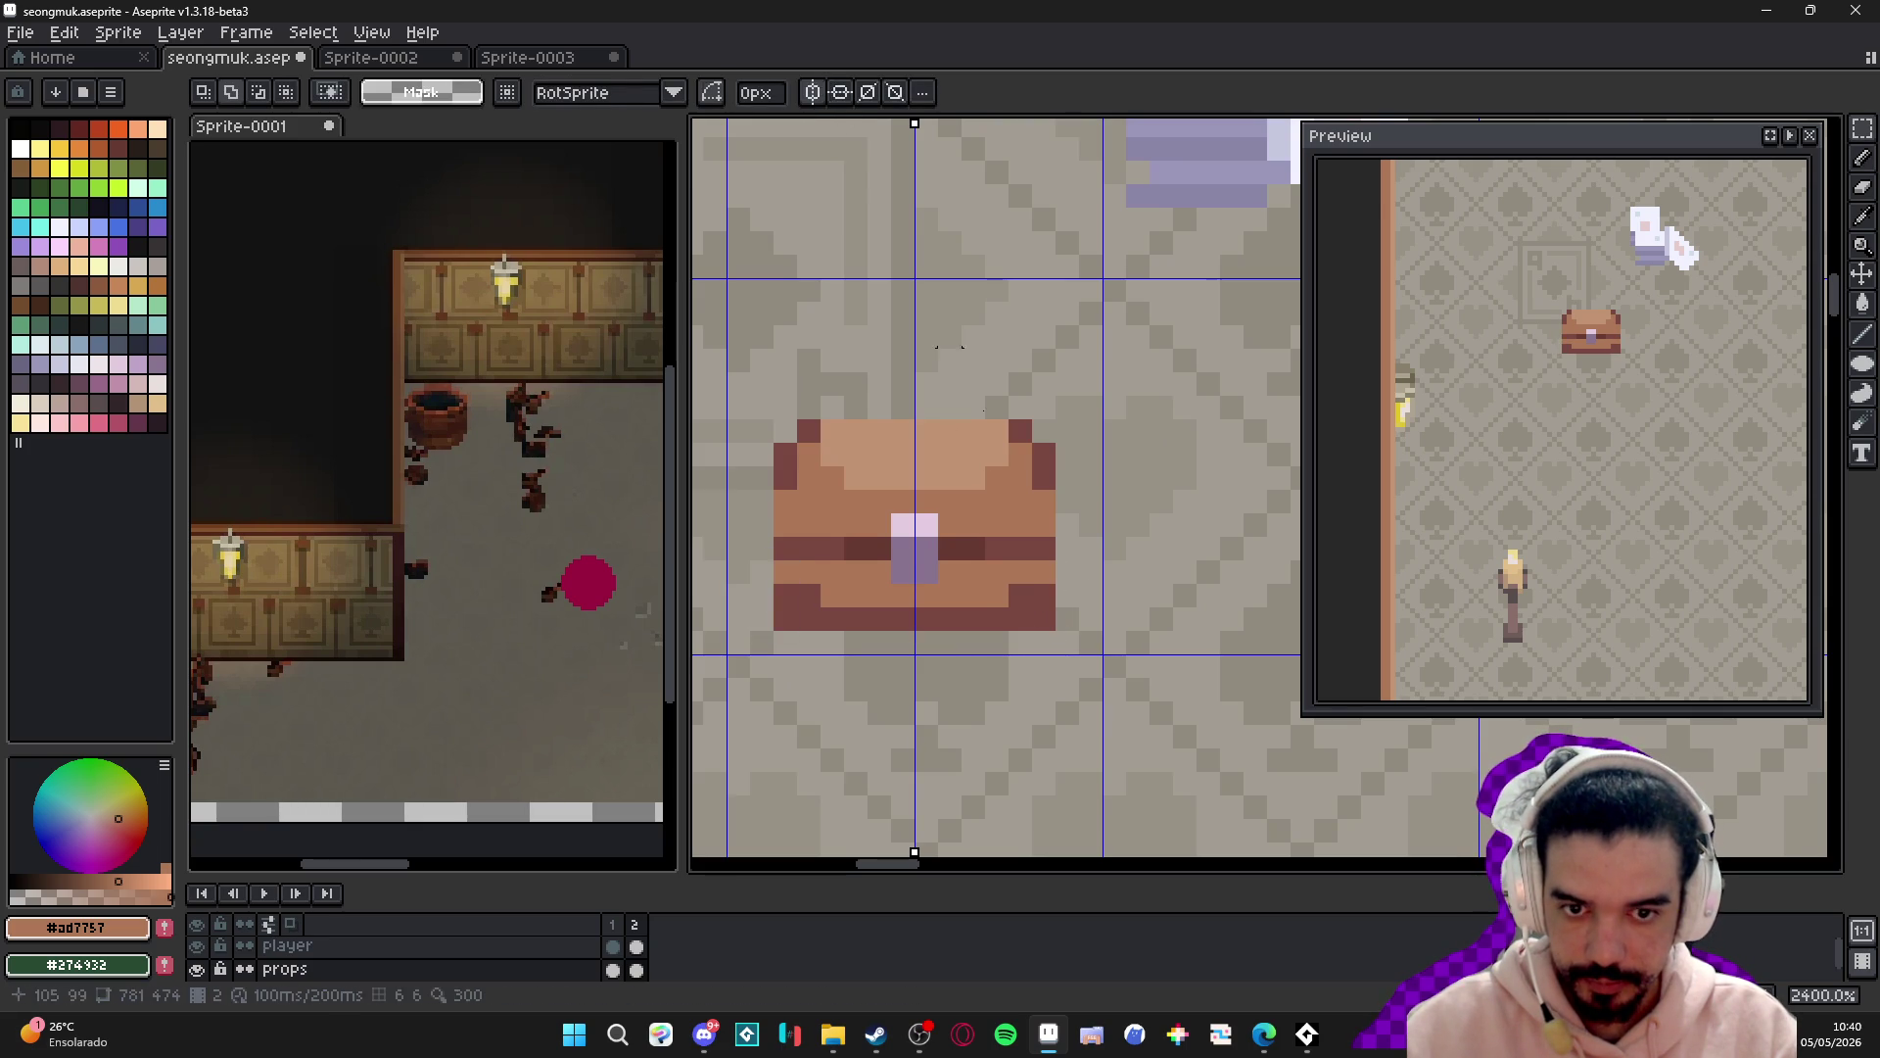
key(b)
key(ctrl+d)
click(1044, 619)
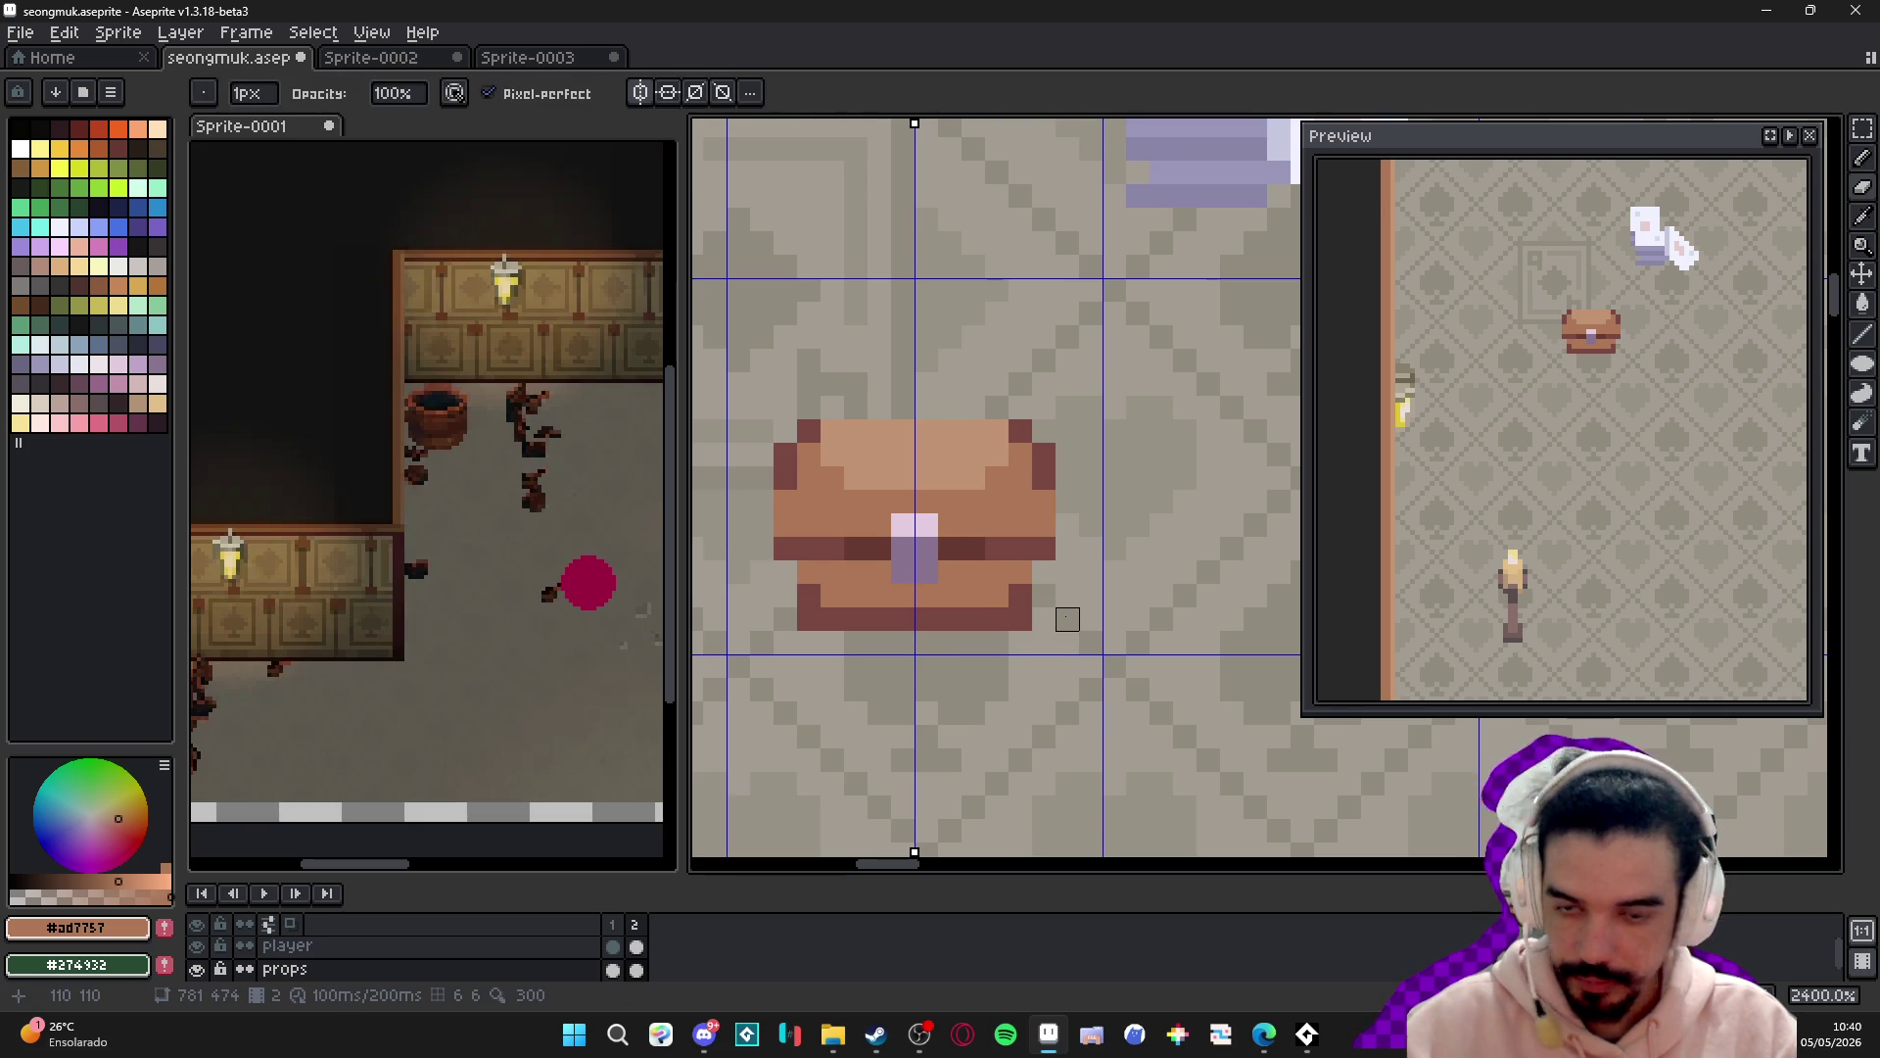
click(1044, 572)
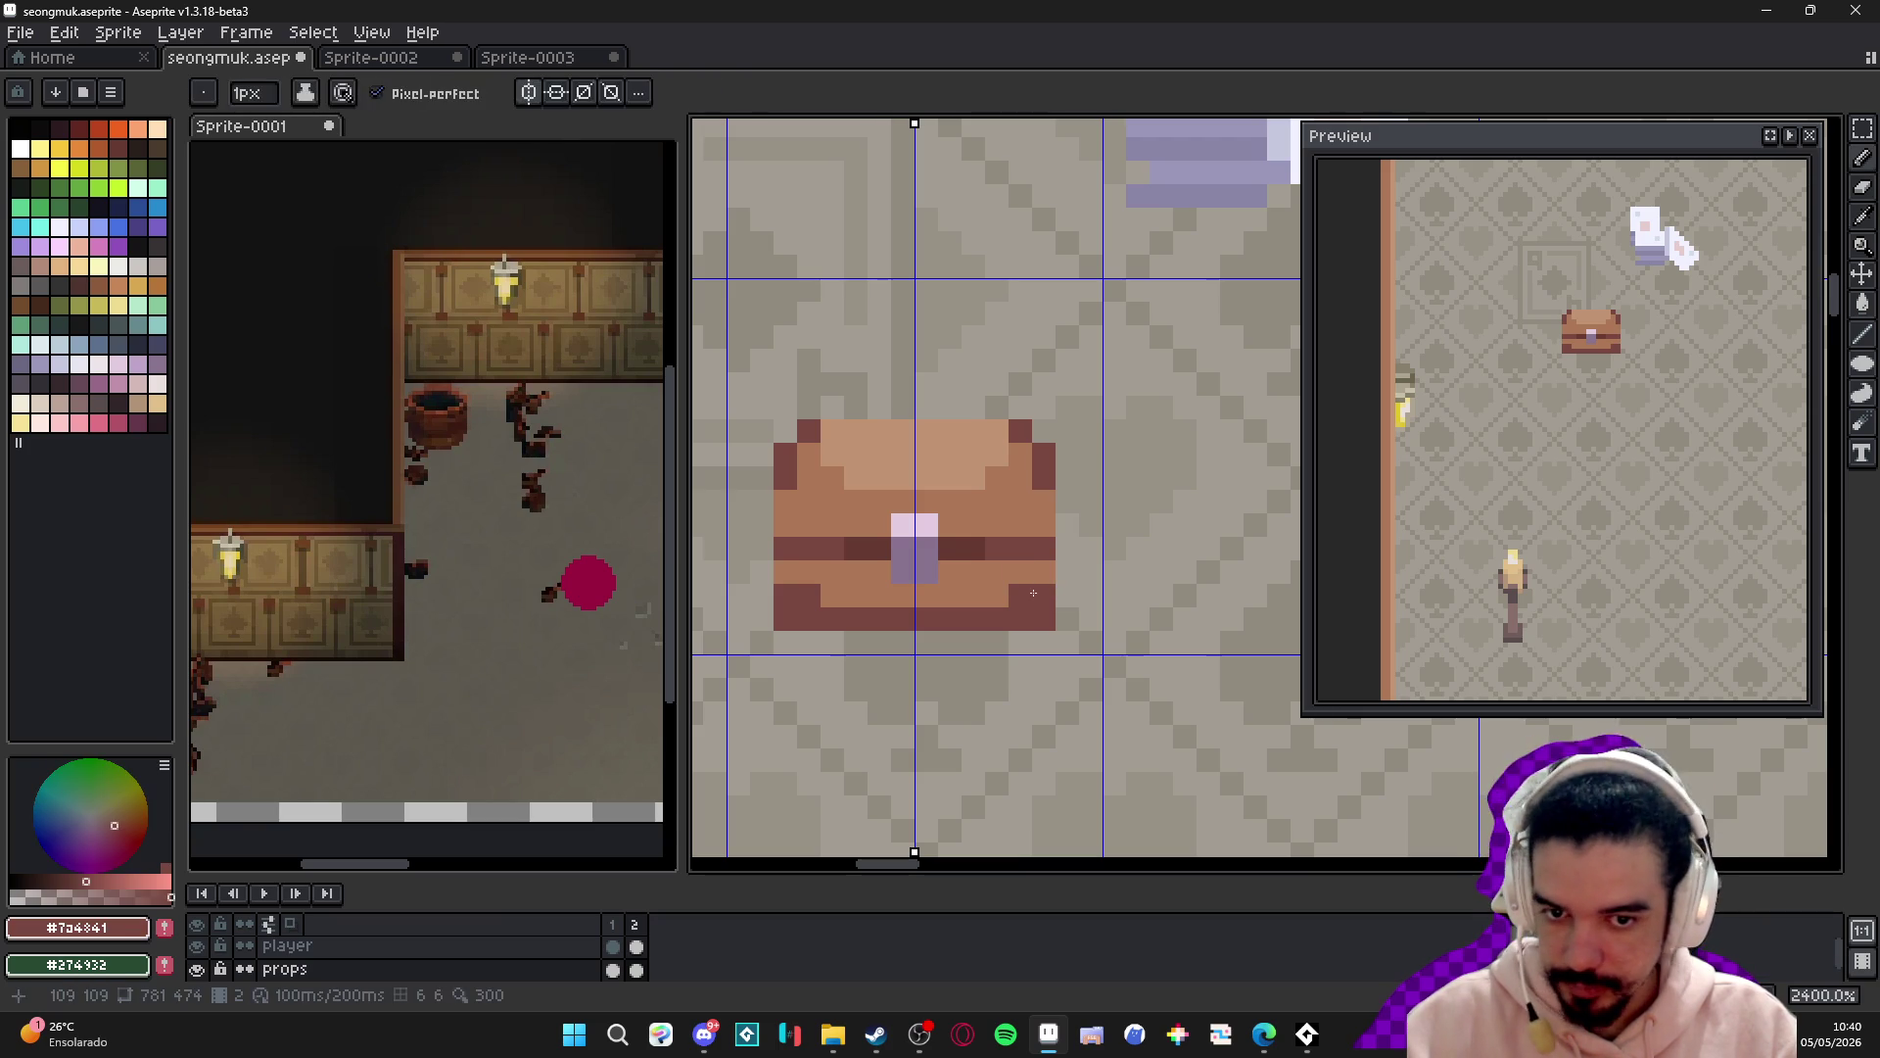
click(139, 403)
key(plus)
drag(1044, 595, 1043, 615)
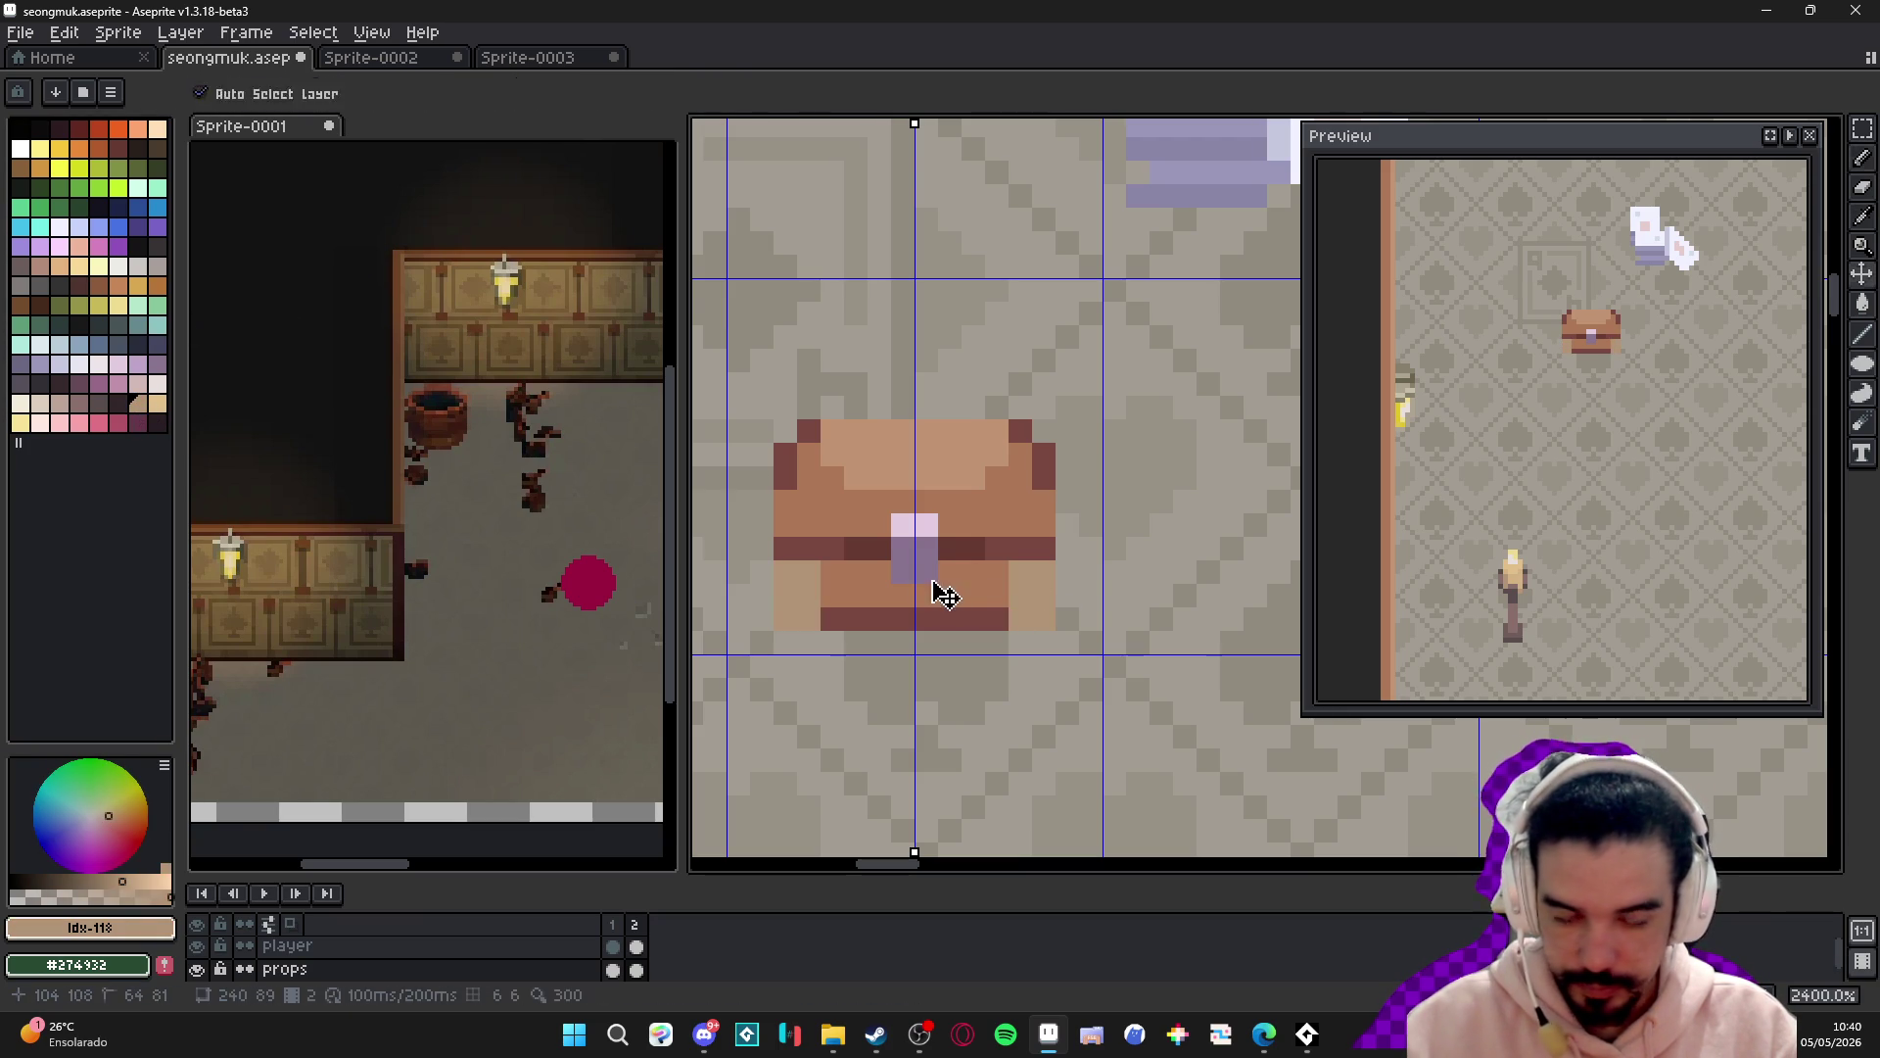
key(minus)
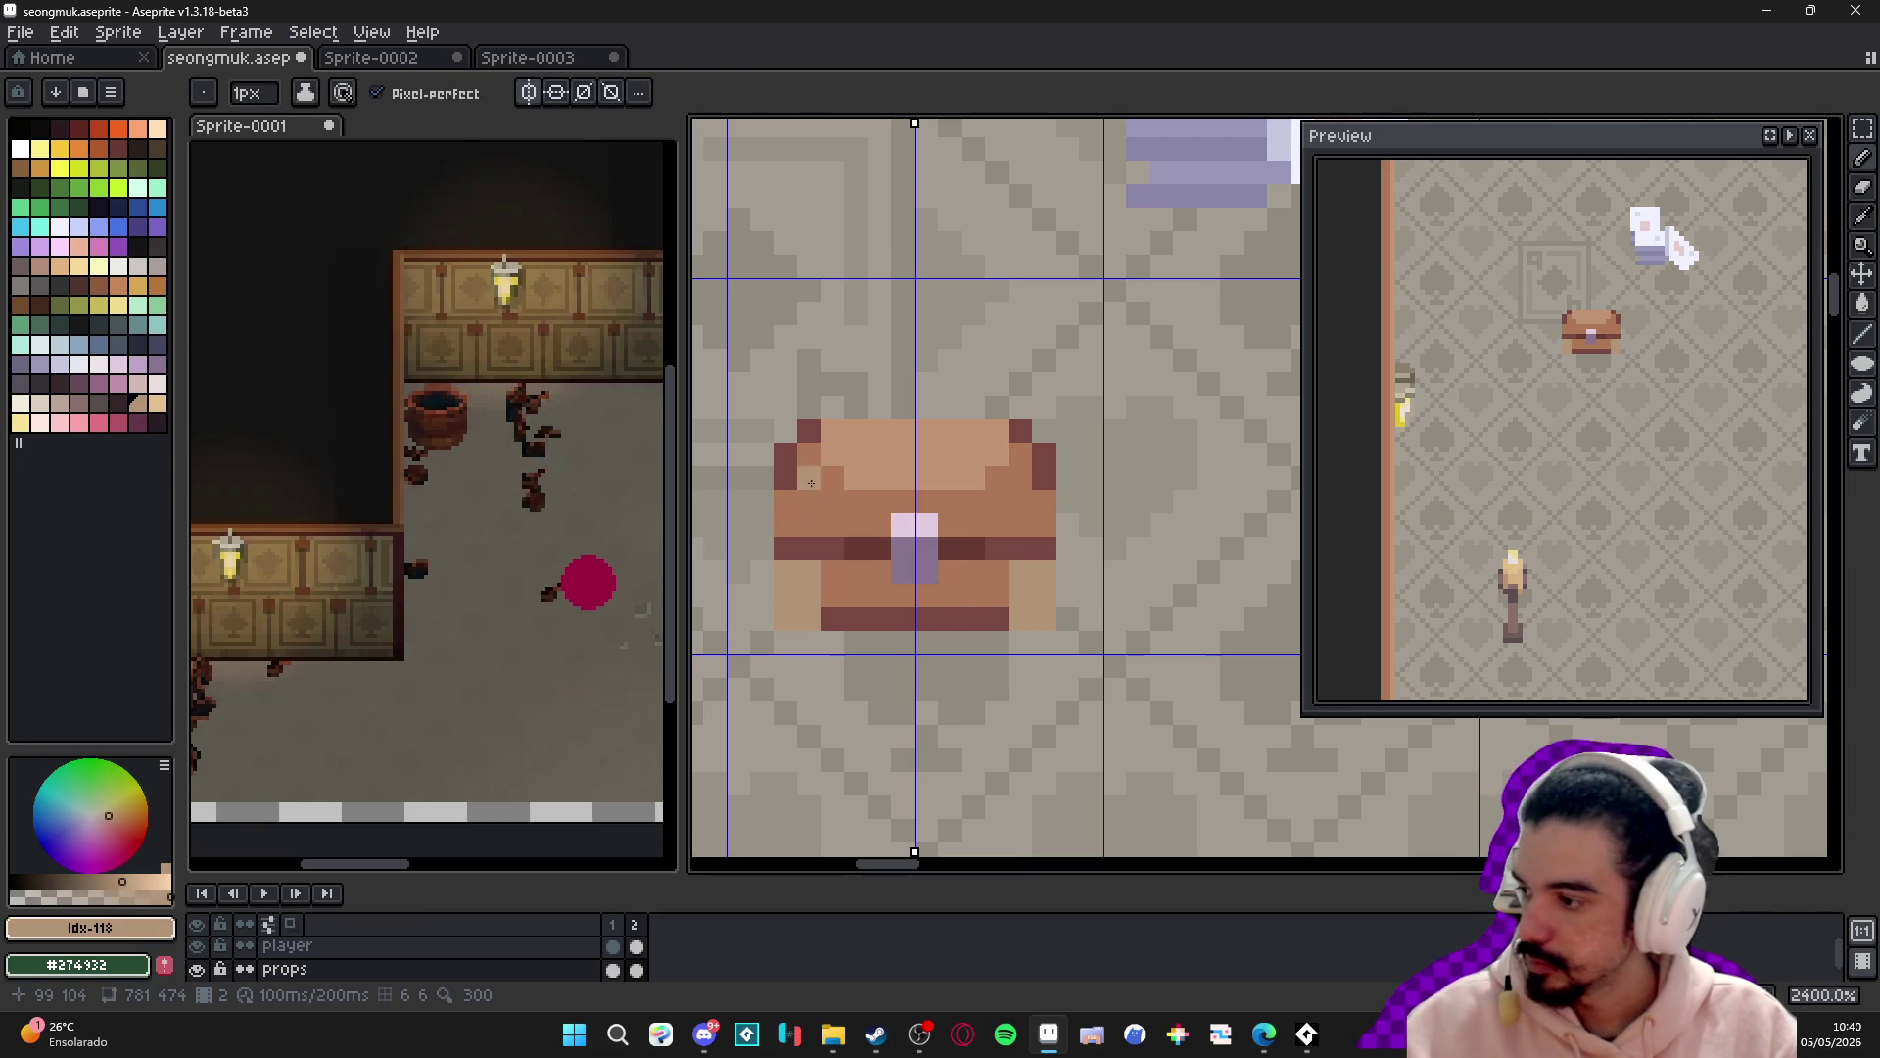
- Paint a light tan row and lid pixel, then add two dark pixels on the band
drag(884, 531, 785, 526)
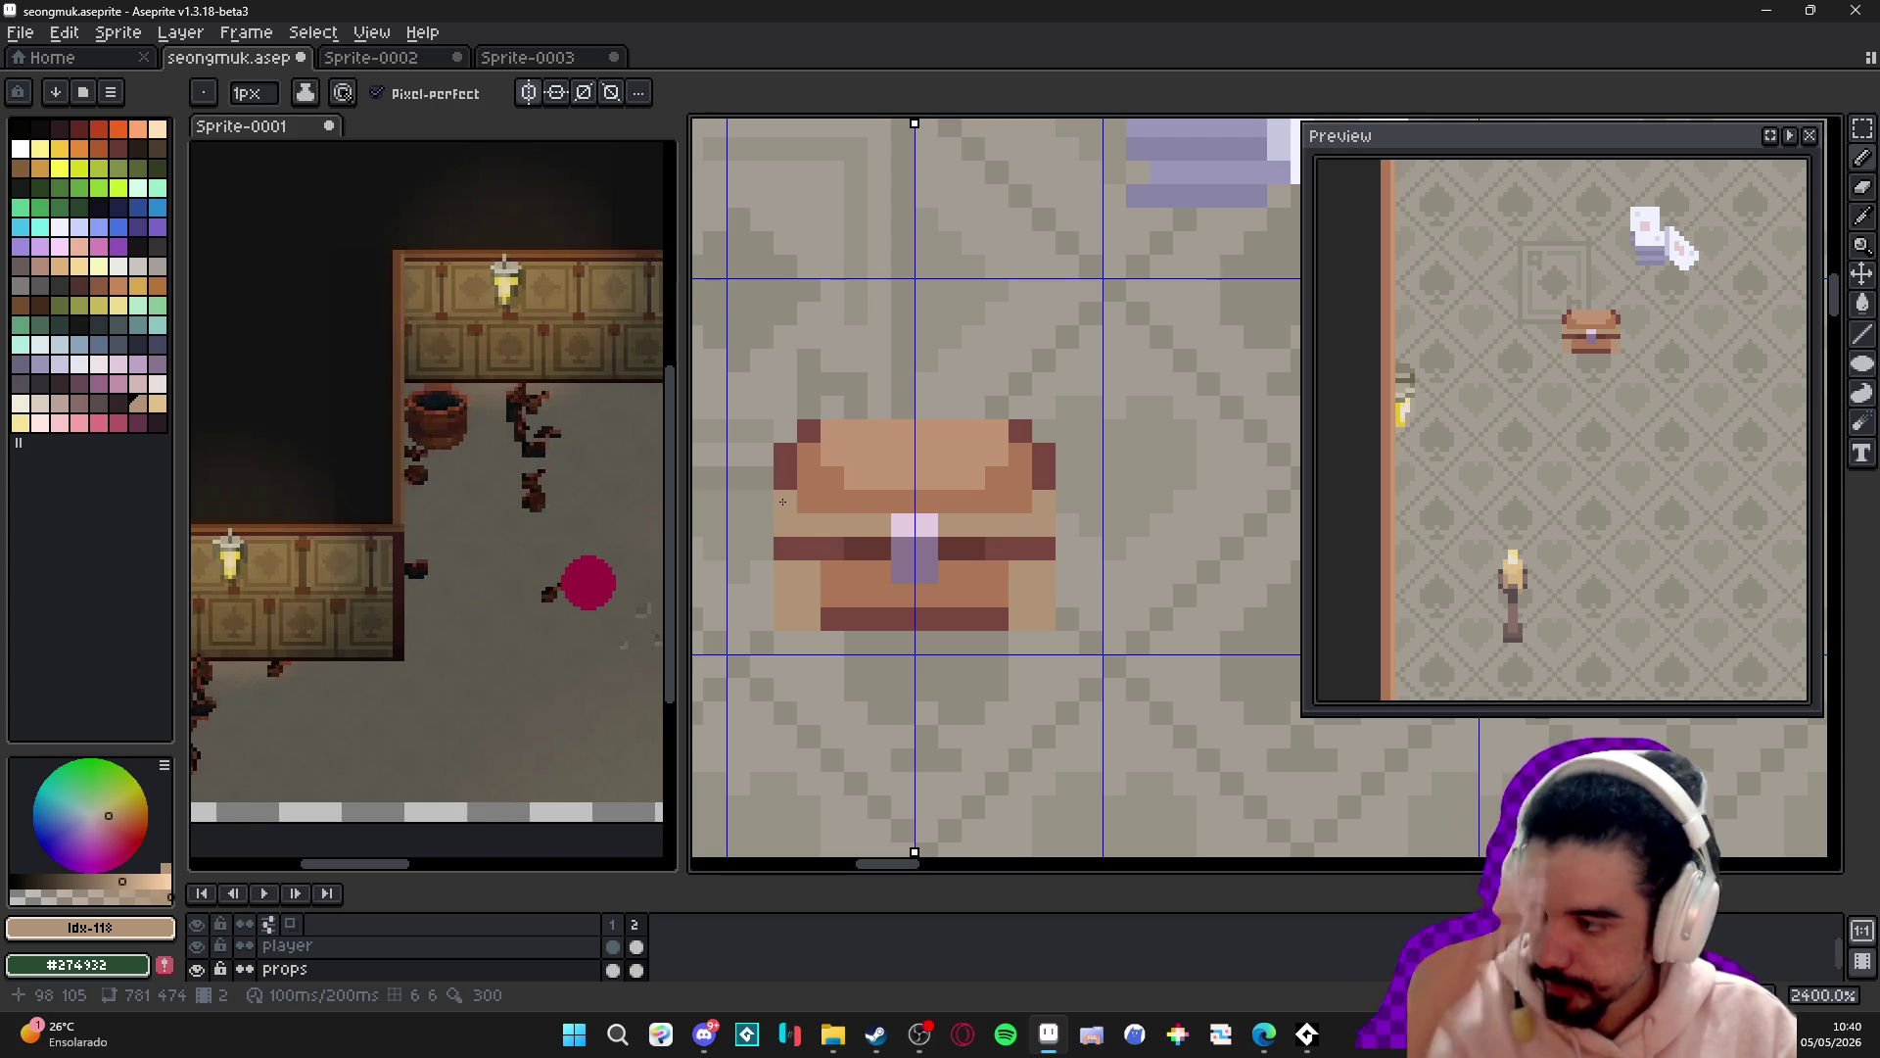
click(802, 478)
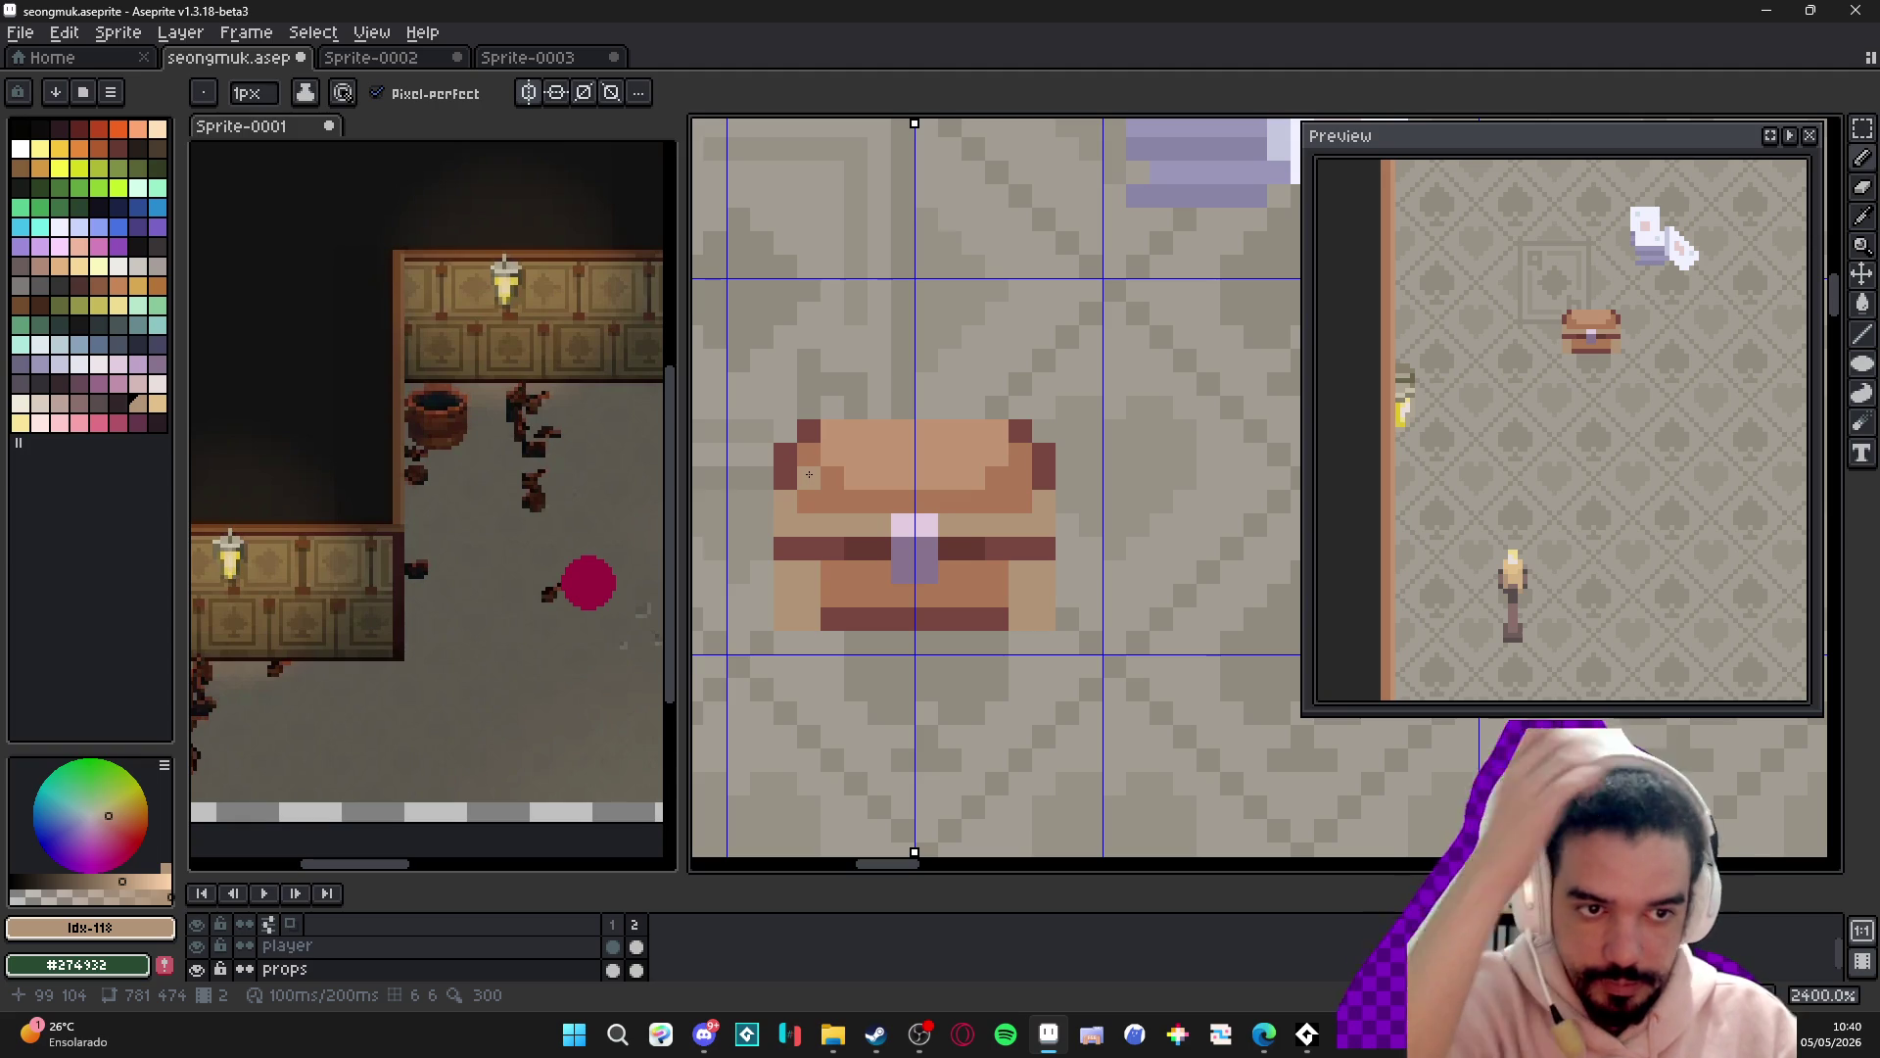
scroll(886, 597, down, 5)
scroll(895, 621, up, 5)
alt+click(882, 556)
drag(878, 585, 878, 609)
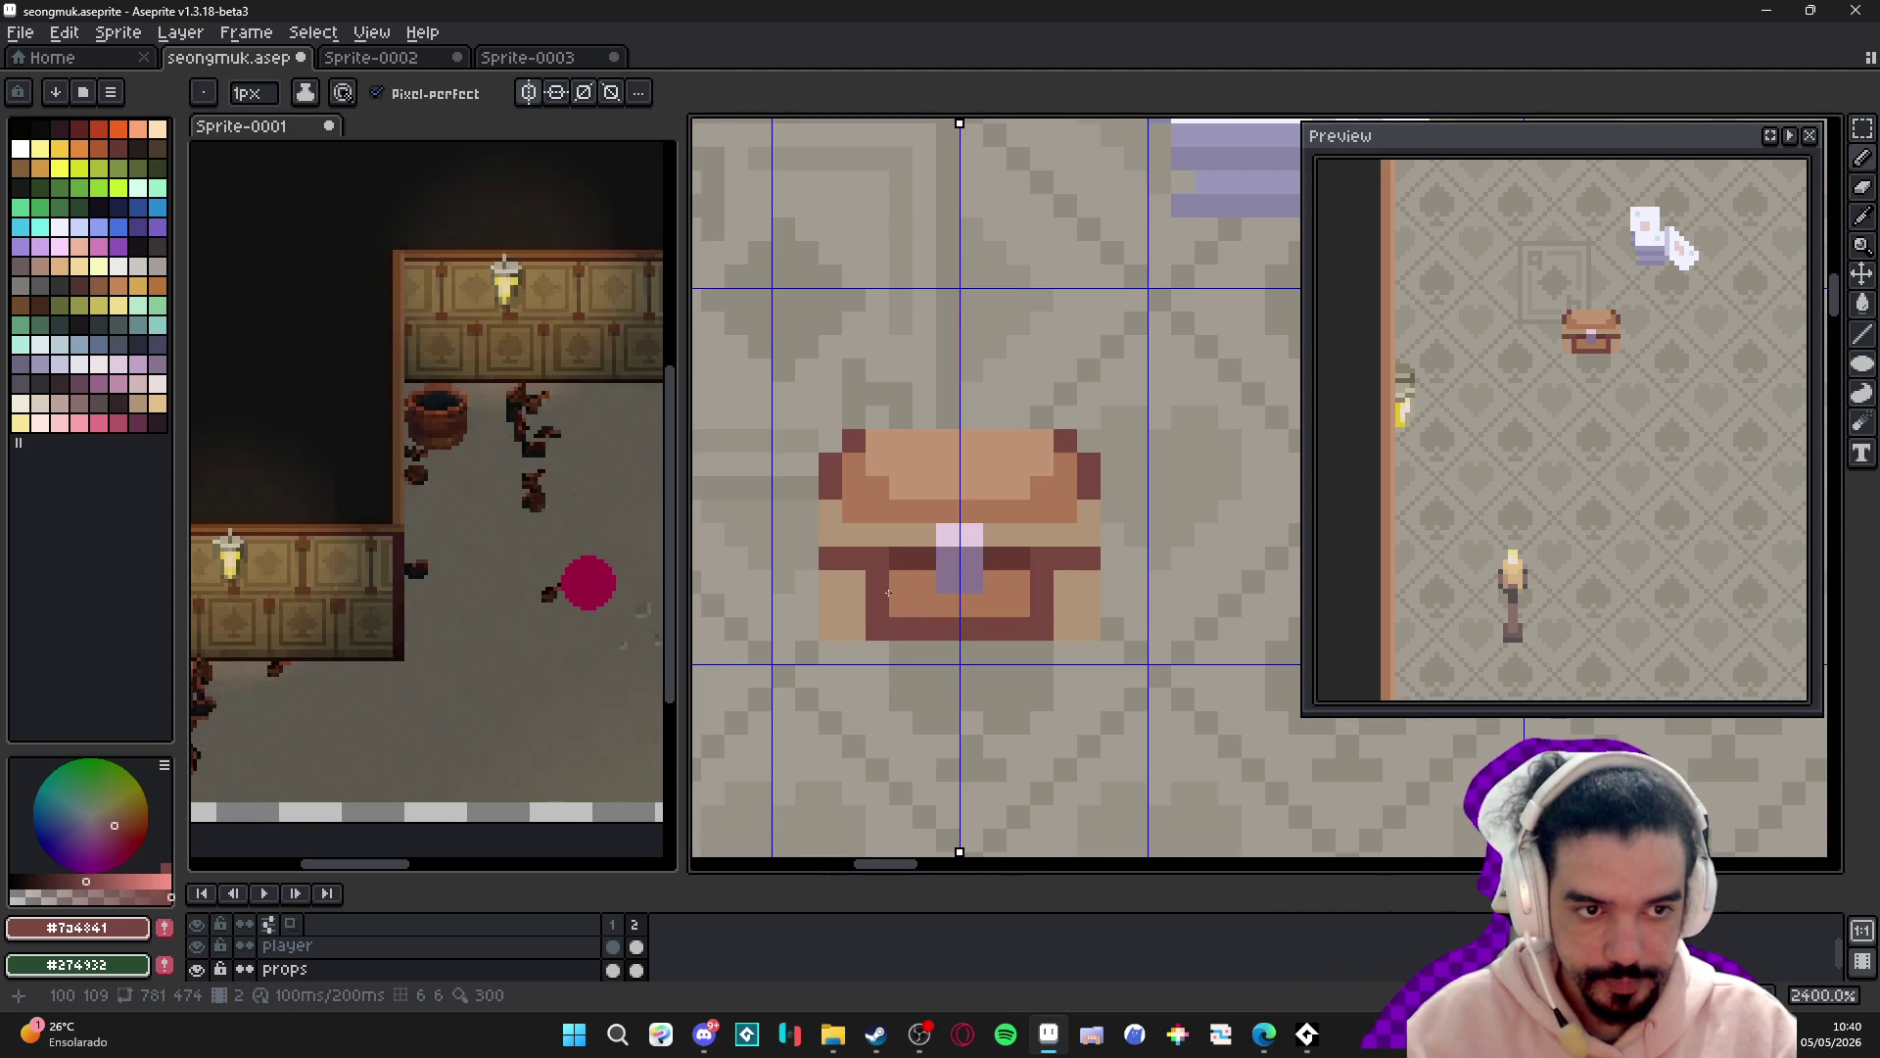
alt+click(881, 564)
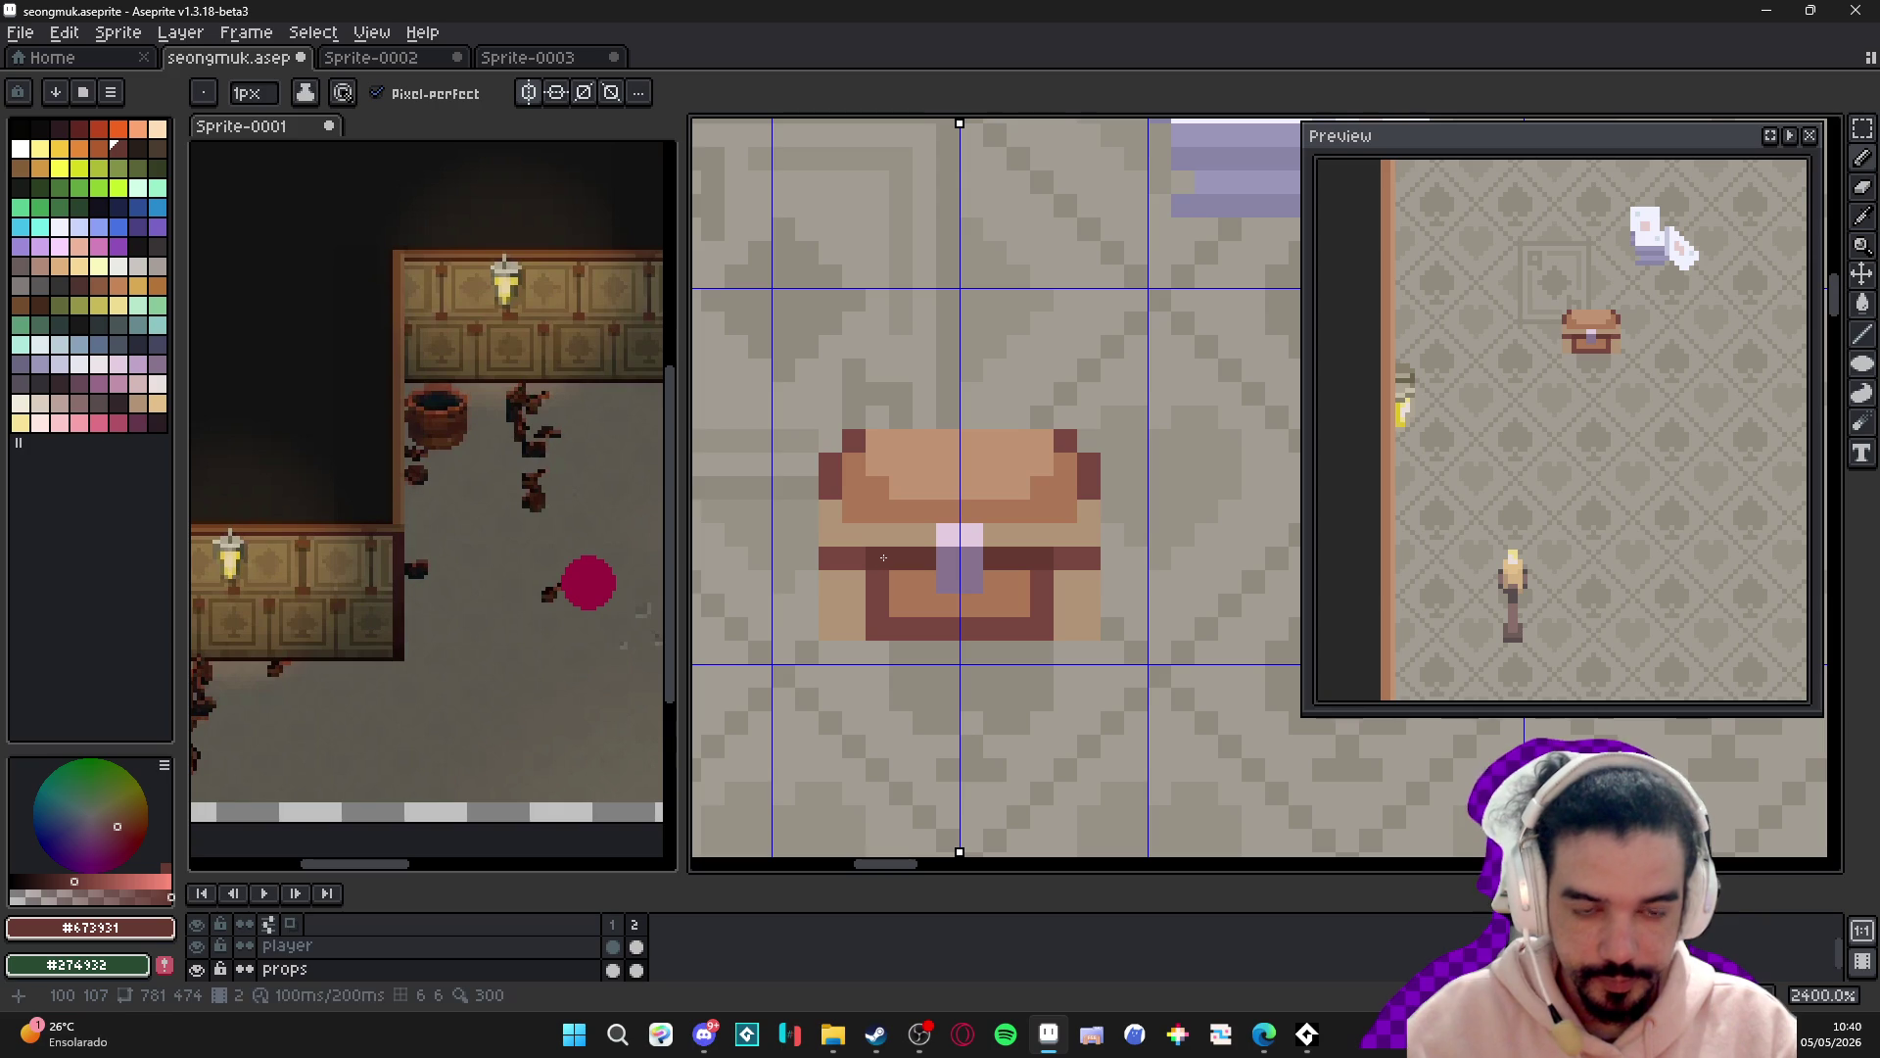
scroll(888, 554, down, 1)
scroll(862, 578, up, 2)
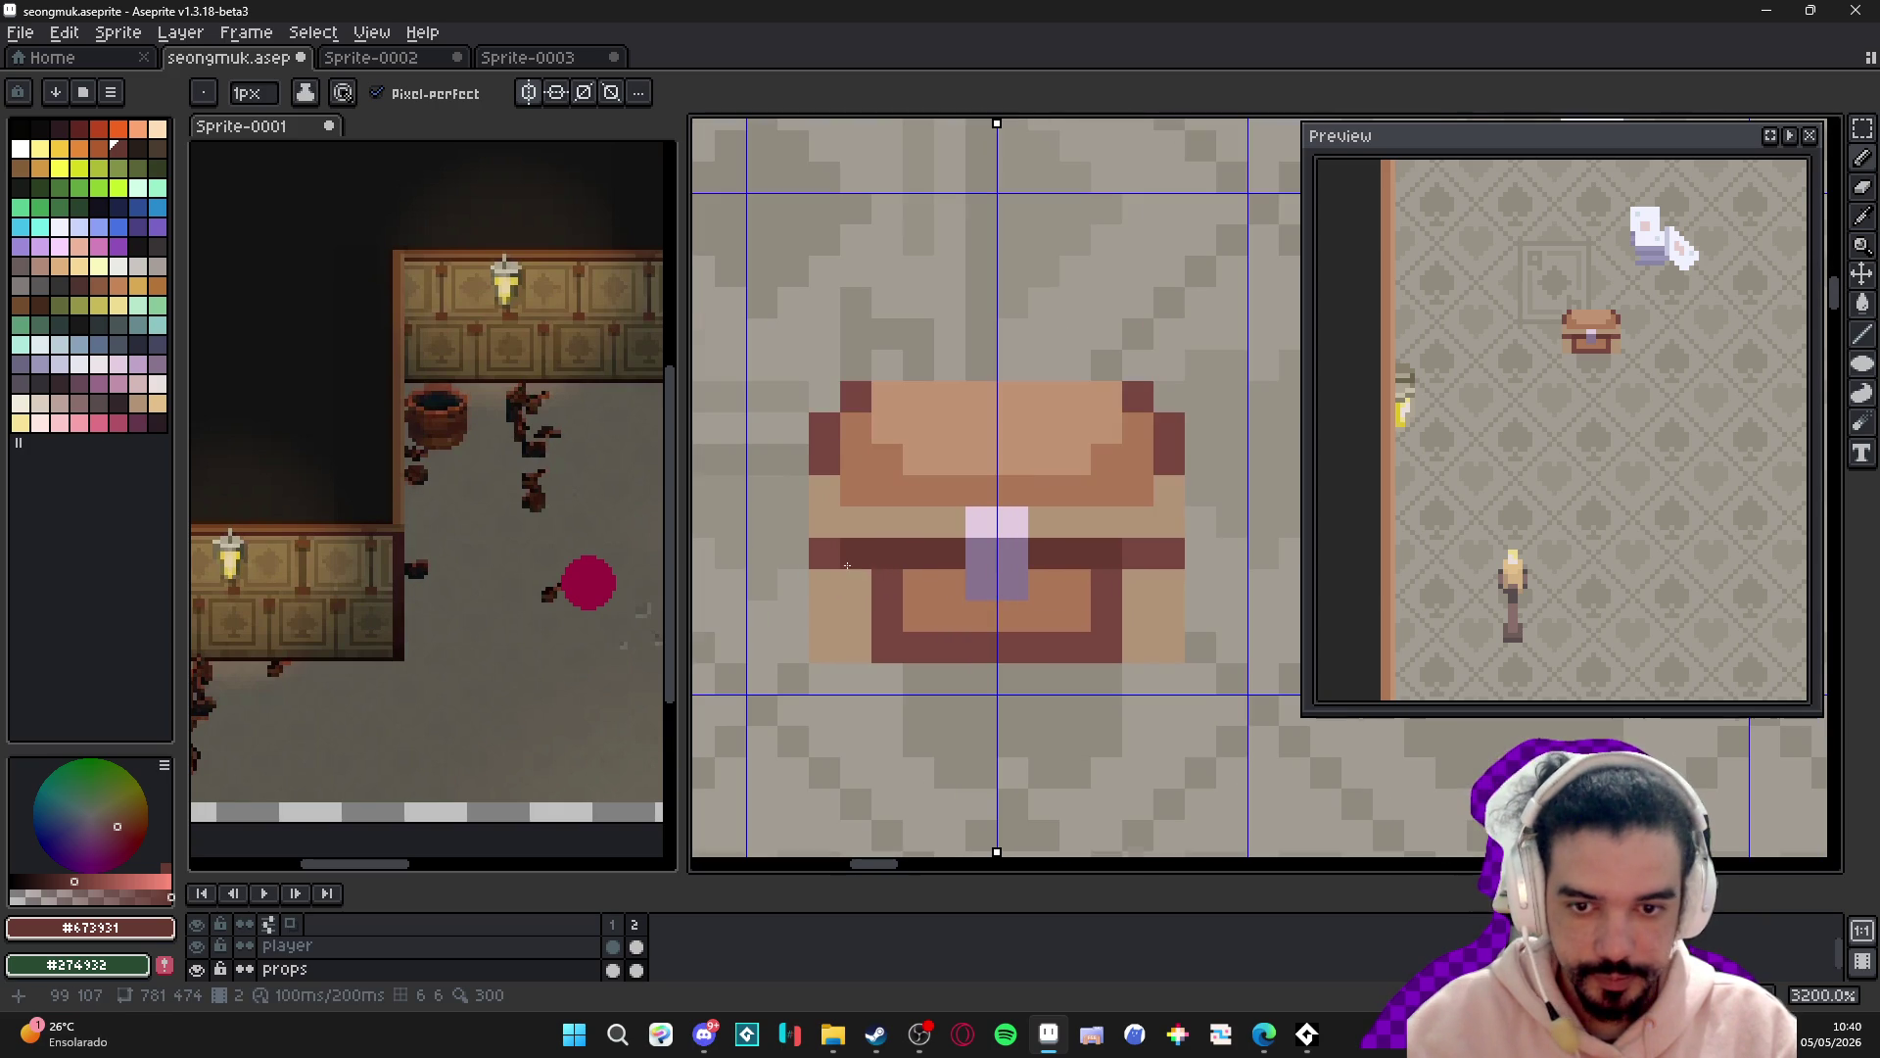
- Paint the chest's lower blocks dark with symmetry, then a 1-pixel dark row across it
alt+click(931, 597)
mouse_move(852, 588)
mouse_down()
mouse_move(852, 651)
mouse_move(857, 627)
mouse_up()
alt+click(887, 626)
key(minus)
click(950, 522)
mouse_move(950, 522)
mouse_down()
mouse_move(841, 512)
mouse_move(827, 492)
mouse_move(862, 509)
mouse_up()
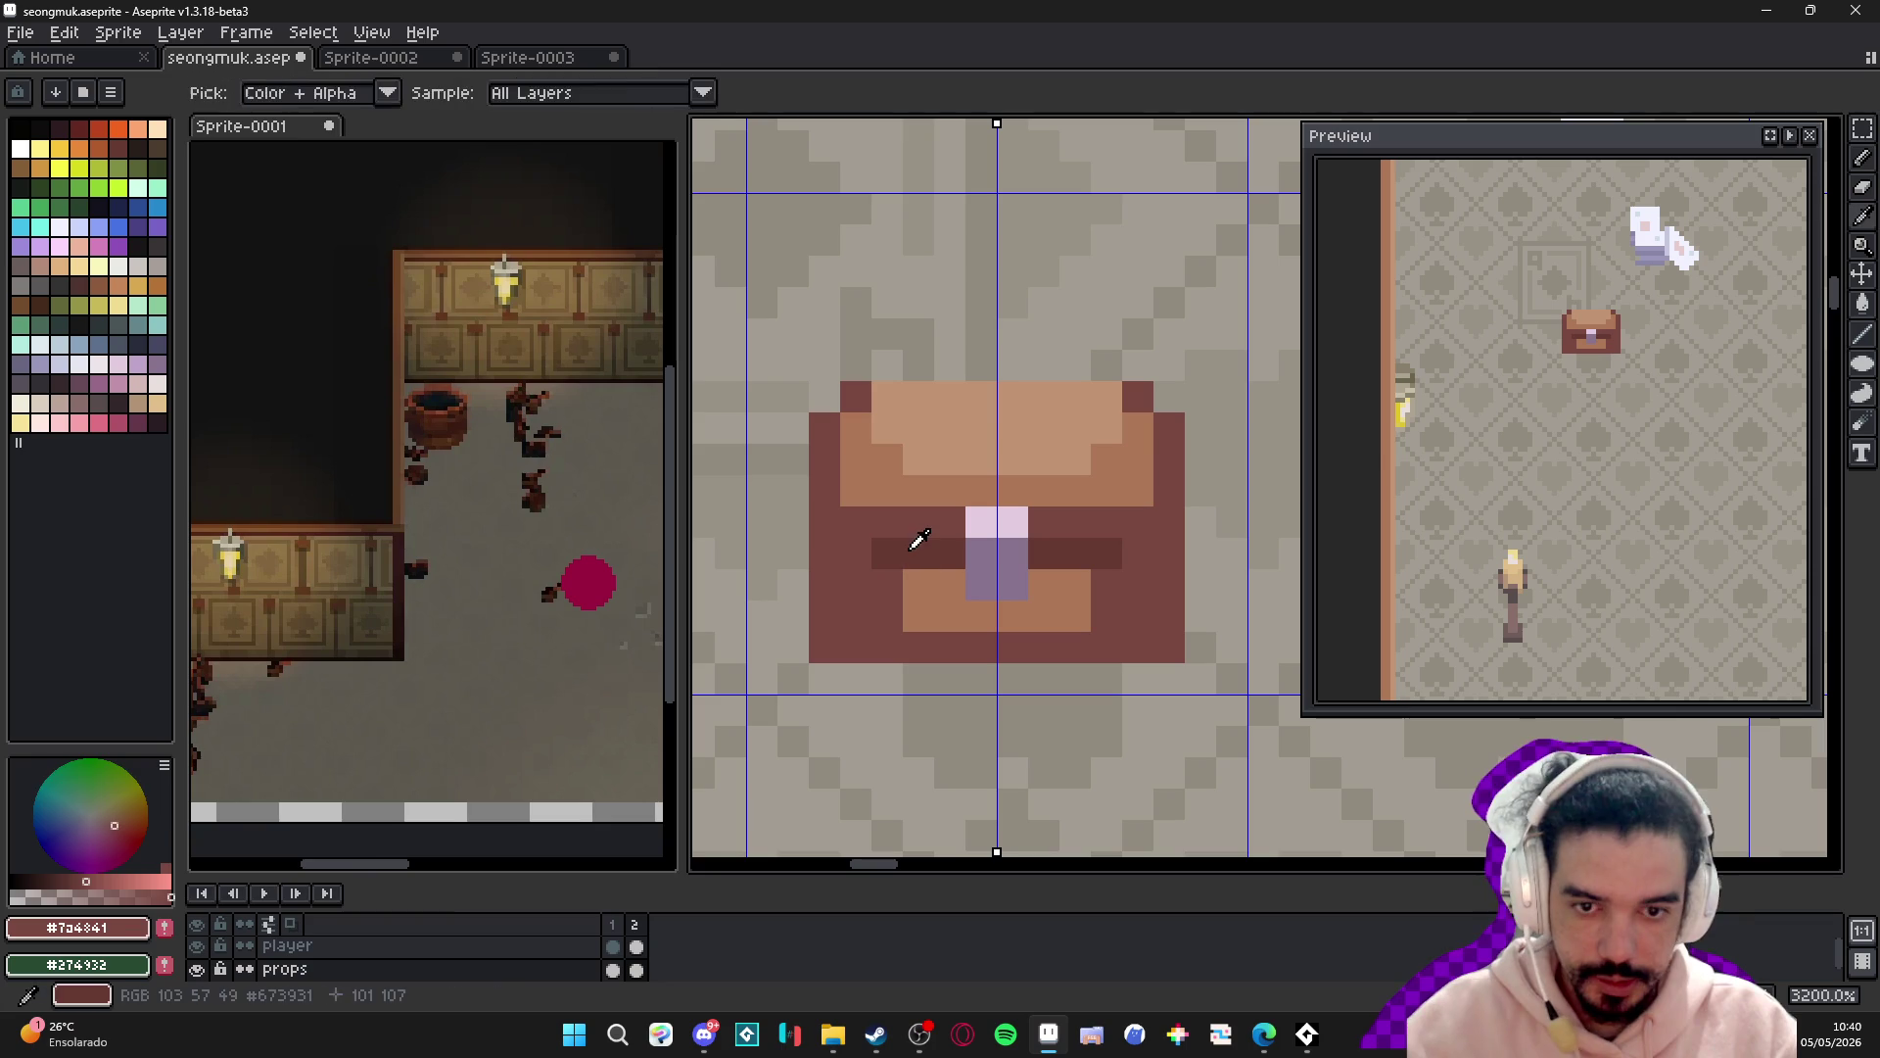
- Darken the chest's side edge pixels using palette colour 15, plus the pixel beside the lock
alt+click(862, 552)
click(858, 551)
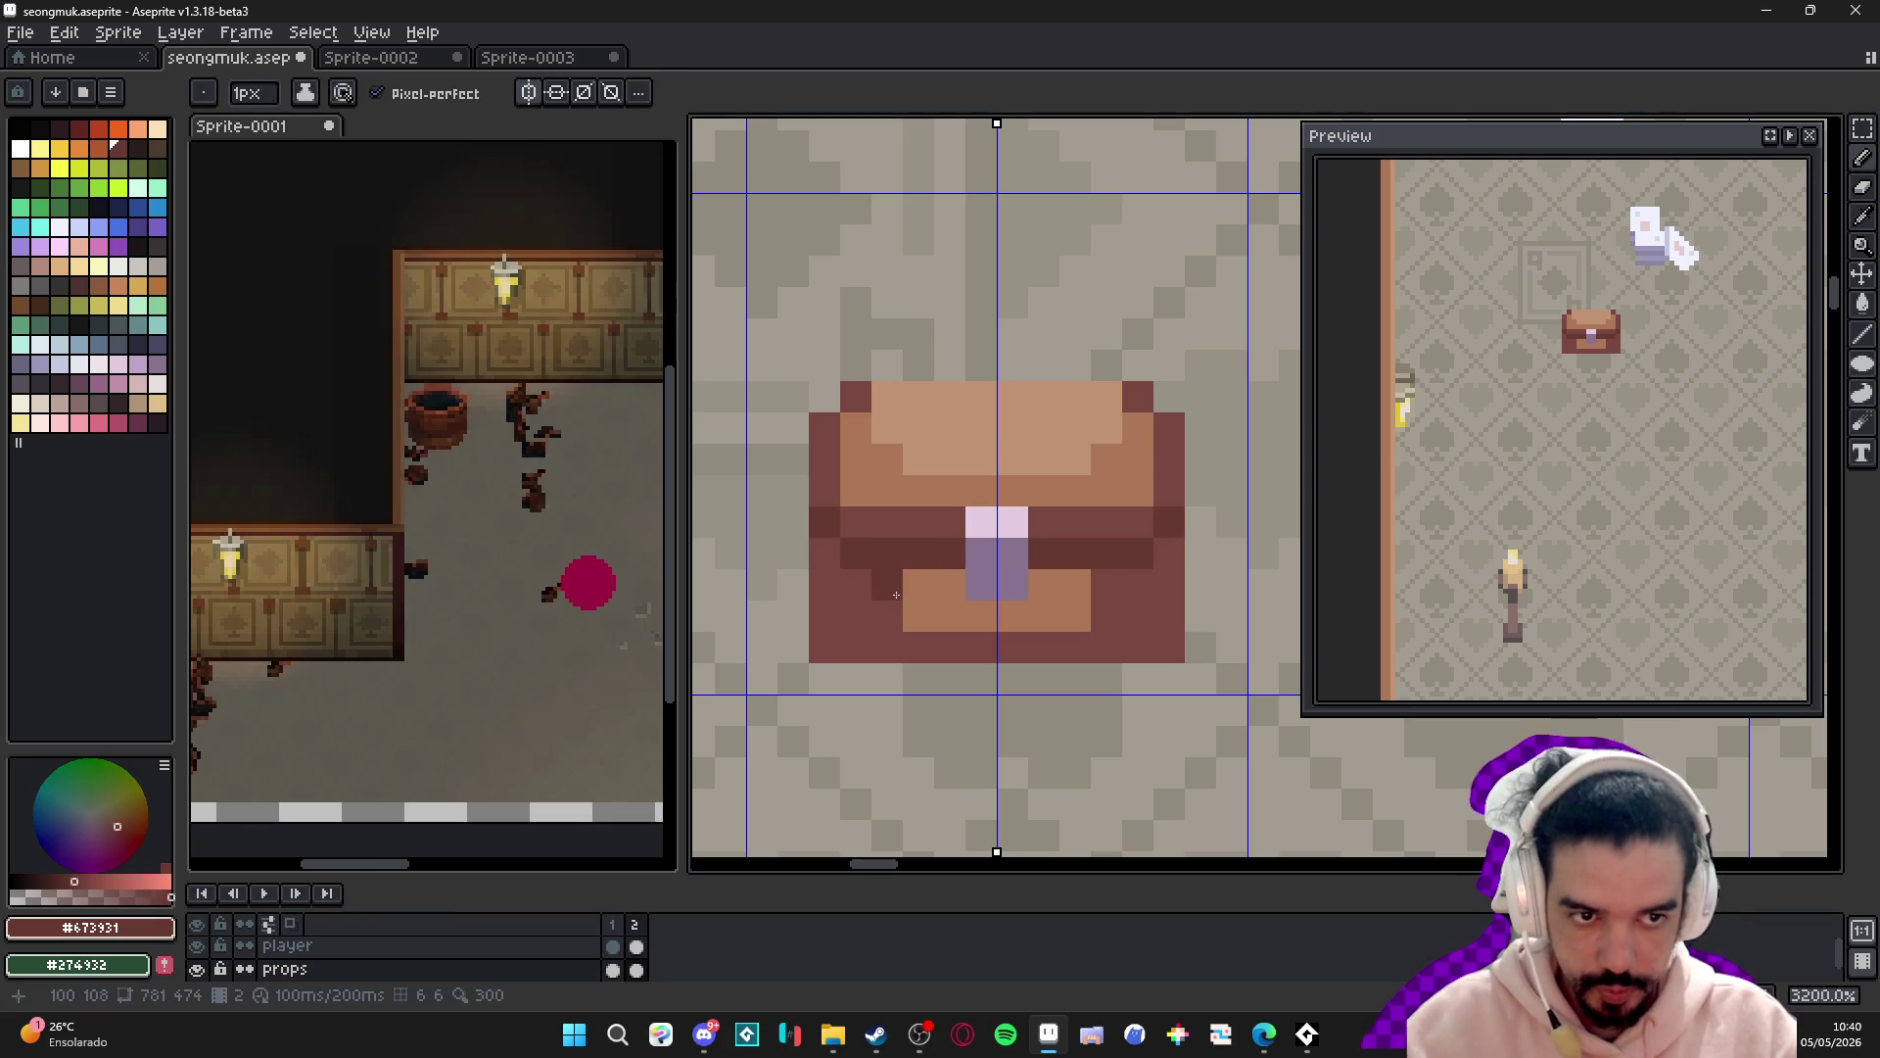
click(825, 554)
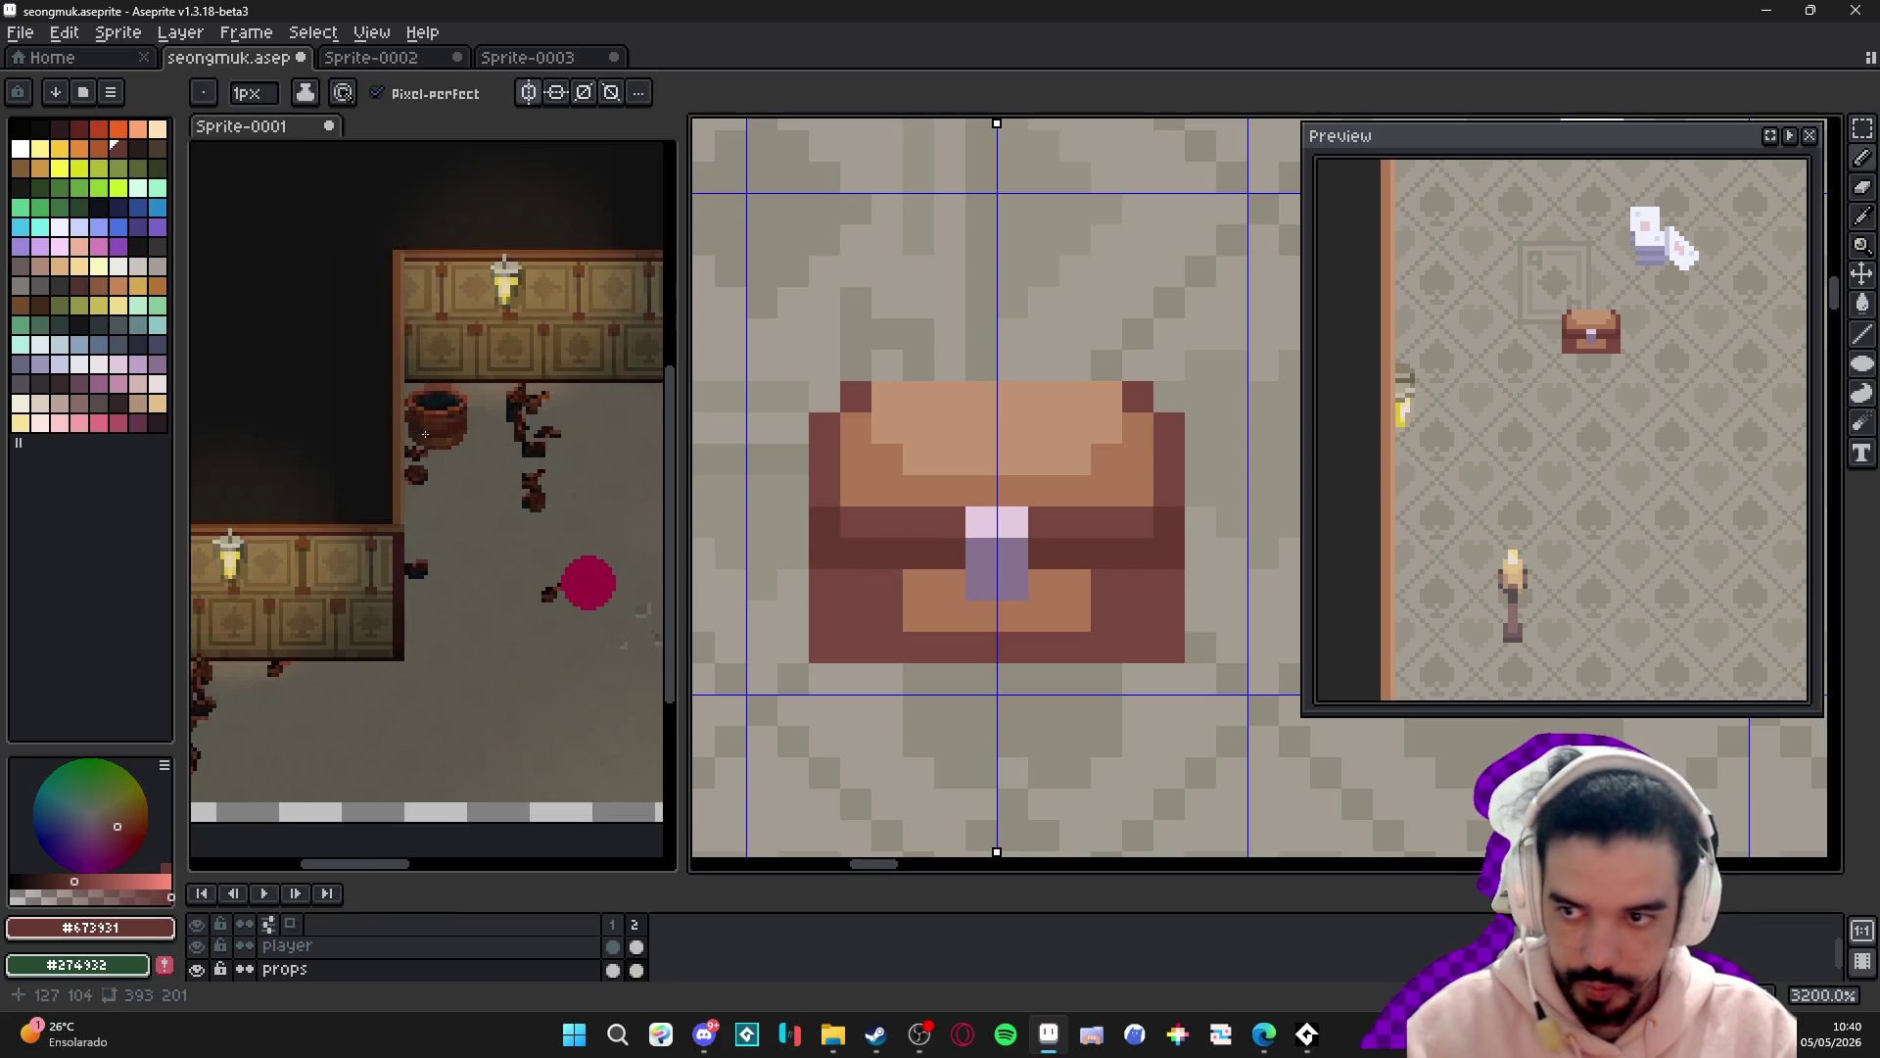
click(154, 147)
click(824, 553)
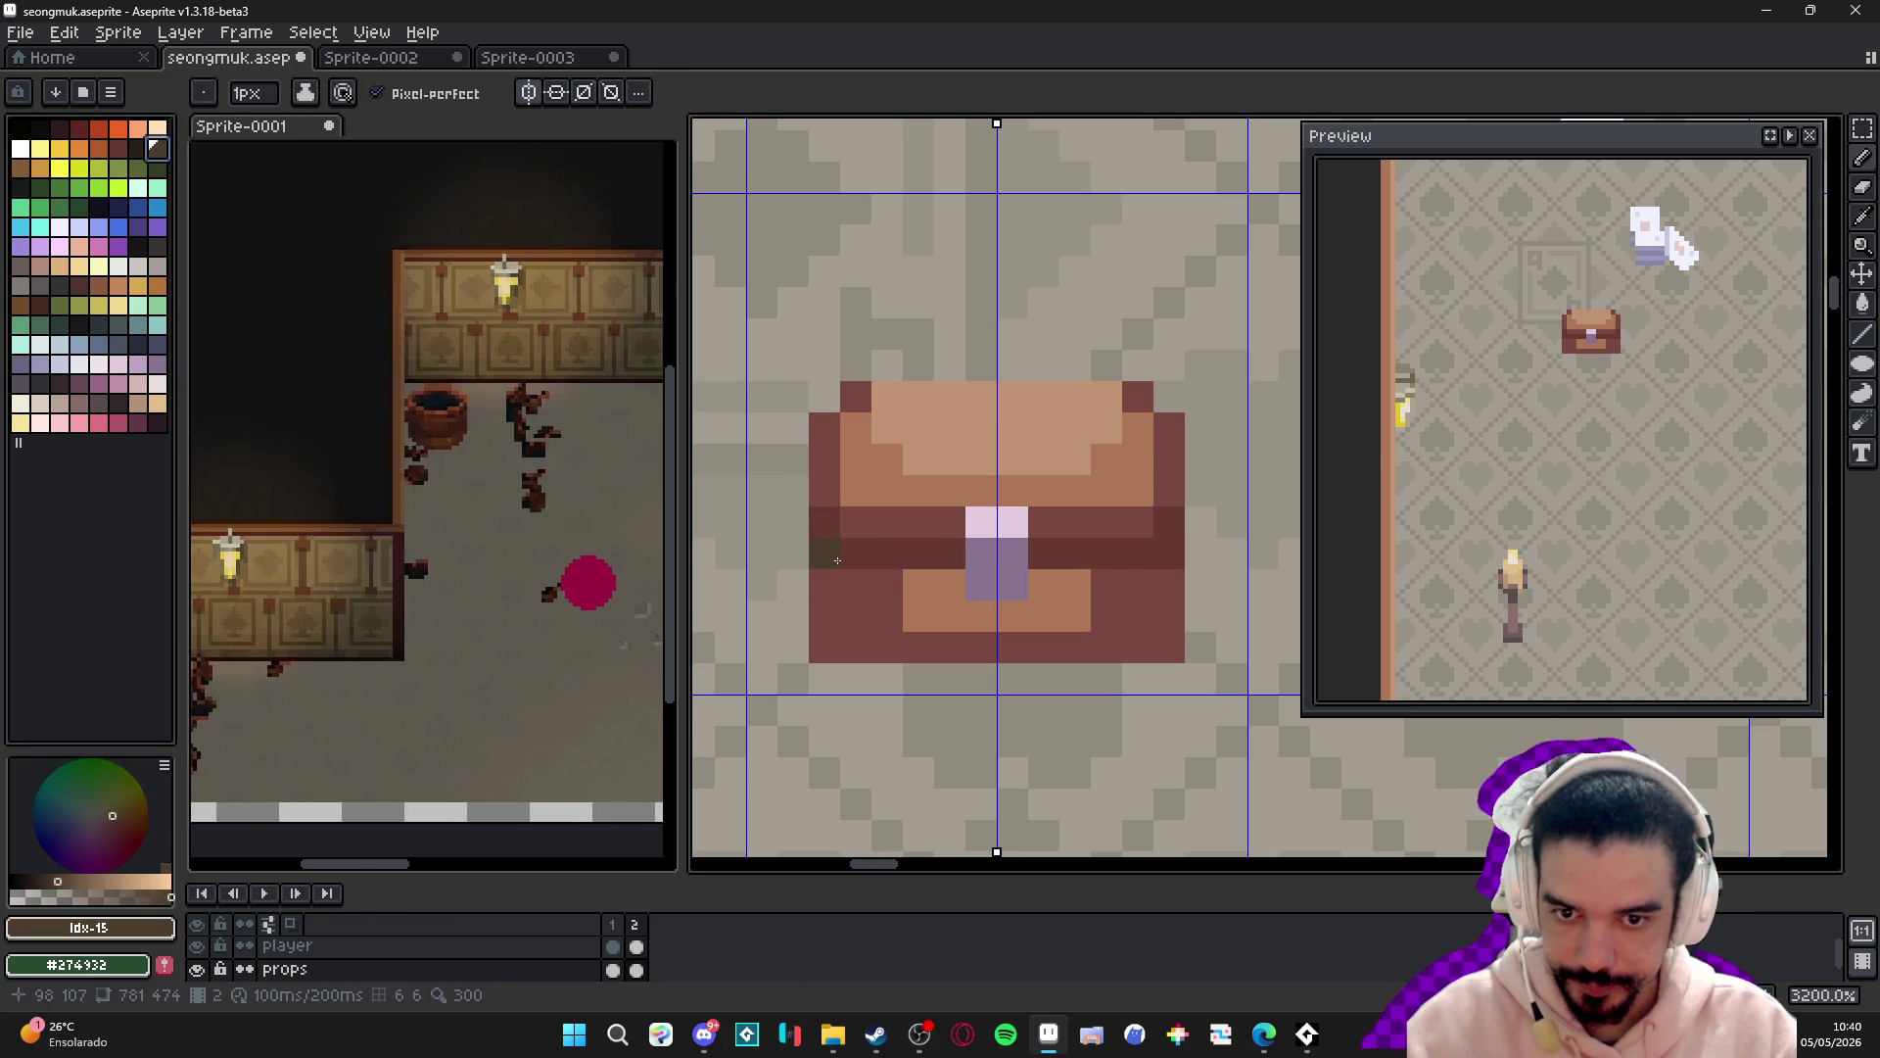
click(966, 566)
- Add a dark red #7a4841 pixel and repaint the lid's light pixels and top row in mid brown #ad7757
alt+click(861, 520)
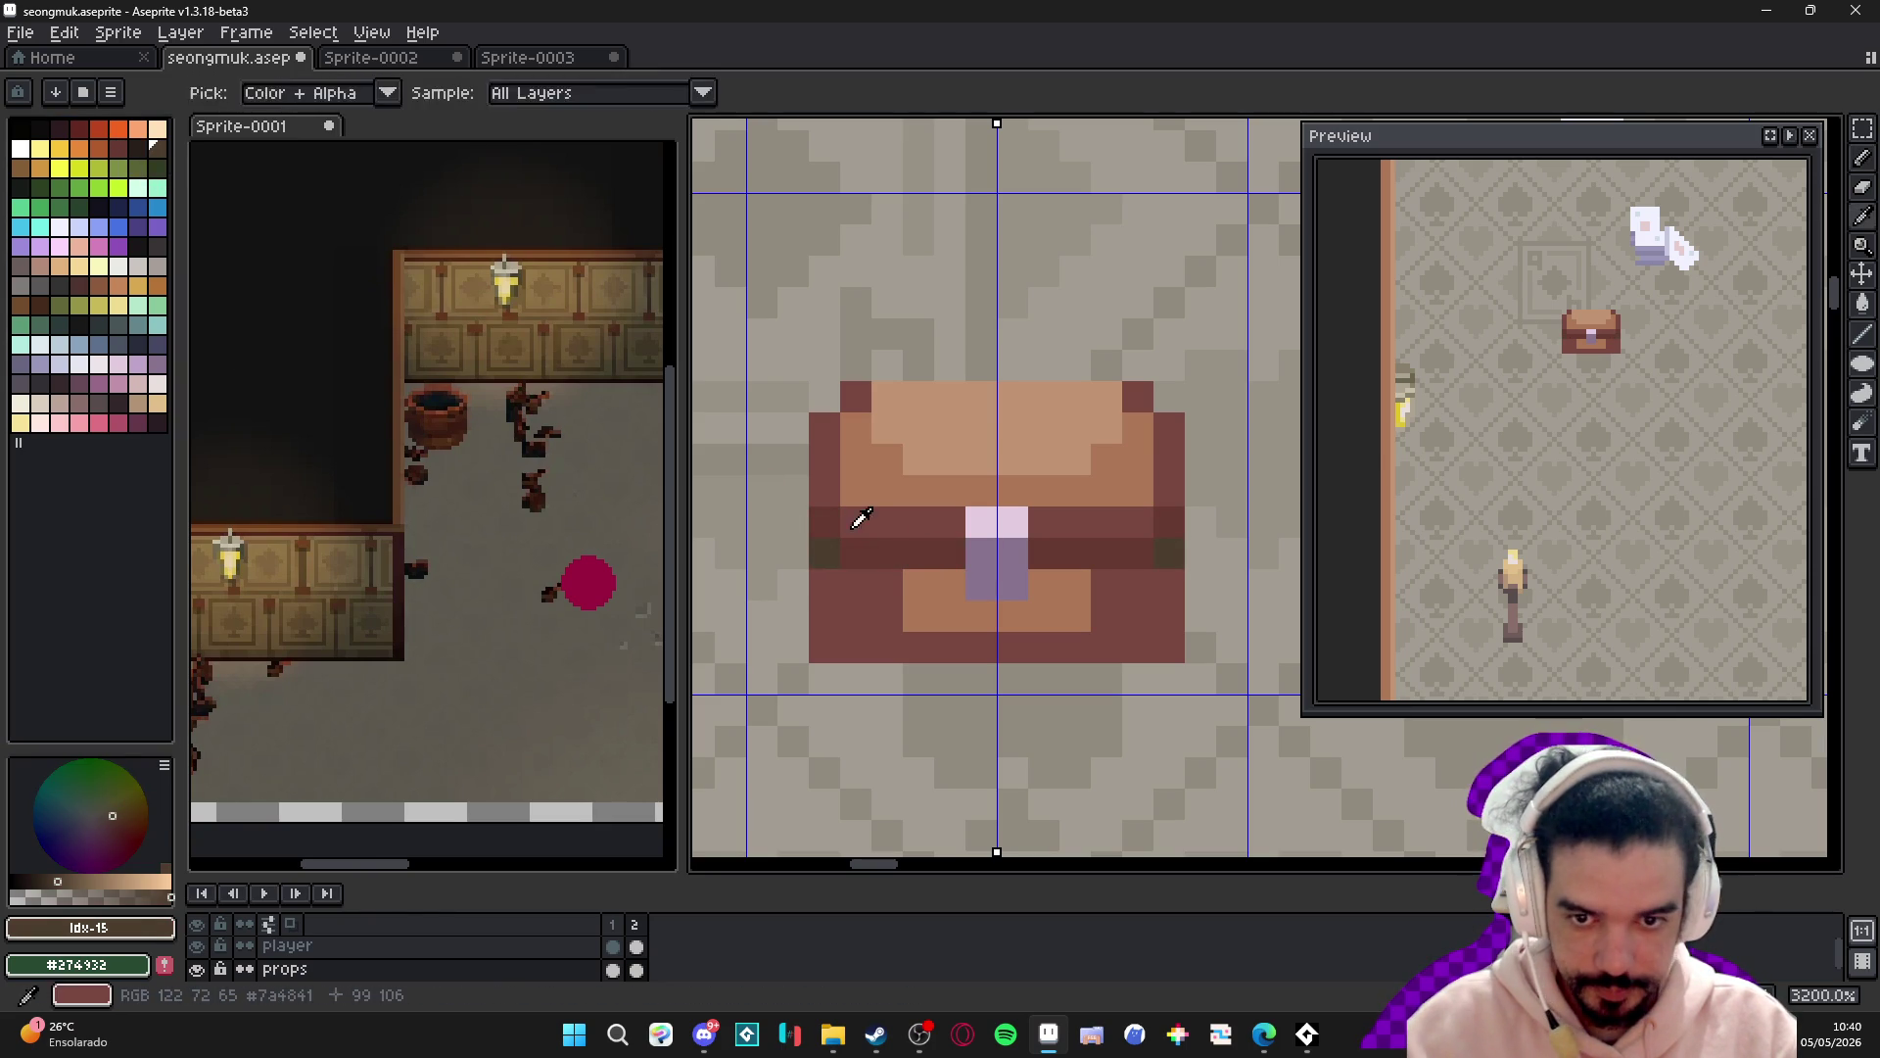
click(845, 482)
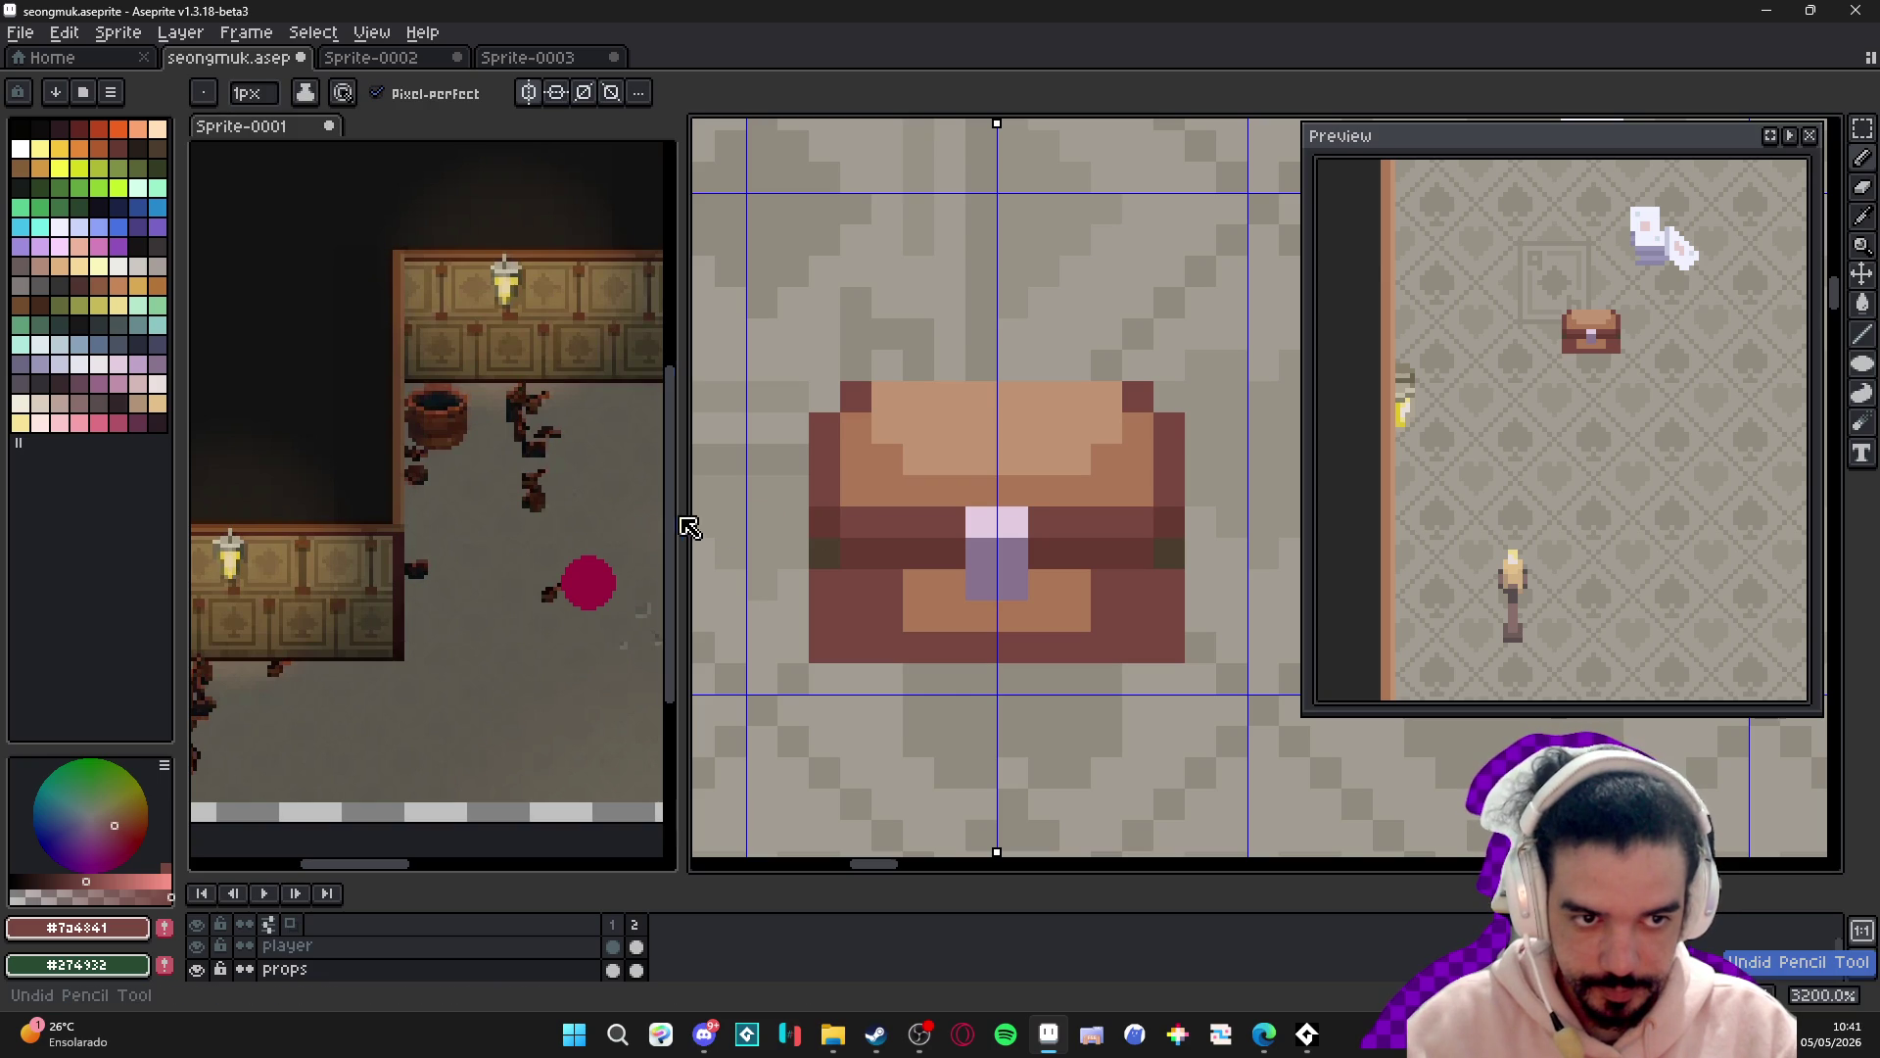
key(alt)
alt+click(909, 479)
mouse_move(891, 460)
mouse_down()
mouse_move(925, 431)
mouse_move(1107, 450)
mouse_up()
drag(881, 396, 1116, 397)
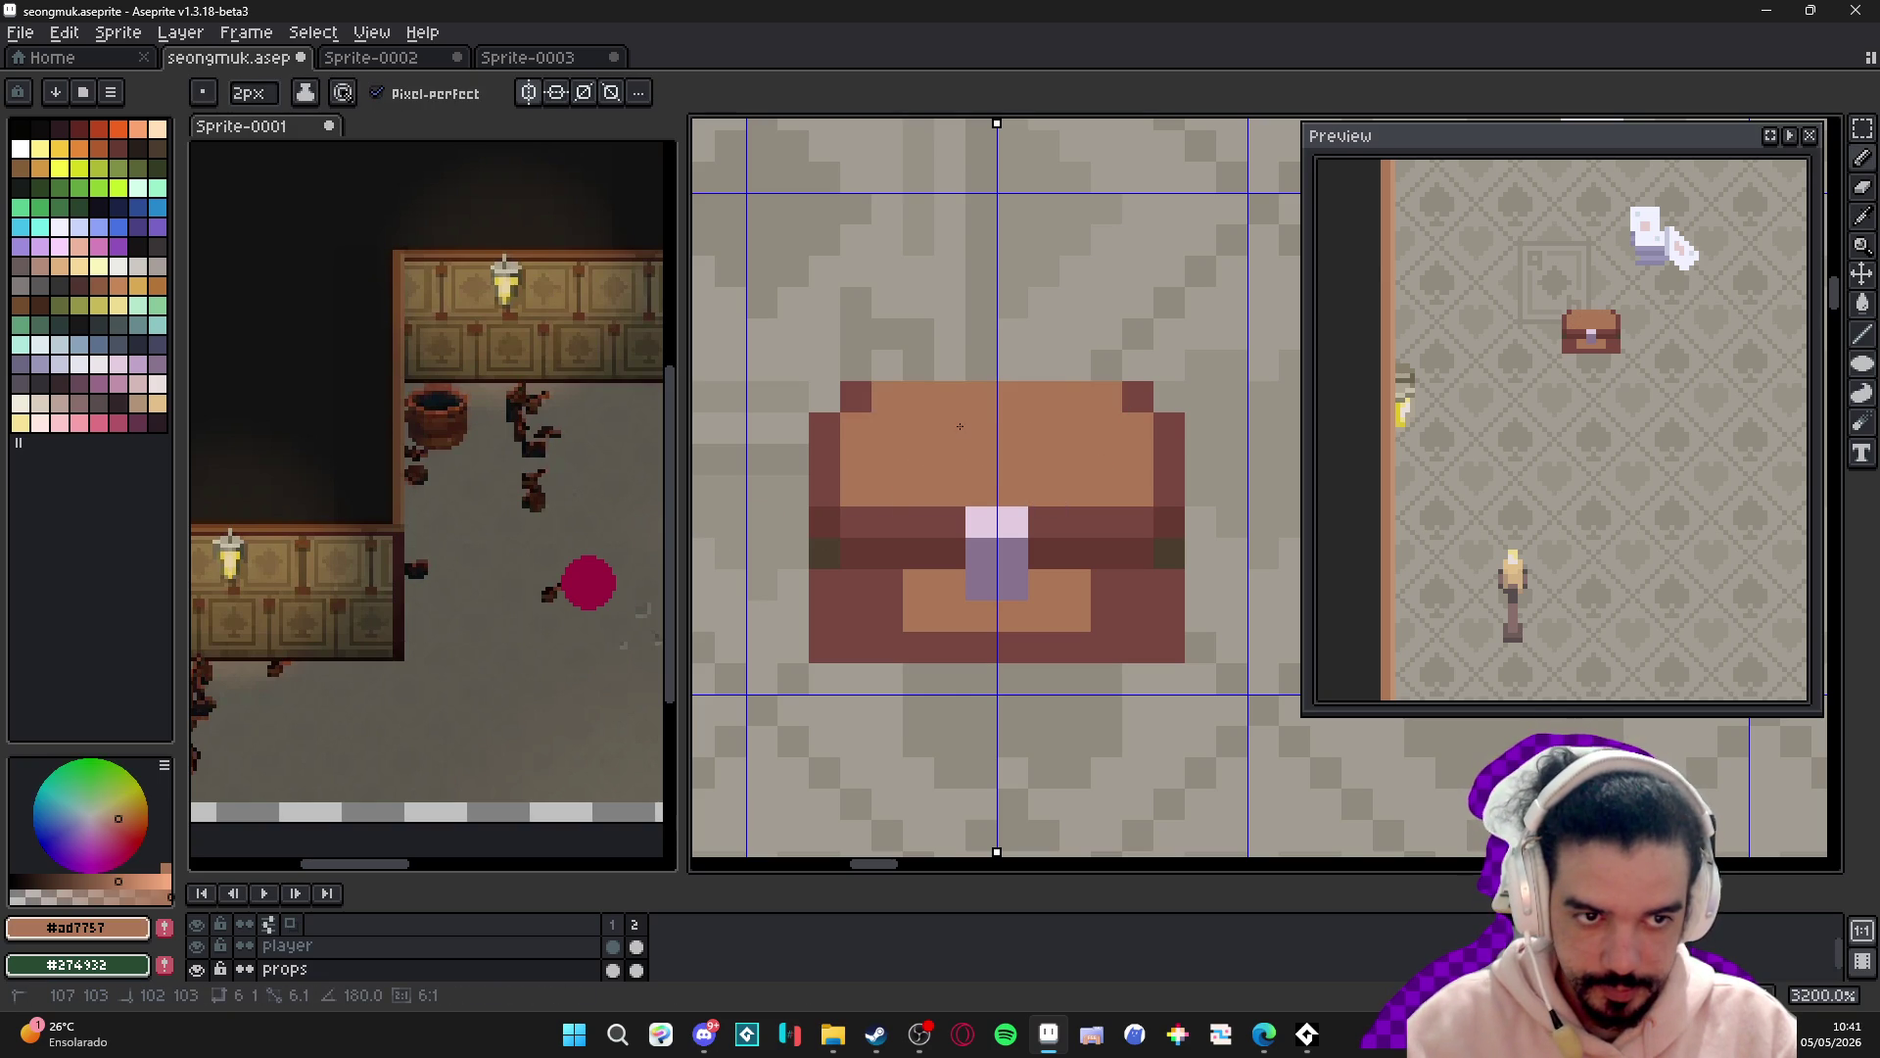
drag(1127, 521, 884, 527)
scroll(987, 553, down, 6)
scroll(961, 536, up, 5)
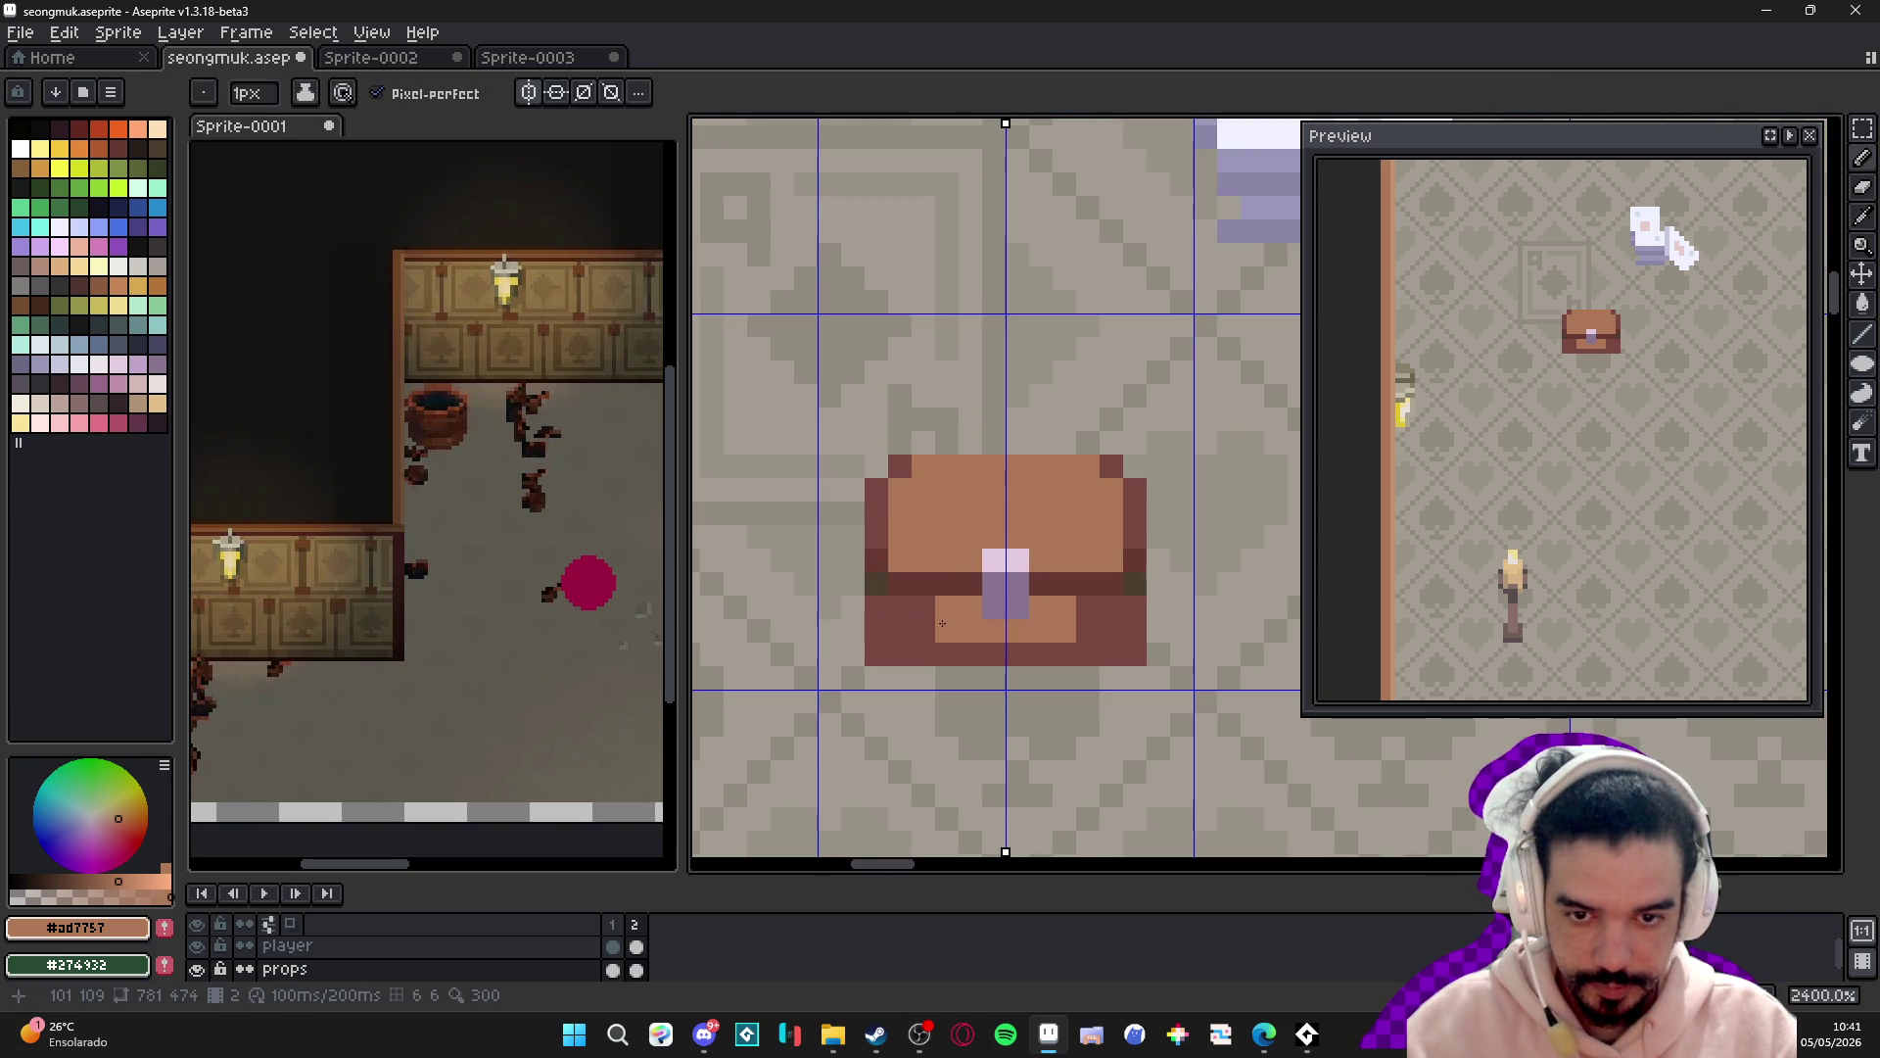
- Repaint the light-brown row, side columns, edge pixels and lid corners in dark red
alt+click(921, 627)
drag(924, 559, 973, 559)
mouse_move(1041, 559)
mouse_down()
mouse_move(1114, 559)
mouse_move(1111, 488)
mouse_up()
click(900, 536)
click(895, 497)
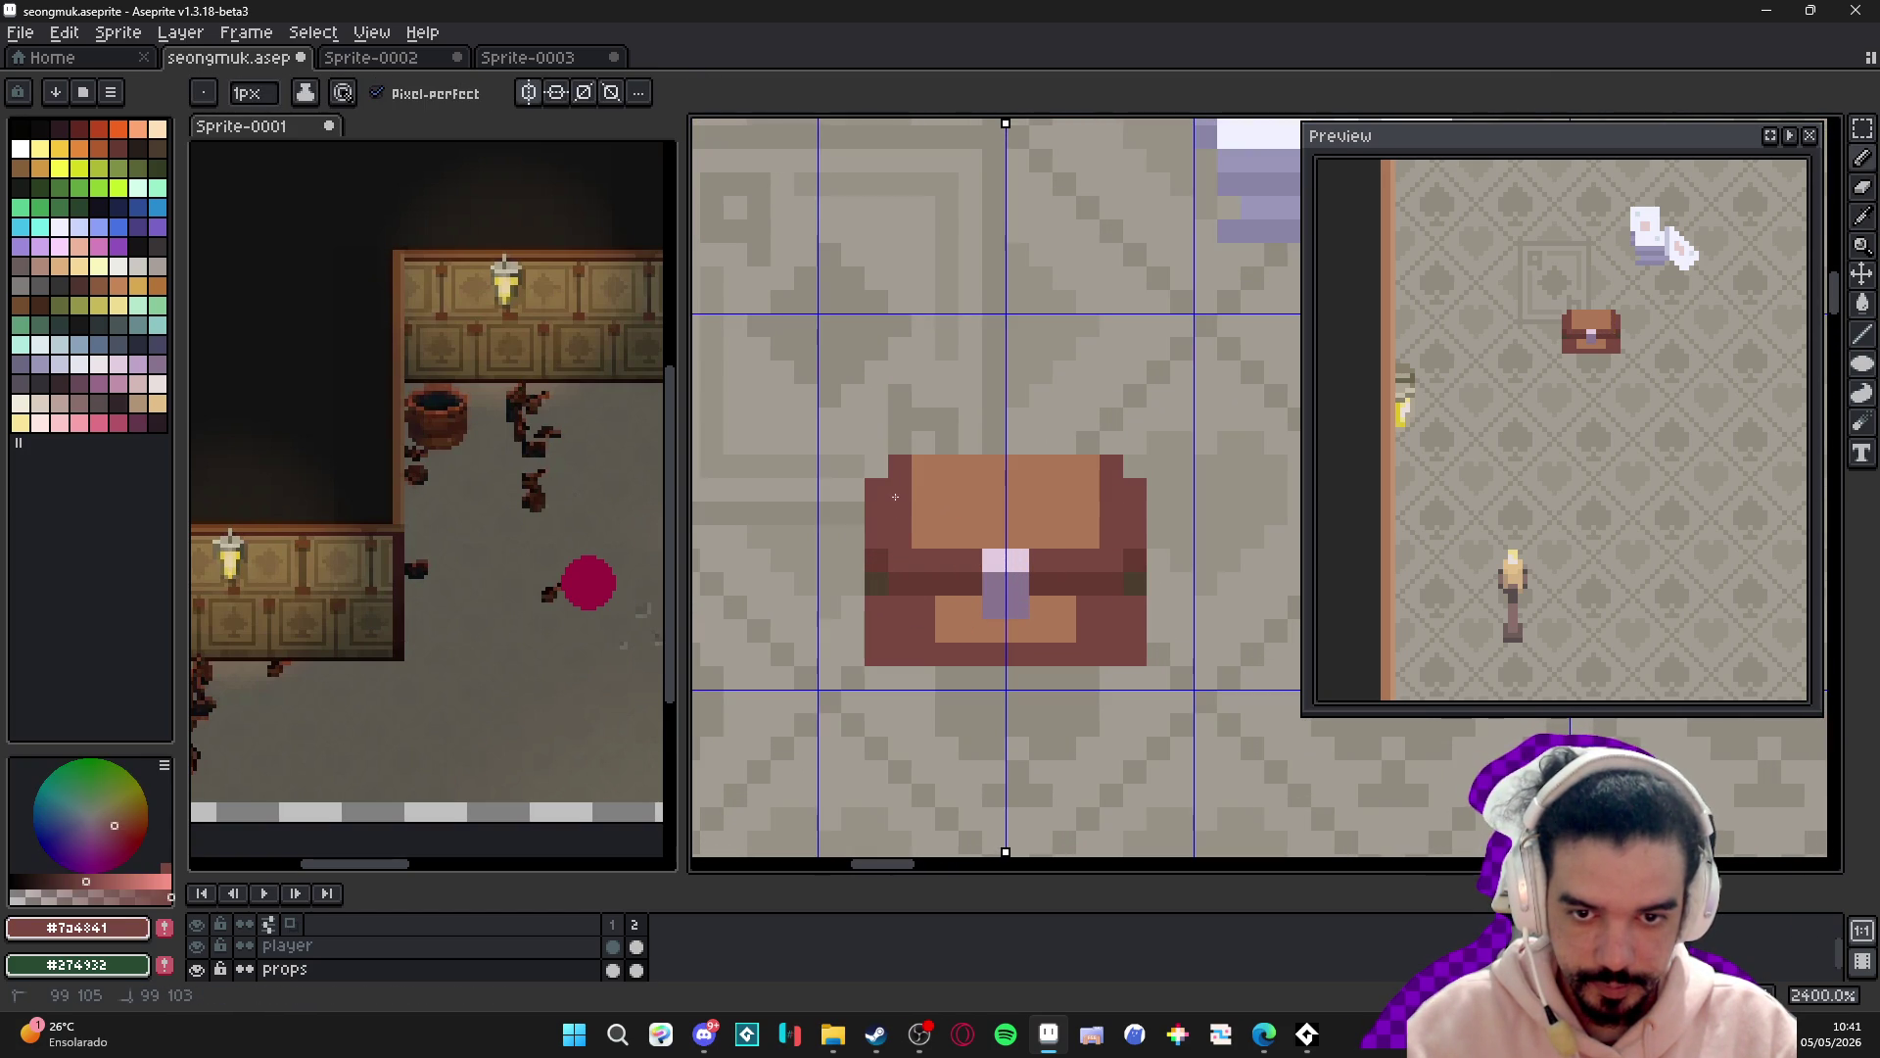
click(933, 465)
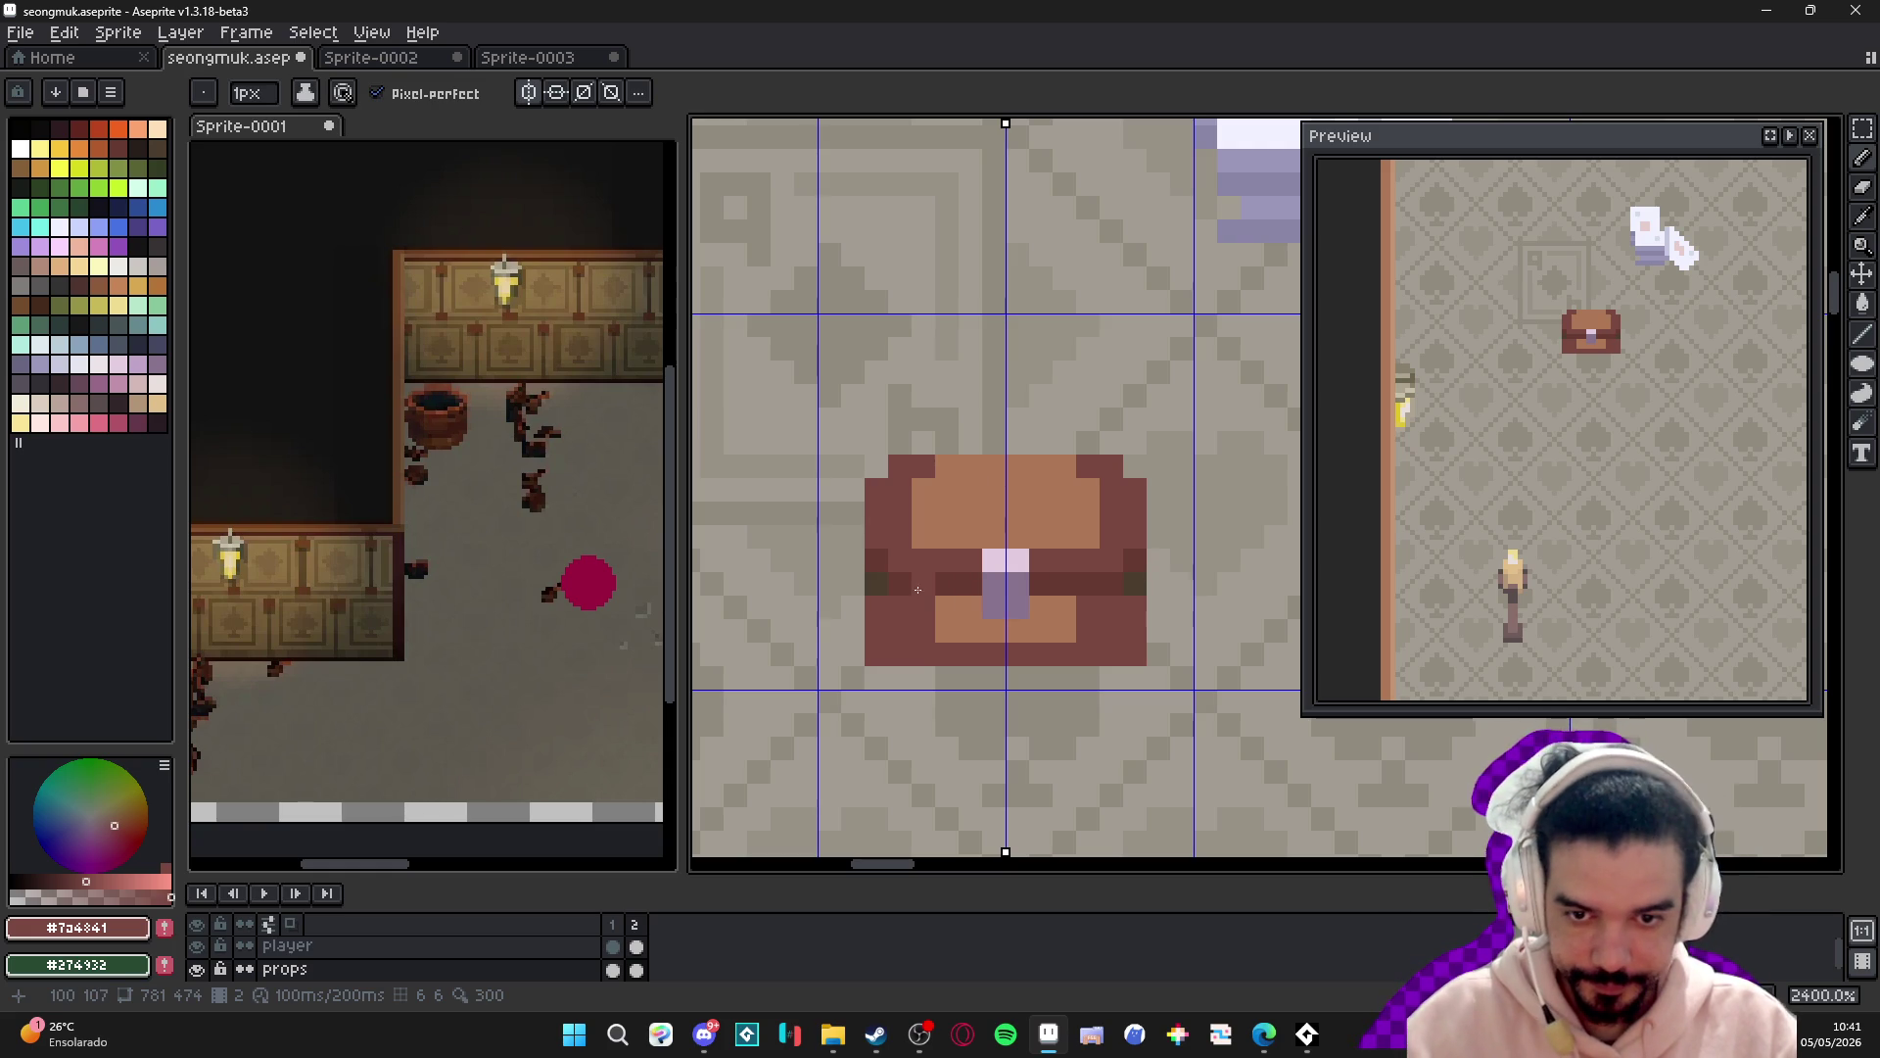
- Add dark brown pixels on both chest edges and lower area, undoing the extra strokes
alt+click(868, 576)
click(878, 586)
scroll(884, 591, down, 5)
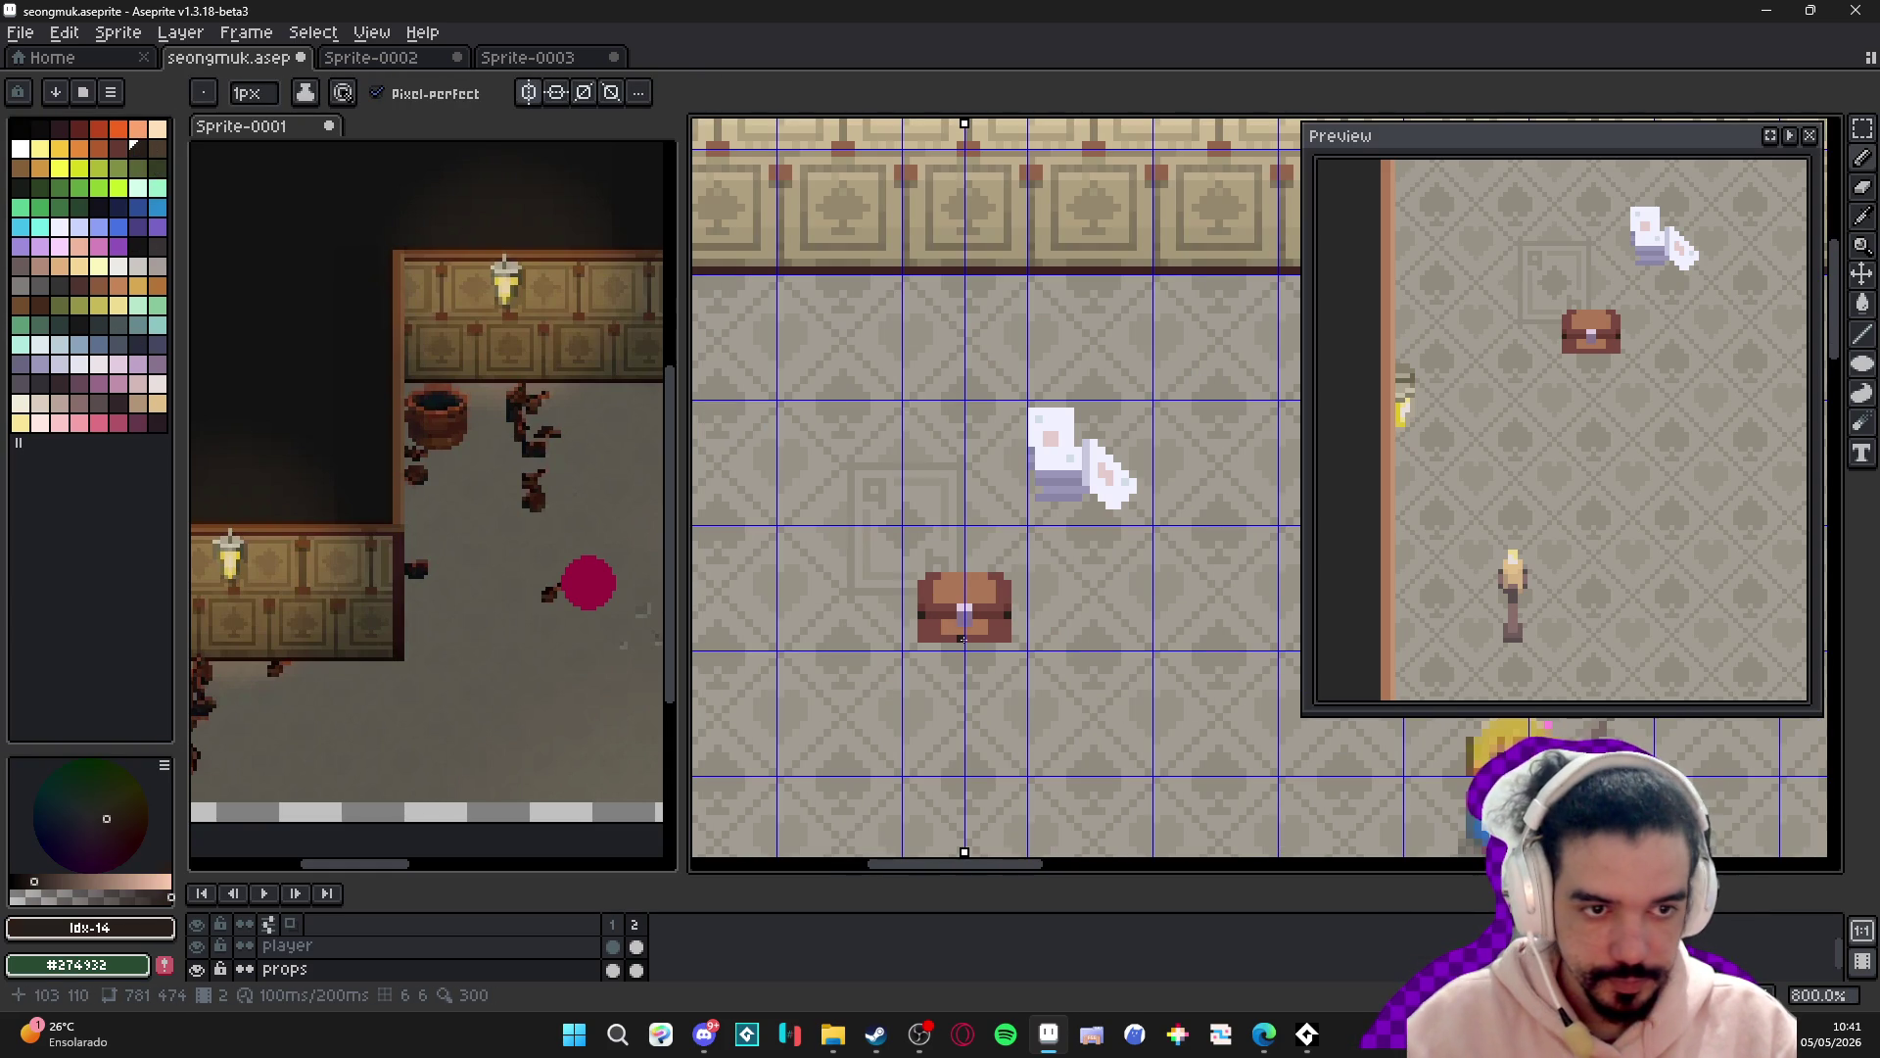
scroll(962, 638, up, 6)
click(909, 578)
drag(909, 609, 973, 607)
key(ctrl+z)
key(ctrl+z)
key(ctrl+z)
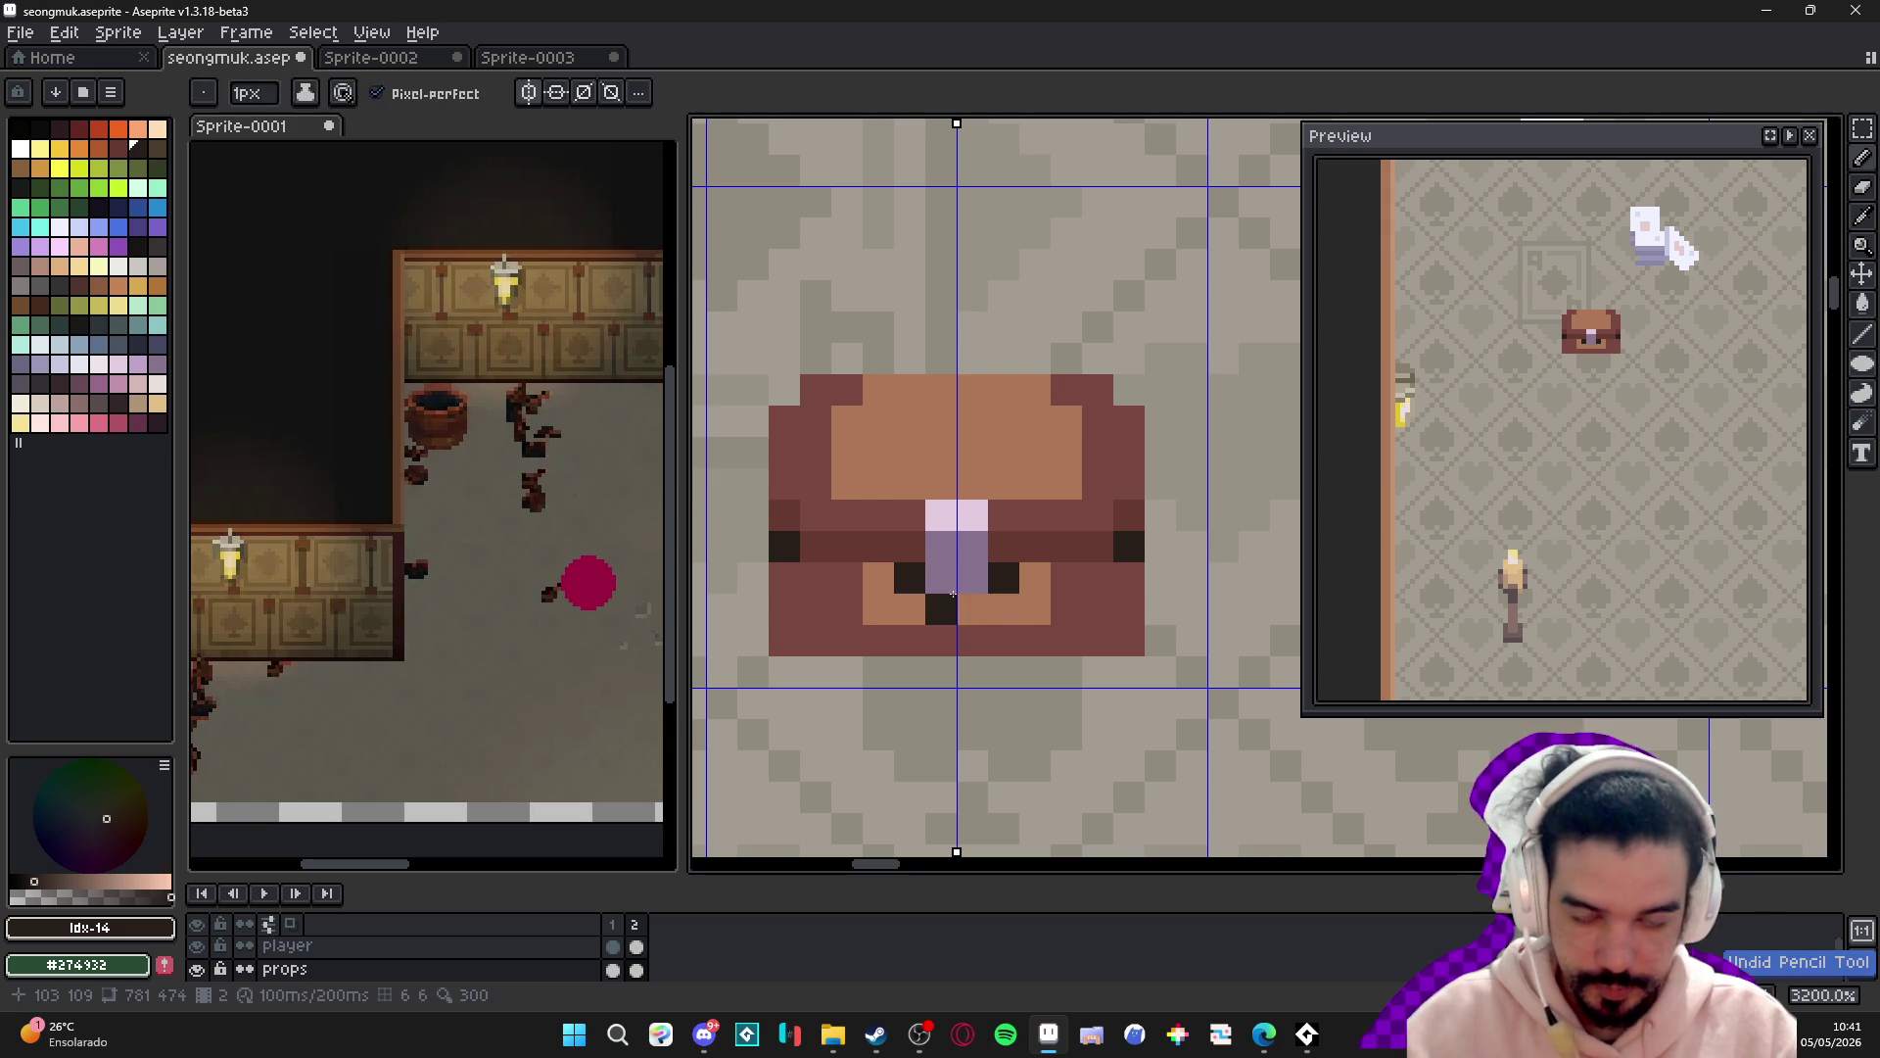
- Reframe the view on the whole room and hide the pixel grid
scroll(946, 580, down, 1)
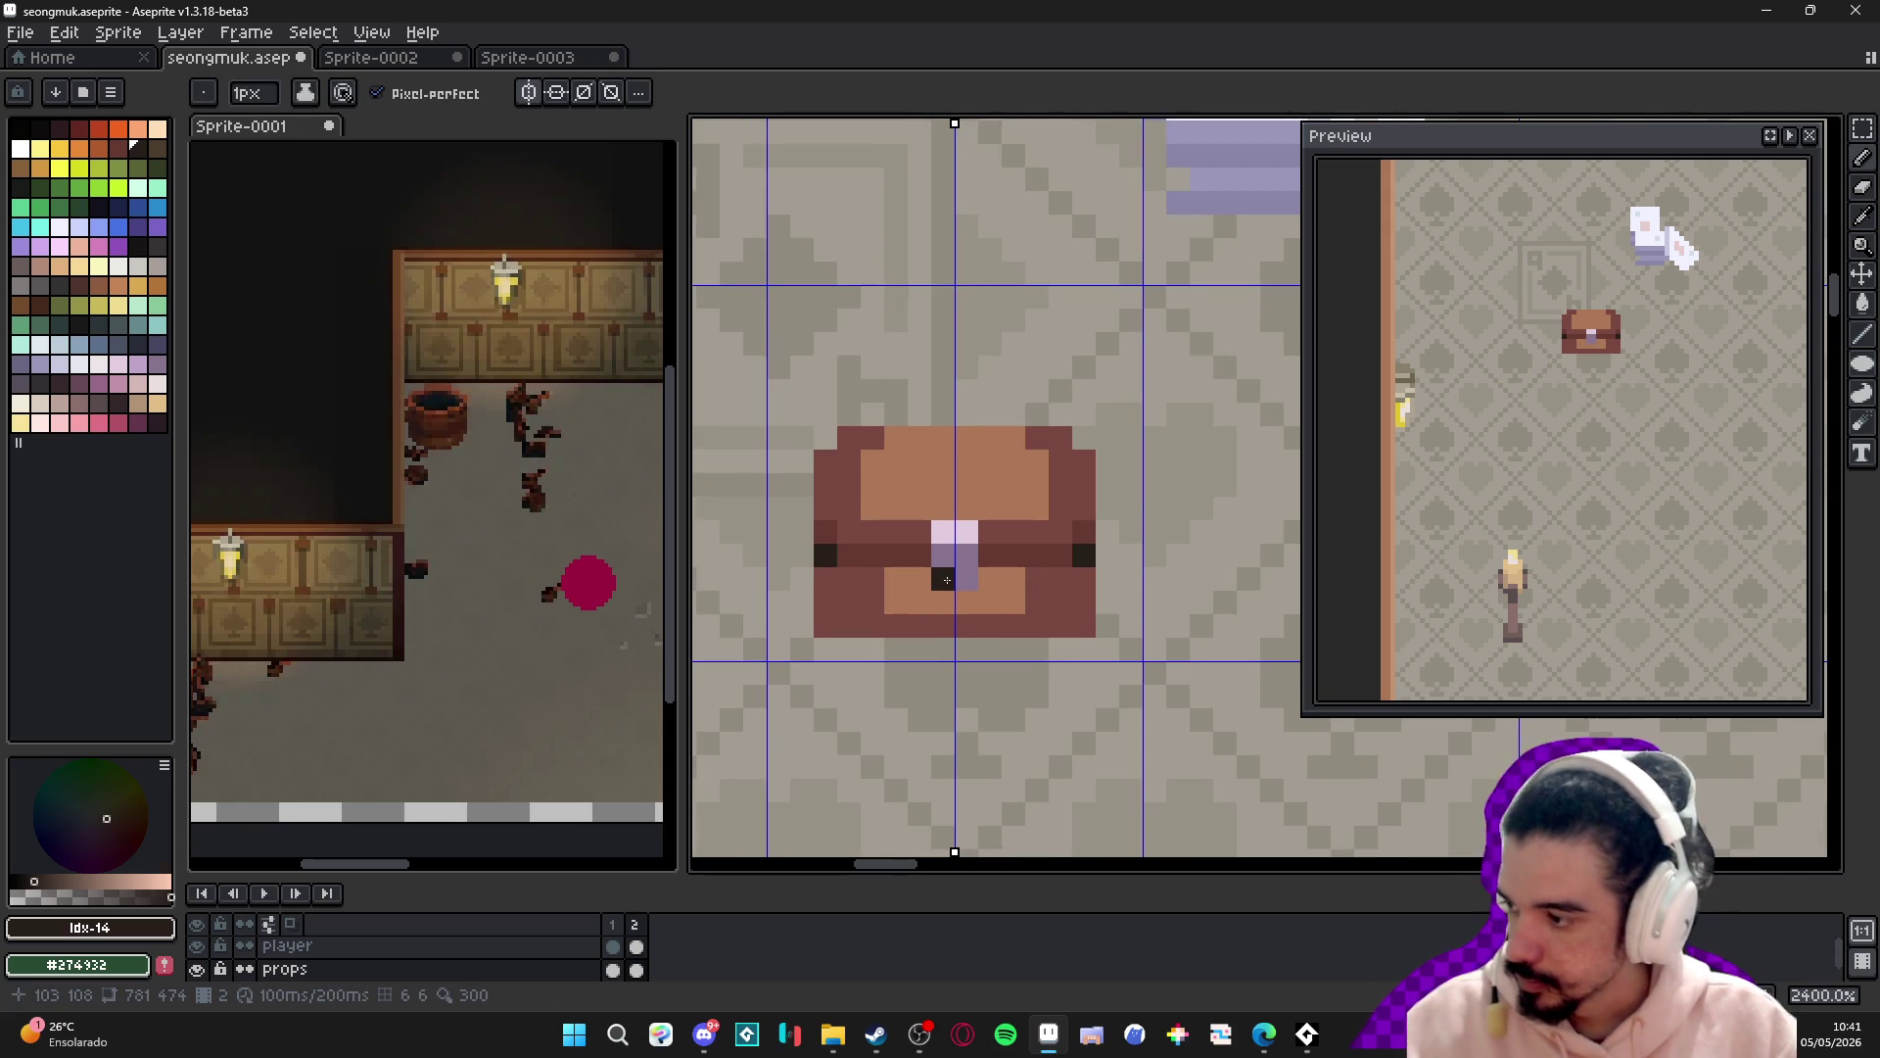
scroll(946, 580, down, 8)
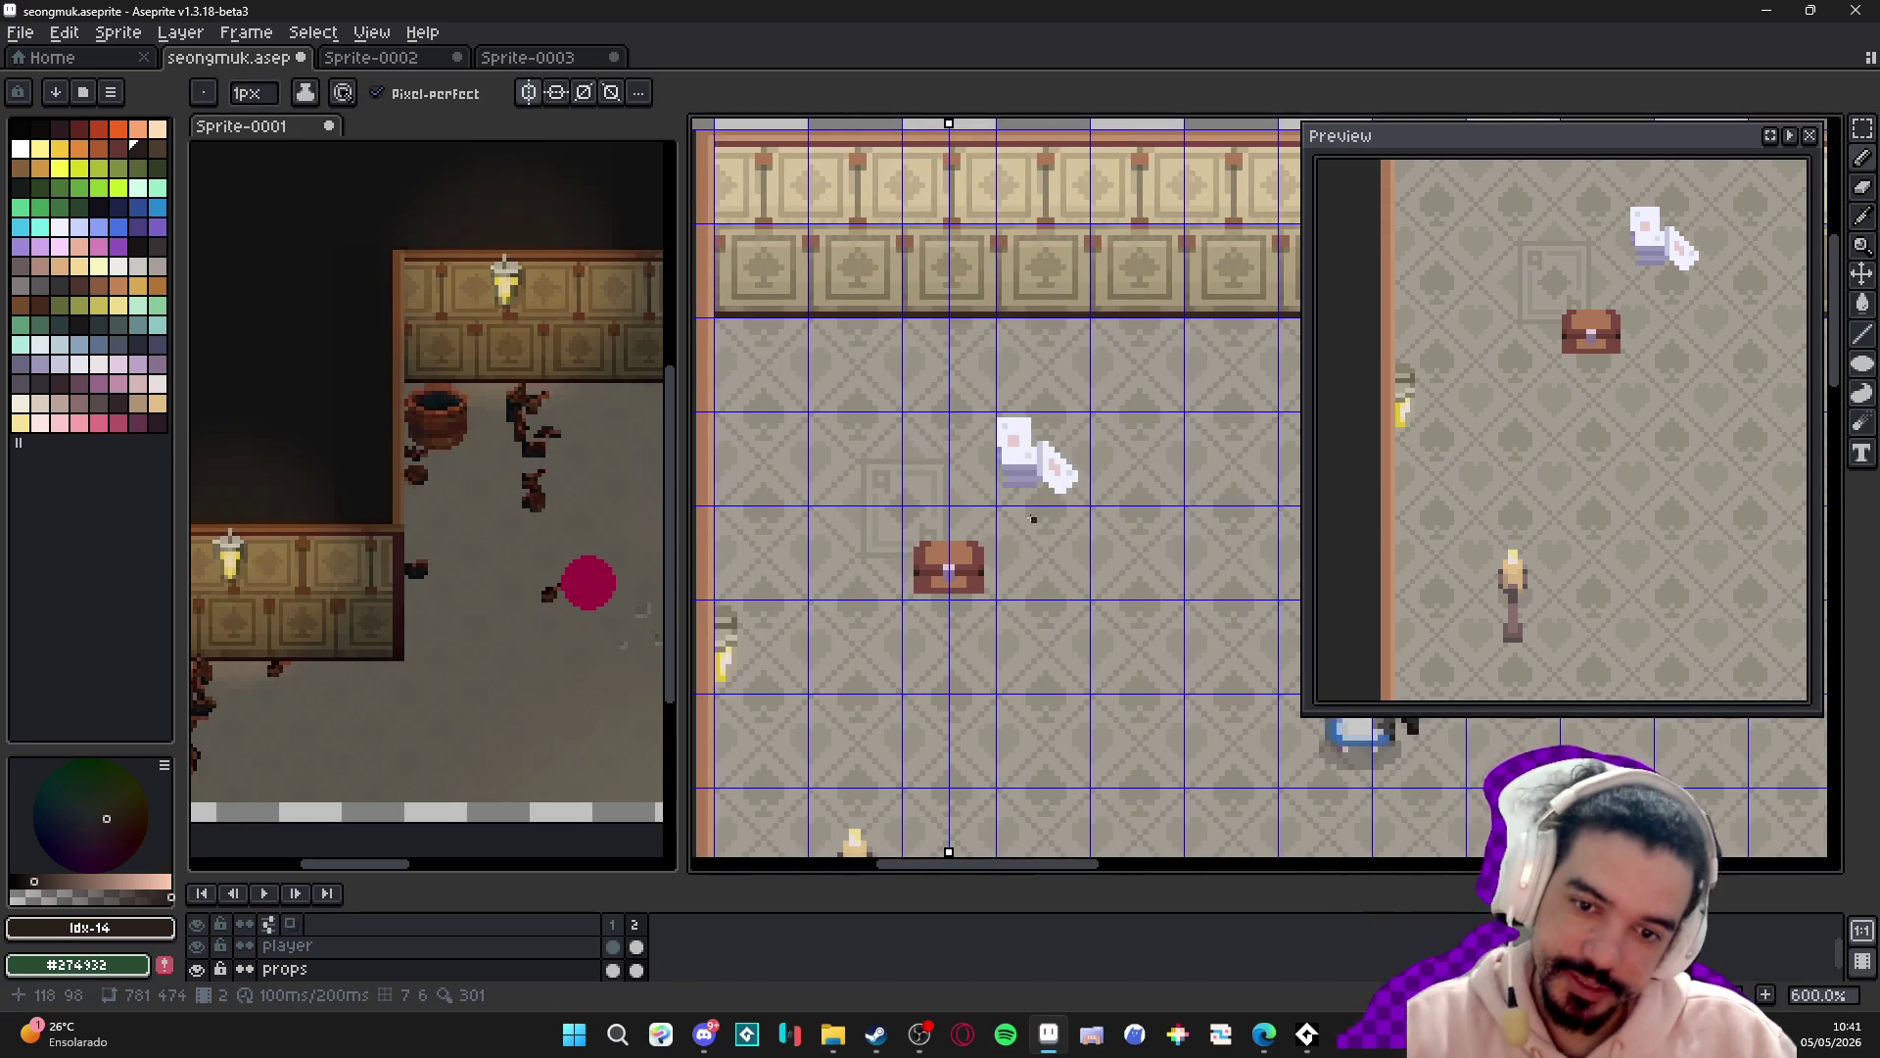
scroll(975, 532, down, 2)
drag(976, 531, 925, 511)
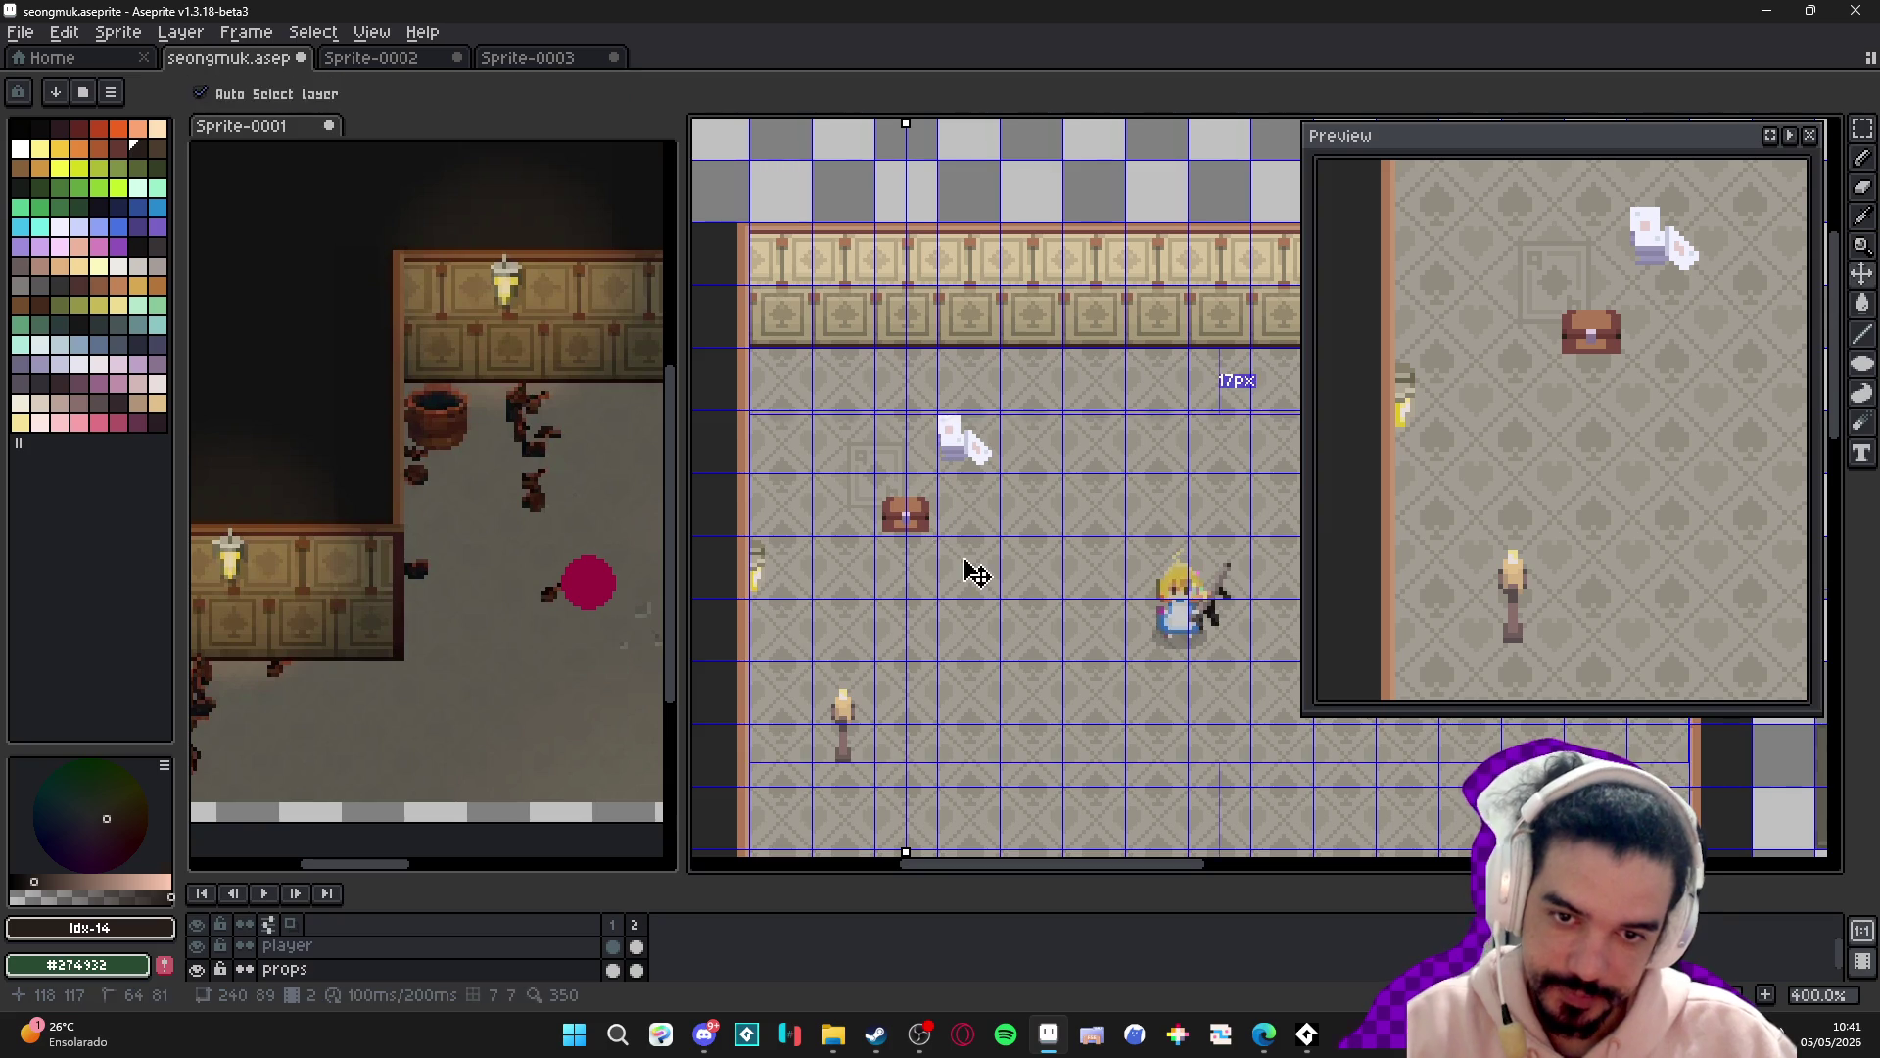
key(ctrl+apostrophe)
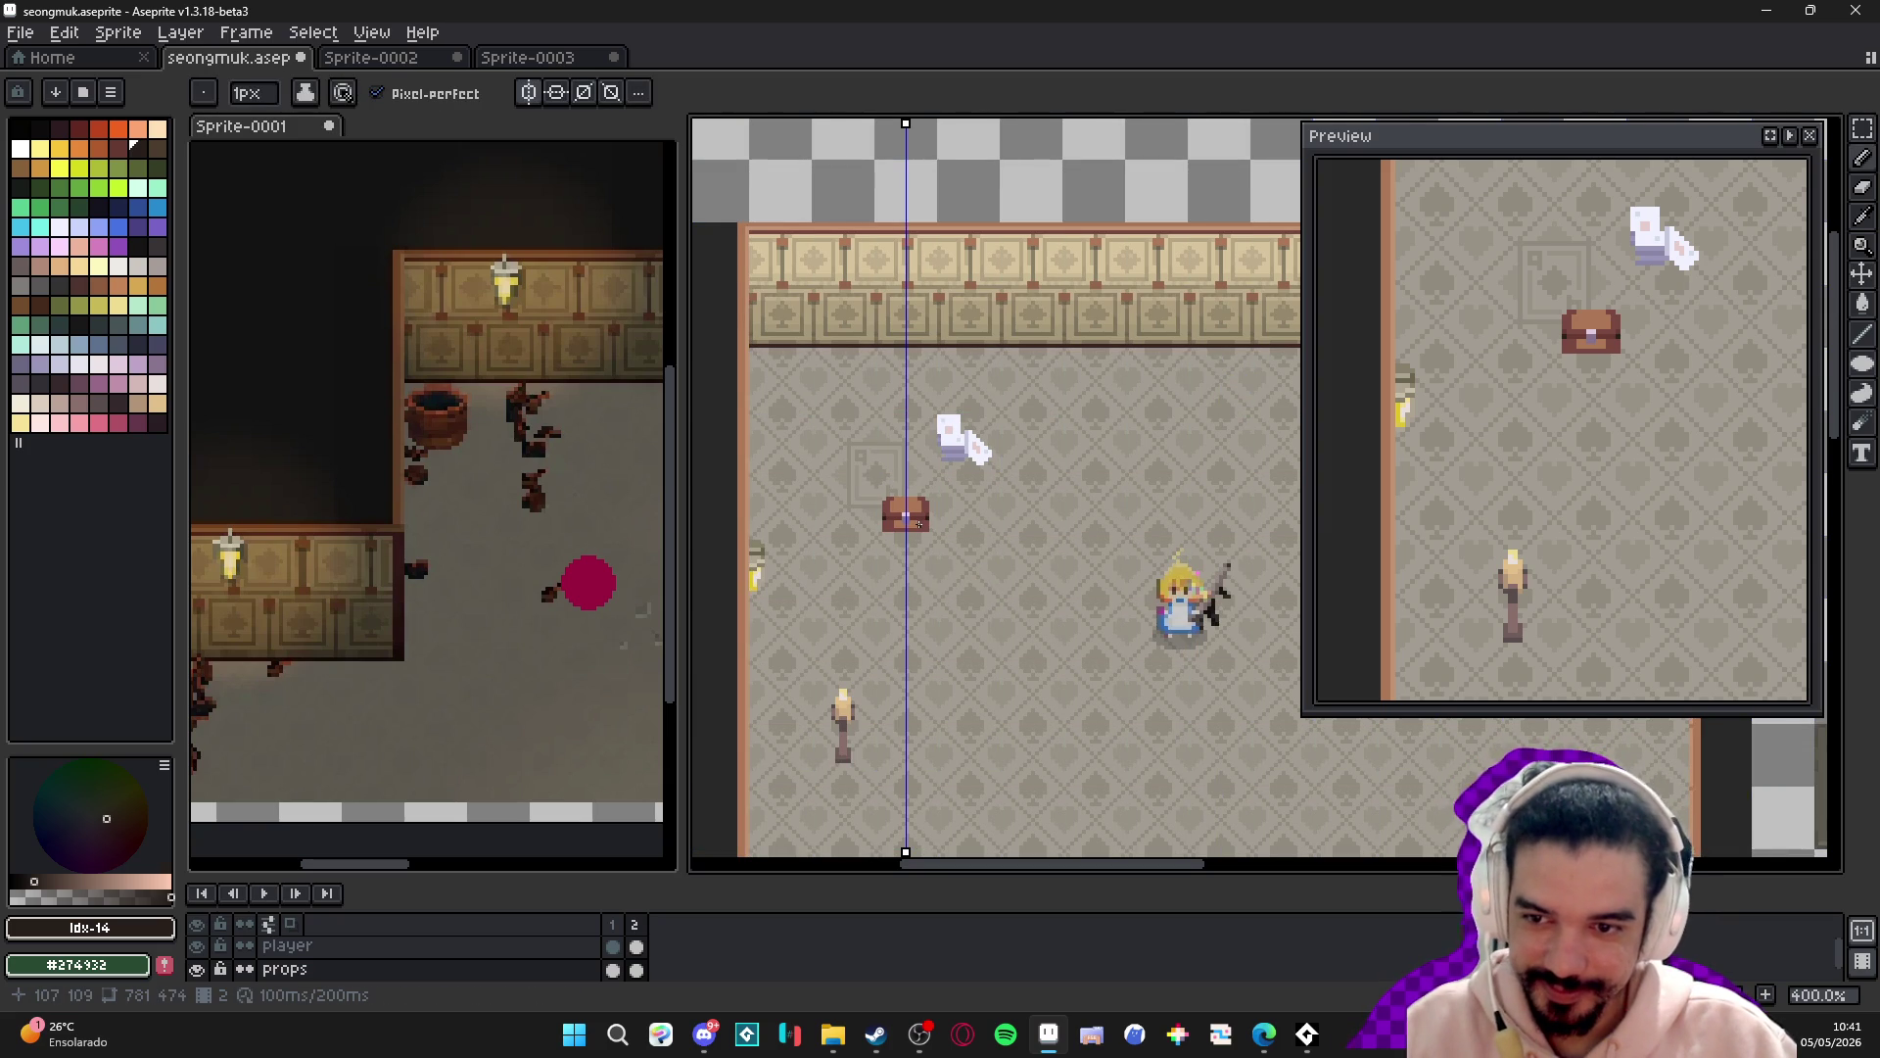
- Cover the chest's dark lid and side pixels with its main brown
scroll(919, 524, up, 5)
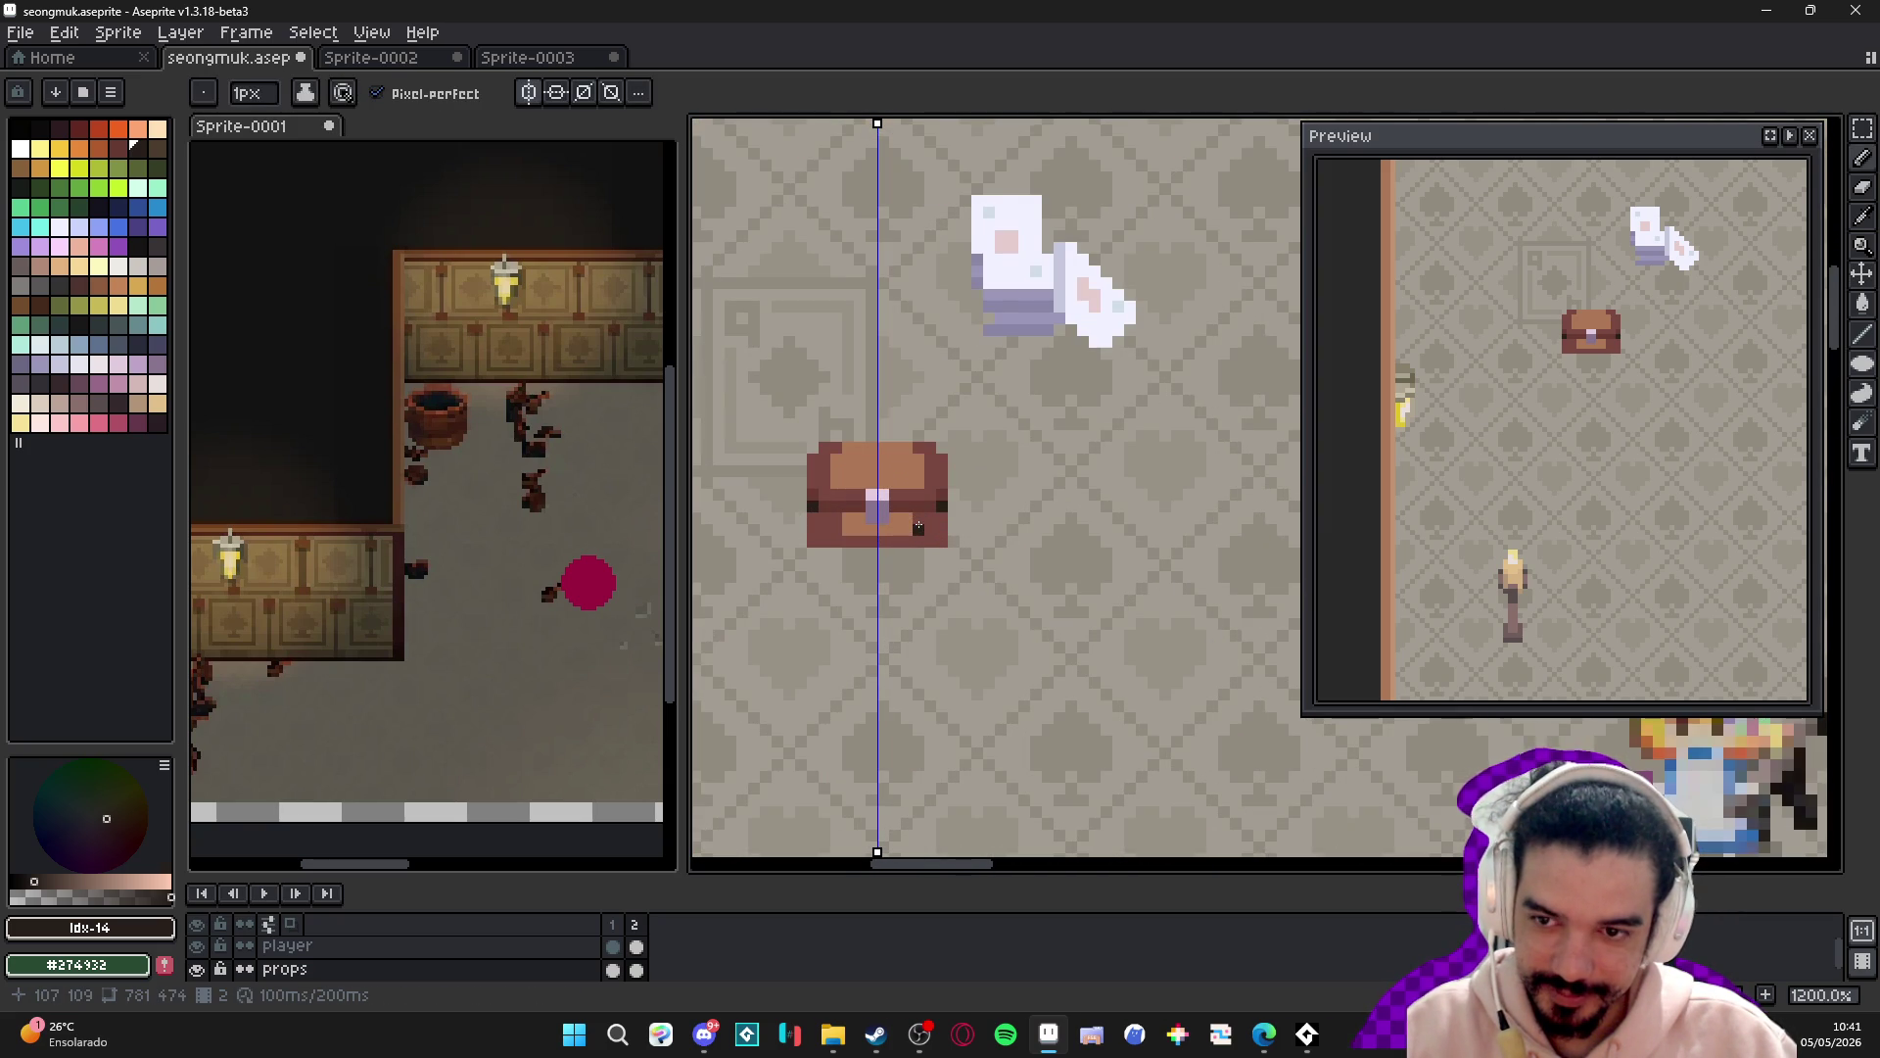
scroll(919, 526, up, 3)
alt+click(824, 448)
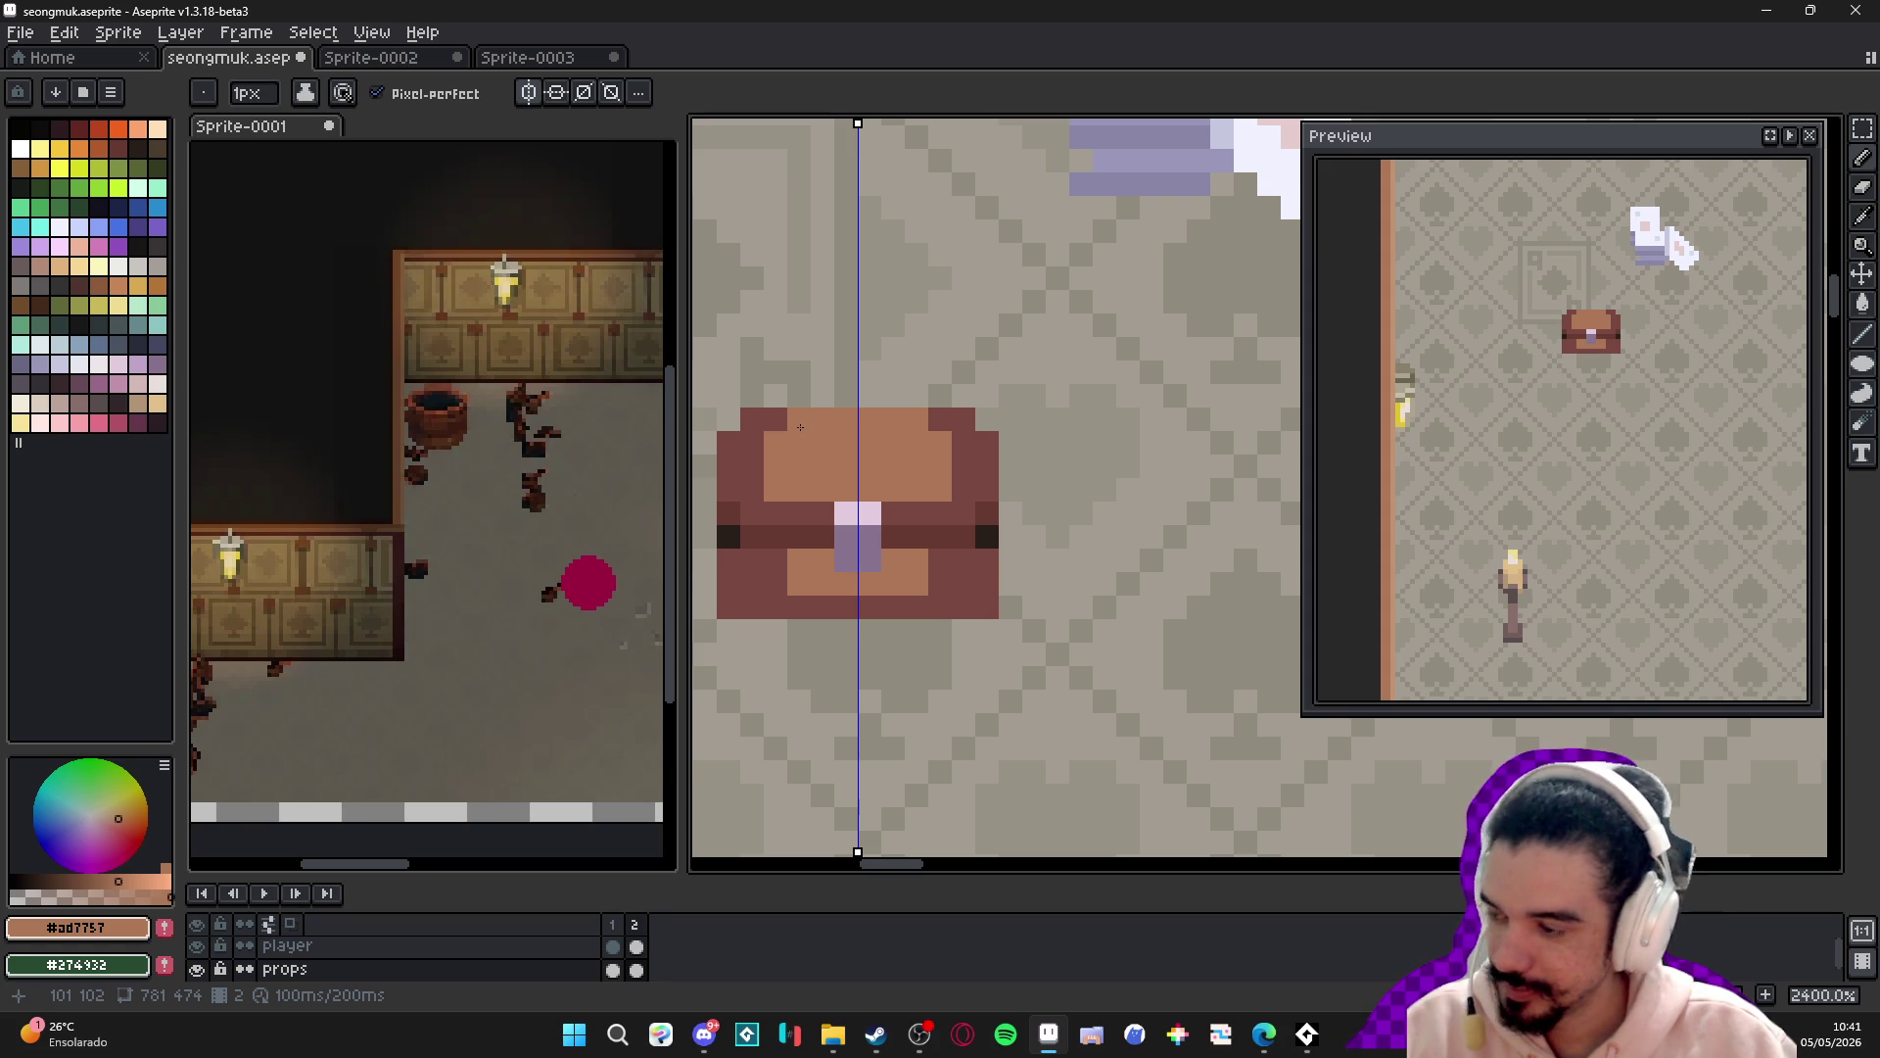
click(940, 421)
click(760, 424)
mouse_move(737, 451)
mouse_down()
mouse_move(764, 468)
mouse_move(741, 513)
mouse_move(861, 513)
mouse_up()
- Paint over the bottom dark rows and the lock row in brown
key(v)
key(b)
mouse_move(729, 573)
mouse_down()
mouse_move(833, 597)
mouse_move(729, 607)
mouse_up()
click(894, 536)
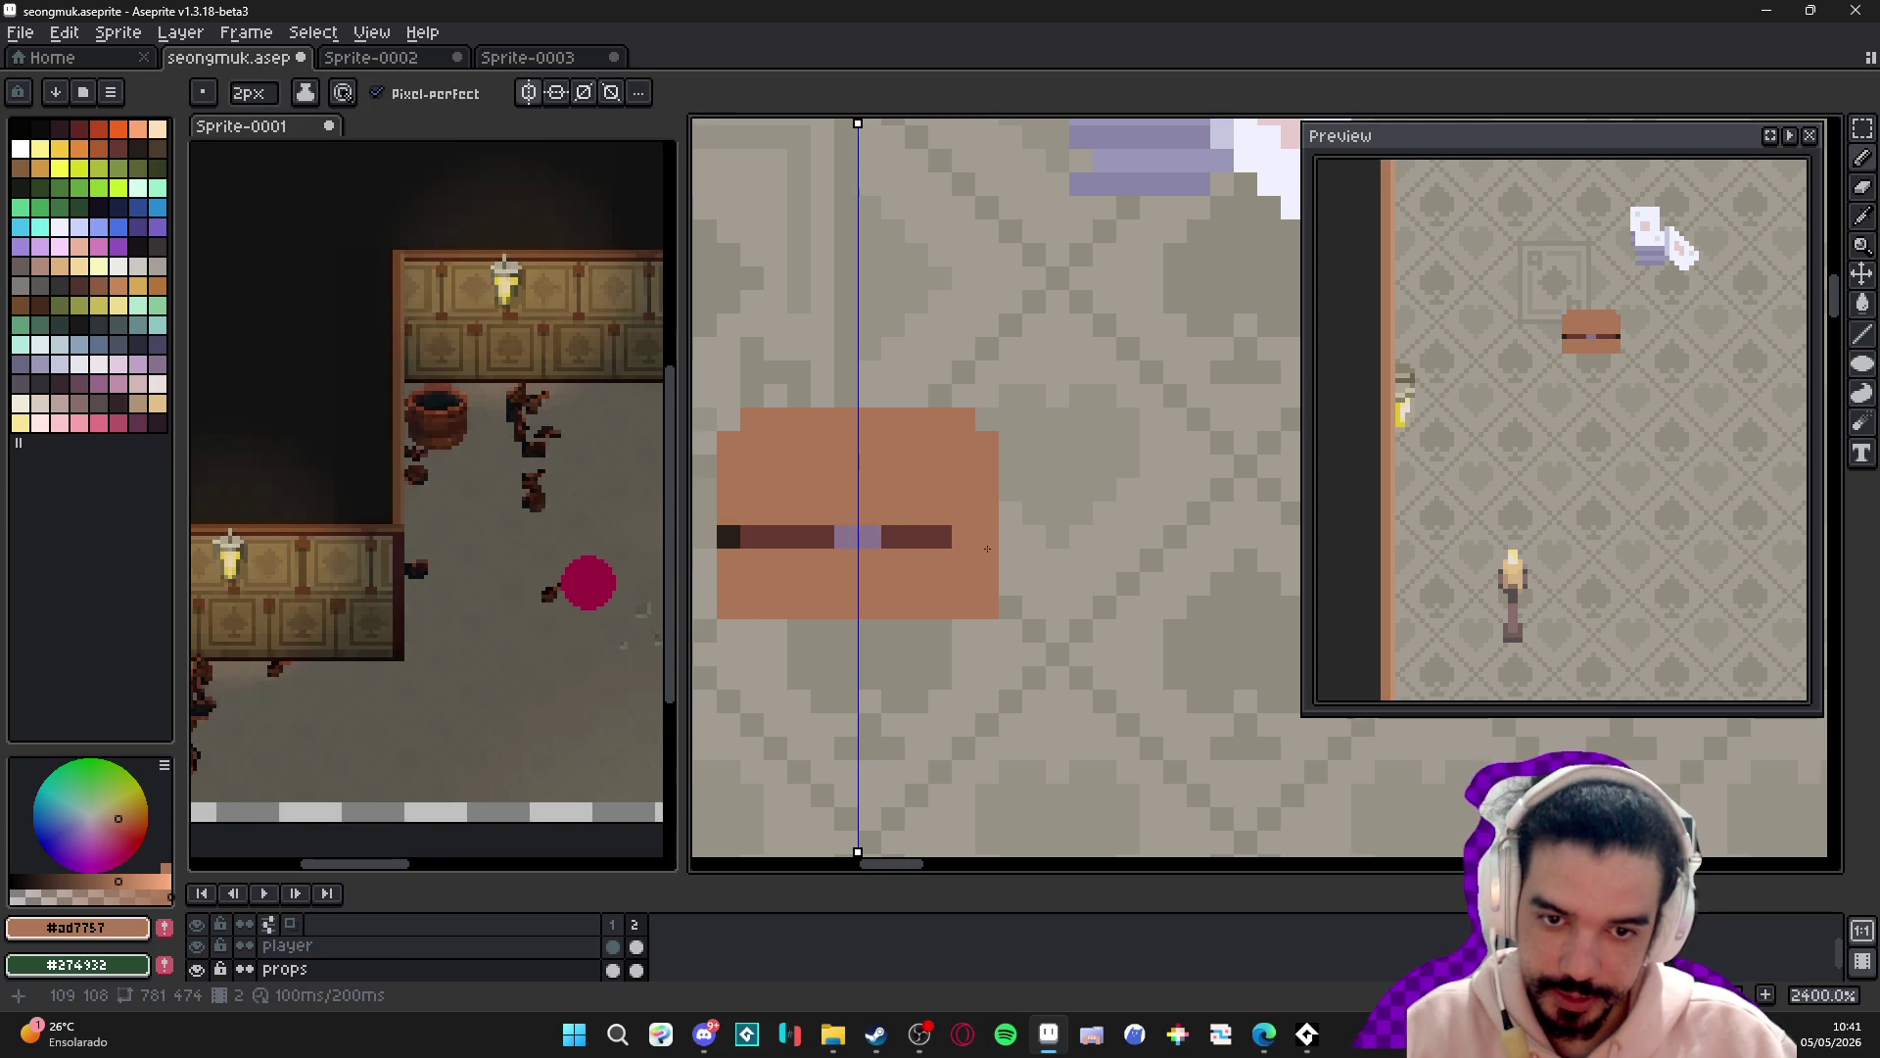
drag(842, 536, 764, 537)
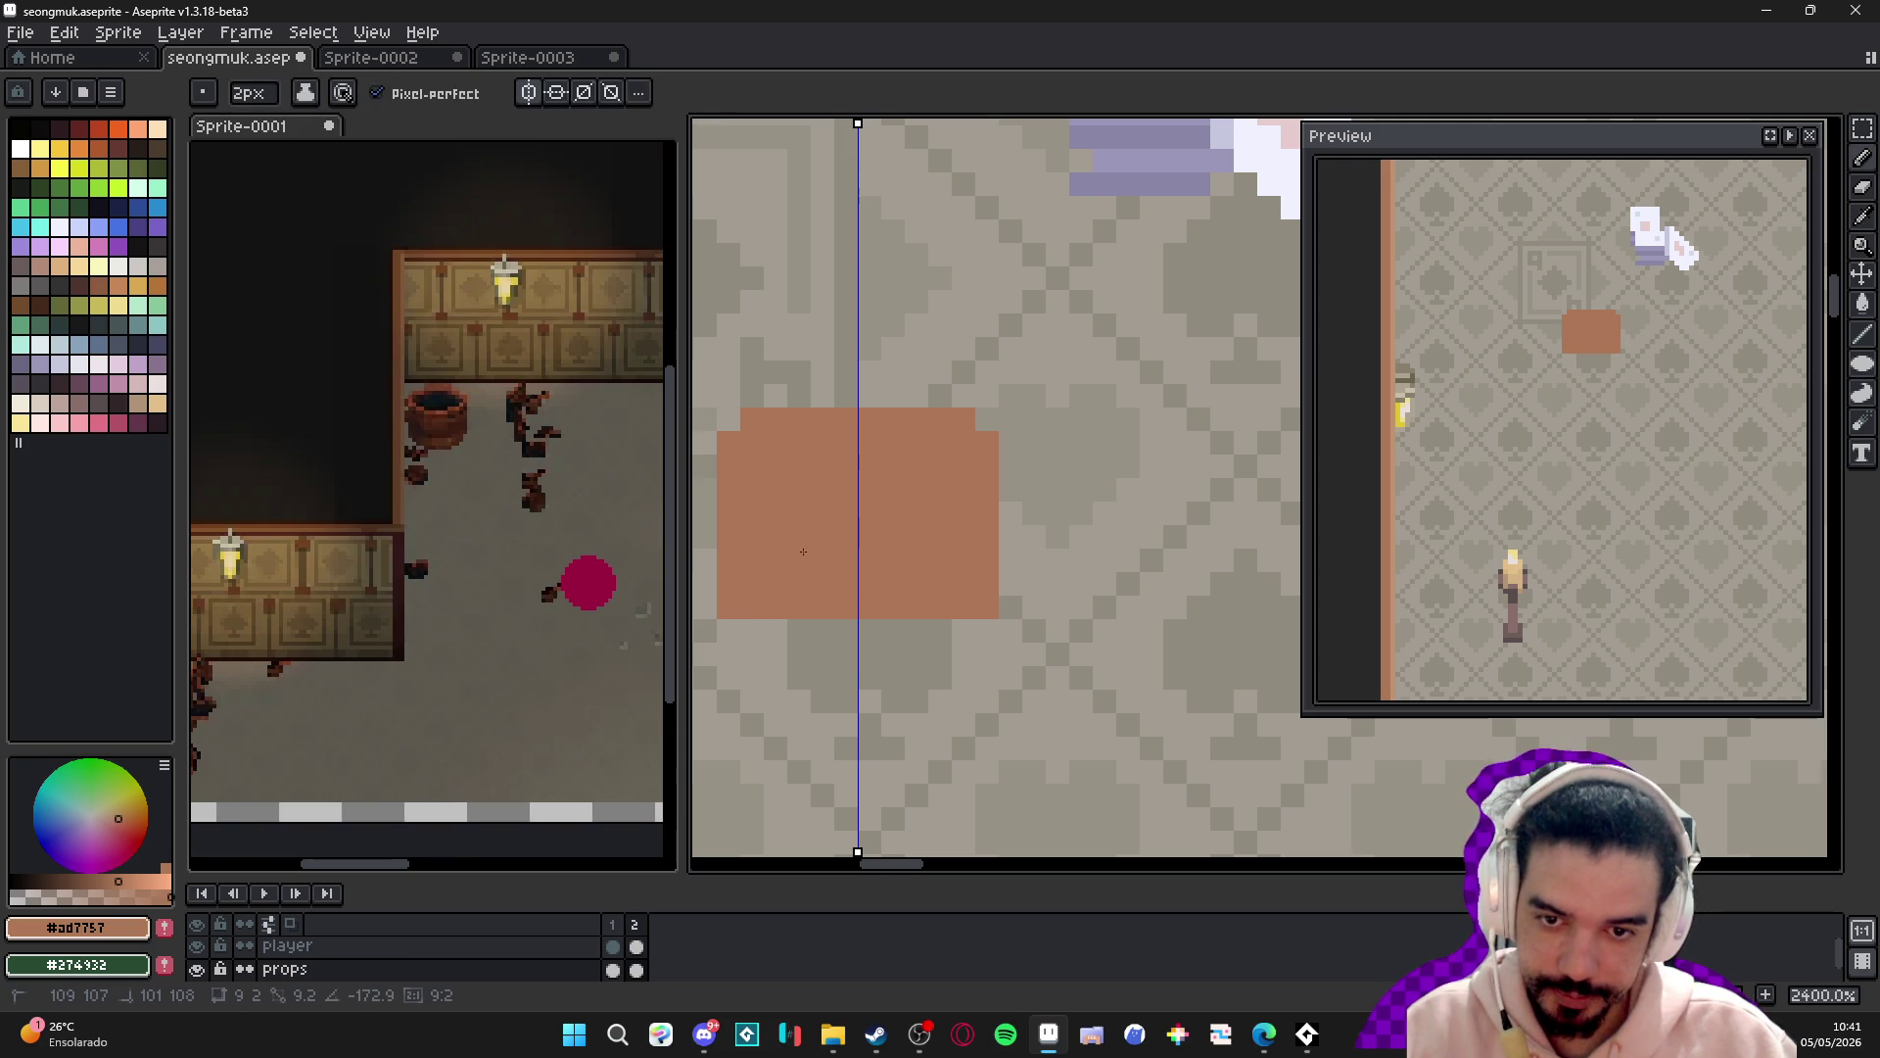
- Try yellow and other palette shades, then paint a light tan band across the block
click(137, 285)
click(788, 461)
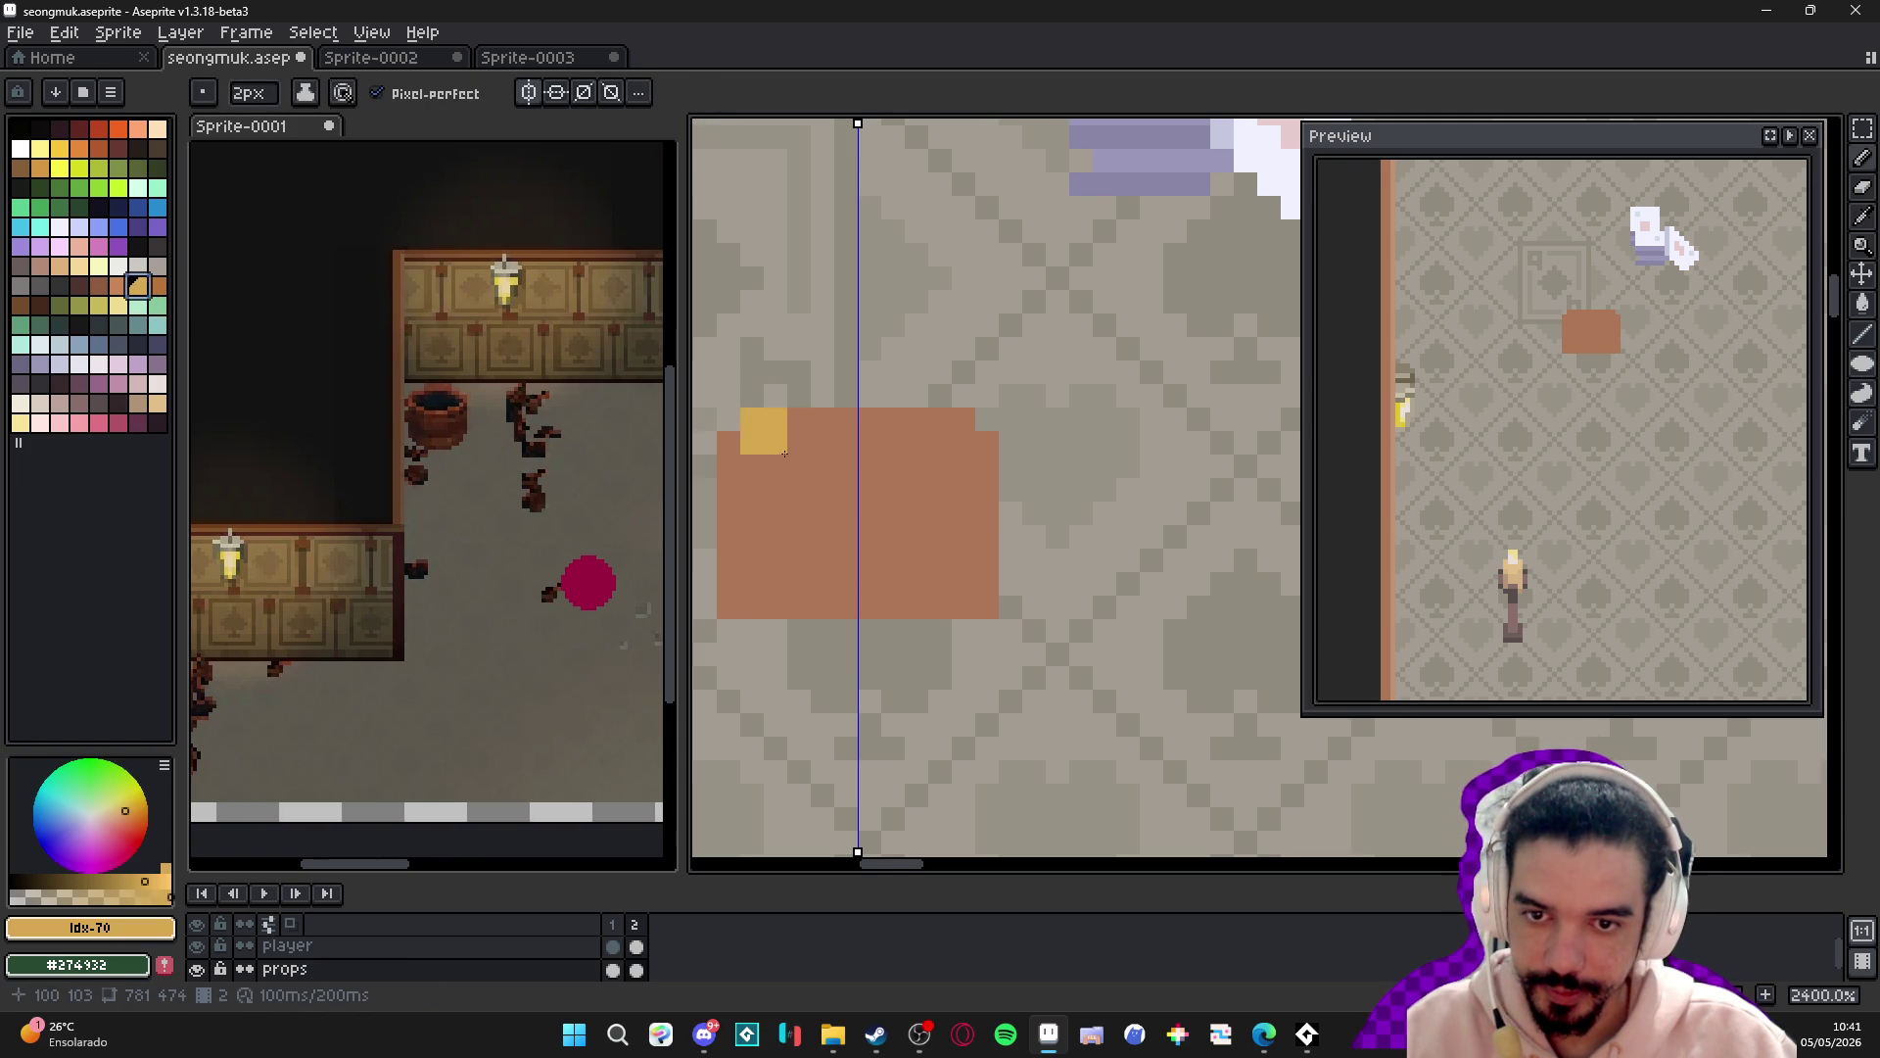
key(alt+Tab)
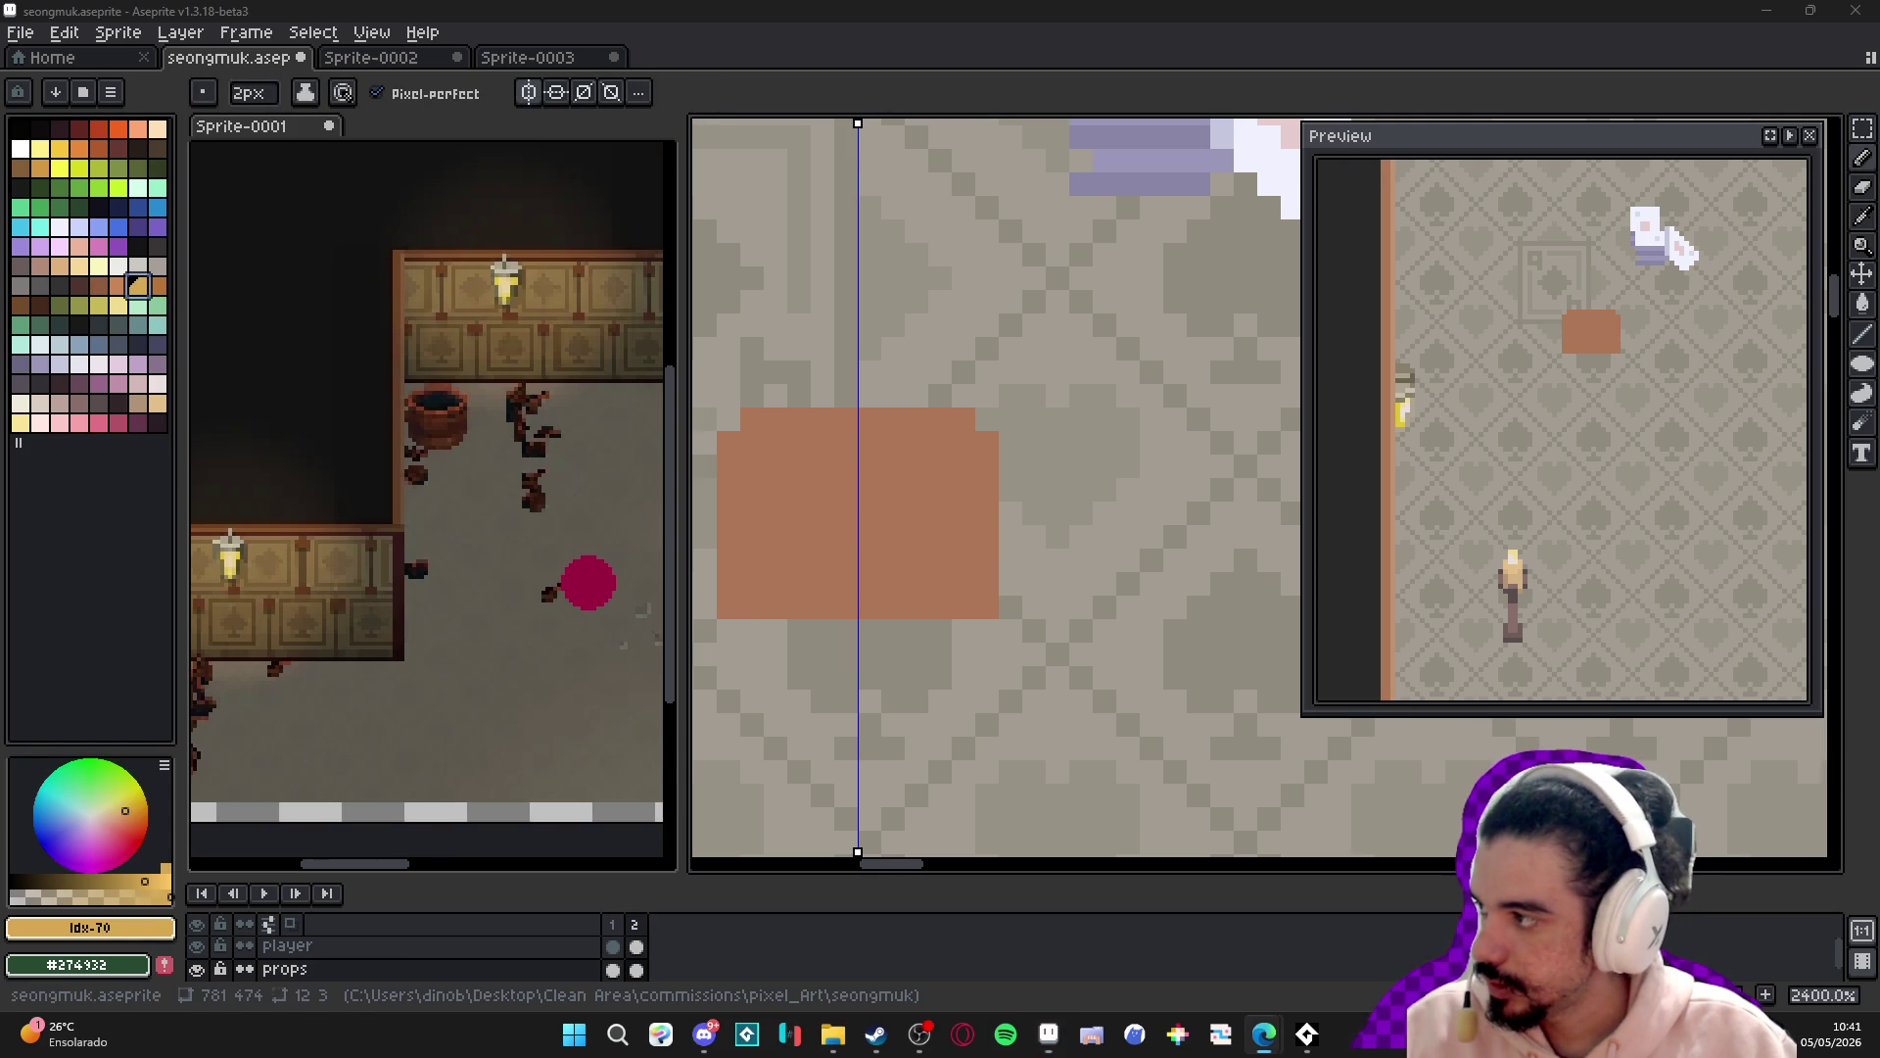
alt+click(788, 500)
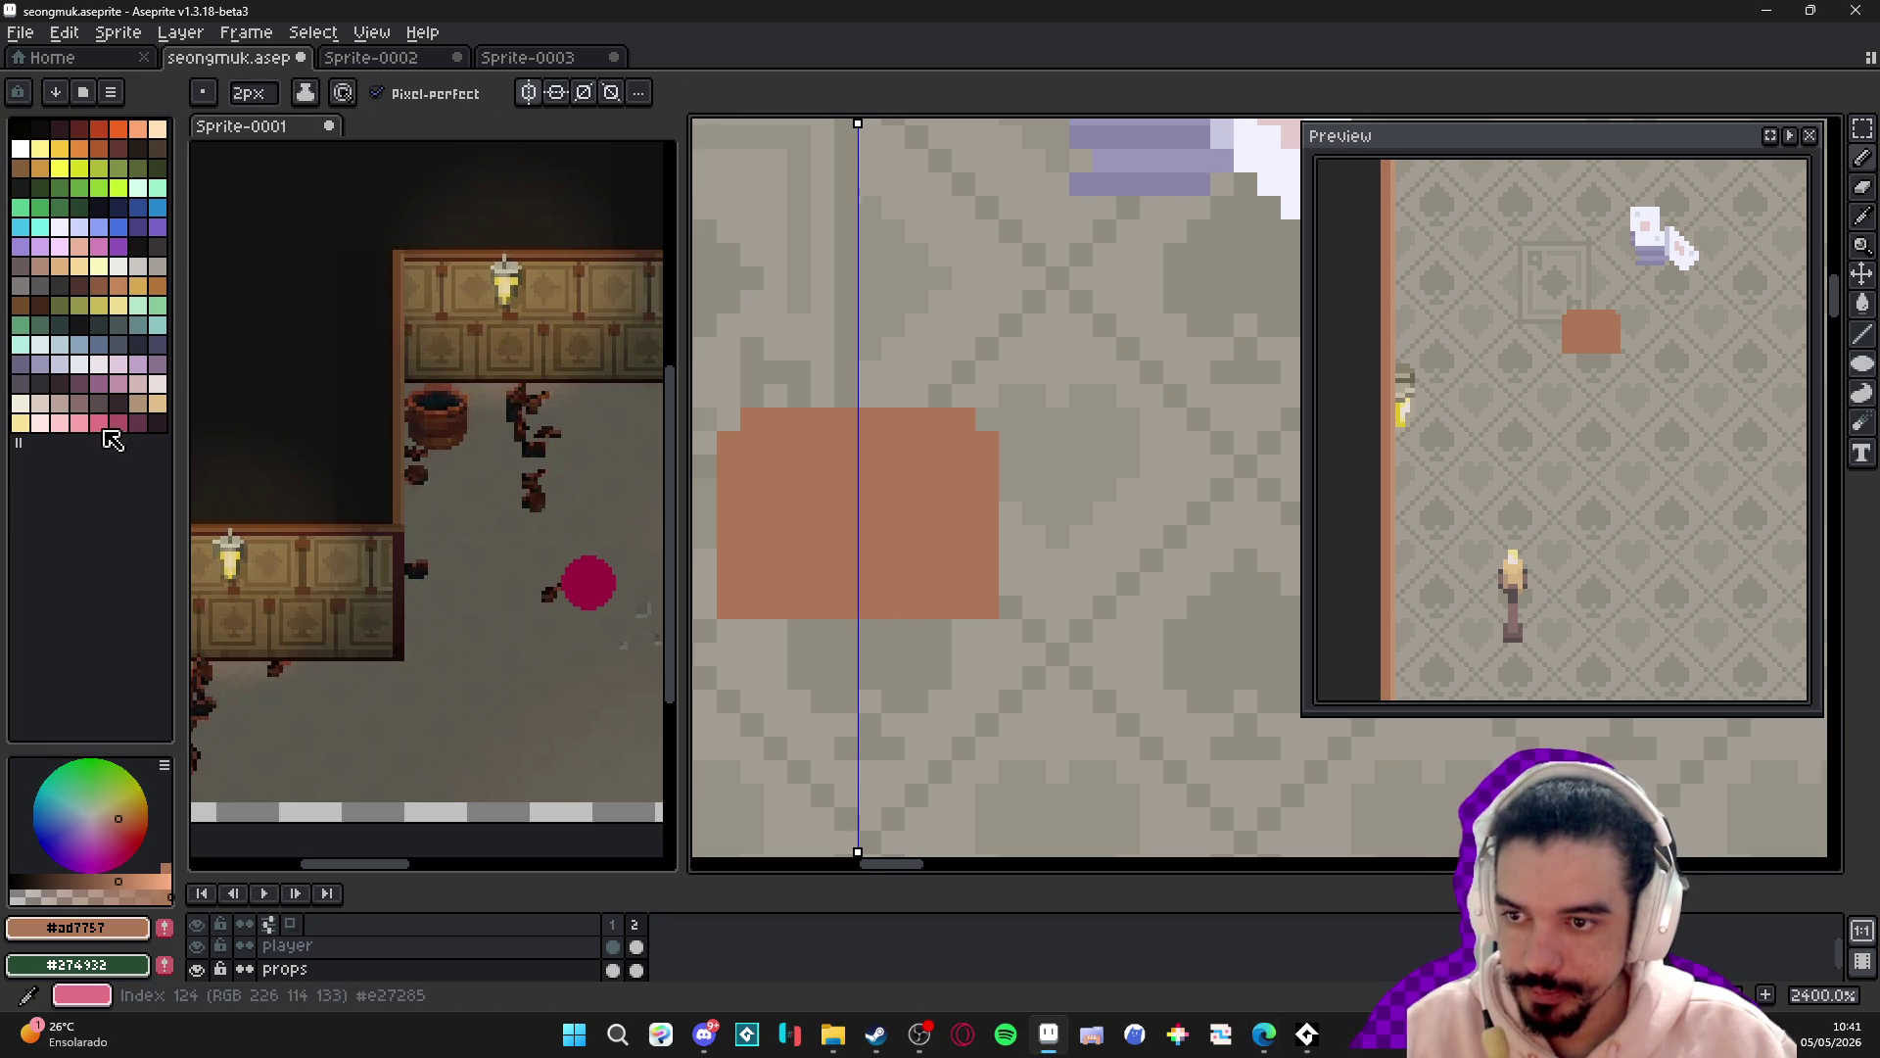
click(39, 168)
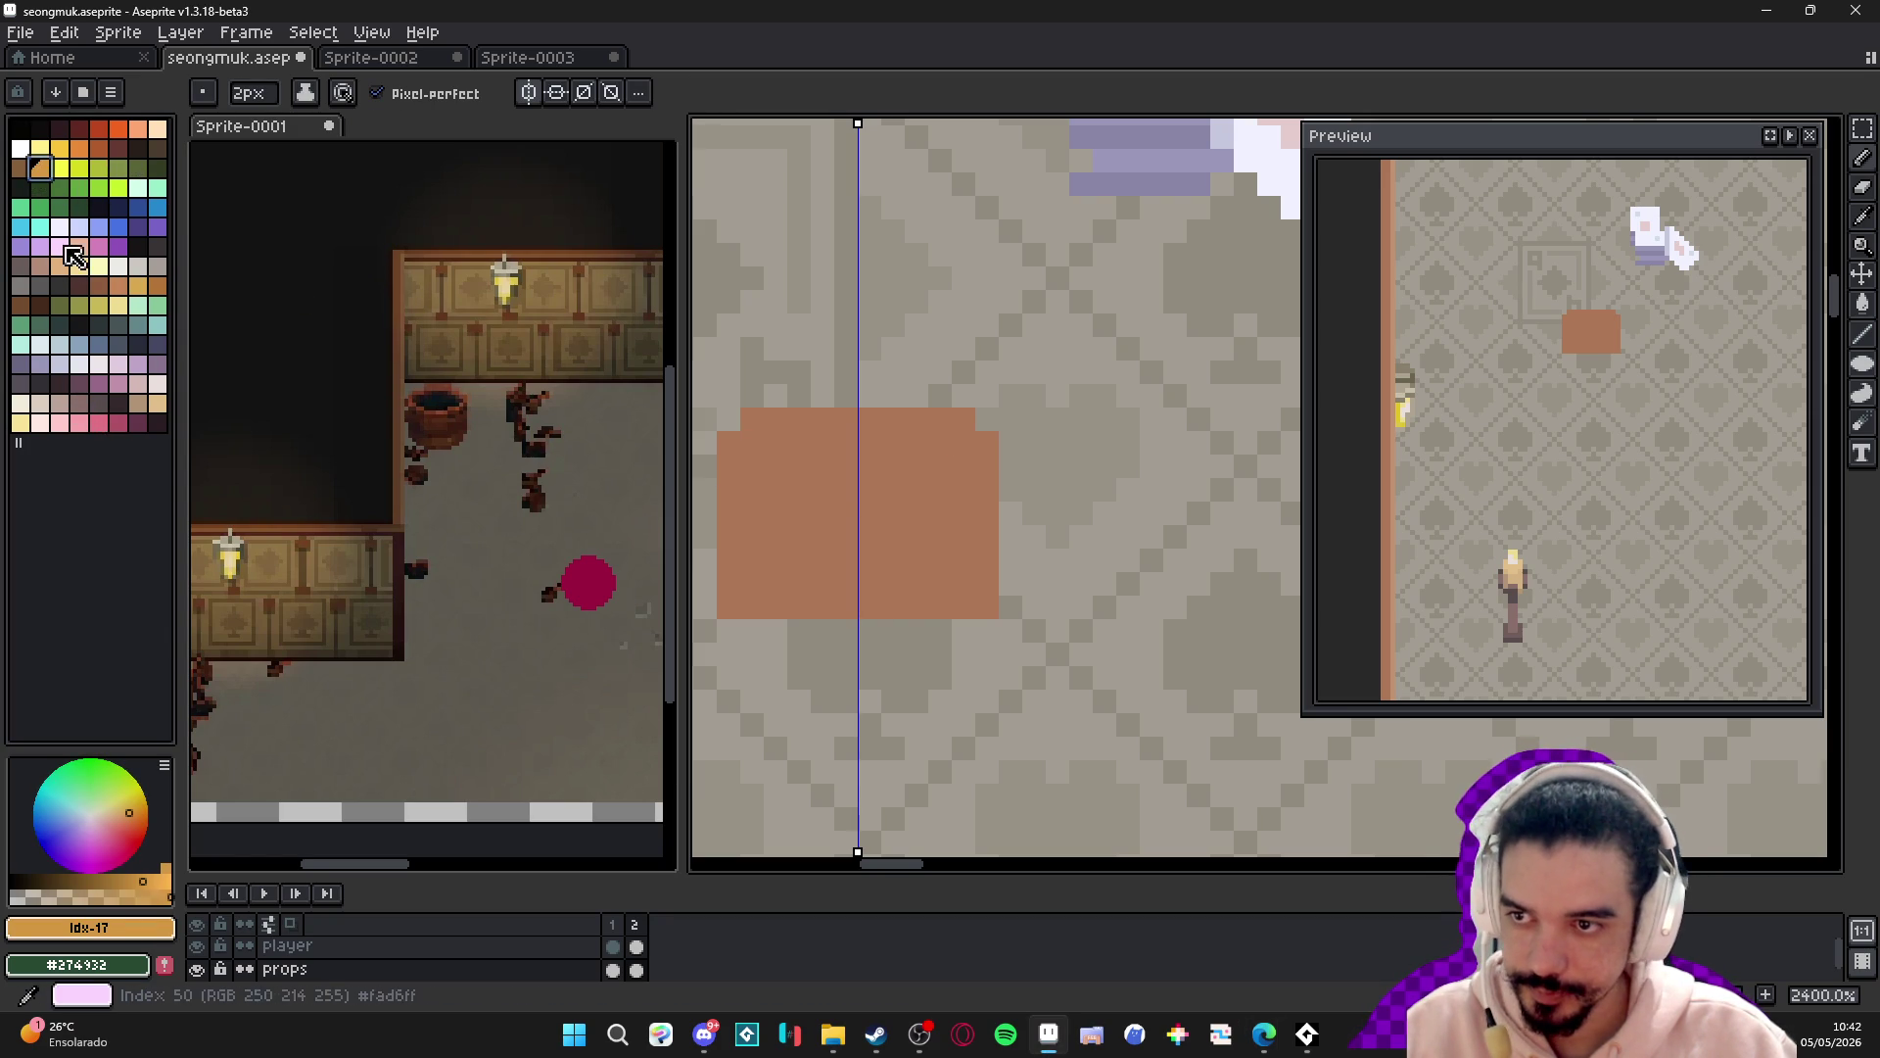
click(39, 265)
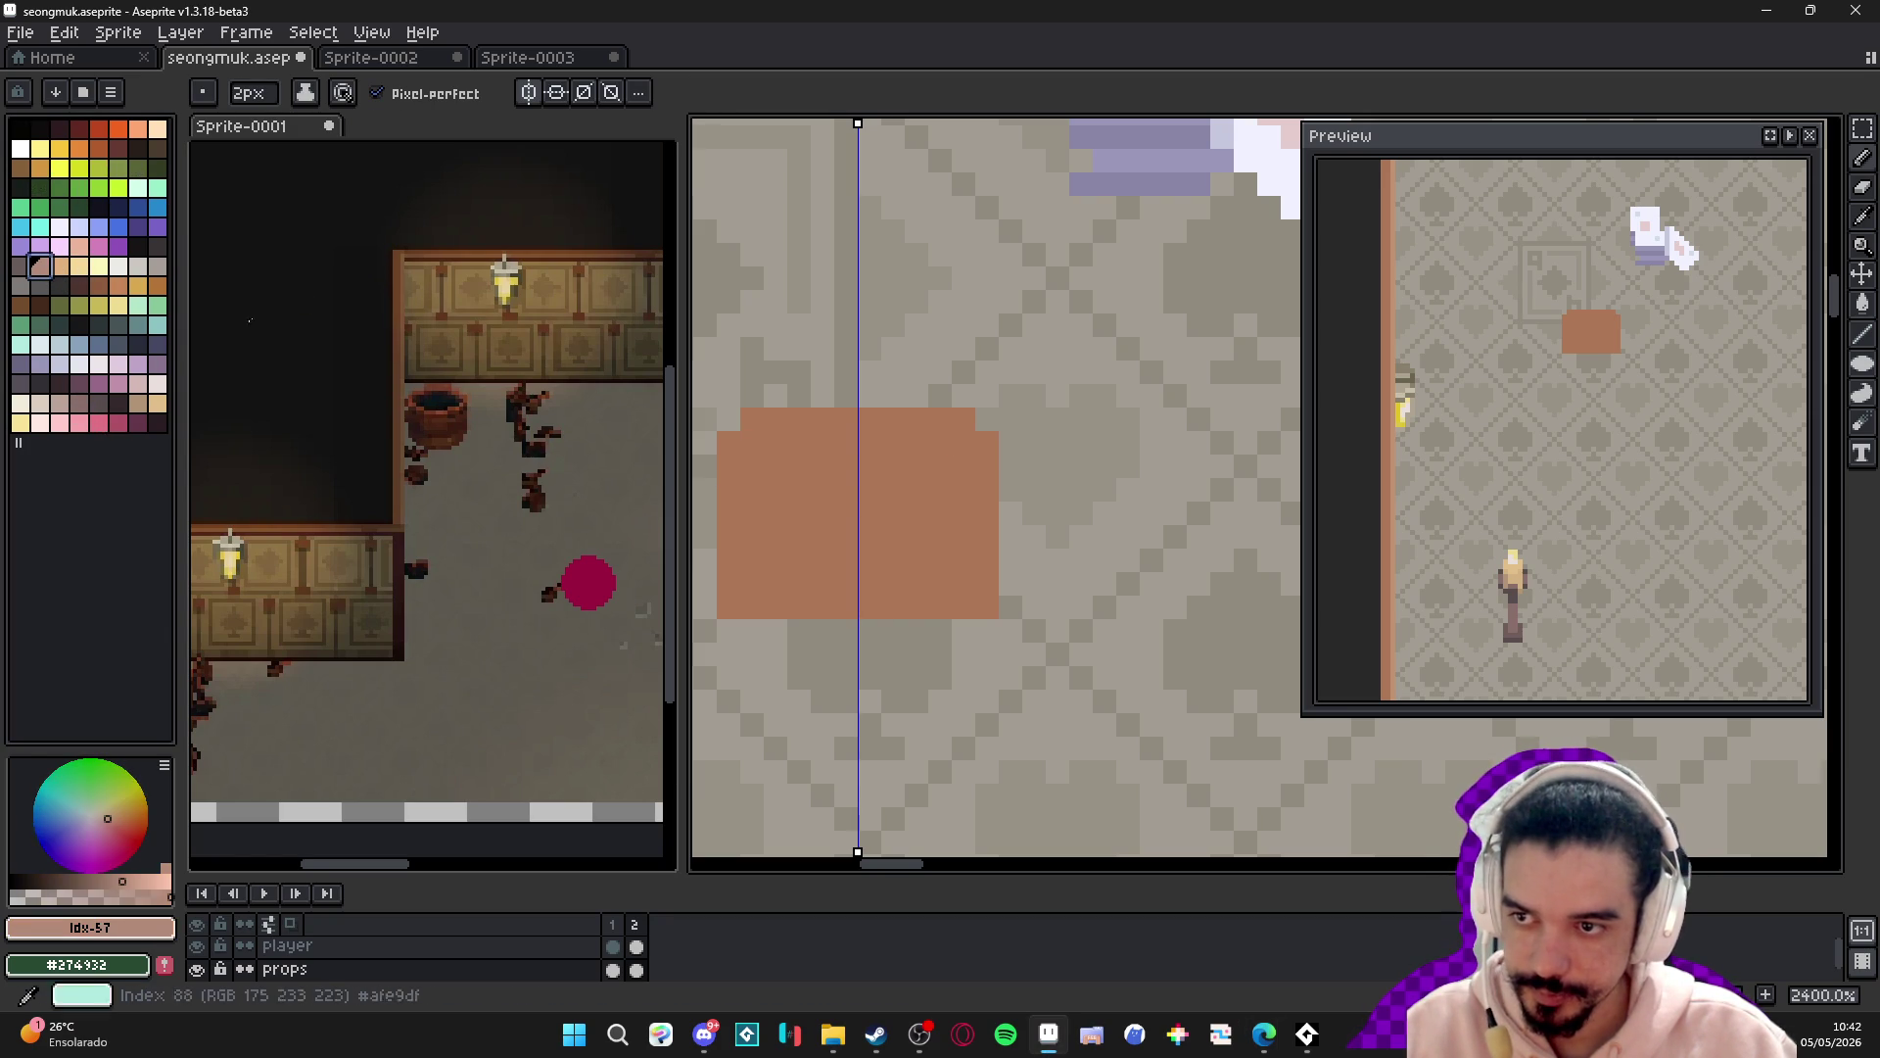
click(61, 269)
mouse_move(779, 463)
mouse_down()
mouse_move(952, 463)
mouse_move(952, 486)
mouse_move(826, 487)
mouse_move(955, 511)
mouse_move(813, 511)
mouse_up()
- Extend the tan band to the block's edges and paint a 1-pixel brown row below it
alt+click(794, 559)
alt+click(764, 474)
mouse_move(987, 464)
mouse_down()
mouse_move(749, 500)
mouse_move(919, 451)
mouse_up()
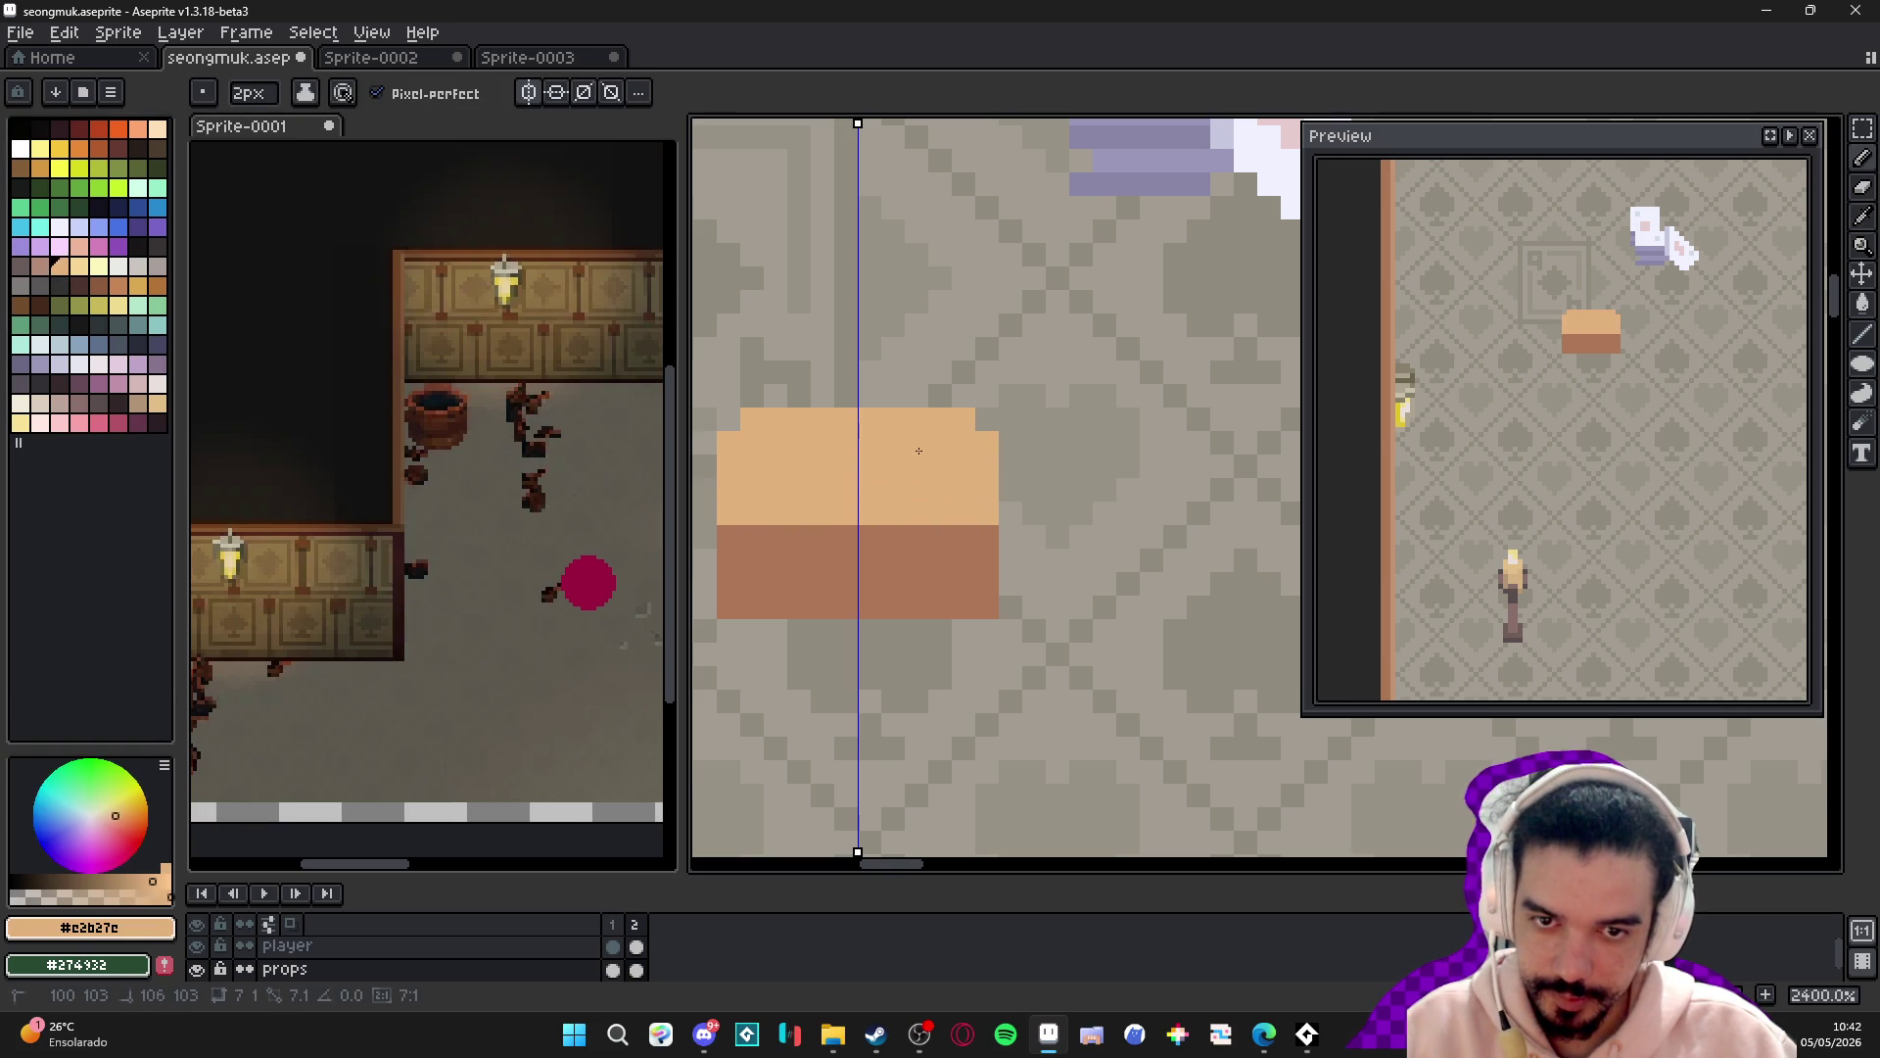
alt+click(979, 551)
key(minus)
drag(988, 522, 730, 513)
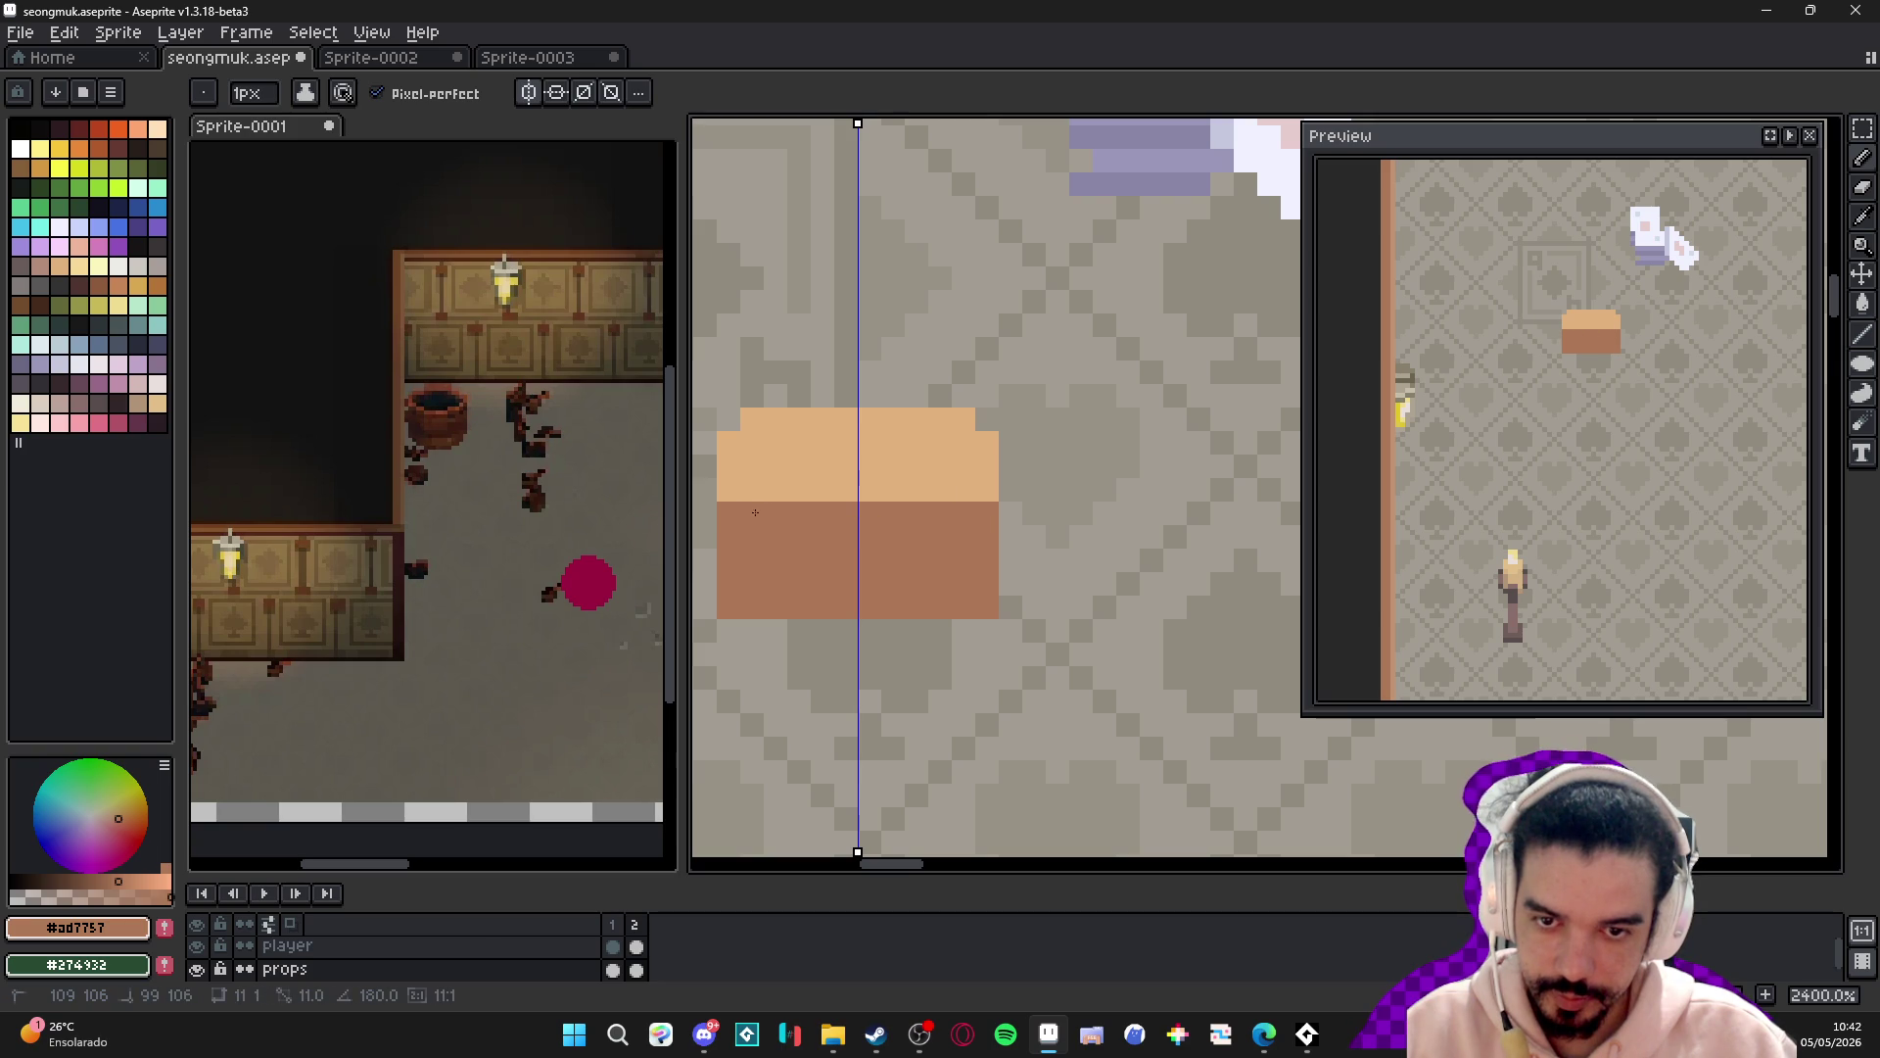
alt+click(740, 478)
click(775, 513)
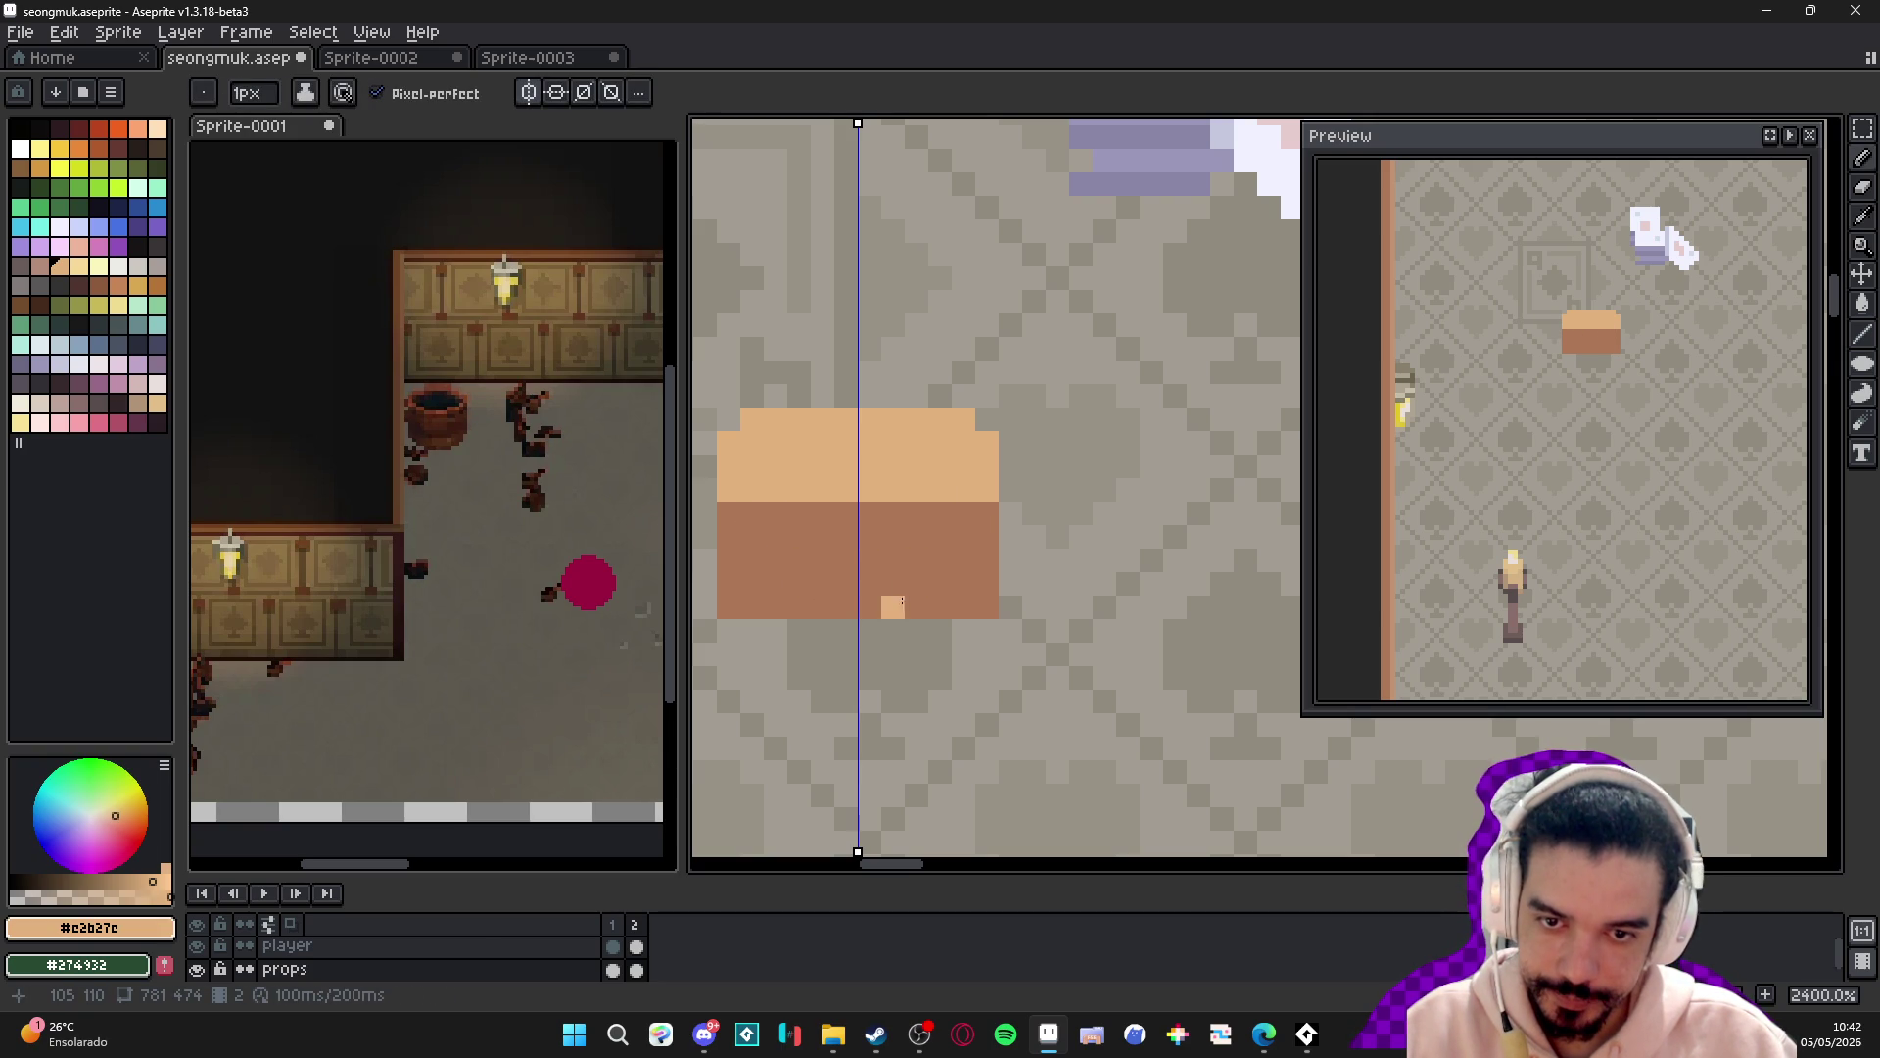
alt+click(793, 509)
click(845, 536)
- Repaint the middle rows in pinkish brown from palette index 57
alt+click(768, 450)
click(56, 281)
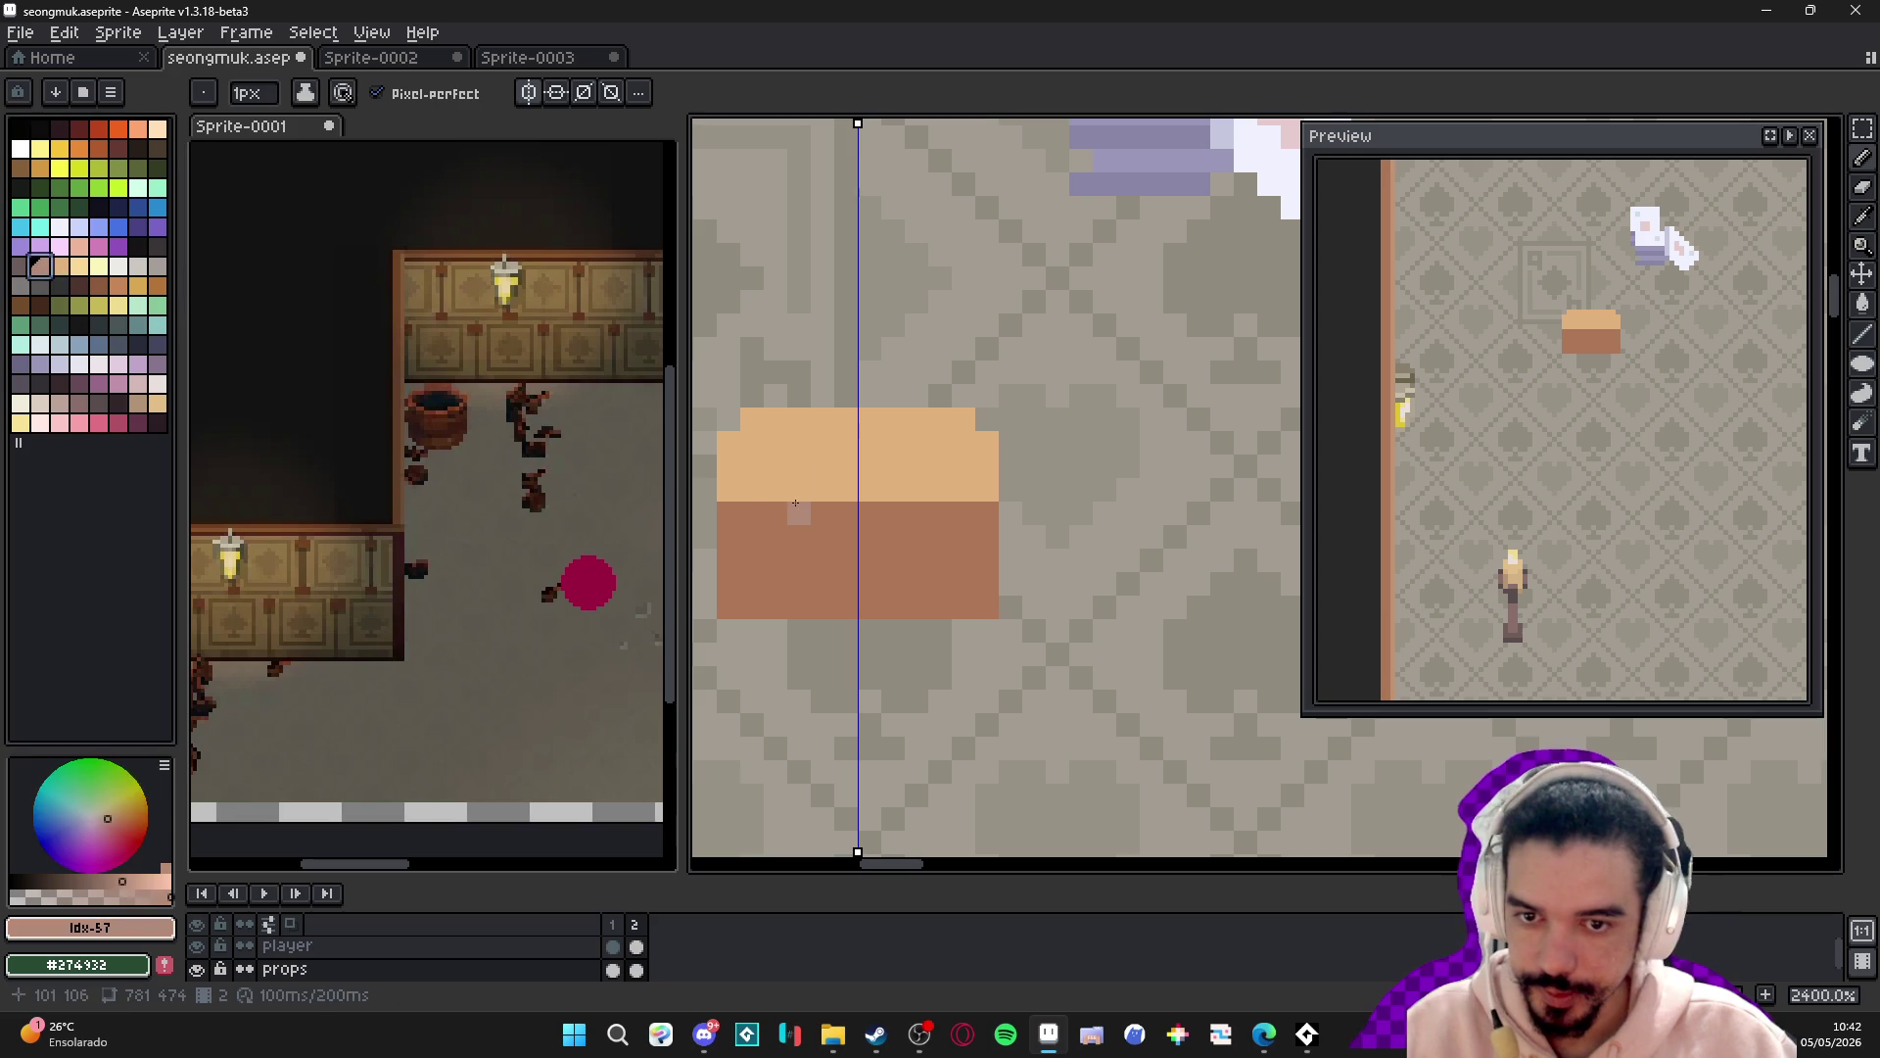
drag(811, 501, 720, 502)
drag(995, 501, 808, 501)
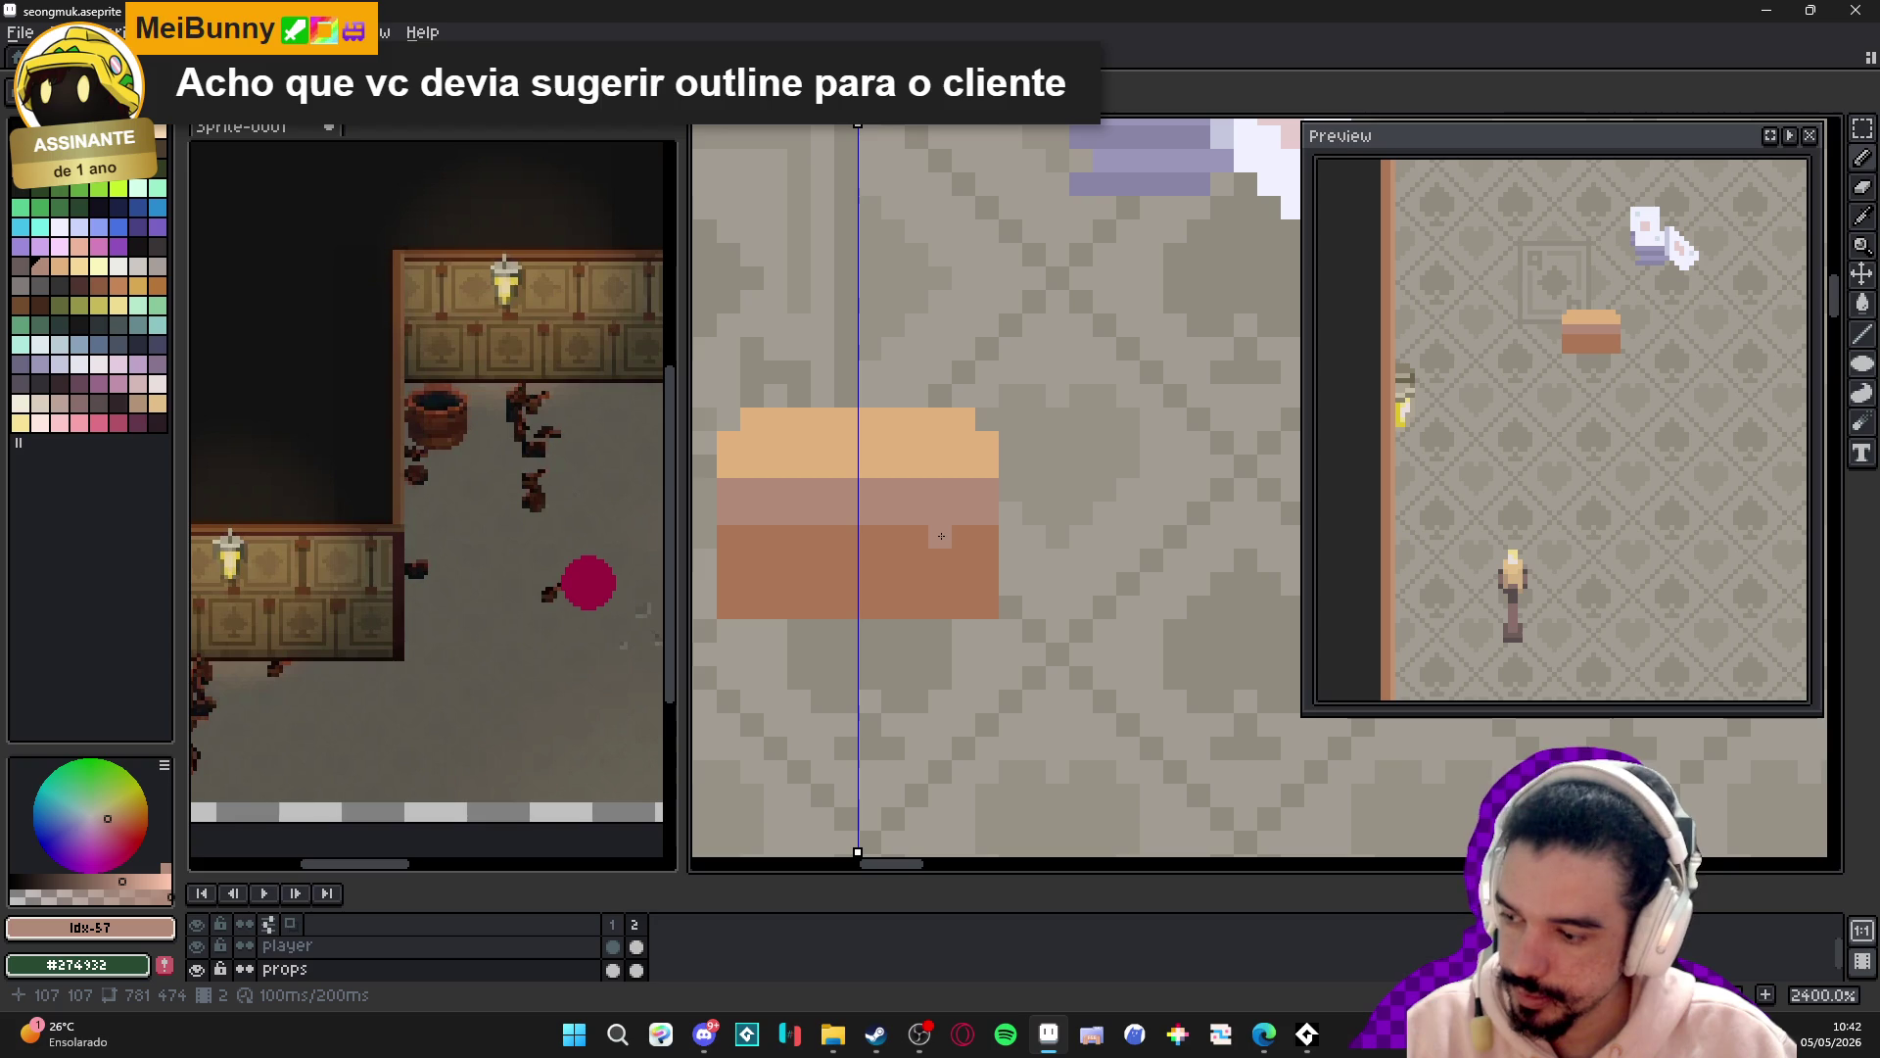
alt+click(812, 571)
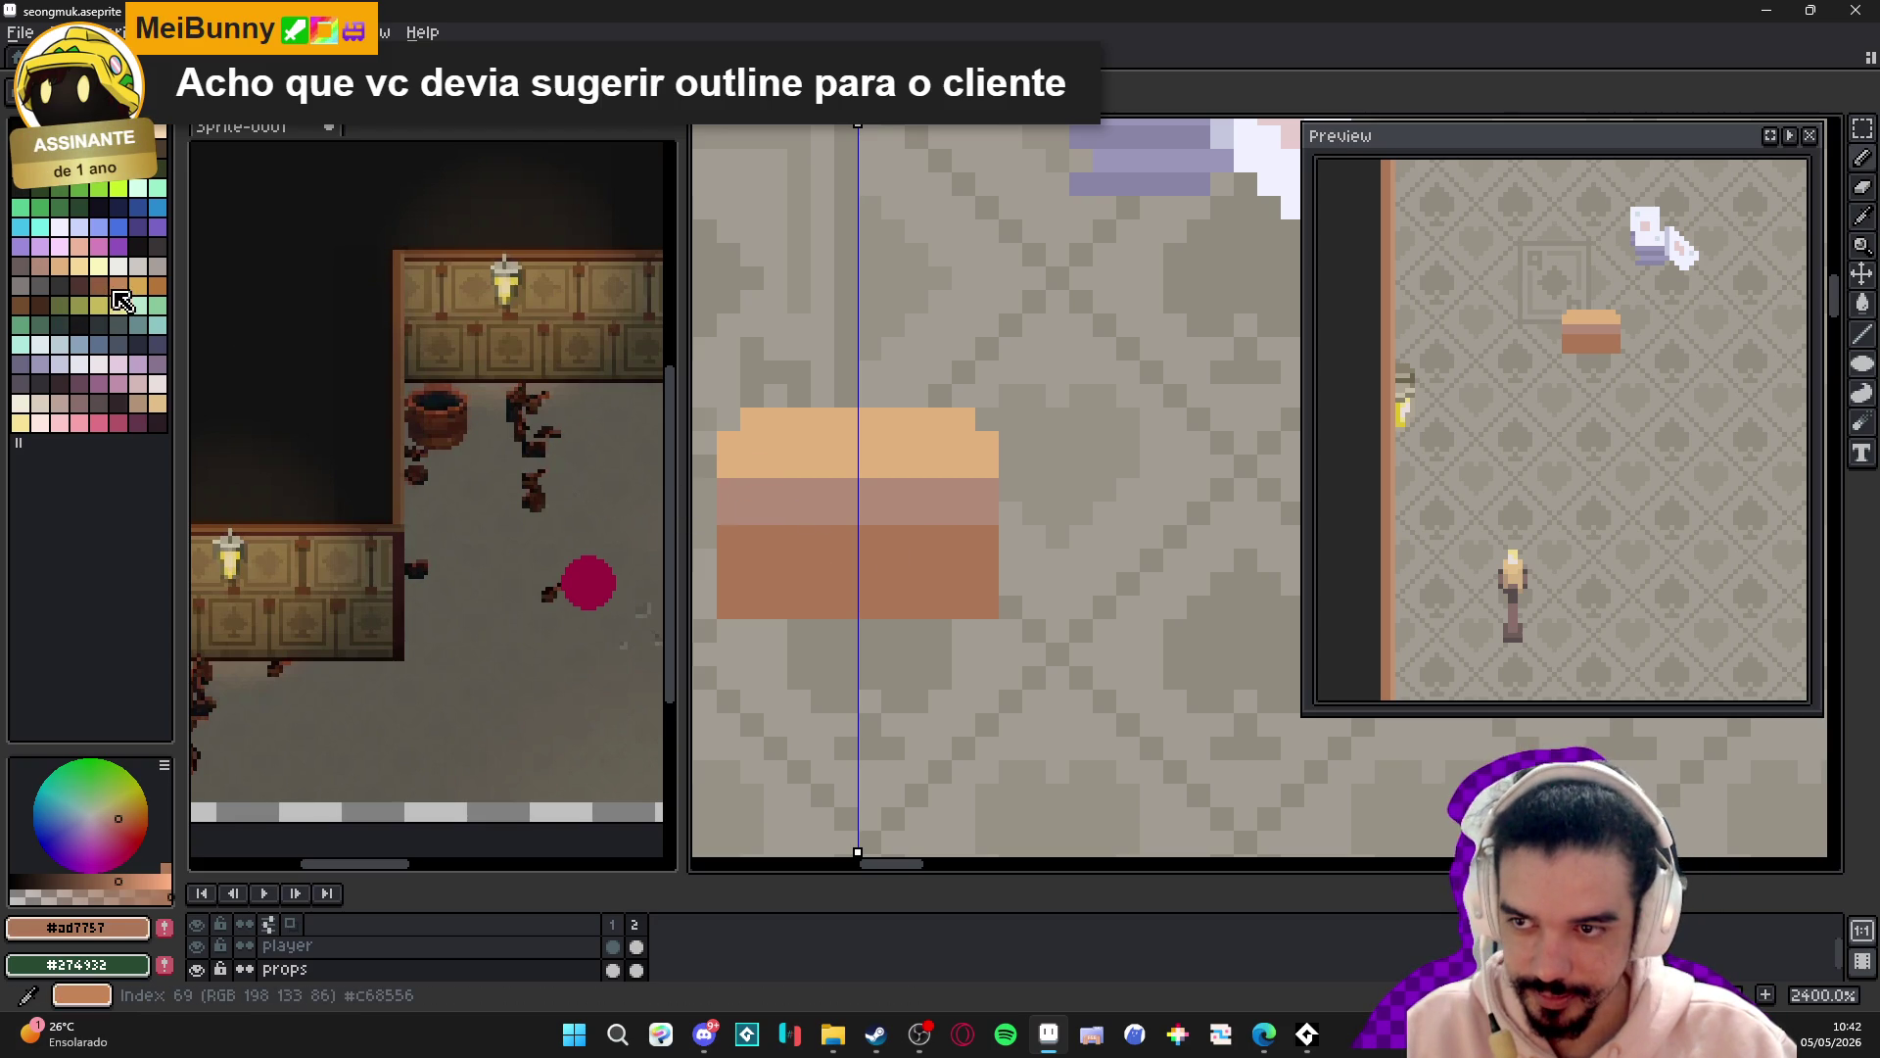
click(79, 285)
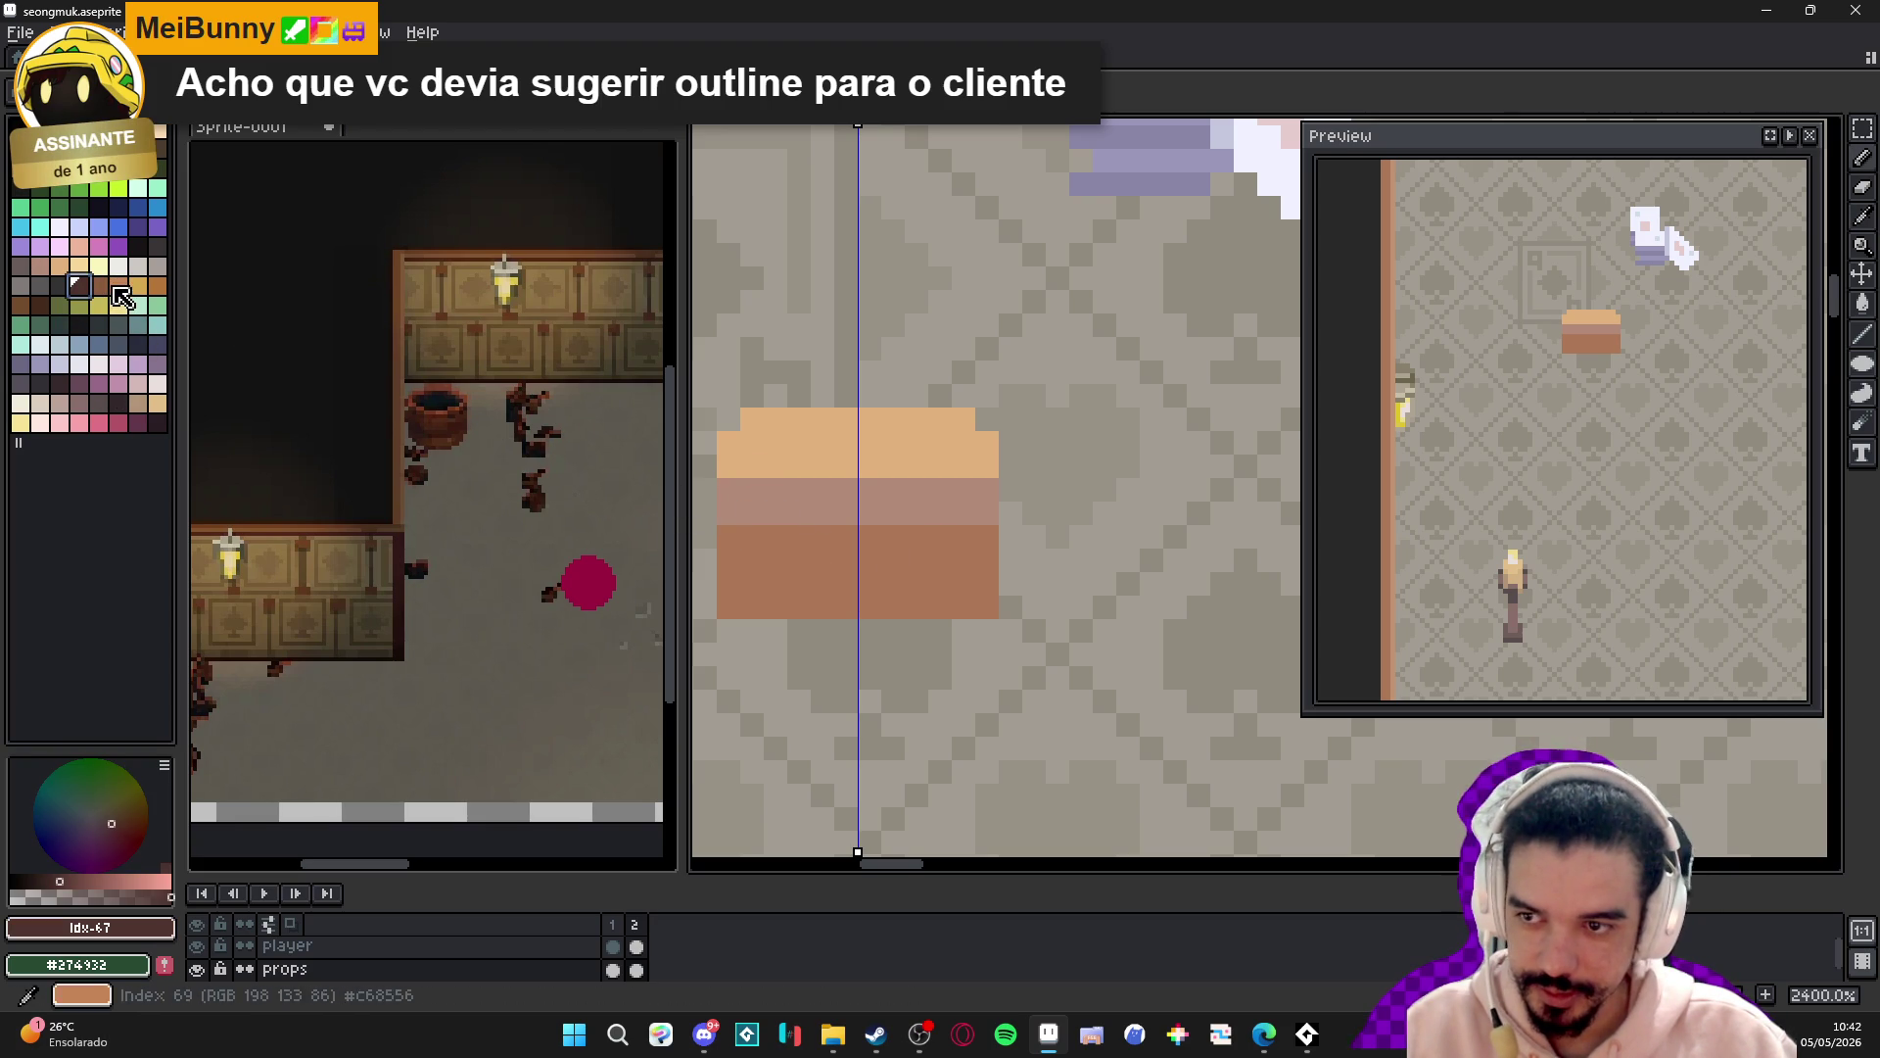
- Draw a darker stripe across the lower band with a darker patch for the lock
key(0)
drag(847, 558, 729, 558)
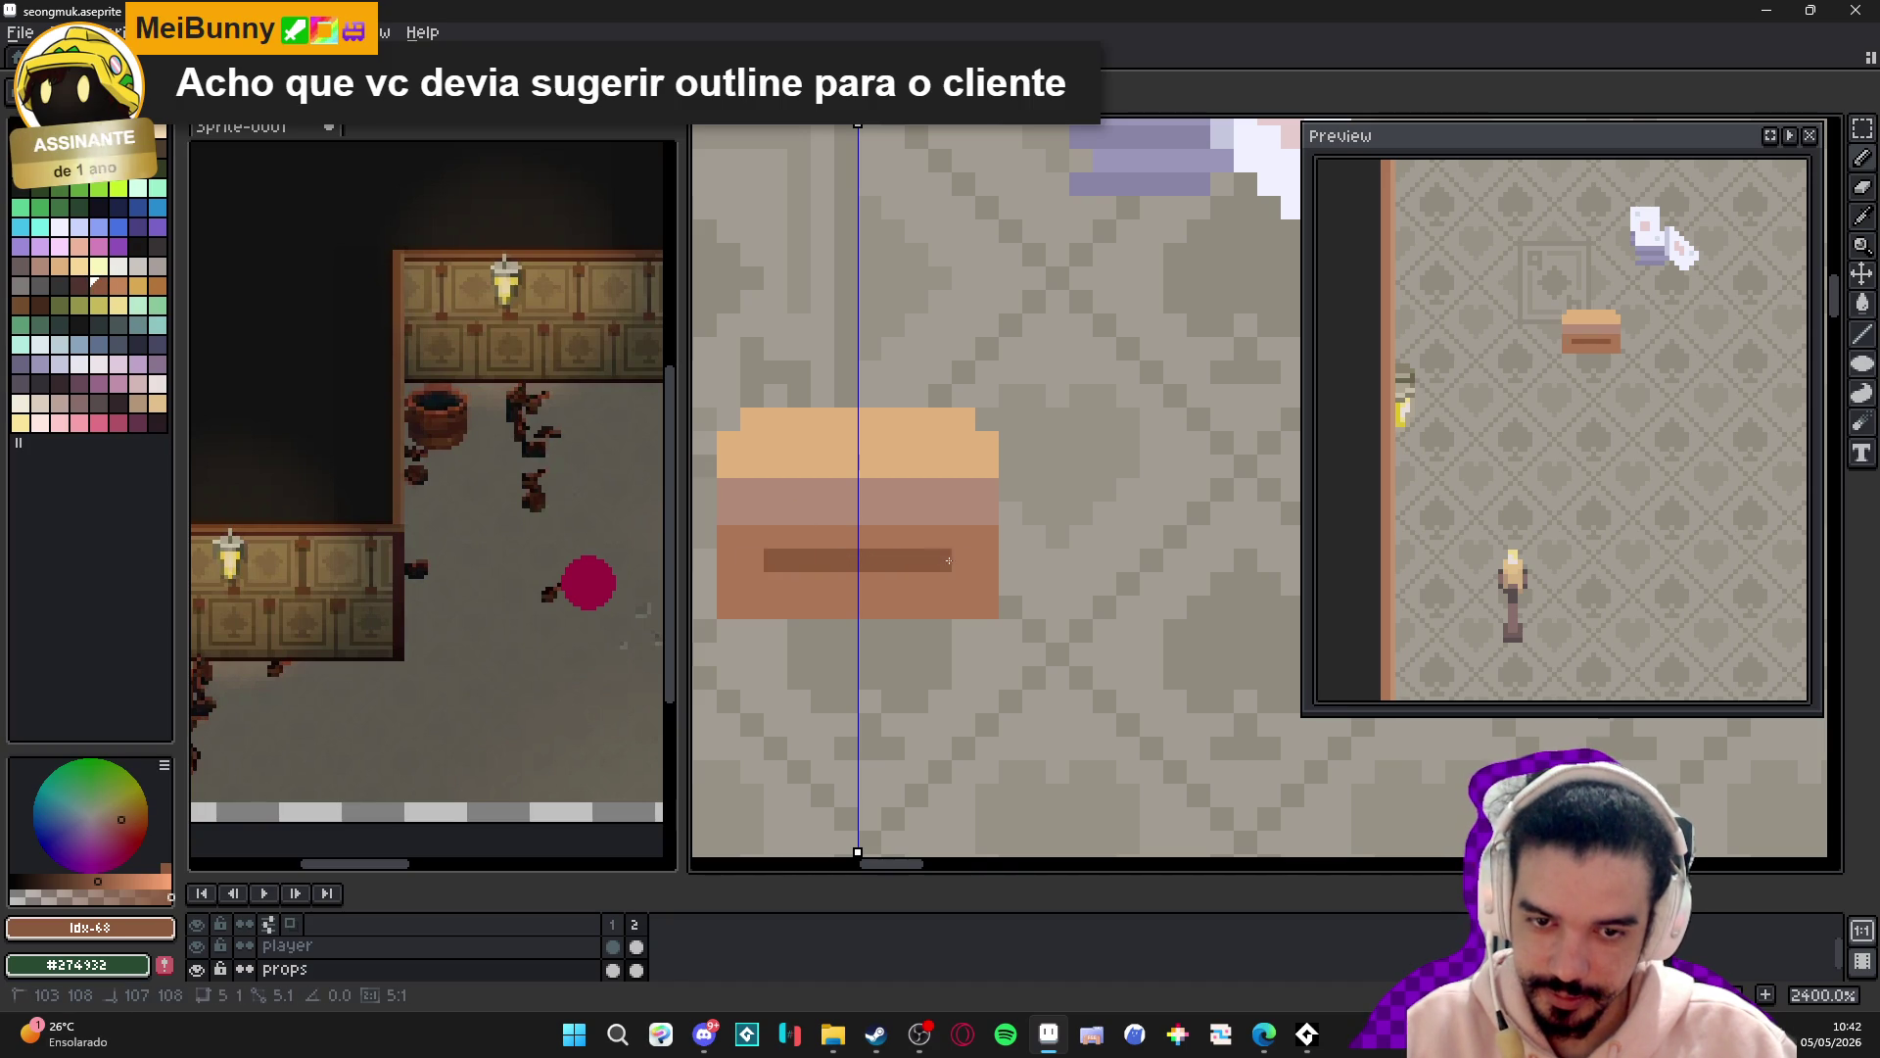
mouse_move(894, 537)
mouse_down()
mouse_move(857, 539)
mouse_move(846, 582)
mouse_up()
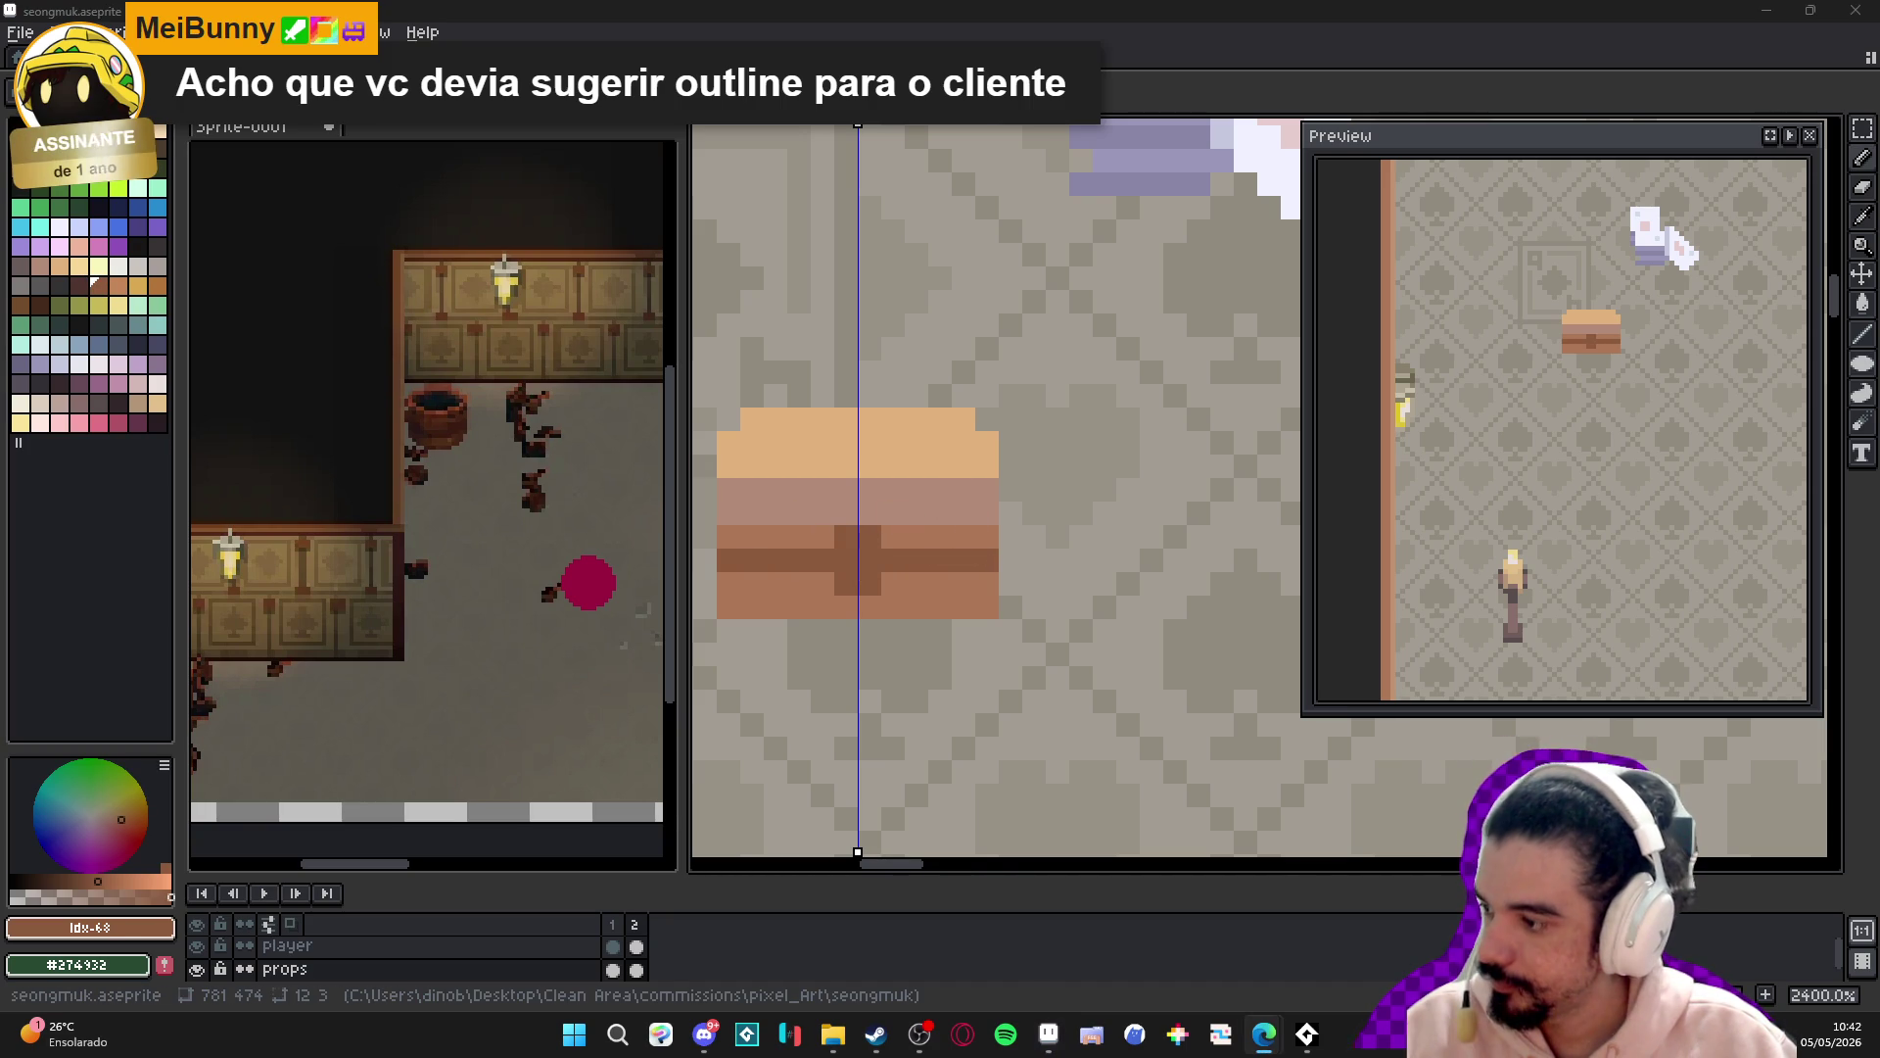
- Paint the chest's top row tan-pink and a light tan row across the lid
alt+click(920, 506)
drag(964, 419, 753, 419)
click(729, 443)
click(799, 442)
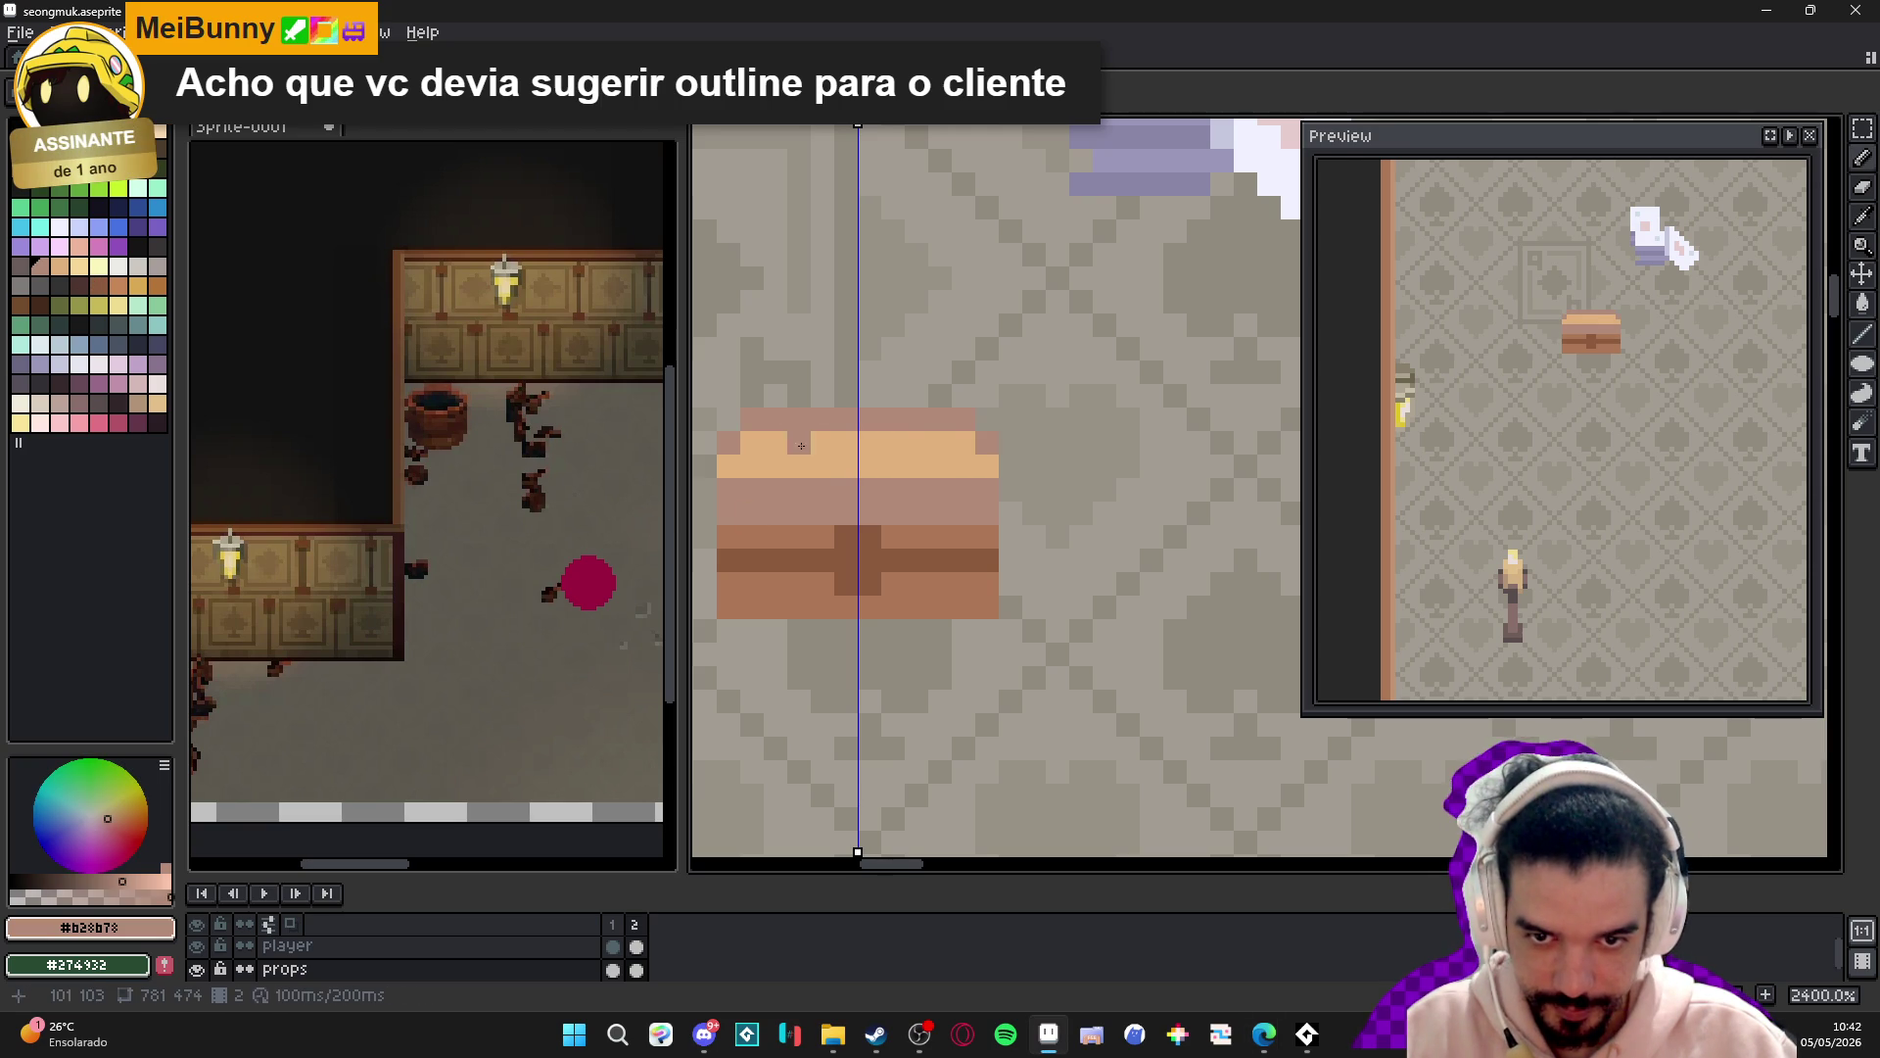
alt+click(910, 442)
drag(893, 490, 760, 487)
click(940, 490)
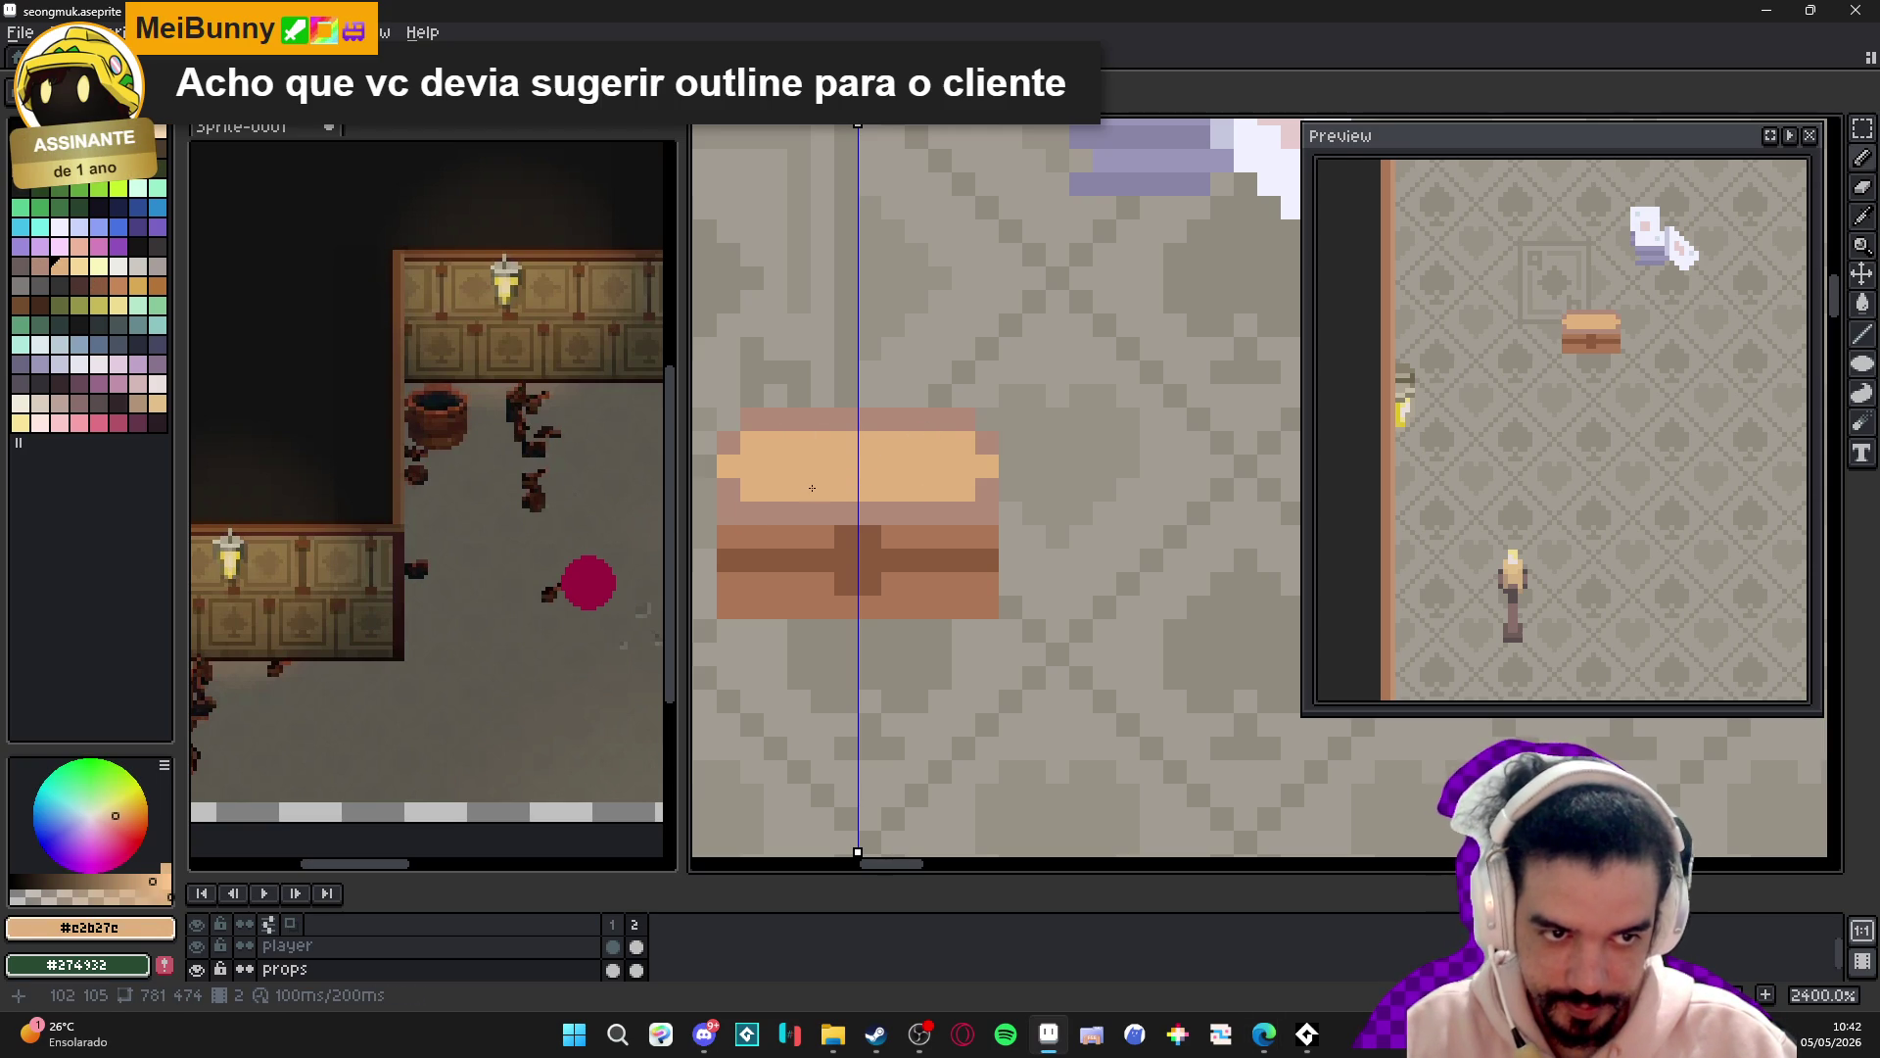
- Extend the dark stripe on both lock sides and darken the pixels beside the lock and side edges
alt+click(916, 561)
click(893, 560)
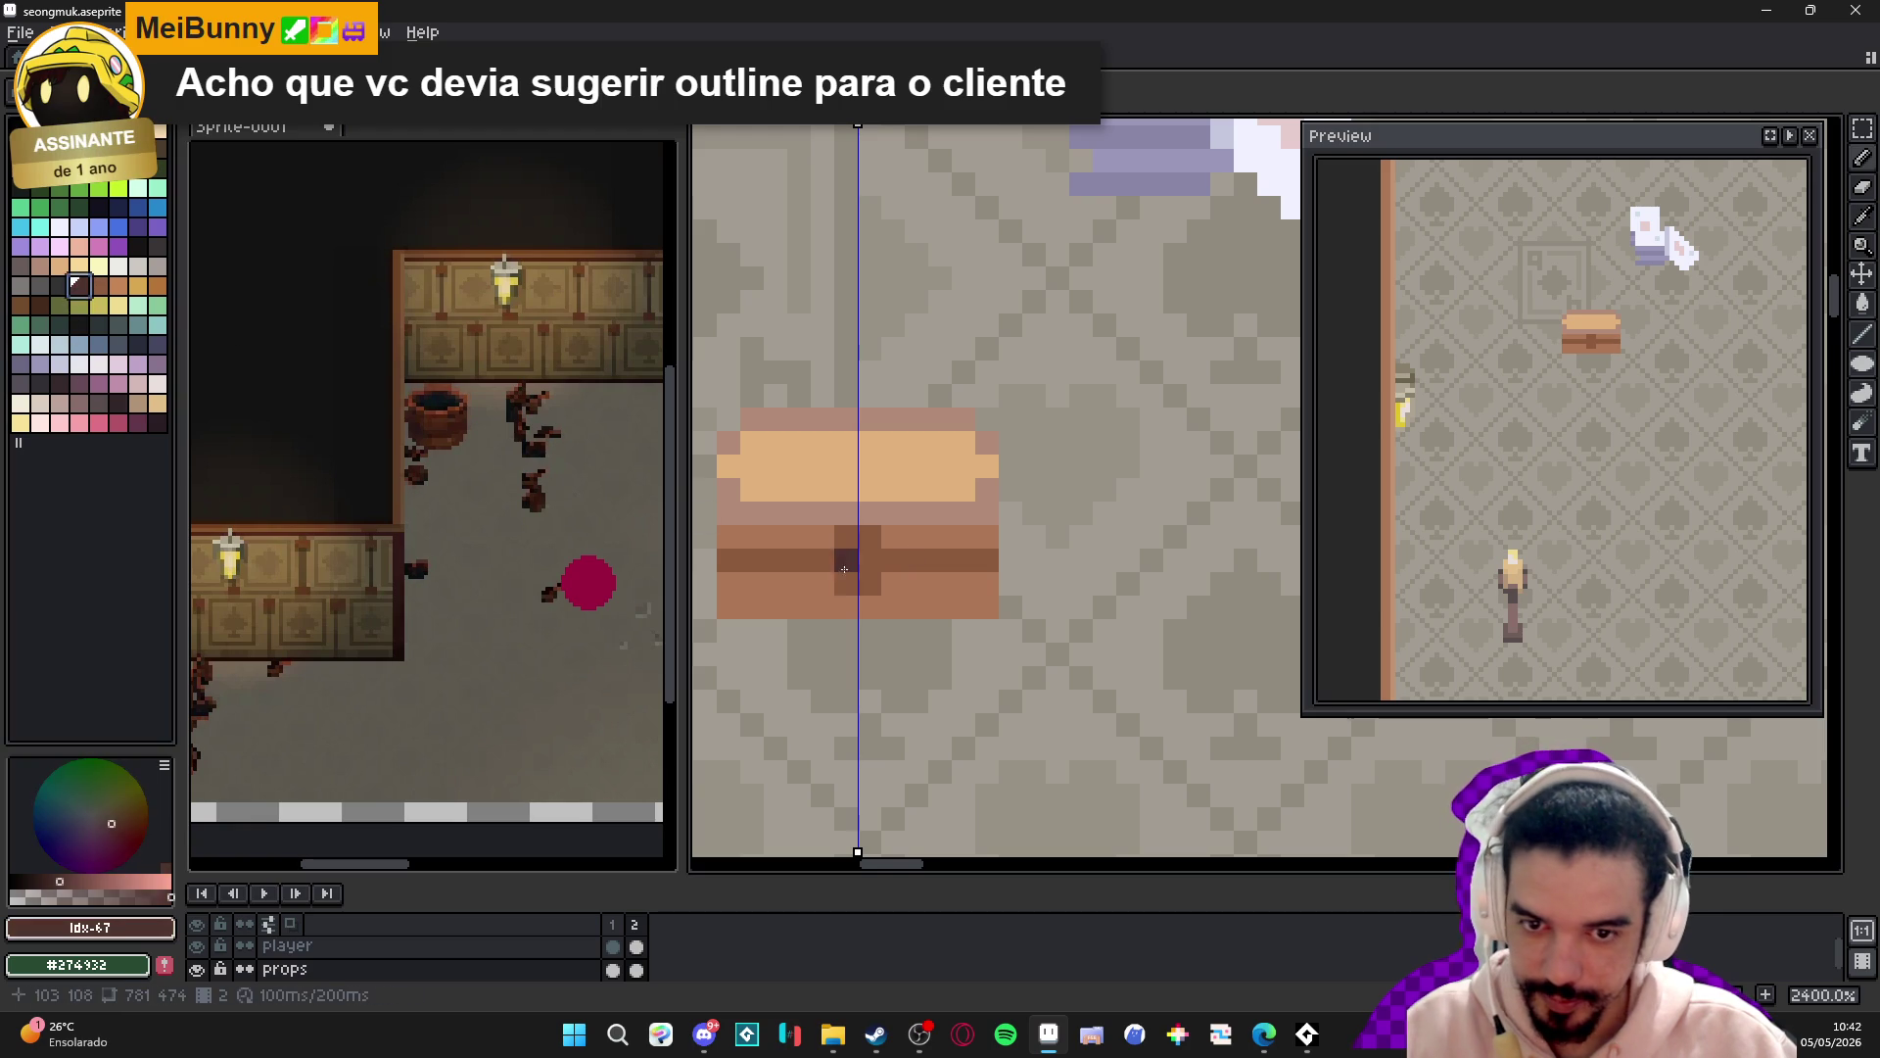
drag(901, 562, 956, 561)
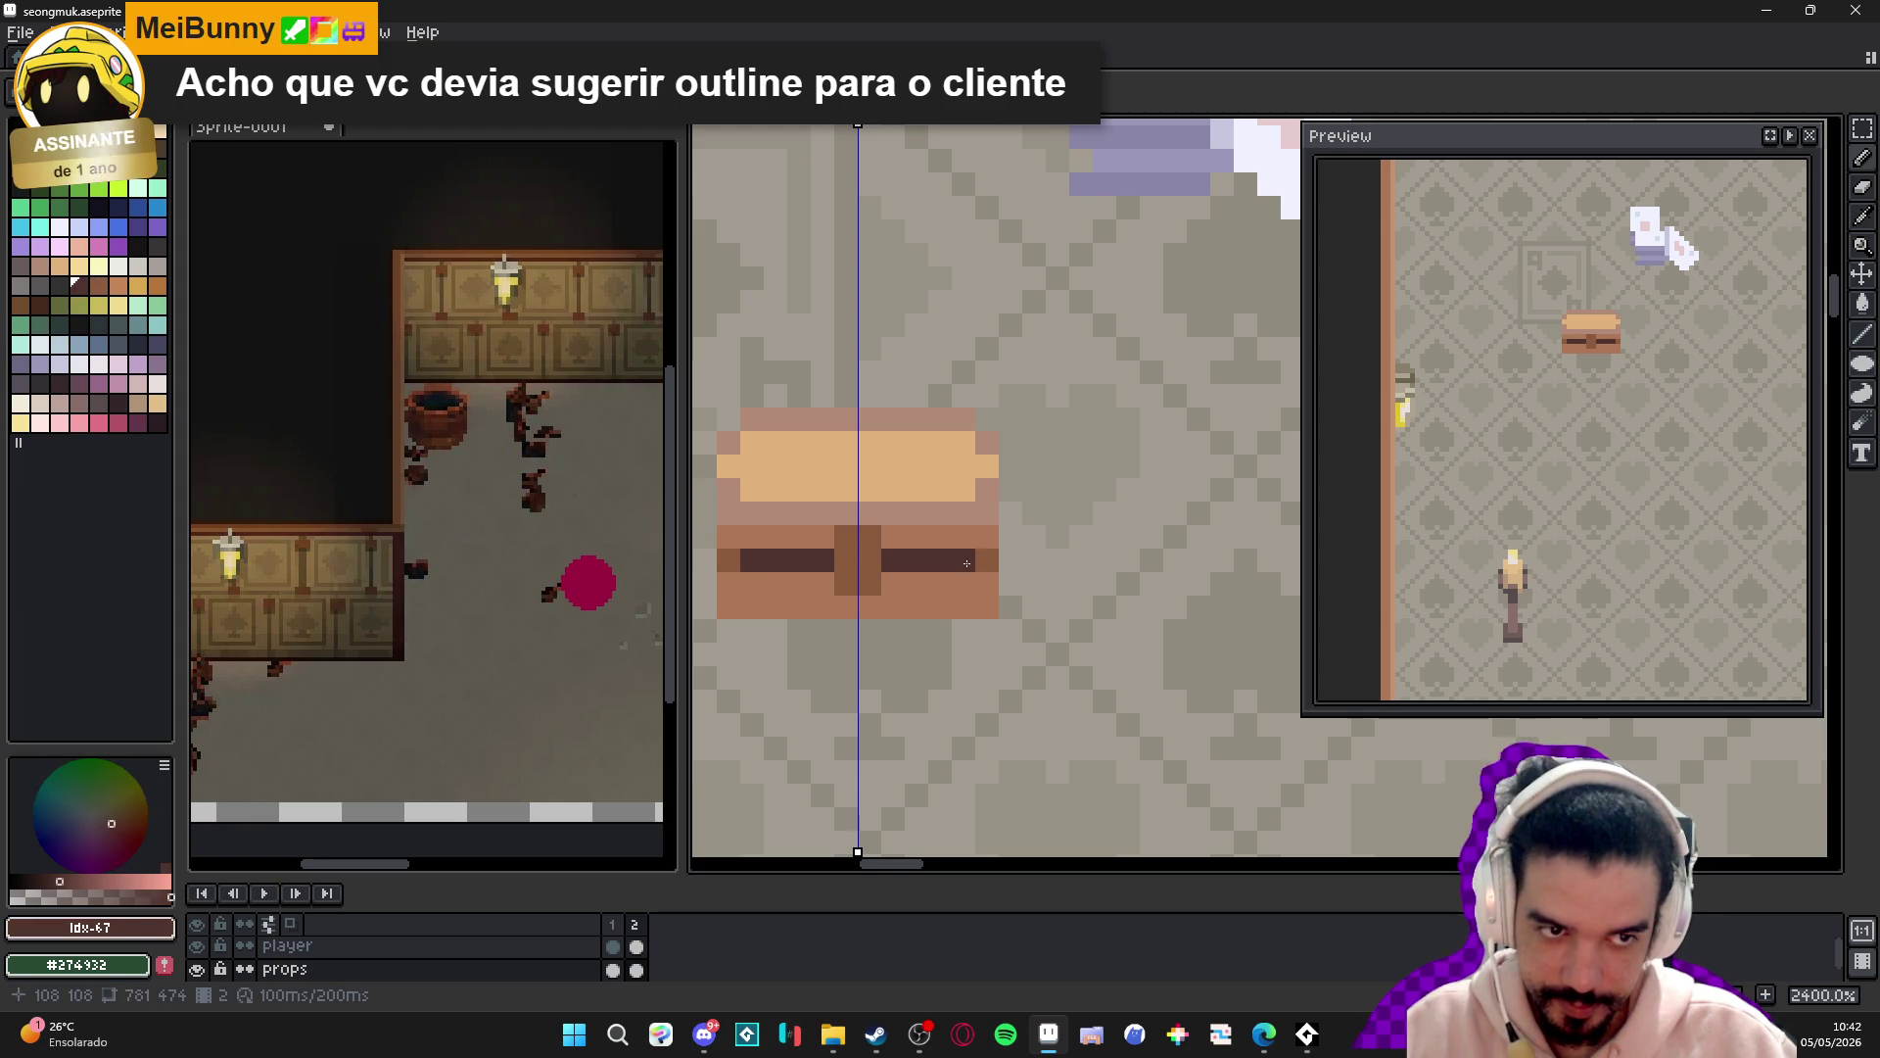
alt+click(990, 546)
mouse_move(990, 546)
mouse_down()
mouse_move(966, 539)
mouse_move(984, 608)
mouse_up()
alt+click(984, 505)
drag(984, 504, 978, 506)
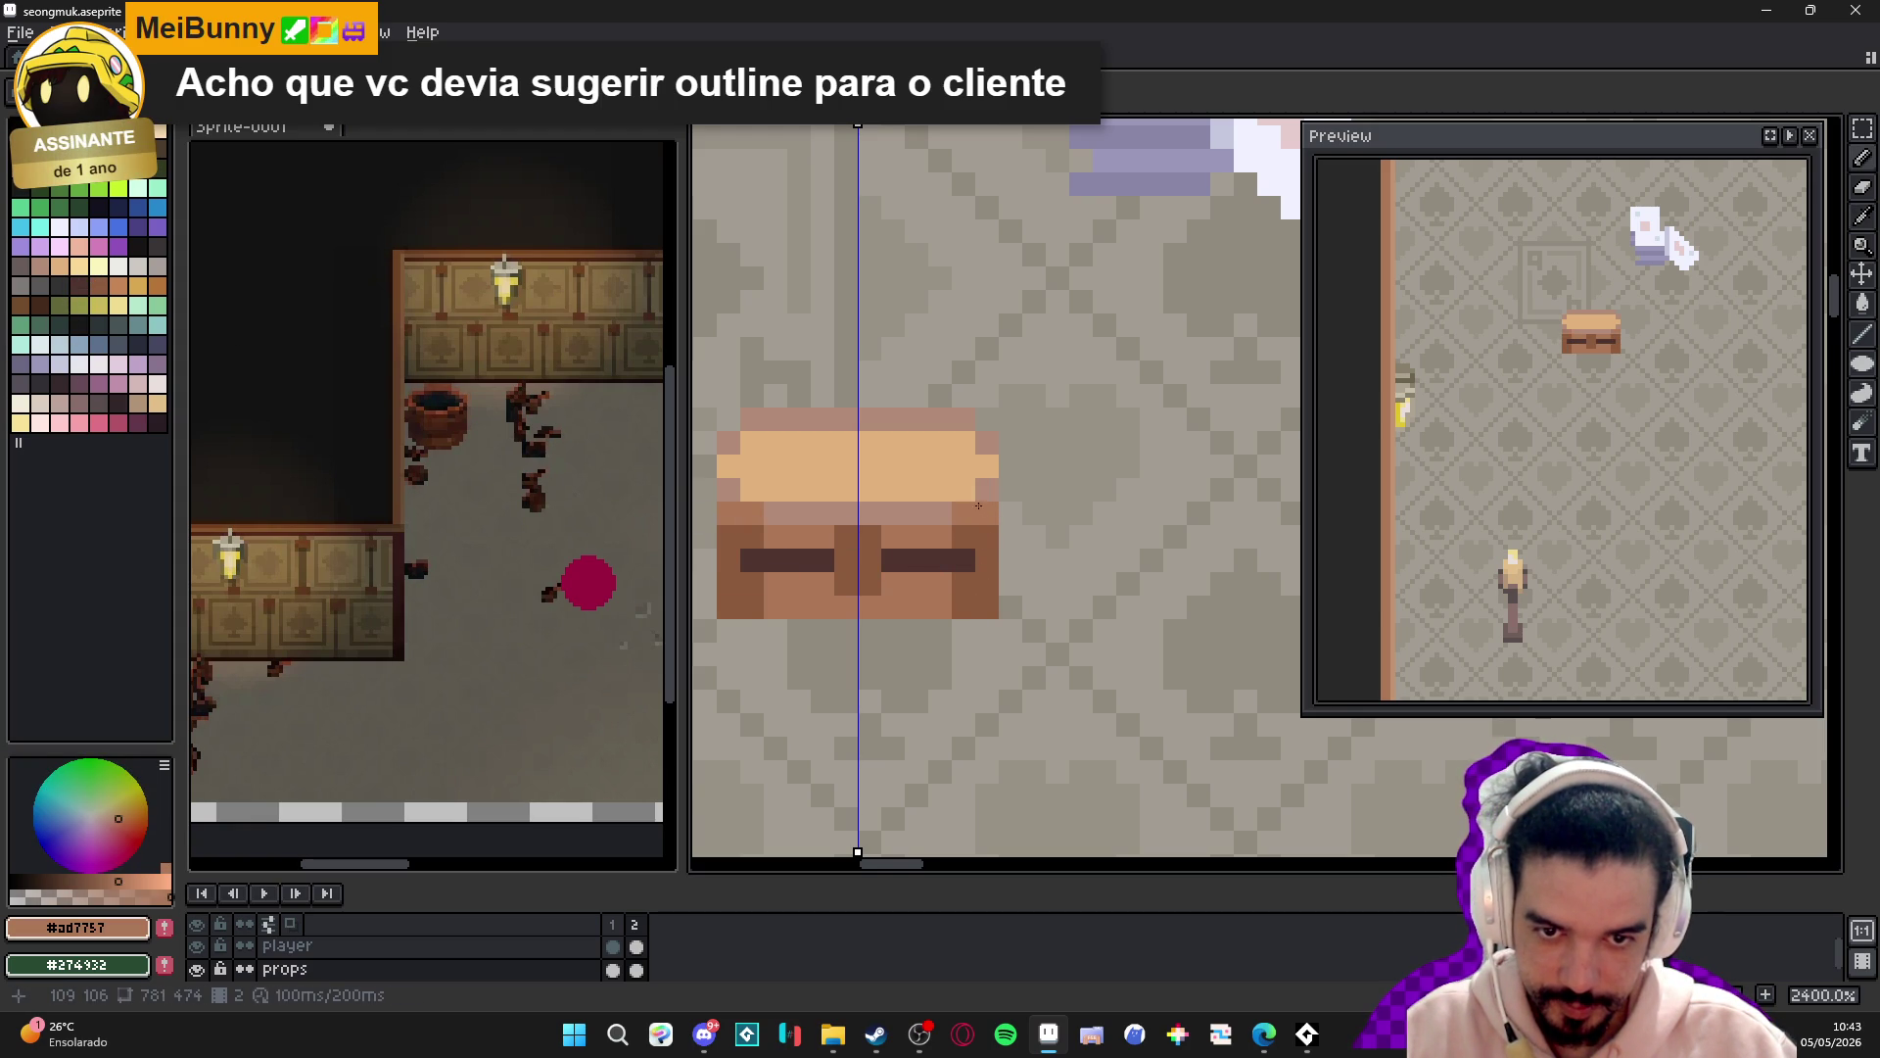
- Paint the lid's inner side columns pink and the strap's outer ends dark grey
drag(964, 420, 963, 456)
alt+click(981, 460)
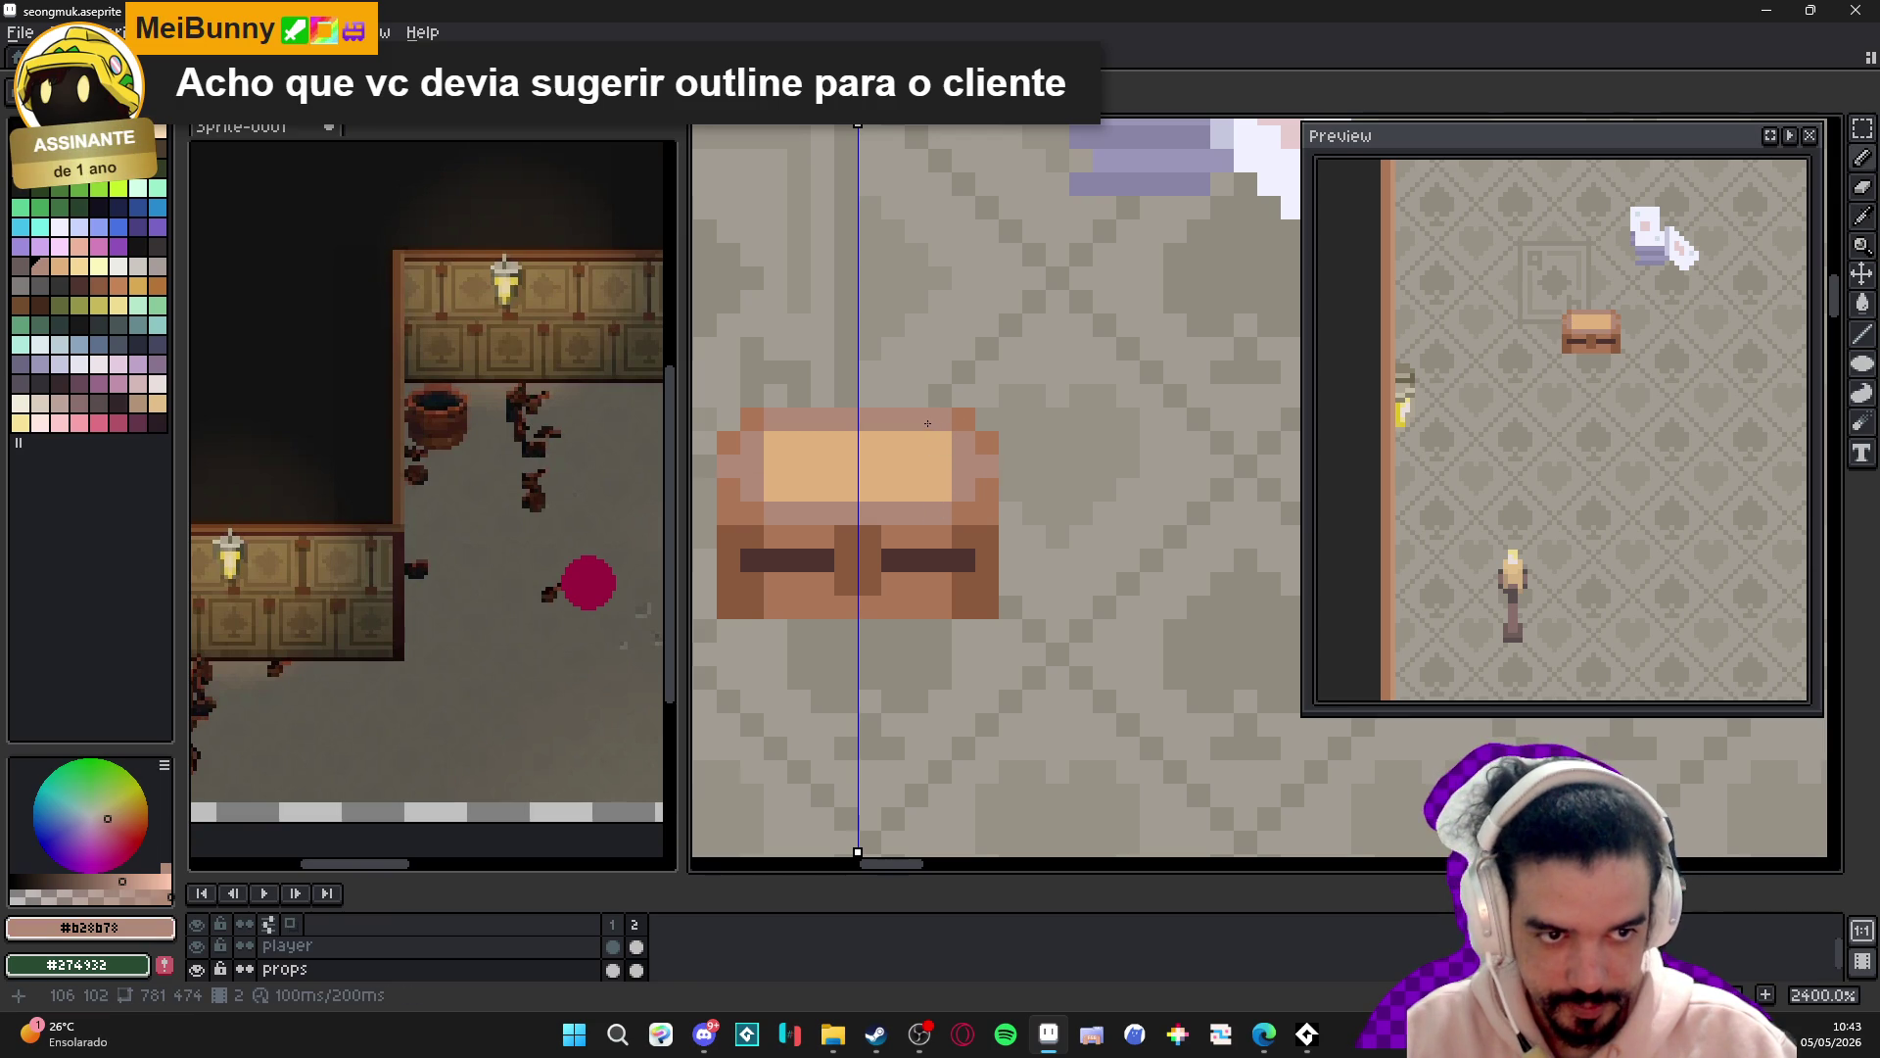
click(753, 558)
alt+click(747, 563)
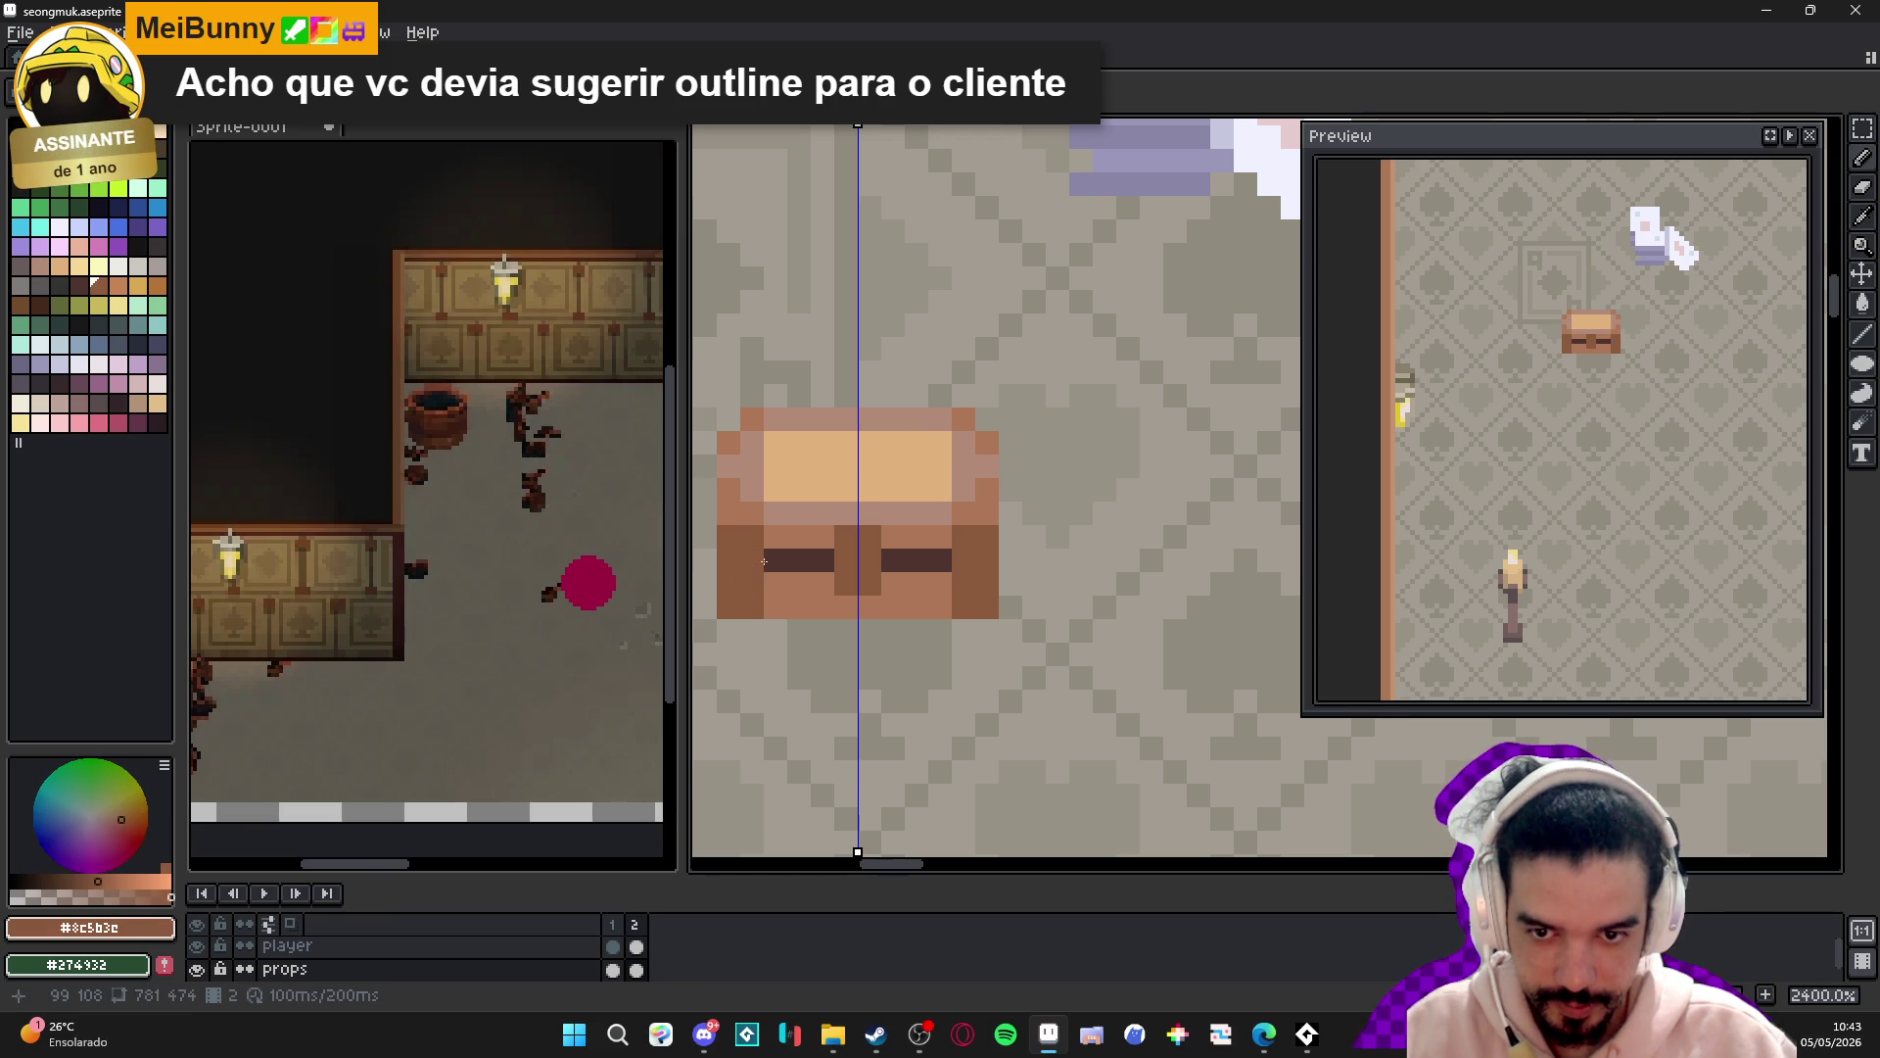
click(726, 554)
key([)
drag(728, 559, 753, 559)
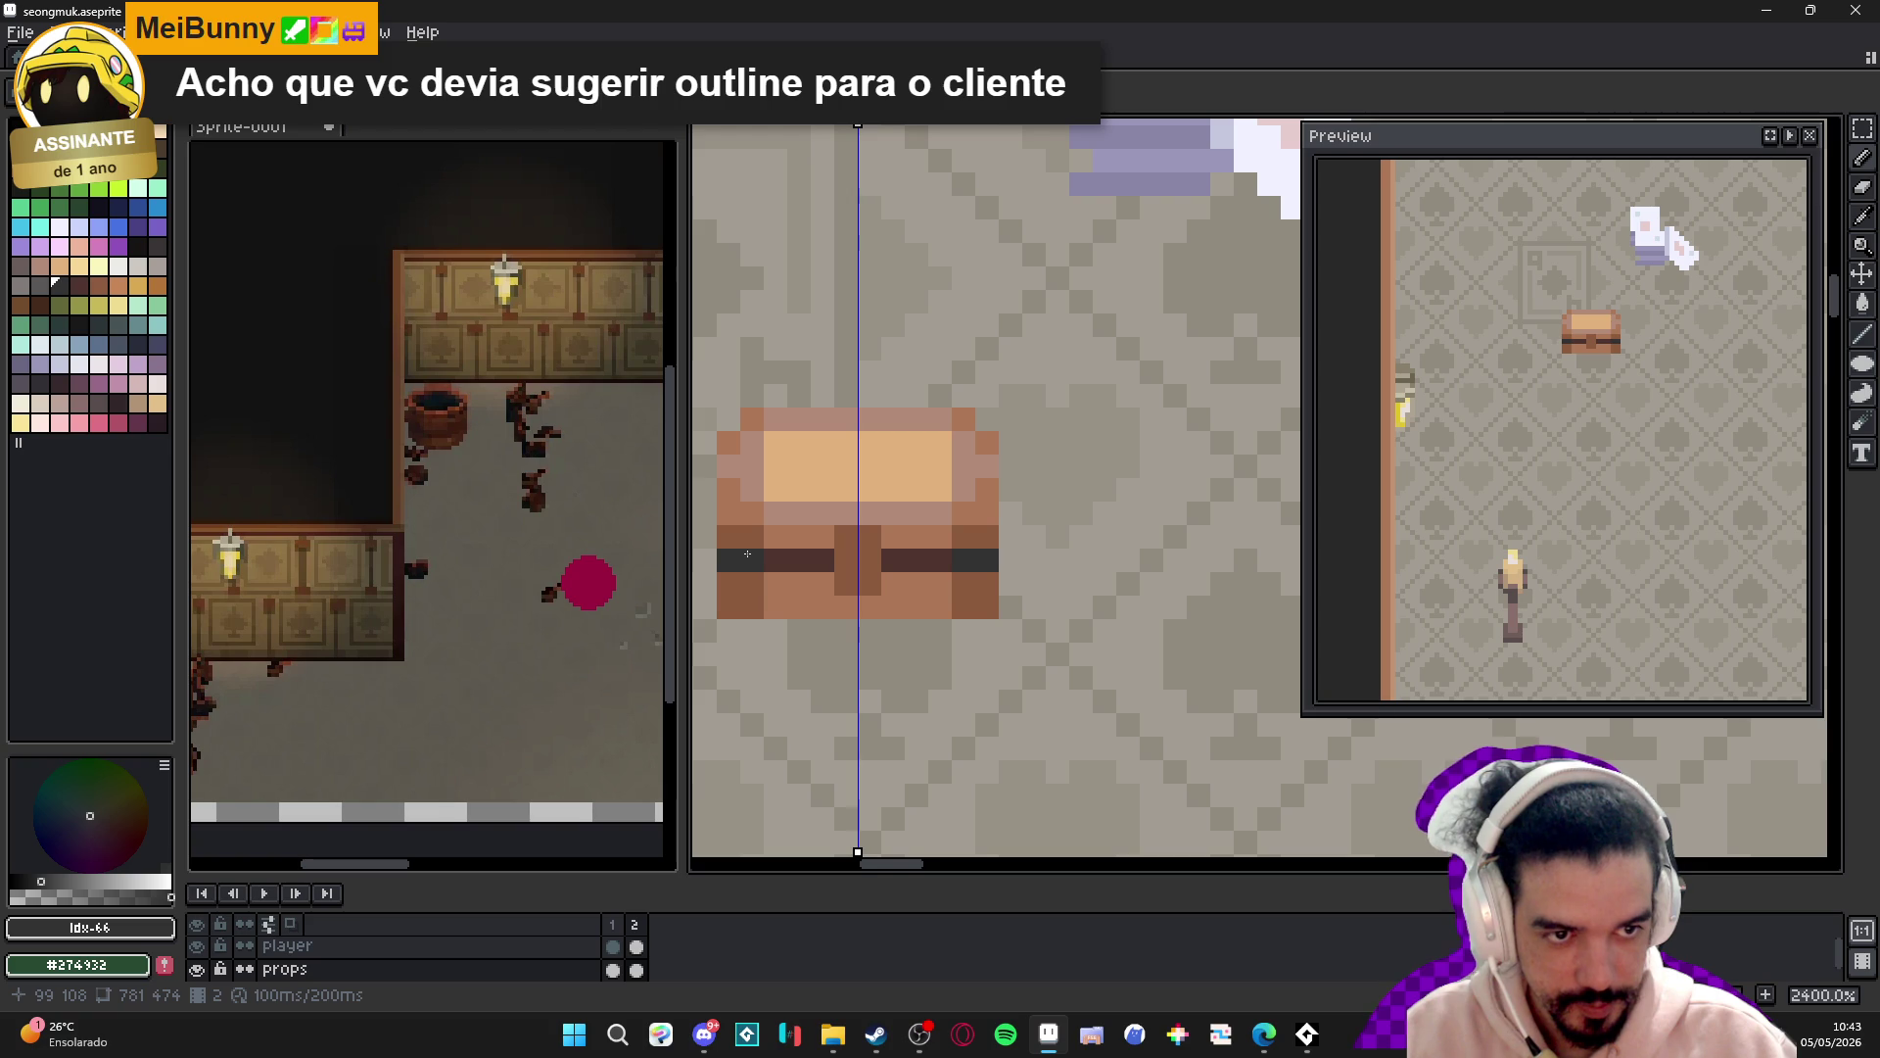
scroll(886, 617, down, 5)
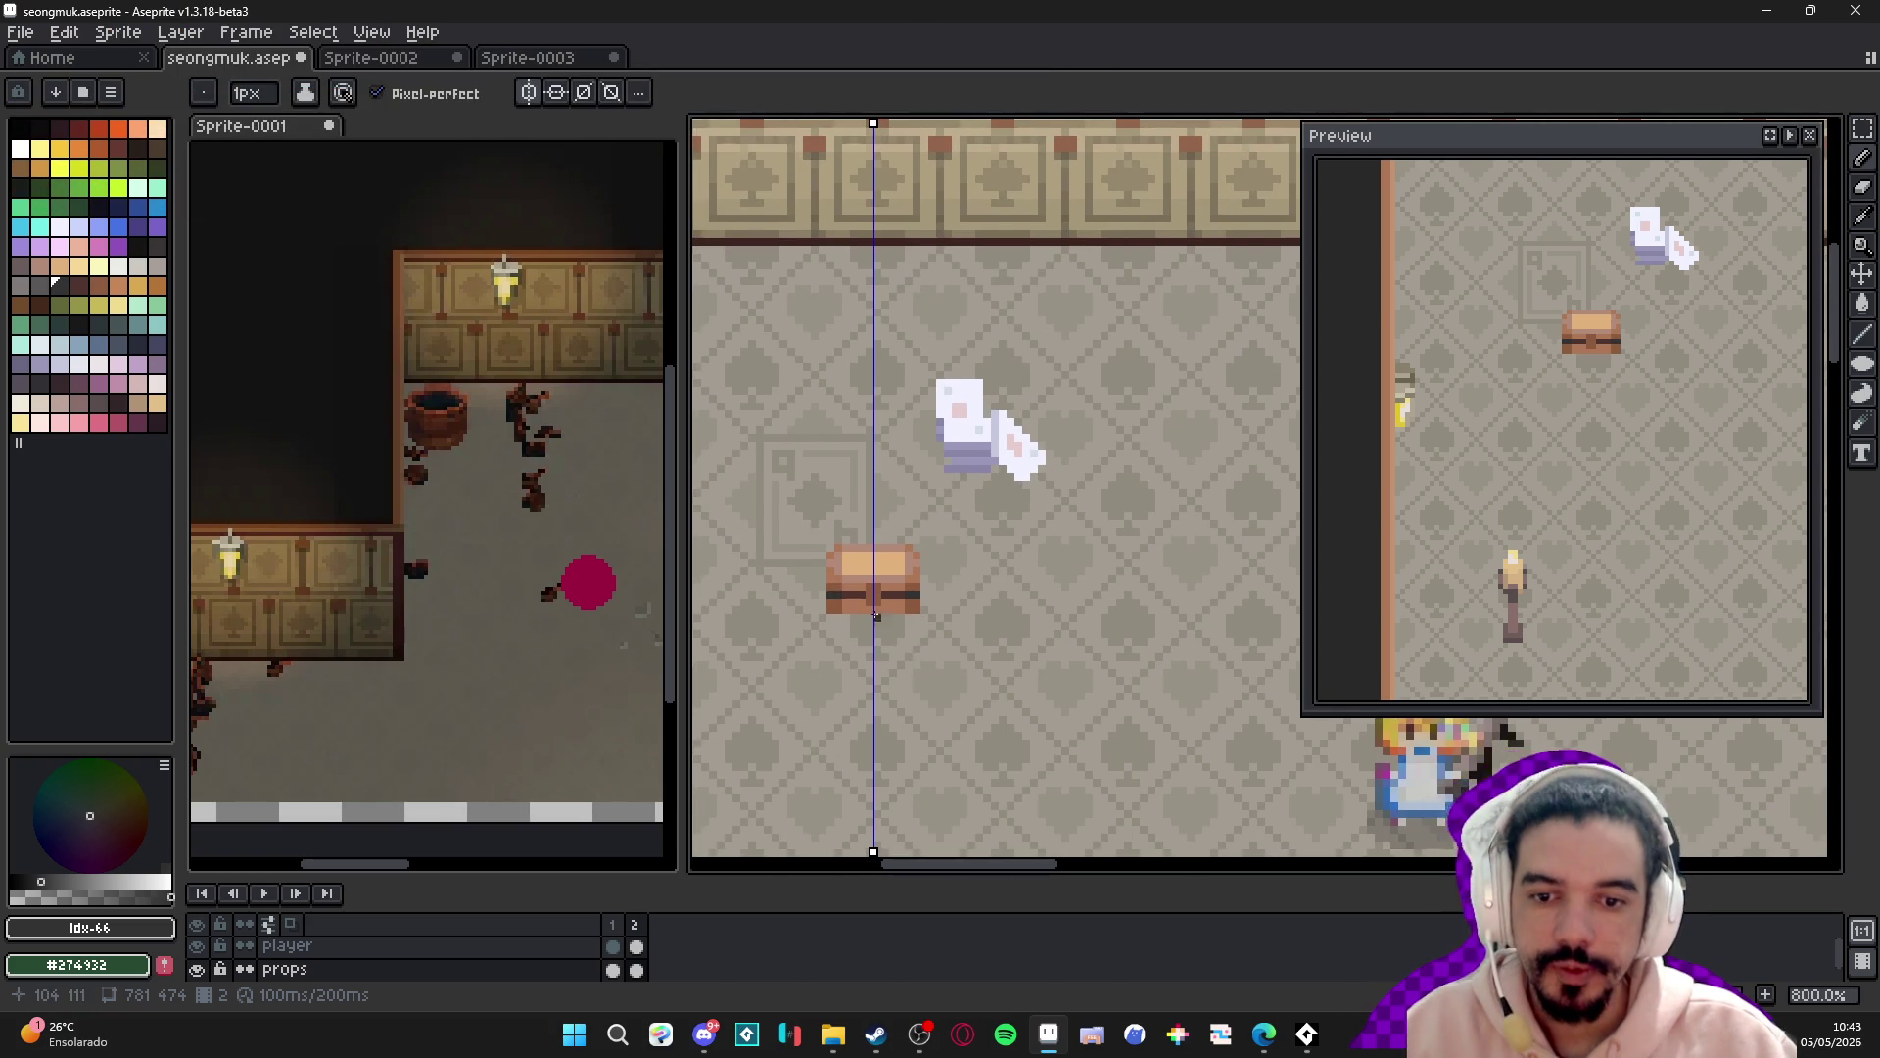
- Paint the tan lid's side columns and two lower rows pink
scroll(892, 624, up, 5)
alt+click(856, 535)
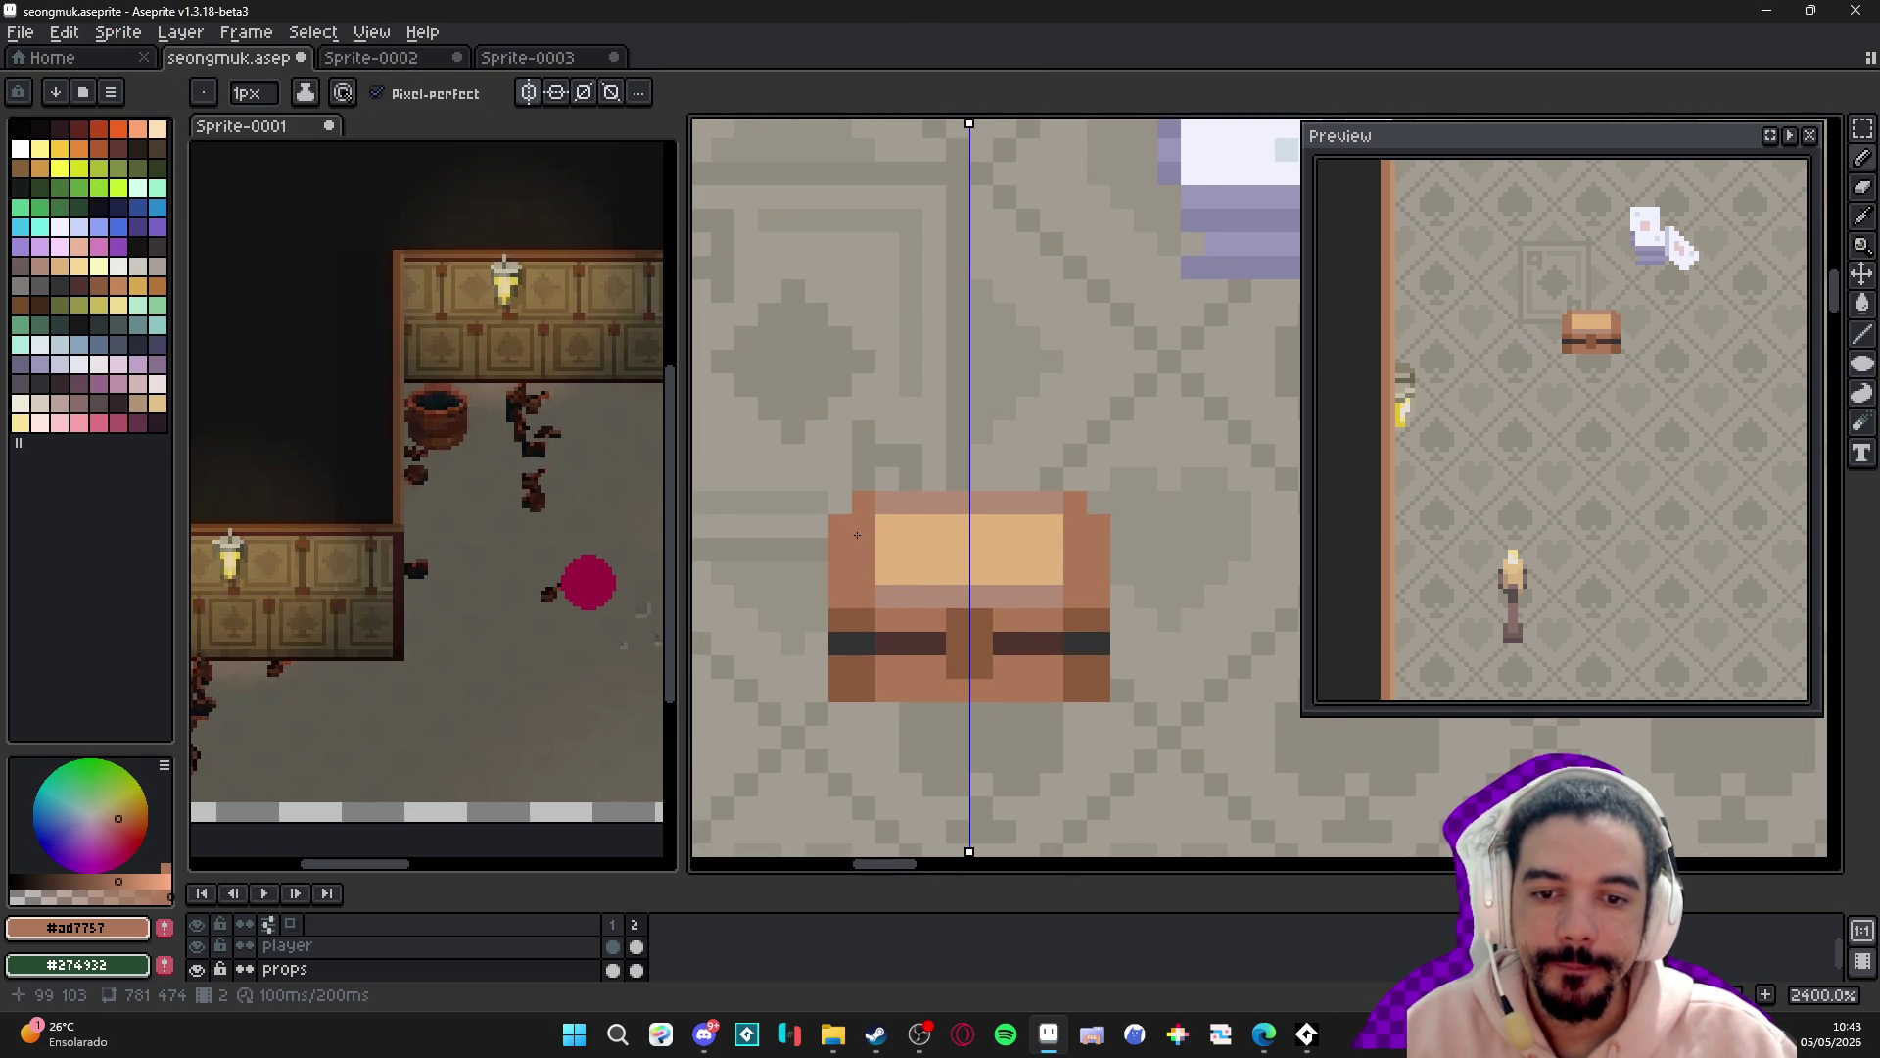
scroll(1042, 576, up, 1)
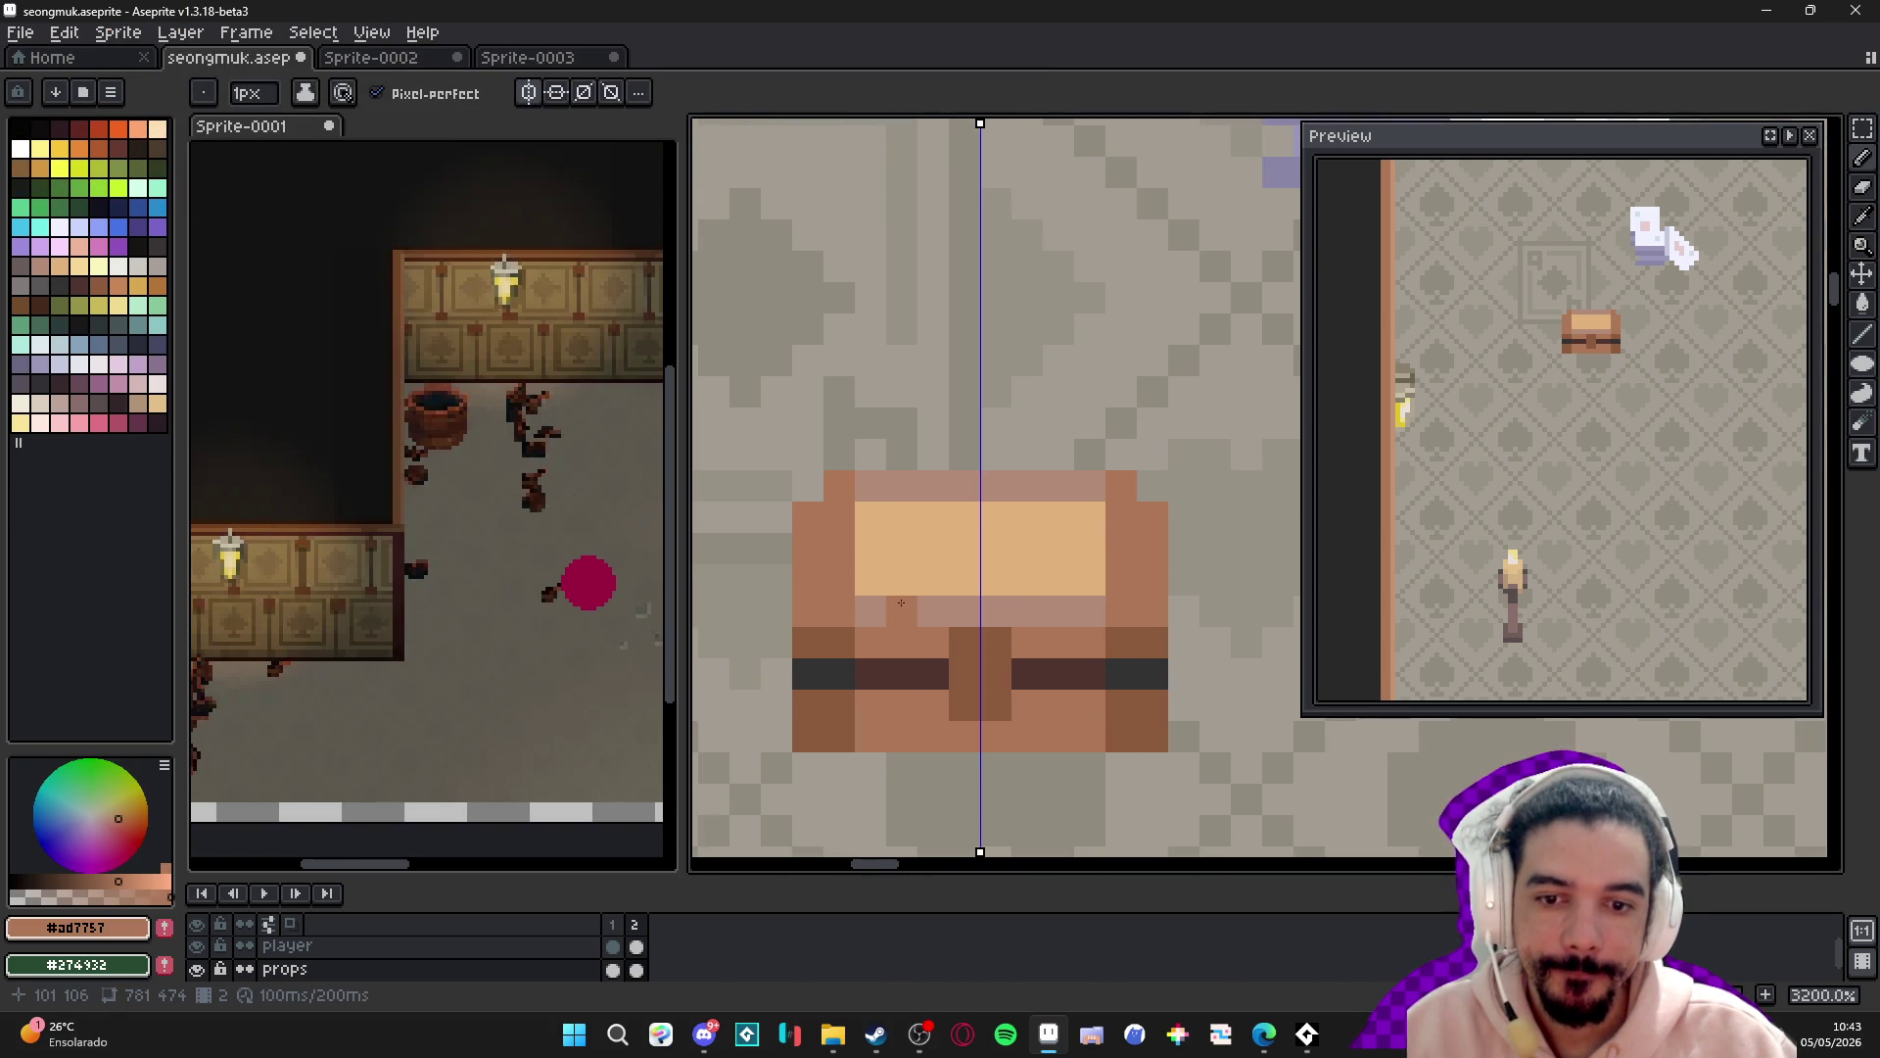
alt+click(910, 607)
key(plus)
click(844, 580)
drag(845, 580, 844, 547)
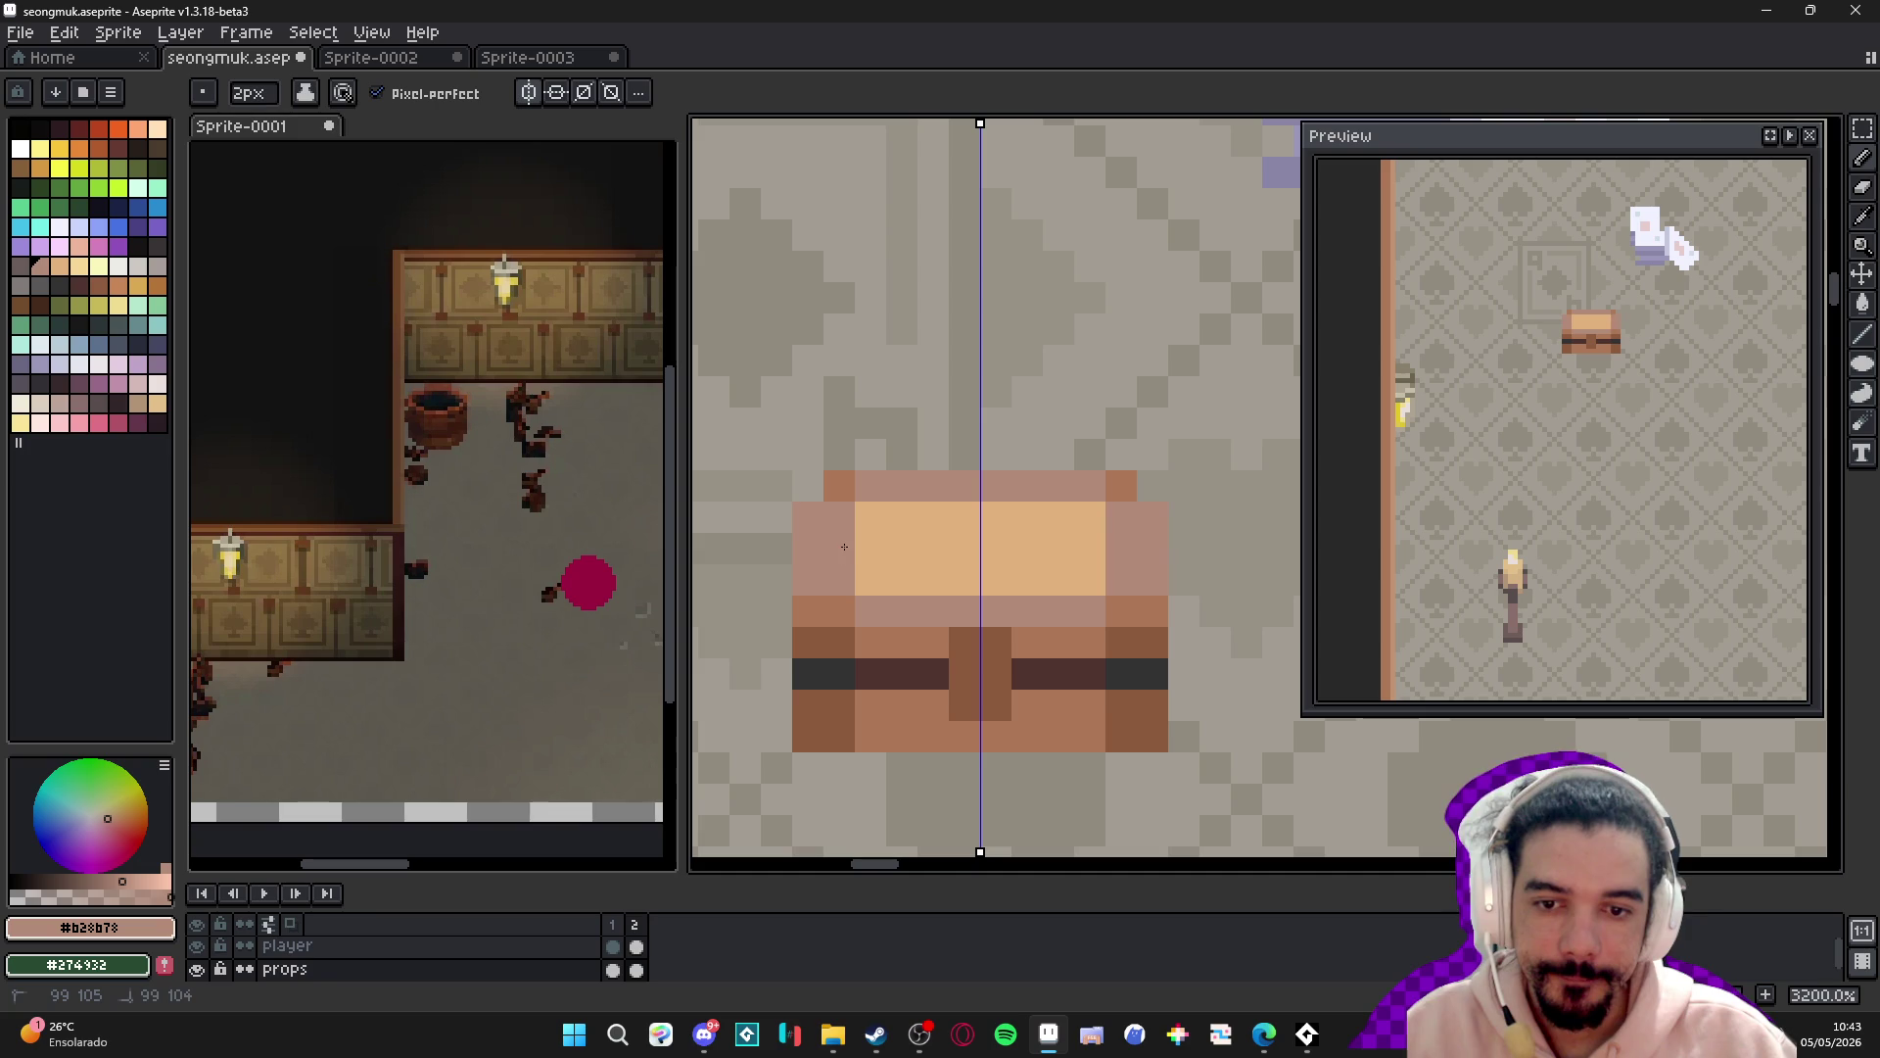
key(minus)
click(859, 592)
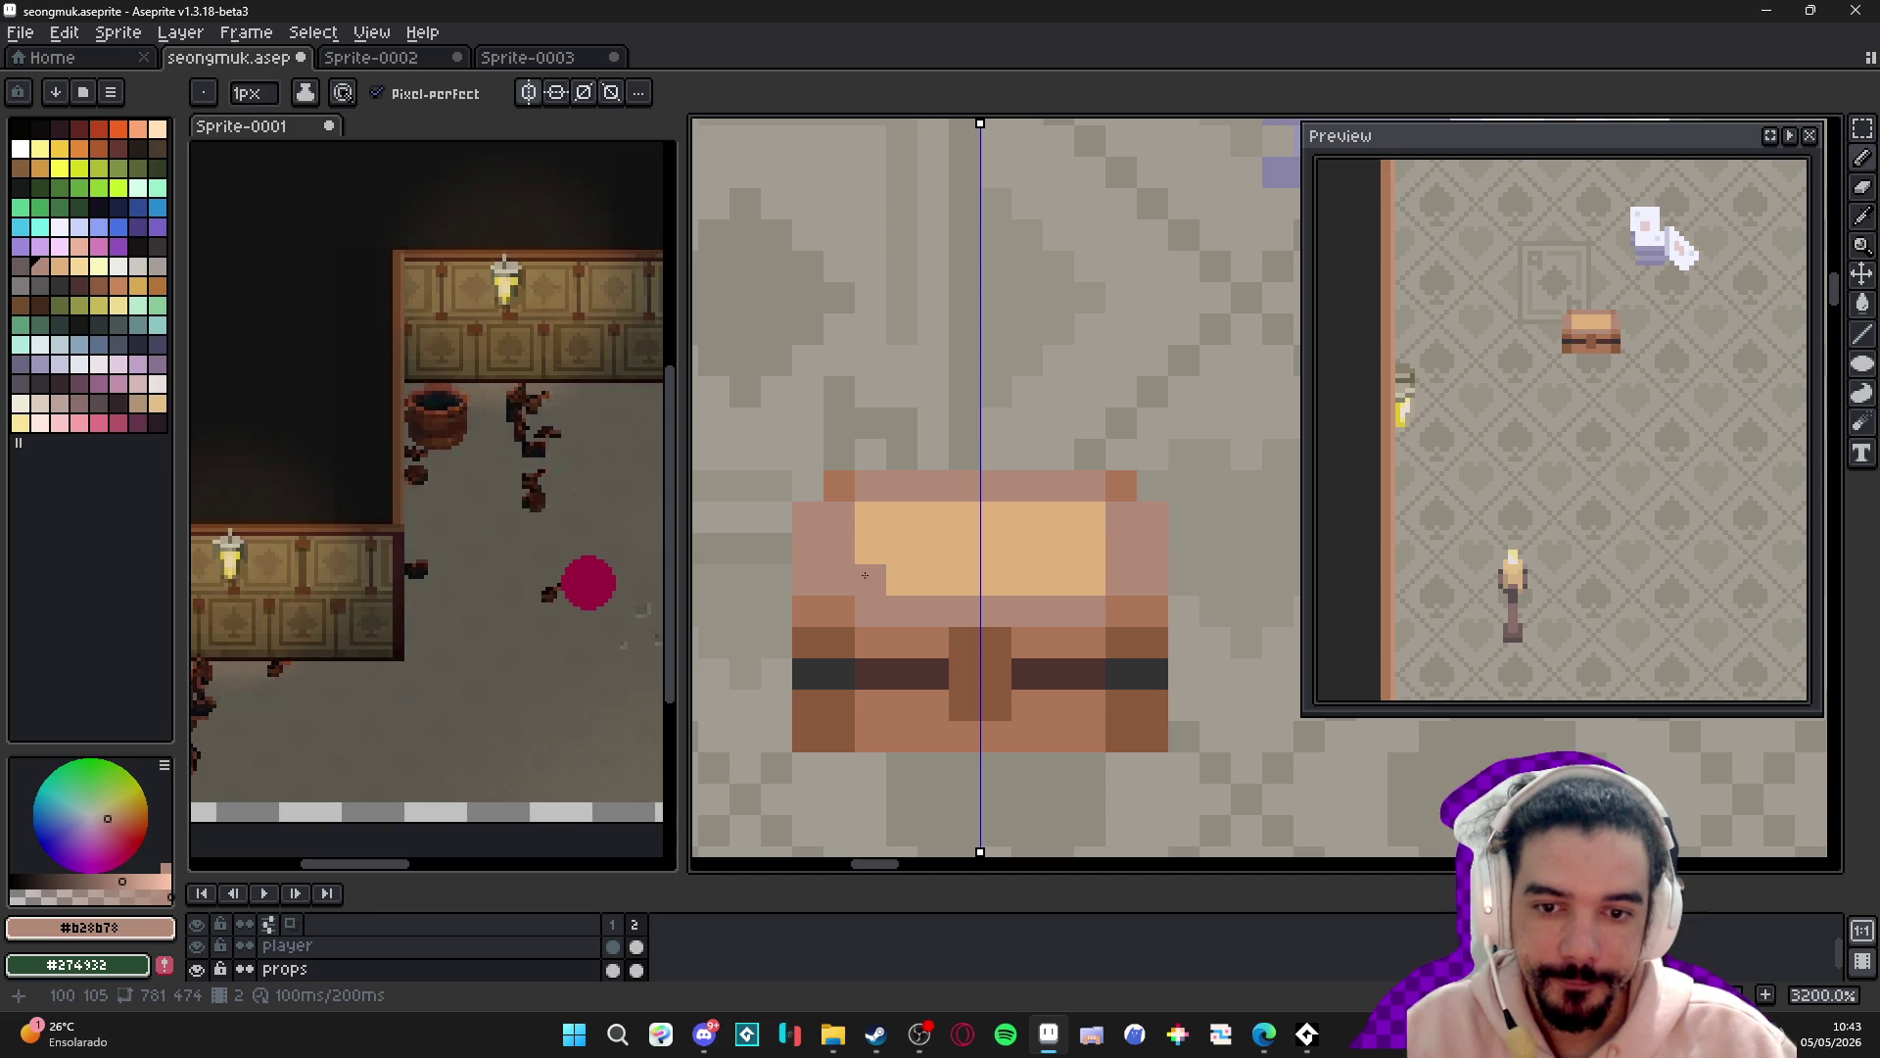
key(ctrl+z)
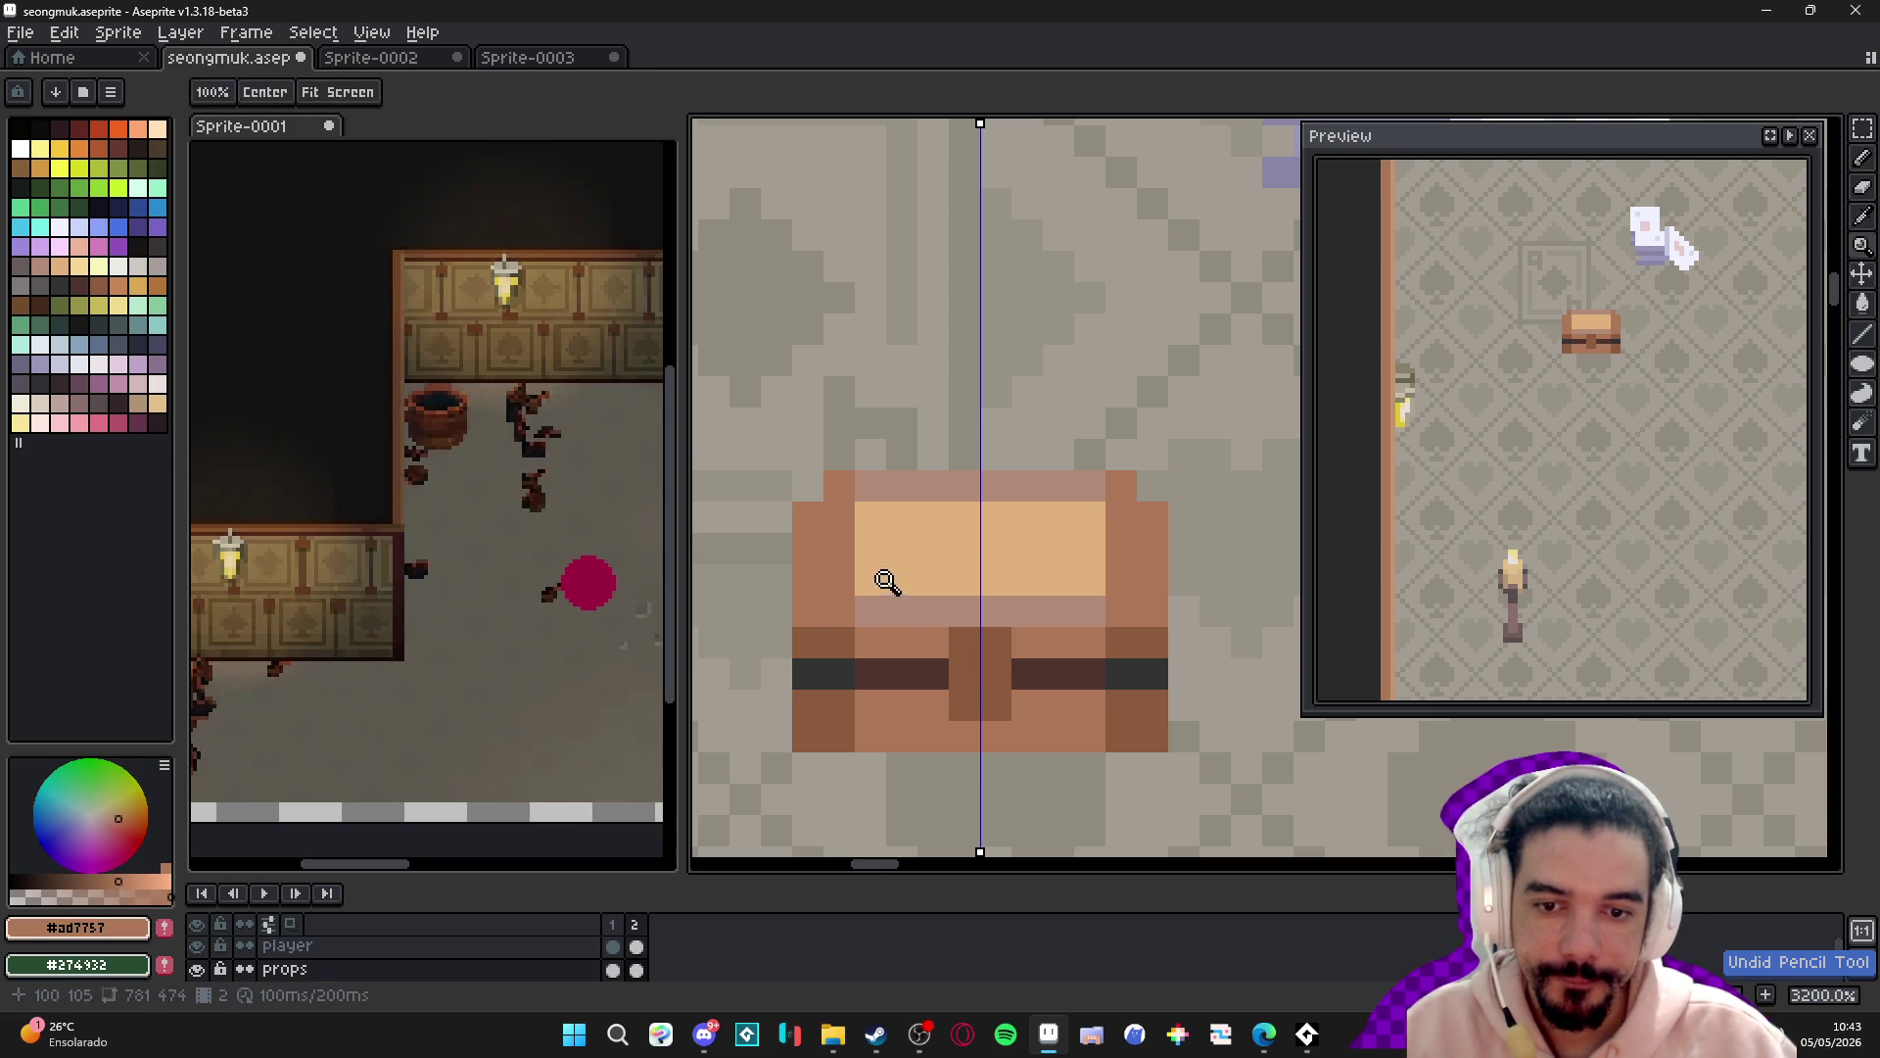
drag(870, 584, 874, 517)
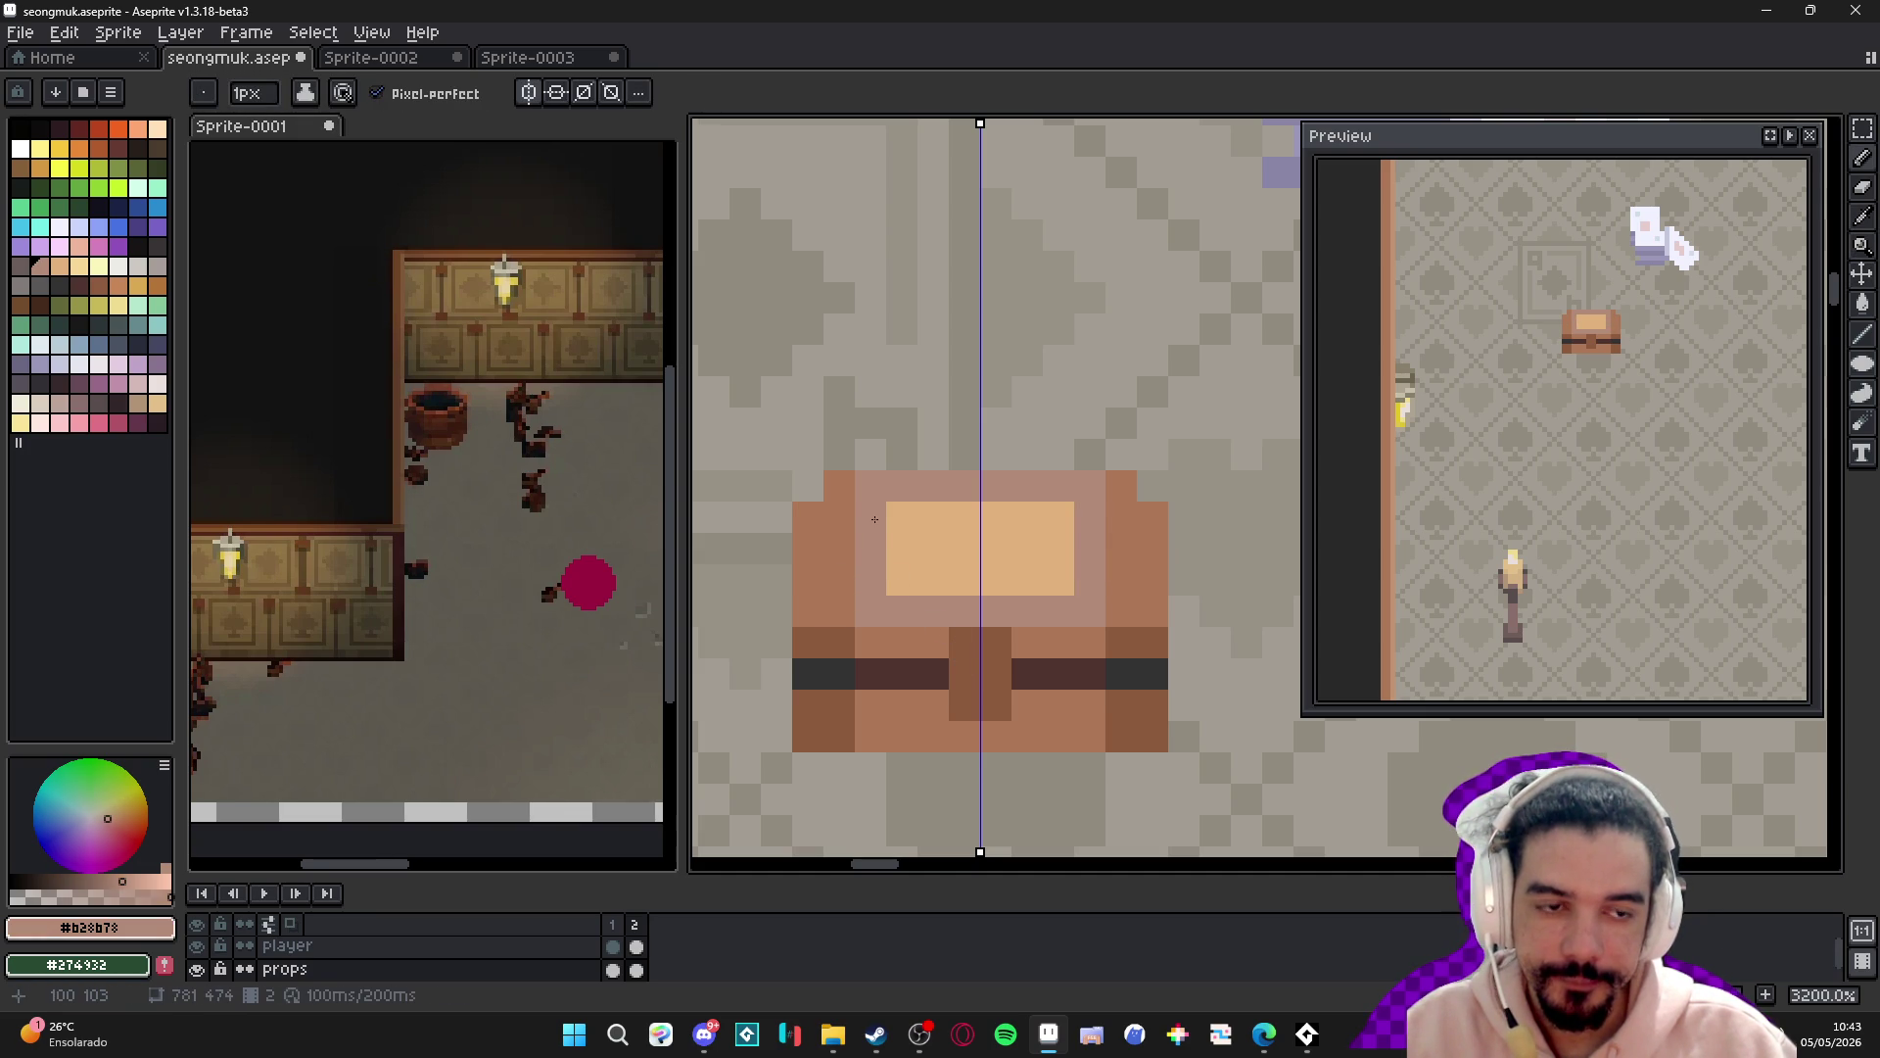
mouse_move(904, 587)
mouse_down()
mouse_move(969, 582)
mouse_move(971, 546)
mouse_up()
- Compare palette tan shades, then sample a lighter brown from the wall
key(alt)
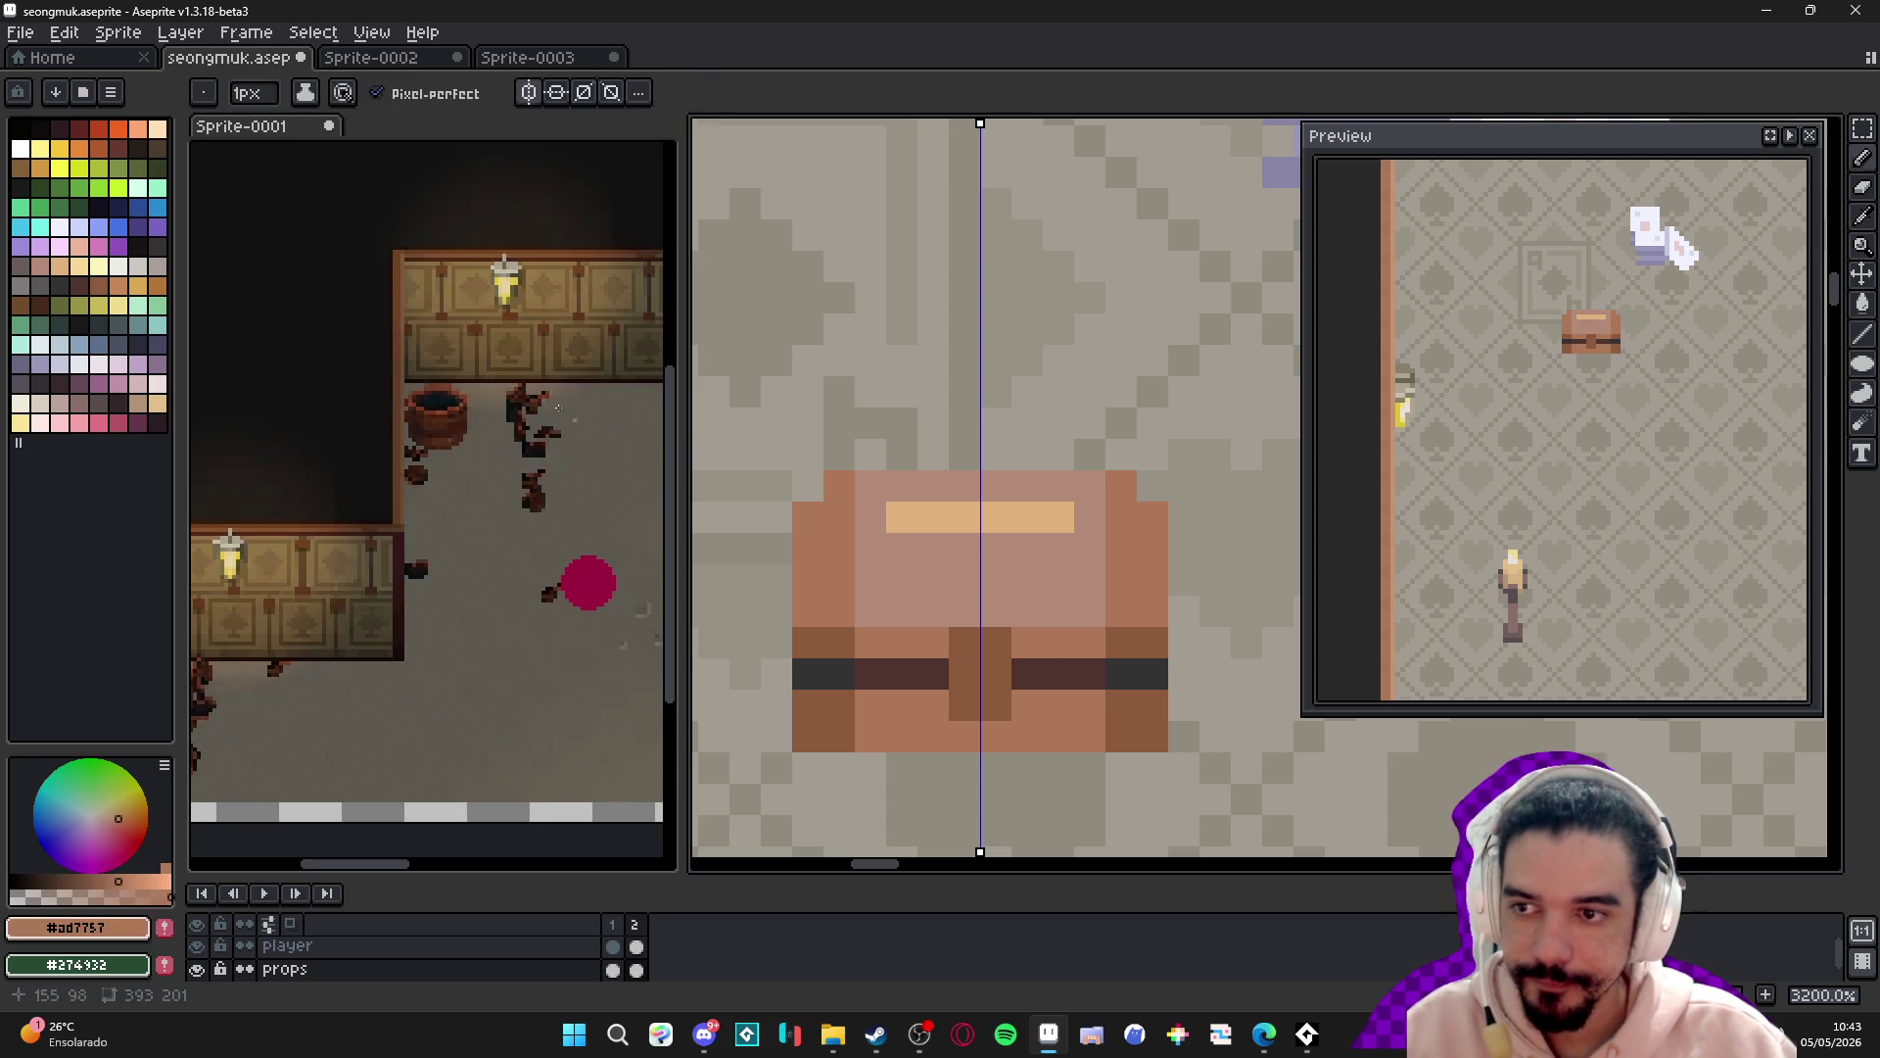
click(60, 265)
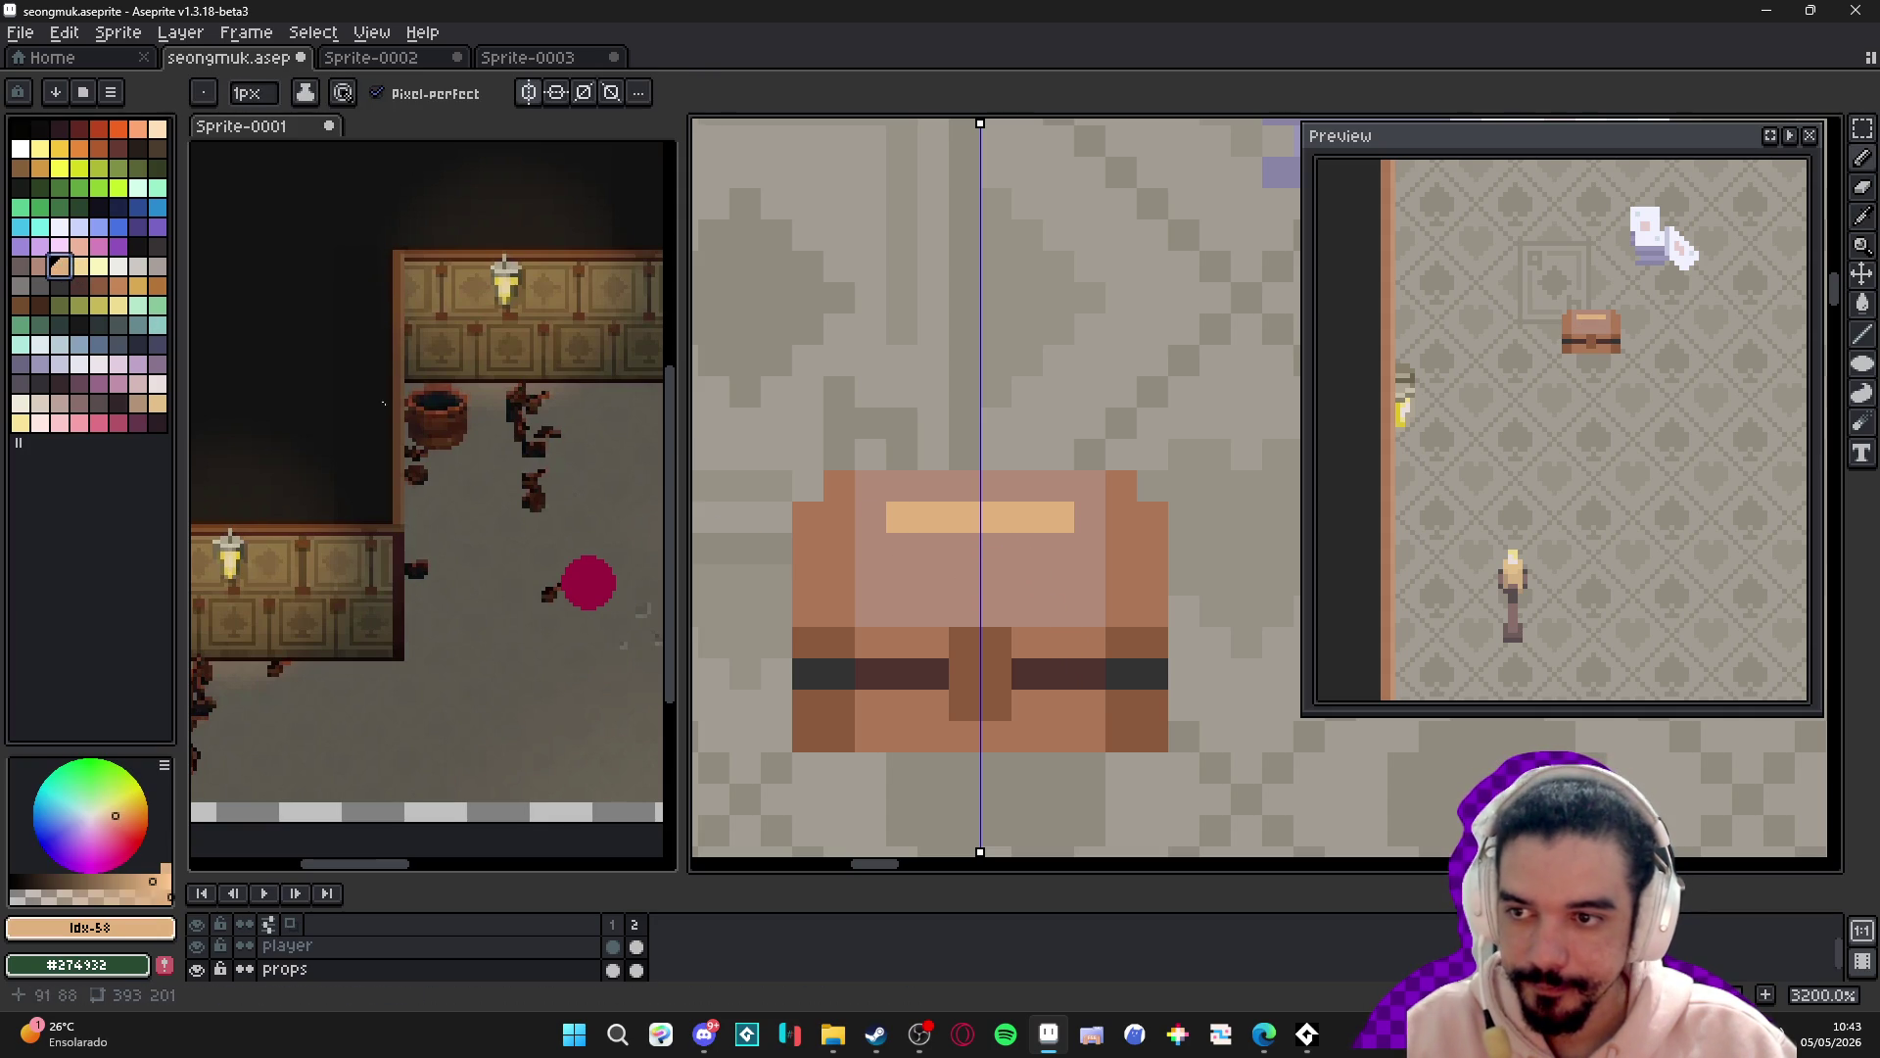
click(40, 265)
click(138, 402)
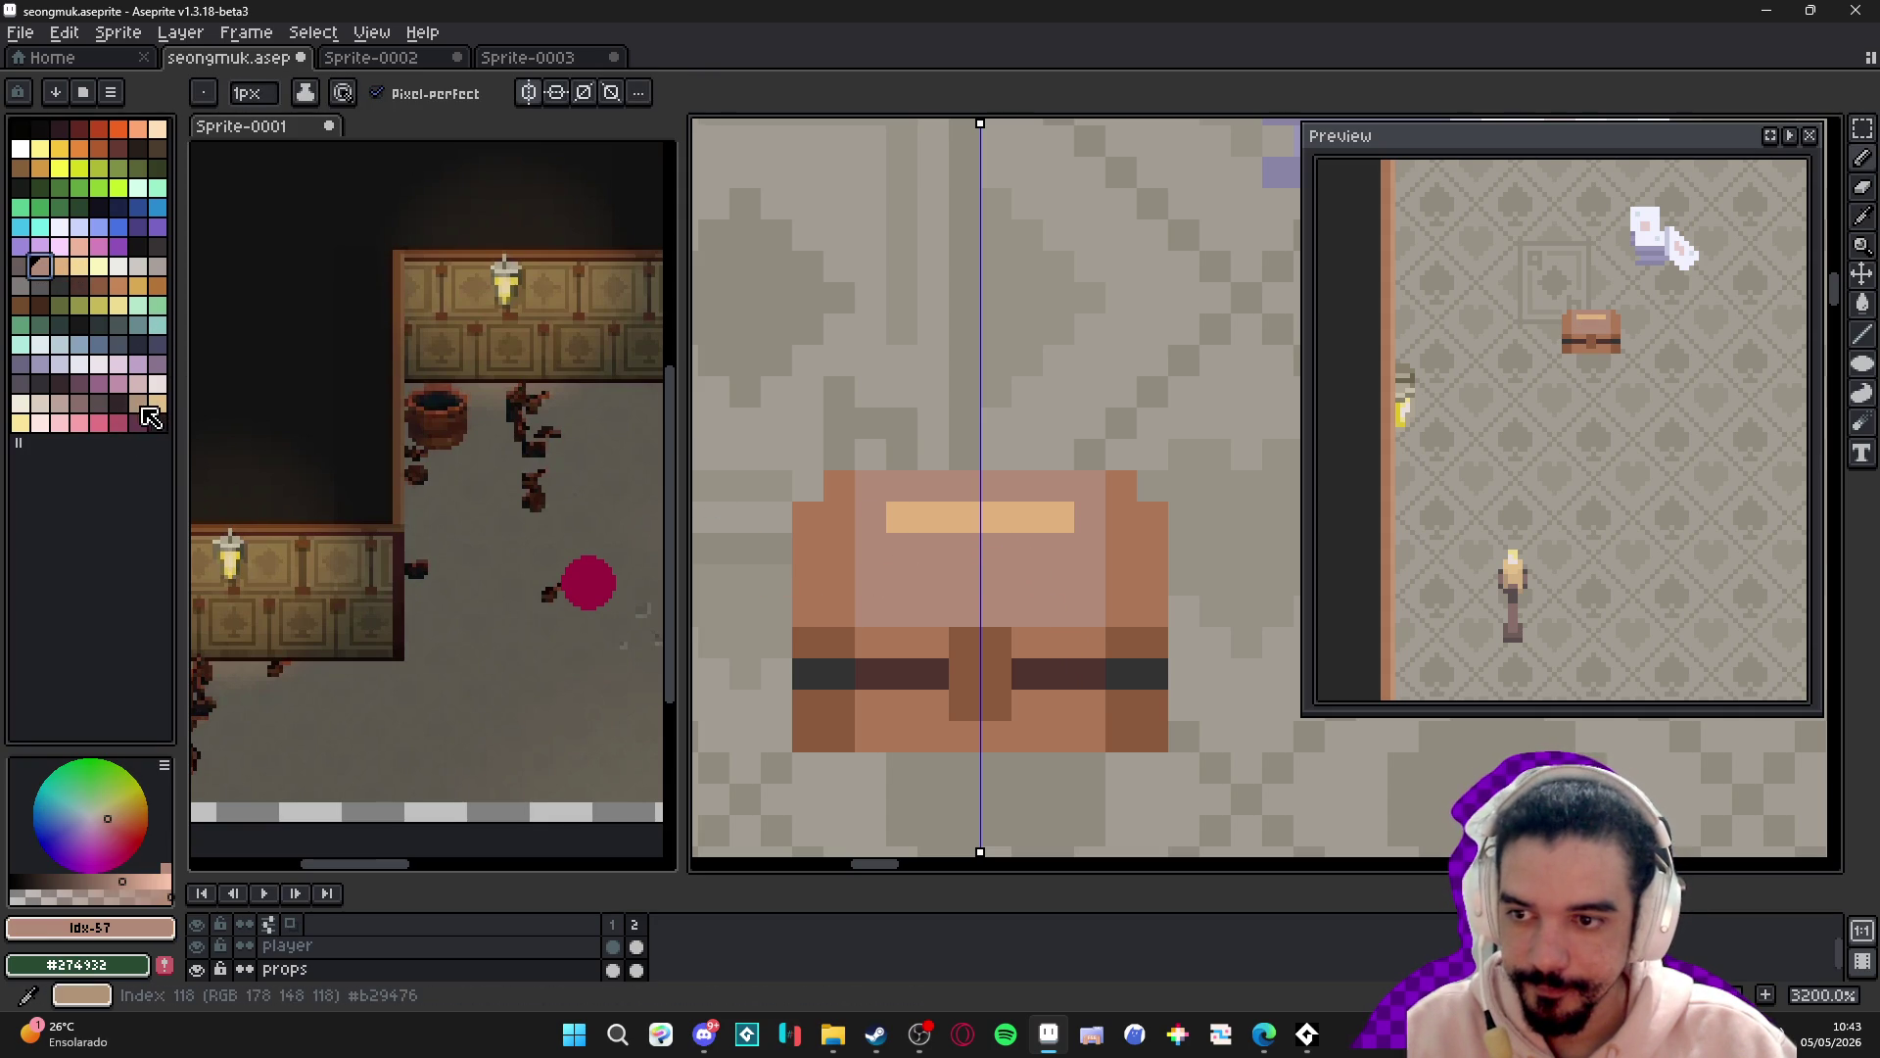
key(alt)
alt+click(829, 579)
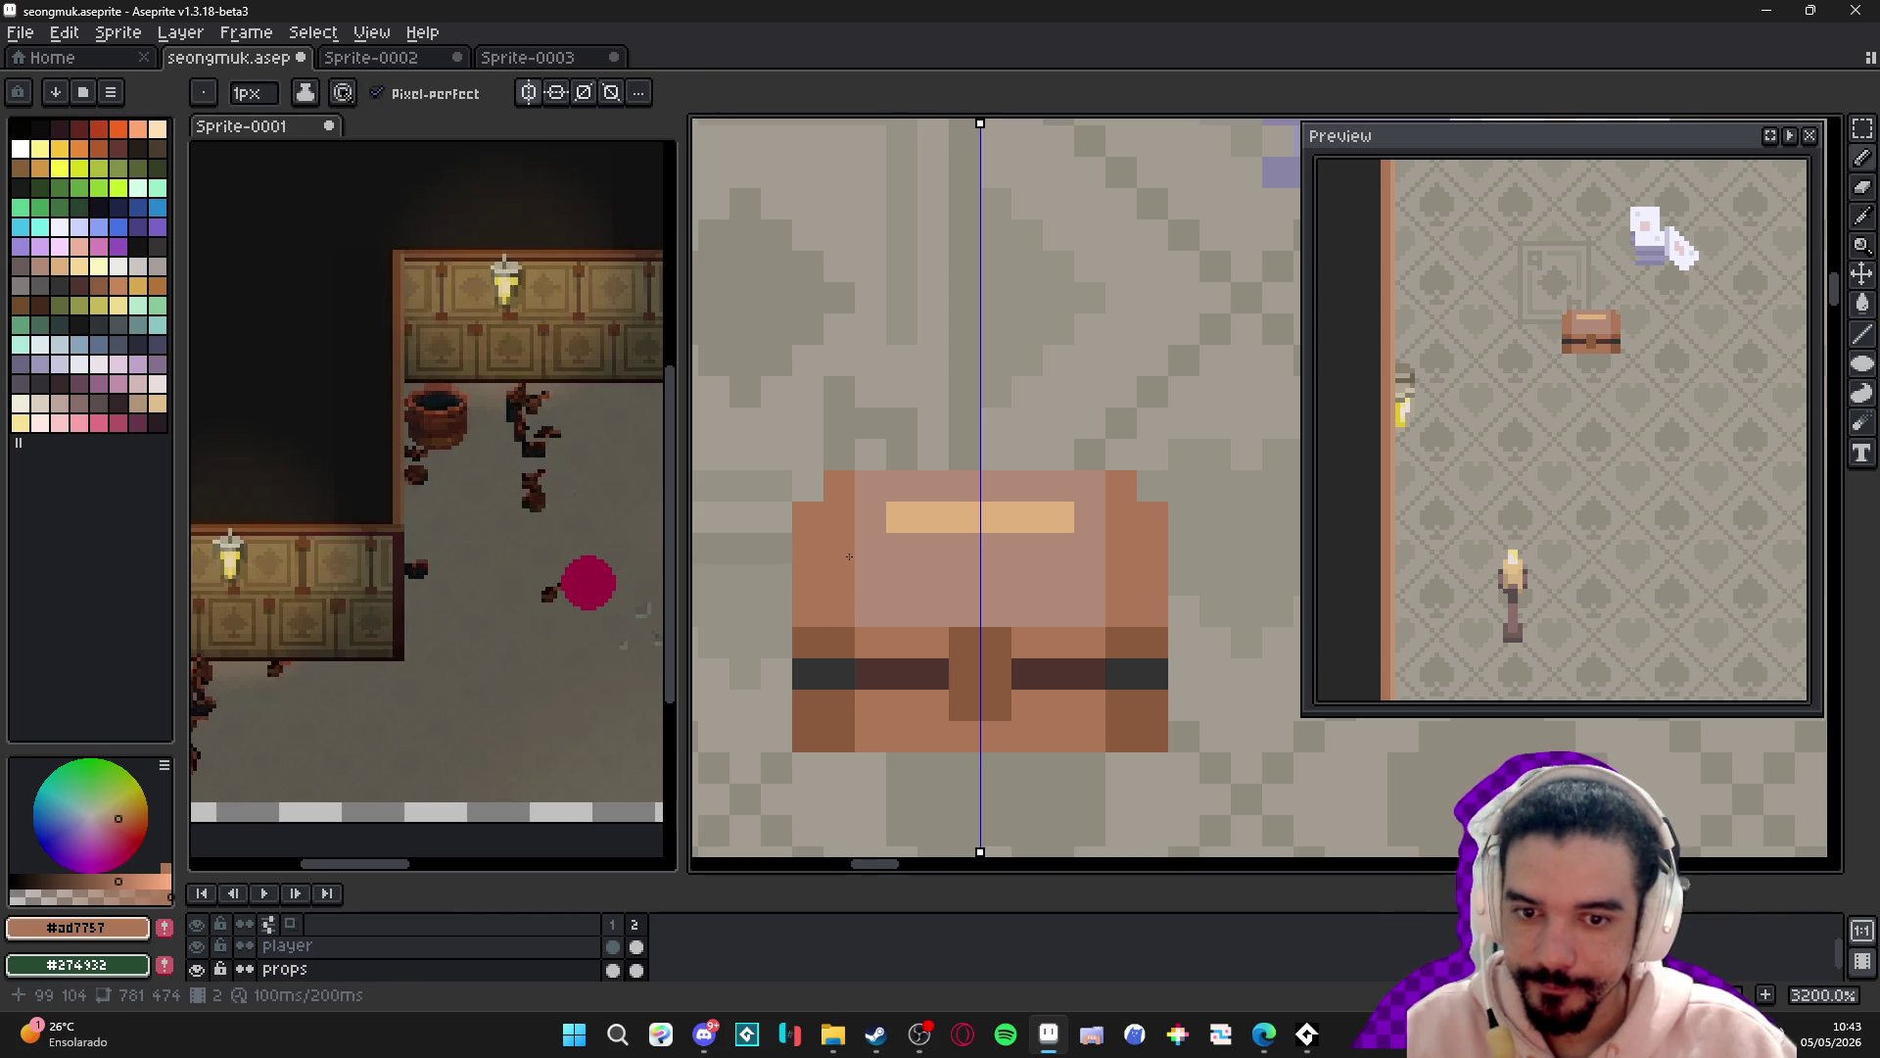
scroll(829, 565, down, 4)
scroll(936, 494, up, 3)
alt+click(908, 227)
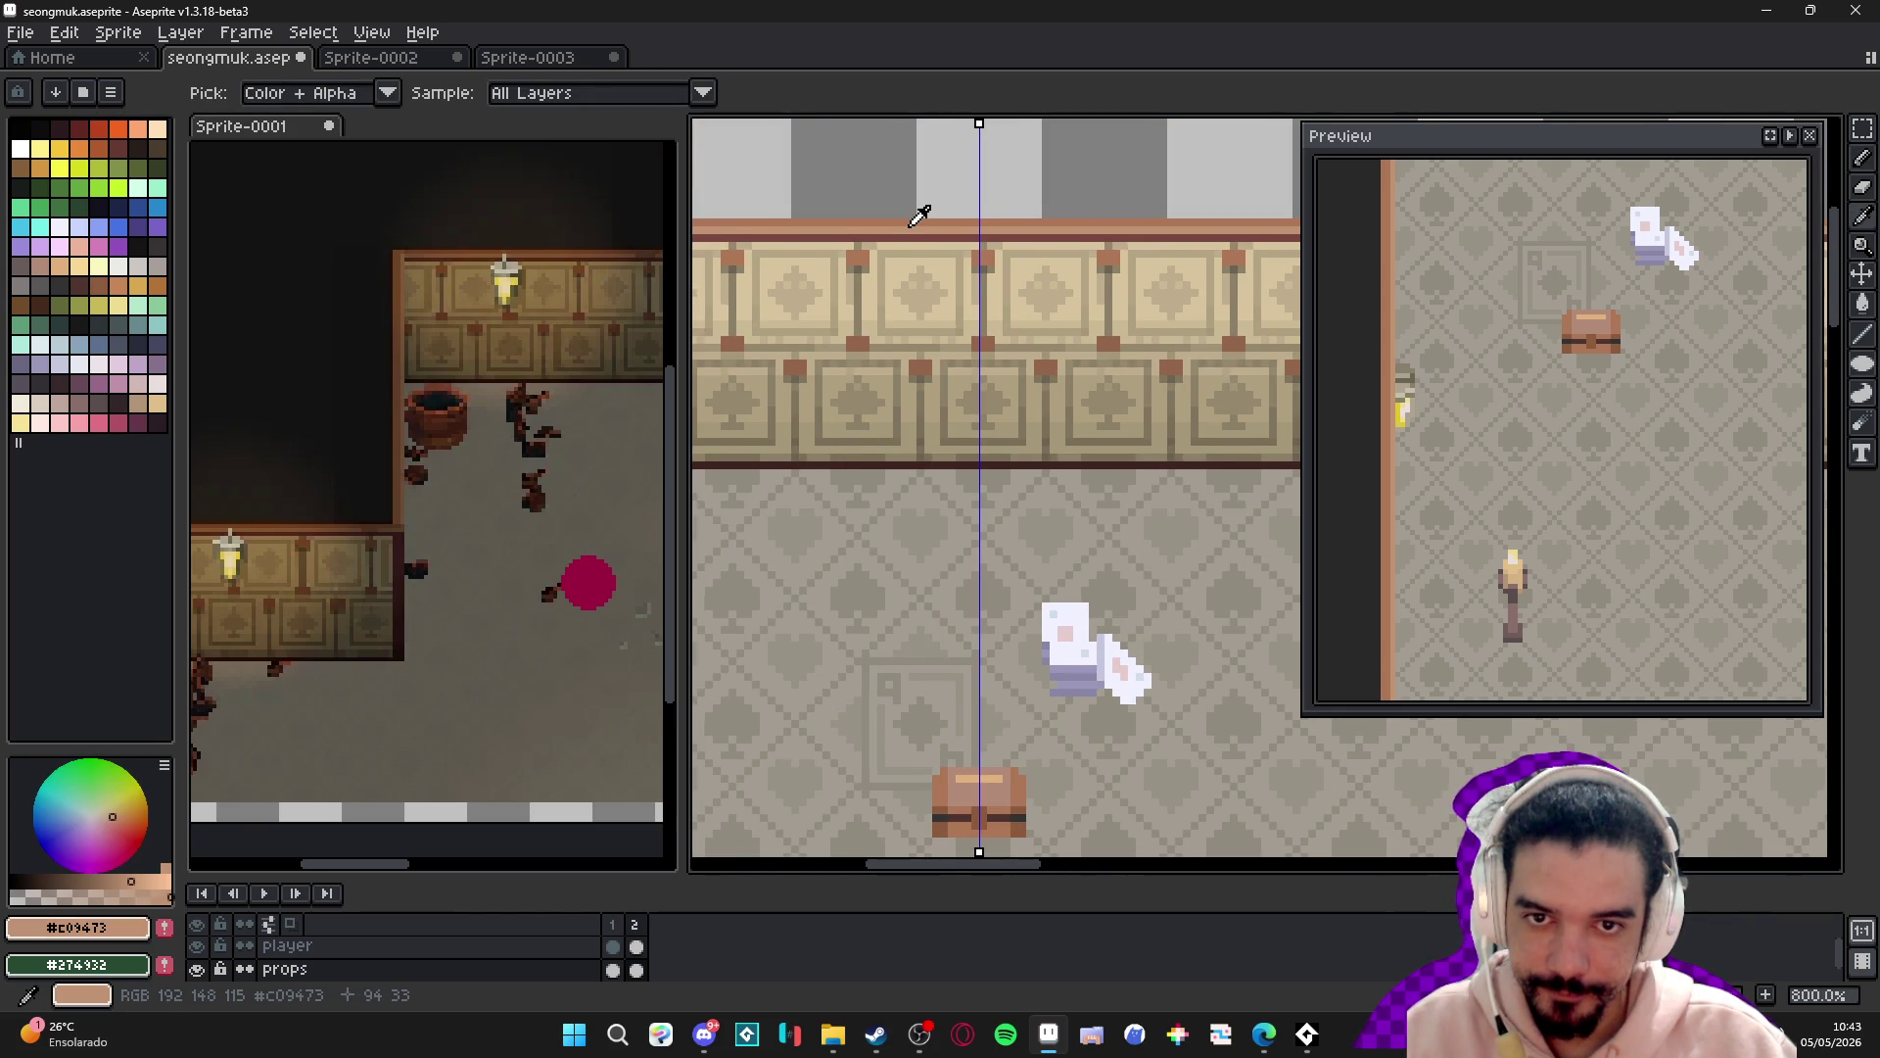
scroll(951, 802, up, 3)
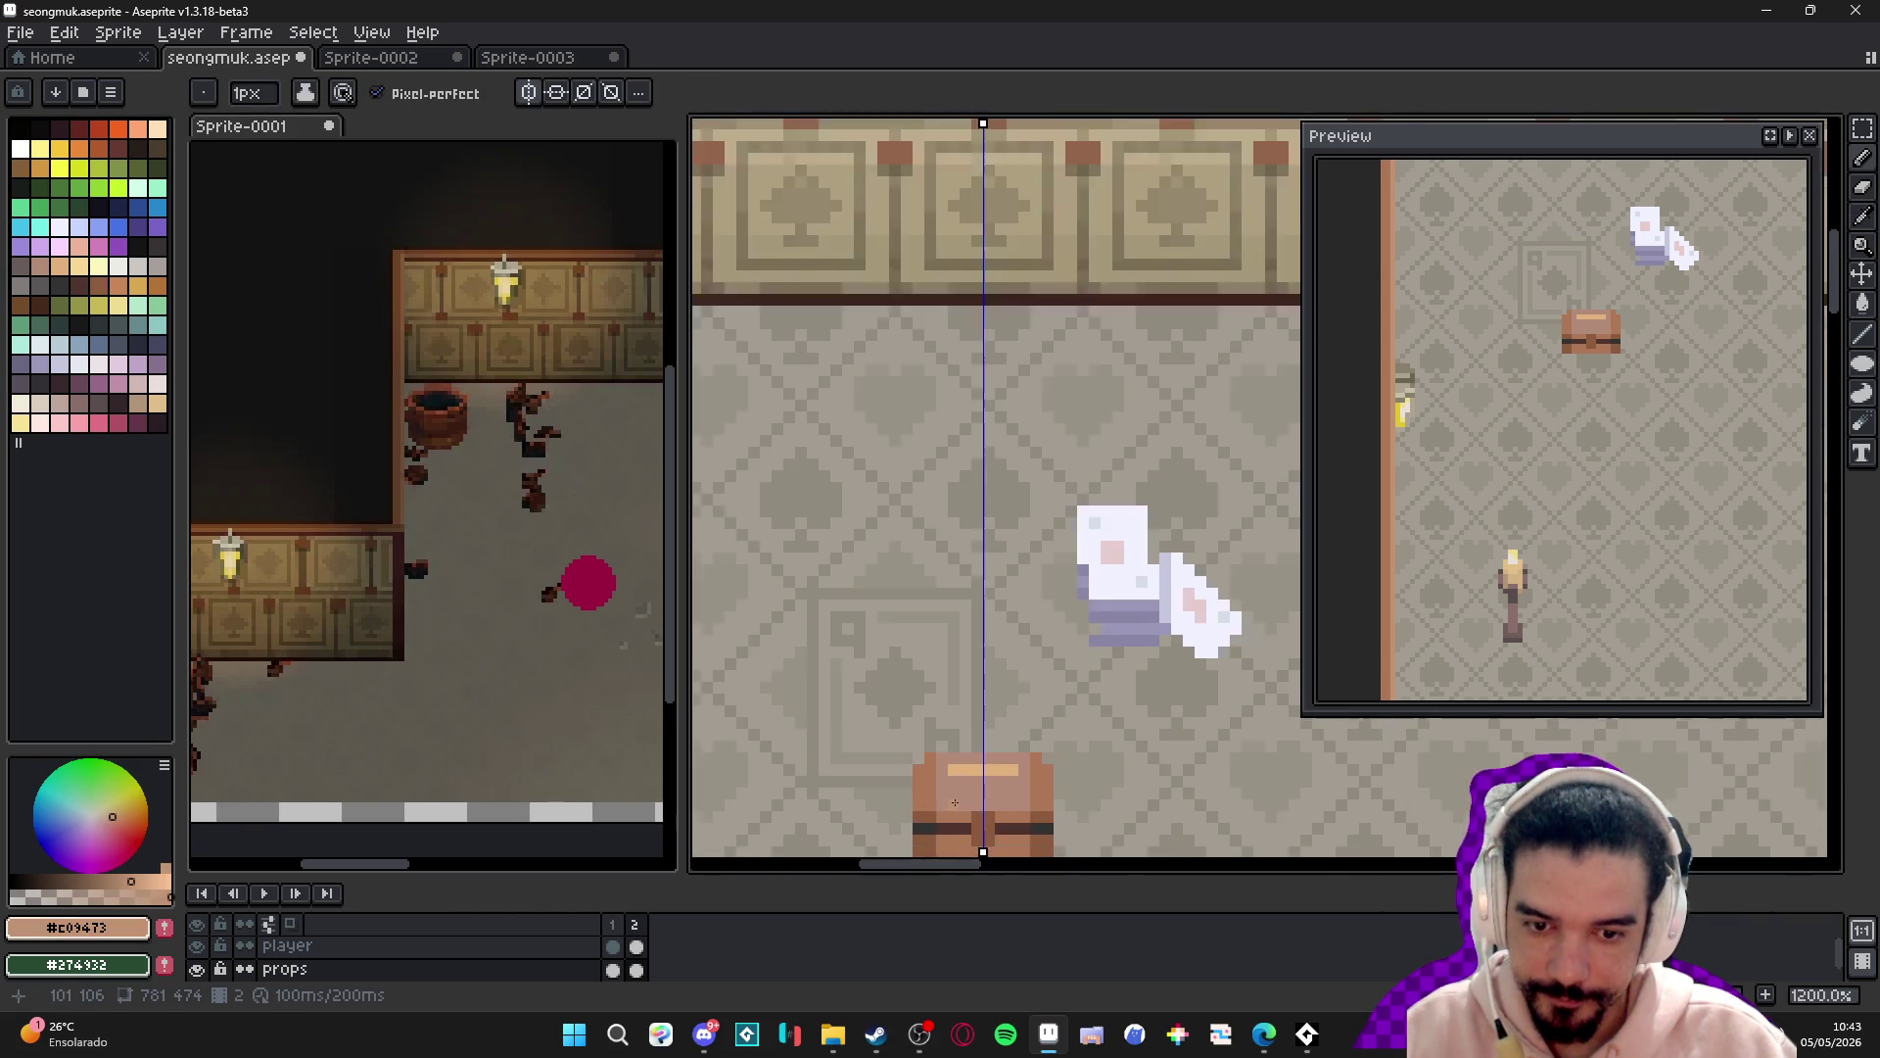
- Cover the chest's tan stripe and top squares in brown with a 2-pixel brush, adding a dark strap pixel
key(plus)
shift+click(1020, 779)
click(1029, 760)
drag(982, 759, 904, 552)
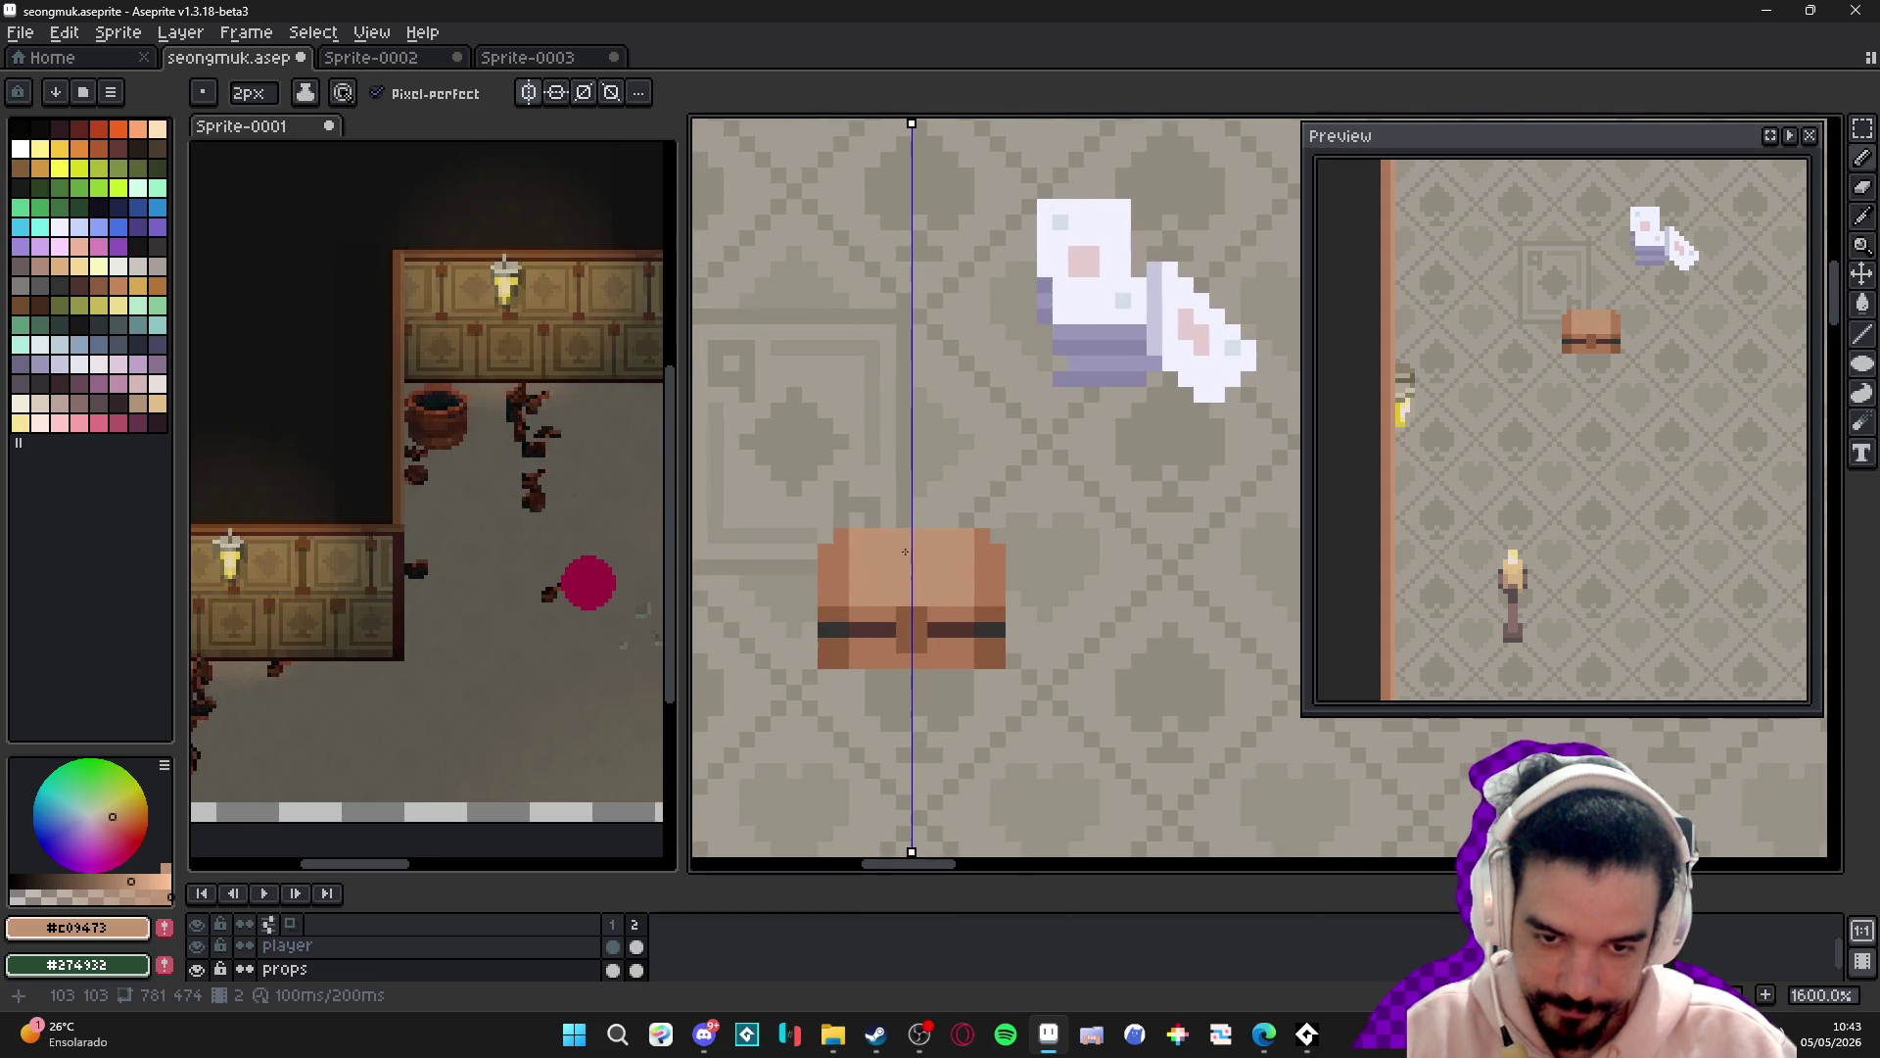
key(minus)
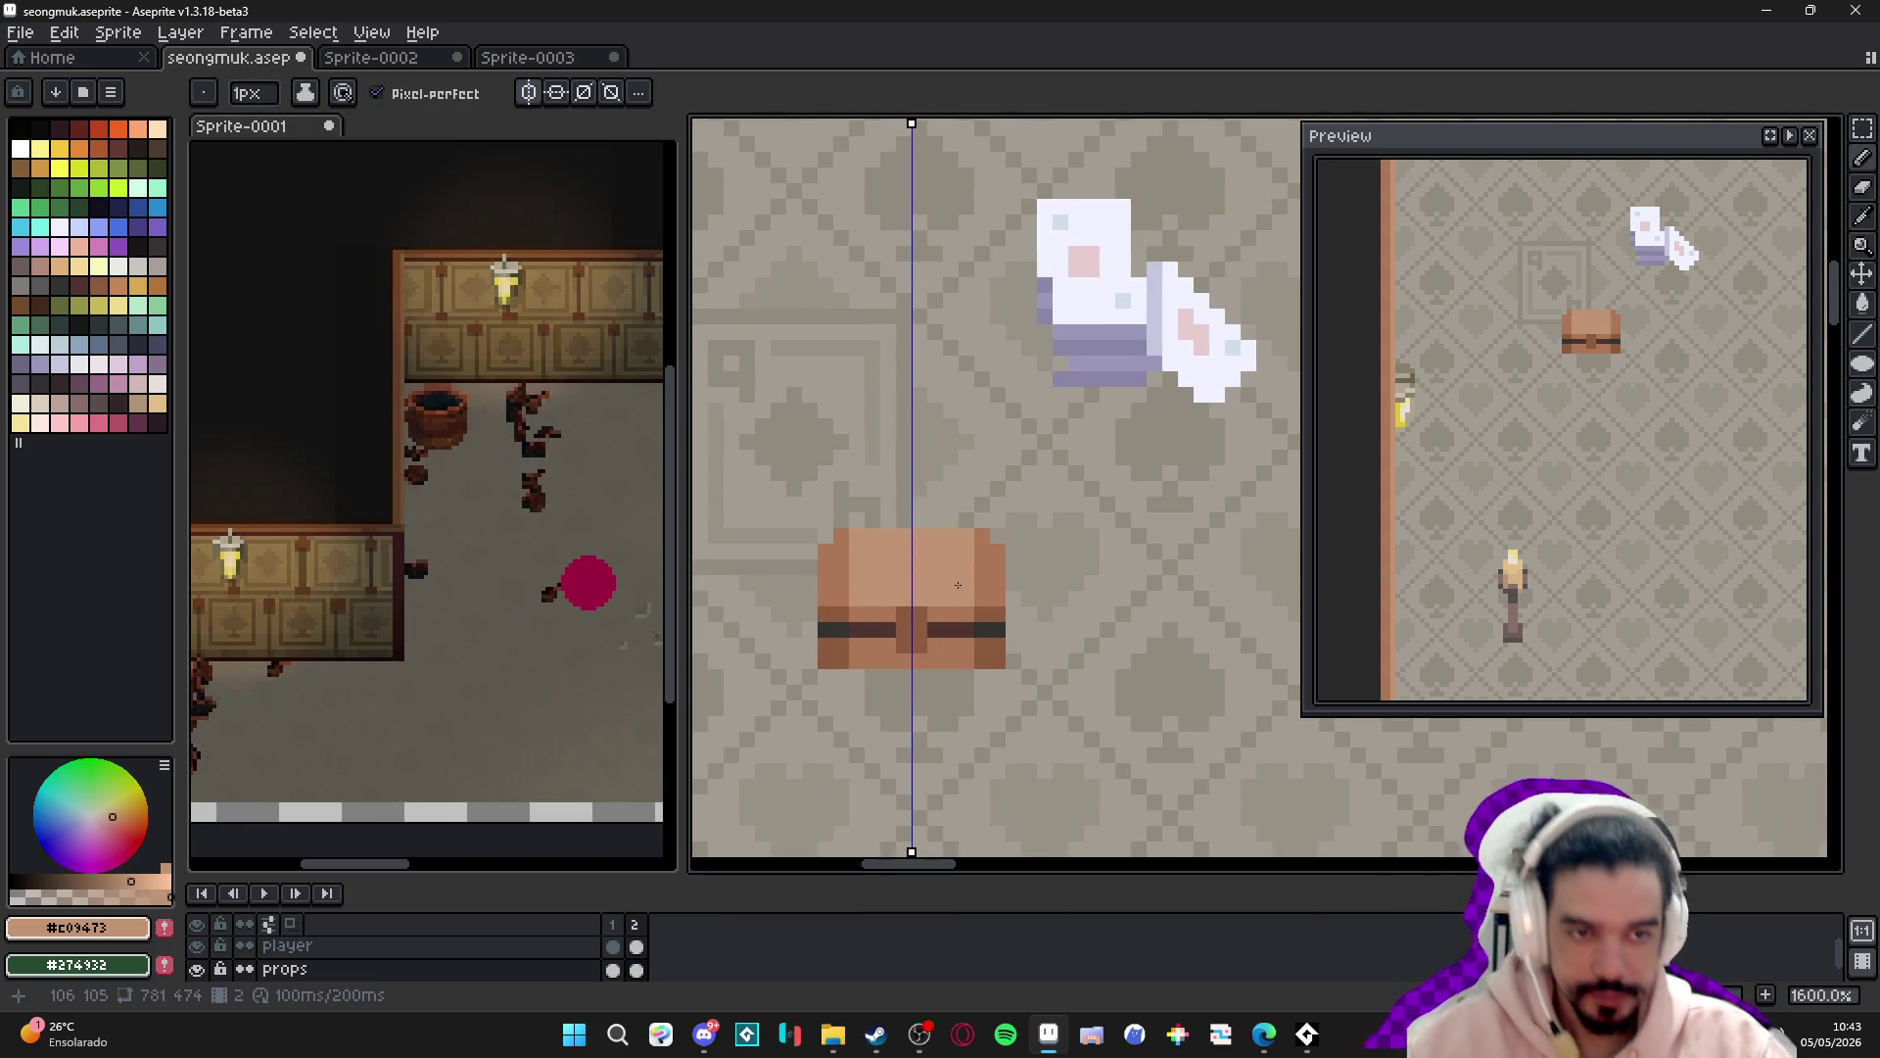
scroll(974, 577, down, 3)
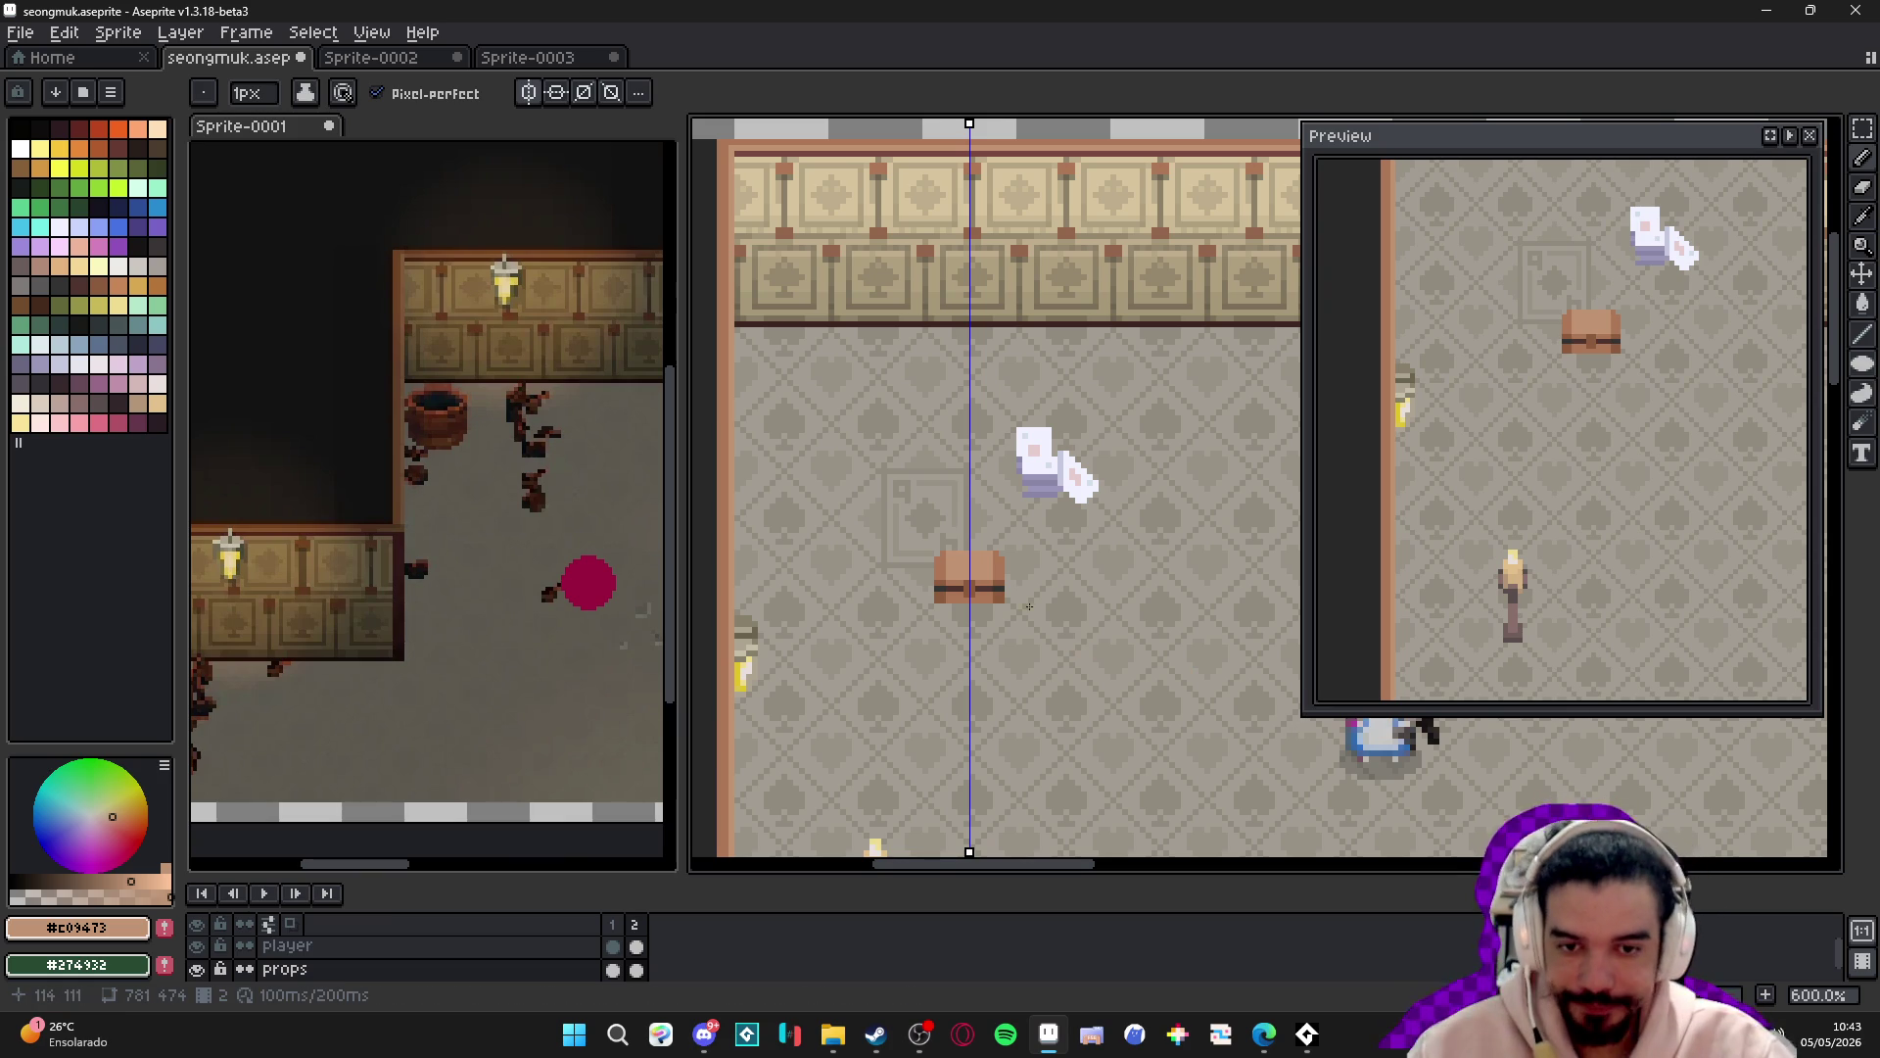
scroll(1050, 627, up, 4)
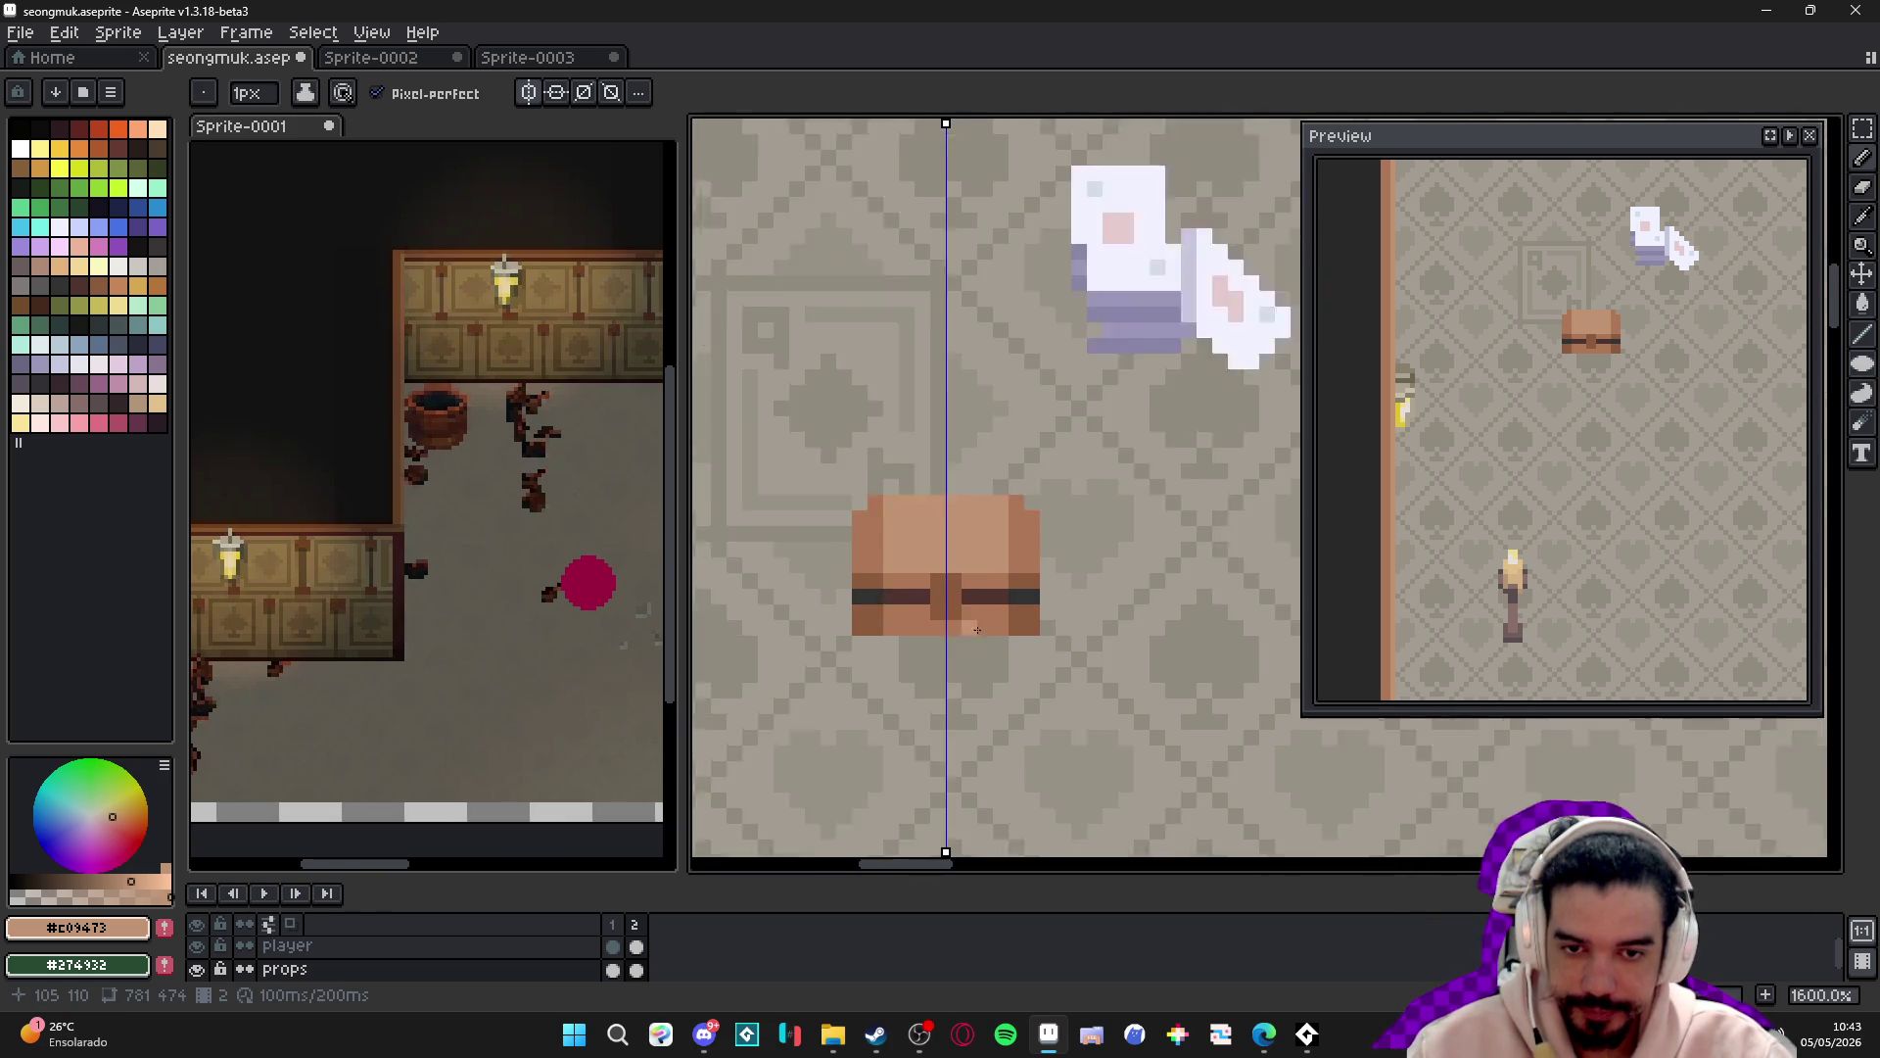
scroll(982, 636, down, 1)
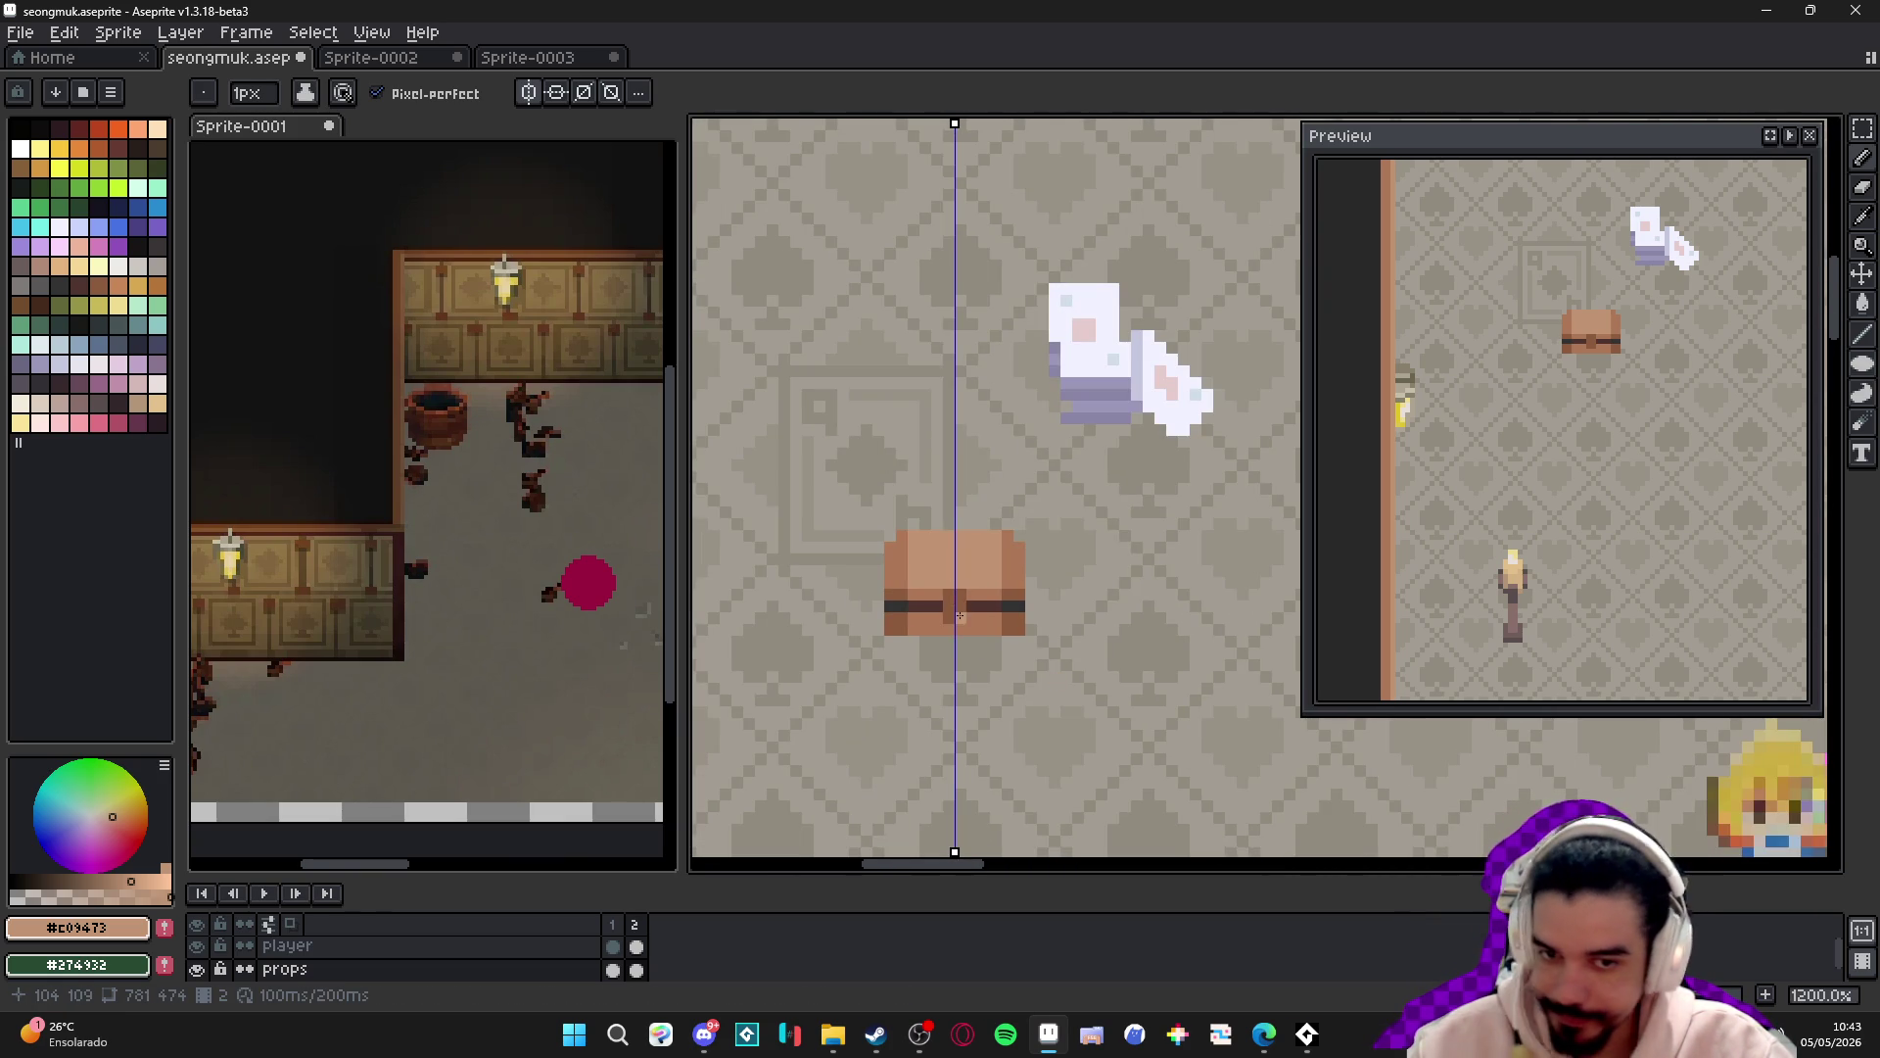
scroll(960, 615, up, 3)
alt+click(979, 619)
click(955, 638)
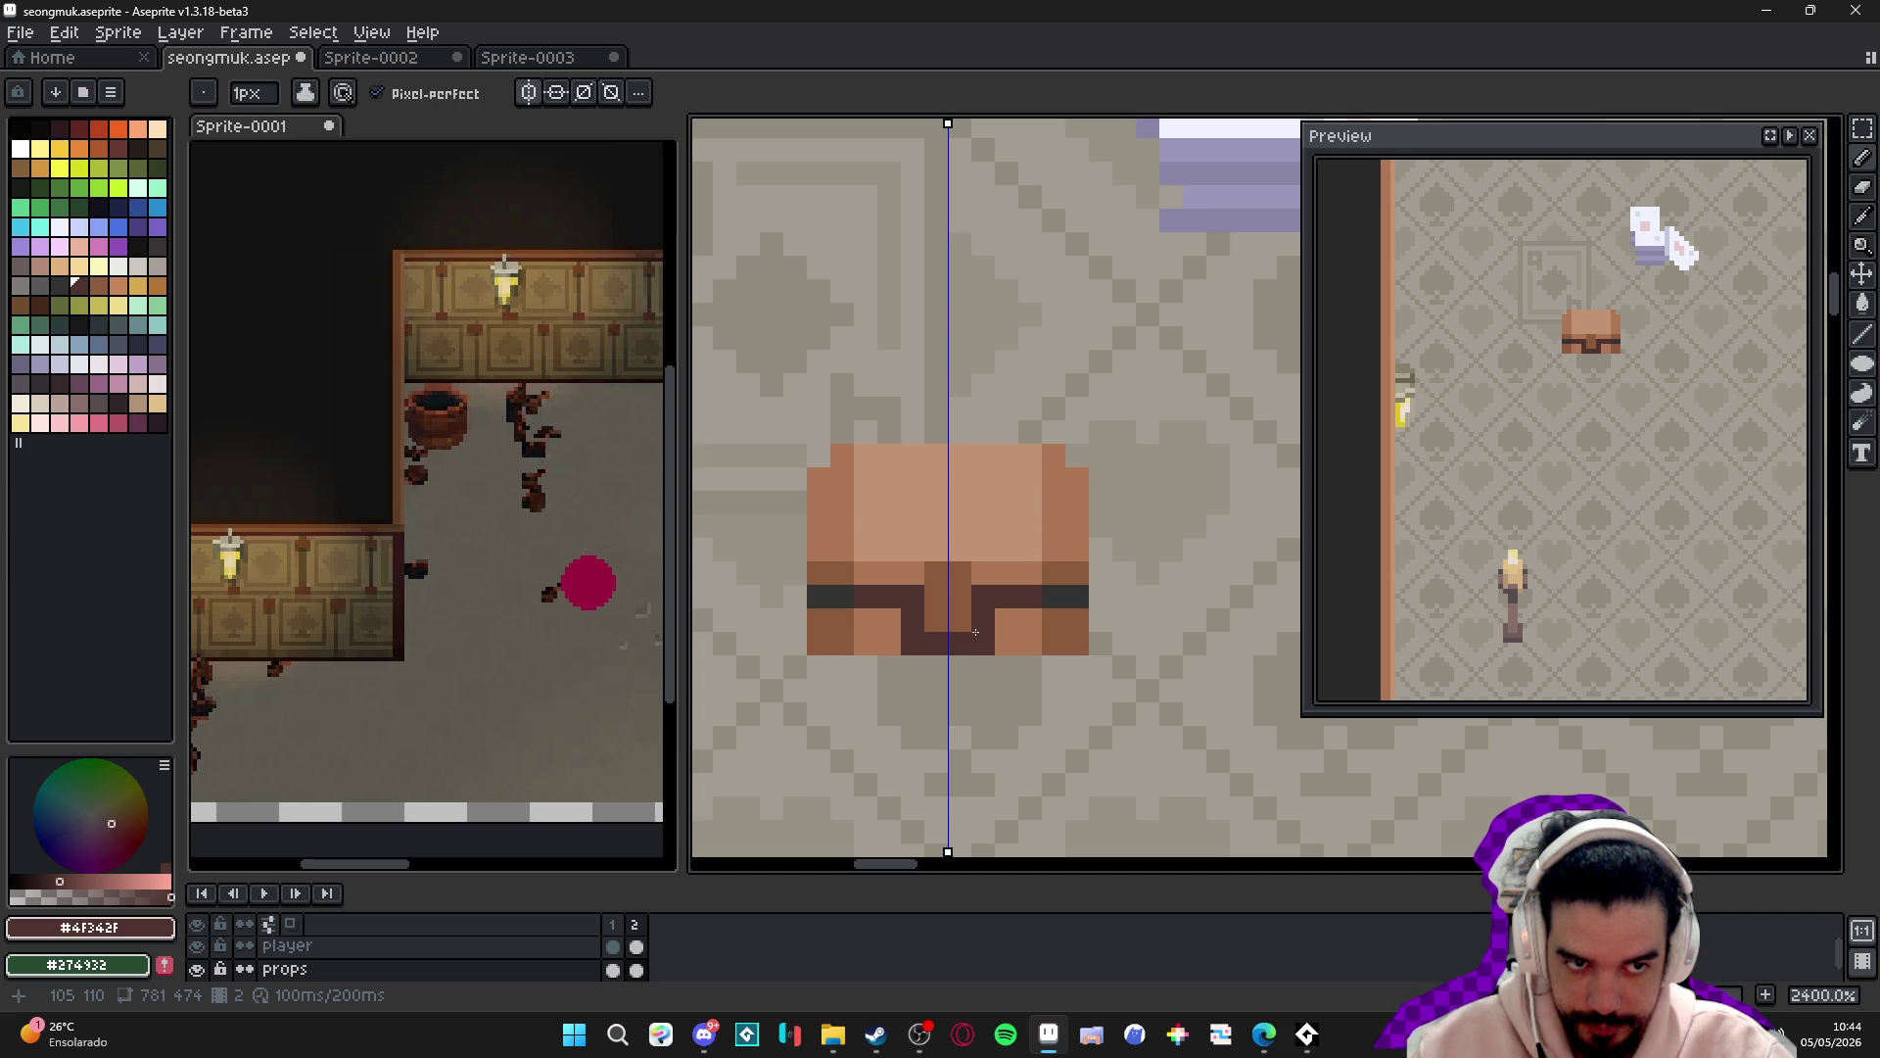
- Touch up a chest pixel in medium brown and paint a 2-px light tan central column
alt+click(1012, 587)
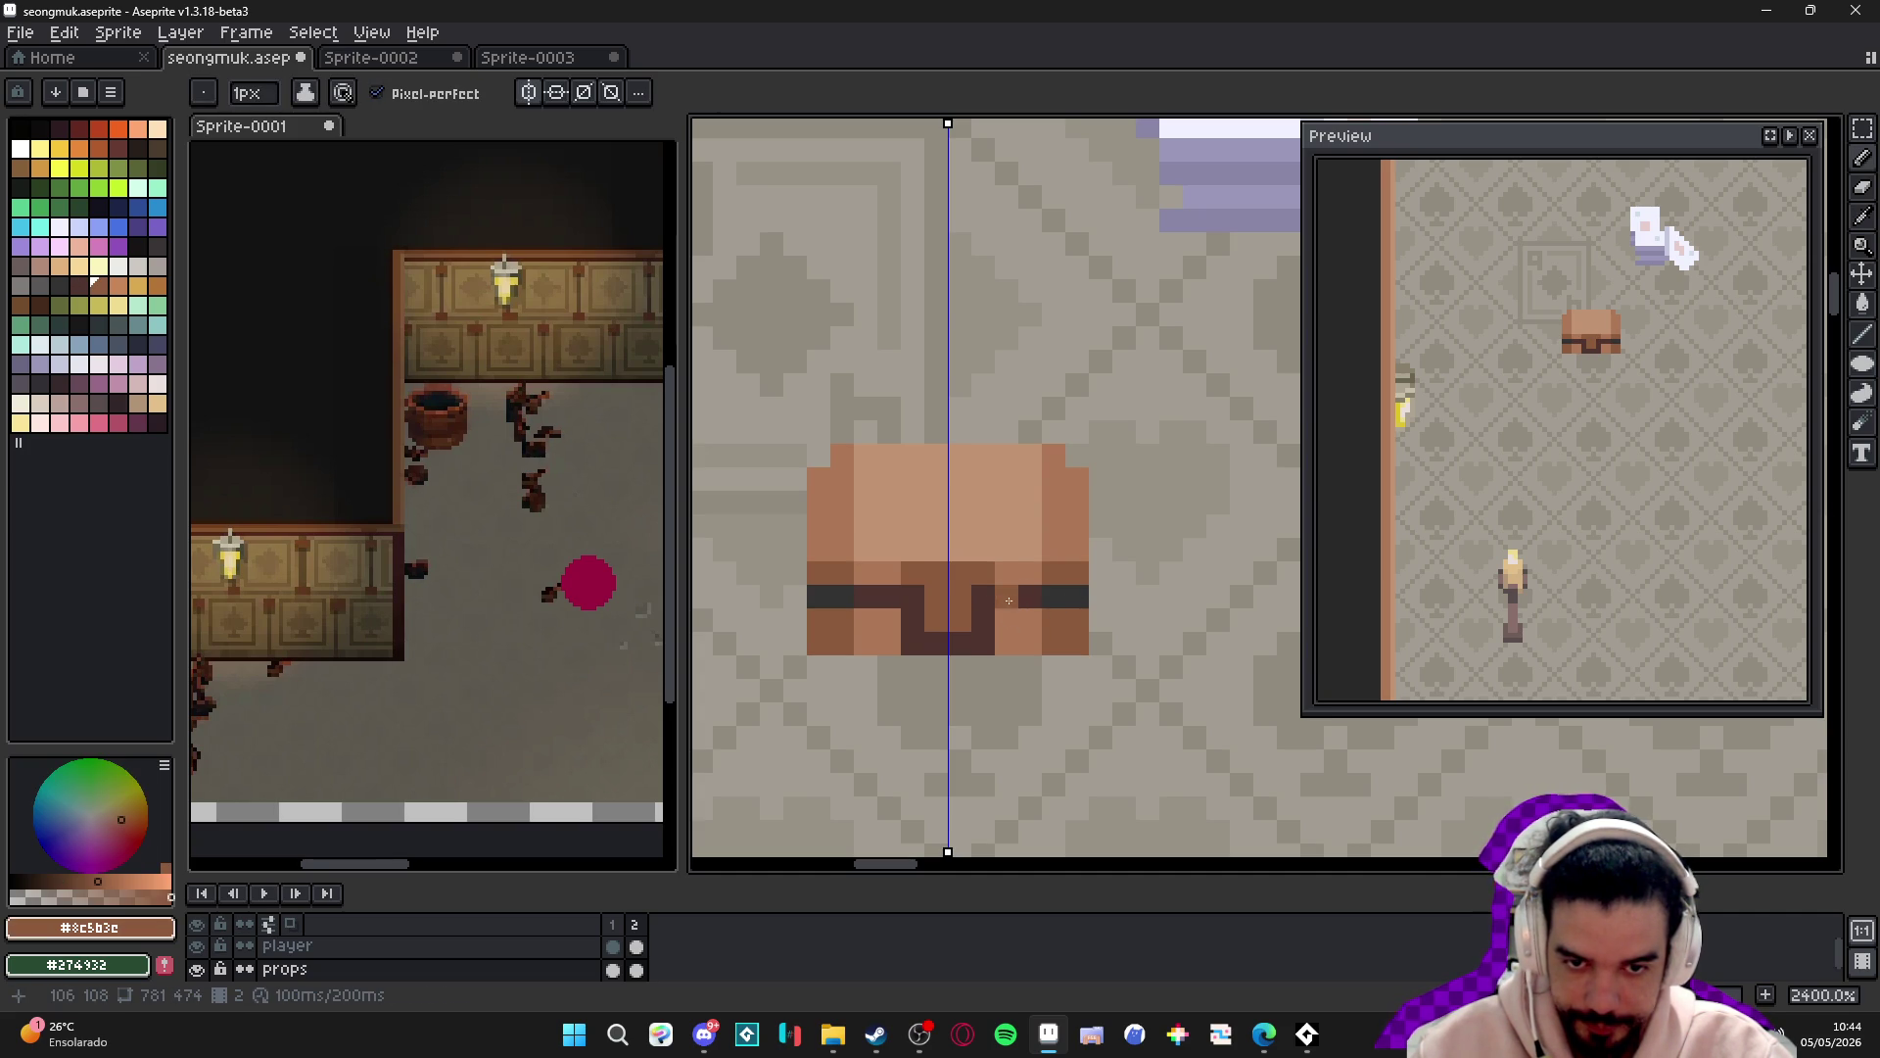
alt+click(999, 591)
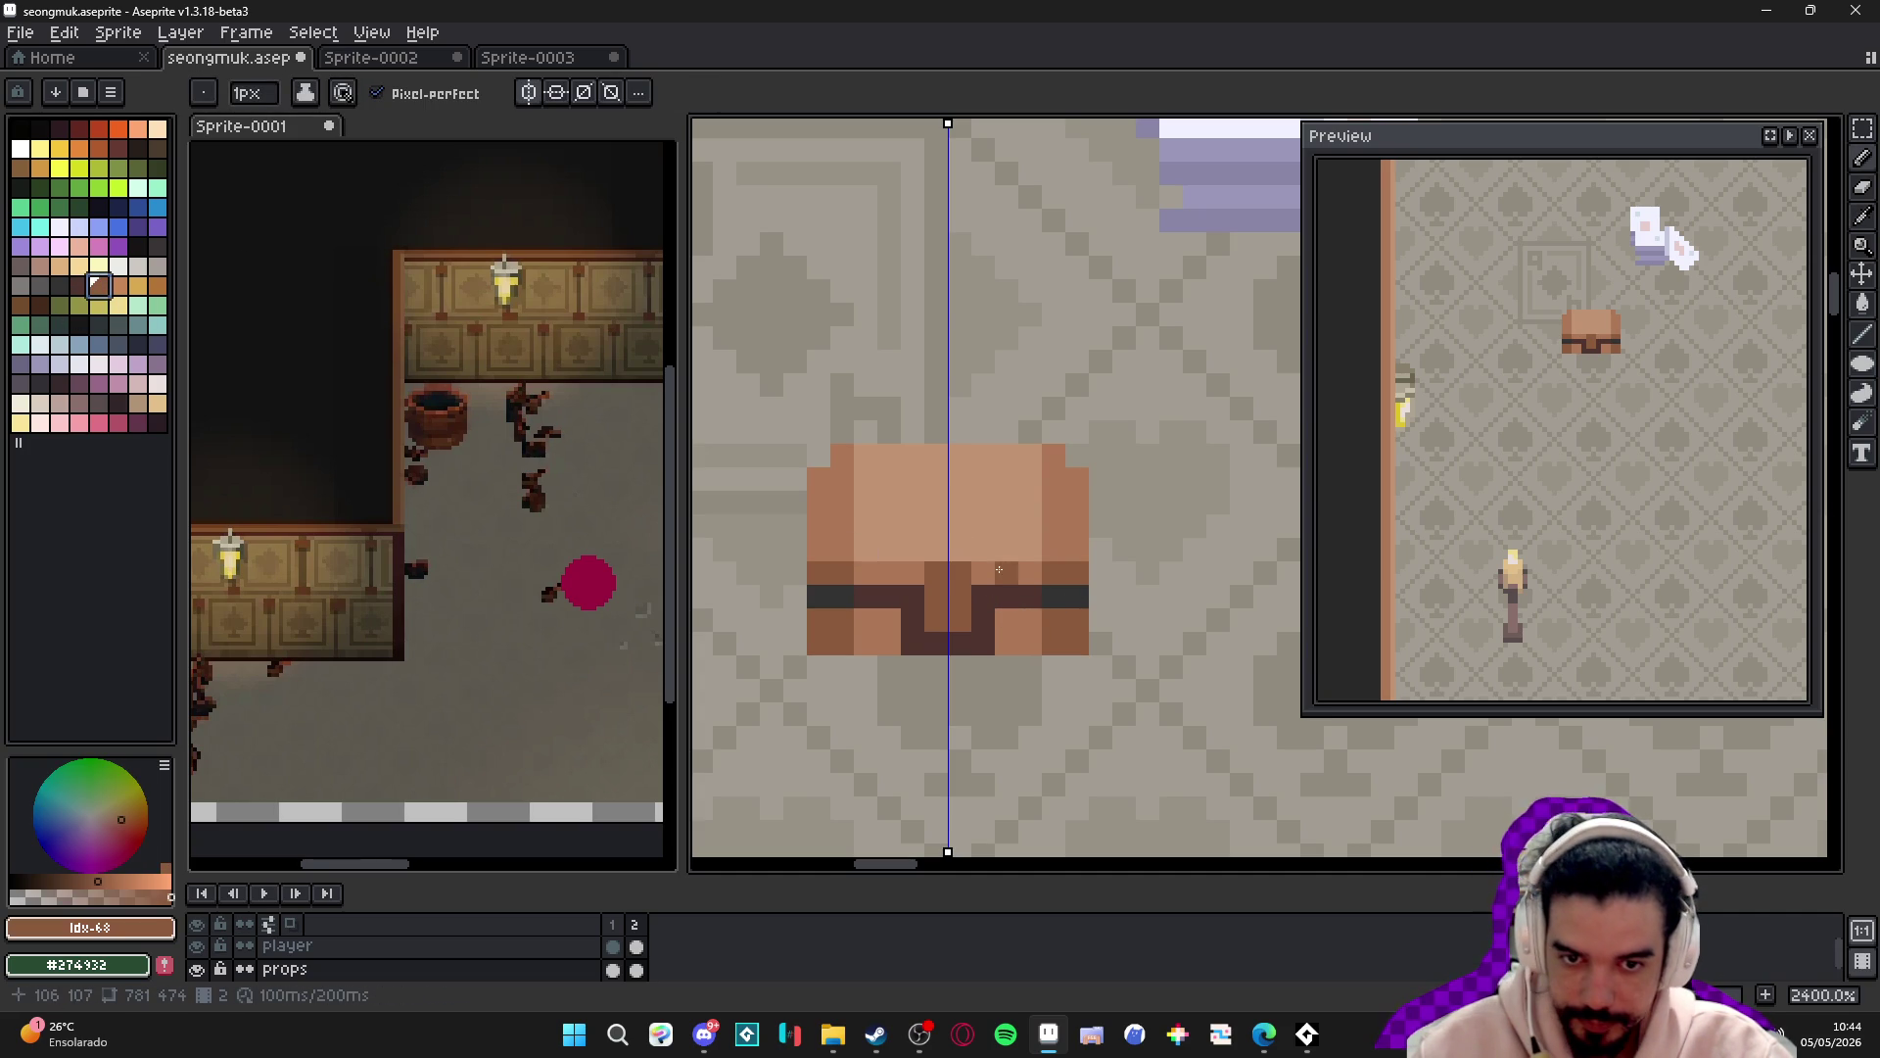
click(912, 573)
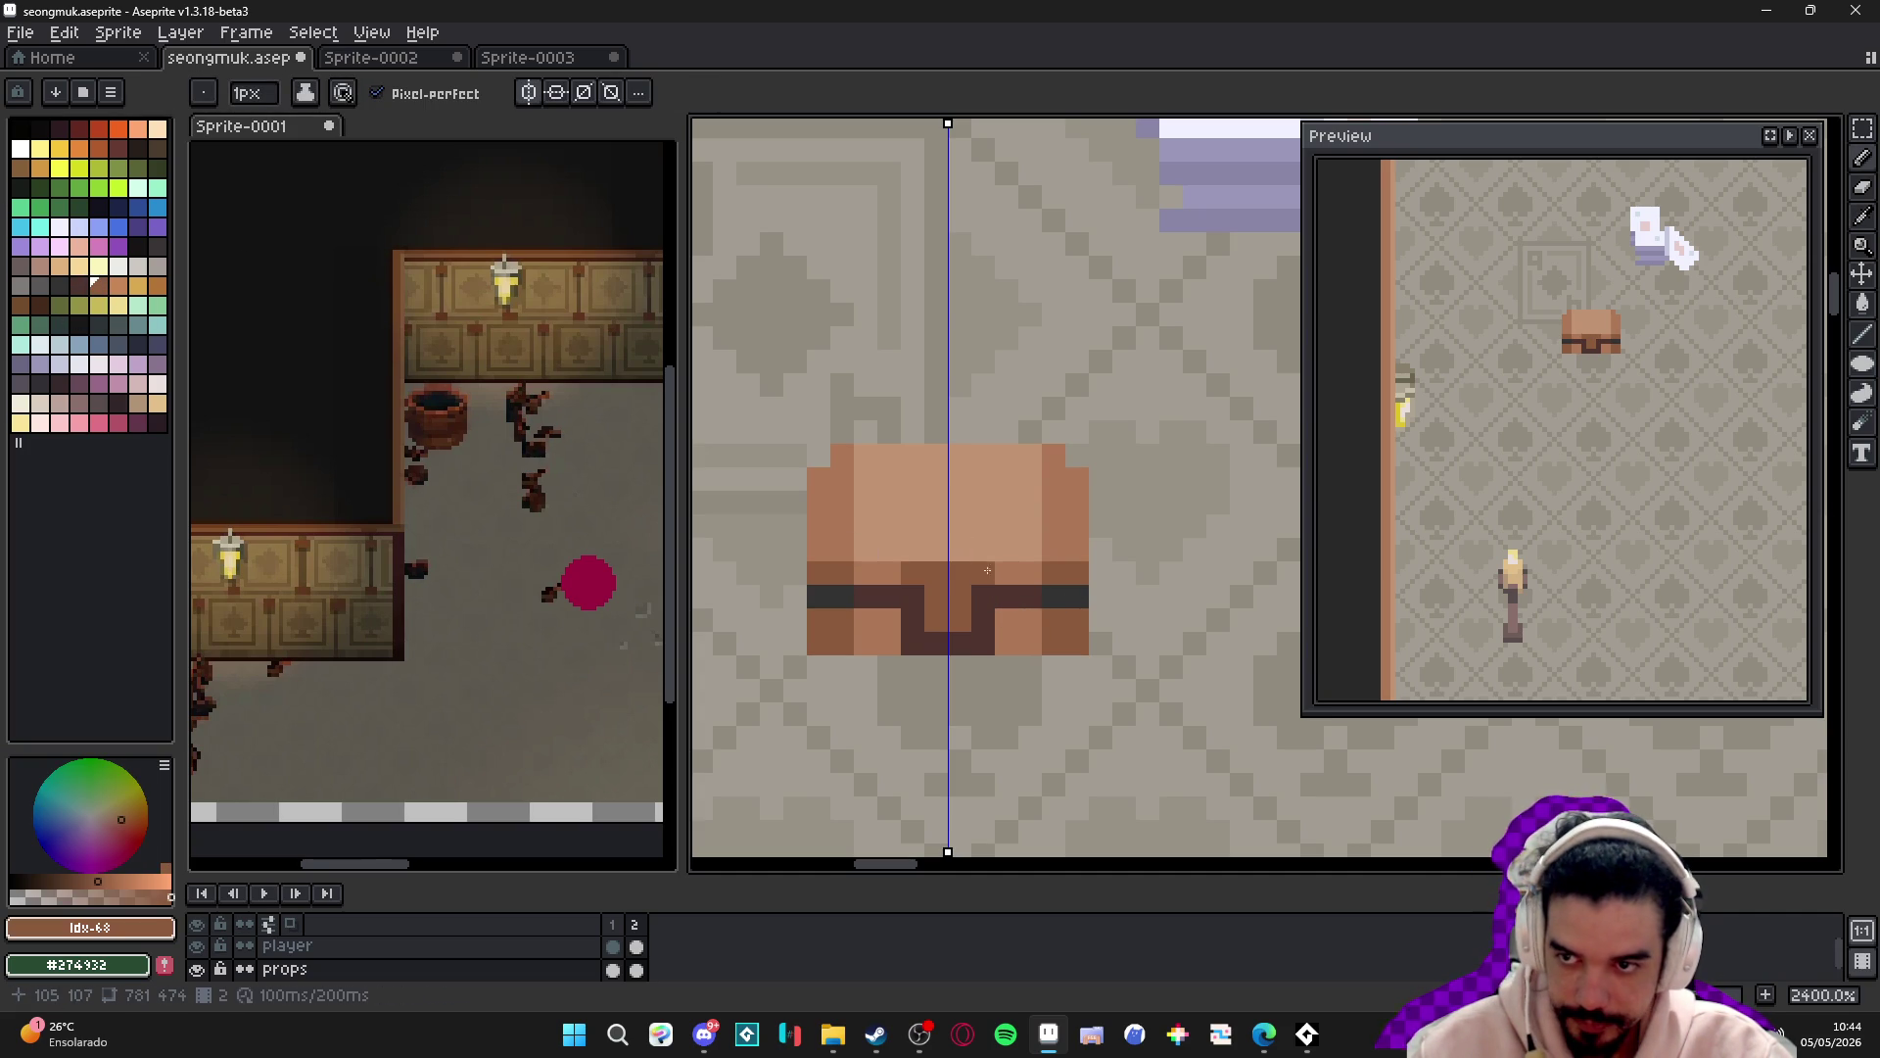
alt+click(934, 529)
key(plus)
mouse_move(960, 588)
mouse_down()
mouse_move(960, 627)
mouse_move(960, 602)
mouse_up()
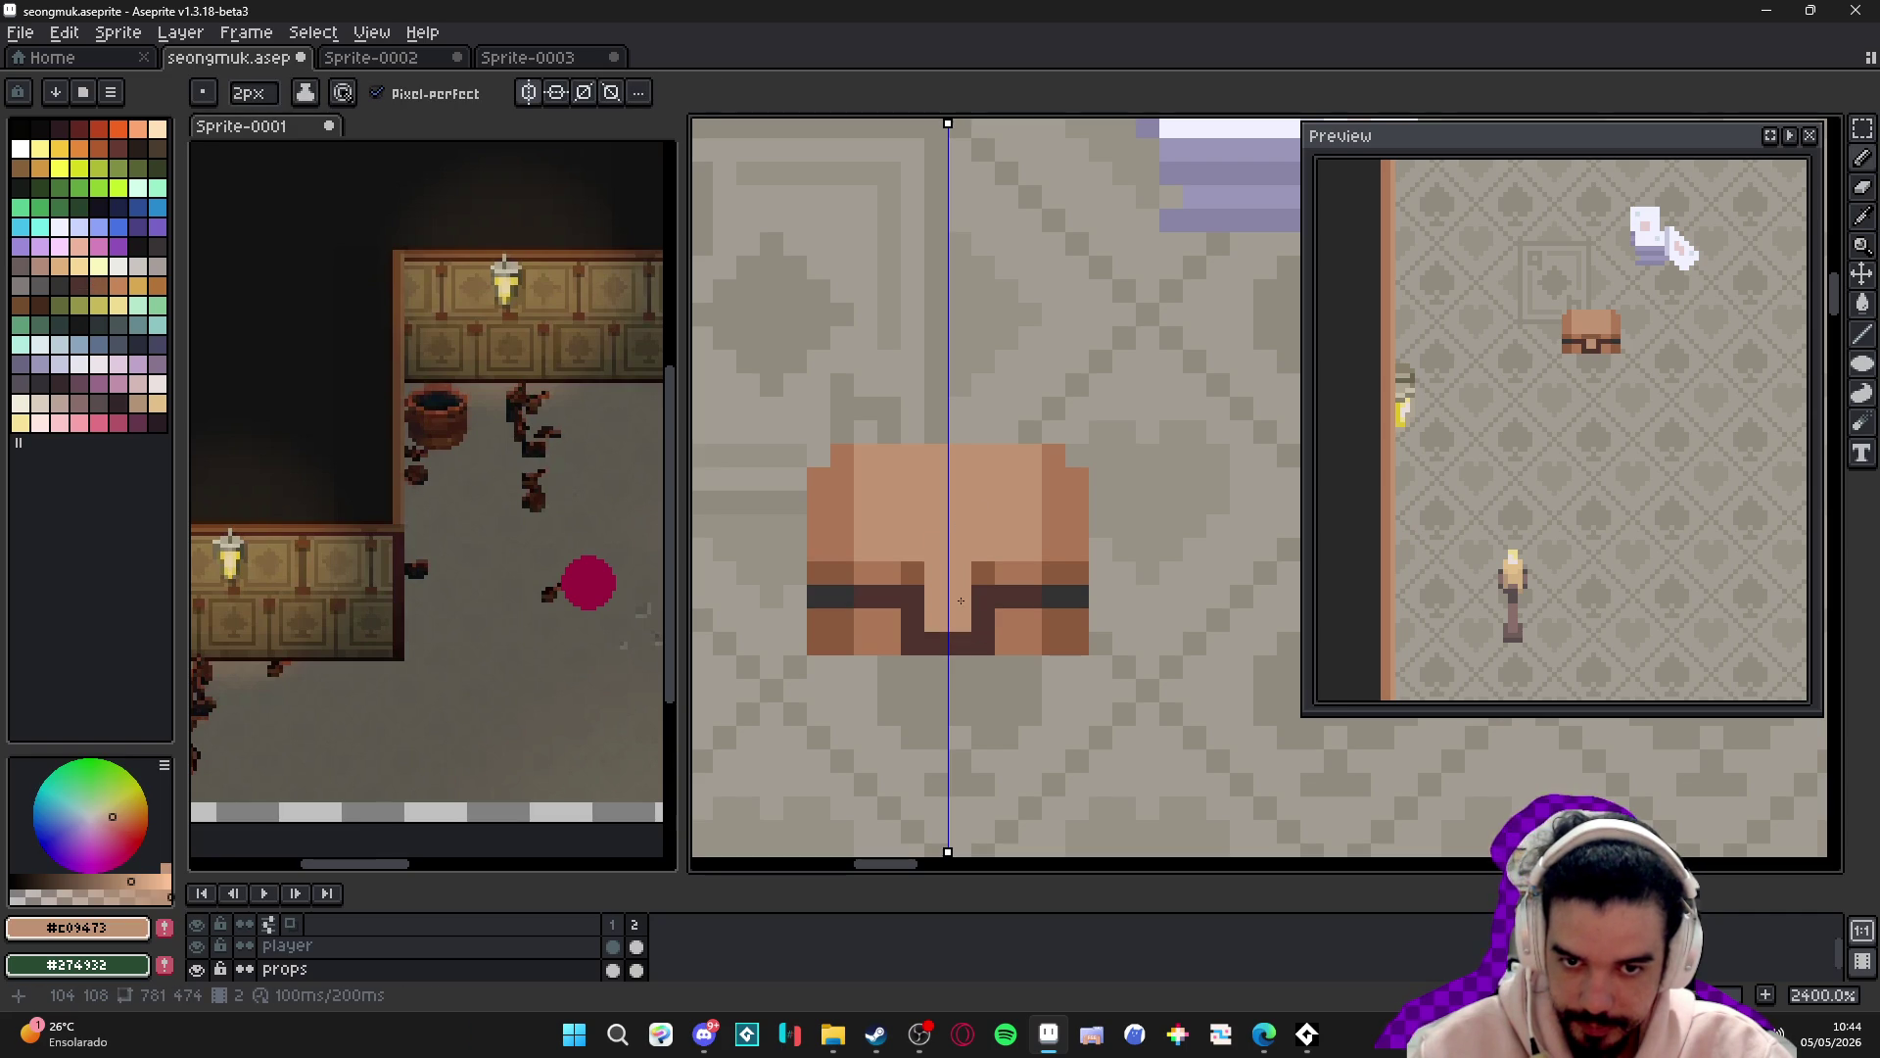
key(minus)
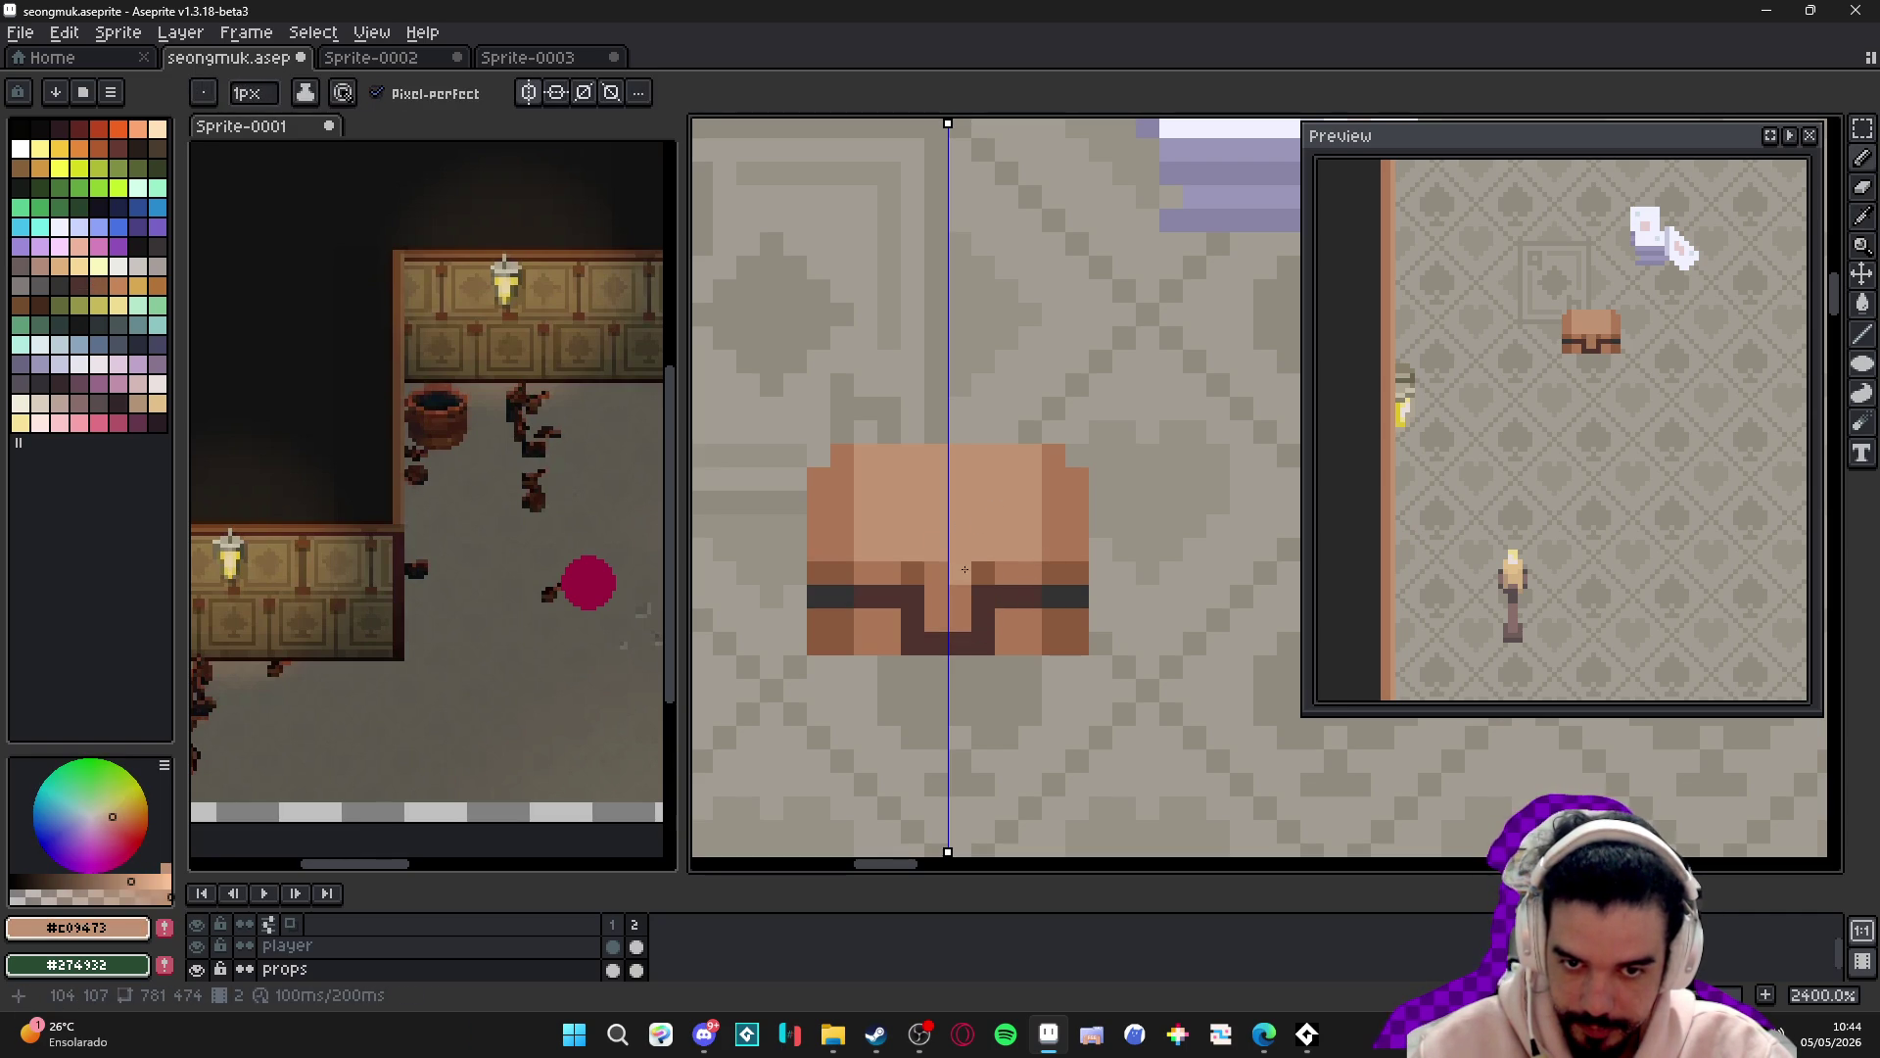
- Undo the stray light tan pixels on the chest
scroll(950, 571, down, 4)
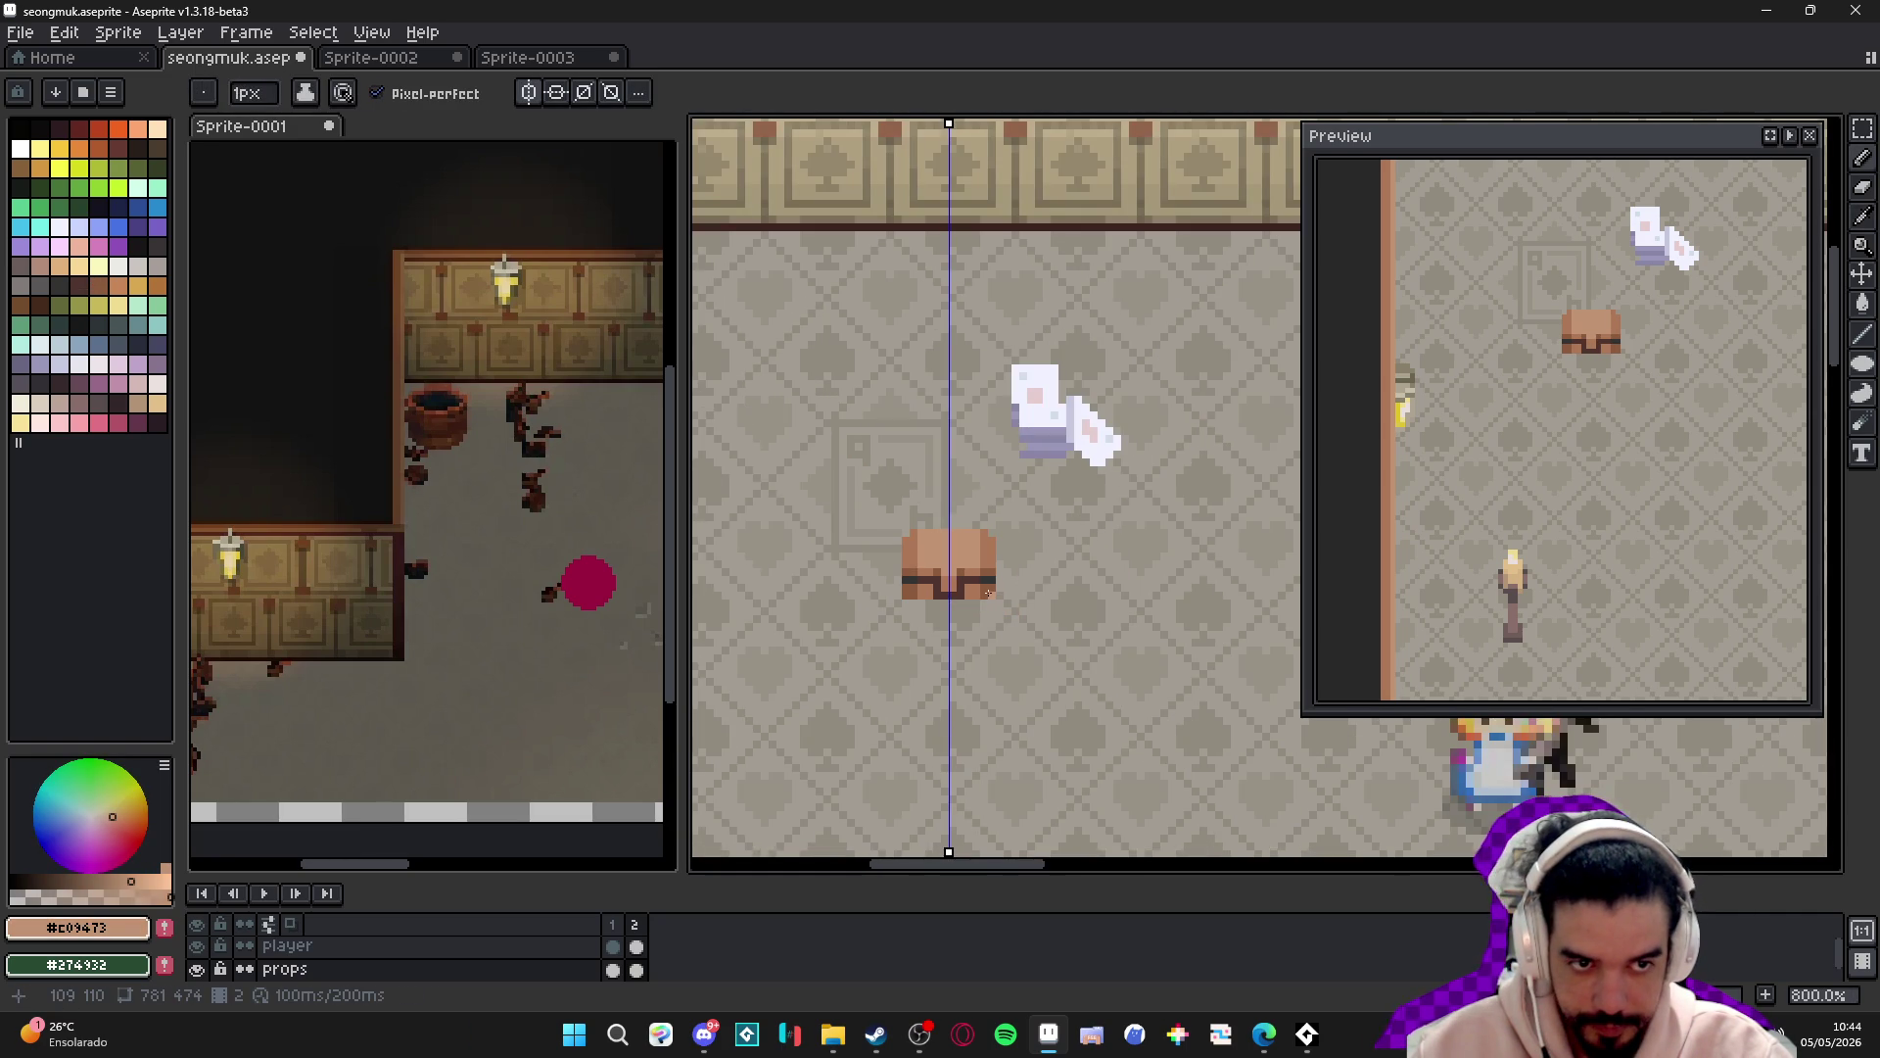
scroll(989, 592, up, 3)
key(ctrl+z)
key(ctrl+z)
key(ctrl+z)
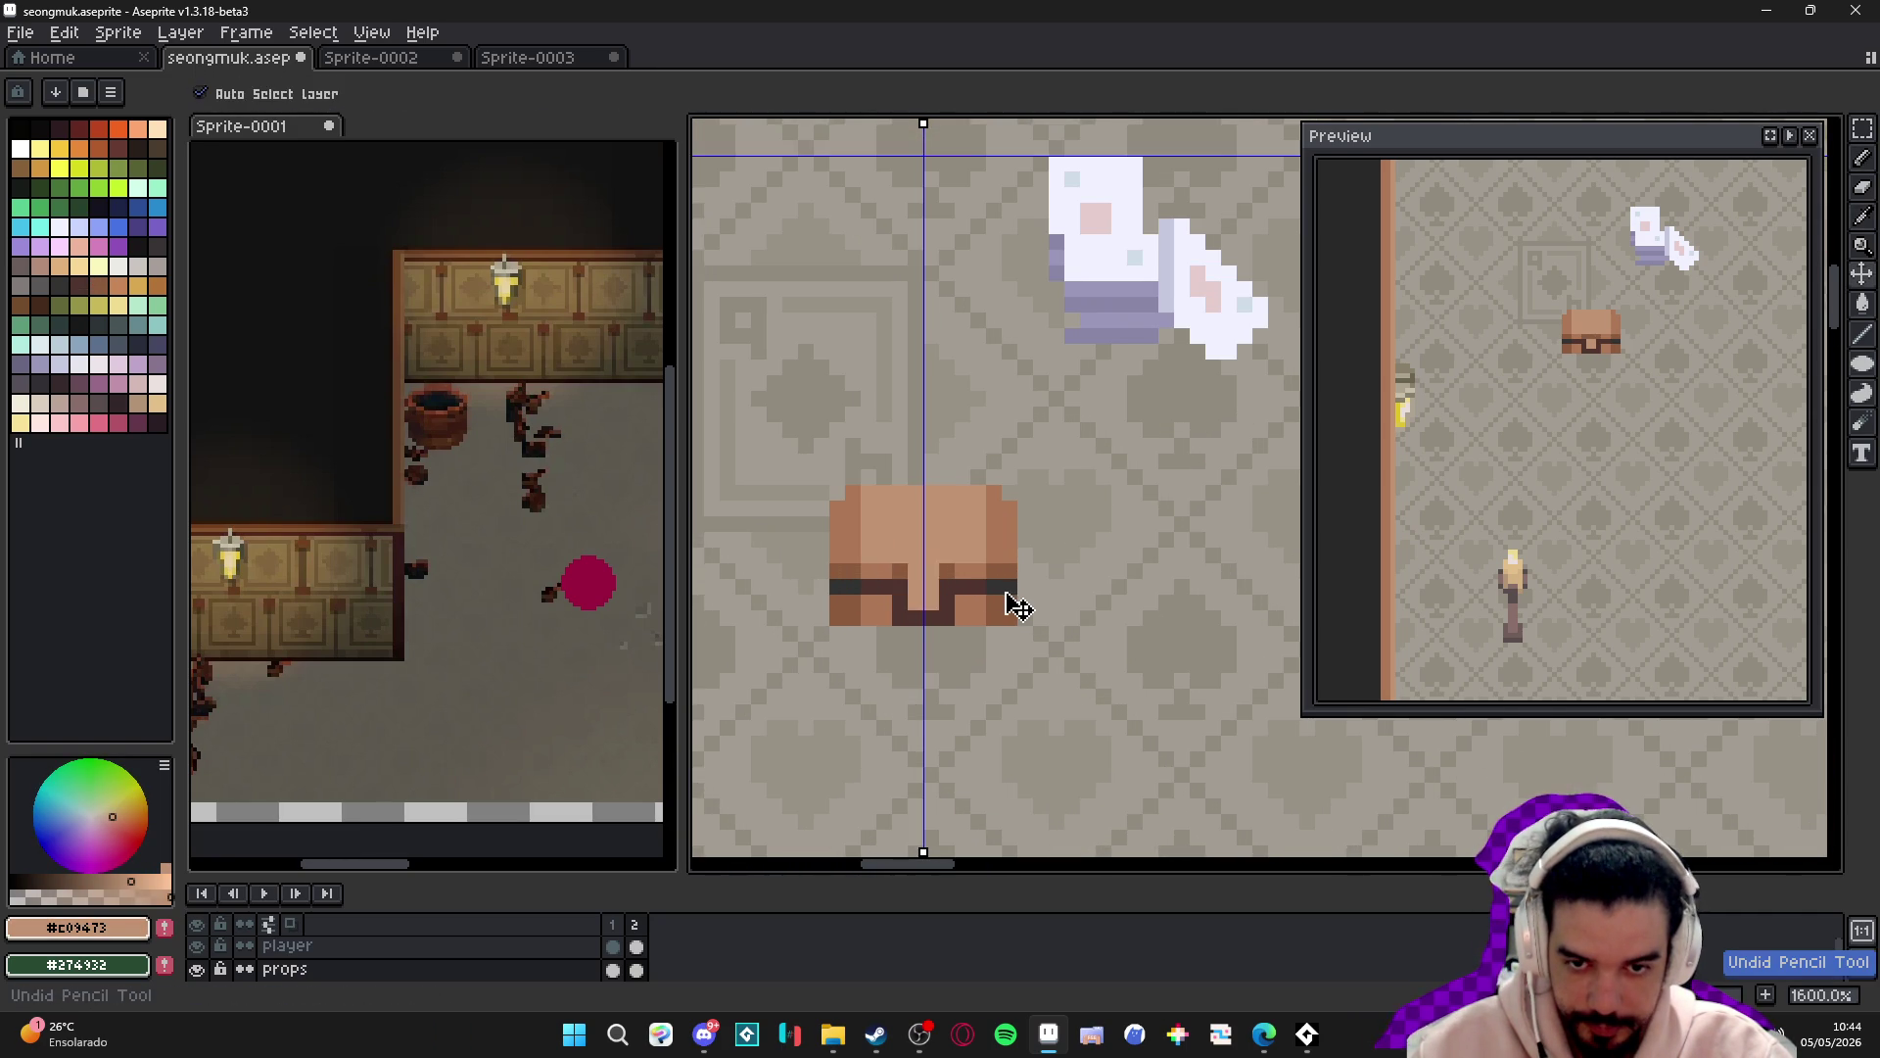
scroll(960, 588, up, 1)
key(ctrl+z)
- Place a 2-pixel dark brown lock block at the centre of the chest's belt
alt+click(944, 613)
key(plus)
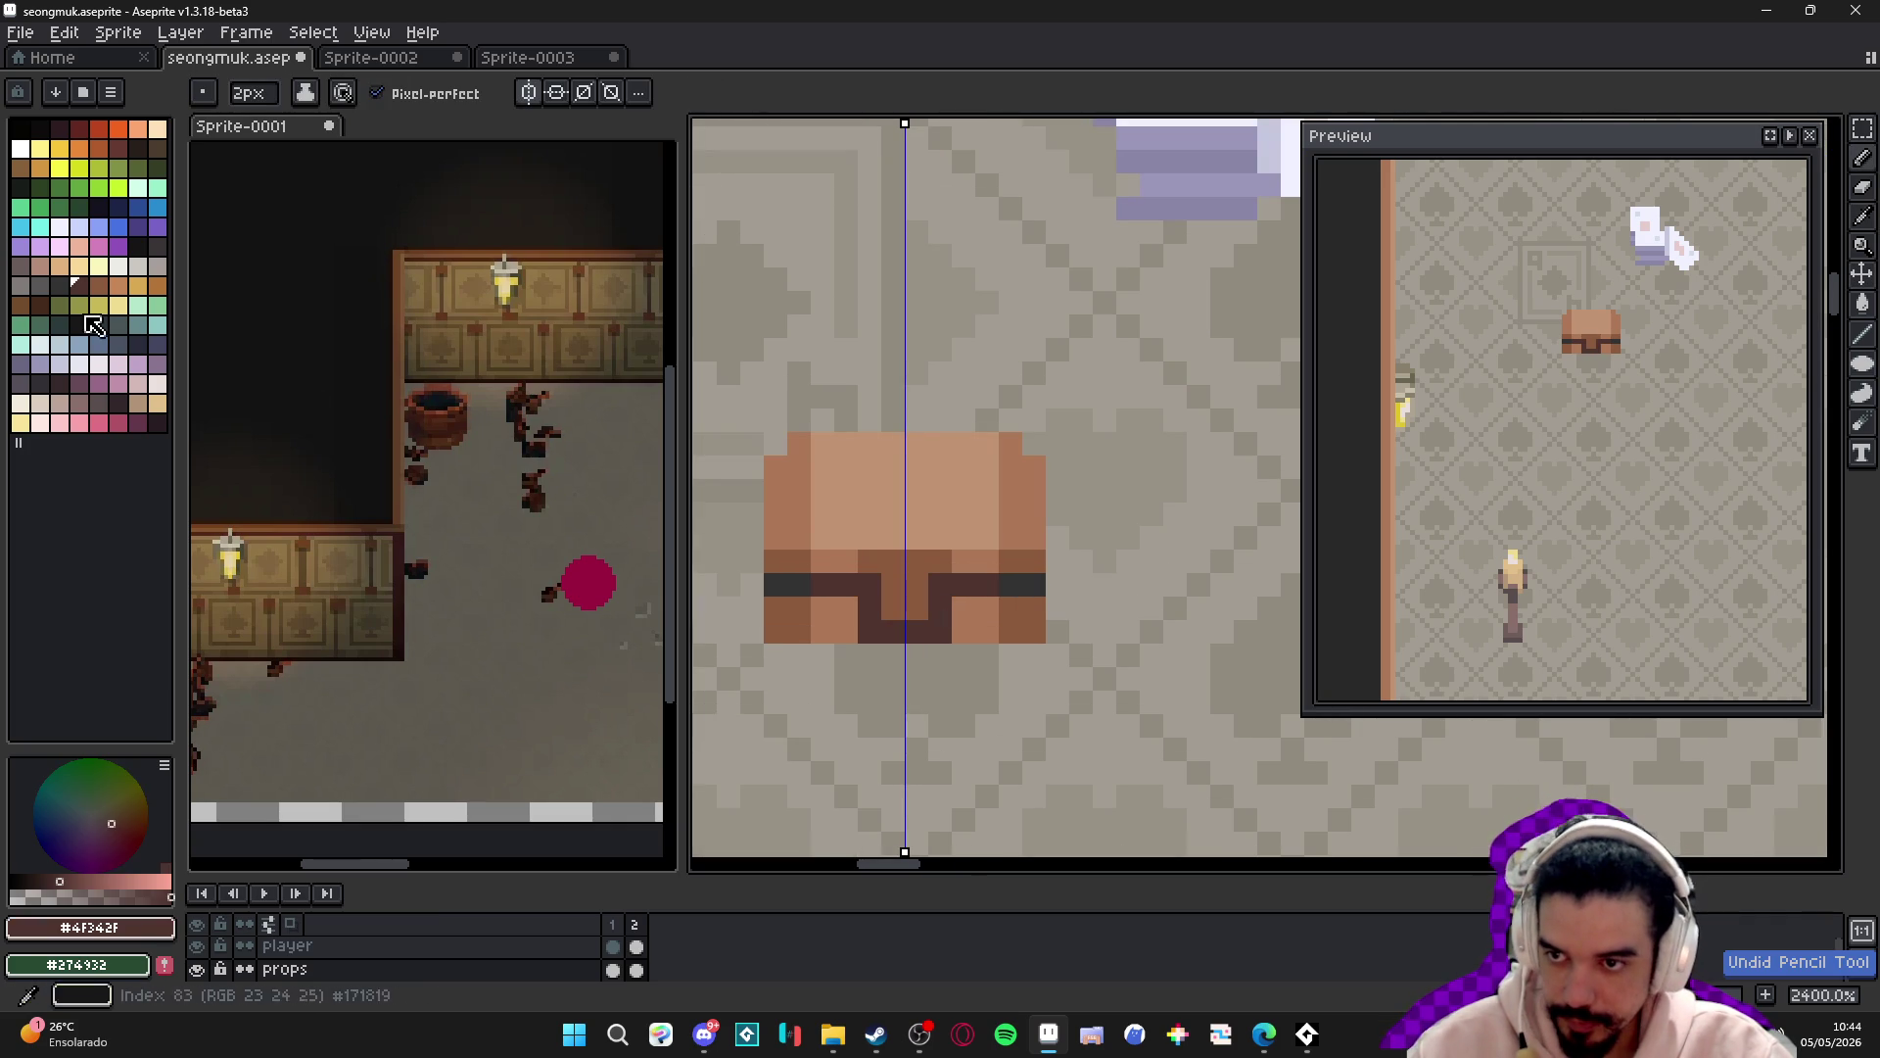
key([)
click(917, 610)
key(minus)
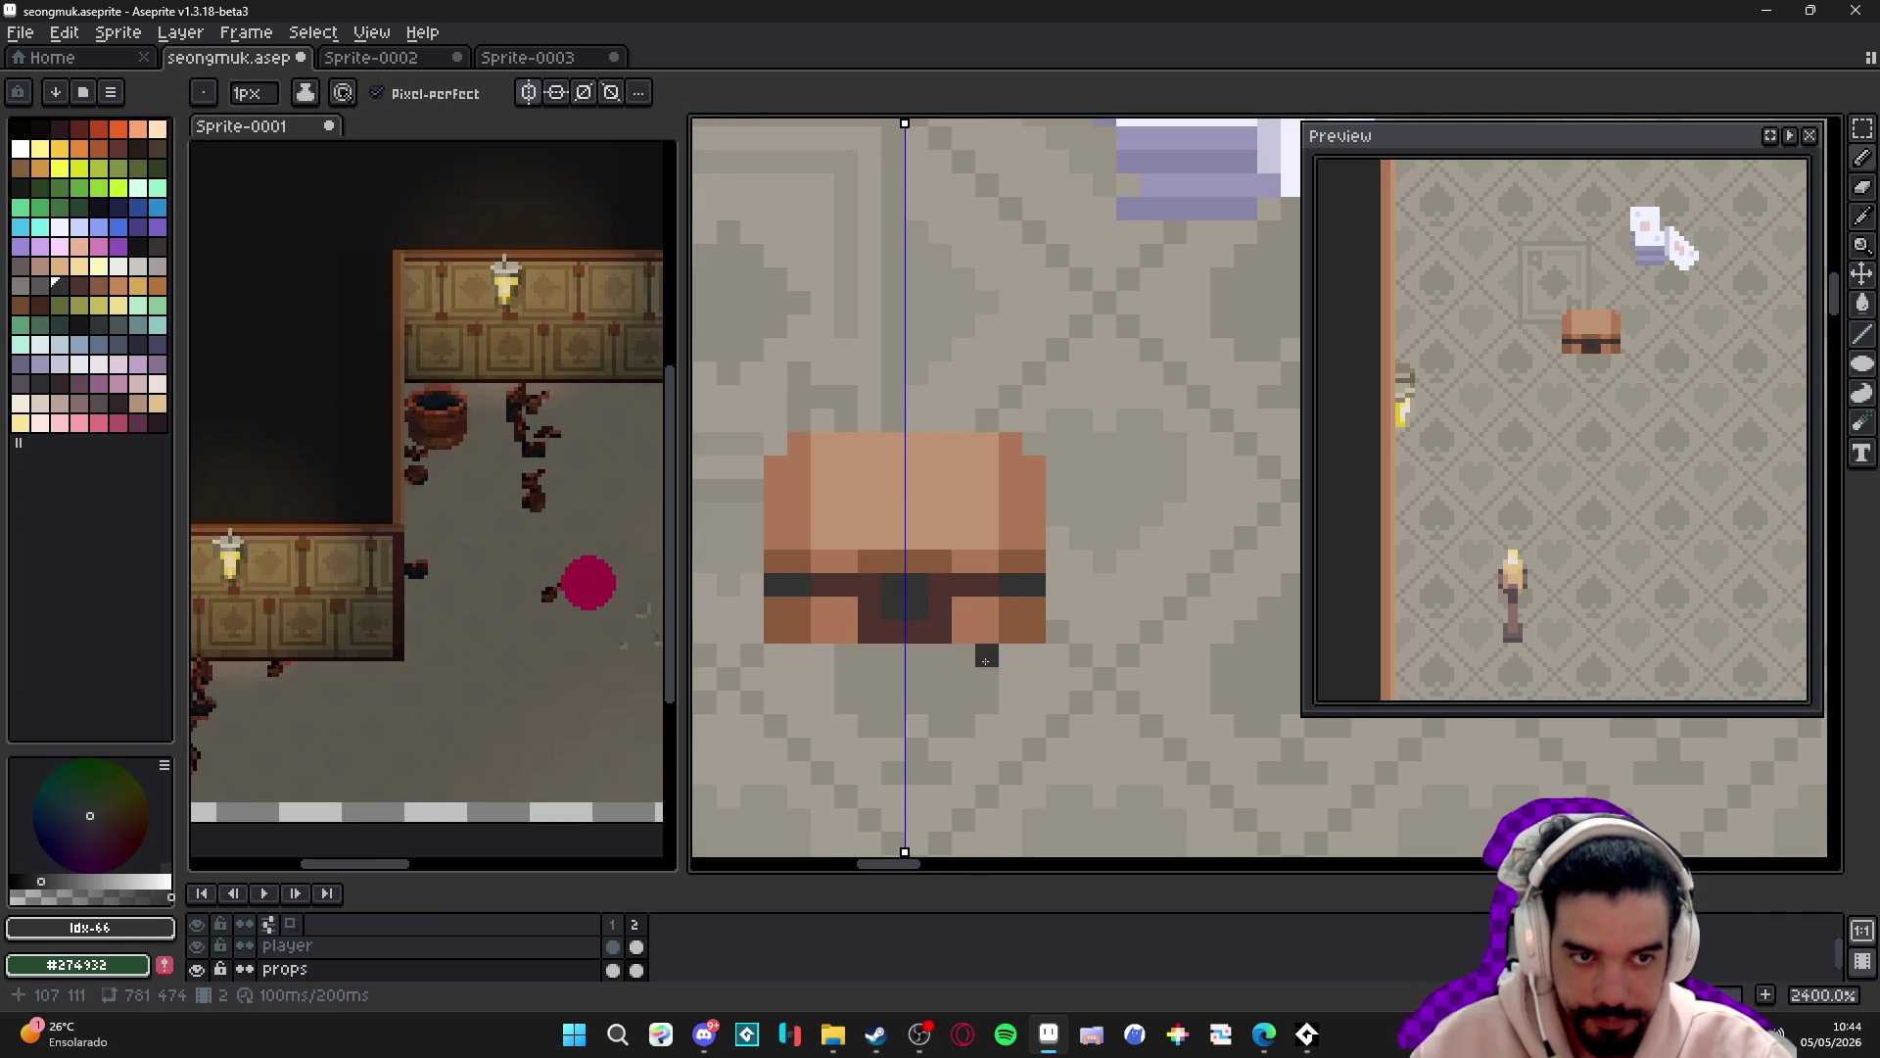
- With mirrored drawing still on, darken the chest's top corner pixels in mid-brown
scroll(949, 603, down, 4)
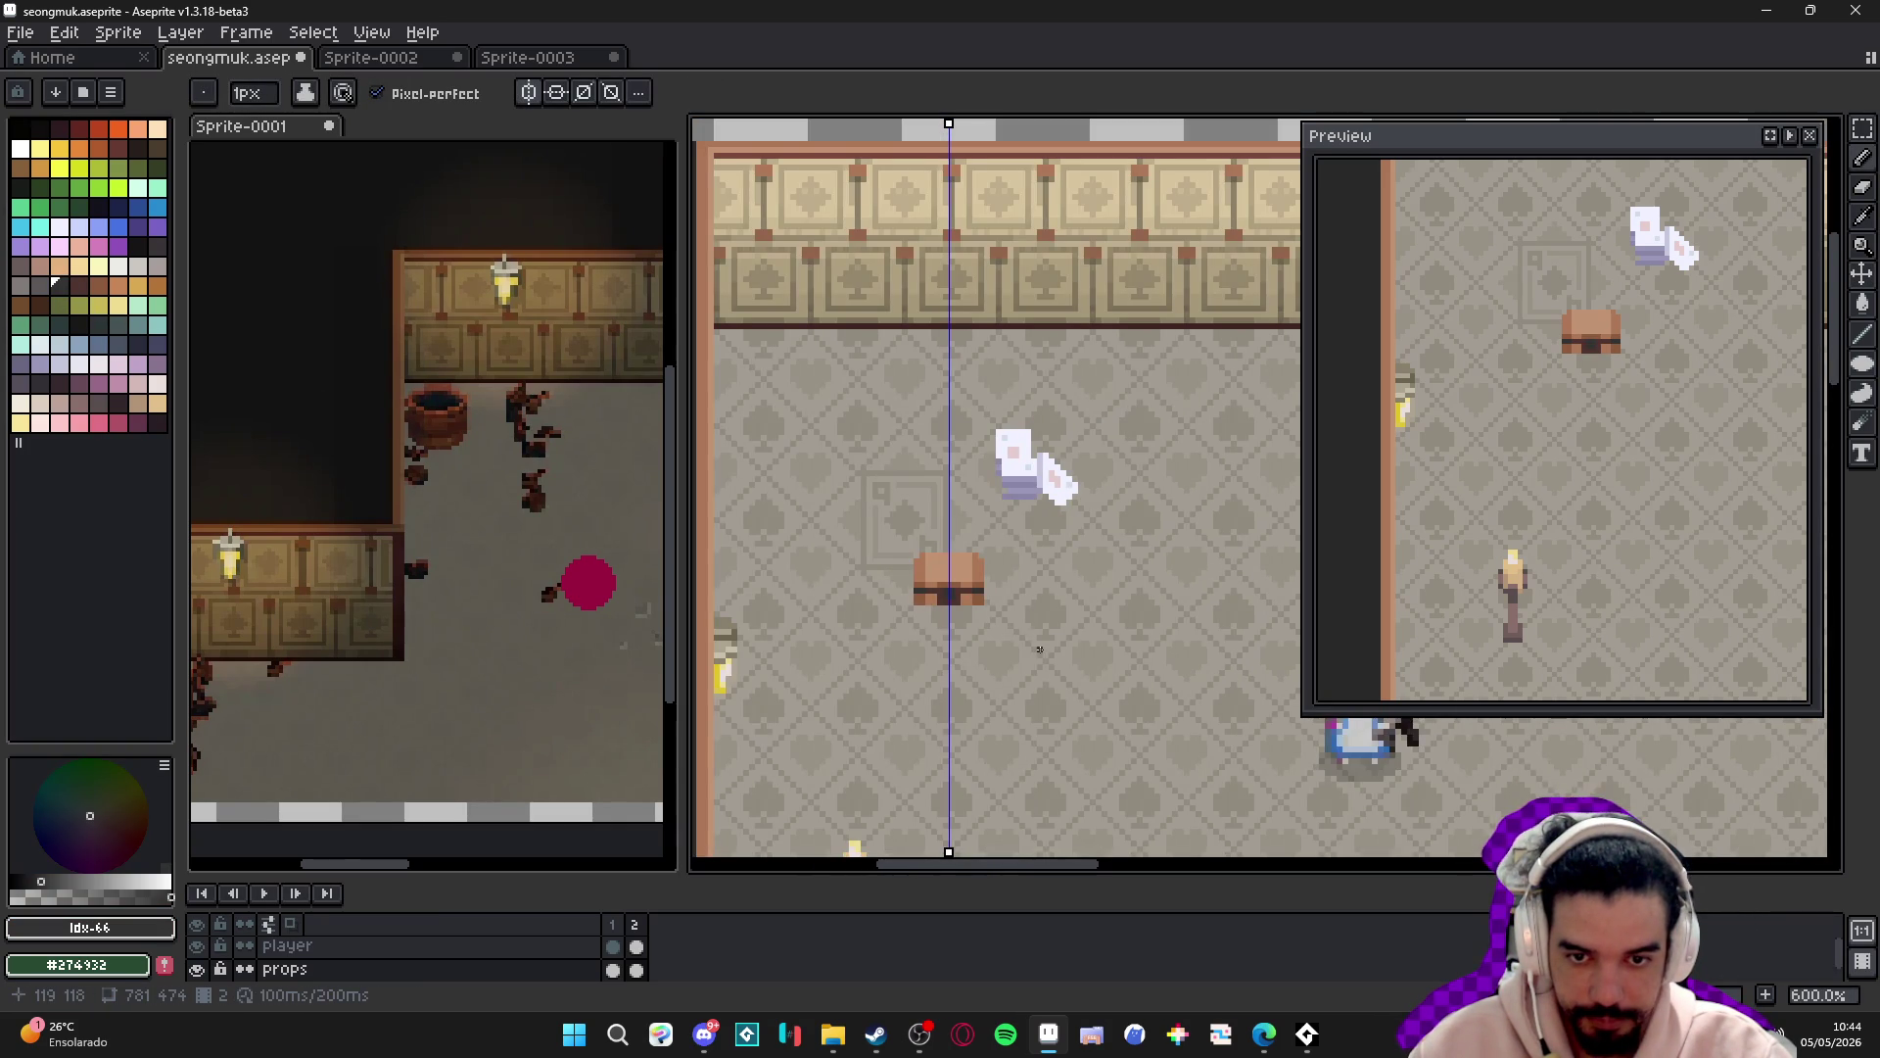
scroll(1021, 637, down, 3)
scroll(1033, 641, up, 3)
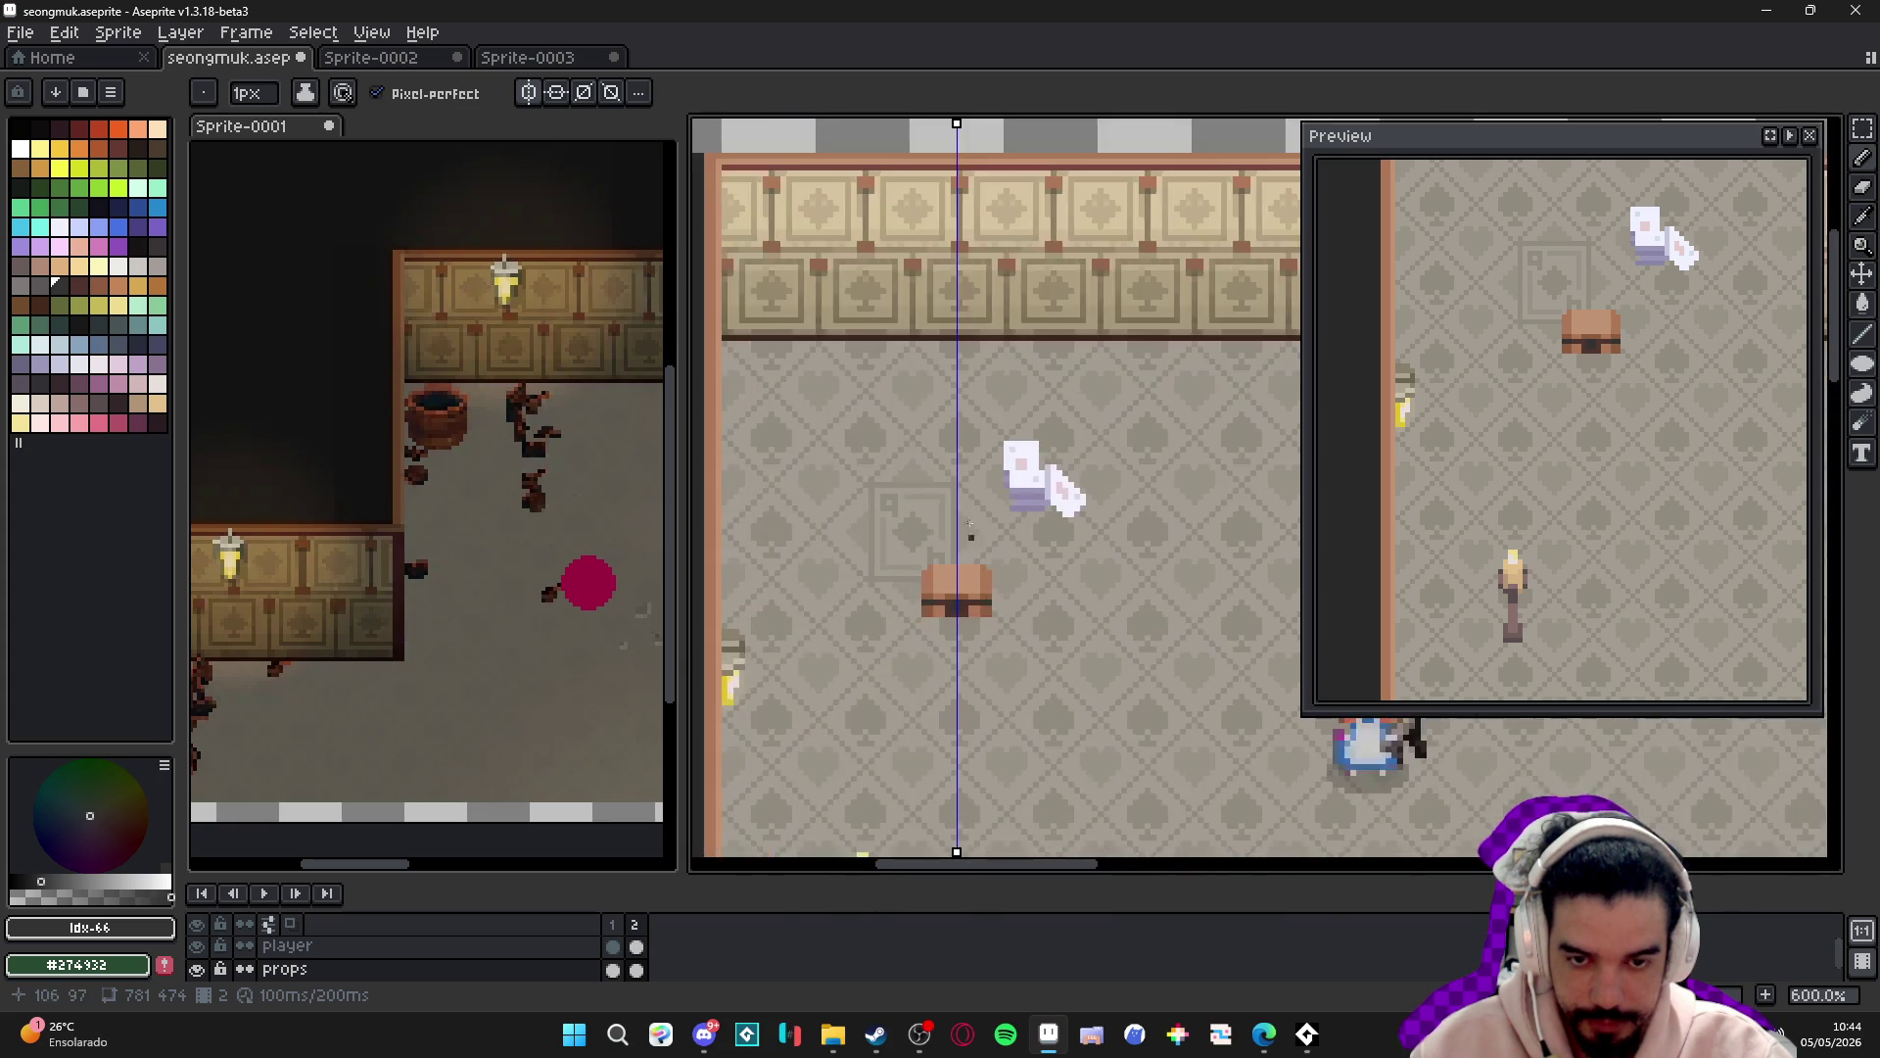
click(527, 93)
click(527, 93)
scroll(984, 524, up, 4)
alt+click(982, 754)
click(997, 645)
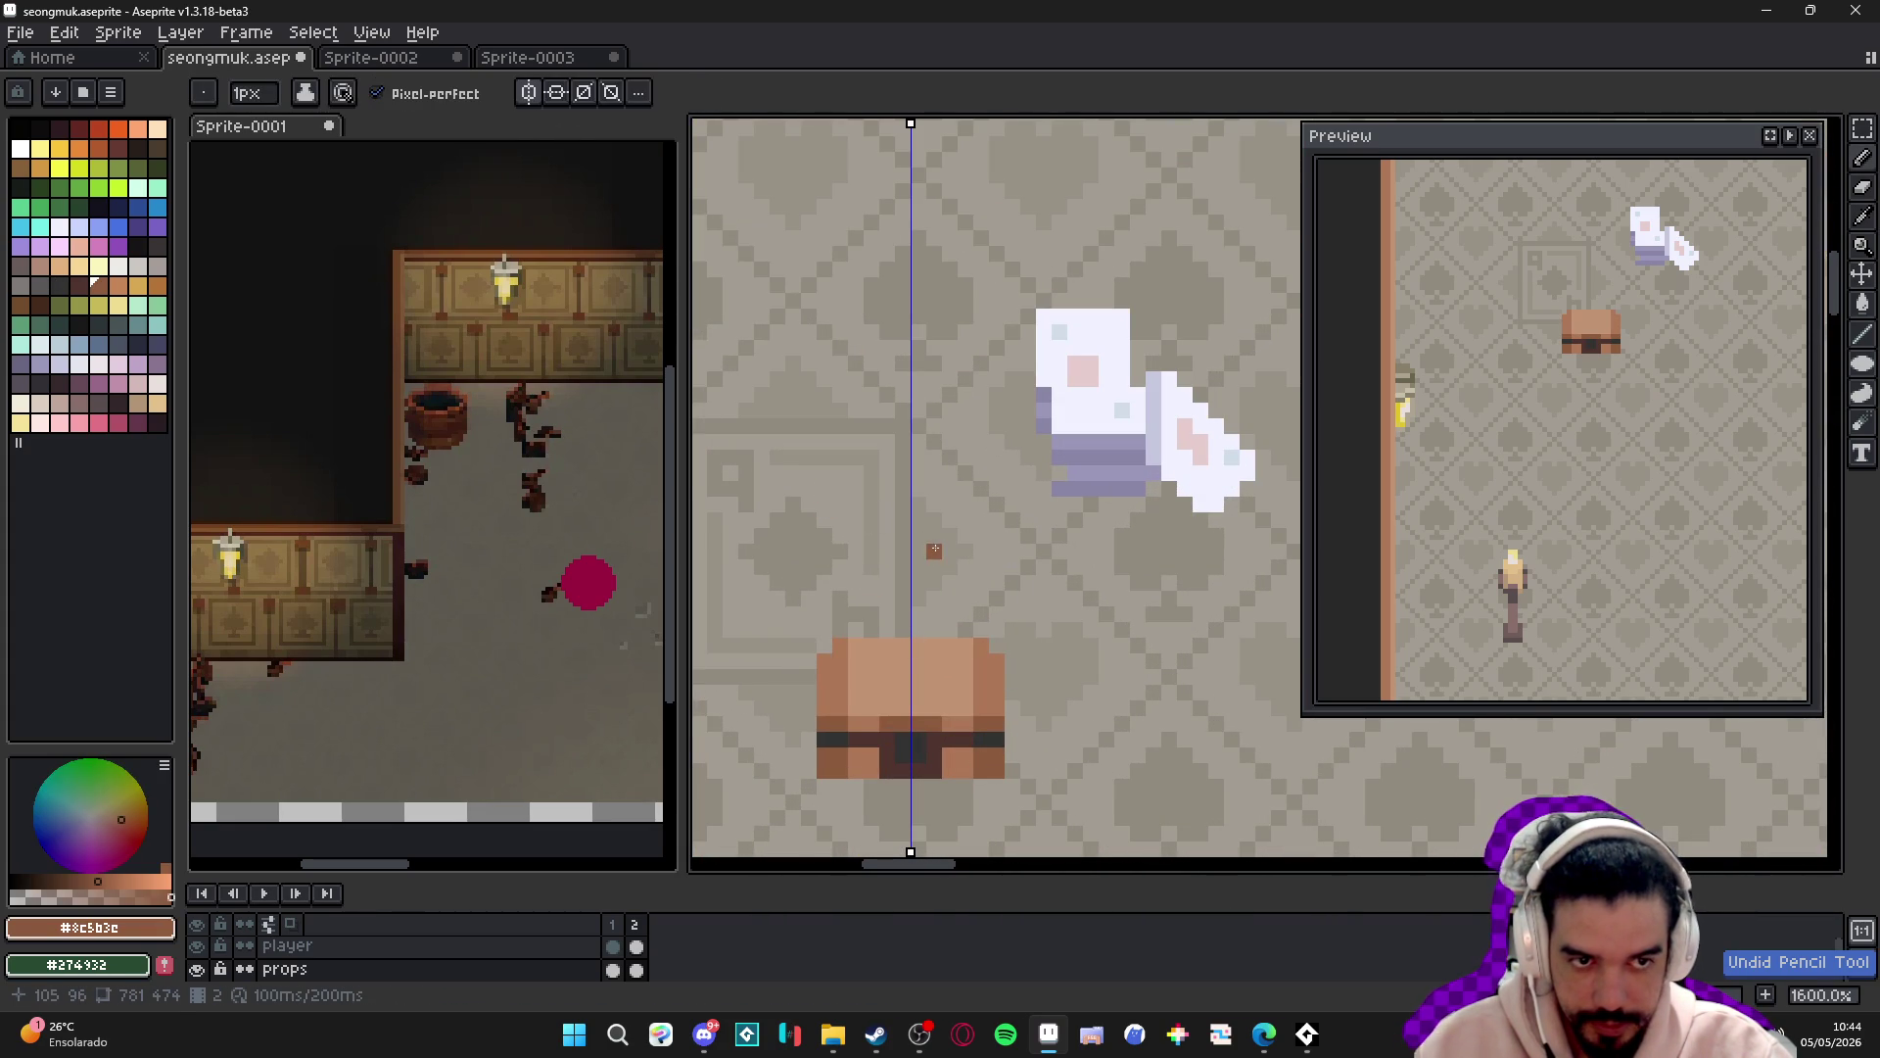
- Clear the chest's top corners to round them and darken its bottom corners
click(997, 646)
alt+click(989, 740)
click(995, 774)
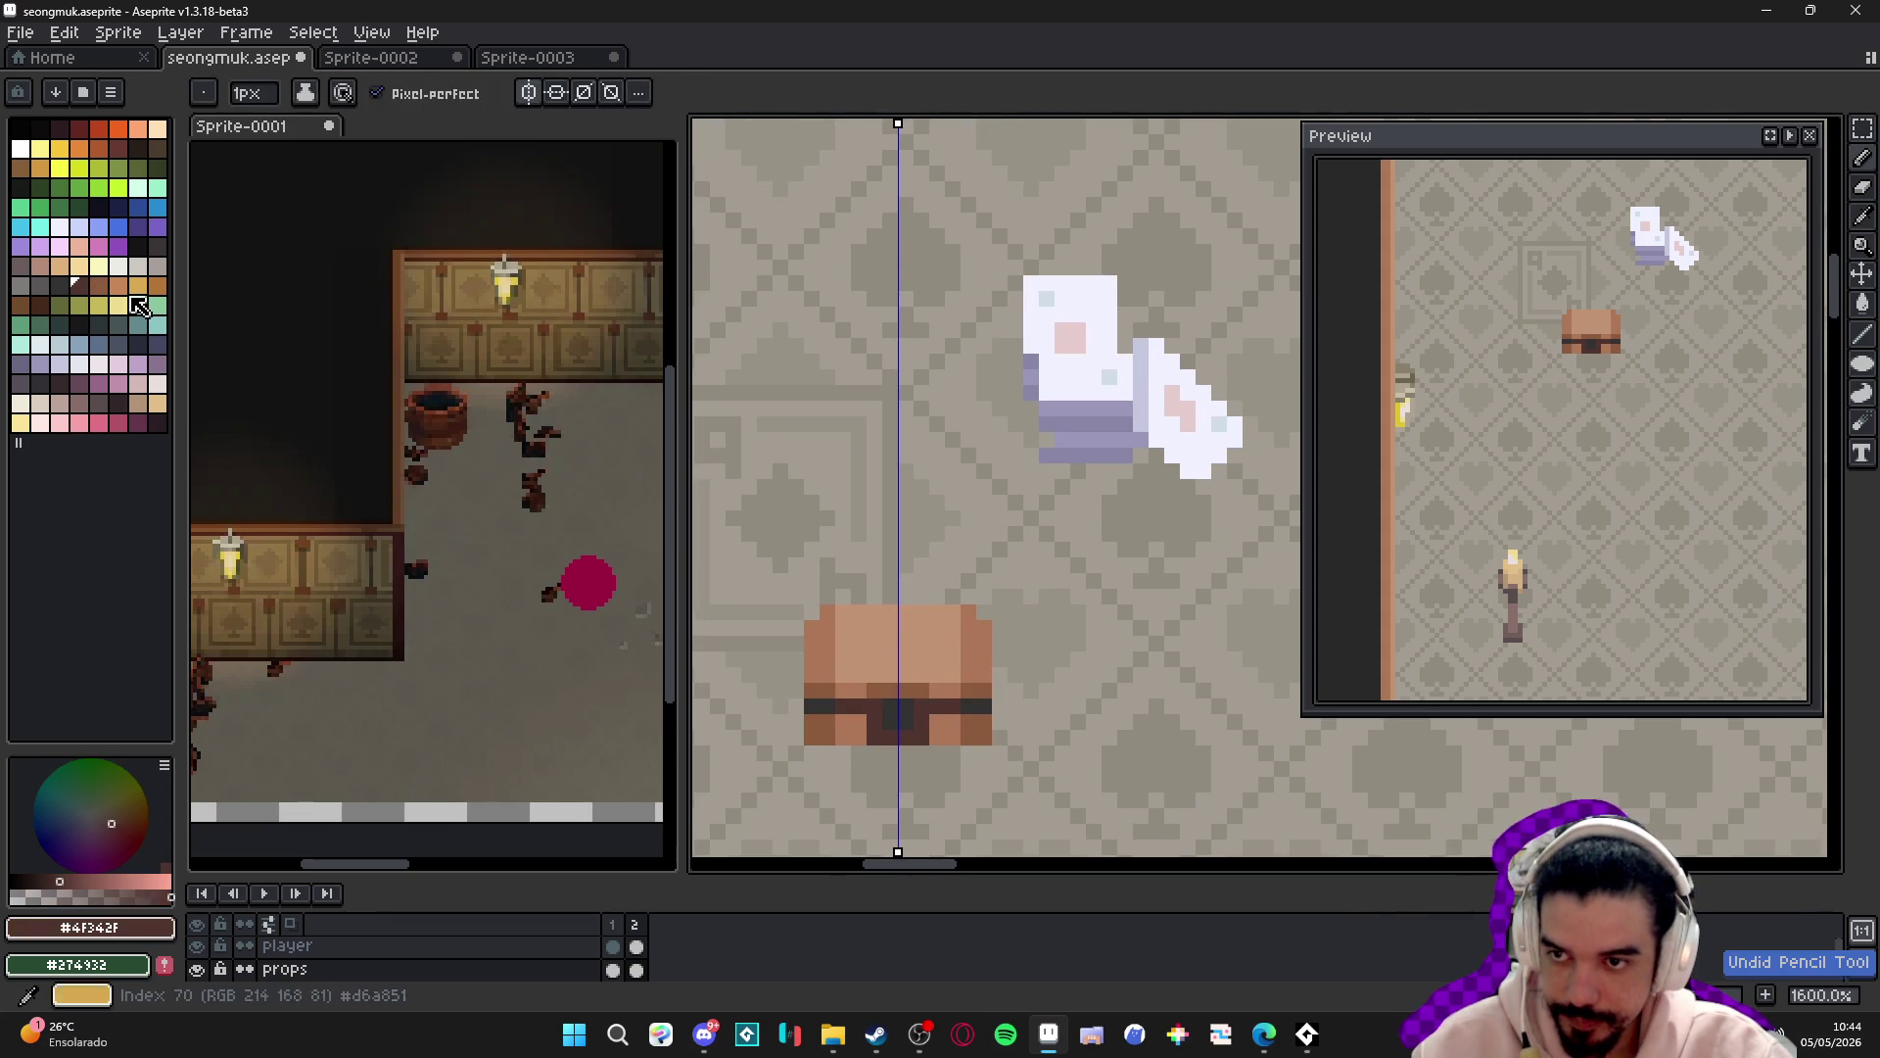
click(98, 285)
scroll(986, 736, up, 2)
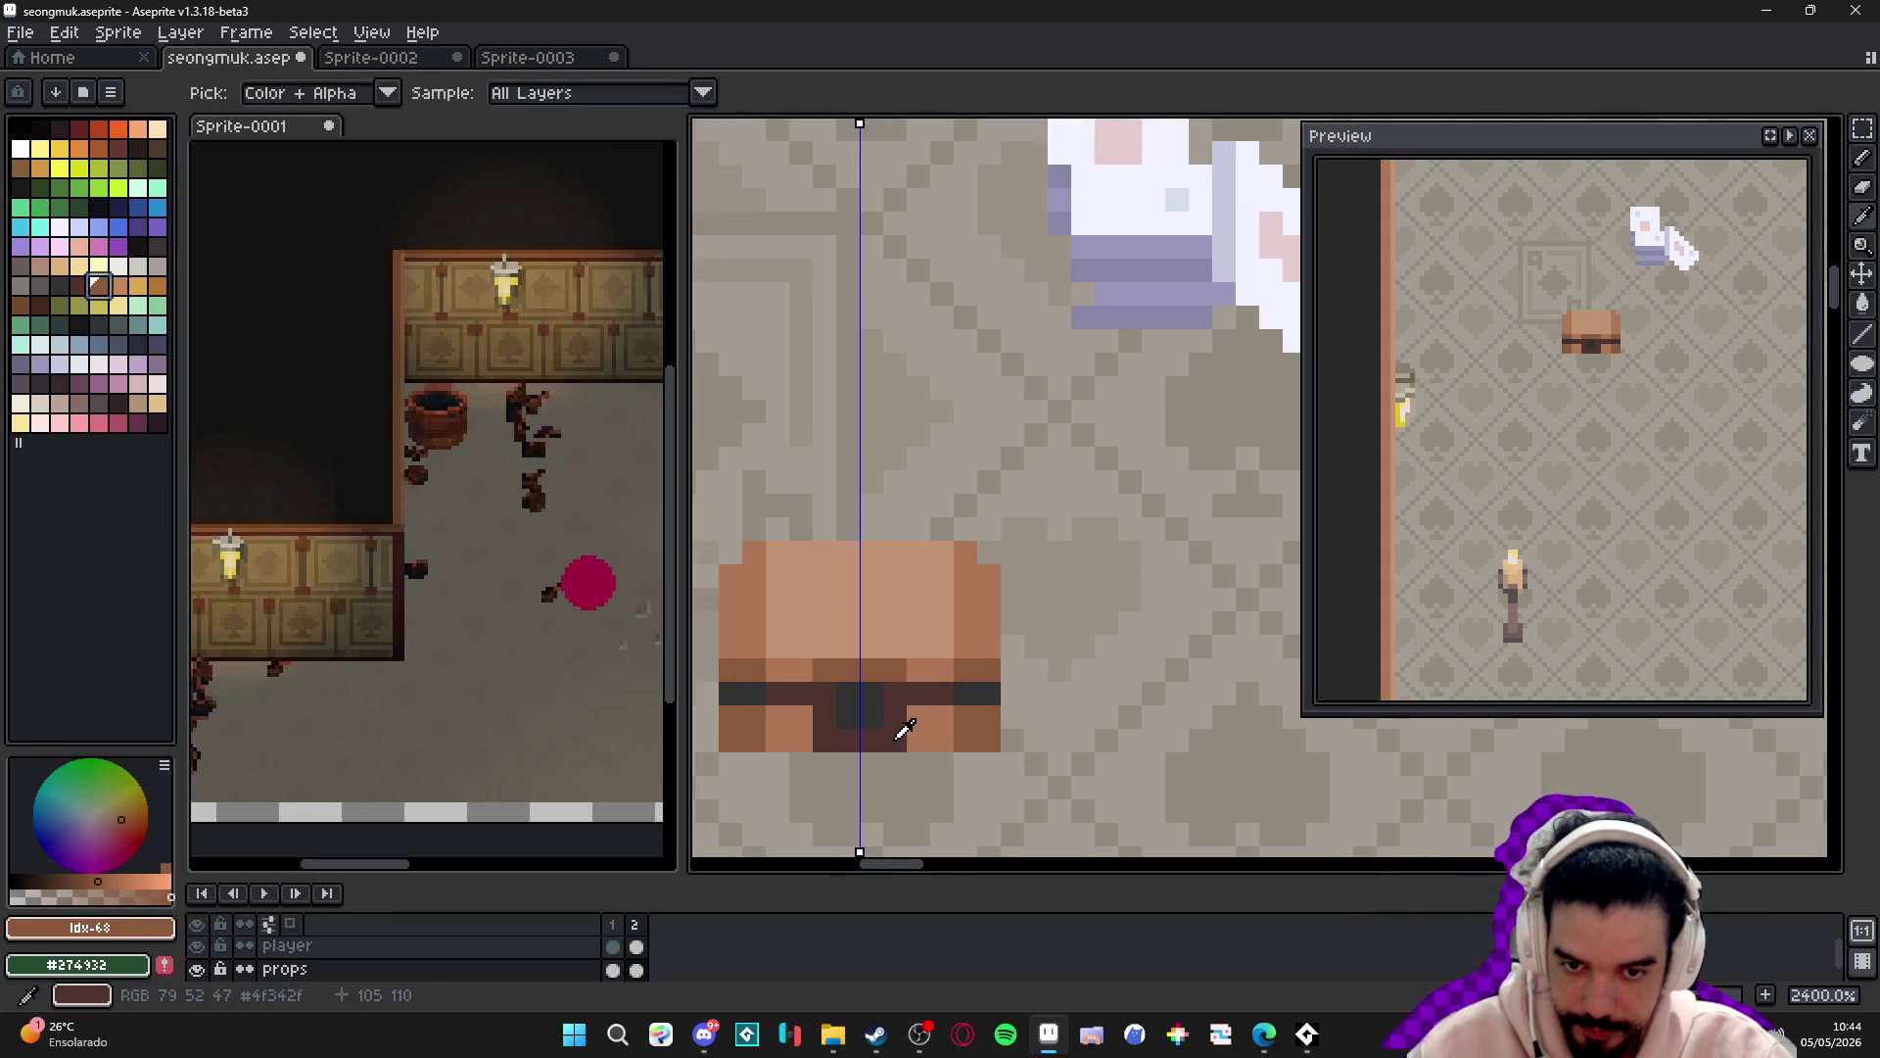
alt+click(894, 730)
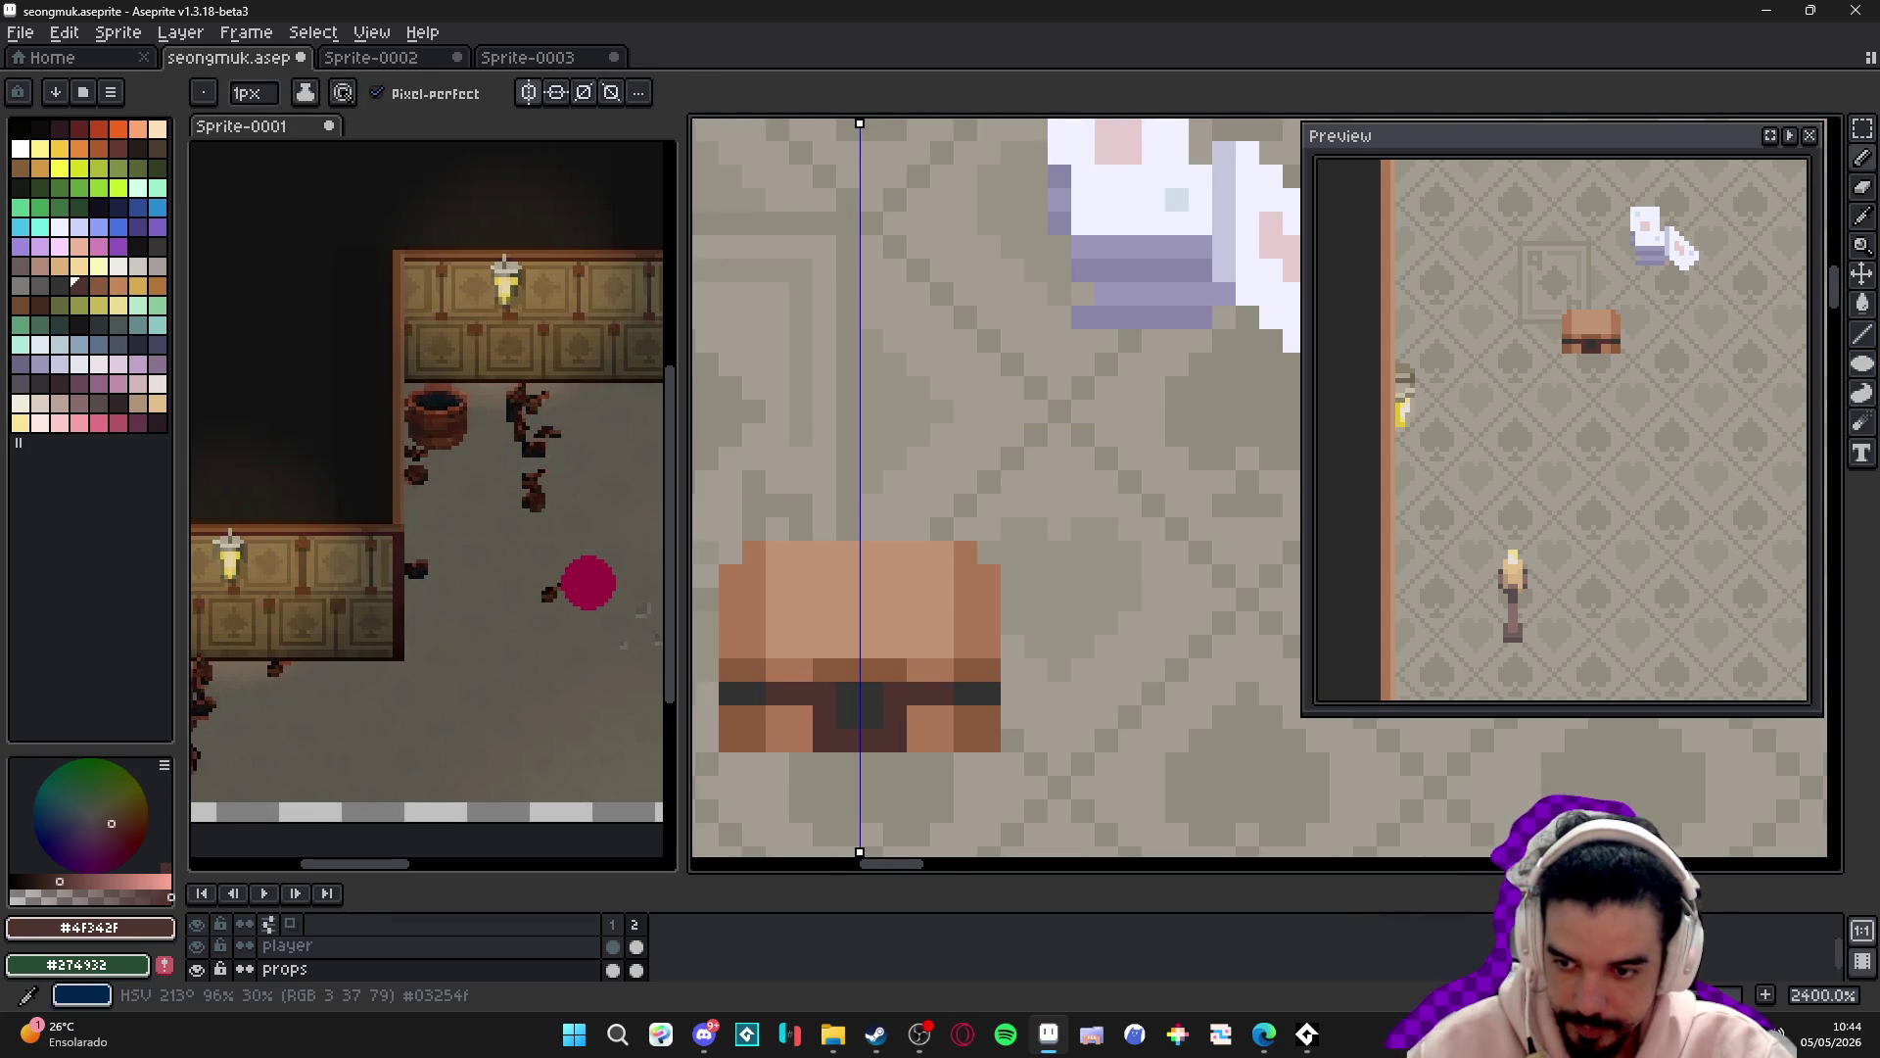
alt+click(989, 740)
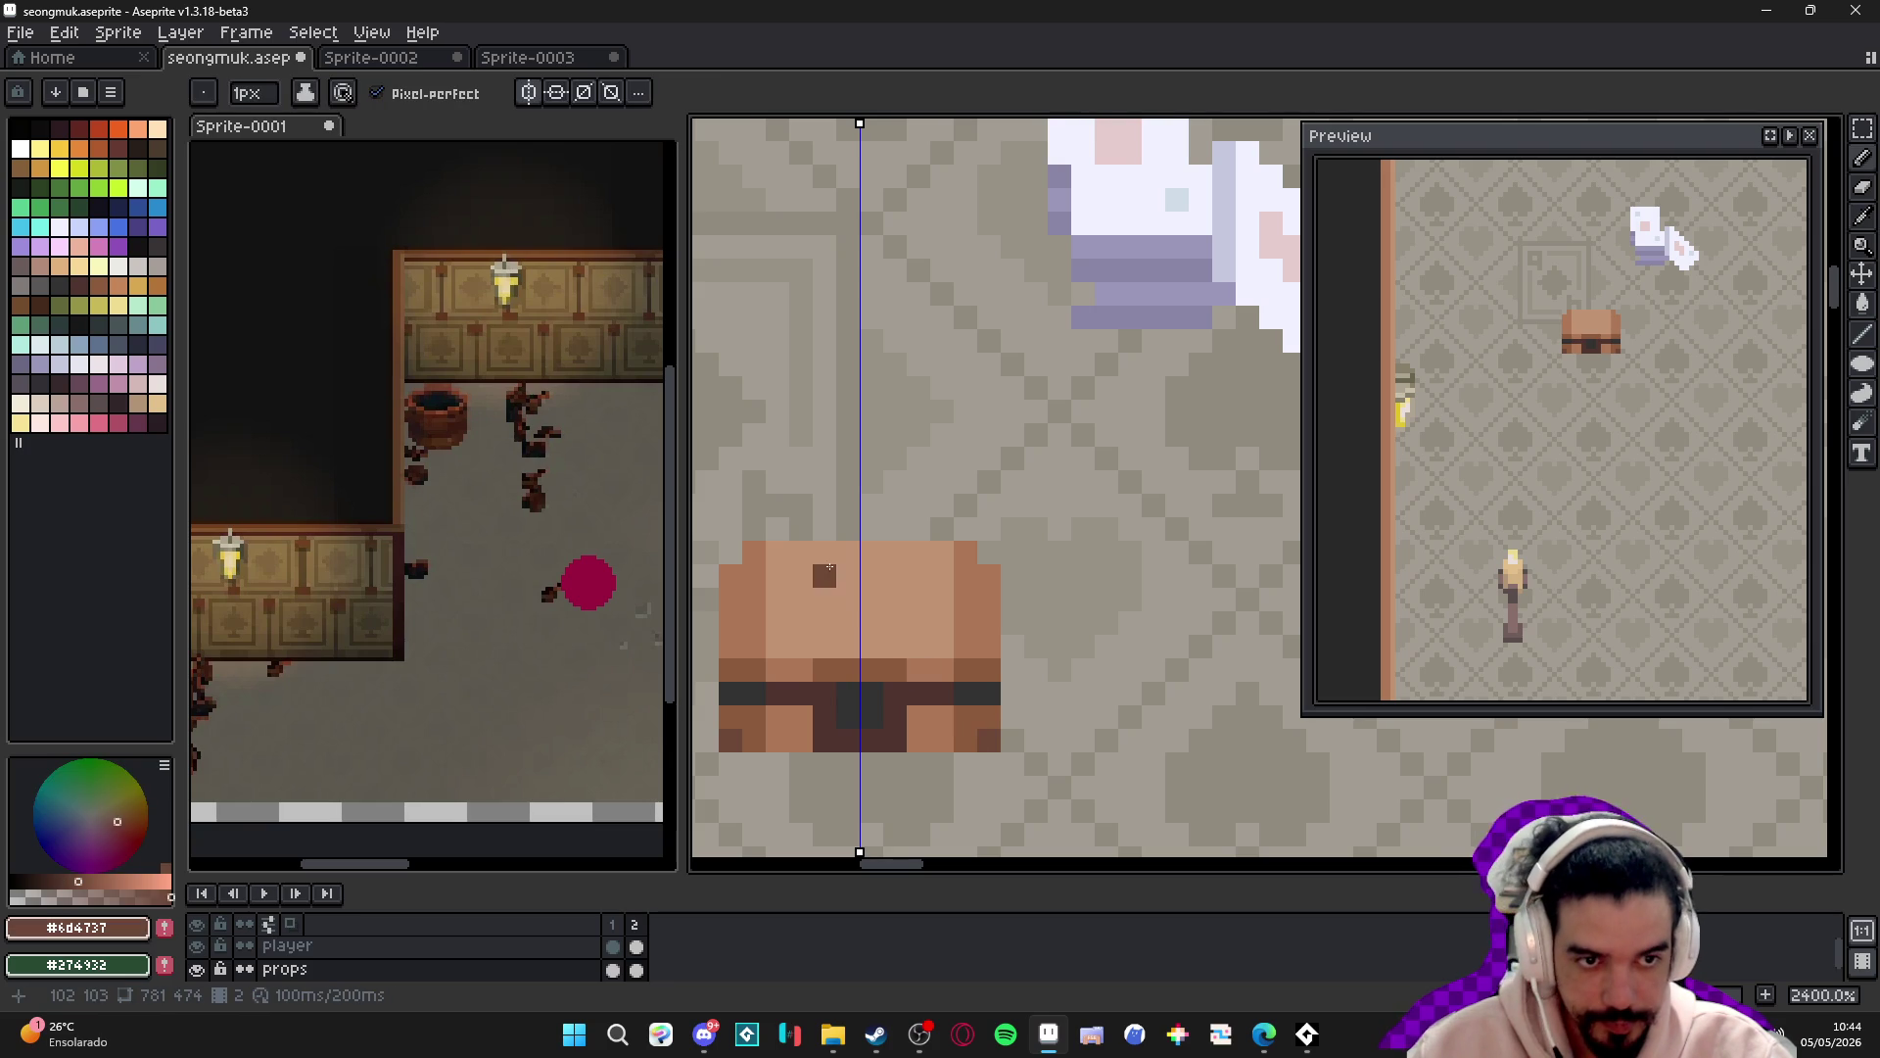
scroll(882, 587, down, 3)
scroll(920, 622, up, 3)
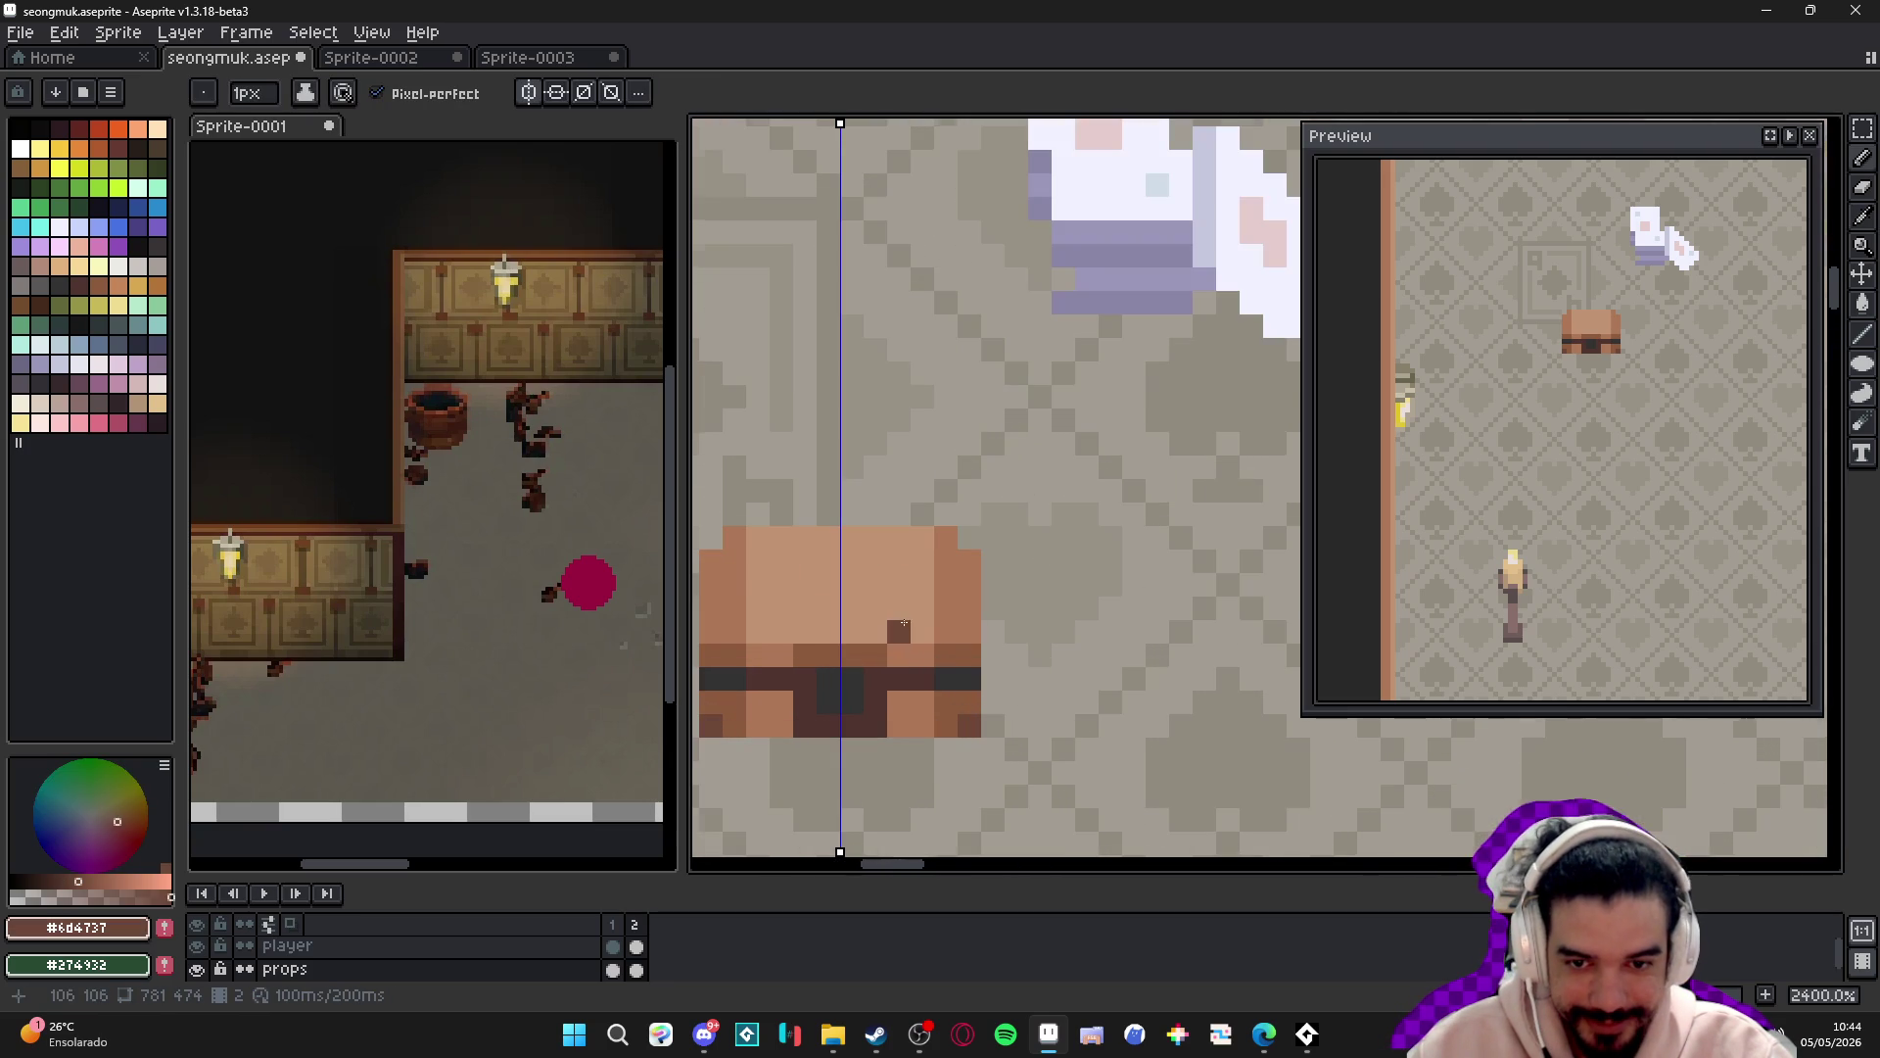
- Add brown shading pixels on both sides of the chest
alt+click(920, 650)
scroll(773, 617, down, 1)
scroll(784, 608, up, 1)
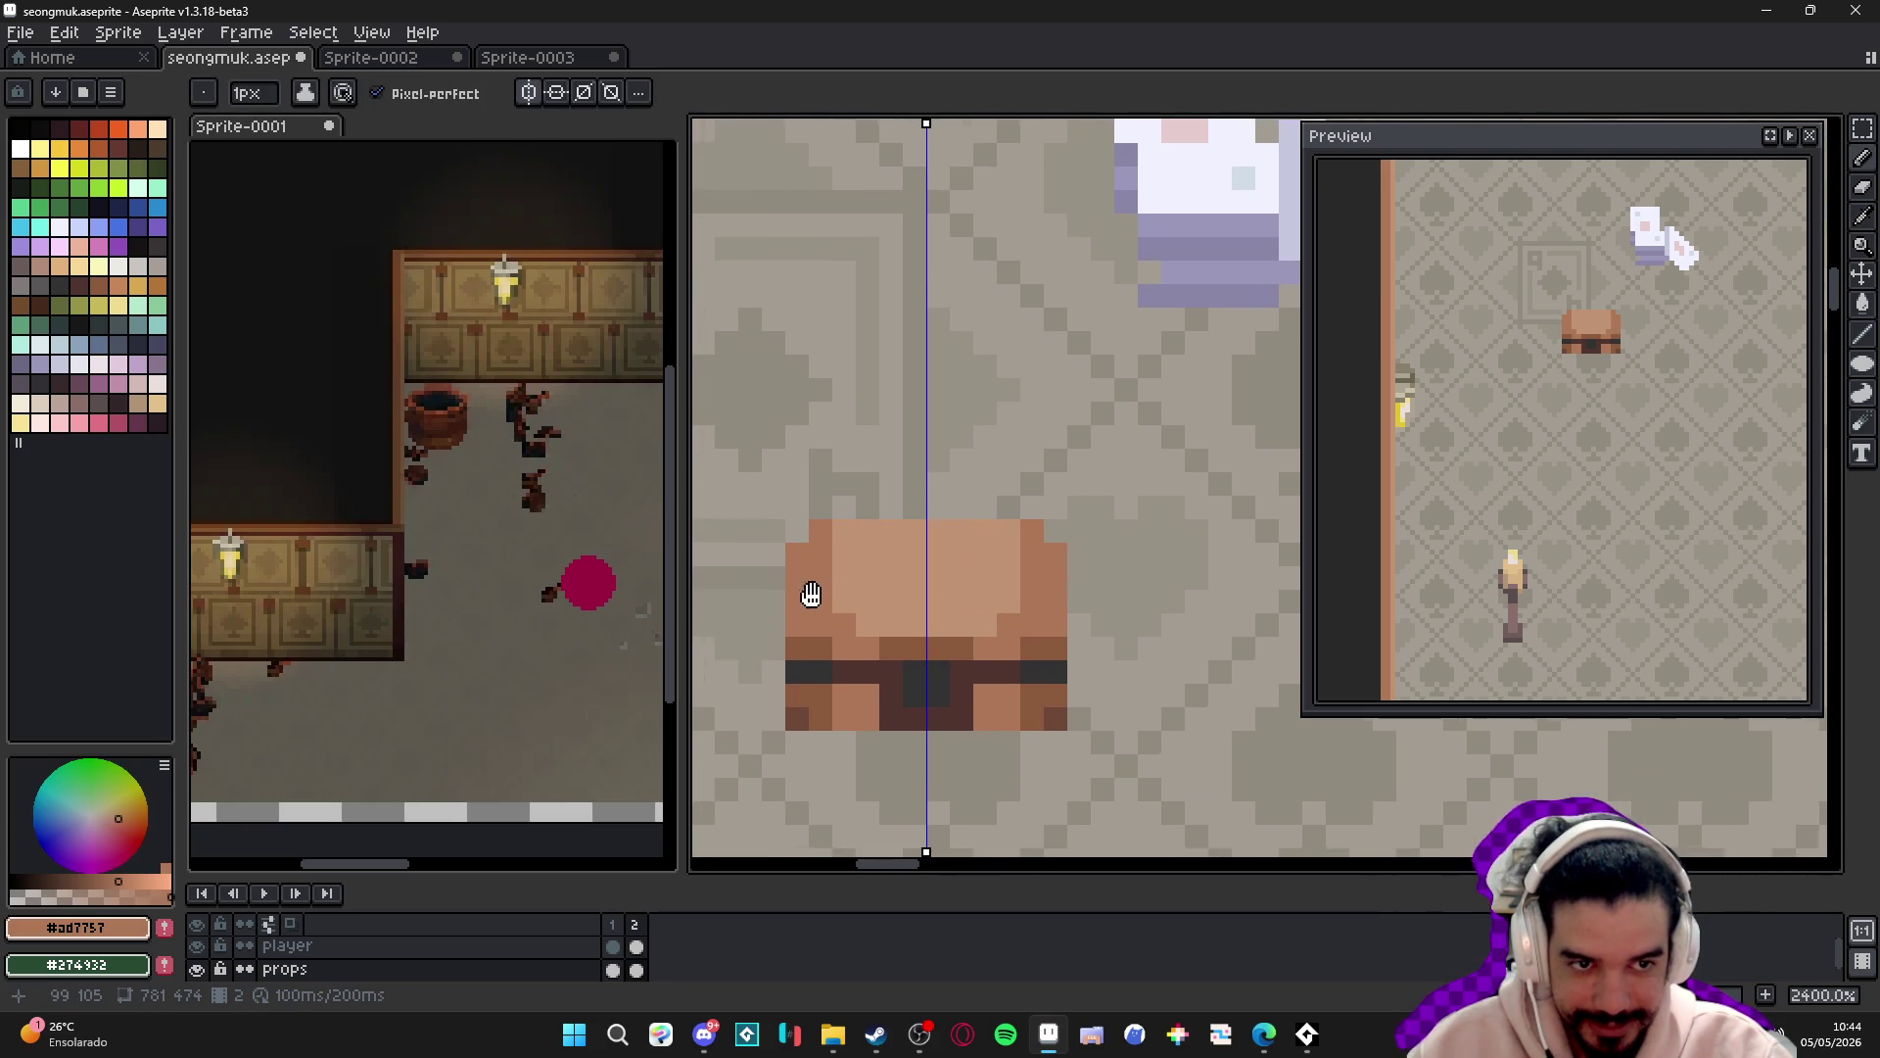
alt+click(793, 634)
click(1056, 625)
click(902, 637)
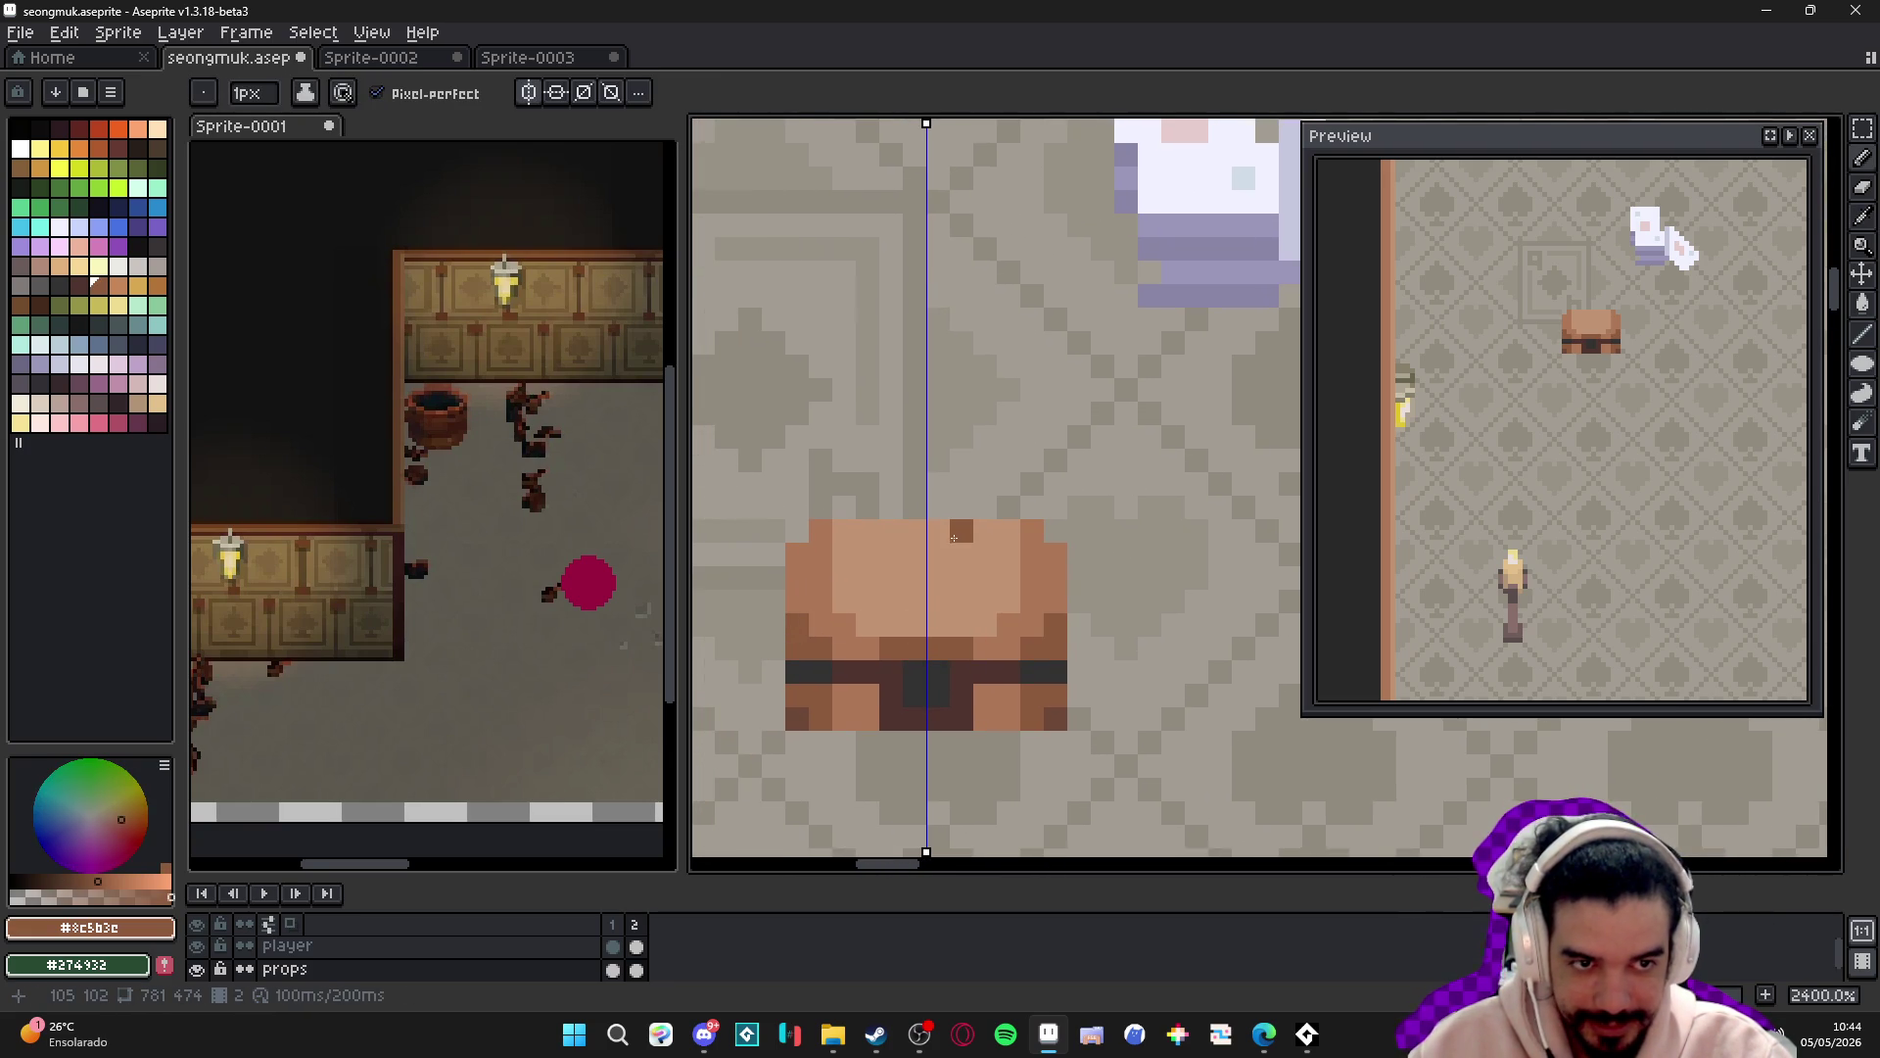
- Try a dark brown pixel on the chest lid, then undo it
scroll(847, 673, up, 1)
alt+click(861, 663)
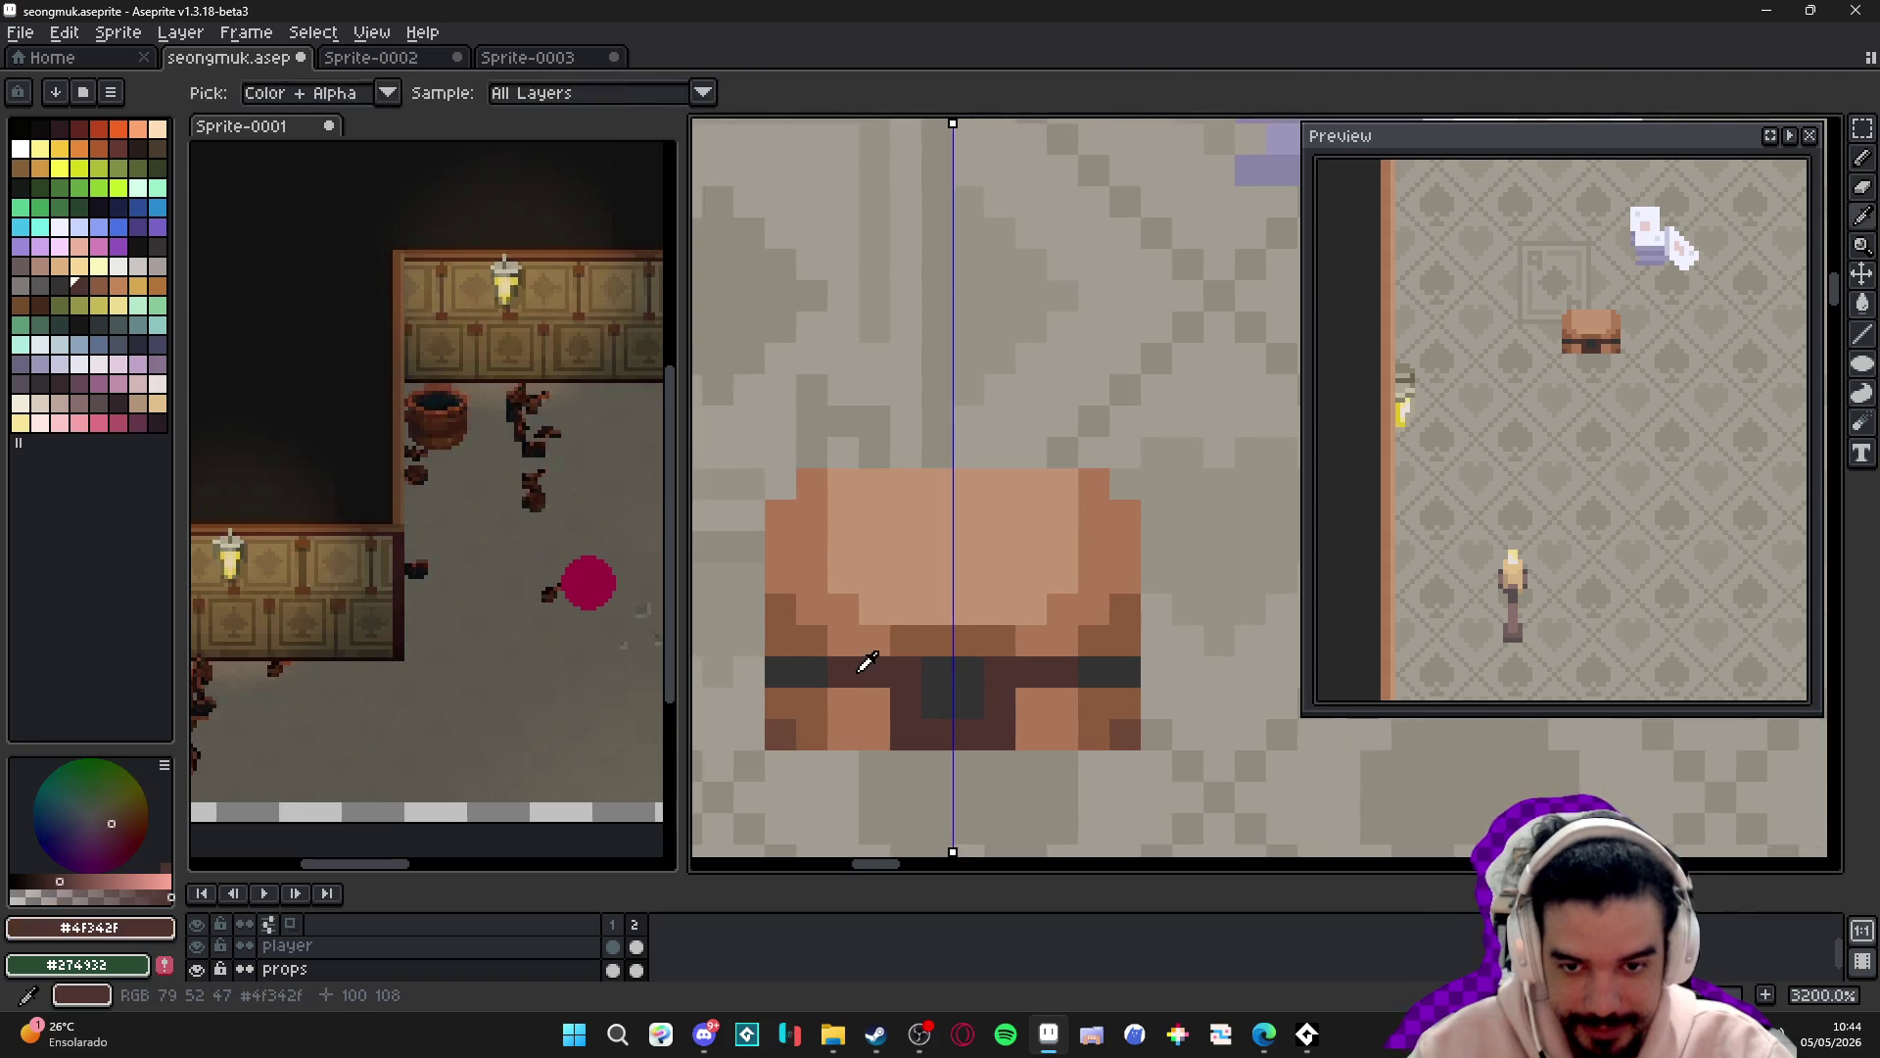
scroll(780, 646, down, 3)
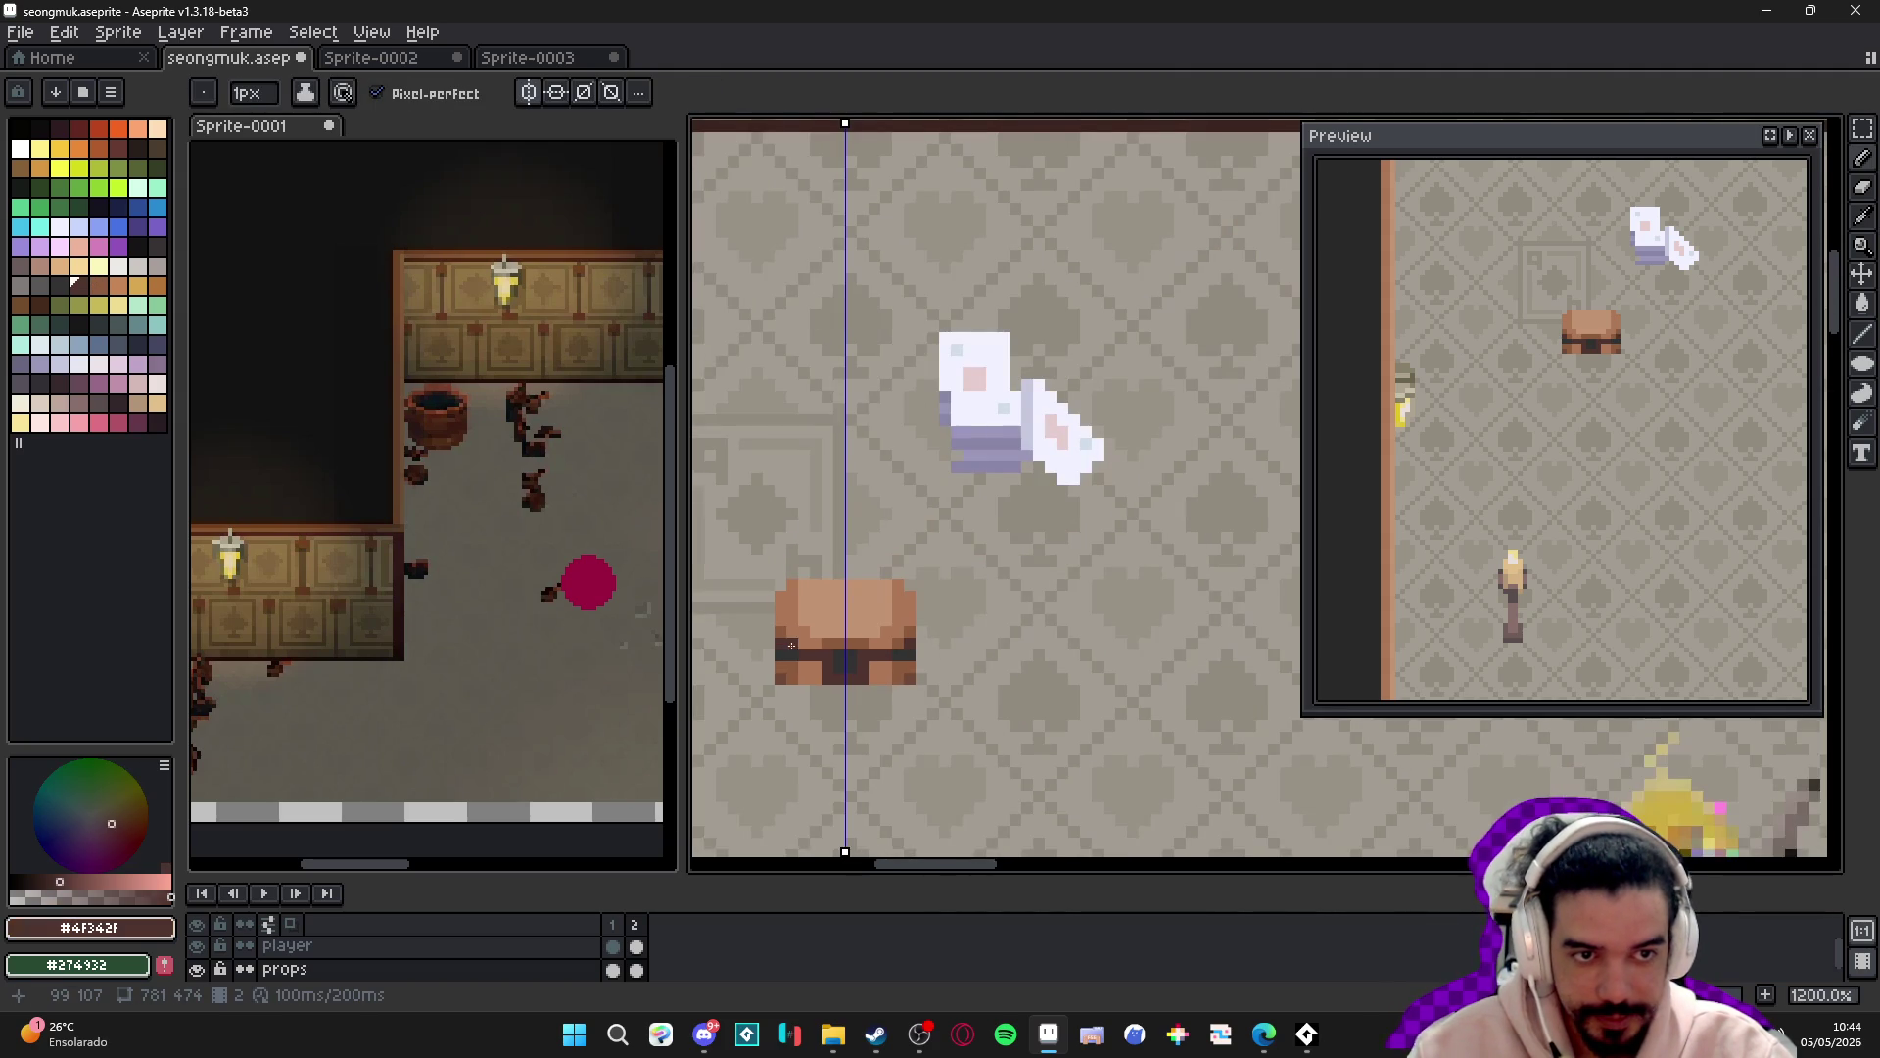
scroll(874, 712, down, 3)
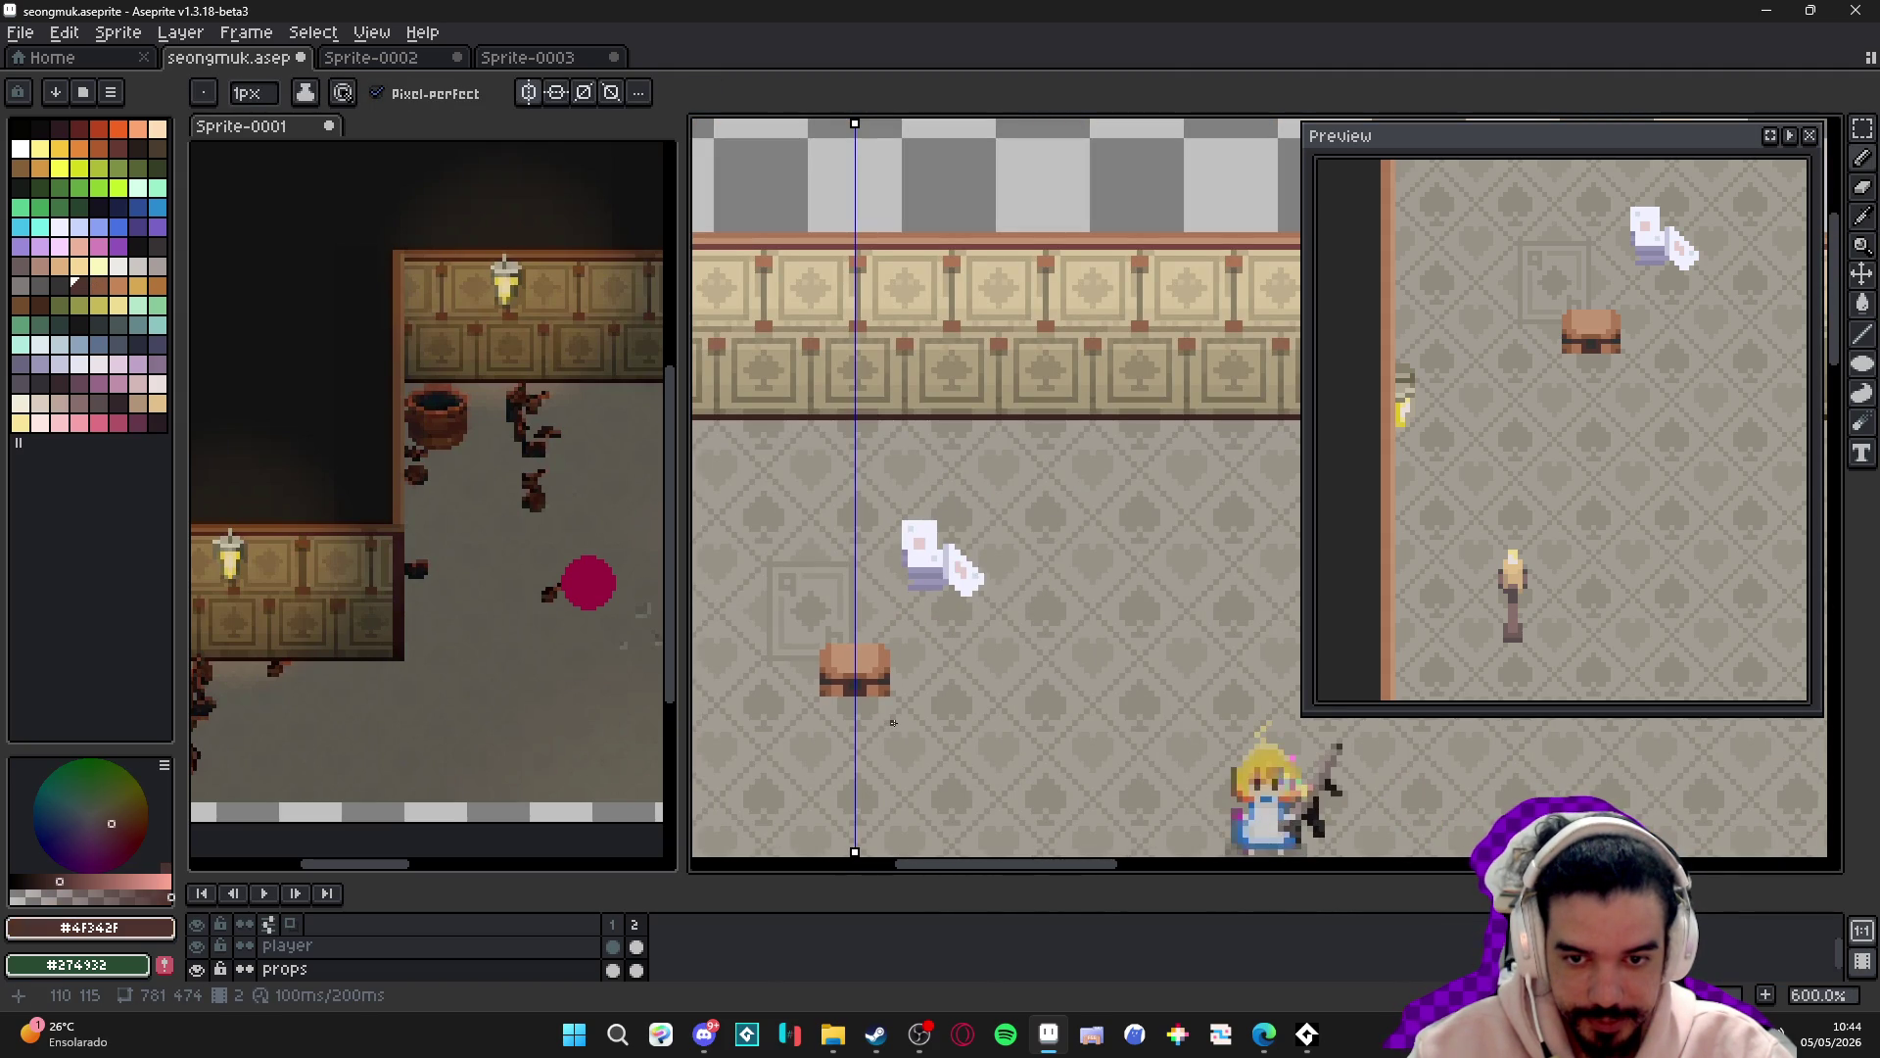
scroll(887, 674, up, 4)
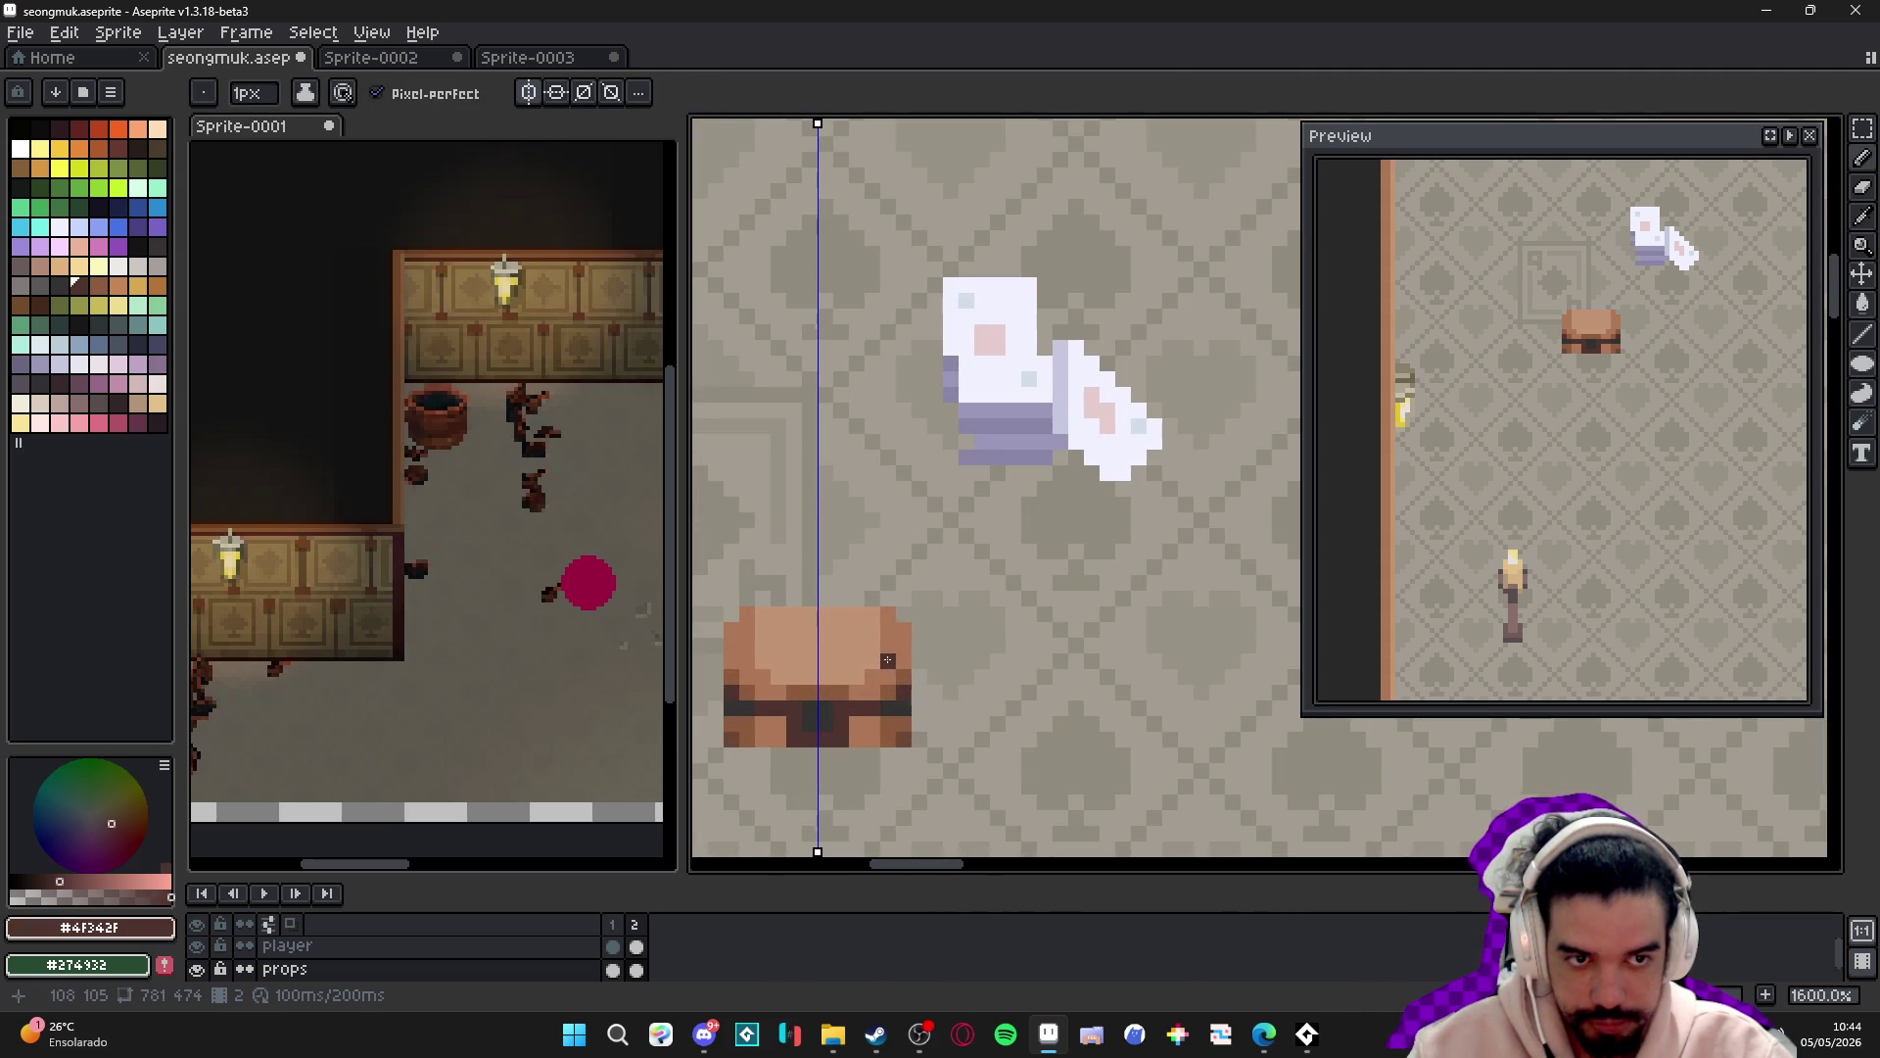
alt+click(881, 632)
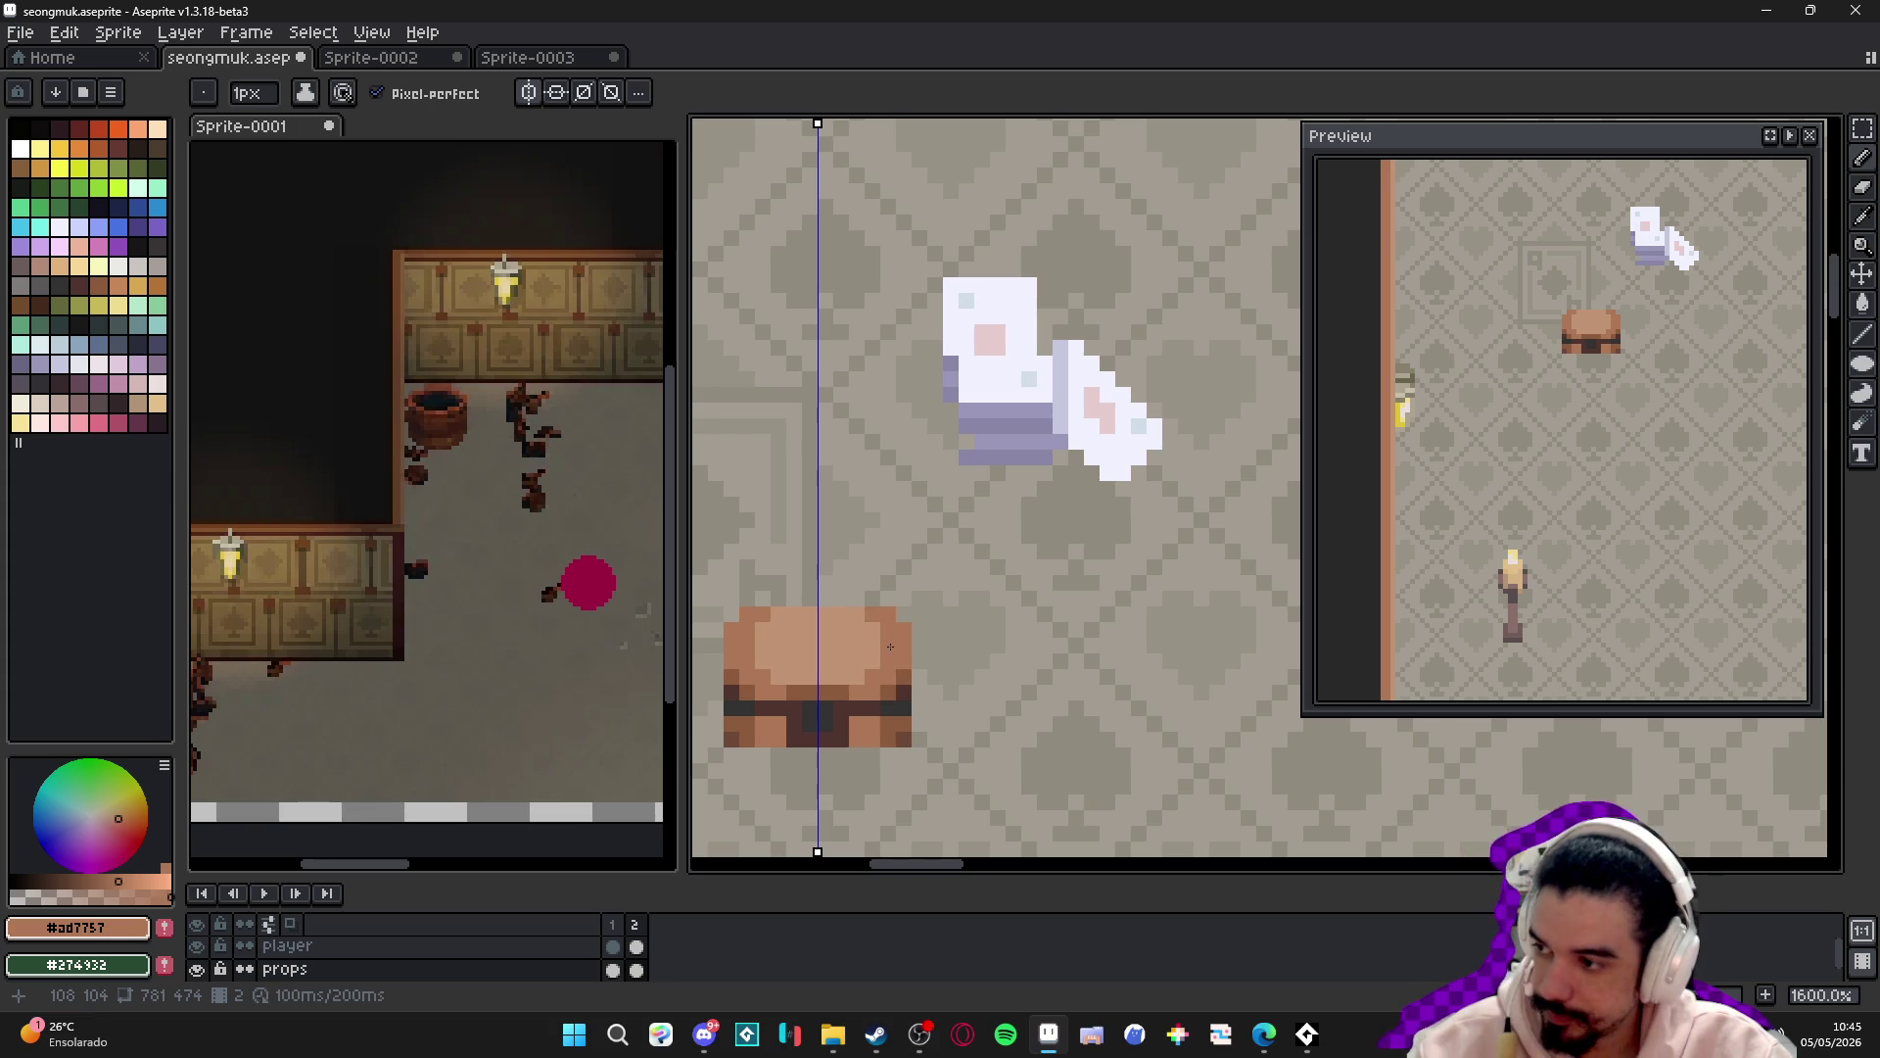
scroll(893, 655, up, 1)
alt+click(907, 627)
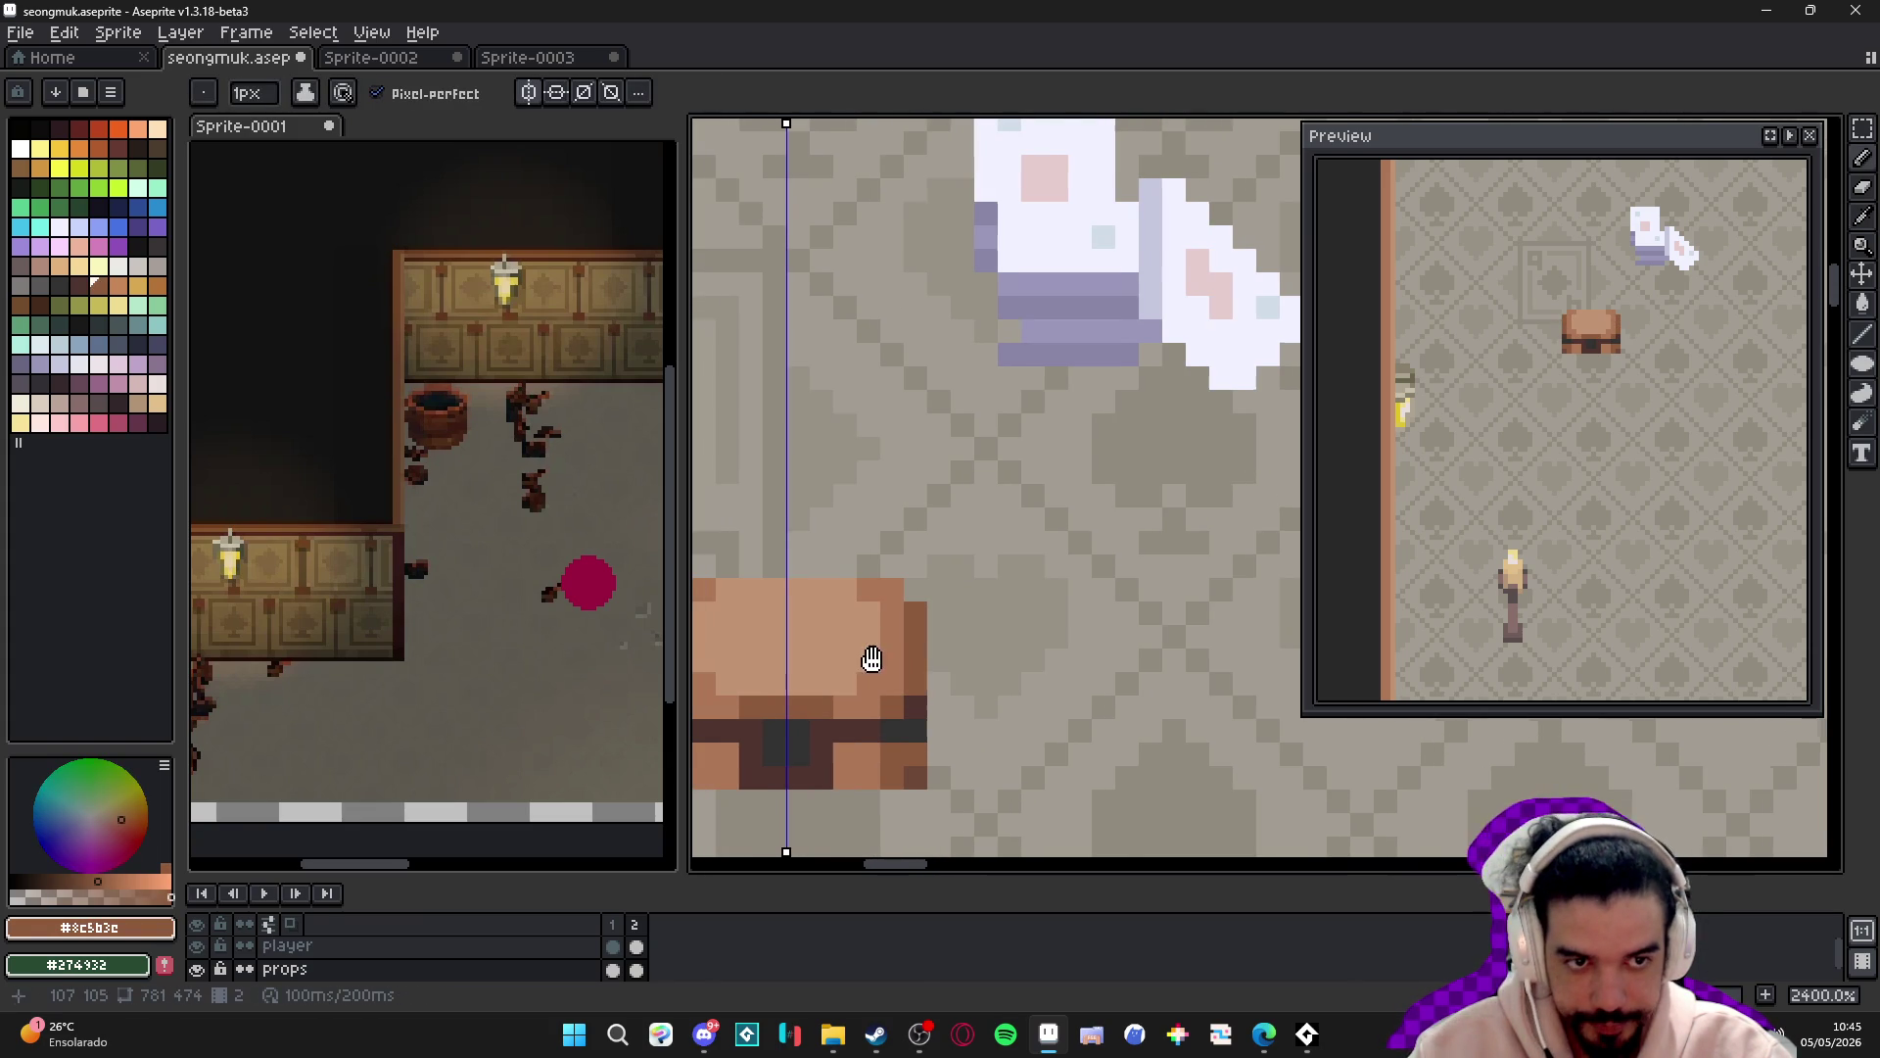
drag(860, 659, 909, 667)
drag(768, 621, 816, 618)
click(815, 618)
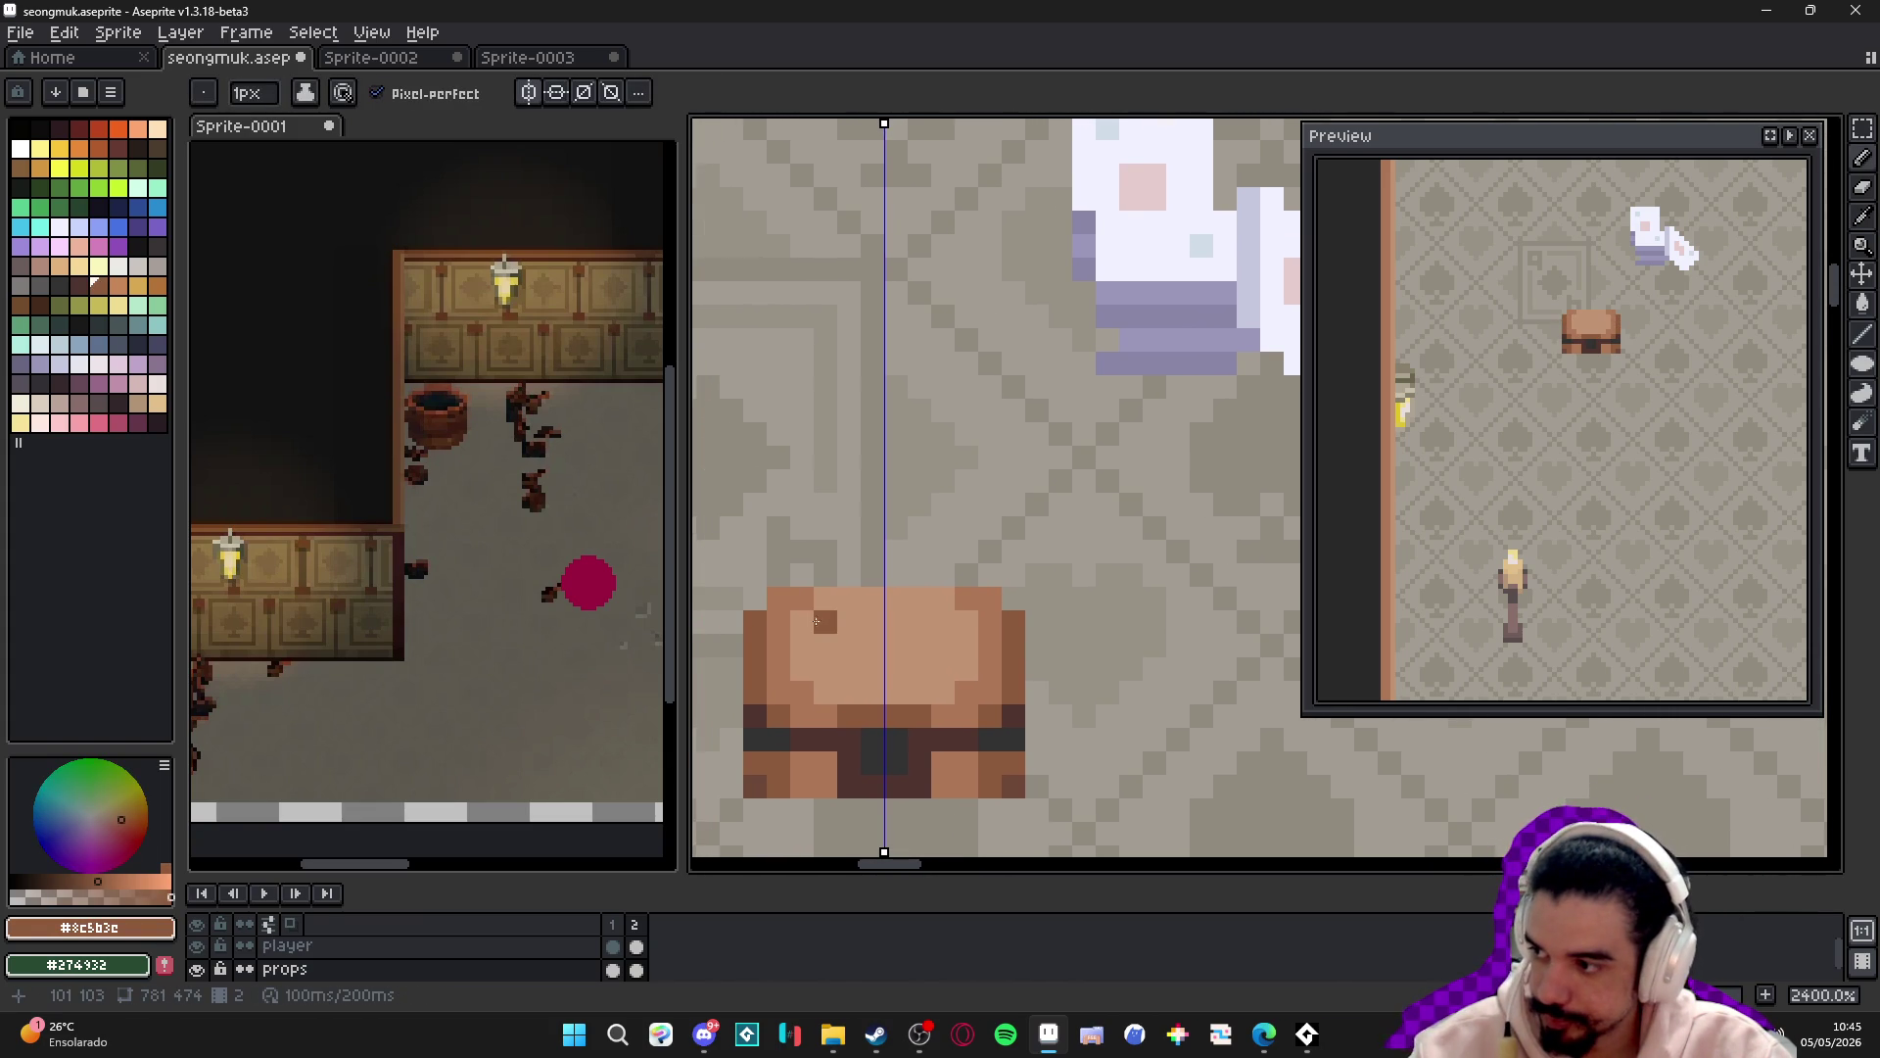
key(ctrl+z)
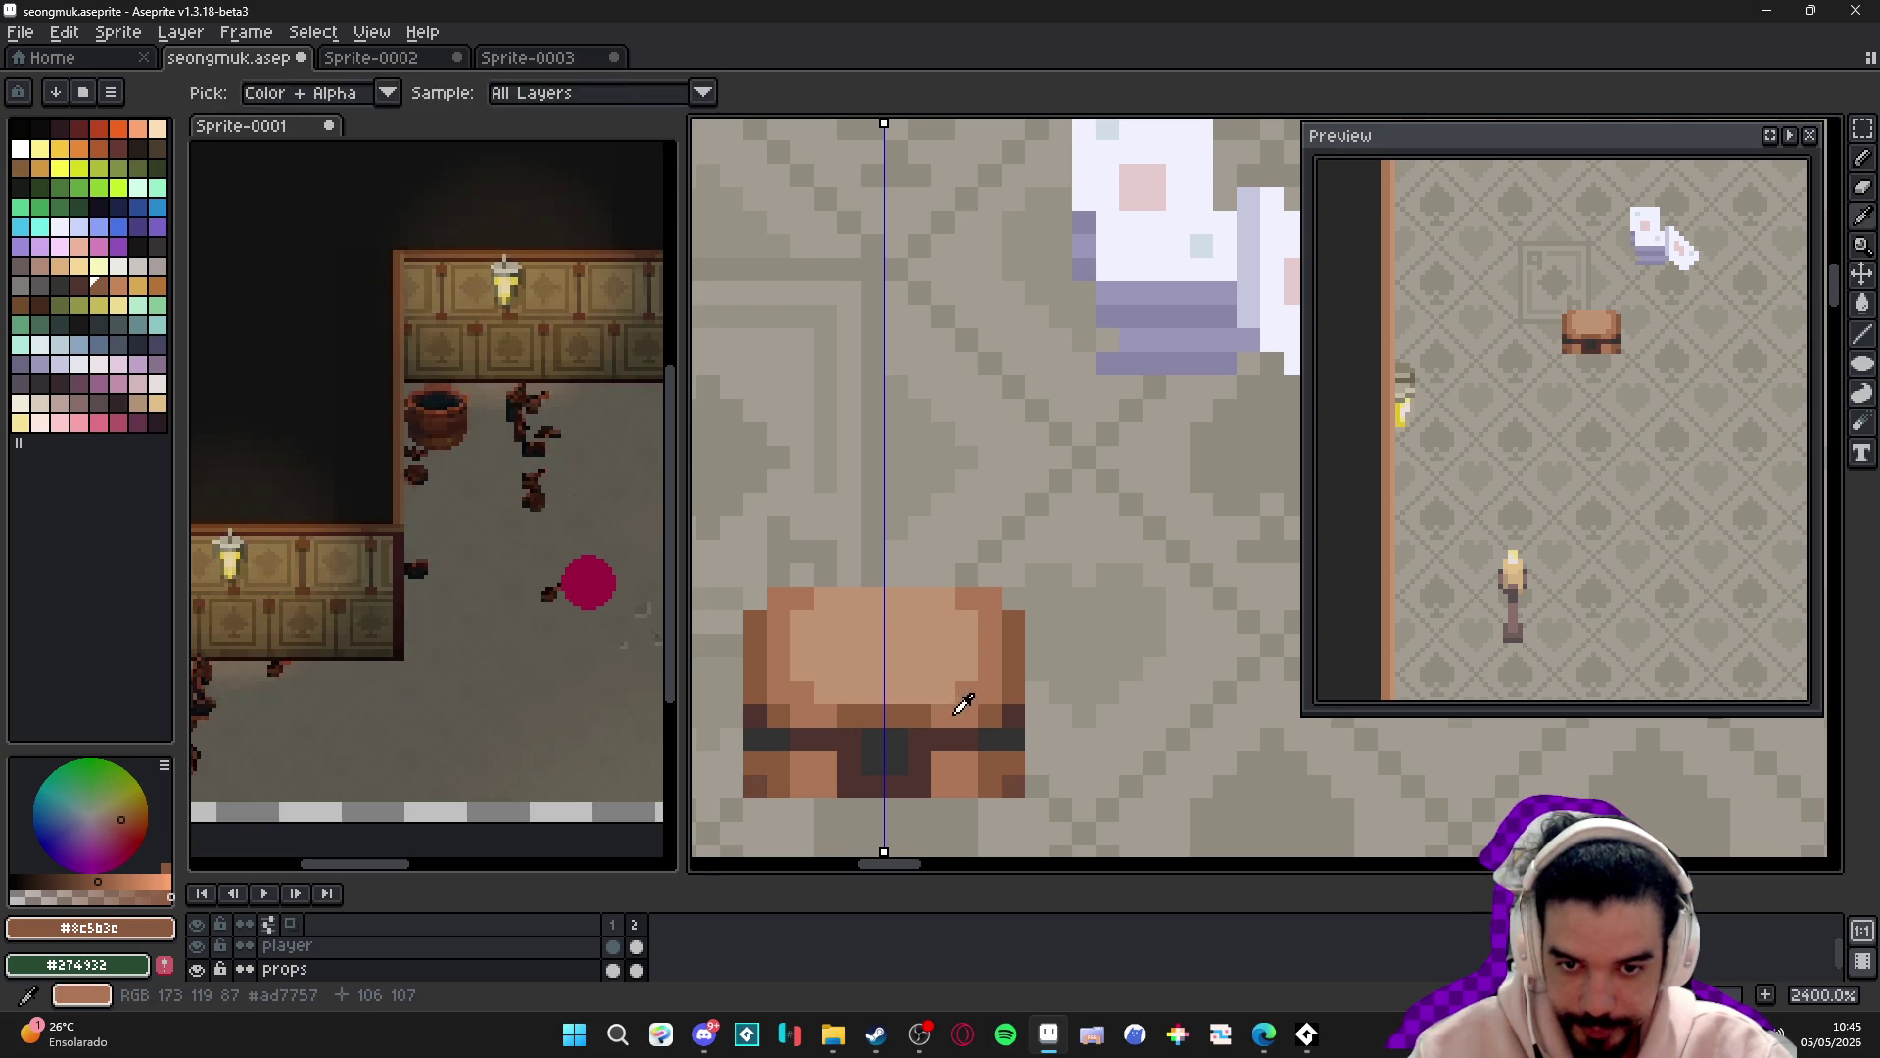
- Paint a light brown stripe up the chest's centre onto the lid
alt+click(894, 684)
click(884, 670)
click(885, 647)
click(886, 623)
click(888, 602)
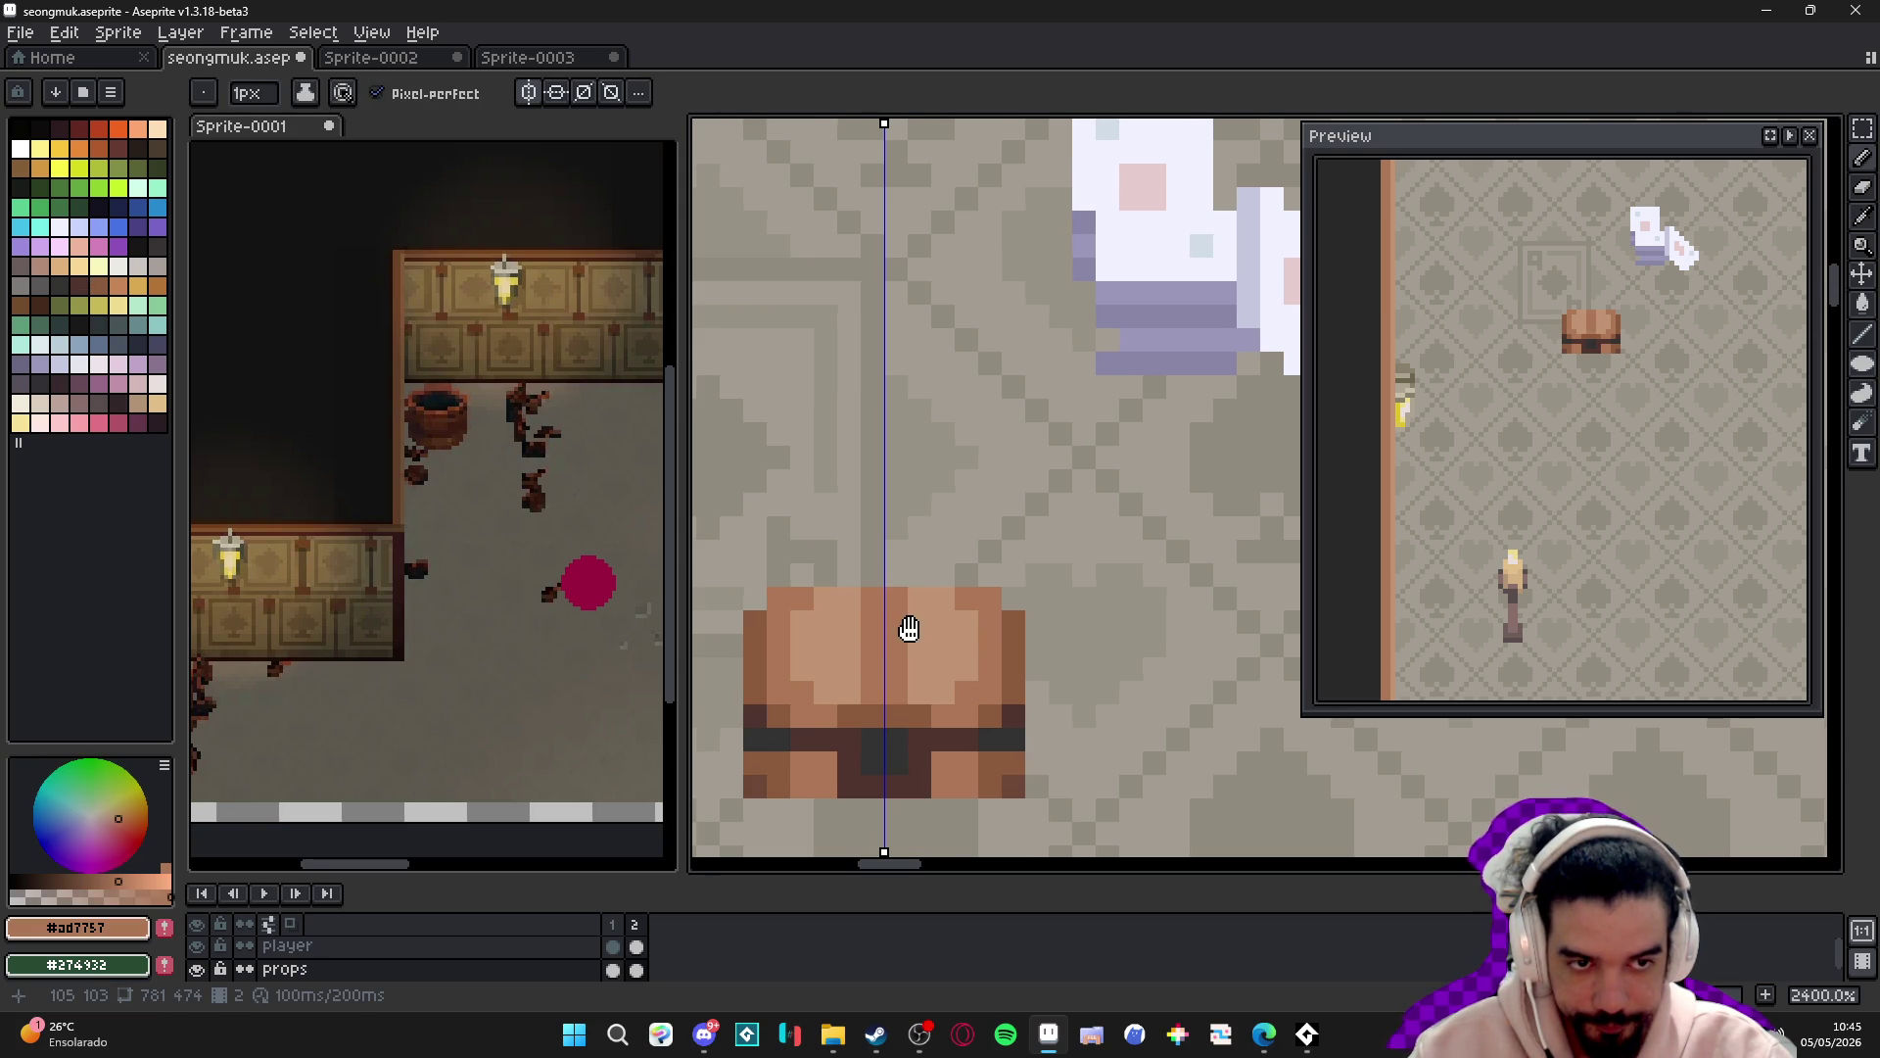
- Turn off mirrored drawing and undo the last erase
scroll(911, 627, down, 5)
click(529, 92)
scroll(911, 365, down, 2)
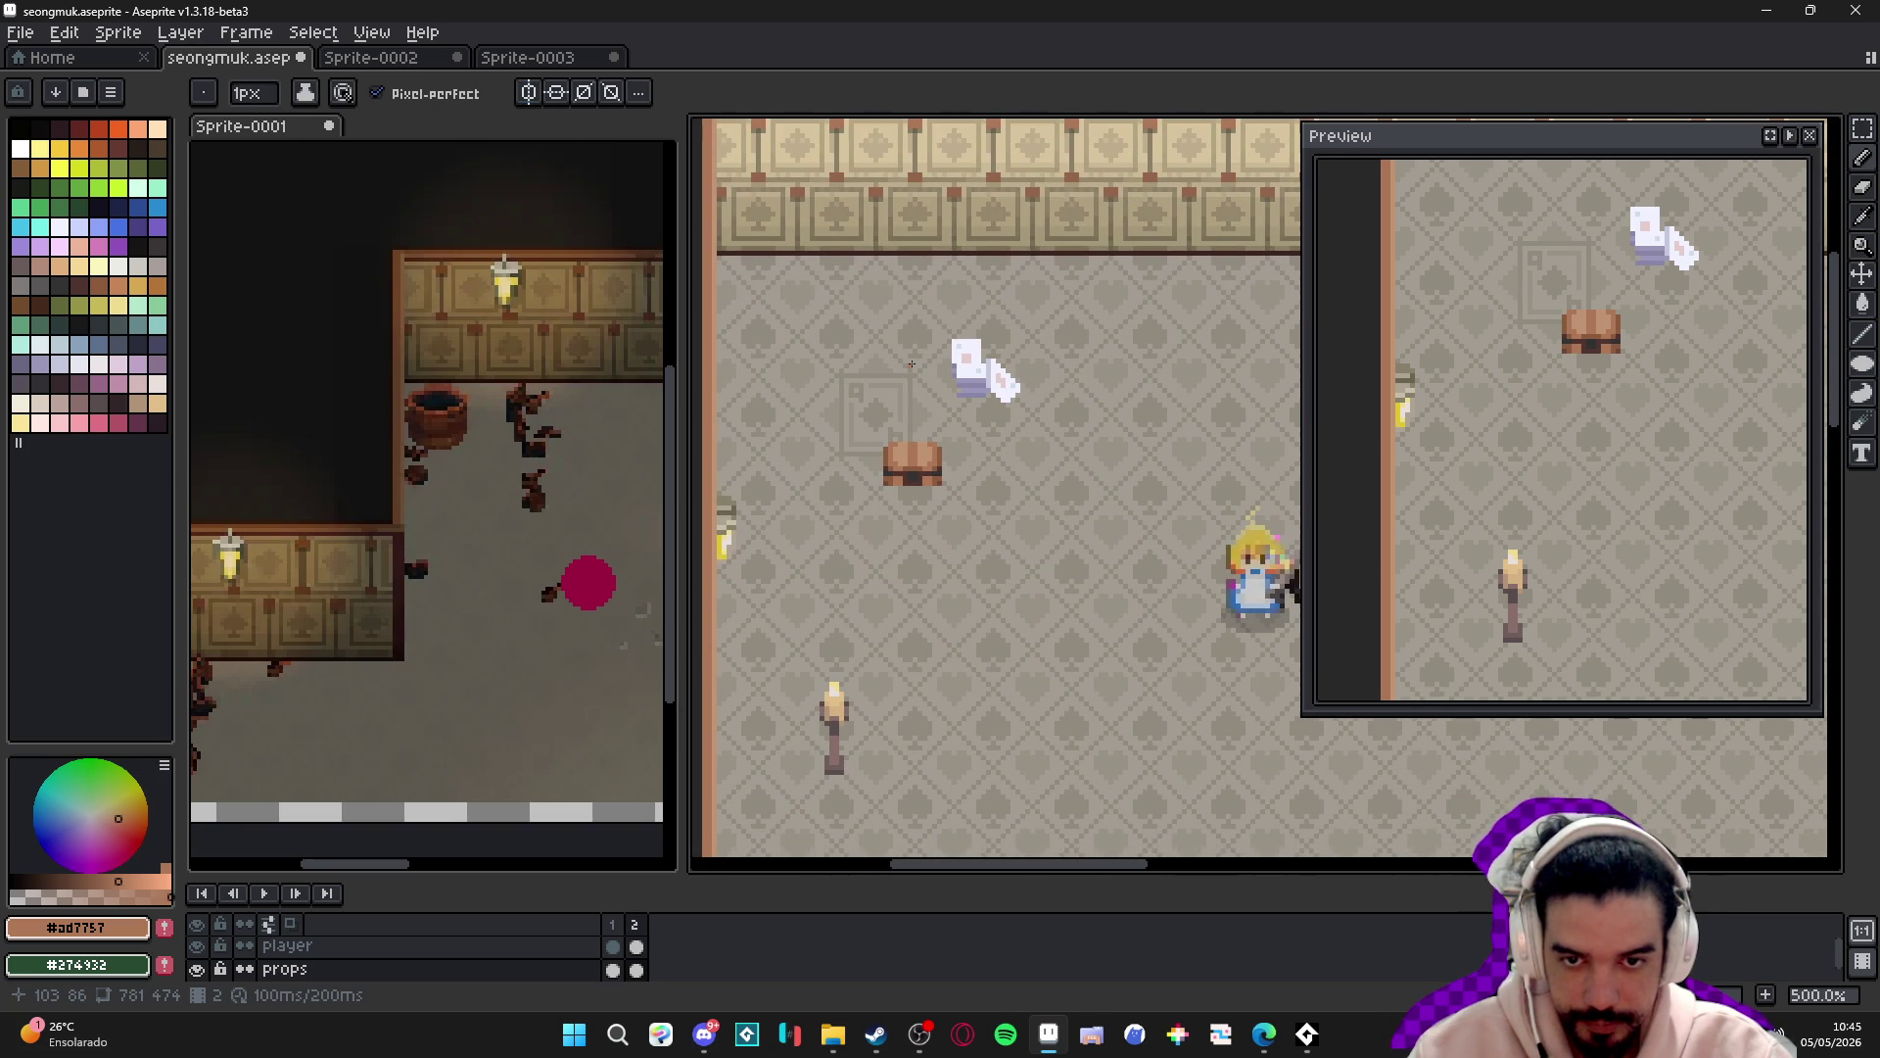
scroll(949, 480, up, 4)
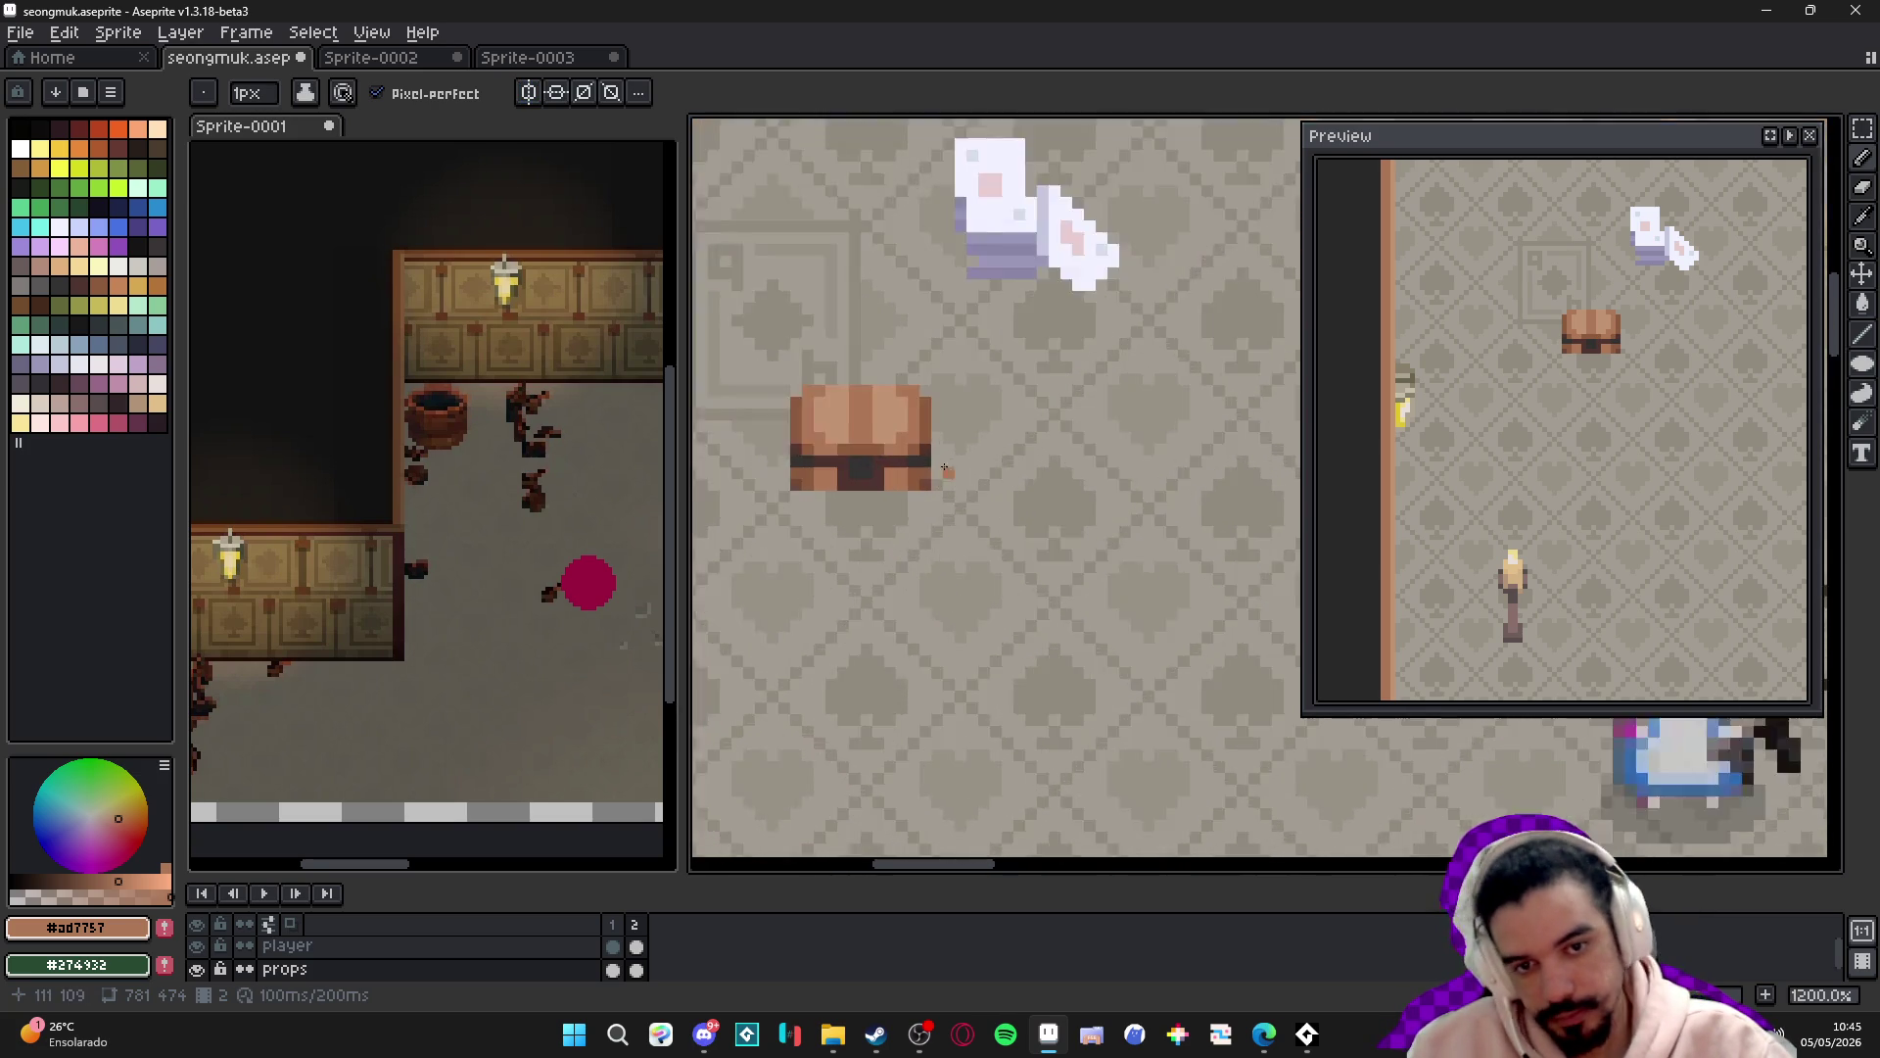
scroll(949, 480, up, 2)
scroll(956, 486, down, 2)
key(ctrl+z)
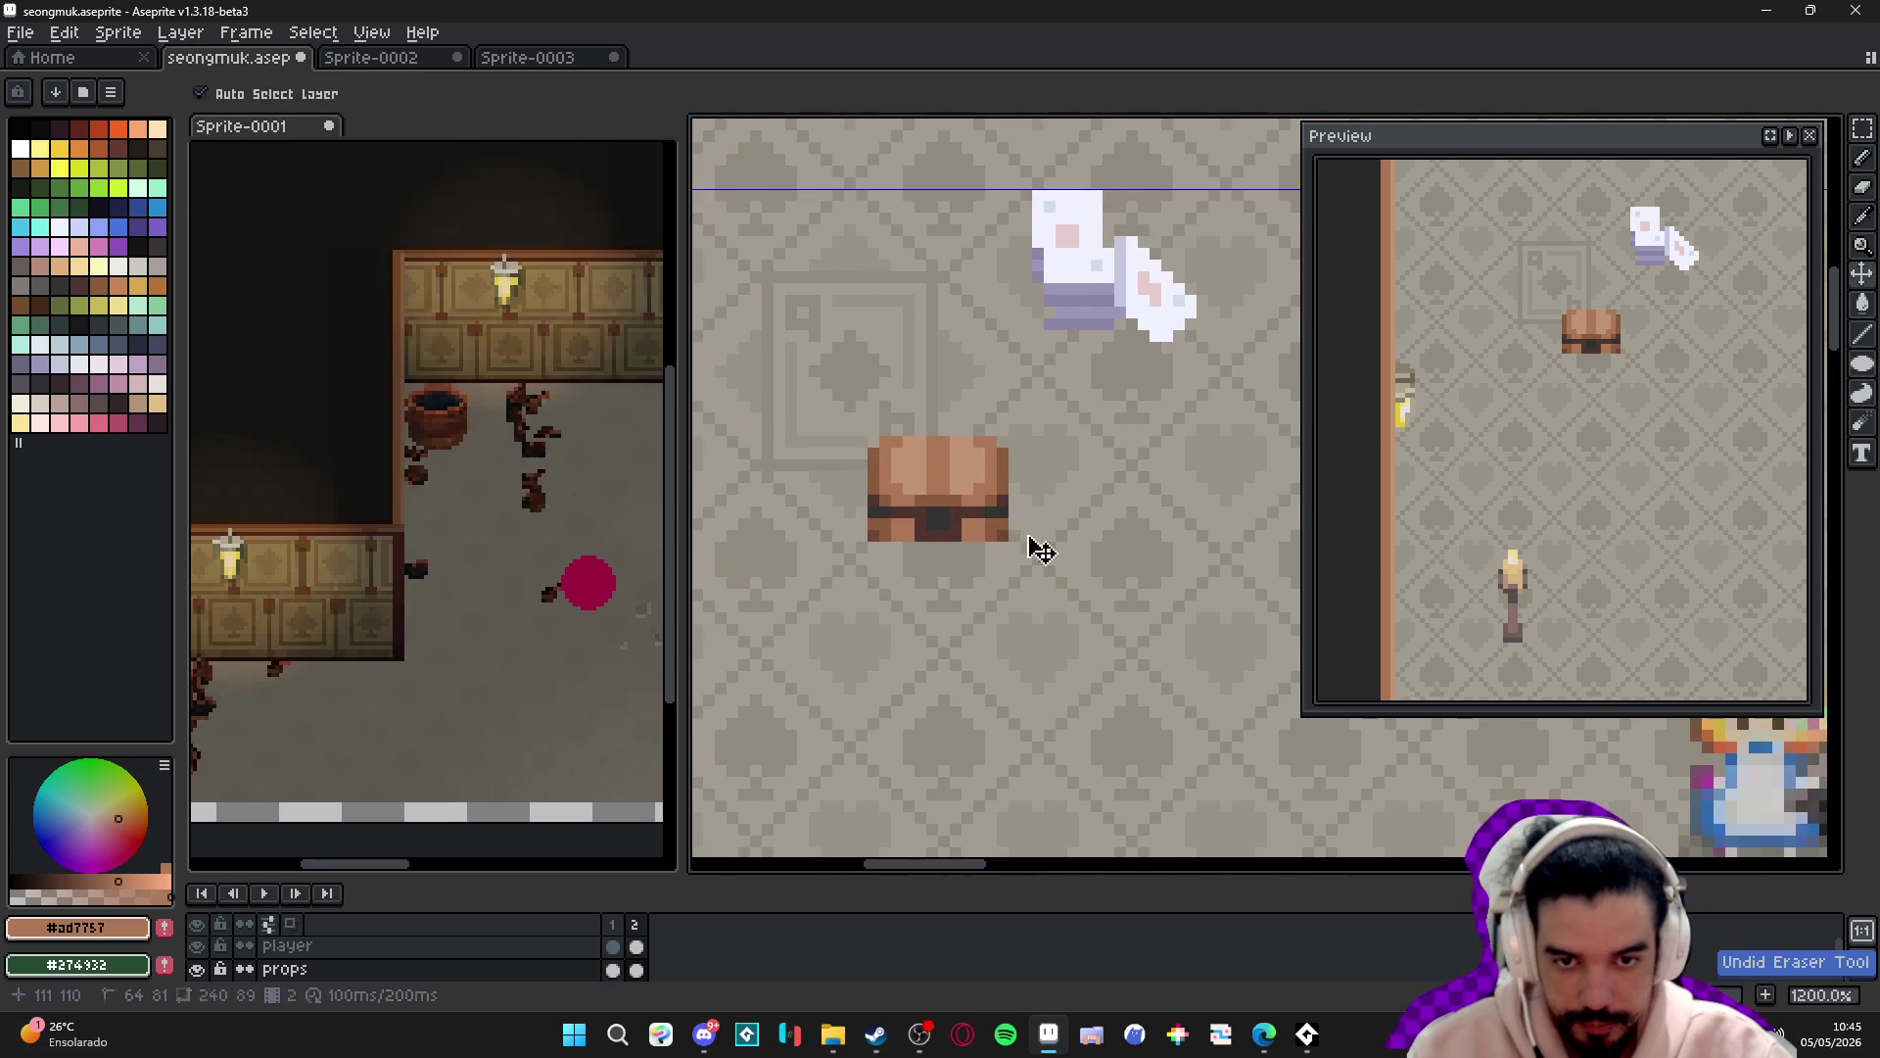
- Show the grid over the room, centred on the chest
scroll(1033, 545, down, 3)
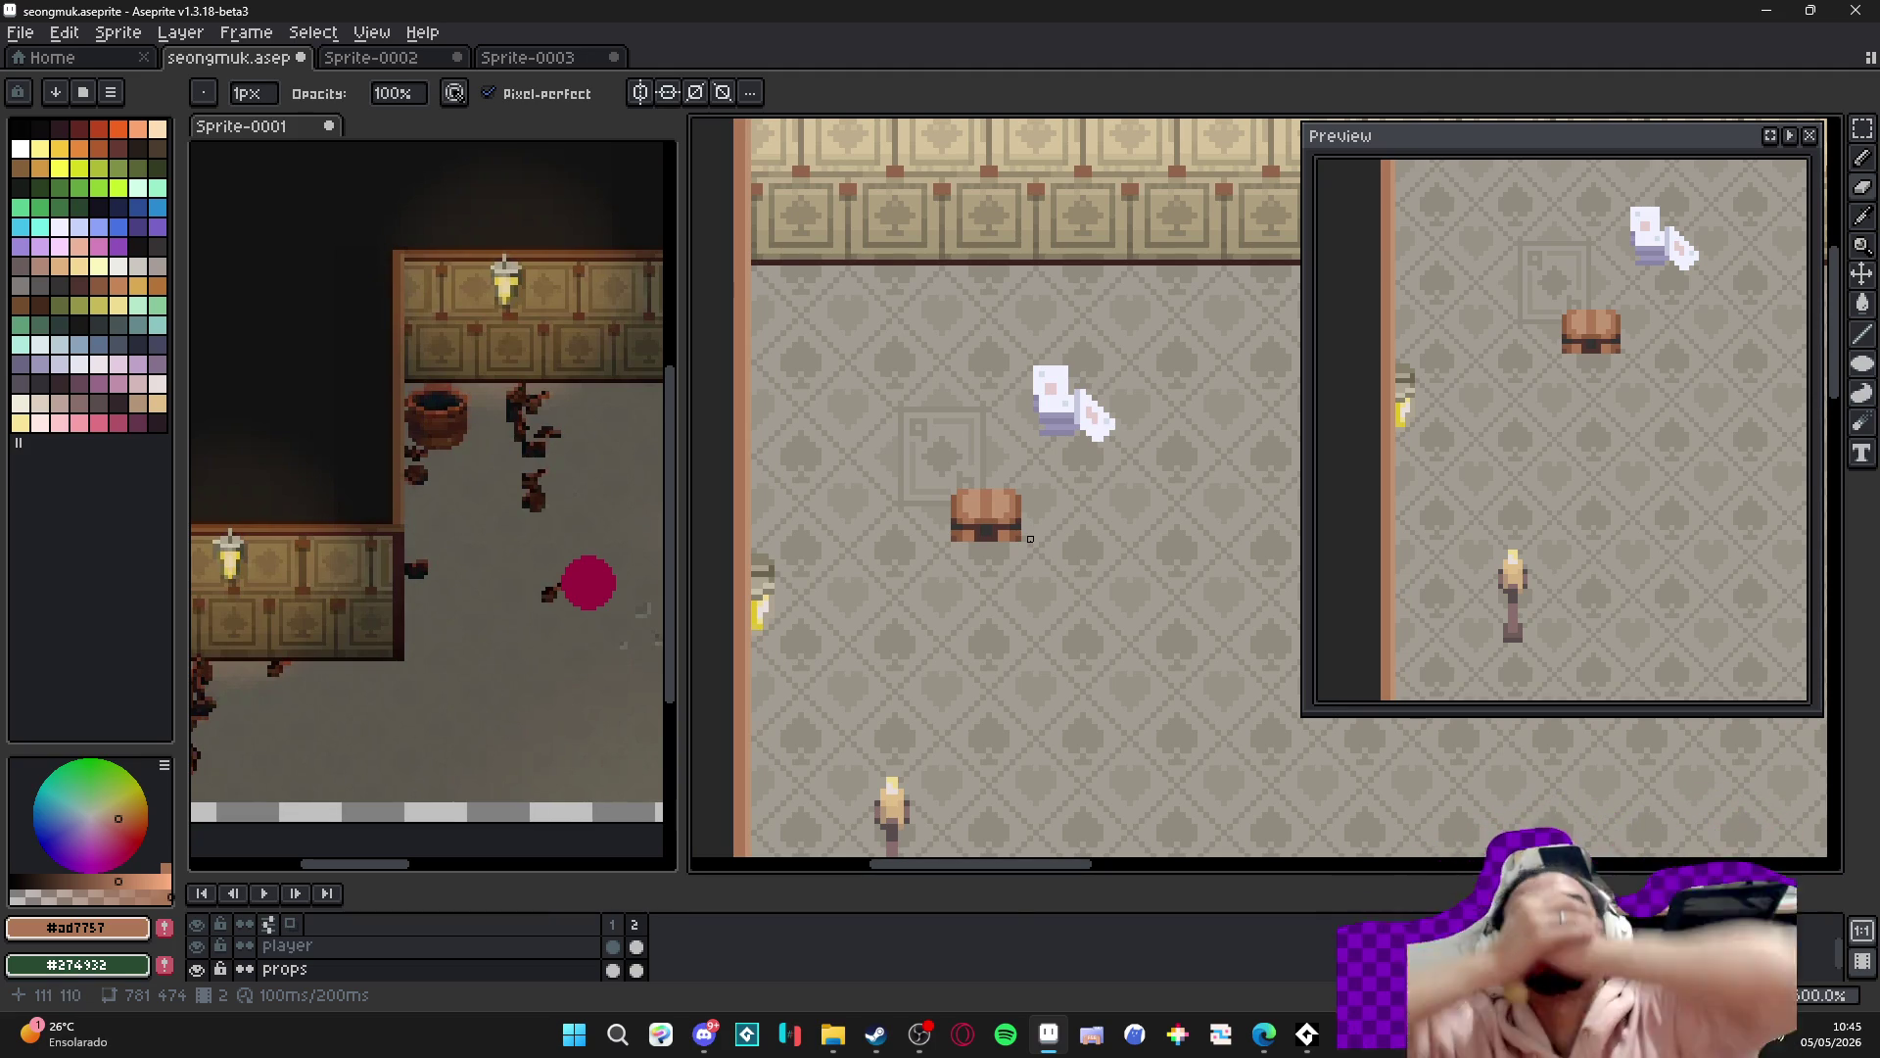
scroll(955, 547, up, 6)
key(ctrl)
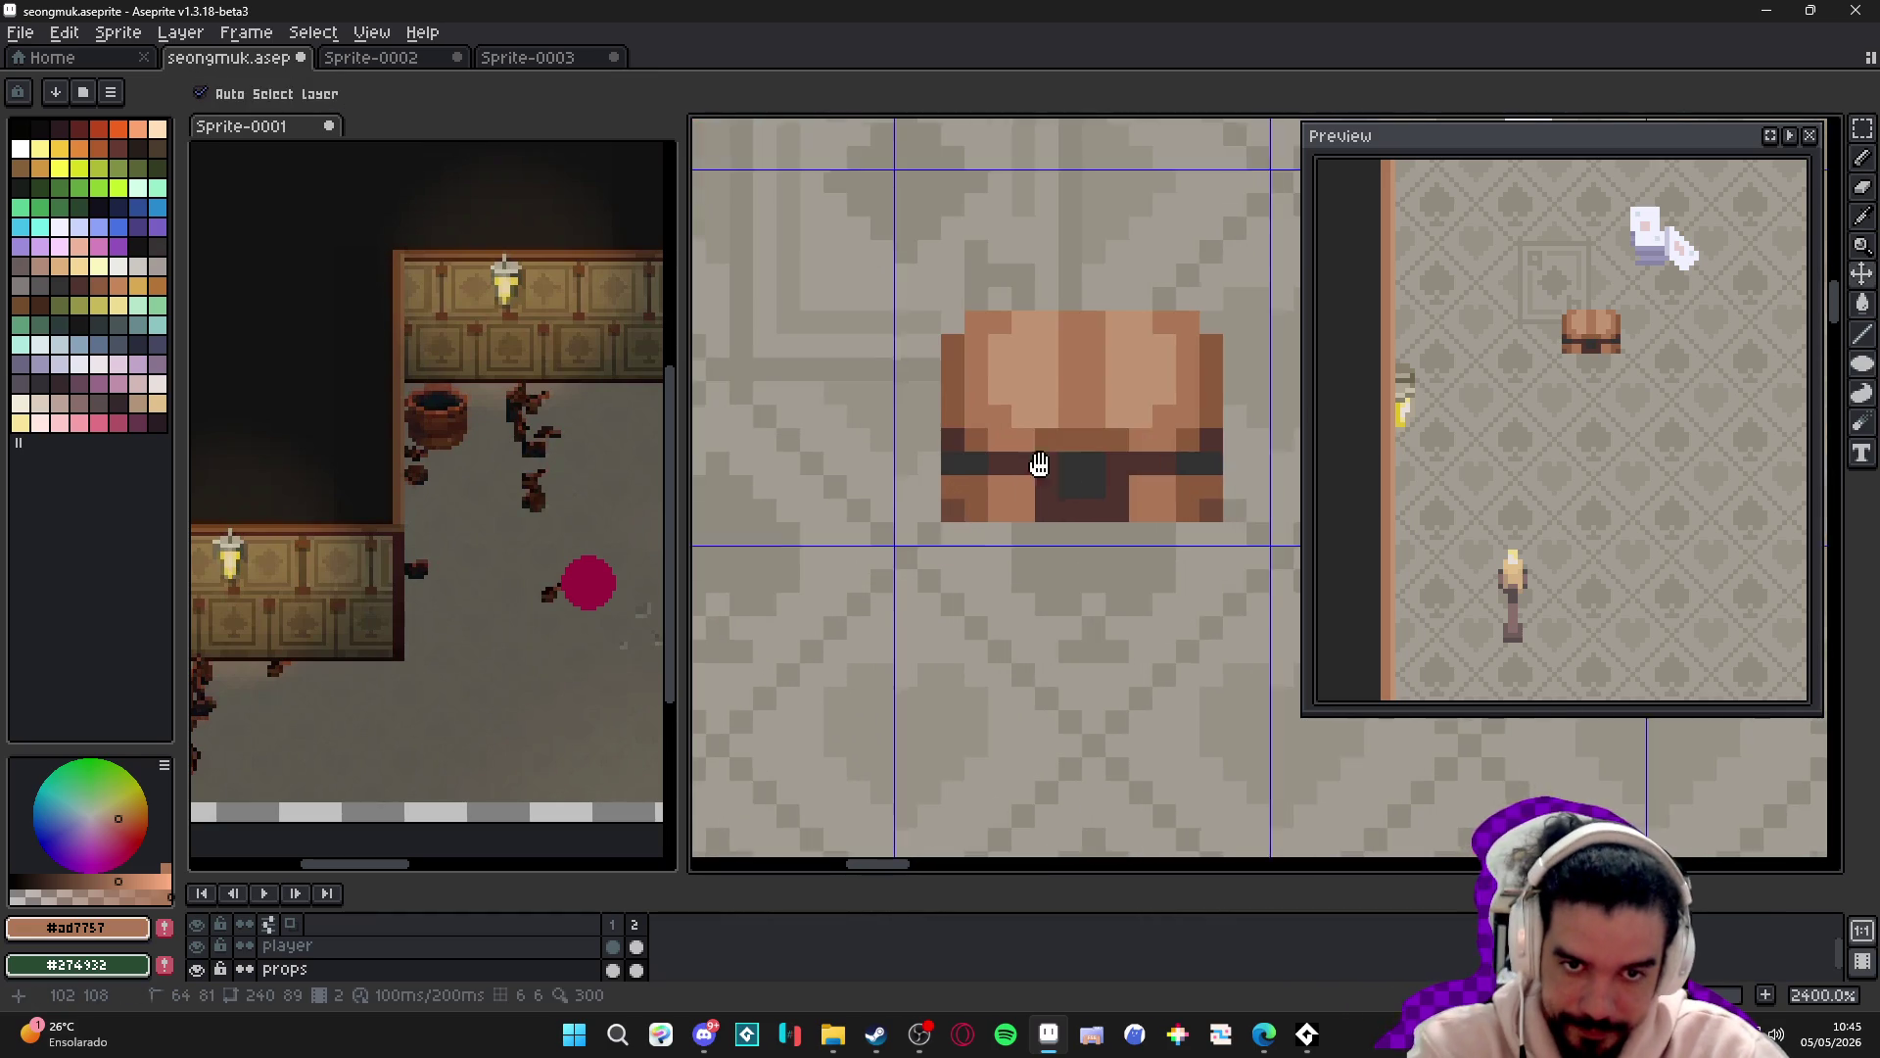
drag(1062, 479, 955, 605)
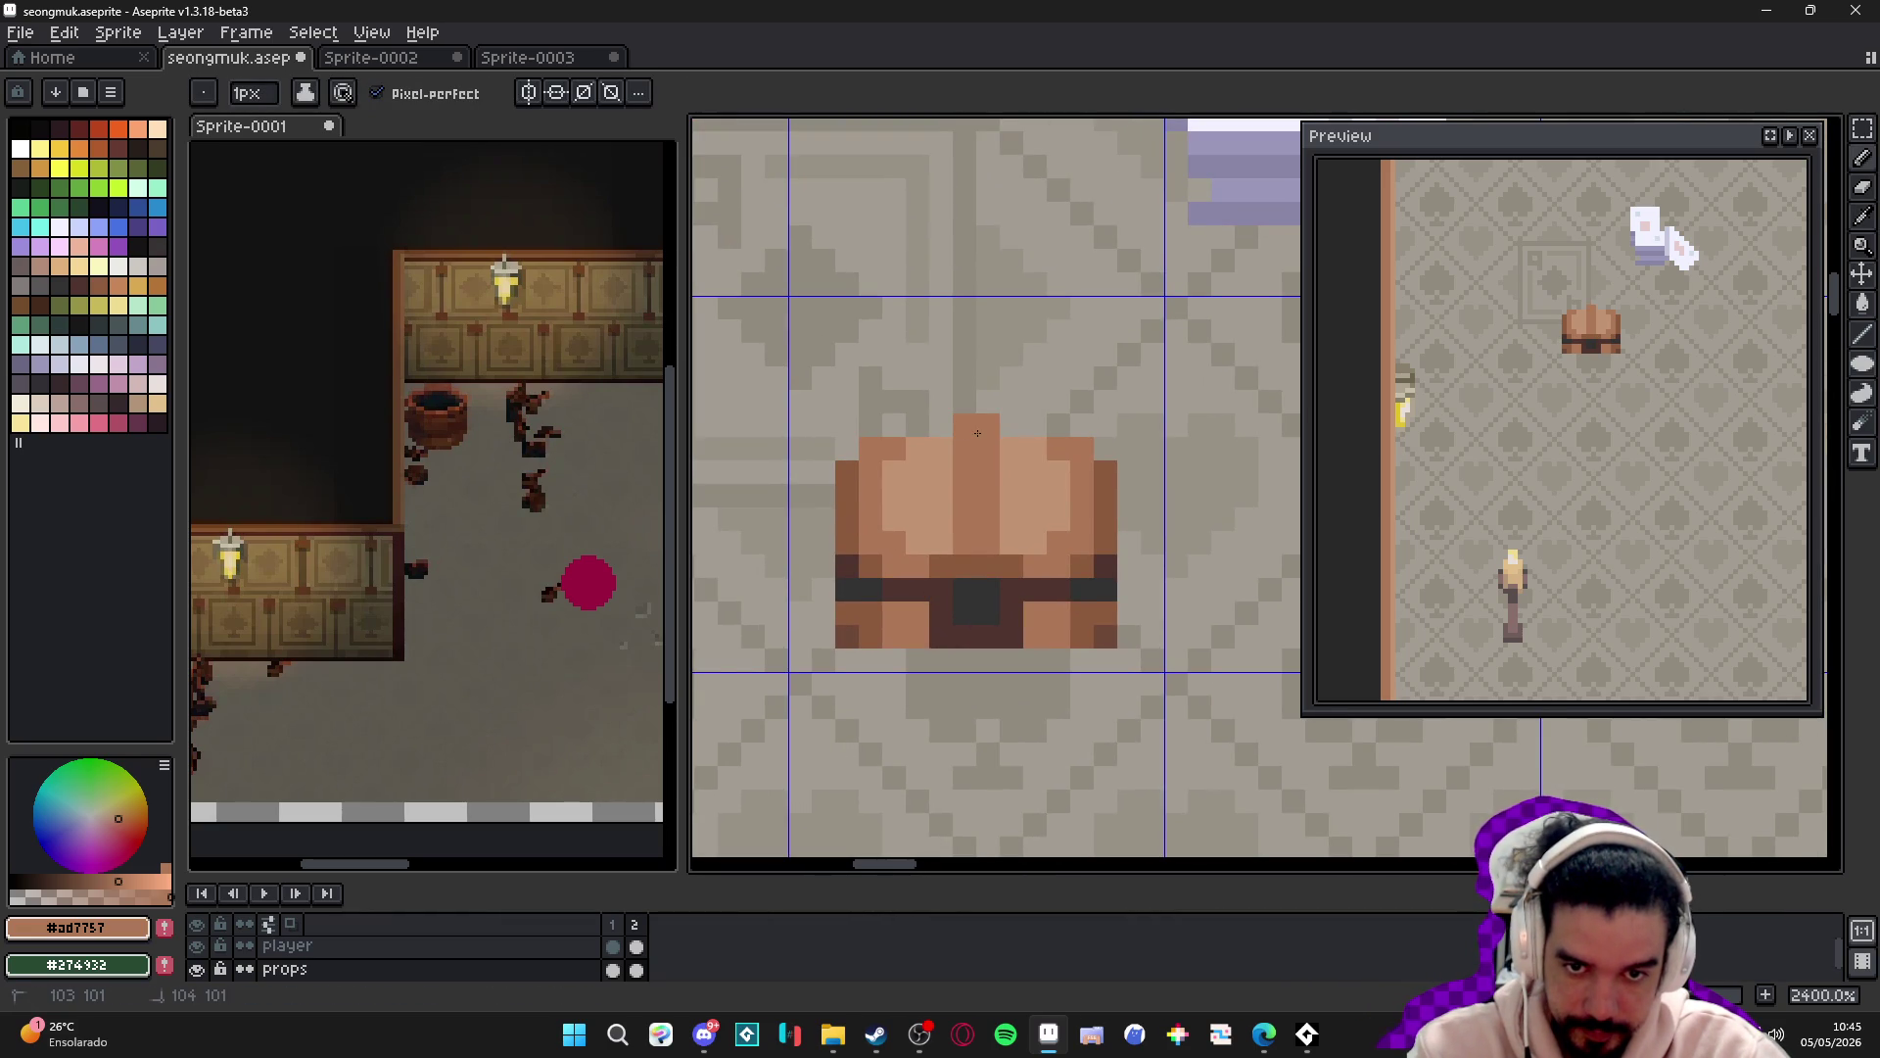
scroll(1028, 480, down, 6)
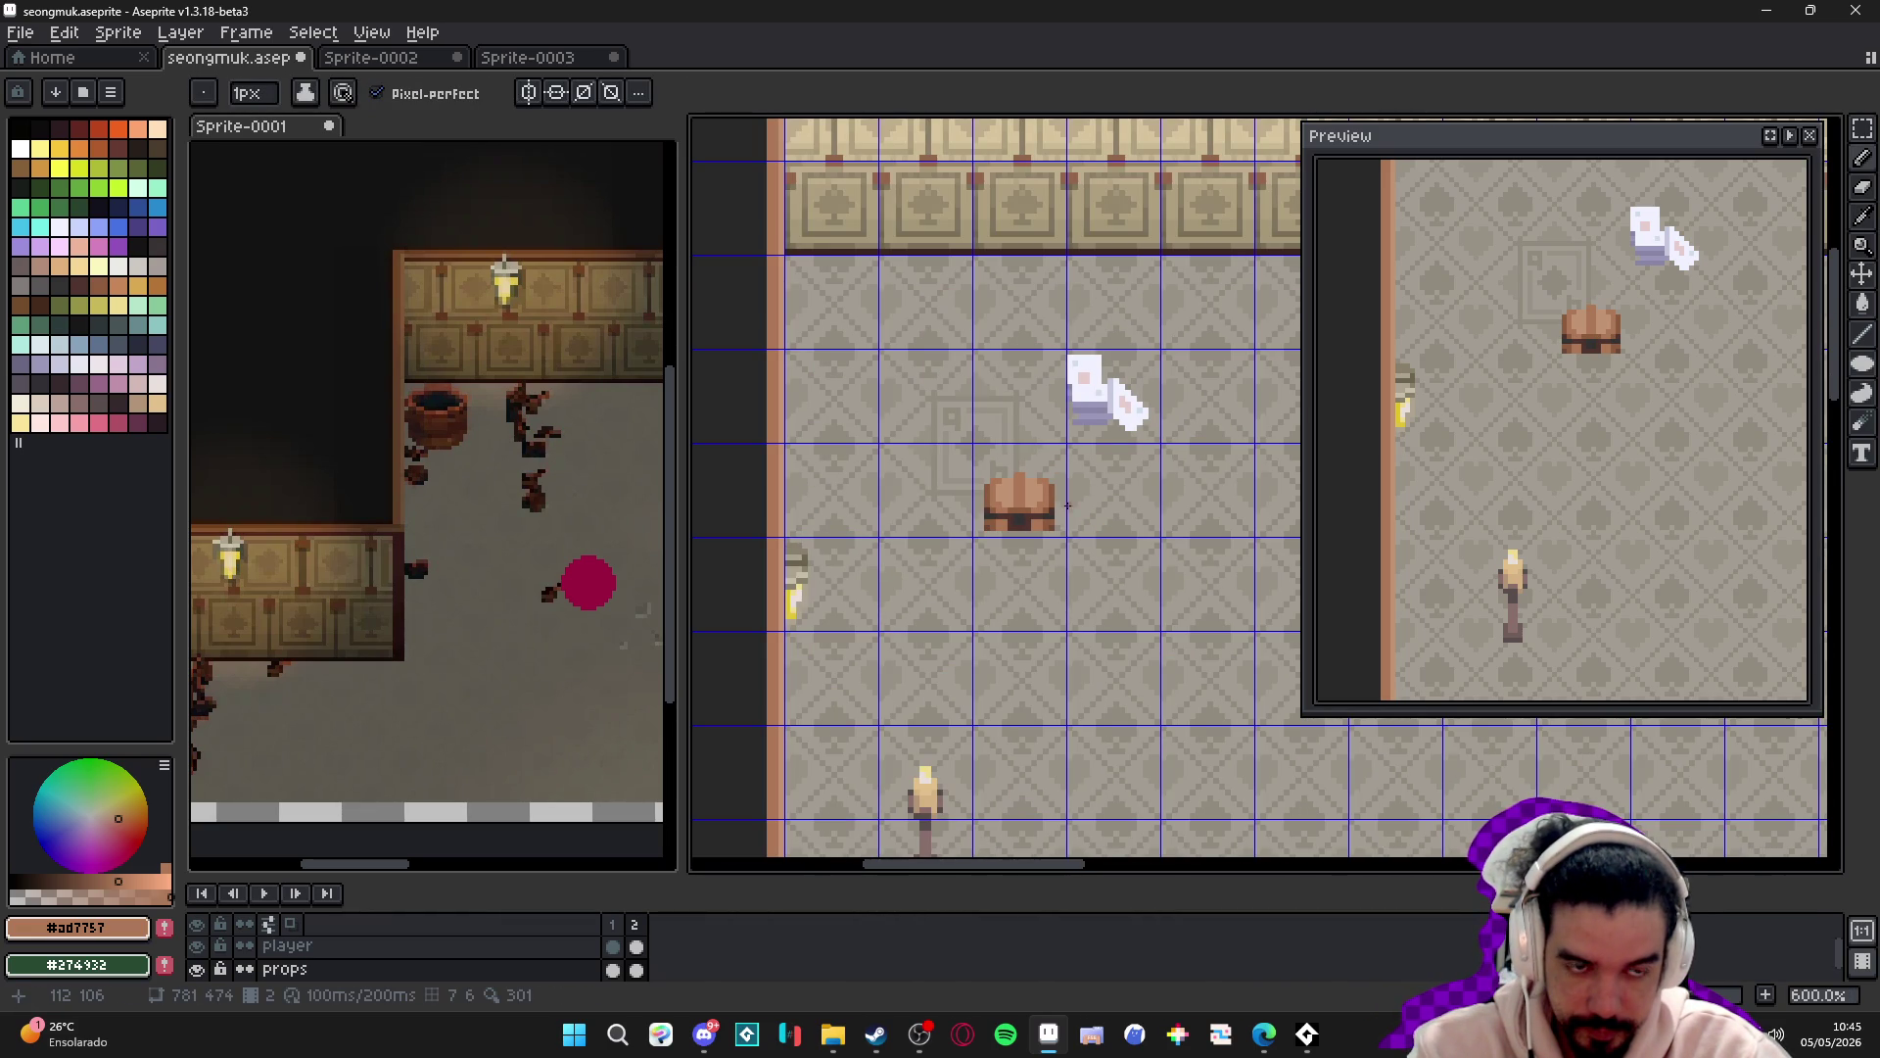
- Pencil trial dark-brown pixels around the chest's top and front
scroll(1069, 506, up, 9)
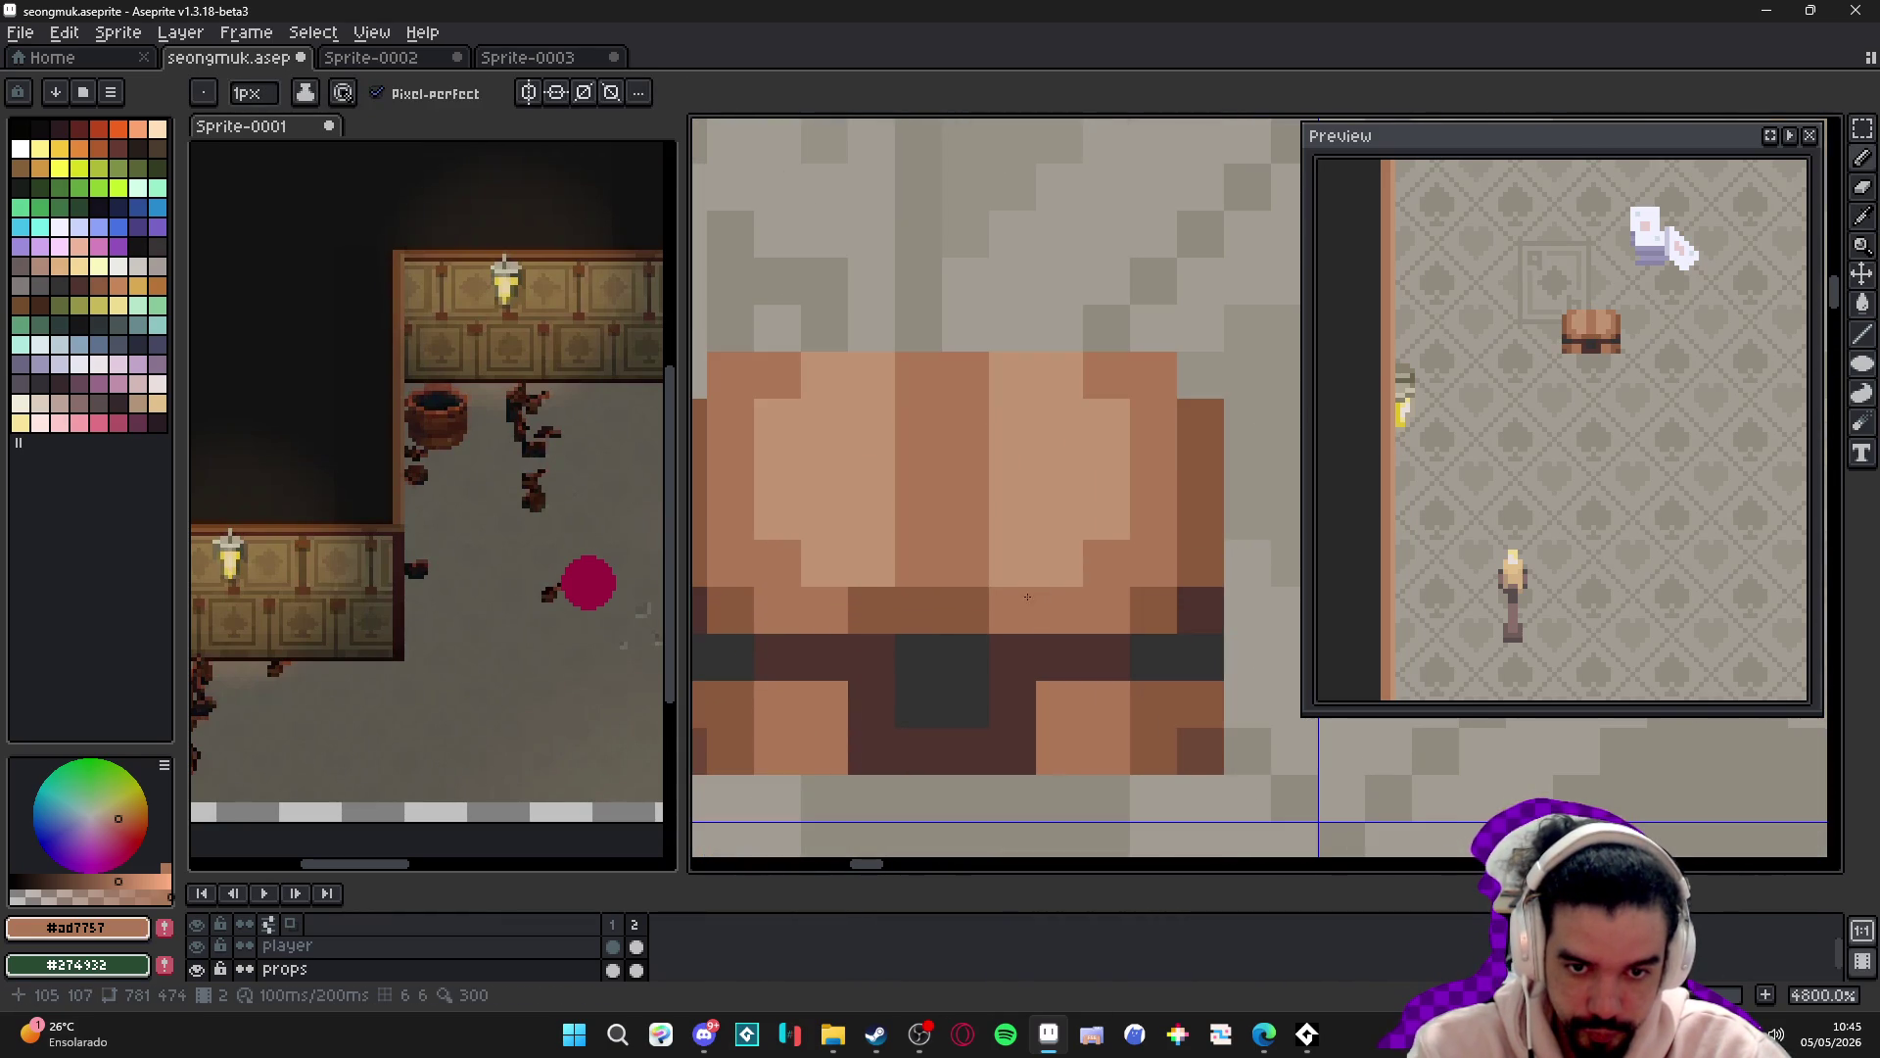
alt+click(1012, 600)
click(931, 324)
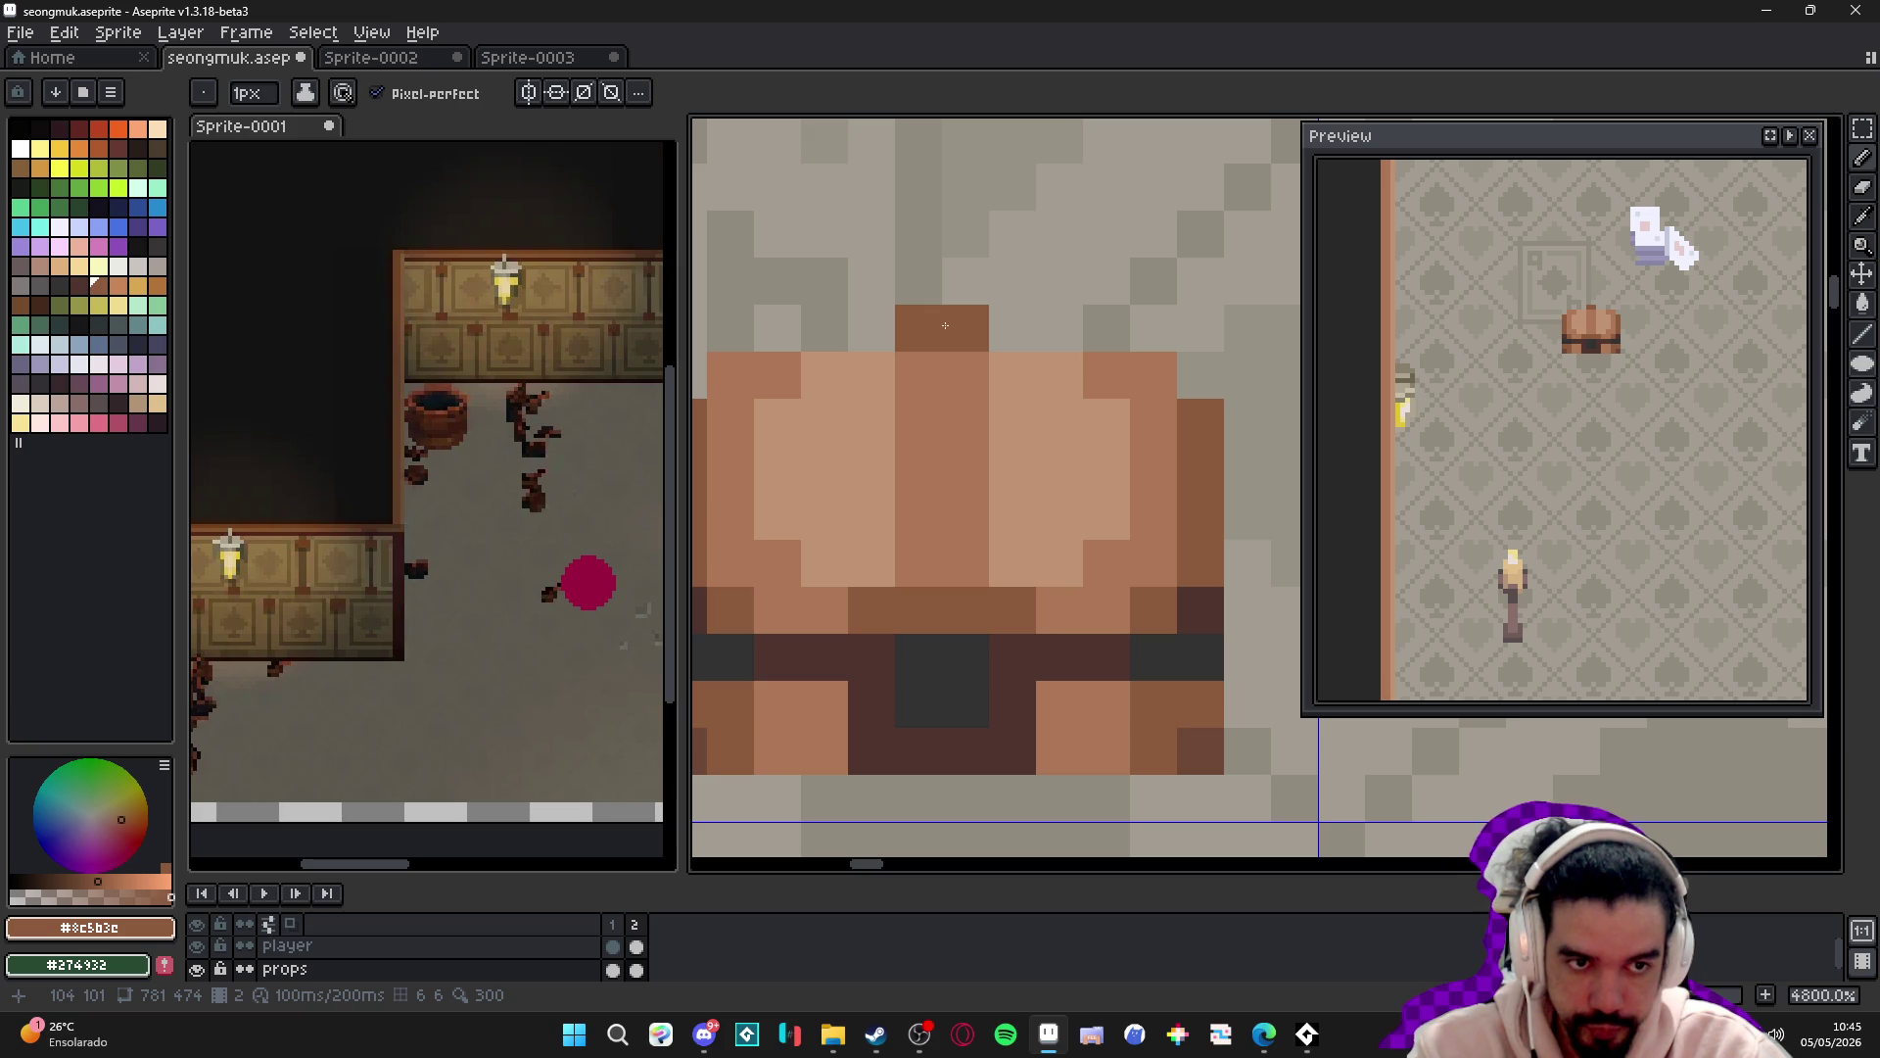
click(1013, 376)
click(1012, 328)
click(871, 328)
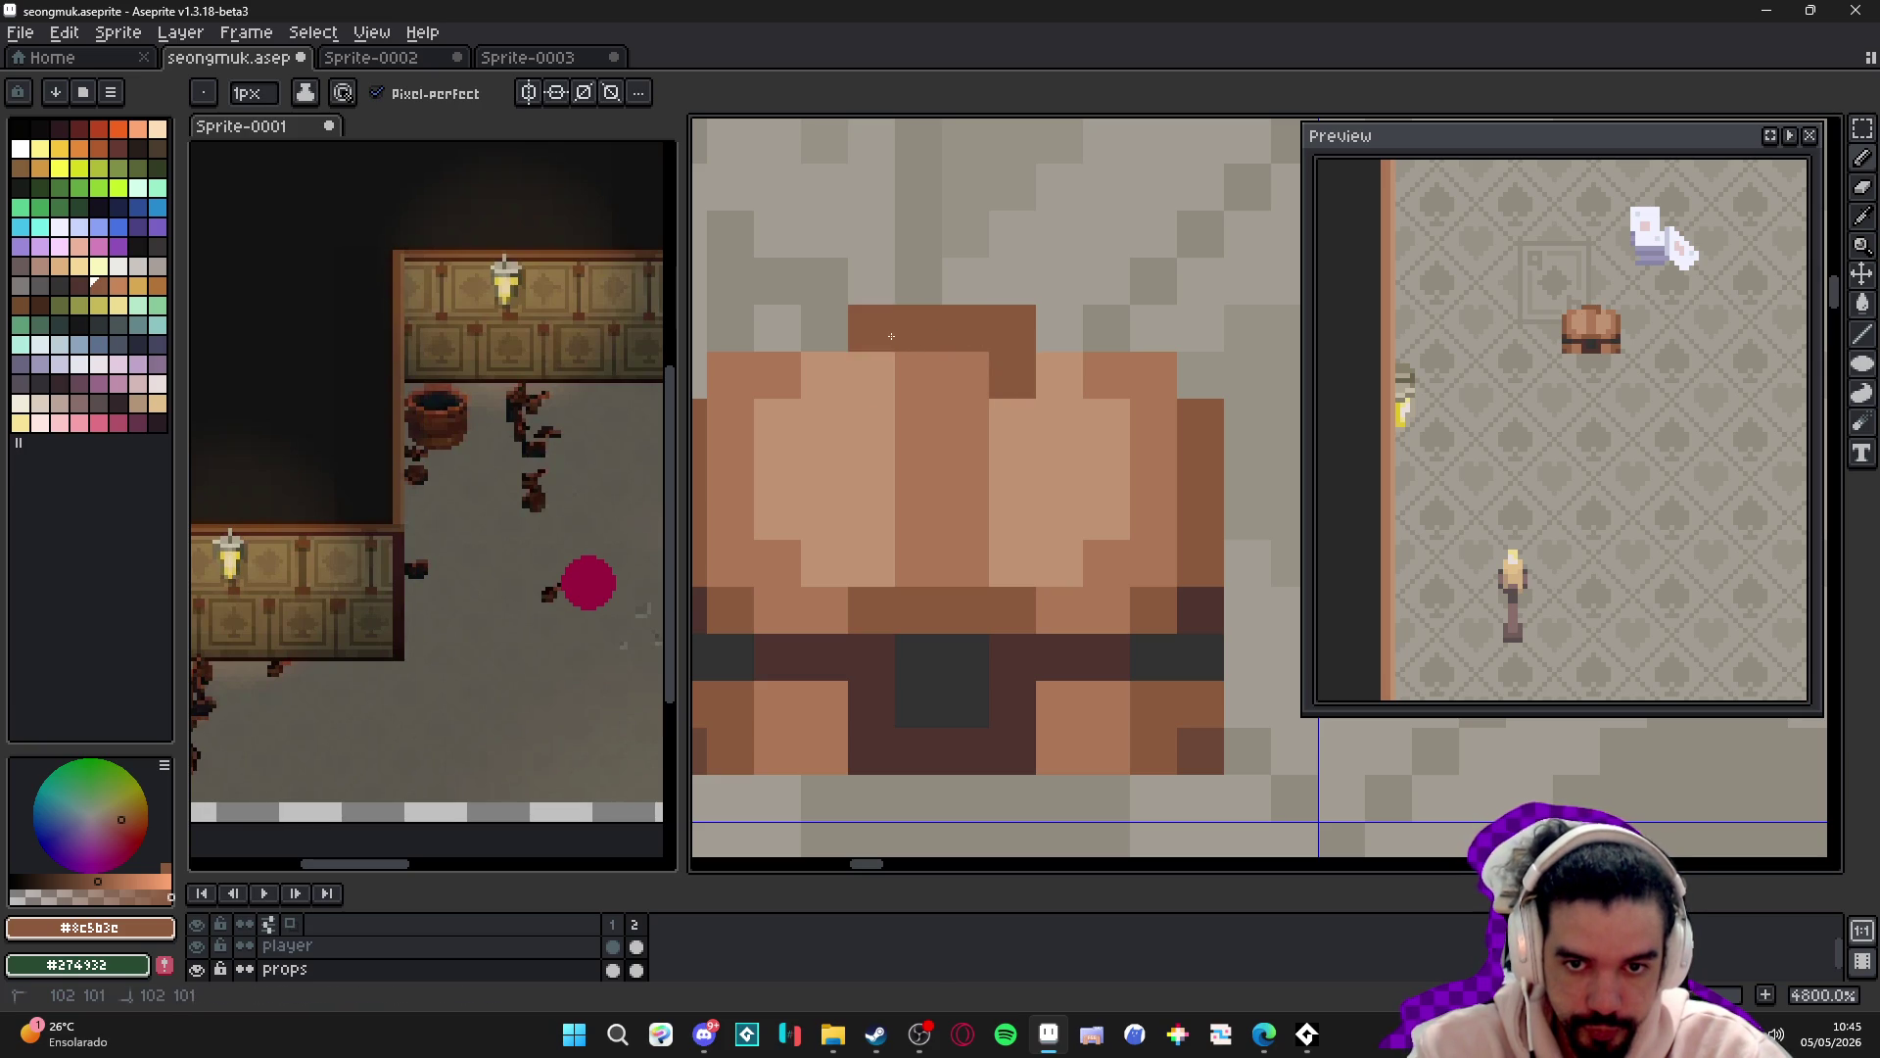
click(872, 375)
click(1013, 563)
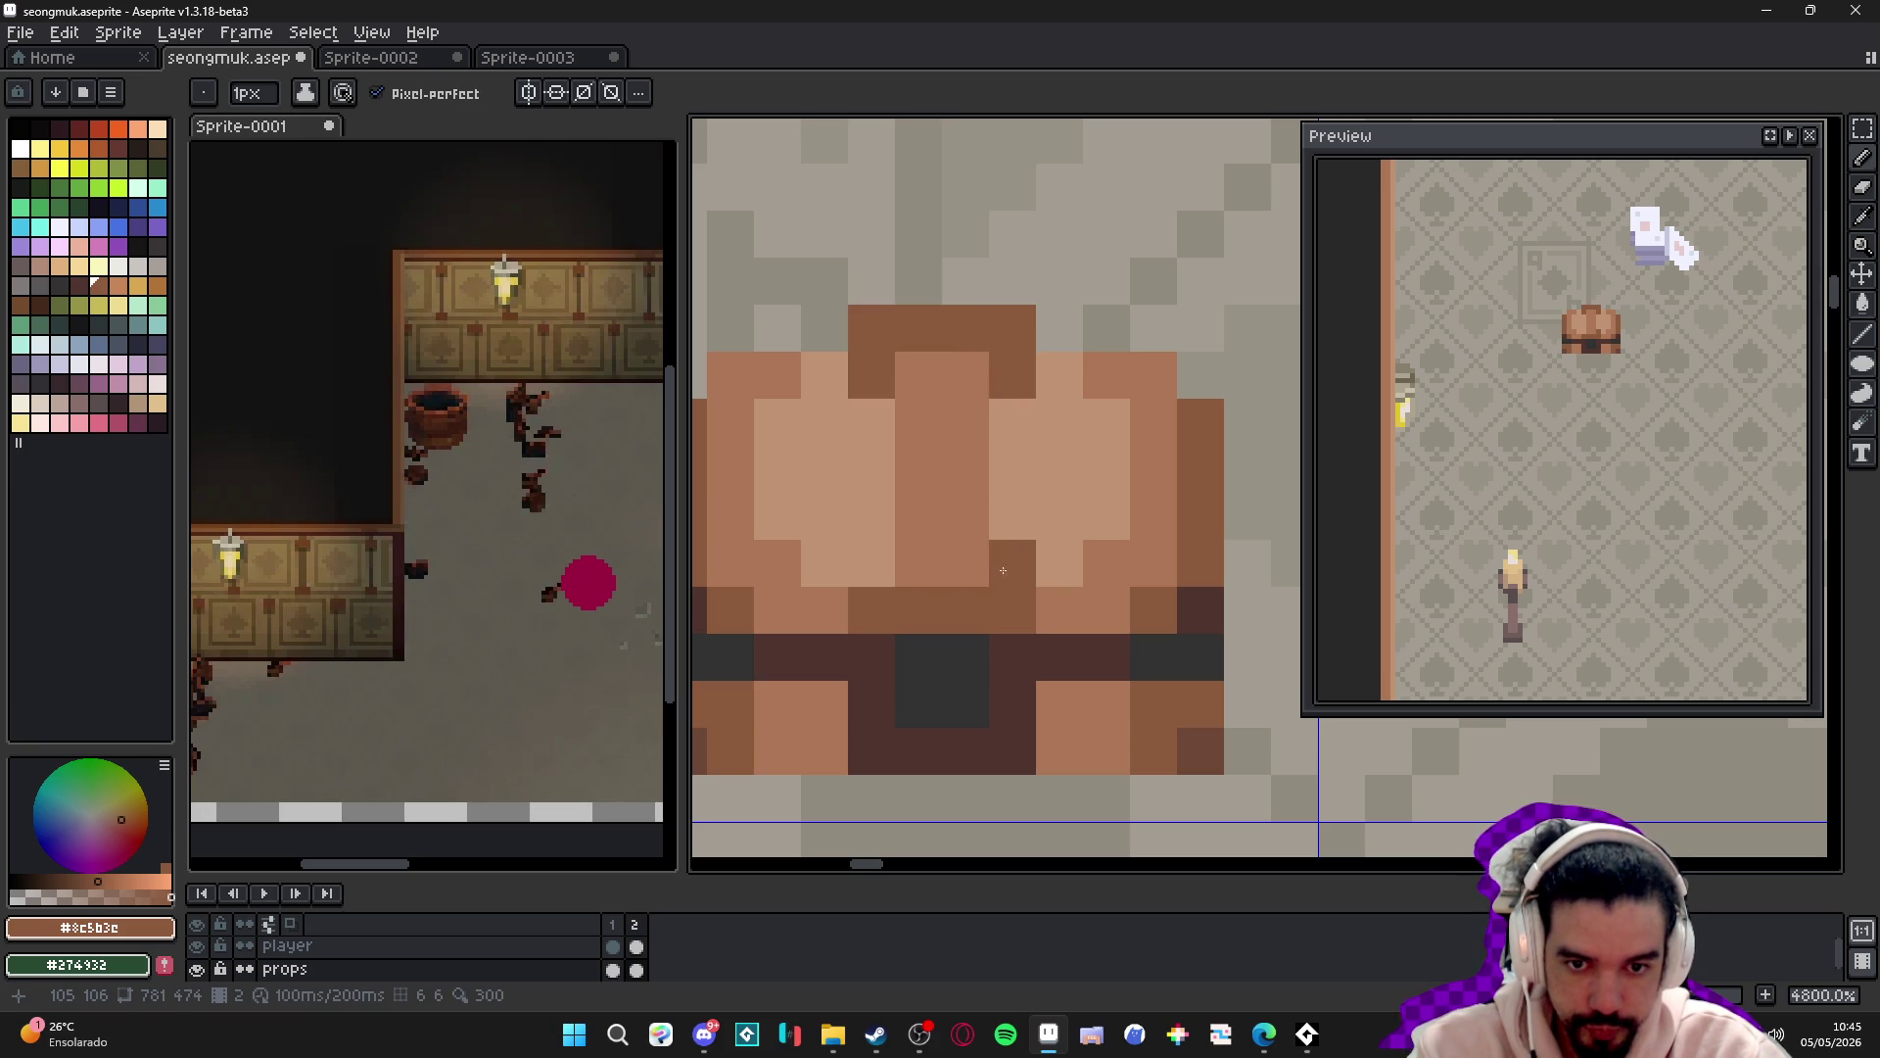
click(872, 564)
click(919, 563)
- Undo the trial pixels, bring the left wall into view and show the grid
scroll(911, 573, down, 3)
scroll(935, 577, down, 2)
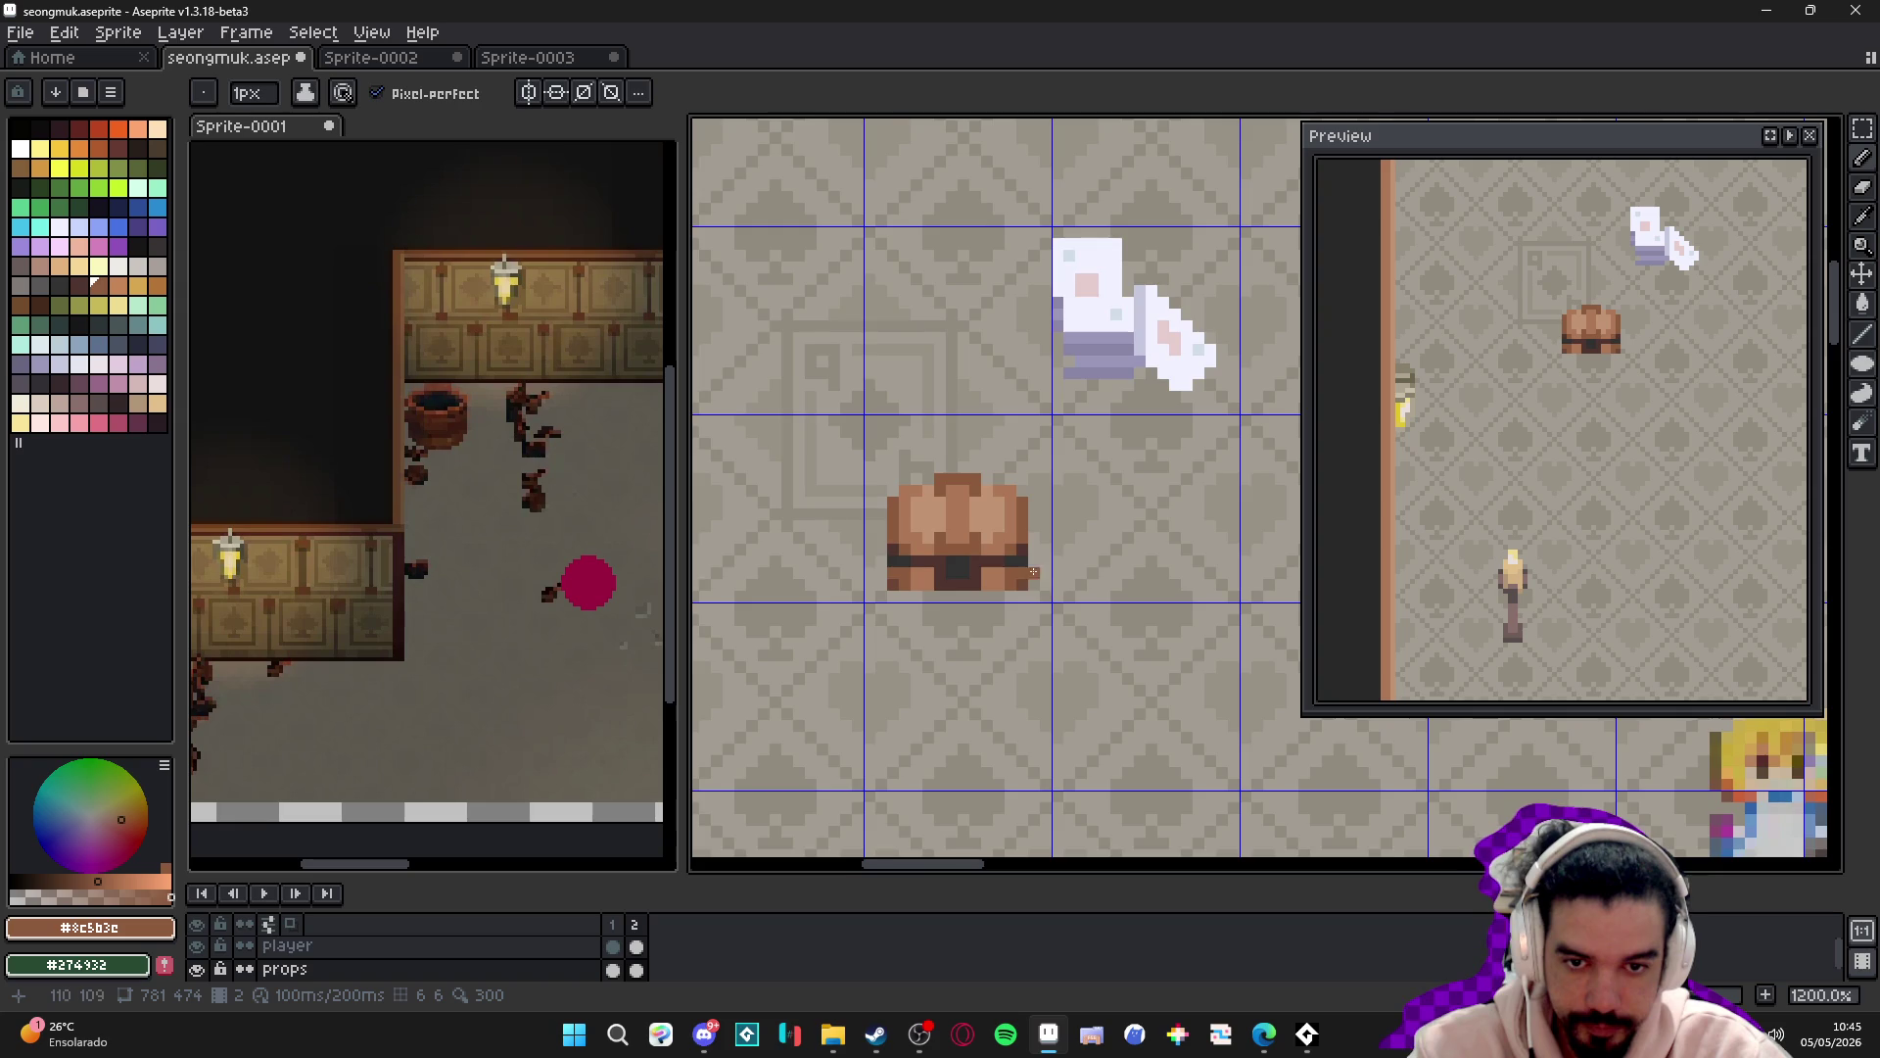
scroll(980, 513, up, 1)
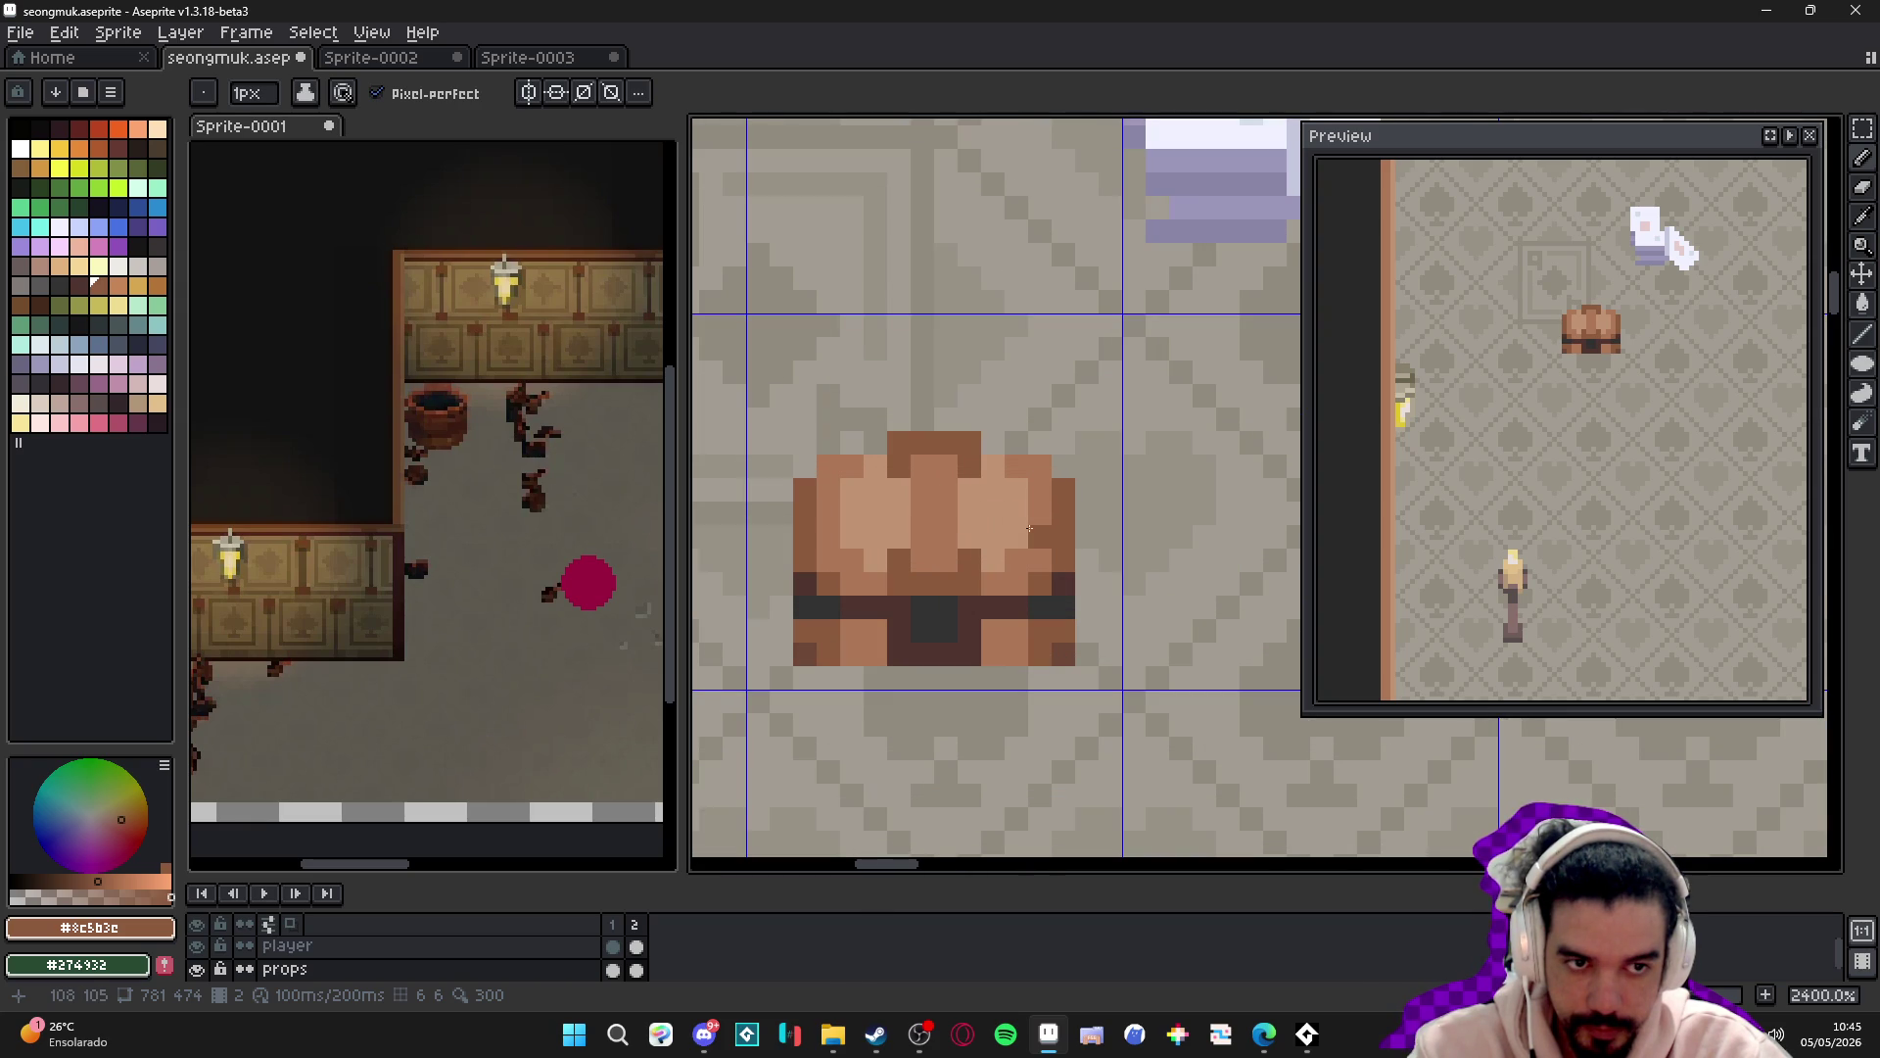
key(ctrl+z)
key(ctrl+z)
key(ctrl+z)
key(ctrl+z)
scroll(1044, 626, down, 5)
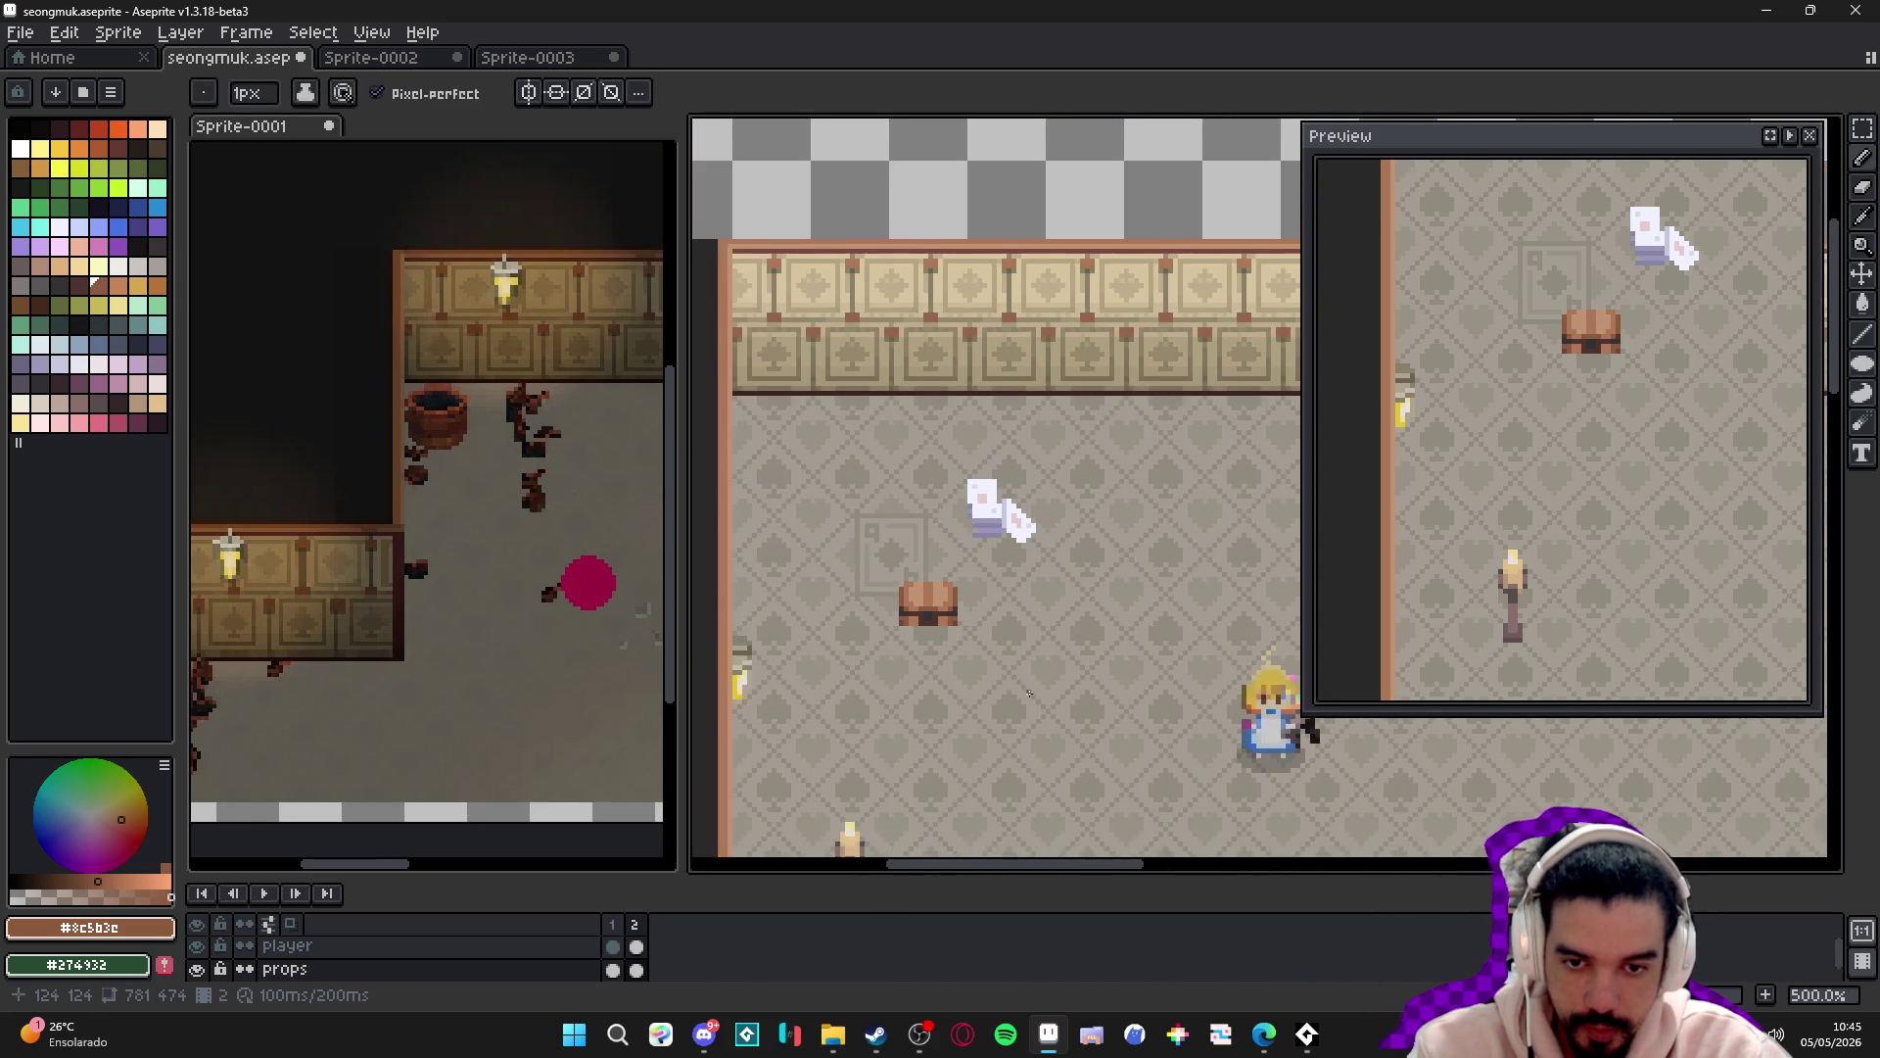
scroll(939, 554, down, 1)
drag(956, 553, 1086, 556)
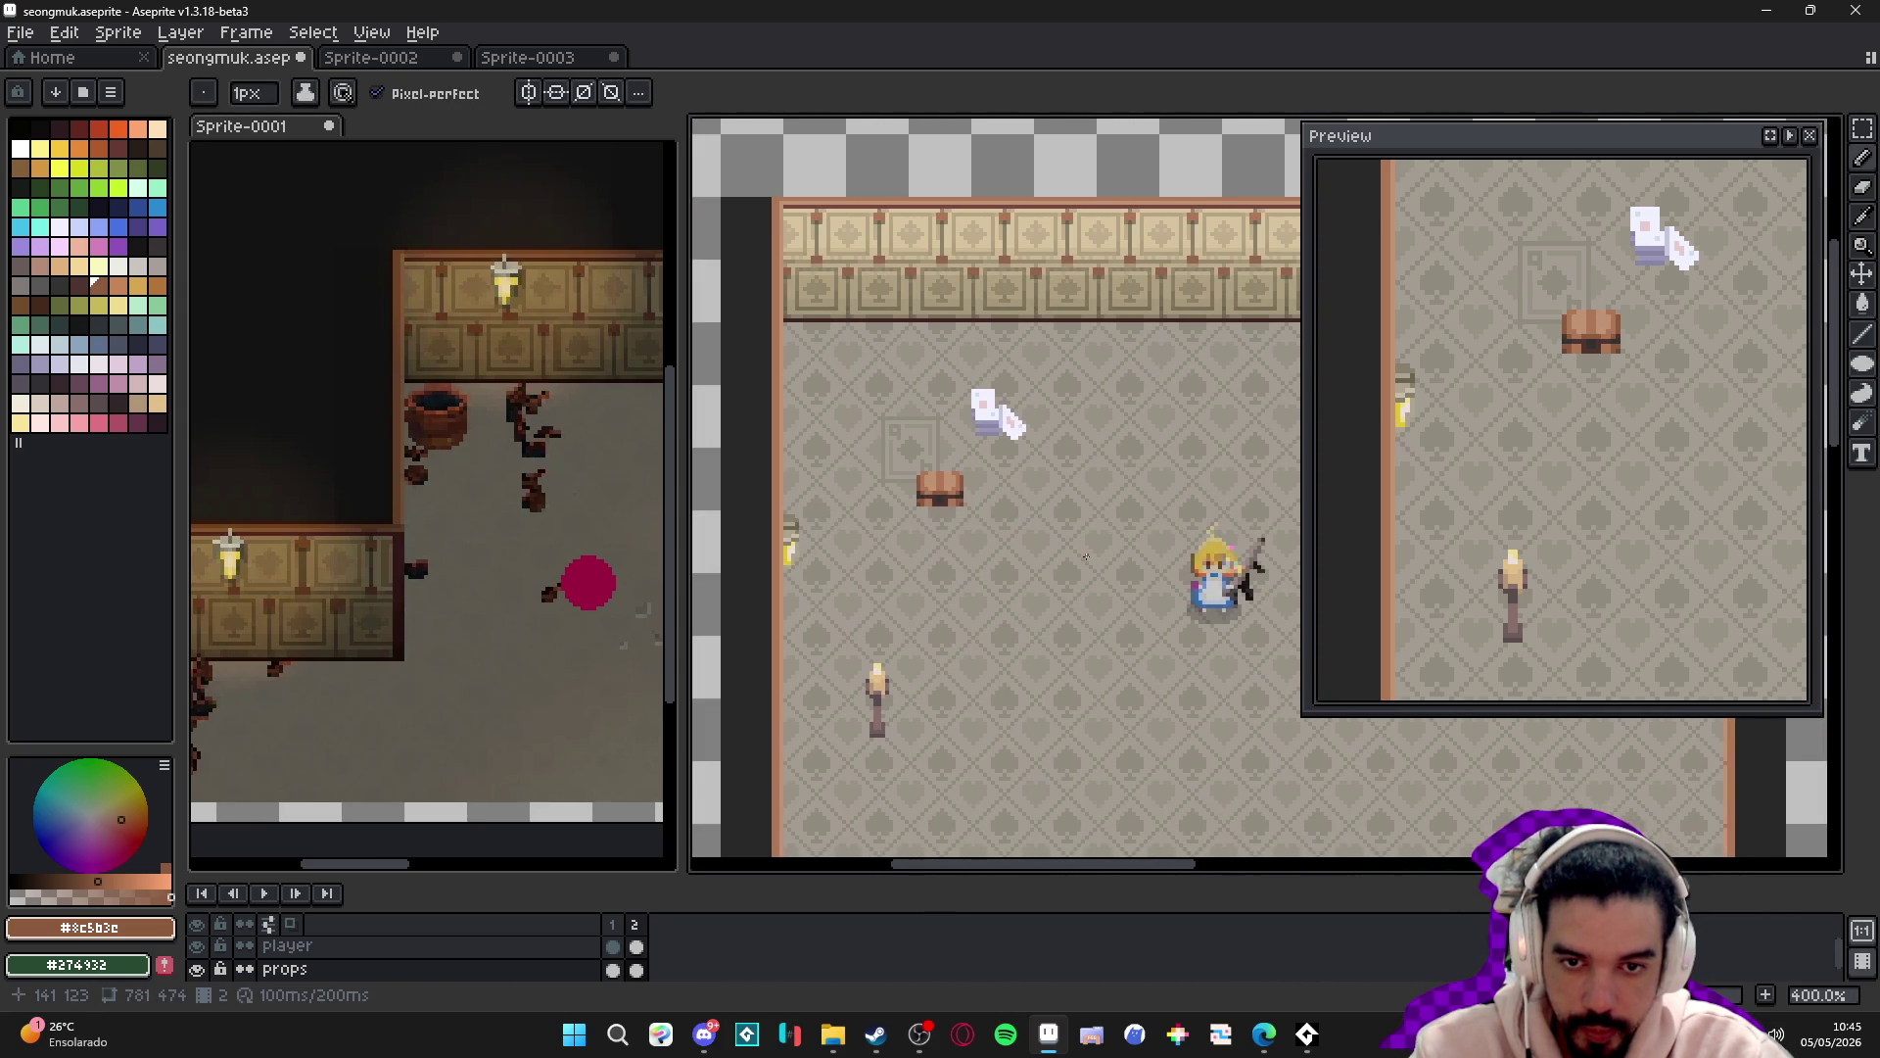
key(ctrl+apostrophe)
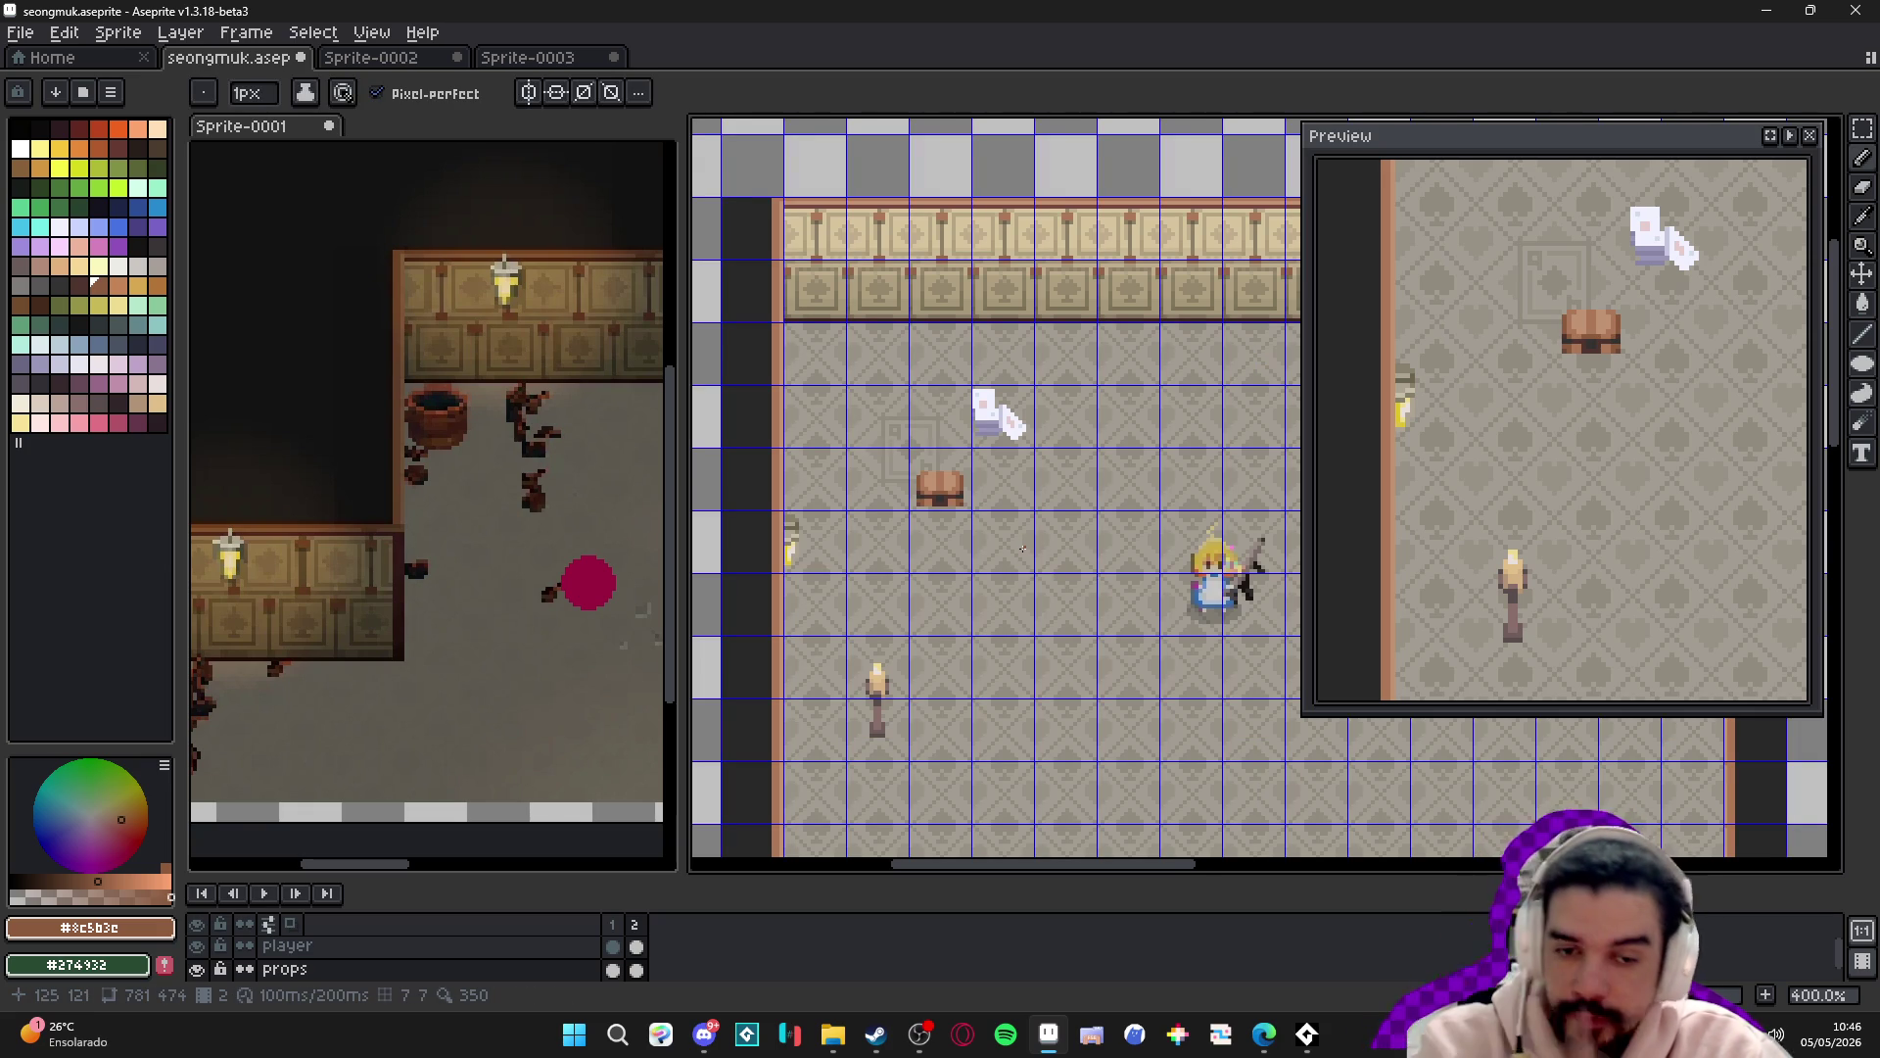
scroll(926, 495, up, 8)
- Select the chest, move it two pixels left and scale it to 133% (16×12 px)
key(m)
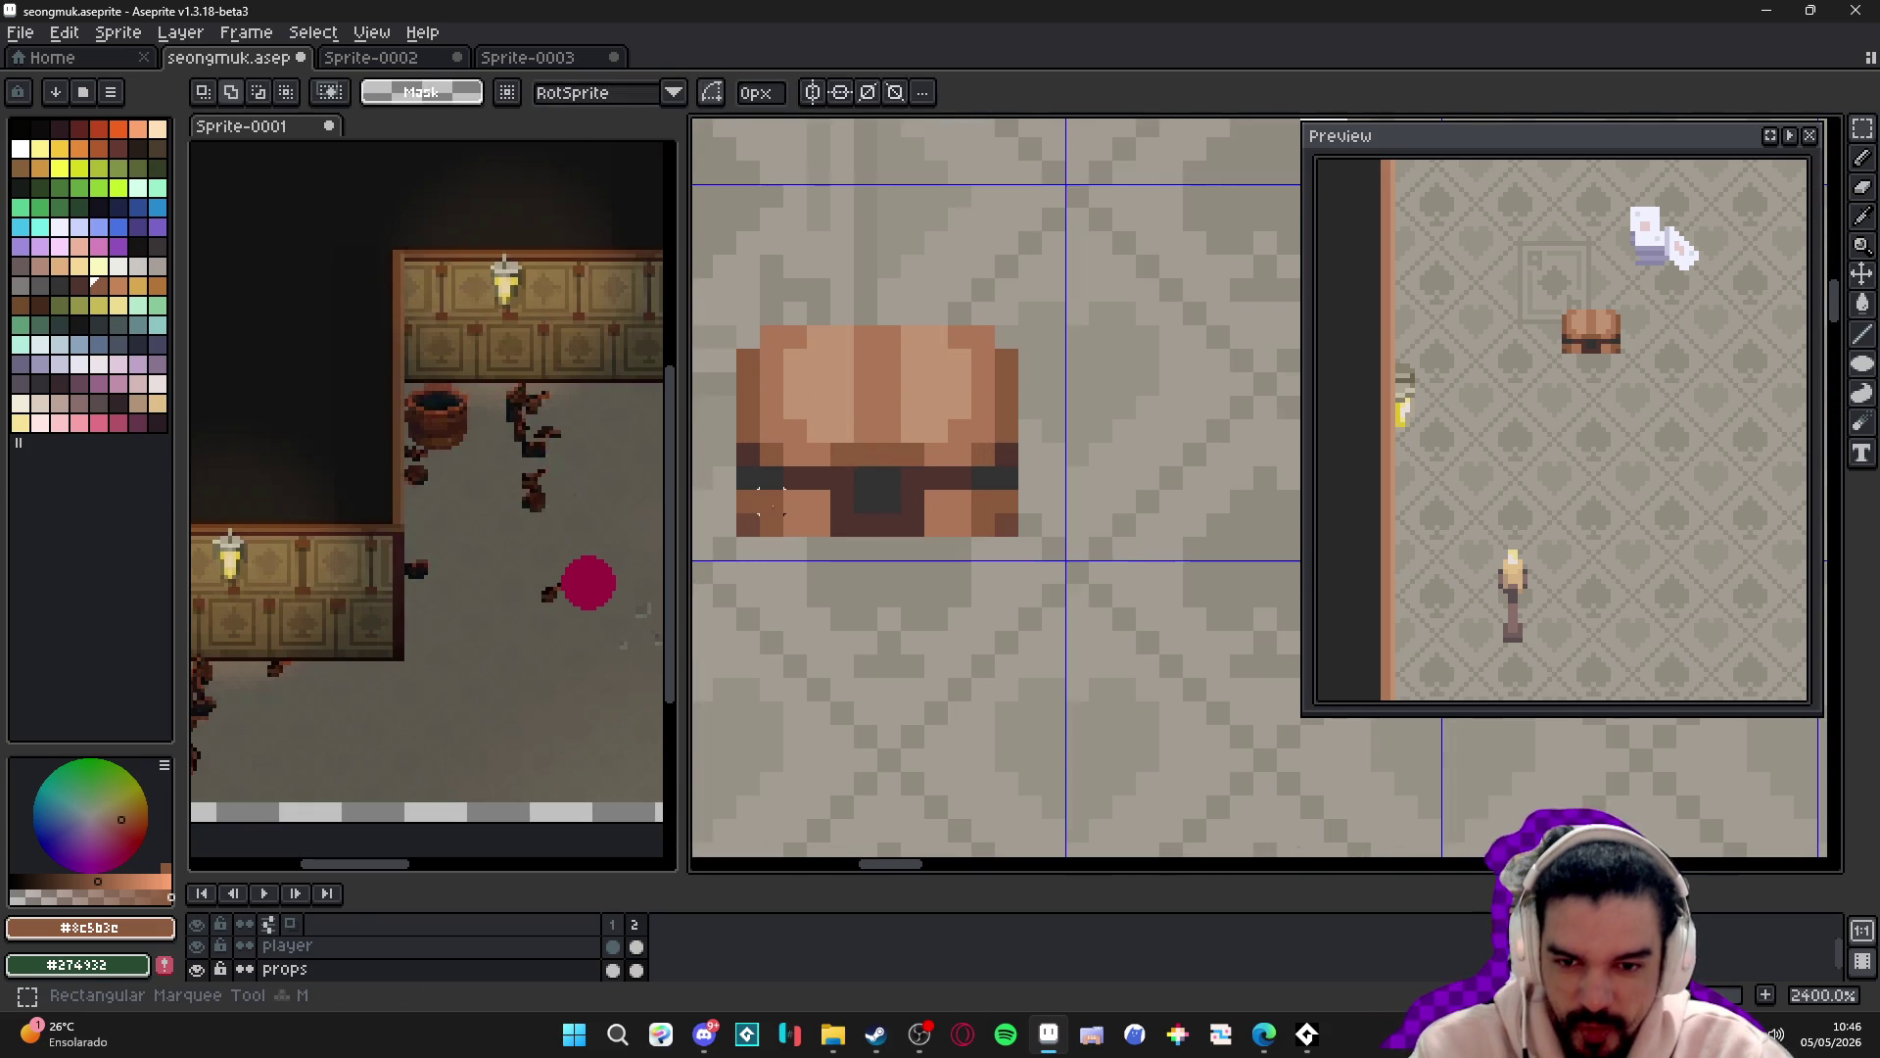
scroll(771, 501, down, 2)
drag(809, 545, 942, 445)
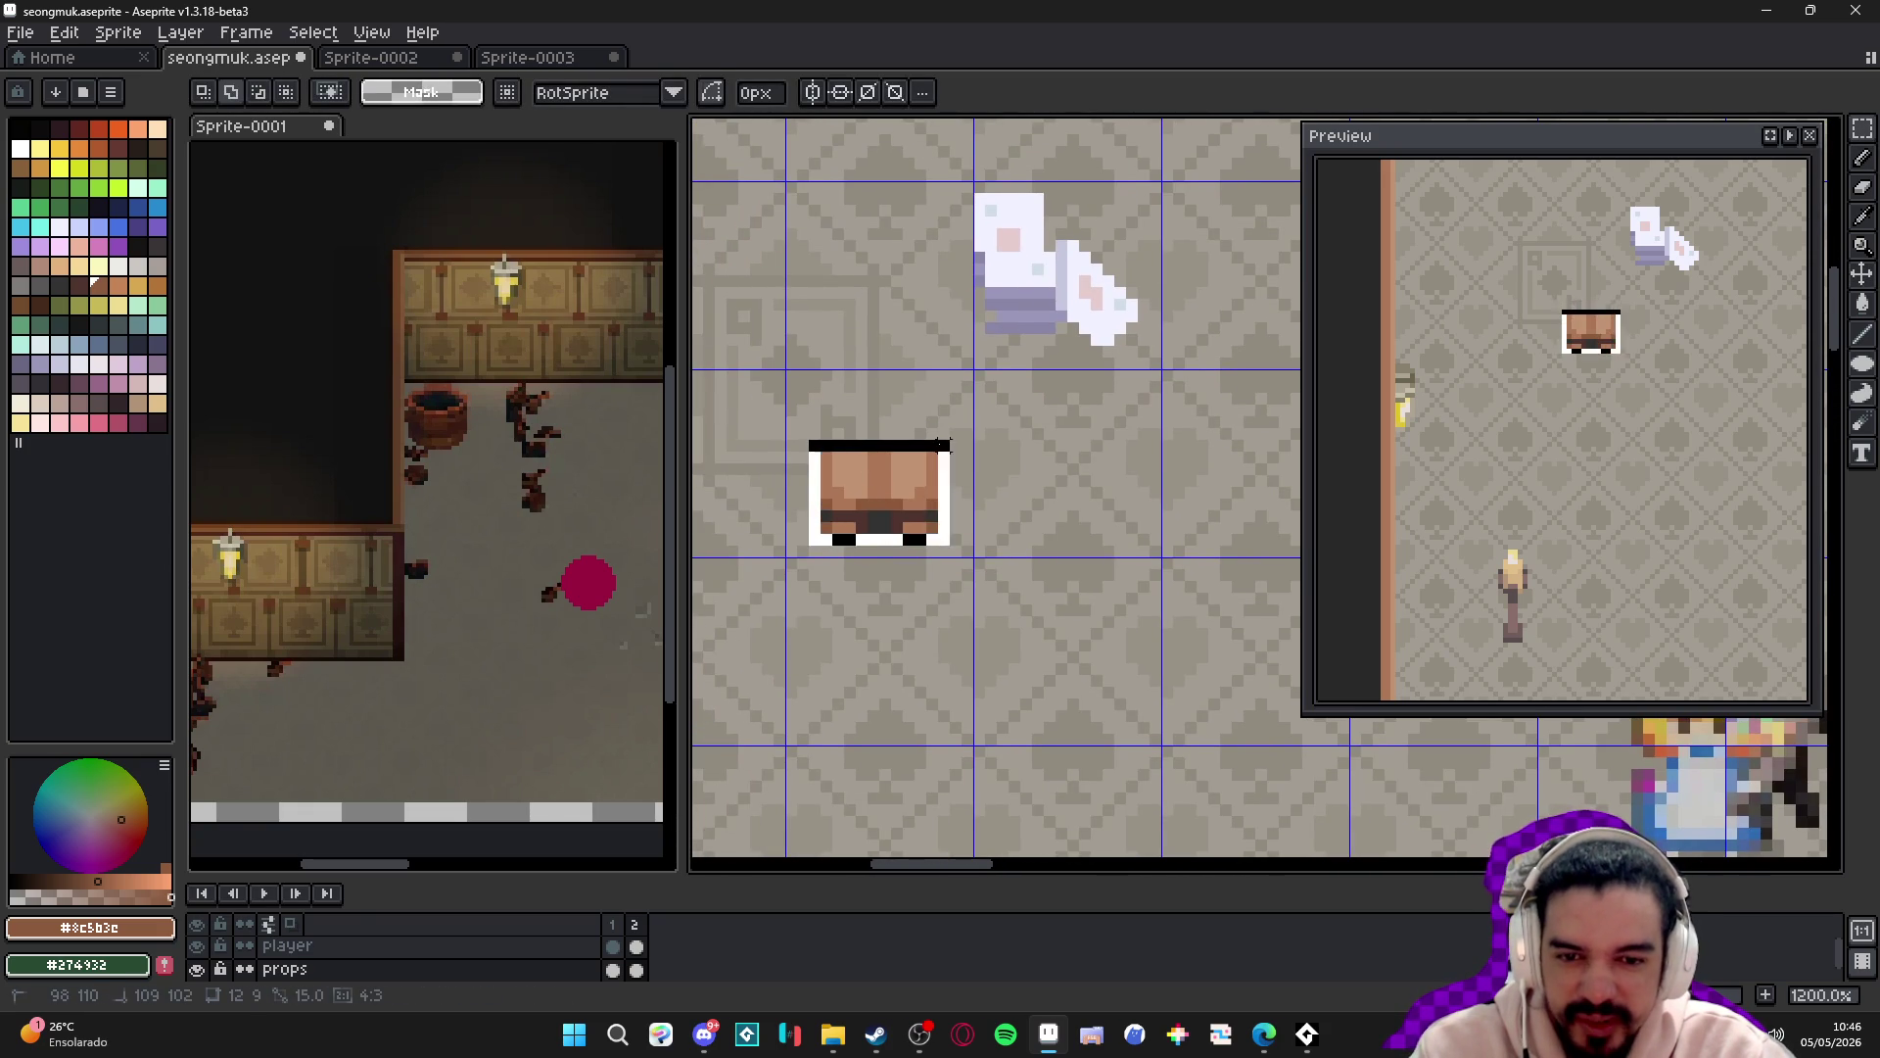
drag(909, 512, 891, 509)
drag(932, 435, 995, 403)
scroll(982, 397, down, 5)
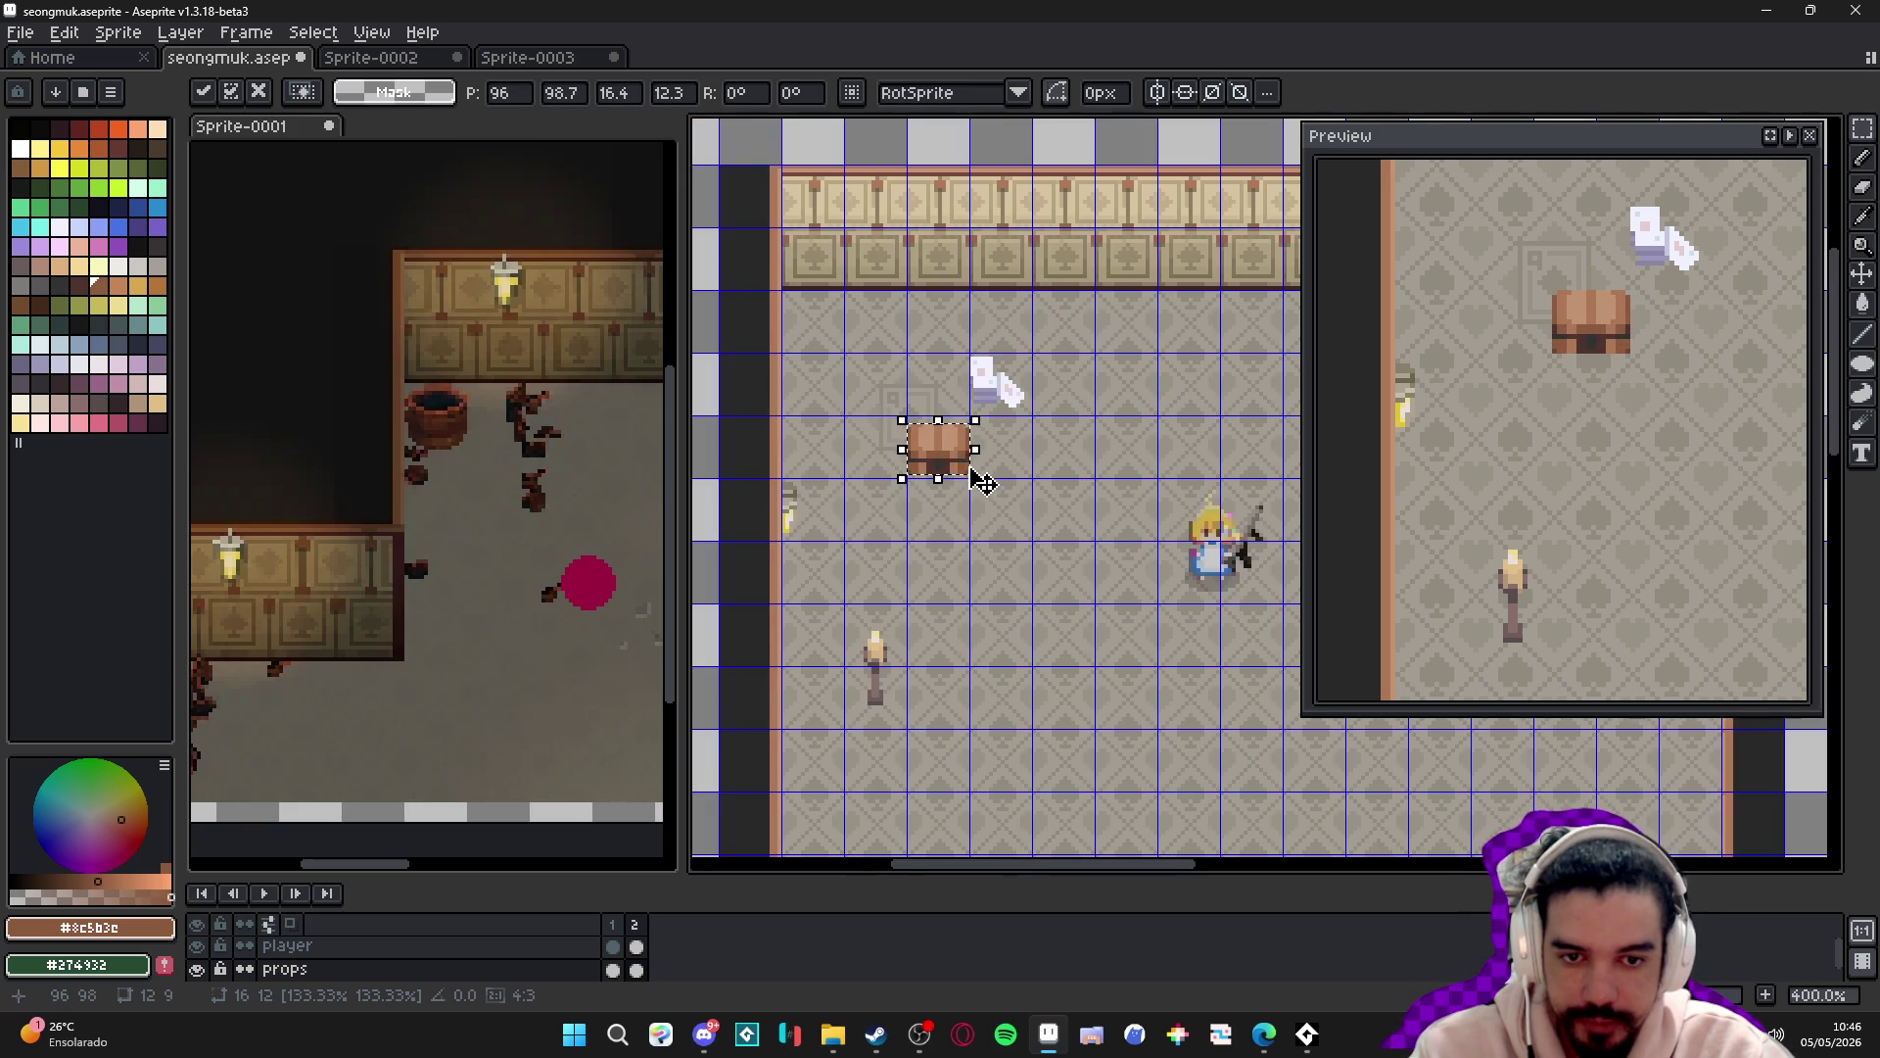
scroll(960, 455, up, 8)
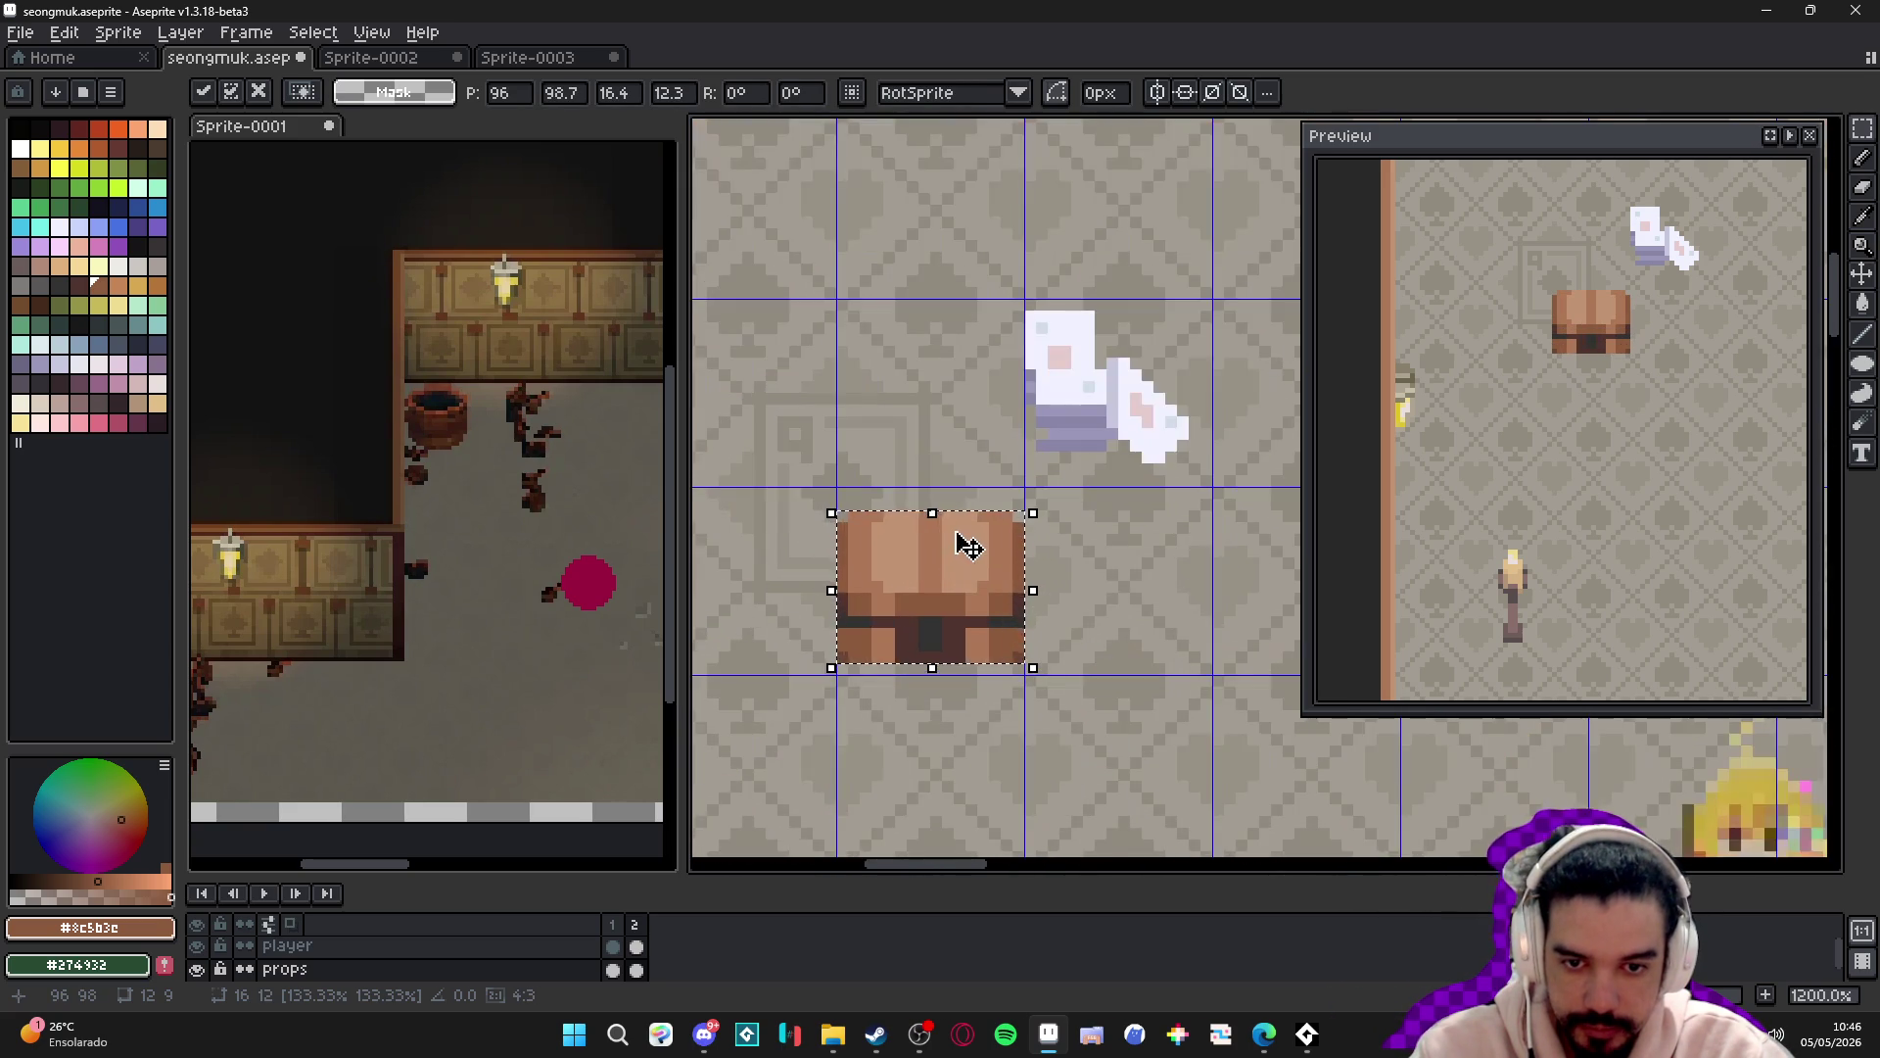
key(b)
alt+click(956, 645)
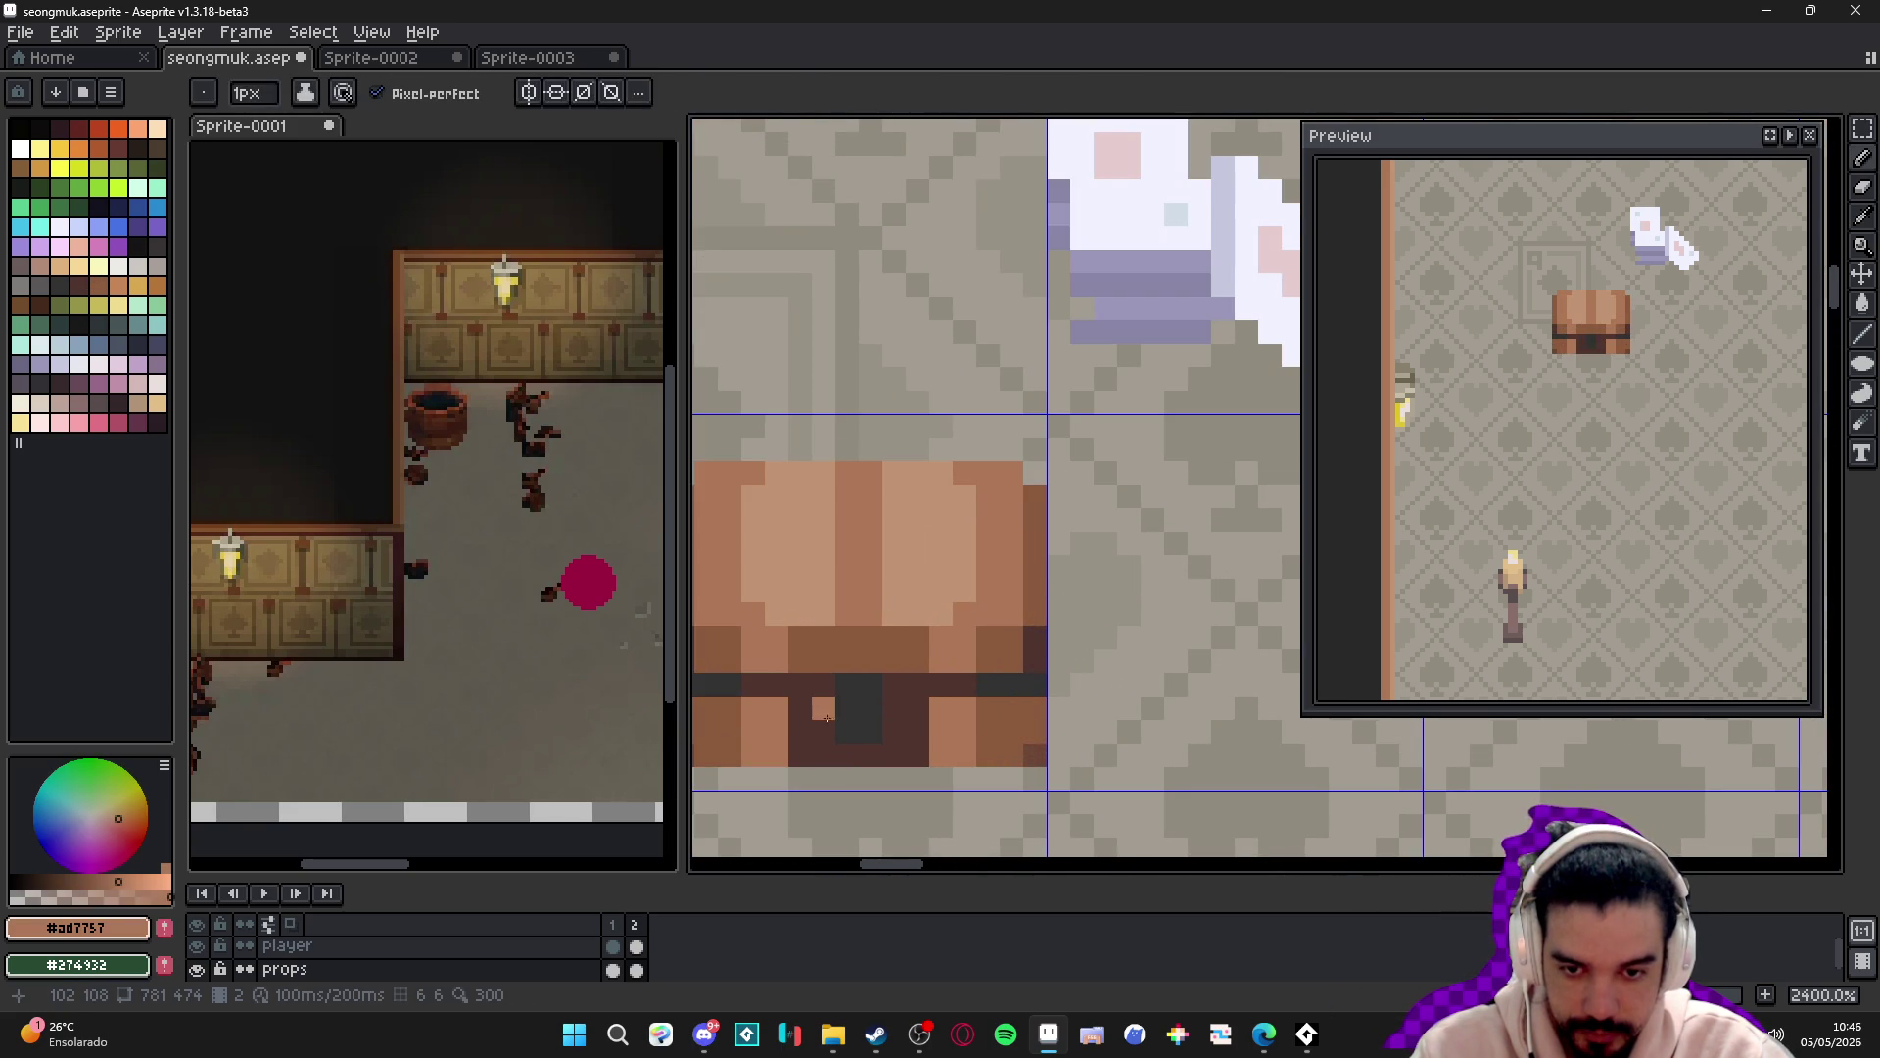
- Repaint two lower chest columns light brown and two bottom-row pixels darker brown
scroll(808, 722, down, 2)
scroll(800, 715, up, 2)
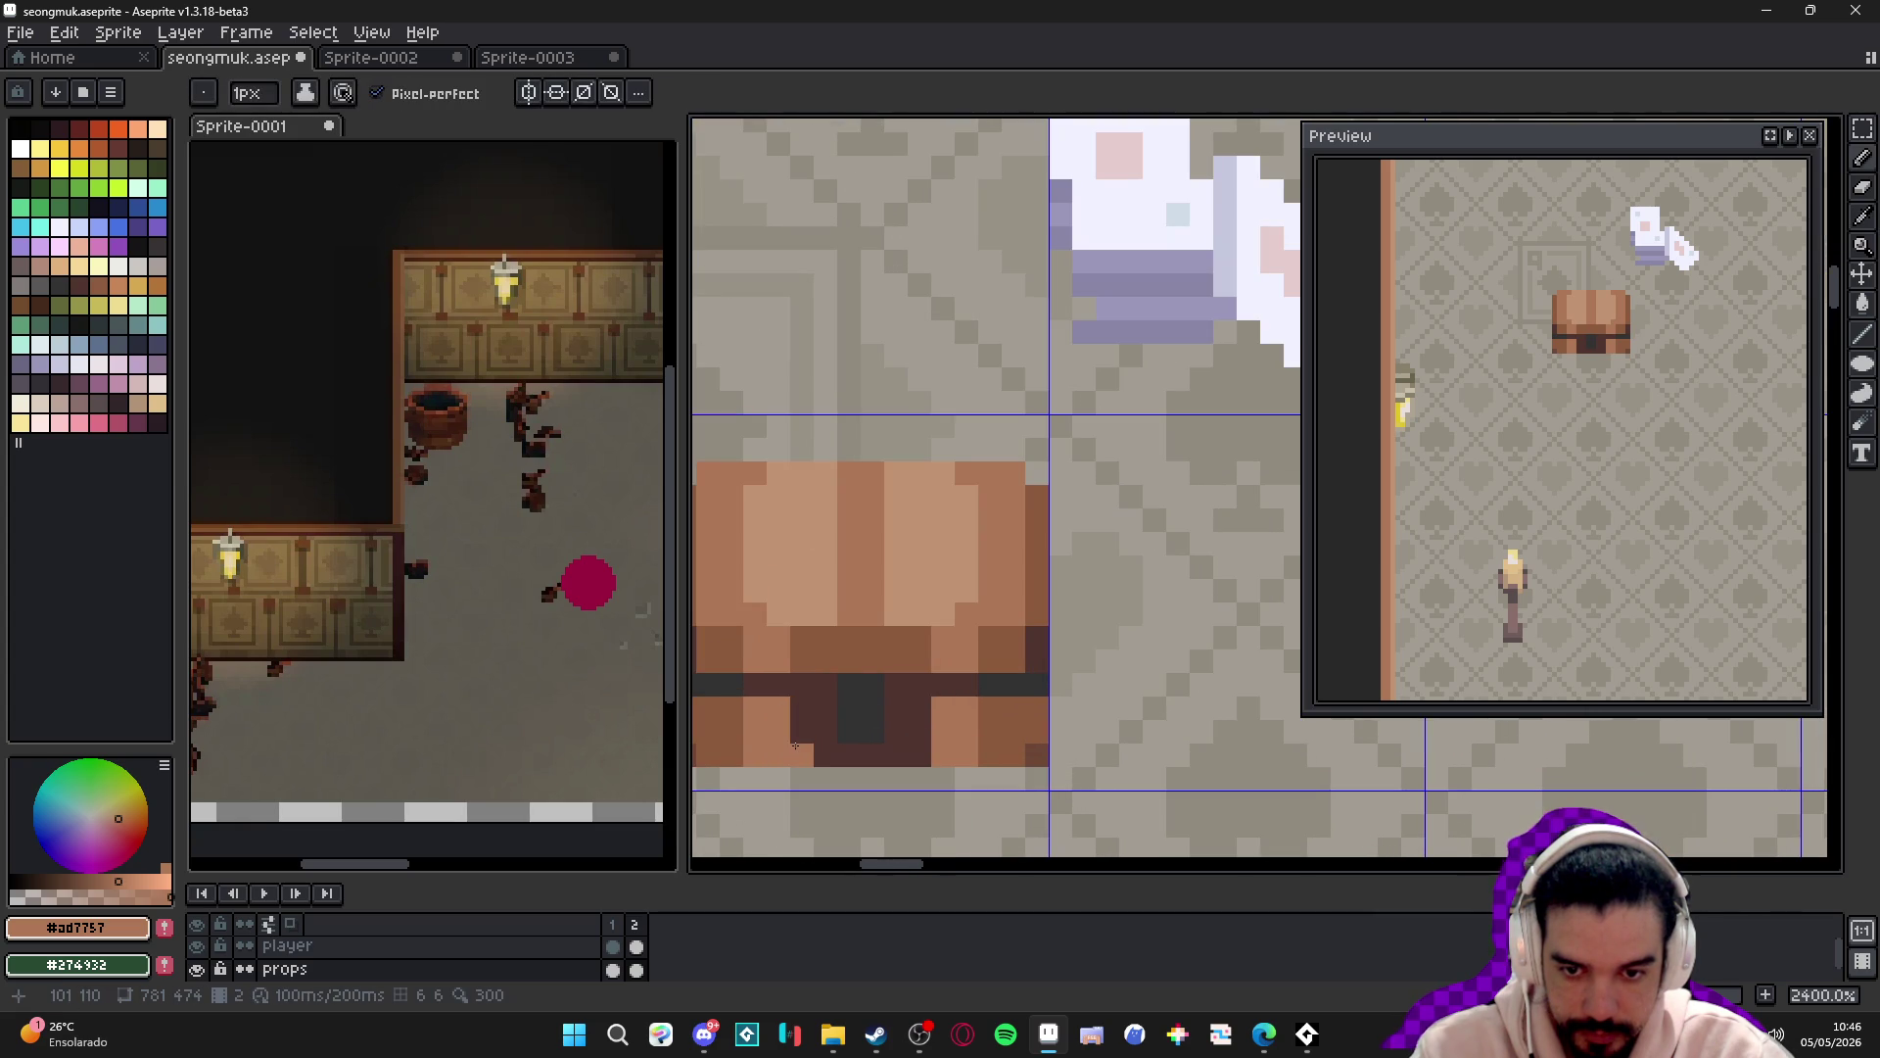
drag(796, 746, 795, 720)
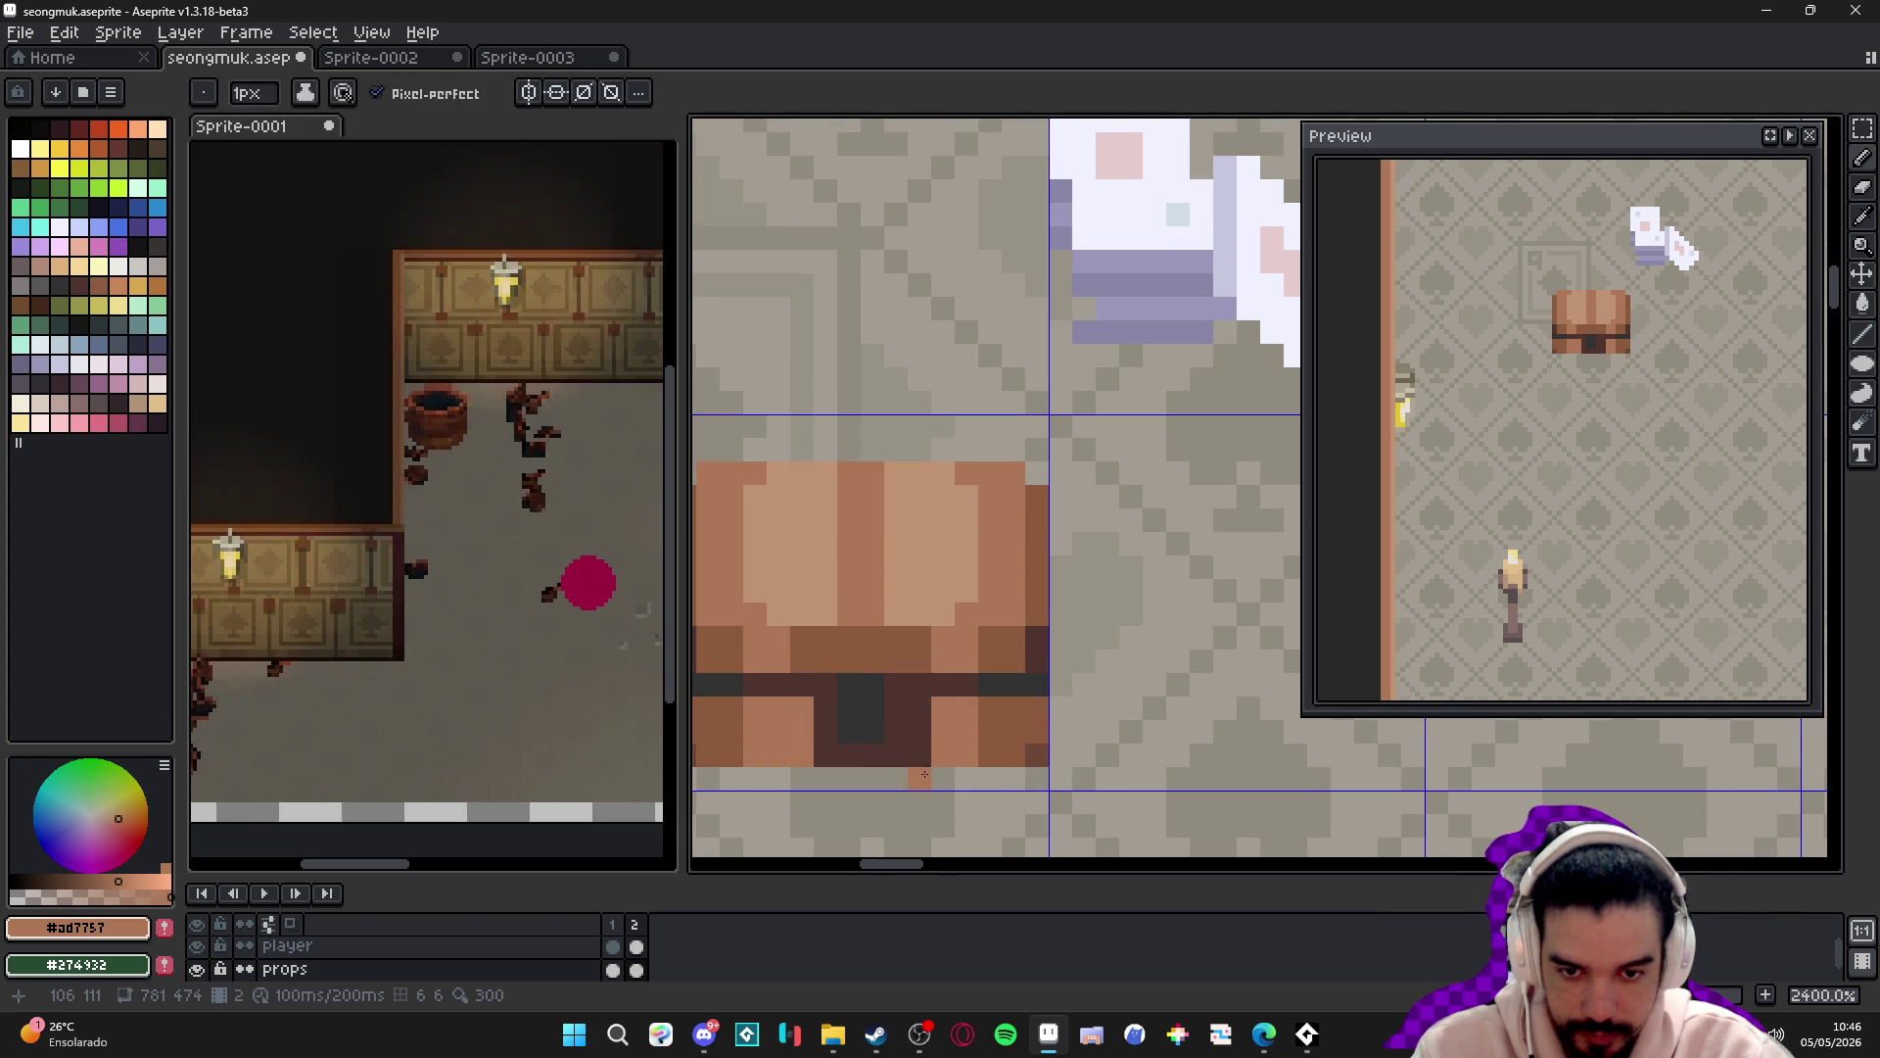
drag(924, 774, 920, 705)
alt+click(1020, 760)
click(896, 755)
click(839, 752)
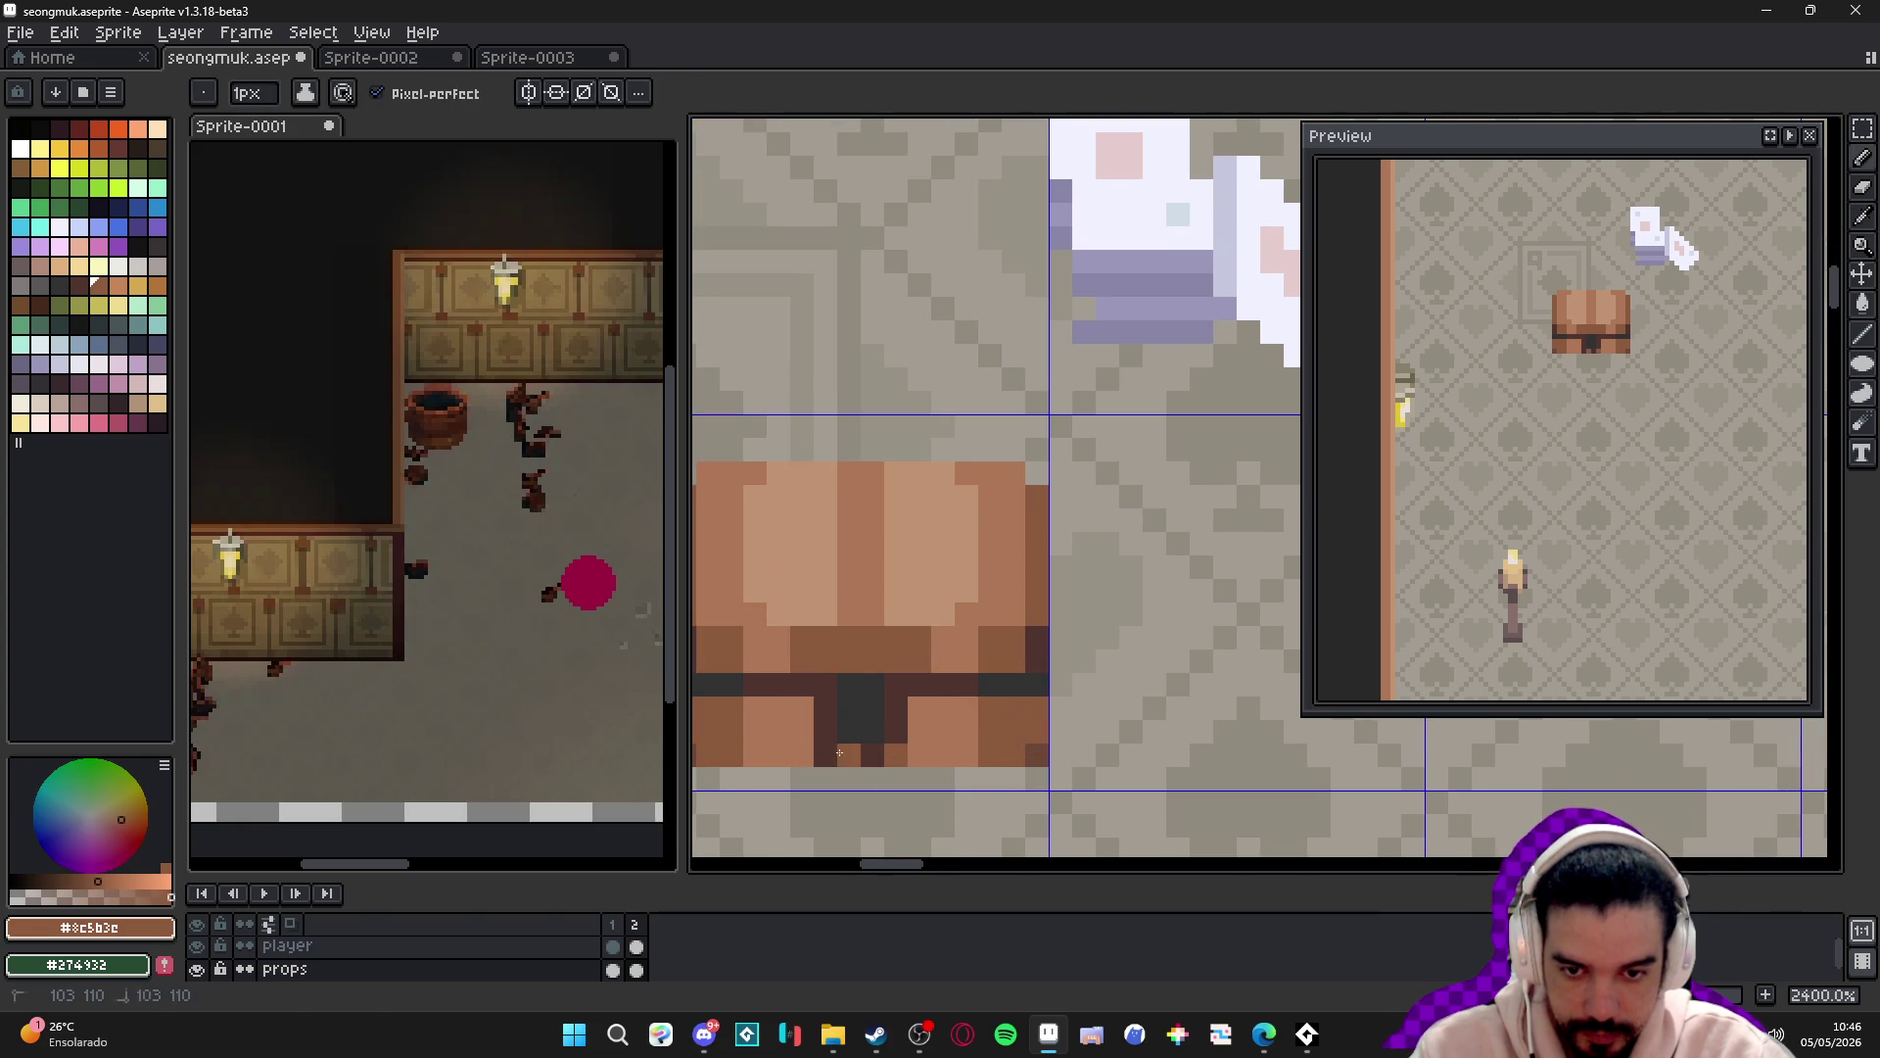
scroll(837, 759, down, 5)
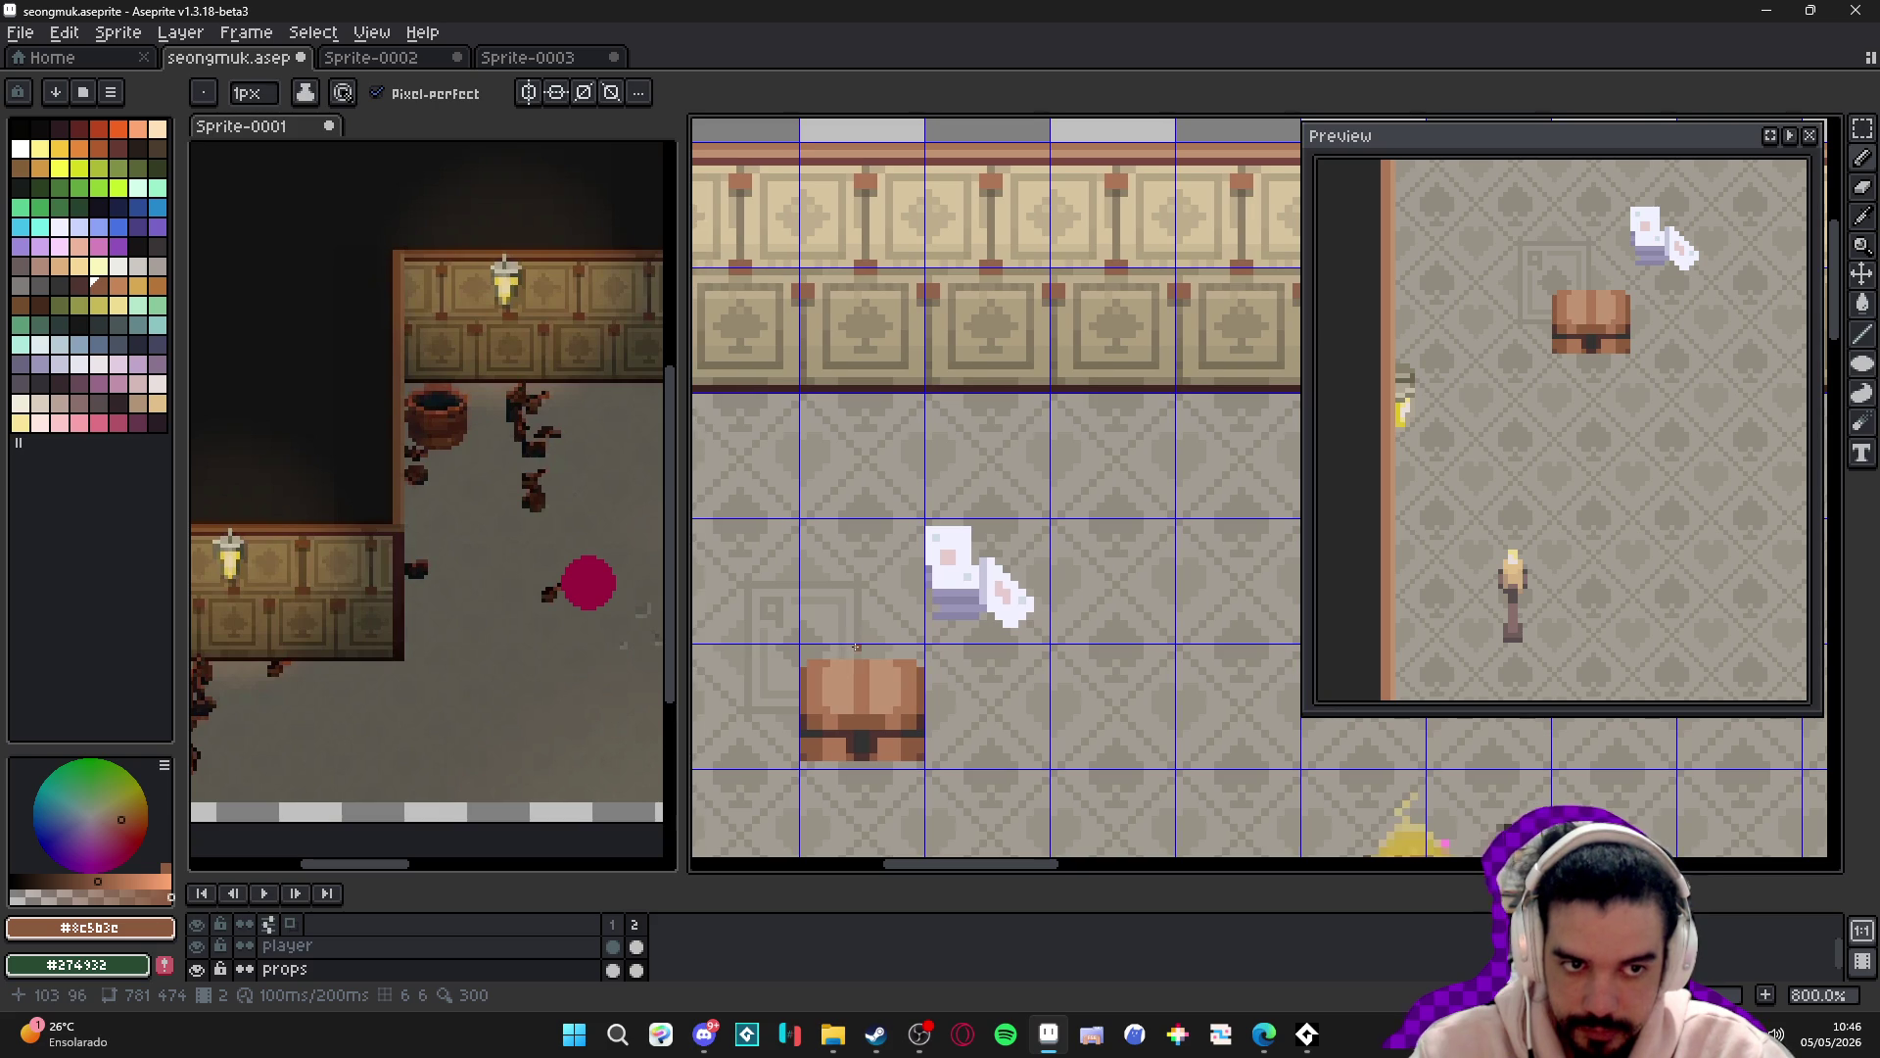
scroll(863, 647, down, 2)
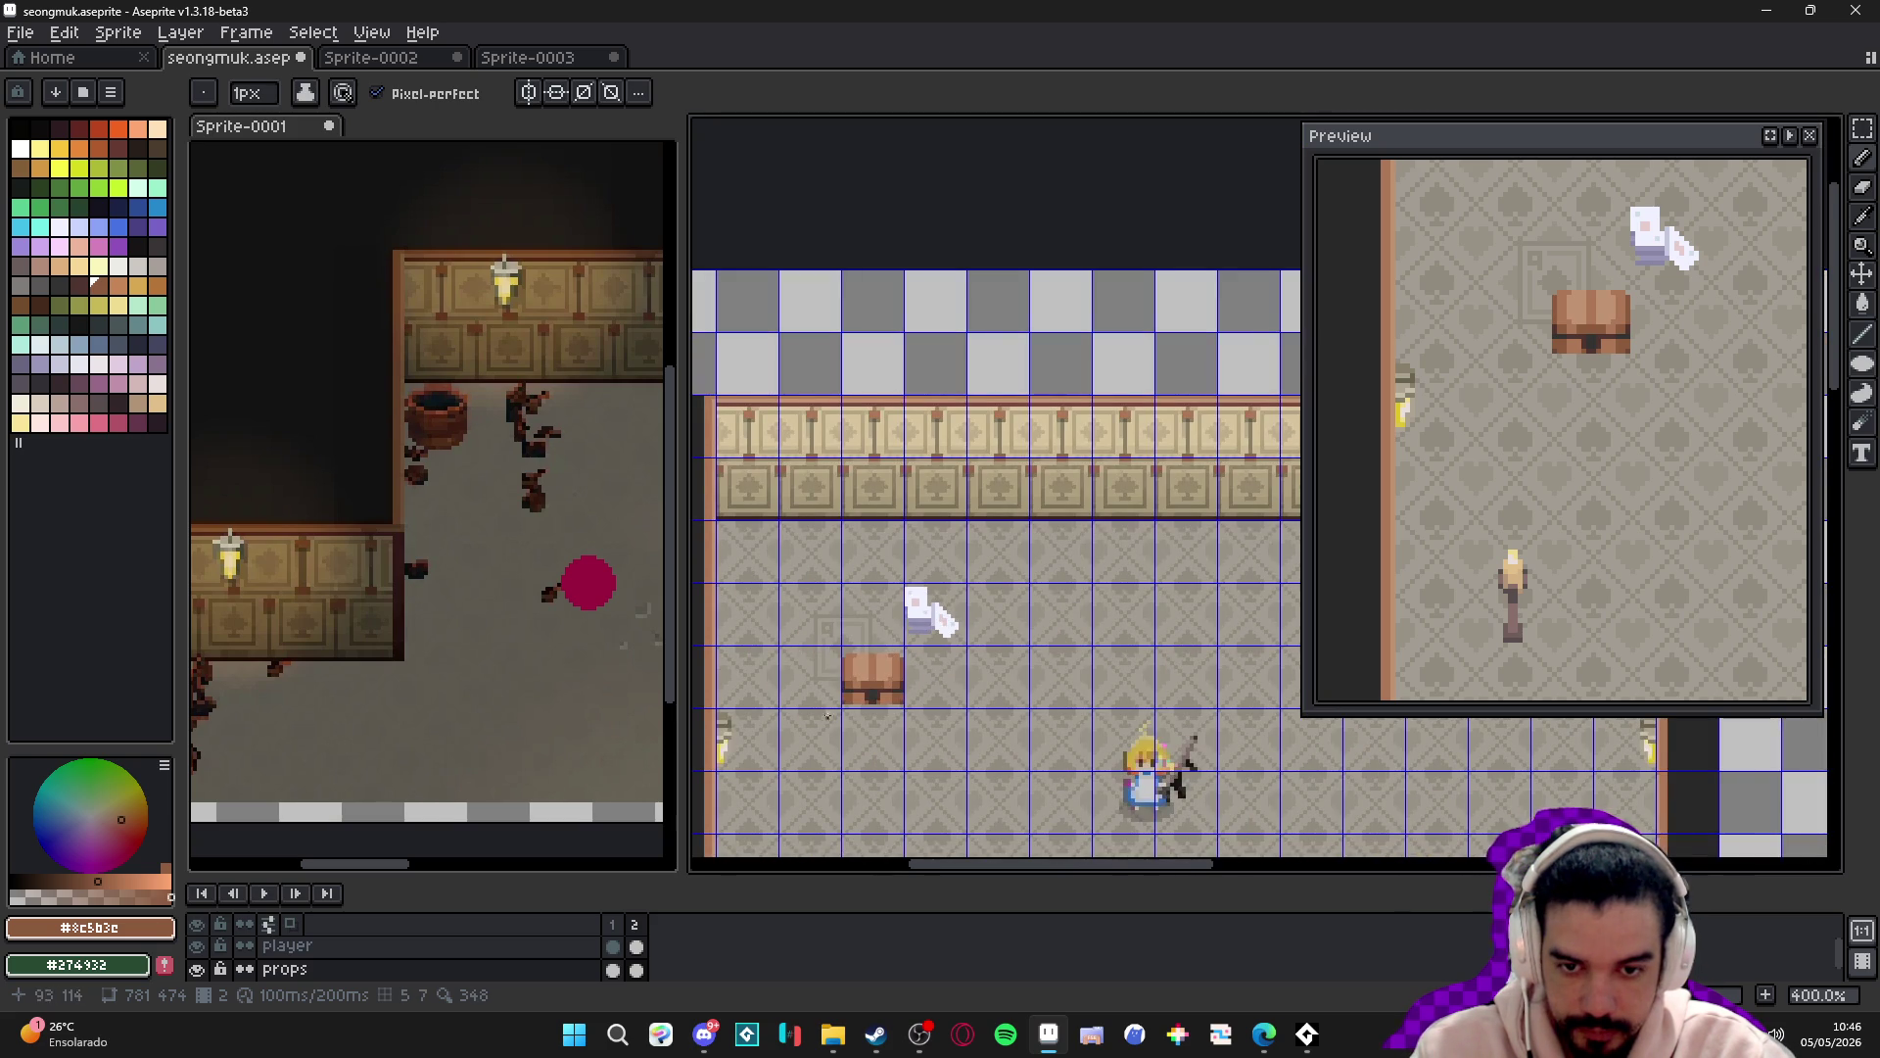
scroll(834, 720, up, 5)
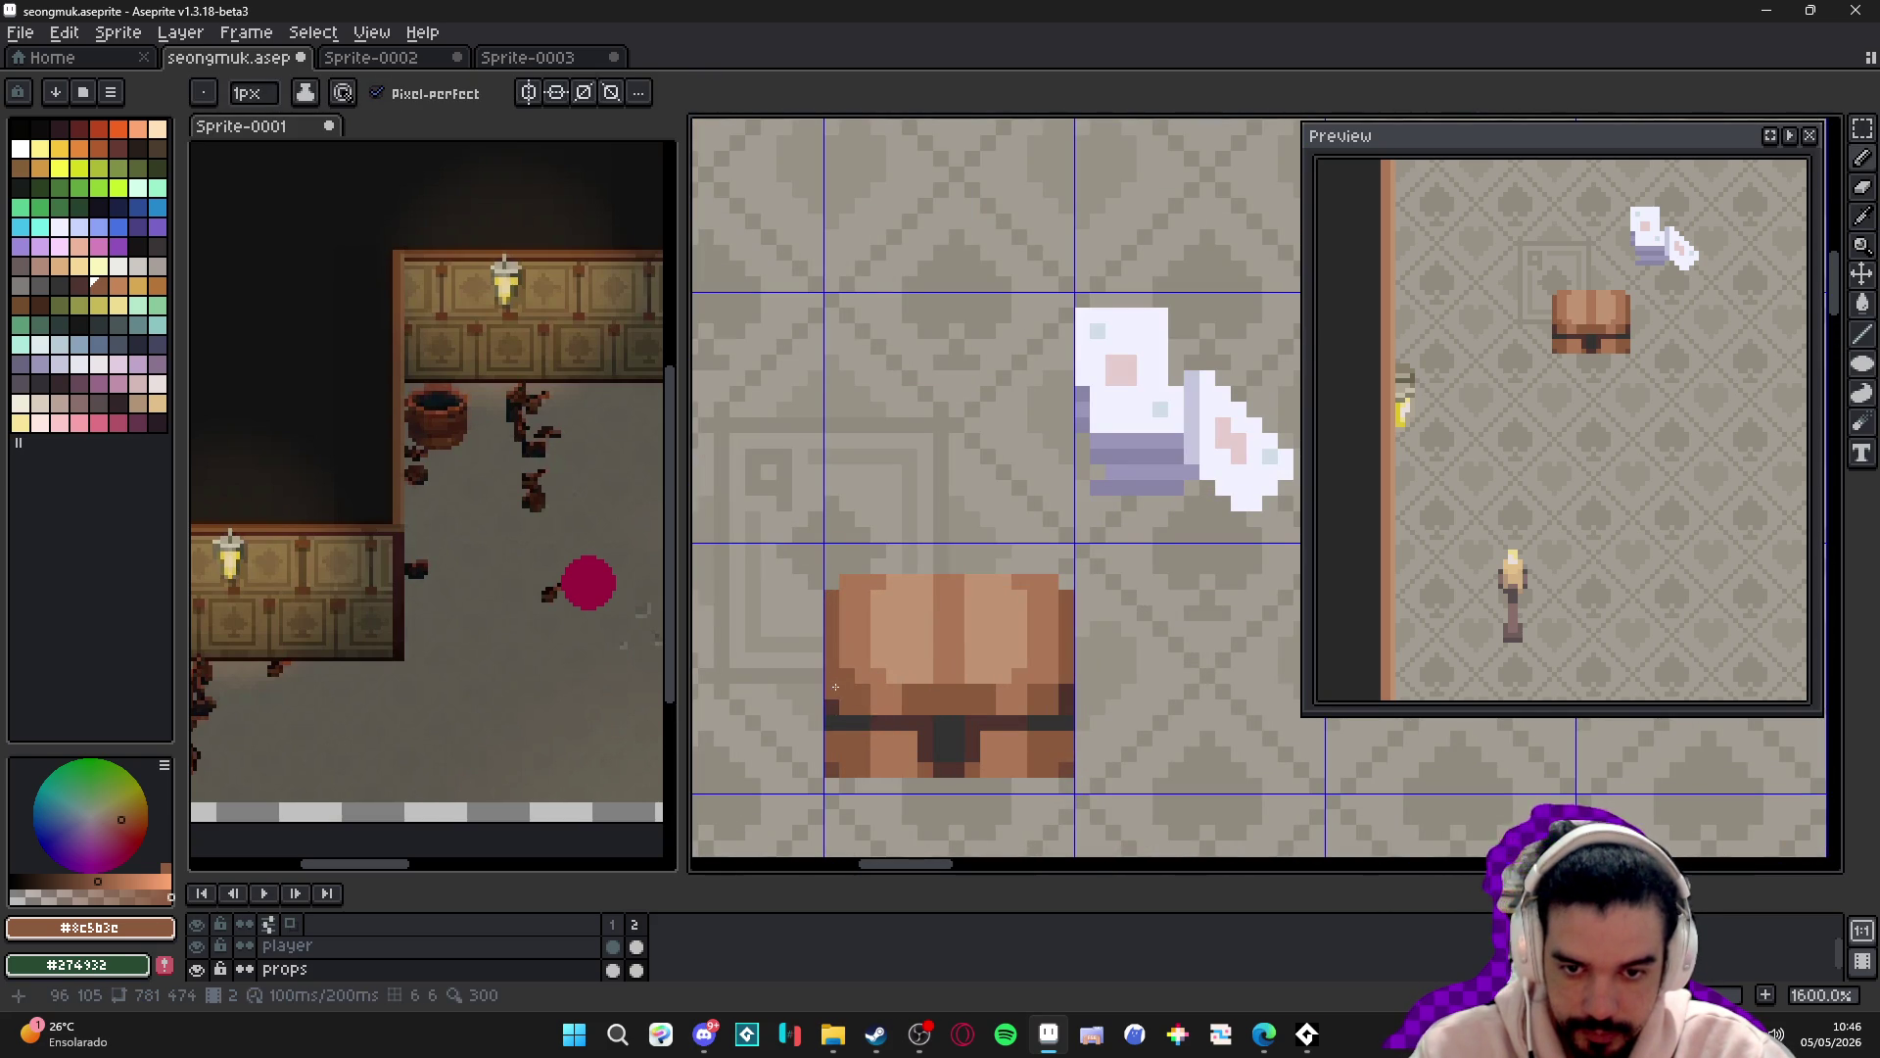
scroll(835, 687, up, 2)
scroll(1045, 672, down, 3)
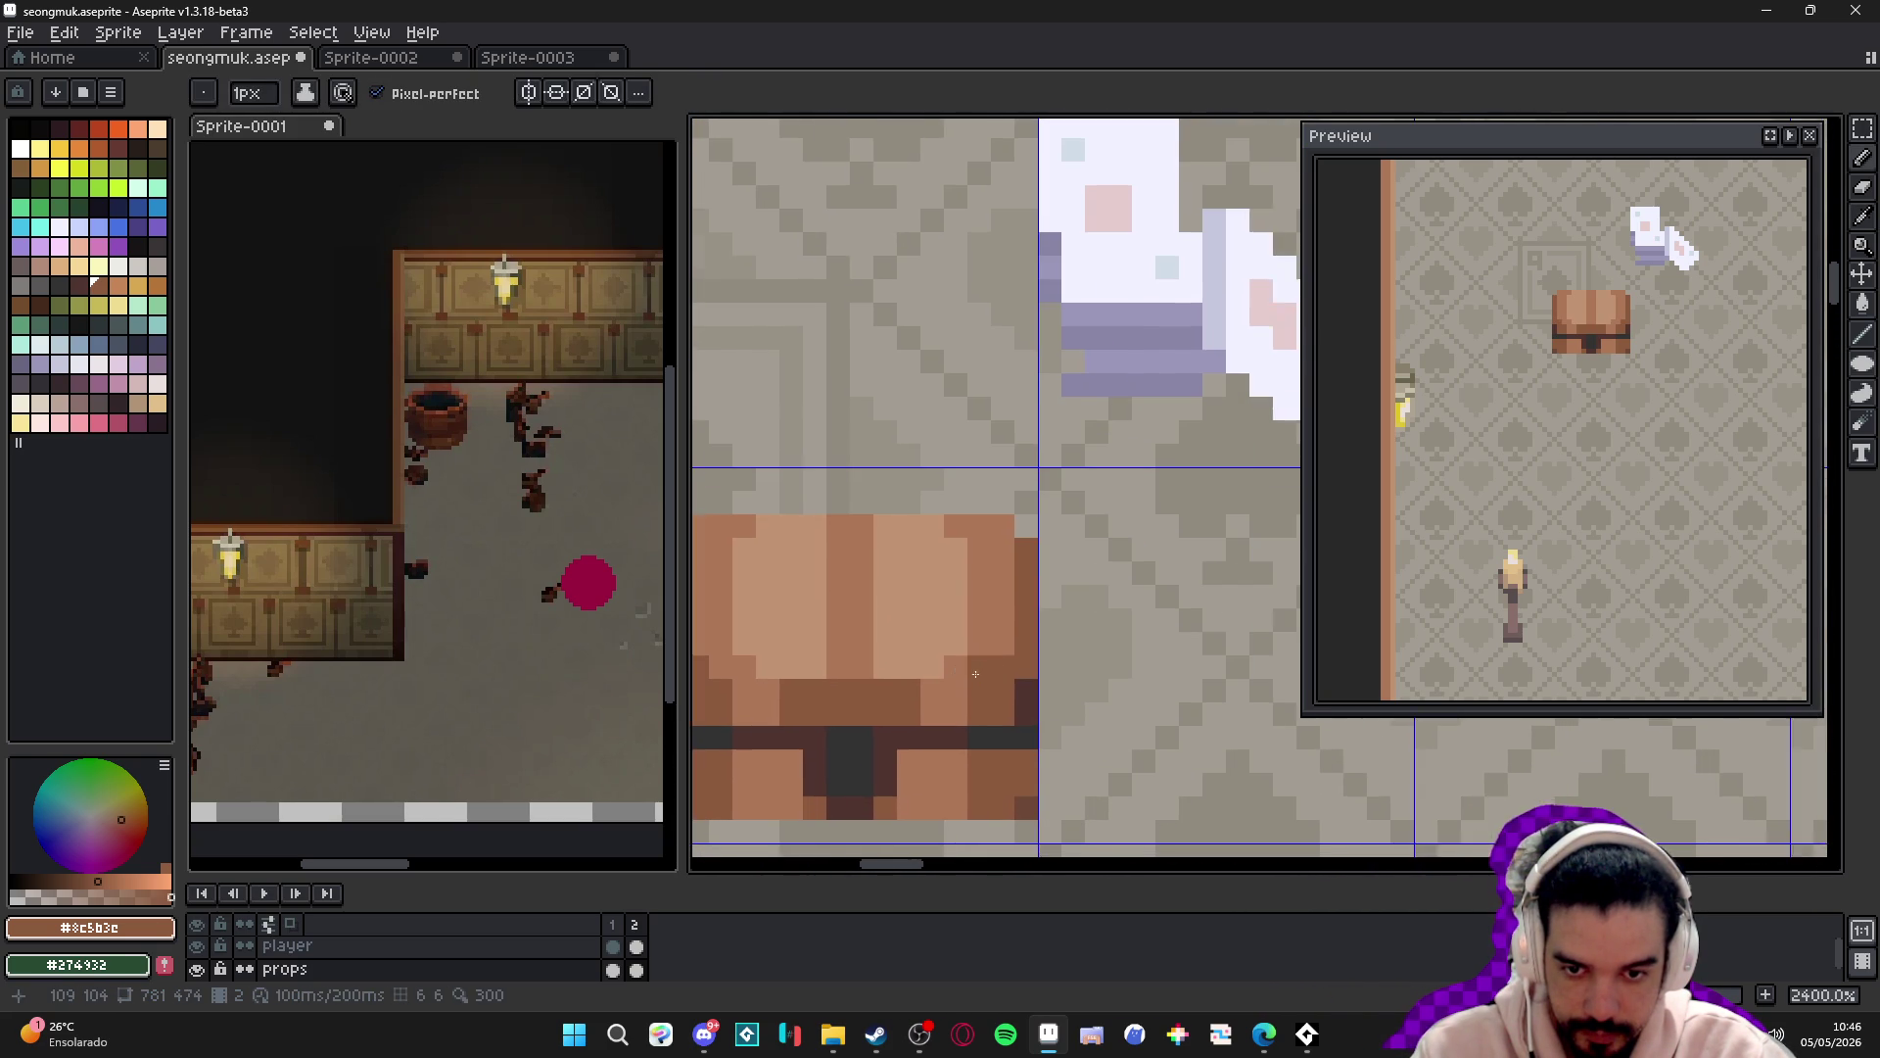
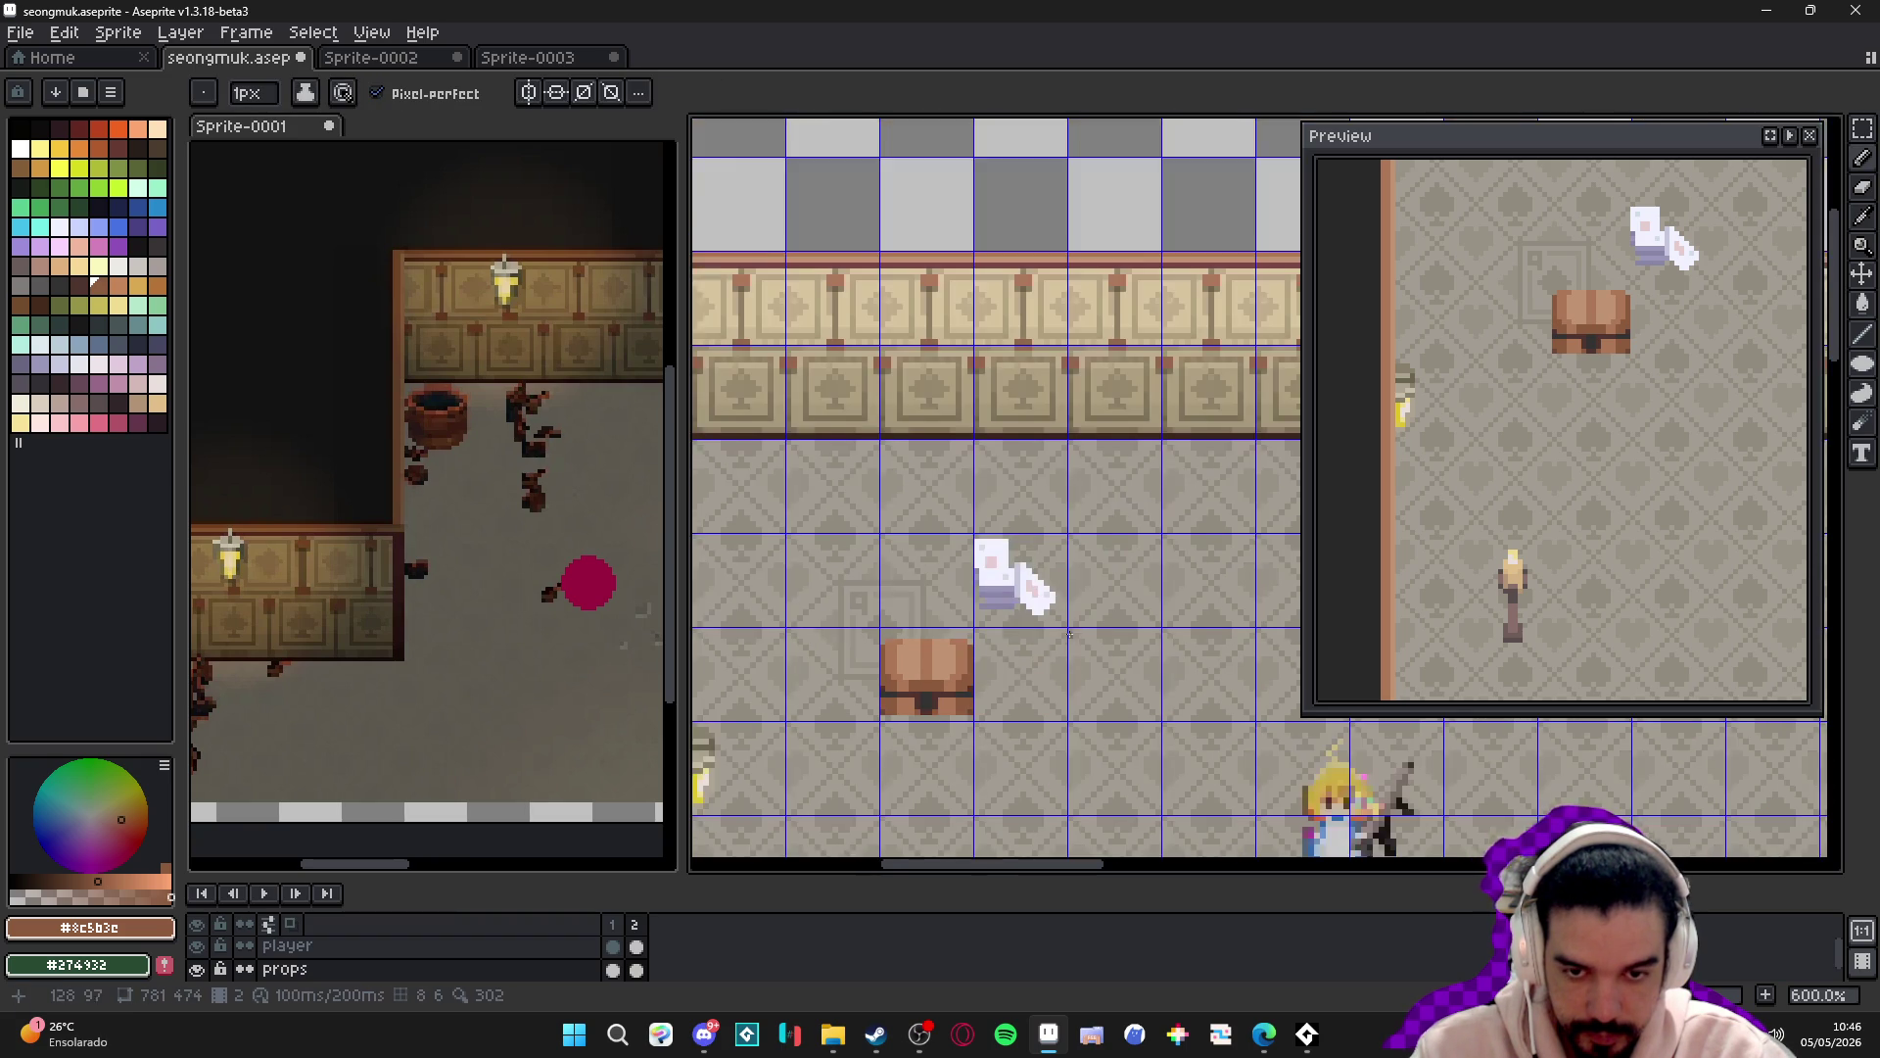
- Sample the chest's light and medium browns and touch up two of its pixels' shading
scroll(984, 637, up, 3)
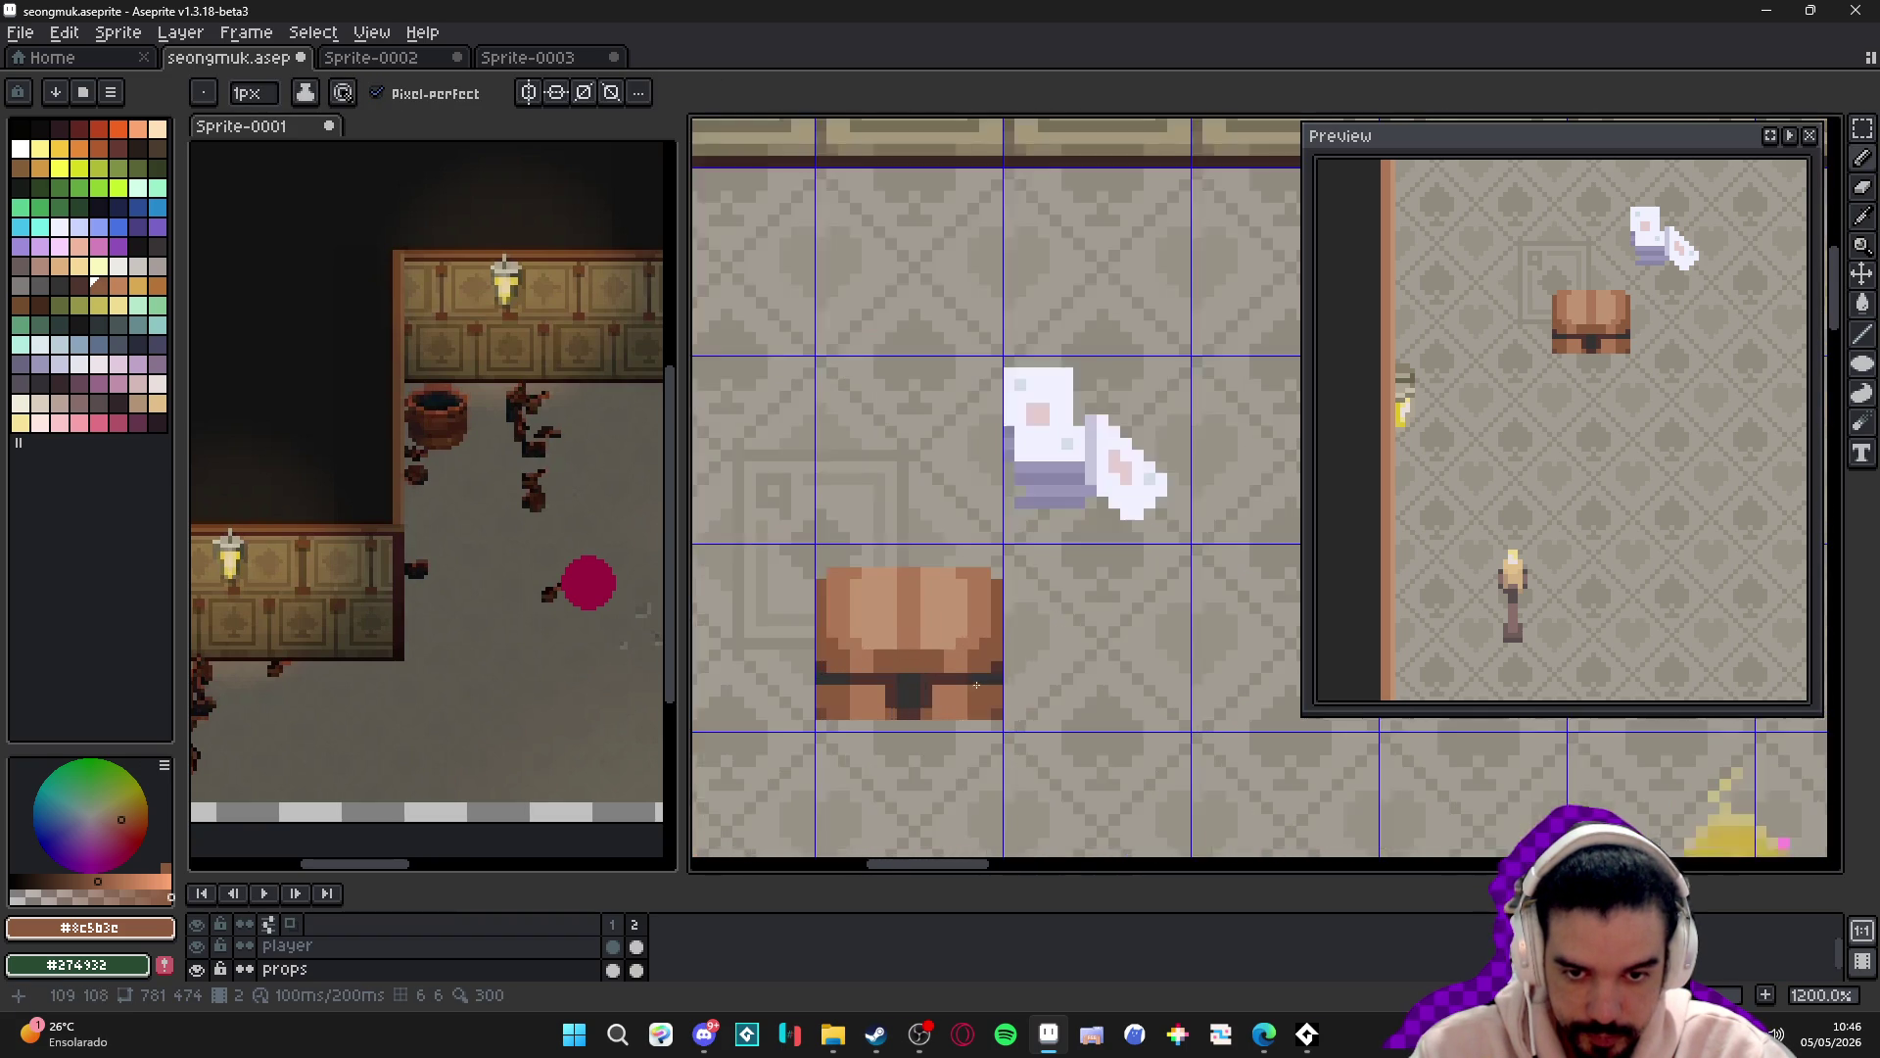
scroll(937, 674, up, 1)
alt+click(951, 706)
click(968, 693)
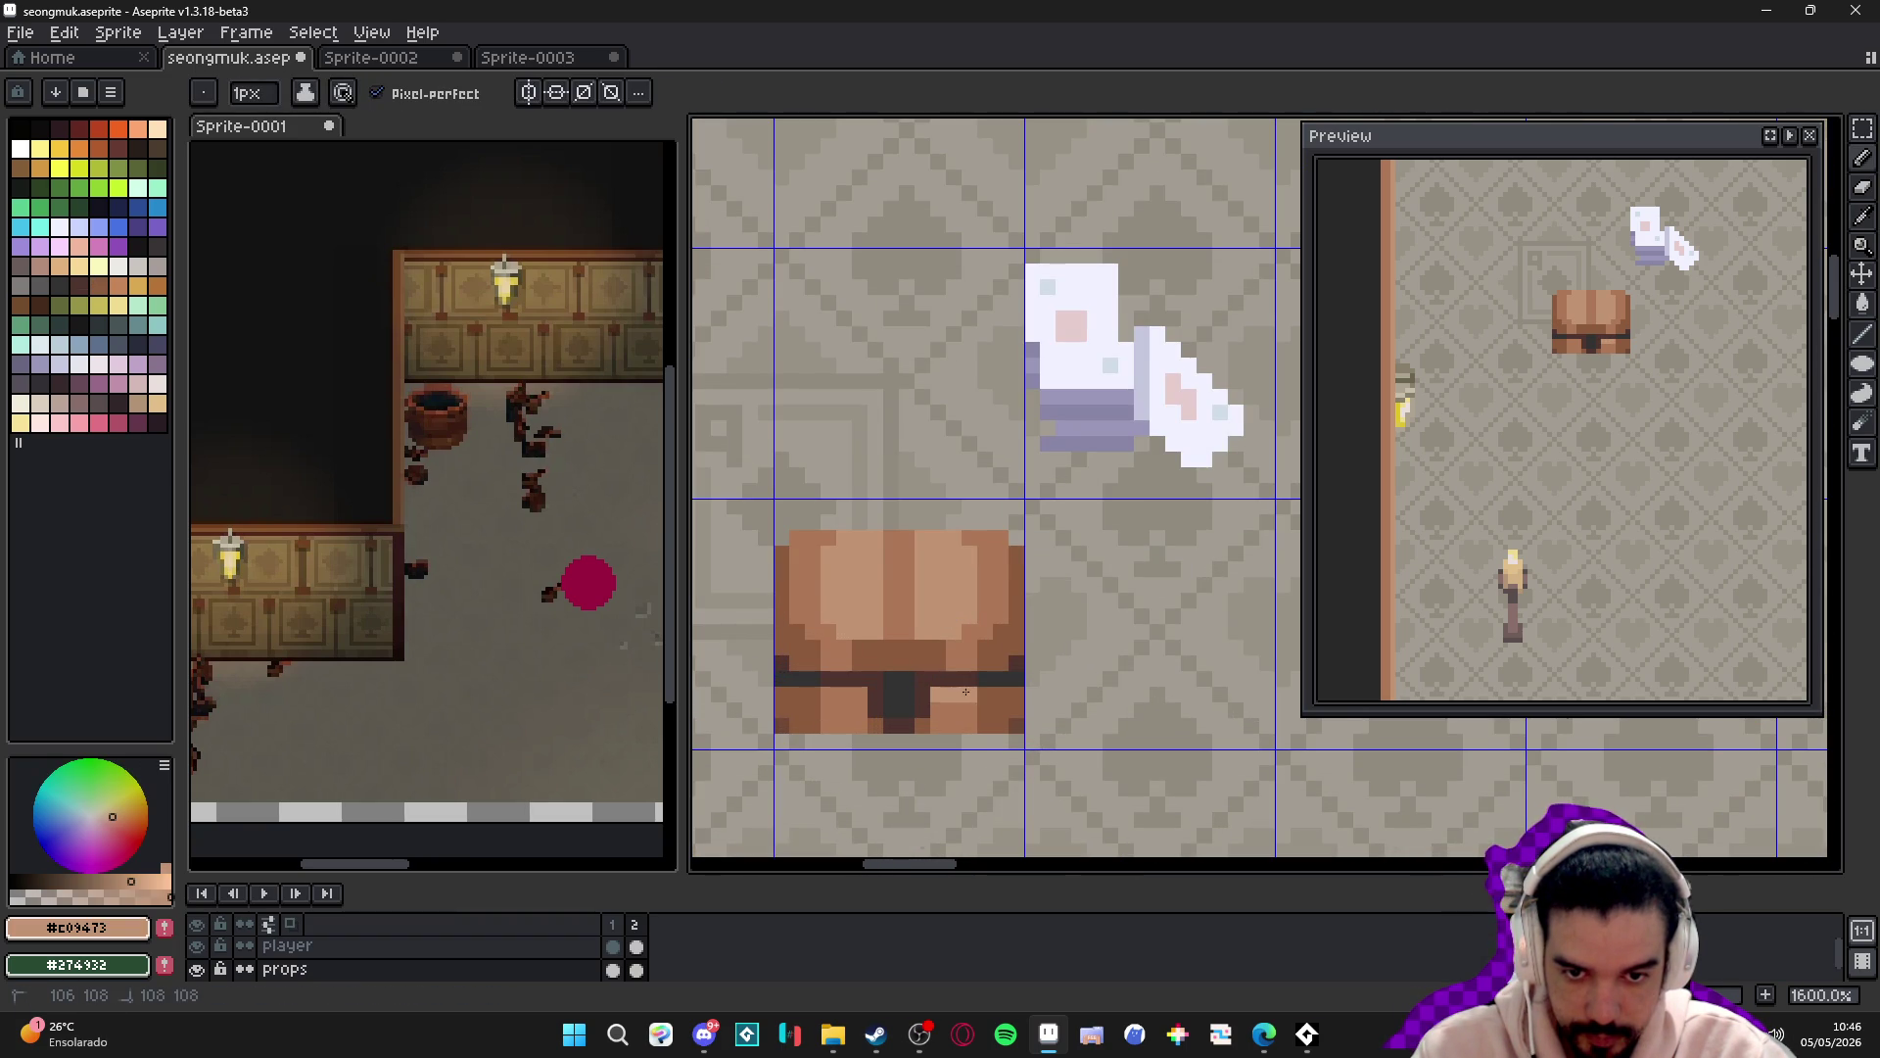
alt+click(1006, 695)
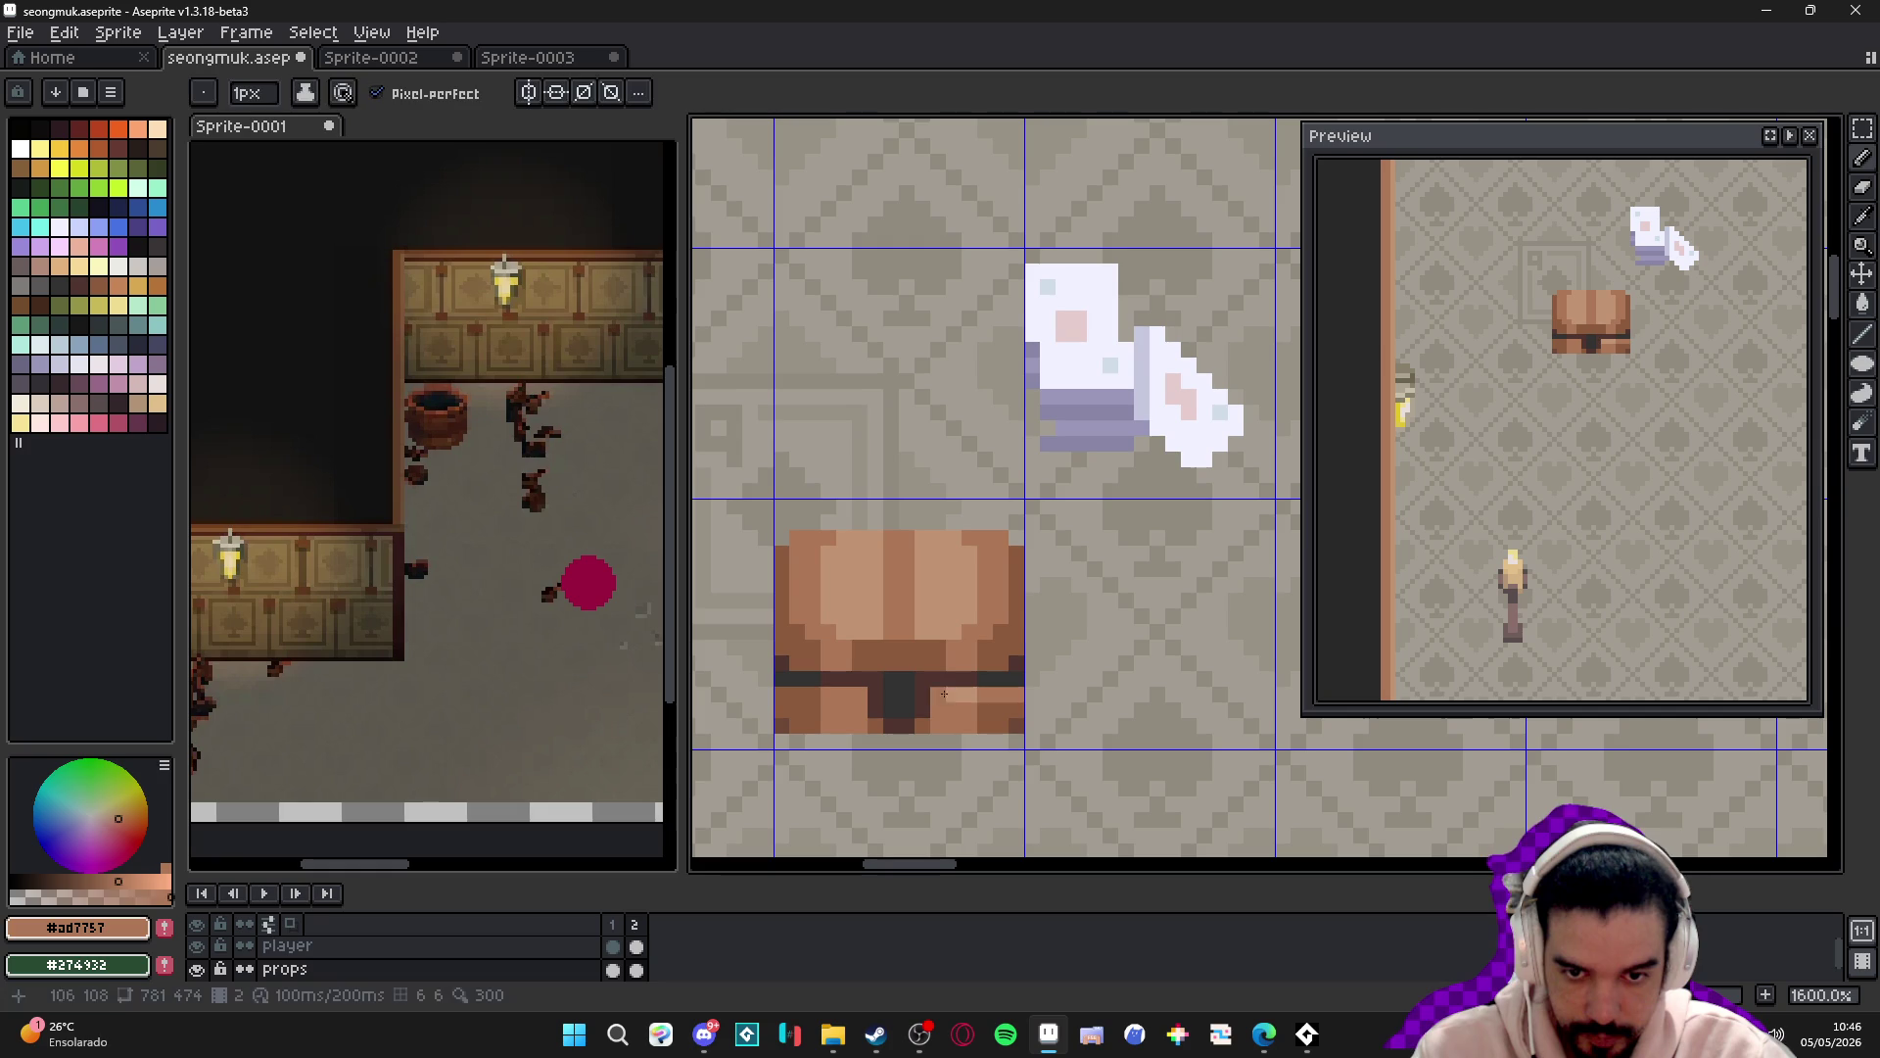
alt+click(835, 697)
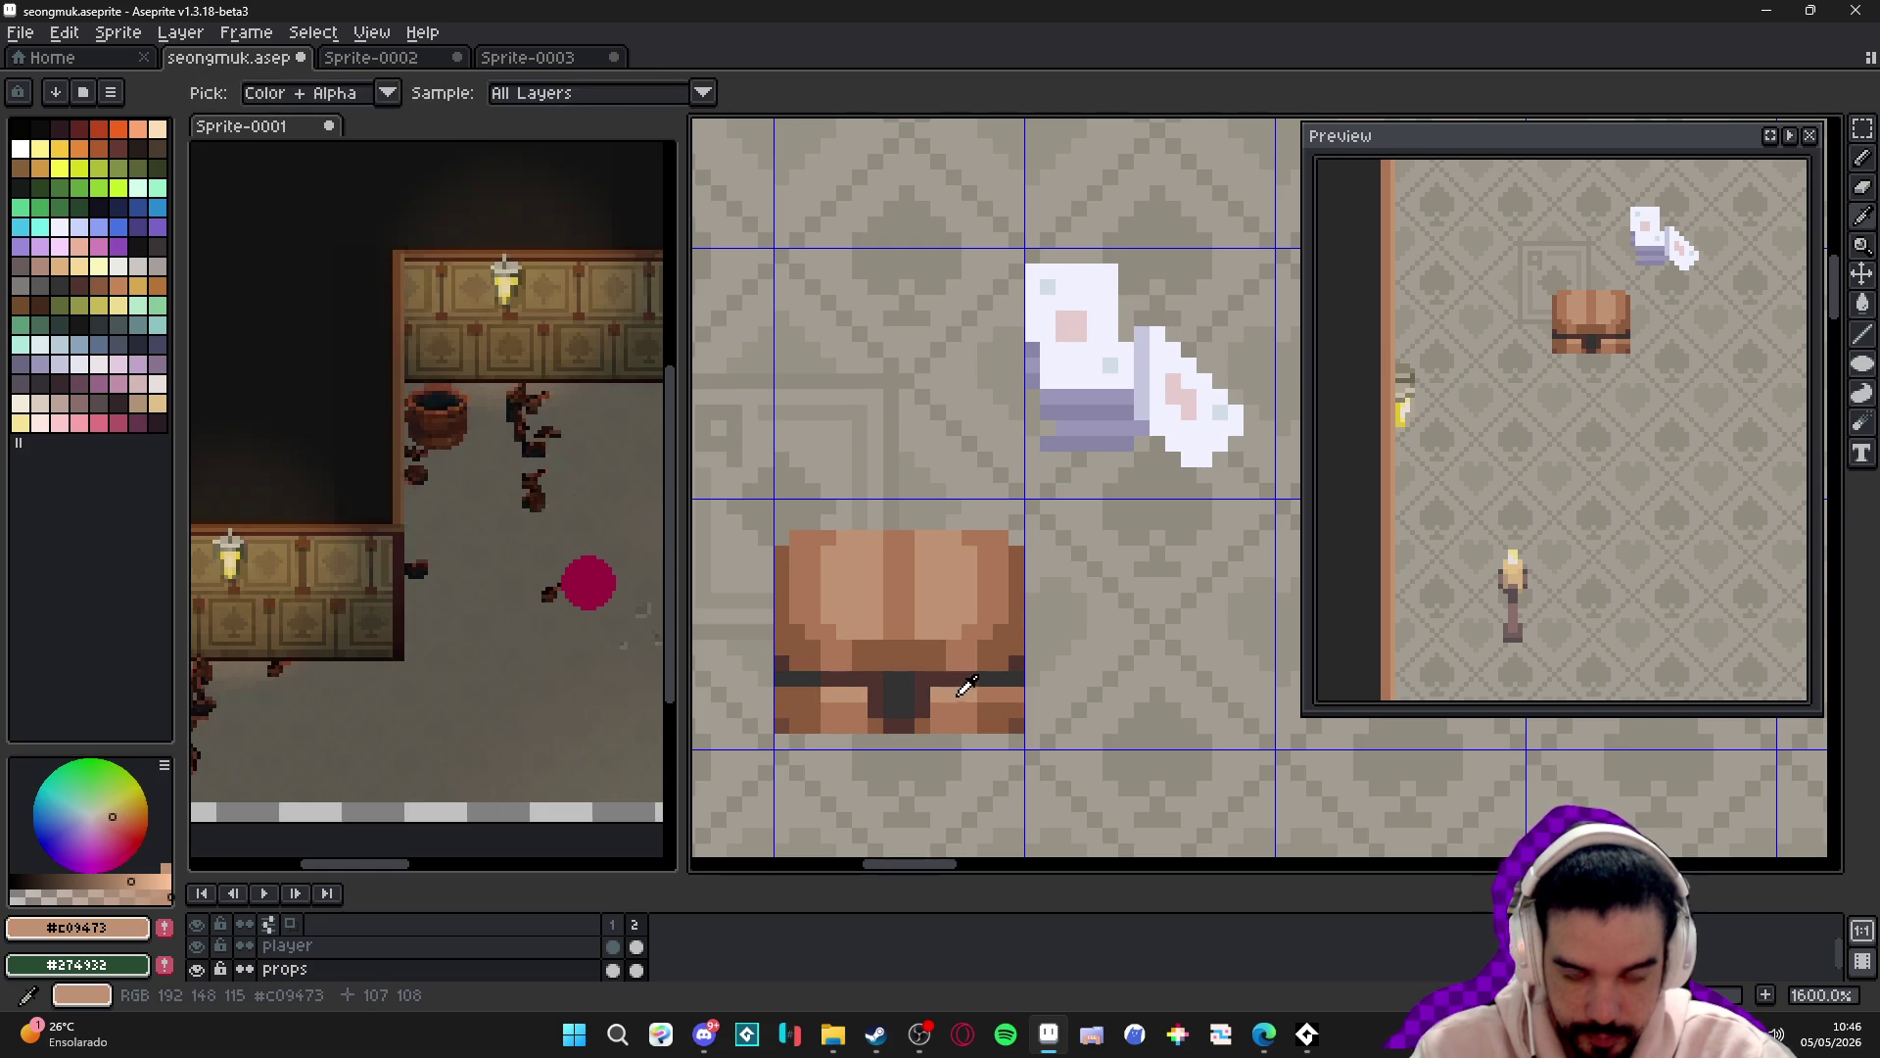
alt+click(992, 684)
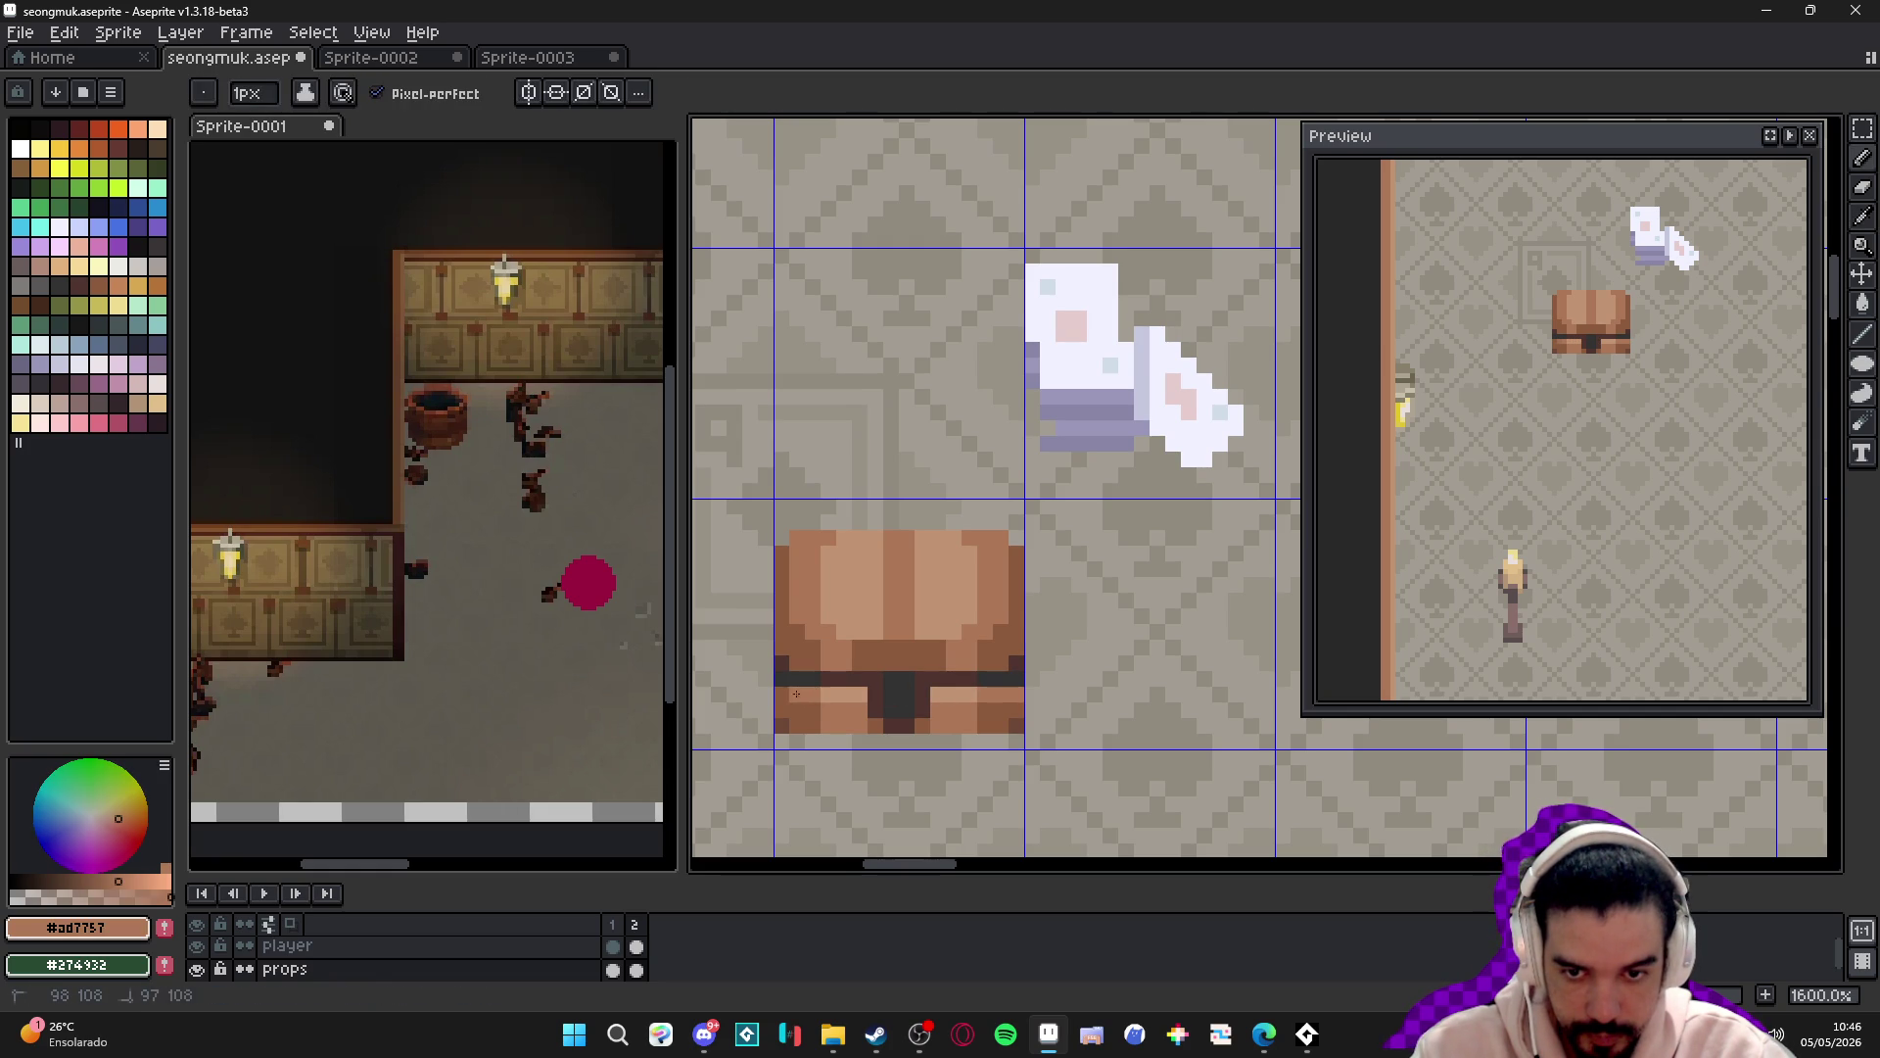
- Darken a row of pixels along the top edge of the chest's lid
scroll(970, 723, down, 4)
drag(1003, 716, 930, 667)
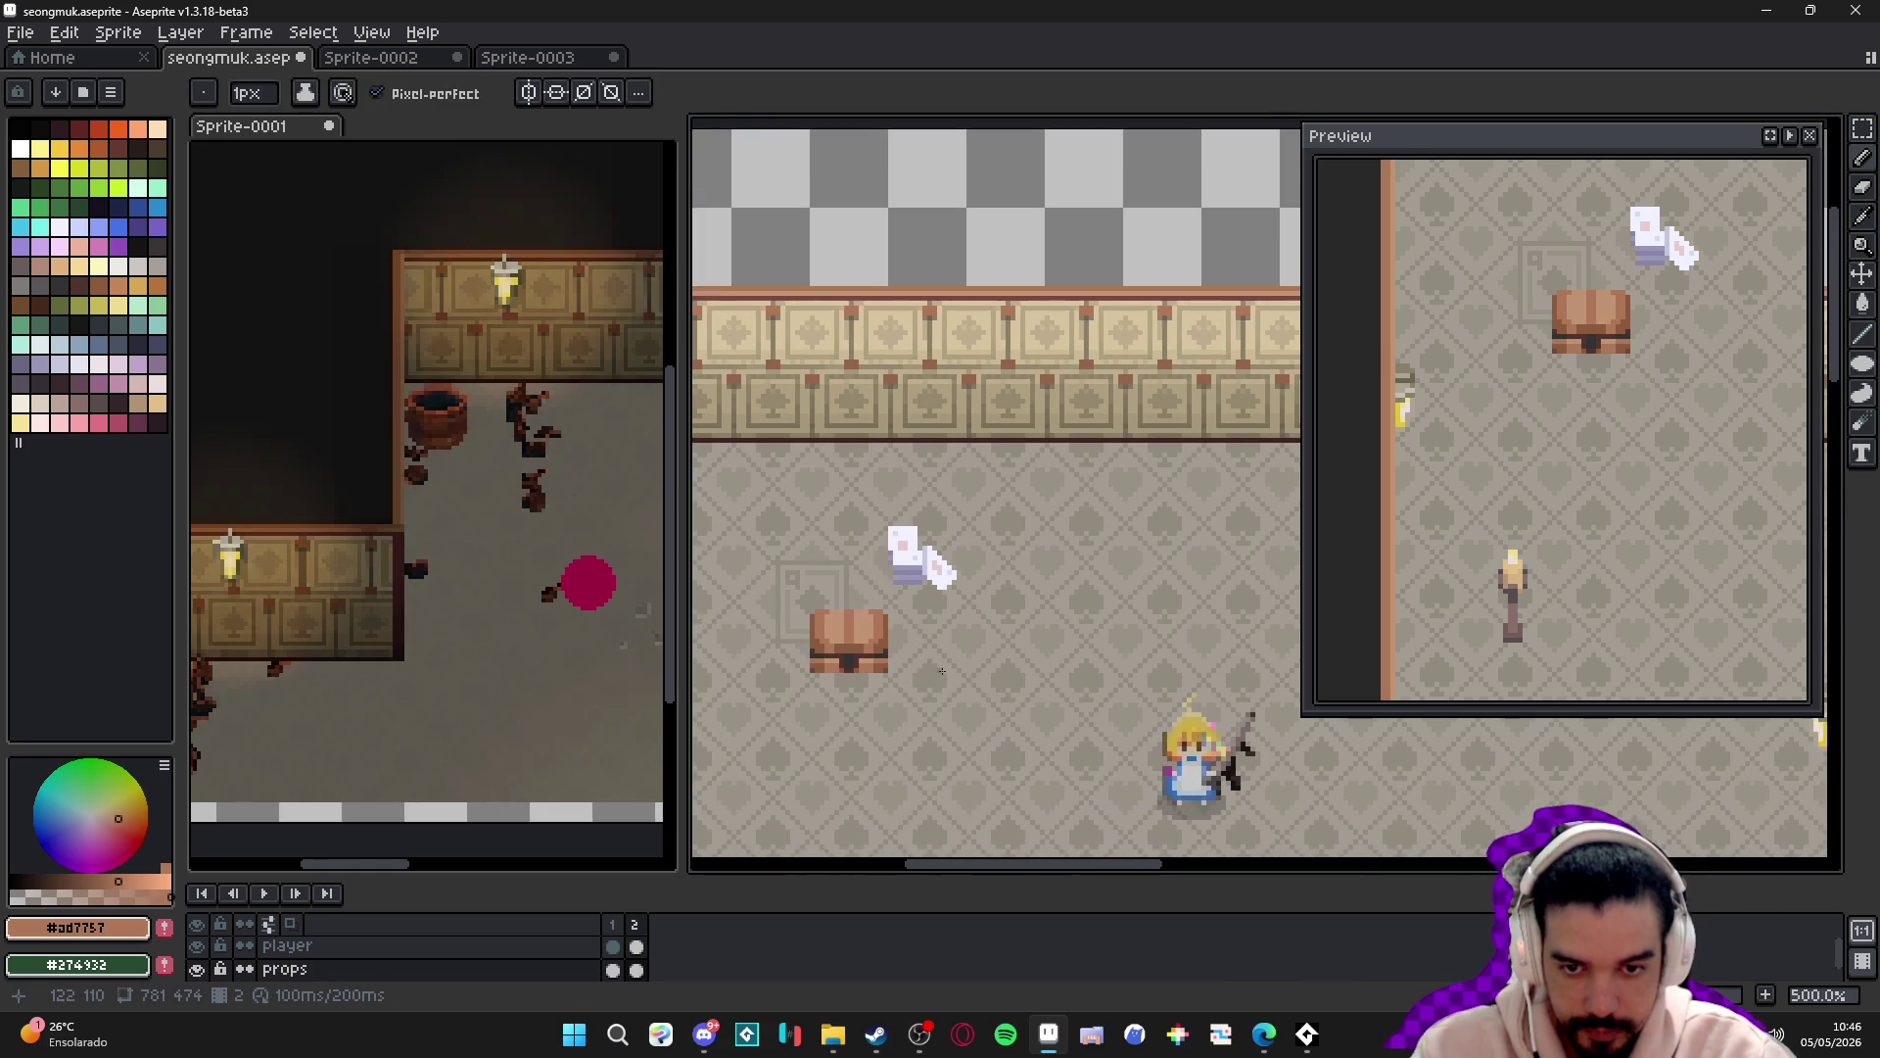
scroll(865, 599, up, 7)
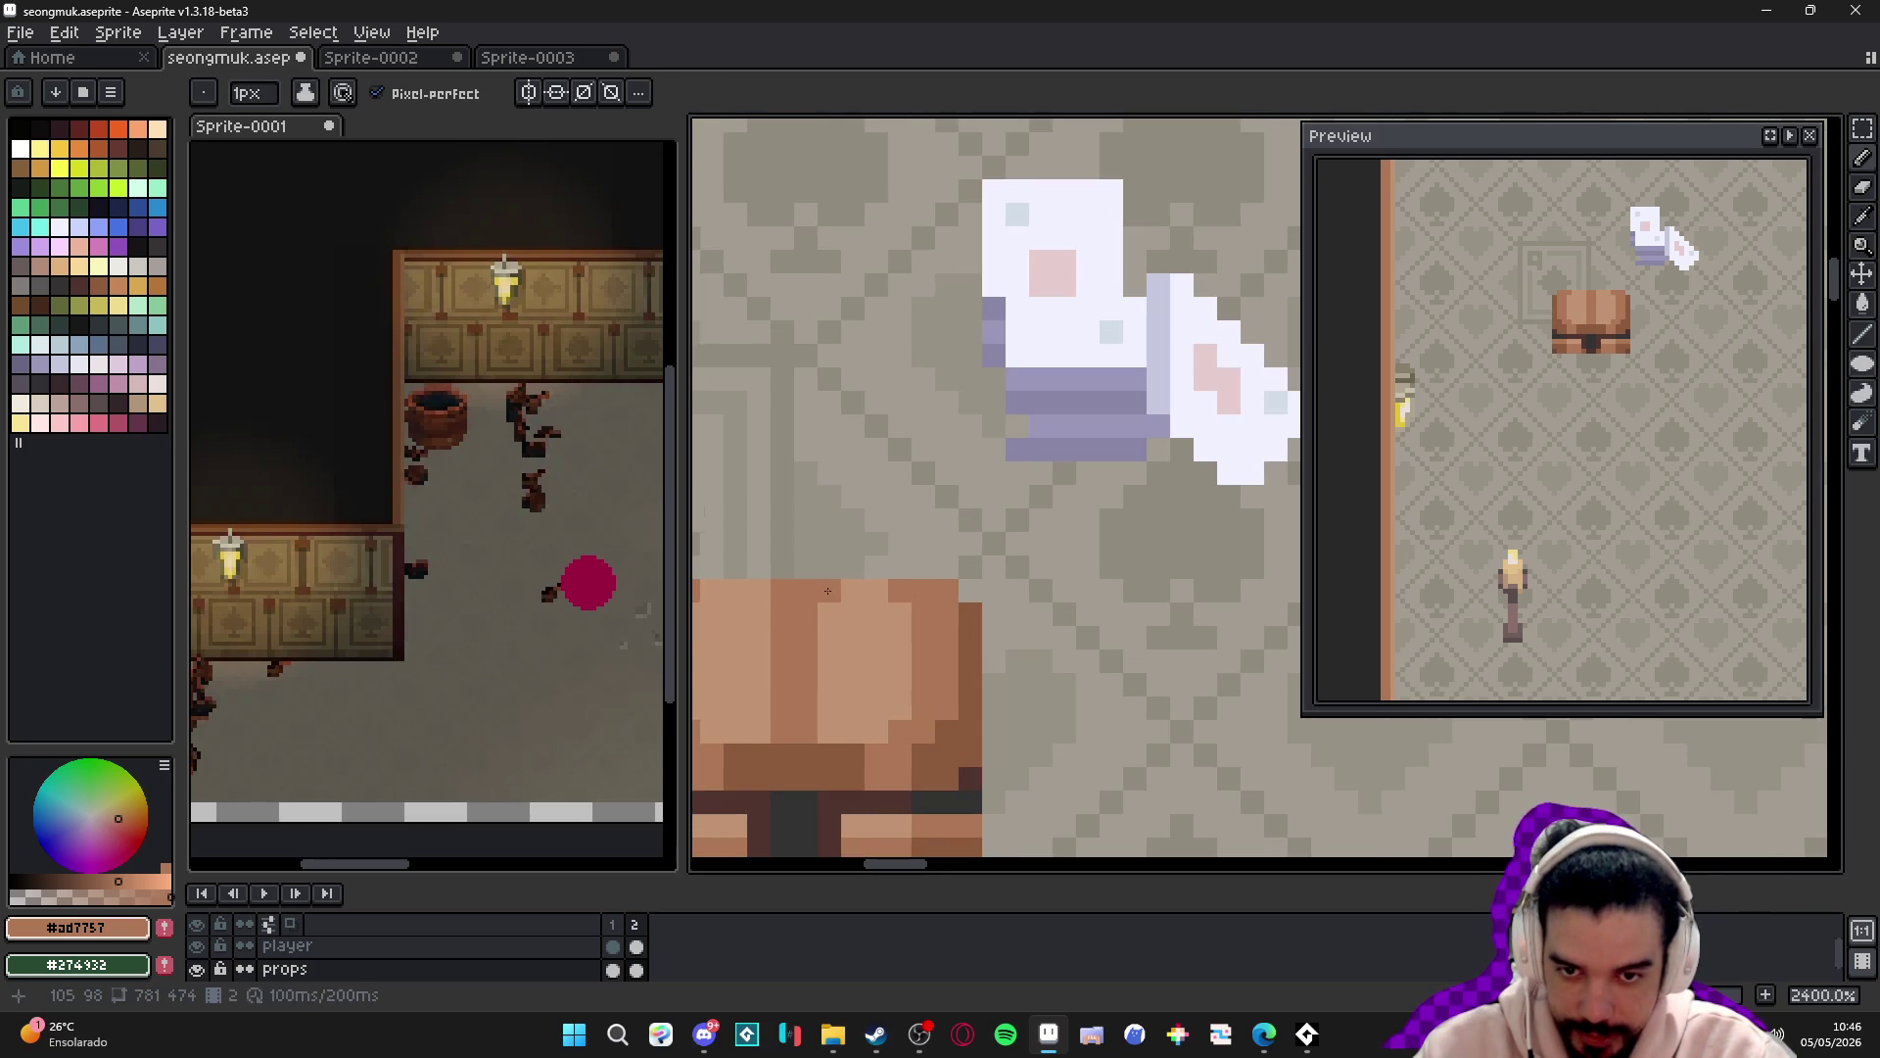
scroll(907, 592, left, 2)
drag(896, 597, 840, 600)
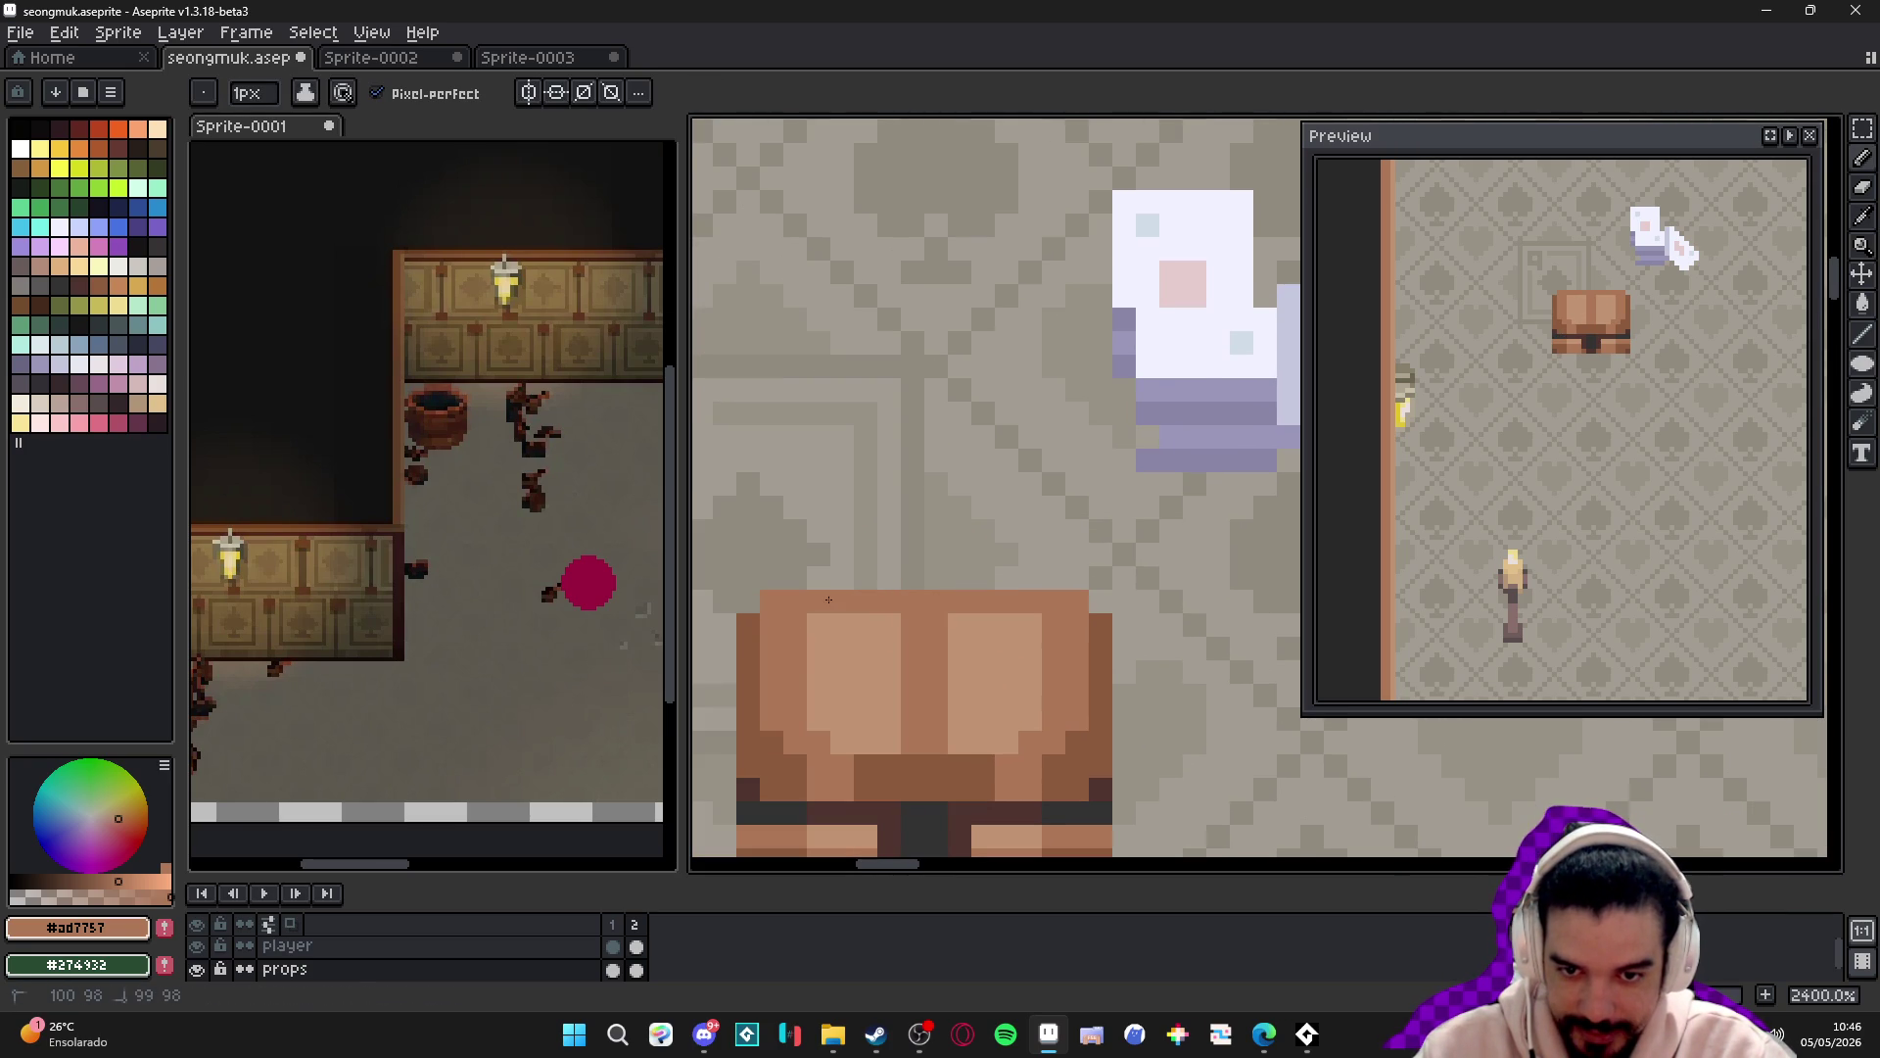
alt+click(752, 637)
click(890, 602)
click(960, 602)
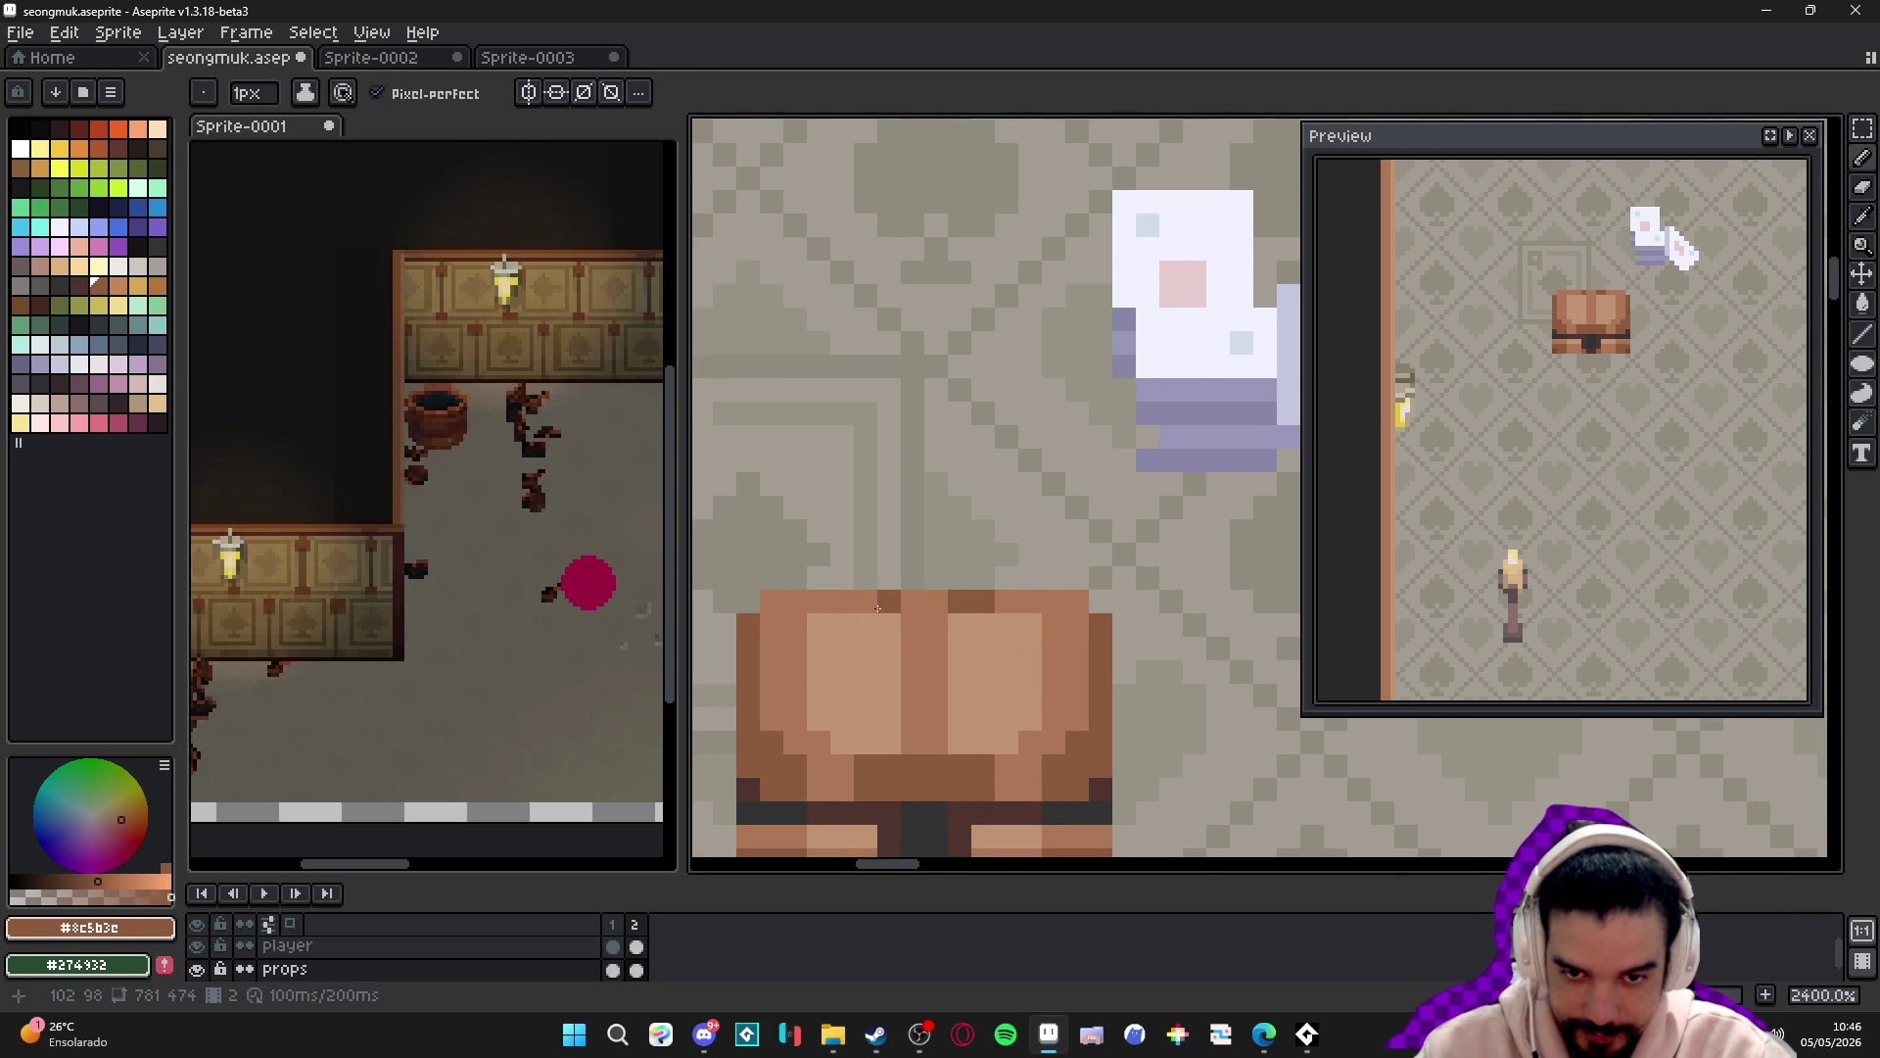
scroll(897, 675, down, 4)
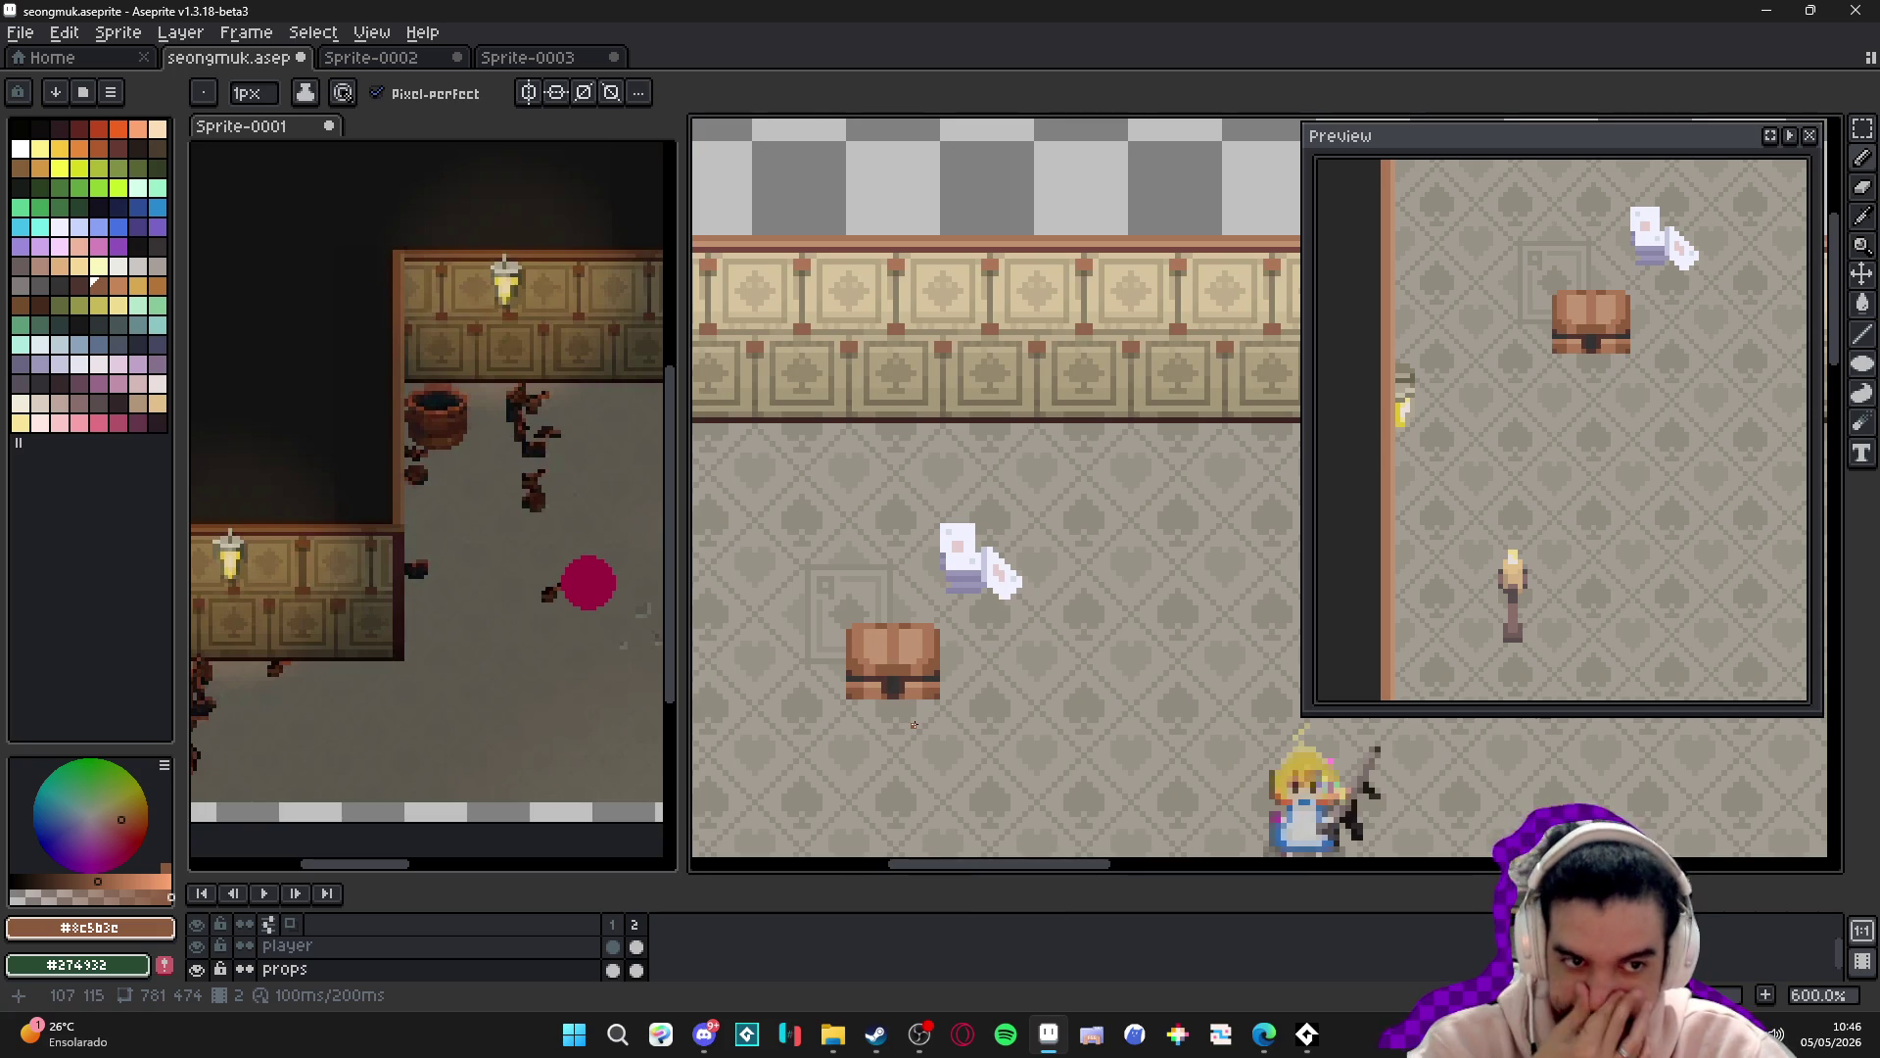
scroll(913, 723, down, 1)
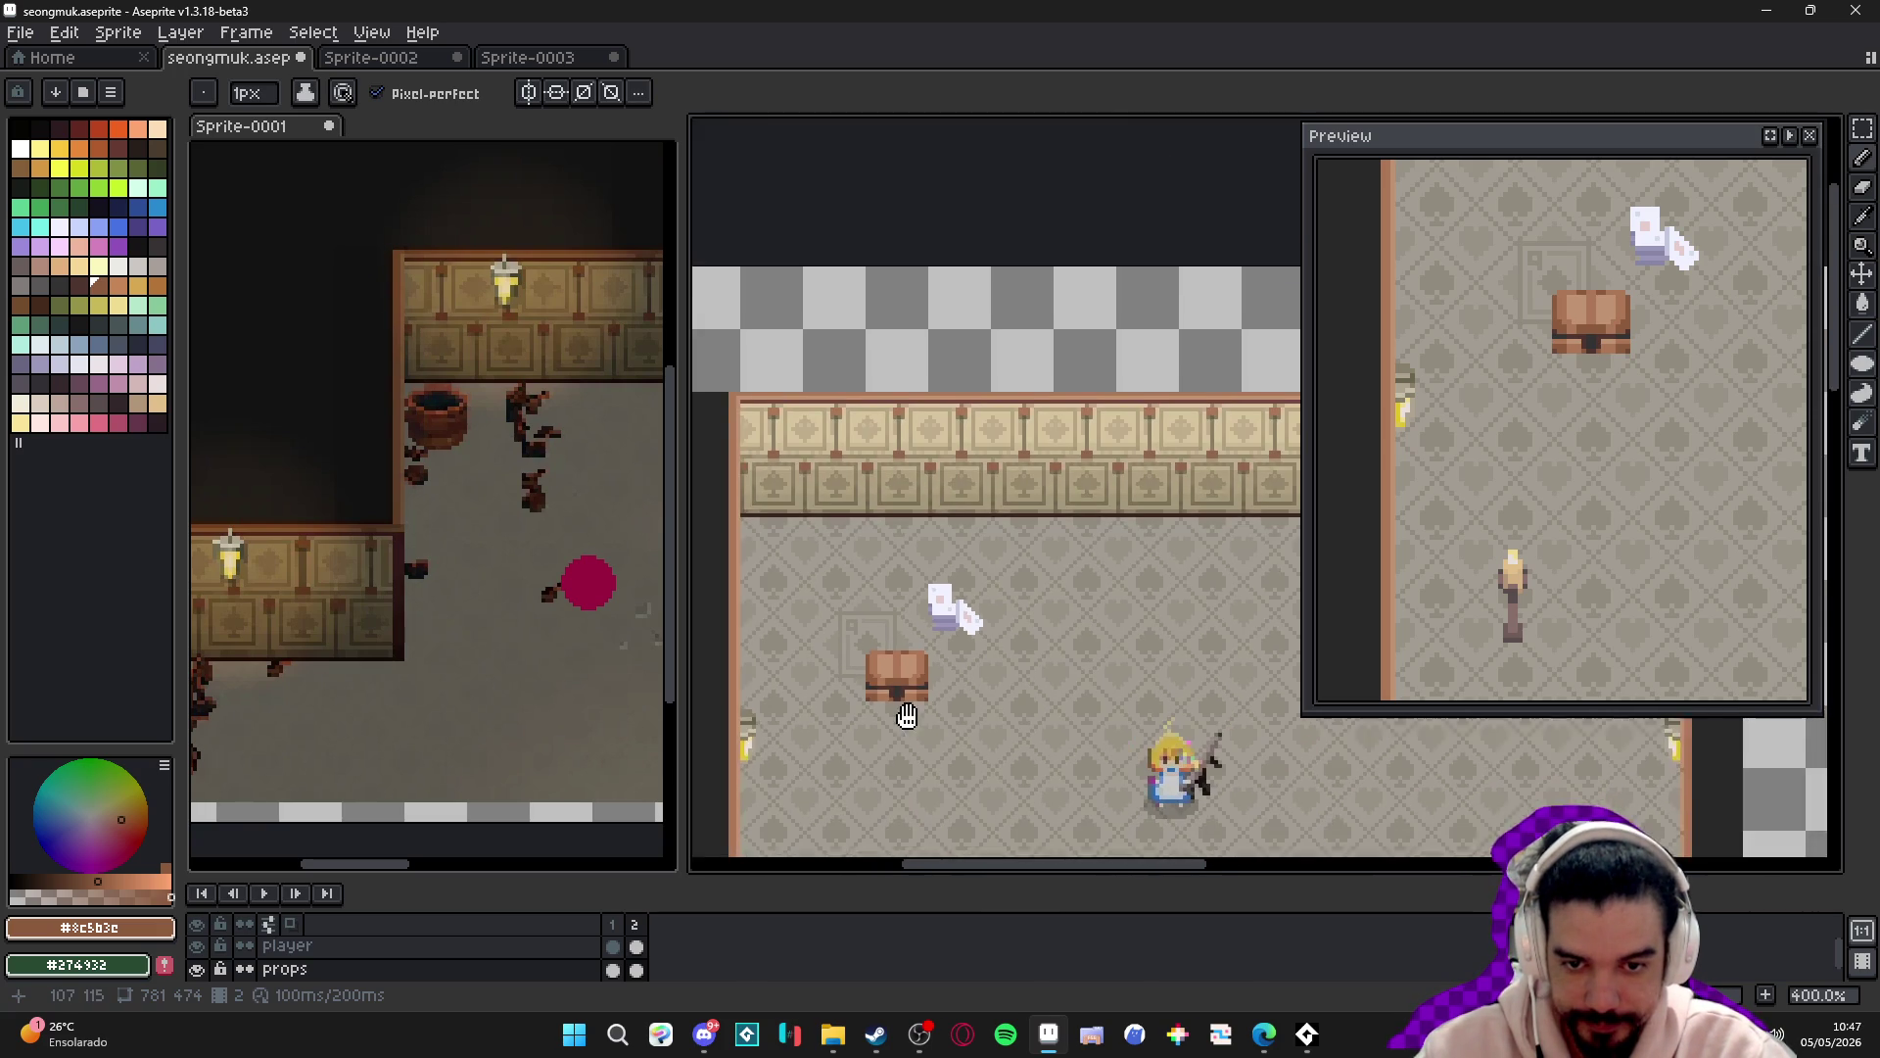
scroll(881, 710, down, 1)
scroll(813, 568, up, 8)
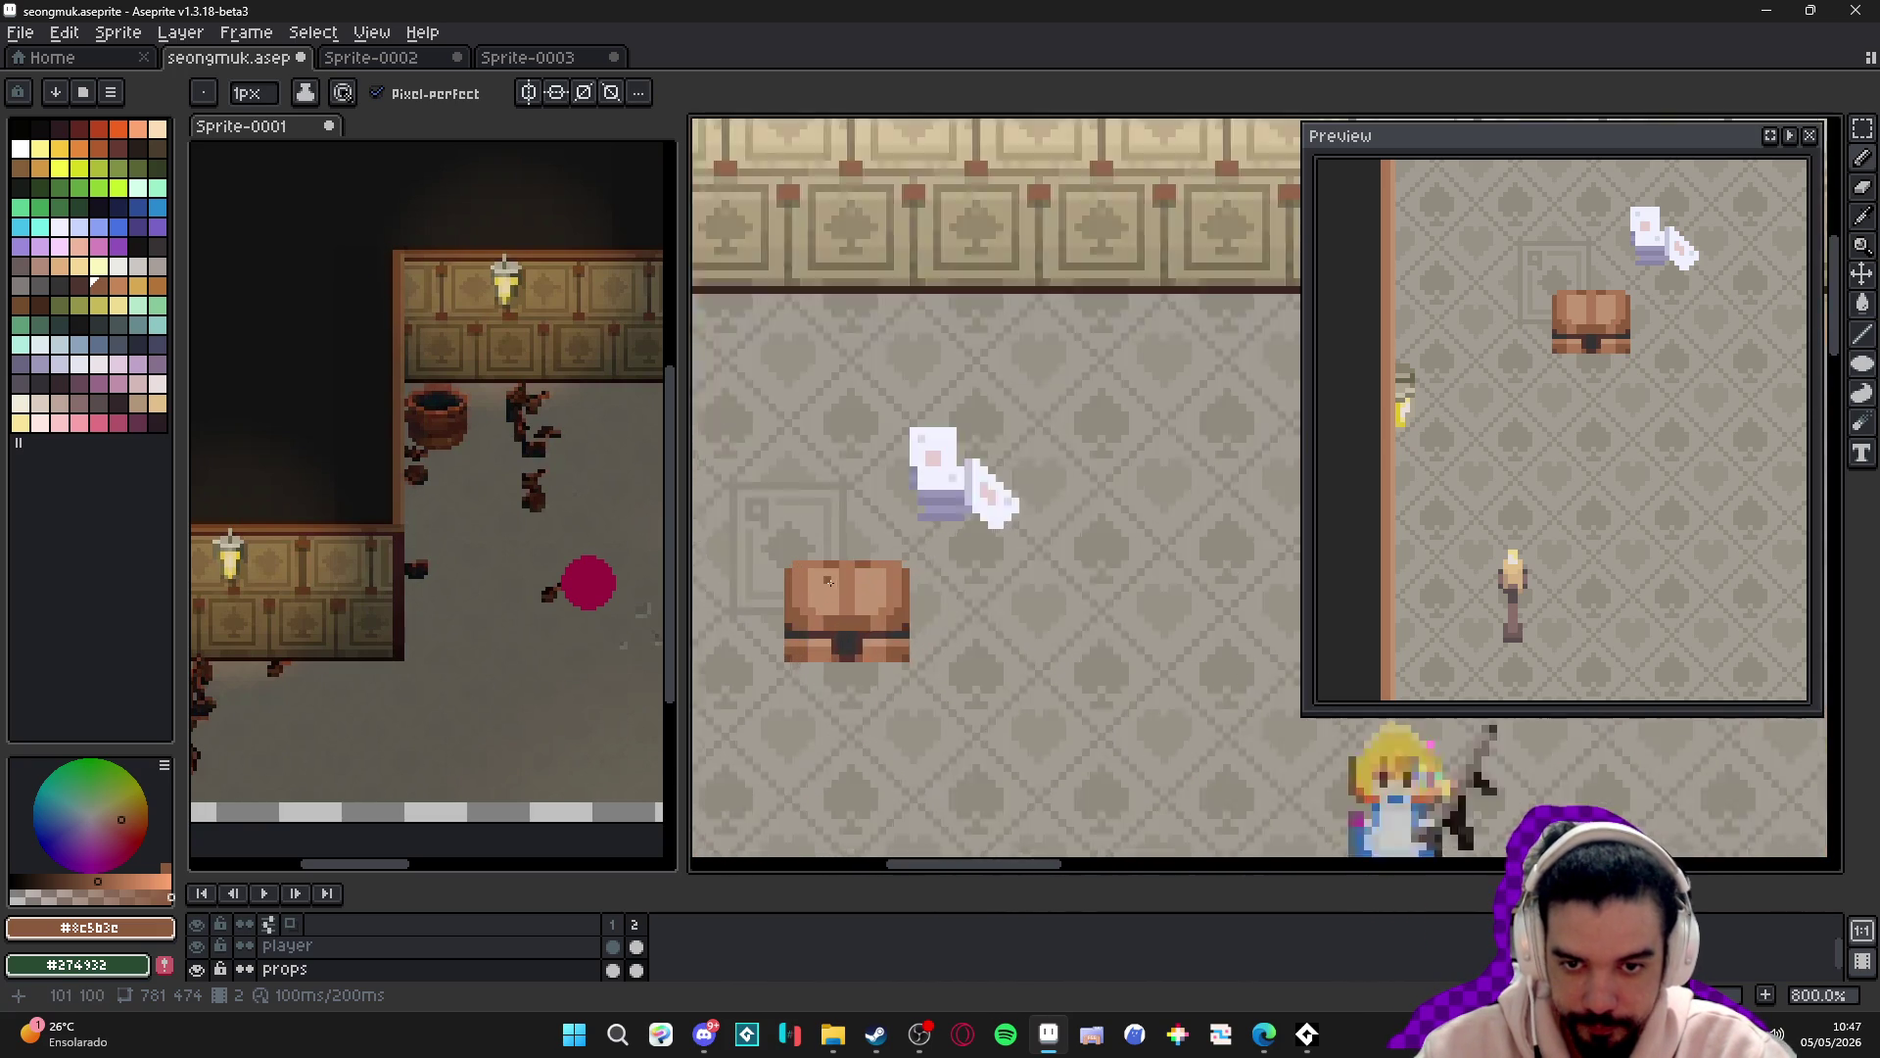
- Repaint three chest pixels in medium brown and recentre the whole room in view
click(812, 583)
click(1047, 605)
click(1037, 599)
scroll(1069, 654, down, 6)
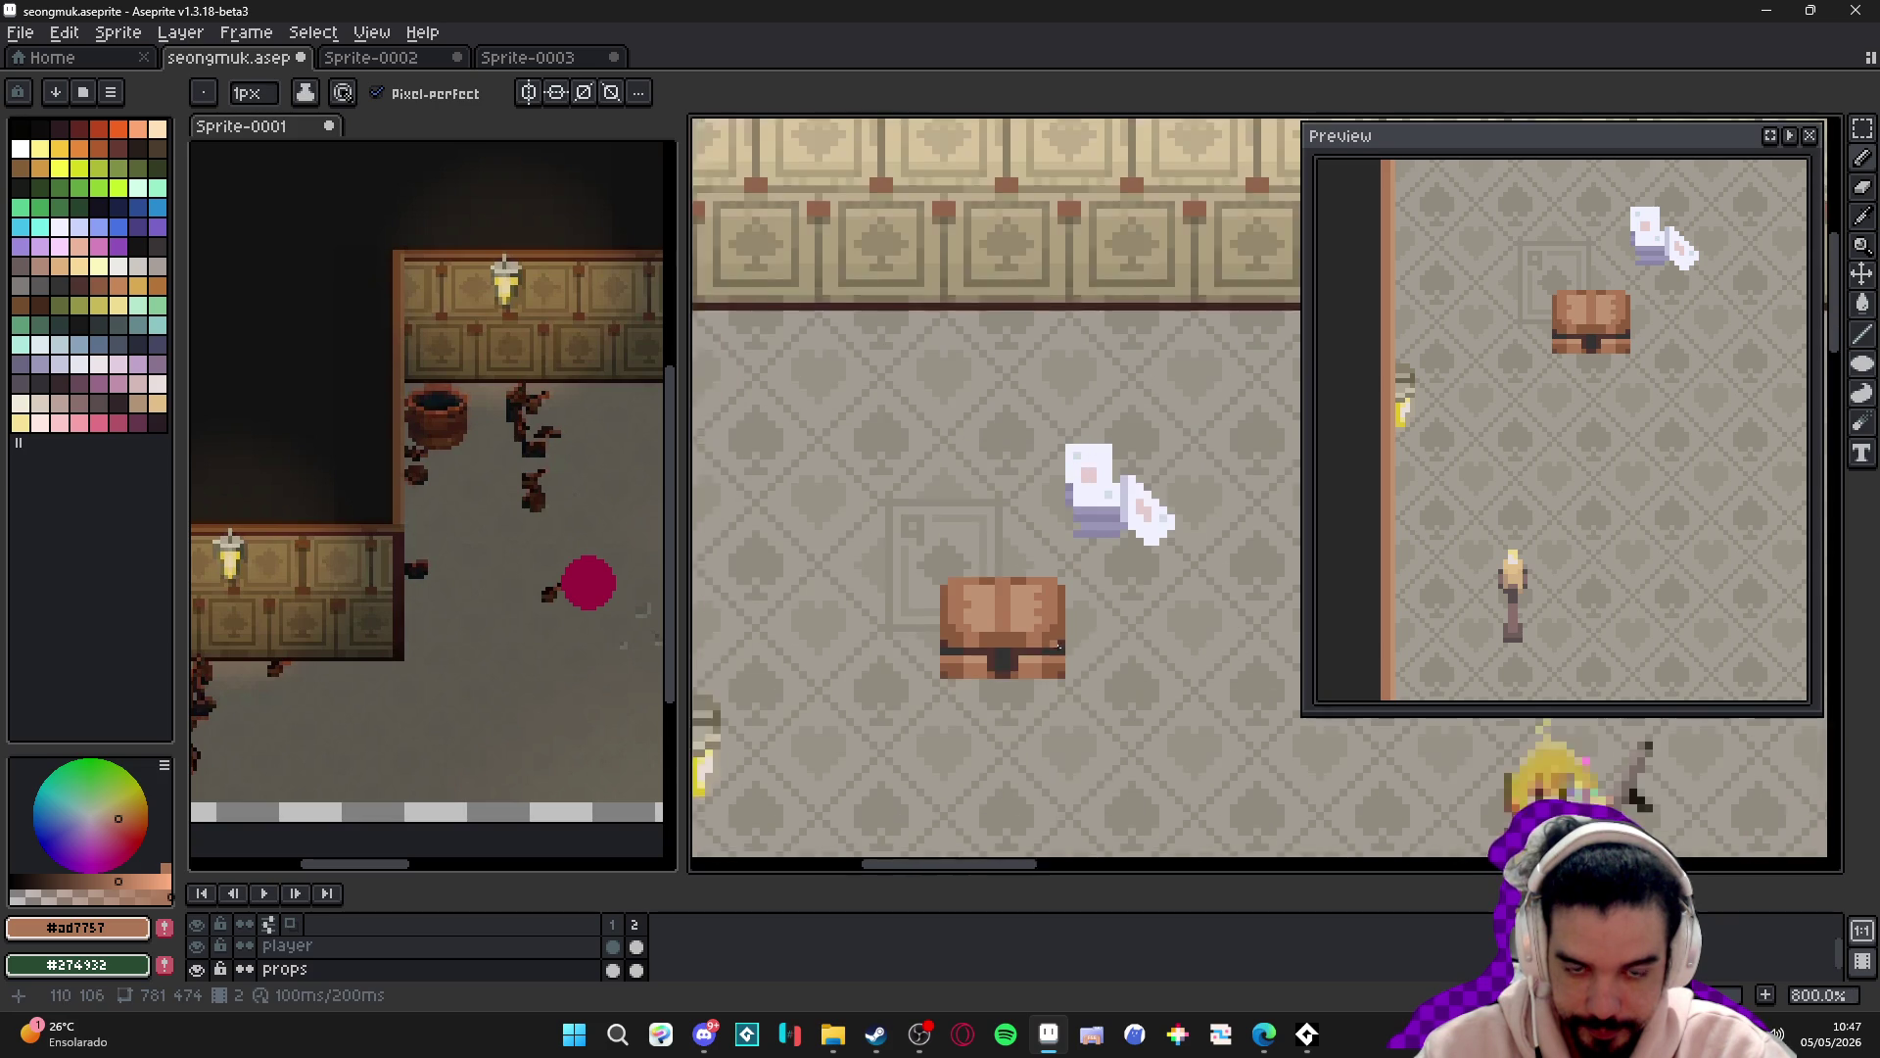
scroll(1069, 654, down, 2)
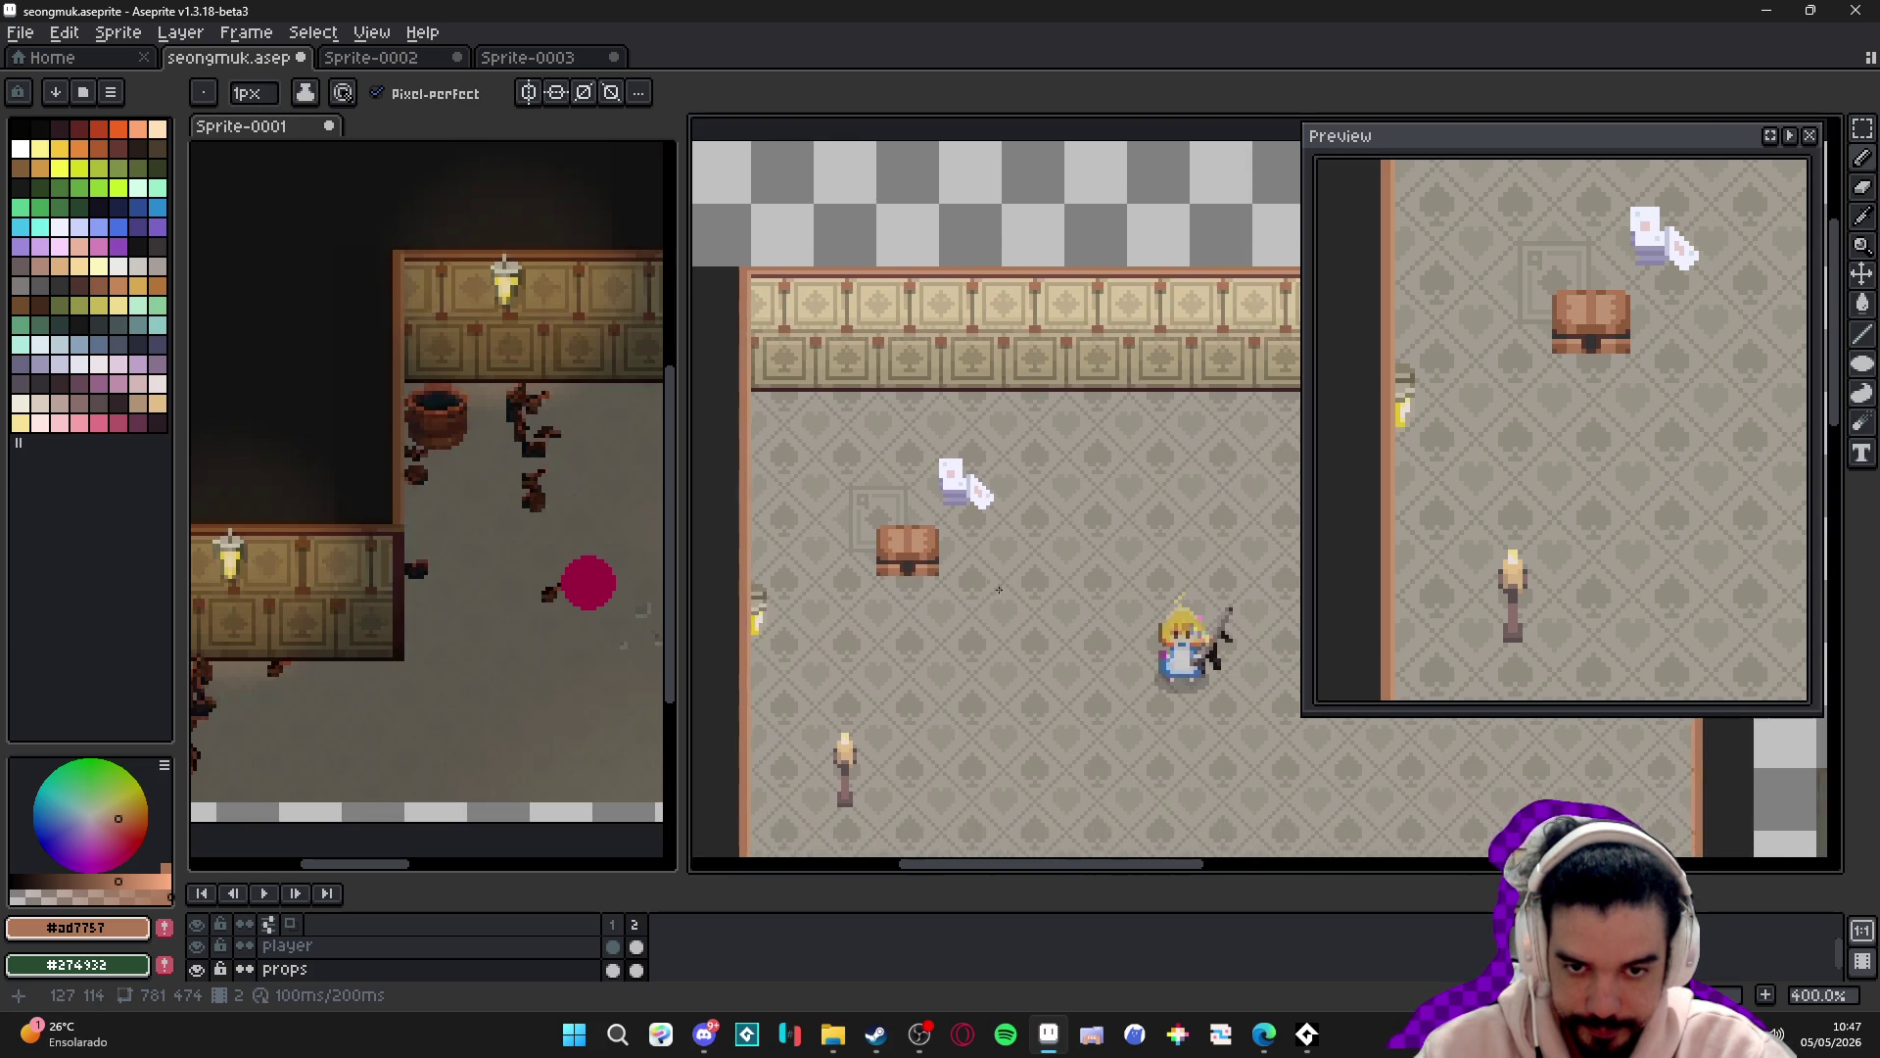
scroll(1031, 570, up, 1)
drag(1031, 570, 964, 561)
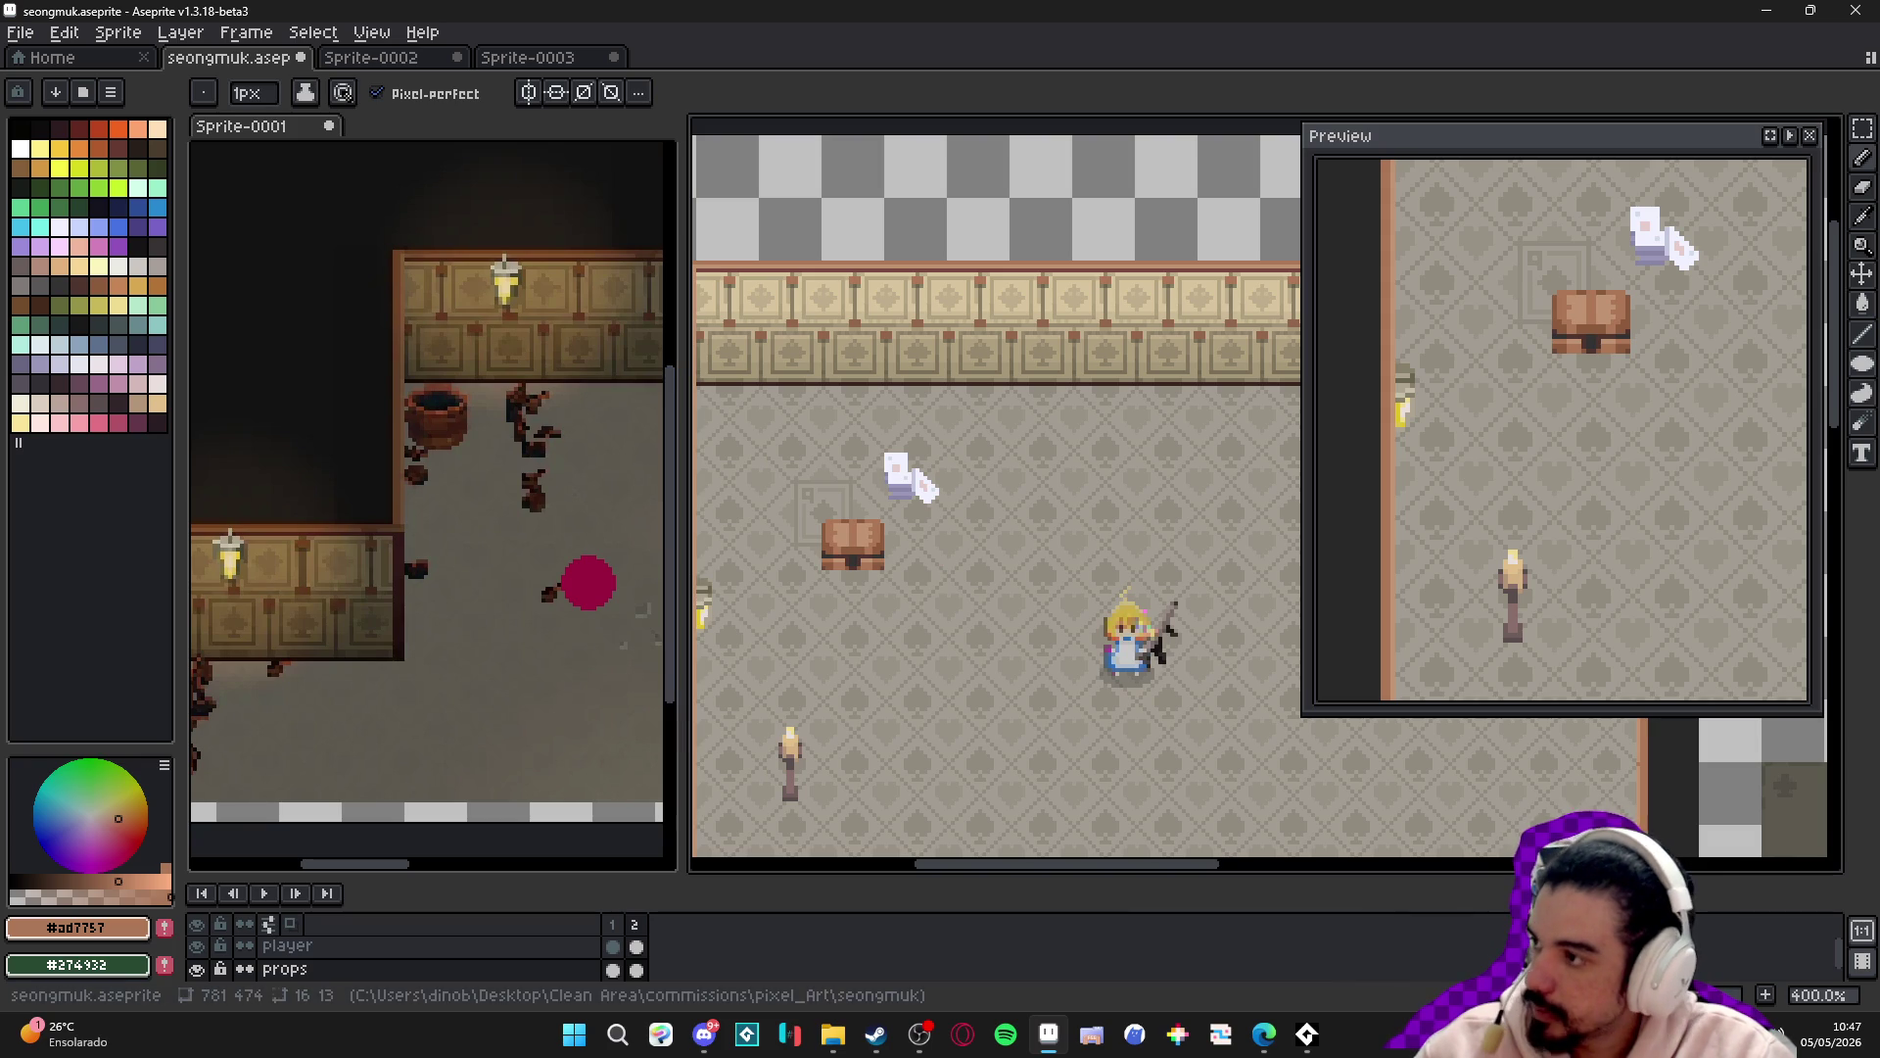
key(alt+Tab)
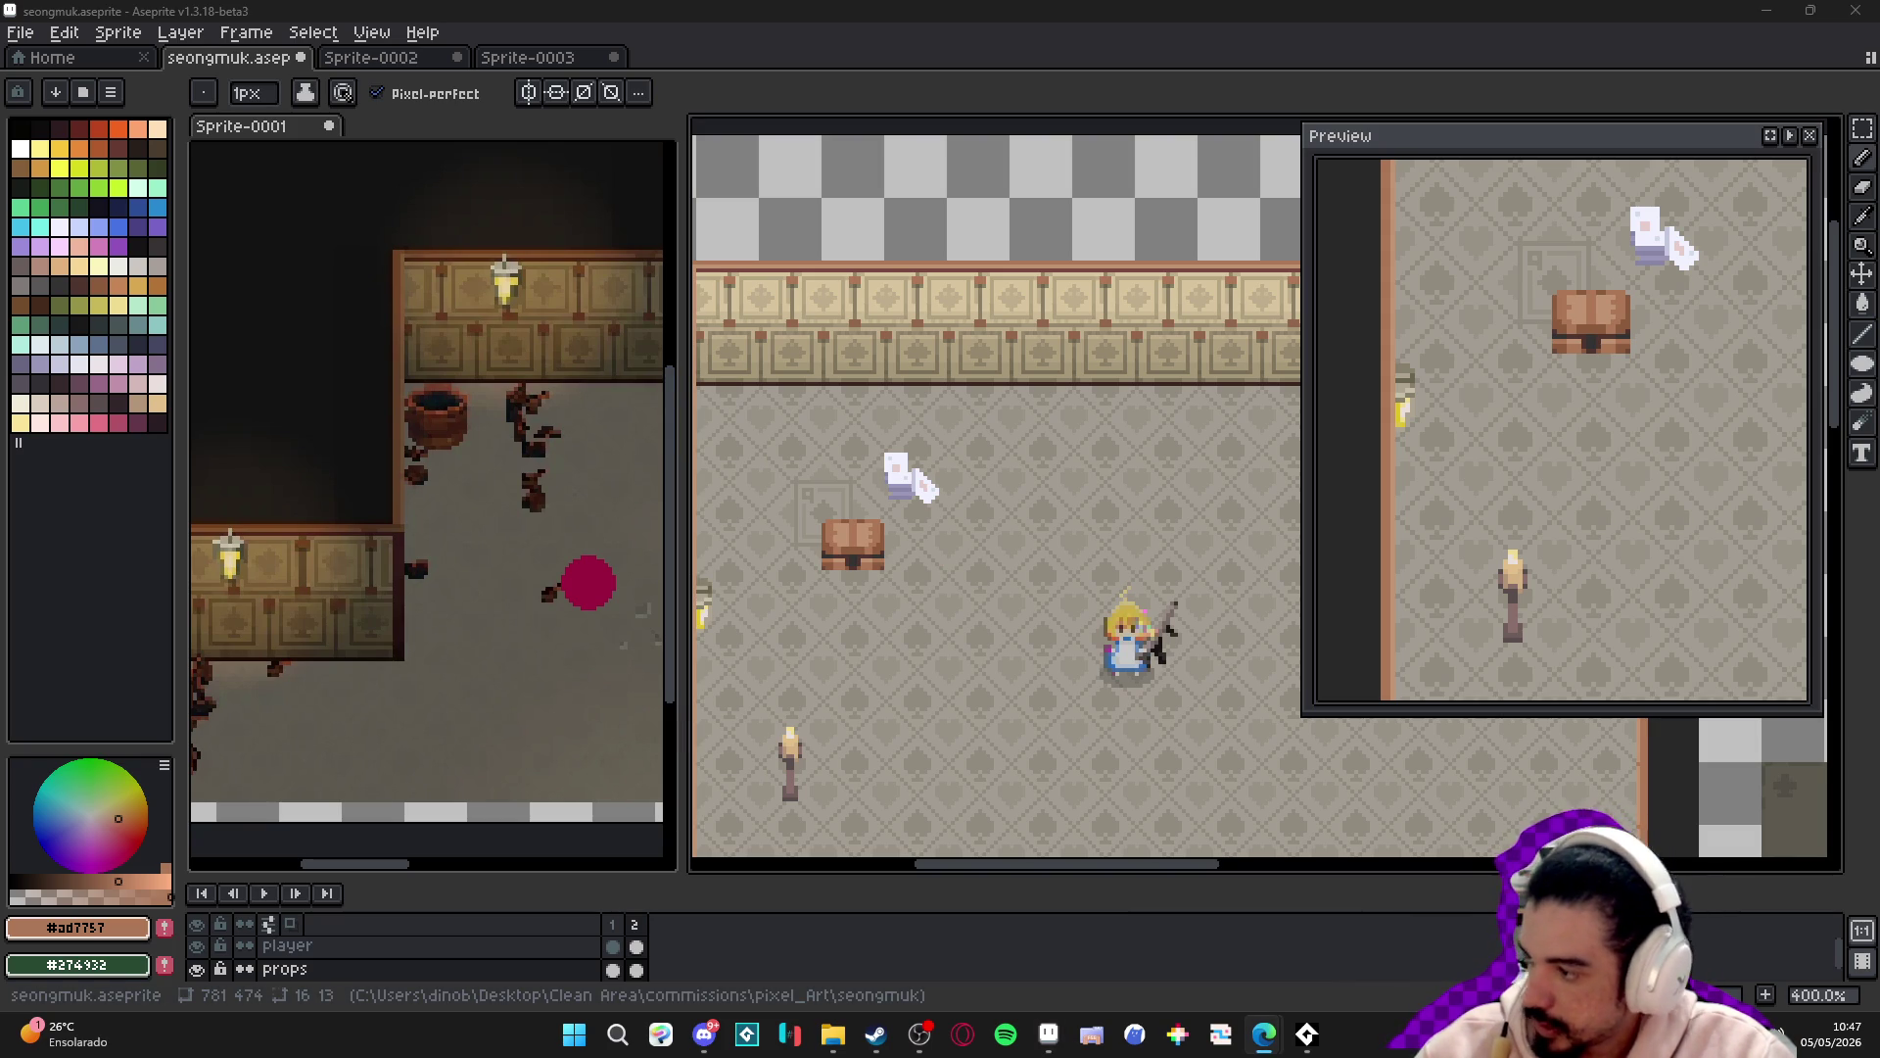
scroll(874, 537, up, 5)
- Select the chest's 16x16 cell and paste a copy one cell below the original
key(v)
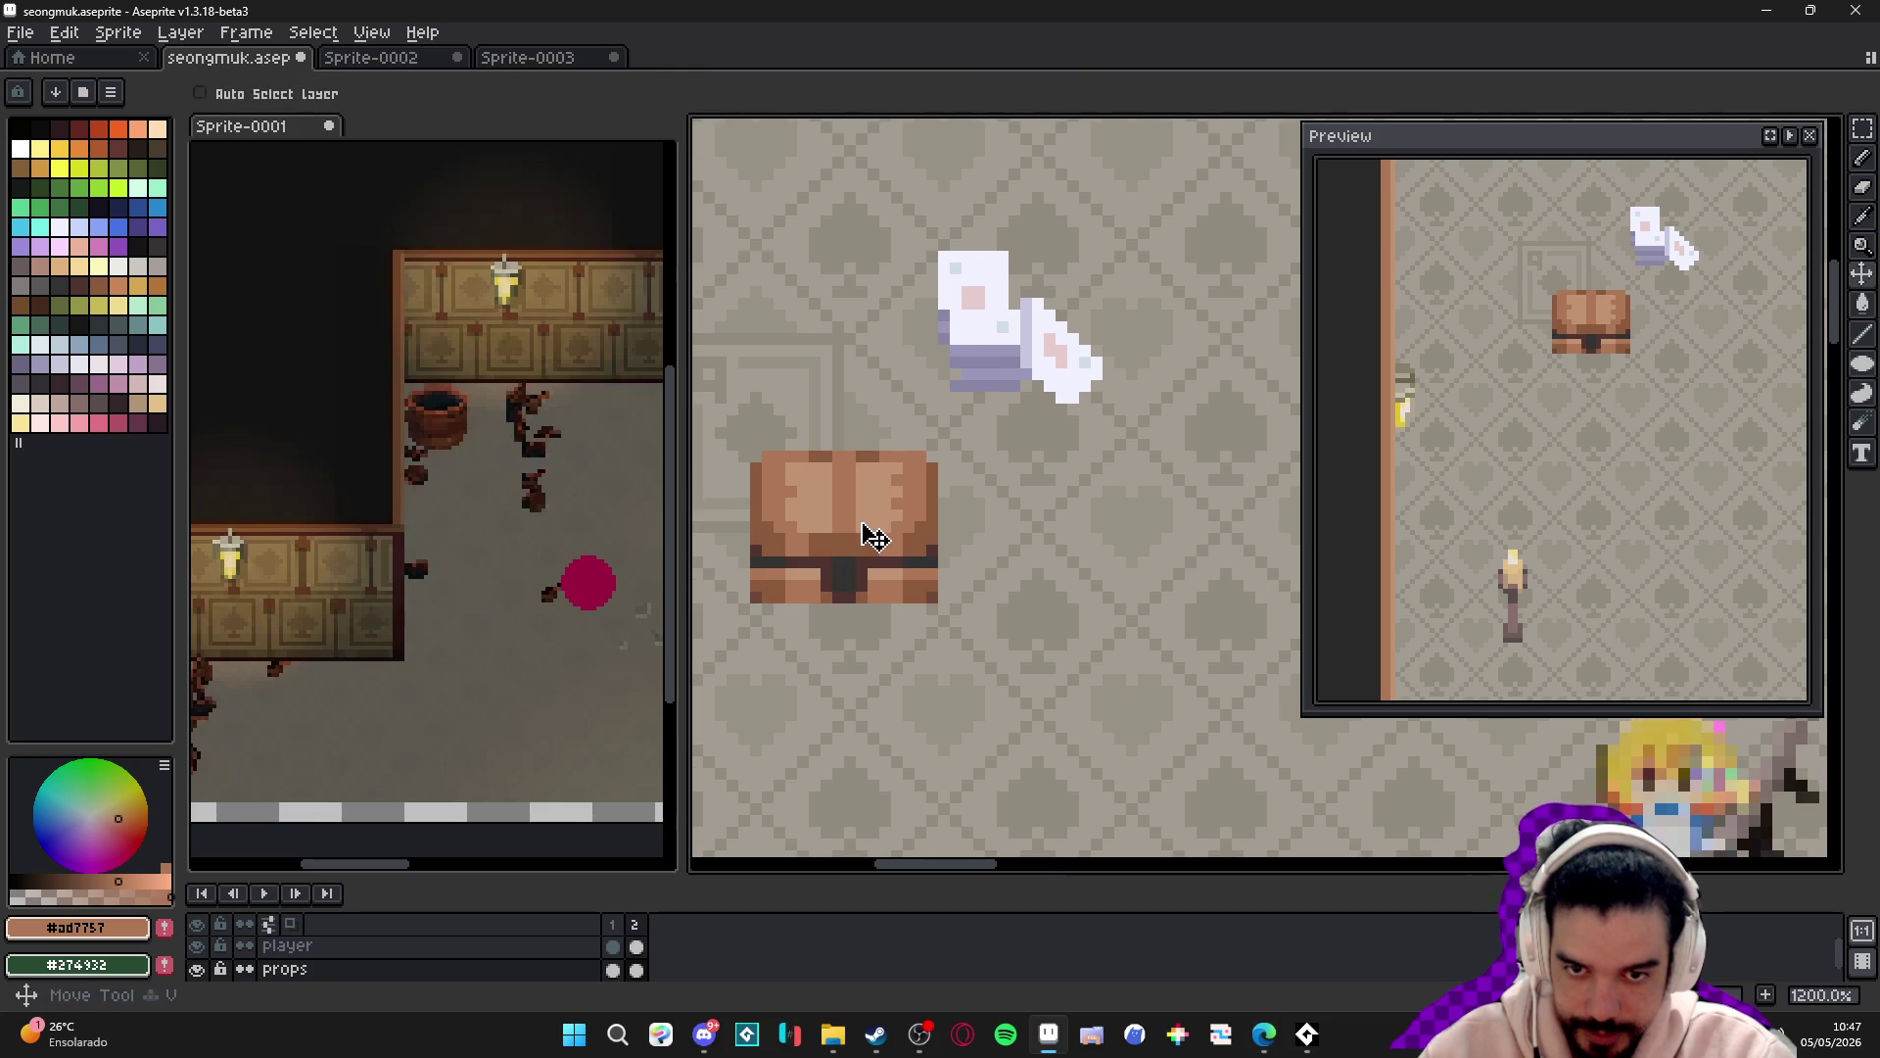
key(m)
key(ctrl+apostrophe)
mouse_move(797, 478)
mouse_down()
mouse_move(1006, 498)
mouse_move(971, 520)
mouse_up()
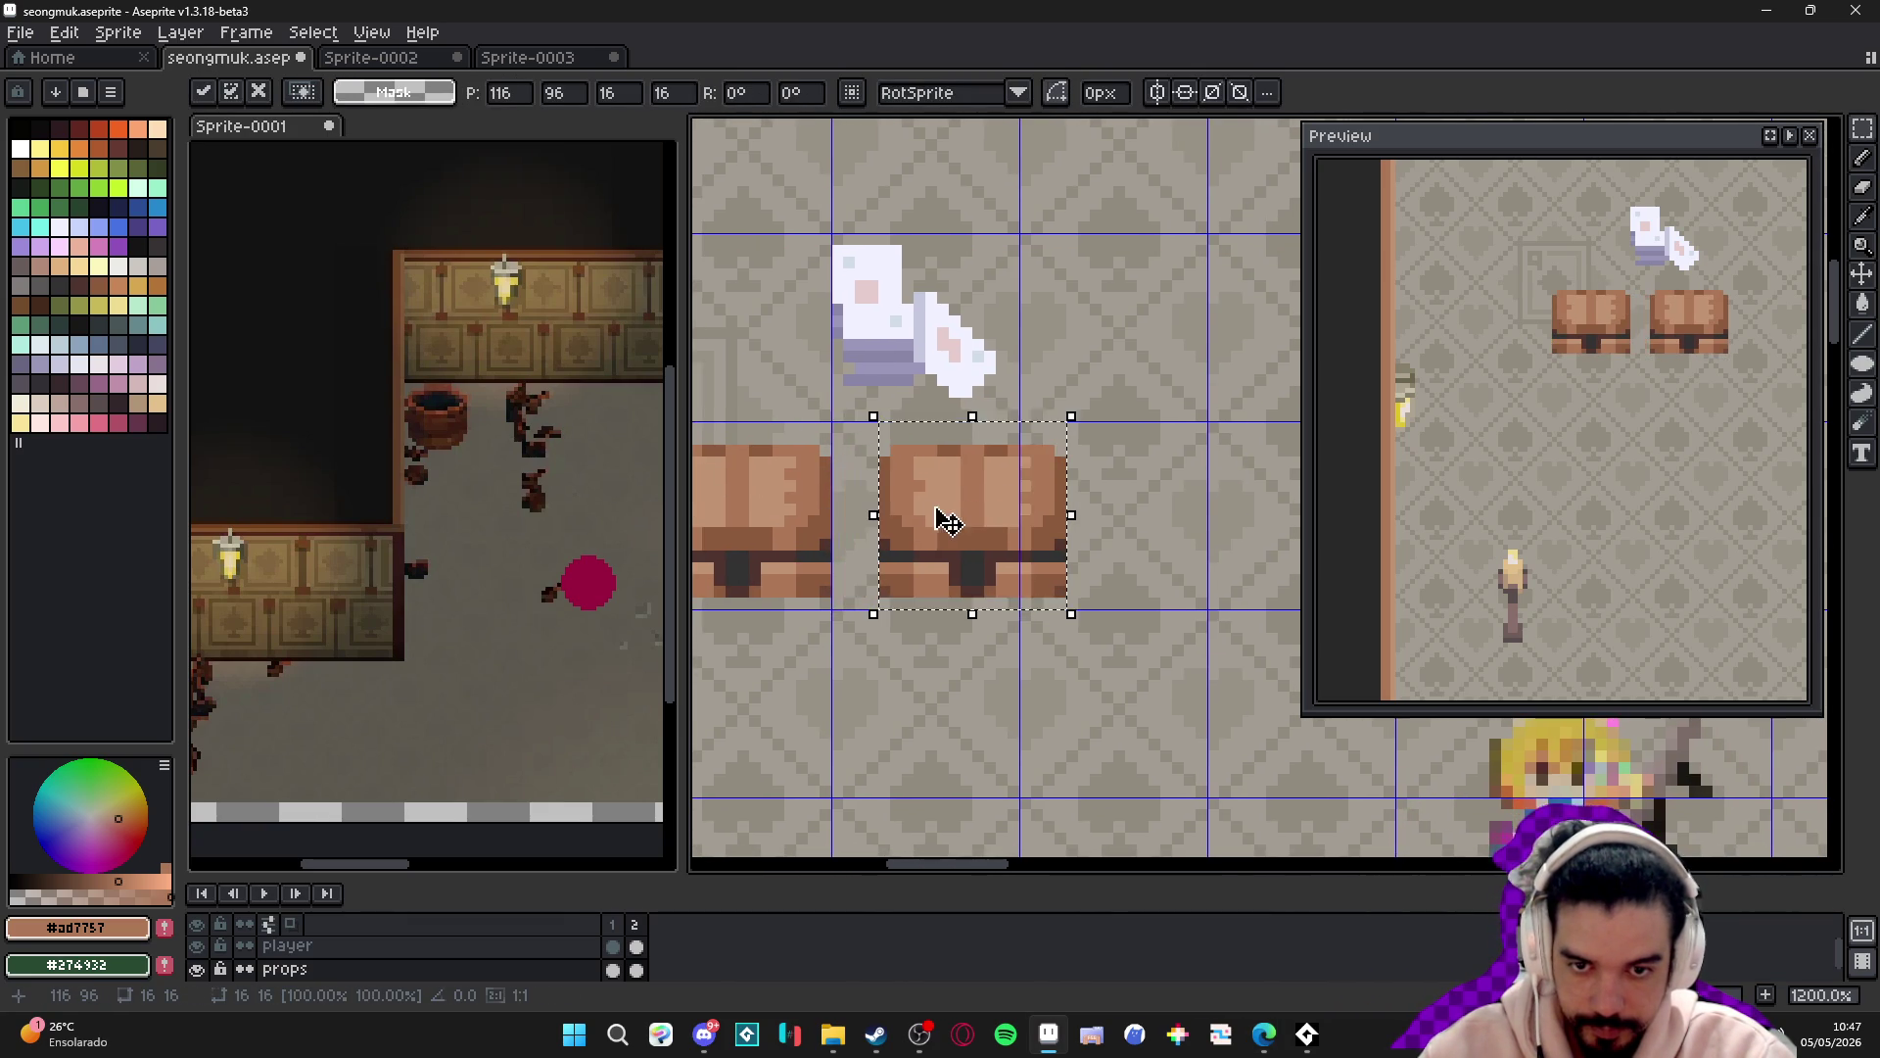
key(shift+Left)
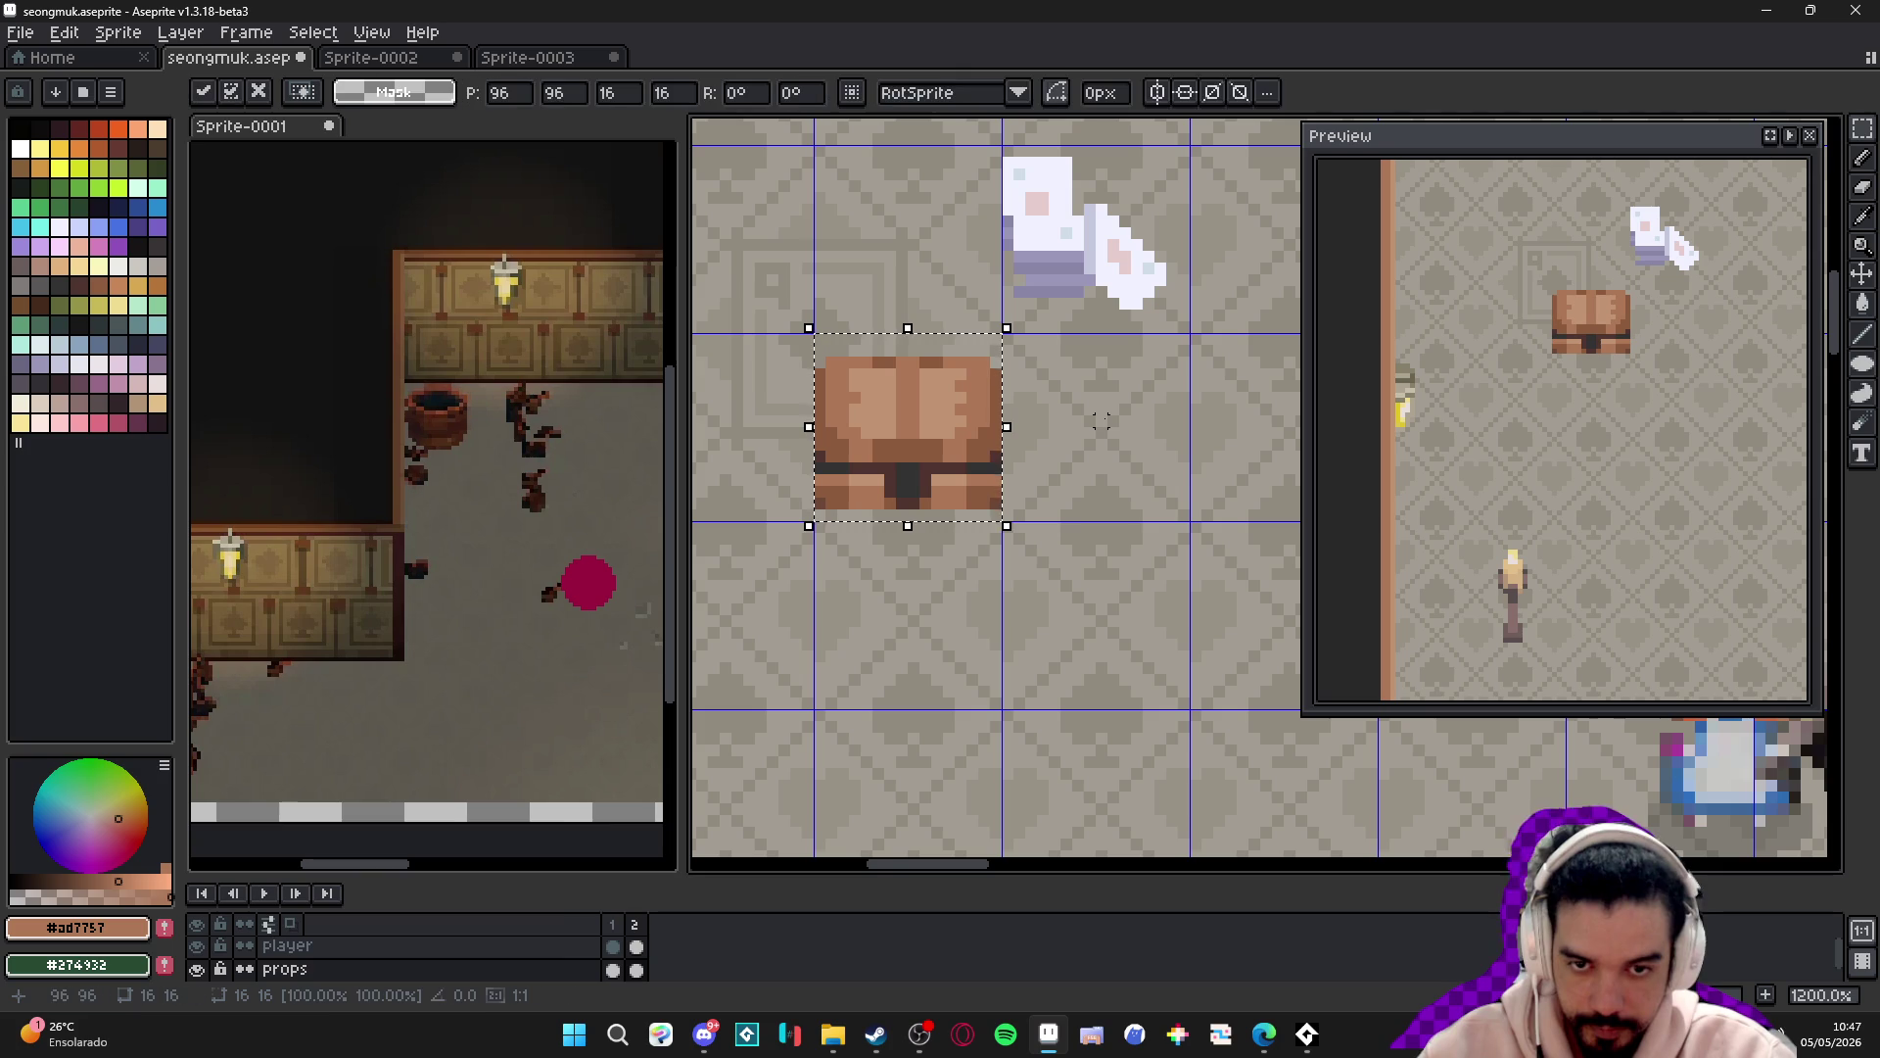
key(shift+Down)
- With Contiguous off, bucket-fill the copy's light and mid browns with light and medium blue
click(59, 344)
key(g)
scroll(938, 592, up, 1)
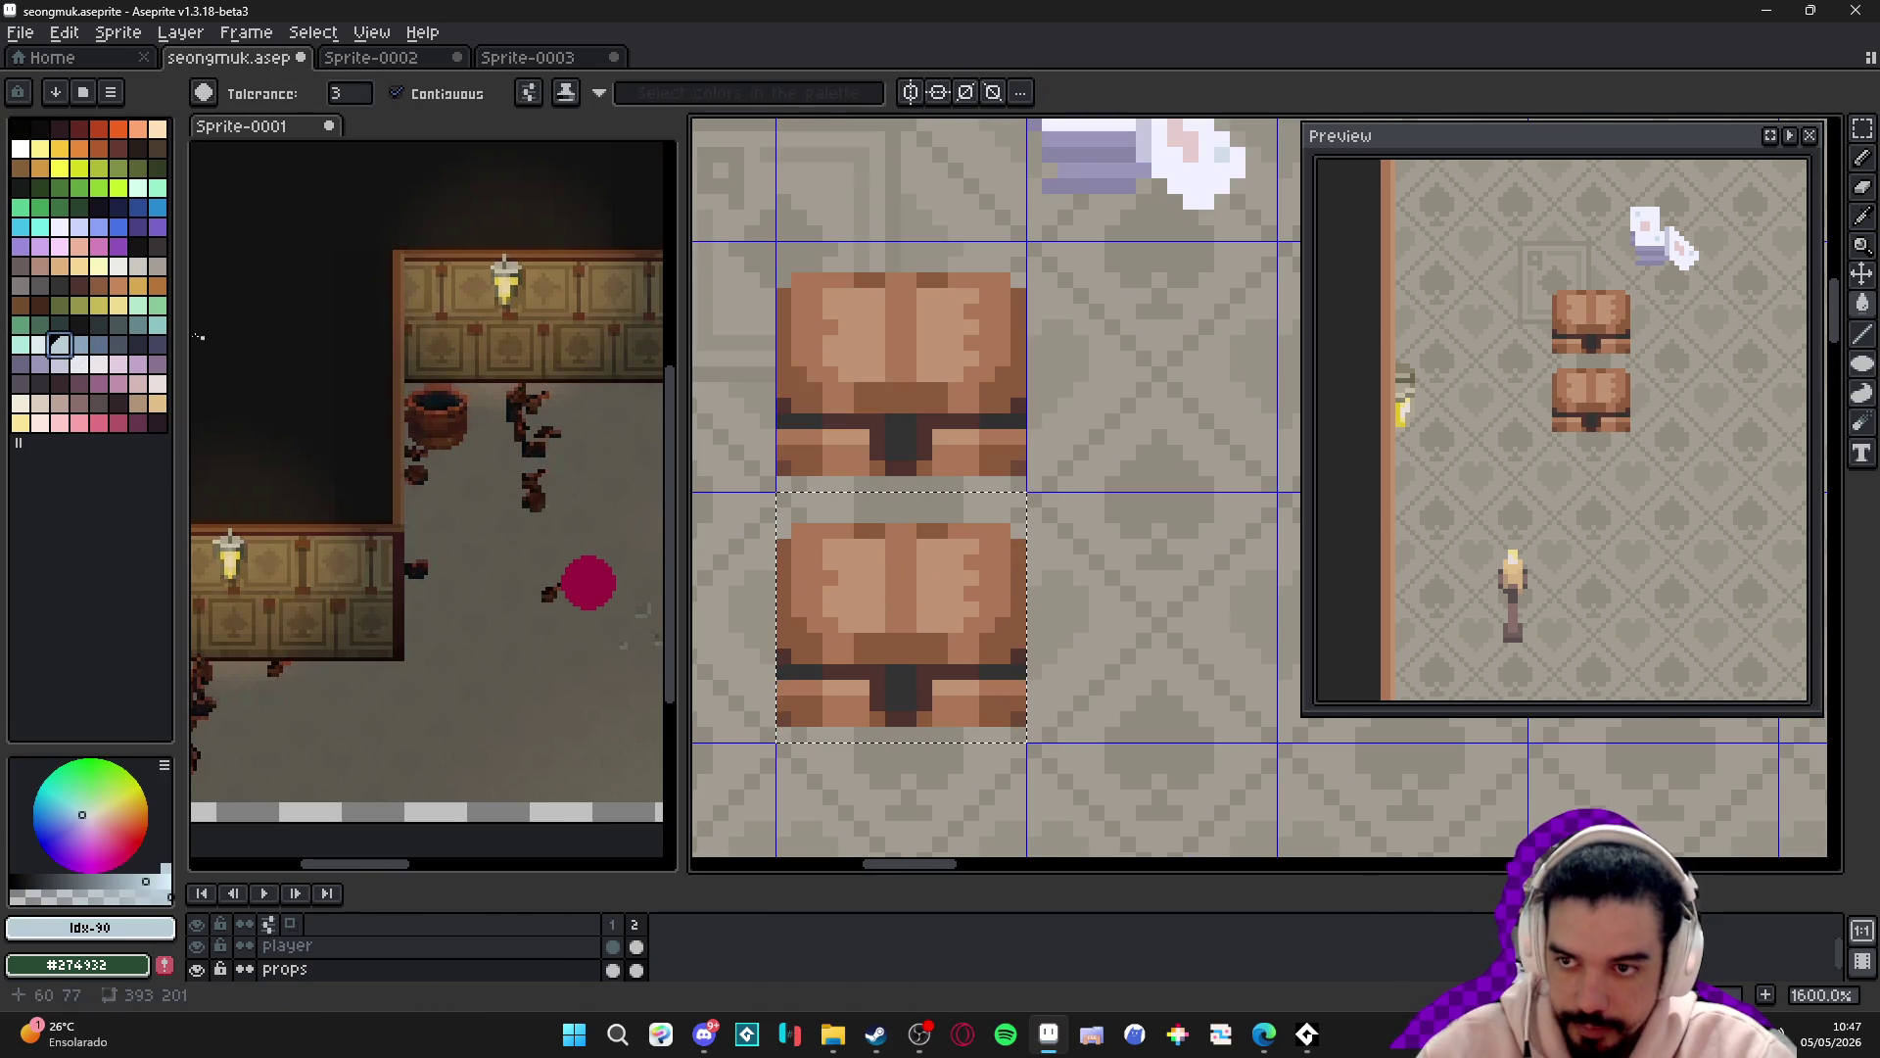
click(396, 93)
click(970, 591)
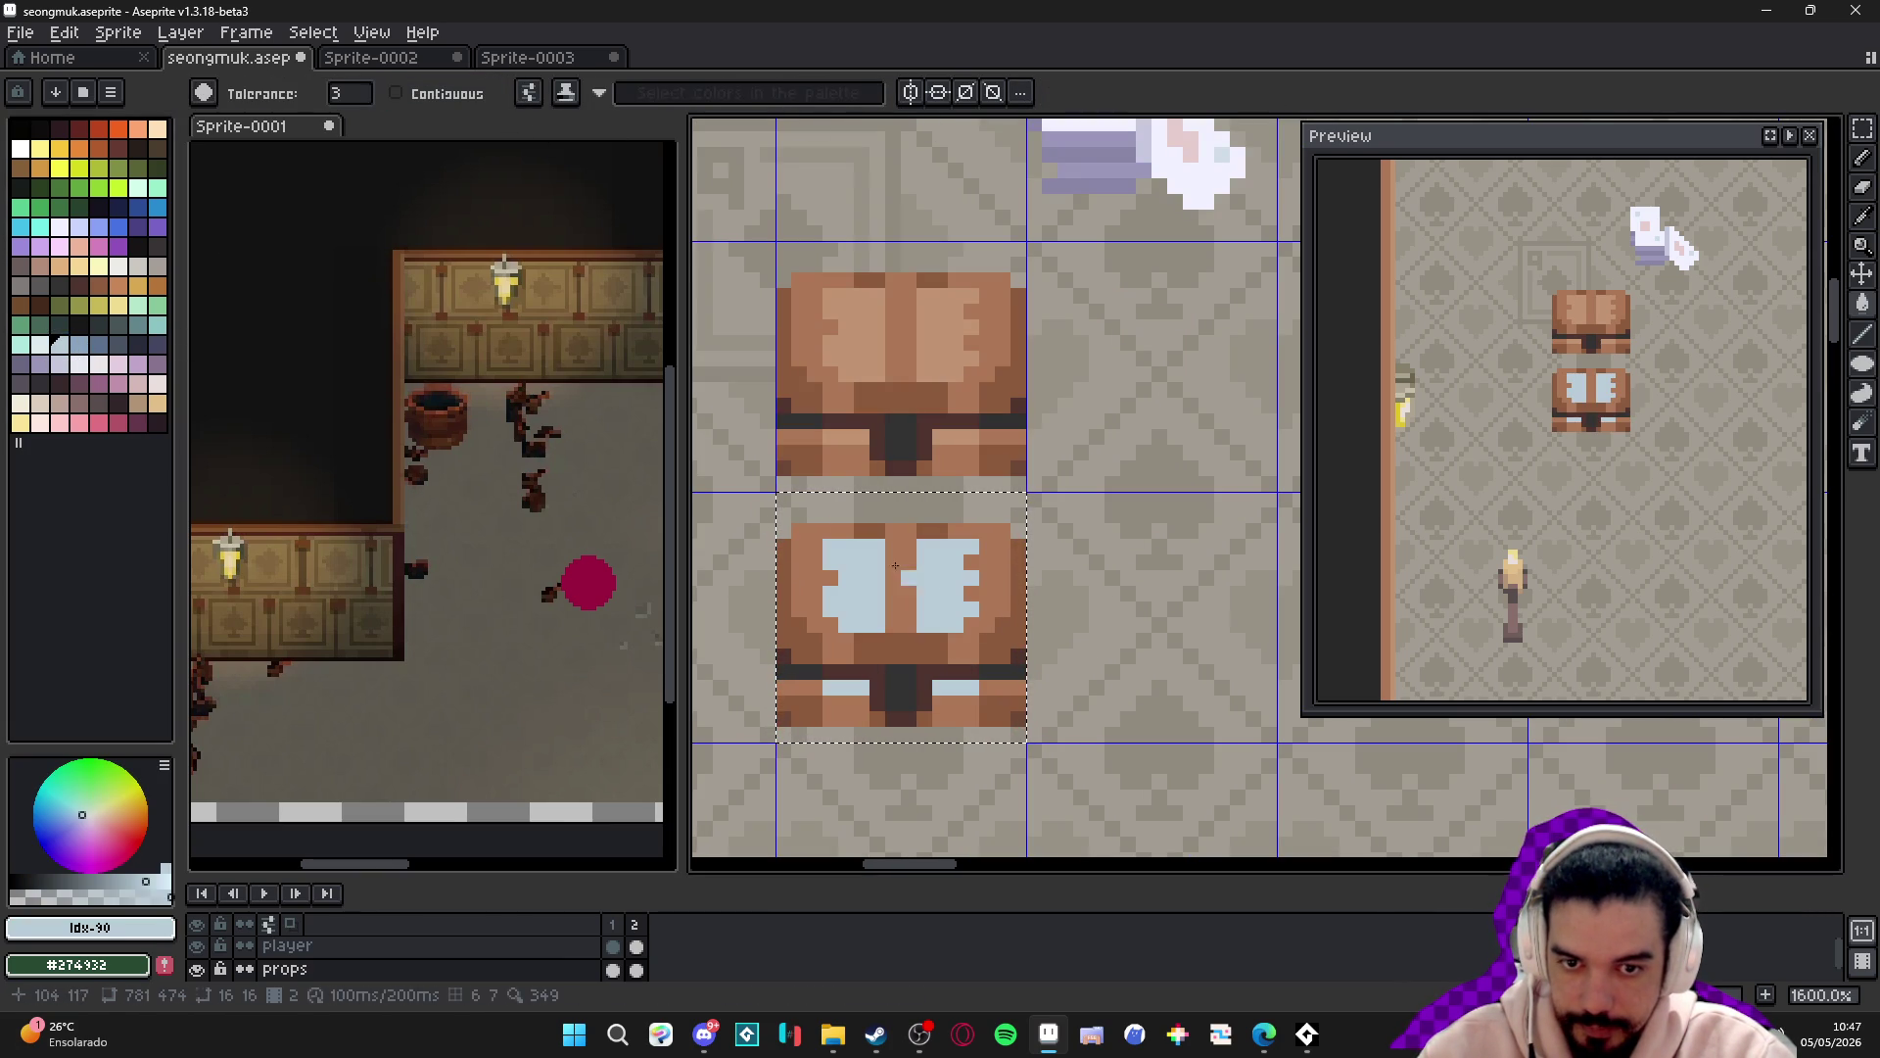
click(75, 343)
click(803, 607)
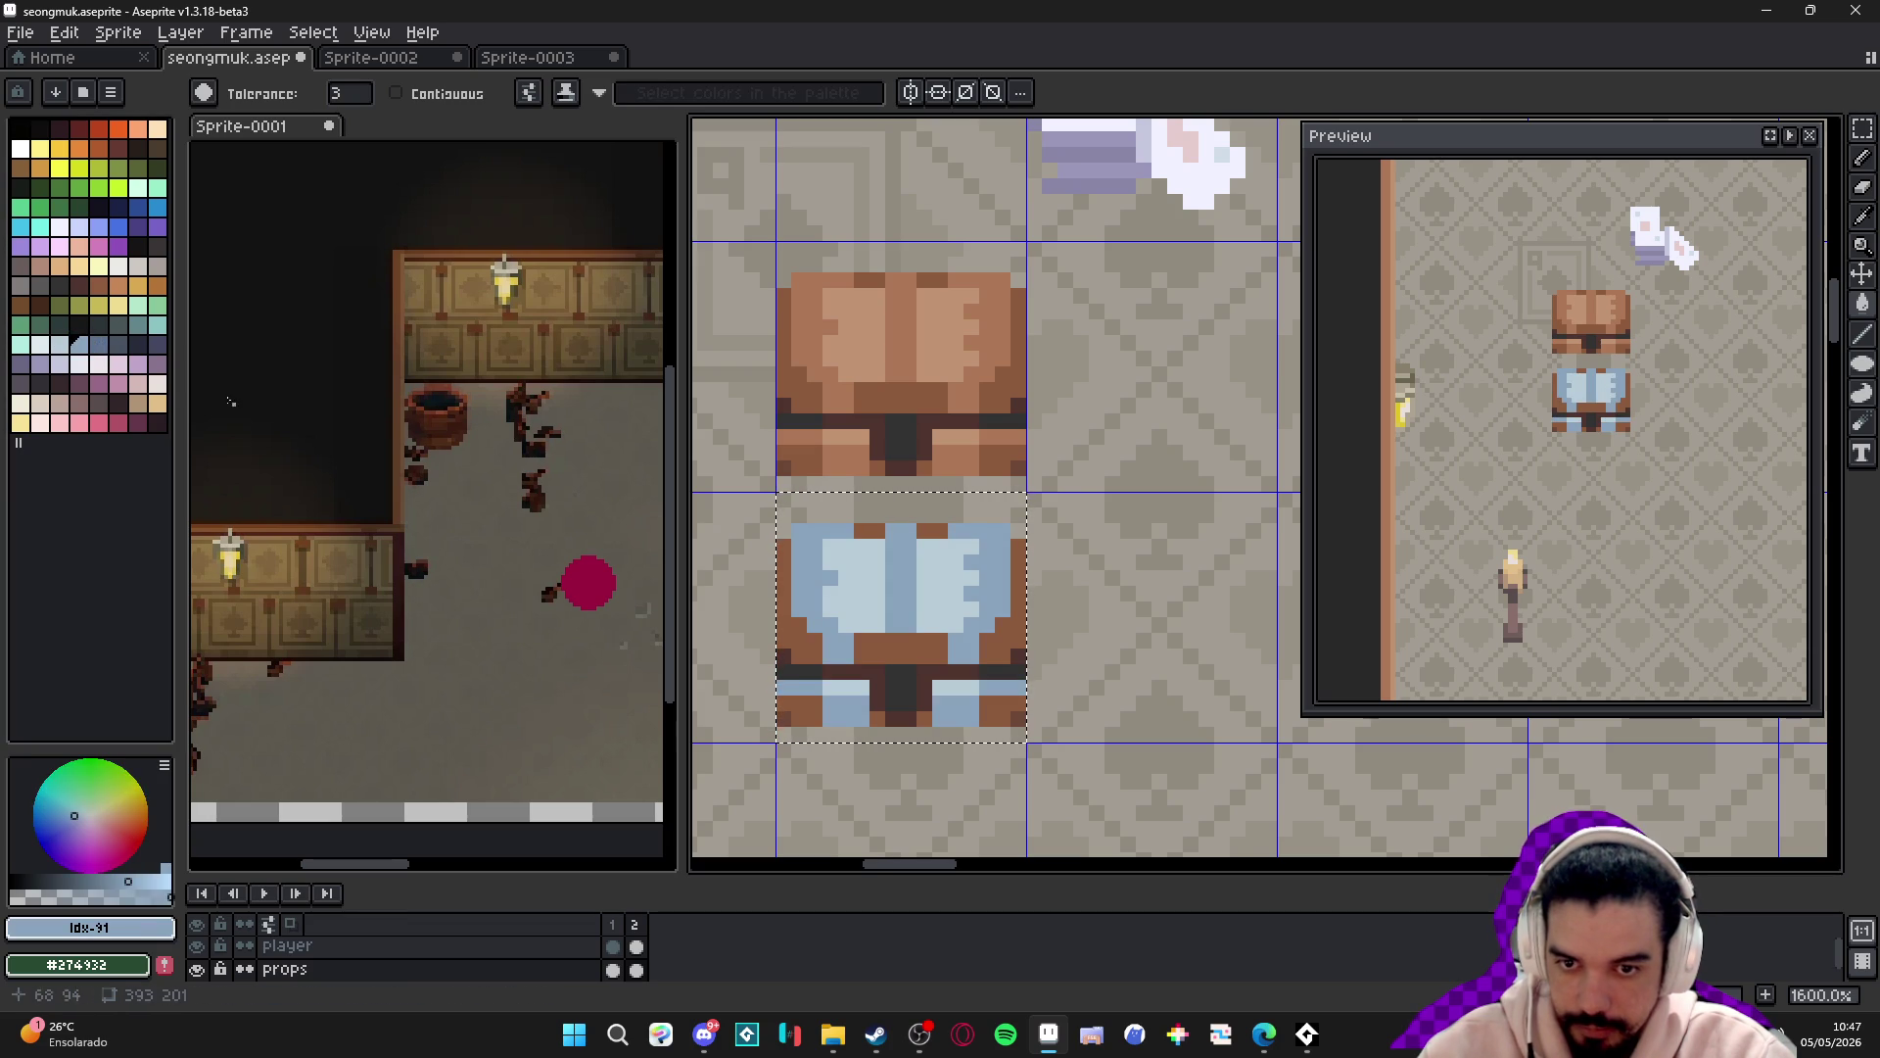
- Fill the copy's remaining brown pixels and dark bottom row with darker blues
click(104, 349)
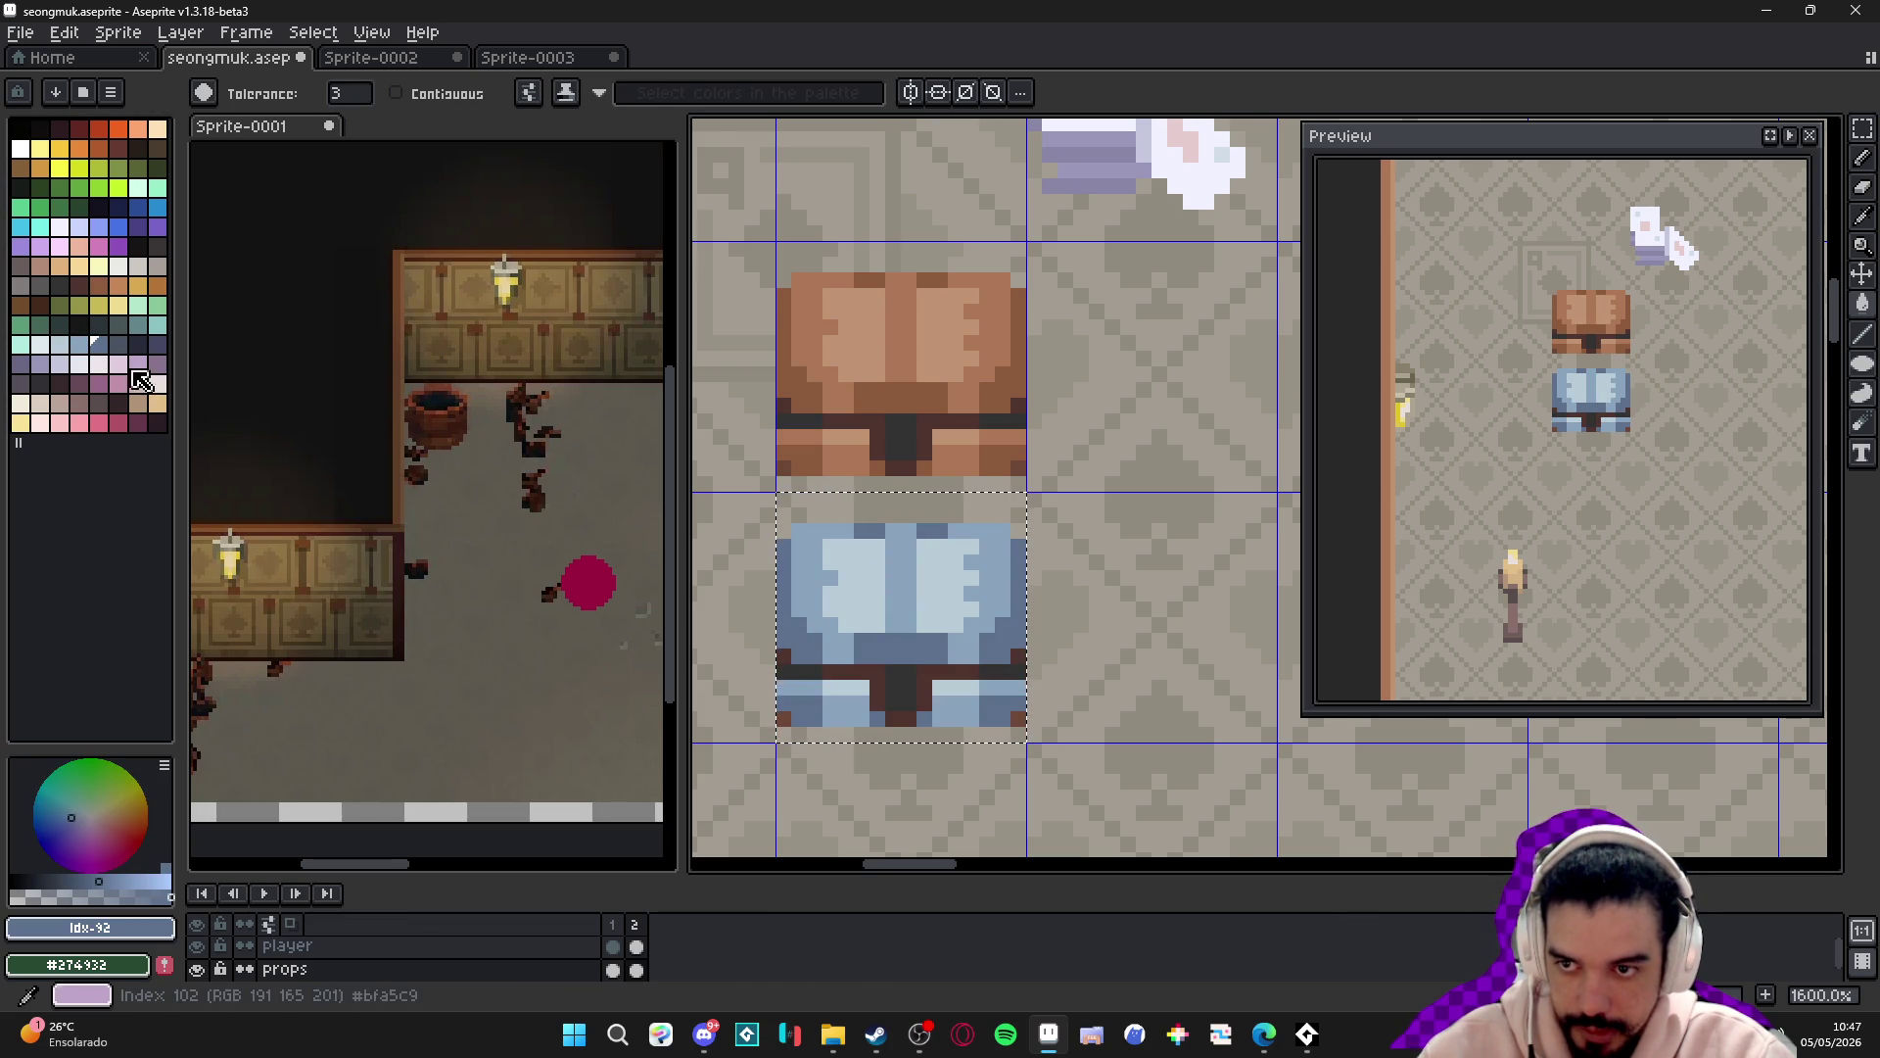
click(118, 344)
click(861, 651)
click(842, 705)
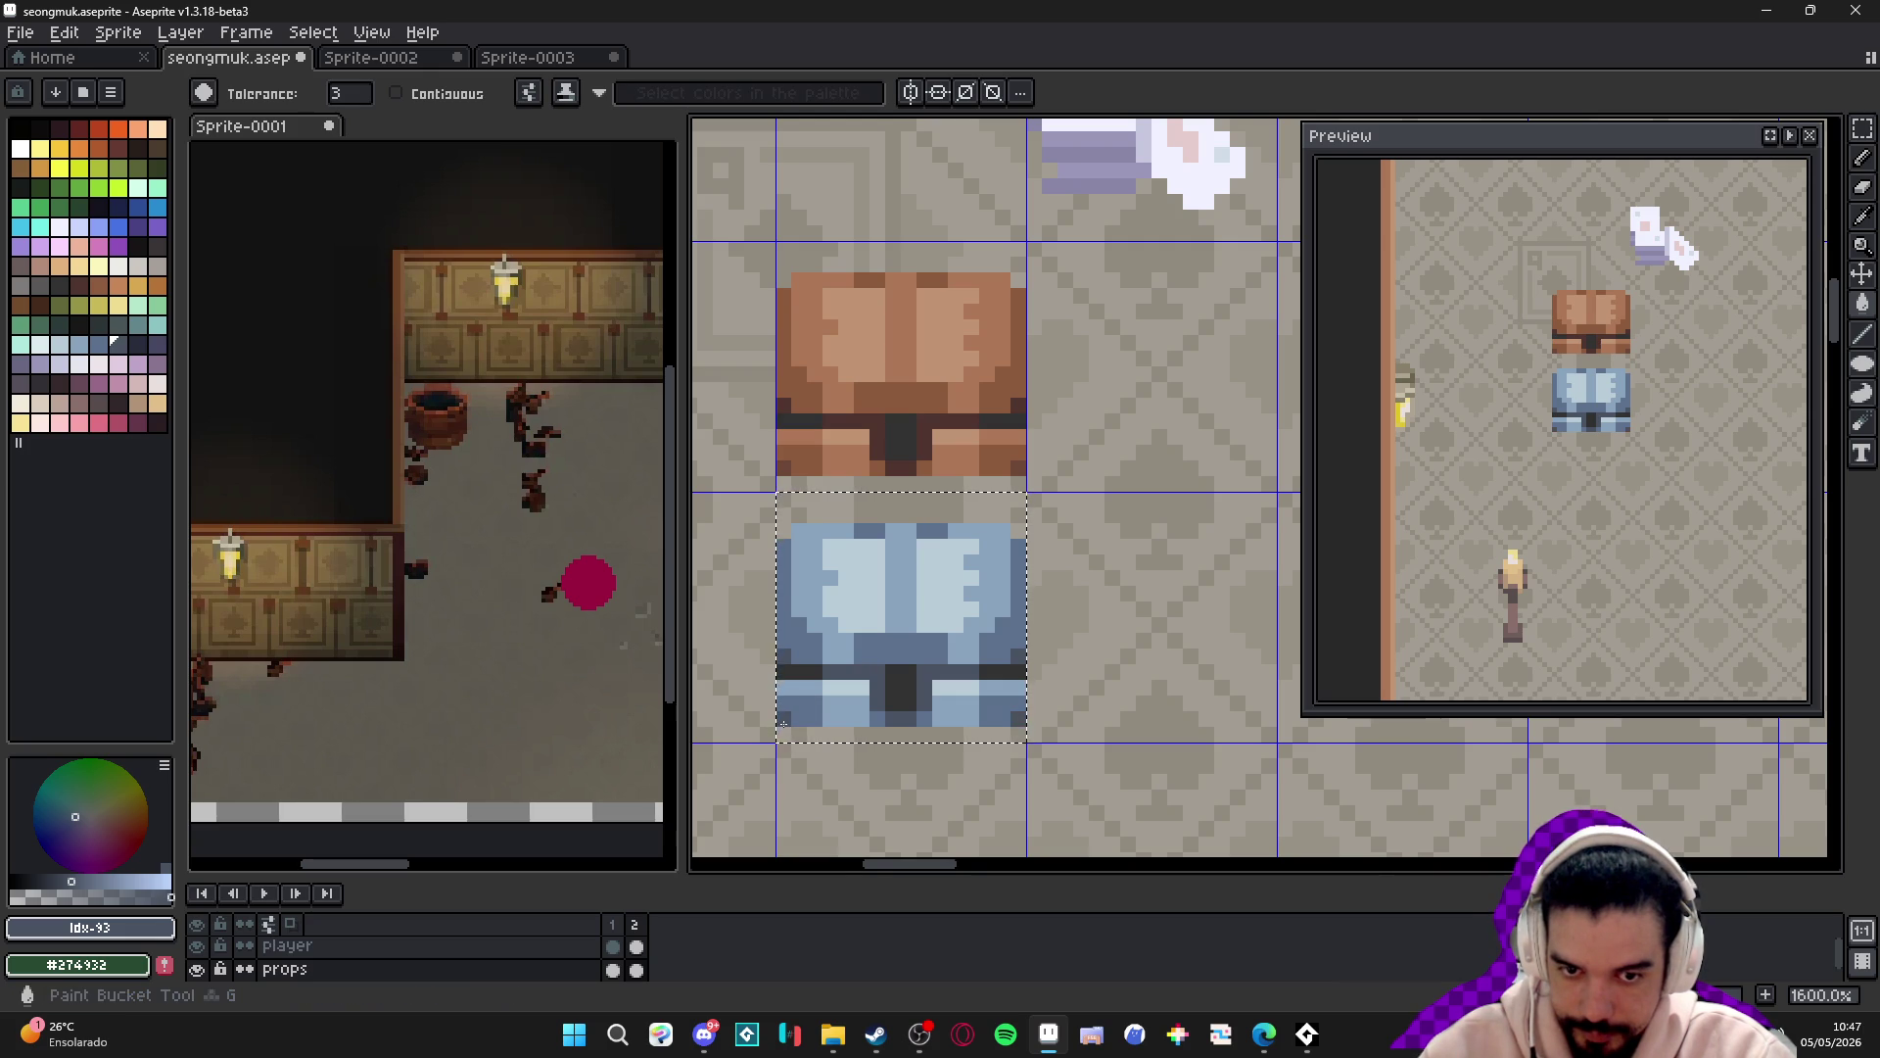
scroll(945, 643, down, 4)
scroll(924, 588, right, 2)
key(v)
scroll(898, 622, up, 1)
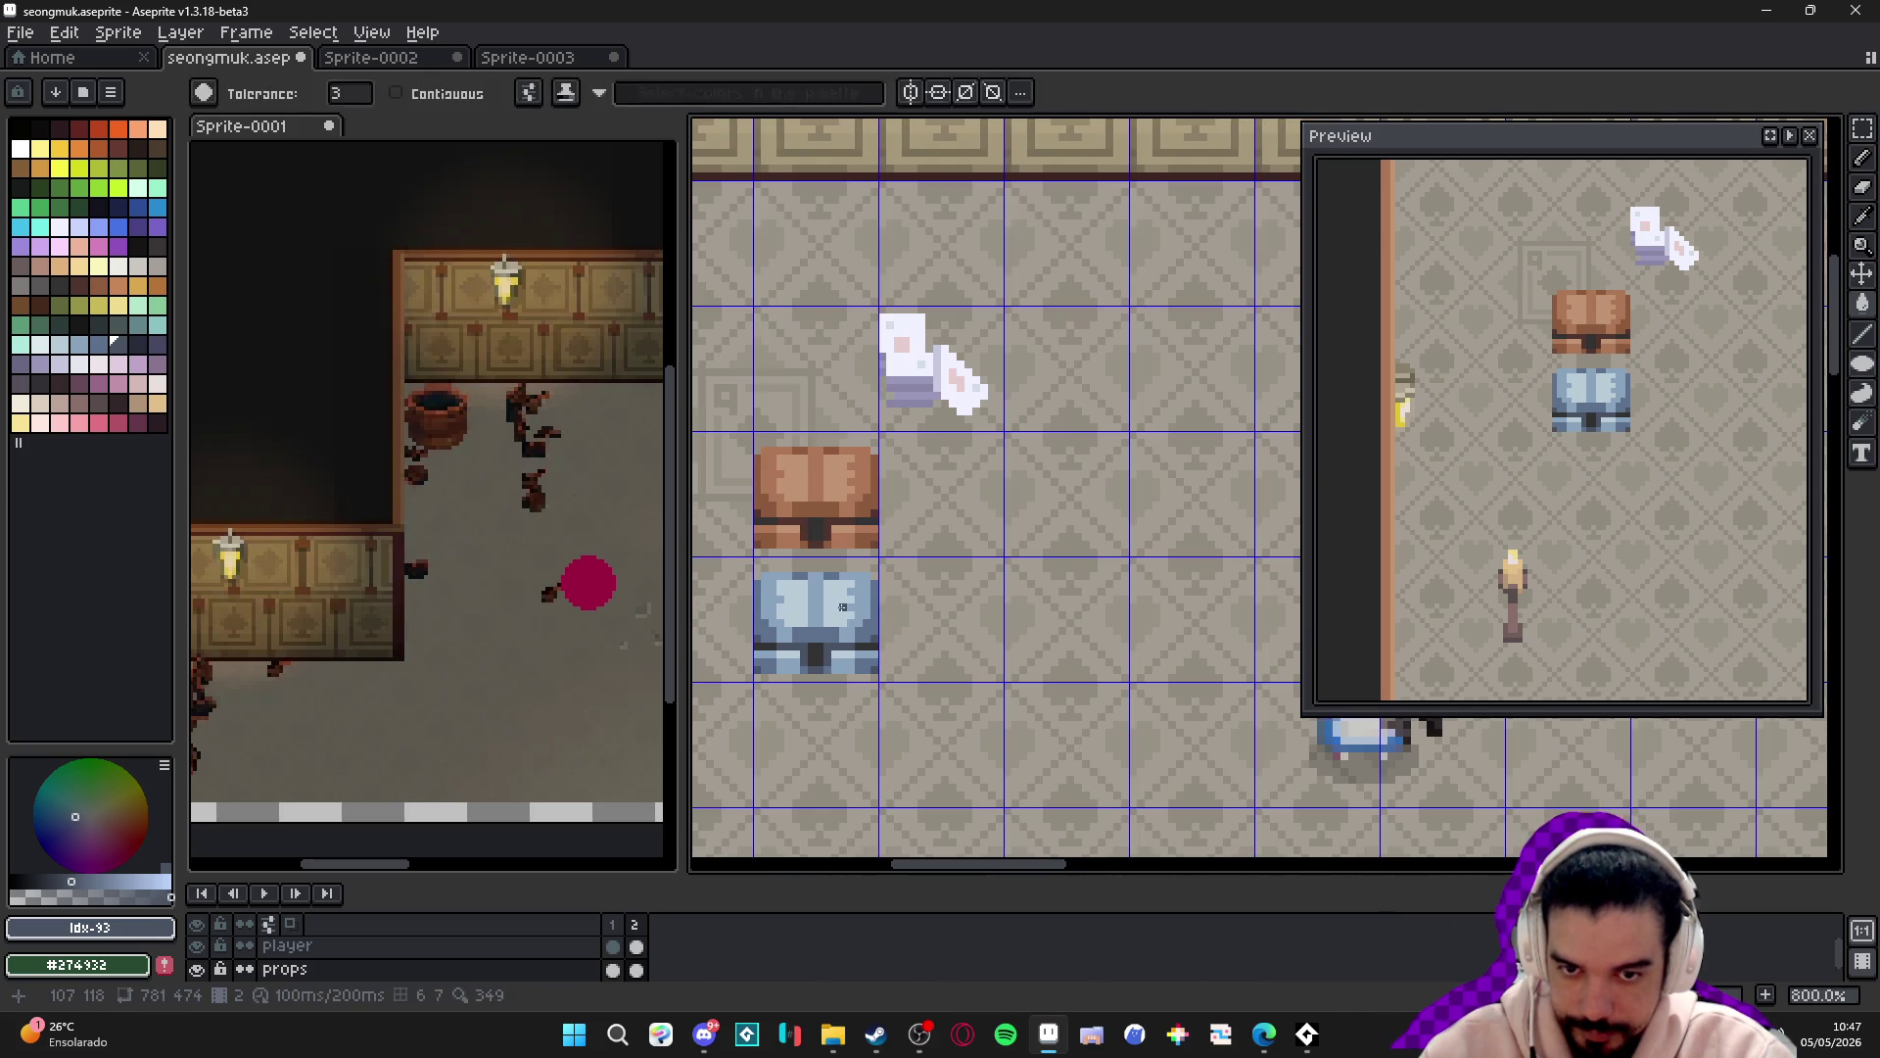
- Copy the blue chest and paste the copy one cell below it
scroll(852, 617, left, 1)
key(m)
drag(873, 587, 932, 575)
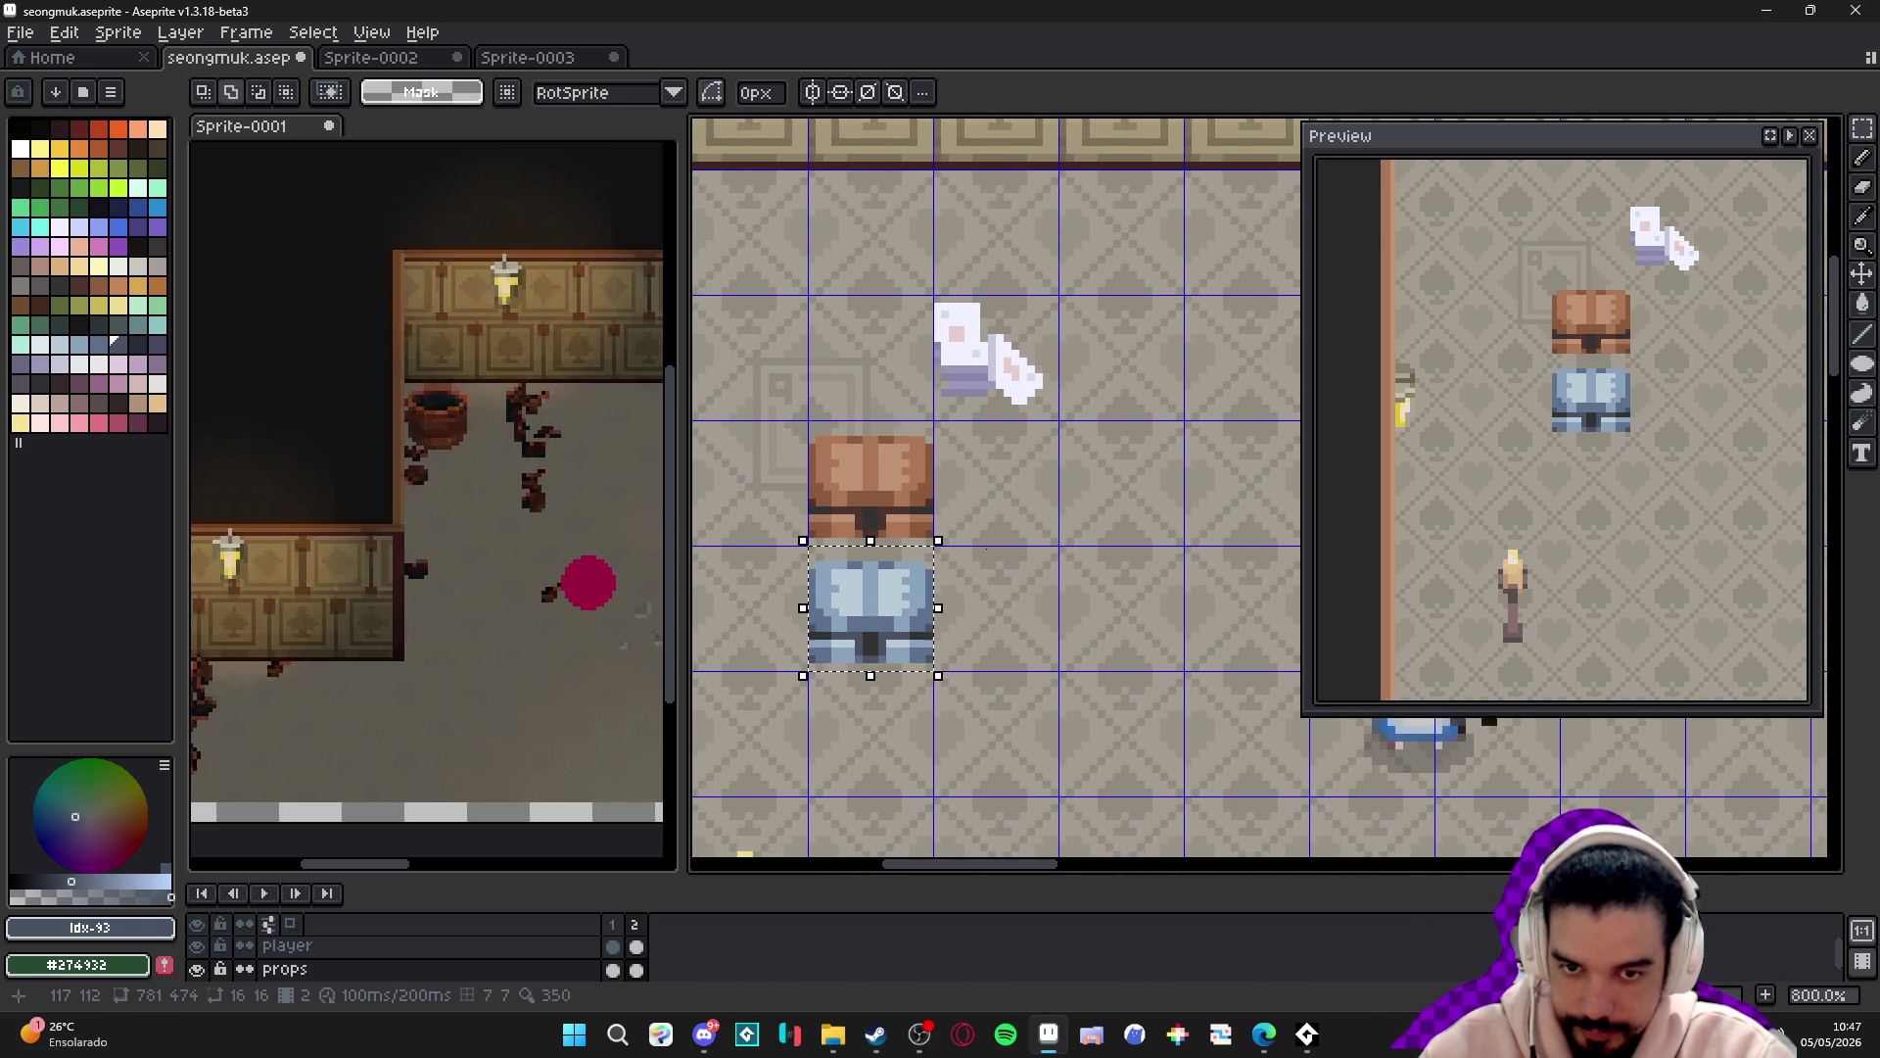
key(ctrl+c)
key(ctrl+v)
key(Down)
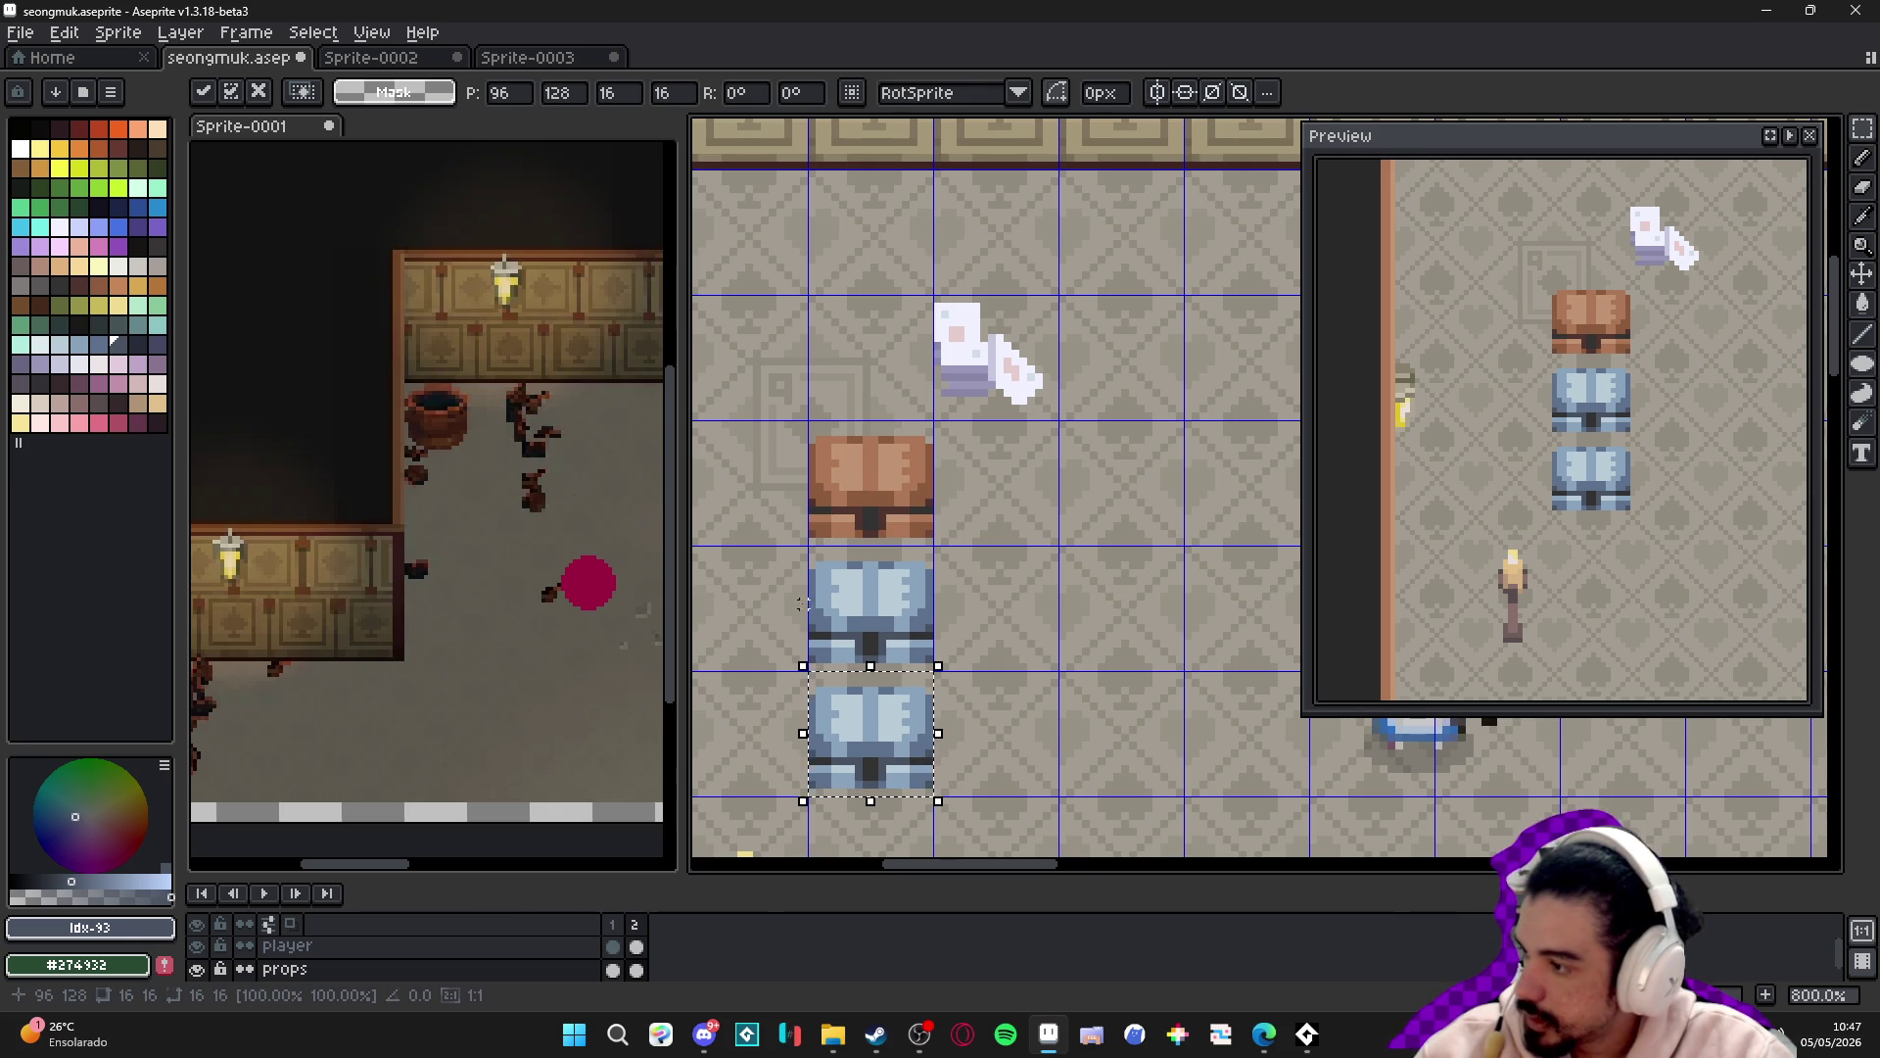
drag(857, 705, 896, 568)
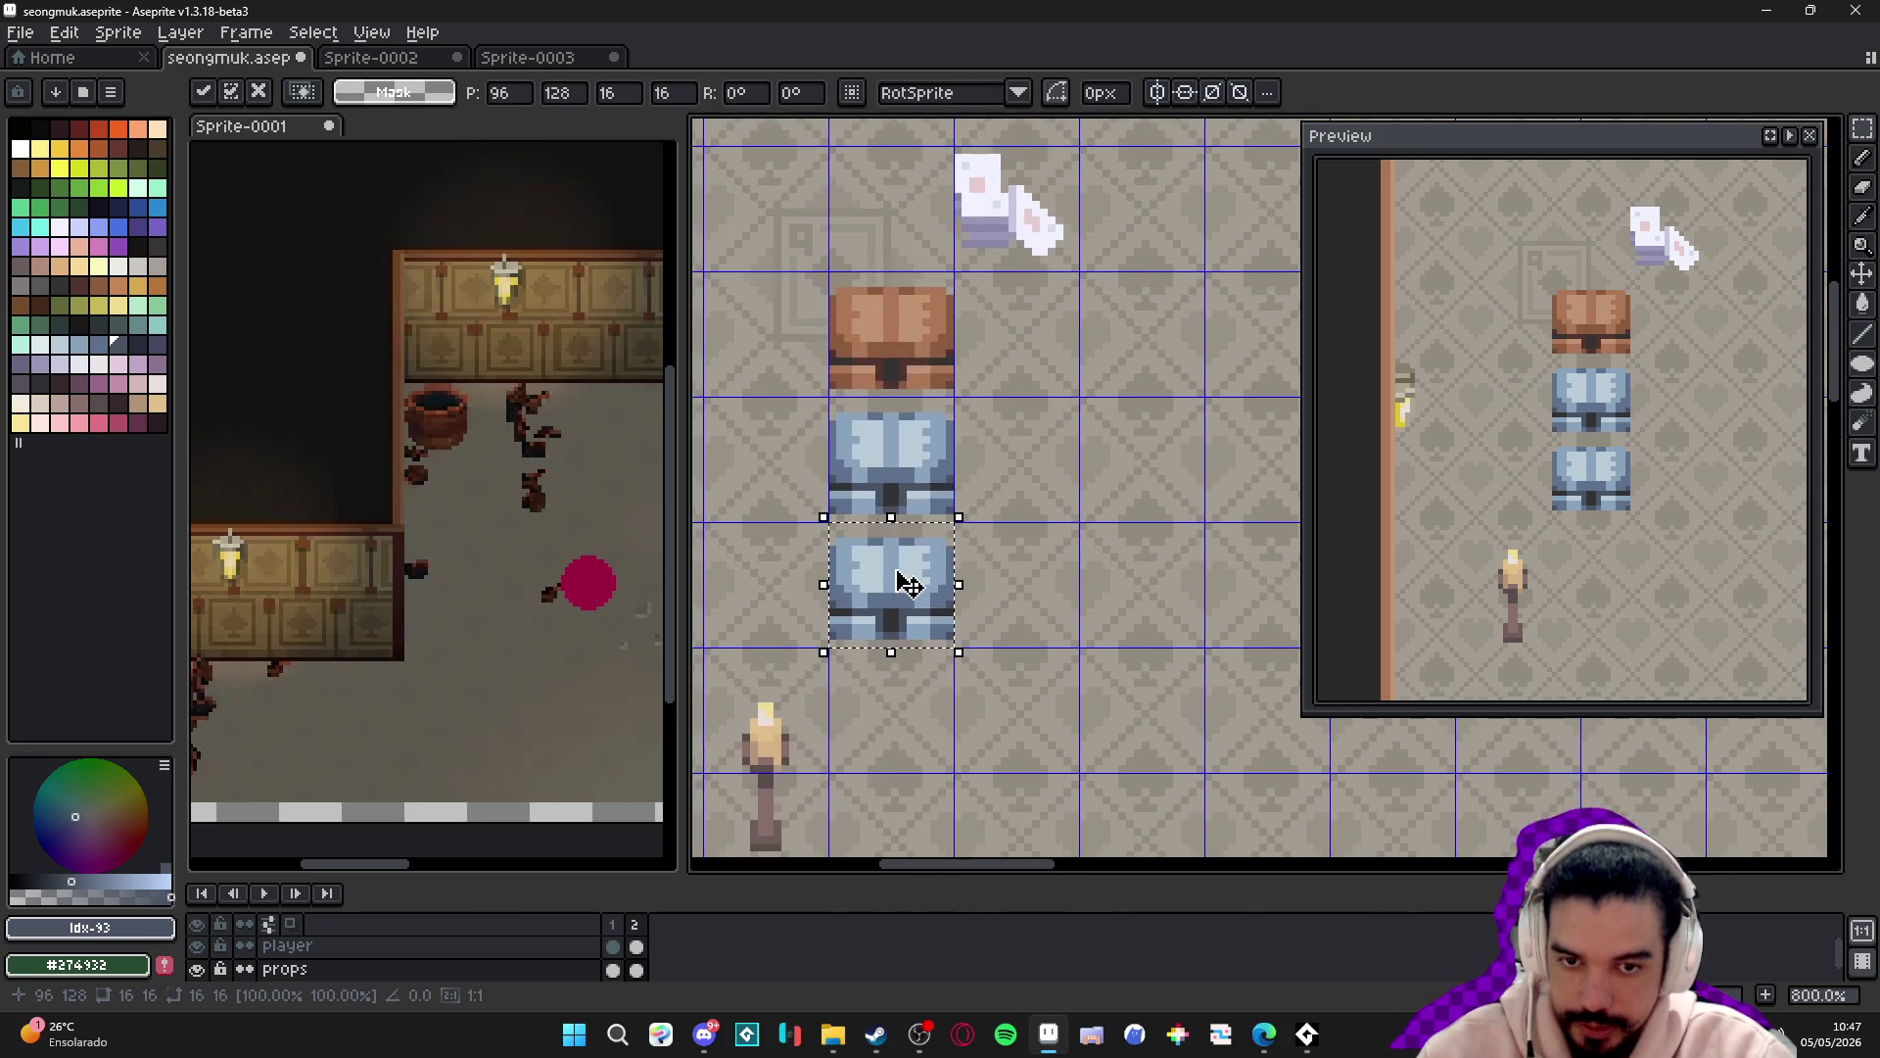
scroll(908, 584, up, 1)
scroll(909, 586, down, 1)
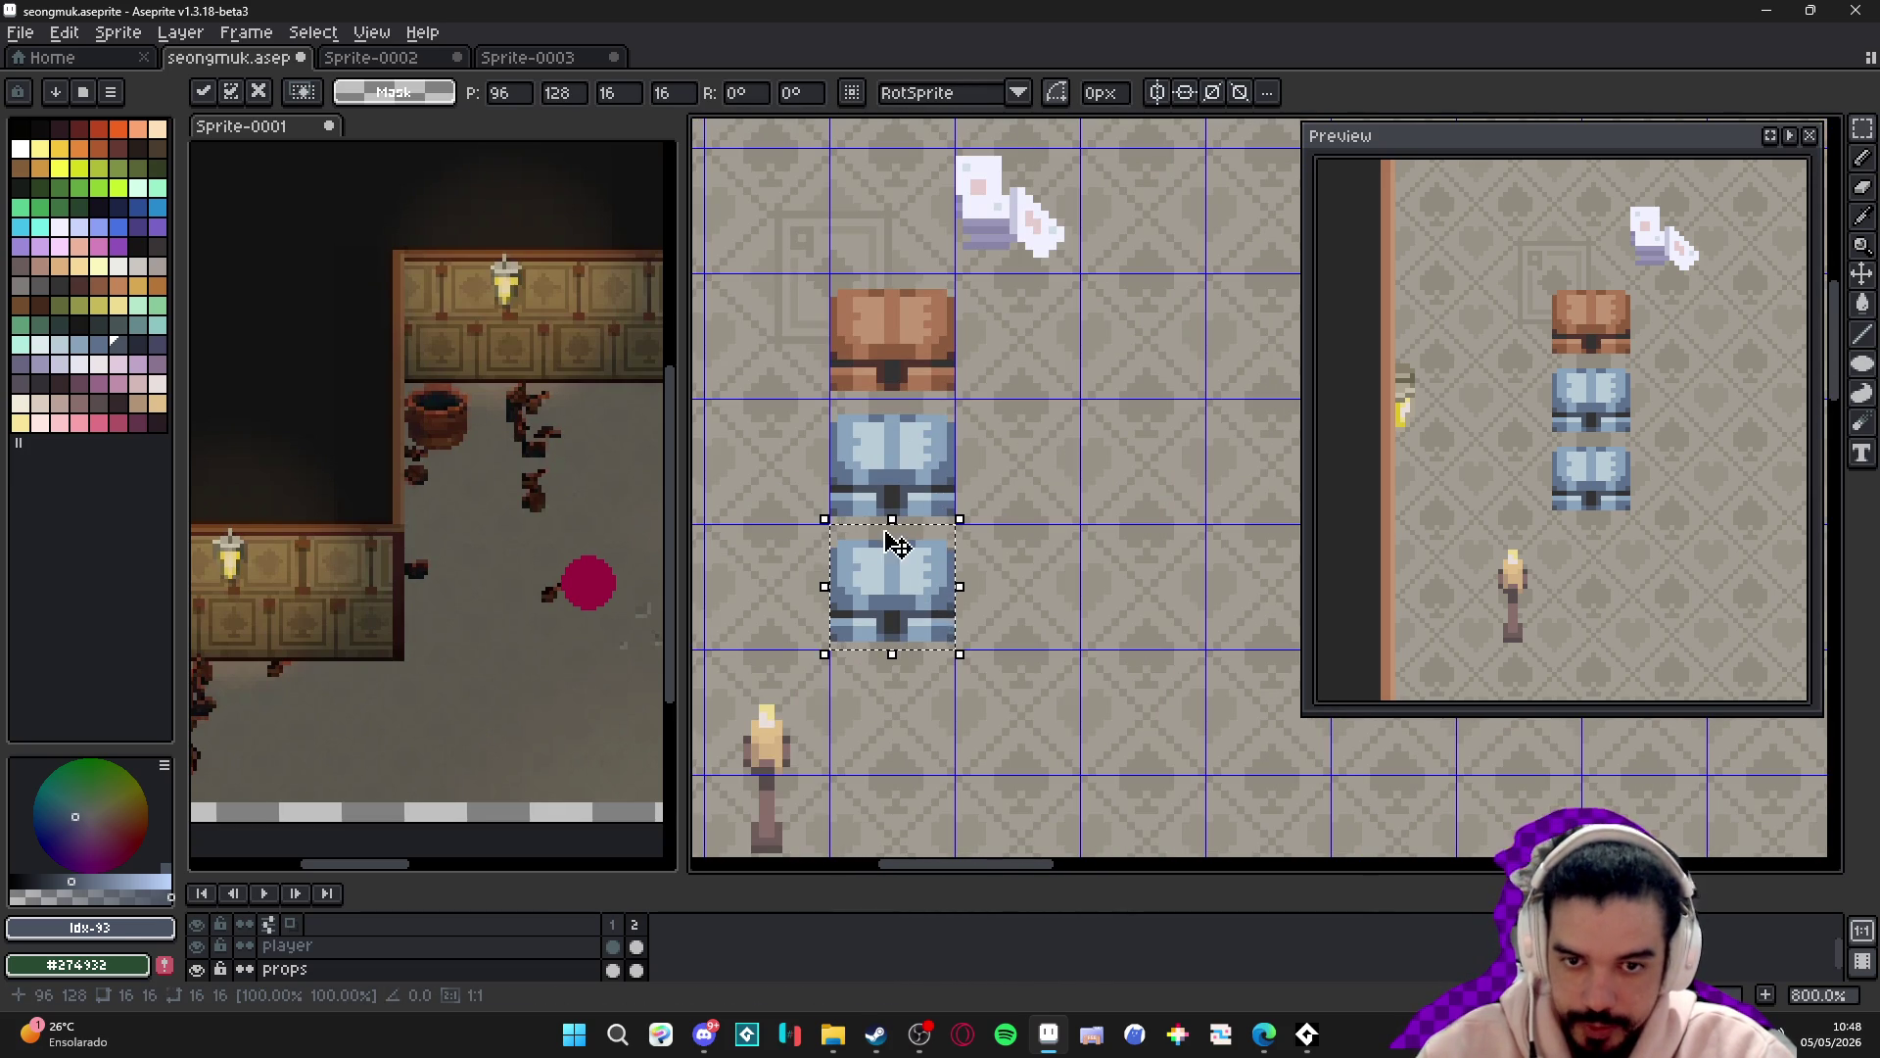
scroll(895, 570, up, 1)
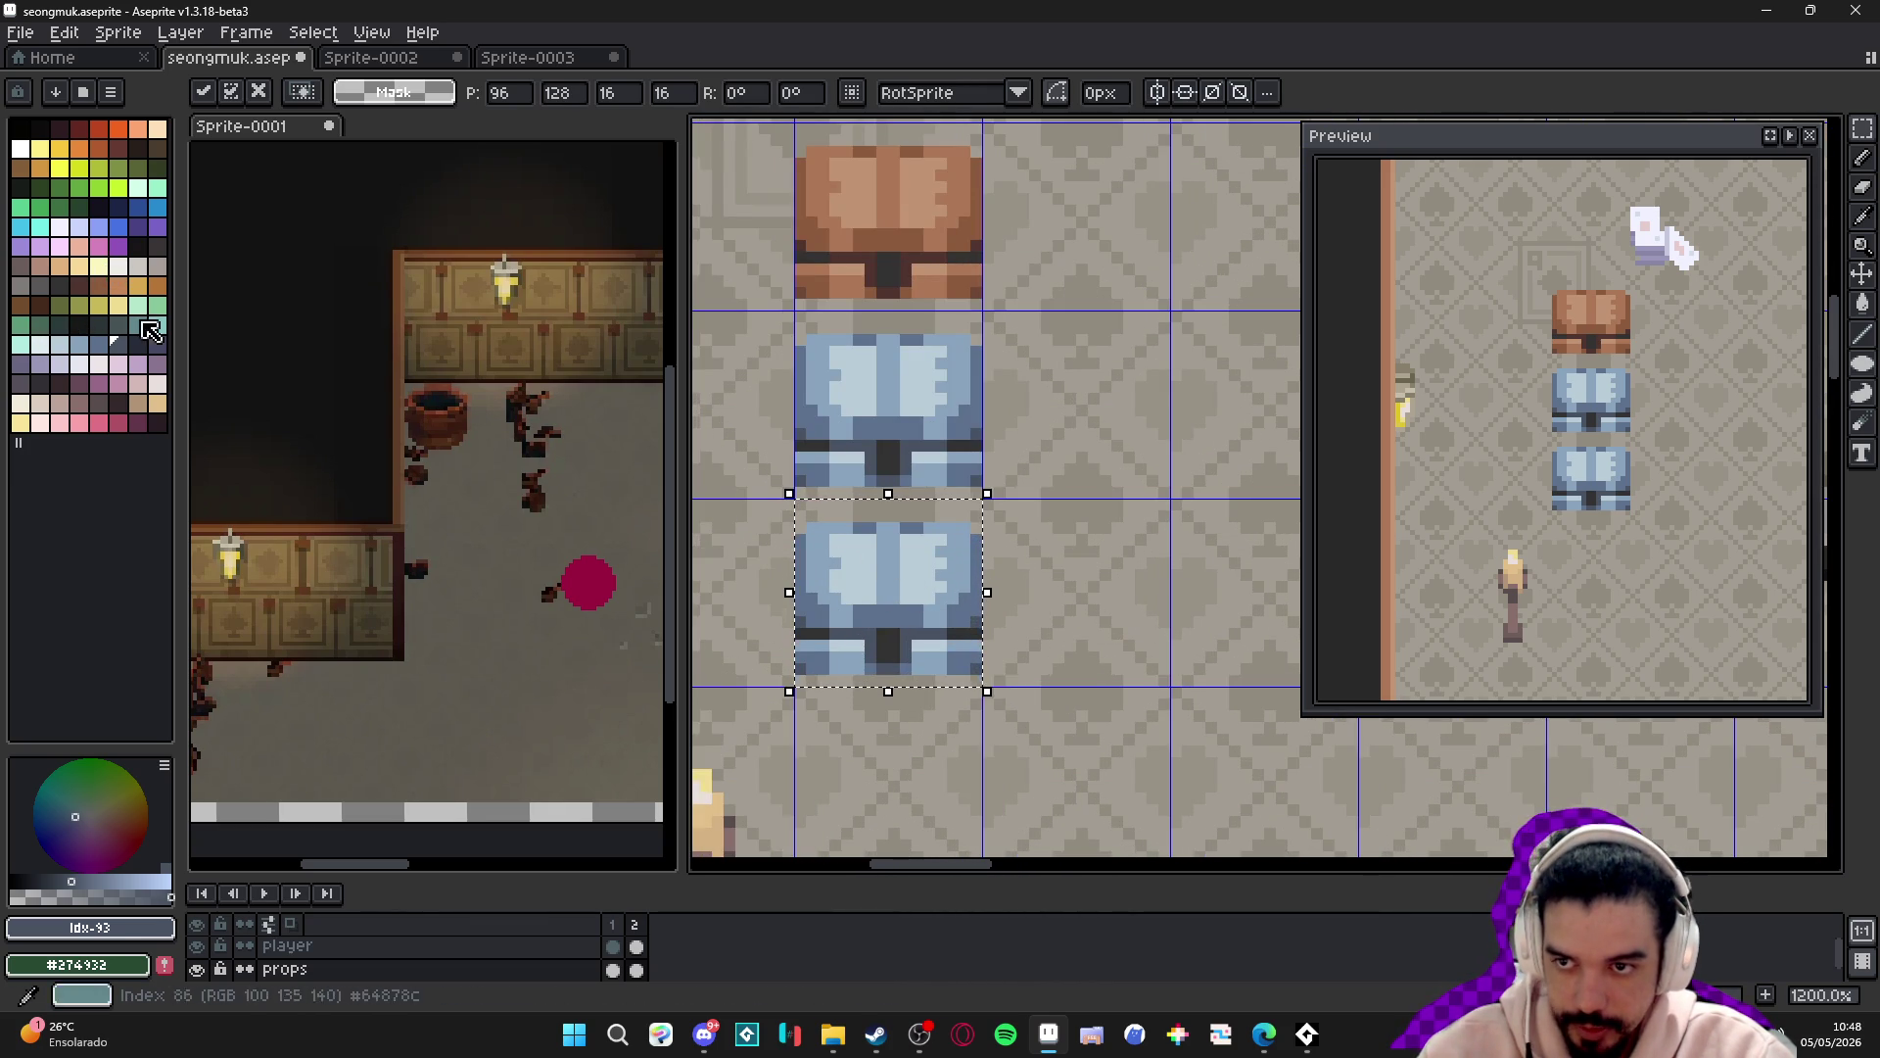
- Try yellow, orange and tan fills on the copy, then undo them back to blue
click(60, 149)
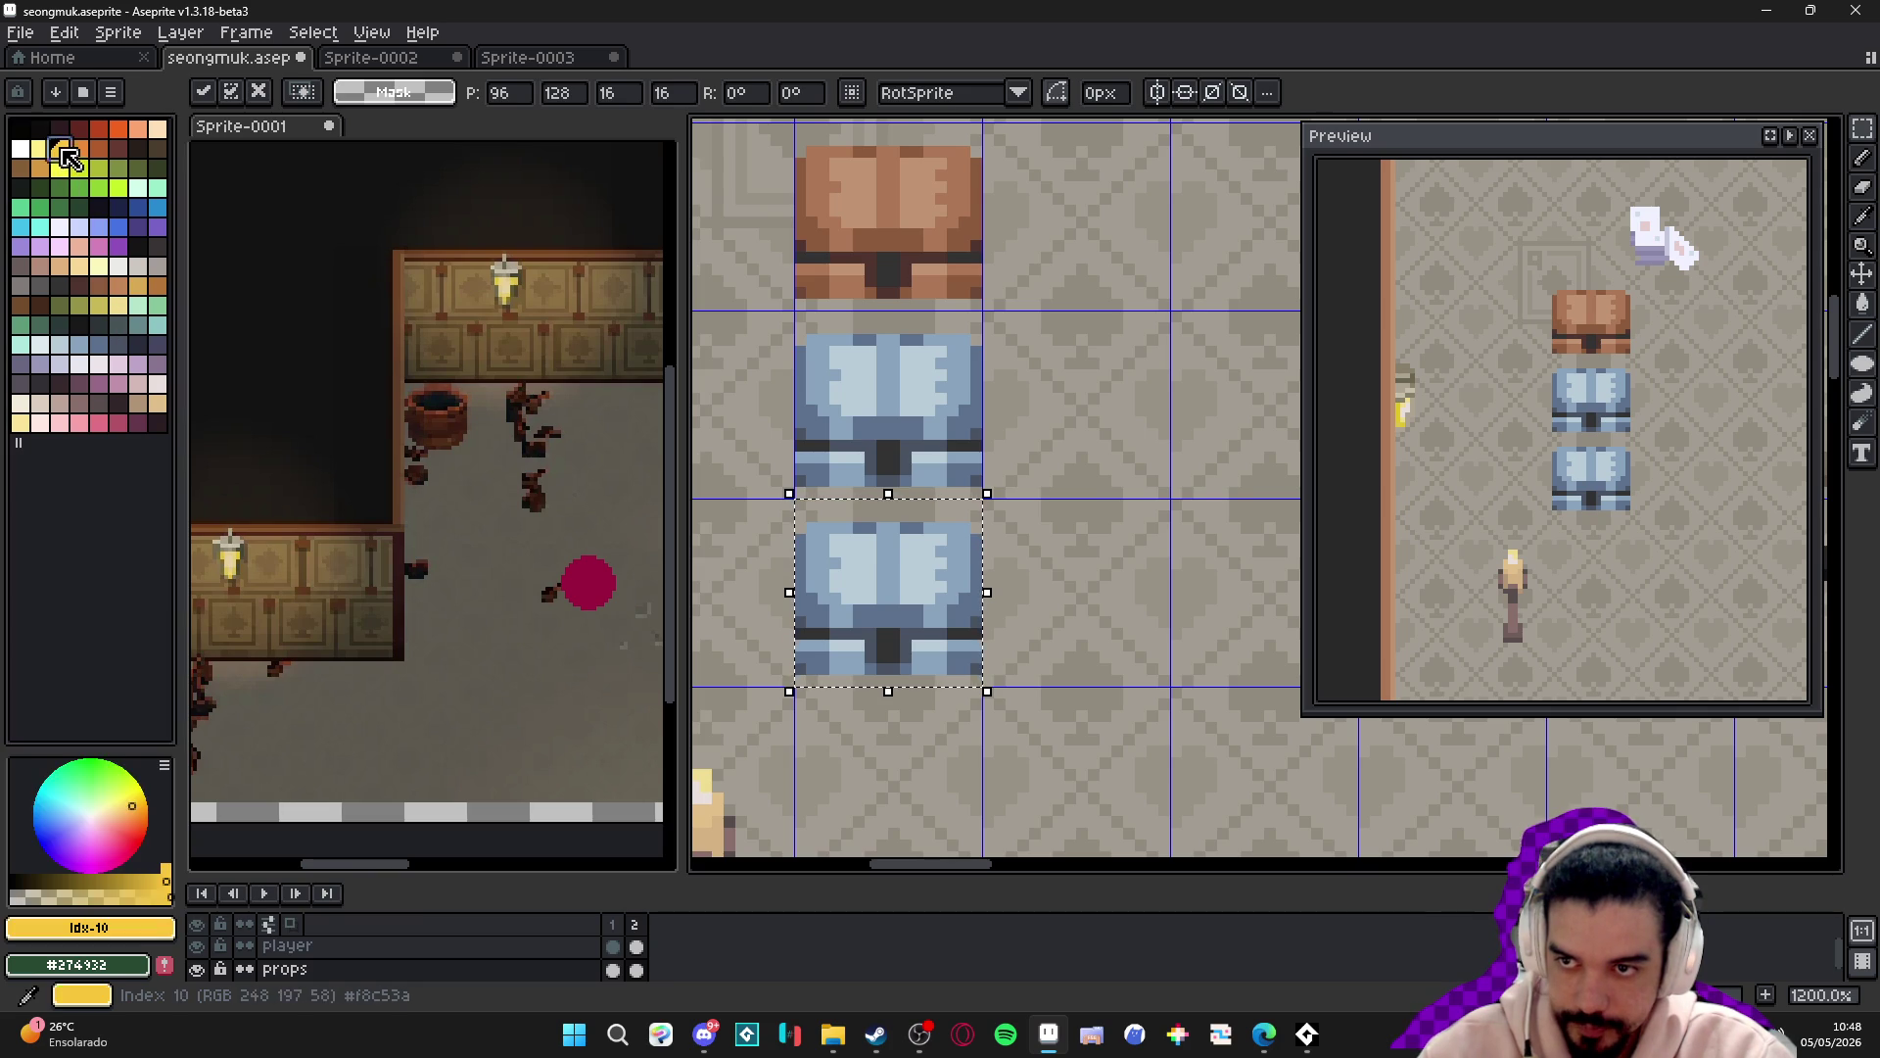
key(g)
click(862, 569)
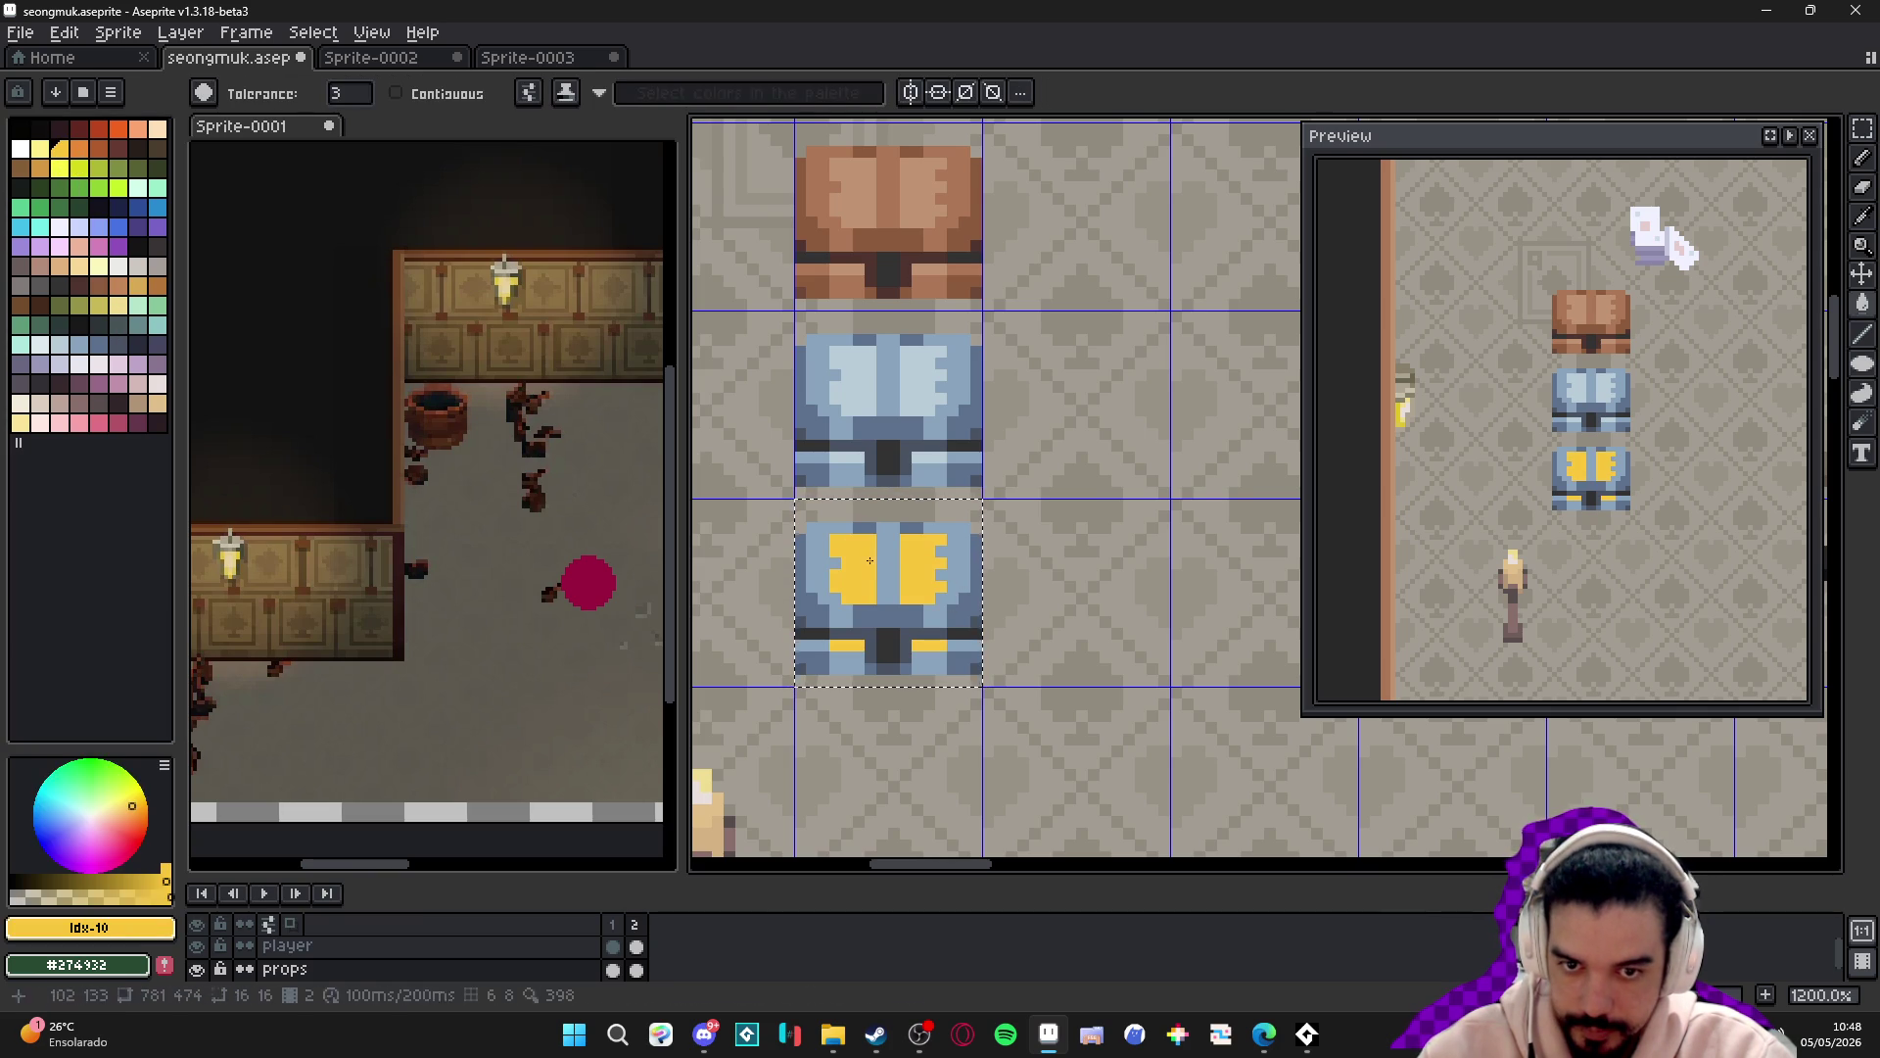
click(82, 157)
click(813, 576)
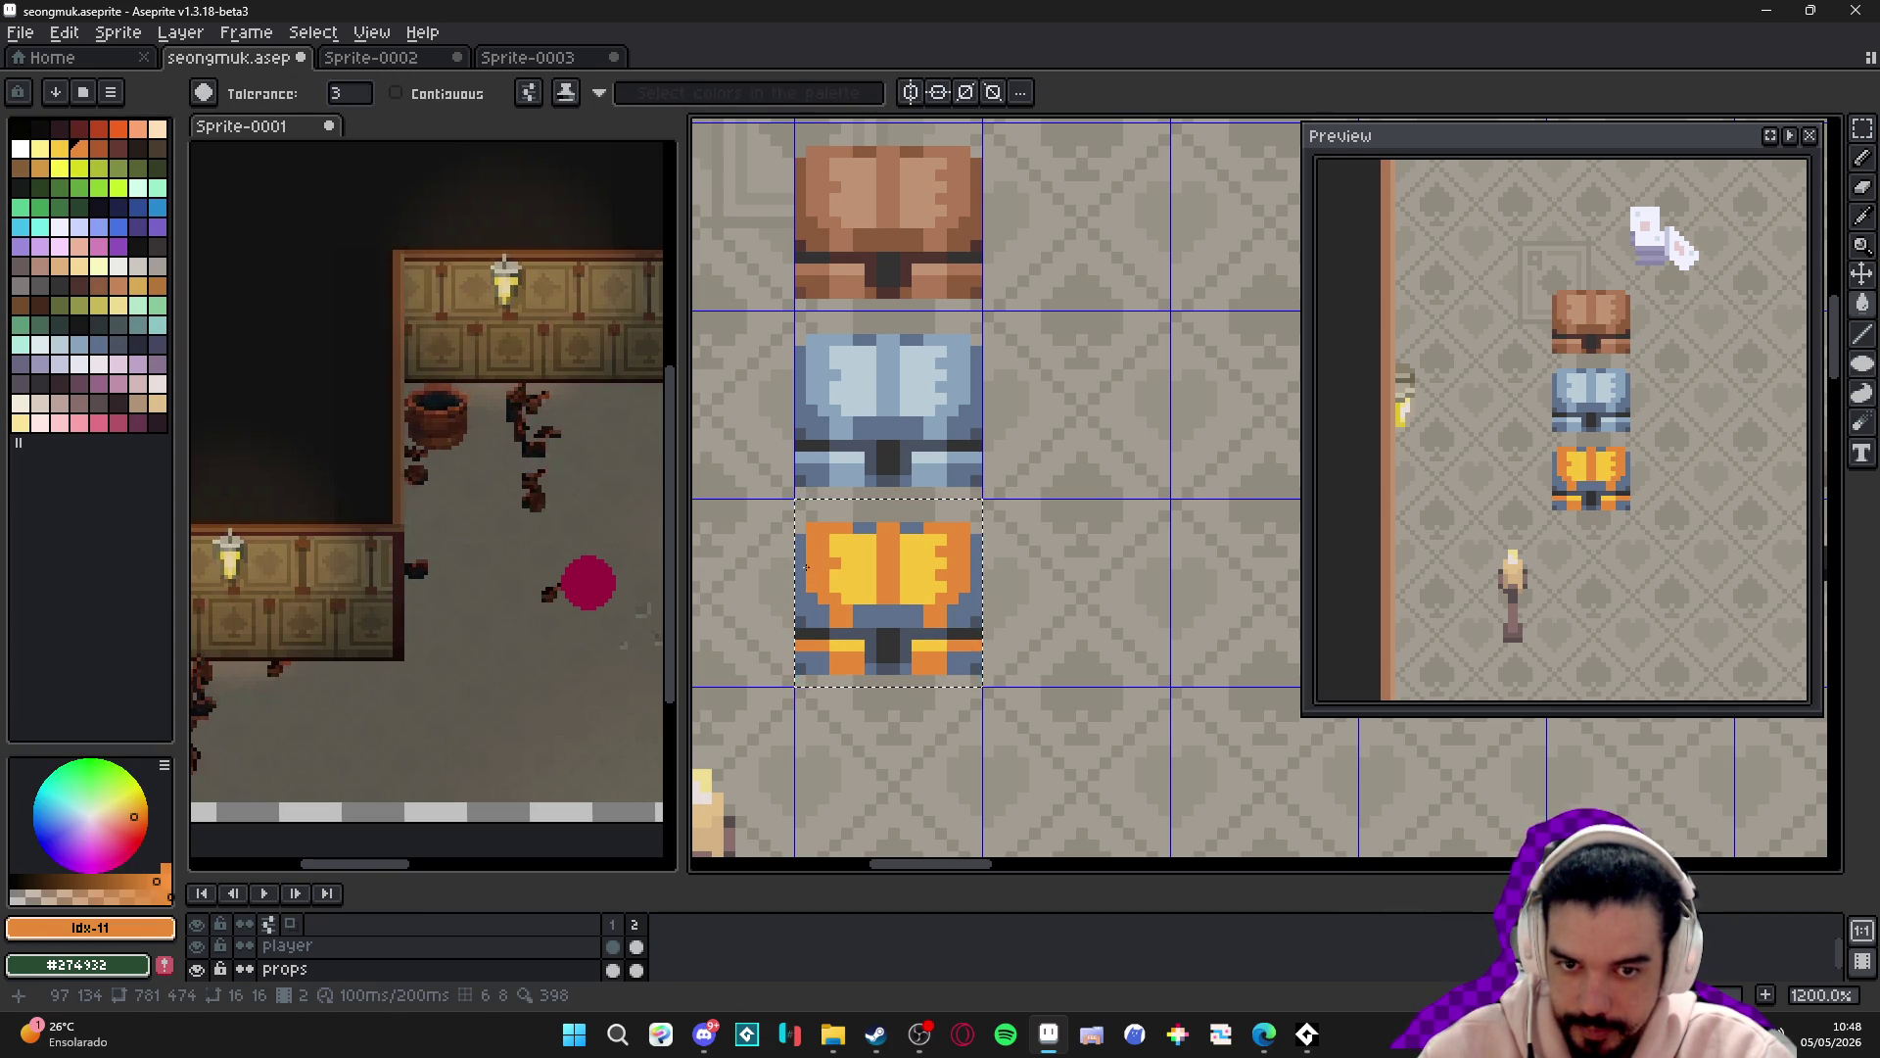
click(118, 285)
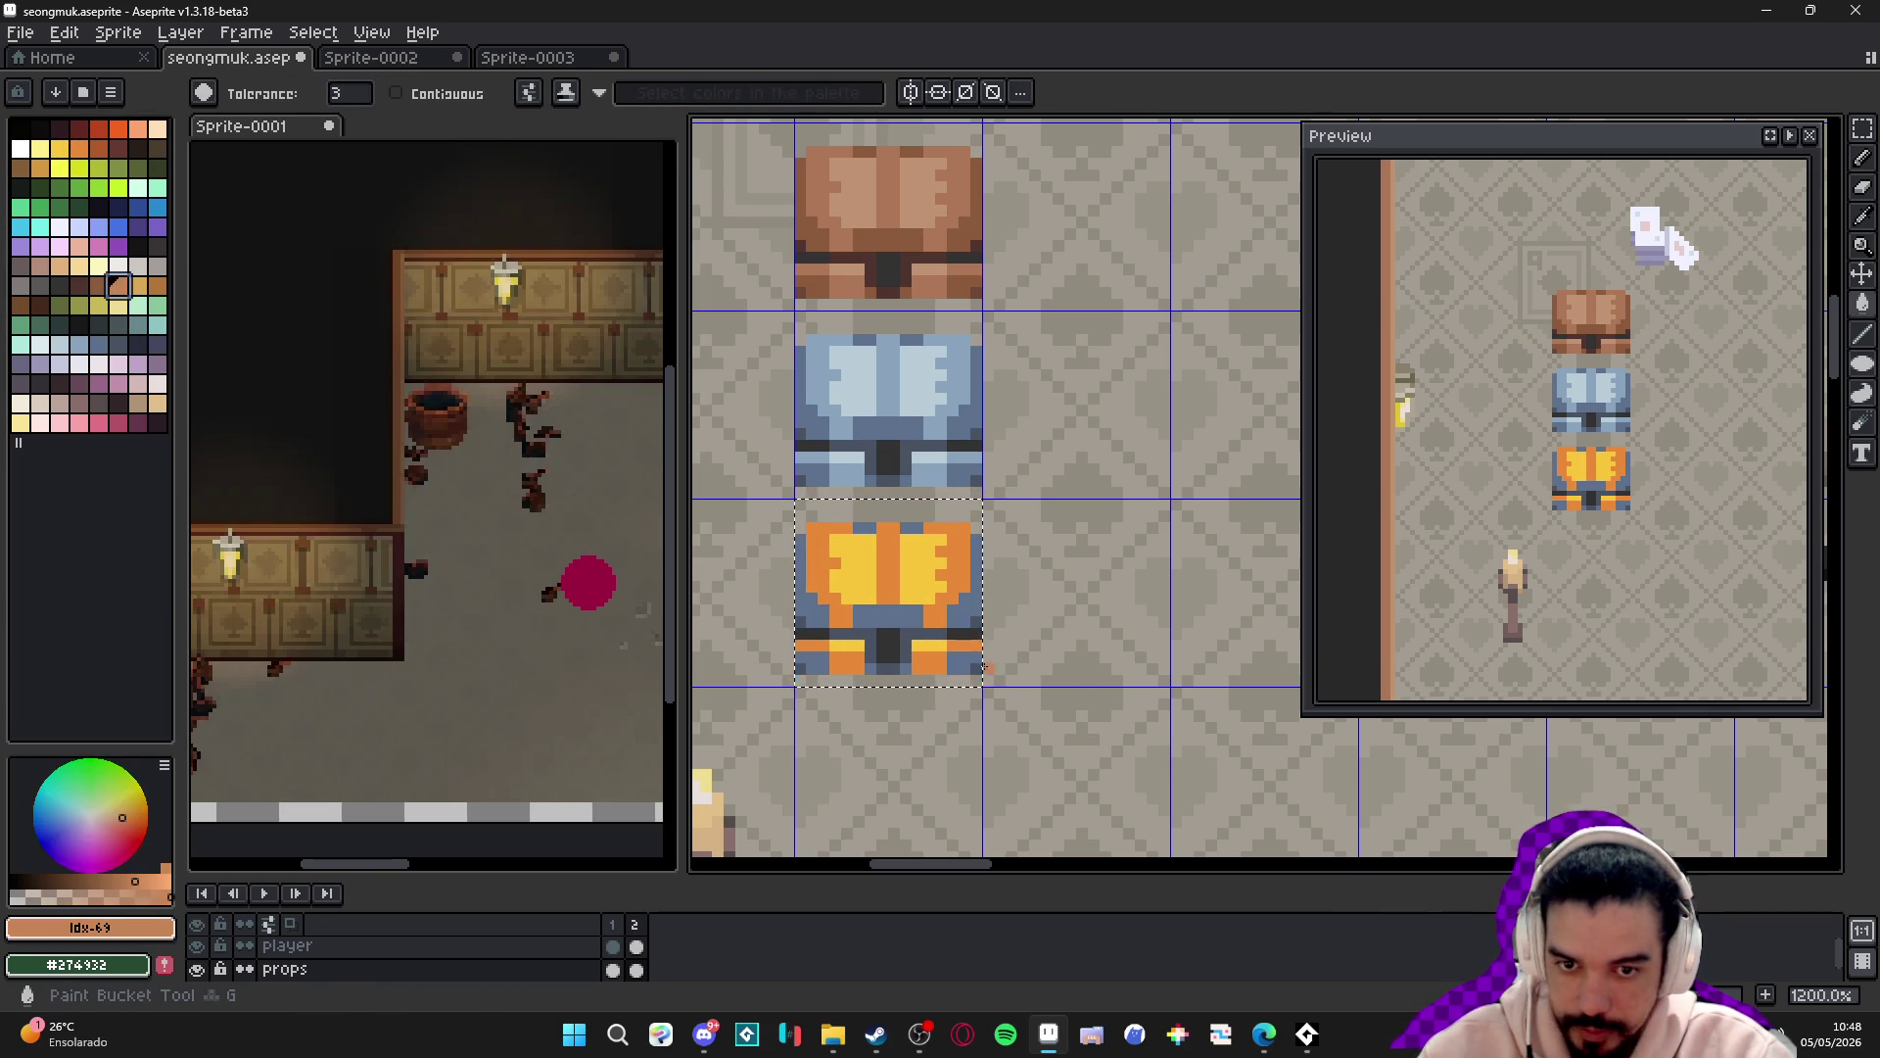
click(840, 597)
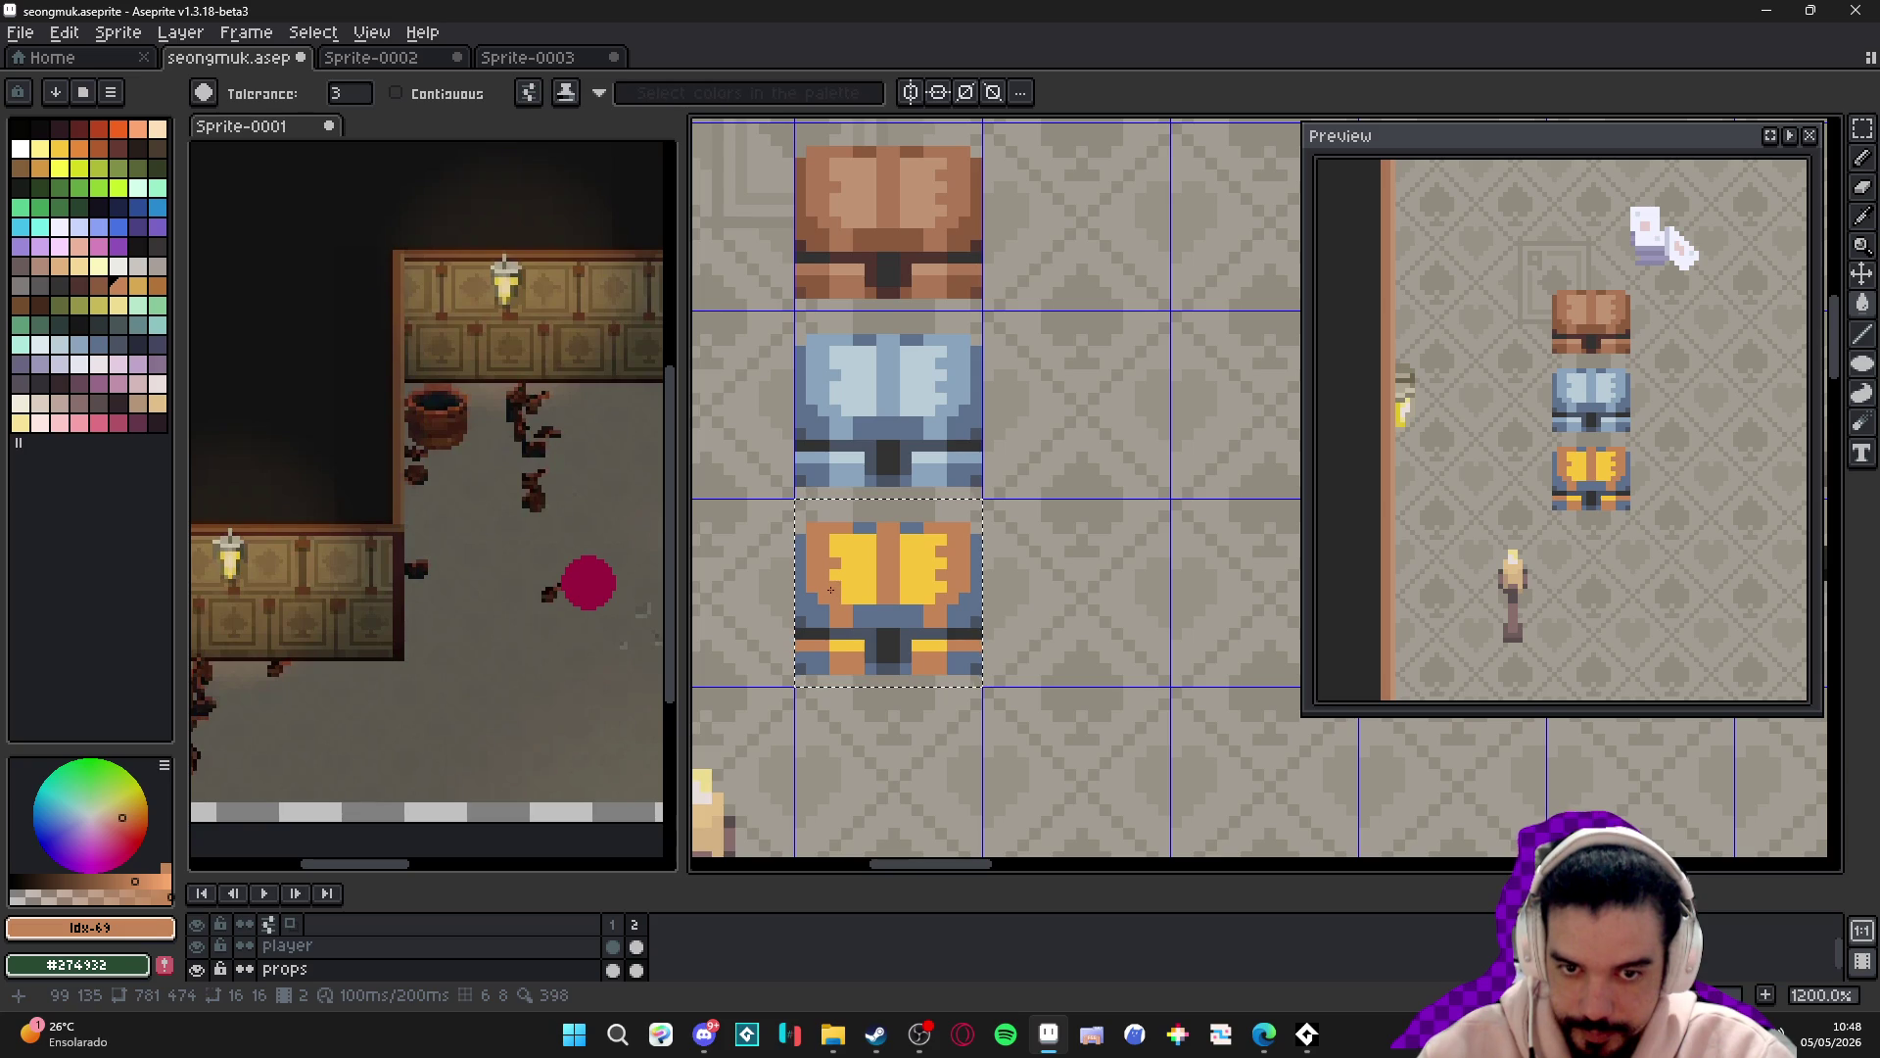
click(104, 287)
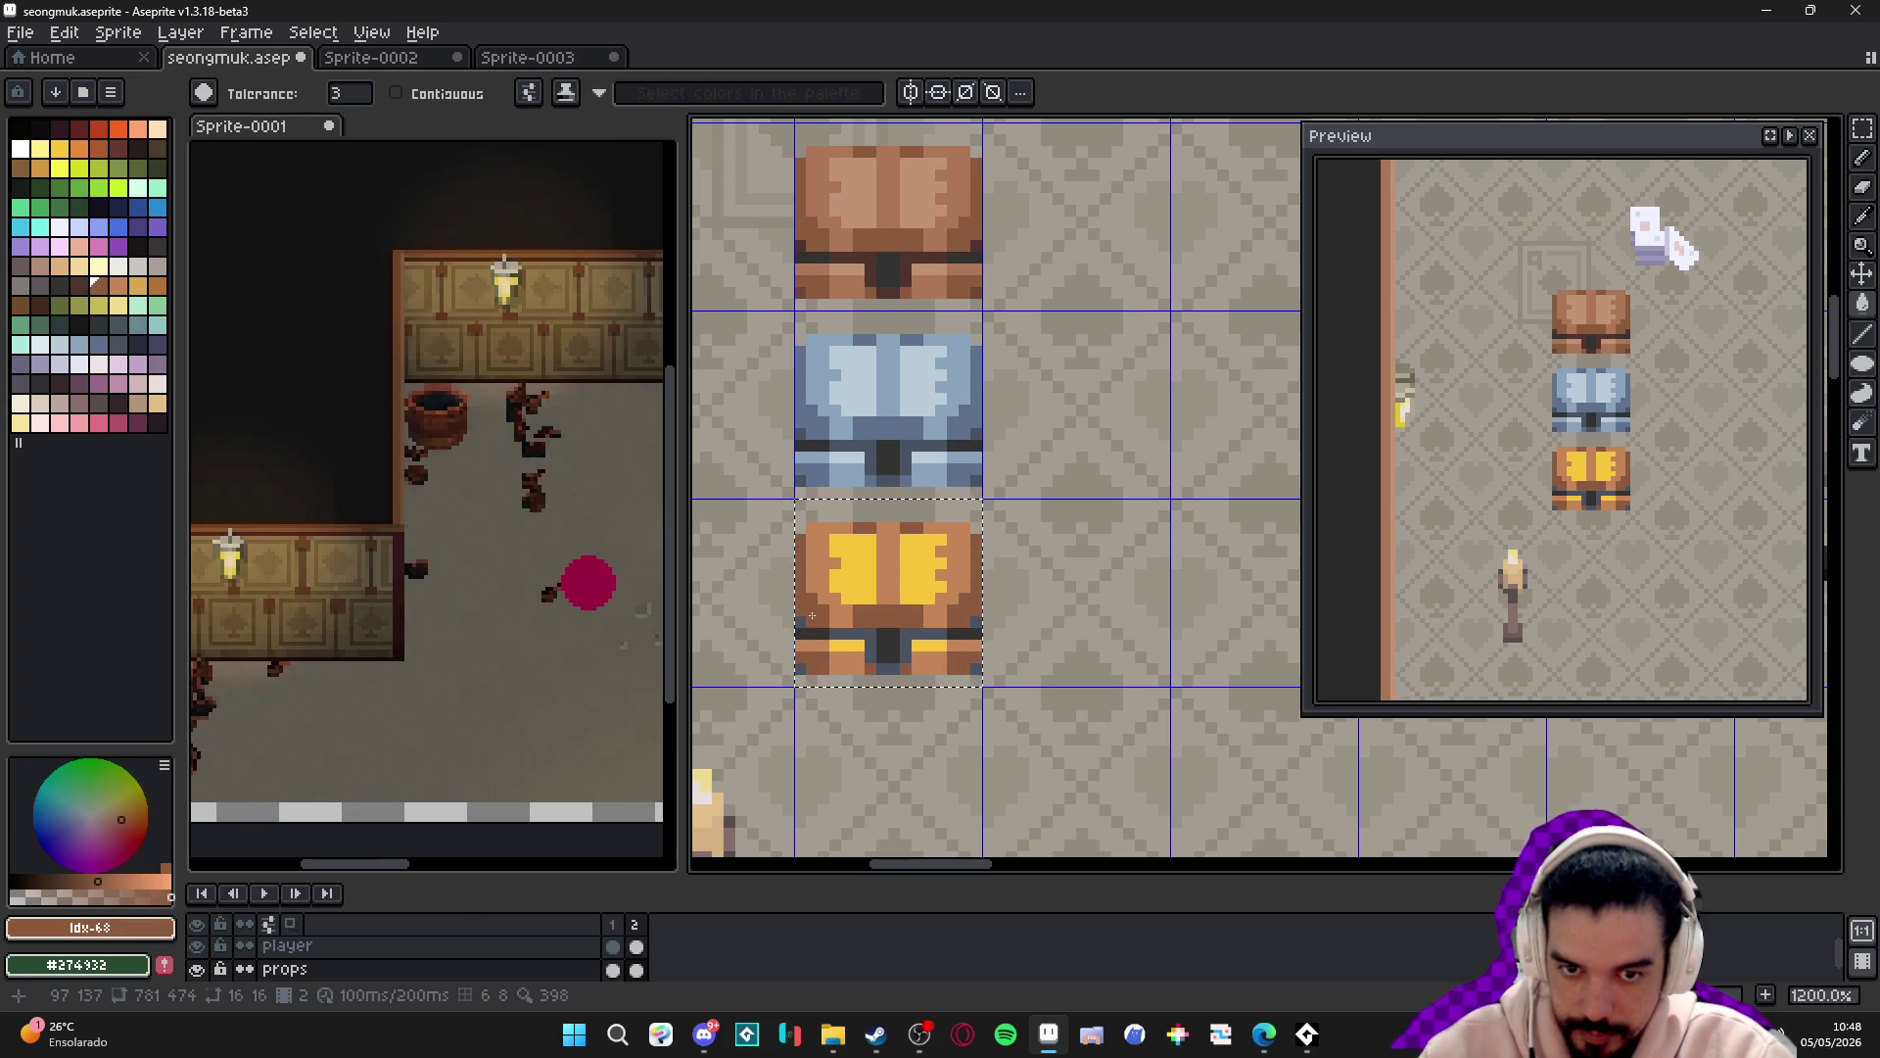
scroll(821, 621, down, 4)
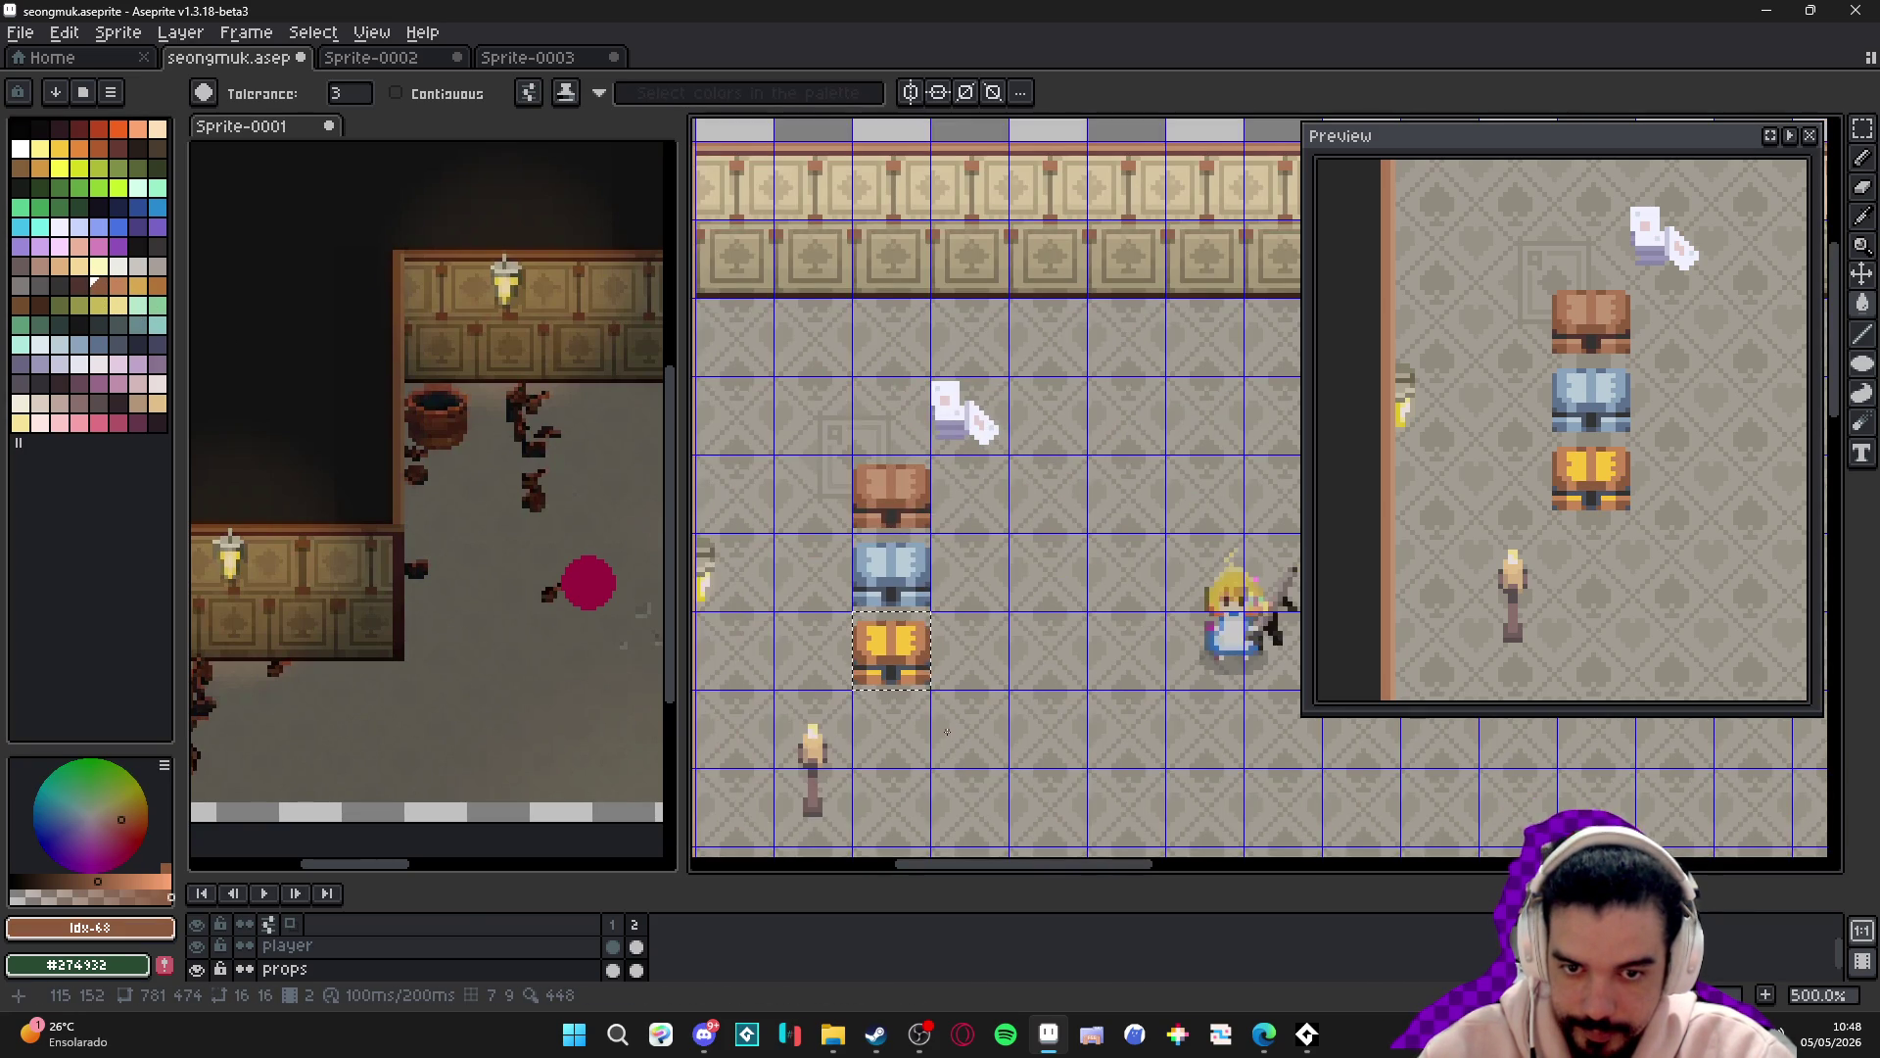
scroll(947, 730, up, 2)
key(ctrl+z)
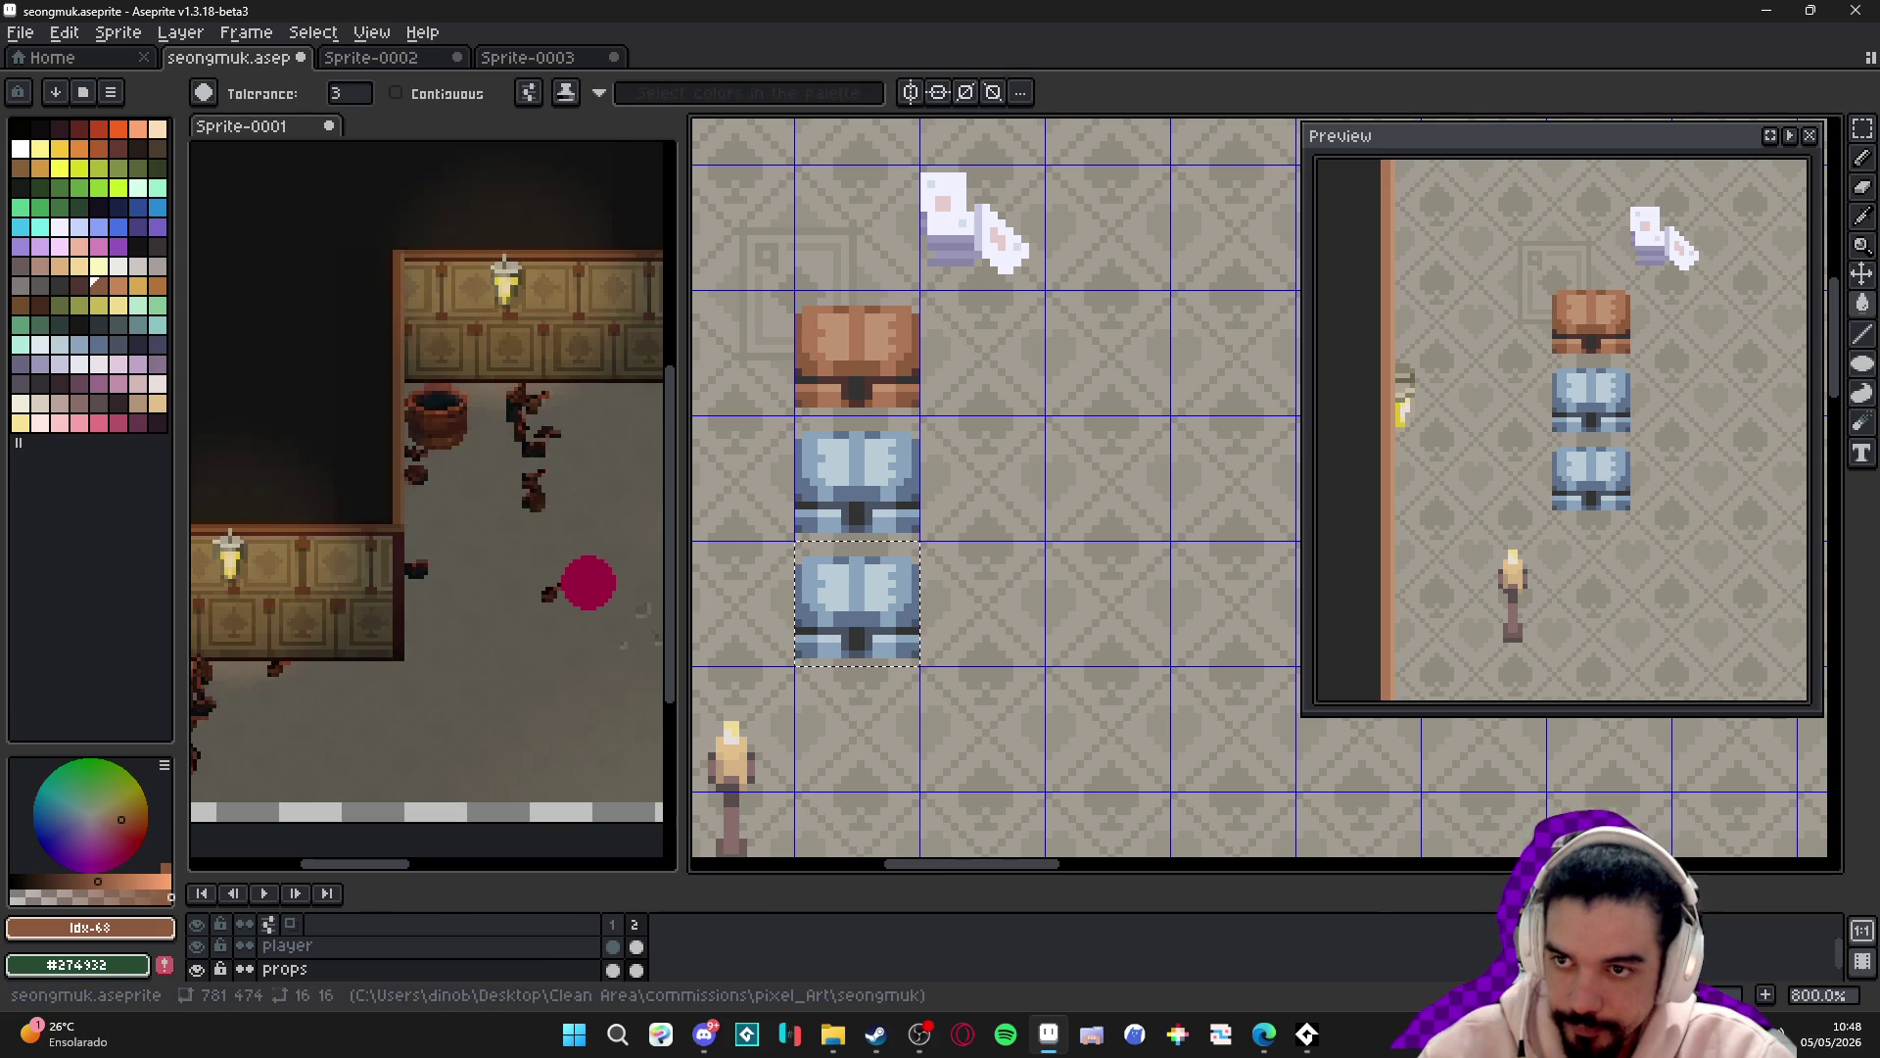
- Refill the copy's panels pale yellow and gold, its blue-grey areas orange, then deselect
click(44, 148)
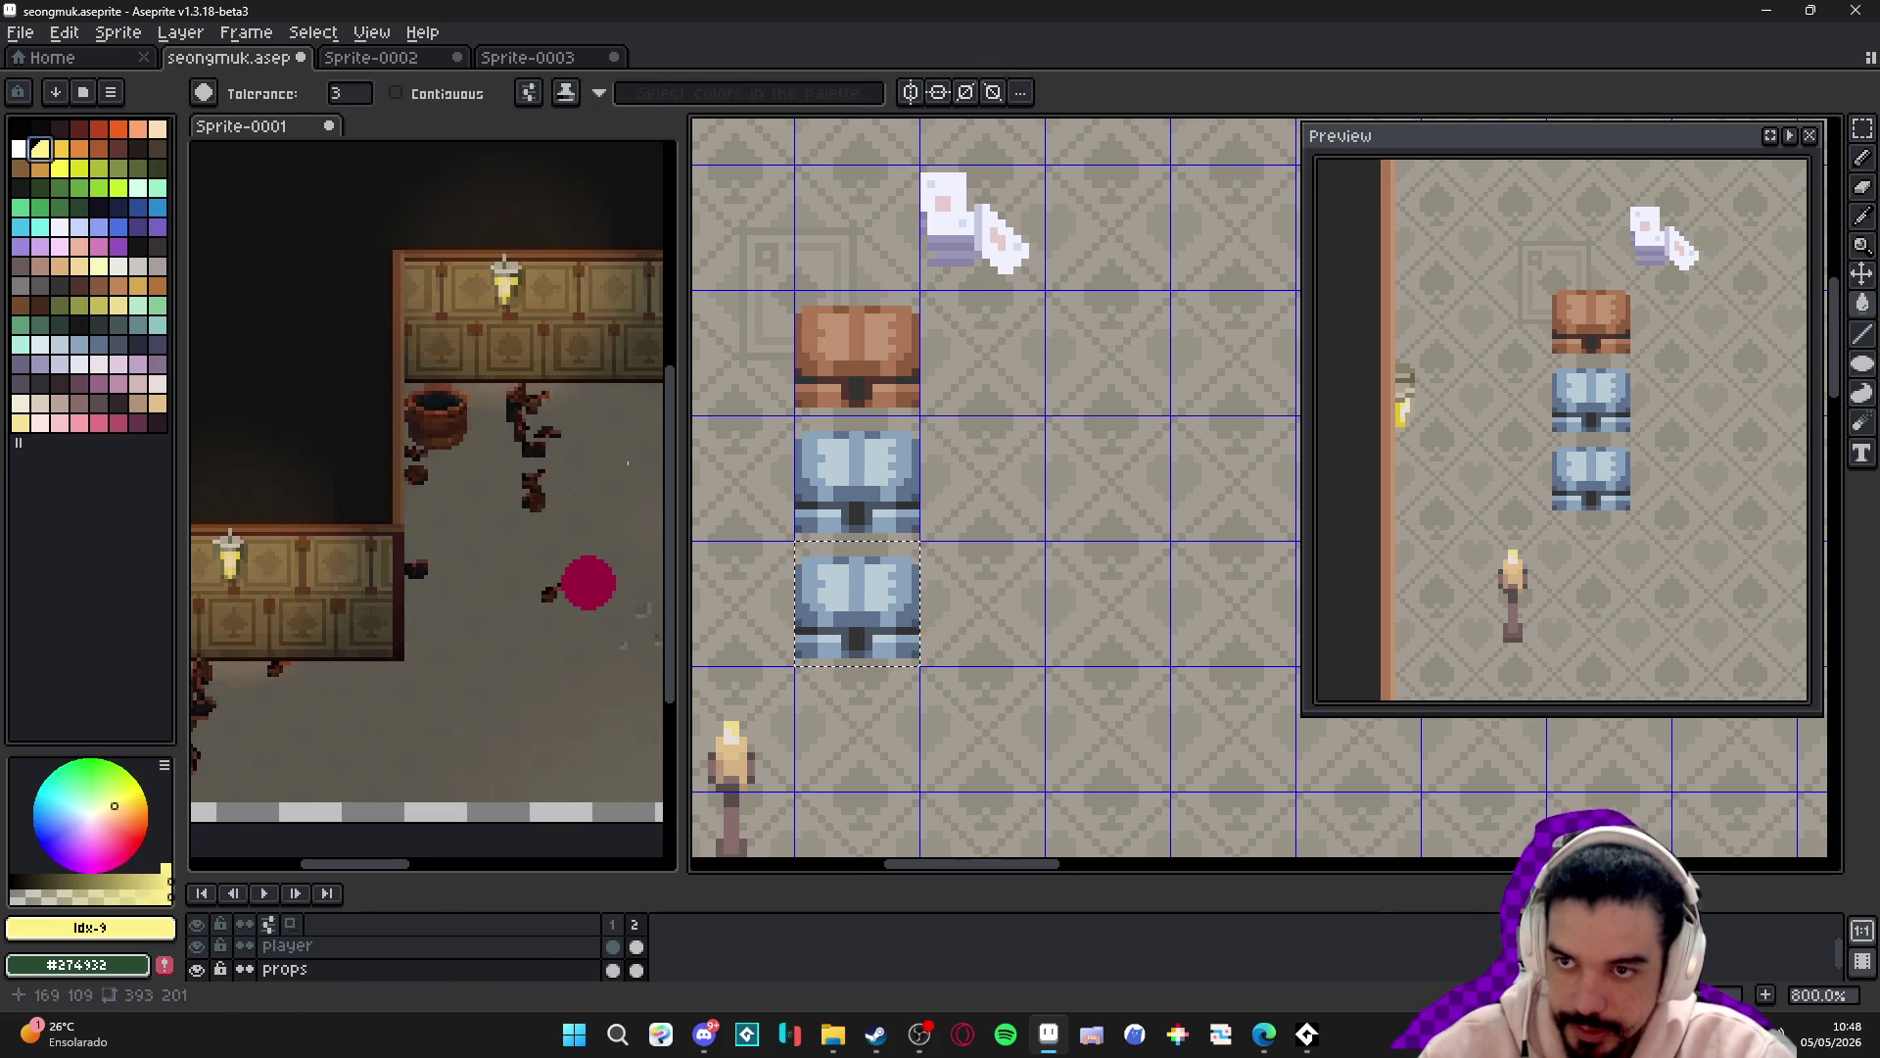
scroll(860, 568, up, 3)
click(818, 611)
click(60, 148)
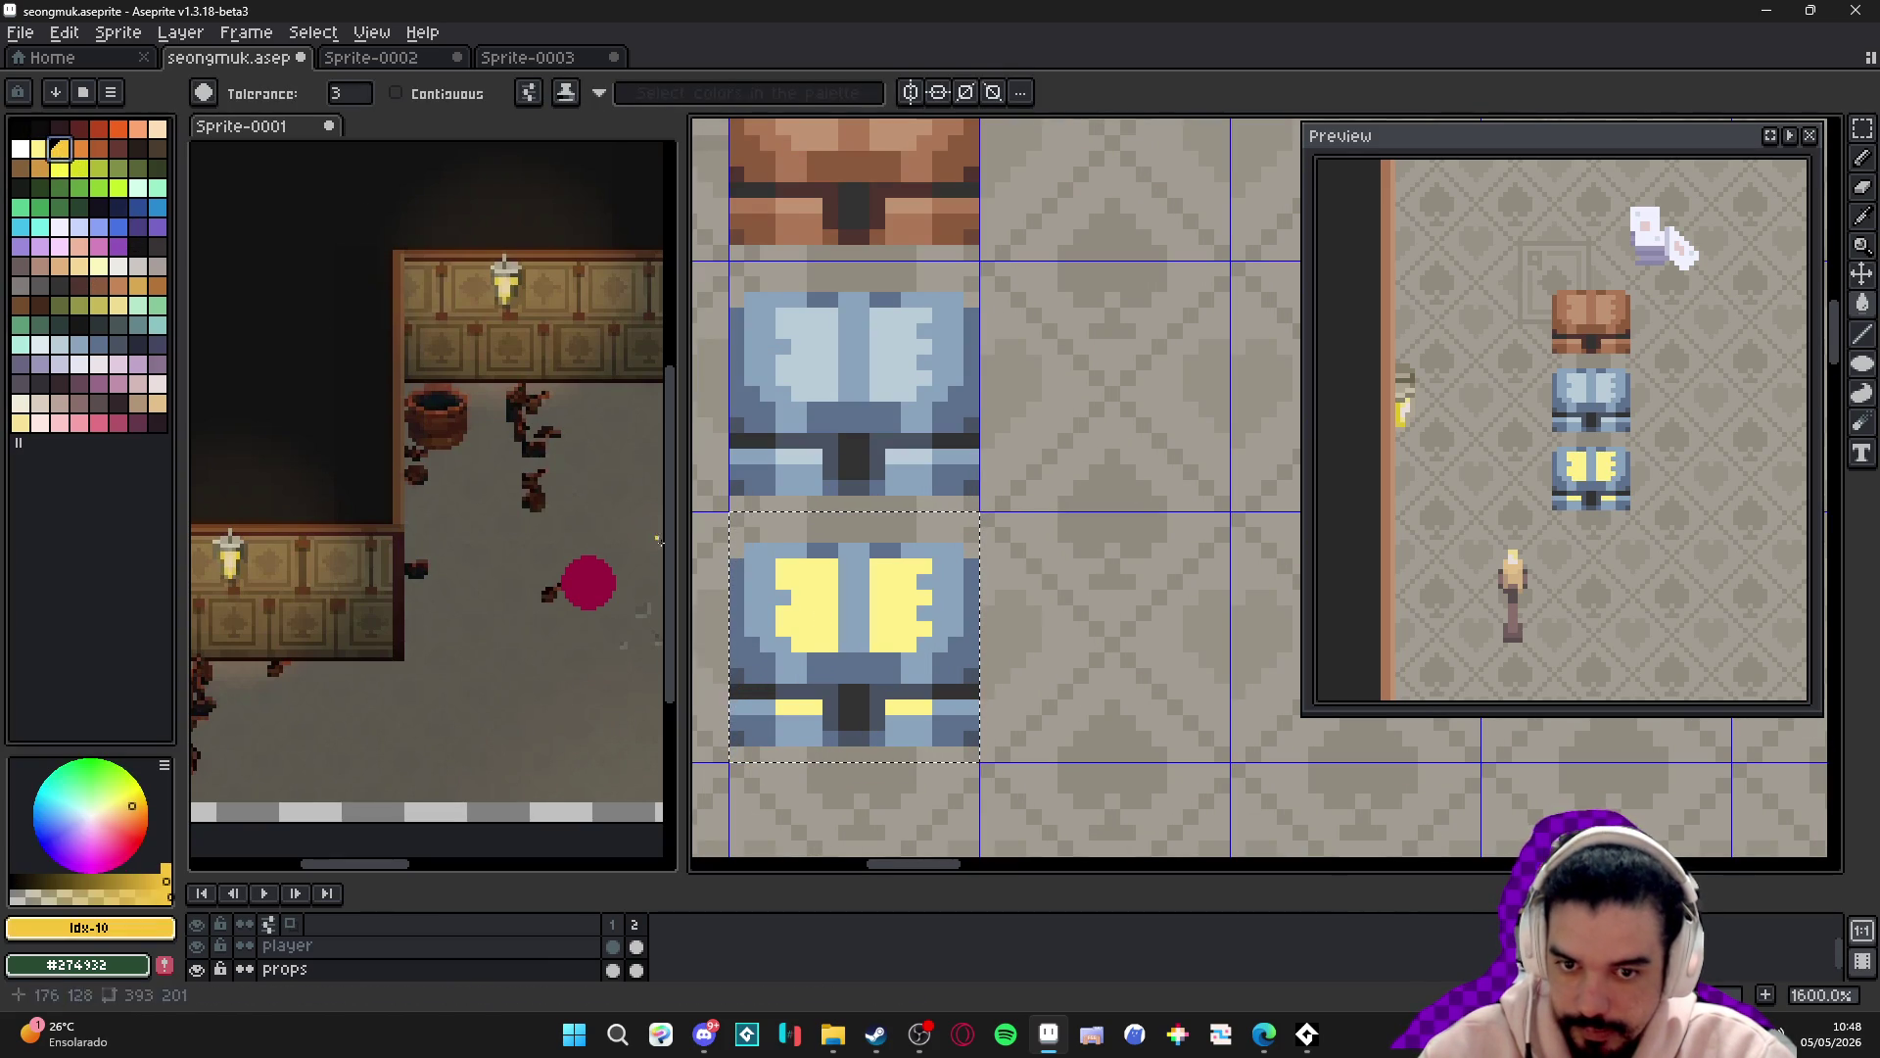
click(759, 597)
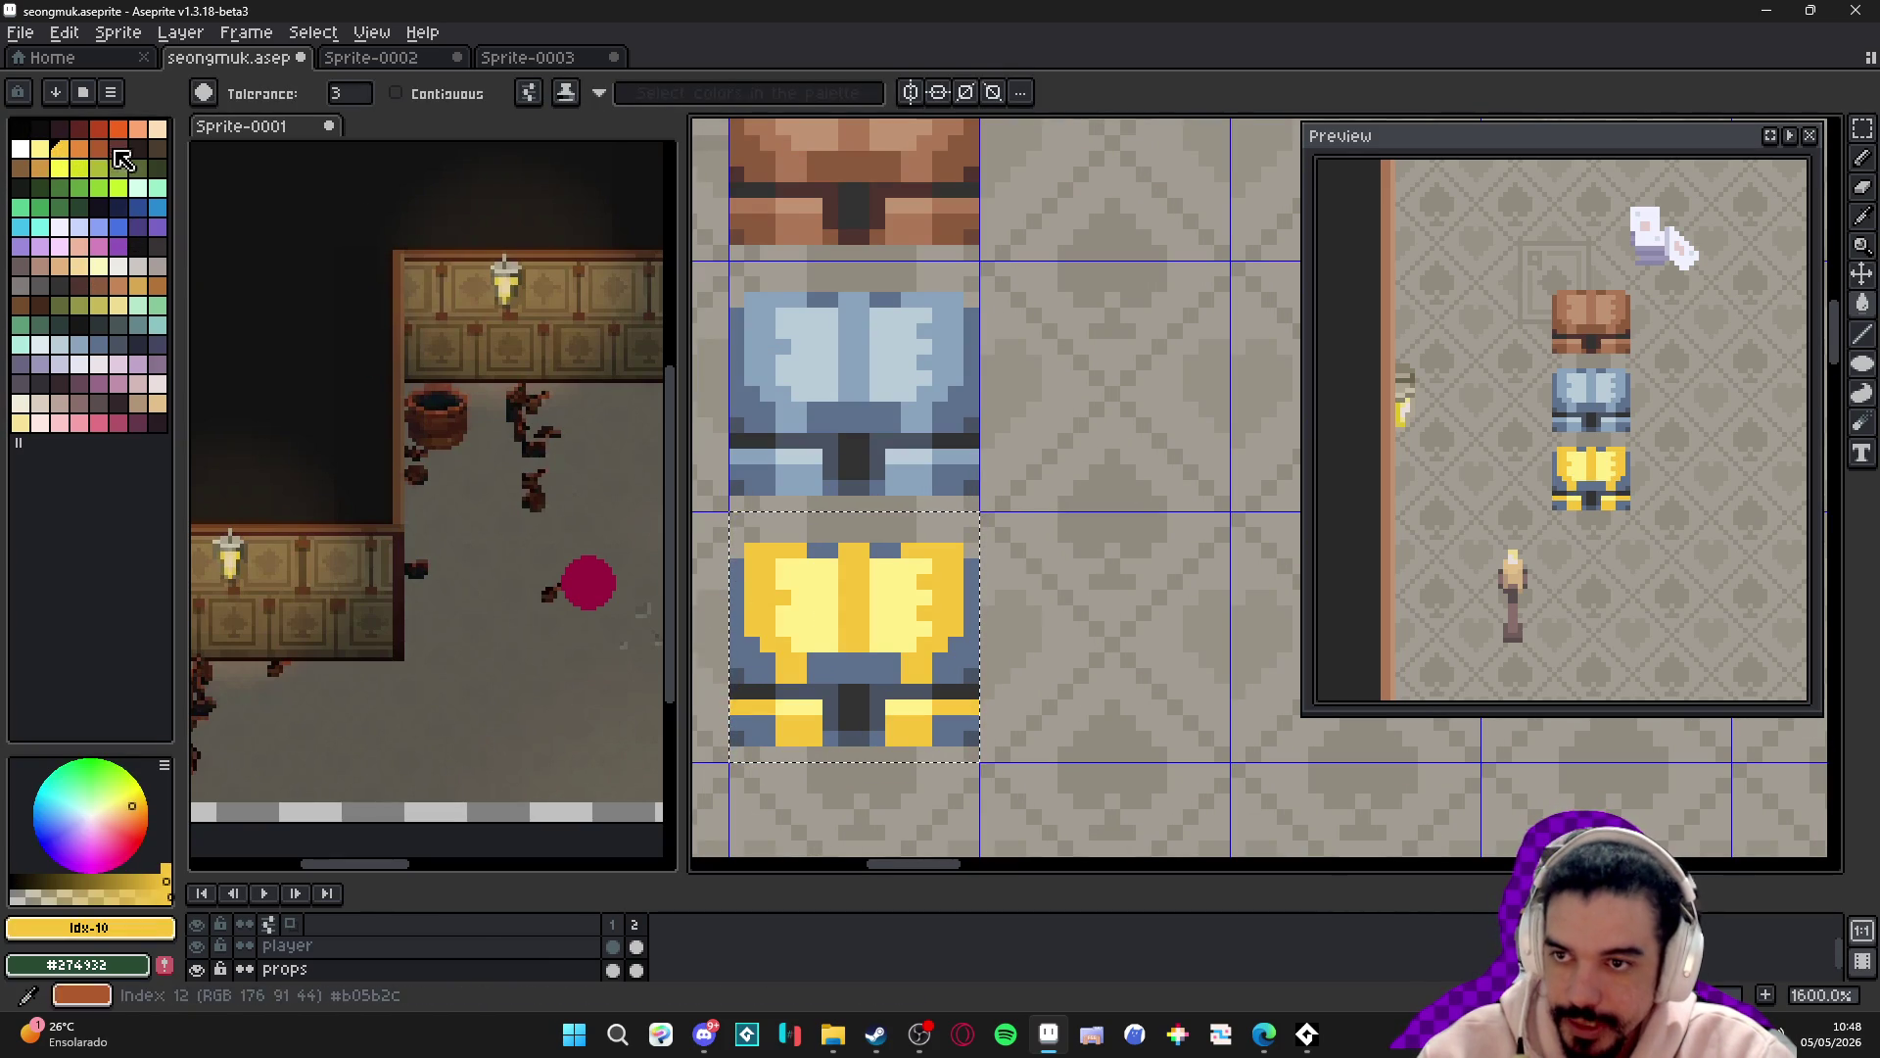
click(80, 147)
click(749, 675)
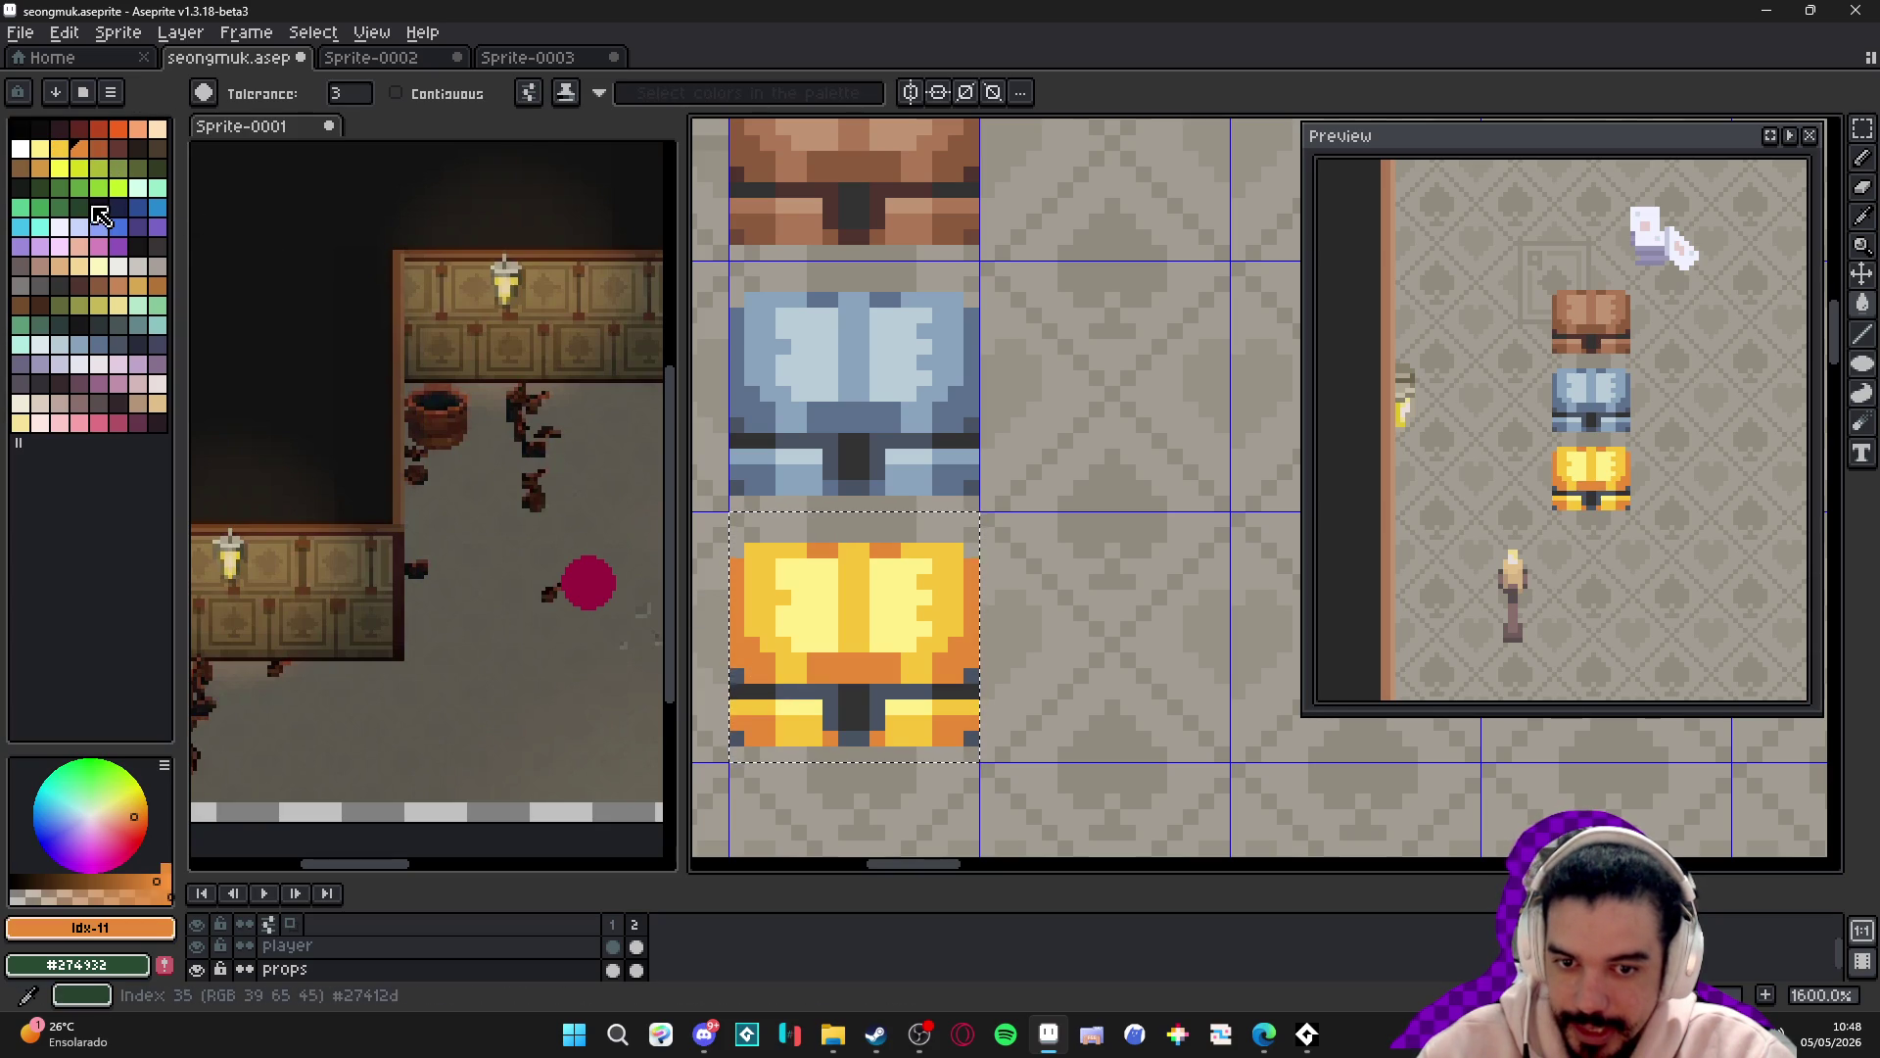
click(118, 148)
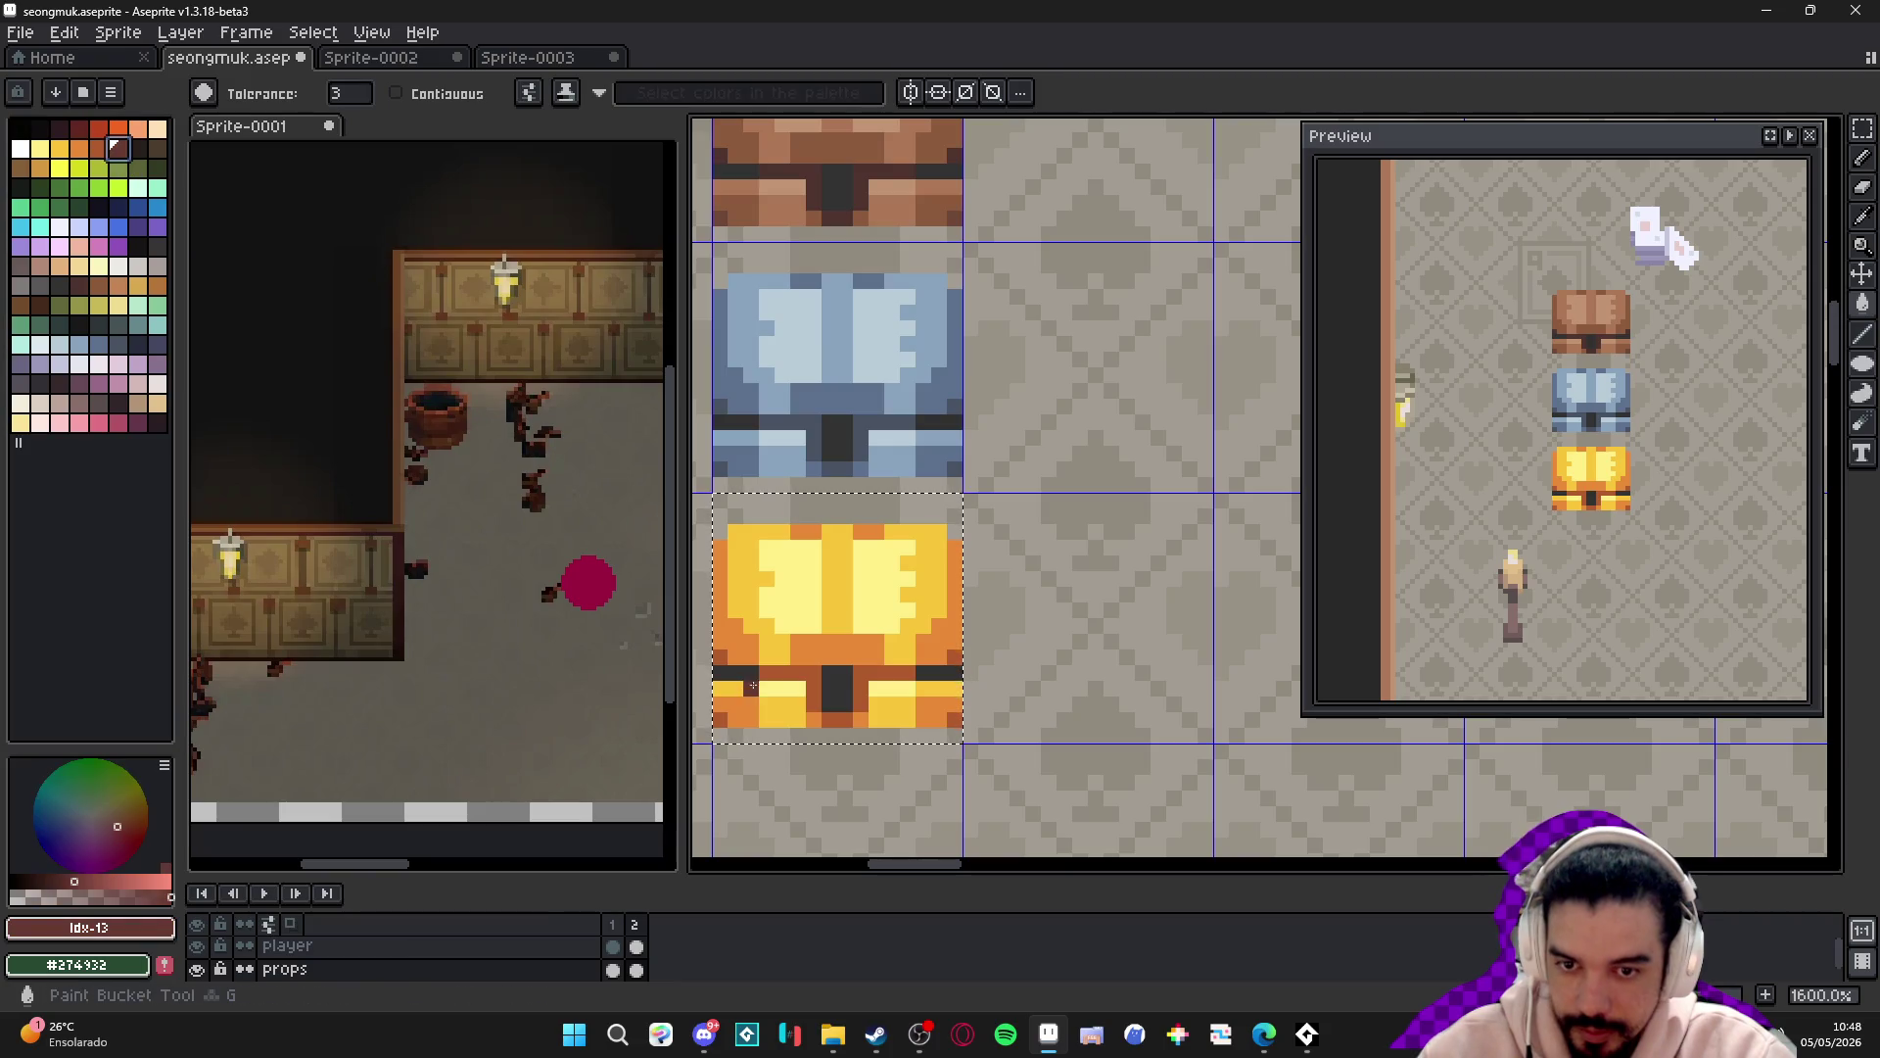
scroll(901, 699, down, 1)
scroll(901, 699, down, 3)
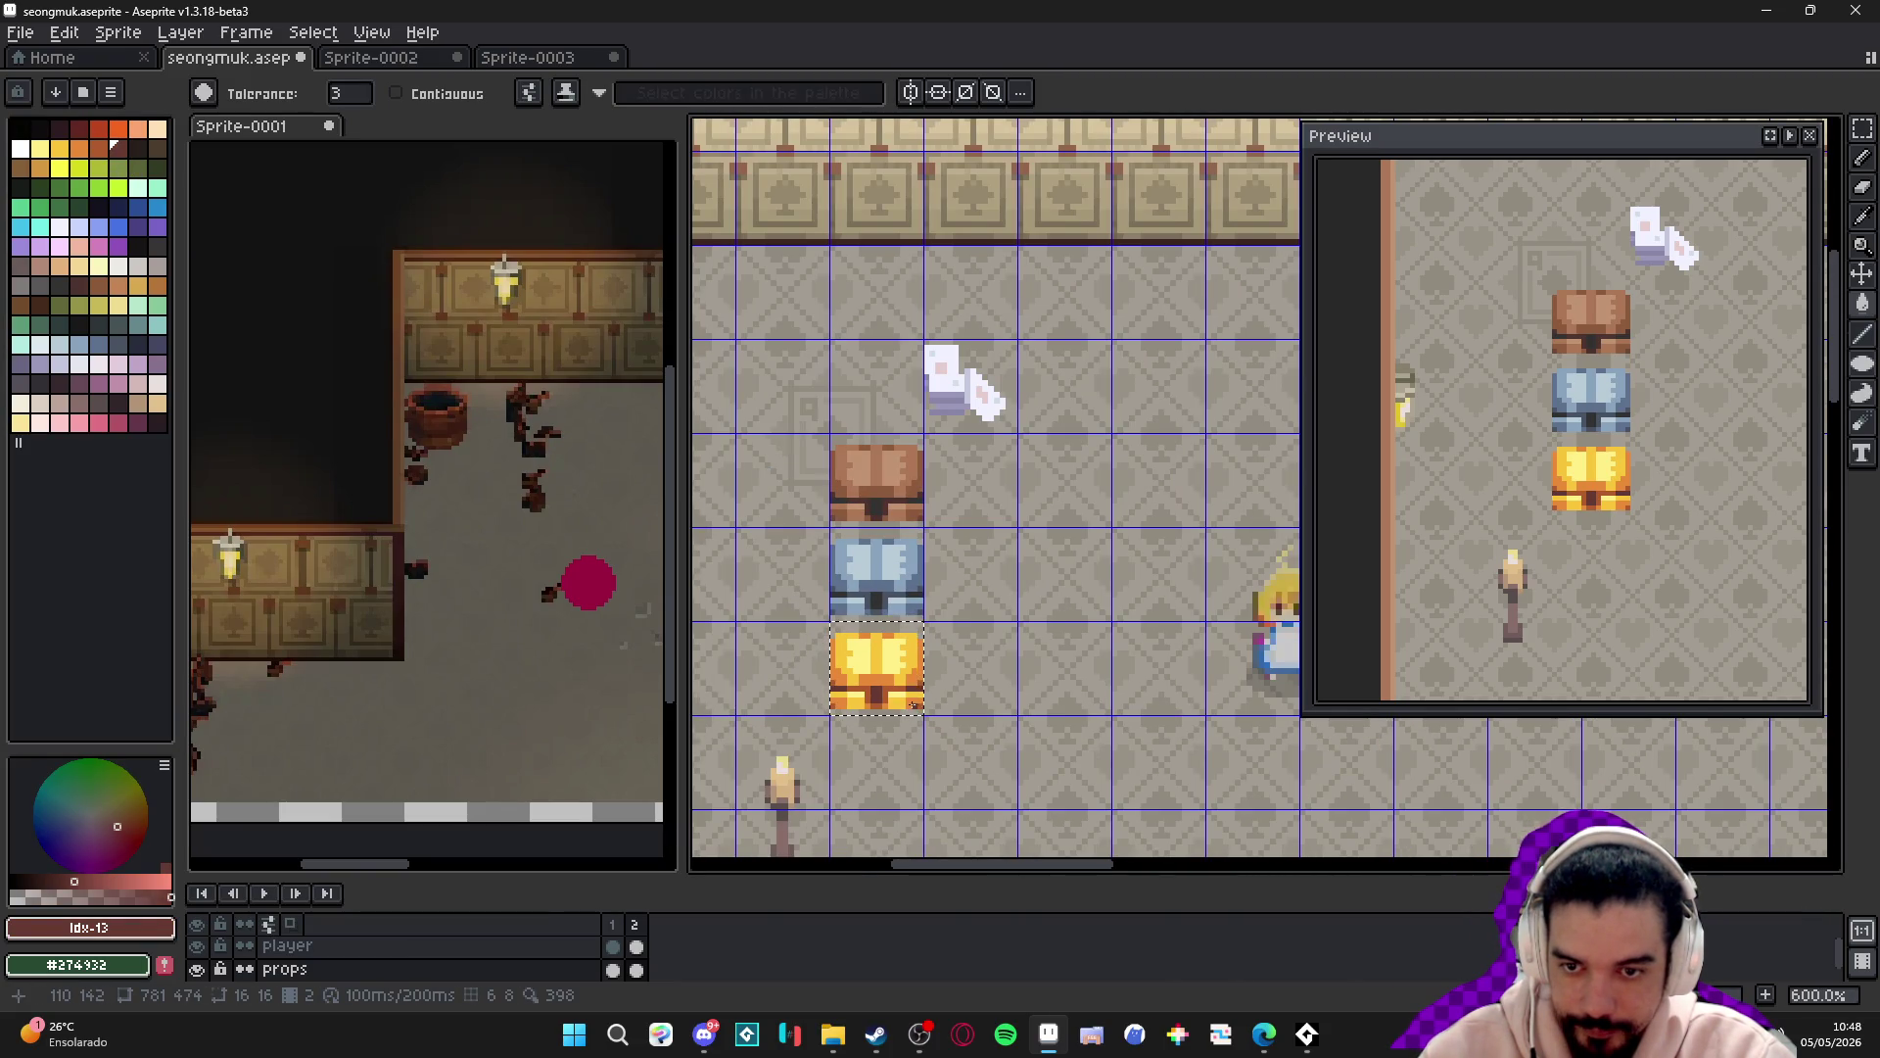
scroll(914, 705, down, 1)
key(ctrl+d)
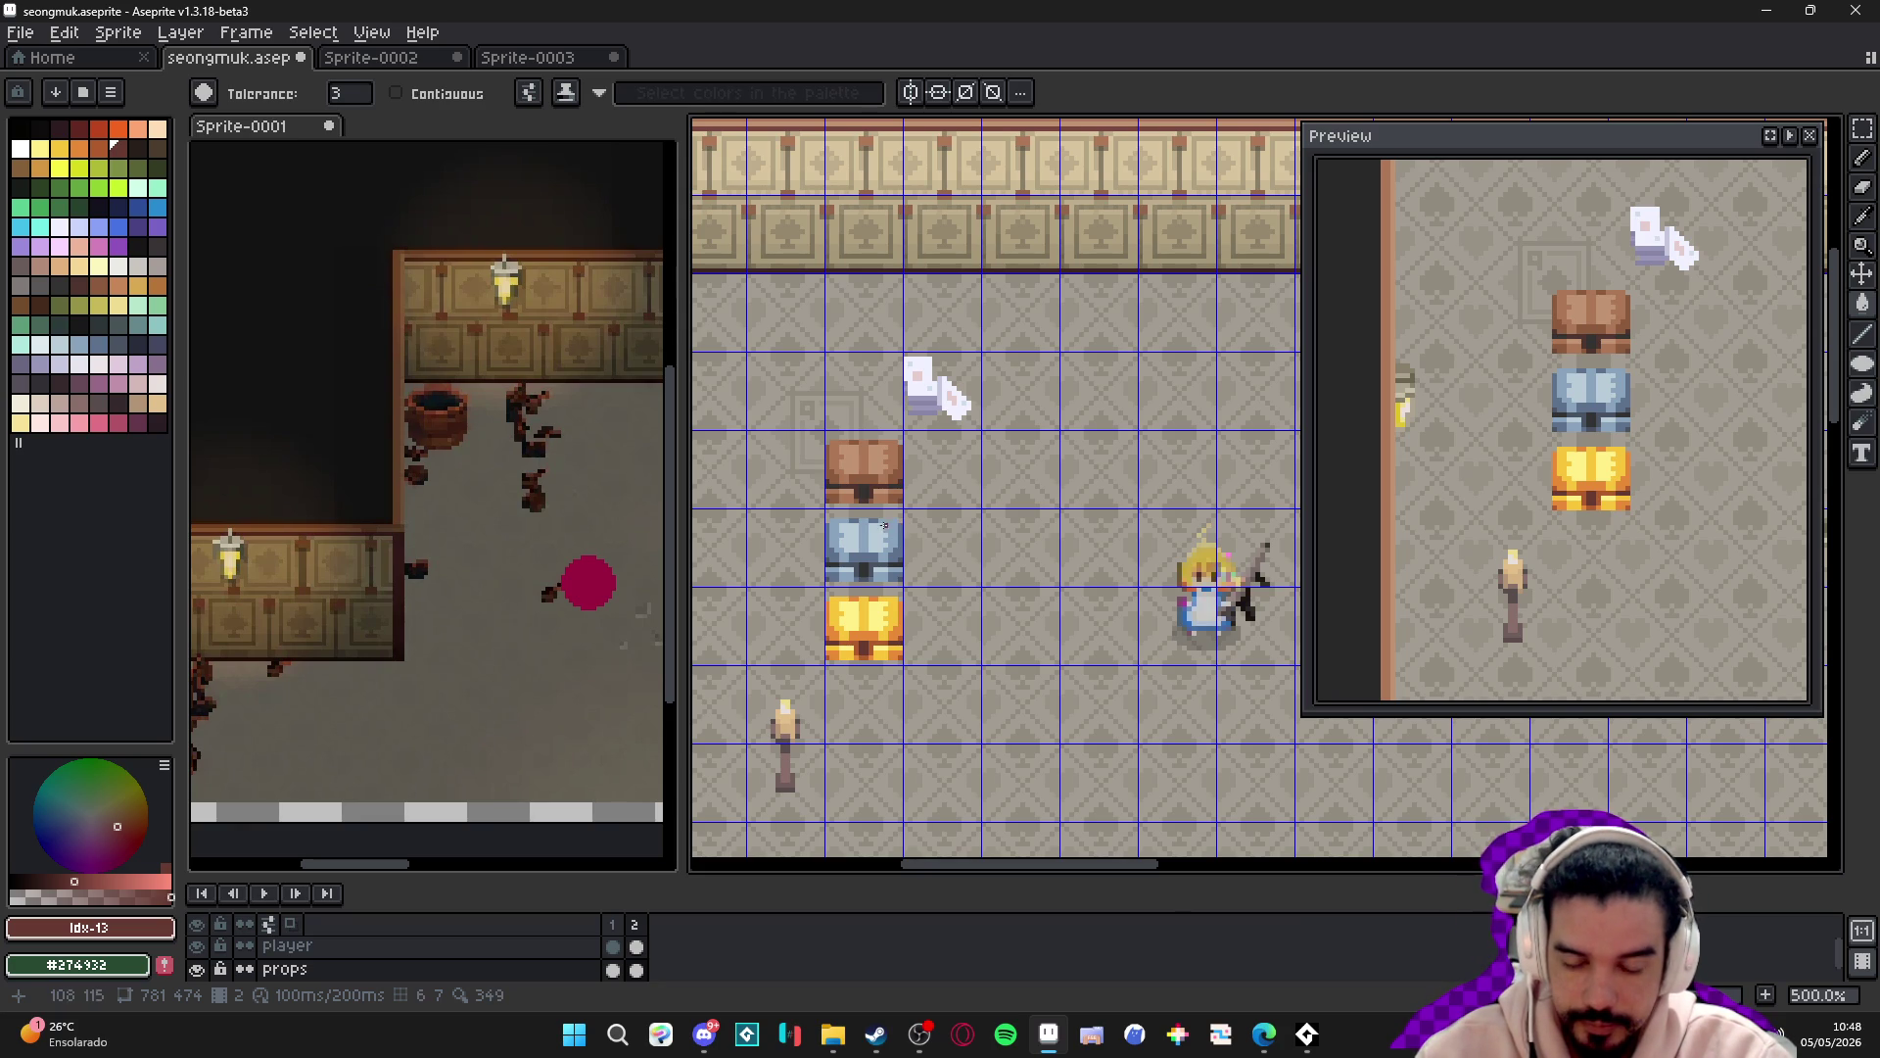
scroll(852, 653, up, 7)
- With the Pencil, add dark brown pixels around the lock and one yellow pixel
key(b)
alt+click(916, 600)
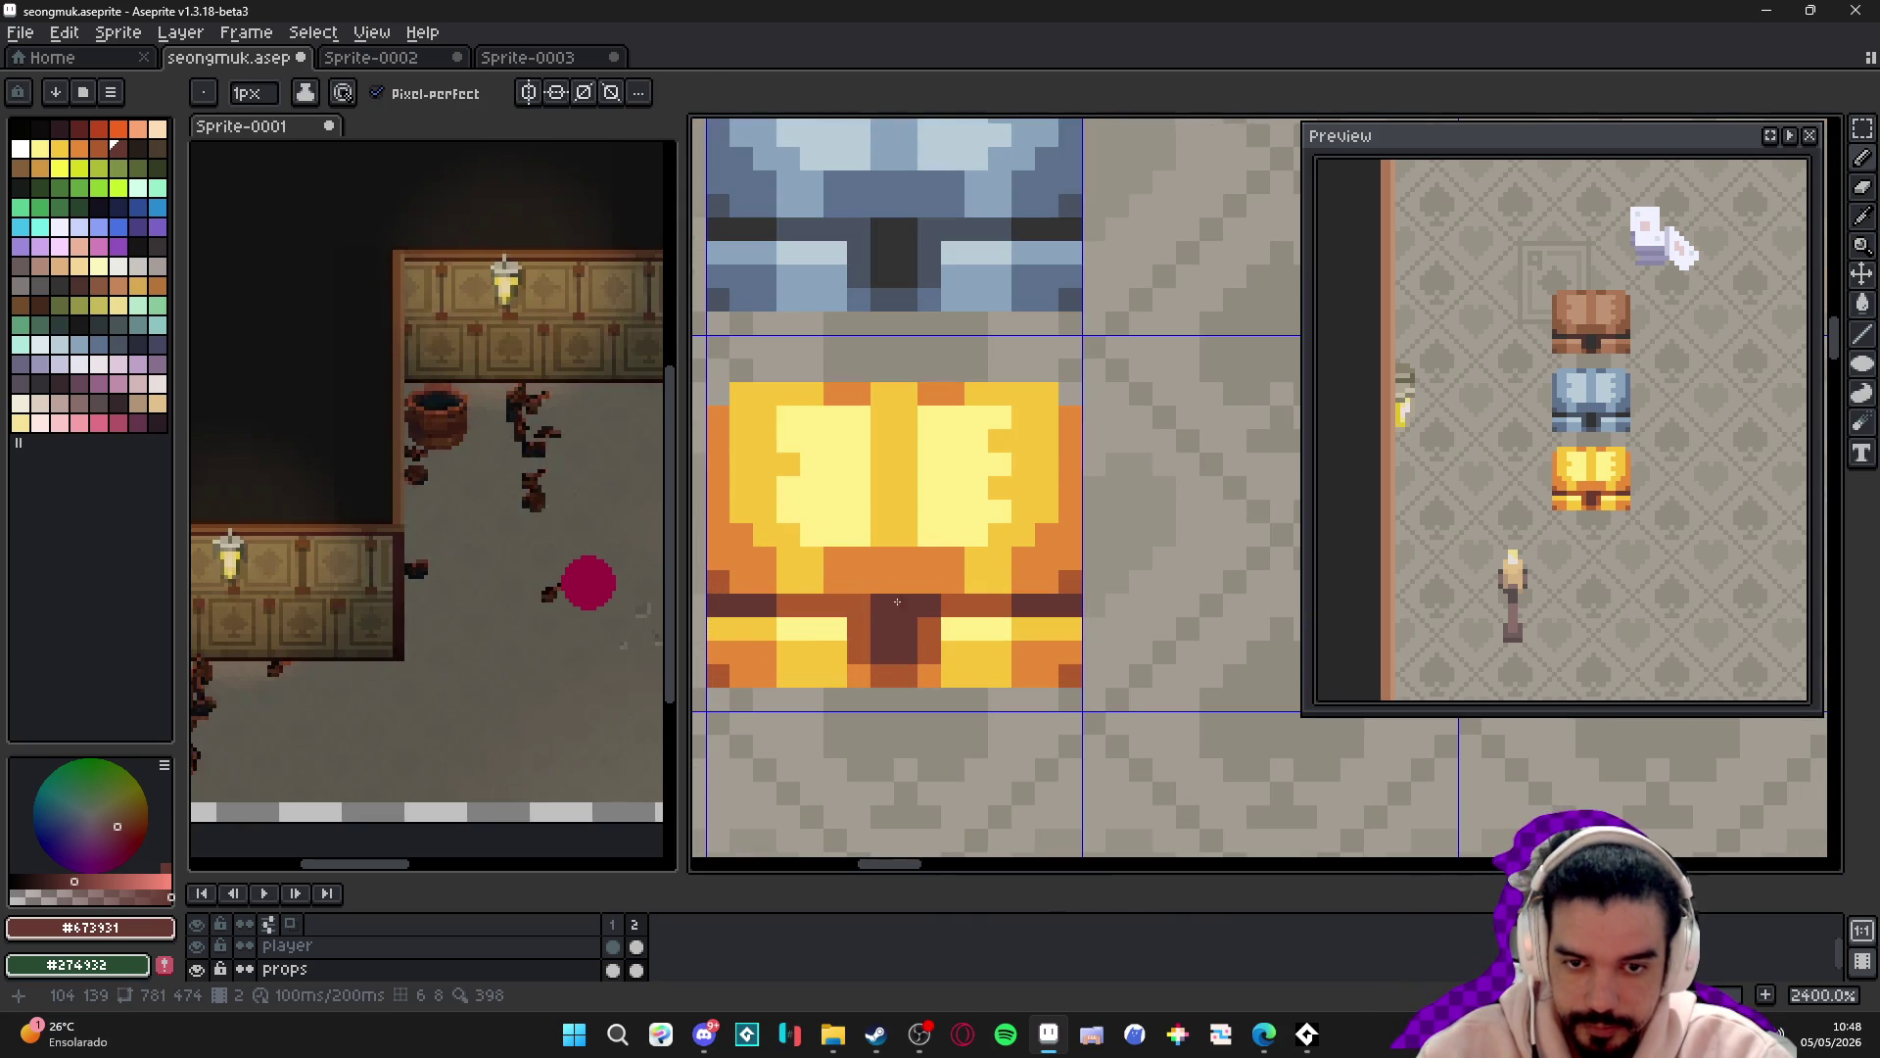
click(859, 629)
click(926, 628)
click(950, 607)
click(822, 603)
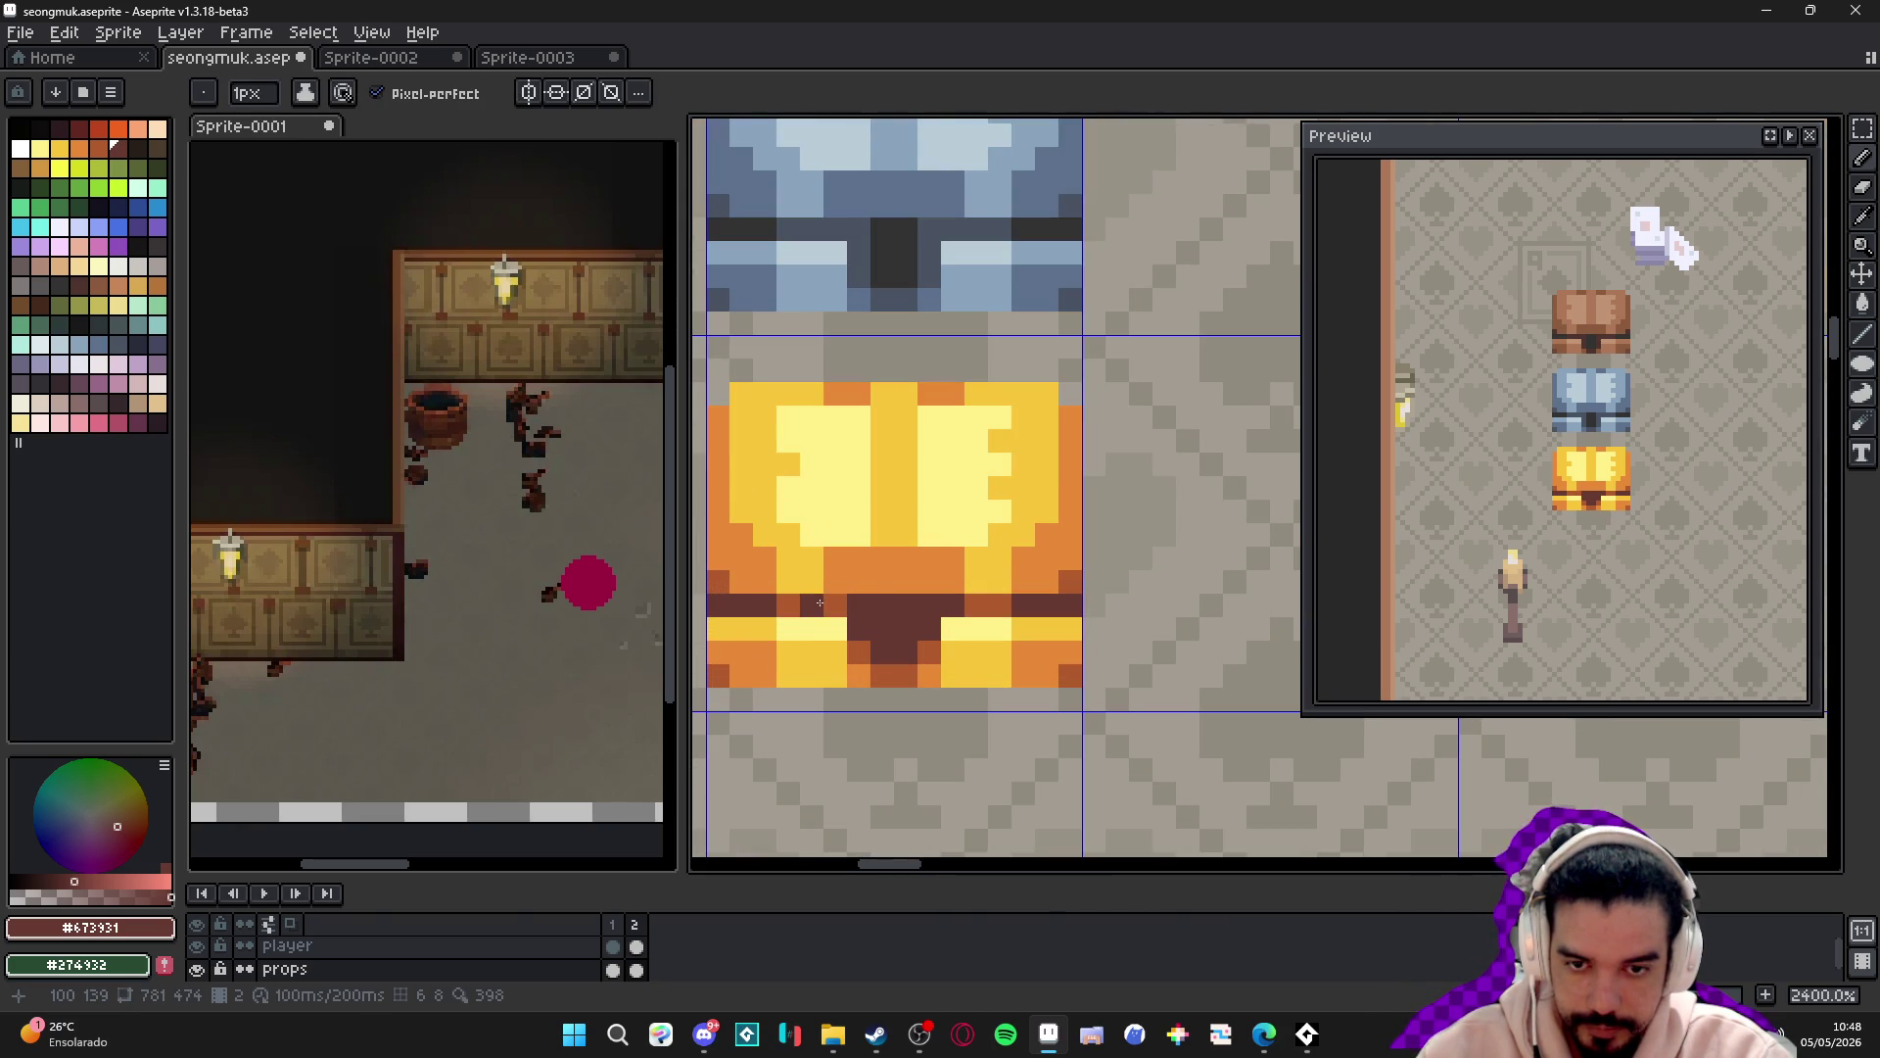
click(905, 582)
click(884, 582)
alt+click(990, 562)
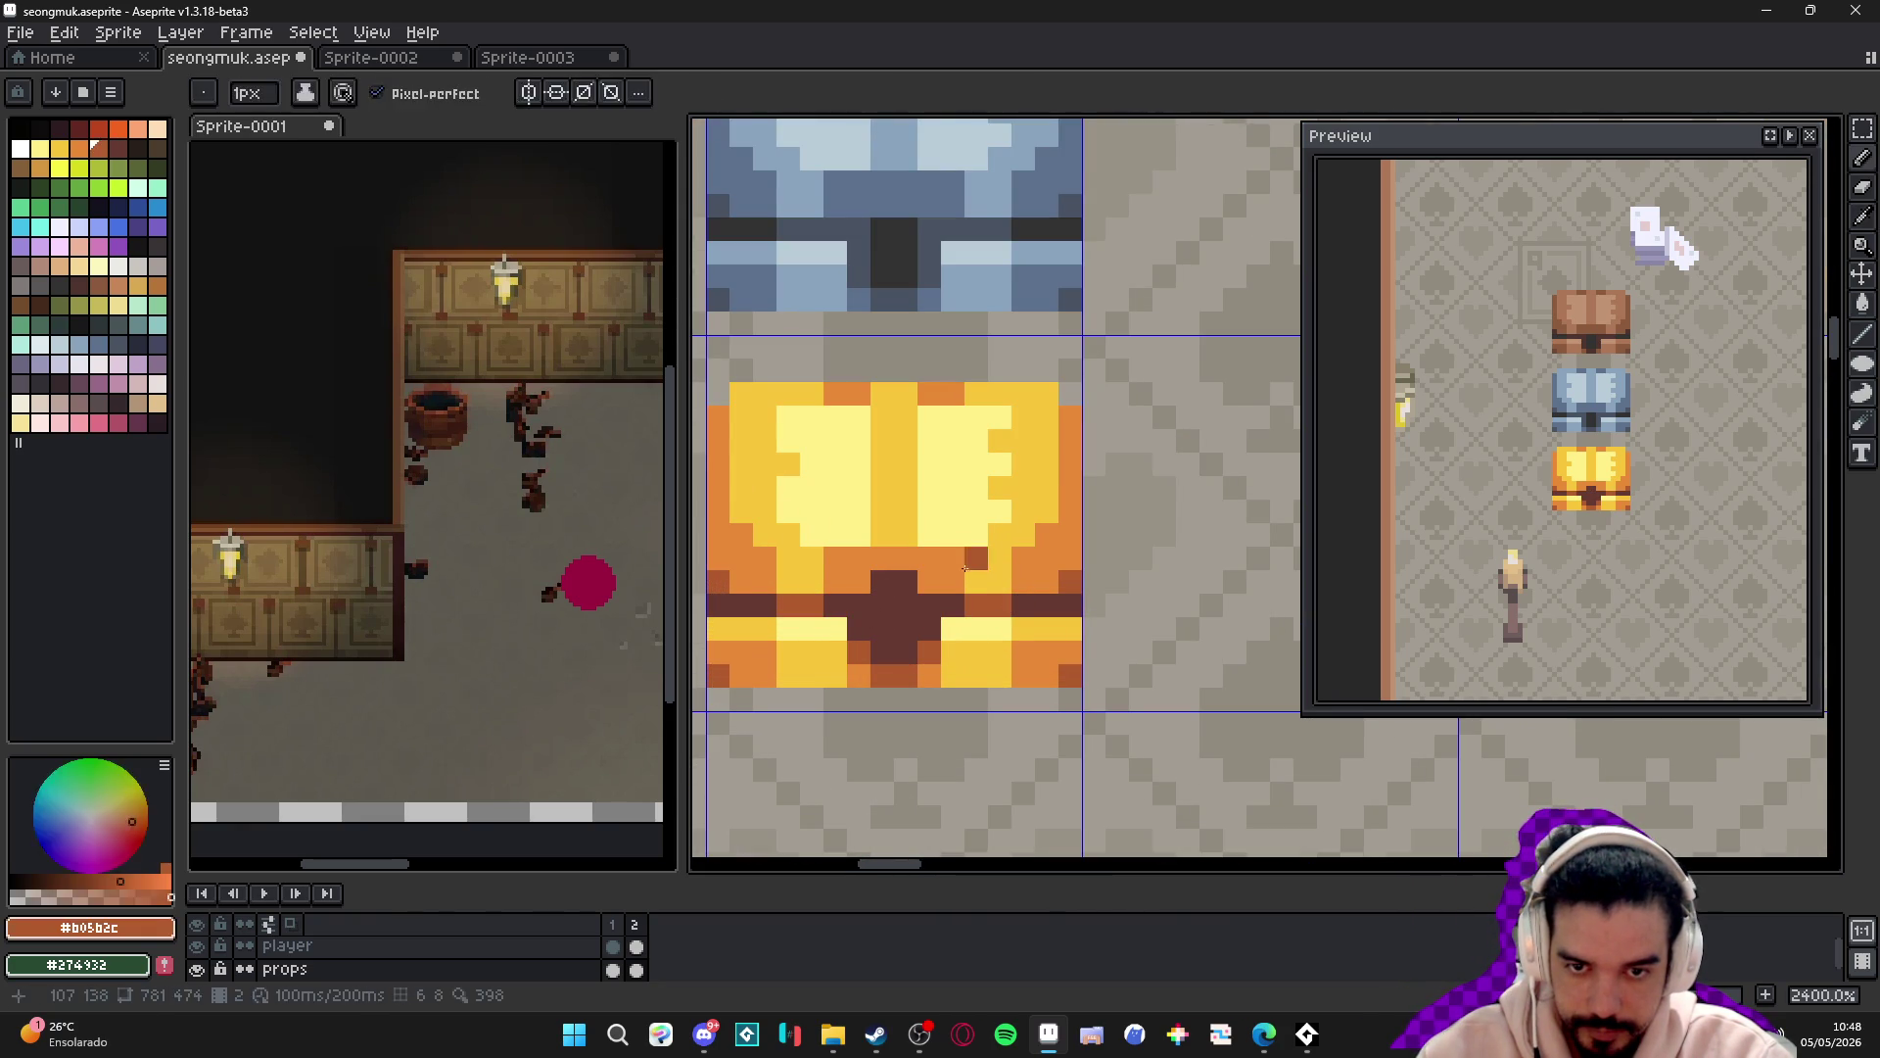
click(952, 558)
scroll(888, 537, down, 5)
- Turn on vertical symmetry and paint mirrored light-yellow and orange pixels near the lock with a 2 px brush
click(528, 95)
scroll(908, 523, up, 5)
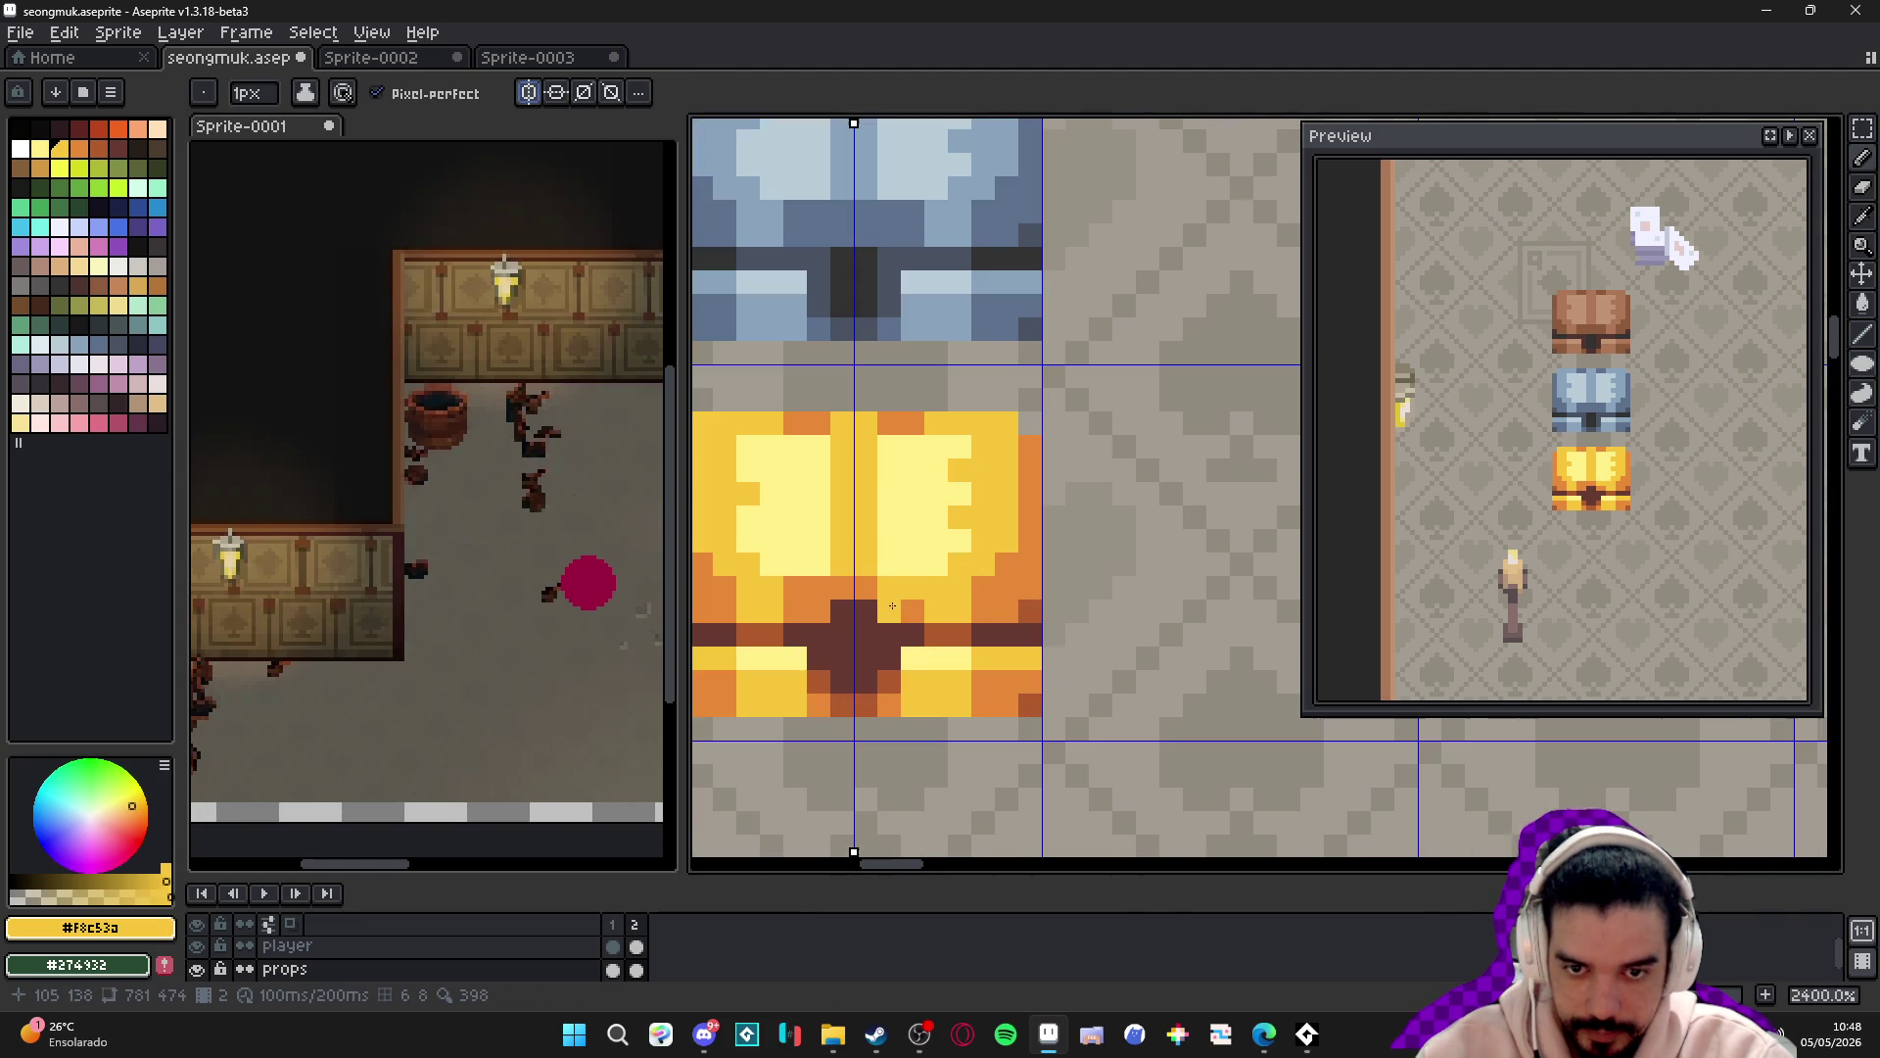
alt+click(924, 538)
drag(901, 588, 916, 614)
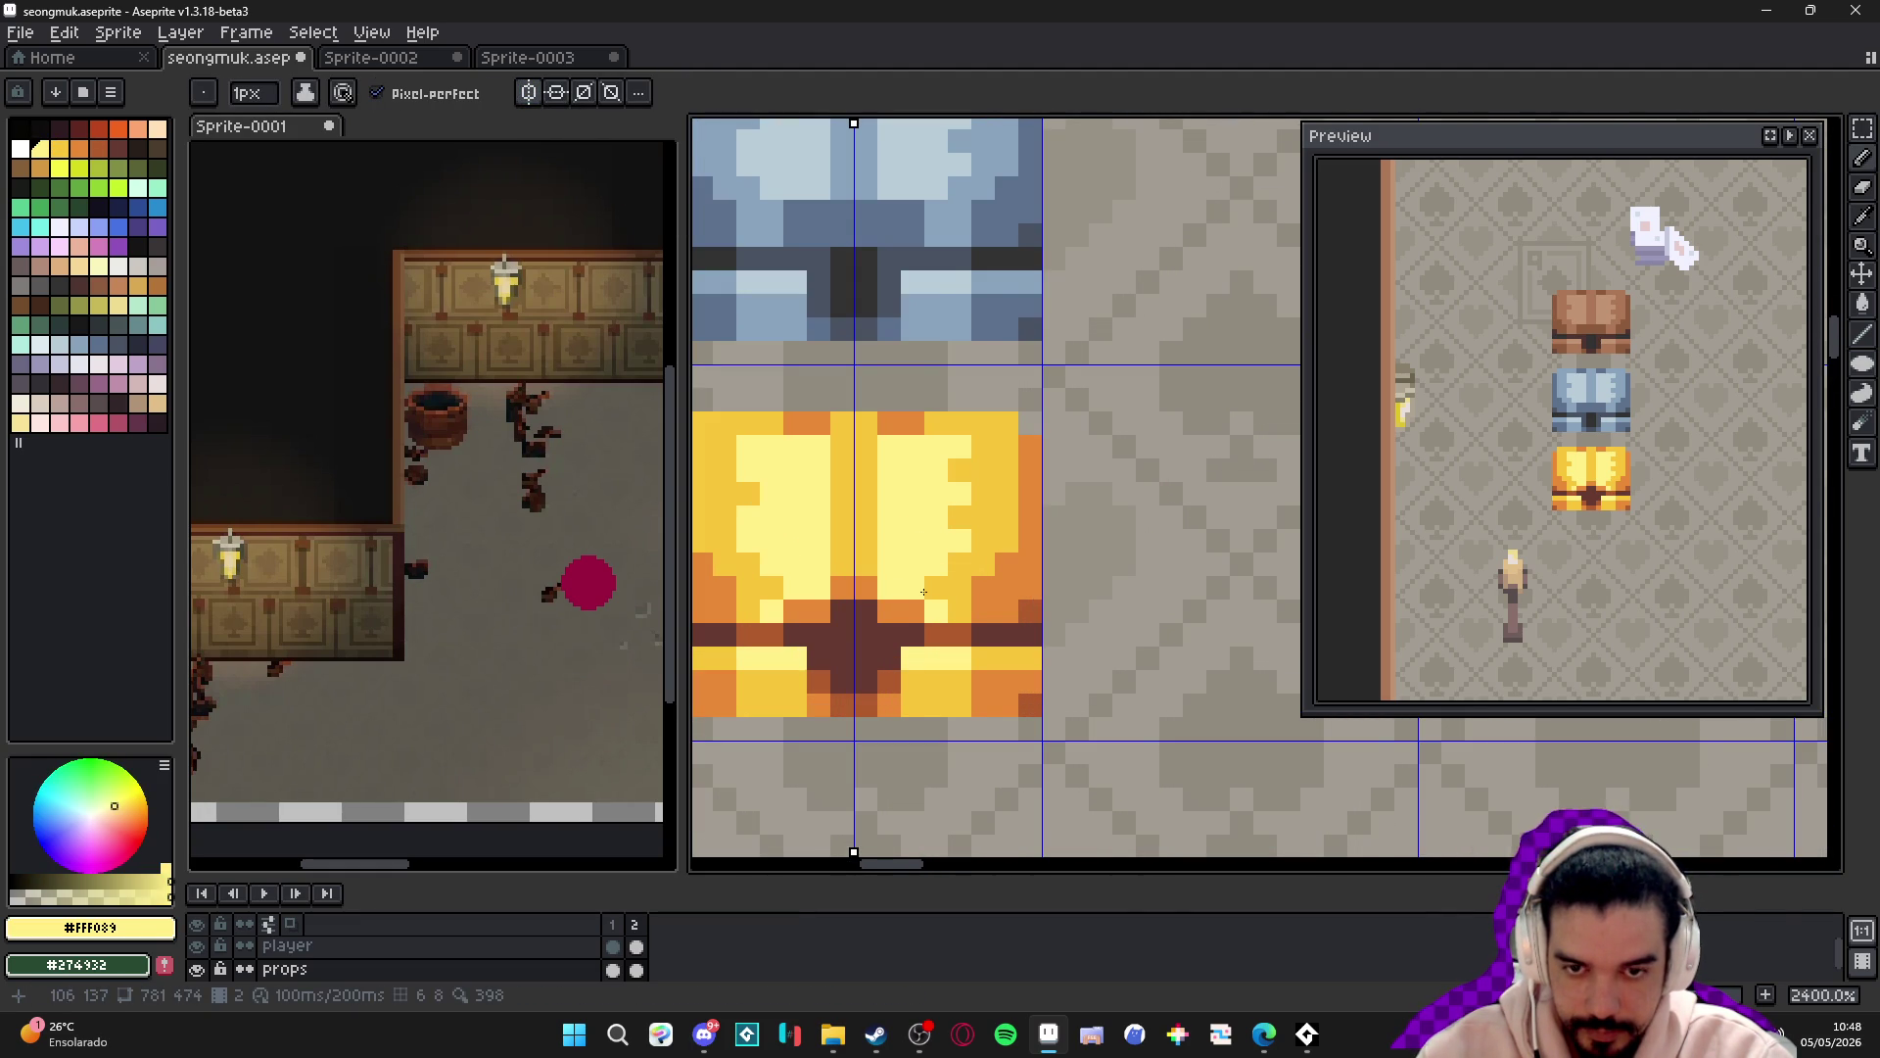
scroll(908, 587, down, 5)
scroll(906, 578, up, 5)
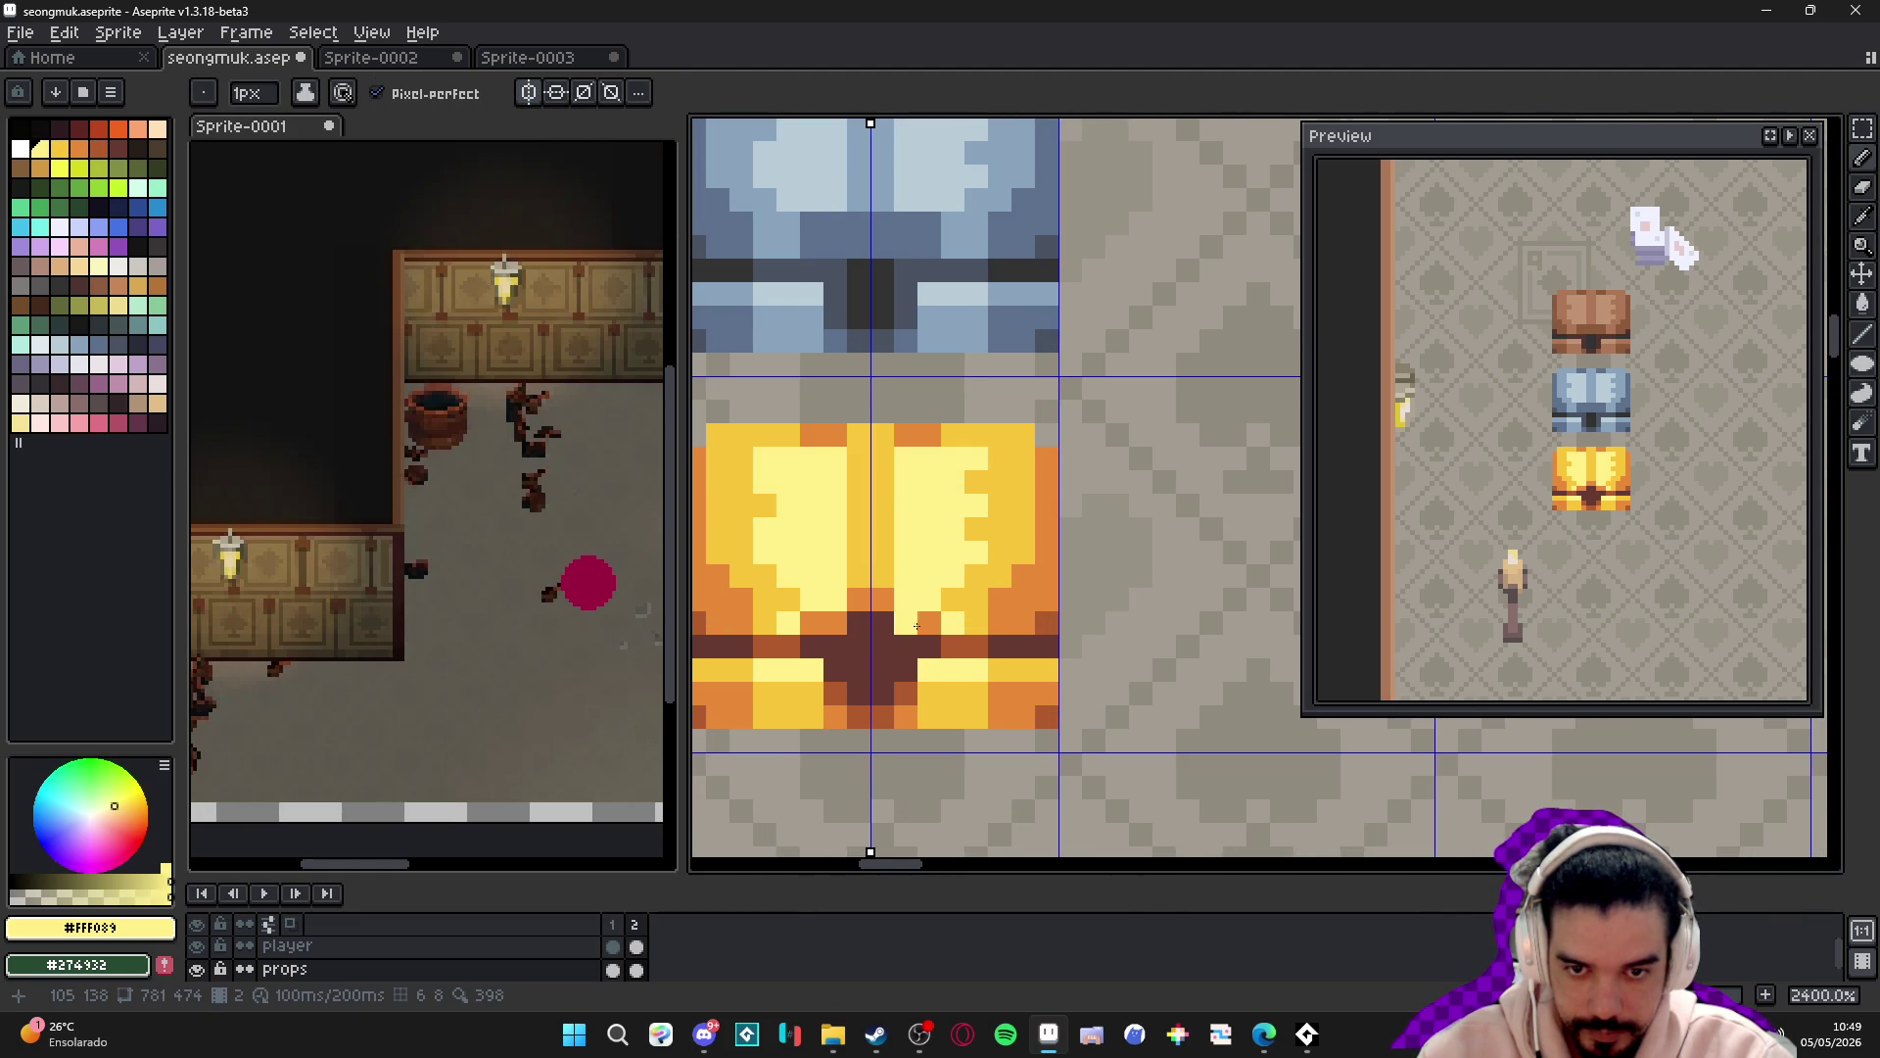
scroll(936, 693, down, 1)
scroll(921, 686, up, 1)
drag(903, 680, 901, 672)
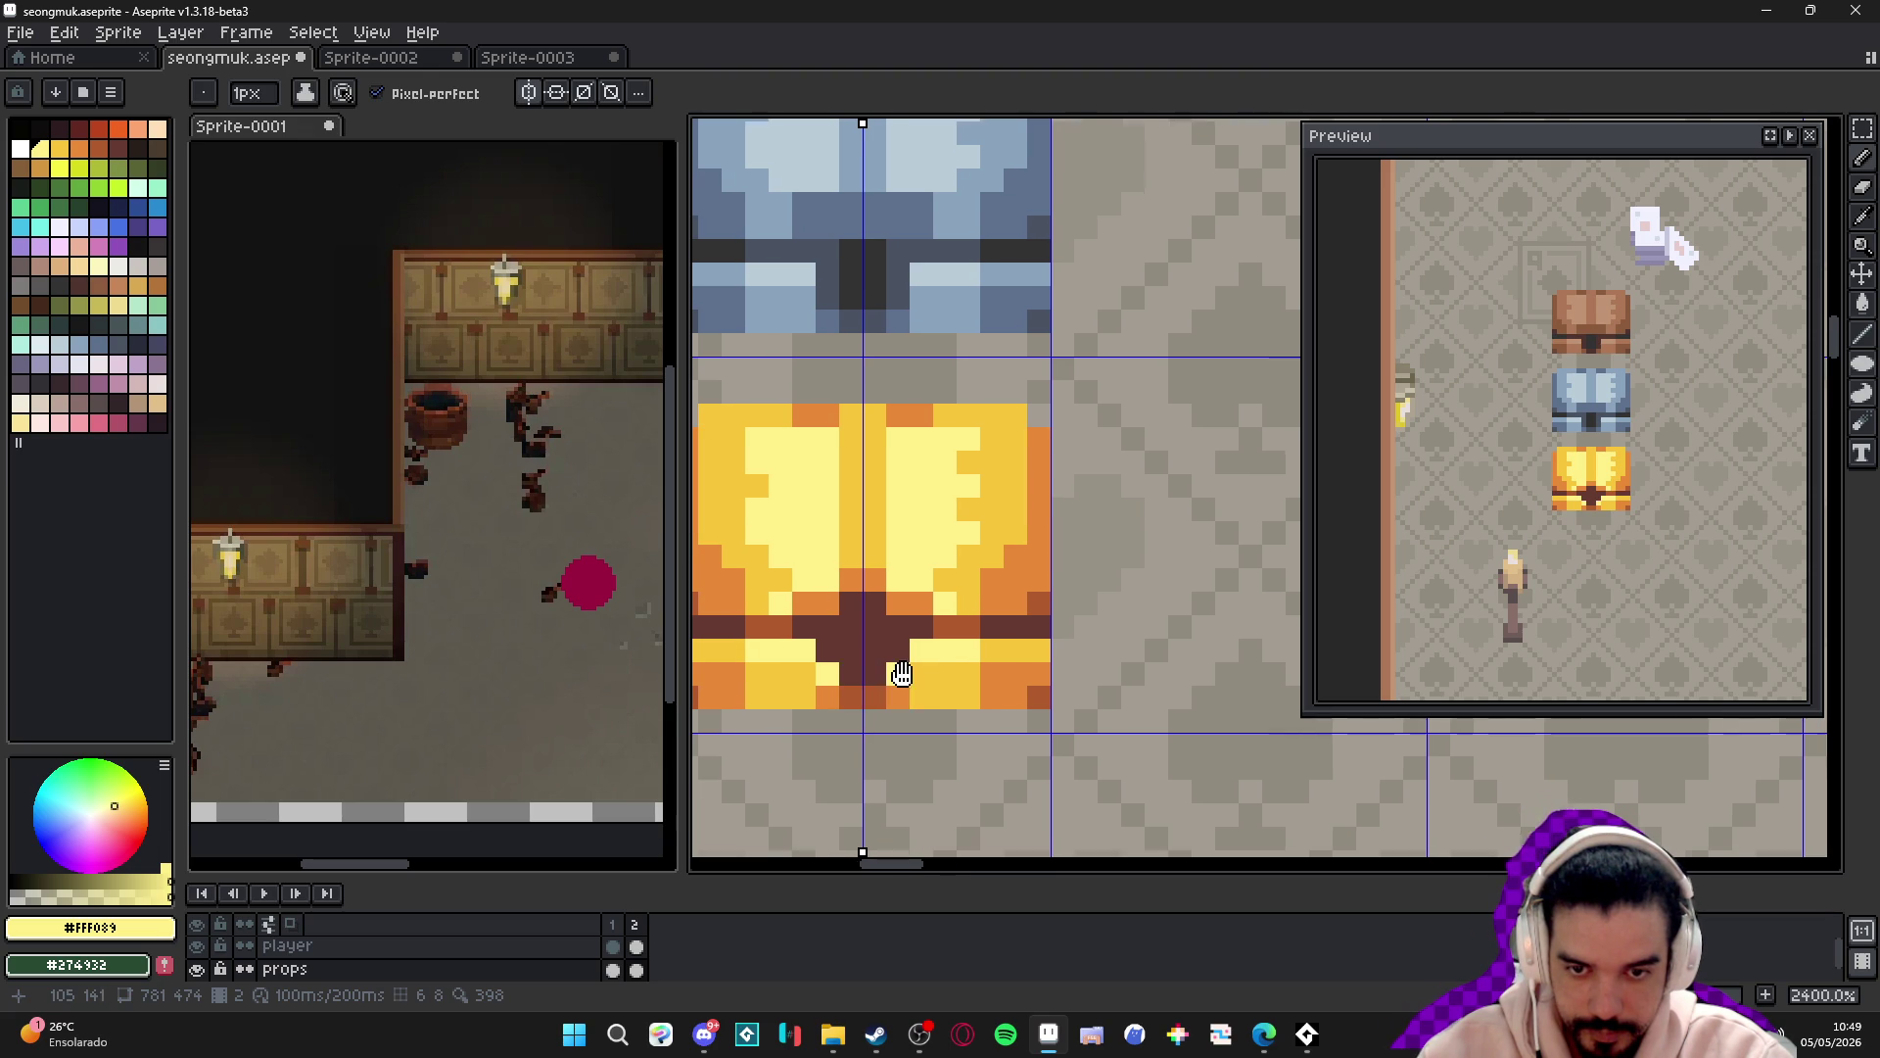
alt+click(1009, 685)
key(plus)
click(952, 692)
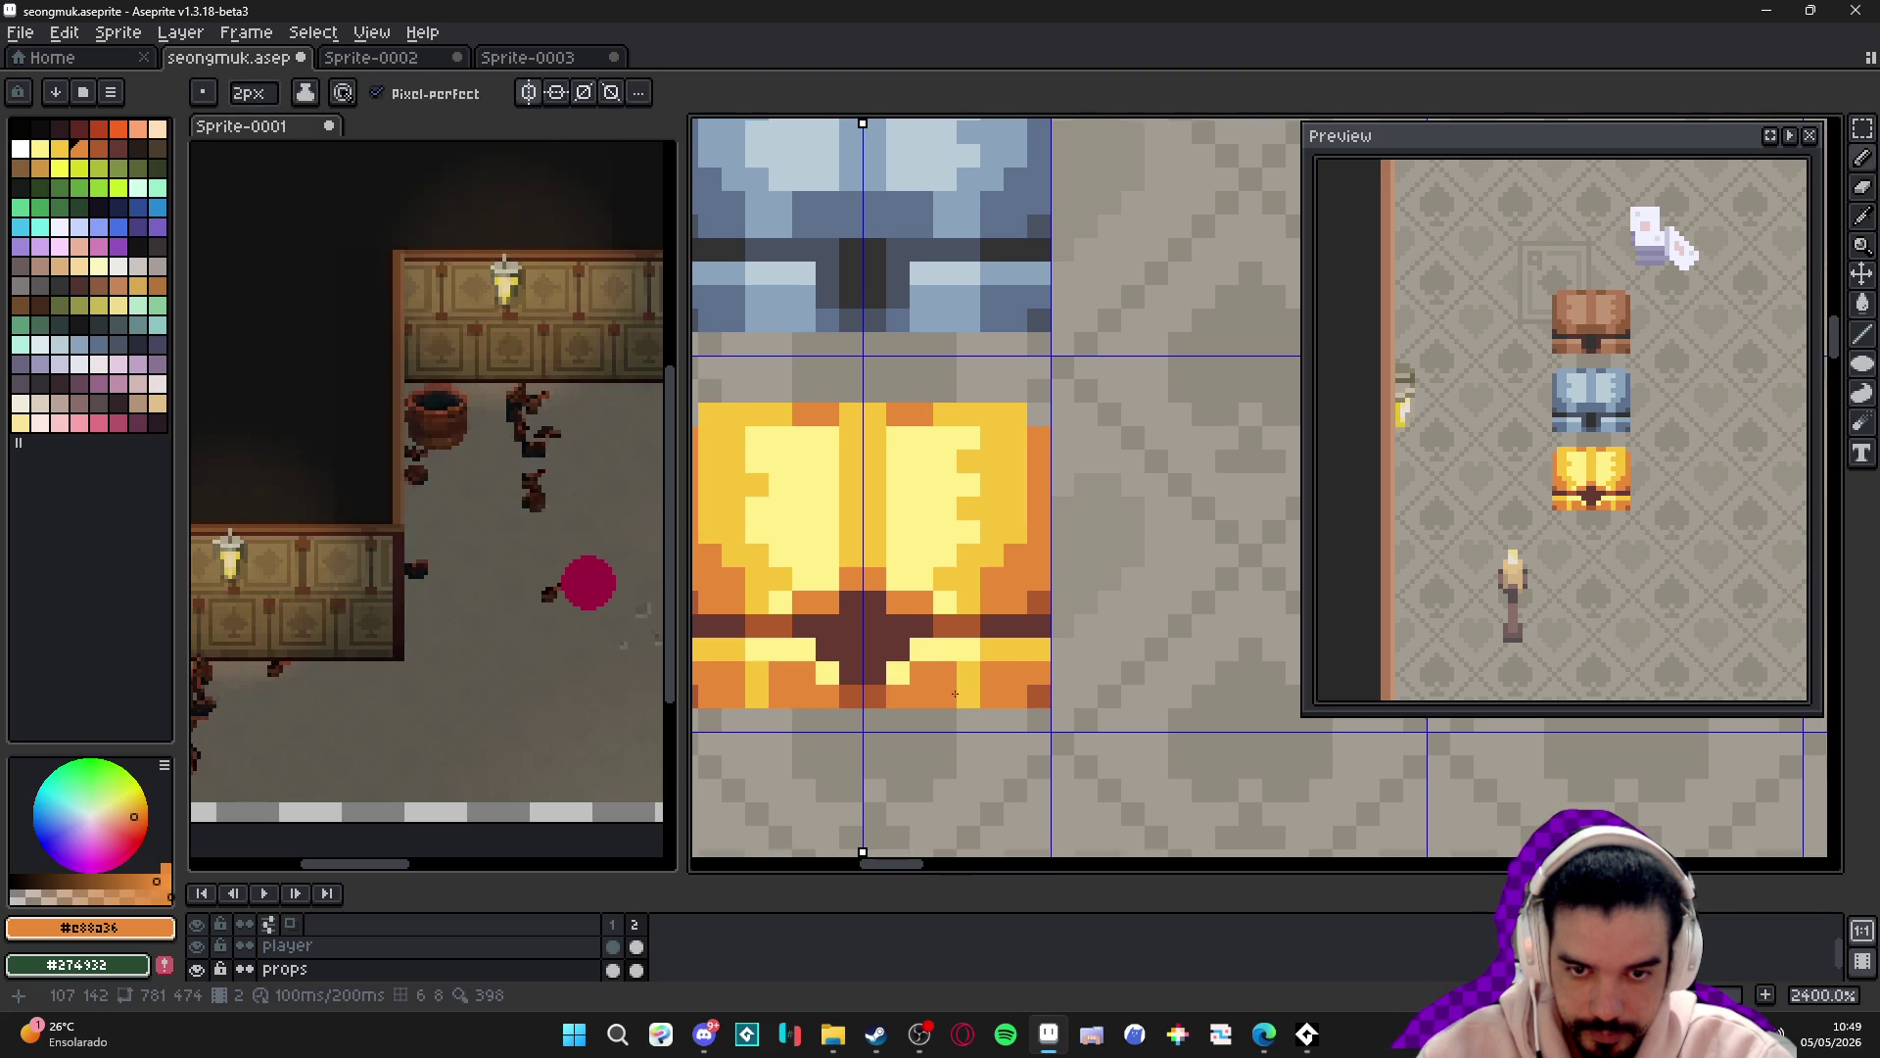
- Repaint the chest's bottom edge brown-orange, plus a dark brown pixel and a light-yellow pixel by the lock
alt+click(969, 673)
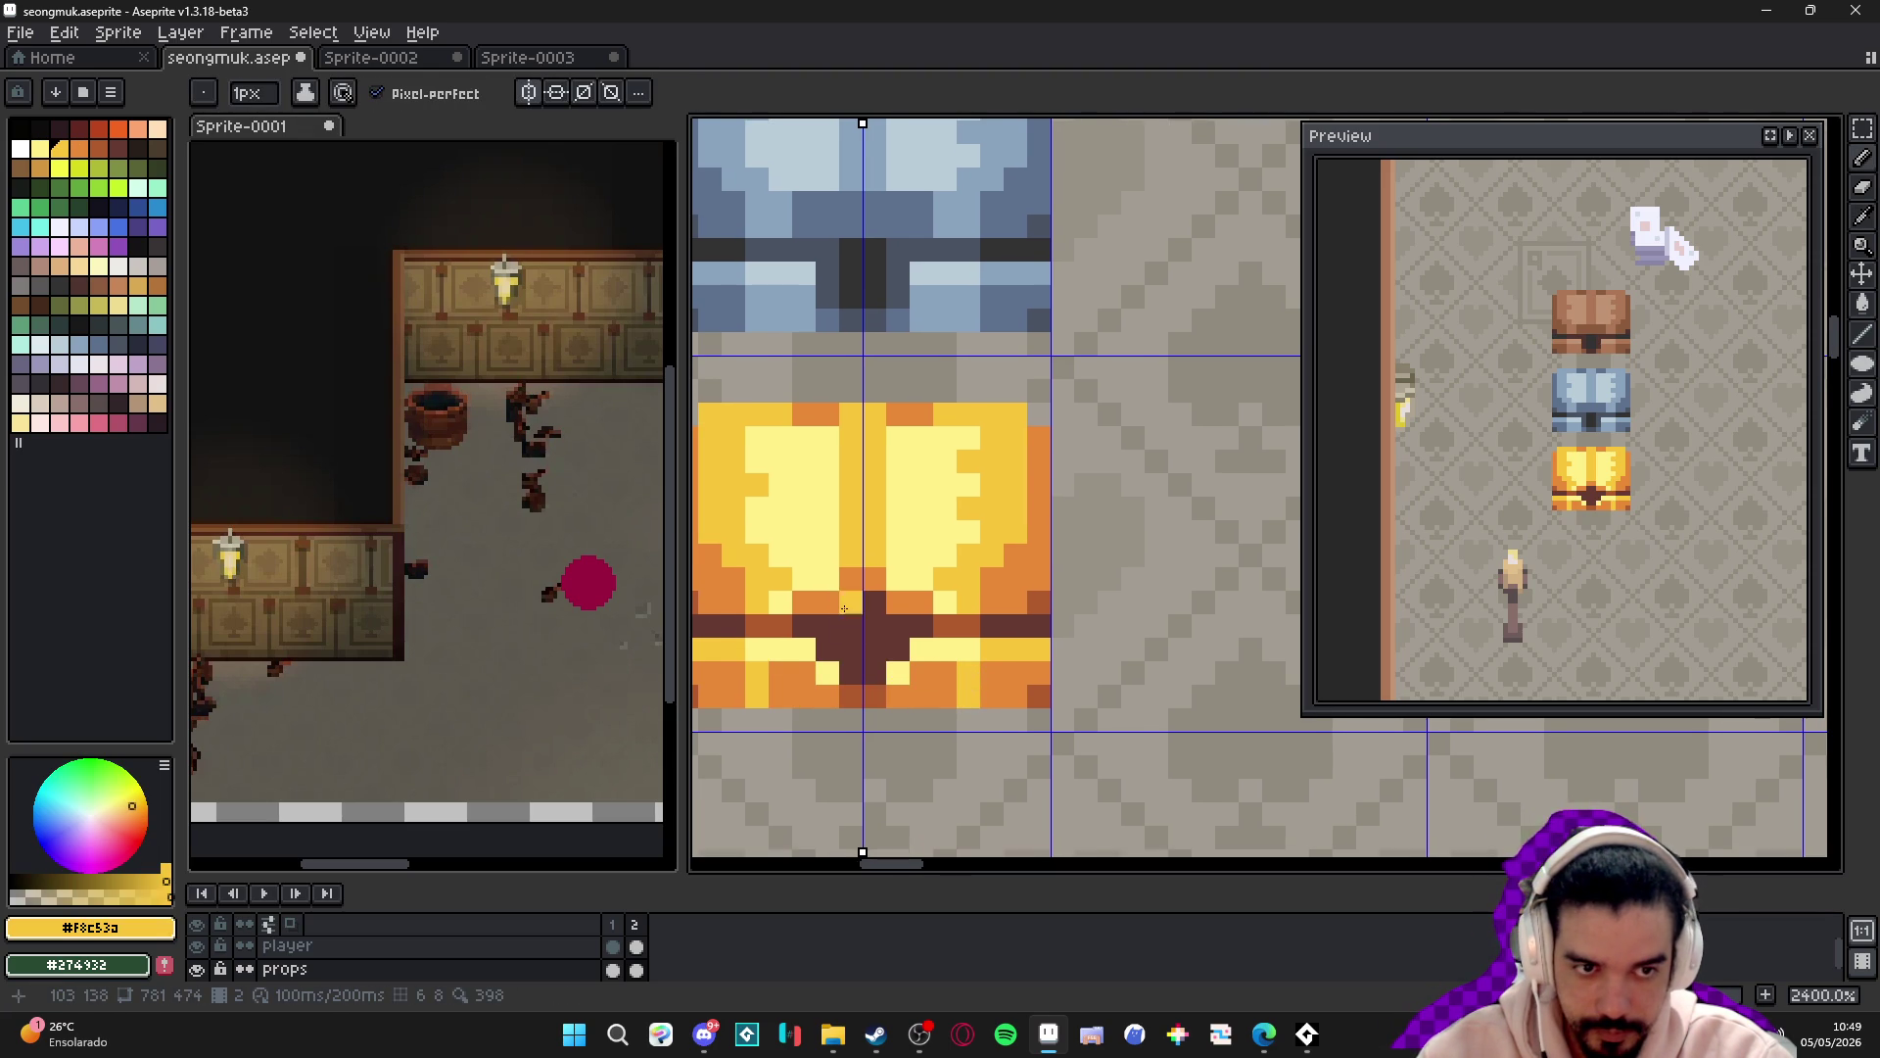
alt+click(774, 674)
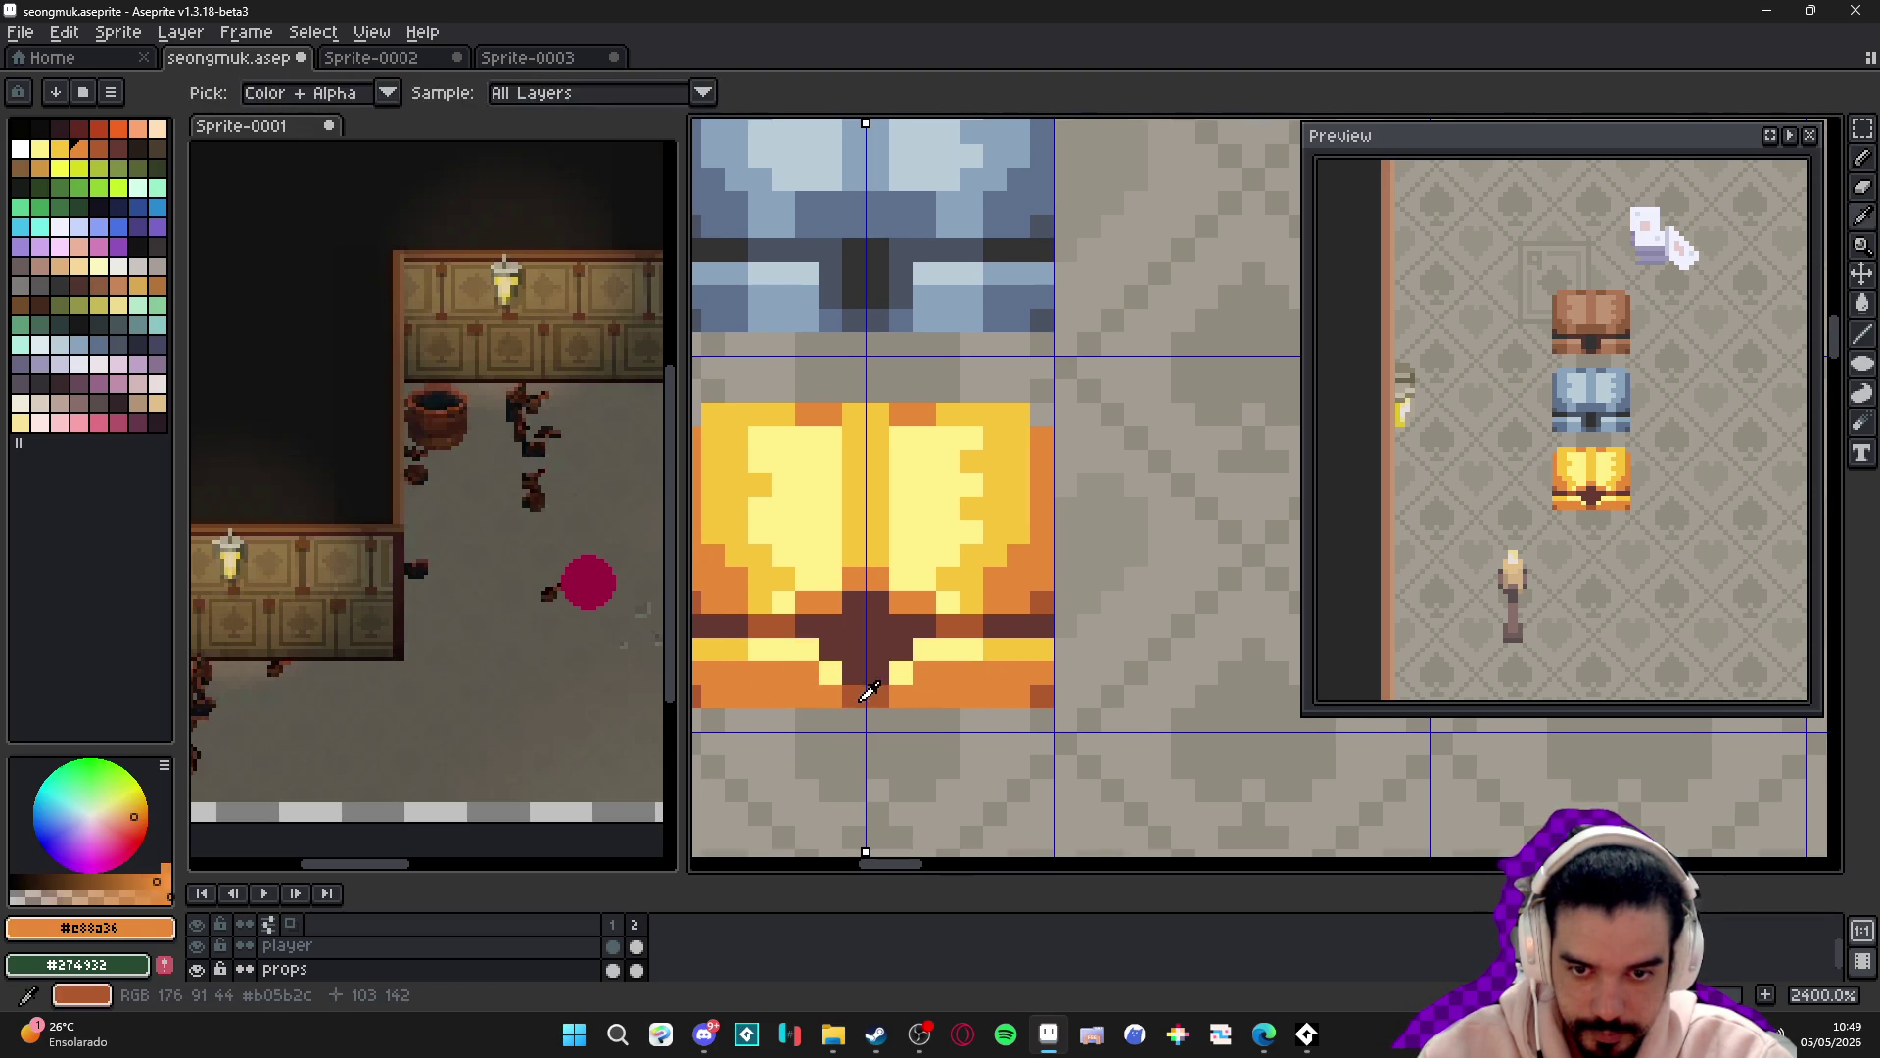
alt+click(759, 688)
click(760, 689)
click(788, 686)
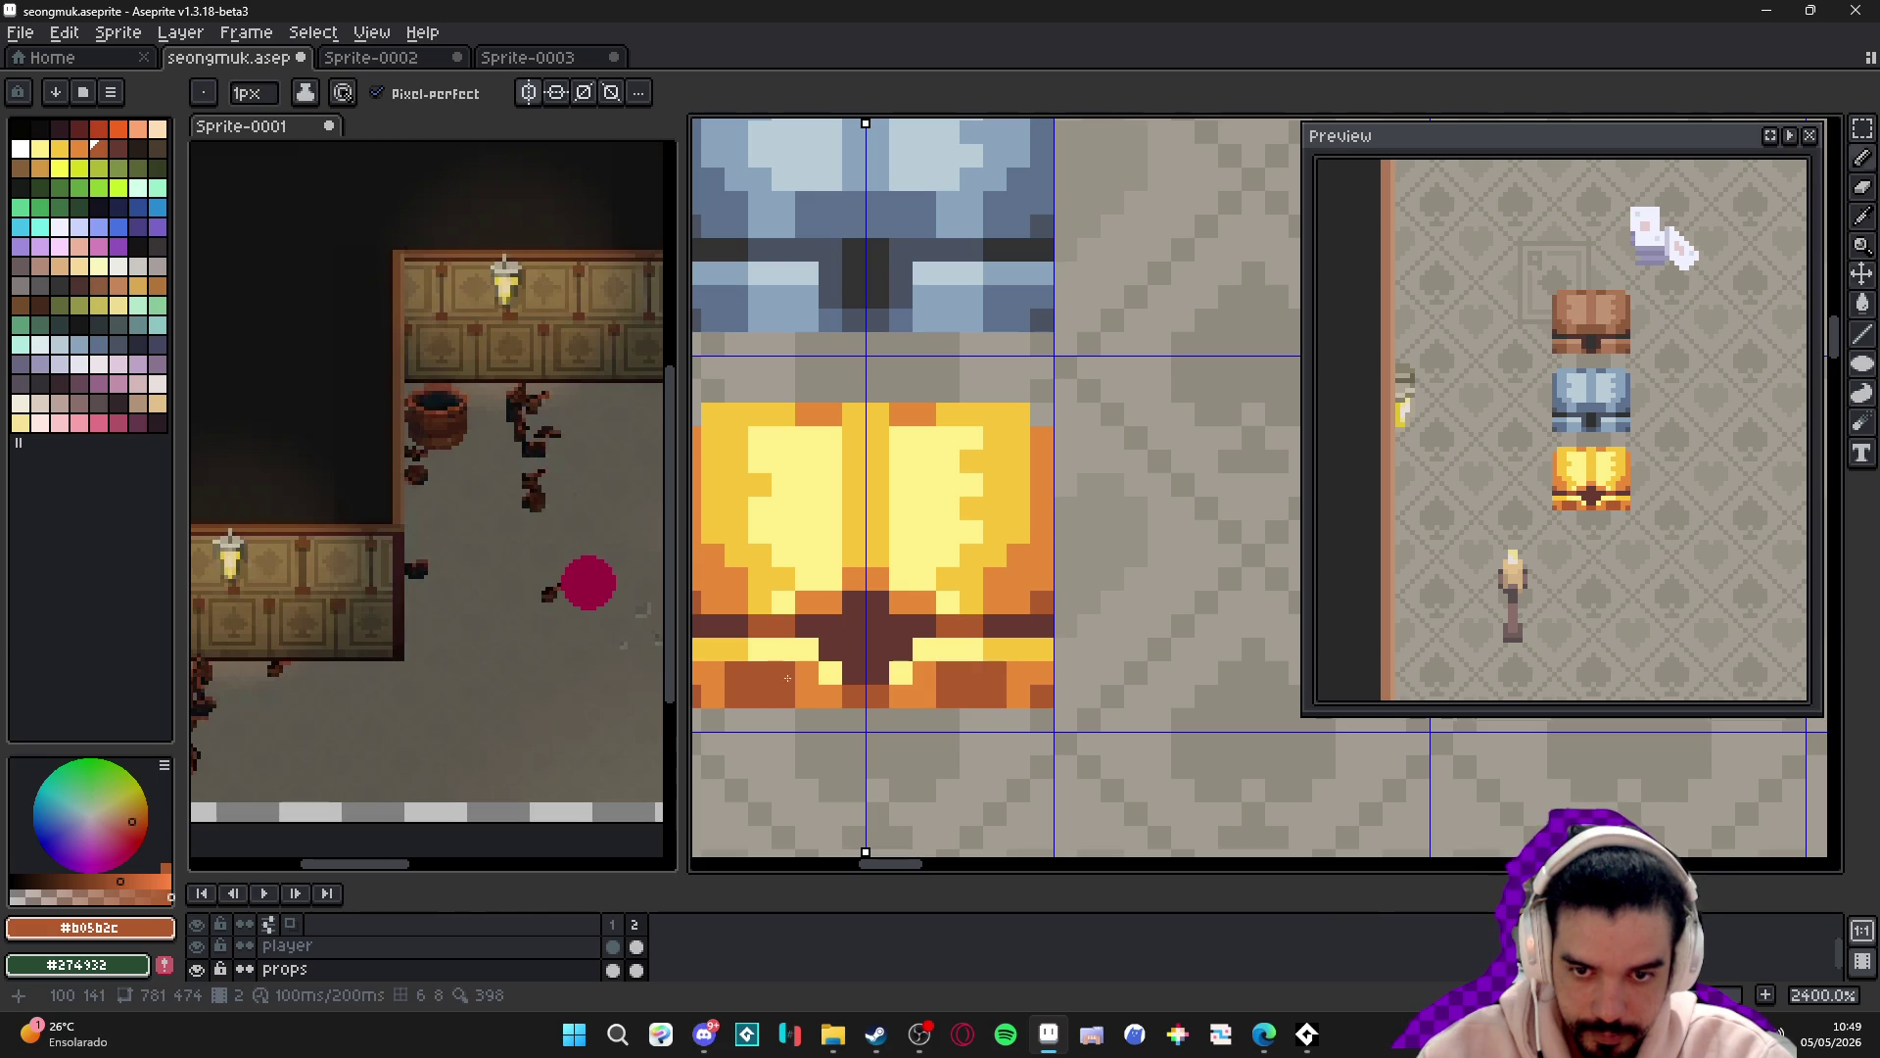
scroll(769, 652, left, 1)
scroll(832, 617, up, 1)
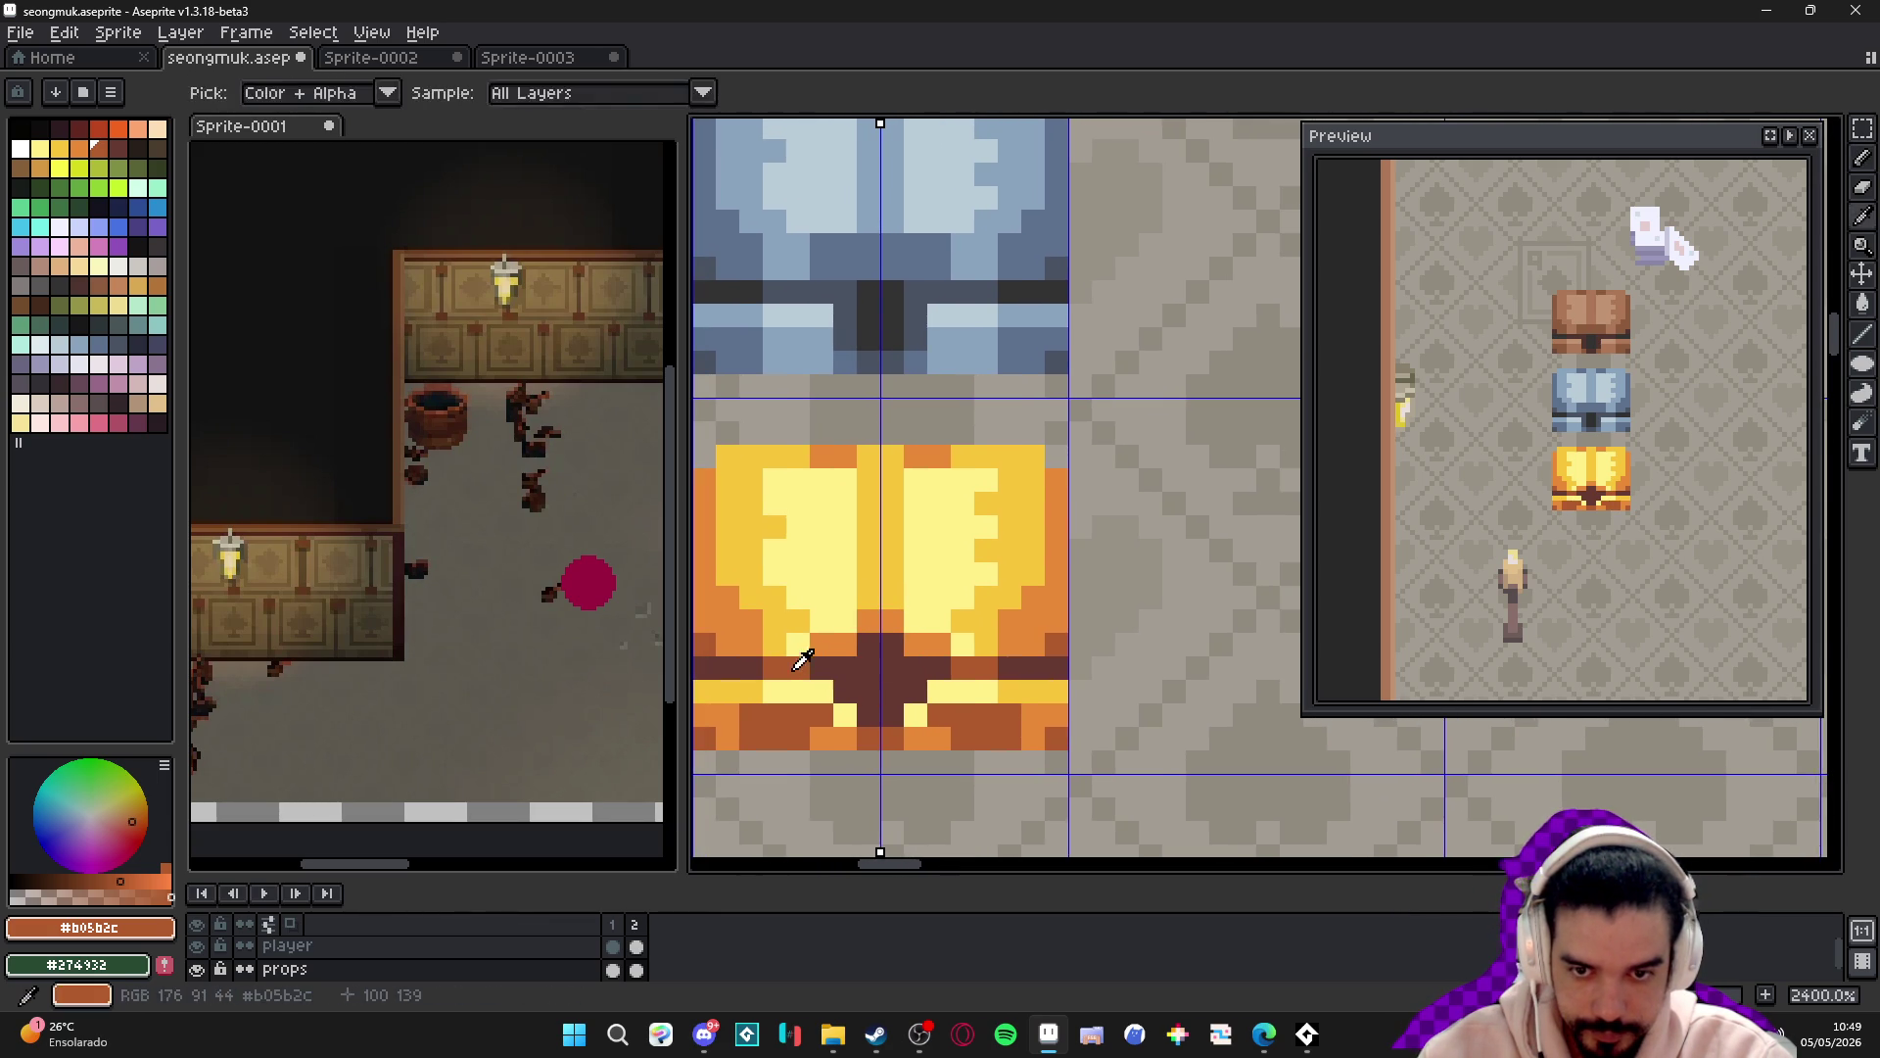
alt+click(878, 654)
click(850, 650)
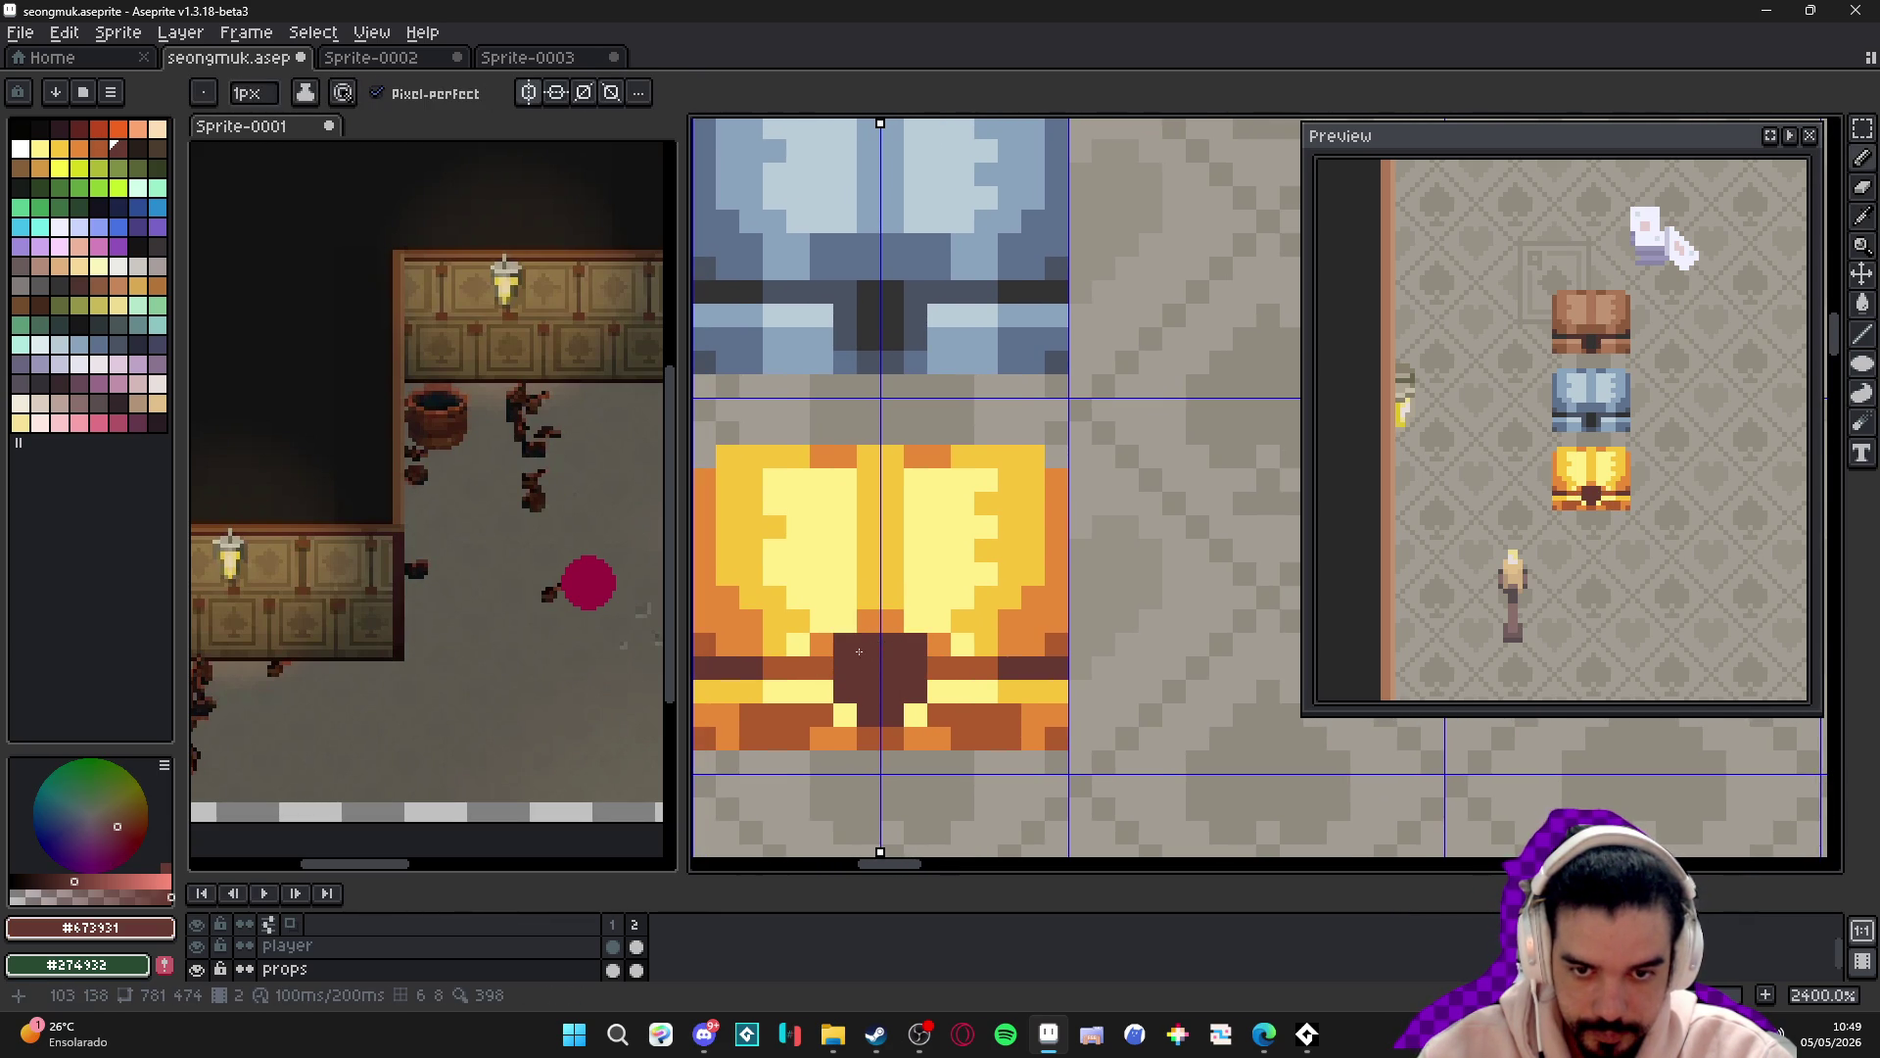
alt+click(915, 725)
click(869, 737)
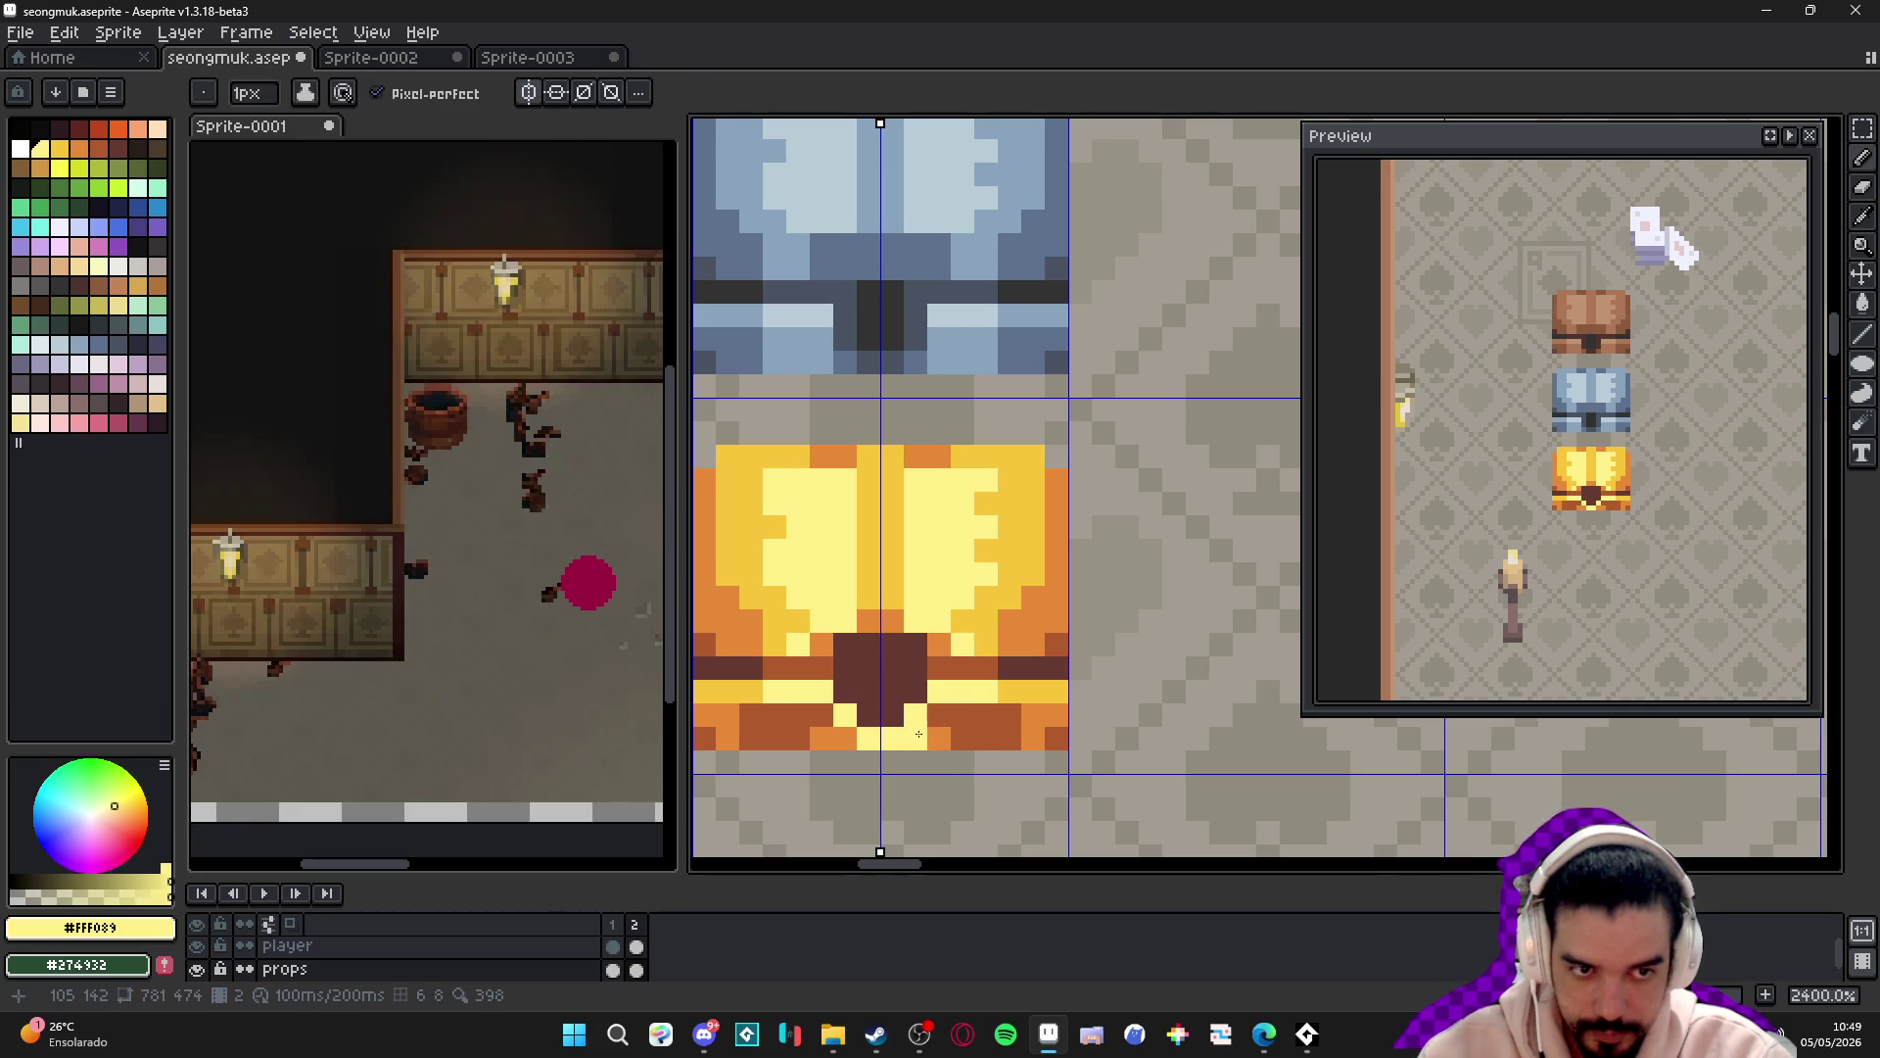
- Add an orange pixel beside the lock and mirrored darker-gold pixels on the chest front
mouse_move(793, 612)
mouse_down()
mouse_move(793, 658)
mouse_move(861, 683)
mouse_move(837, 682)
mouse_up()
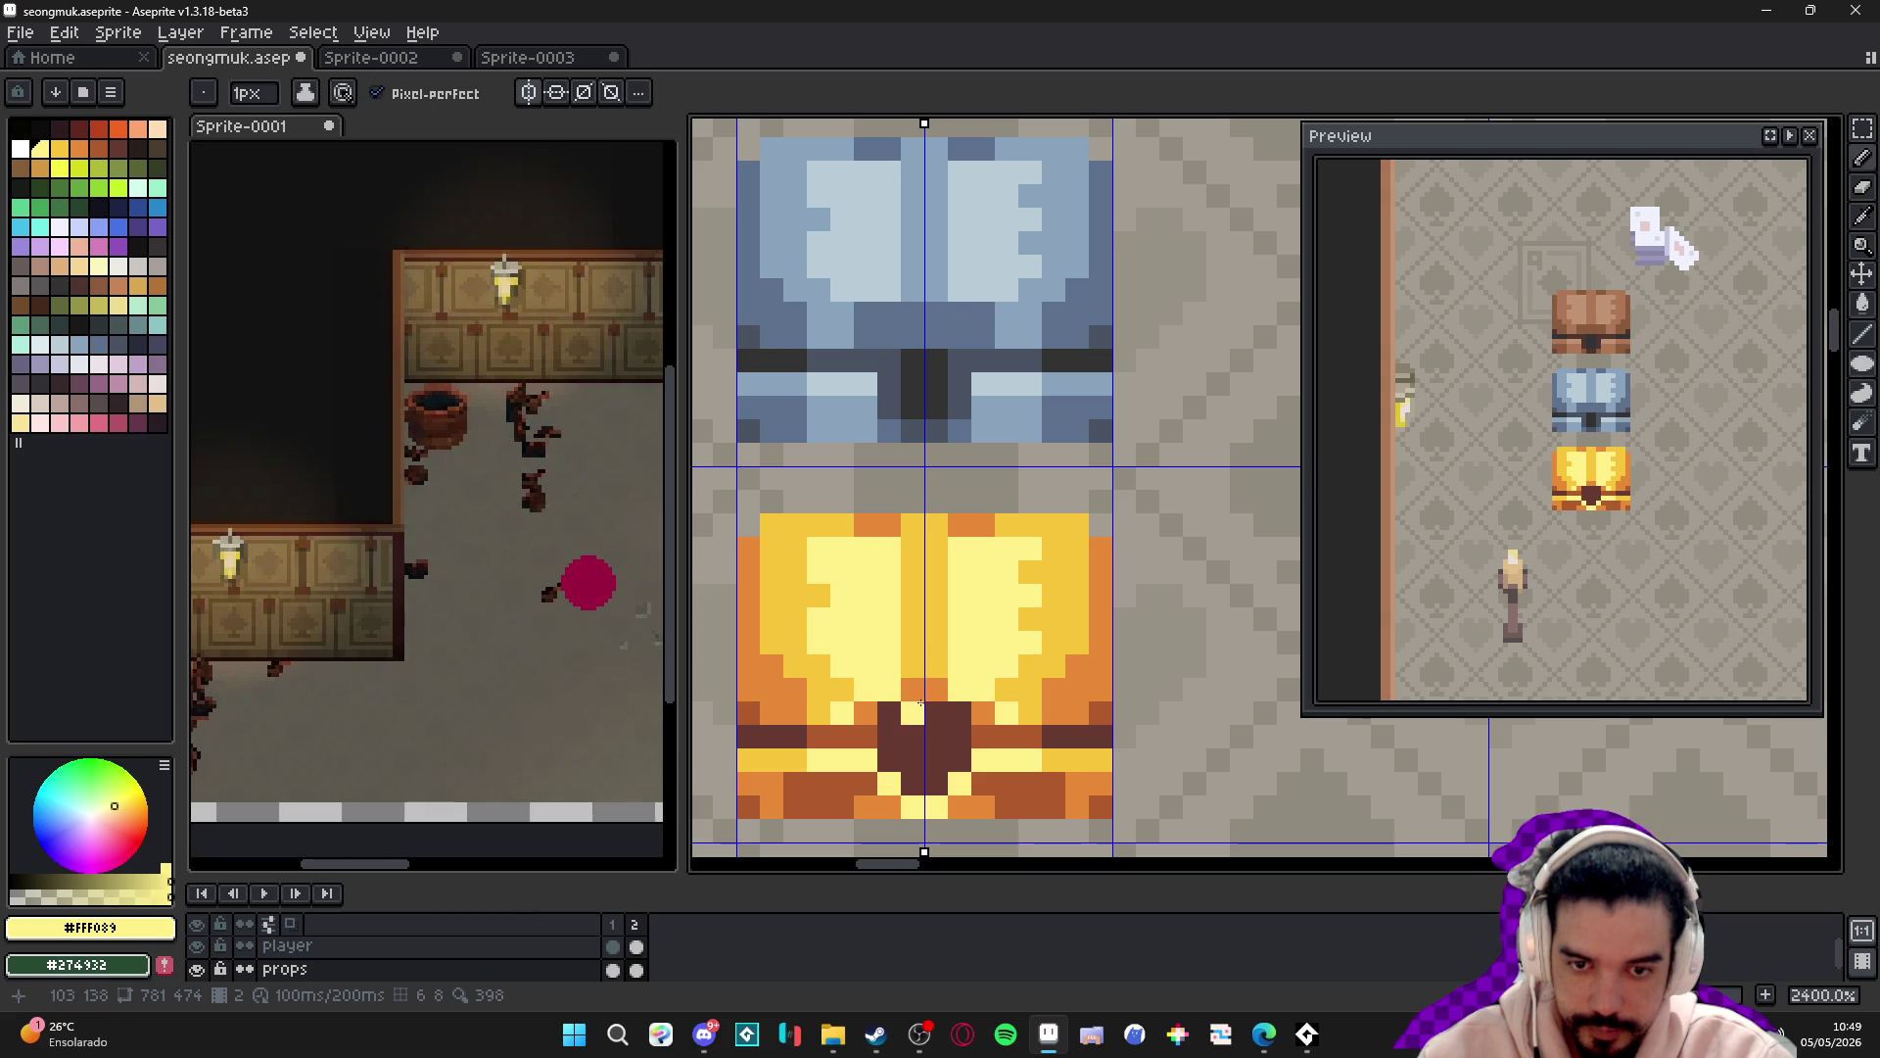
alt+click(931, 685)
click(887, 692)
alt+click(905, 663)
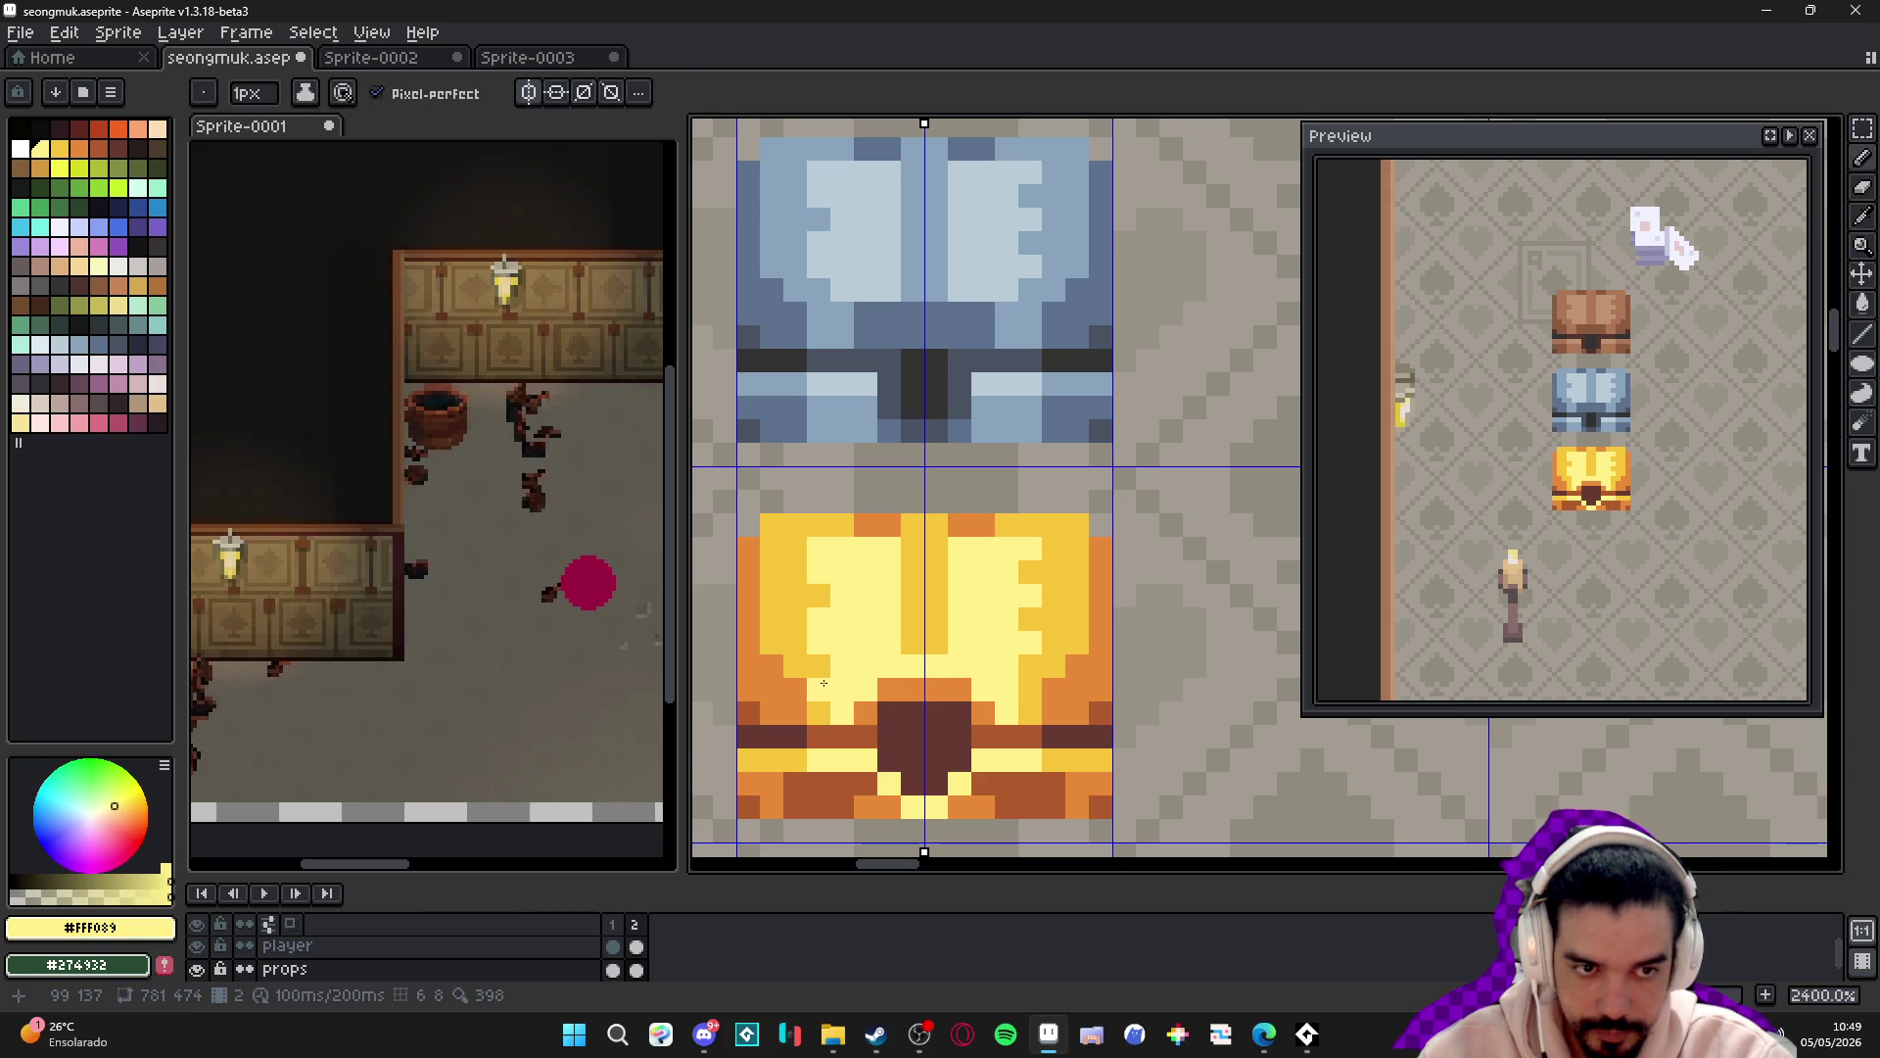
alt+click(938, 631)
drag(866, 642, 833, 679)
- Paint light-yellow highlights and mirrored gold pixels, finishing with a 2 px light-yellow dab
alt+click(887, 666)
click(866, 670)
click(842, 688)
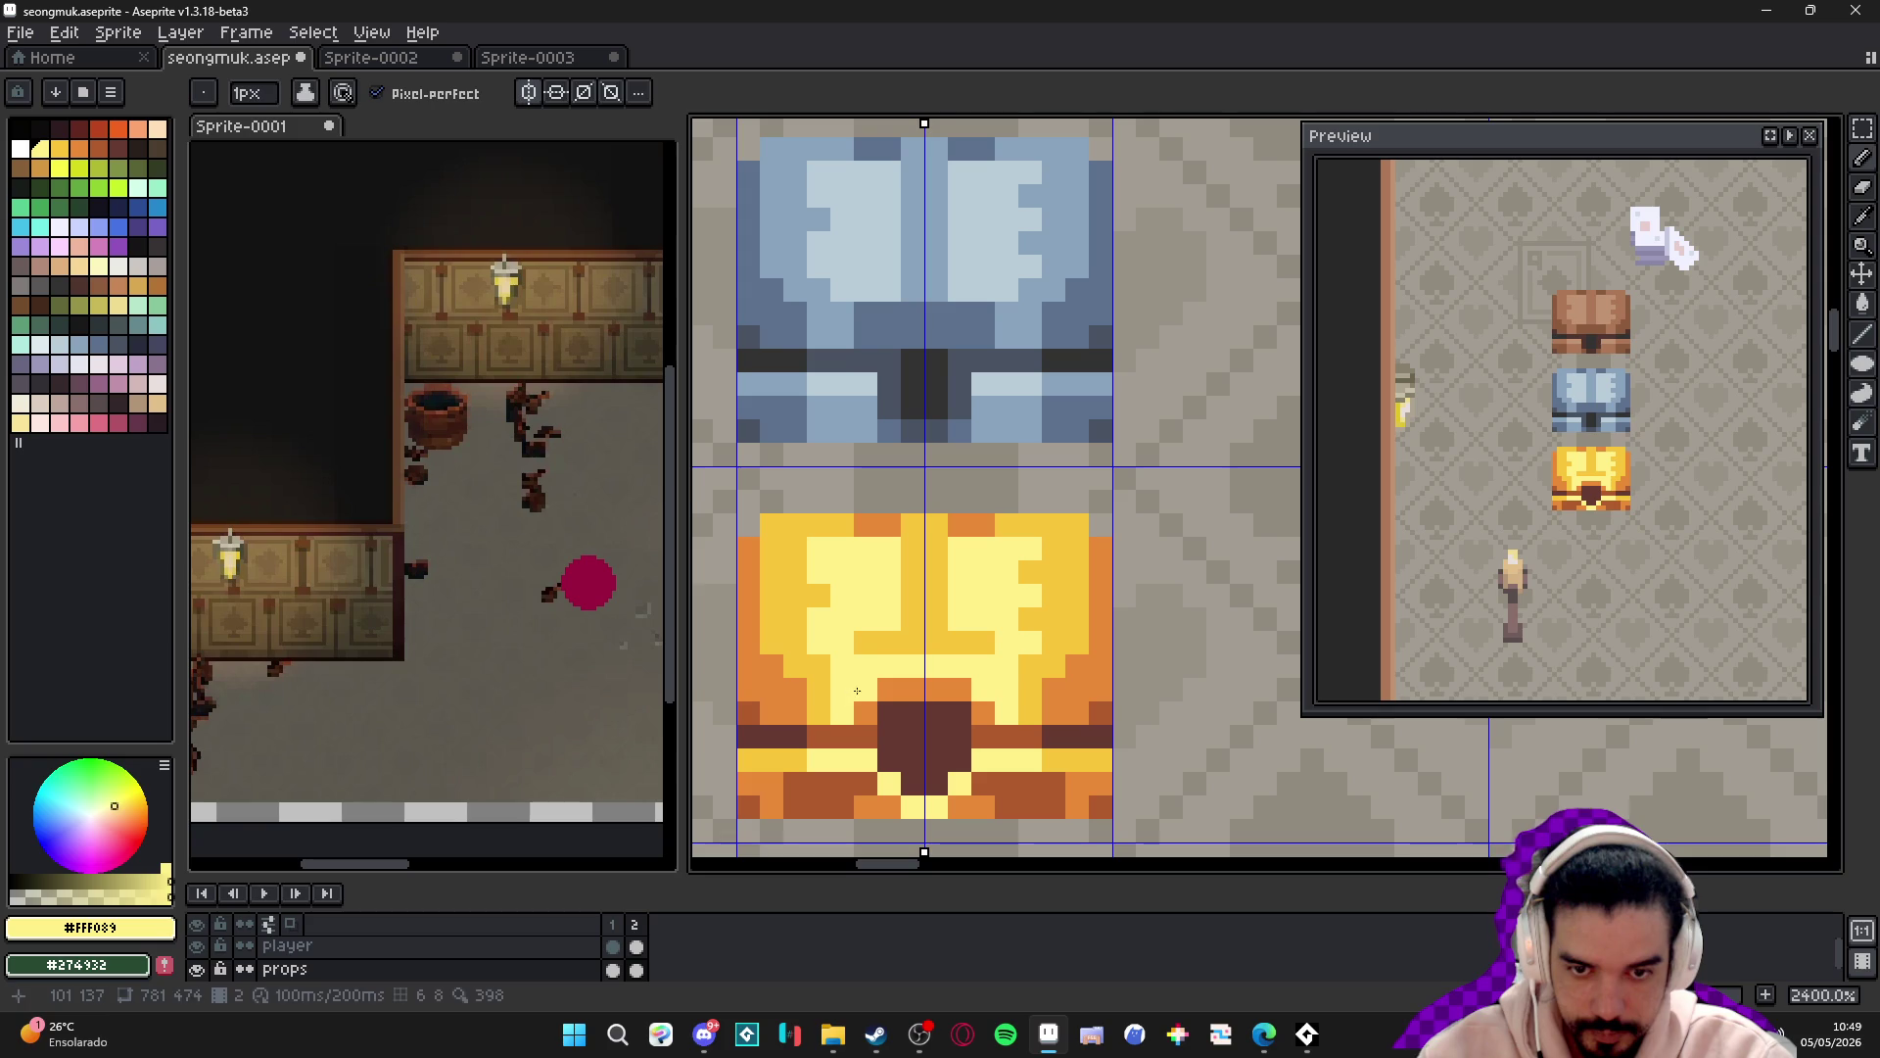
alt+click(907, 615)
click(843, 642)
click(842, 666)
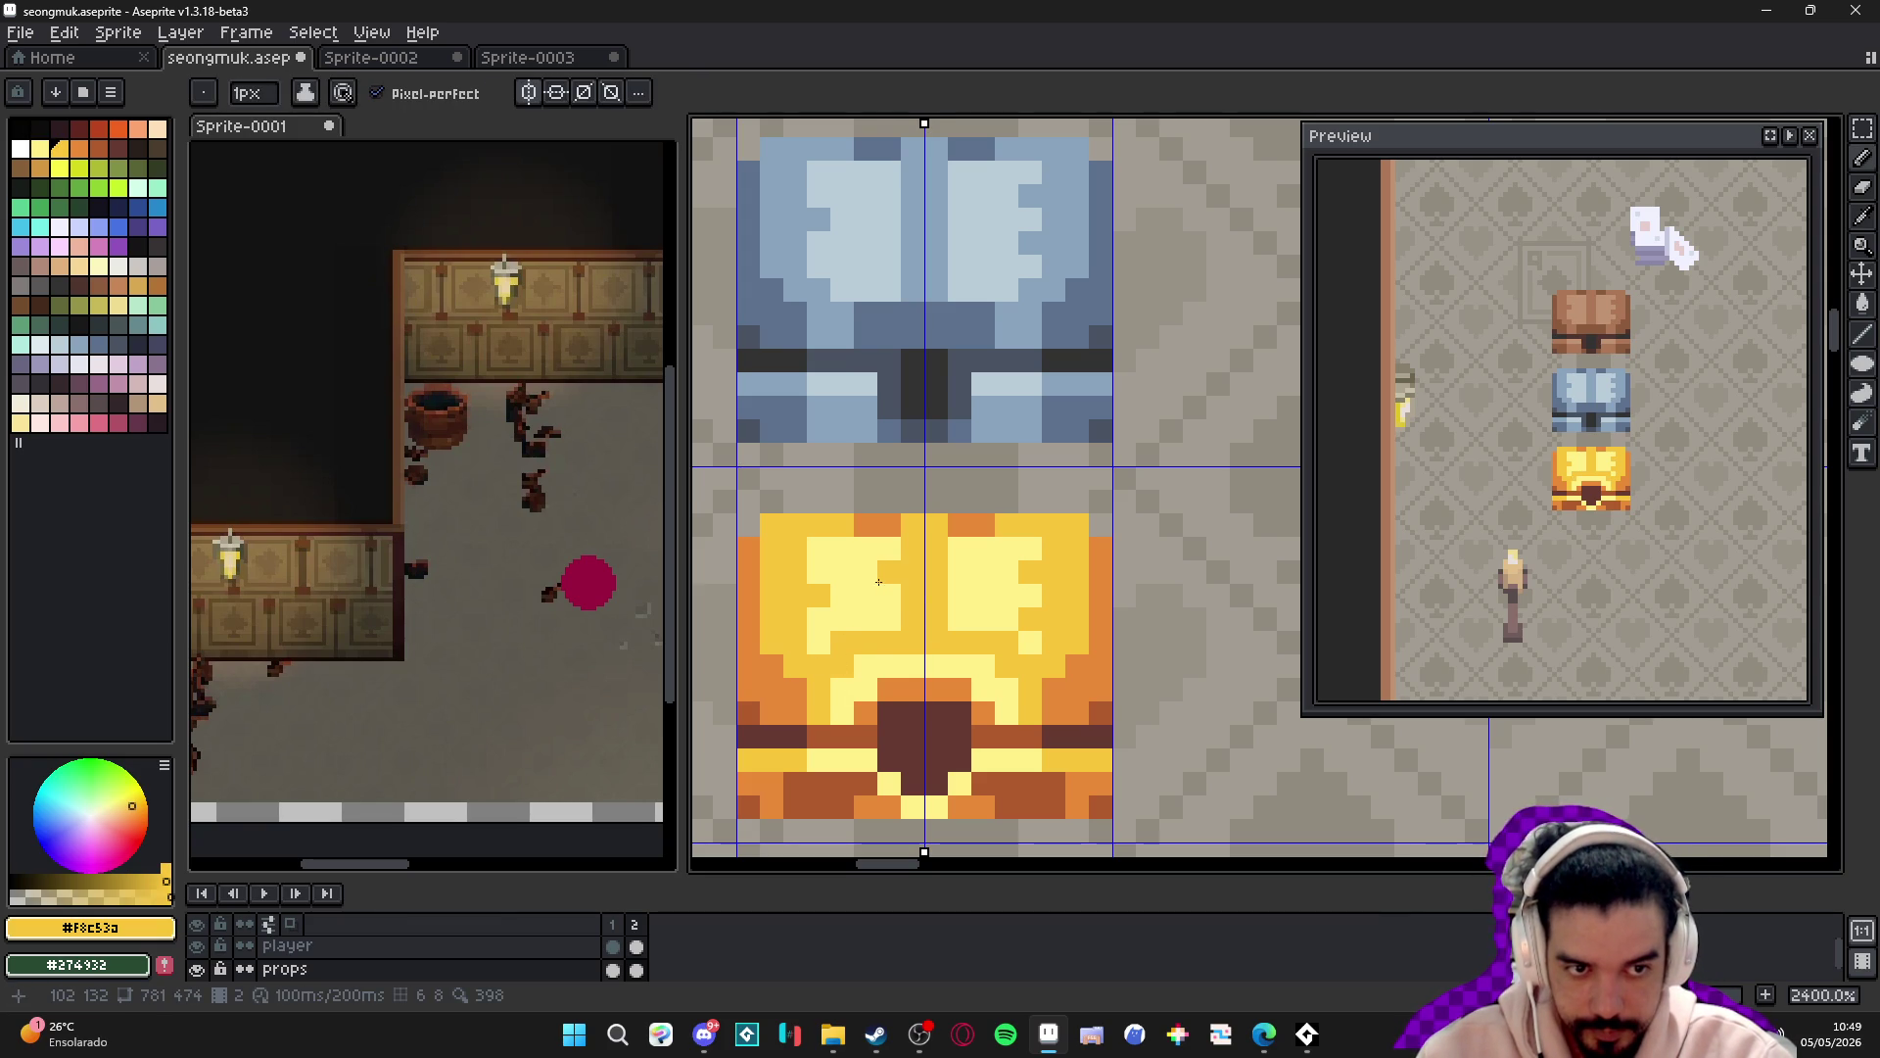
key(plus)
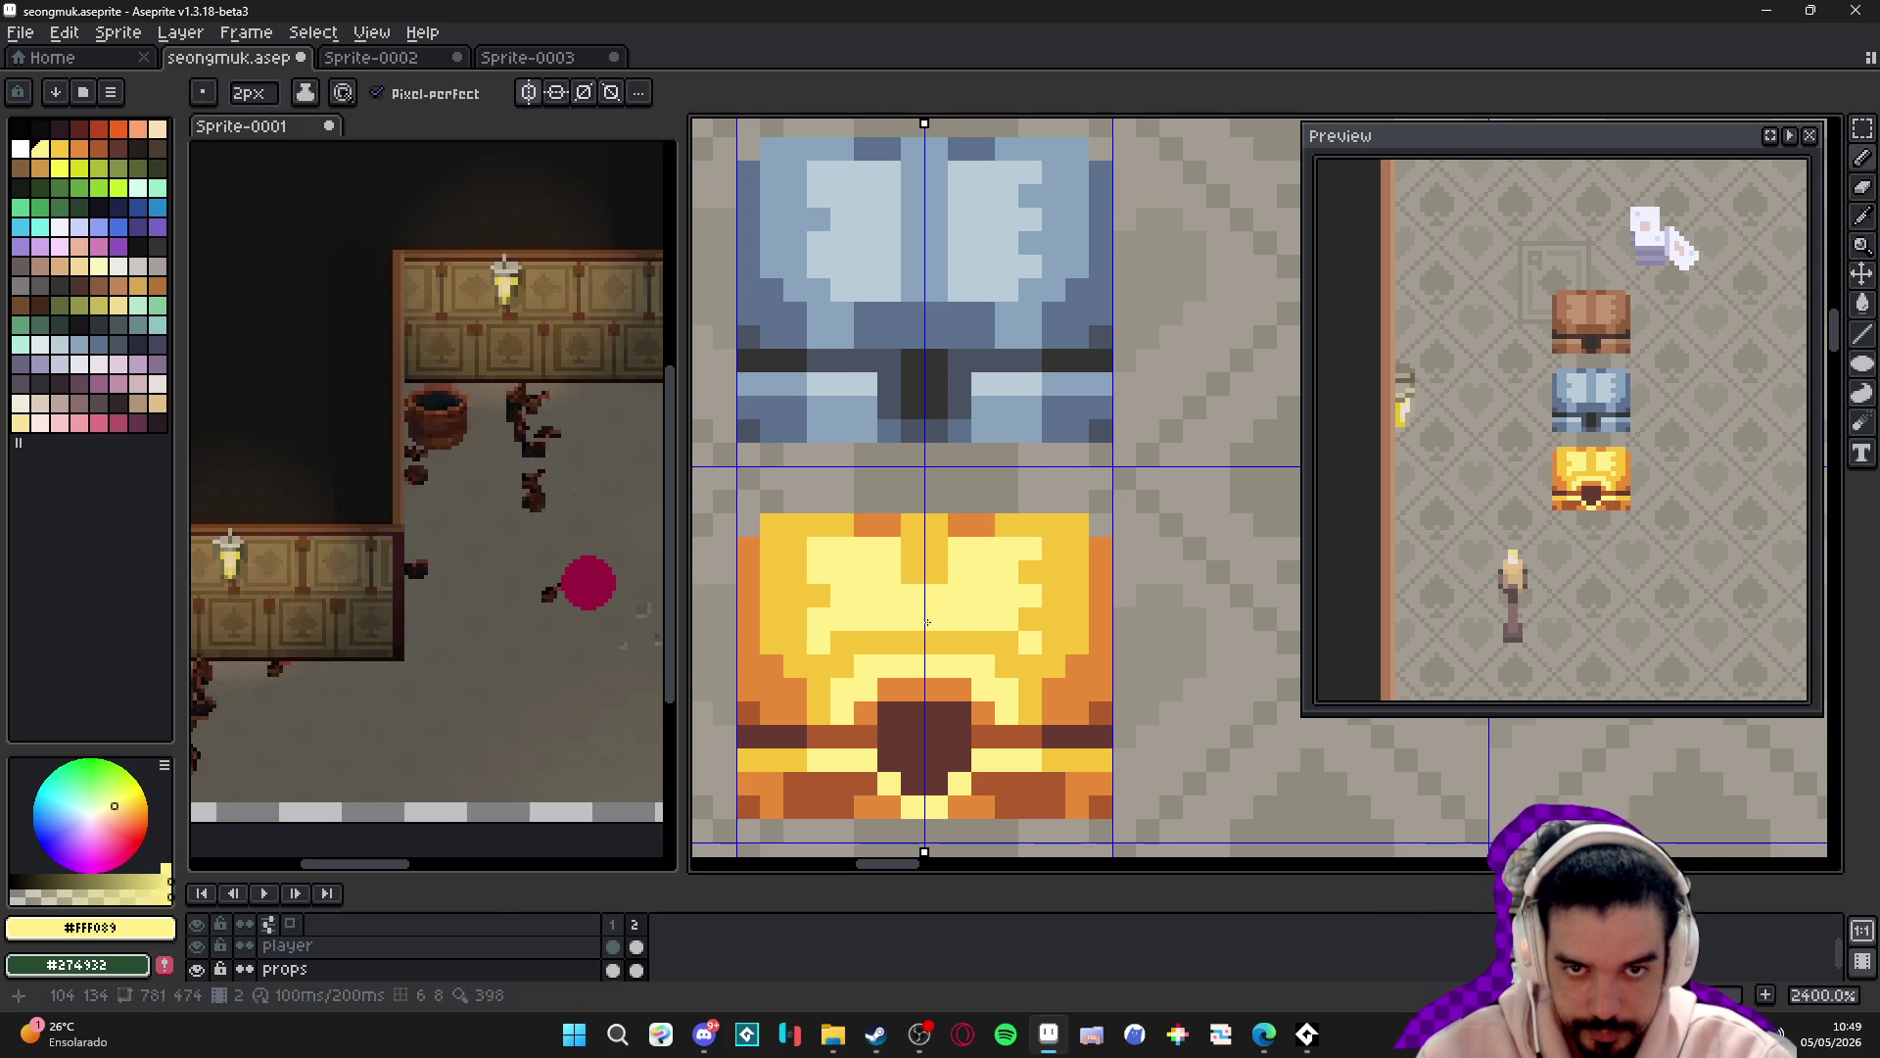
click(928, 560)
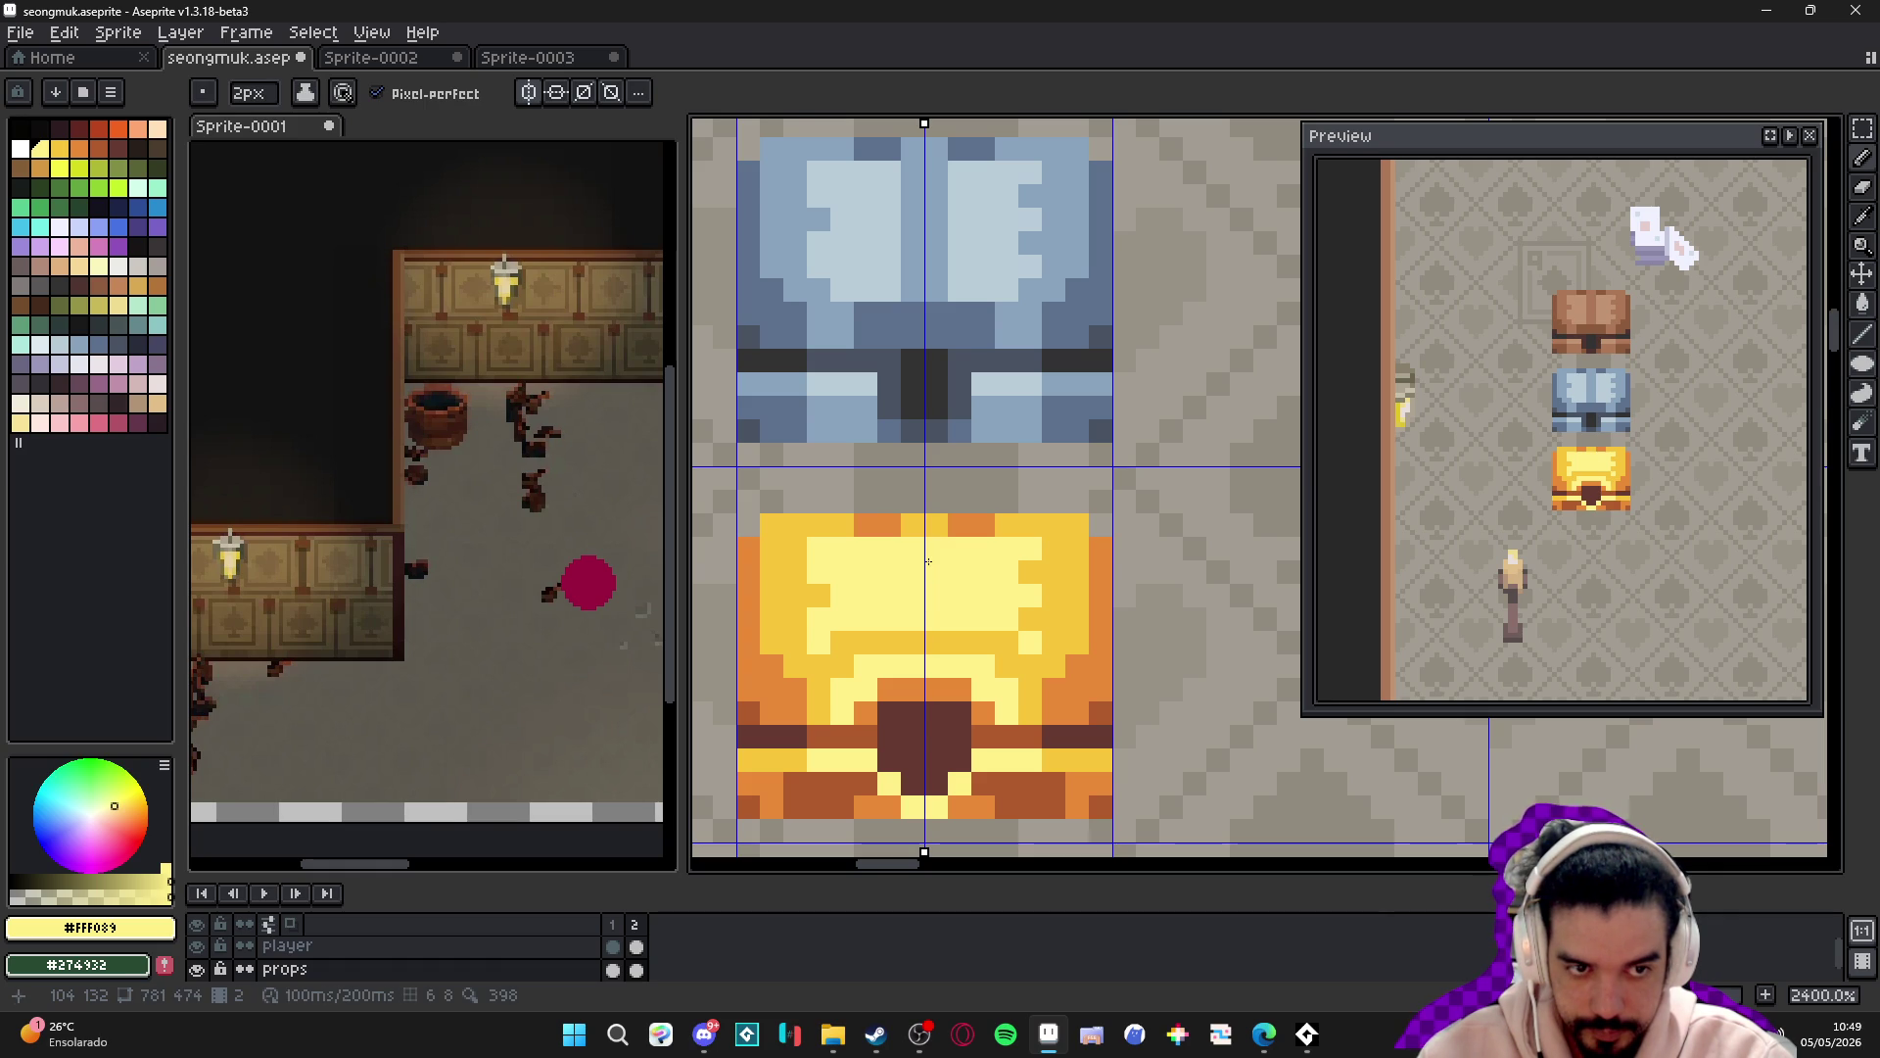
alt+click(964, 524)
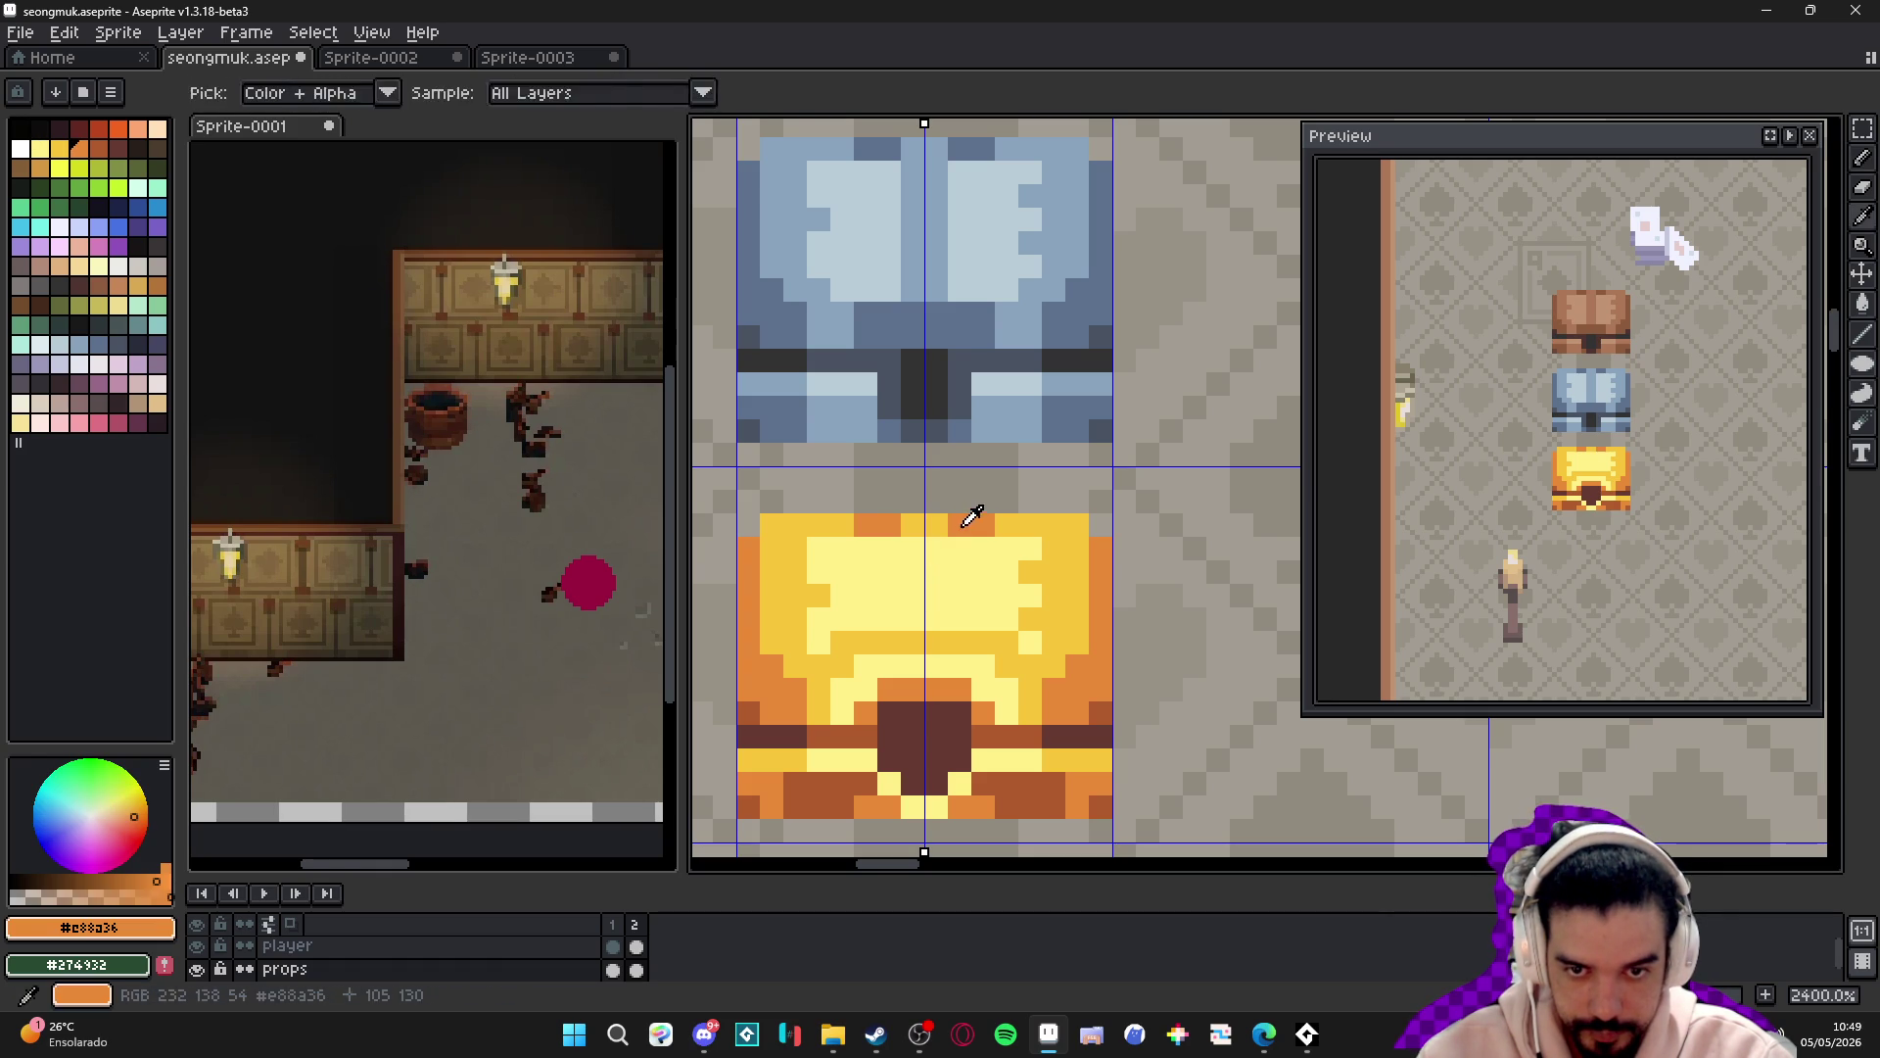
- Paint mirrored orange pixels down the gold chest's centre, along its top rows and into the eye shapes
click(928, 537)
drag(927, 537, 927, 653)
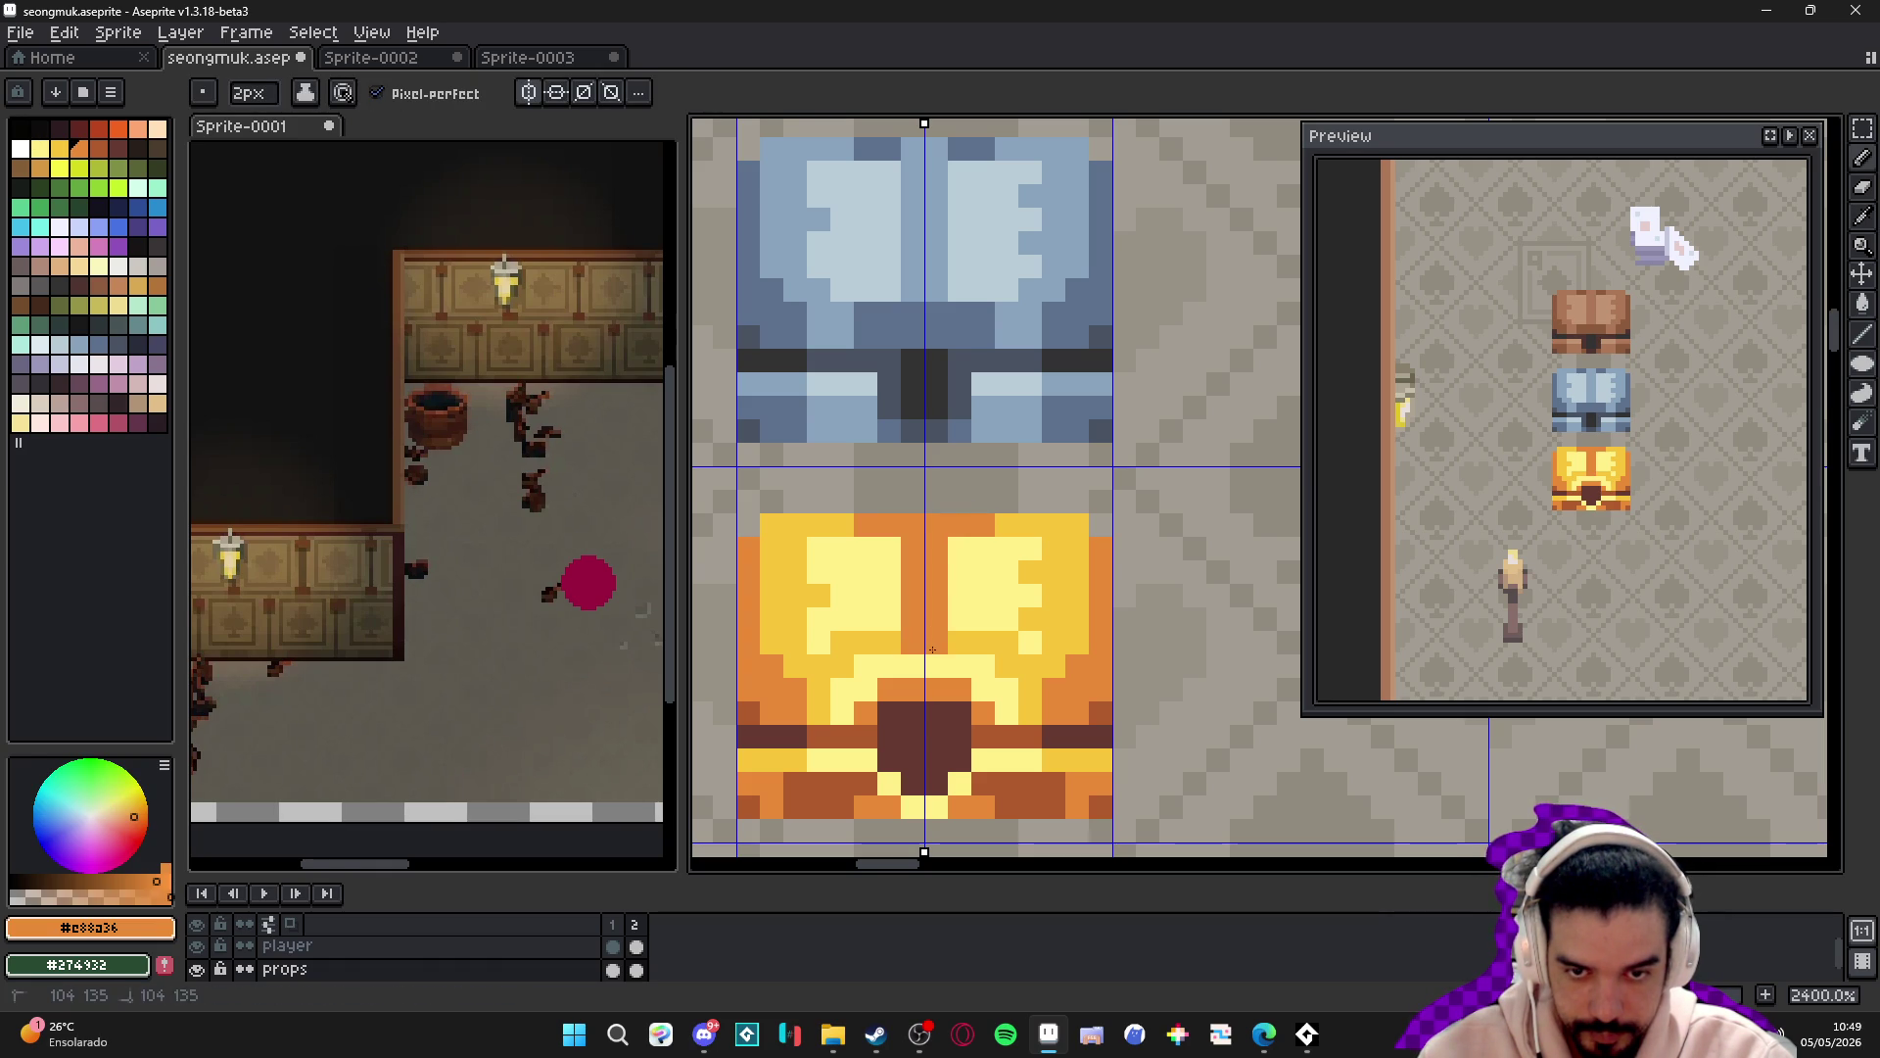
drag(960, 548, 1007, 525)
click(1030, 549)
click(1030, 572)
click(1007, 593)
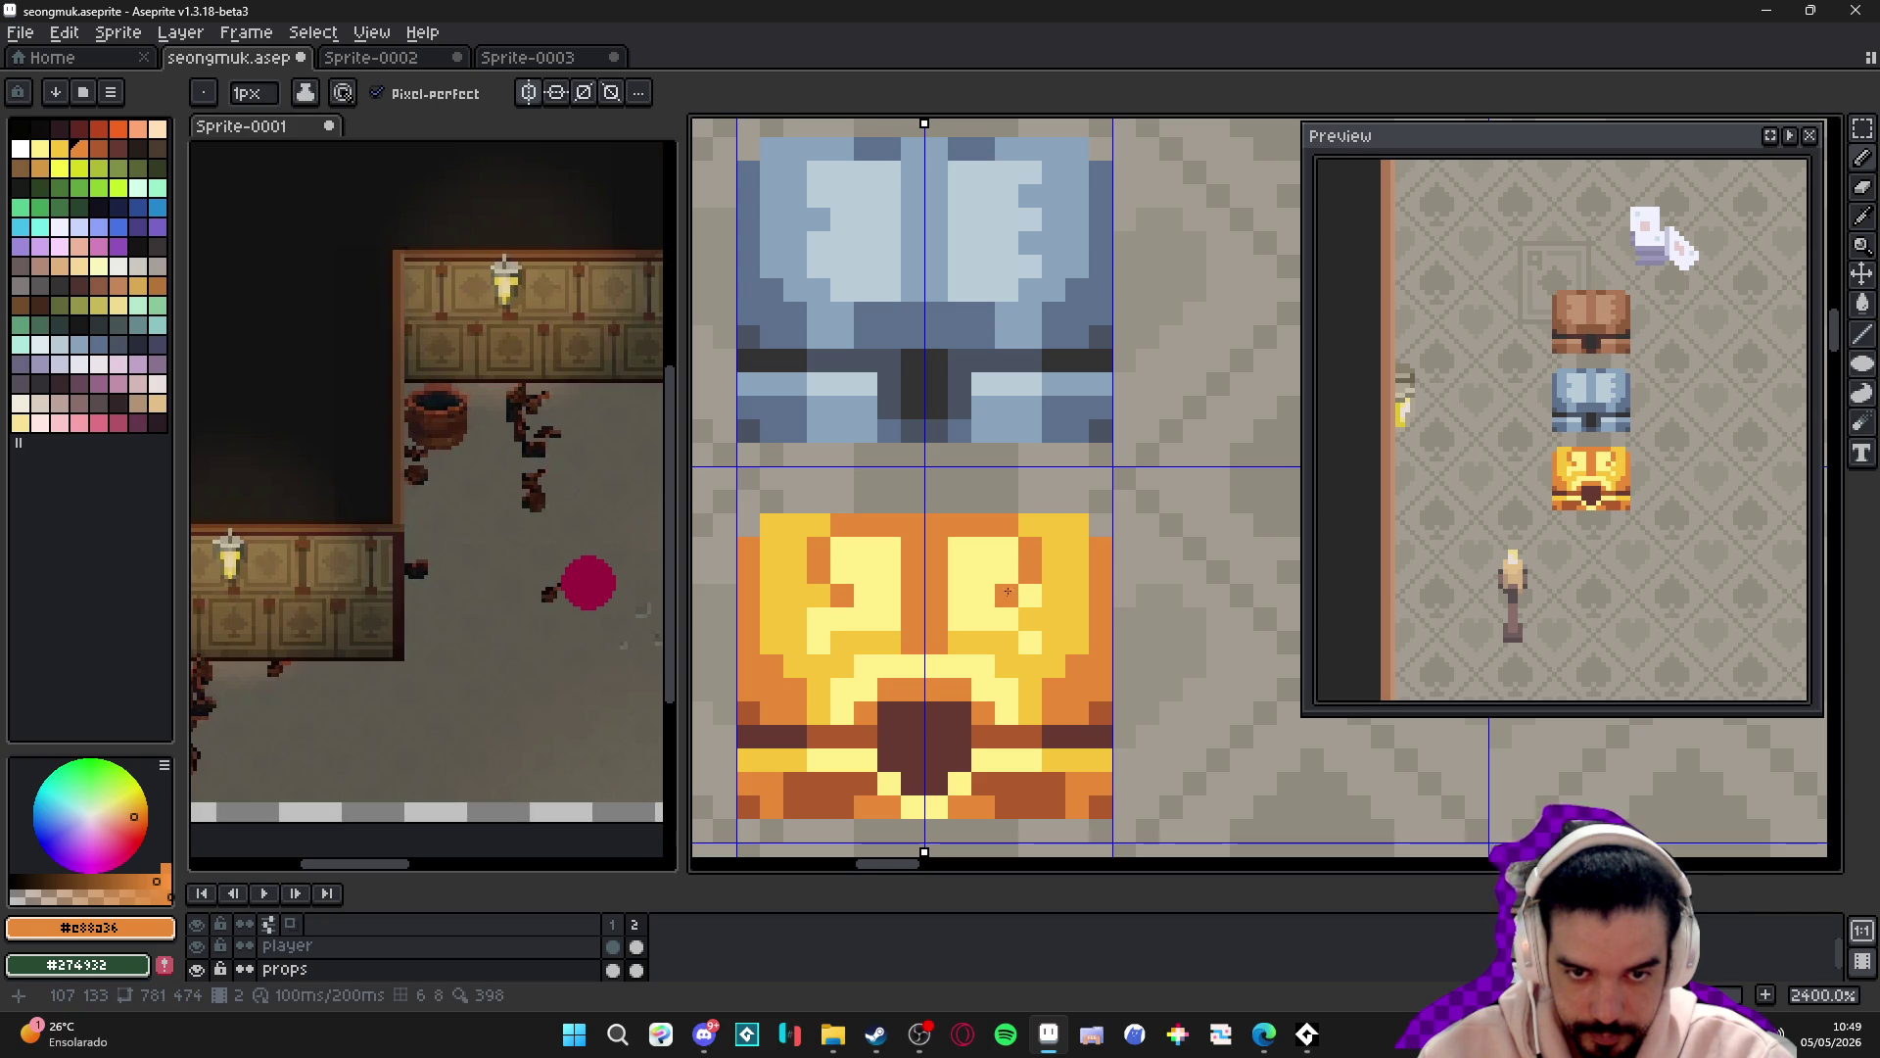
click(983, 593)
click(1030, 594)
- Fill the chest's eye shapes with gold and light-yellow highlight pixels at a 1-pixel brush
alt+click(1005, 613)
click(983, 595)
alt+click(1053, 642)
click(971, 619)
mouse_move(992, 638)
mouse_down()
mouse_move(972, 573)
mouse_move(1008, 571)
mouse_up()
alt+click(1028, 565)
key(minus)
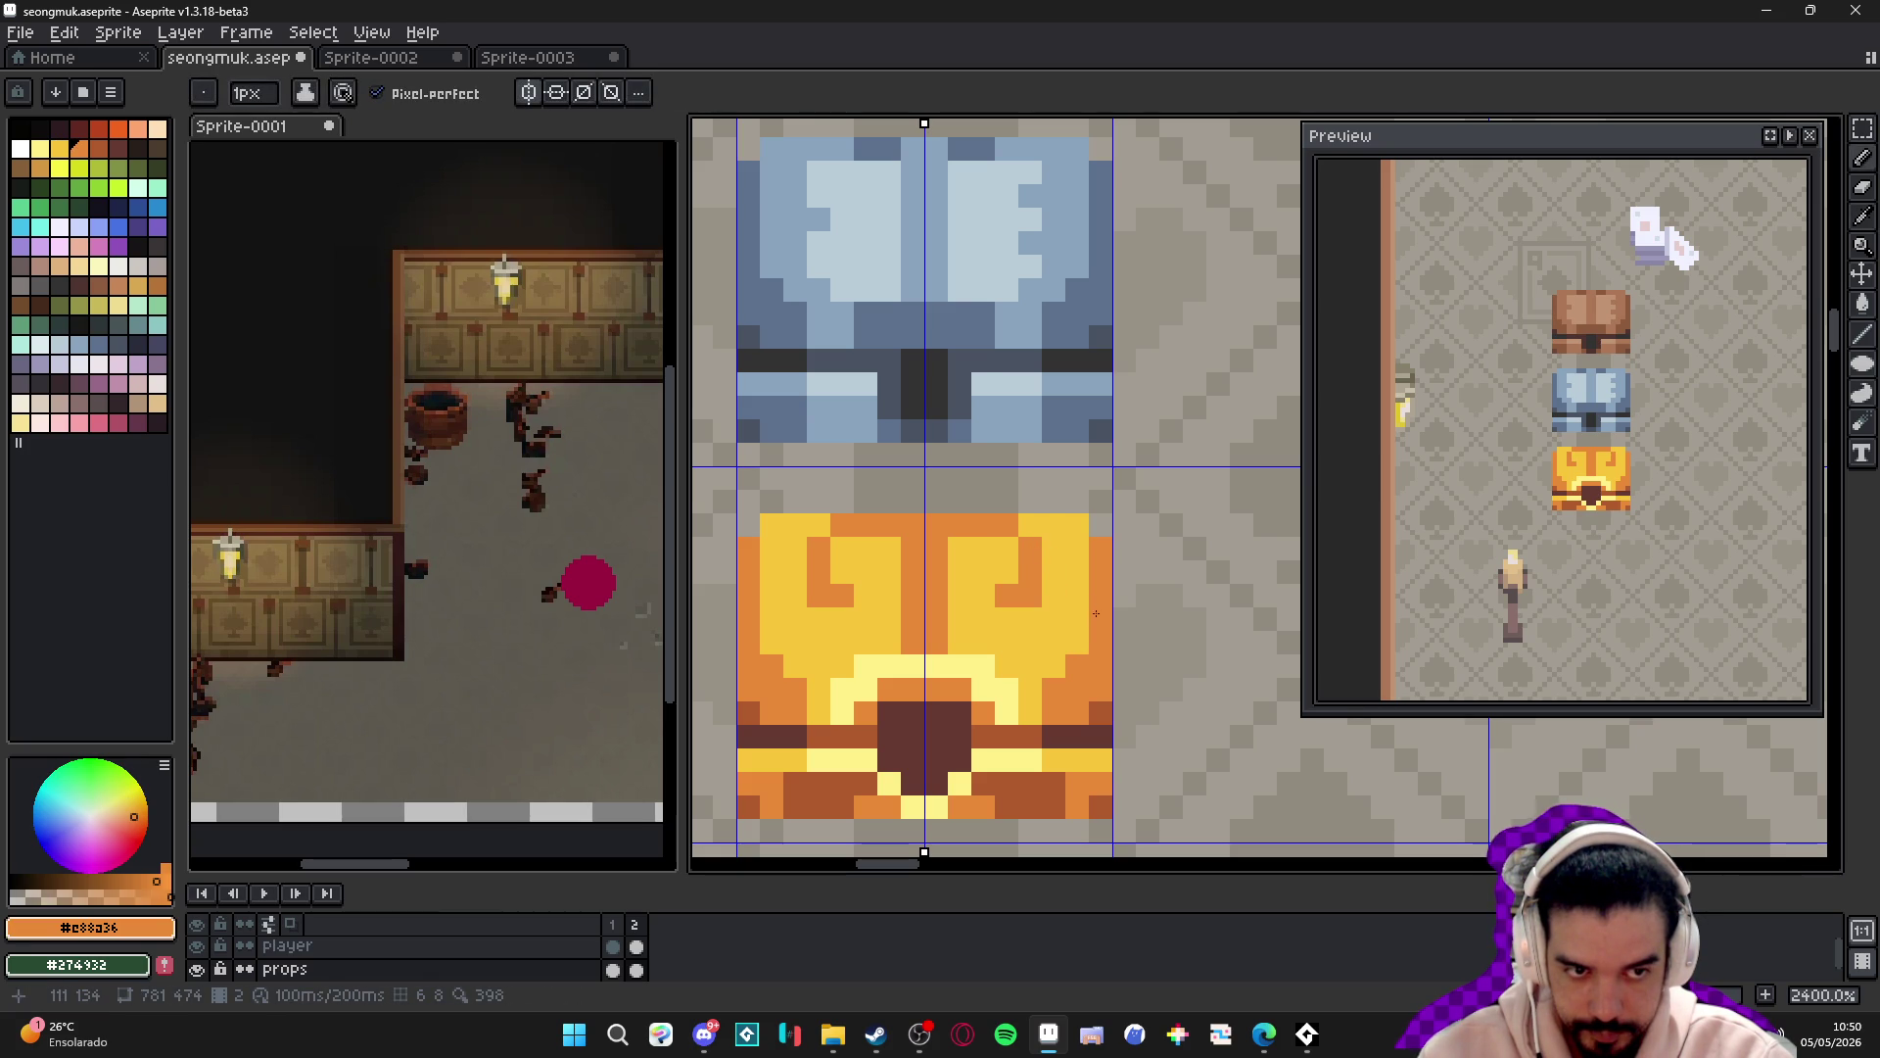
alt+click(970, 666)
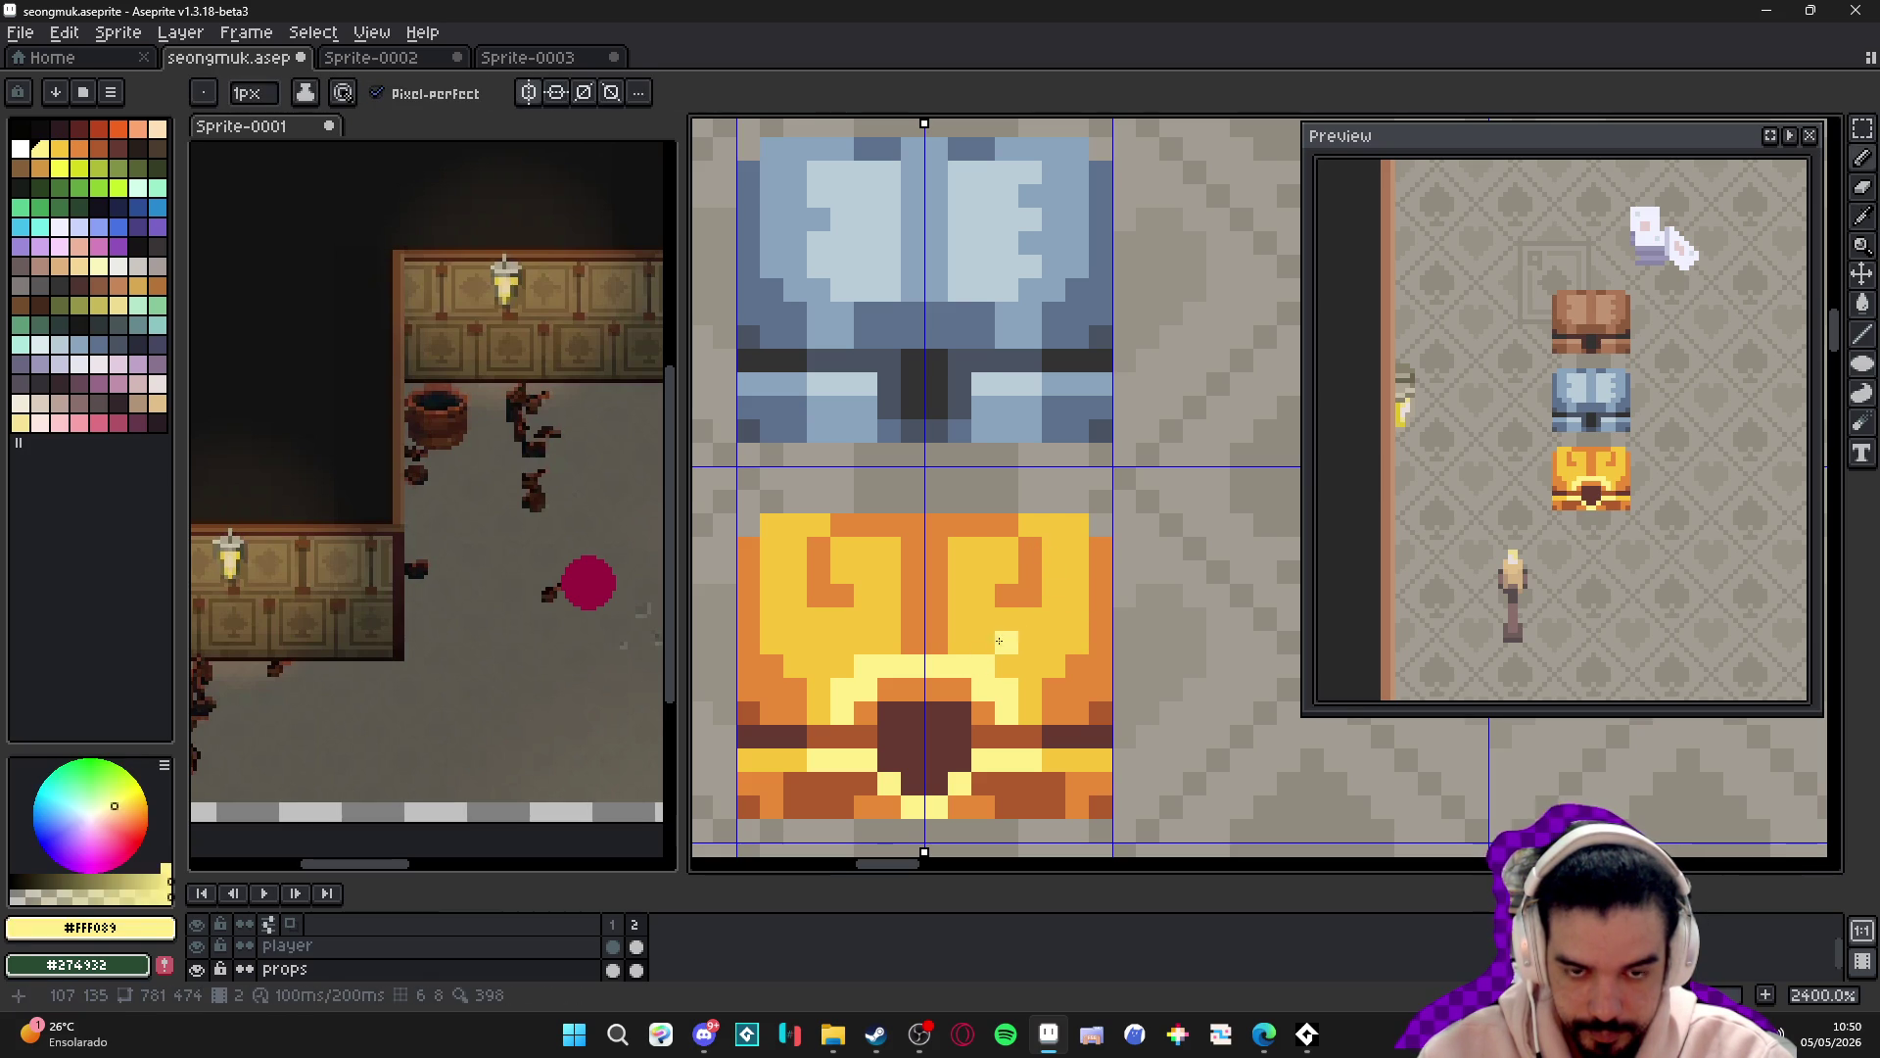
click(1014, 614)
click(1029, 617)
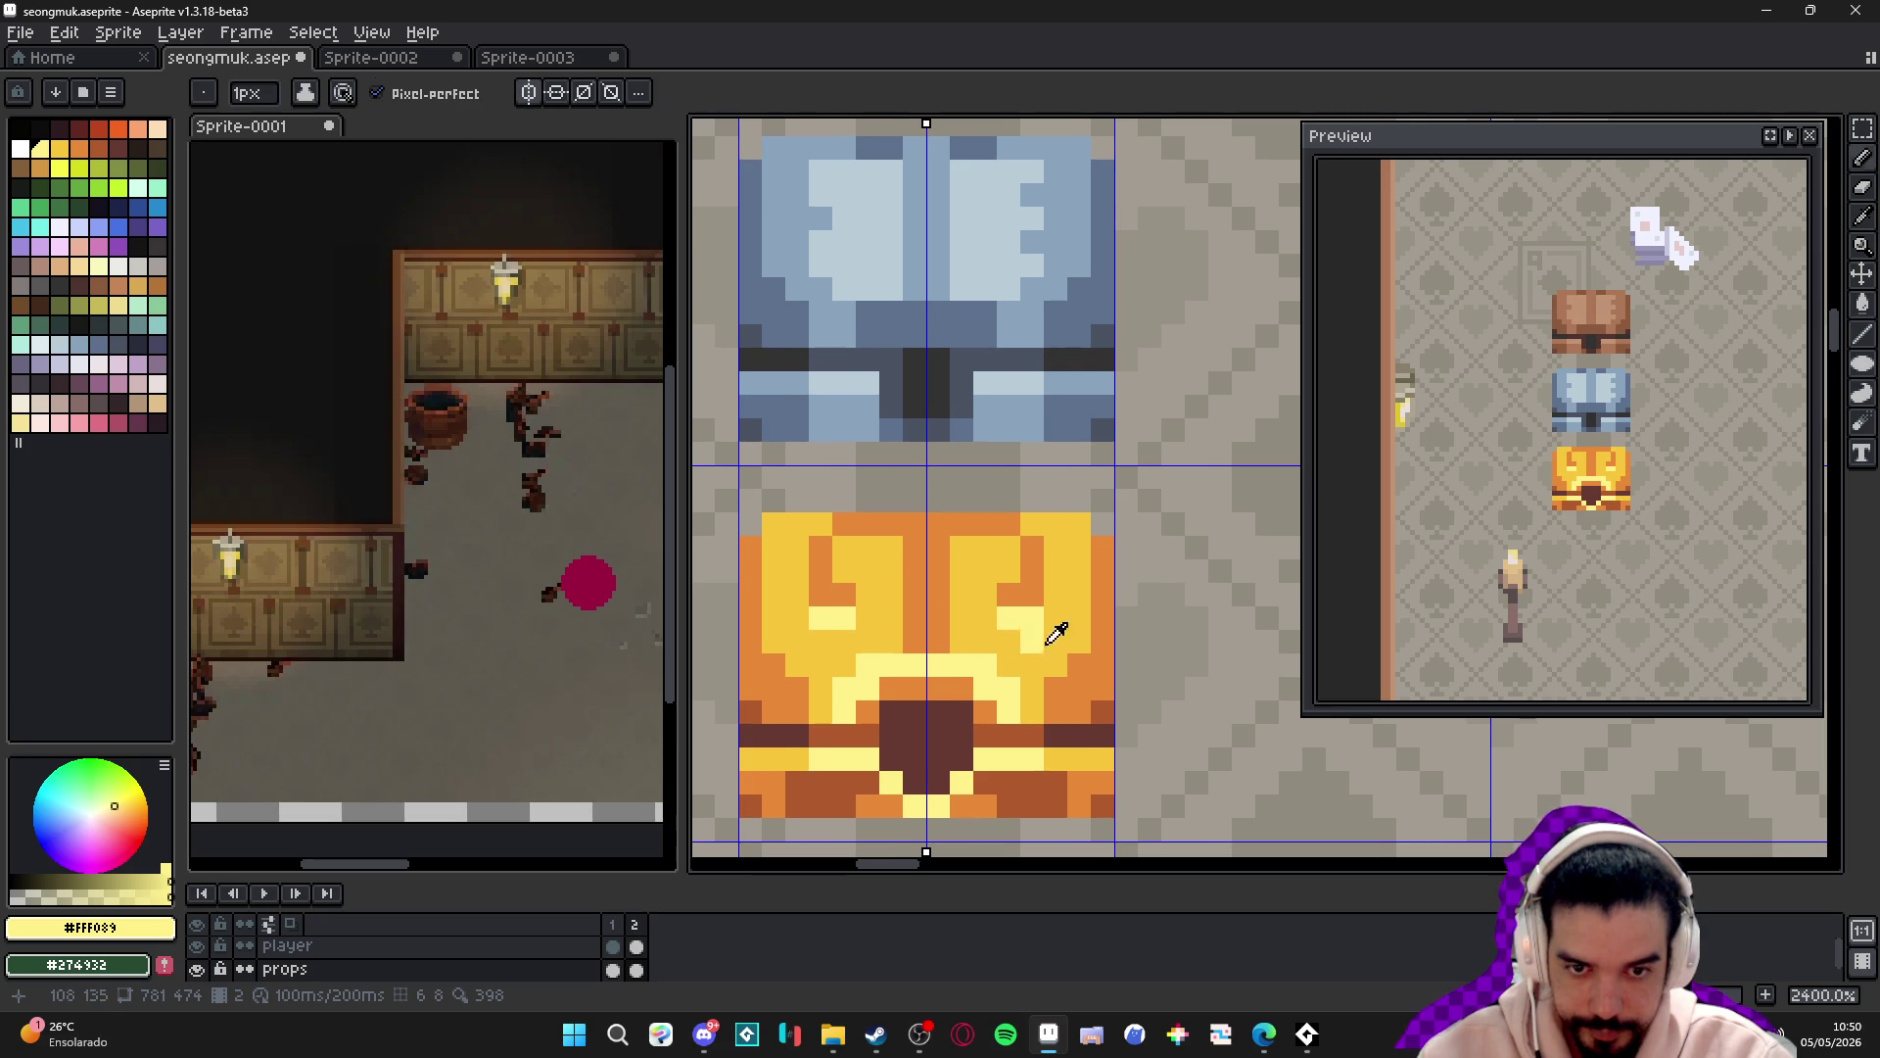
- Add orange and brown pixels at the chest's lower sides
alt+click(1094, 687)
click(1067, 676)
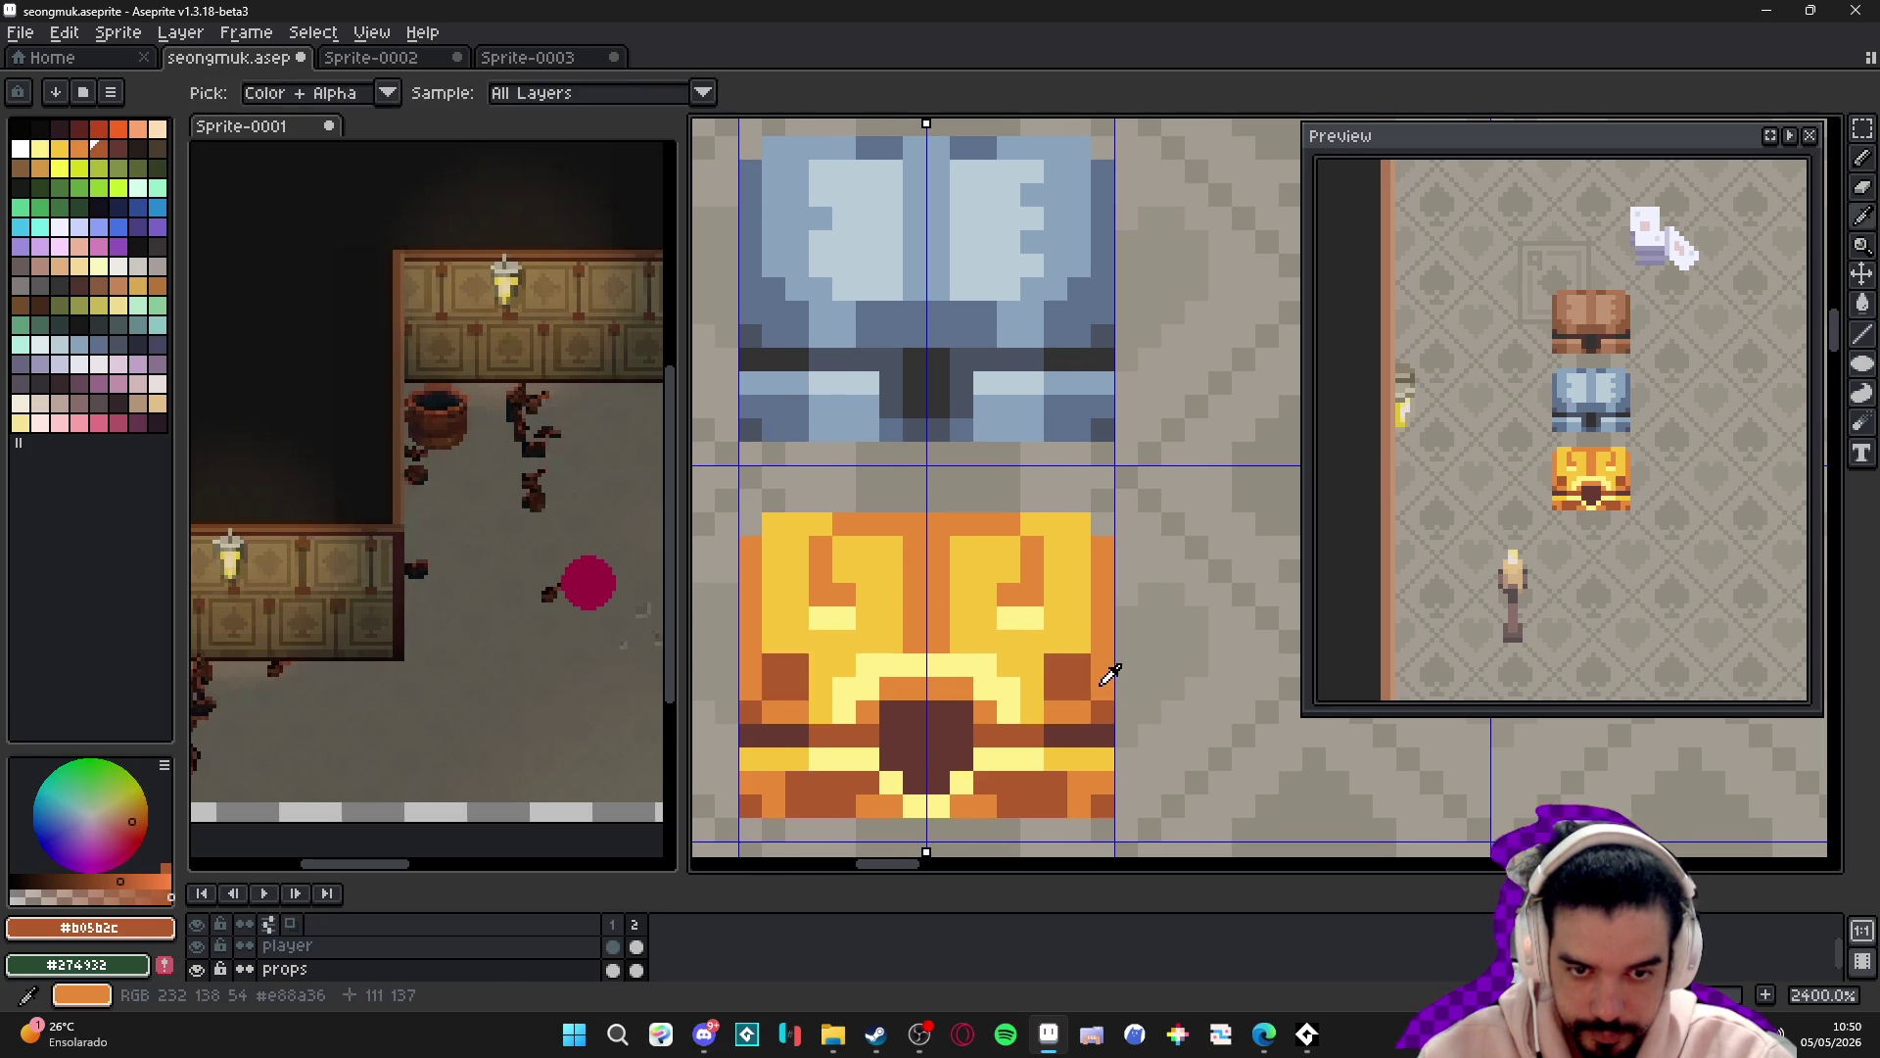
alt+click(1078, 674)
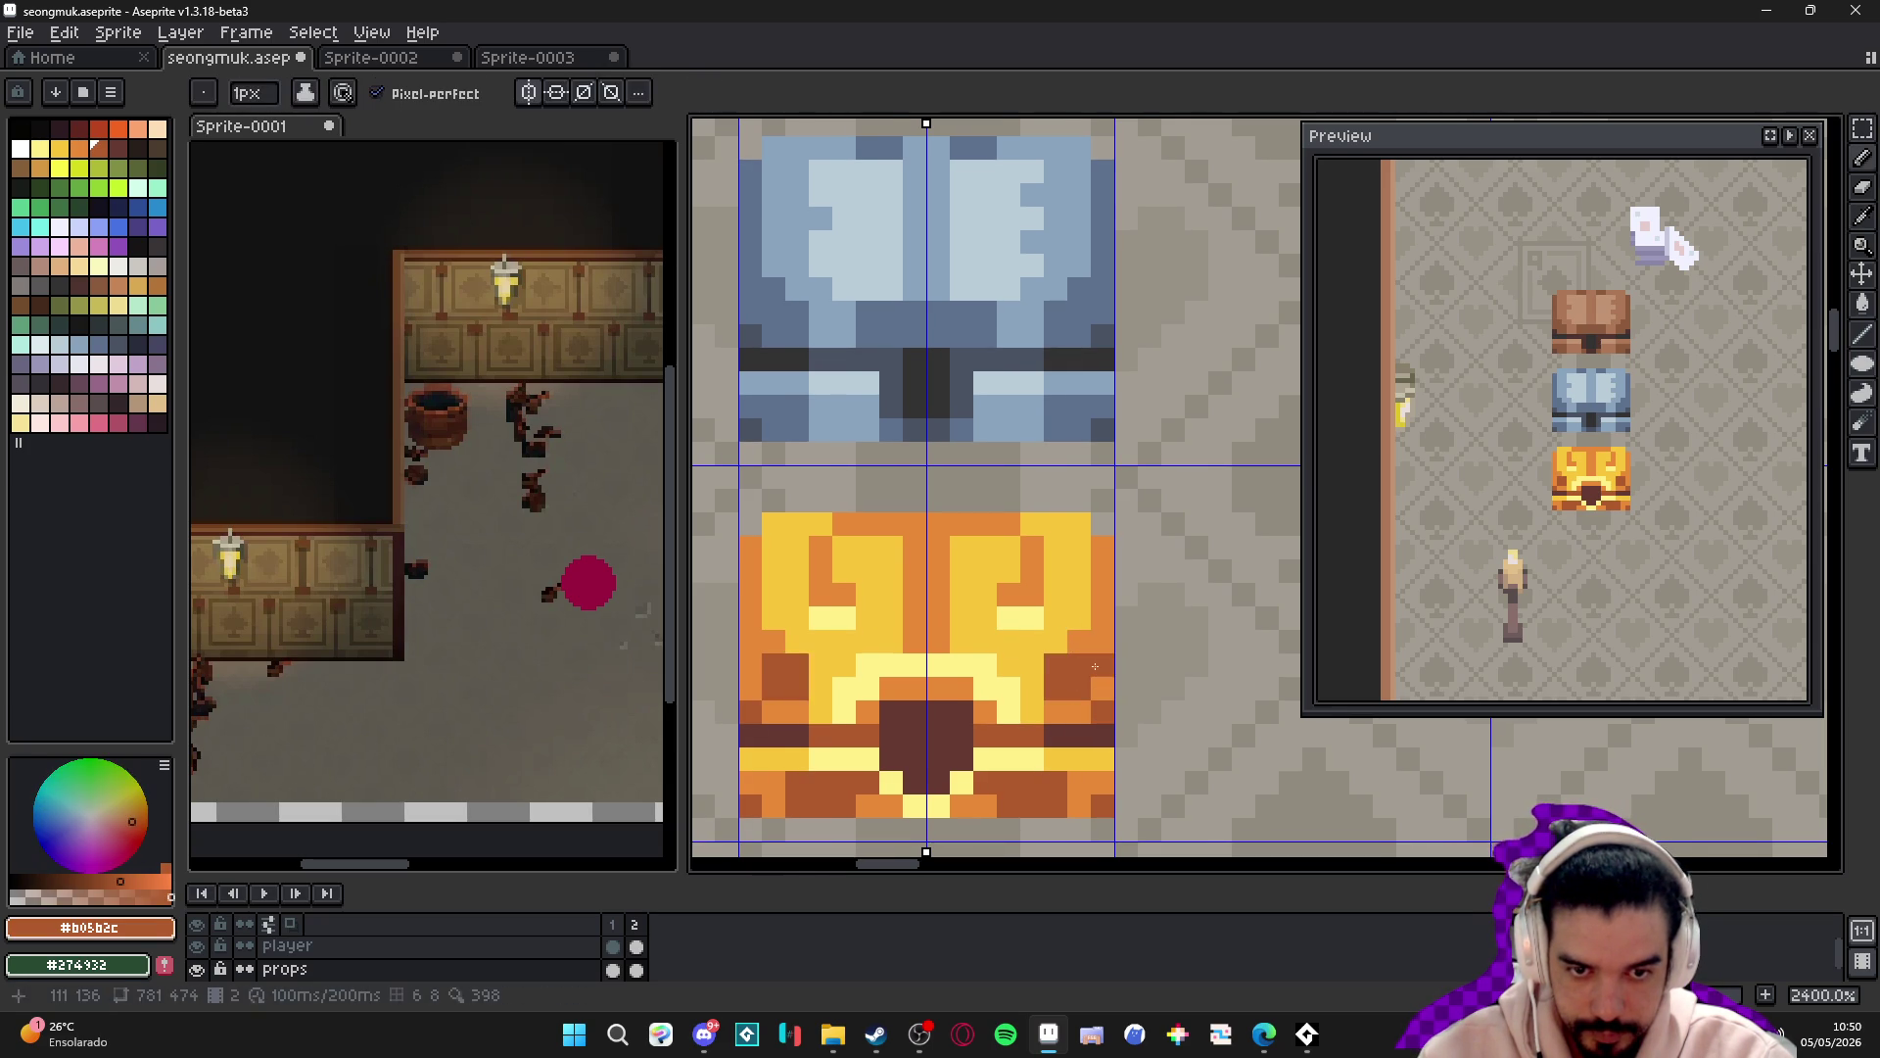
click(1097, 676)
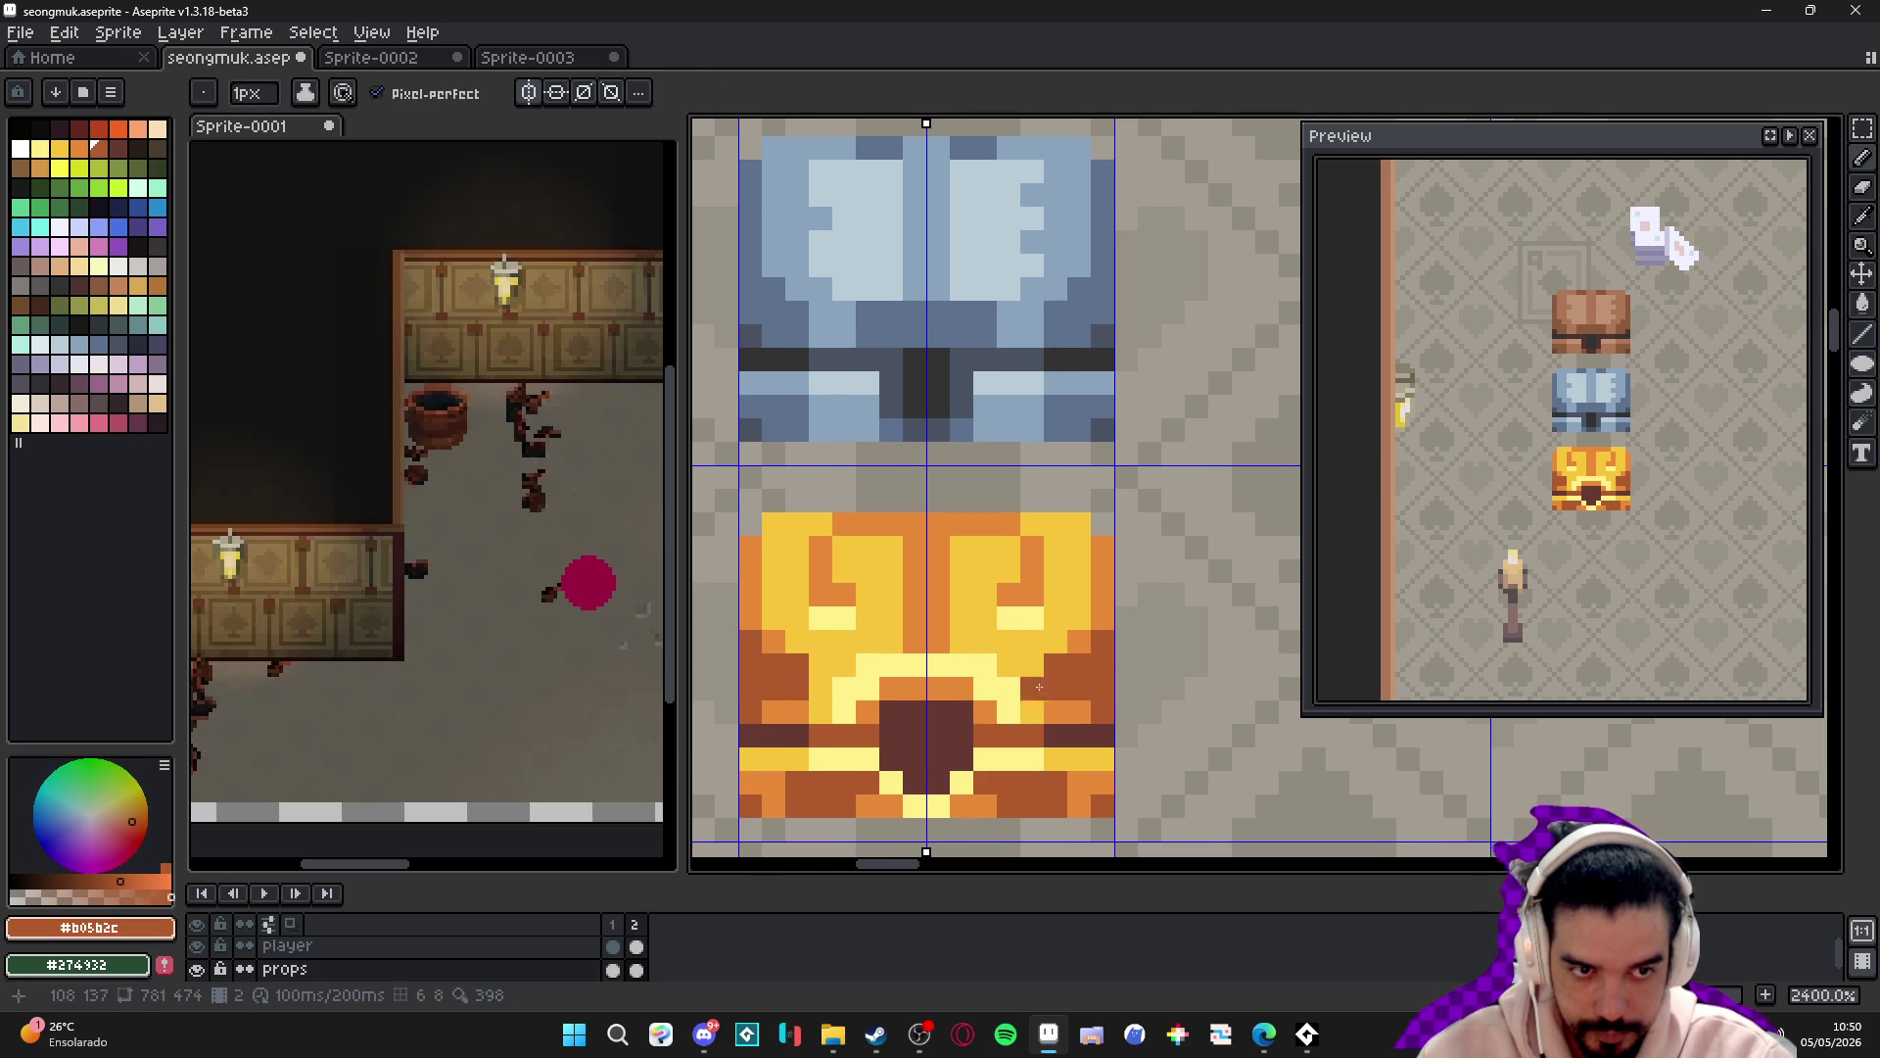
- Paint mirrored light-yellow highlights across the chest's upper-left face
drag(962, 648, 966, 649)
key(v)
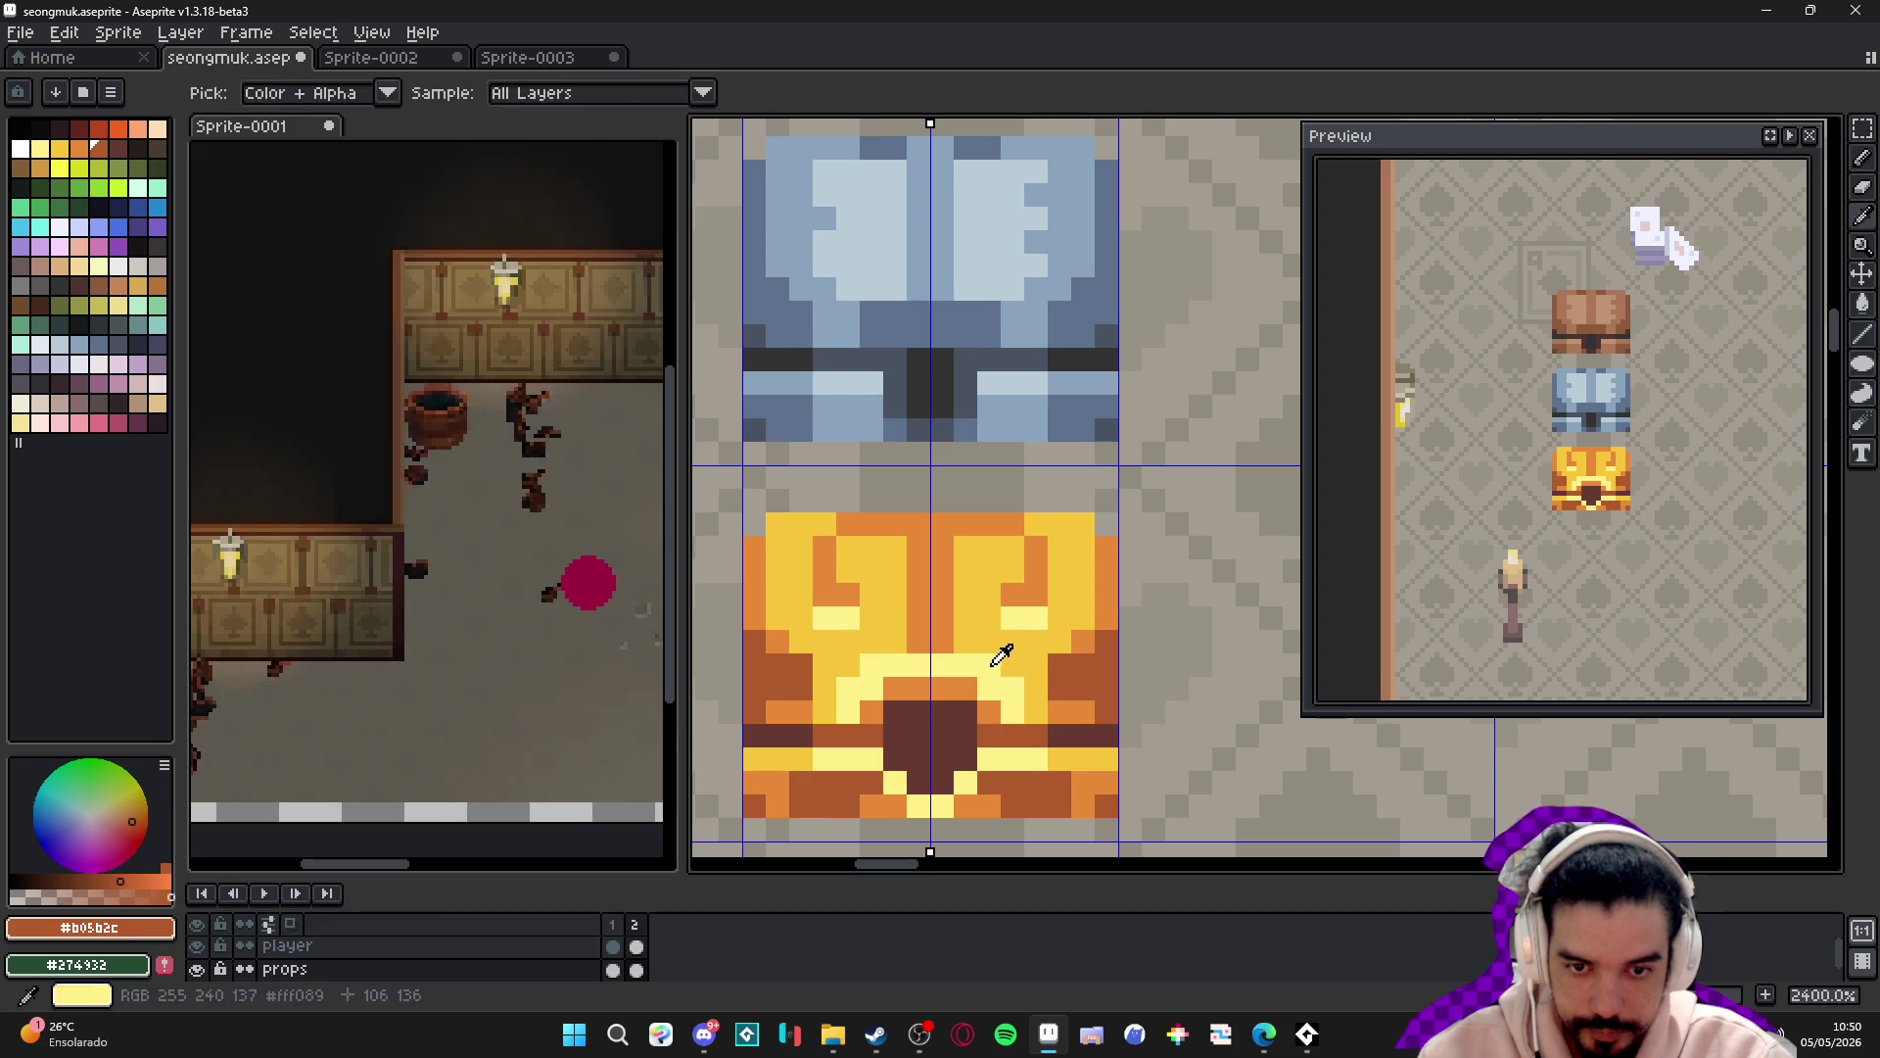
alt+click(1001, 656)
key(b)
mouse_move(872, 548)
mouse_down()
mouse_move(847, 559)
mouse_move(893, 593)
mouse_up()
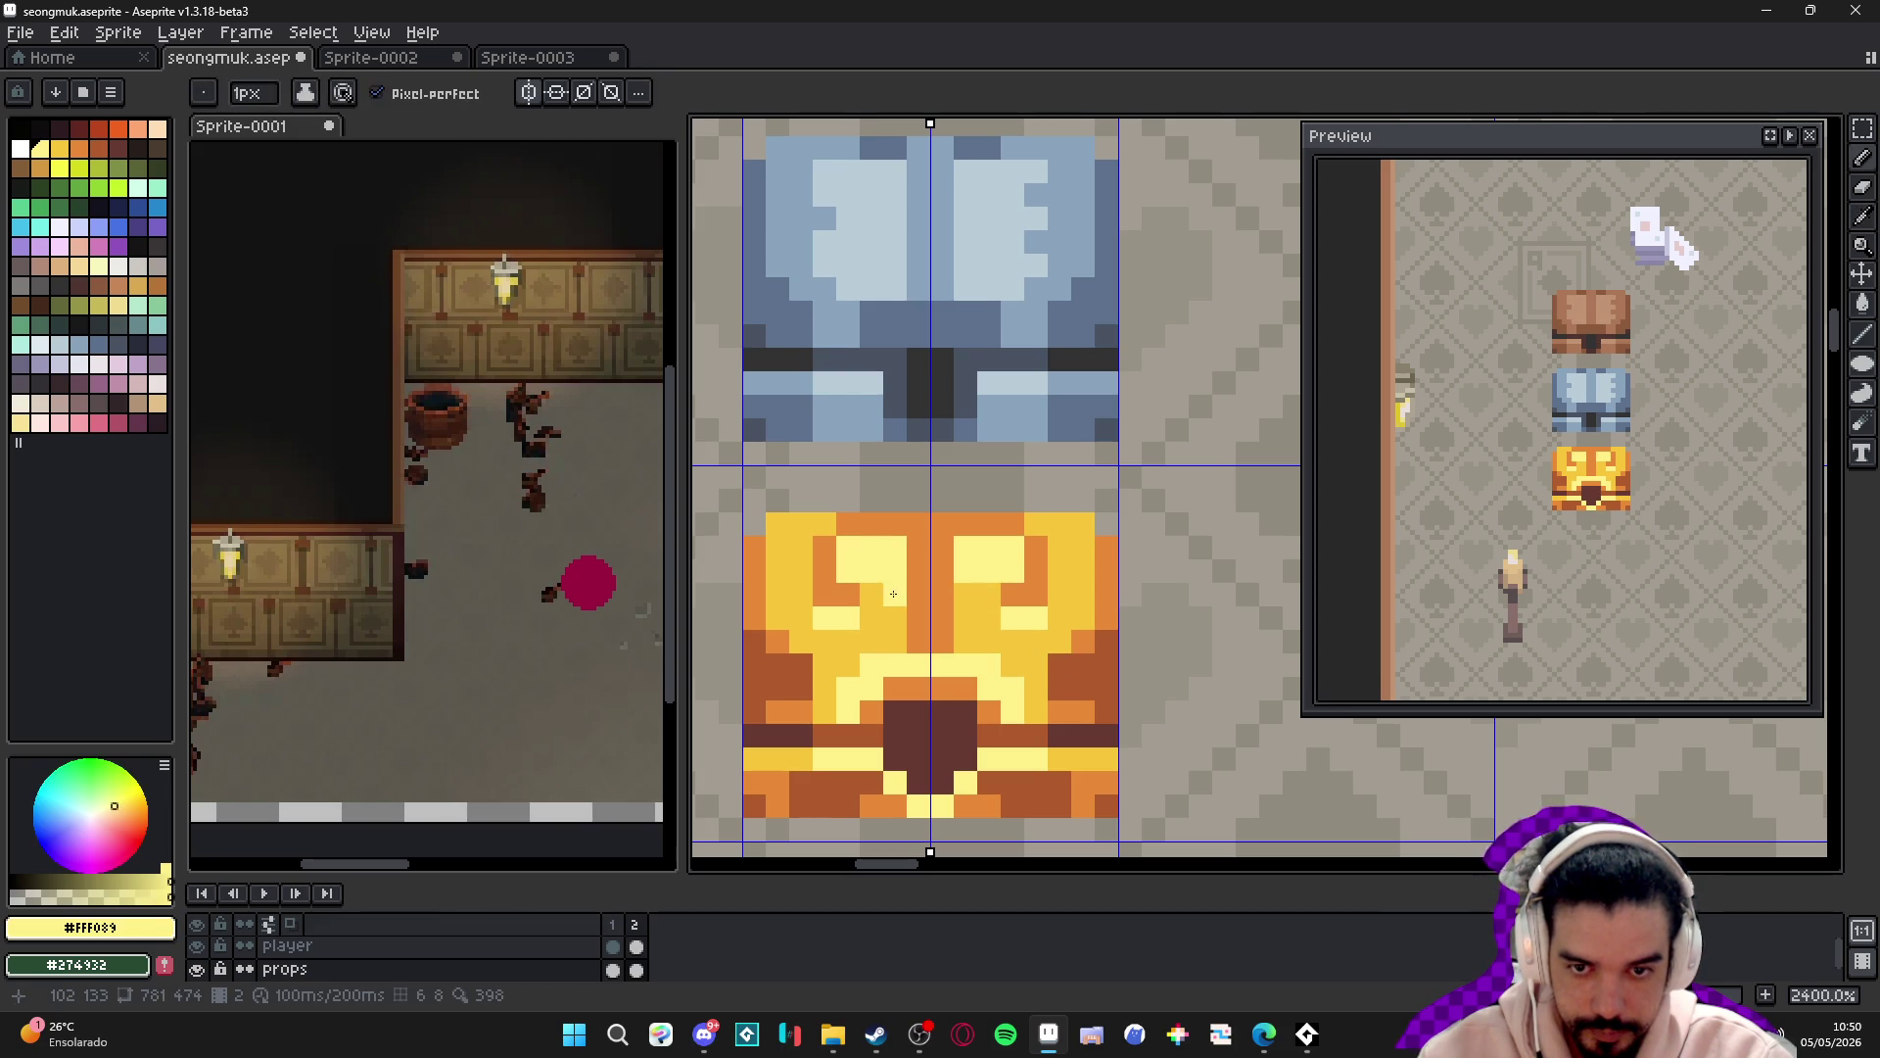
scroll(893, 593, up, 1)
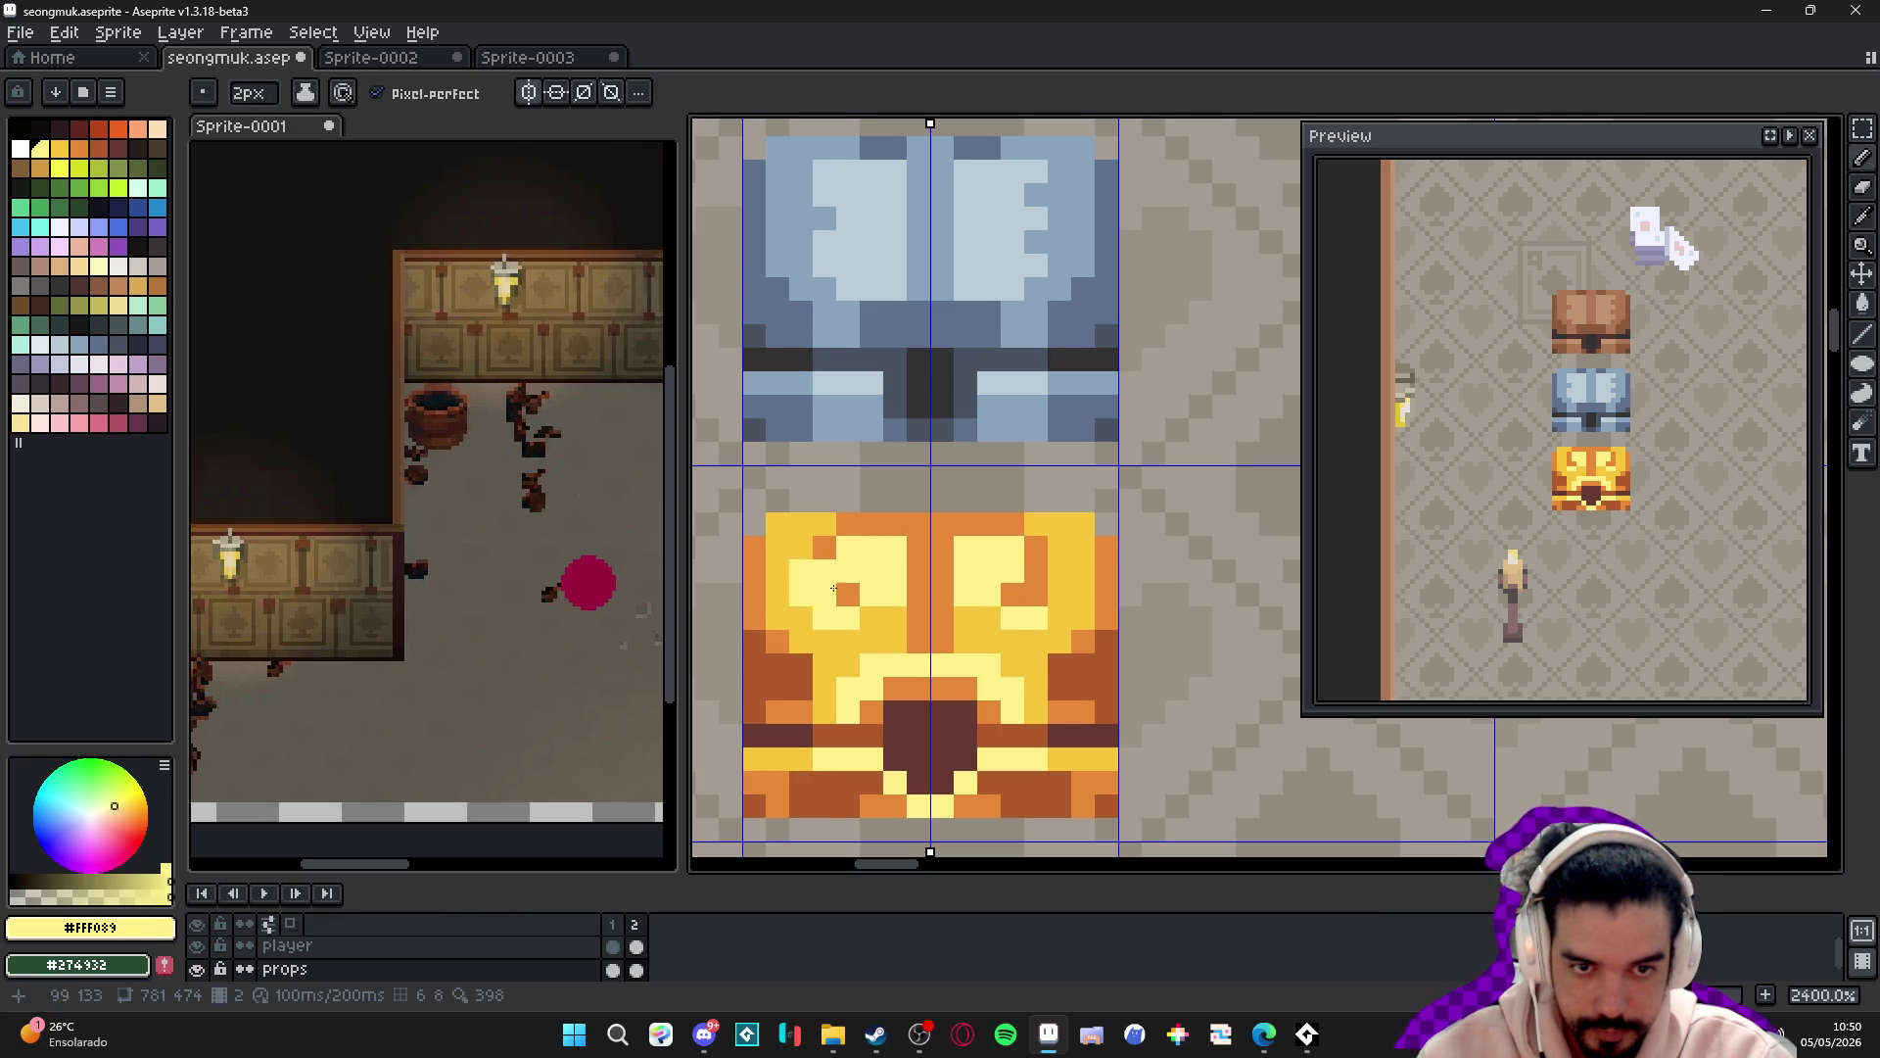
click(802, 573)
click(789, 594)
scroll(810, 600, down, 1)
click(798, 615)
- Shade the chest's sides with a dark brown stroke
alt+click(802, 634)
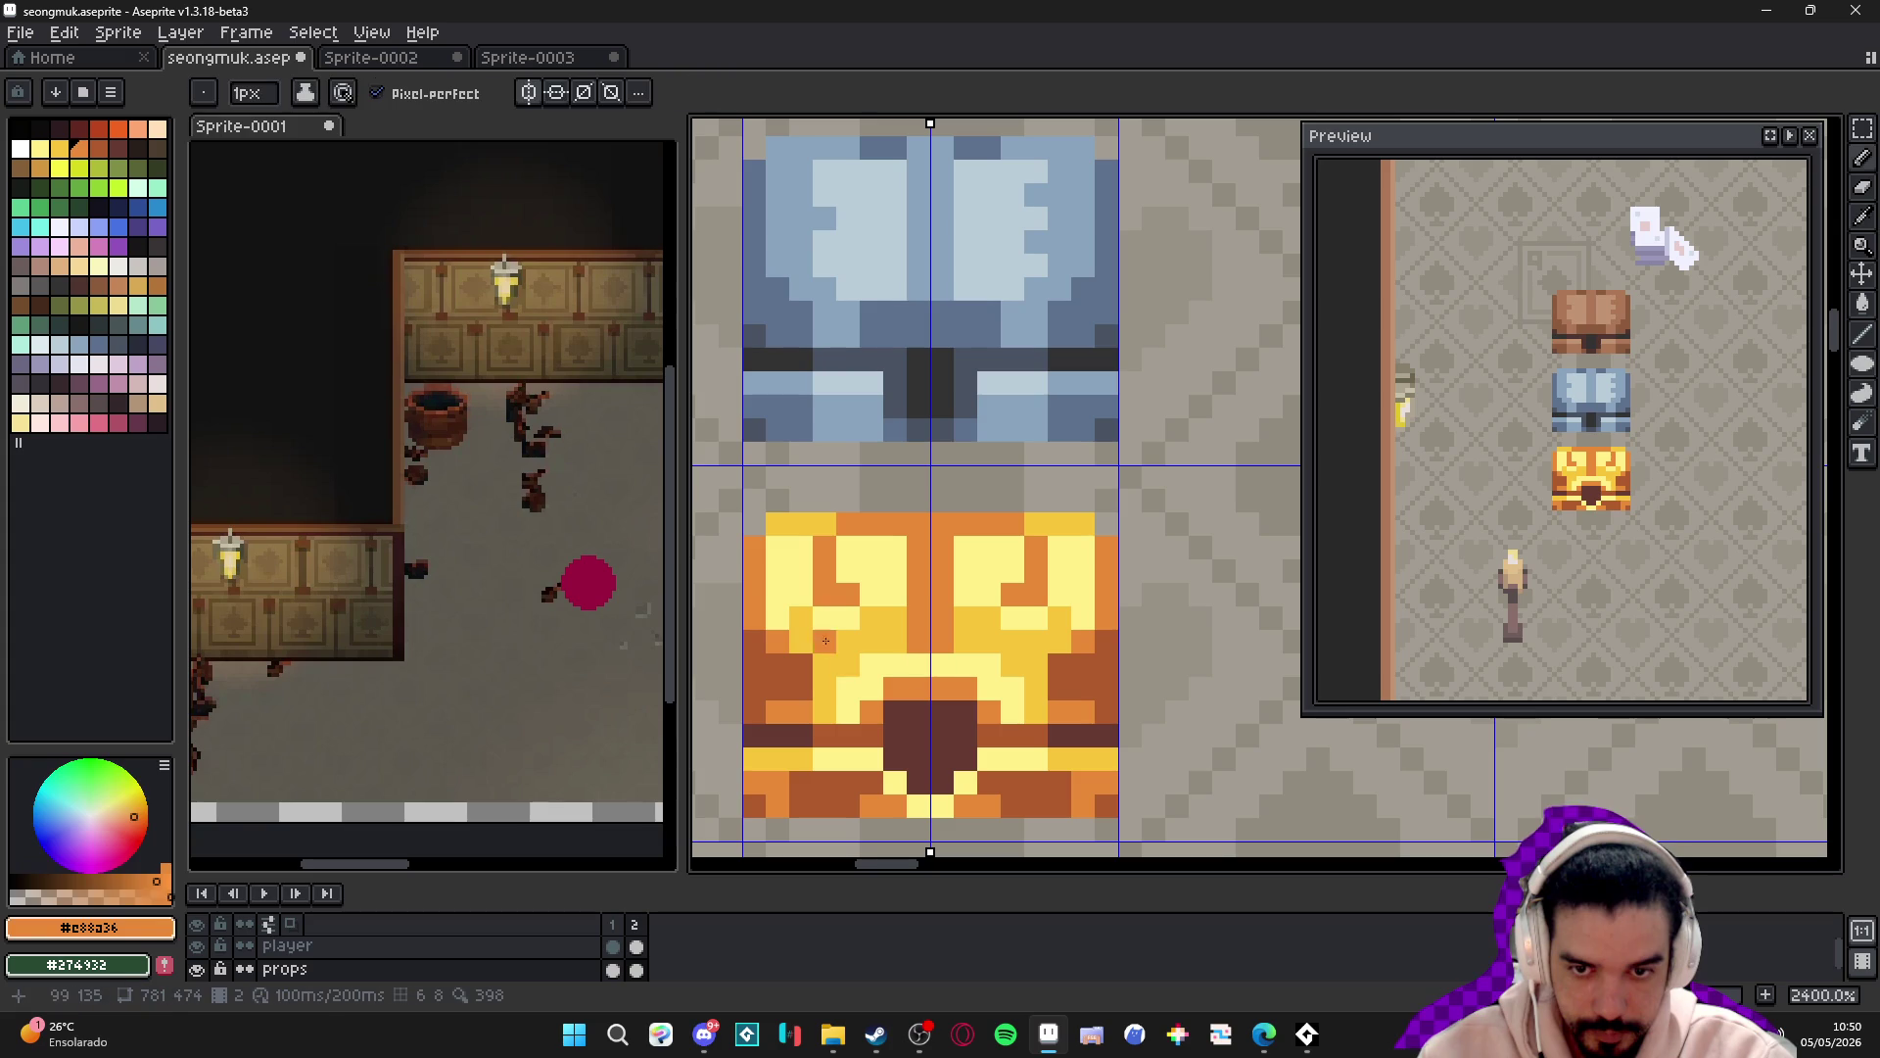
alt+click(778, 644)
drag(801, 619, 825, 690)
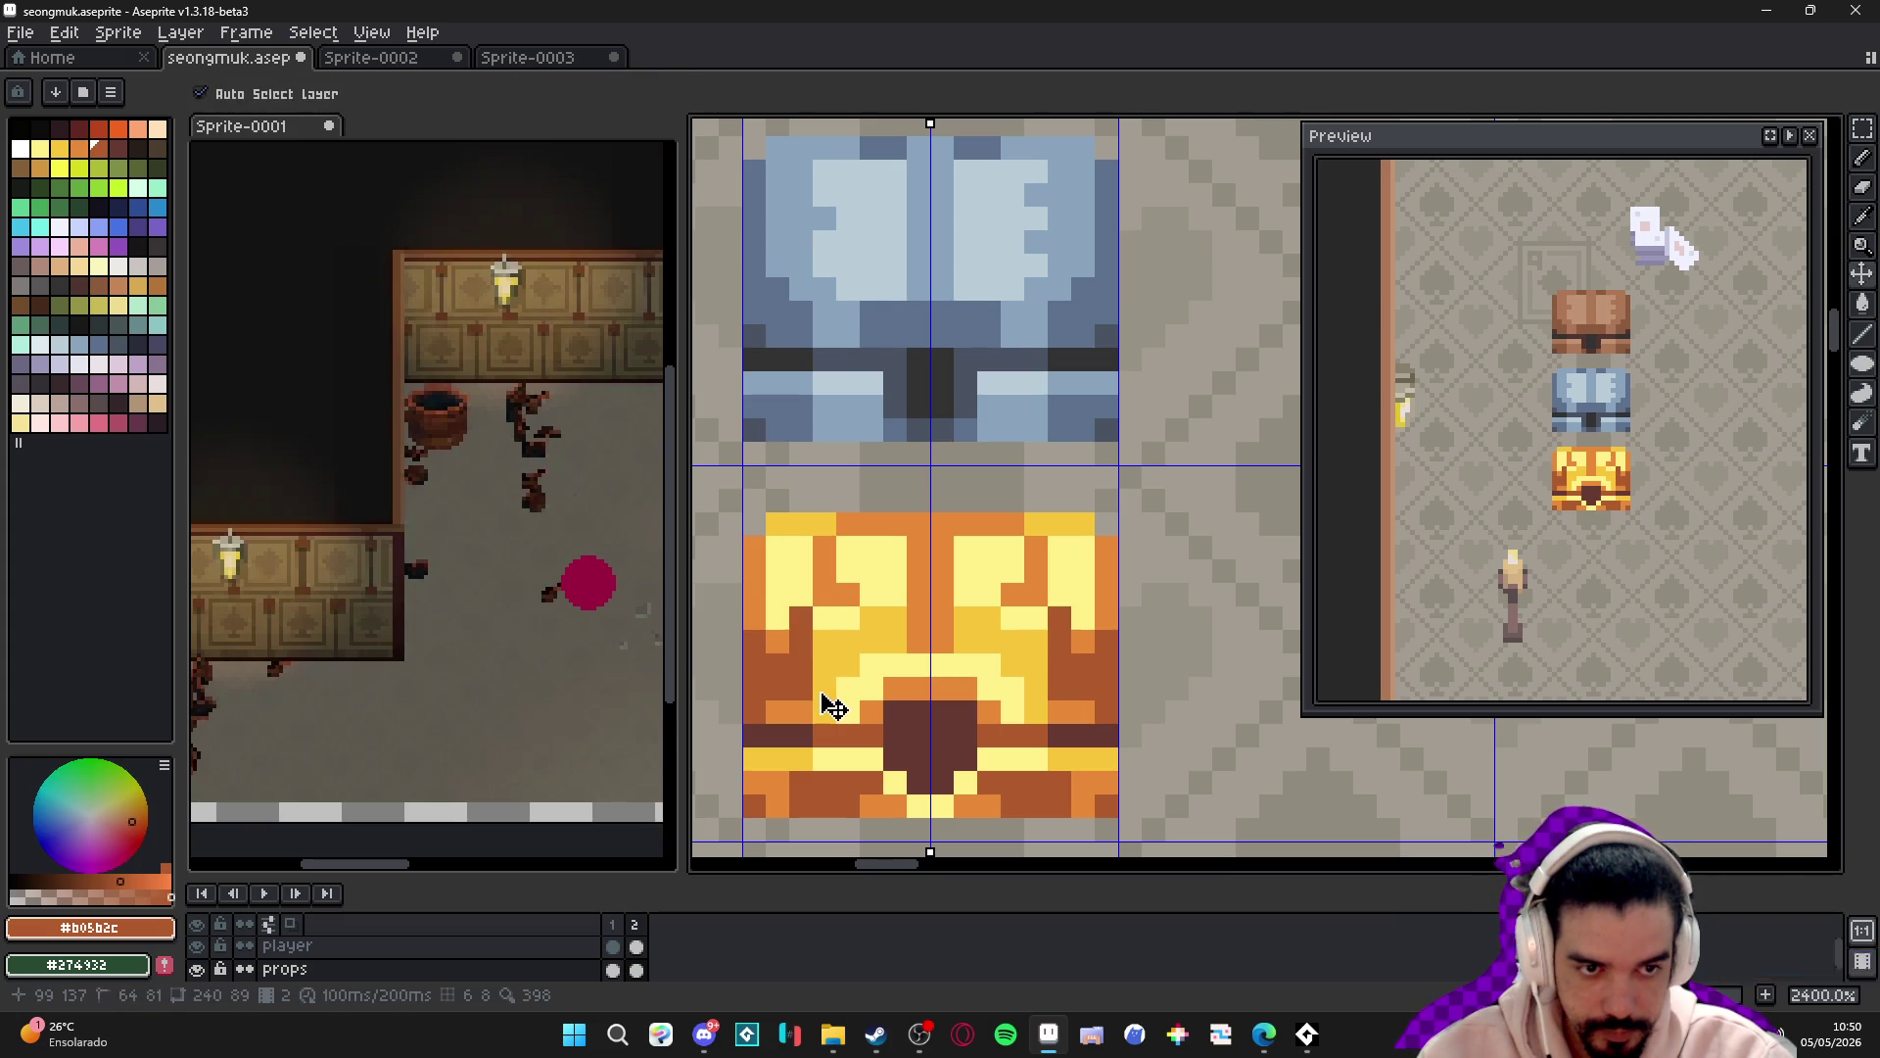
- Undo the stray brown stroke, repaint the mirrored orange pixels, and turn one pixel gold yellow
key(ctrl+z)
alt+click(853, 584)
click(801, 619)
key(ctrl+z)
click(814, 635)
alt+click(831, 627)
click(825, 596)
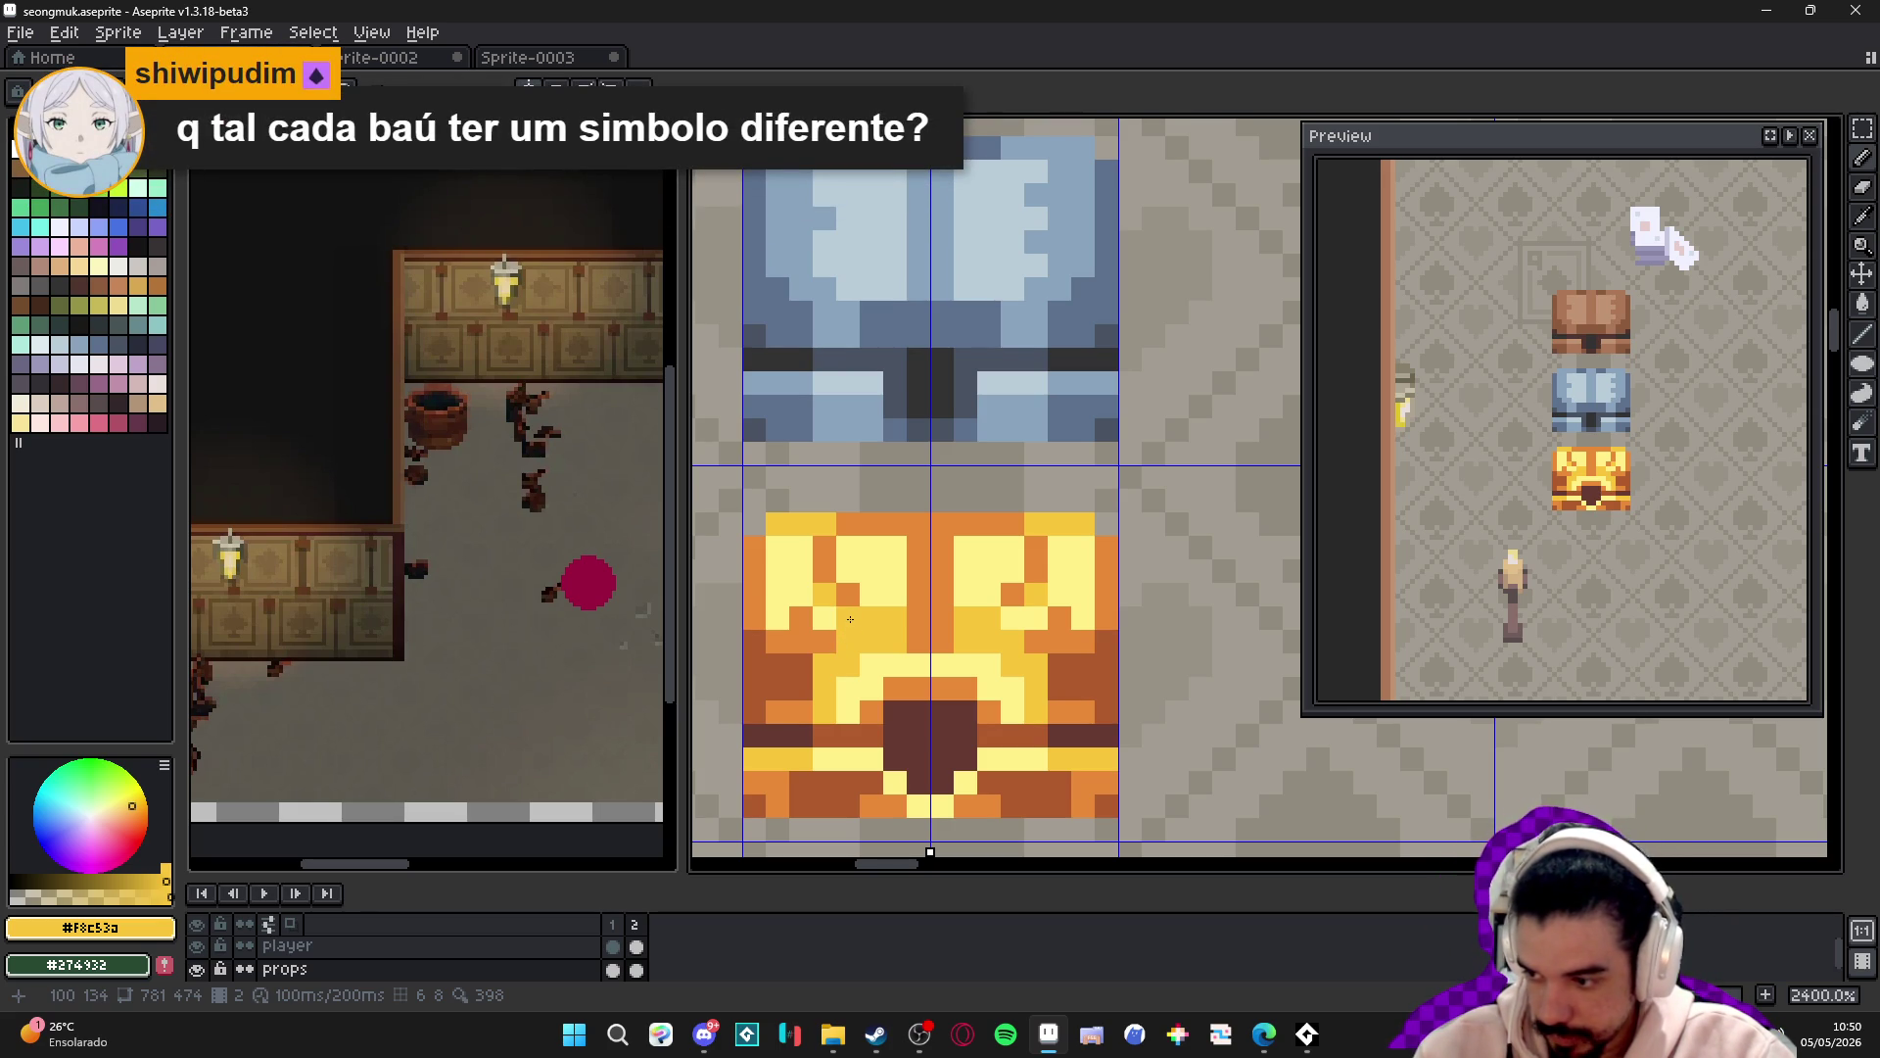
- Zoom out to check the chest, then turn a top-row pixel gold yellow
scroll(851, 619, down, 3)
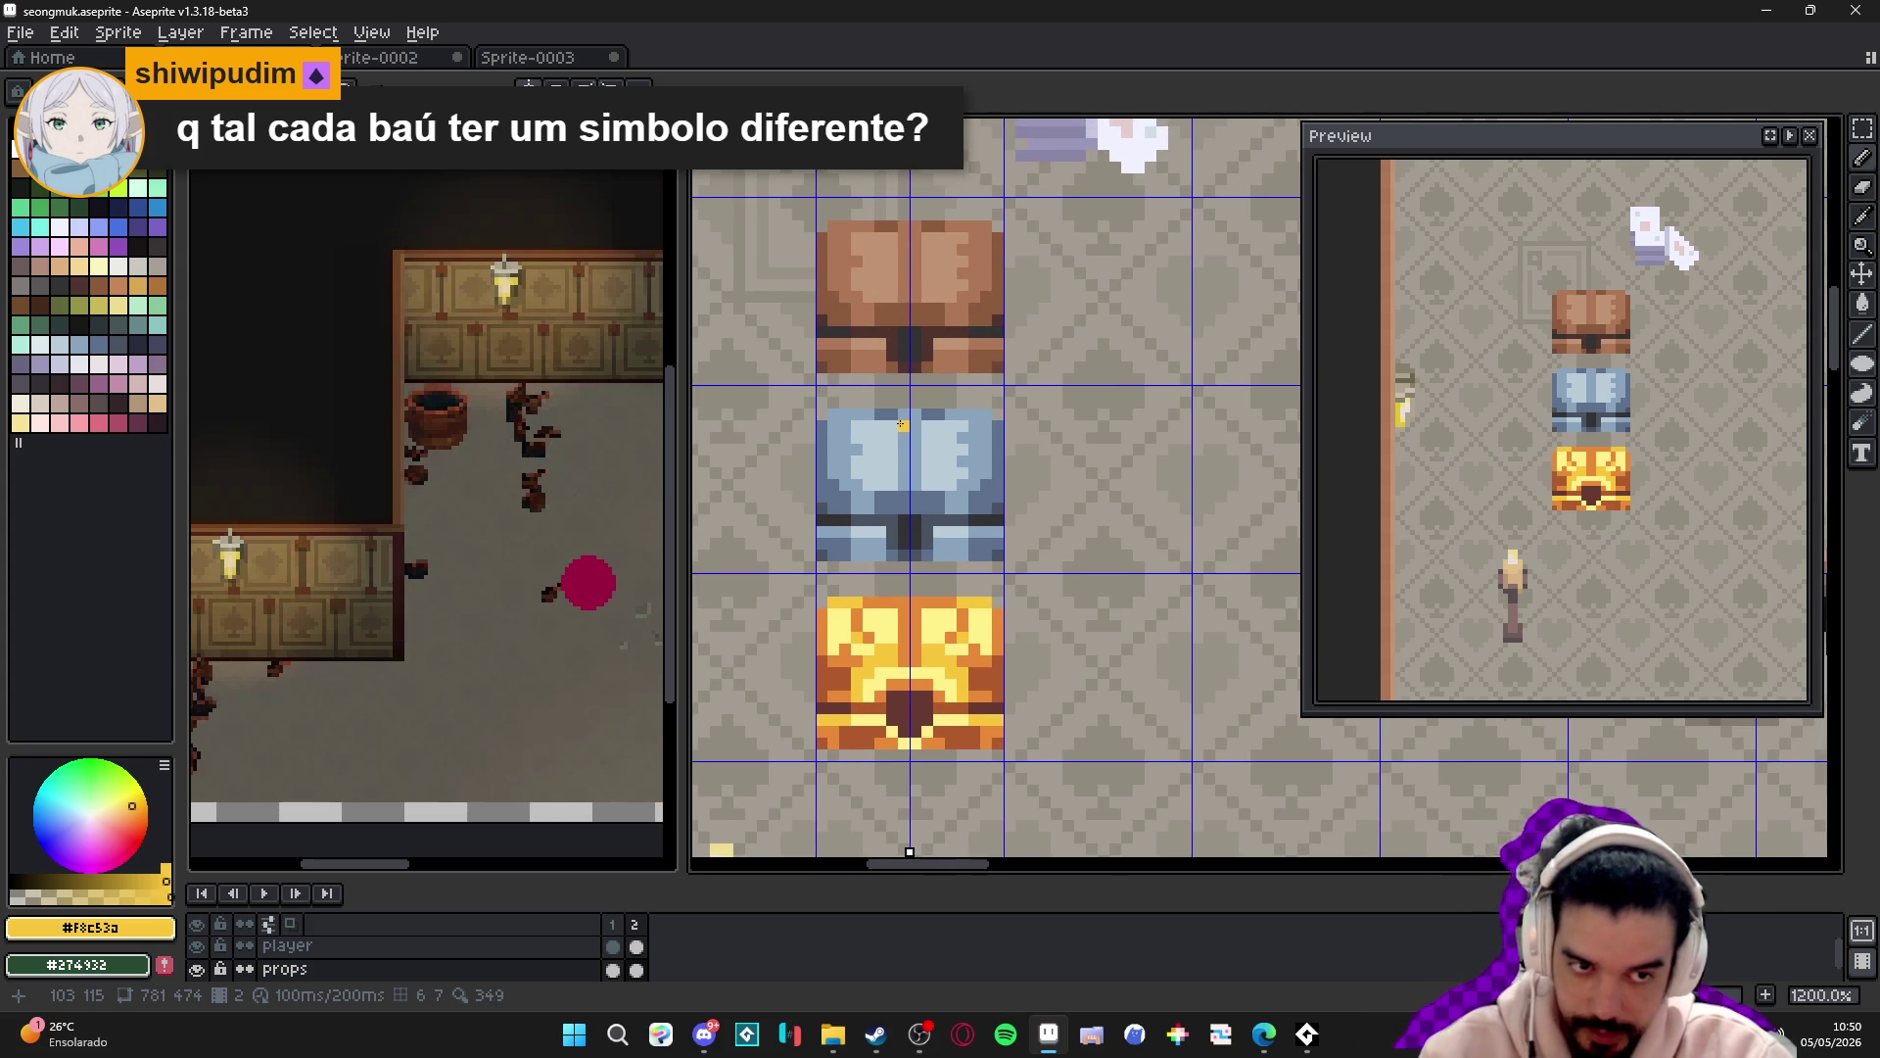
scroll(920, 428, down, 2)
scroll(957, 543, up, 2)
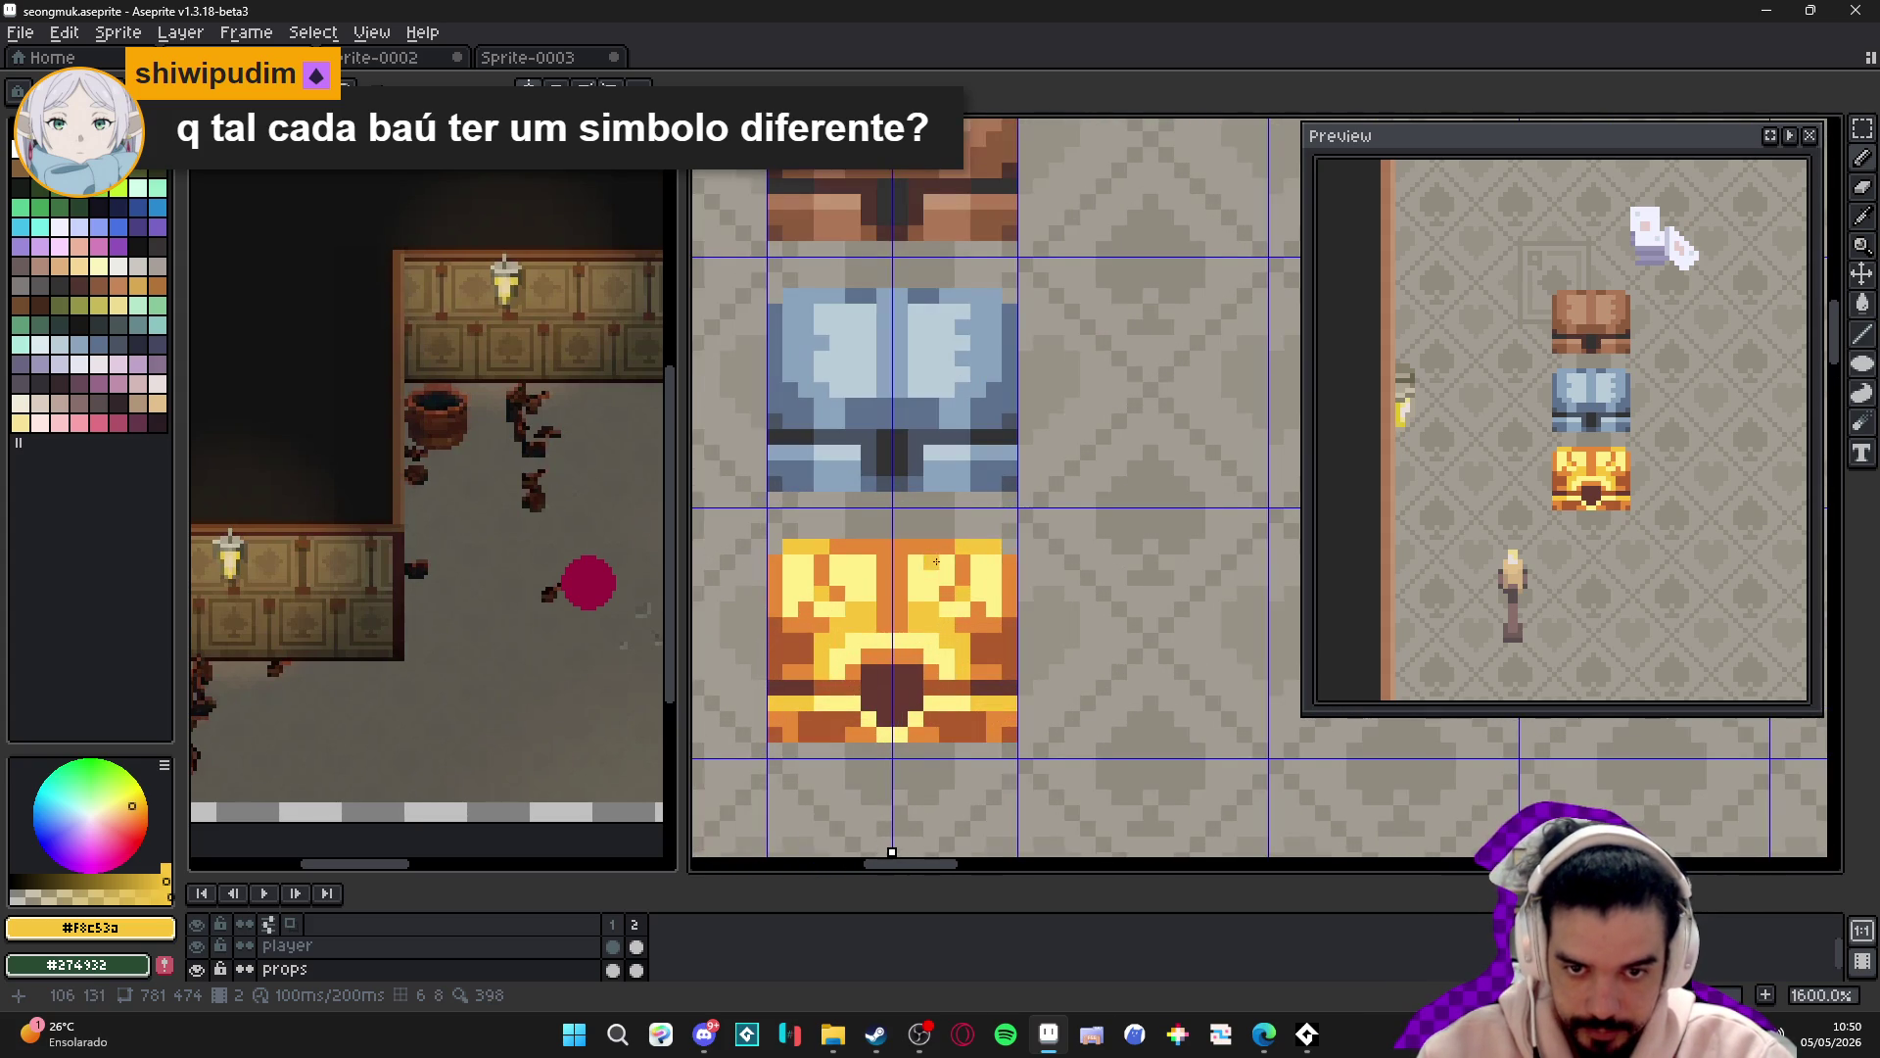
scroll(917, 554, up, 2)
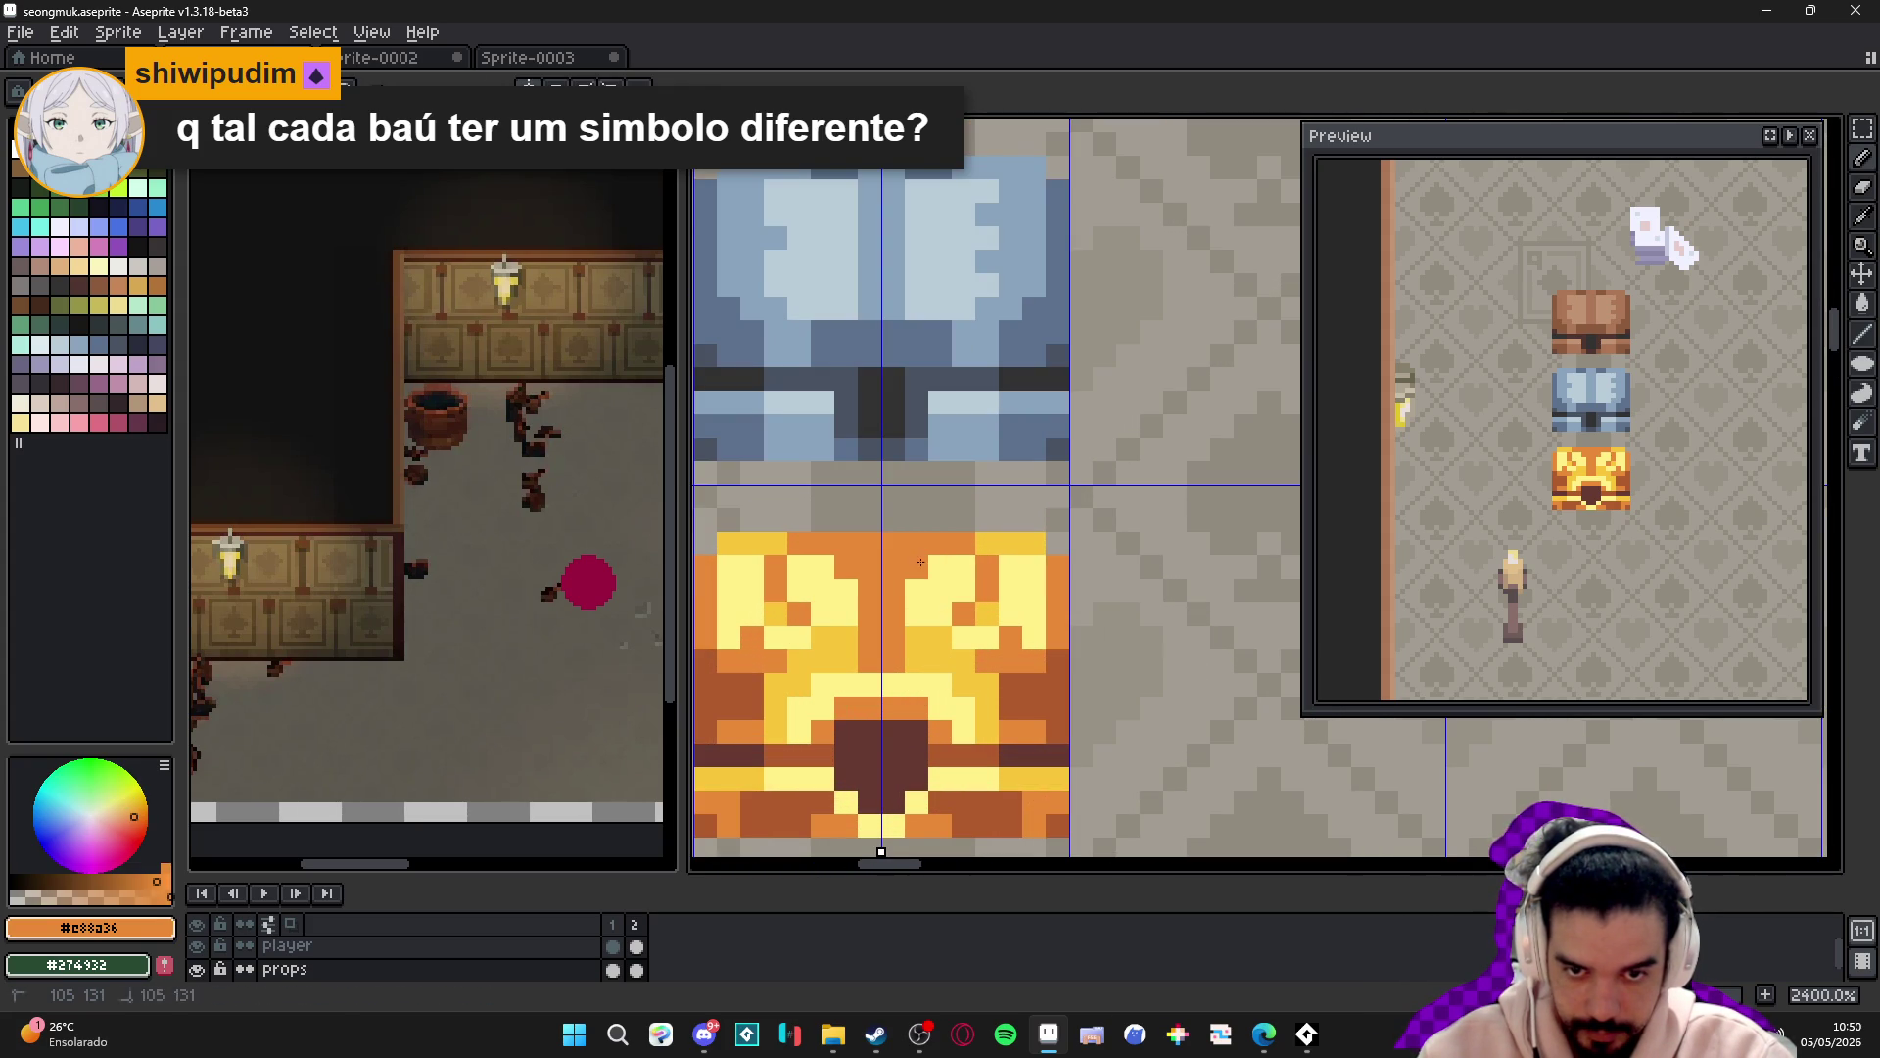
alt+click(1019, 537)
click(870, 544)
- Repaint several neighbouring upper-face pixels orange
scroll(922, 557, down, 3)
scroll(923, 558, down, 1)
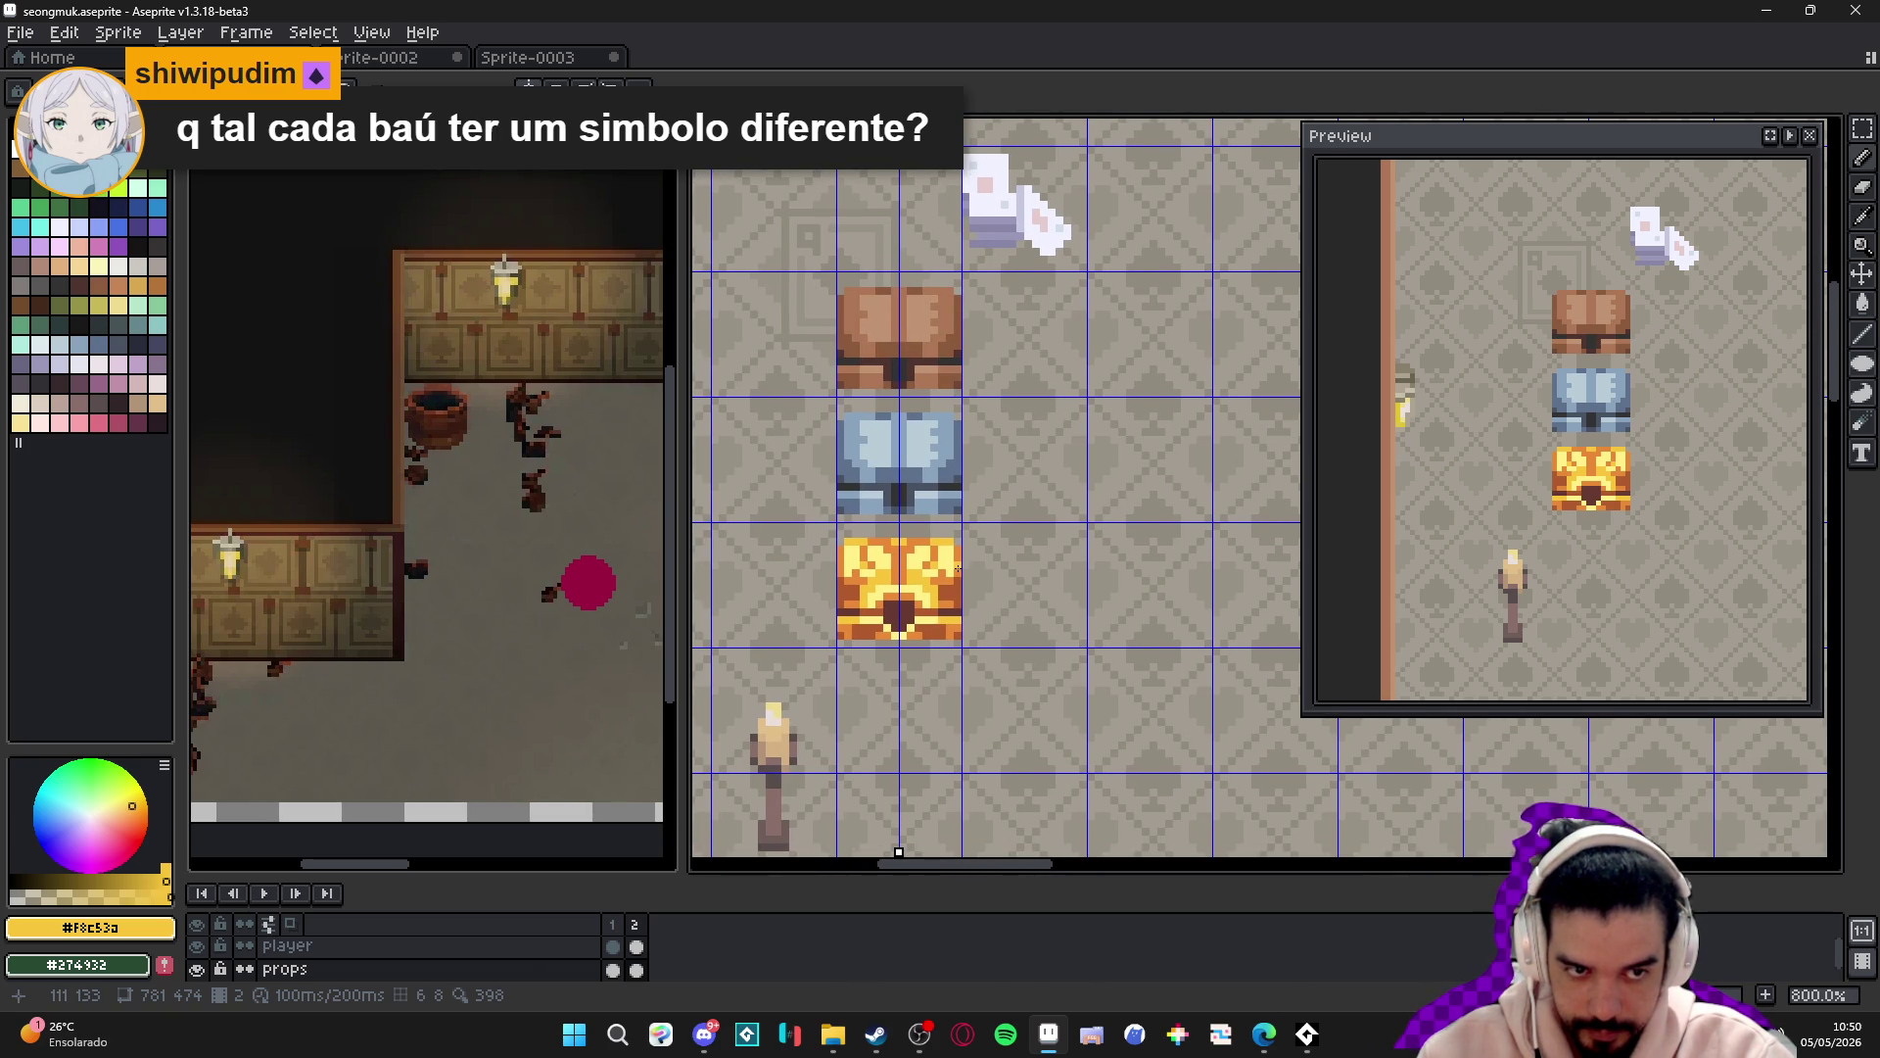
scroll(939, 561, up, 4)
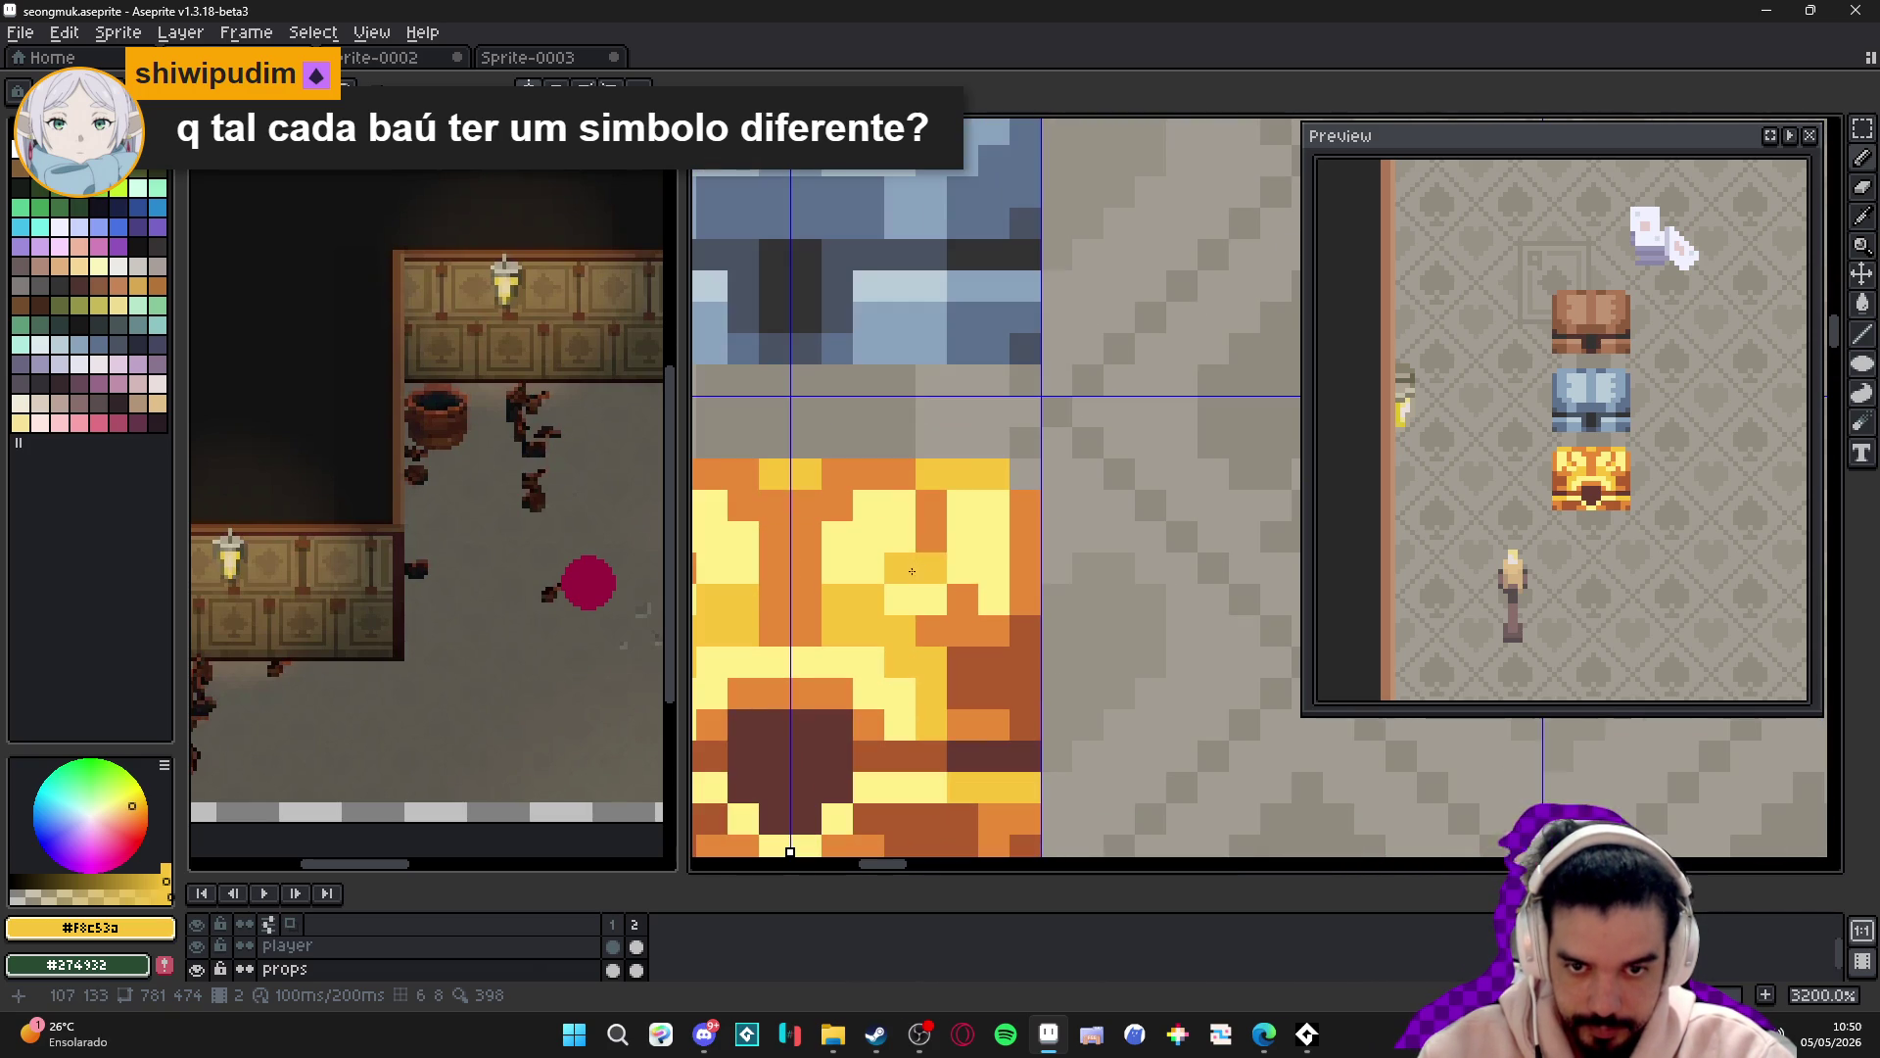
alt+click(901, 569)
click(931, 569)
click(960, 566)
click(866, 534)
drag(866, 534, 988, 534)
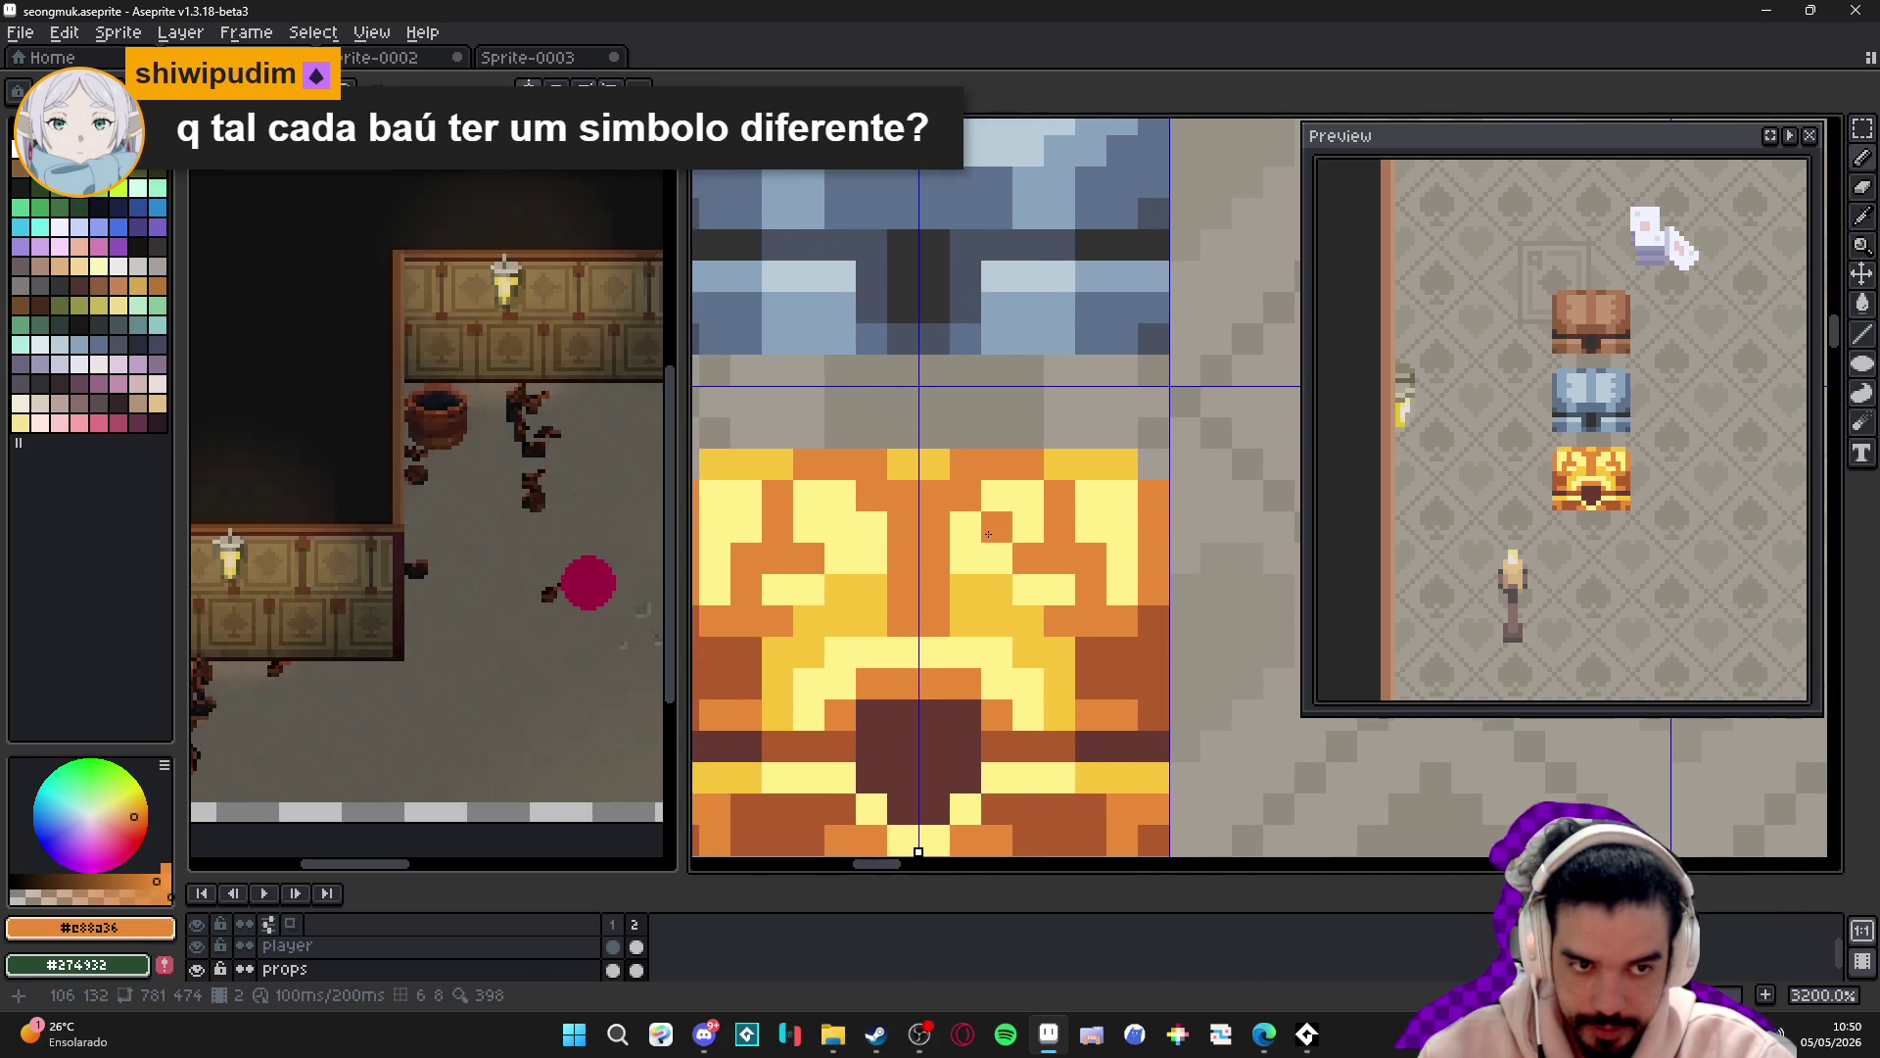
- Undo the last pencil stroke and try a mirrored gold pixel, undoing it again
scroll(988, 534, down, 2)
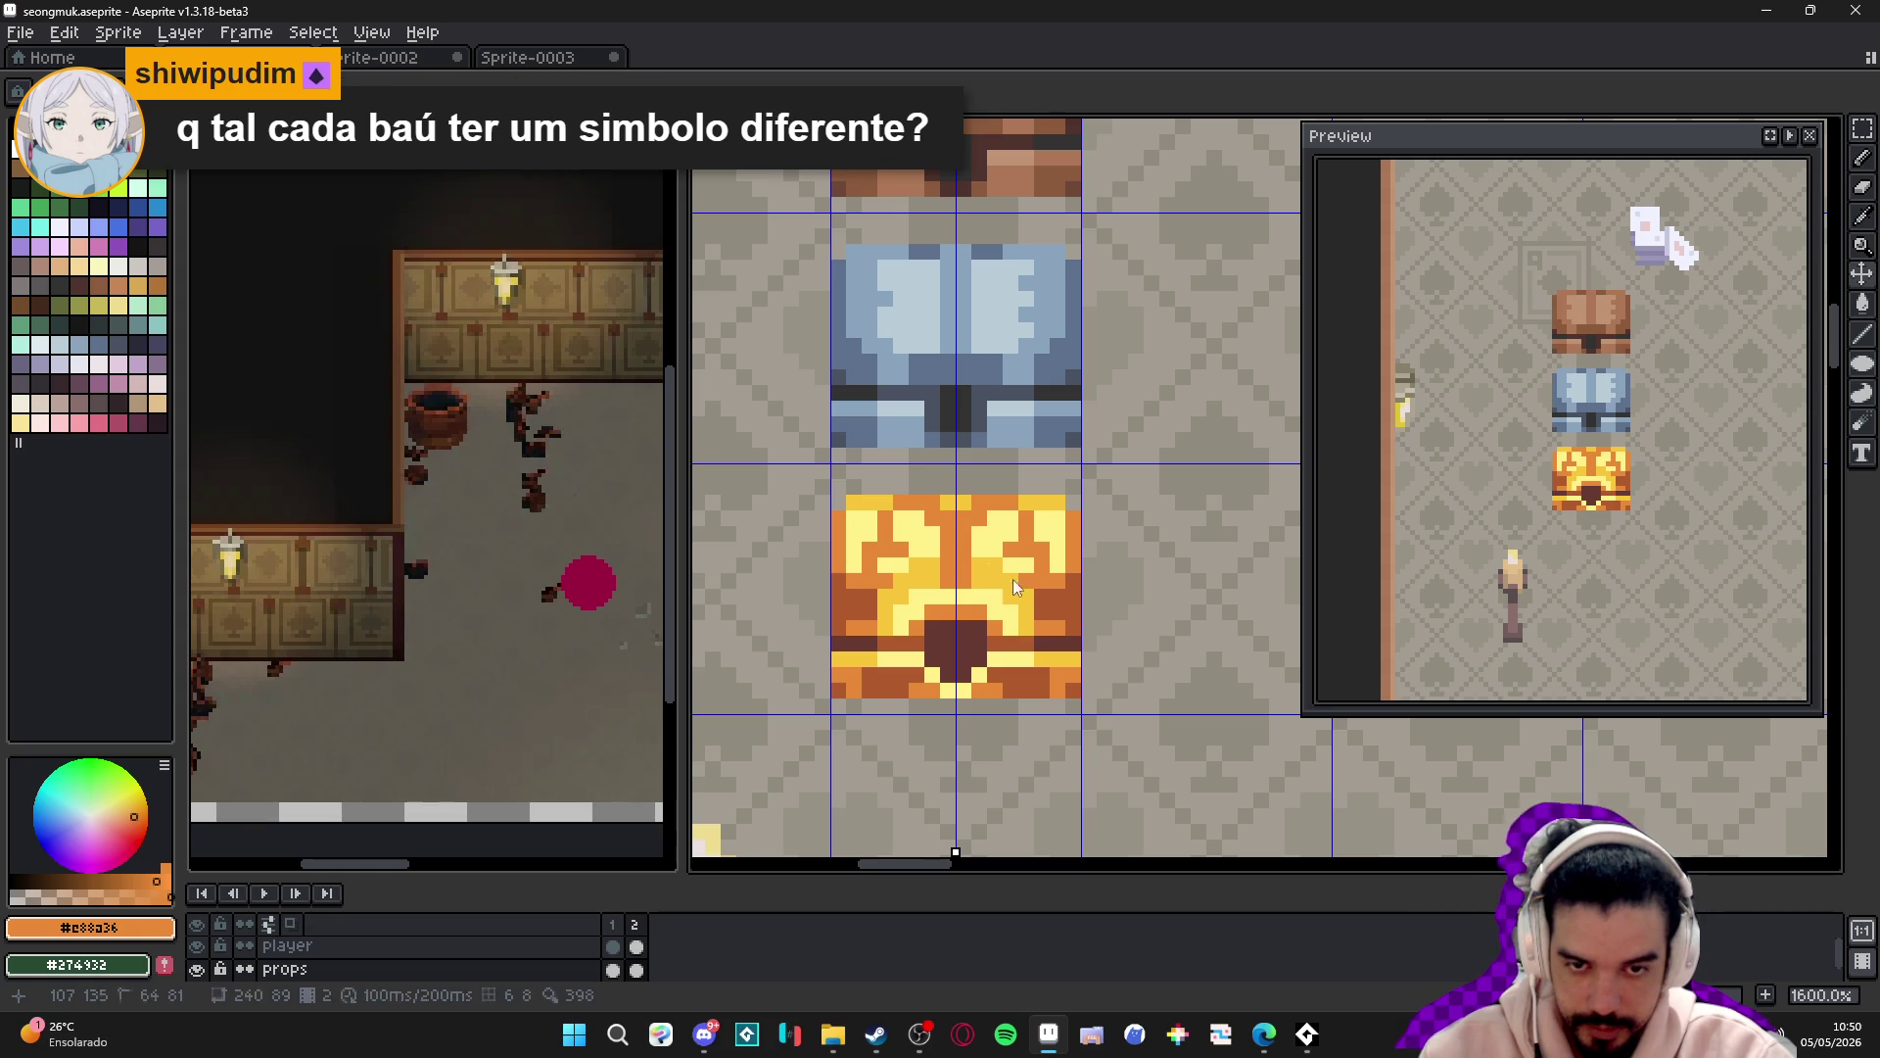
key(ctrl+z)
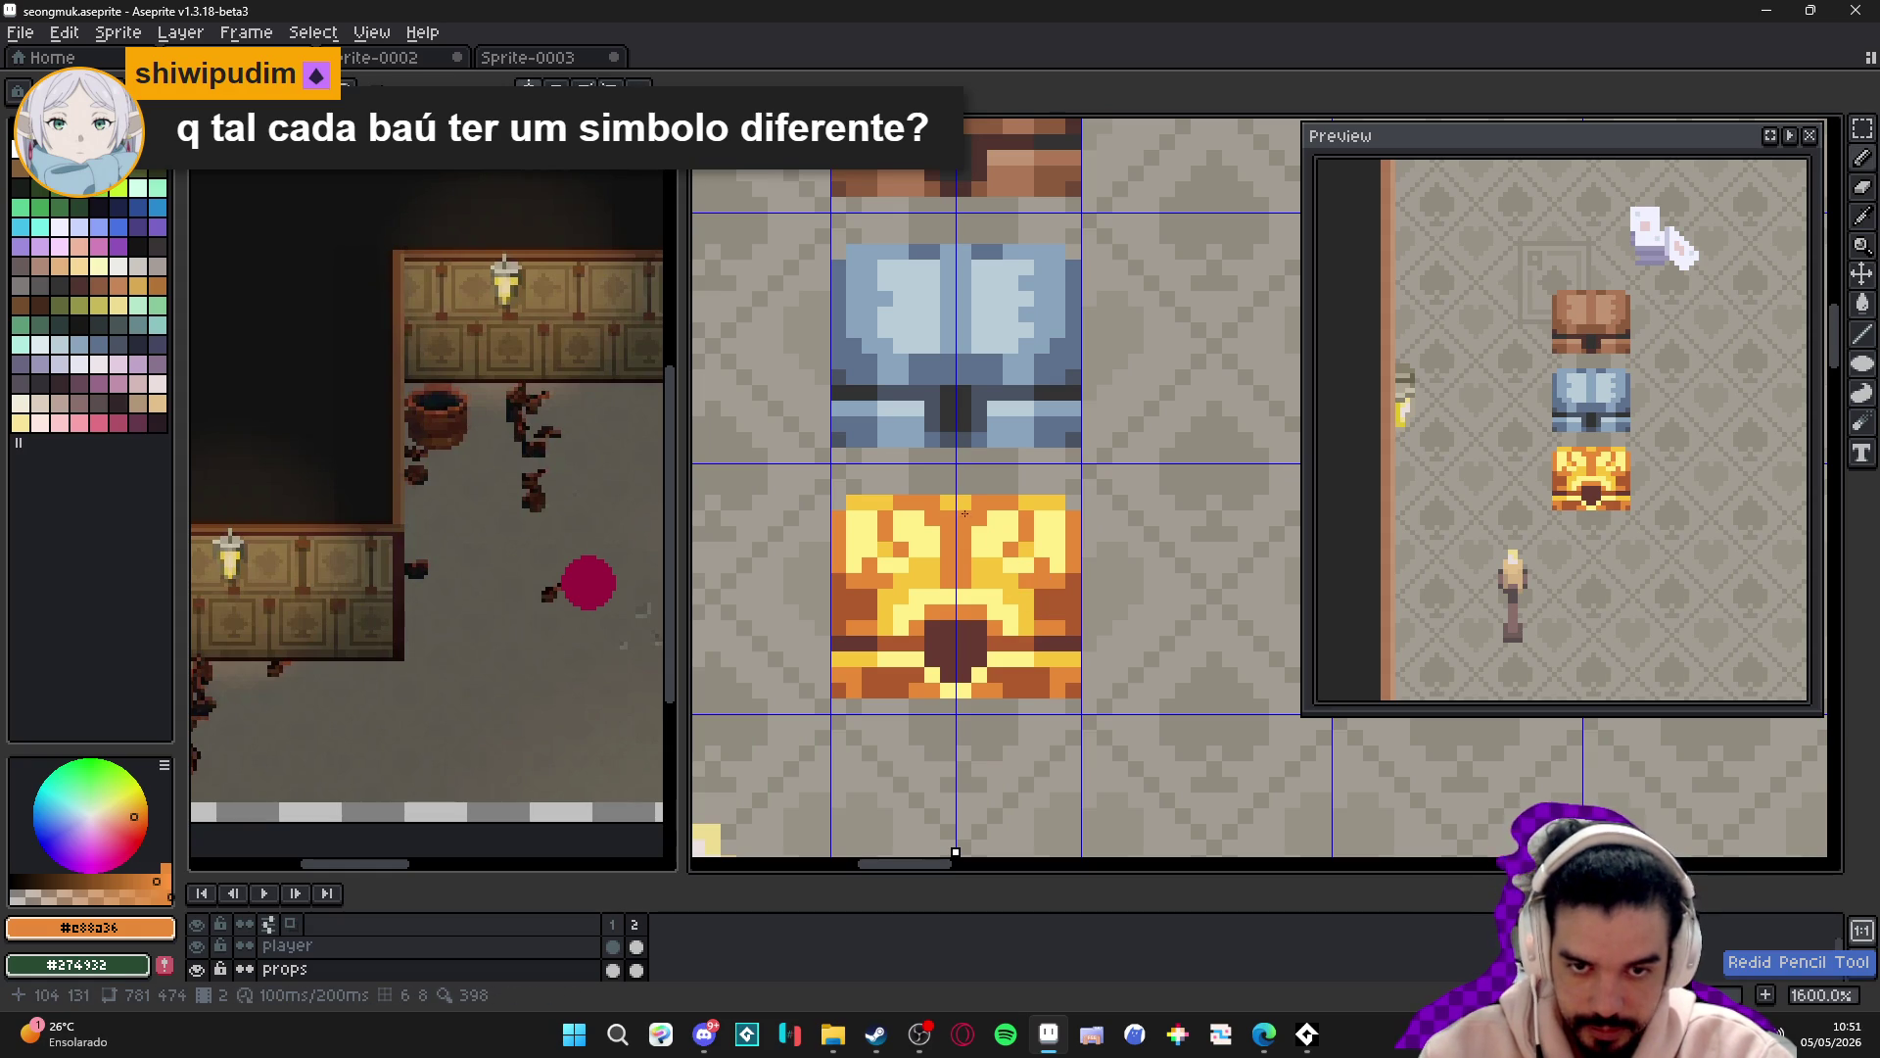
alt+click(1062, 597)
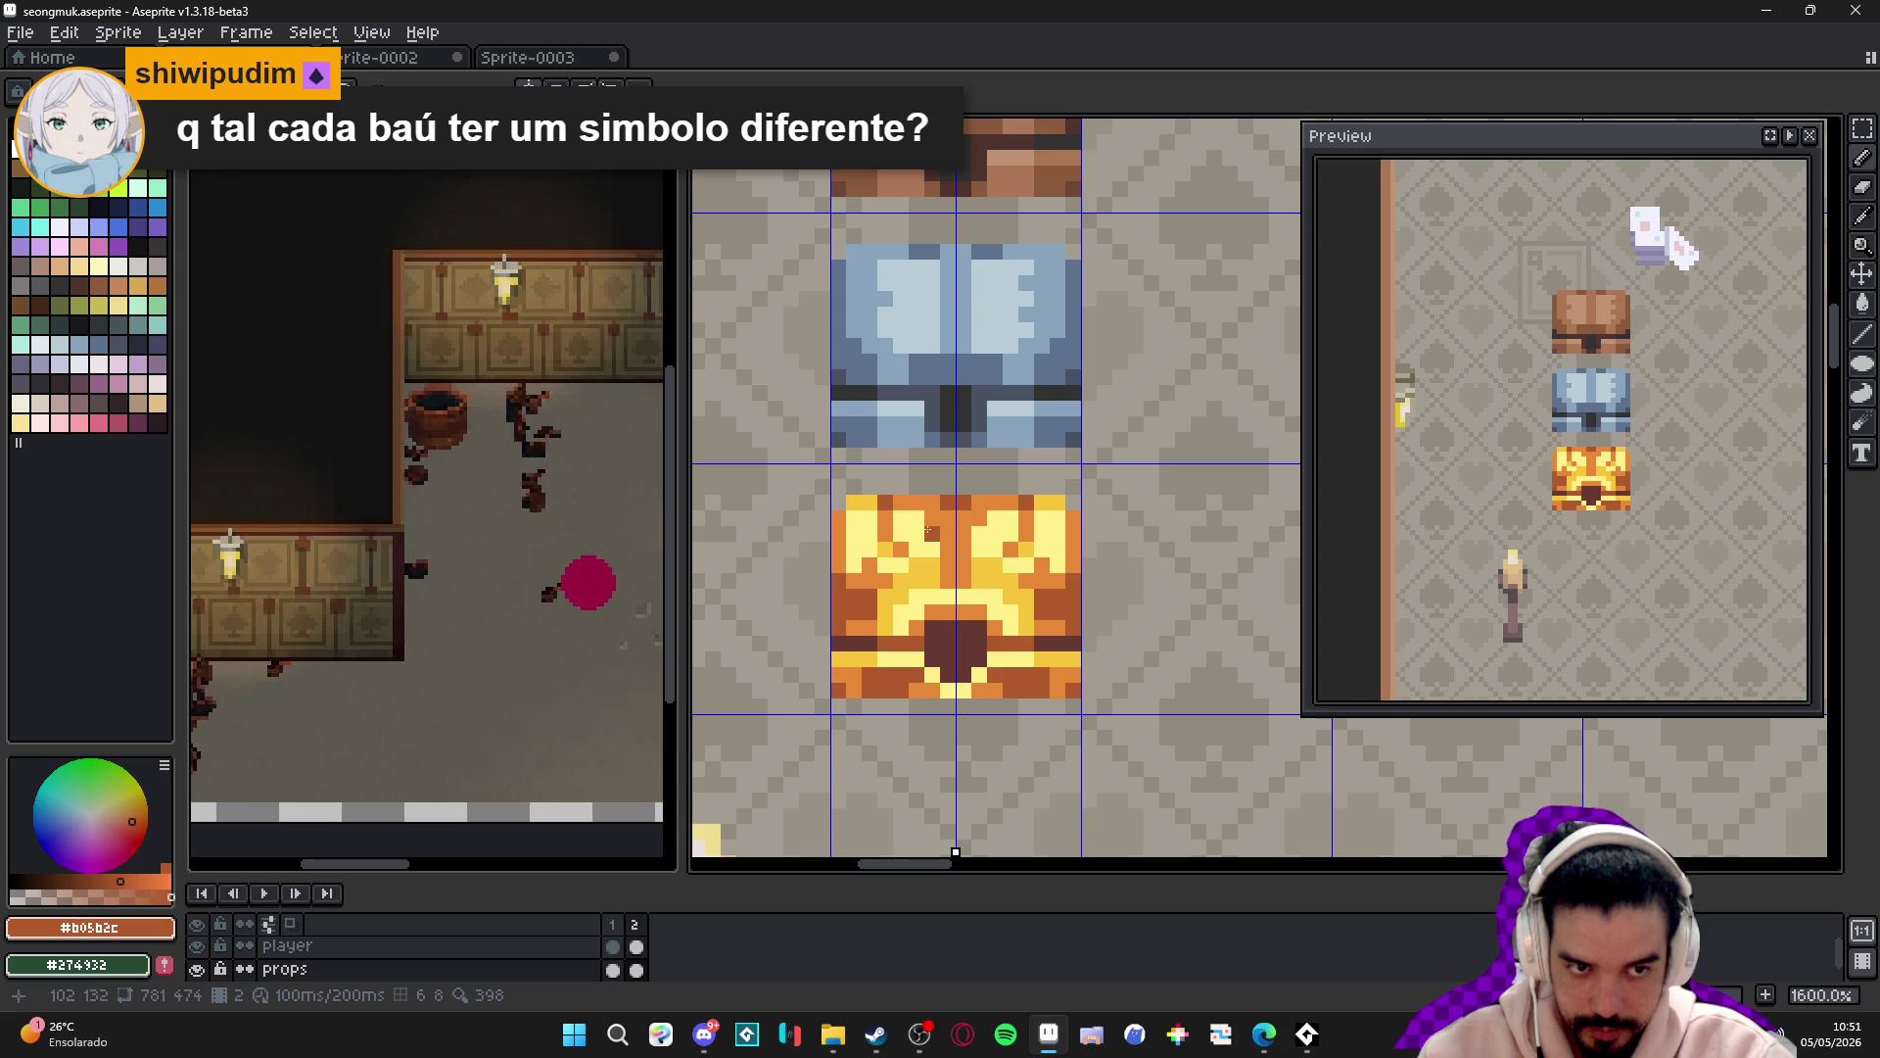
scroll(916, 529, up, 1)
alt+click(798, 475)
click(802, 500)
scroll(802, 500, down, 3)
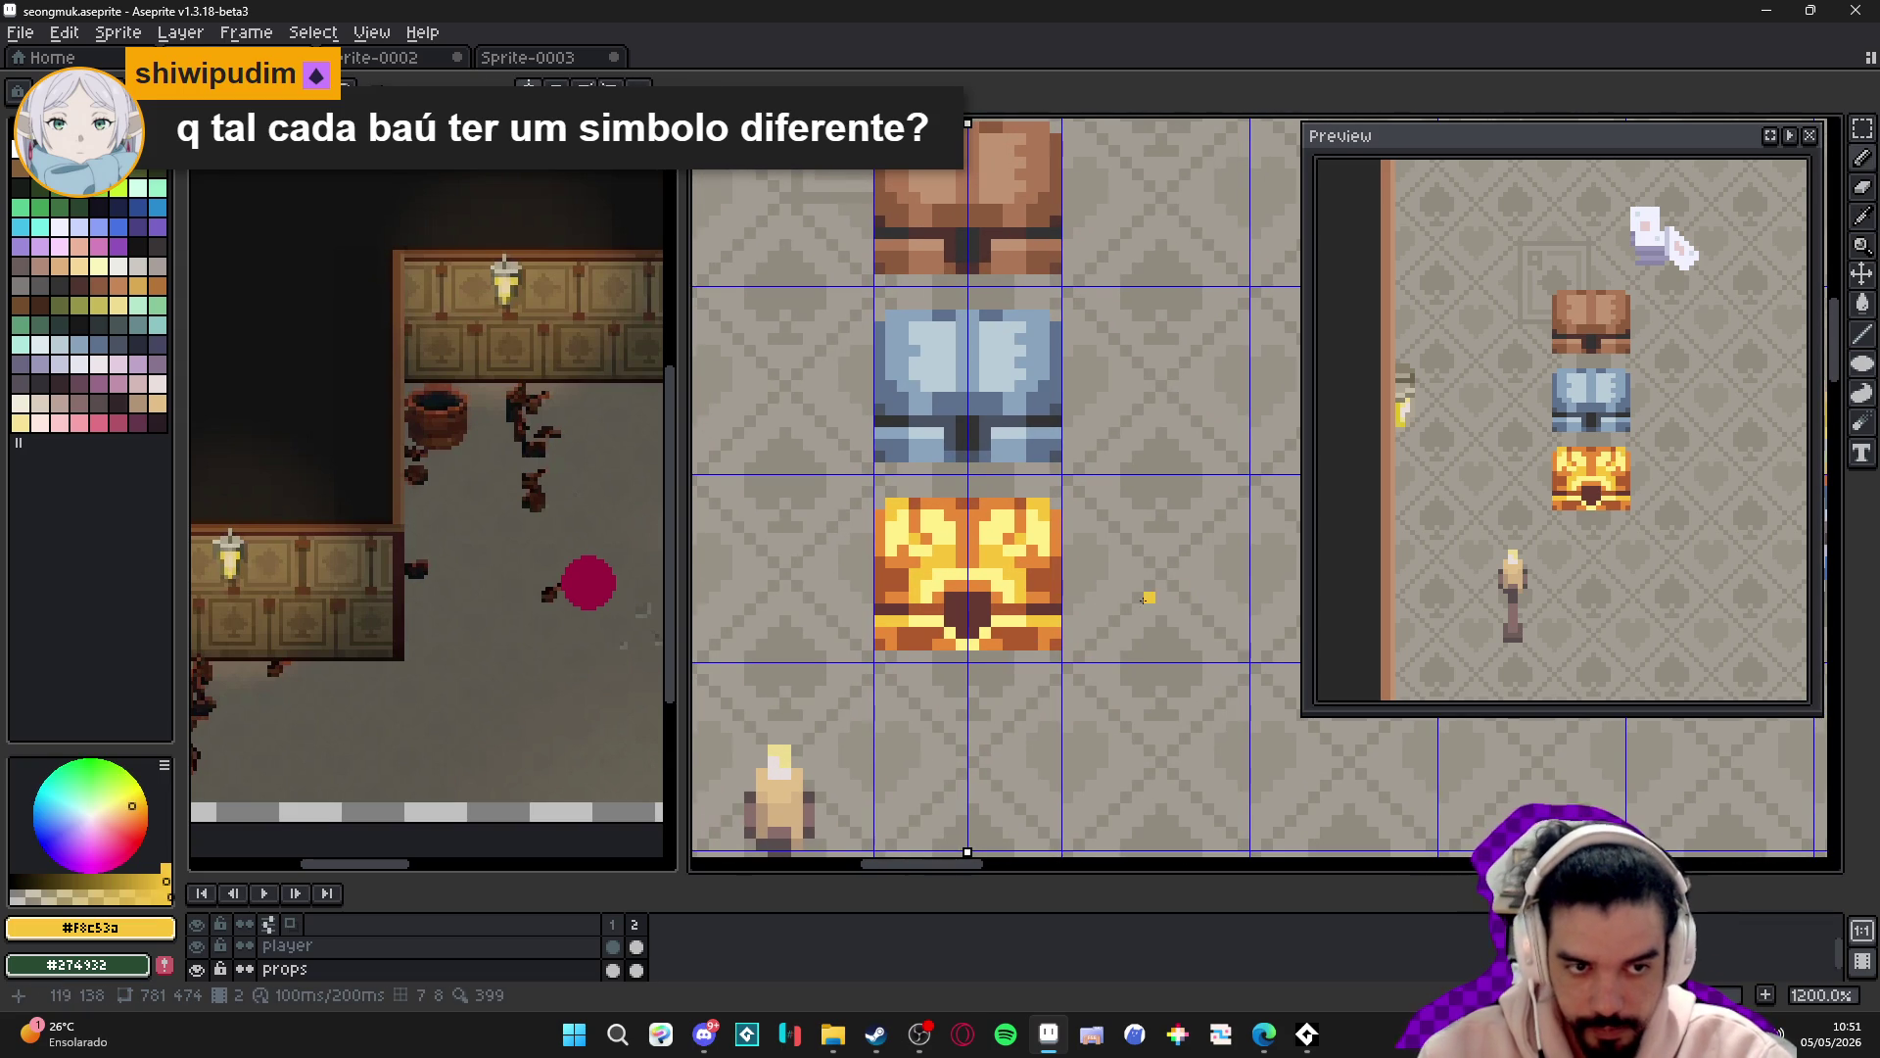
scroll(1031, 592, up, 1)
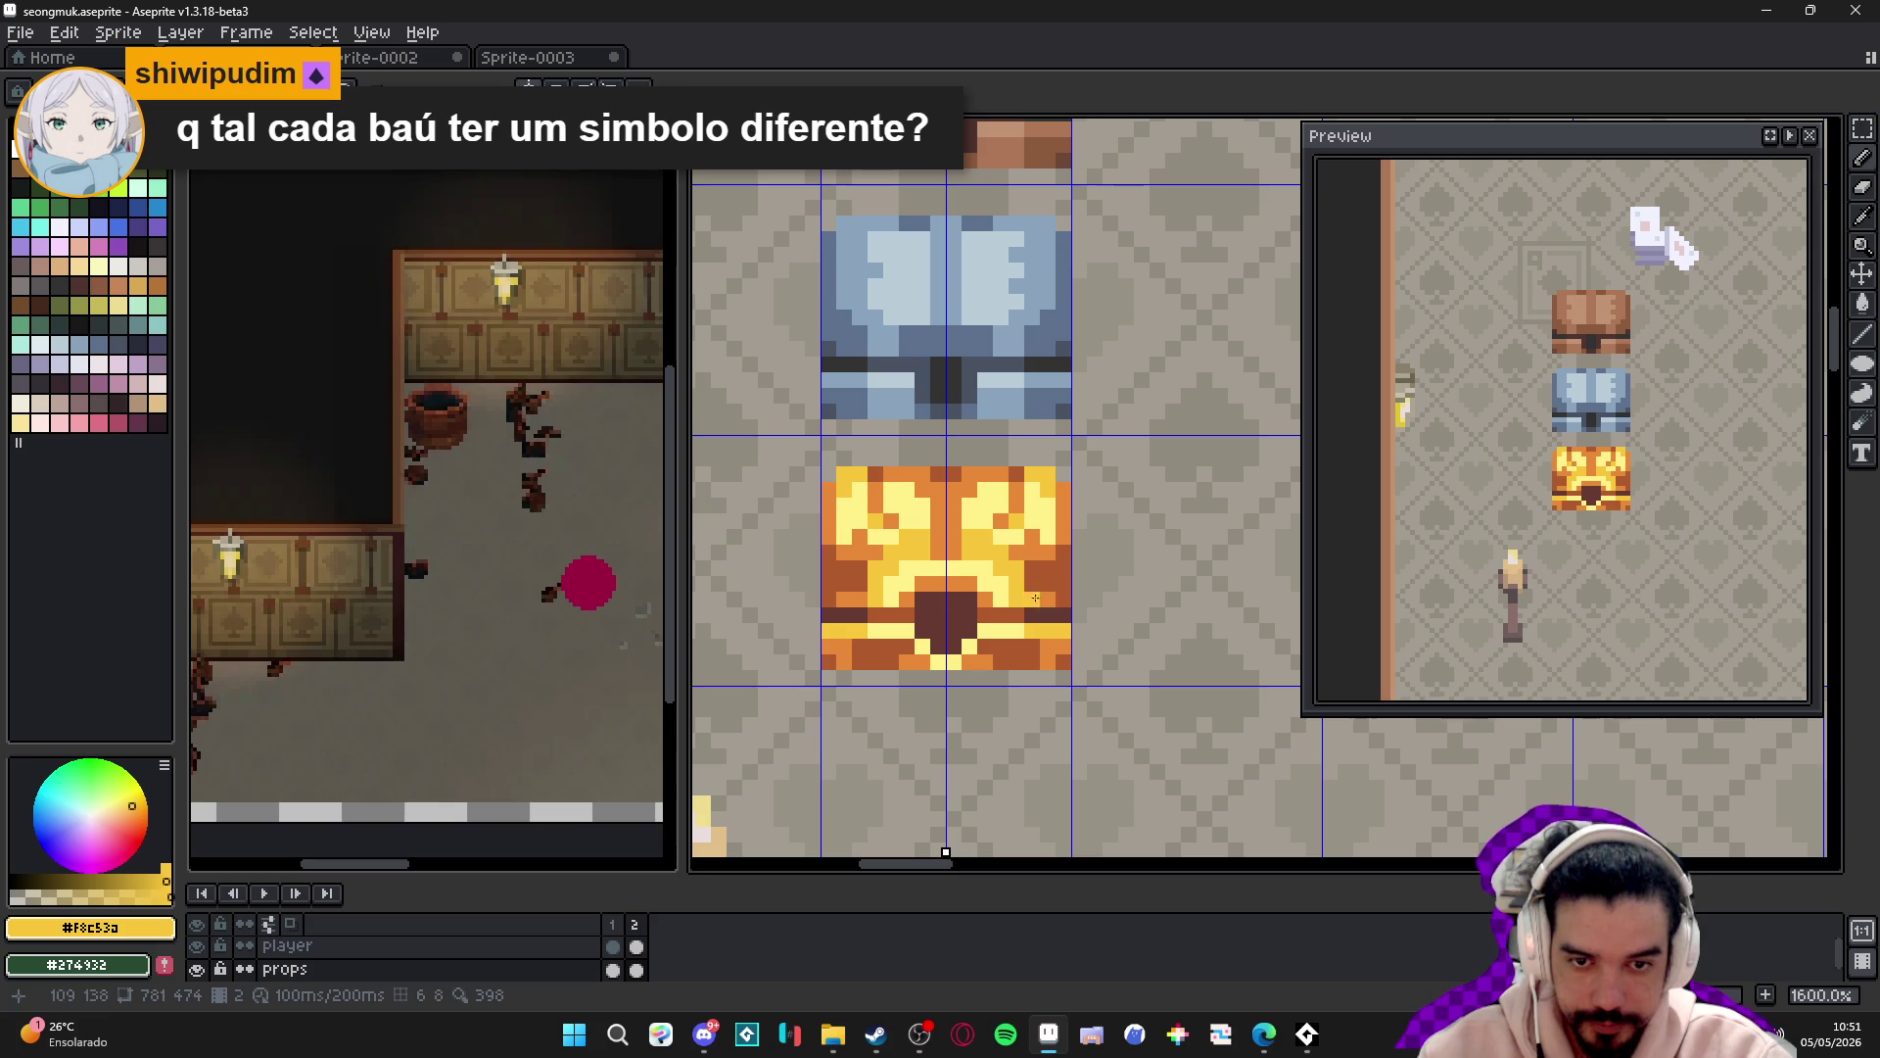
alt+click(1019, 553)
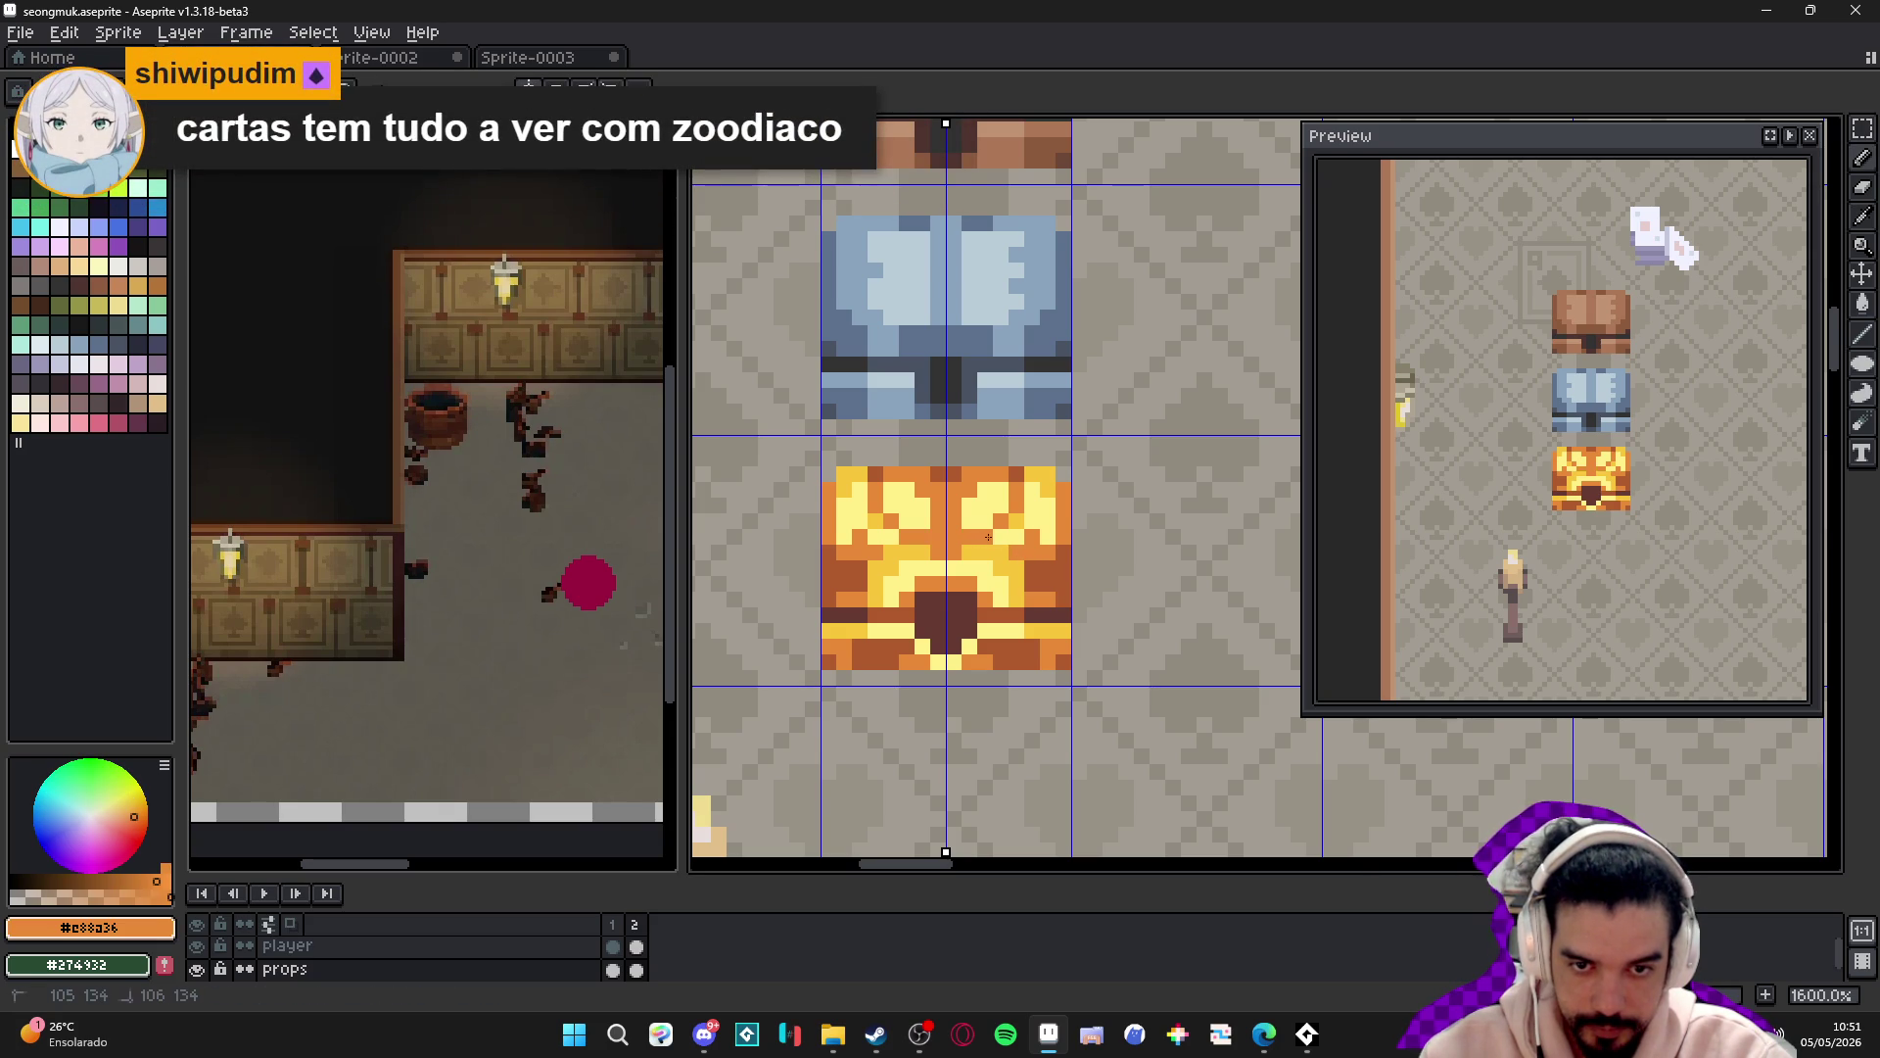
key(ctrl+z)
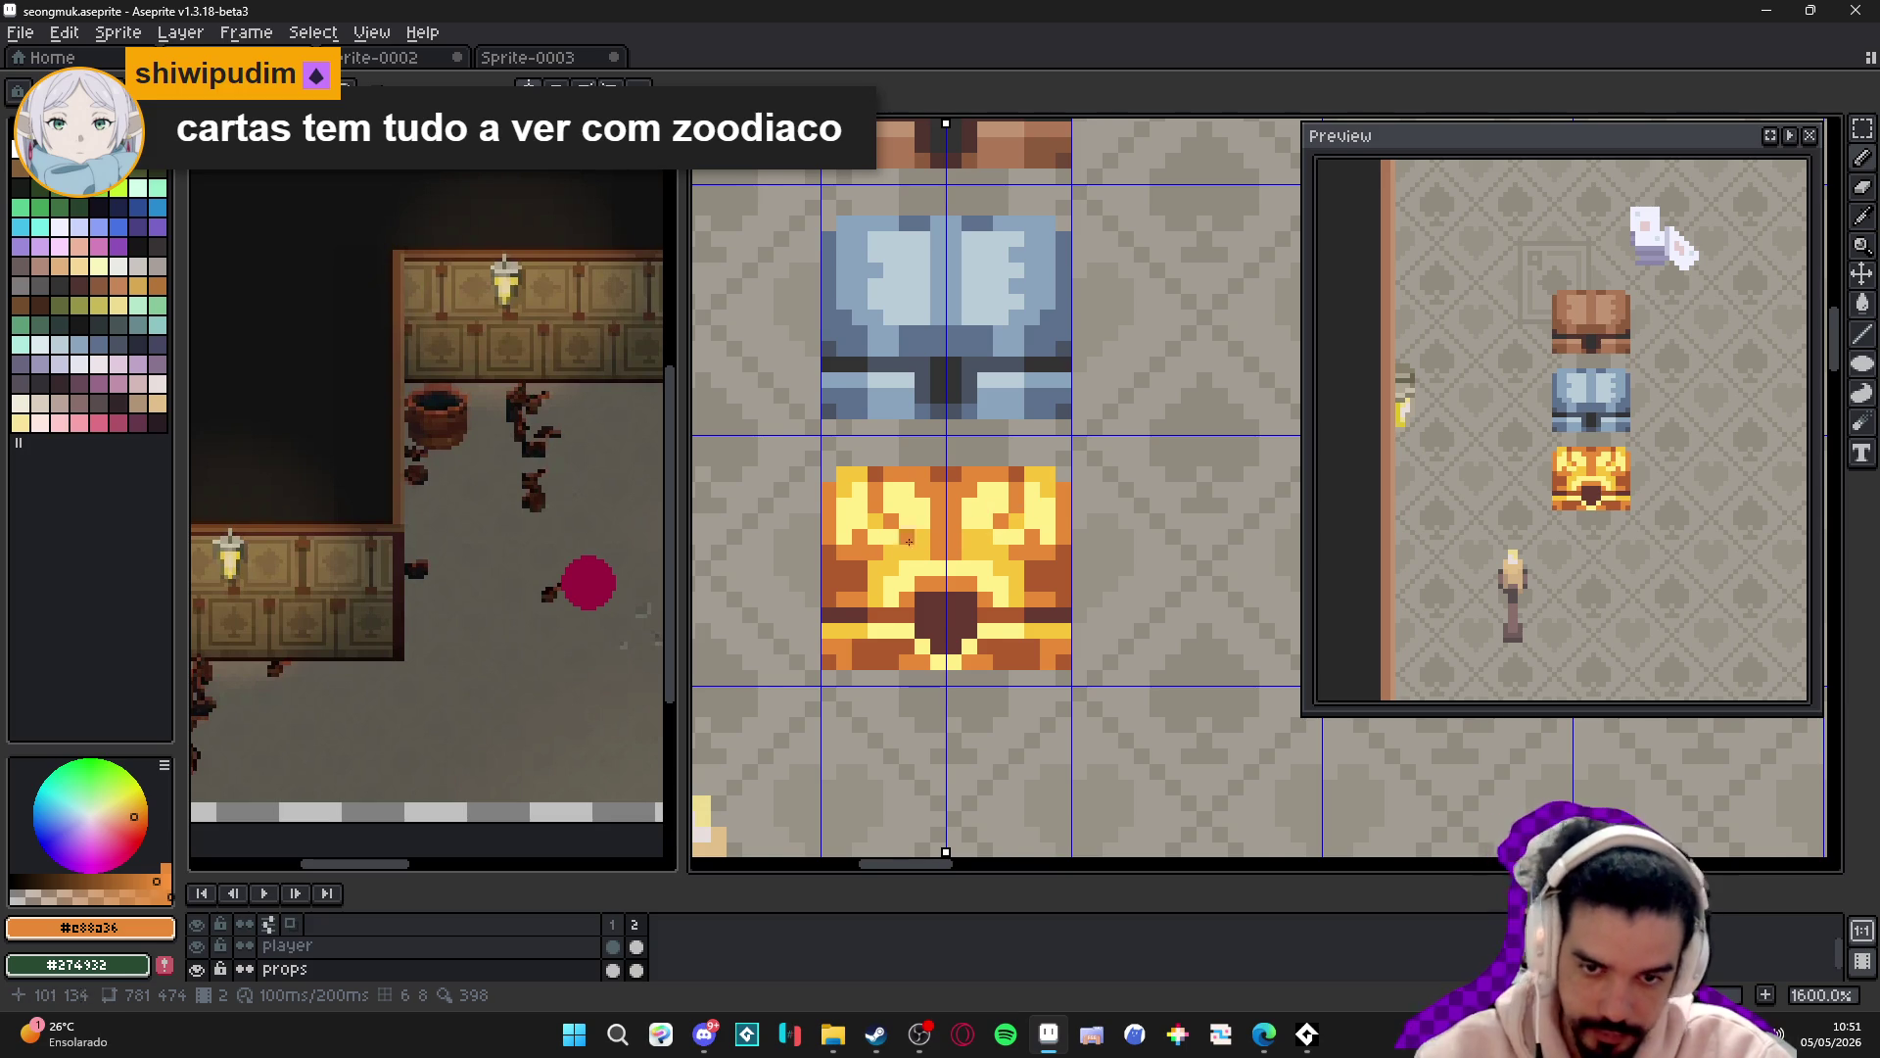
- Paint a dark orange band along the chest's bottom row
scroll(892, 590, up, 2)
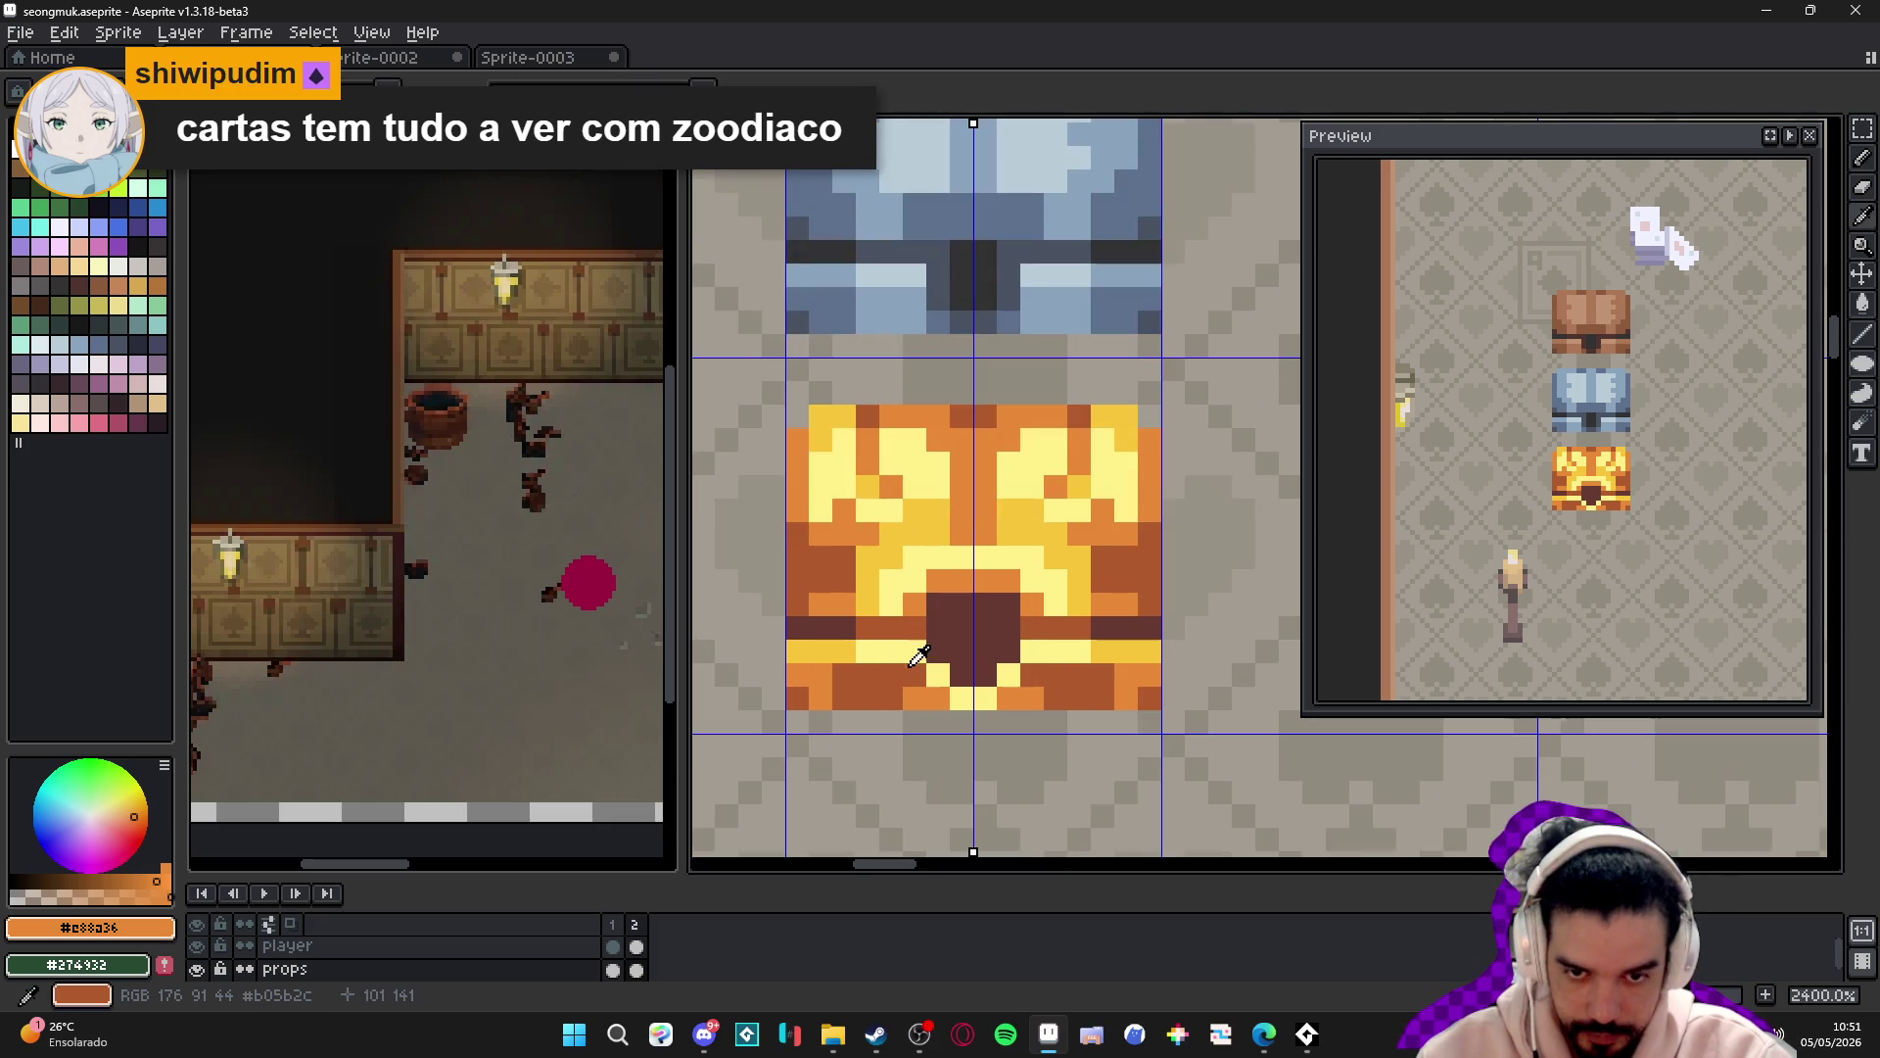
alt+click(811, 695)
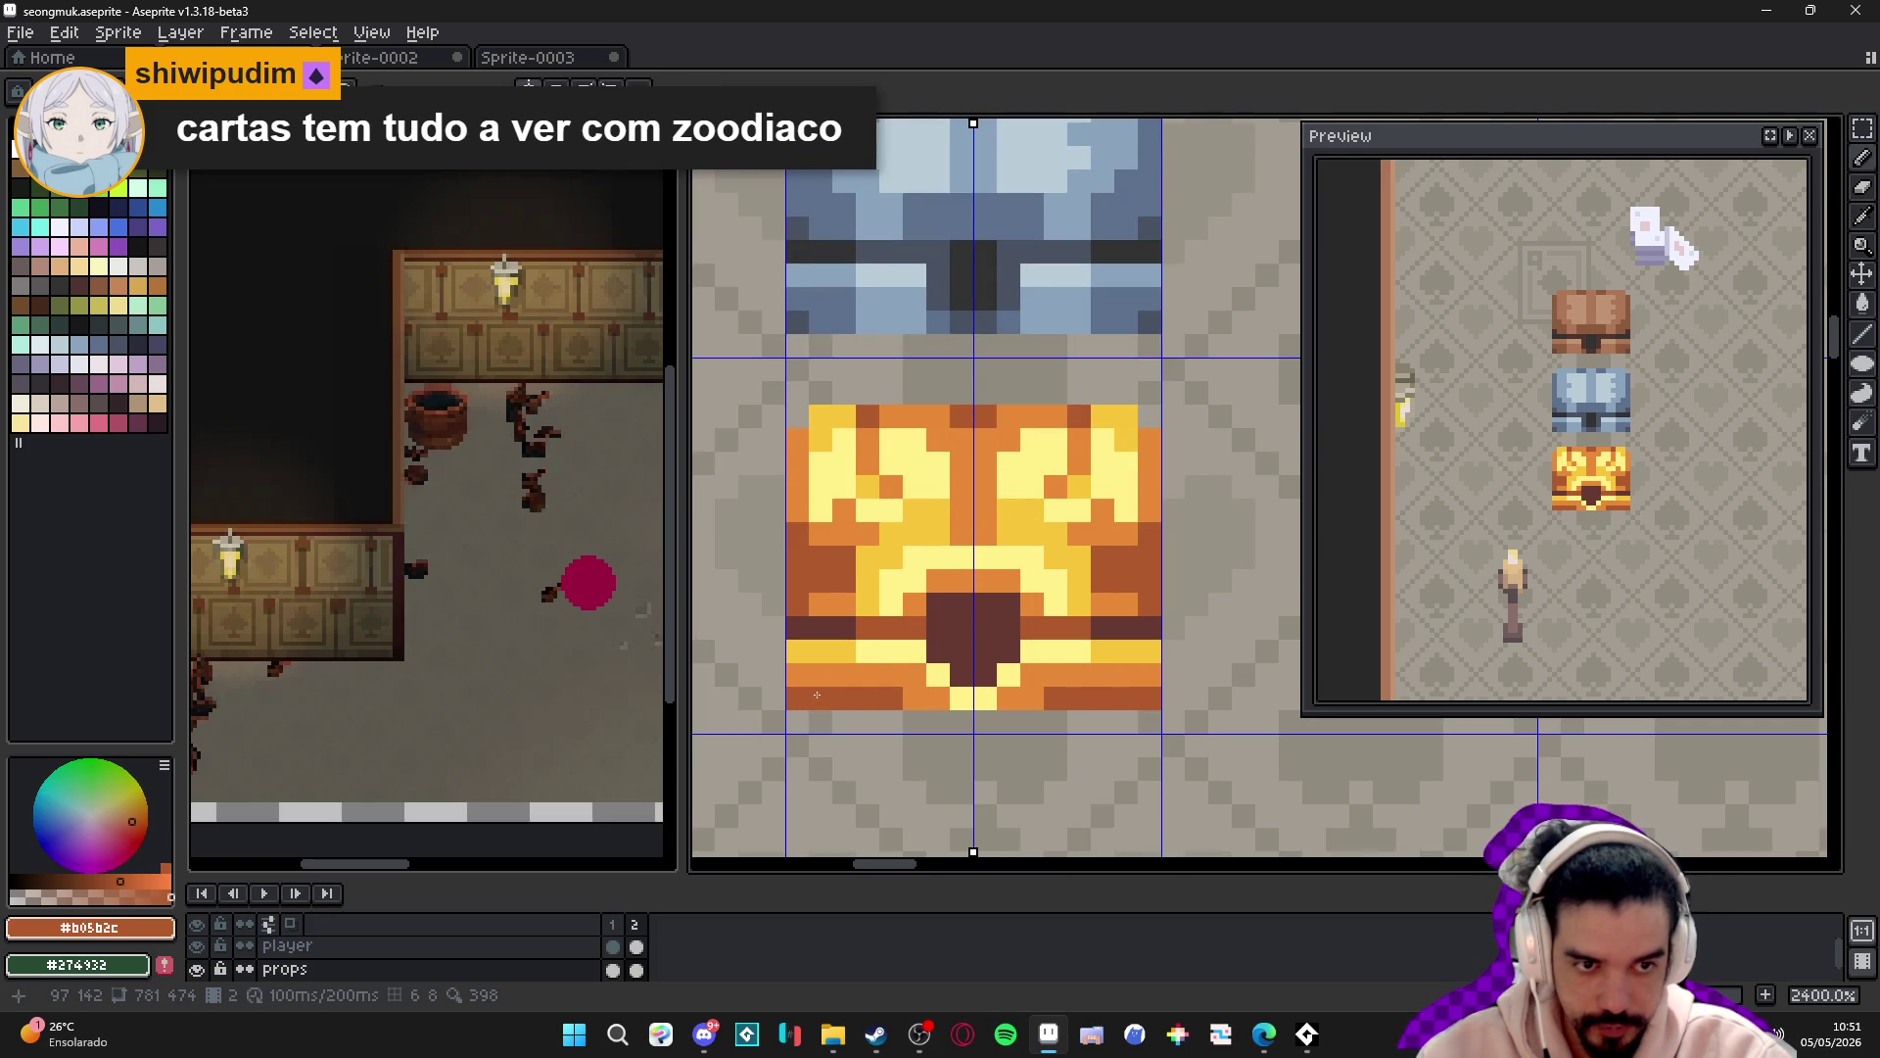
click(912, 706)
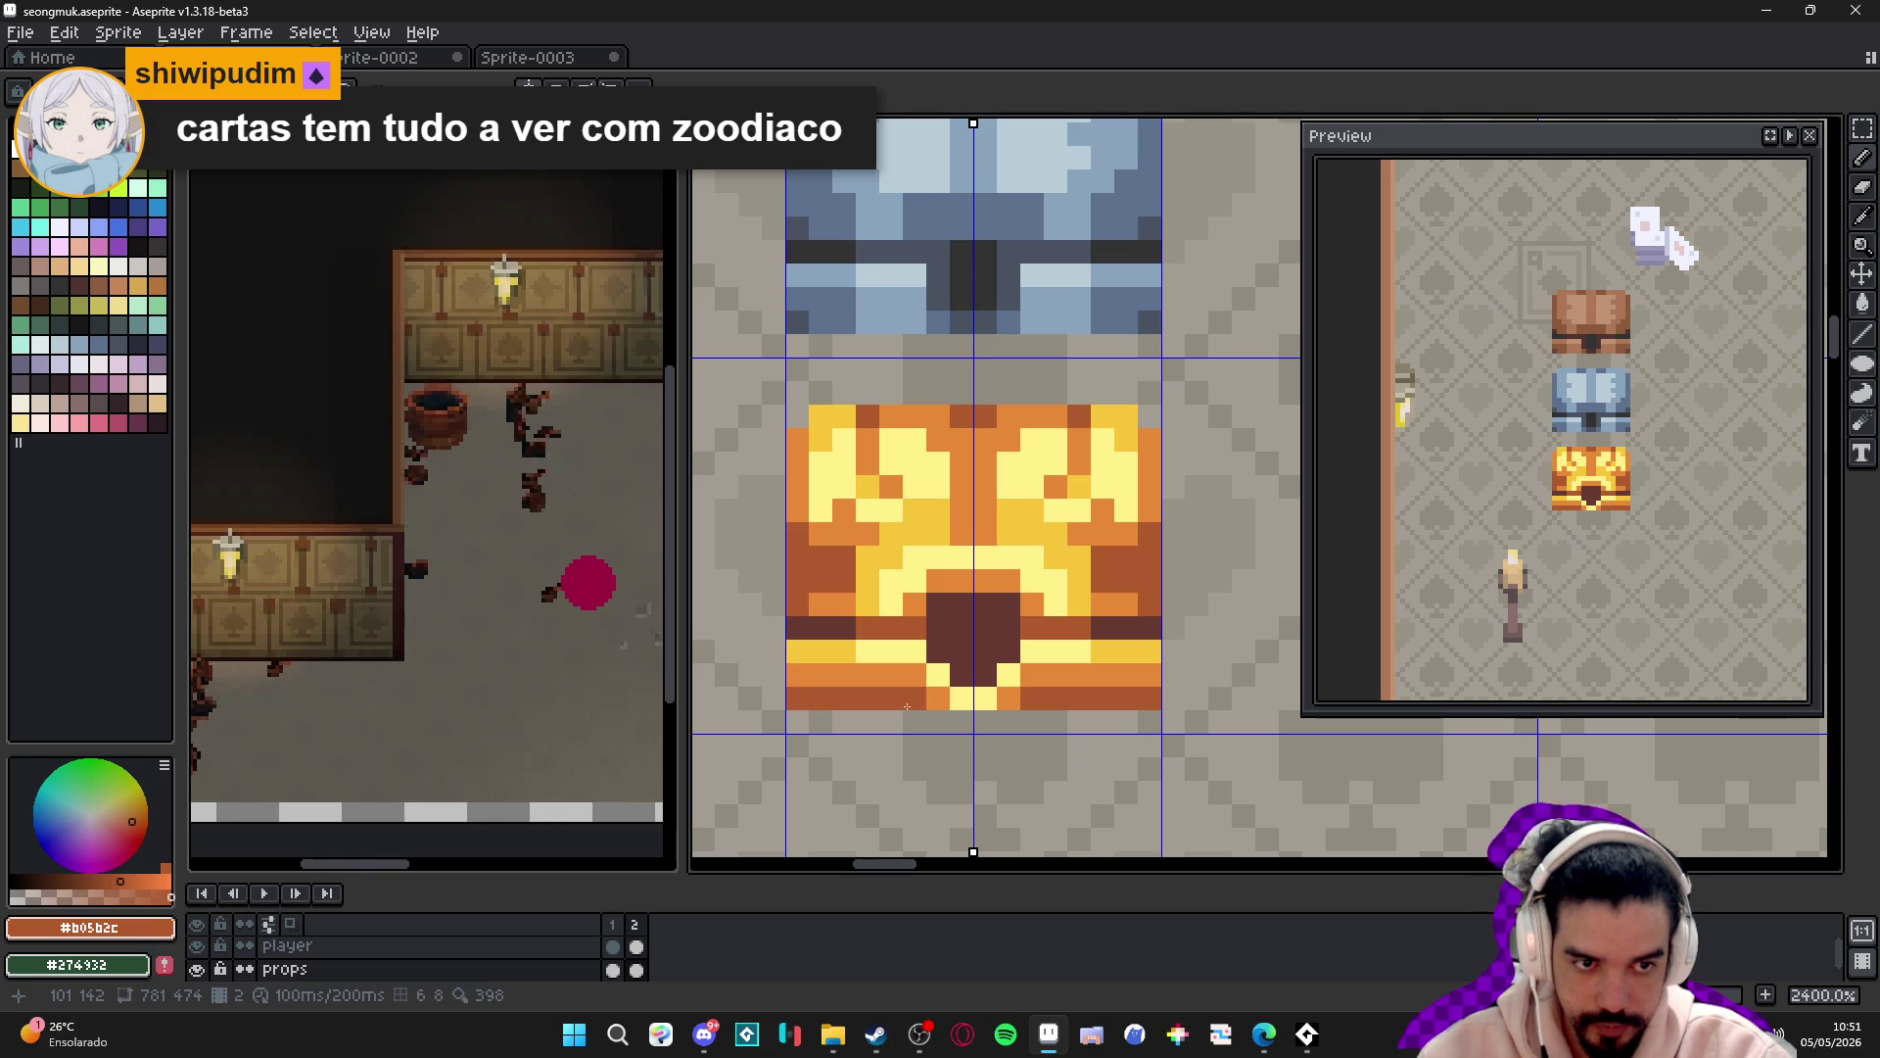
mouse_move(821, 674)
mouse_down()
mouse_move(799, 674)
mouse_move(866, 672)
mouse_move(806, 678)
mouse_up()
alt+click(899, 674)
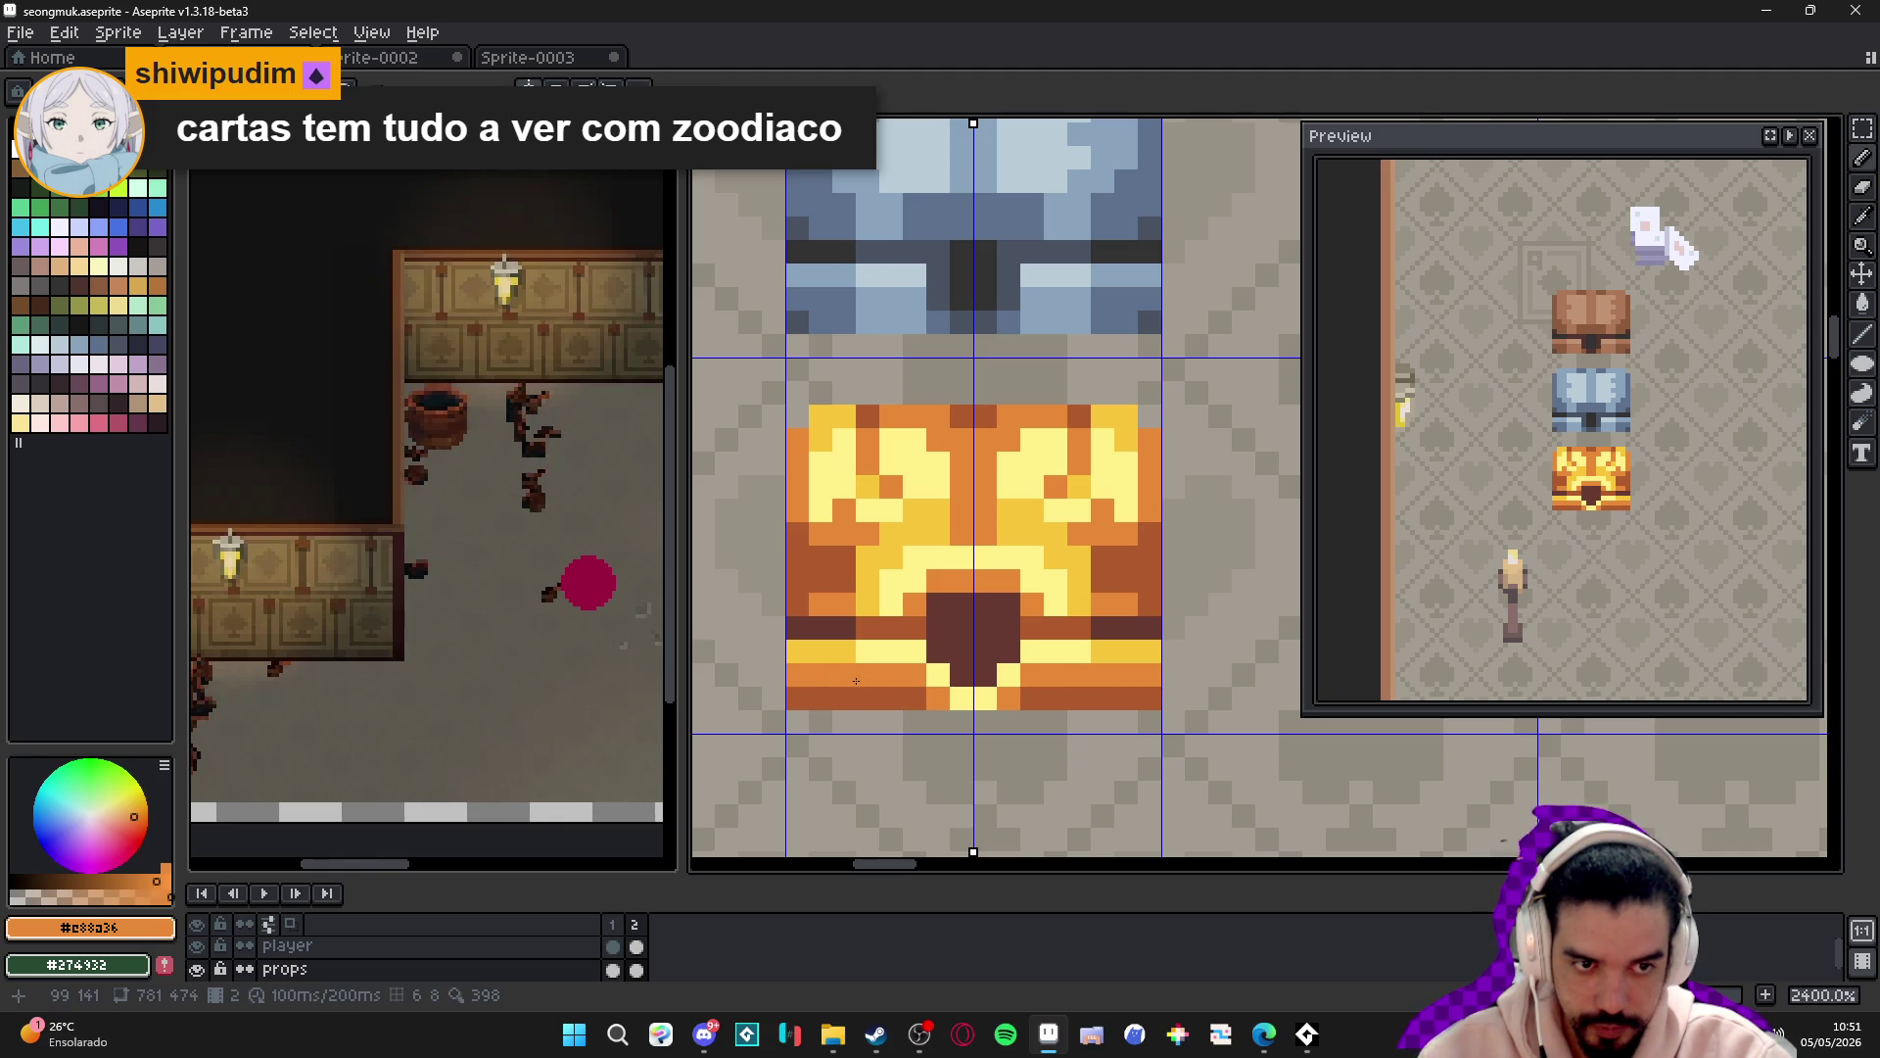
alt+click(911, 698)
drag(916, 674, 793, 673)
click(937, 690)
- Add yellow pixels at the bottom centre of the chest
alt+click(1075, 648)
click(938, 676)
click(970, 700)
click(1026, 684)
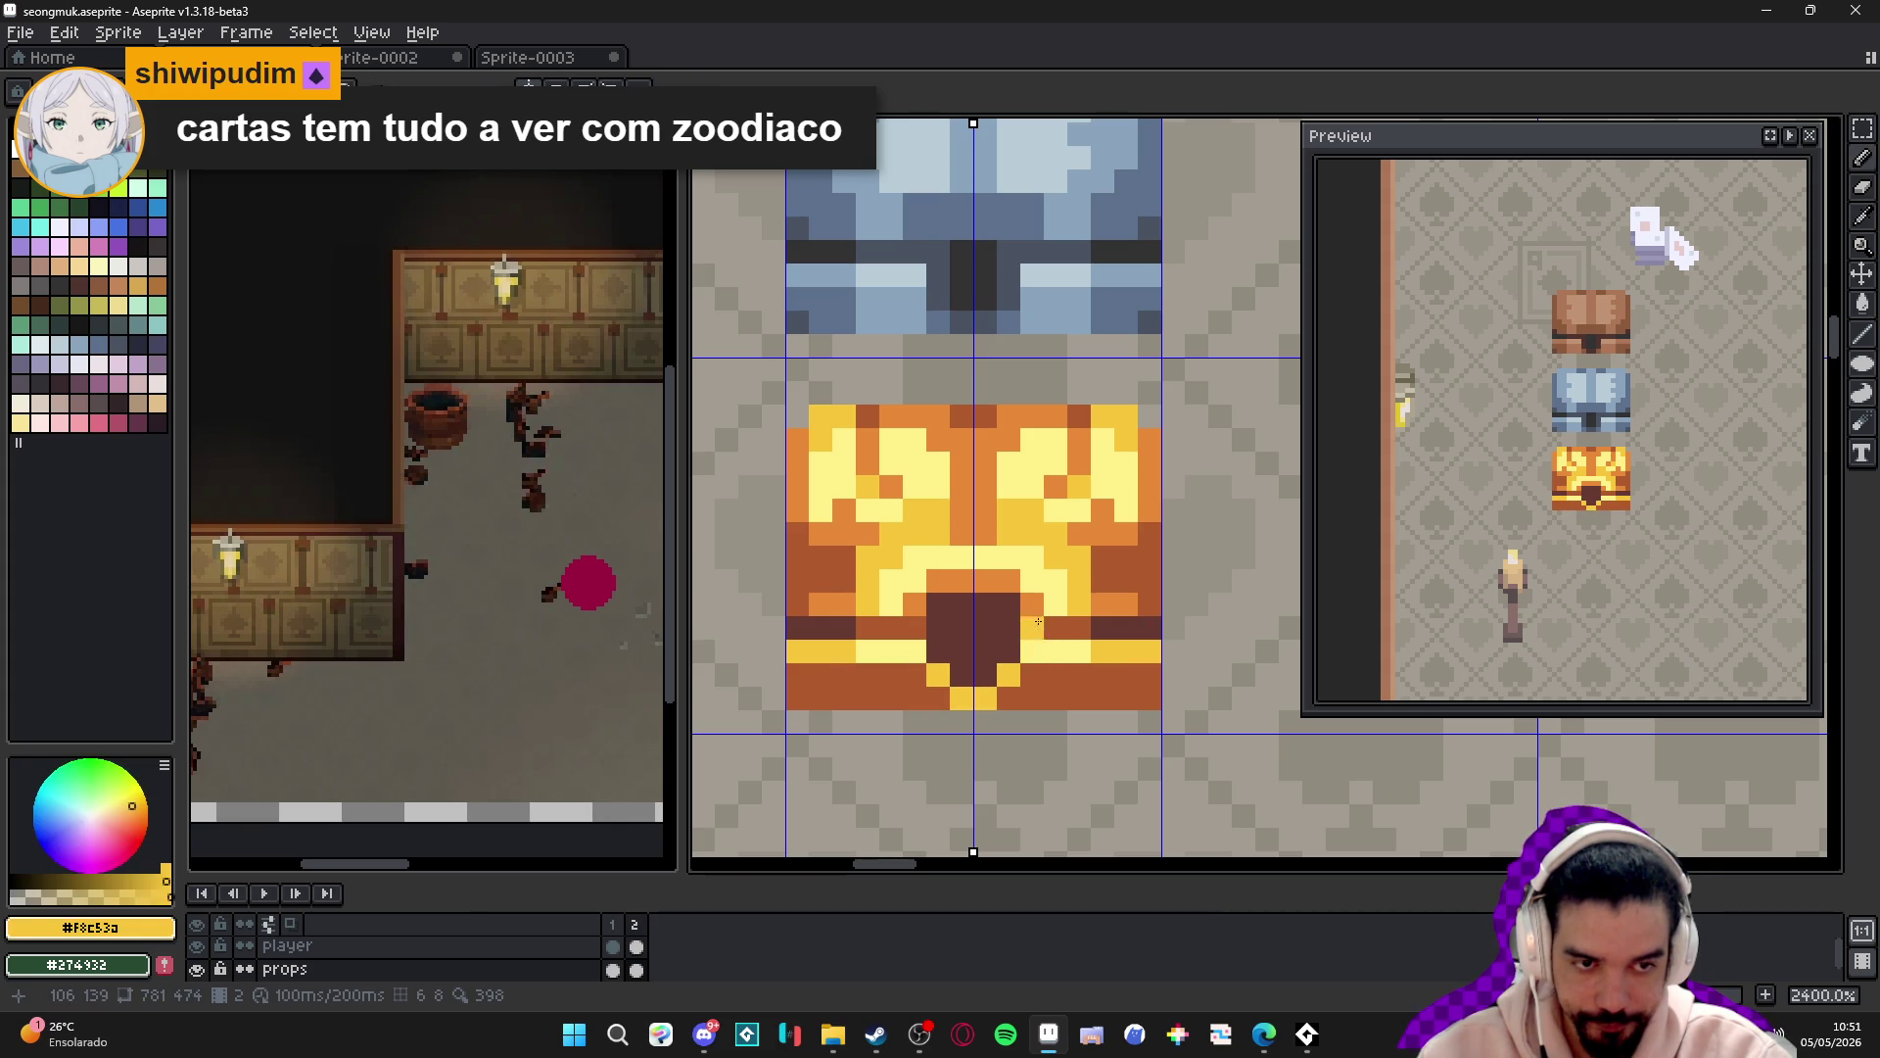
scroll(1037, 581, down, 5)
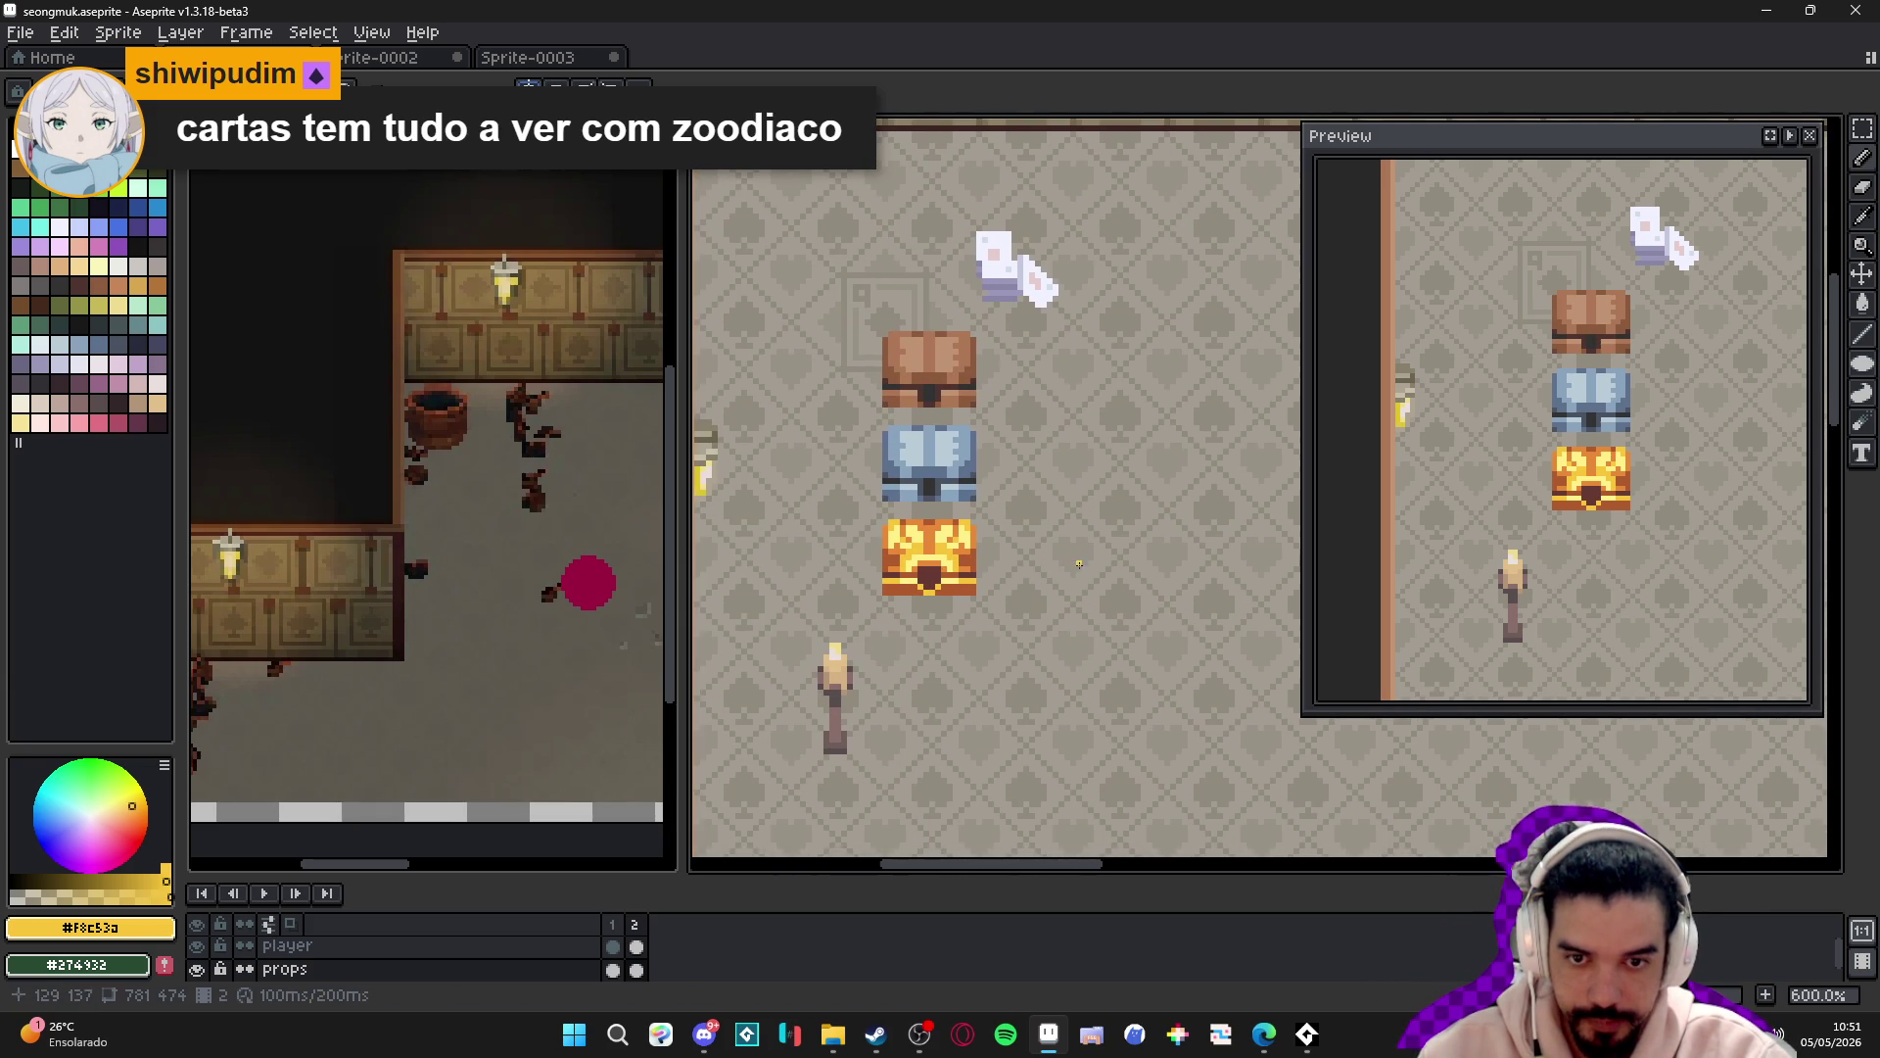
scroll(1078, 578, down, 1)
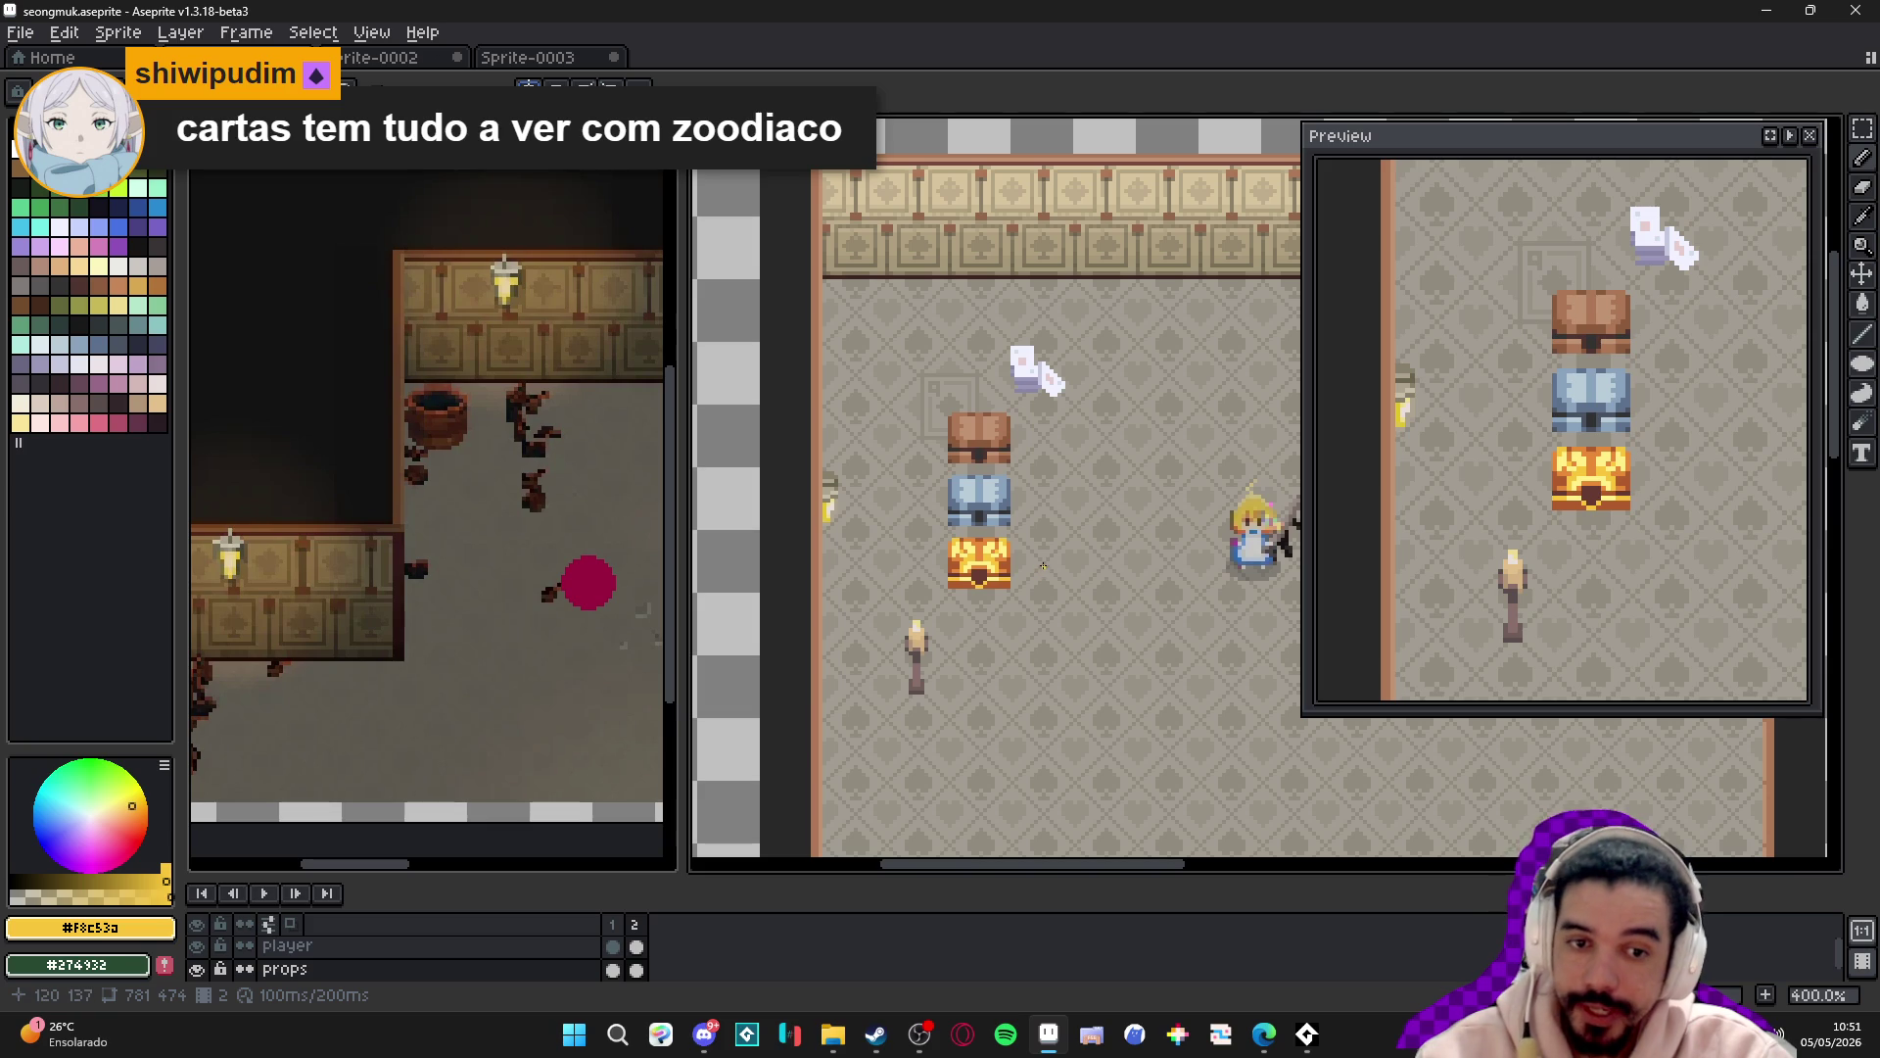
scroll(1030, 510, up, 1)
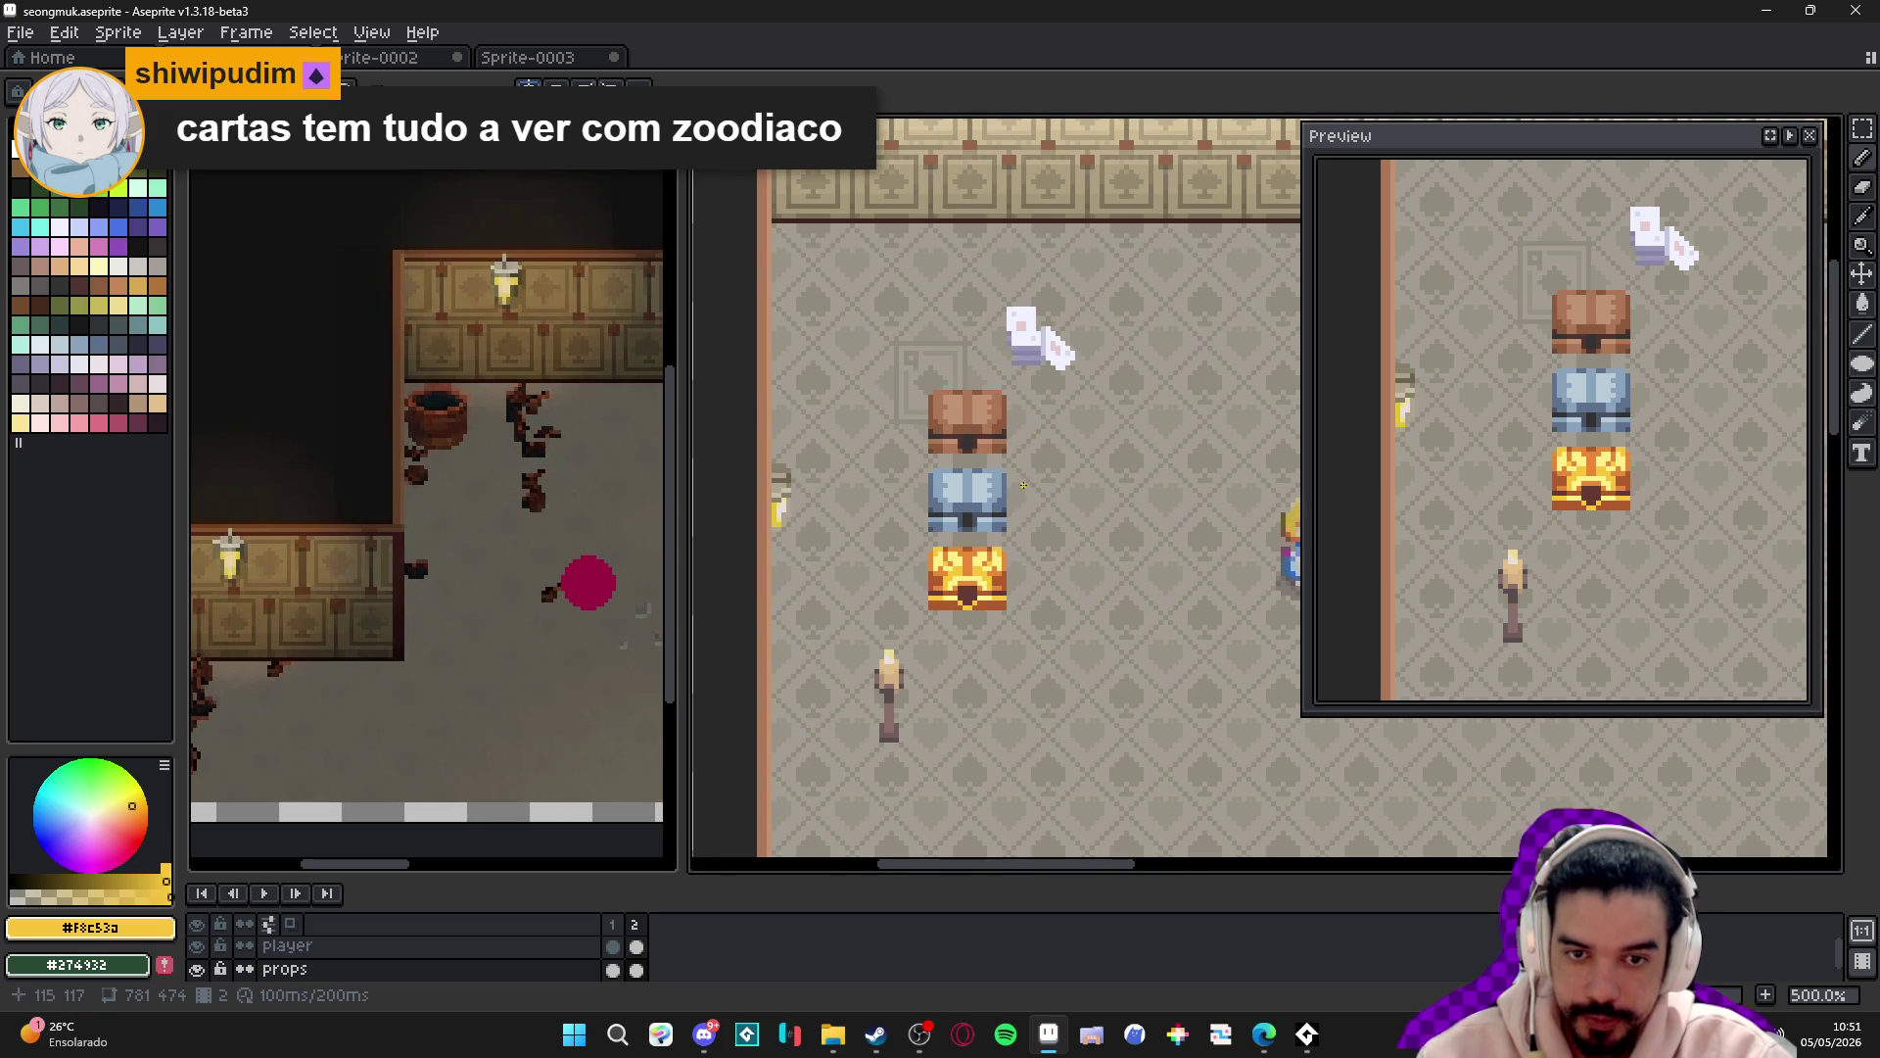
scroll(1024, 484, down, 1)
scroll(937, 575, up, 1)
scroll(940, 572, up, 2)
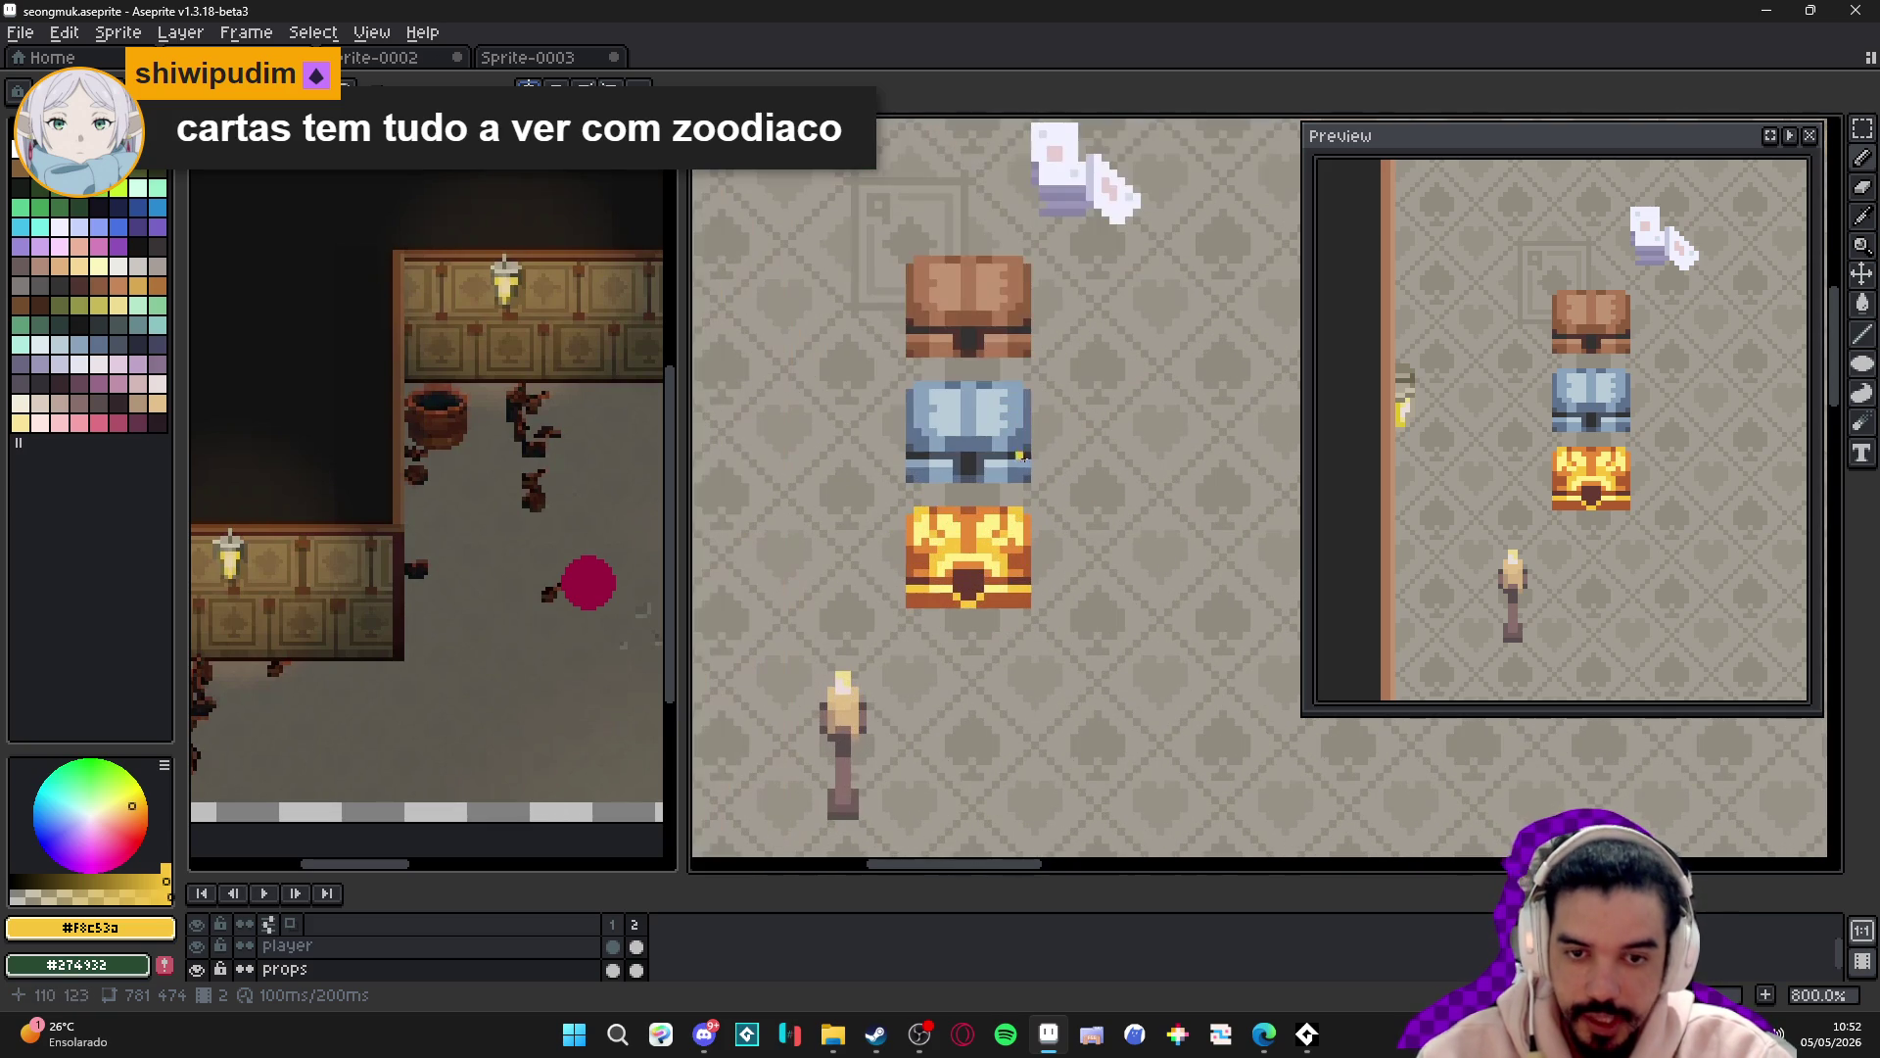
scroll(942, 568, down, 1)
scroll(943, 568, right, 2)
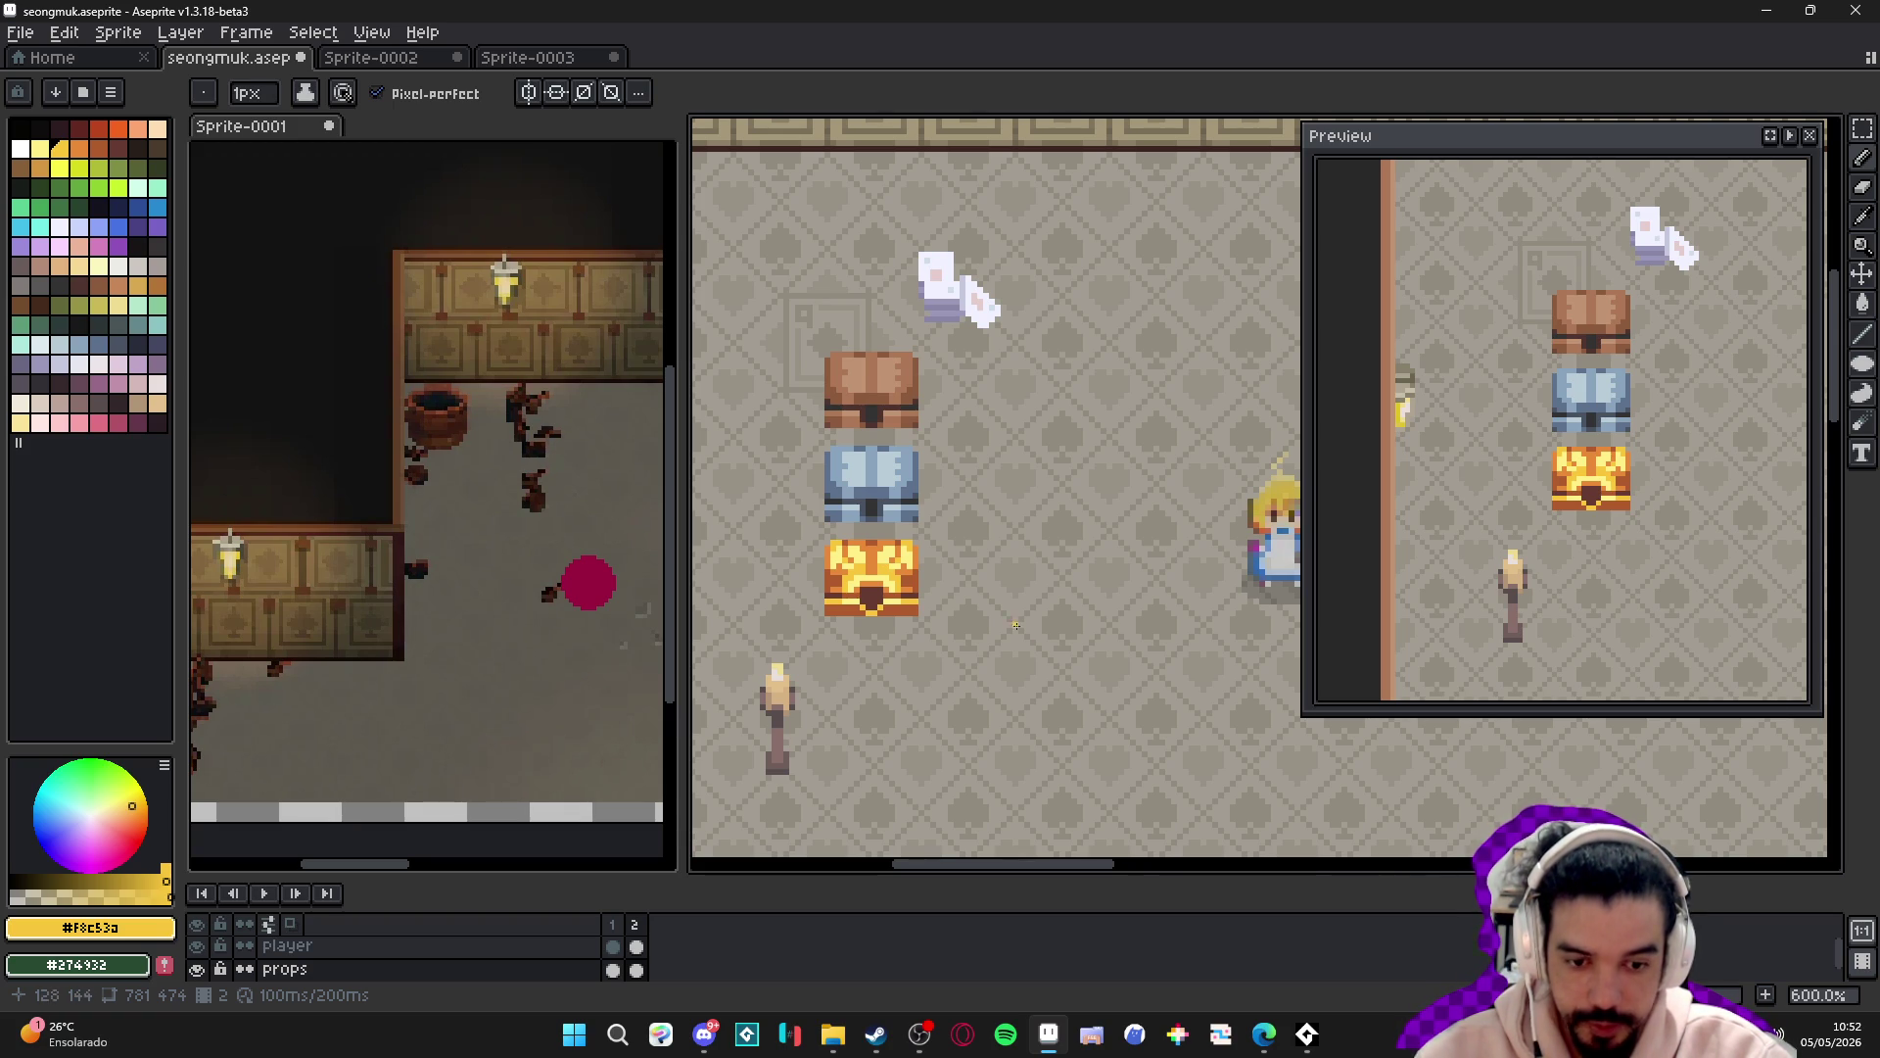
- View frame 1's purple tile room and glance at the Sprite-0002 and Sprite-0003 files
click(612, 923)
scroll(990, 506, down, 3)
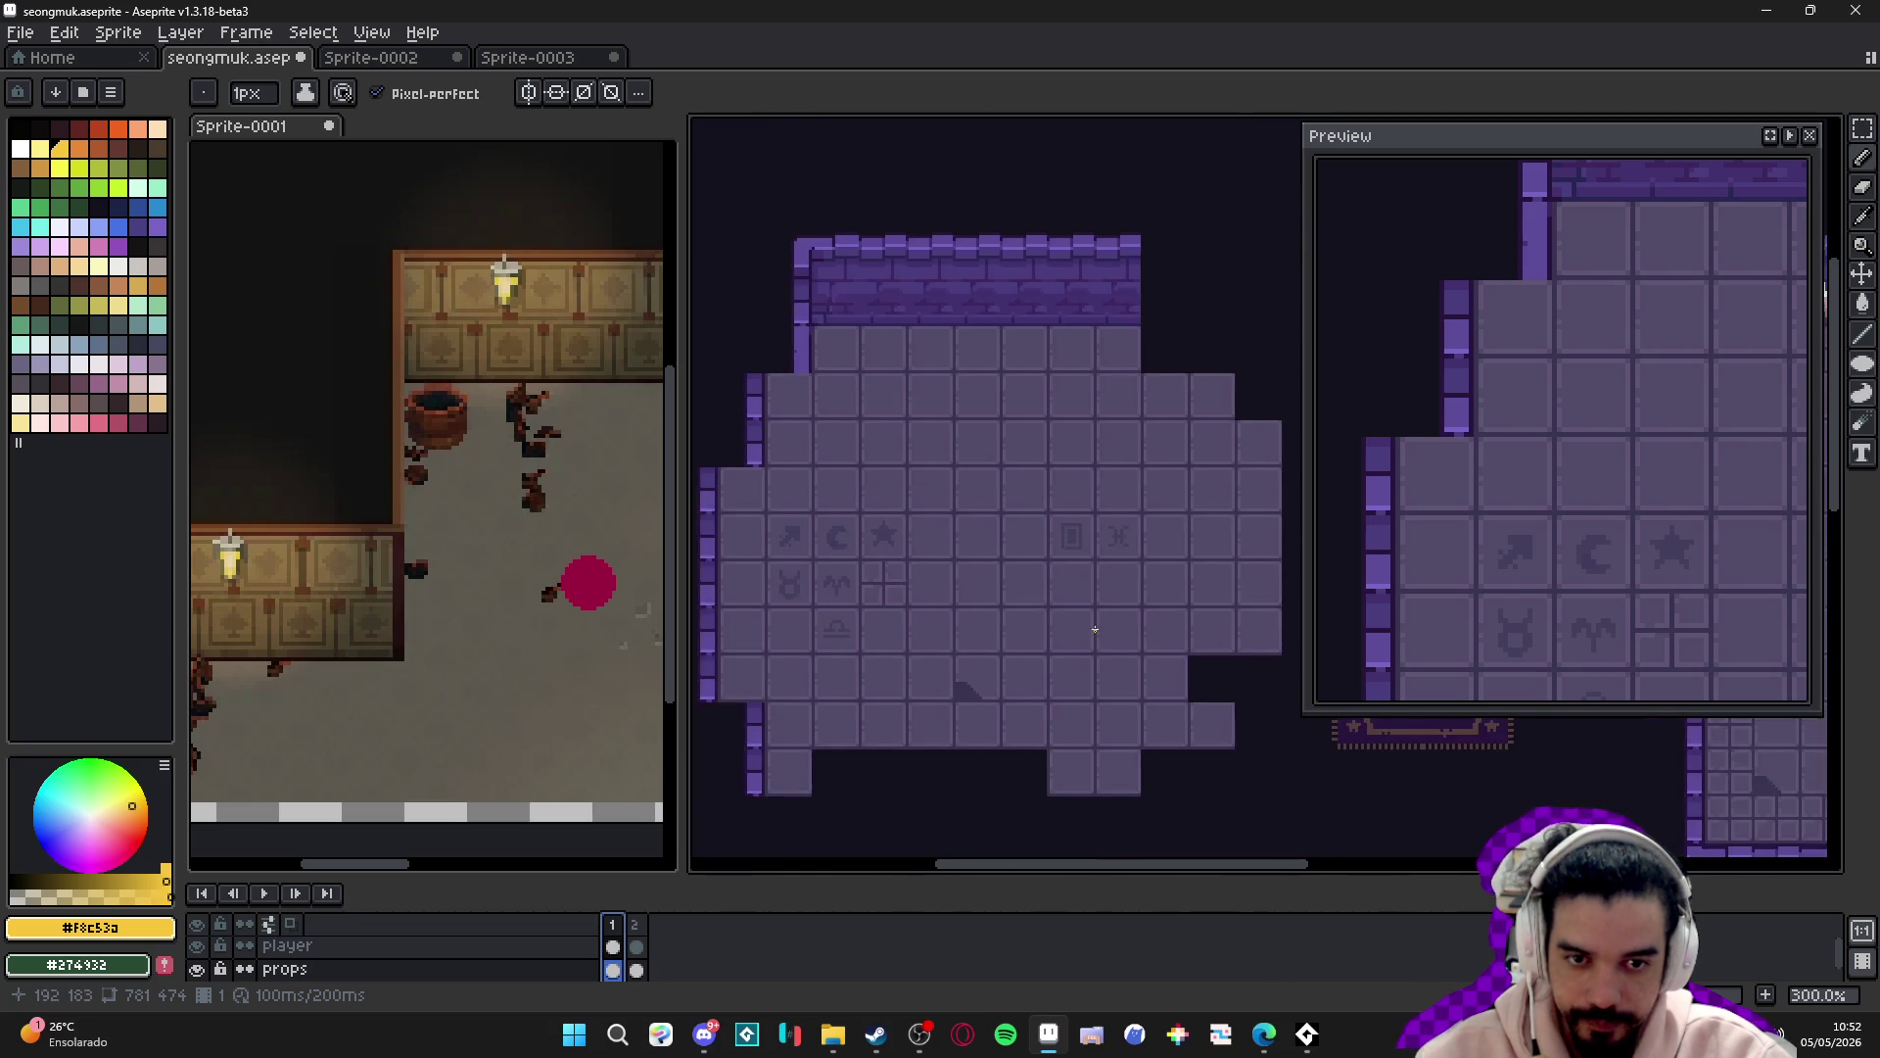
scroll(970, 573, down, 5)
scroll(970, 573, up, 4)
scroll(953, 548, down, 1)
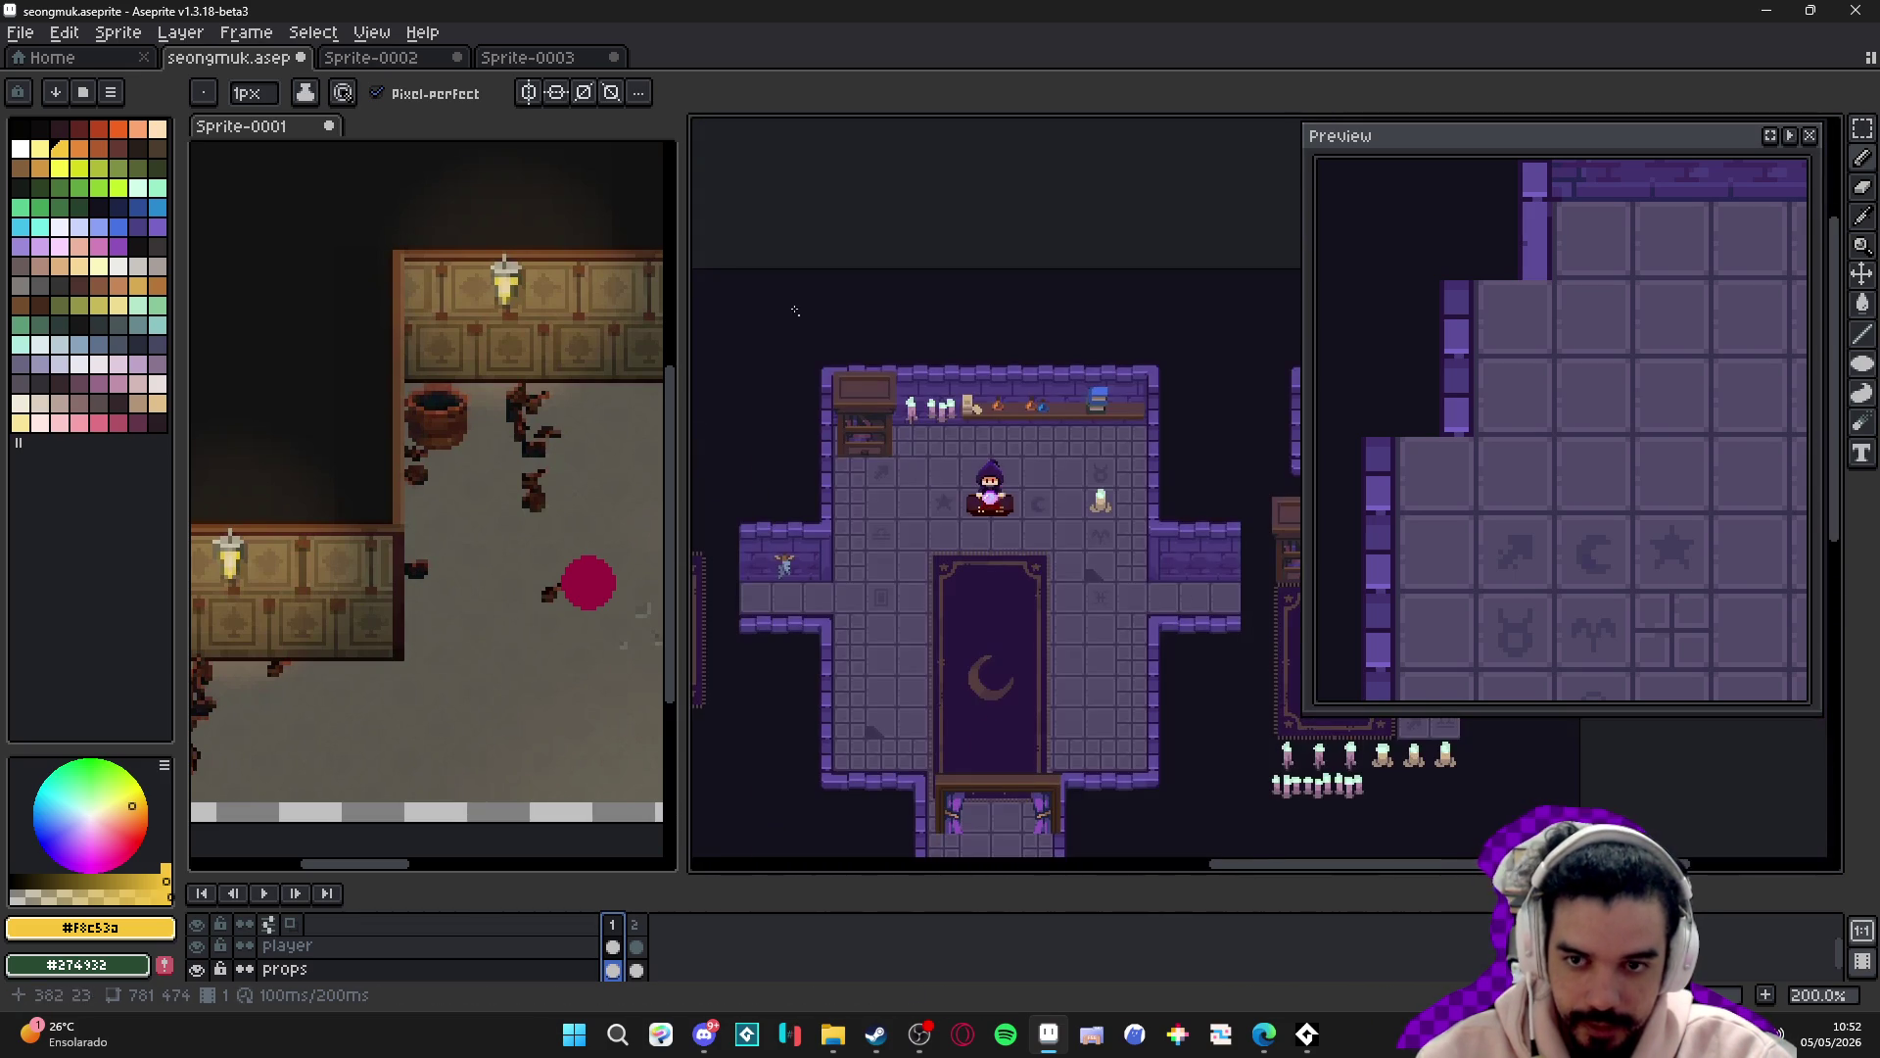
click(441, 60)
click(555, 61)
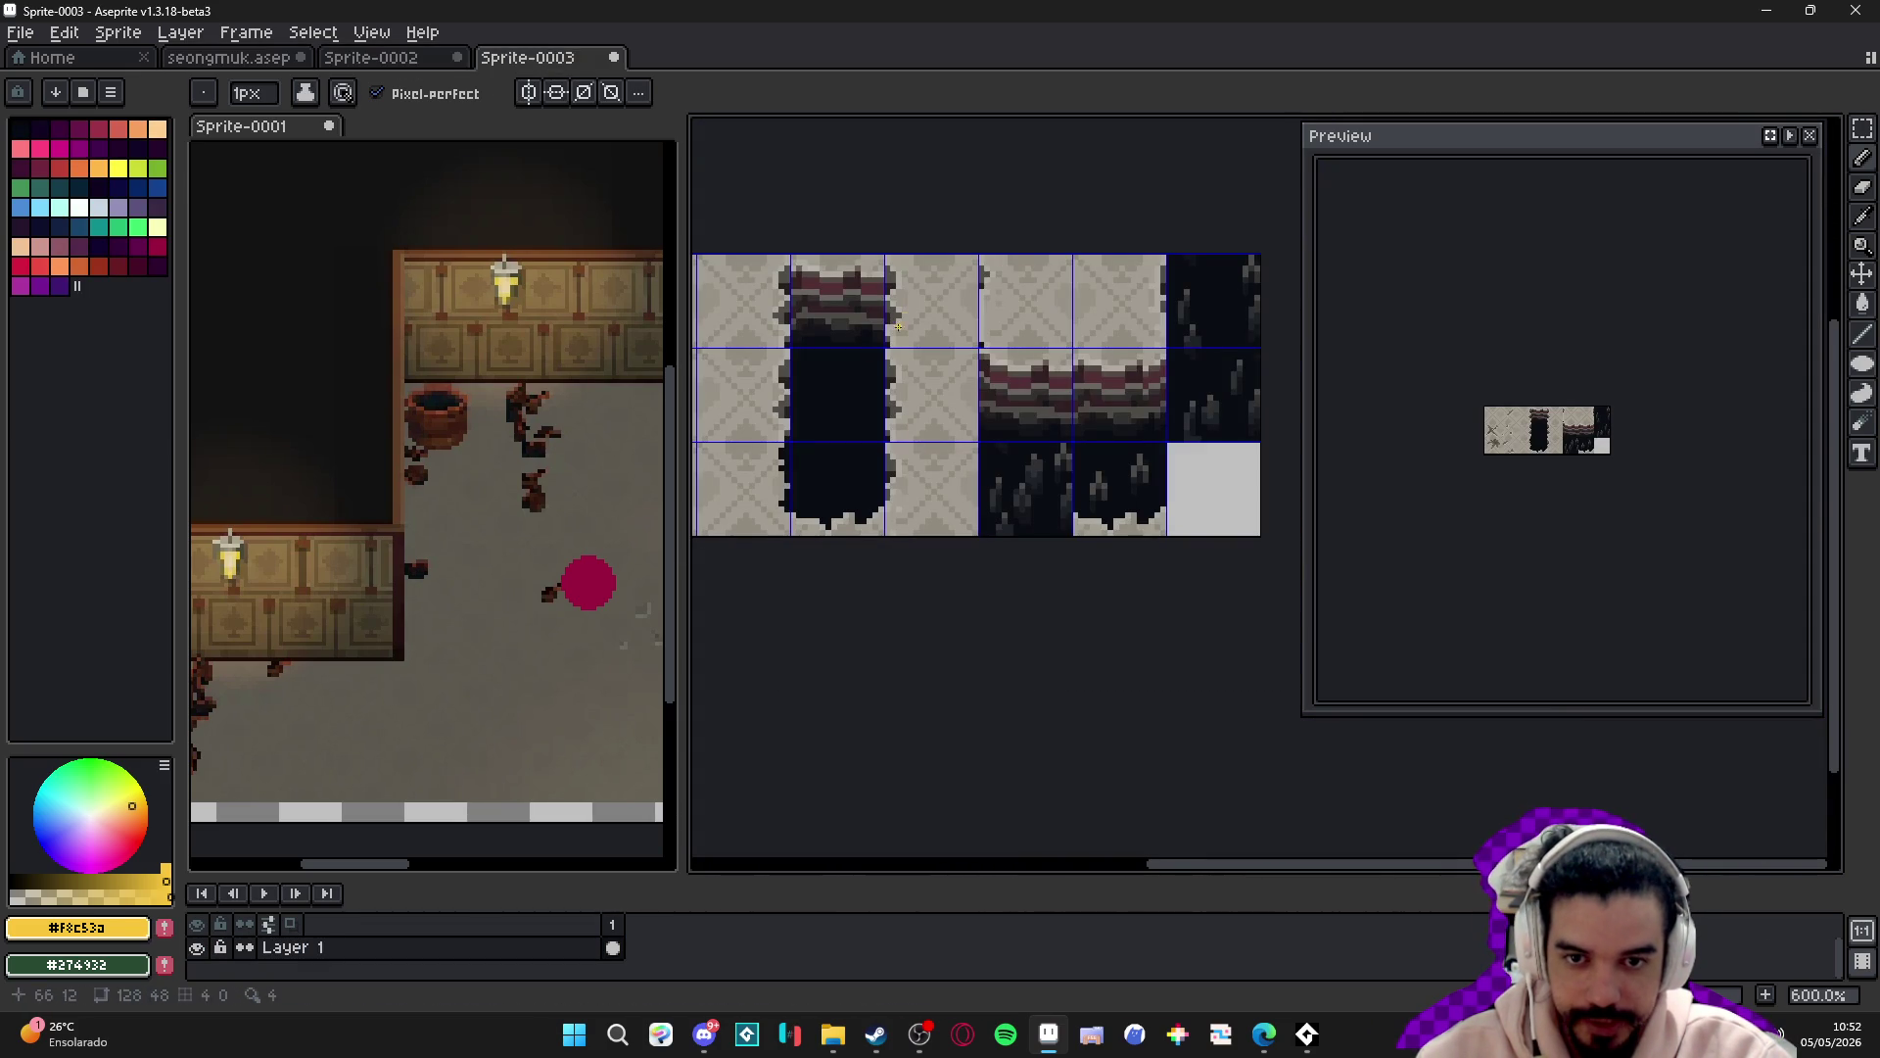
click(235, 61)
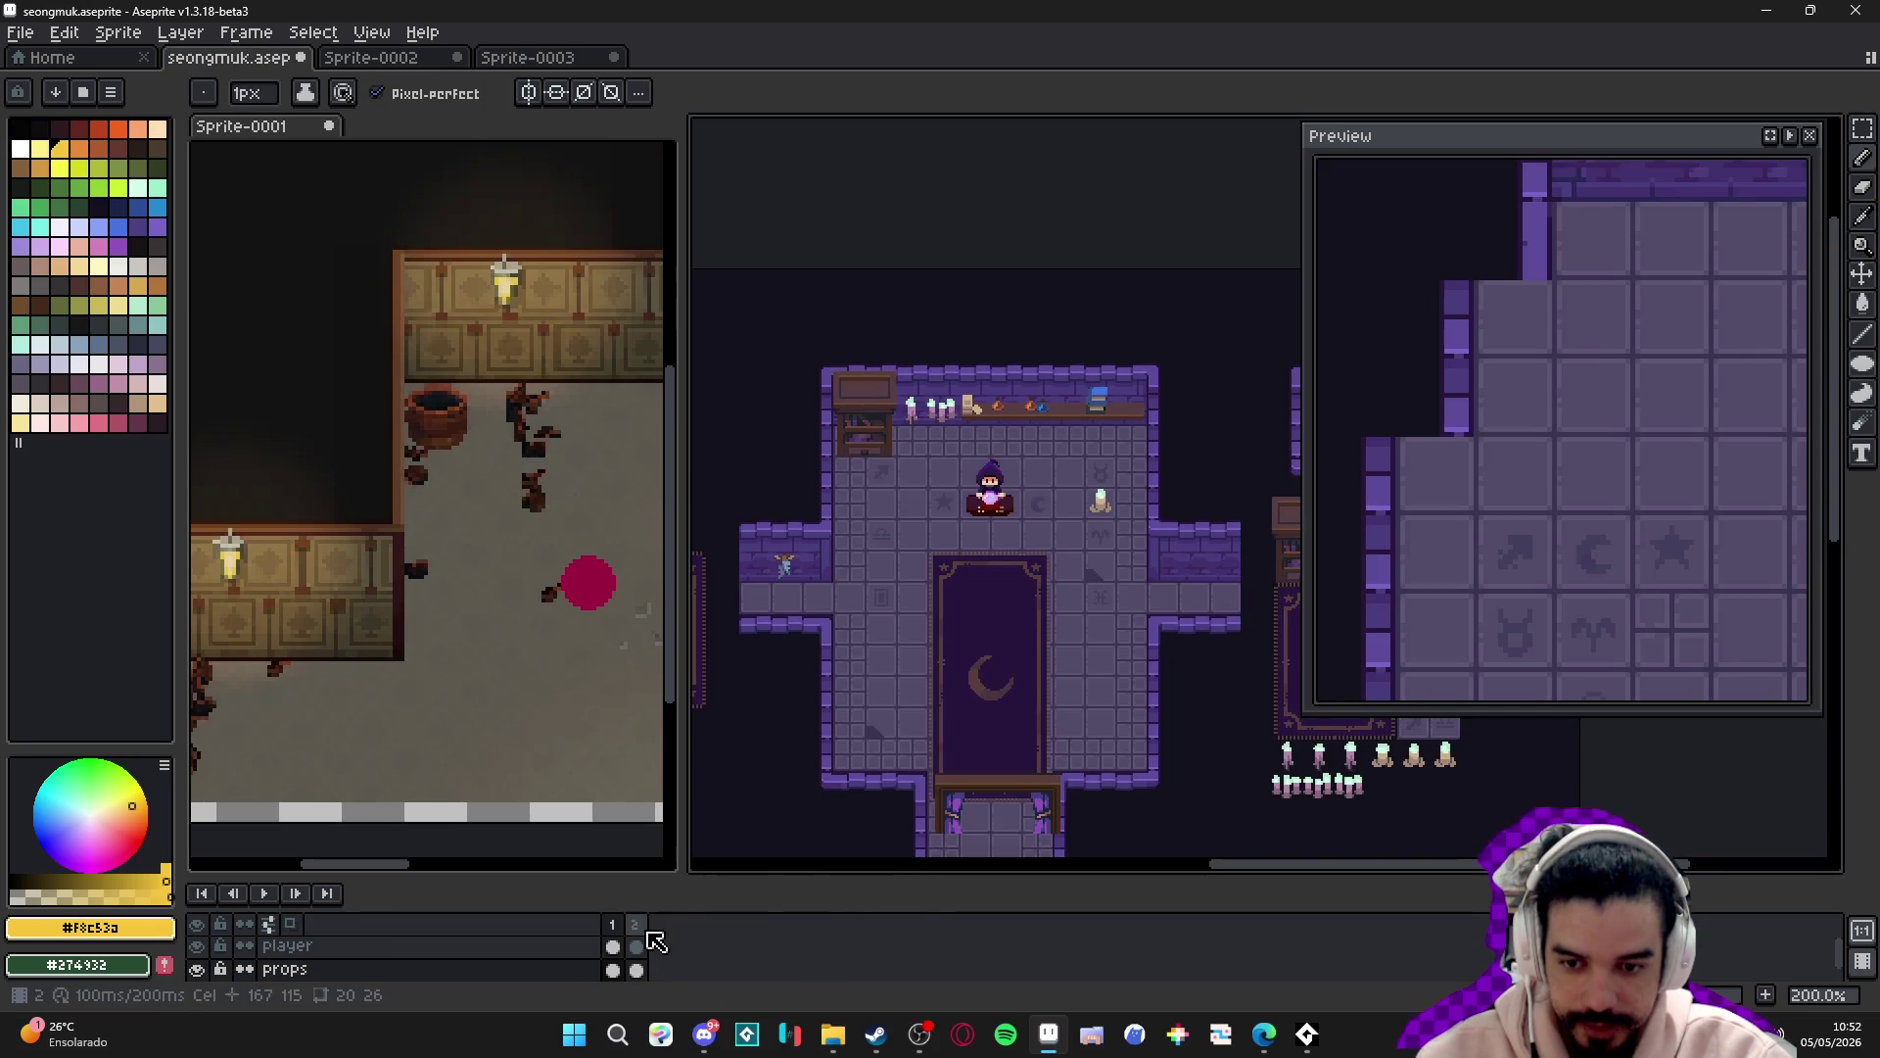
- Return to seongmuk's frame 2 casino room and turn on the pixel grid
click(635, 924)
scroll(873, 558, up, 3)
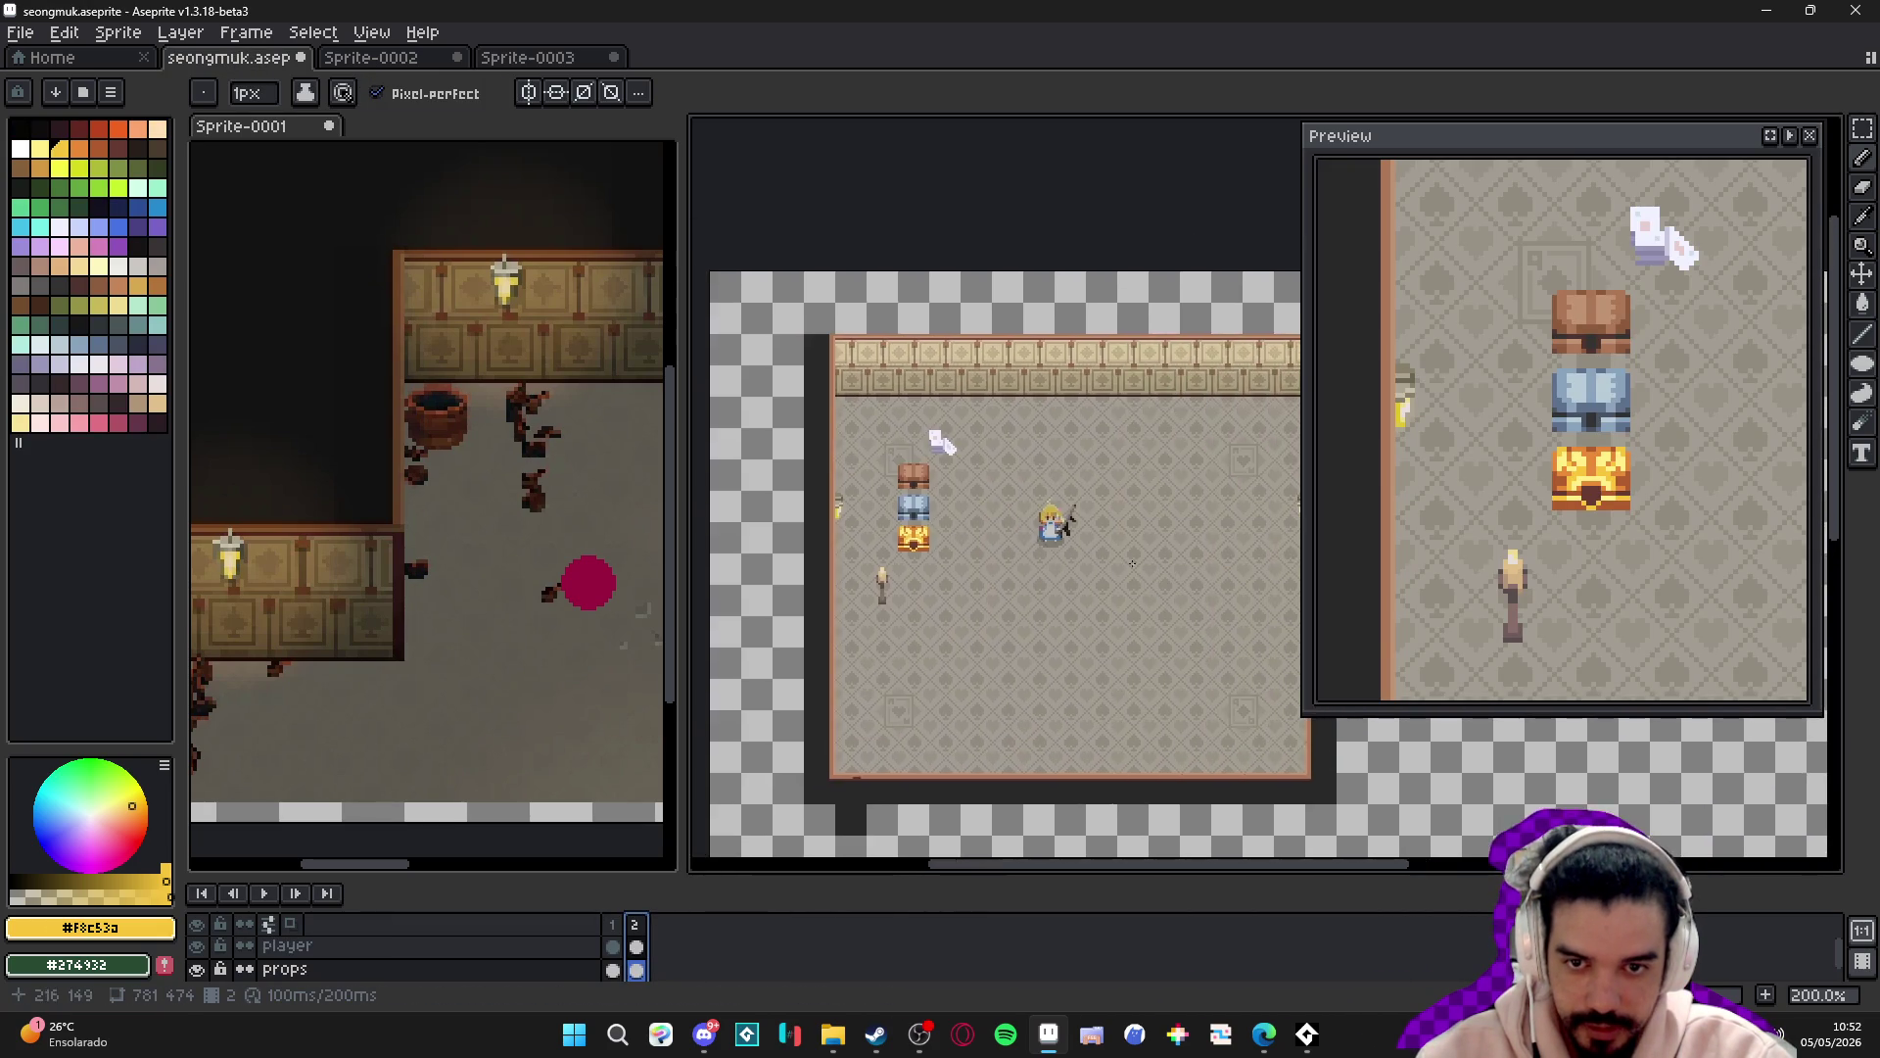
scroll(944, 511, up, 1)
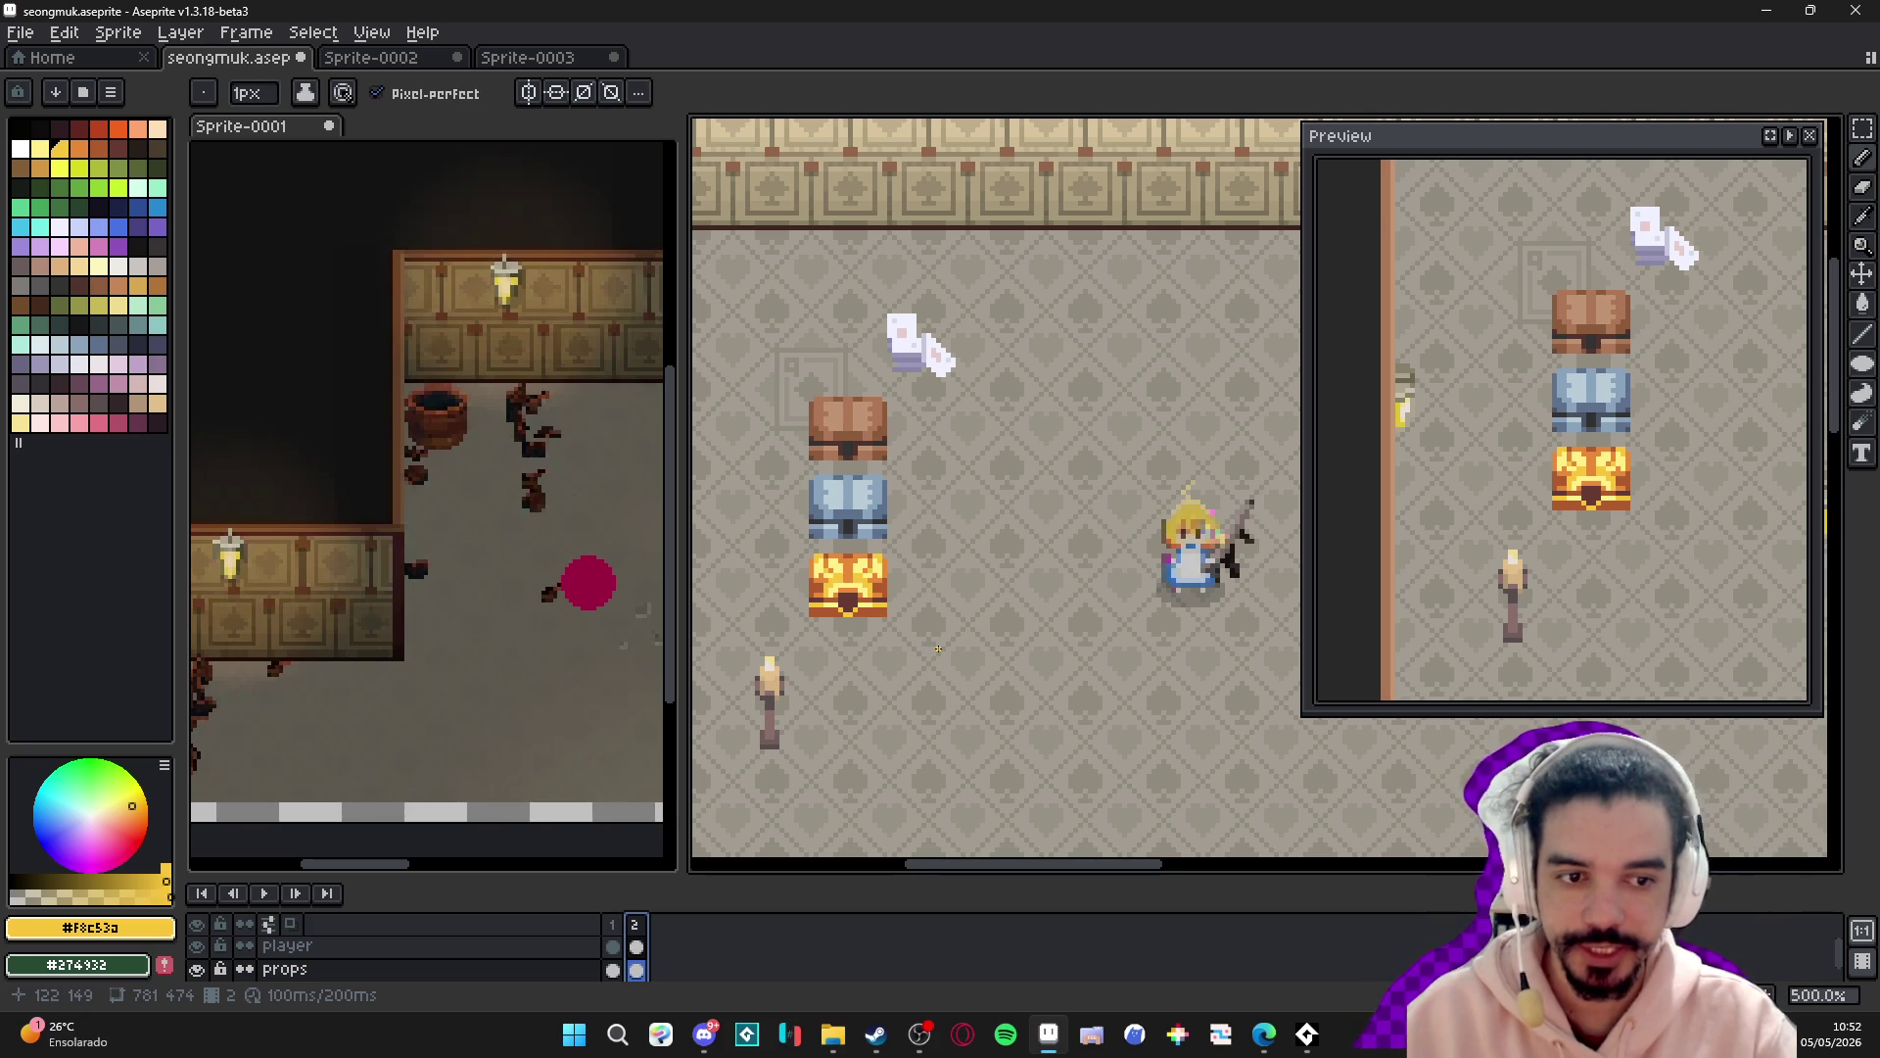
key(ctrl+')
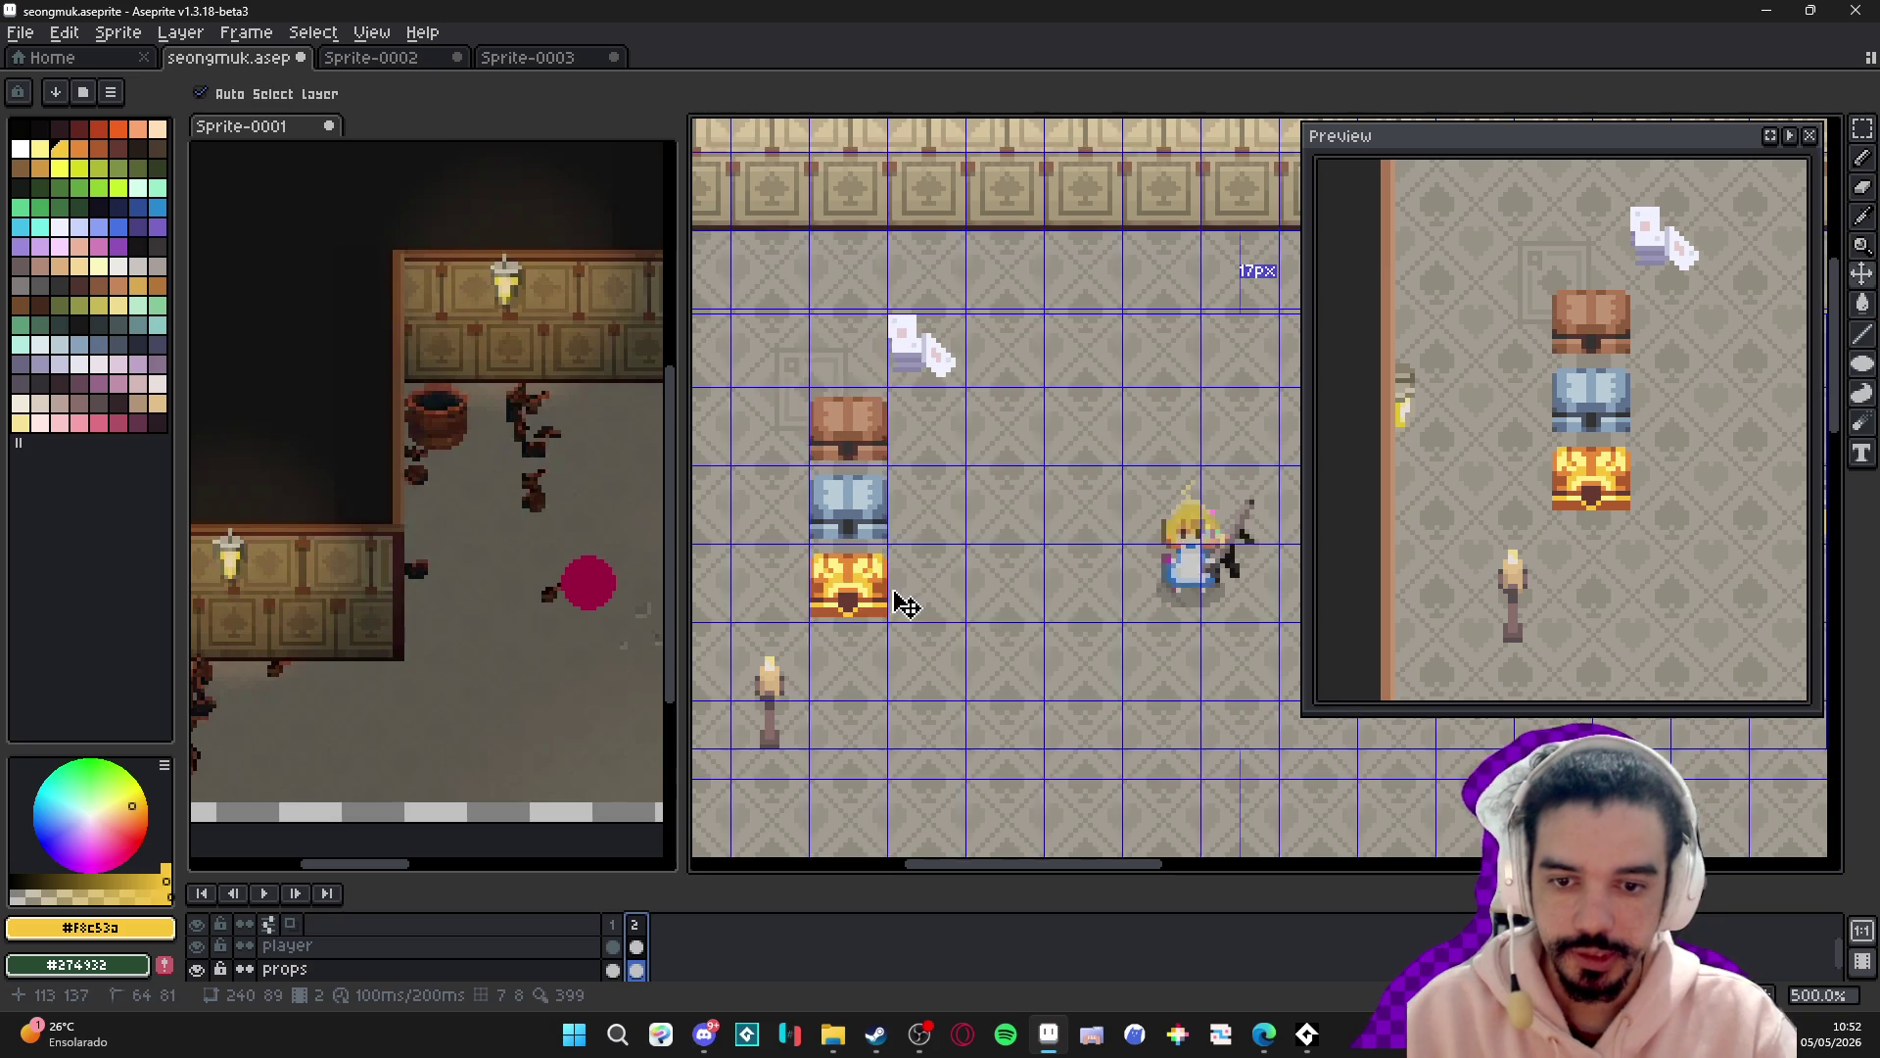
scroll(901, 597, up, 7)
alt+click(901, 592)
click(529, 92)
mouse_move(872, 623)
mouse_down()
mouse_move(827, 624)
mouse_move(910, 624)
mouse_up()
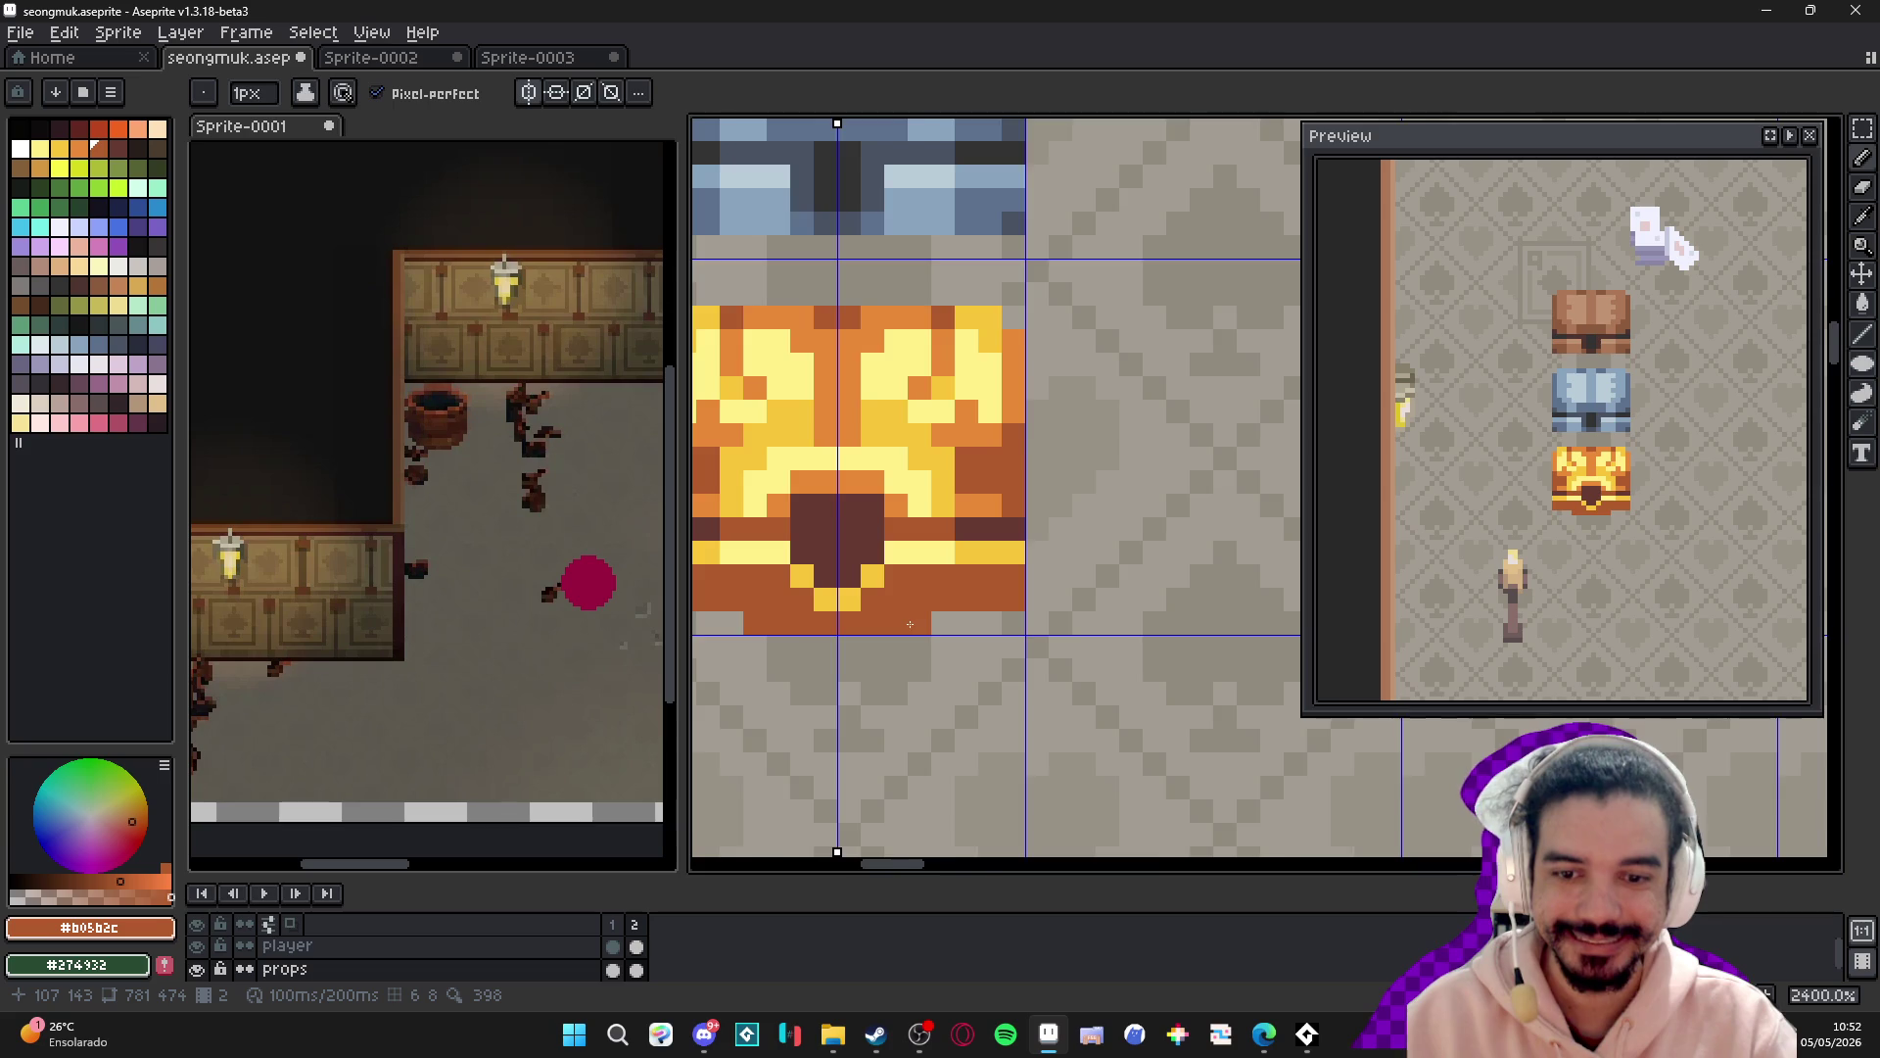
scroll(909, 624, down, 4)
scroll(828, 564, up, 4)
alt+click(813, 568)
mouse_move(770, 621)
mouse_down()
mouse_move(800, 636)
mouse_move(783, 590)
mouse_up()
mouse_move(760, 562)
mouse_down()
mouse_move(811, 555)
mouse_move(811, 481)
mouse_move(789, 505)
mouse_up()
click(786, 554)
click(793, 529)
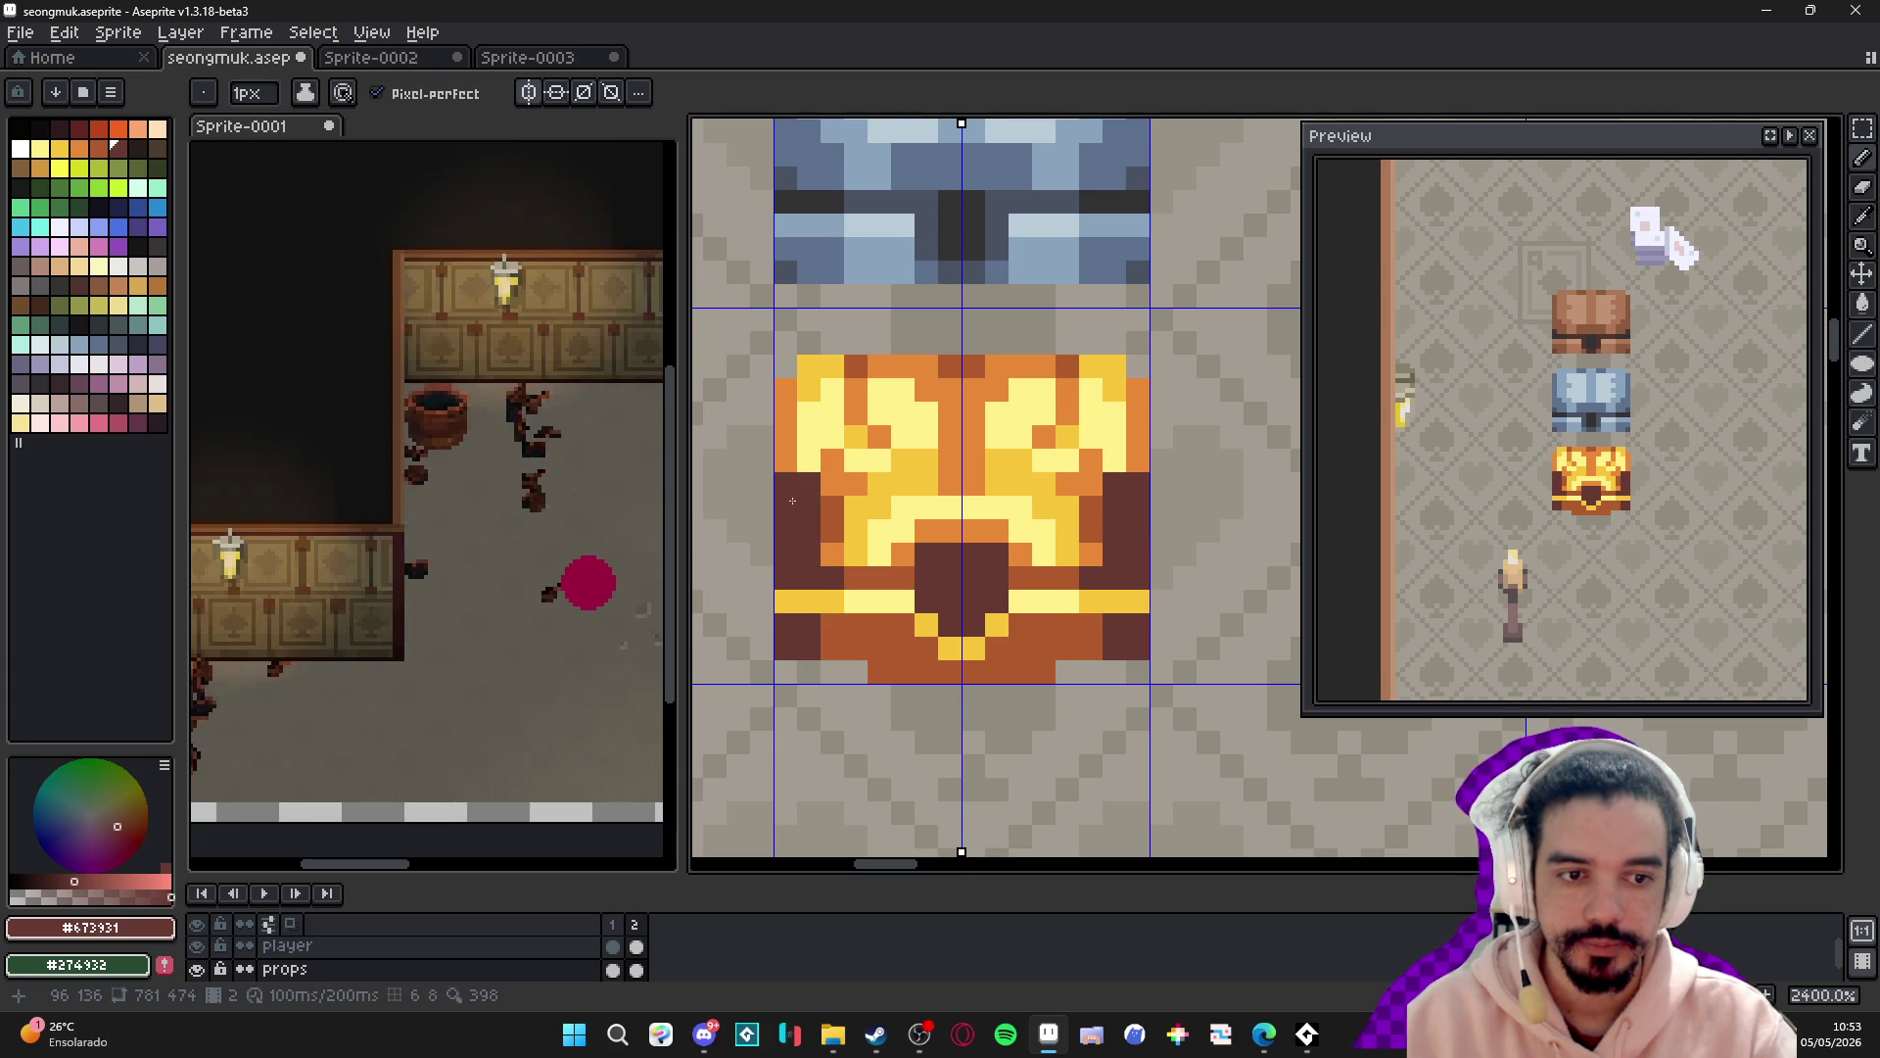
key(ctrl+z)
key(ctrl+z)
key(ctrl+z)
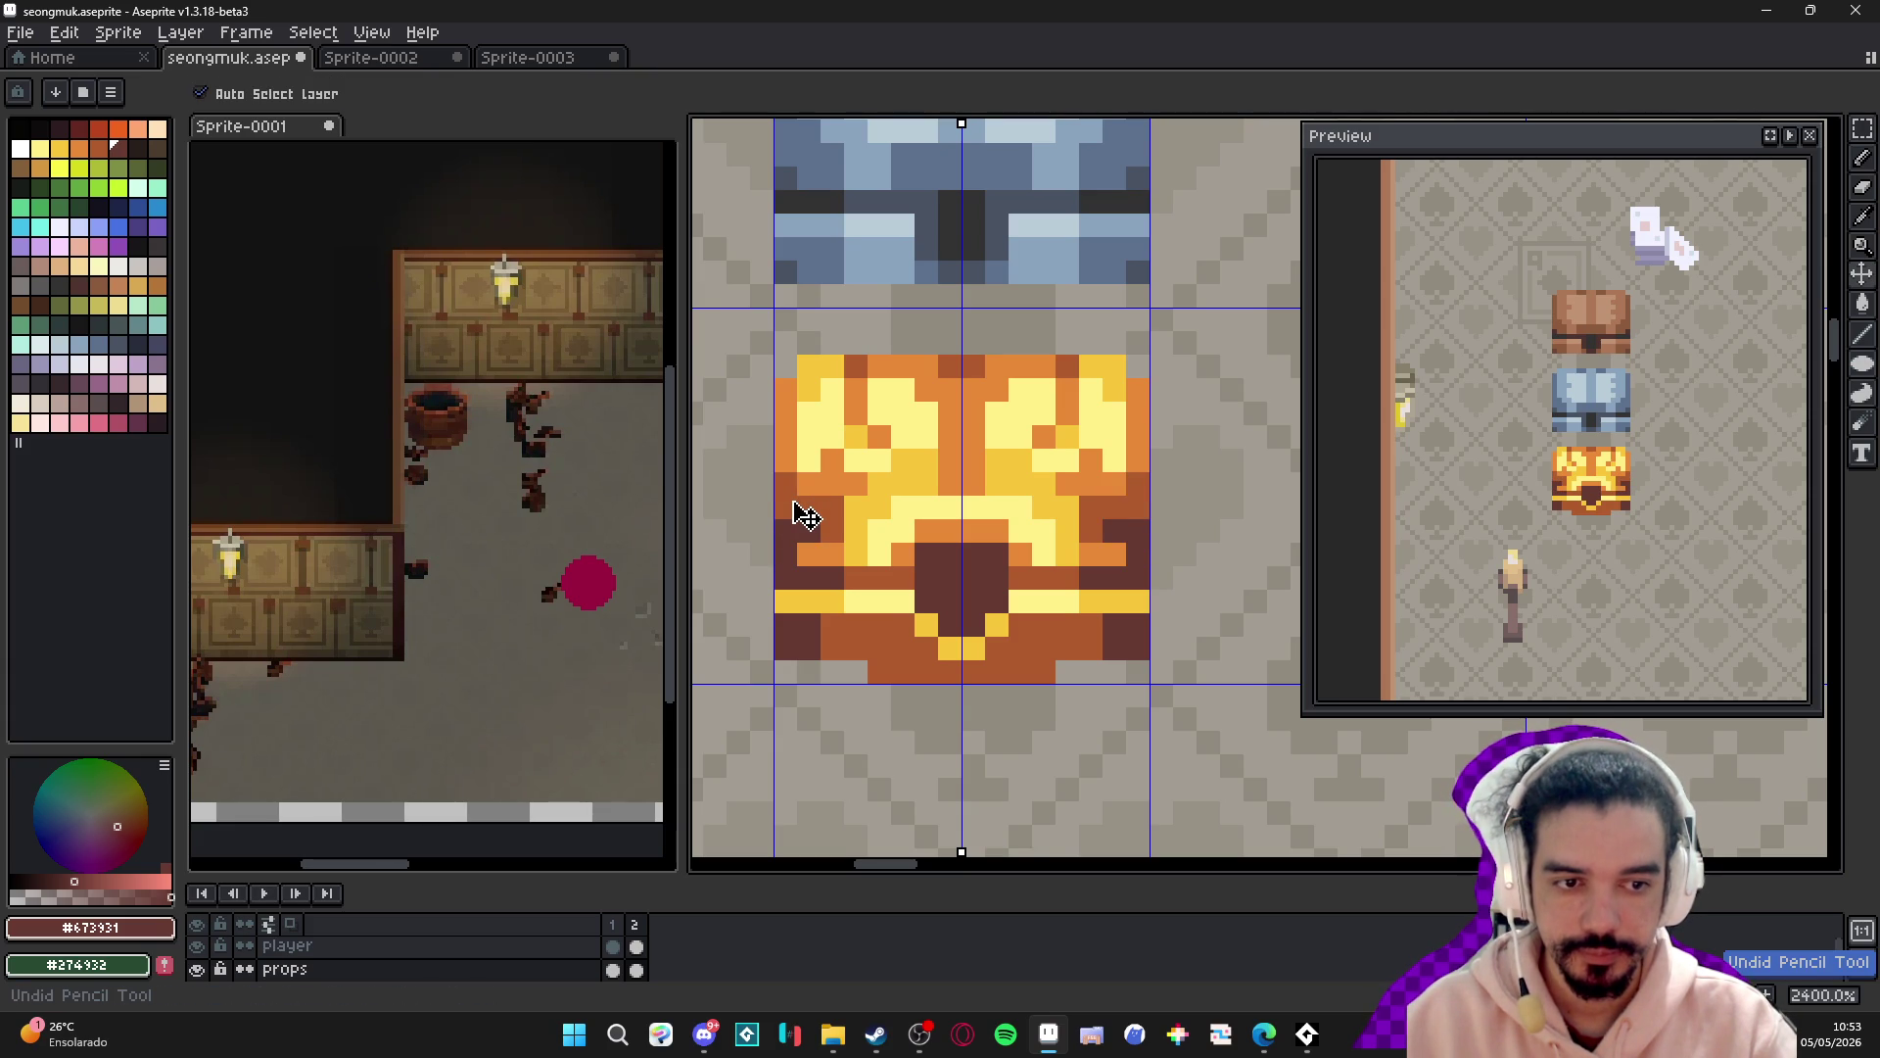
key(ctrl+z)
key(ctrl+z)
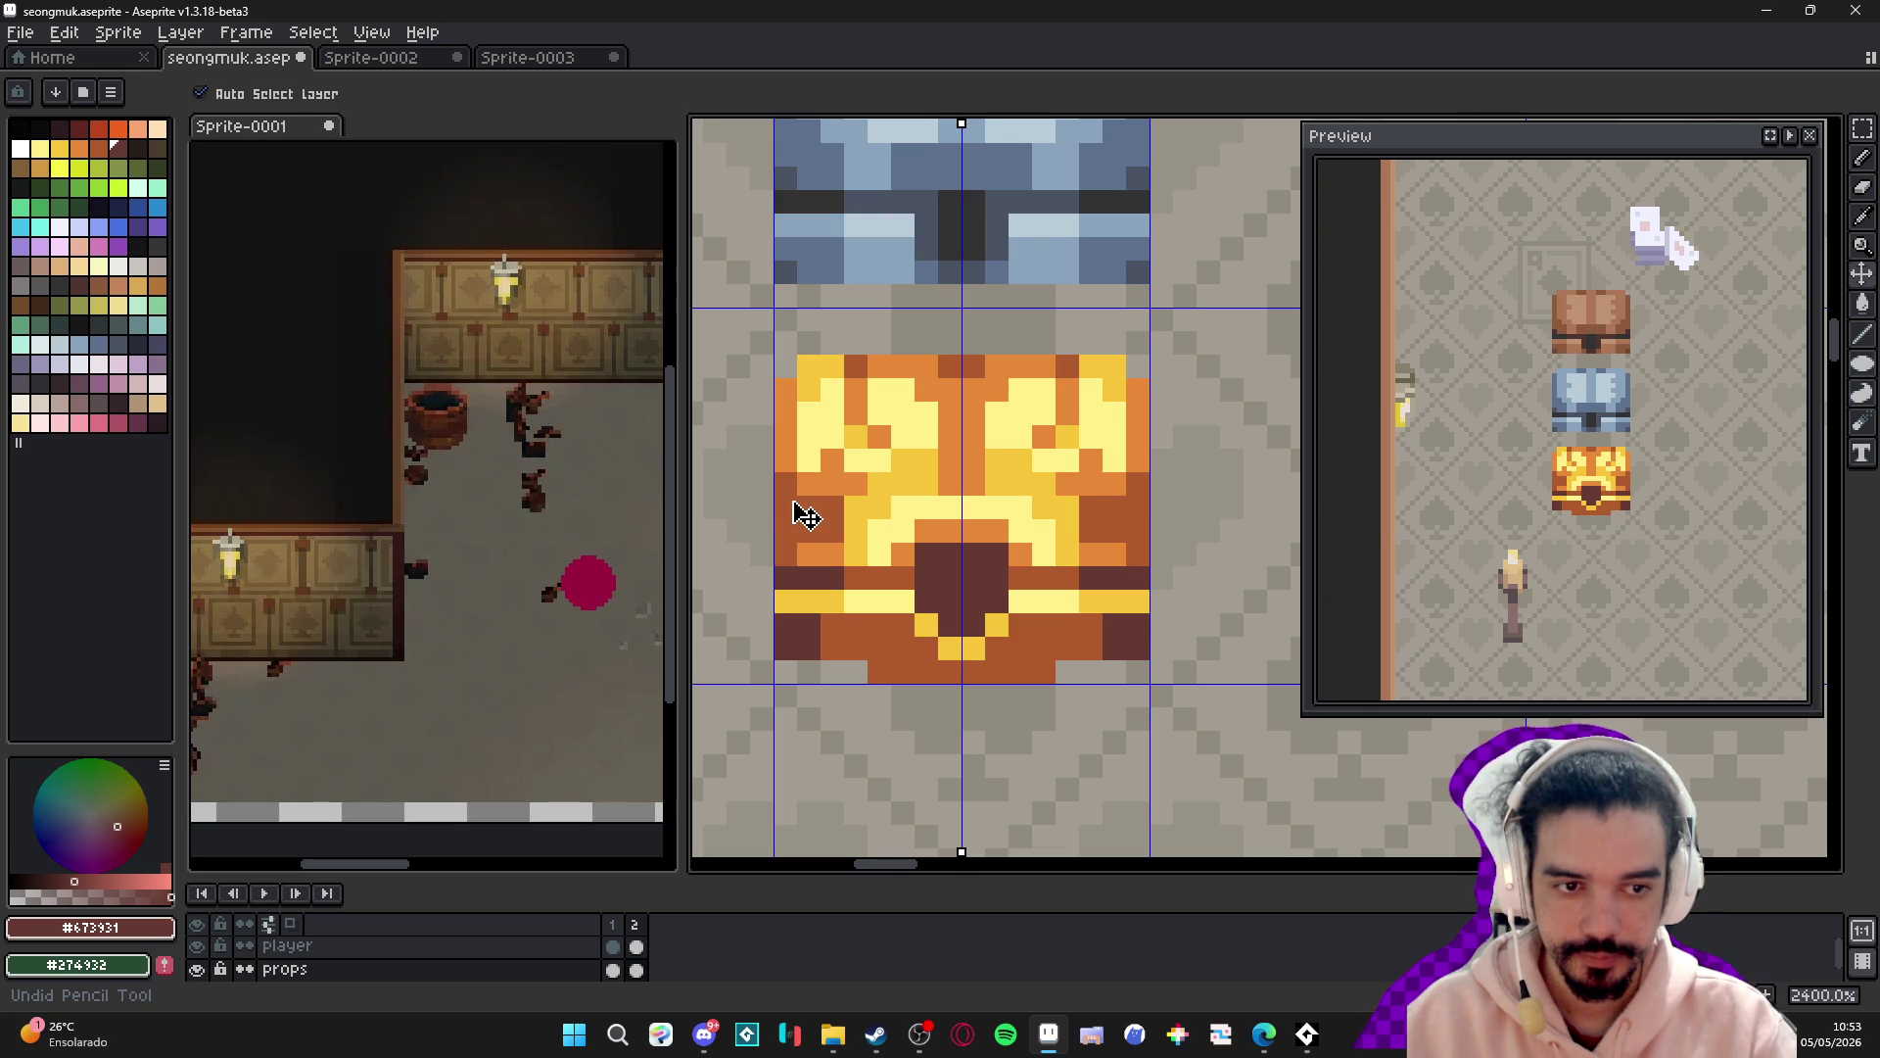
scroll(805, 516, down, 5)
key(ctrl+z)
key(ctrl+z)
key(ctrl+z)
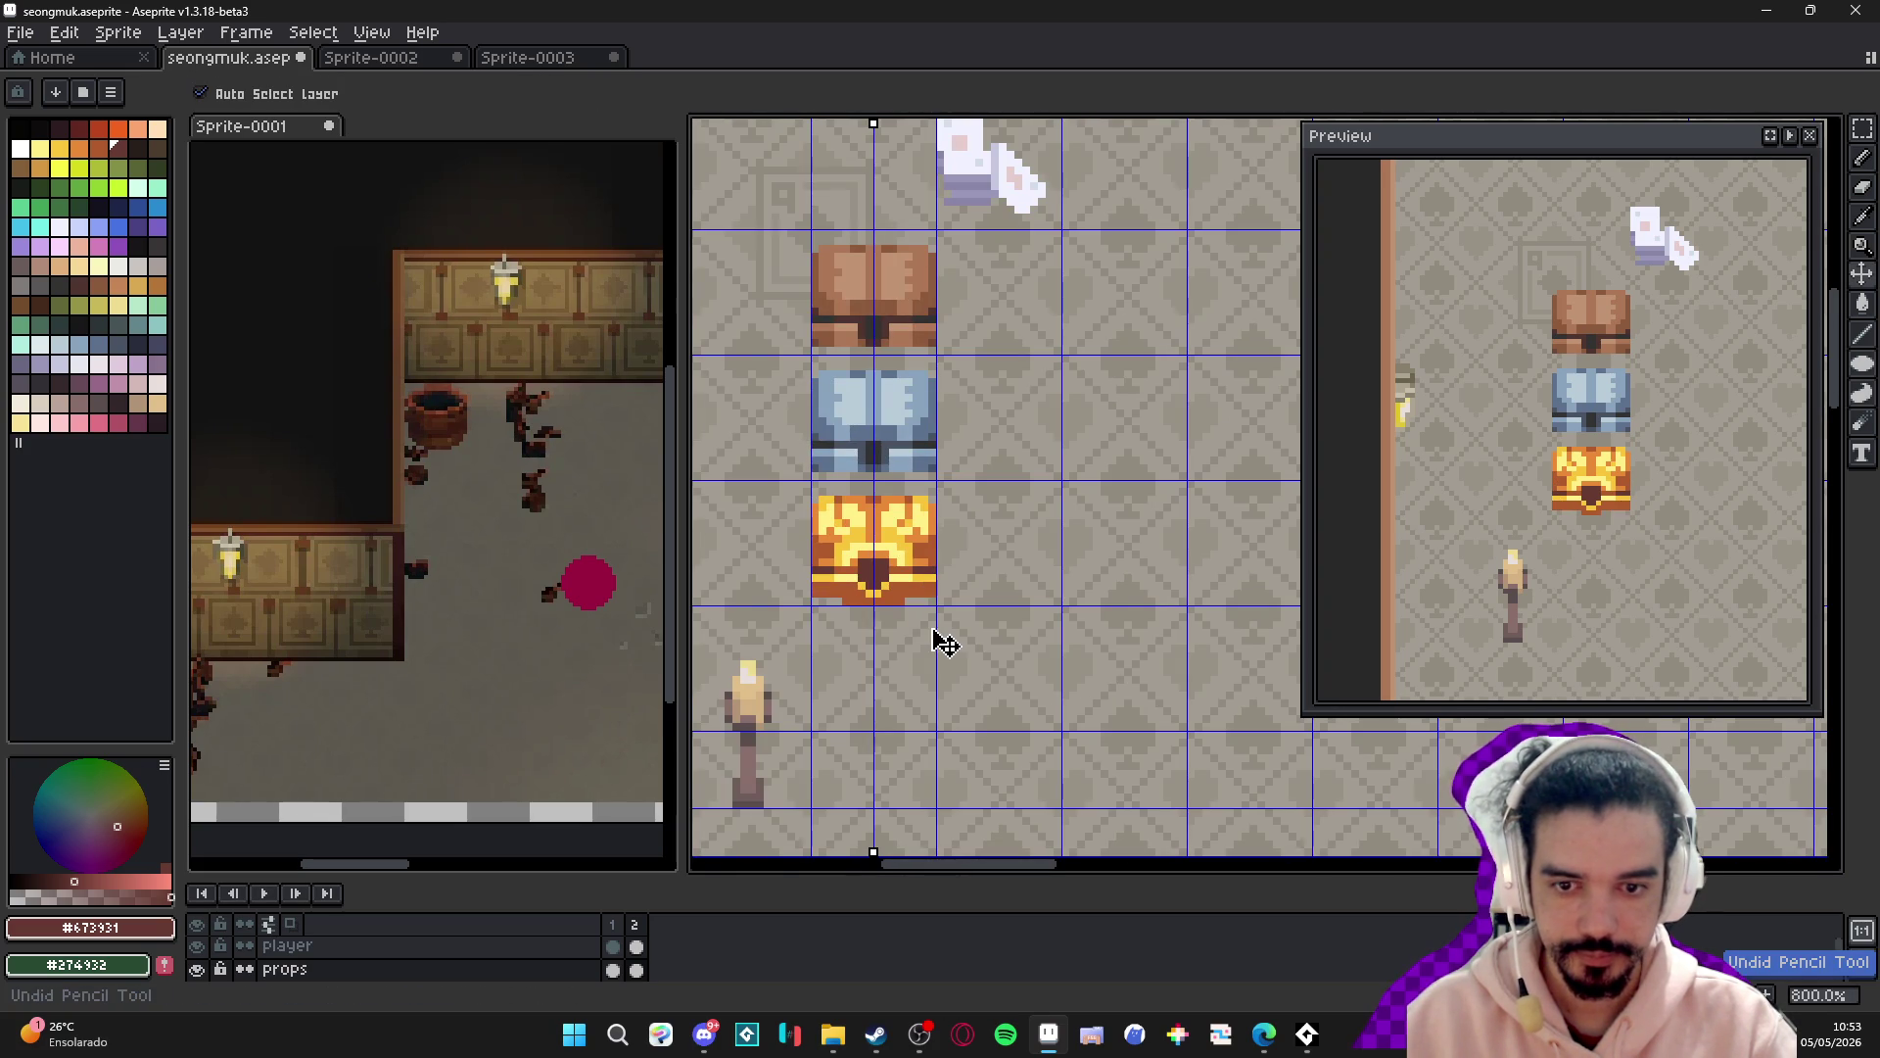
- Adjust the room view and save the seongmuk file
scroll(946, 606, up, 1)
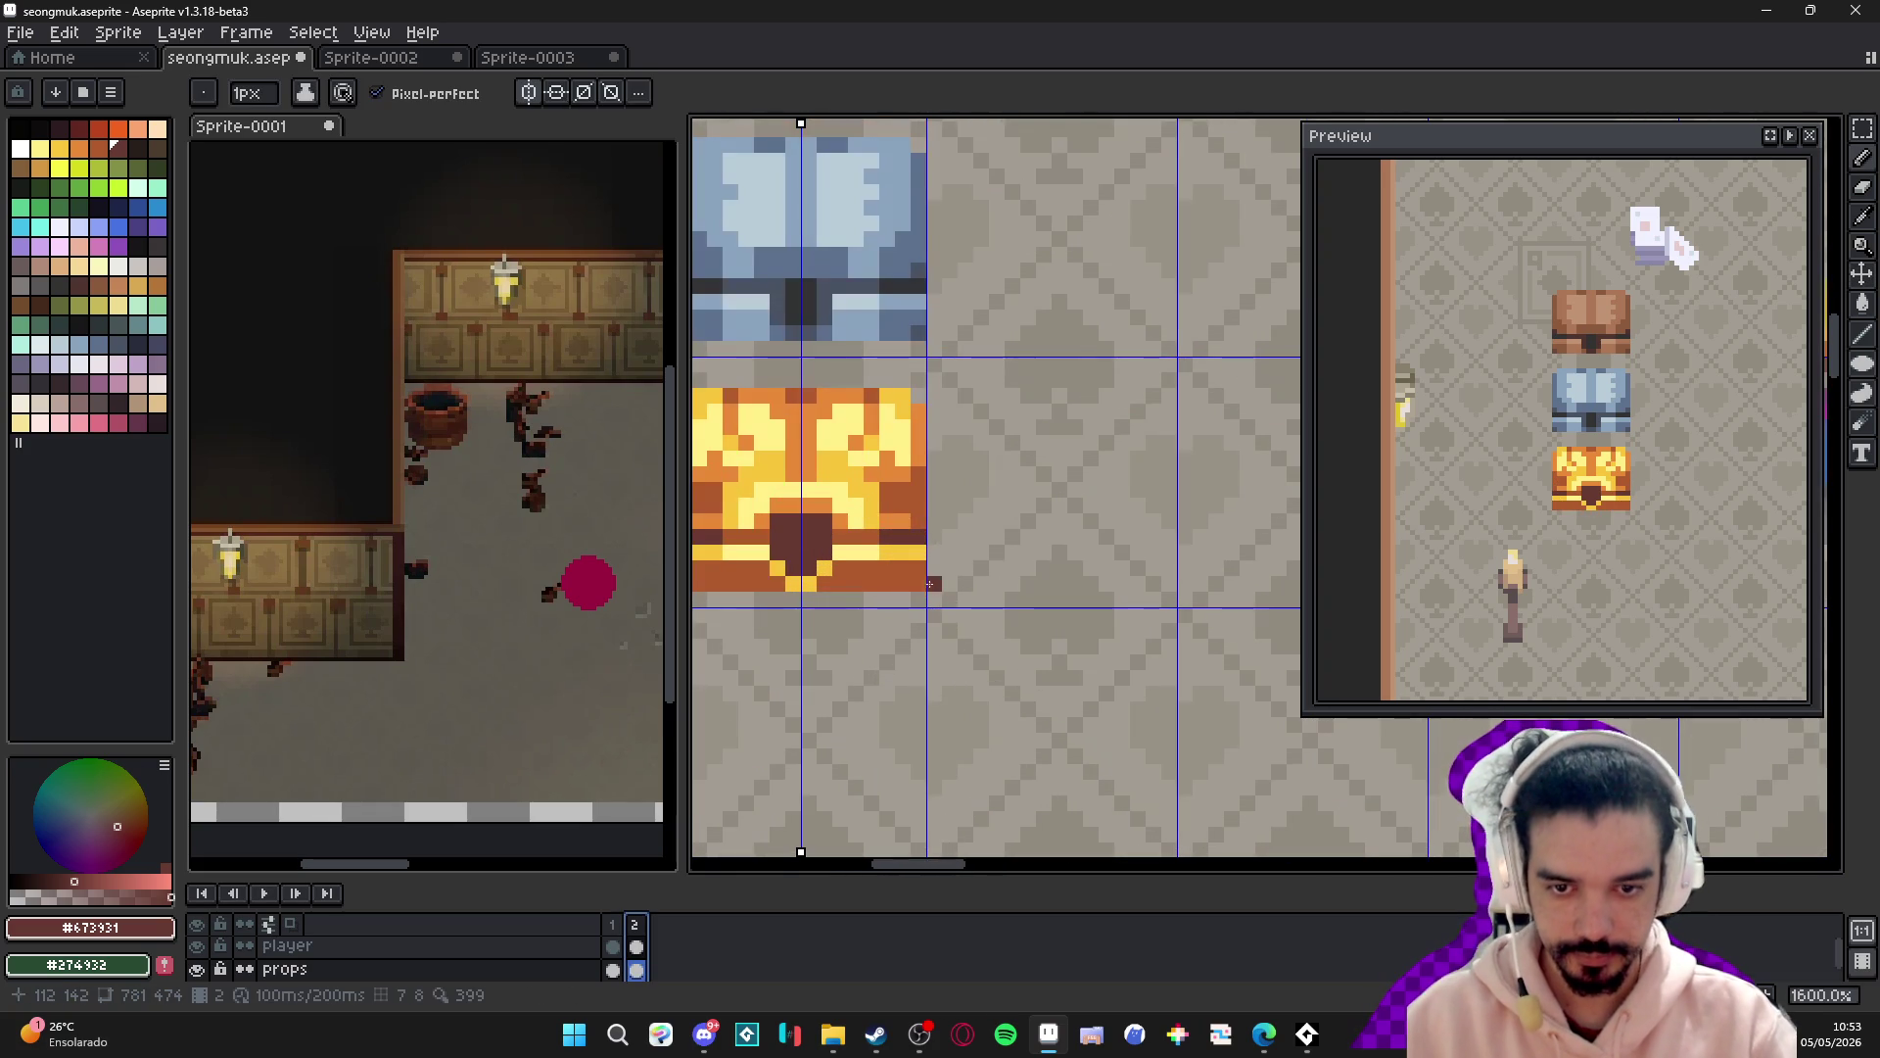
scroll(921, 584, down, 1)
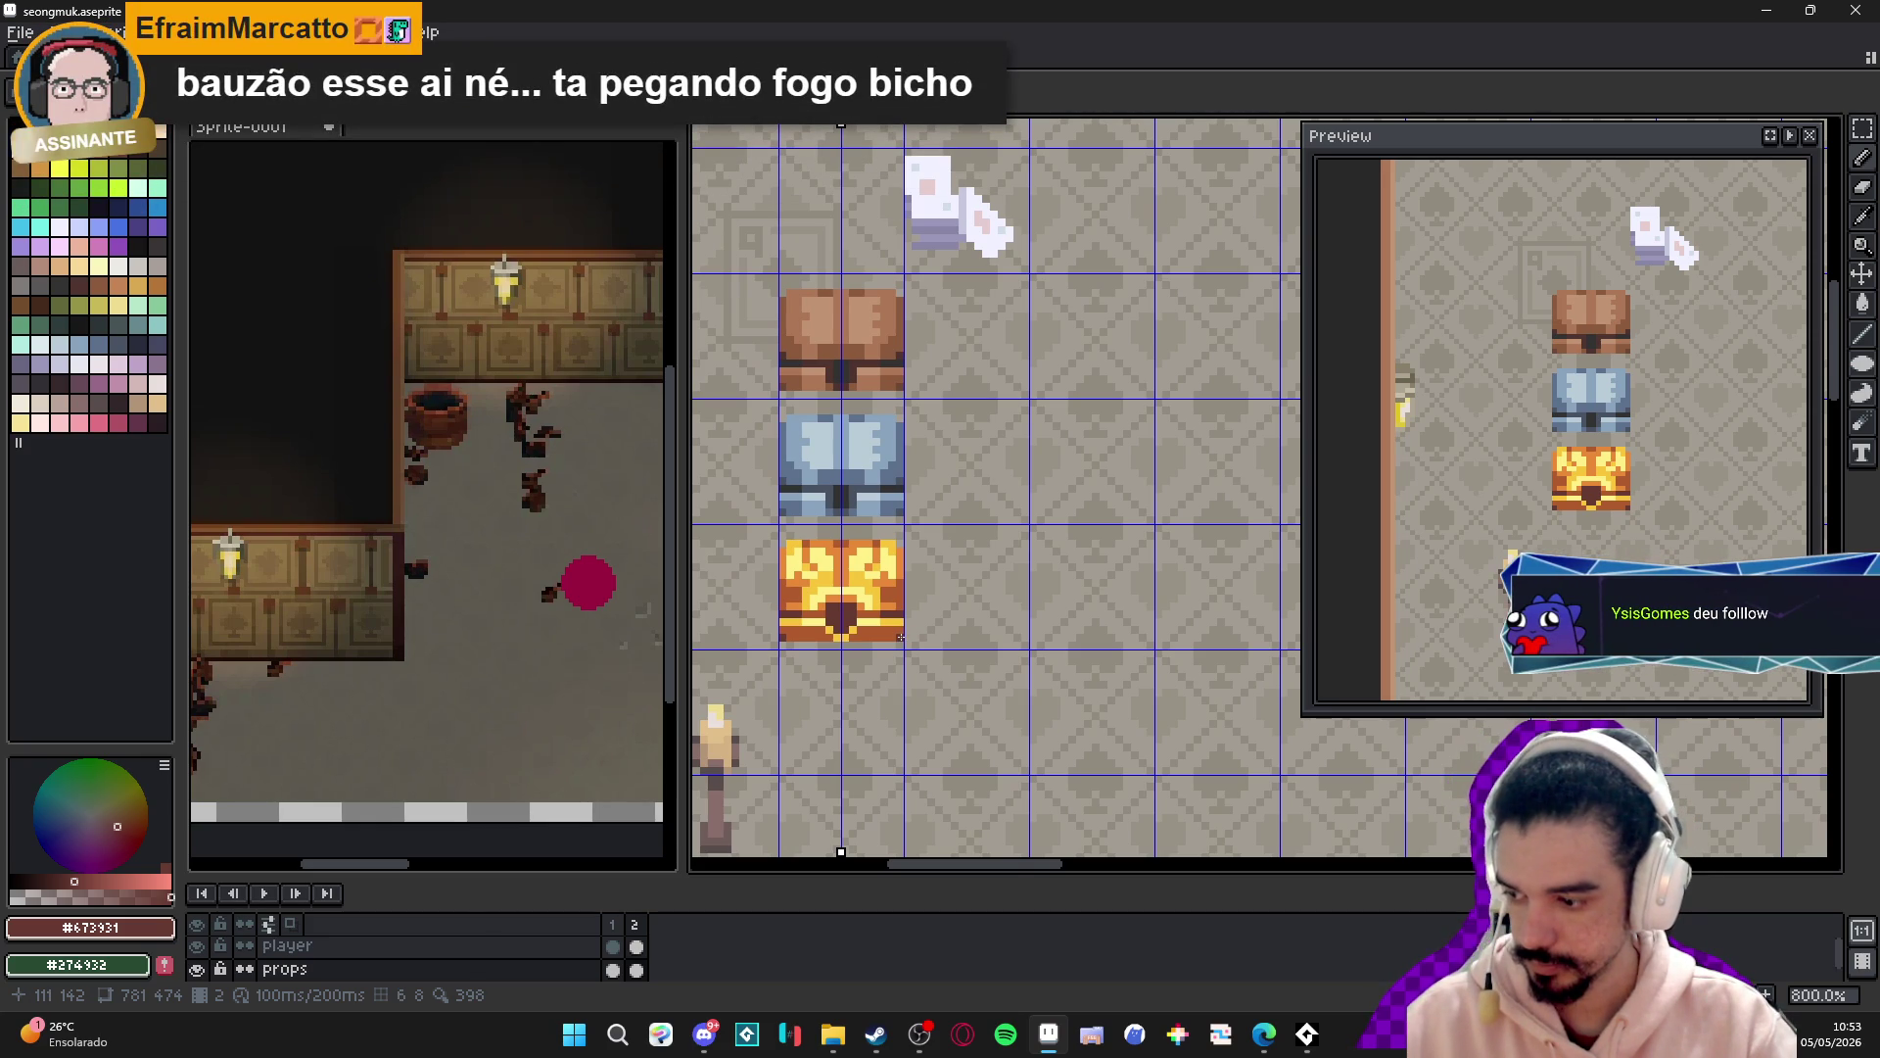
drag(892, 608, 891, 624)
key(ctrl+s)
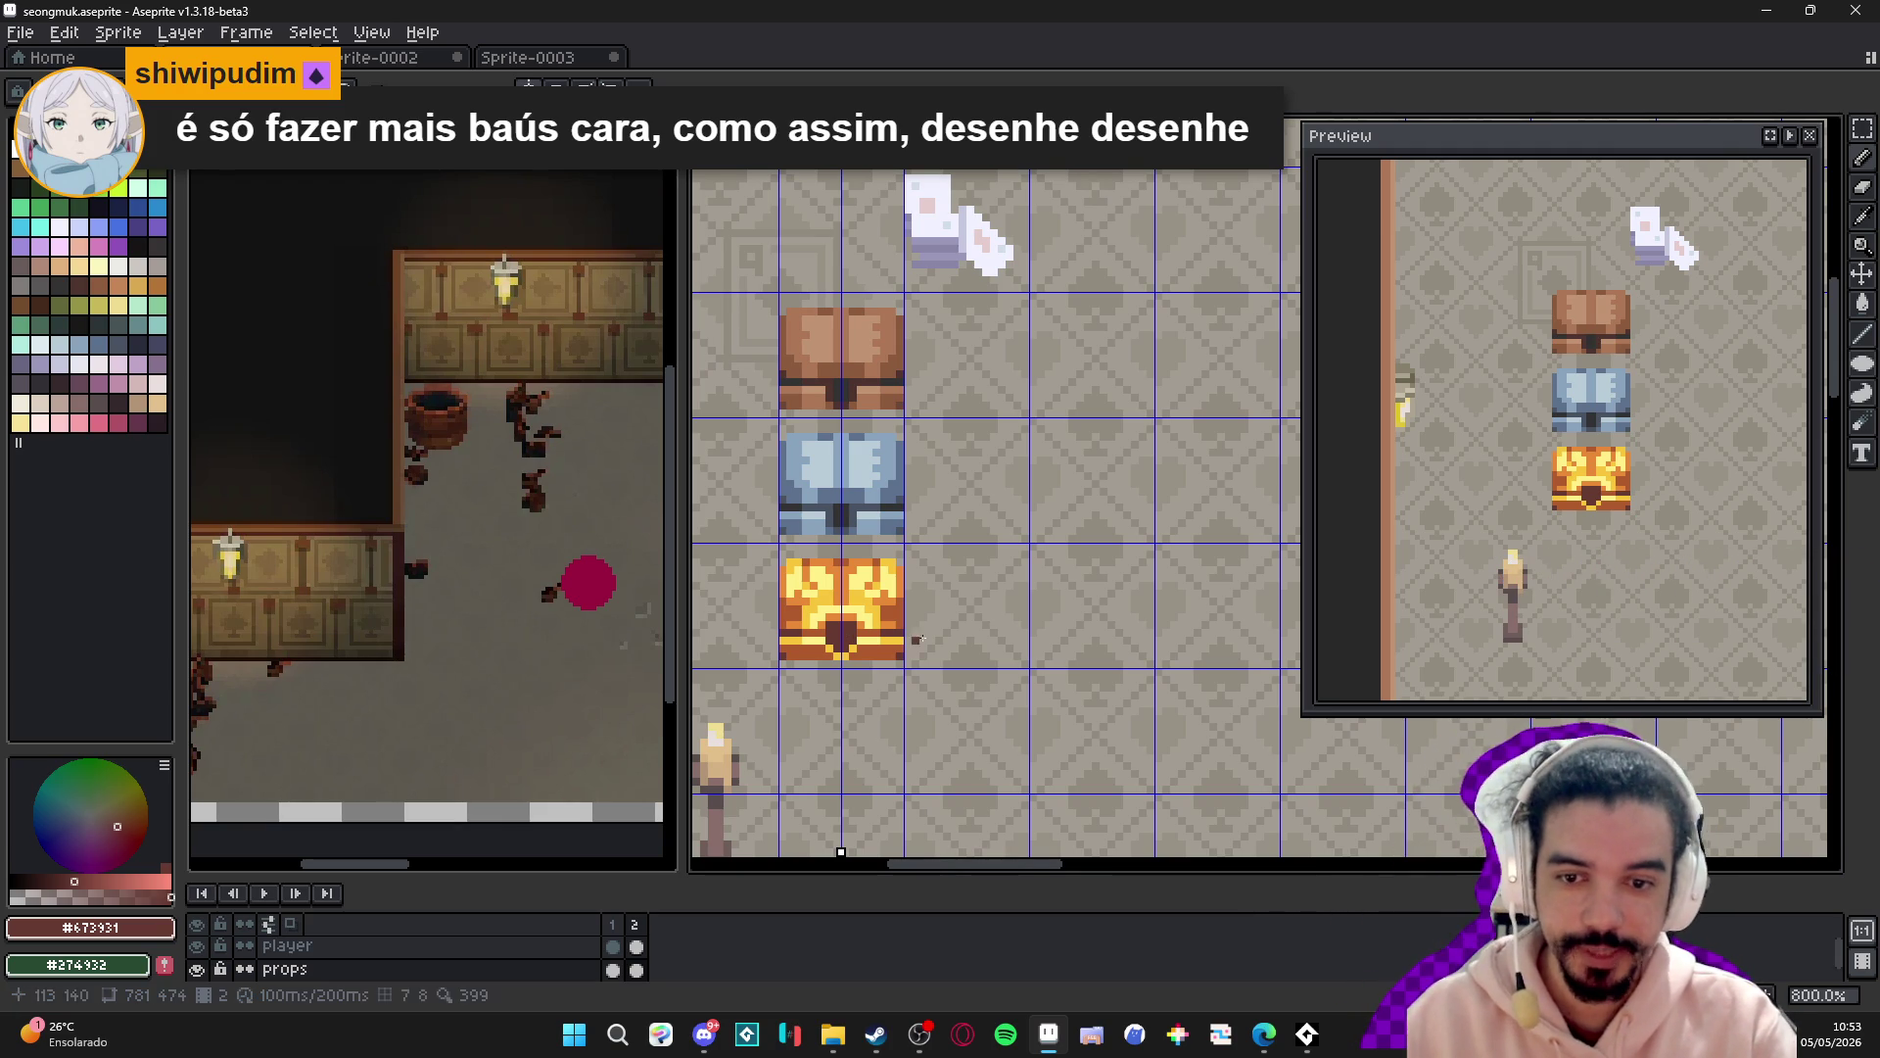
- Hide the grid with Ctrl+' and zoom in on the three chests
scroll(941, 620, down, 2)
scroll(941, 620, down, 1)
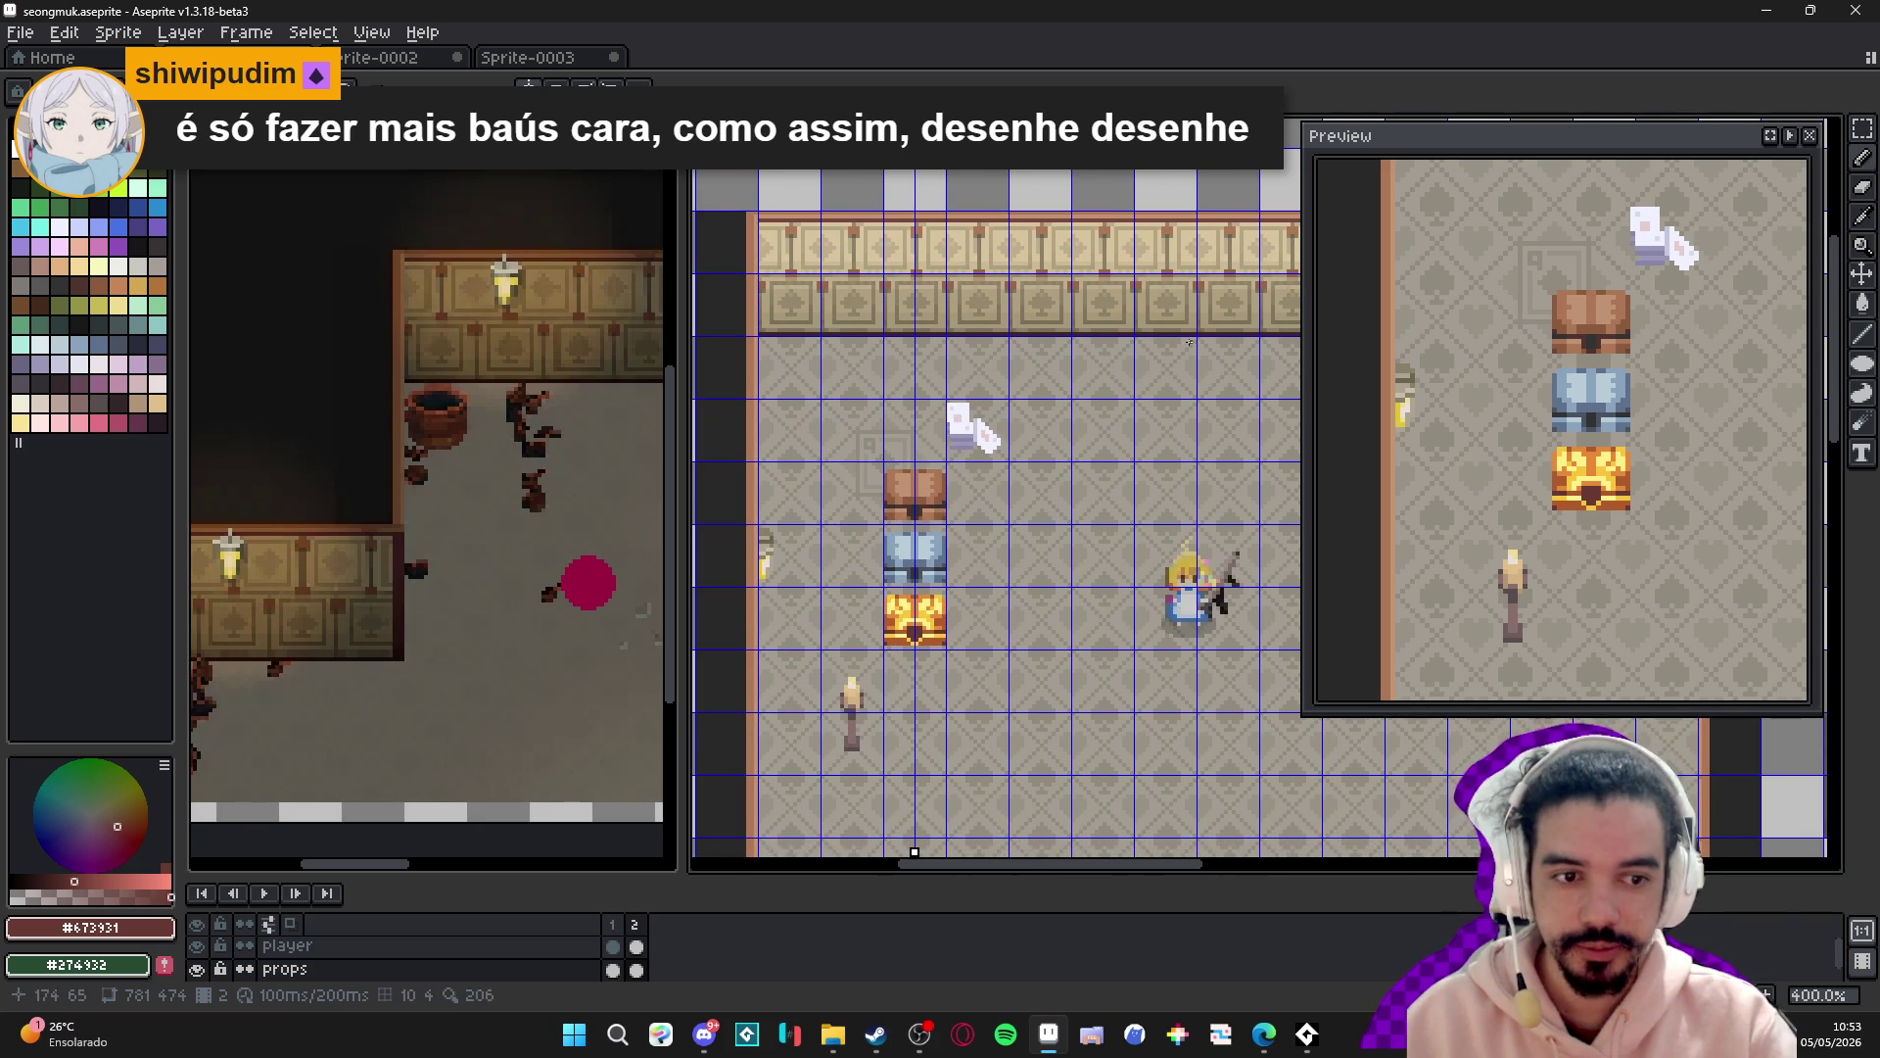
scroll(989, 436, down, 1)
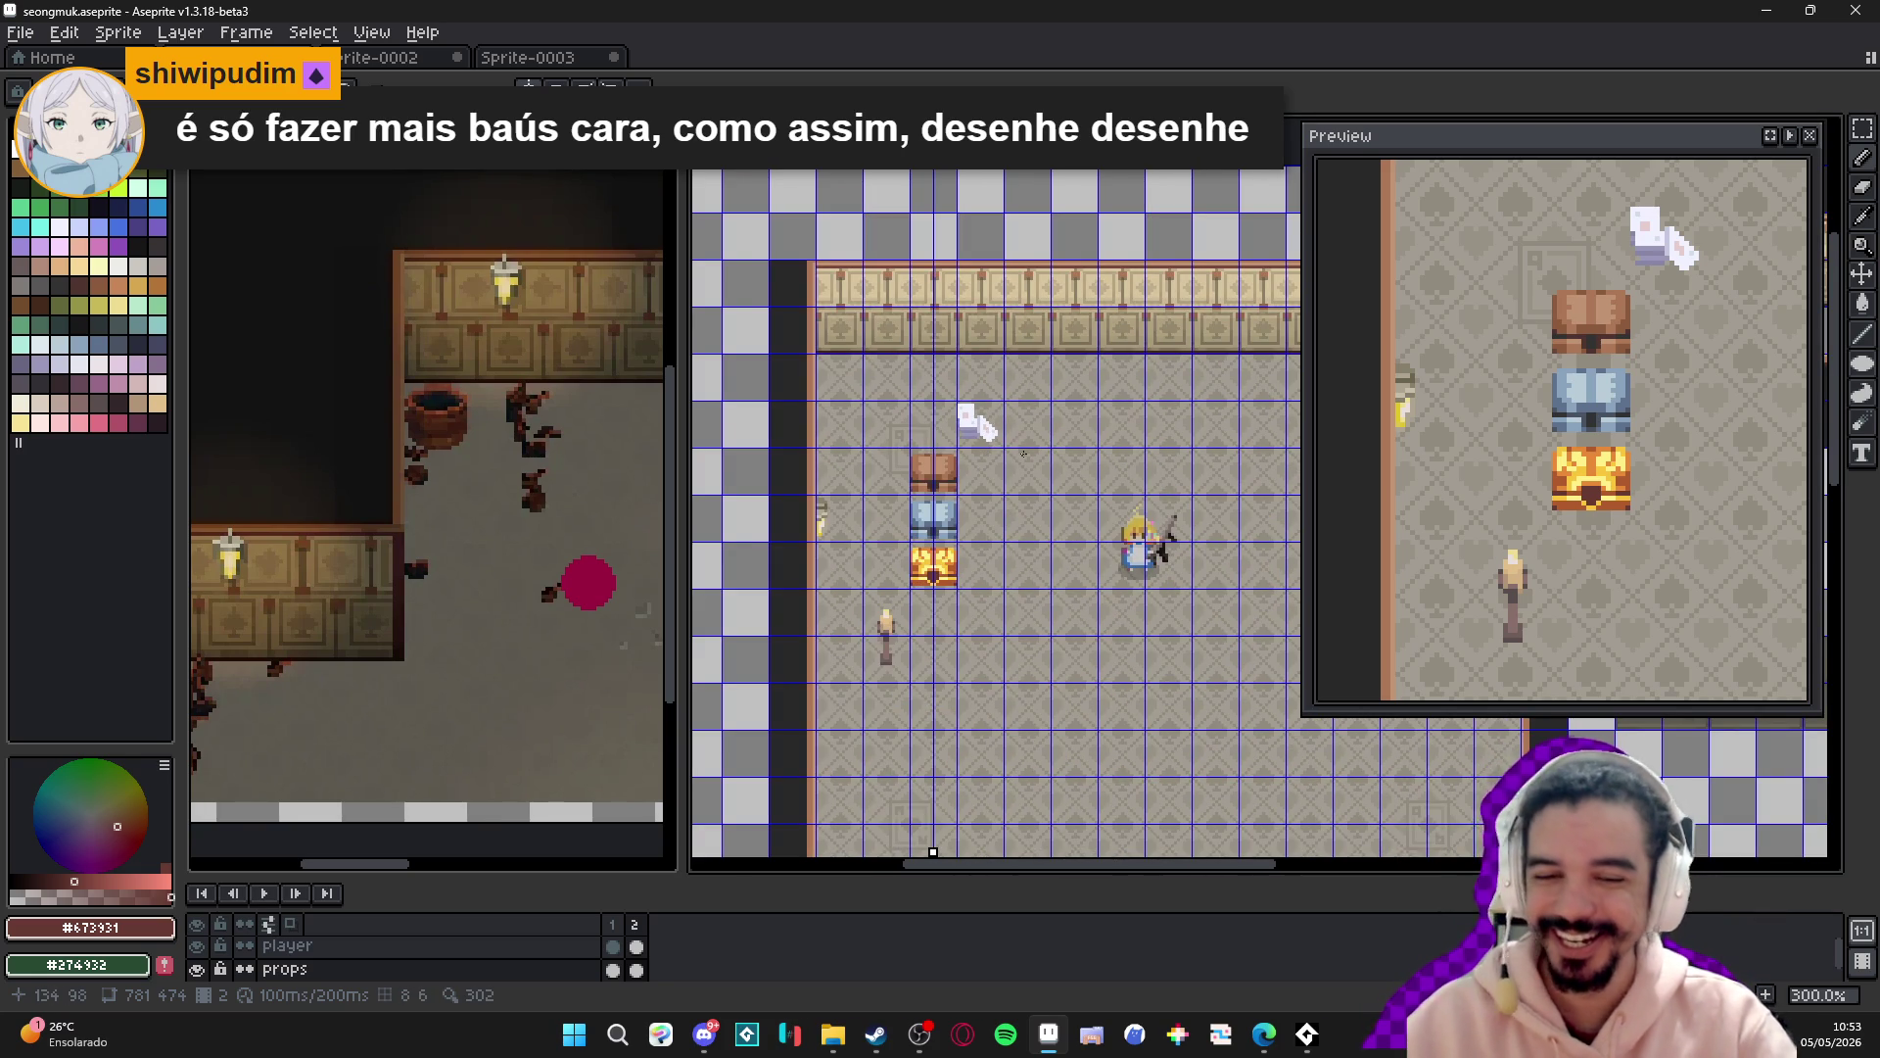
scroll(969, 561, up, 1)
key(ctrl+')
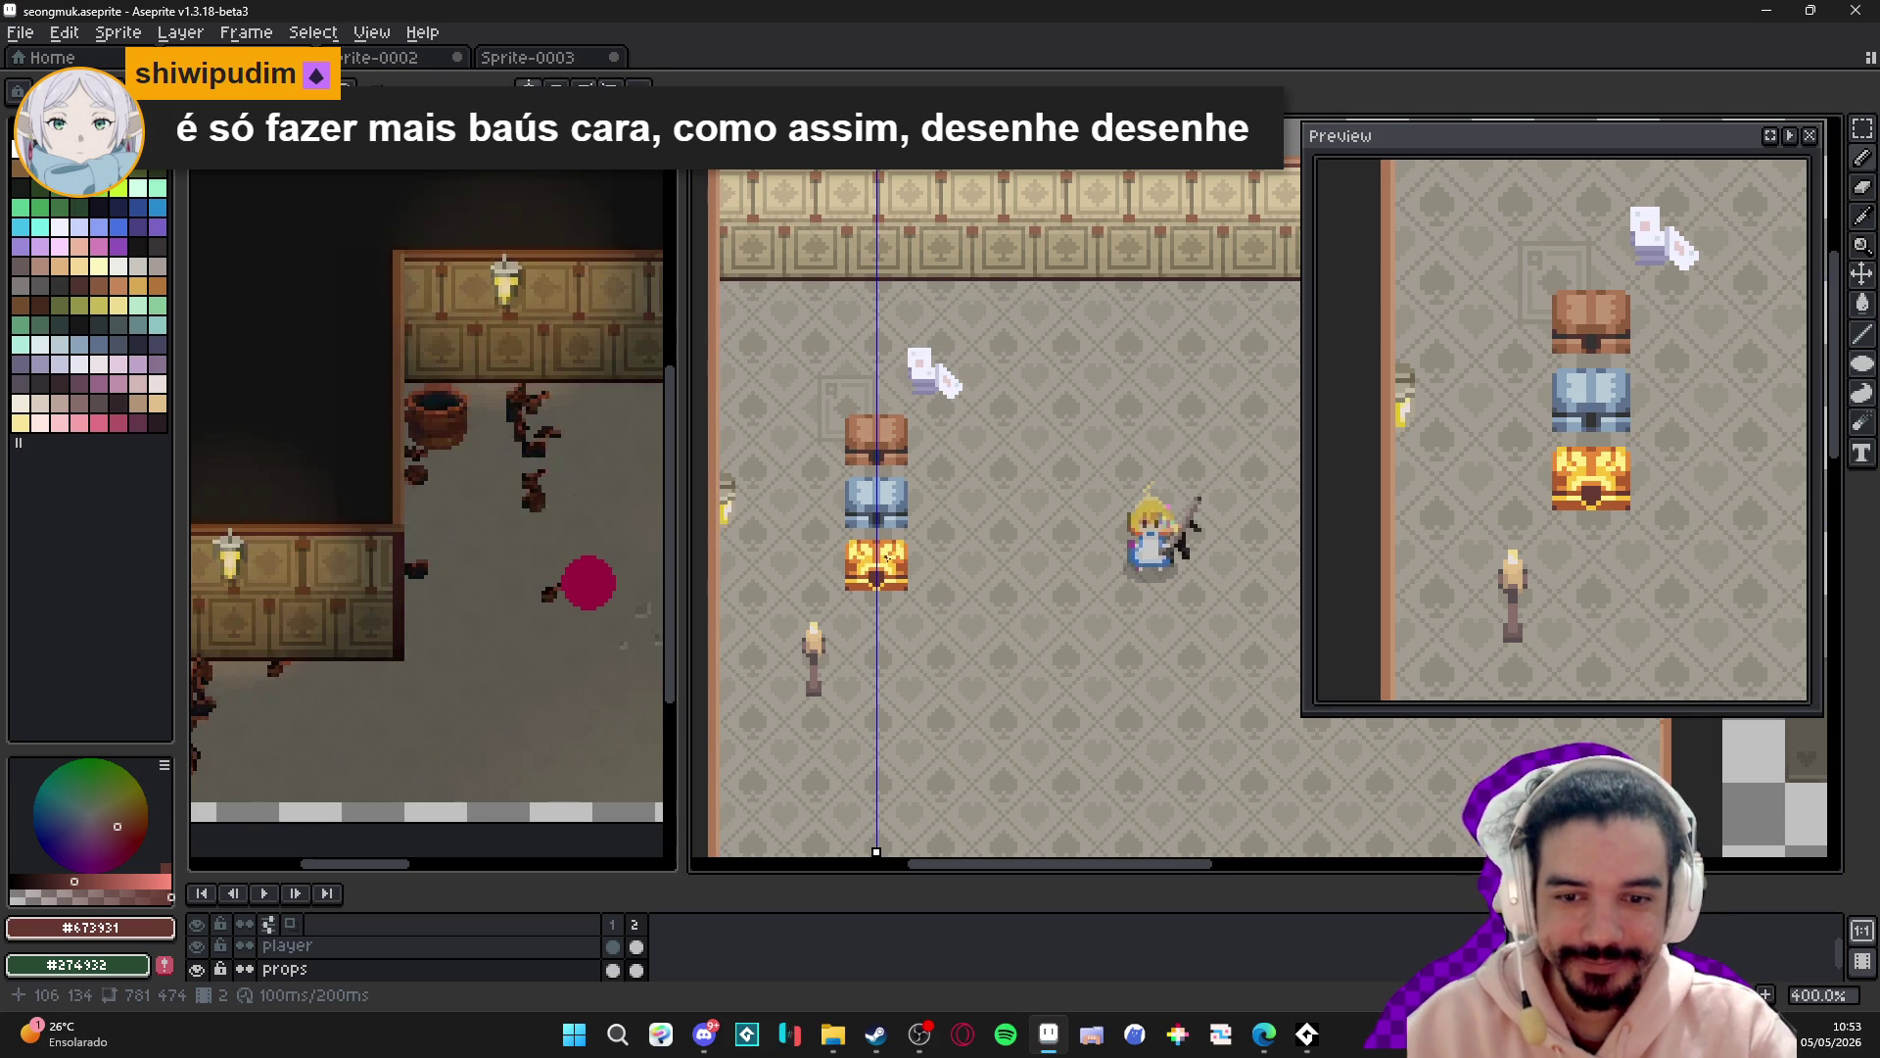
scroll(890, 556, up, 2)
scroll(886, 564, up, 2)
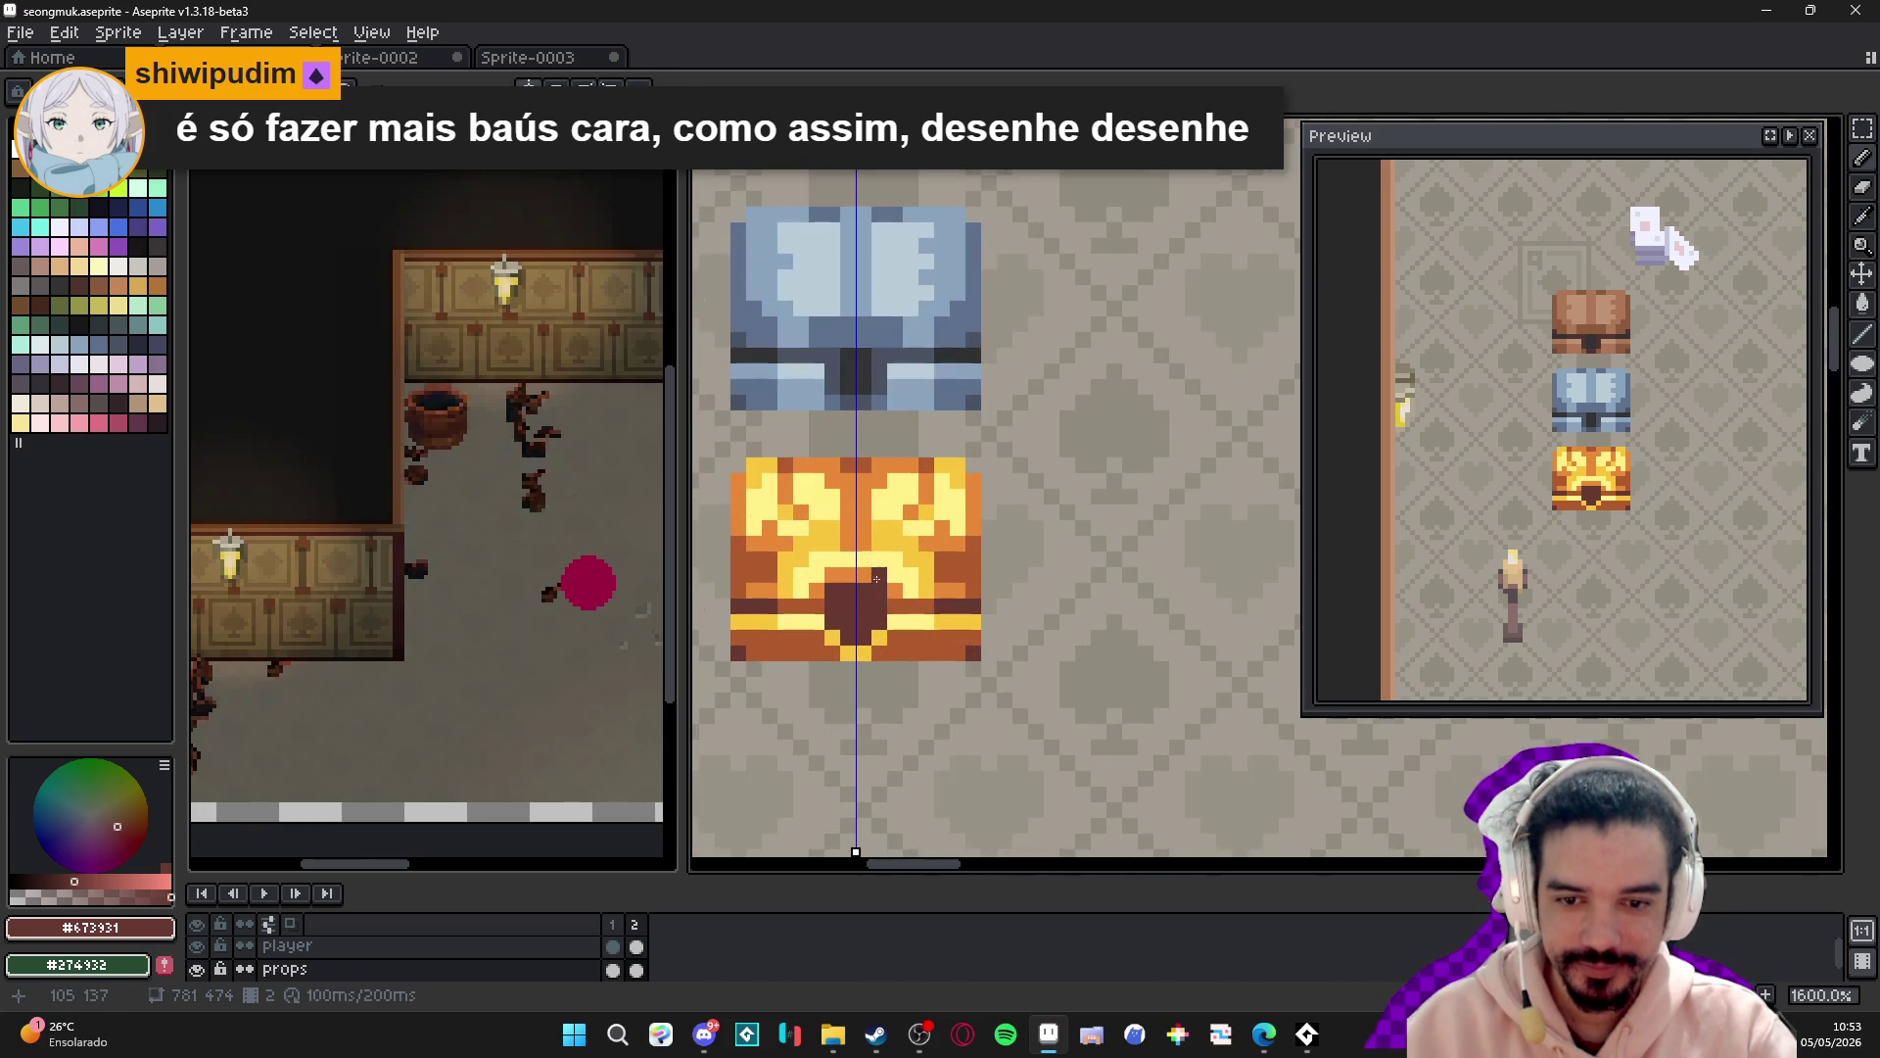
- Sample the light yellow, orange and gold colours from the gold chest
alt+click(864, 571)
alt+click(848, 590)
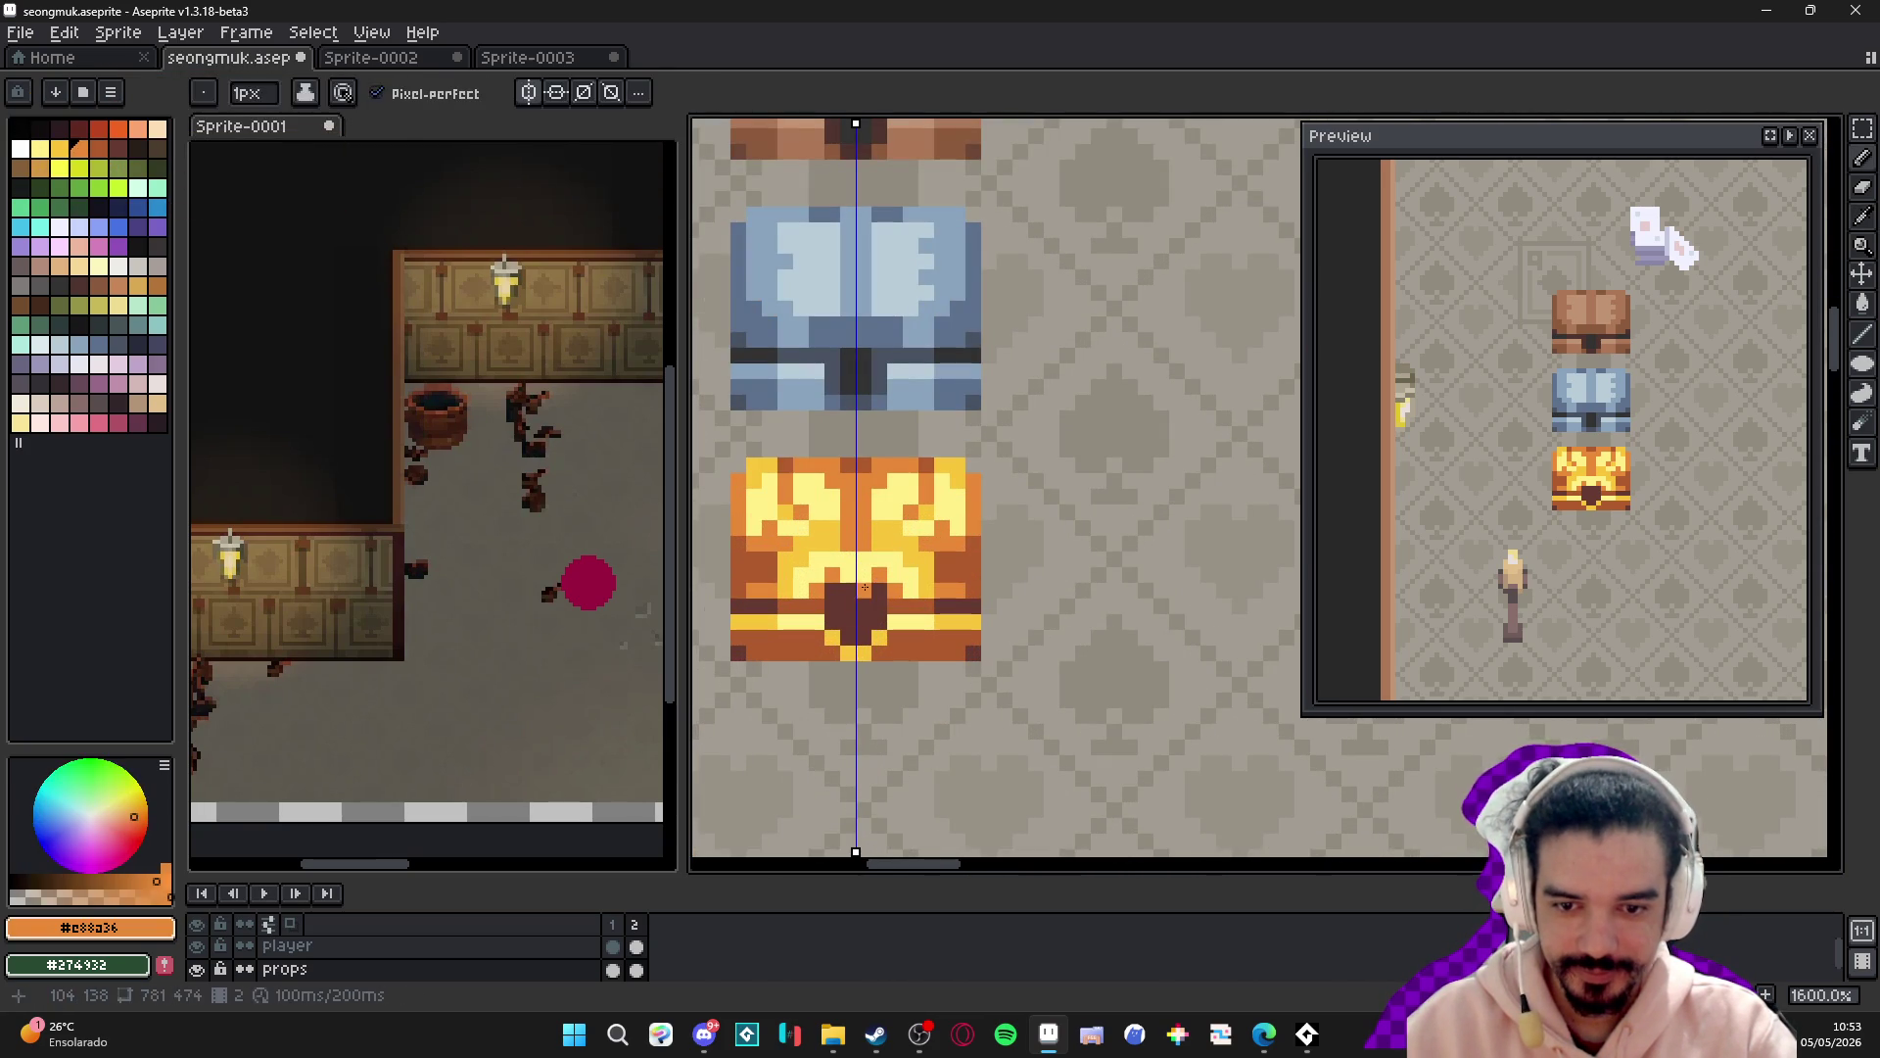
scroll(895, 603, down, 3)
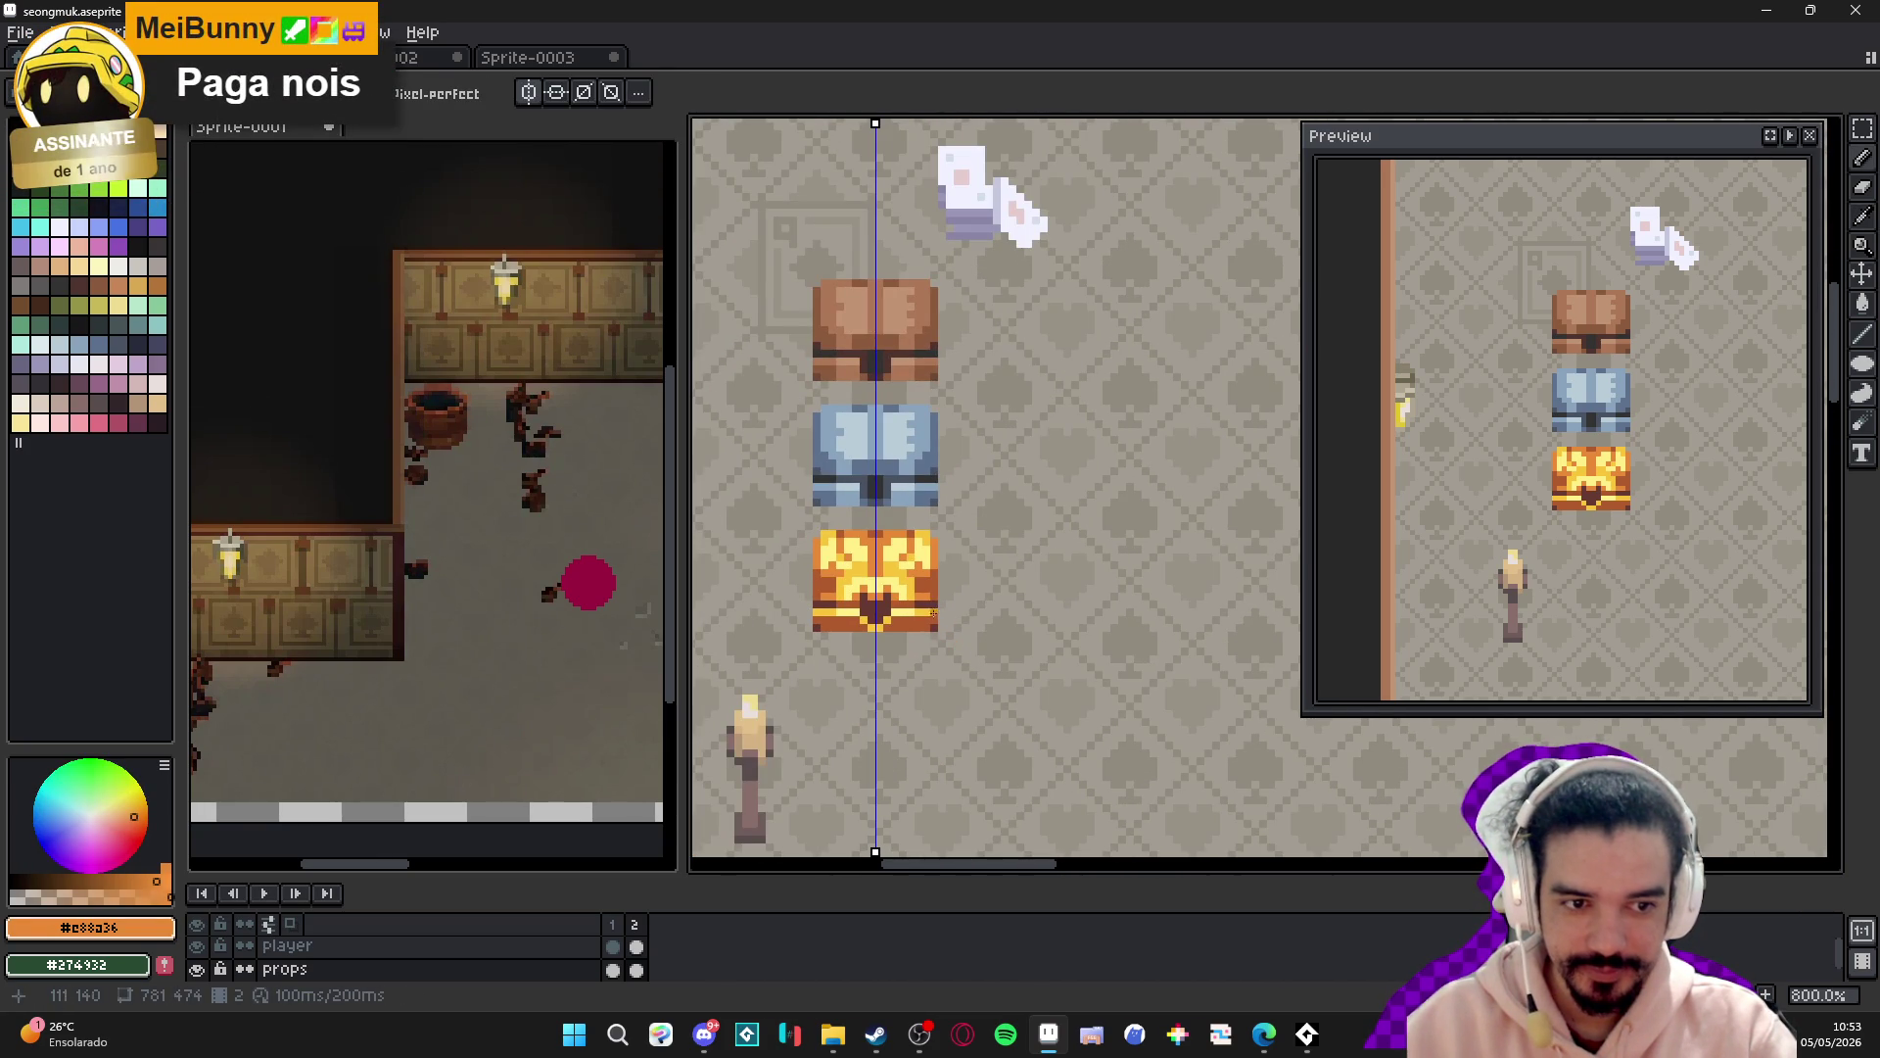
scroll(870, 572, up, 3)
alt+click(886, 586)
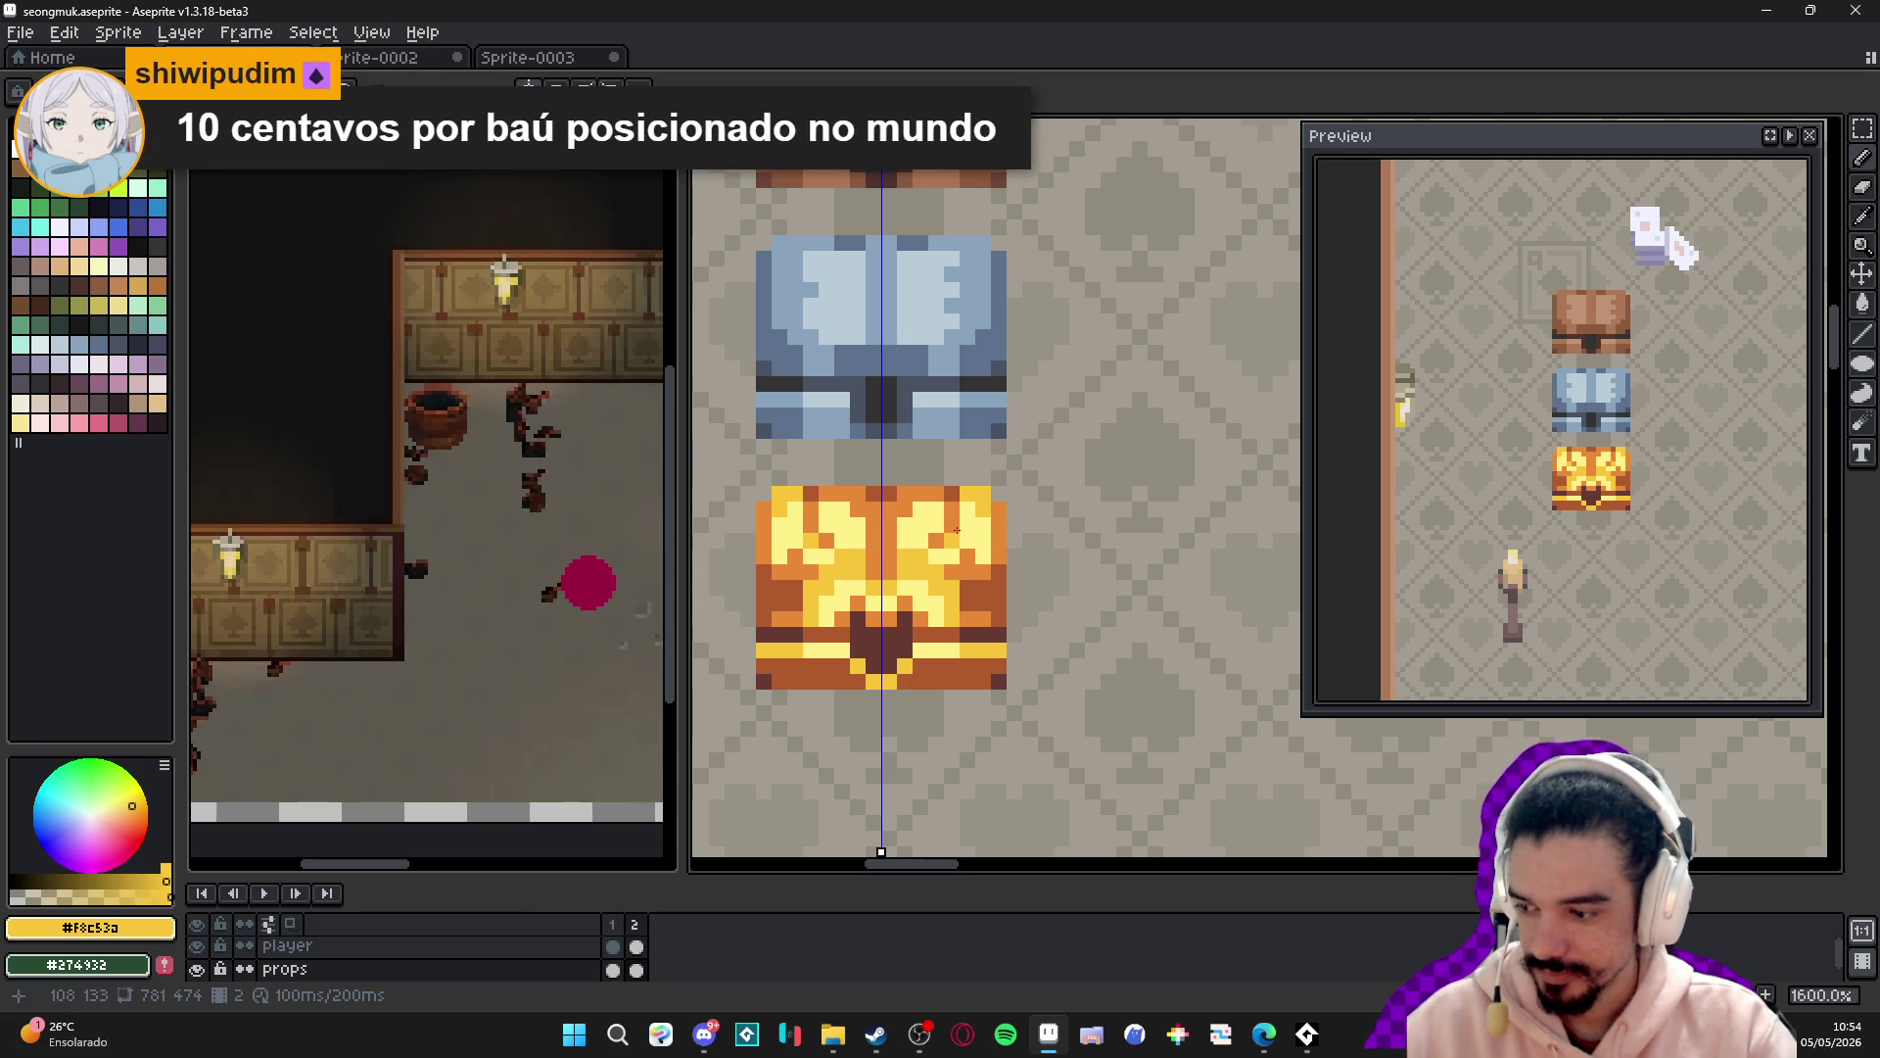
scroll(959, 542, up, 2)
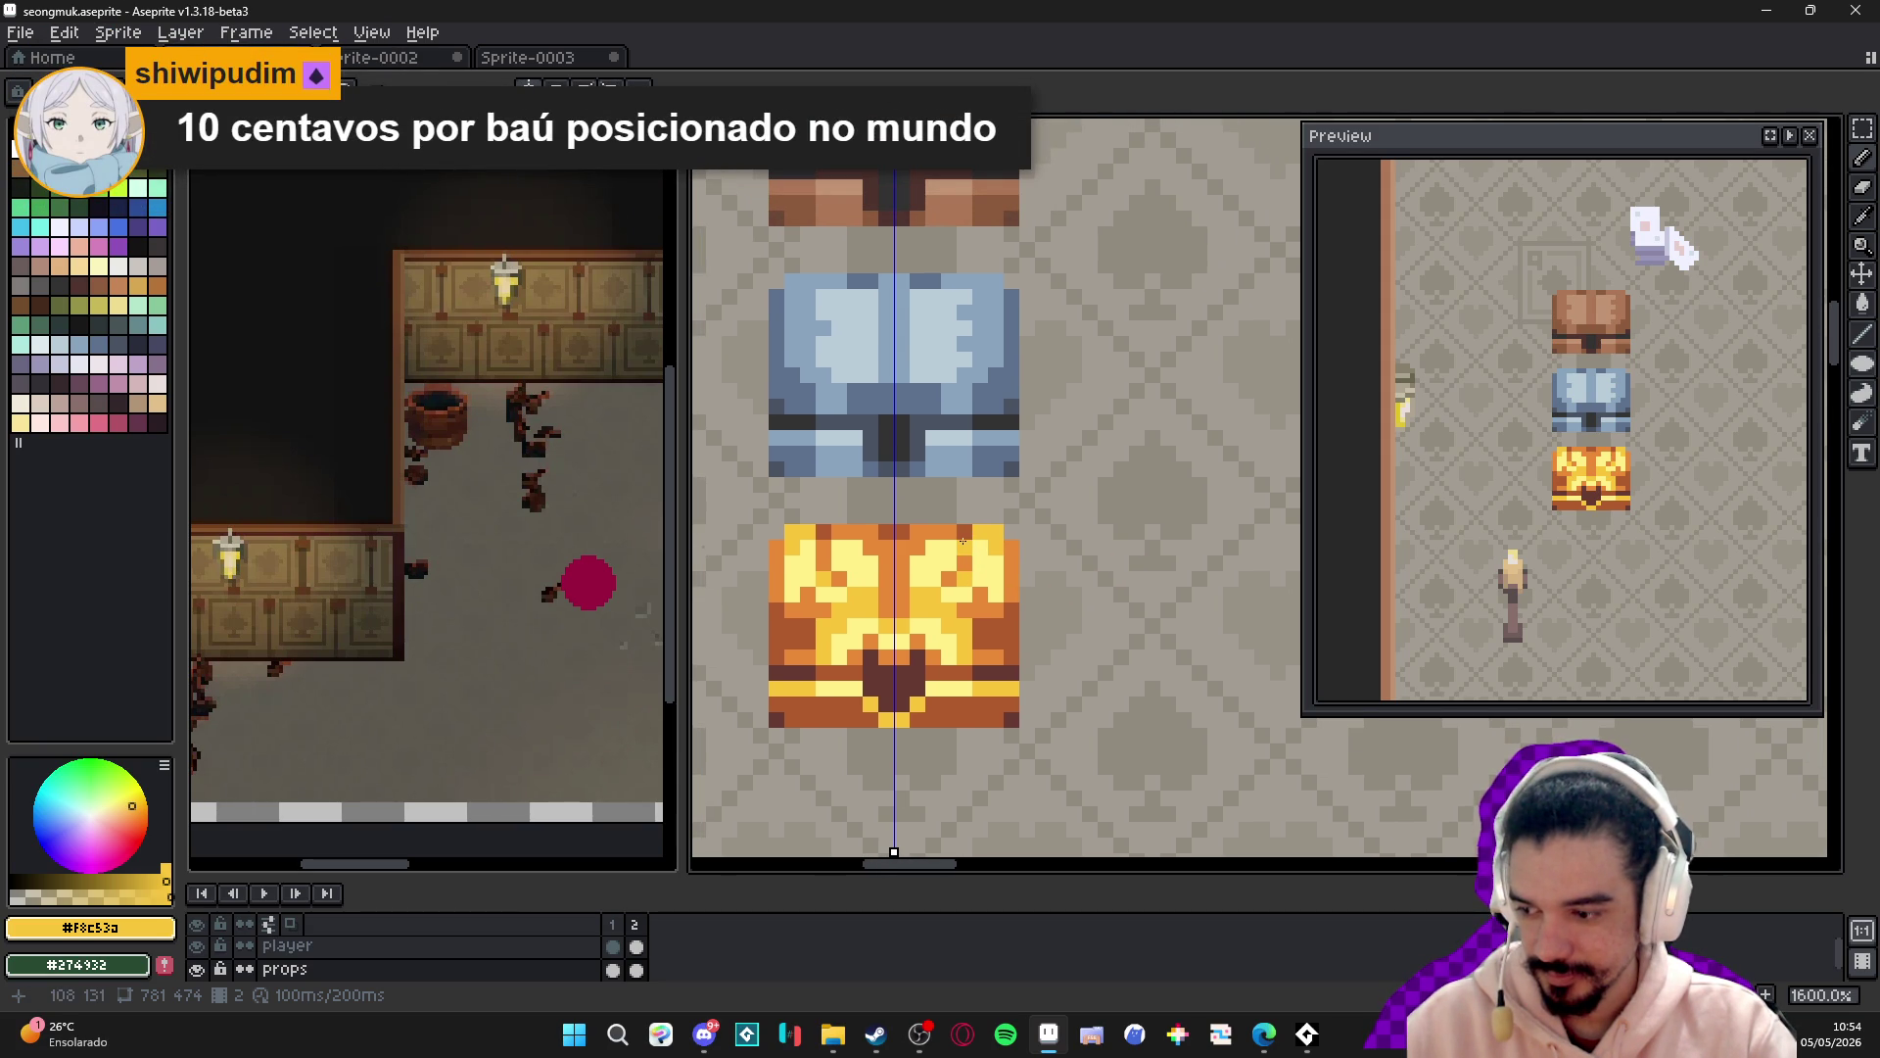
scroll(965, 540, down, 1)
scroll(919, 559, up, 1)
scroll(922, 556, down, 1)
- Save seongmuk.aseprite with Ctrl+S
key(ctrl+s)
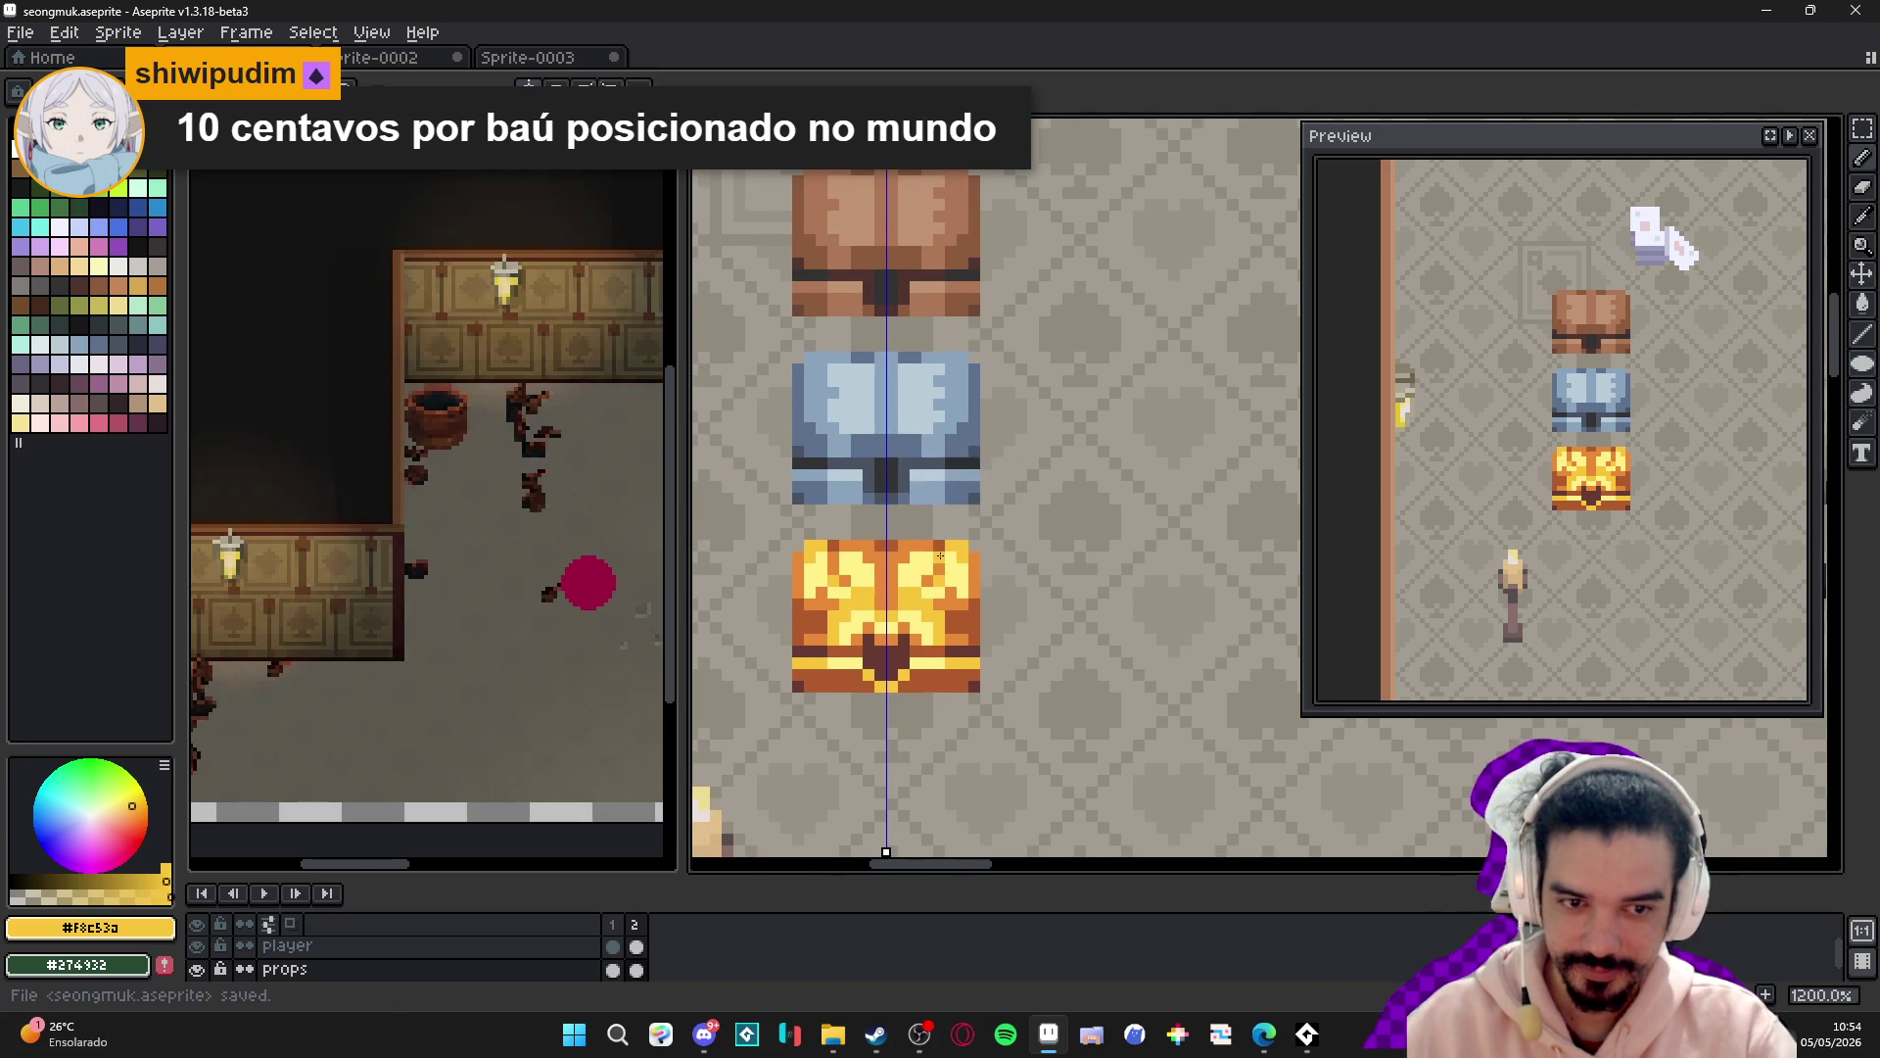
scroll(974, 612, up, 2)
scroll(976, 601, down, 5)
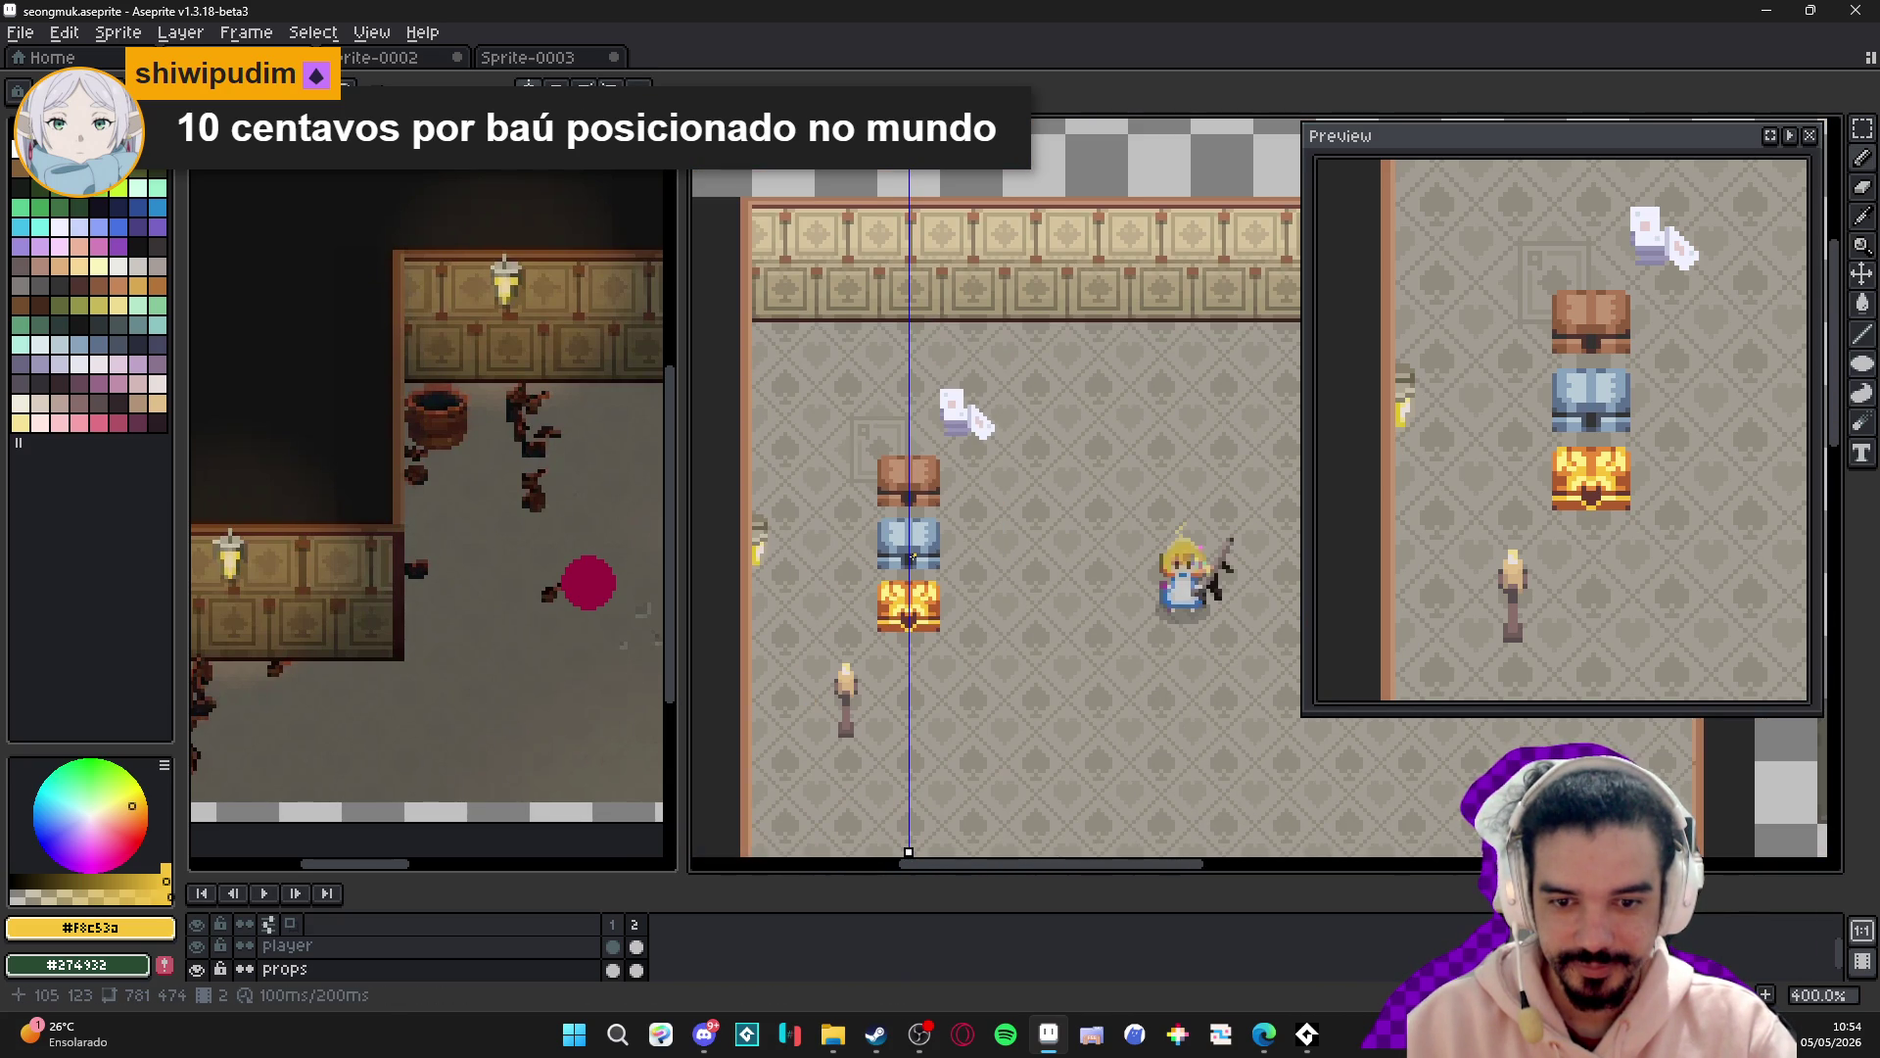
scroll(921, 557, up, 5)
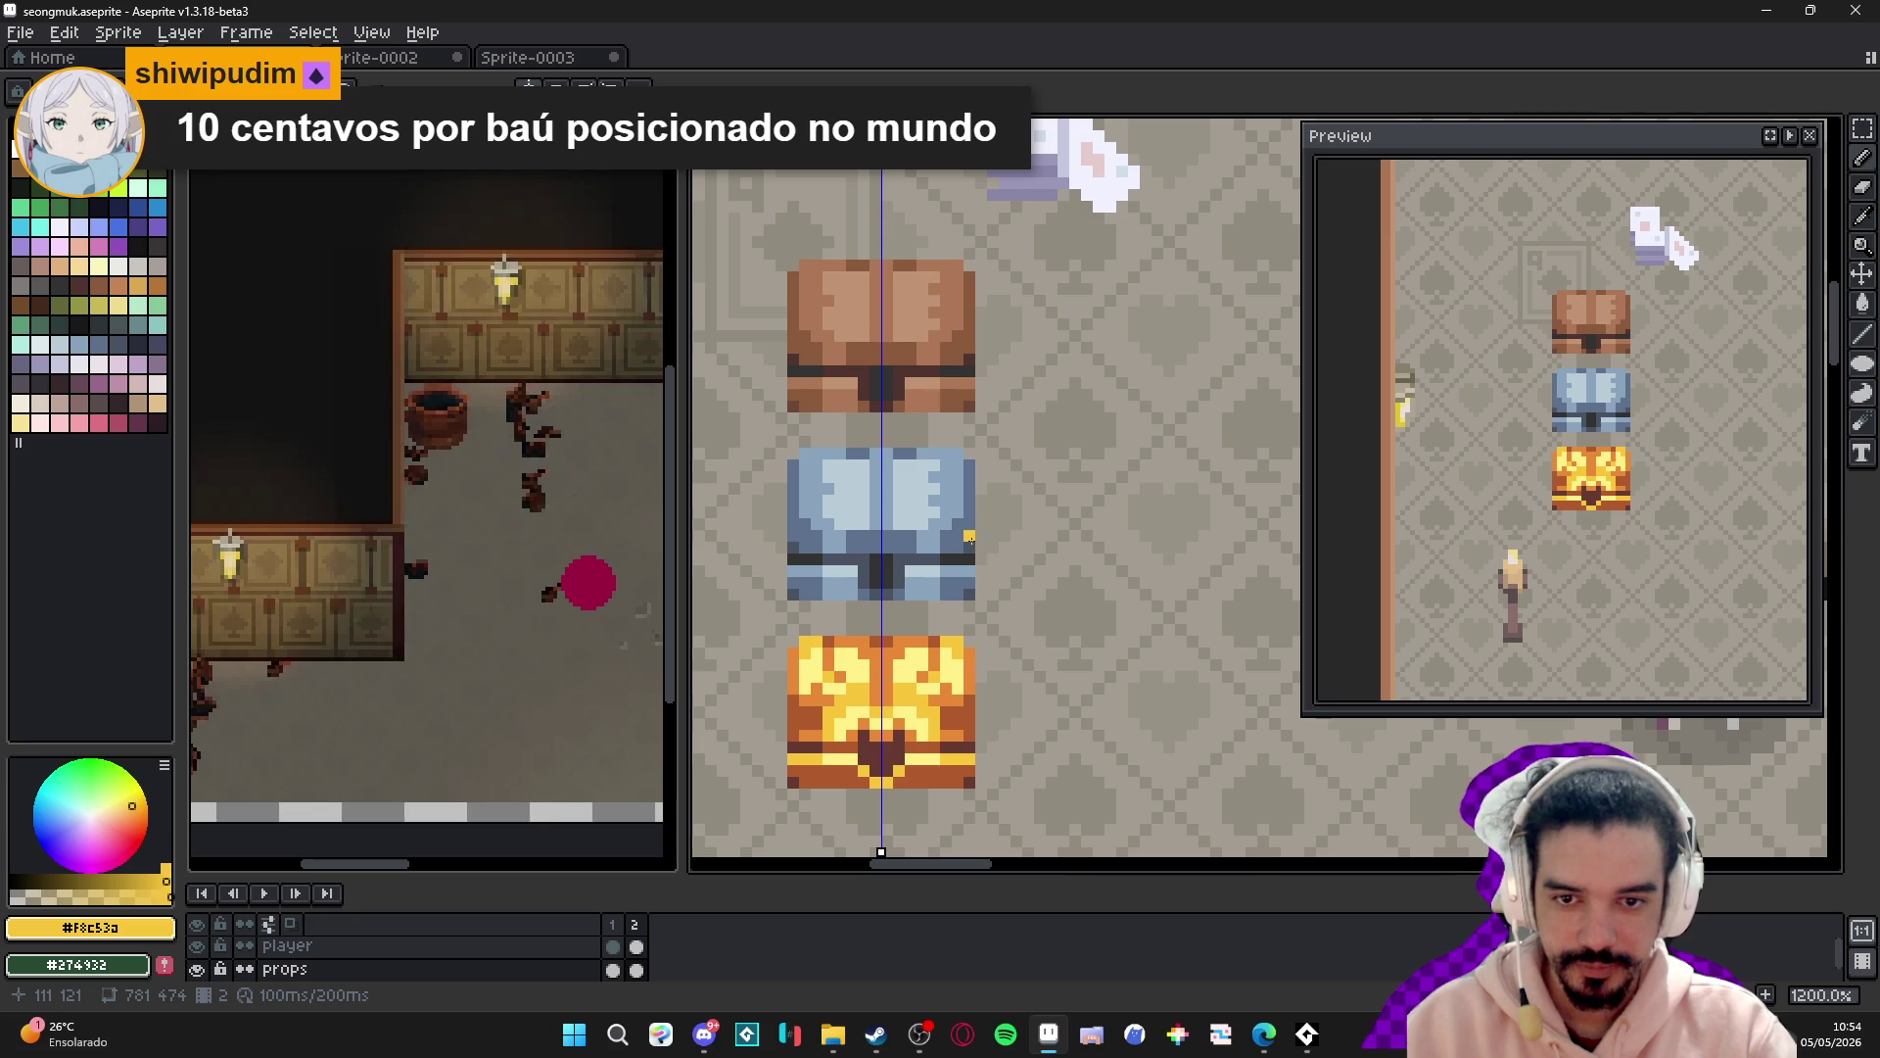
scroll(885, 387, up, 3)
- Sample the browns from the wooden chest and the dark outline from the blue chest
alt+click(921, 400)
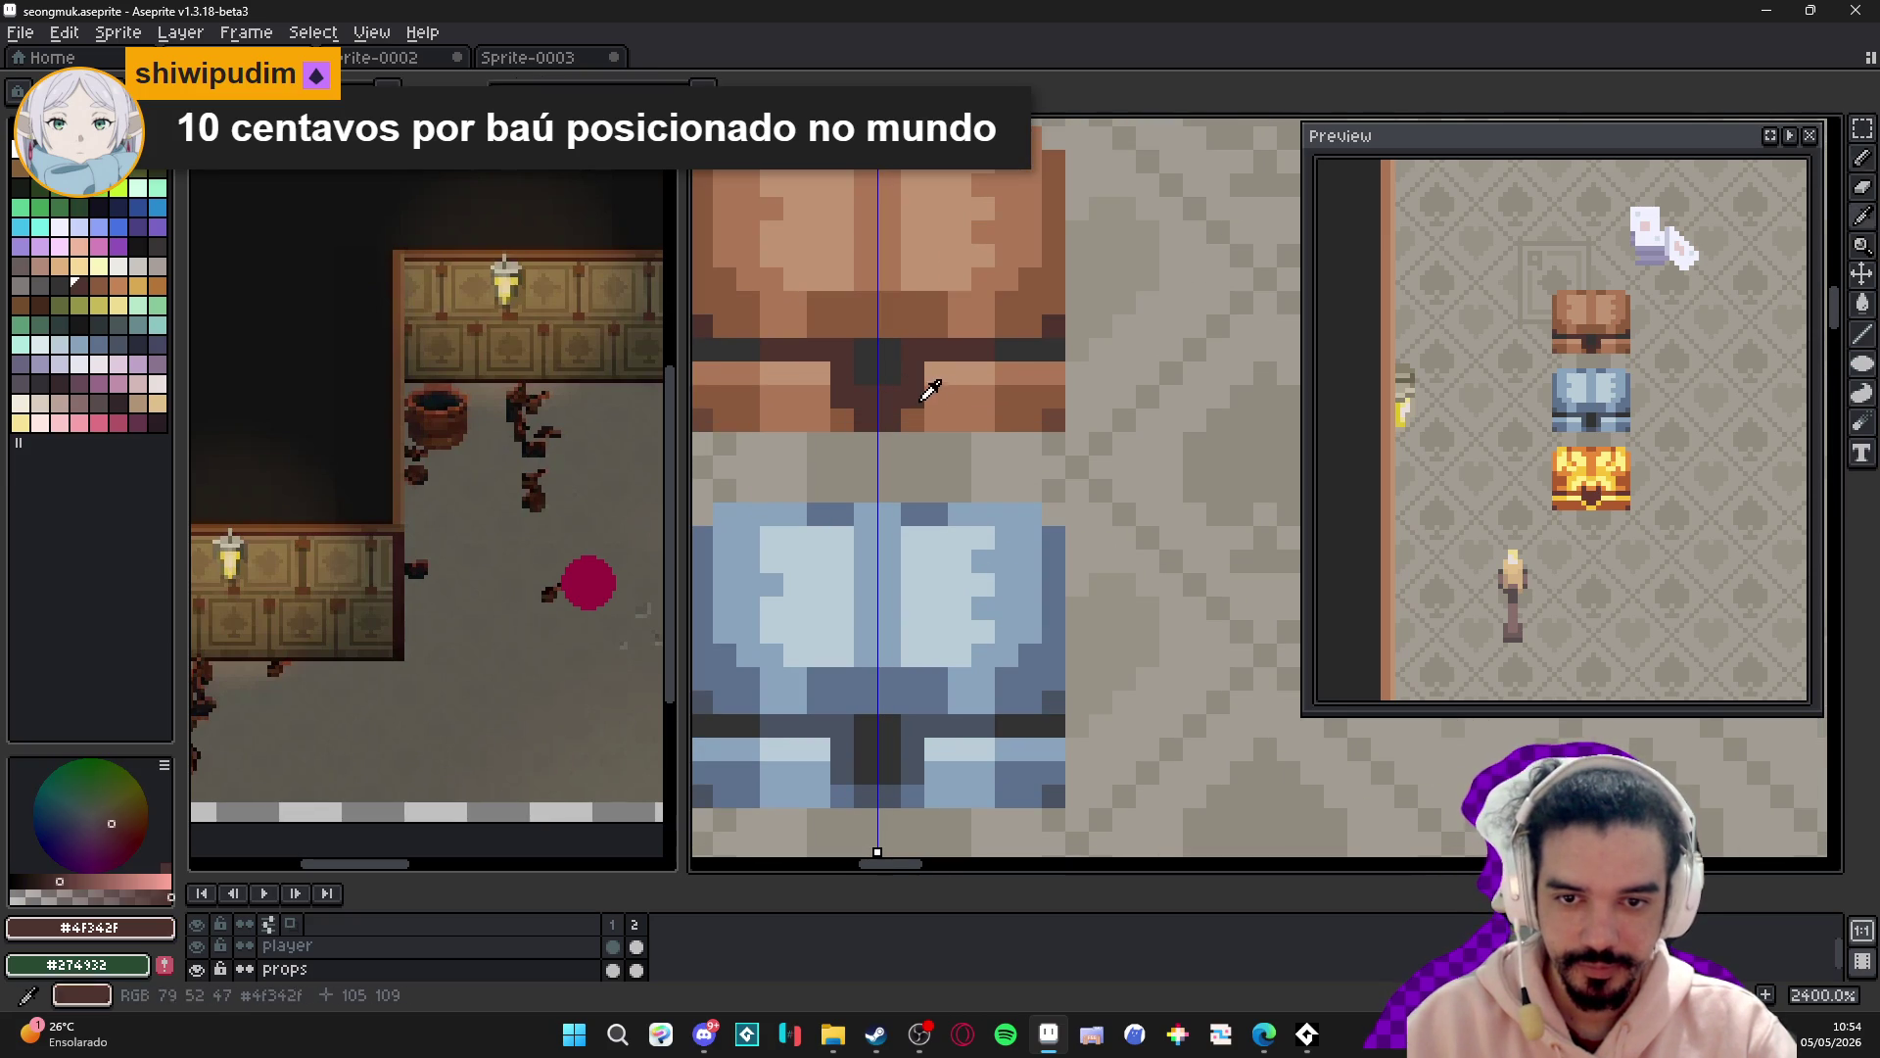
alt+click(923, 403)
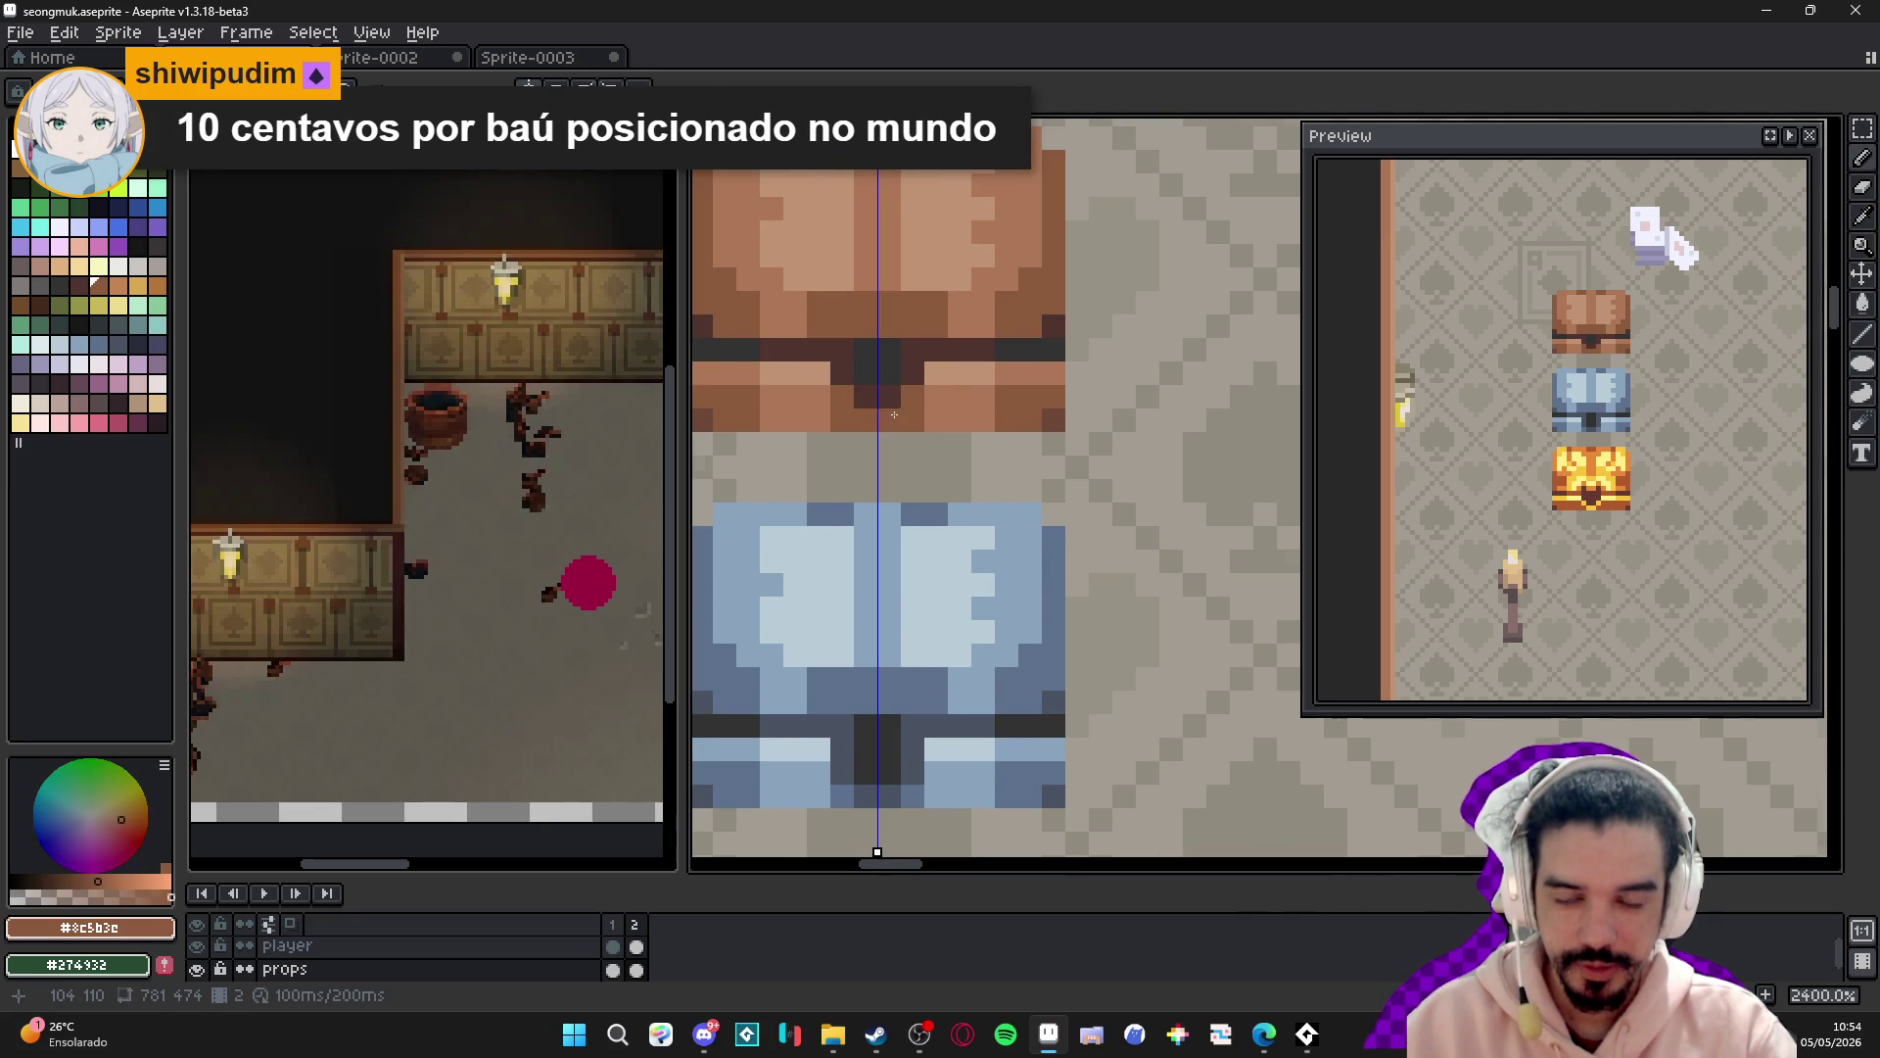
scroll(918, 424, down, 5)
drag(918, 424, 920, 408)
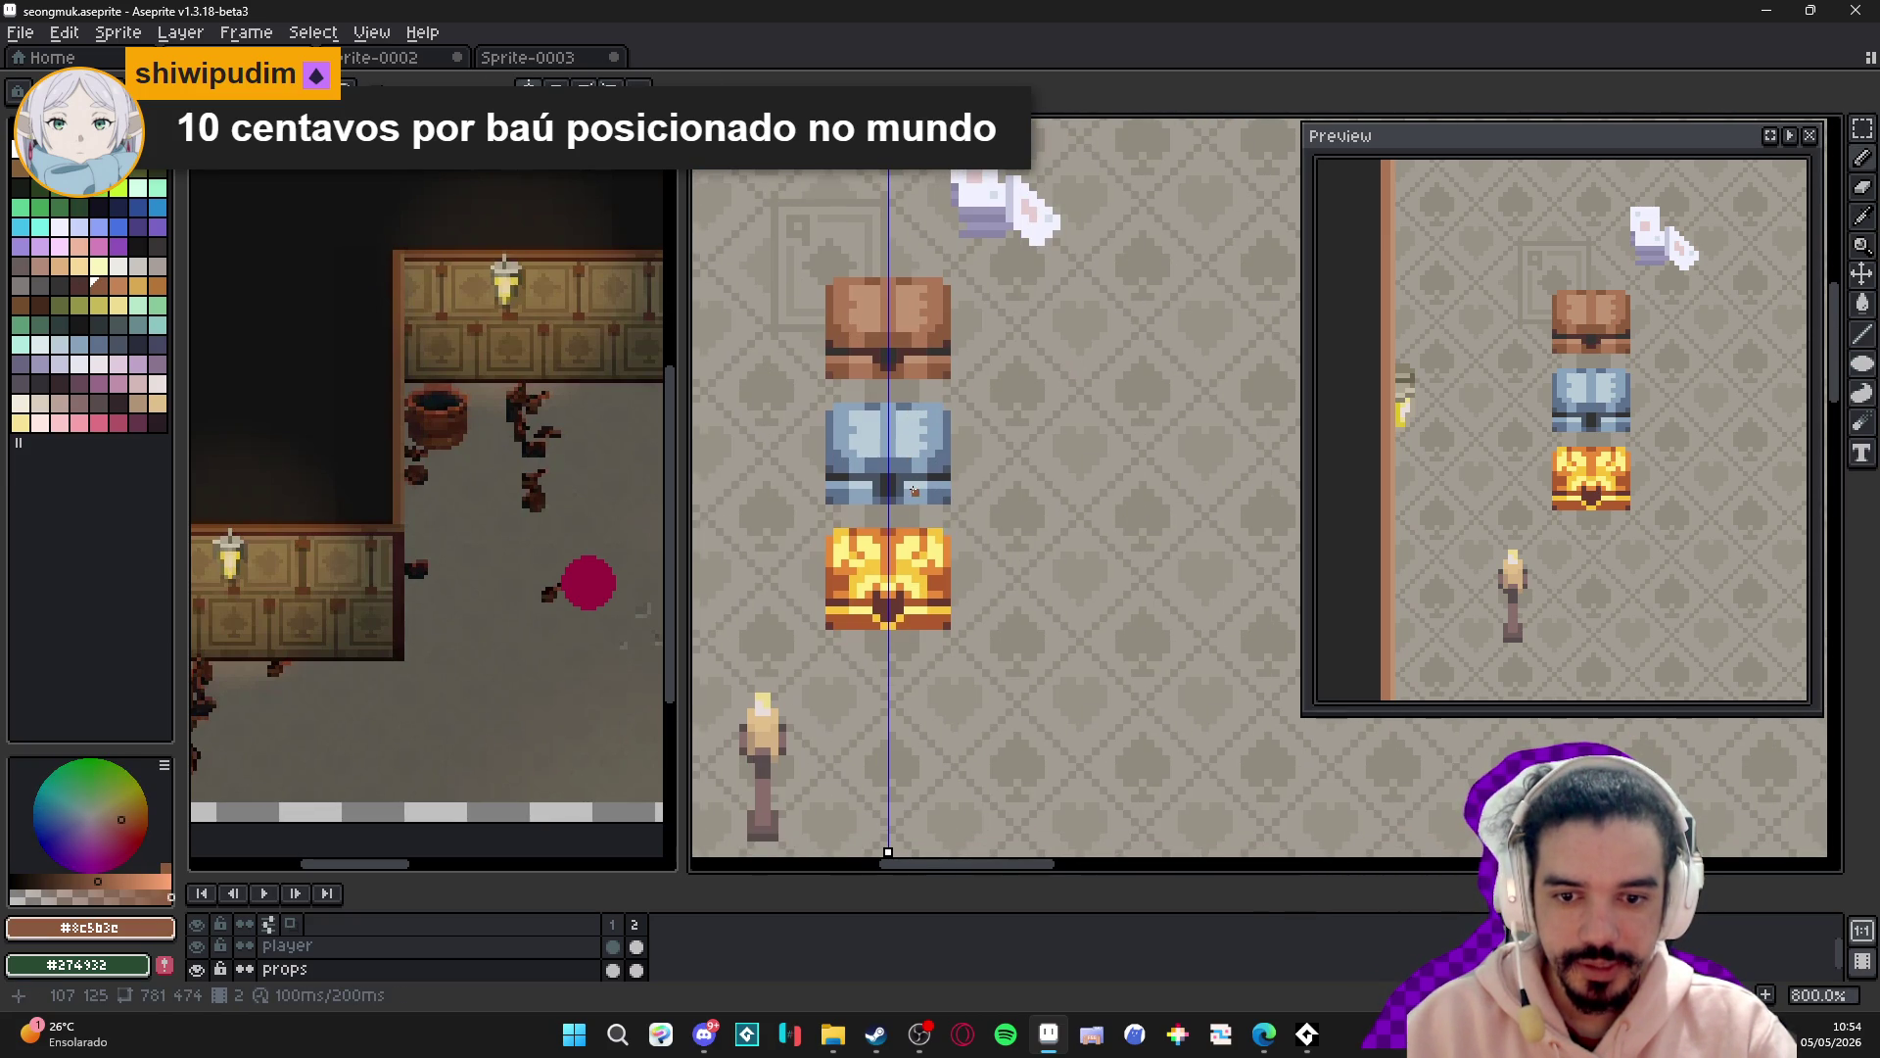
scroll(914, 492, up, 3)
alt+click(918, 494)
scroll(927, 498, down, 4)
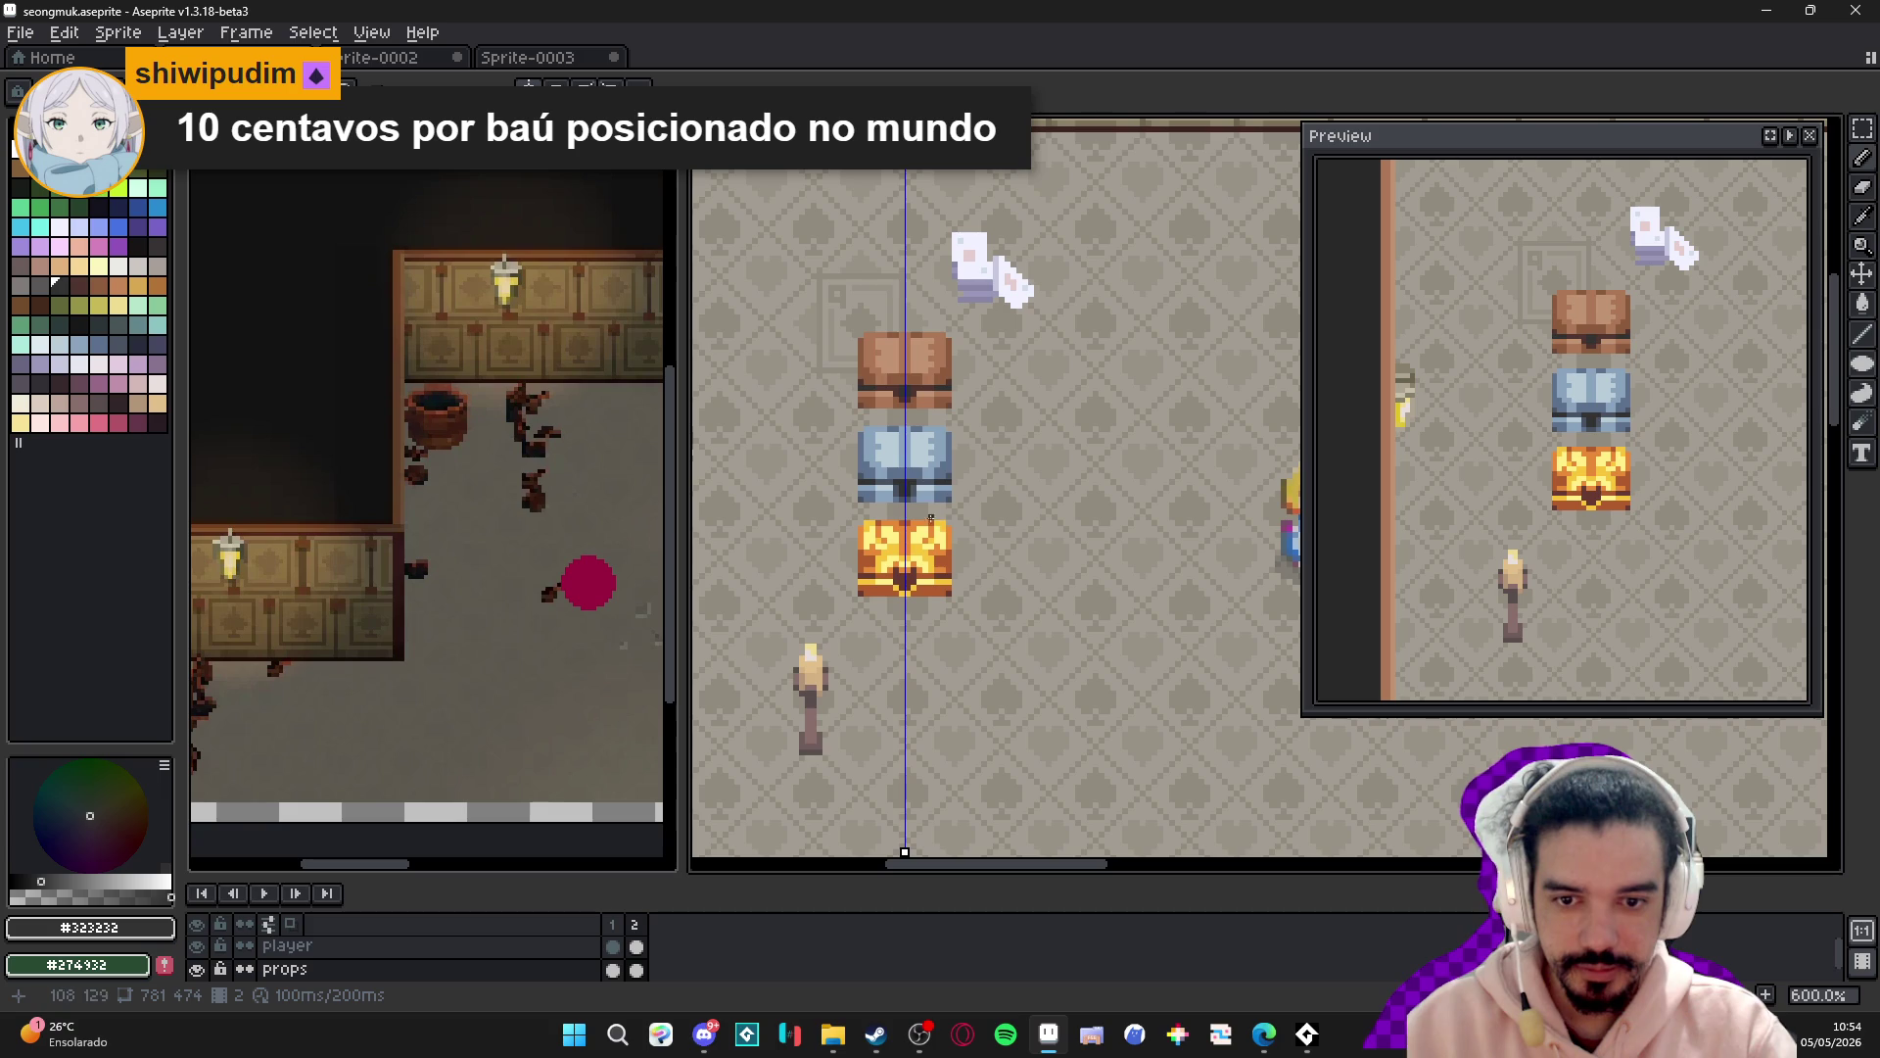
scroll(920, 476, up, 3)
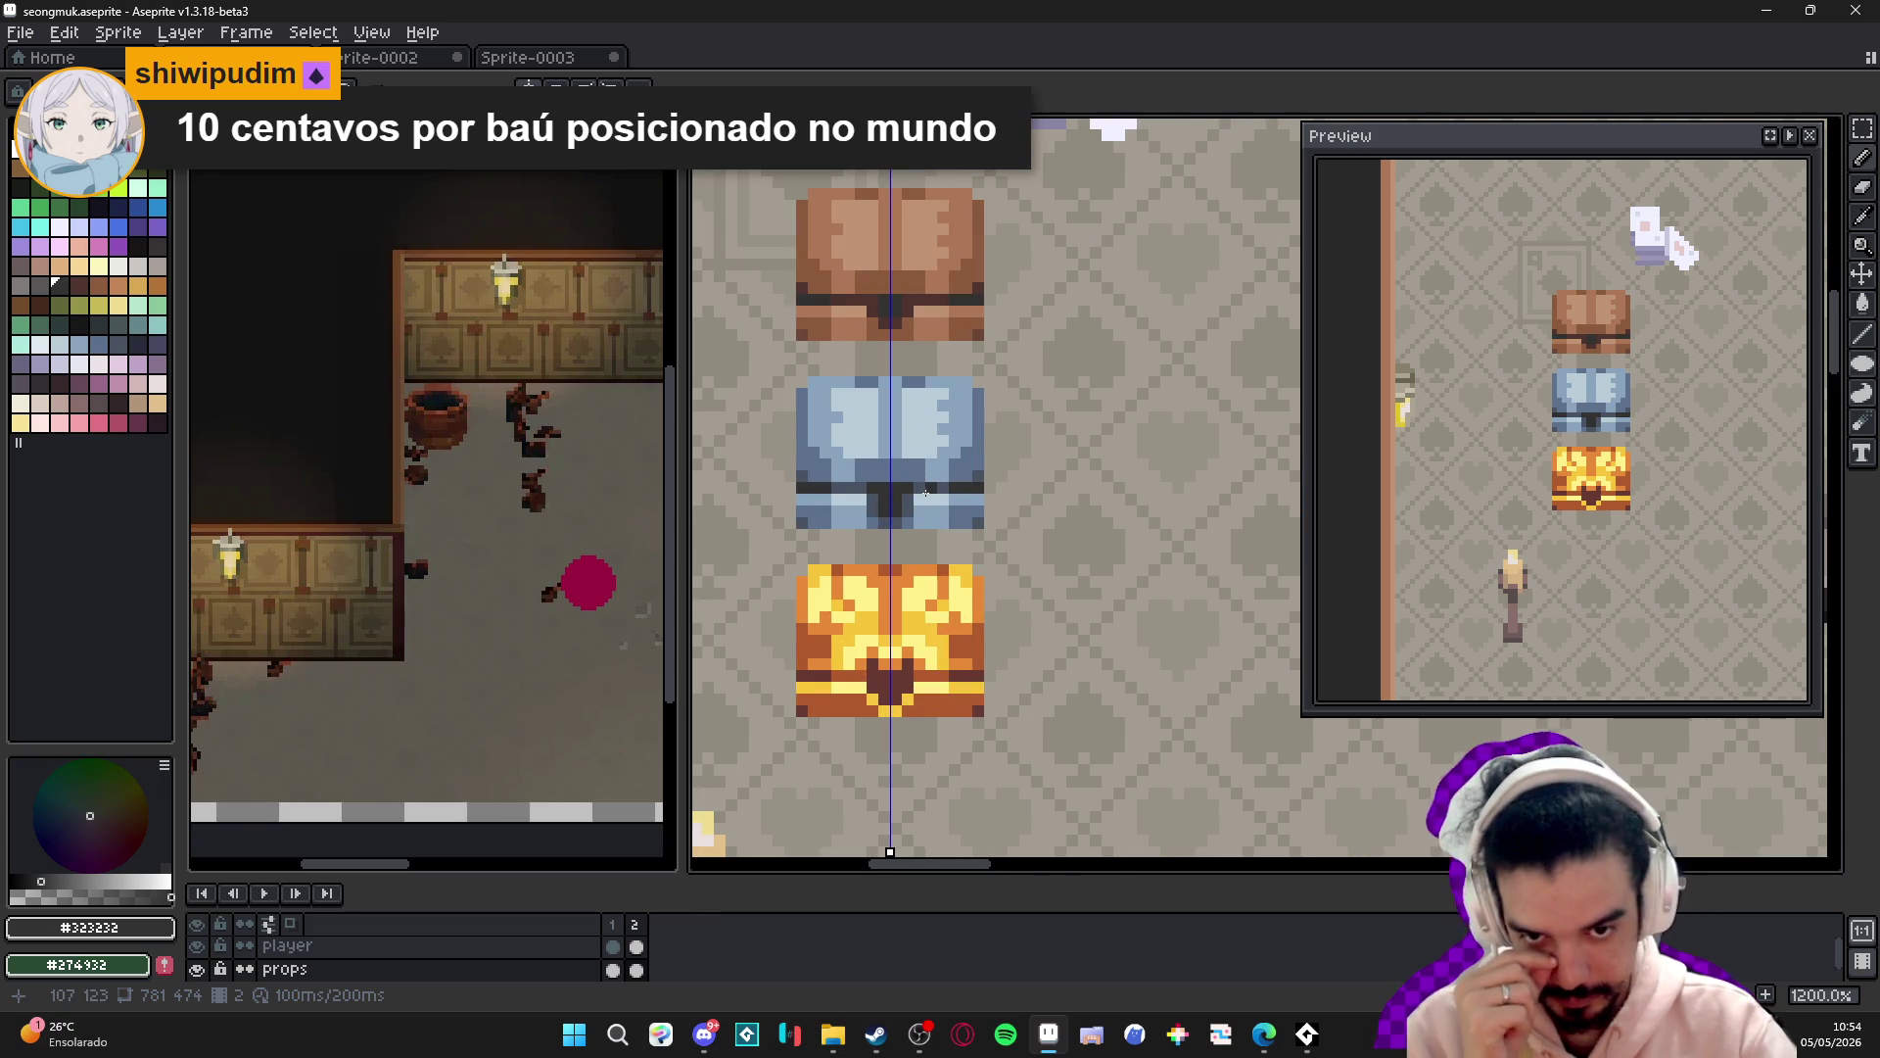
scroll(921, 453, up, 1)
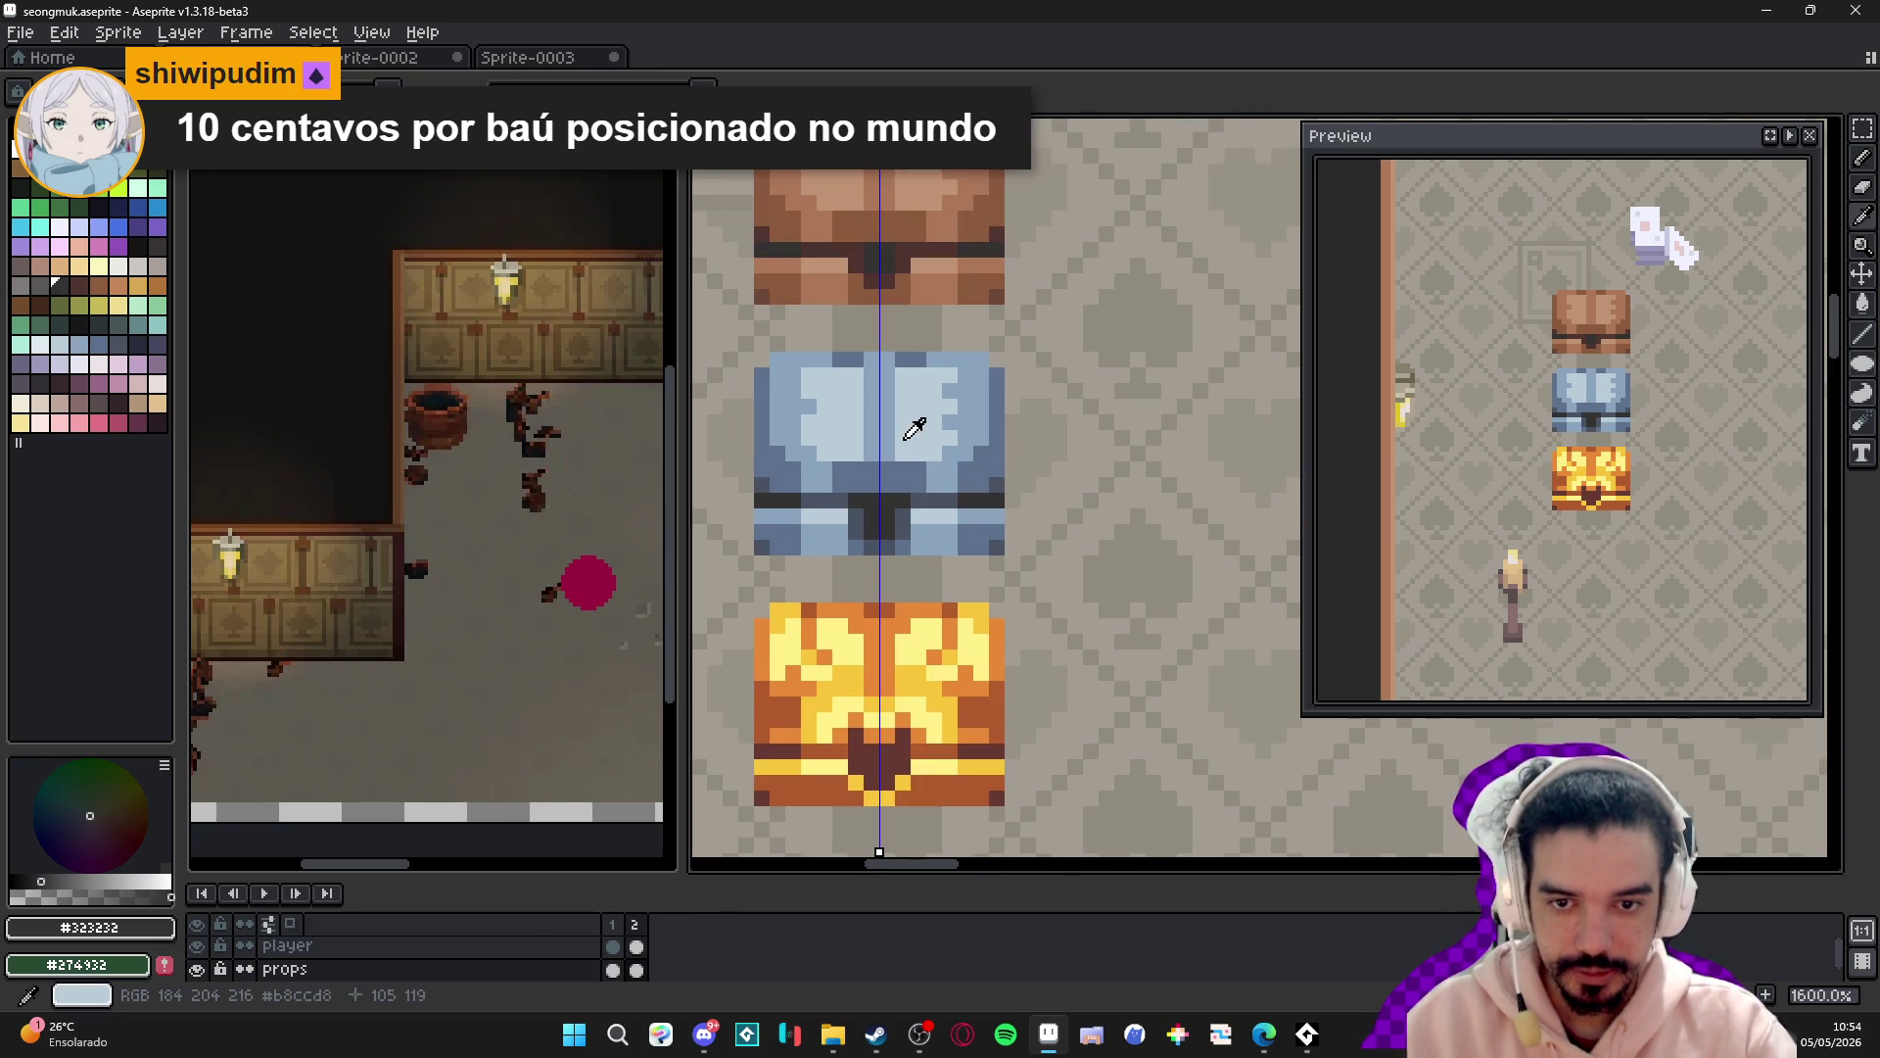
- Sample the chest's blues and brighten its light-blue areas with mirrored pixels on both sides
alt+click(912, 423)
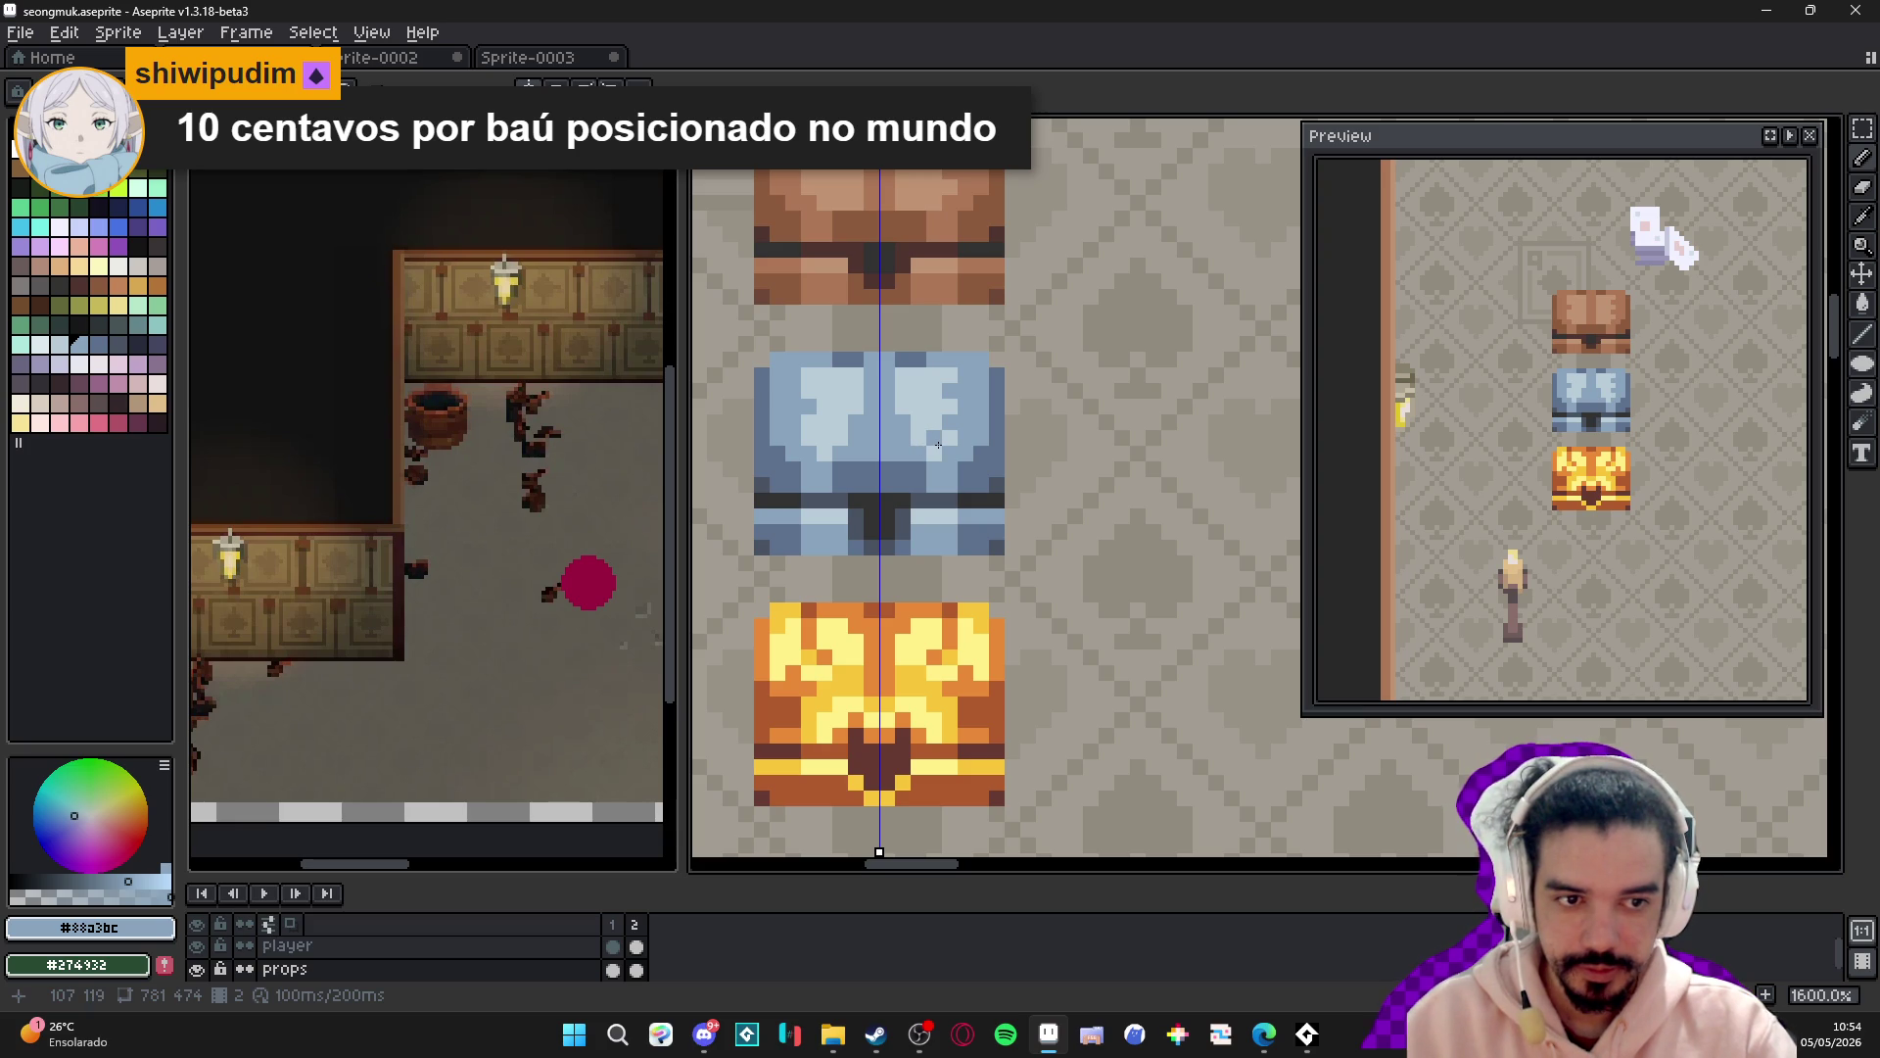
scroll(937, 446, up, 2)
alt+click(963, 360)
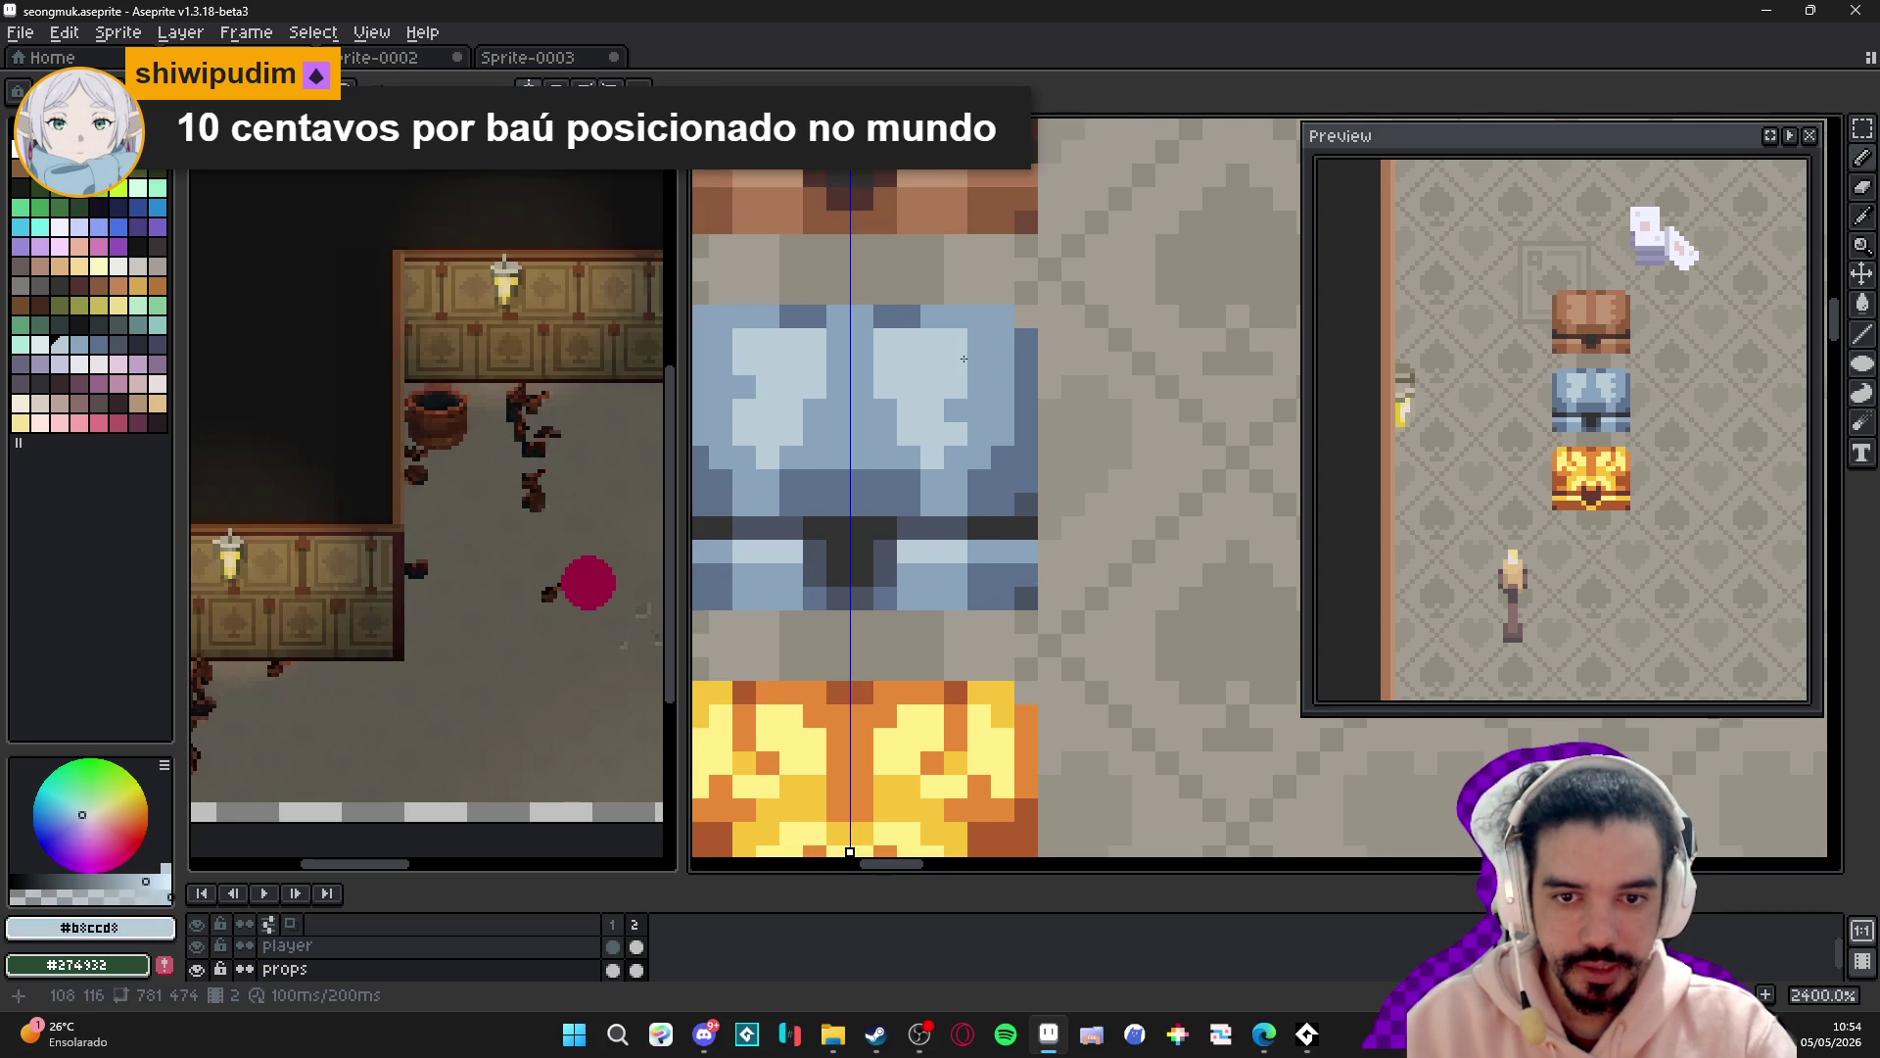
click(980, 363)
click(721, 363)
click(721, 386)
click(979, 338)
click(720, 339)
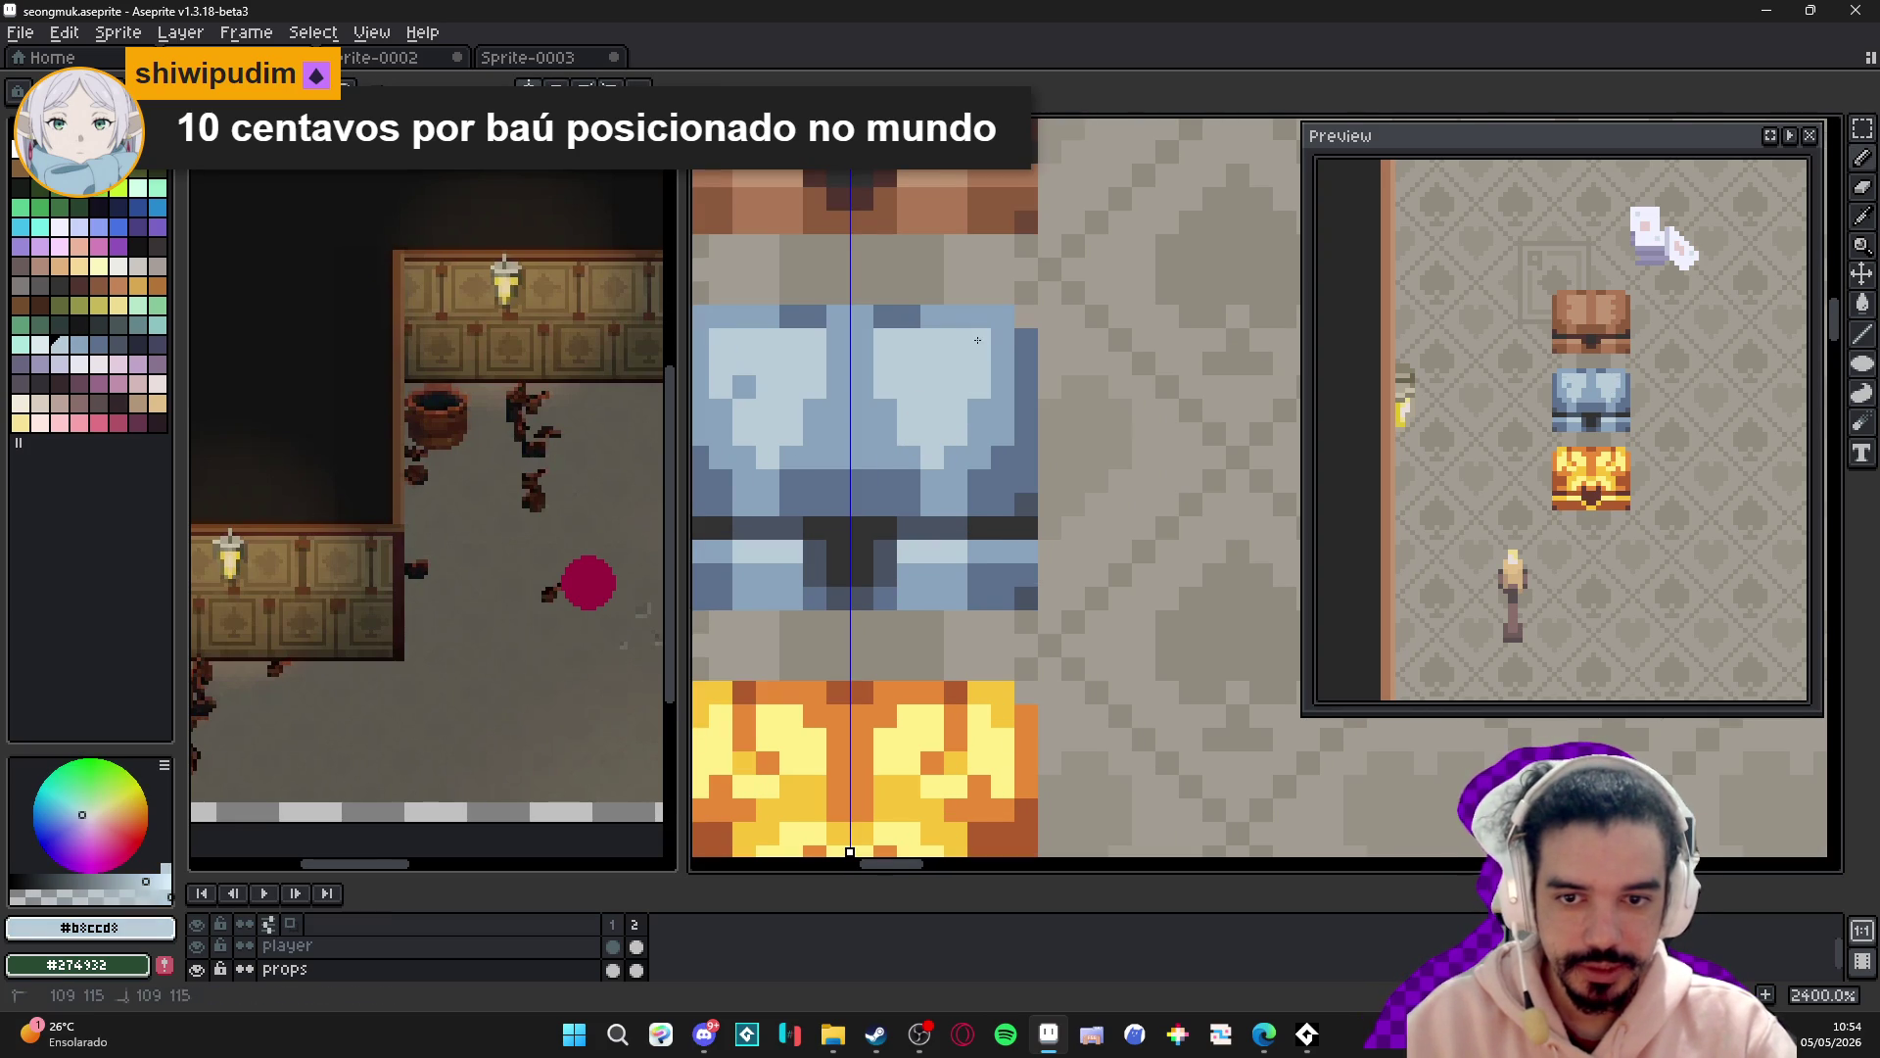
click(746, 388)
mouse_move(749, 400)
mouse_down()
mouse_move(796, 423)
mouse_move(832, 392)
mouse_up()
- Paint near-white highlights on the blue chest lid, resampling blues and undoing a bad stroke
click(39, 345)
click(816, 408)
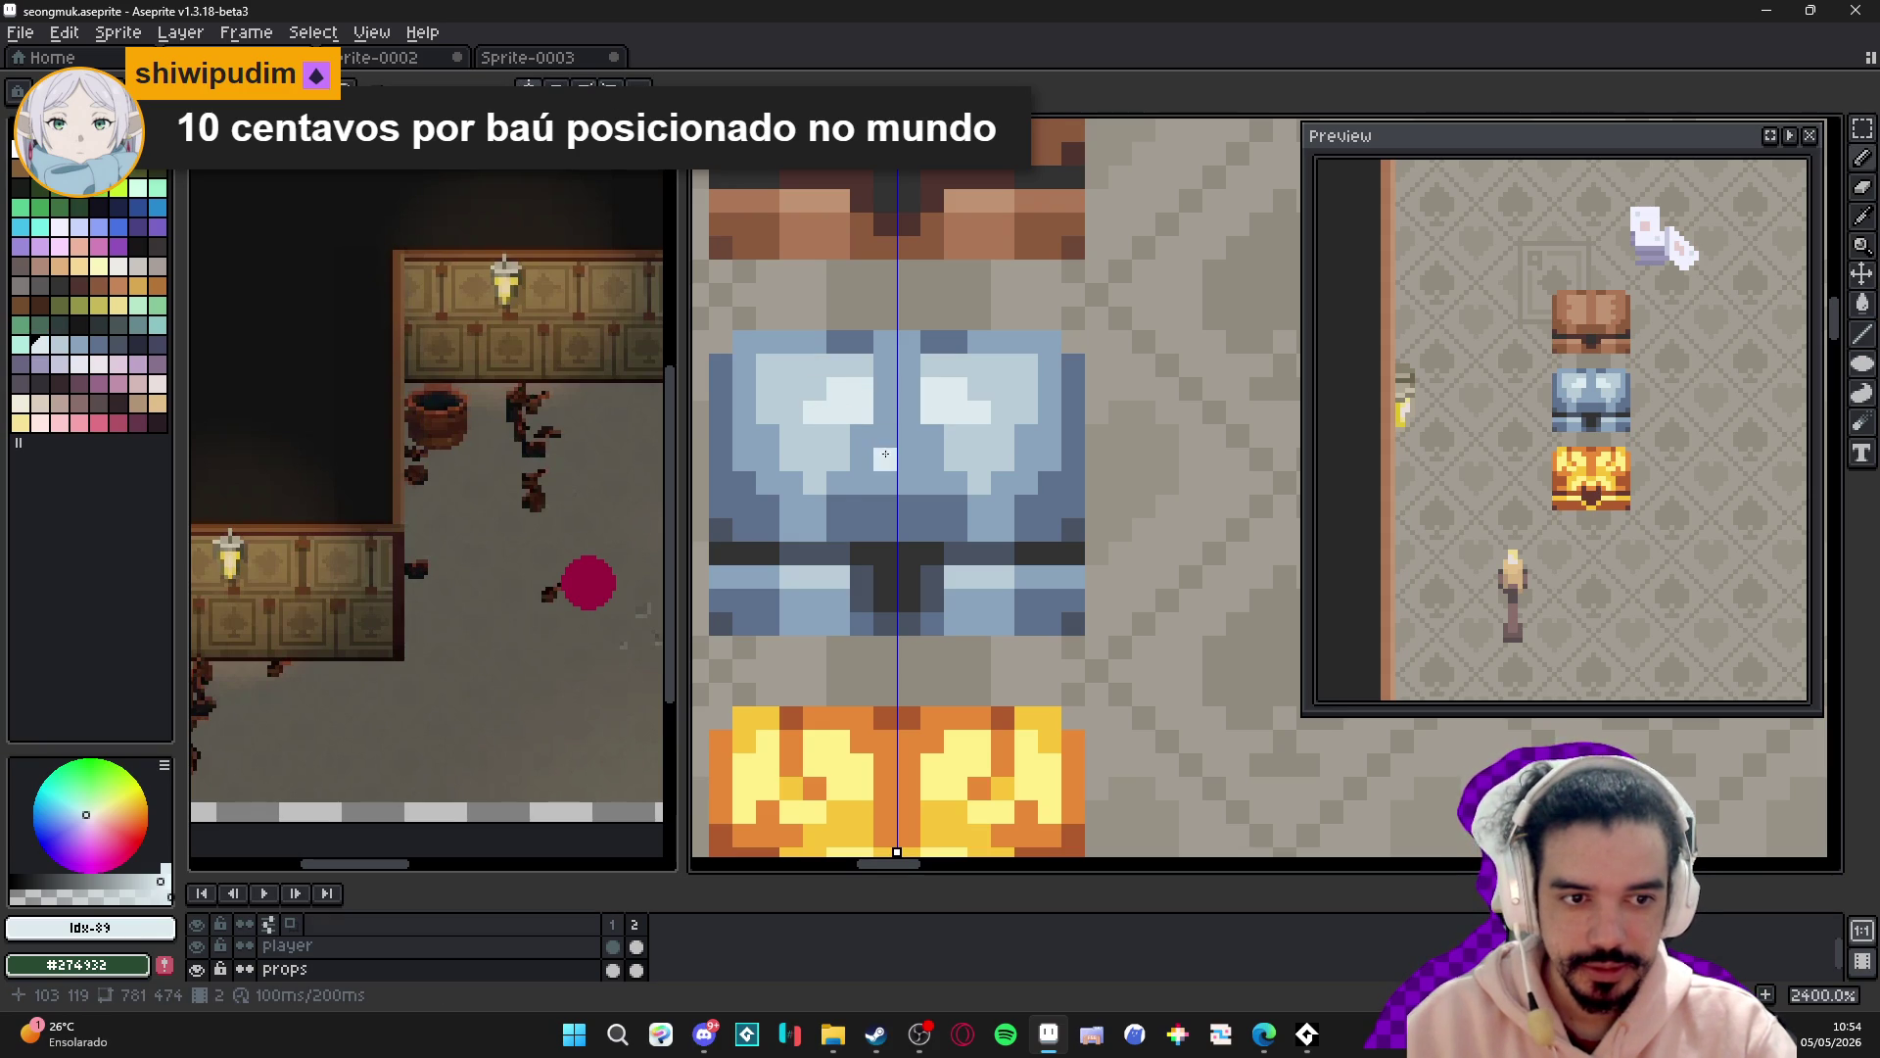
scroll(820, 516, down, 3)
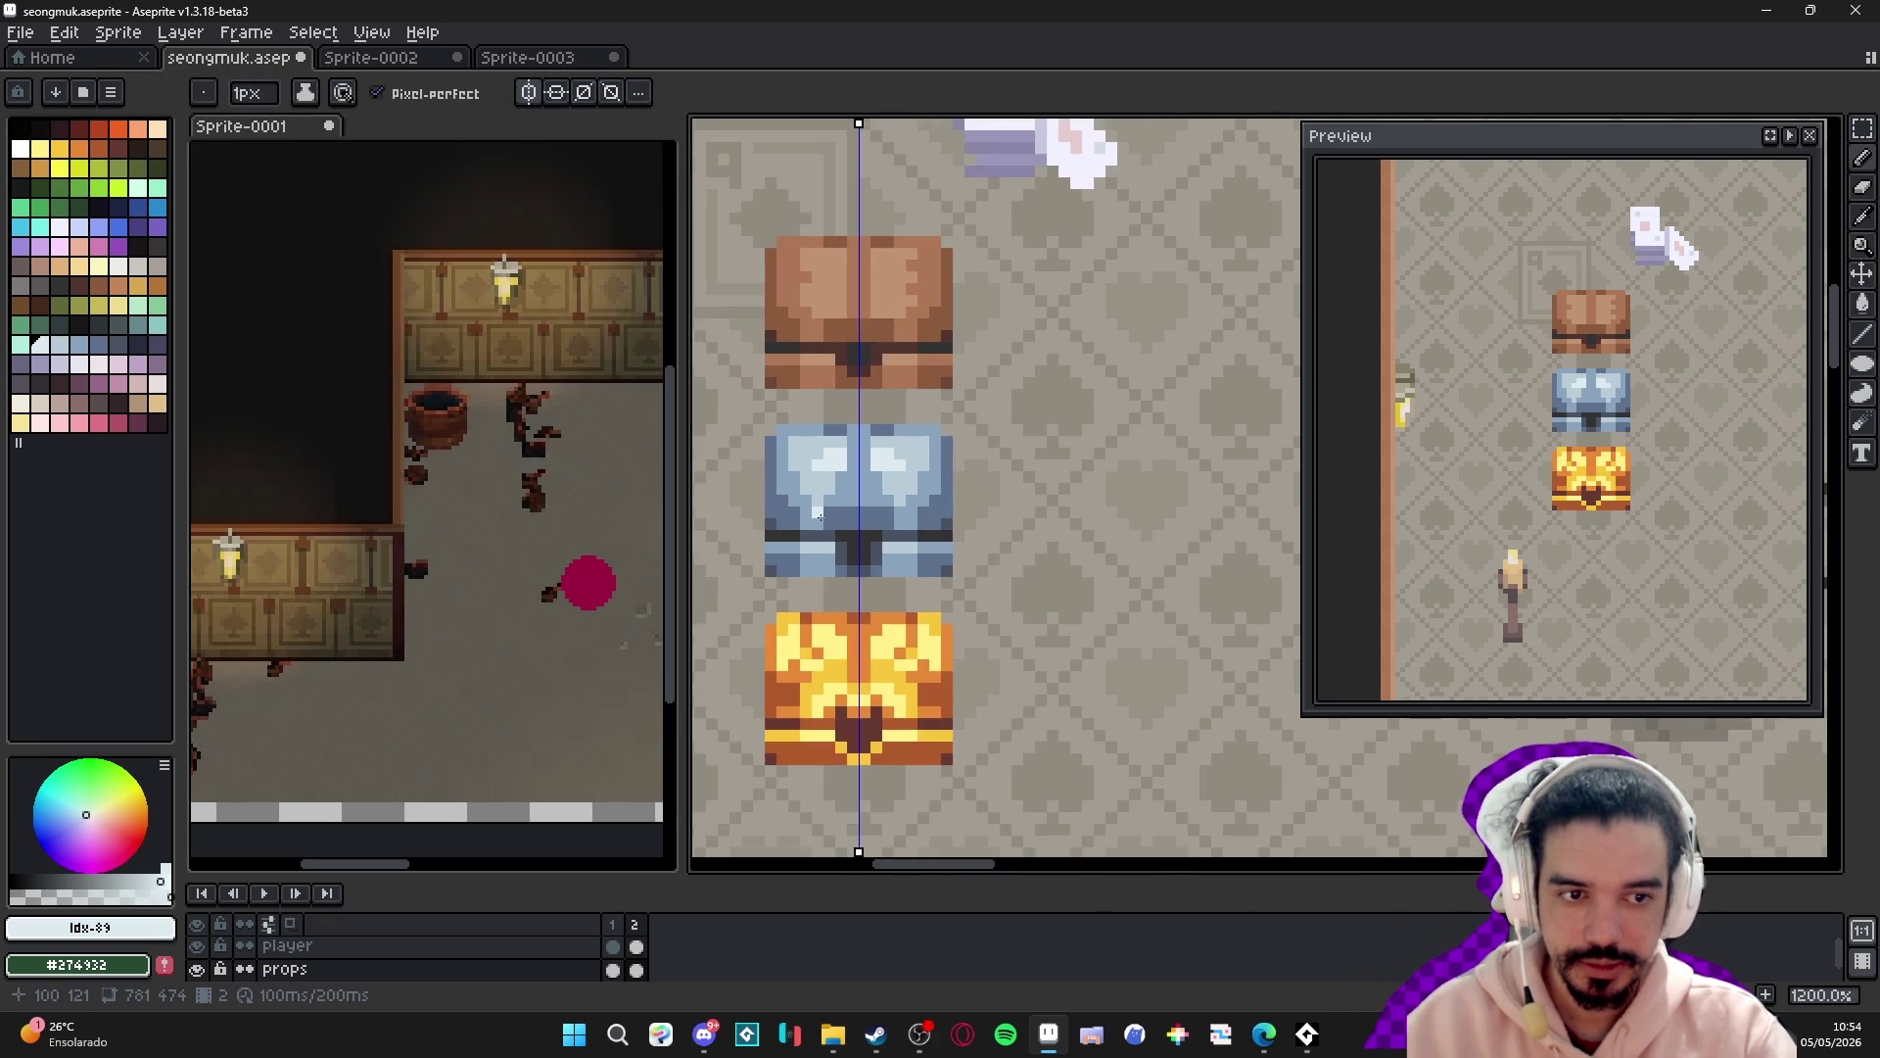
scroll(825, 513, up, 3)
alt+click(850, 499)
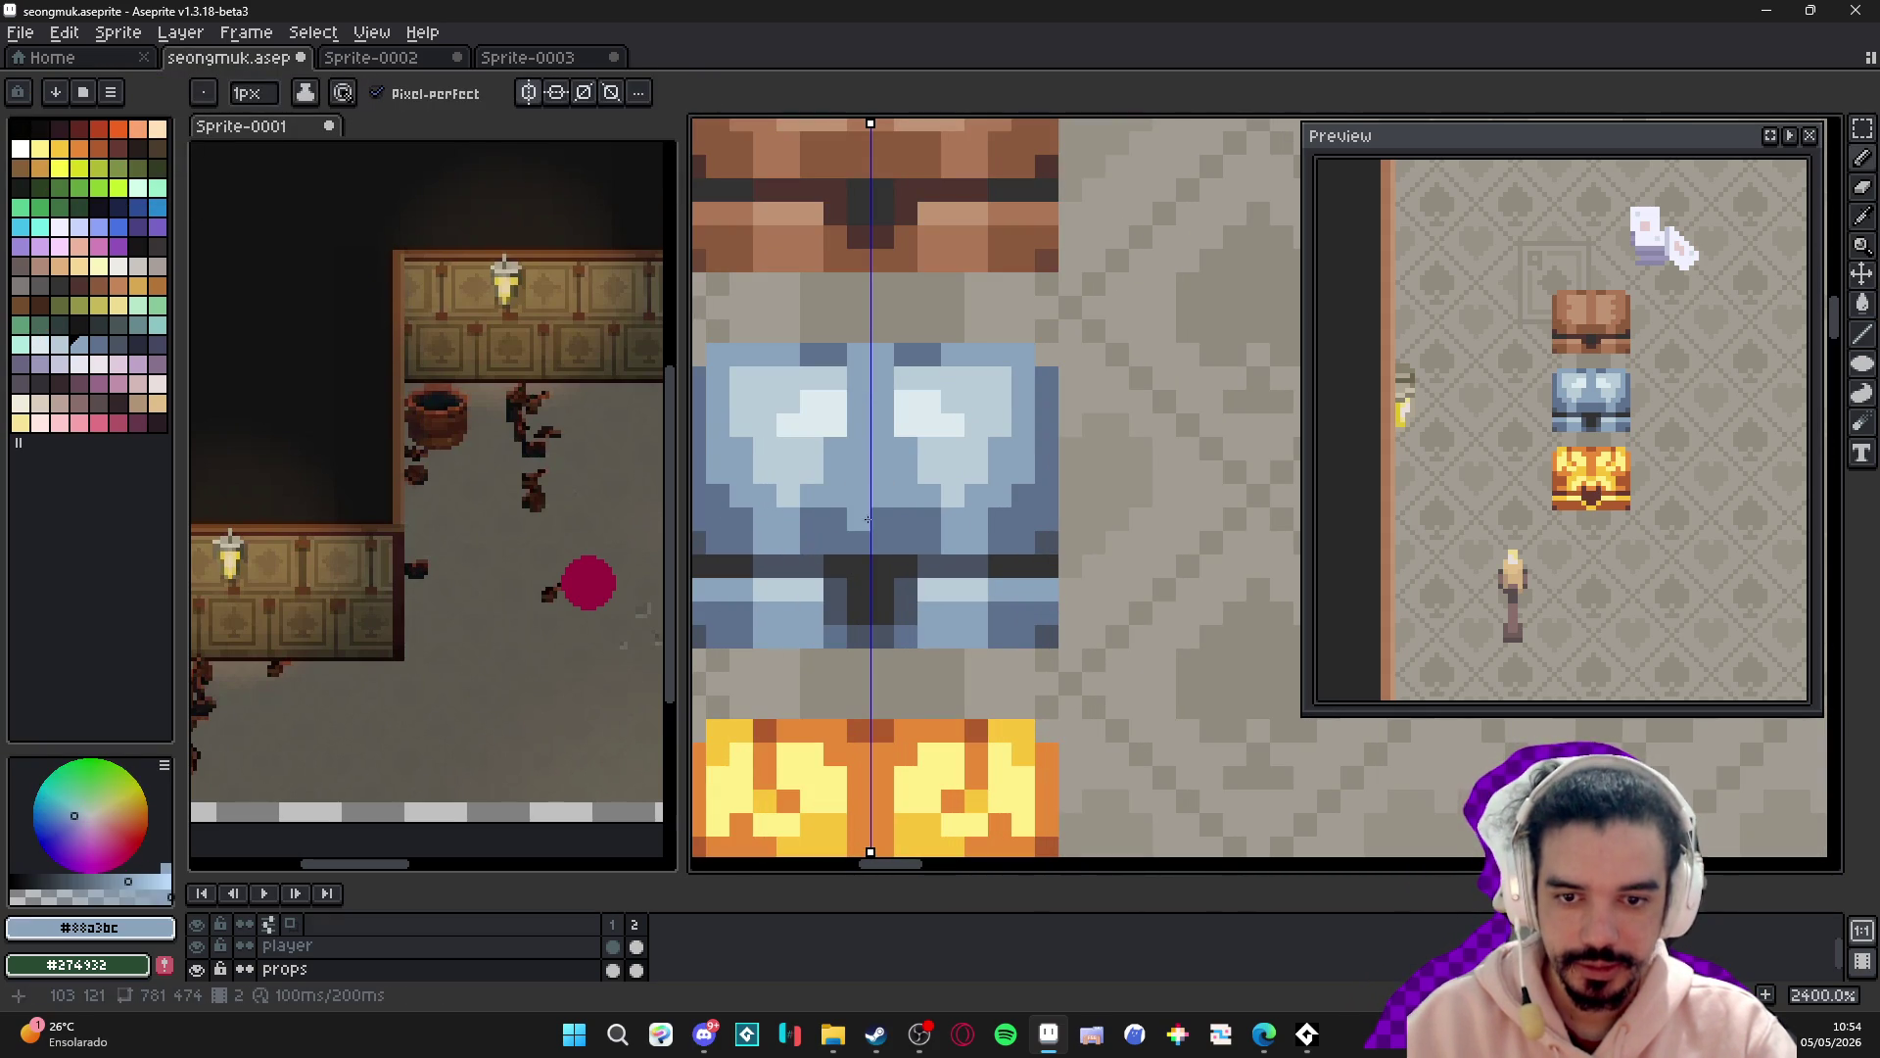
scroll(882, 517, down, 3)
scroll(889, 513, up, 3)
alt+click(889, 513)
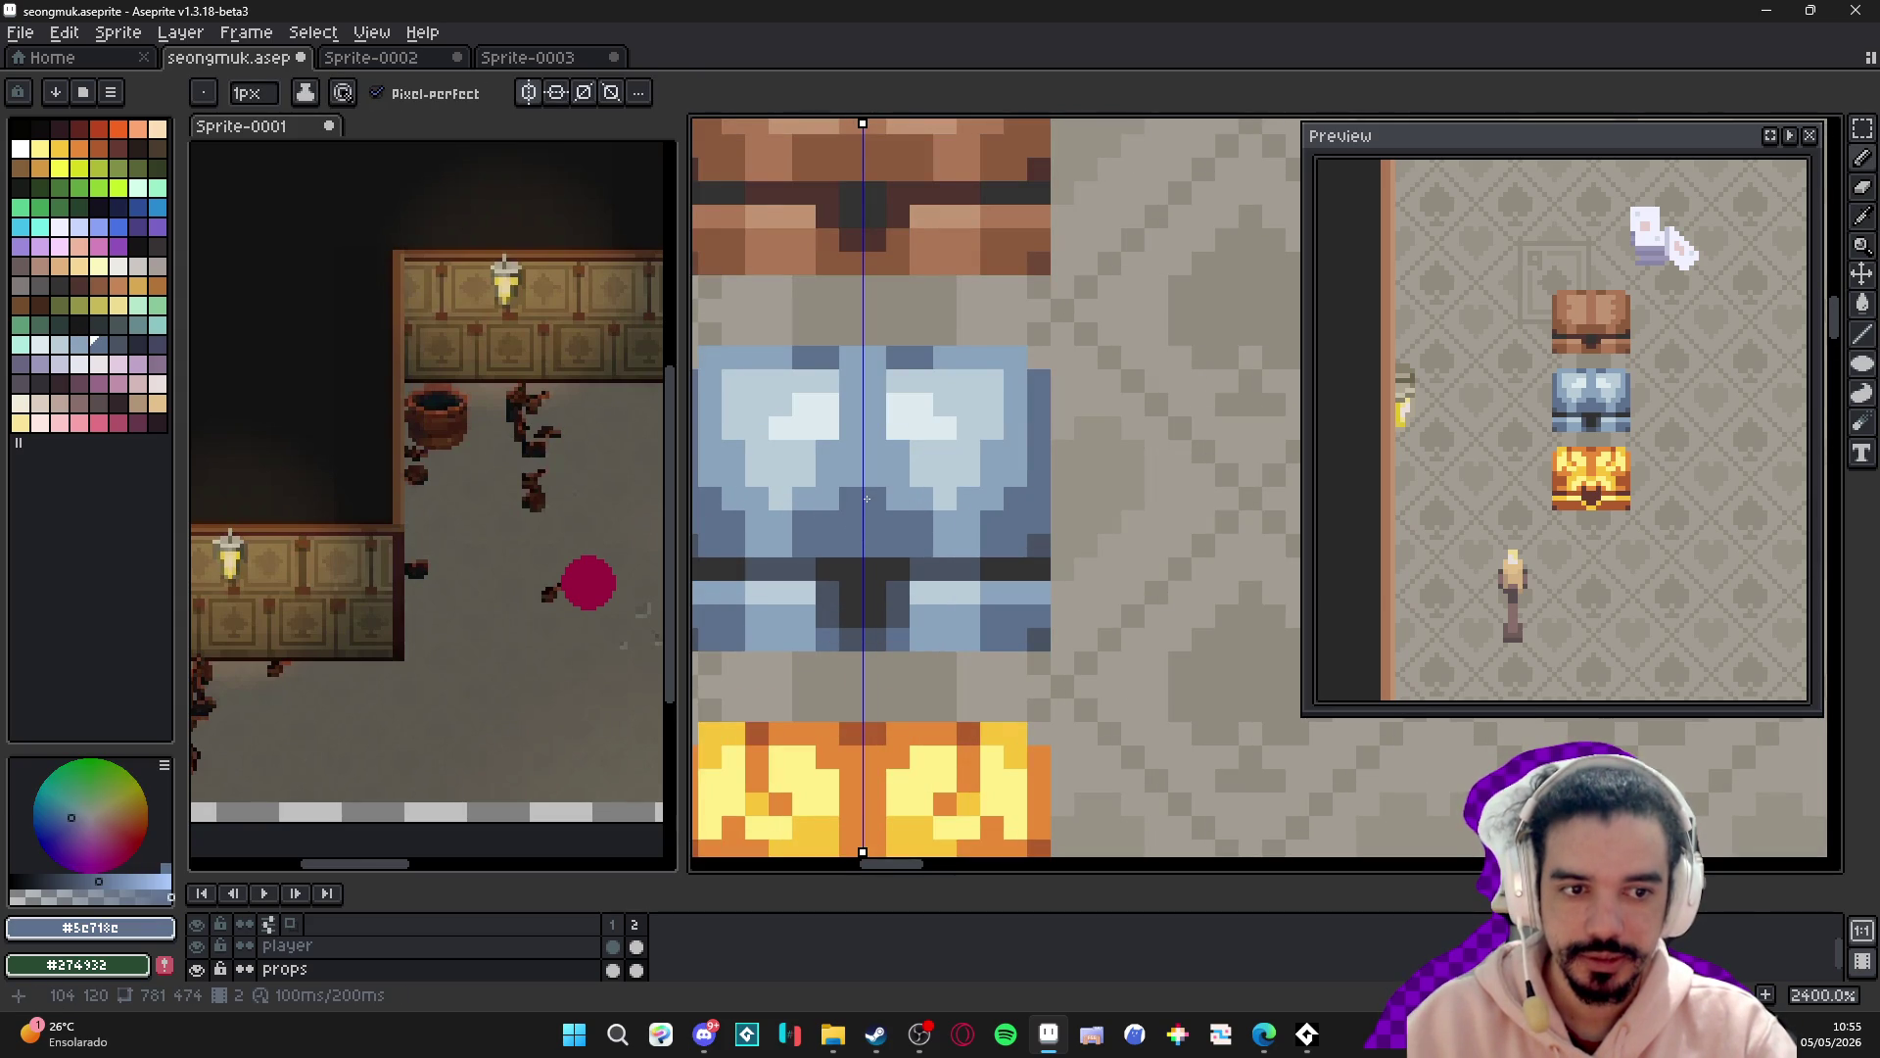
key(ctrl+z)
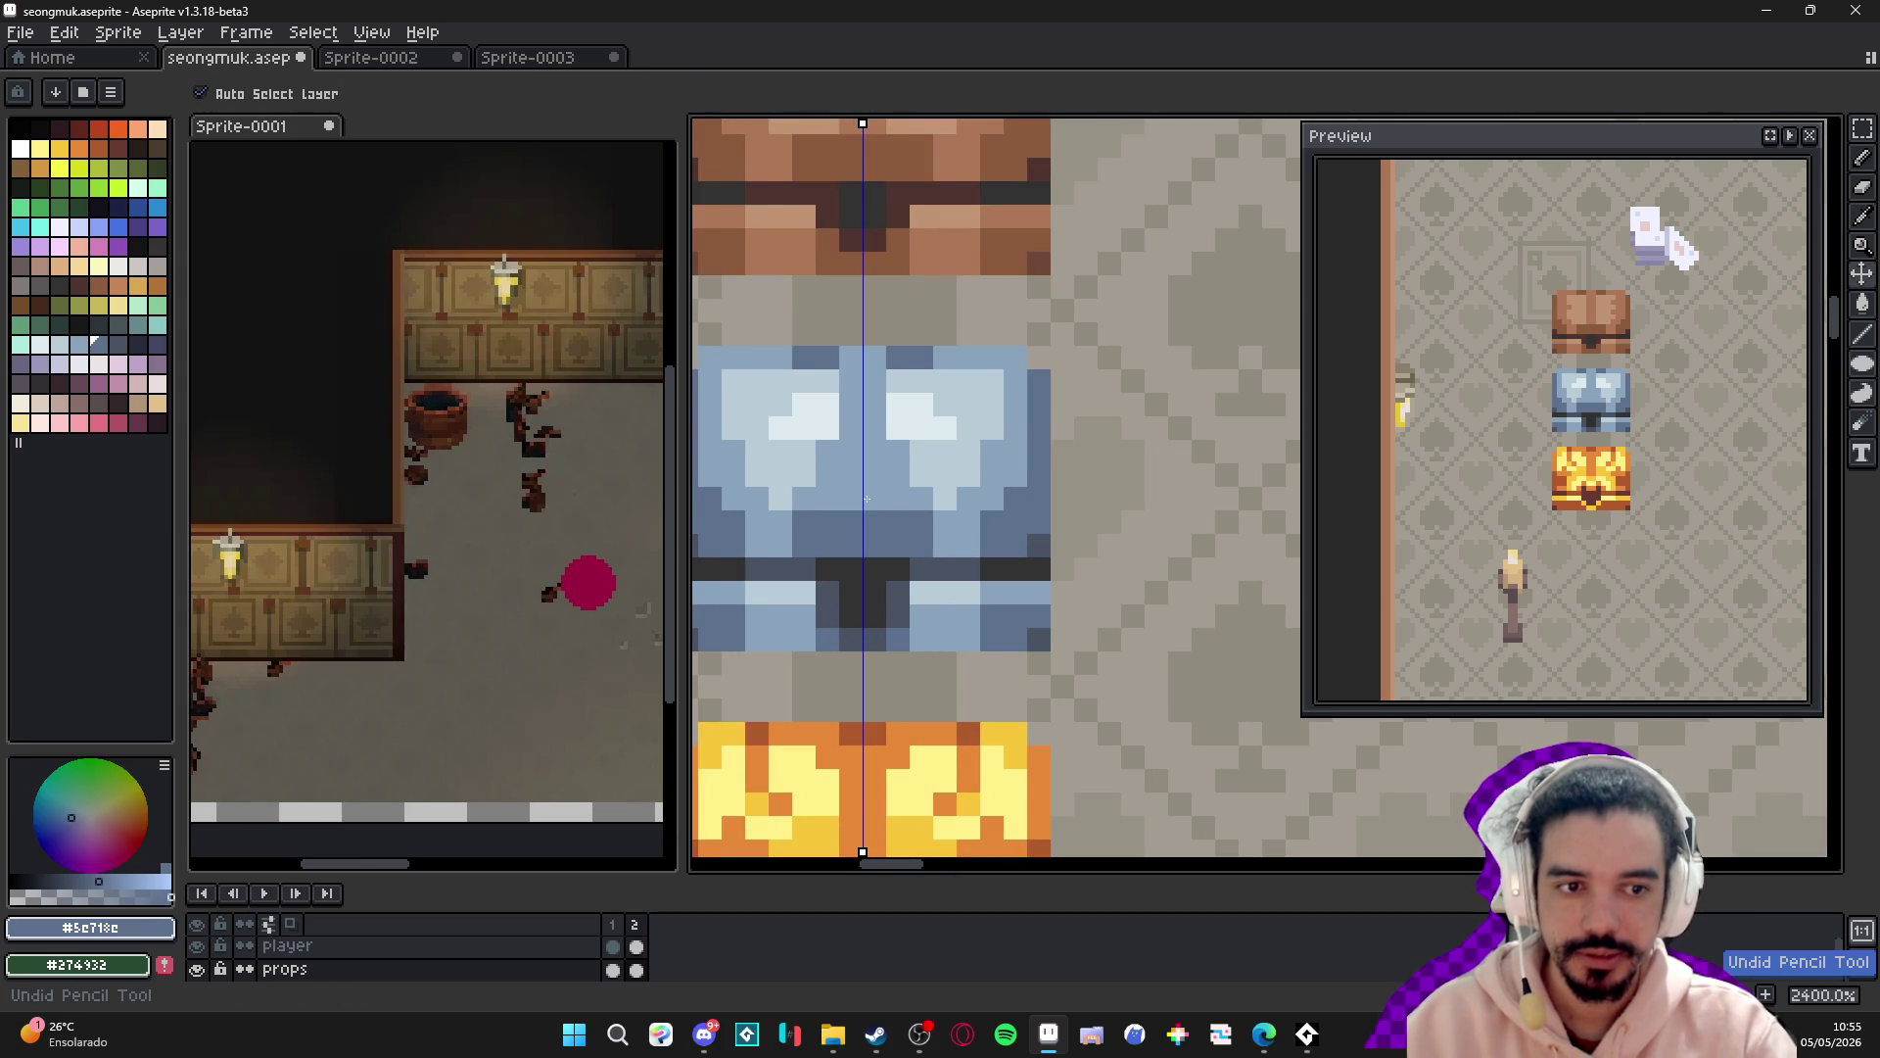
scroll(866, 498, down, 2)
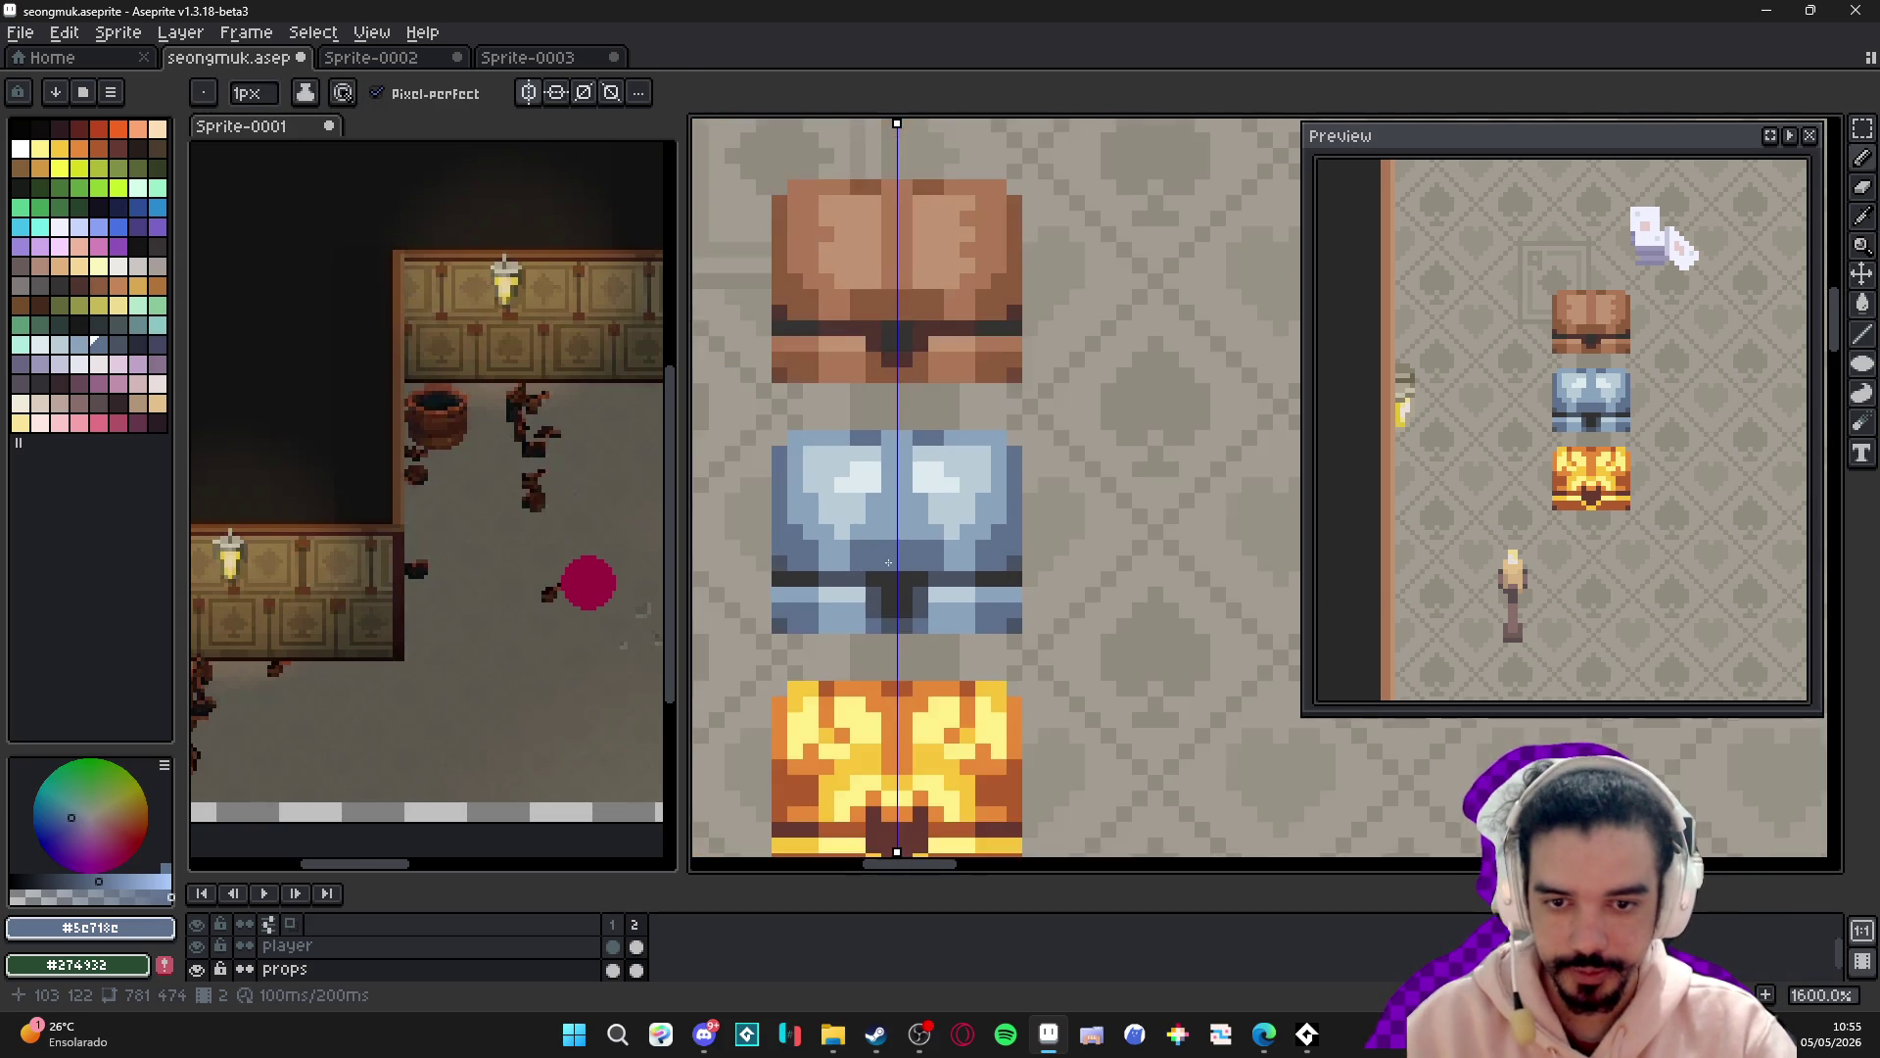
scroll(860, 572, up, 2)
ctrl+scroll(861, 572, up, 1)
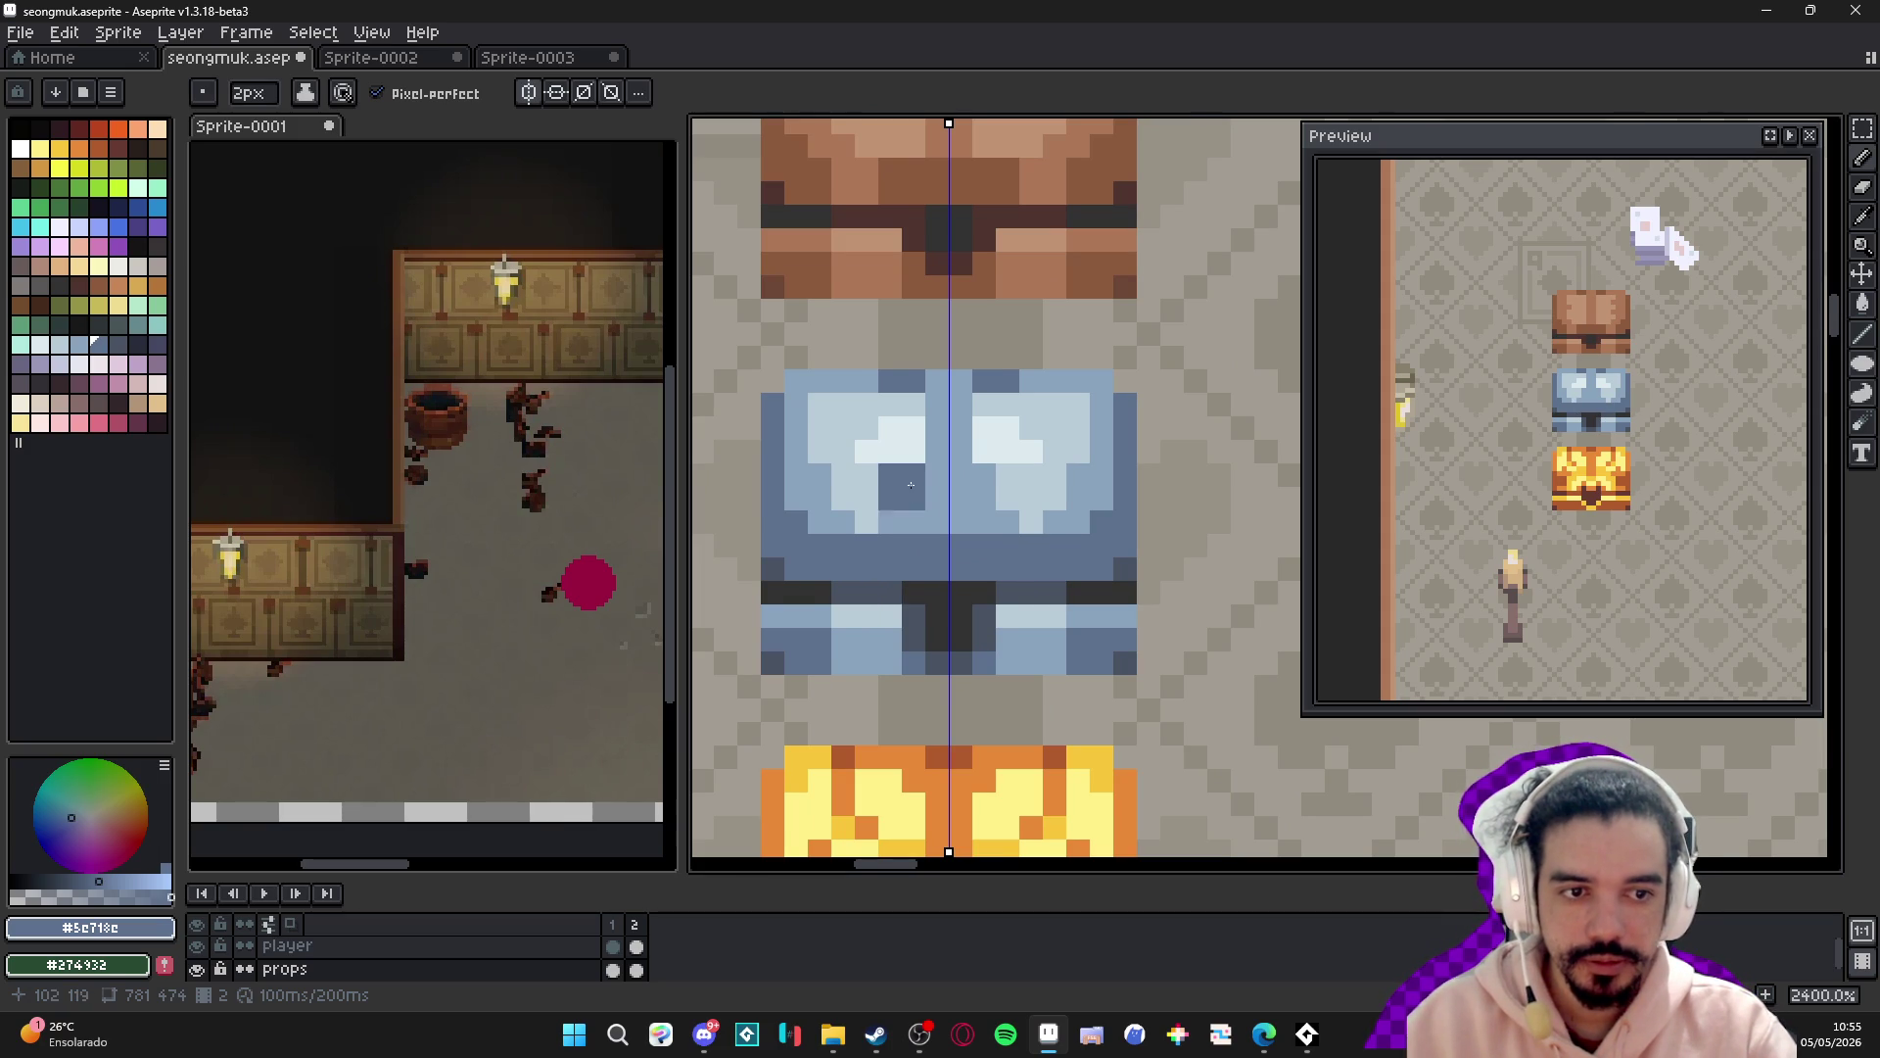
- Paint the lid's centre column light blue, then return the brush to one pixel
scroll(911, 469, up, 1)
alt+click(865, 398)
mouse_move(963, 418)
mouse_down()
mouse_move(963, 494)
mouse_move(980, 494)
mouse_up()
scroll(969, 368, down, 1)
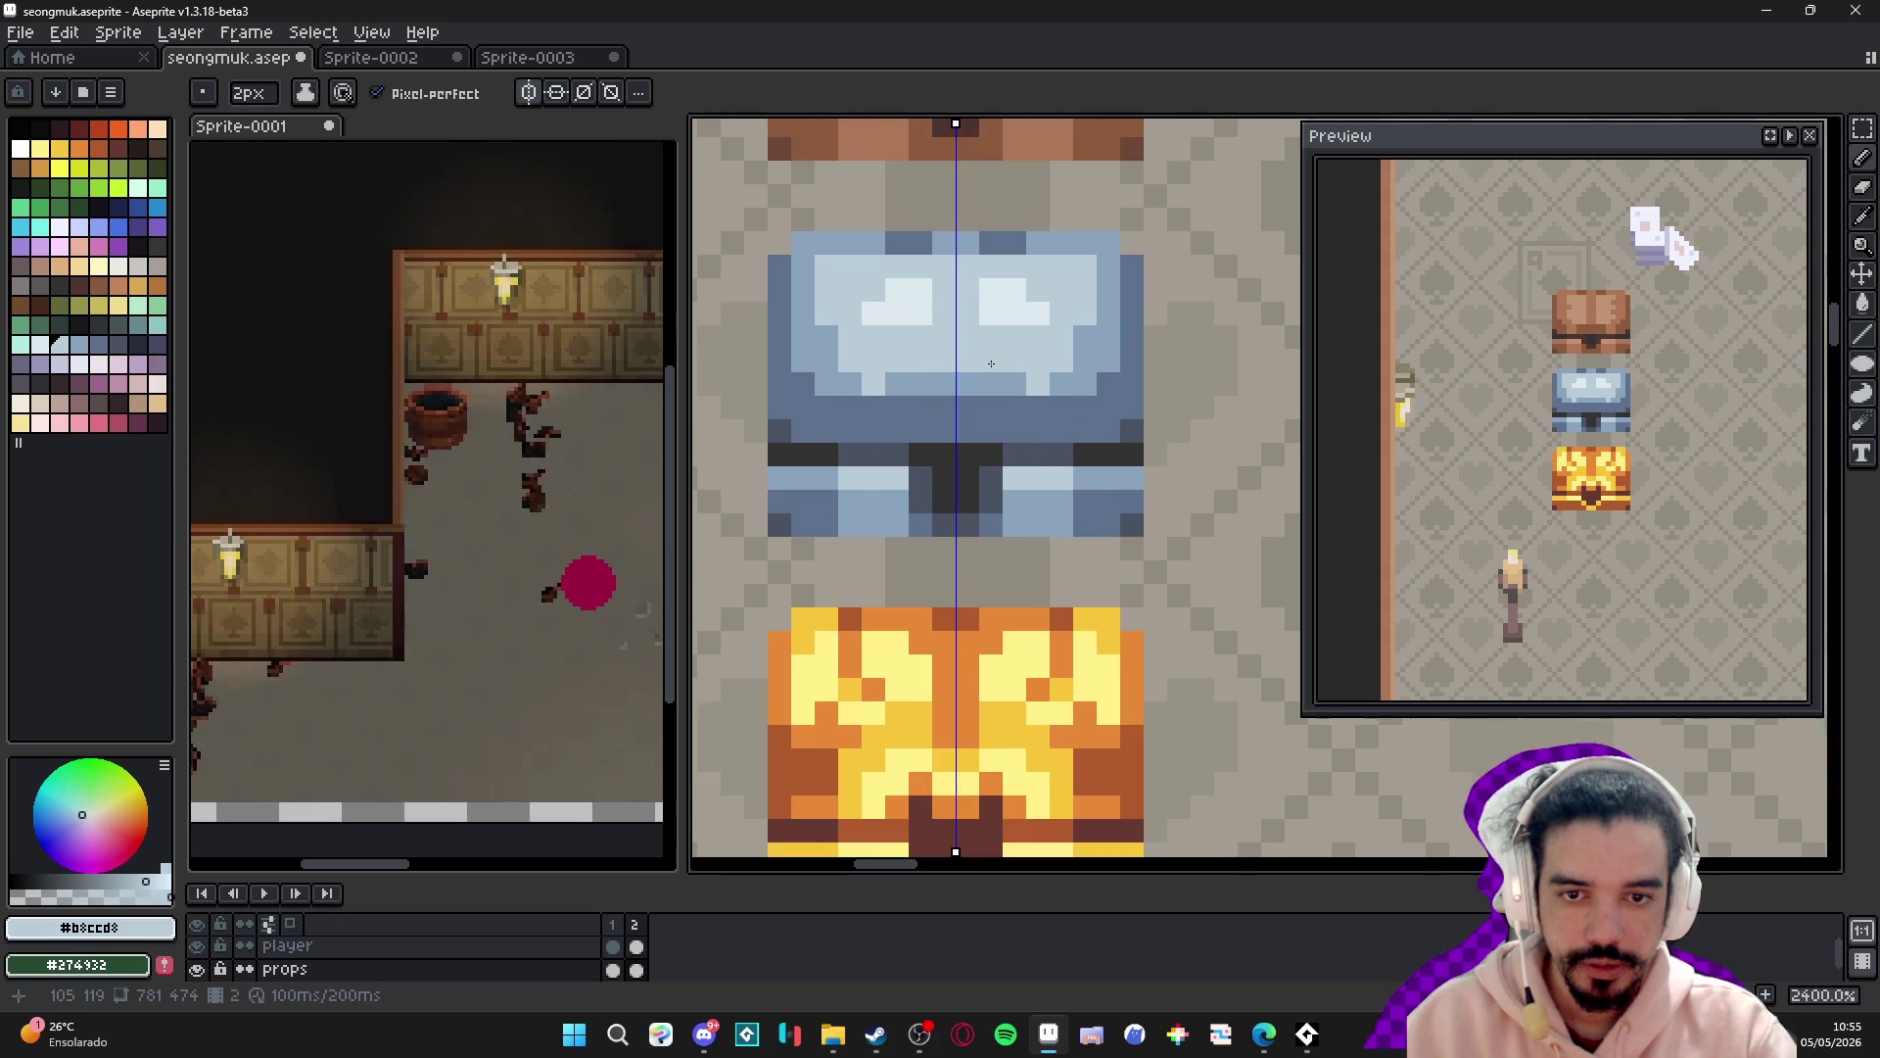
alt+click(1018, 370)
key(minus)
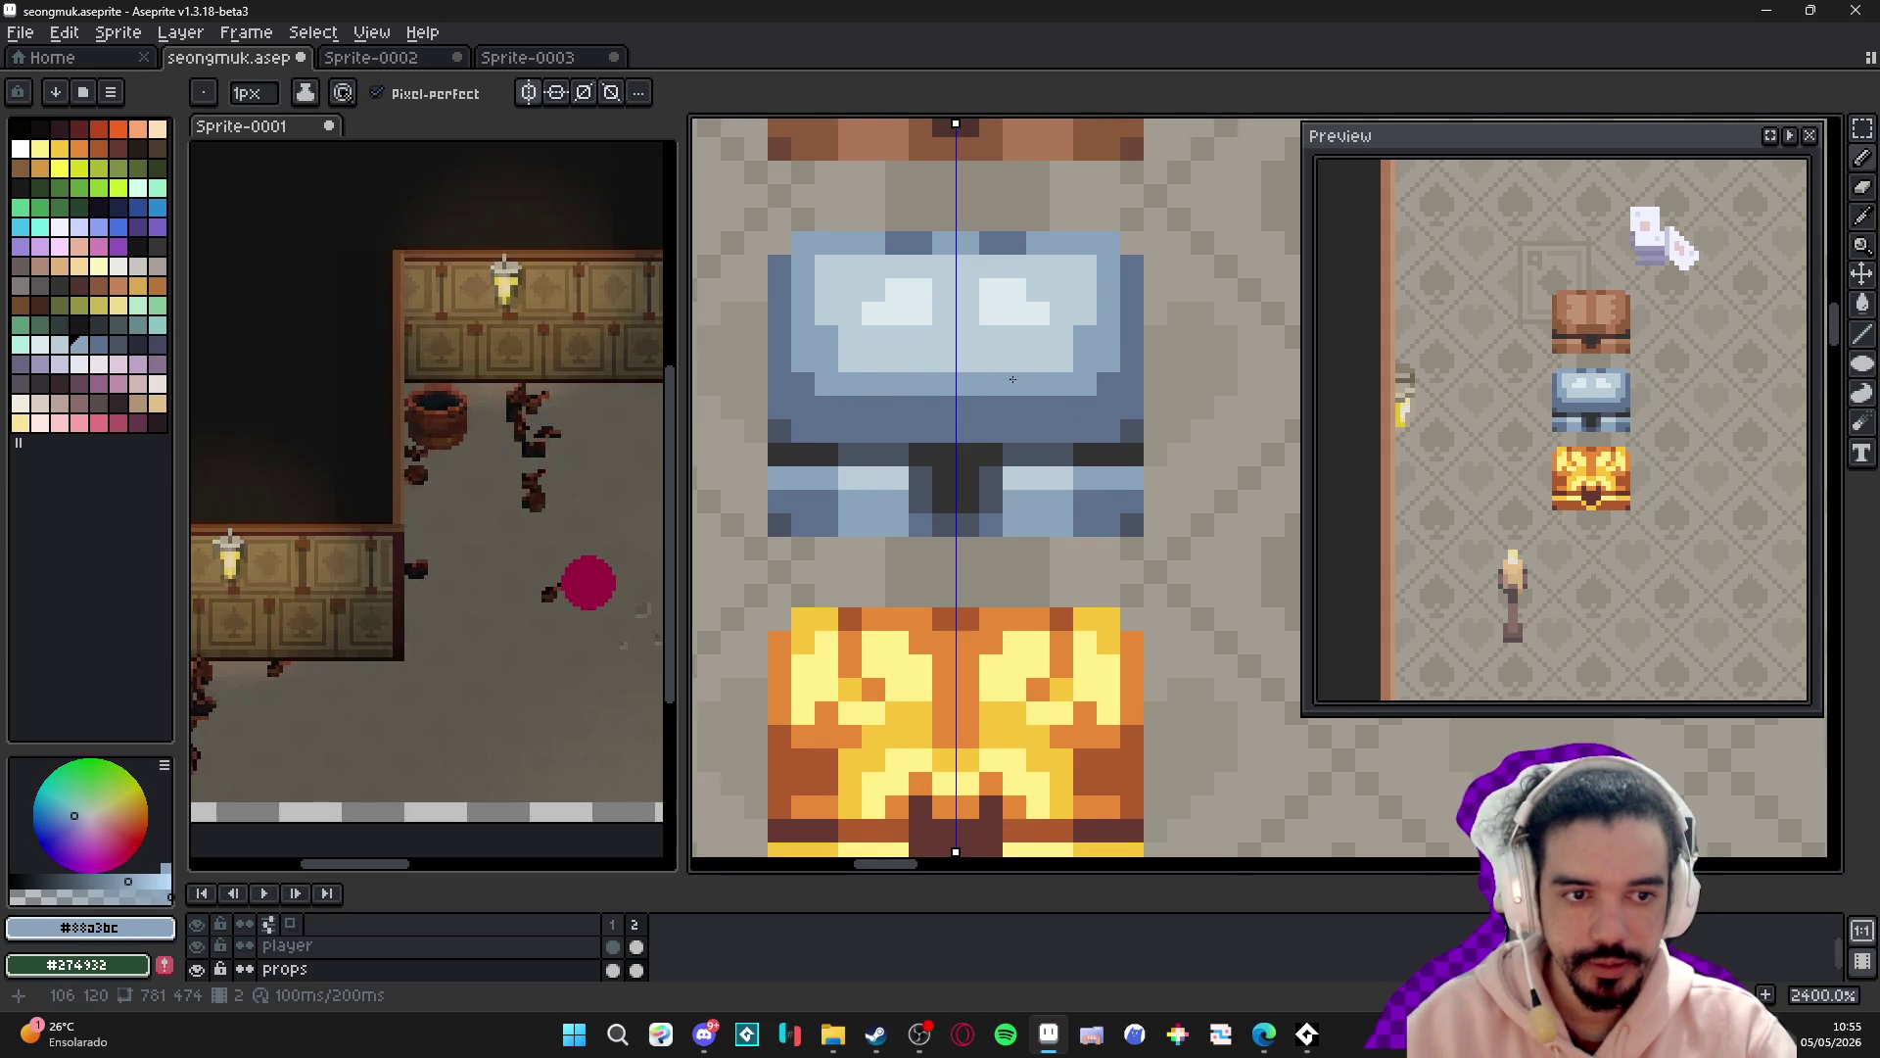
drag(1001, 379, 995, 438)
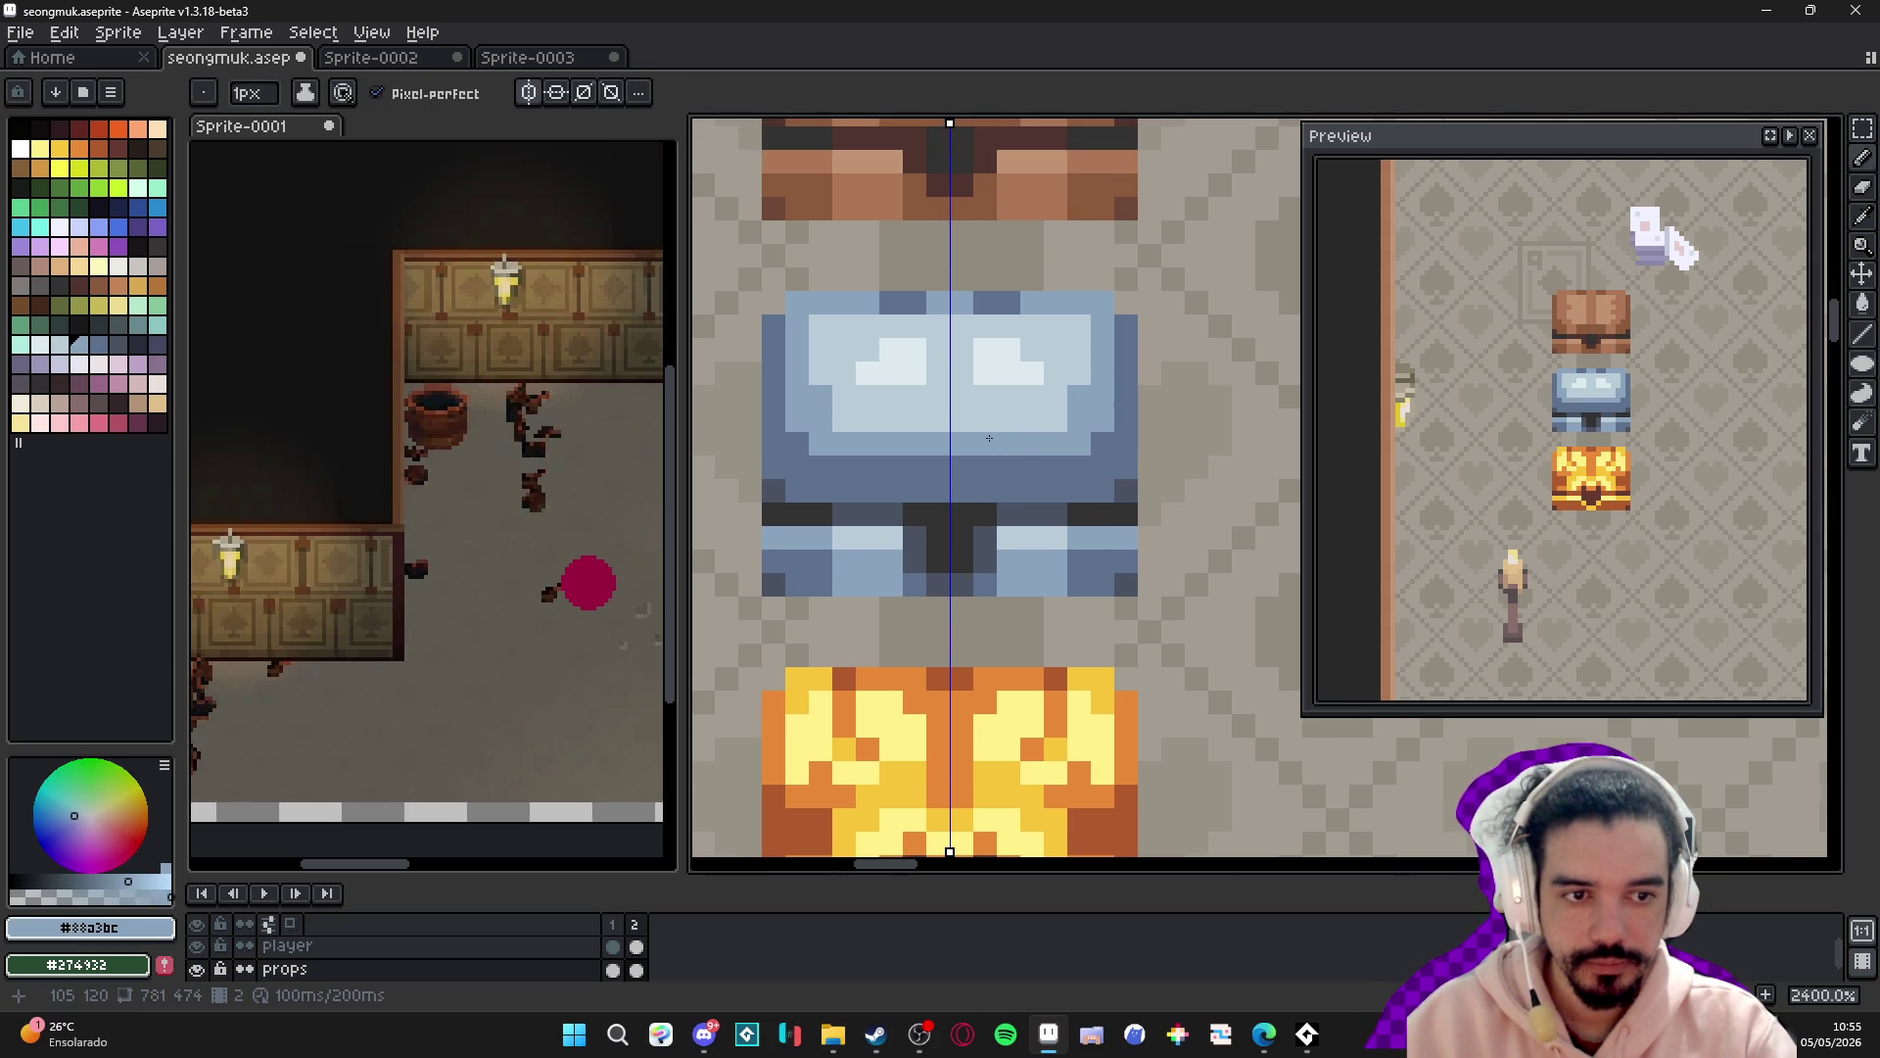
- Place three light-blue dots along the chest's lower band
scroll(977, 436, up, 1)
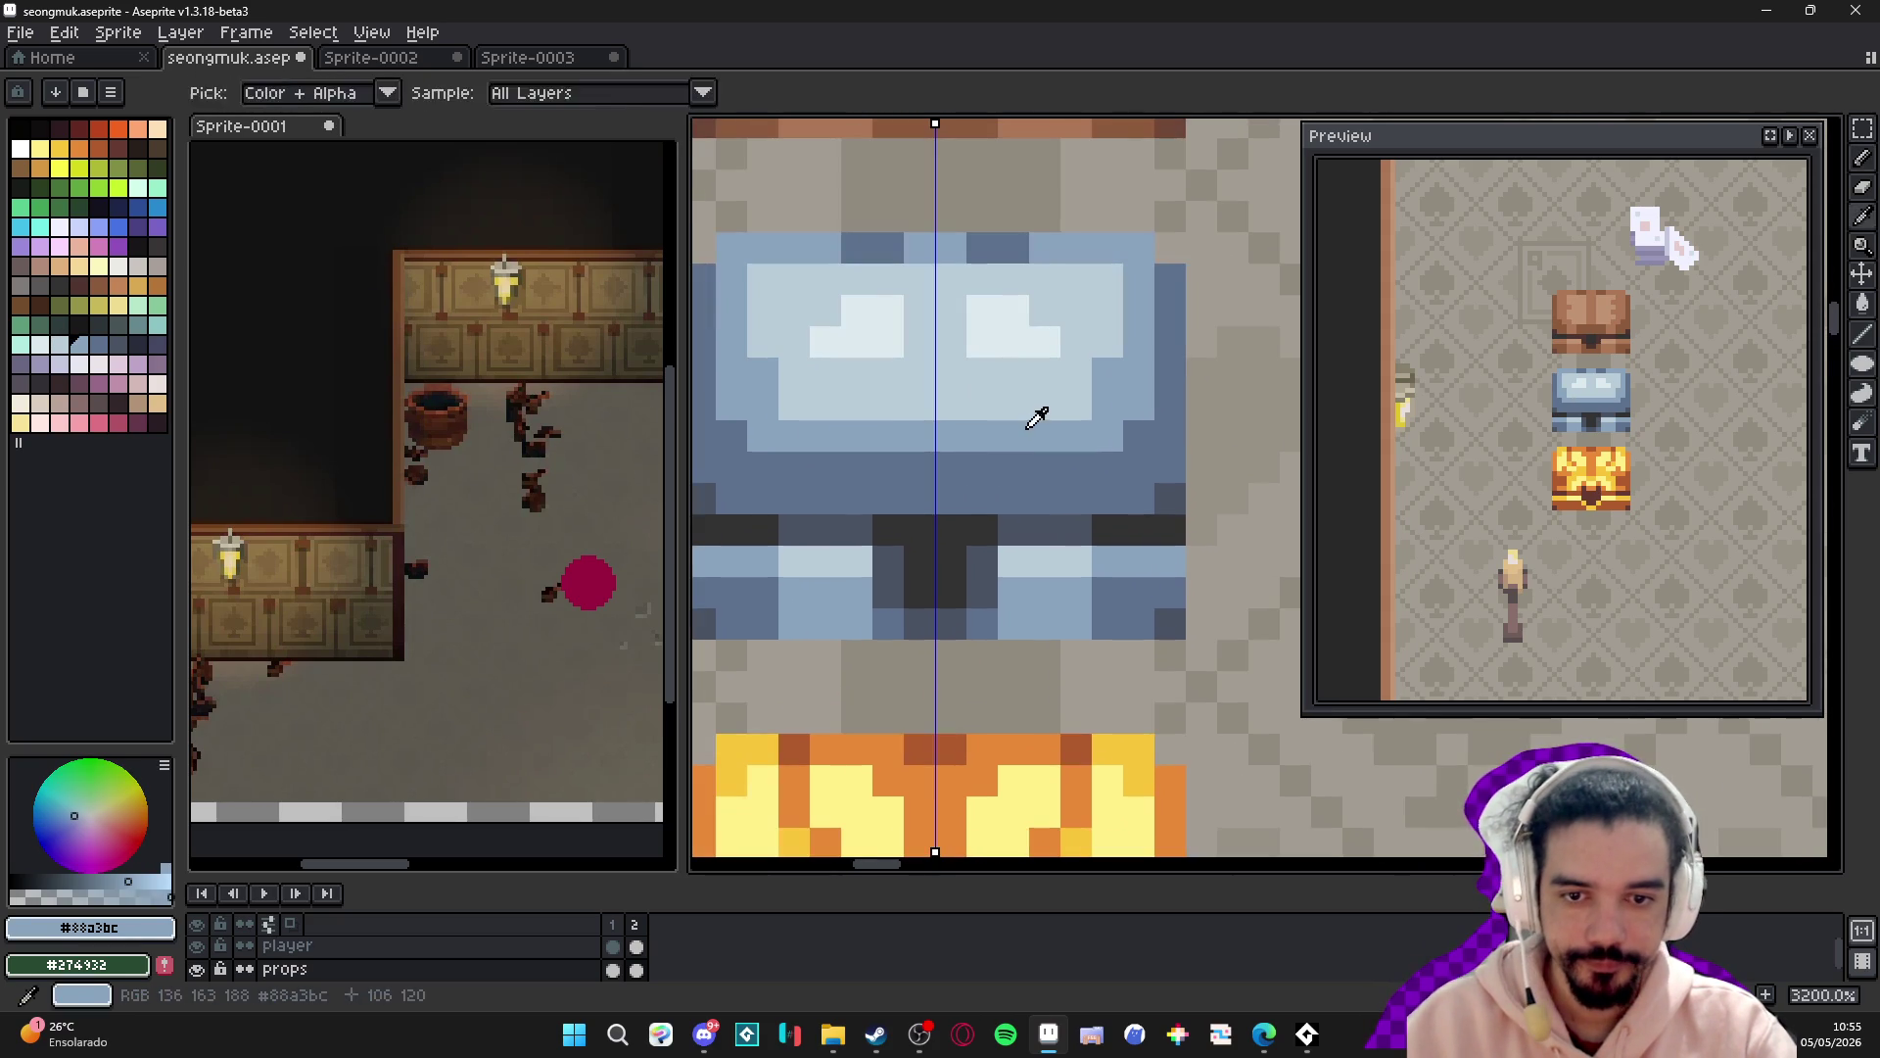
click(1009, 498)
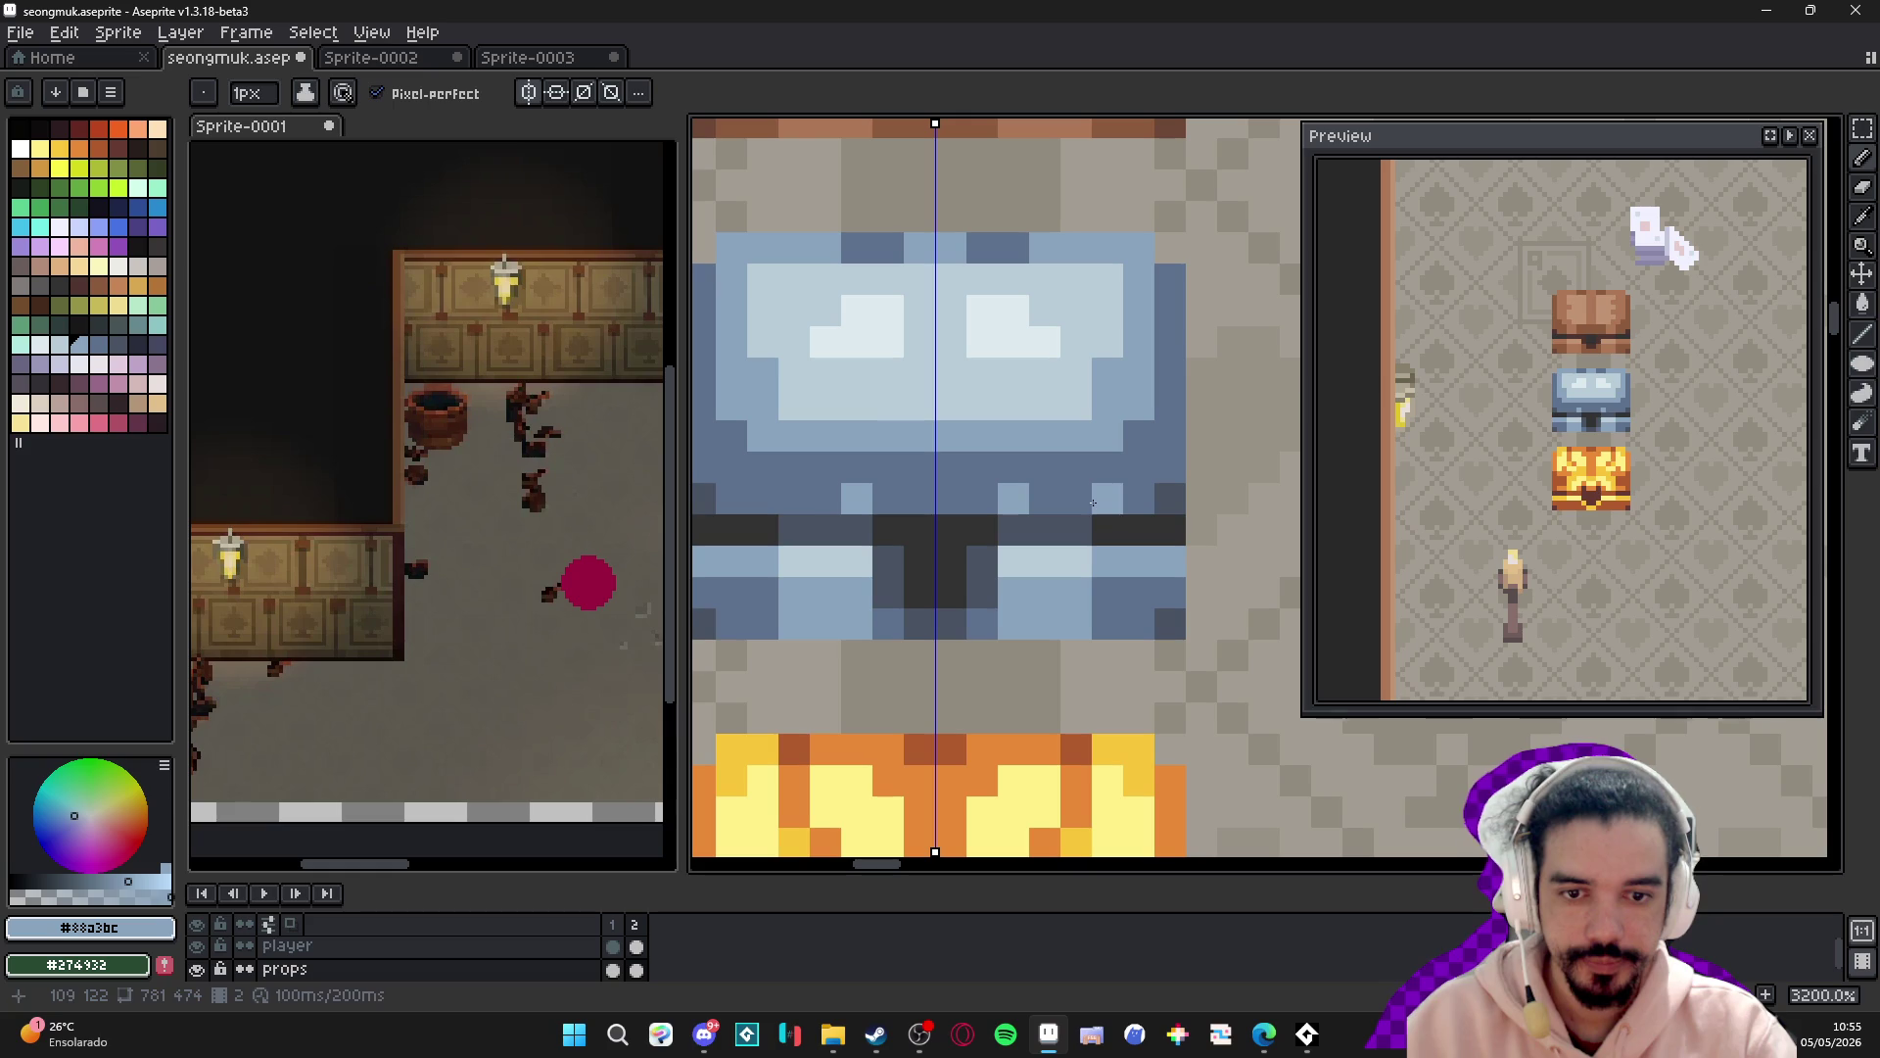
click(1076, 501)
click(1139, 508)
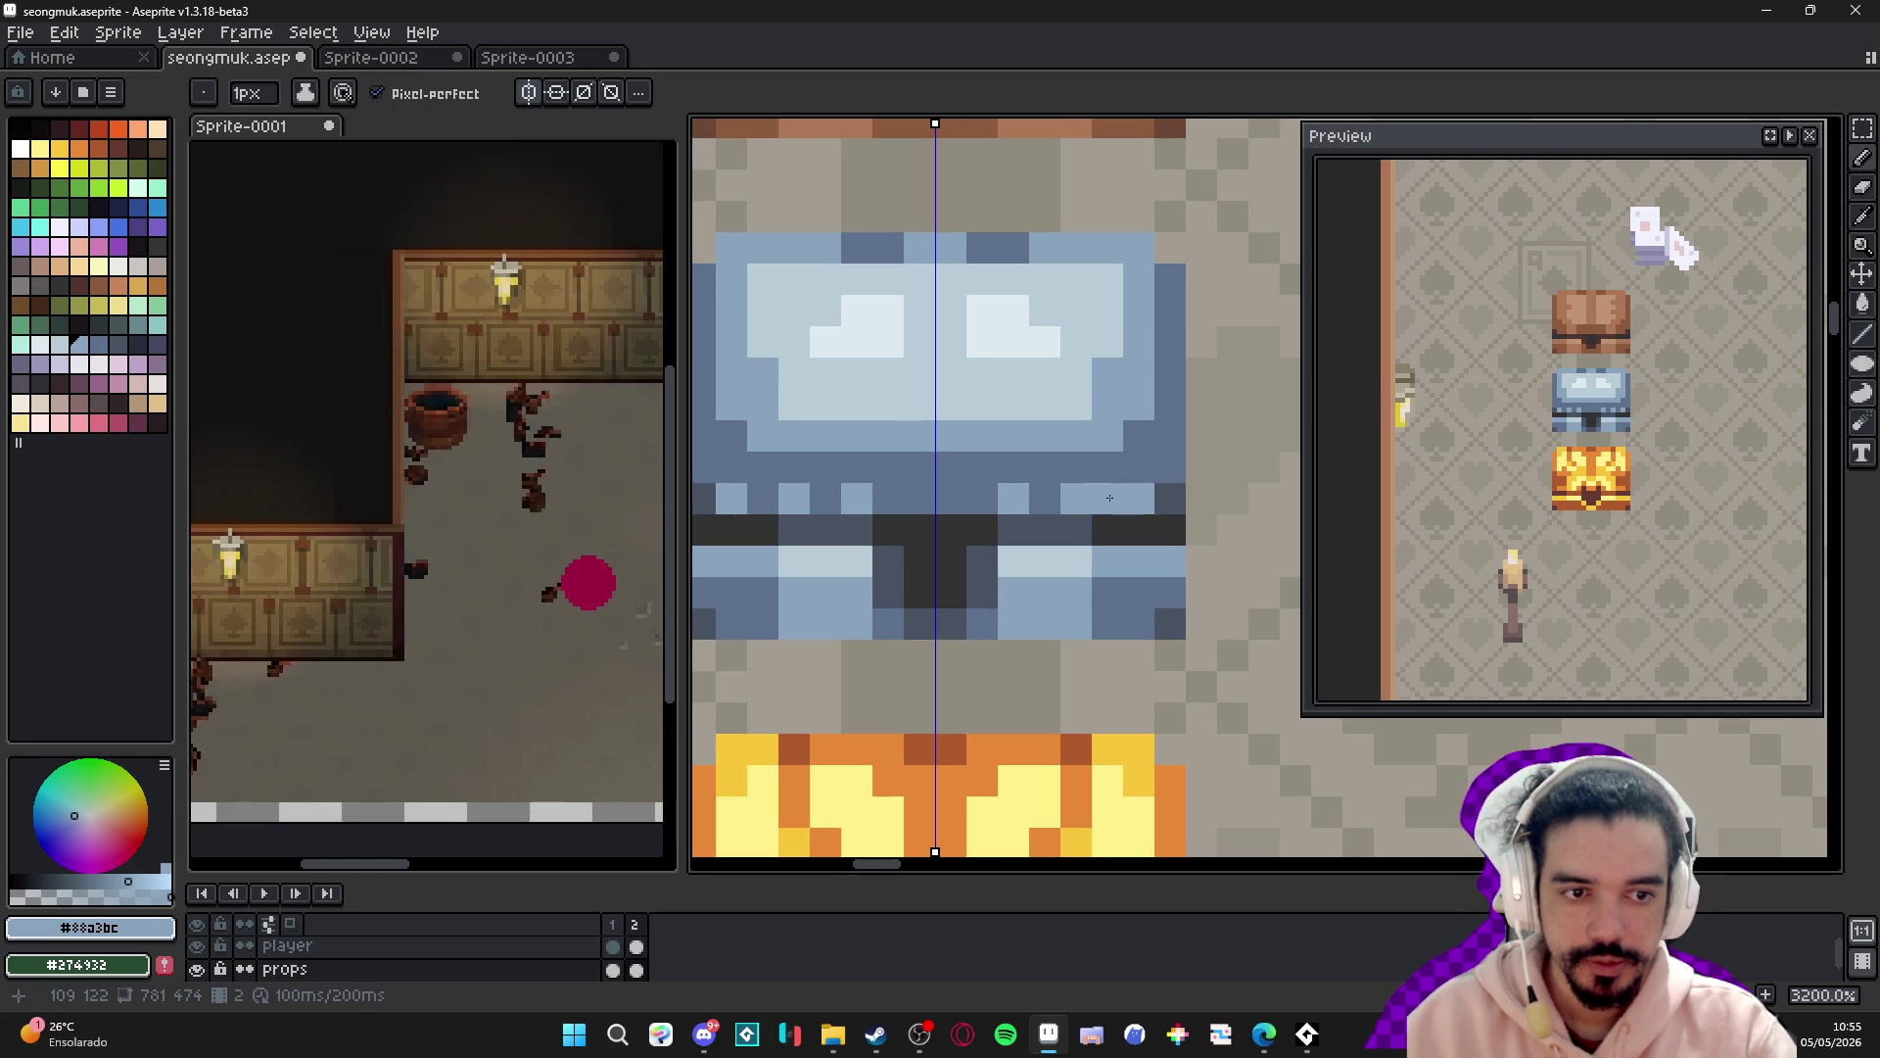
scroll(1139, 507, down, 3)
scroll(993, 535, up, 2)
- Try dark slate pixels along the chest's lower row, then undo them
alt+click(993, 535)
click(985, 499)
click(939, 499)
click(889, 494)
click(906, 490)
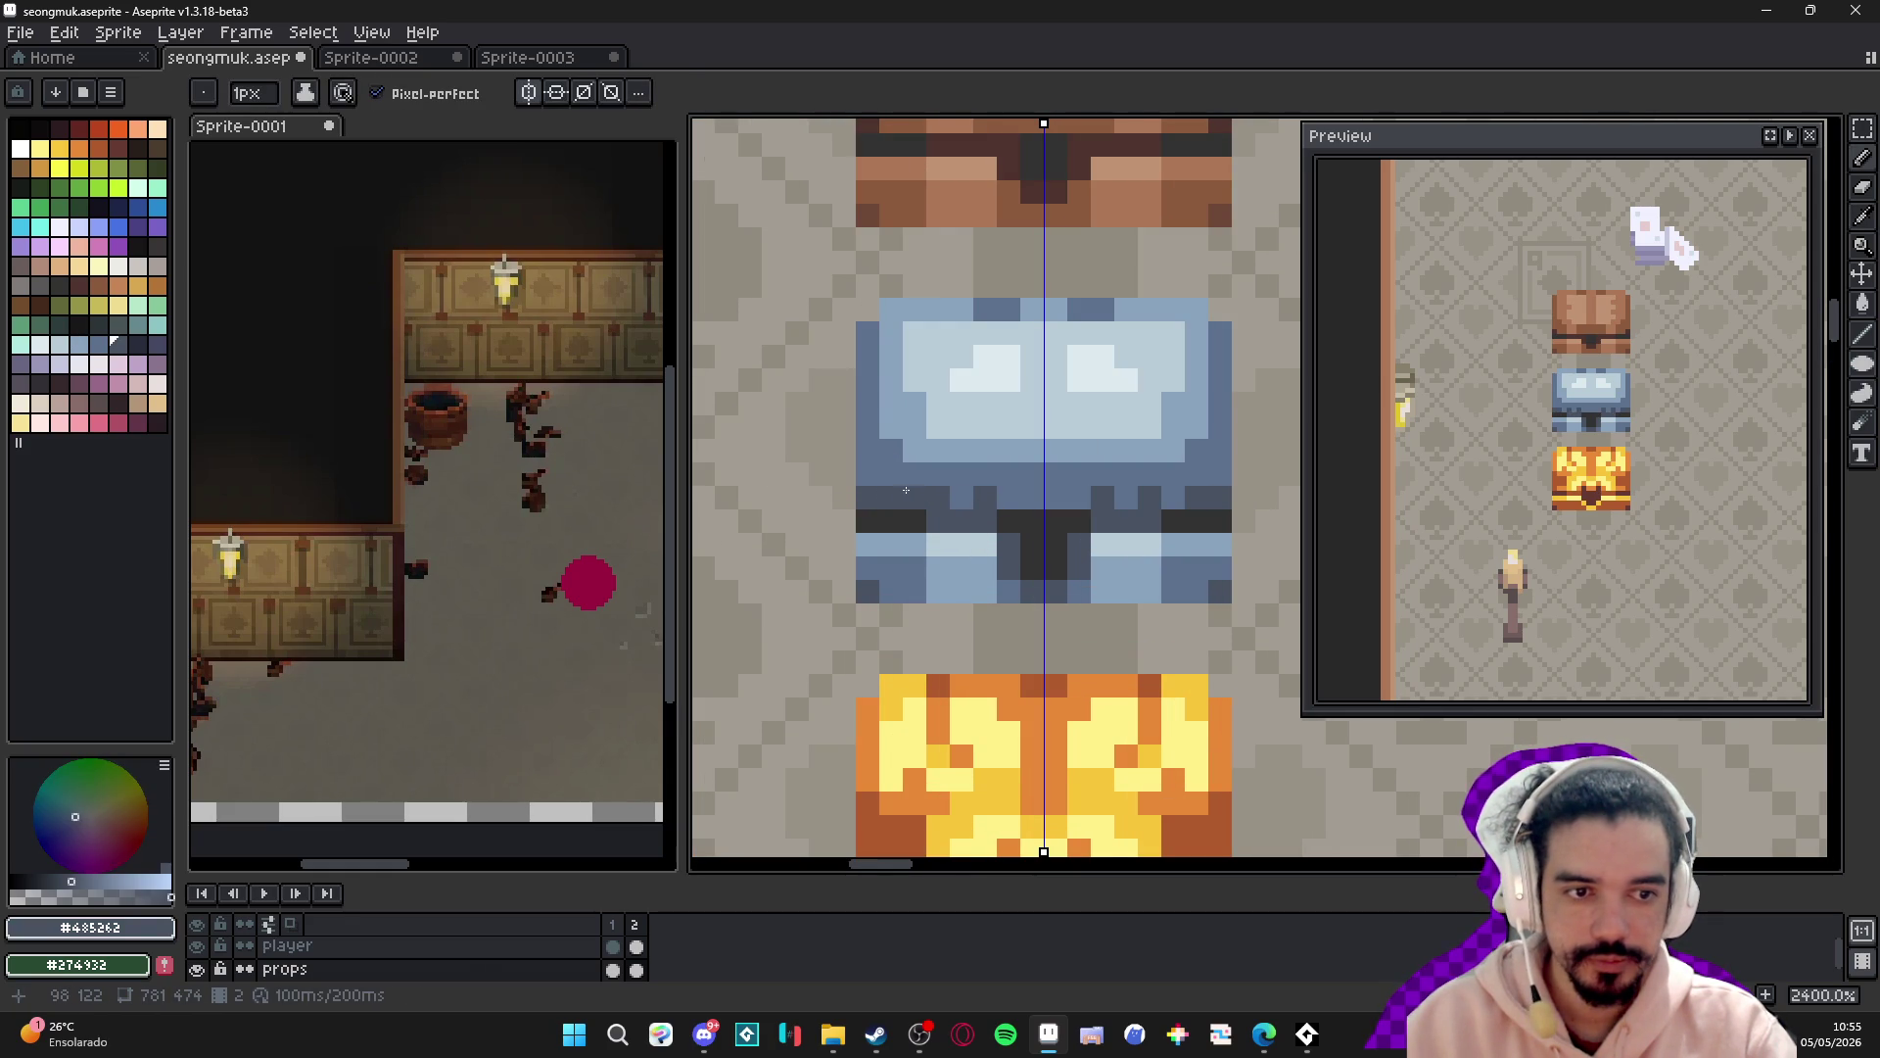
scroll(921, 487, up, 1)
key(ctrl+z)
key(ctrl+z)
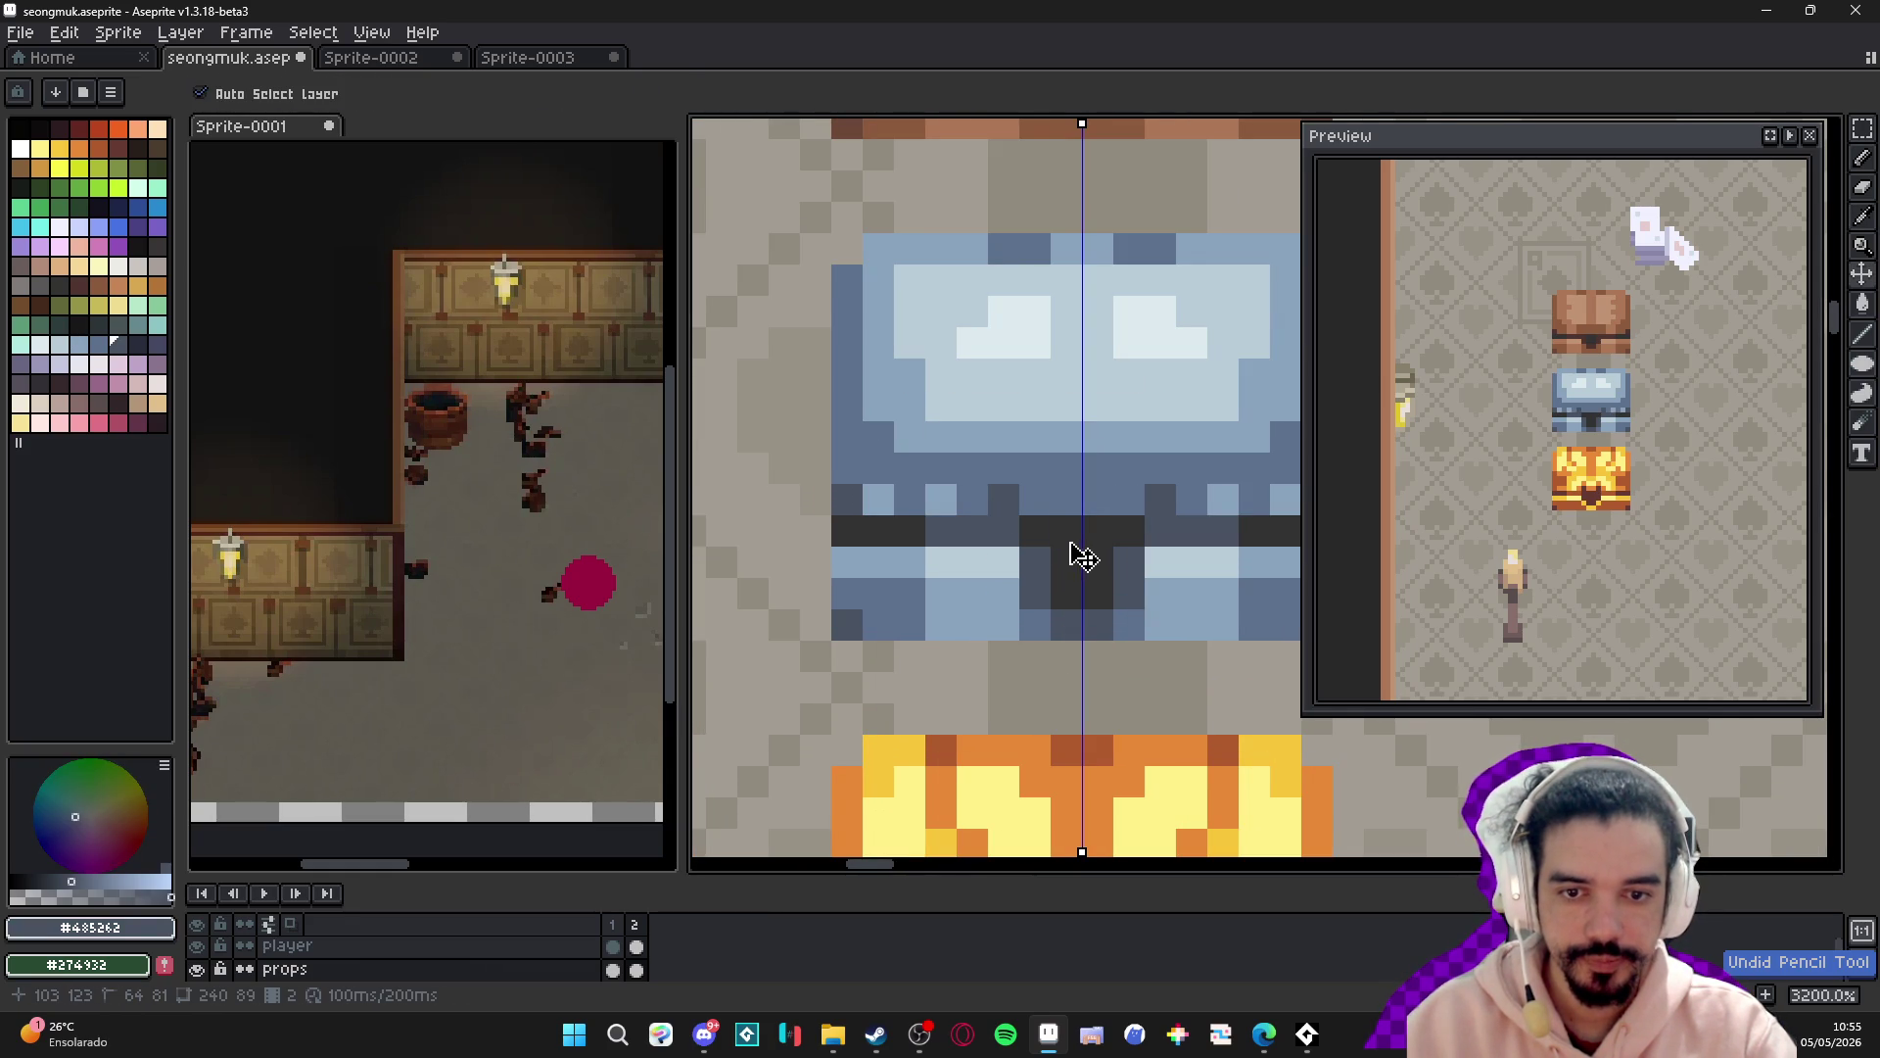
drag(1027, 517, 929, 533)
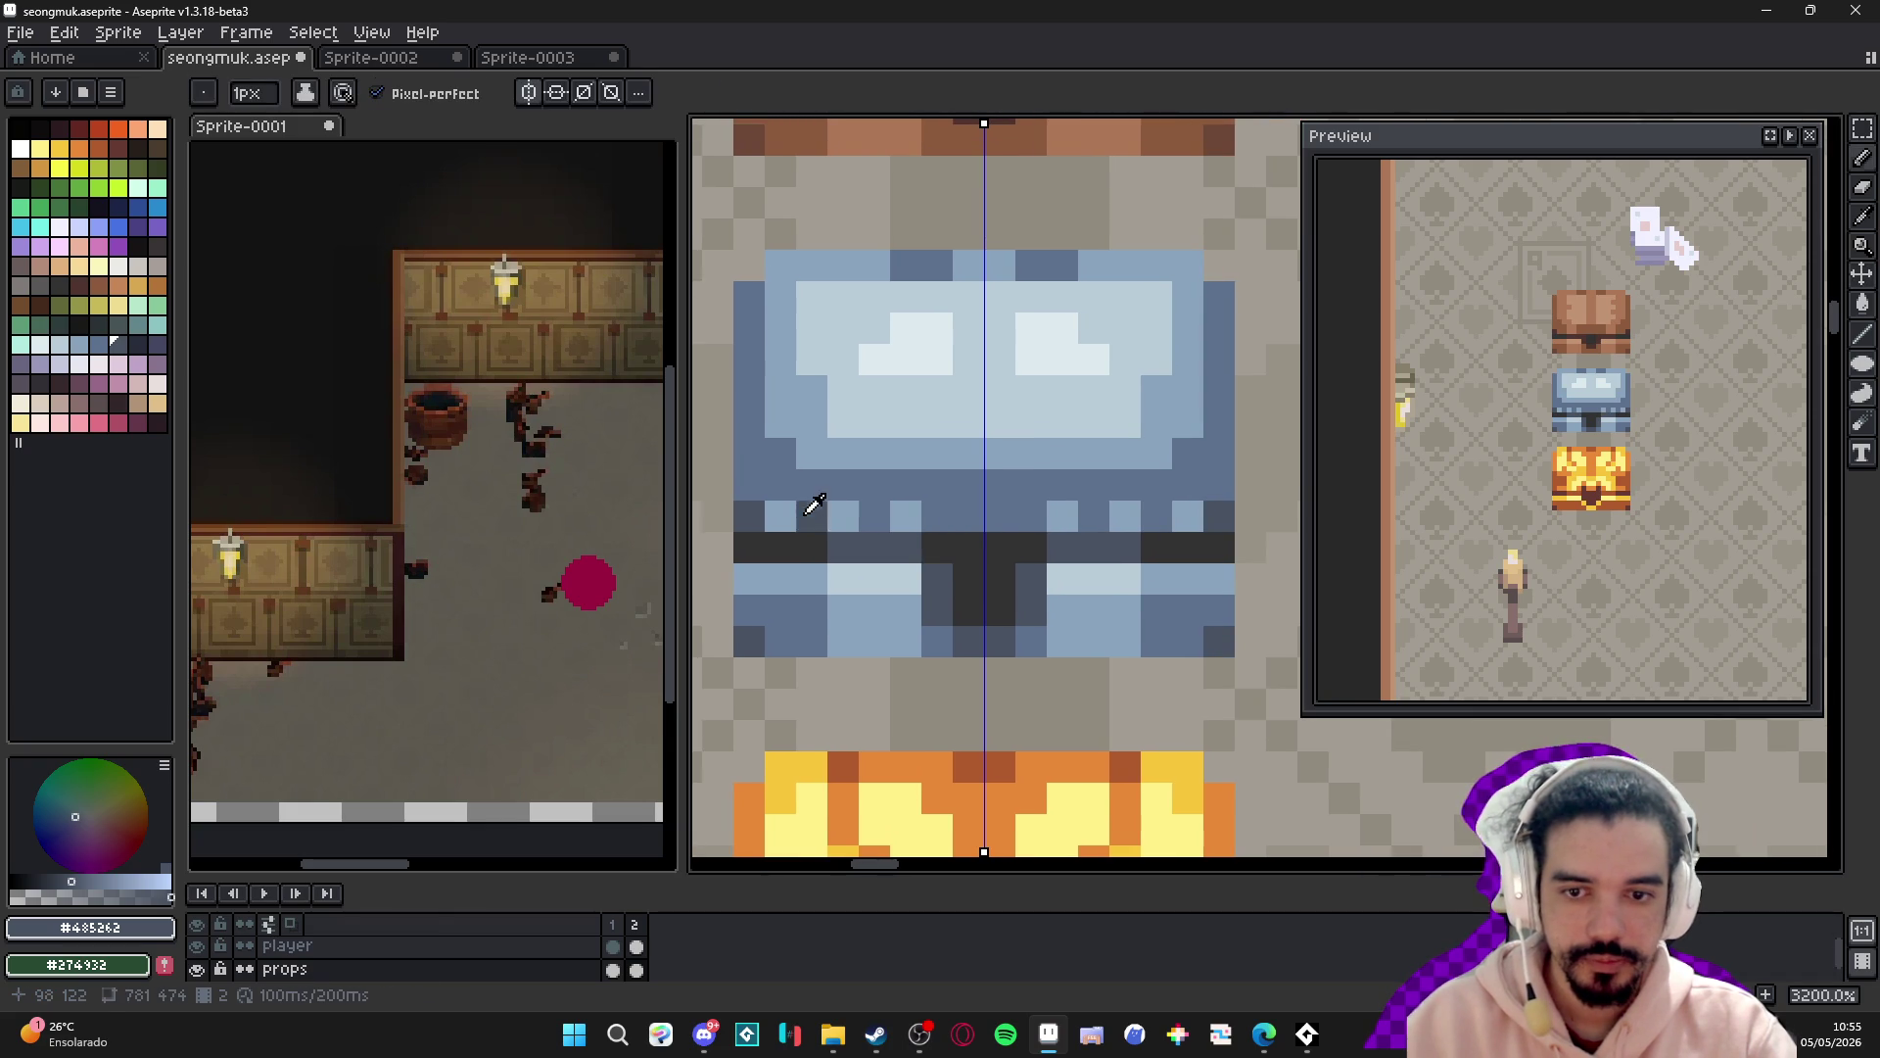
- Add light-blue pixels to the chest's side edges, then undo the stray strokes
alt+click(792, 509)
click(749, 453)
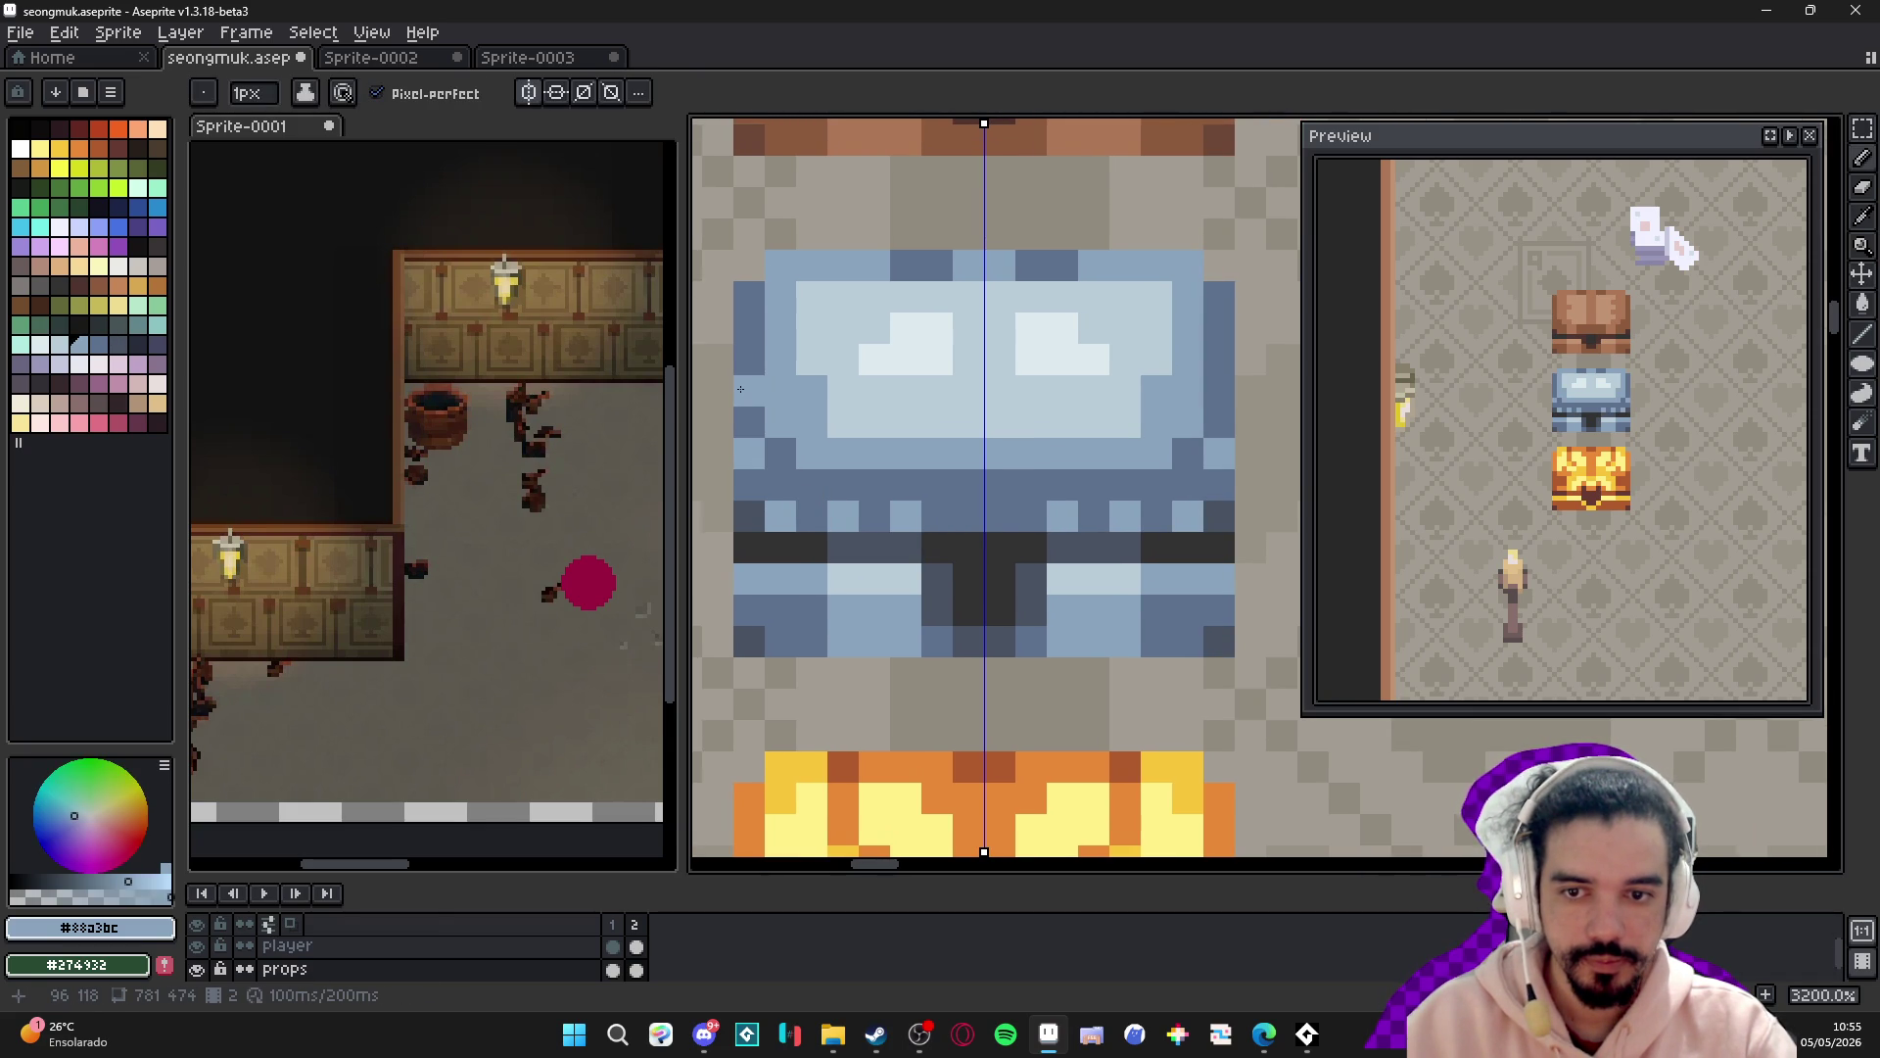
key(z)
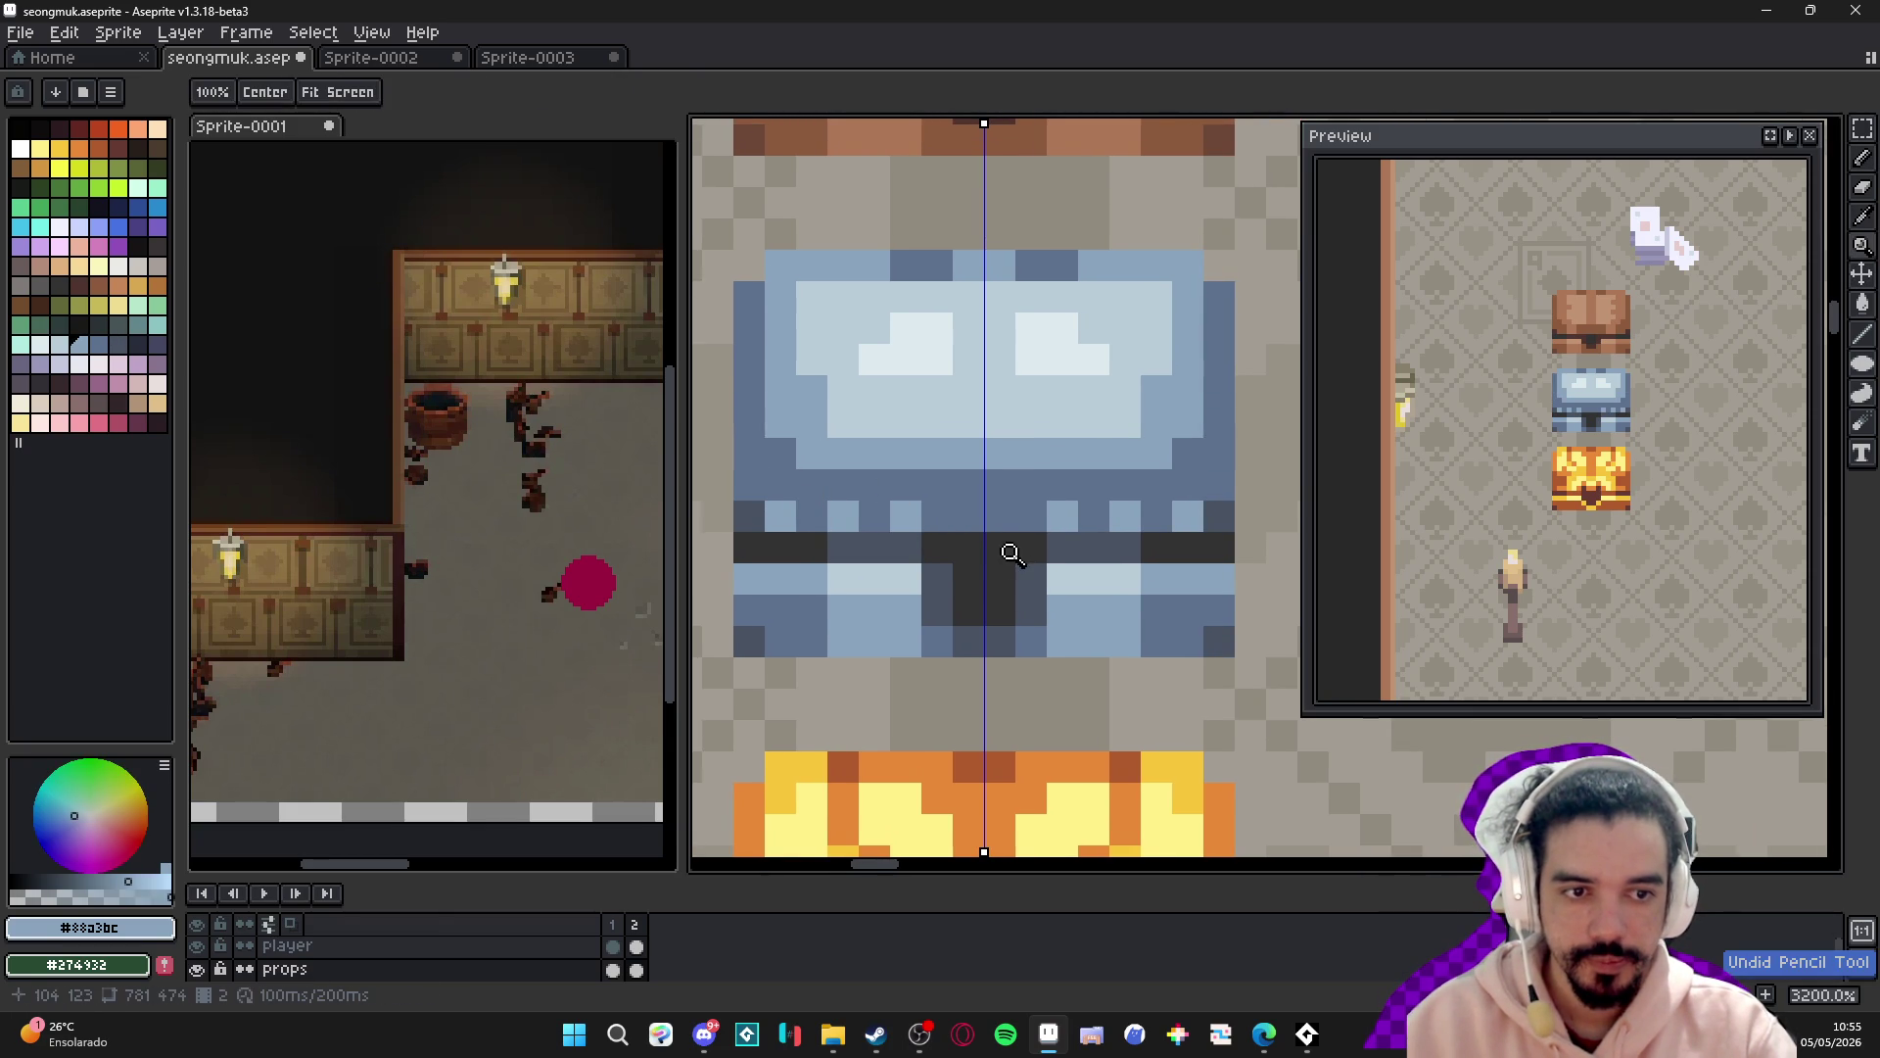
drag(1007, 554, 915, 548)
key(b)
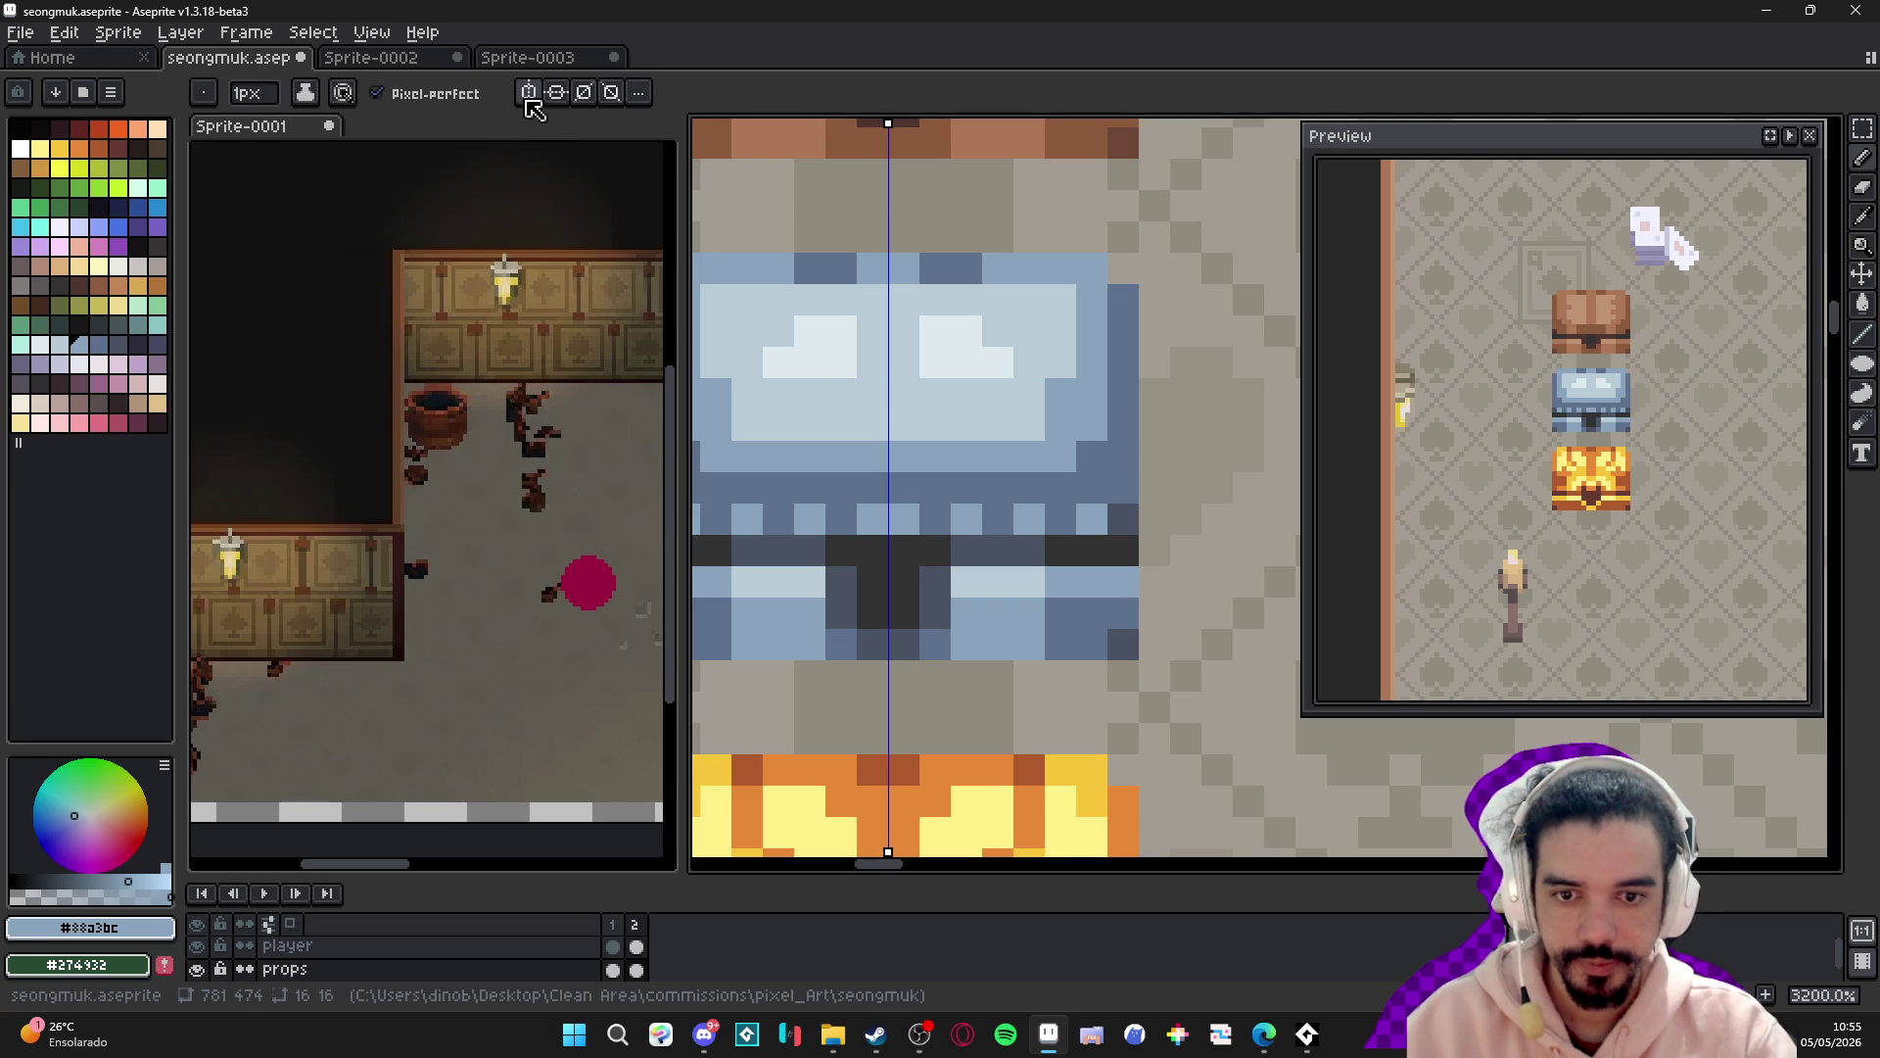
key(v)
key(ctrl+z)
key(ctrl+z)
key(ctrl+z)
key(ctrl+z)
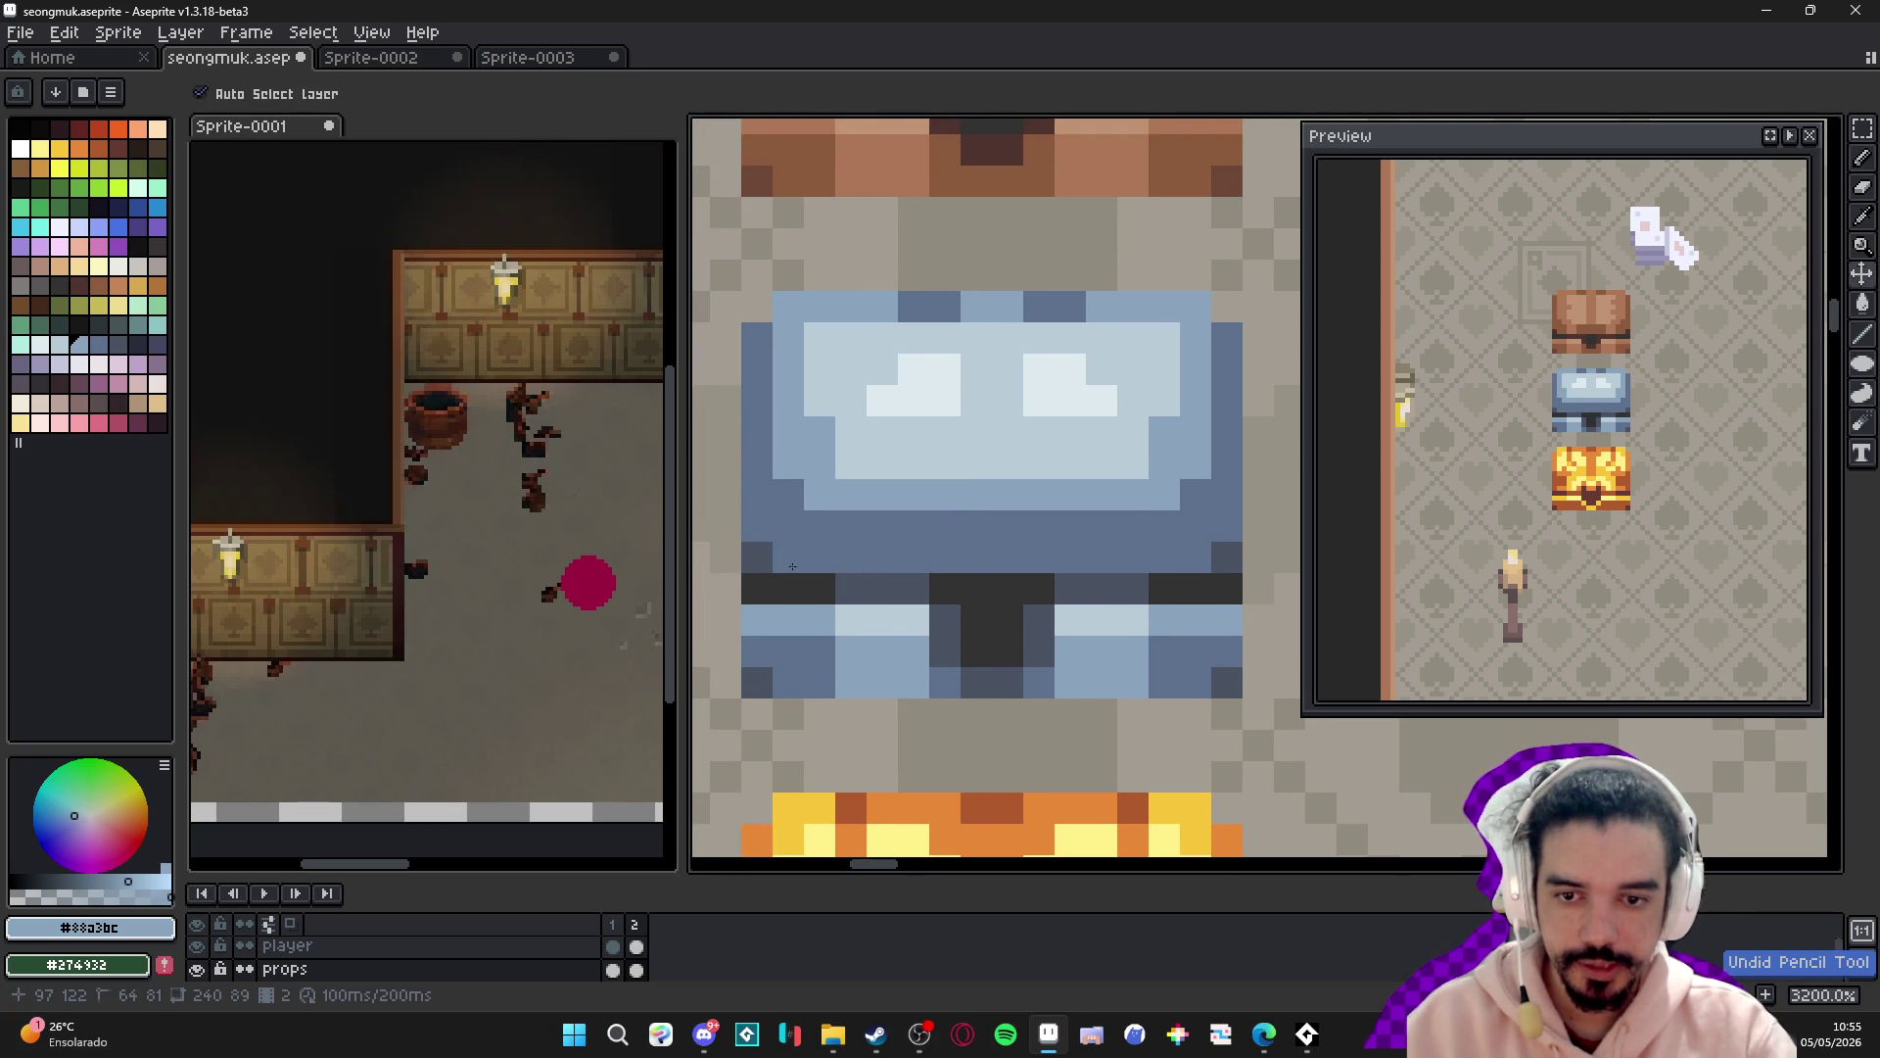
key(b)
- Lay five evenly spaced light-blue dots across the lower band in an alternating pattern
click(913, 558)
click(977, 559)
click(1038, 558)
click(1102, 557)
click(1165, 556)
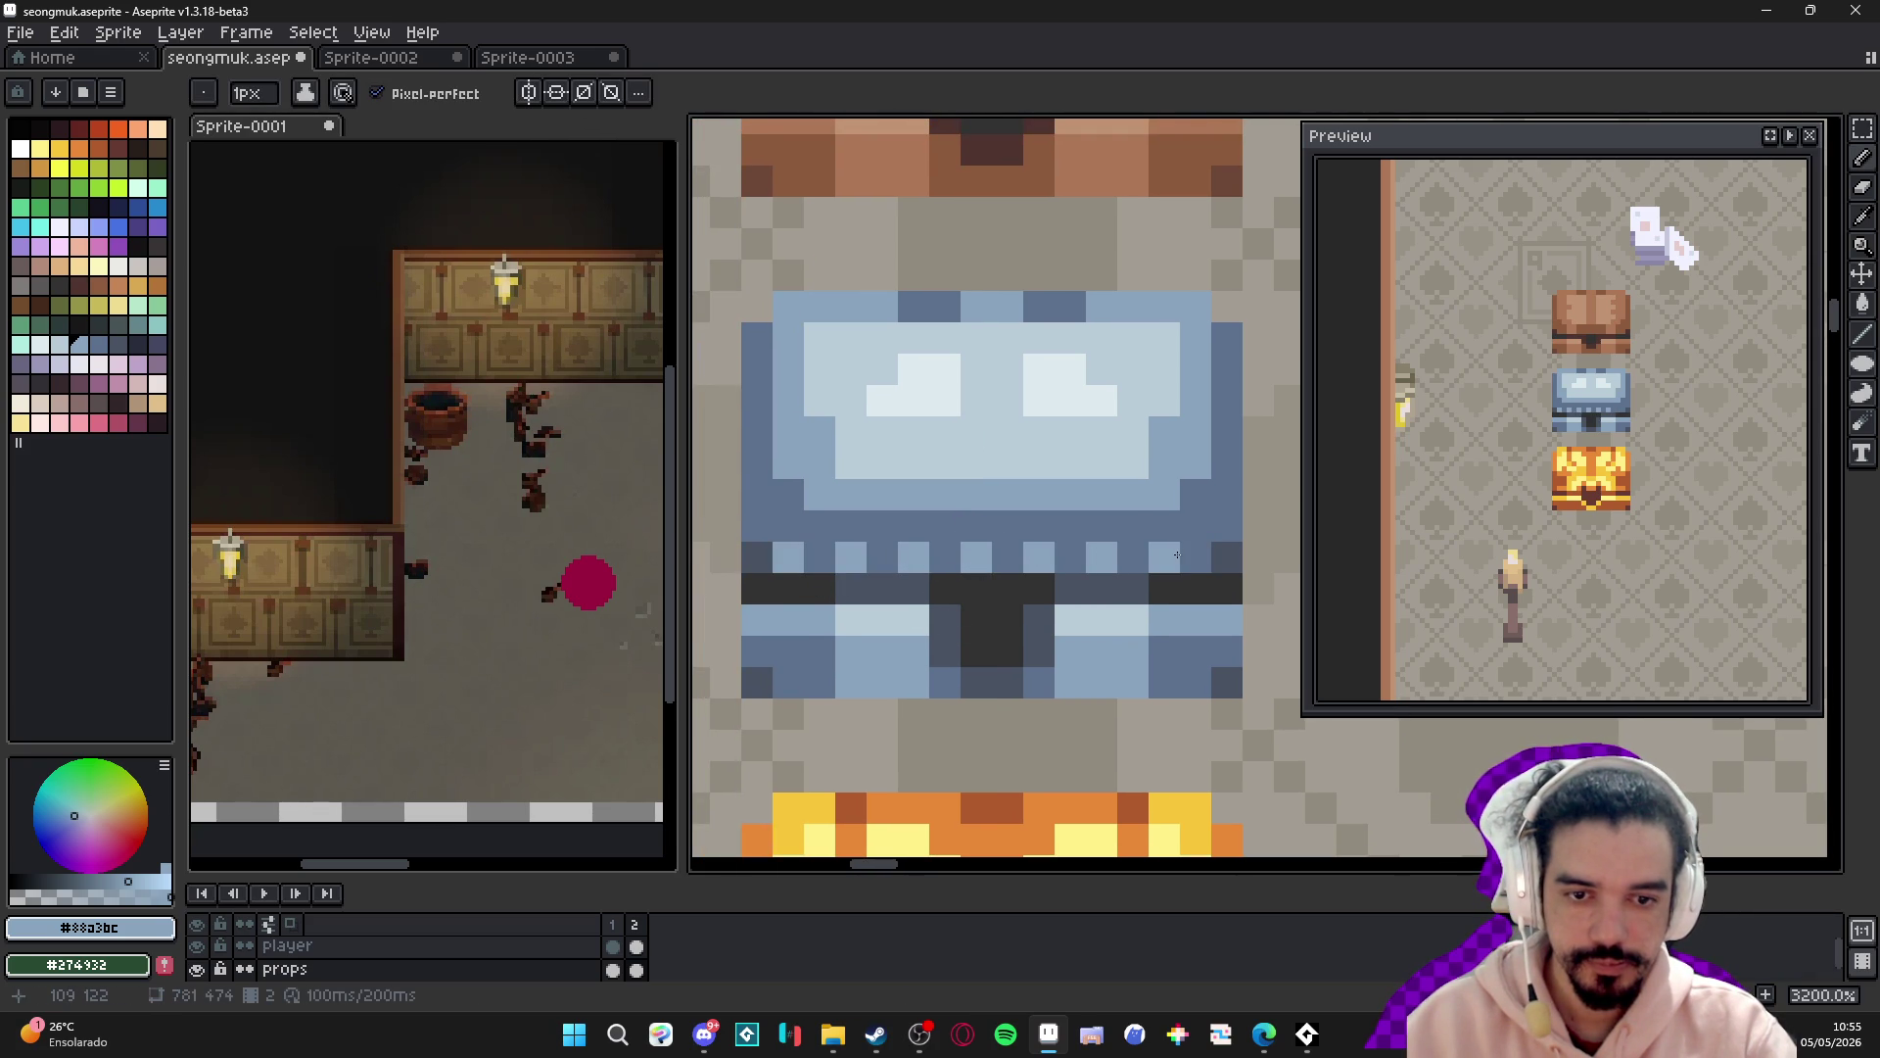
scroll(1171, 555, down, 6)
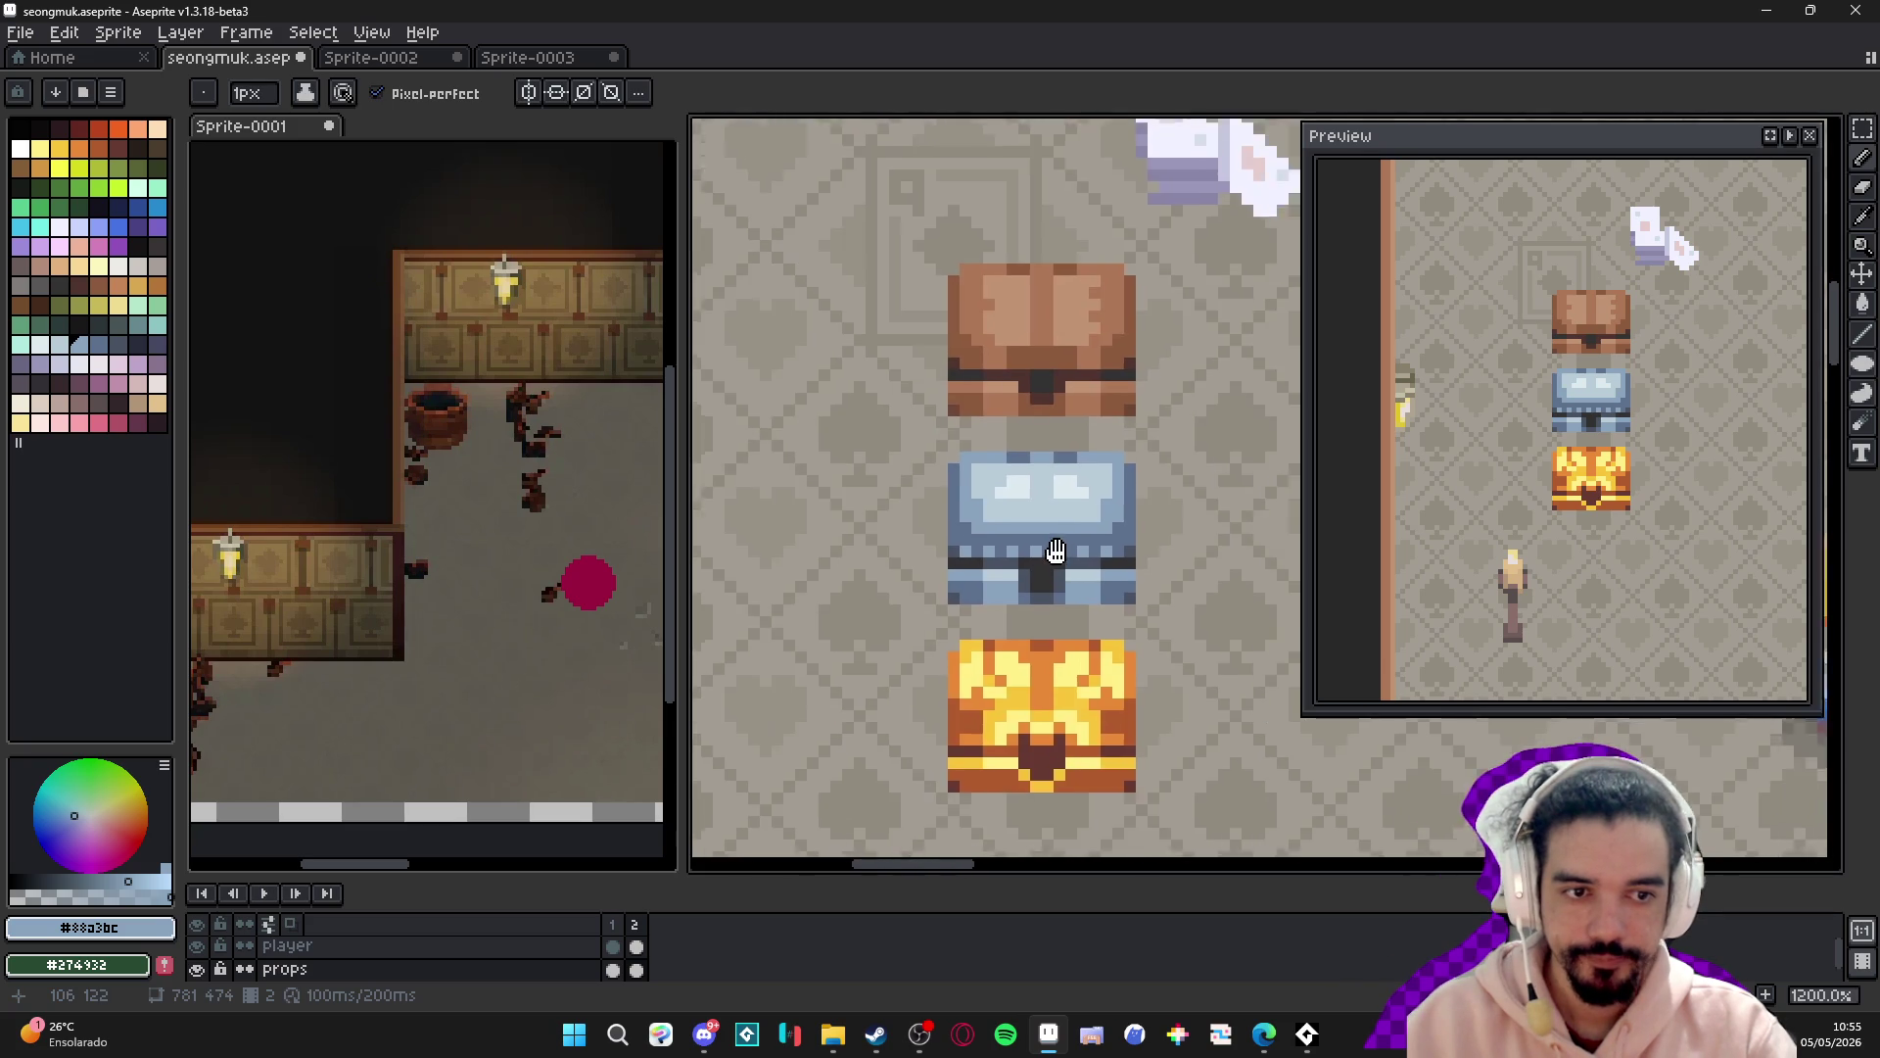
- Bring the player character into view and sample the chest's dark slate colour
drag(1003, 534, 928, 556)
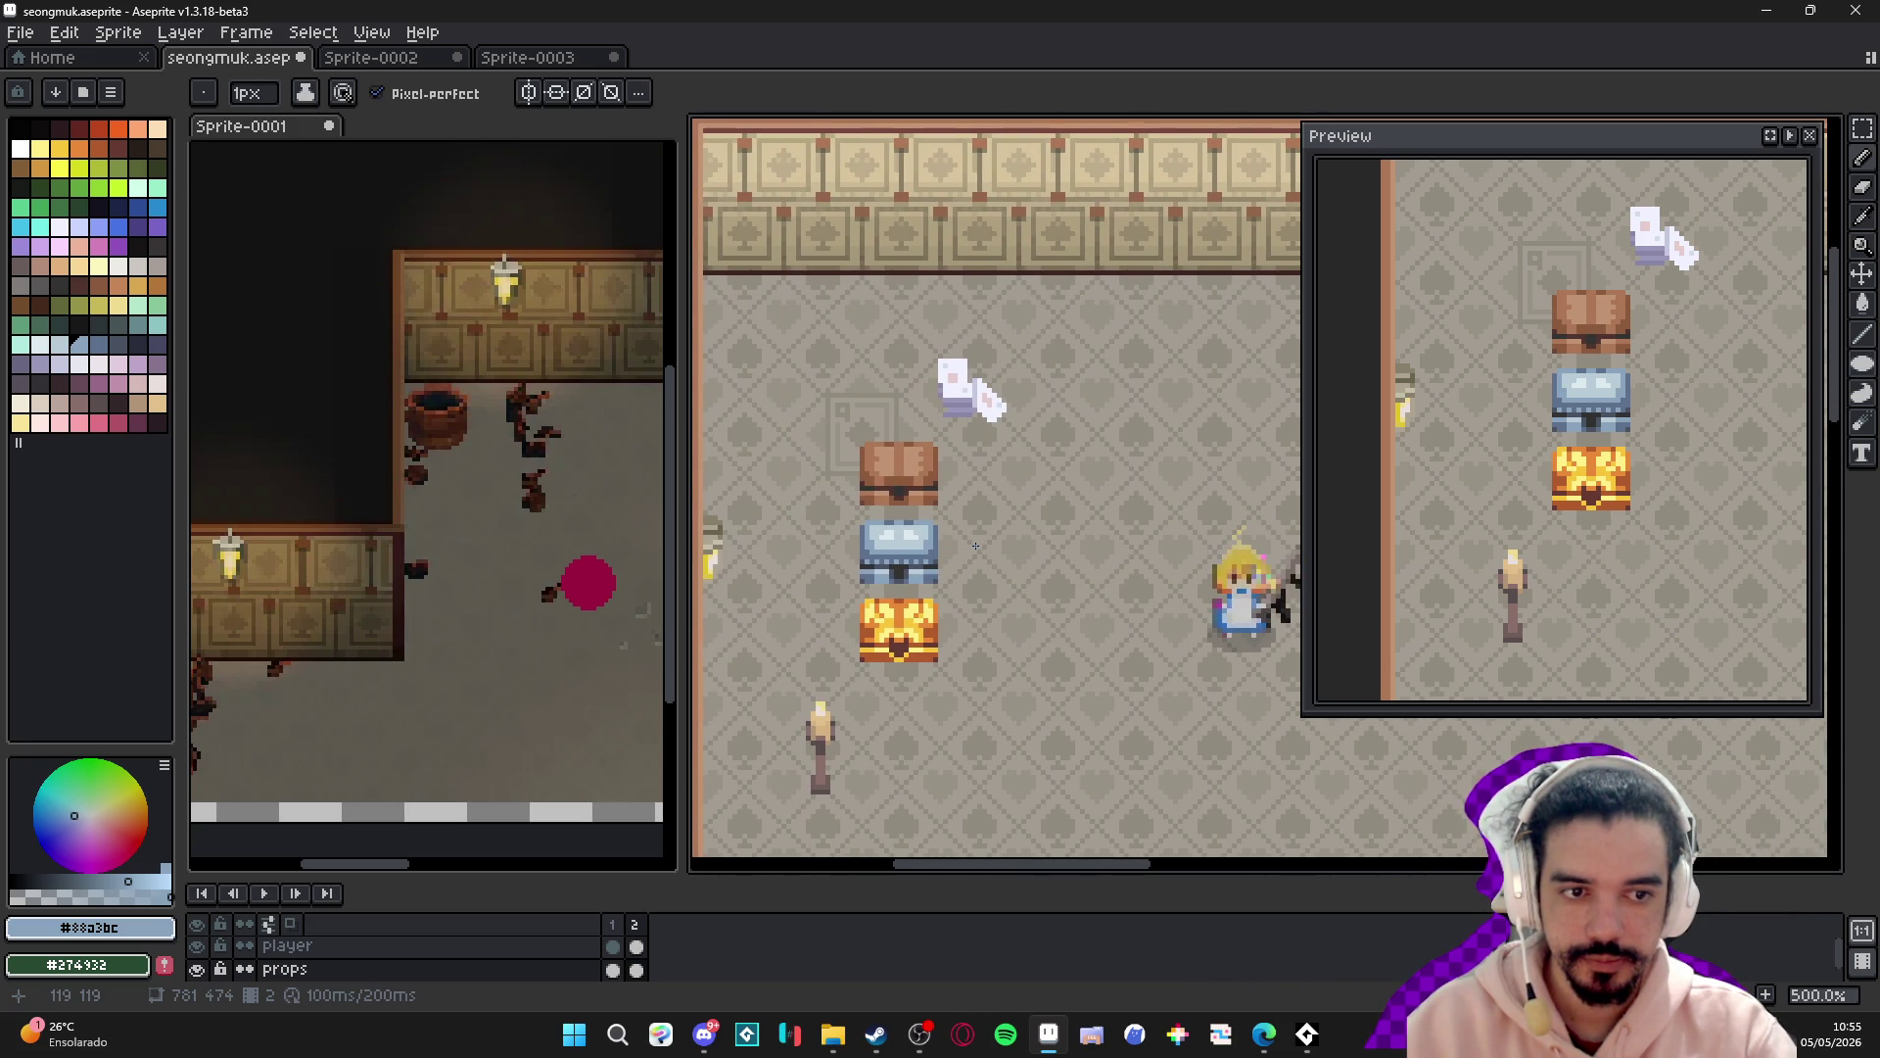
scroll(930, 578, up, 6)
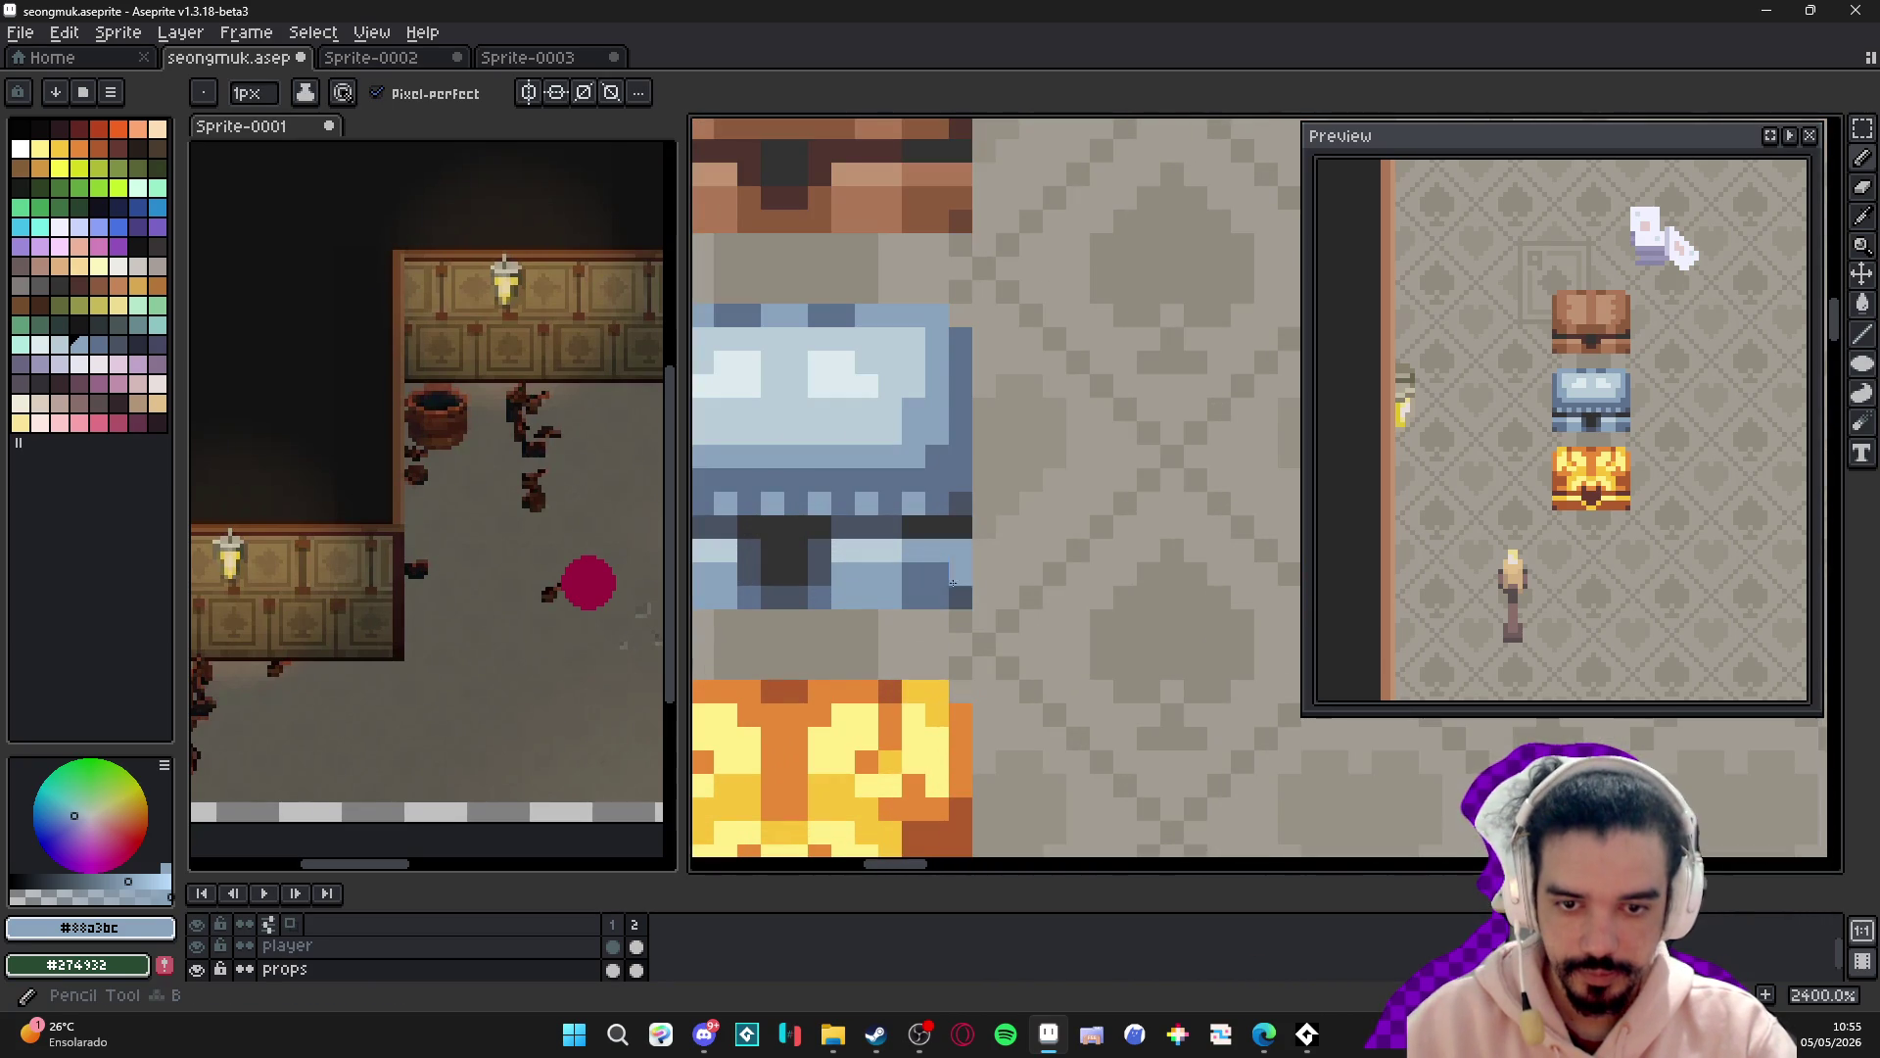
alt+click(938, 568)
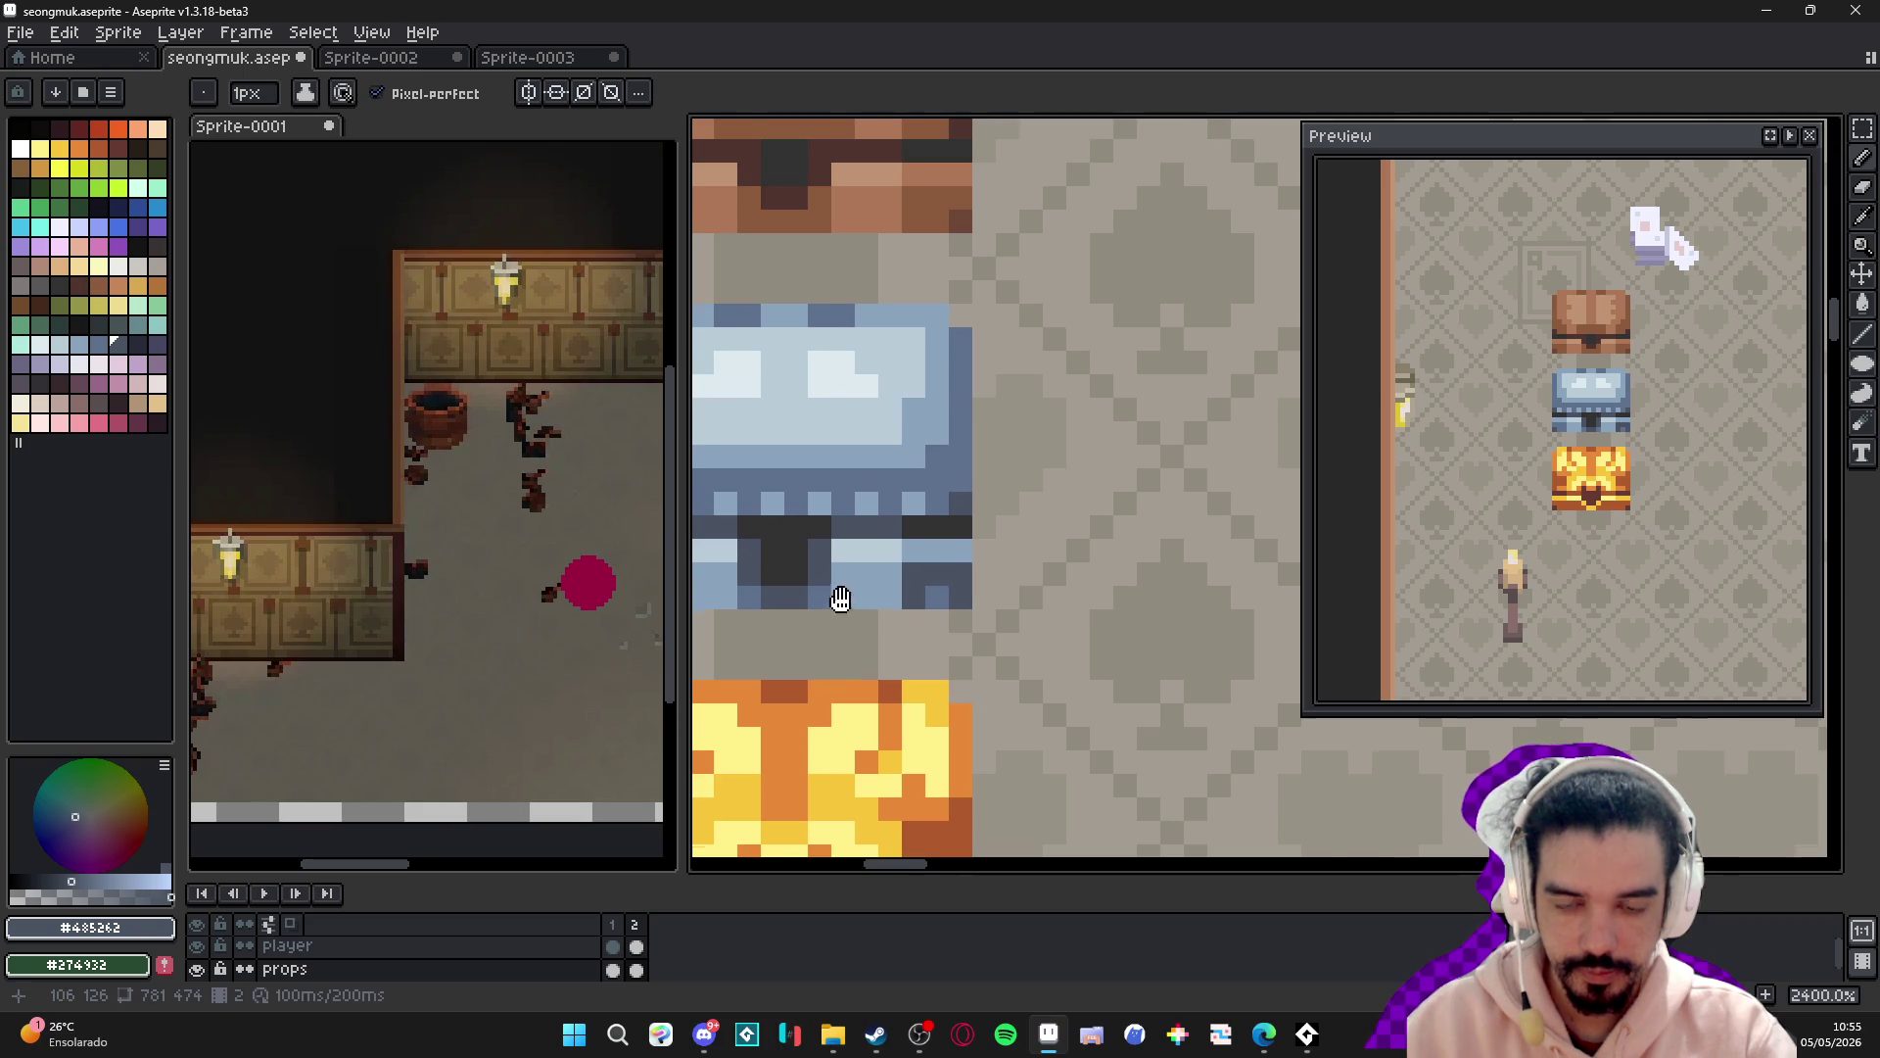
scroll(802, 599, left, 2)
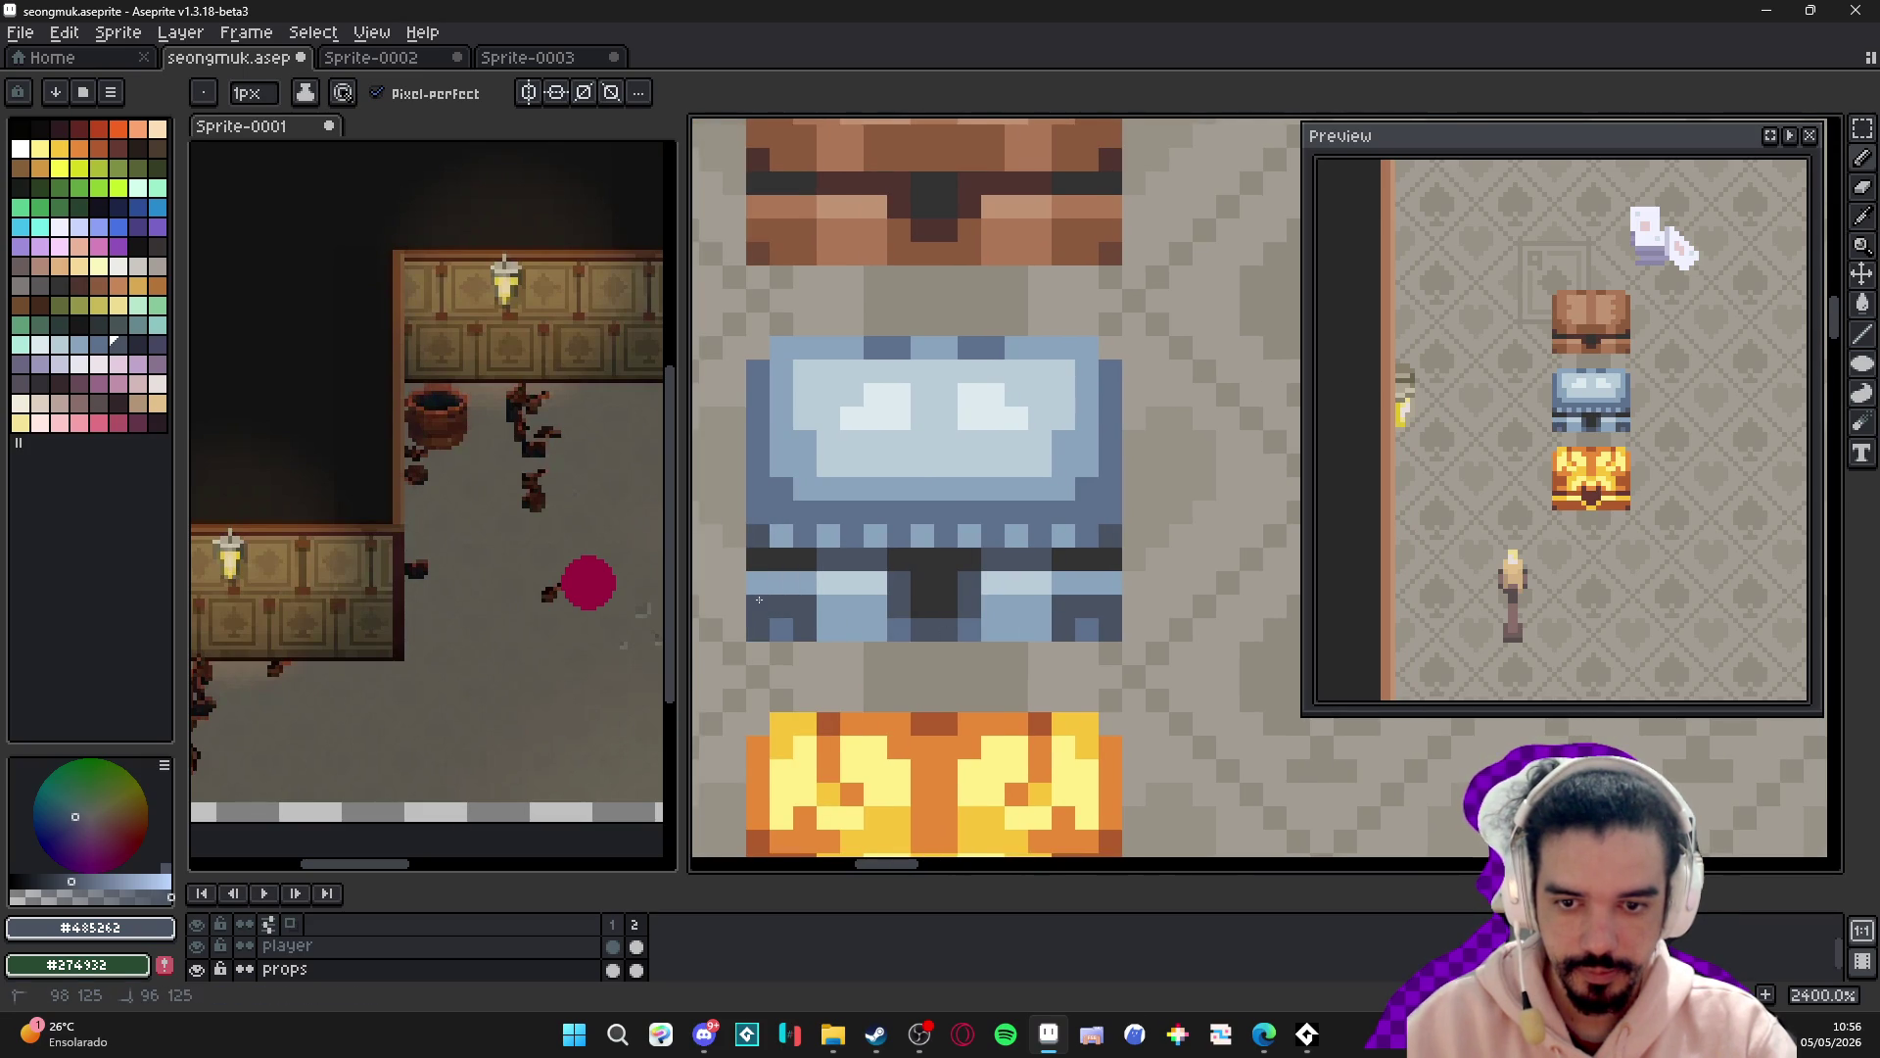
scroll(994, 627, down, 6)
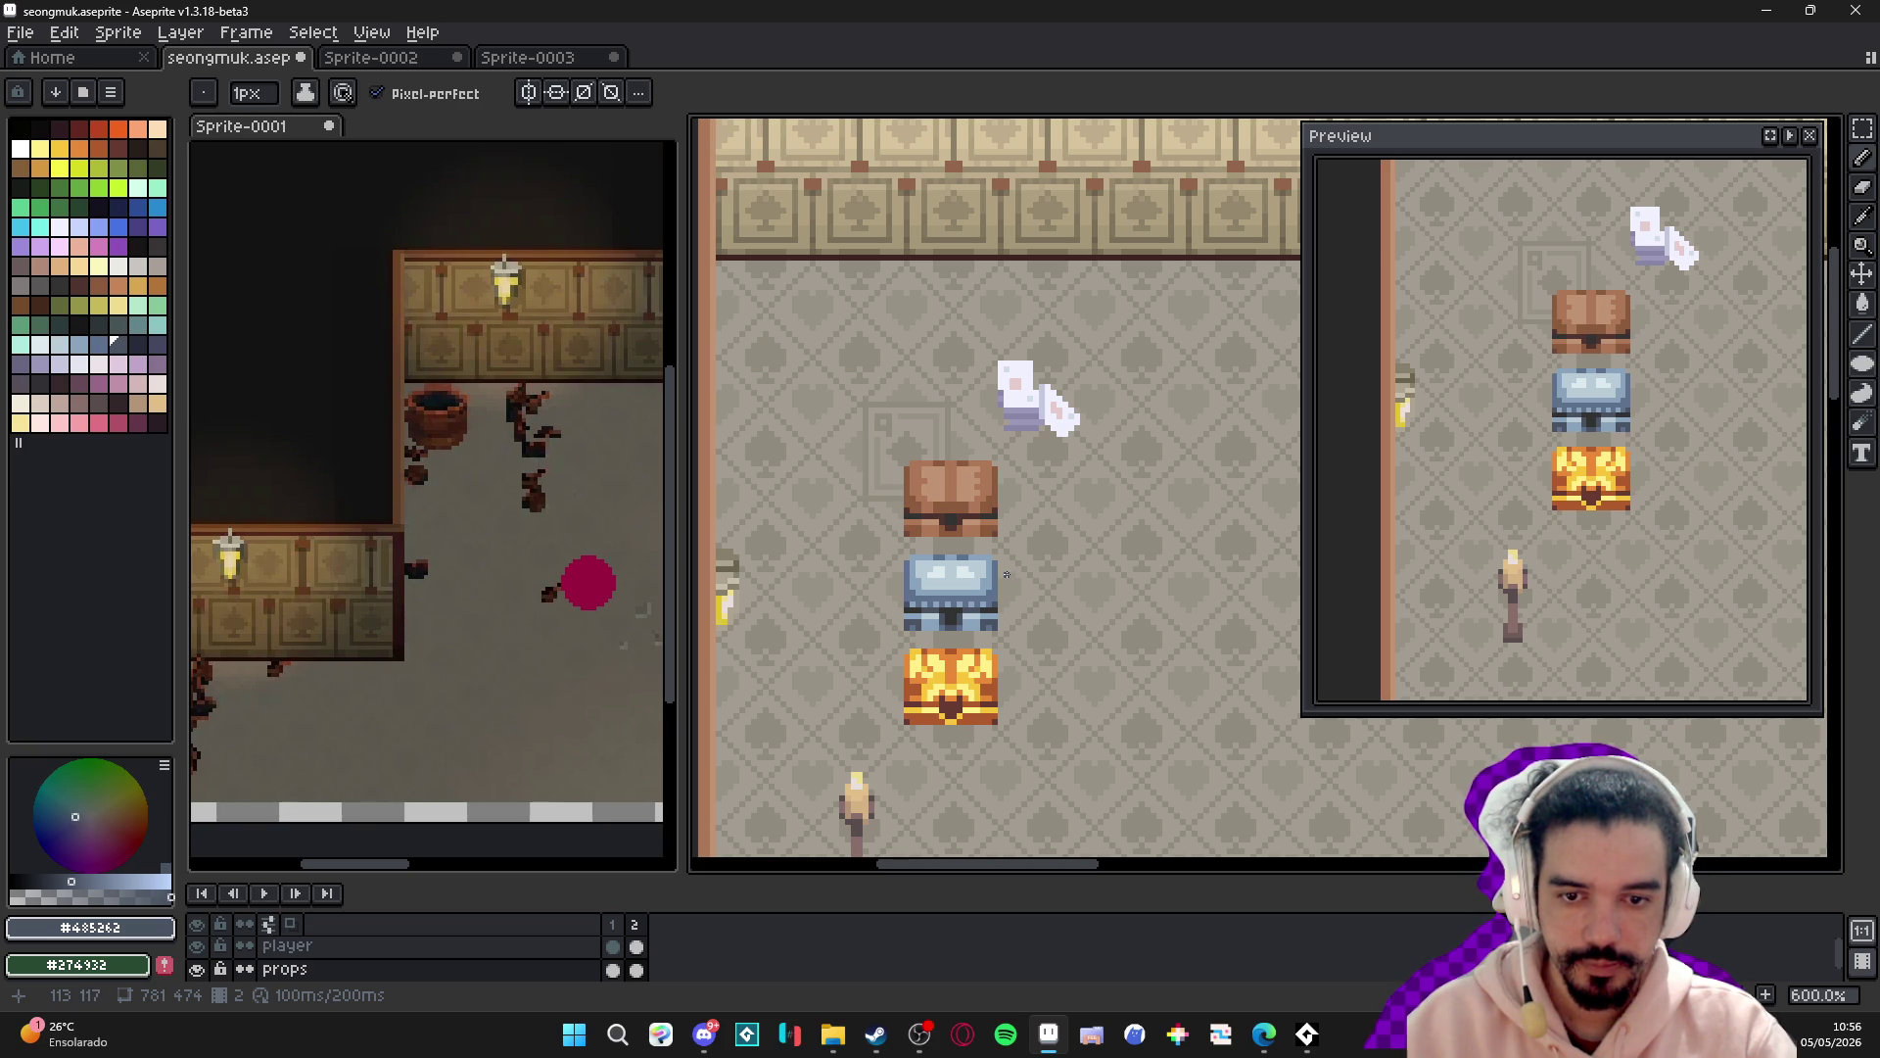
scroll(989, 569, up, 6)
- Join the lid highlight in its pale colour with a 2px brush, then return to 1px
alt+click(931, 602)
key(plus)
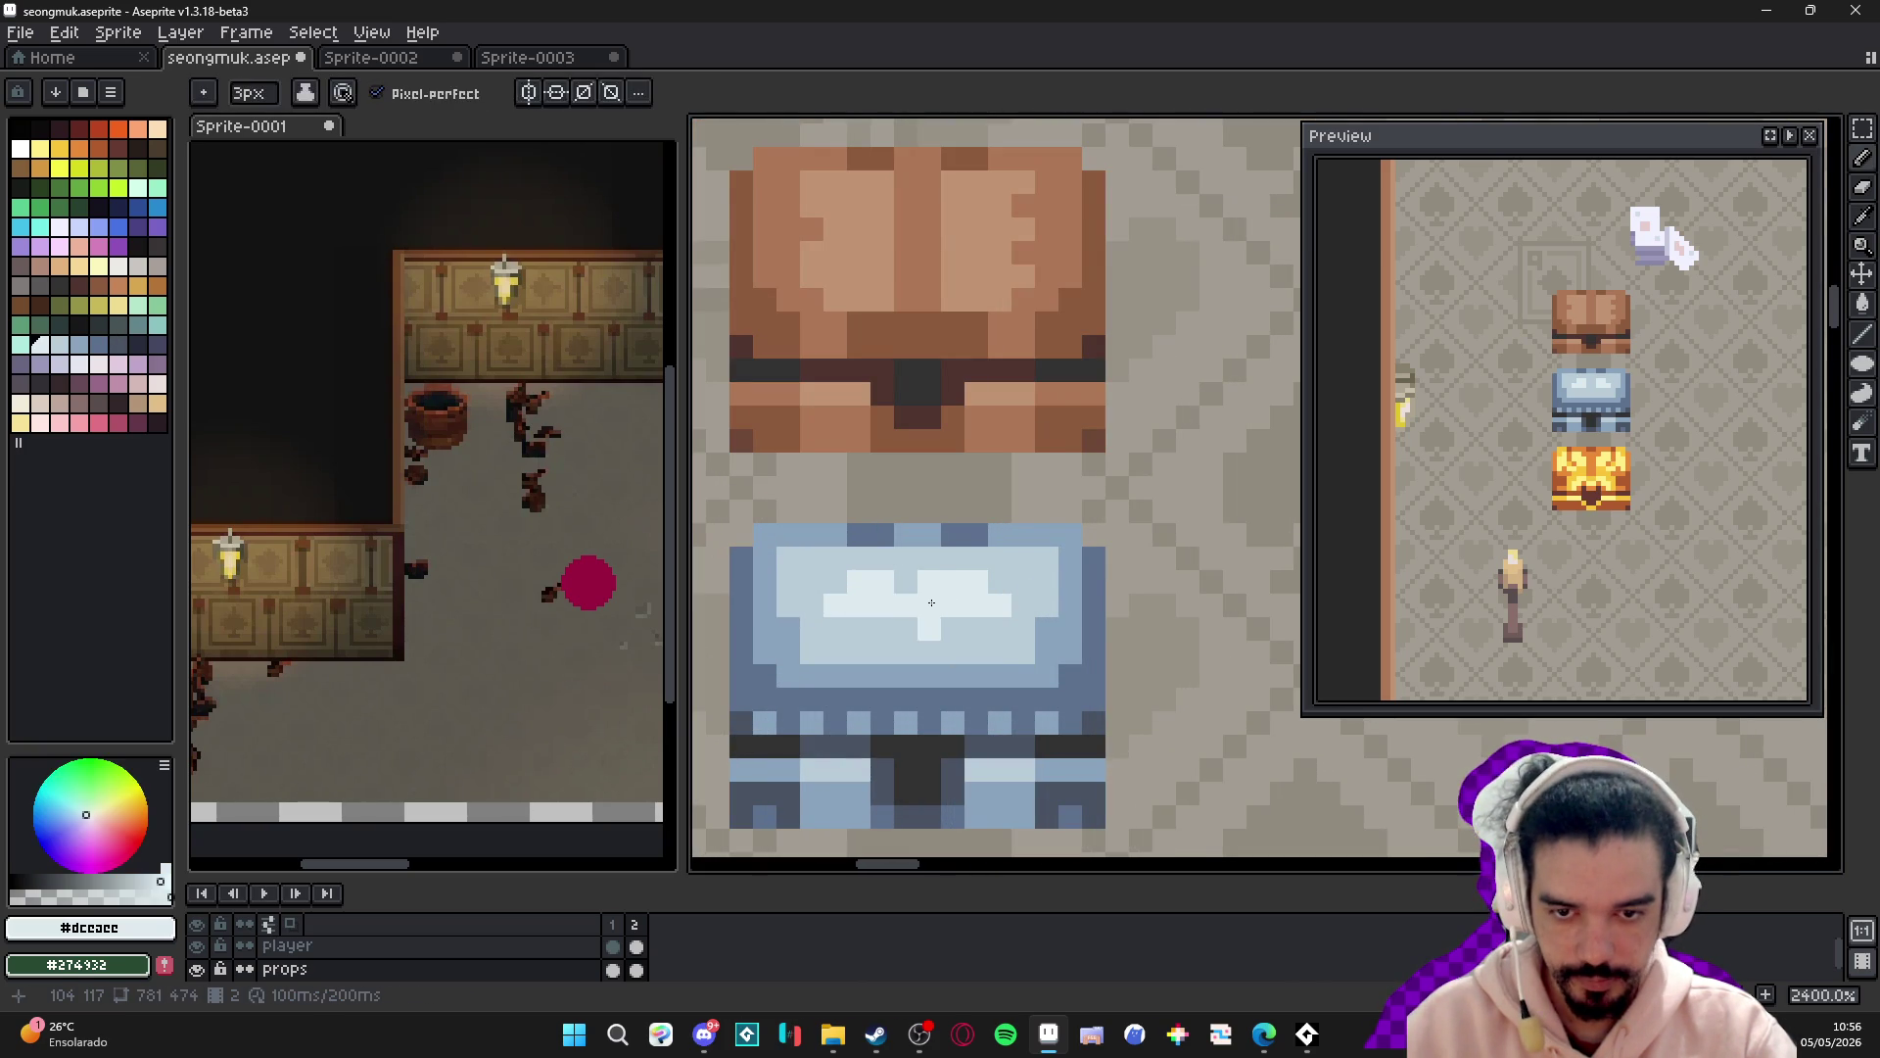
key(minus)
scroll(995, 624, down, 6)
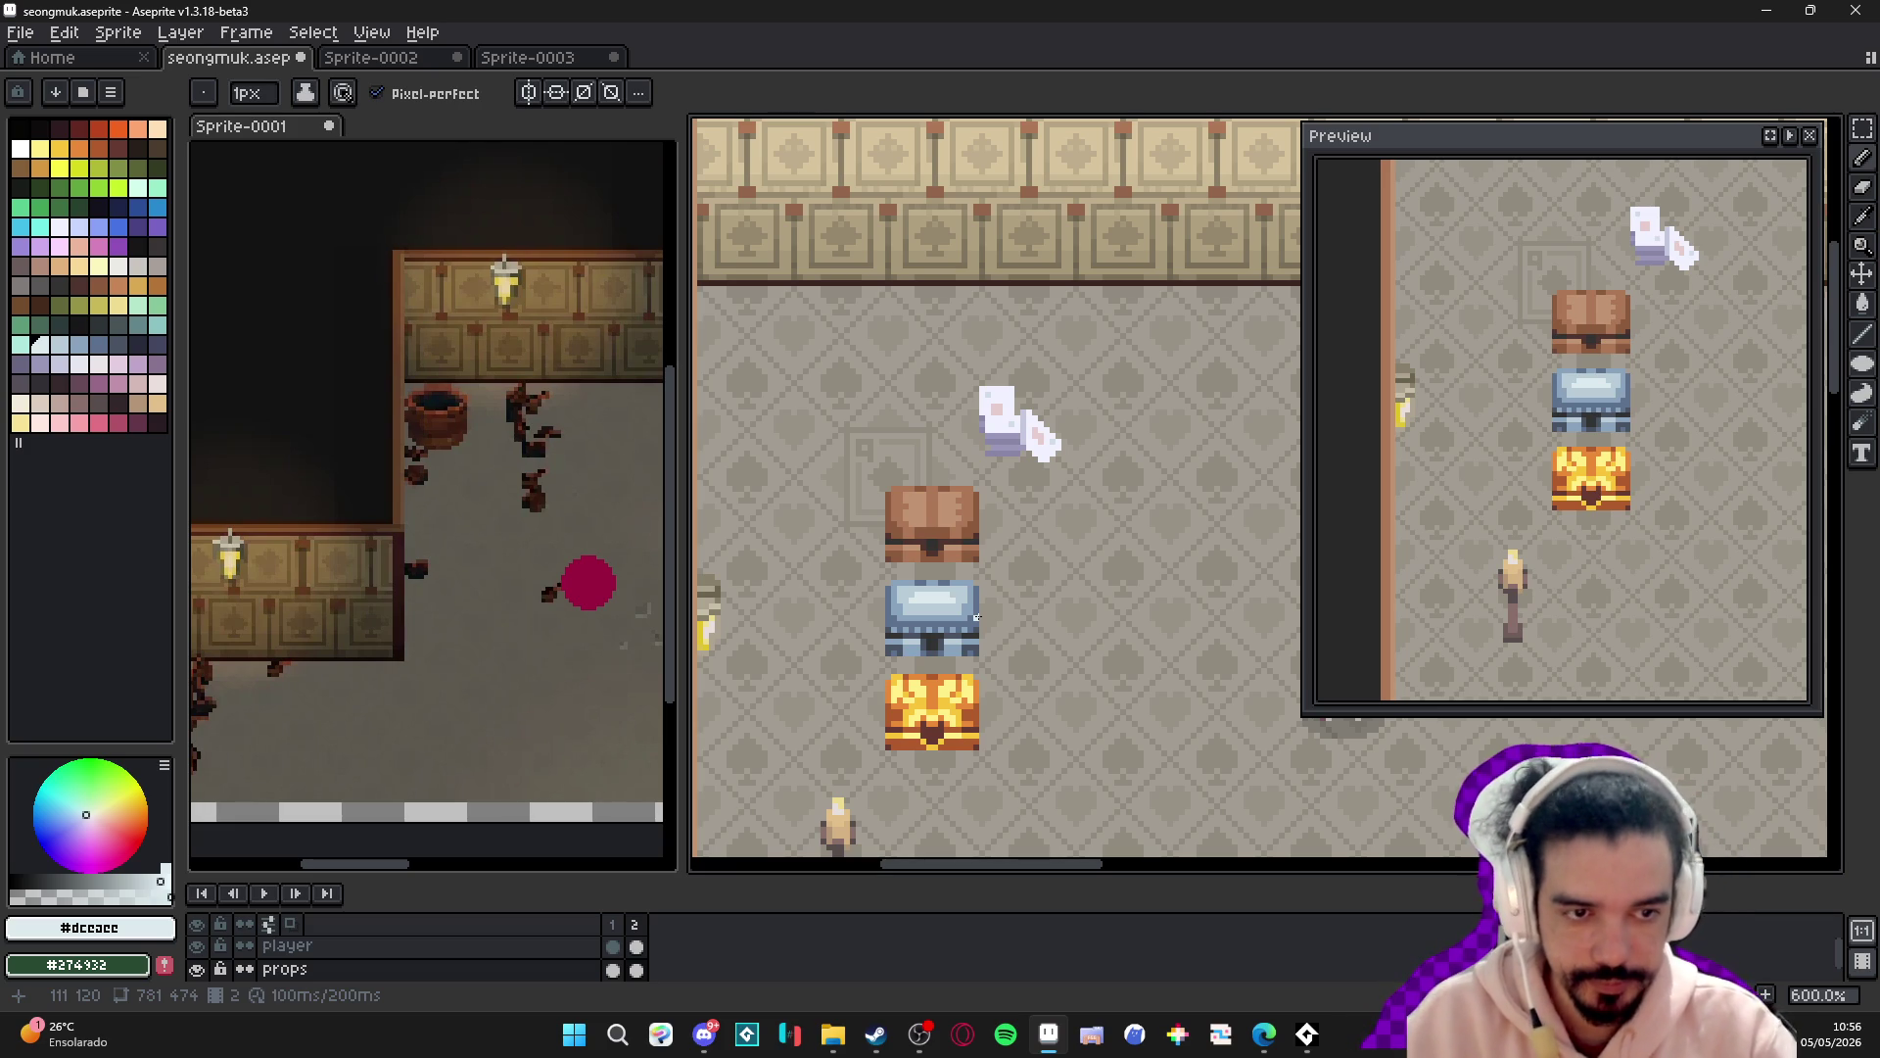
mouse_move(1028, 666)
mouse_down()
mouse_move(861, 578)
mouse_move(852, 541)
mouse_up()
key(ctrl+apostrophe)
key(ctrl+apostrophe)
scroll(976, 571, down, 2)
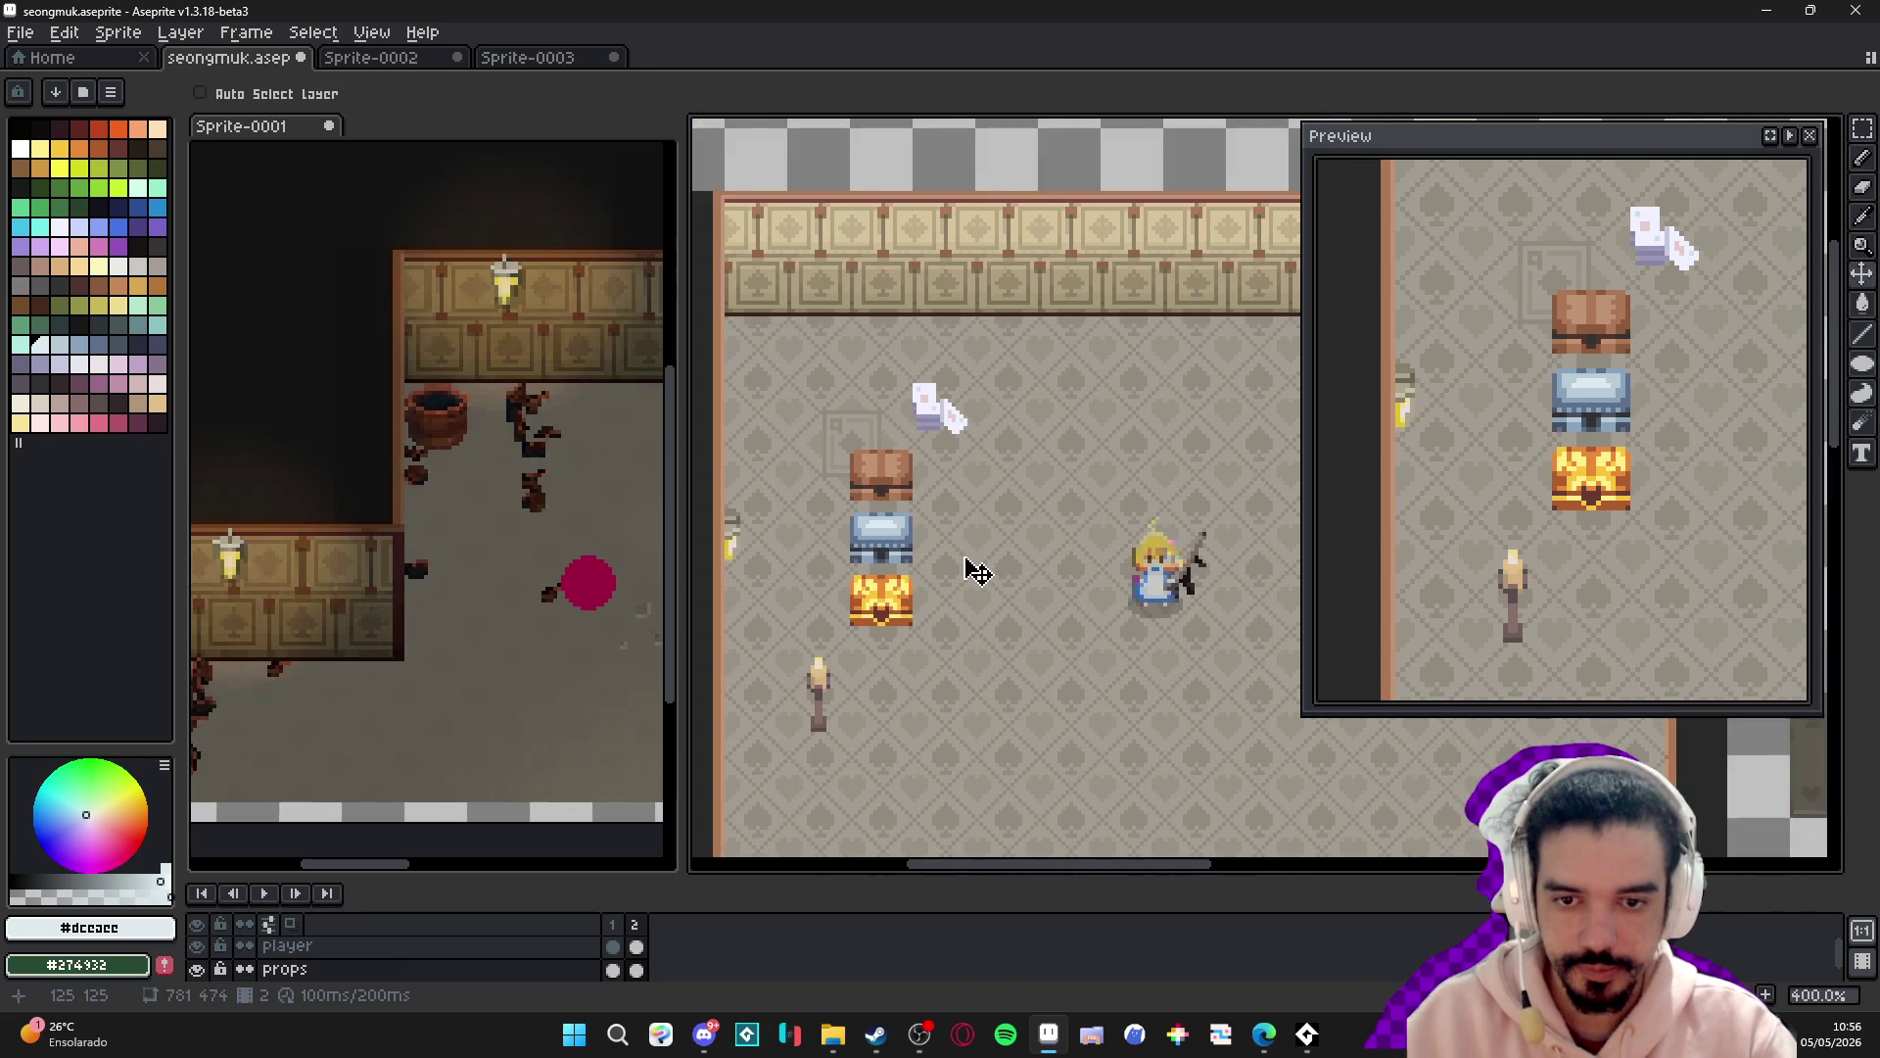
- Move the blue chest, then the gold chest, beside the brown chest using grid-snapped marquee selections
scroll(976, 571, up, 1)
key(m)
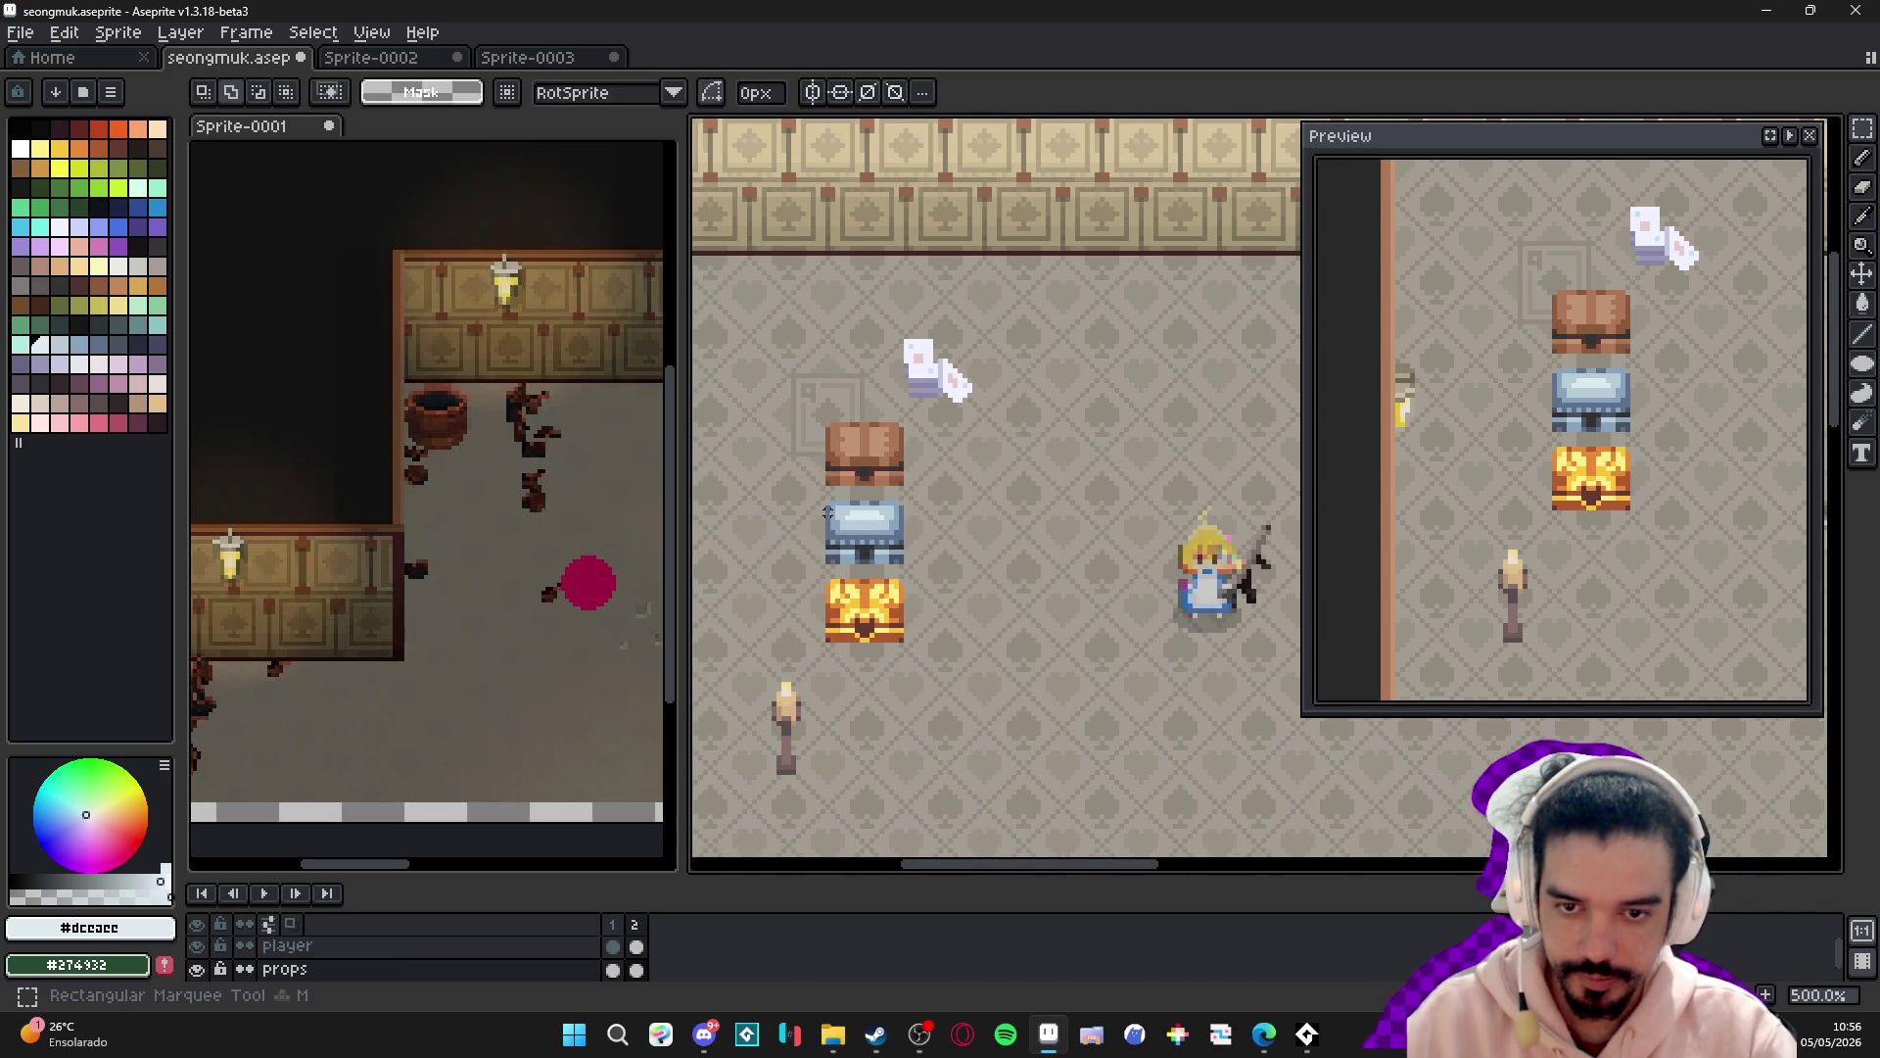
key(ctrl+apostrophe)
mouse_move(839, 520)
mouse_down()
mouse_move(899, 566)
mouse_move(970, 448)
mouse_move(1048, 447)
mouse_up()
click(877, 513)
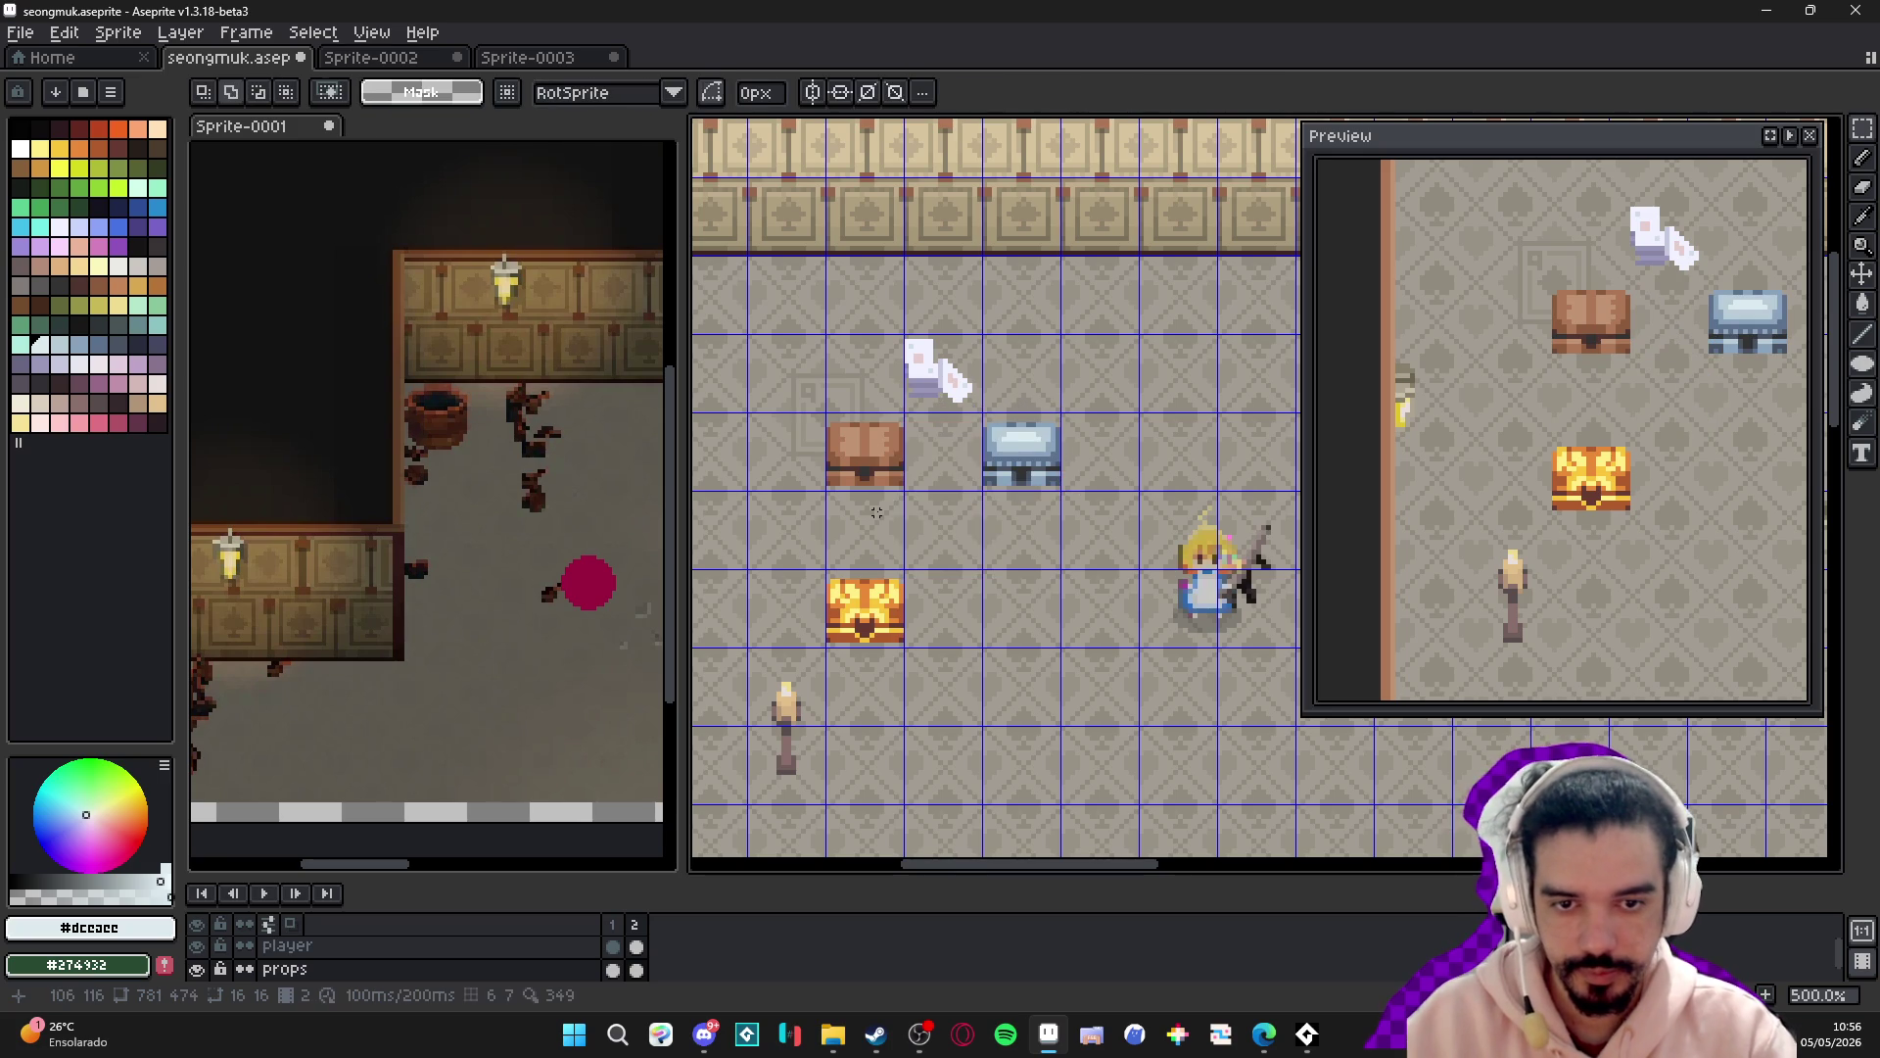
mouse_move(831, 573)
mouse_down()
mouse_move(899, 642)
mouse_move(931, 437)
mouse_move(1167, 437)
mouse_up()
click(1056, 615)
key(ctrl+apostrophe)
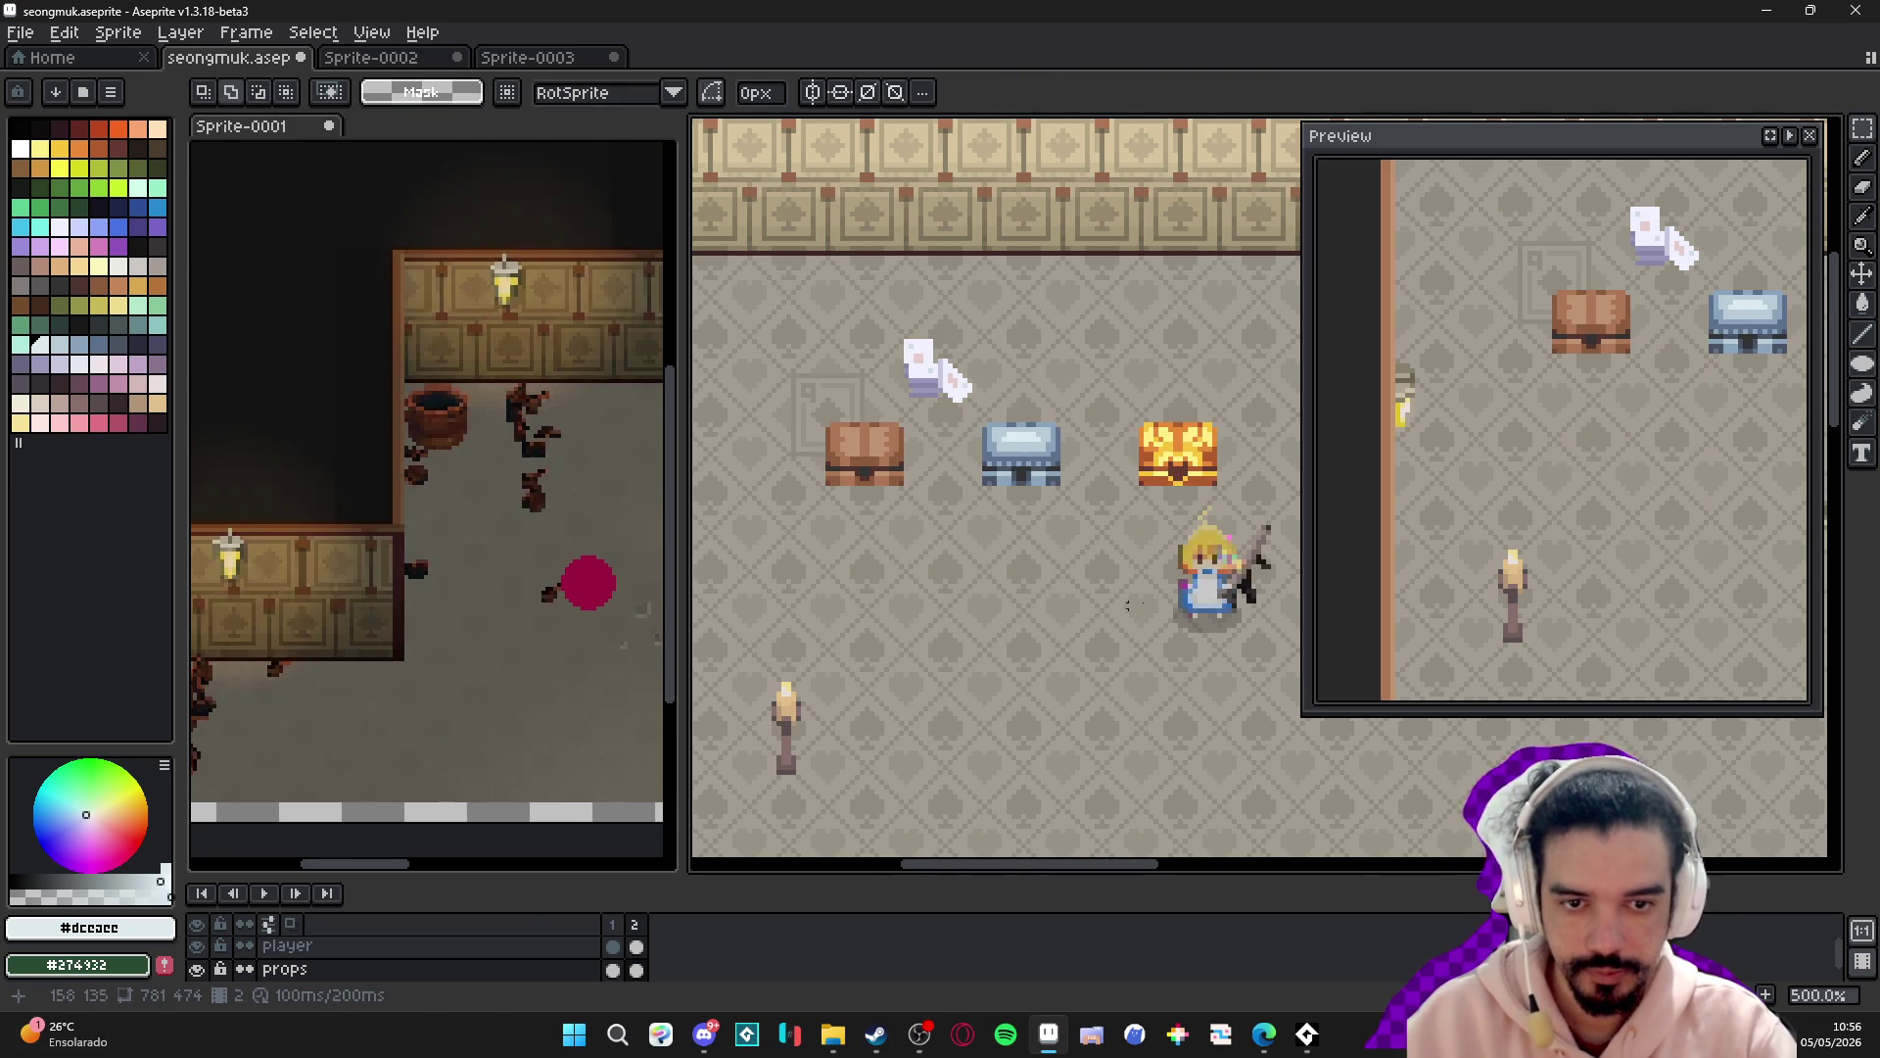
scroll(1058, 617, down, 2)
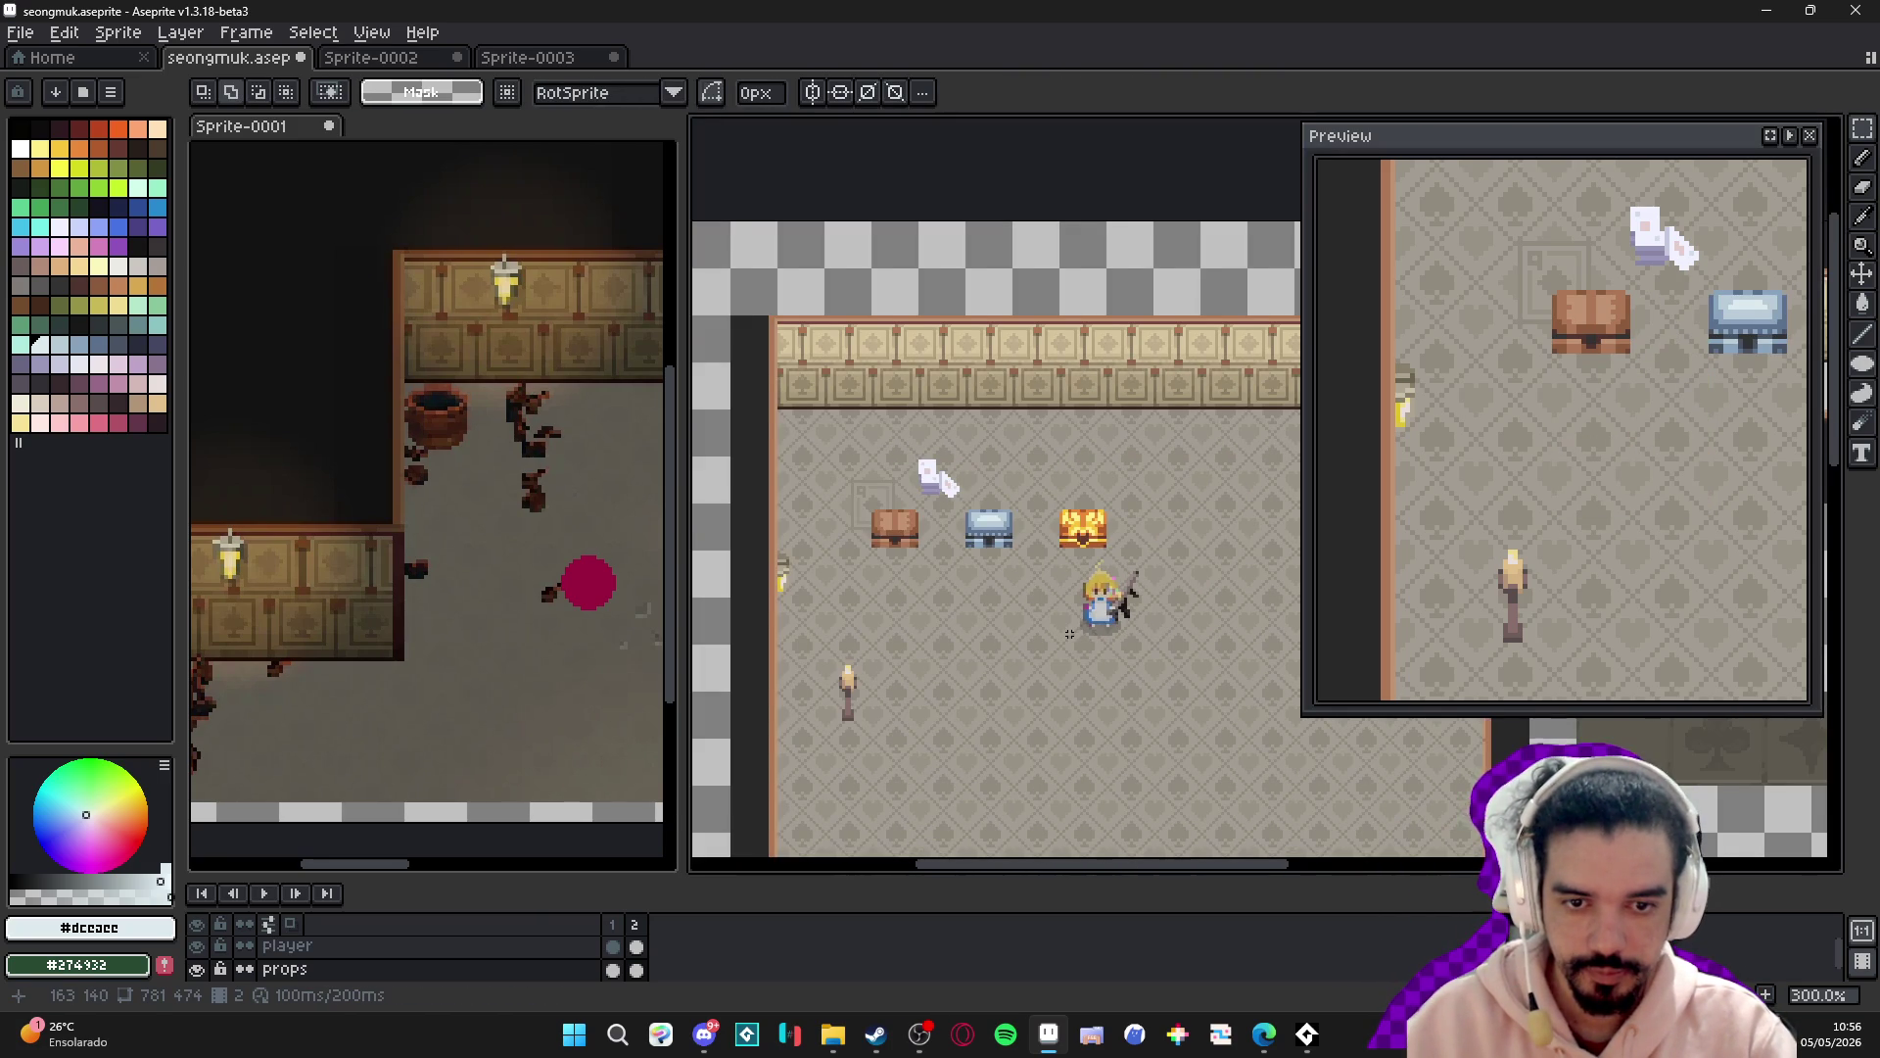
- Widen the main canvas and pan the view up to the room's top wall
drag(1069, 634, 1027, 627)
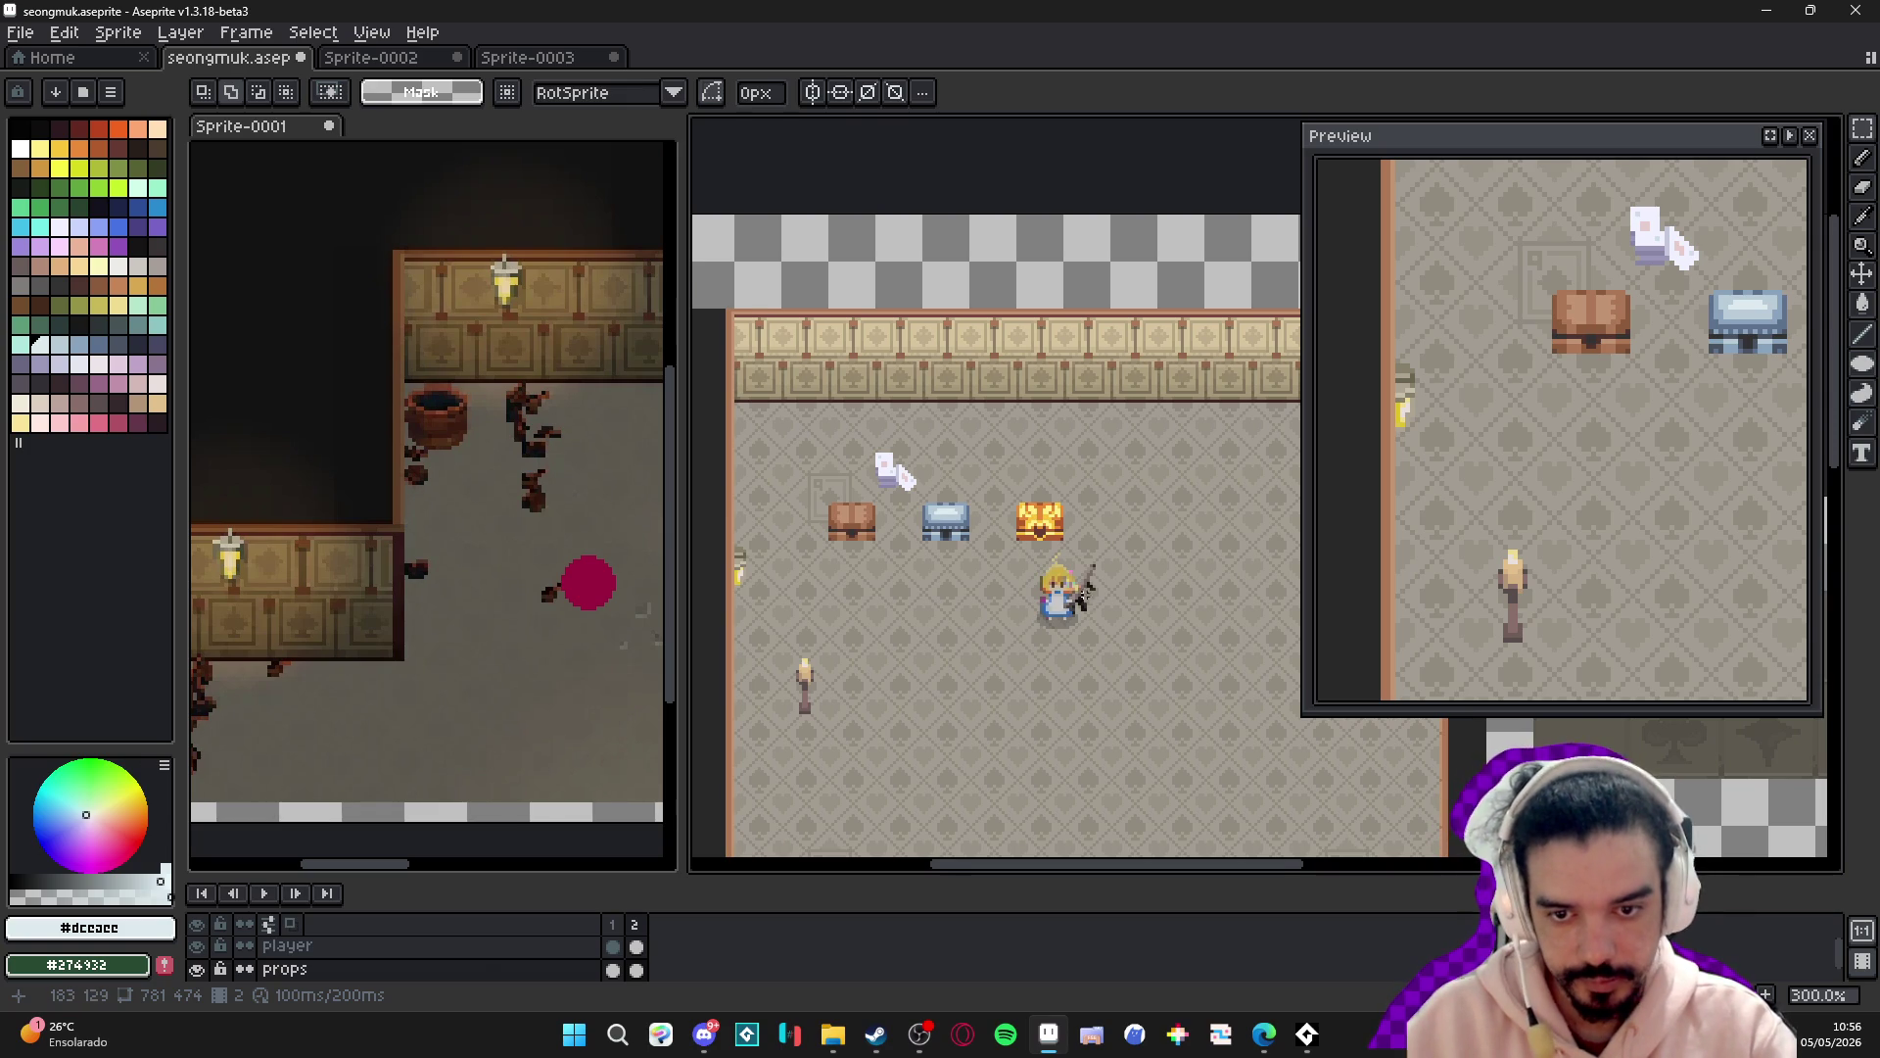
scroll(1087, 595, up, 1)
drag(1008, 567, 1020, 537)
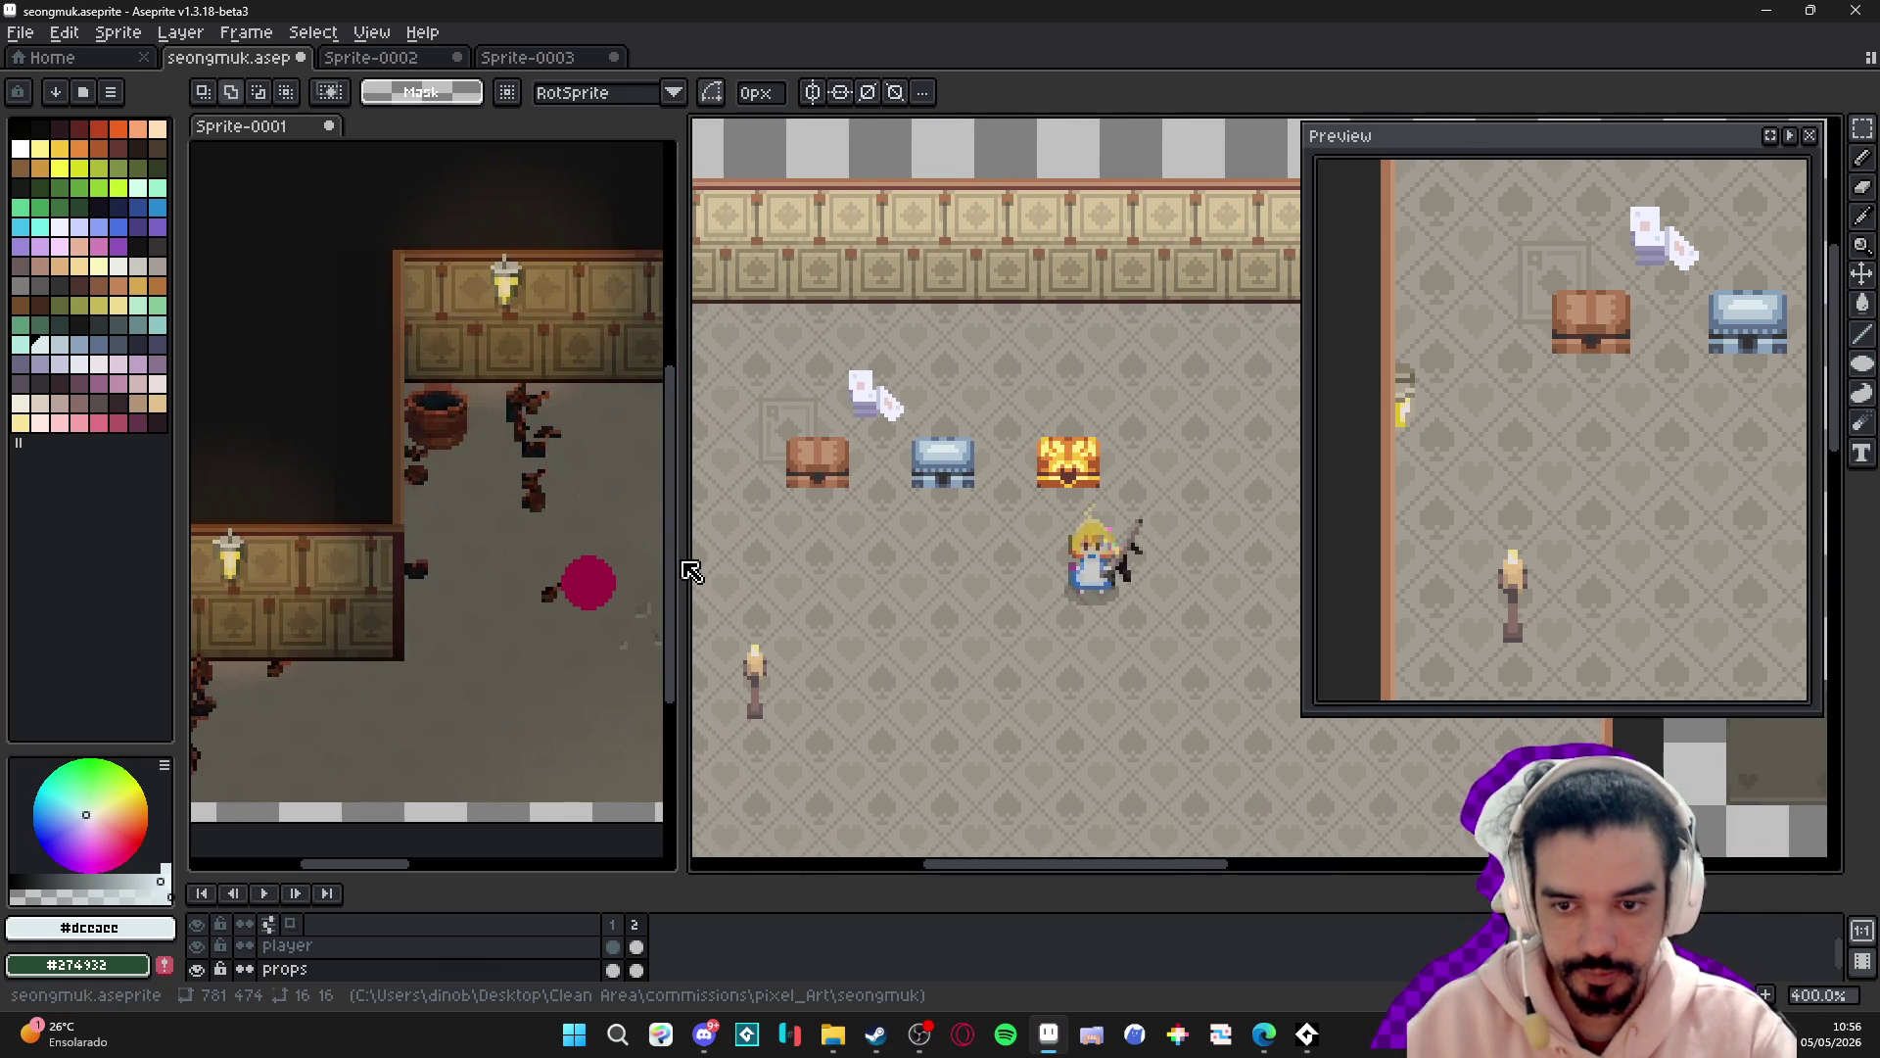
drag(690, 572, 524, 572)
mouse_move(917, 524)
mouse_down()
mouse_move(825, 537)
mouse_move(828, 499)
mouse_up()
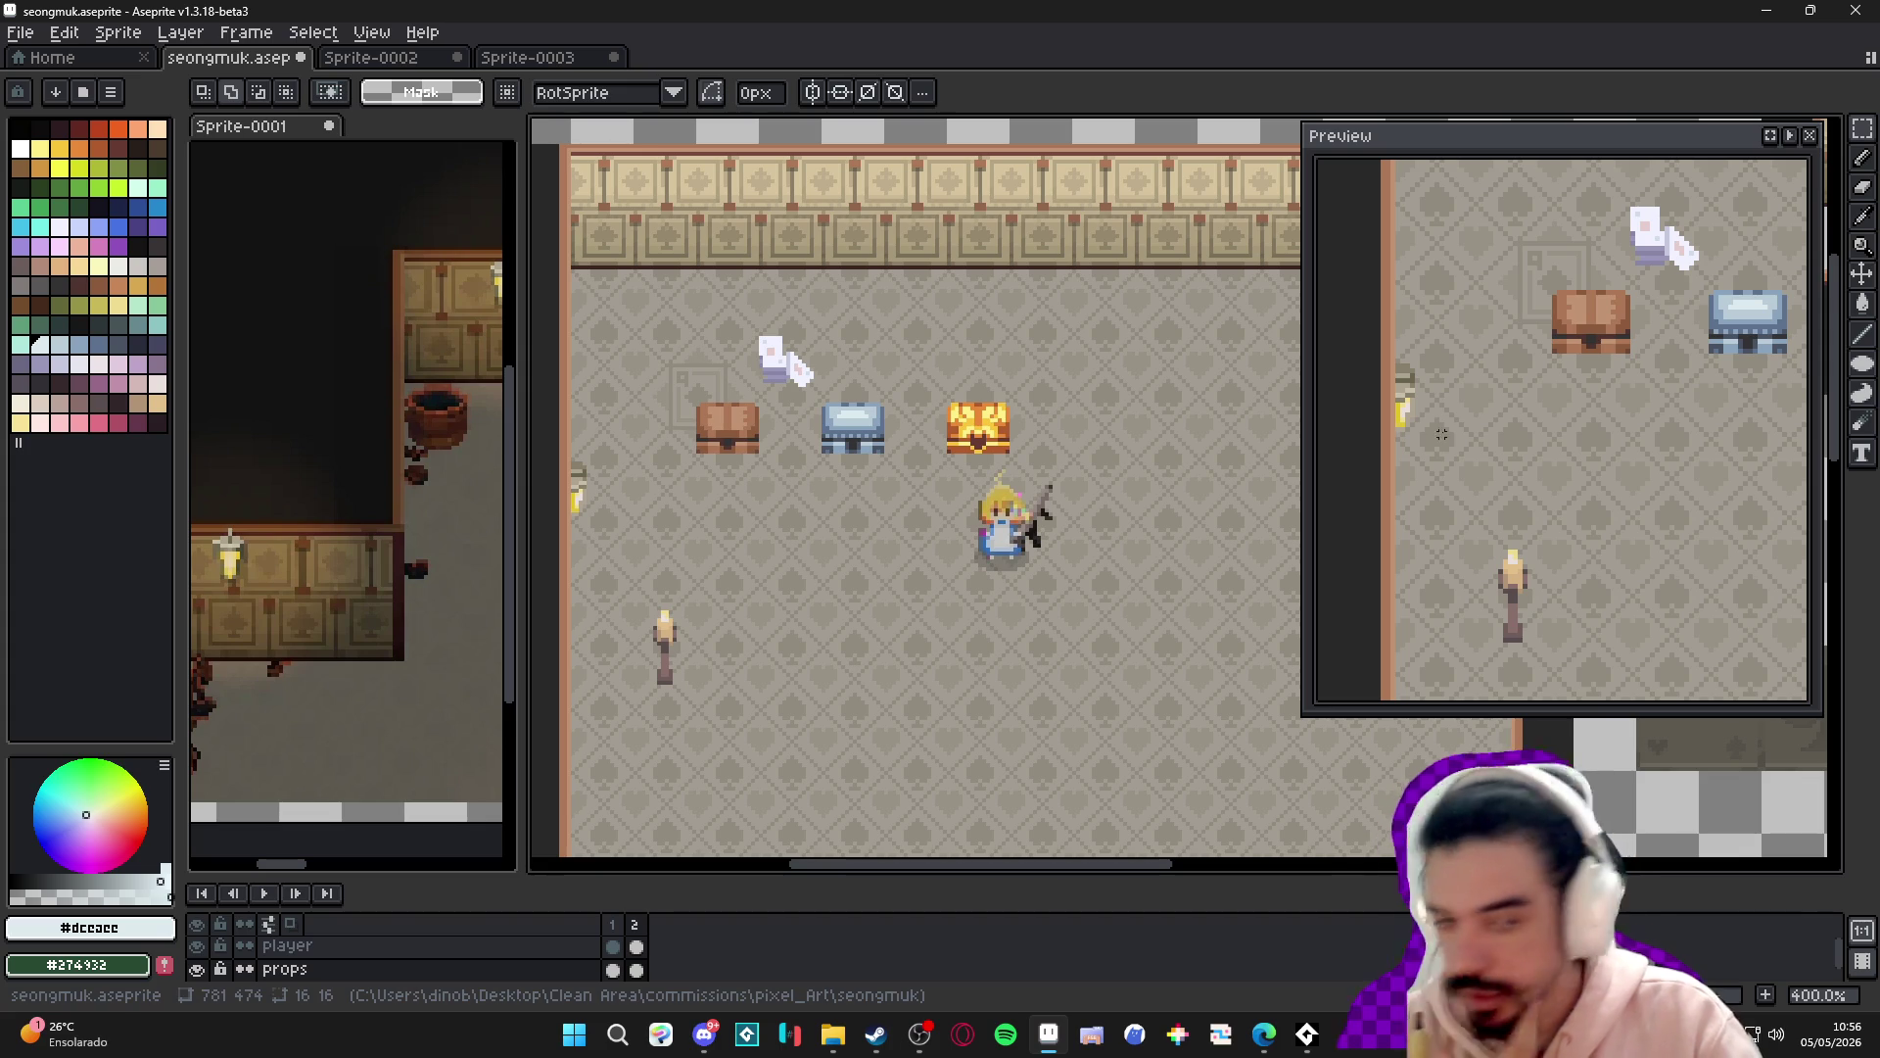
- Erase two top-wall tiles on the walls tilemap layer, then switch to the web browser
key(ctrl+apostrophe)
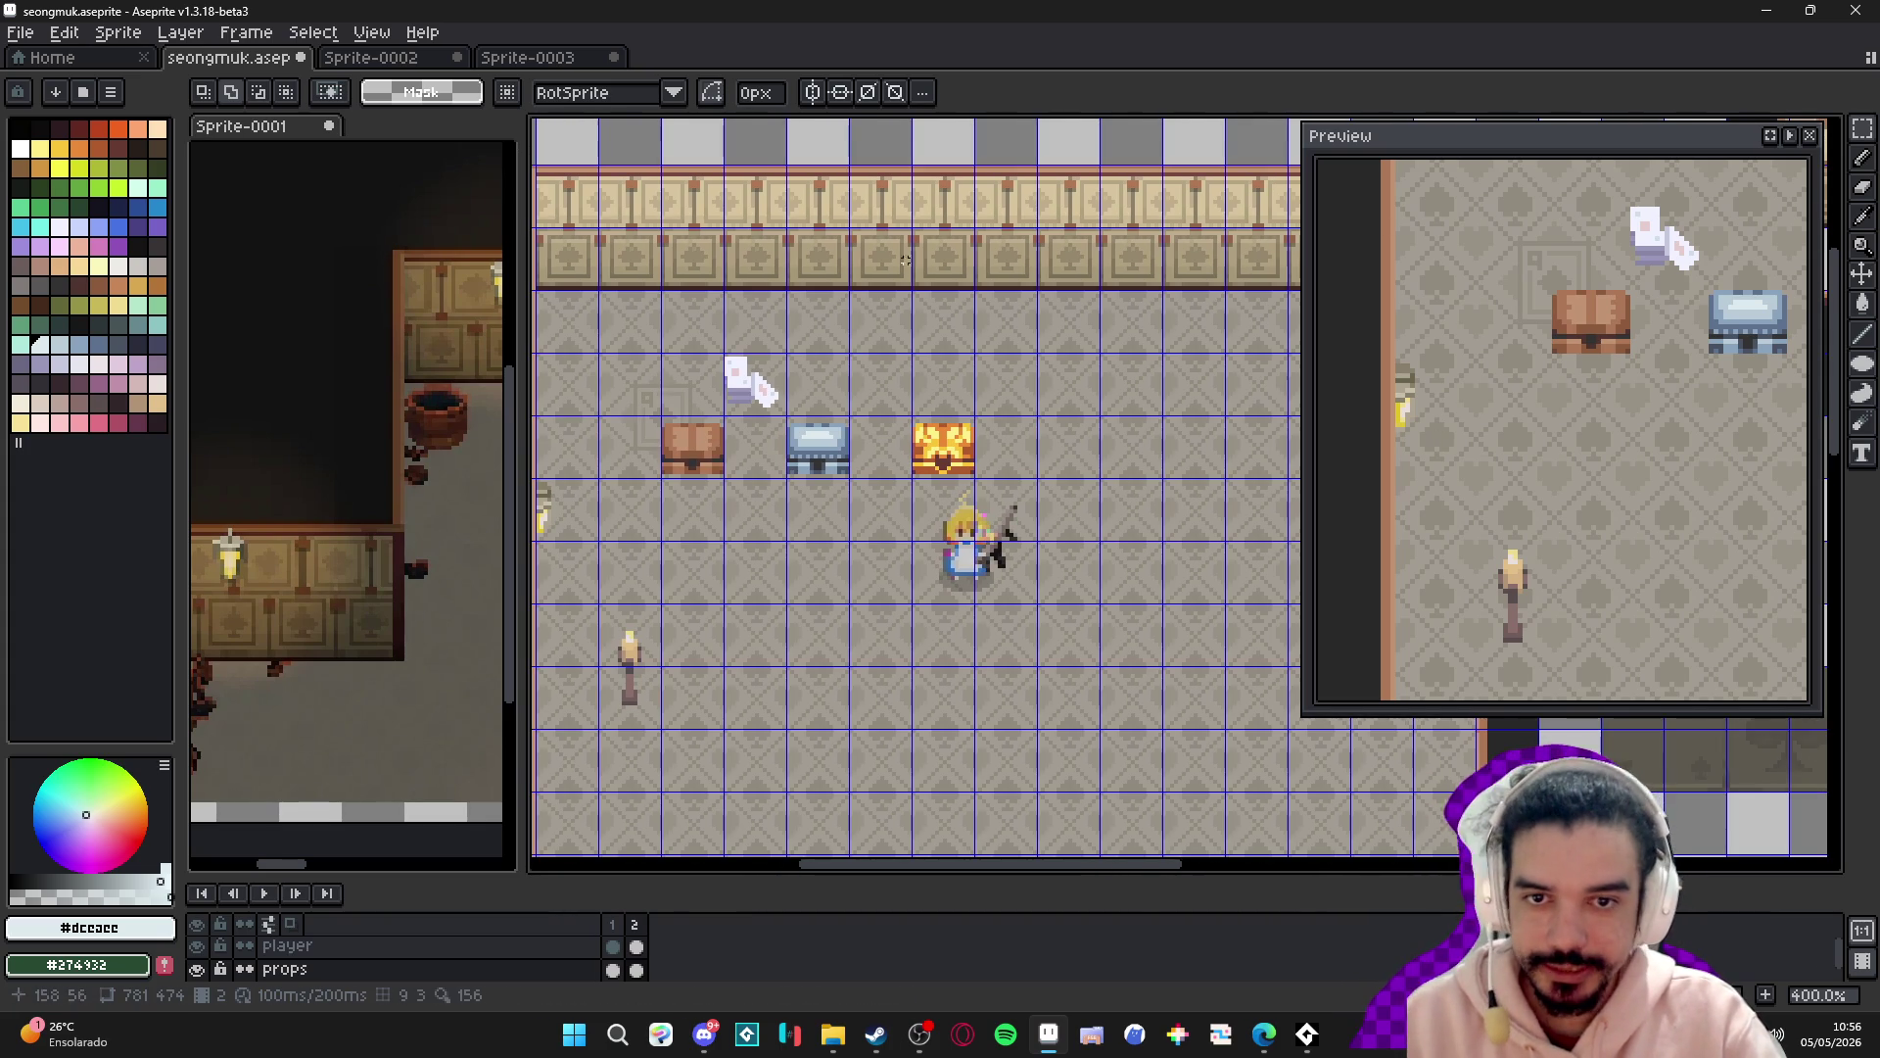
key(Down)
key(Down)
drag(884, 193, 882, 191)
key(Delete)
key(ctrl+apostrophe)
key(ctrl+apostrophe)
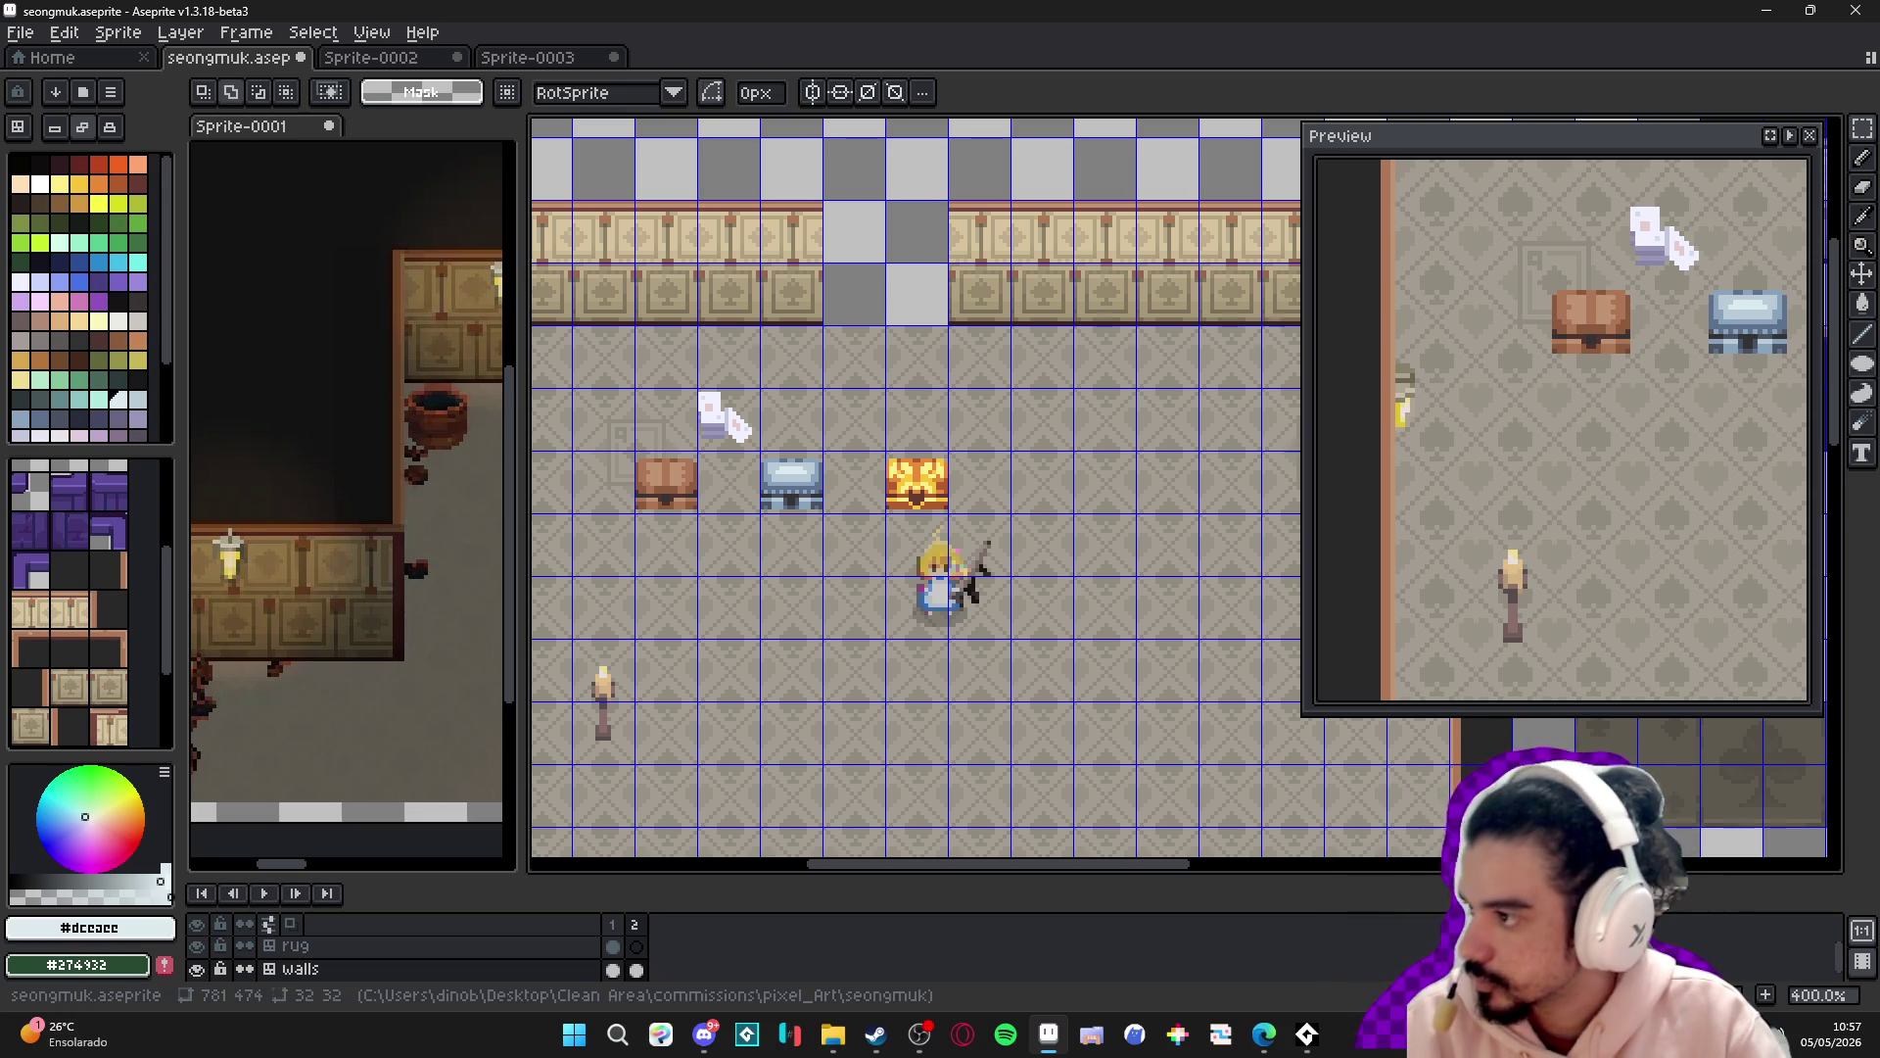
click(1261, 1046)
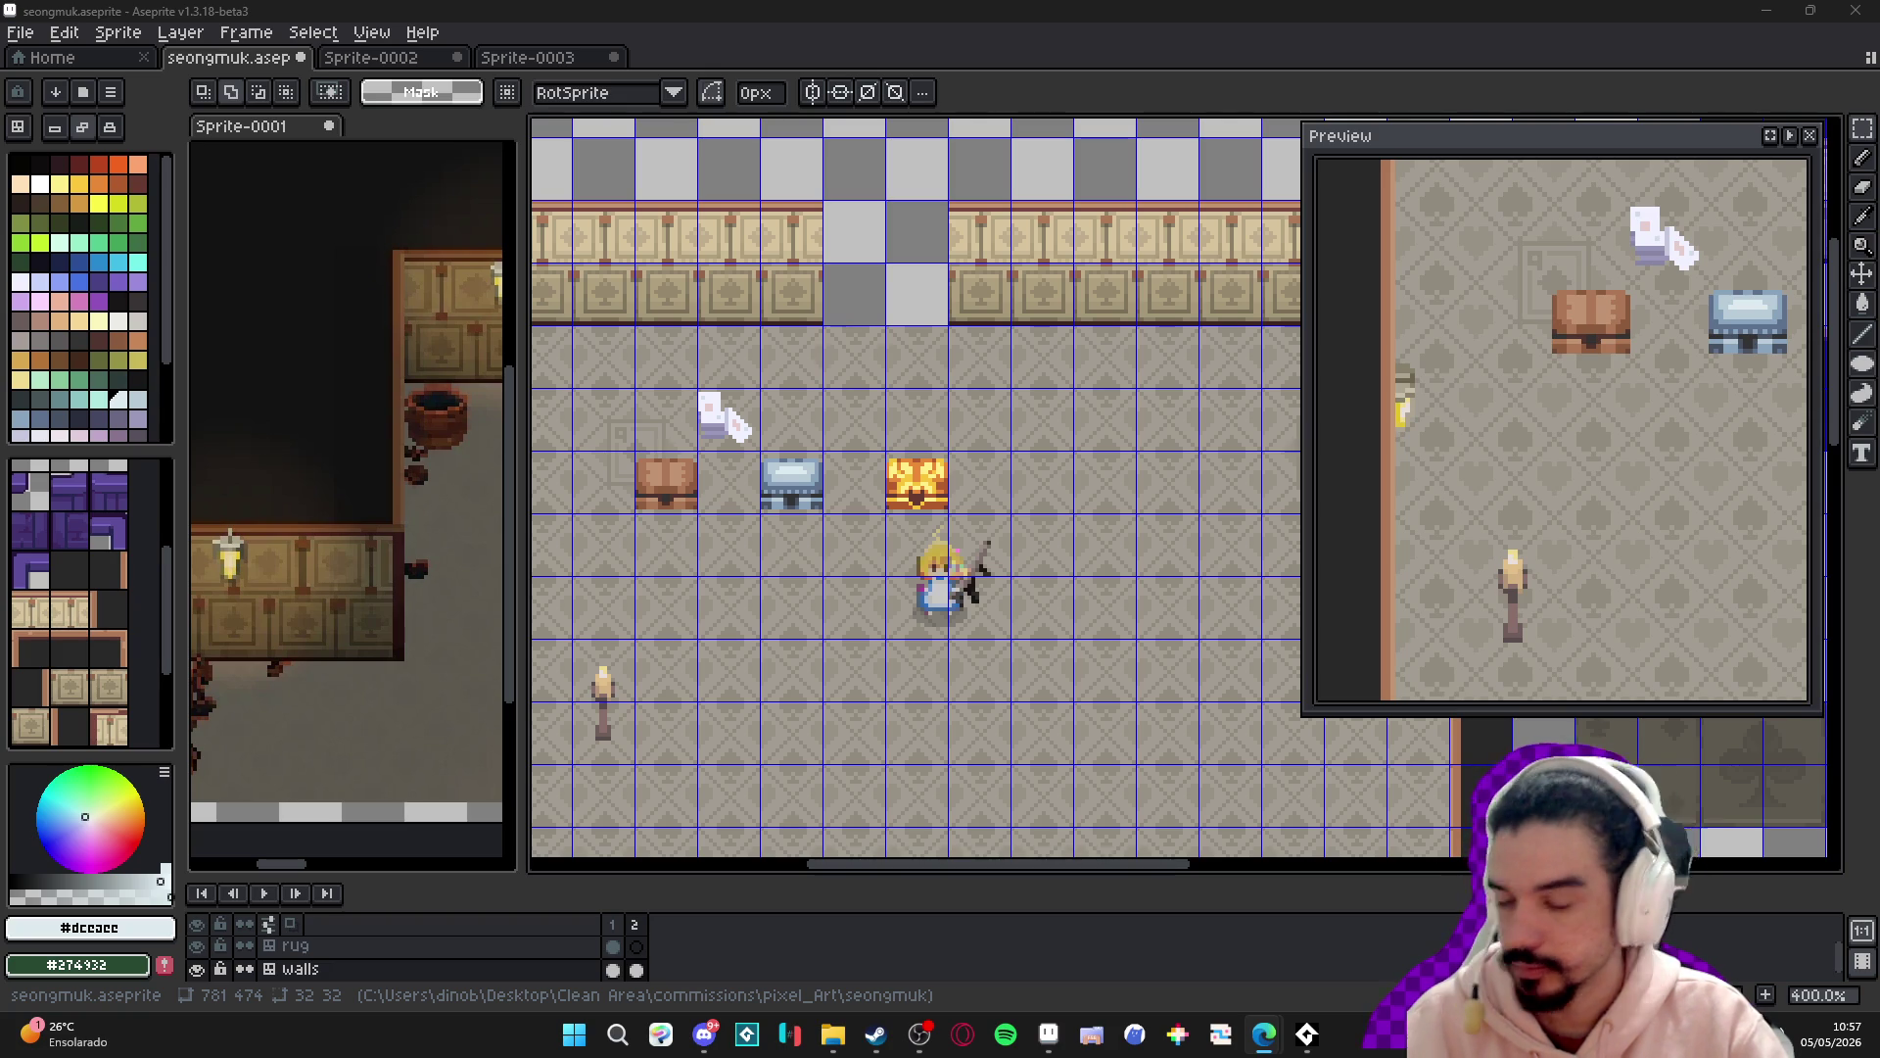
key(alt+Tab)
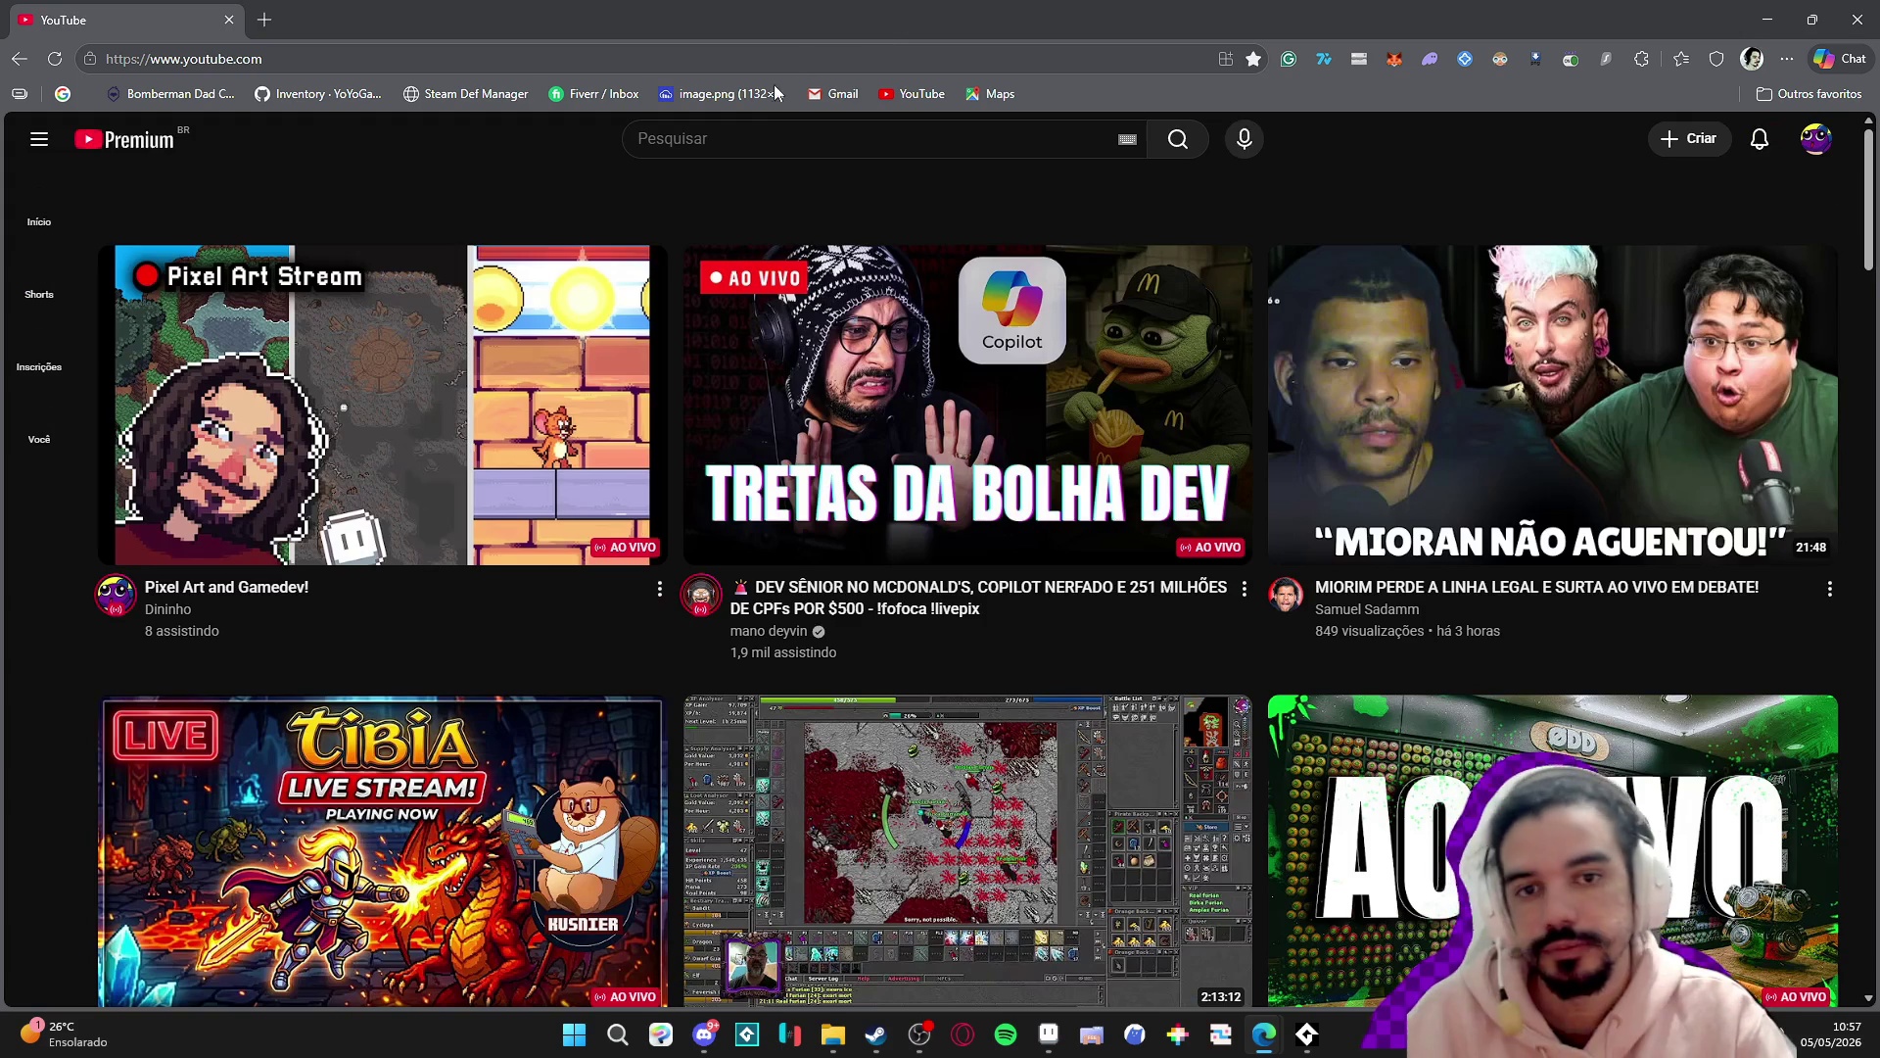
- Search YouTube for wonderdeck and open the Wonderdeck Trailer
click(792, 138)
text(w)
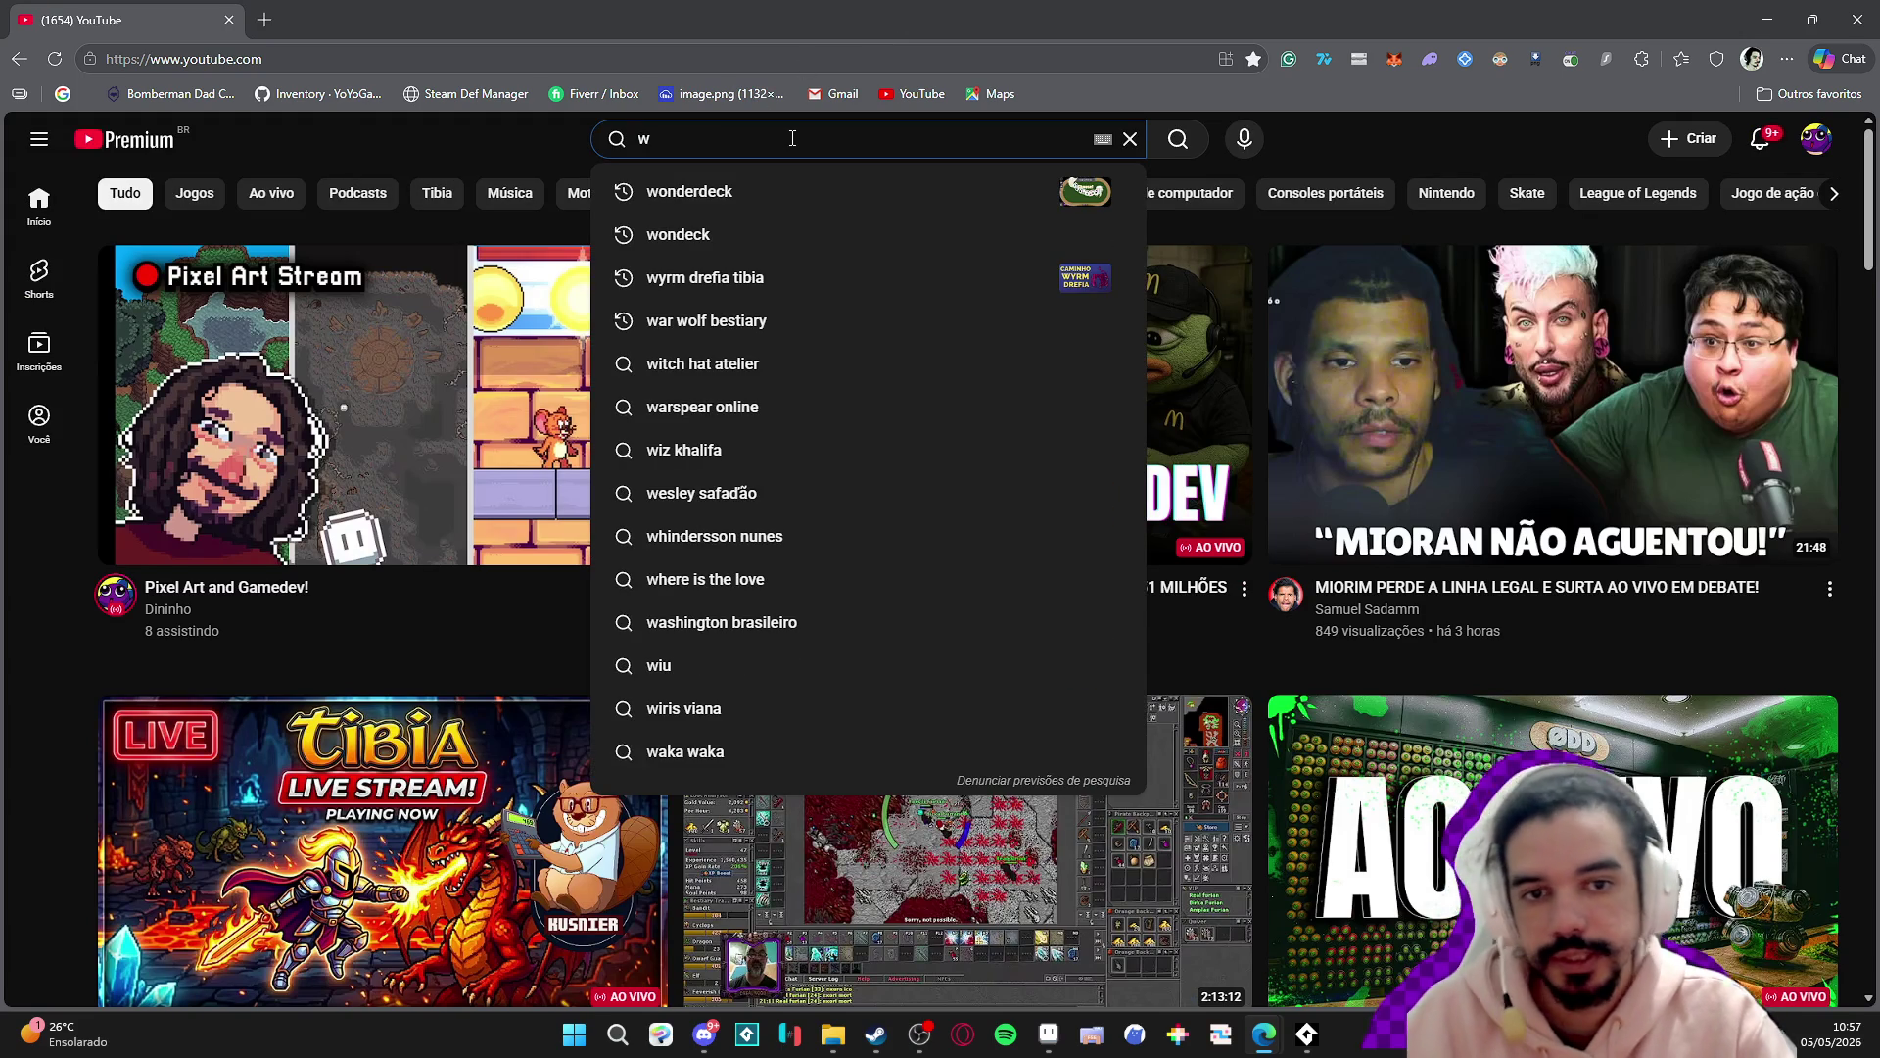
key(Down)
key(Return)
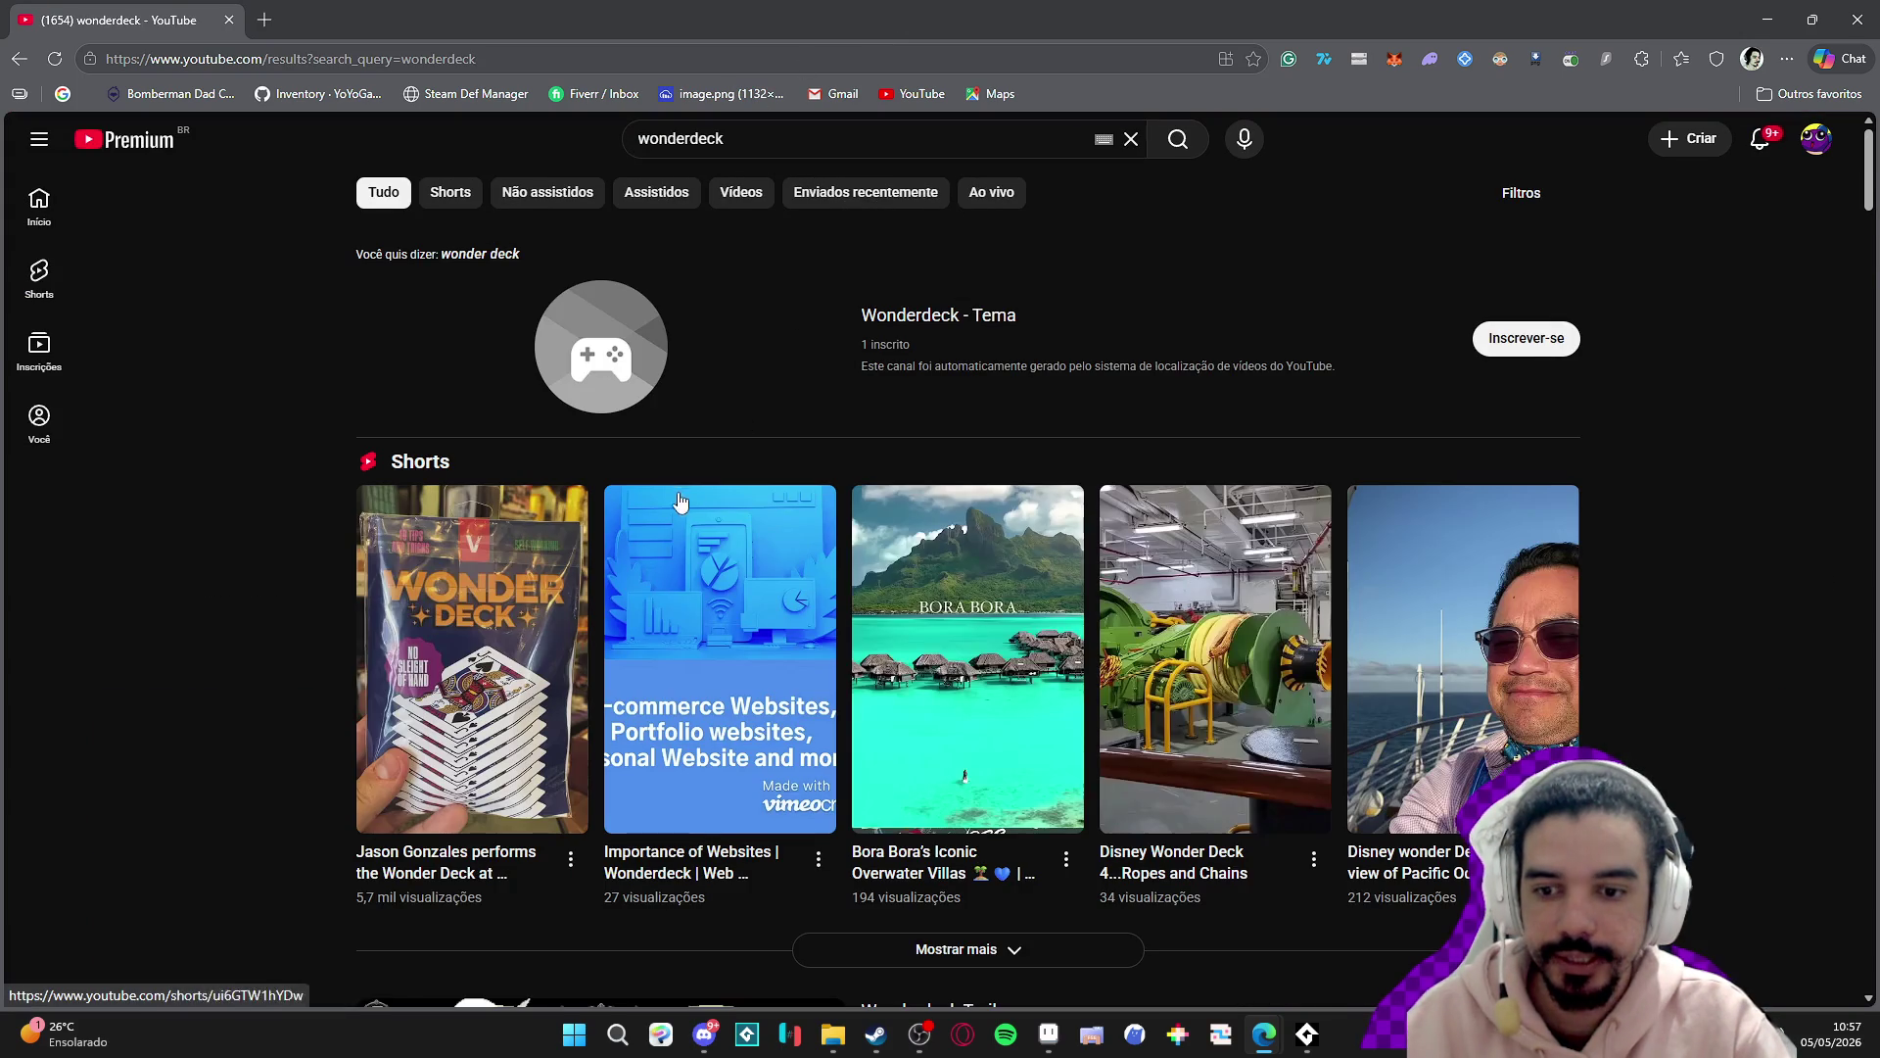
scroll(777, 336, down, 9)
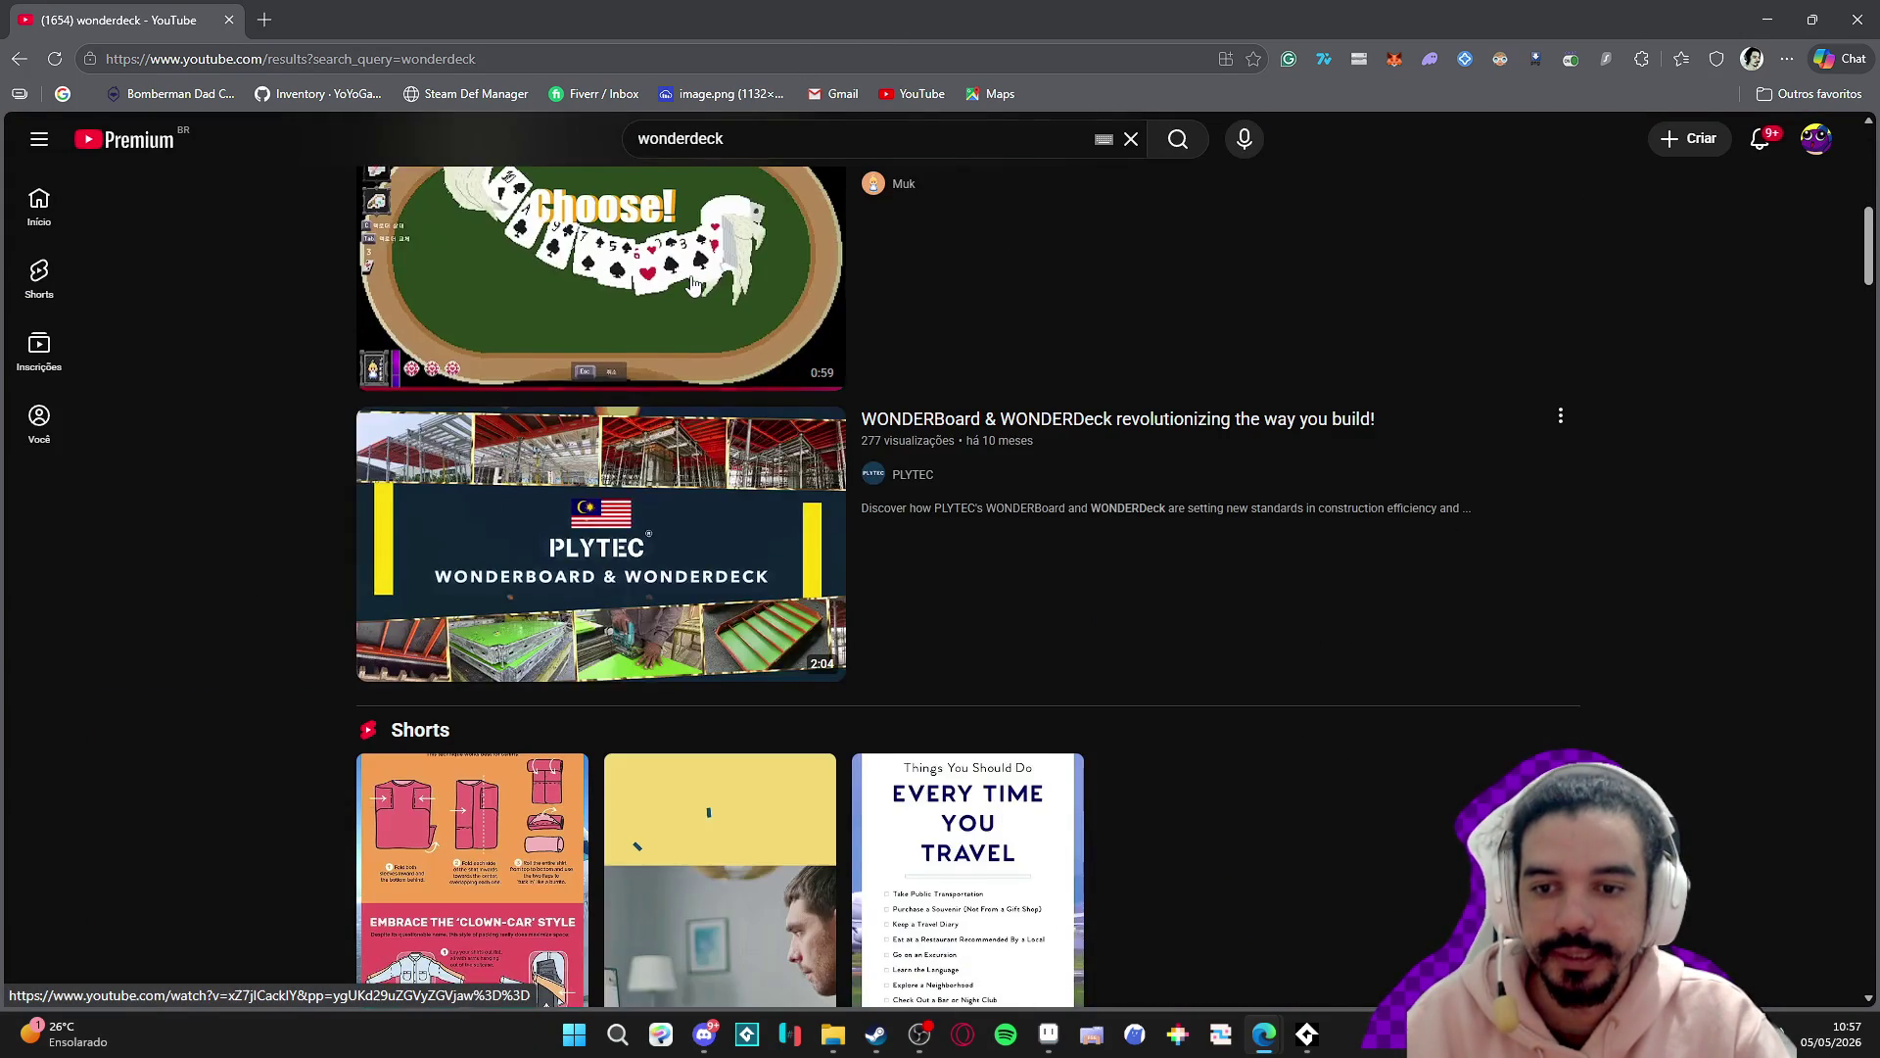
click(696, 293)
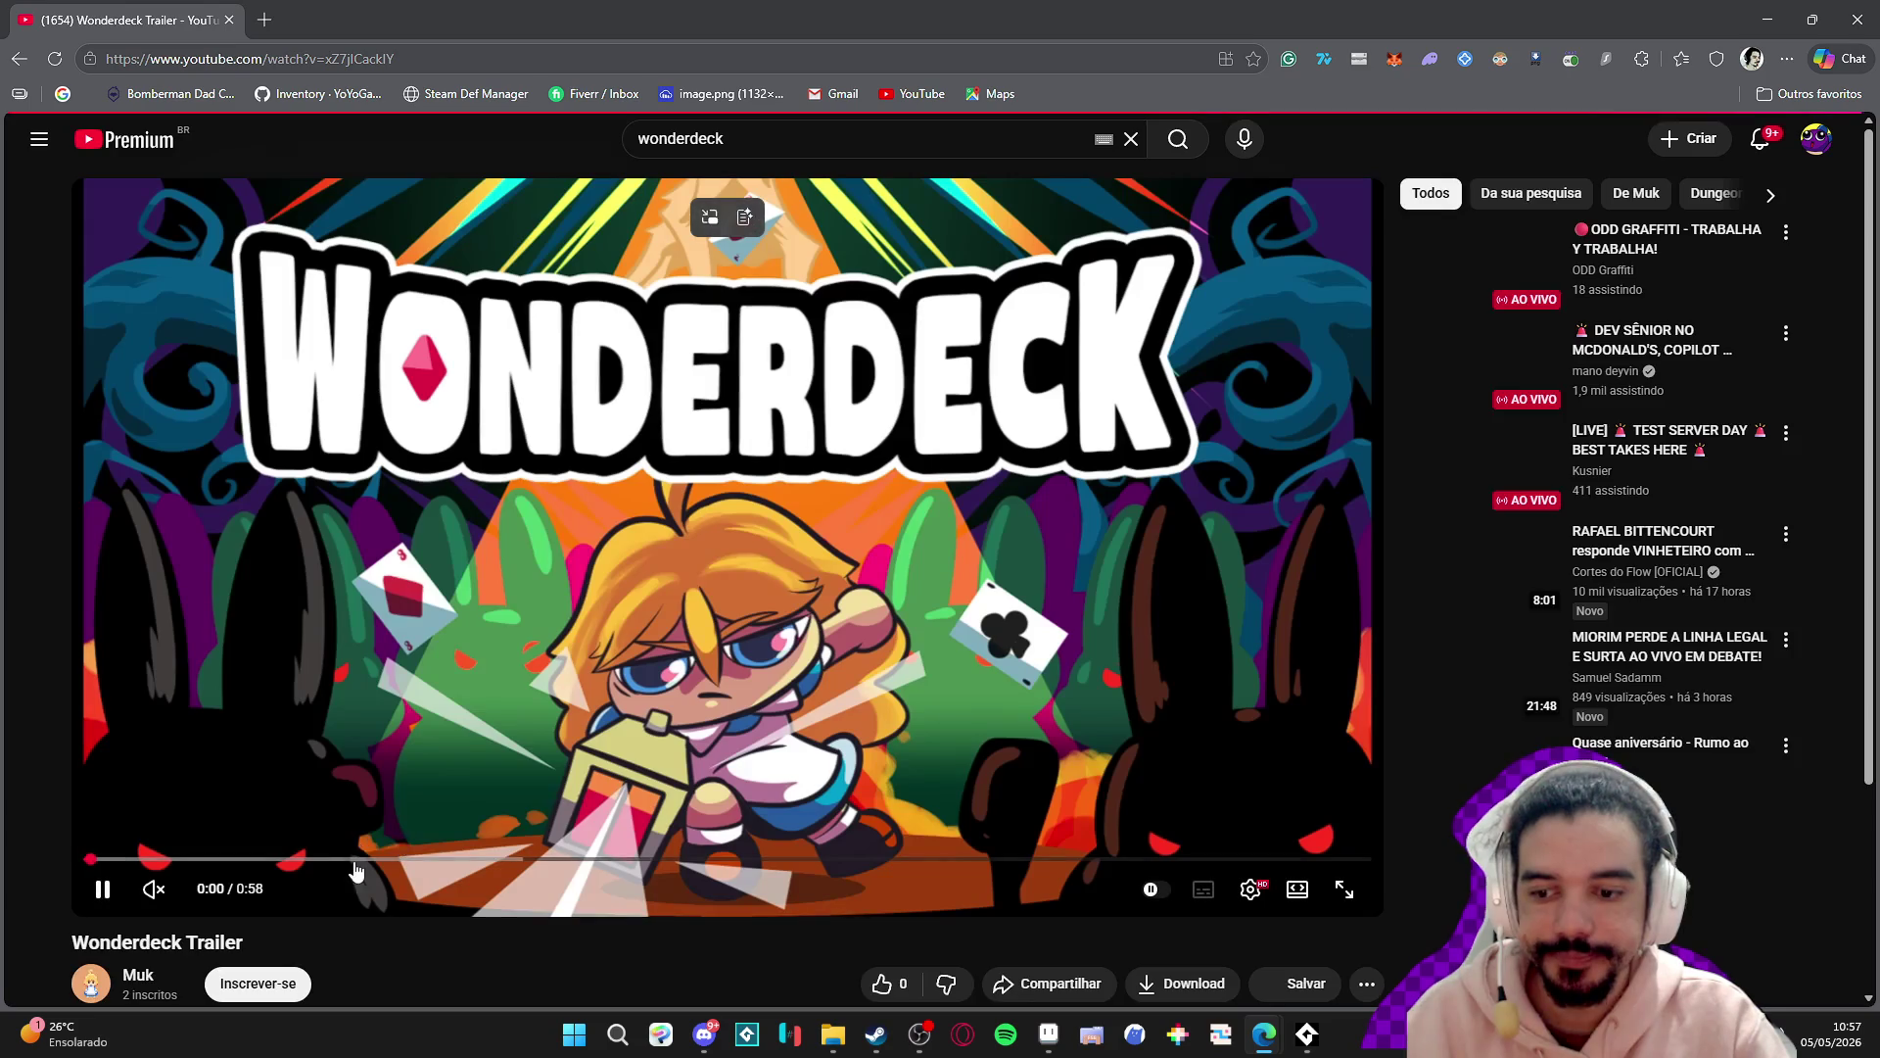
- Scrub the trailer from 0:18 to the dungeon scenes, pause near 0:42, and open a new tab
drag(352, 859, 361, 862)
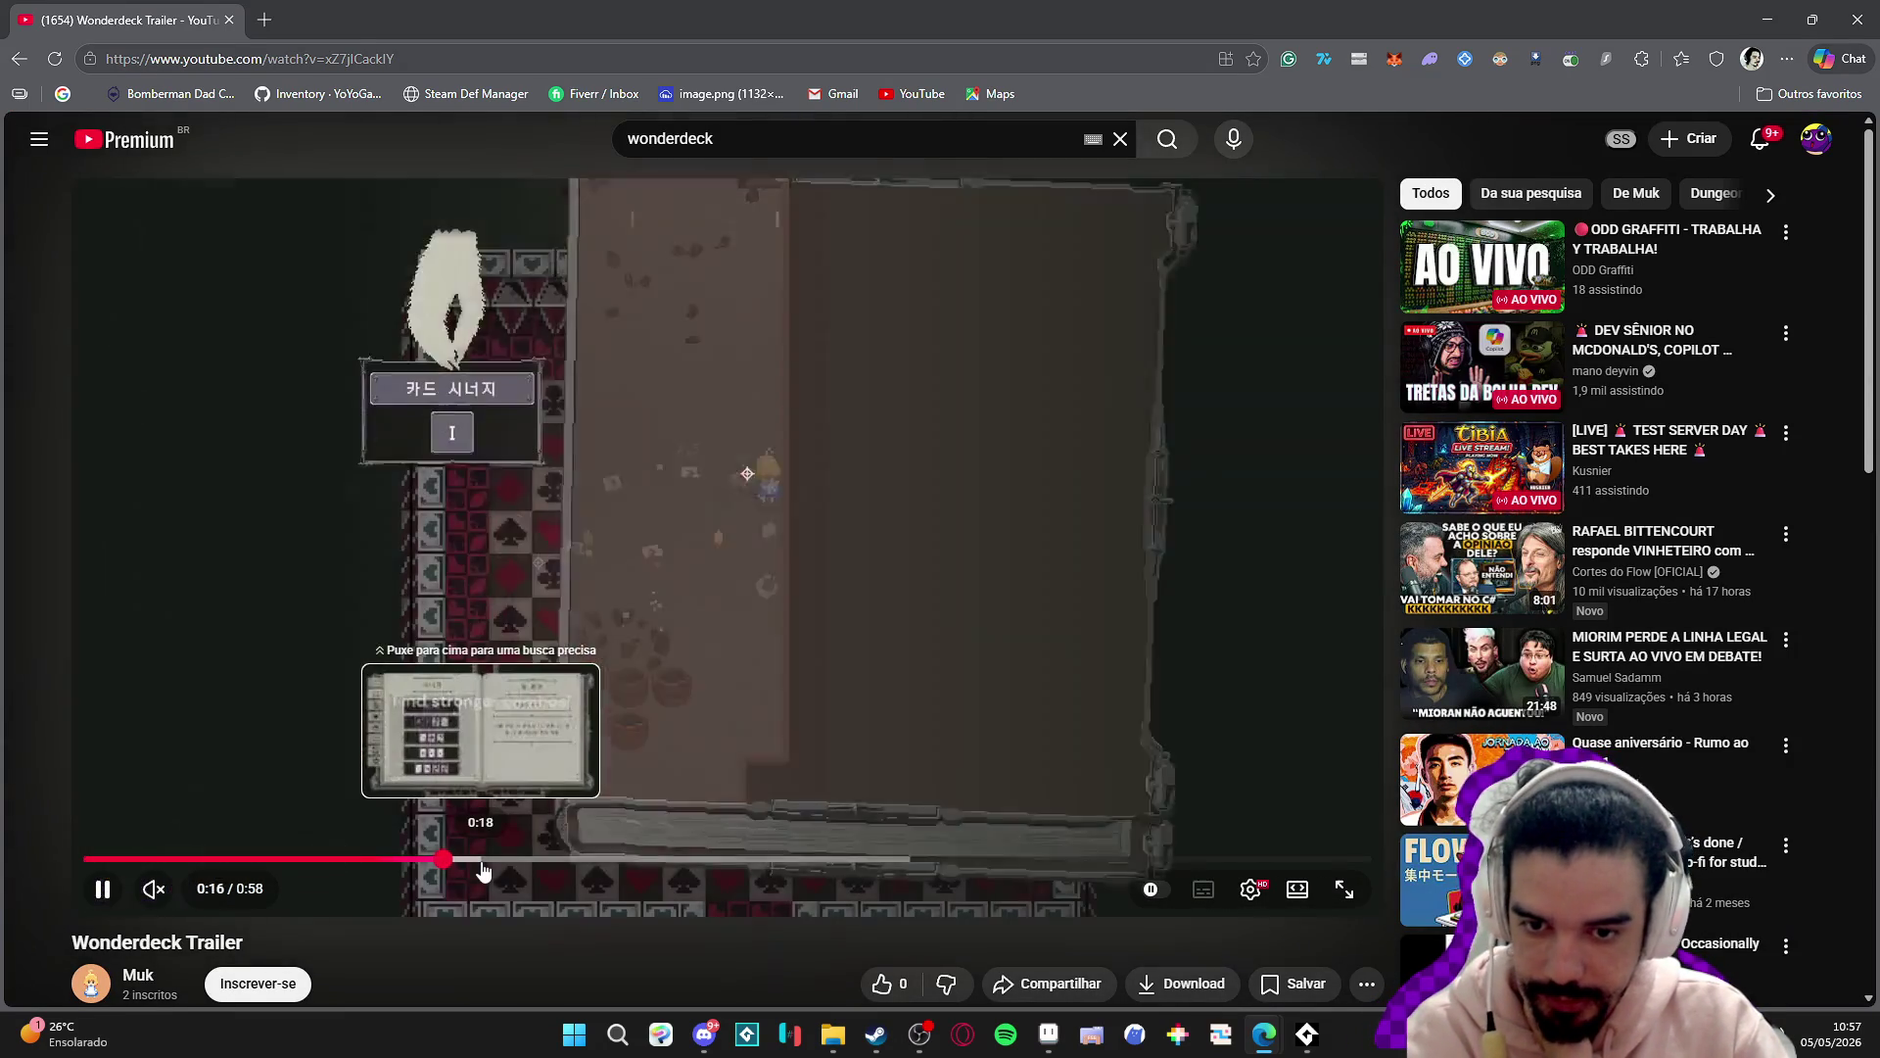
click(483, 871)
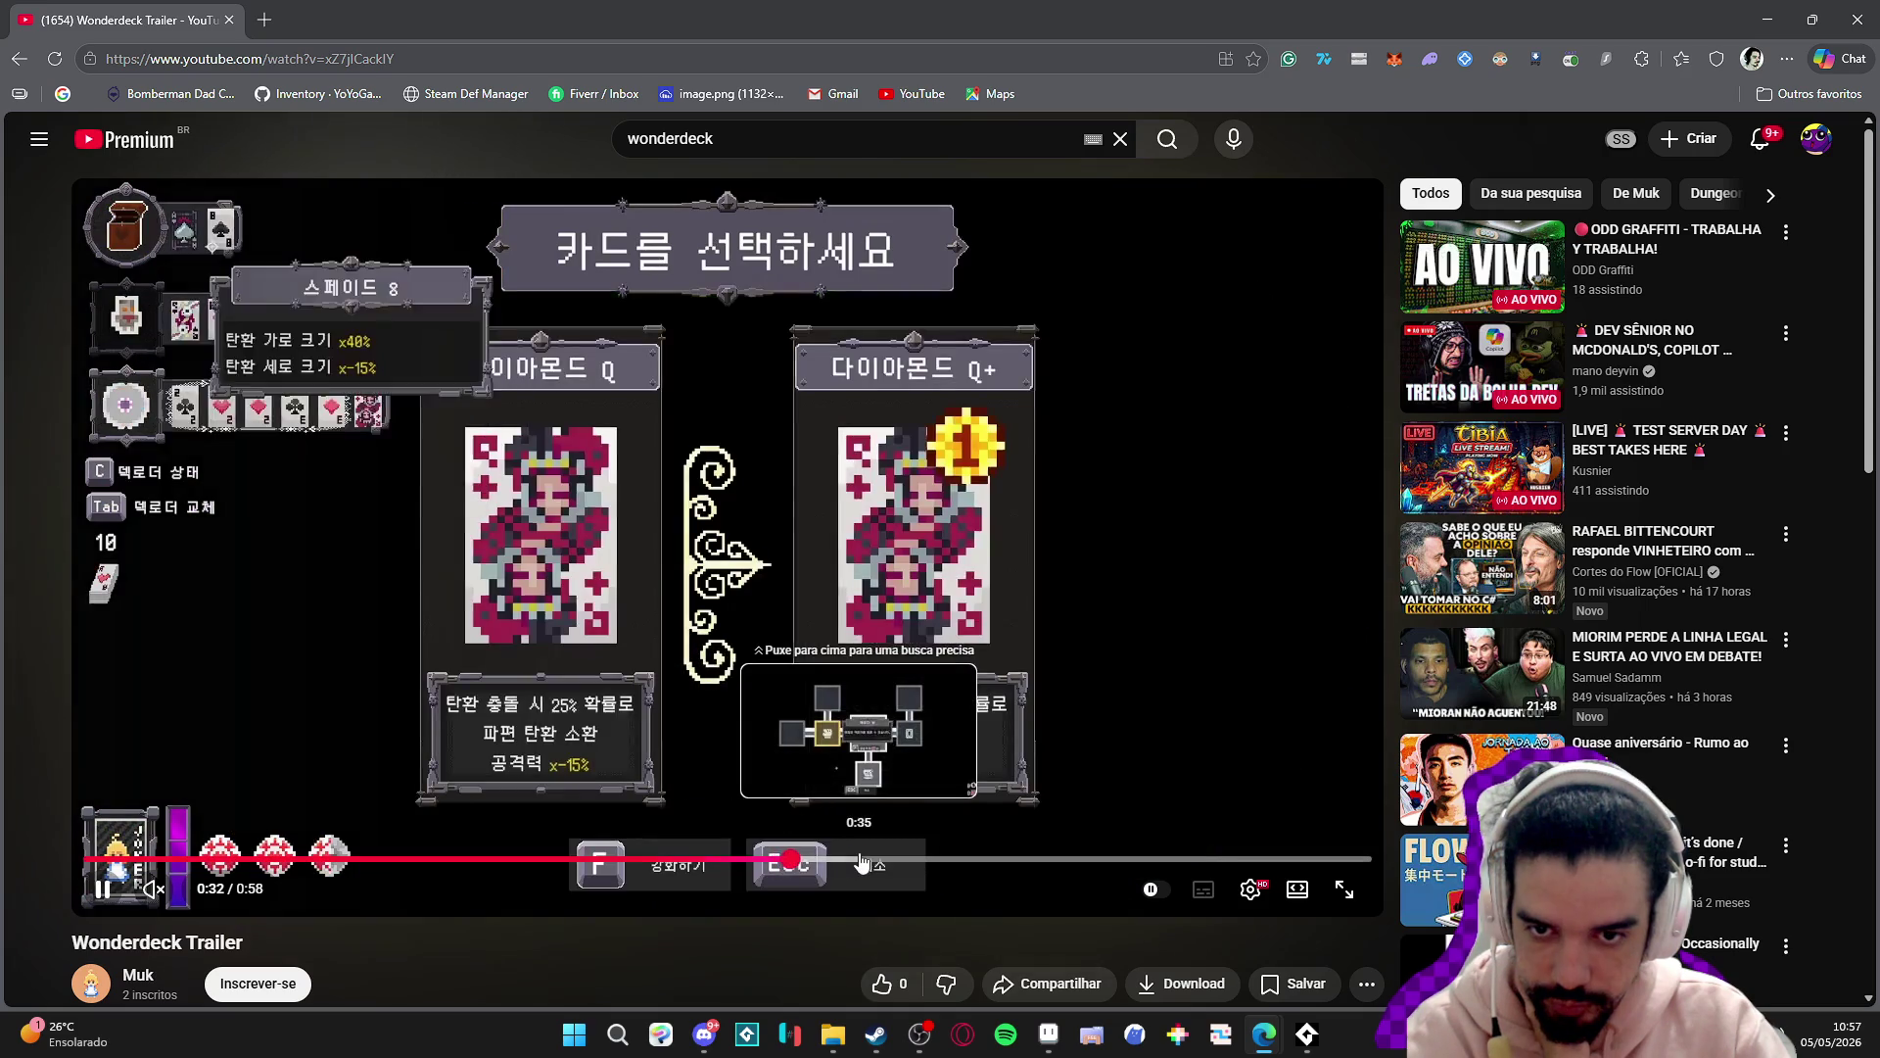
click(860, 860)
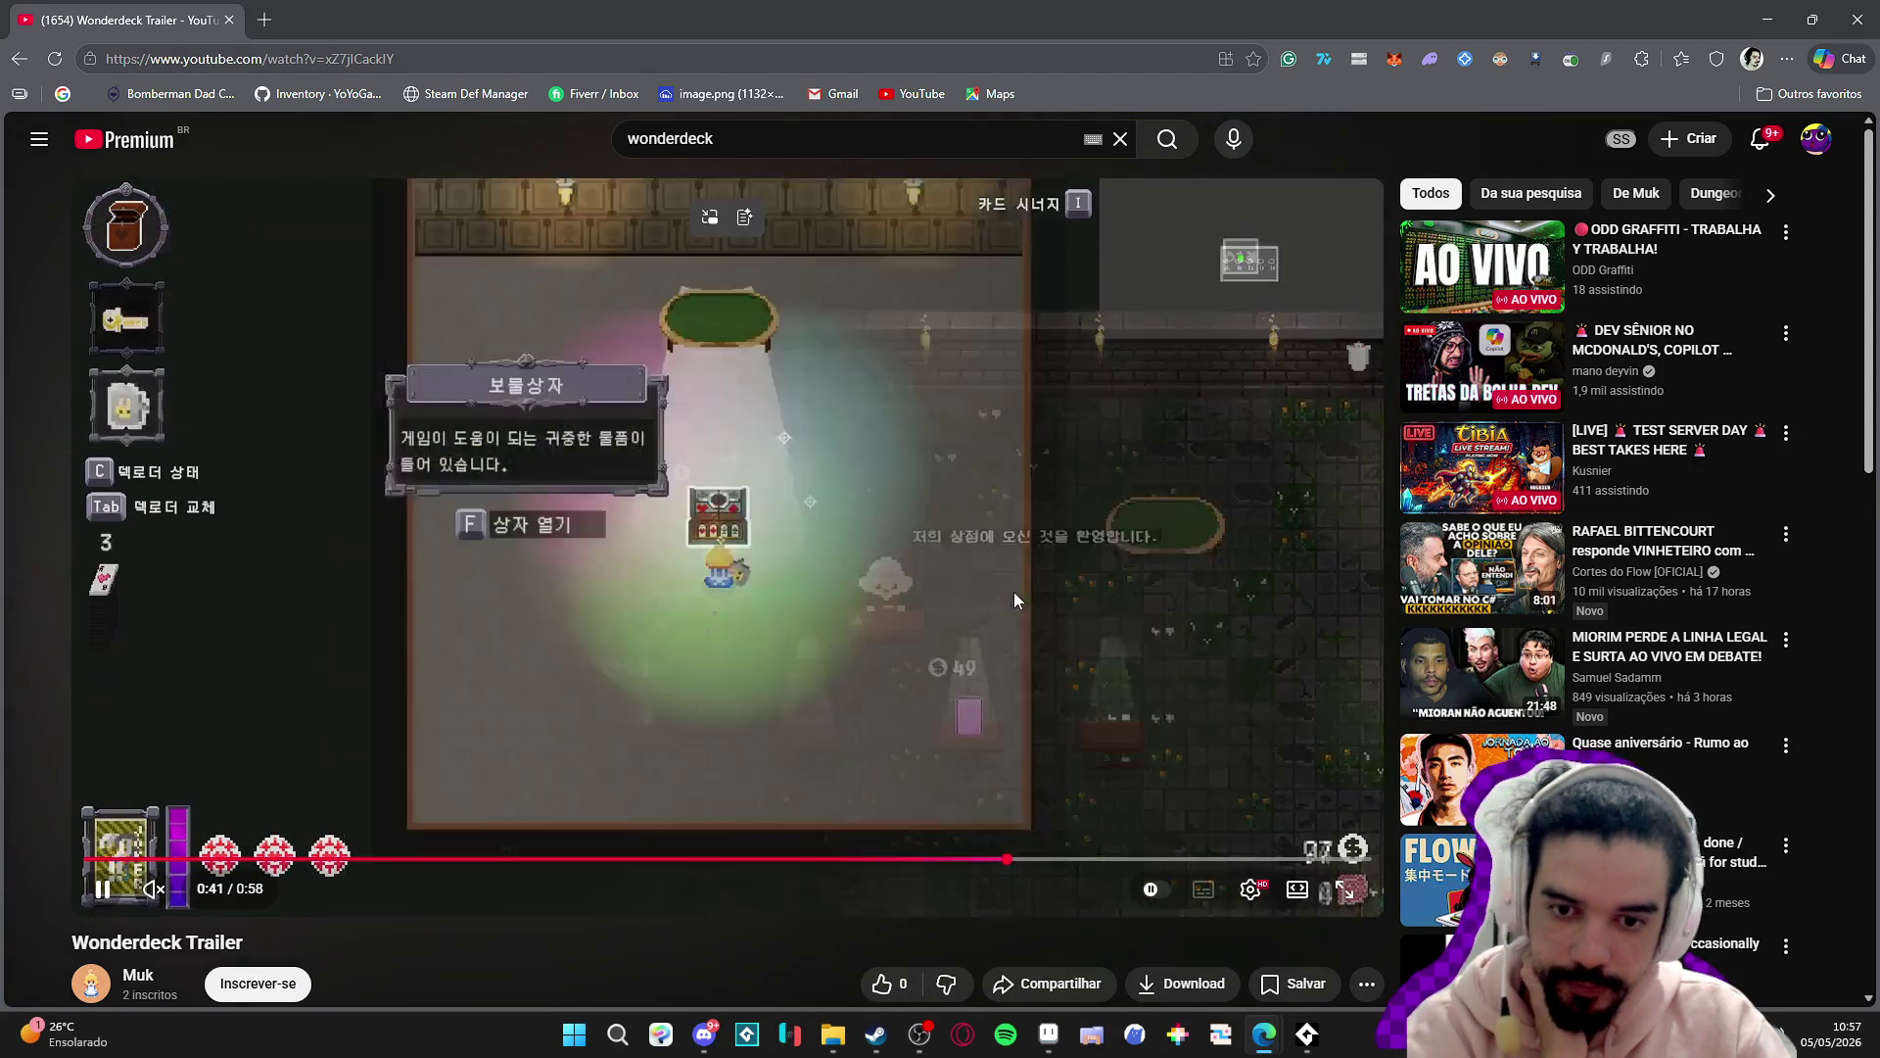
click(1007, 592)
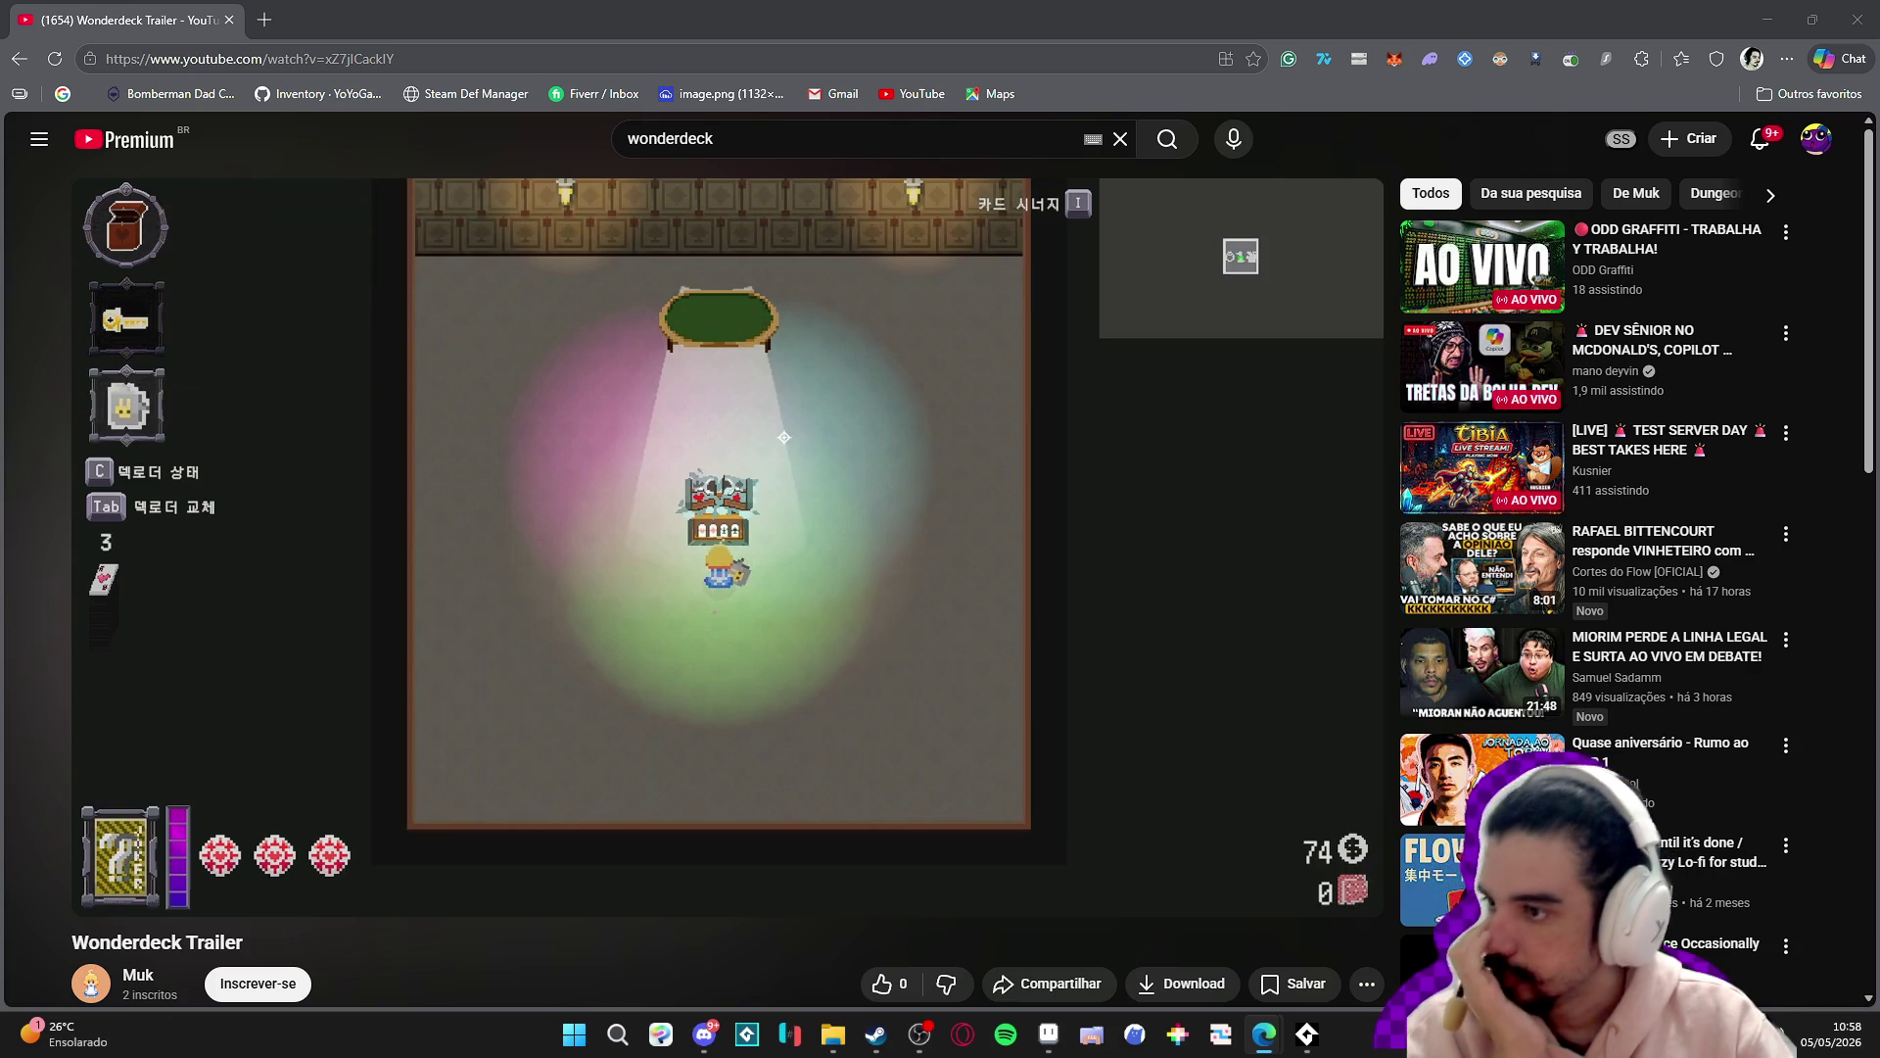
key(ctrl+t)
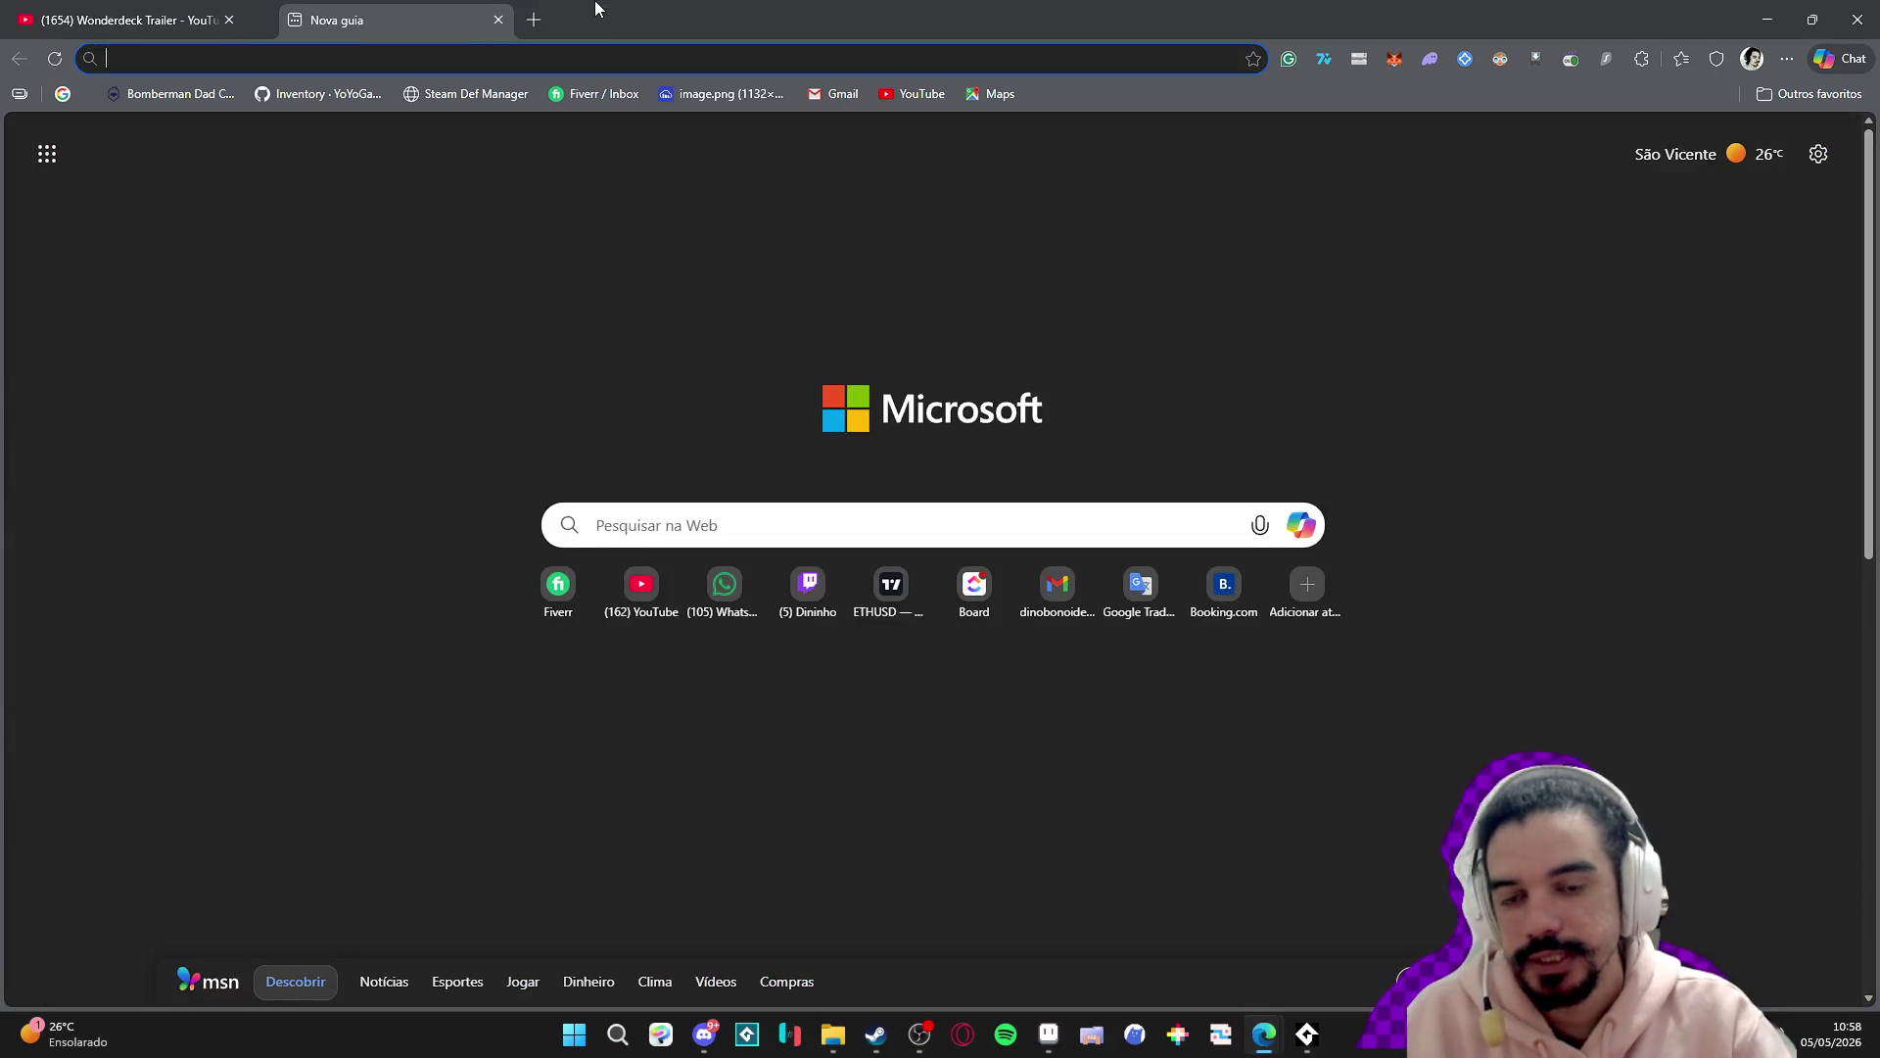
- Search the web for 'enter the gung' and switch to image results
text(enter the gun)
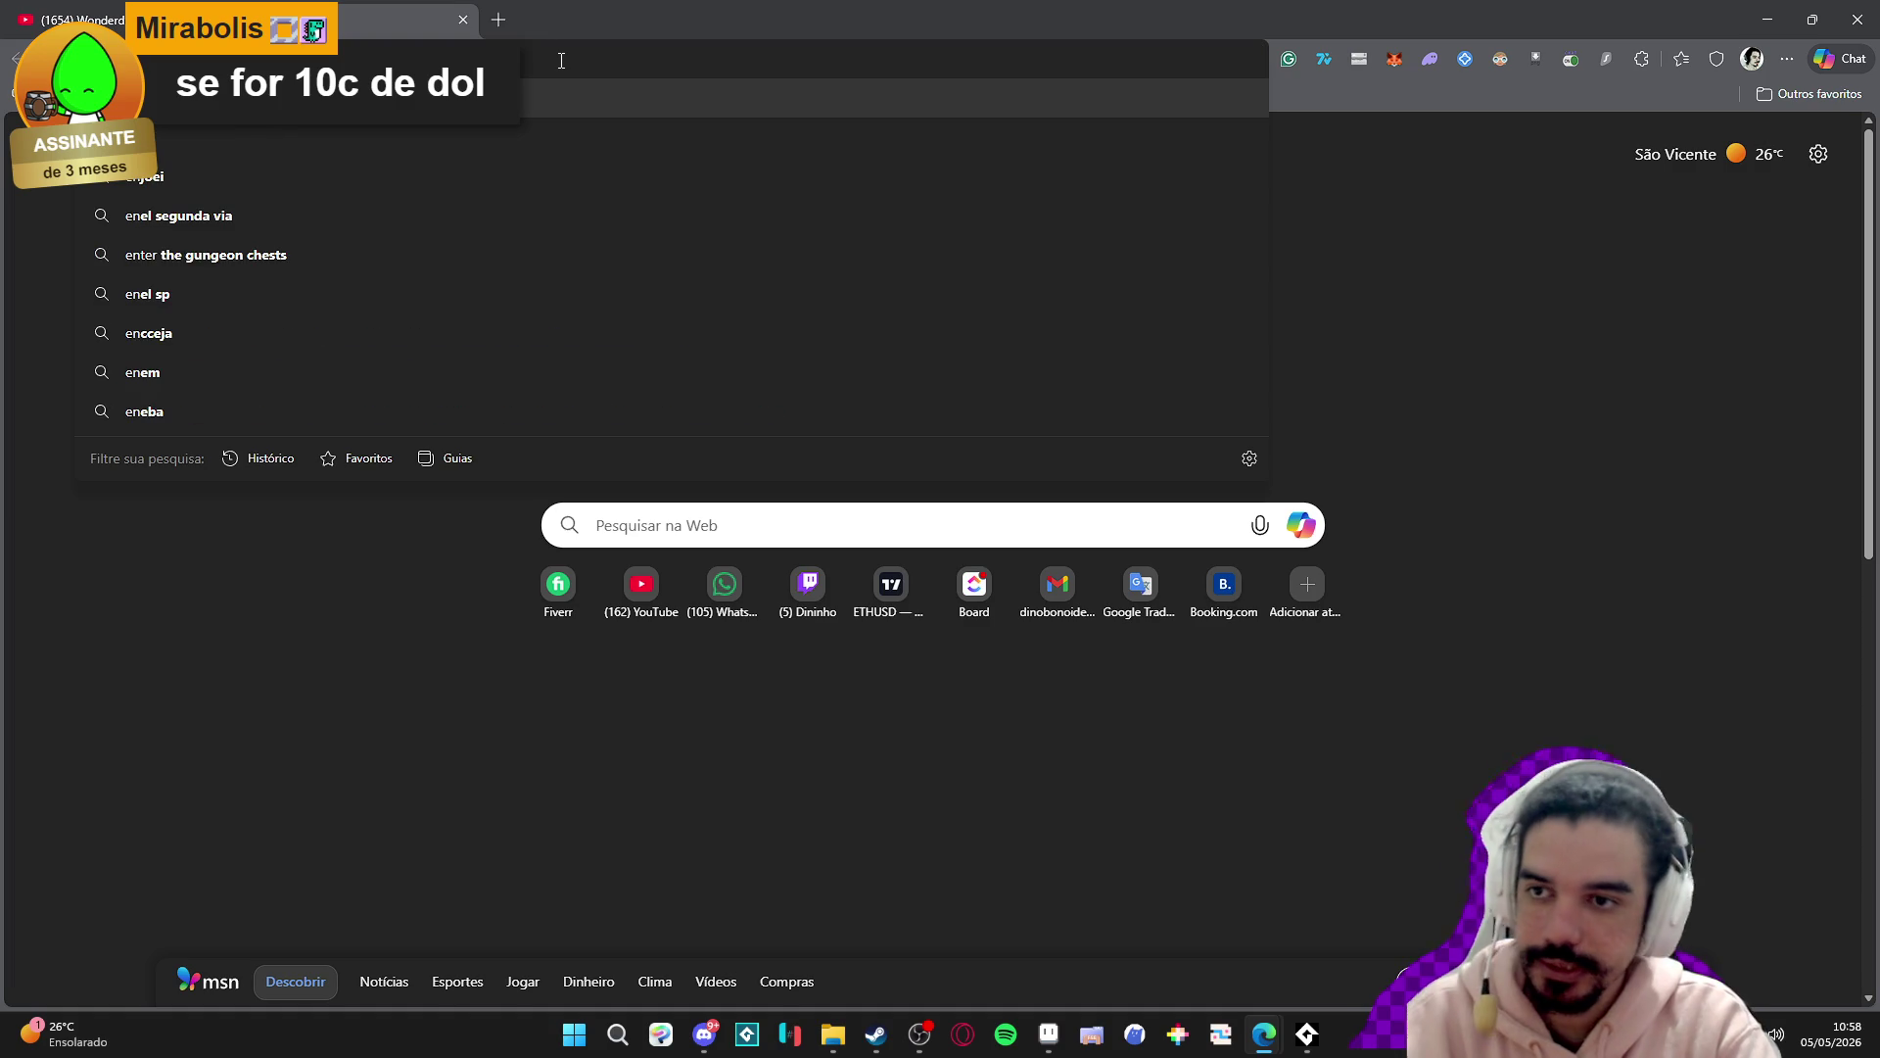
text(g)
key(Return)
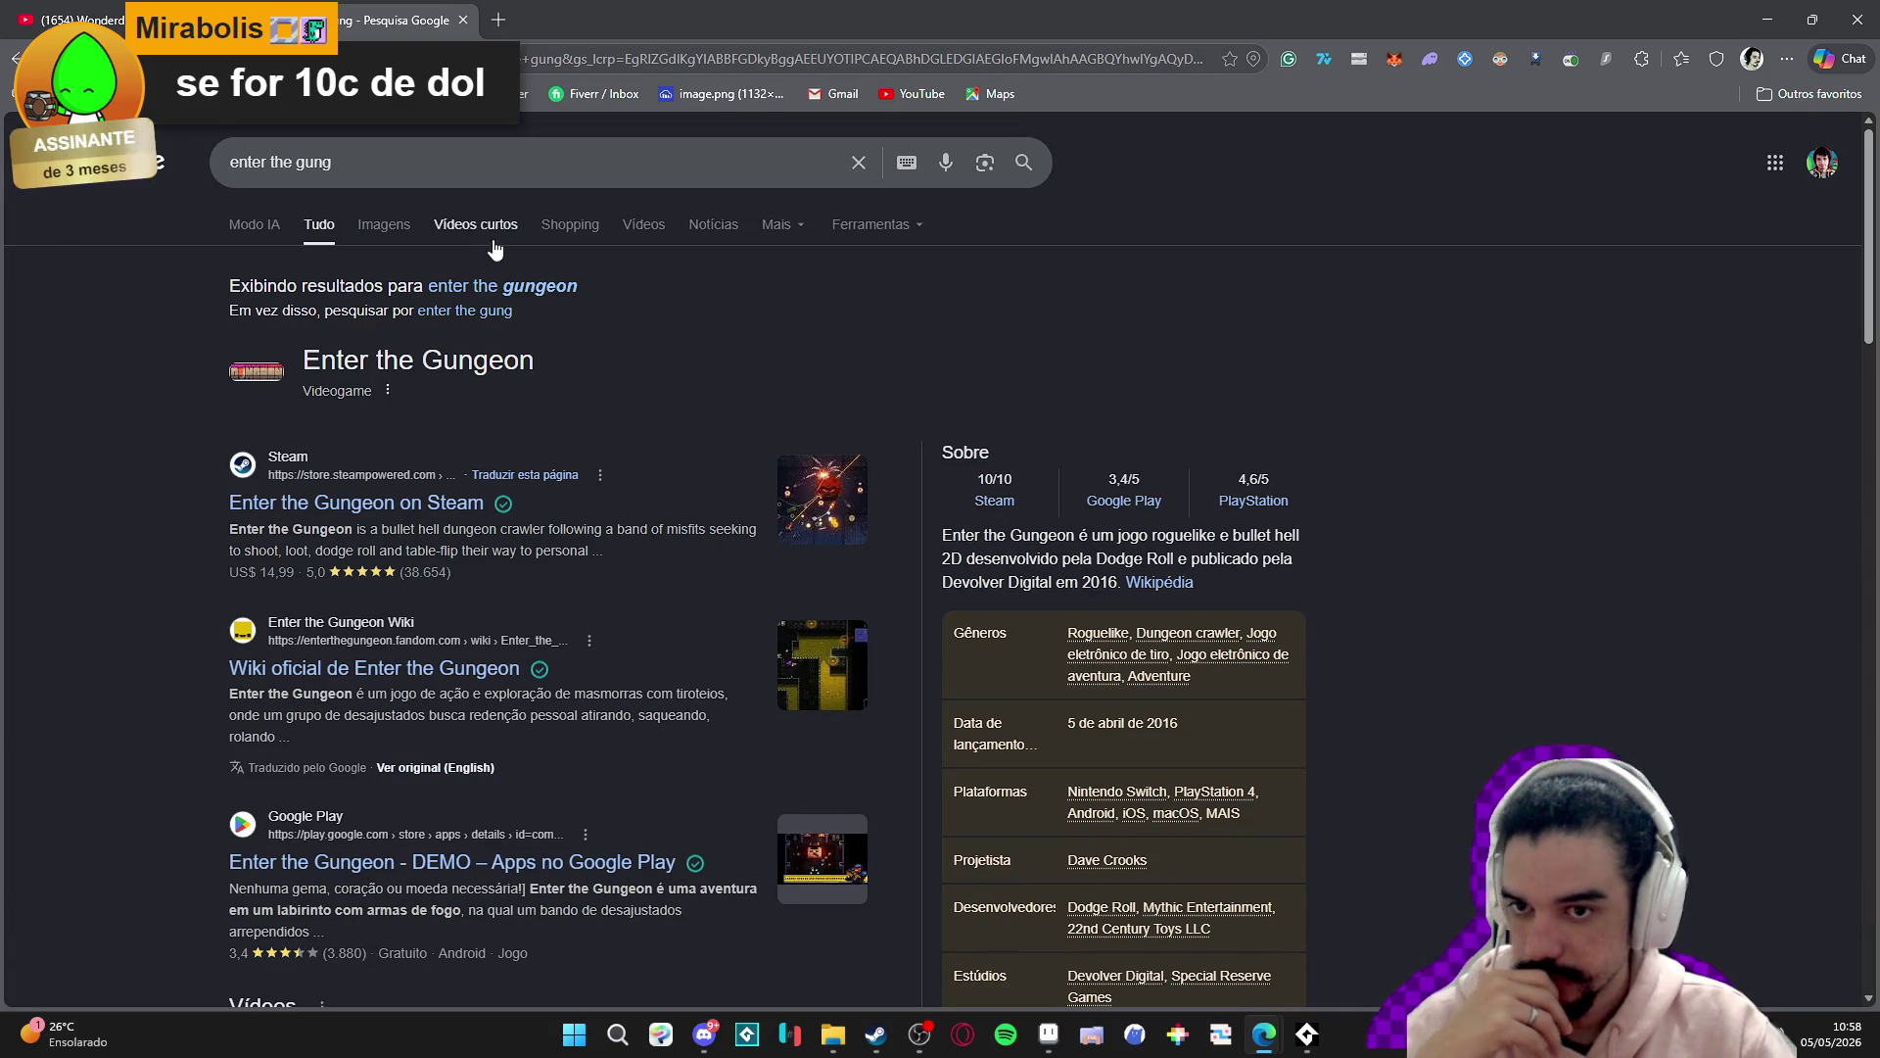
click(387, 228)
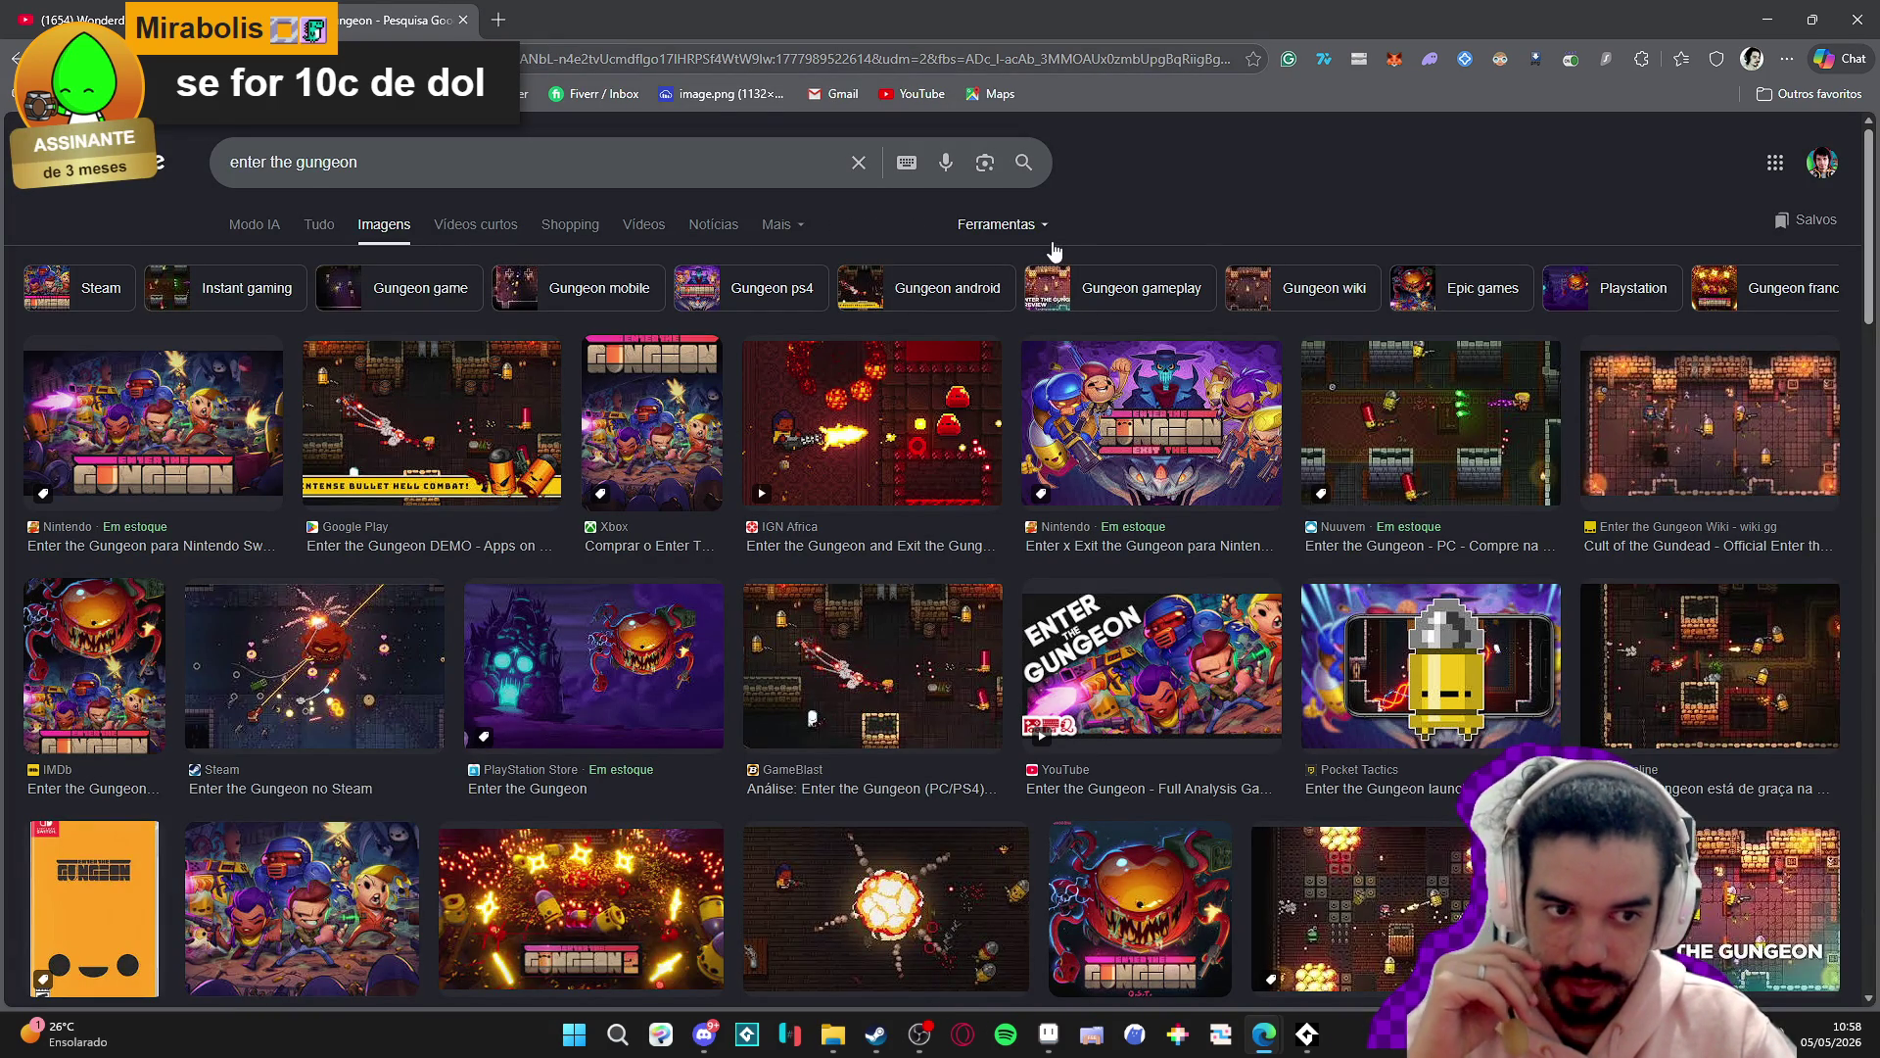
- Scroll through the Enter the Gungeon images, enlarge a gameplay screenshot, then close the tab
scroll(1054, 252, down, 10)
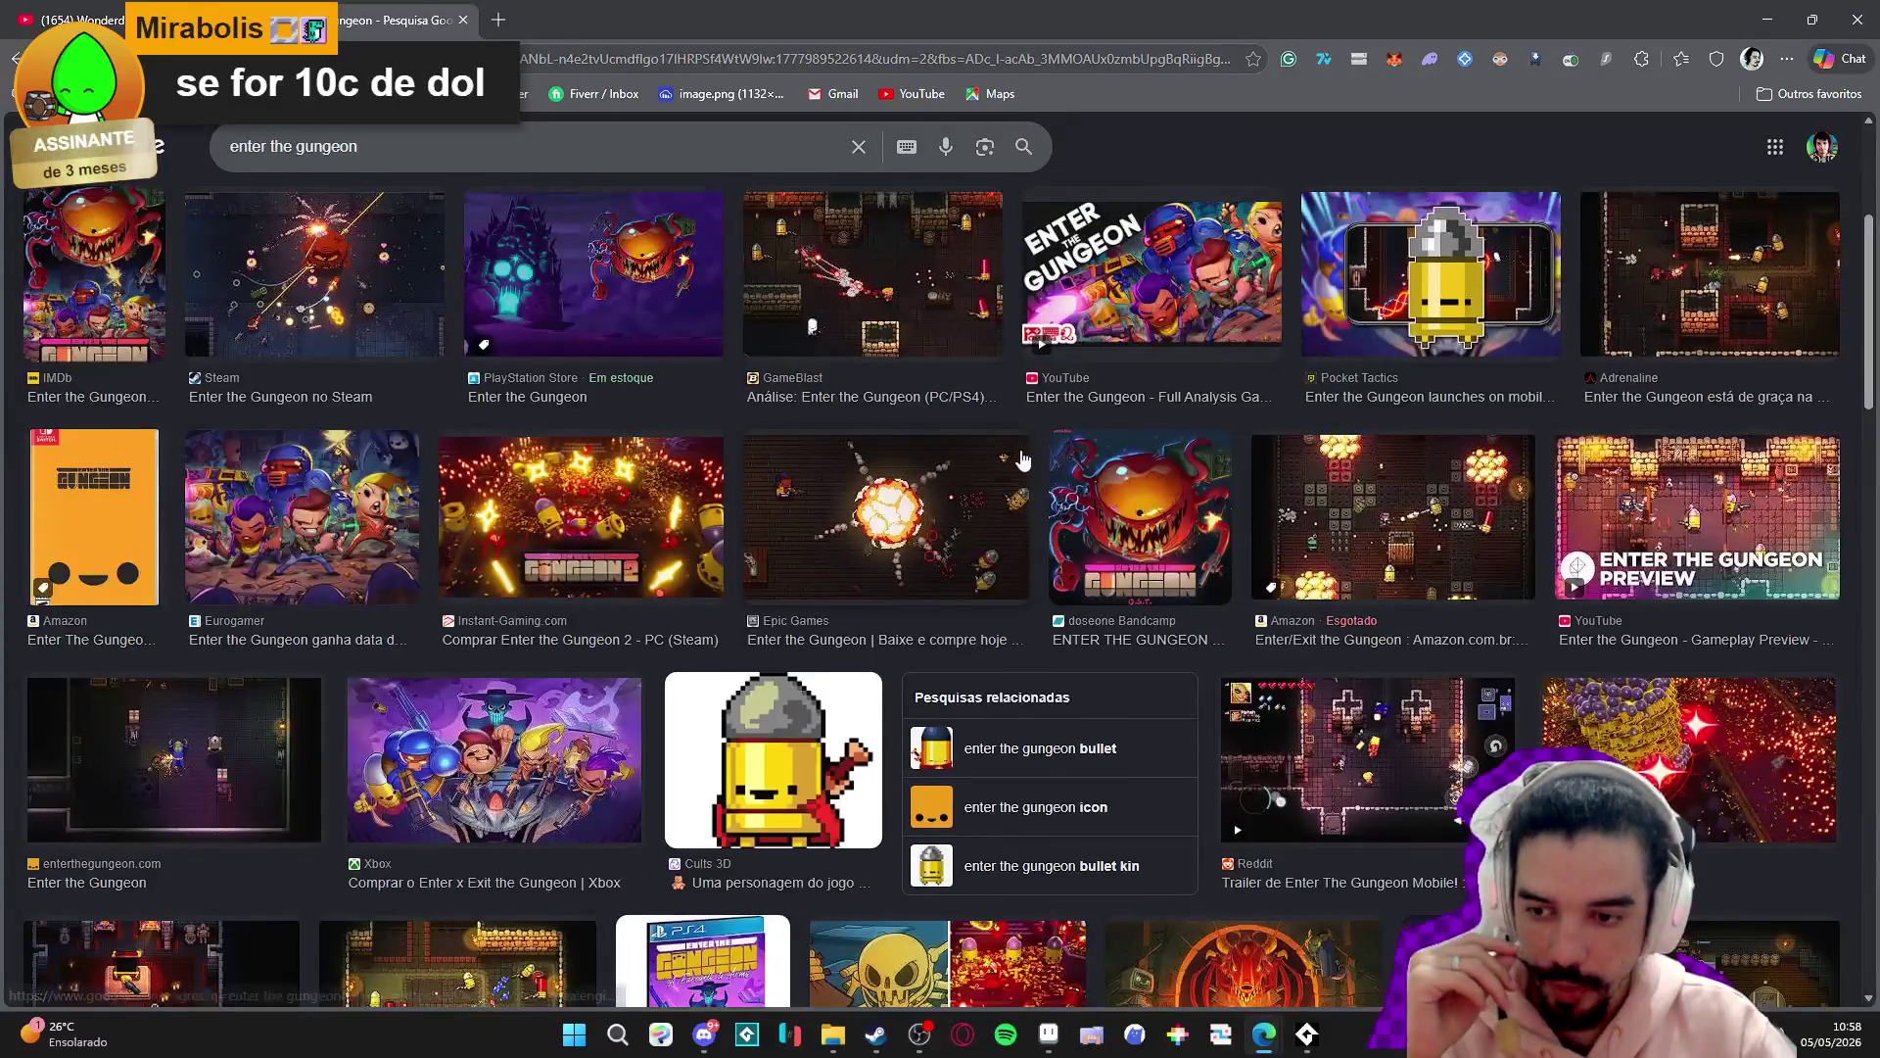
scroll(1006, 454, down, 5)
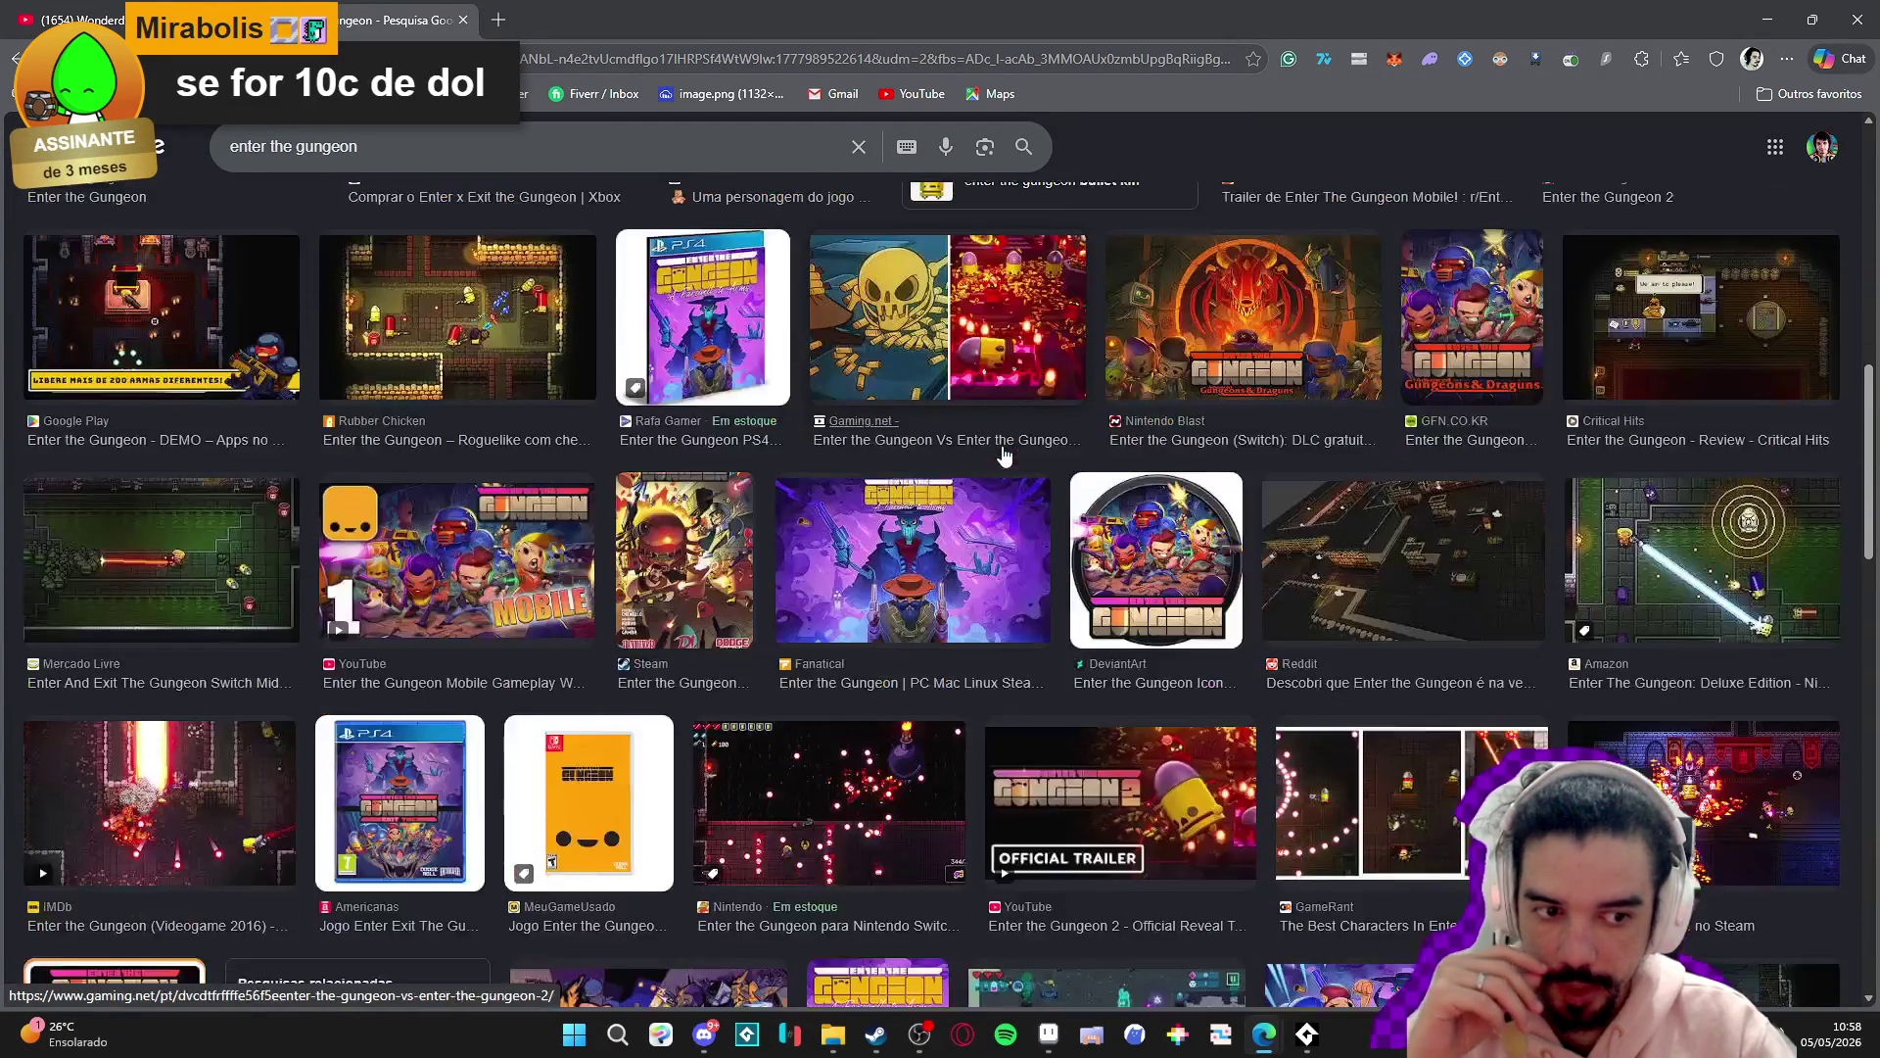
scroll(1005, 454, down, 2)
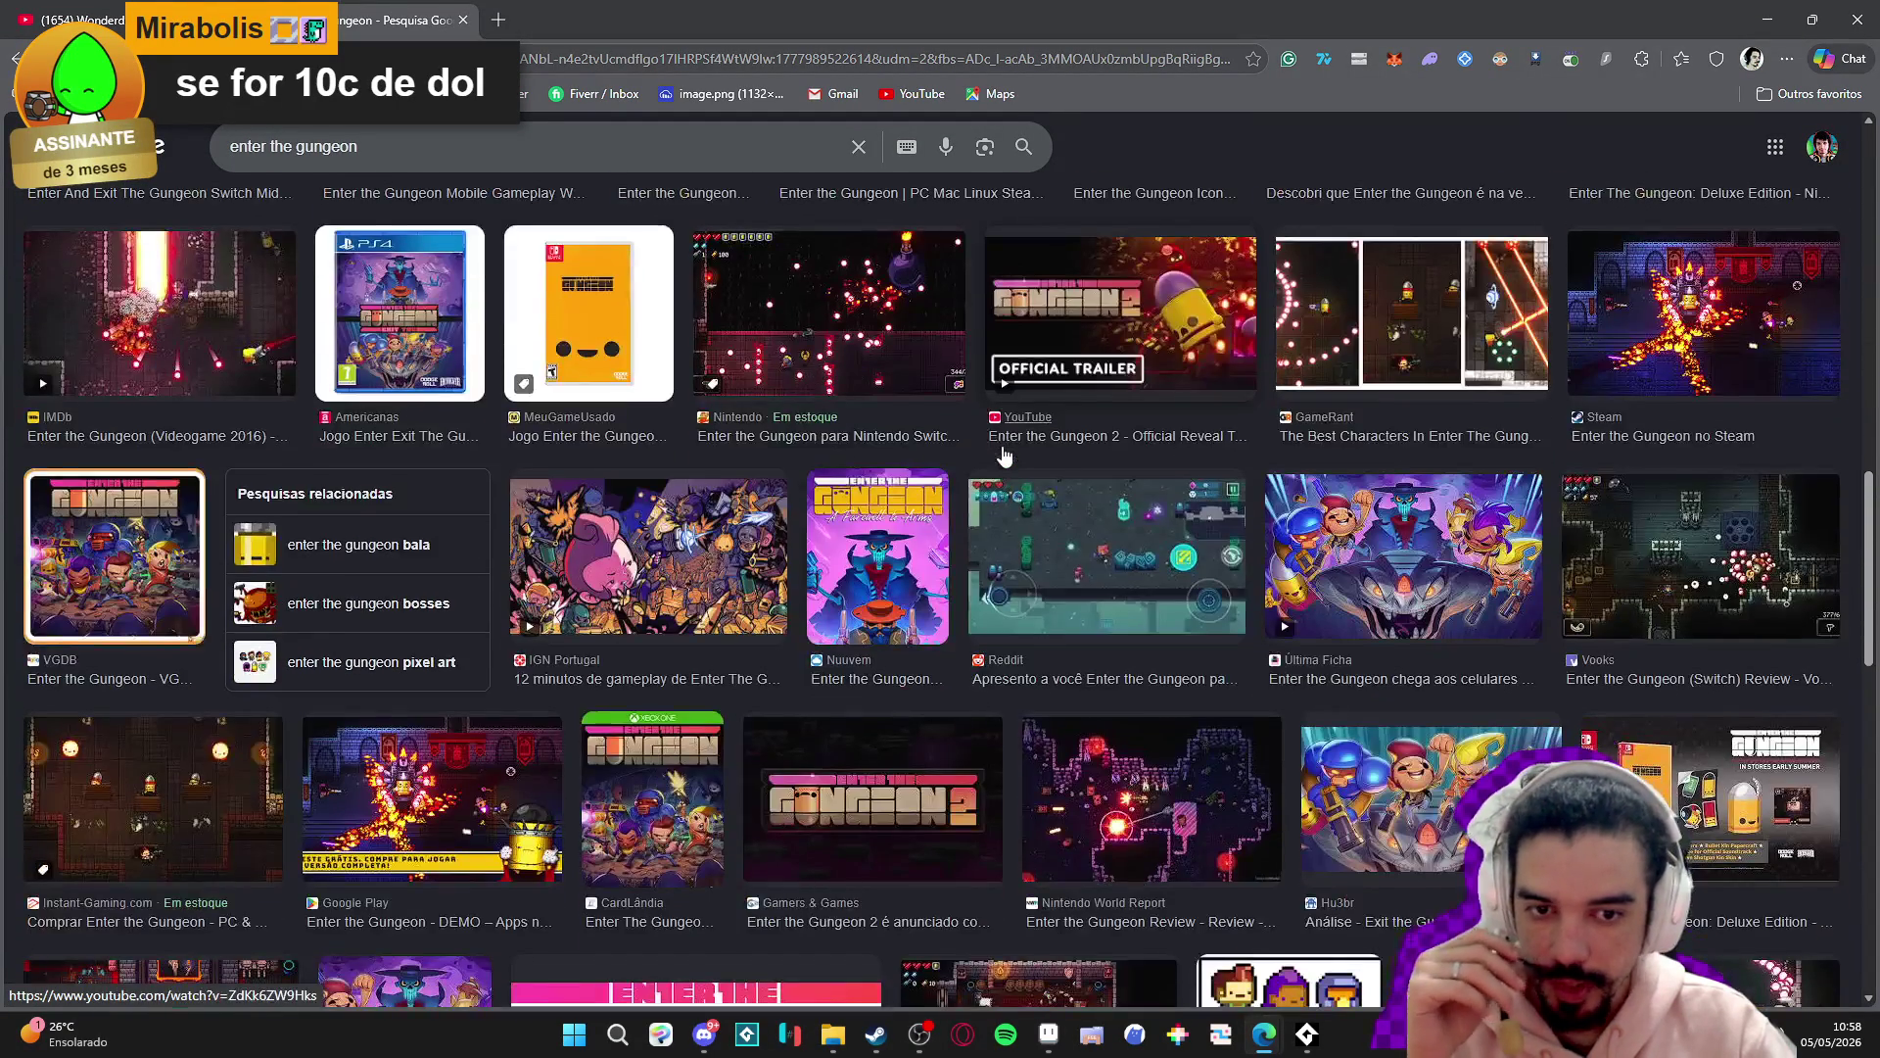
scroll(1005, 454, down, 3)
scroll(1006, 453, down, 7)
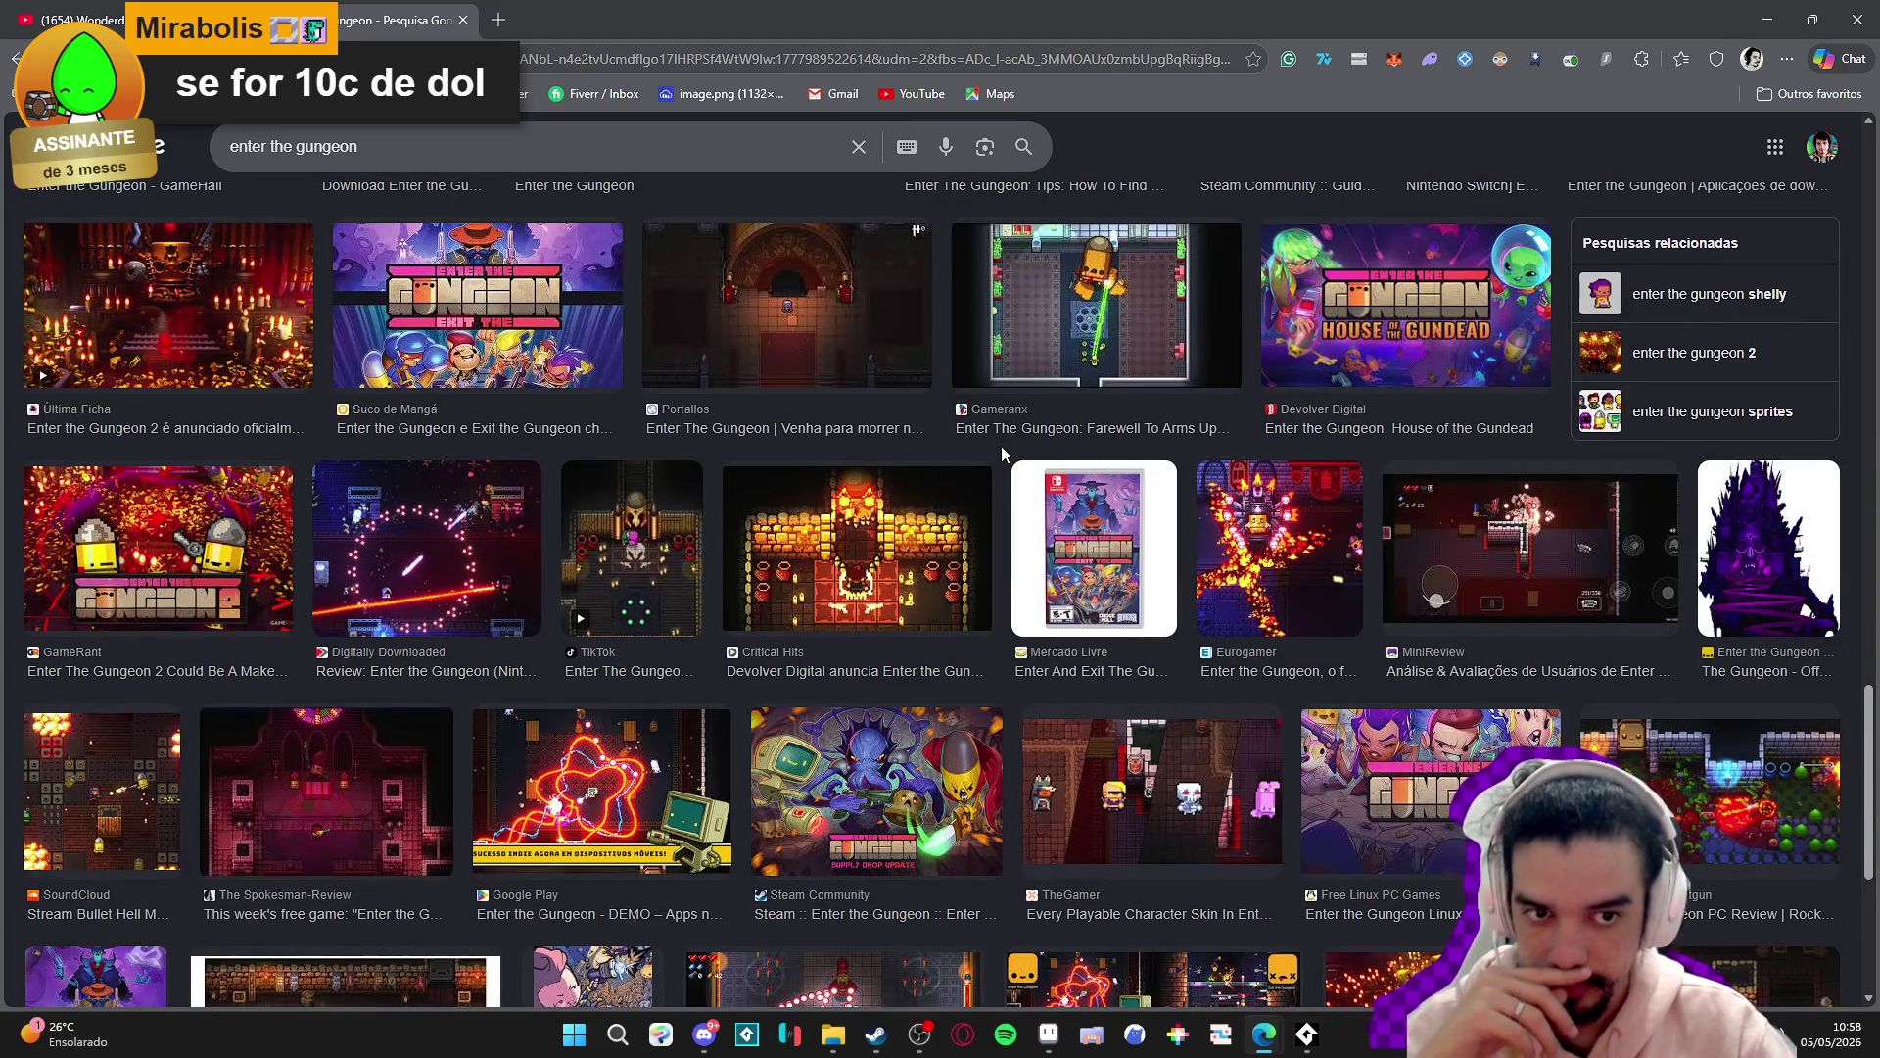
scroll(1001, 444, down, 3)
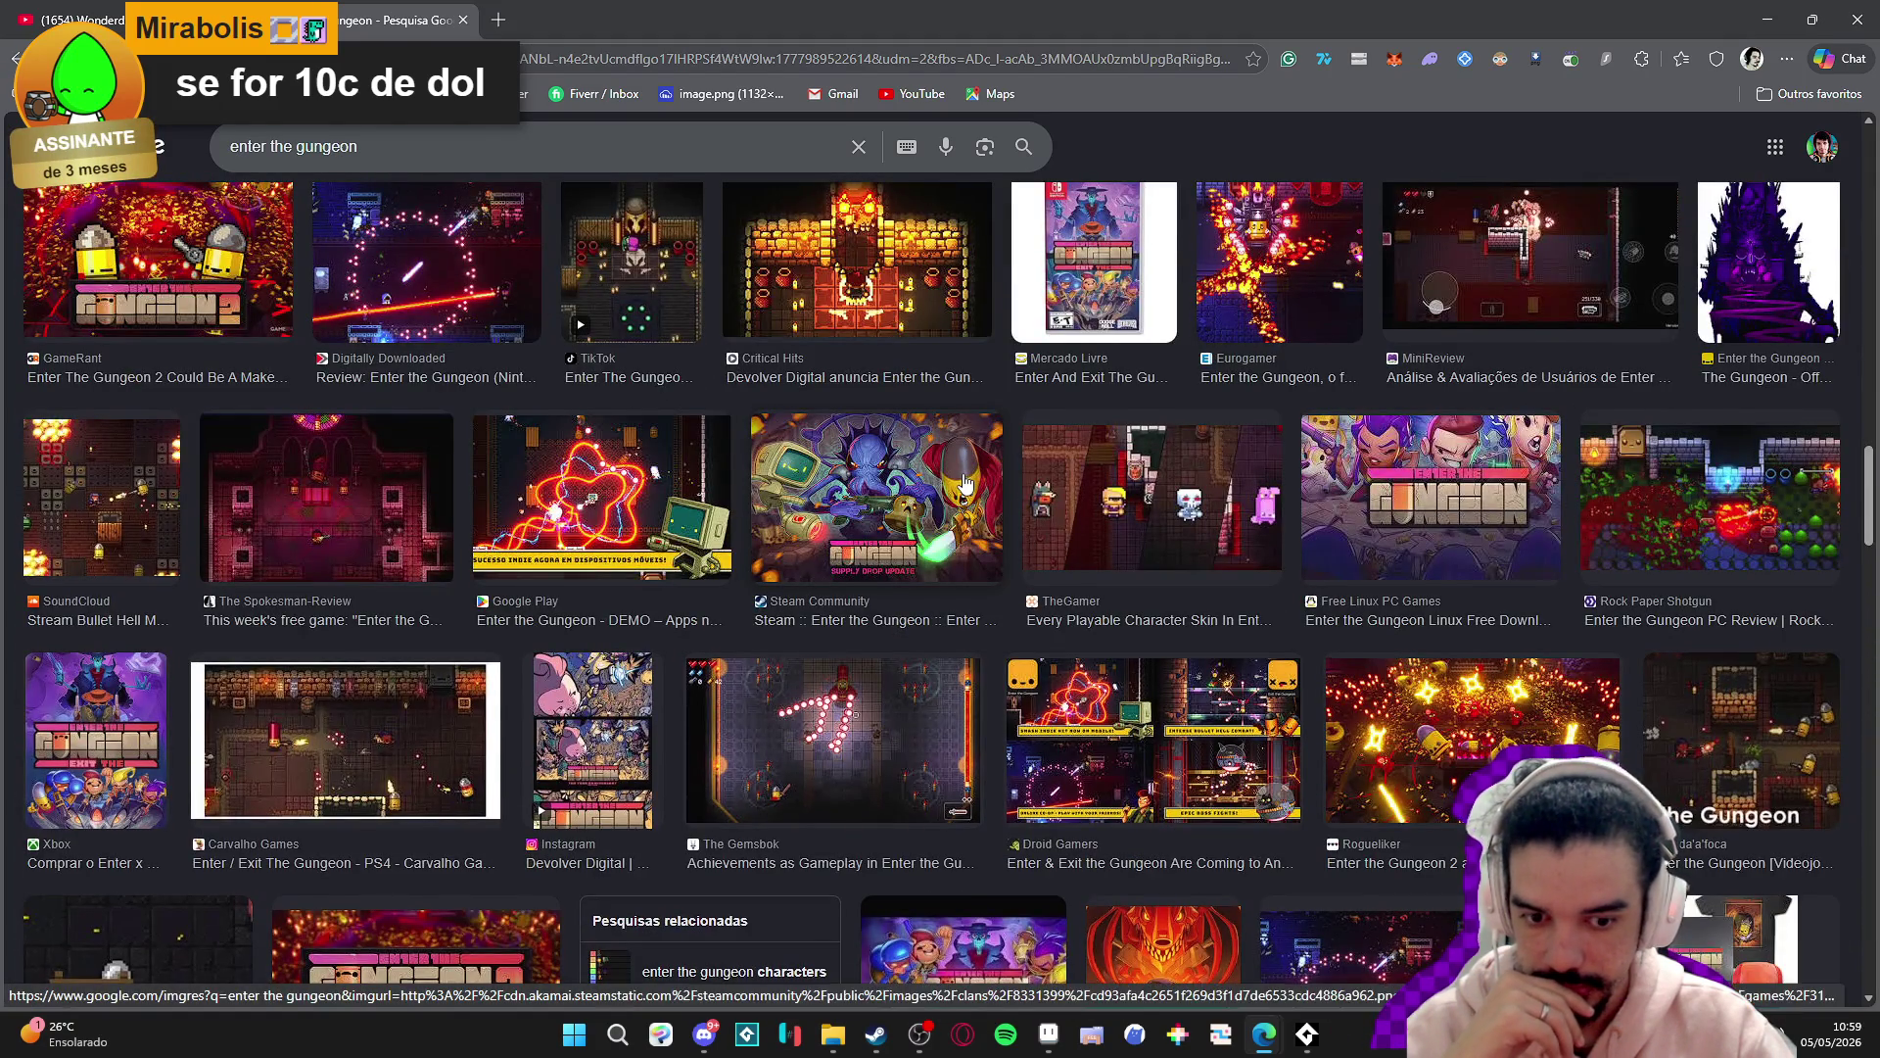
scroll(960, 485, down, 7)
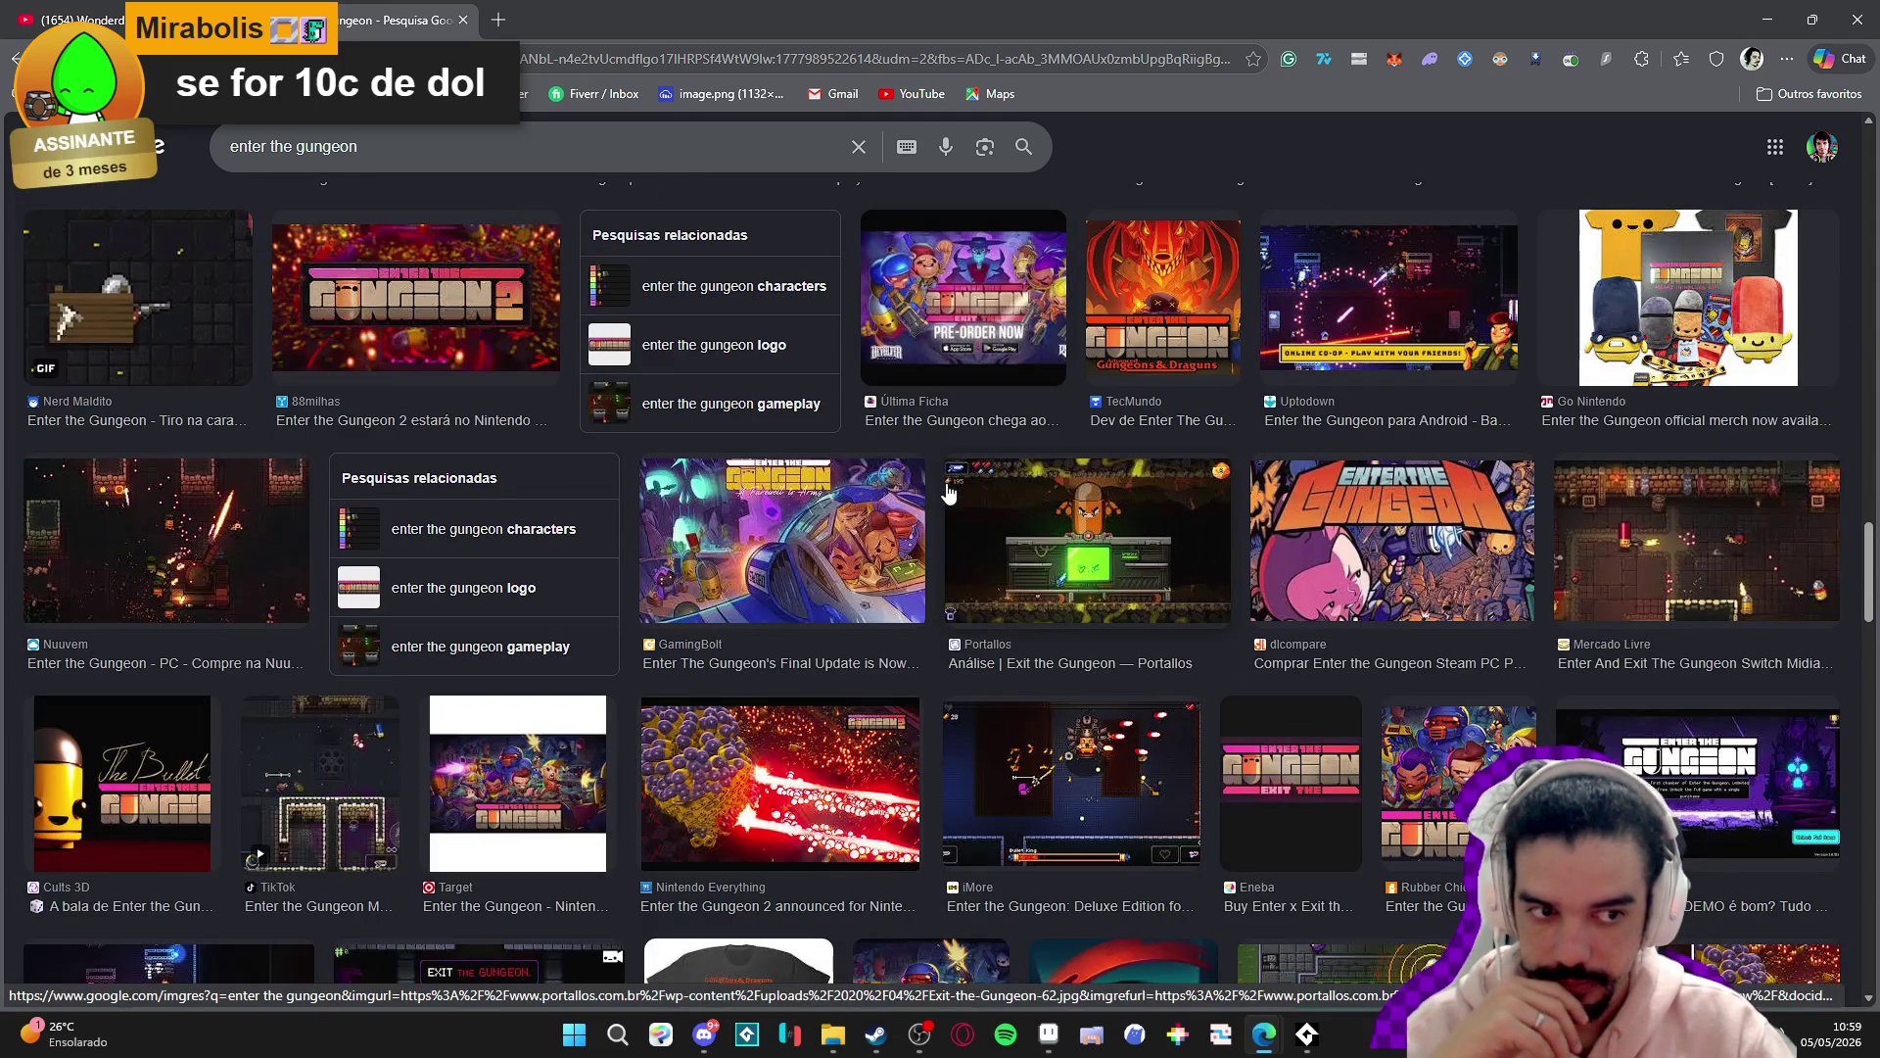
click(1665, 509)
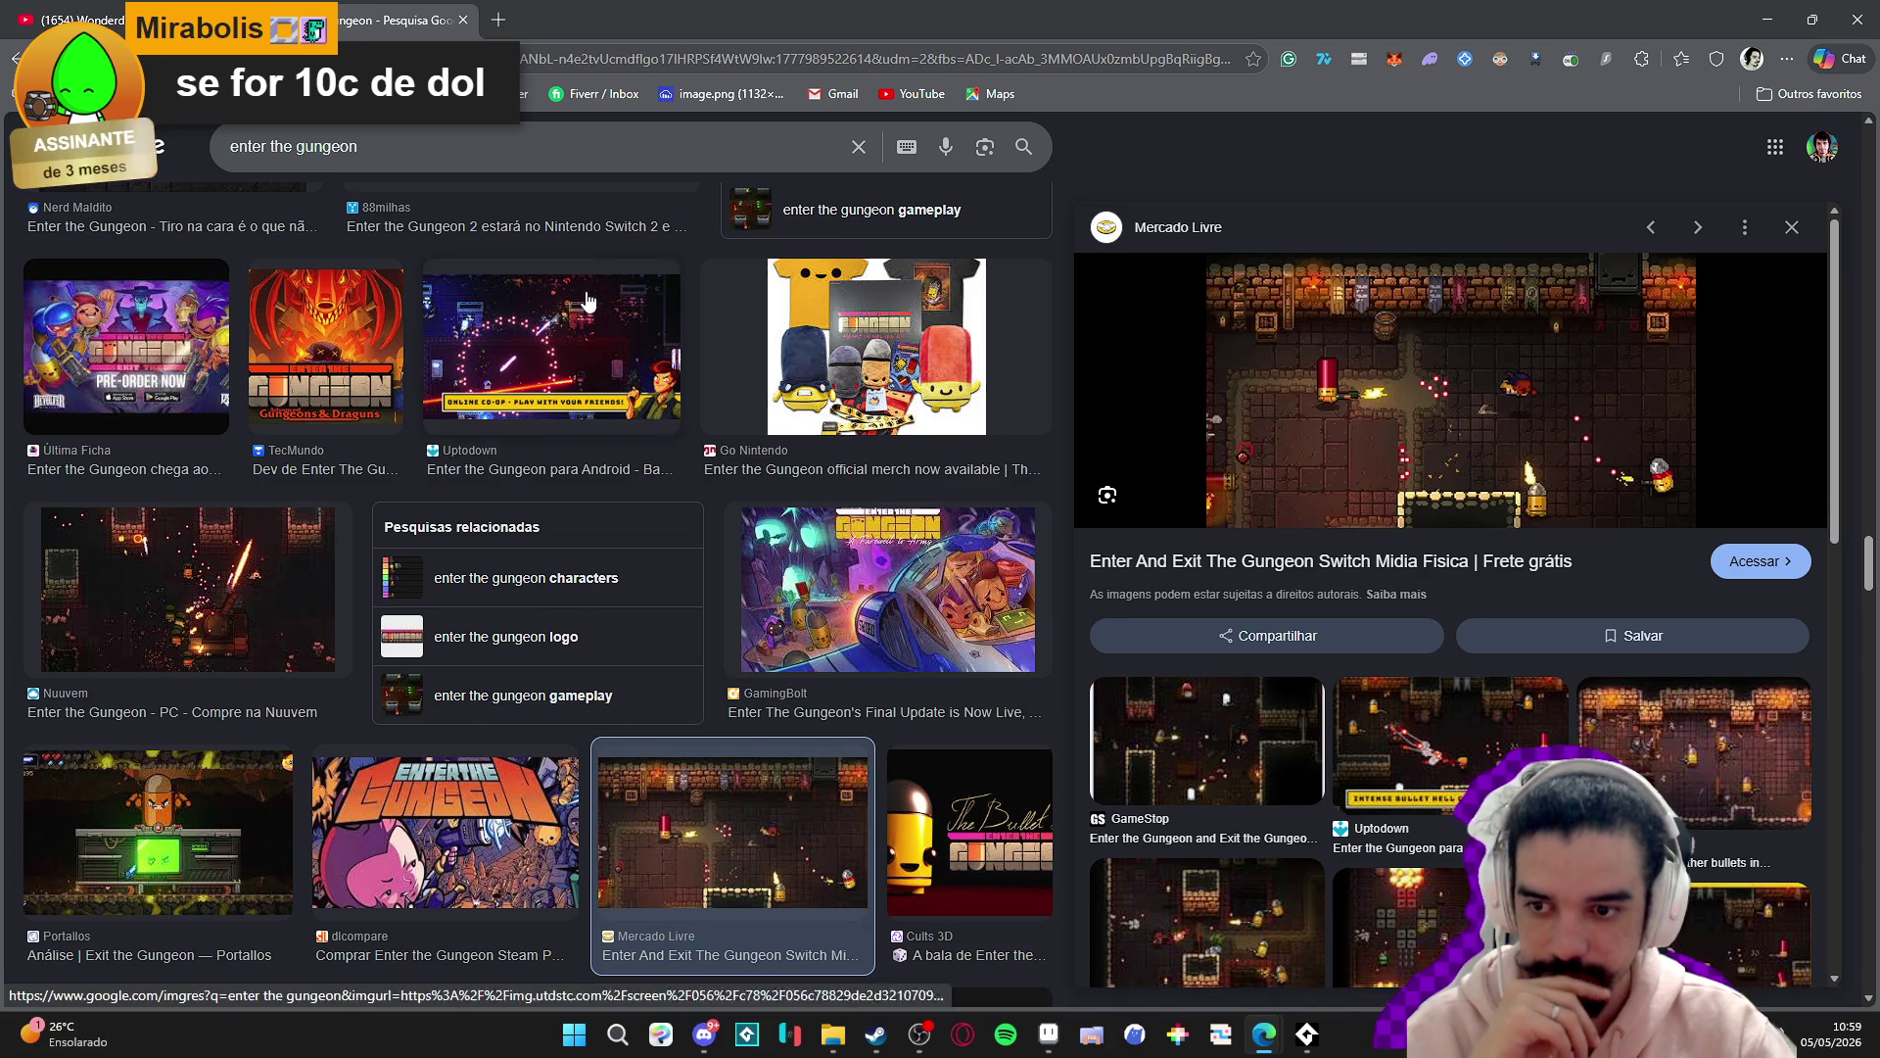
click(464, 24)
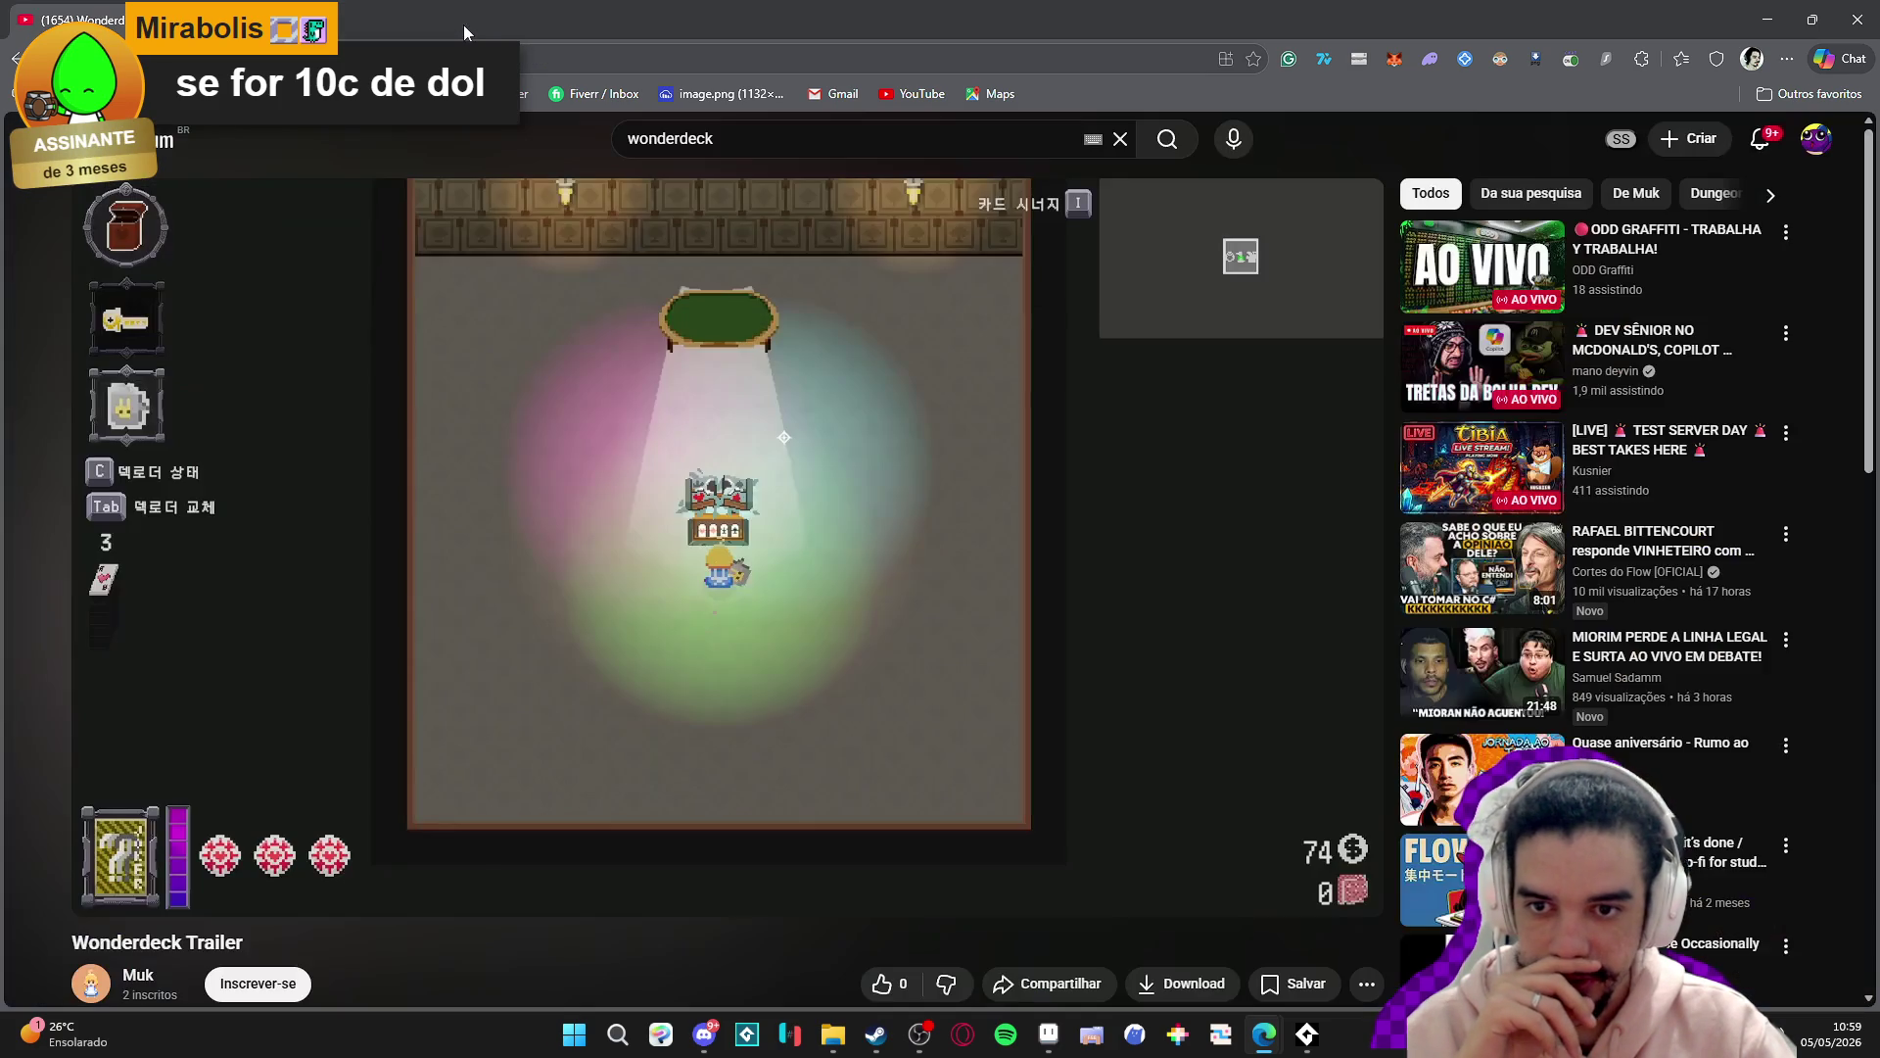
- Minimize the browser to return to the Aseprite room map
click(1769, 18)
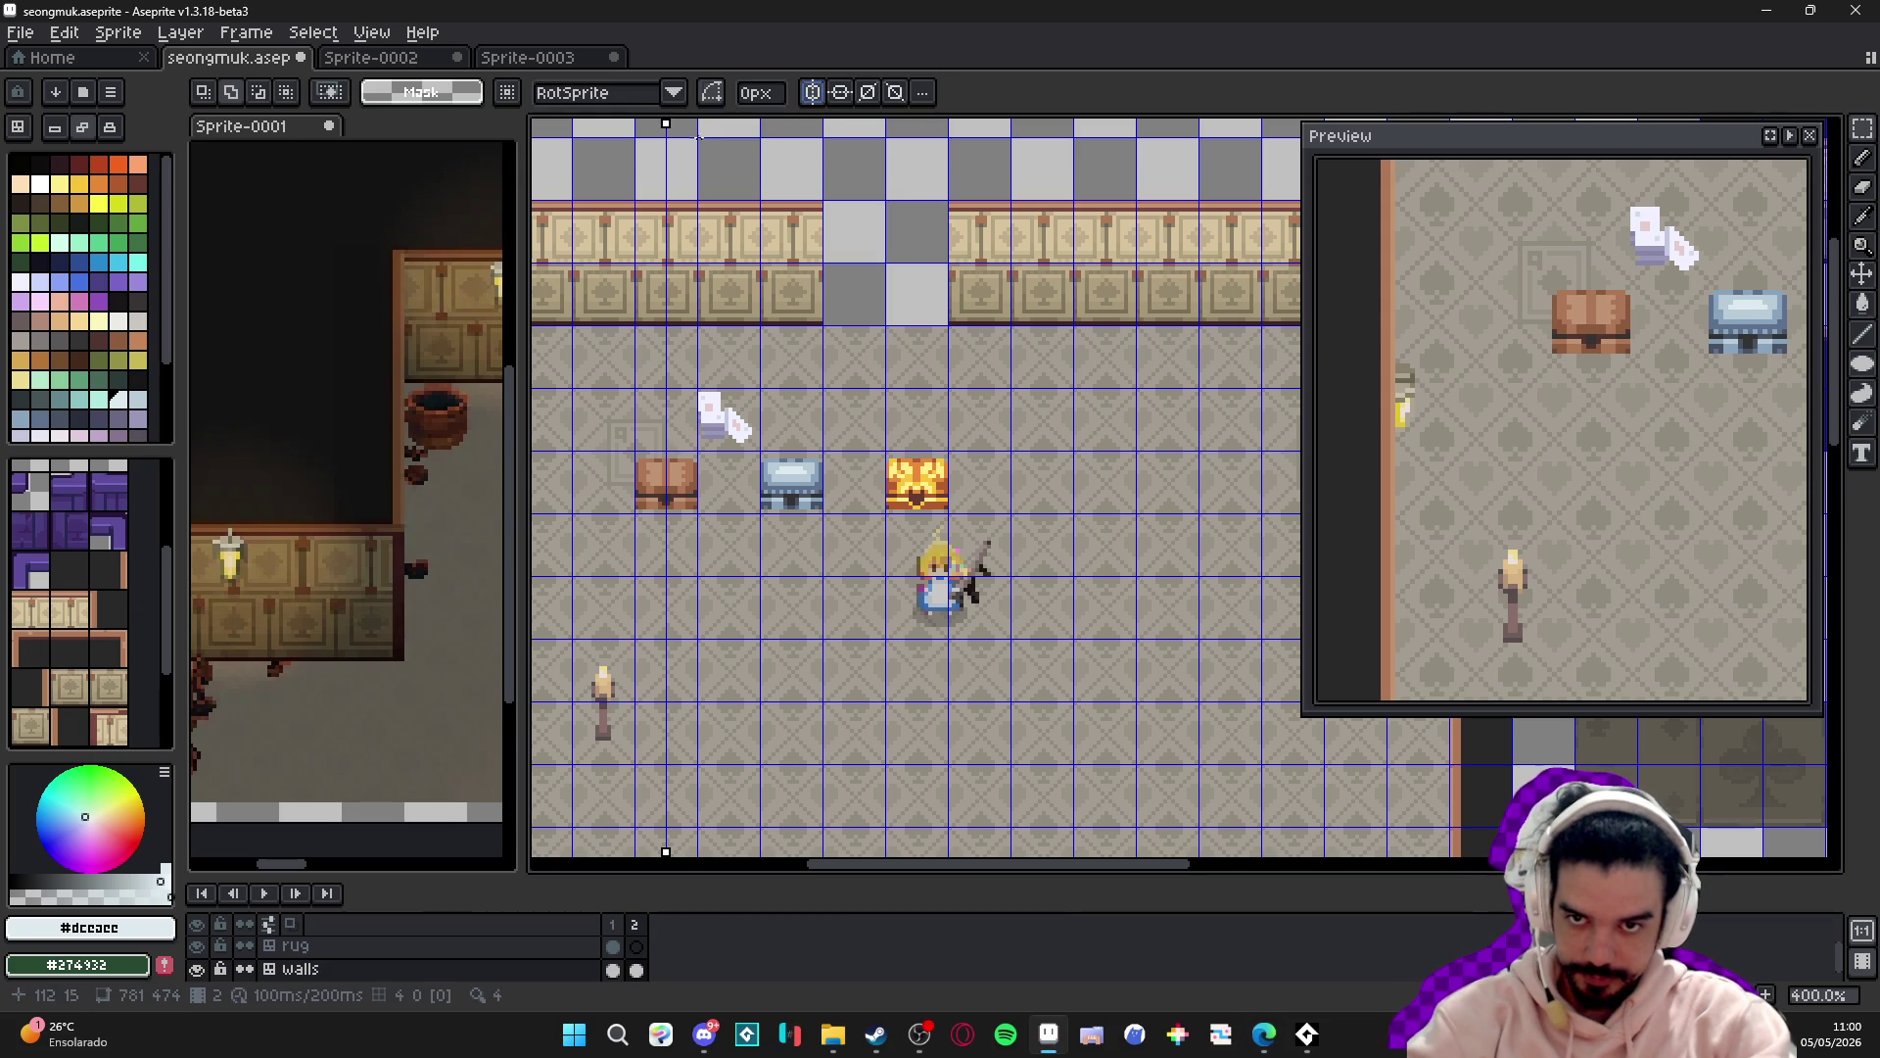
- Centre the mirror axis on the wall gap and draw 2-pixel dark brownish-grey frame sides
drag(667, 124, 886, 154)
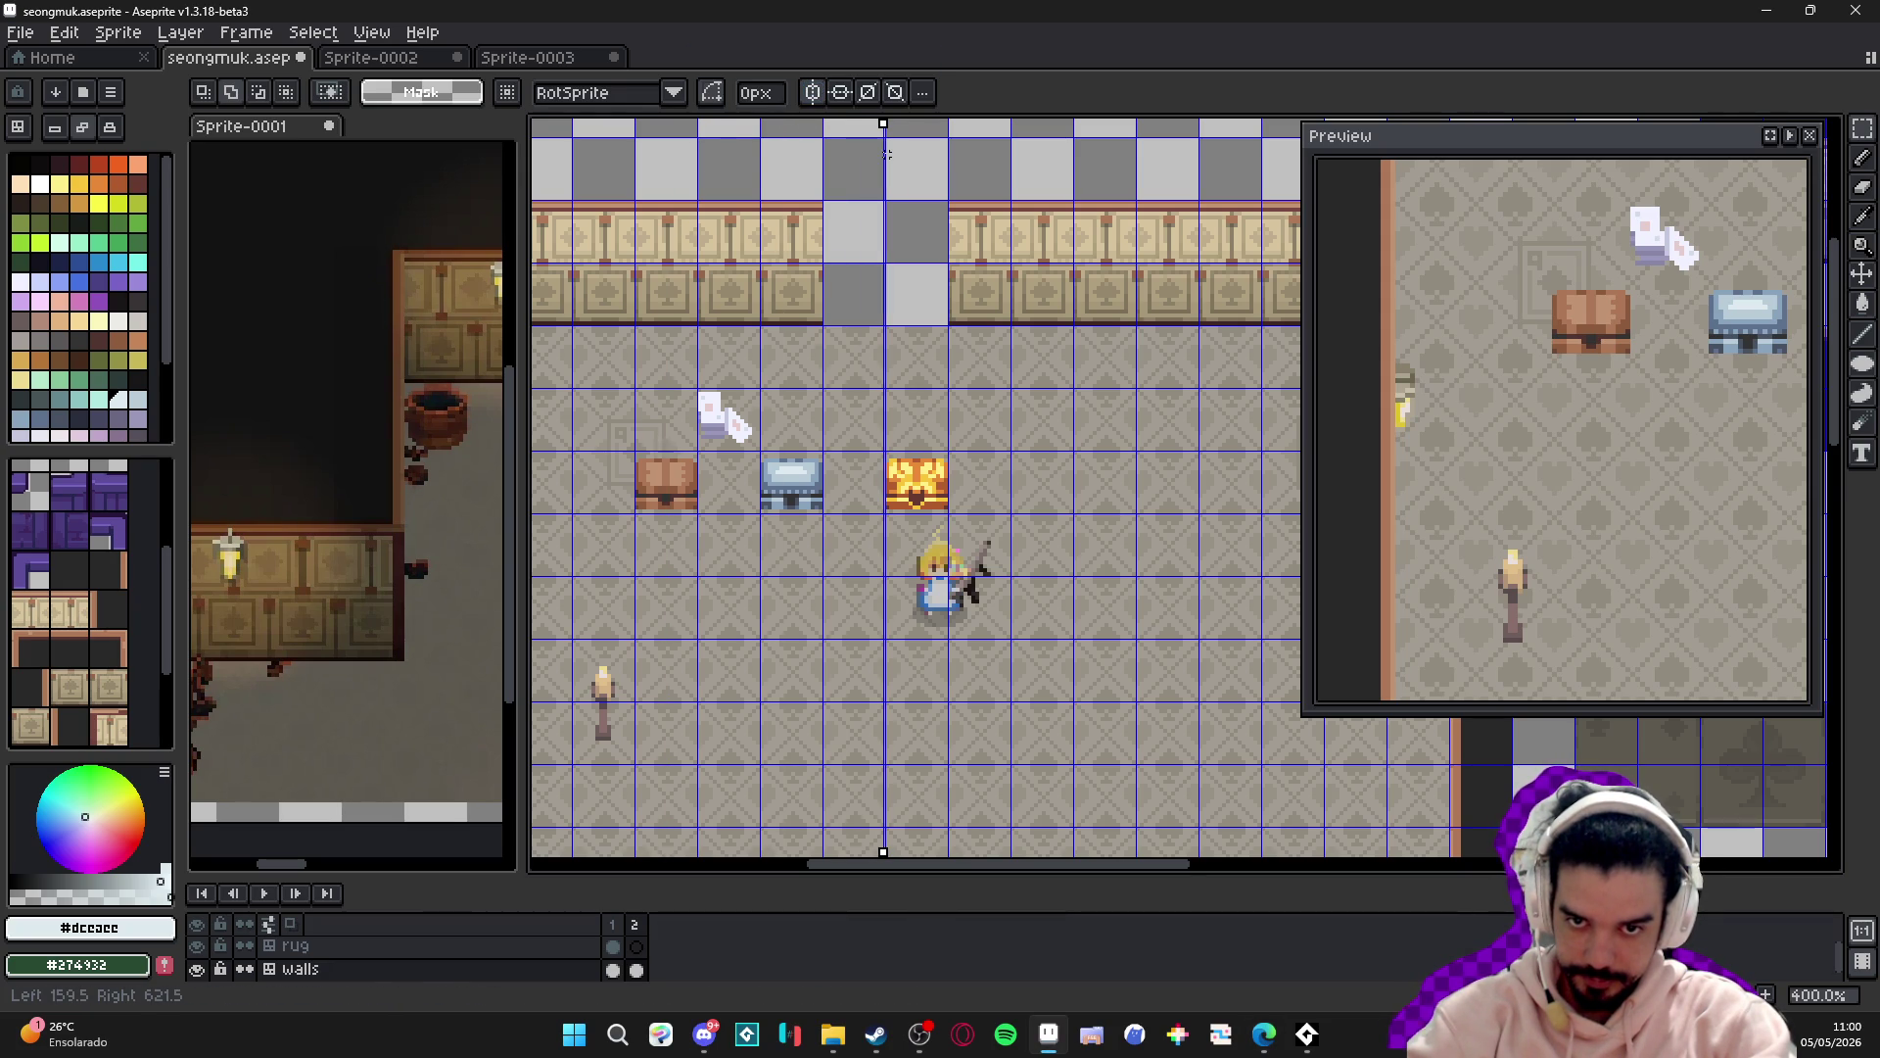
scroll(905, 307, up, 1)
drag(905, 307, 870, 480)
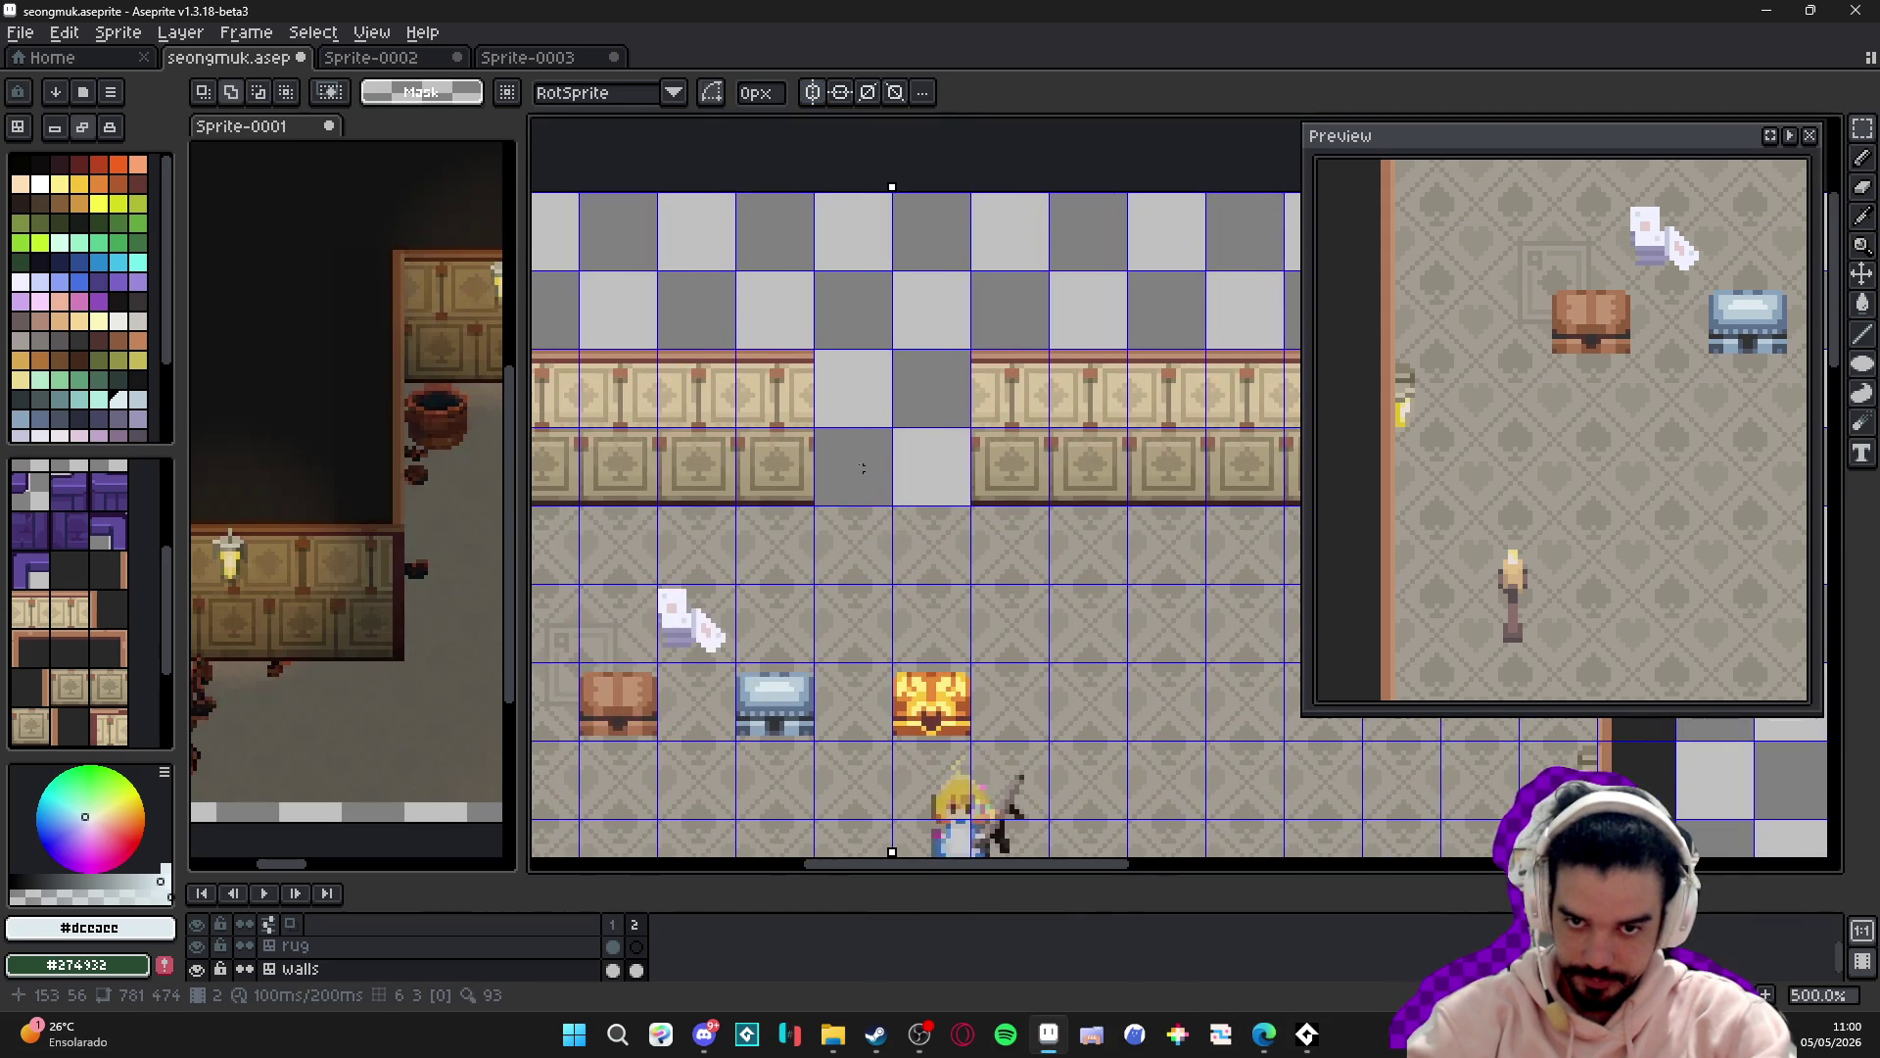
scroll(869, 481, up, 2)
mouse_move(833, 382)
mouse_down()
mouse_move(819, 315)
mouse_move(808, 338)
mouse_up()
key(b)
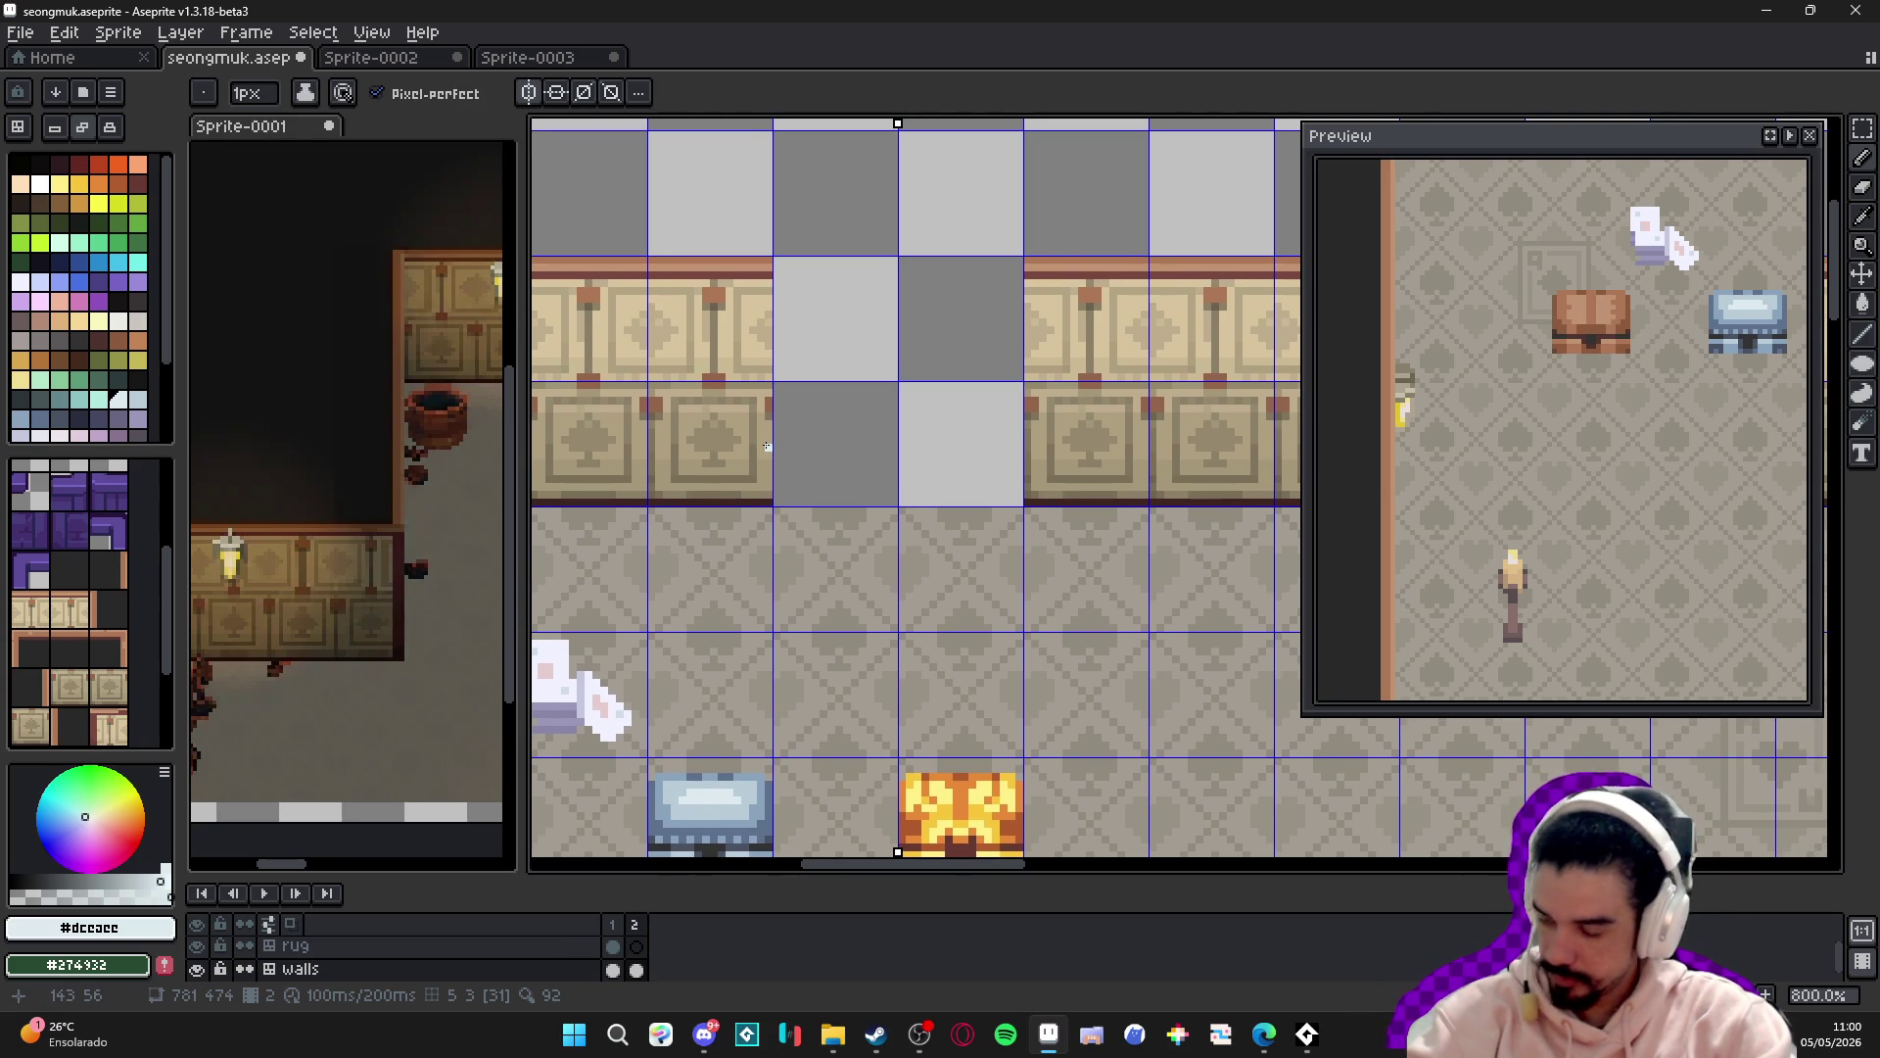
click(40, 322)
scroll(746, 306, up, 2)
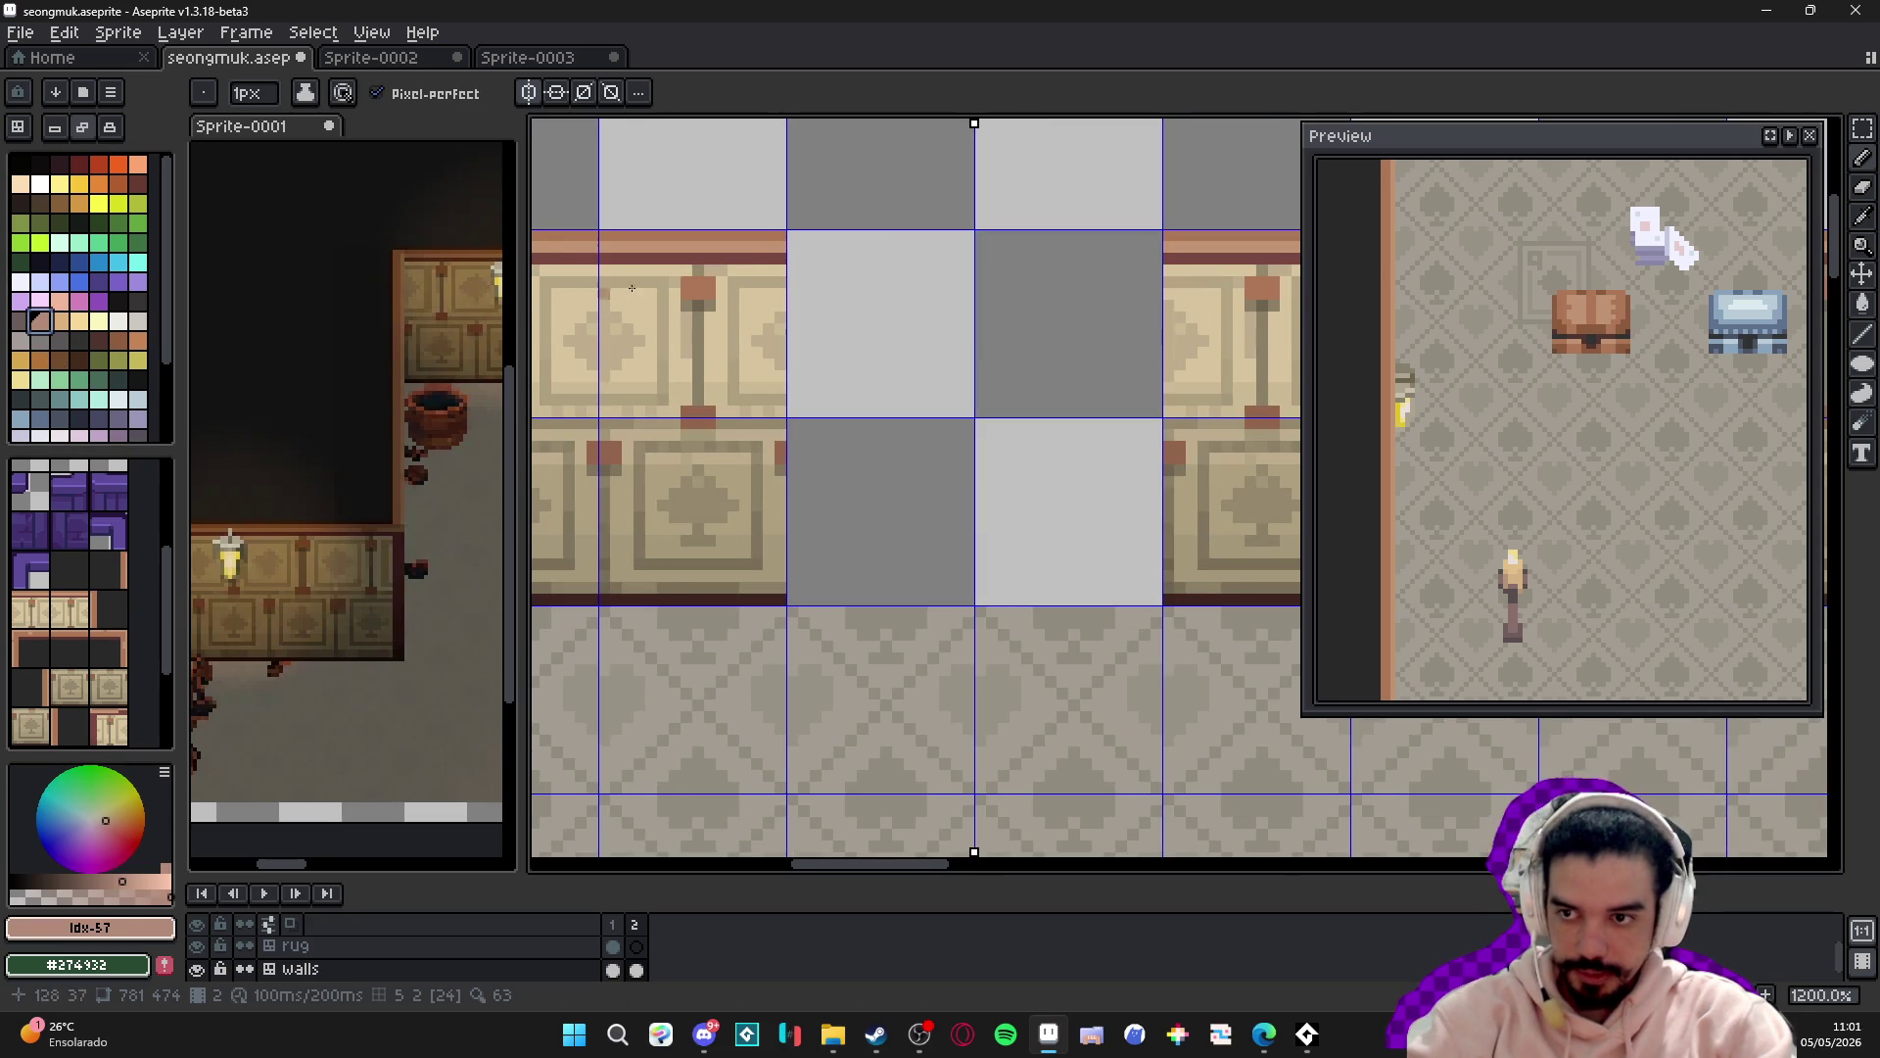
scroll(804, 272, up, 1)
key([)
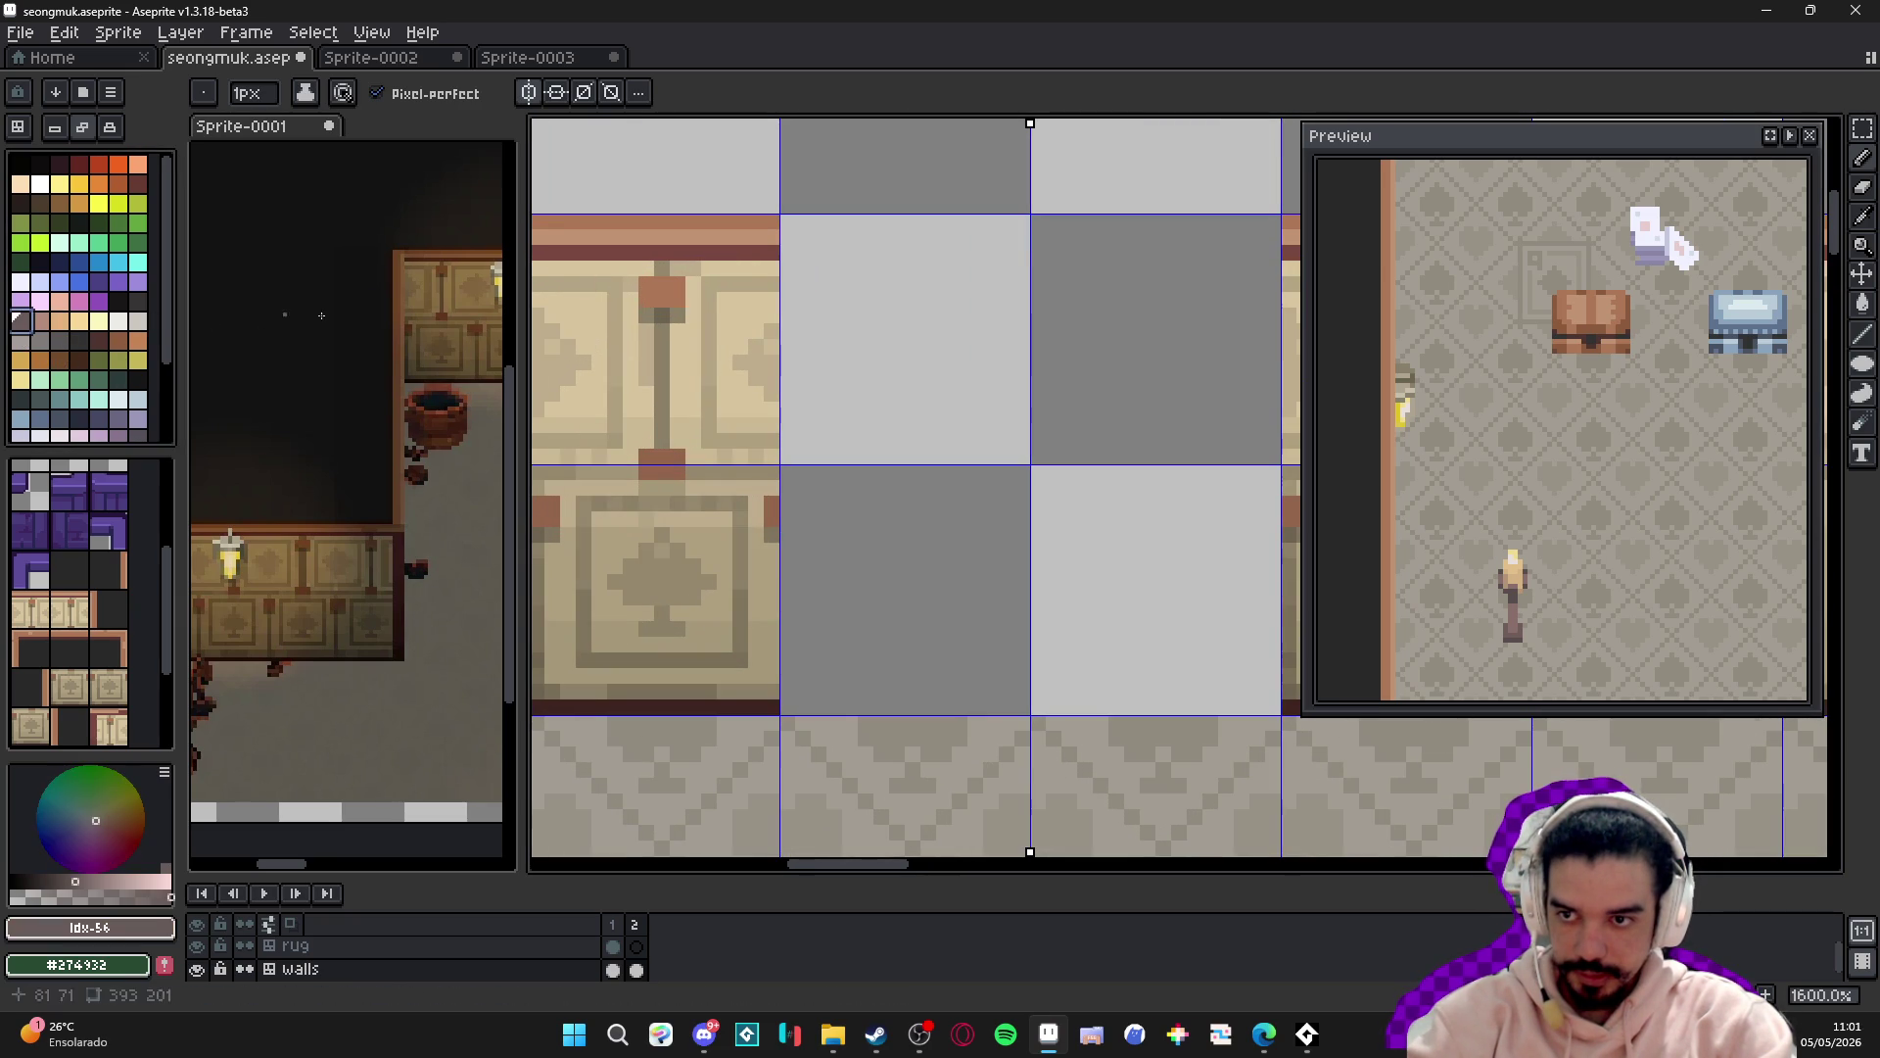
key(plus)
drag(809, 275, 807, 700)
- Extend the frame sides up to the wall top, undoing a stray horizontal top-edge line
scroll(807, 700, down, 1)
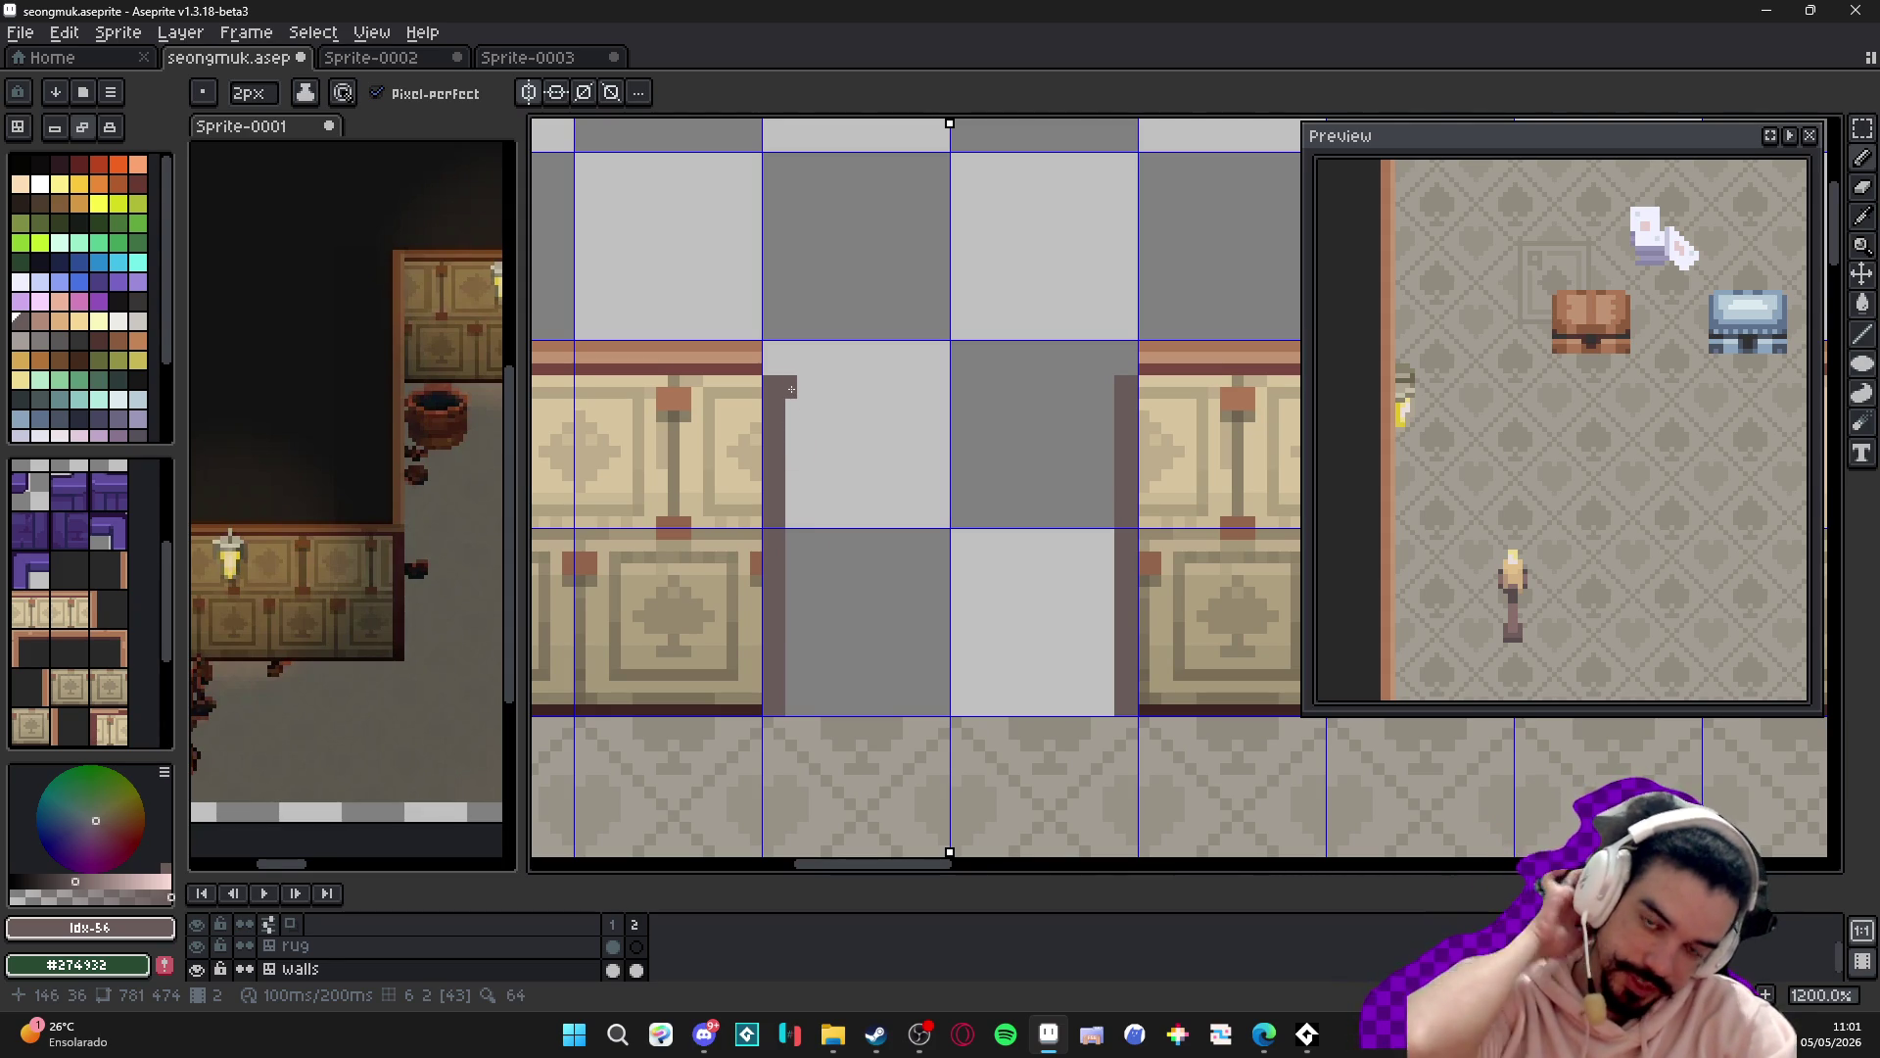
scroll(792, 389, down, 1)
scroll(791, 389, up, 1)
click(777, 363)
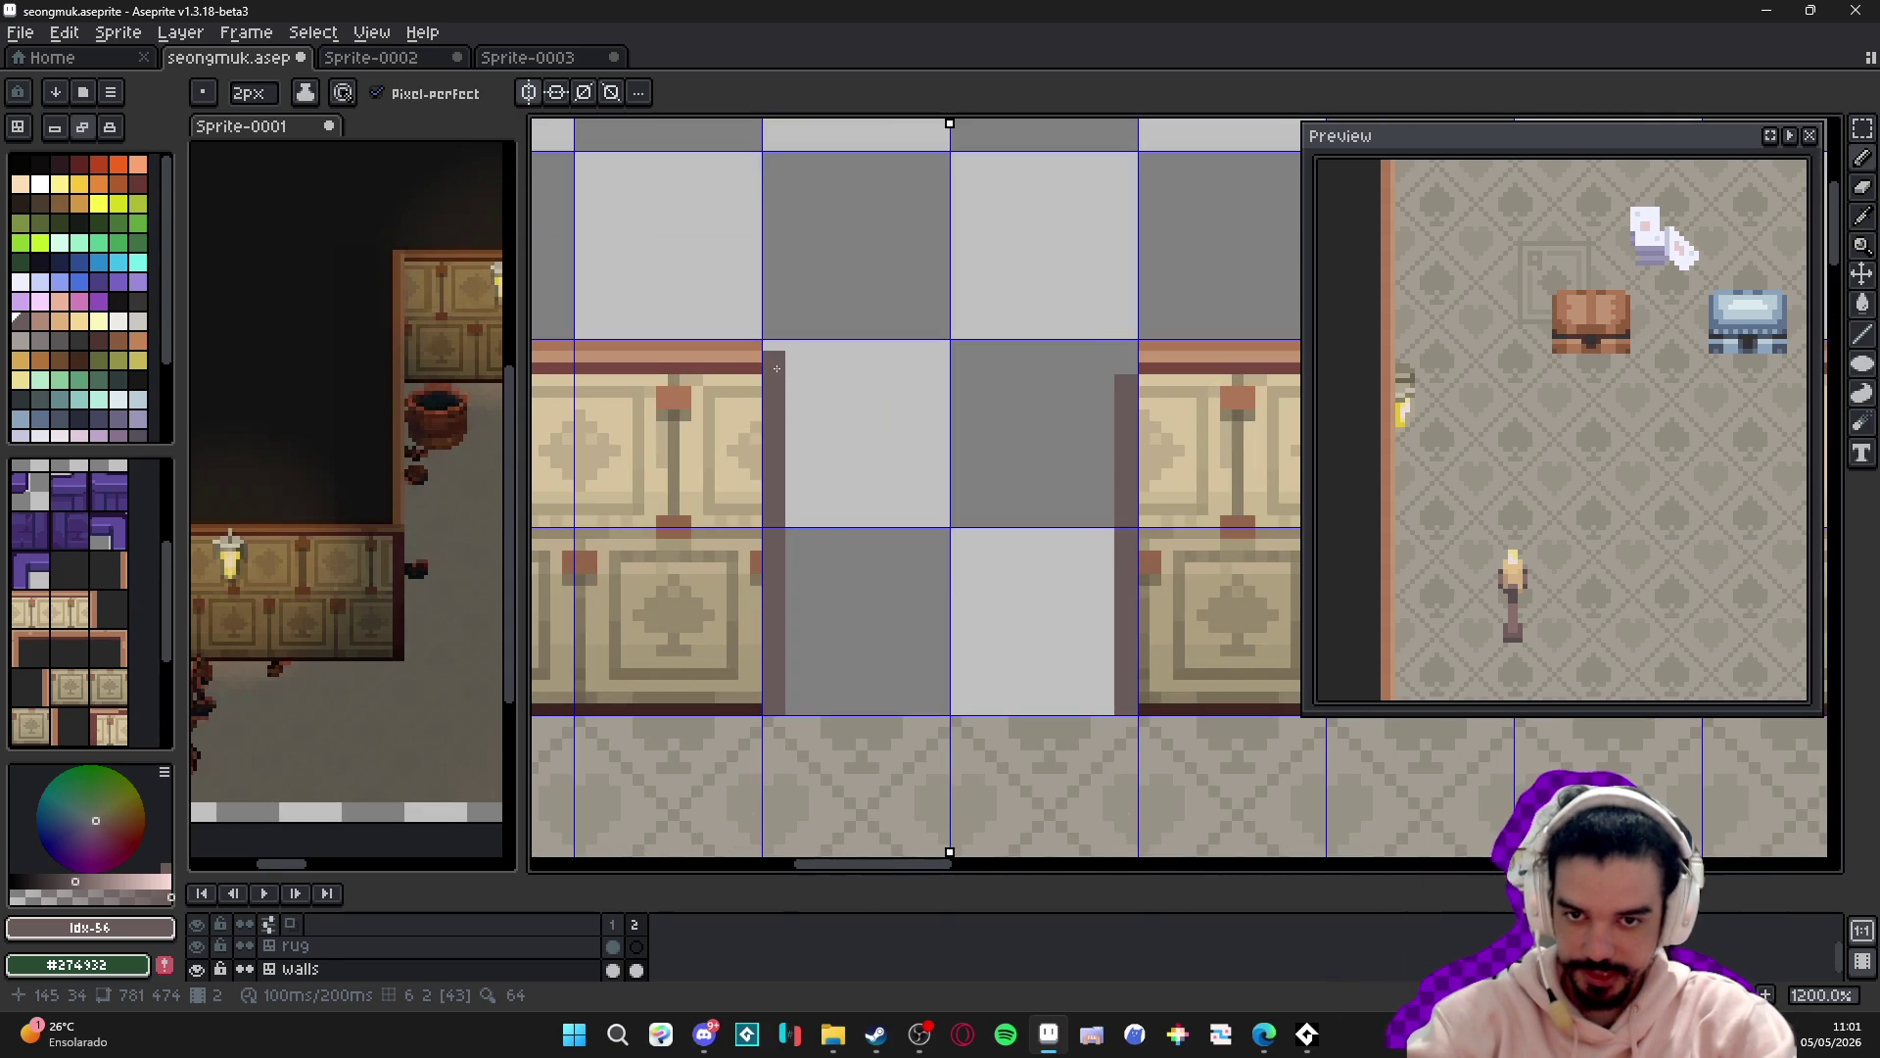
shift+click(1127, 362)
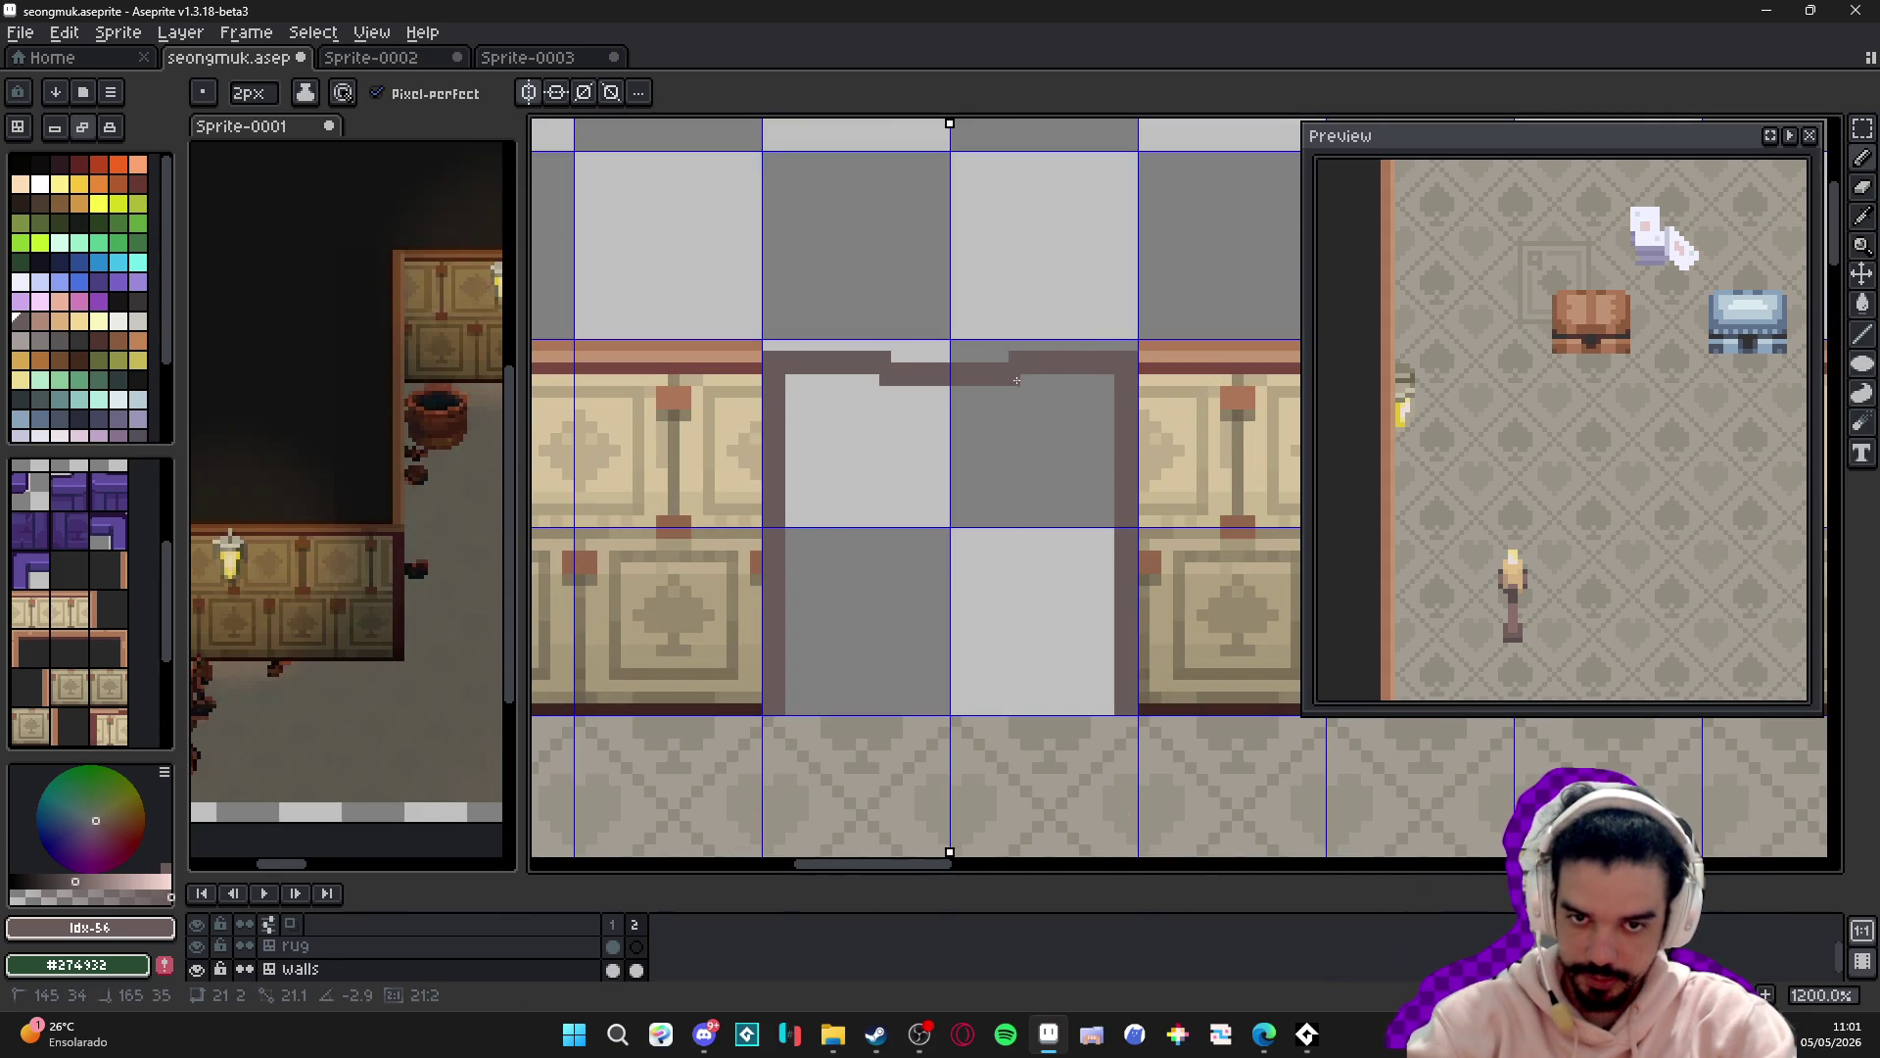
shift+click(1134, 352)
key(ctrl+z)
key(v)
key(ctrl+z)
key(b)
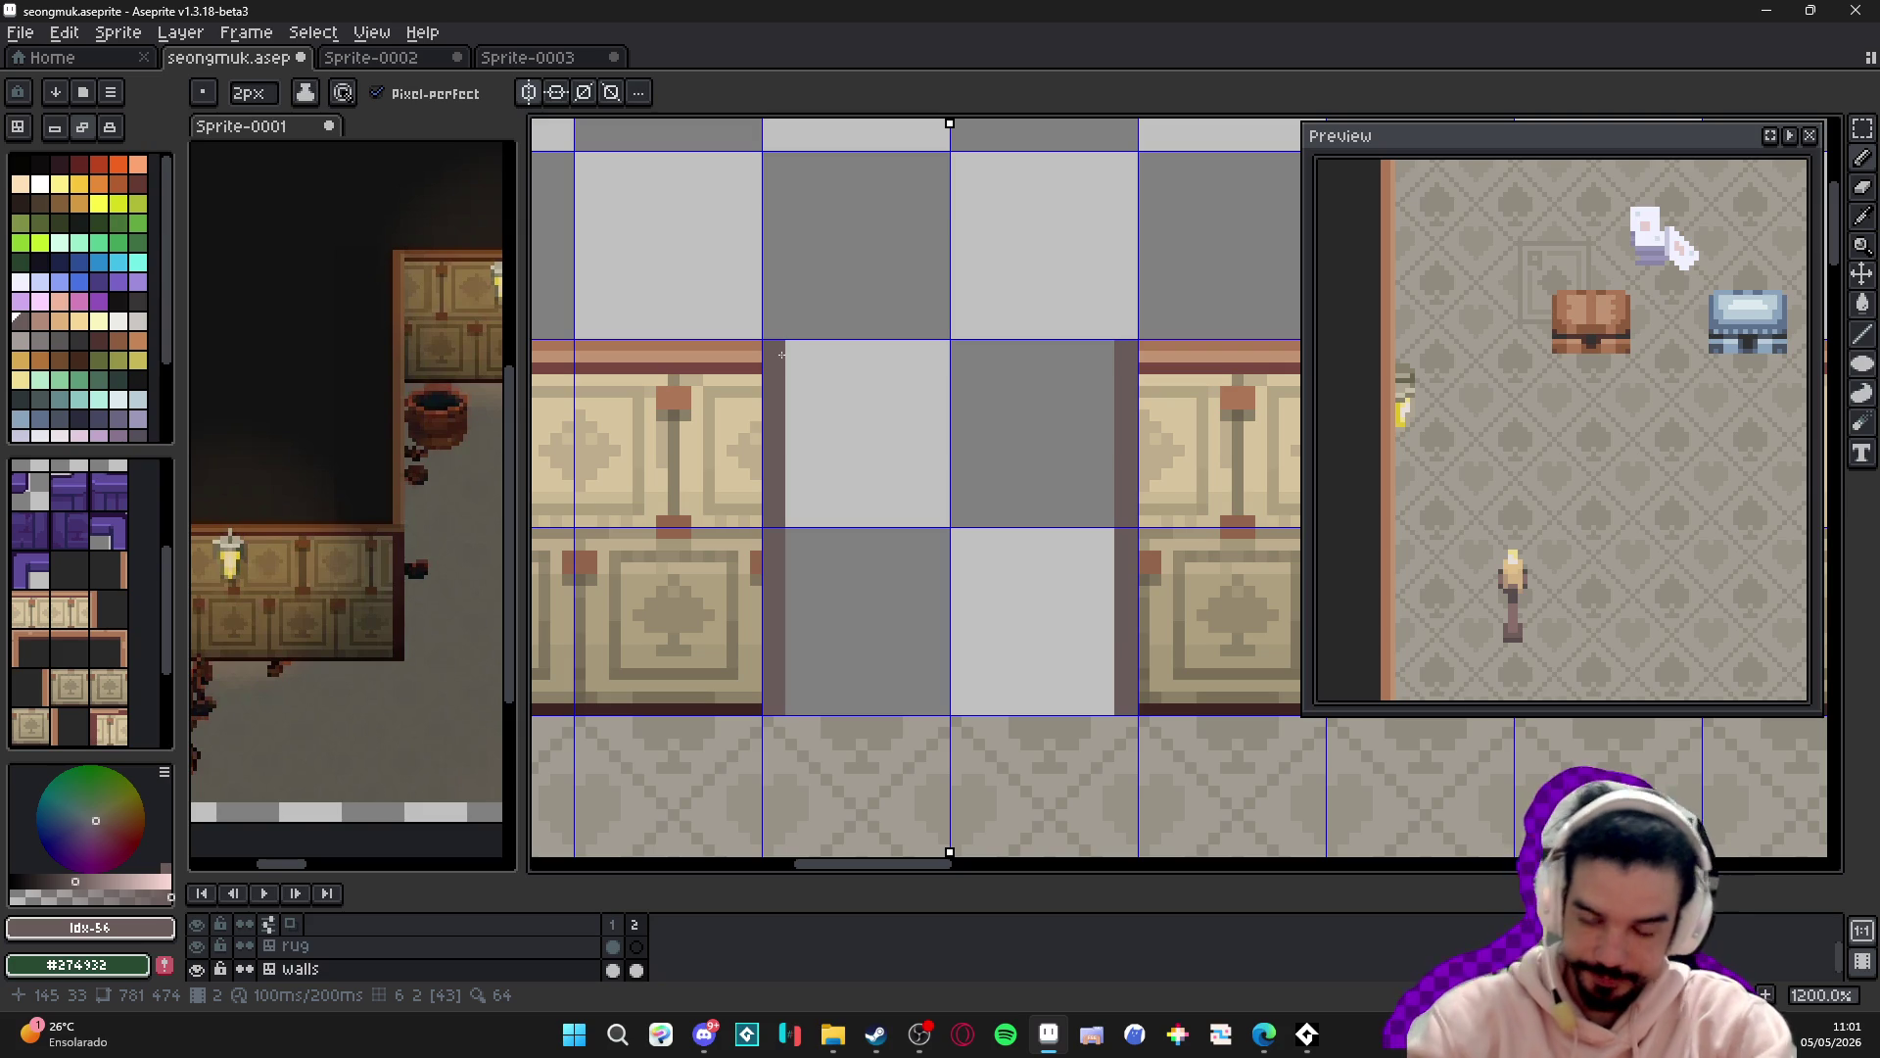
- Add dark blocks at the frame's top-left and on the left panel, plus a central seam
click(805, 367)
click(938, 350)
shift+click(947, 699)
click(857, 411)
scroll(938, 434, down, 1)
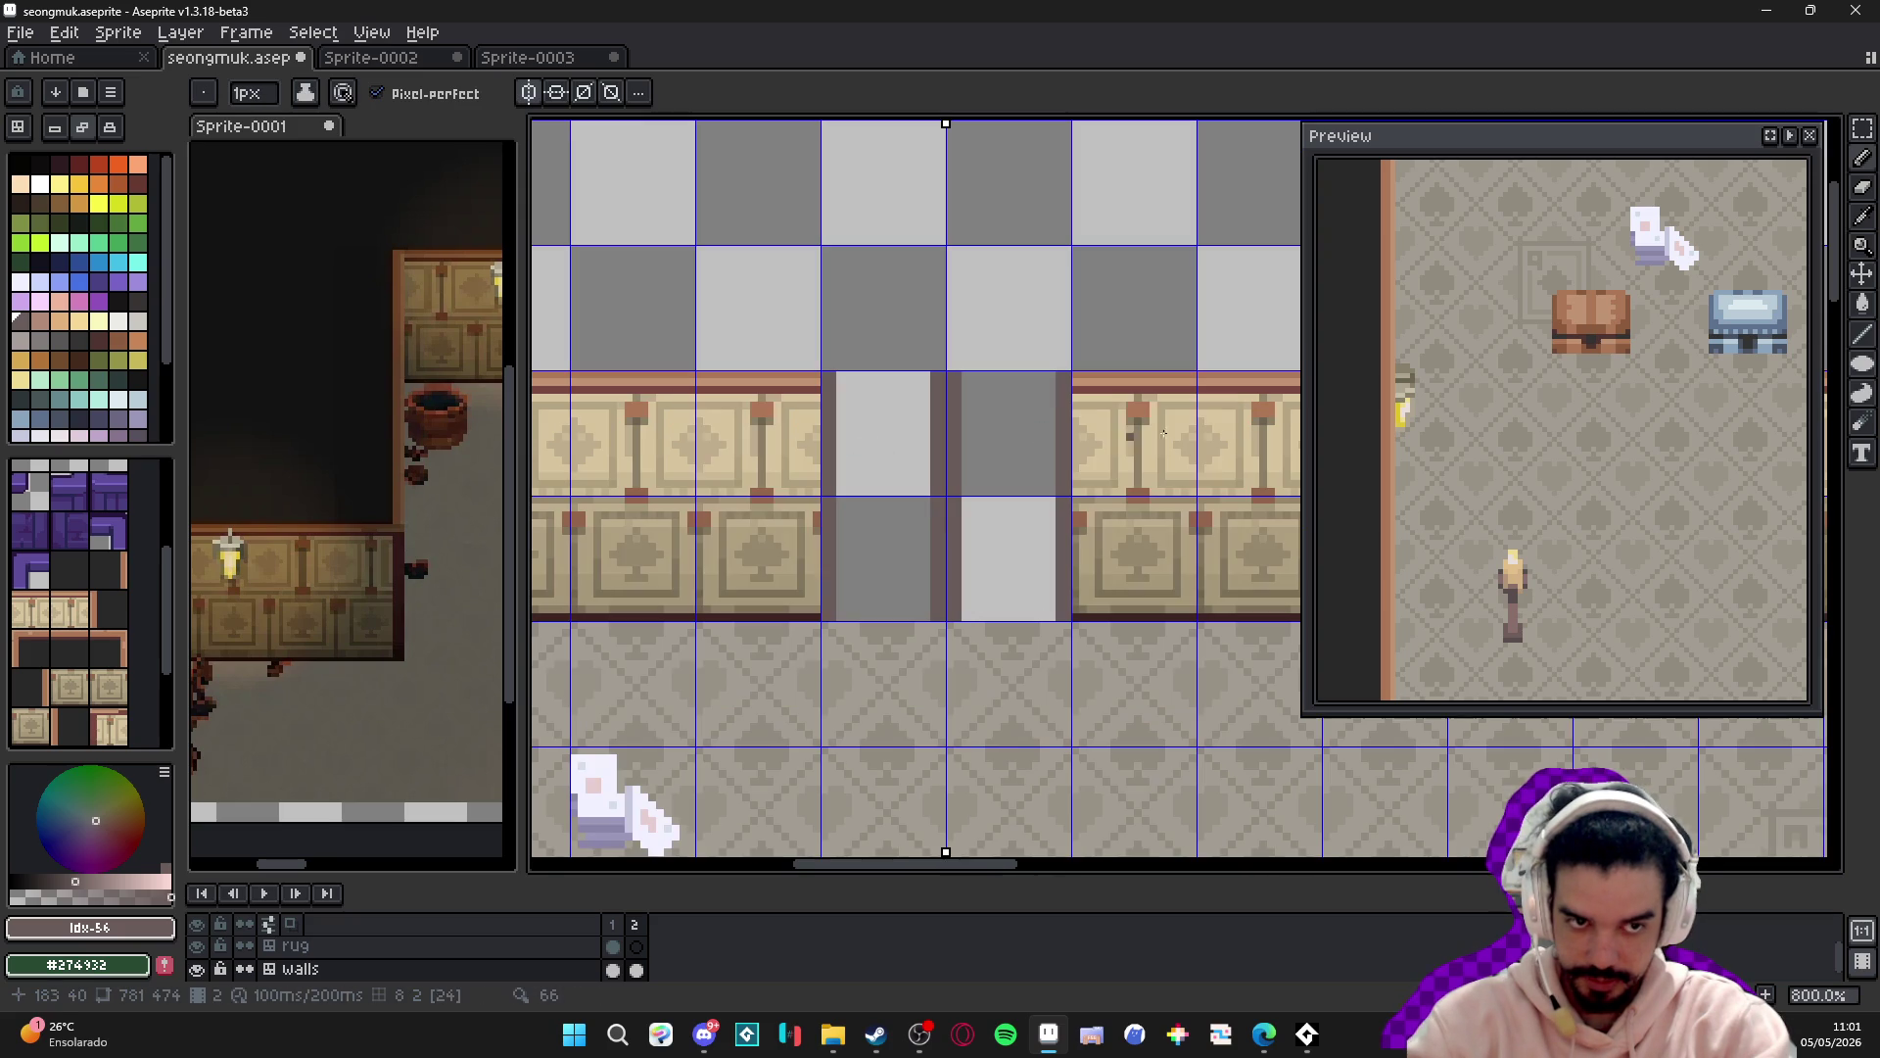
scroll(1562, 431, down, 2)
scroll(1562, 431, up, 2)
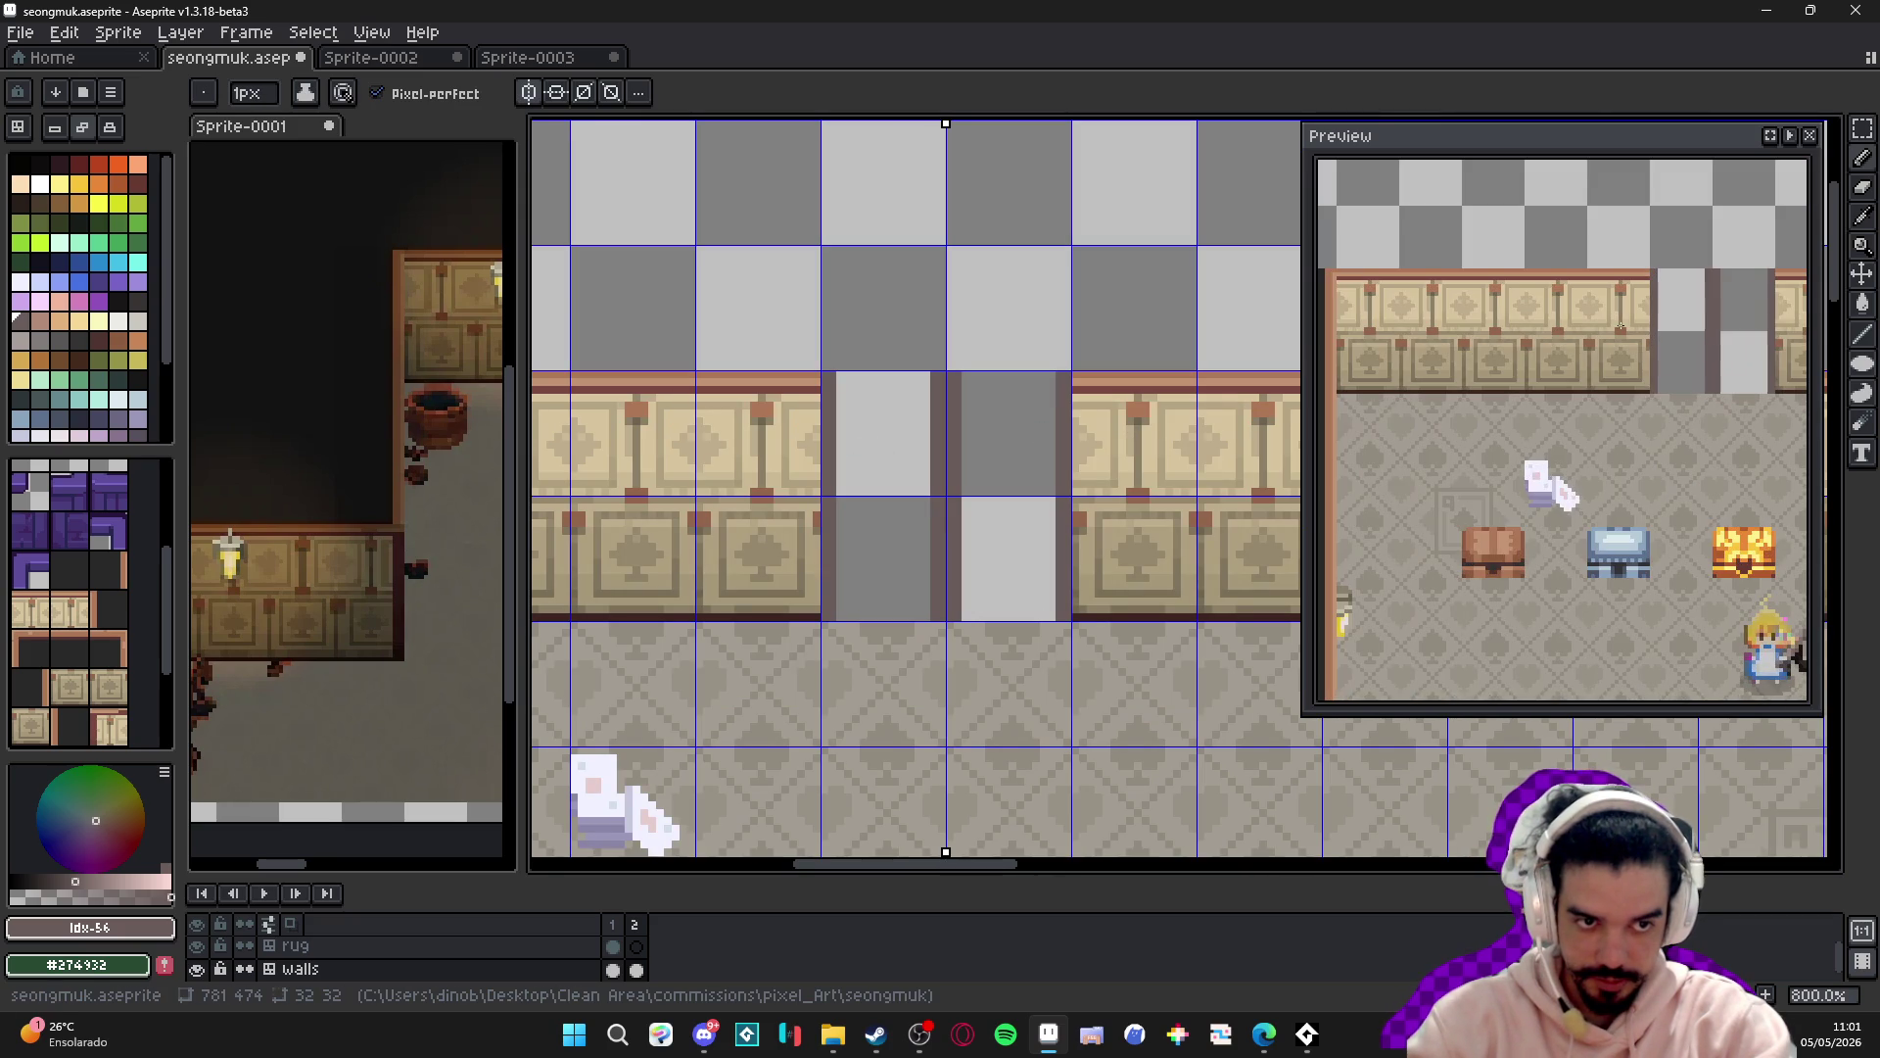
scroll(880, 420, right, 1)
scroll(879, 419, up, 1)
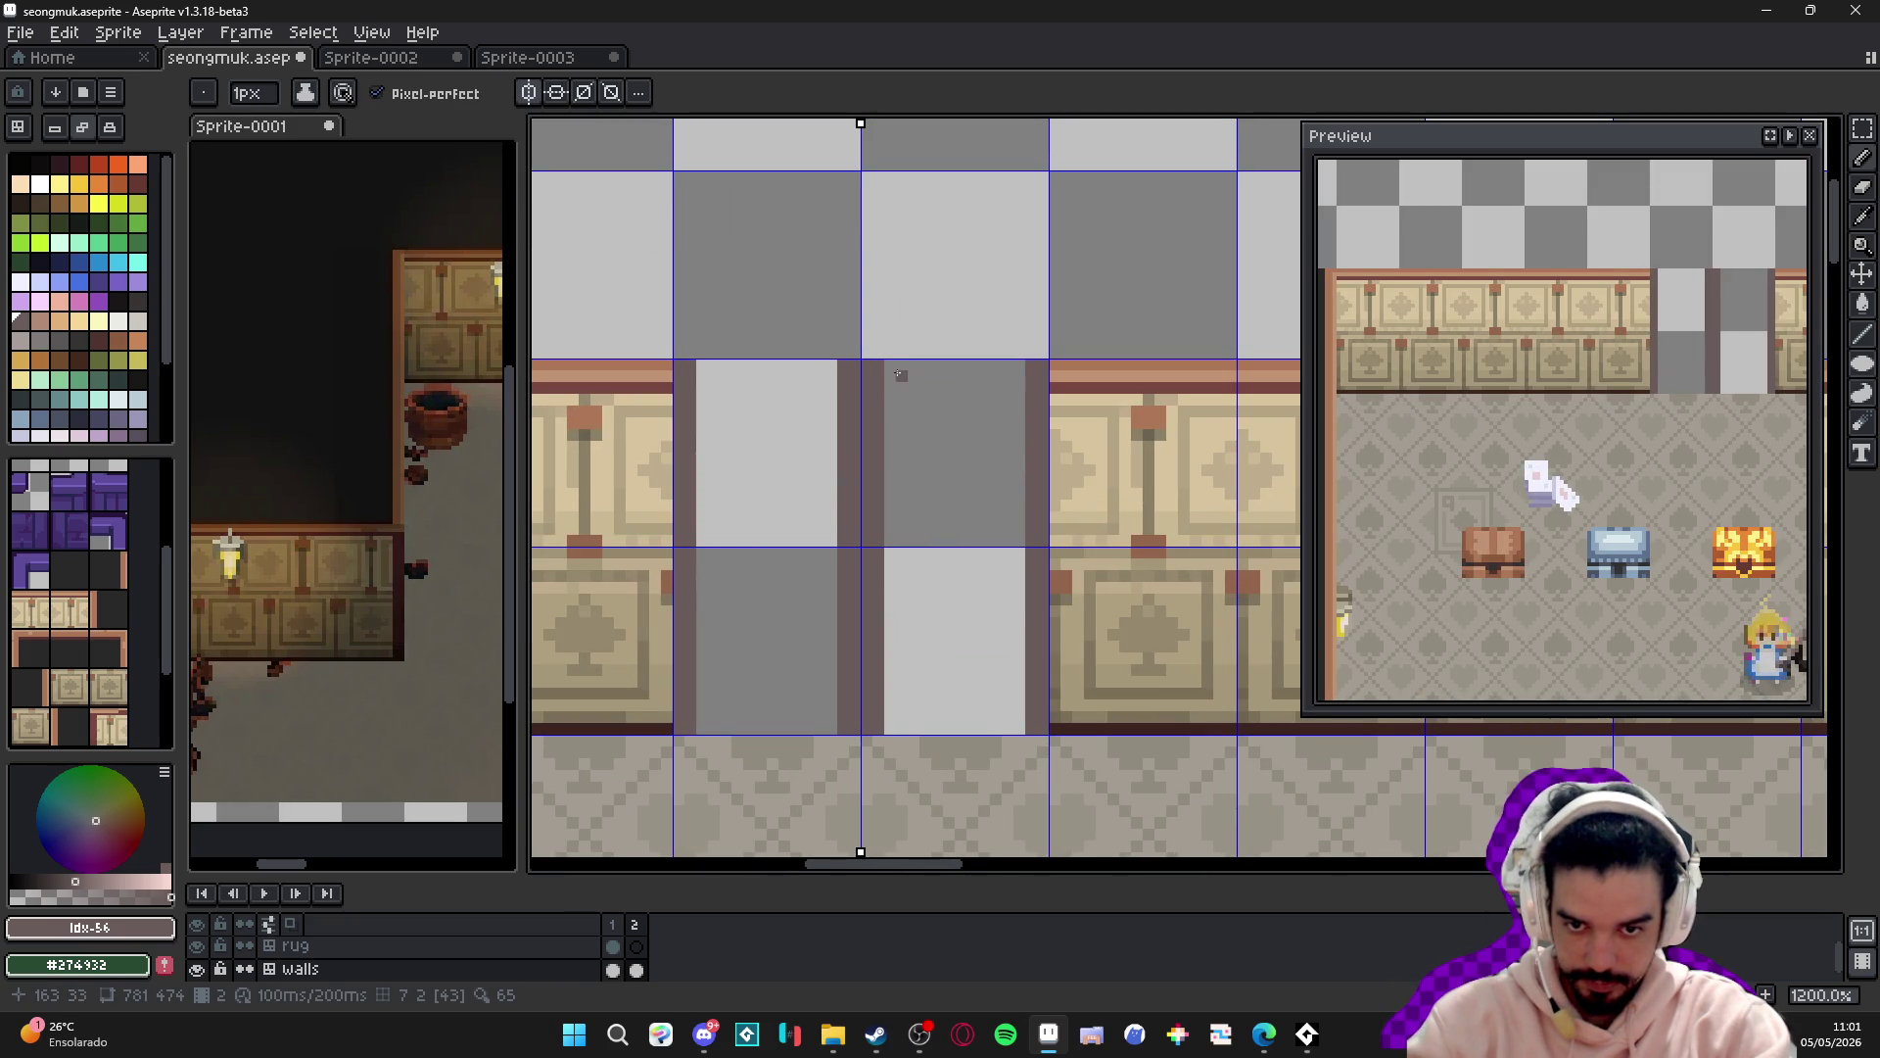
- Erase a column of doorway wall pixels to transparency and sample the dark wall-edge shade
alt+click(902, 365)
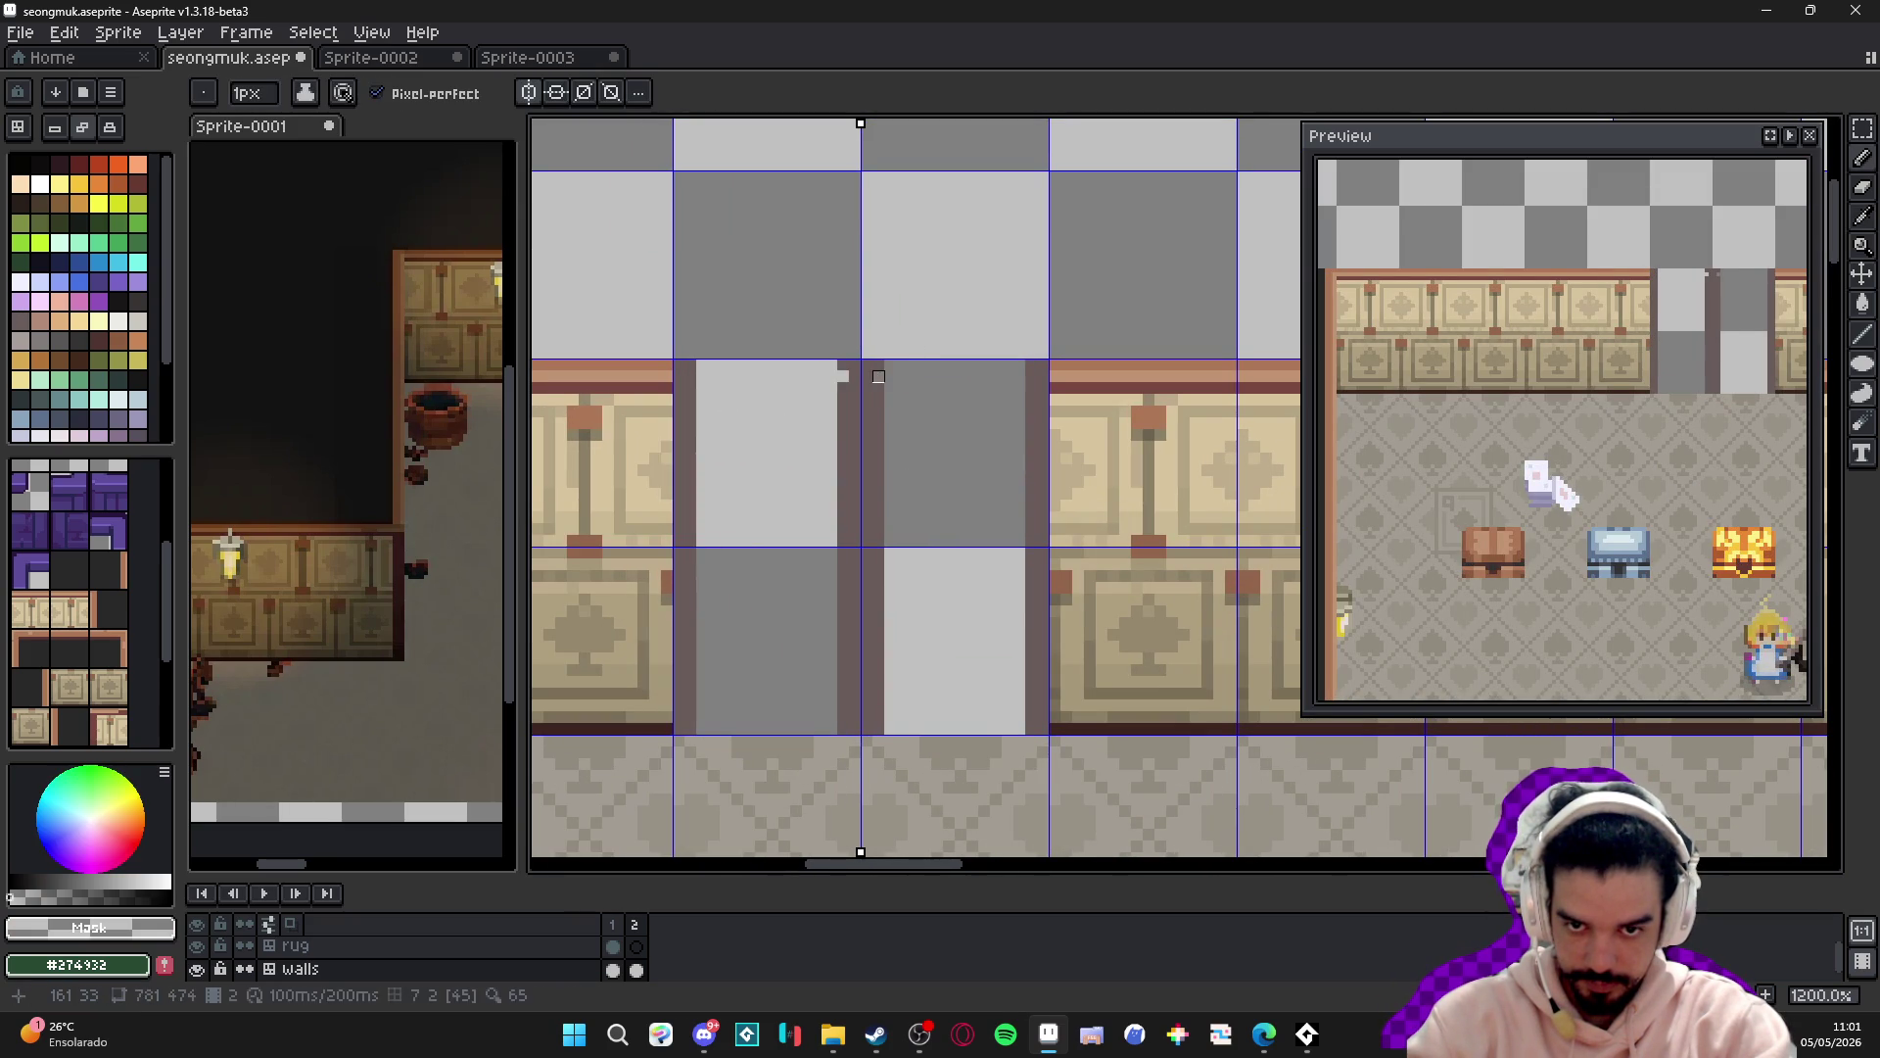
drag(879, 376, 878, 728)
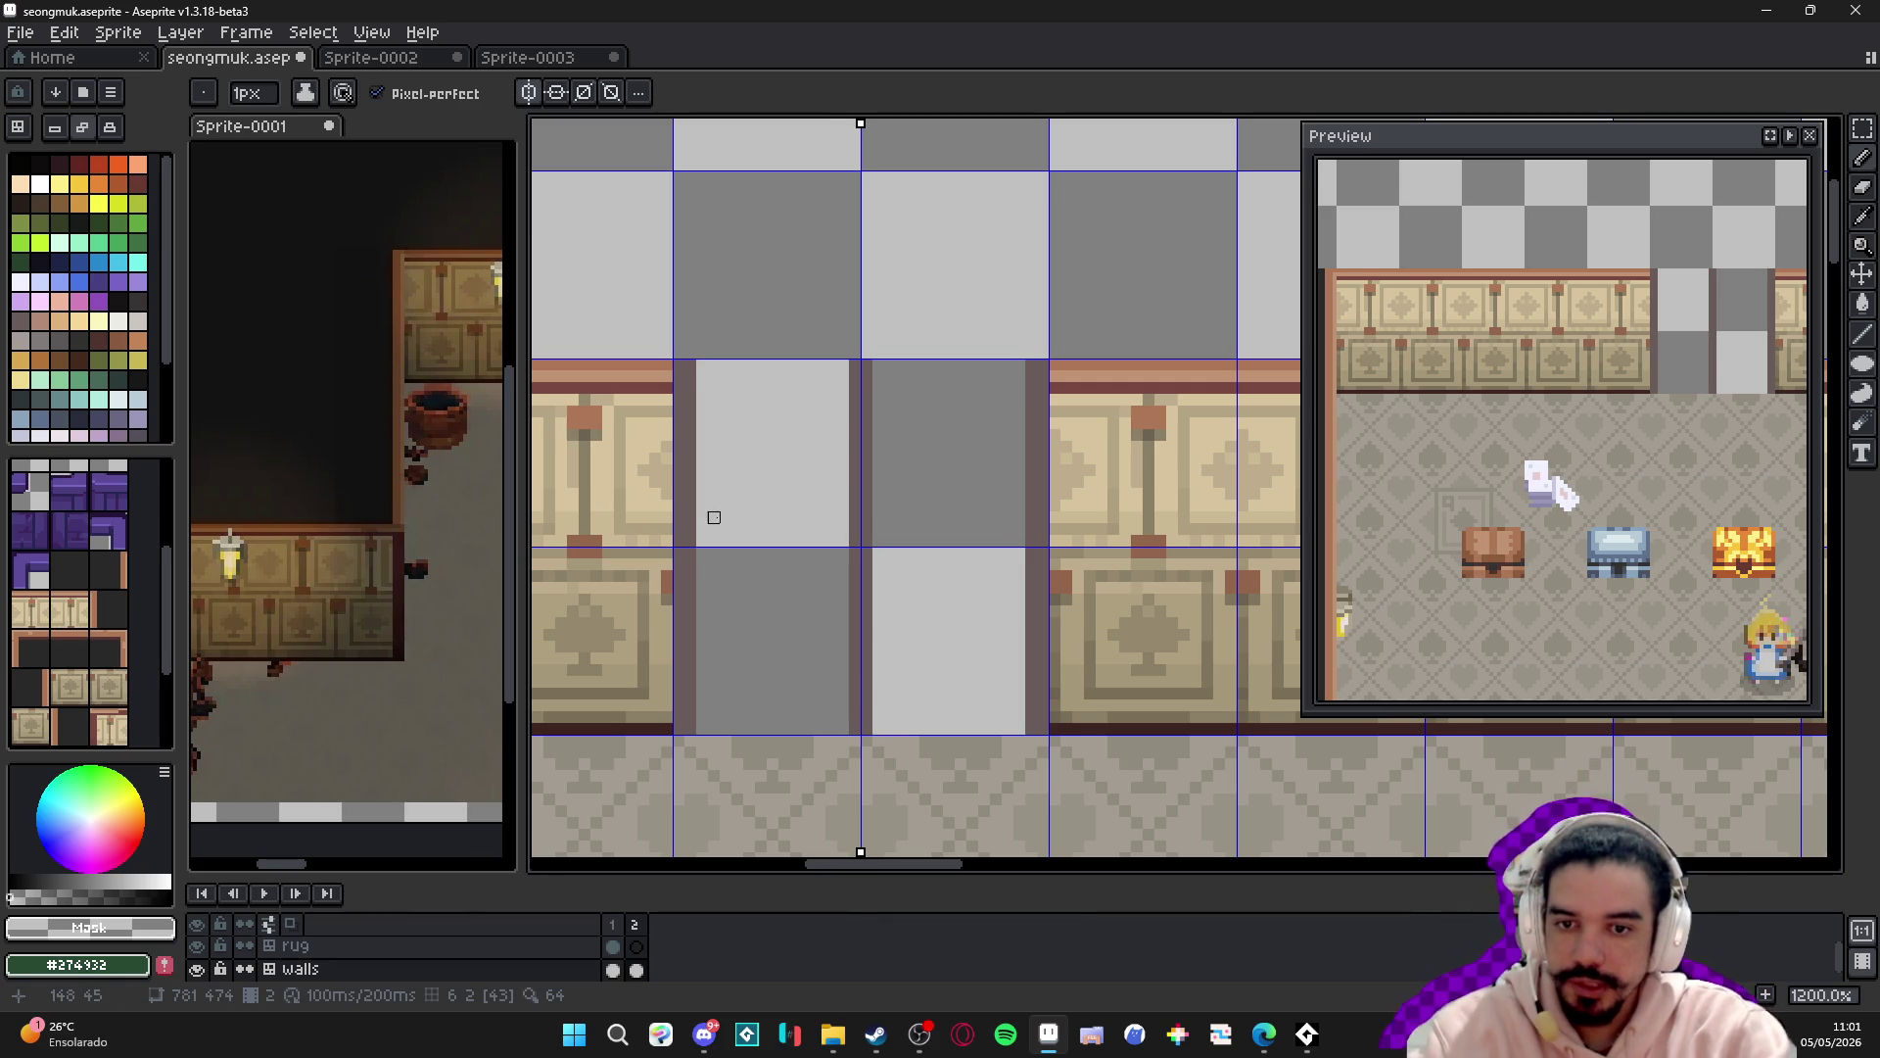
scroll(678, 712, up, 3)
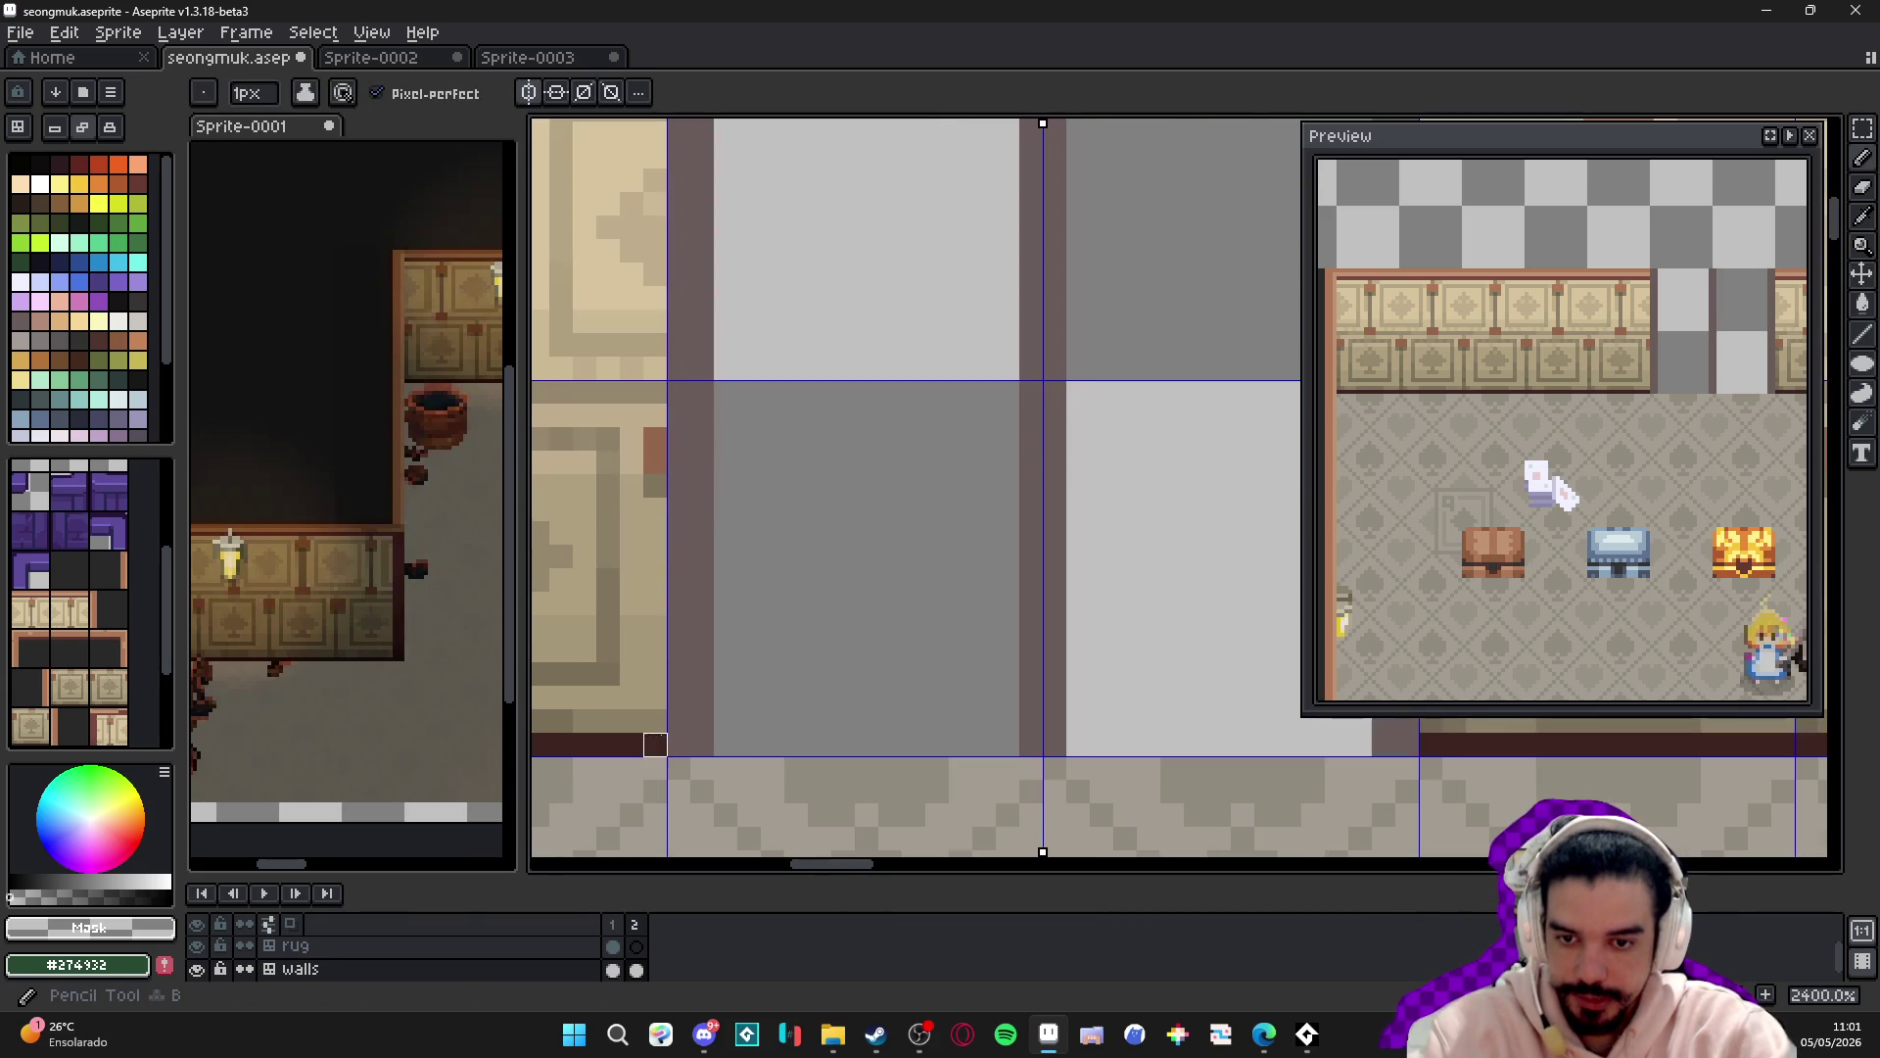
alt+right_click(655, 744)
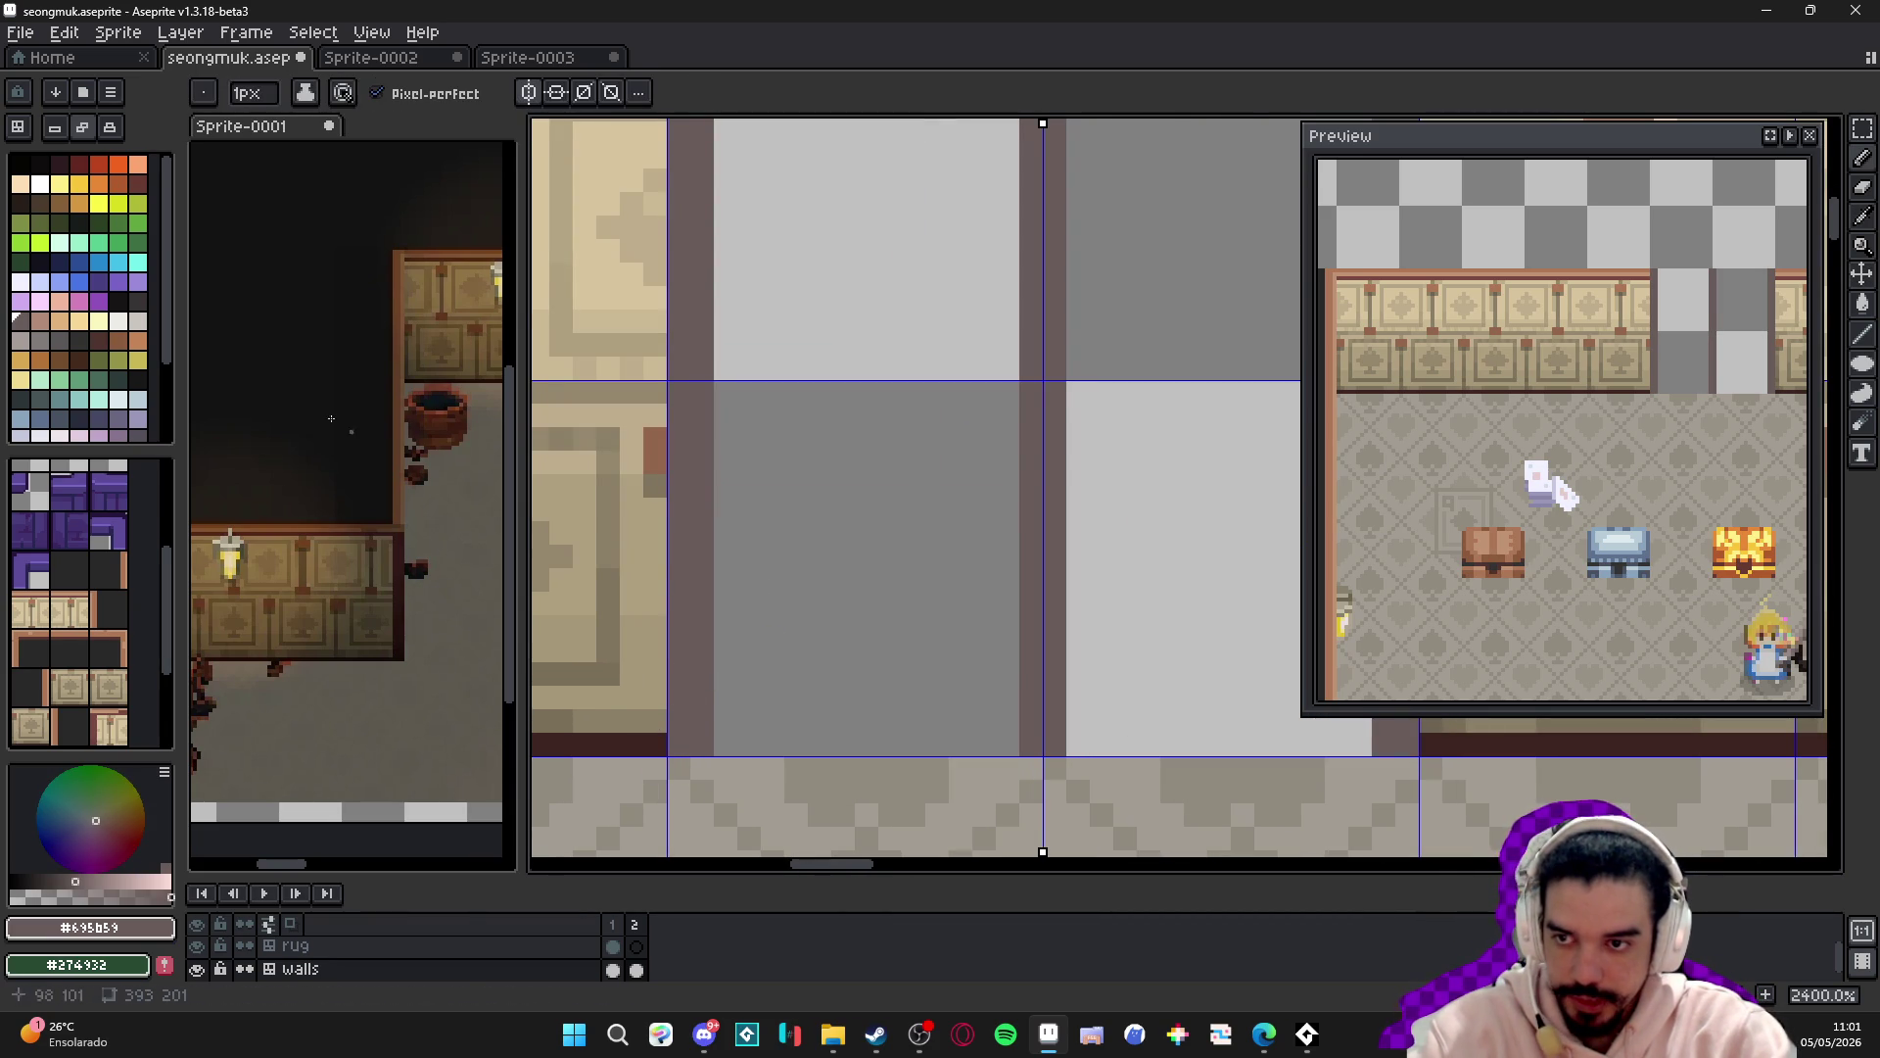
right_click(137, 301)
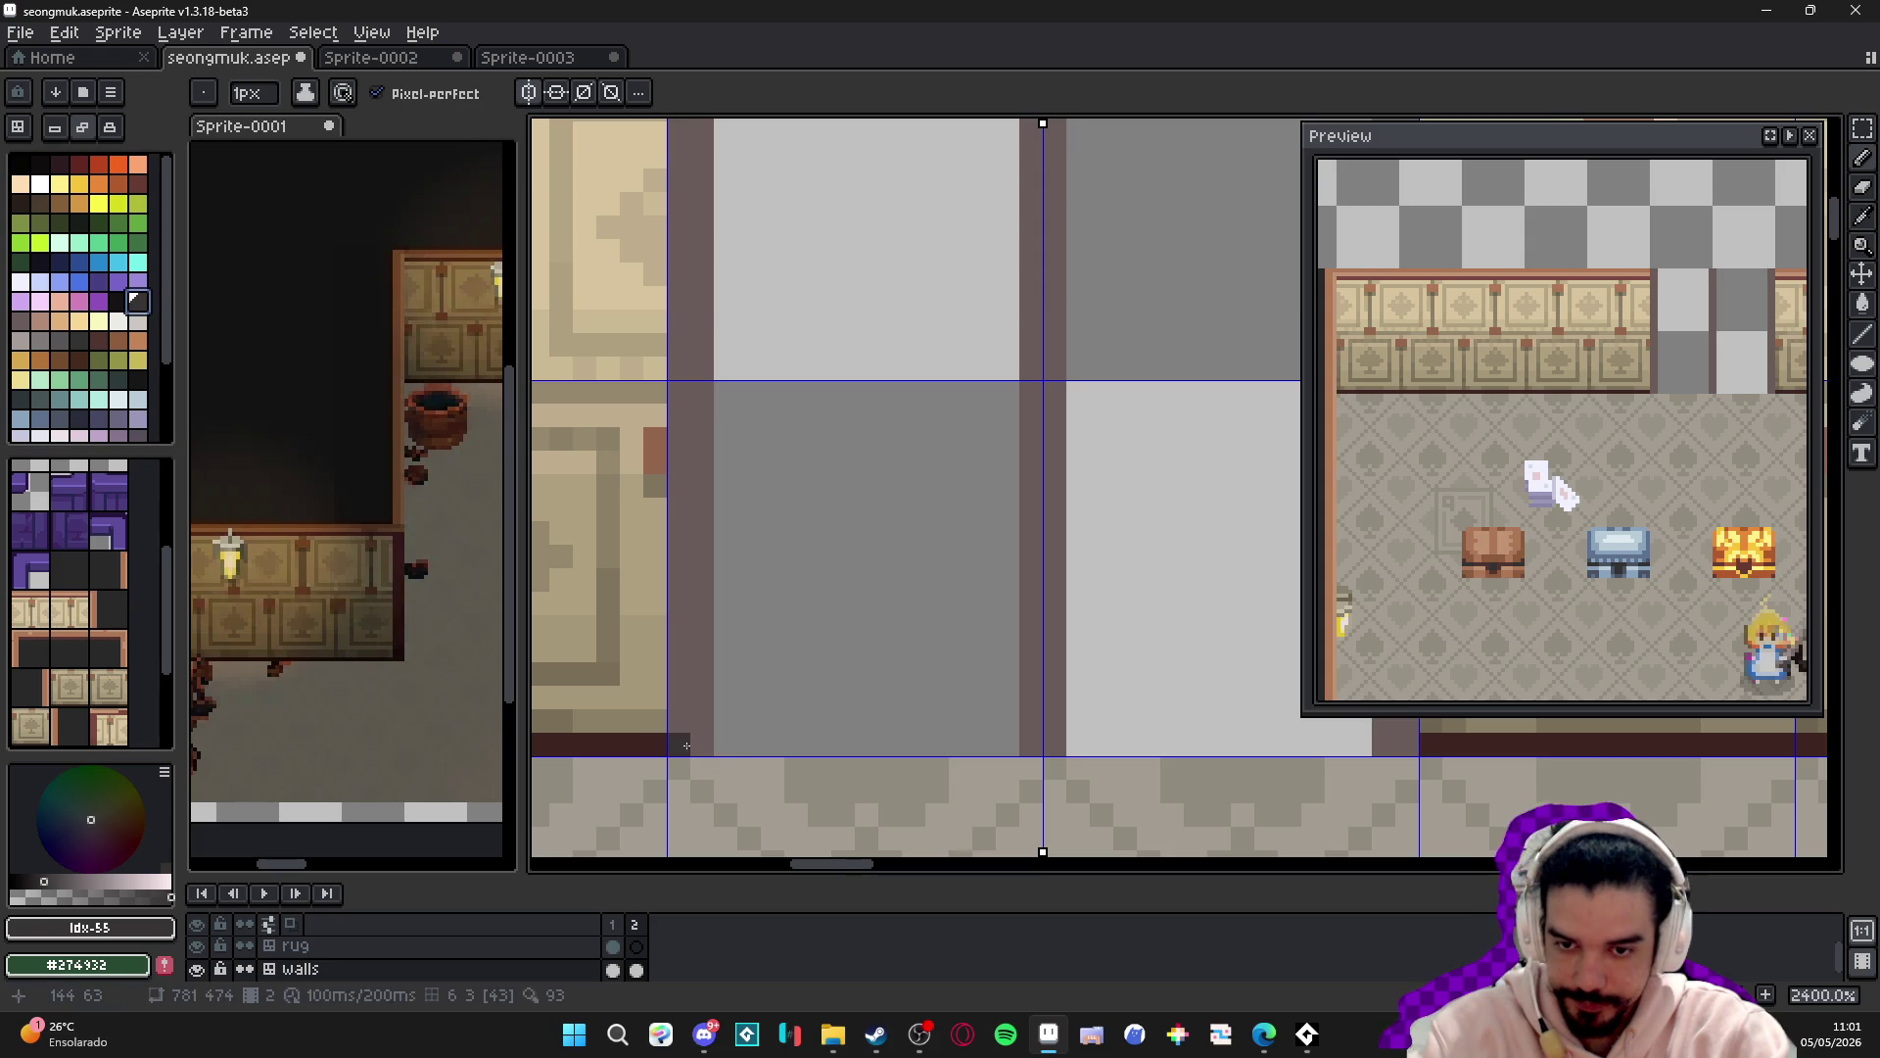
scroll(697, 656, down, 3)
scroll(669, 430, up, 1)
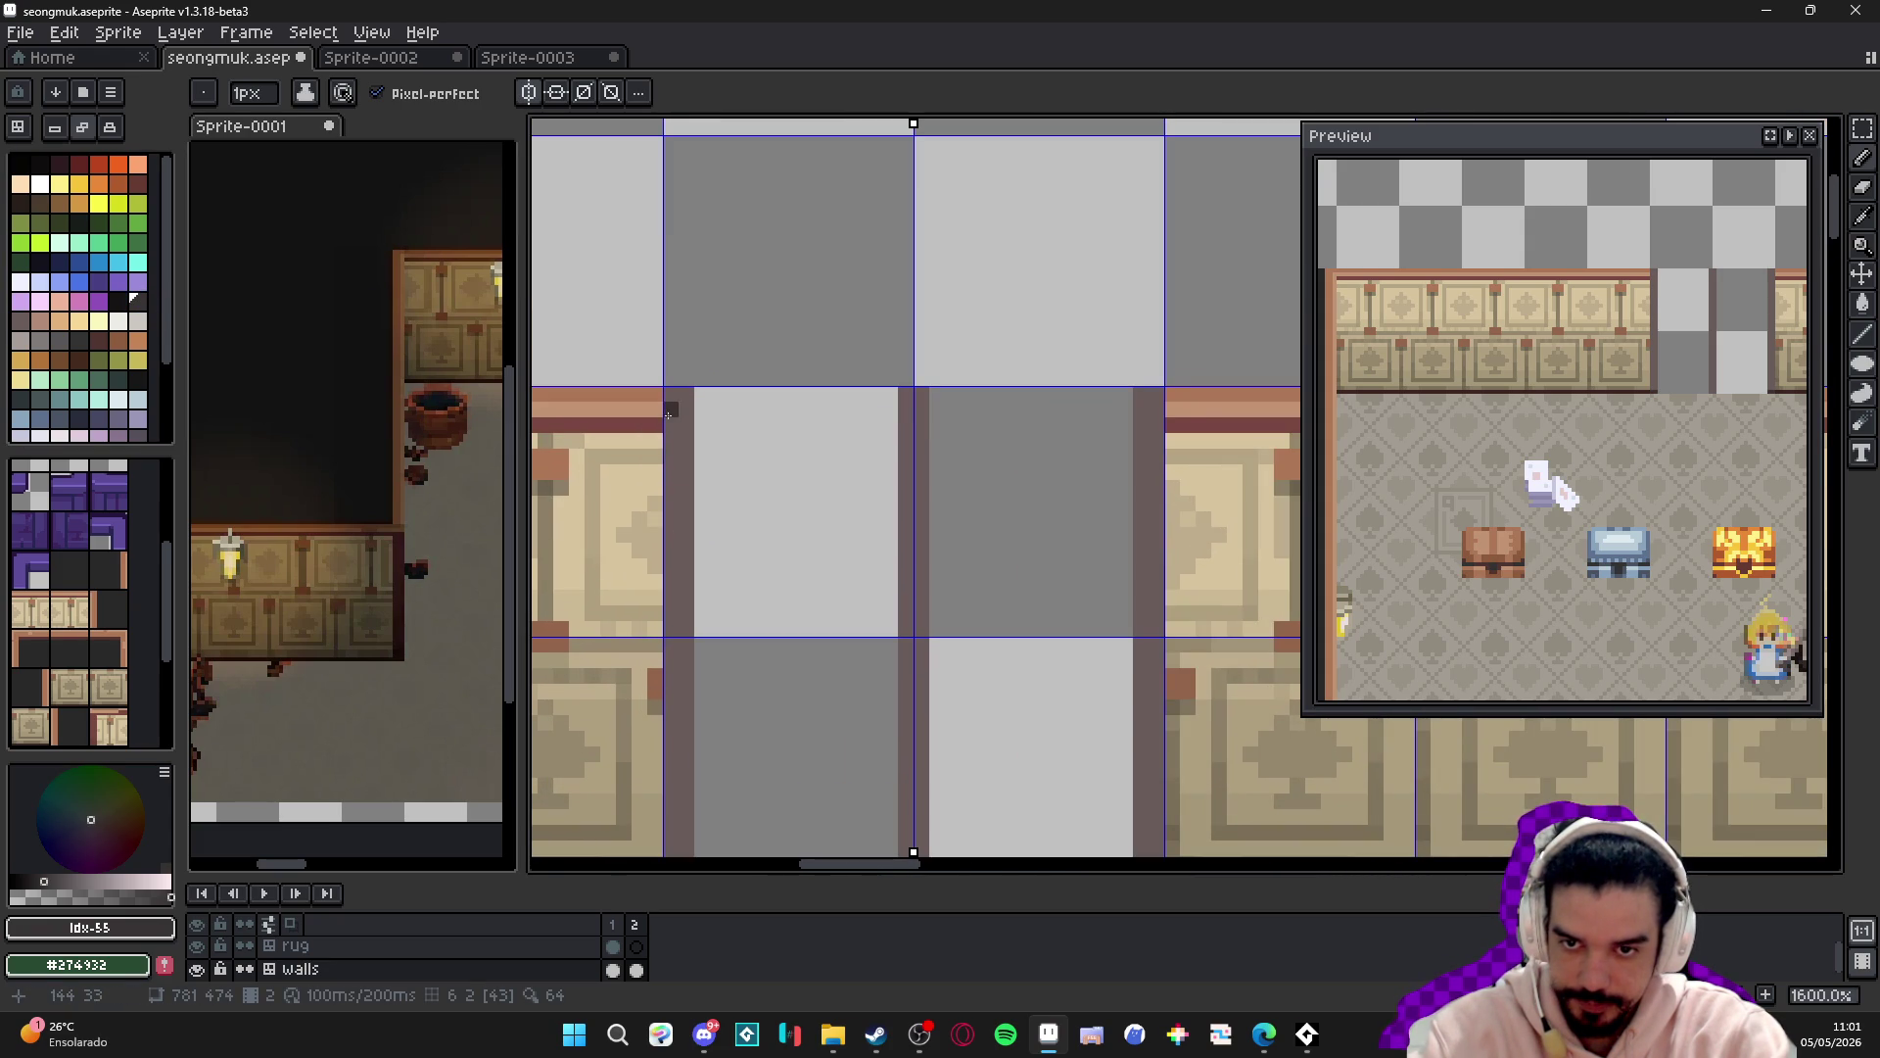
- Paint mirrored tan trim pixels at the top corners of the doorway
alt+right_click(677, 392)
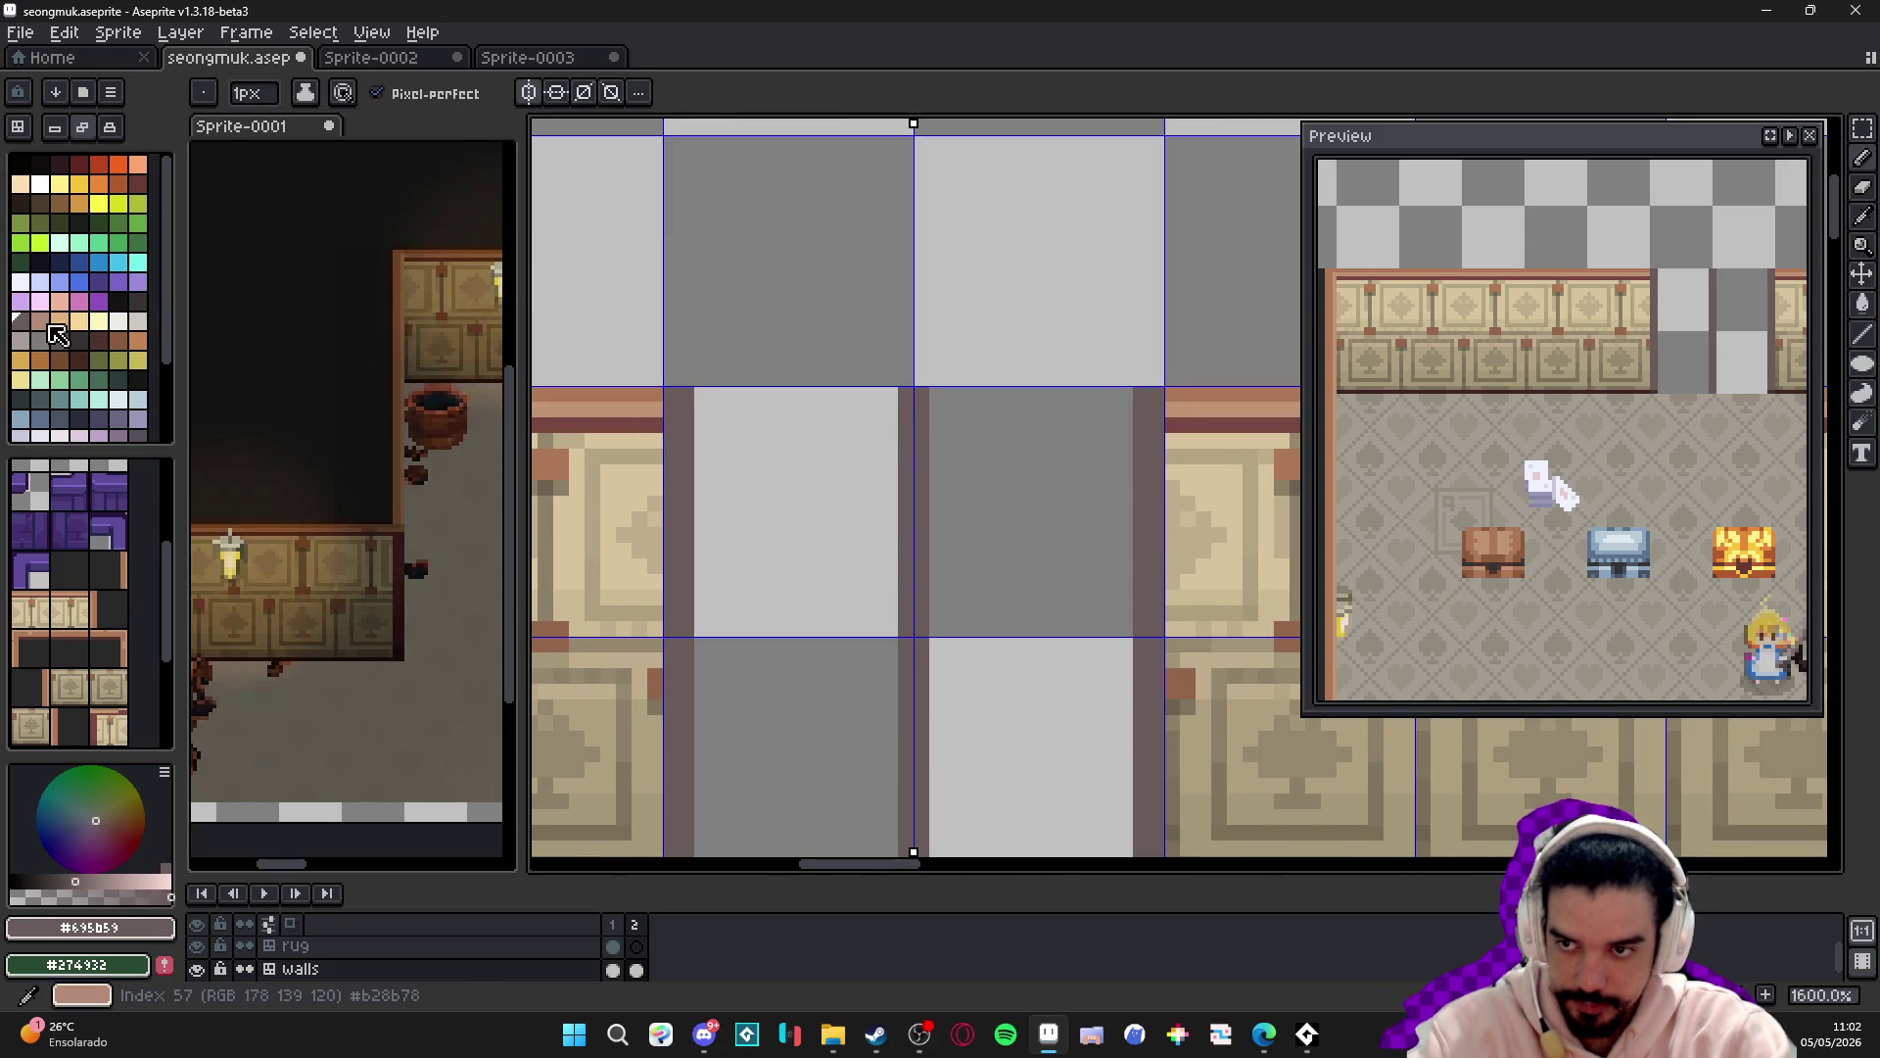
click(679, 402)
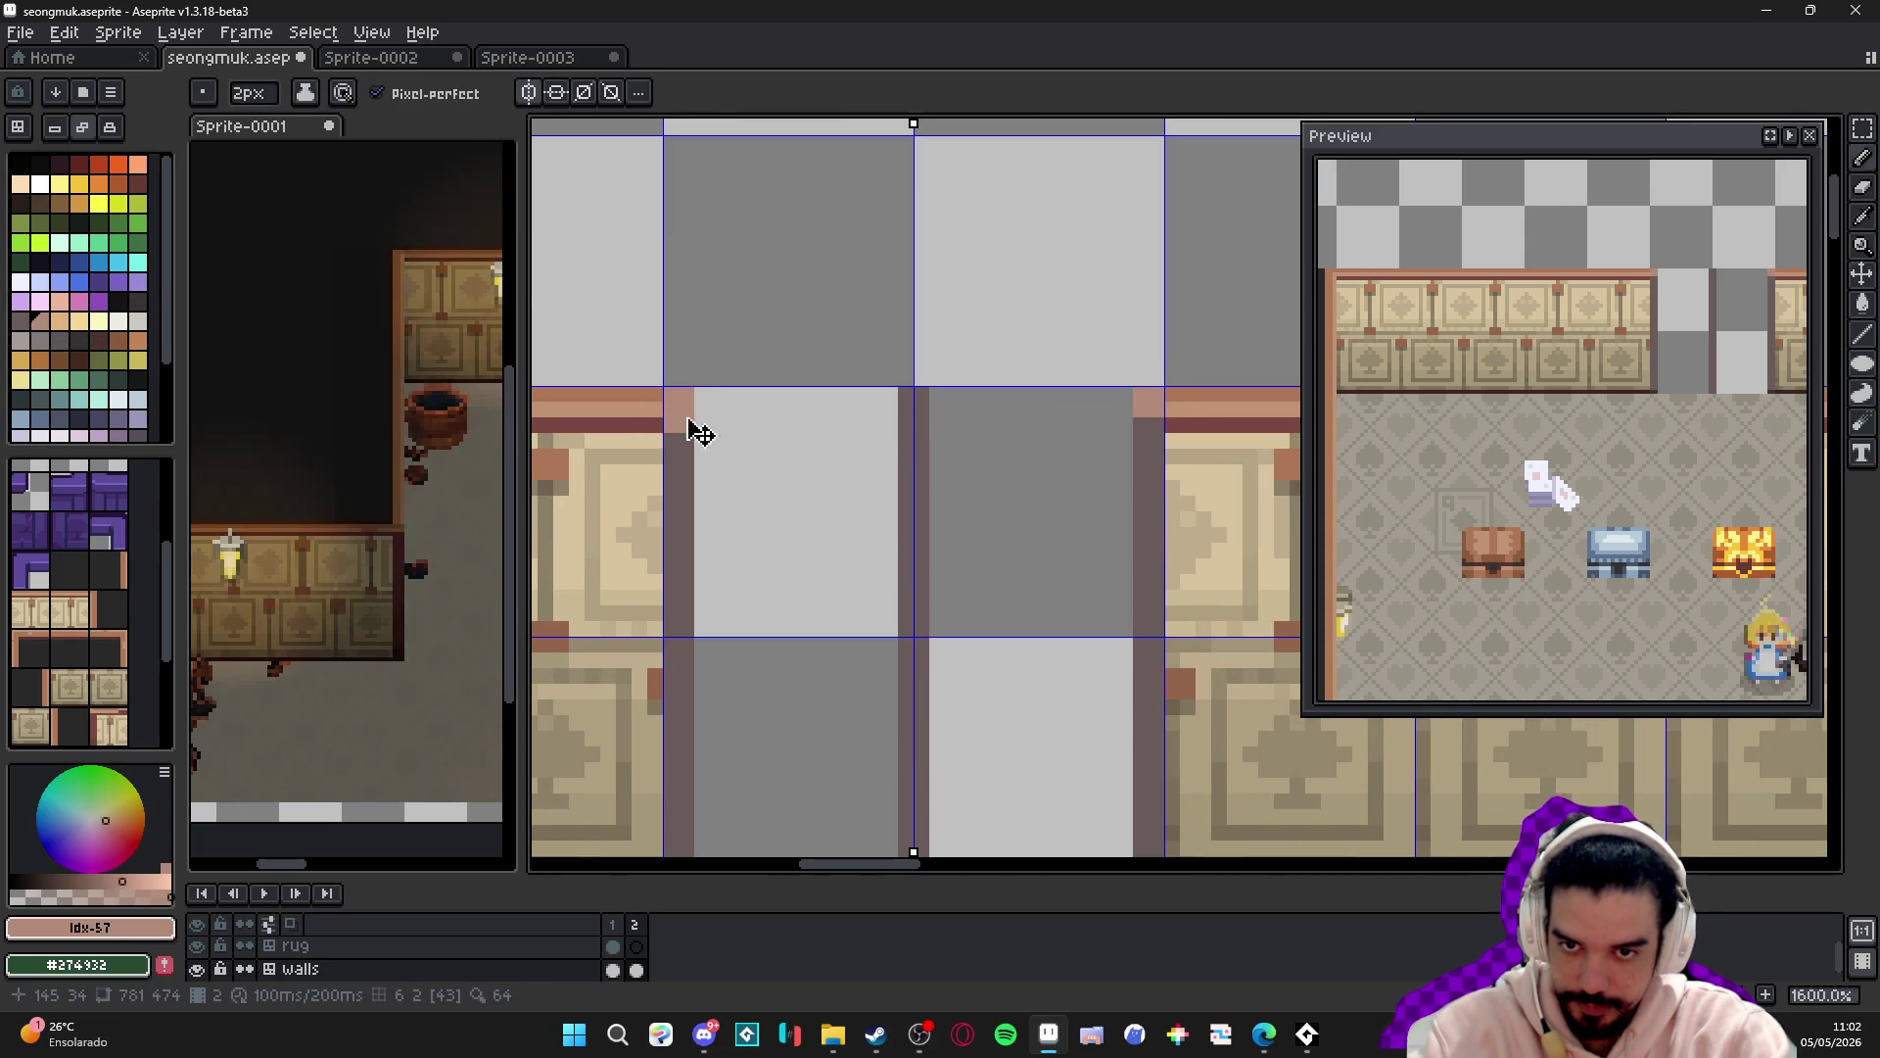
click(59, 320)
scroll(674, 416, down, 4)
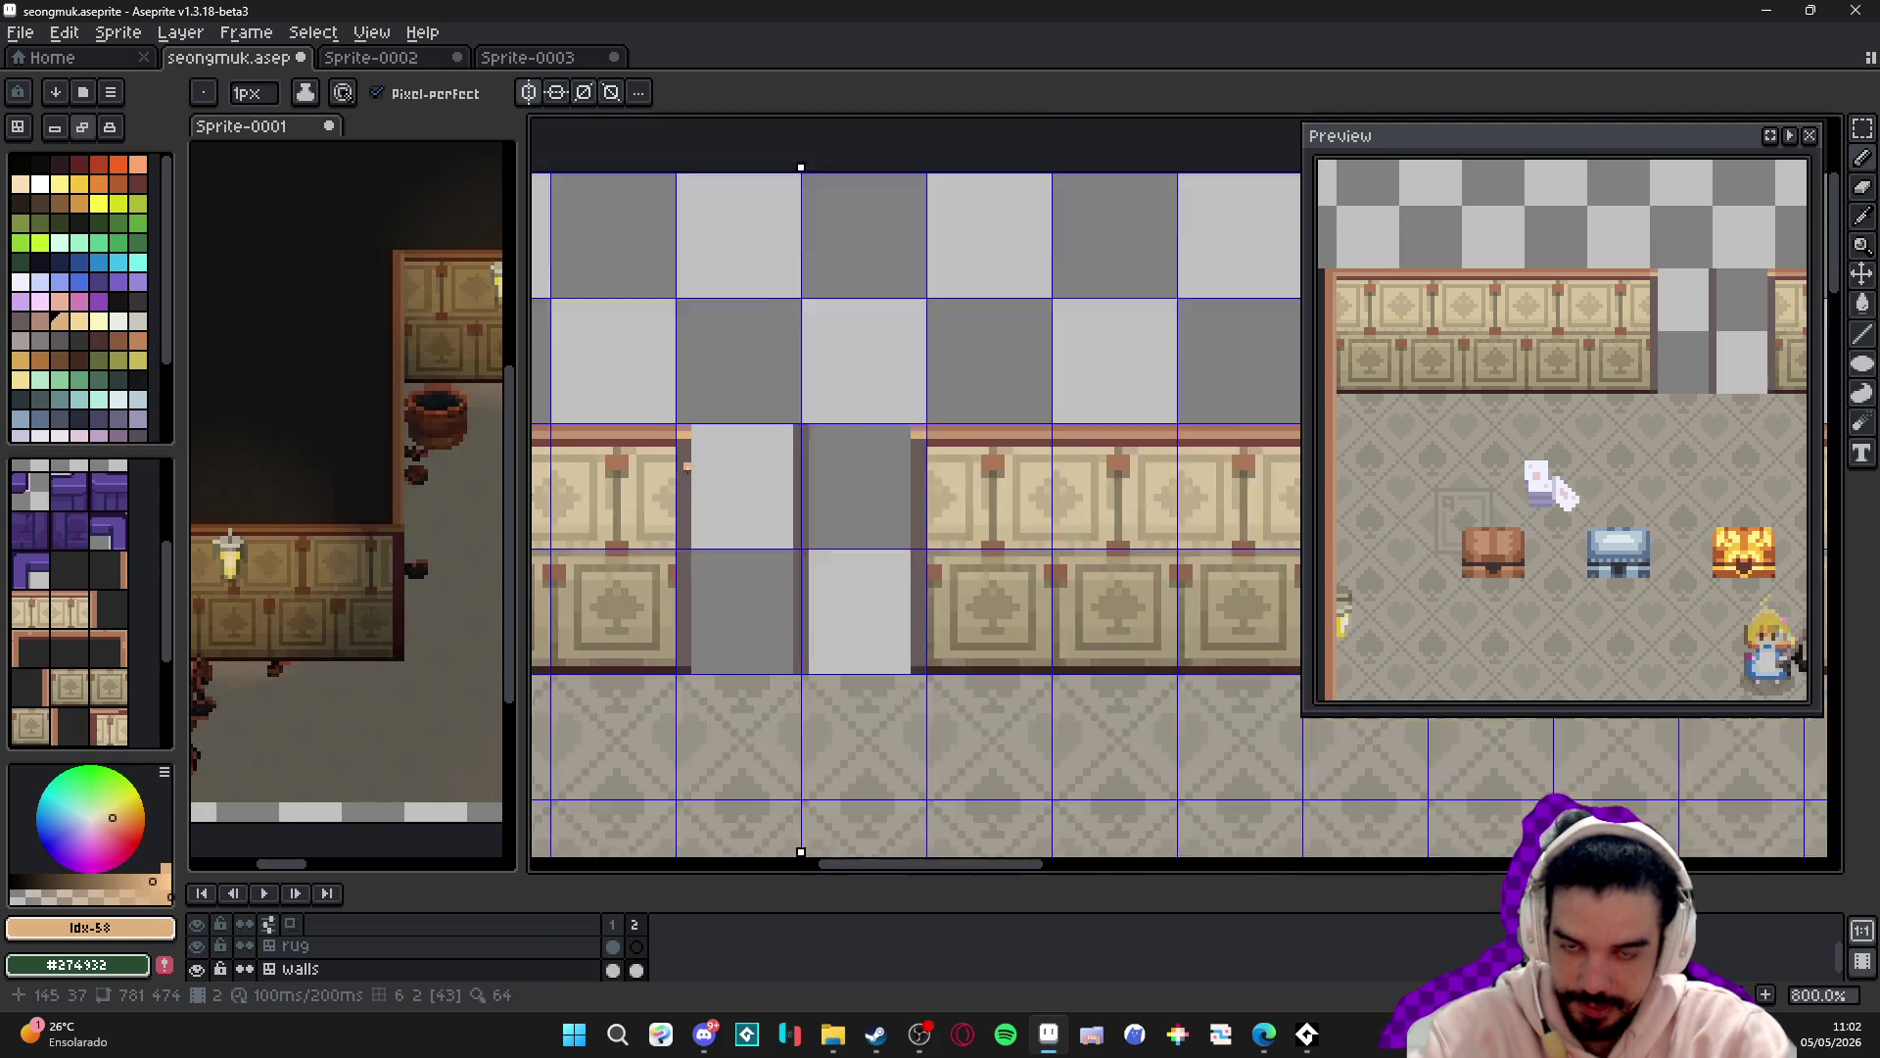
scroll(680, 432, up, 4)
scroll(722, 447, down, 4)
drag(722, 446, 973, 480)
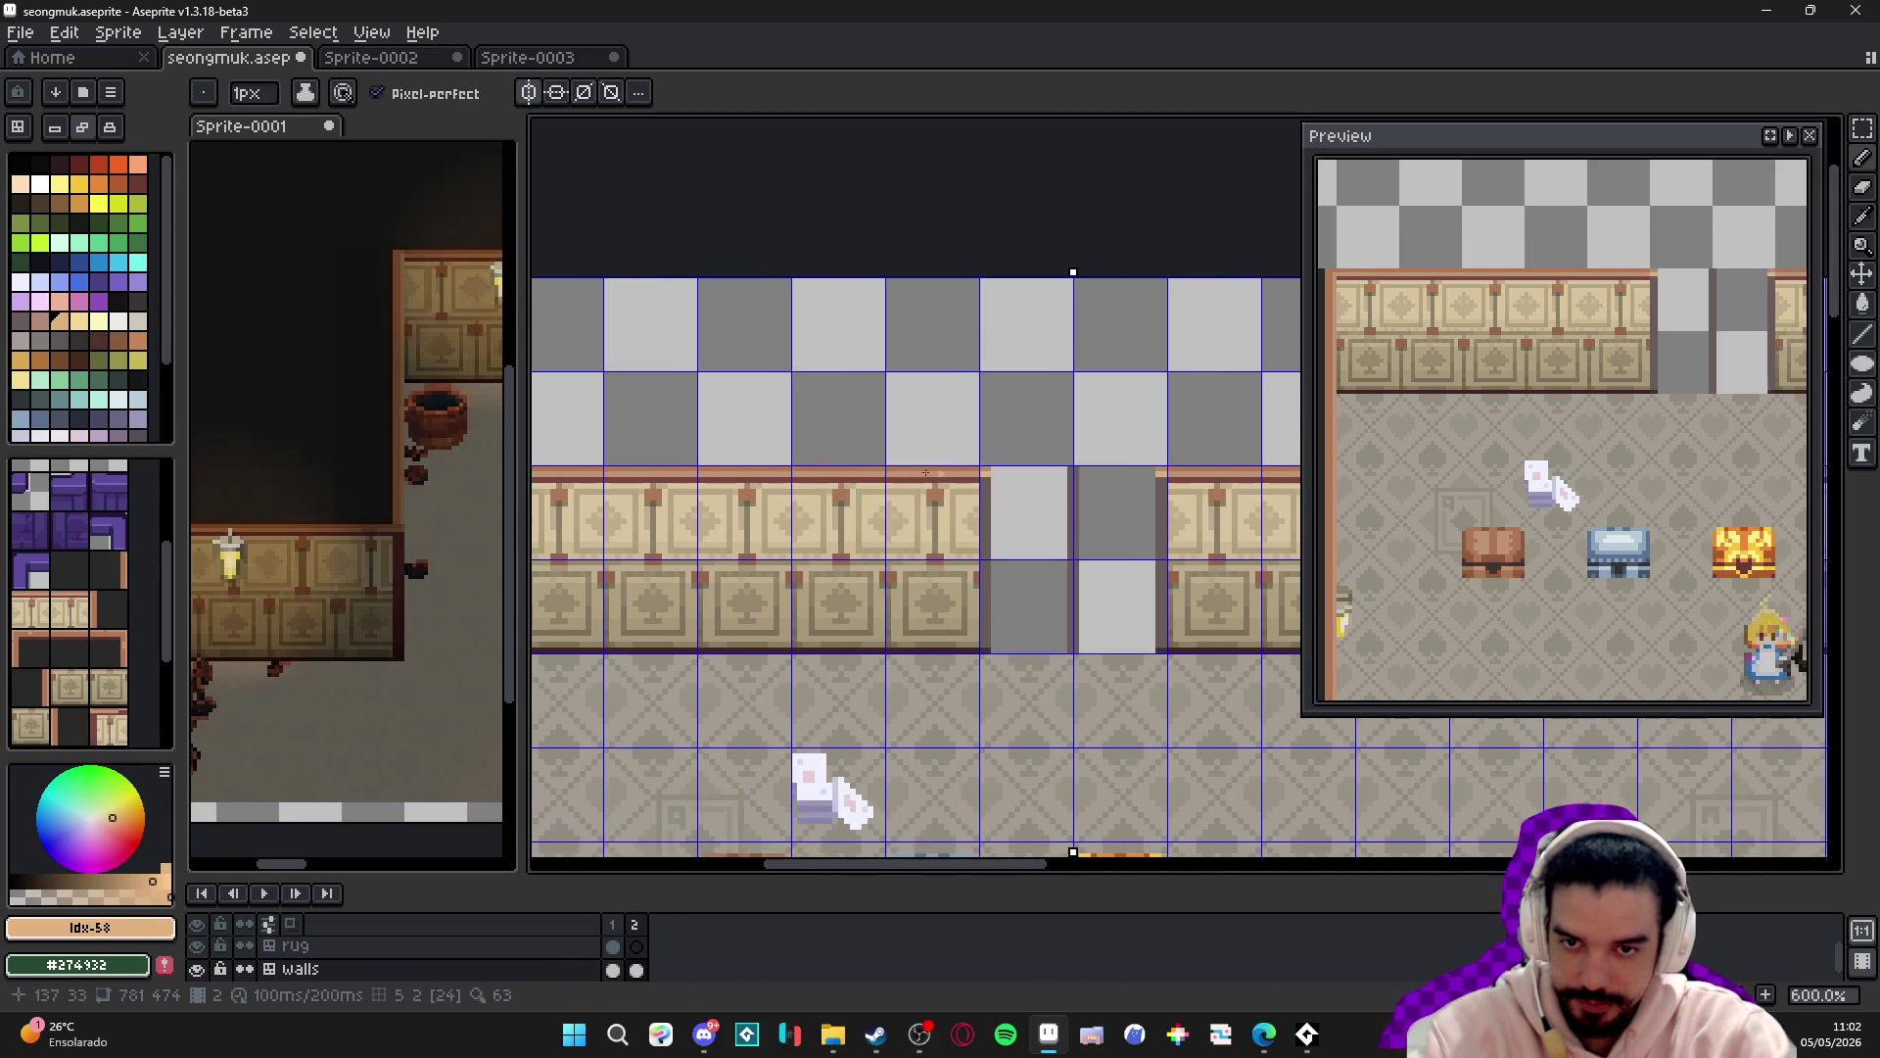
scroll(835, 488, up, 4)
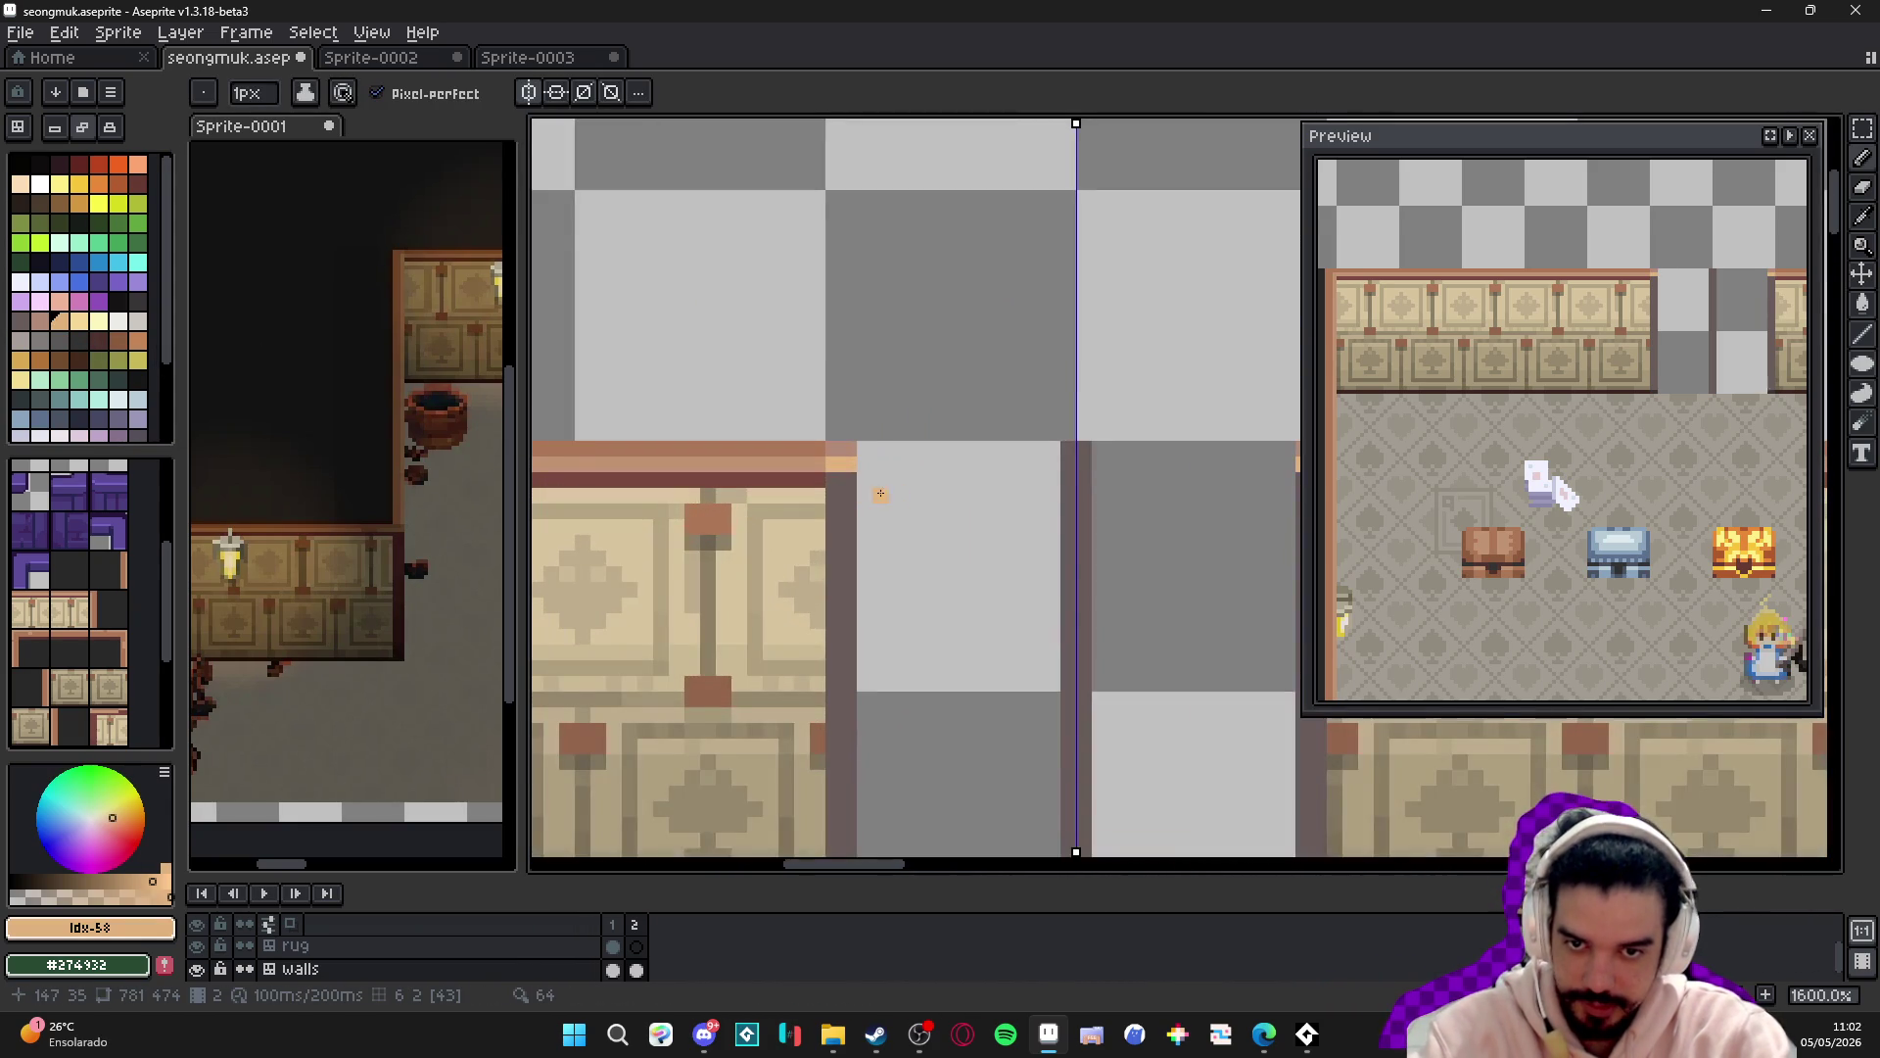
scroll(834, 487, down, 3)
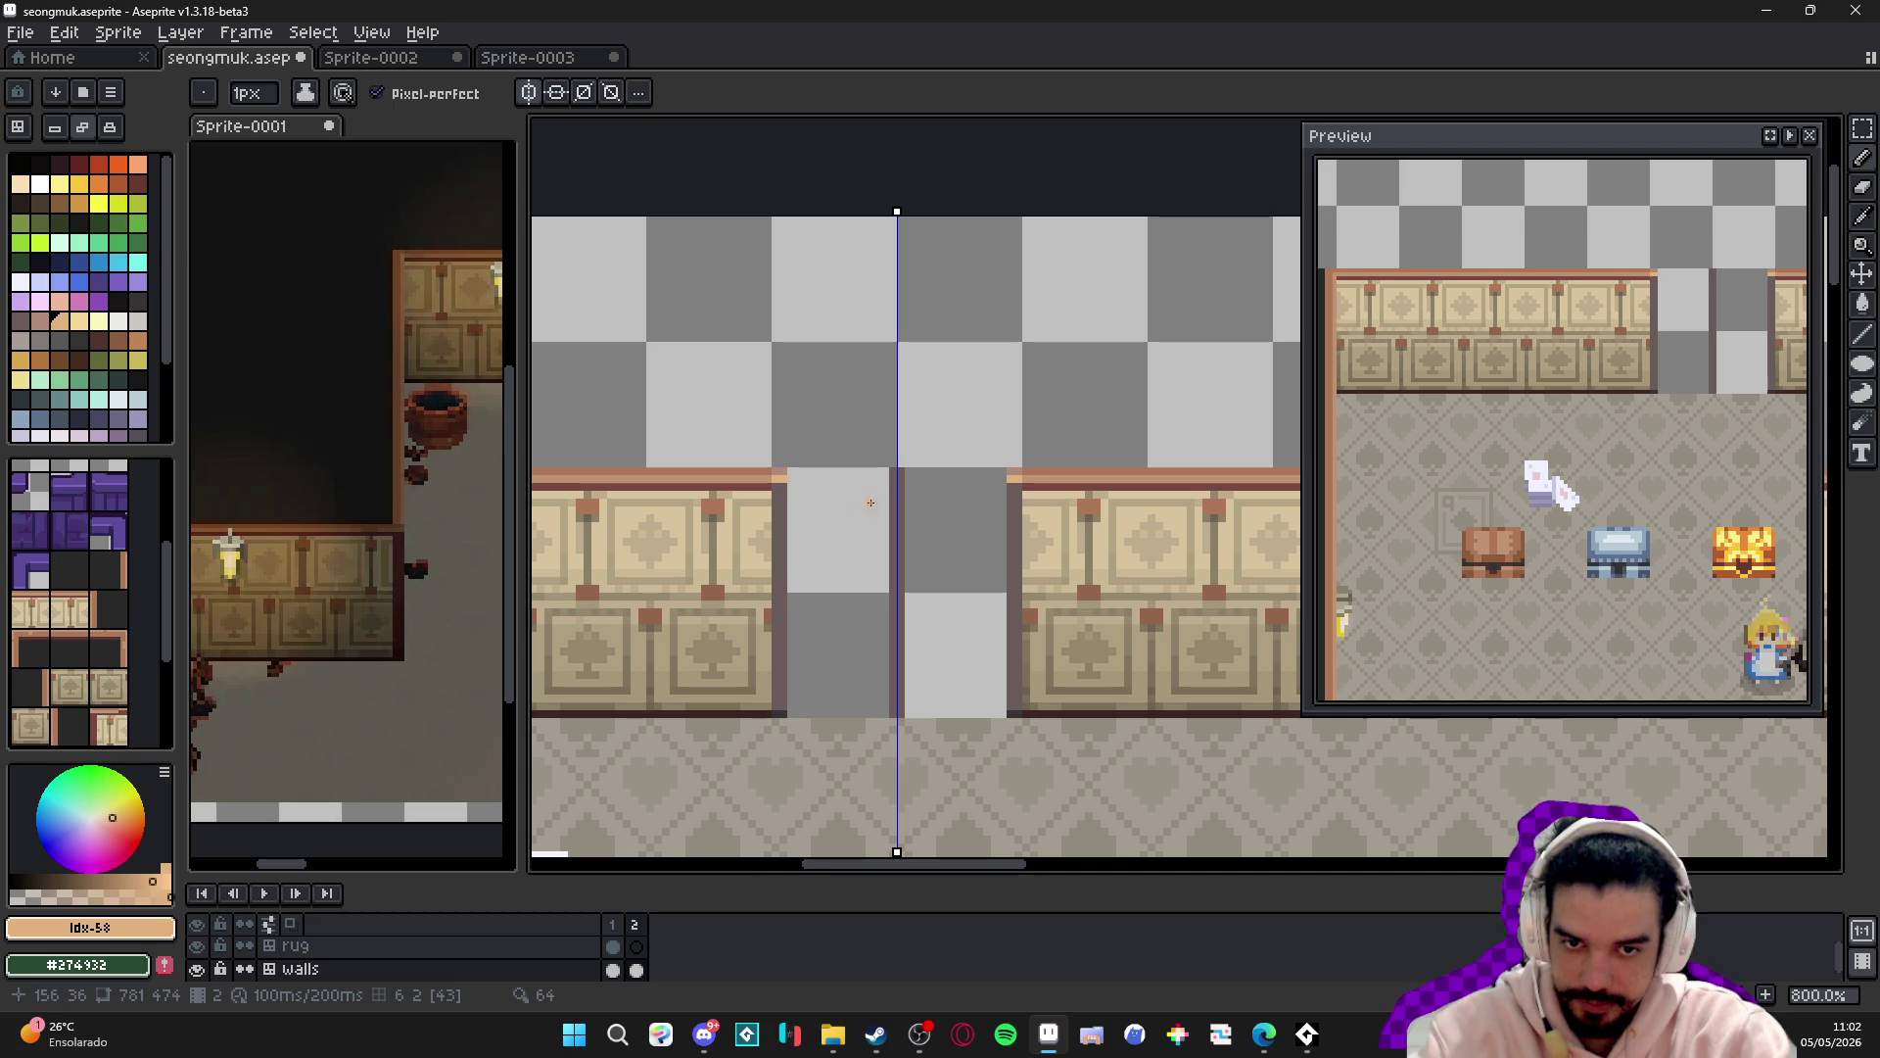
scroll(778, 492, up, 3)
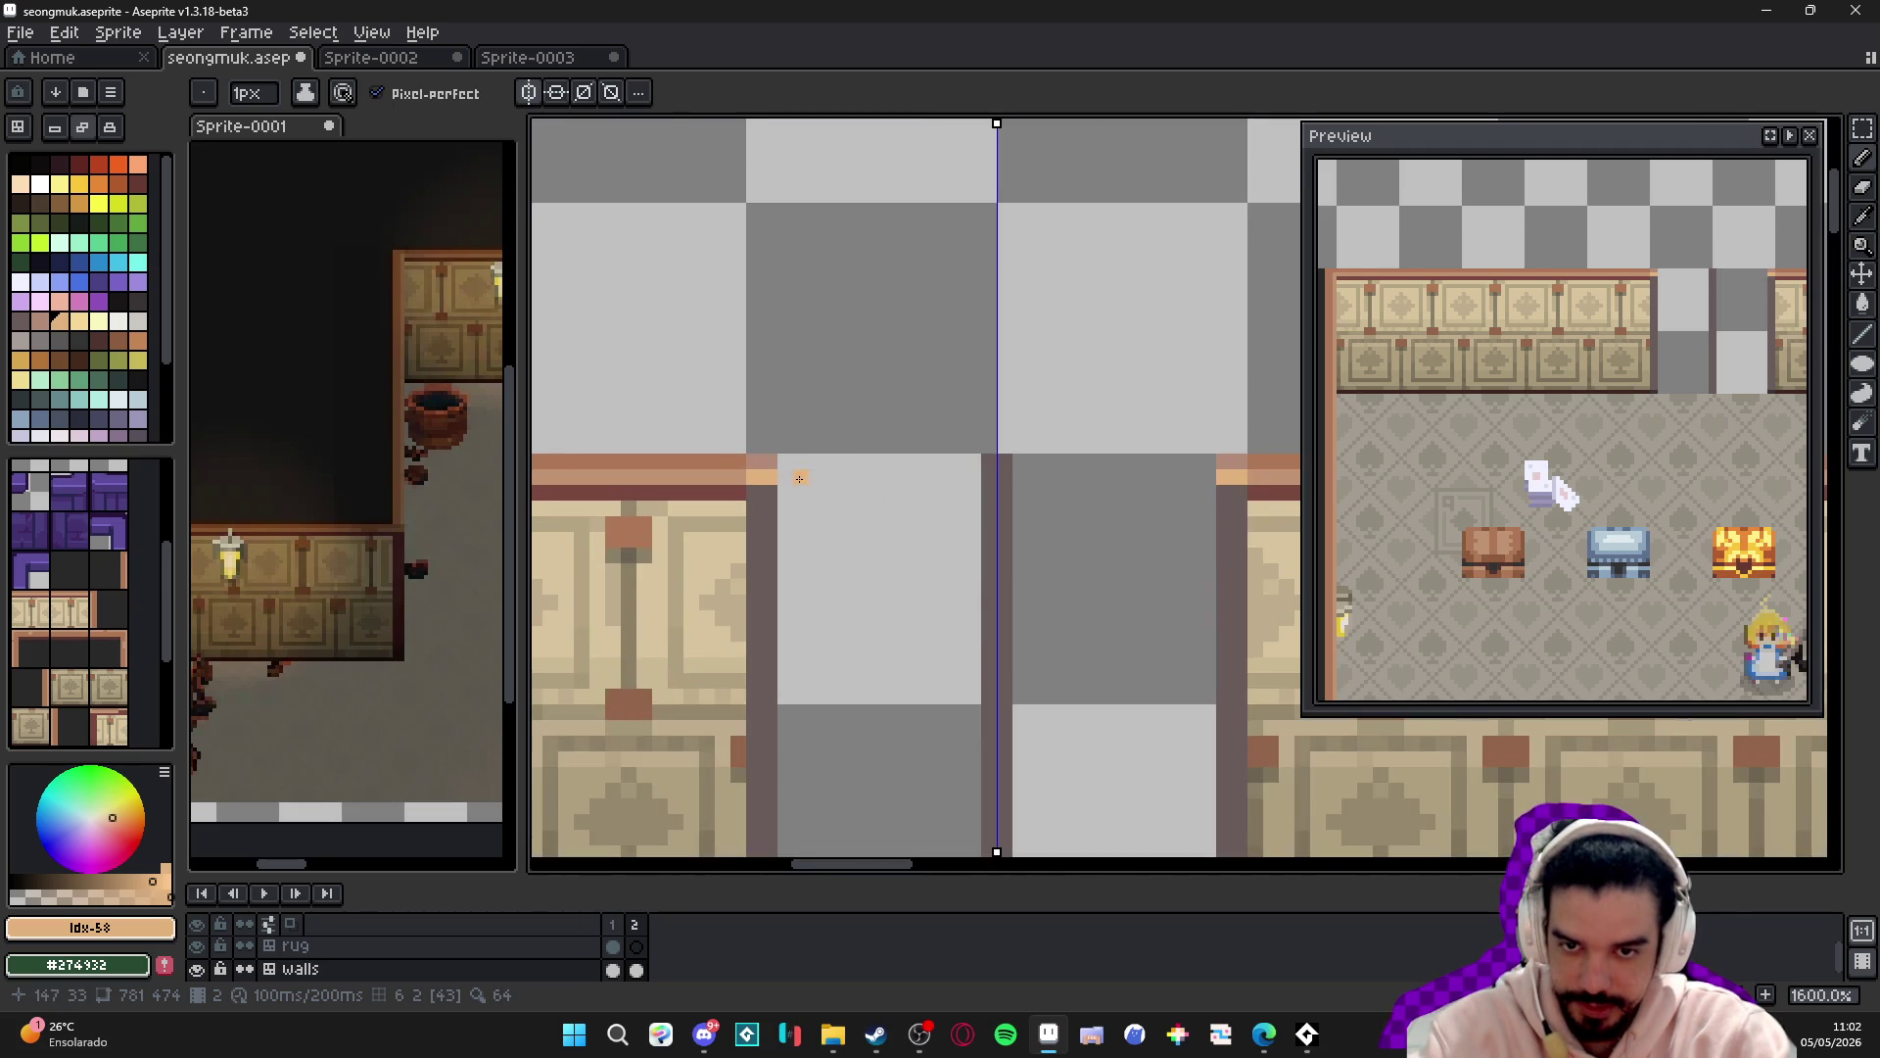
drag(771, 492, 681, 441)
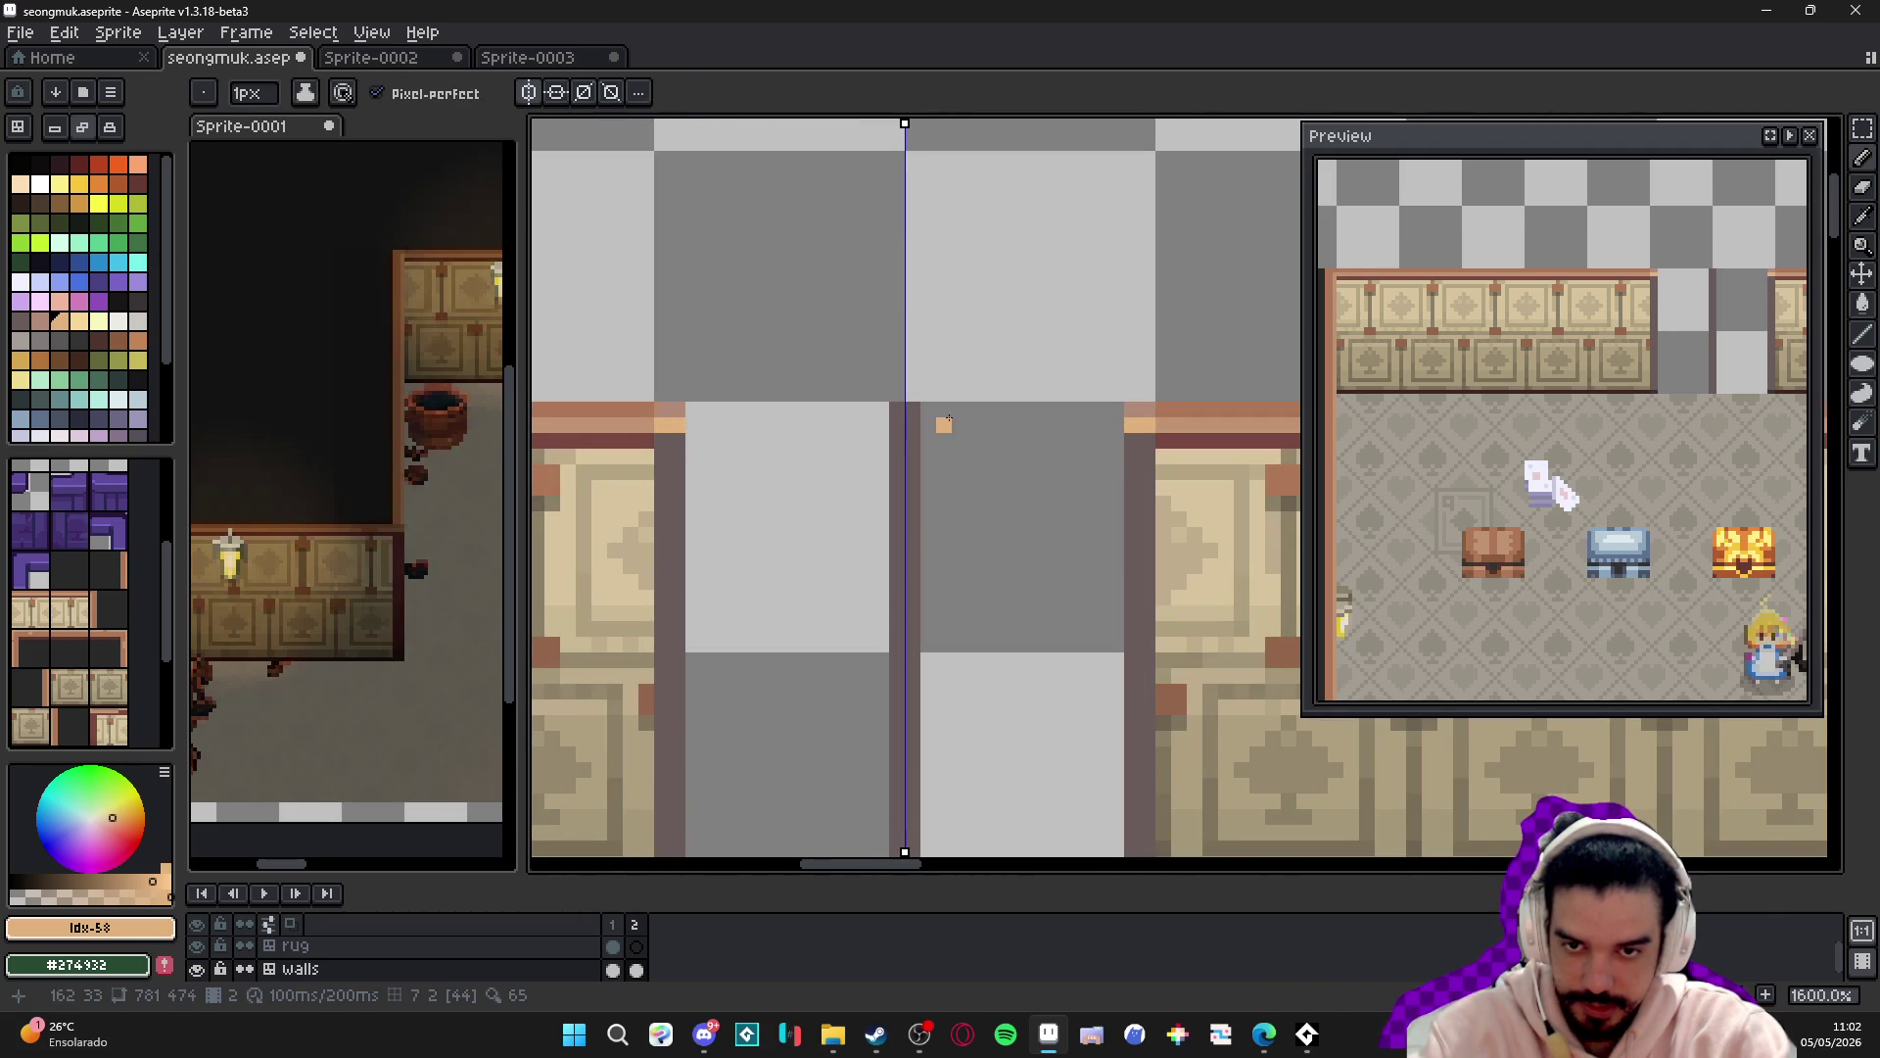
alt+click(677, 409)
click(897, 409)
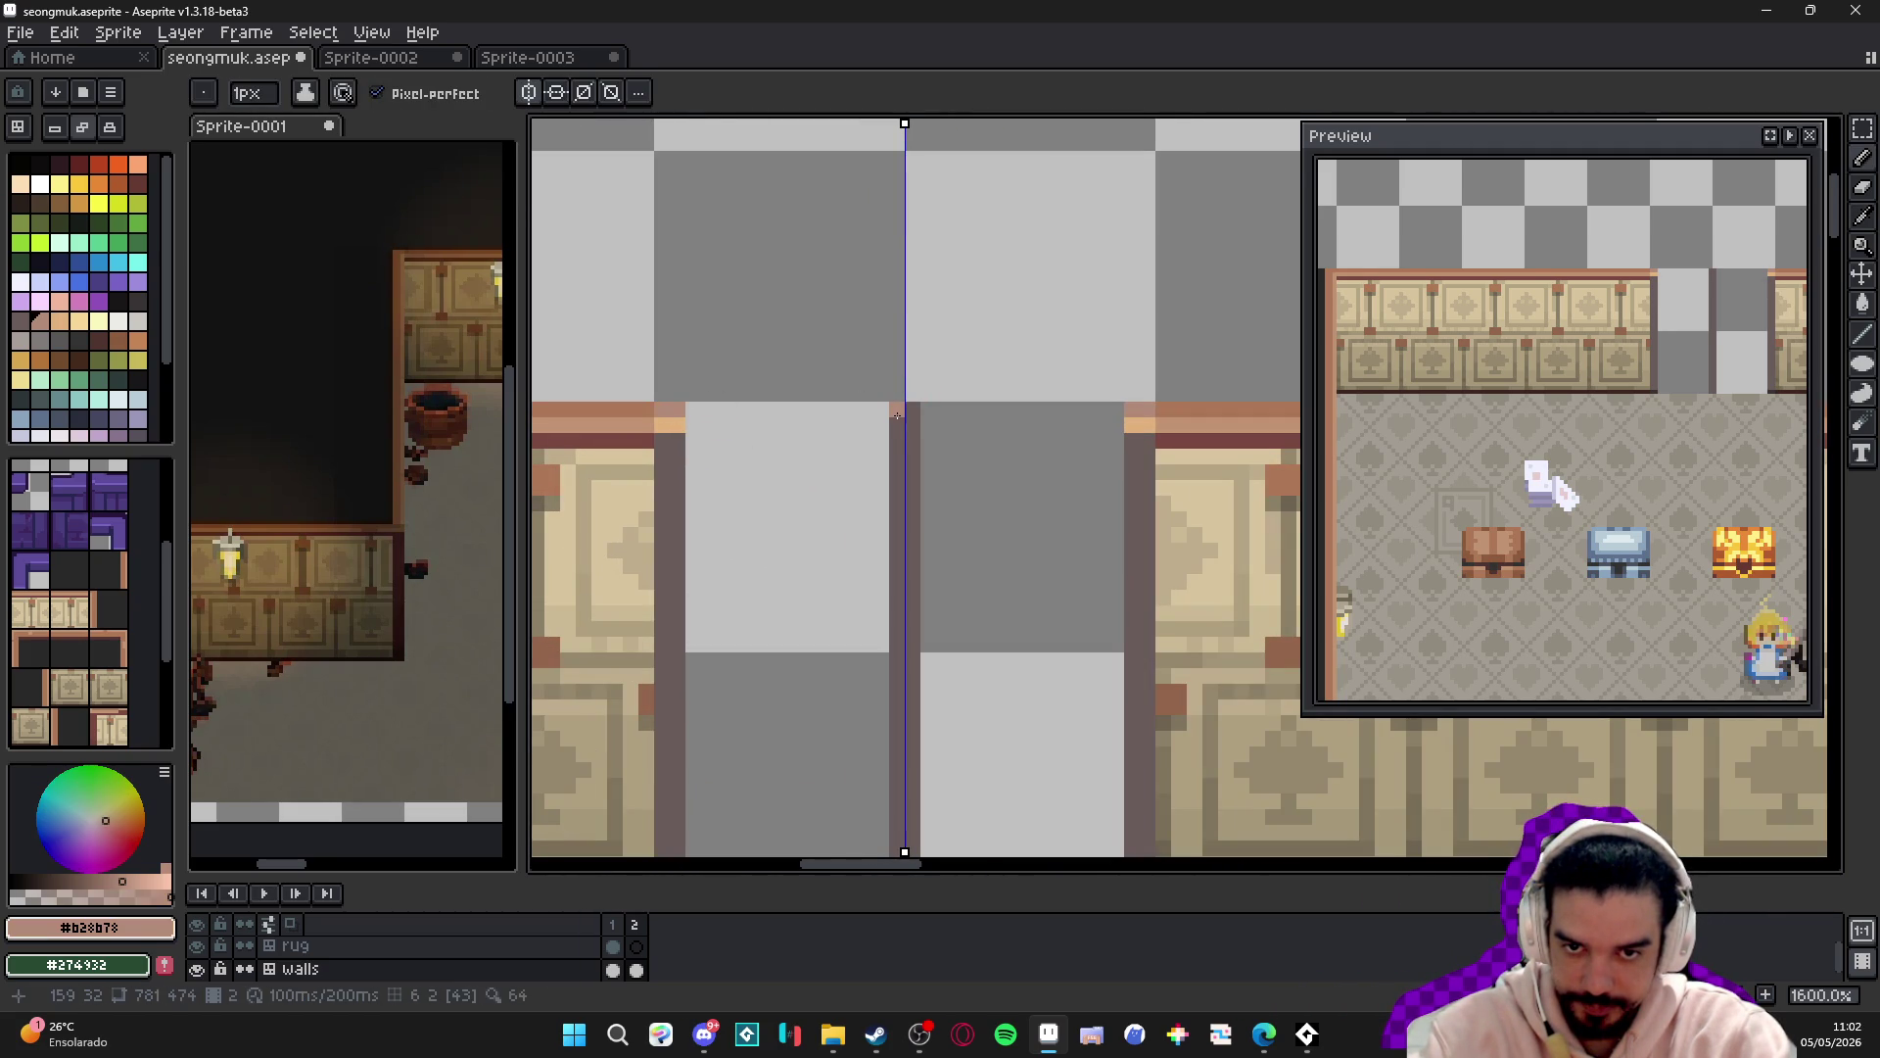
- Pick the light wall-top colour and pan the view toward the doorway
alt+click(693, 428)
key(v)
scroll(841, 502, down, 3)
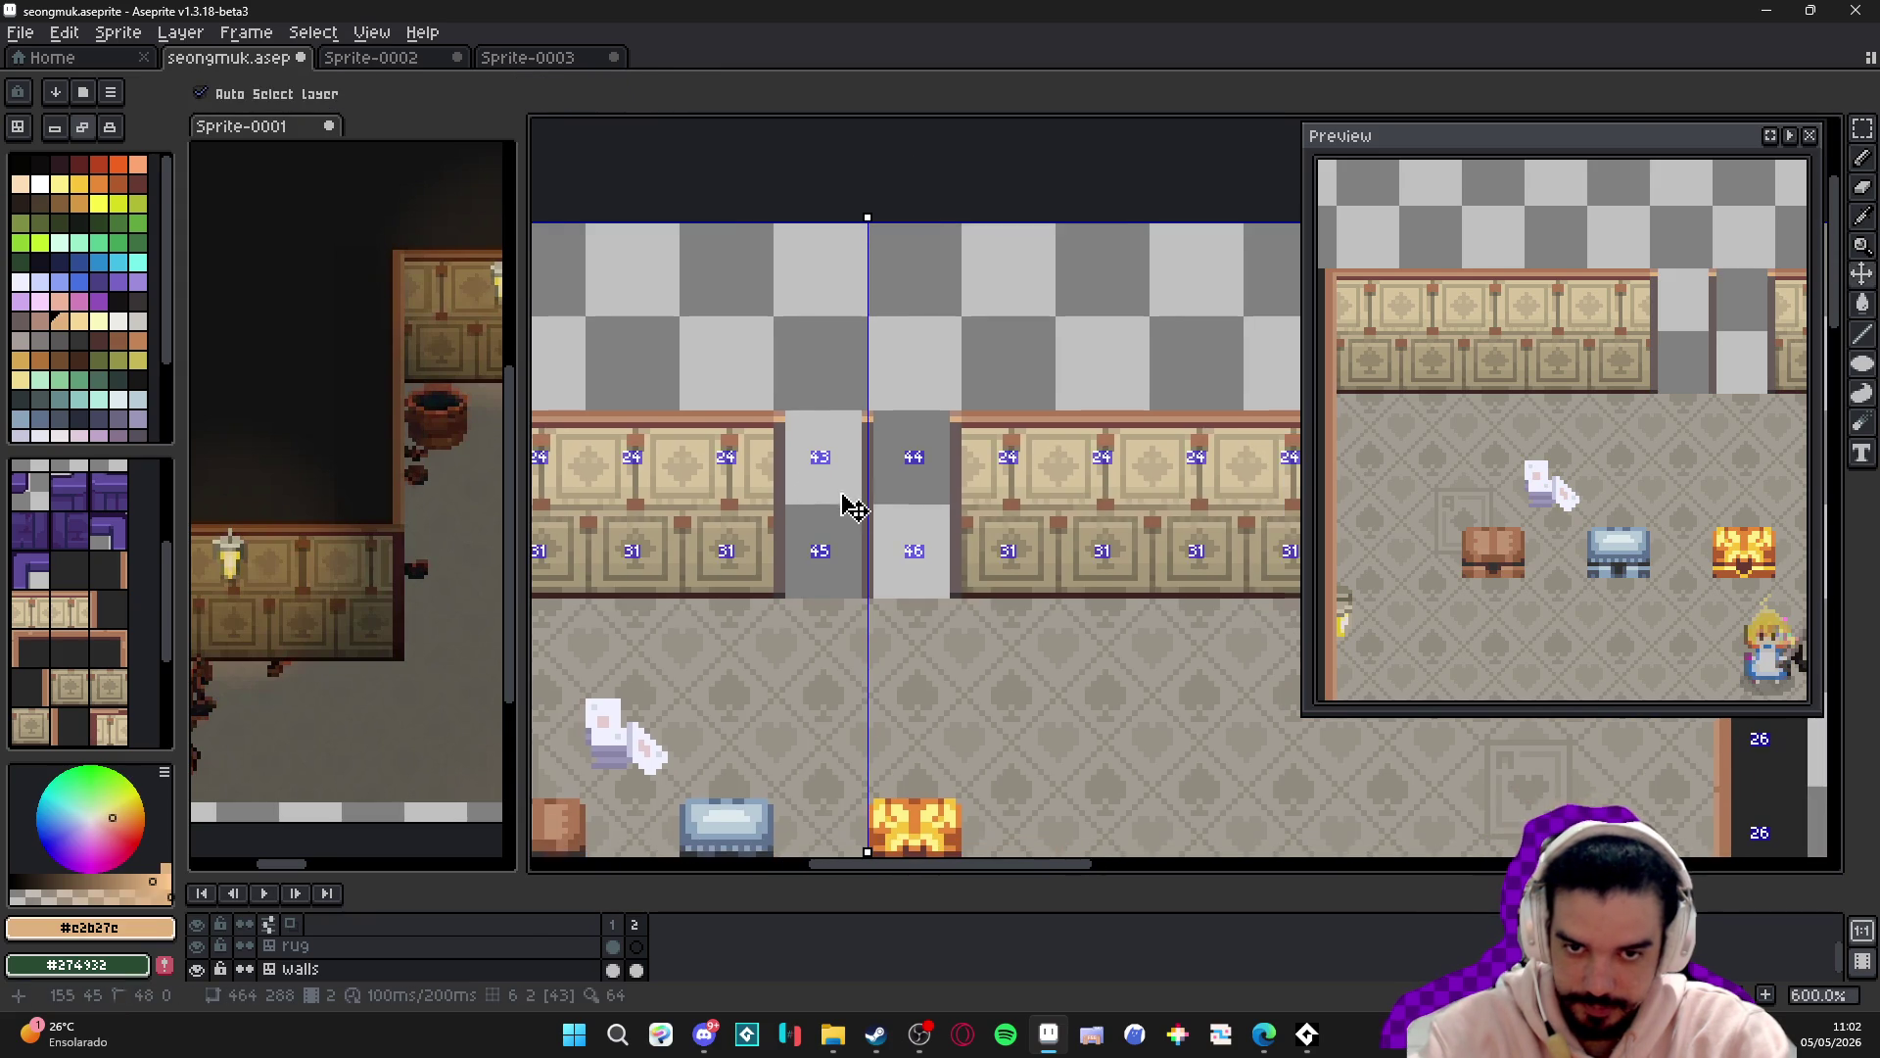
drag(841, 501, 803, 473)
key(b)
drag(1611, 380, 1496, 395)
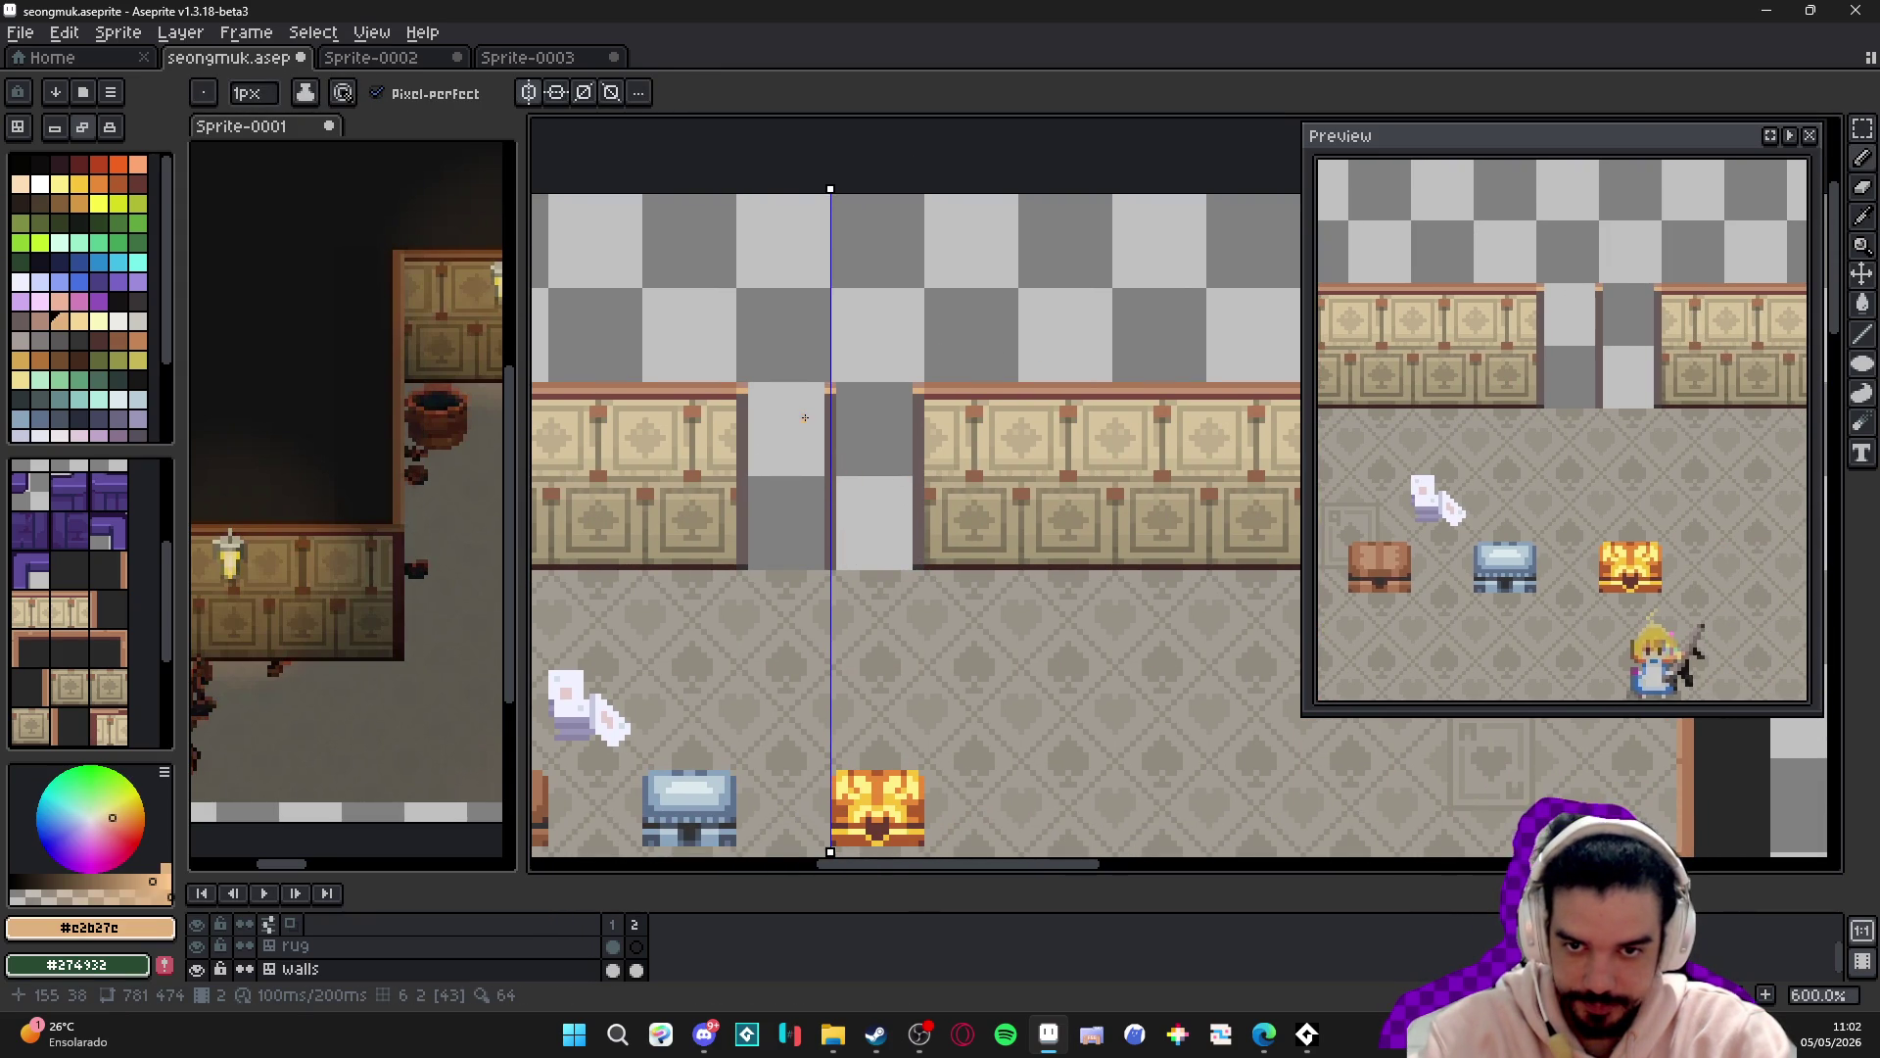
scroll(806, 408, up, 1)
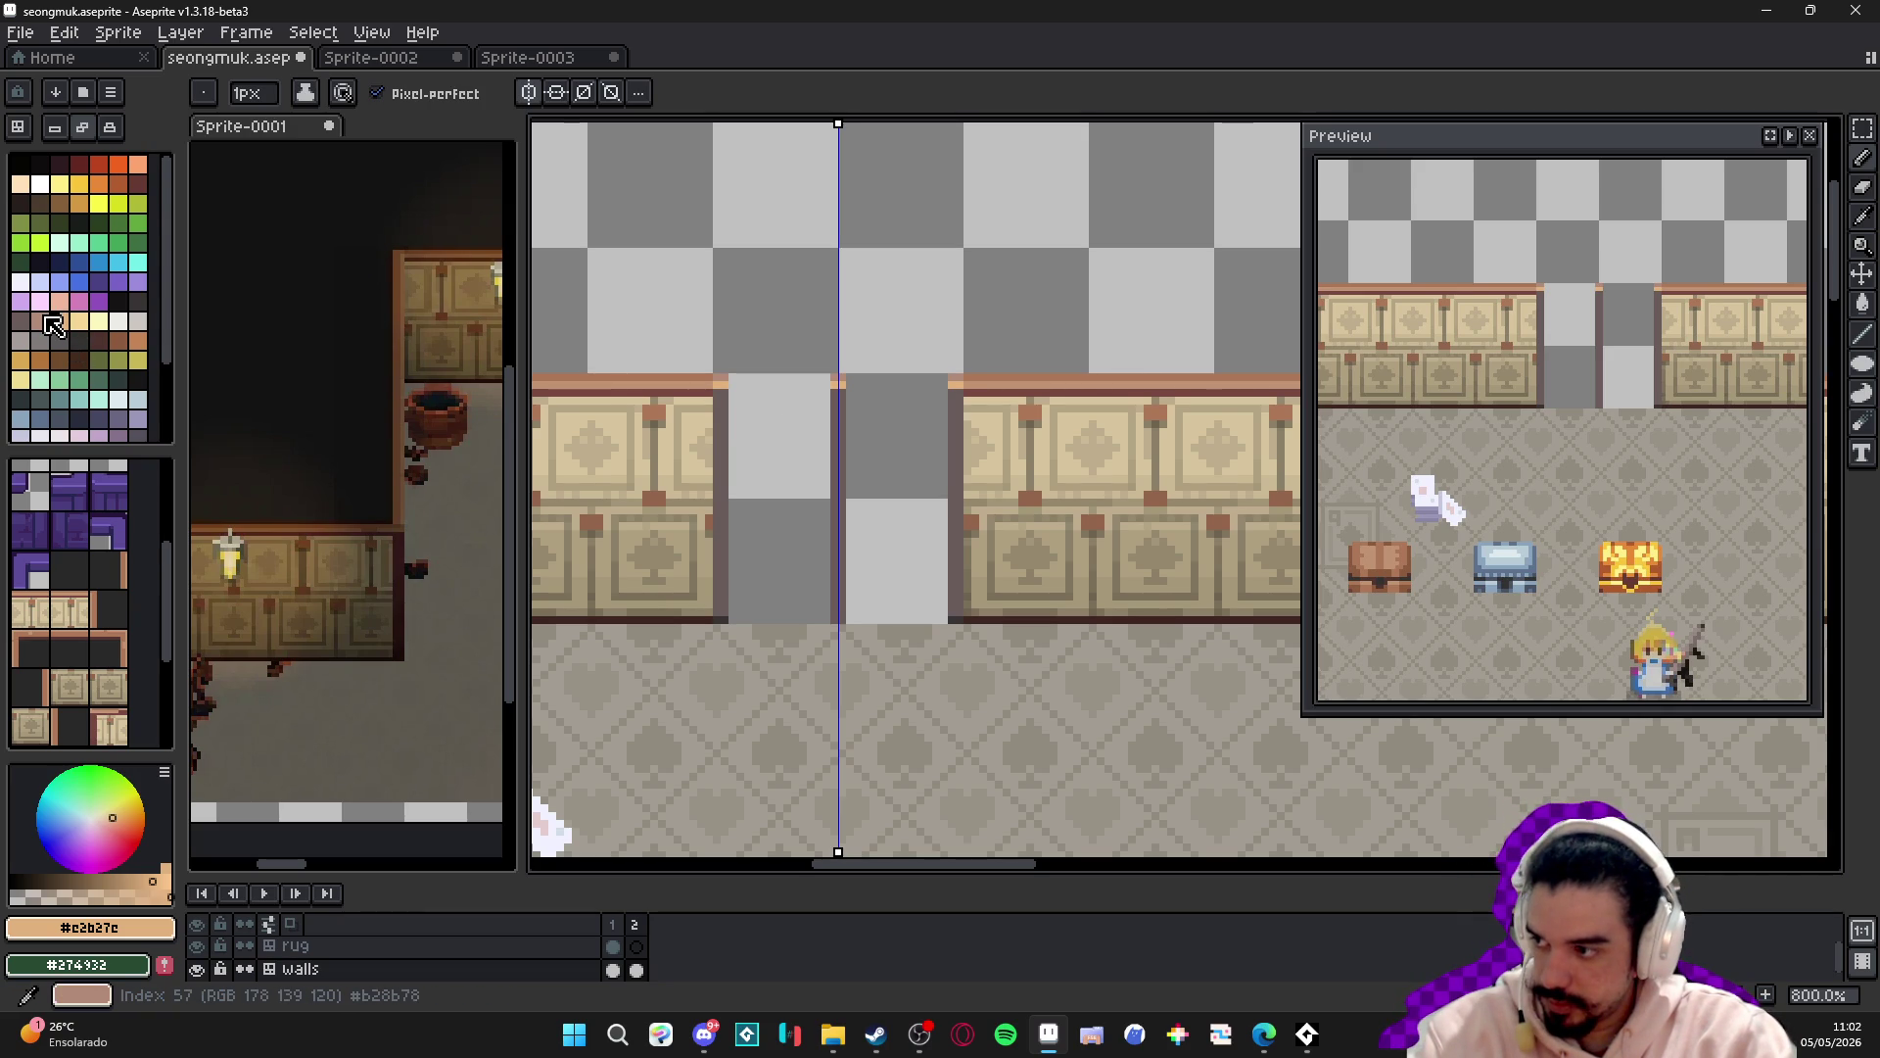
key(alt+Tab)
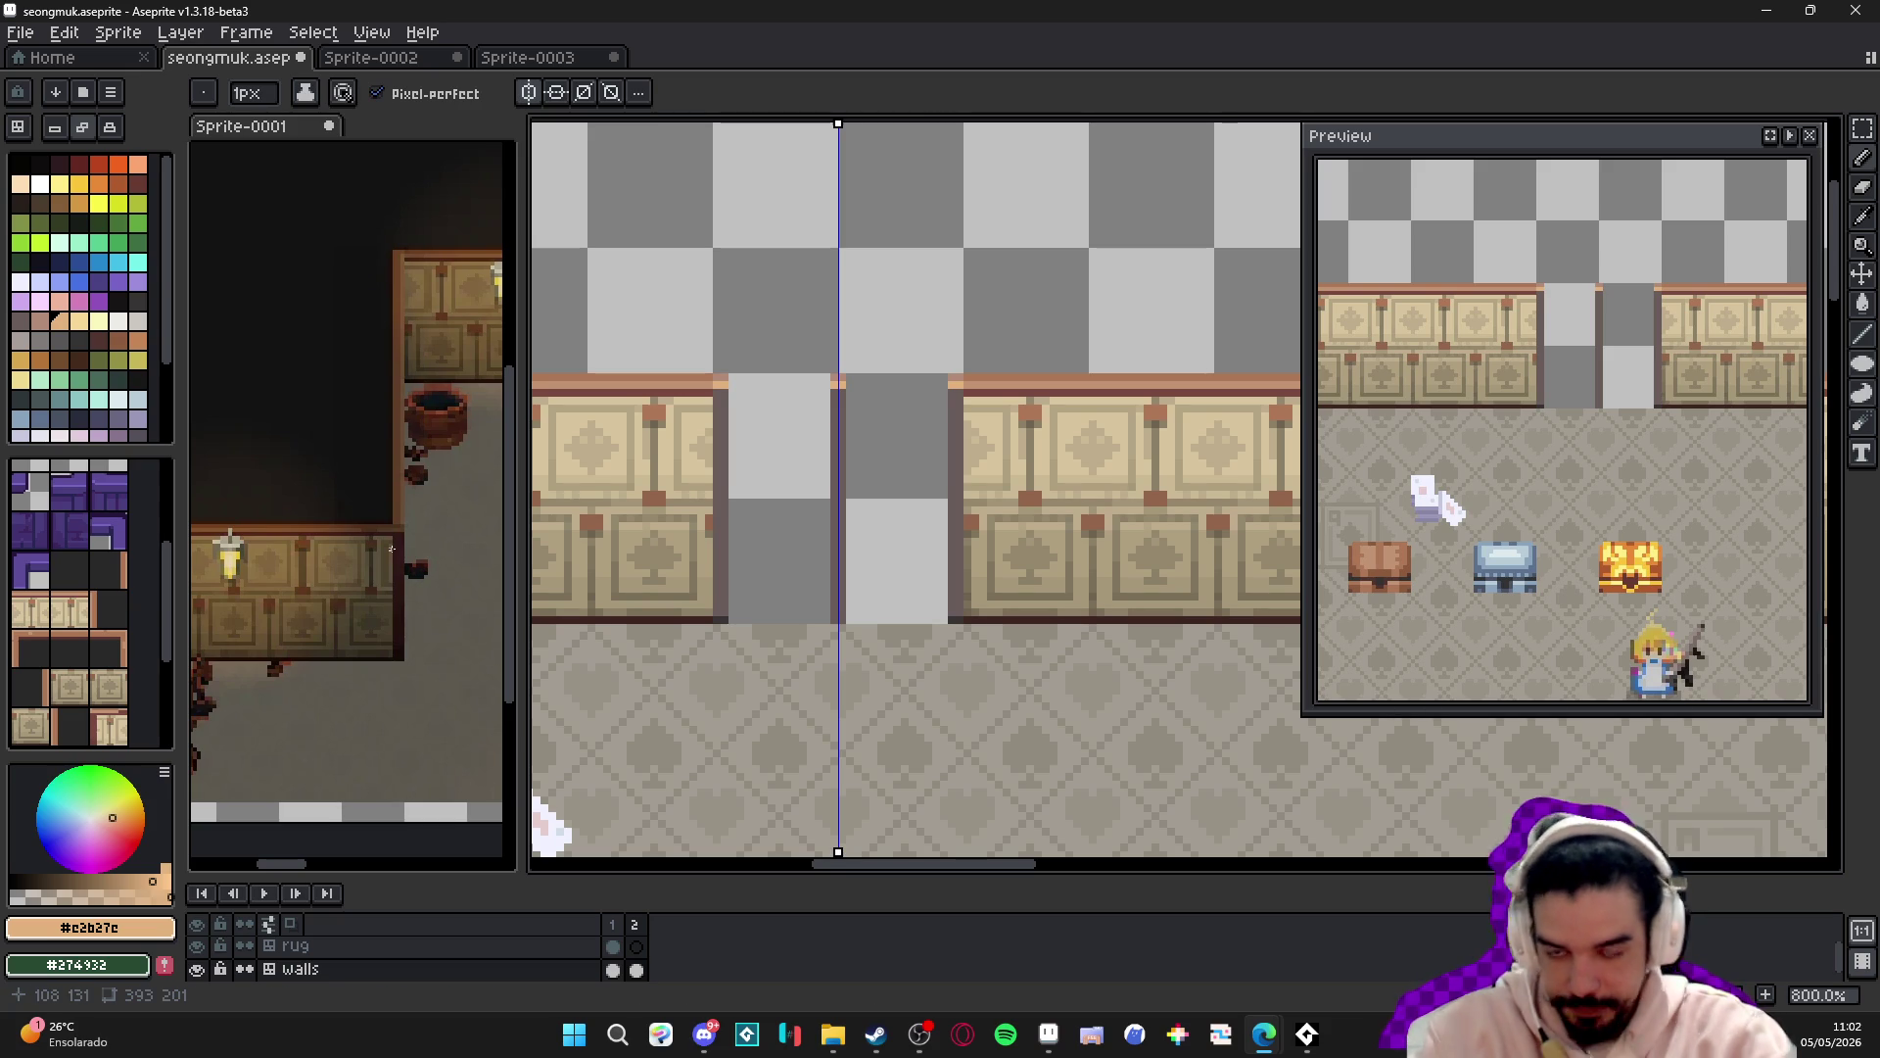
scroll(733, 423, up, 2)
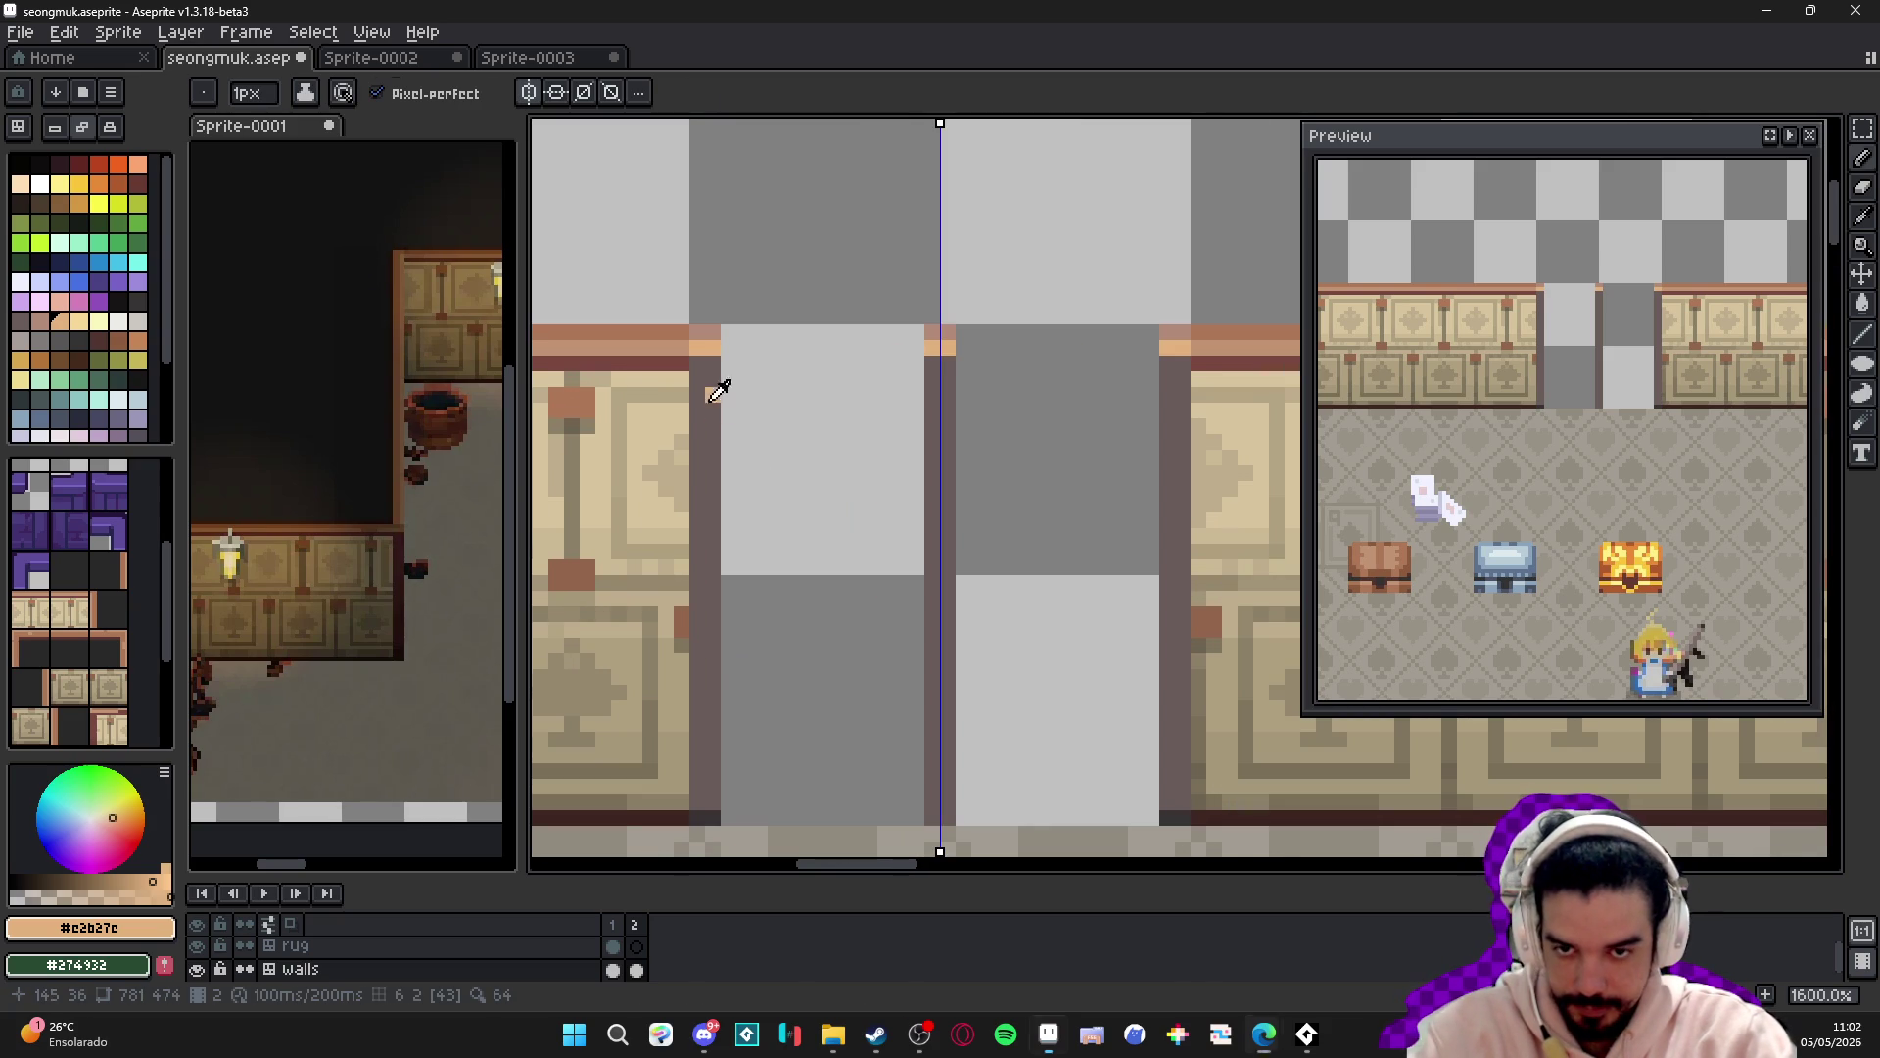
- Fix a stray pixel in dark, then outline both doors with 2-pixel orange frame lines
alt+click(707, 411)
click(709, 400)
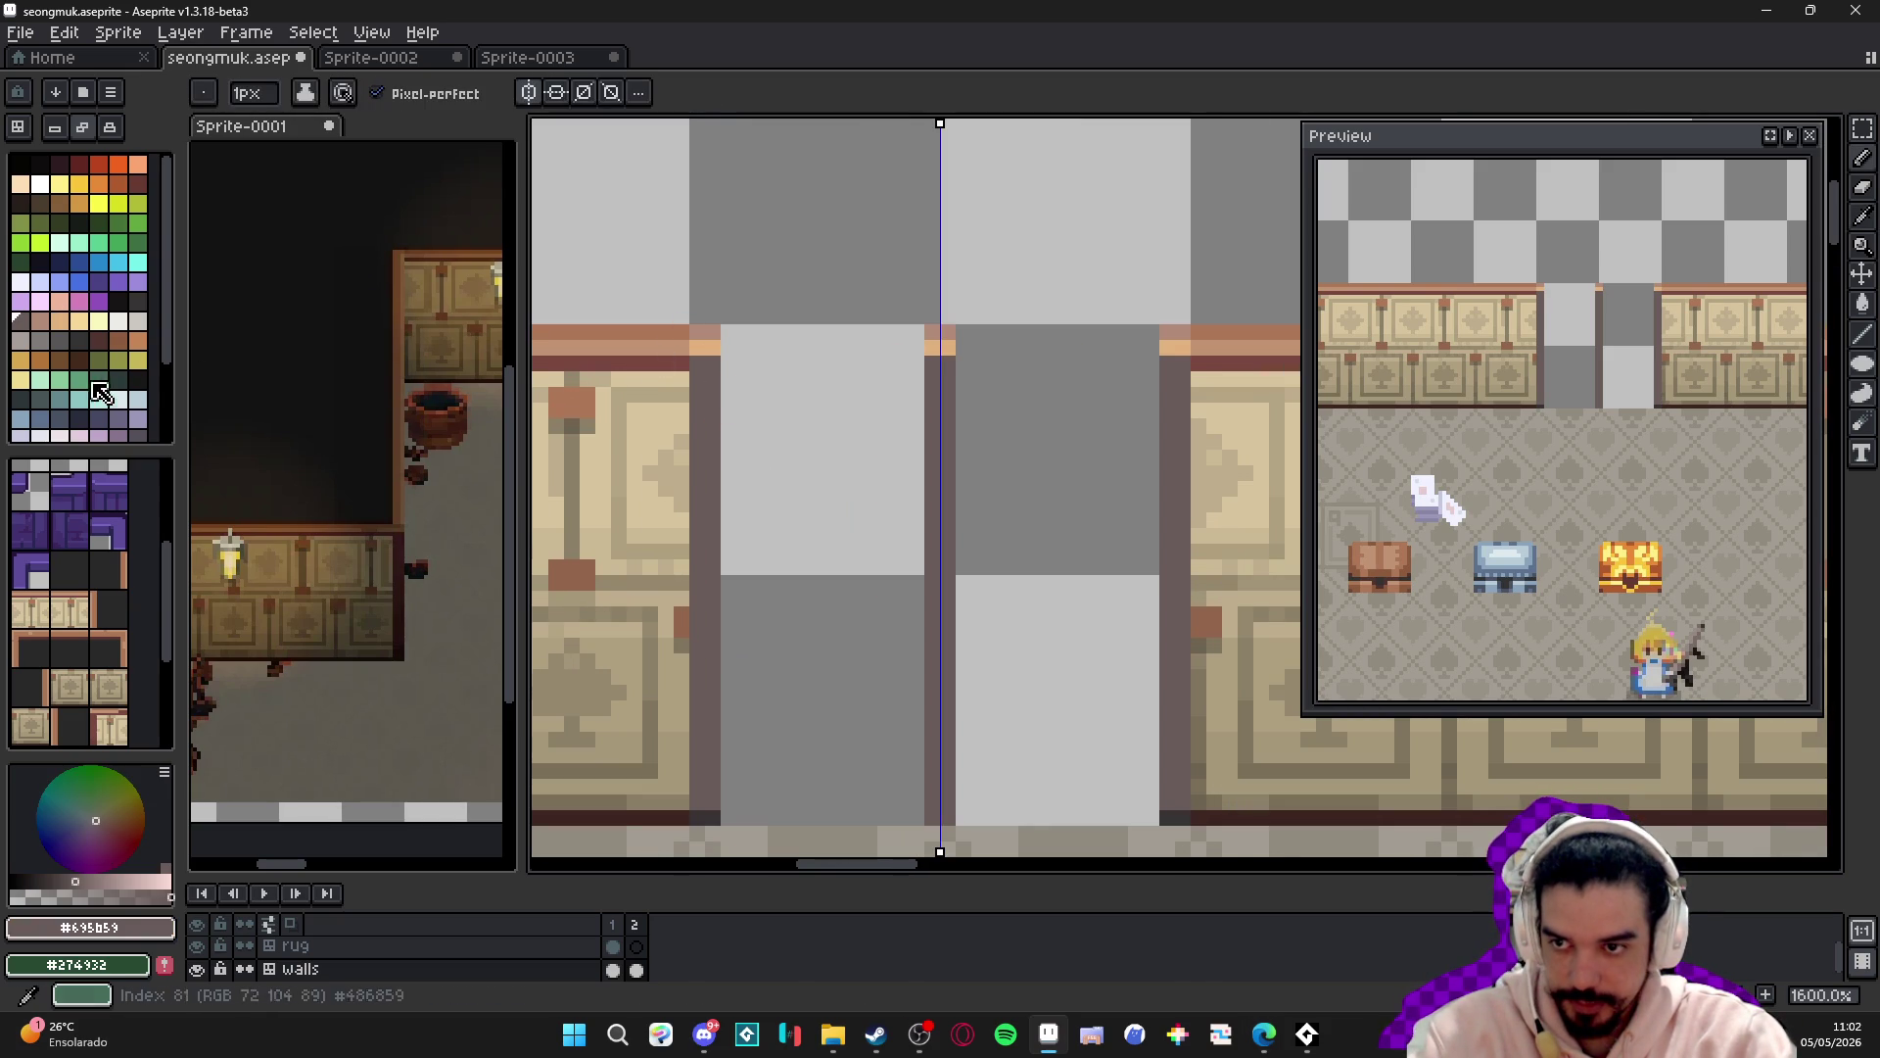
click(39, 360)
key(plus)
click(737, 364)
shift+click(737, 644)
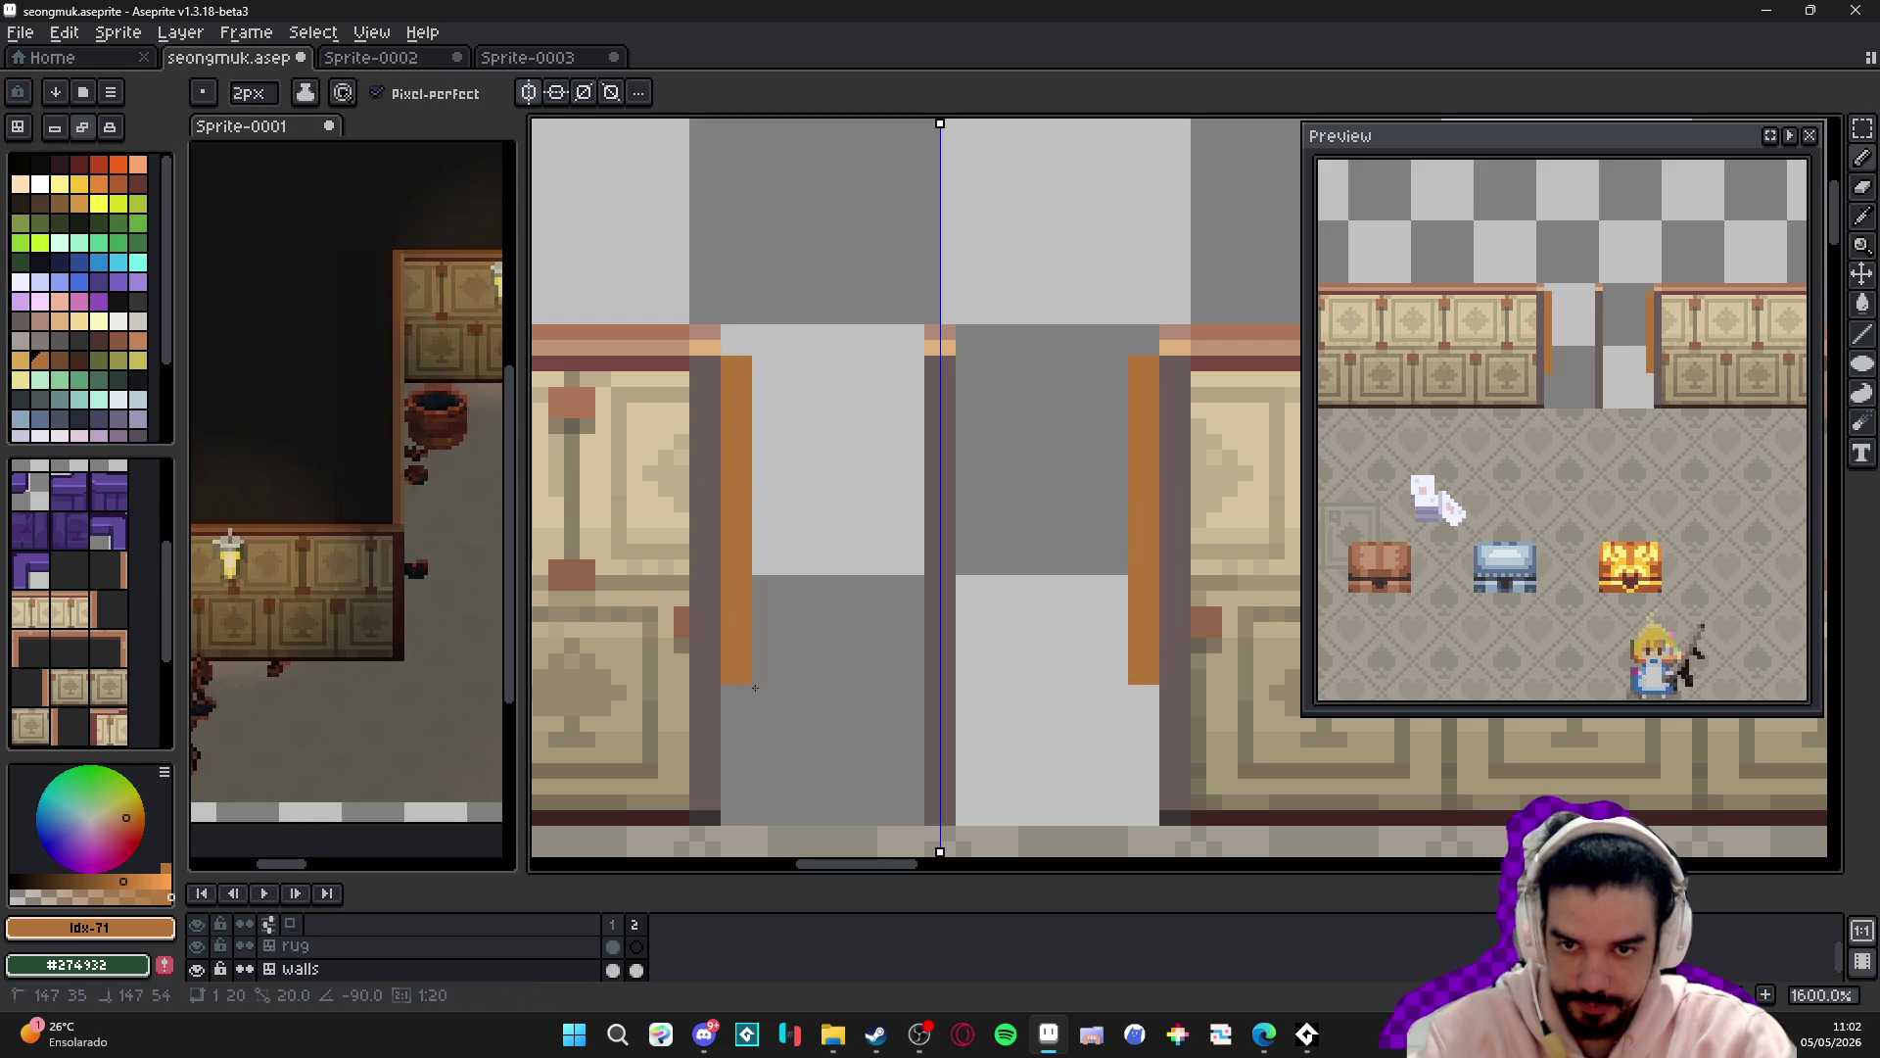
shift+click(737, 819)
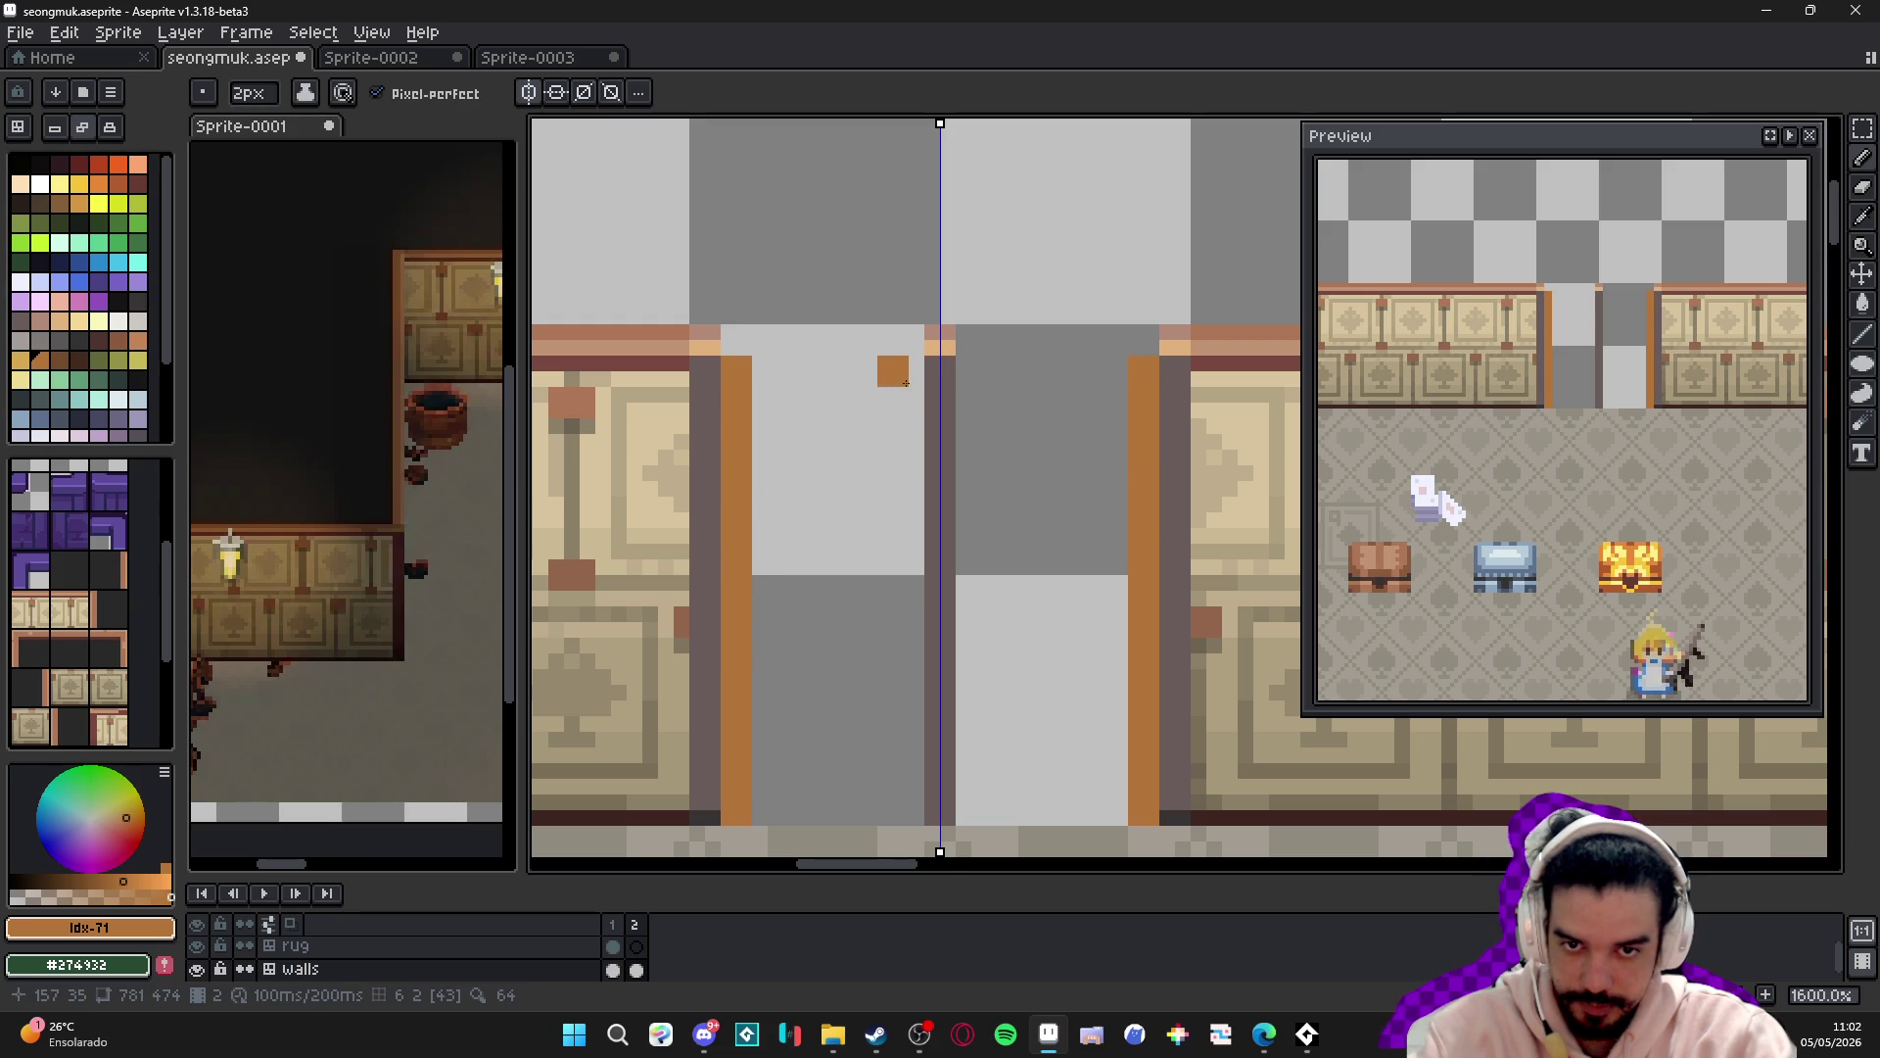
drag(911, 372, 754, 372)
click(914, 394)
shift+click(911, 775)
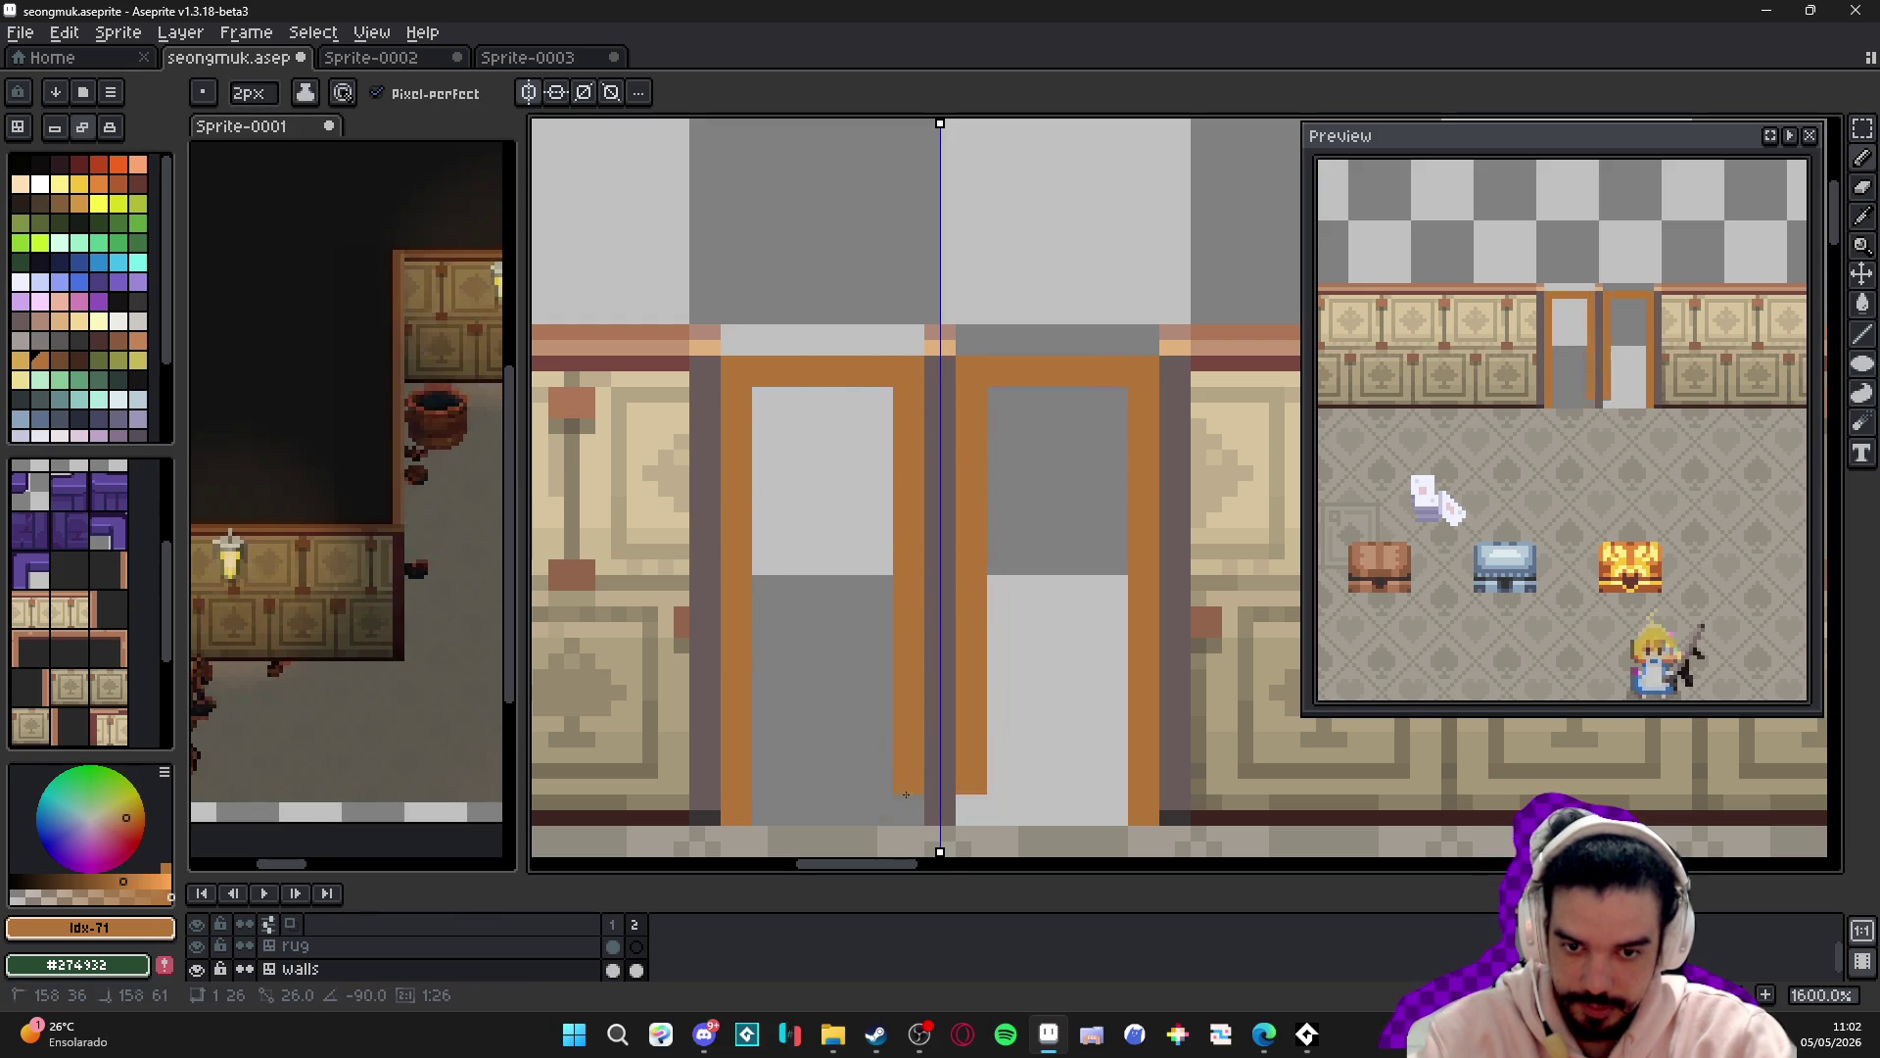
shift+click(908, 810)
shift+click(768, 810)
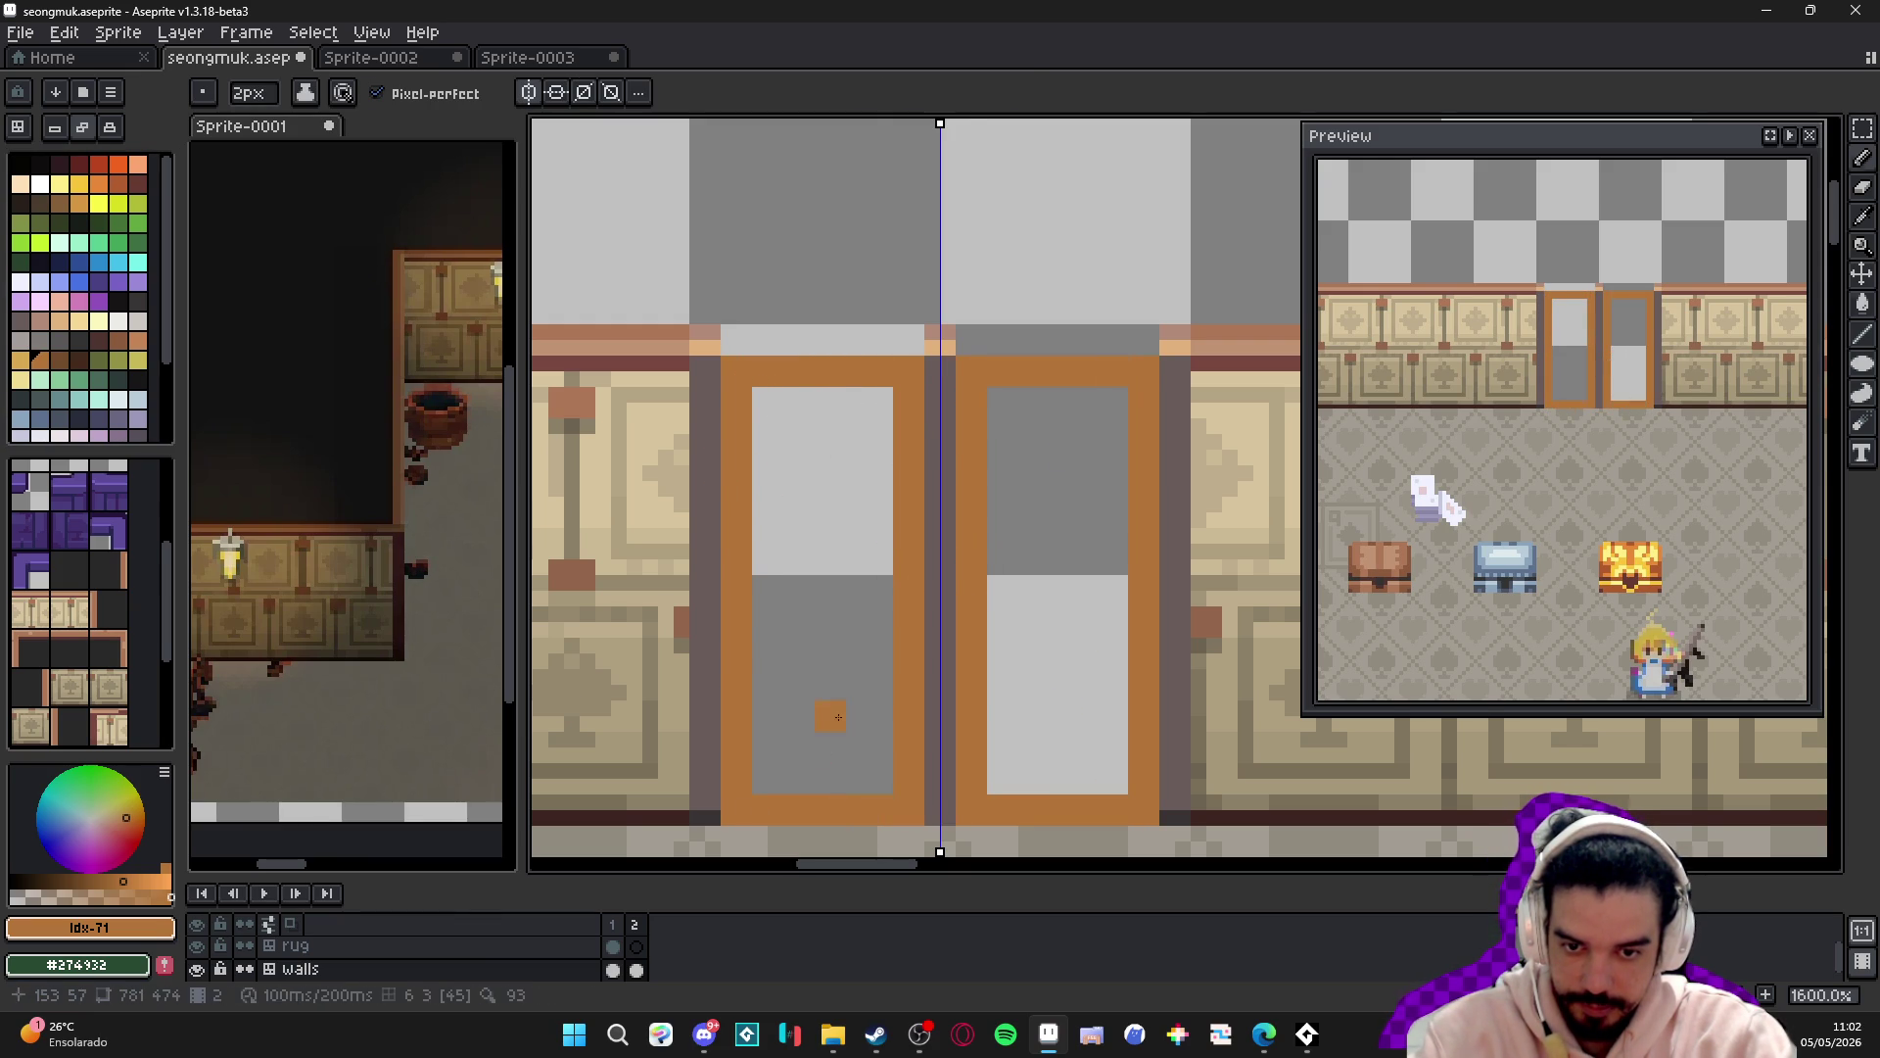
- Bucket-fill both door panels orange, limiting the fill to the enclosed area
key(g)
click(822, 588)
key(ctrl+z)
click(396, 93)
click(822, 568)
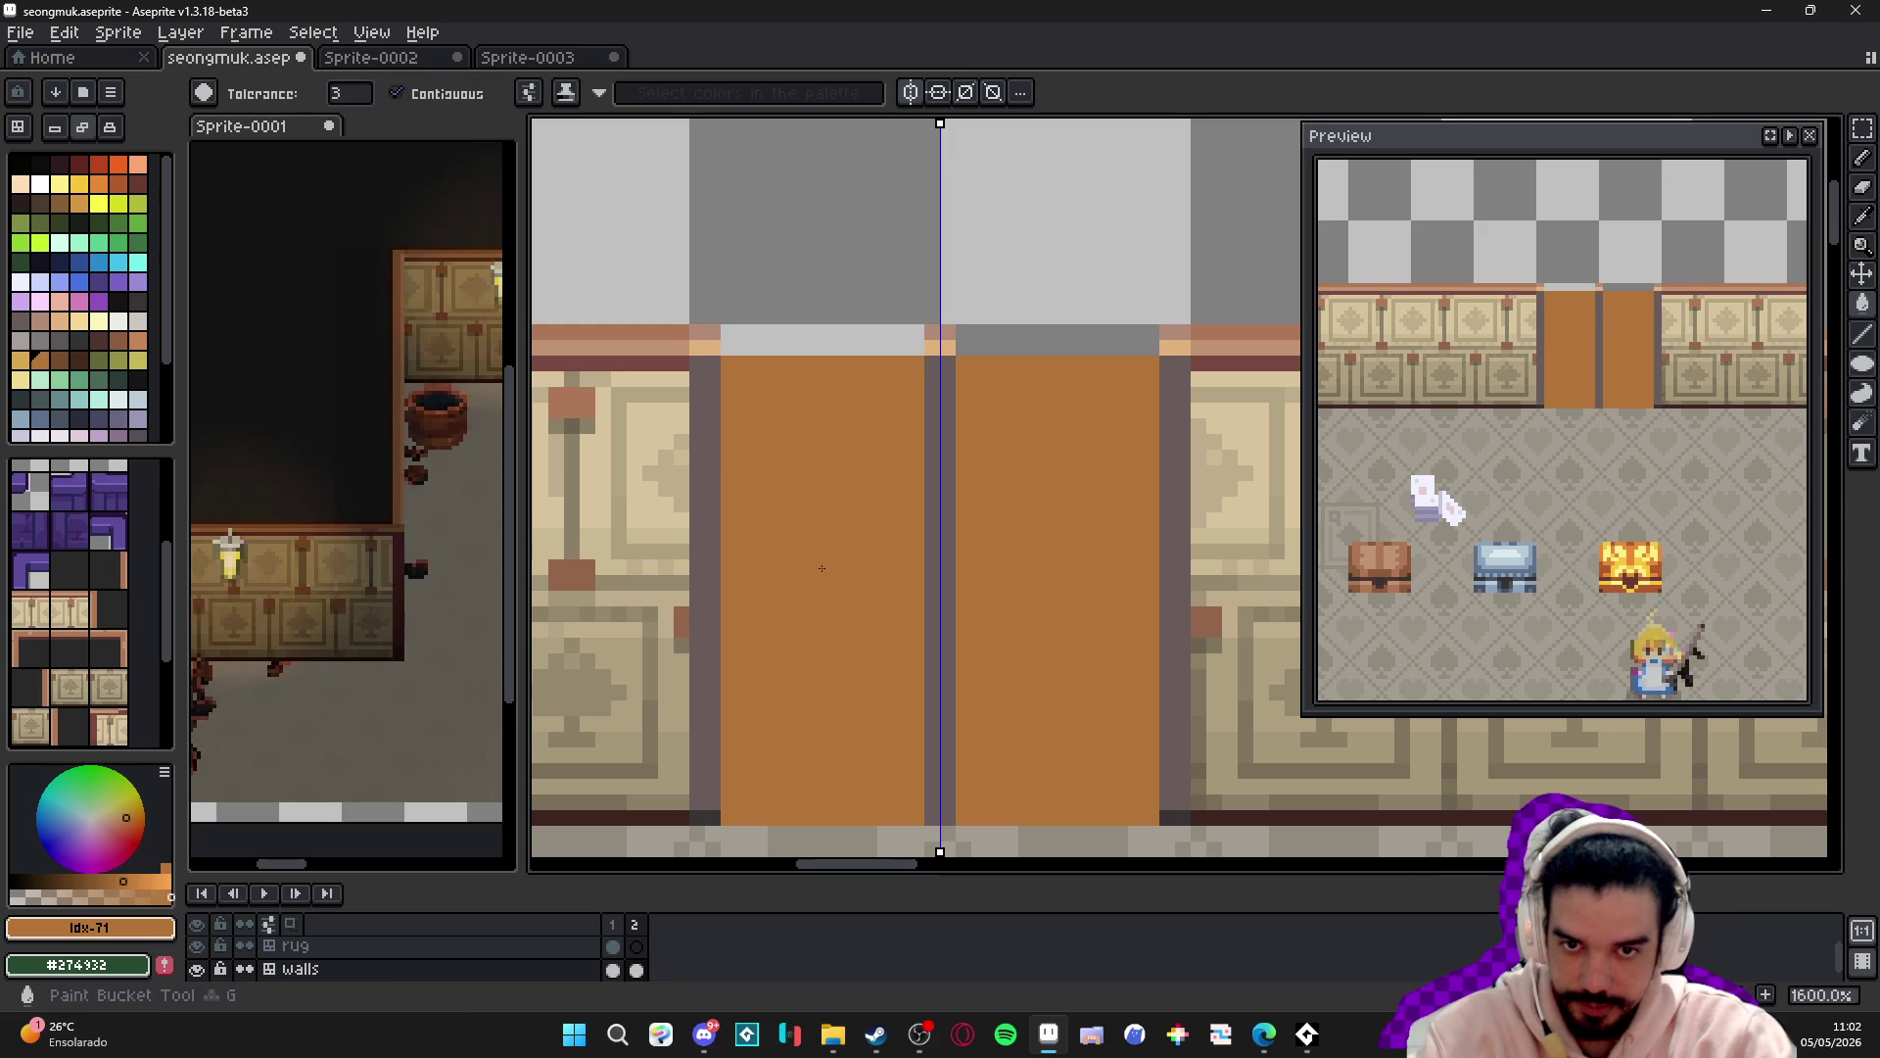
key(b)
- Draw a light golden highlight line along the top of the doors
scroll(781, 338, up, 2)
click(707, 353)
key(ctrl+z)
click(27, 369)
drag(676, 332, 1019, 332)
- Refill both orange door panels with the pink colour using the Paint Bucket
scroll(969, 391, down, 5)
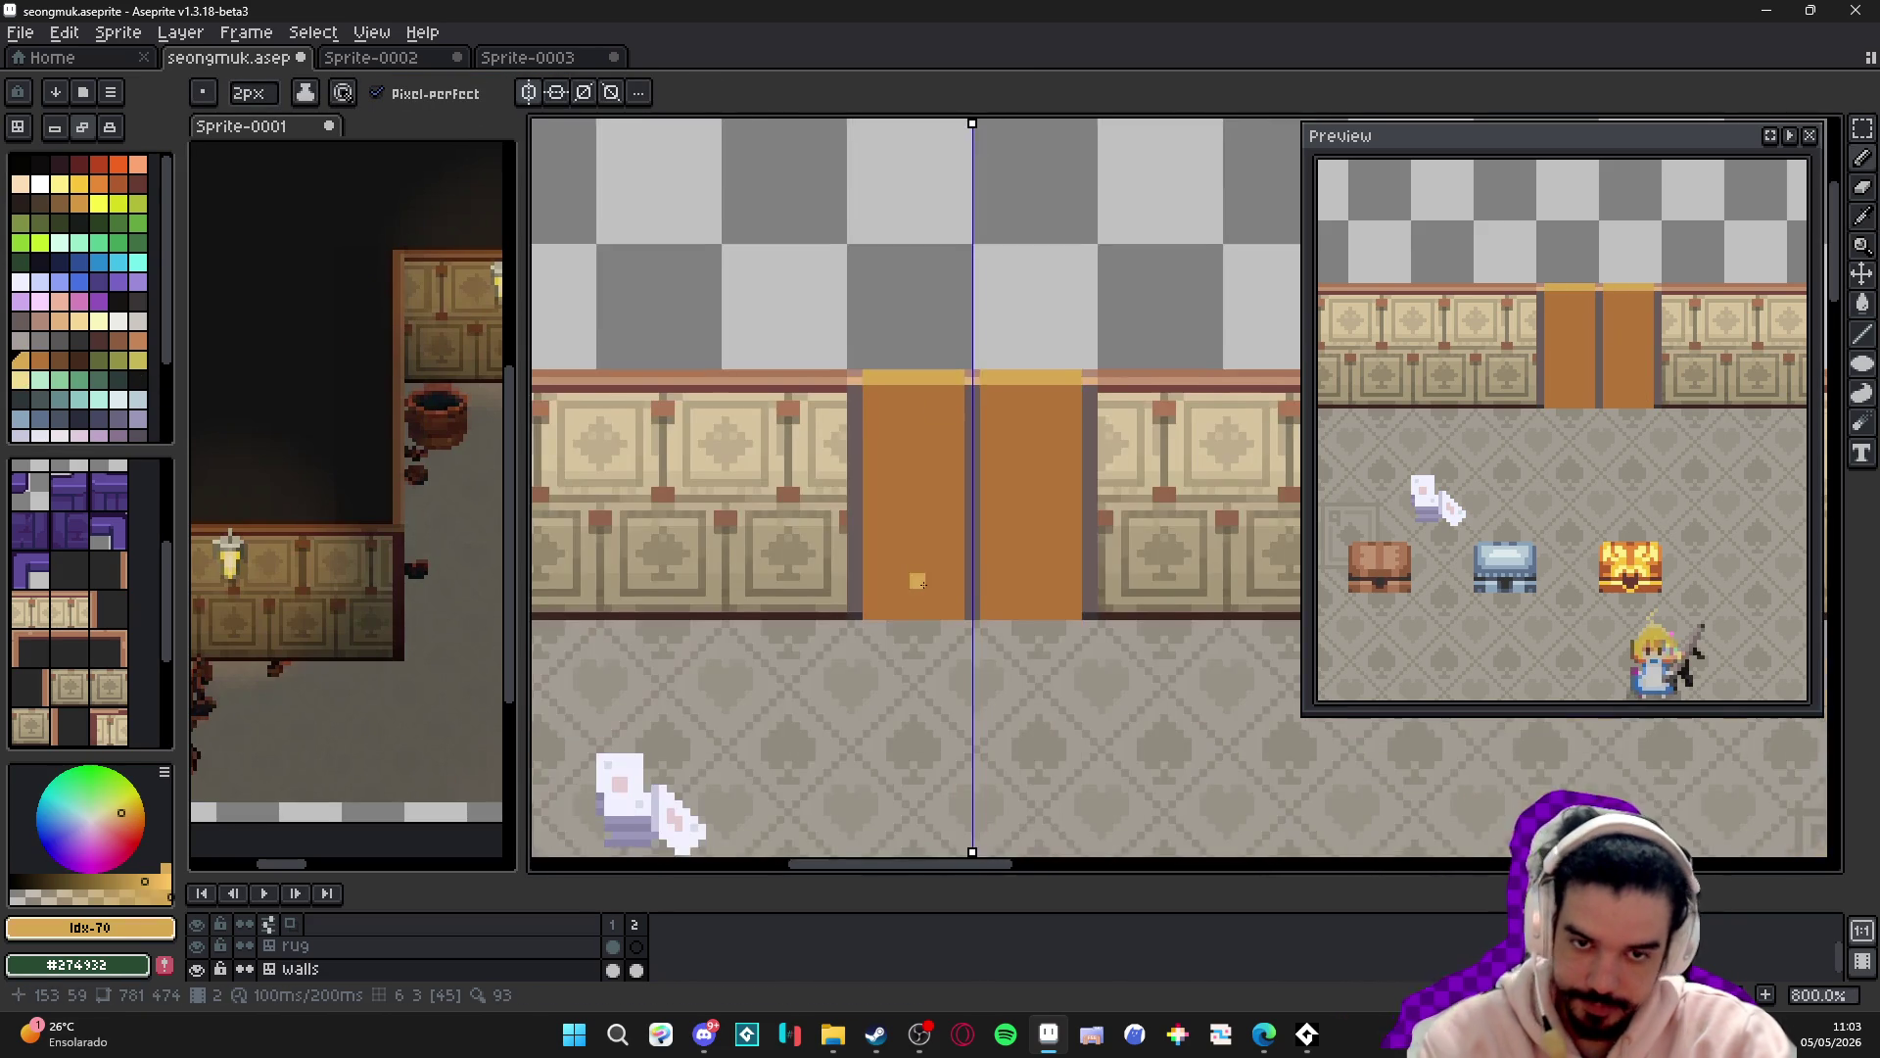
scroll(853, 534, down, 4)
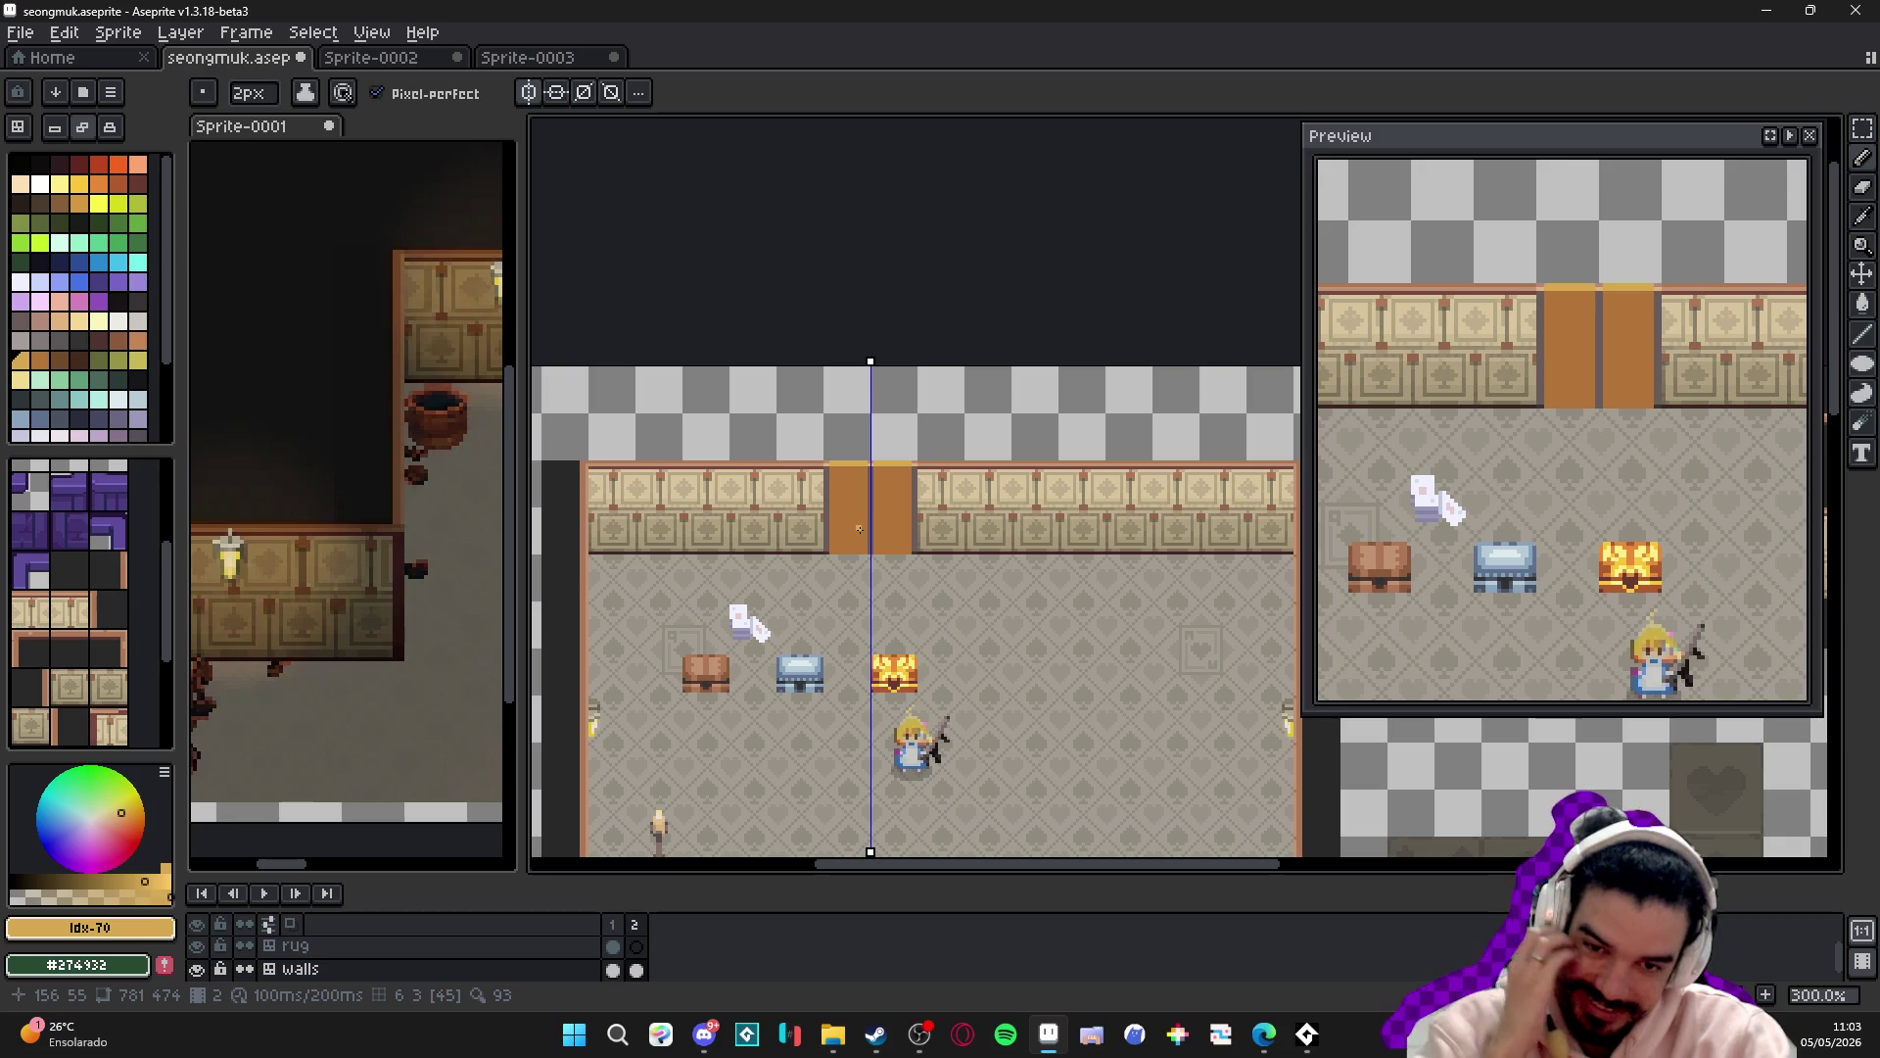
scroll(859, 529, up, 4)
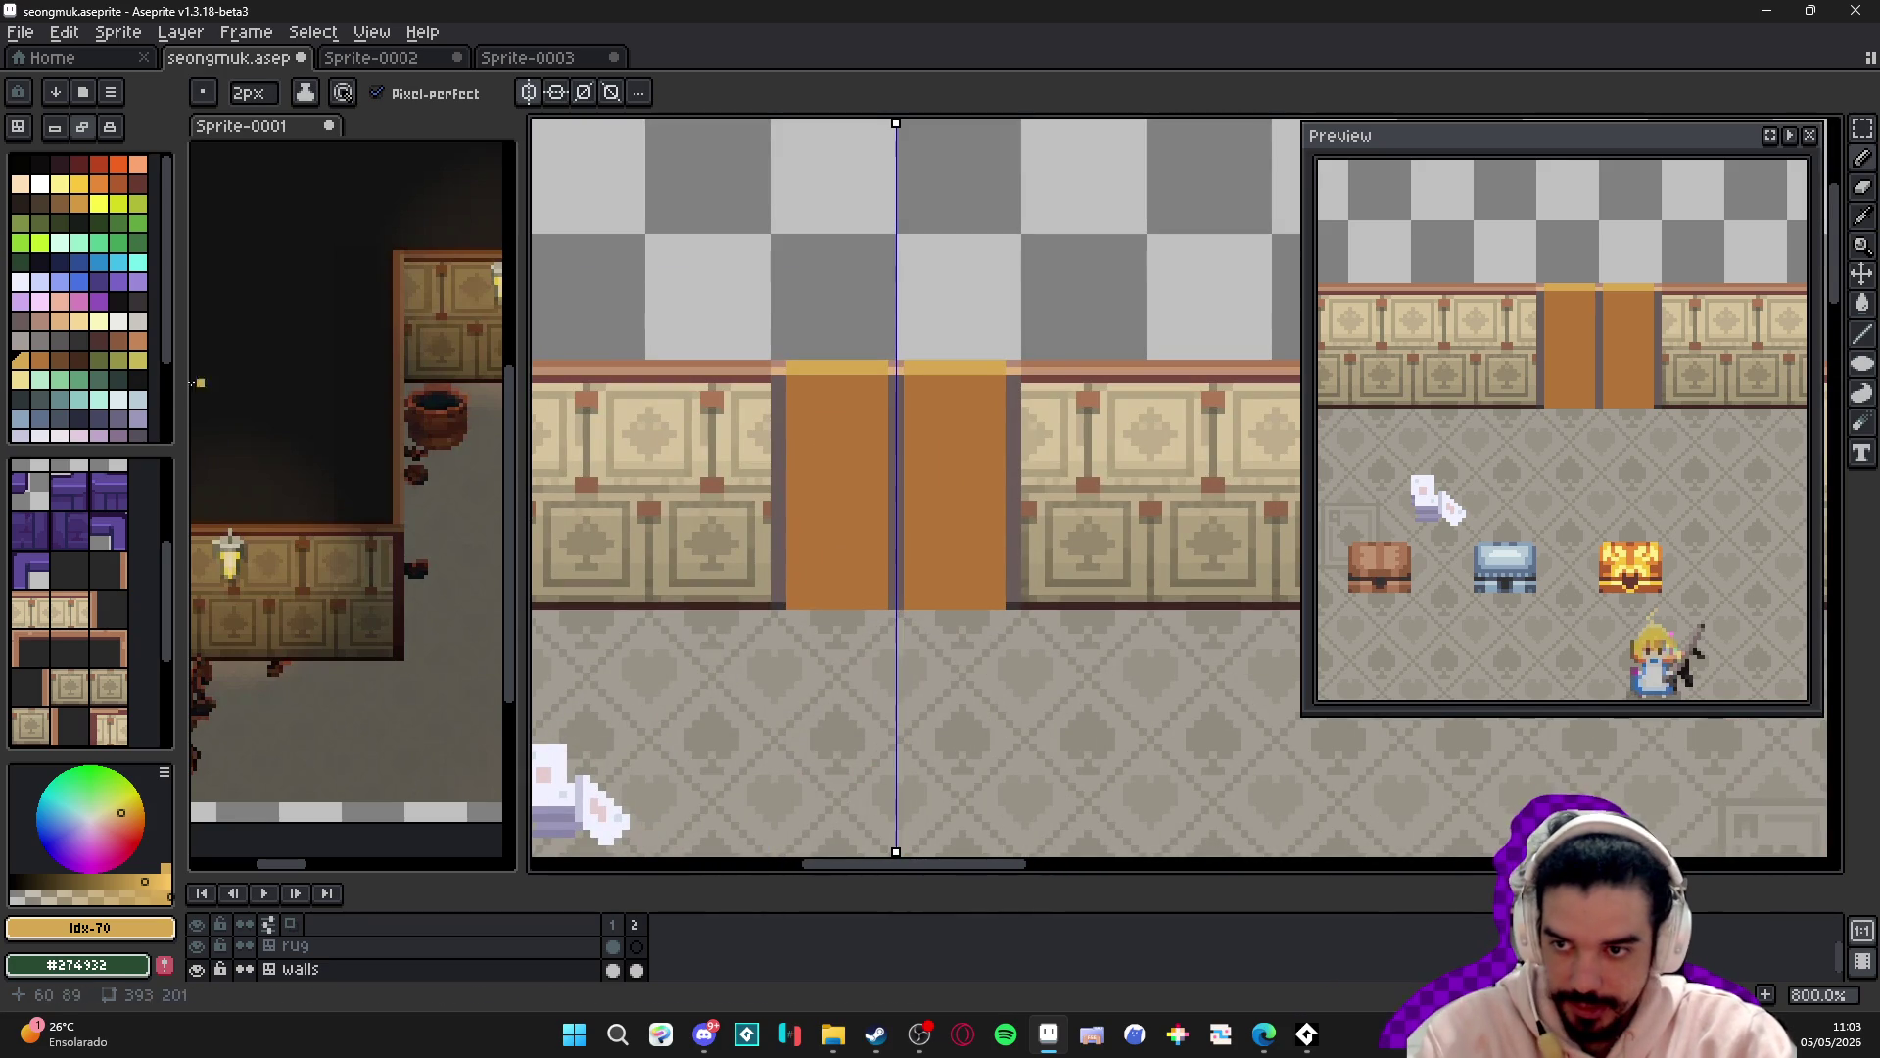
alt+click(710, 433)
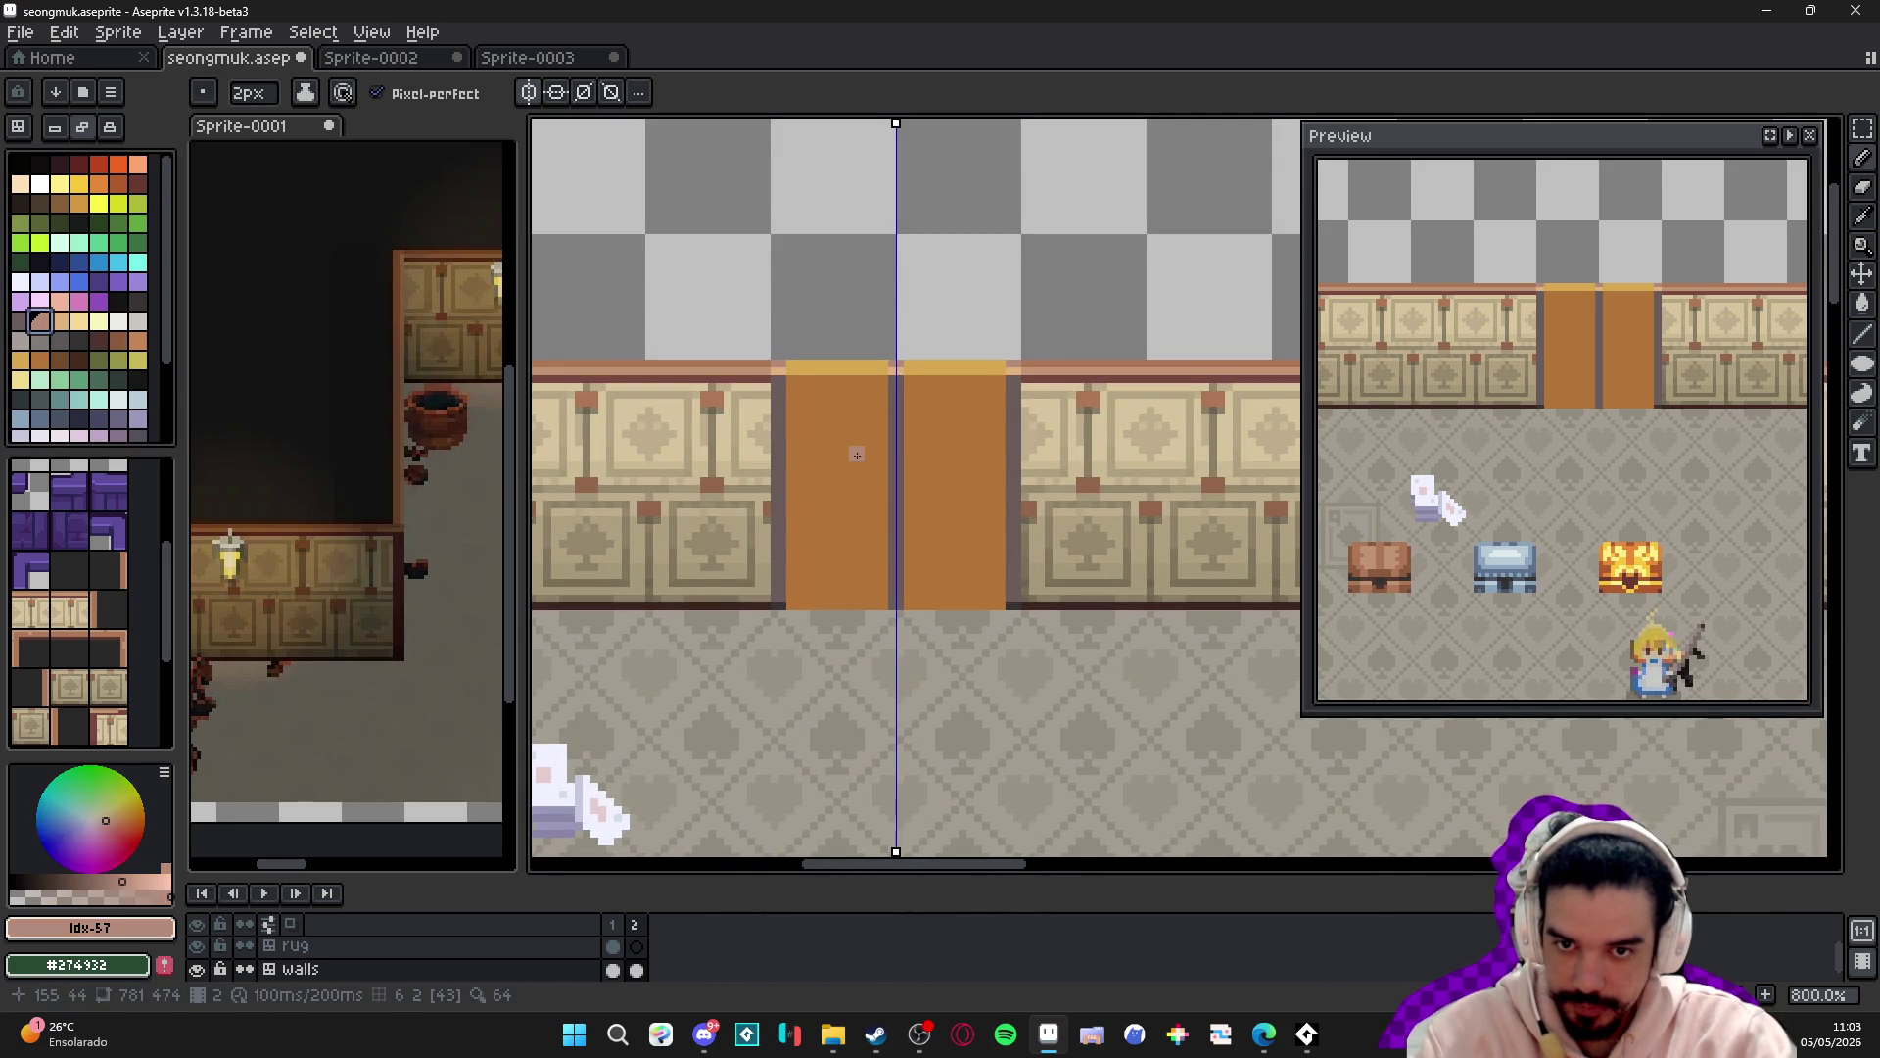
key(g)
click(803, 438)
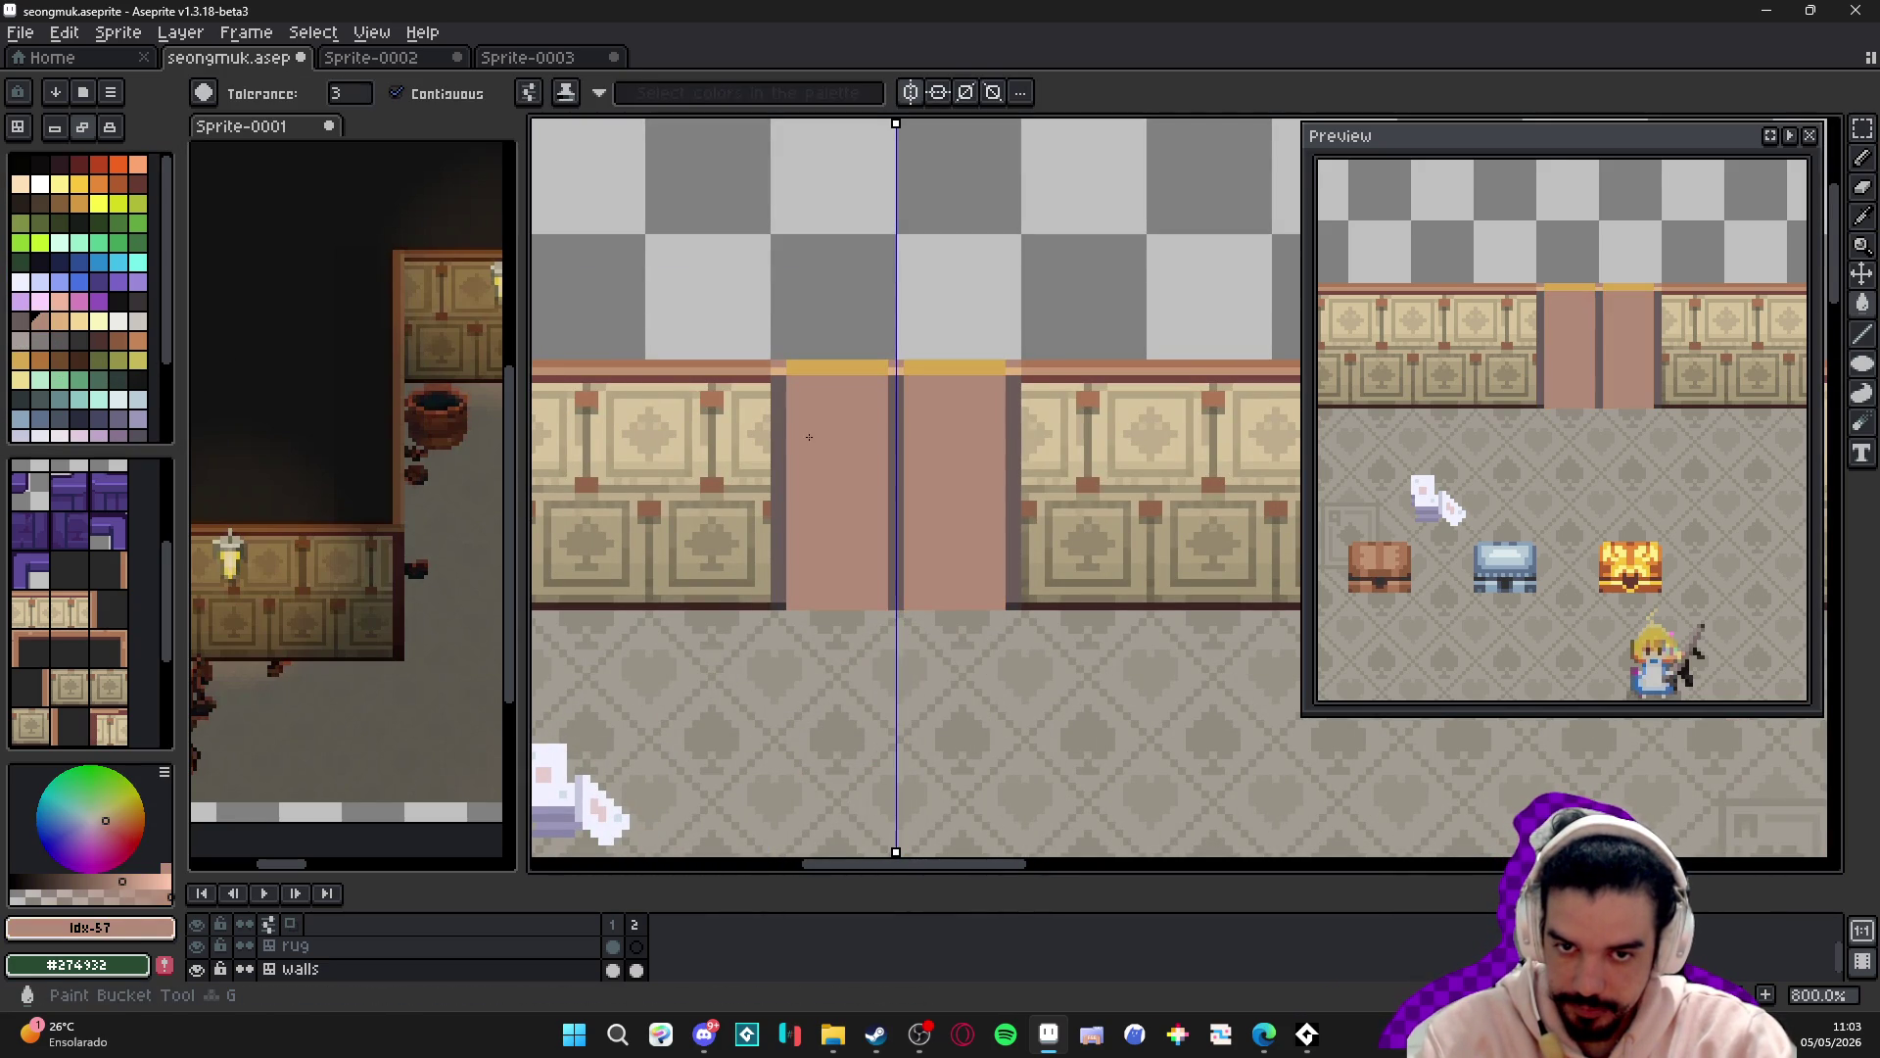
- Fill the gold strip above the doors with light tan #e2b27e
scroll(803, 360, up, 3)
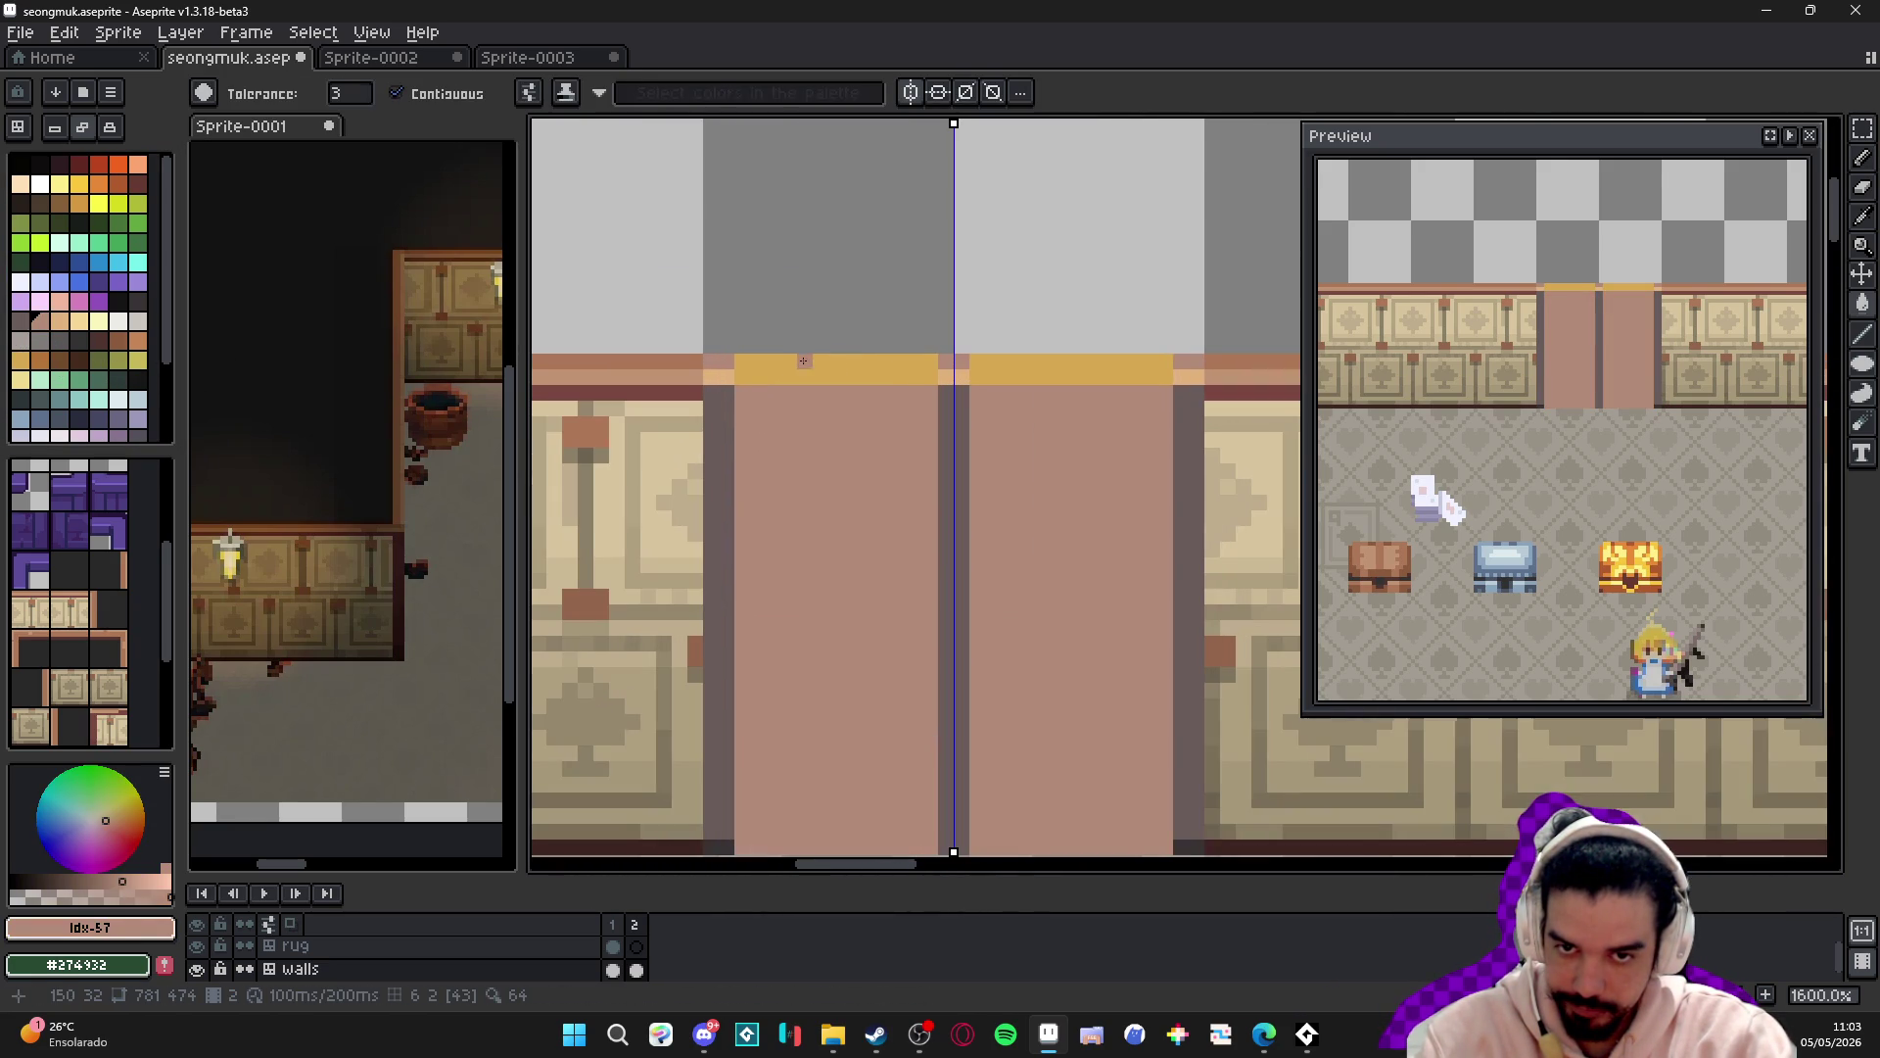
key(alt)
alt+click(732, 369)
click(762, 372)
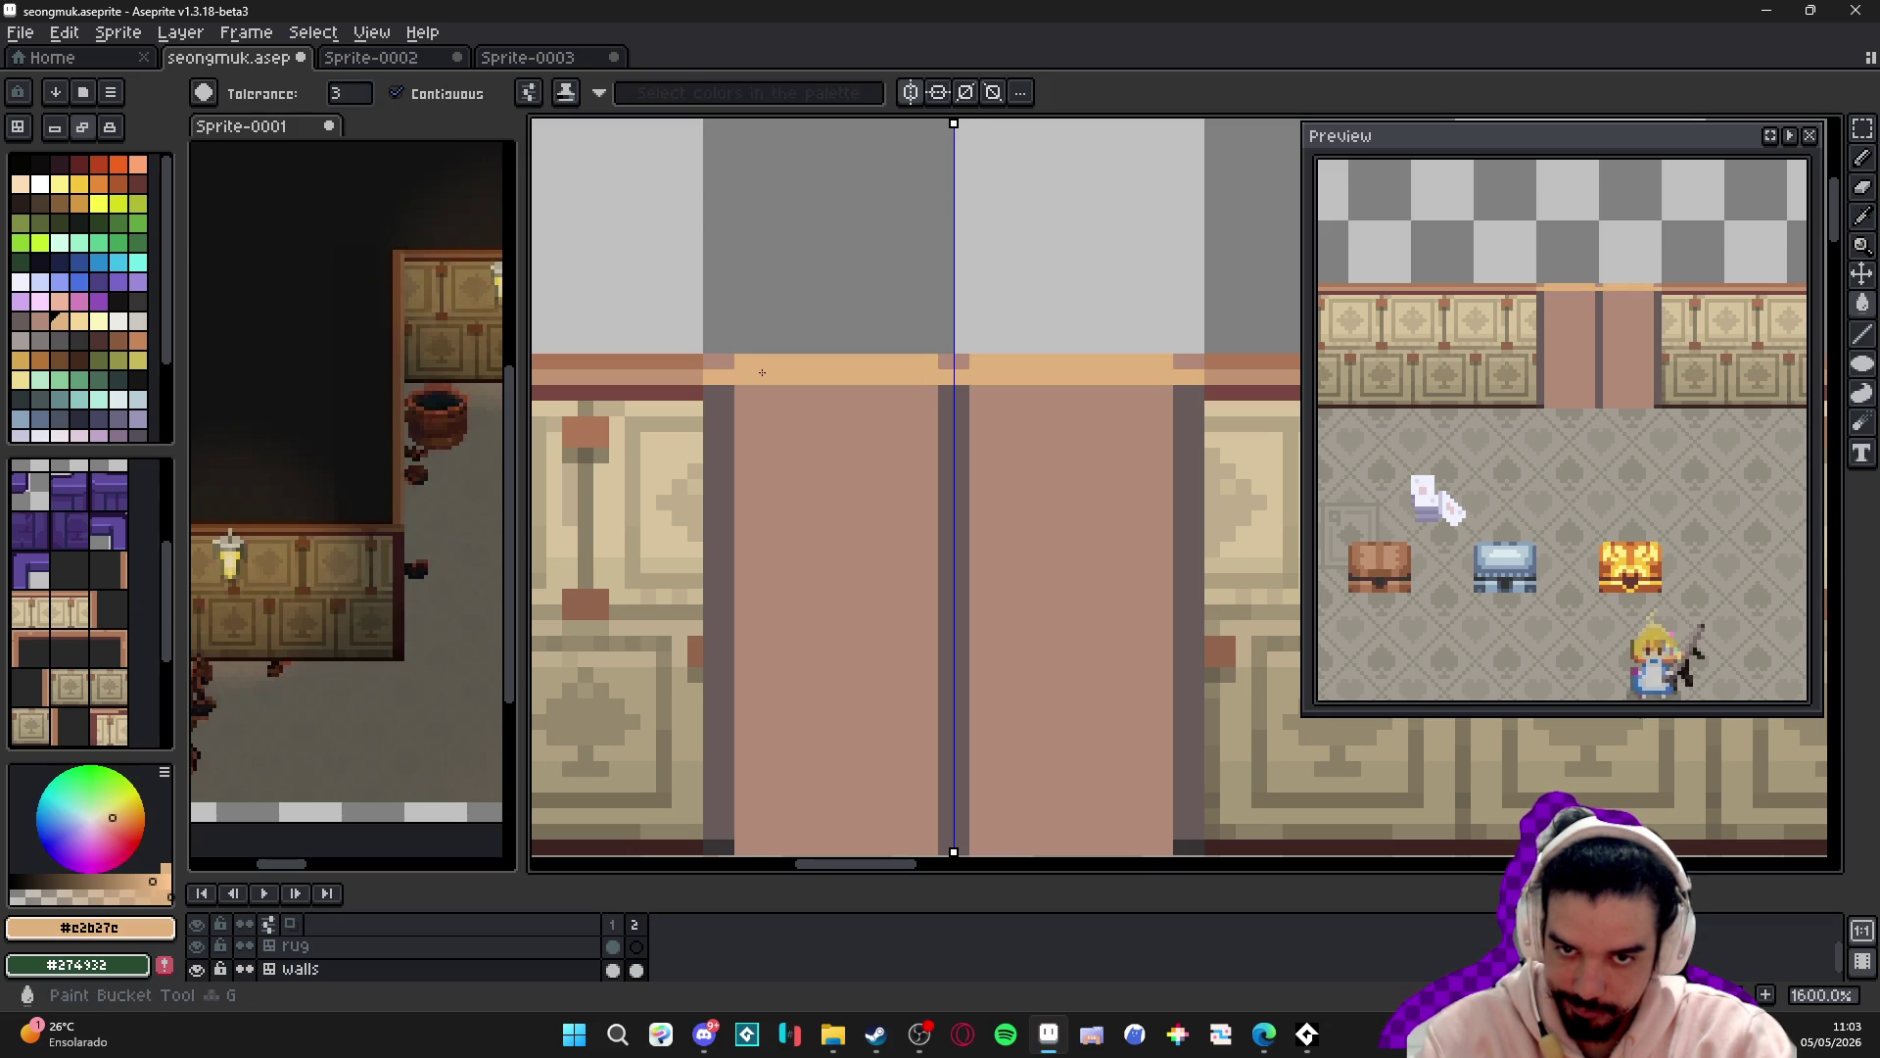
scroll(763, 373, down, 4)
scroll(786, 390, up, 3)
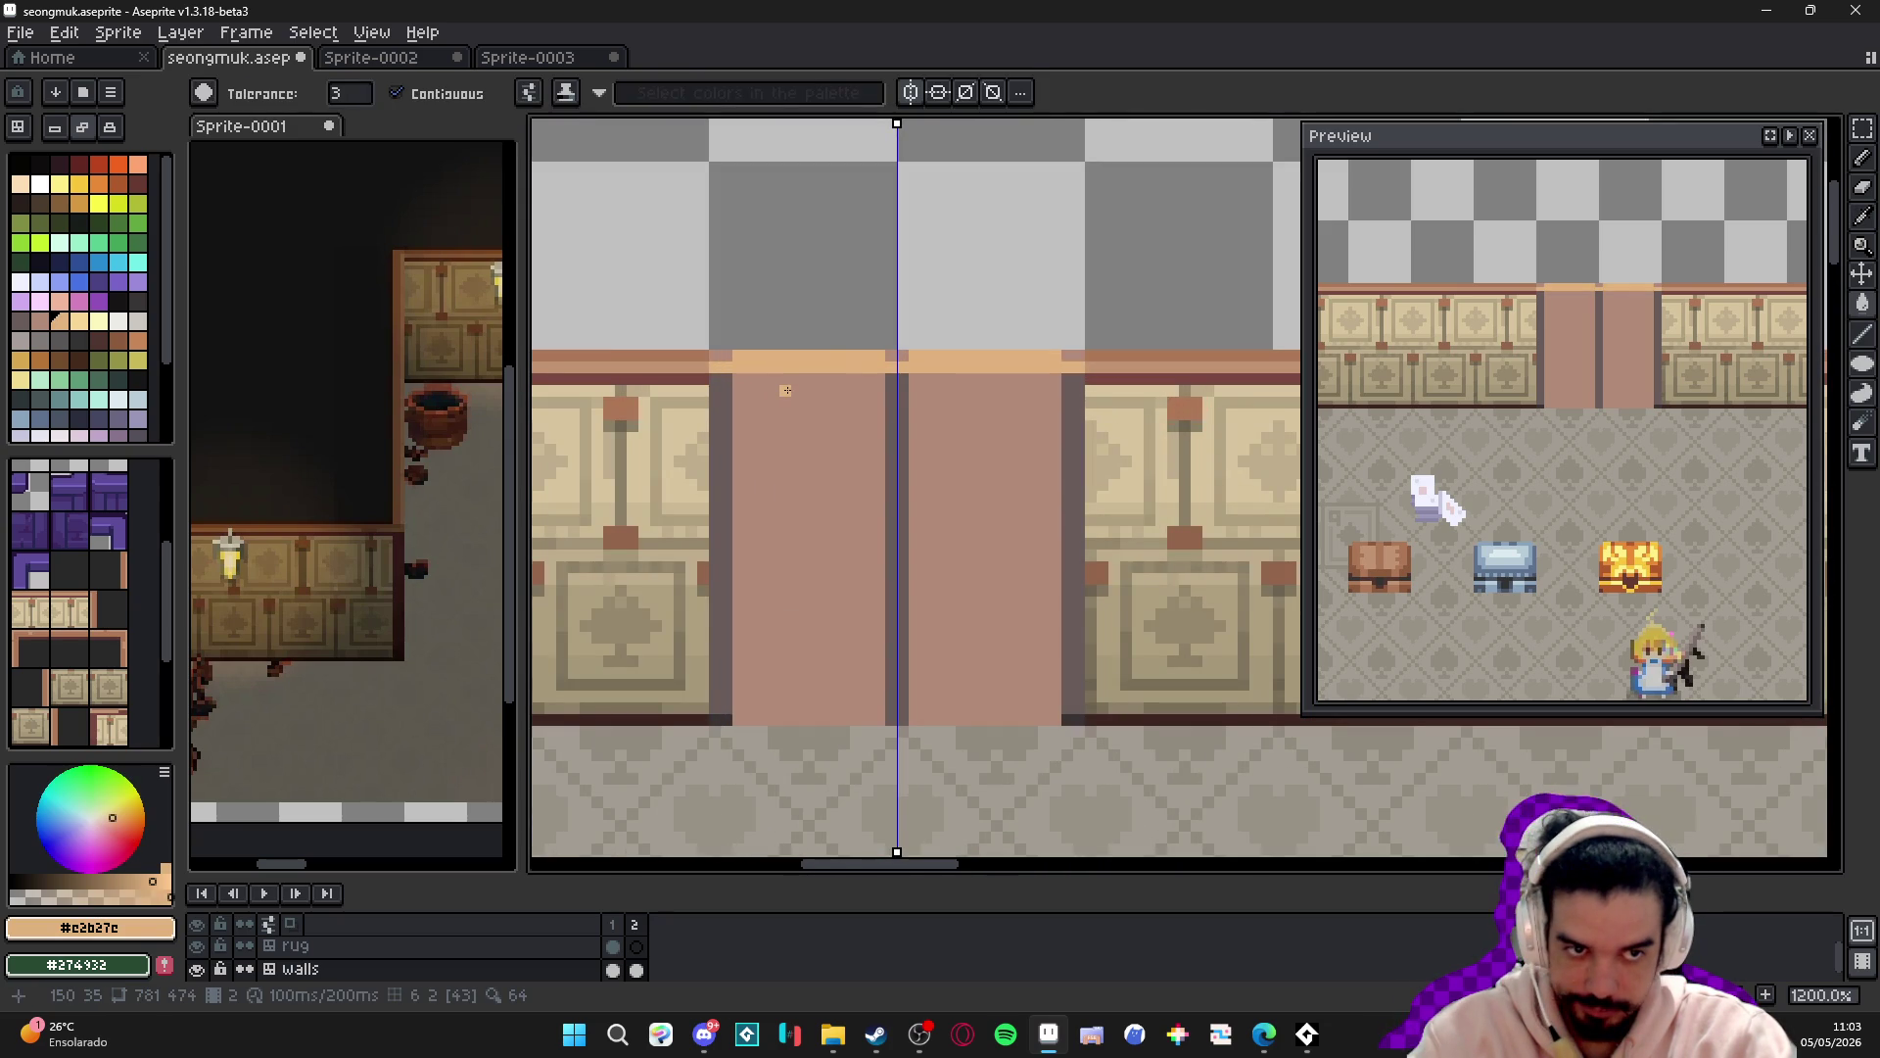
scroll(824, 358, up, 5)
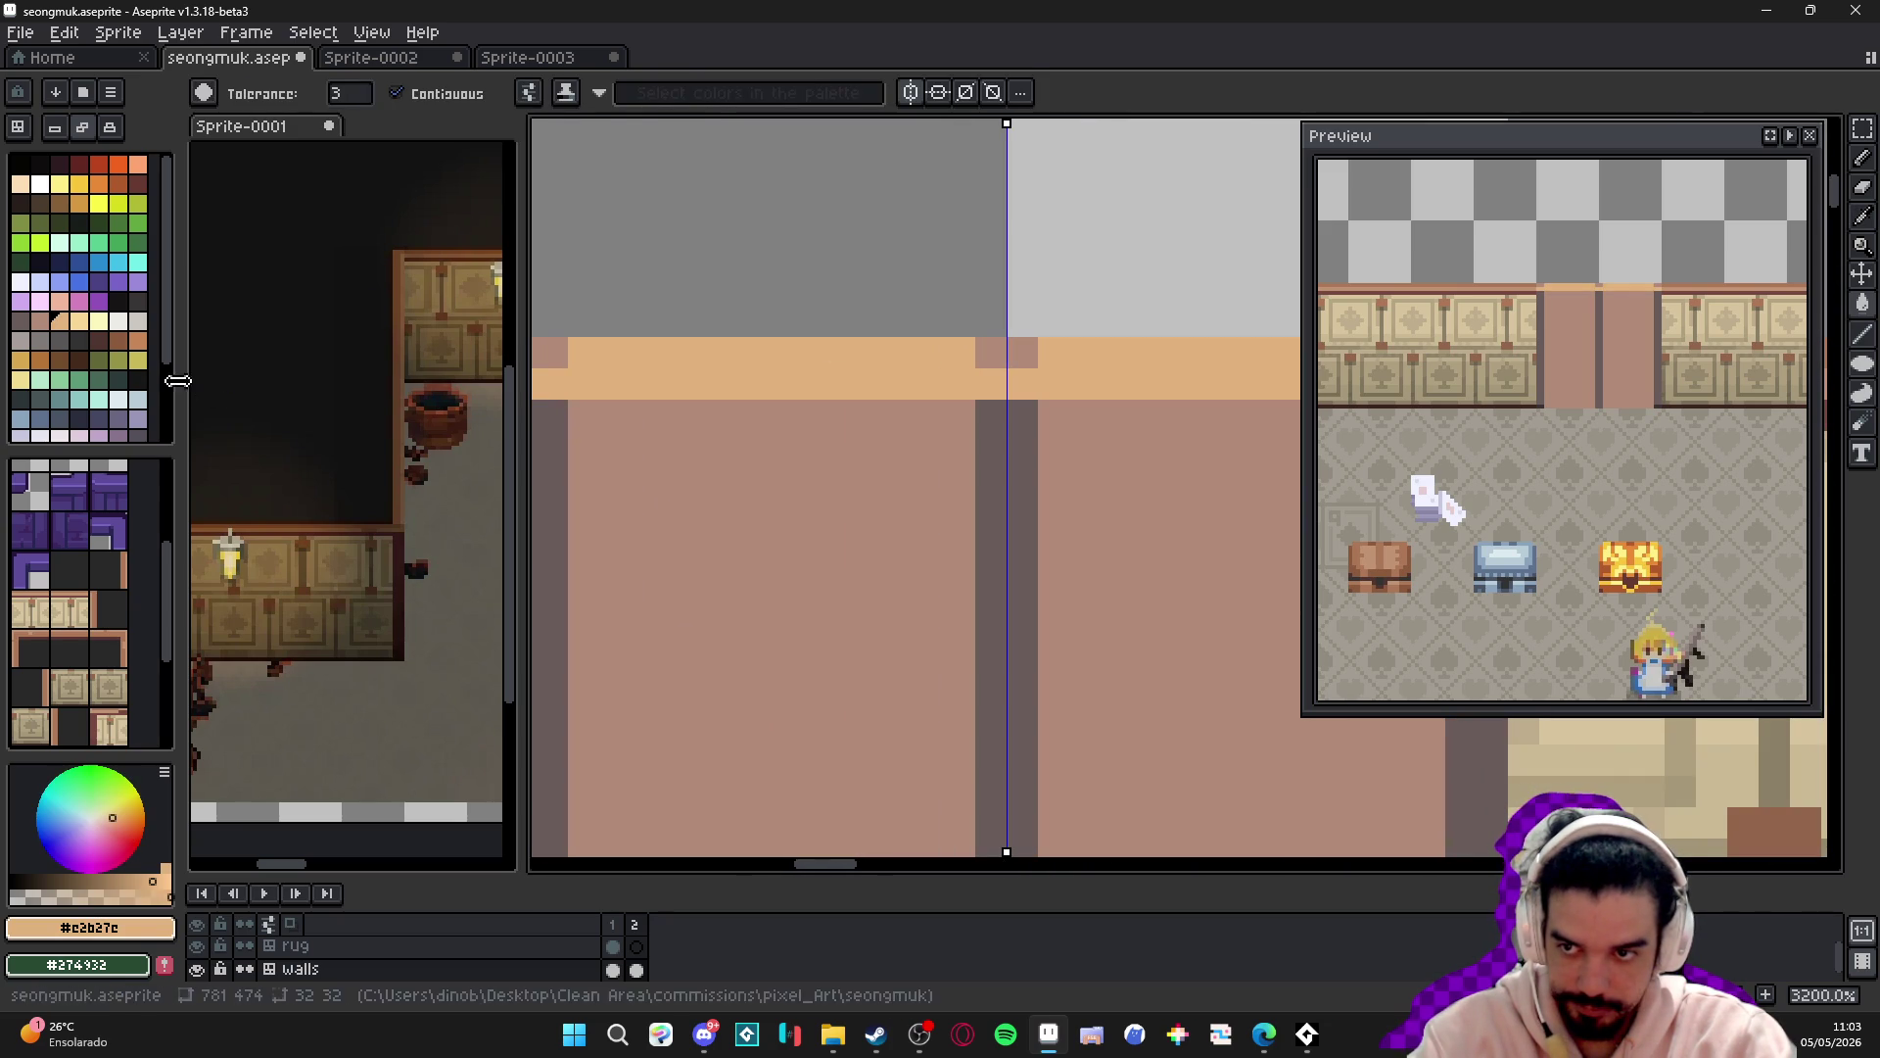
- Repaint the band's top orange row in the door's pink
click(39, 320)
click(876, 360)
key(b)
mouse_move(940, 353)
mouse_down()
mouse_move(1053, 352)
mouse_move(587, 353)
mouse_up()
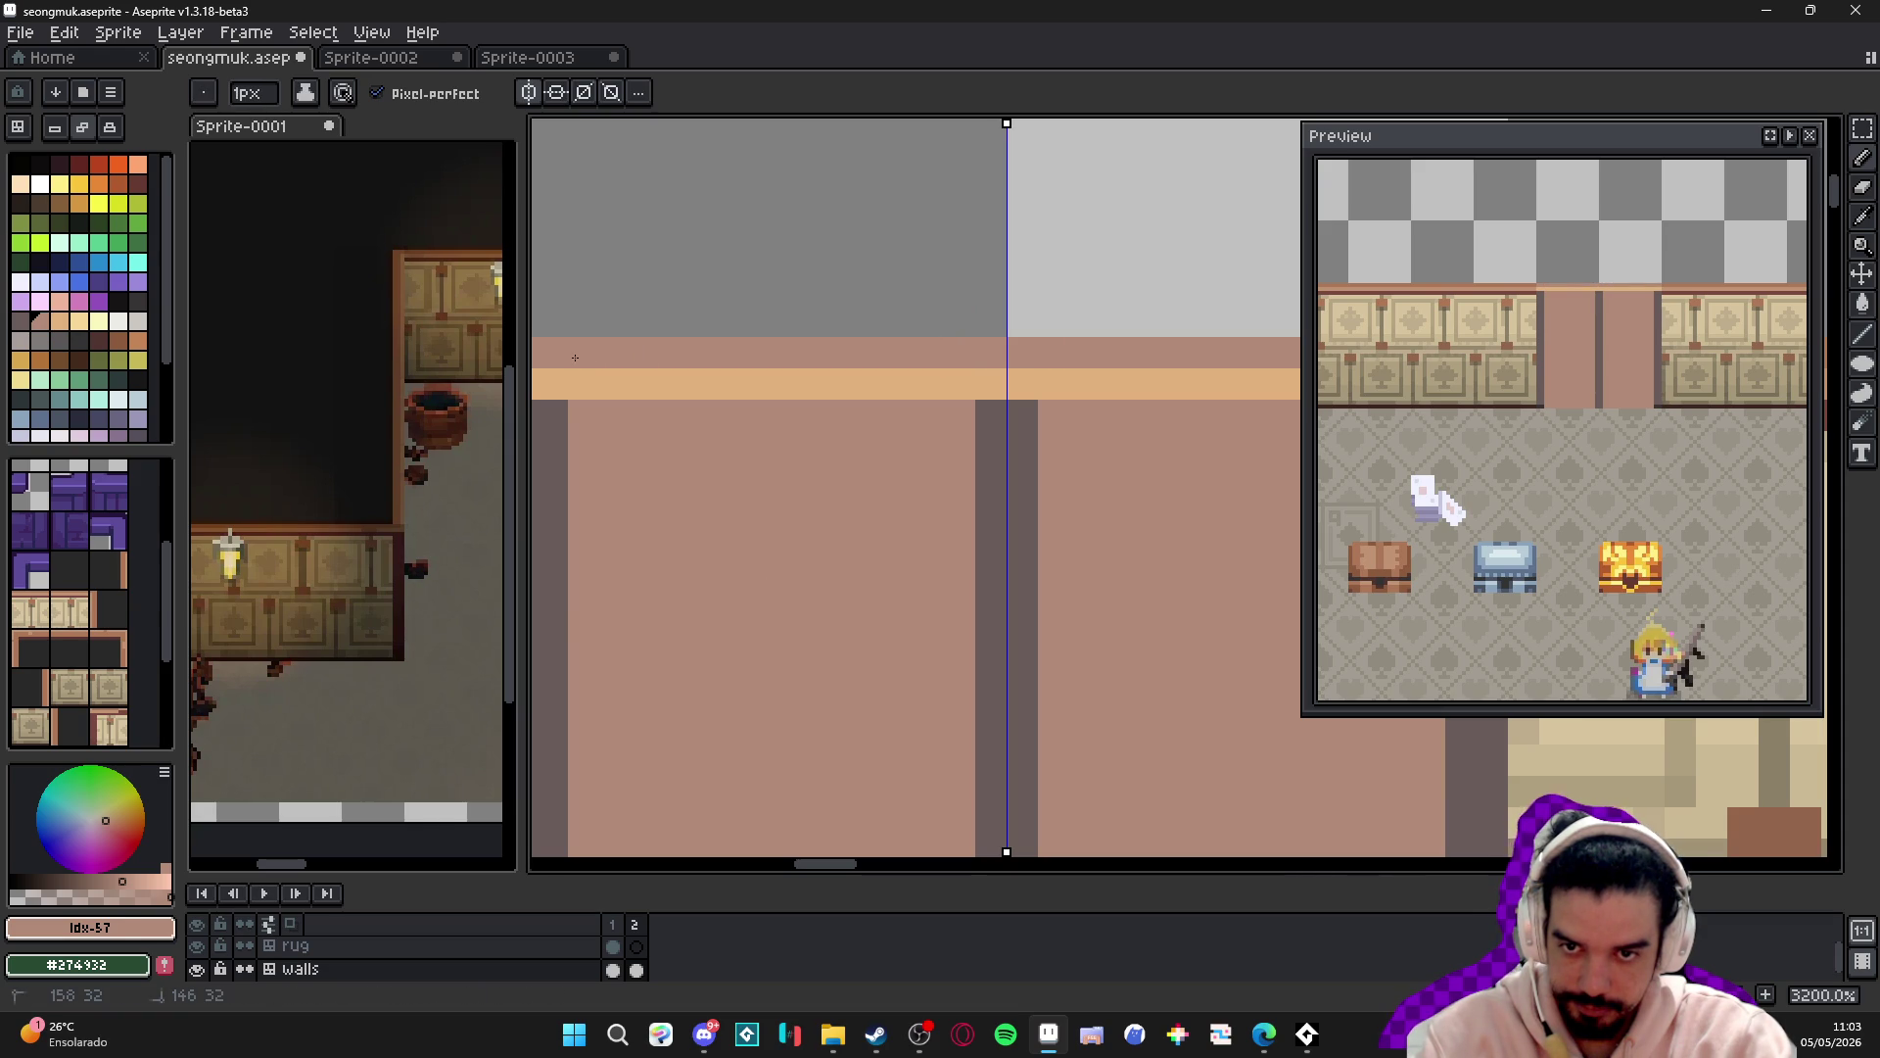
scroll(662, 403, down, 5)
scroll(620, 388, up, 3)
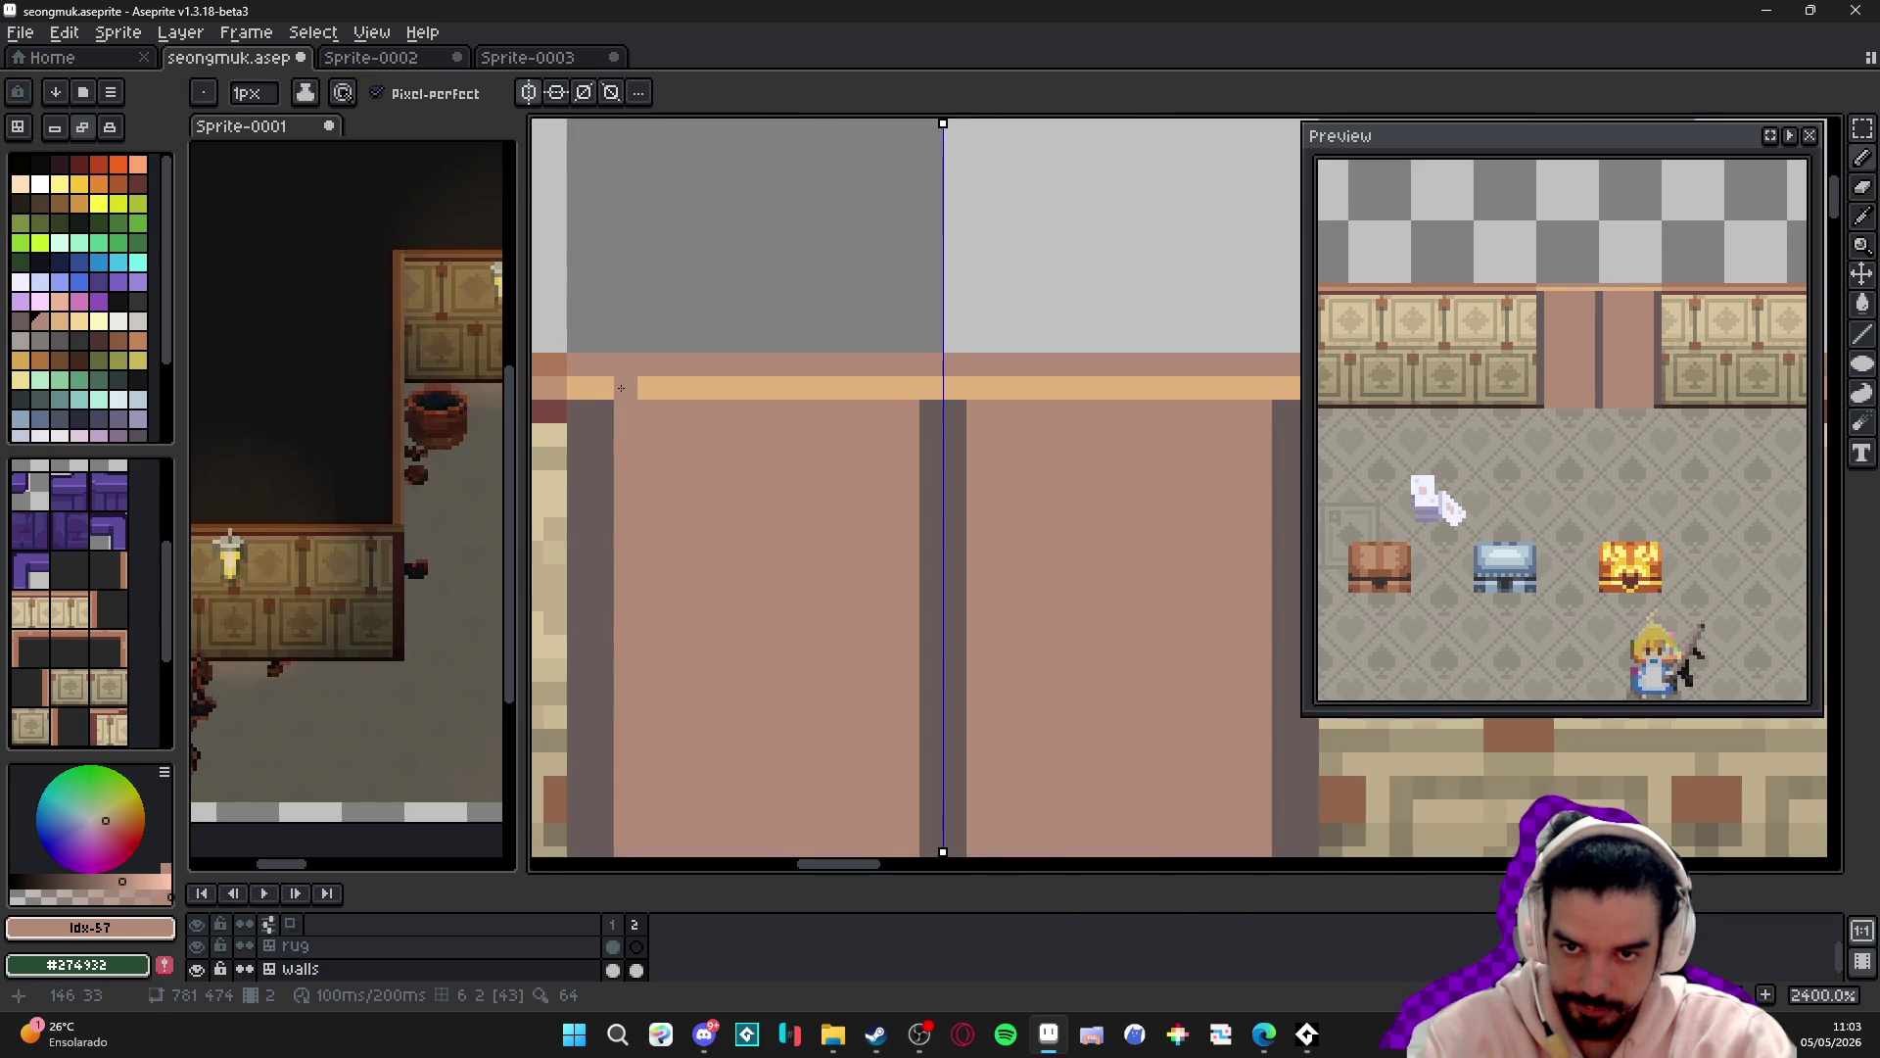
scroll(856, 428, down, 3)
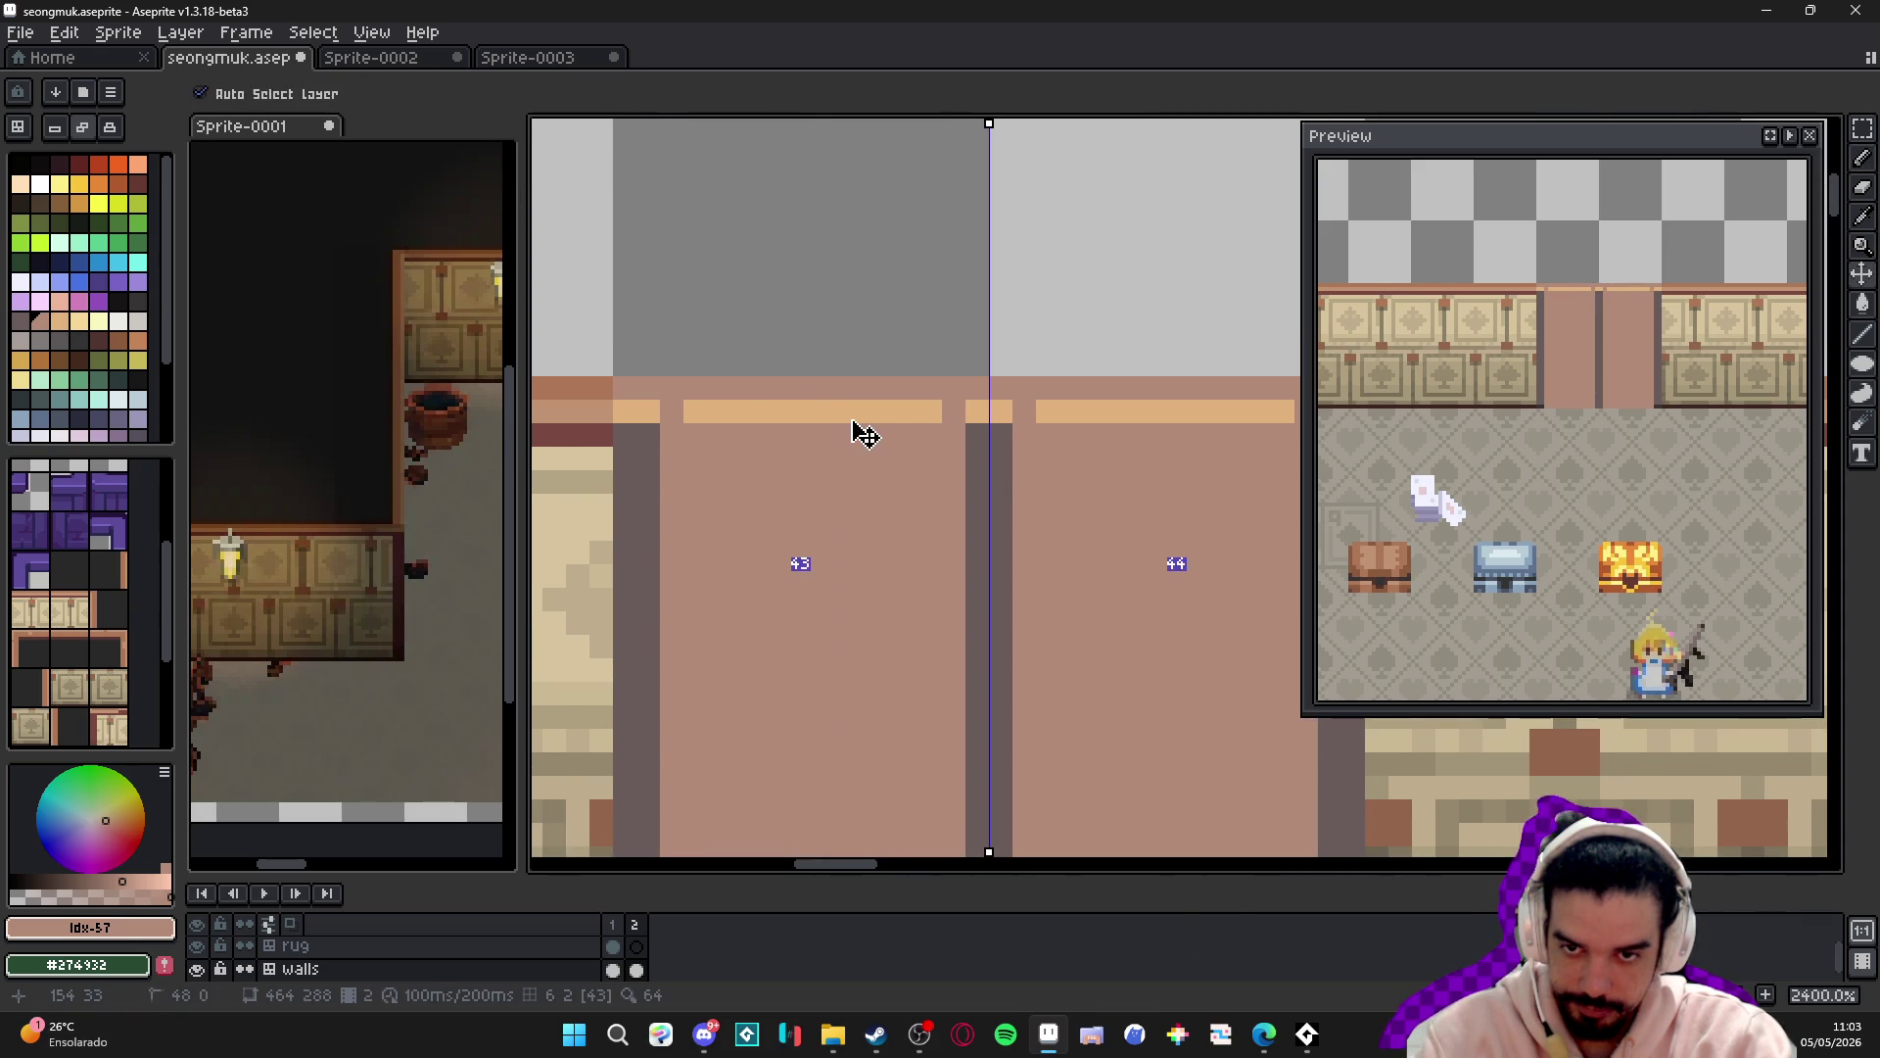
scroll(846, 459, down, 3)
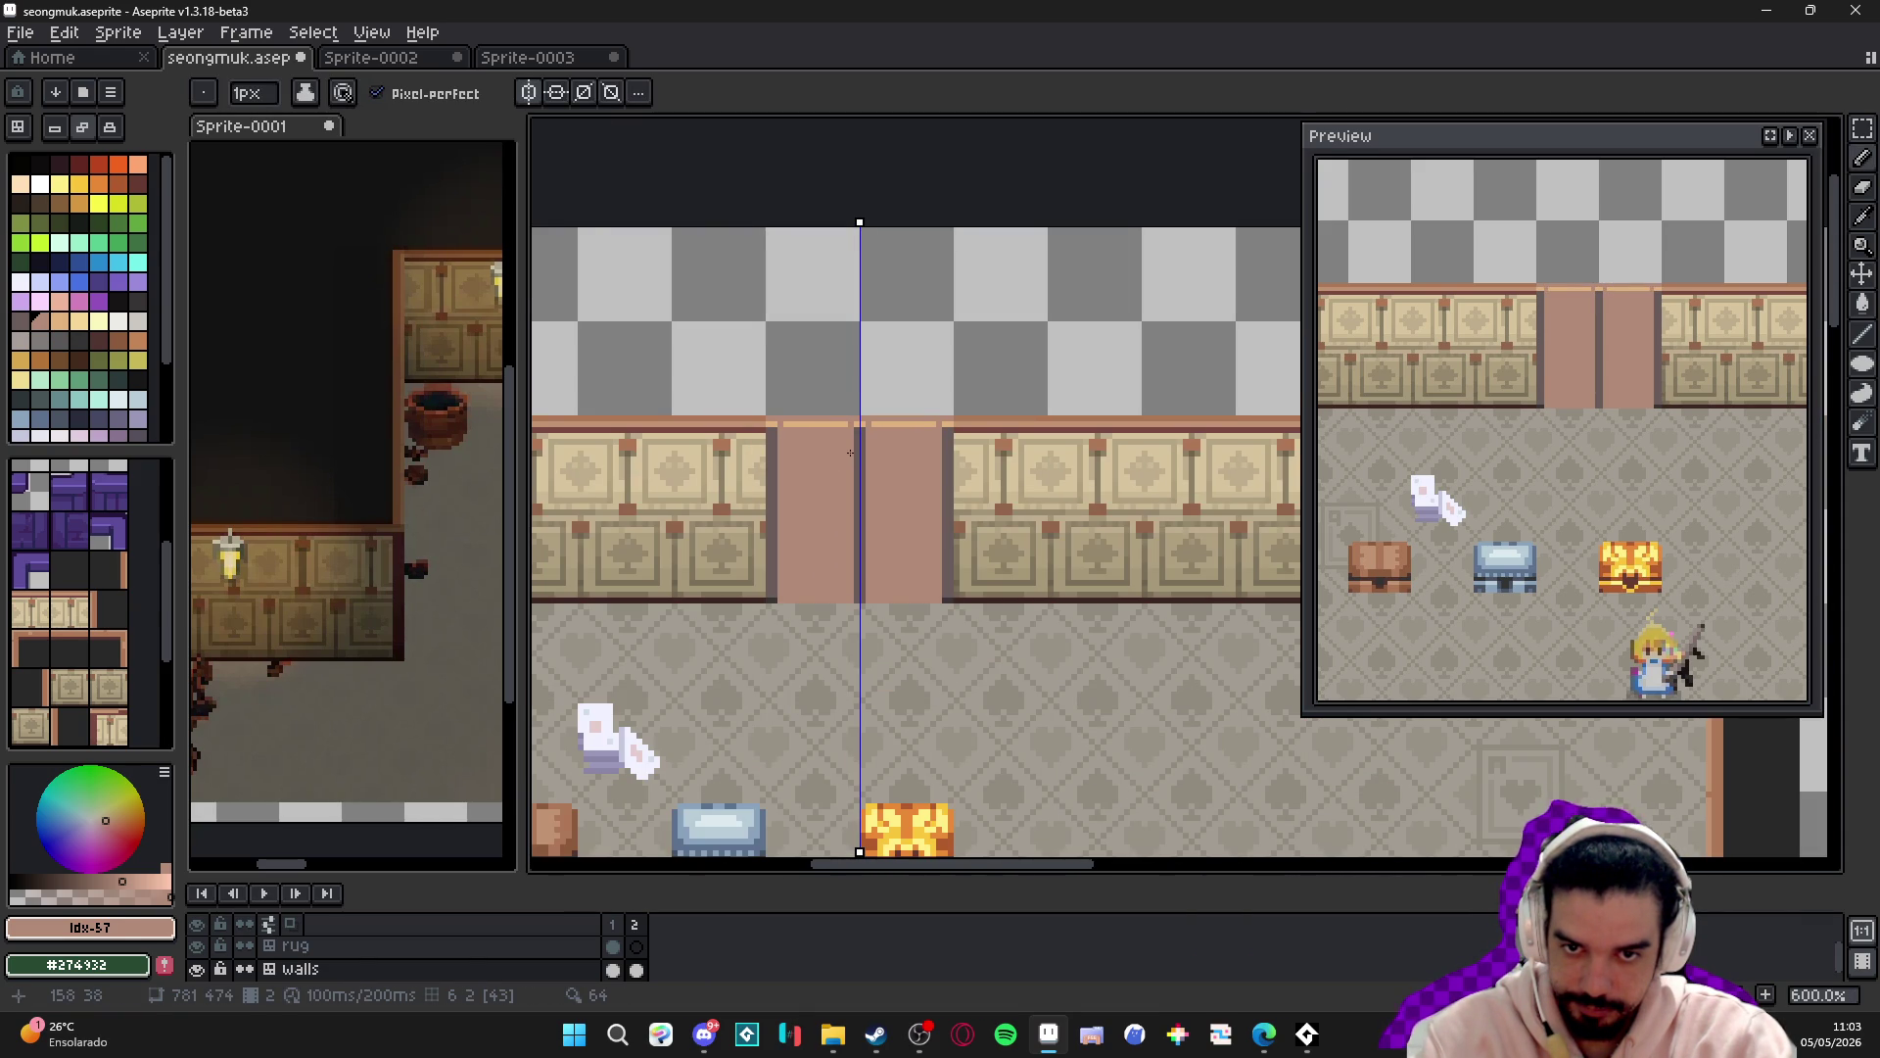
scroll(851, 456, up, 4)
- Paint the centre divider dark #695b59 from the top band down to the door's bottom
key(alt)
alt+click(870, 397)
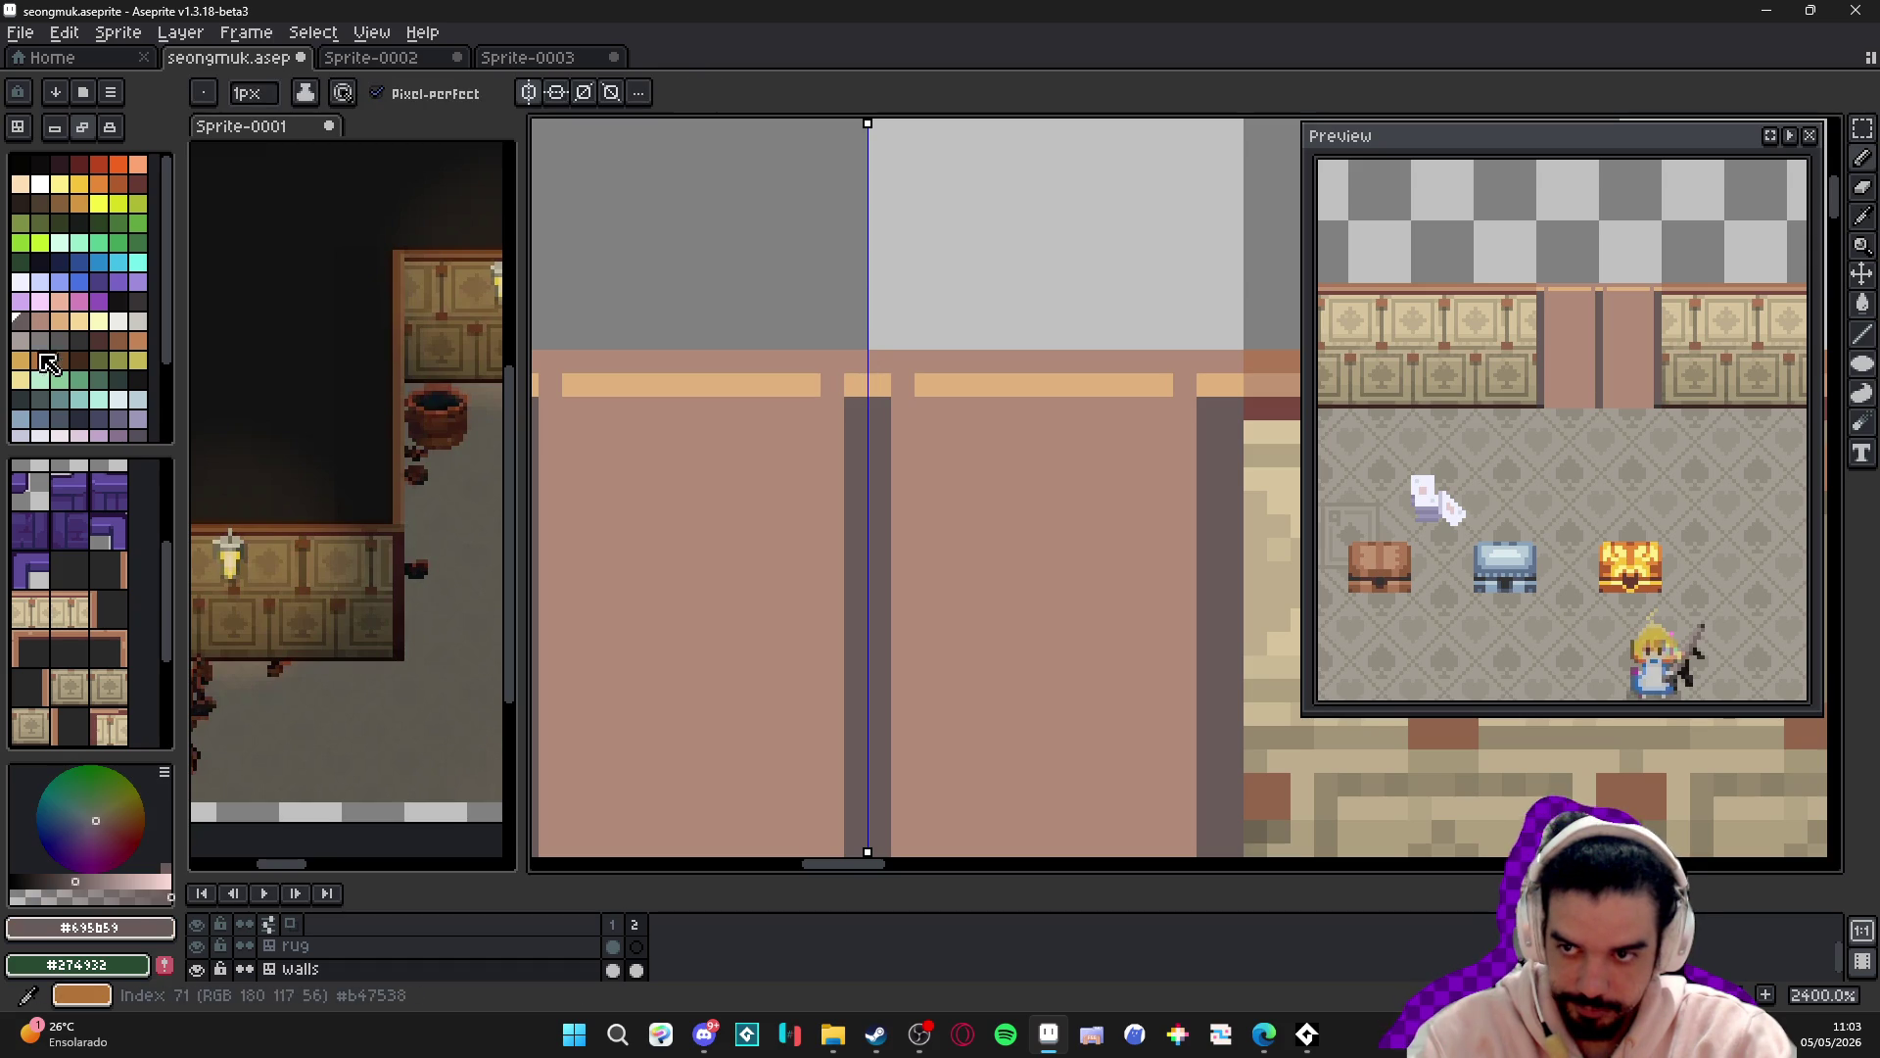
alt+click(868, 411)
drag(848, 385, 880, 362)
scroll(861, 392, down, 3)
scroll(855, 406, up, 3)
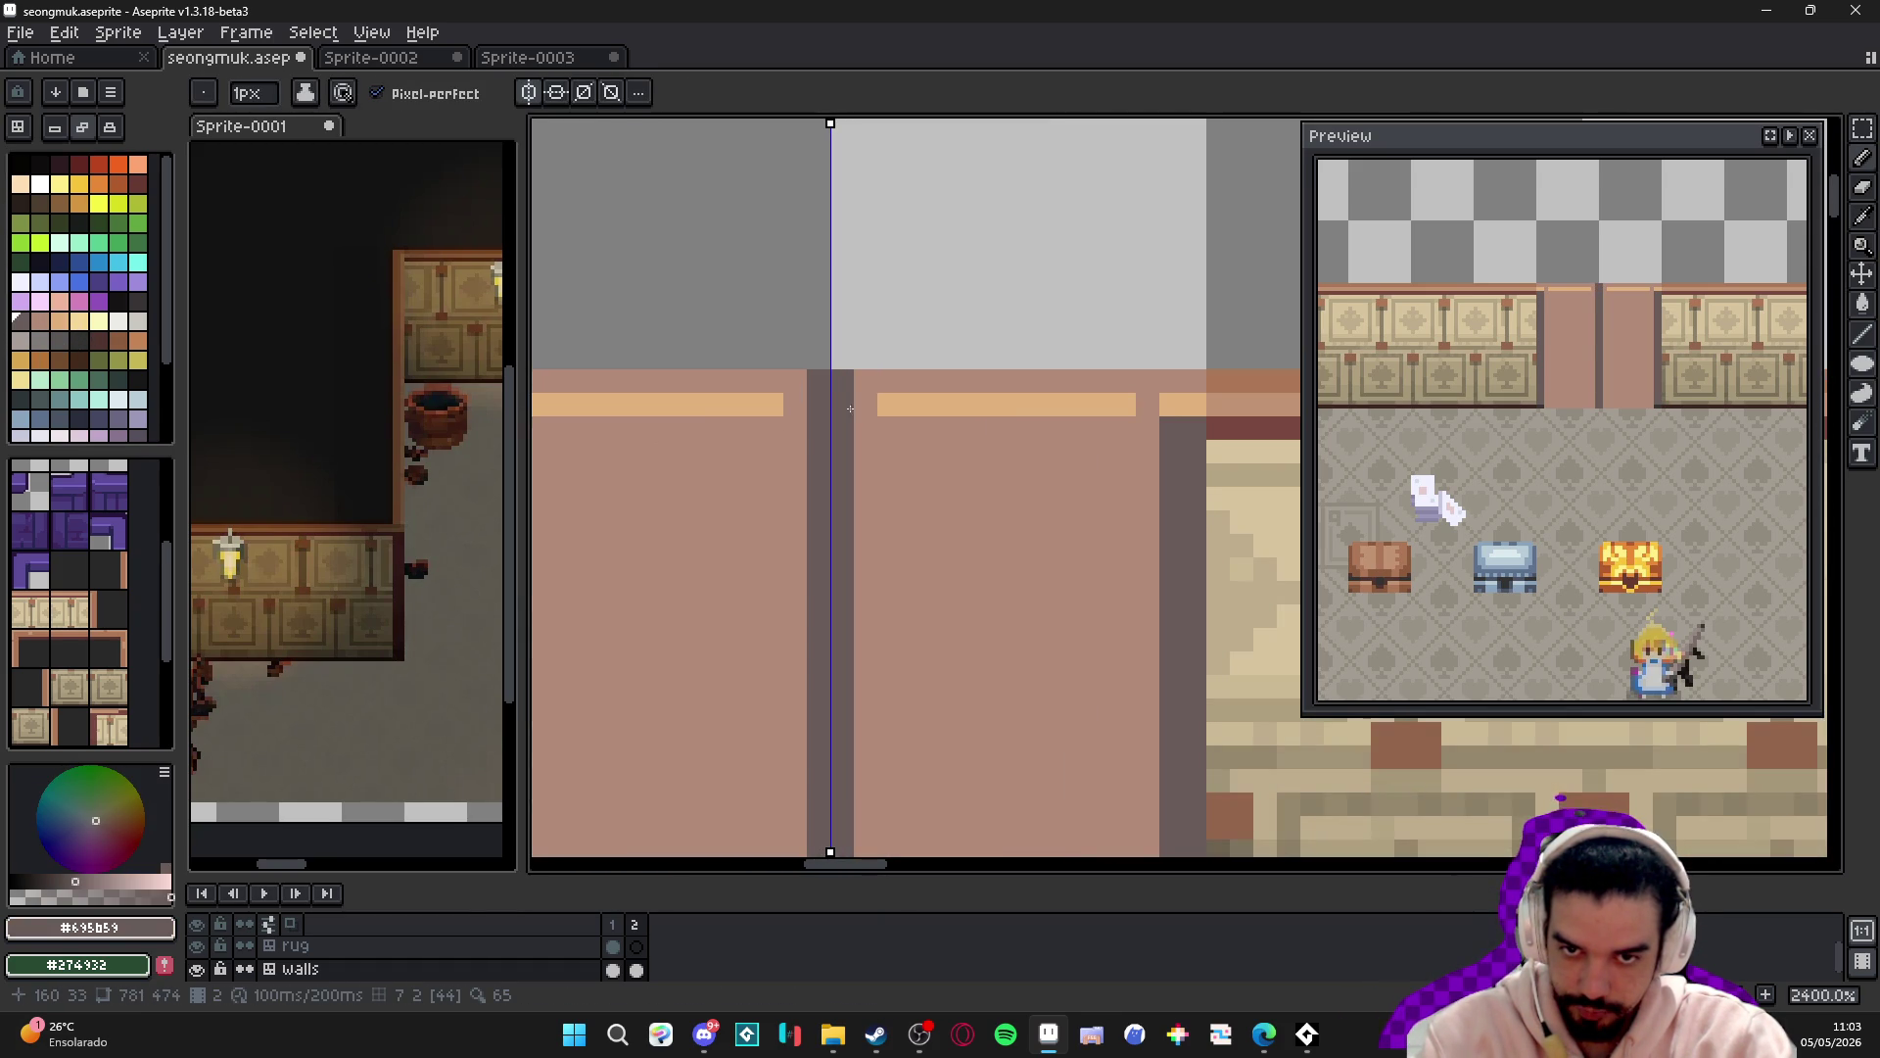
alt+click(872, 424)
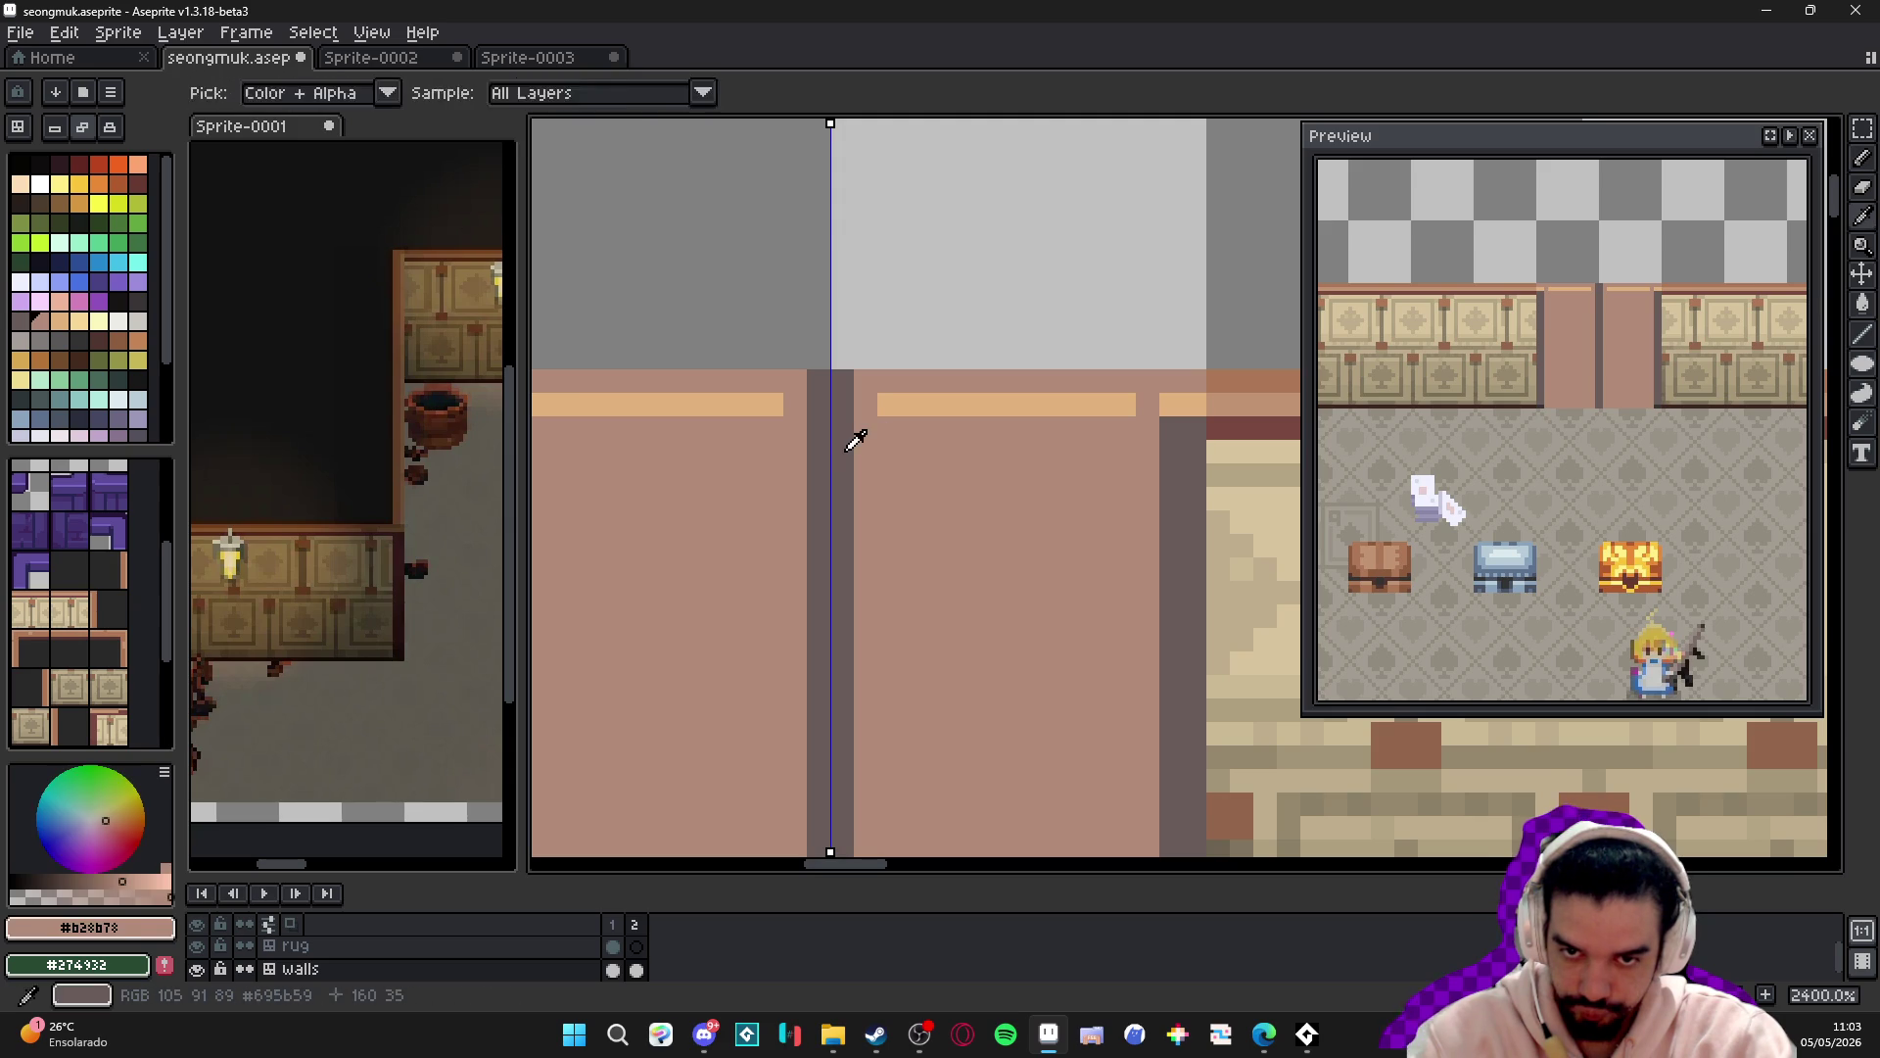
alt+click(844, 450)
key(v)
key(b)
scroll(813, 724, down, 3)
shift+click(828, 720)
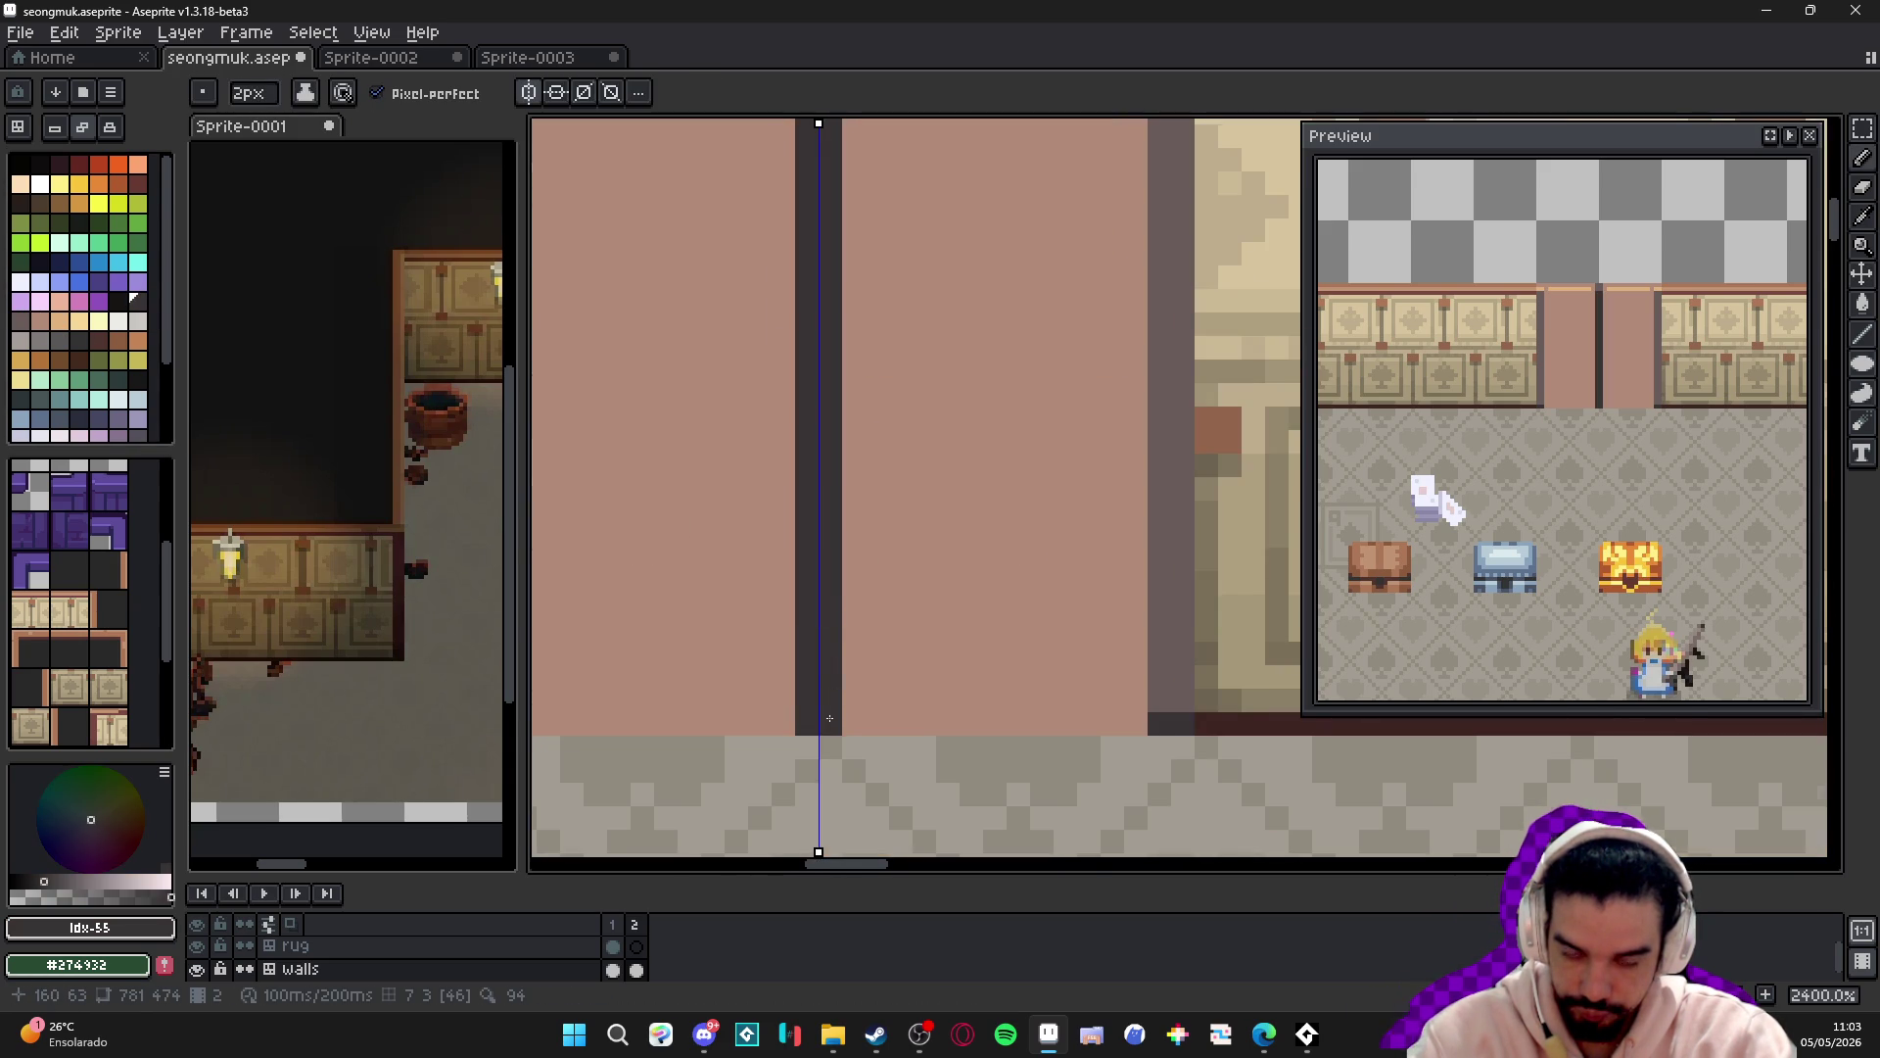
- Add mirrored dark #695b59 pixels along the door's top edge
scroll(829, 717, down, 6)
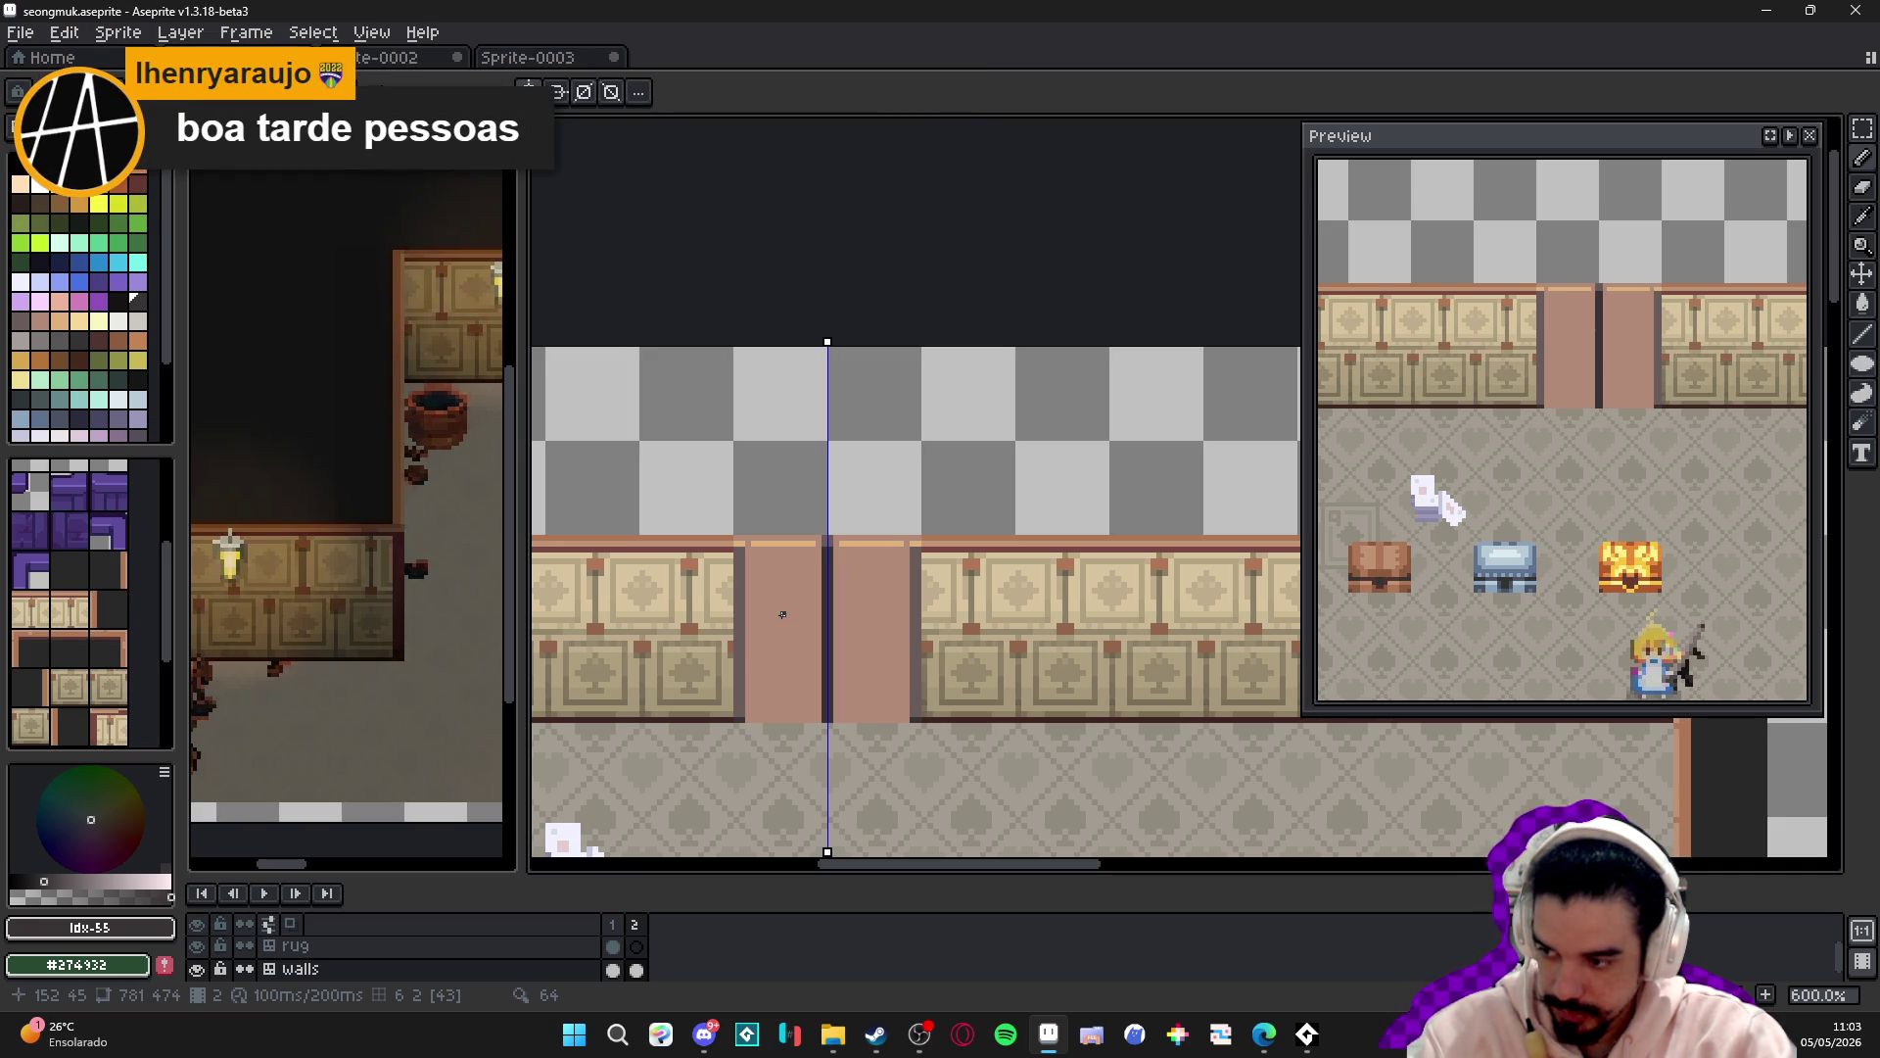
scroll(765, 587, up, 4)
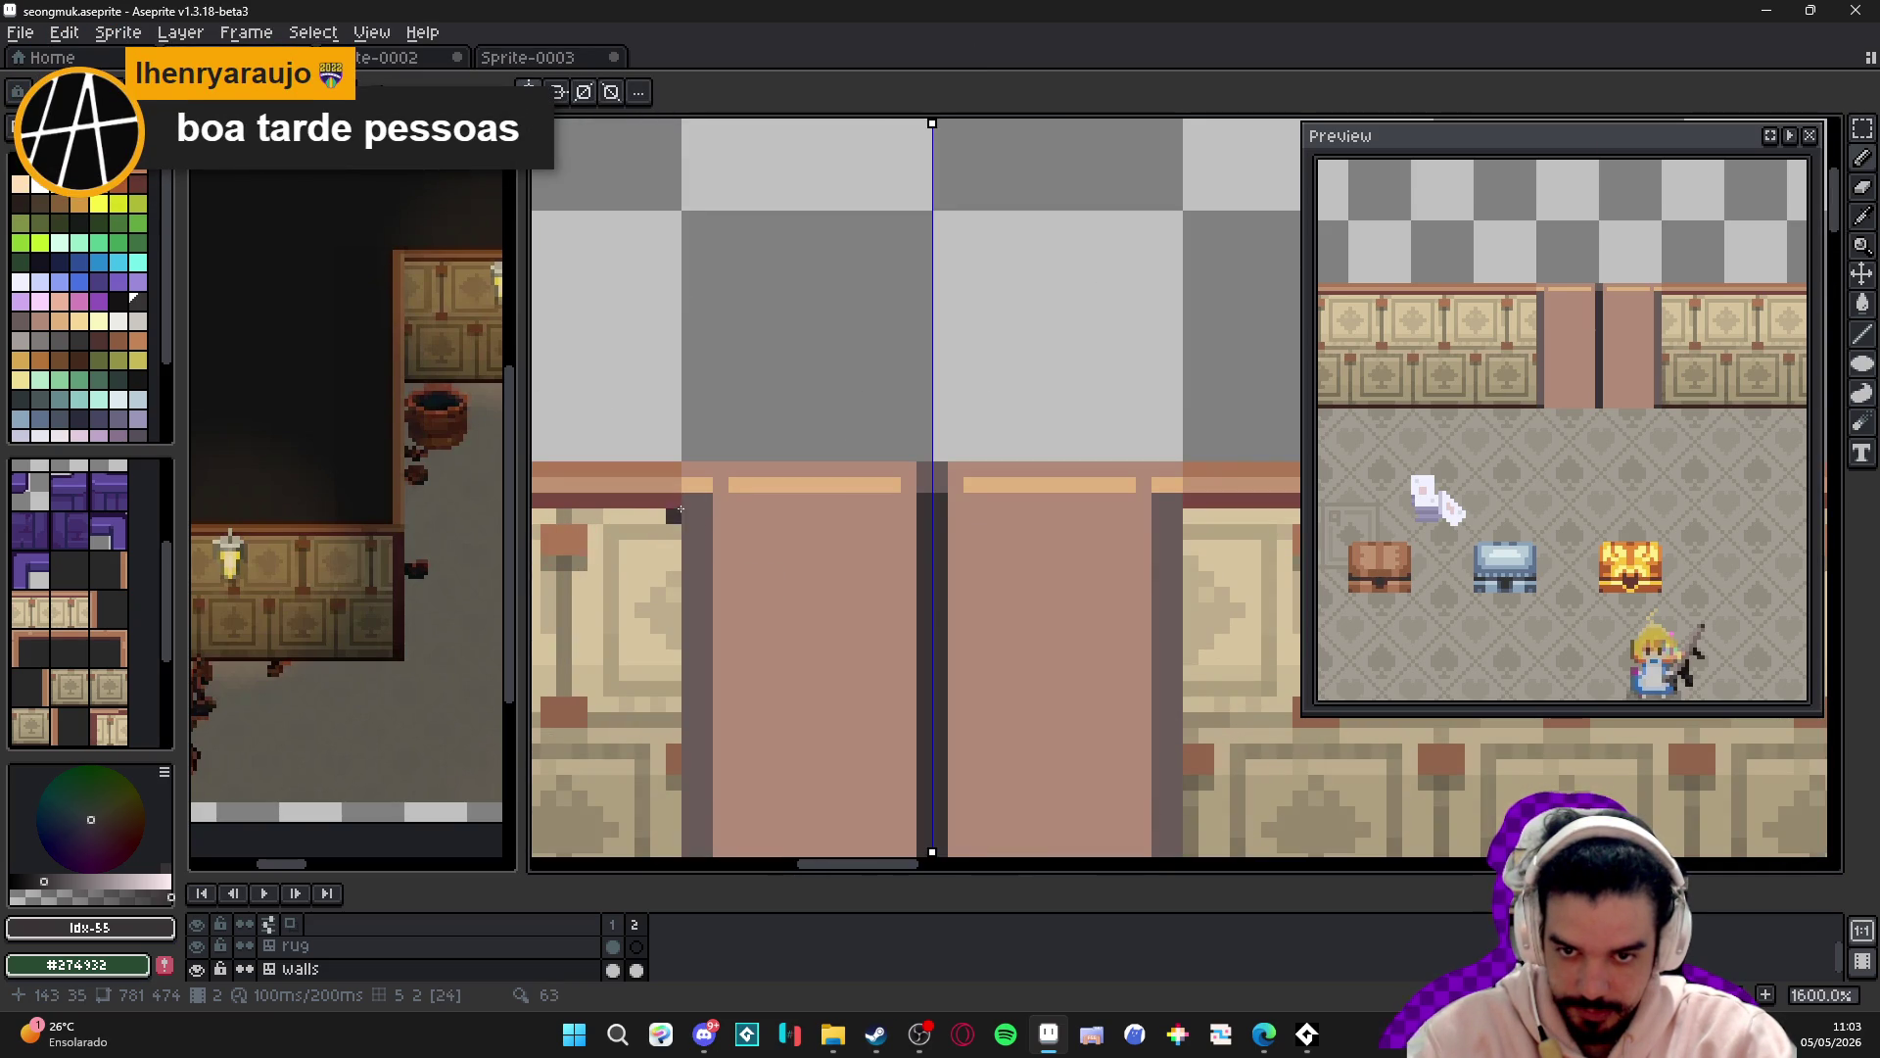
scroll(705, 484, up, 1)
alt+click(836, 461)
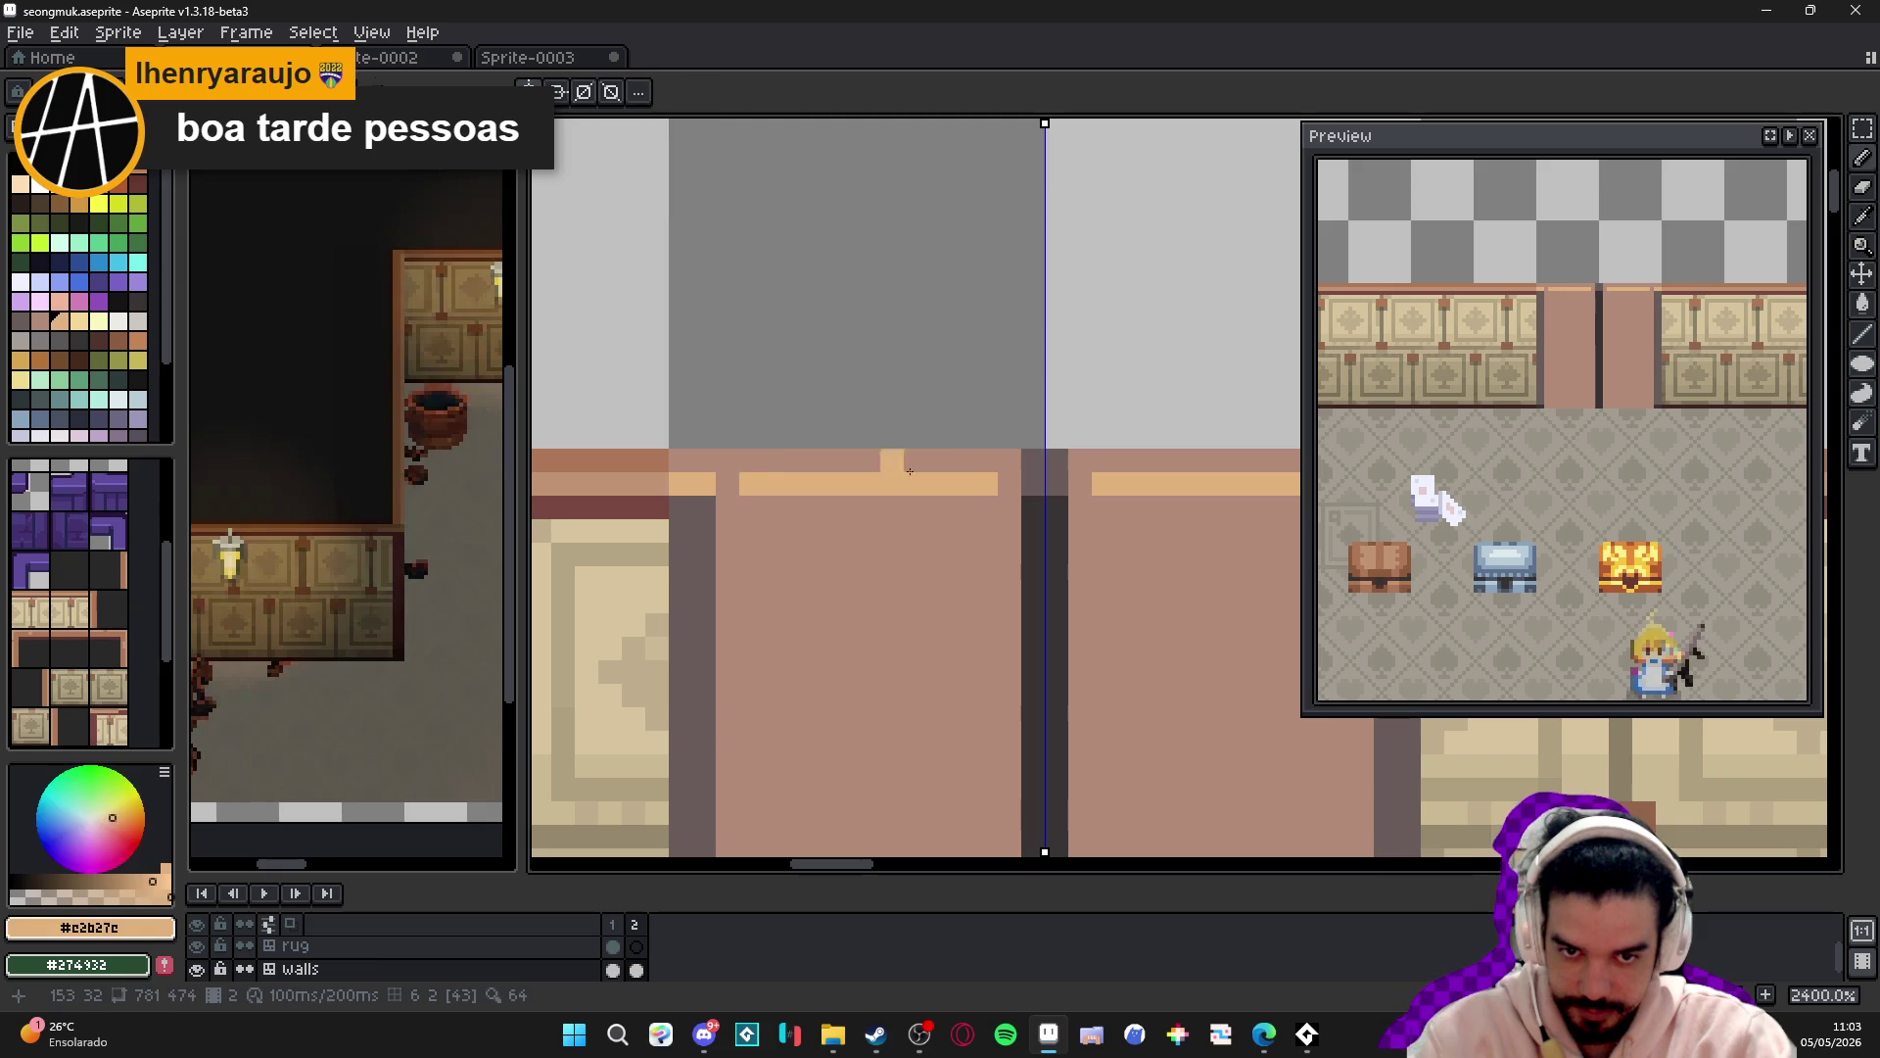
scroll(772, 484, down, 2)
scroll(772, 484, up, 1)
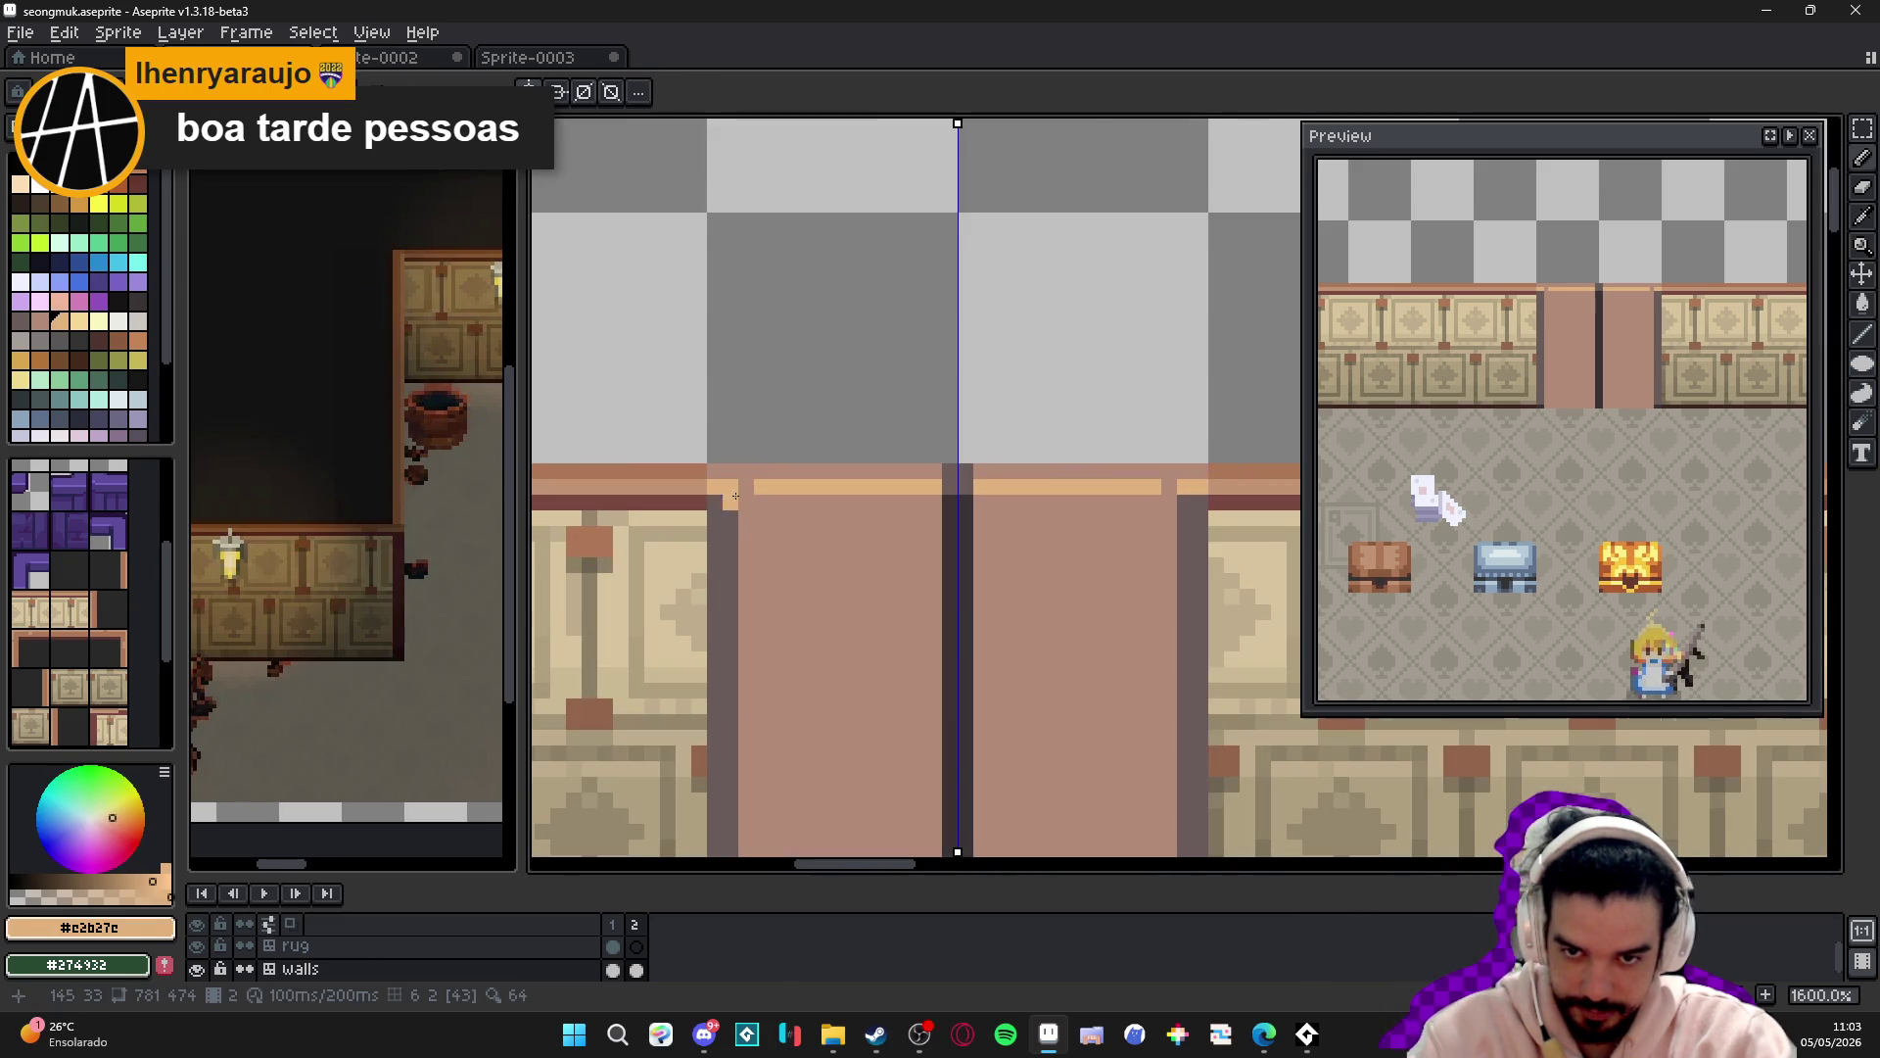
alt+click(733, 484)
click(742, 474)
click(741, 487)
- Resample the tan #e2b27e, pink #b28b78 and dark #695b59 colours while panning the view
scroll(741, 487, down, 4)
scroll(729, 489, up, 3)
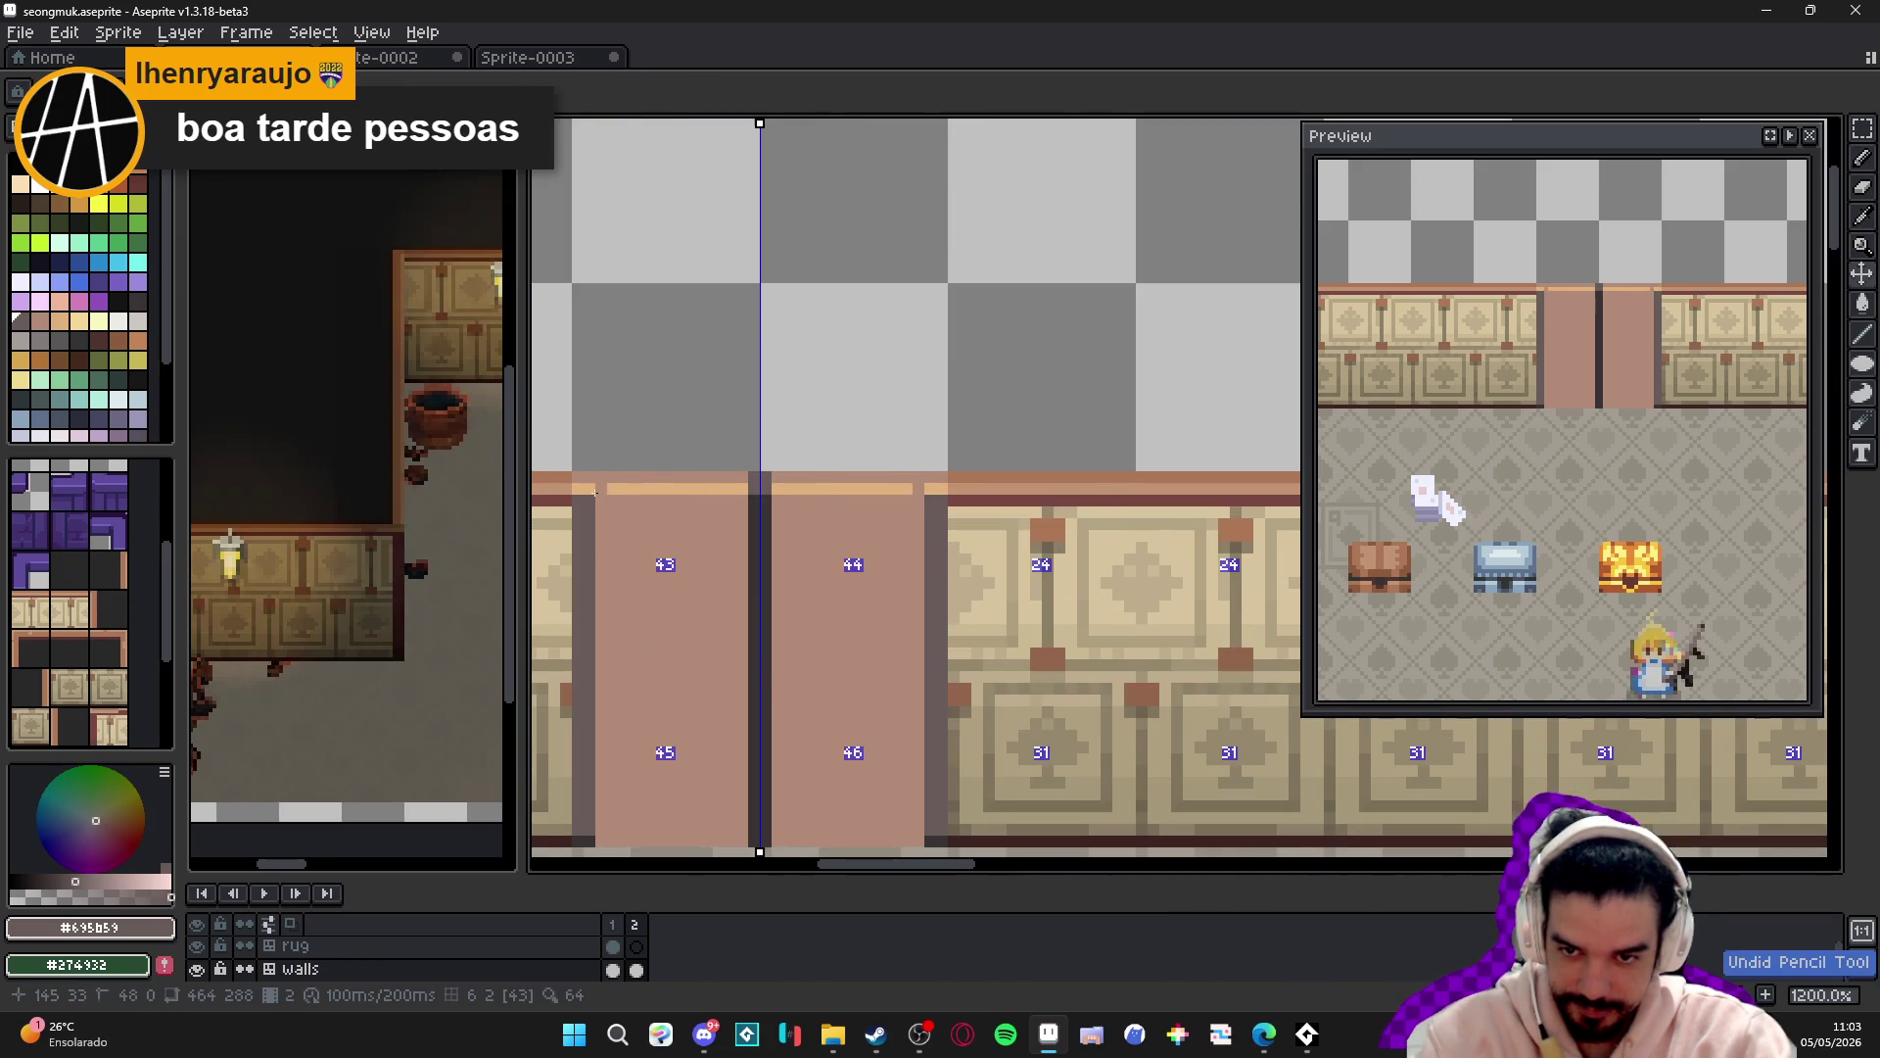
scroll(729, 488, up, 2)
alt+click(639, 487)
scroll(646, 479, down, 4)
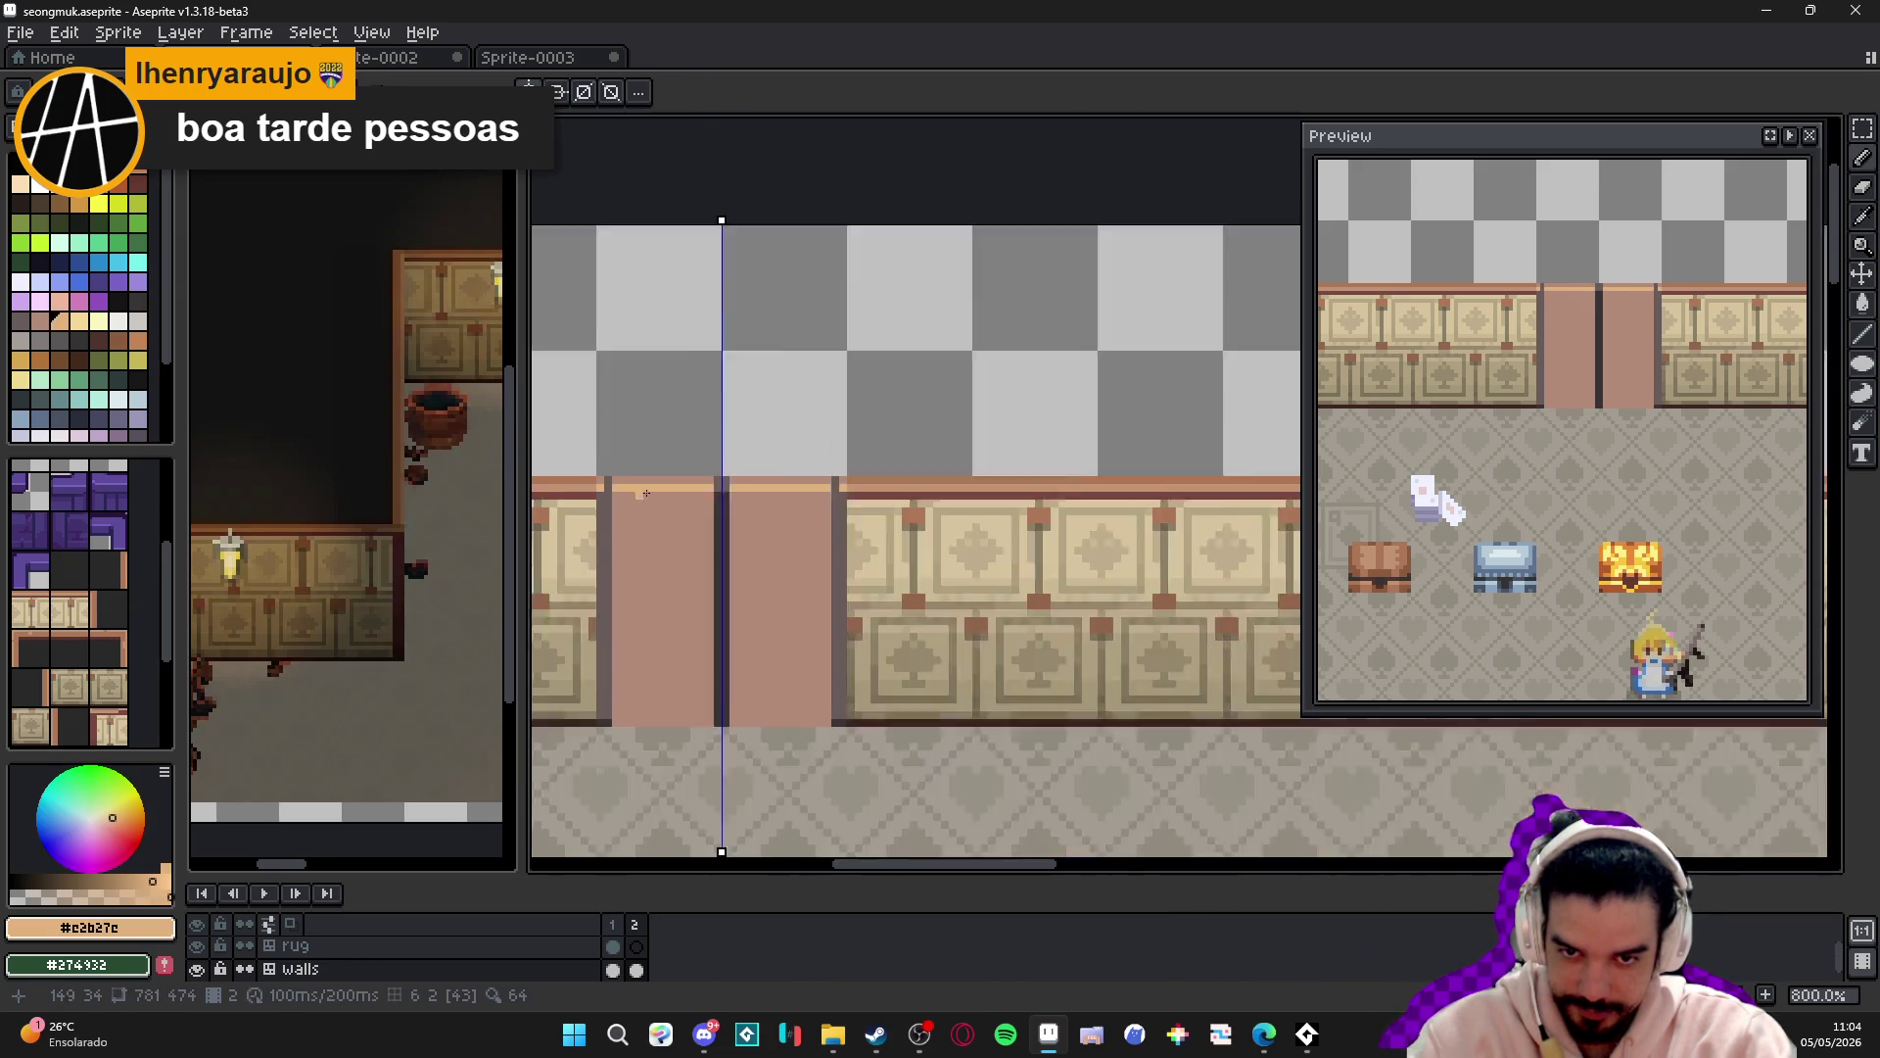
key(ctrl)
scroll(784, 568, up, 1)
alt+click(794, 585)
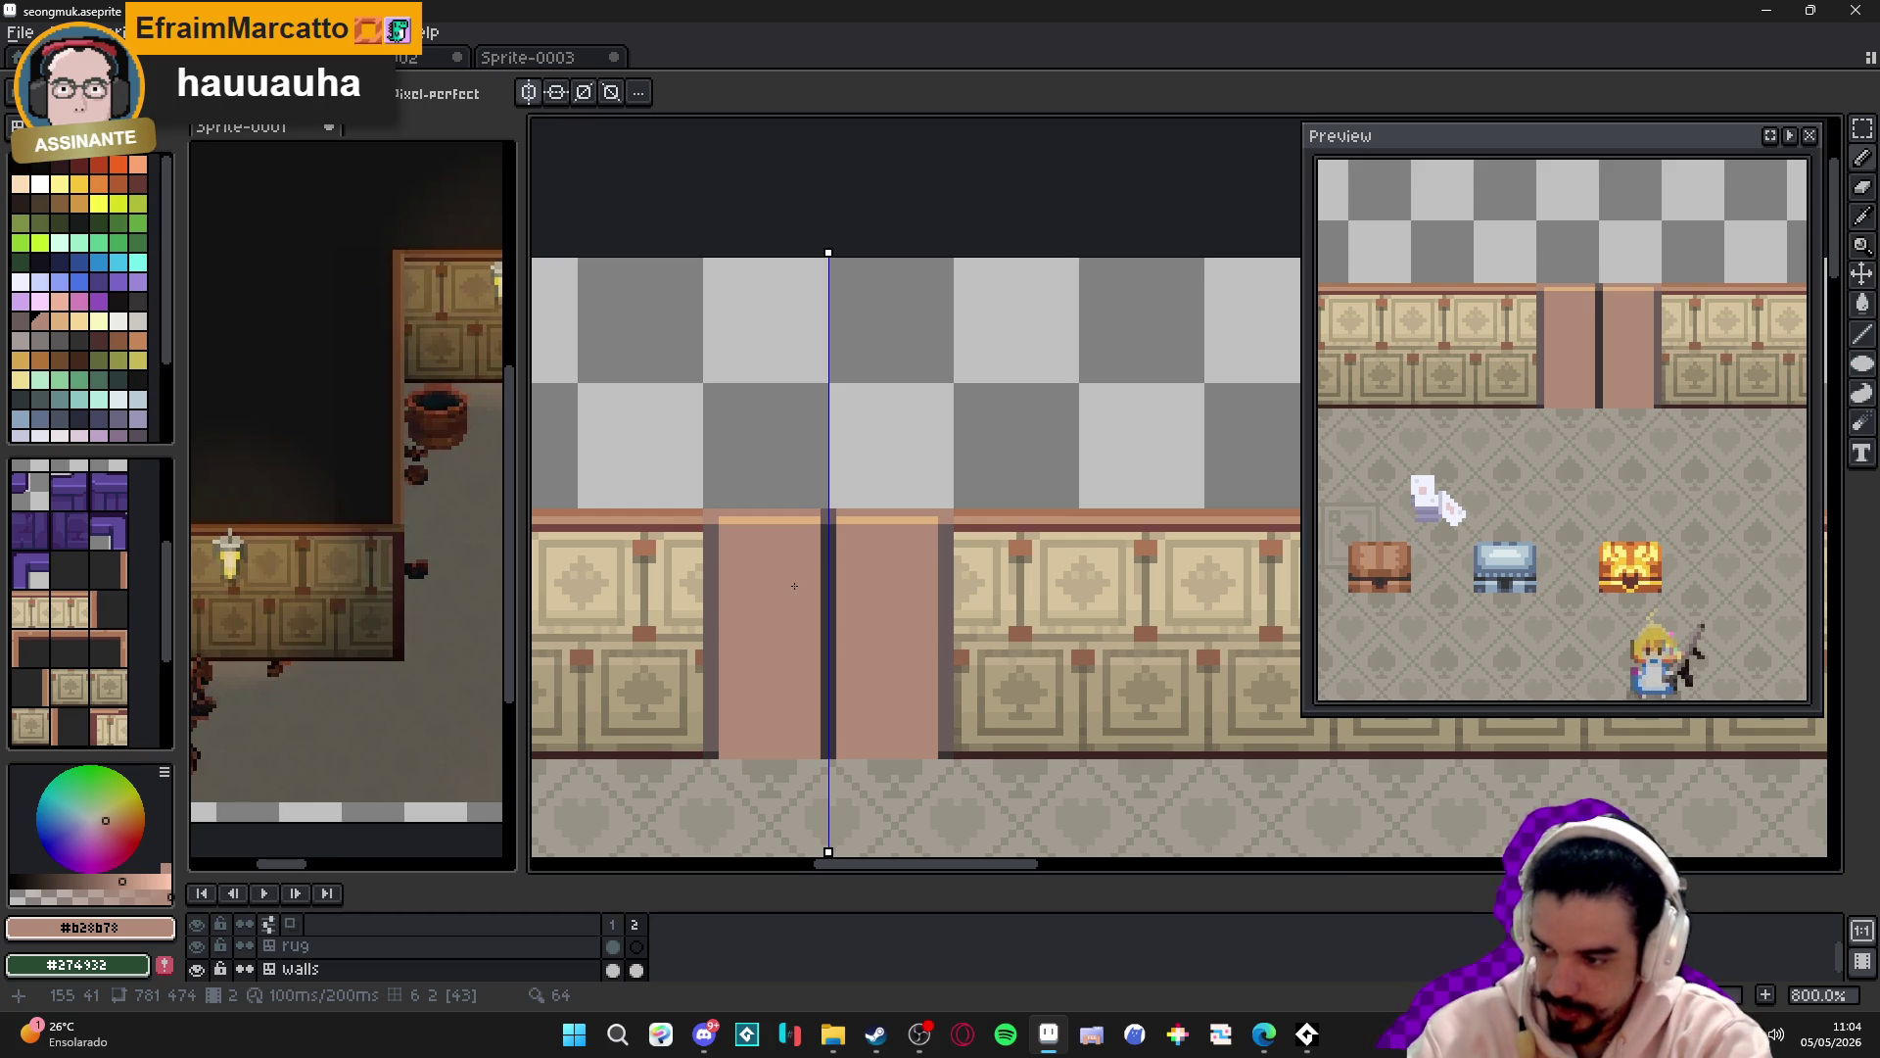
key(ctrl+apostrophe)
mouse_move(756, 566)
mouse_down()
mouse_move(735, 617)
mouse_move(676, 602)
mouse_up()
key(ctrl+apostrophe)
scroll(950, 572, up, 1)
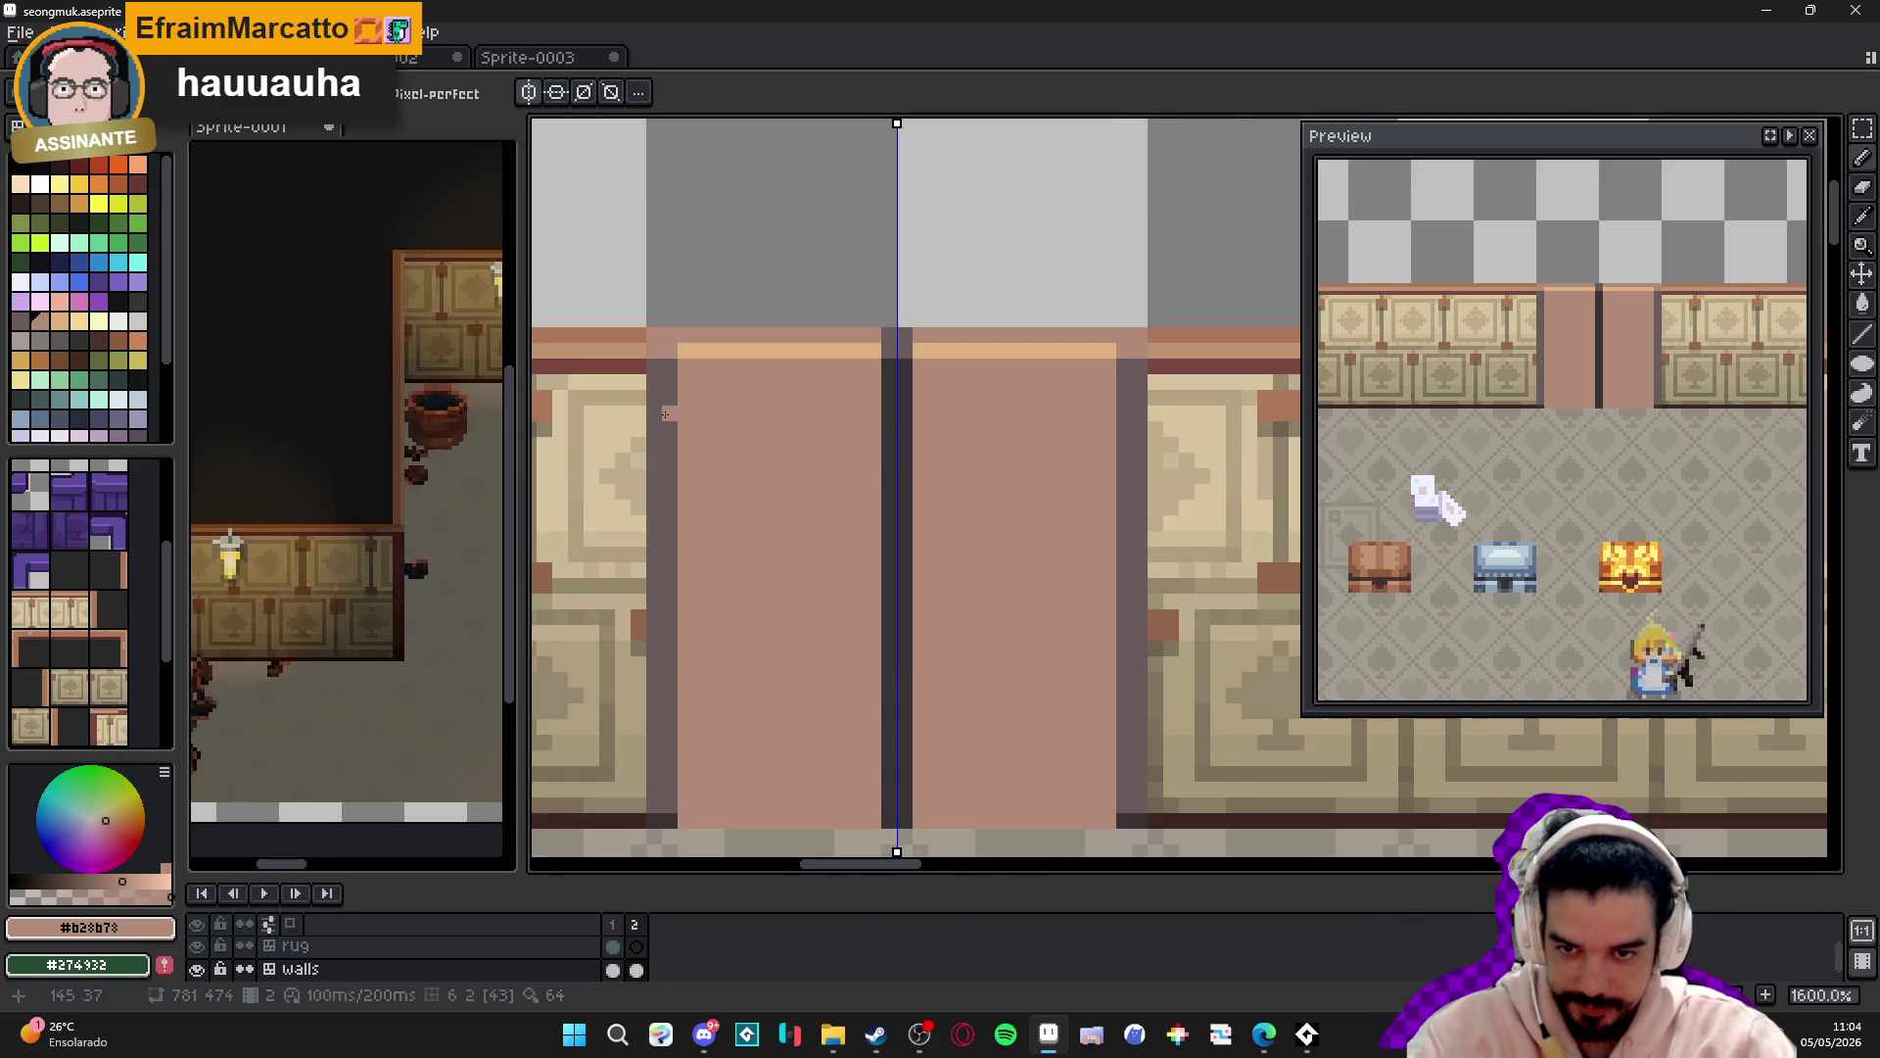
click(138, 301)
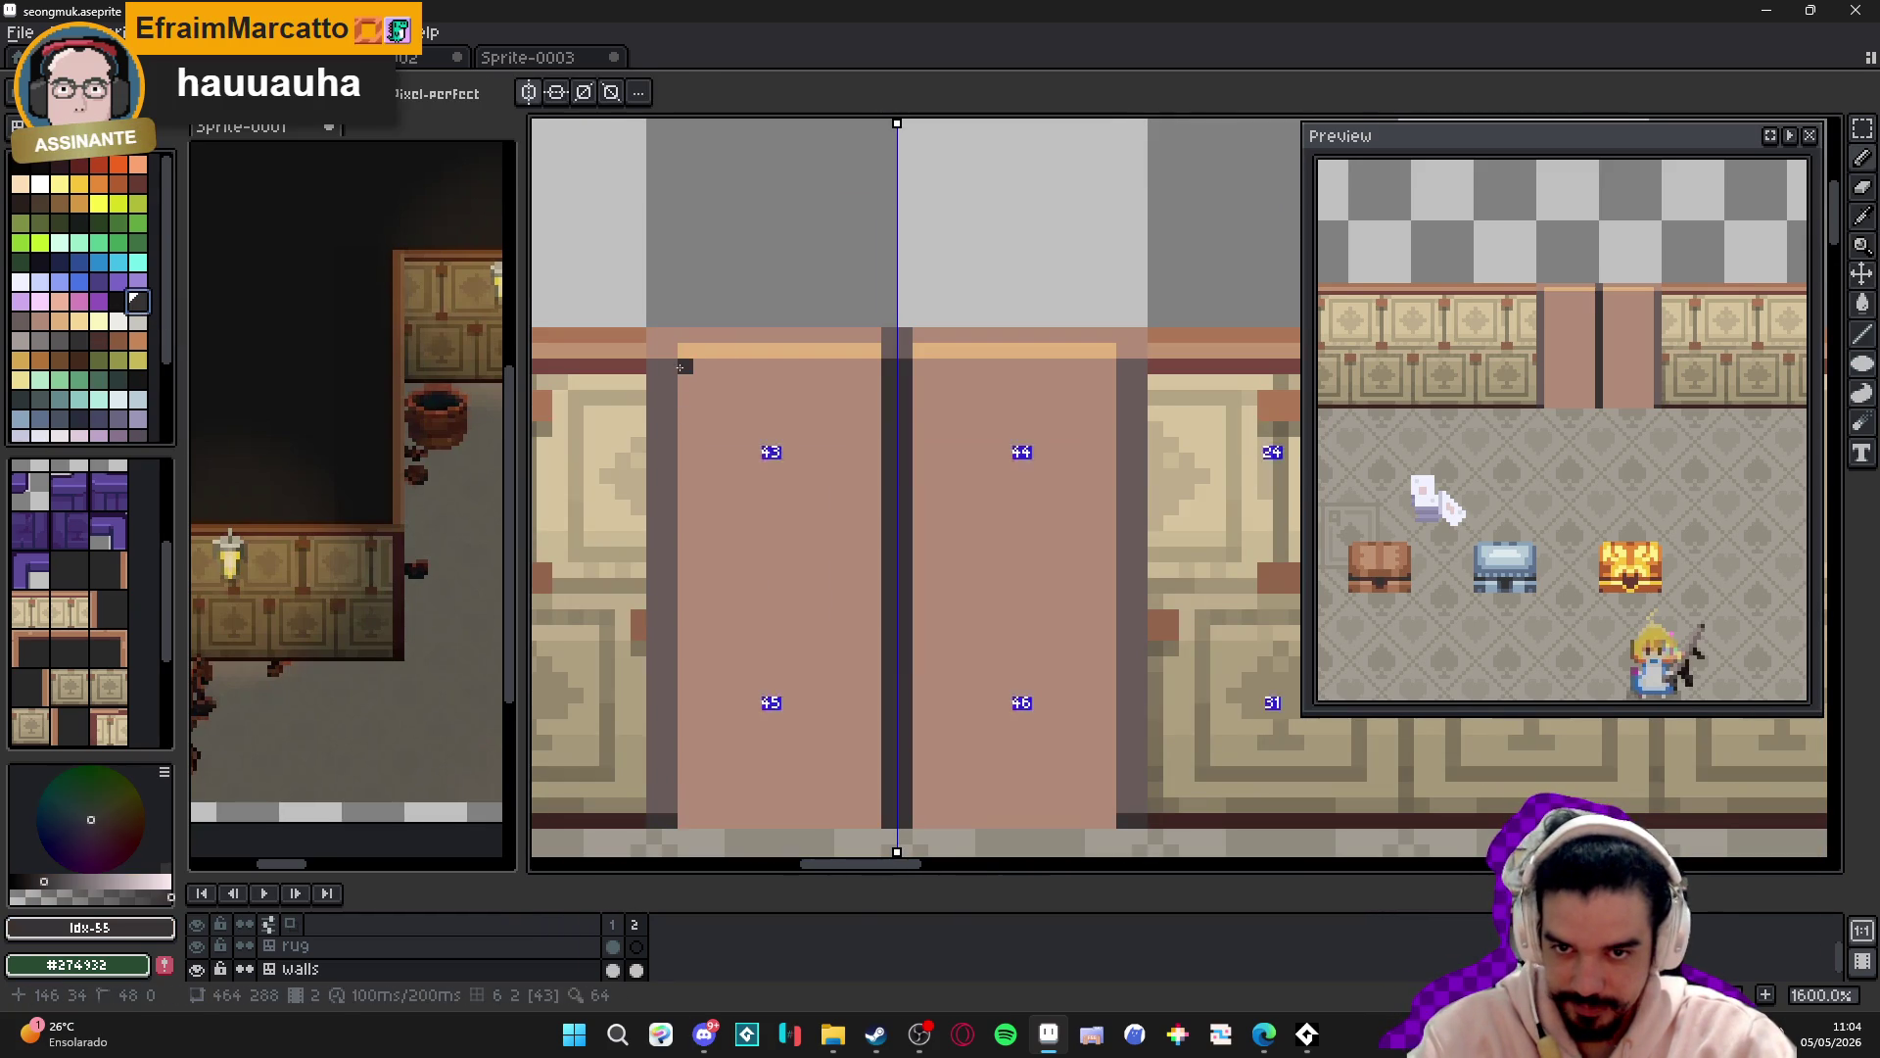
alt+click(679, 760)
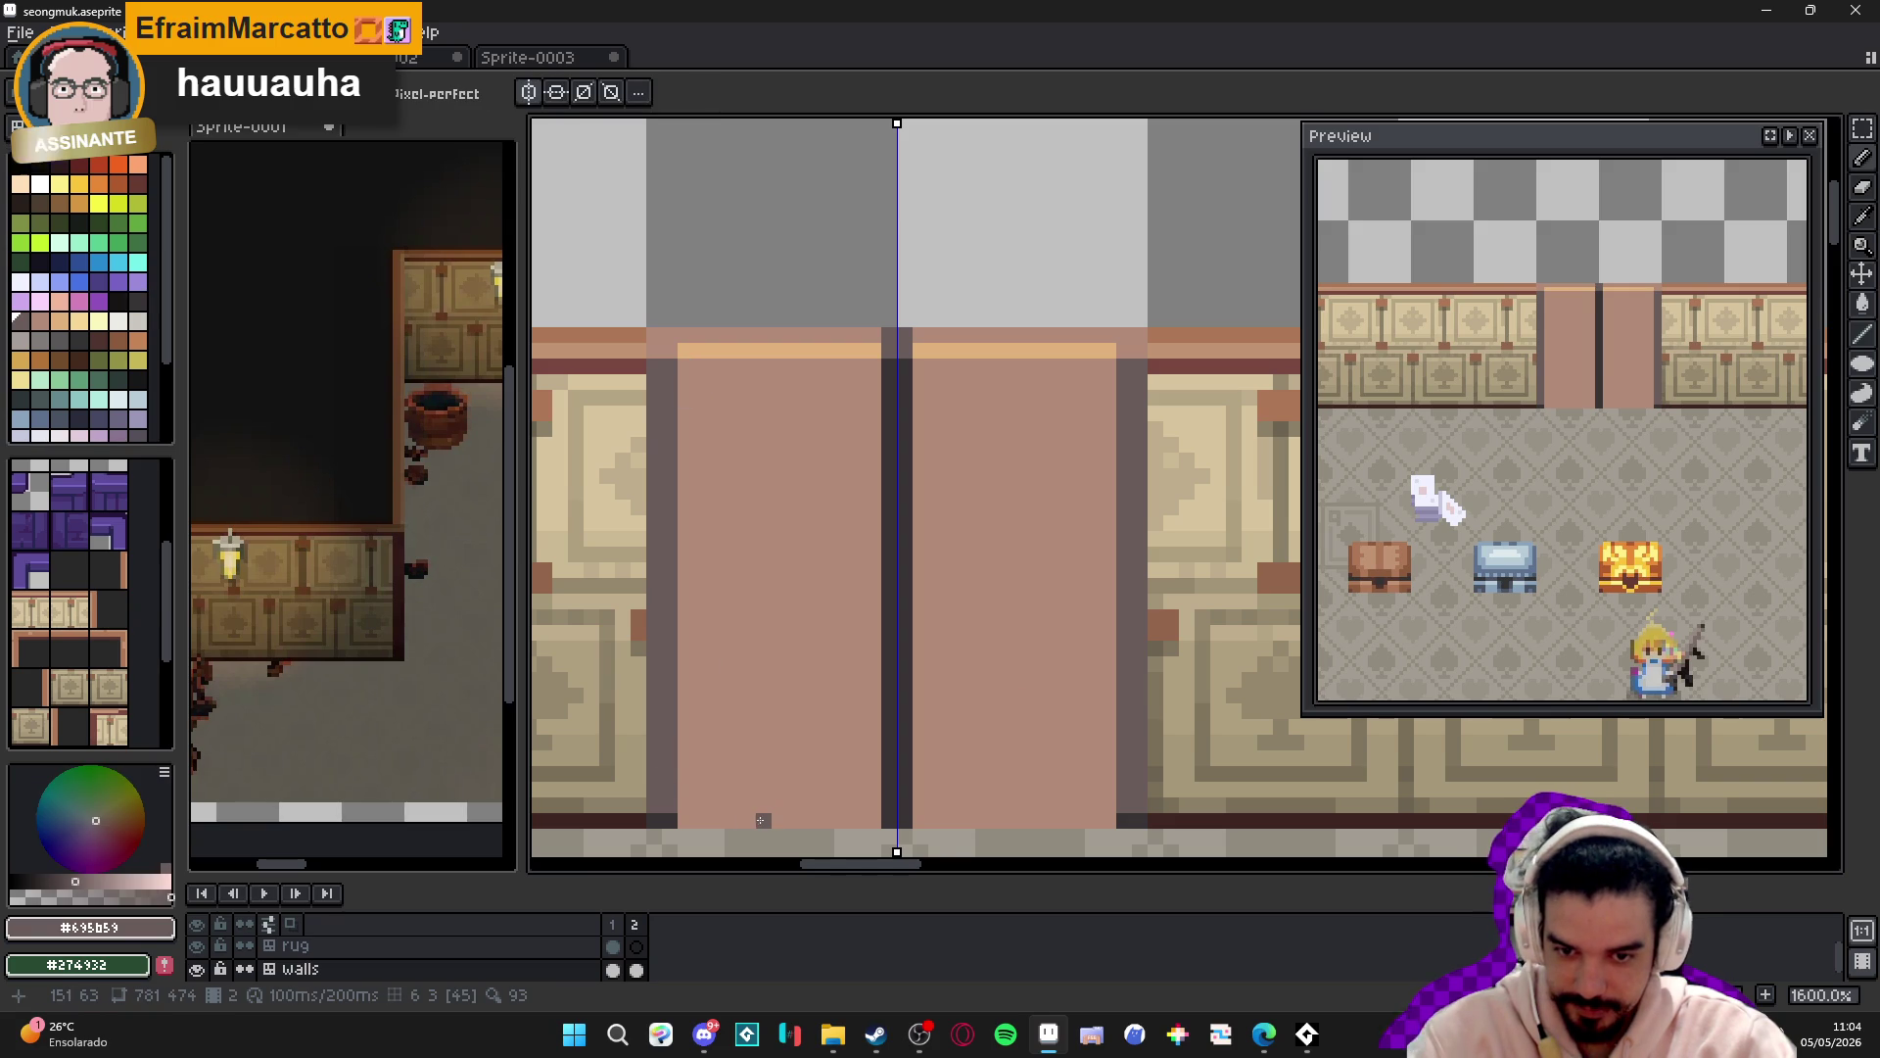
- Draw mirrored dark vertical lines on the door panels, undoing one extra pair
click(732, 819)
shift+click(732, 371)
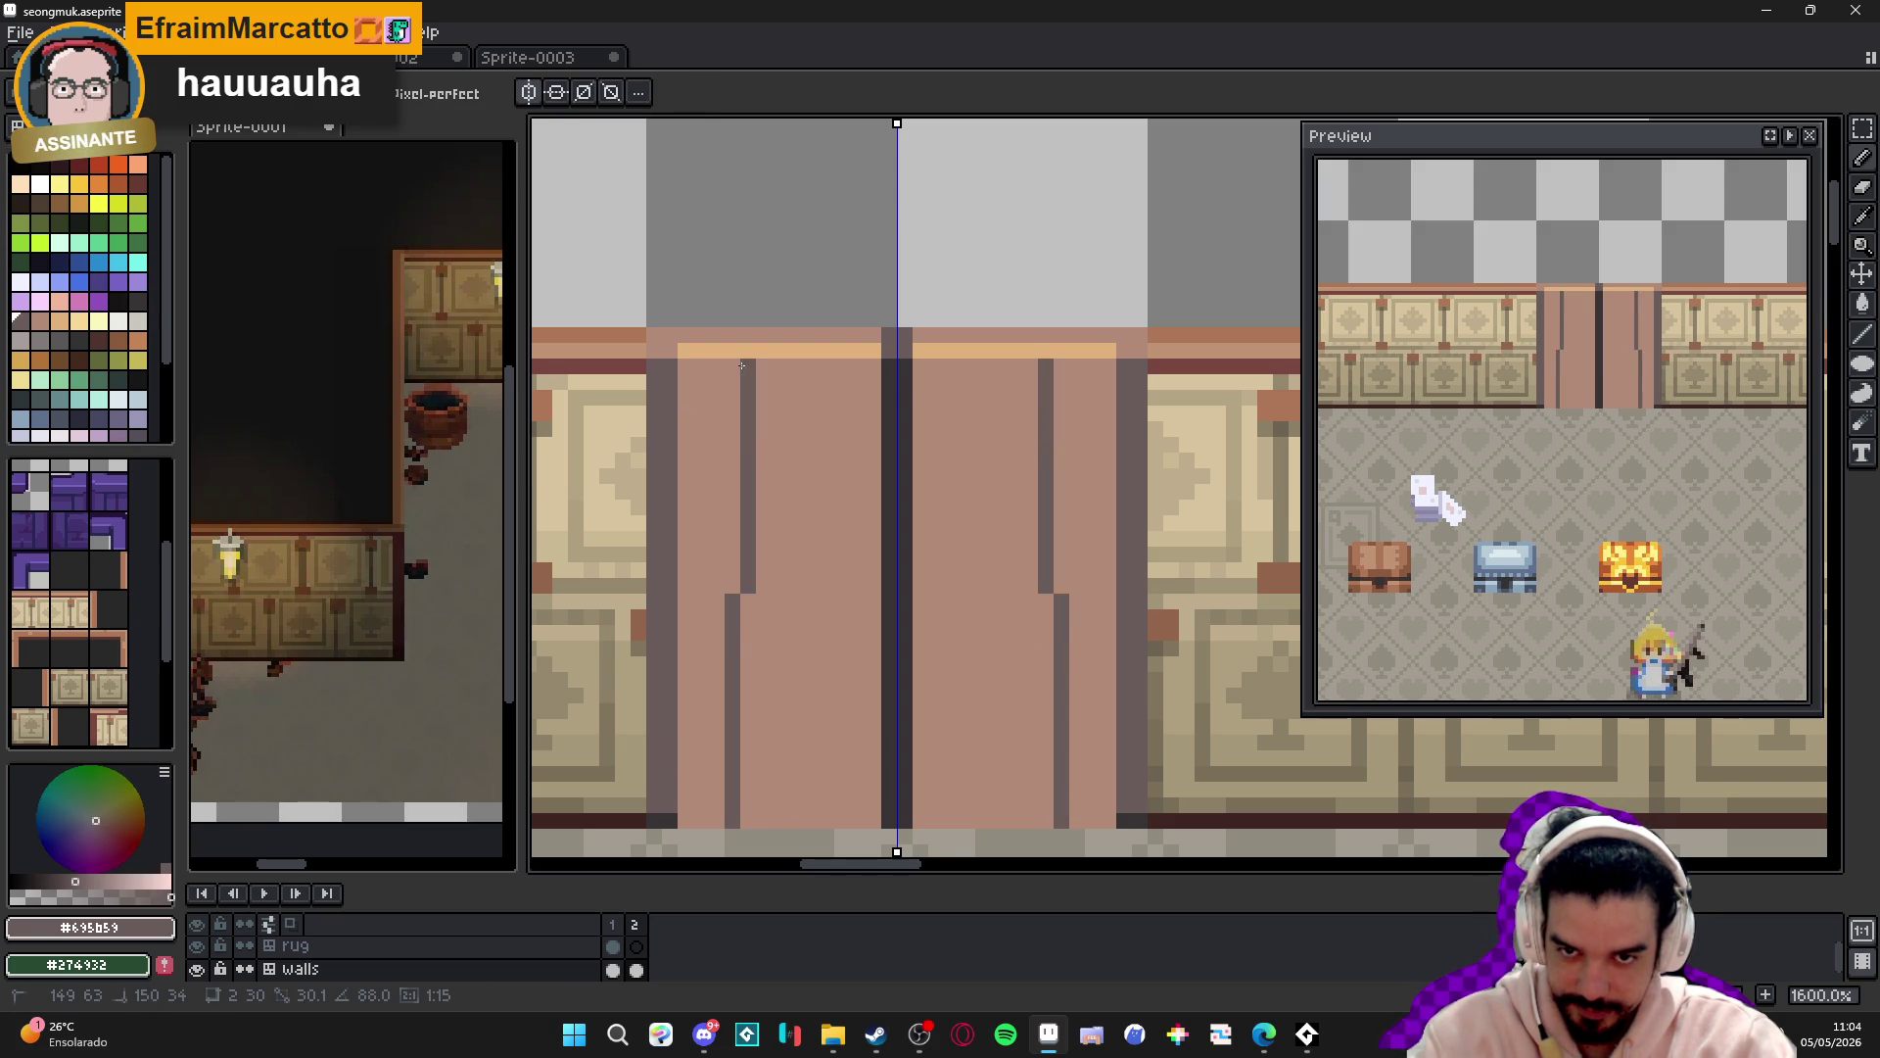
mouse_move(818, 705)
mouse_down()
mouse_move(821, 377)
mouse_move(833, 815)
mouse_up()
key(ctrl+z)
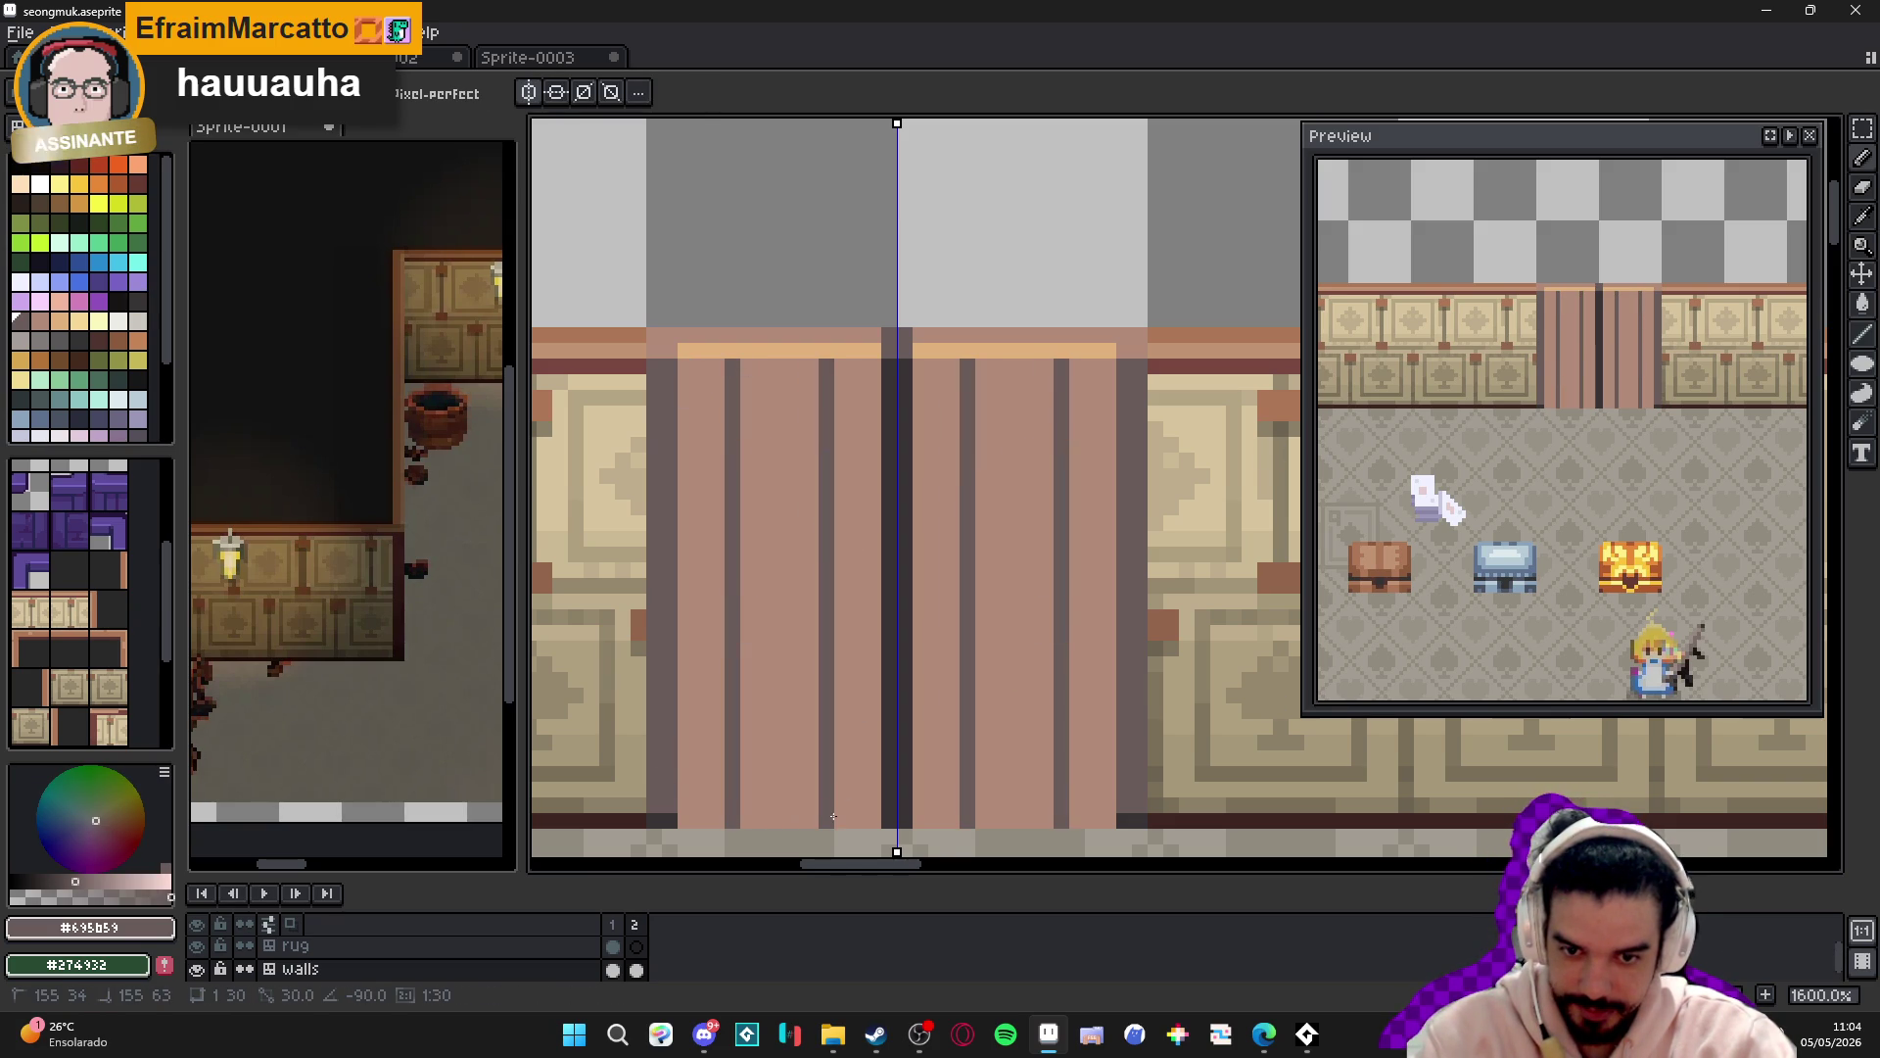
- Sample the door pink #b28b78 and paint it over the inner and outer dark lines
scroll(805, 754, right, 1)
scroll(805, 754, down, 1)
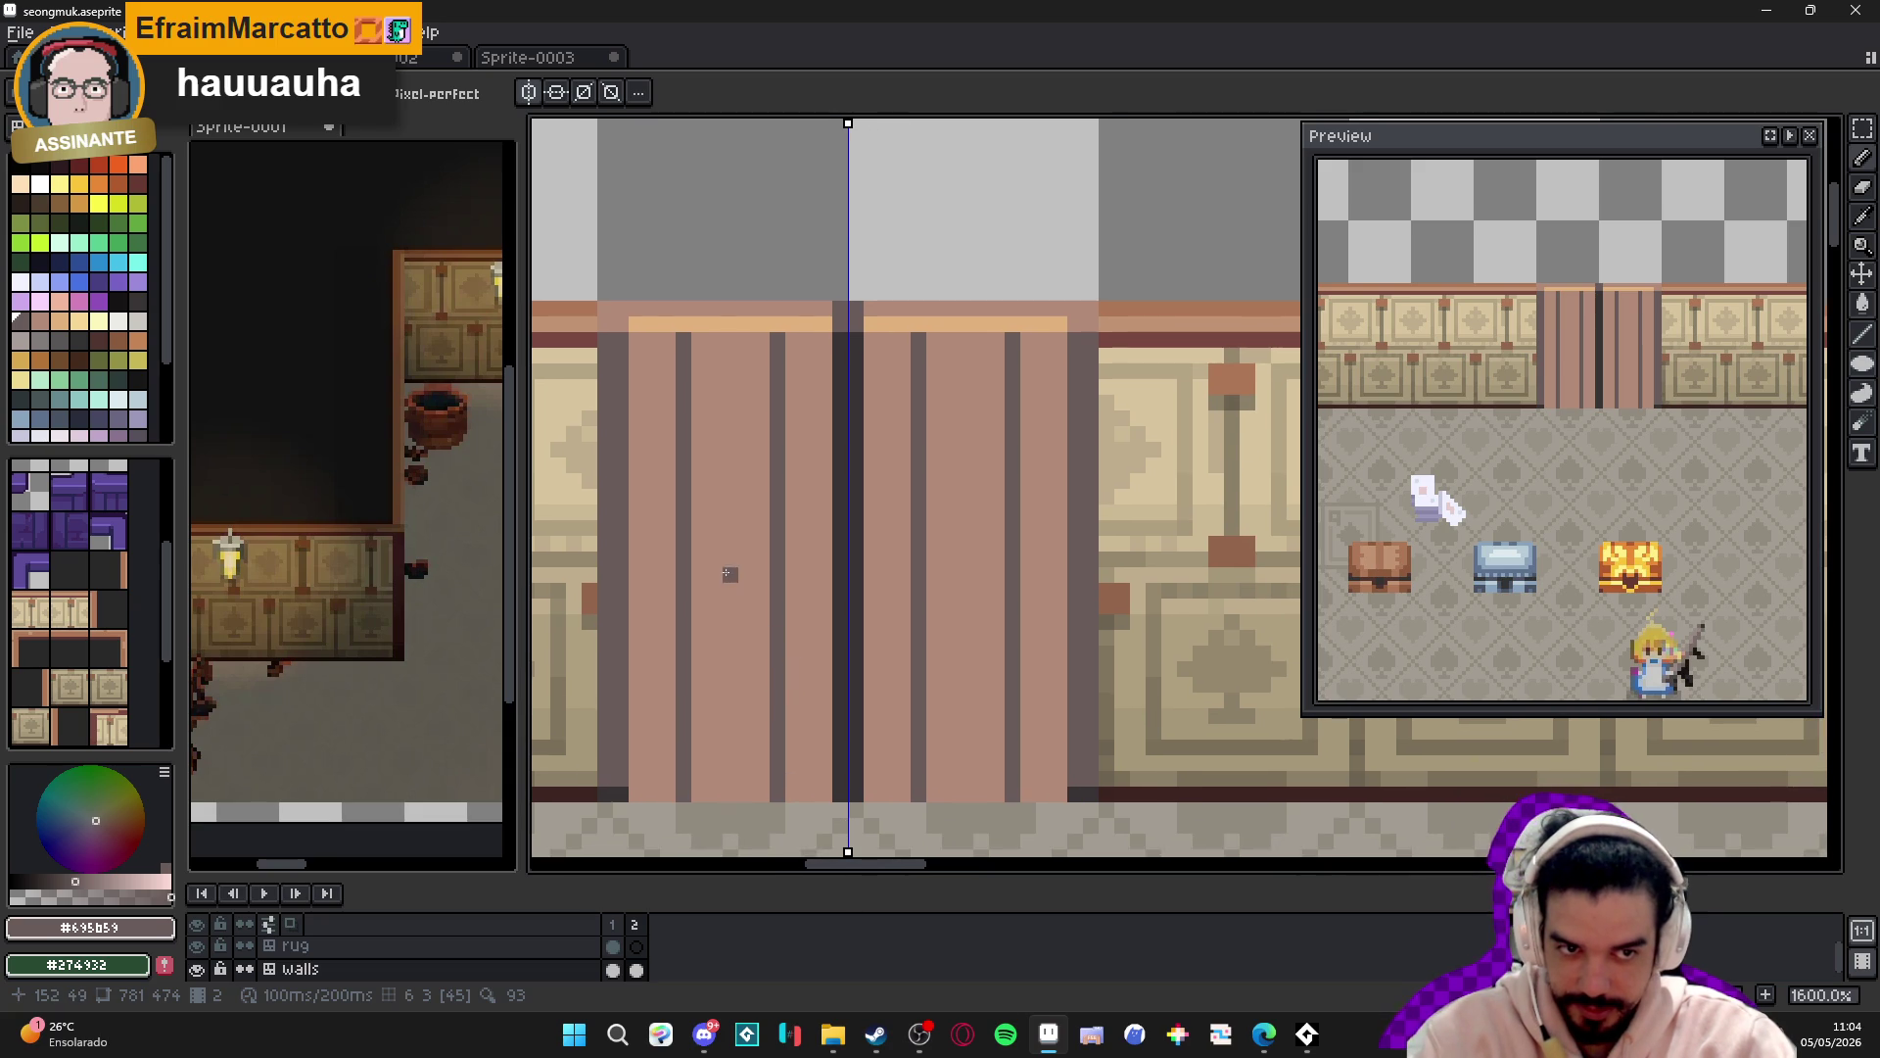
scroll(847, 560, down, 3)
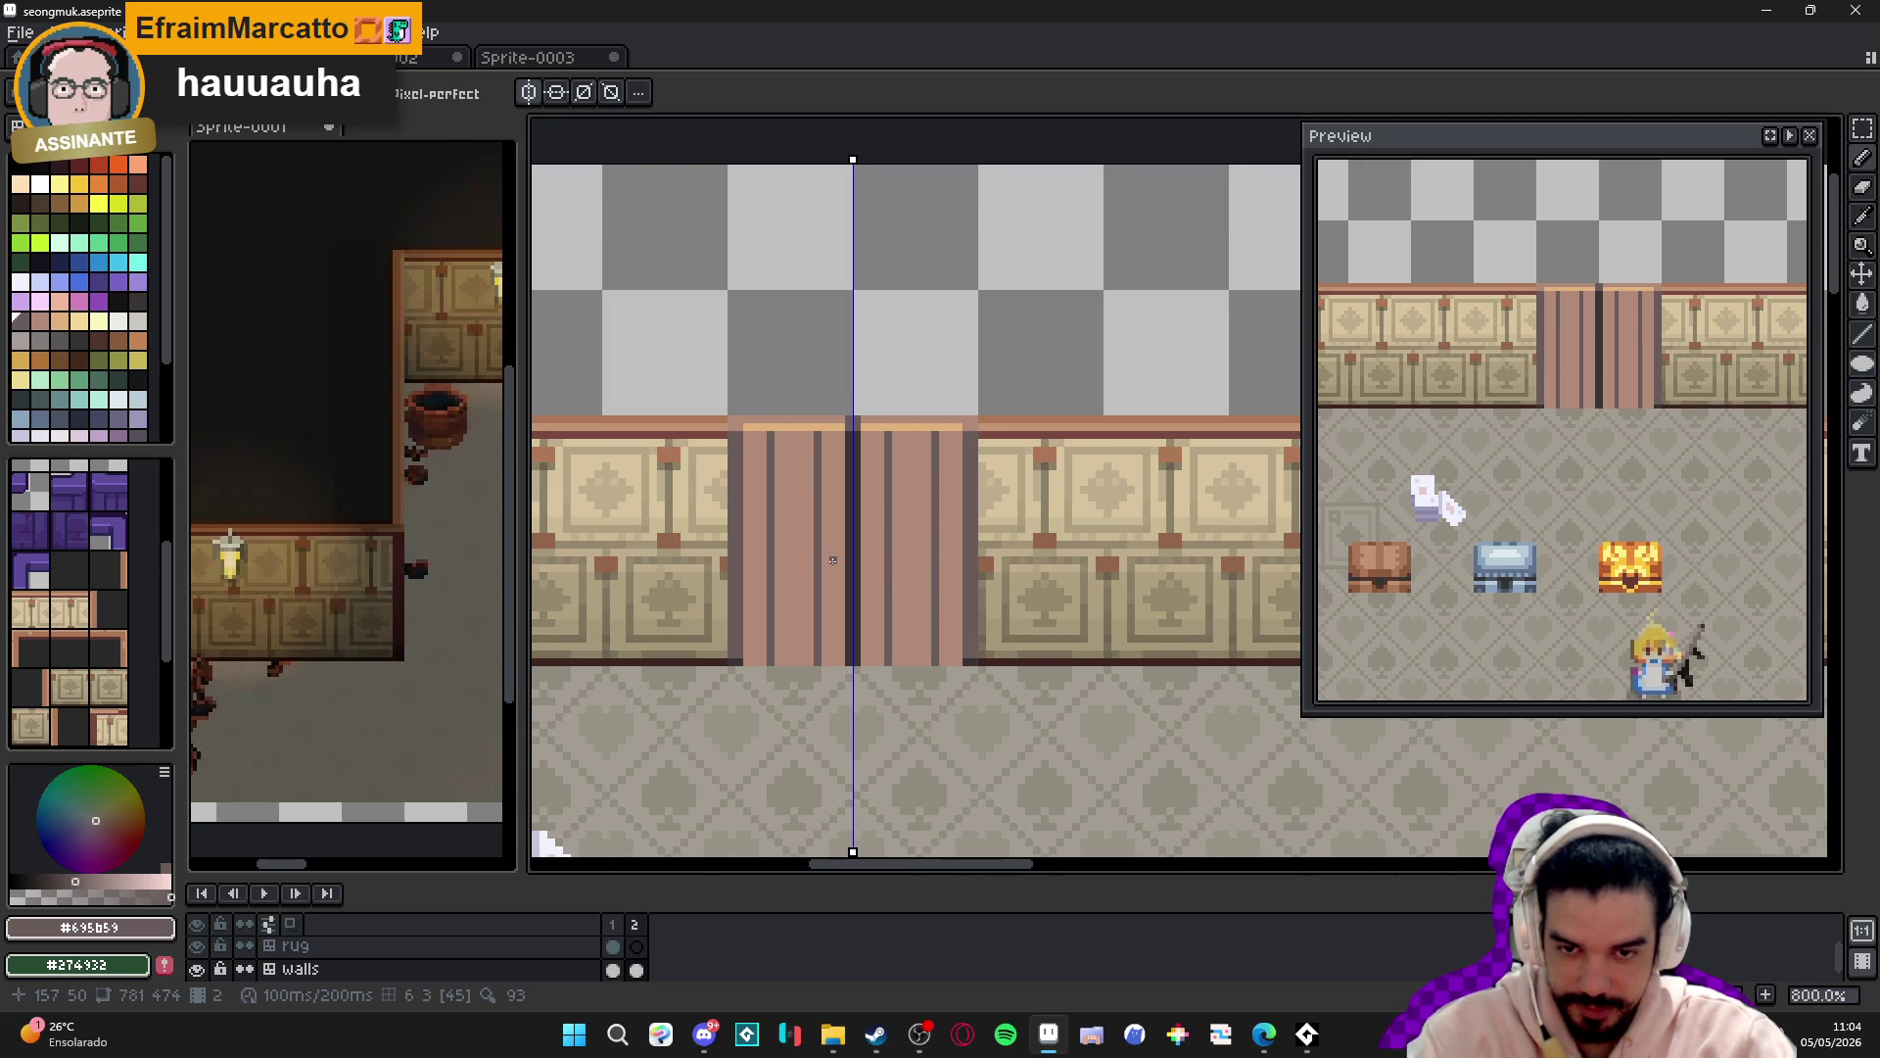
scroll(847, 560, up, 3)
key(alt)
alt+click(847, 560)
drag(805, 350, 805, 769)
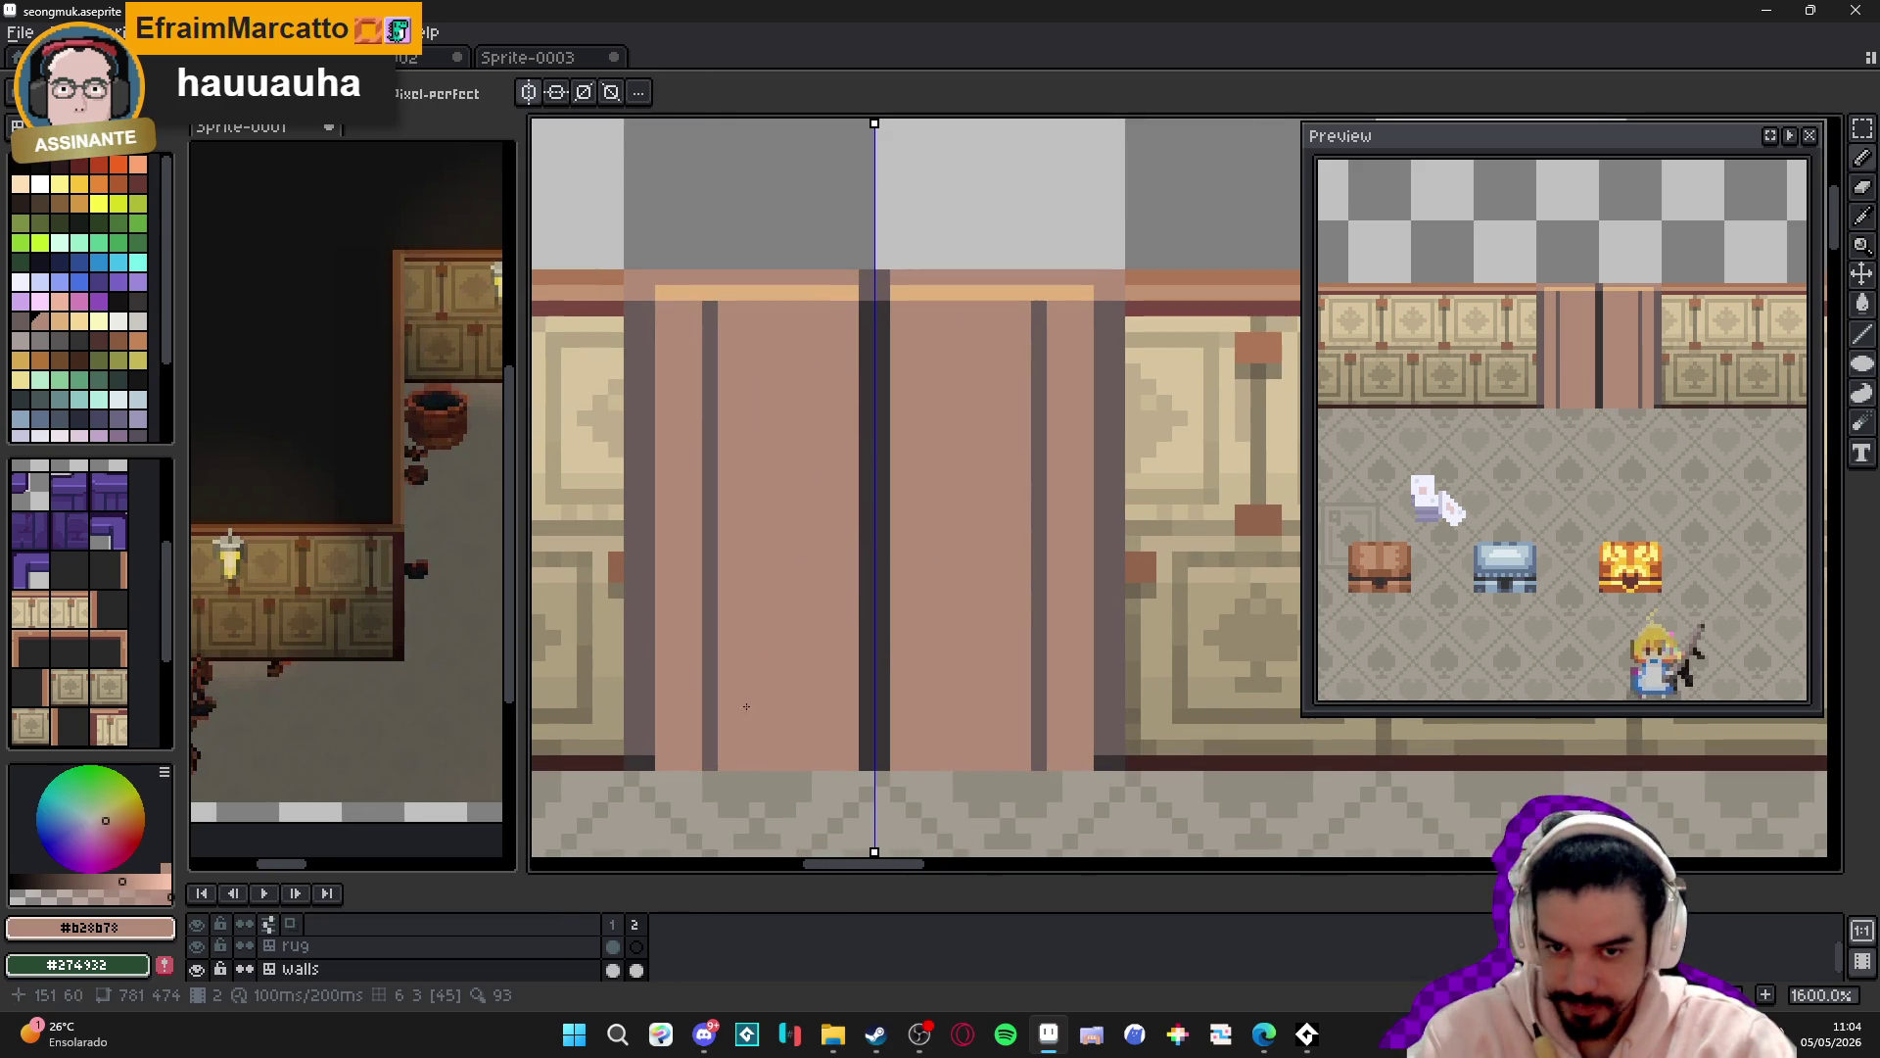
drag(711, 306, 729, 828)
- Select palette grey Idx-63 as the drawing colour
scroll(715, 766, down, 4)
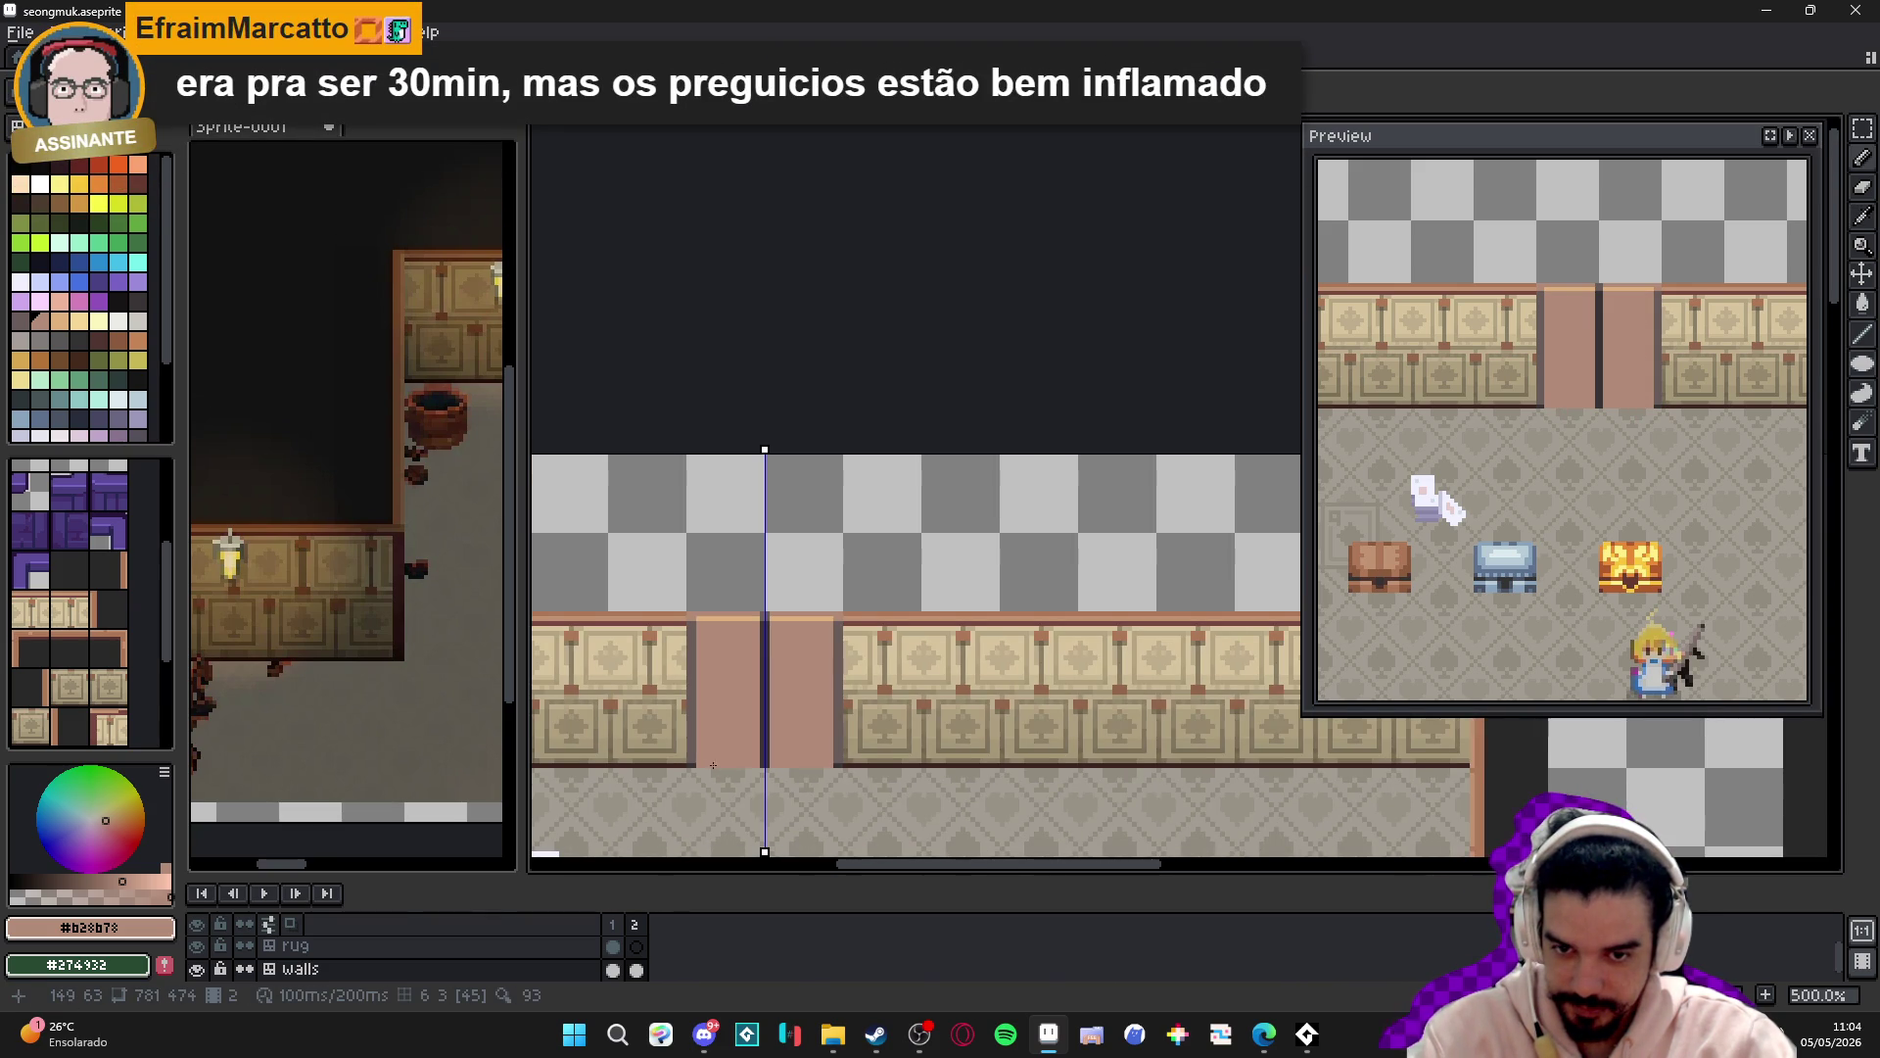
scroll(717, 718, down, 2)
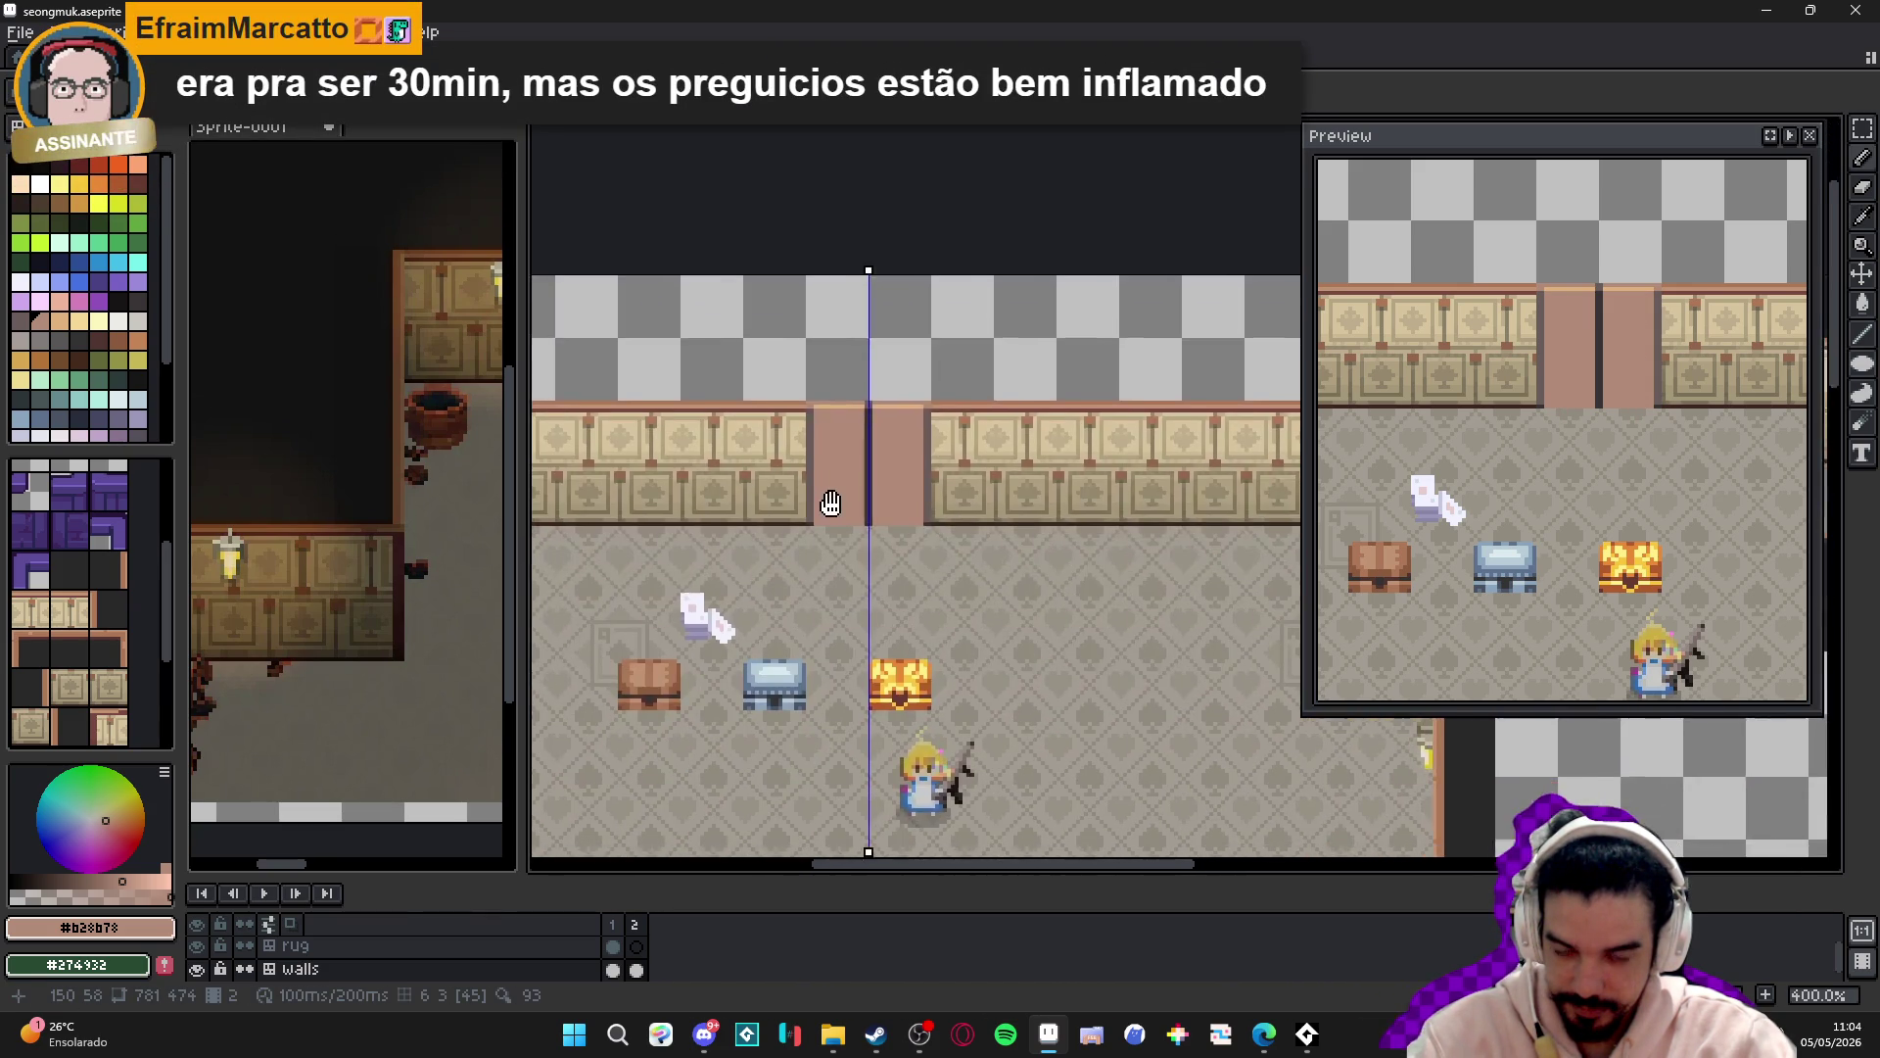
scroll(783, 642, up, 1)
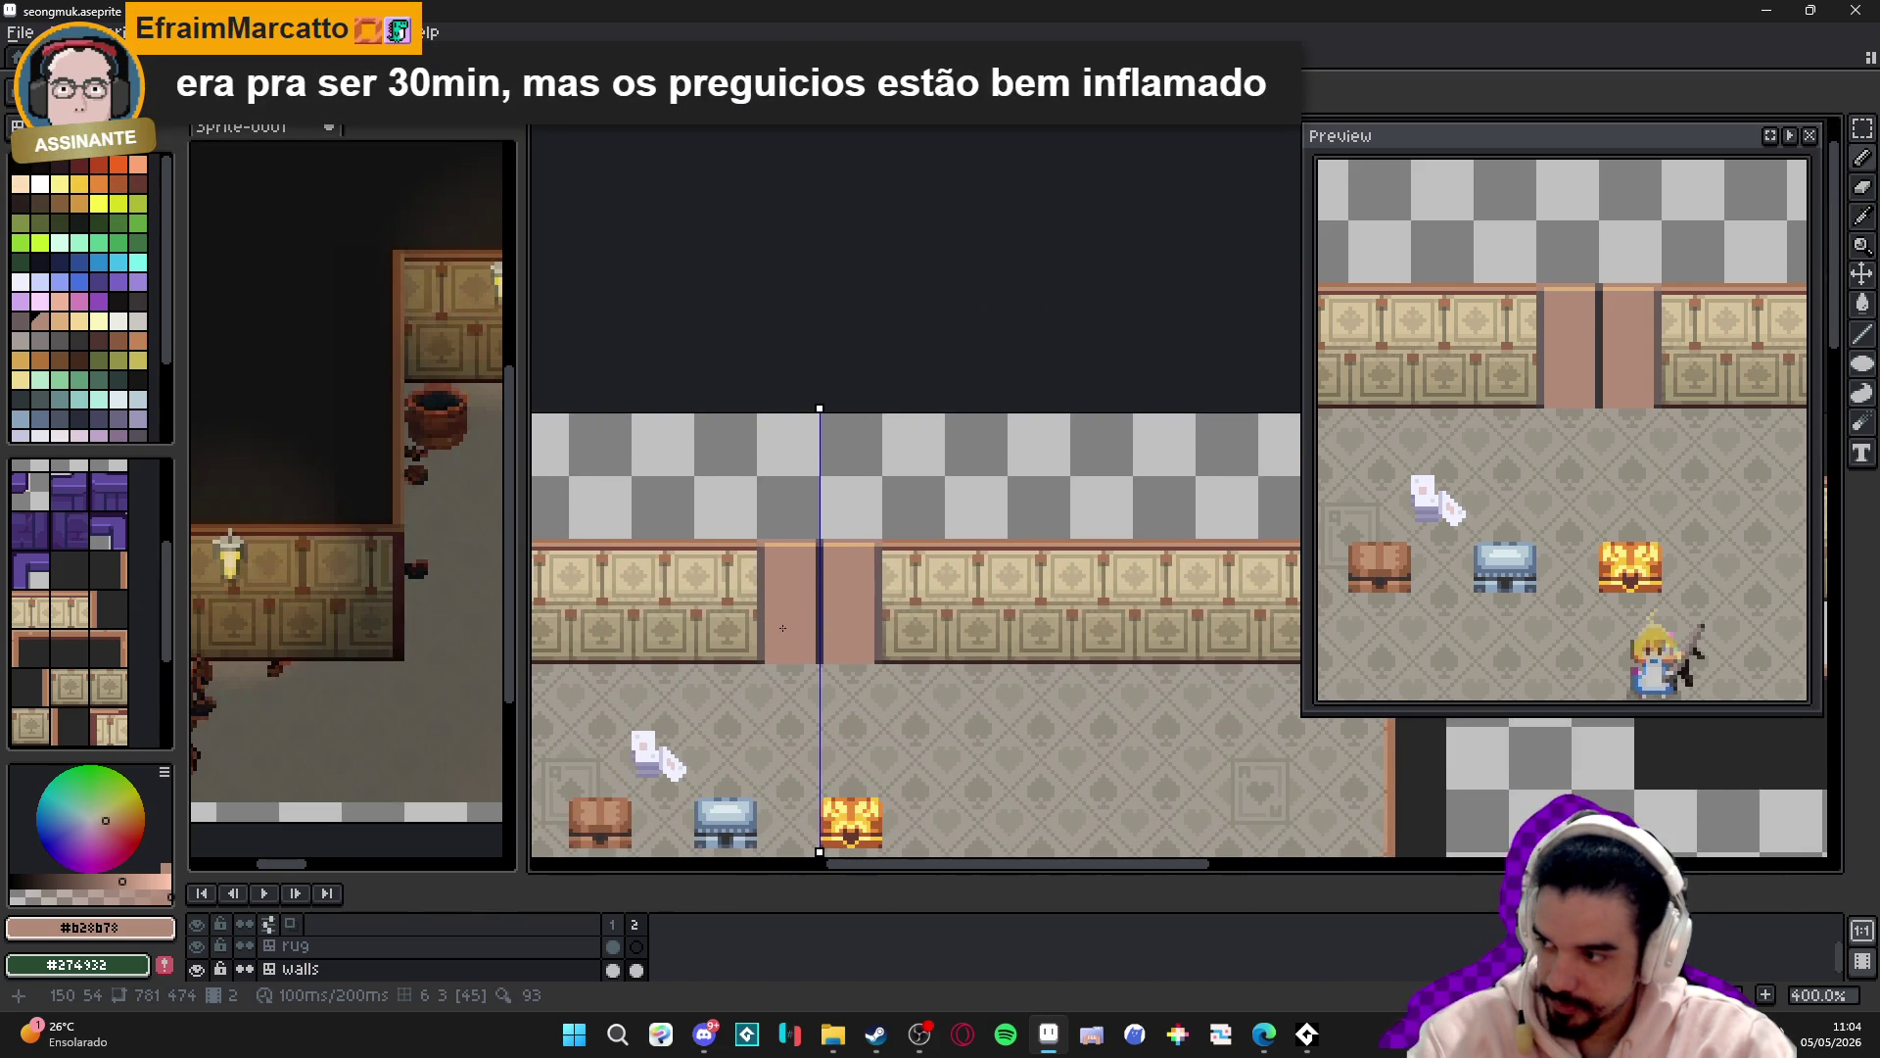
scroll(783, 628, up, 1)
scroll(602, 656, up, 2)
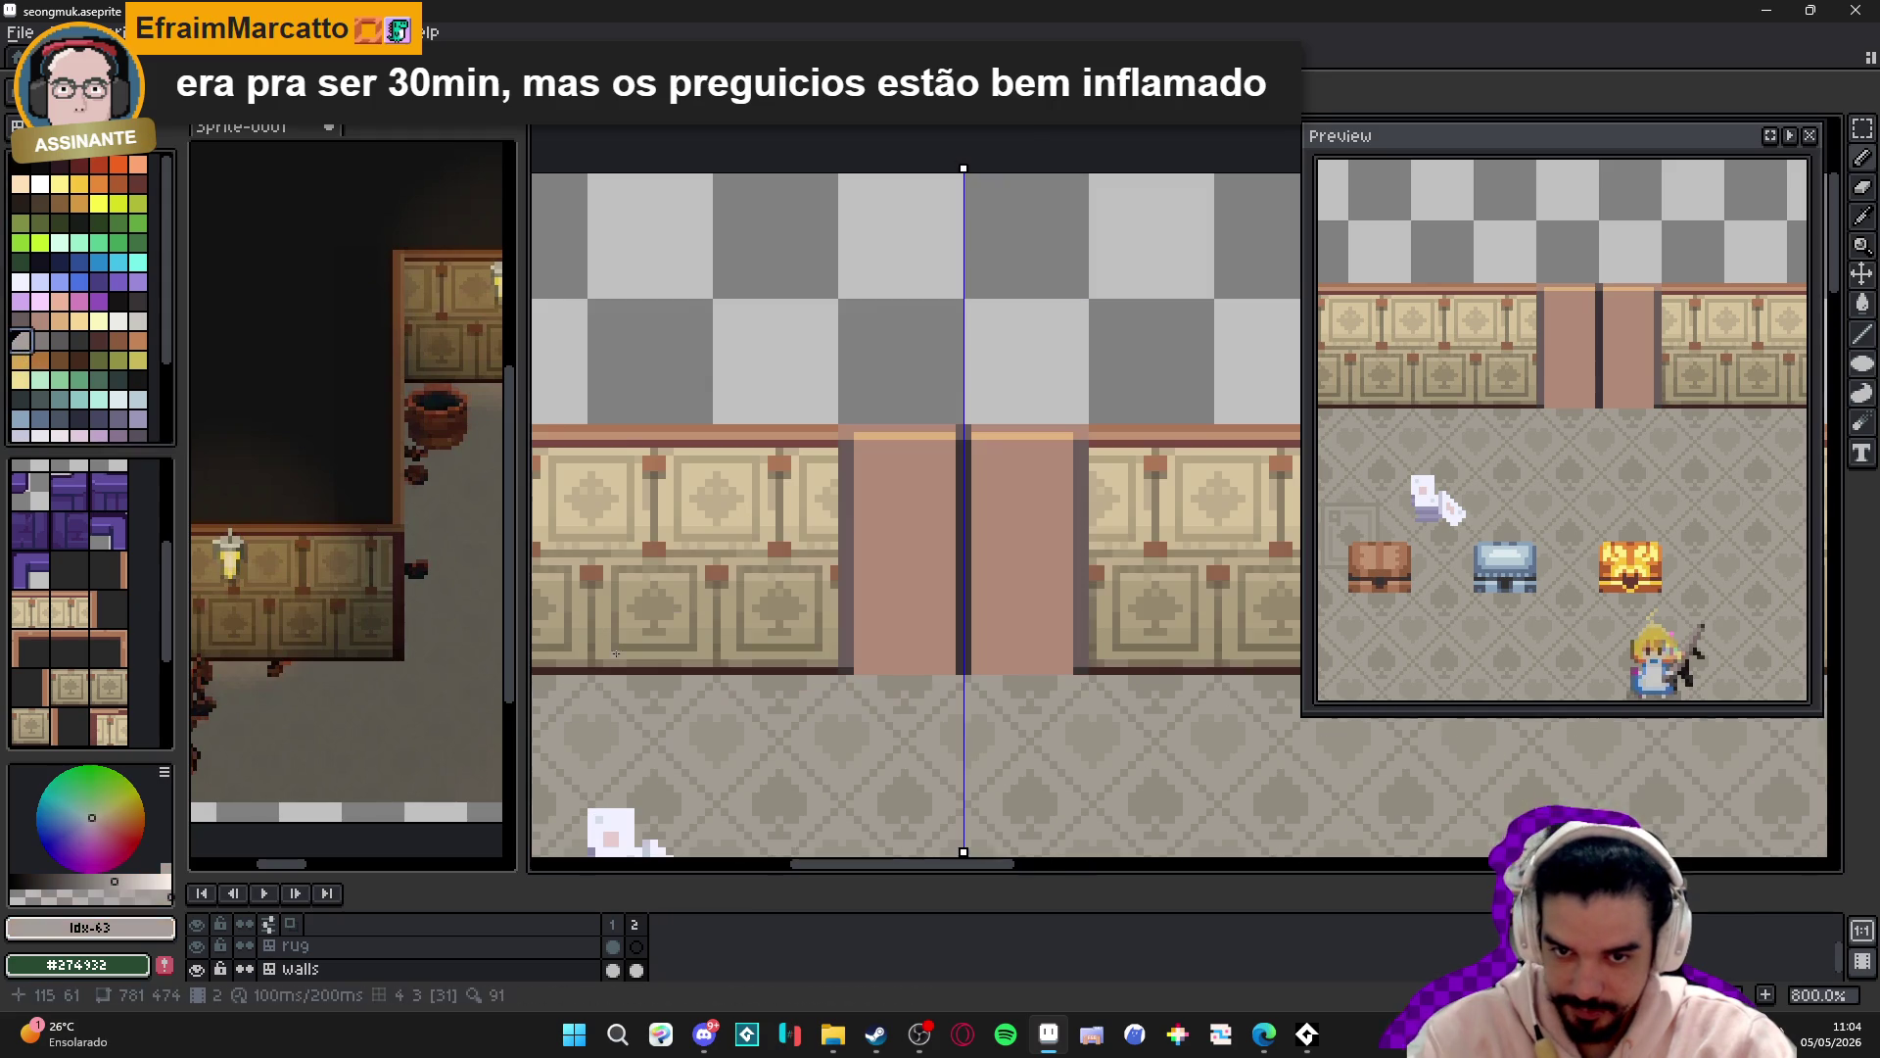
click(898, 525)
- Fill both pink door panels with grey Idx-63
mouse_move(898, 525)
mouse_down()
mouse_move(817, 545)
mouse_move(774, 532)
mouse_up()
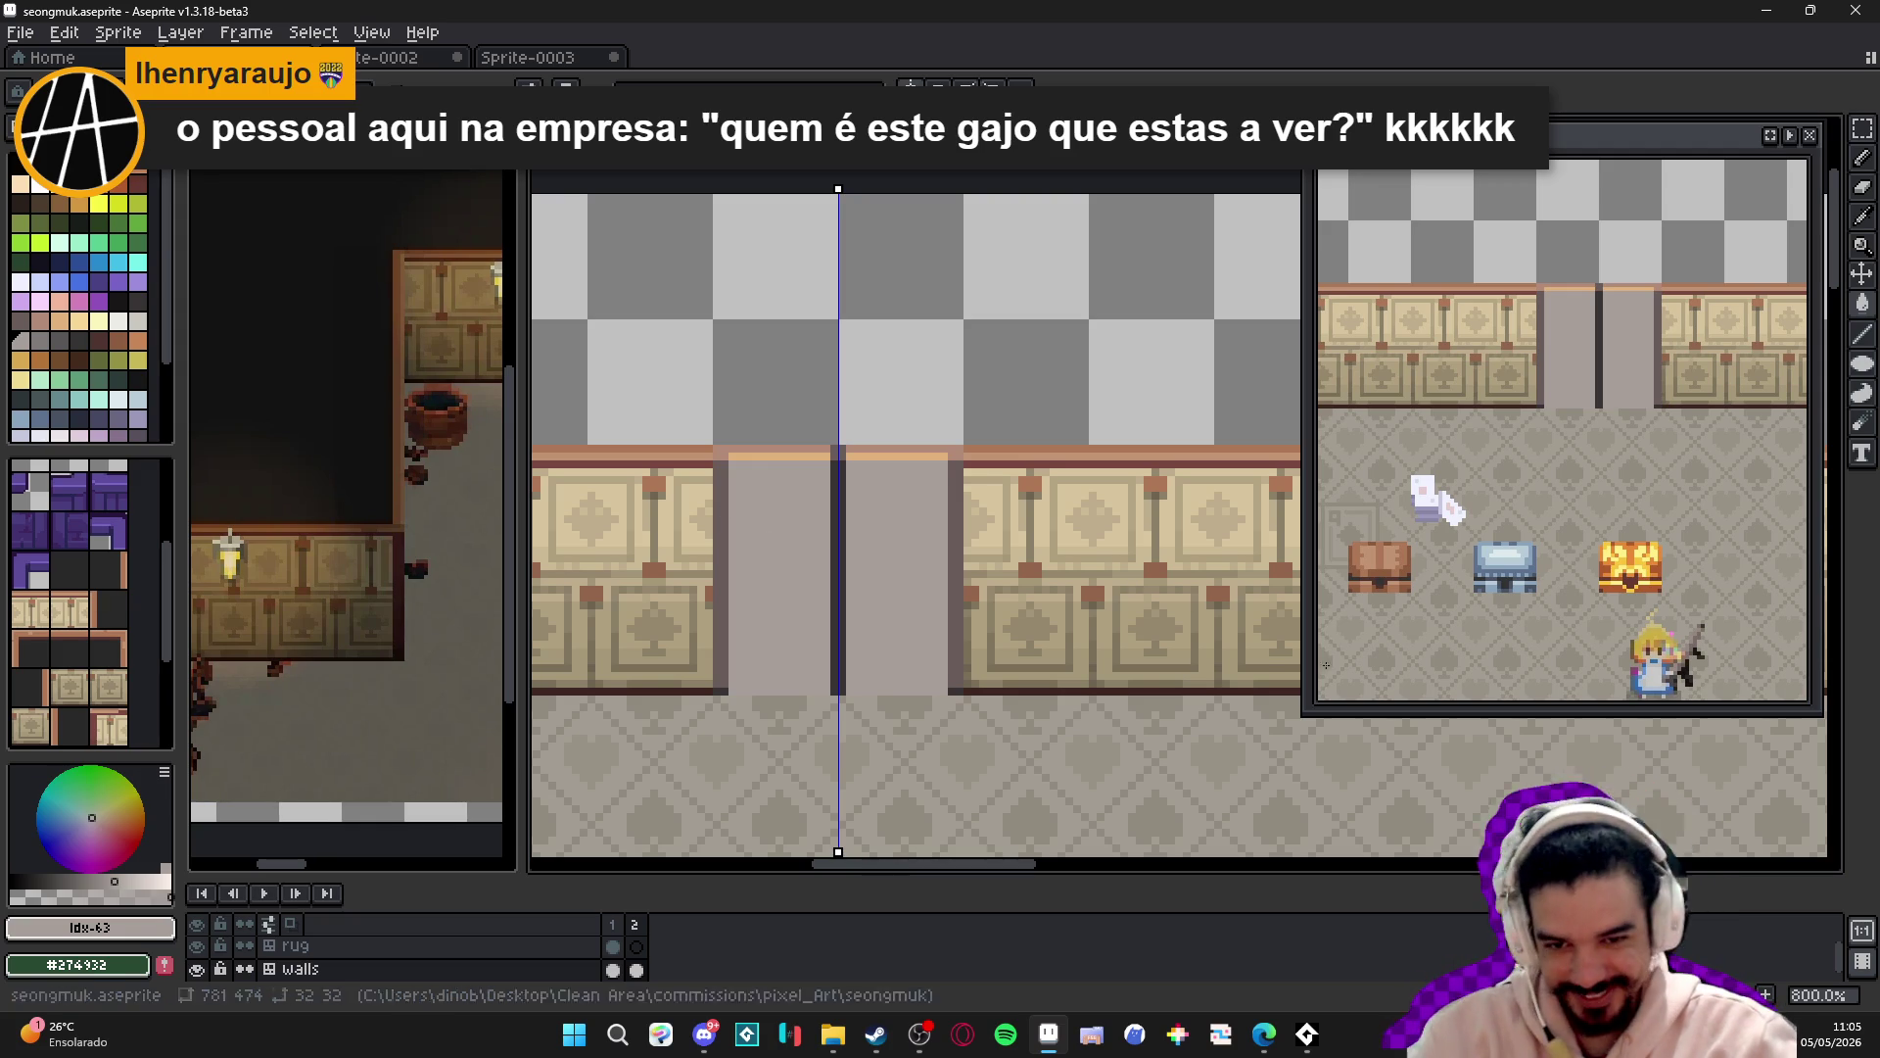
scroll(760, 538, up, 3)
scroll(763, 522, down, 1)
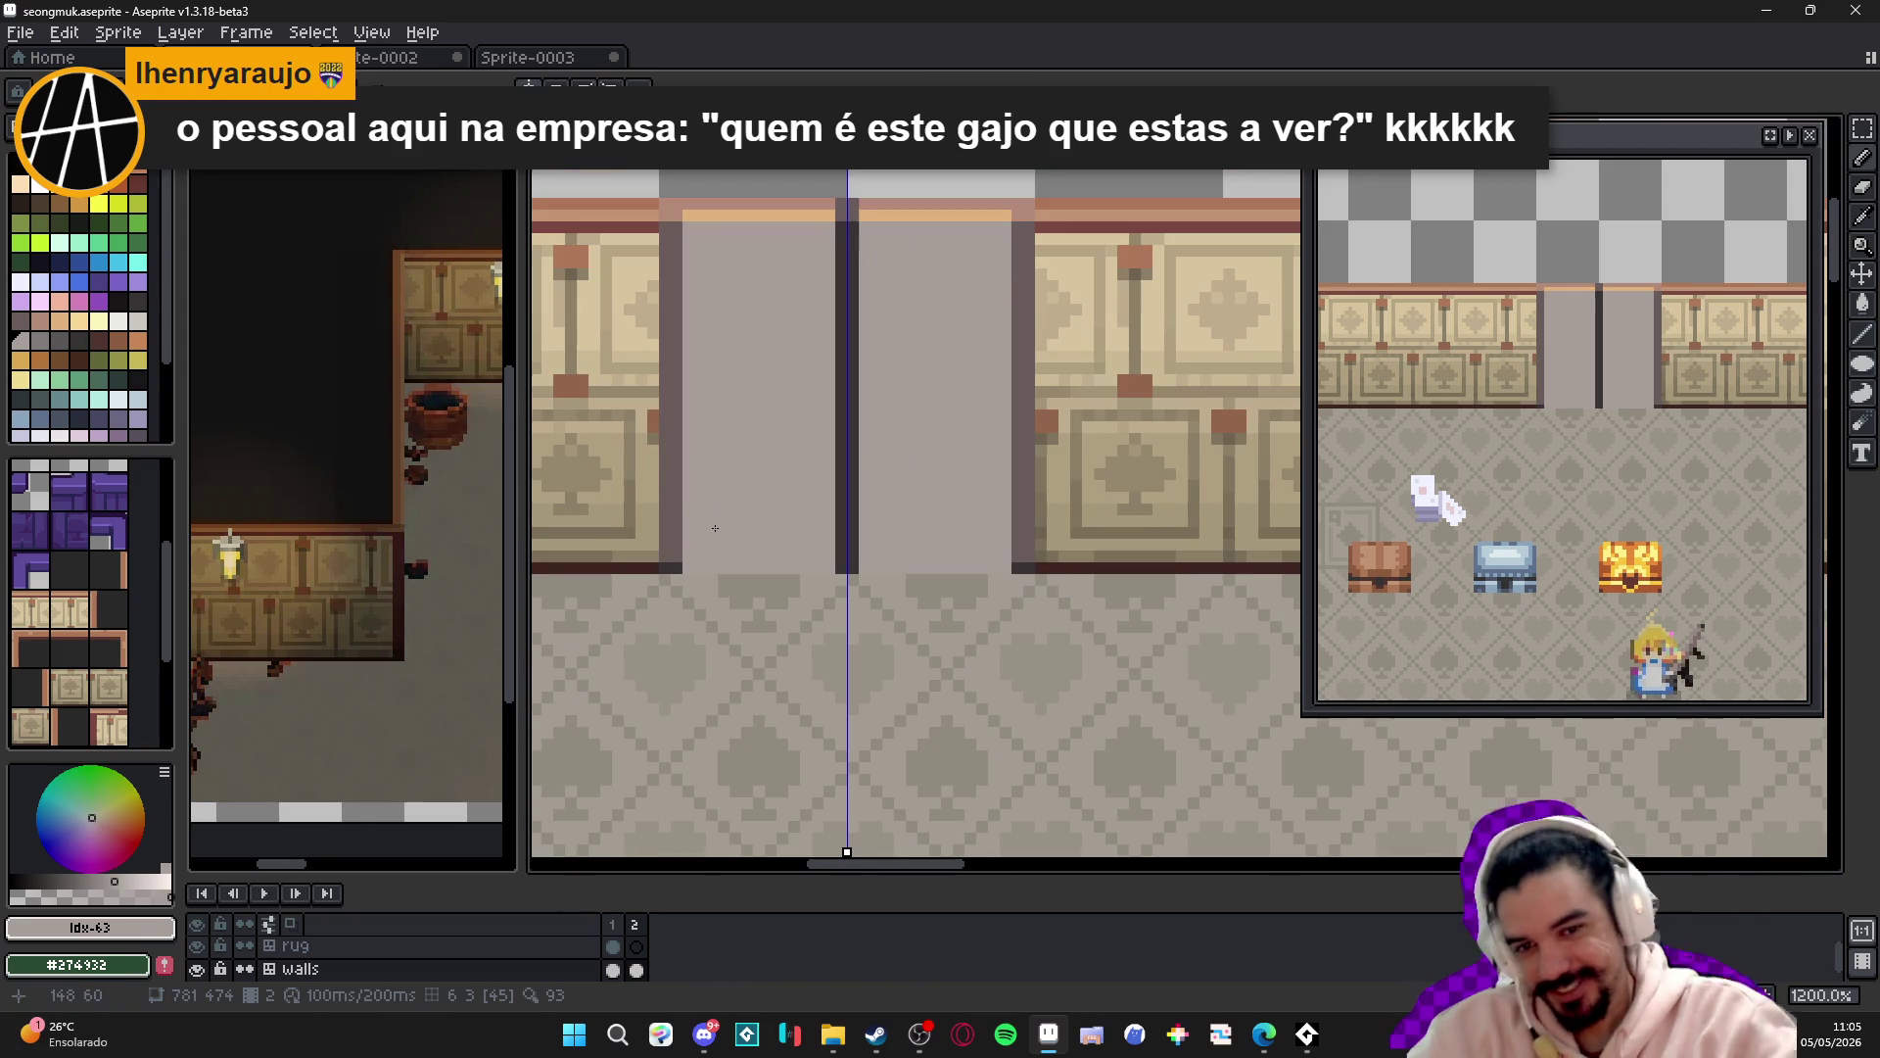
scroll(703, 502, down, 2)
scroll(691, 519, up, 3)
- Repaint the orange strip above the door with light grey Idx-62
alt+click(678, 535)
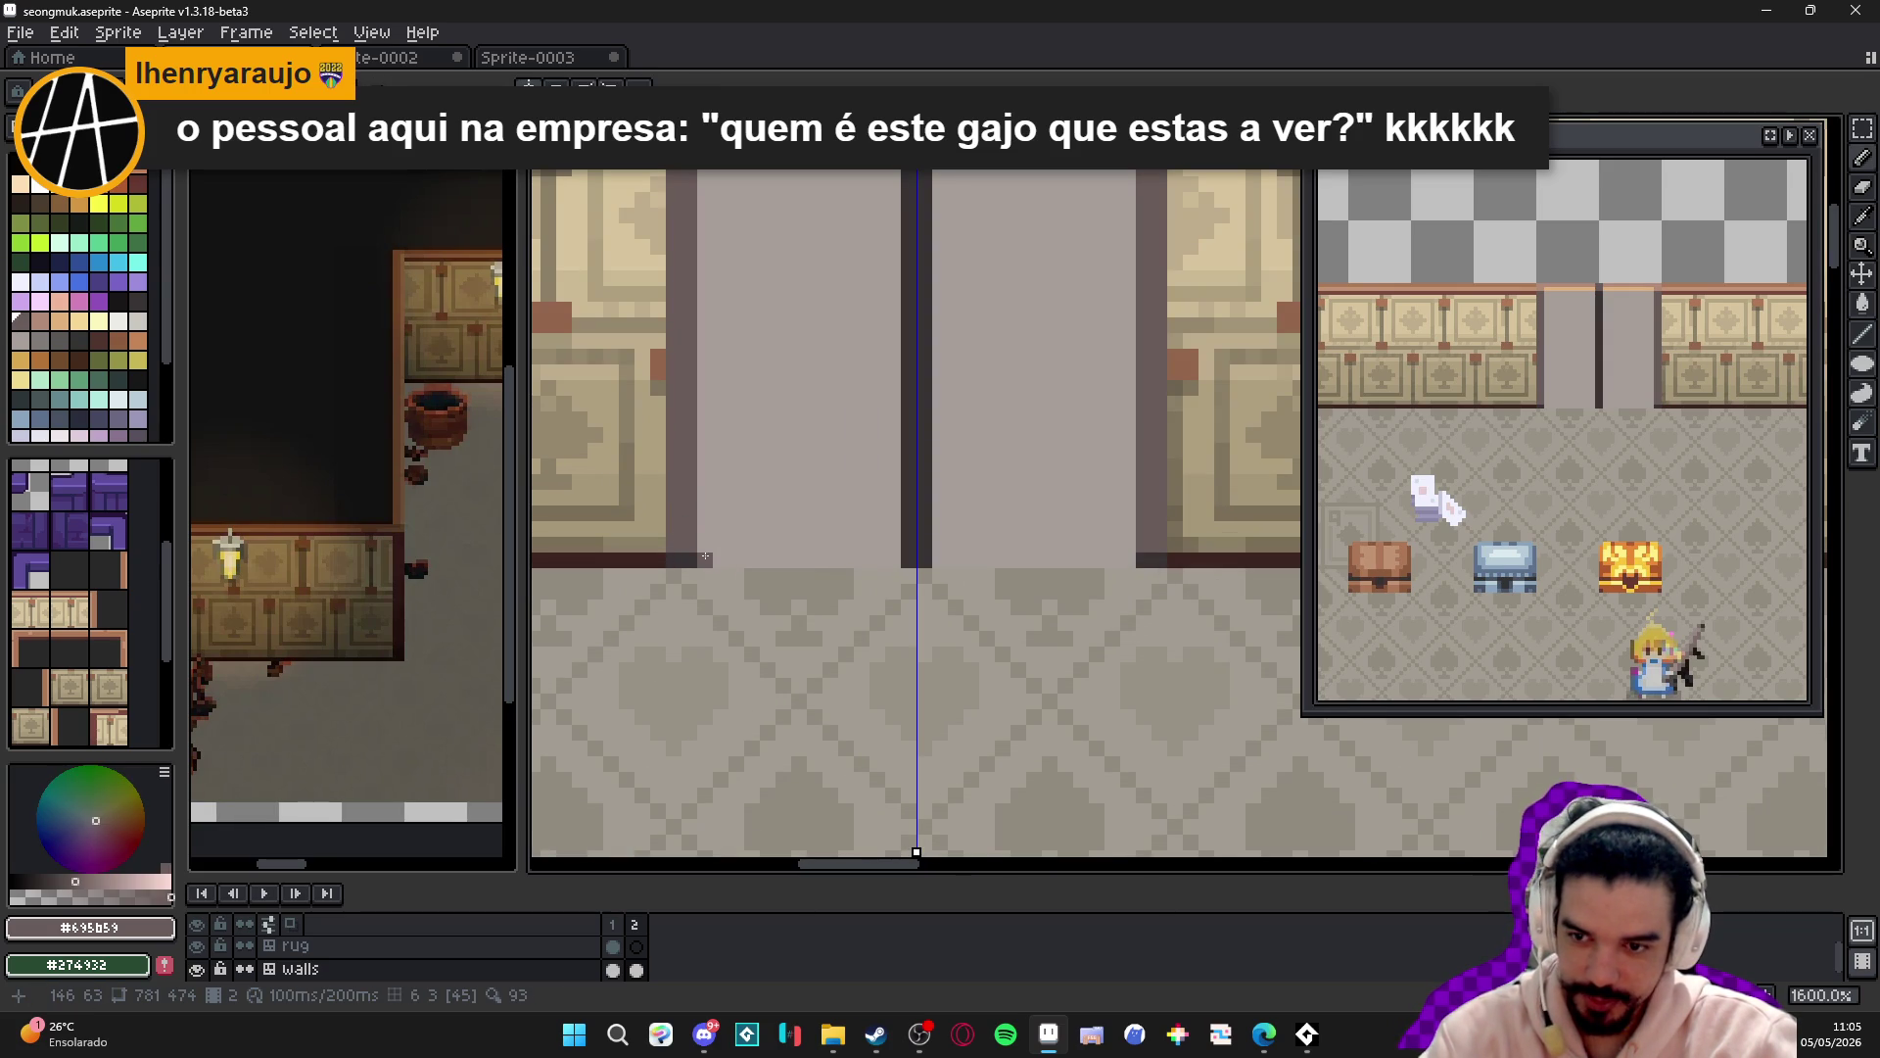
scroll(706, 556, down, 1)
scroll(705, 557, down, 1)
scroll(705, 519, up, 1)
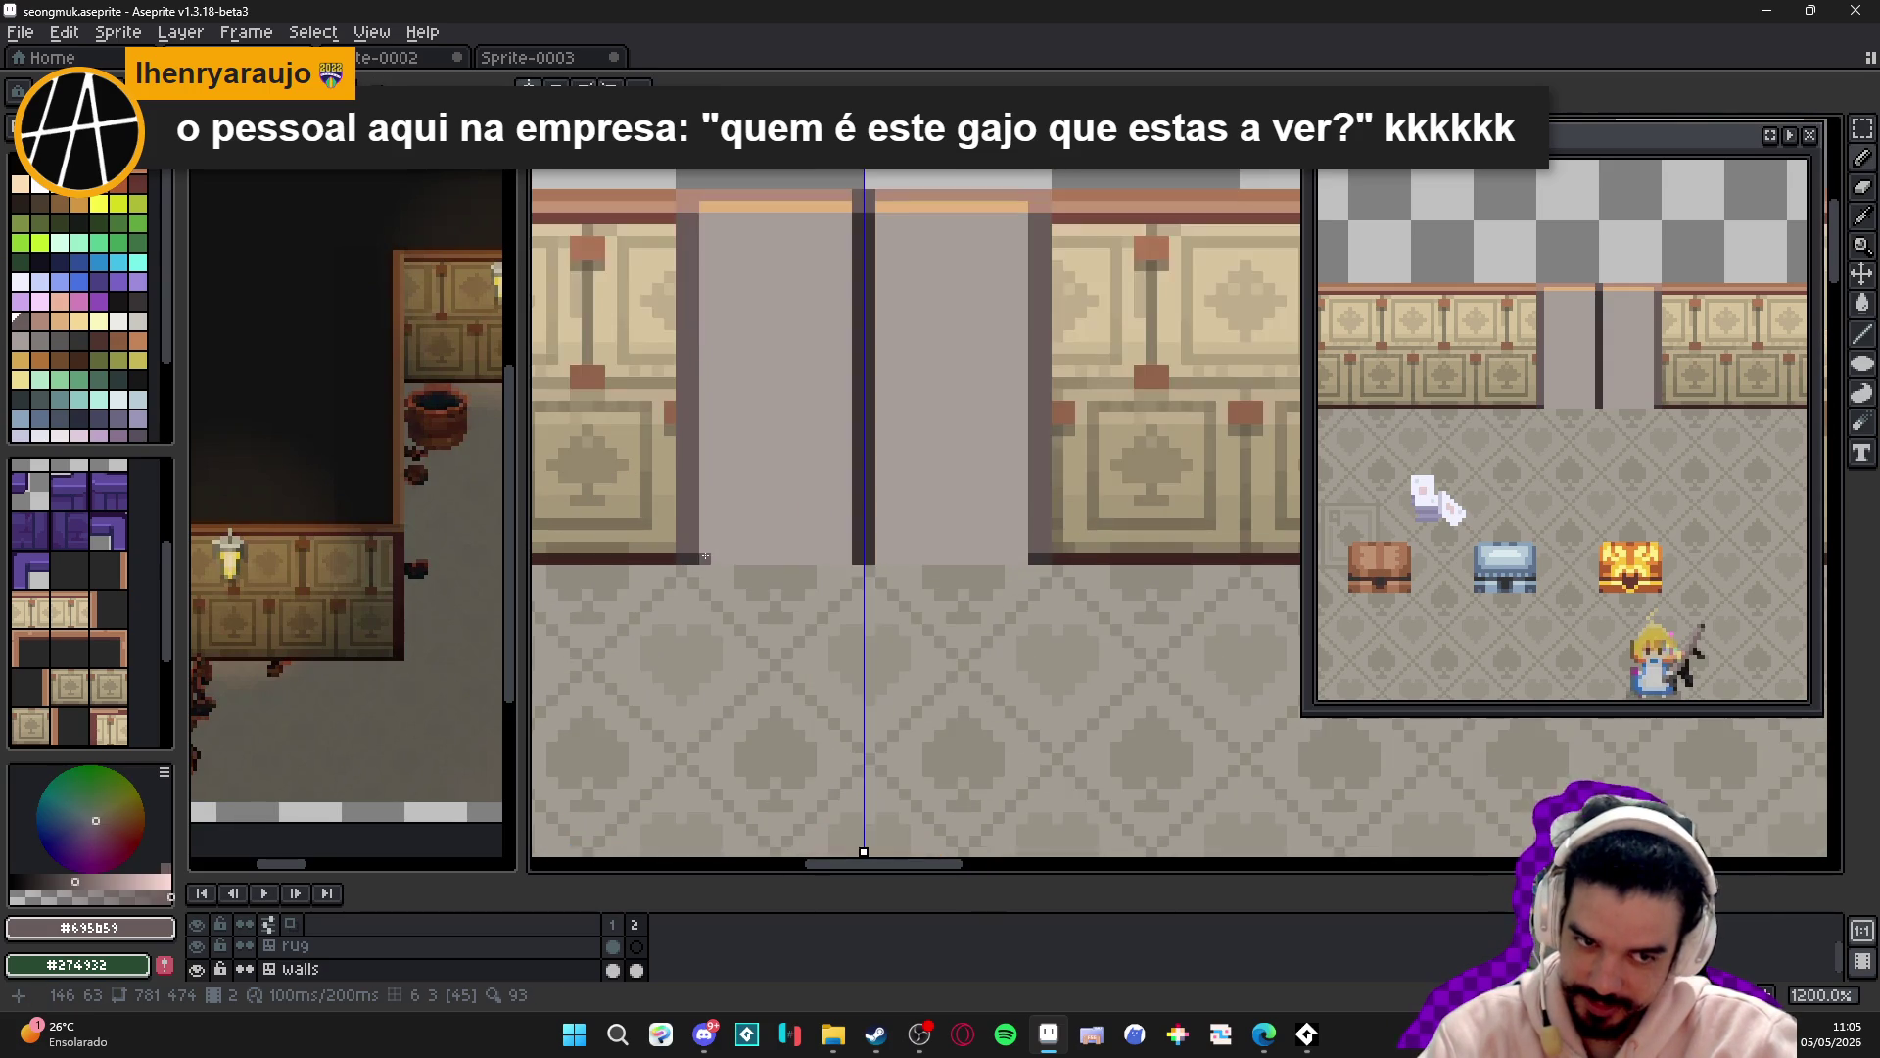
drag(767, 335, 829, 521)
scroll(829, 521, up, 1)
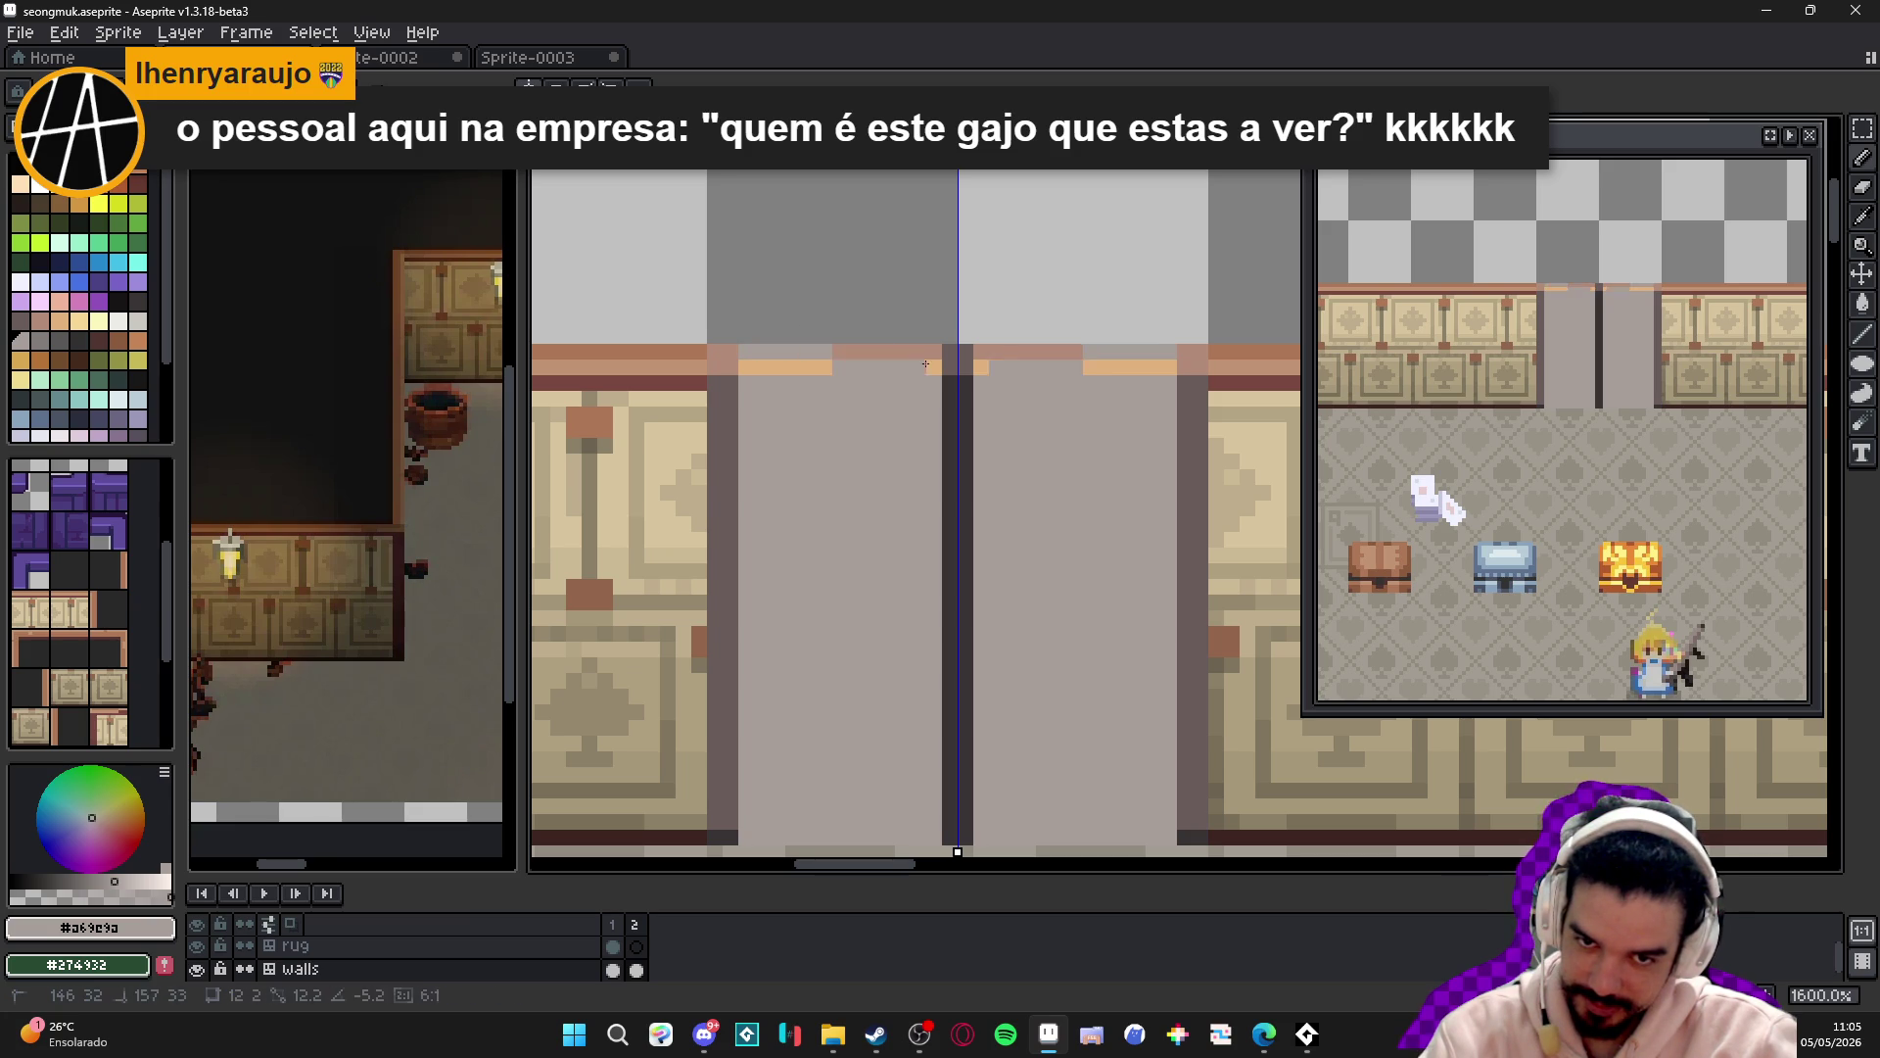
click(138, 320)
drag(925, 371, 729, 371)
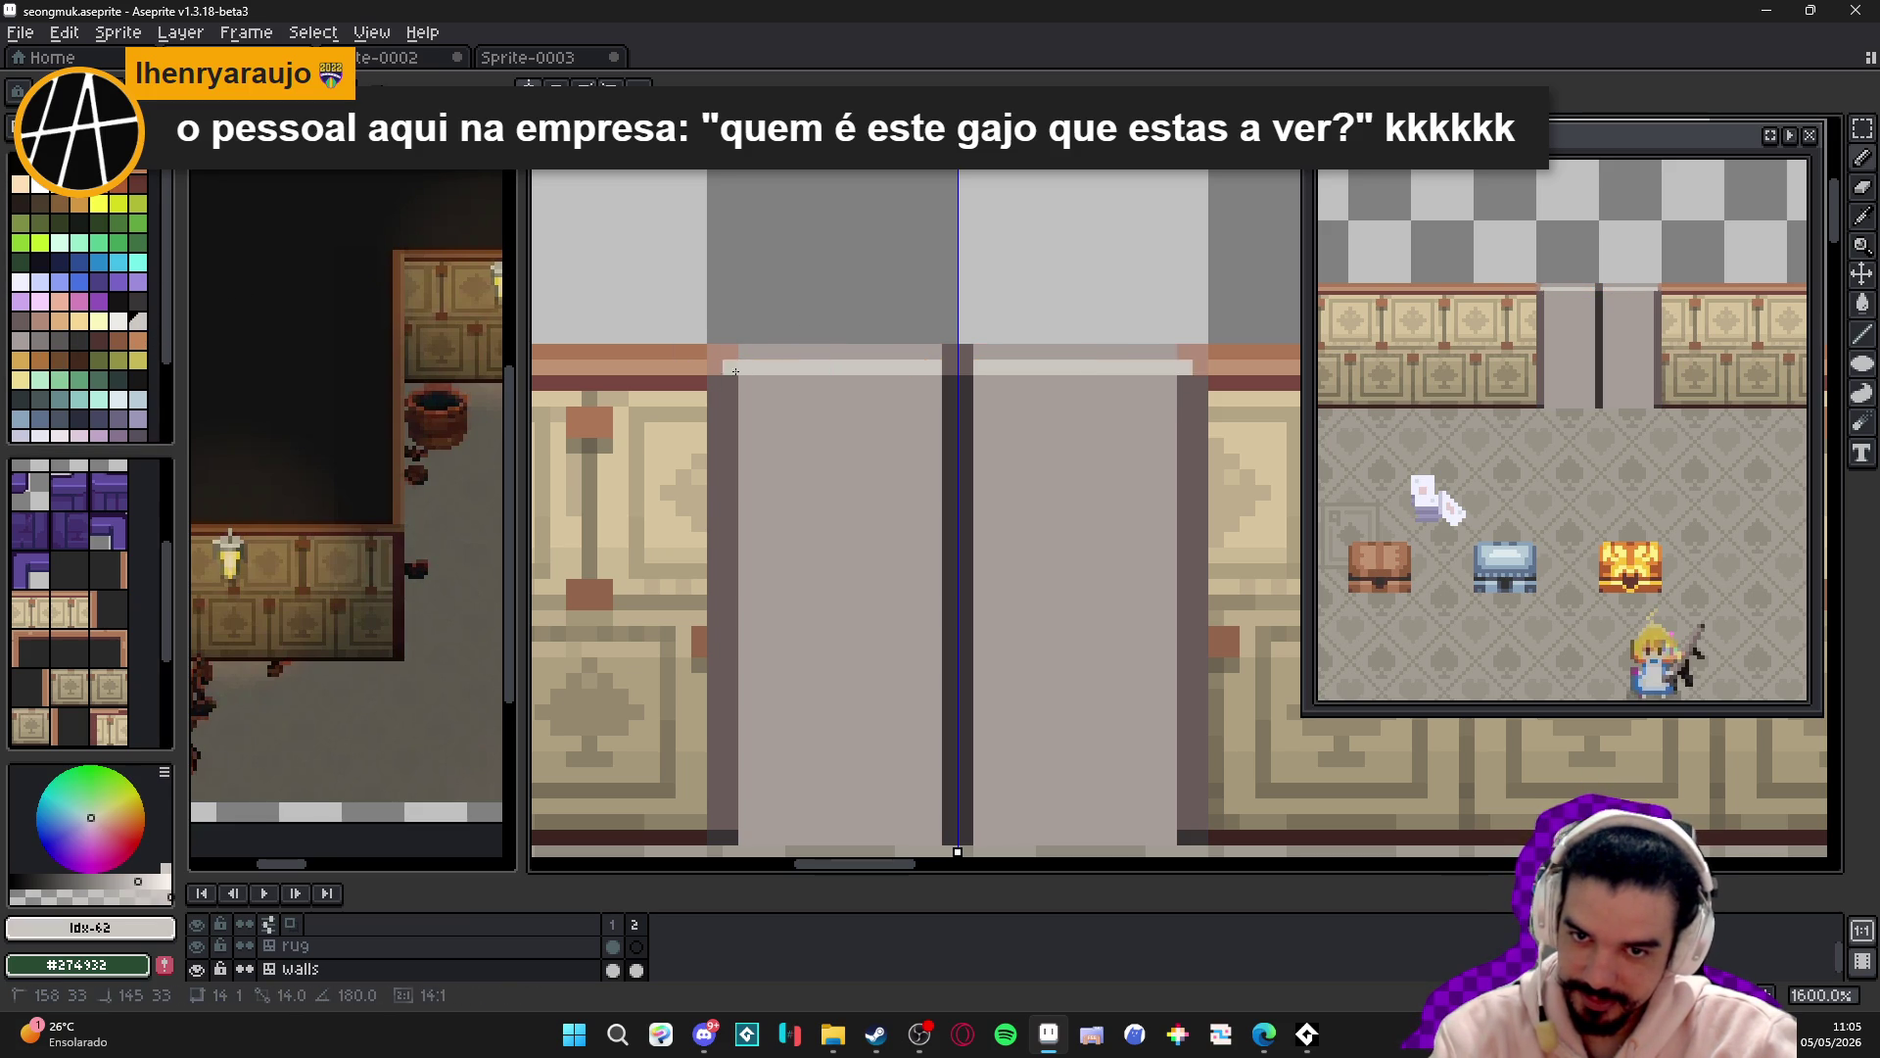
- Draw a dark wall-edge-coloured line along the door's bottom edge
scroll(888, 414, down, 1)
scroll(725, 407, up, 3)
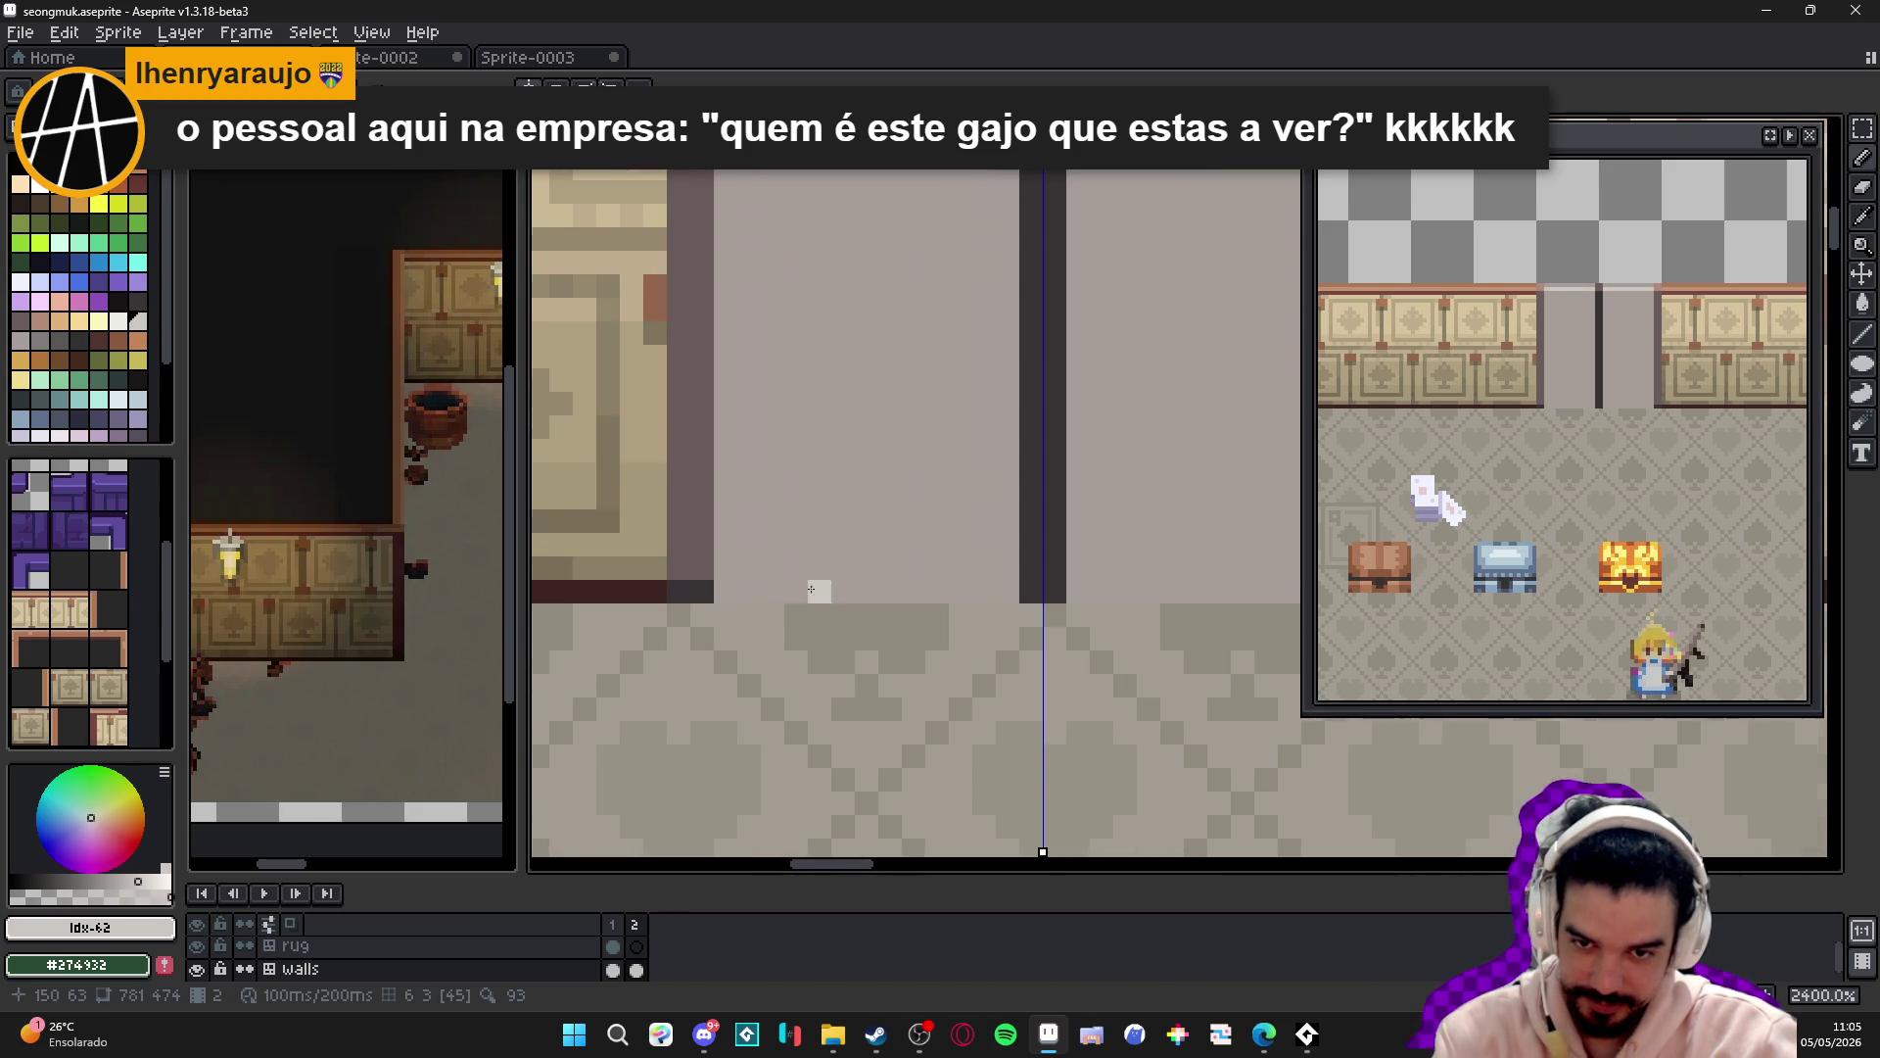
alt+click(728, 596)
drag(728, 597, 999, 593)
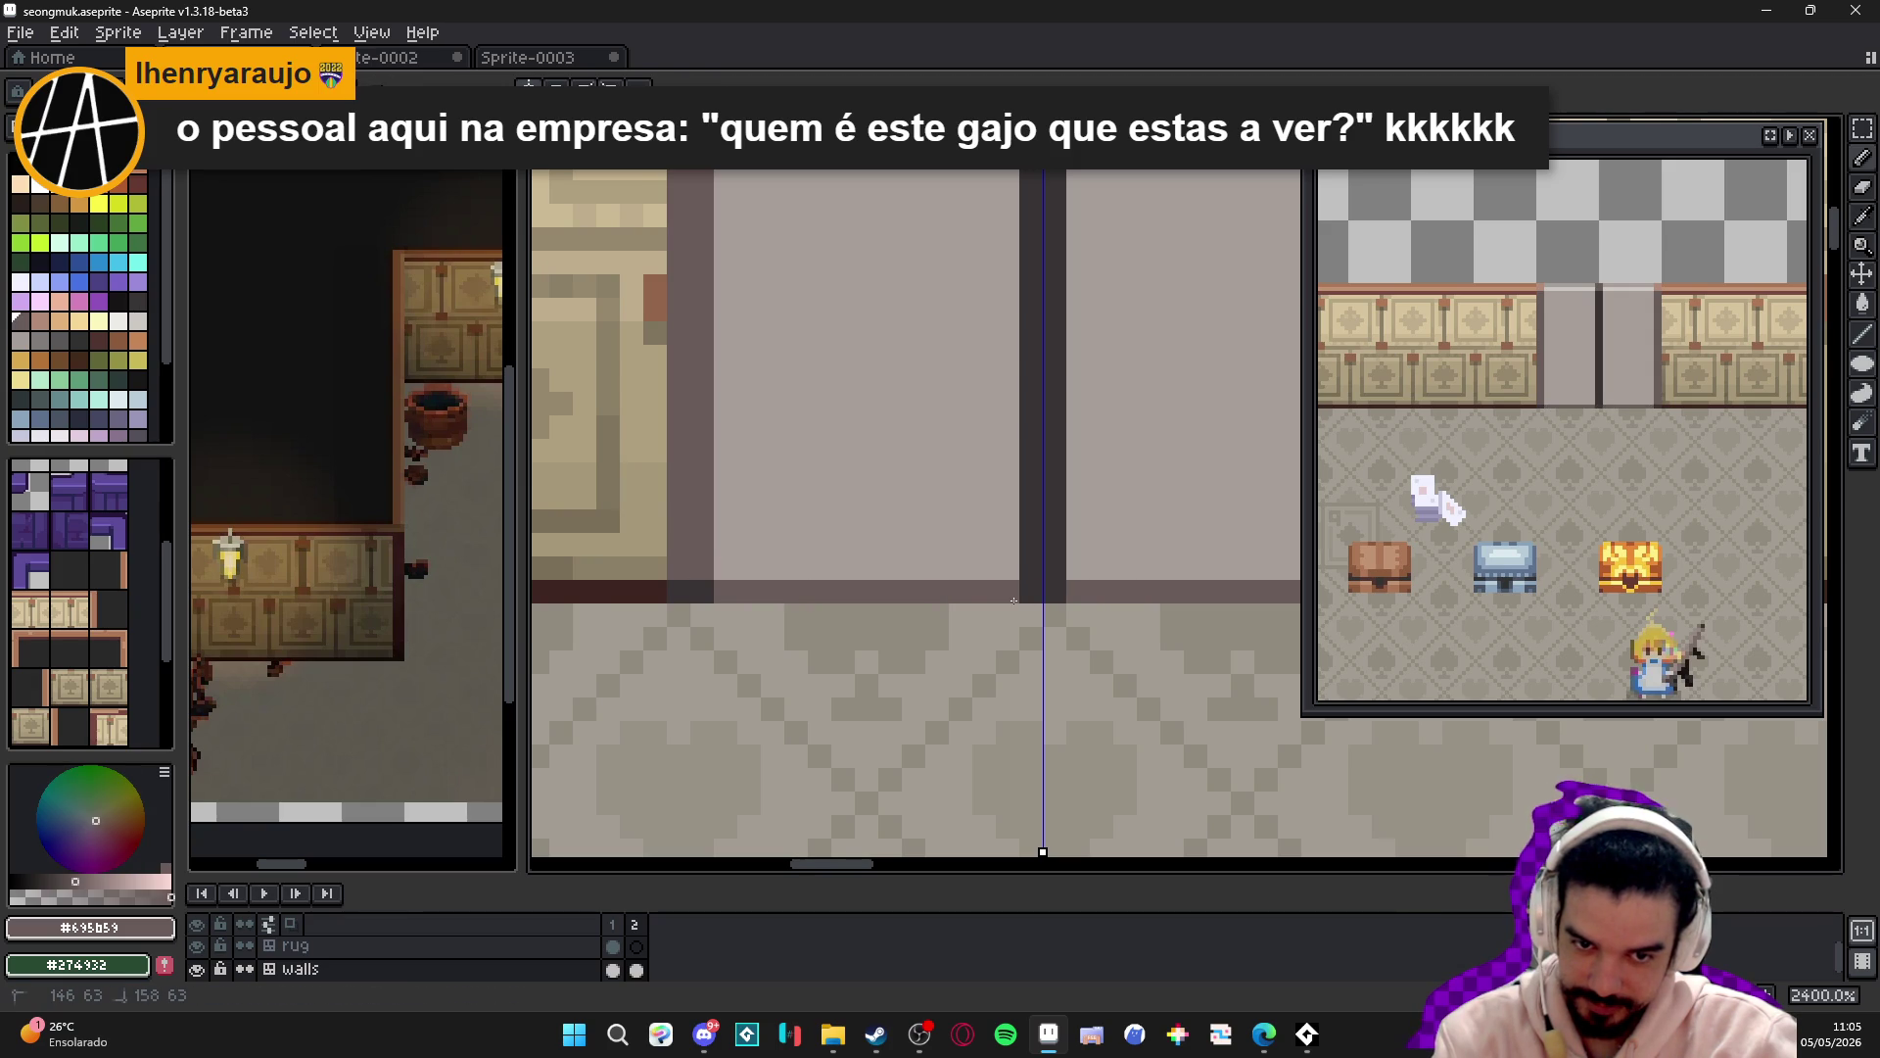
- Try grey shades from the door and palette, settling on mid grey #807b7a
scroll(991, 591, down, 3)
scroll(918, 529, right, 1)
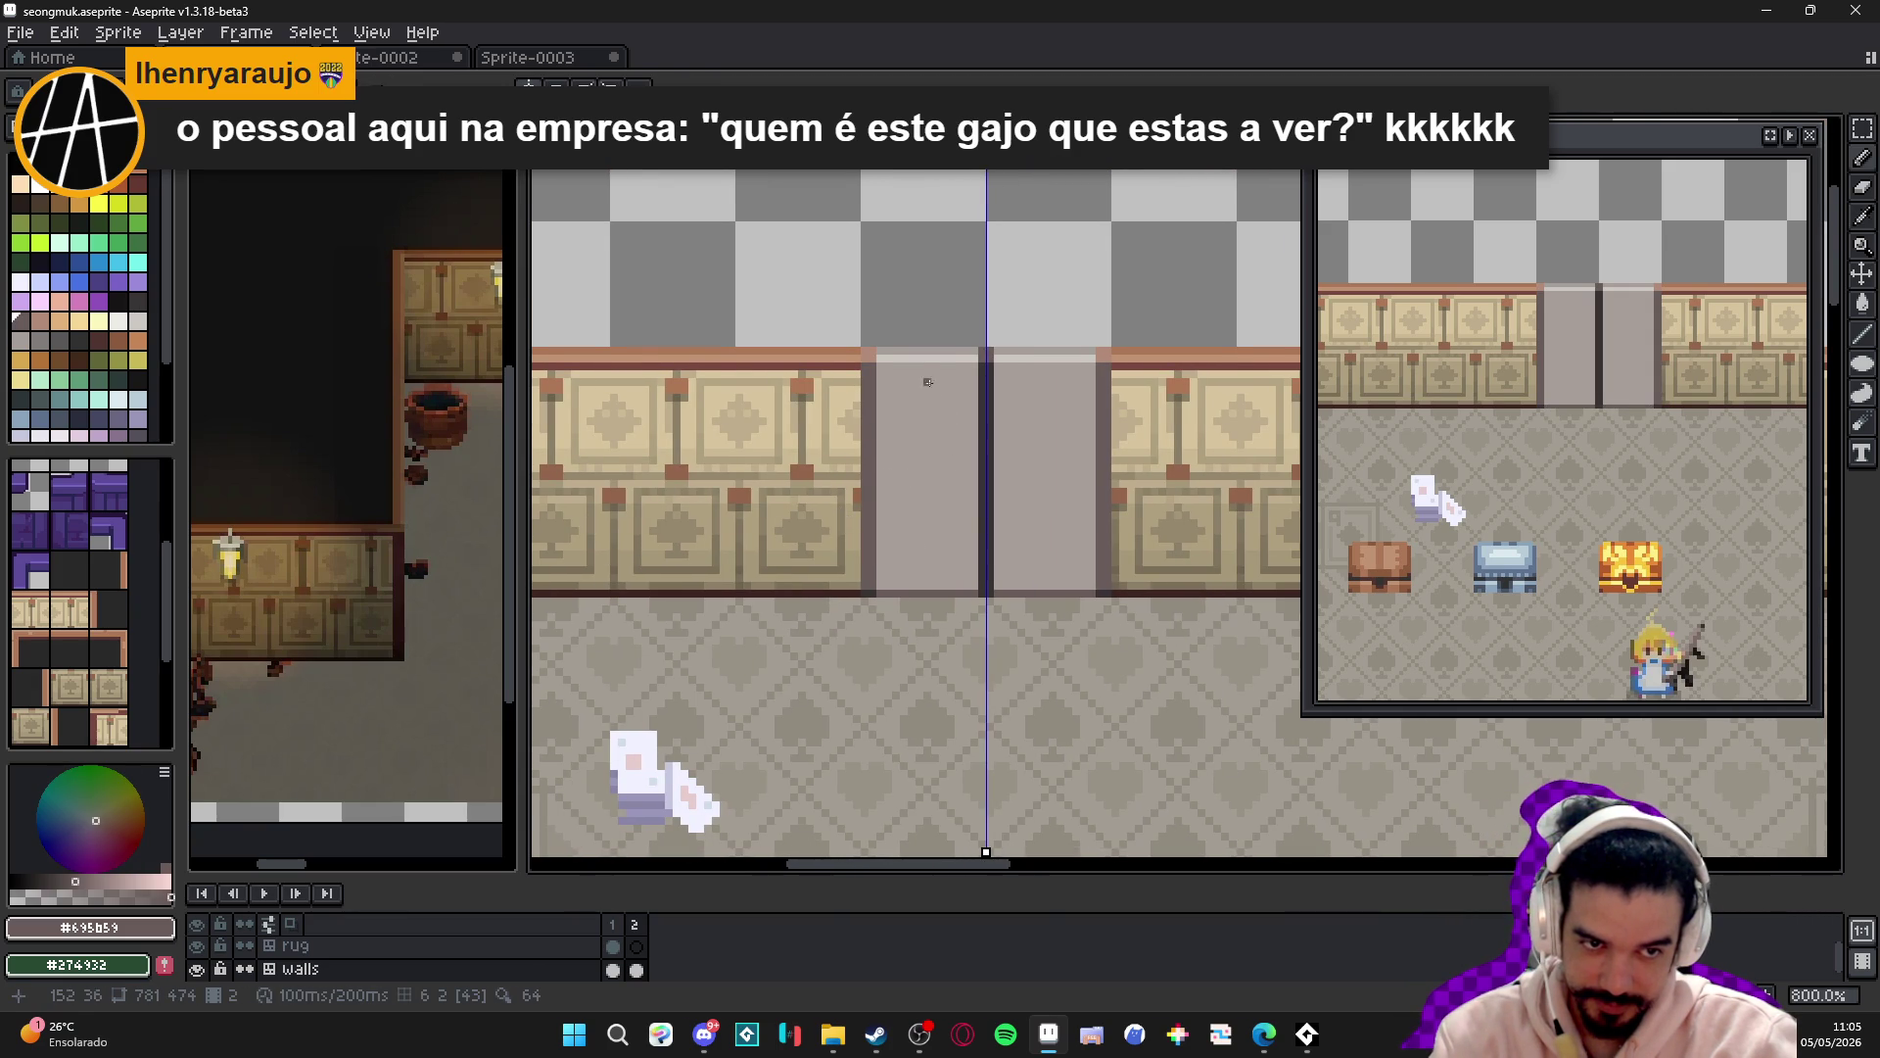
scroll(911, 372, up, 4)
alt+click(836, 361)
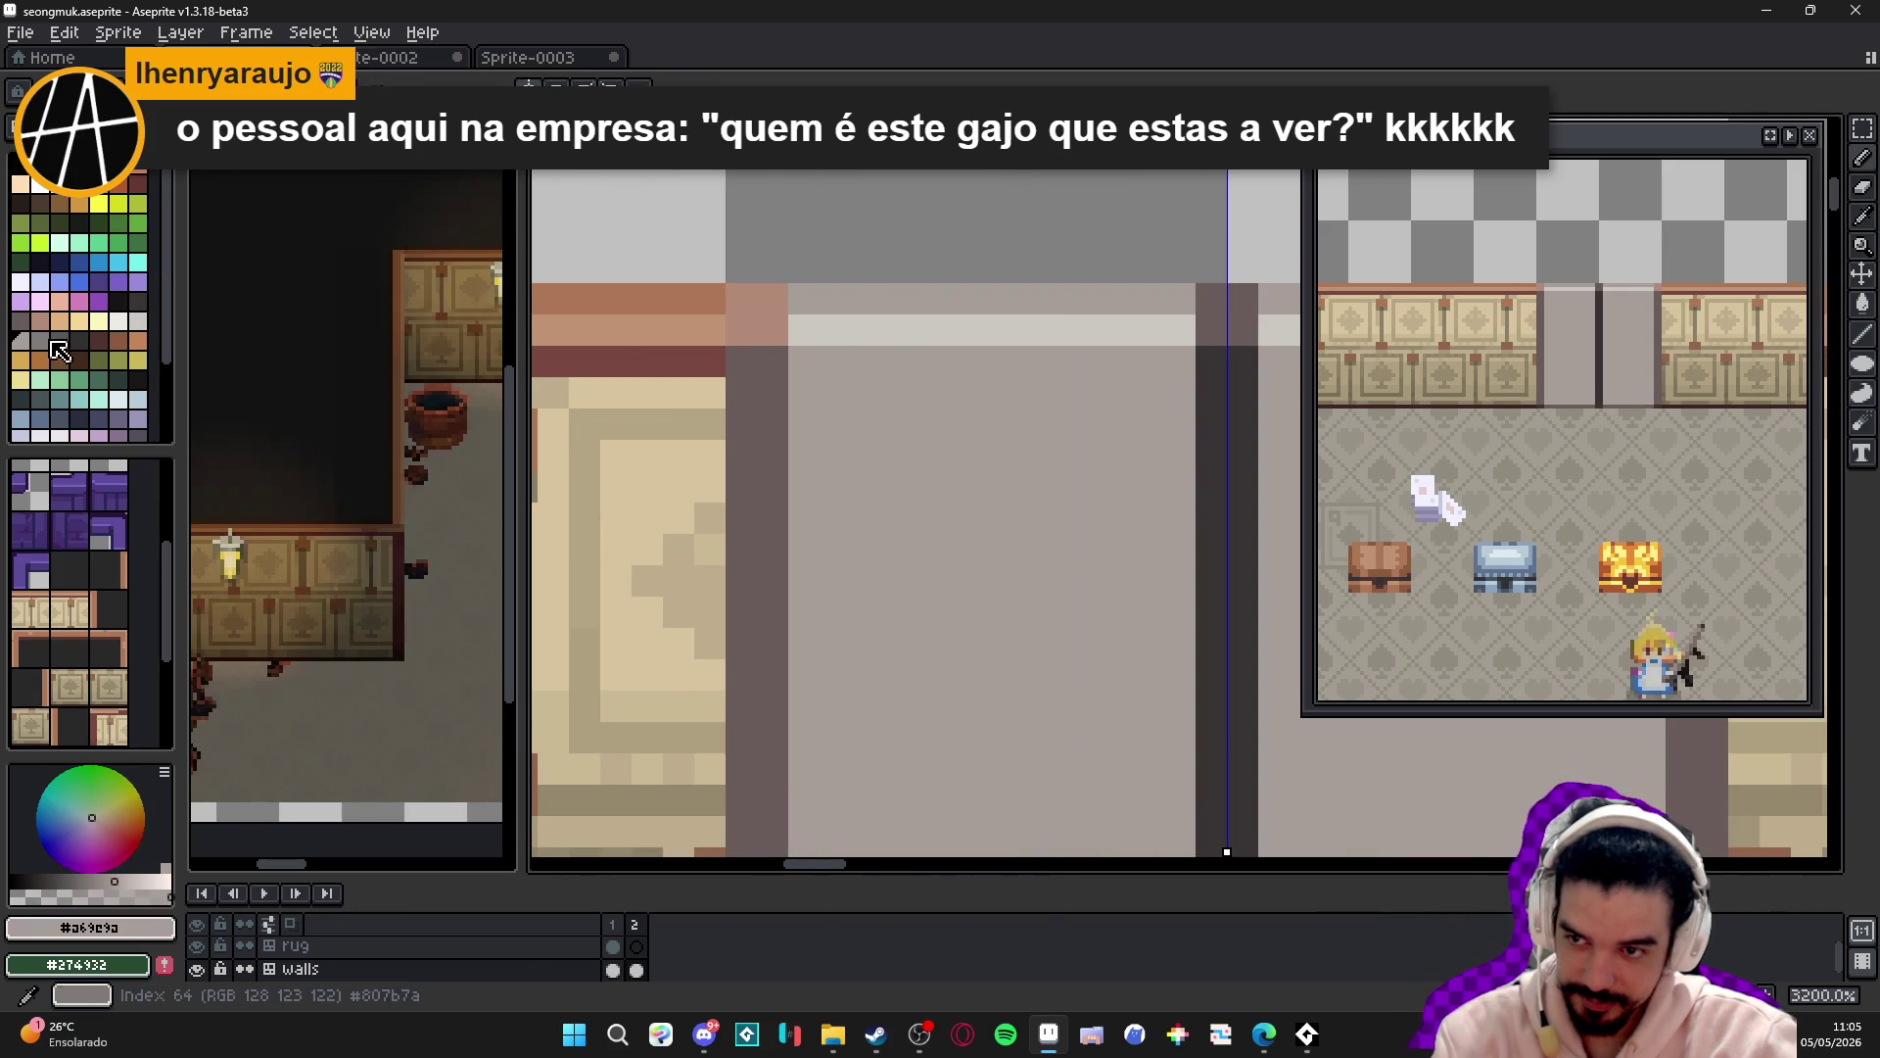
alt+click(692, 371)
alt+click(813, 361)
alt+click(803, 360)
- Paint a few door pixels with the darker grey #807b7a
drag(803, 298, 803, 331)
click(803, 391)
click(805, 456)
scroll(805, 470, down, 3)
scroll(831, 672, down, 3)
scroll(831, 672, up, 4)
scroll(826, 638, down, 3)
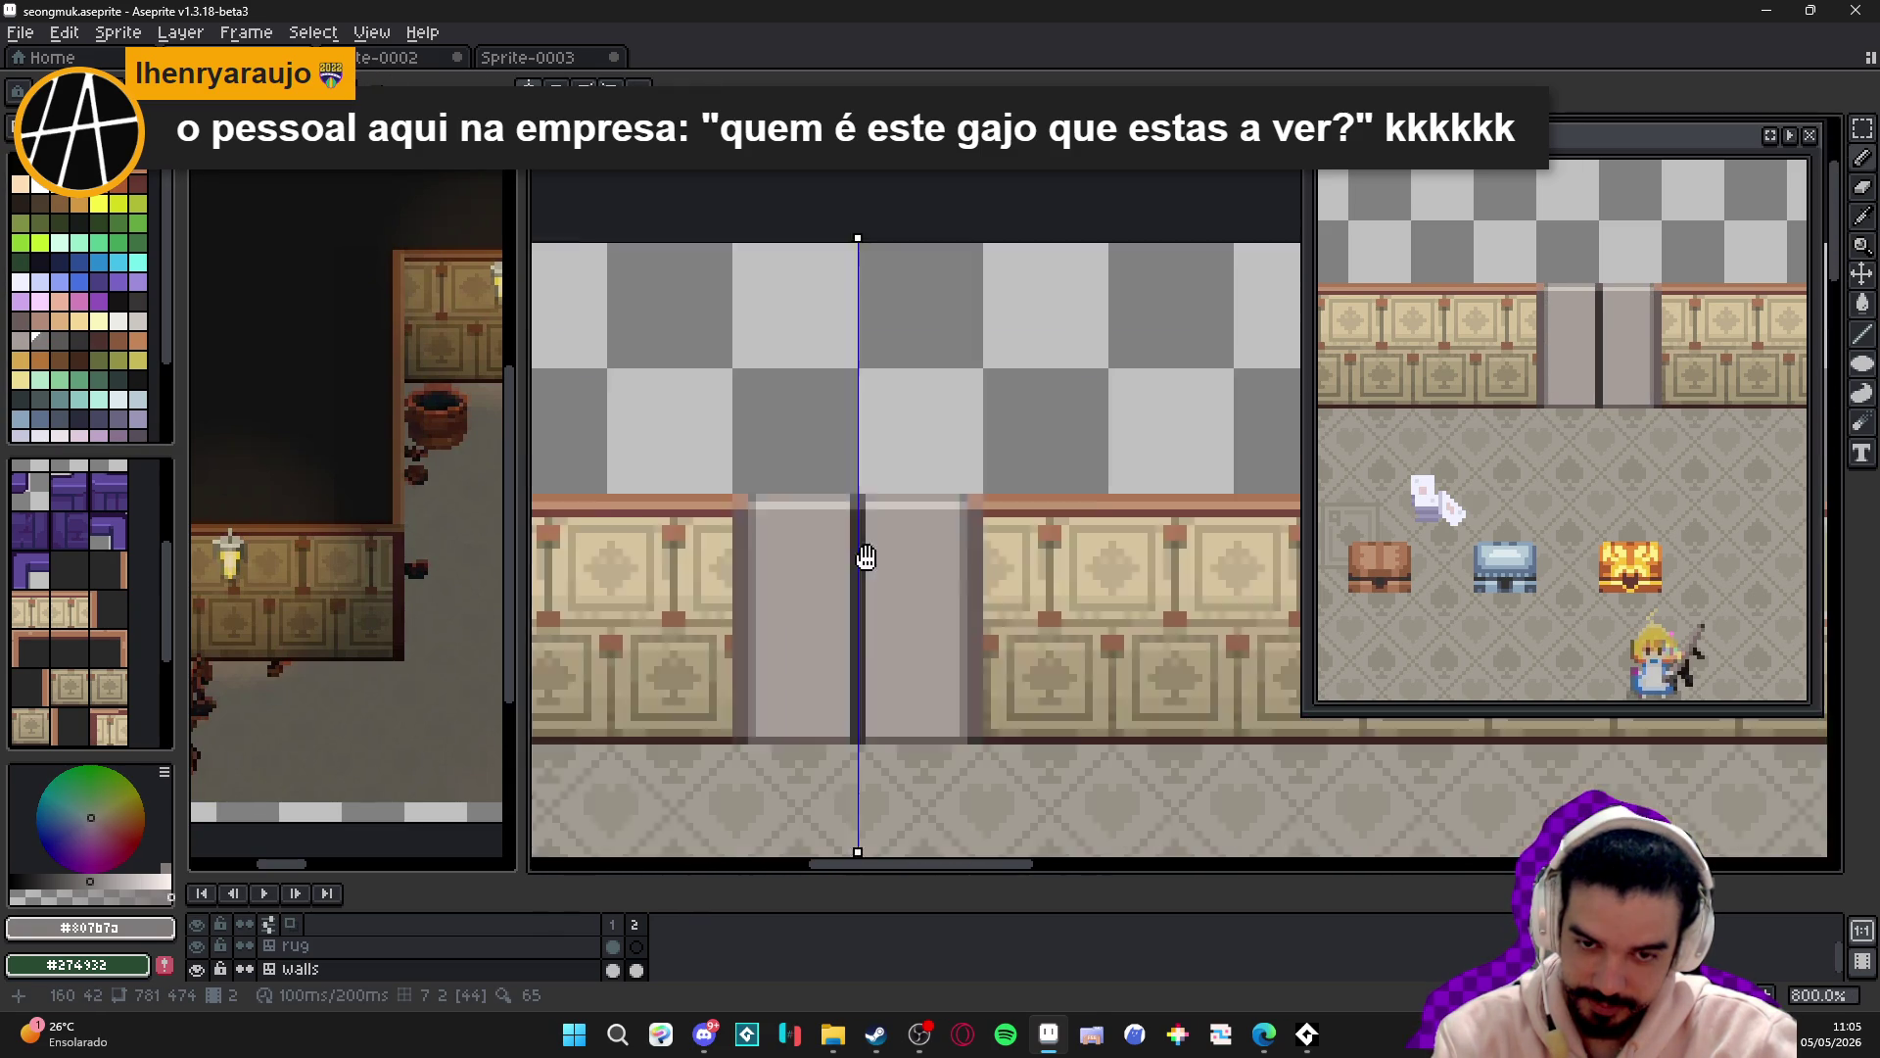
scroll(922, 492, up, 1)
scroll(797, 445, down, 1)
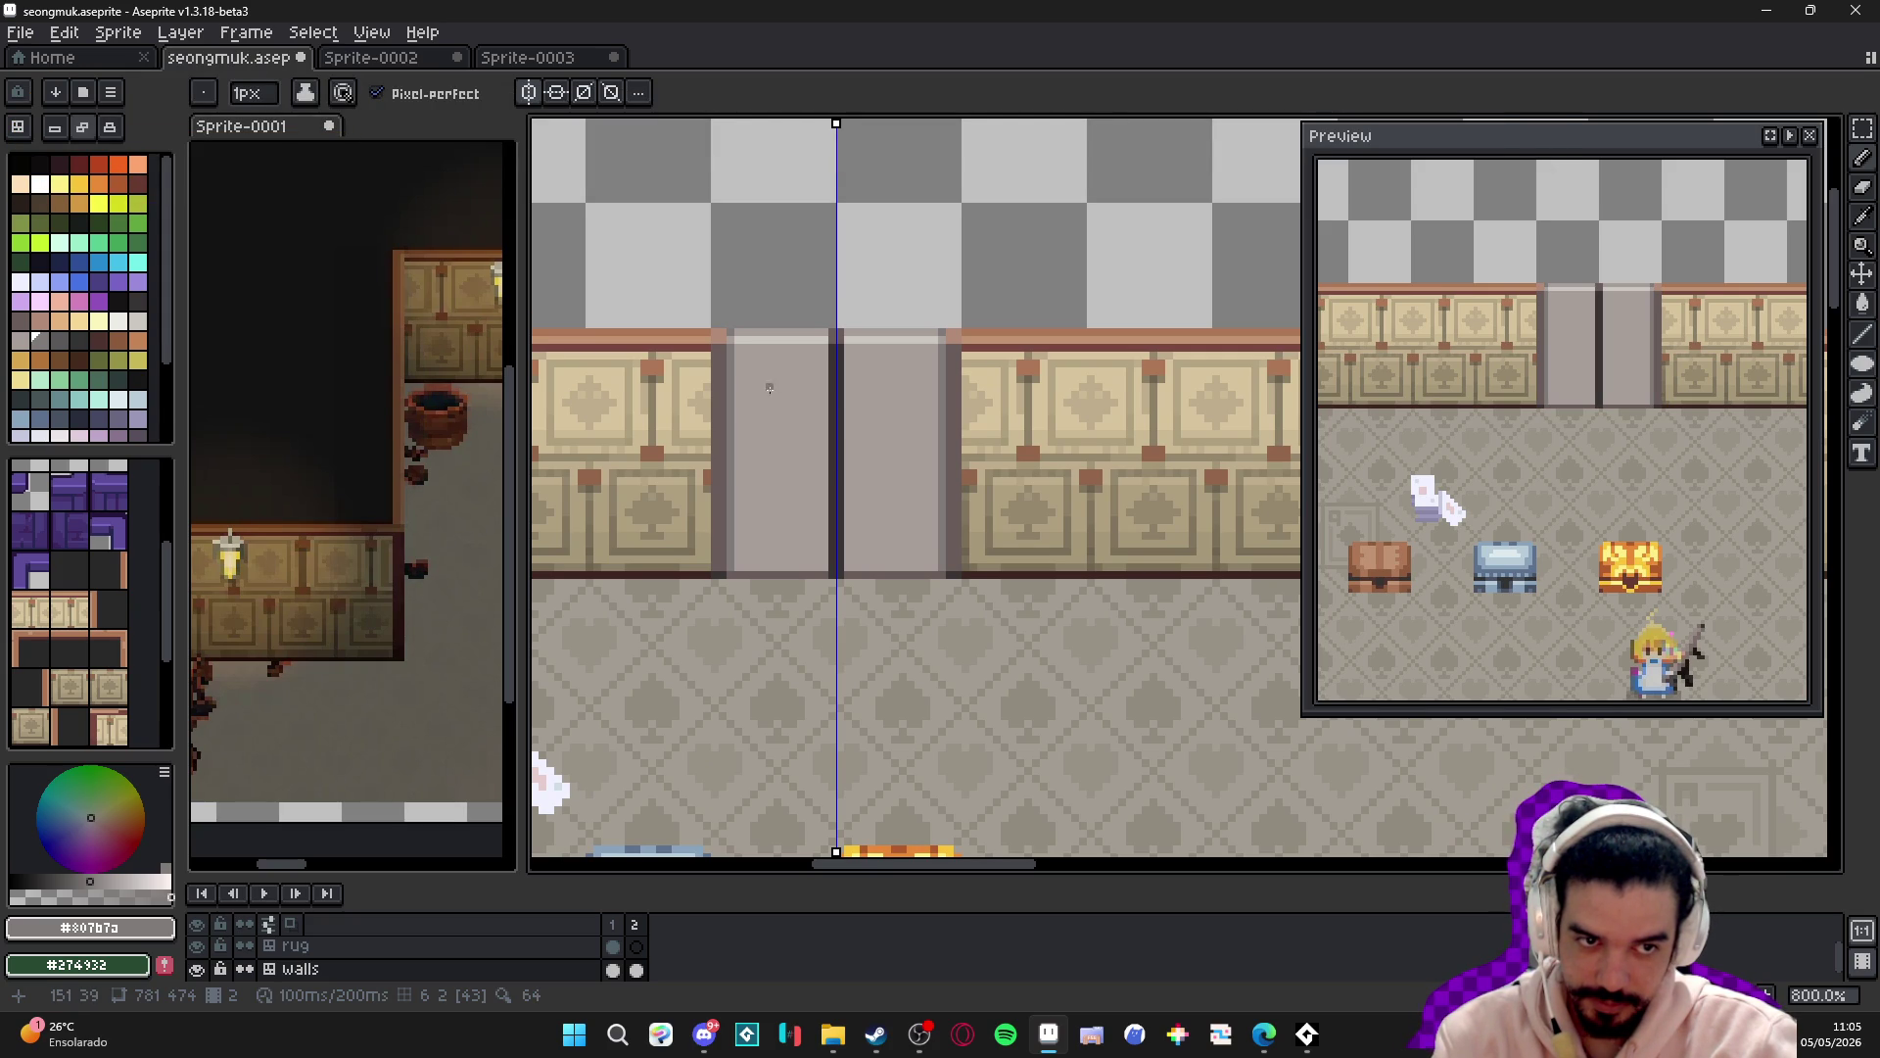
- Draw a mirrored light grey line along the wall's bottom row, from 158,63 to 146,63
scroll(785, 372, up, 2)
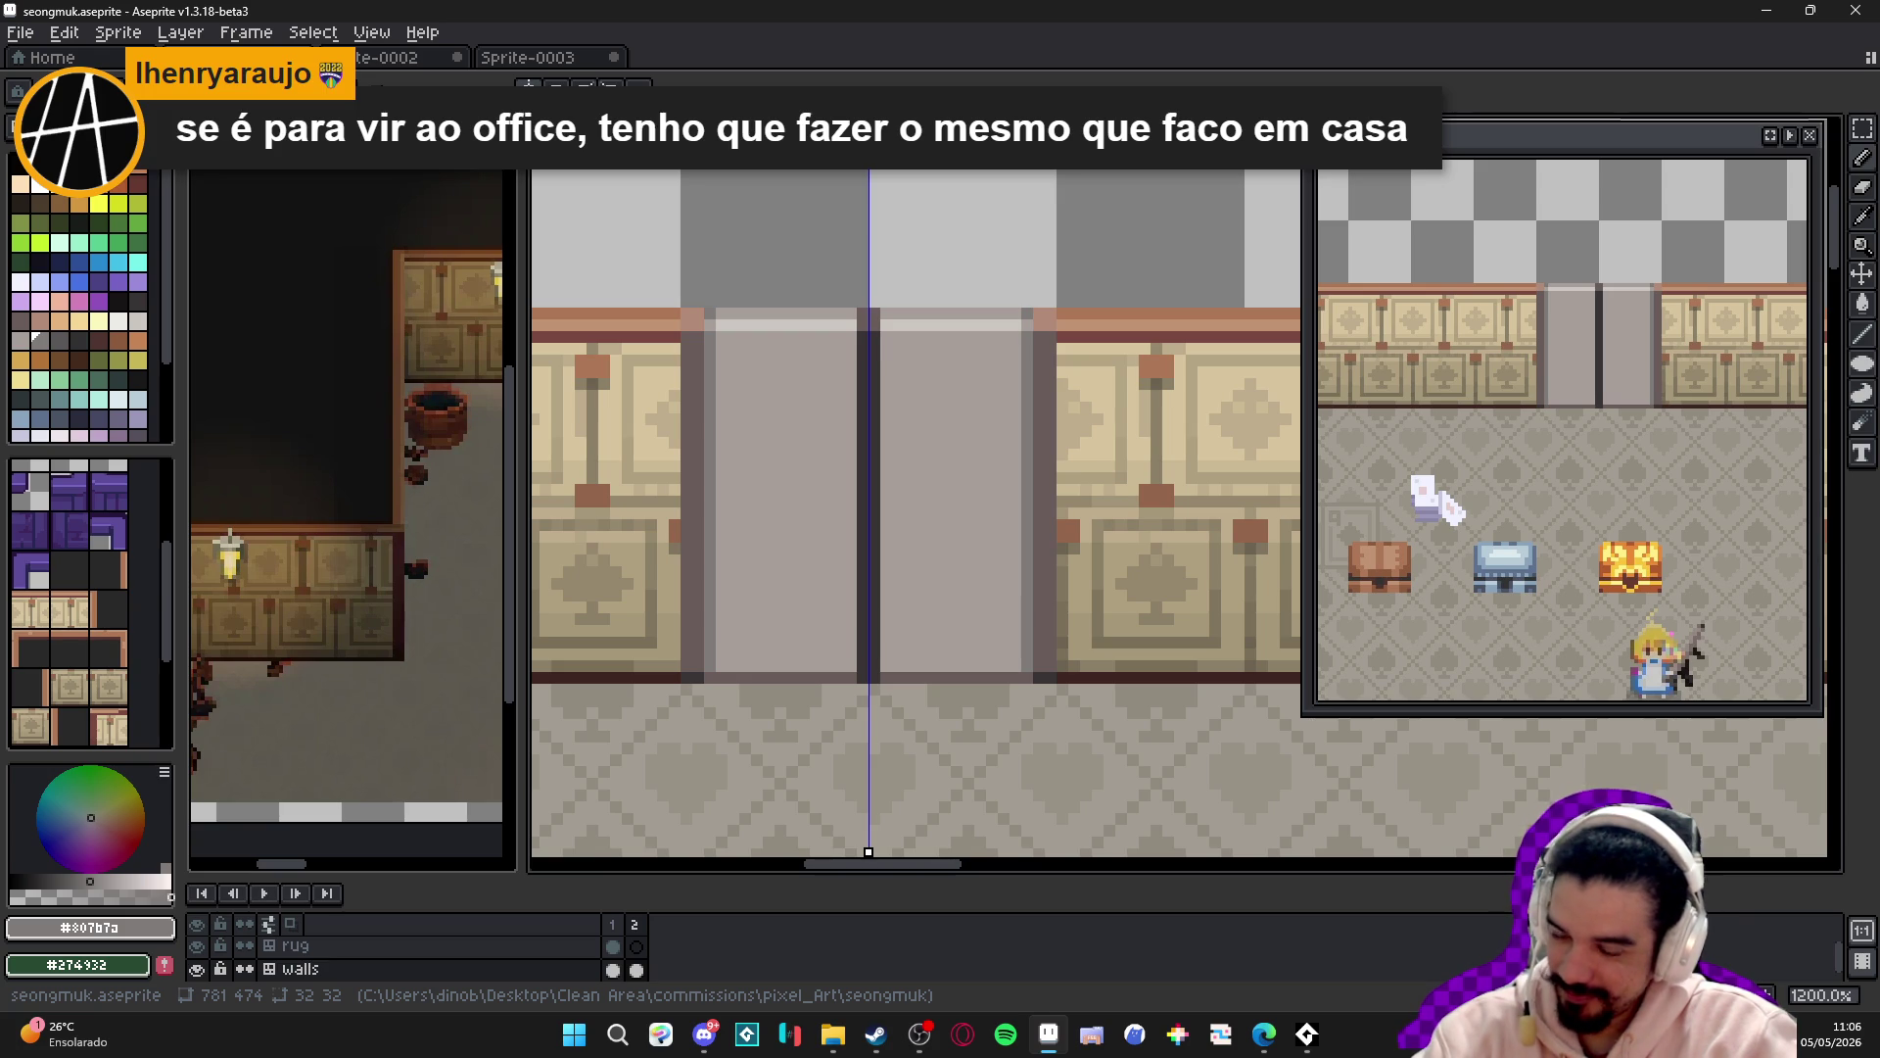
key(alt+Tab)
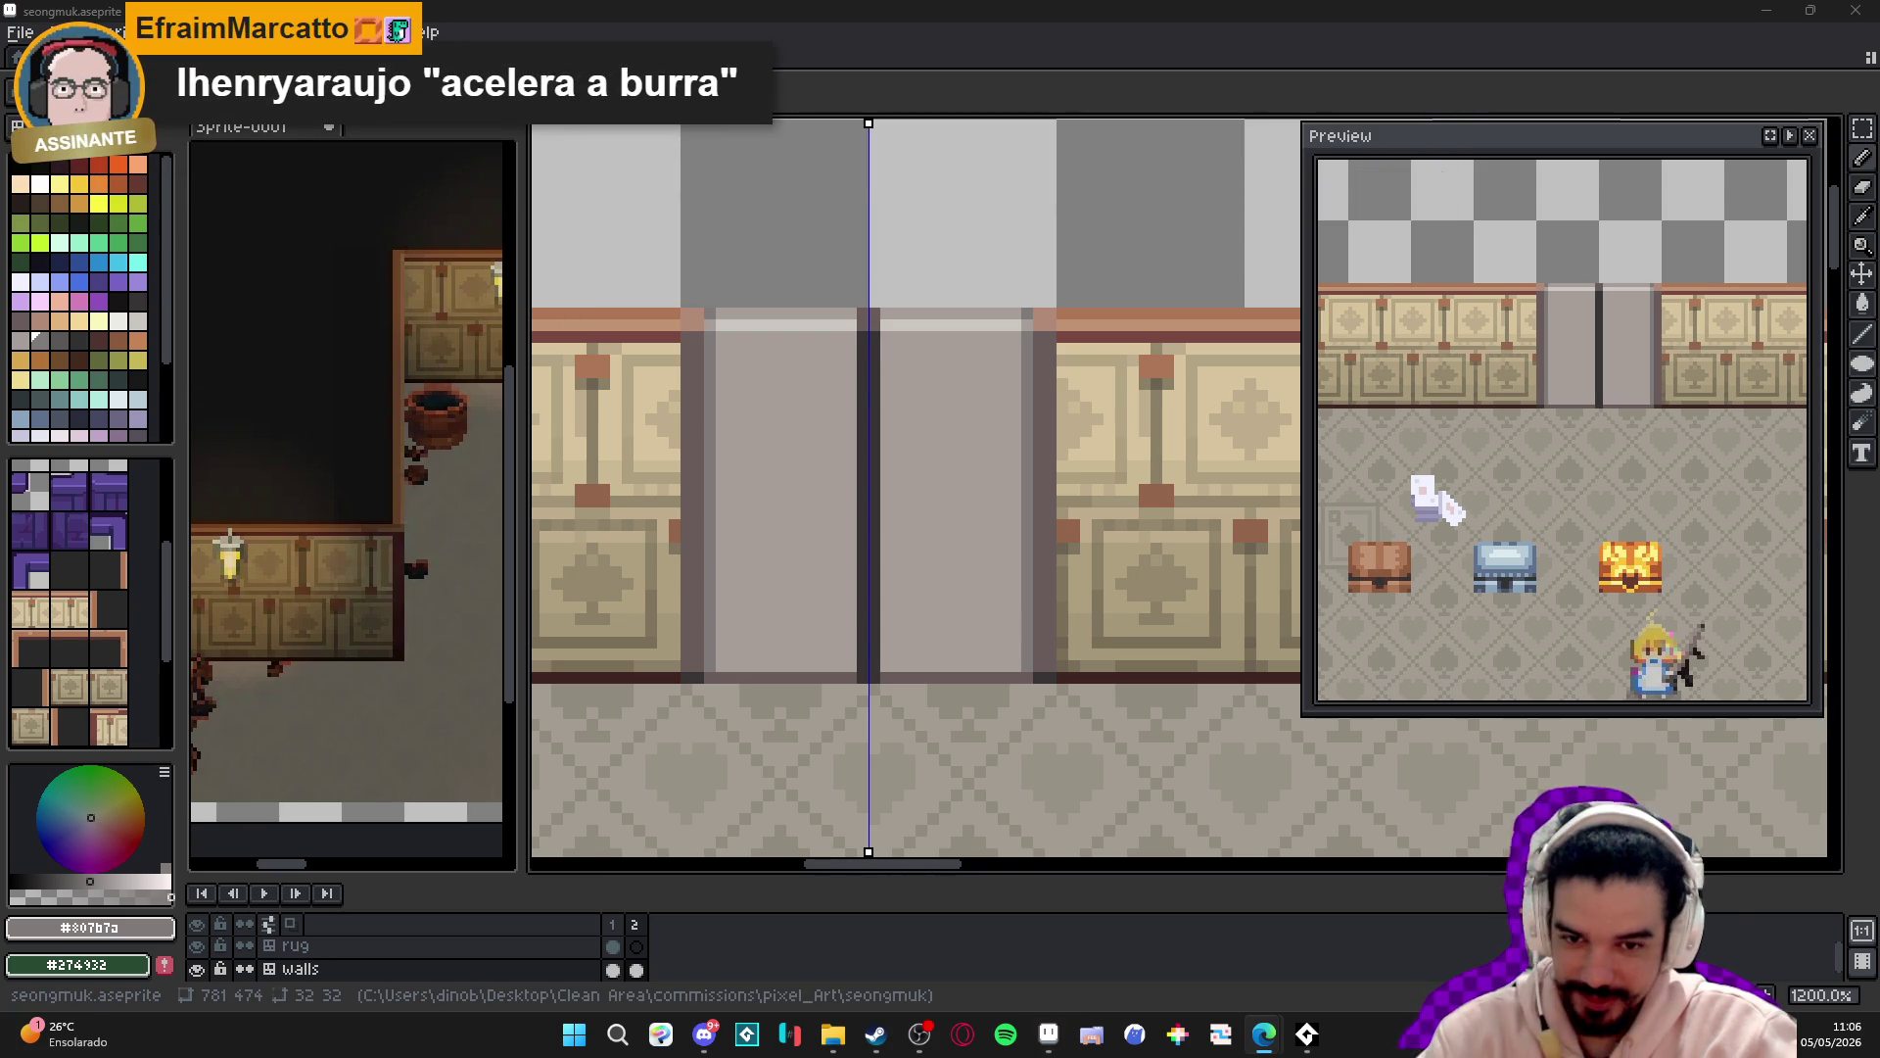
scroll(915, 525, up, 3)
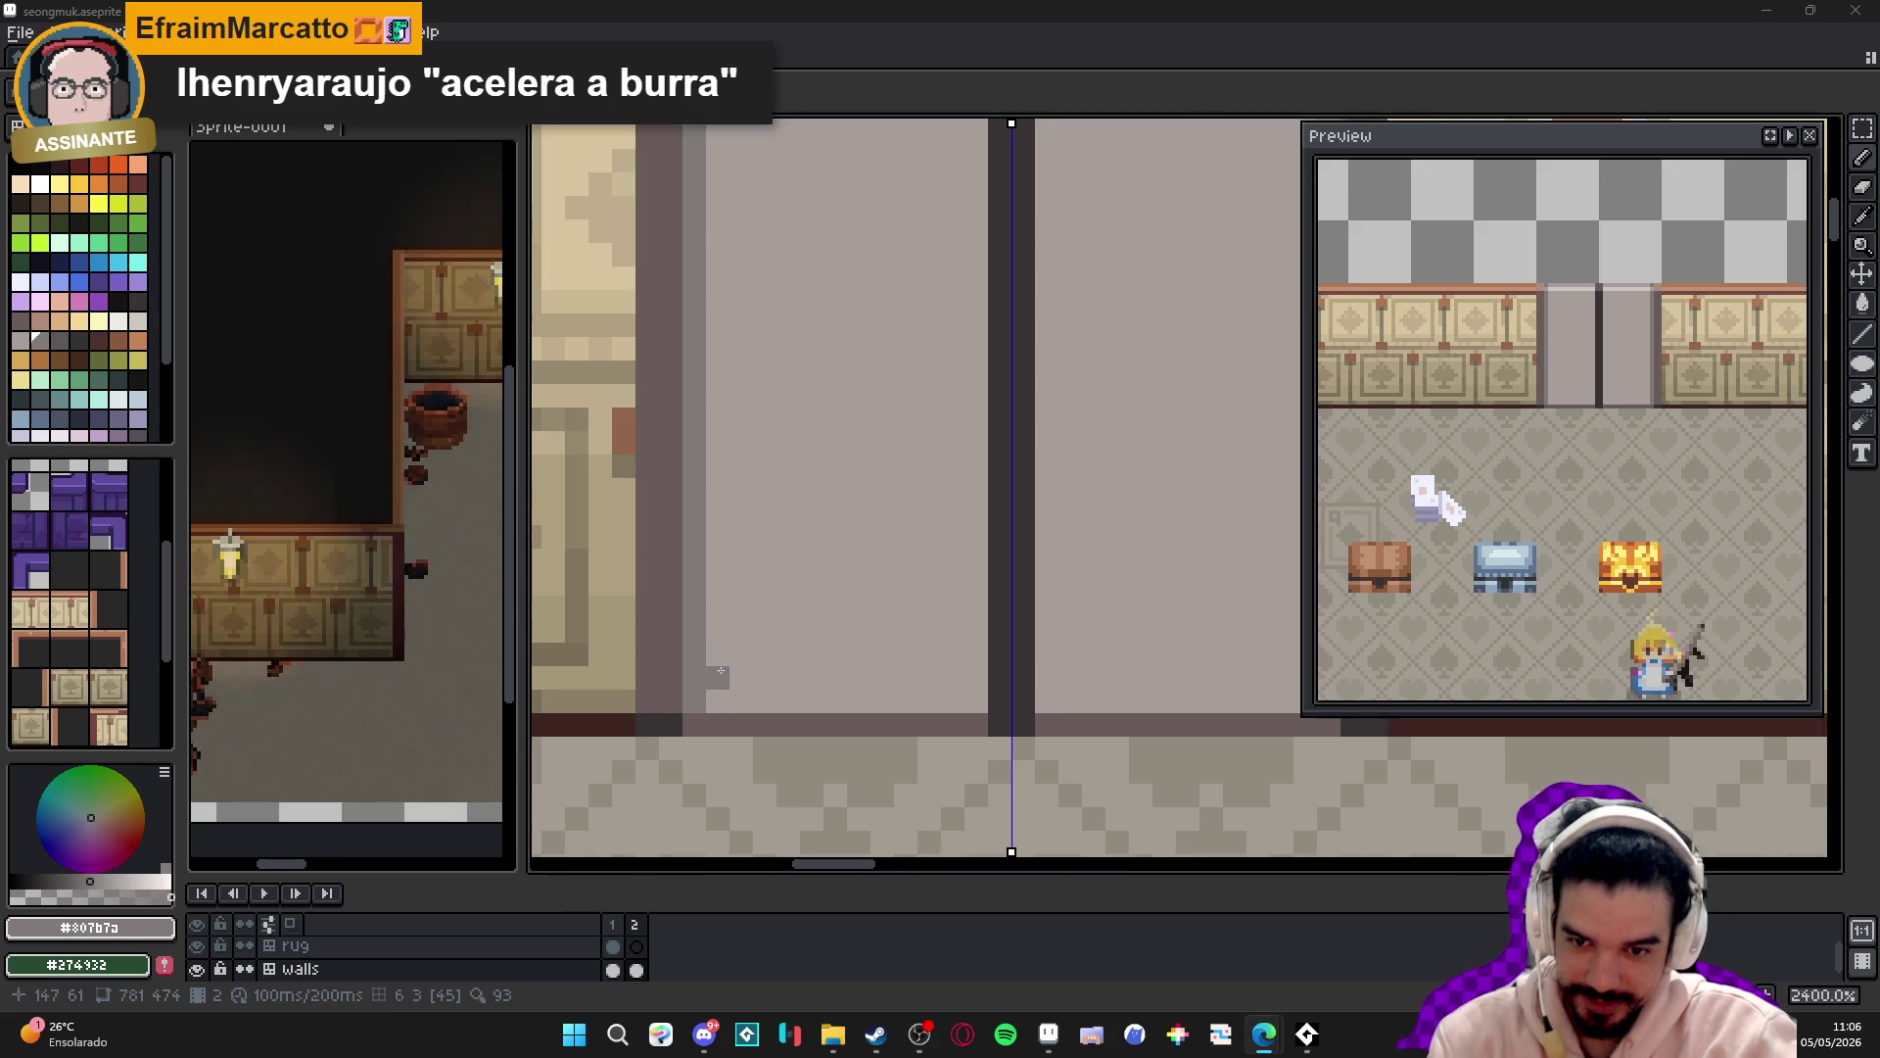
mouse_move(976, 725)
mouse_down()
mouse_move(670, 725)
mouse_move(699, 728)
mouse_up()
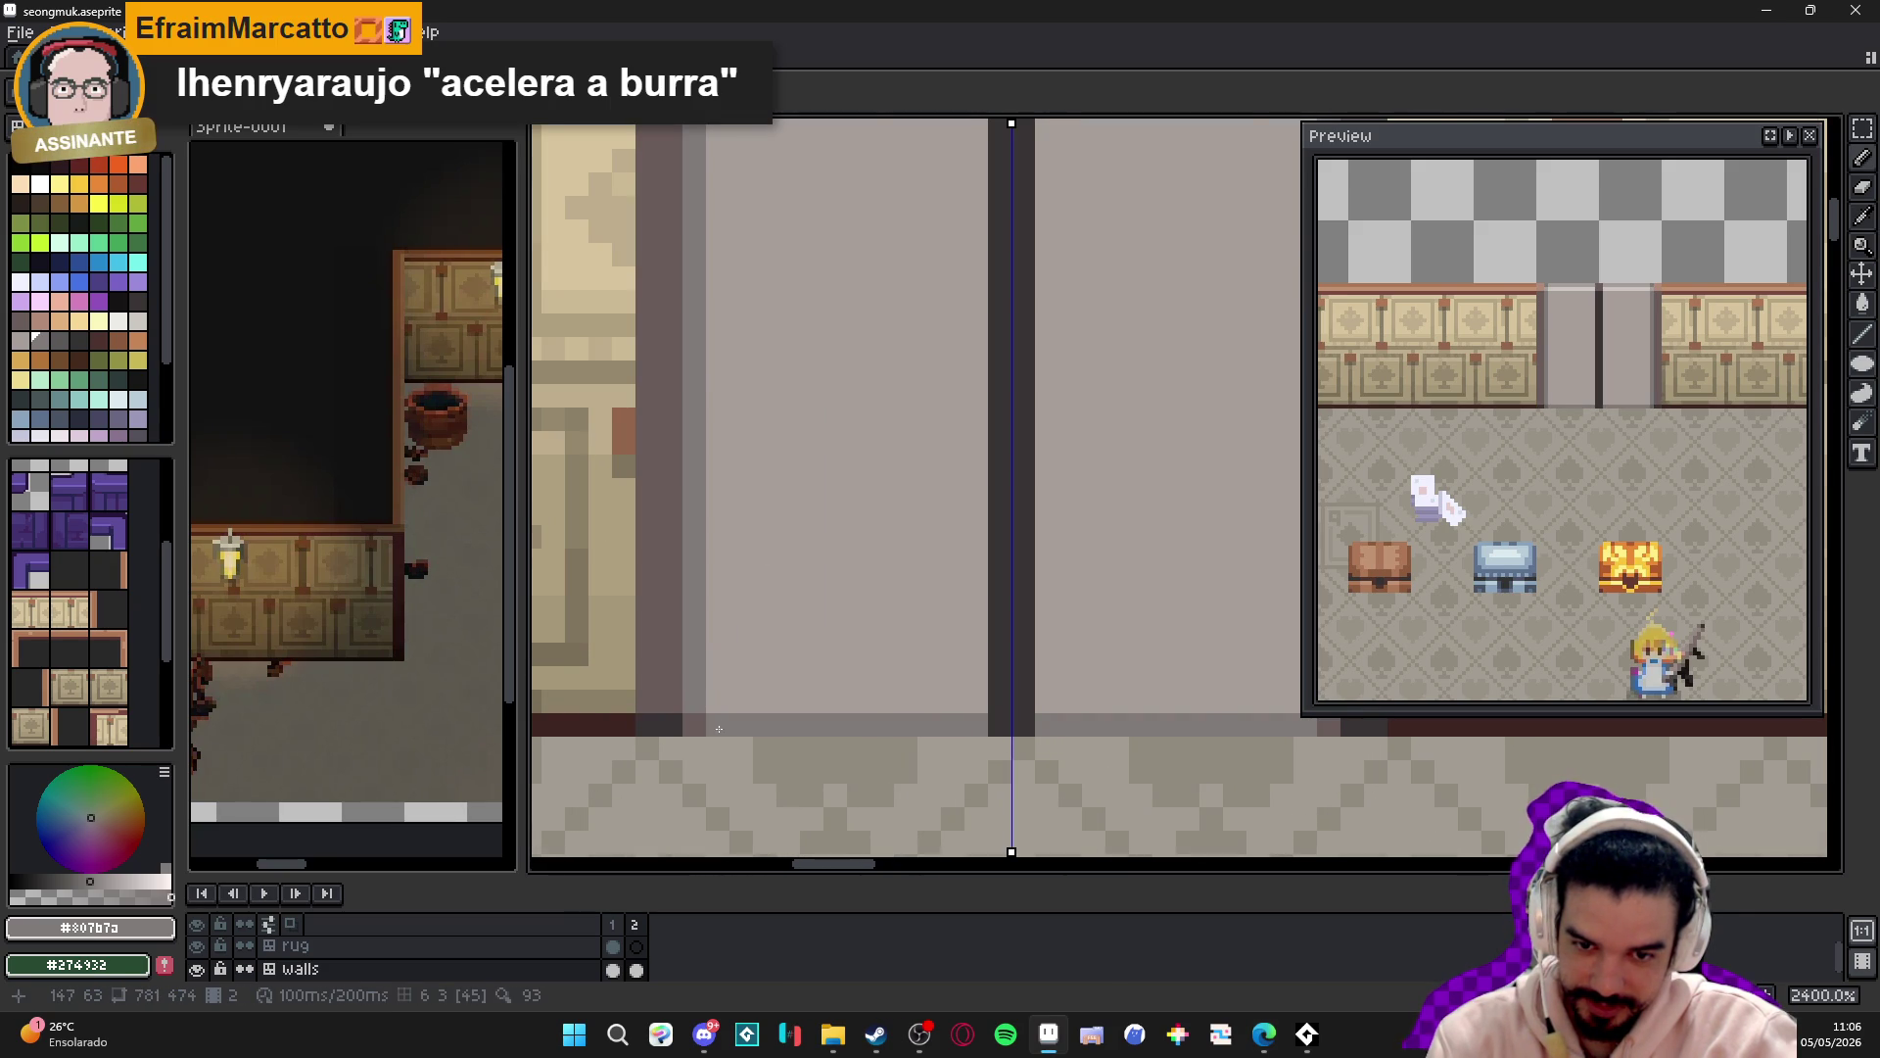
scroll(840, 801, down, 6)
drag(731, 661, 694, 667)
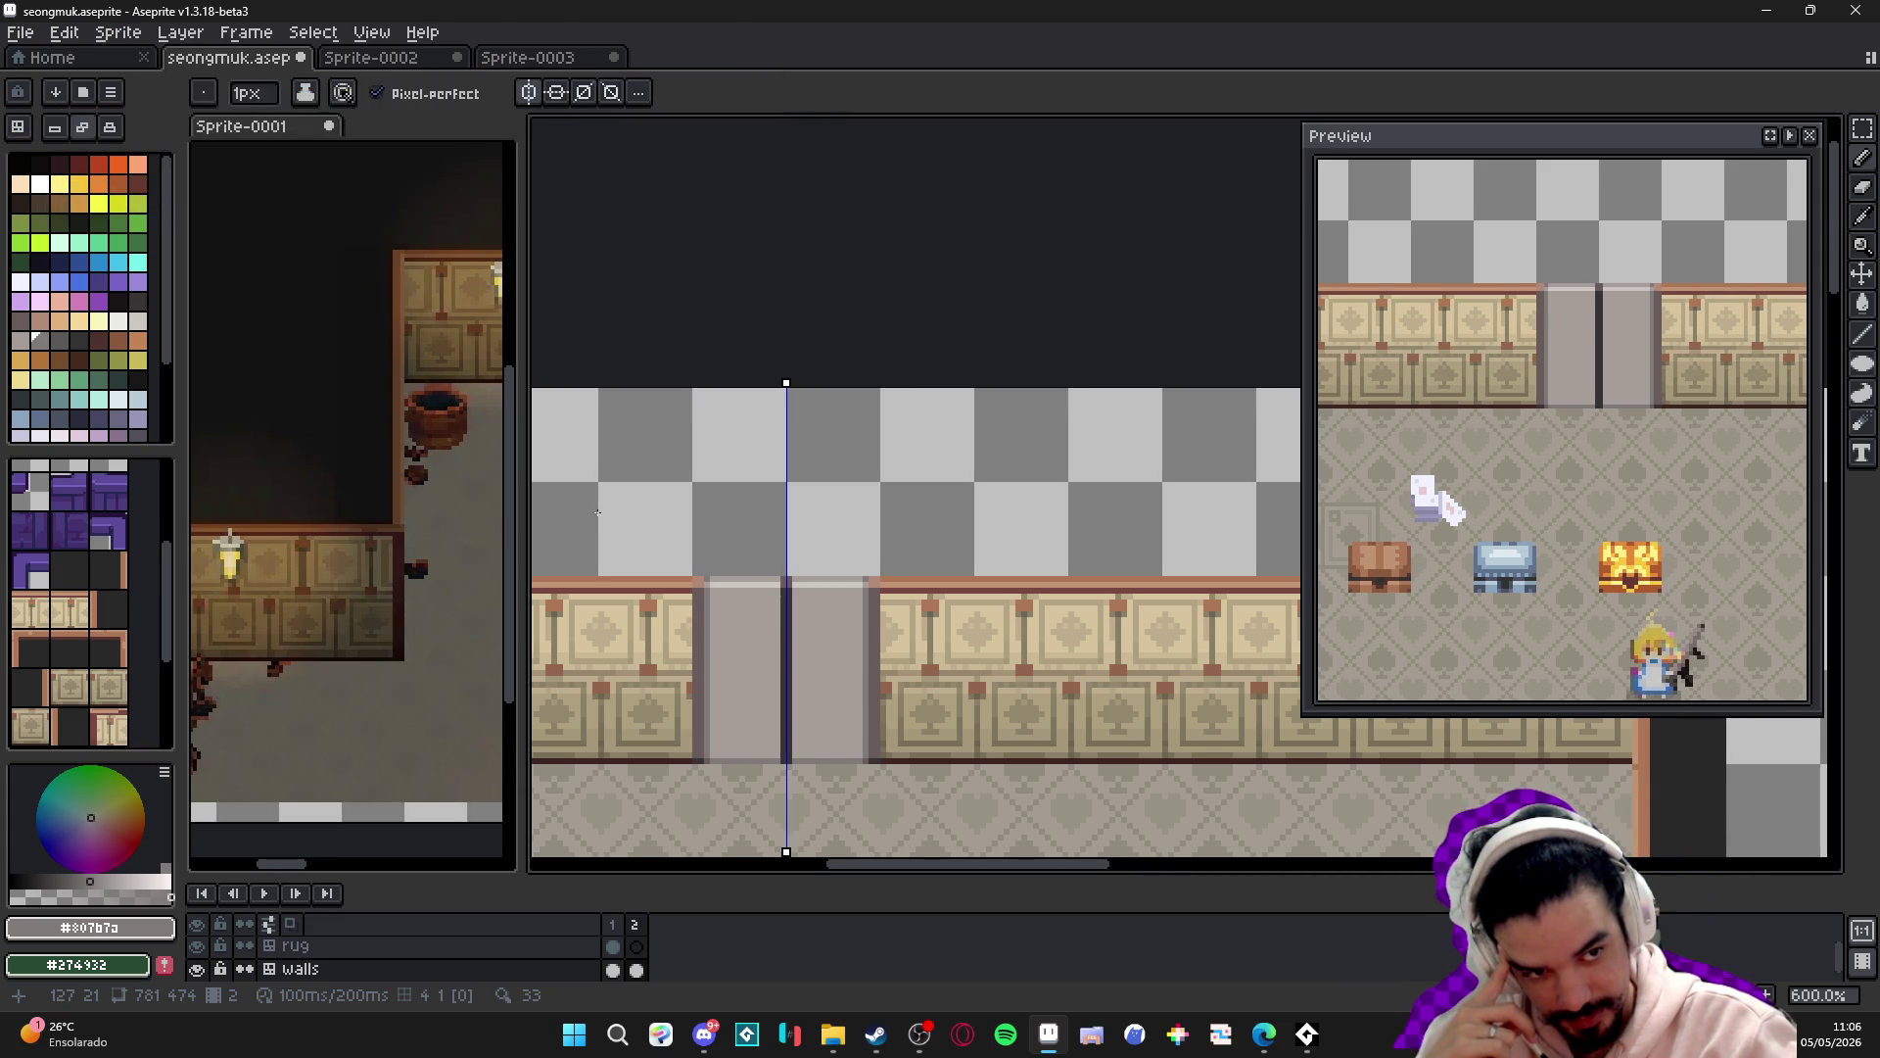
scroll(764, 626, up, 1)
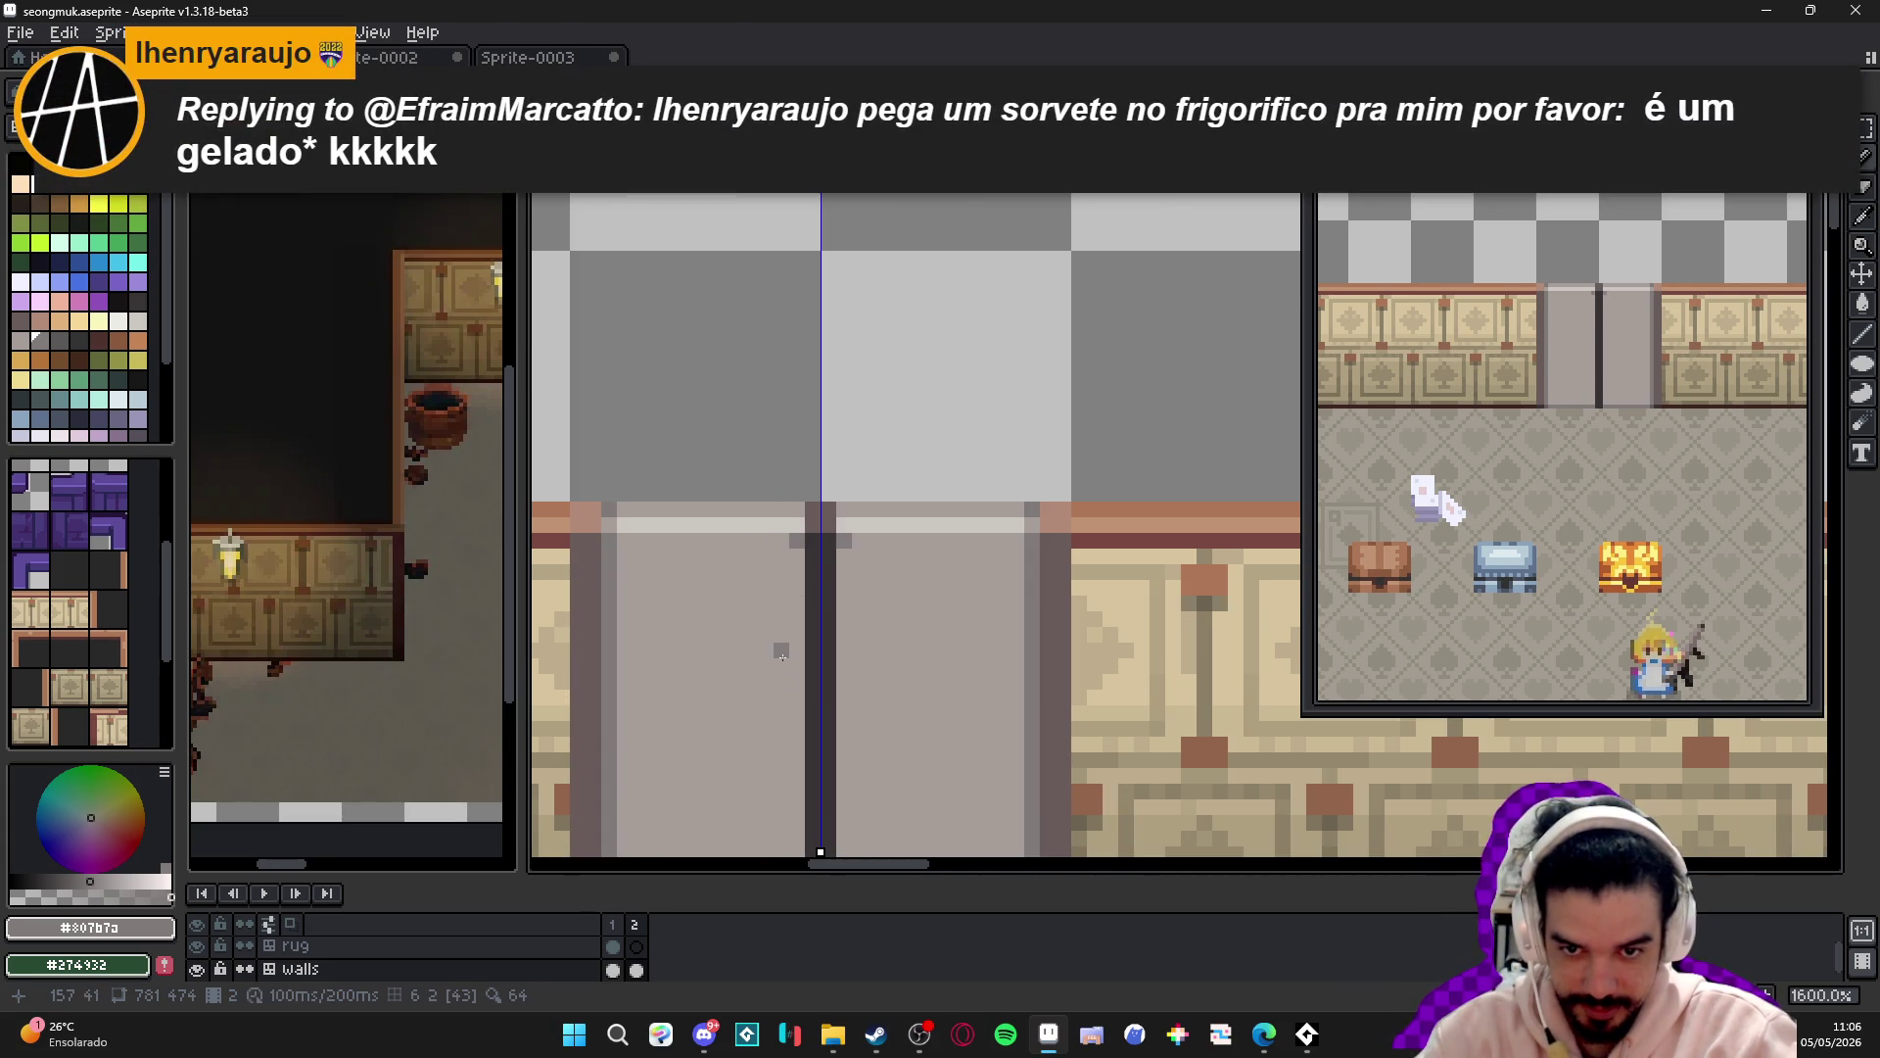
scroll(764, 627, up, 1)
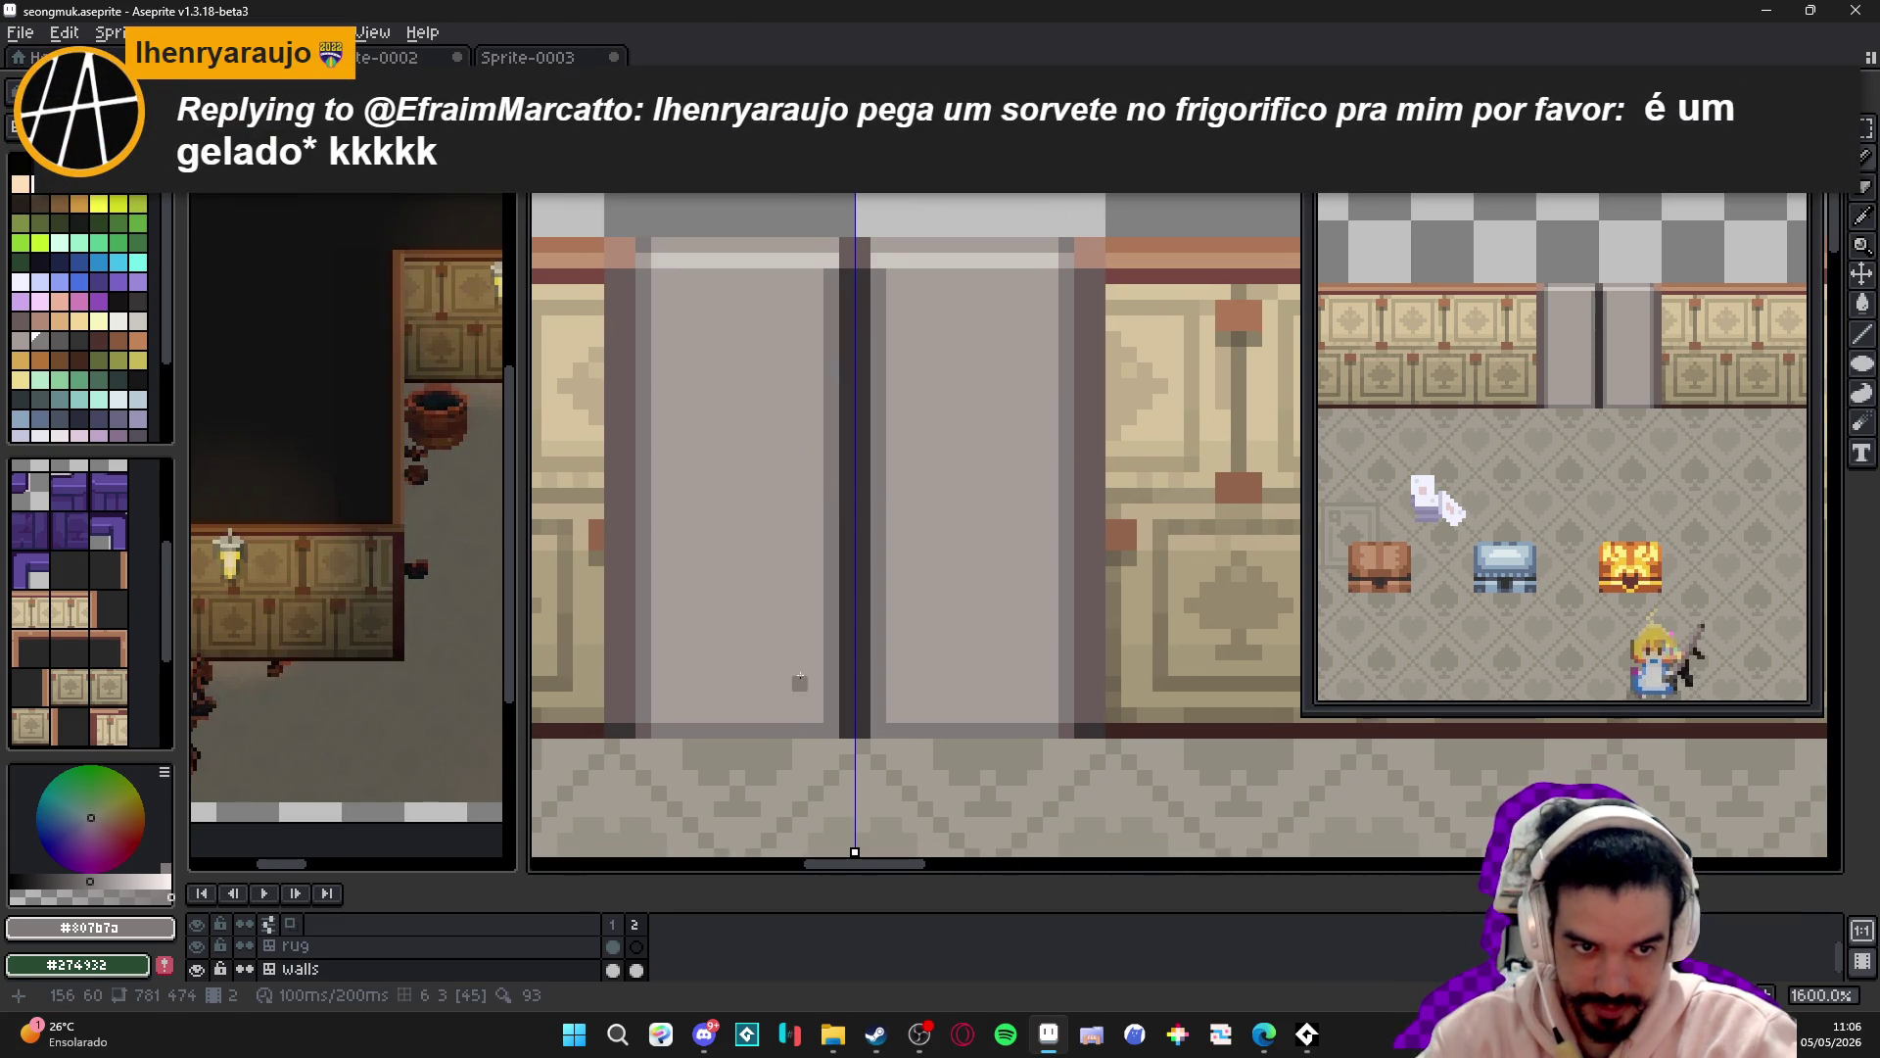
drag(752, 433, 773, 519)
scroll(799, 479, up, 2)
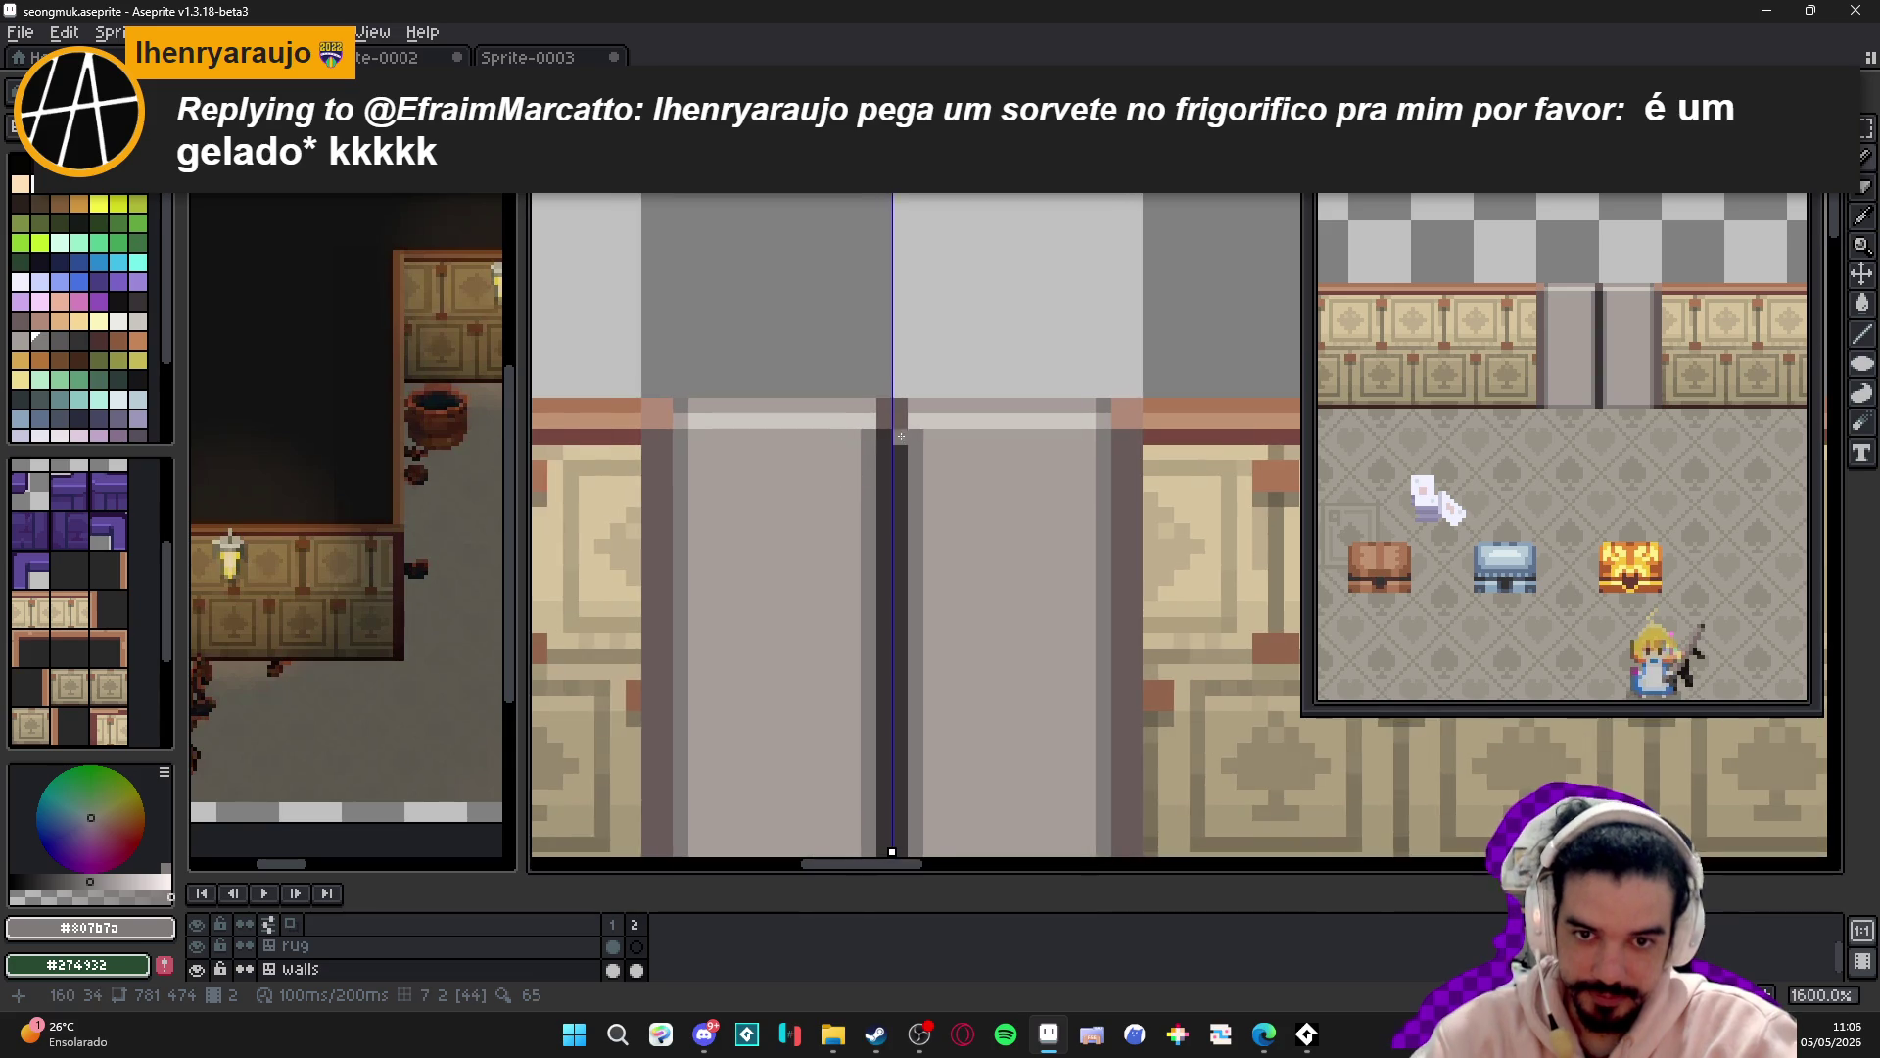
scroll(799, 479, down, 3)
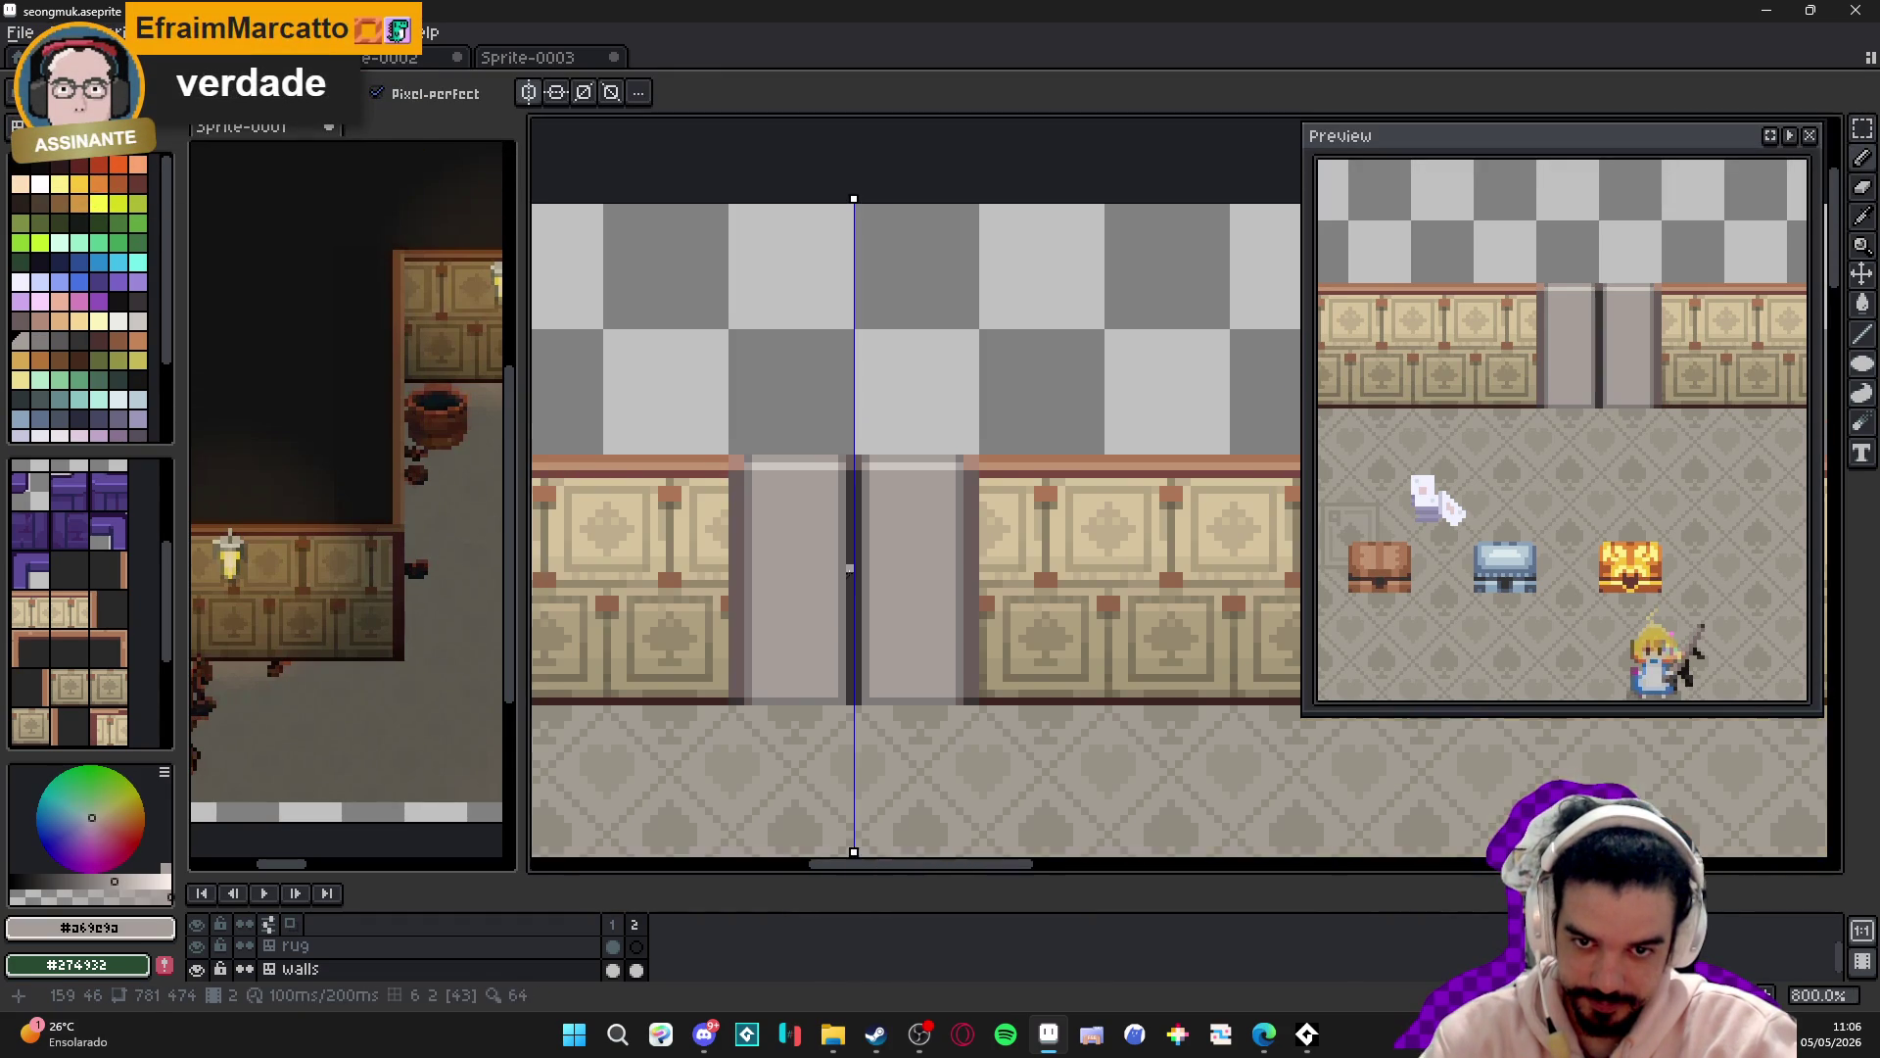
drag(776, 663, 839, 705)
scroll(839, 706, up, 2)
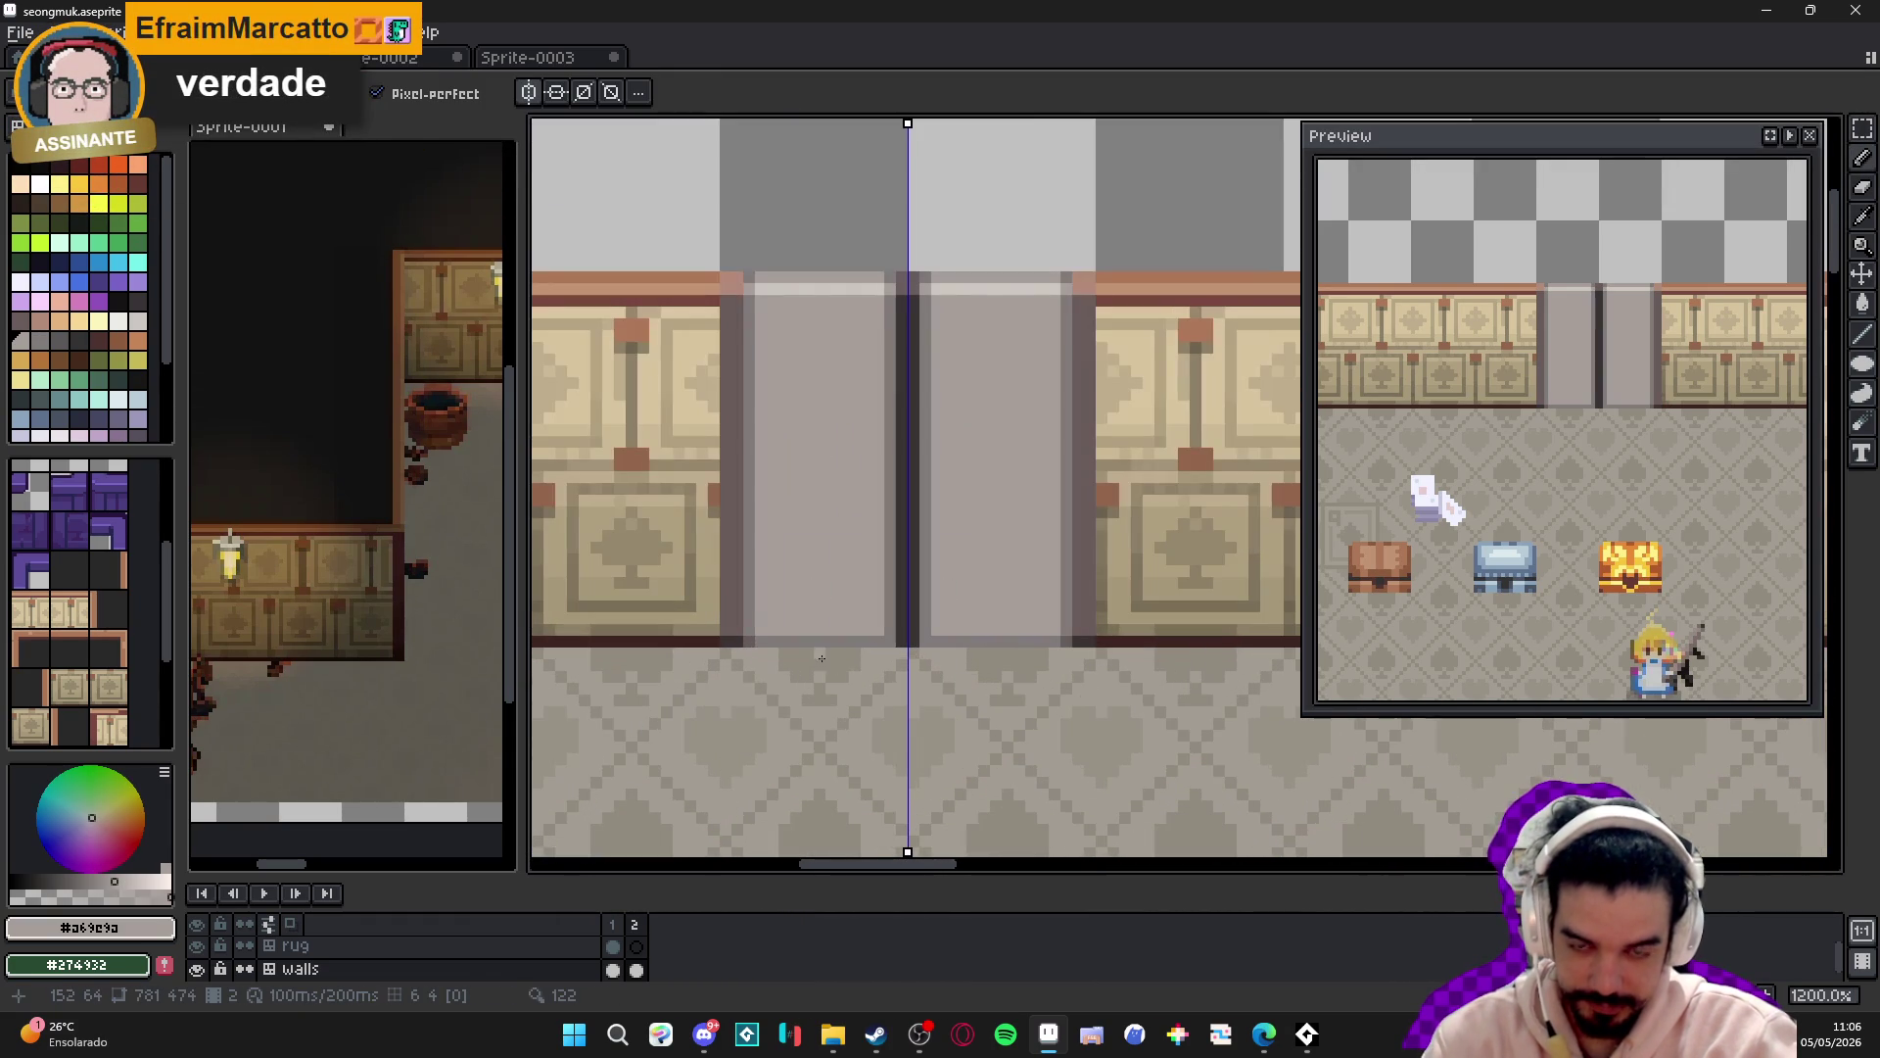
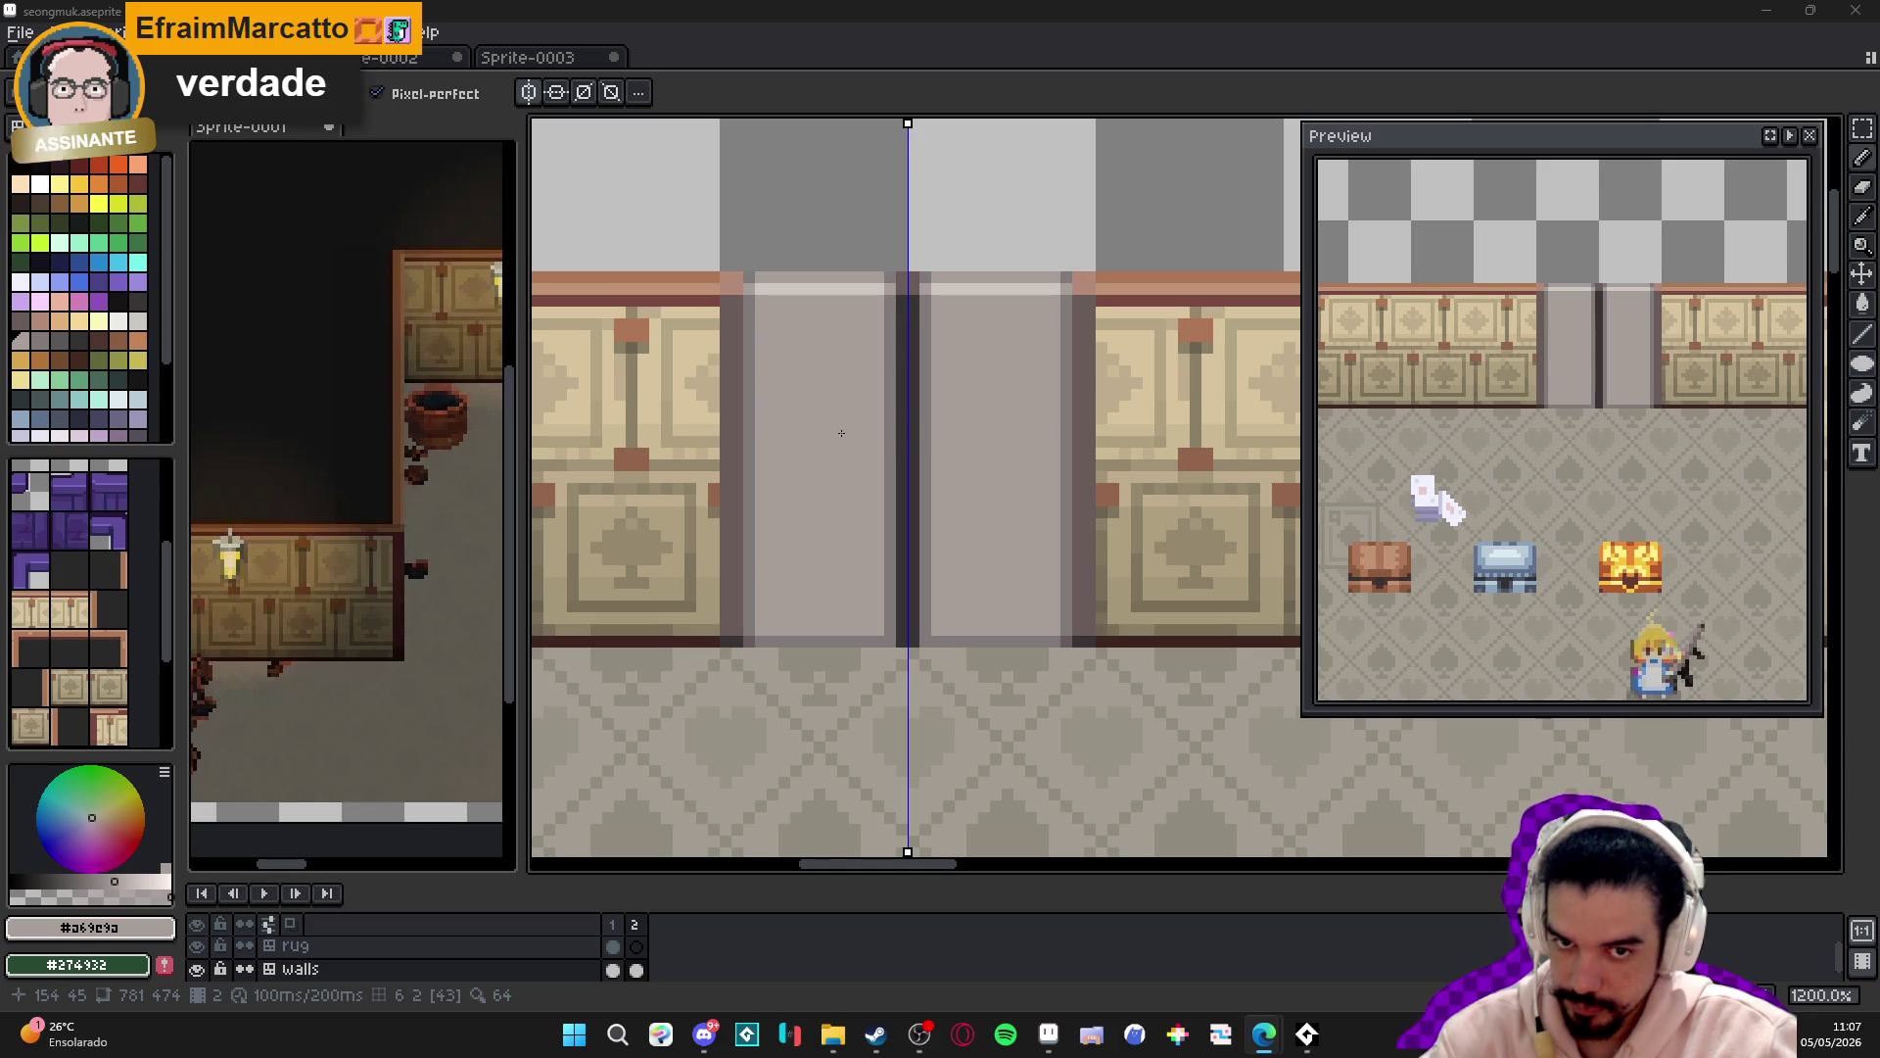
- Eyedrop the darker door grey from the canvas
scroll(831, 441, down, 2)
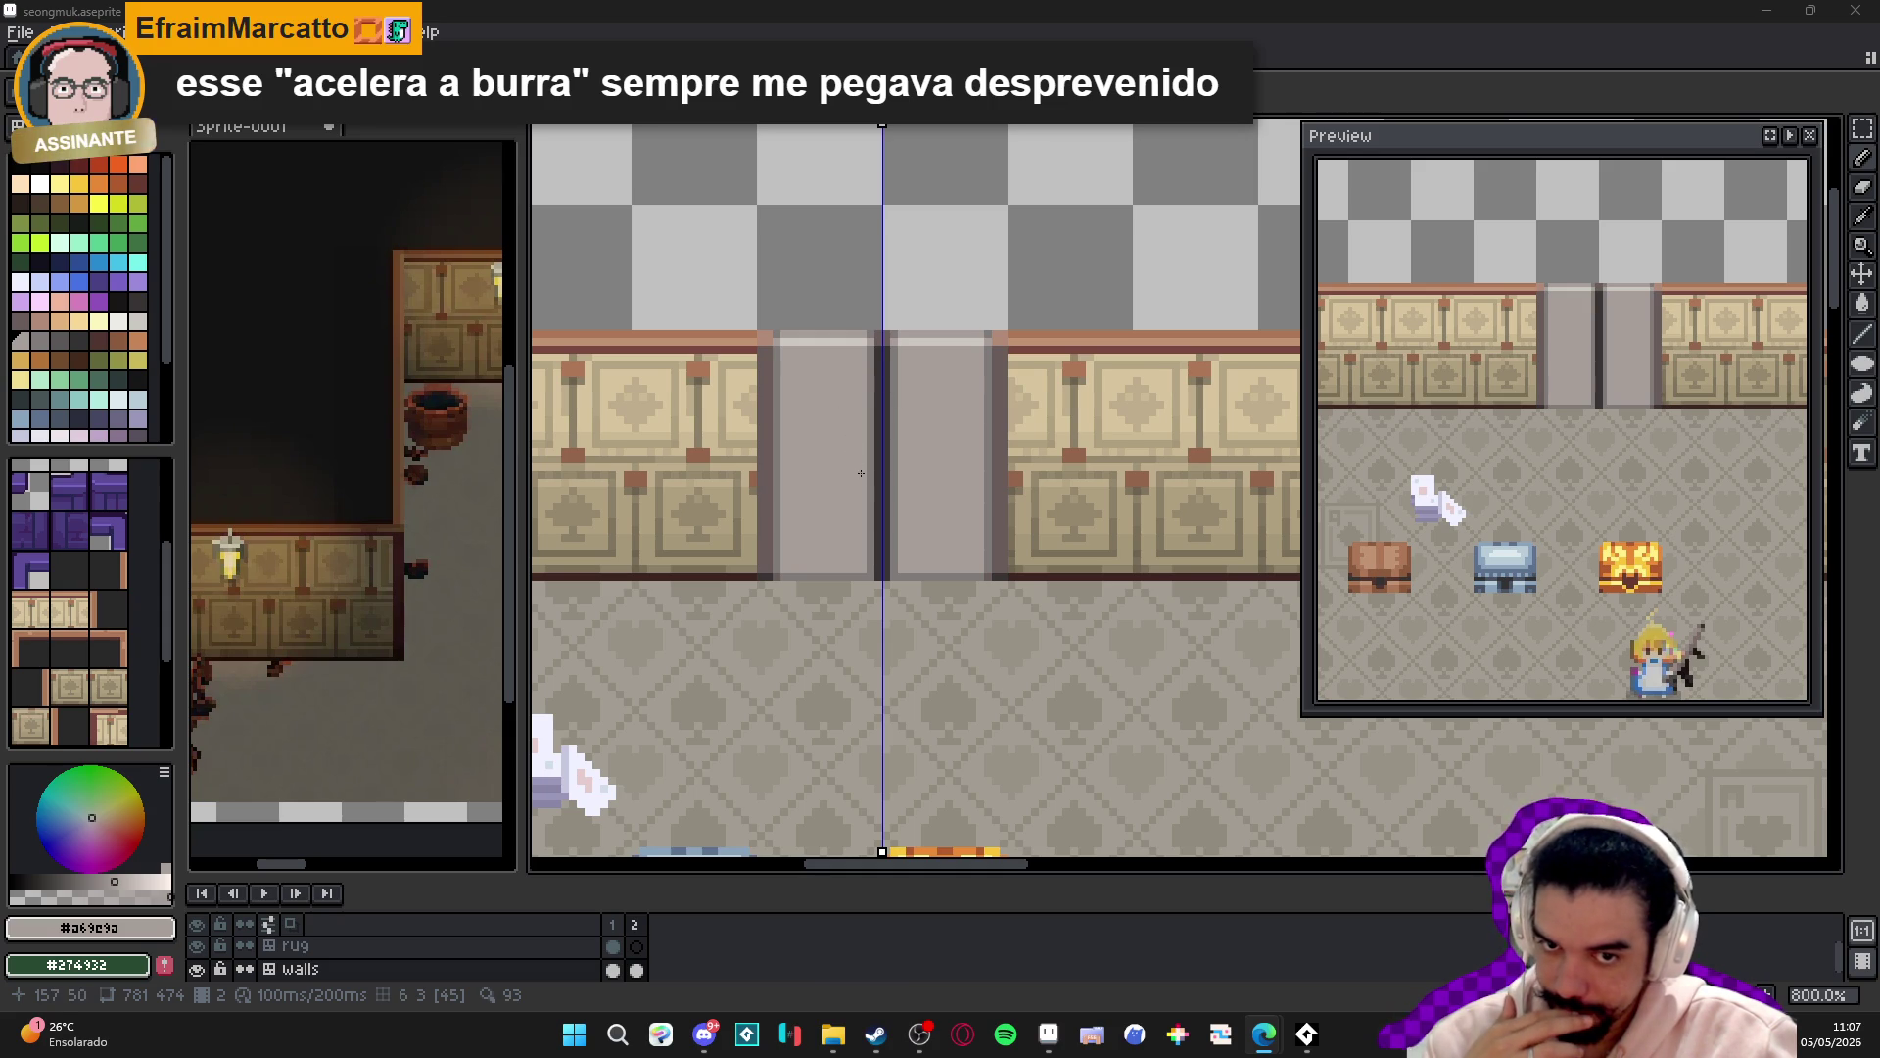
scroll(864, 424, up, 2)
scroll(864, 424, up, 1)
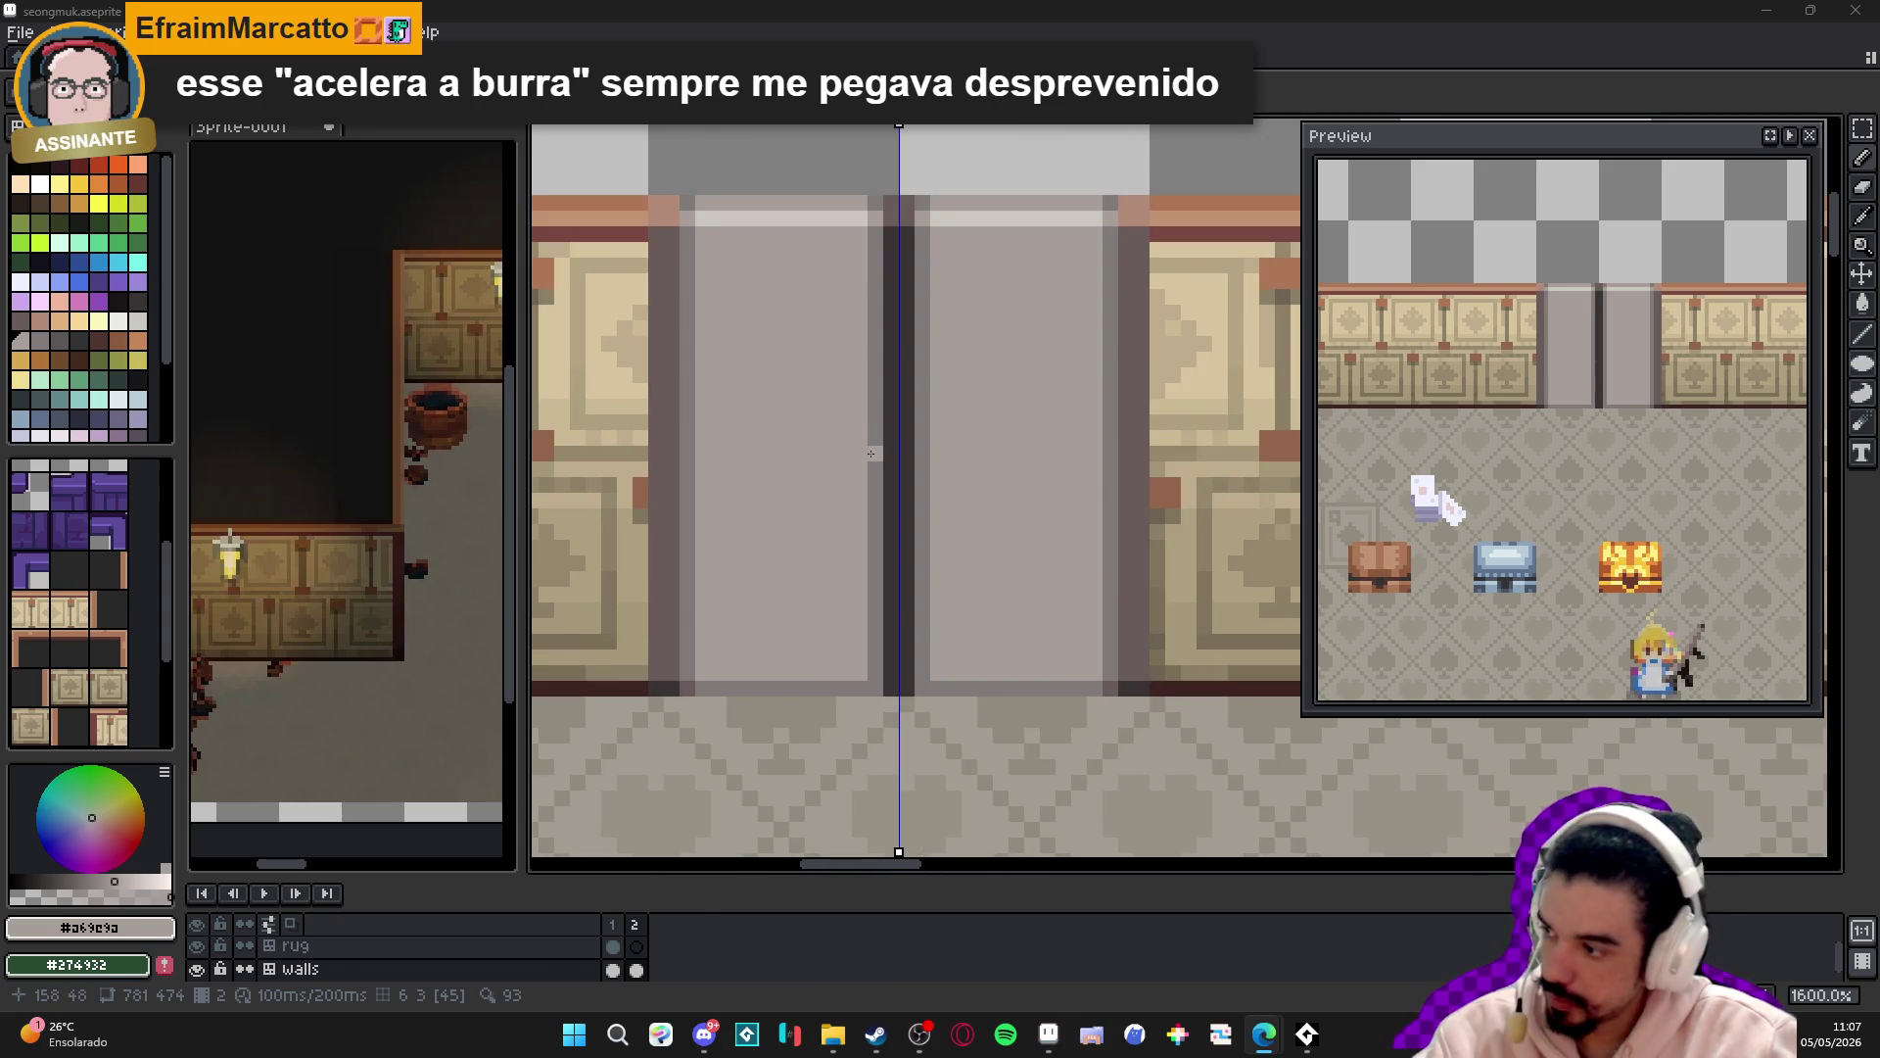
alt+click(872, 454)
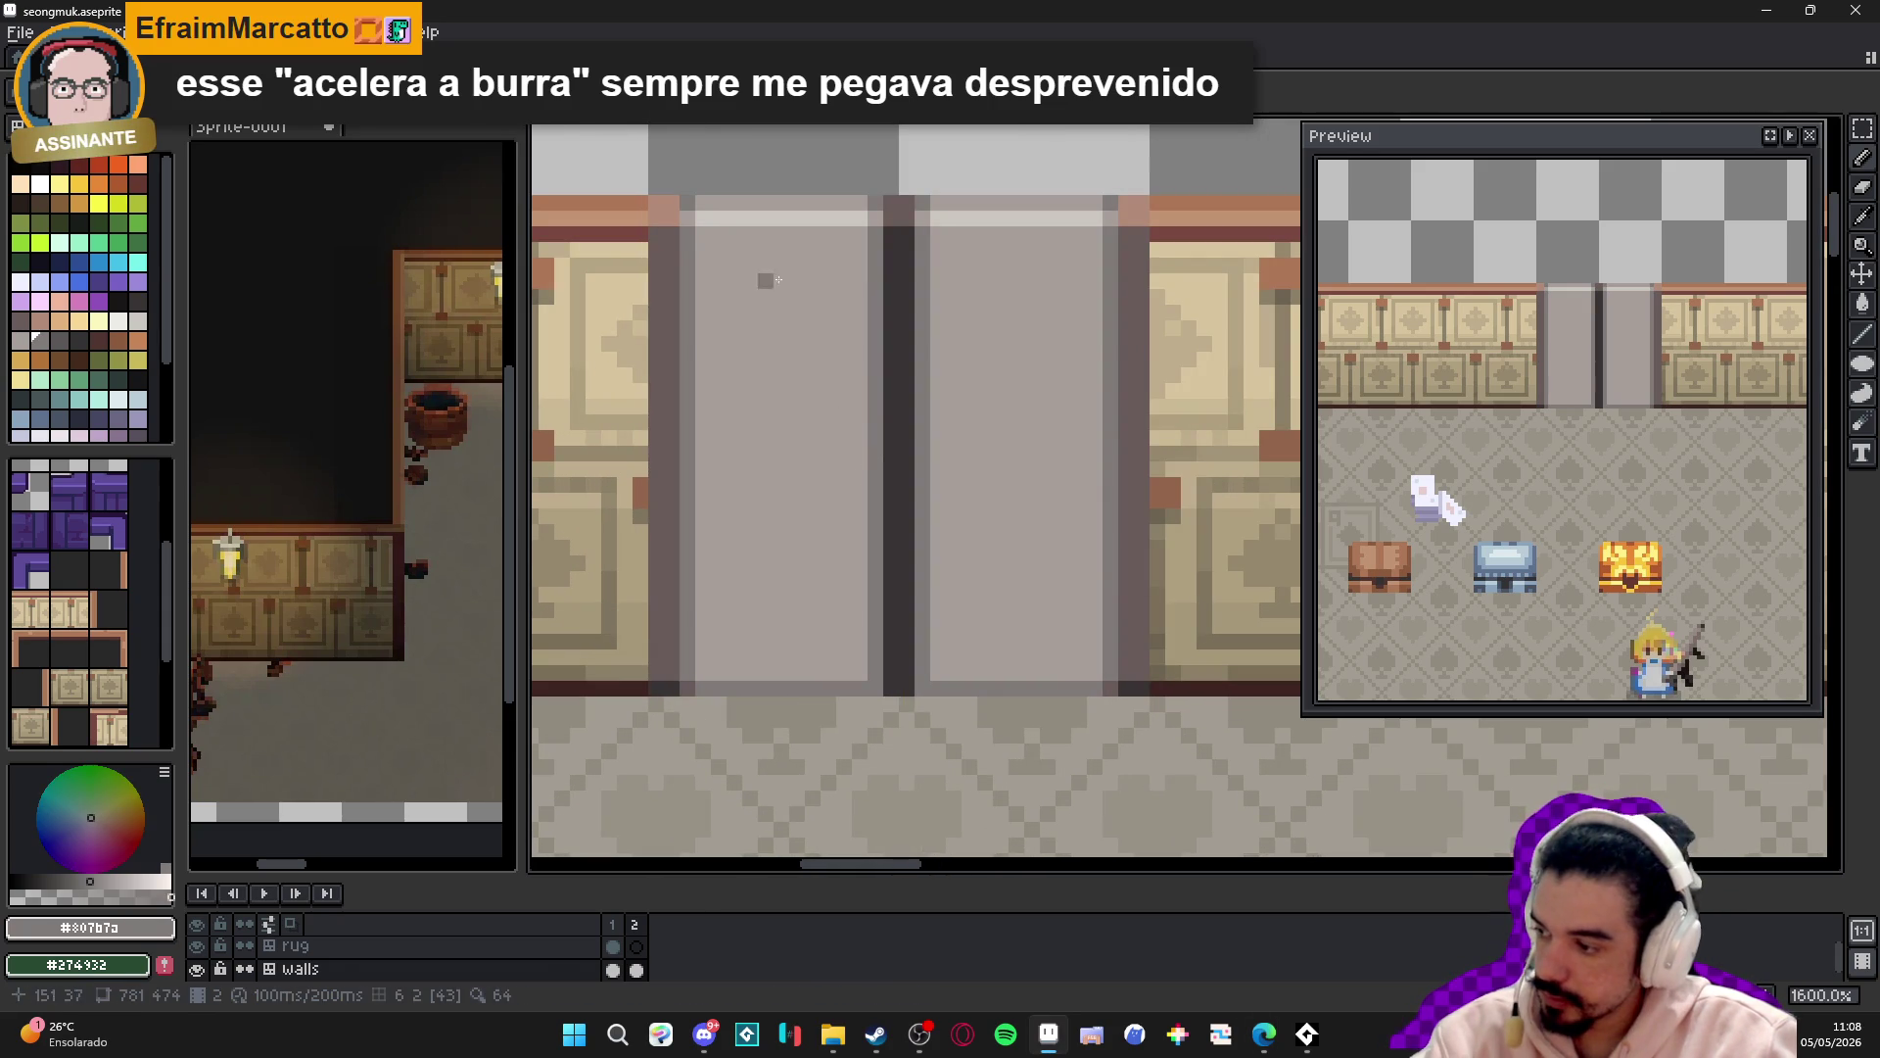
- Toggle vertical symmetry and undo the door-handle strokes
scroll(580, 745, down, 6)
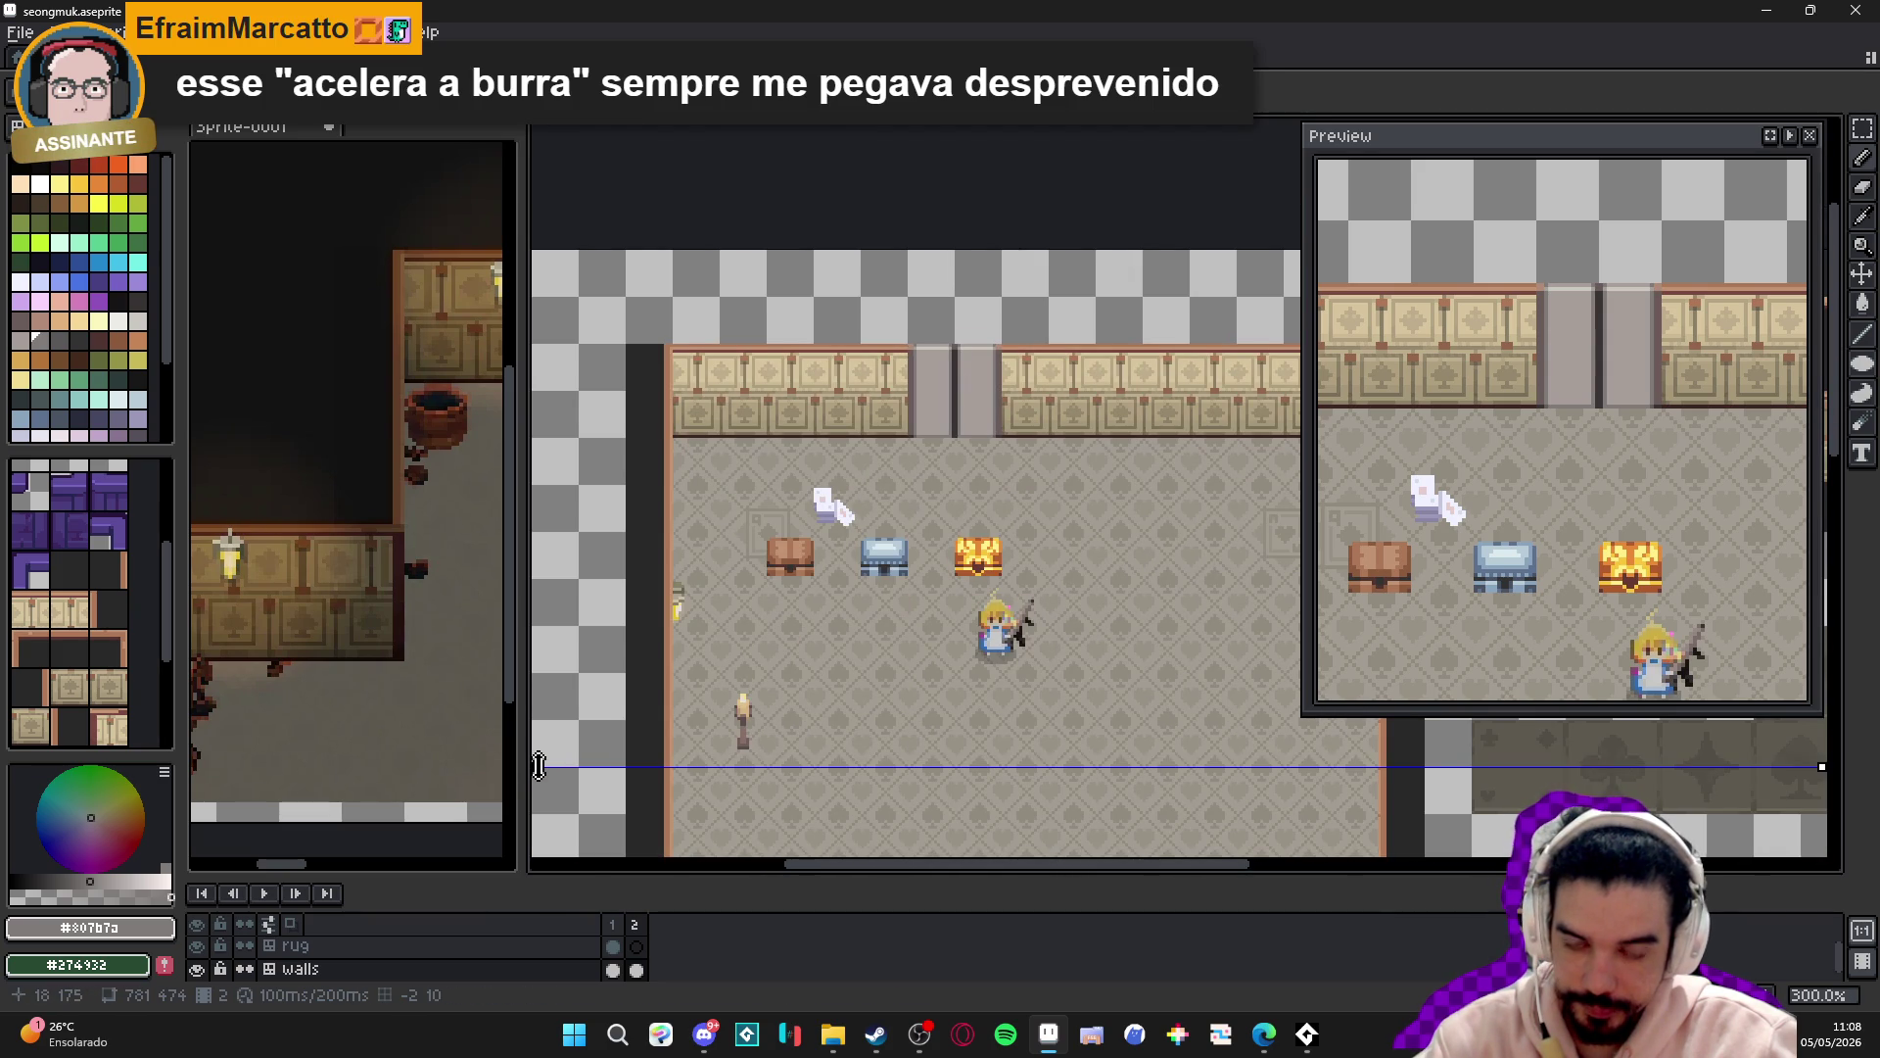
scroll(881, 421, up, 10)
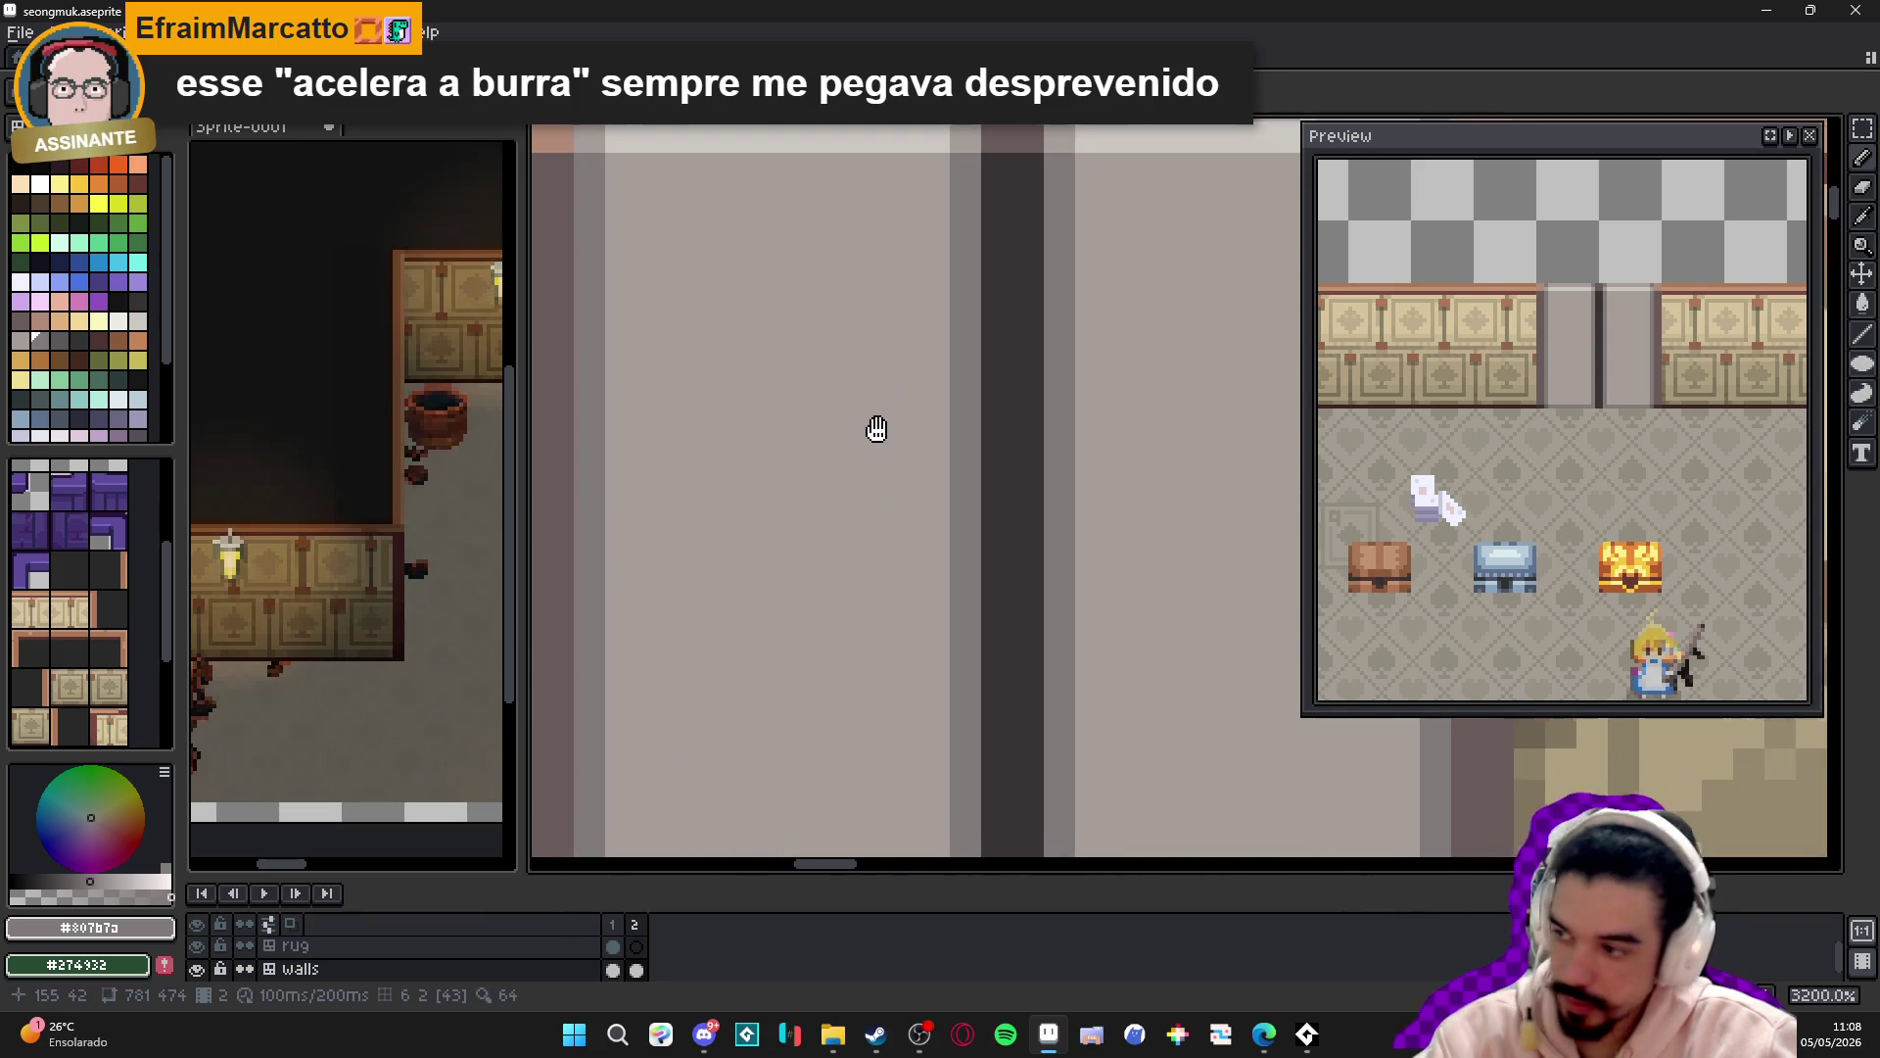
scroll(880, 421, down, 3)
scroll(887, 419, up, 2)
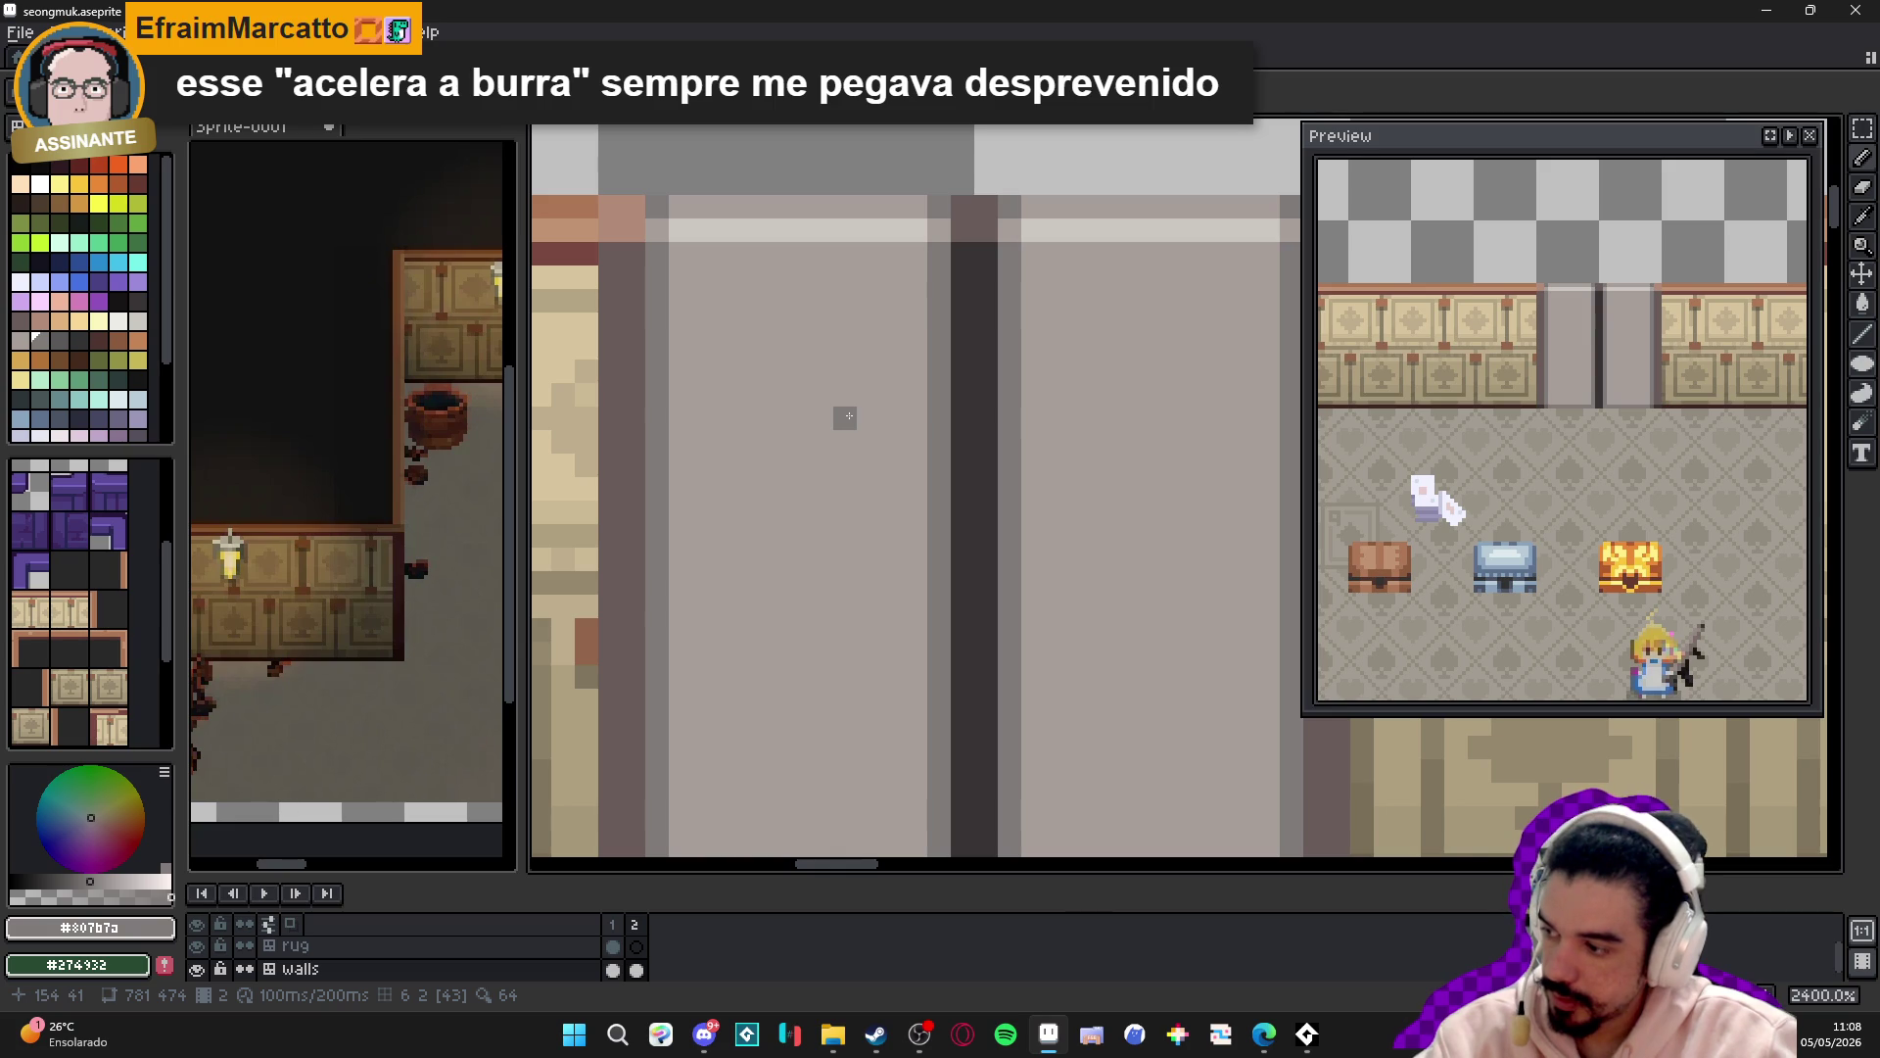
scroll(870, 410, down, 5)
scroll(878, 395, up, 3)
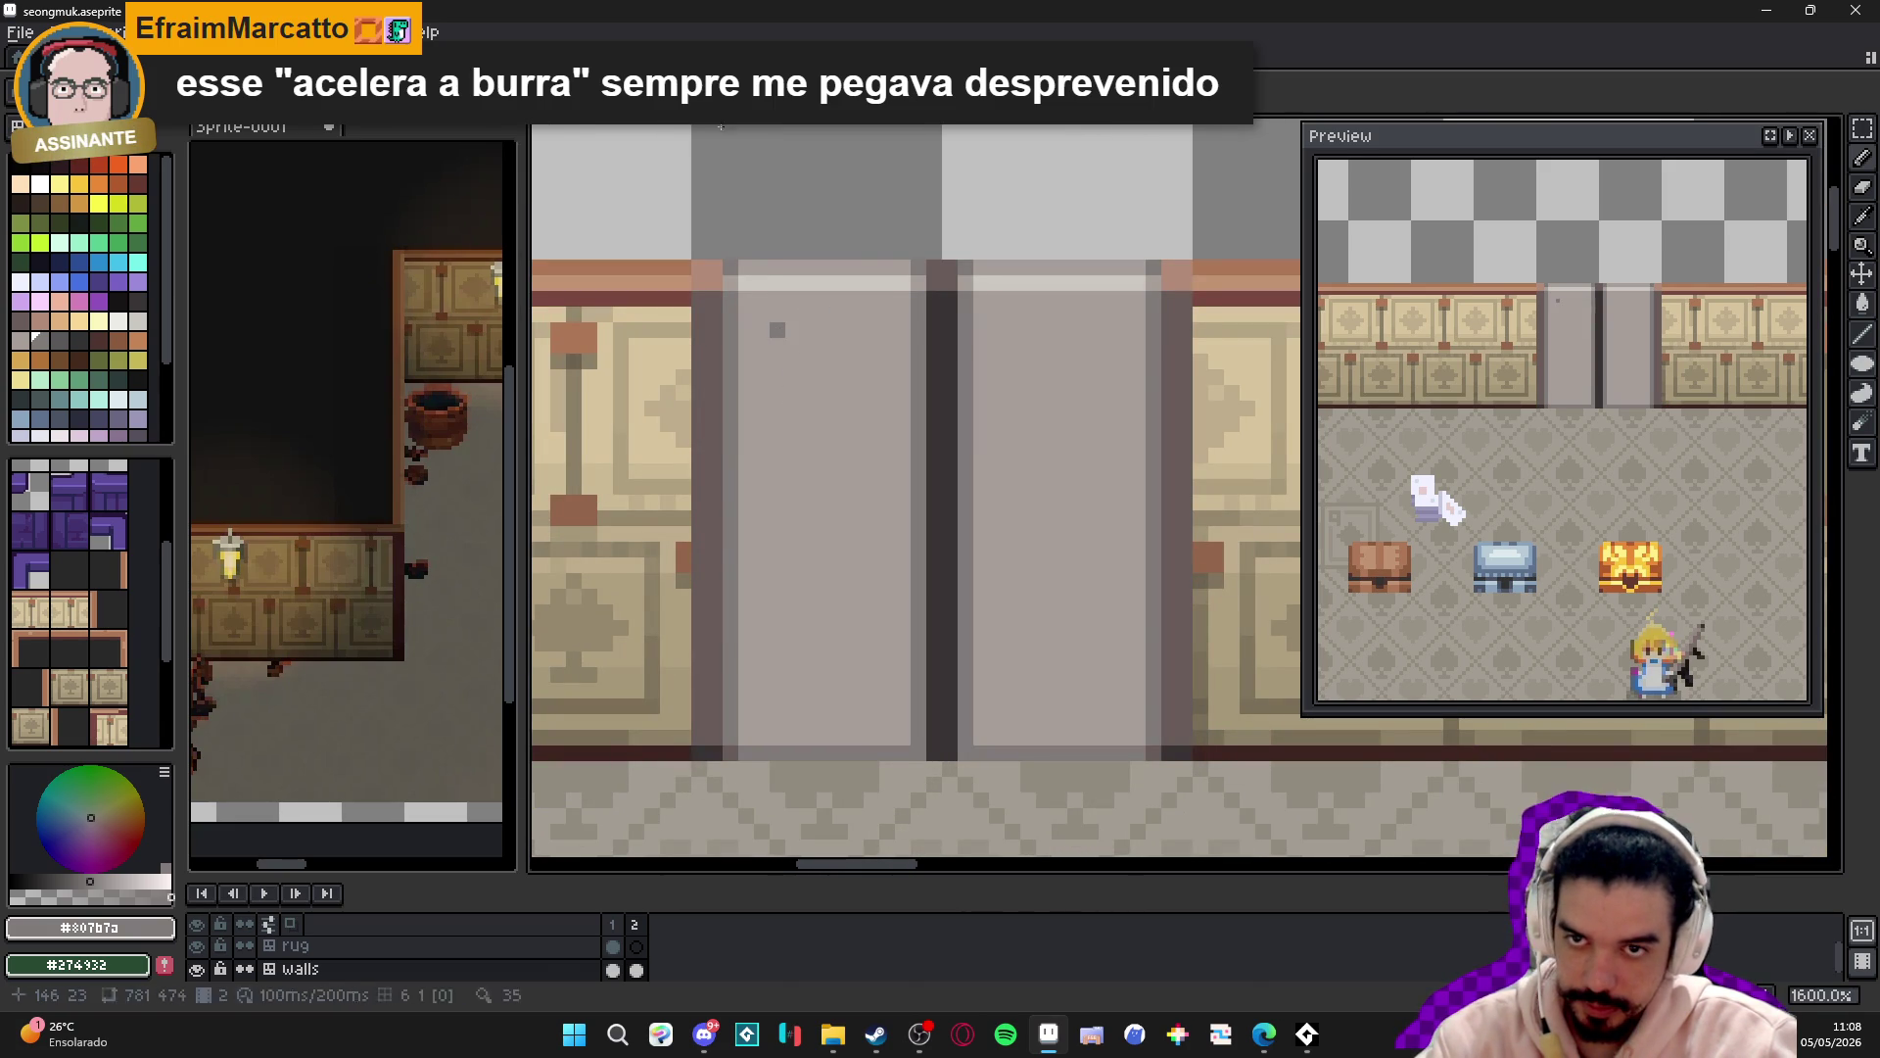
key(alt+s)
scroll(783, 368, up, 2)
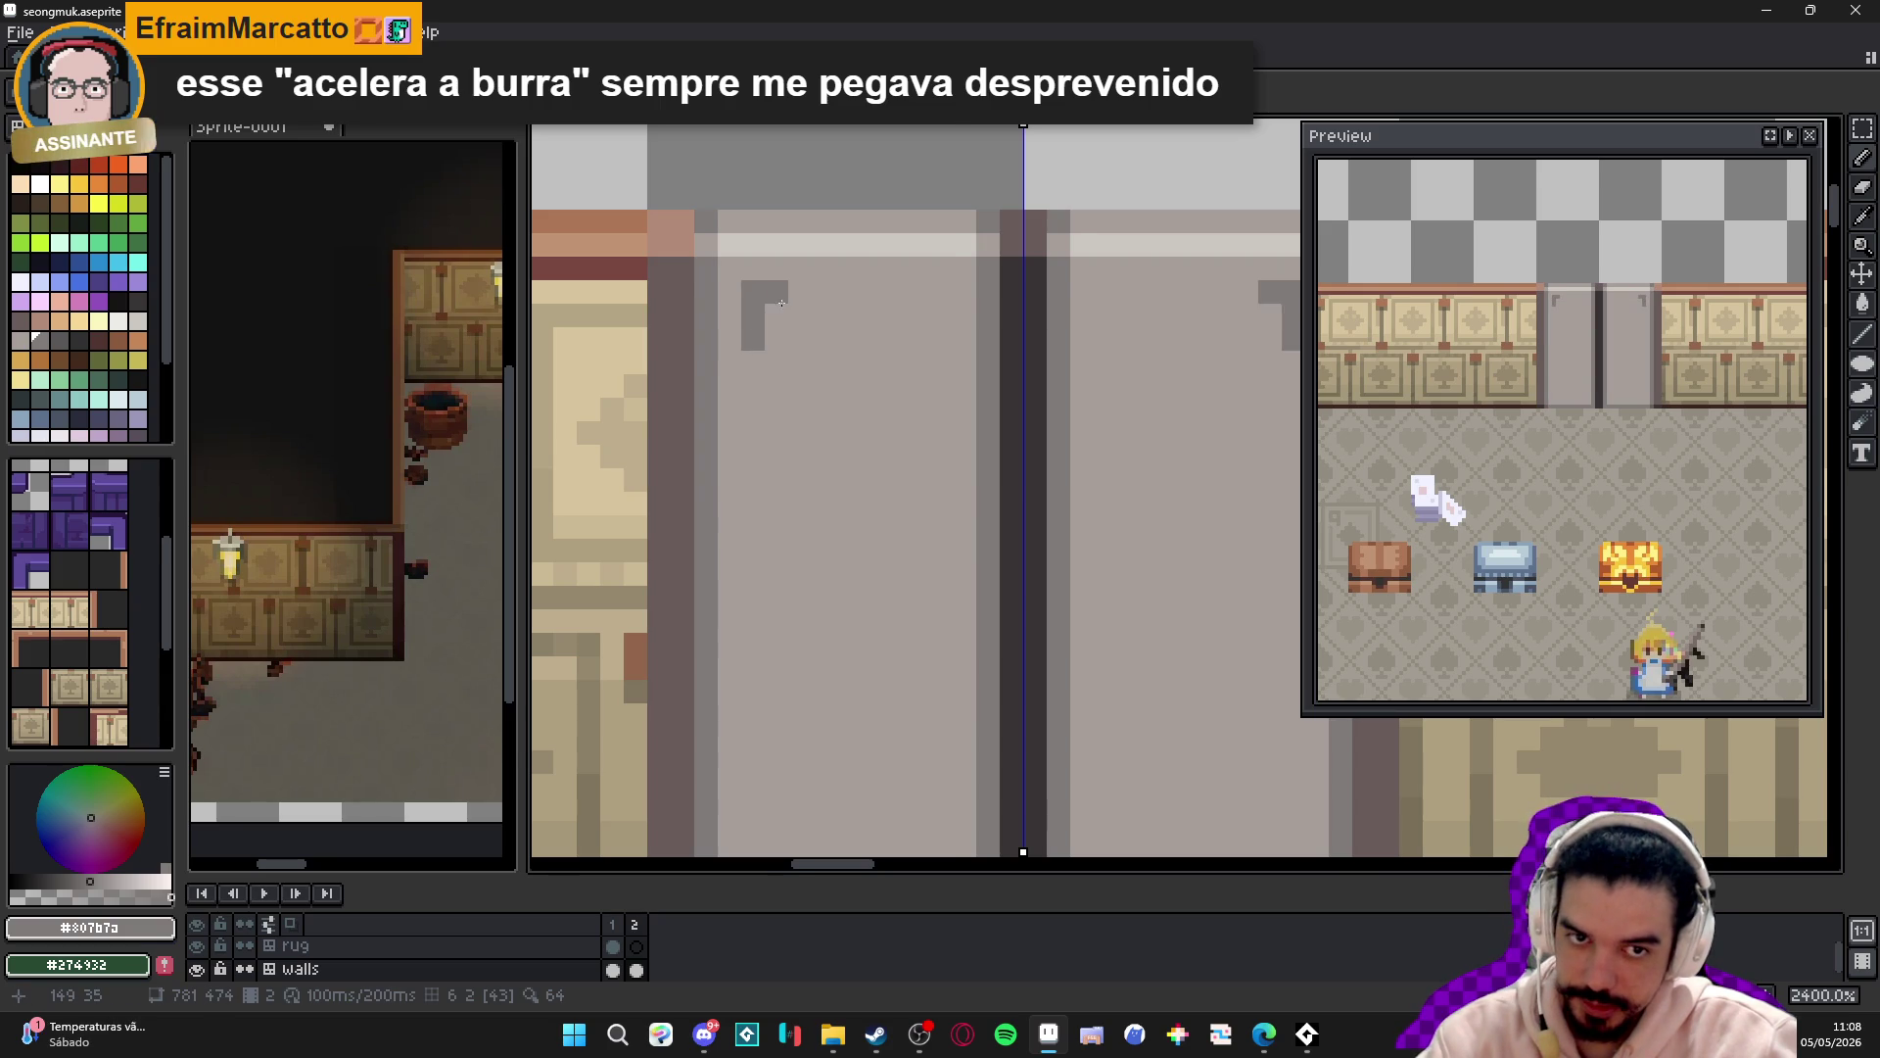
scroll(756, 326, down, 2)
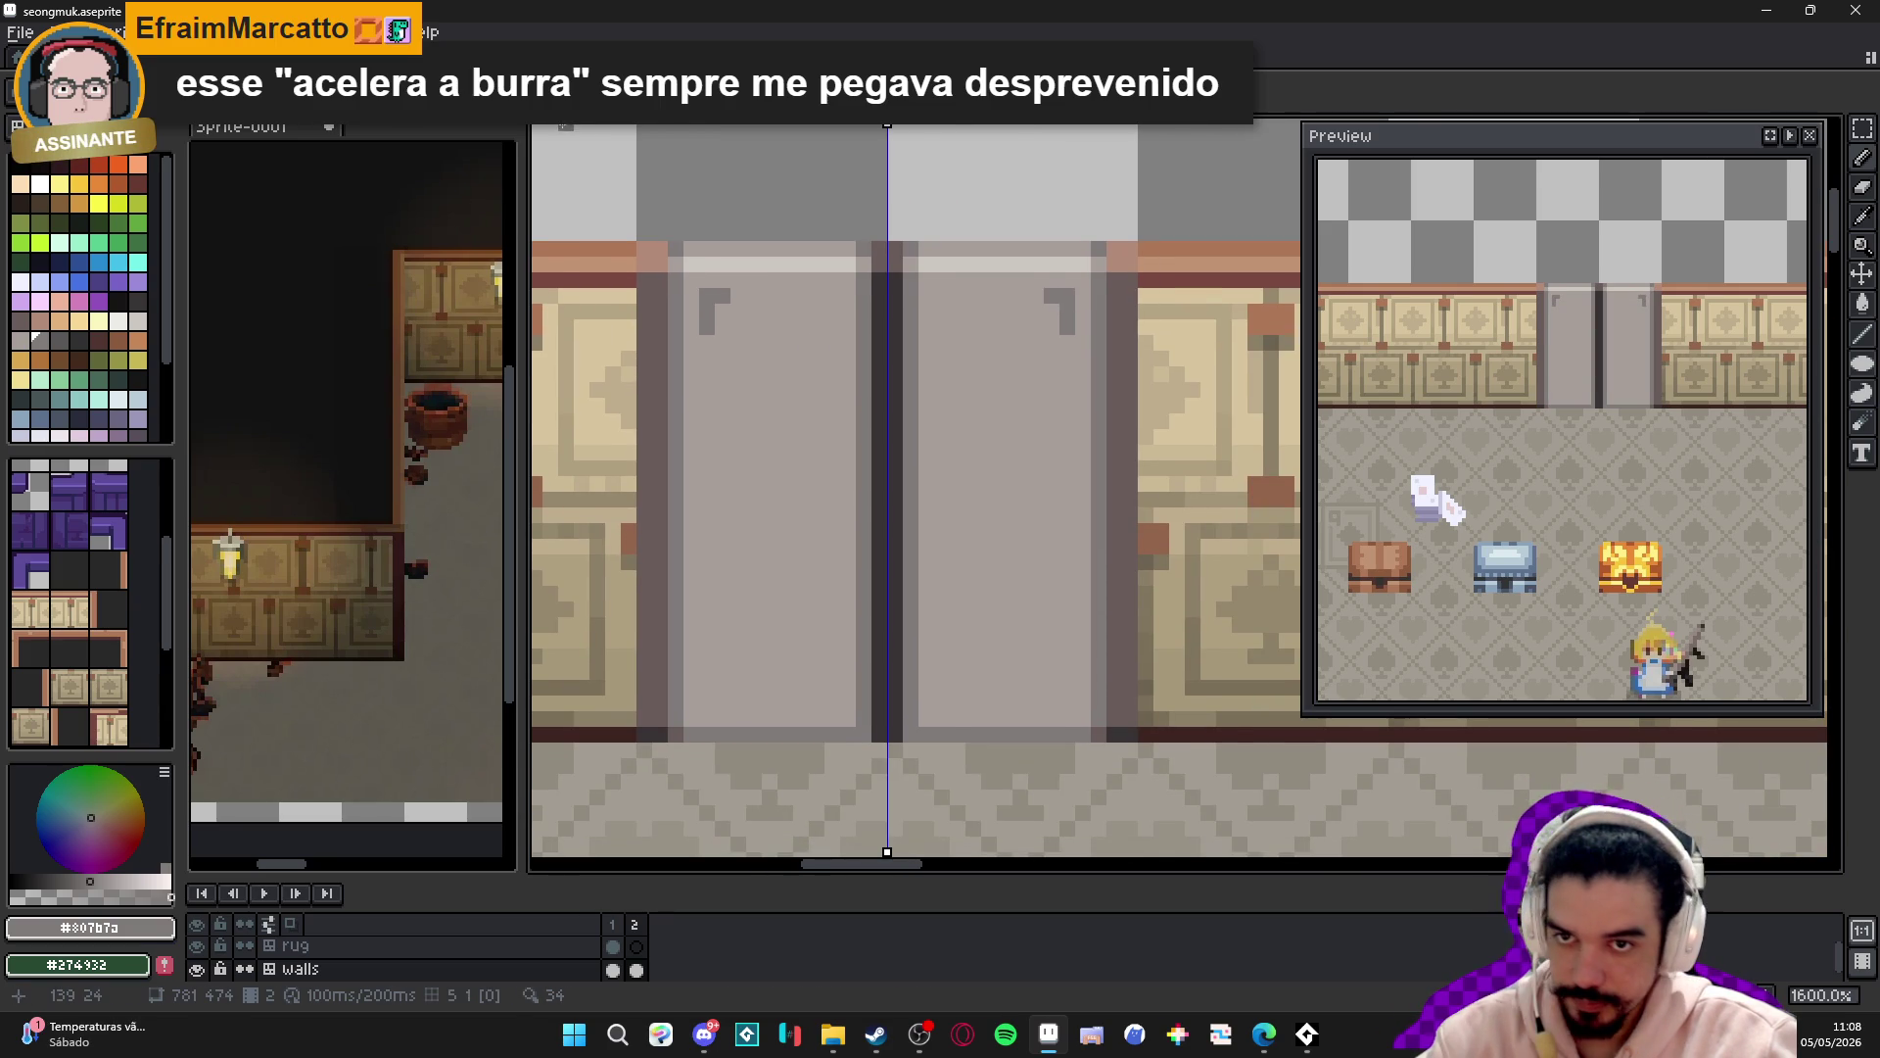
key(ctrl+z)
key(ctrl+z)
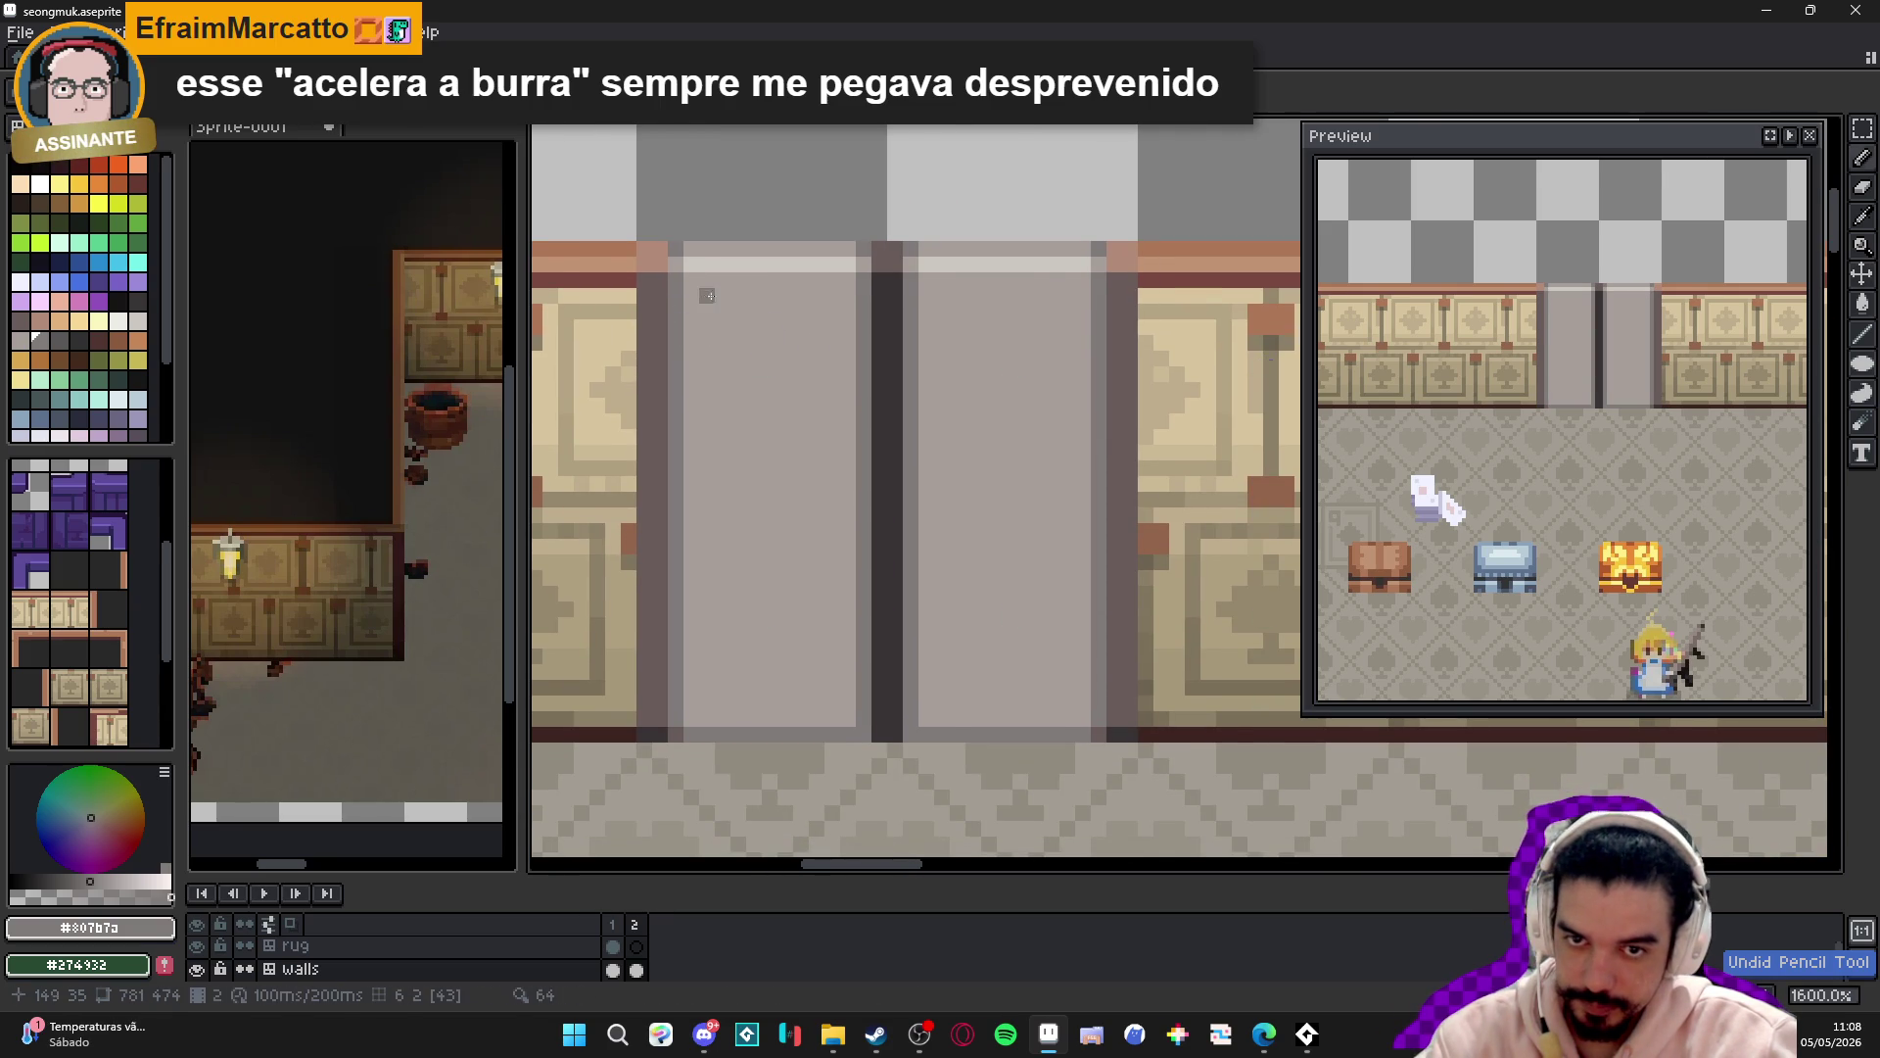
- Pencil a small dark grey letter A near the left door's top-left corner
mouse_move(707, 292)
mouse_down()
mouse_move(707, 333)
mouse_move(734, 324)
mouse_up()
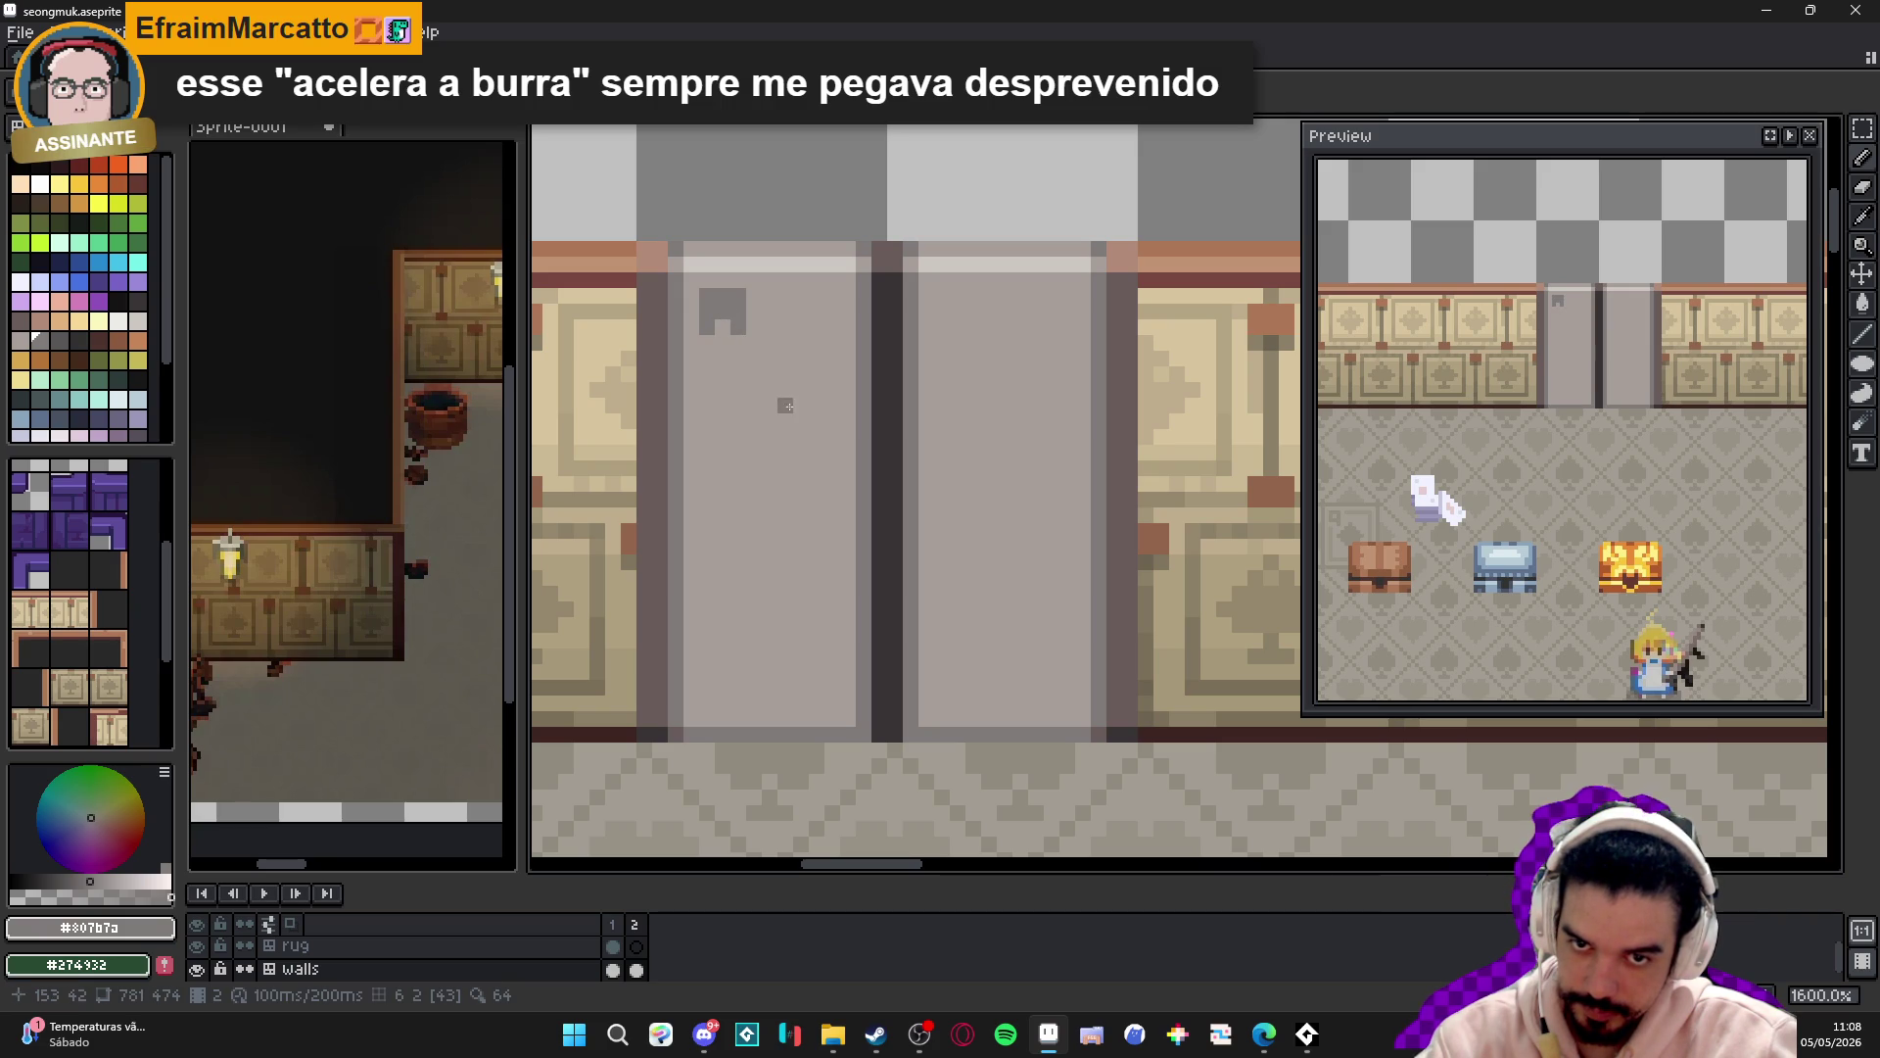
click(722, 327)
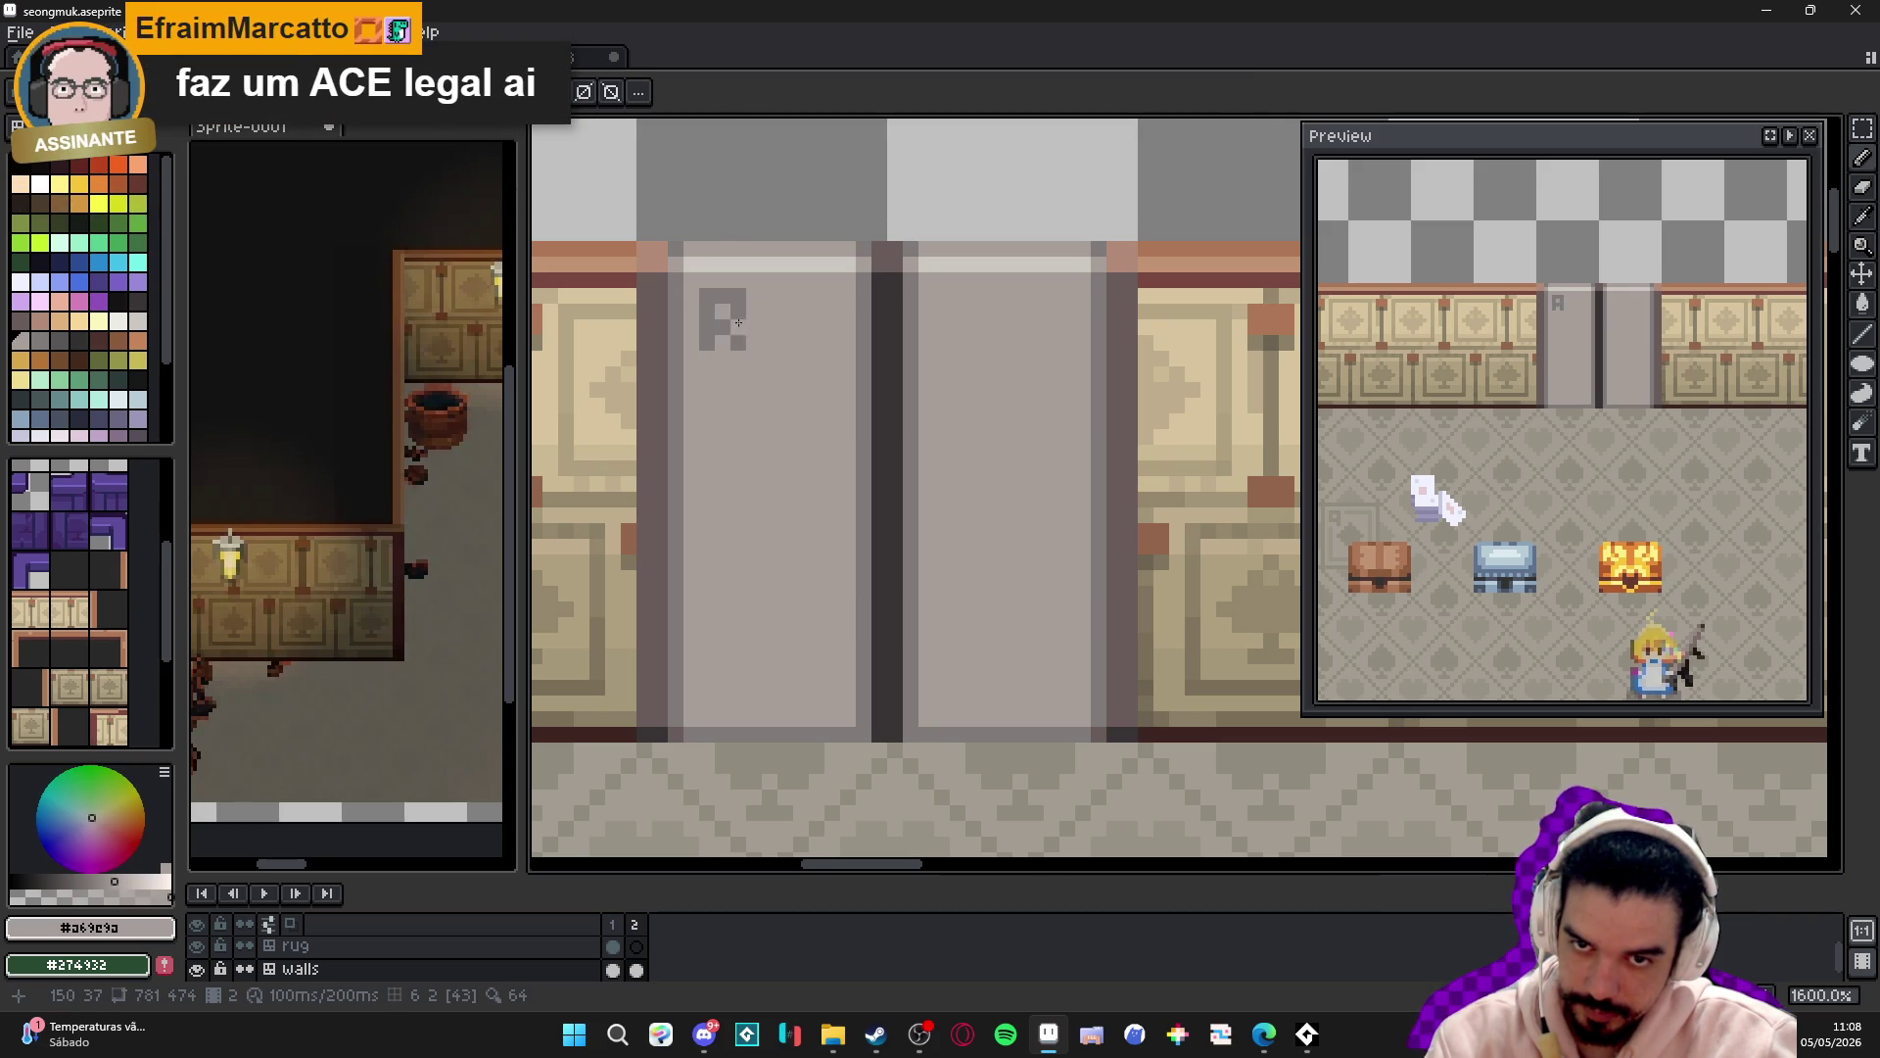
scroll(776, 370, down, 3)
scroll(739, 333, up, 3)
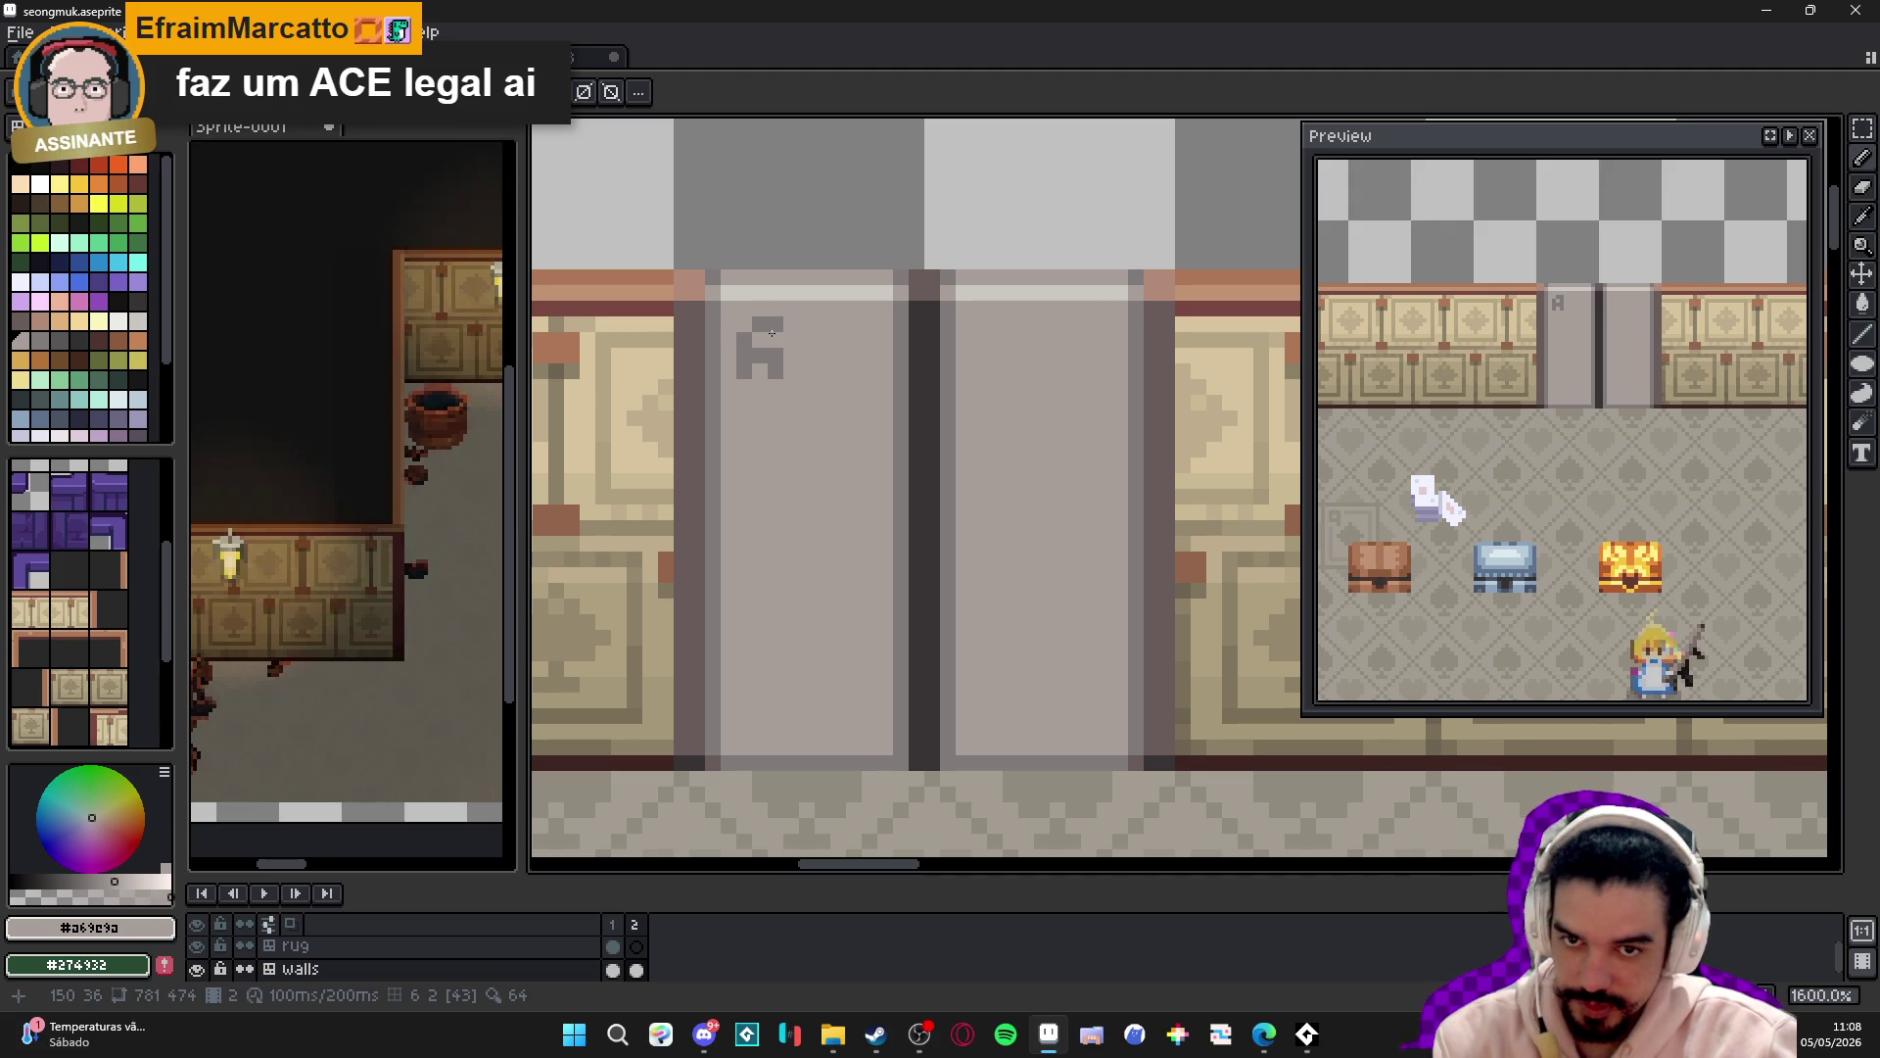
scroll(775, 343, down, 3)
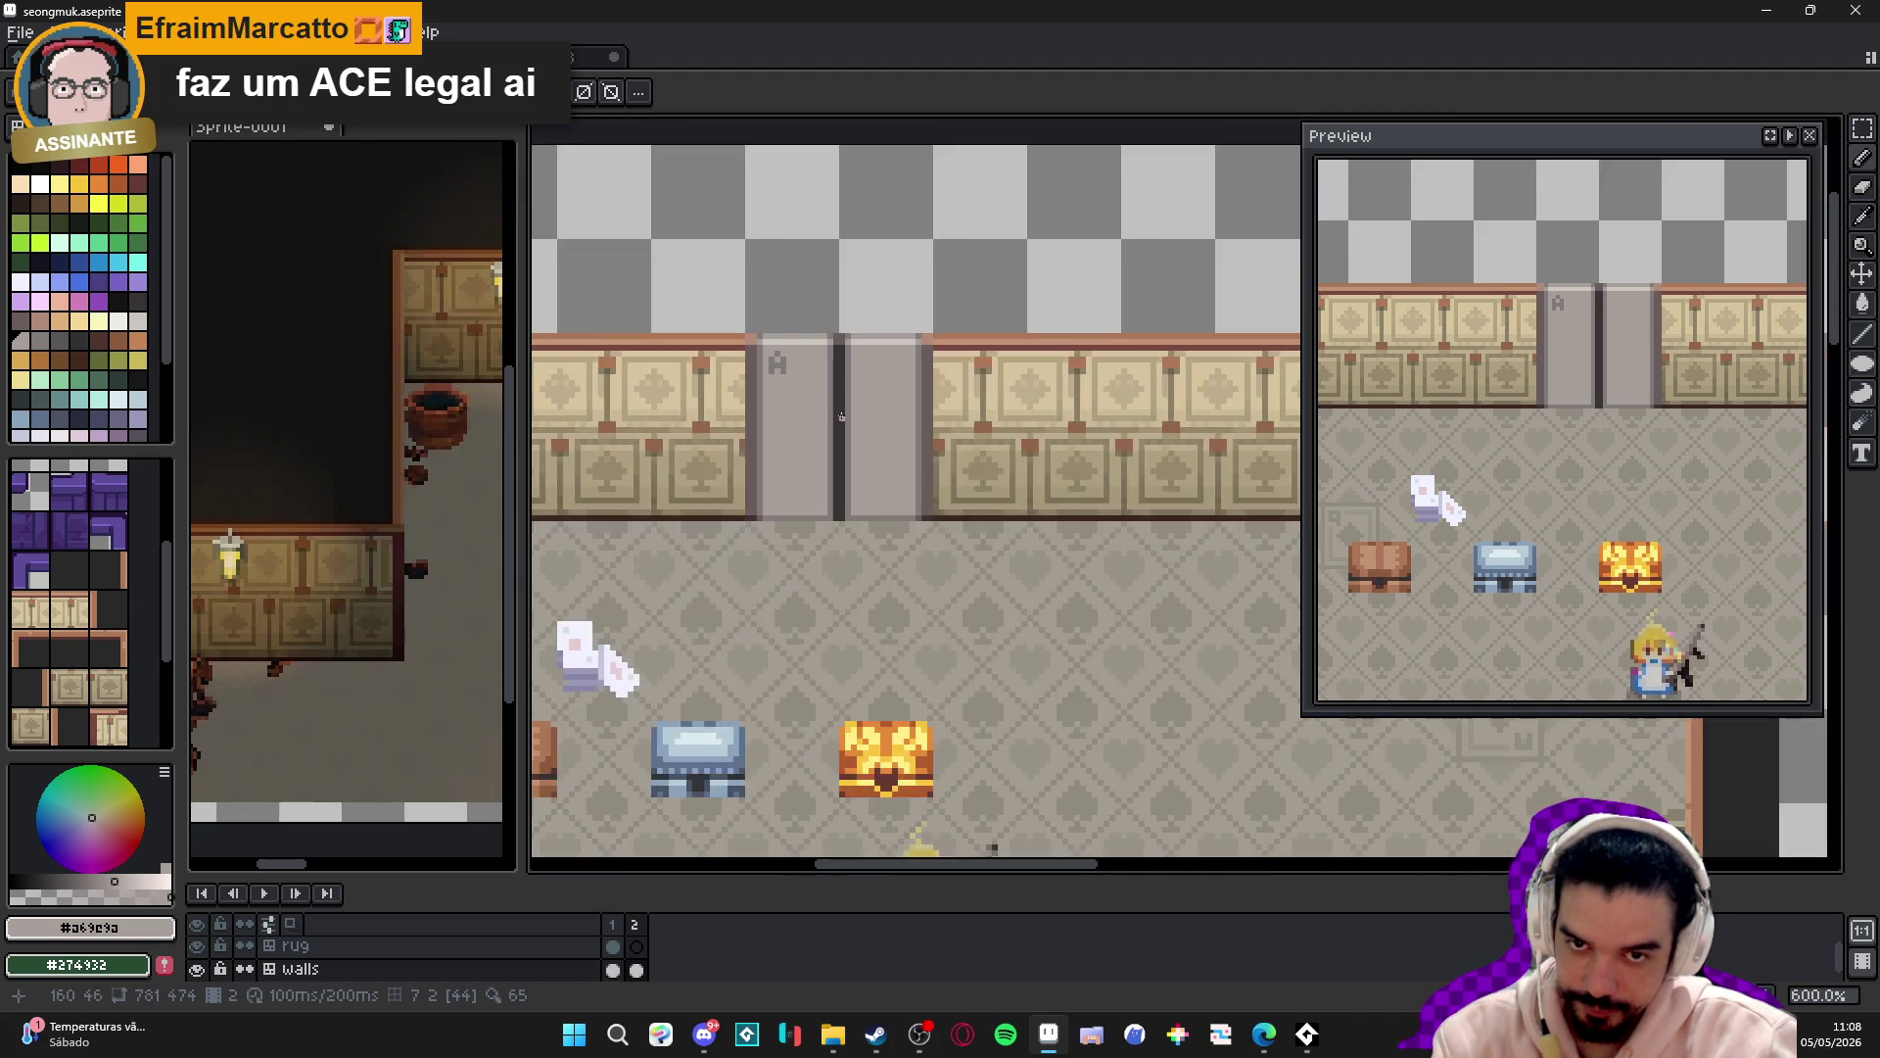
scroll(777, 368, up, 2)
- Marquee-select the letter A on the left door and copy it
key(w)
click(789, 372)
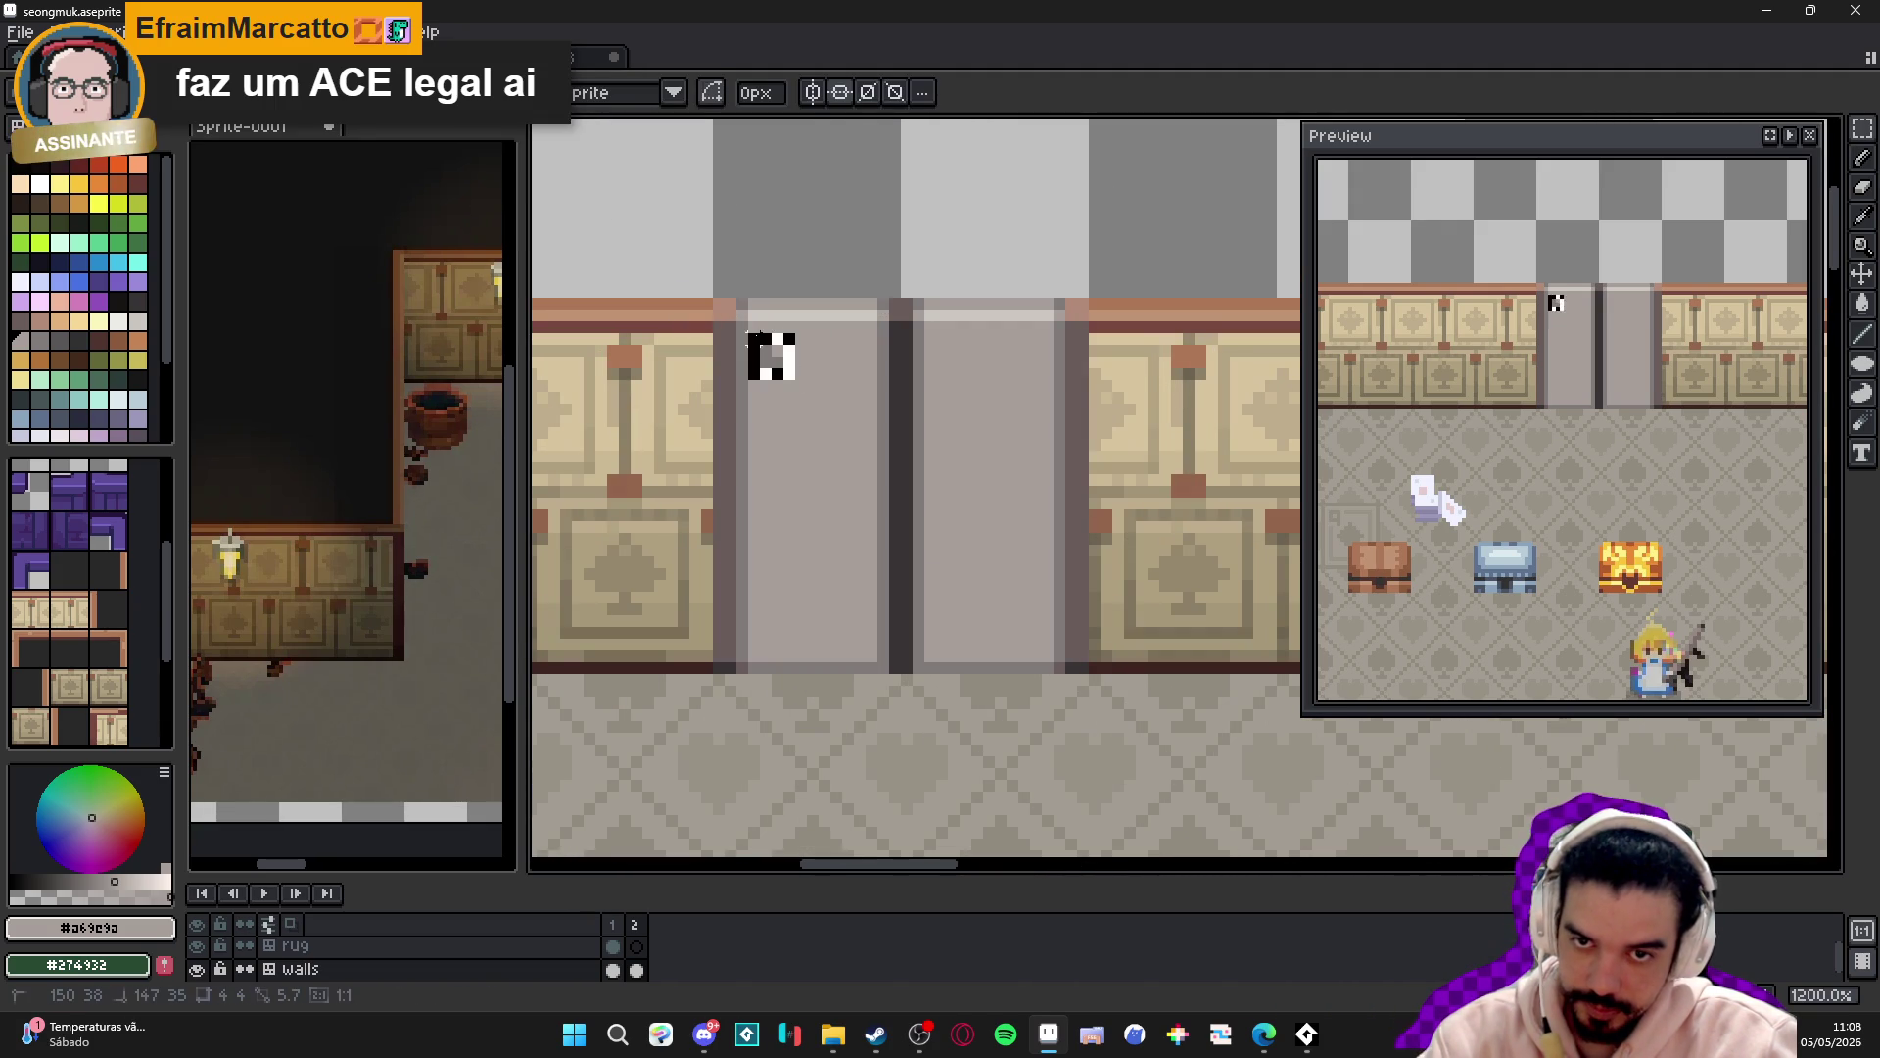
drag(778, 328, 778, 485)
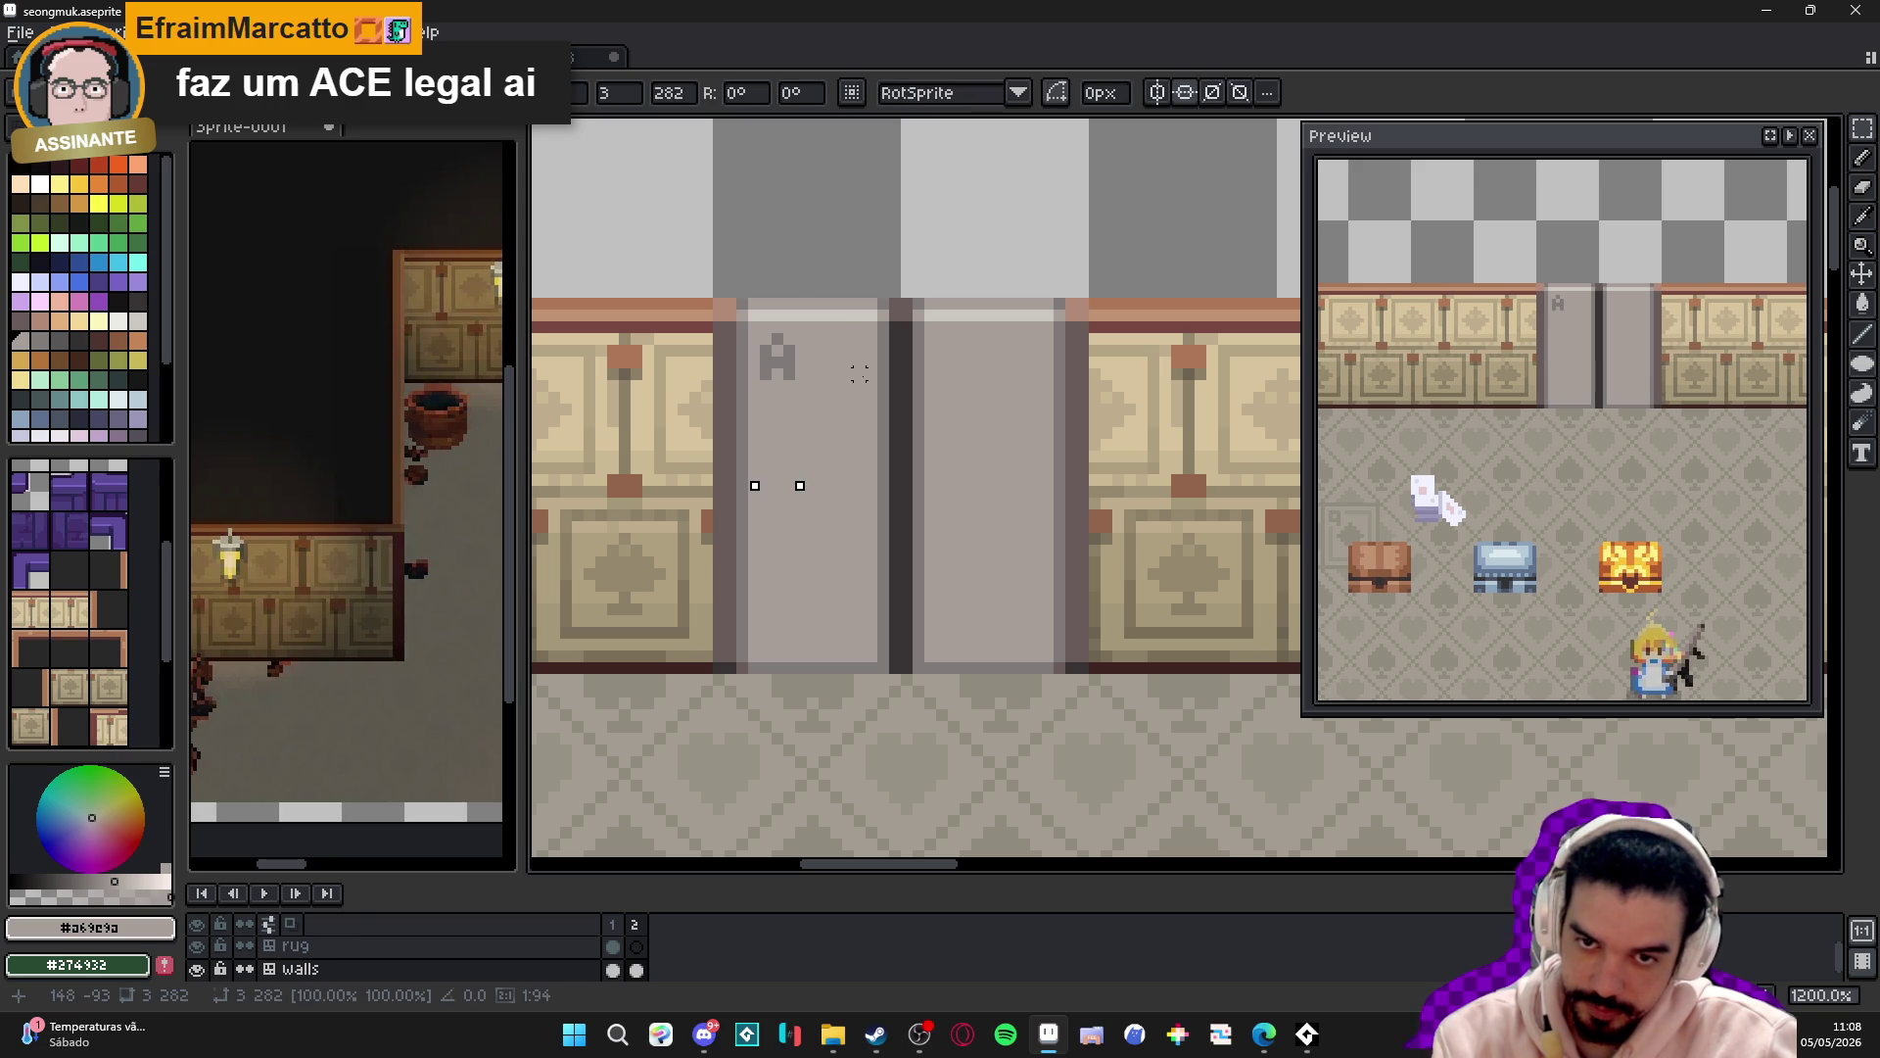
scroll(790, 363, down, 7)
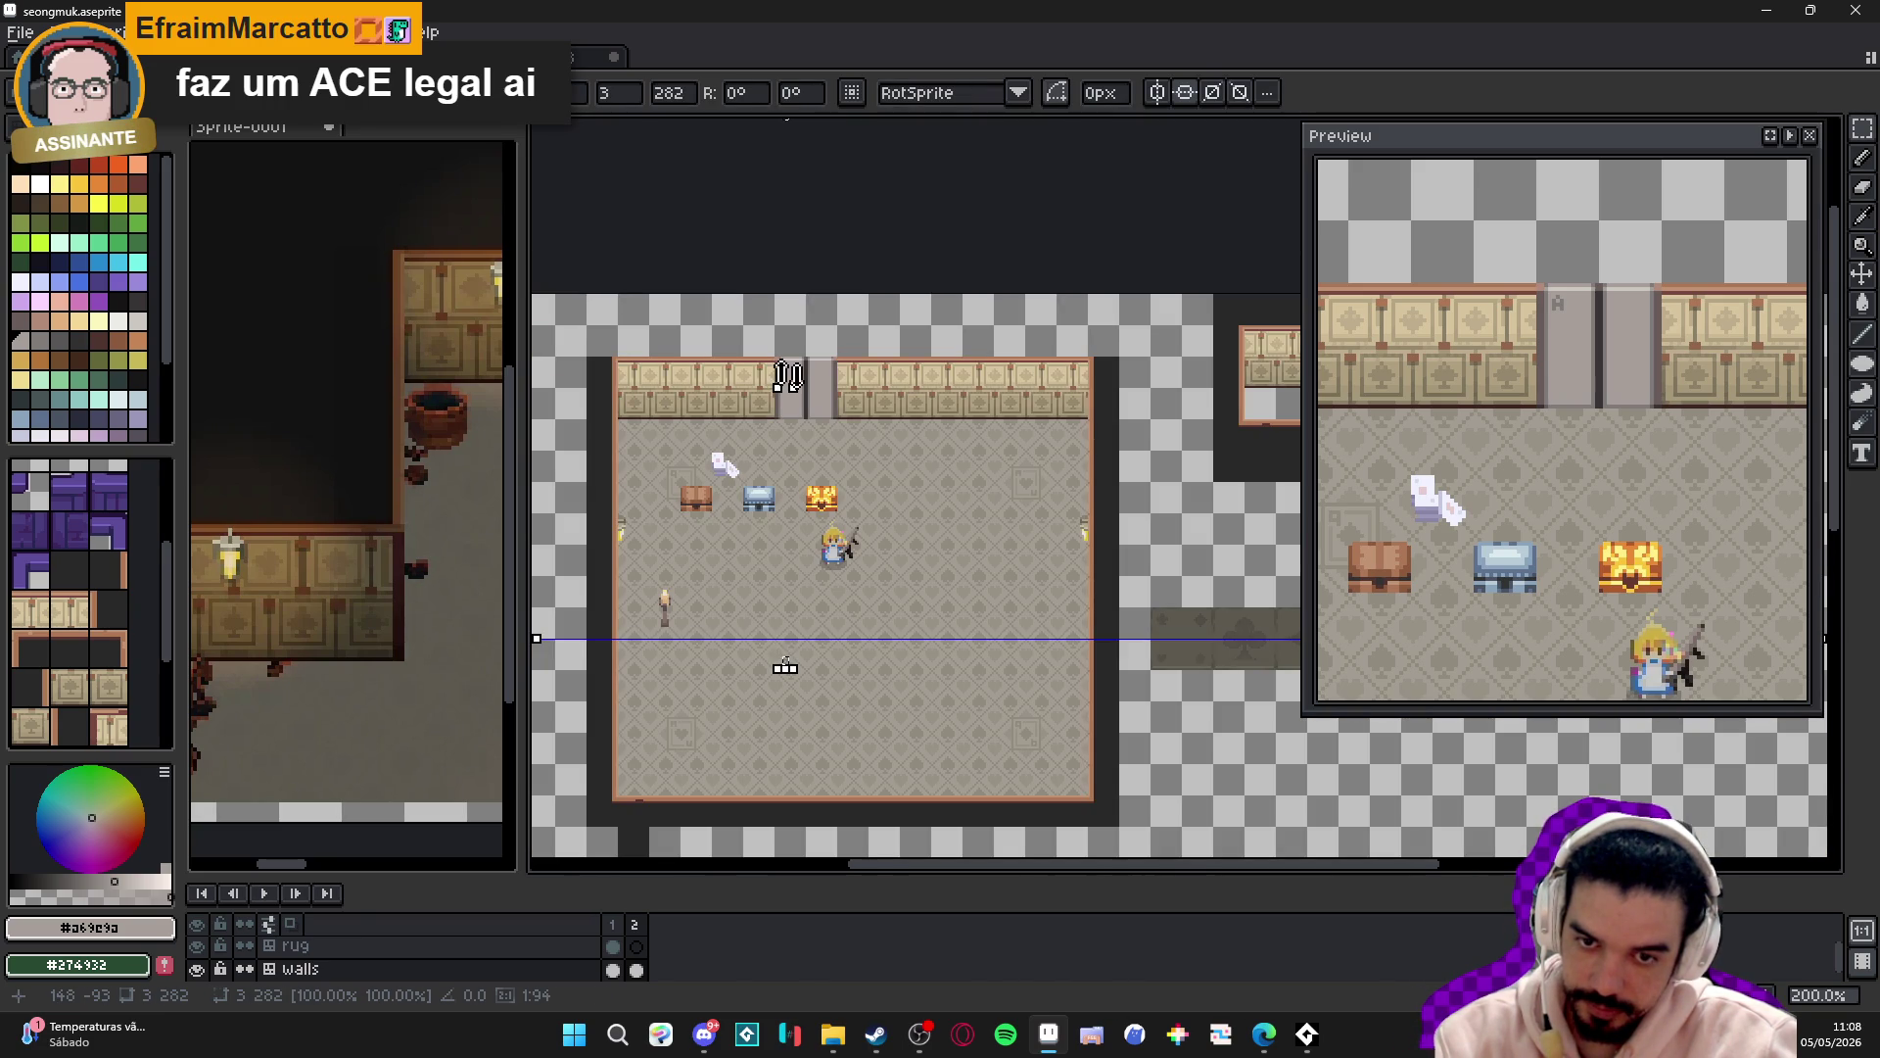
scroll(819, 619, up, 3)
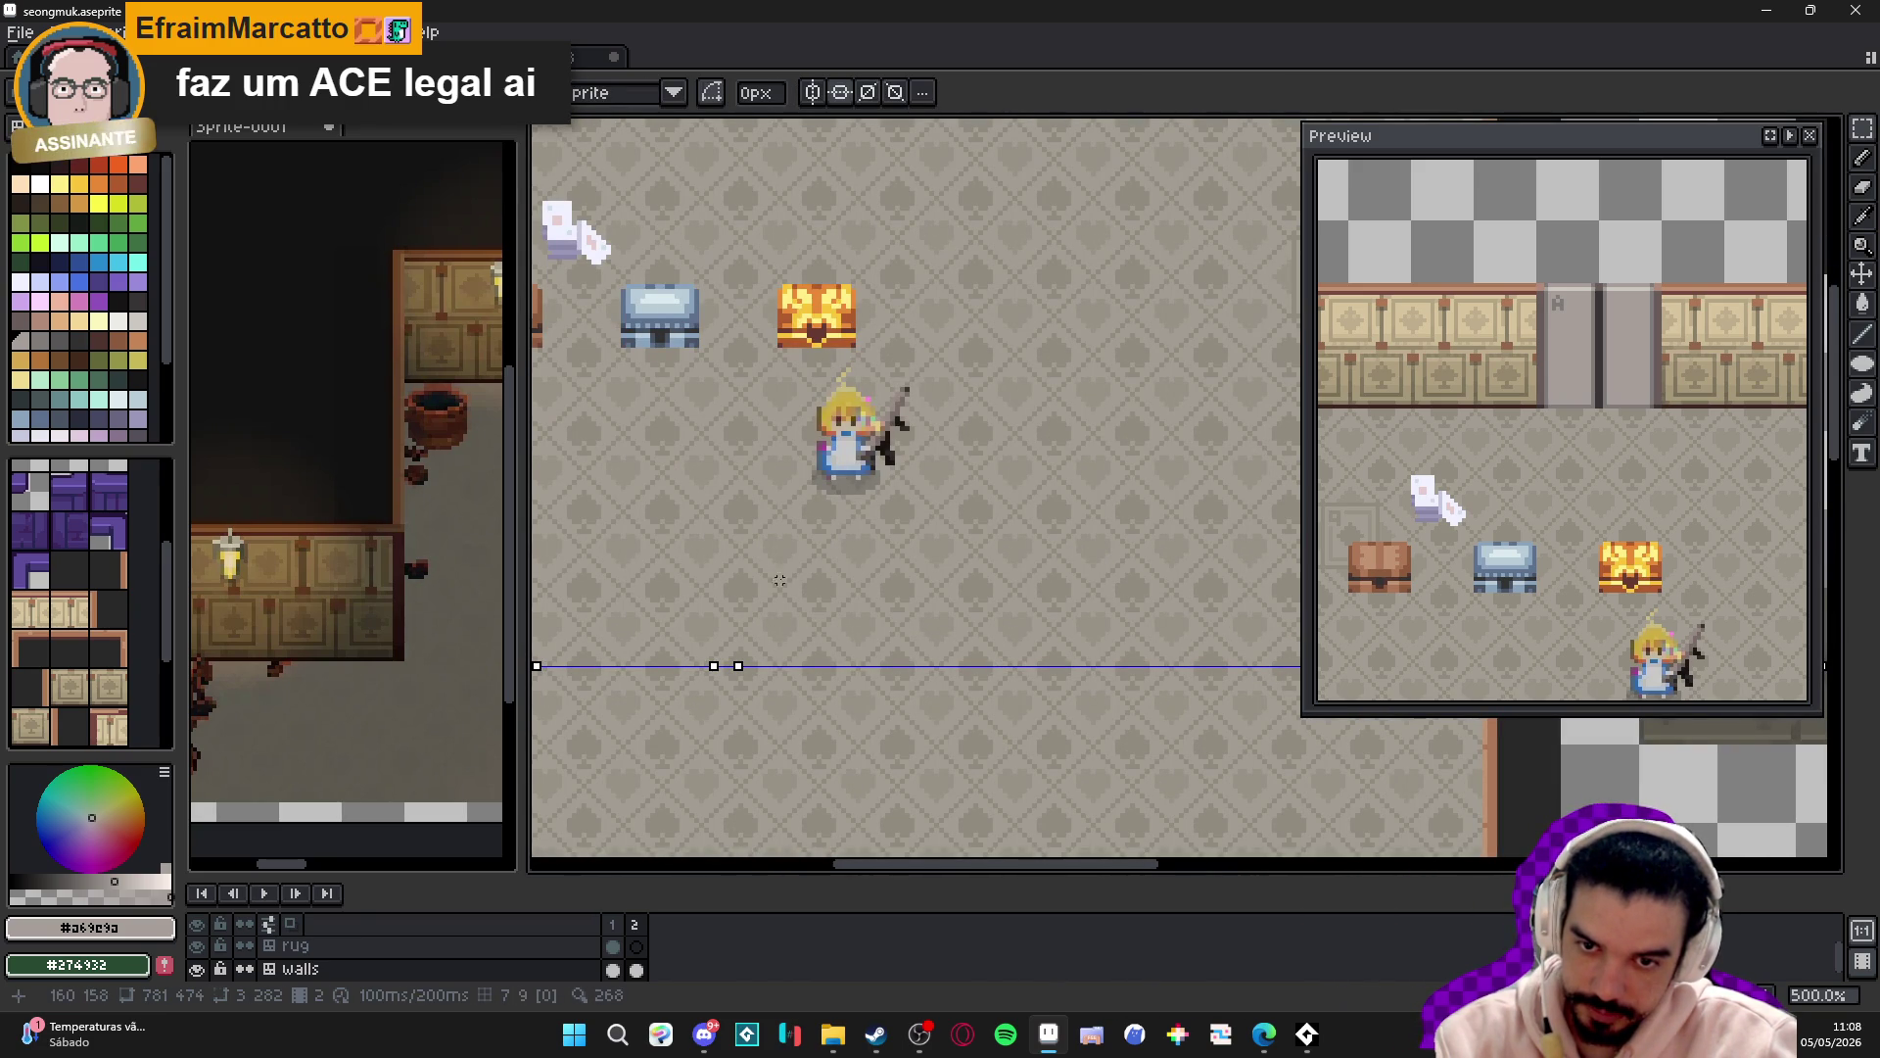
scroll(726, 659, down, 2)
drag(813, 289, 821, 465)
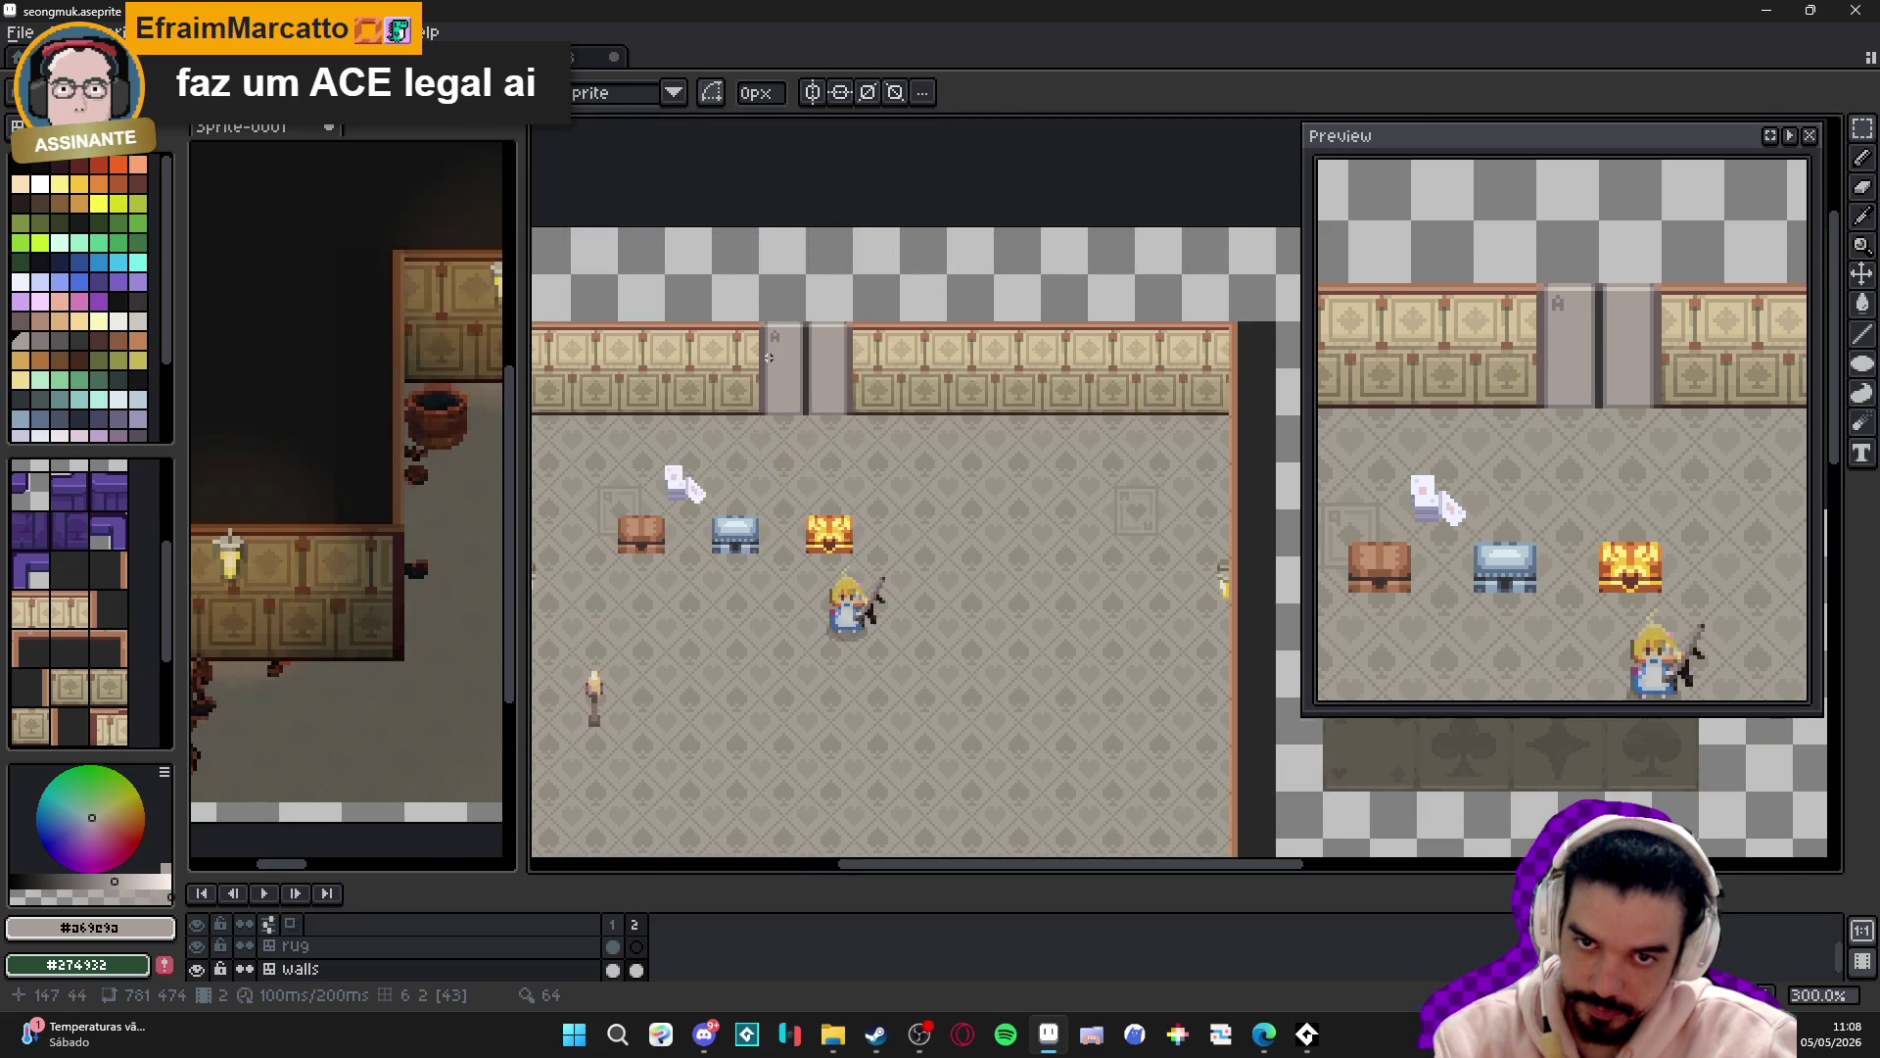
scroll(798, 306, up, 7)
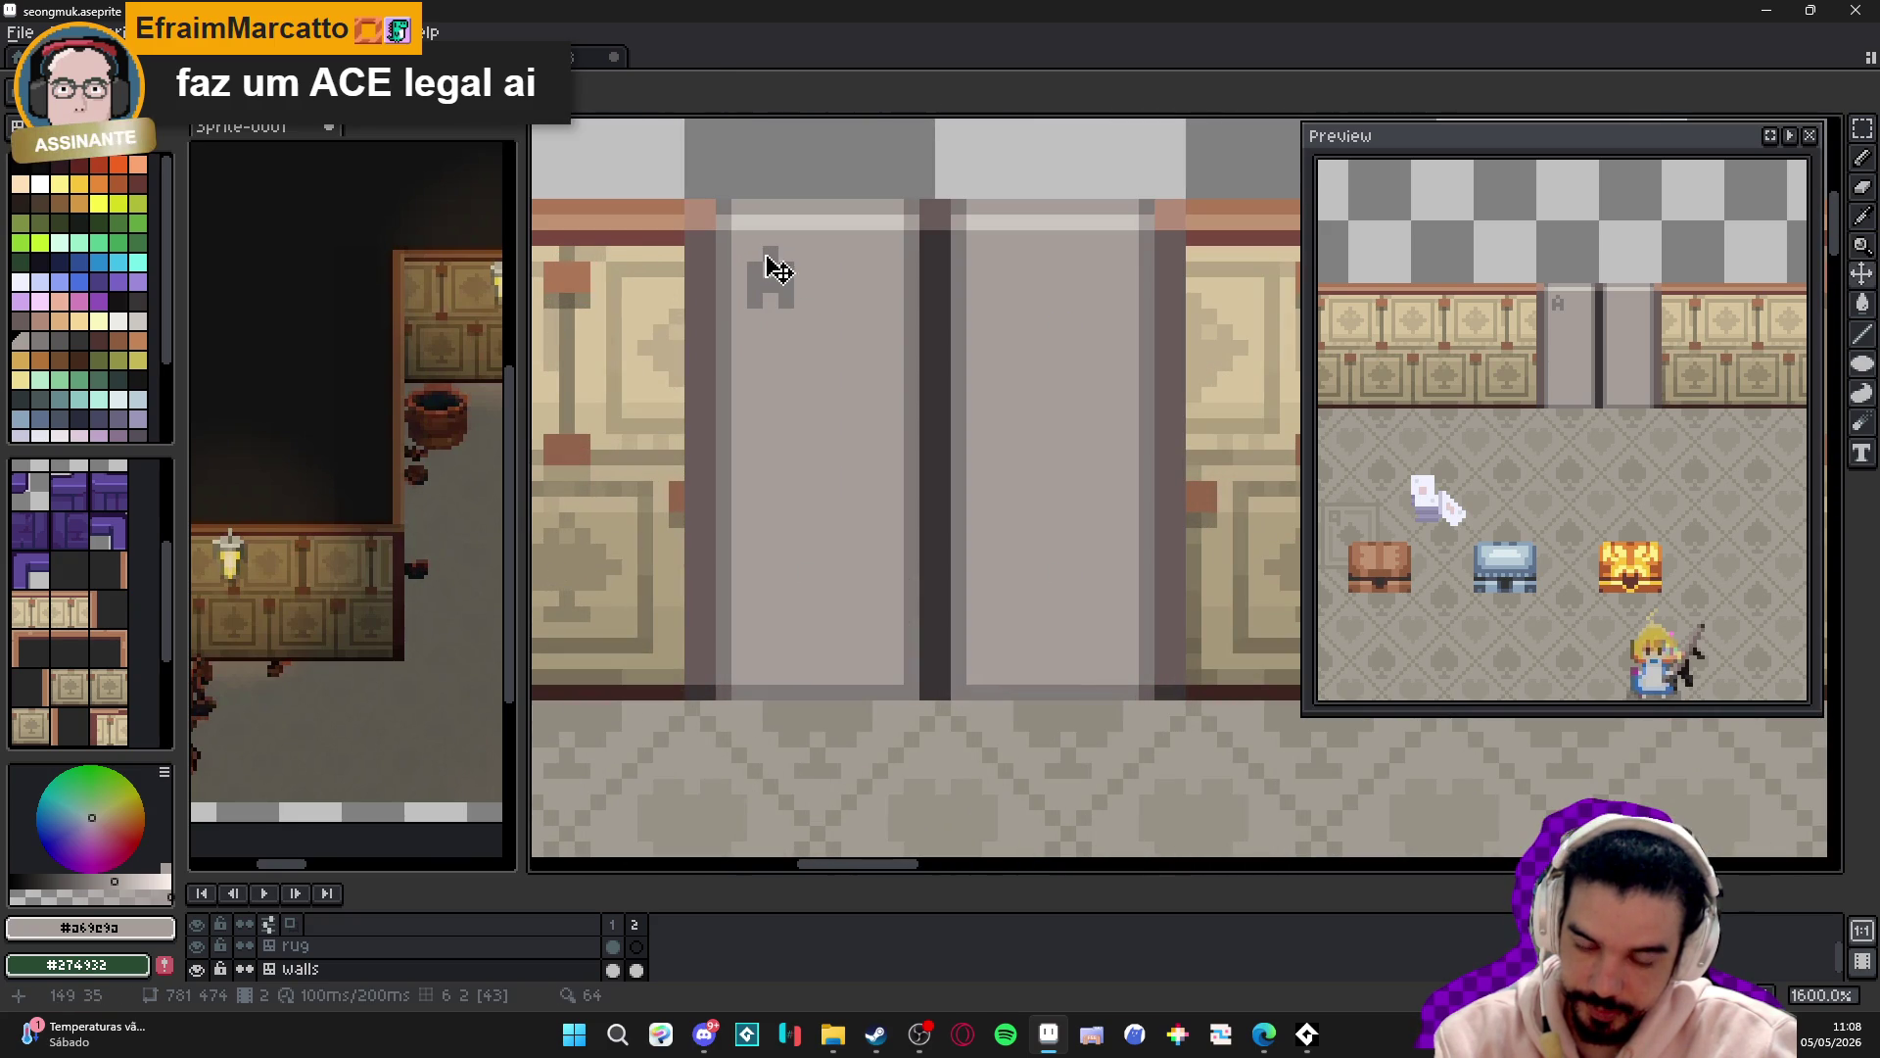
key(m)
drag(741, 240, 800, 312)
key(ctrl+c)
- Paste the A, flip it upside down, and place it at the right door's lower-right corner
key(ctrl+v)
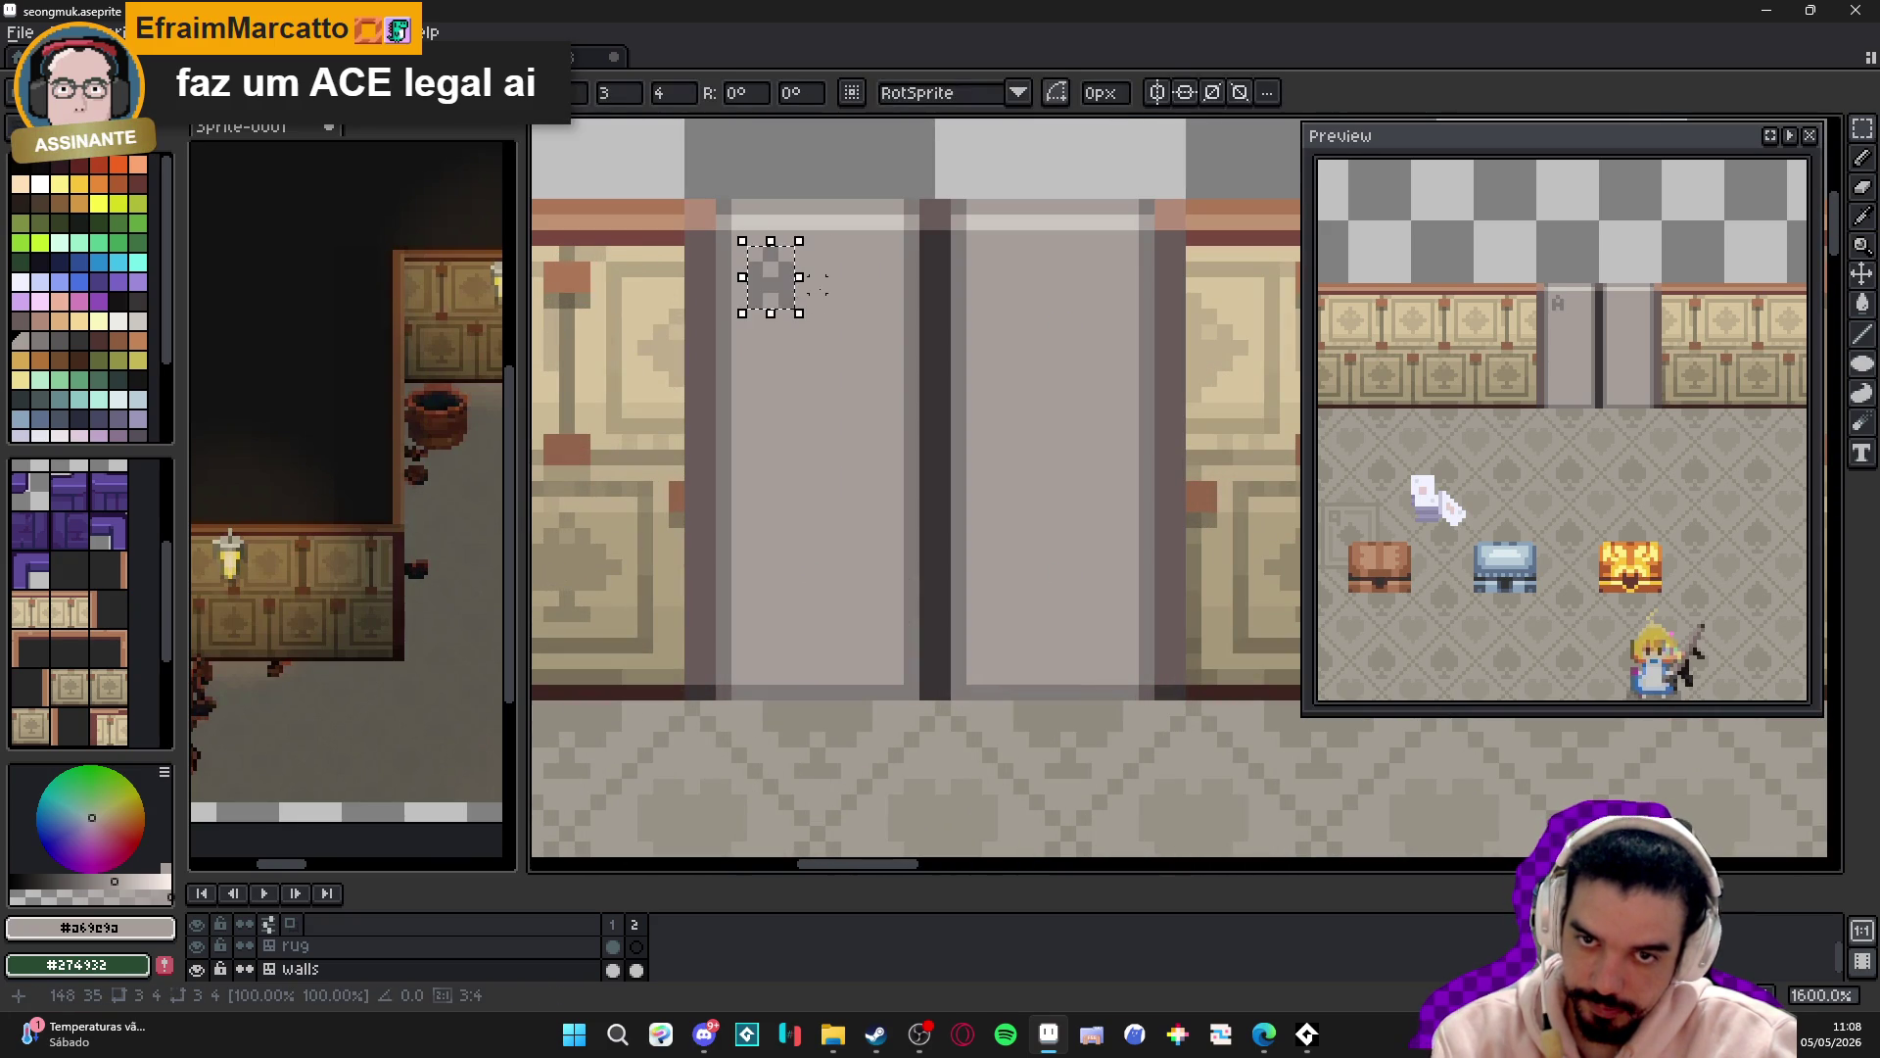
key(shift+Down)
key(shift+Right)
key(shift+Down)
key(shift+Up)
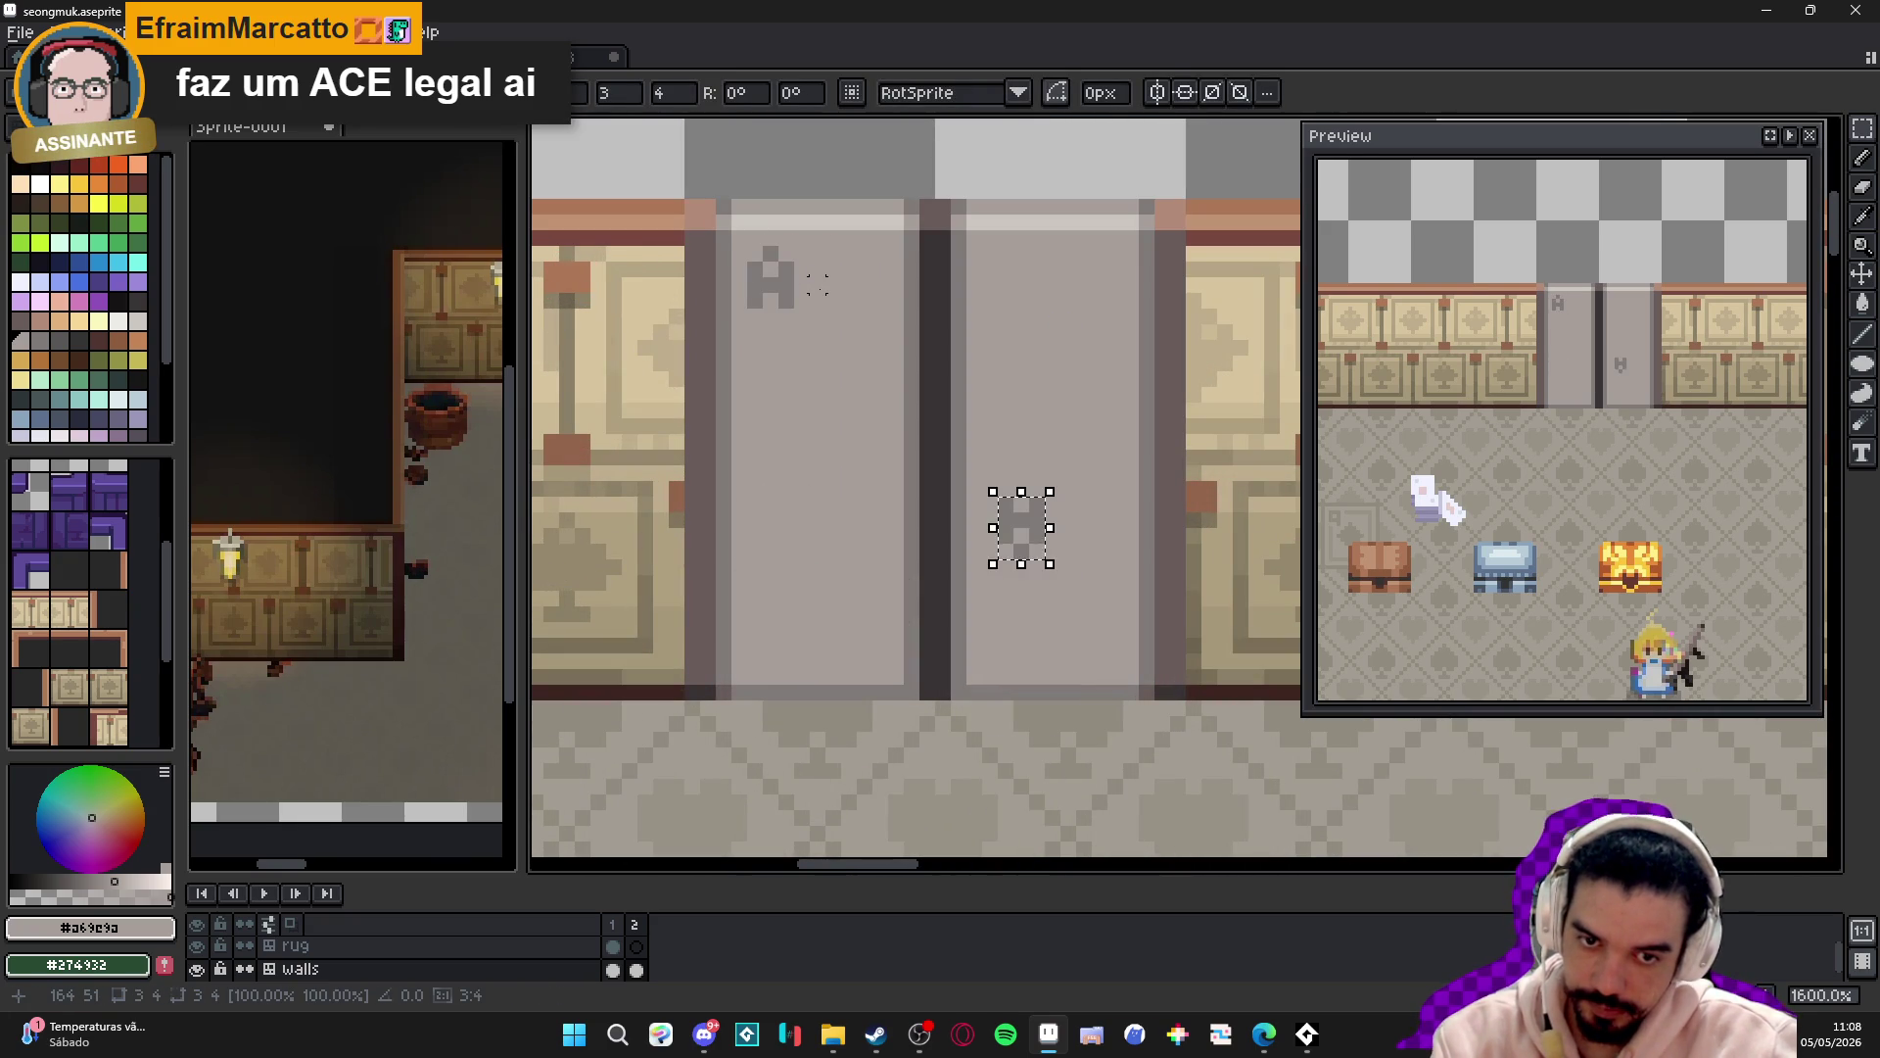
drag(1027, 537, 1105, 644)
click(895, 425)
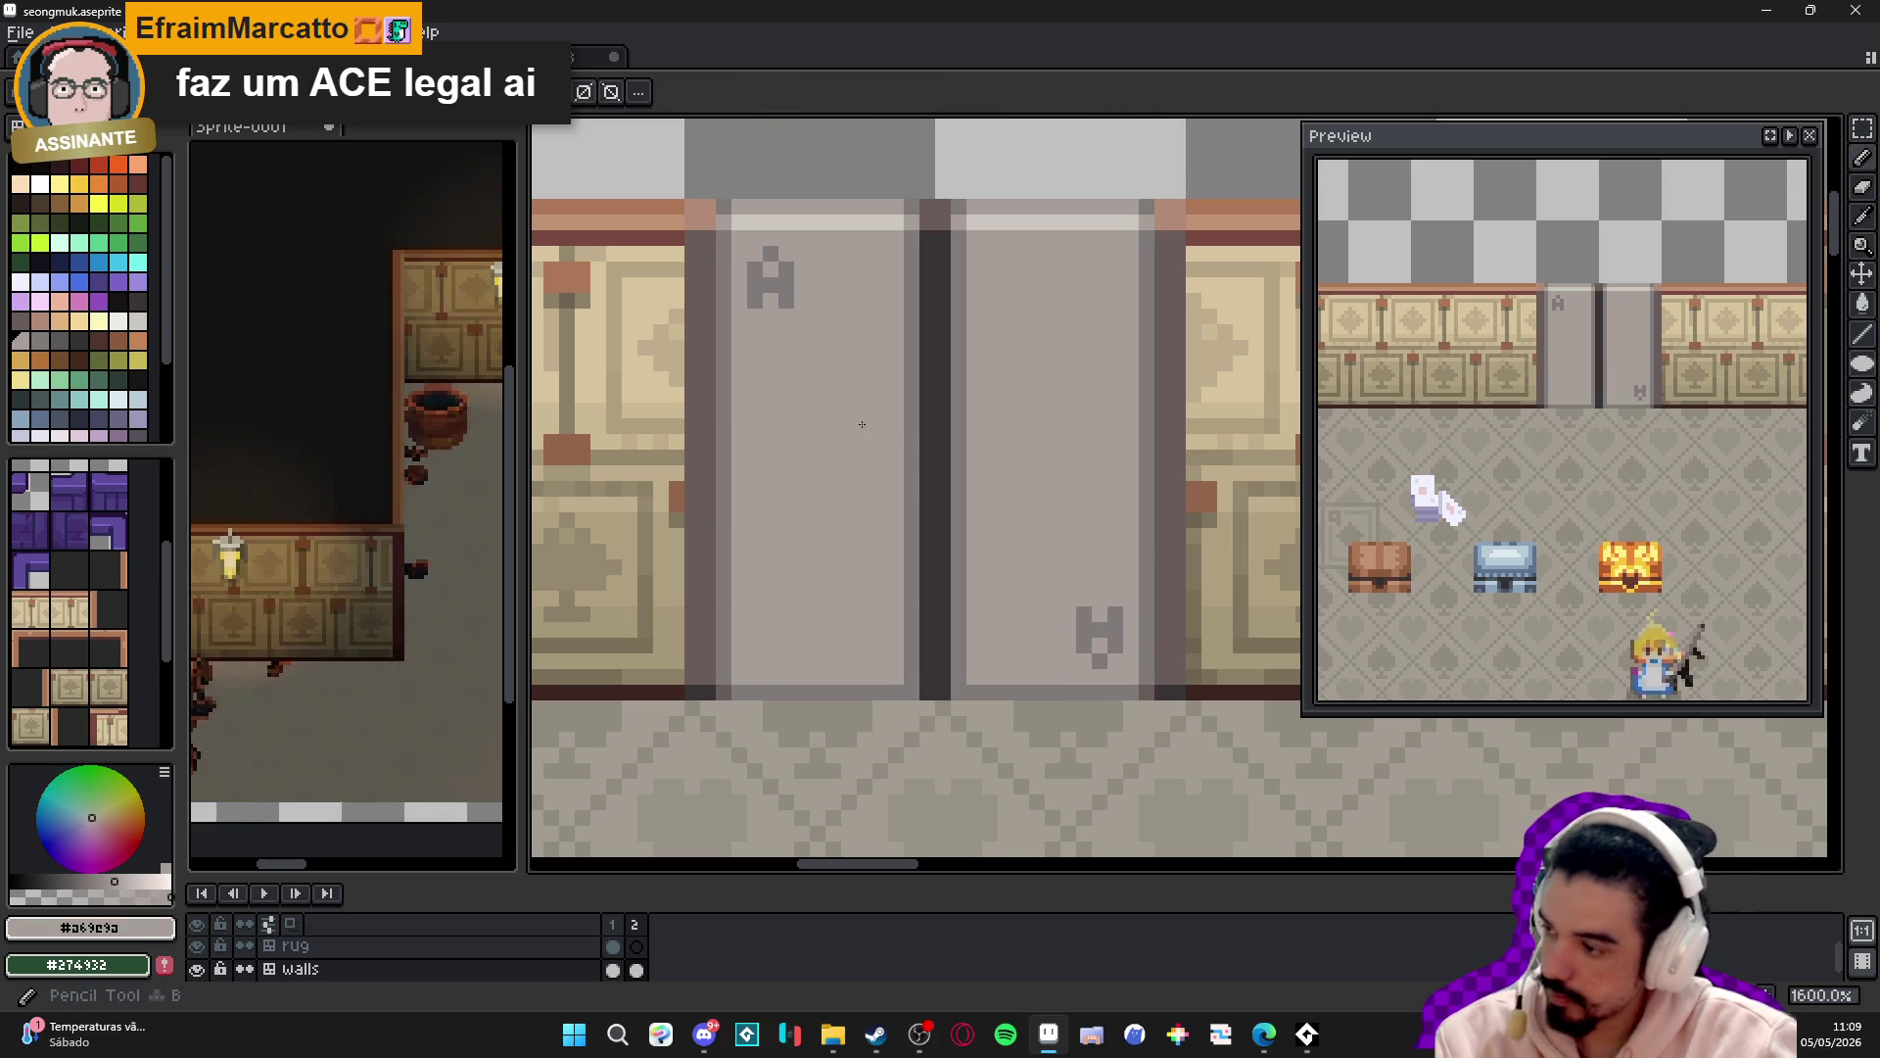
- Draw dark grey border lines across the right door's top and side, the bottom, and down the left door
alt+click(751, 301)
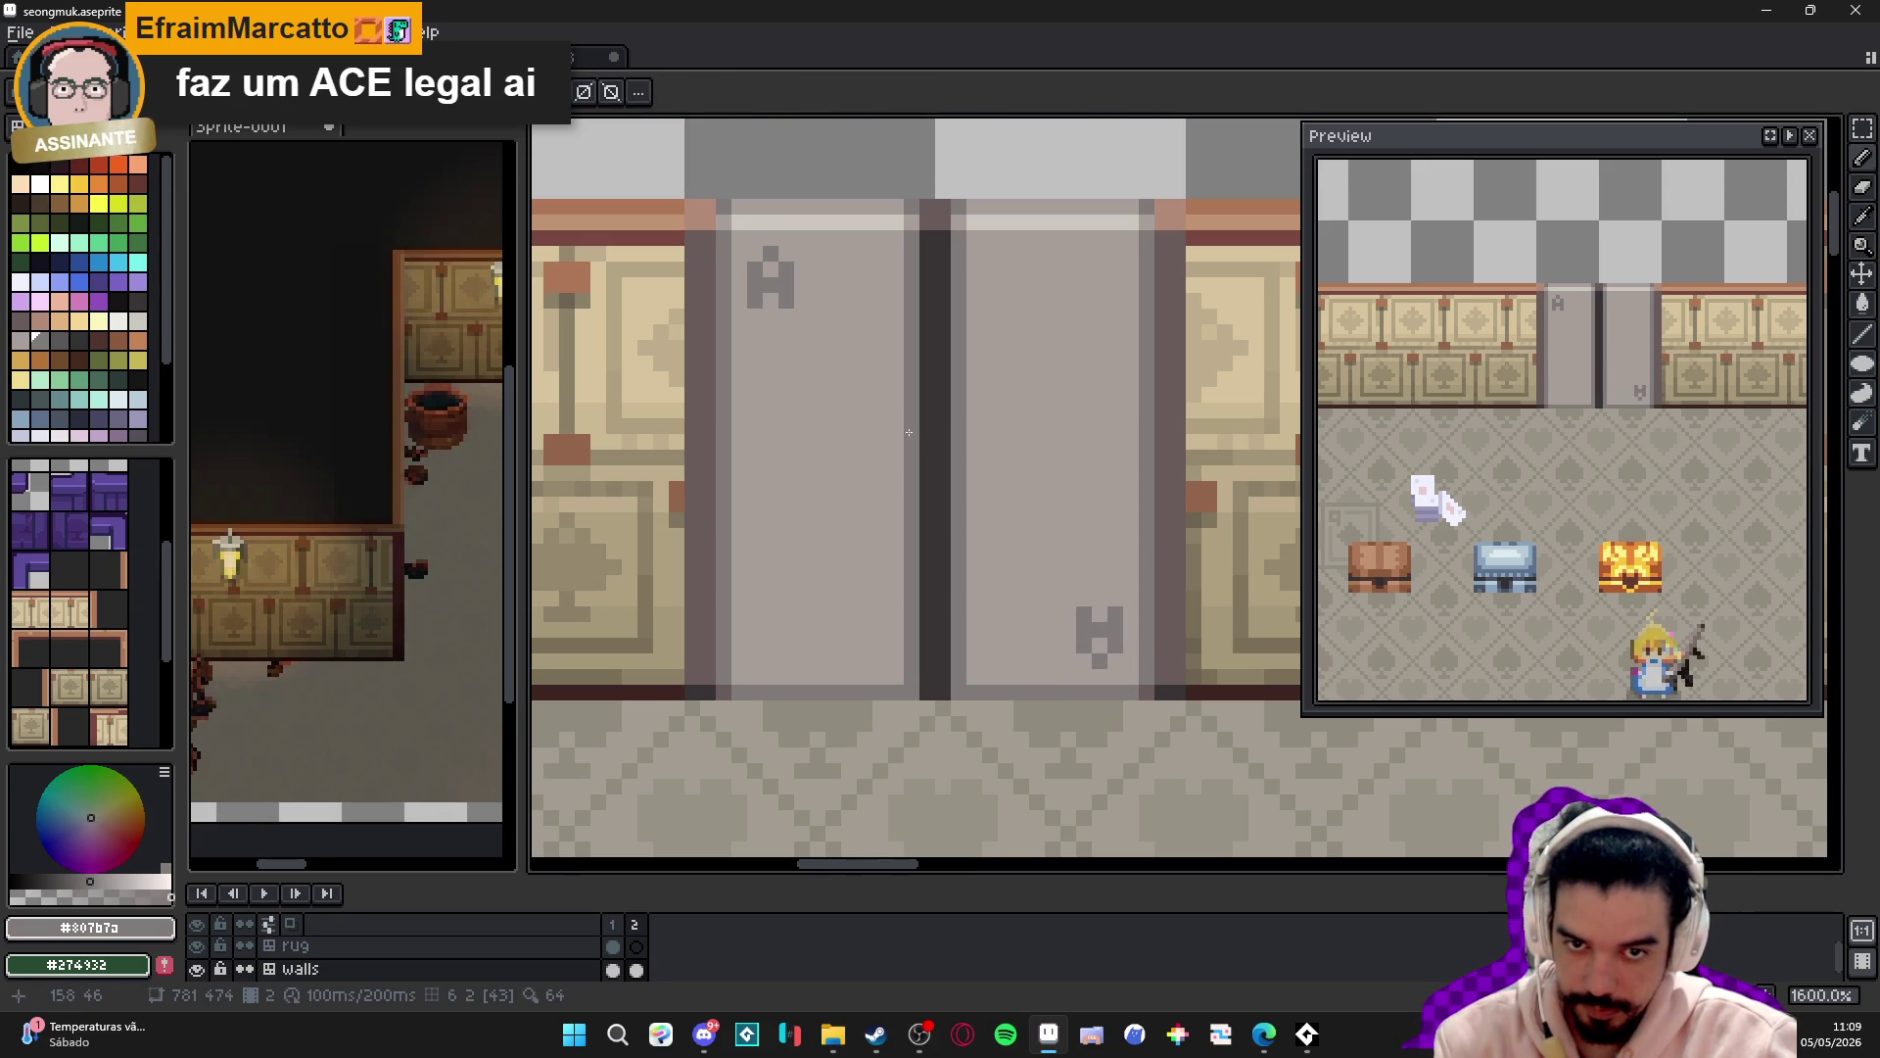
click(814, 254)
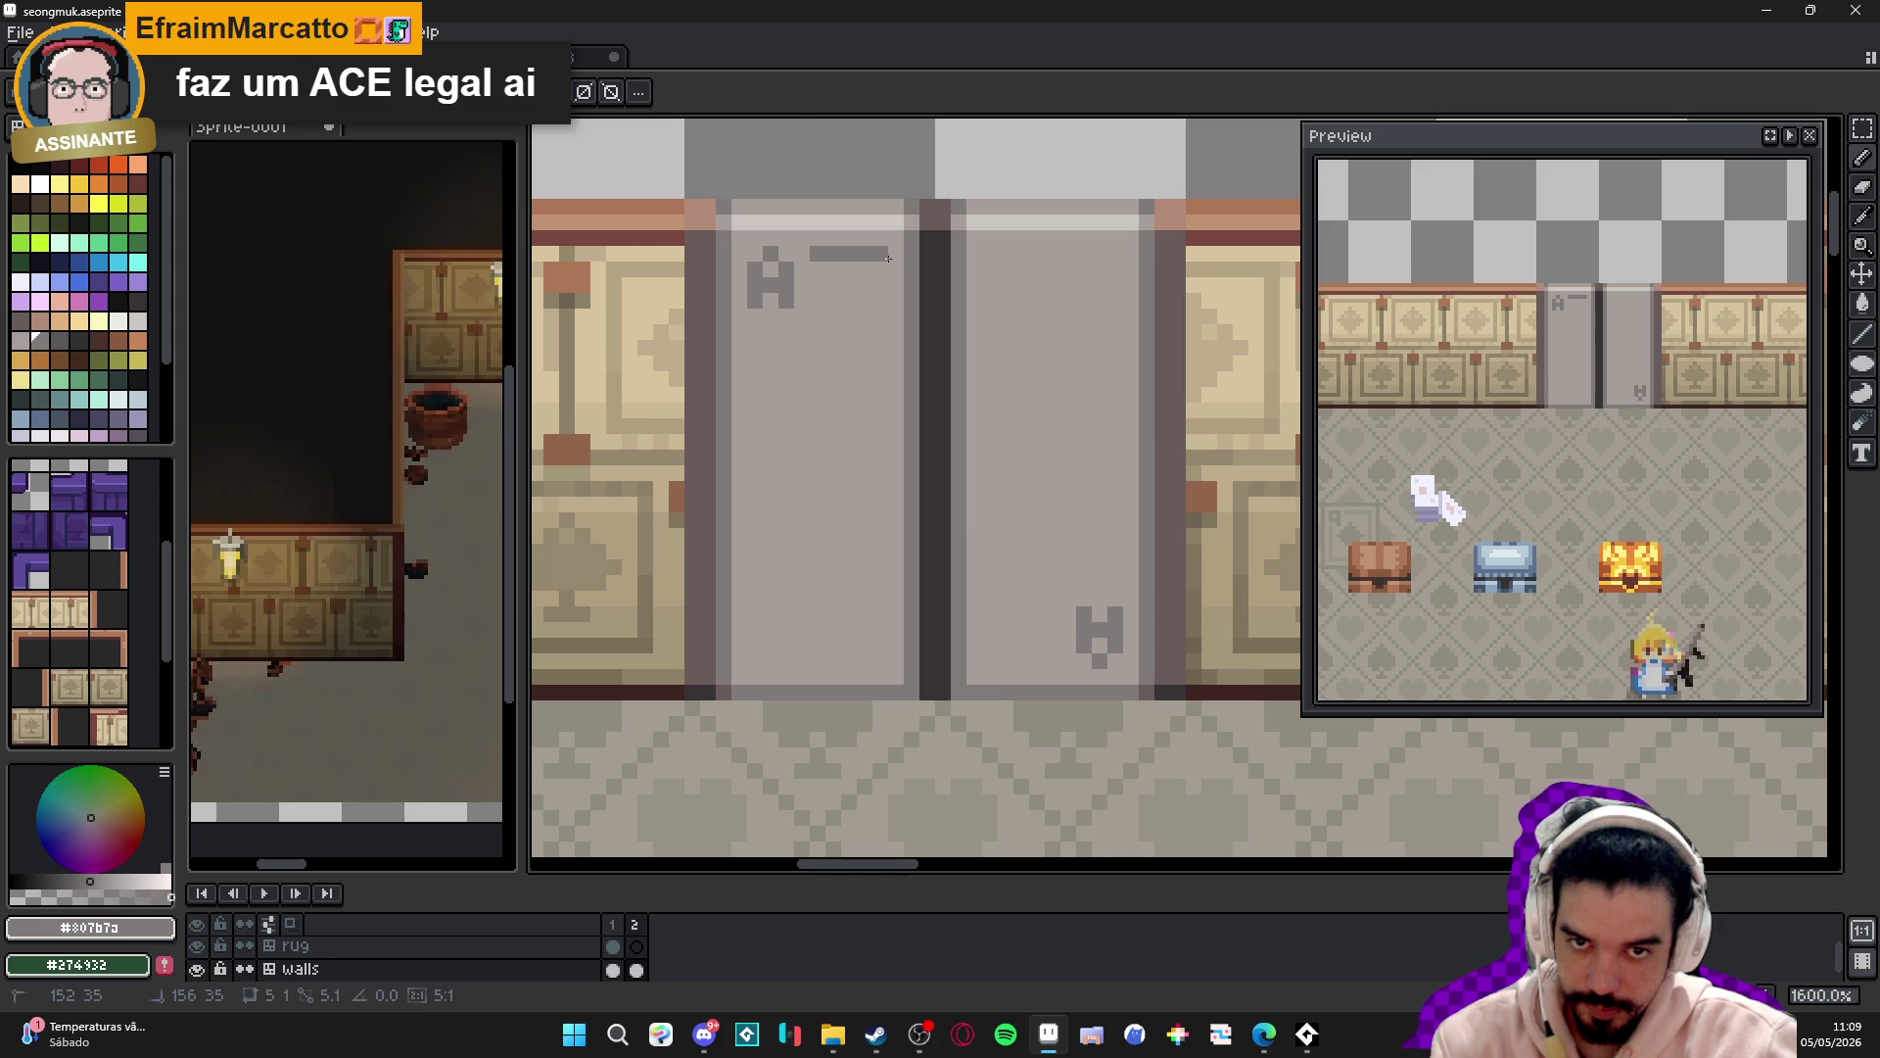
shift+click(1118, 254)
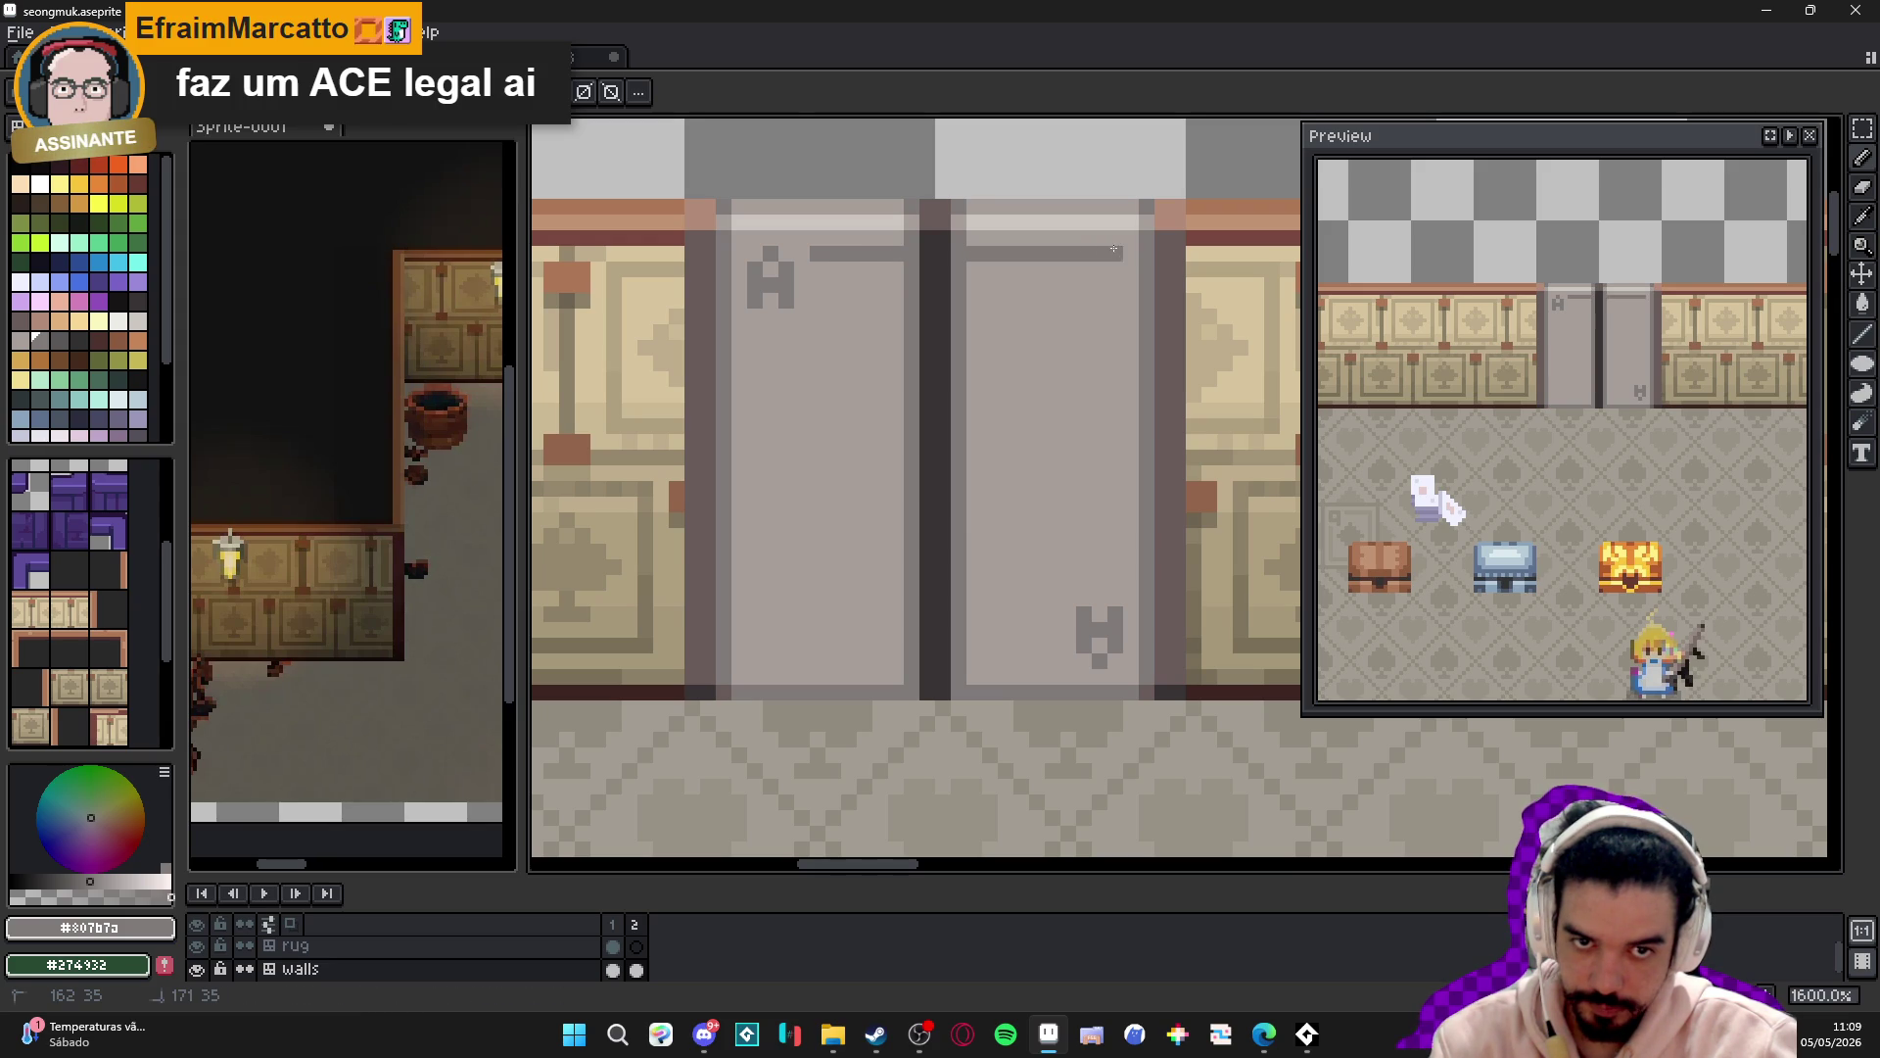
shift+click(1119, 589)
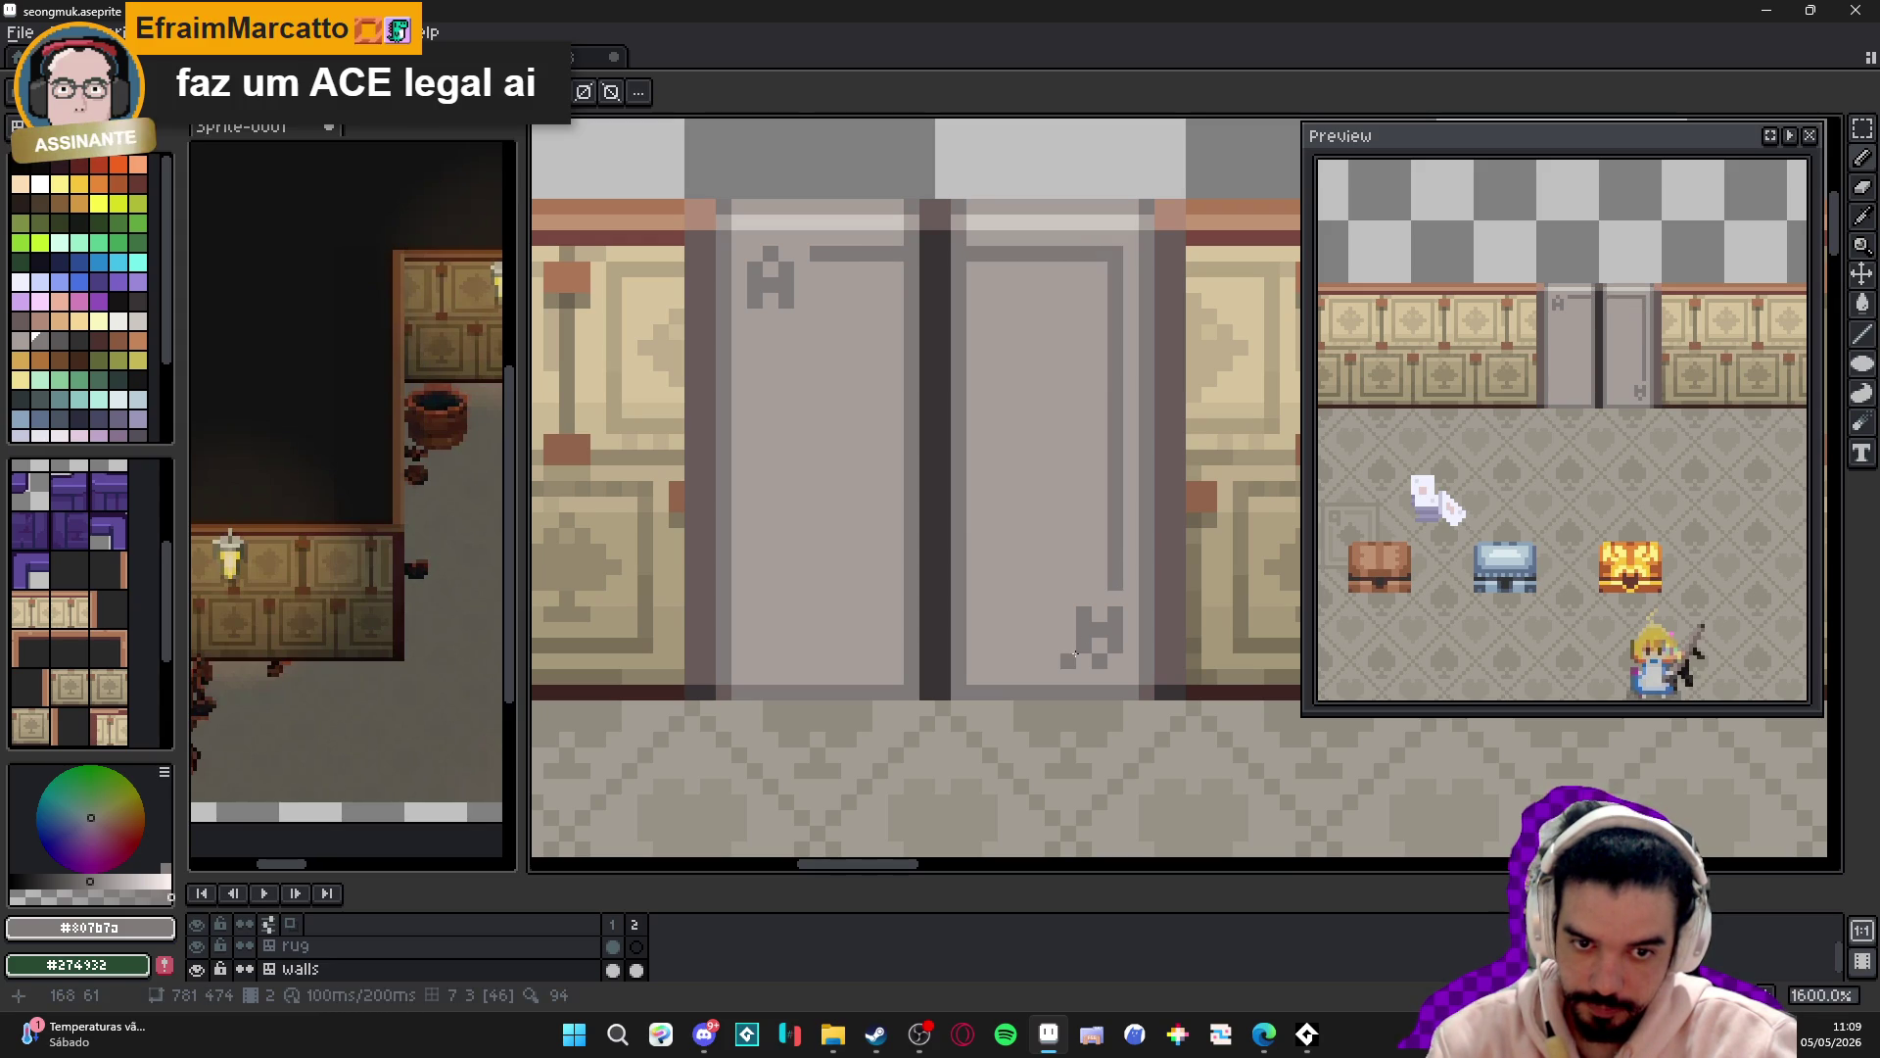
drag(1053, 660, 746, 661)
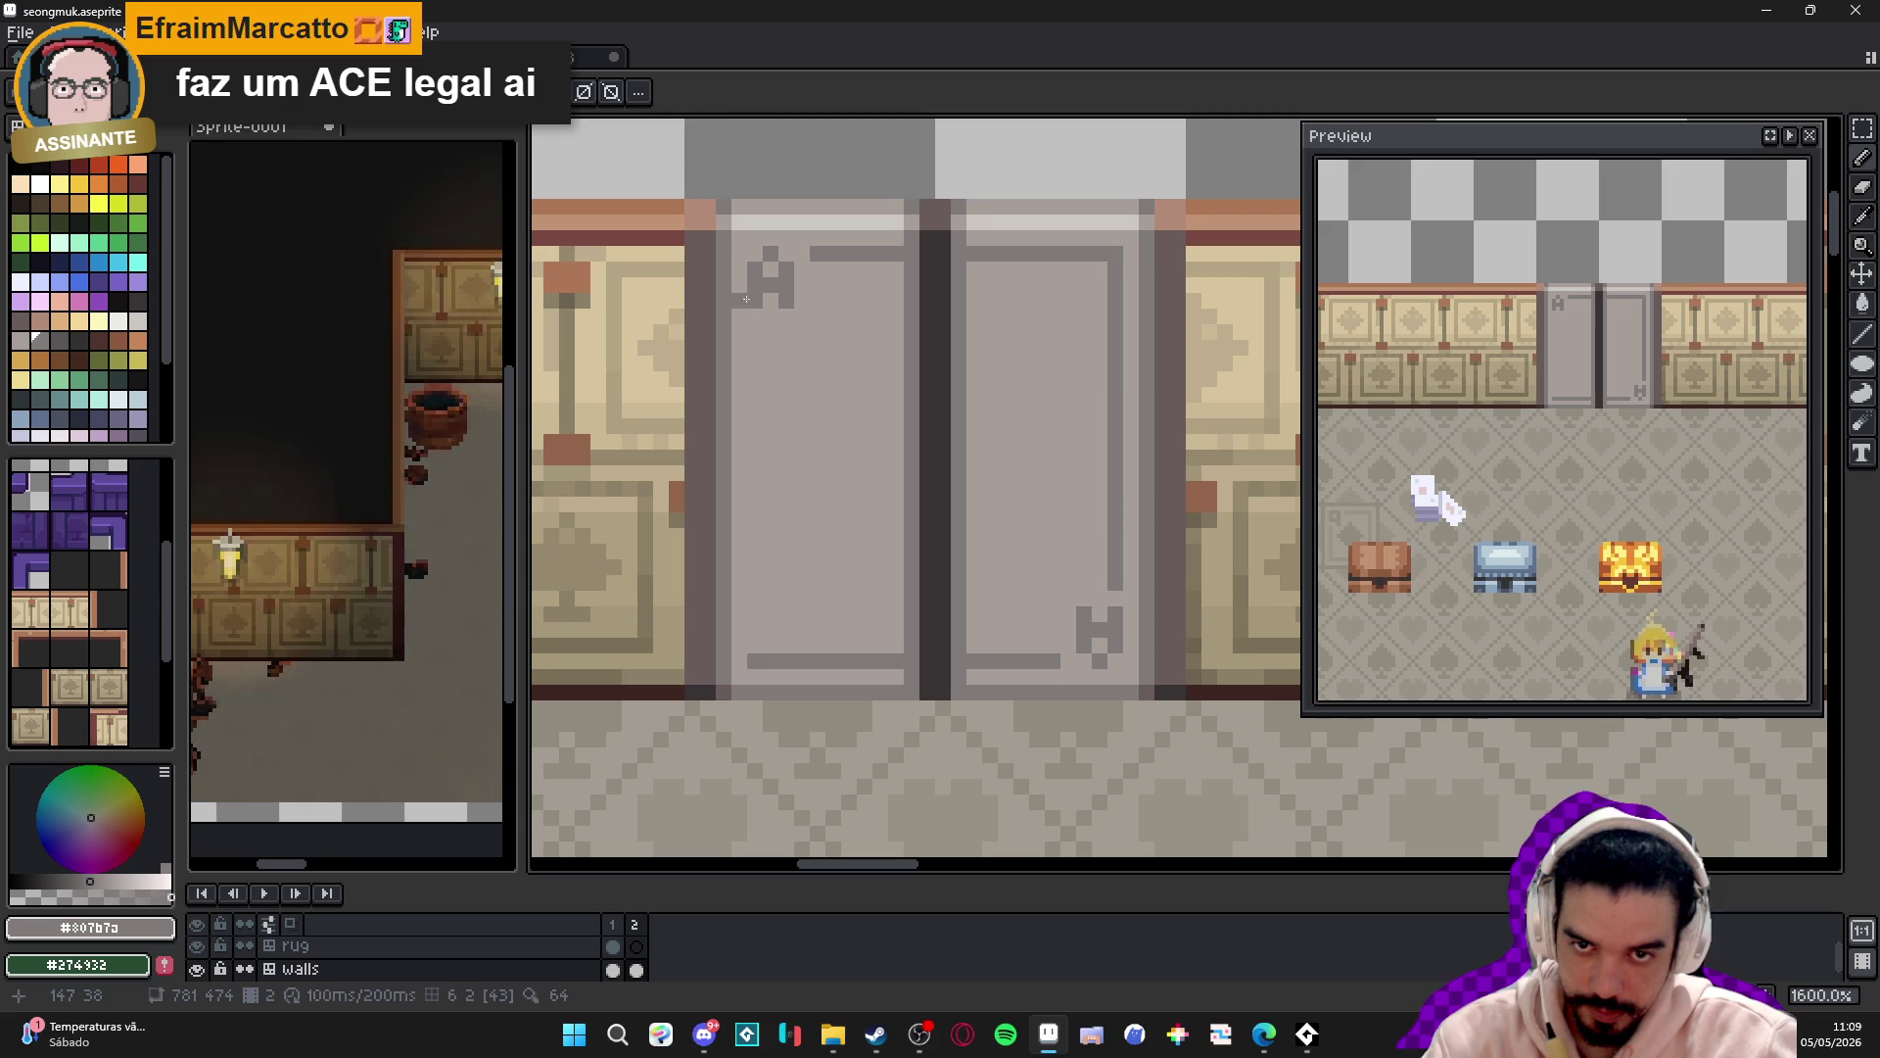
drag(750, 332, 753, 659)
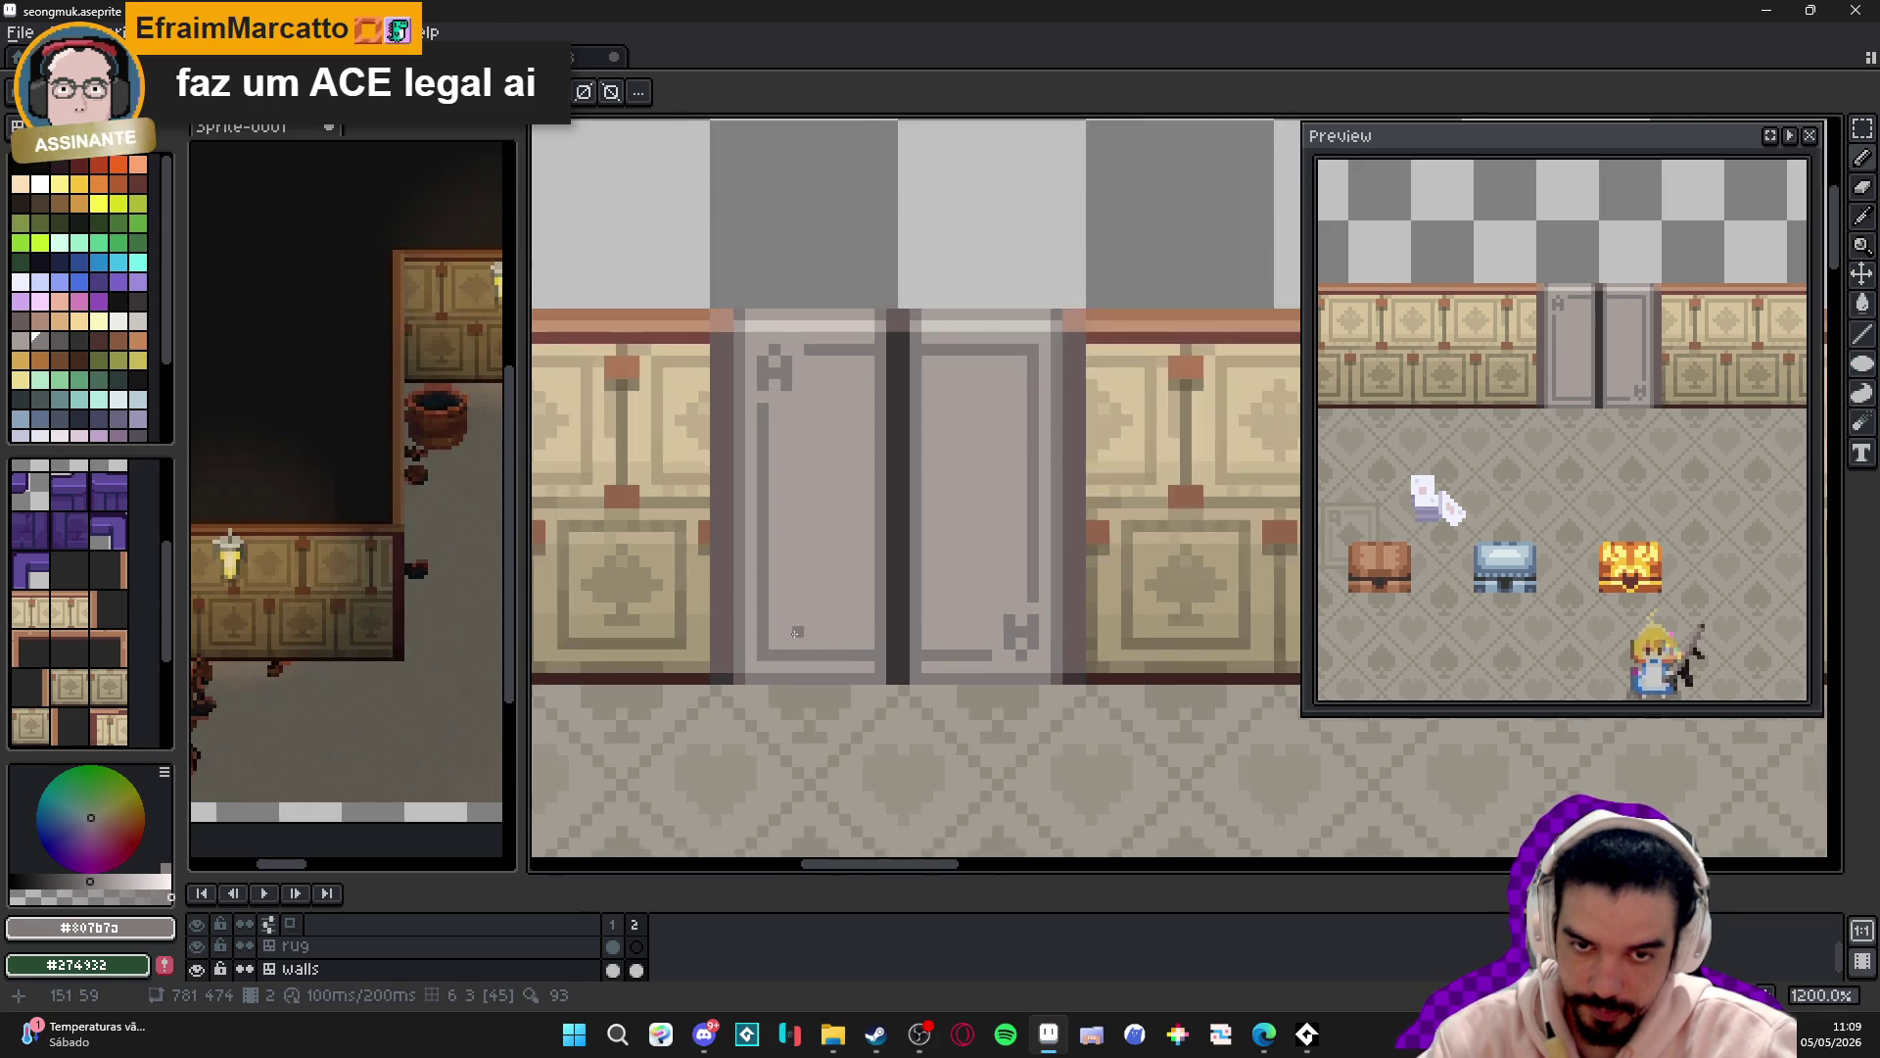
- Switch to a mid grey and line the doors' bottom edge and the right door's edge
click(106, 883)
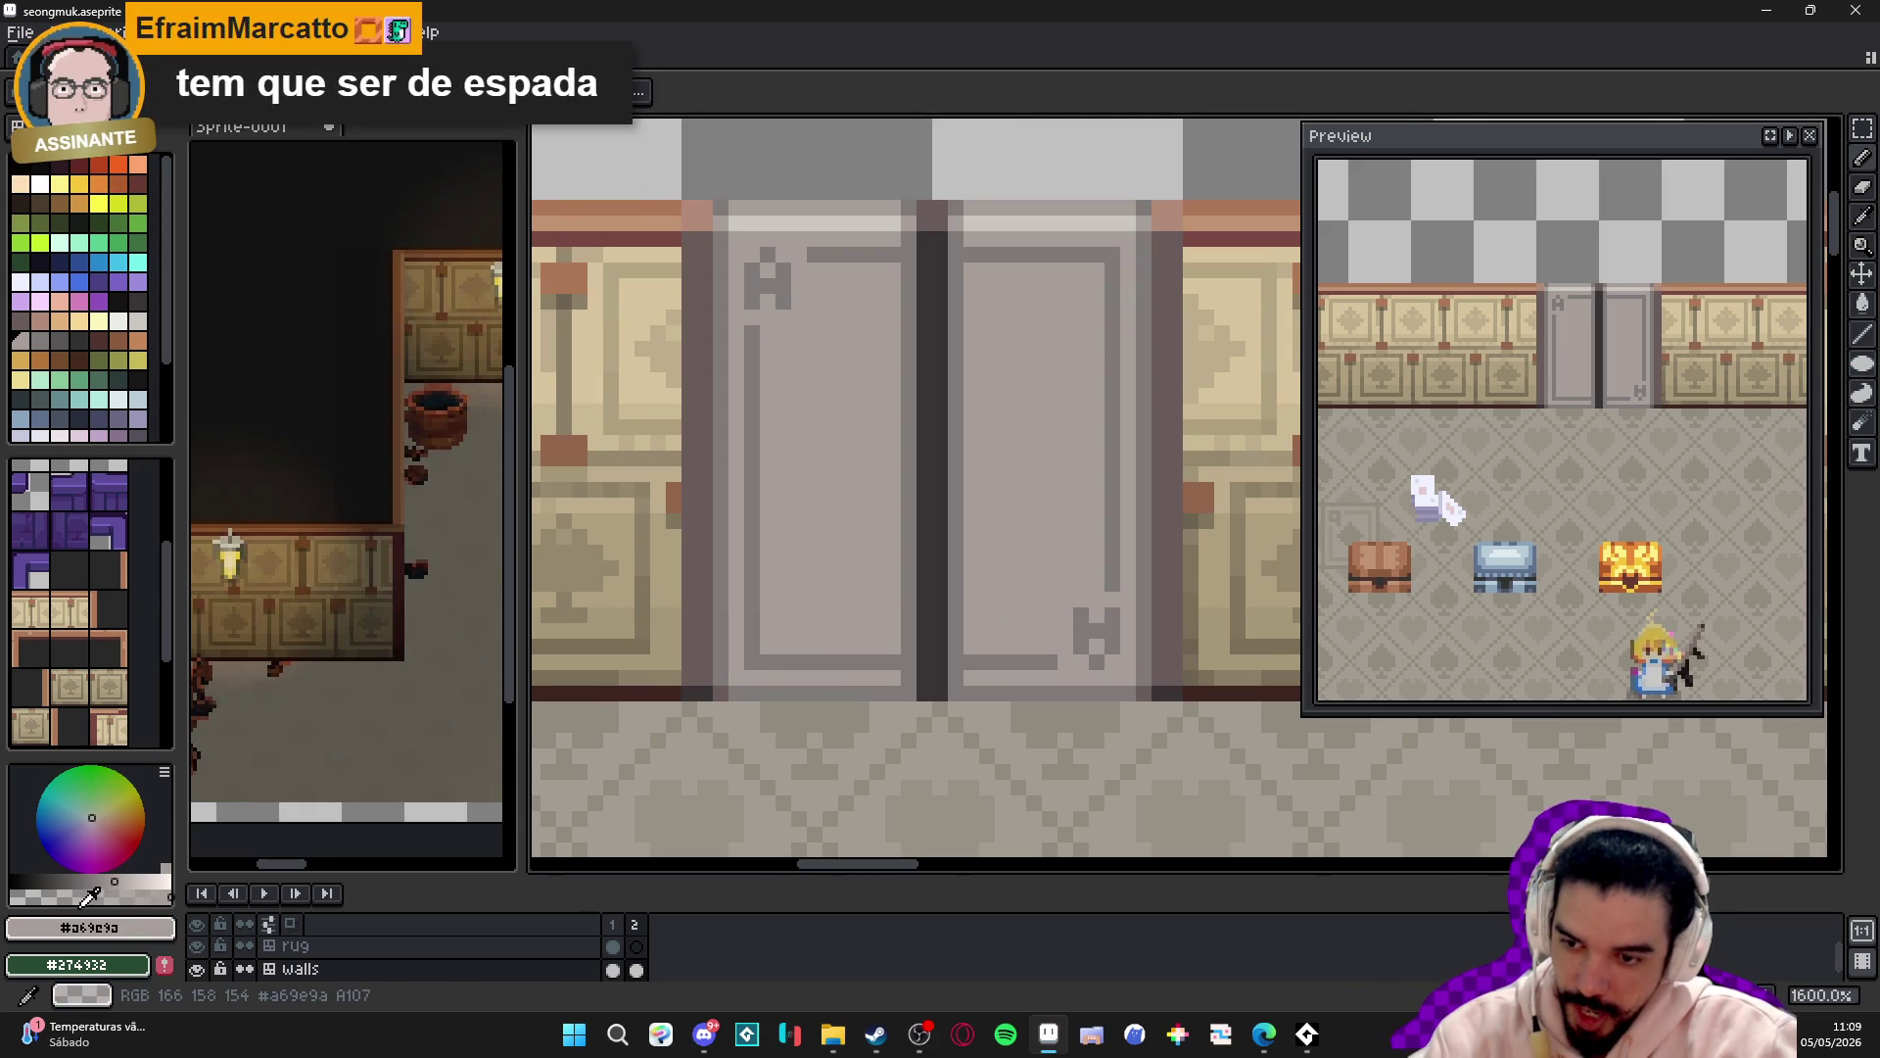
alt+click(755, 650)
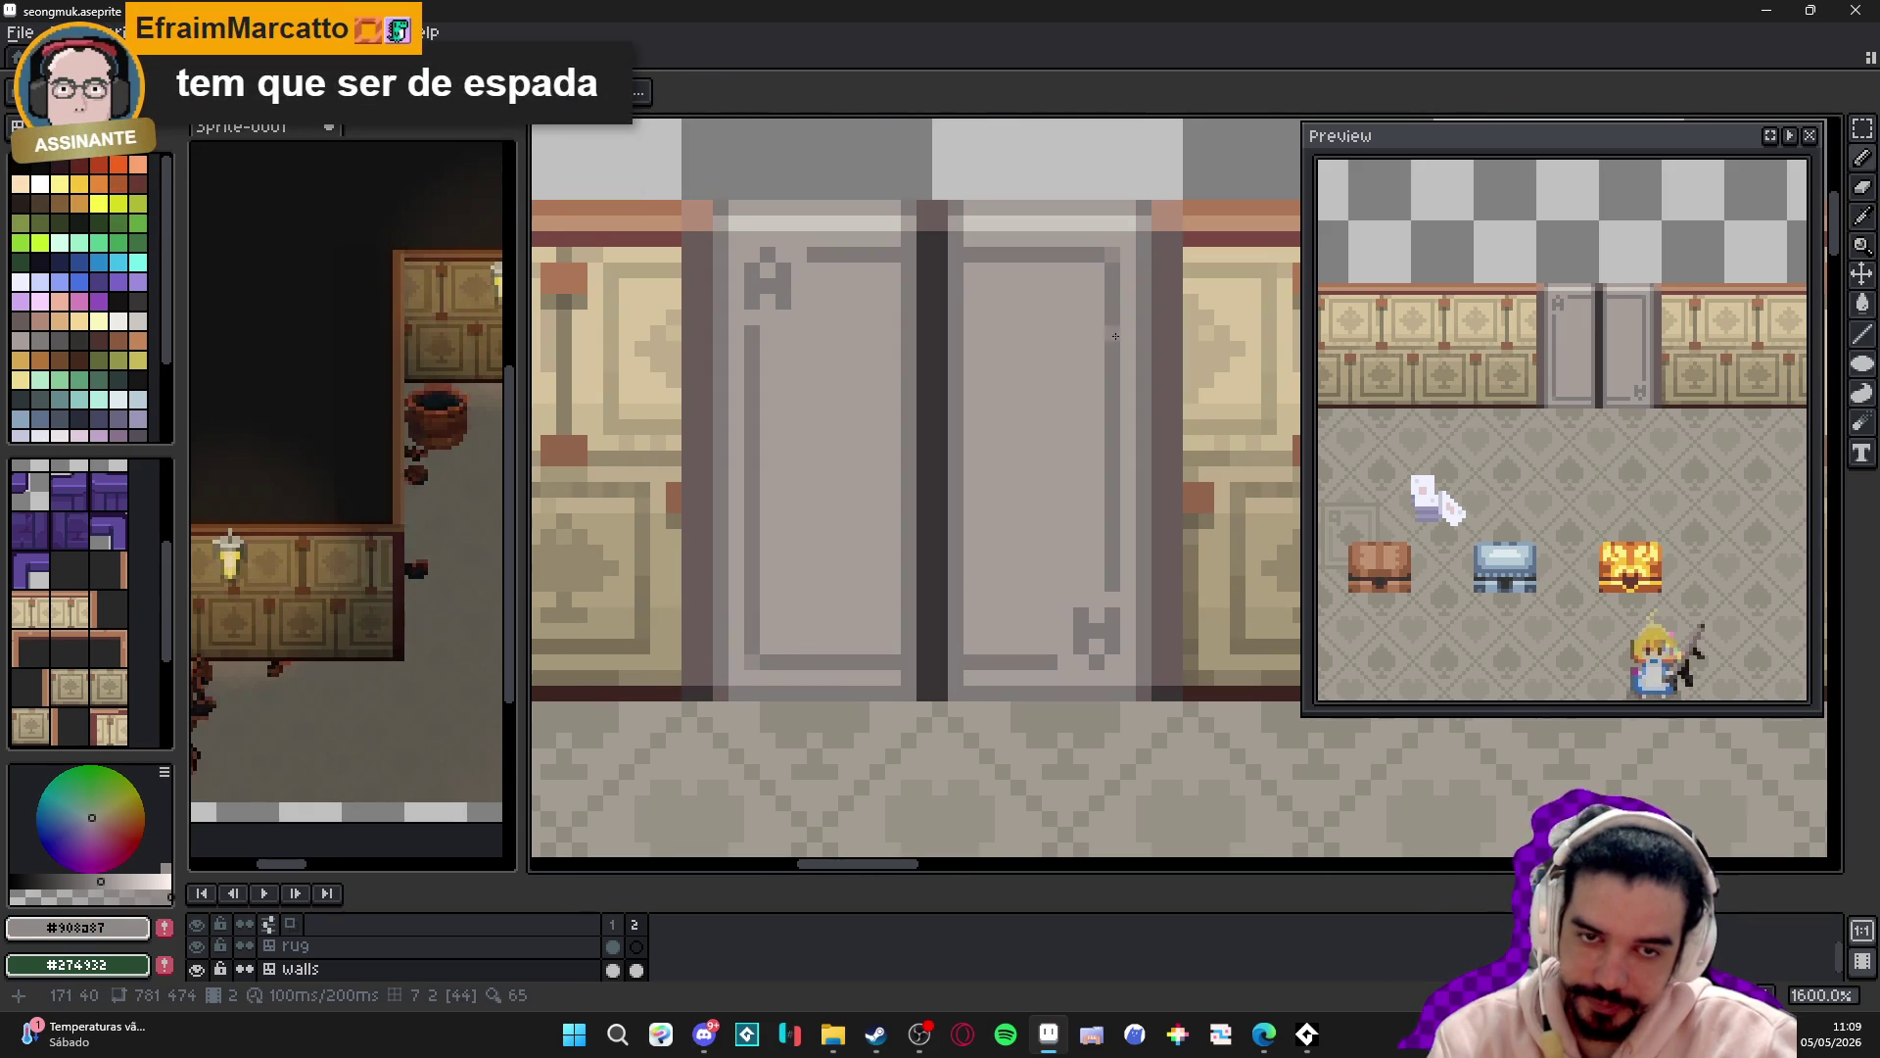
scroll(1108, 324, down, 5)
scroll(1028, 405, up, 5)
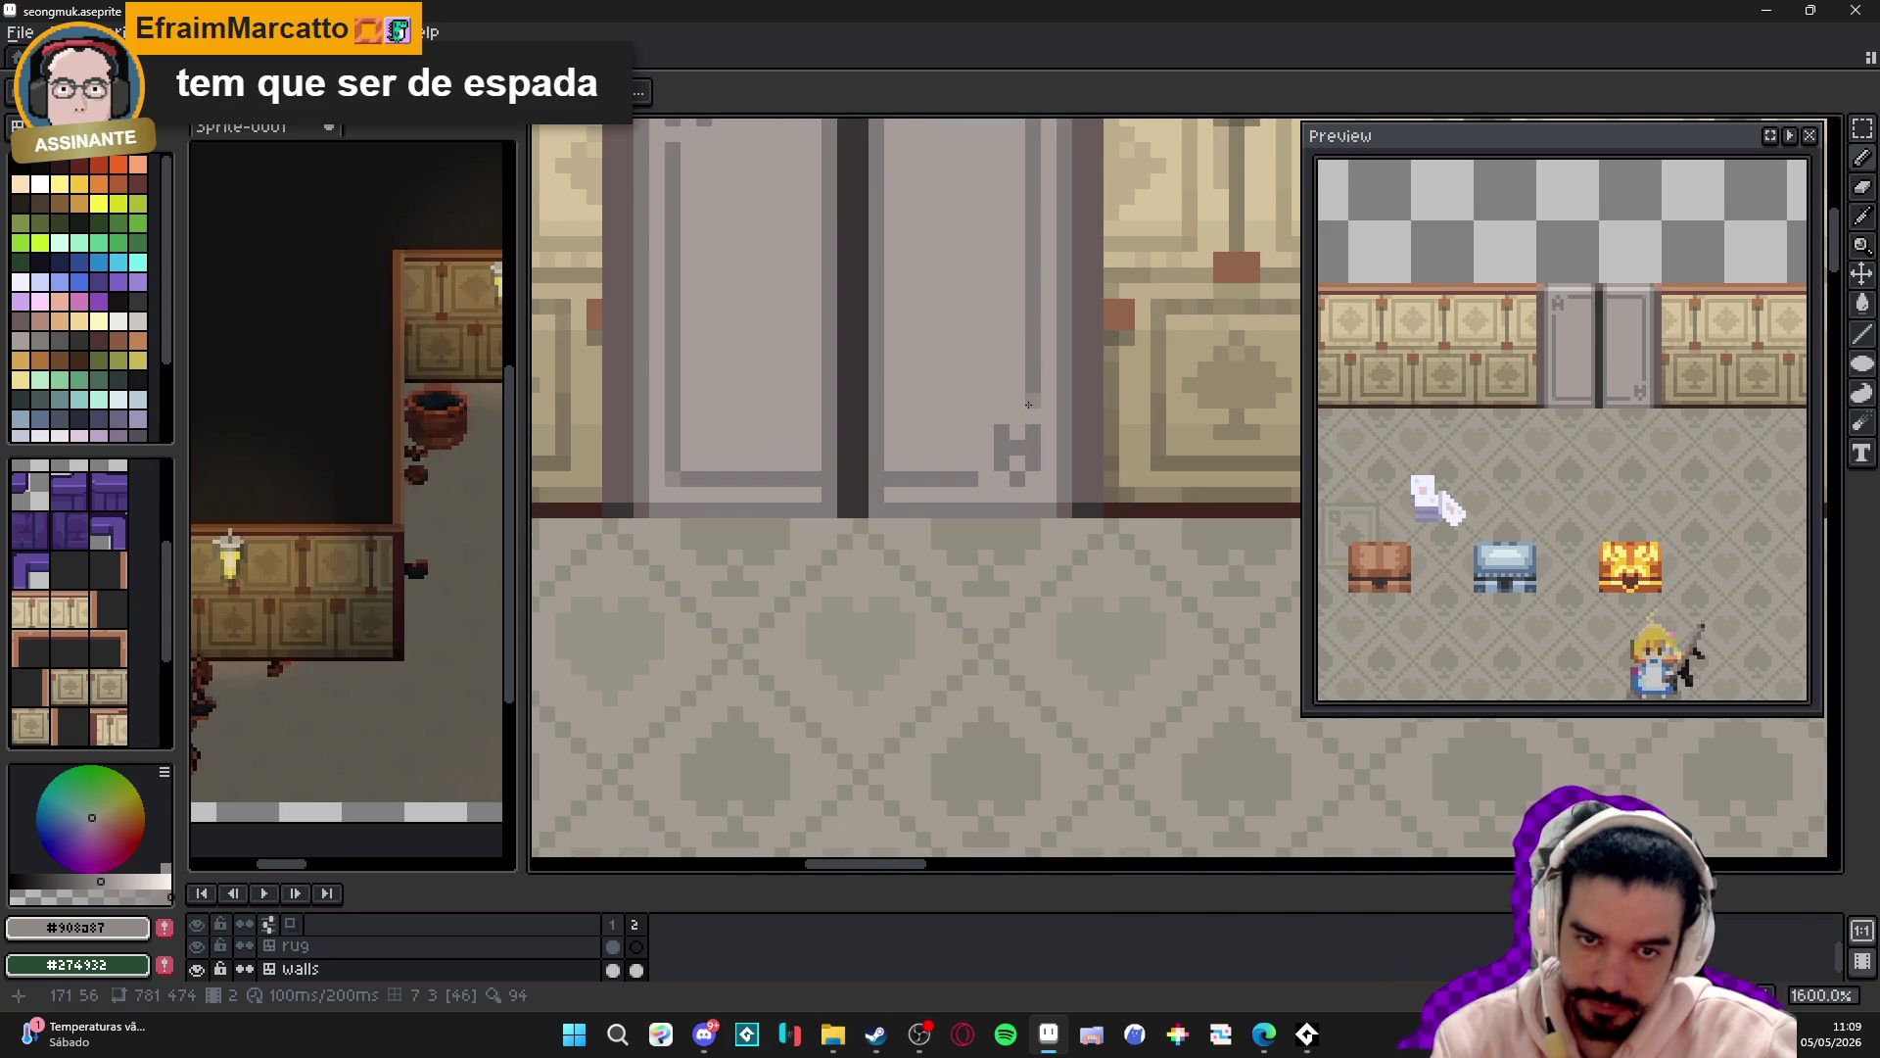
scroll(1028, 405, down, 3)
scroll(935, 331, up, 2)
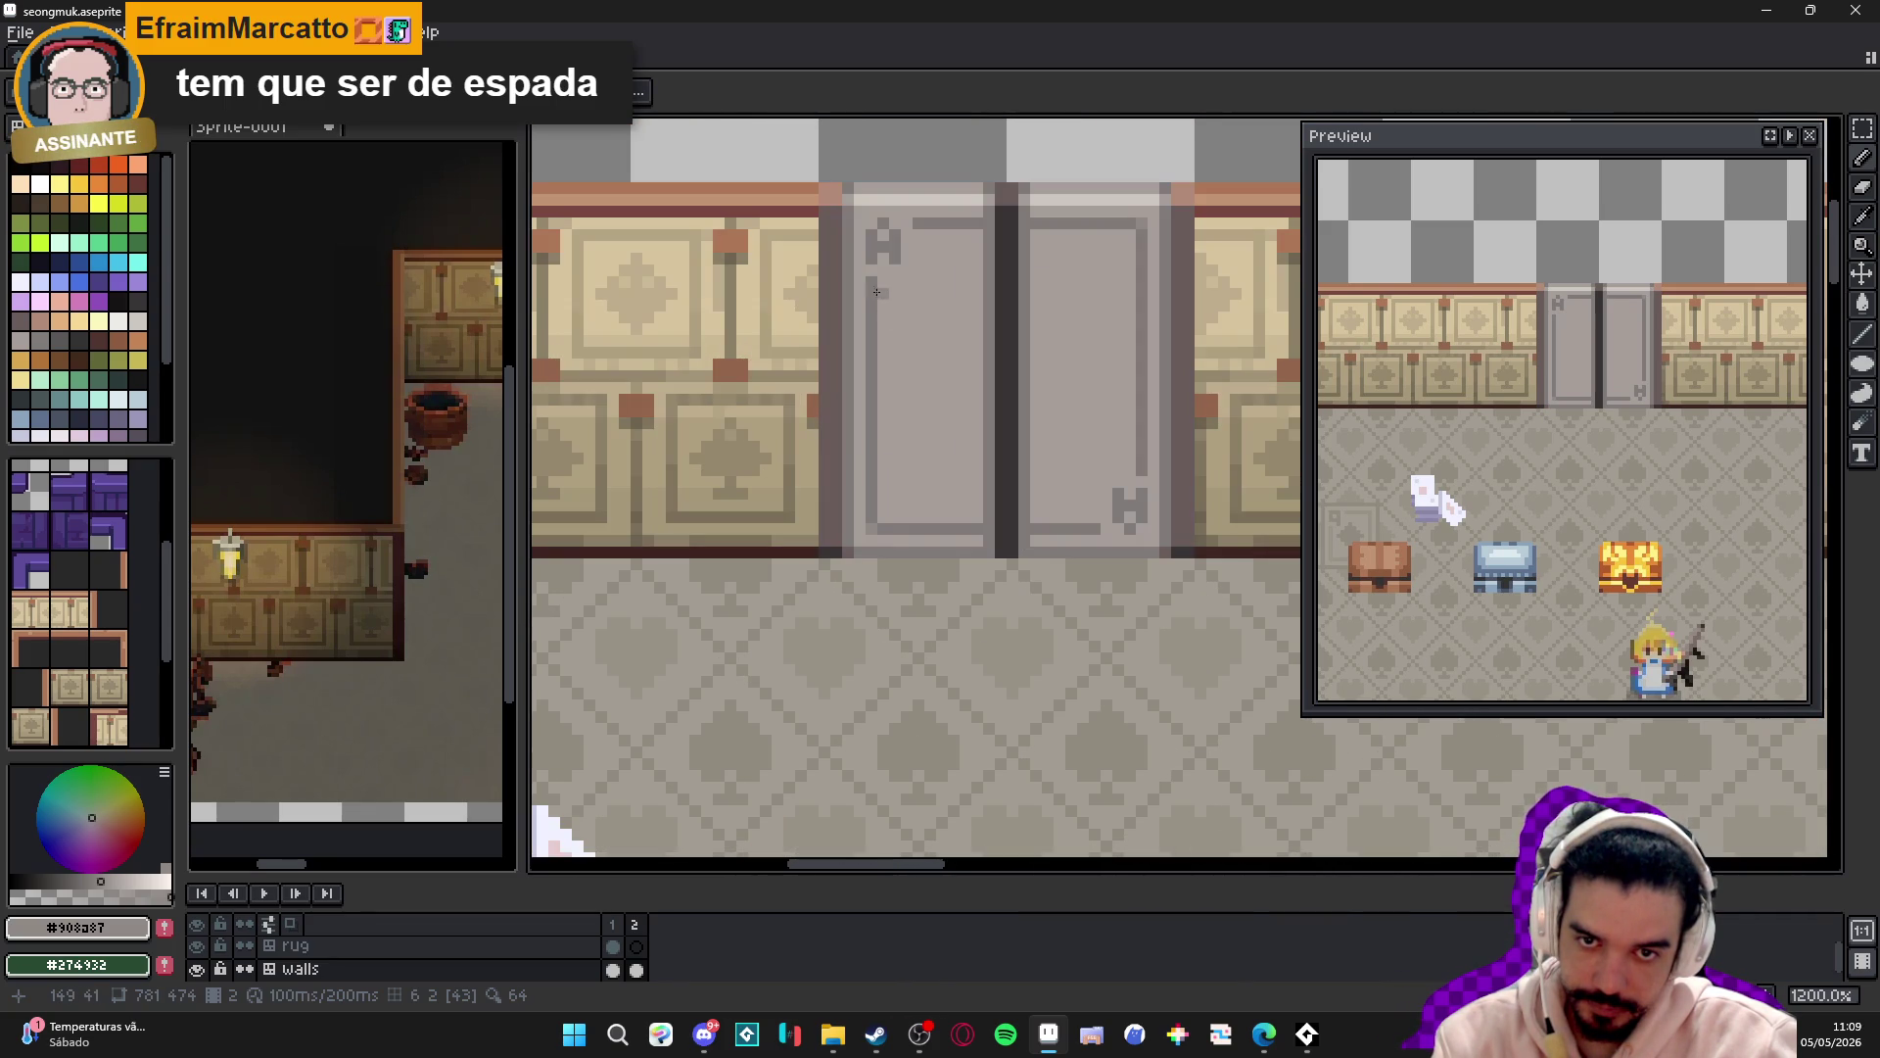
drag(879, 533, 974, 534)
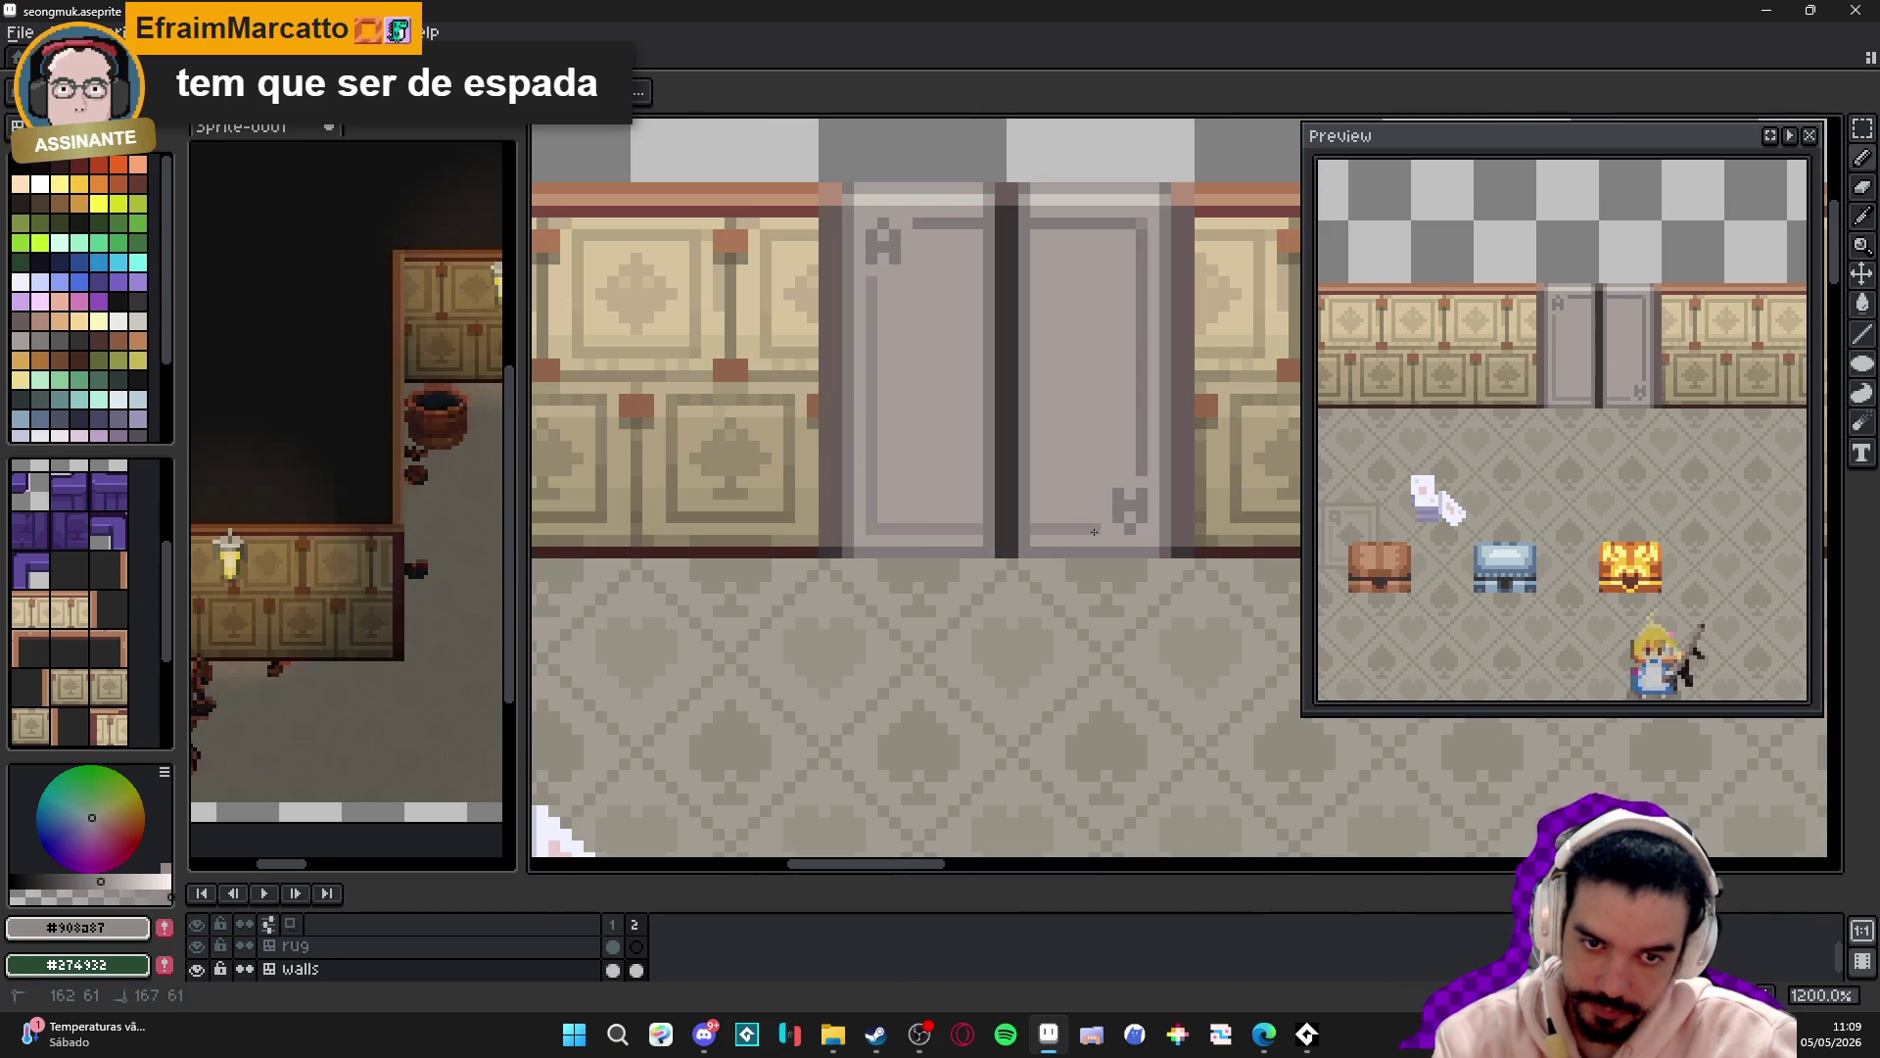
drag(1142, 470, 1142, 235)
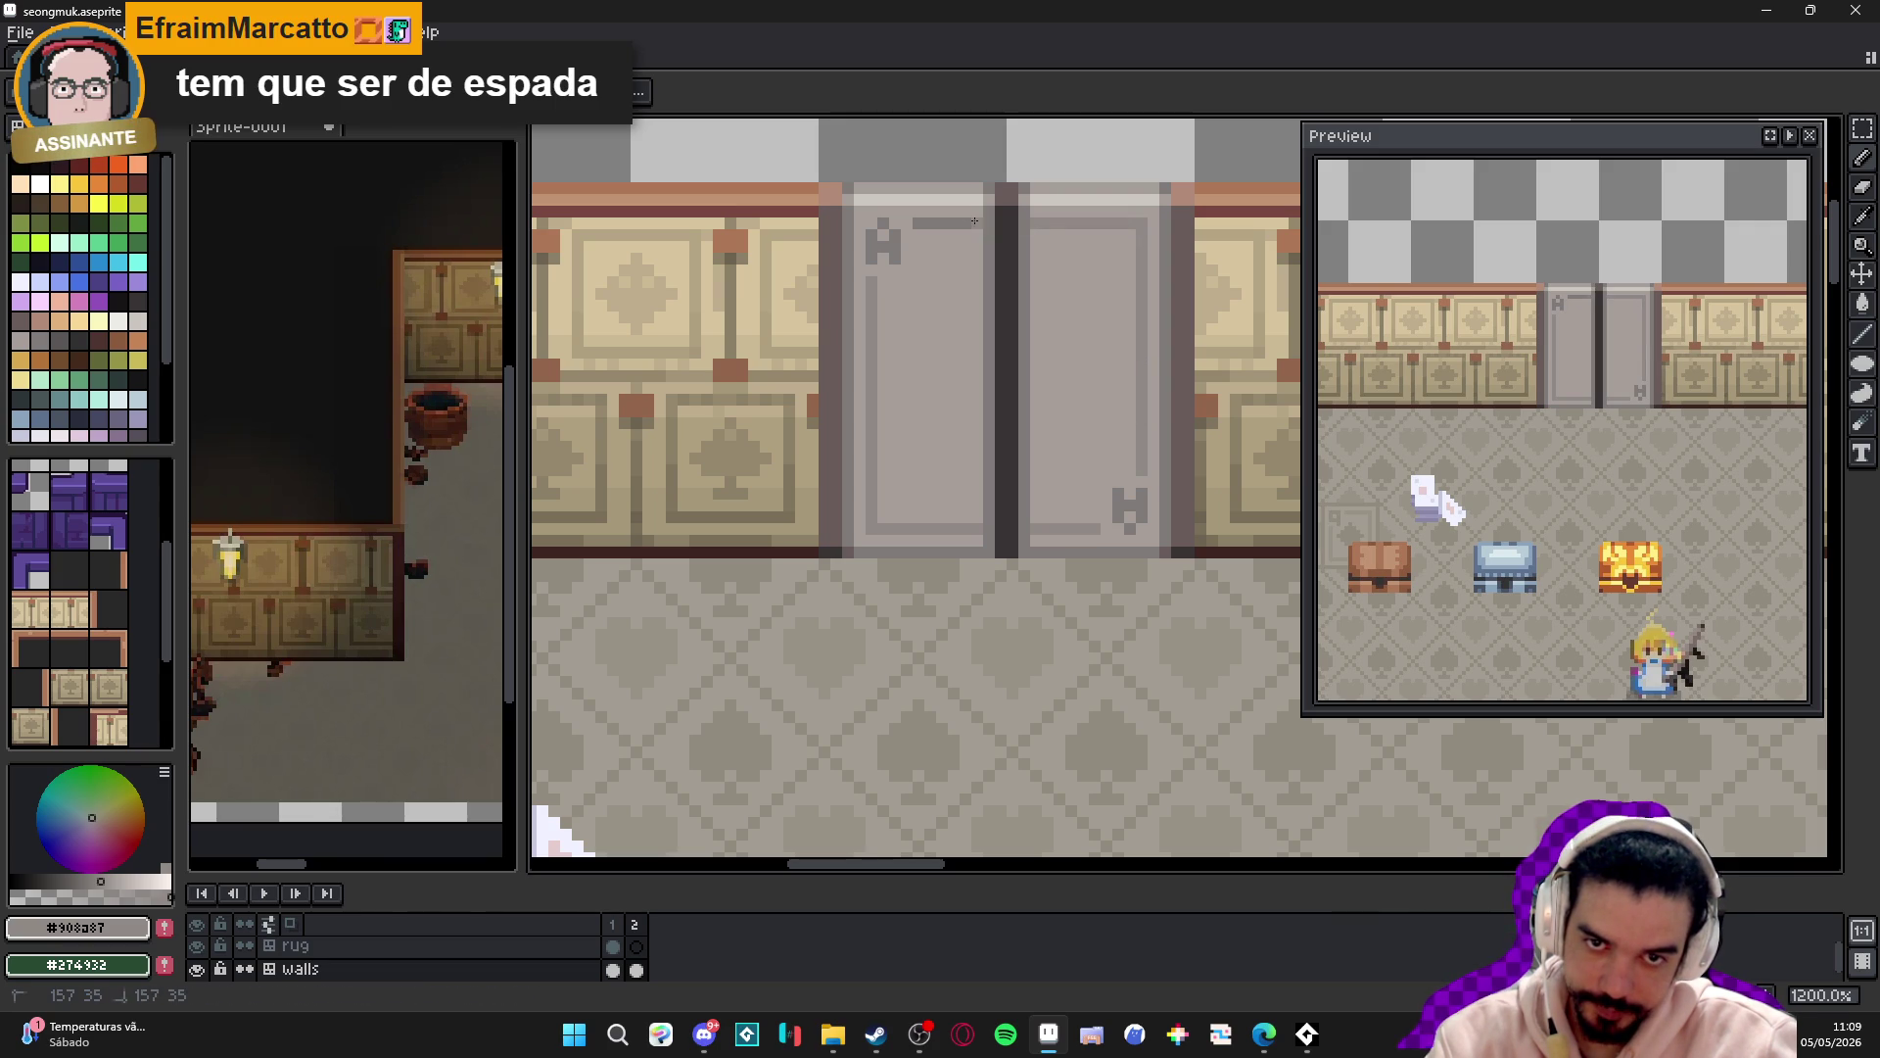
scroll(974, 216, down, 4)
scroll(1013, 307, up, 1)
scroll(1012, 307, up, 4)
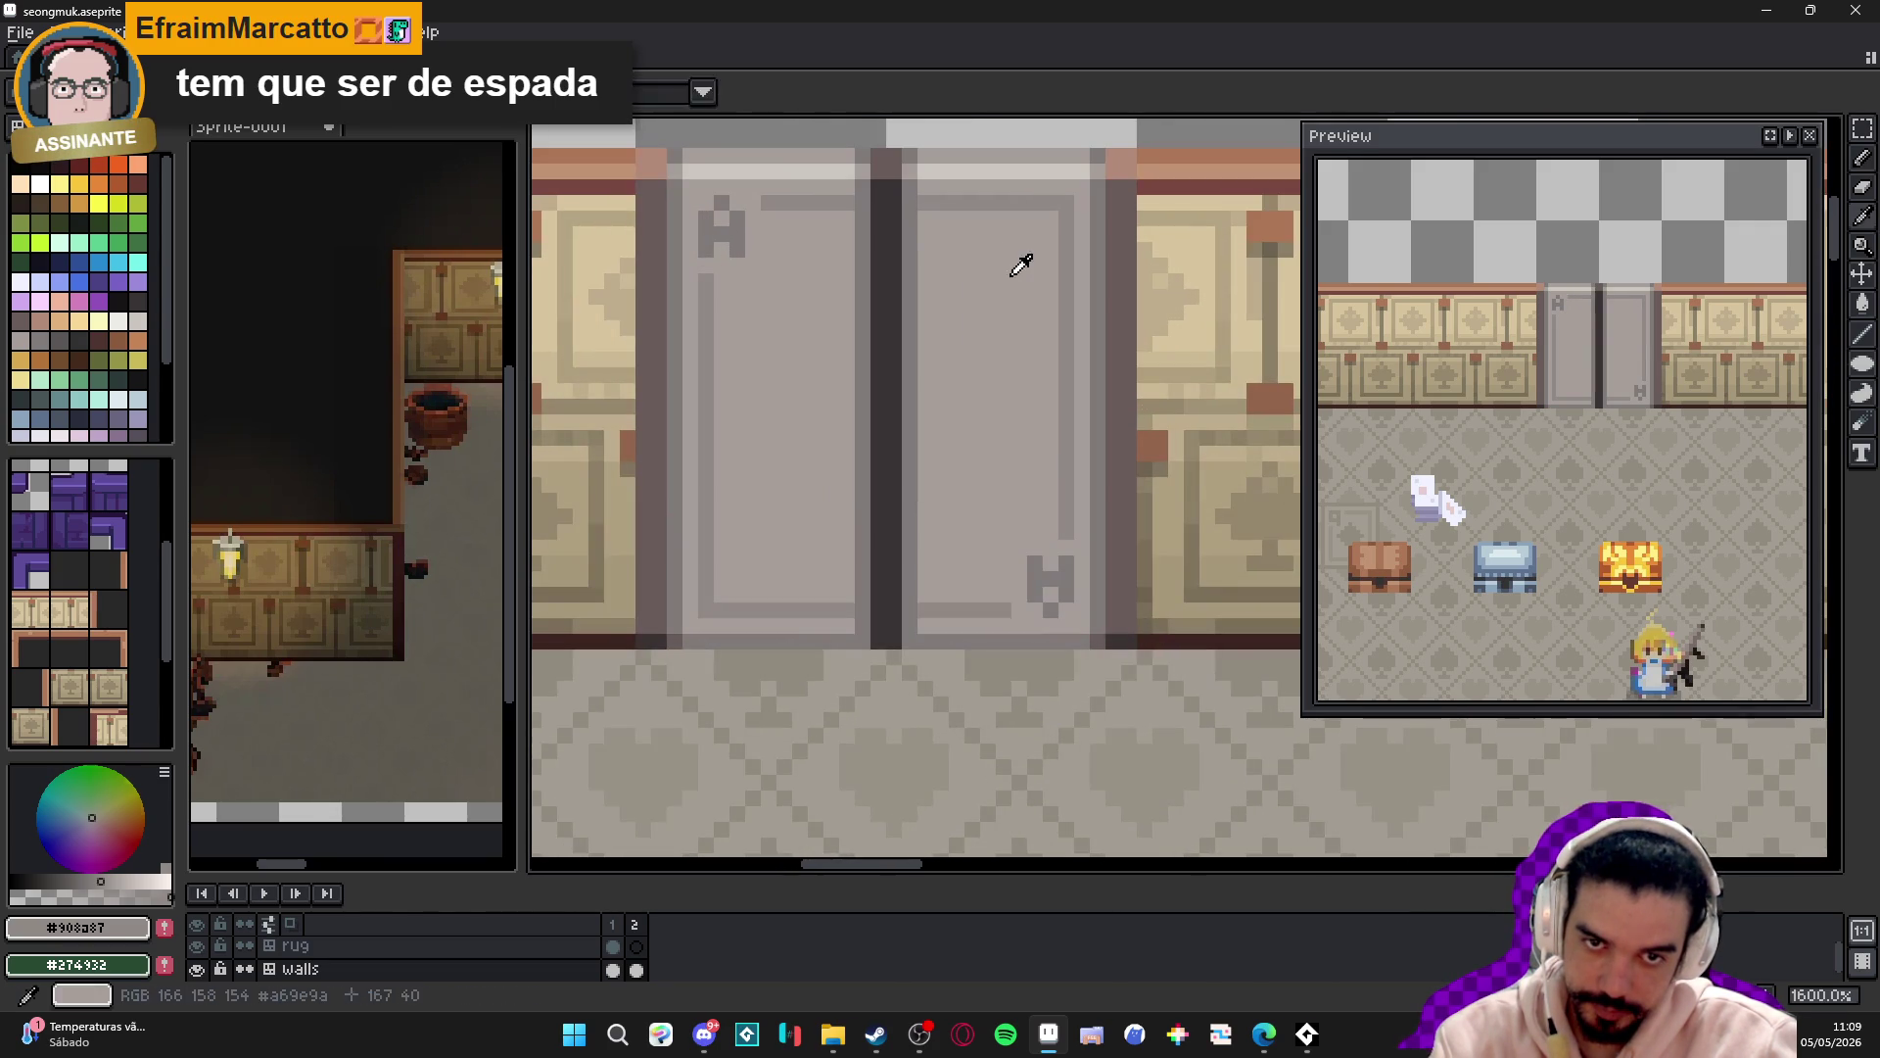
- Turn on mirrored symmetry and pencil the spade's diagonal top edges in darker grey
alt+click(963, 347)
scroll(1172, 231, up, 1)
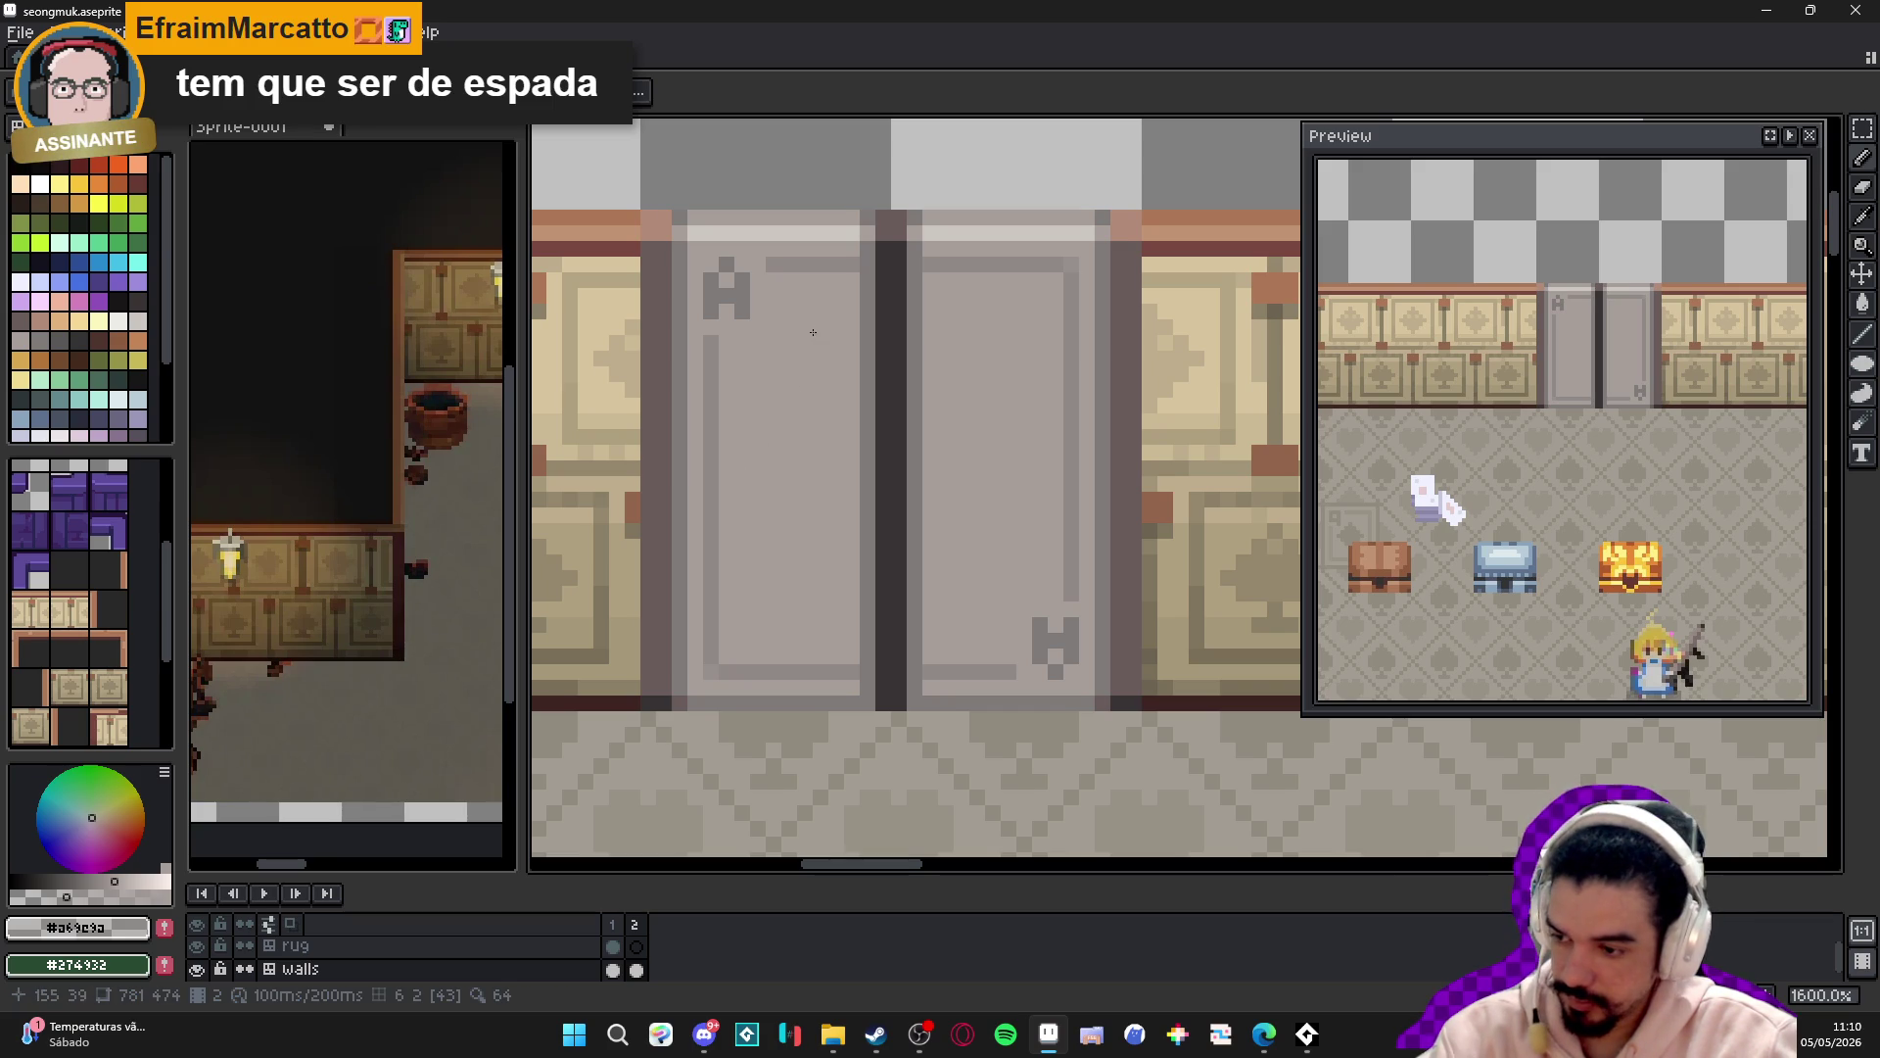
key(shift+s)
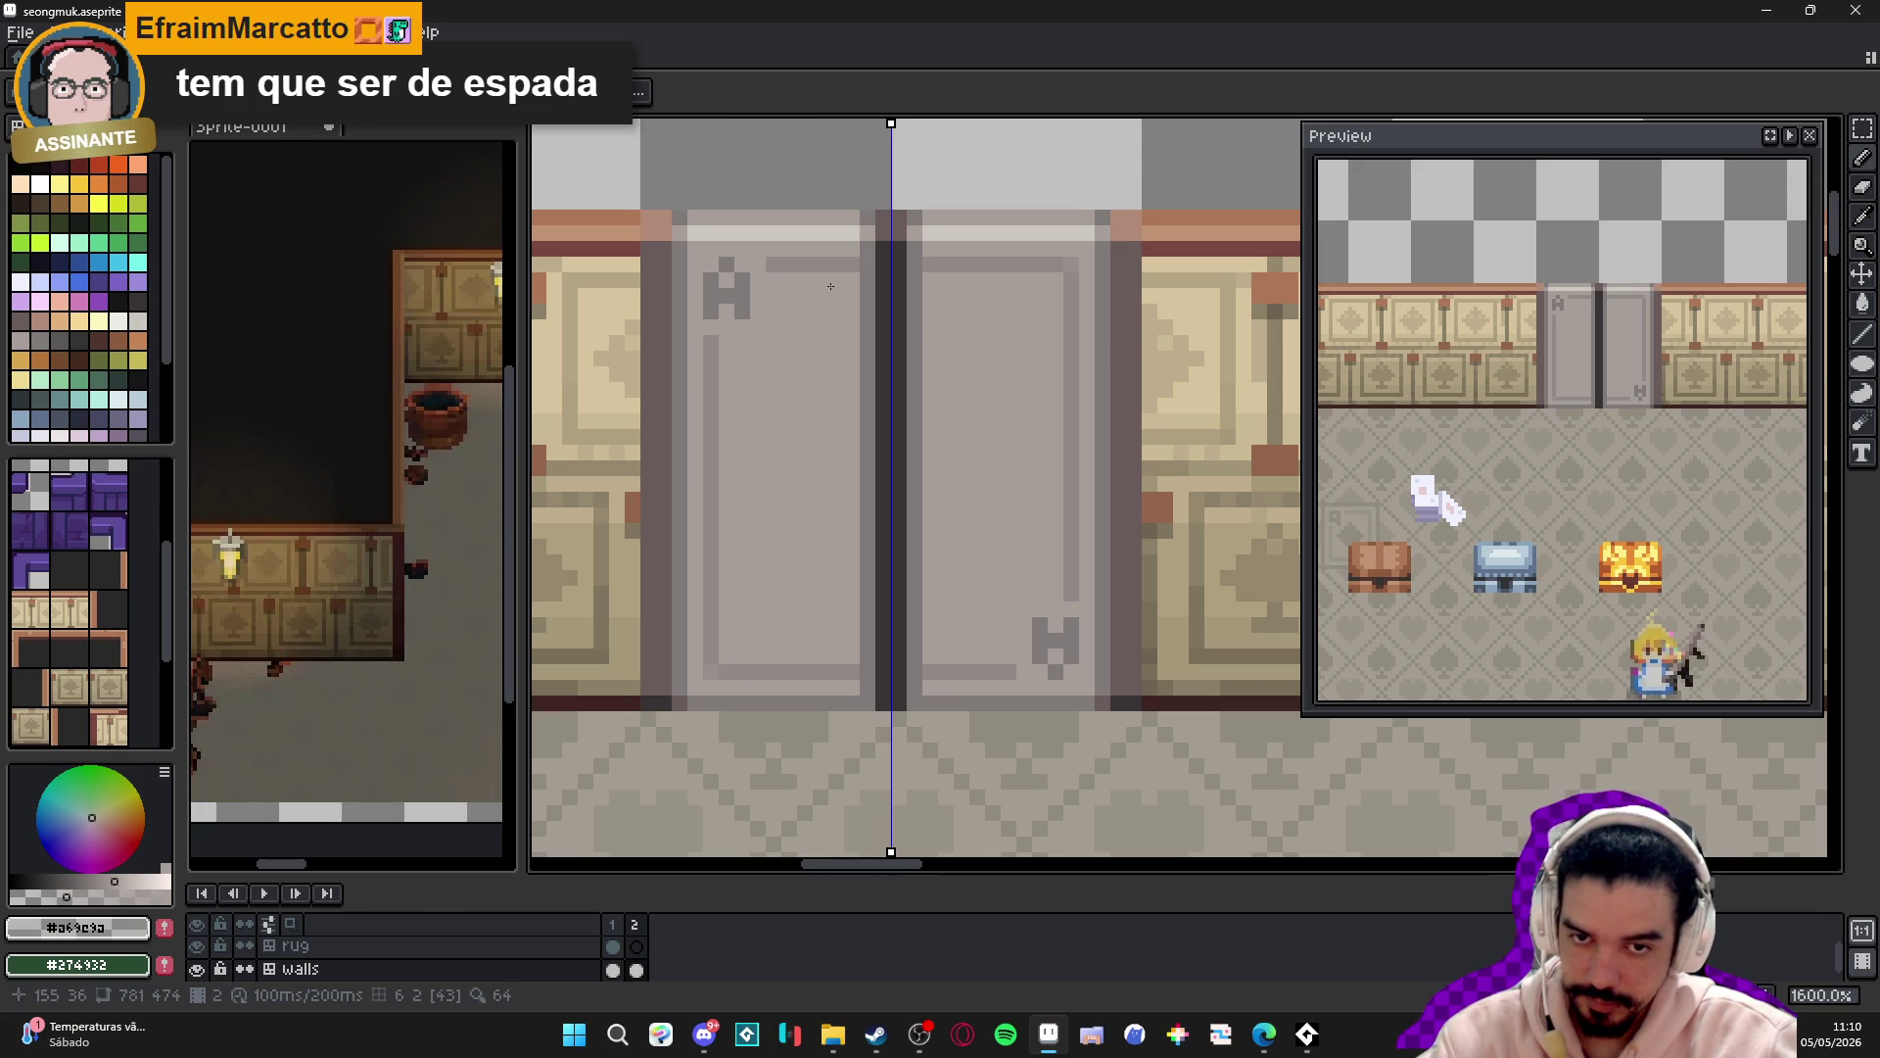
alt+click(867, 370)
mouse_move(860, 358)
mouse_down()
mouse_move(801, 424)
mouse_move(799, 536)
mouse_move(860, 529)
mouse_move(818, 576)
mouse_move(874, 600)
mouse_up()
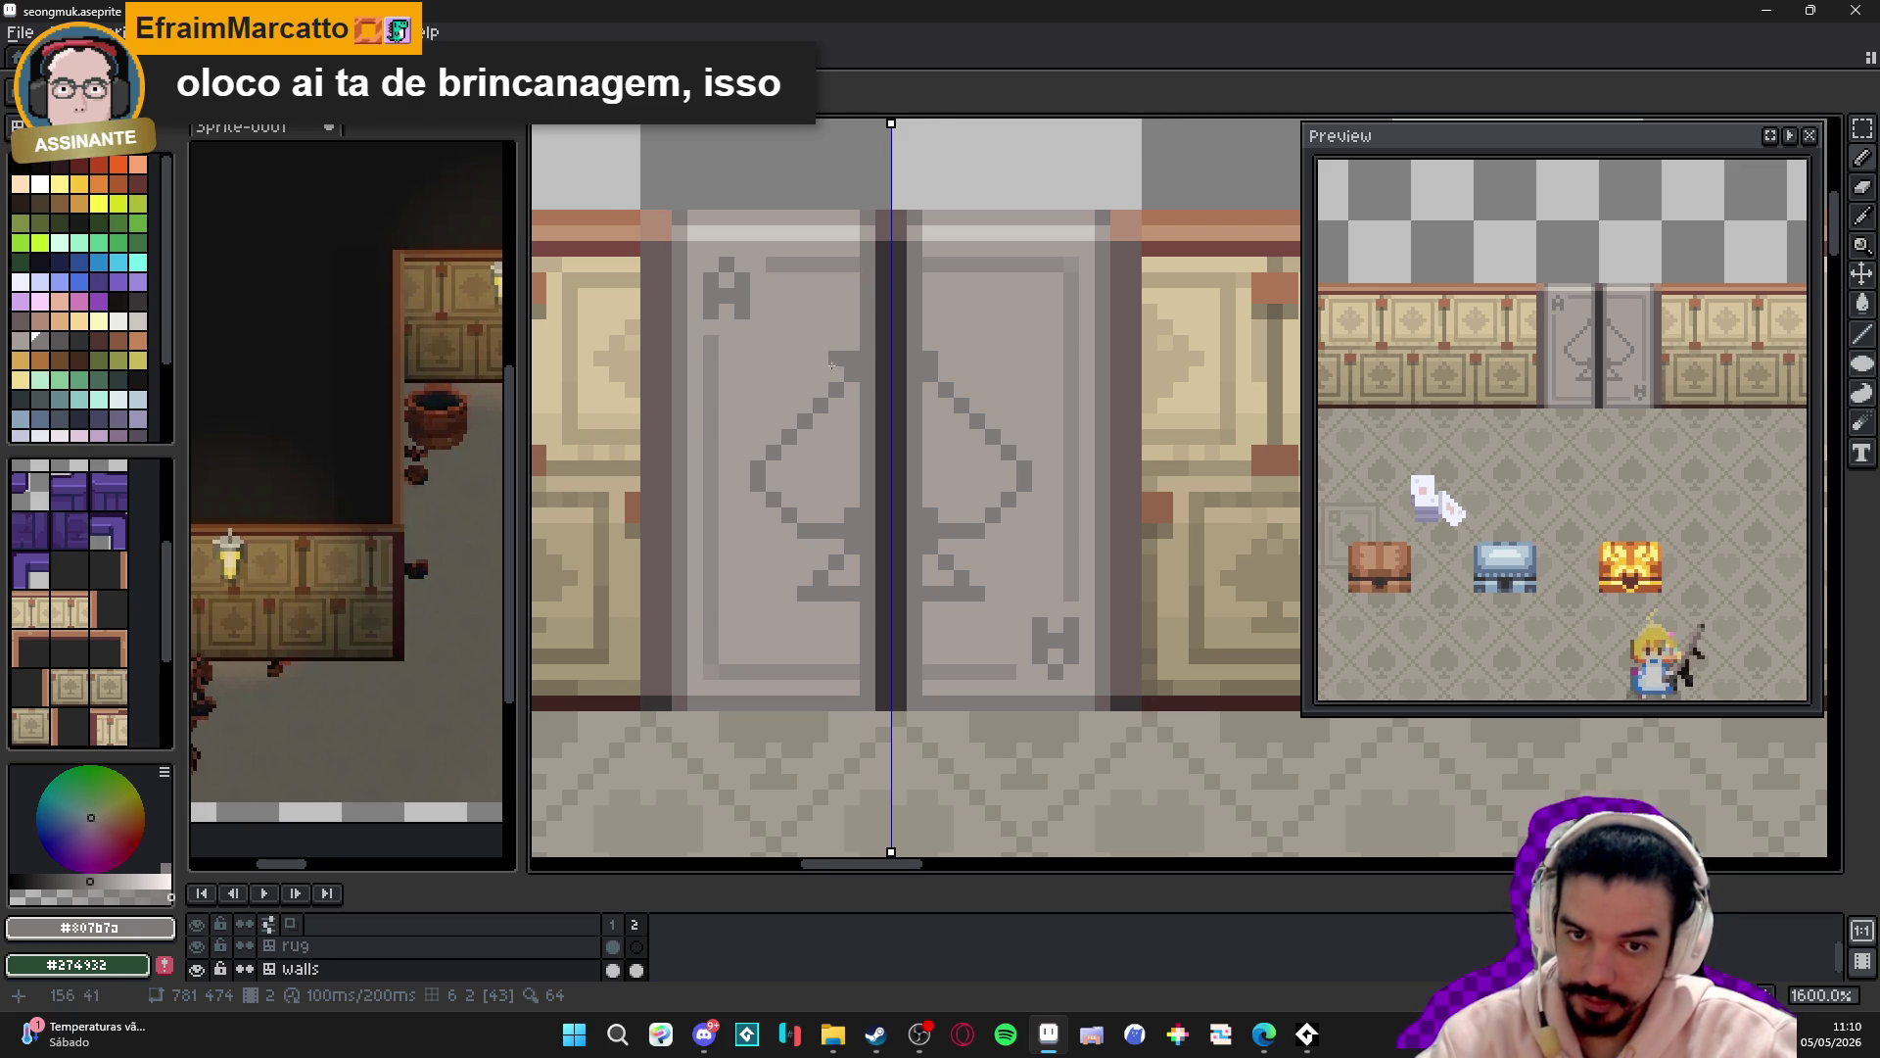
- Complete the spade outline on both halves and flood-fill its interior with grey
scroll(802, 372, up, 2)
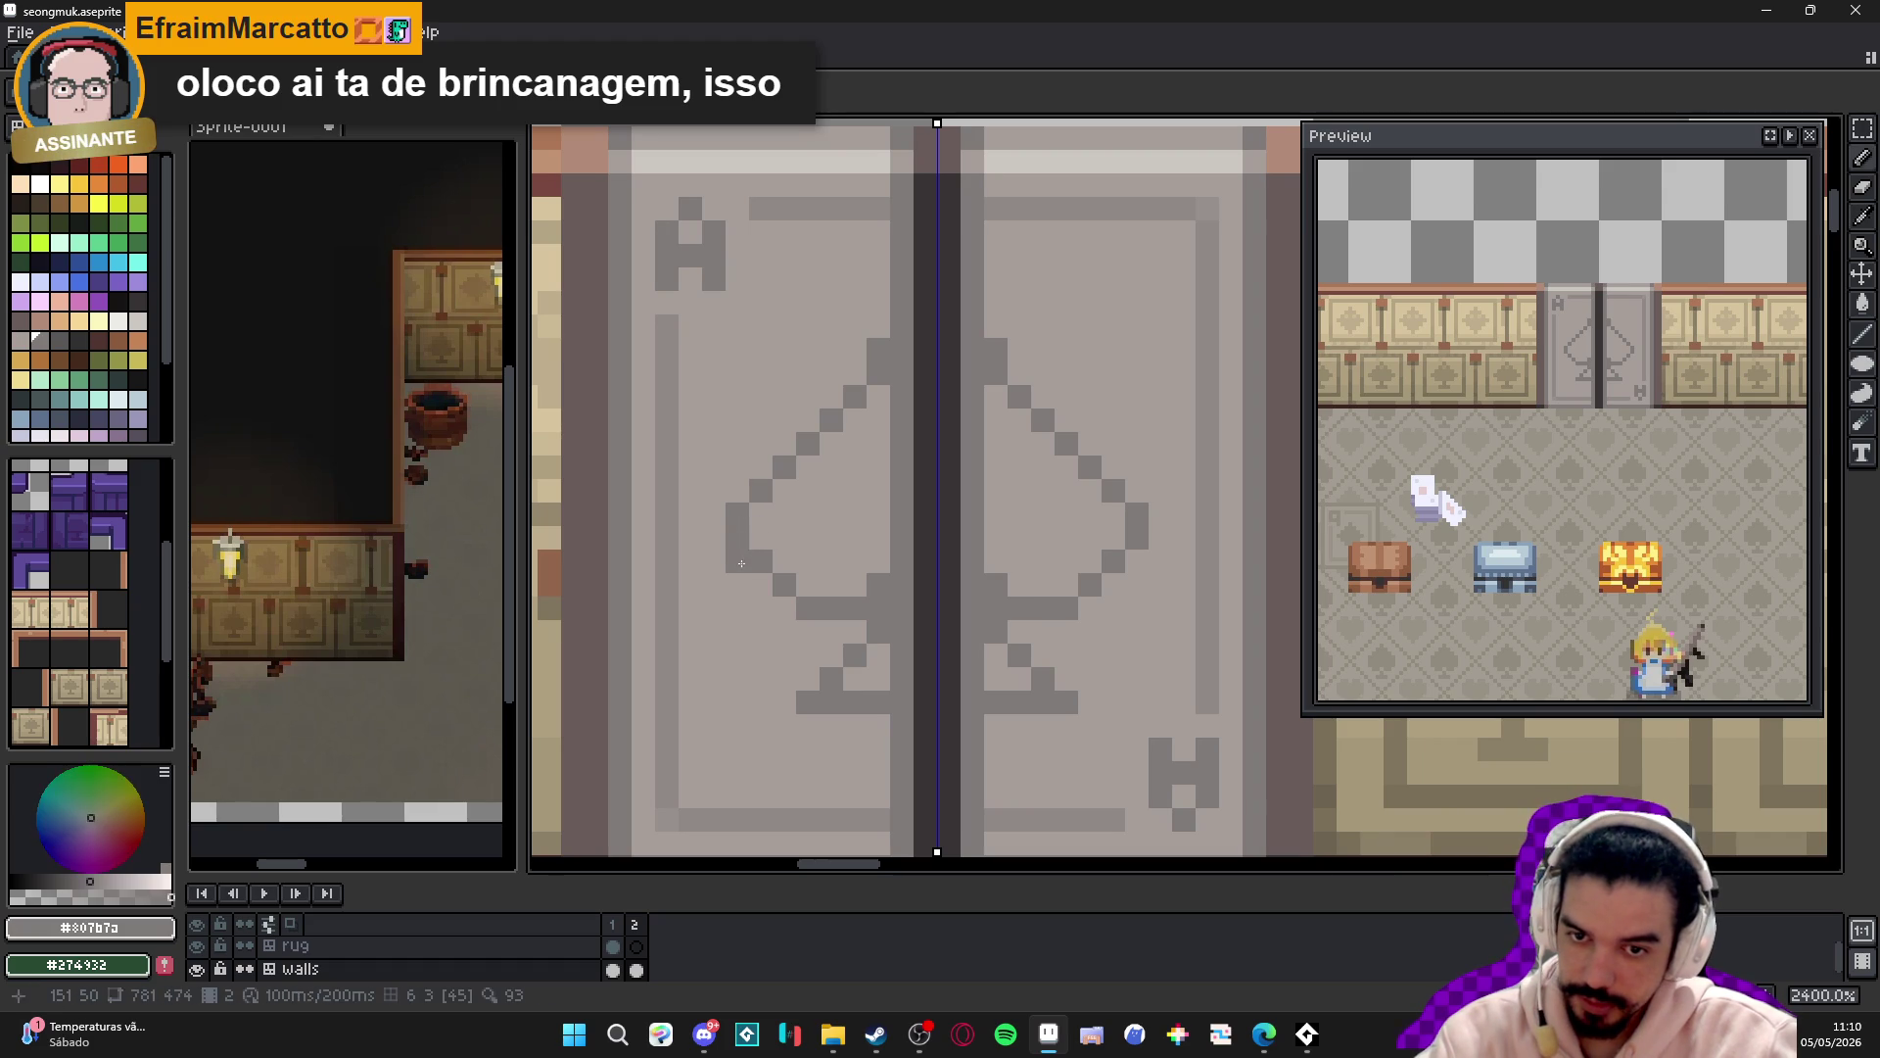
click(741, 563)
click(761, 585)
click(784, 608)
click(855, 537)
key(g)
click(842, 548)
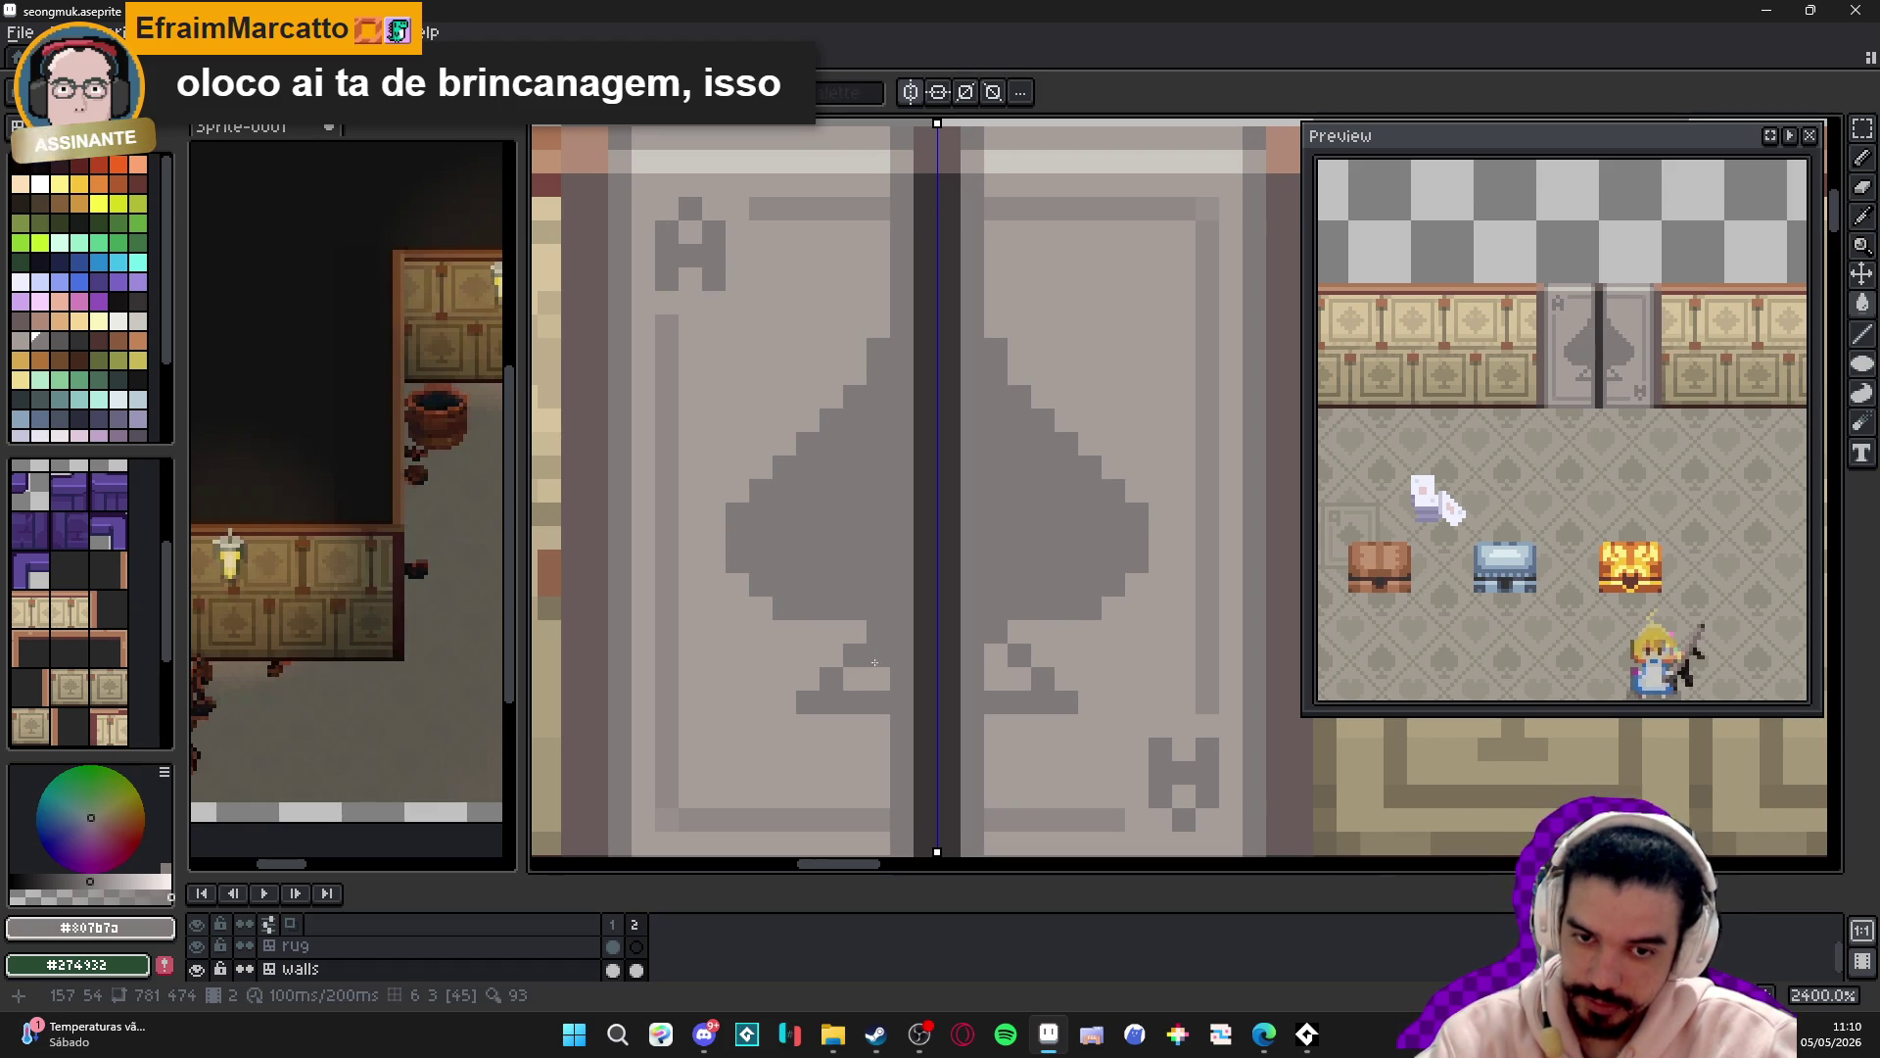
- With the light door grey, narrow the spade stem's lower edge and clear its bottom row
alt+click(1069, 634)
click(996, 631)
click(1020, 655)
click(1043, 679)
click(1067, 702)
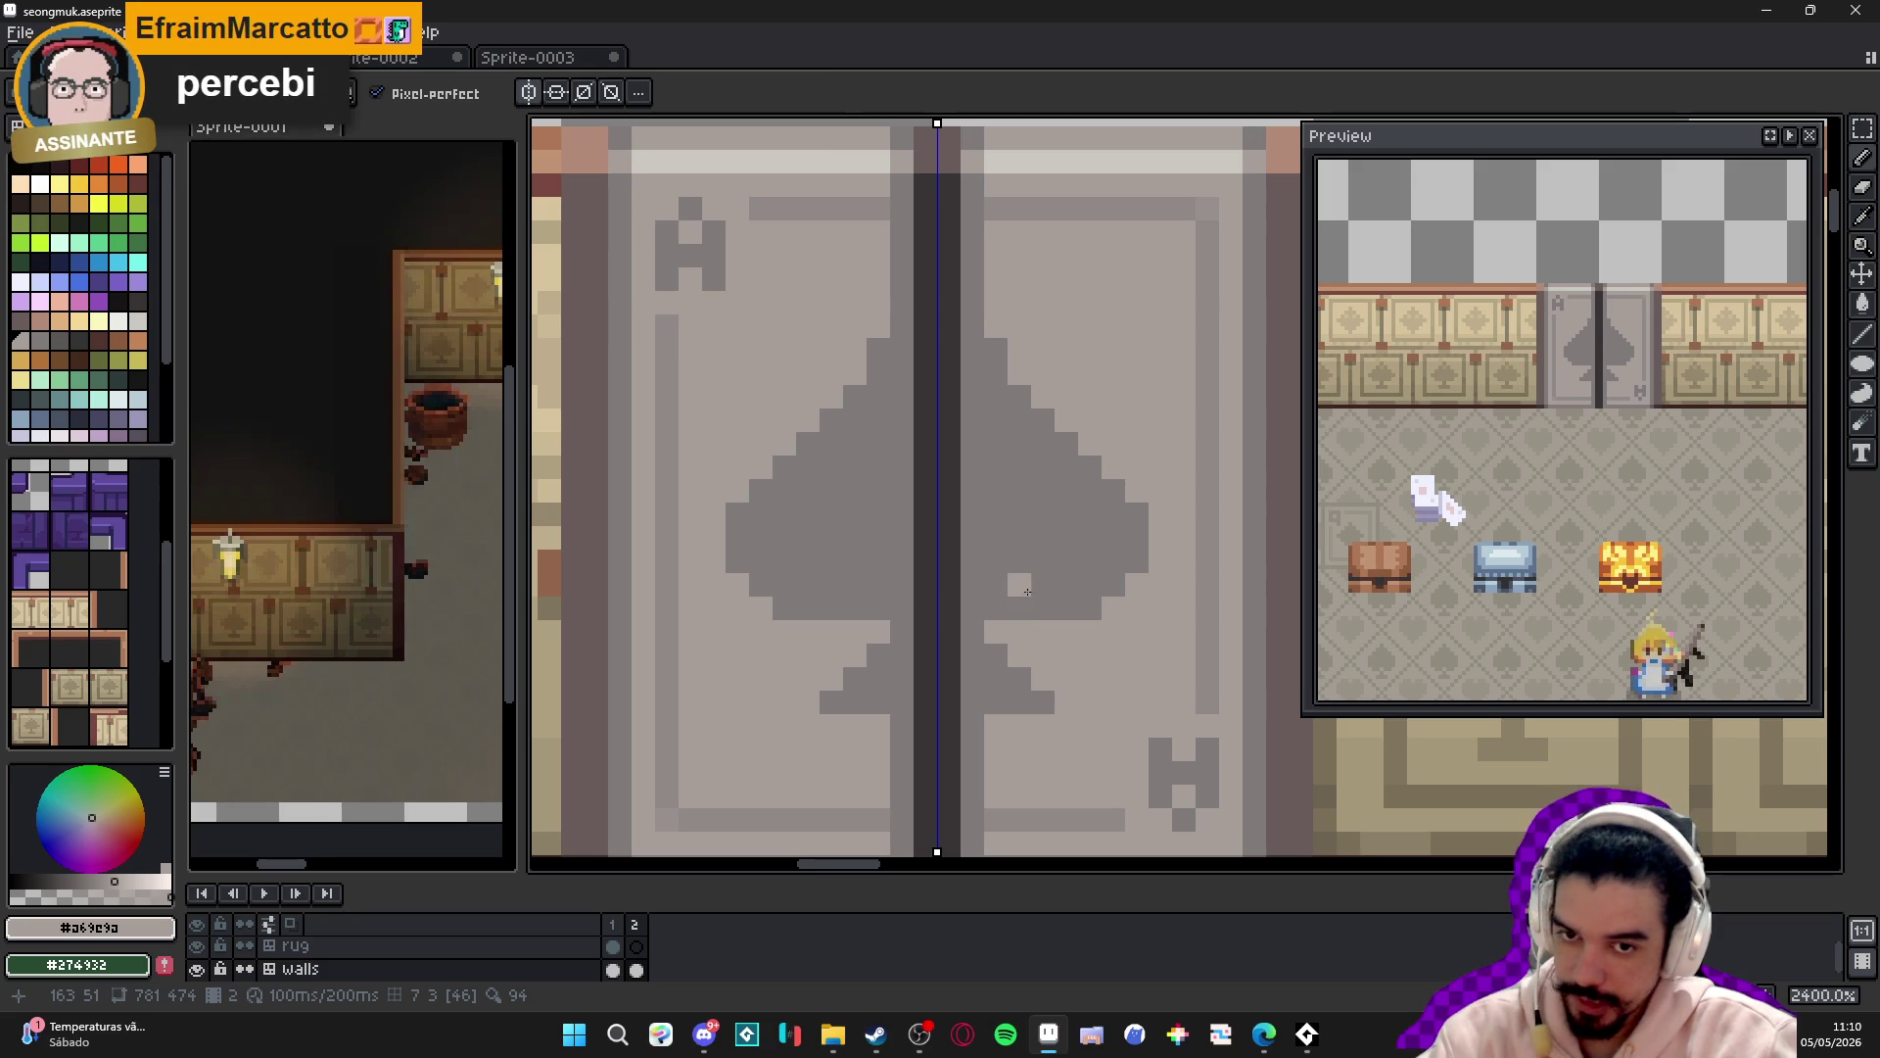
click(996, 608)
click(1090, 608)
mouse_move(1020, 608)
mouse_down()
mouse_move(1067, 609)
mouse_move(1137, 515)
mouse_move(1114, 561)
mouse_up()
- Trim the spade's outer columns, tidy its upper step, and lighten its bottom corner pixels
click(1114, 584)
click(1114, 538)
click(1090, 585)
click(1020, 420)
drag(996, 374, 996, 349)
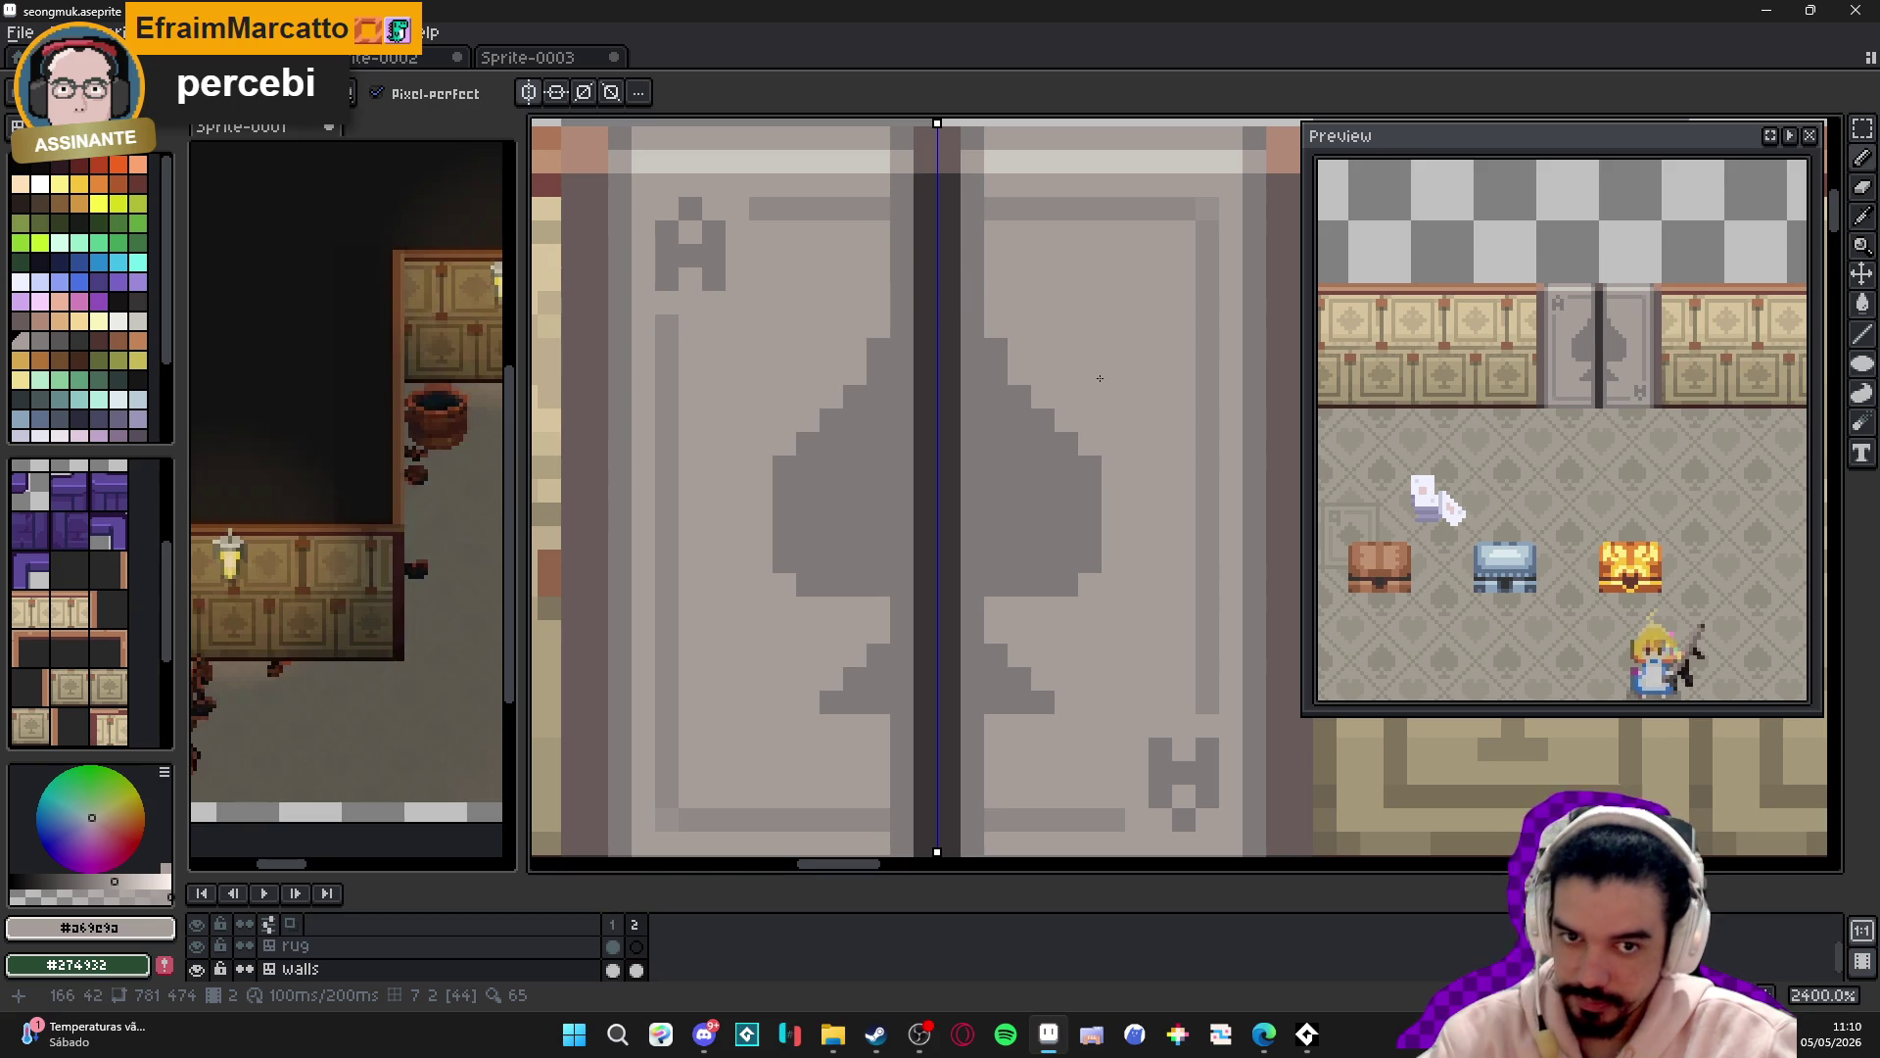
alt+click(856, 483)
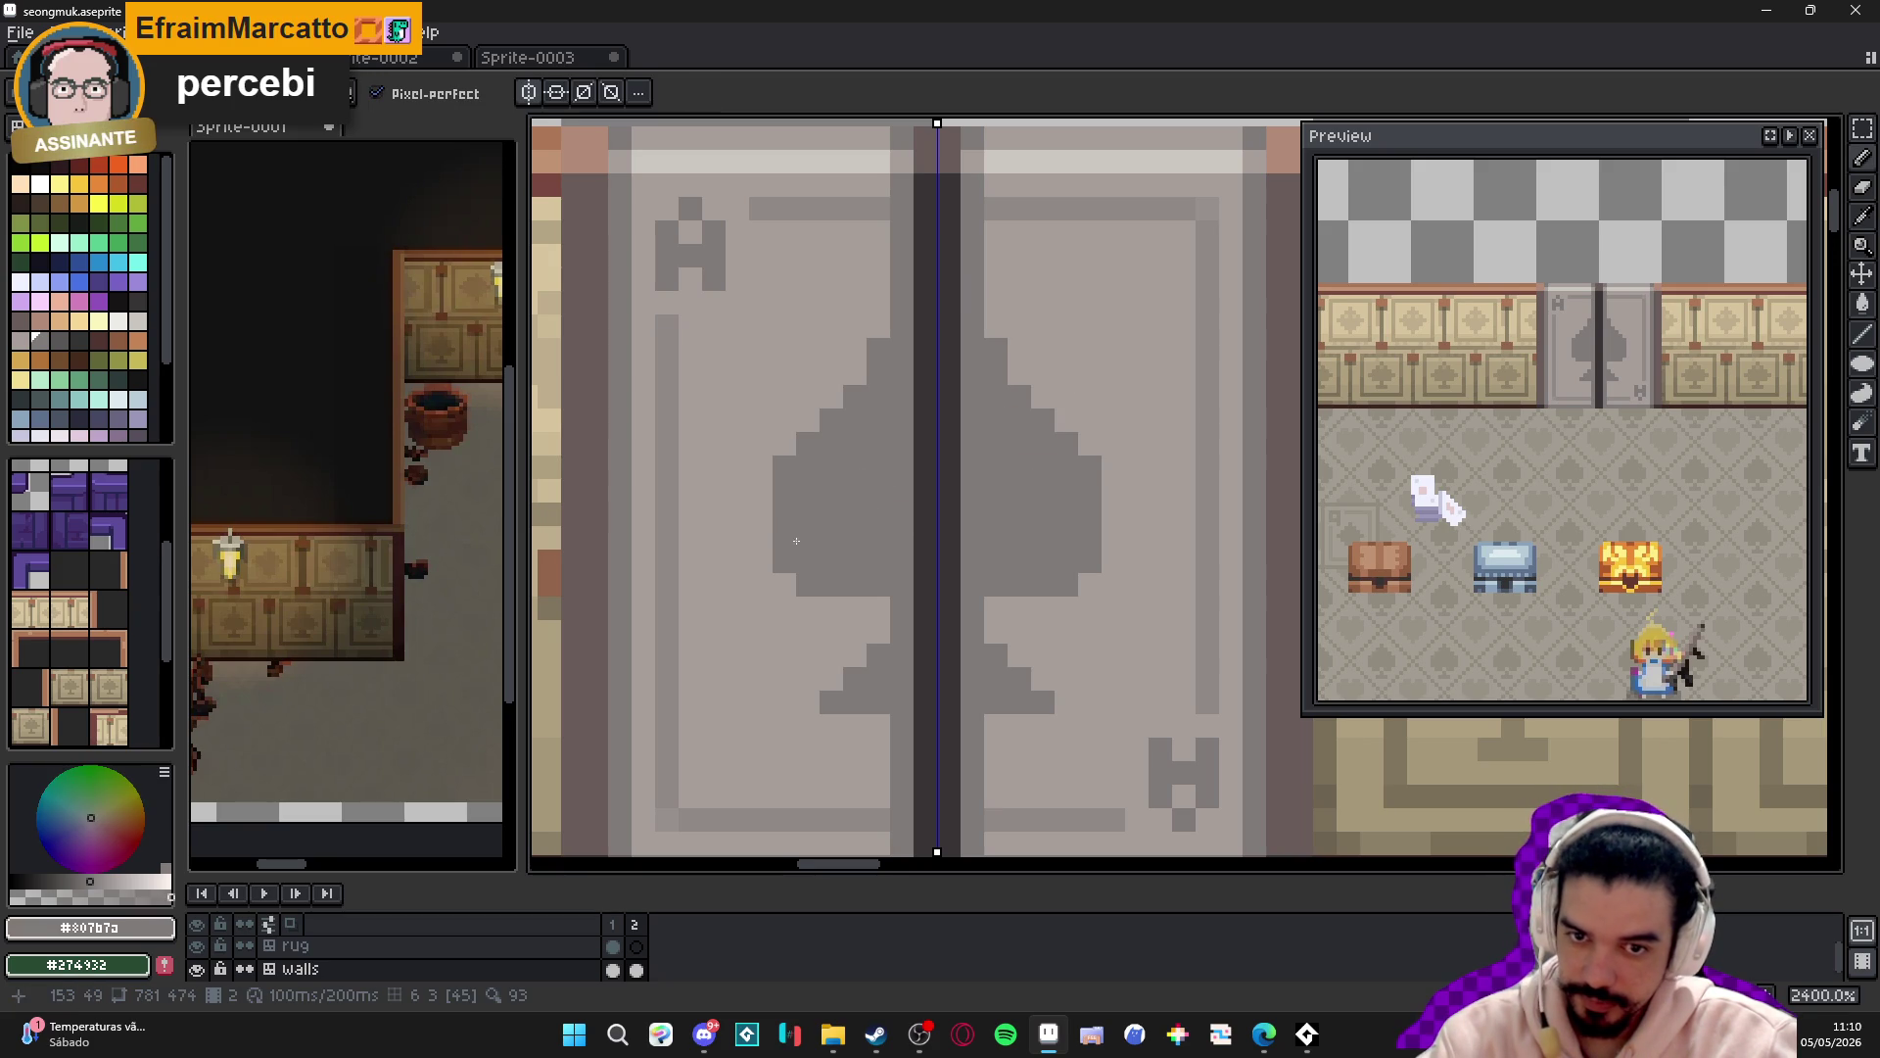
alt+click(866, 620)
drag(903, 585, 879, 584)
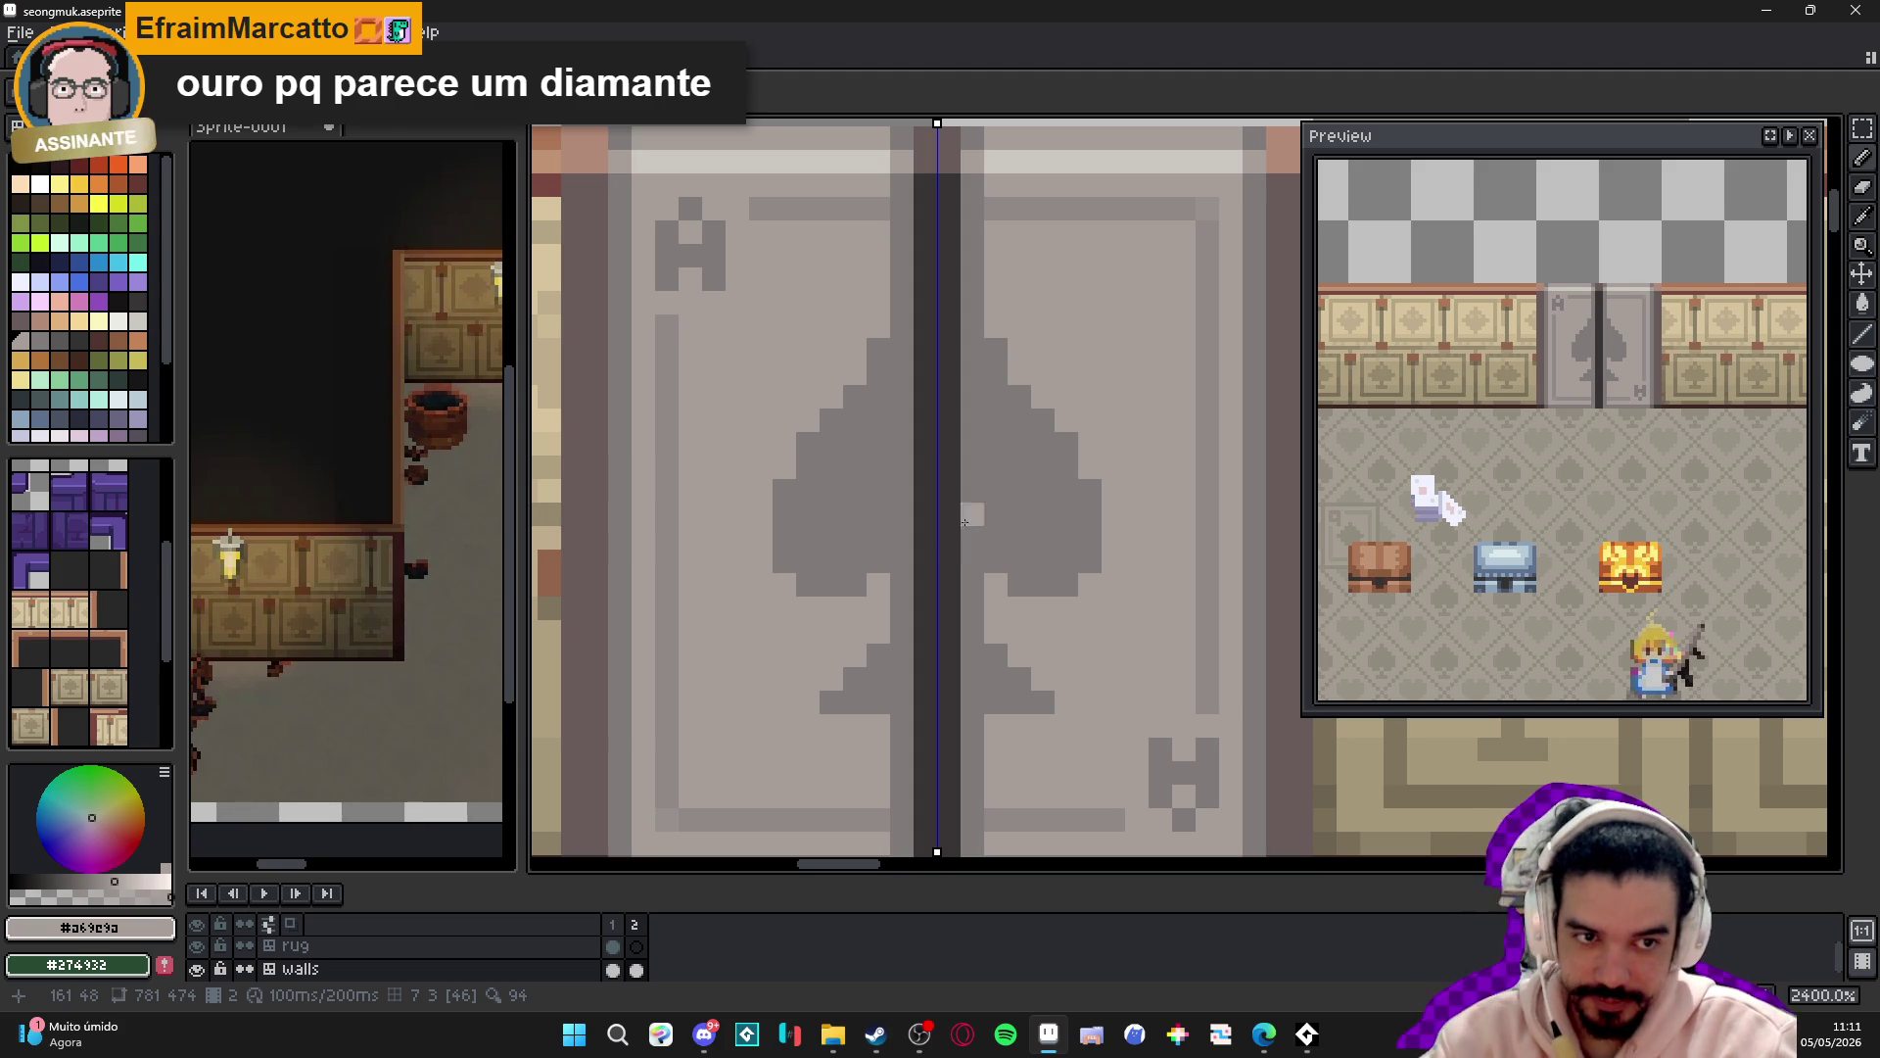
- Paint lighter grey pixels at the spade's lower corners and along its base row
scroll(1075, 419, down, 5)
scroll(1075, 419, down, 1)
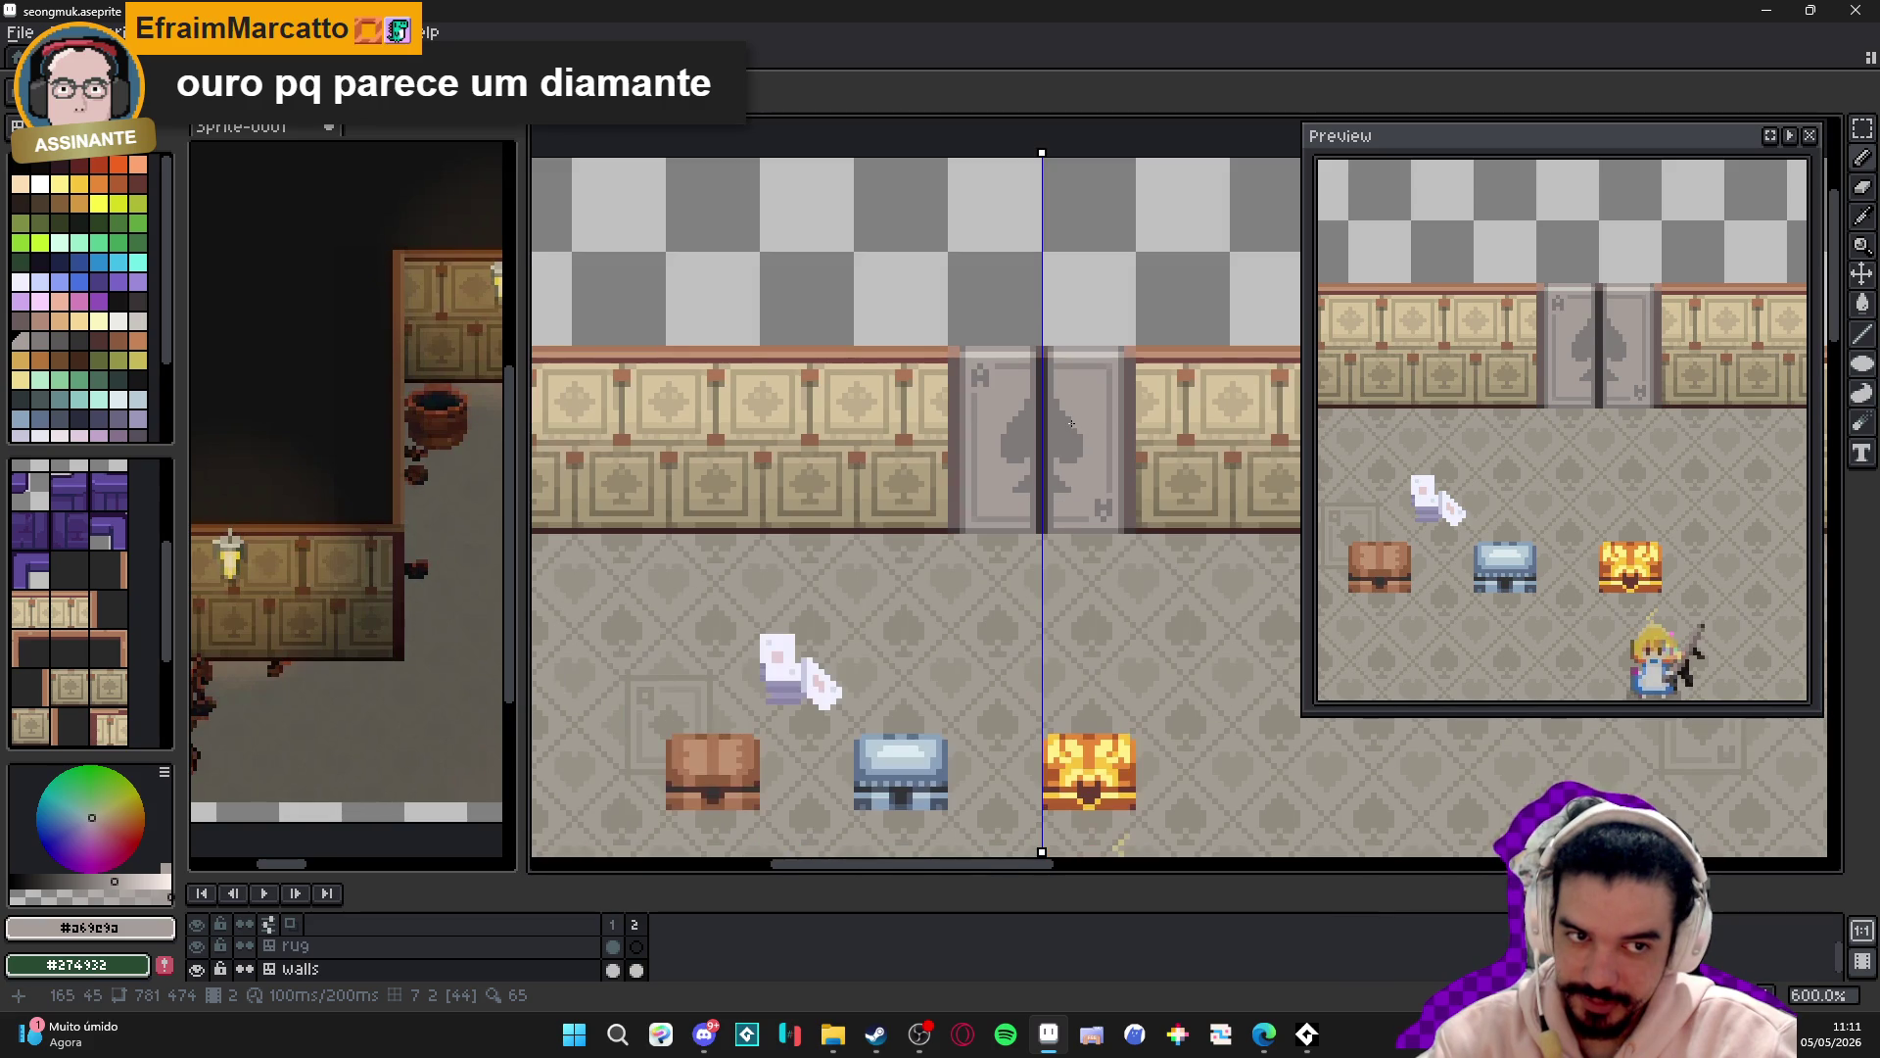
scroll(1075, 418, down, 4)
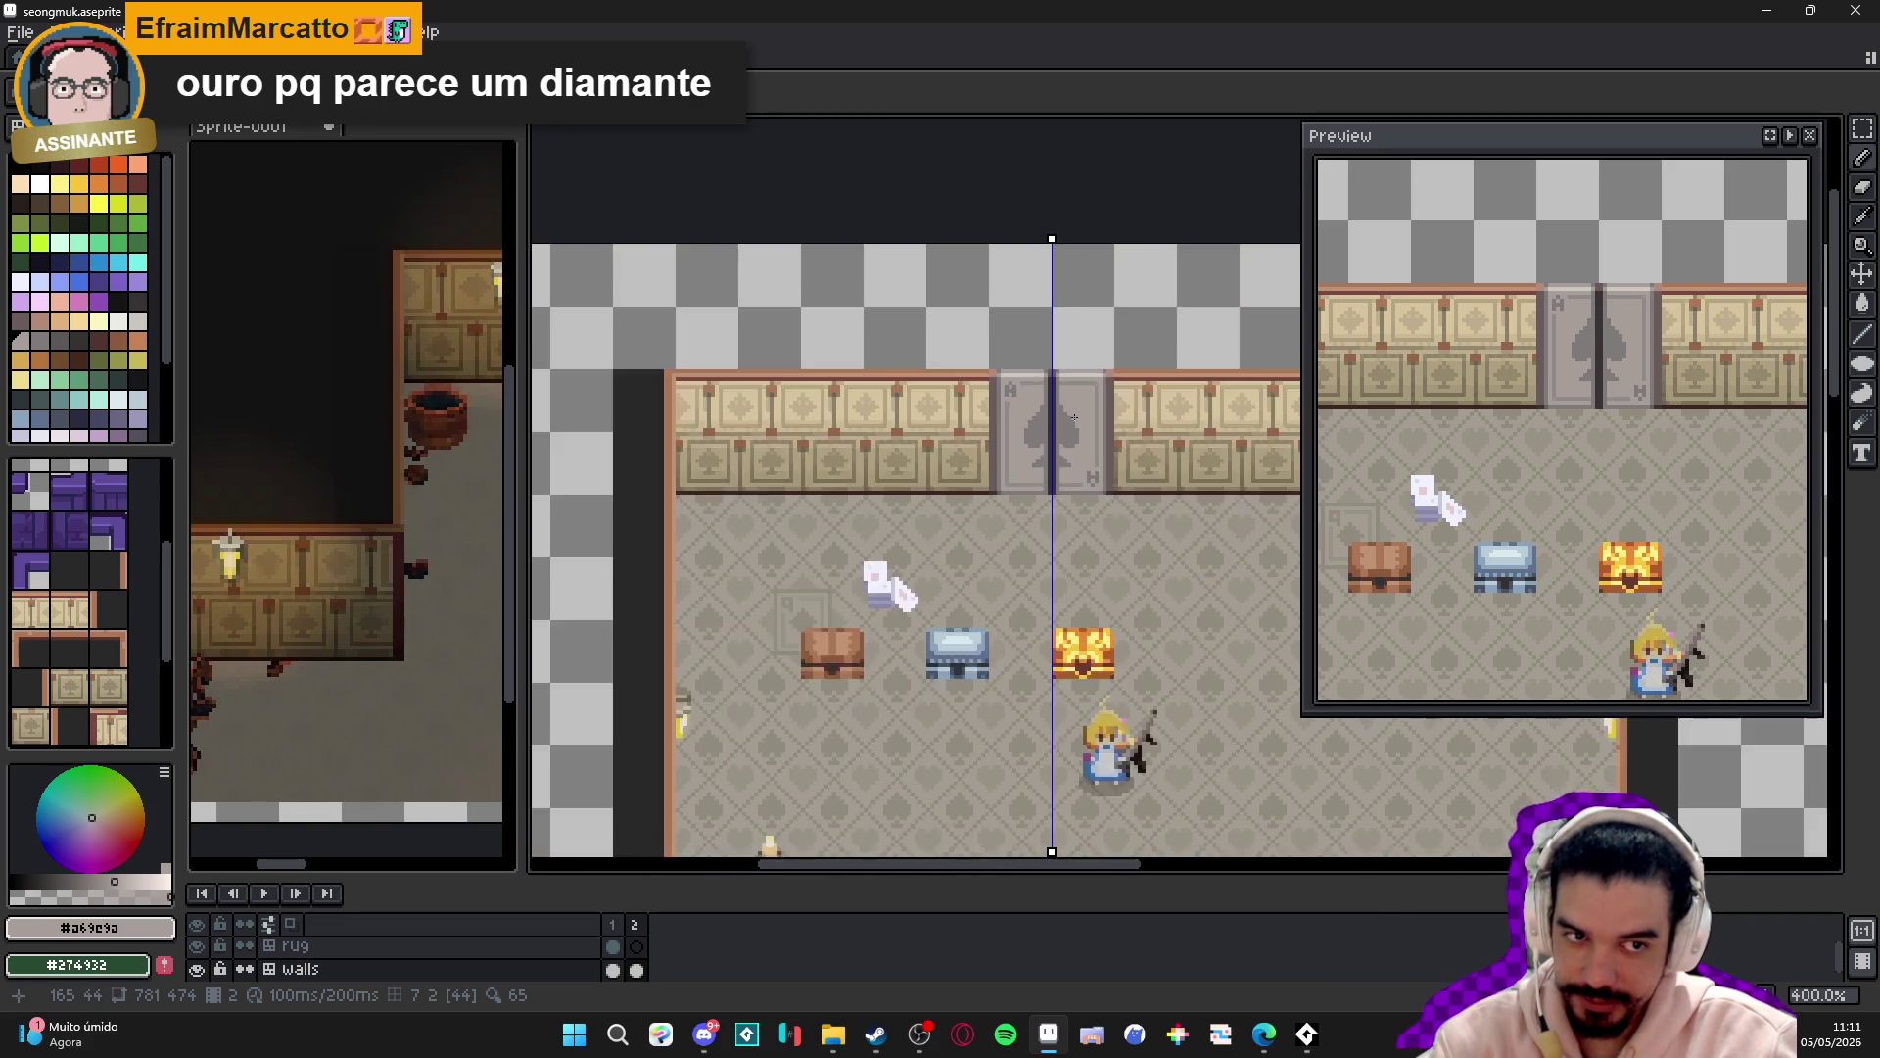
scroll(1049, 499, up, 10)
scroll(1032, 432, down, 3)
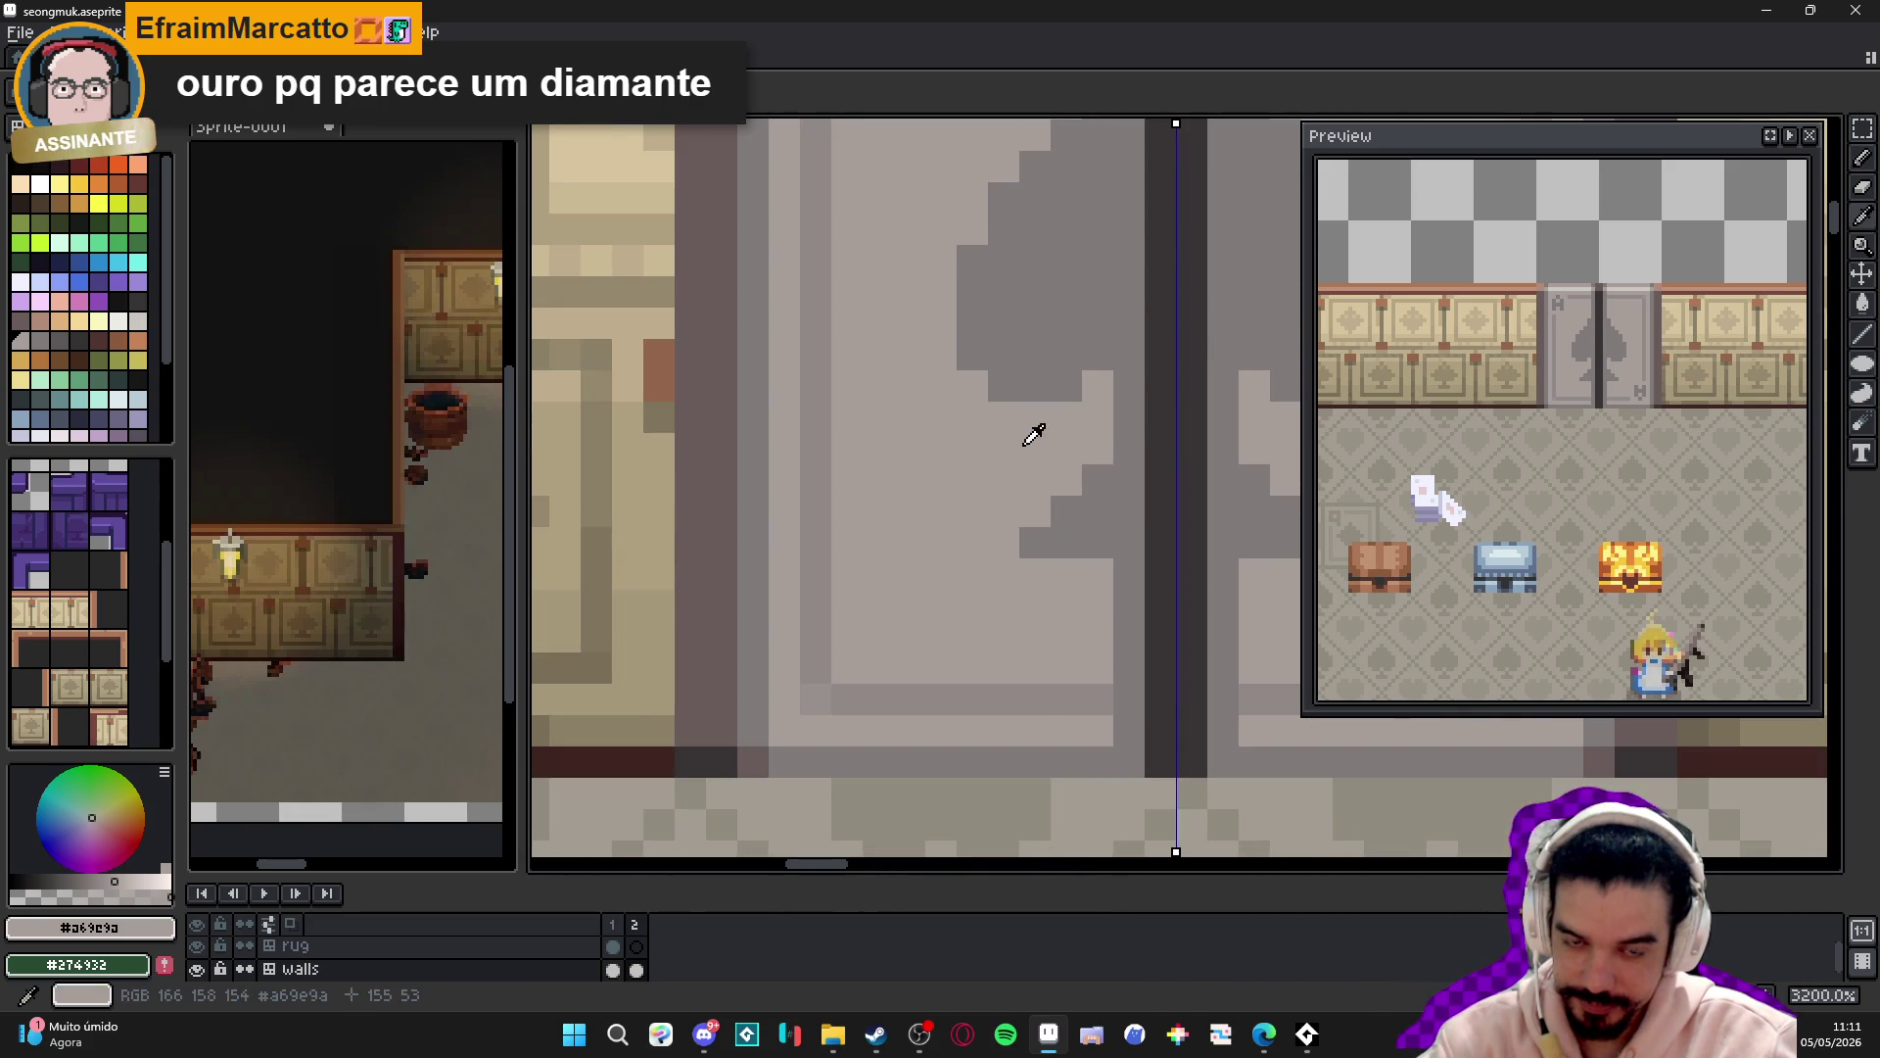
scroll(880, 505, up, 1)
scroll(881, 505, up, 1)
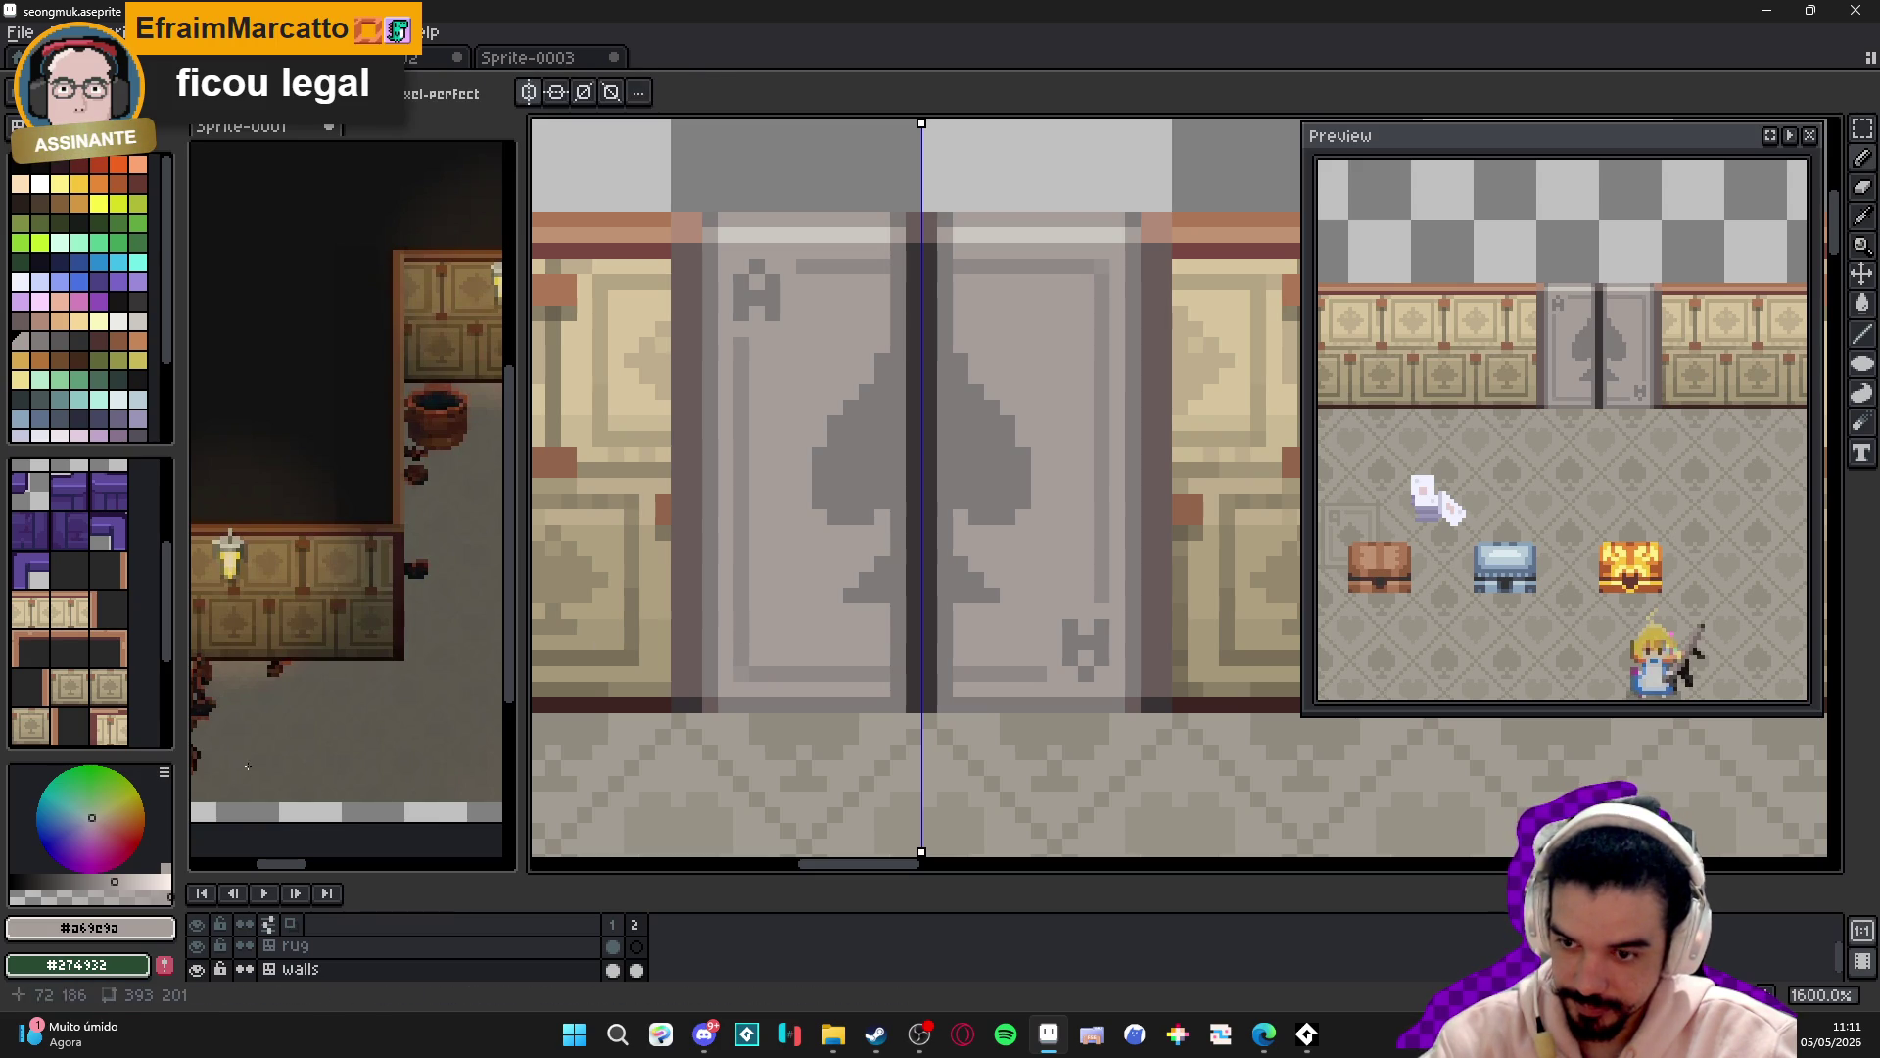
click(134, 875)
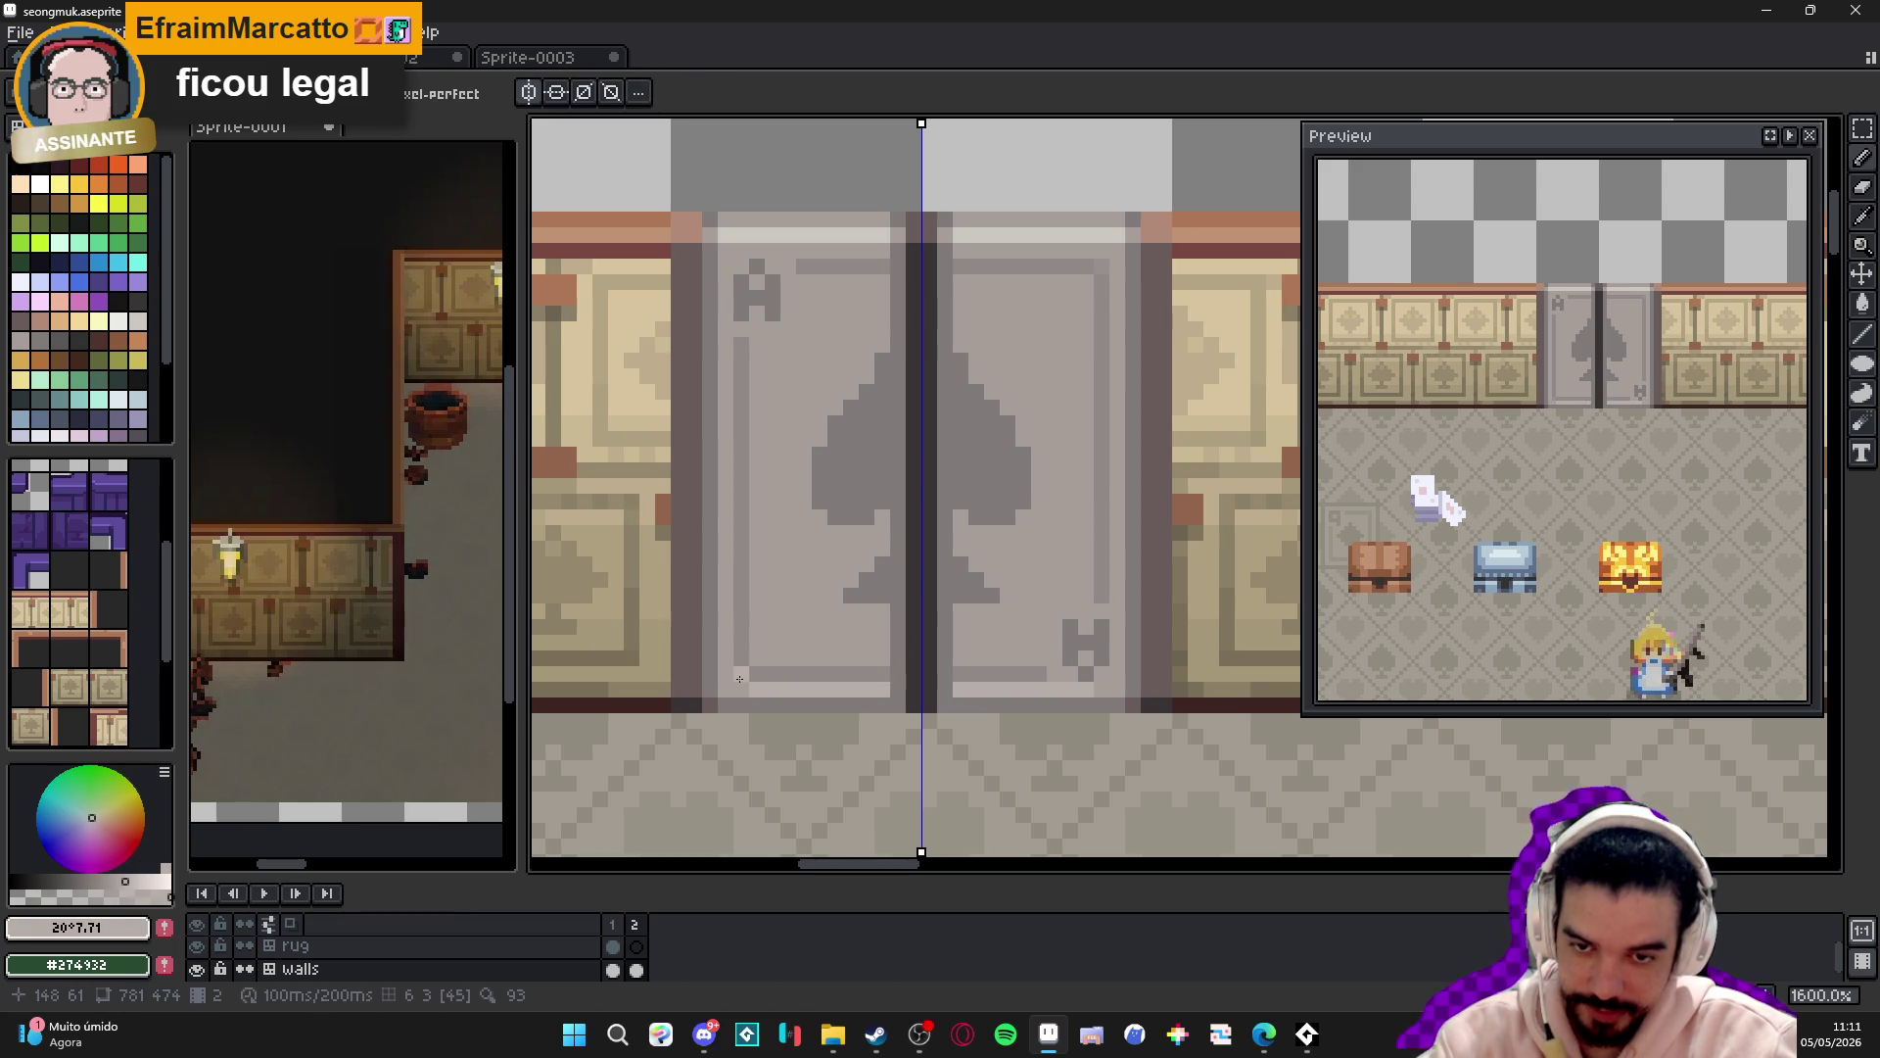
scroll(899, 648, down, 3)
scroll(899, 649, up, 5)
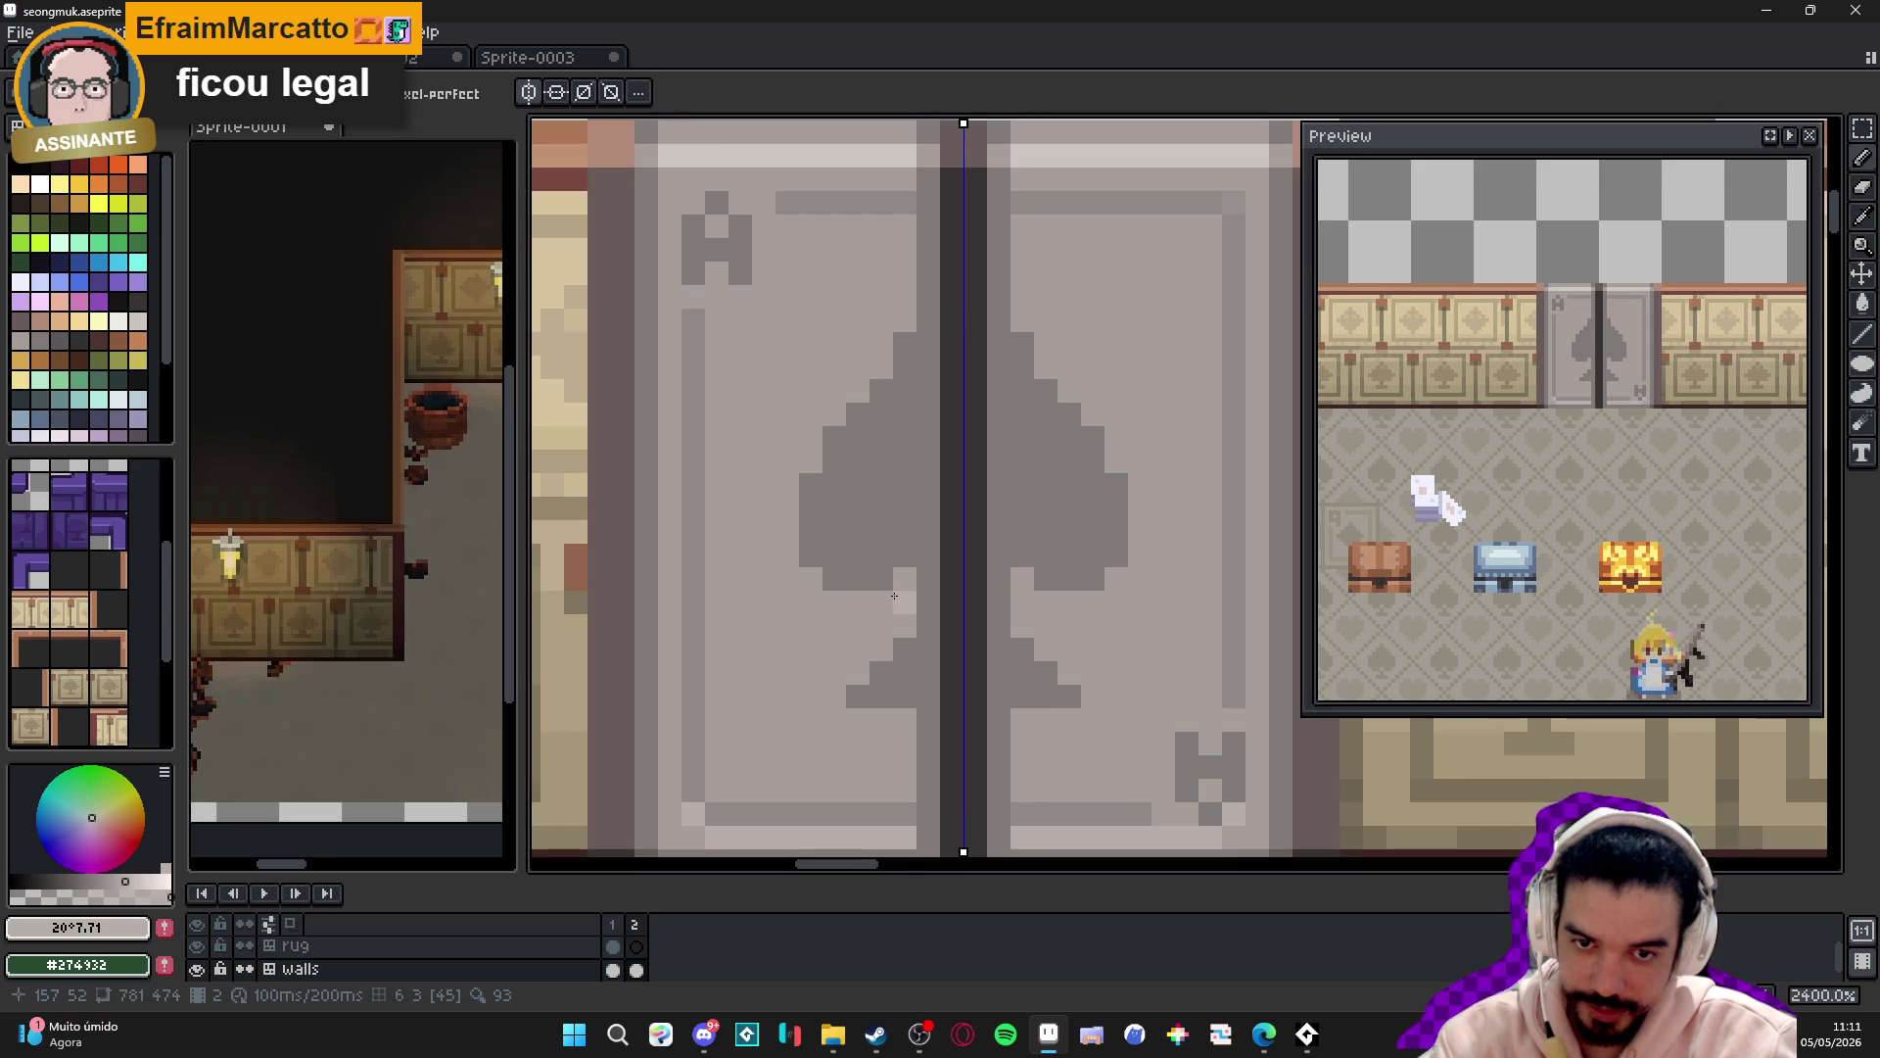
click(811, 578)
drag(881, 720, 924, 718)
- Darken and fine-tune the paint colour's value toward a dark bluish outline shade
scroll(923, 718, down, 5)
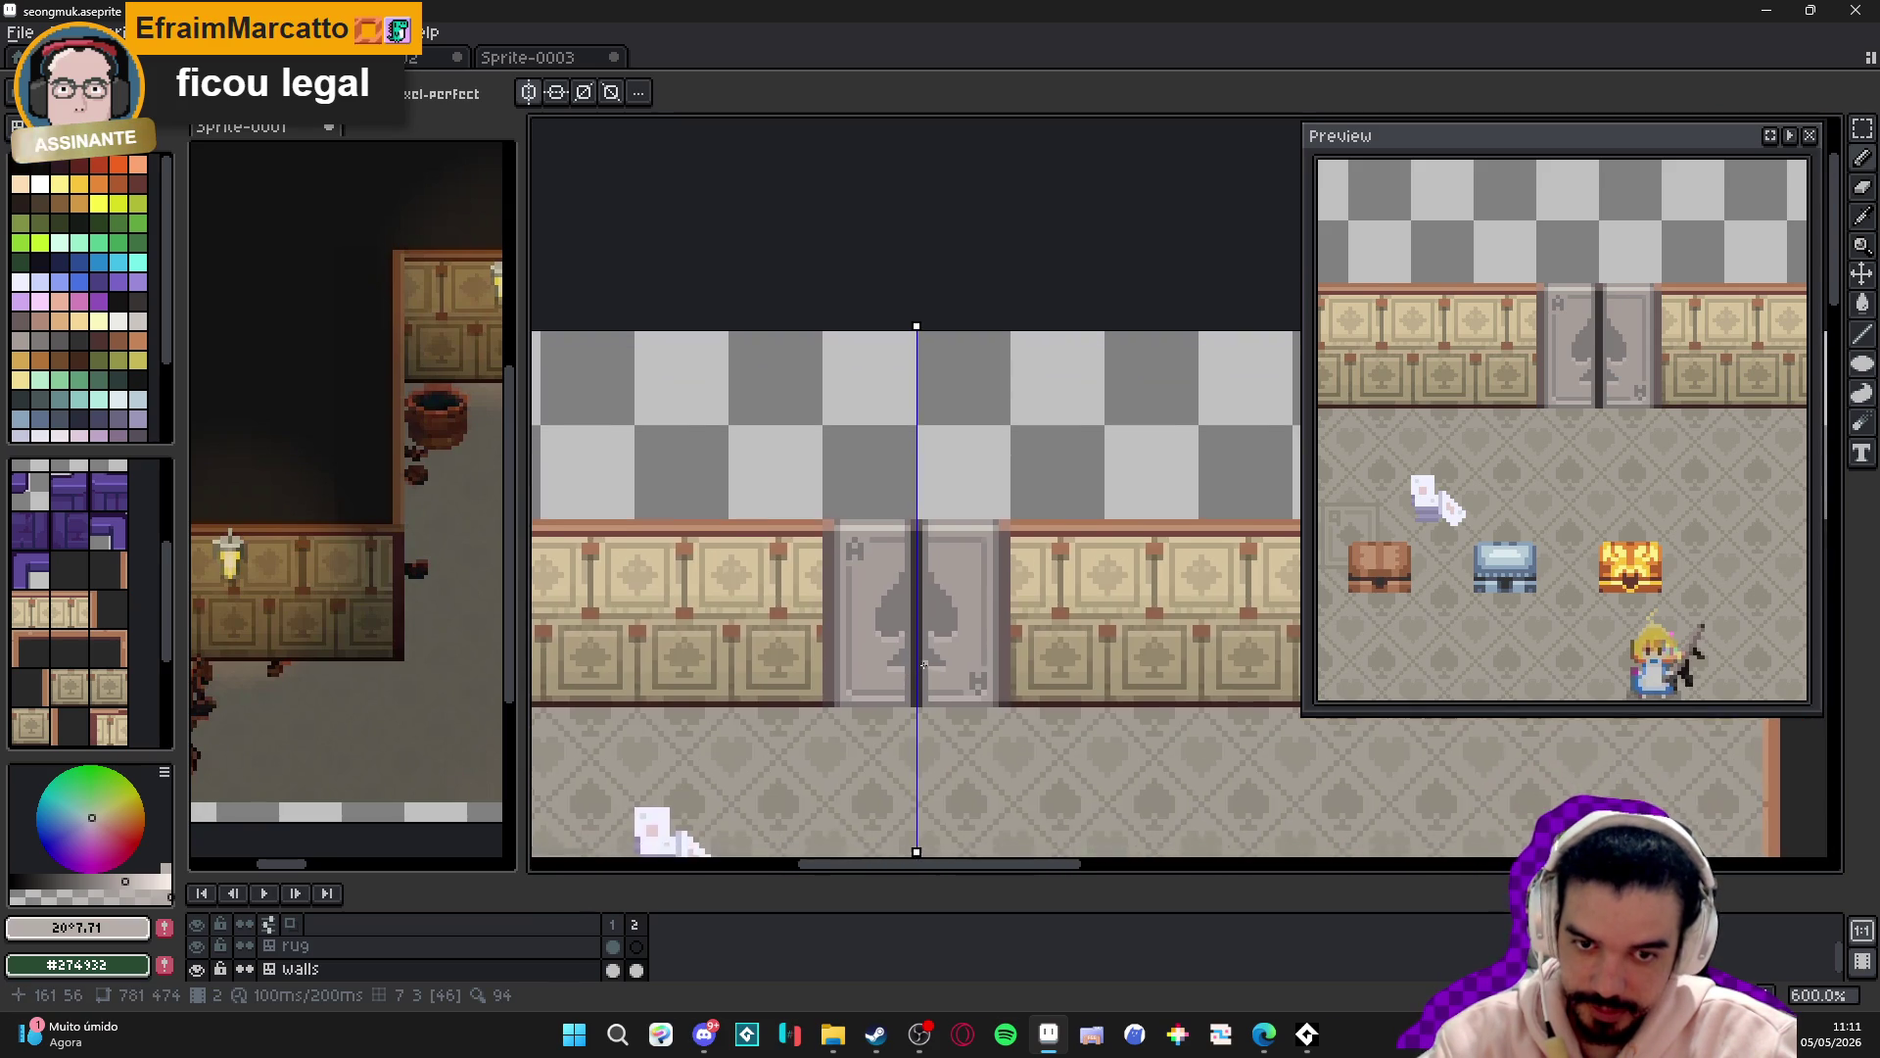
scroll(894, 620, up, 1)
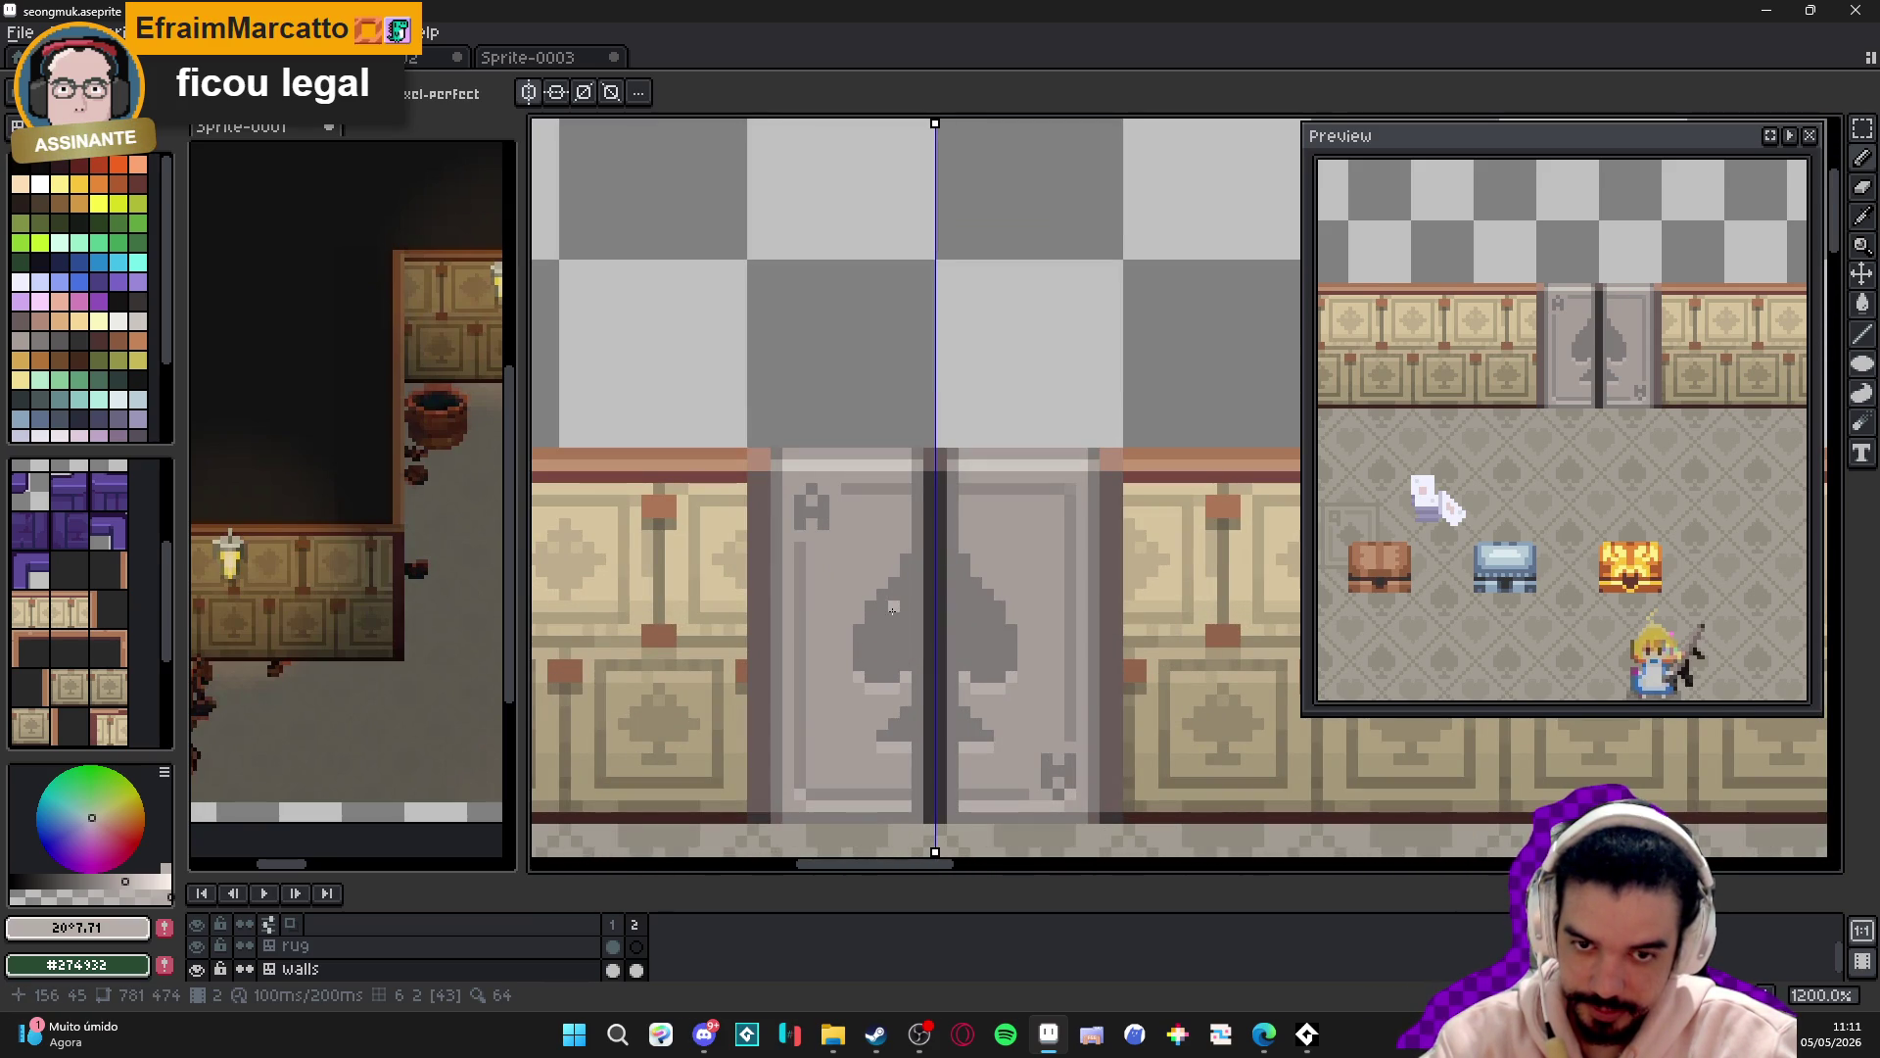
scroll(903, 572, up, 1)
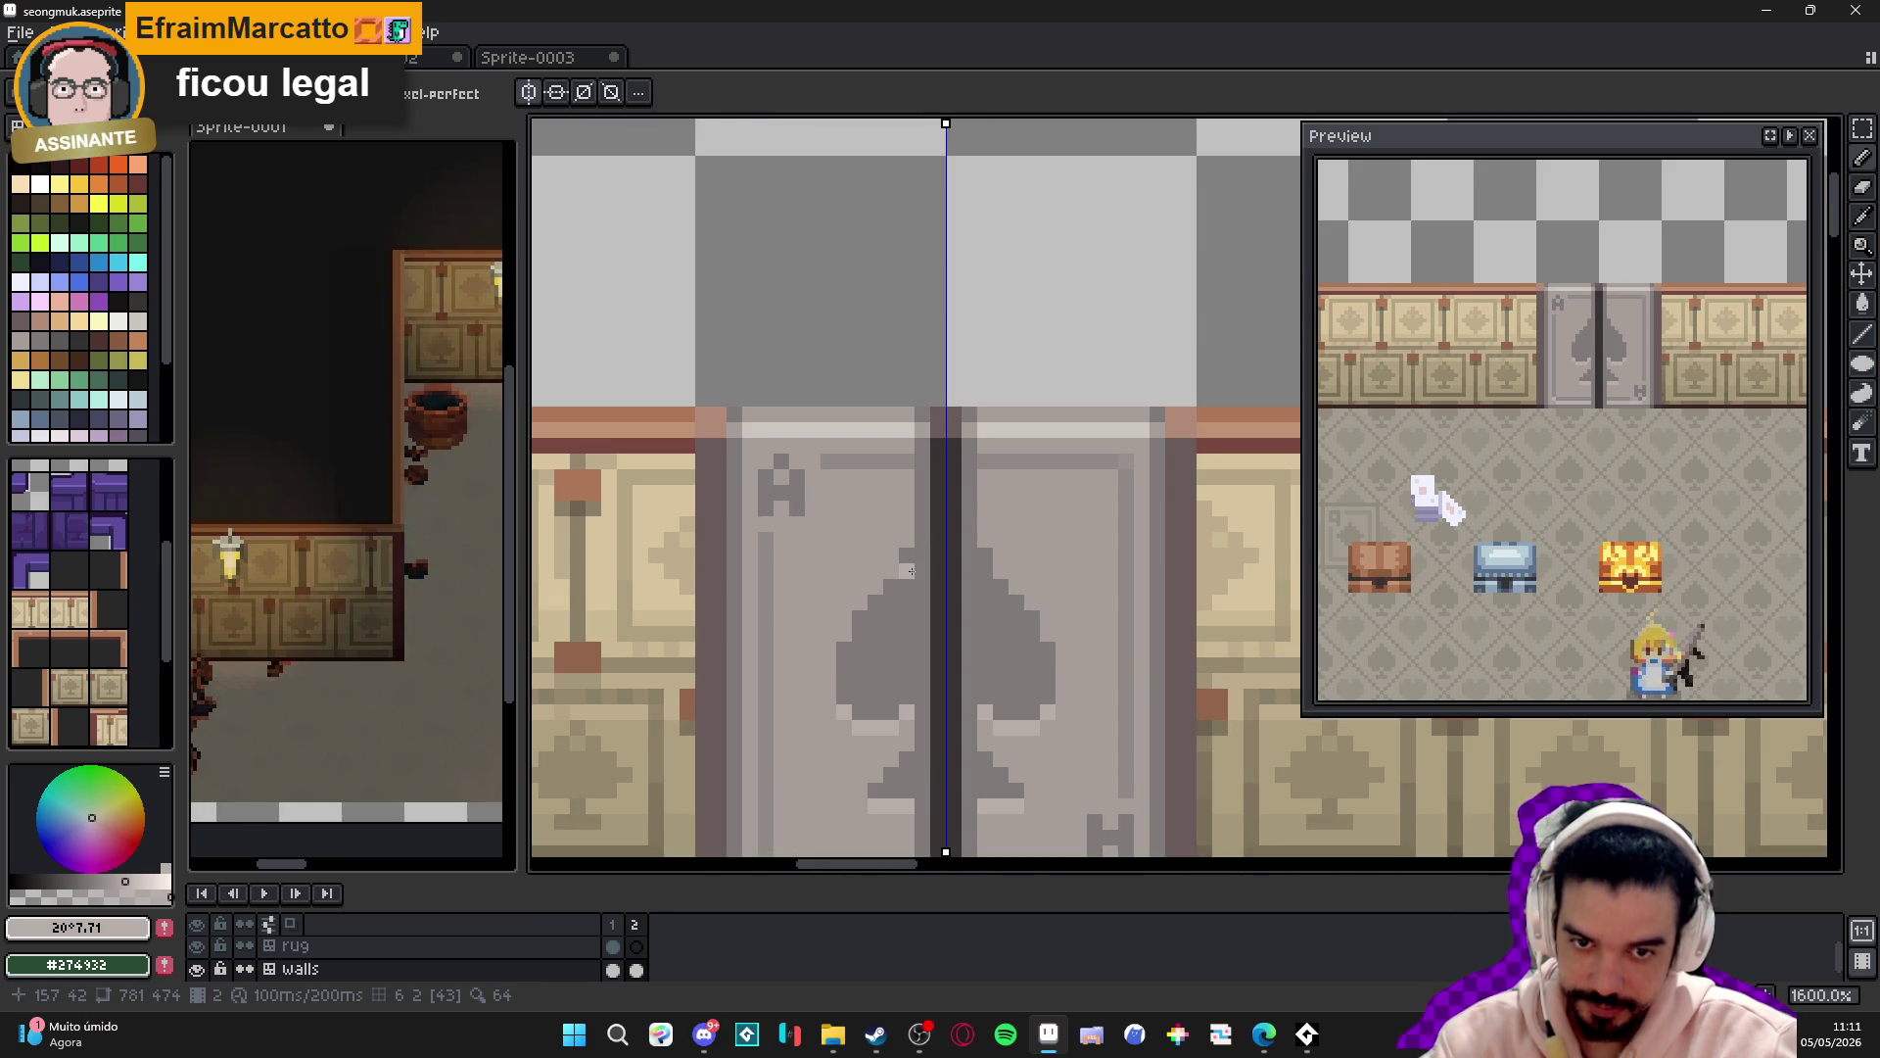
click(98, 880)
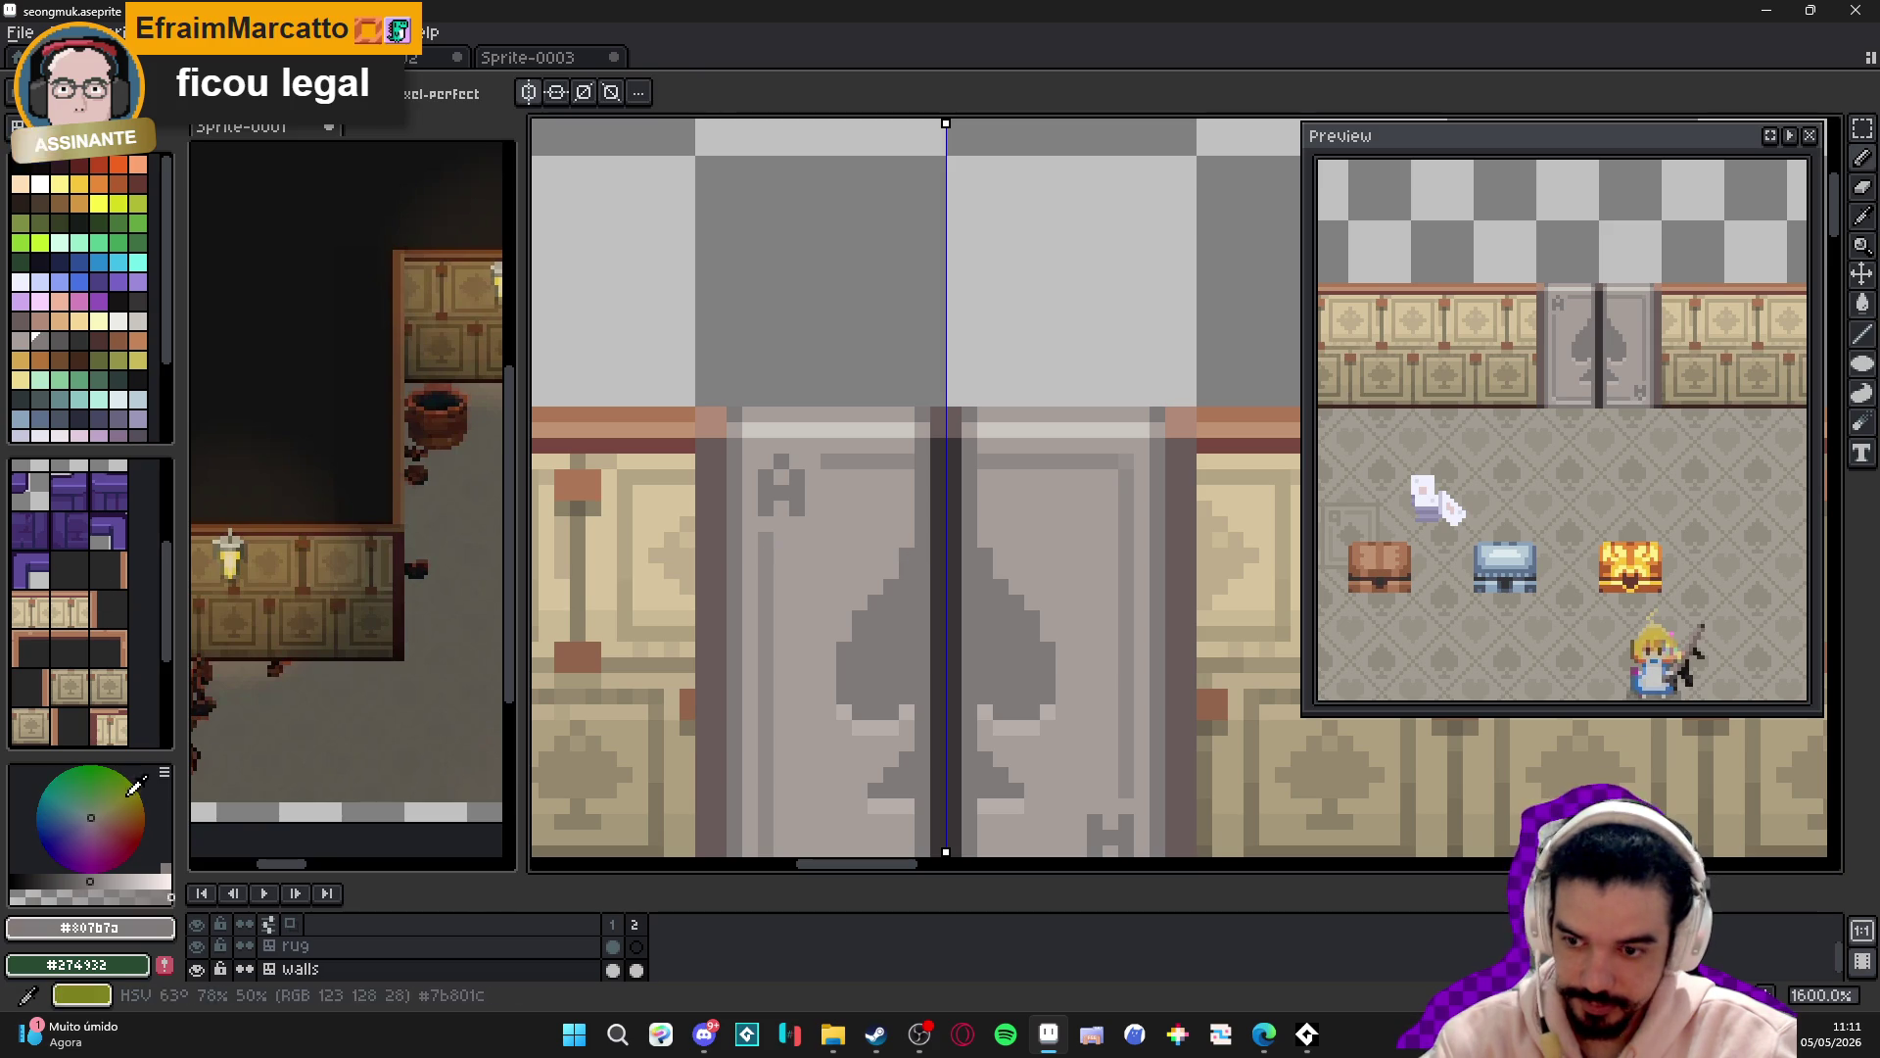
click(84, 878)
drag(85, 878, 78, 881)
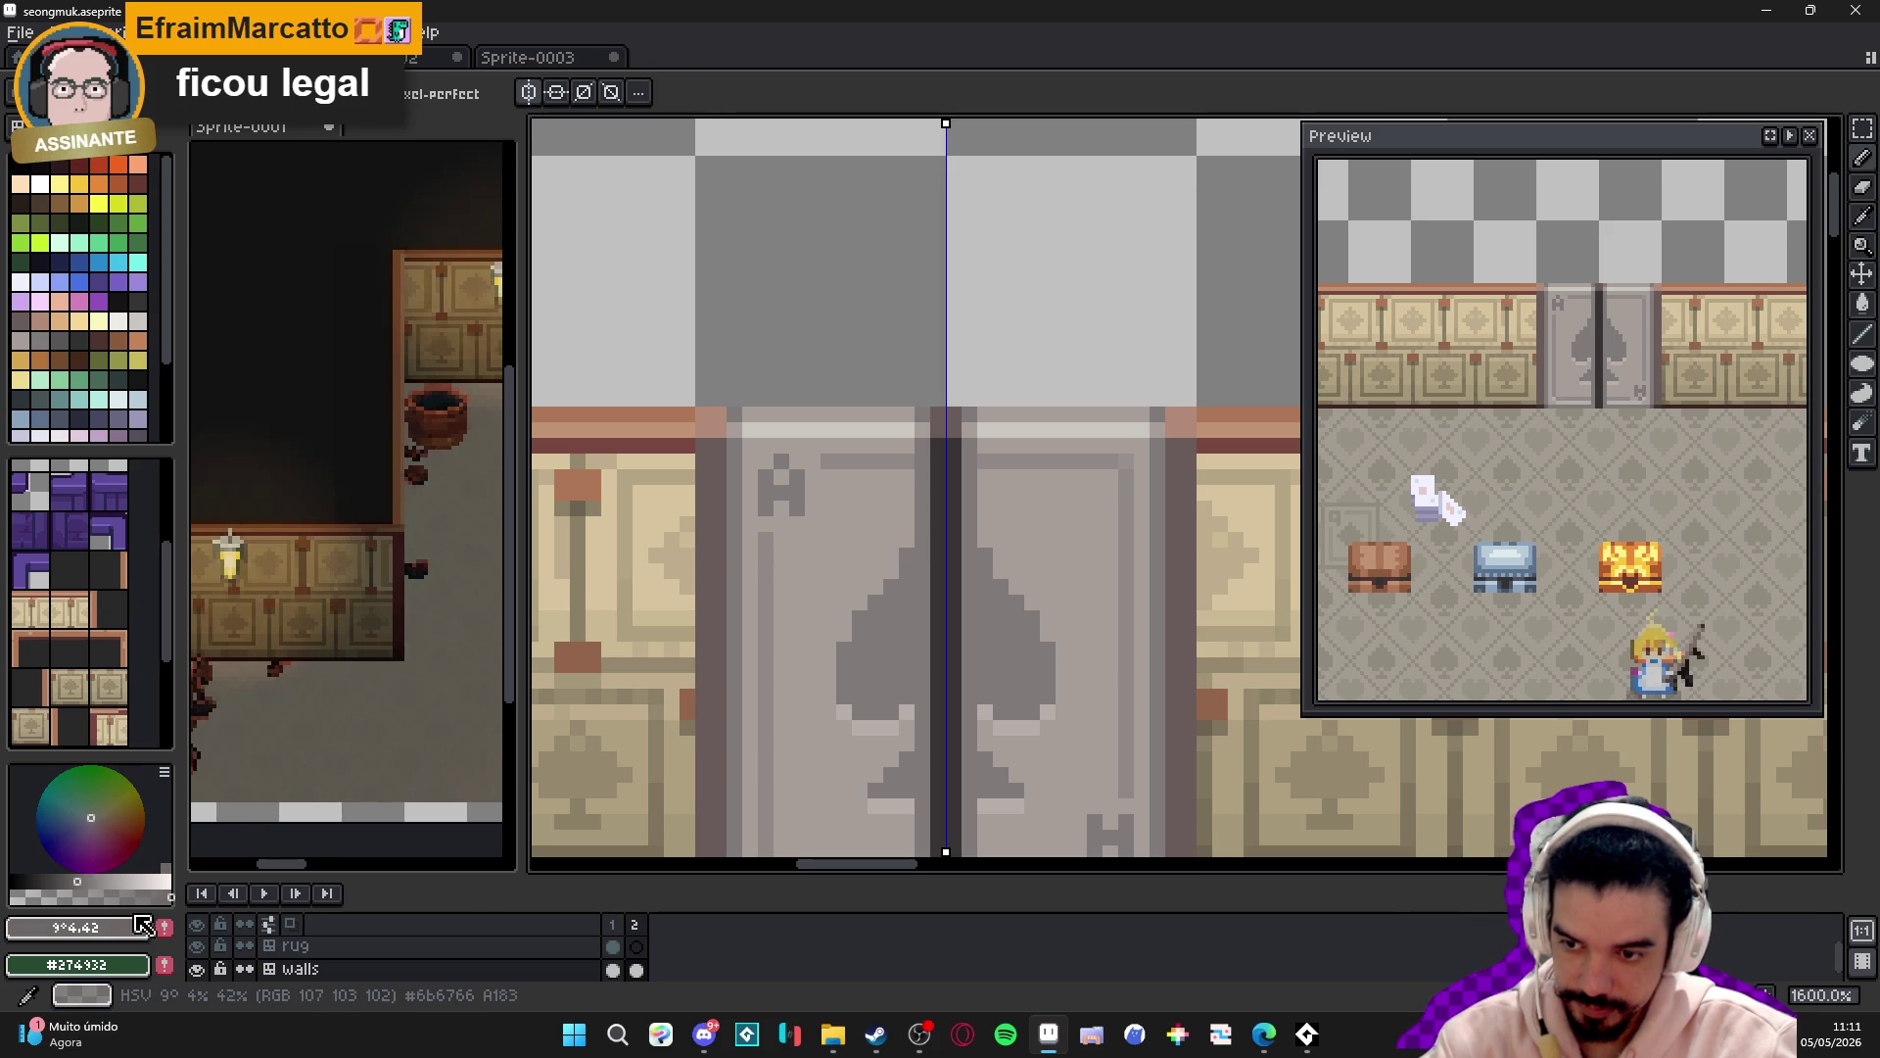
scroll(796, 601, down, 1)
scroll(796, 601, up, 2)
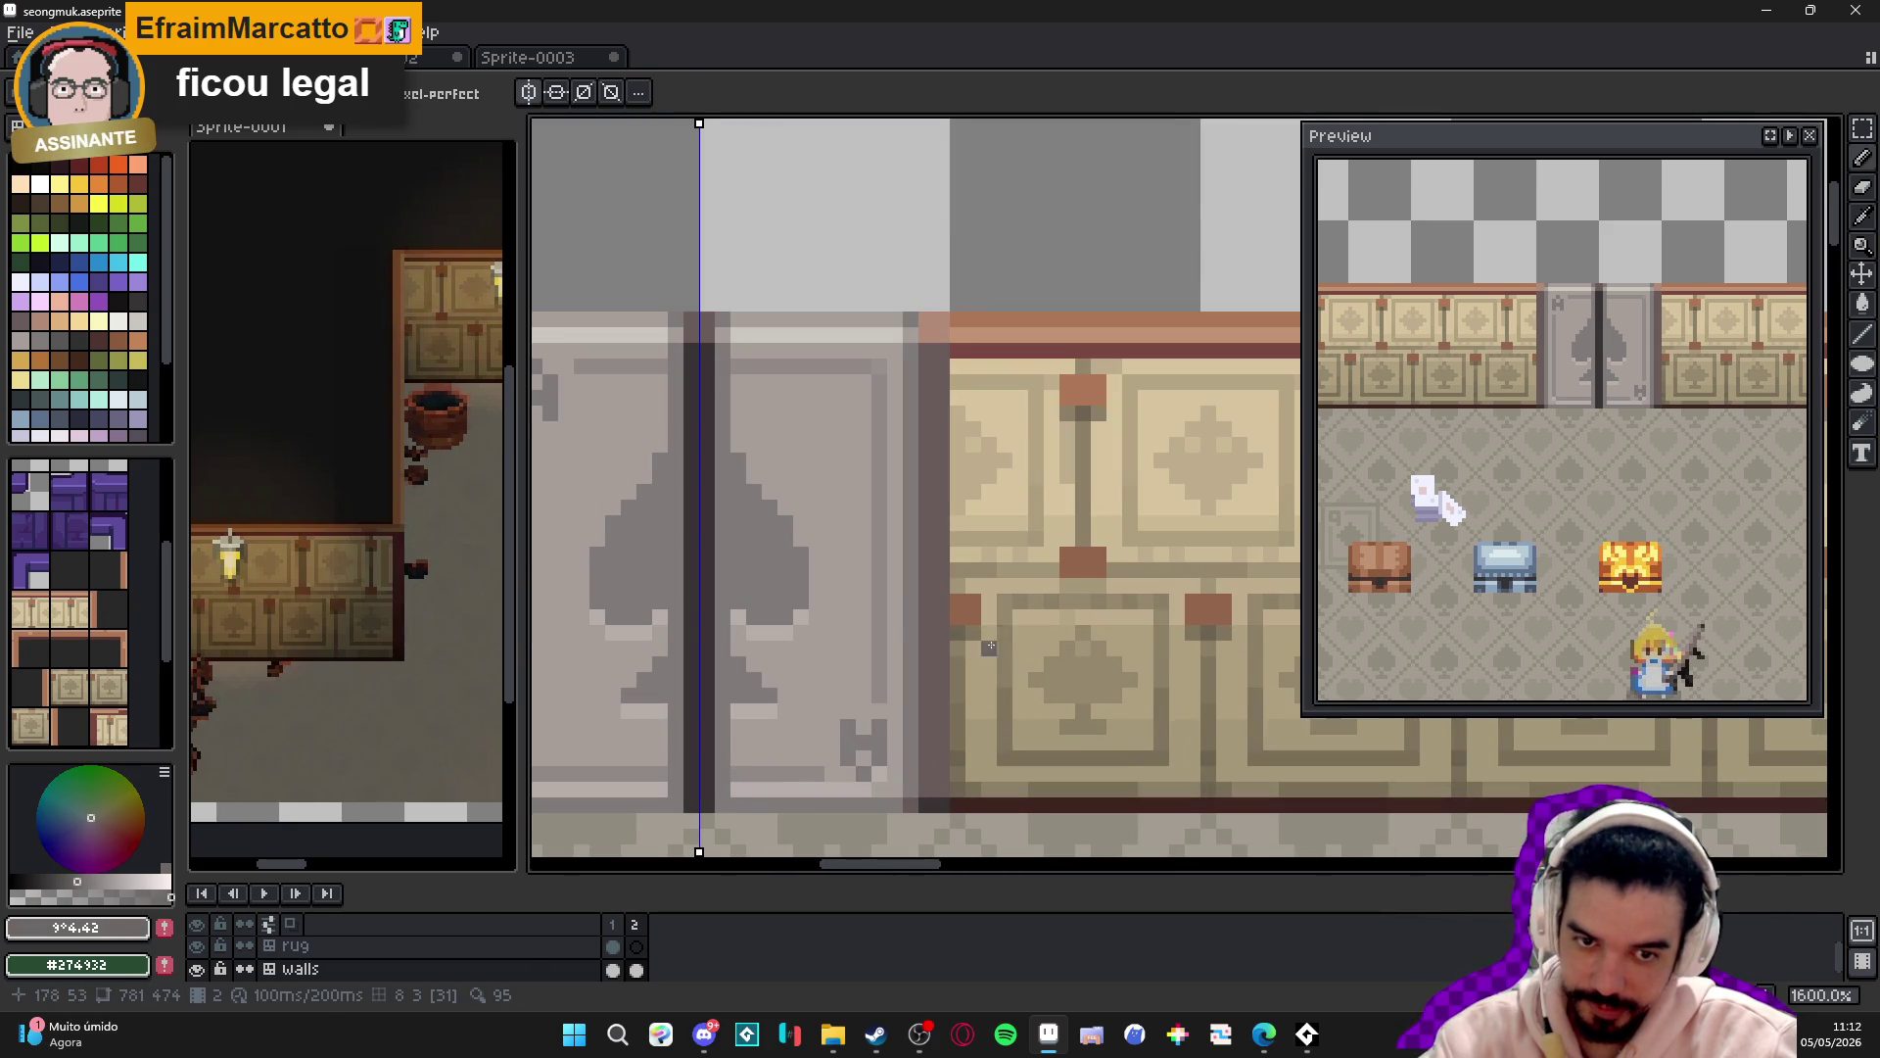
scroll(989, 671, down, 2)
scroll(852, 627, up, 1)
scroll(852, 627, up, 1)
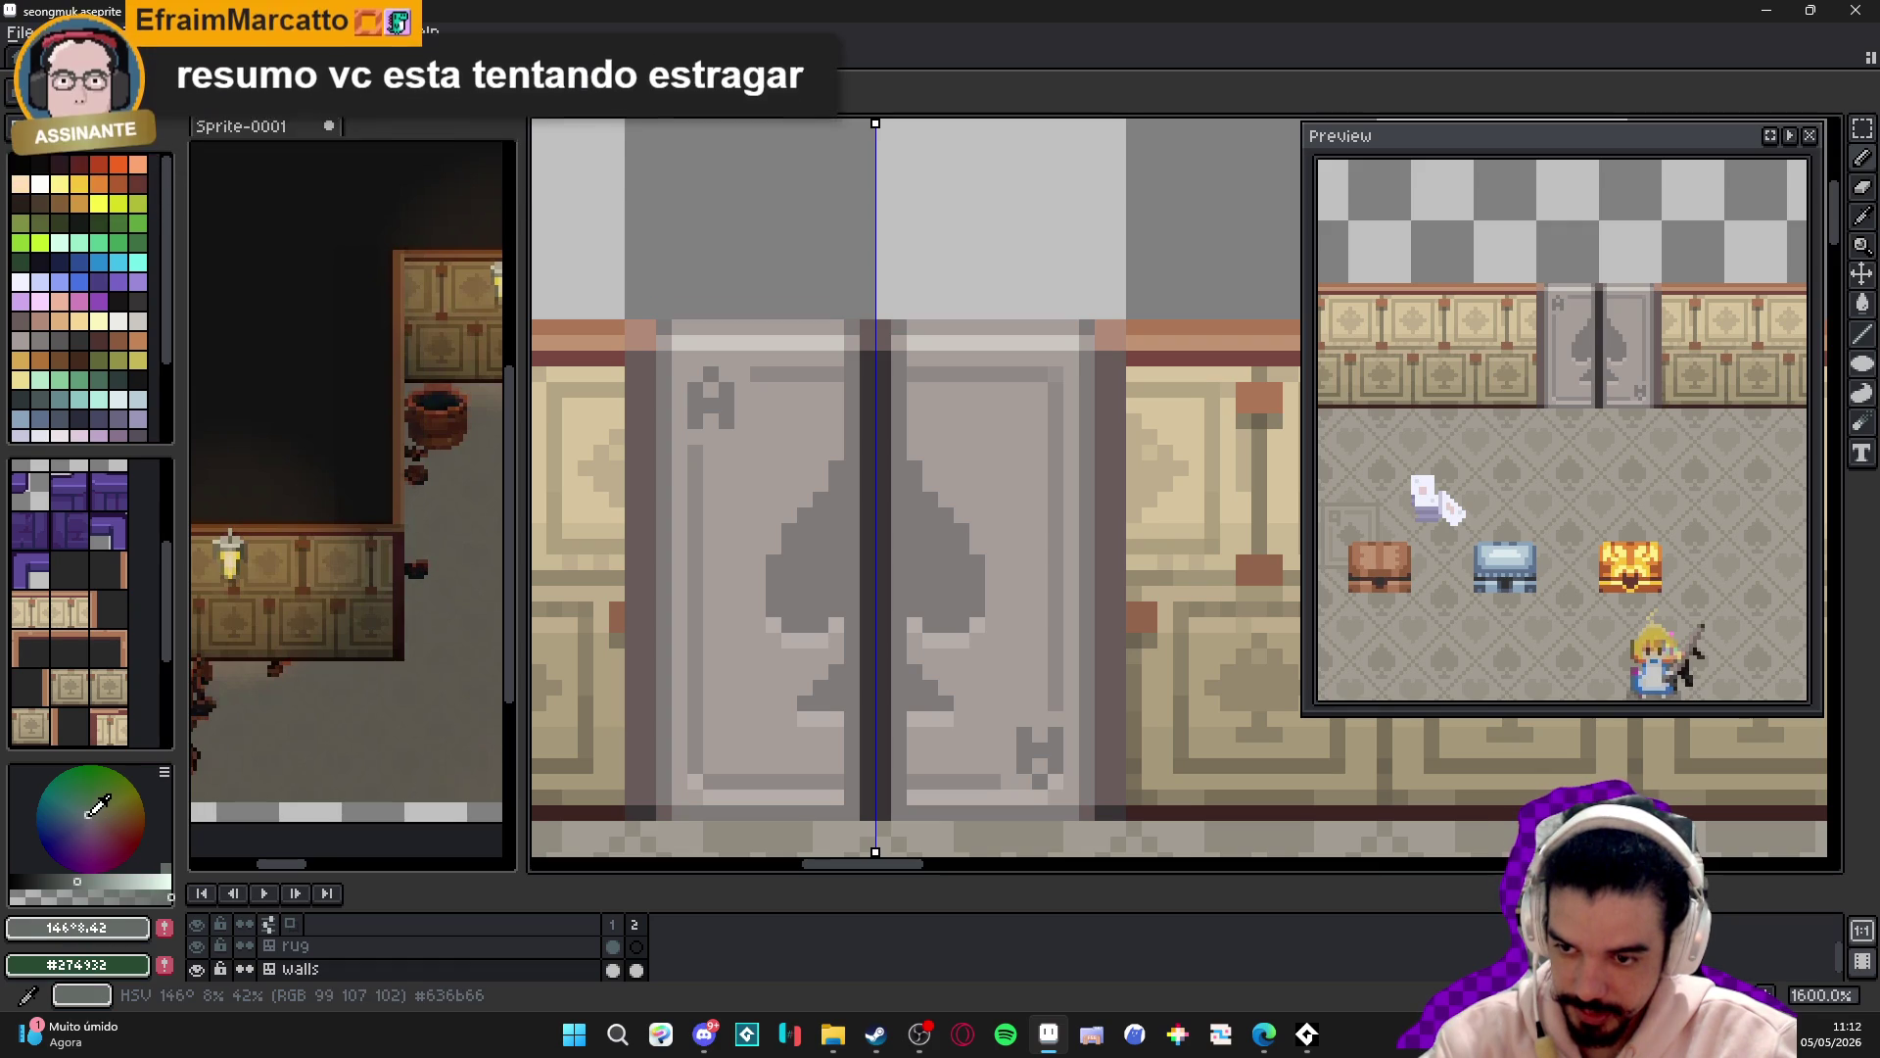
click(95, 813)
- Outline the spade's upper edges in dark purple-grey on both doors, undoing the stray seam pixels
click(86, 822)
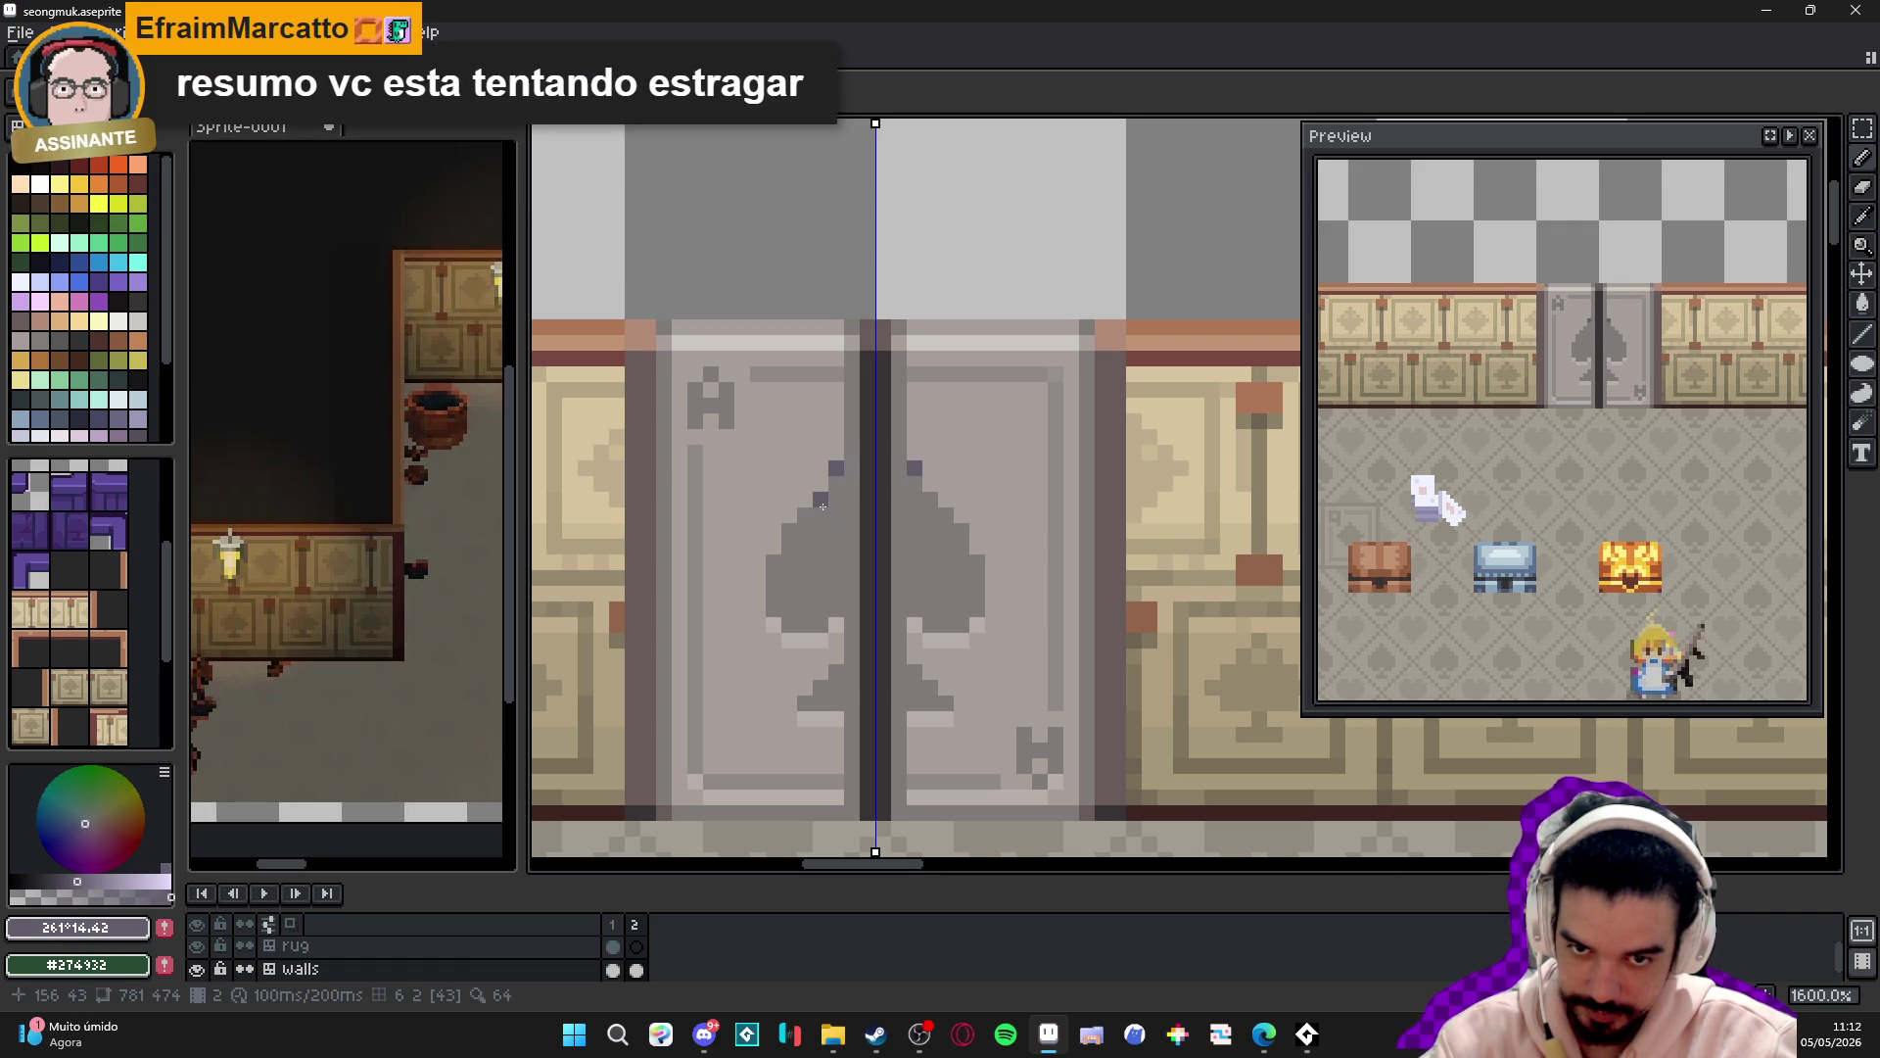
drag(821, 502, 805, 516)
scroll(844, 589, down, 3)
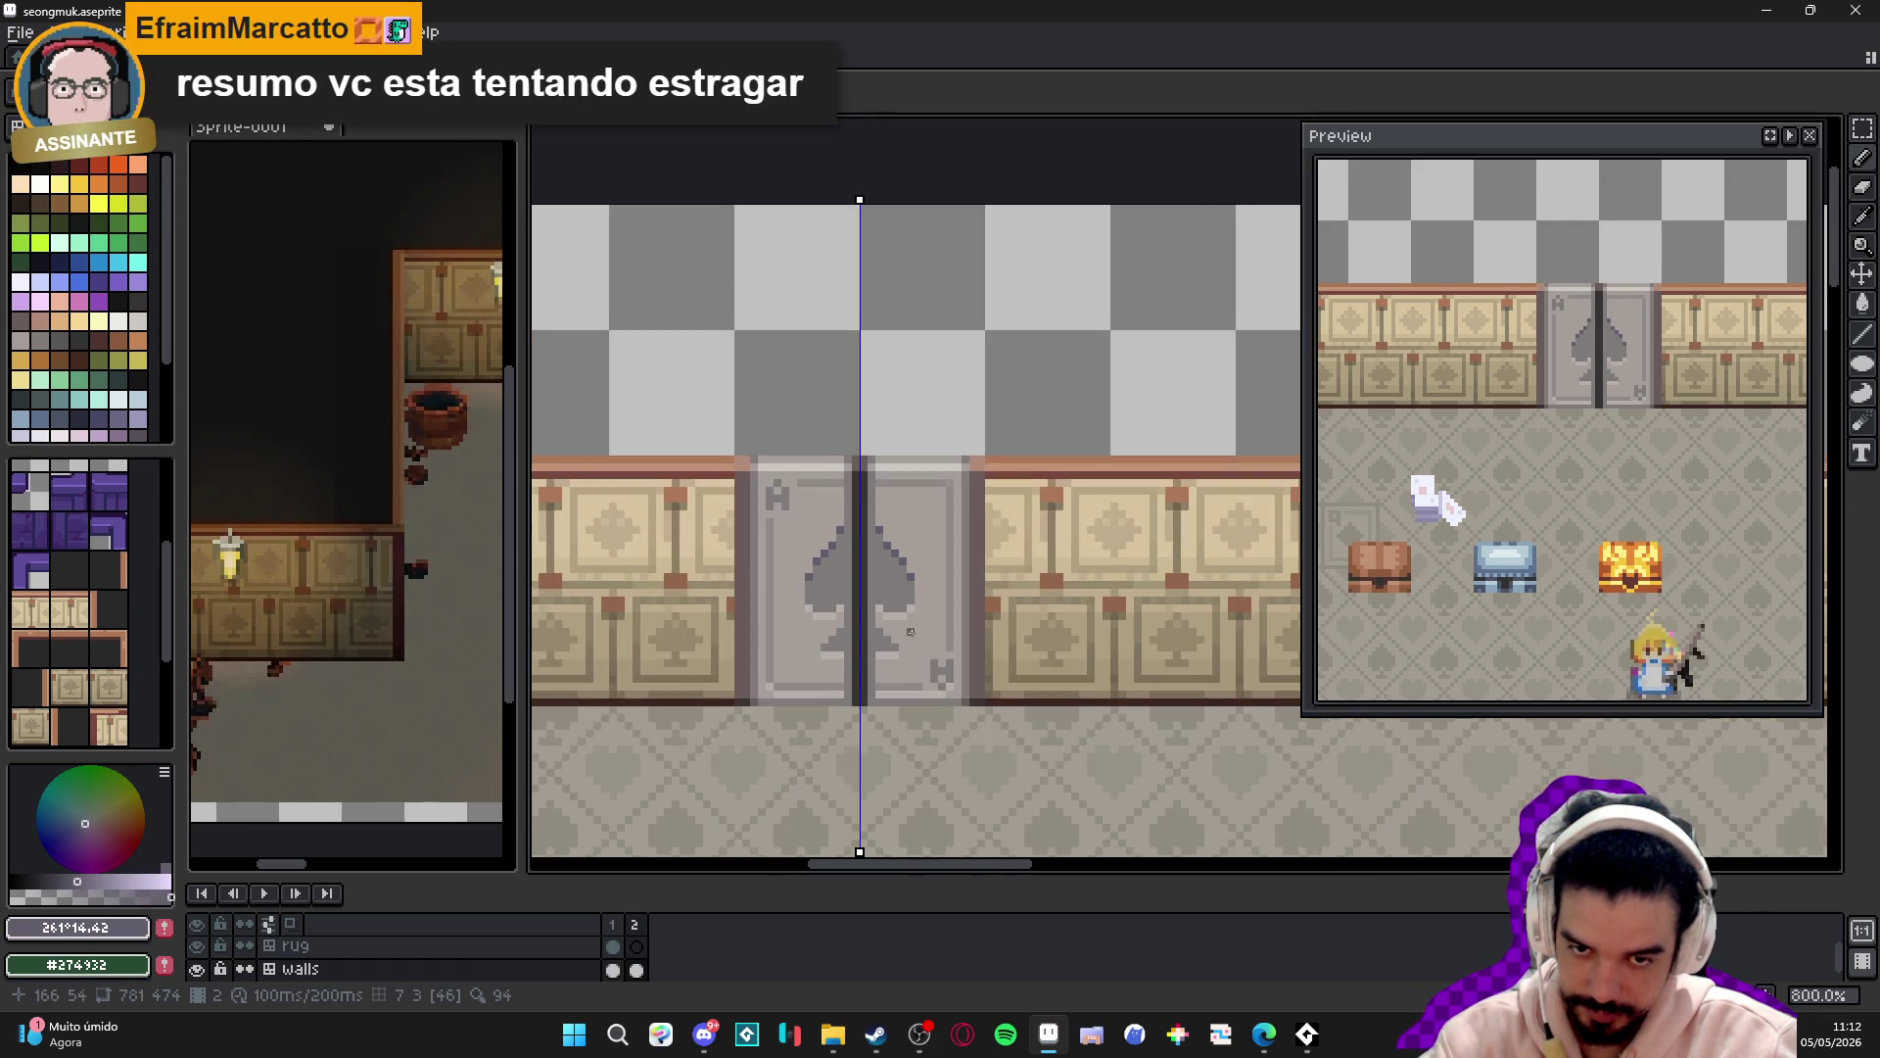
scroll(862, 496, up, 3)
drag(836, 533, 832, 450)
scroll(833, 450, down, 3)
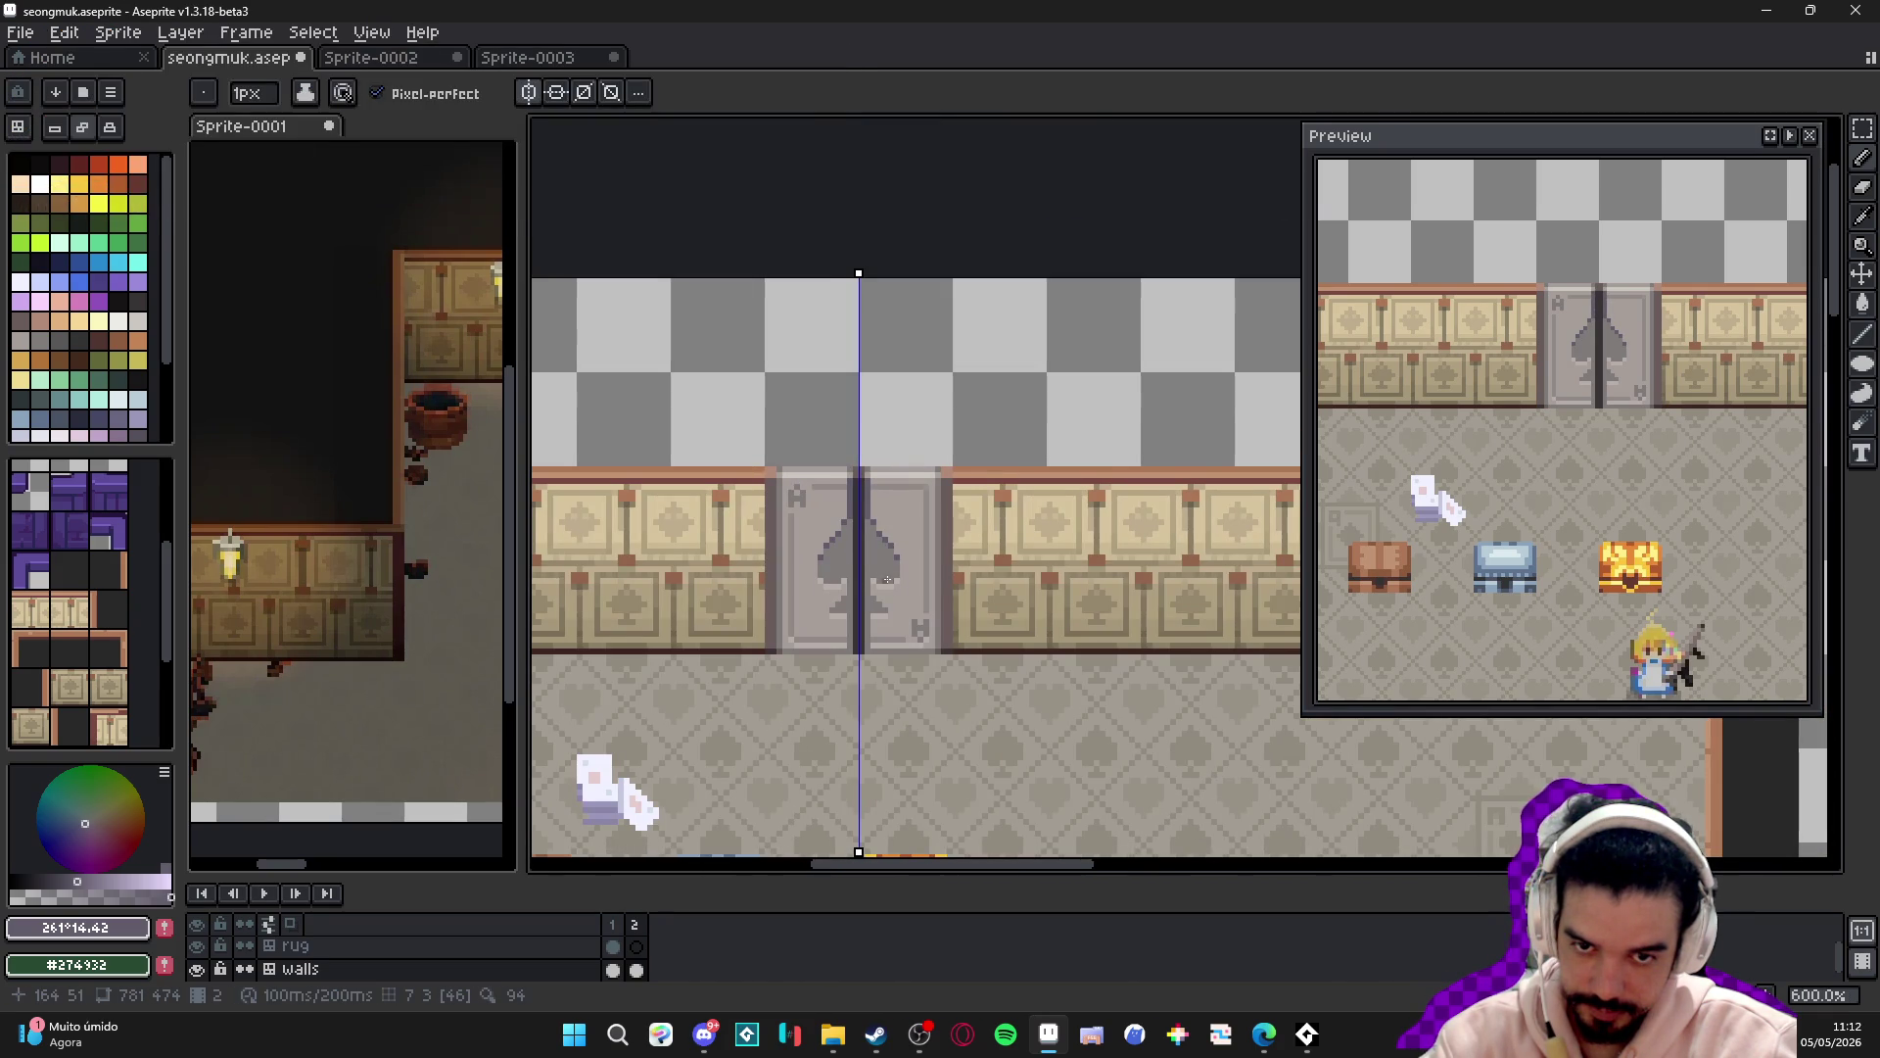
key(ctrl+z)
scroll(848, 512, up, 3)
- Retouch seam pixels with sampled door greys, undo the lighter one, and recentre the doors
alt+click(850, 461)
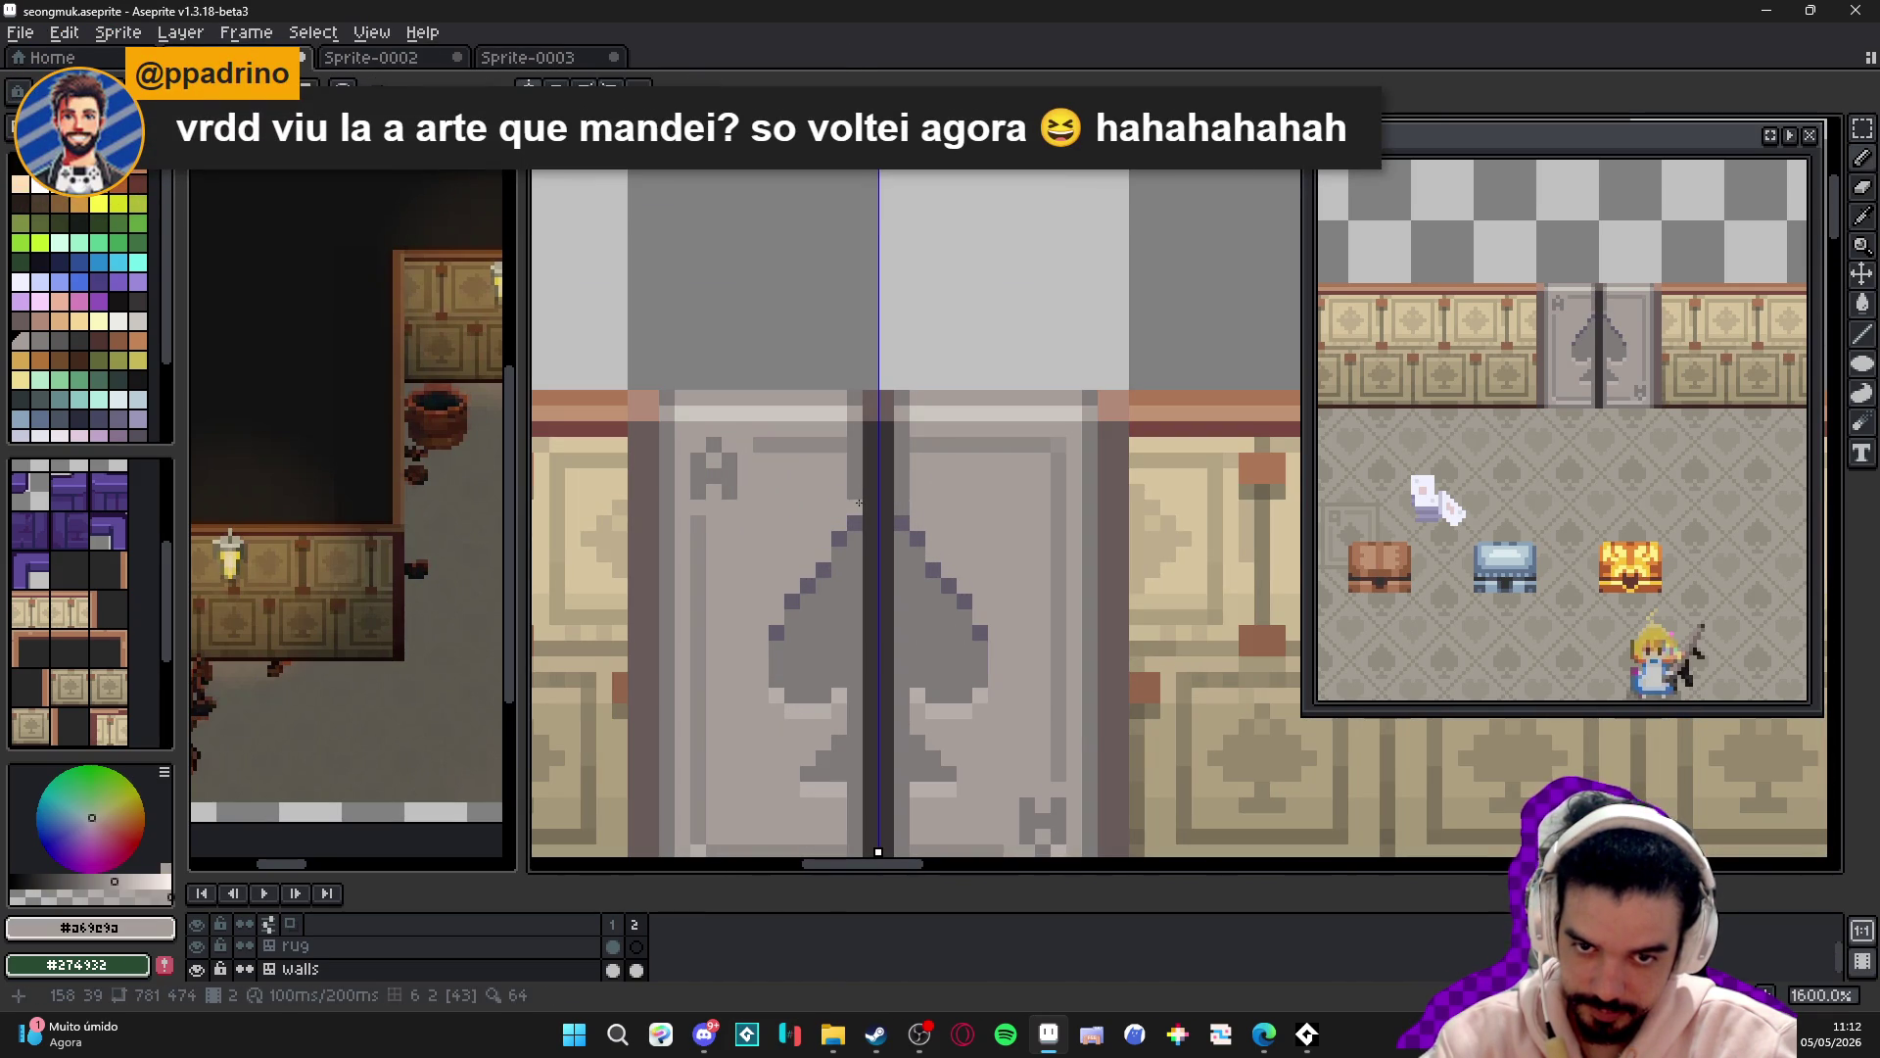
click(855, 476)
drag(850, 495, 850, 455)
key(ctrl+z)
alt+click(852, 475)
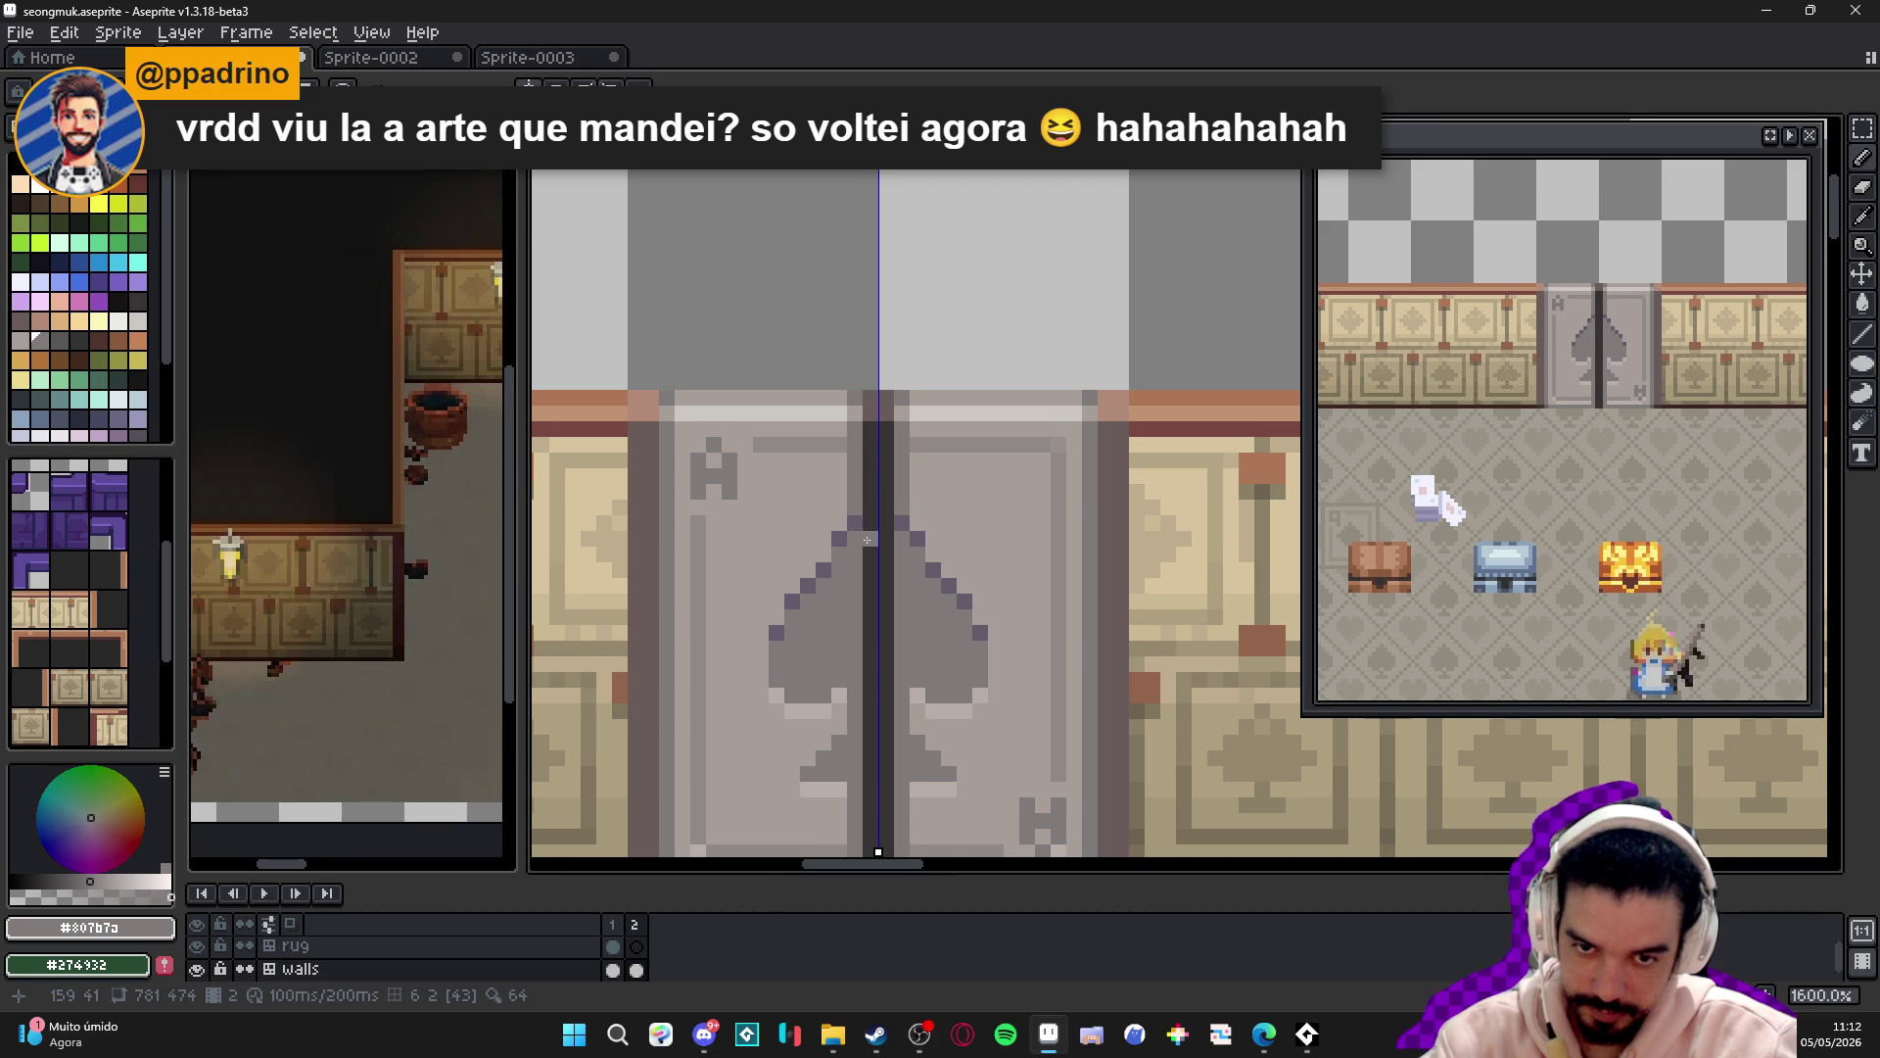
scroll(867, 535, down, 1)
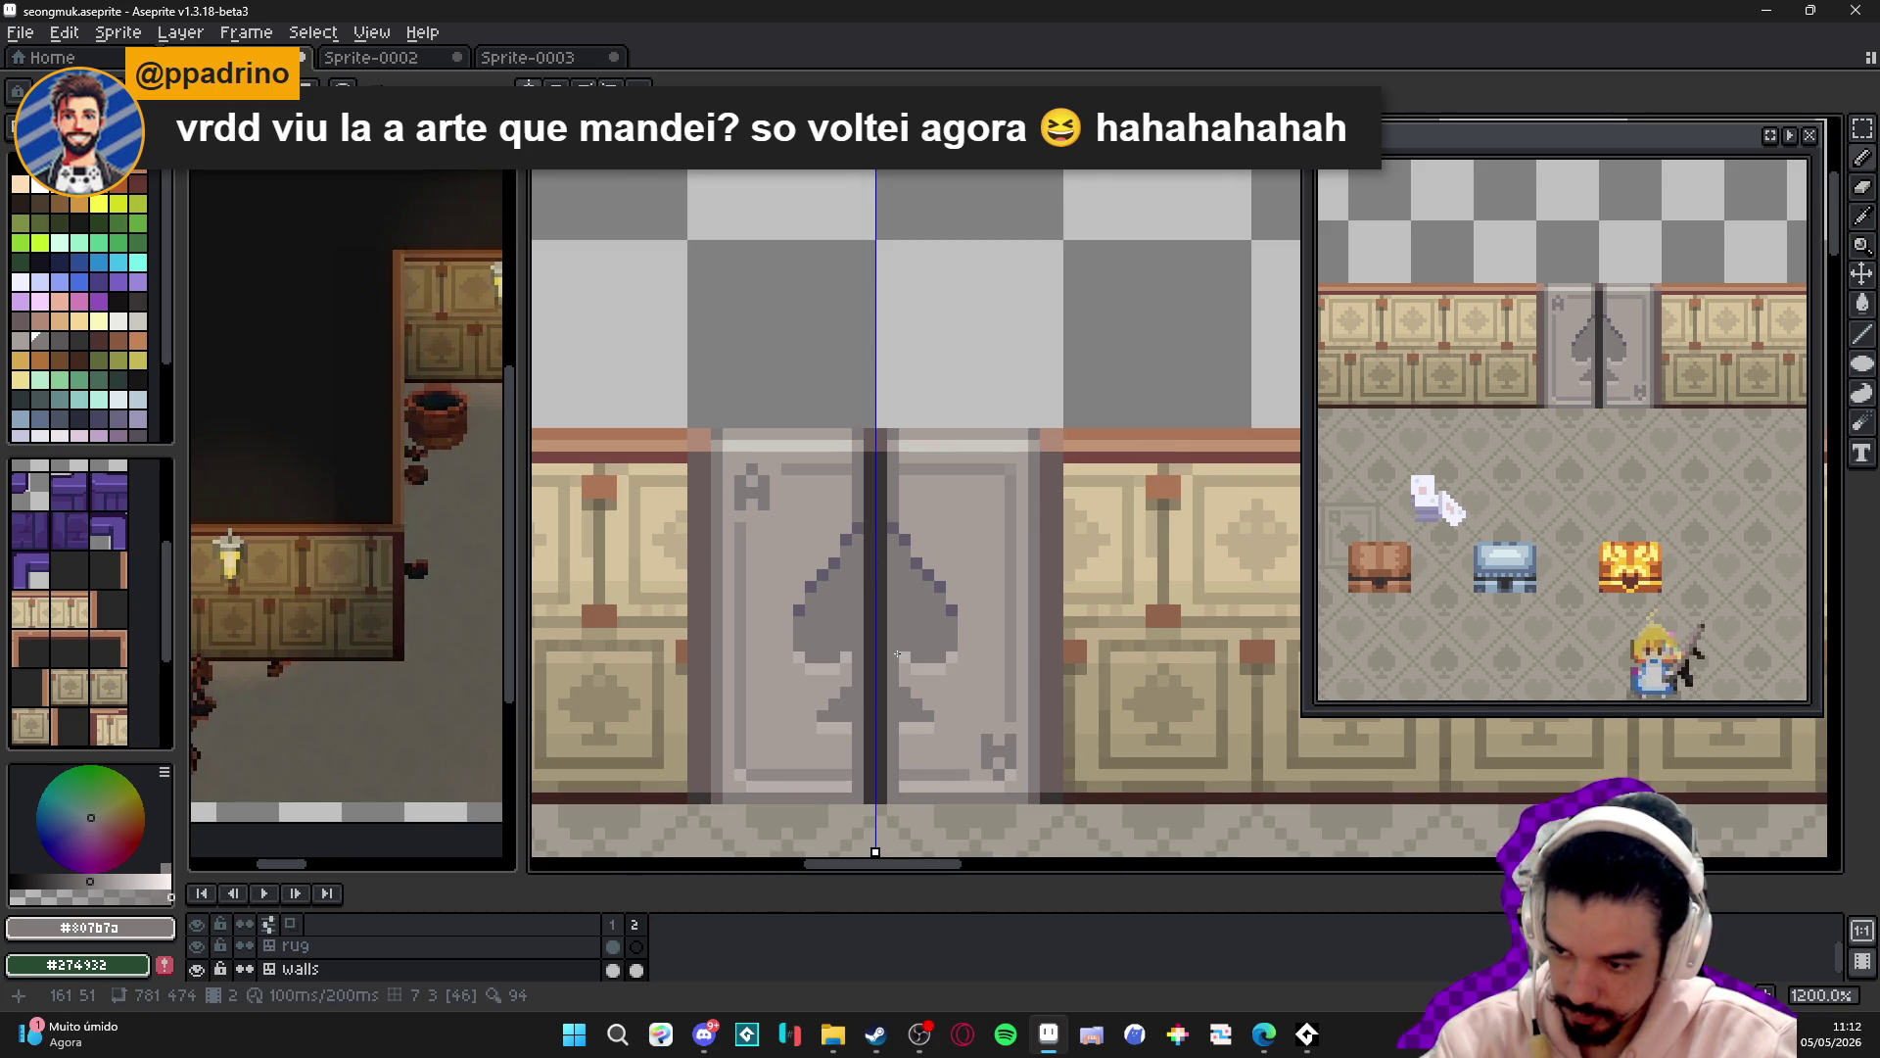
scroll(898, 653, down, 1)
drag(898, 653, 855, 530)
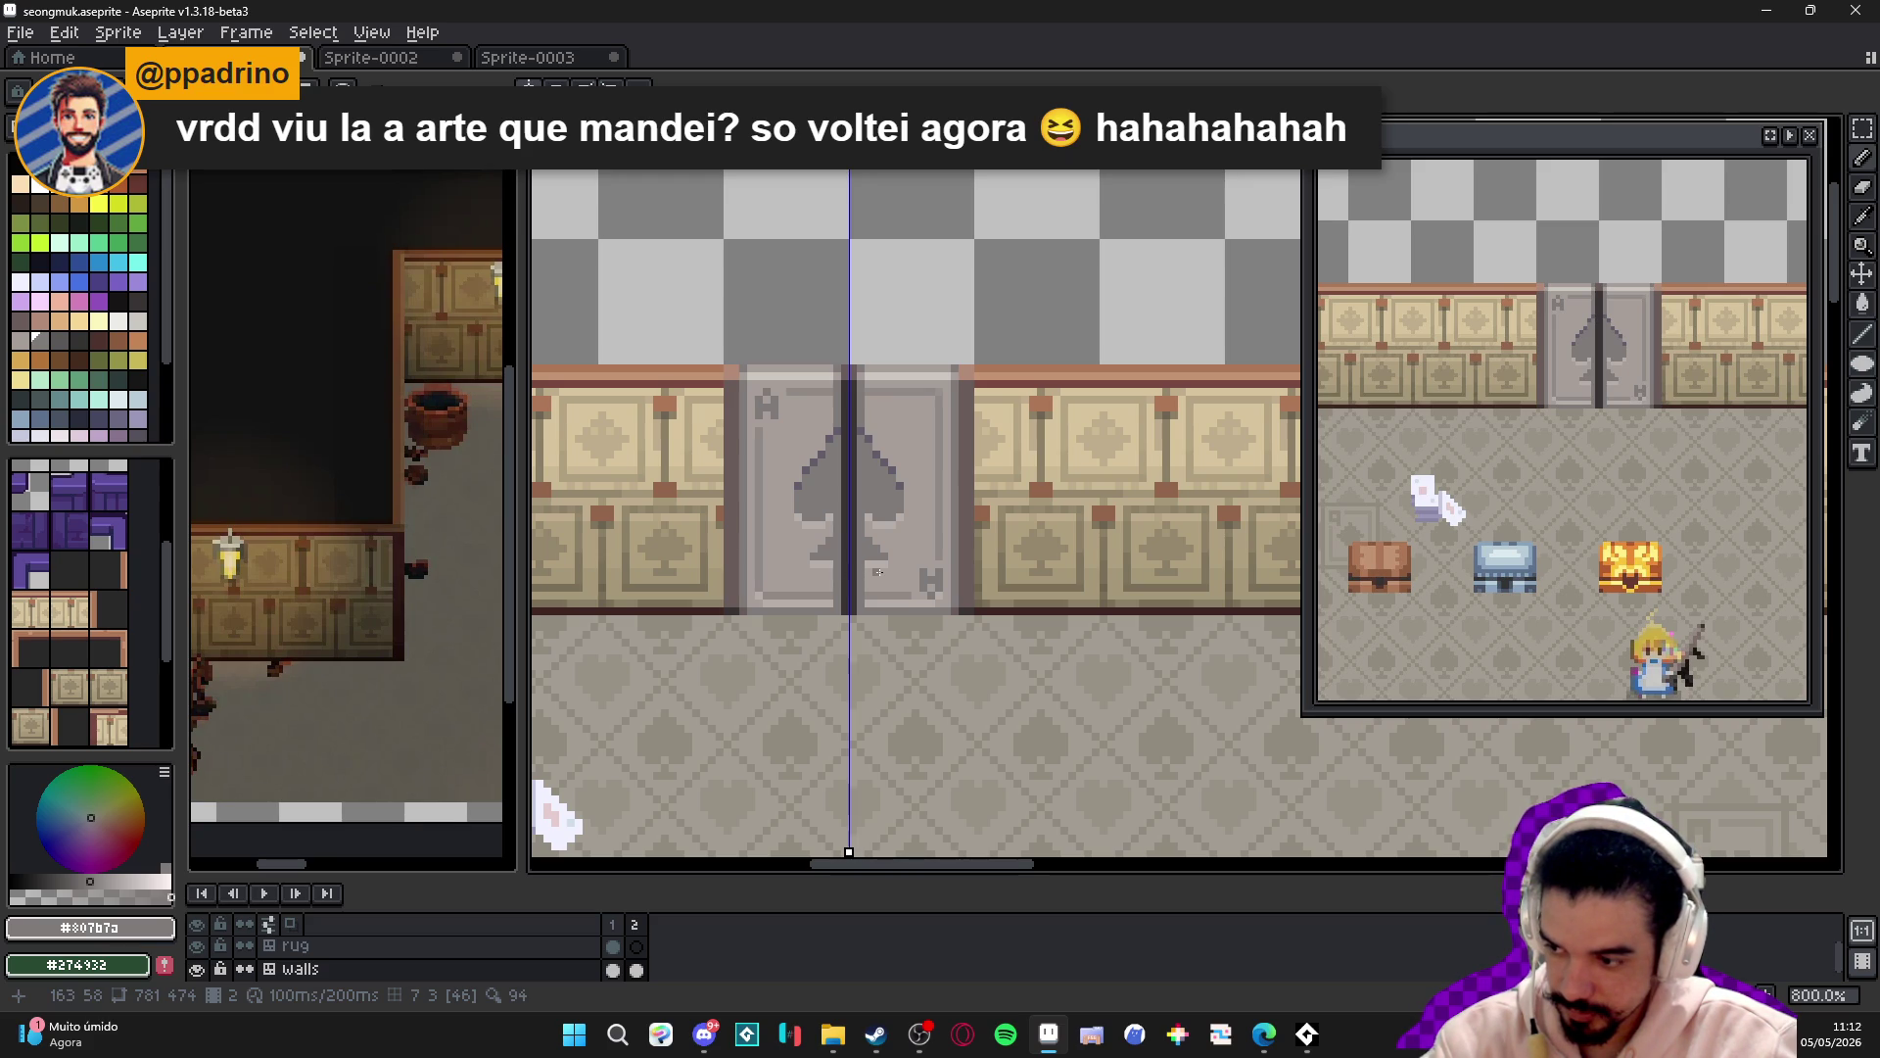
scroll(815, 530, up, 2)
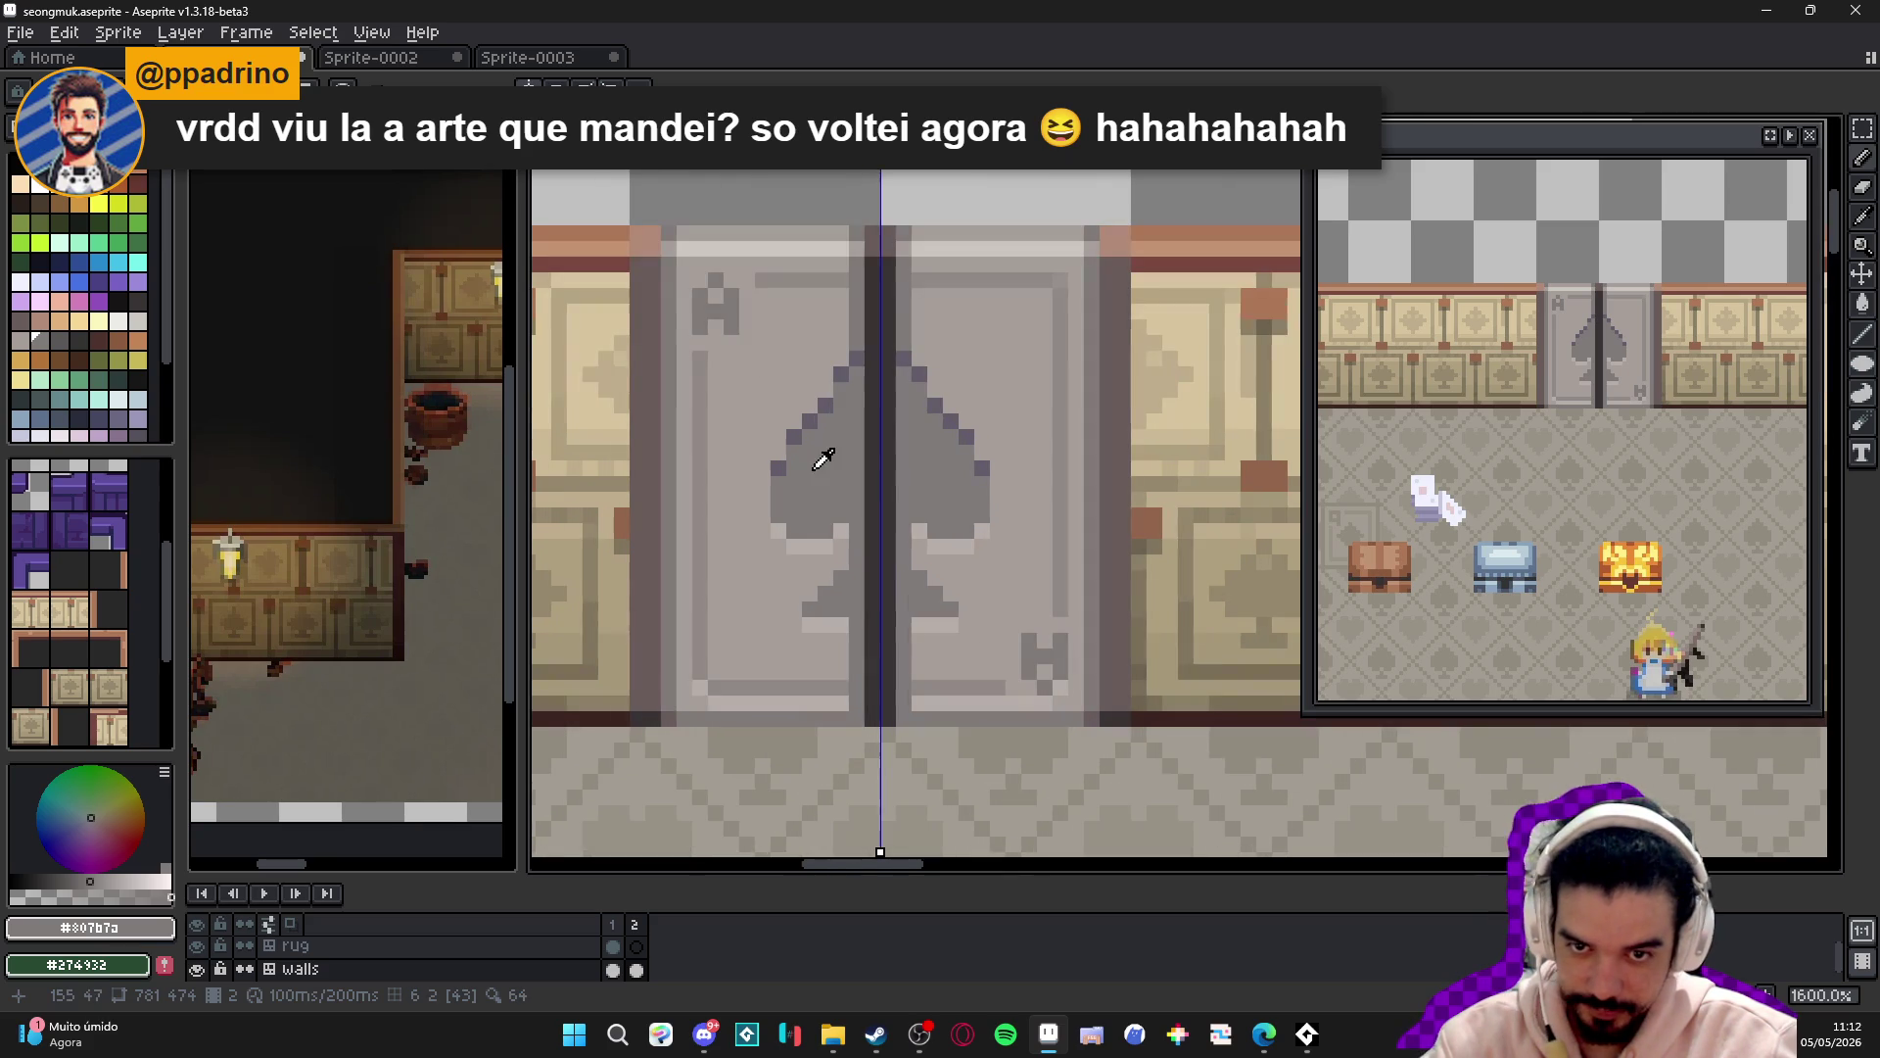
alt+click(801, 427)
- Add dark outline pixels to the spade stem and draw a light grey line across the panel tops
drag(823, 596, 809, 608)
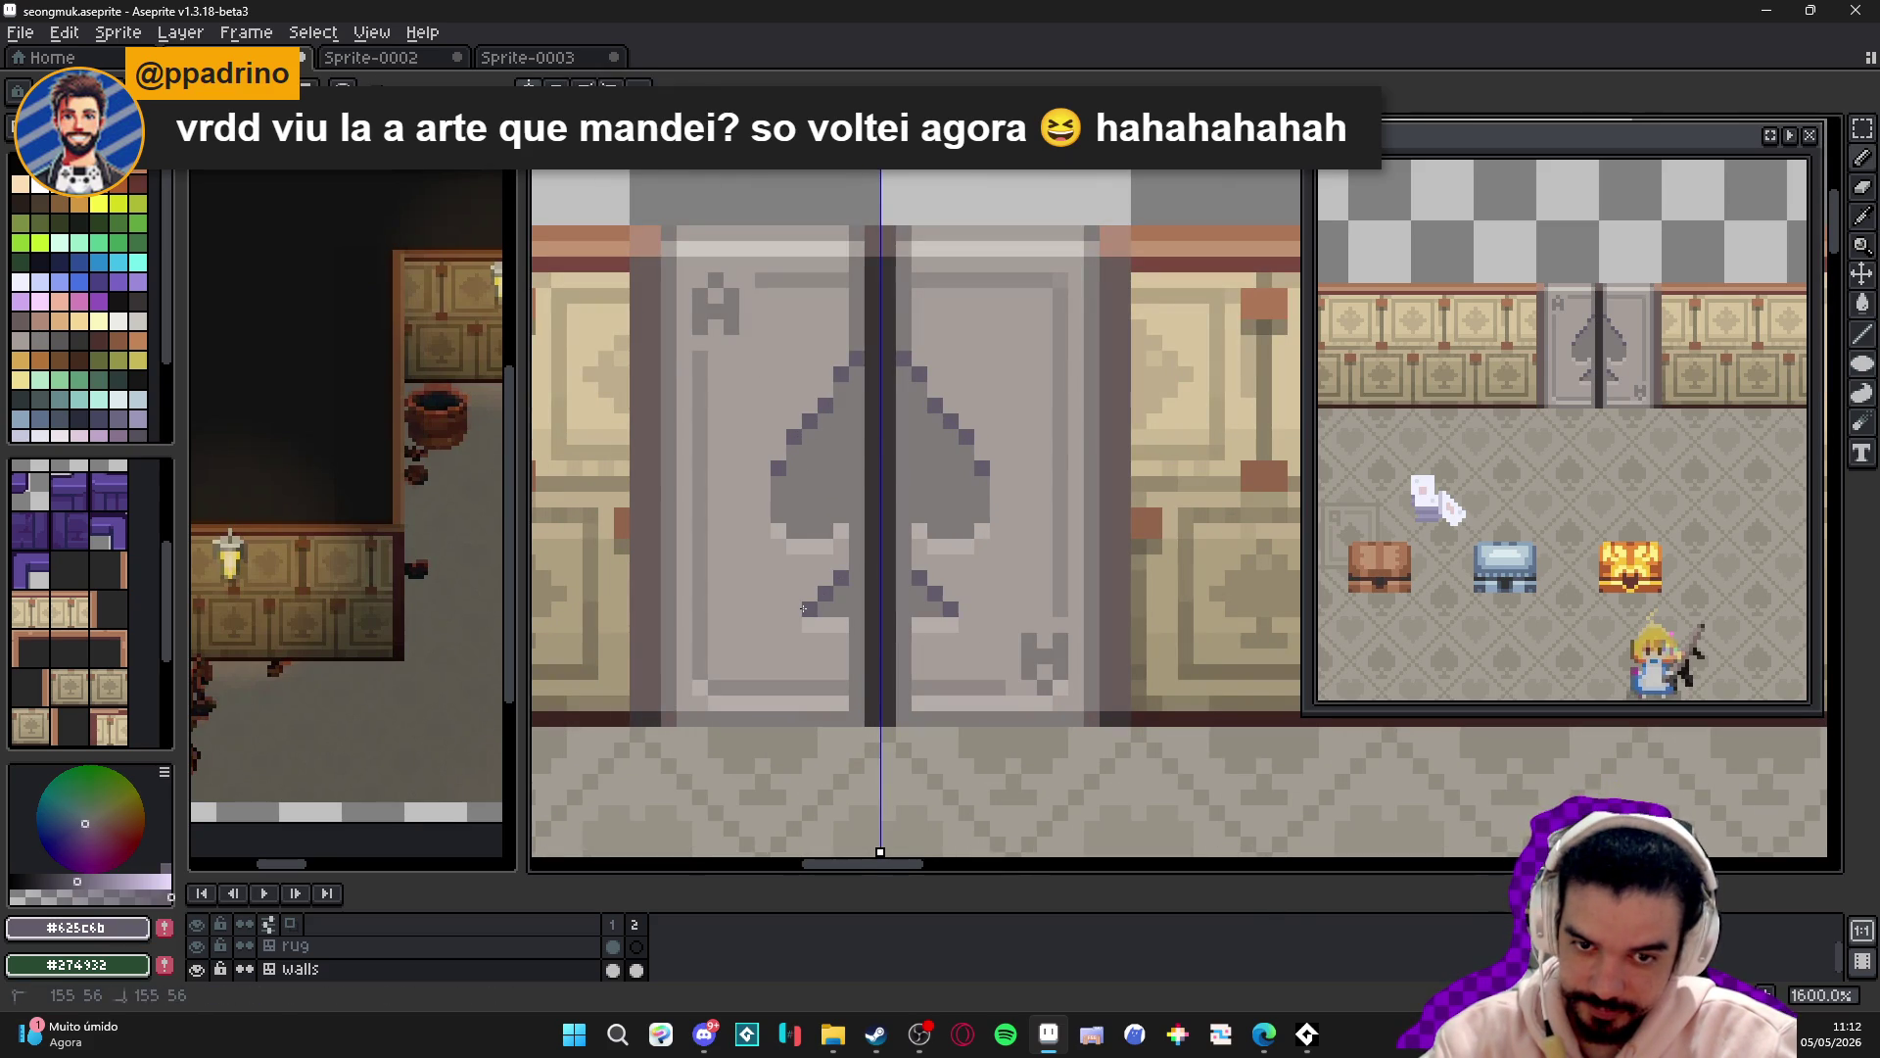
click(731, 296)
alt+click(783, 247)
alt+click(827, 627)
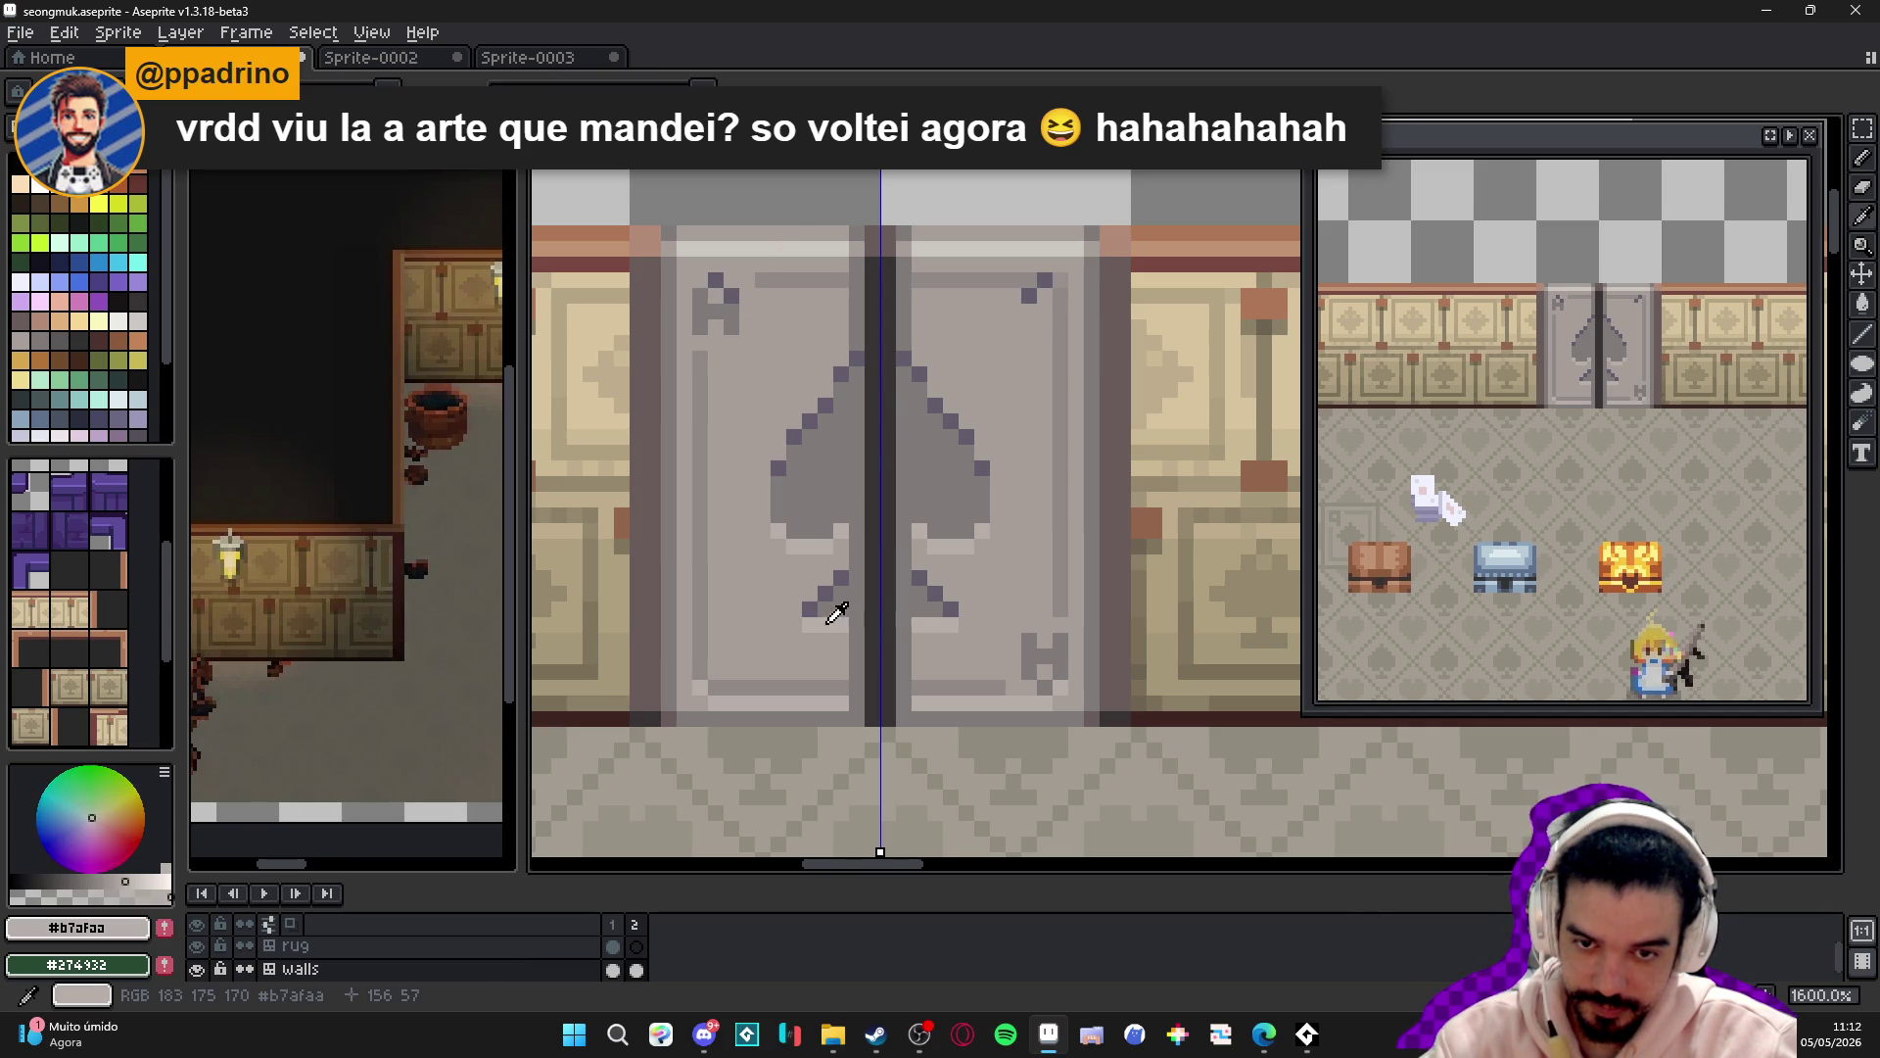
drag(762, 290, 836, 289)
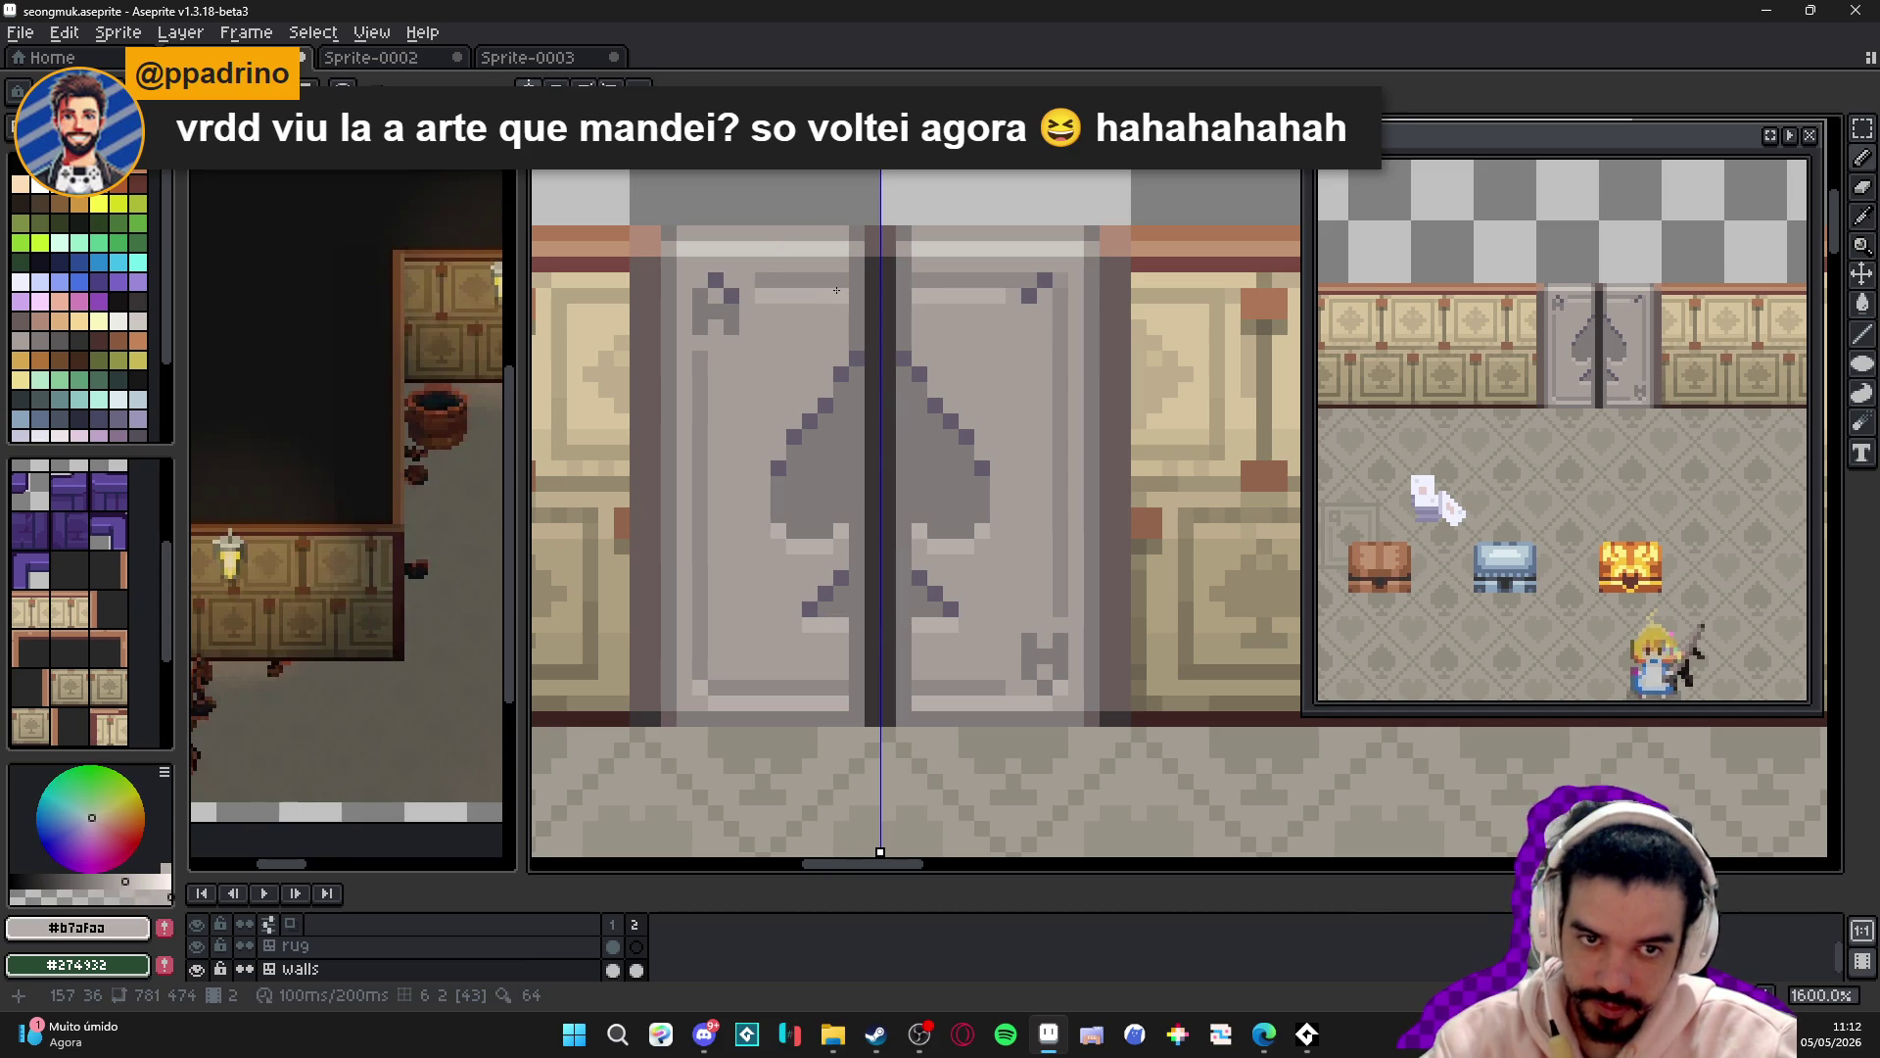
- Adjust the paint grey's shade and opacity, then retouch a door pixel with sampled mid grey
scroll(888, 420, down, 1)
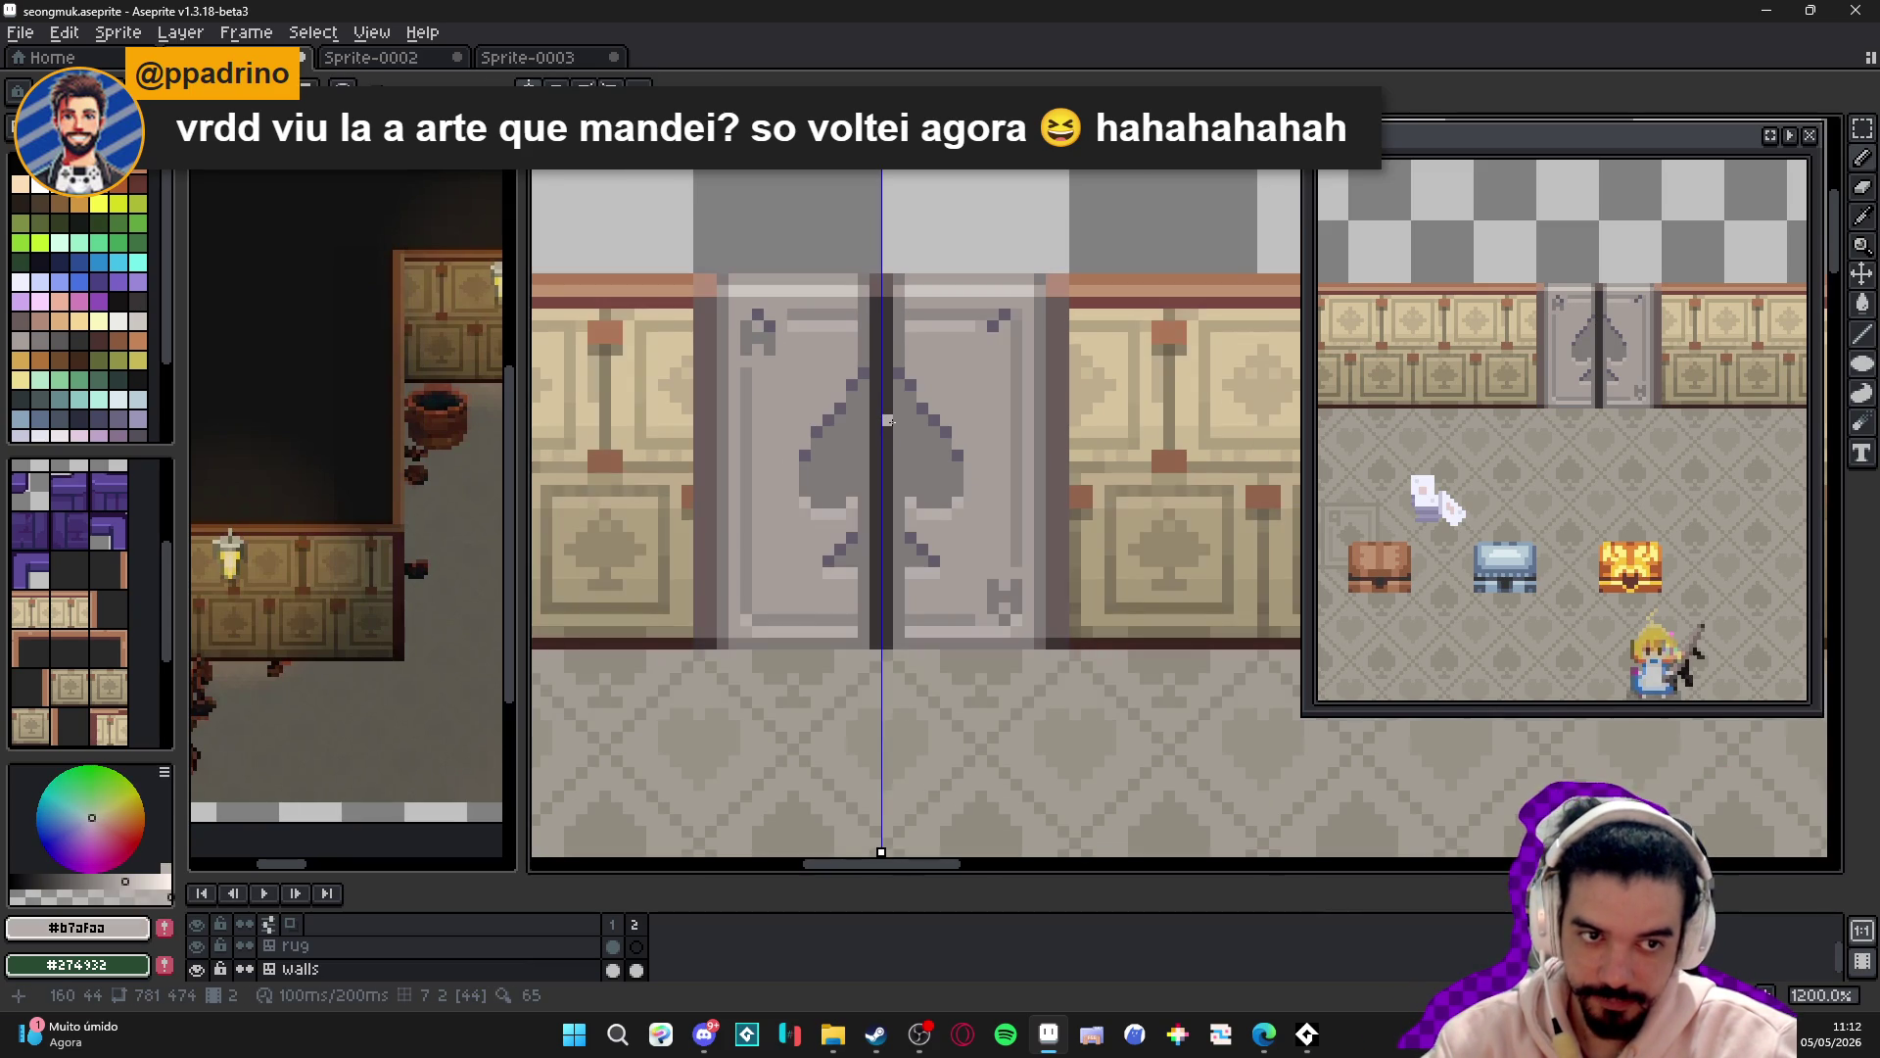
scroll(795, 458, down, 3)
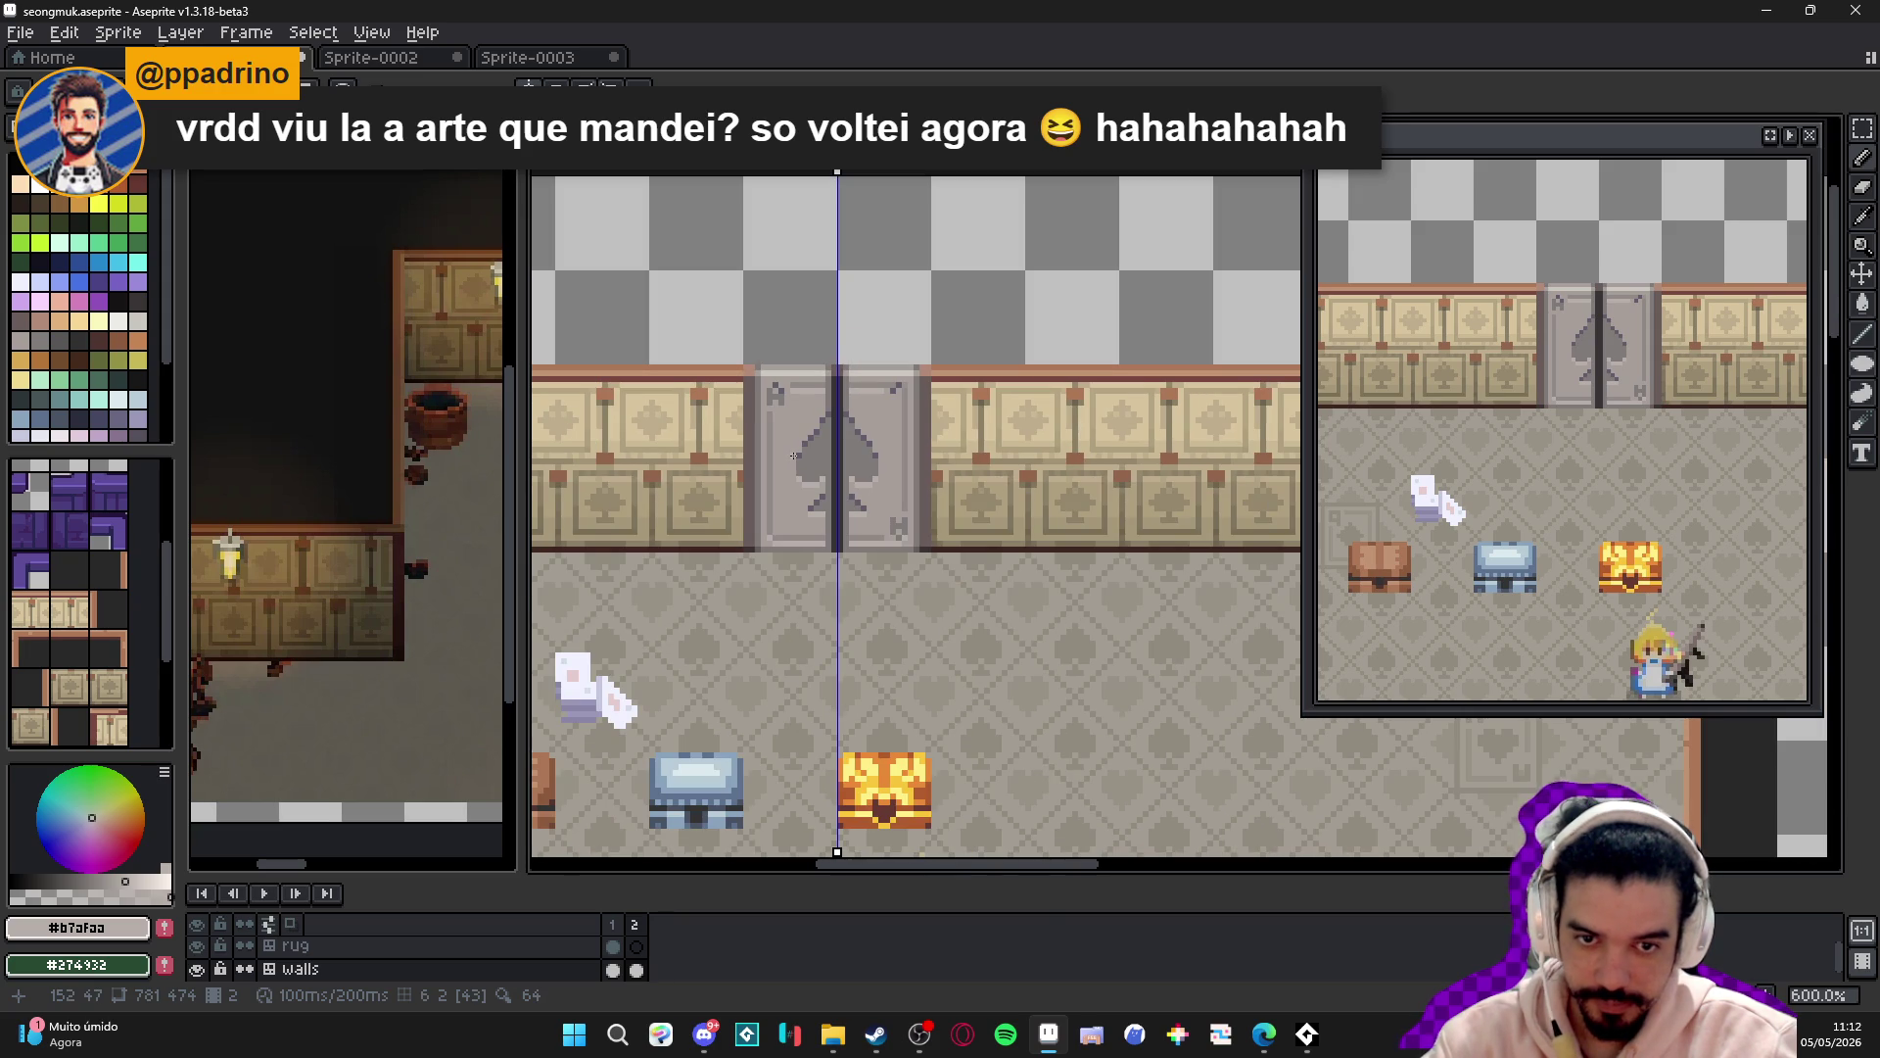
scroll(797, 511, up, 2)
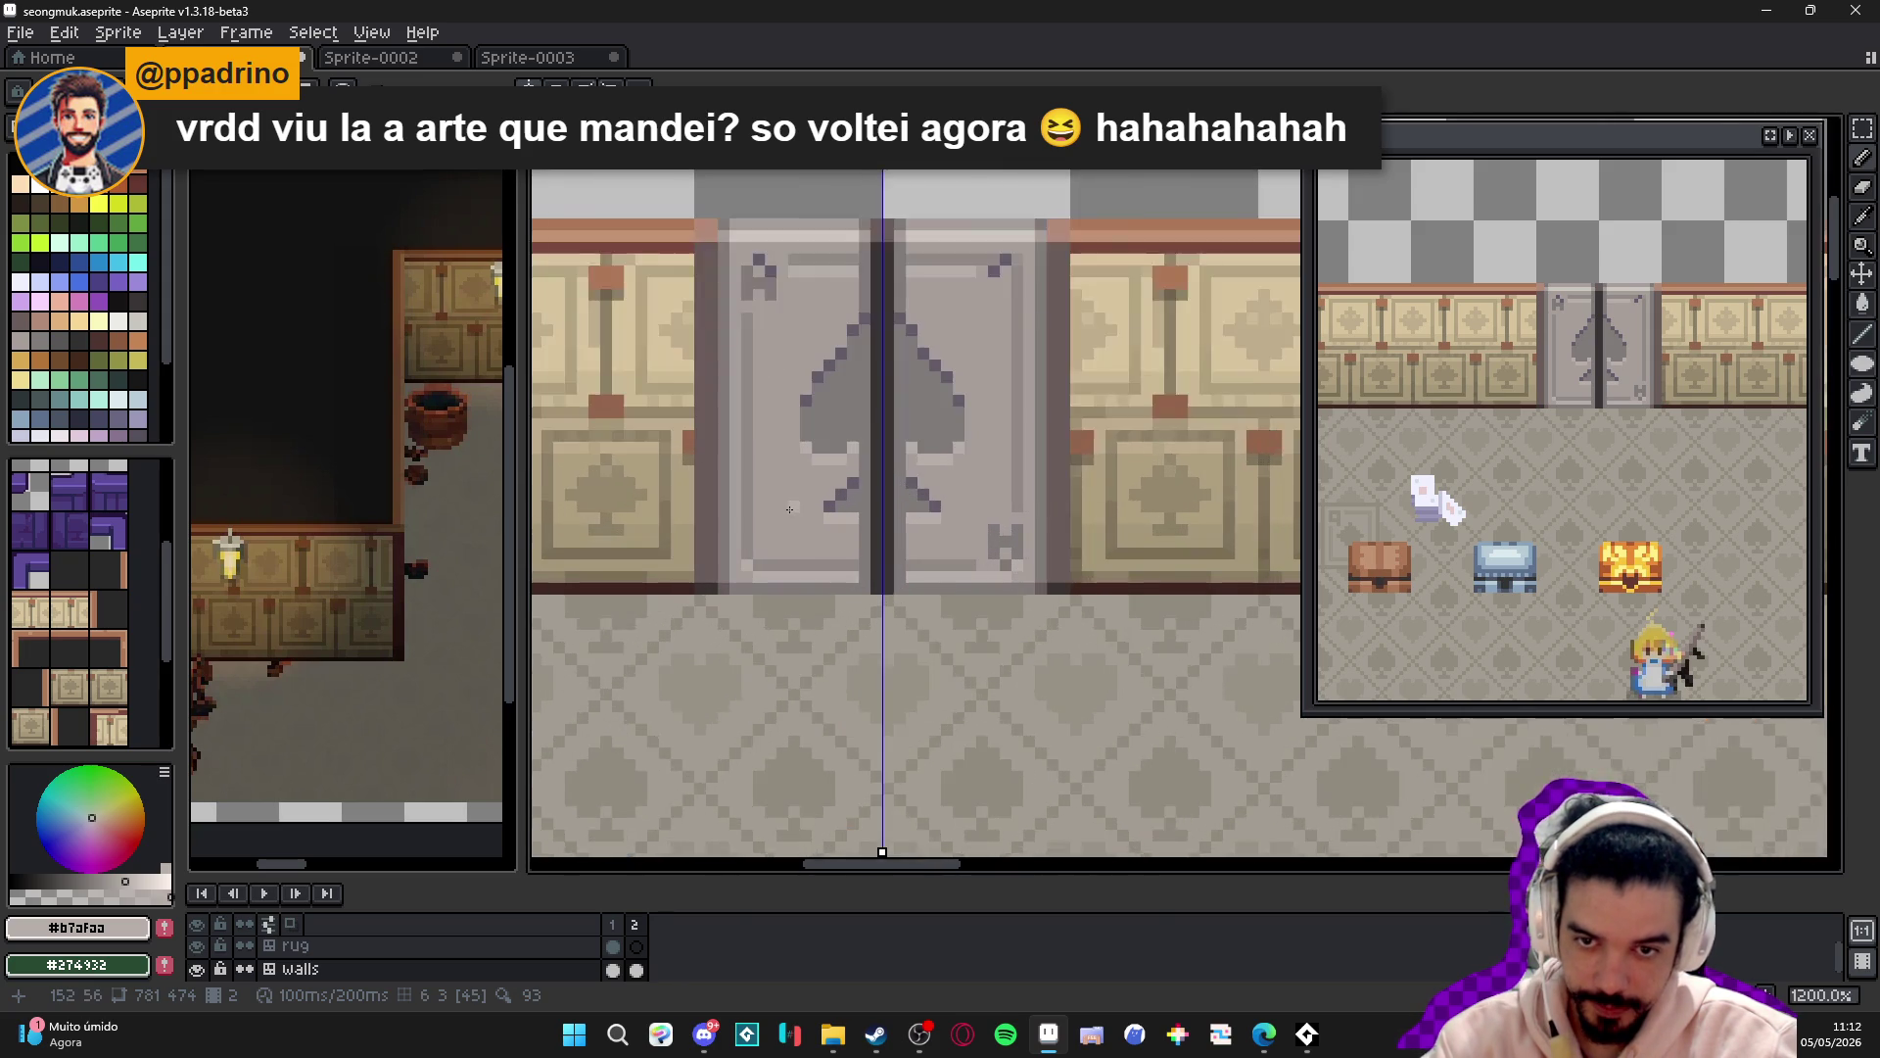
scroll(665, 503, down, 1)
scroll(788, 543, up, 2)
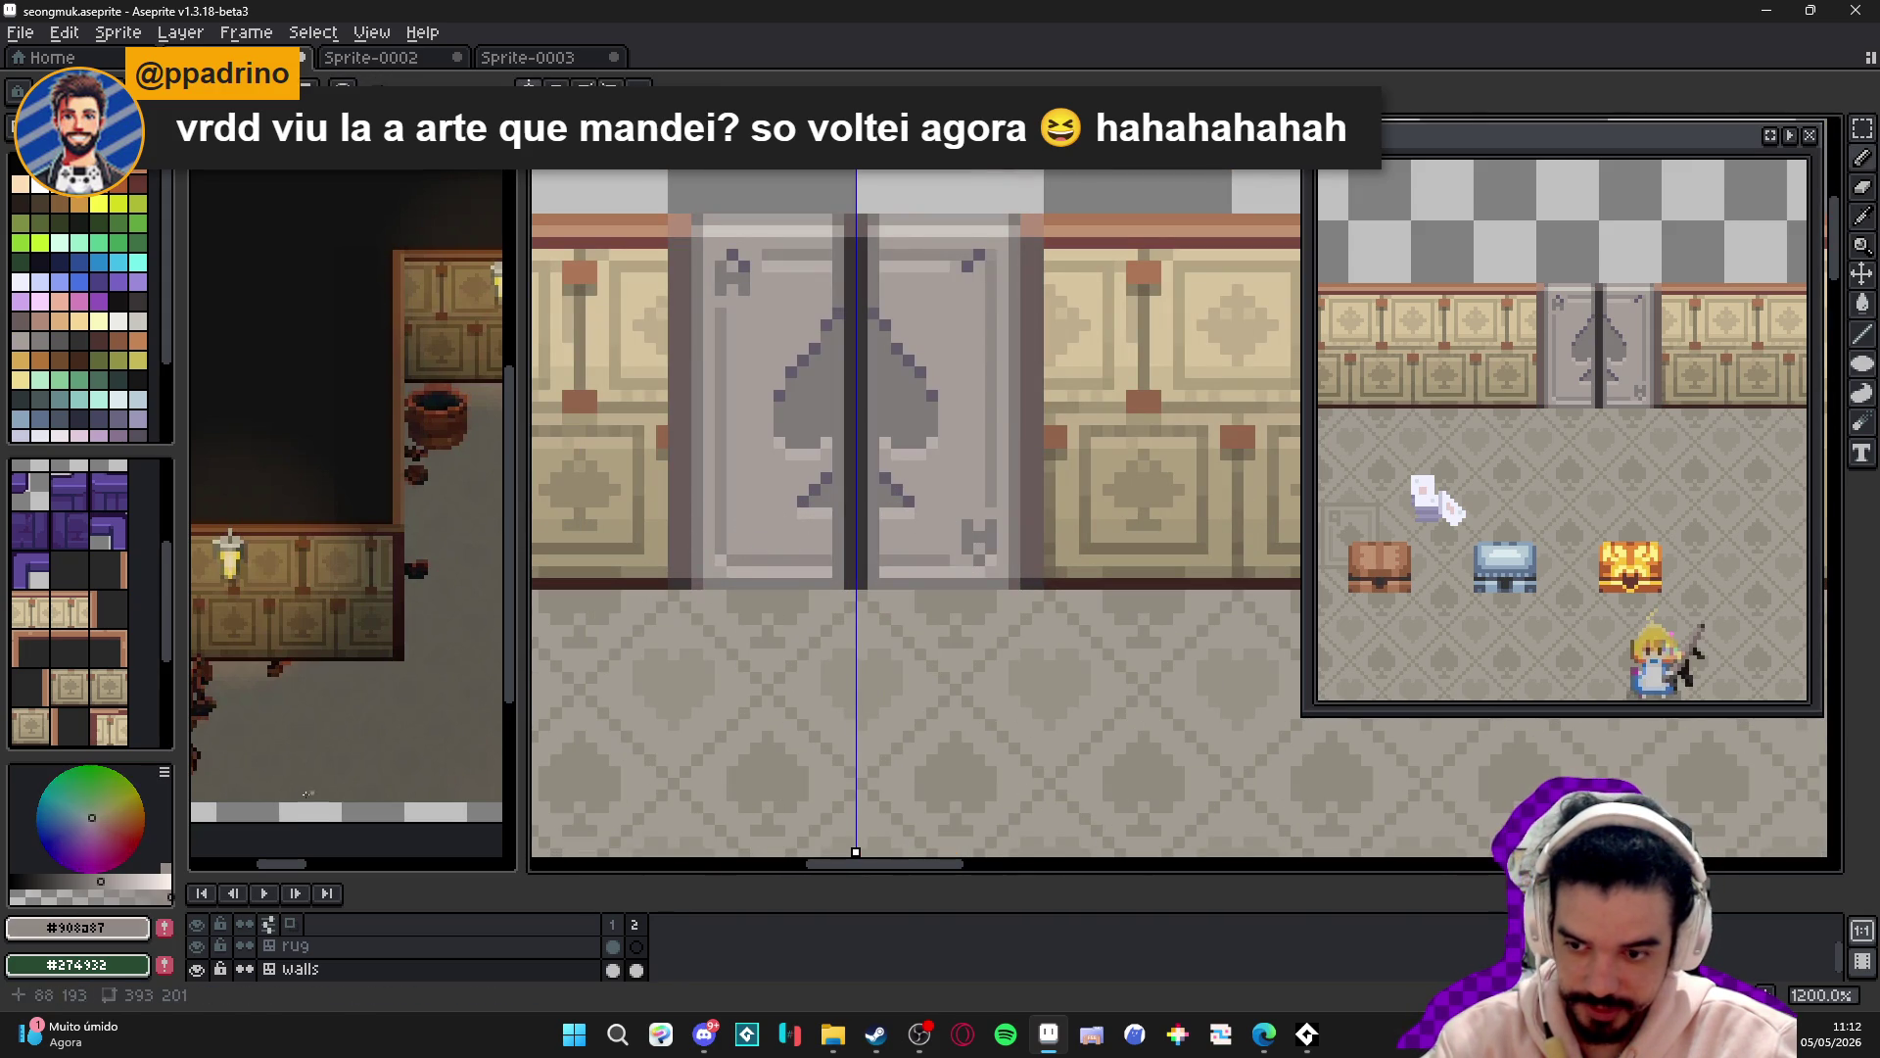
click(99, 880)
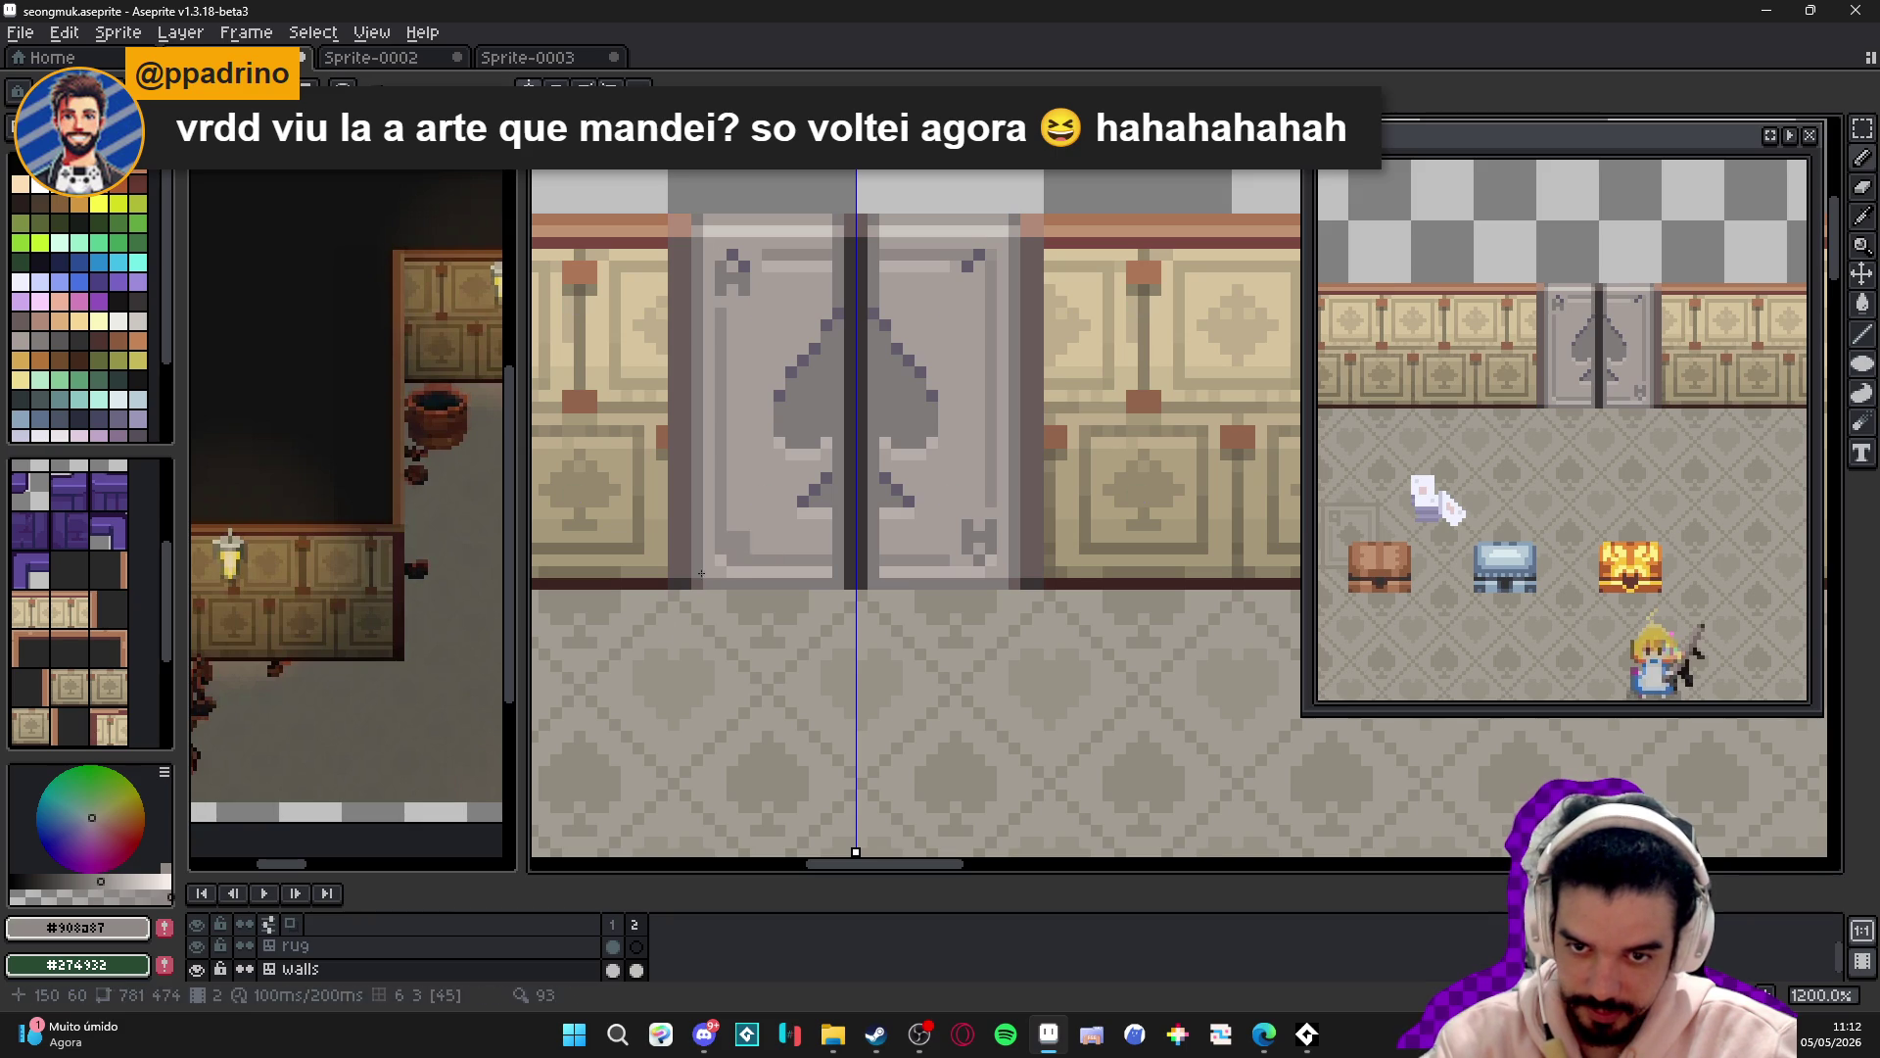
click(43, 896)
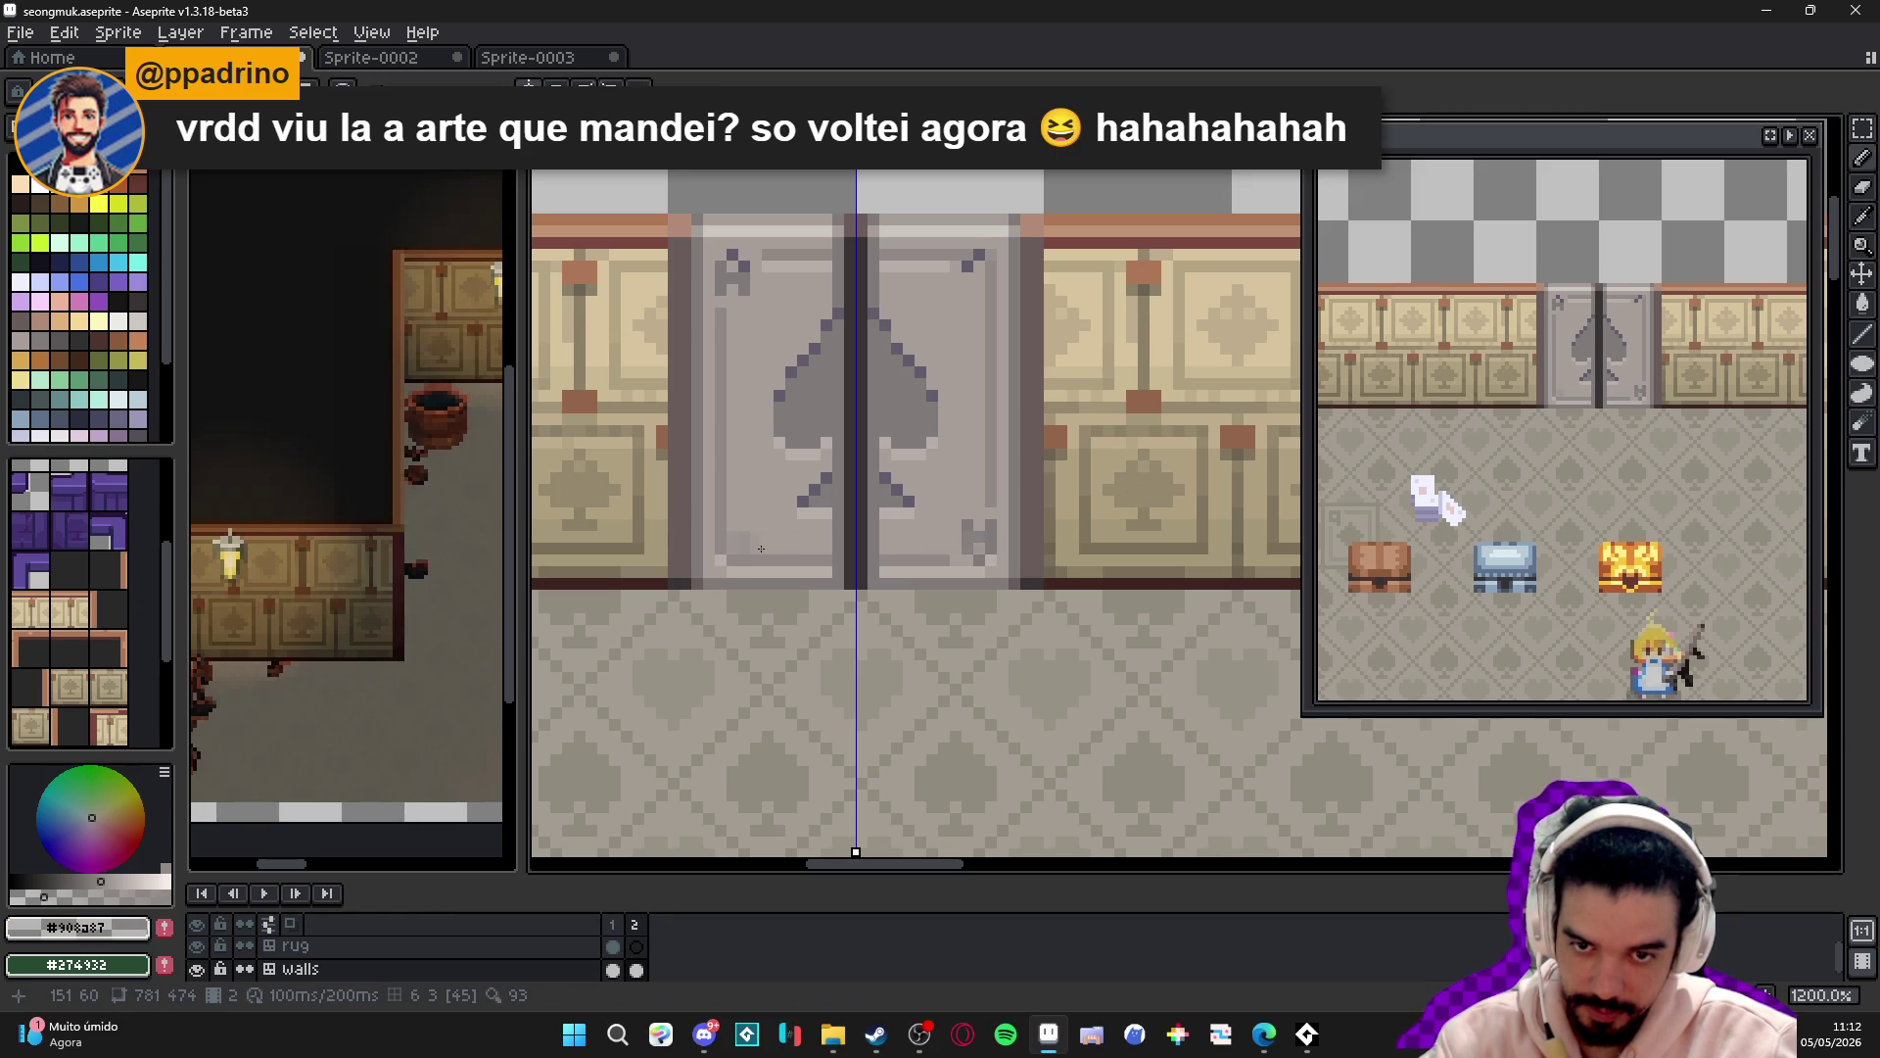
alt+click(746, 551)
click(747, 550)
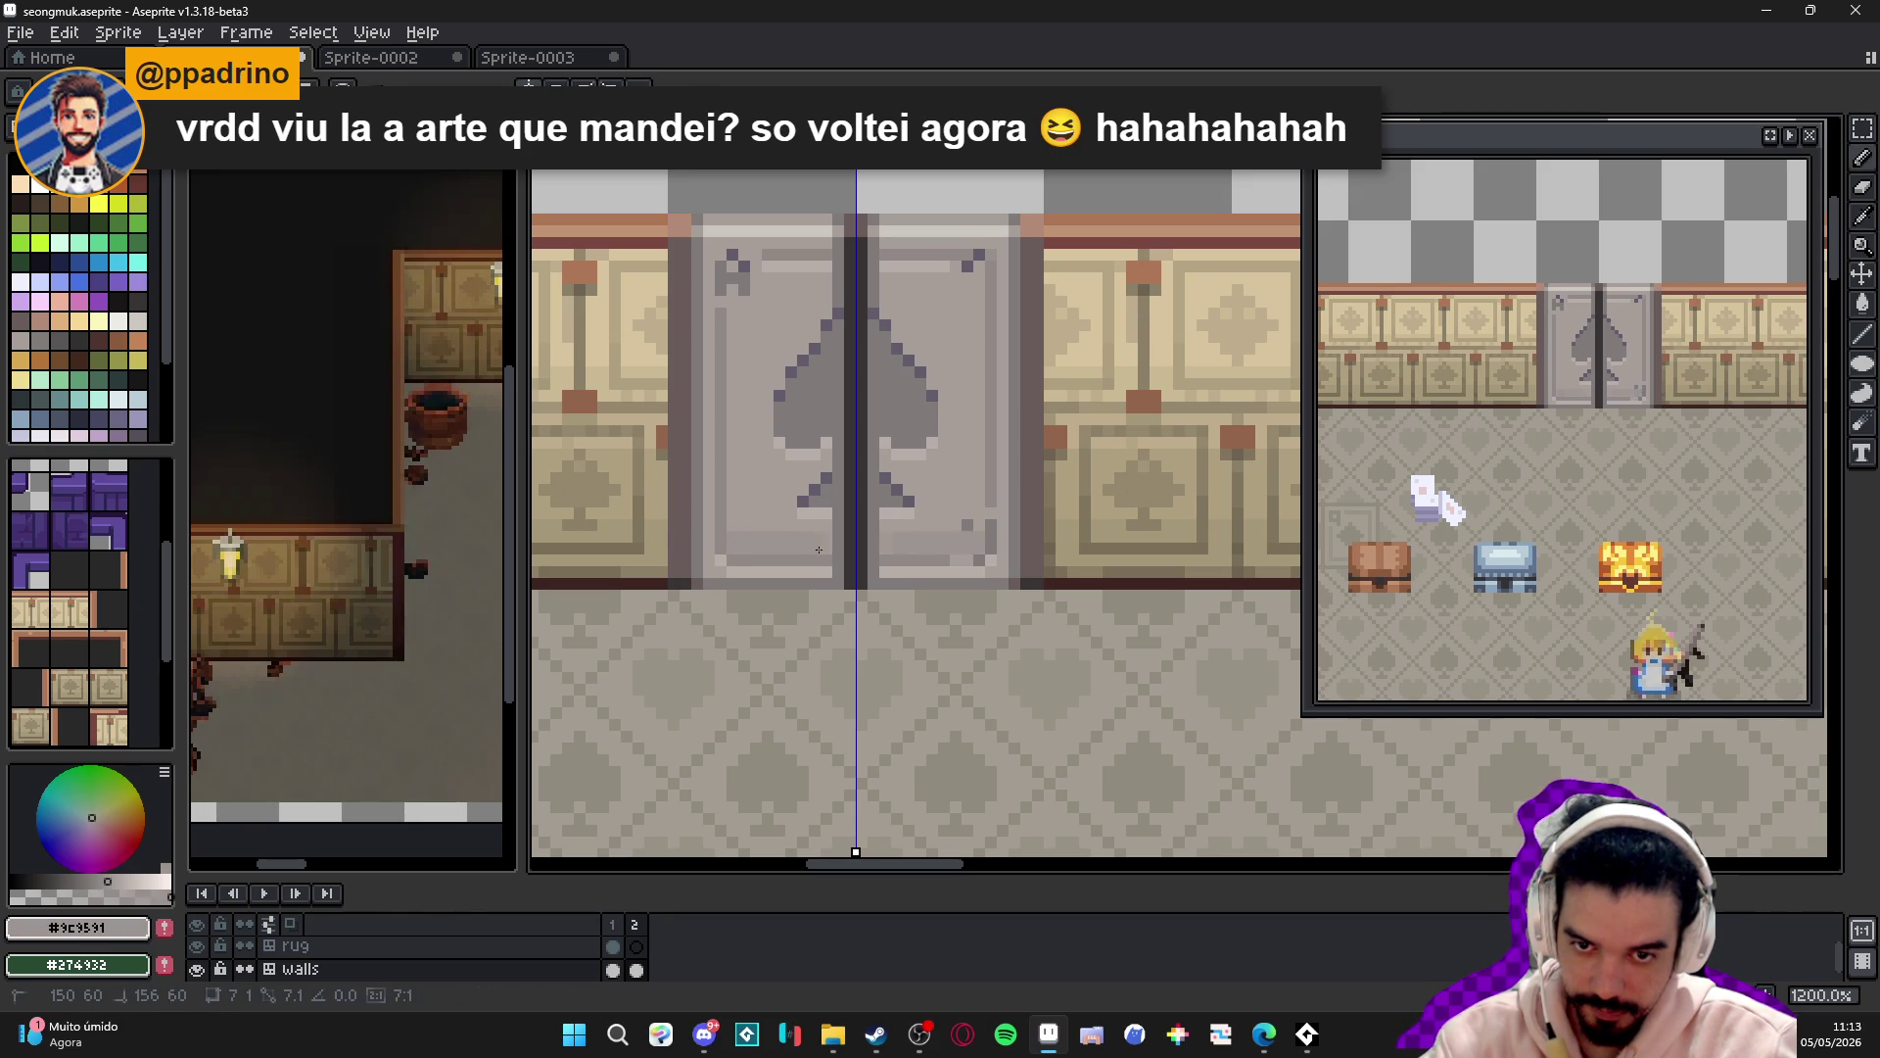
- Darken horizontal rows of light pixels across both door panels with a 1-pixel brush
mouse_move(827, 525)
mouse_down()
mouse_move(734, 525)
mouse_move(754, 507)
mouse_move(730, 508)
mouse_move(703, 570)
mouse_up()
drag(798, 494, 733, 493)
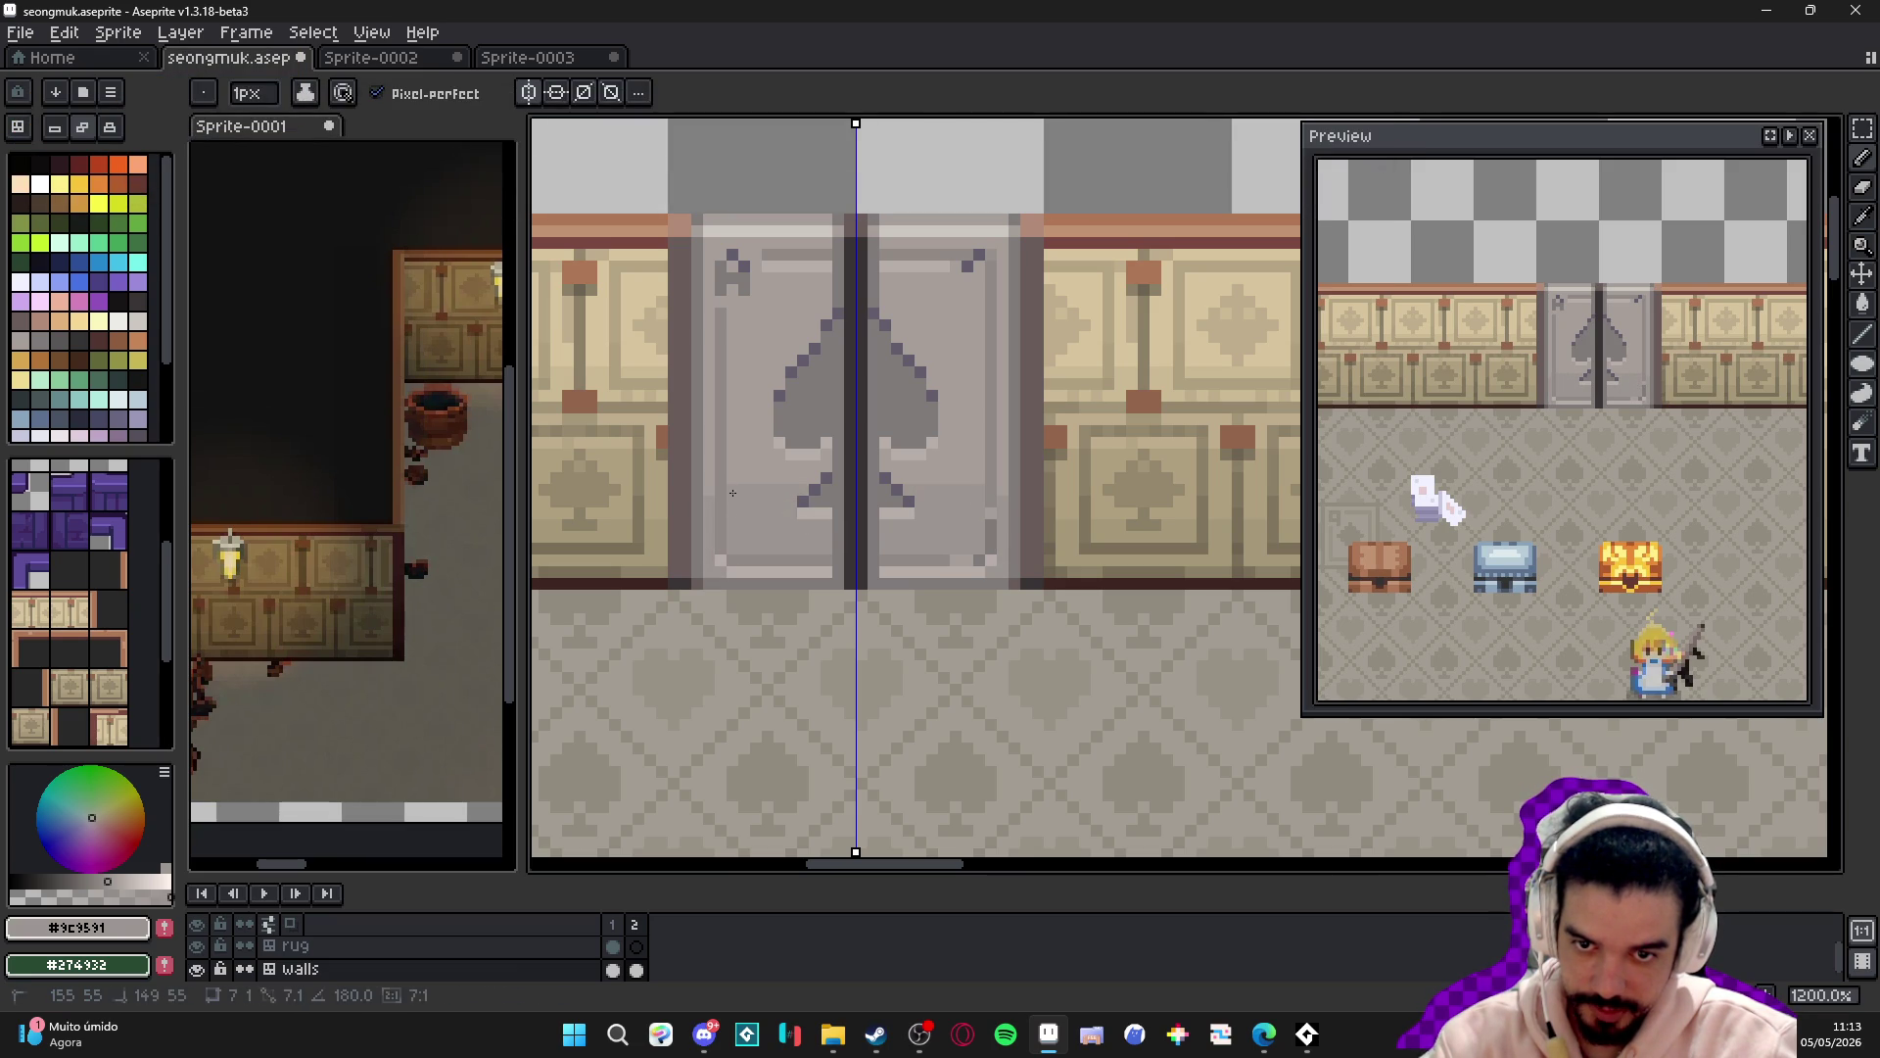
scroll(795, 473, down, 4)
scroll(807, 479, up, 4)
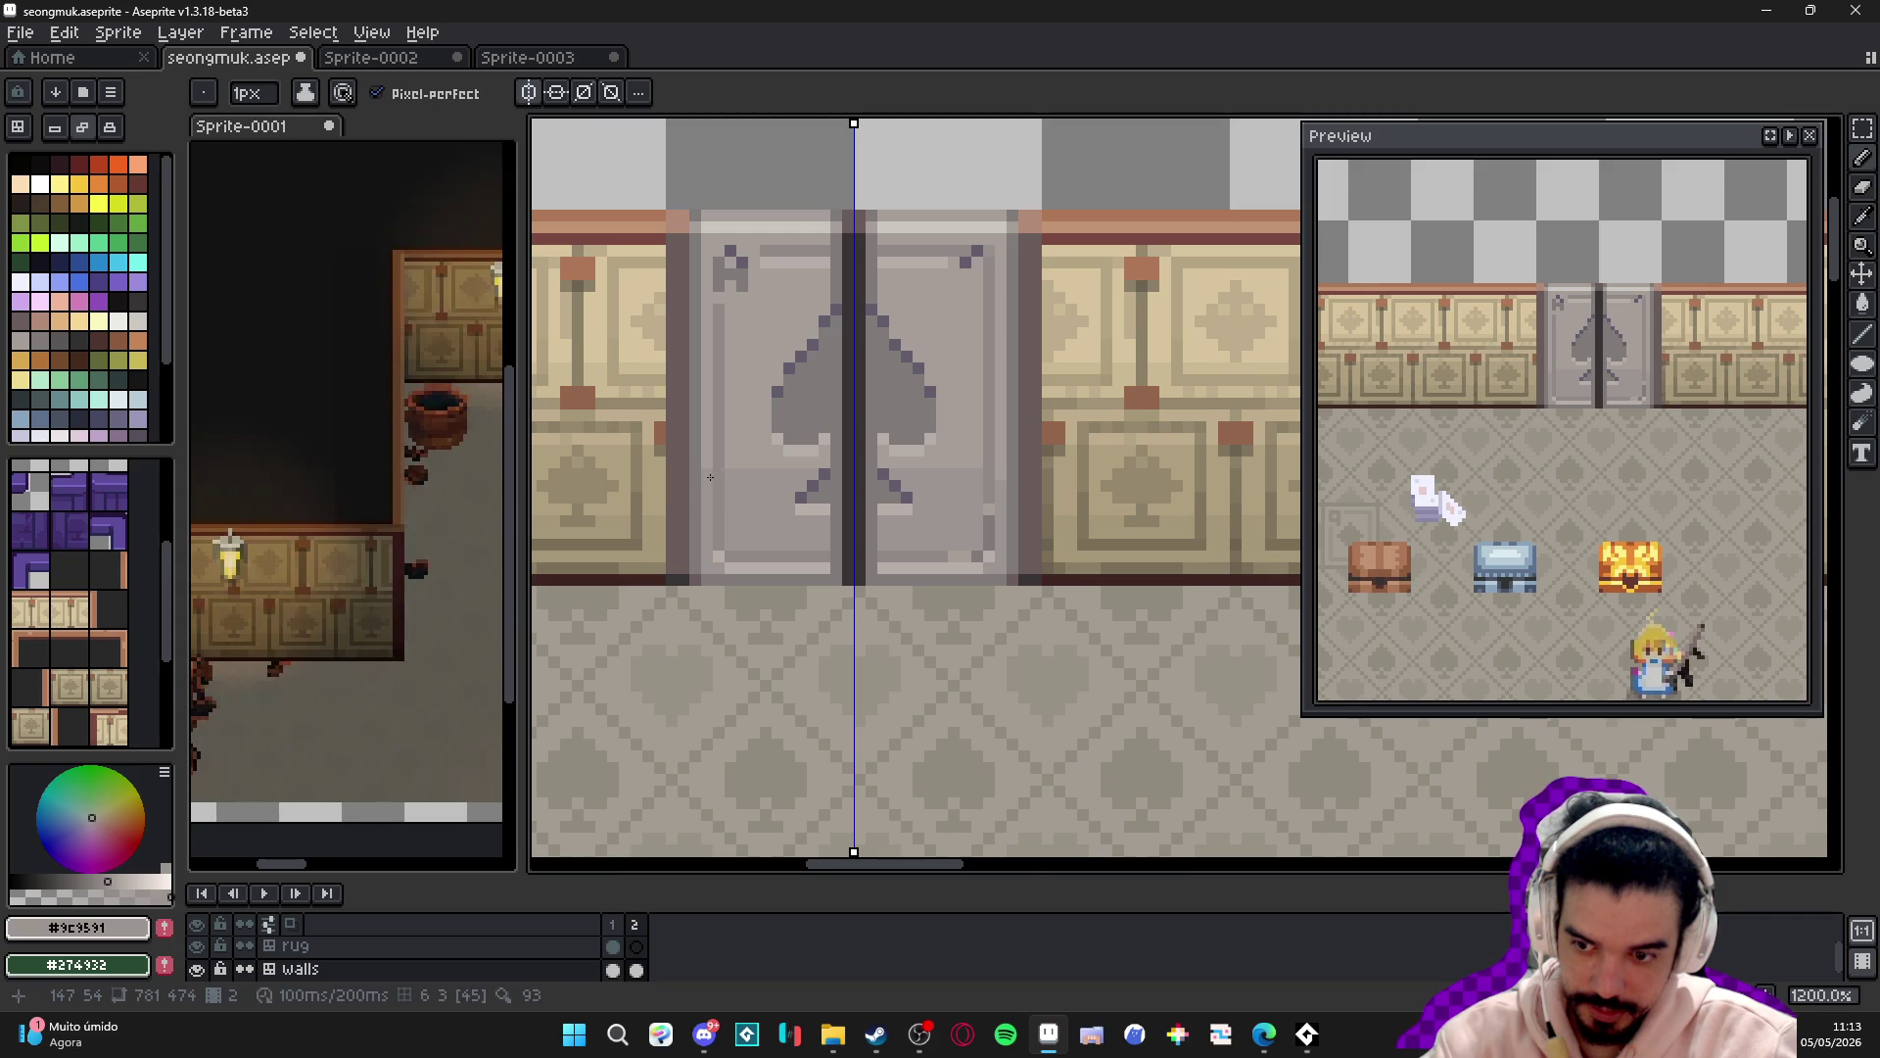
scroll(773, 477, down, 3)
scroll(733, 474, up, 1)
scroll(761, 455, down, 1)
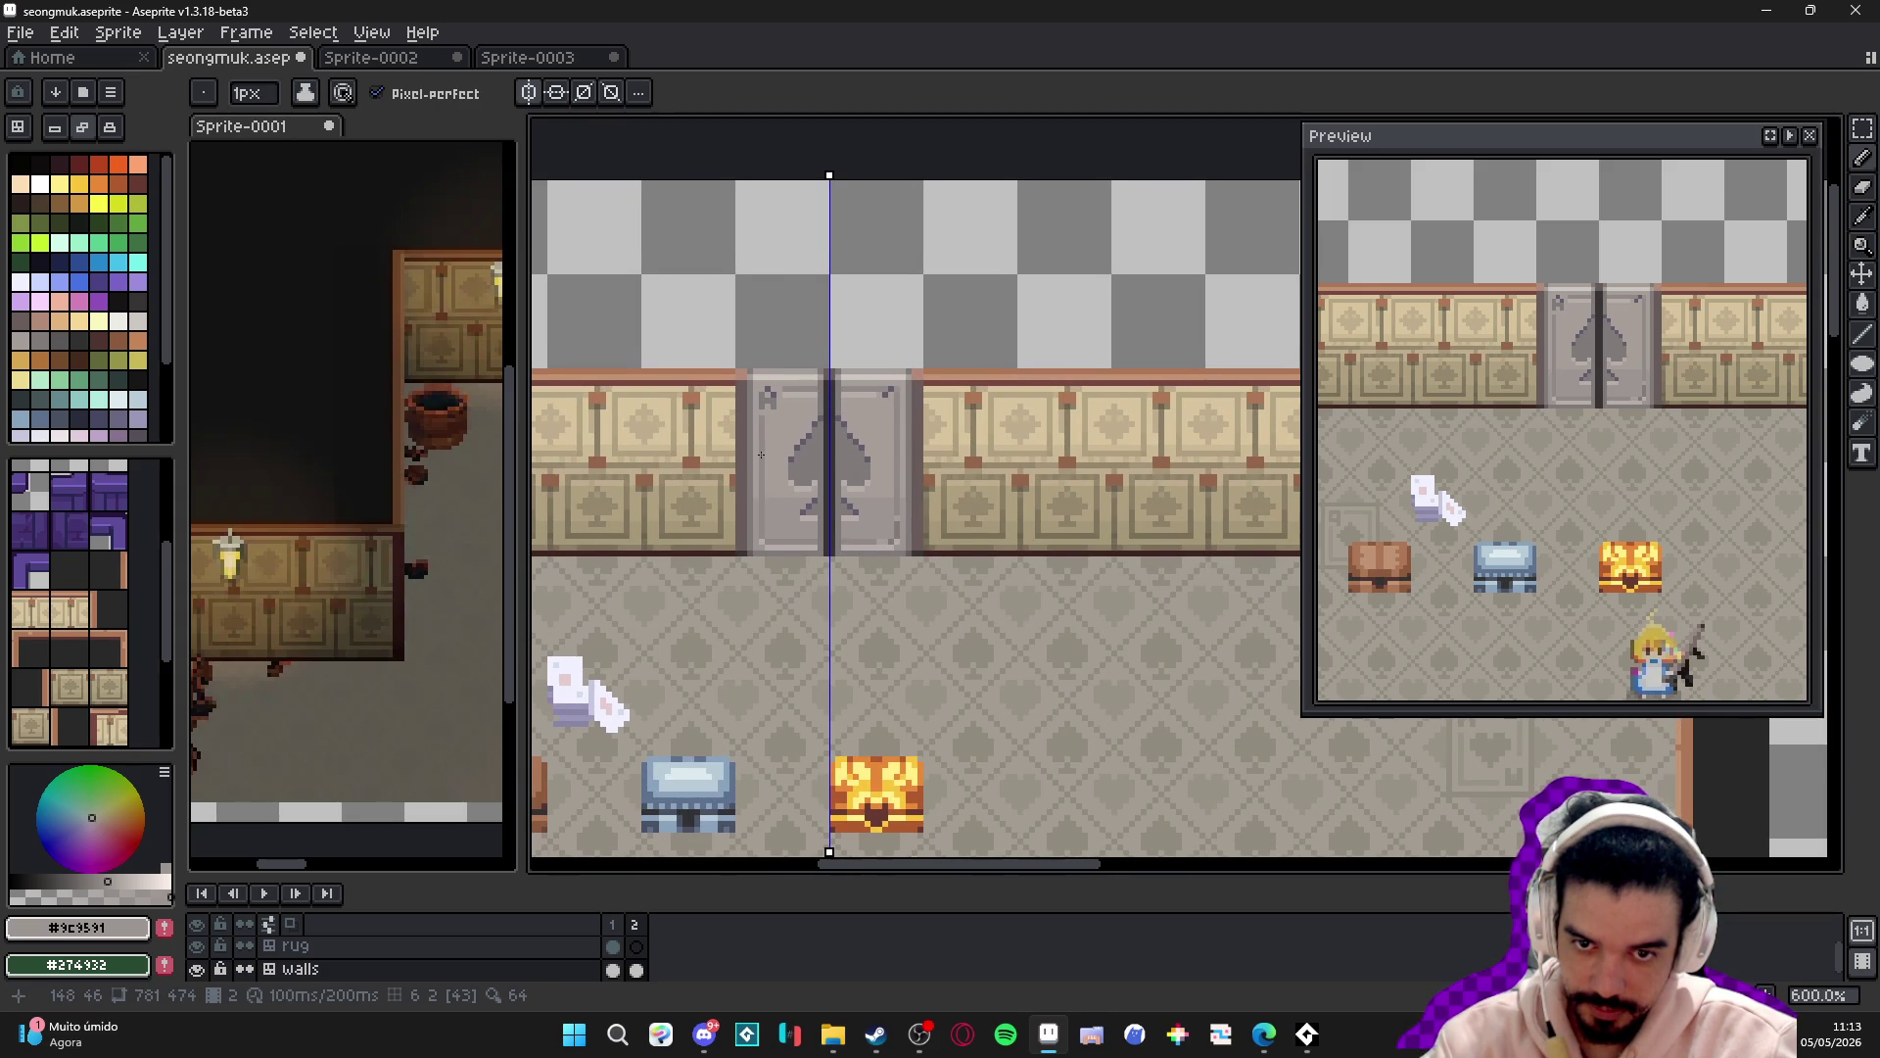
scroll(762, 454, up, 4)
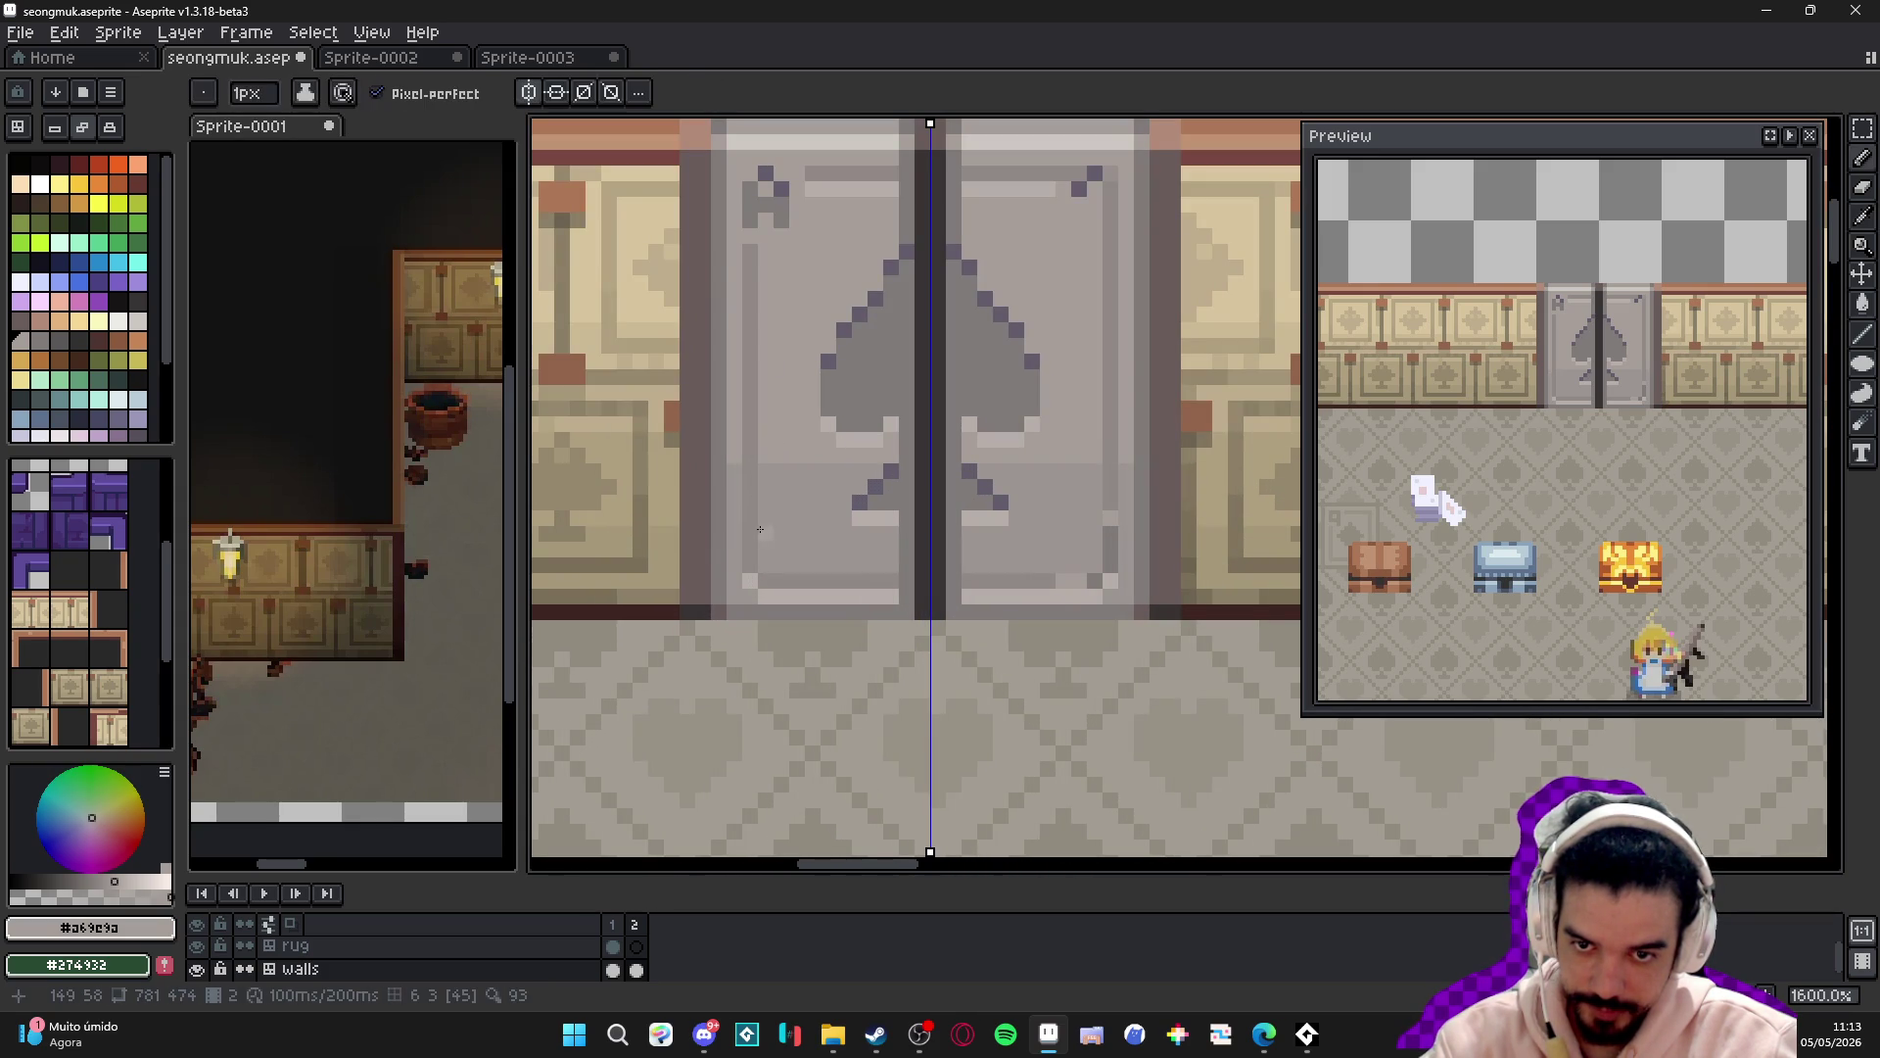
key(plus)
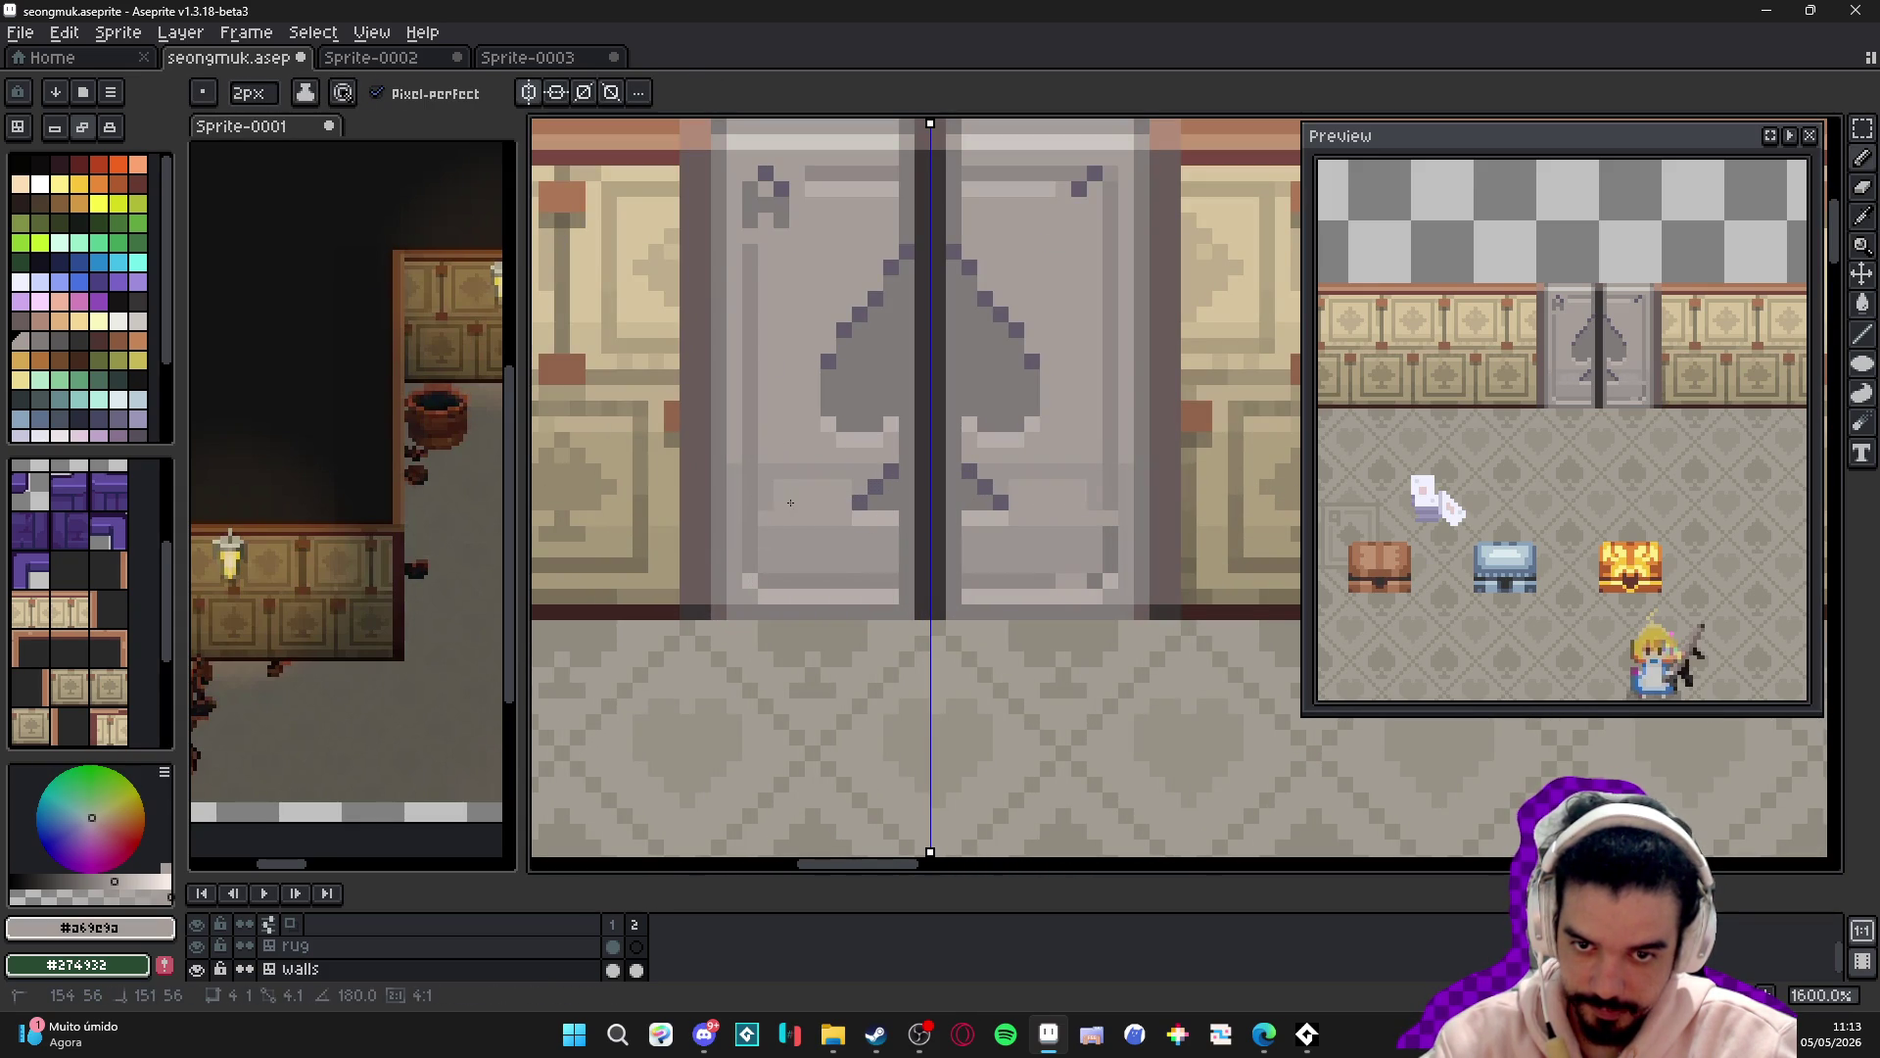
key(minus)
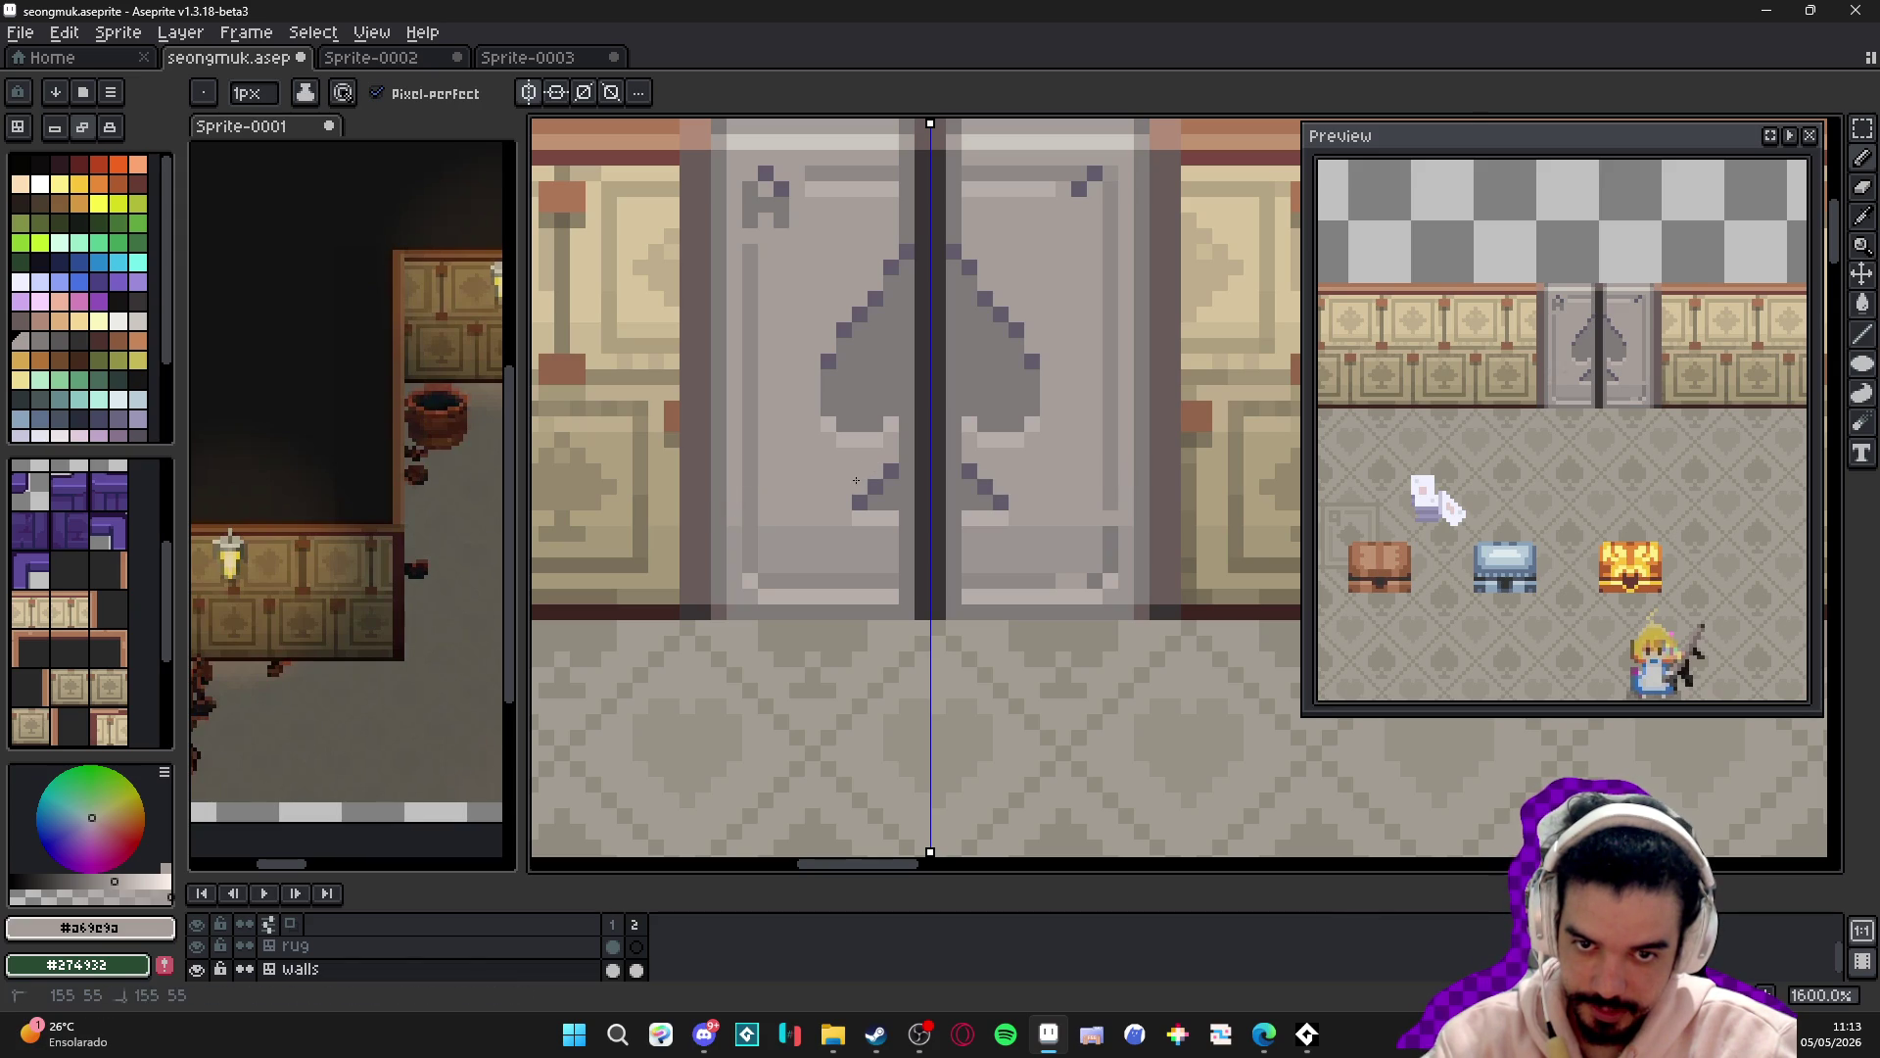
scroll(979, 504, down, 3)
scroll(996, 514, up, 2)
scroll(996, 515, down, 1)
scroll(996, 515, up, 1)
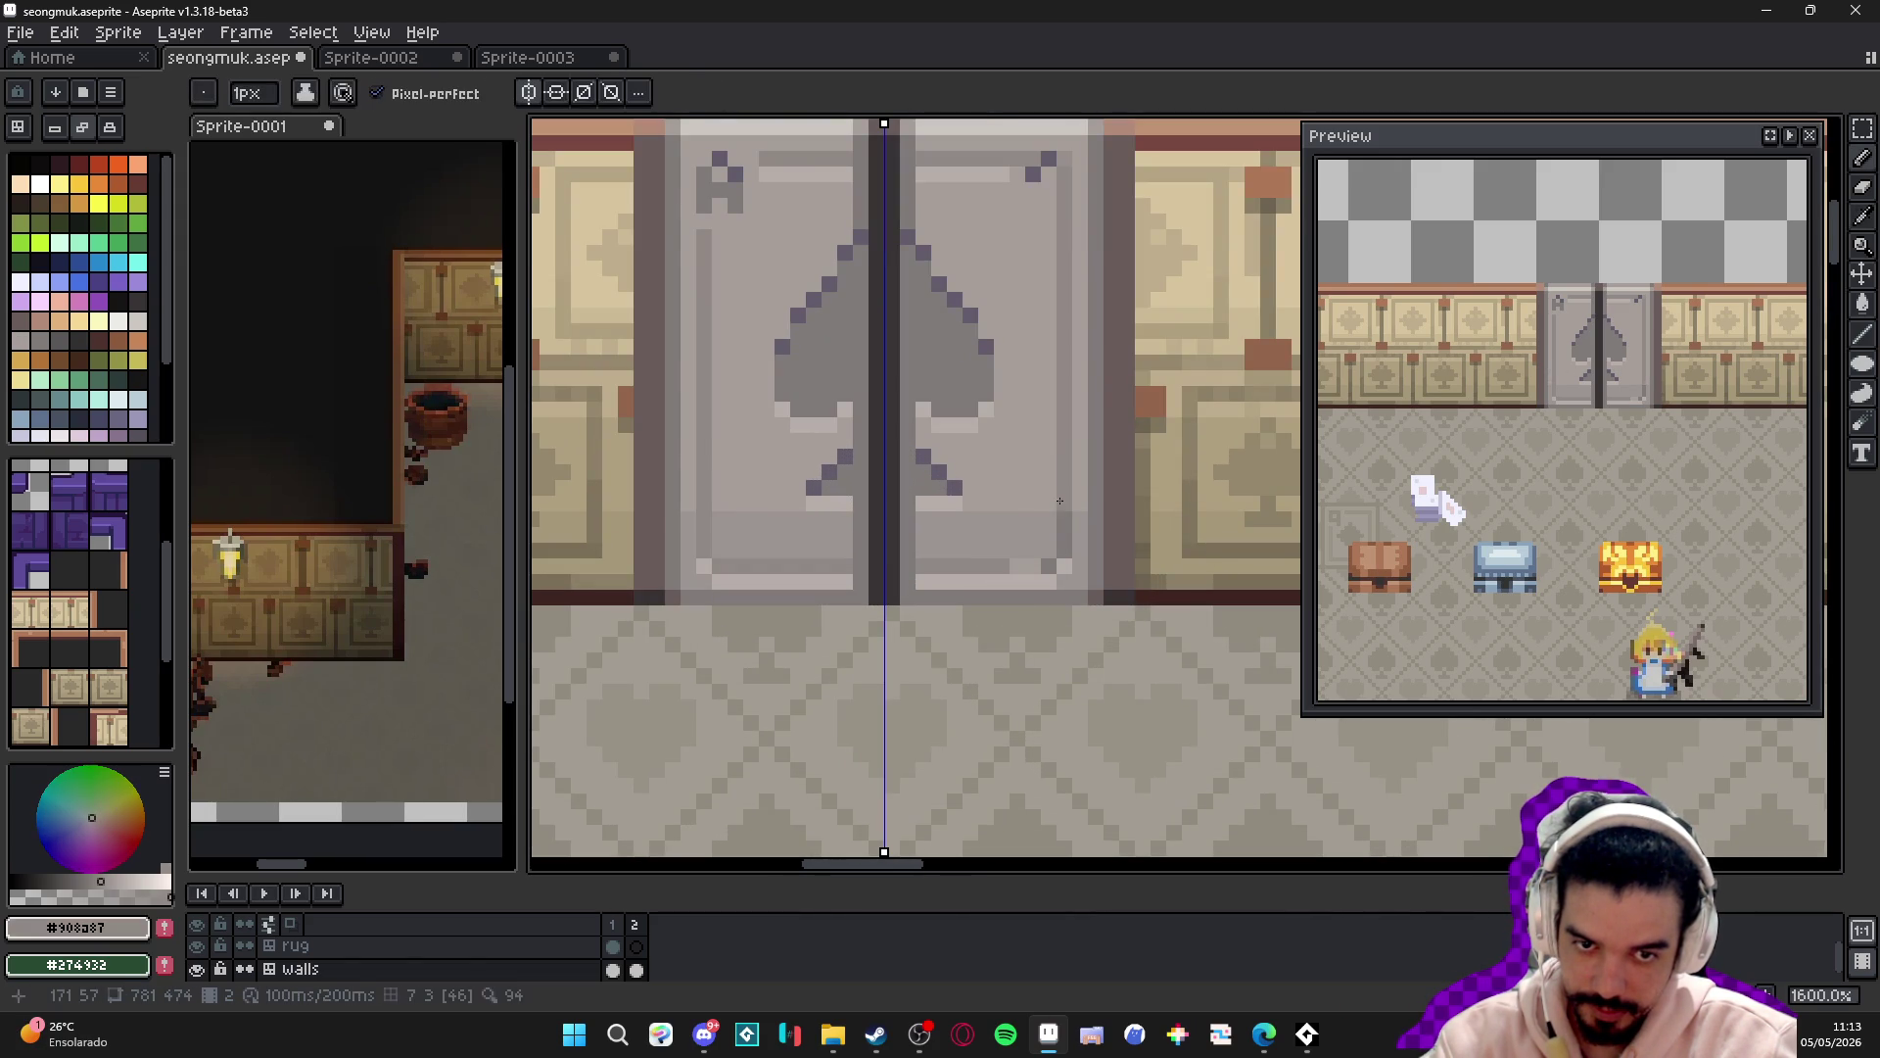
scroll(760, 508, up, 1)
scroll(875, 566, down, 1)
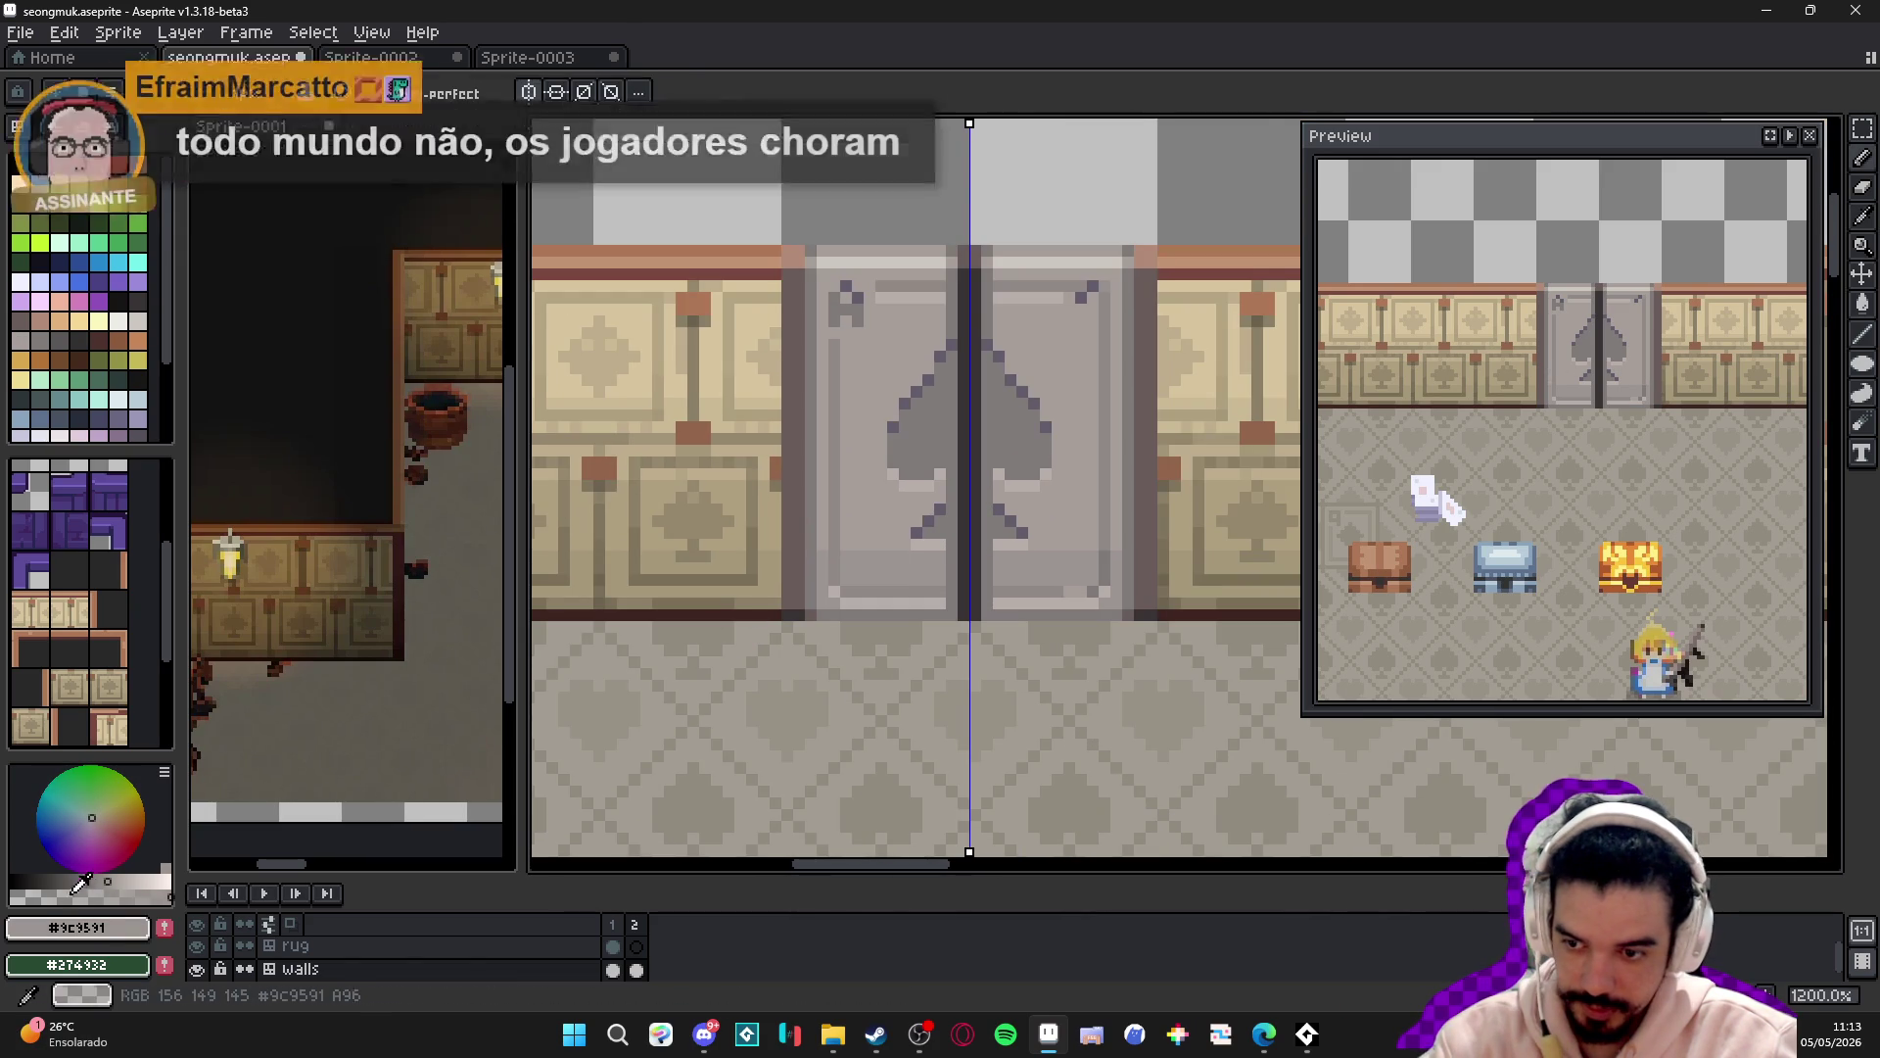
scroll(872, 529, up, 2)
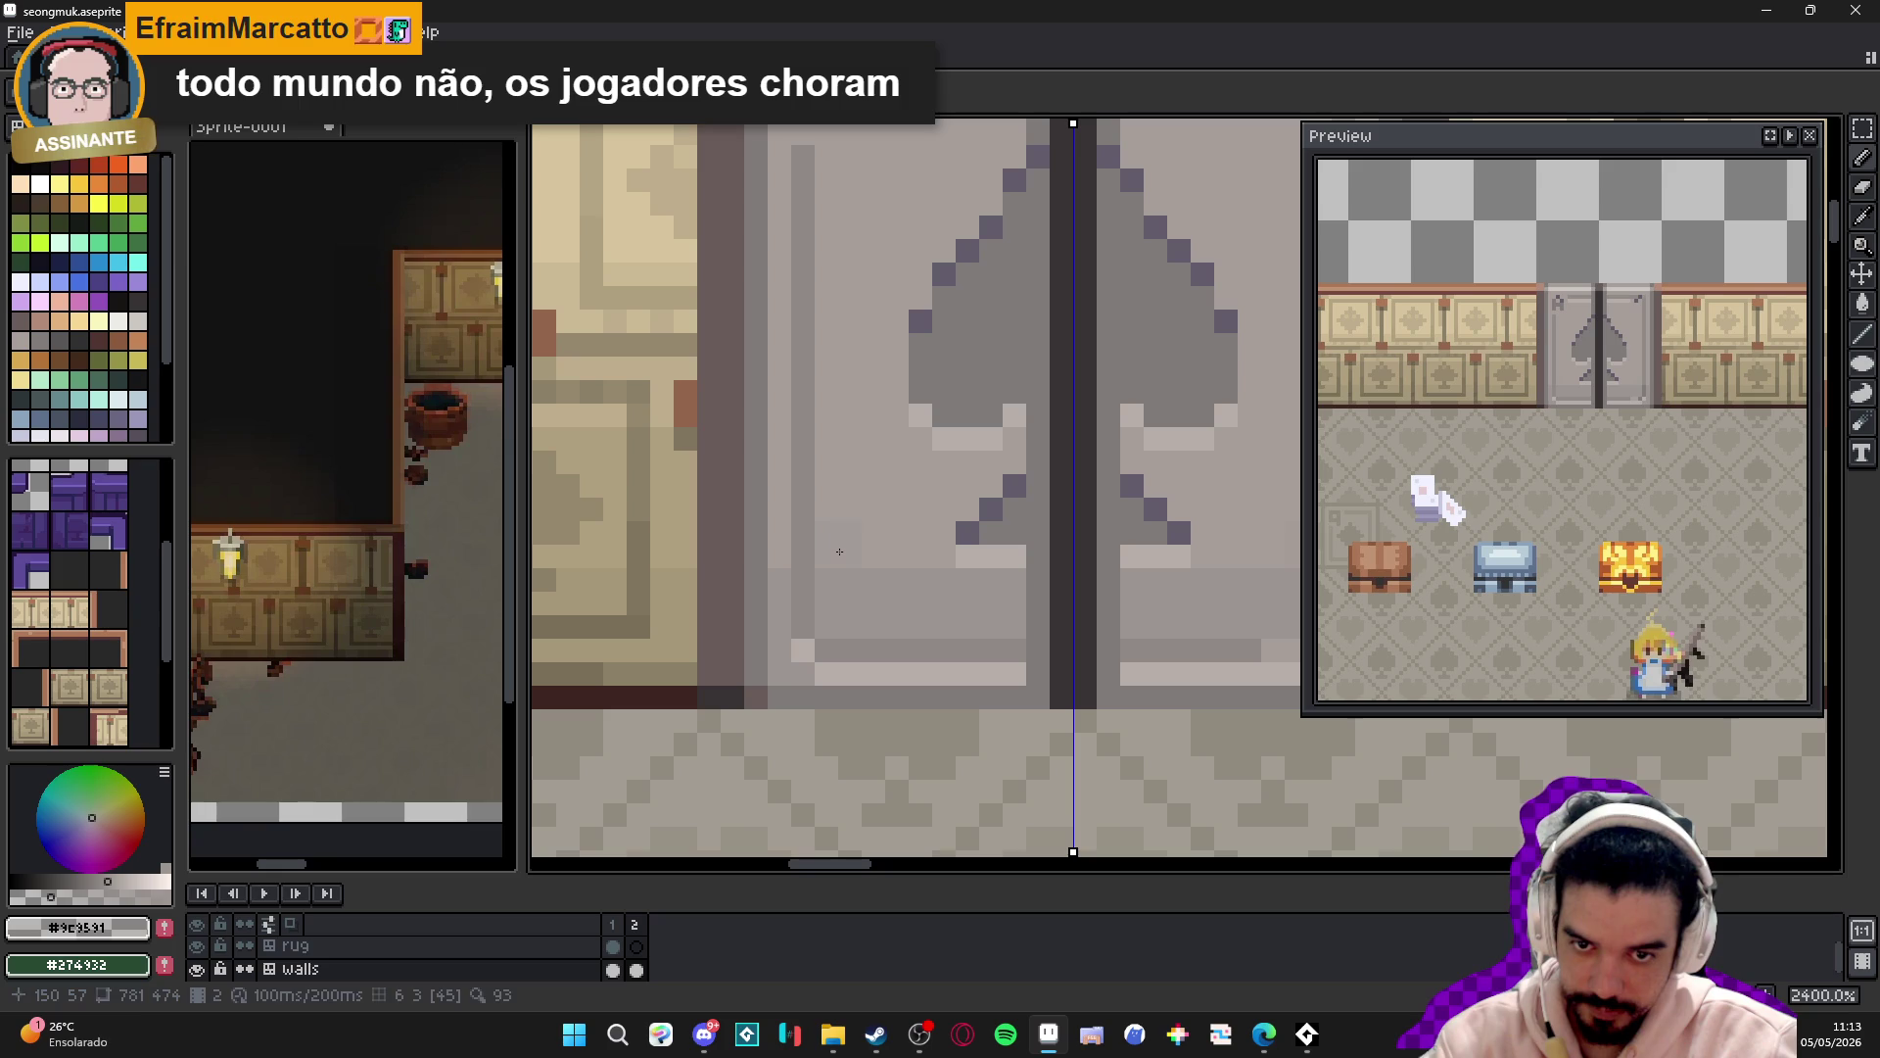
- Pick the darker grey #807b7a and draw a line along the left door's bottom edge
alt+click(840, 551)
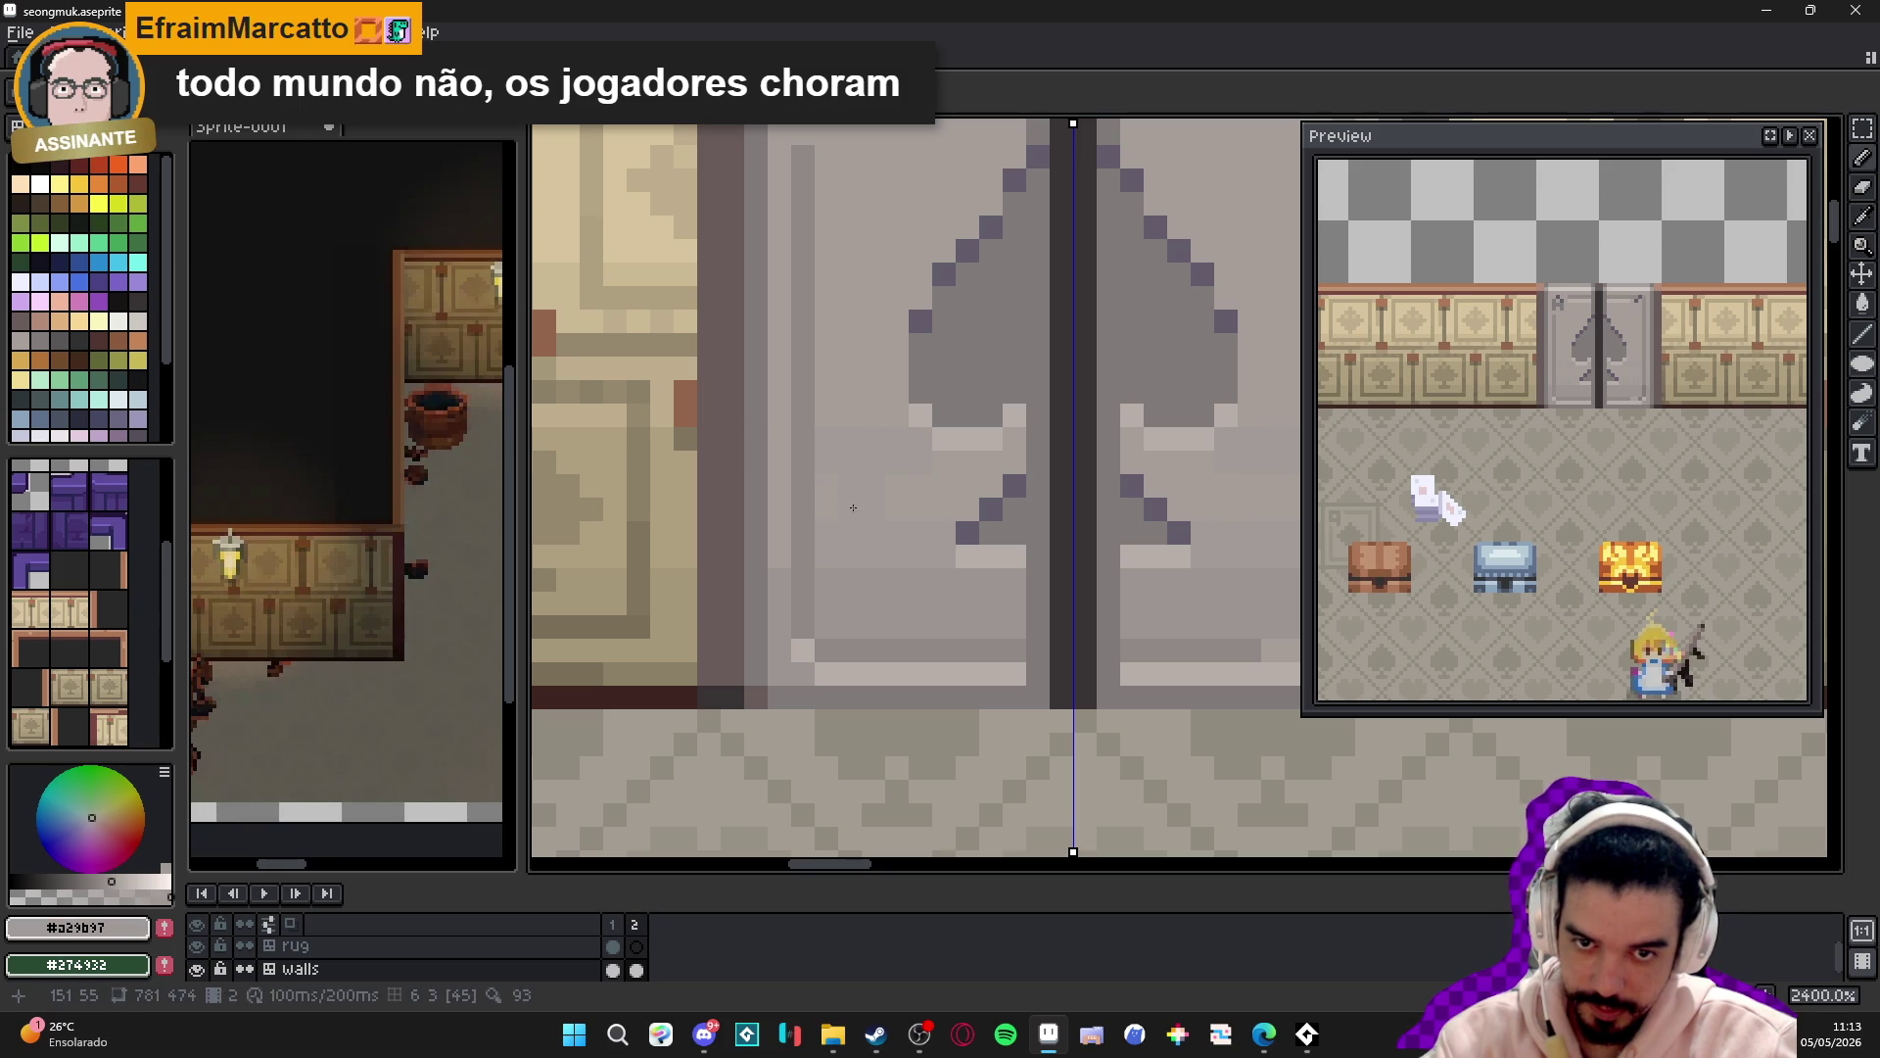
click(964, 509)
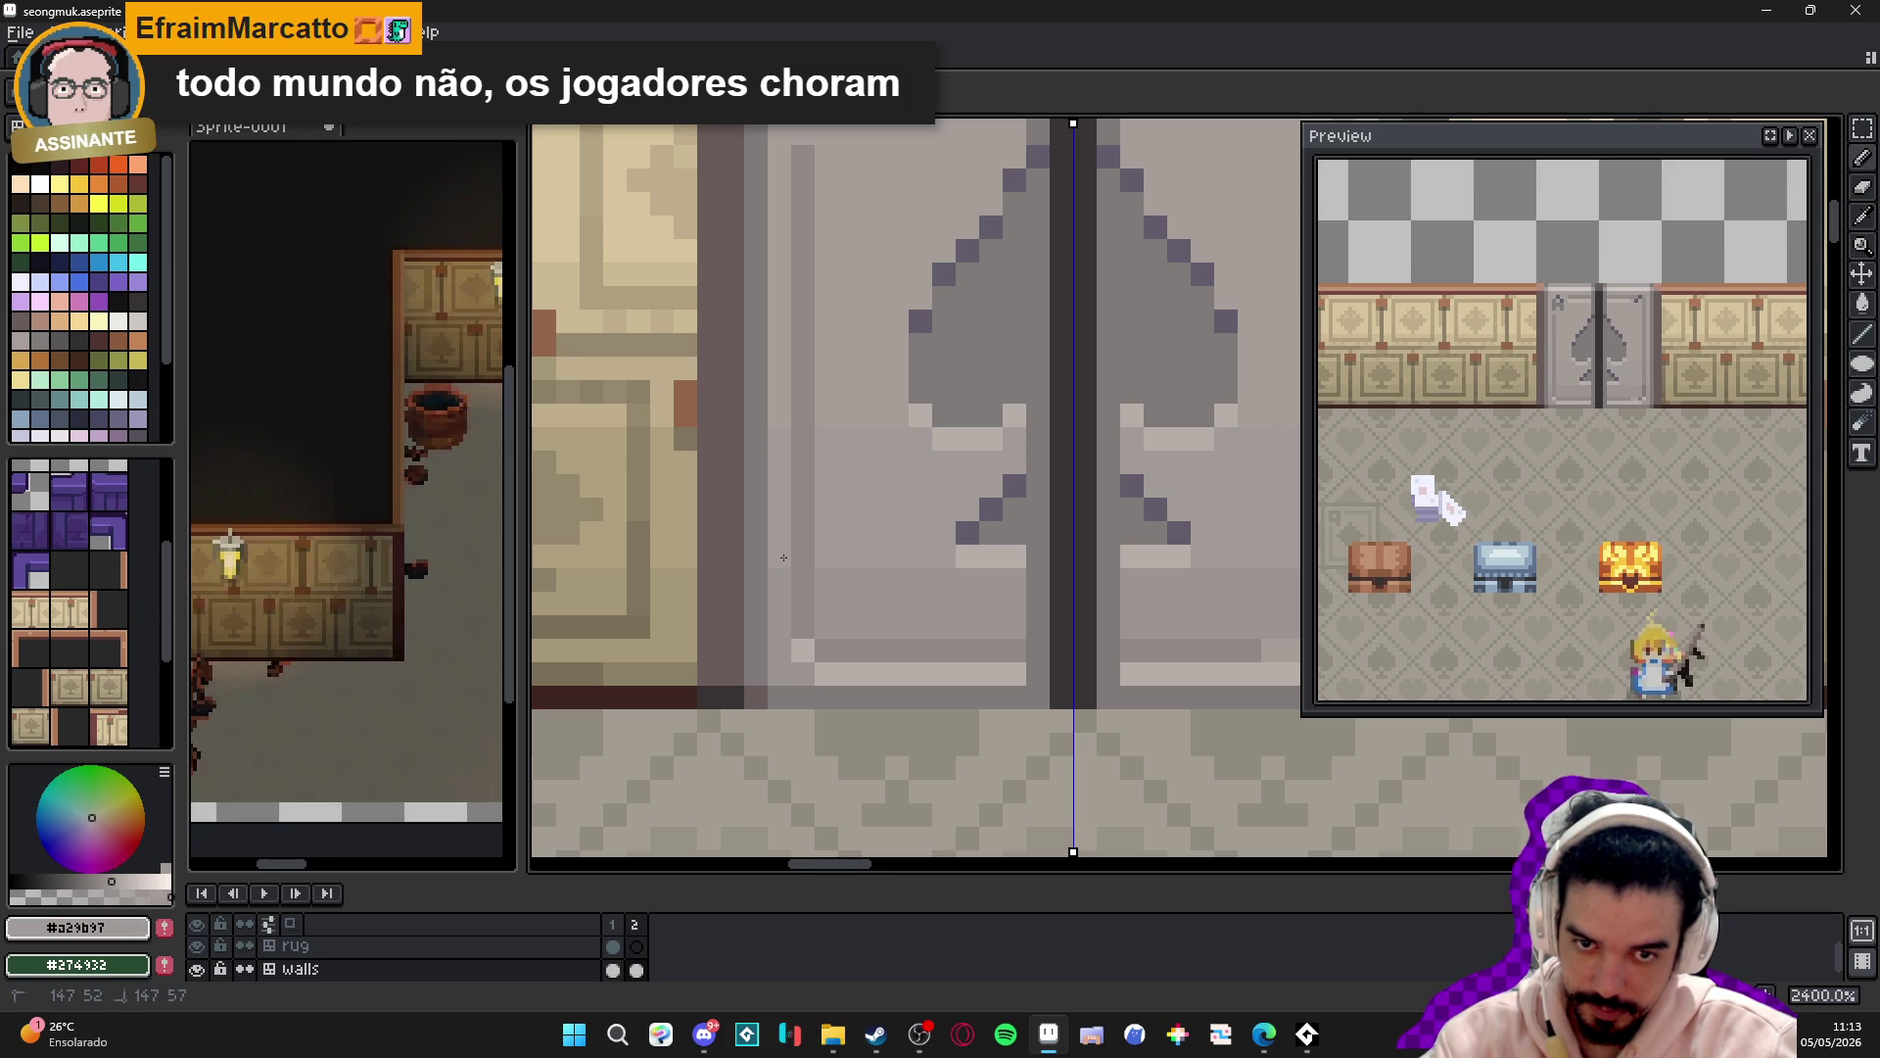
scroll(875, 574, down, 4)
scroll(912, 573, up, 2)
scroll(912, 573, down, 2)
scroll(937, 536, down, 1)
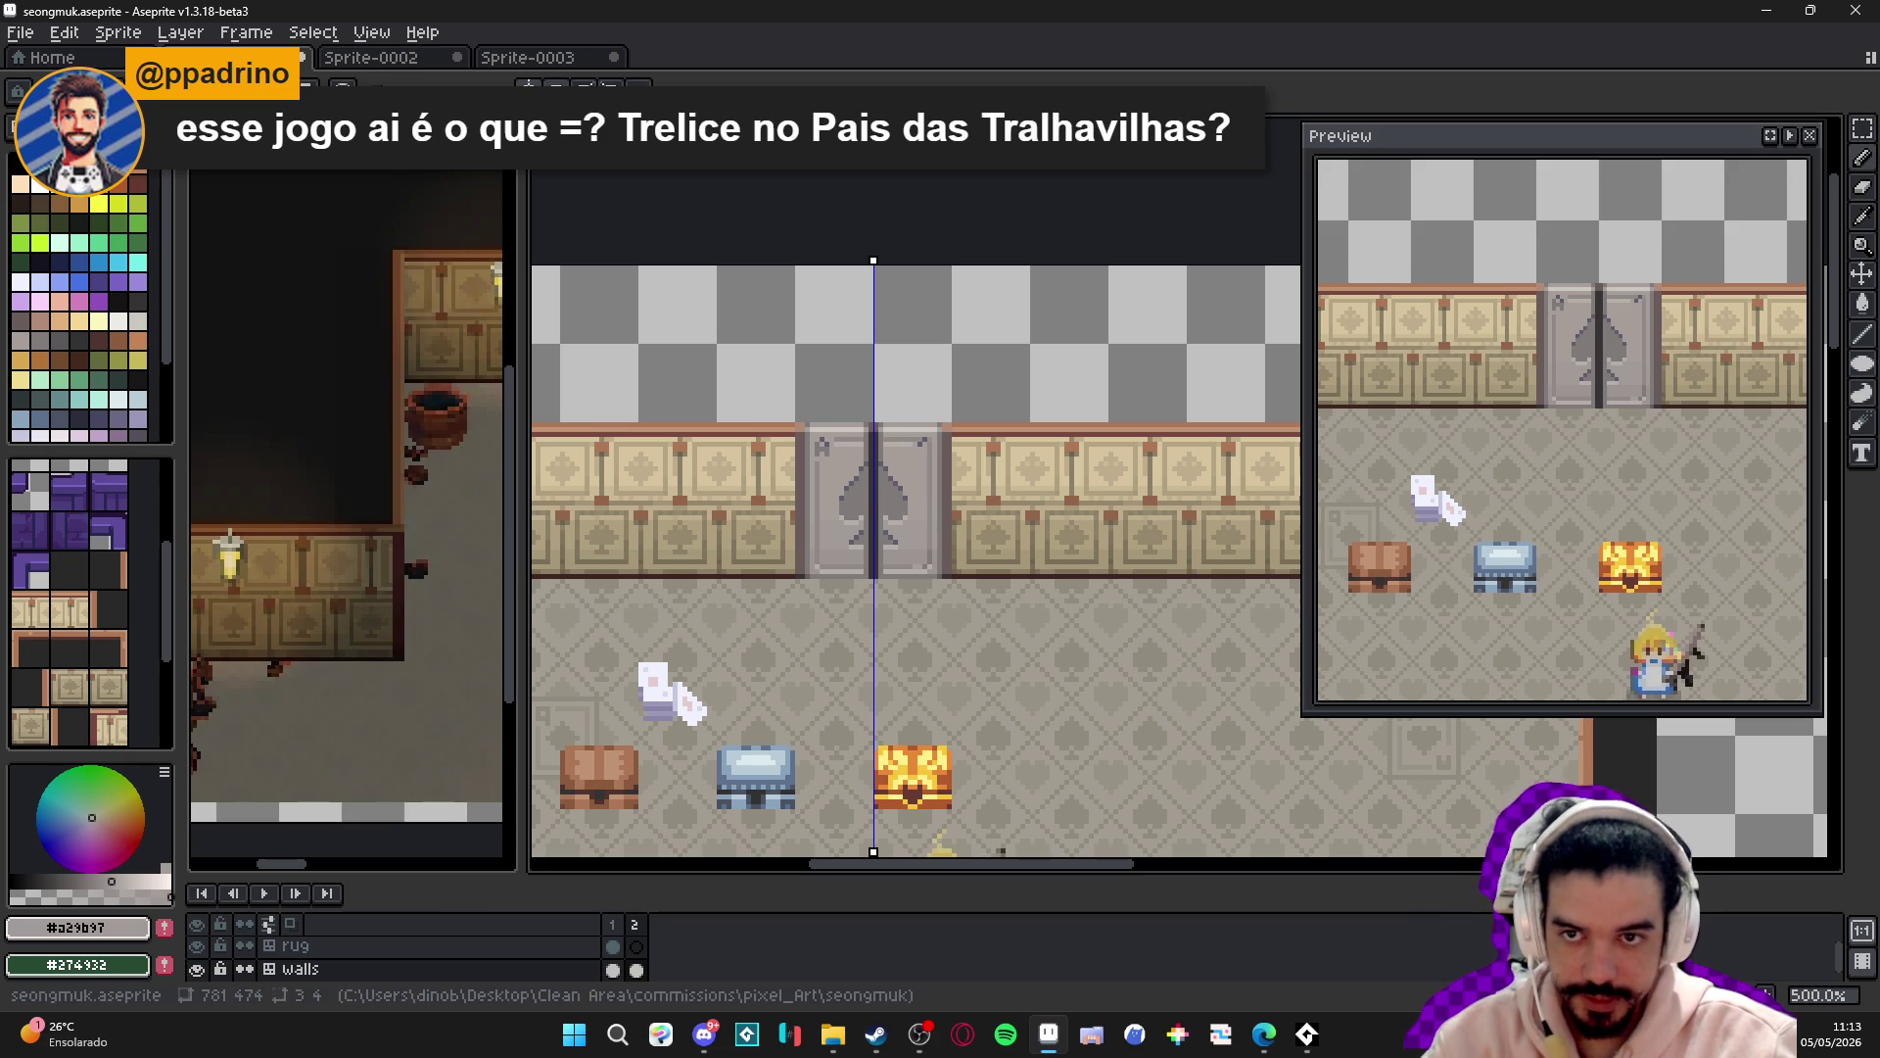
scroll(907, 429, up, 5)
alt+click(931, 483)
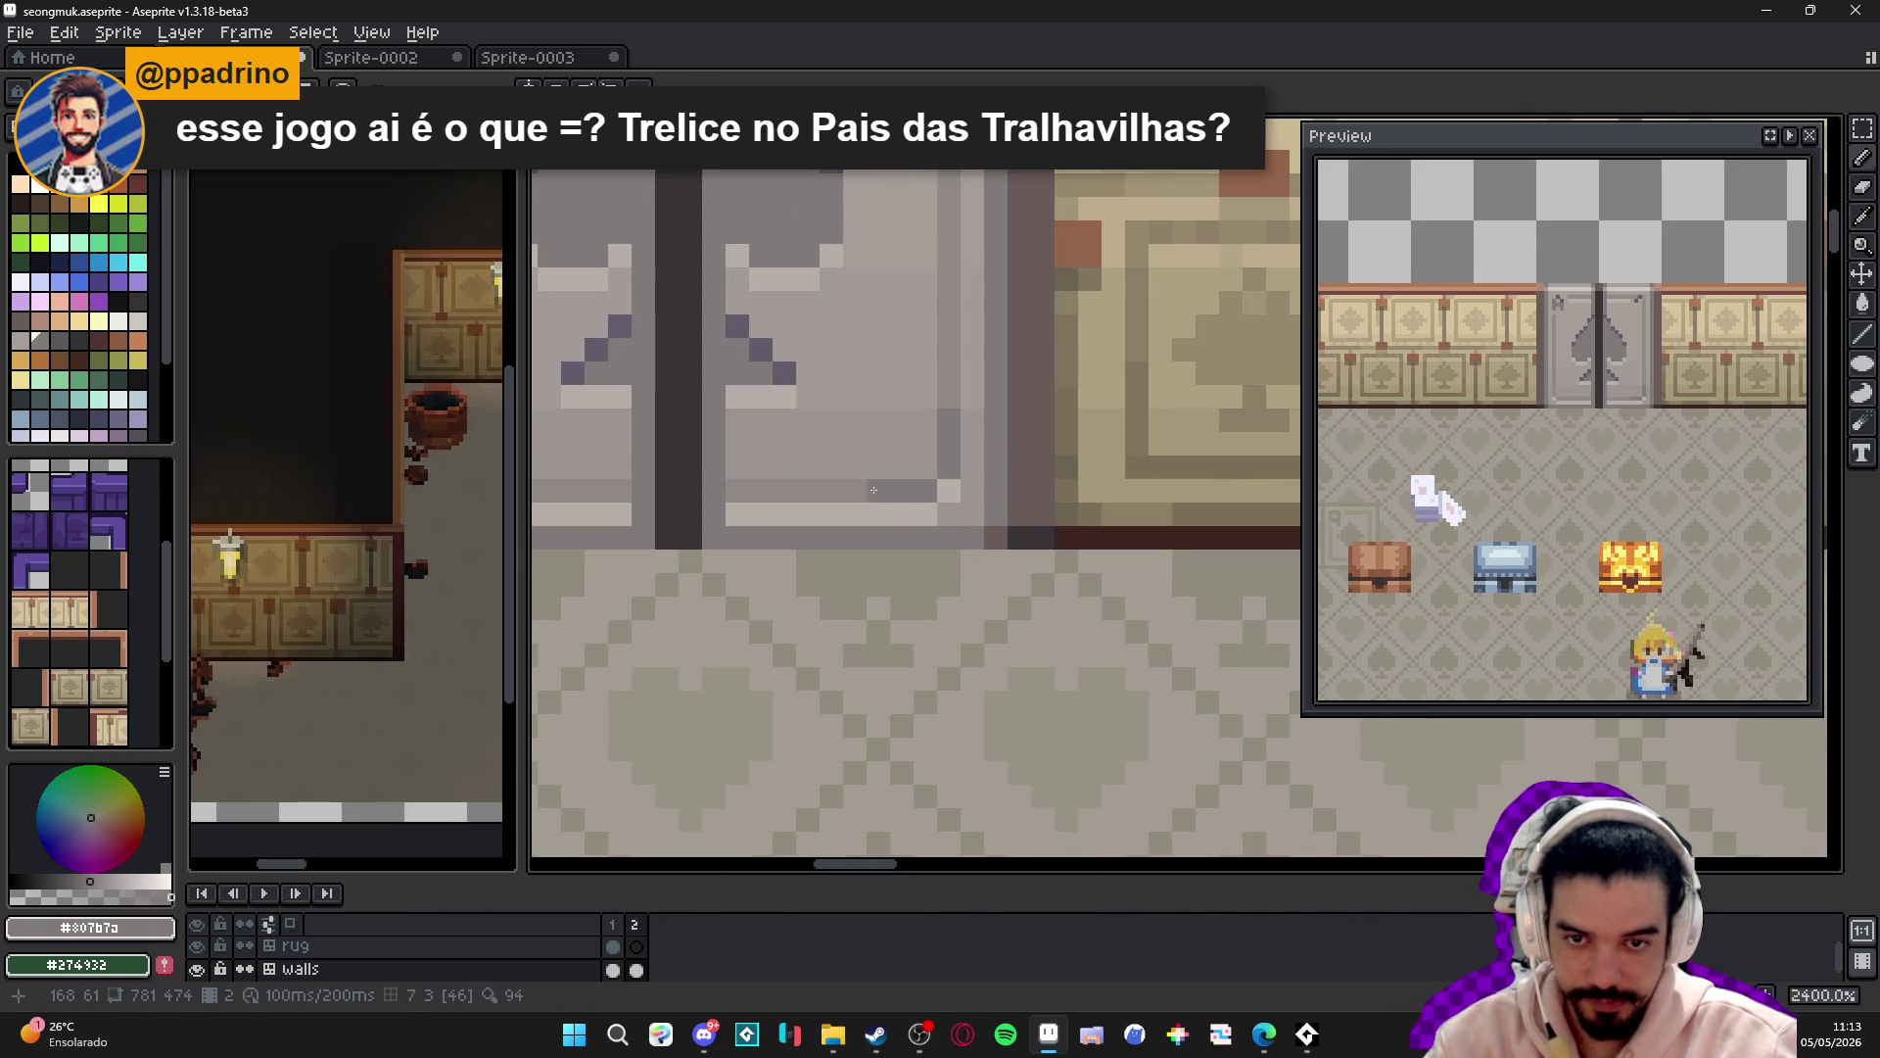
scroll(892, 519, down, 3)
scroll(872, 545, up, 3)
scroll(906, 557, down, 3)
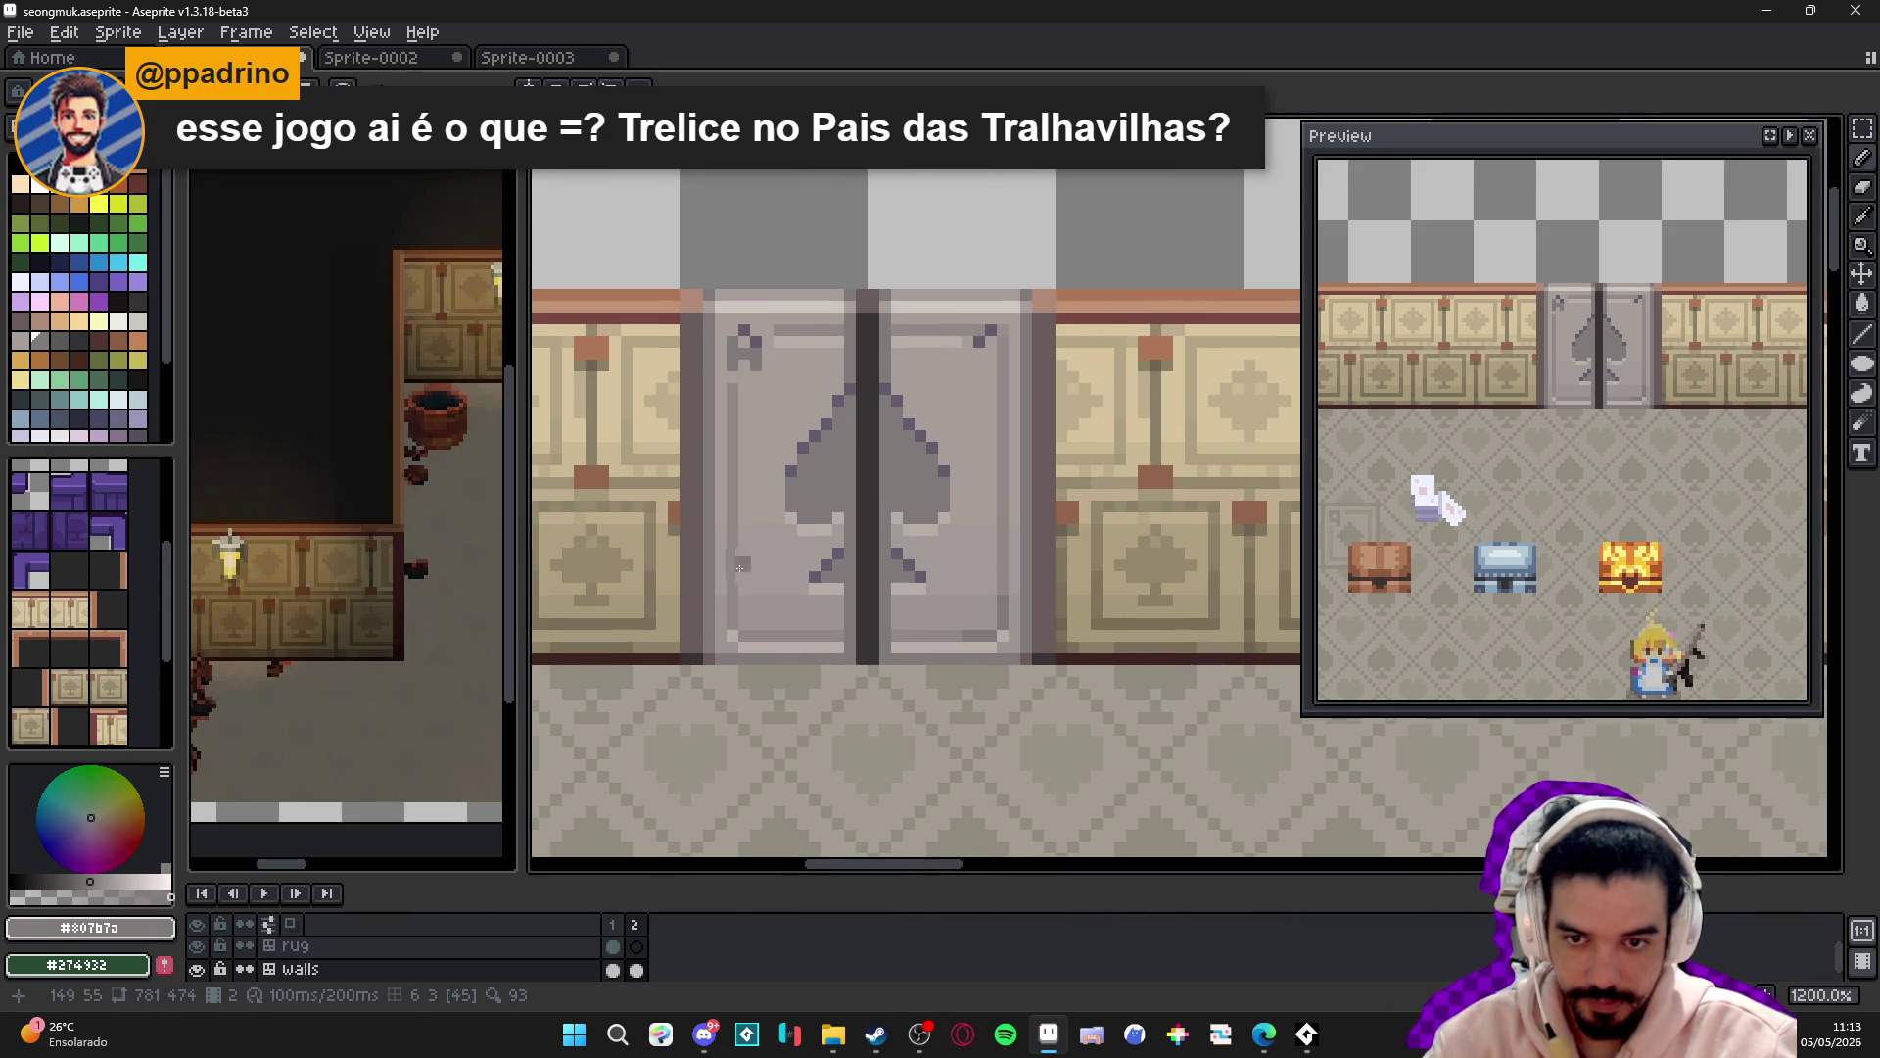
scroll(745, 636, up, 3)
drag(731, 646, 1036, 658)
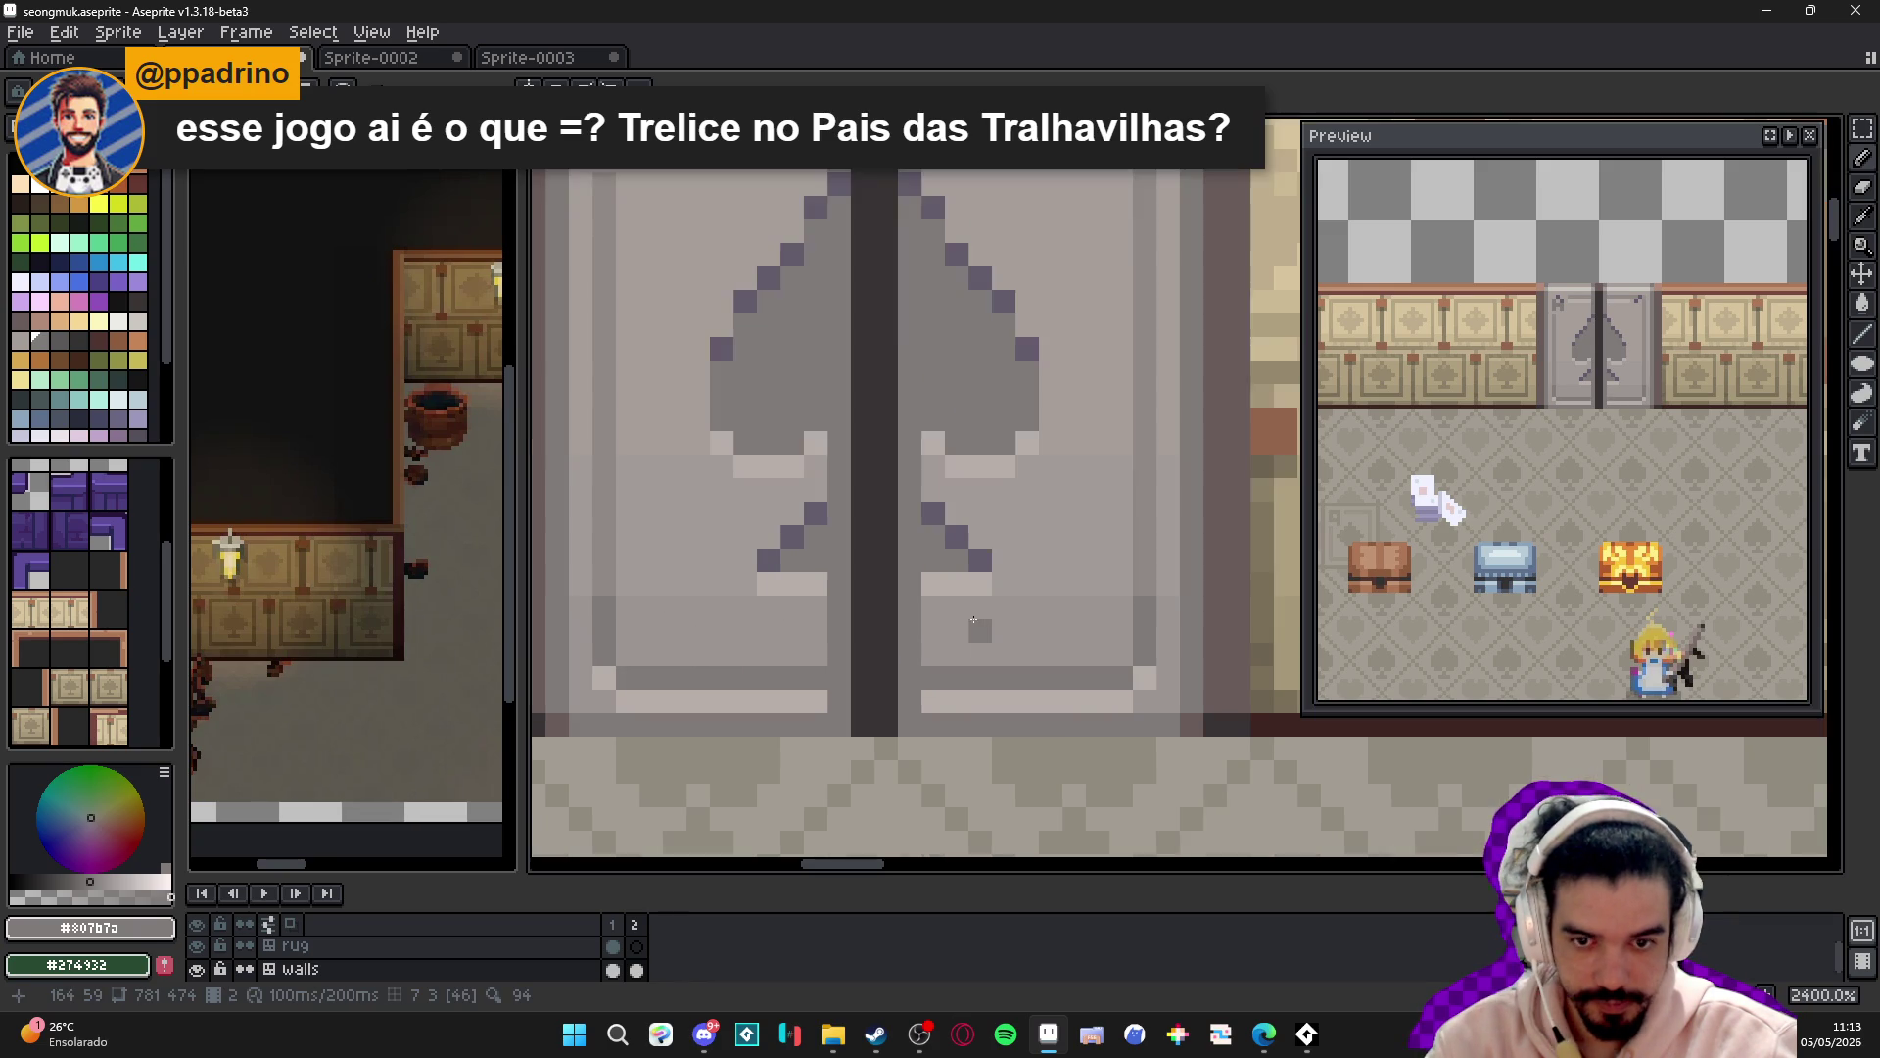
- Sample a darker shade, then the light grey beside the door's top-right corner
scroll(1027, 608, up, 1)
scroll(980, 615, down, 1)
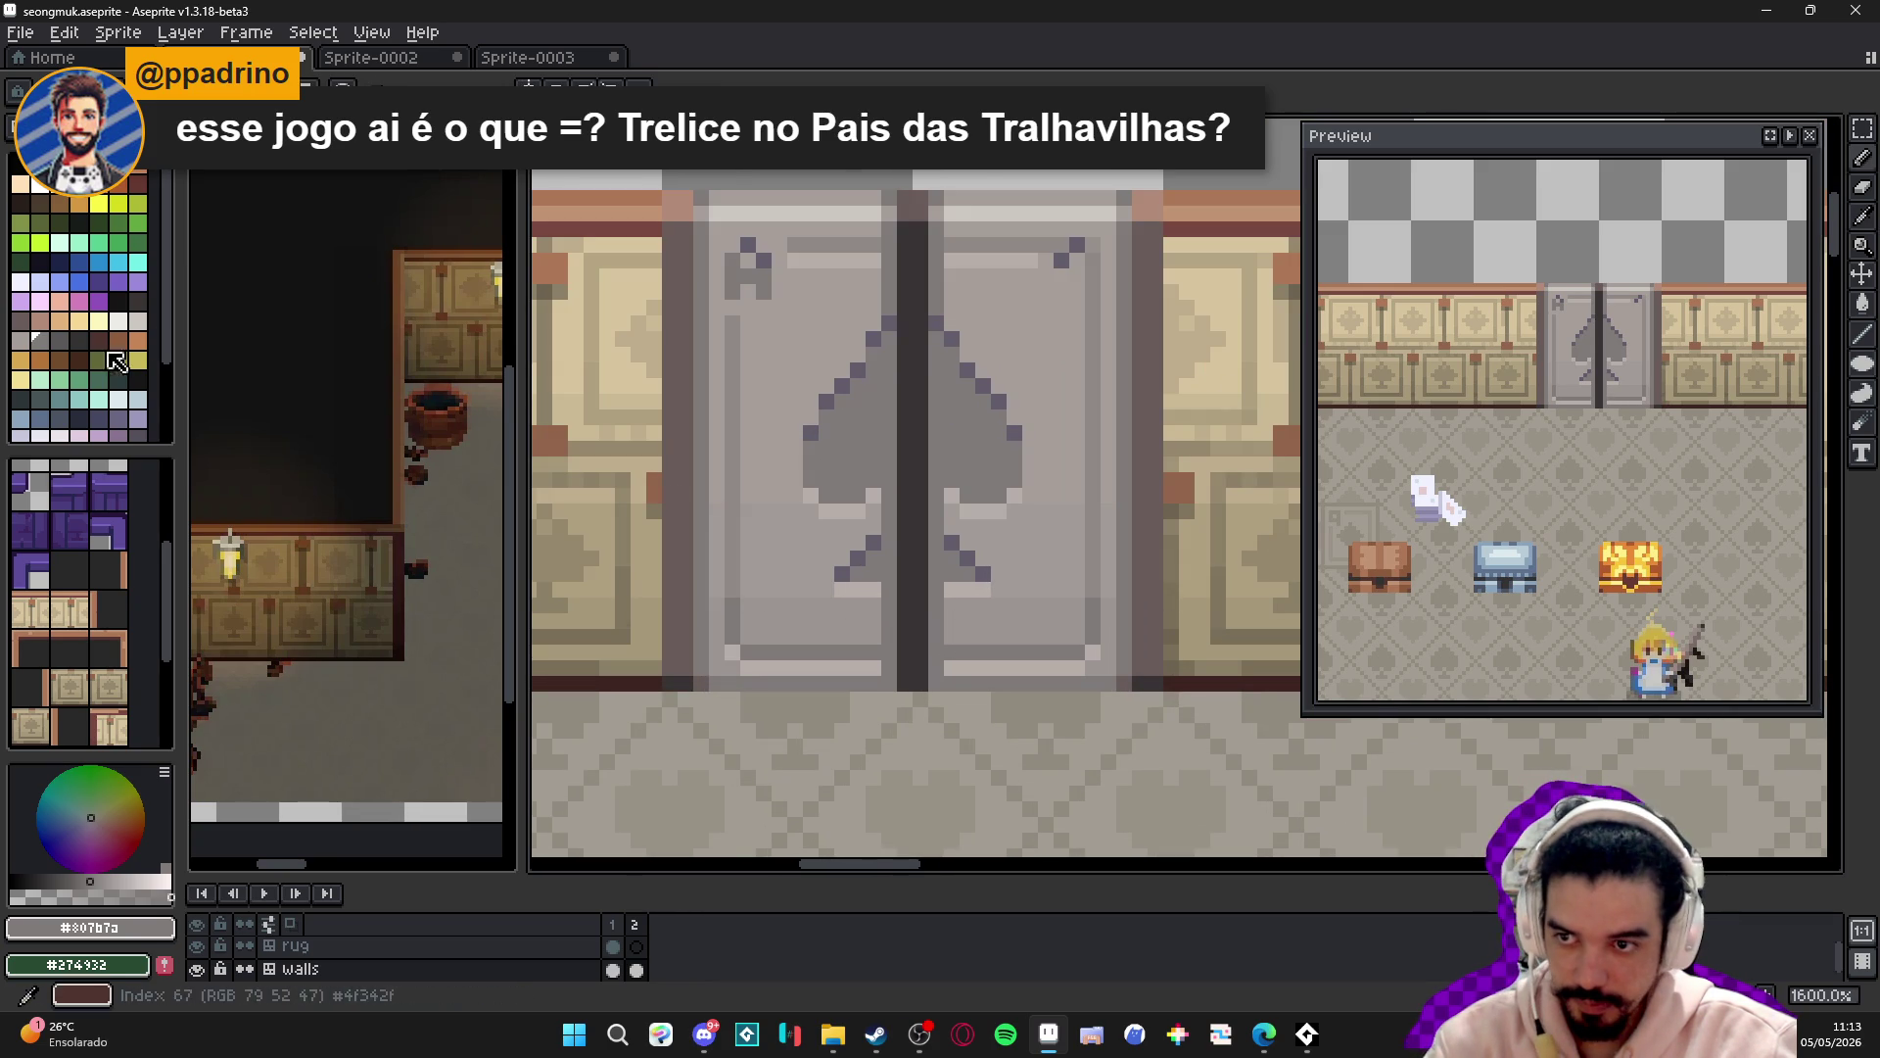
alt+click(936, 629)
scroll(936, 658, up, 1)
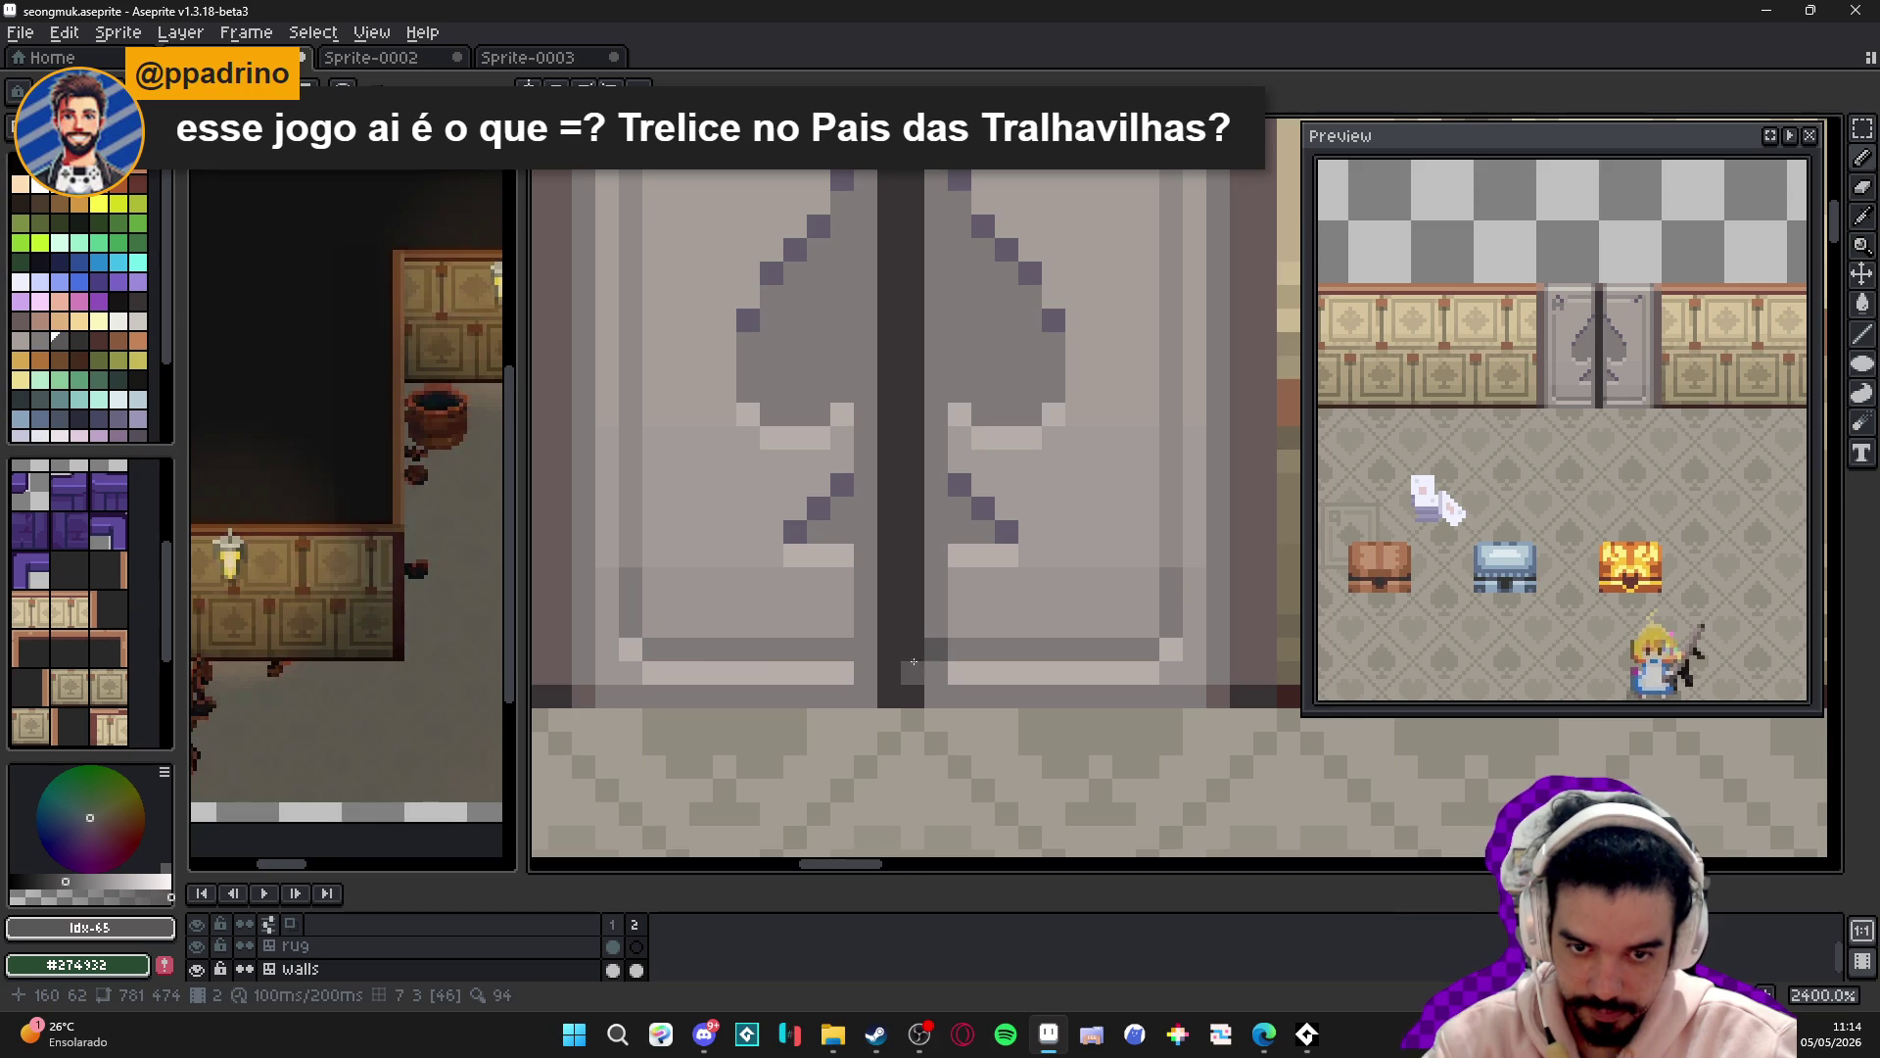
scroll(936, 690, down, 4)
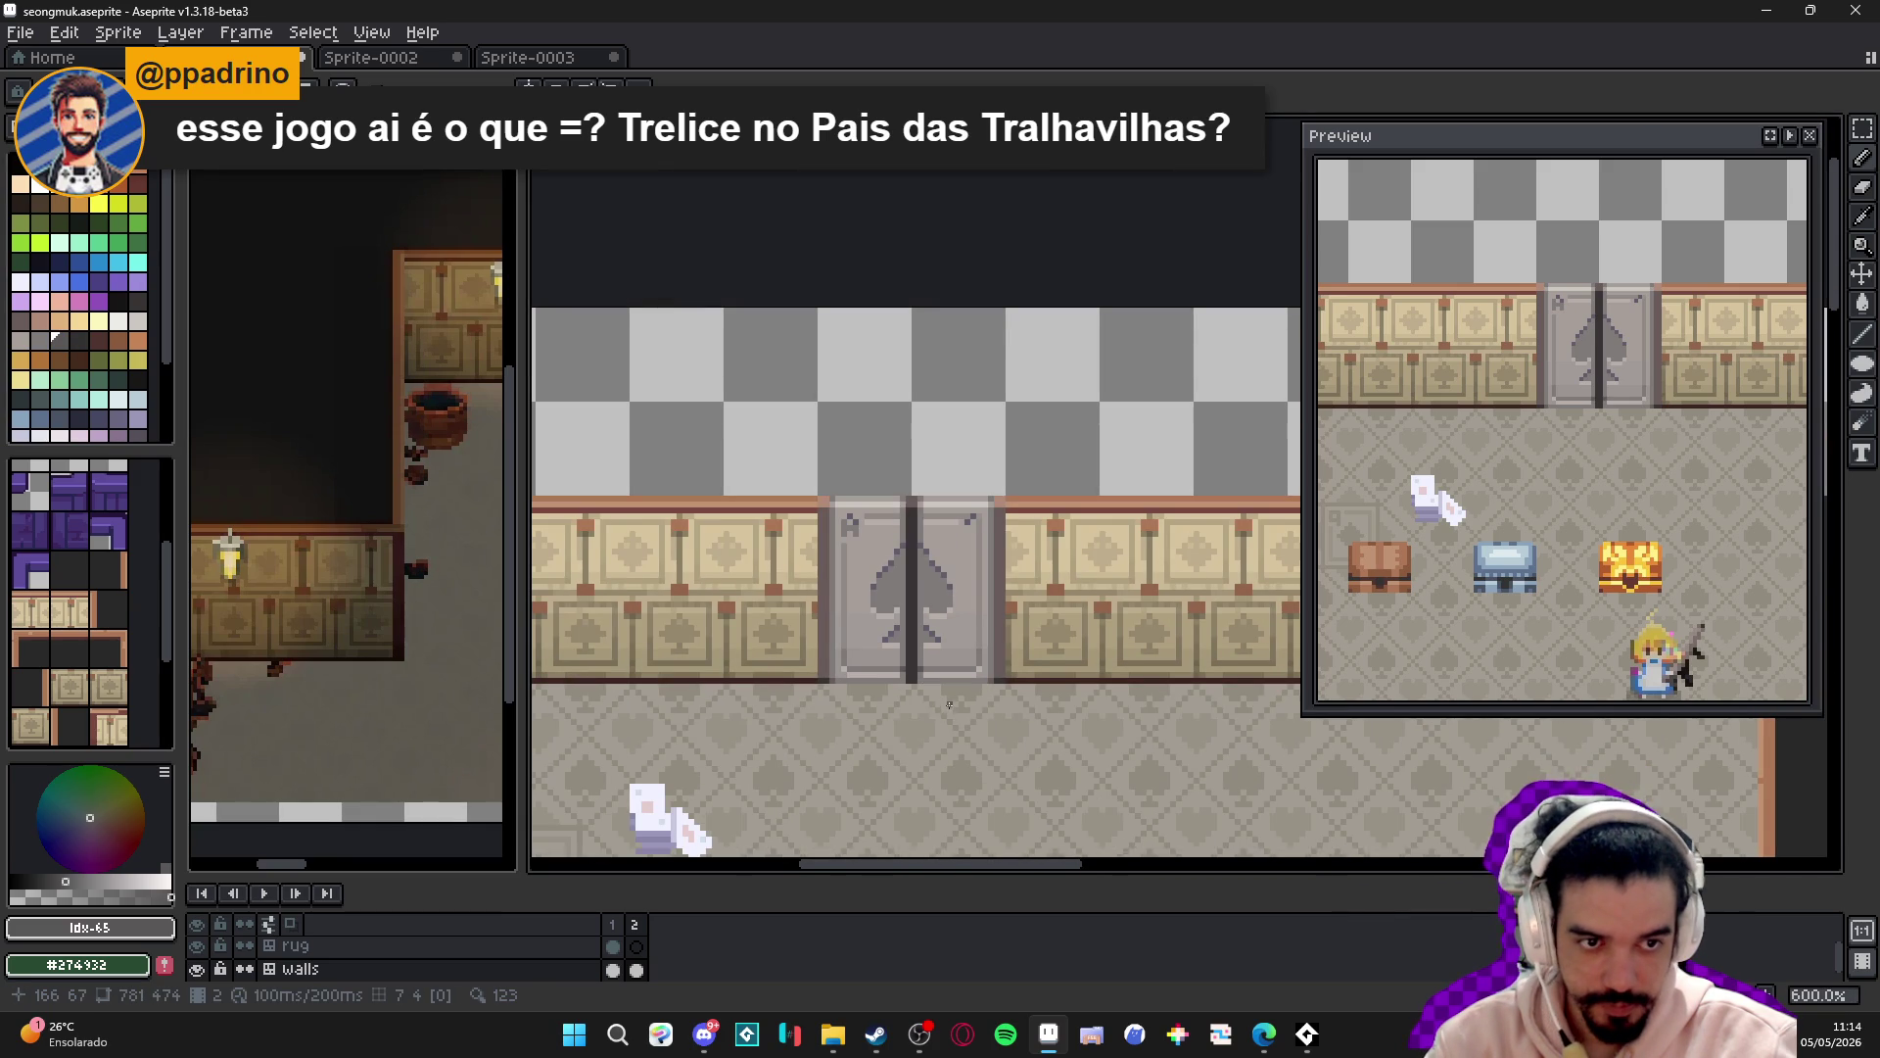
scroll(878, 557, up, 3)
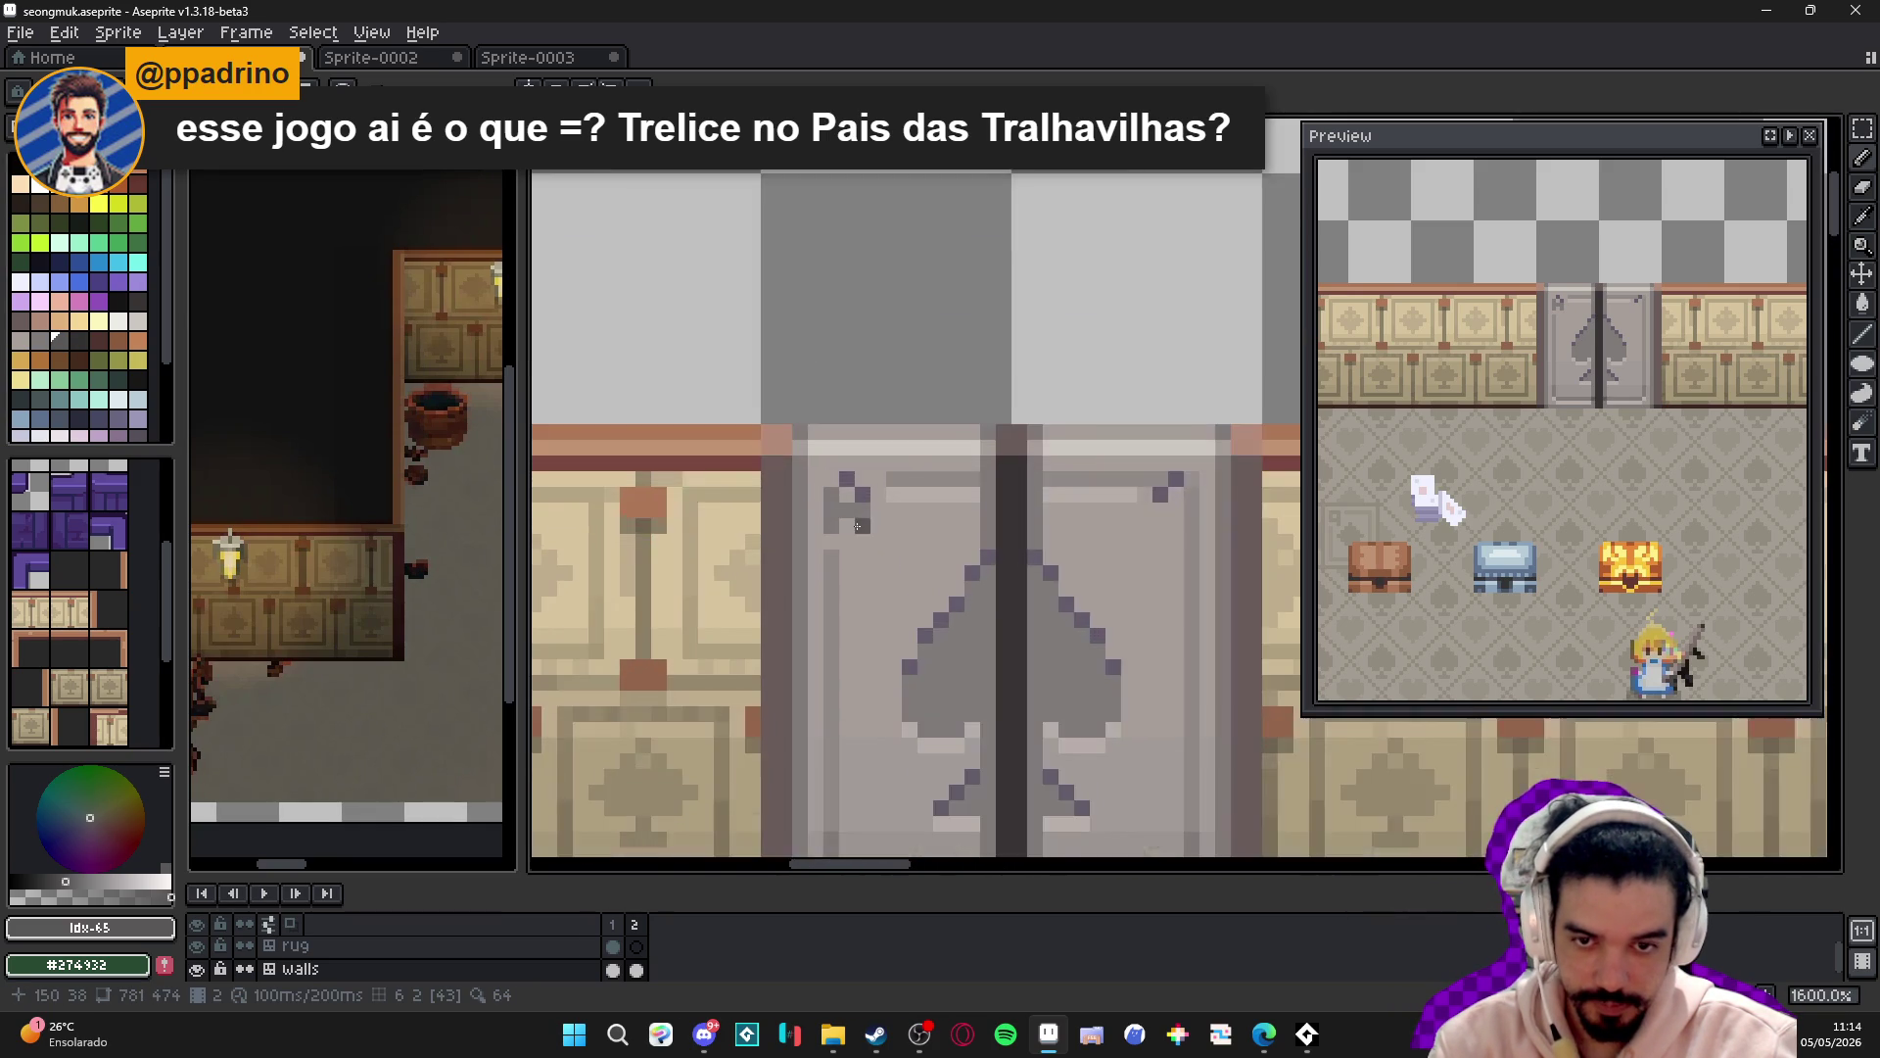
scroll(872, 532, down, 2)
scroll(990, 524, up, 3)
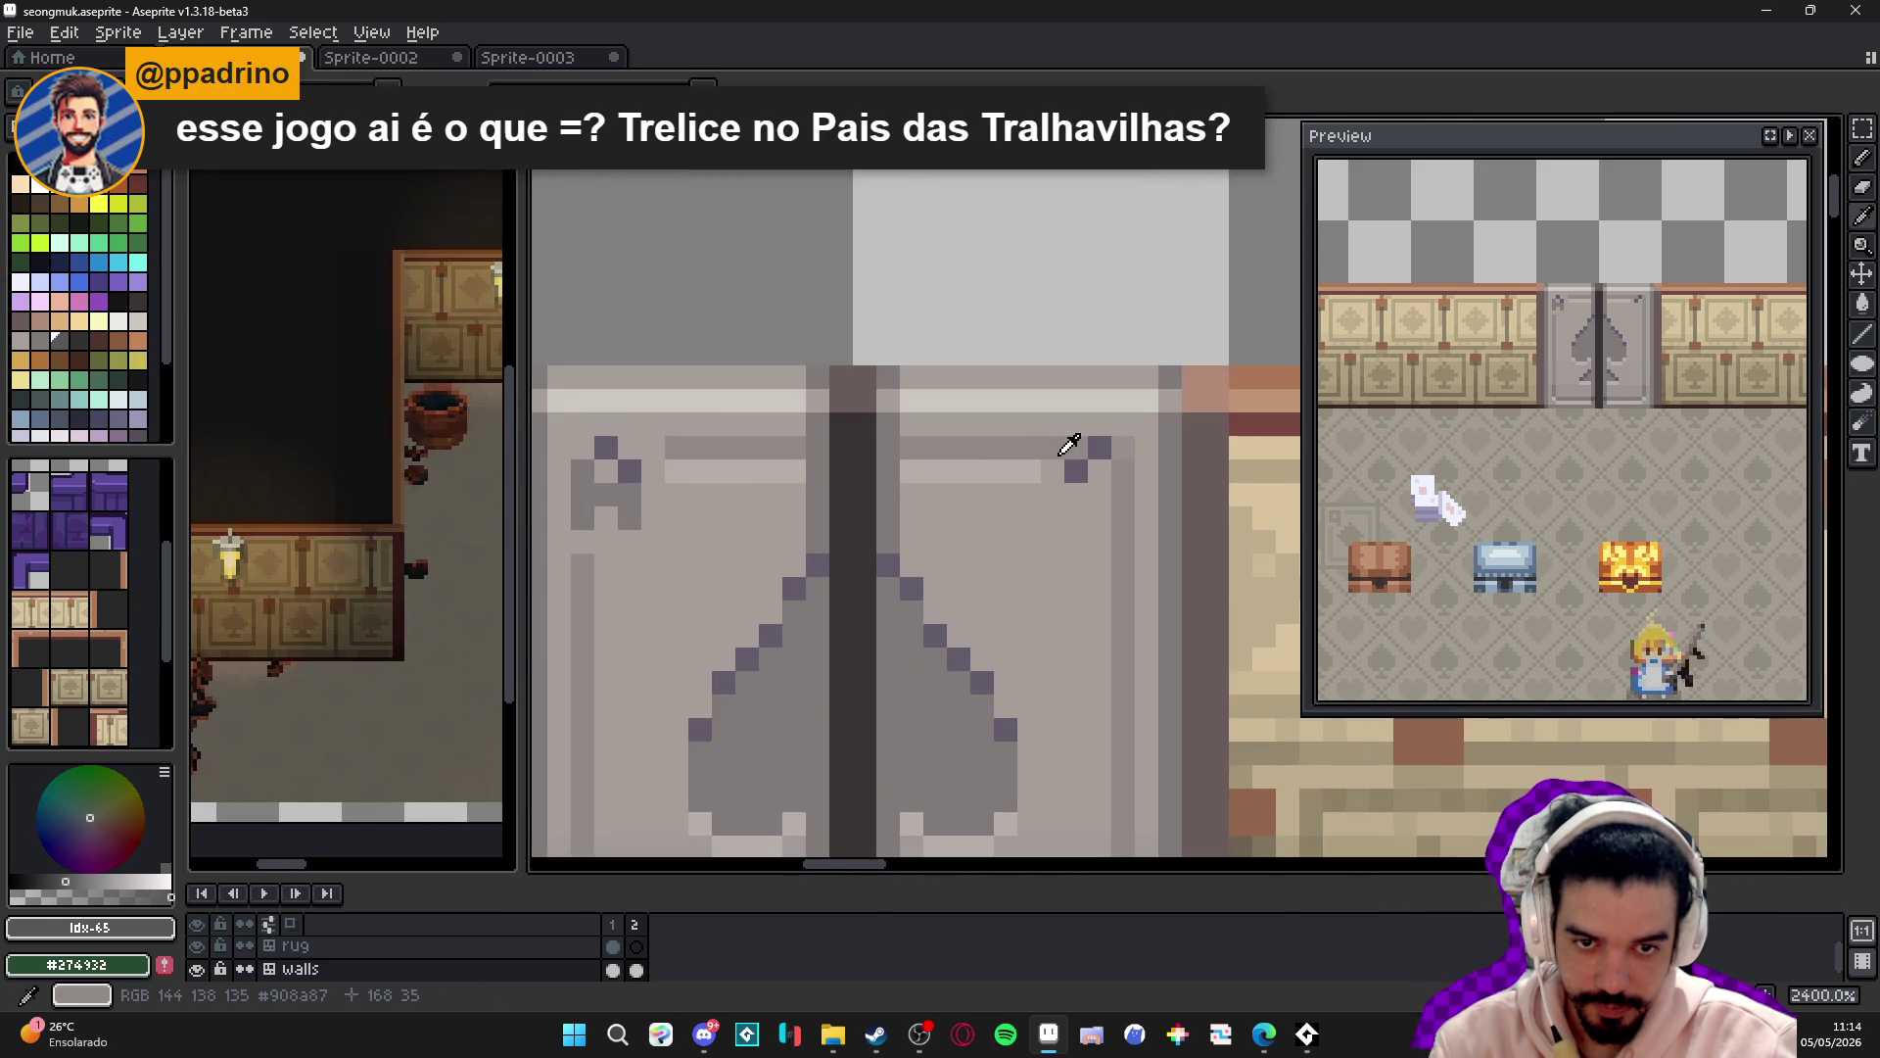
alt+click(1092, 477)
- Paint over the doors' top-right mark and marquee-select the top-left corner ornament
click(1092, 477)
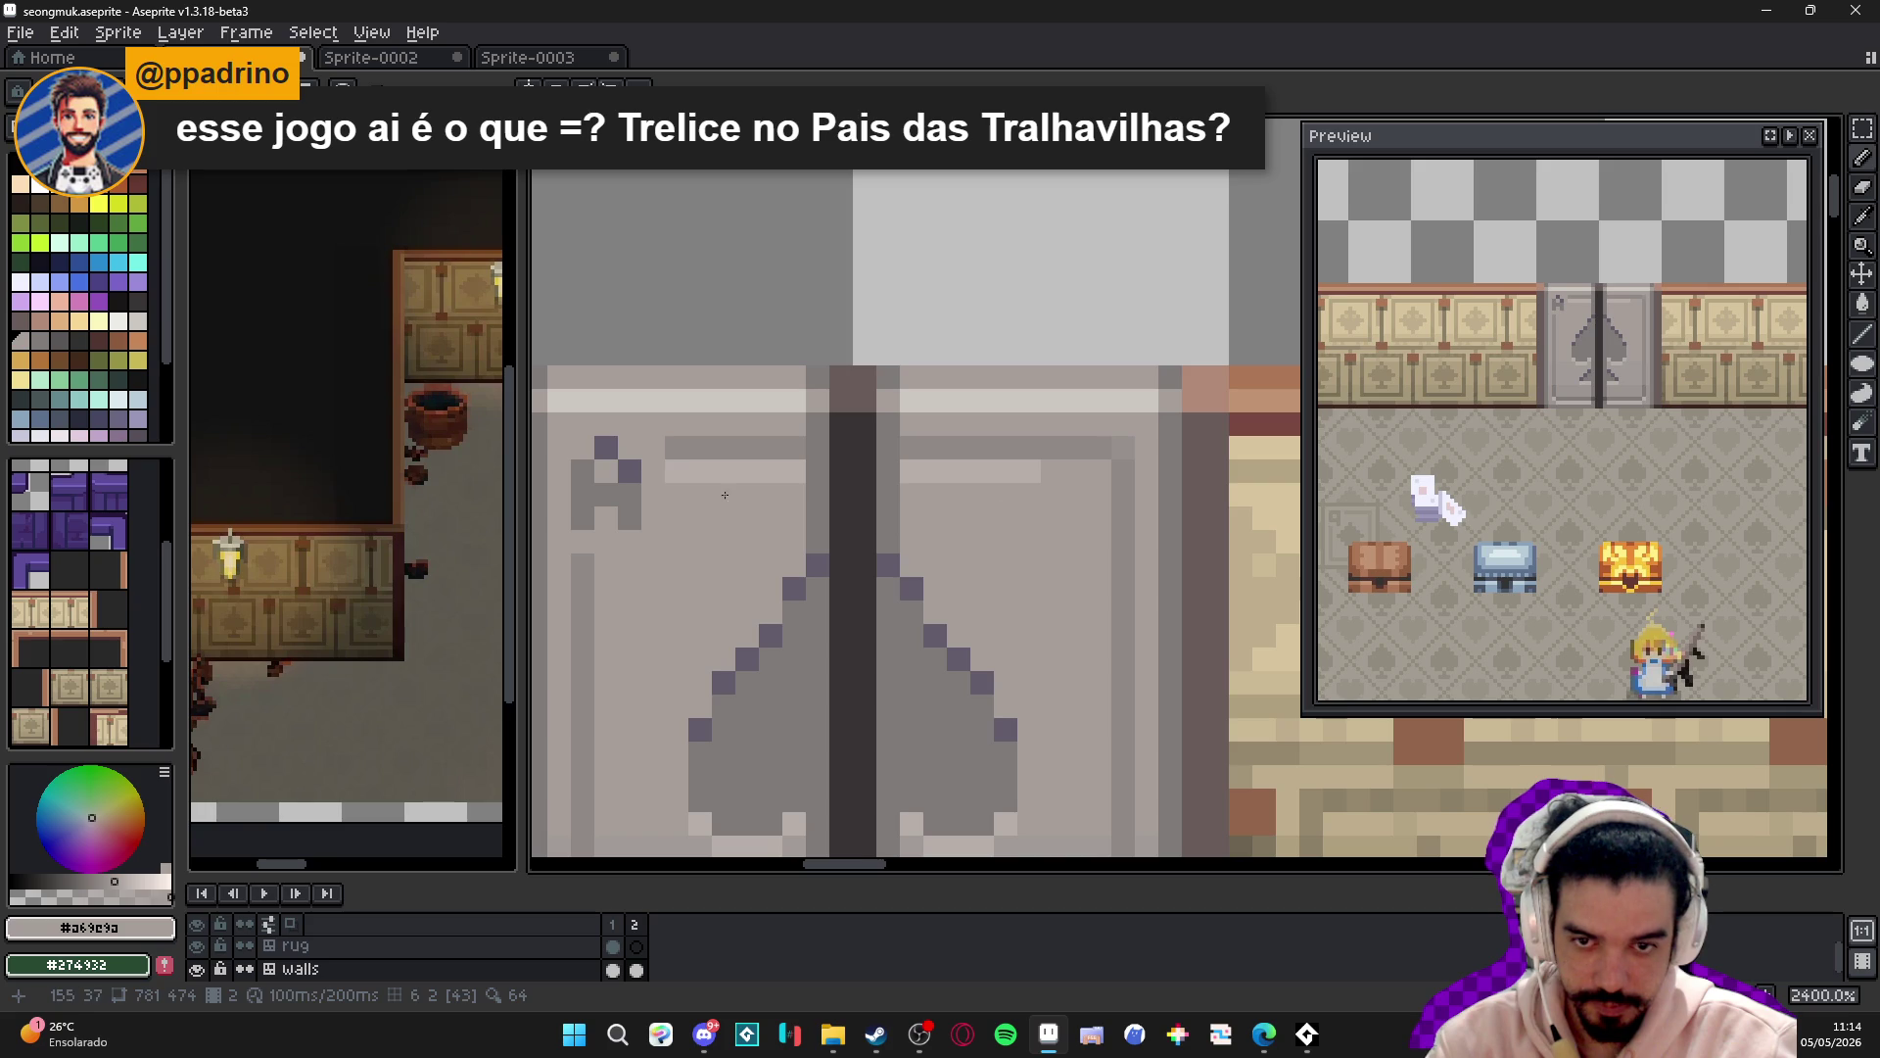
key(m)
mouse_move(571, 436)
mouse_down()
mouse_move(587, 529)
mouse_move(643, 534)
mouse_up()
scroll(777, 500, down, 1)
drag(777, 500, 811, 430)
- Copy the ornament and paste it at the right door's lower-right corner
key(ctrl+c)
key(ctrl+v)
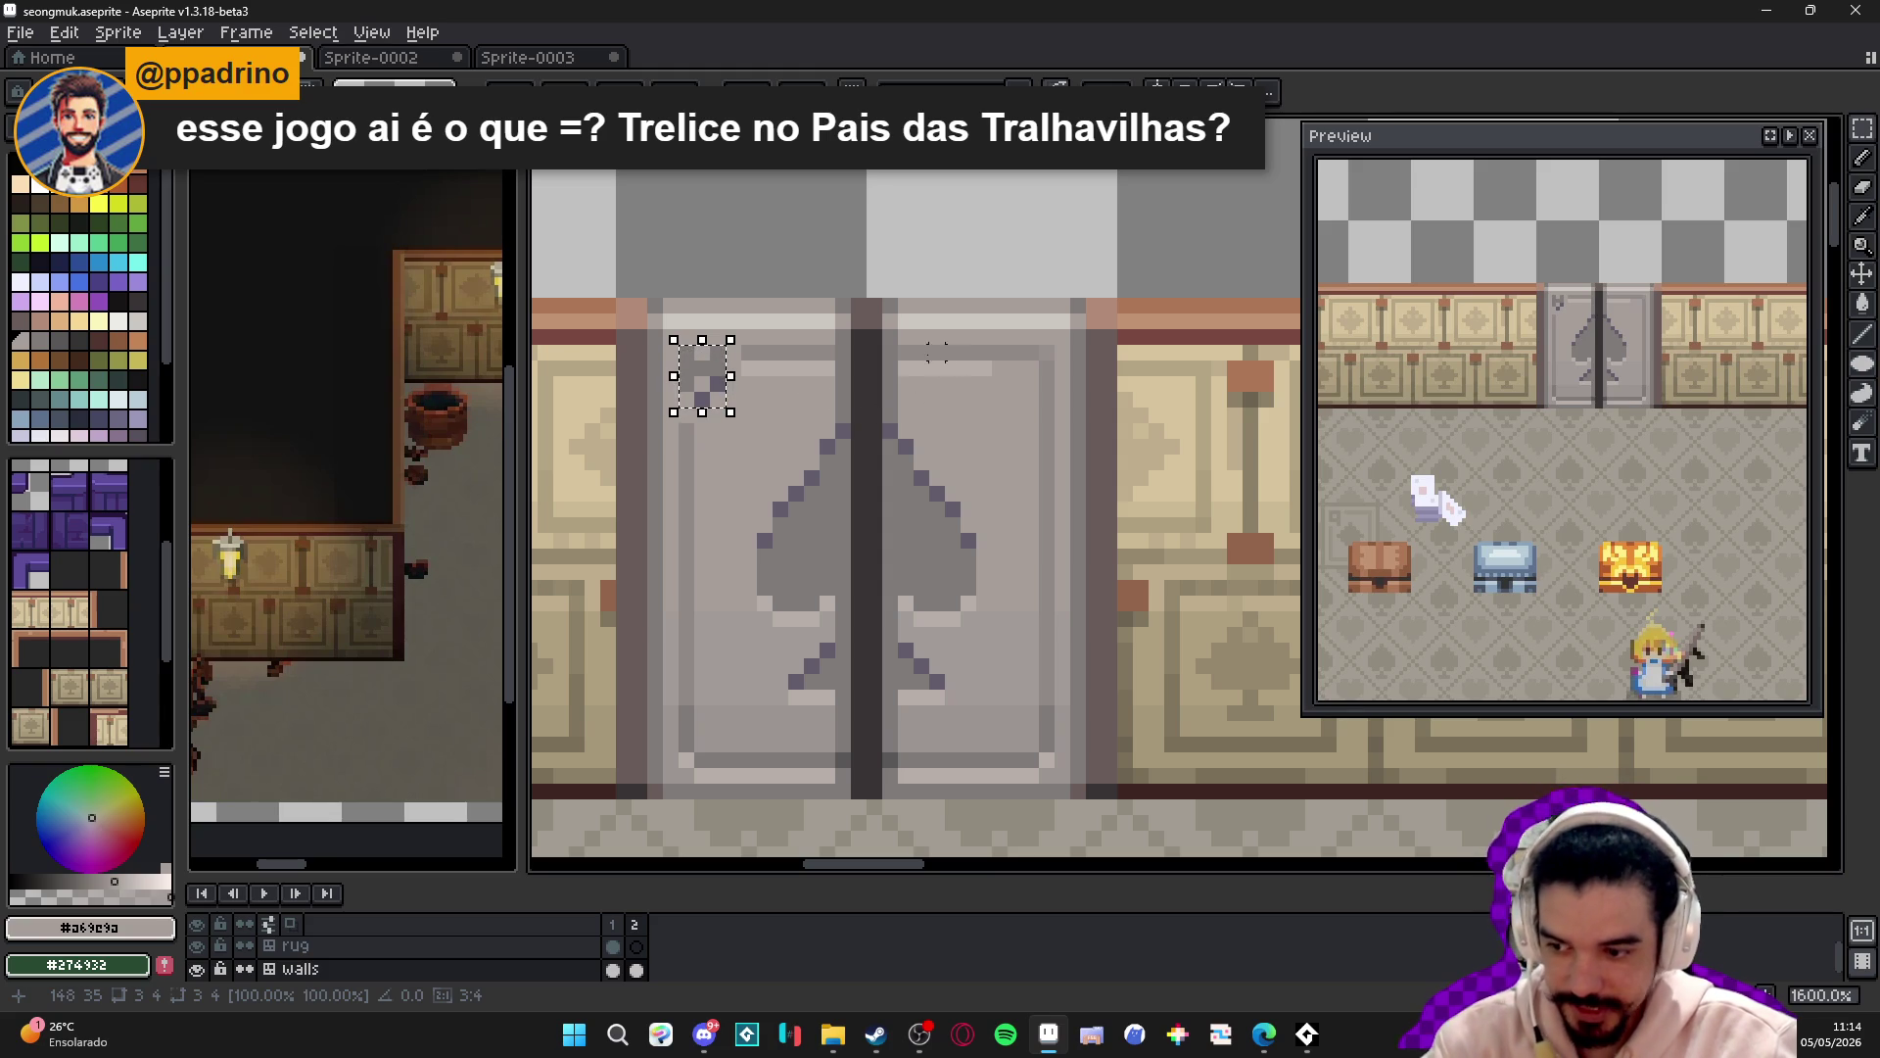
mouse_move(714, 370)
mouse_down()
mouse_move(760, 394)
mouse_move(1028, 718)
mouse_up()
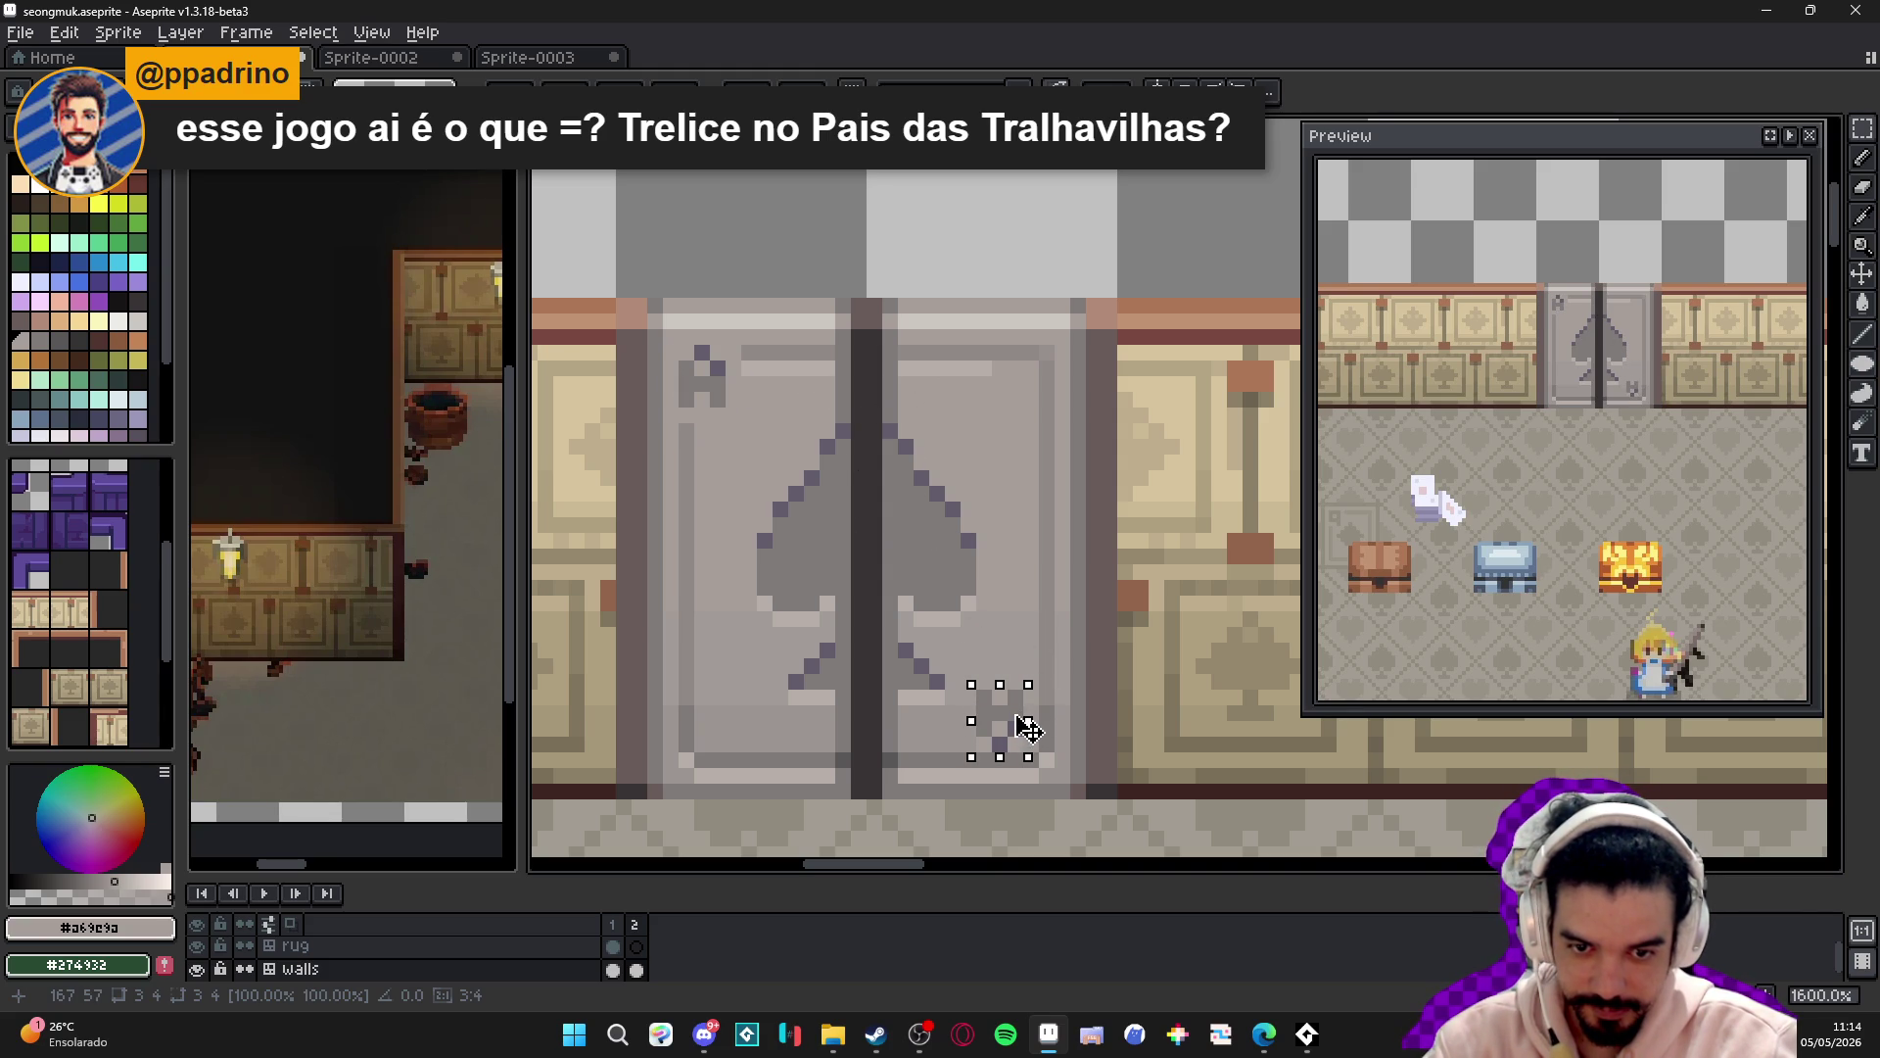
key(Return)
scroll(1021, 714, up, 3)
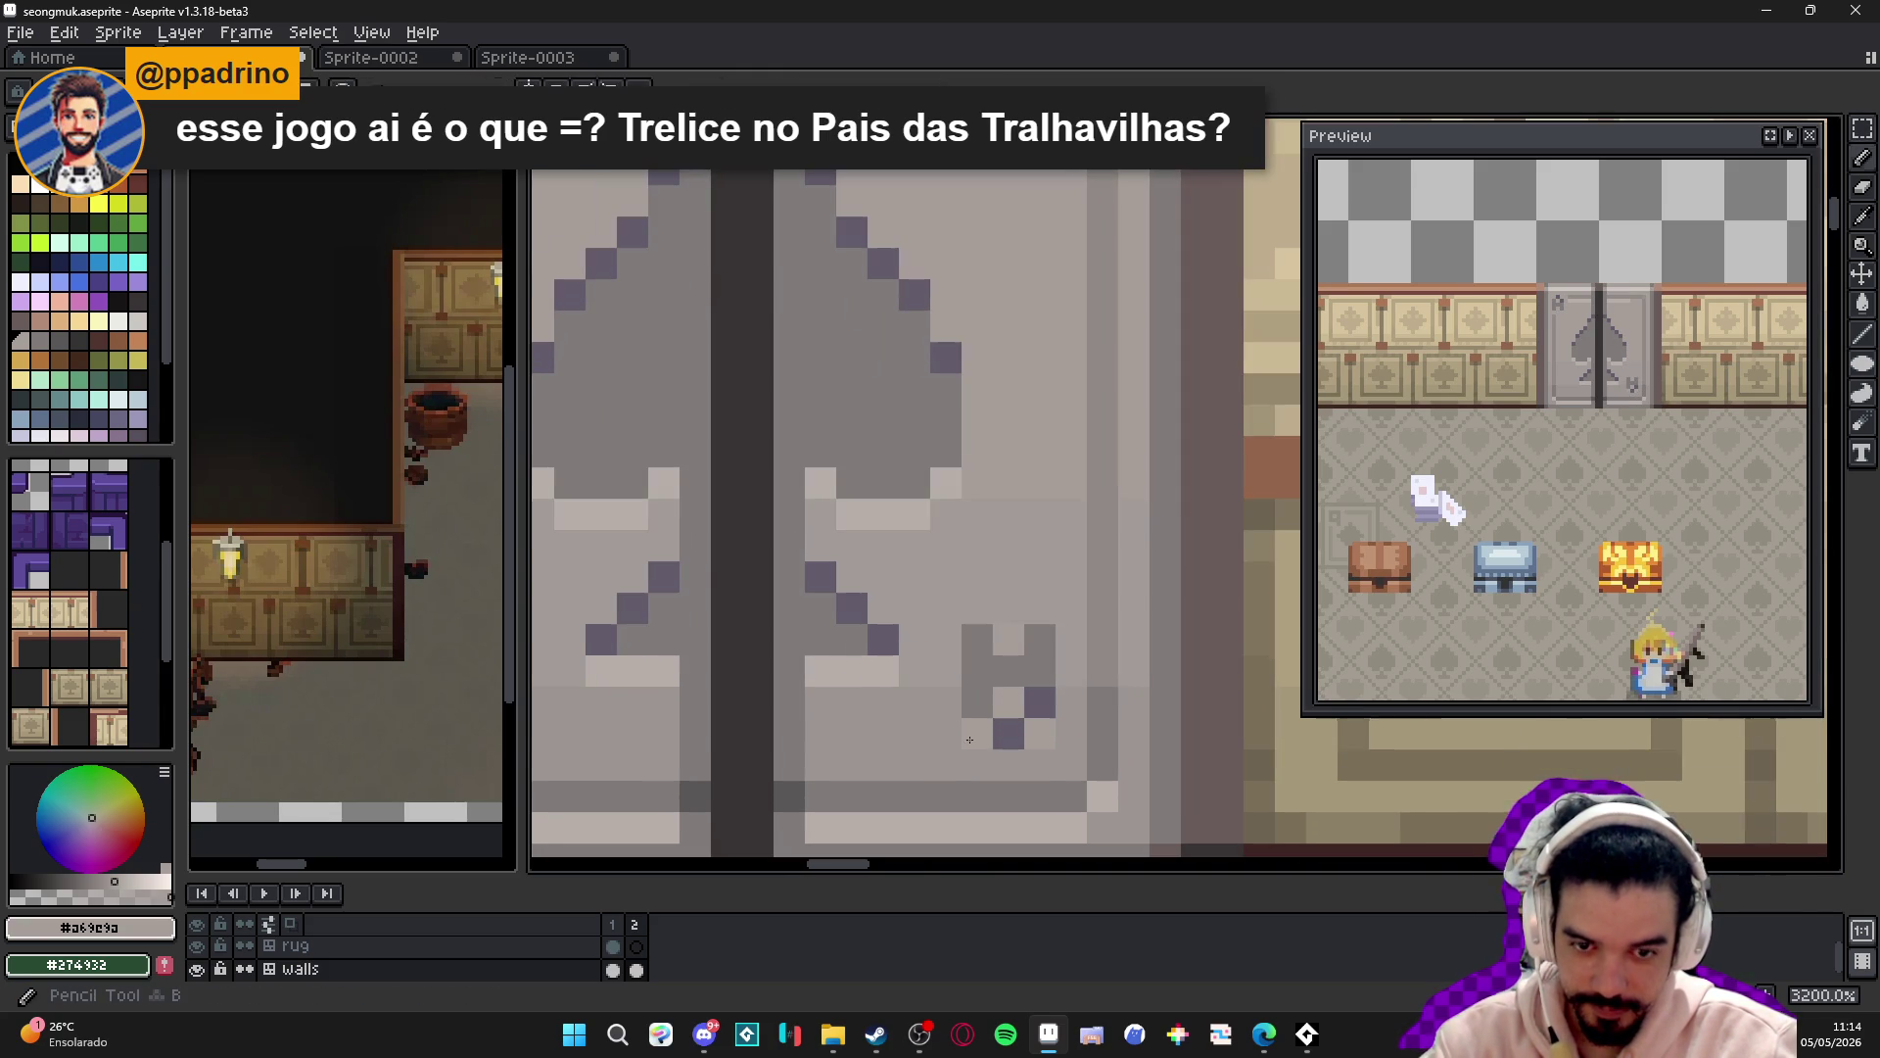
scroll(1016, 714, down, 3)
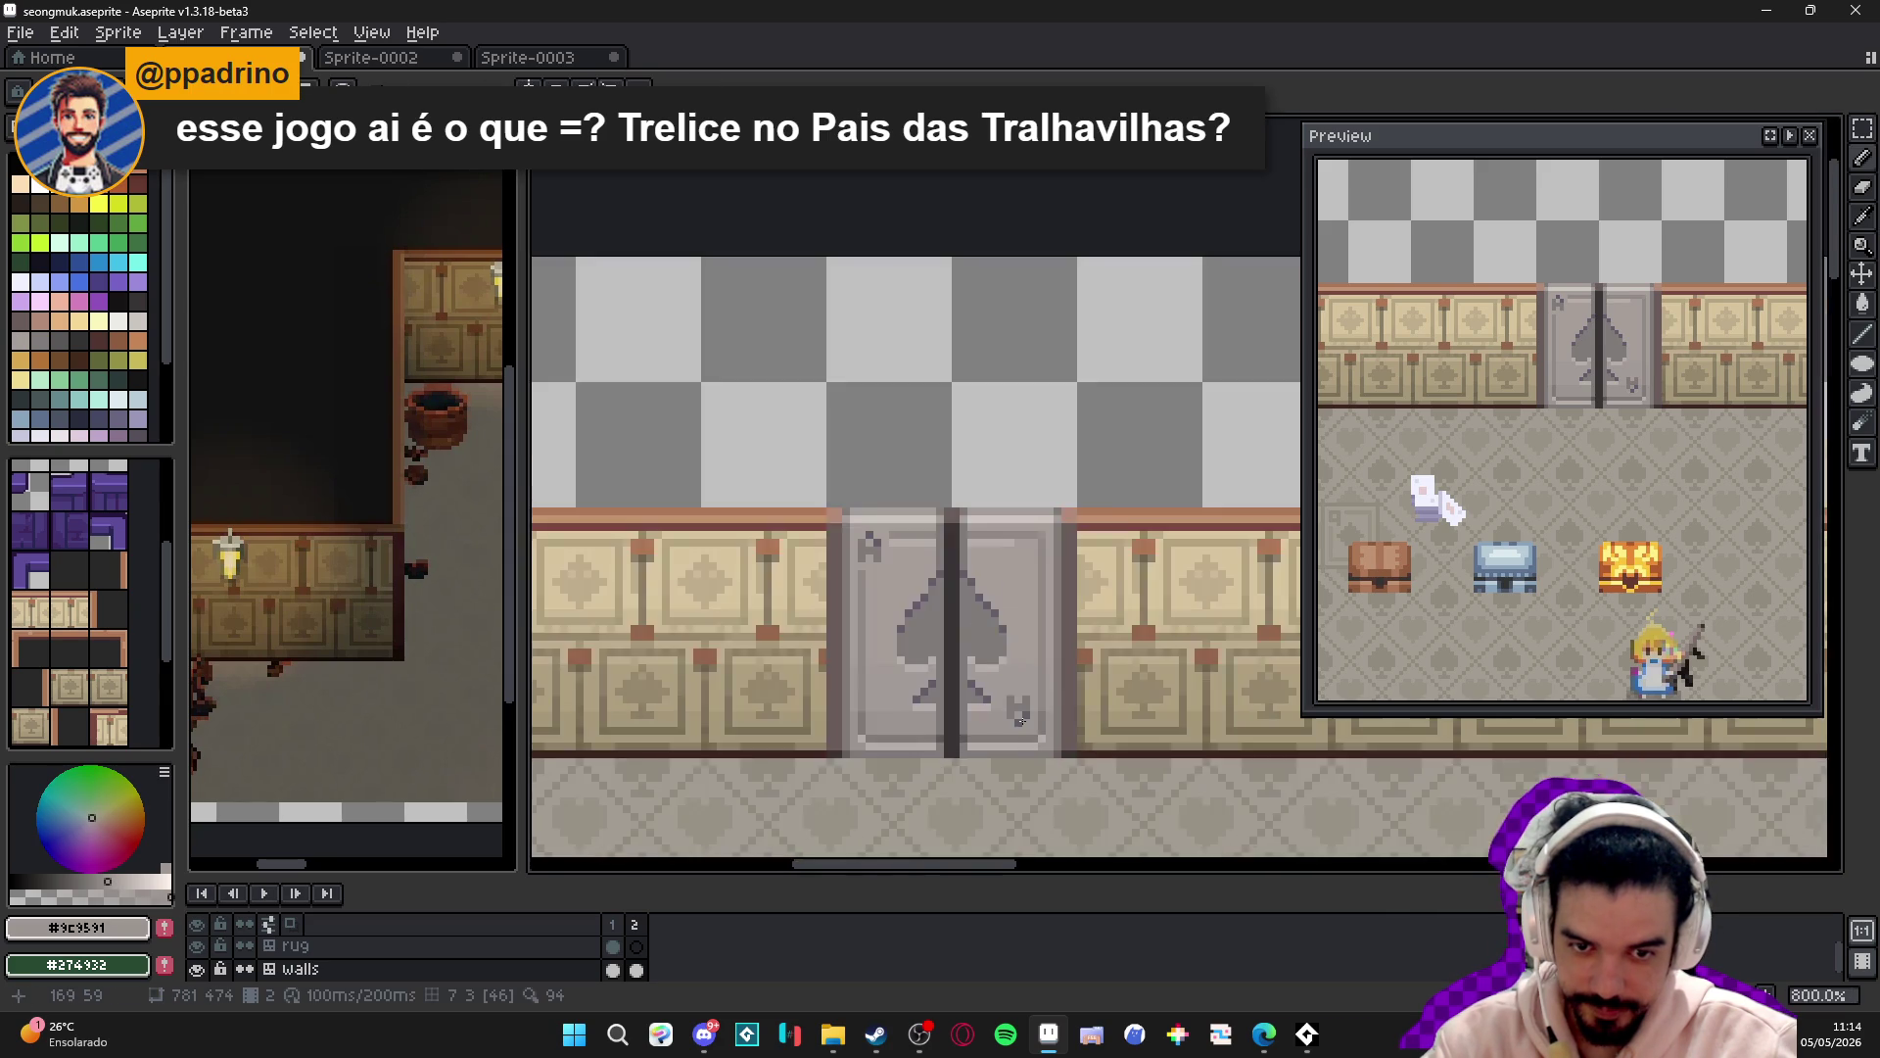
scroll(1018, 718, up, 2)
scroll(1022, 723, down, 2)
scroll(1021, 724, down, 1)
scroll(1033, 725, up, 1)
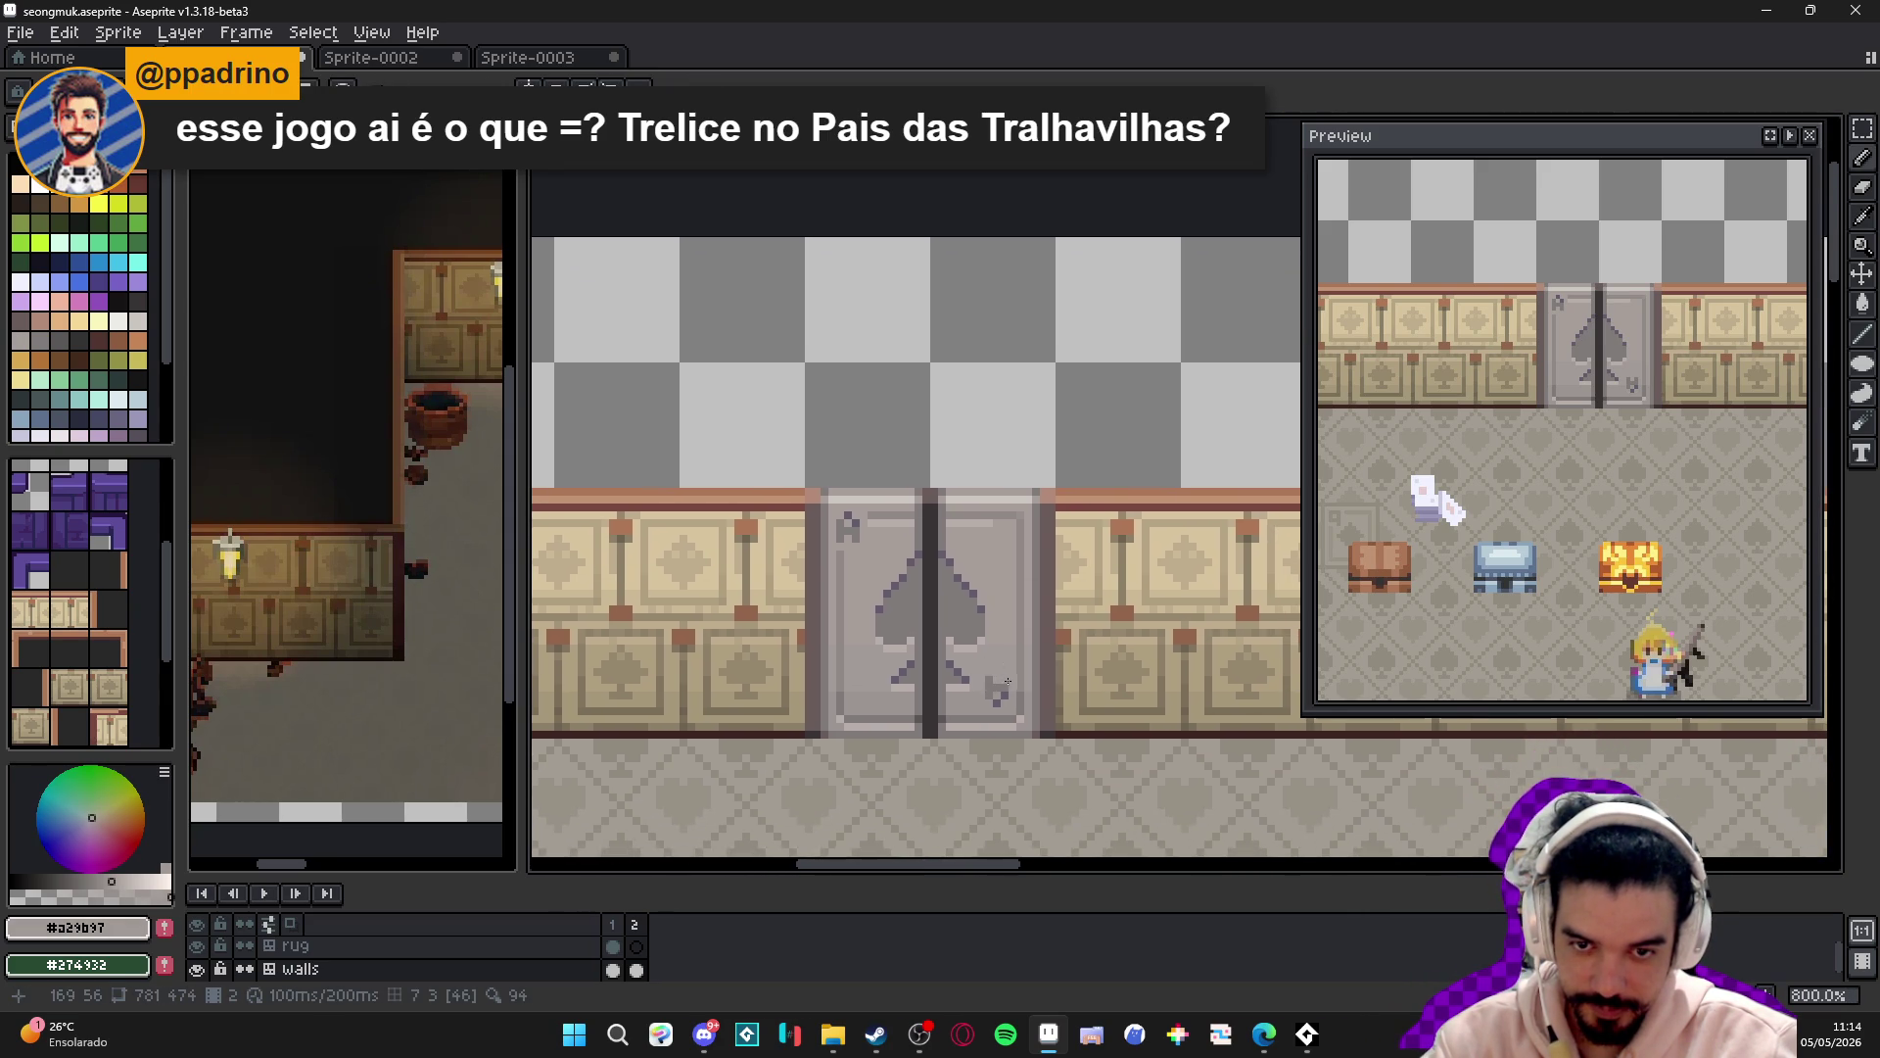
scroll(1022, 714, up, 2)
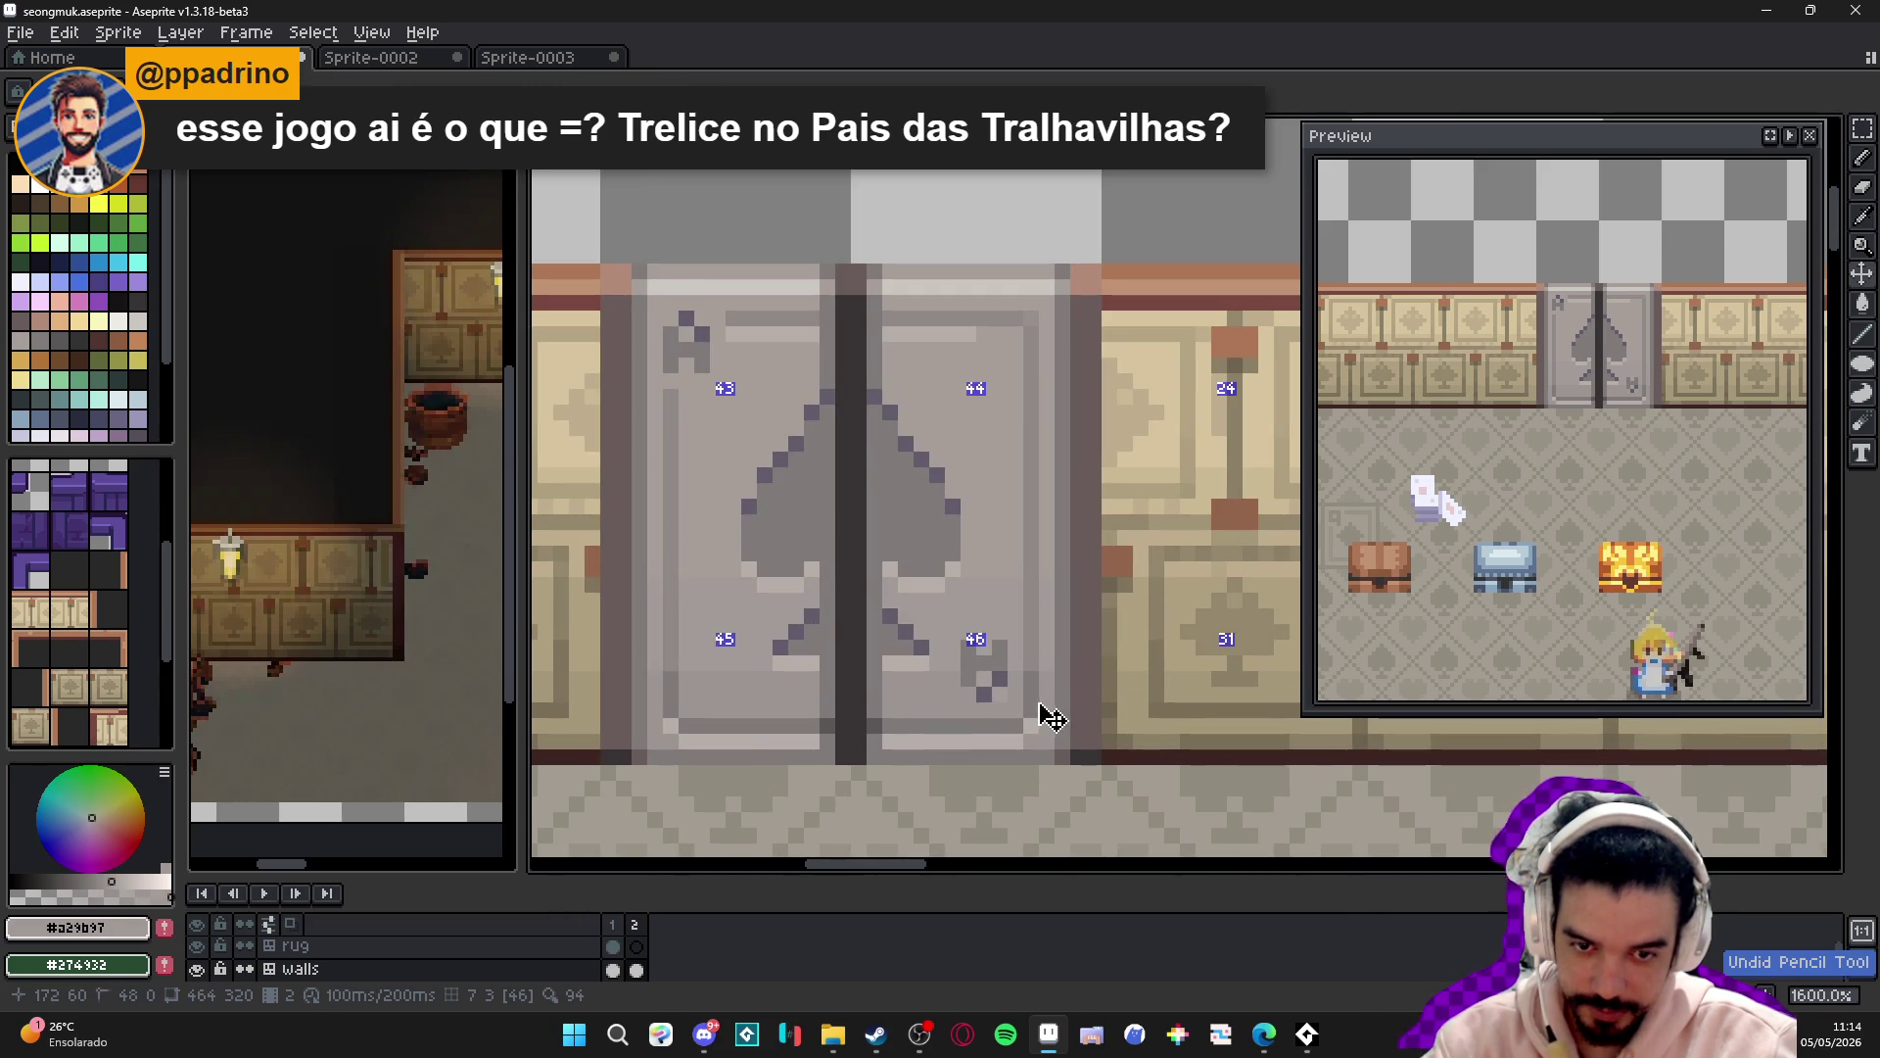
- Undo and re-paste the ornament lower, closer to the right door's bottom-right corner
key(ctrl+z)
key(ctrl+v)
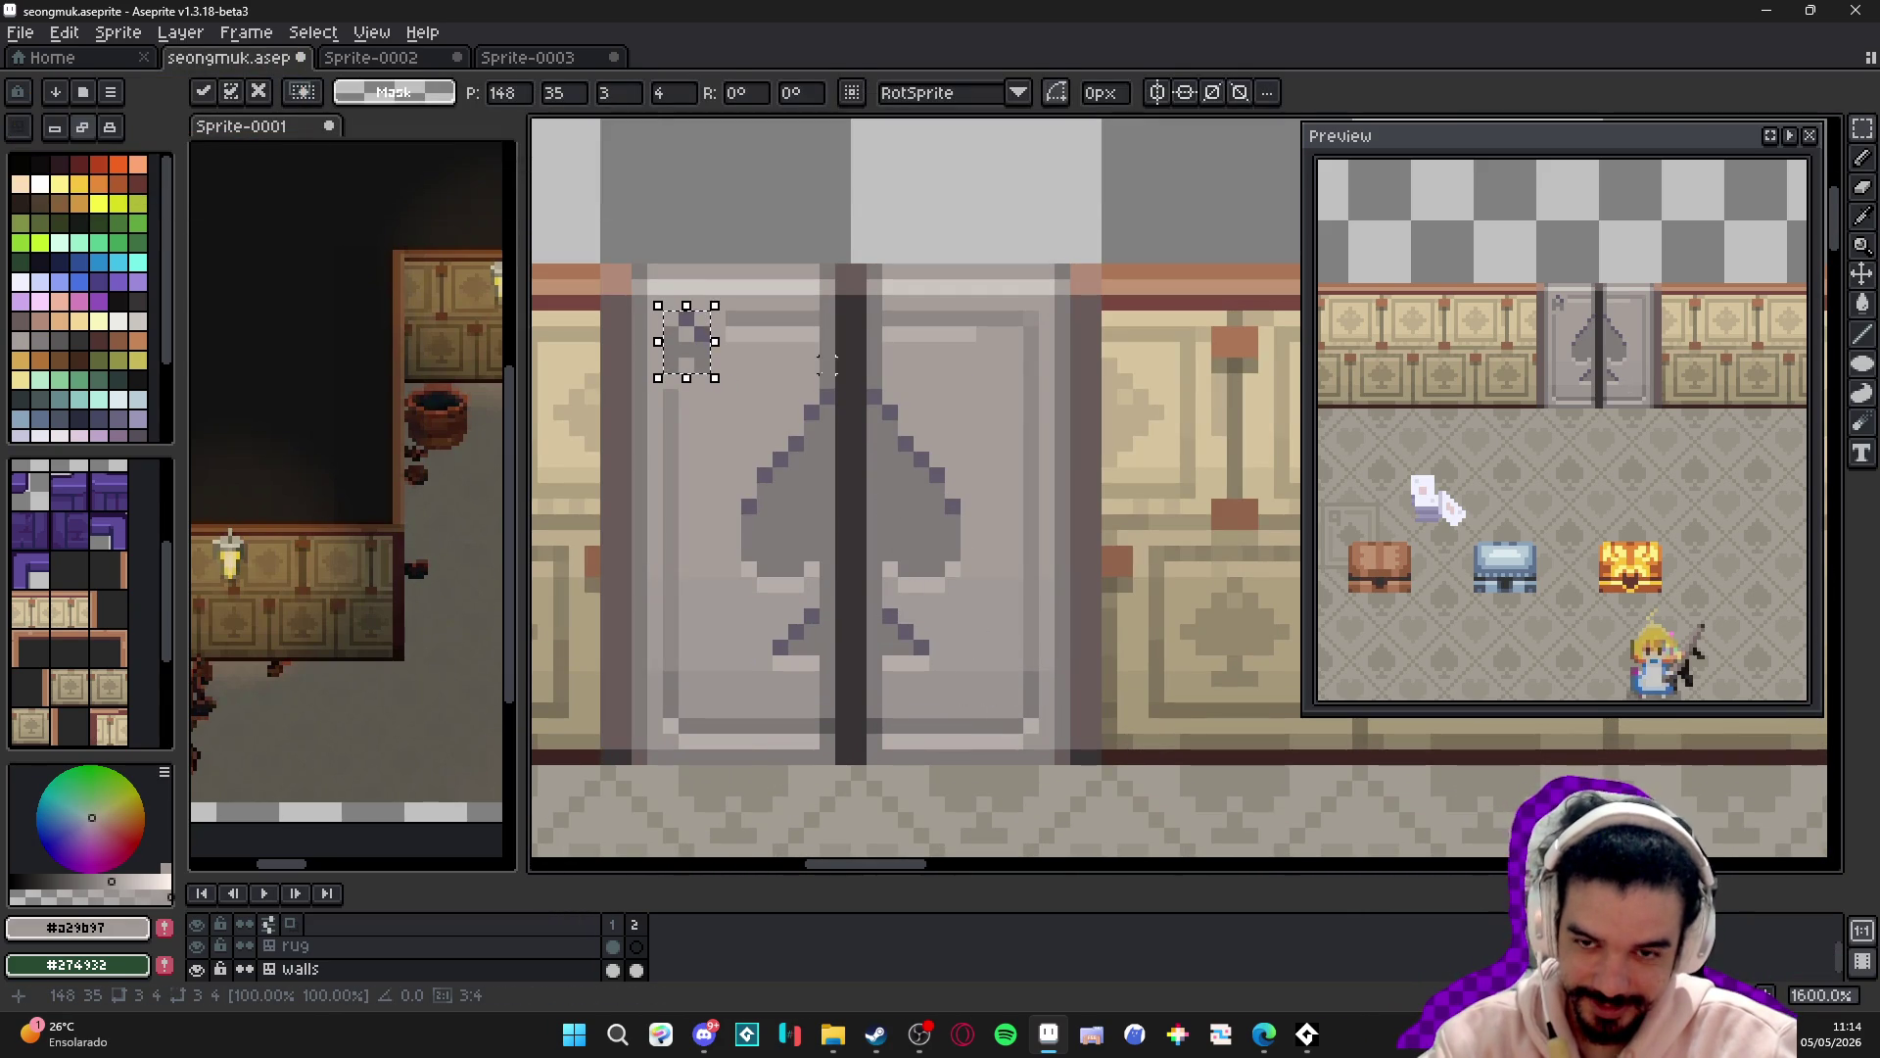
drag(720, 380, 1040, 718)
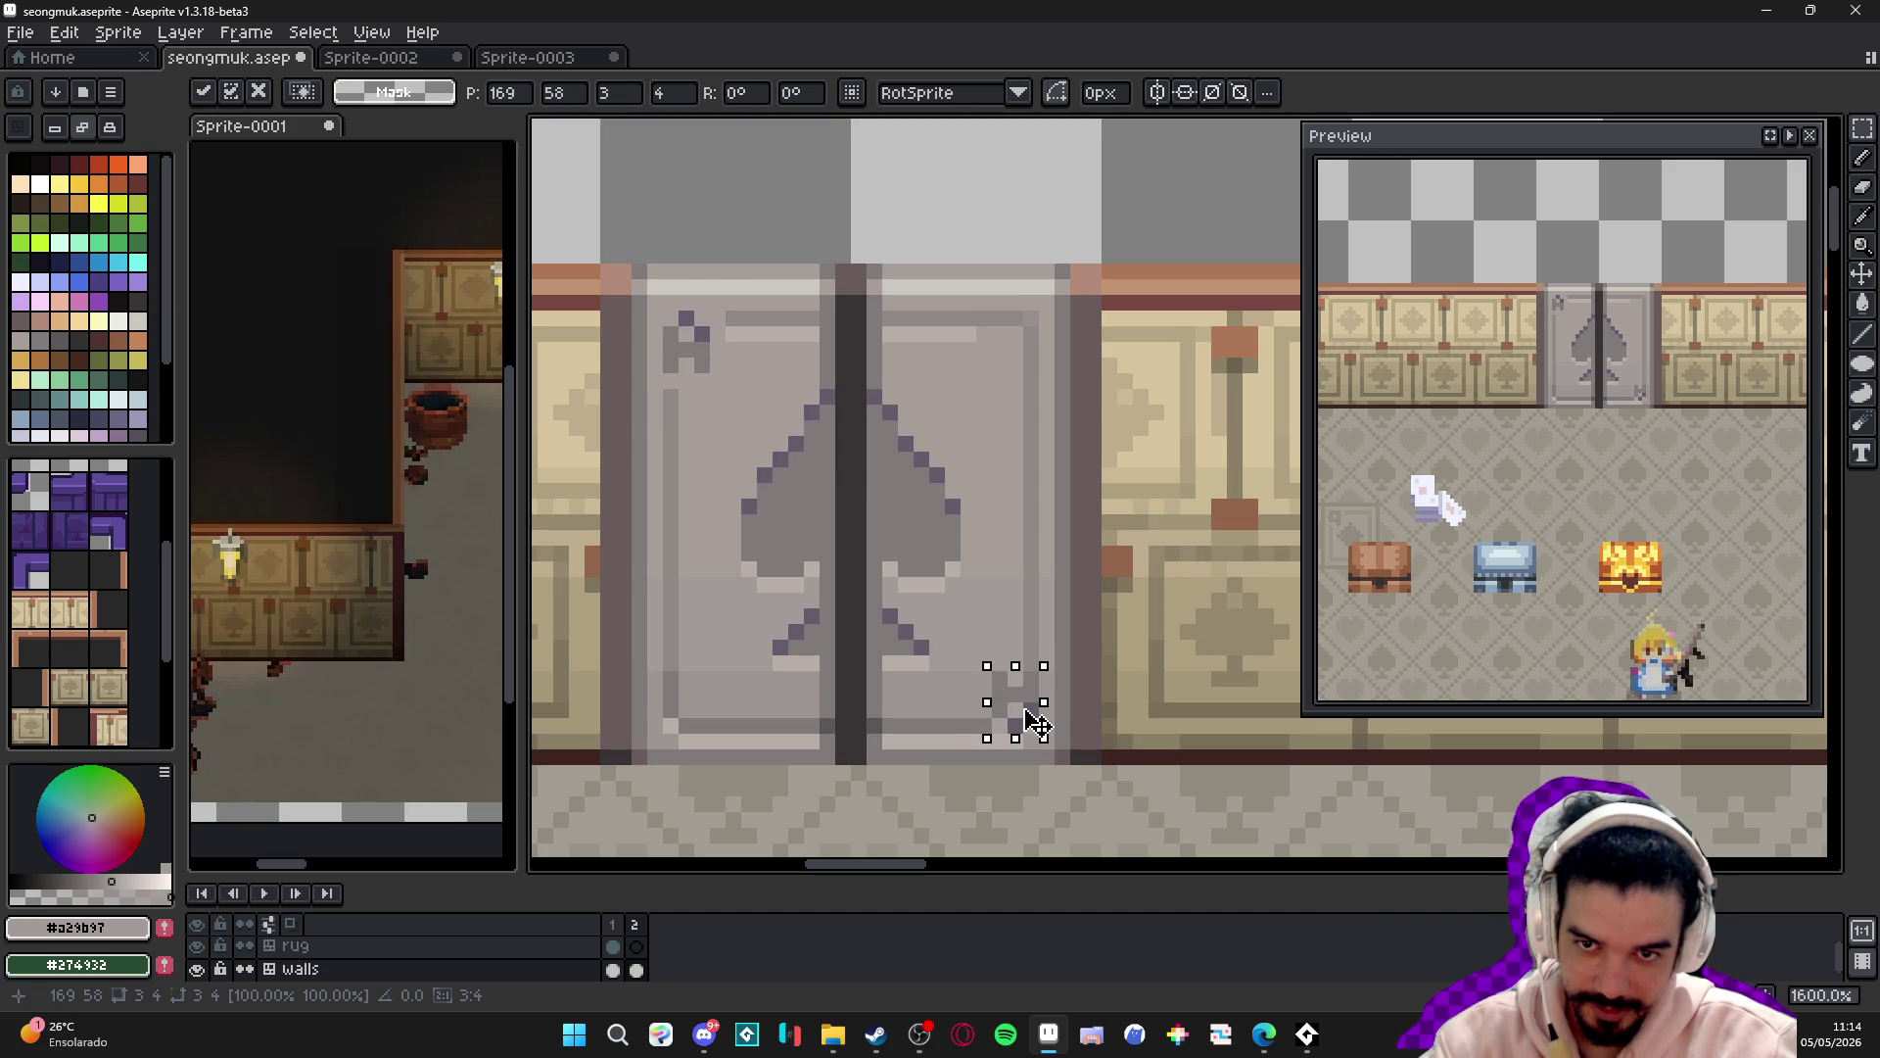
key(b)
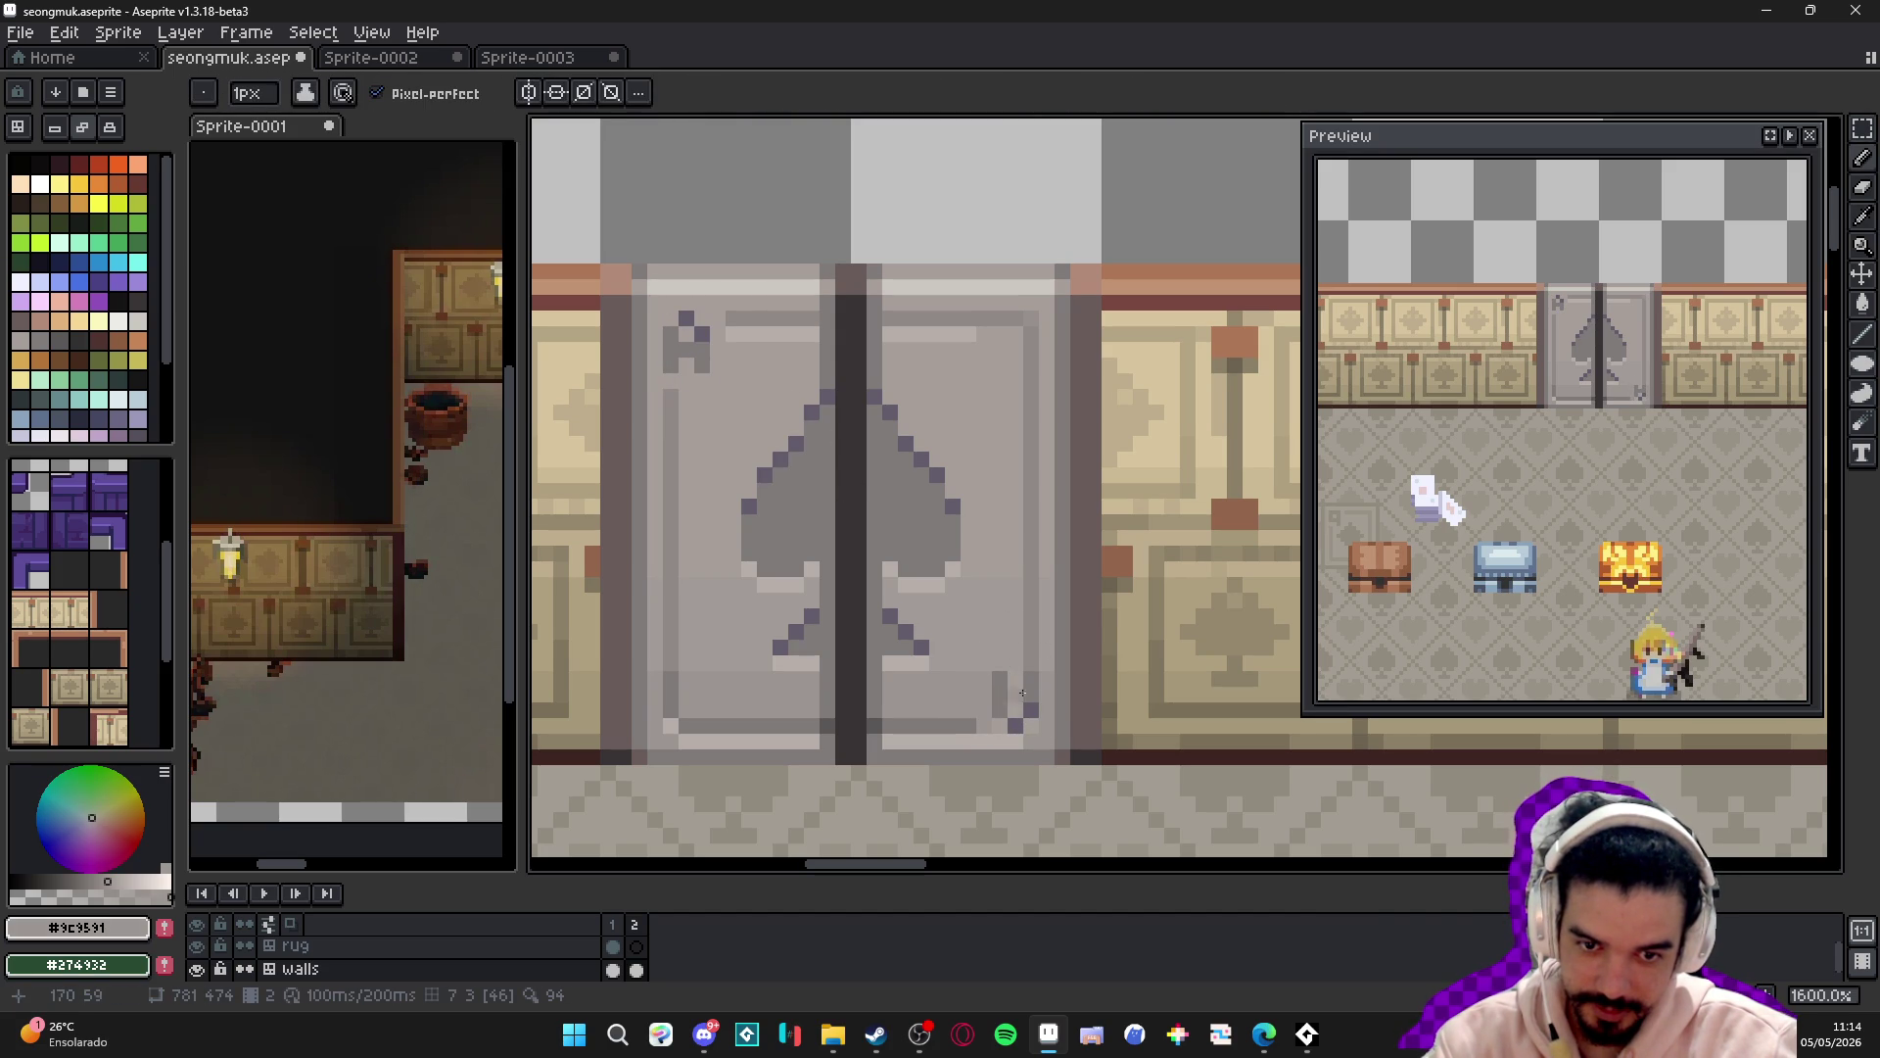
alt+click(1028, 663)
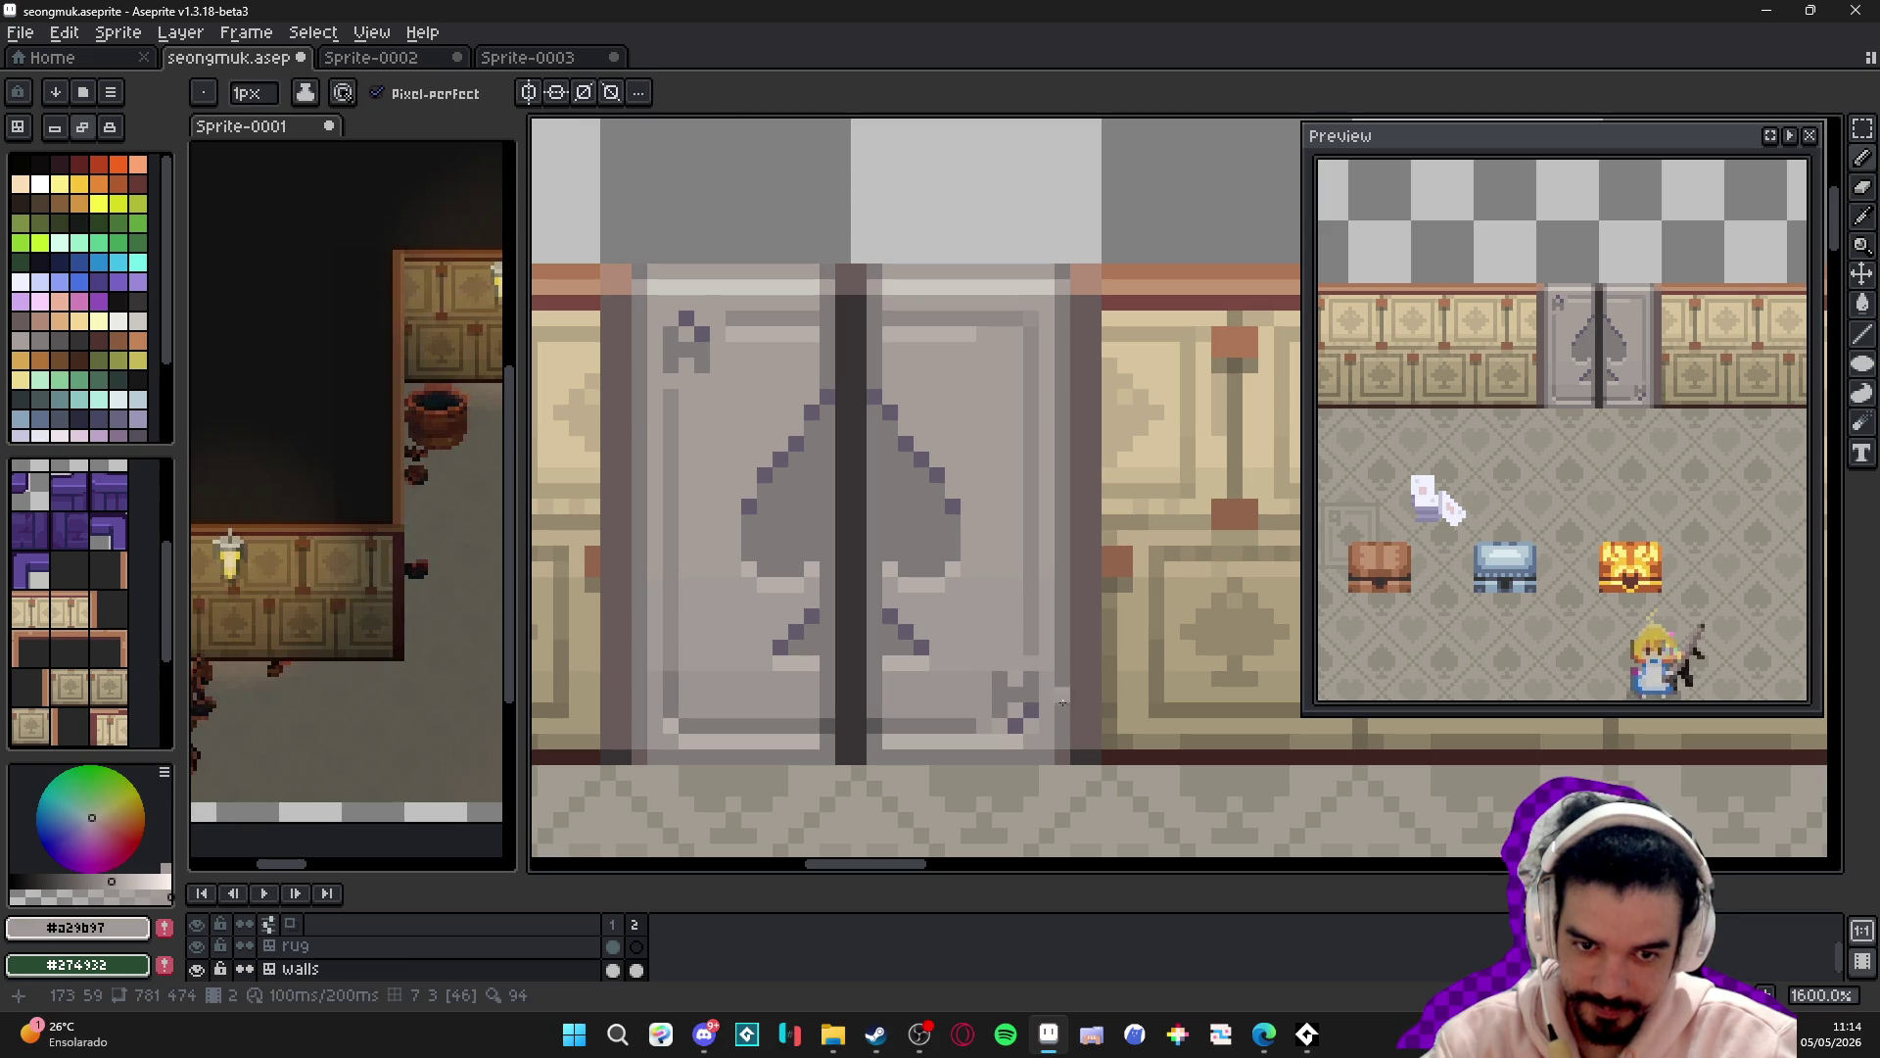
alt+click(1063, 712)
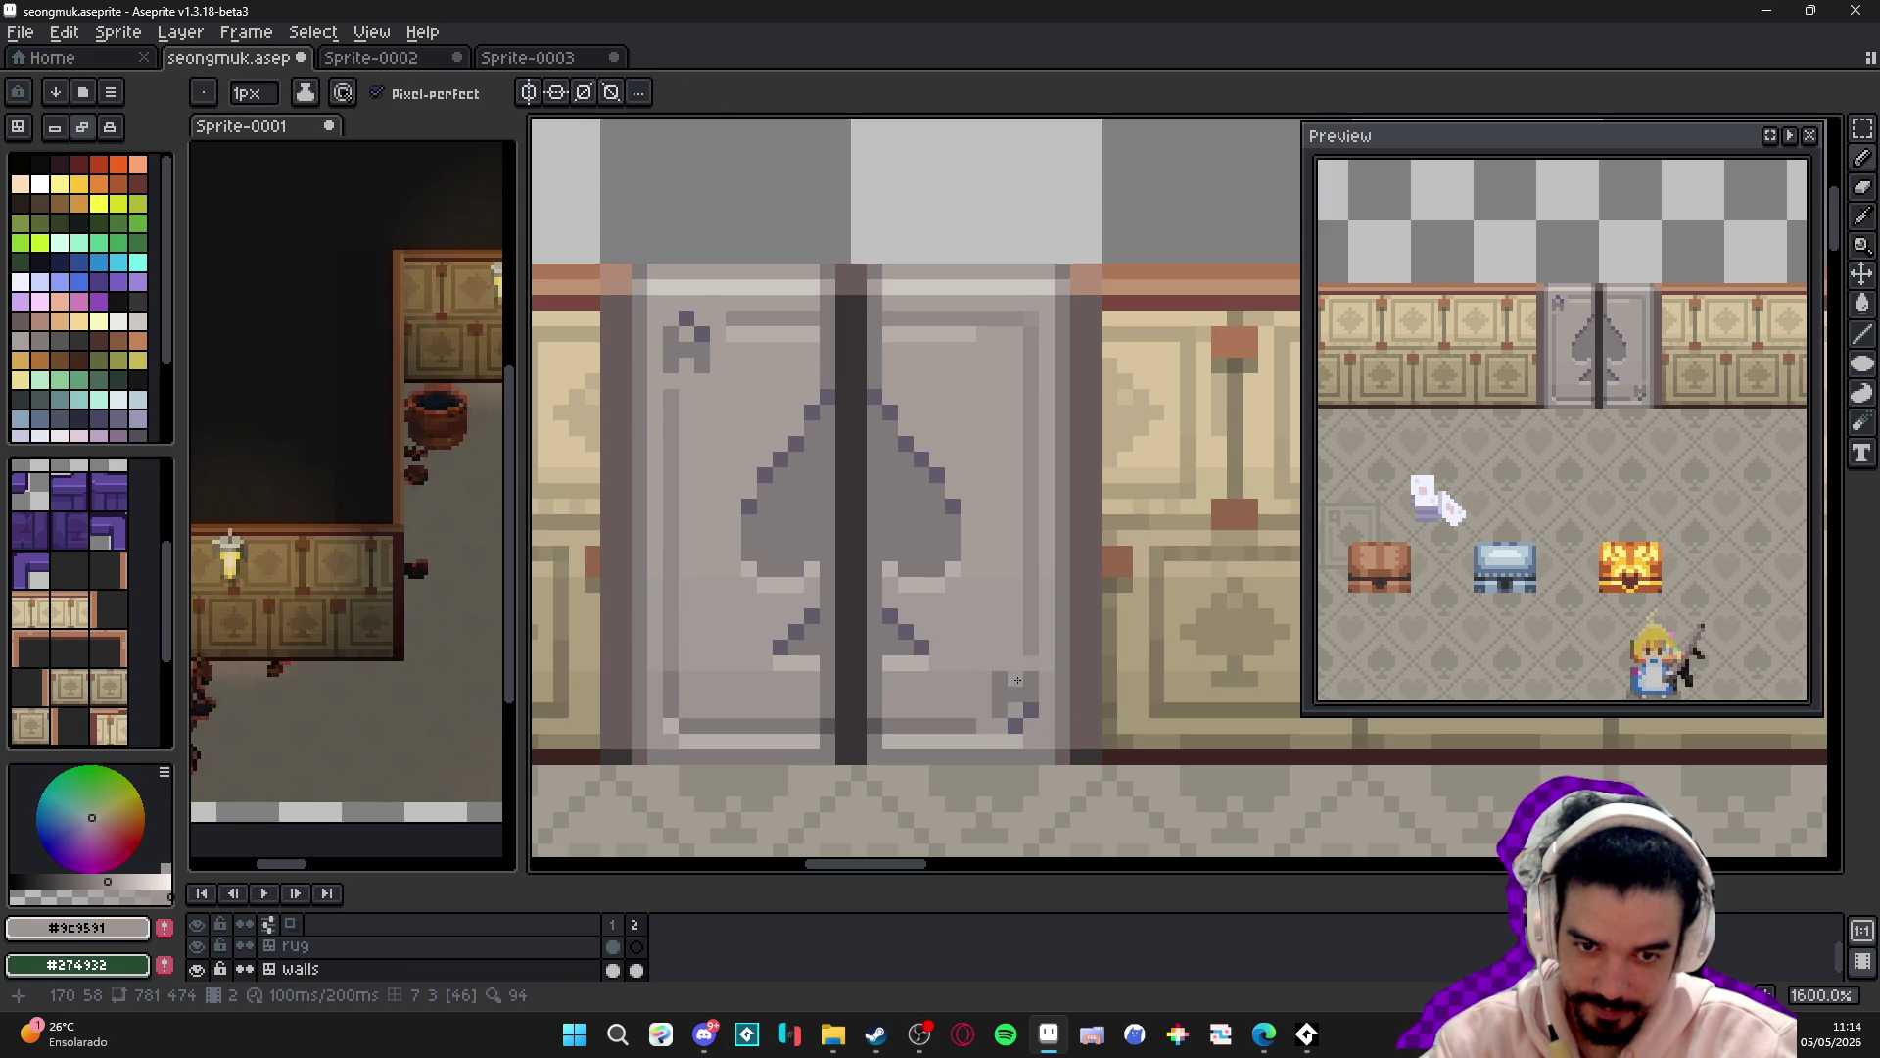
scroll(1017, 679, down, 3)
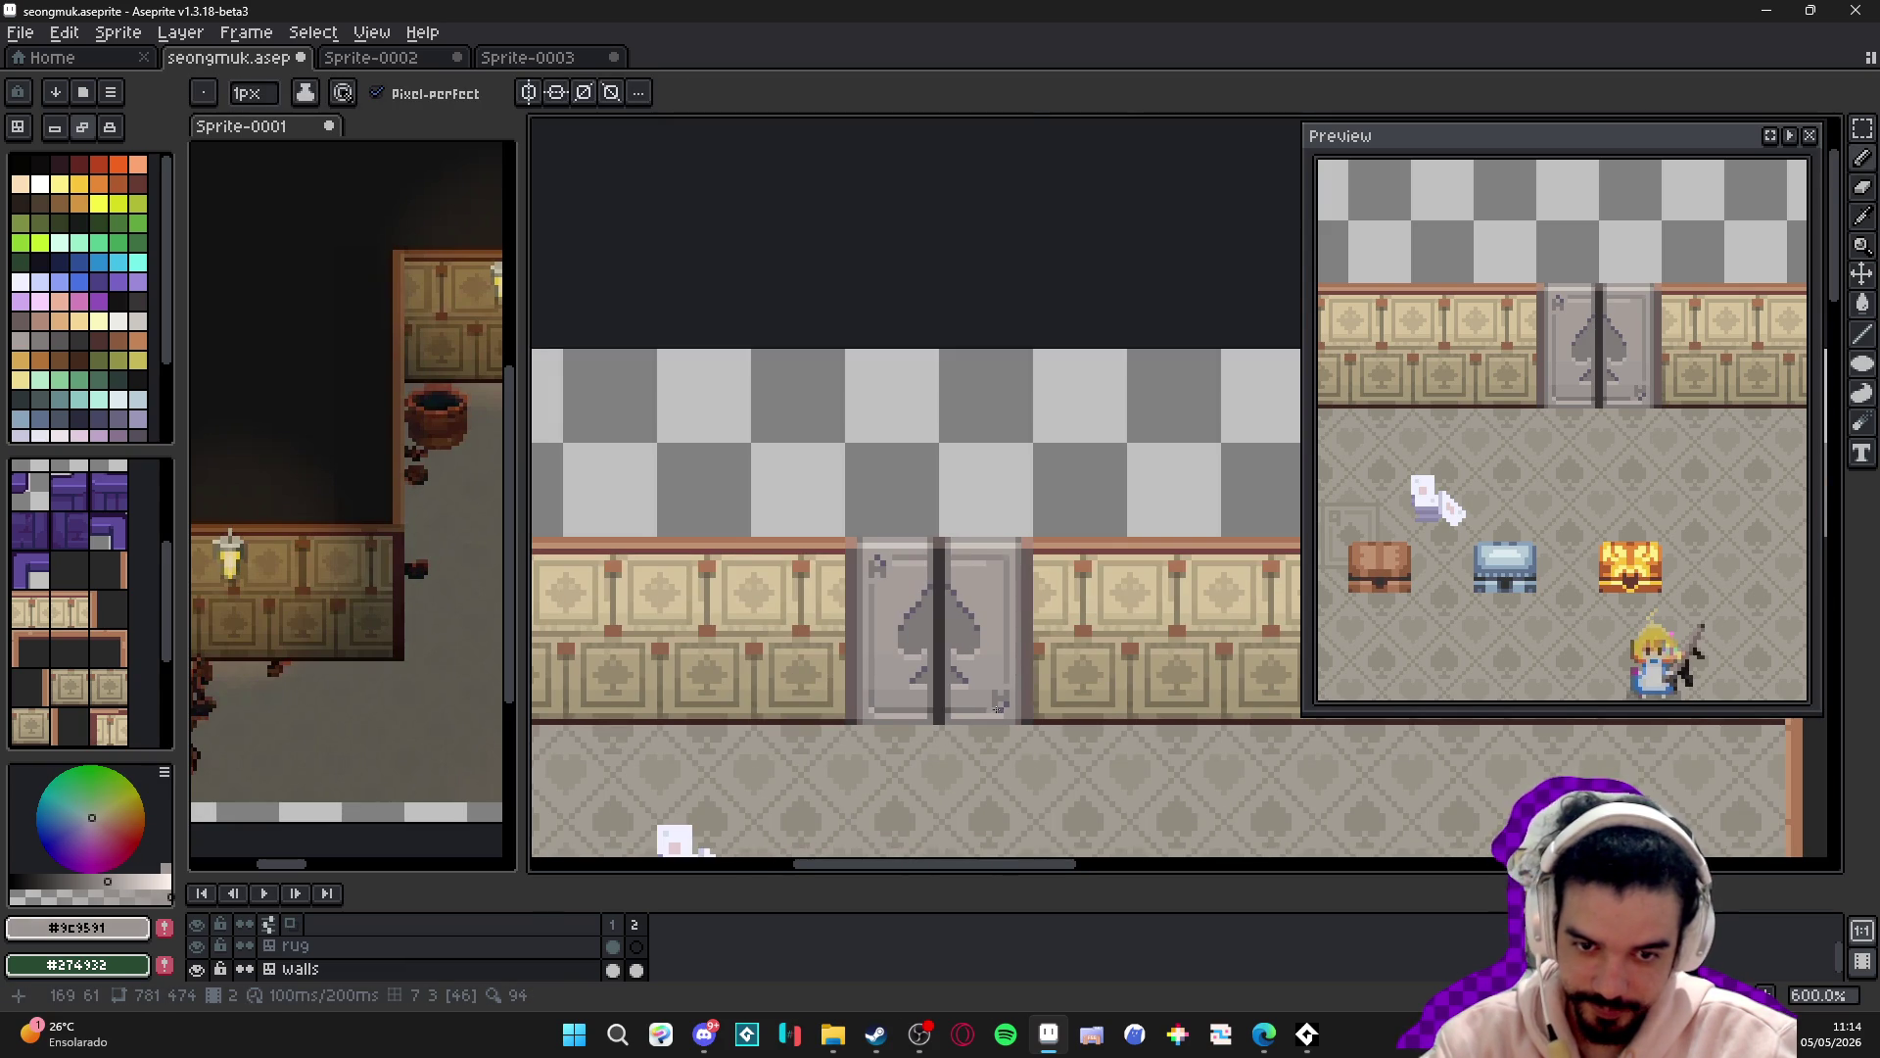
scroll(987, 710, up, 2)
scroll(958, 699, down, 4)
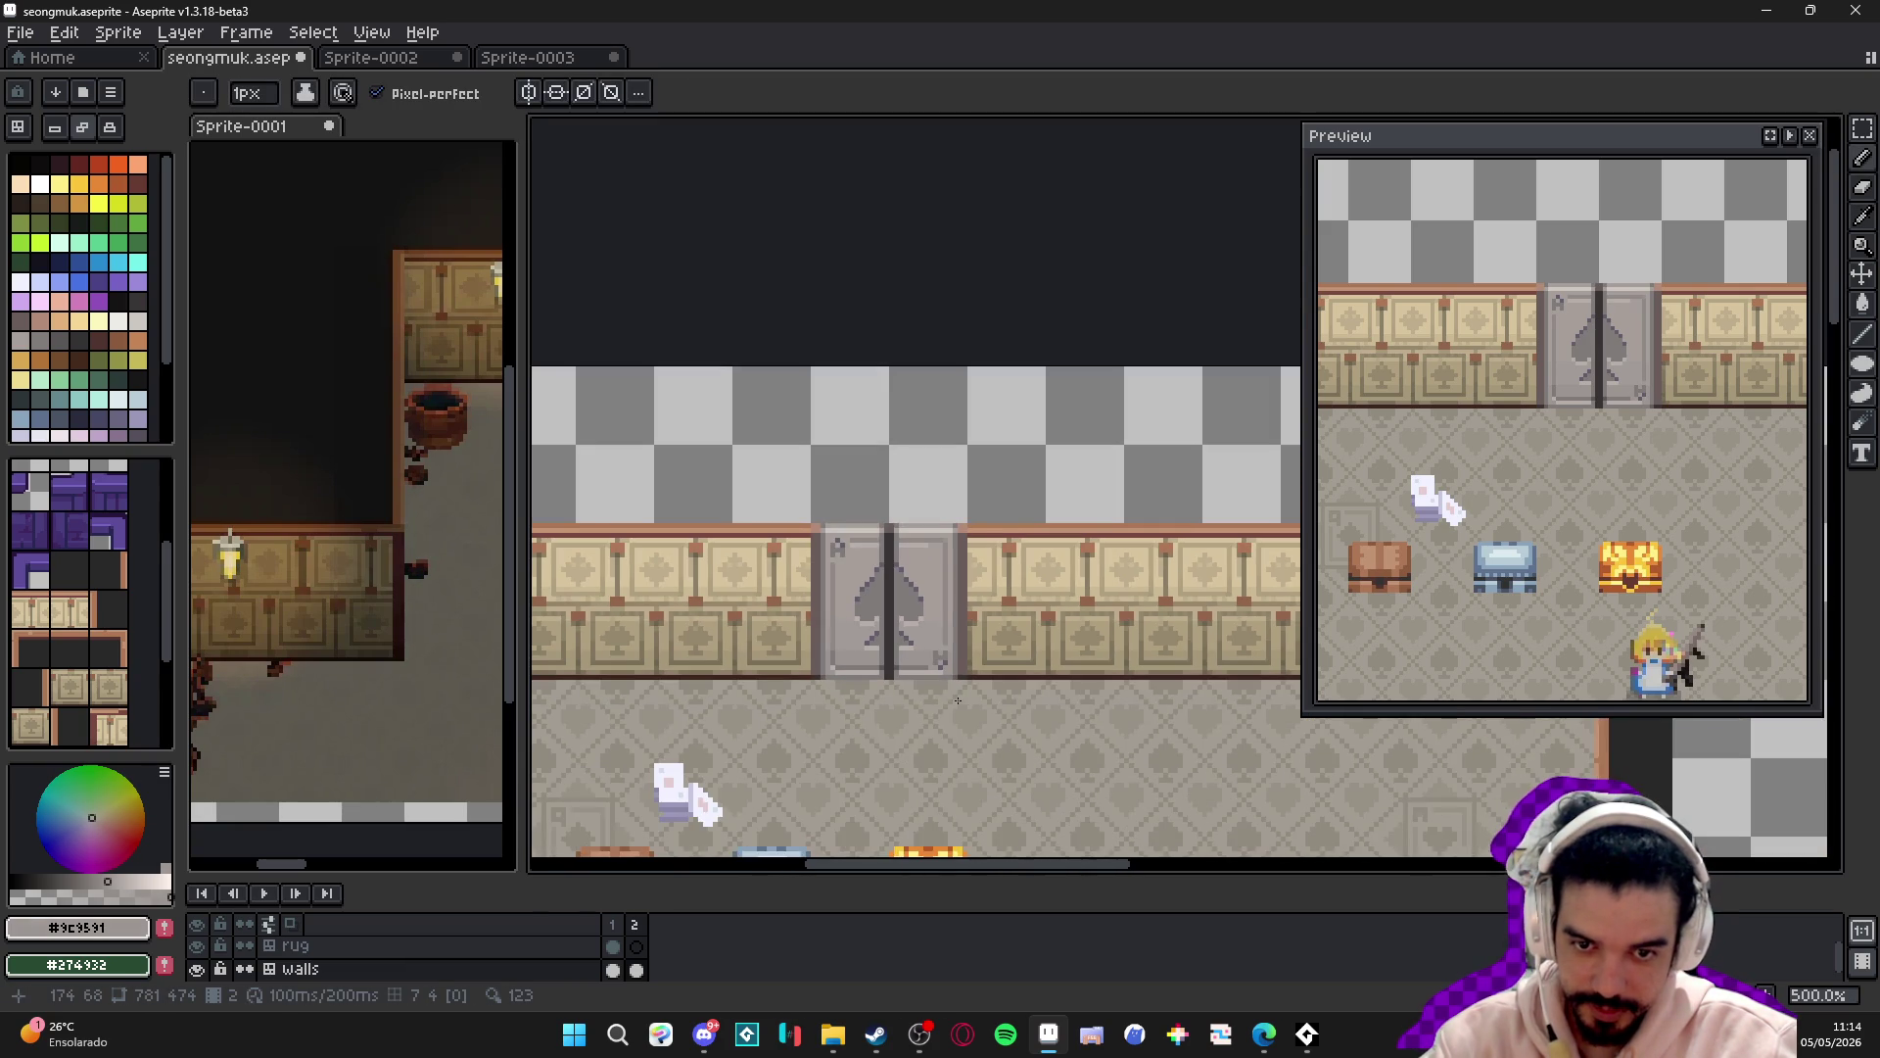
scroll(951, 706, up, 3)
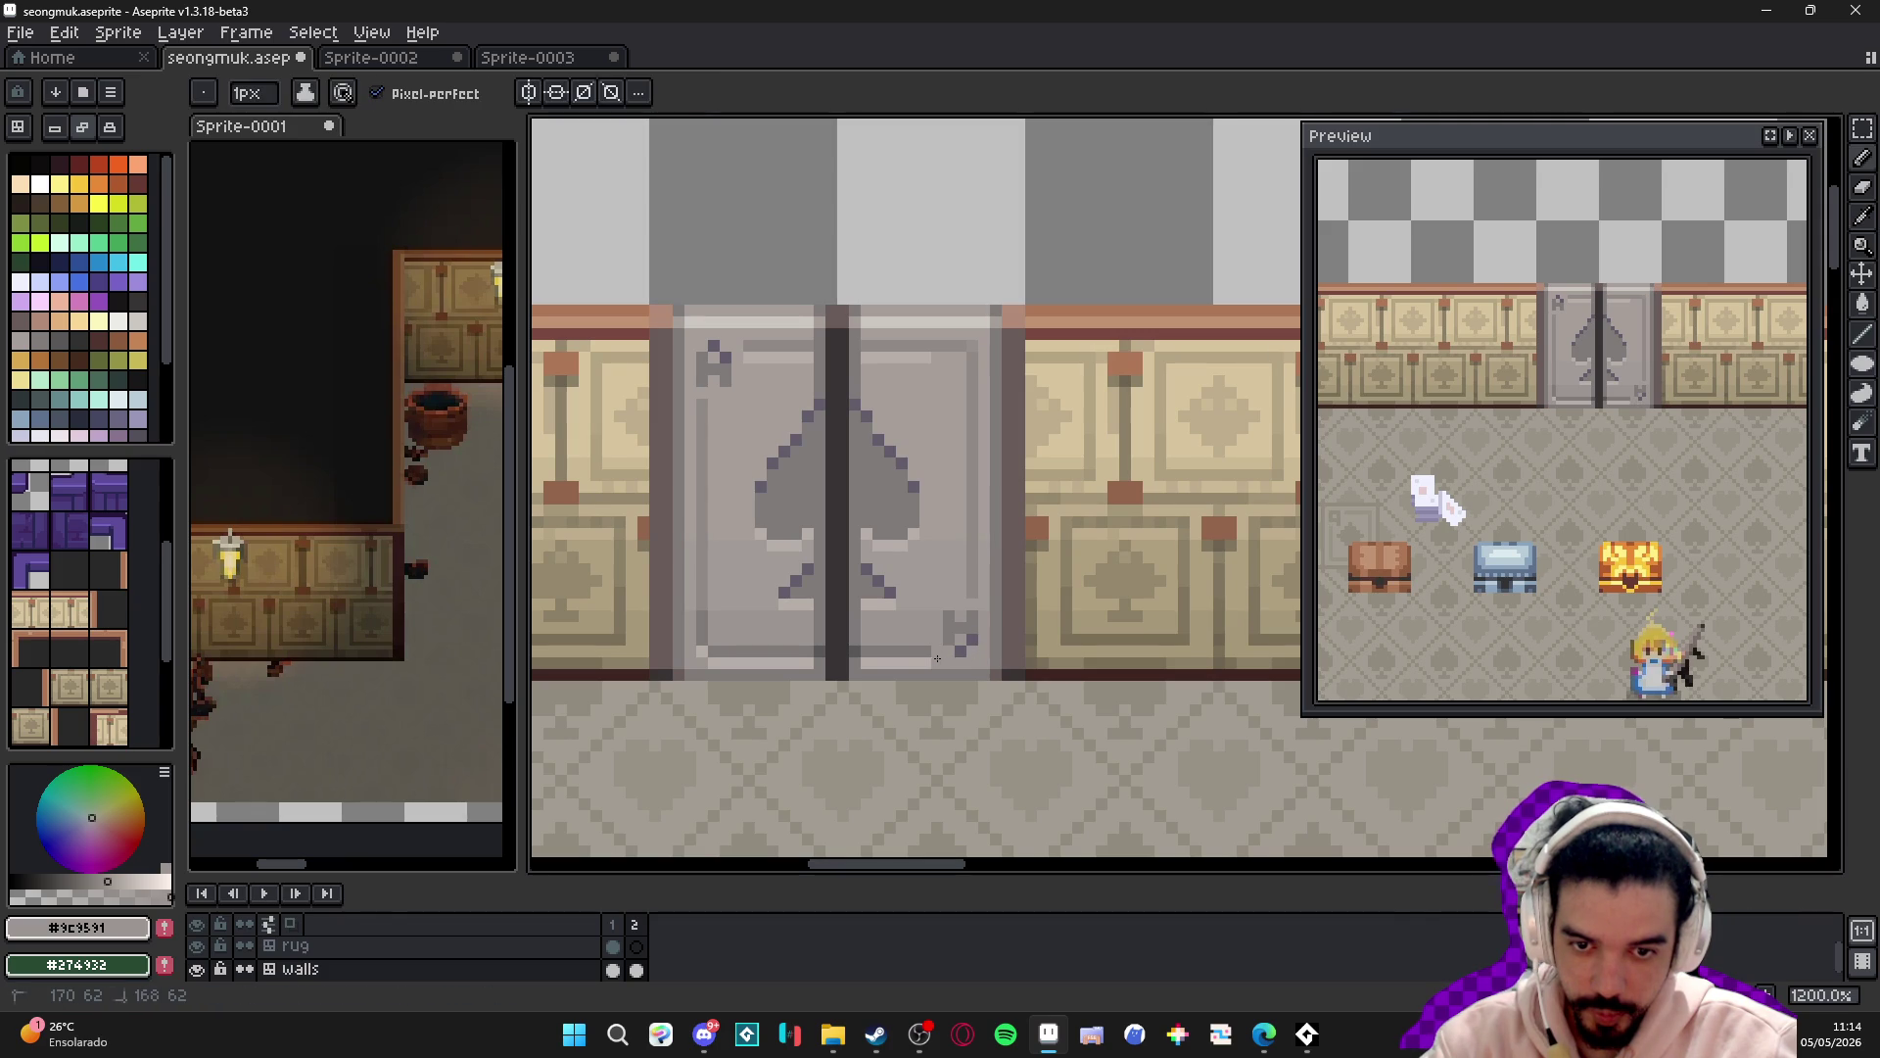
scroll(937, 656, up, 1)
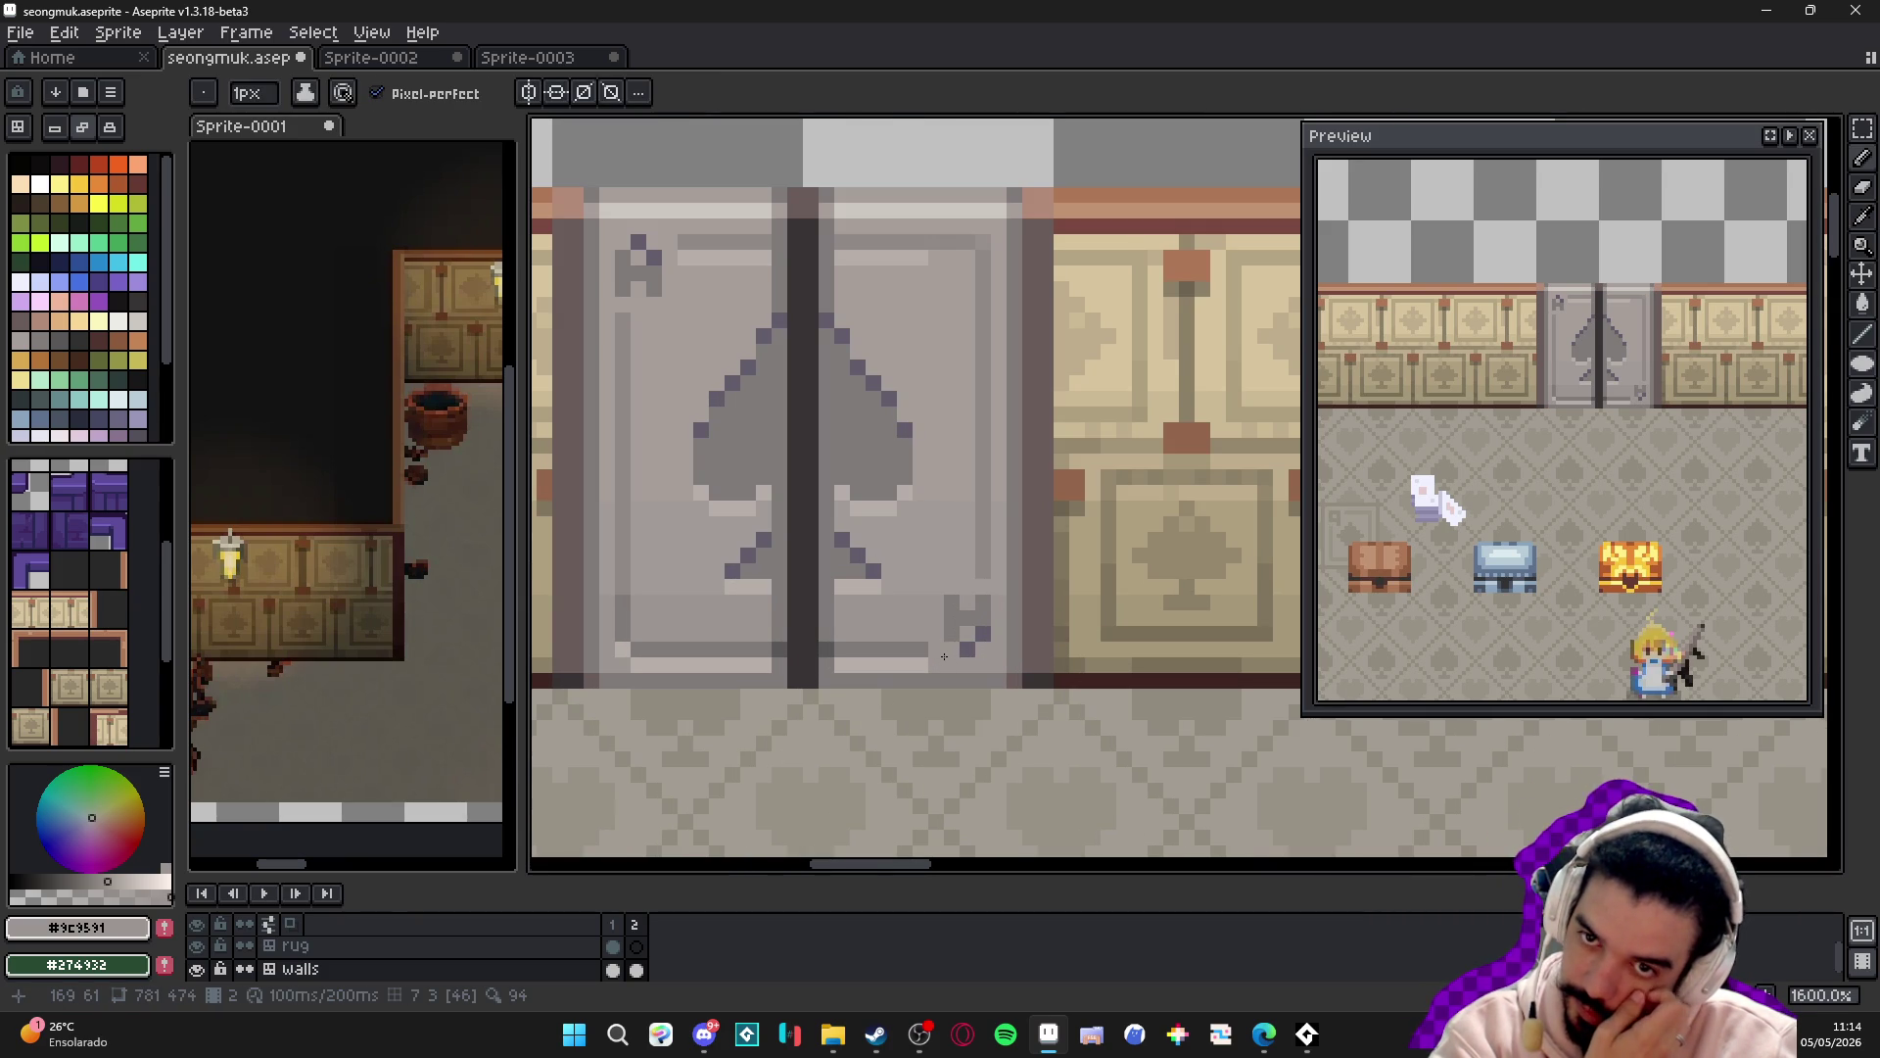
scroll(941, 654, down, 4)
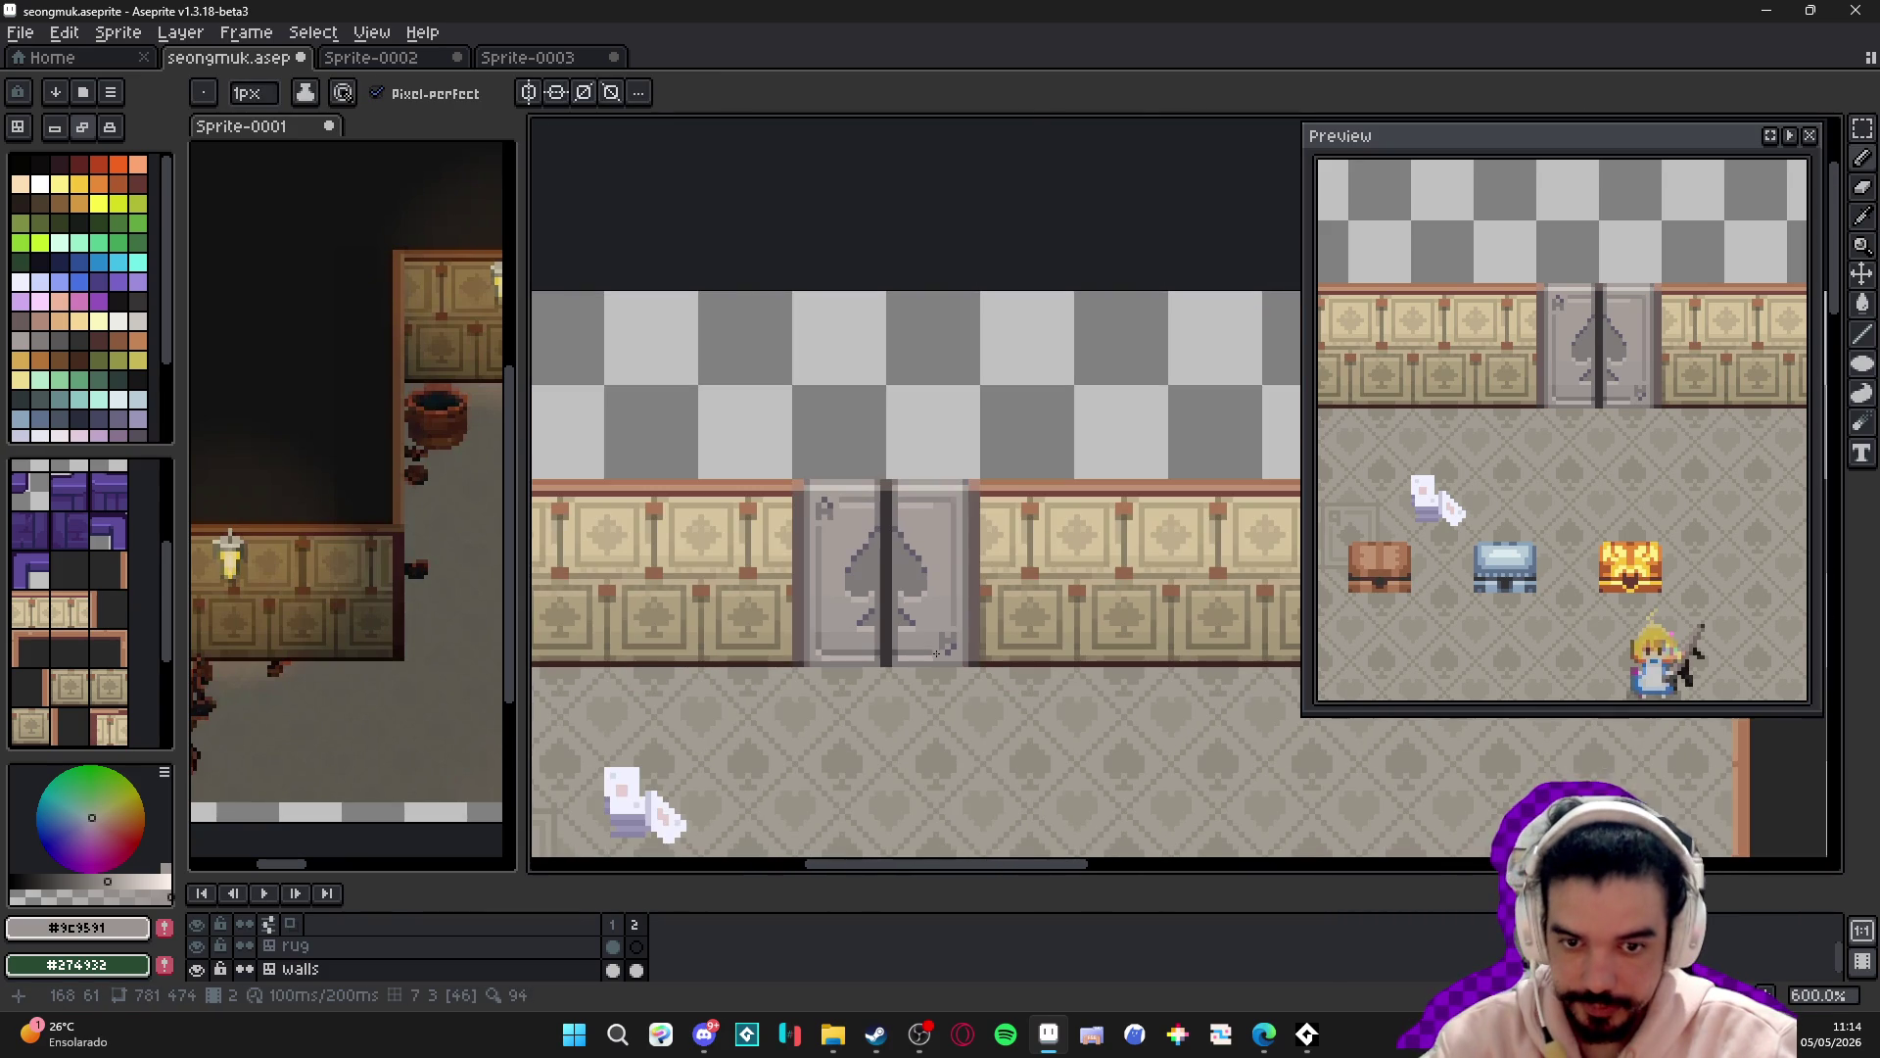
scroll(888, 643, down, 2)
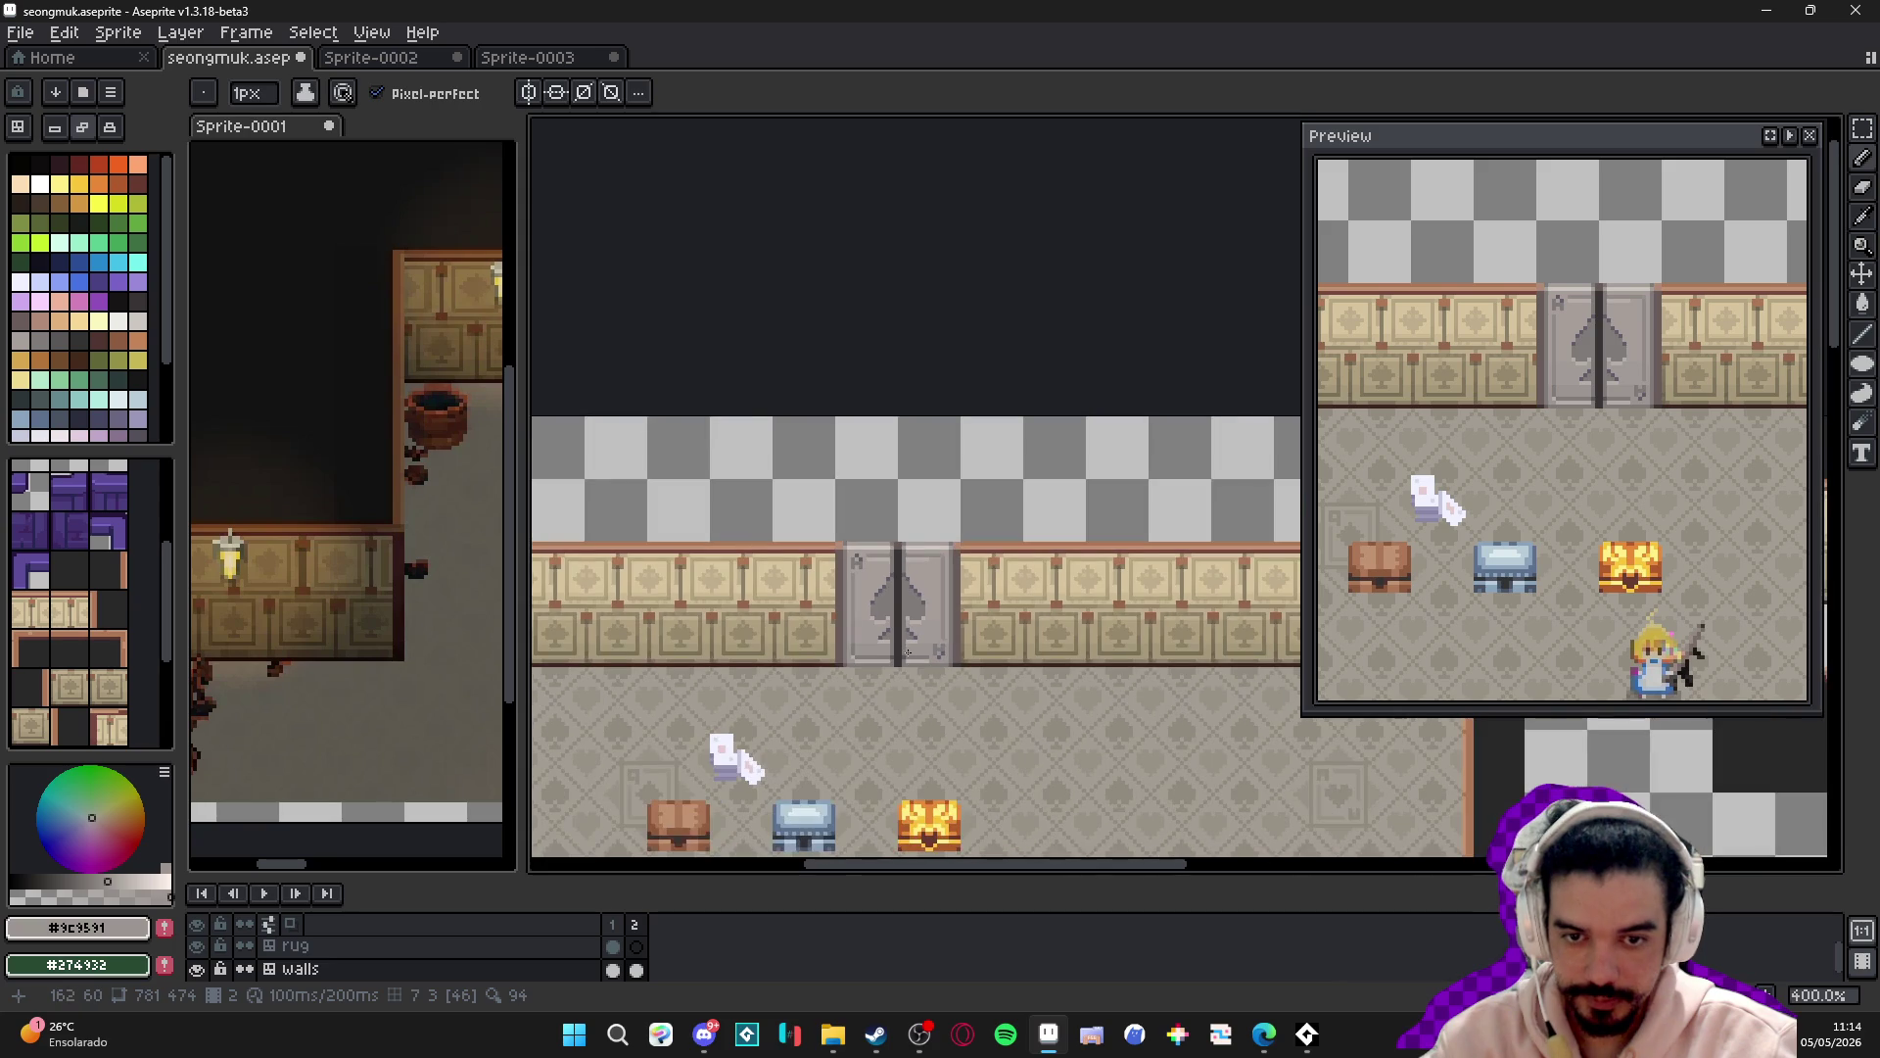
scroll(909, 652, up, 1)
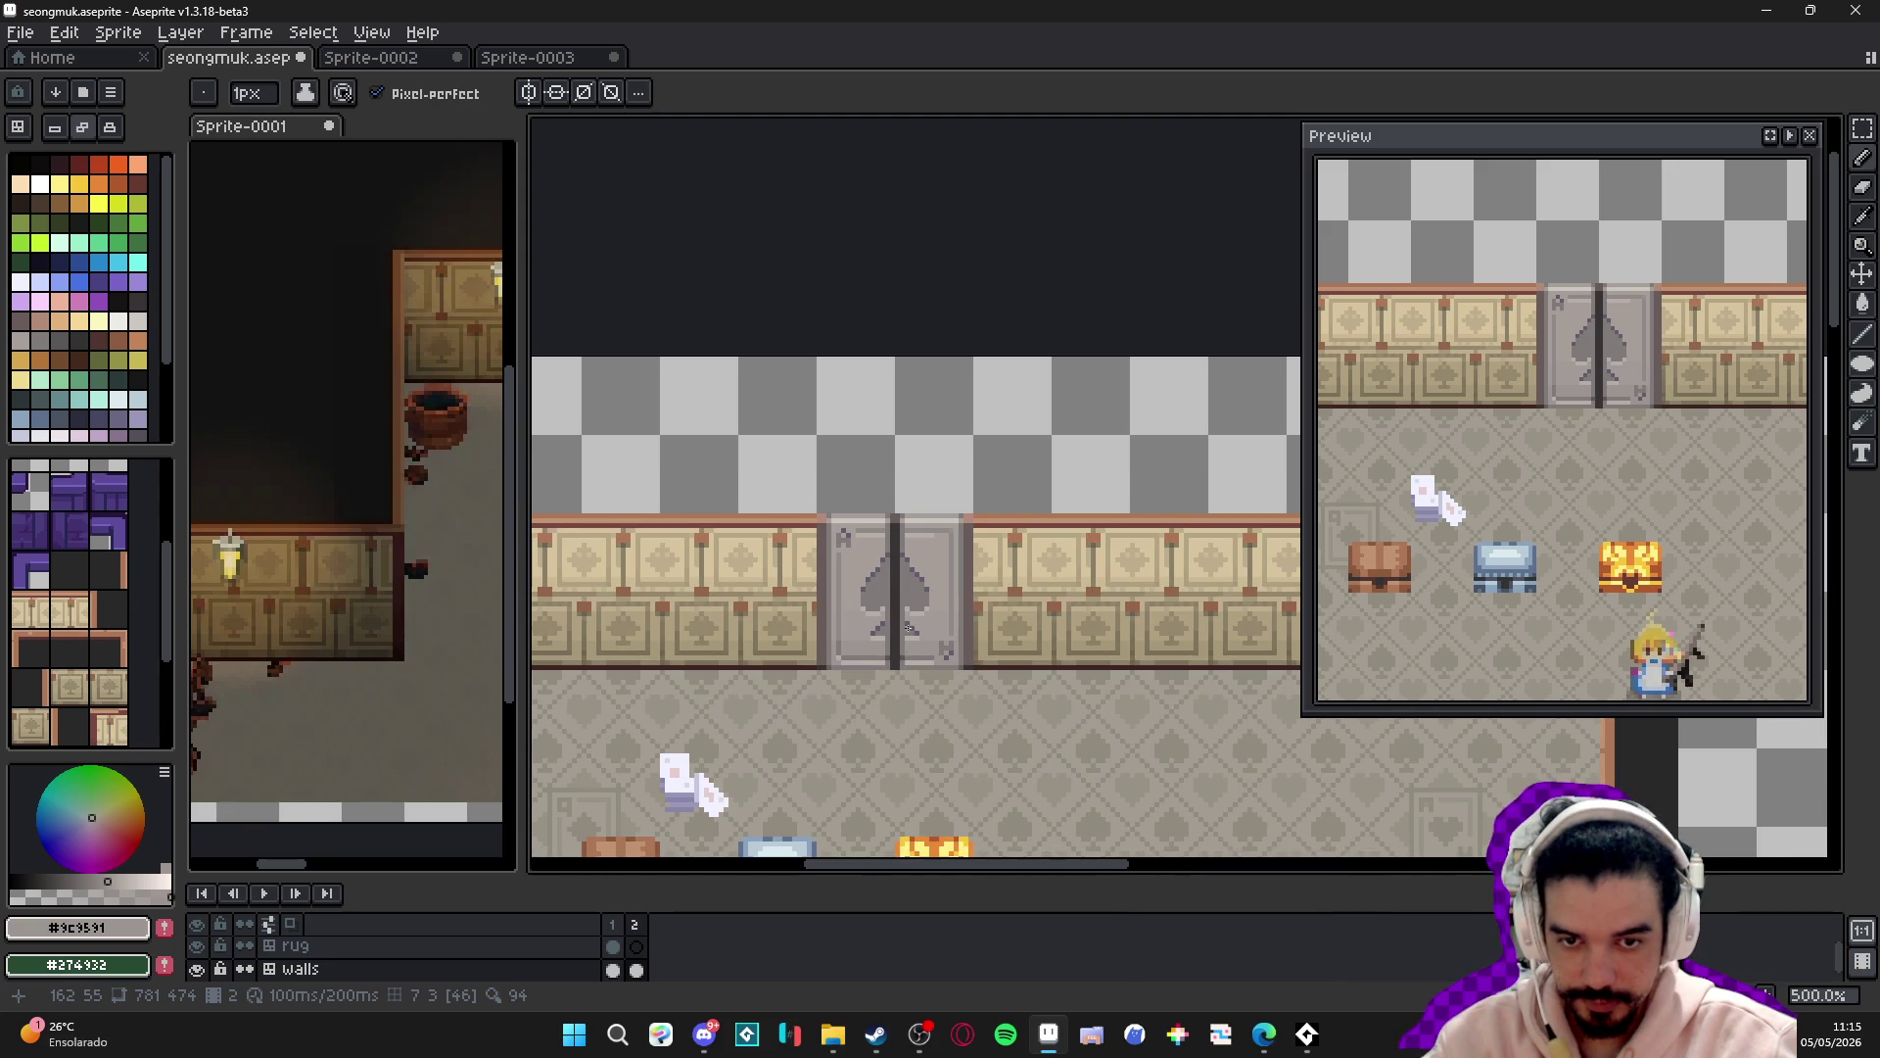
- Paint over the stray dark pixel atop the spade using the door's light grey
scroll(909, 628, down, 1)
drag(909, 627, 927, 429)
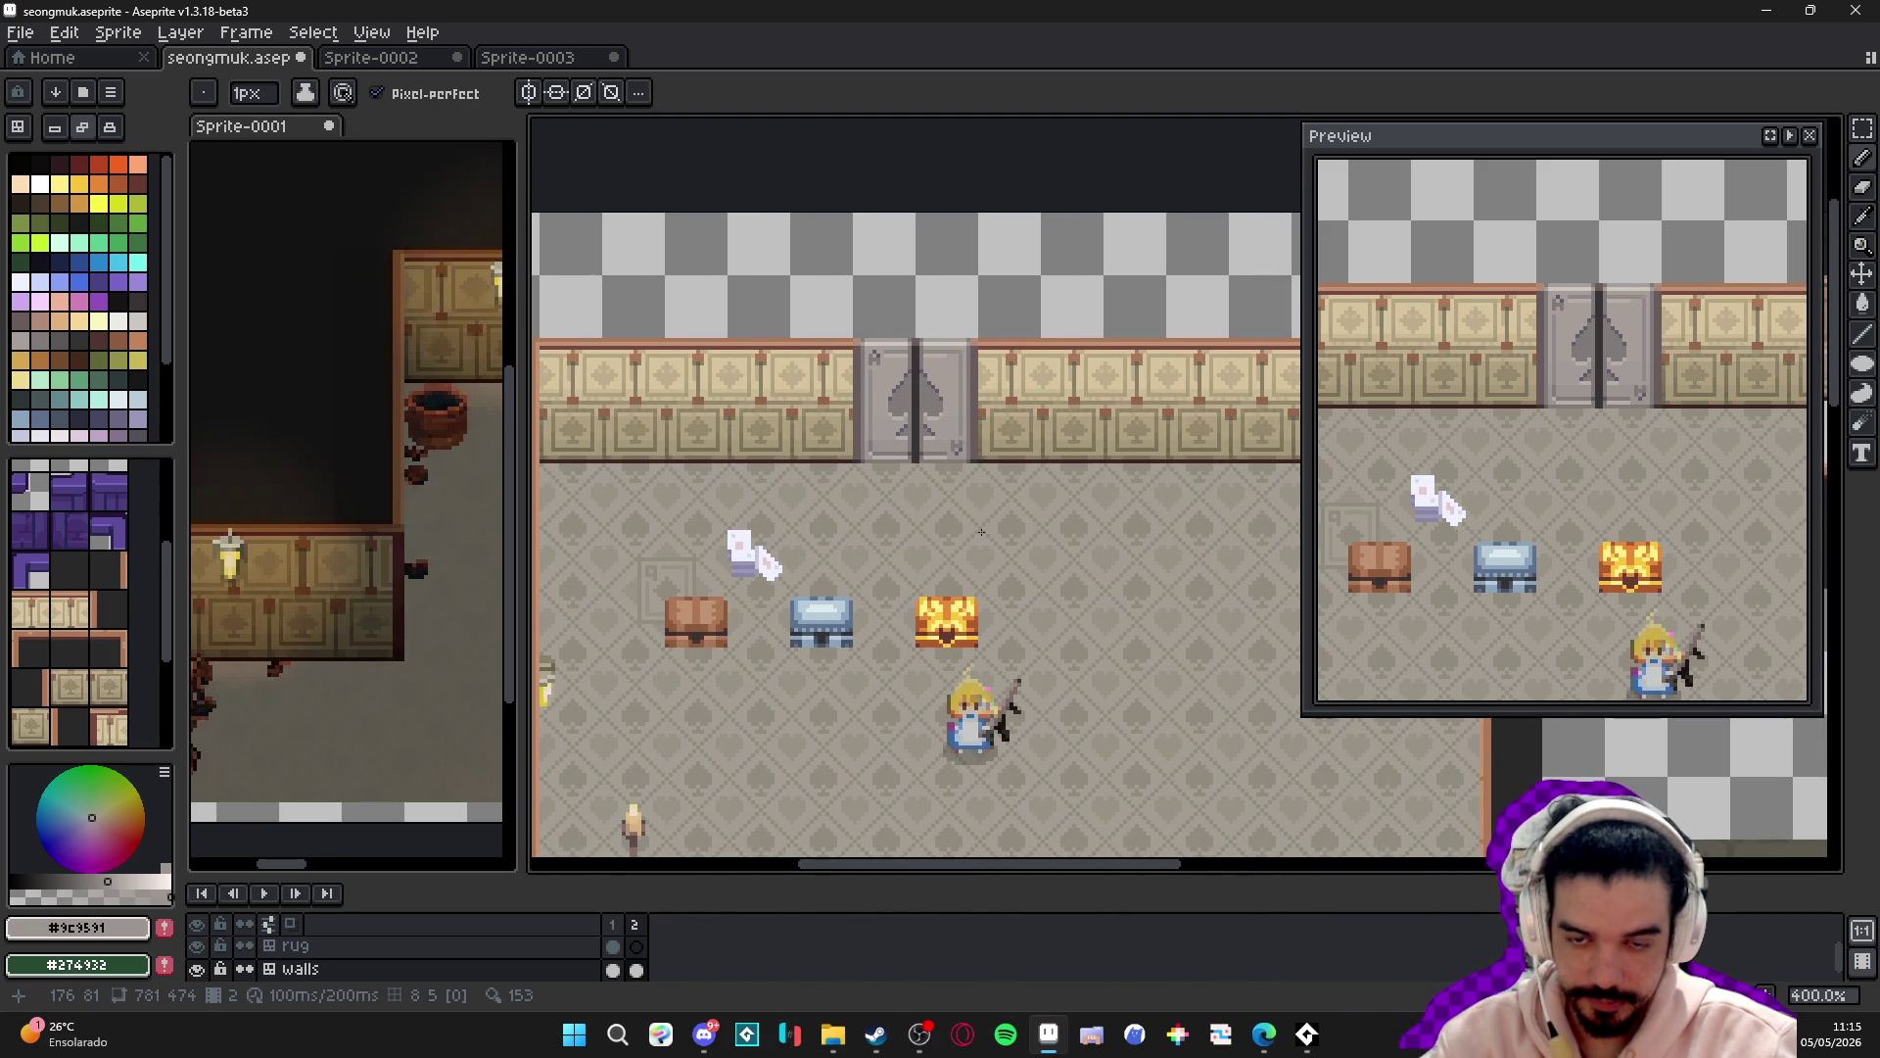
scroll(982, 530, down, 1)
mouse_move(979, 538)
mouse_down()
mouse_move(877, 390)
mouse_move(881, 319)
mouse_up()
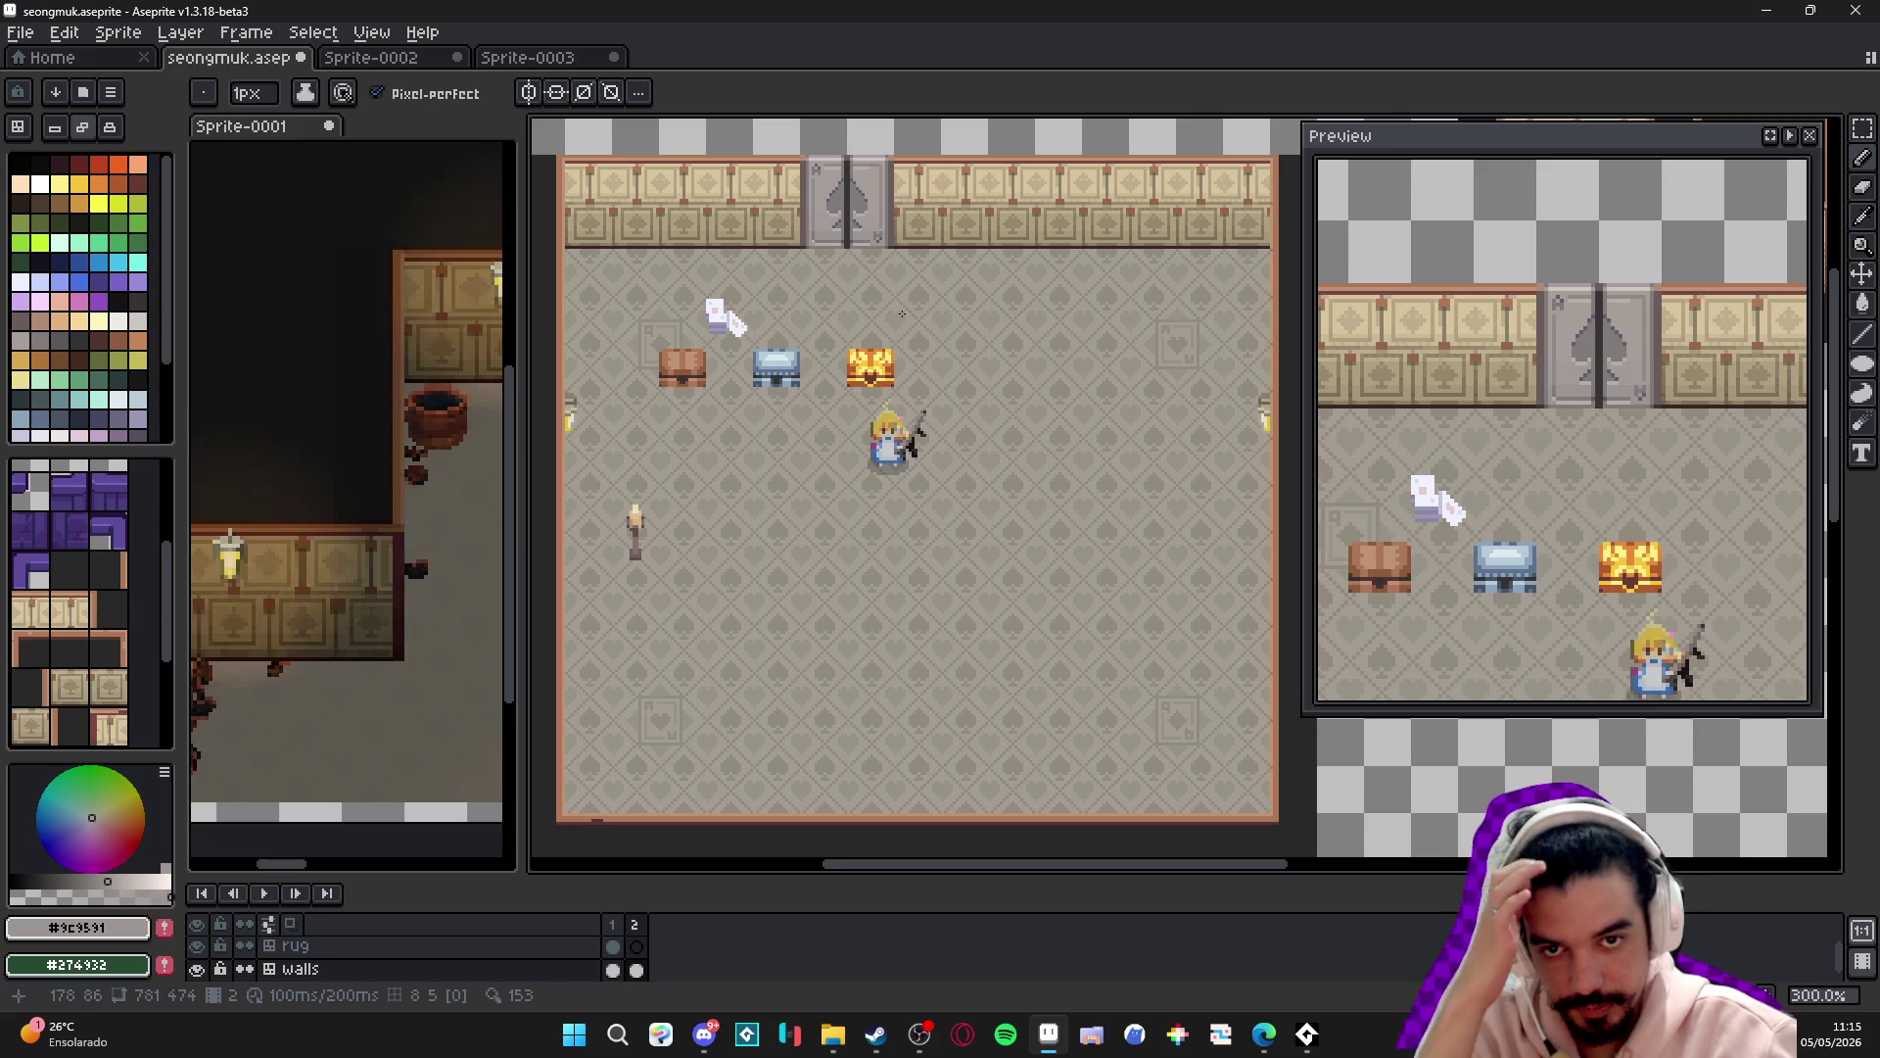
drag(805, 213, 819, 297)
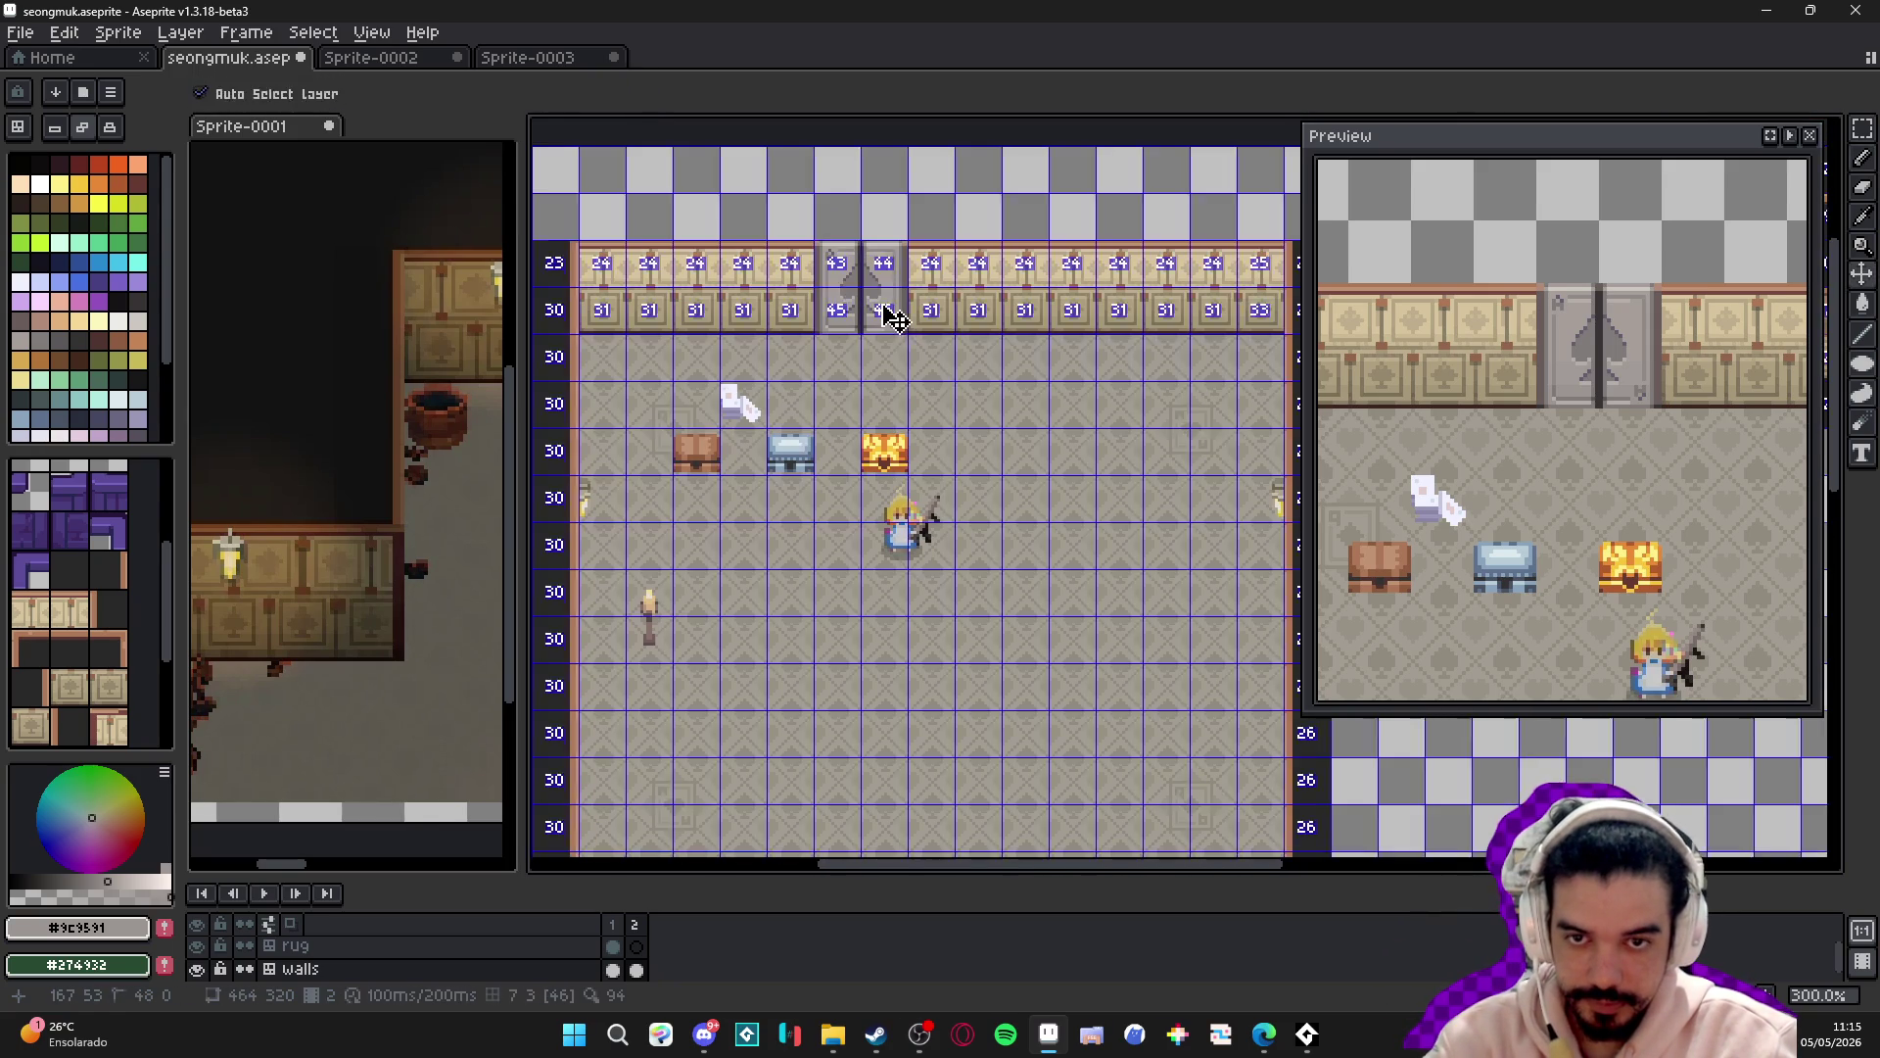
scroll(882, 315, down, 2)
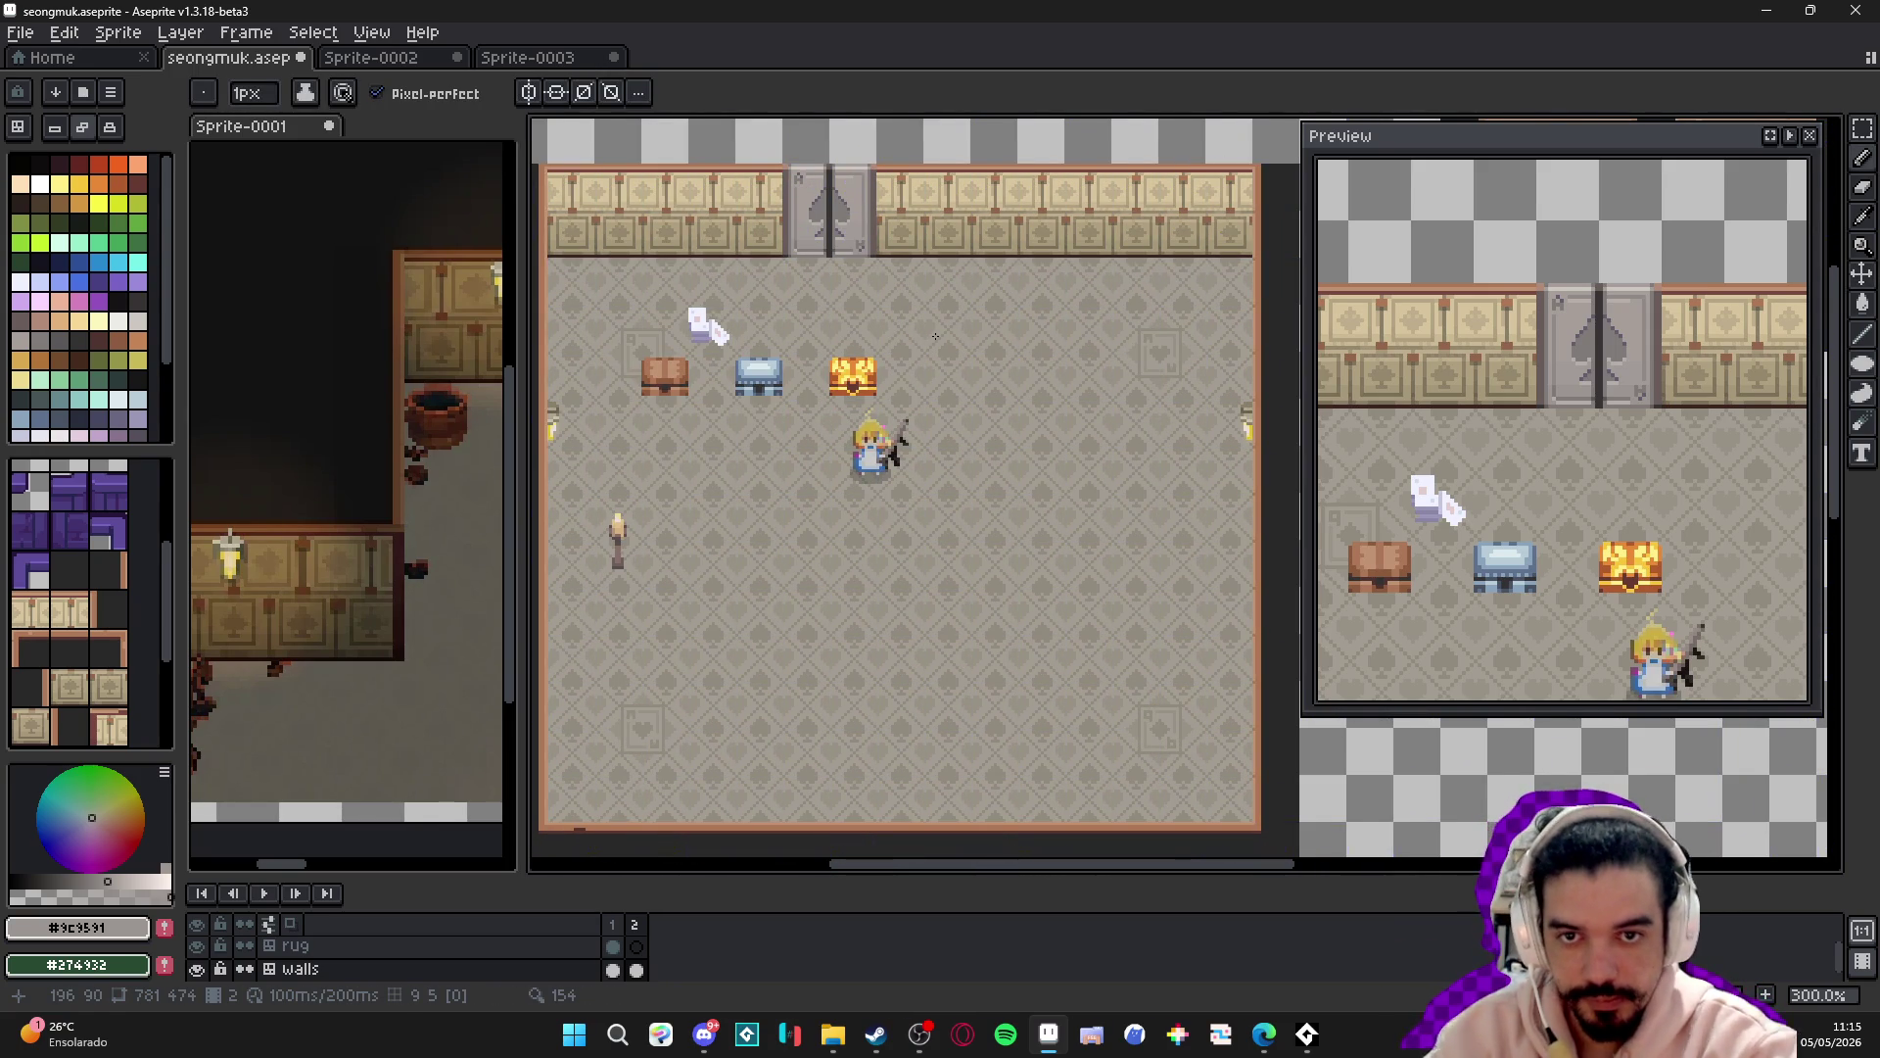
scroll(827, 193, up, 3)
scroll(834, 185, up, 7)
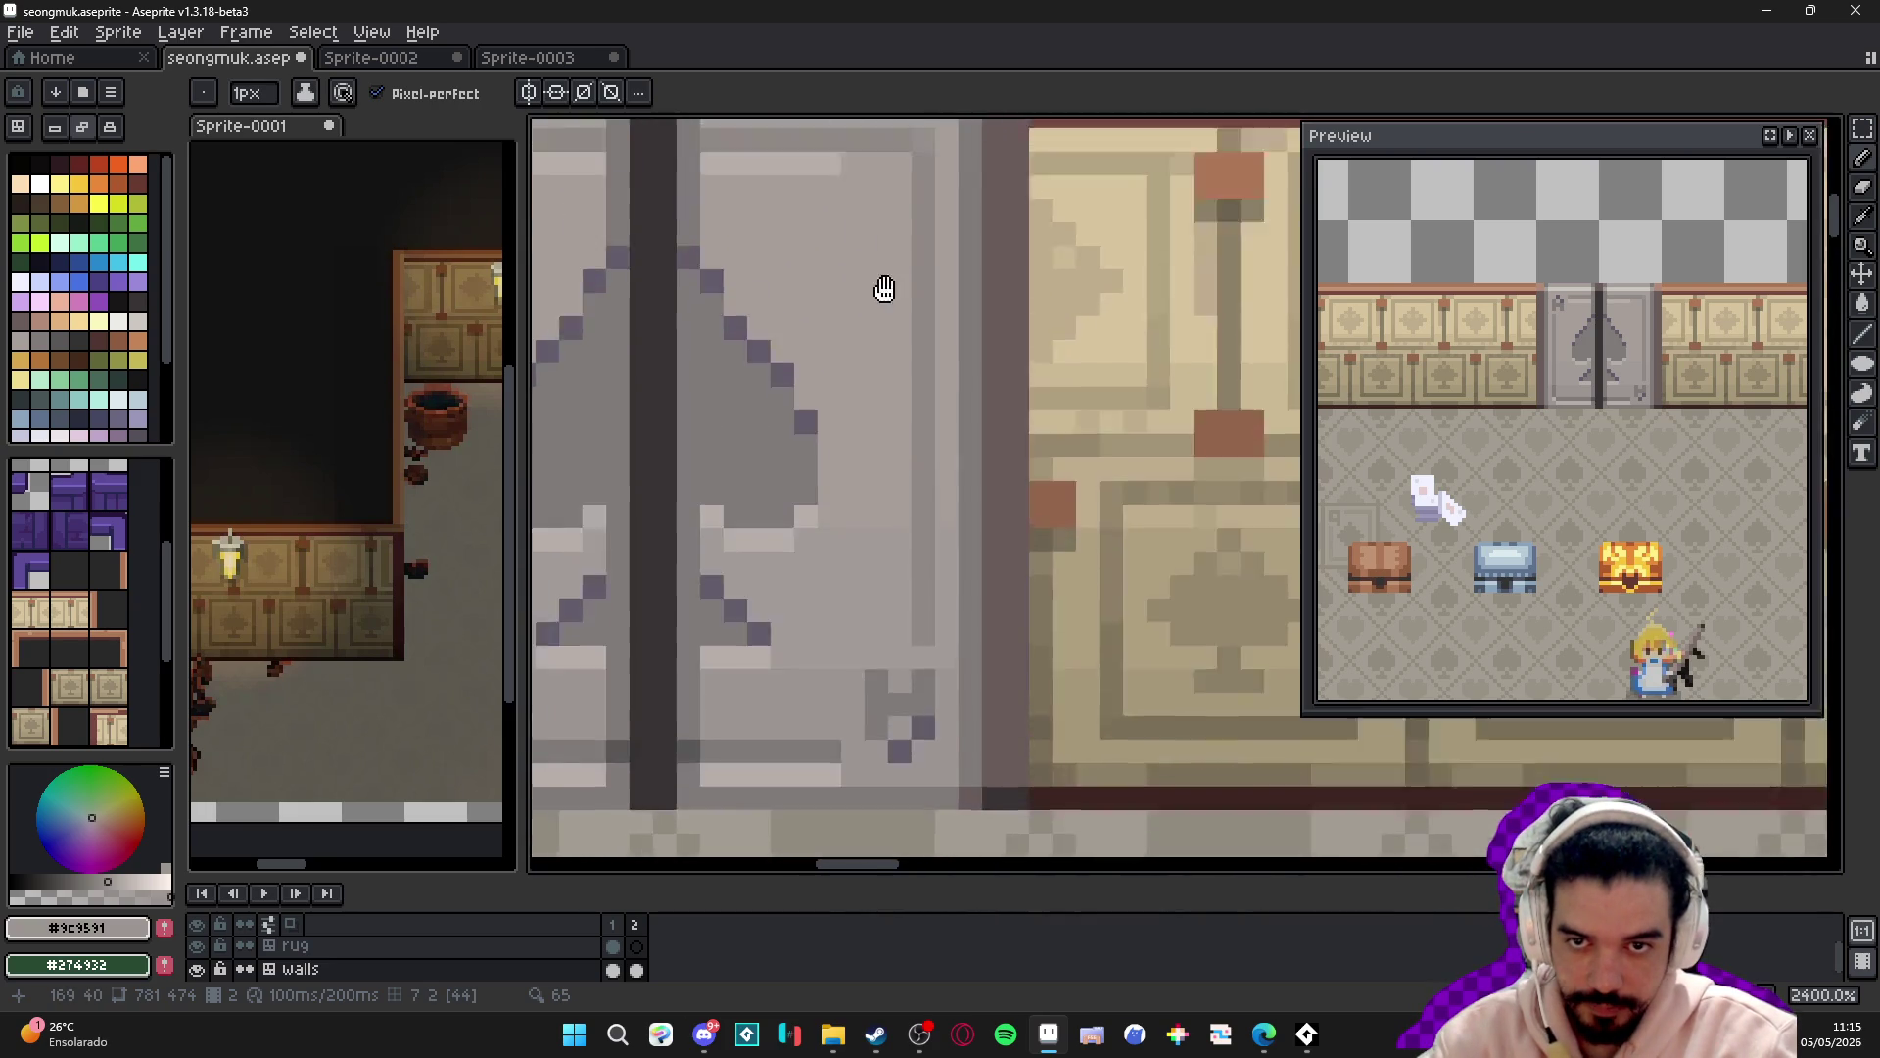
alt+click(885, 459)
click(697, 460)
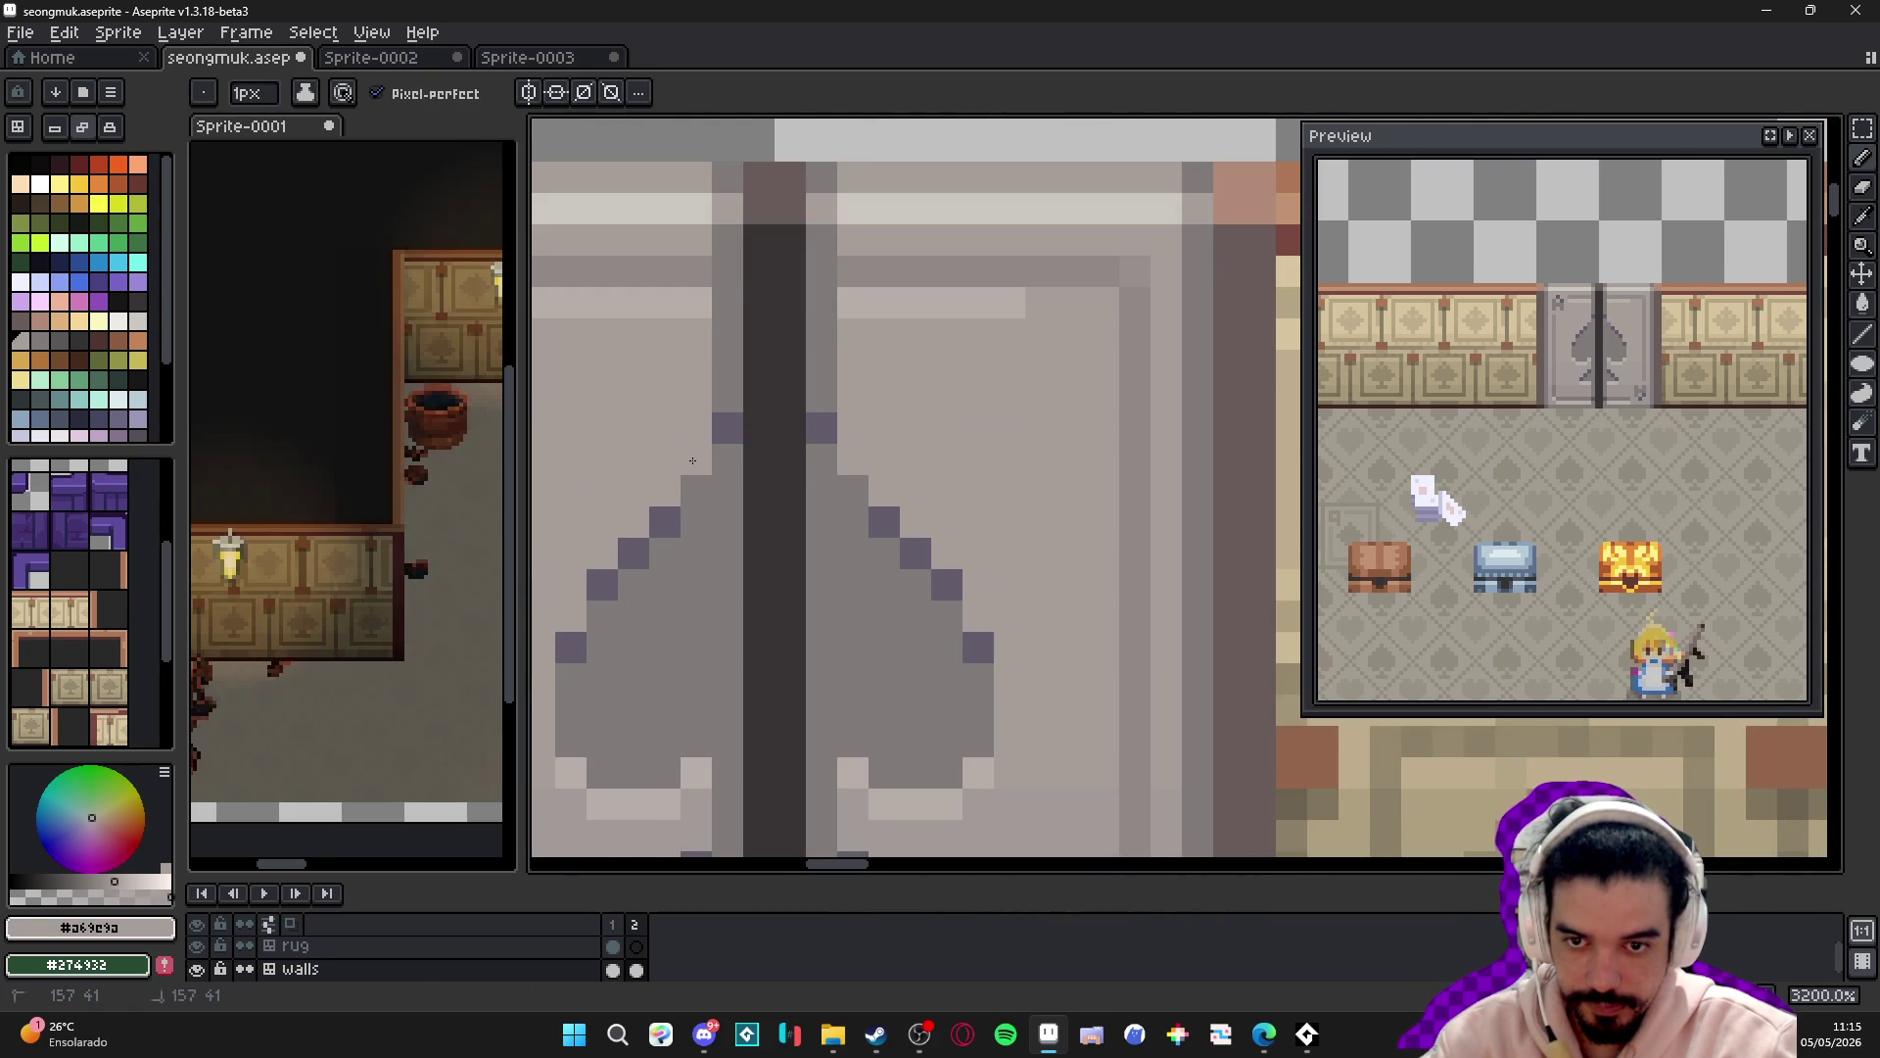
- With dark purple #625C6B, retouch the spade tip and shade both sides of the centre post
alt+click(725, 392)
scroll(975, 489, down, 4)
scroll(907, 490, up, 5)
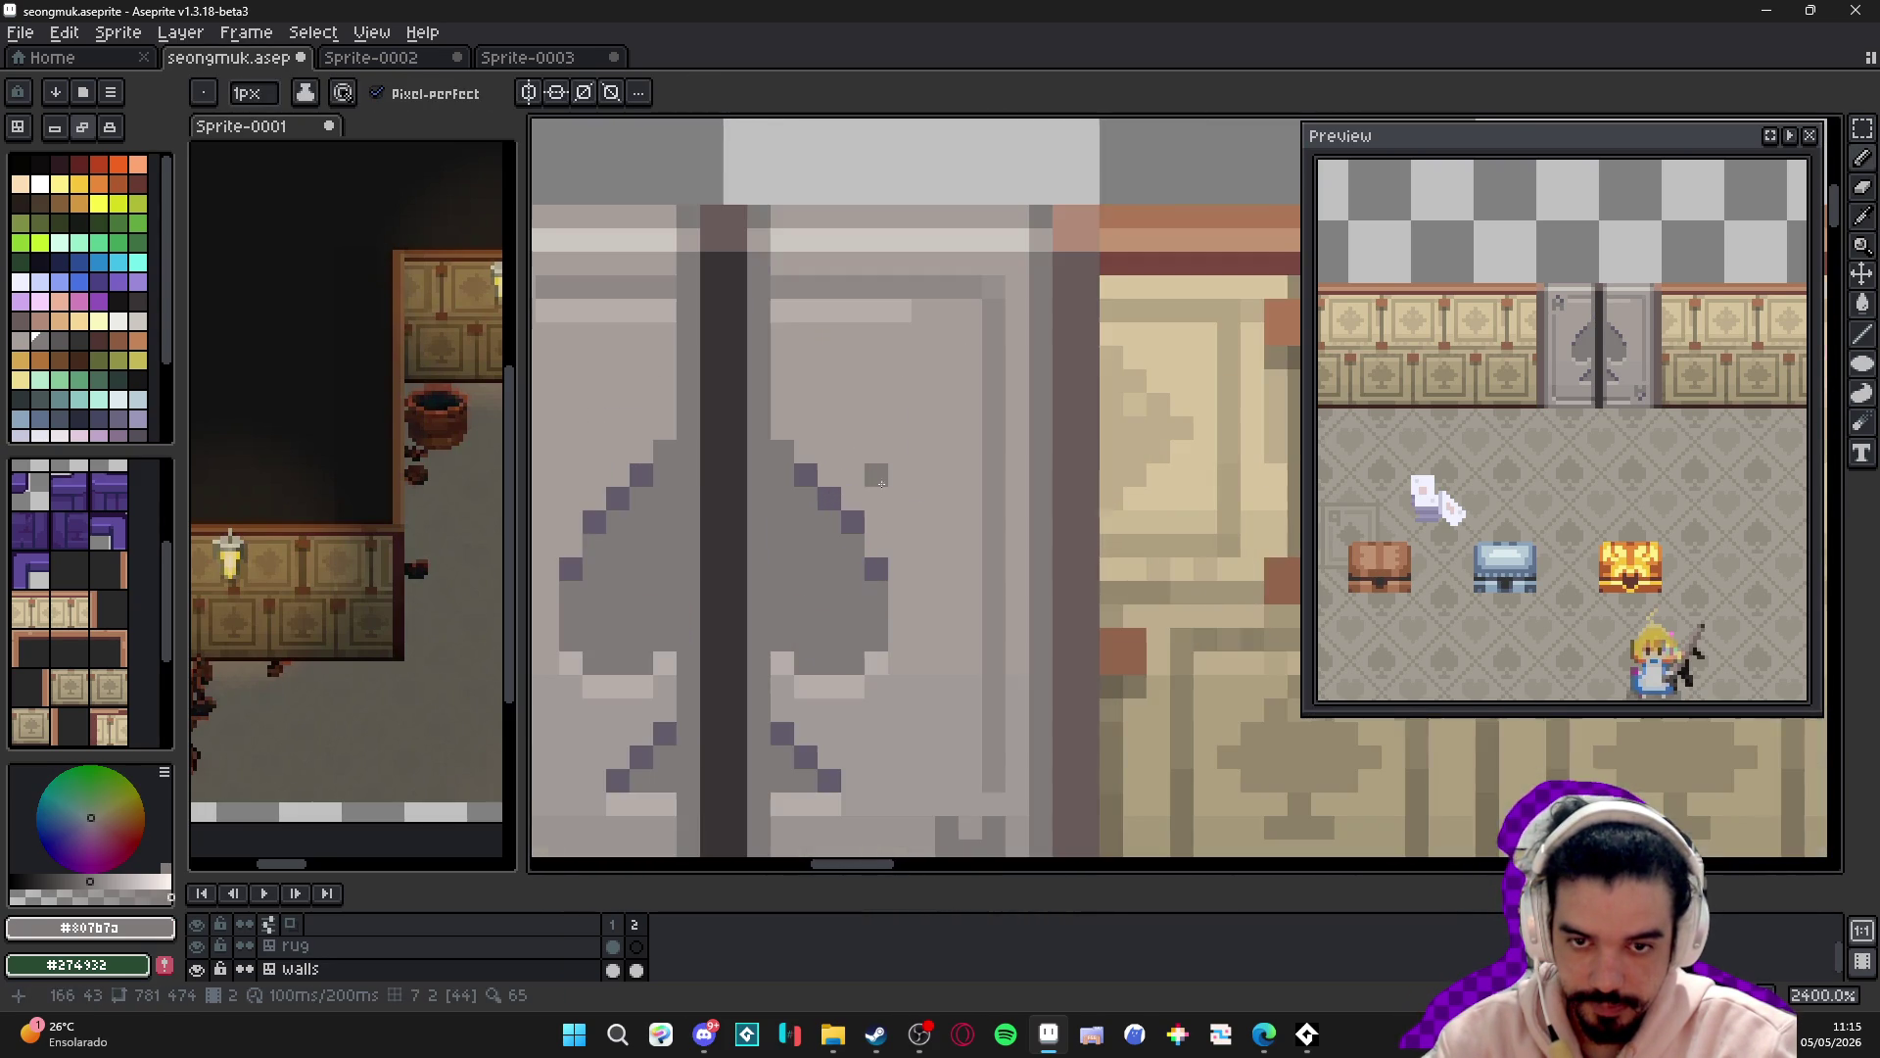
alt+click(805, 474)
click(672, 453)
drag(689, 428, 688, 310)
click(759, 428)
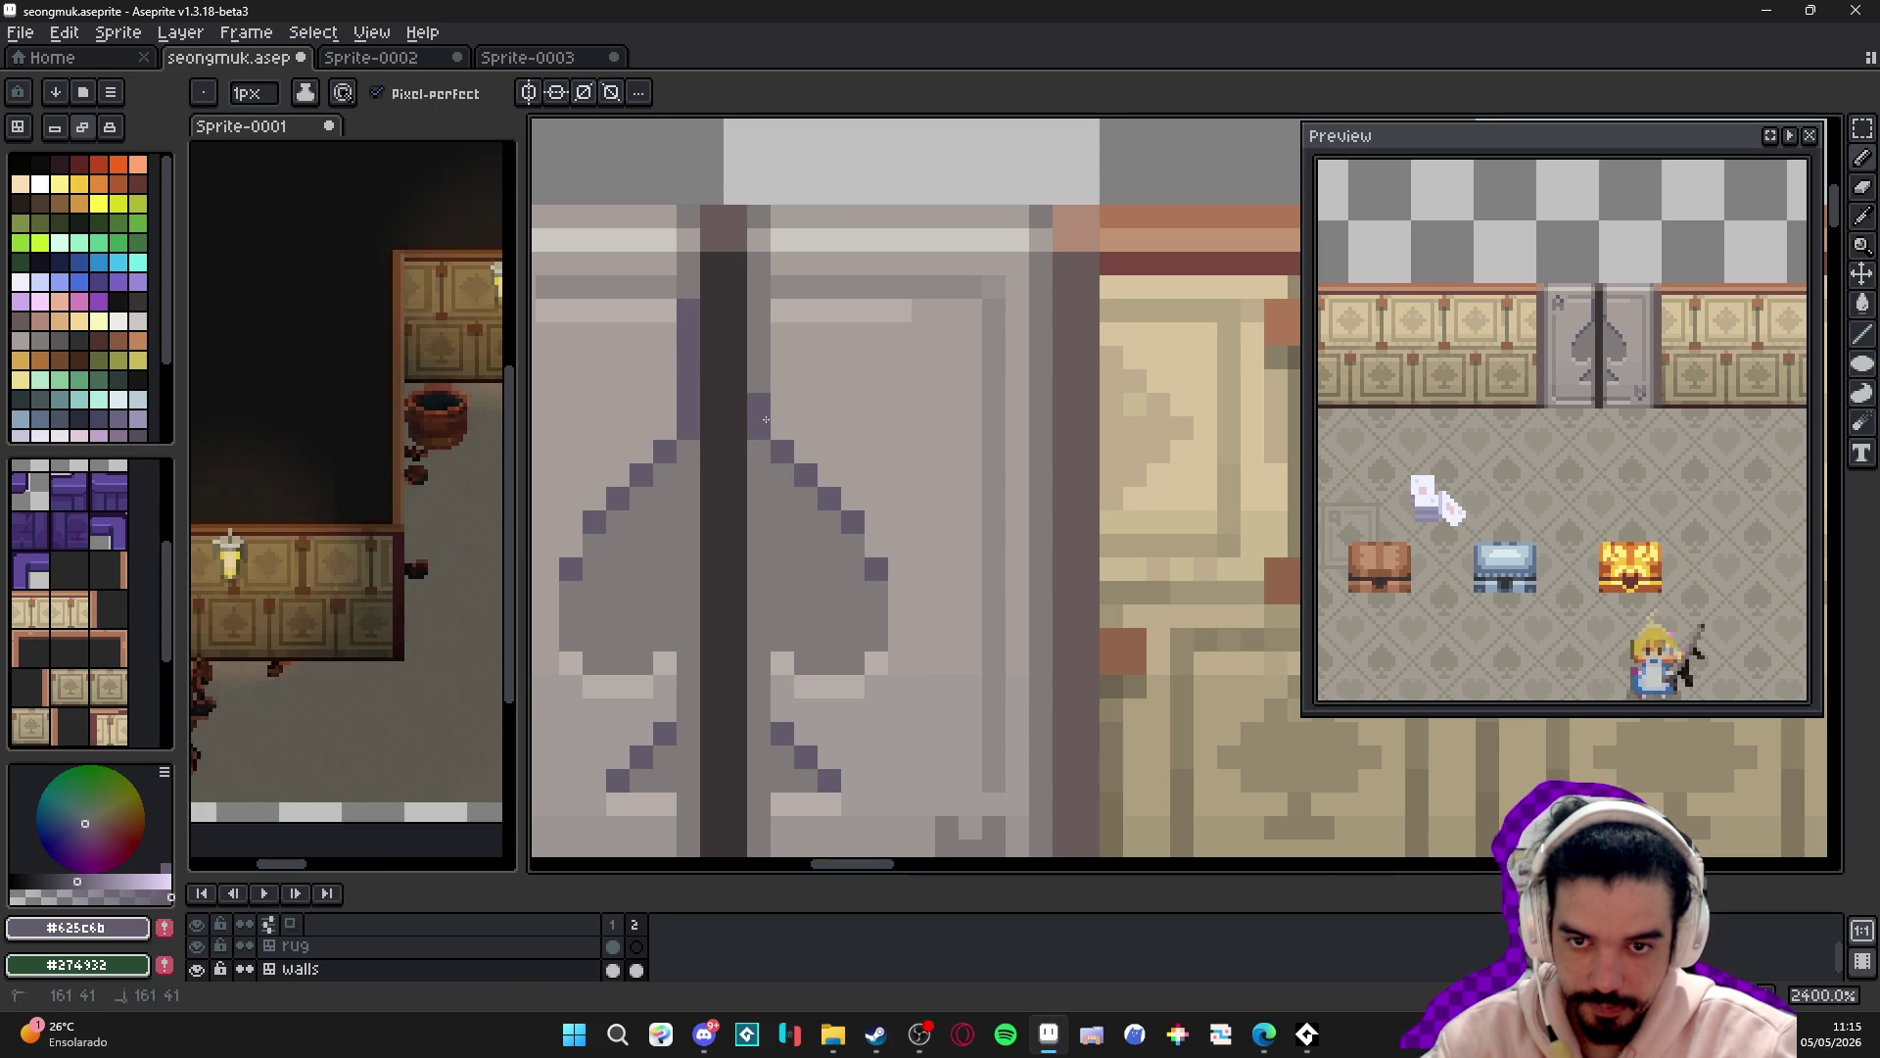
drag(759, 391, 759, 304)
- Re-sample the mid grey and dark purple door colours, then switch to the web browser
scroll(840, 442, down, 6)
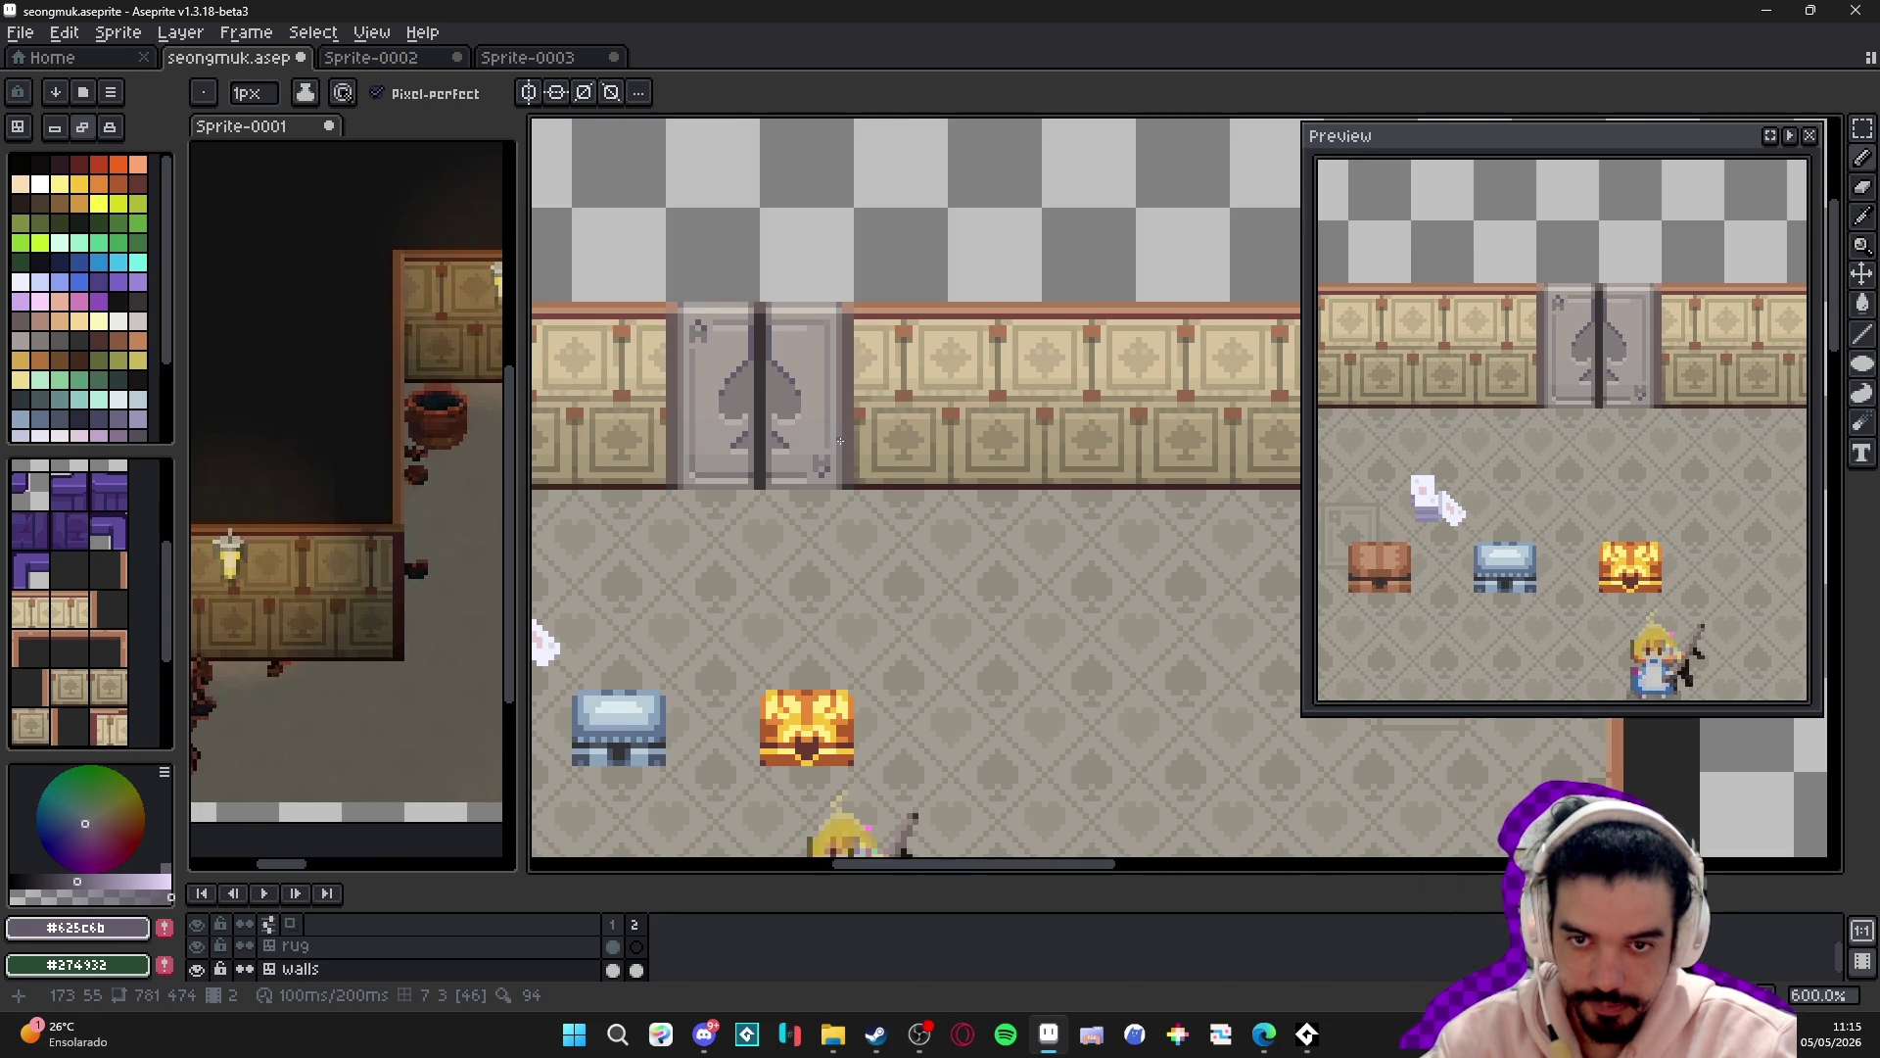
scroll(757, 315, up, 4)
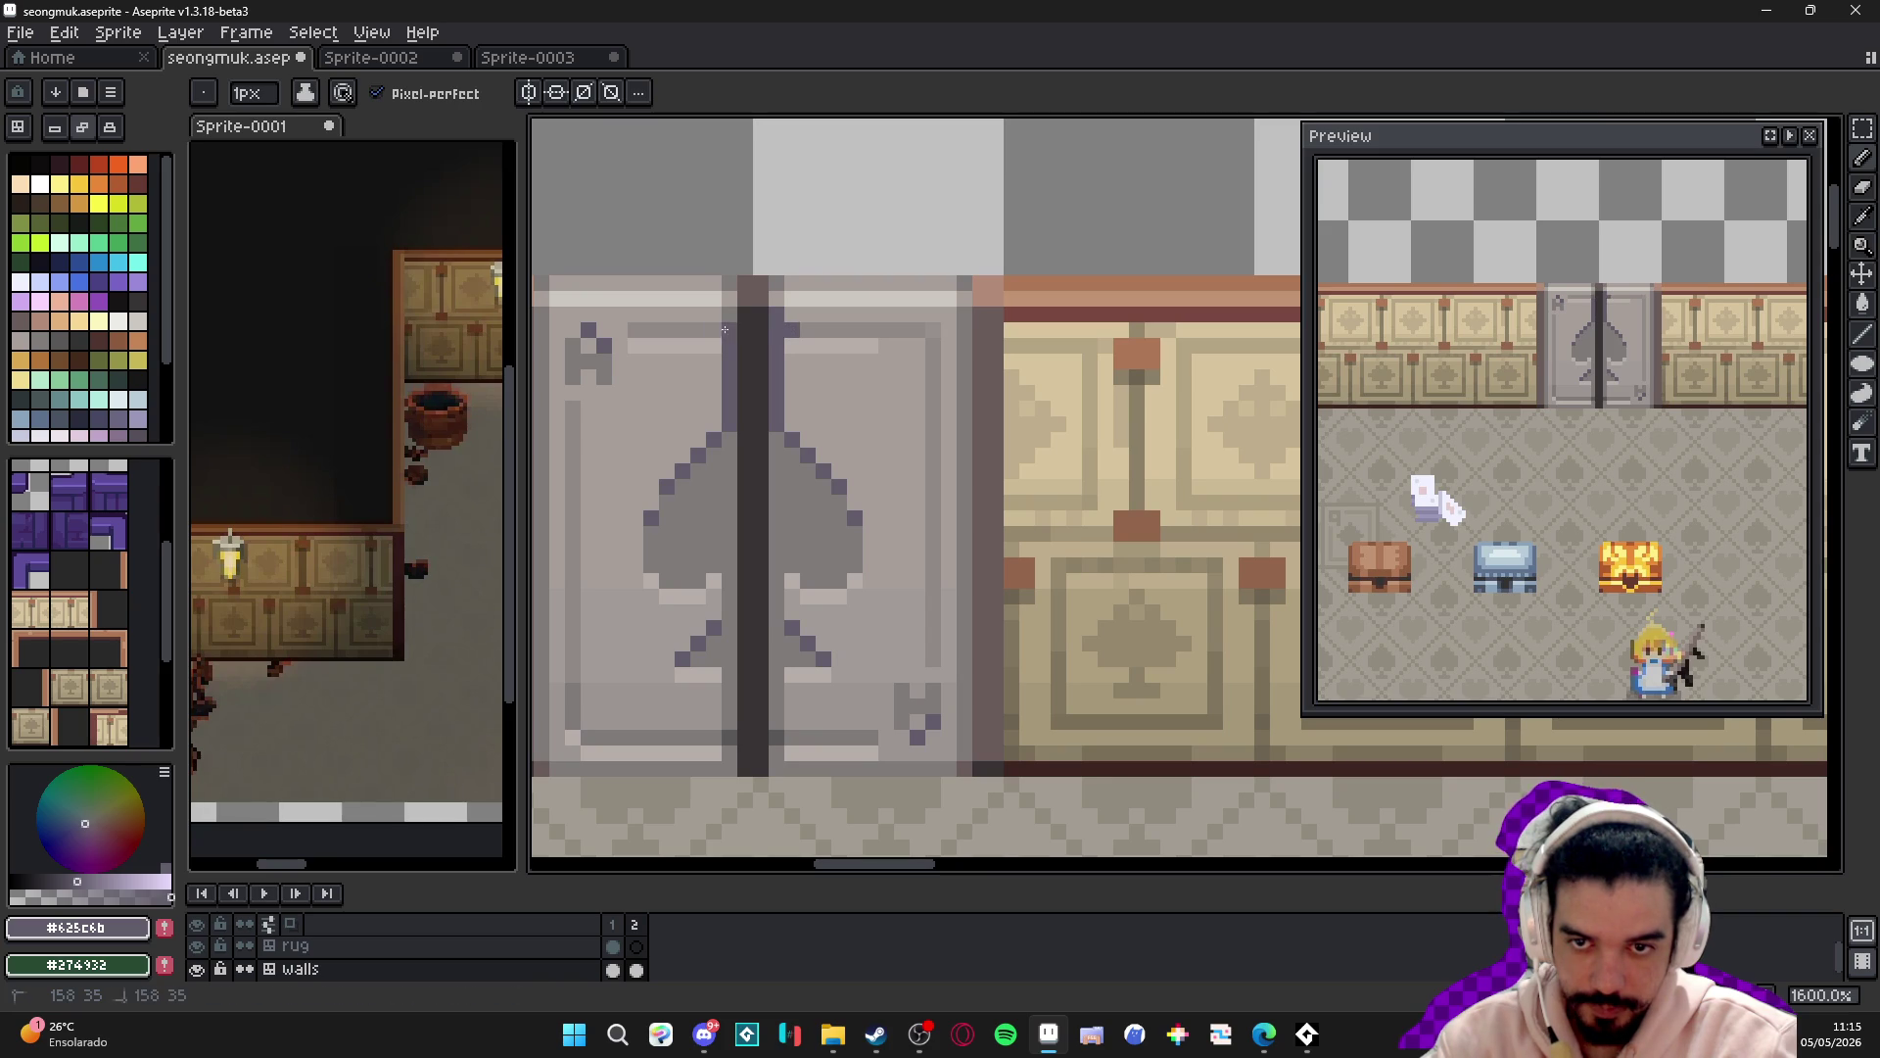
scroll(732, 313, down, 4)
key(v)
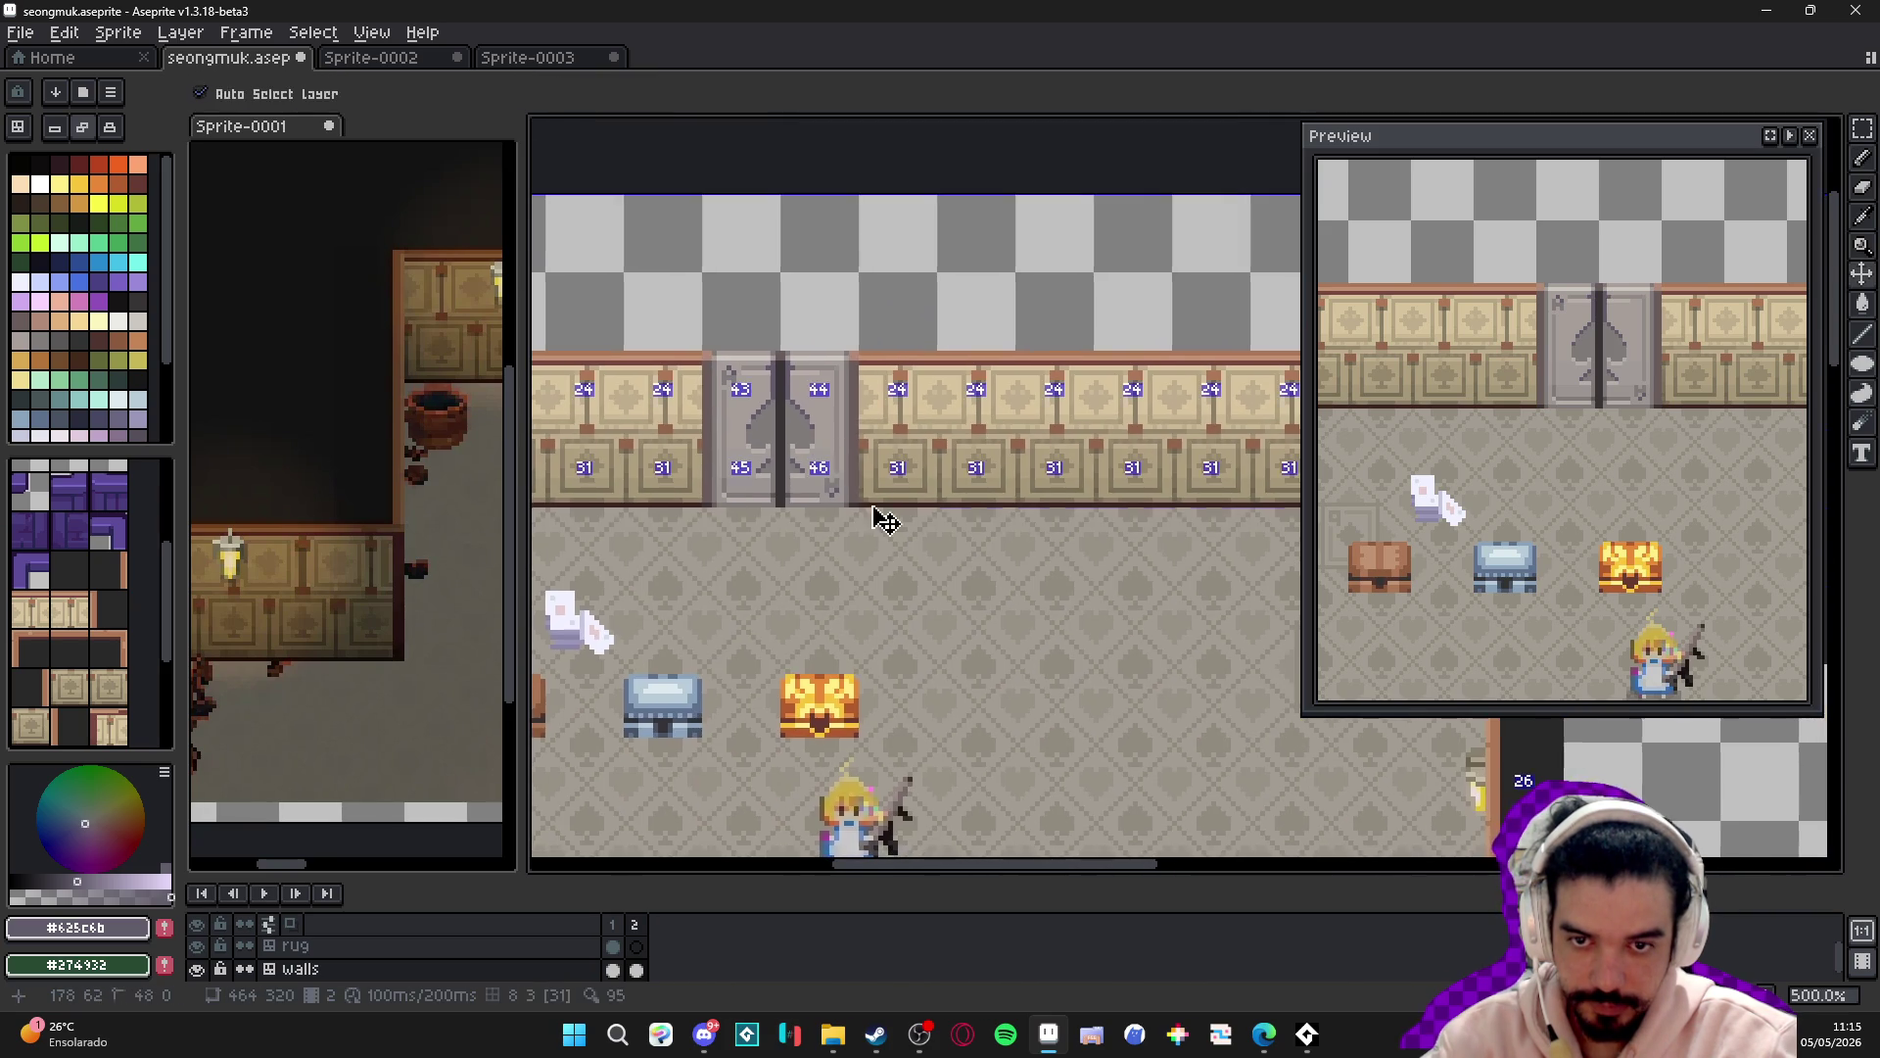
key(b)
scroll(911, 549, down, 1)
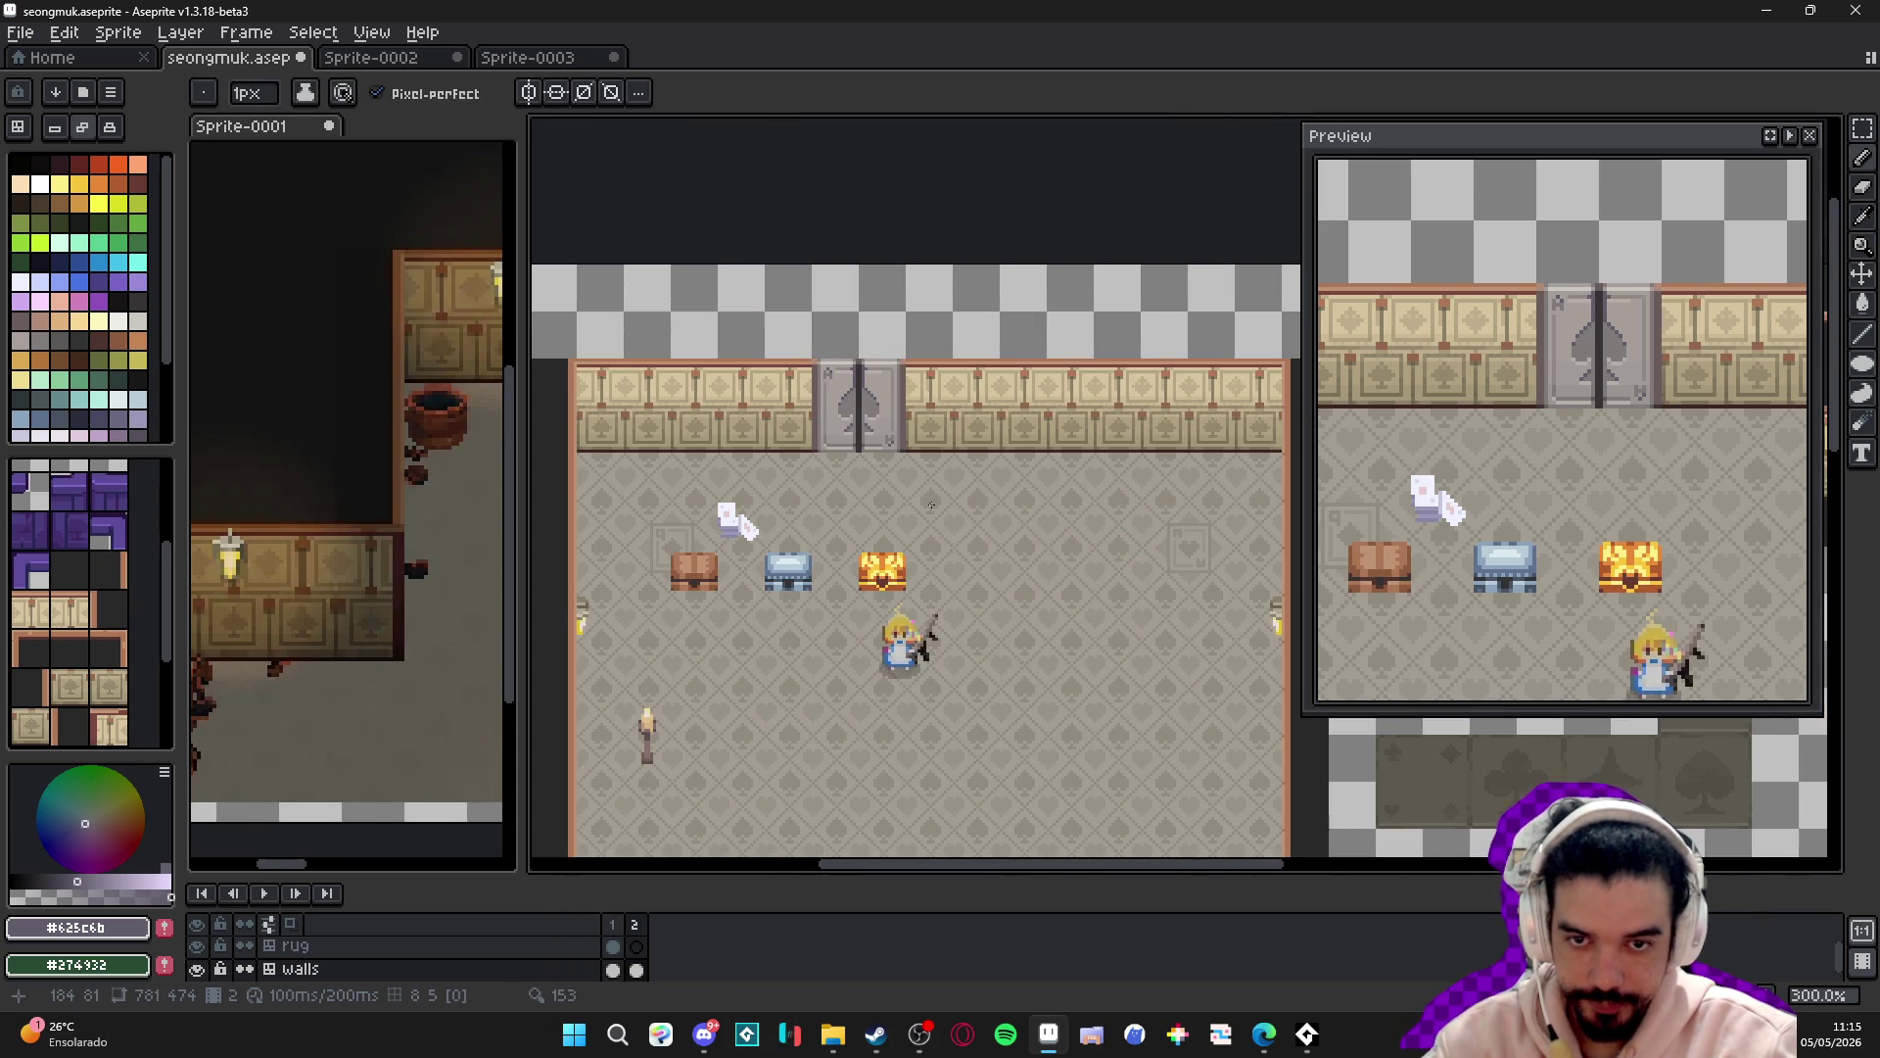
scroll(989, 478, left, 2)
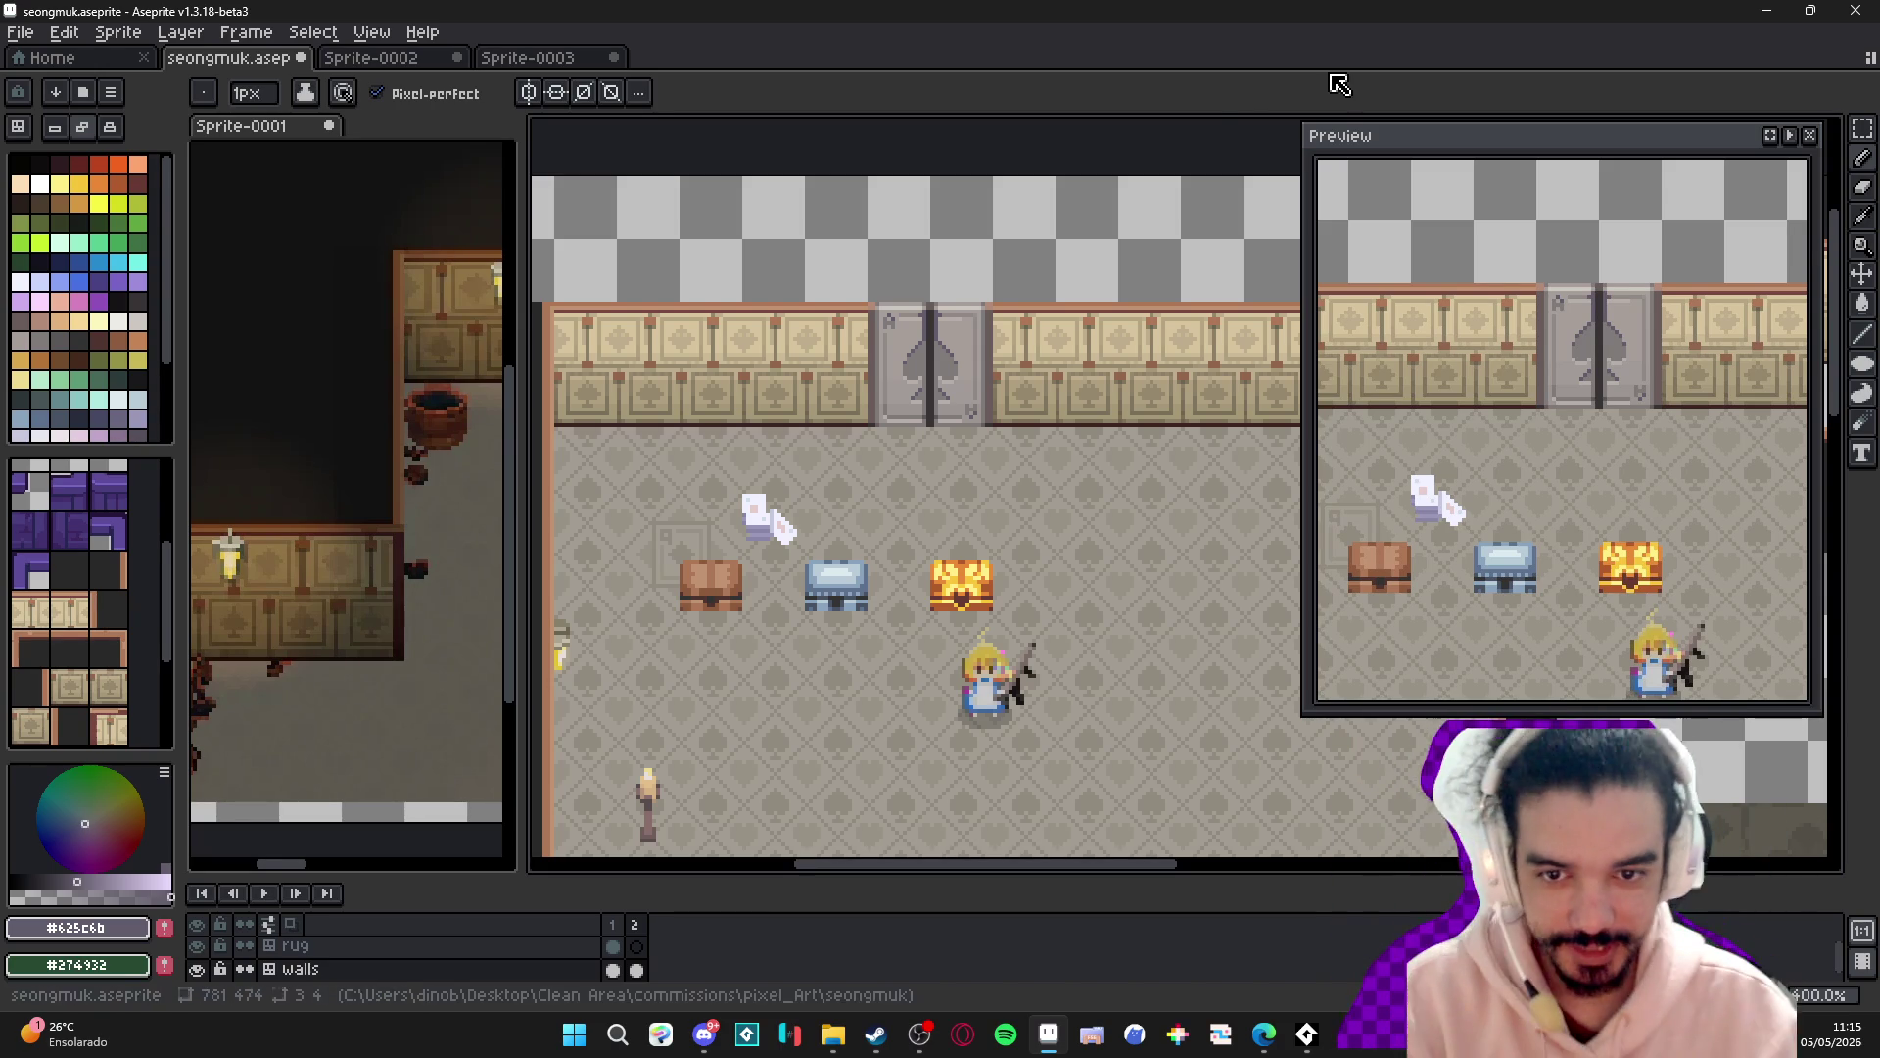
scroll(921, 368, up, 6)
key(alt)
alt+click(921, 368)
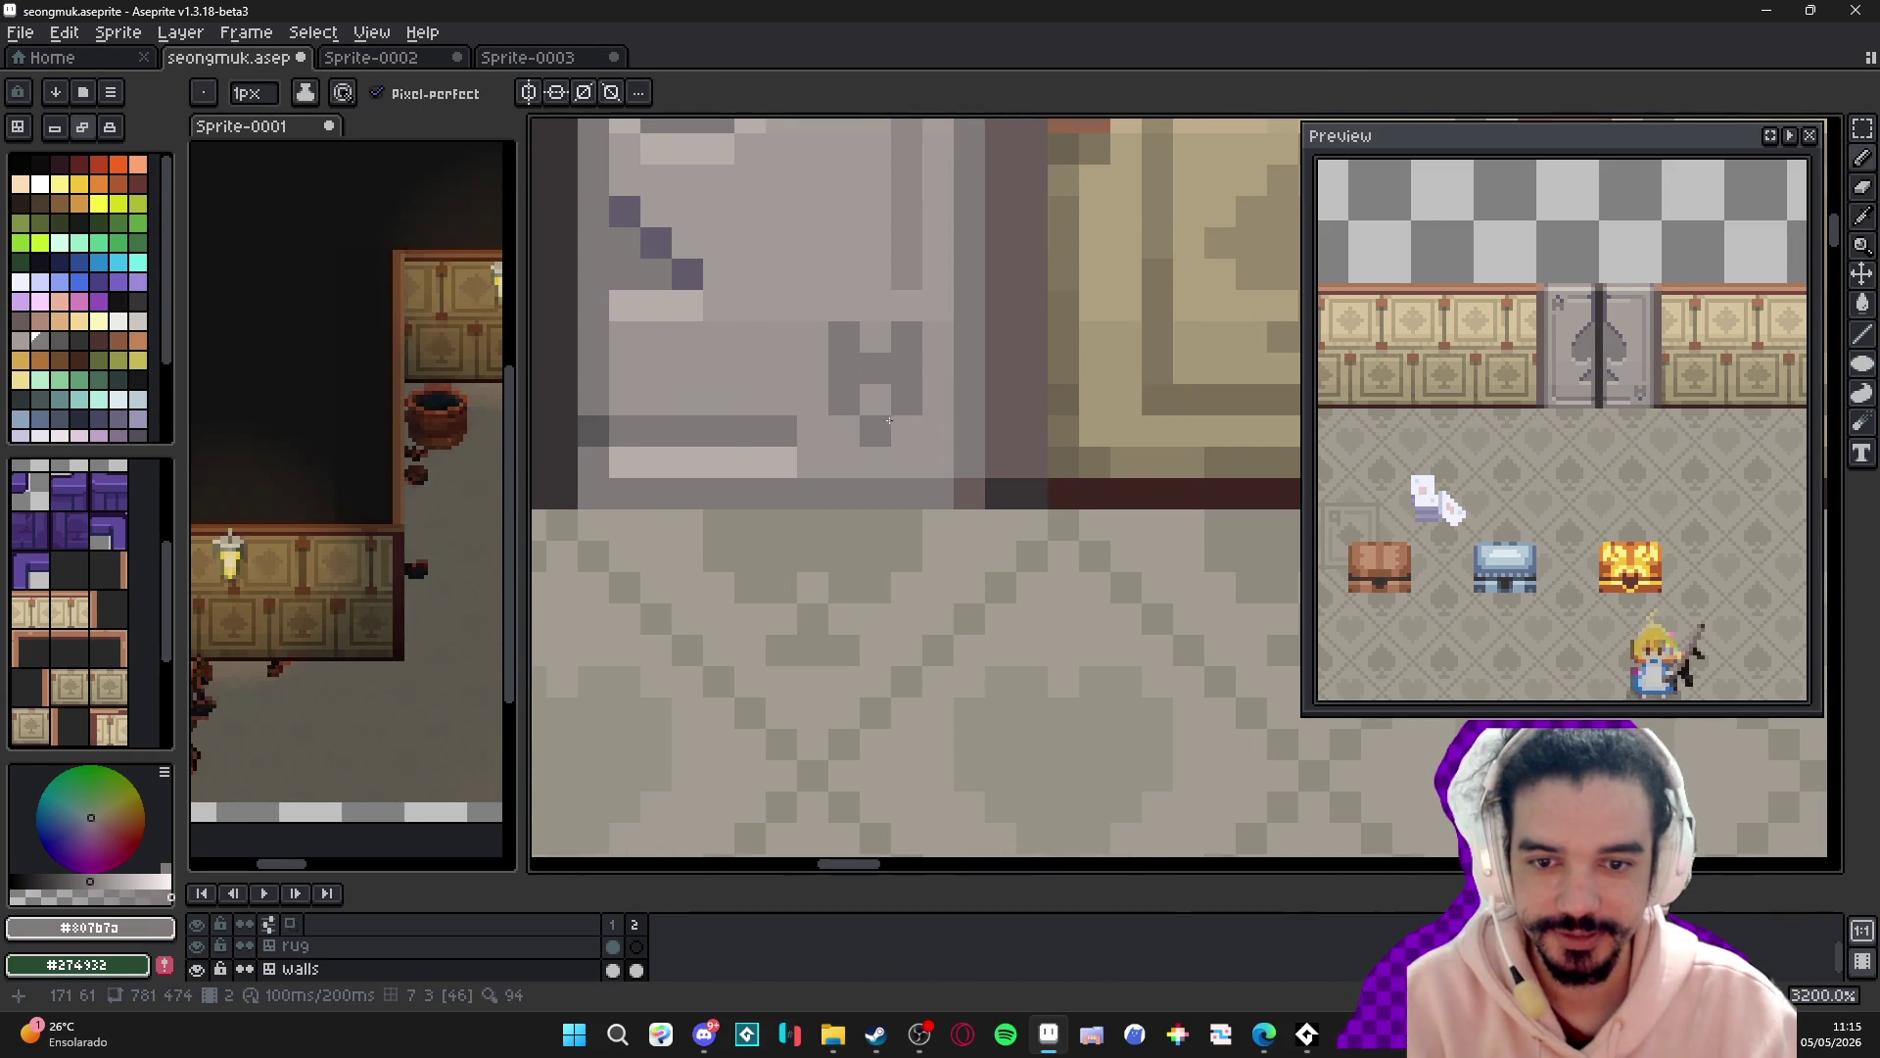
scroll(881, 333, down, 3)
alt+click(841, 286)
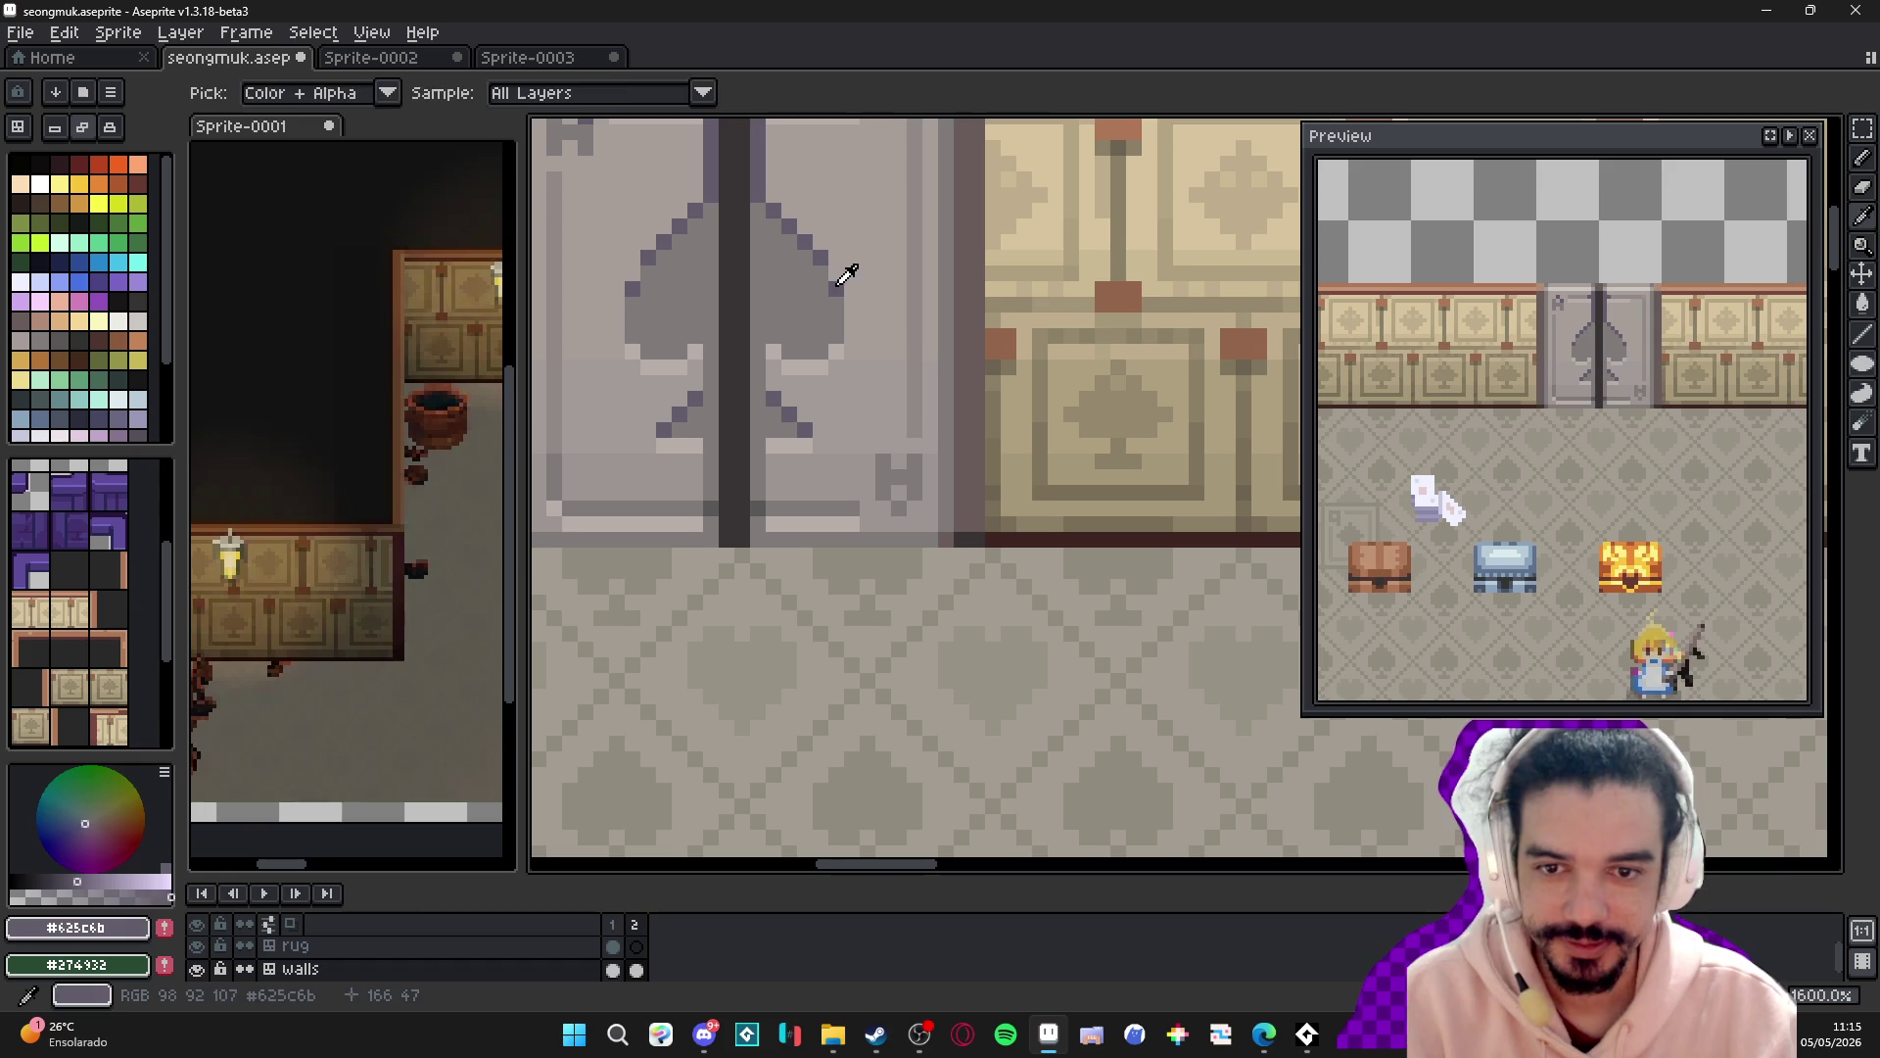
key(alt+Tab)
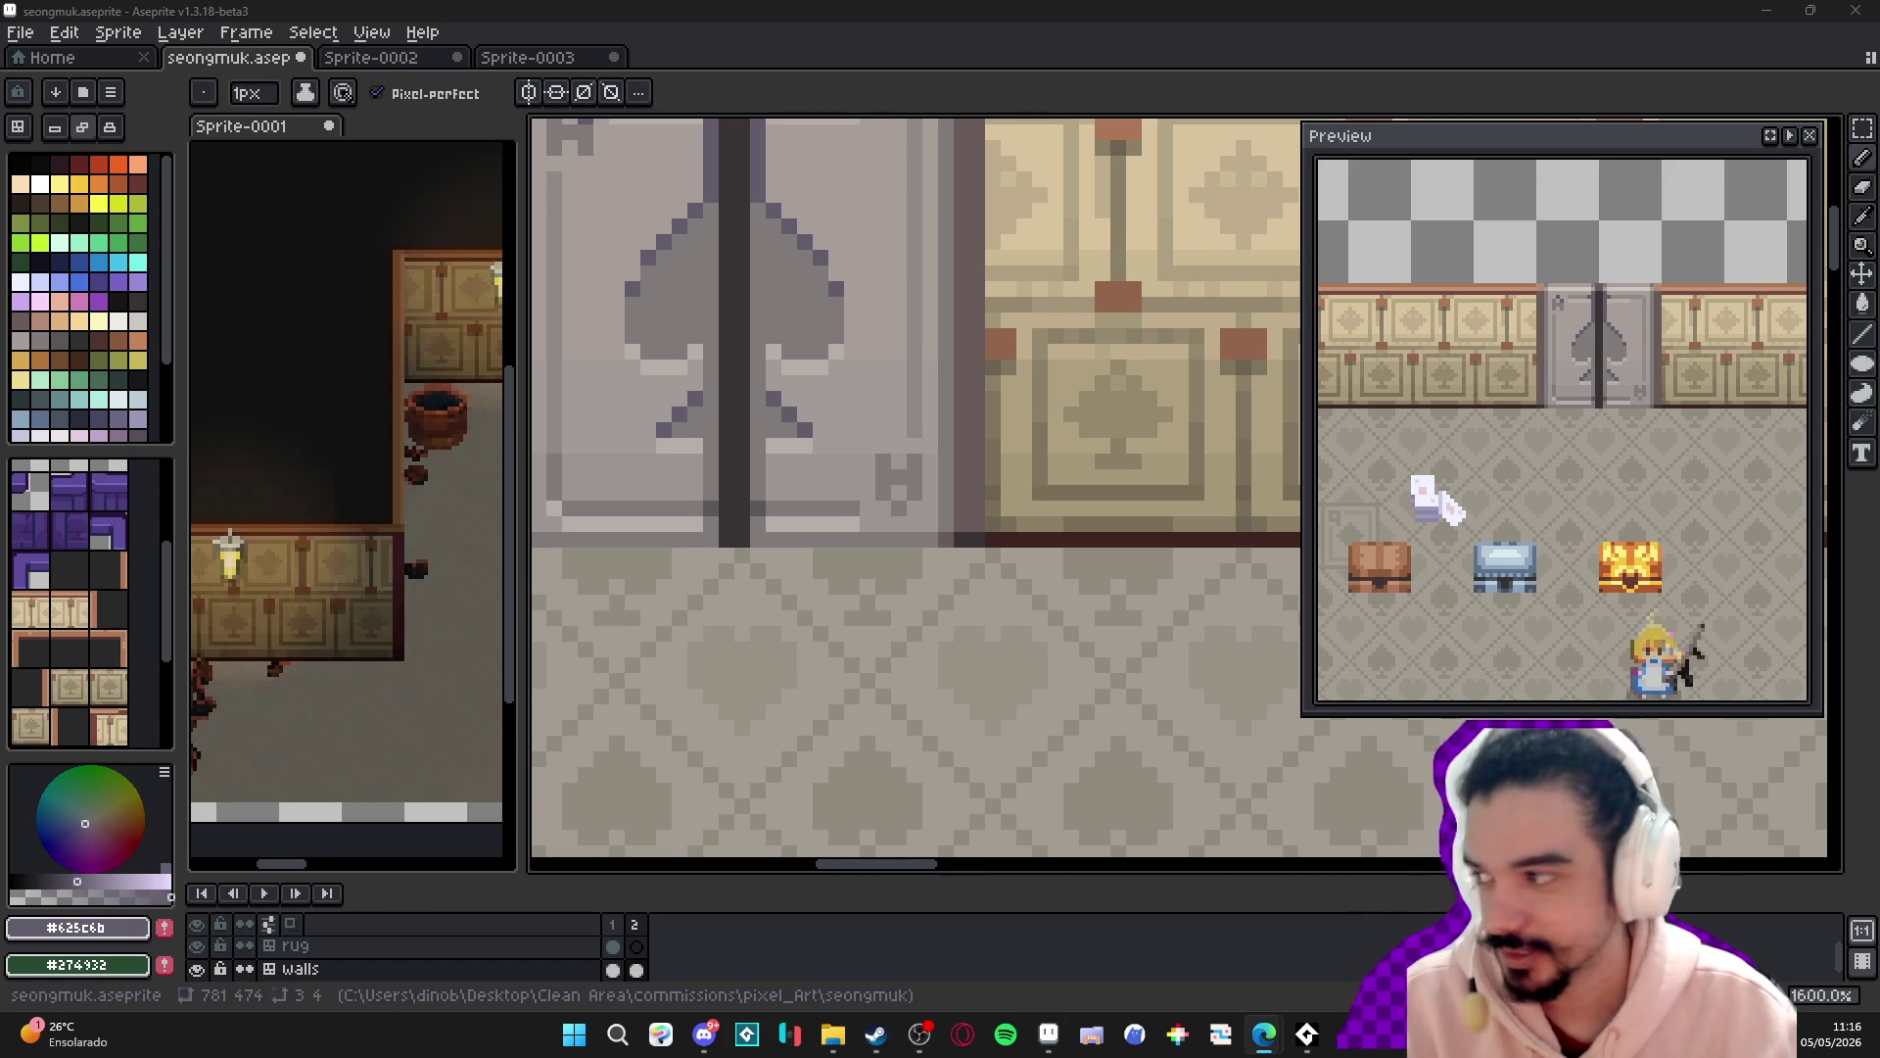
scroll(842, 403, down, 5)
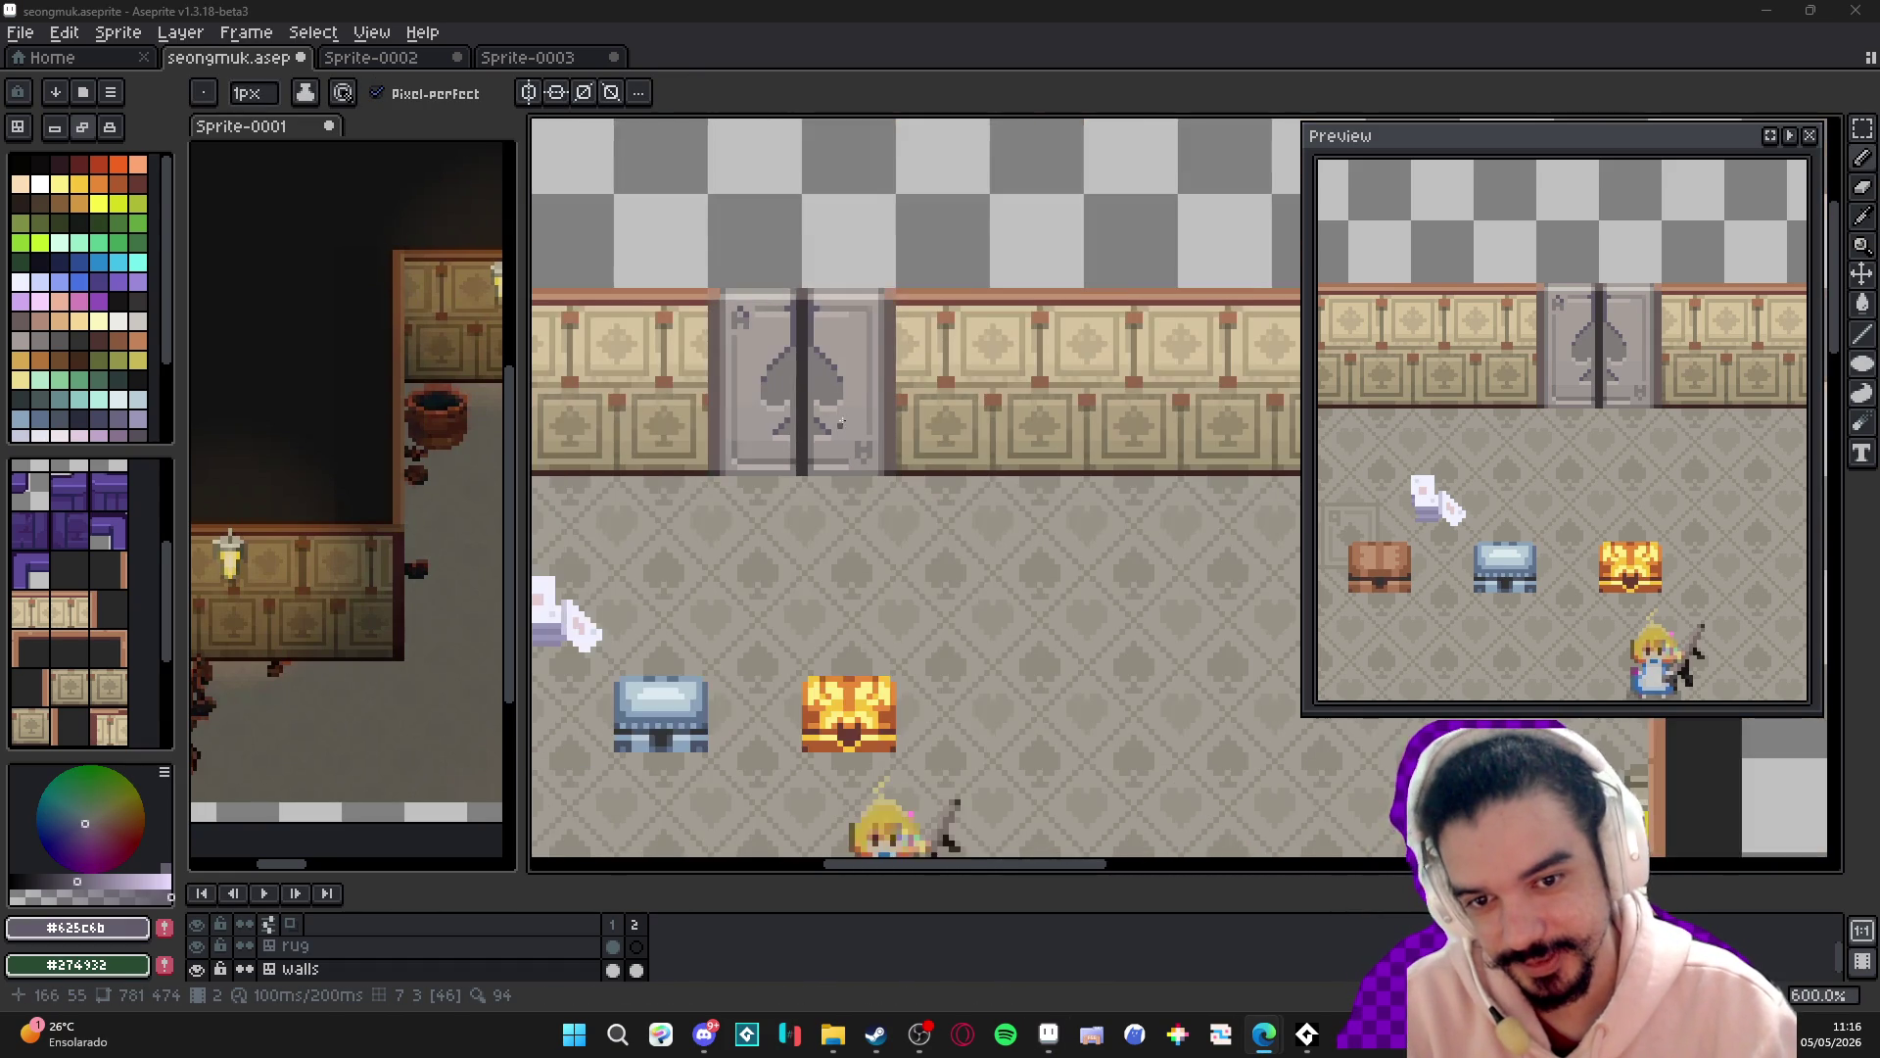
scroll(862, 431, up, 4)
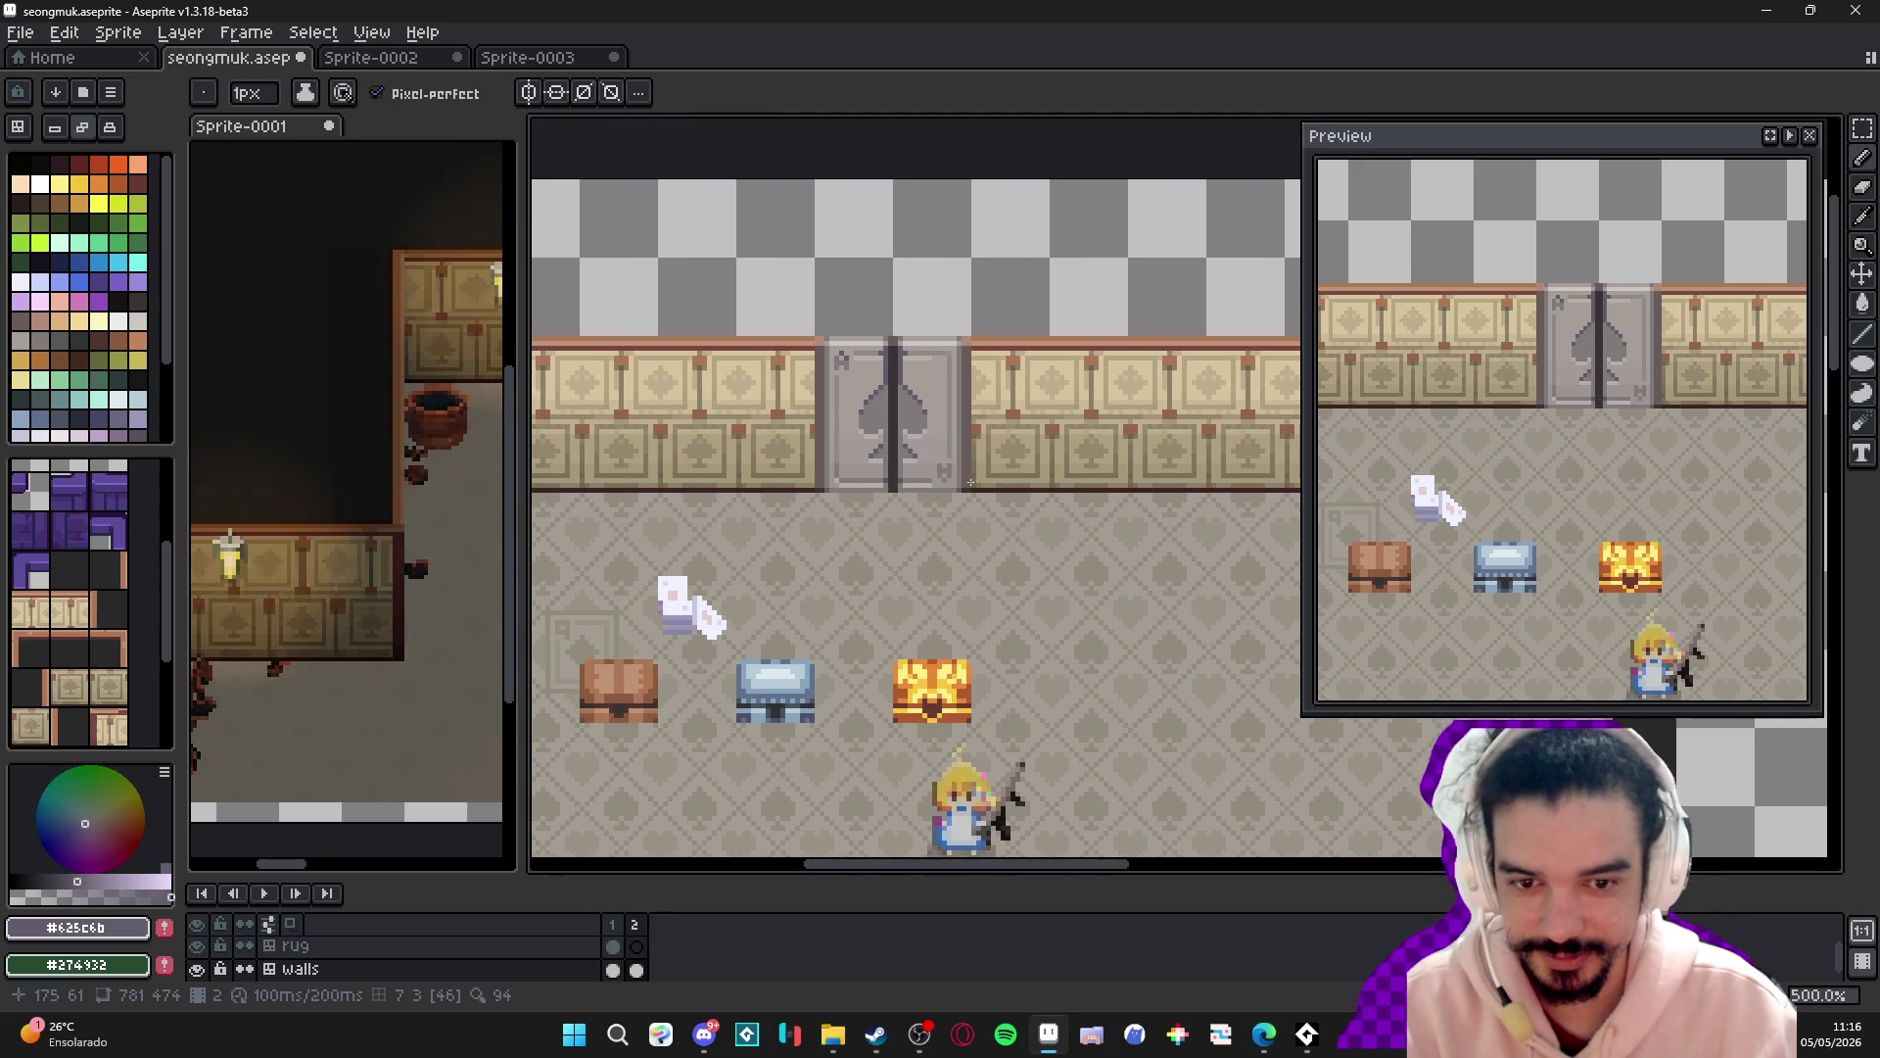
key(ctrl+apostrophe)
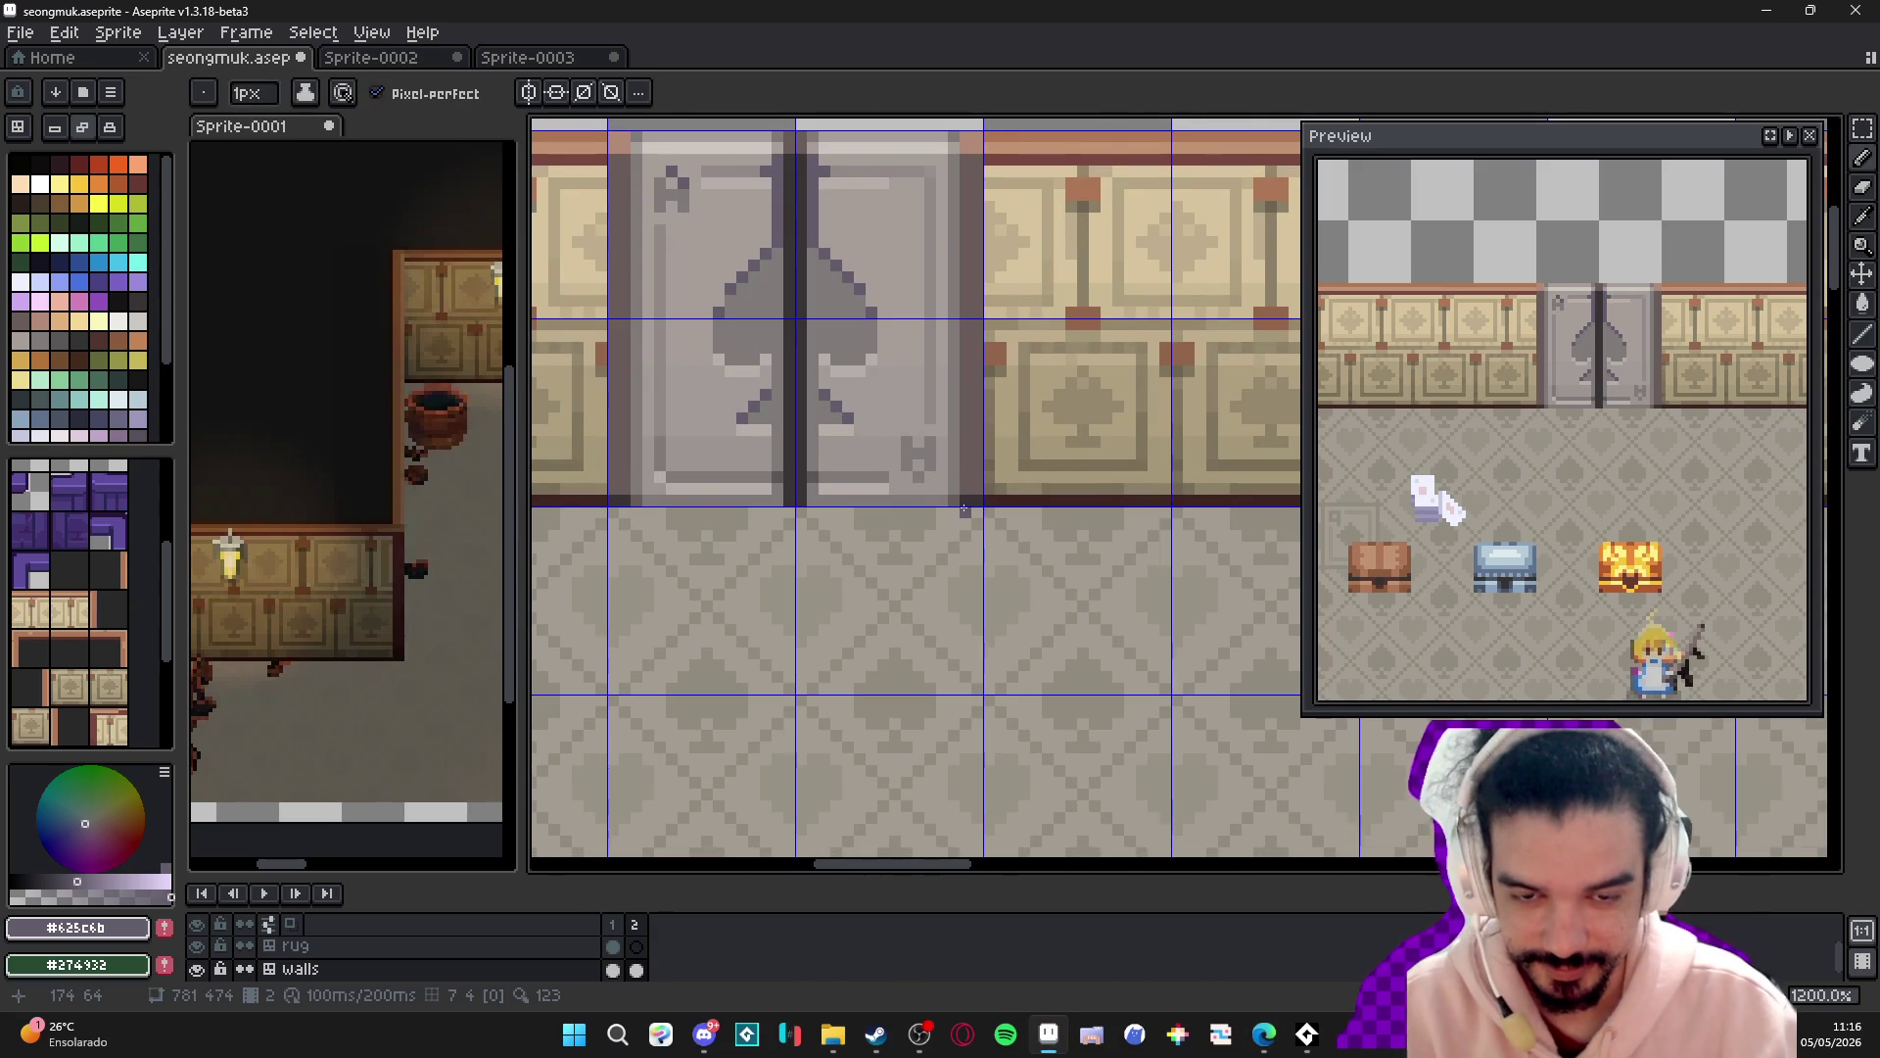
scroll(964, 509, down, 3)
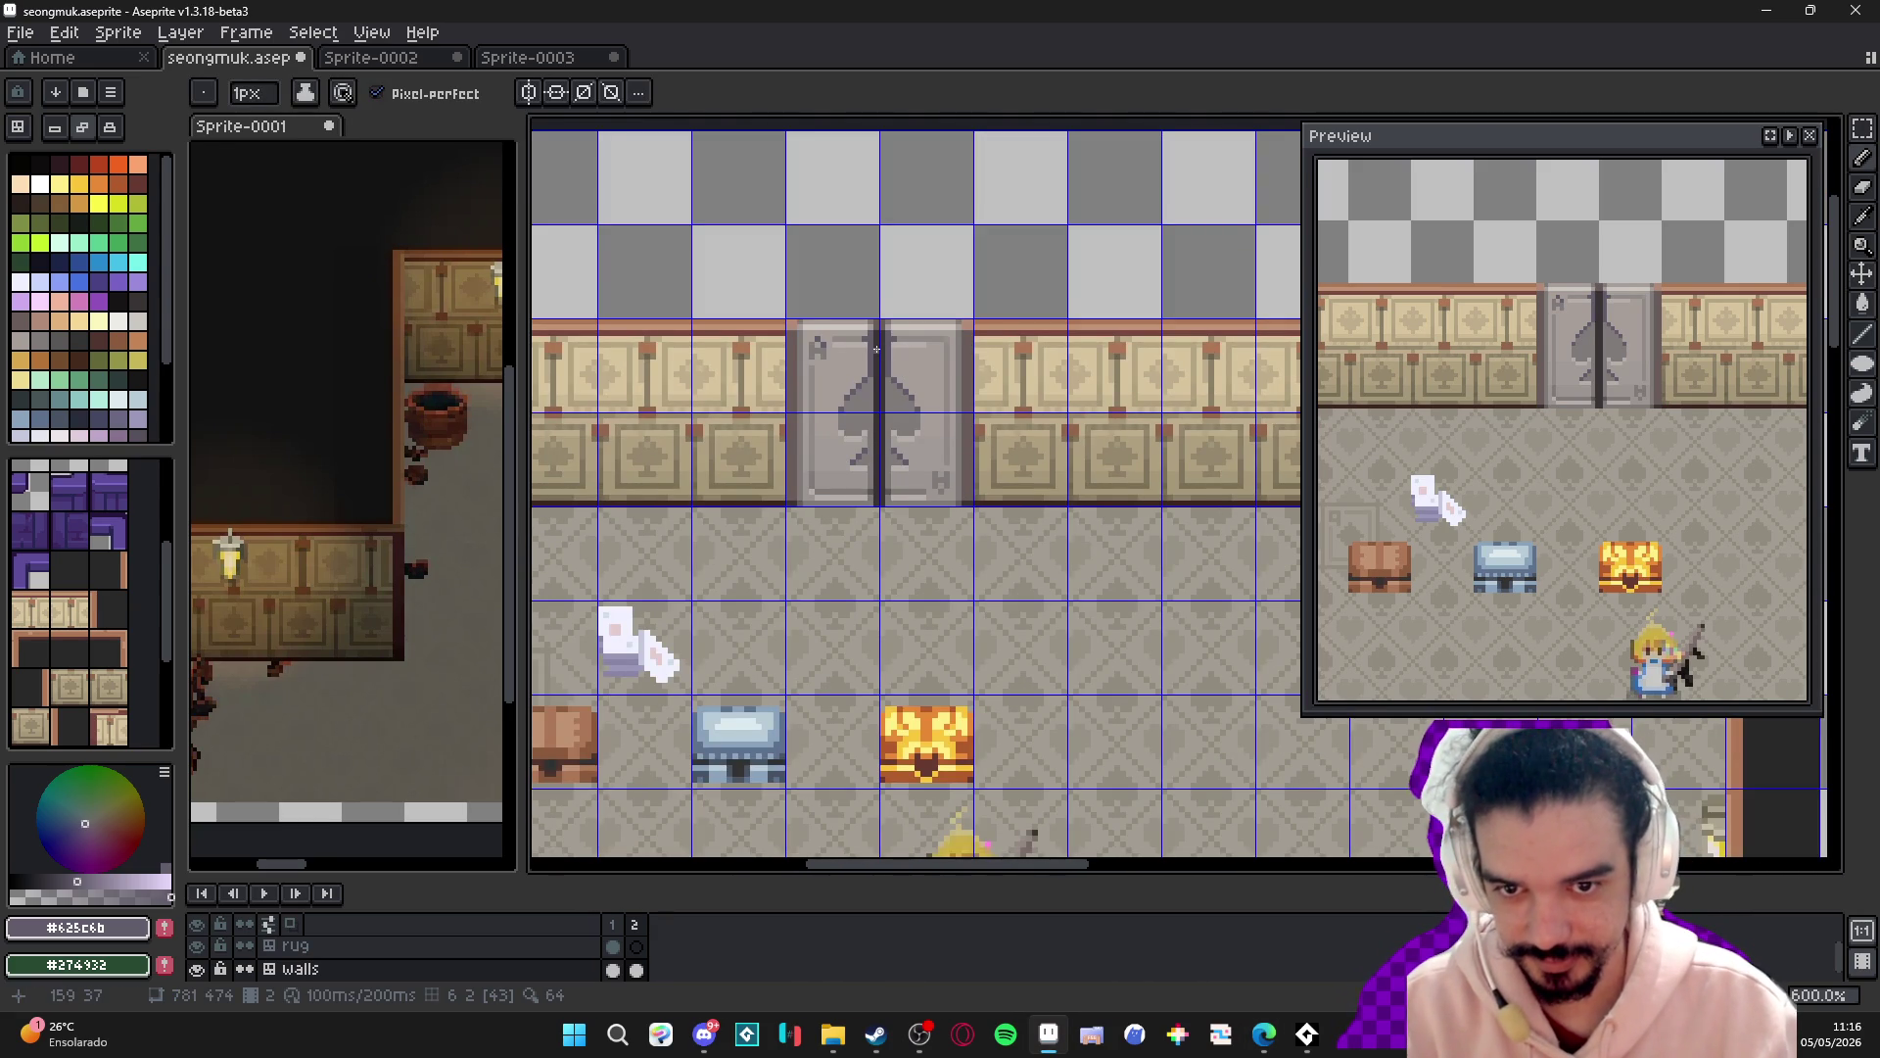
scroll(876, 349, down, 1)
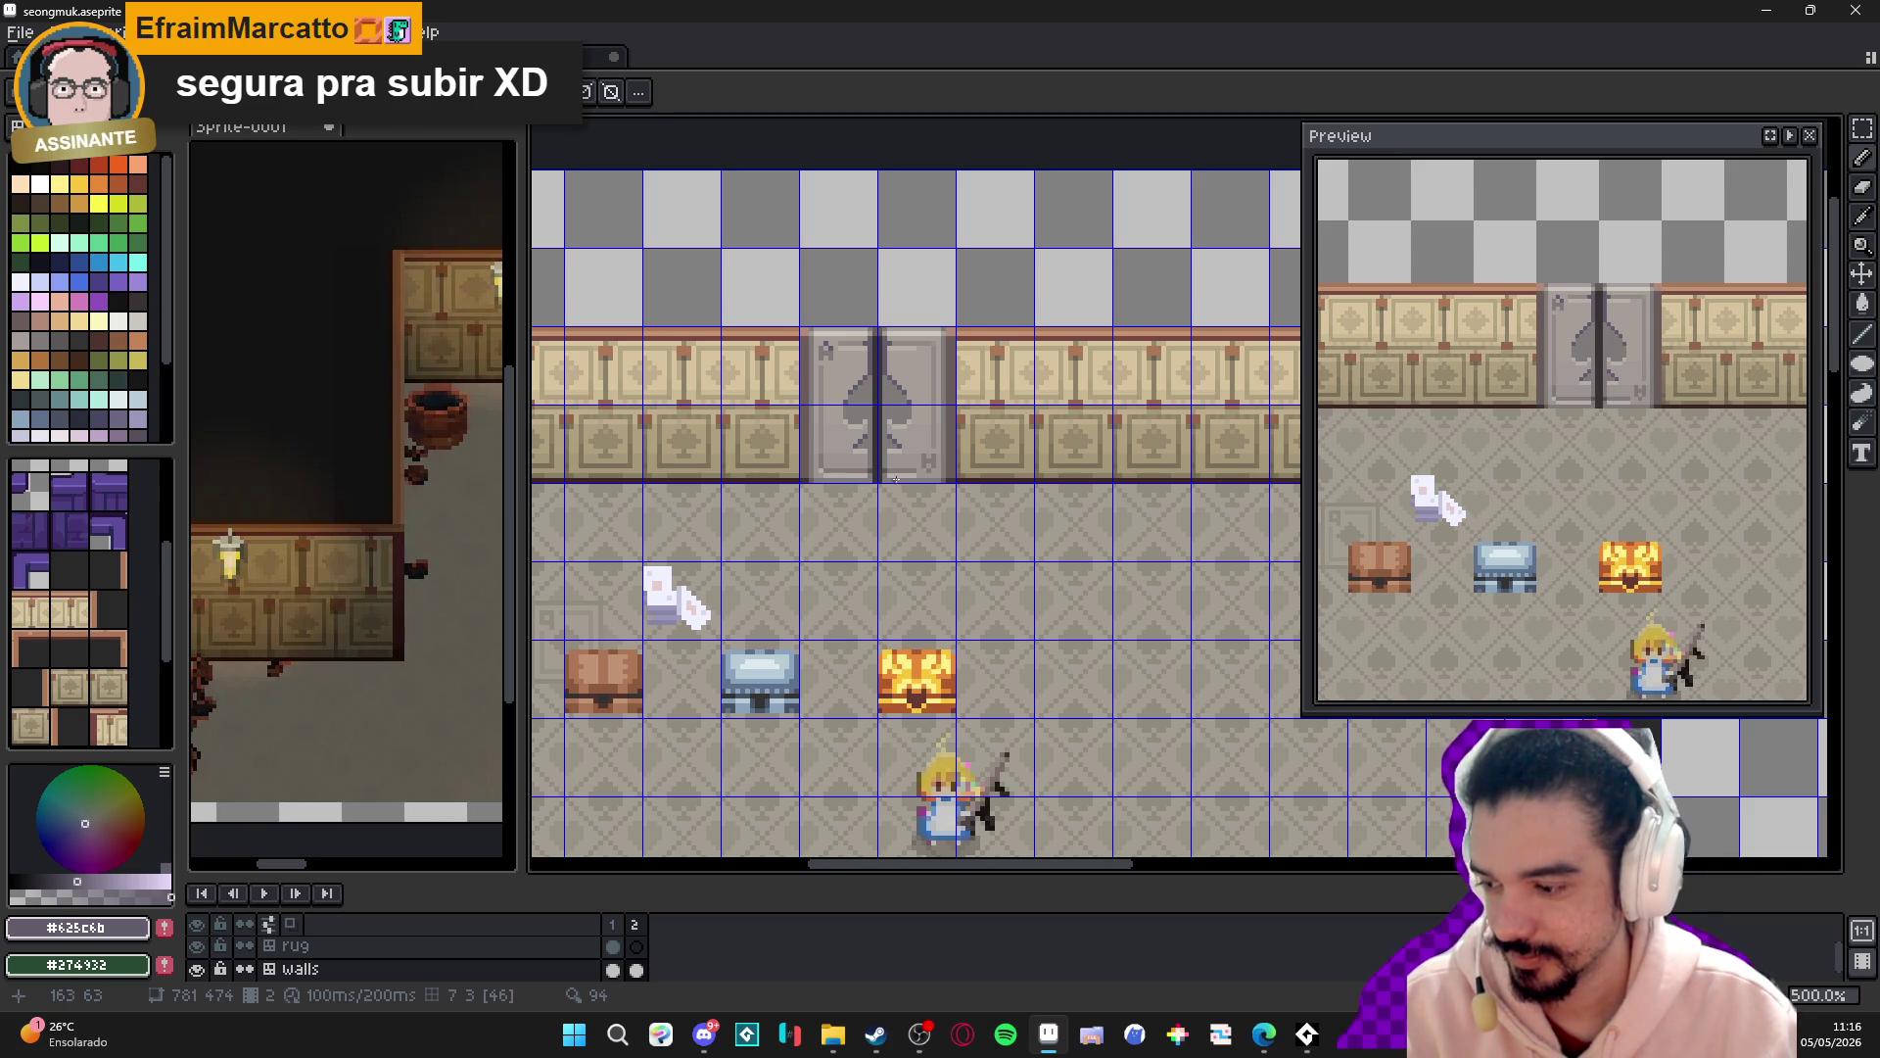
key(ctrl+apostrophe)
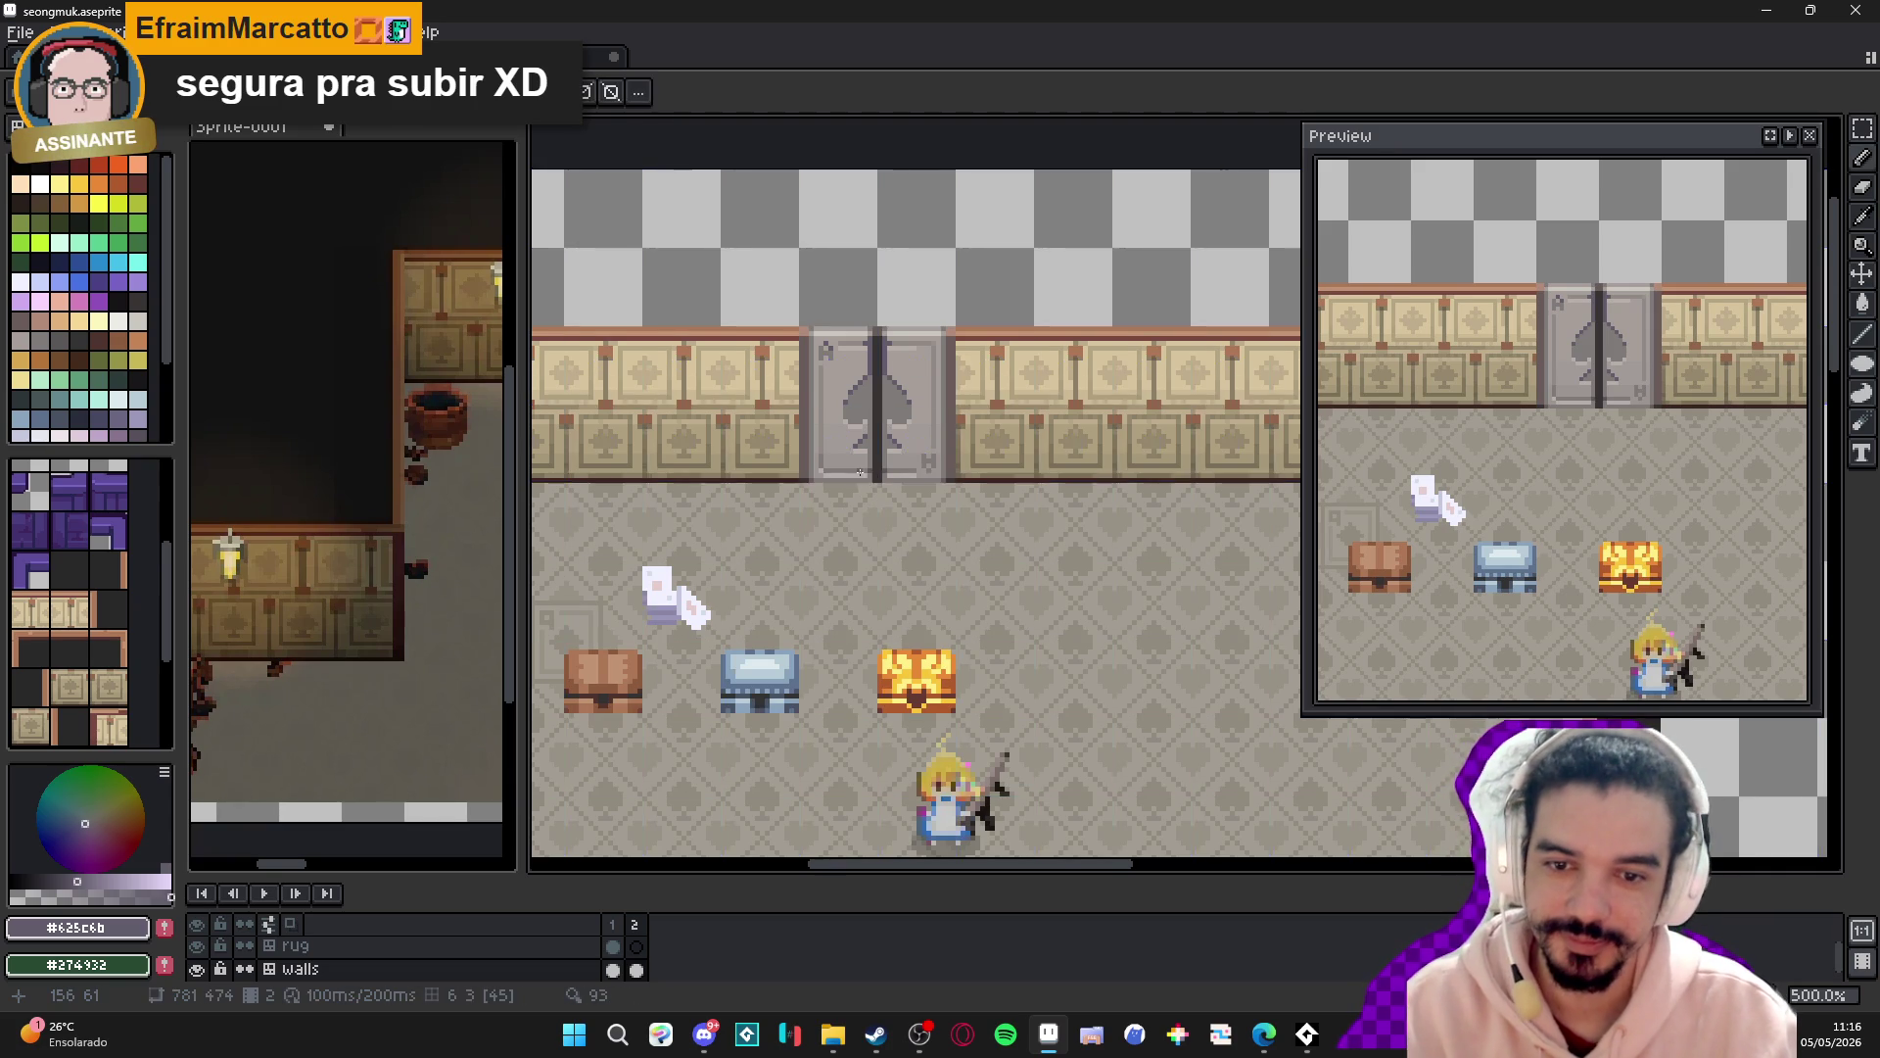
scroll(860, 473, down, 1)
drag(921, 520, 914, 389)
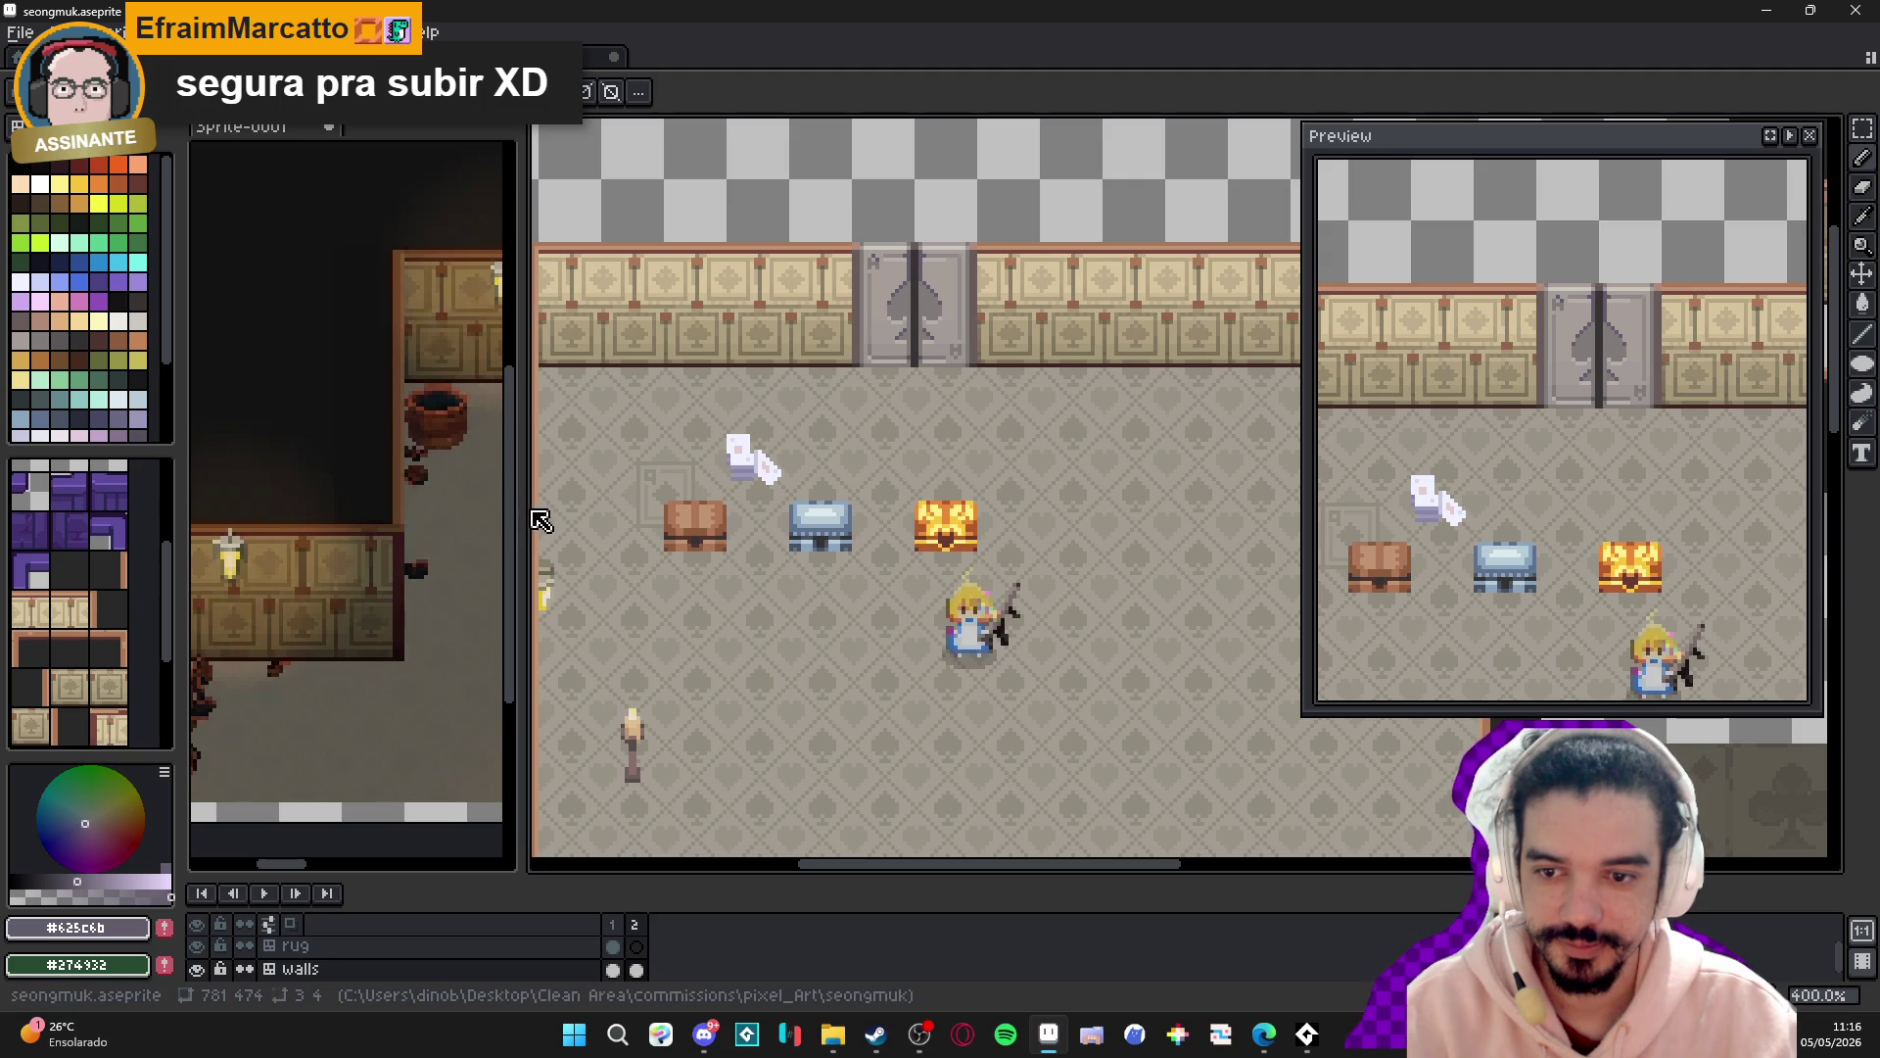
drag(529, 514, 310, 505)
drag(780, 552, 614, 418)
drag(1063, 879, 1065, 943)
scroll(990, 663, down, 1)
drag(969, 660, 915, 575)
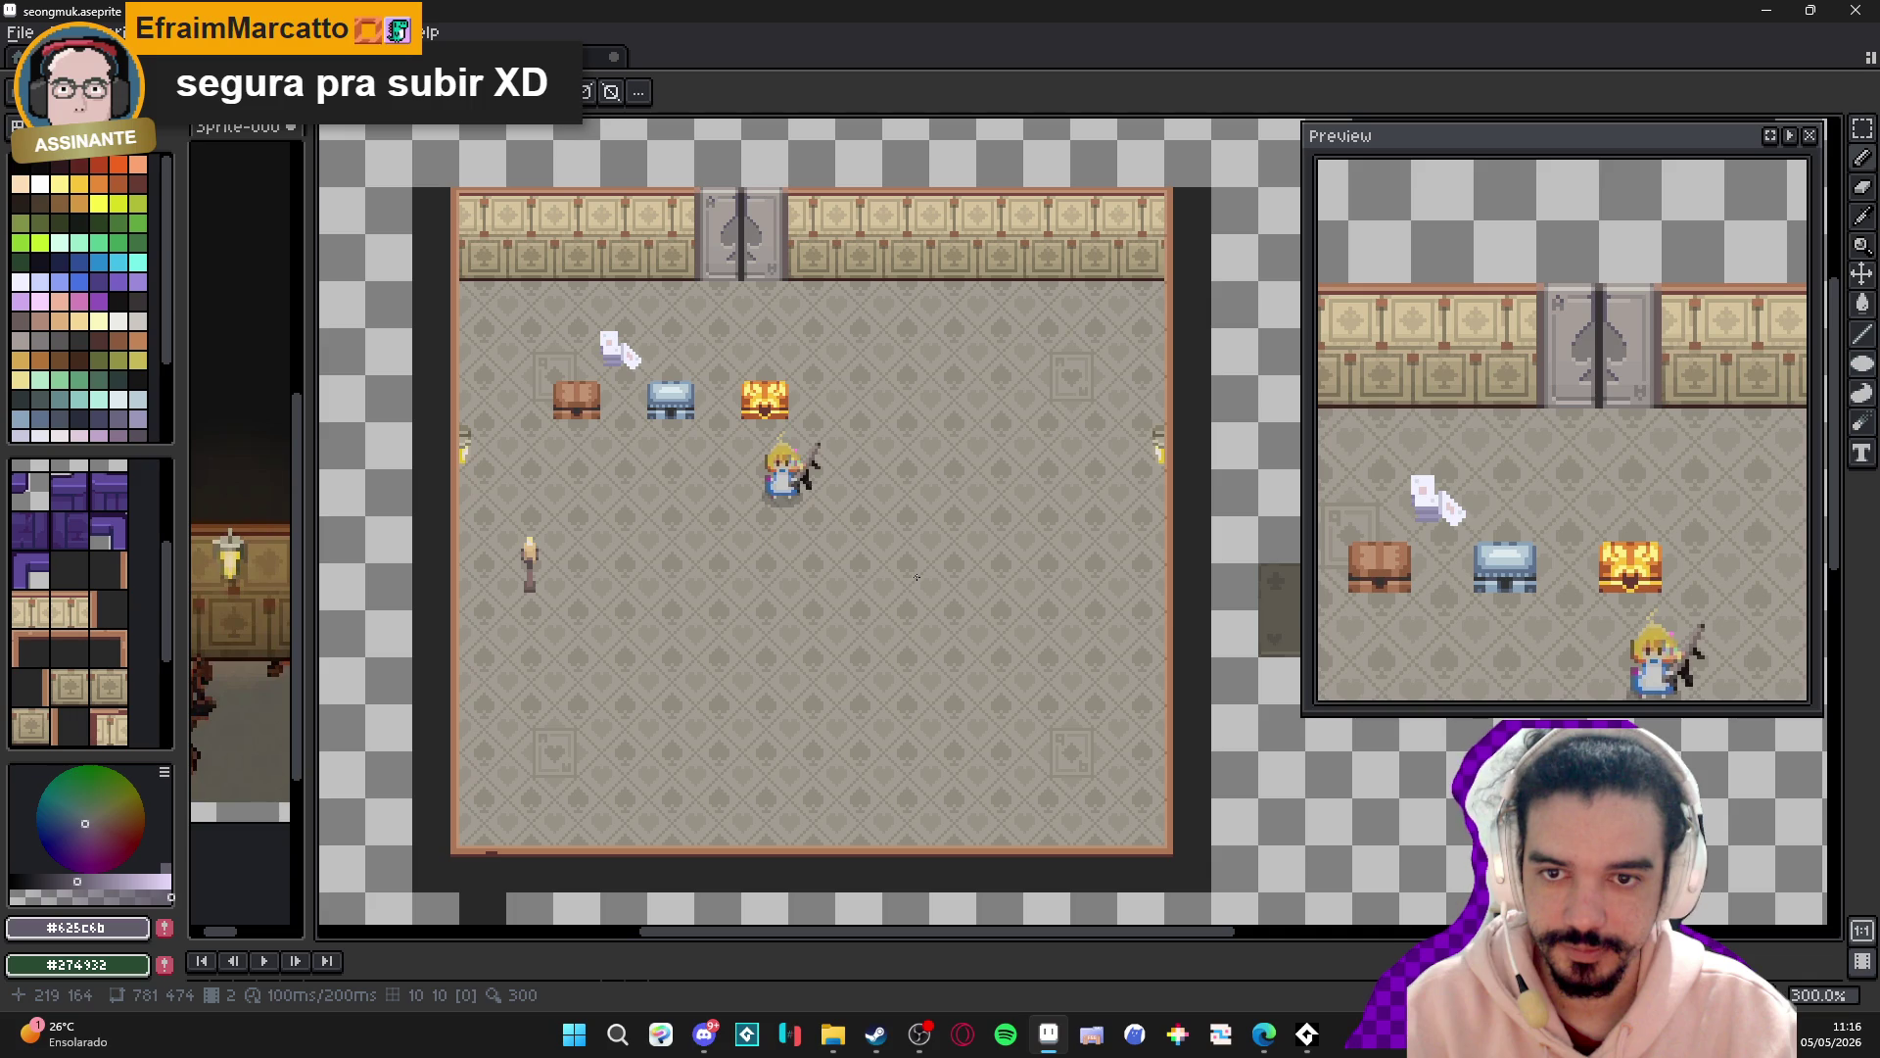
scroll(744, 273, up, 1)
drag(743, 274, 726, 316)
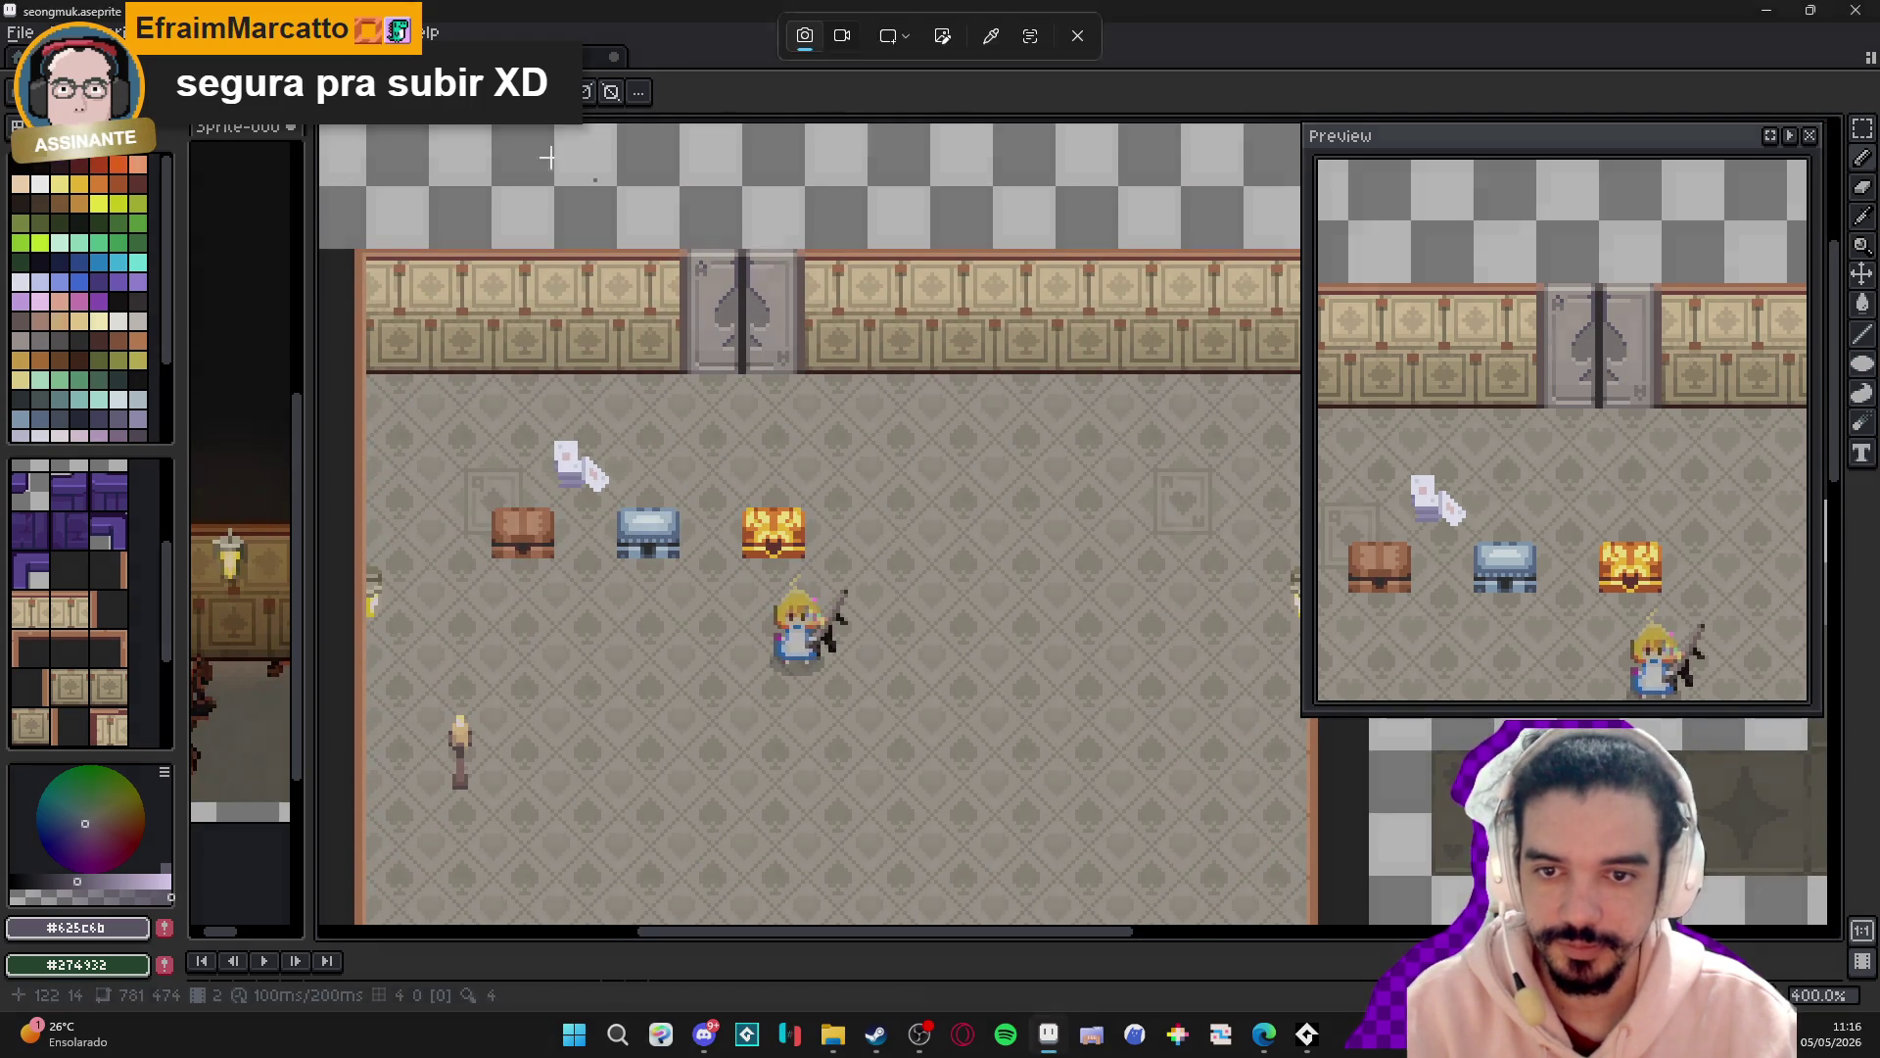
key(super+shift+s)
mouse_move(522, 133)
mouse_down()
mouse_move(938, 426)
mouse_move(957, 498)
mouse_move(937, 574)
mouse_move(960, 578)
mouse_up()
key(super+shift+s)
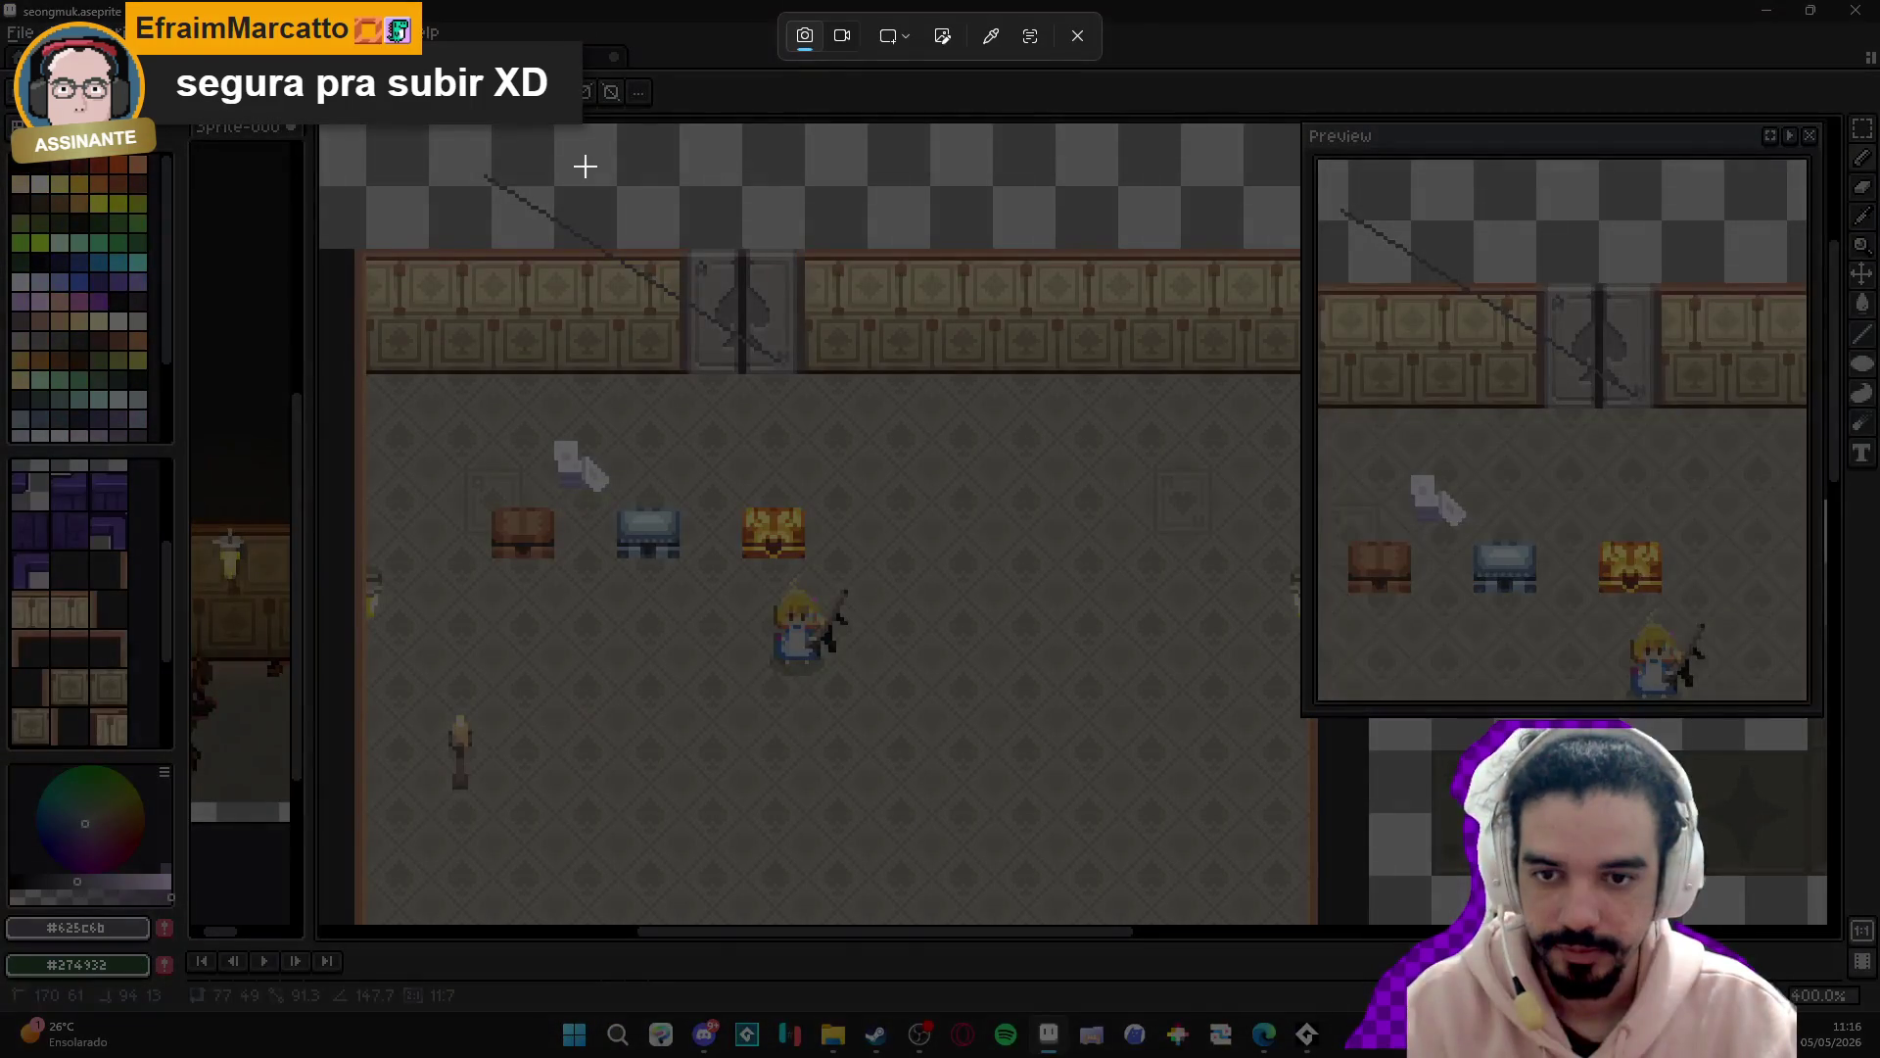
key(Escape)
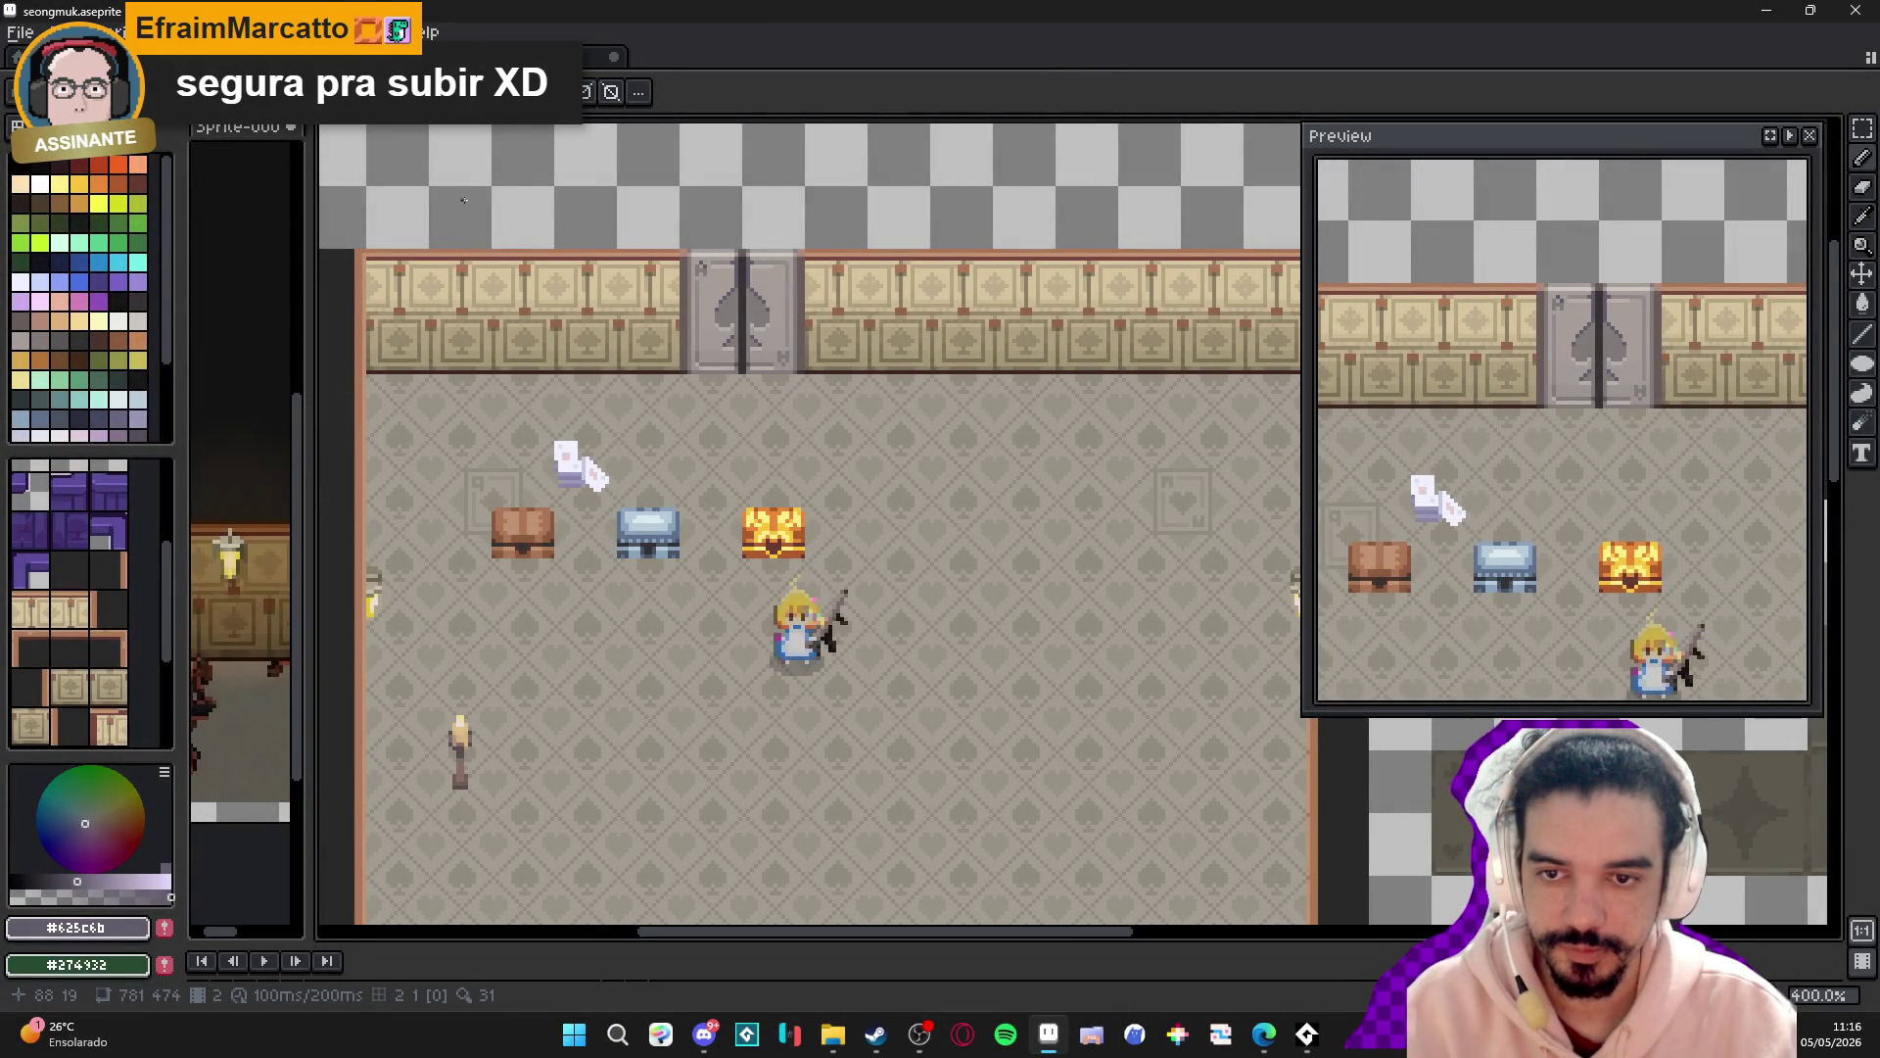
key(super+shift+s)
mouse_move(431, 139)
mouse_down()
mouse_move(515, 235)
mouse_move(1091, 722)
mouse_move(1071, 734)
mouse_up()
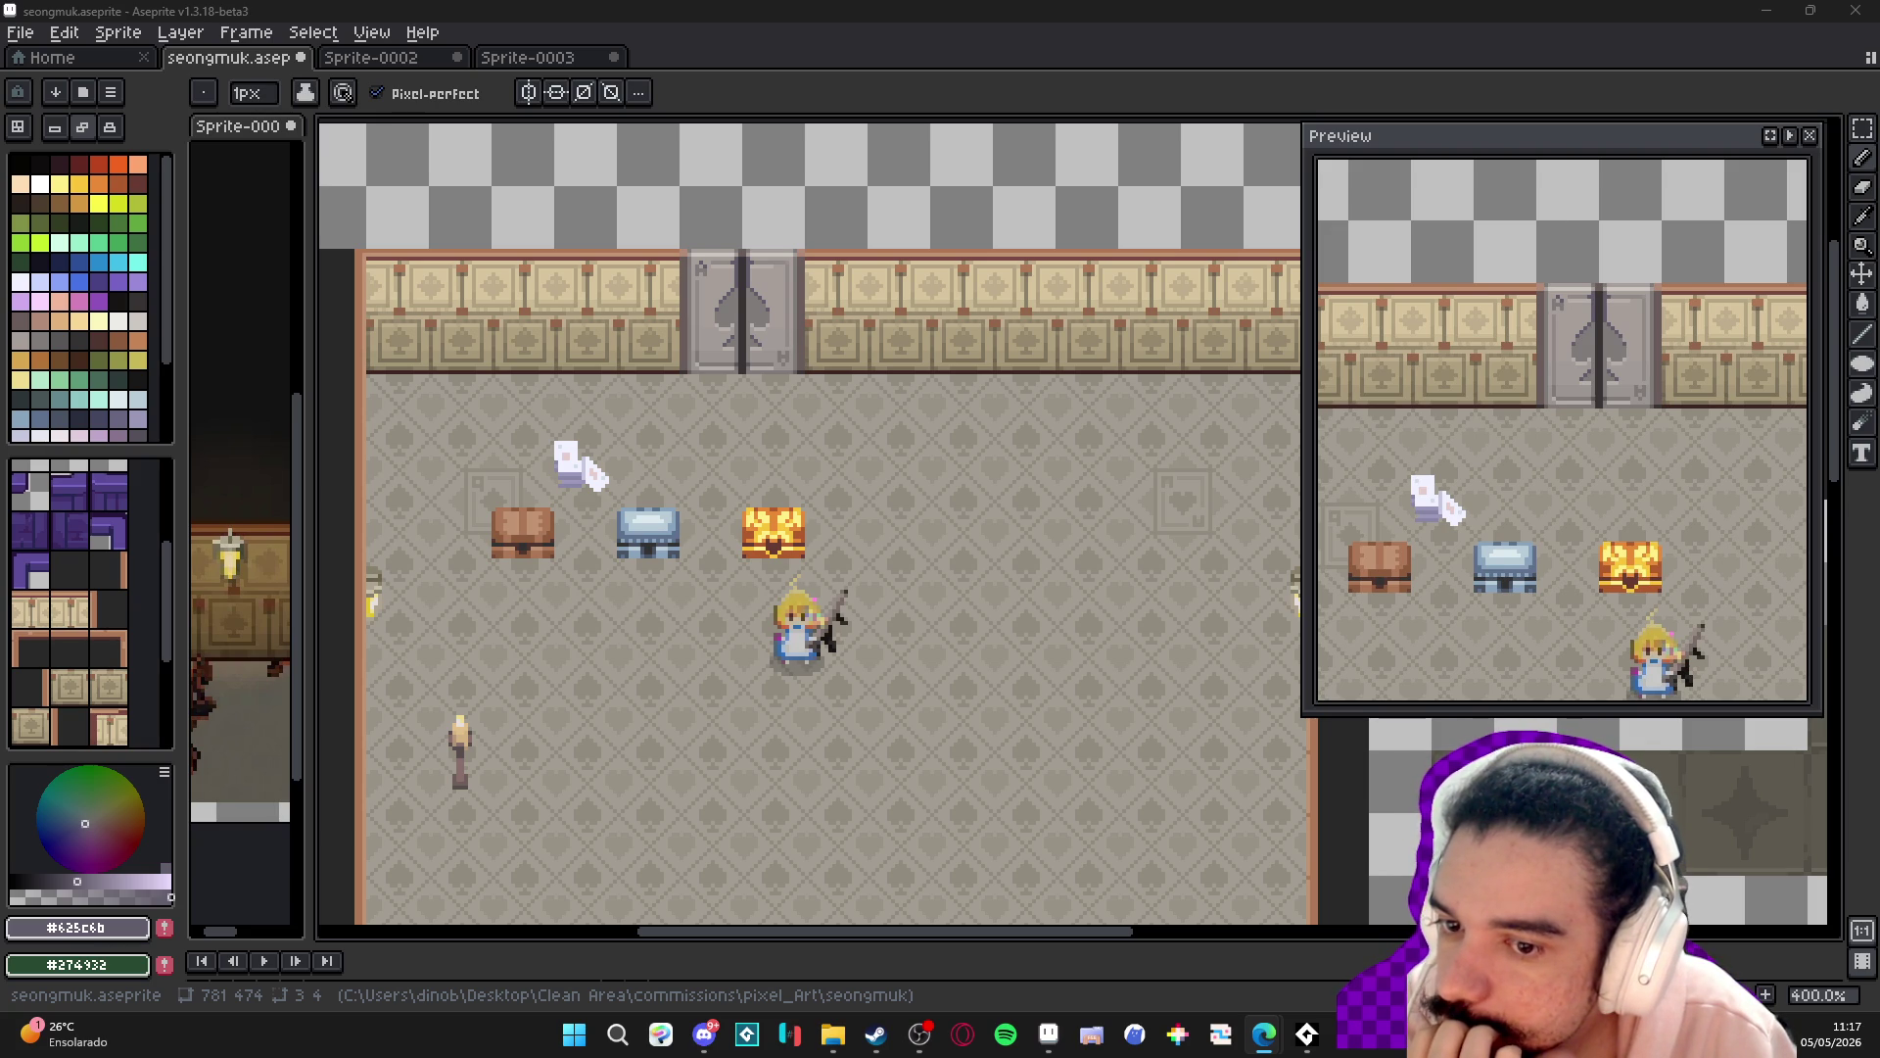
scroll(928, 611, down, 3)
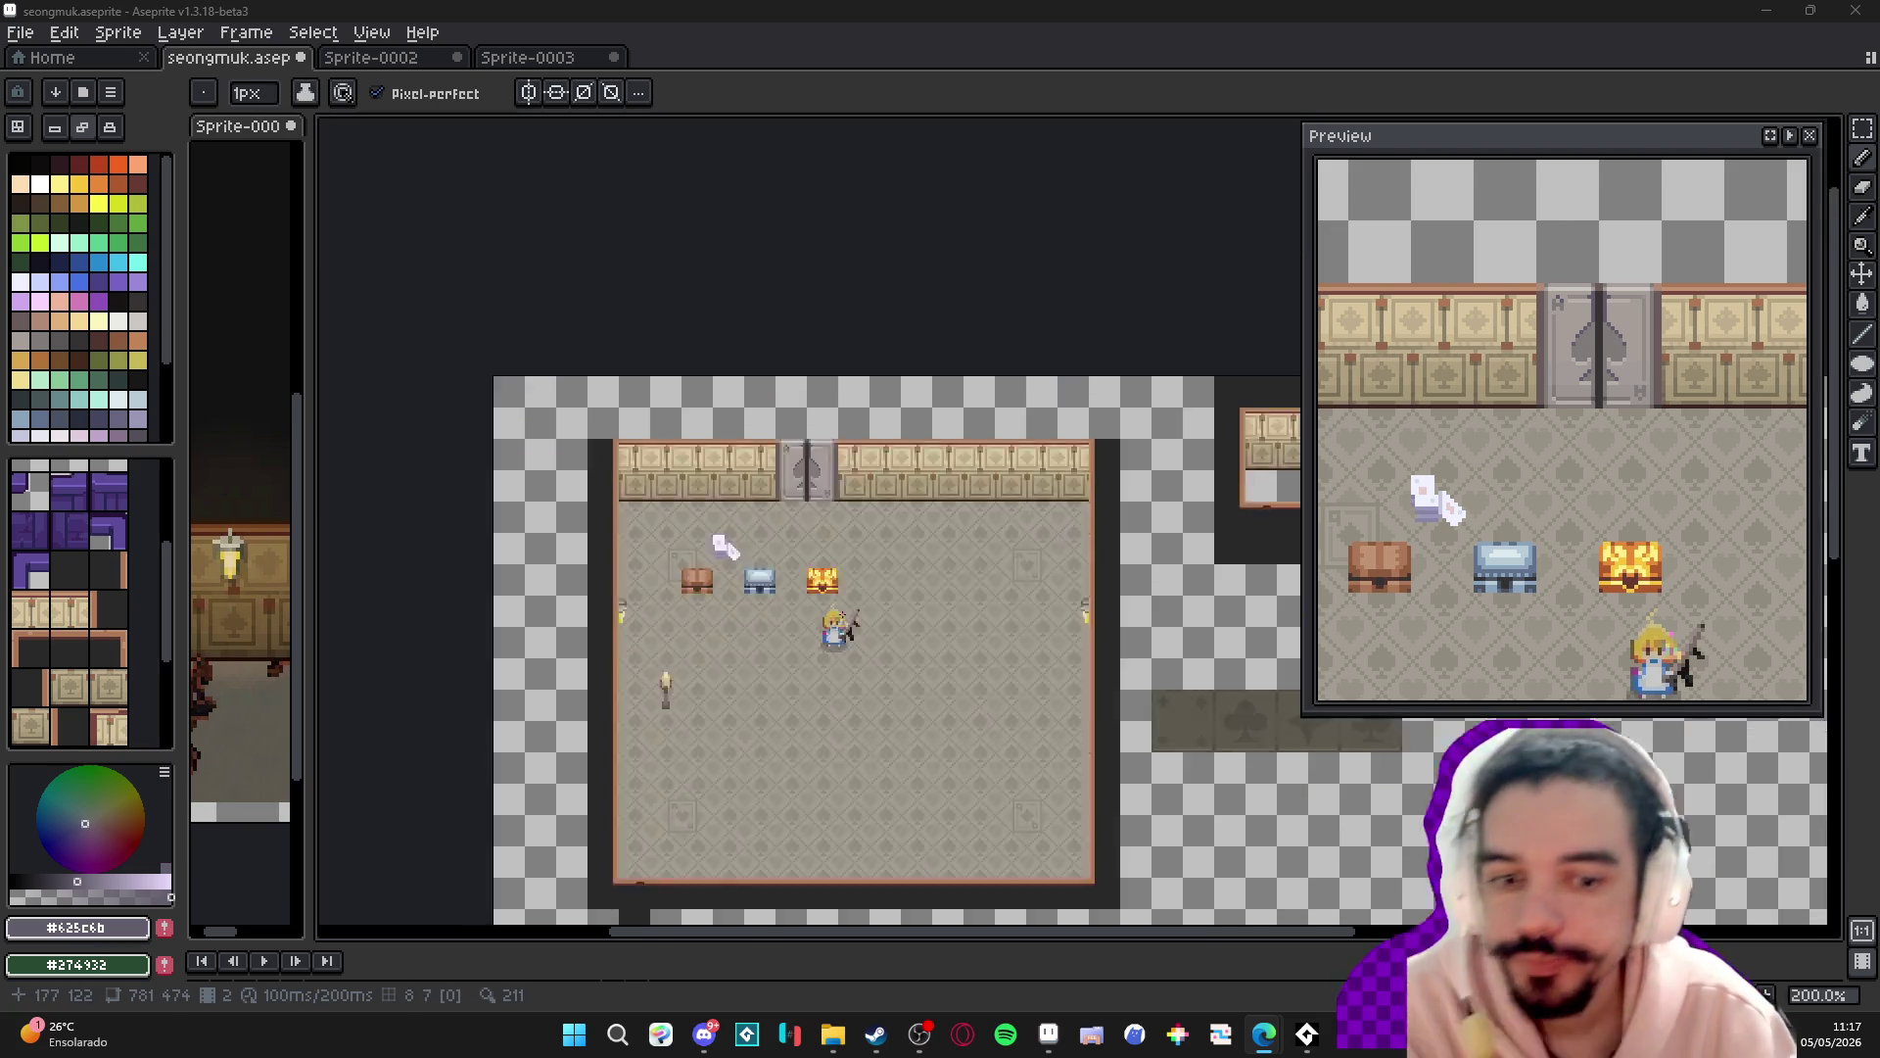
- Move the dark heart tile from the suit strip into the room's bottom-right corner
scroll(928, 611, up, 1)
scroll(1041, 559, up, 1)
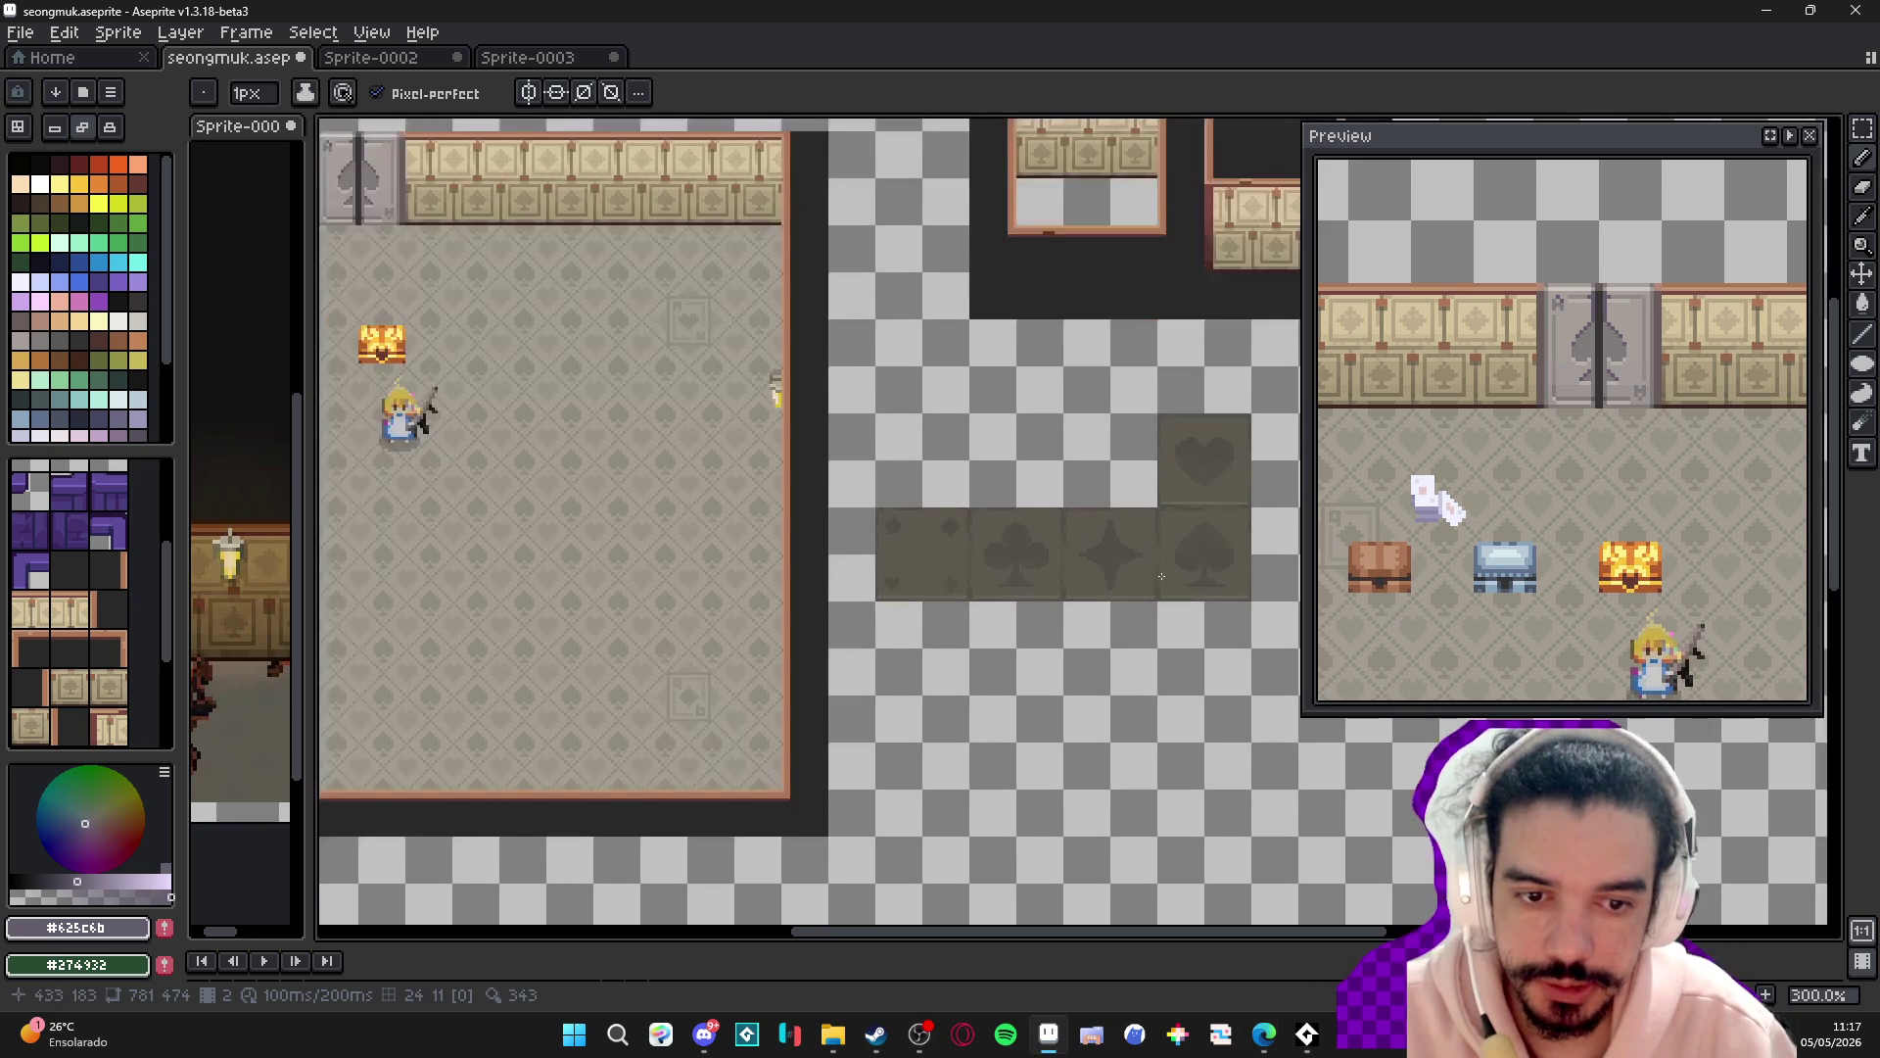
key(v)
key(m)
mouse_move(1199, 391)
mouse_down()
mouse_move(1179, 428)
mouse_move(1134, 436)
mouse_up()
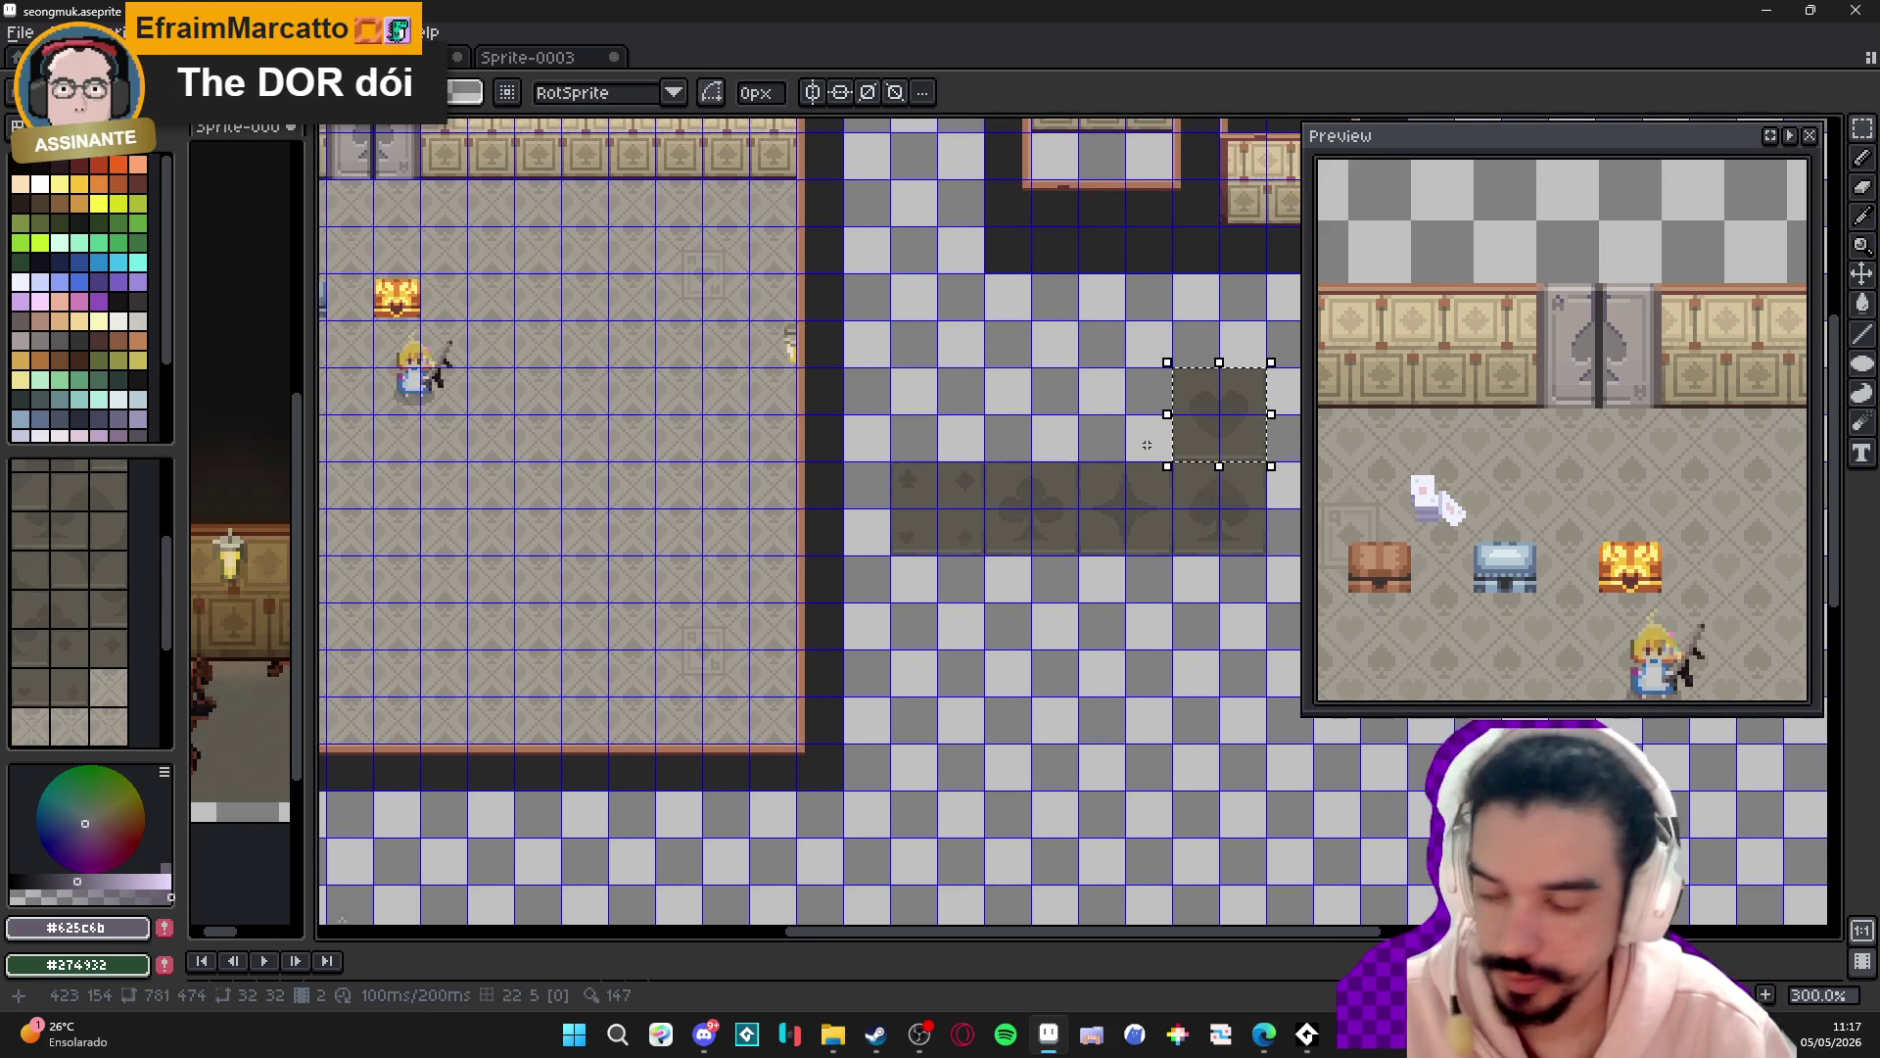
scroll(1147, 445, right, 1)
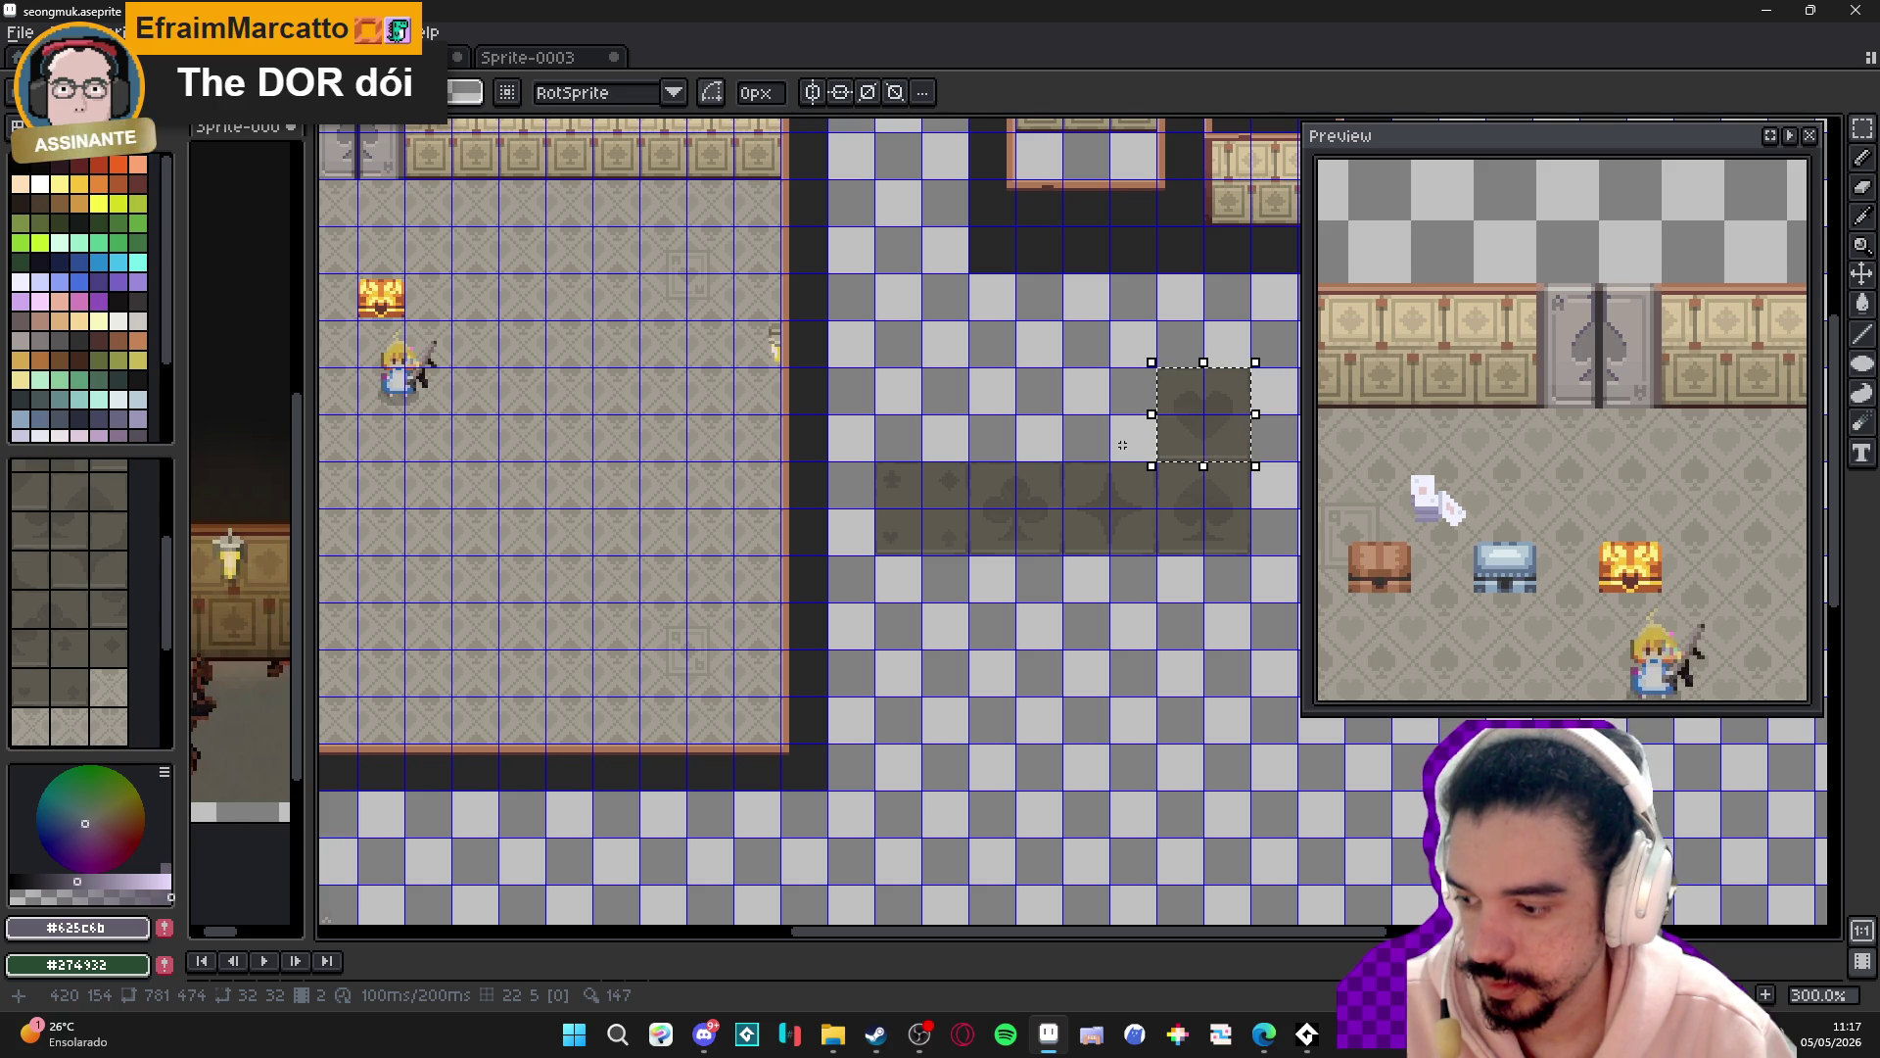
scroll(715, 362, down, 1)
drag(774, 406, 868, 446)
mouse_move(1103, 435)
mouse_down()
mouse_move(1001, 435)
mouse_move(977, 498)
mouse_move(790, 497)
mouse_up()
mouse_move(868, 445)
mouse_down()
mouse_move(868, 539)
mouse_move(1028, 526)
mouse_up()
key(Return)
- Move the dark spade tile into the room's bottom-left corner
key(ctrl+apostrophe)
mouse_move(1267, 464)
mouse_down()
mouse_move(1175, 430)
mouse_move(1234, 483)
mouse_move(1196, 462)
mouse_move(1133, 508)
mouse_move(729, 558)
mouse_move(515, 558)
mouse_up()
key(Return)
key(ctrl+apostrophe)
key(ctrl+apostrophe)
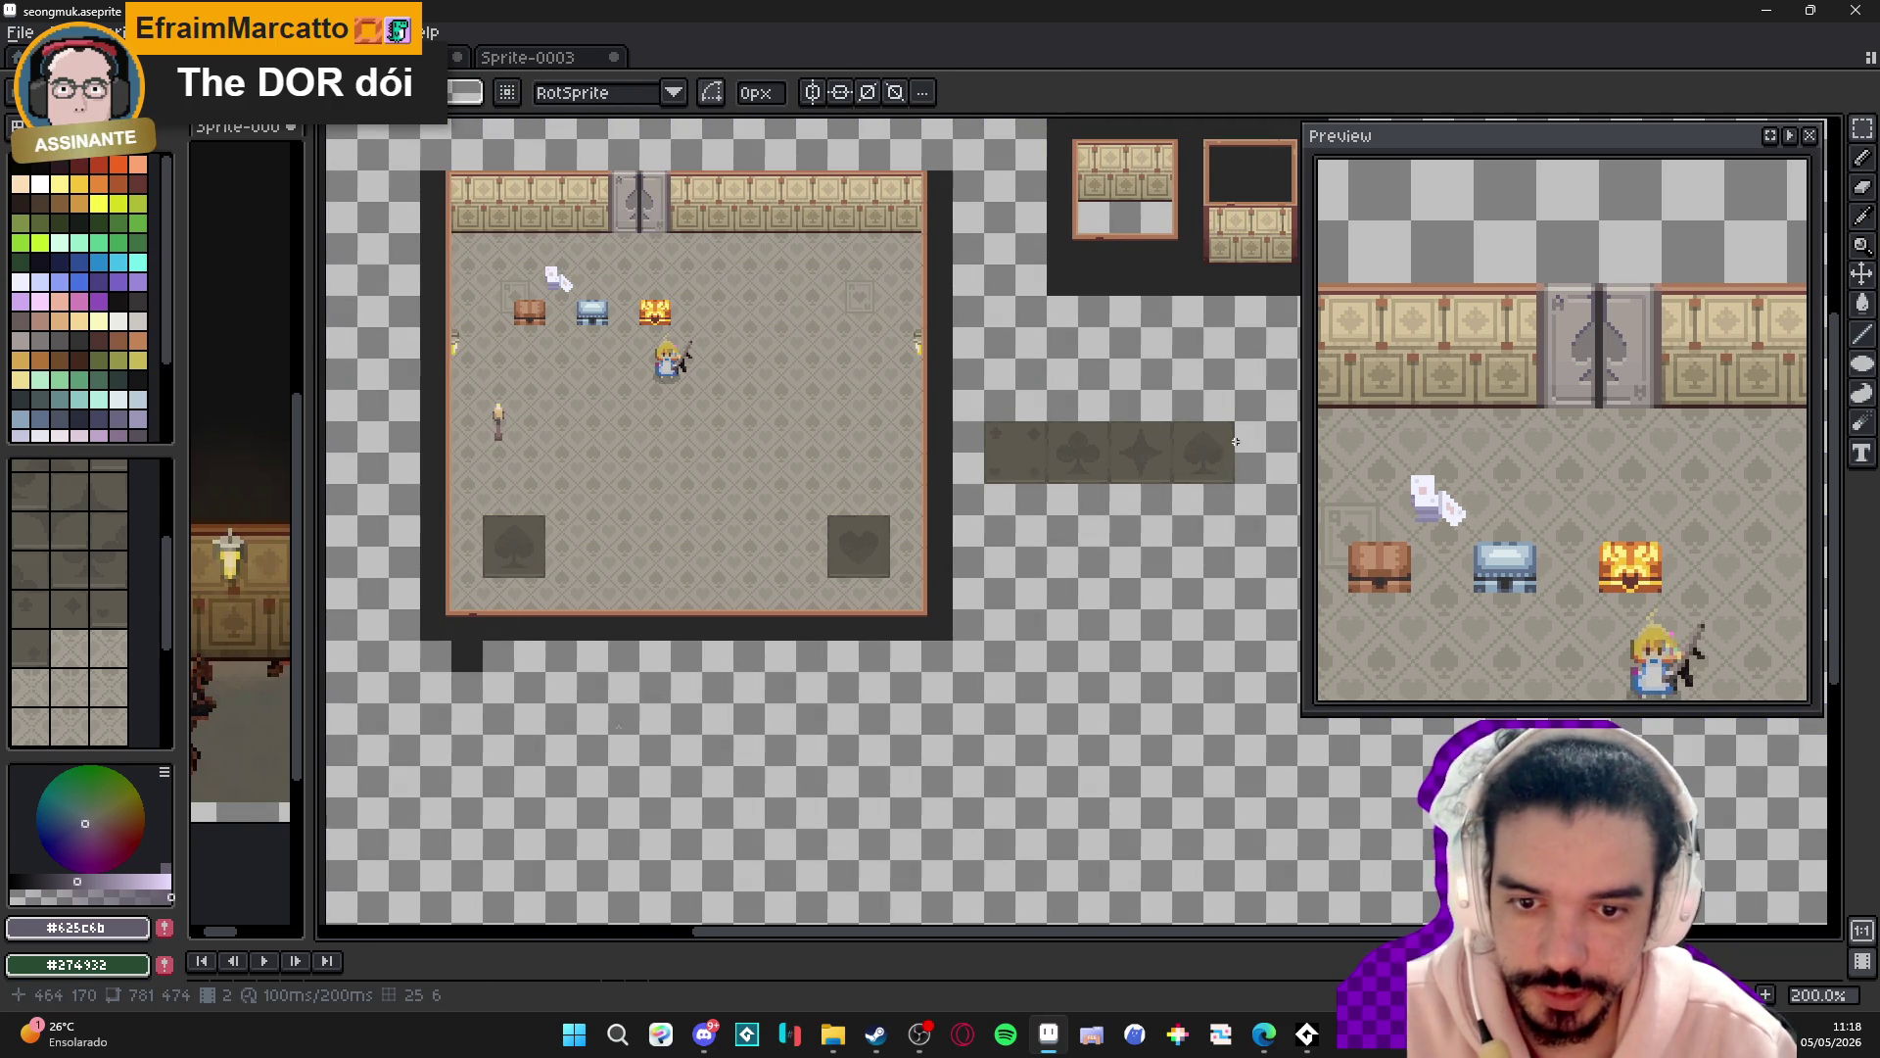
- Move the dark club tile from the strip into the room's top-right corner
mouse_move(1173, 420)
mouse_down()
mouse_move(1237, 485)
mouse_move(1117, 404)
mouse_move(1058, 333)
mouse_move(962, 300)
mouse_move(867, 308)
mouse_up()
key(shift+Left)
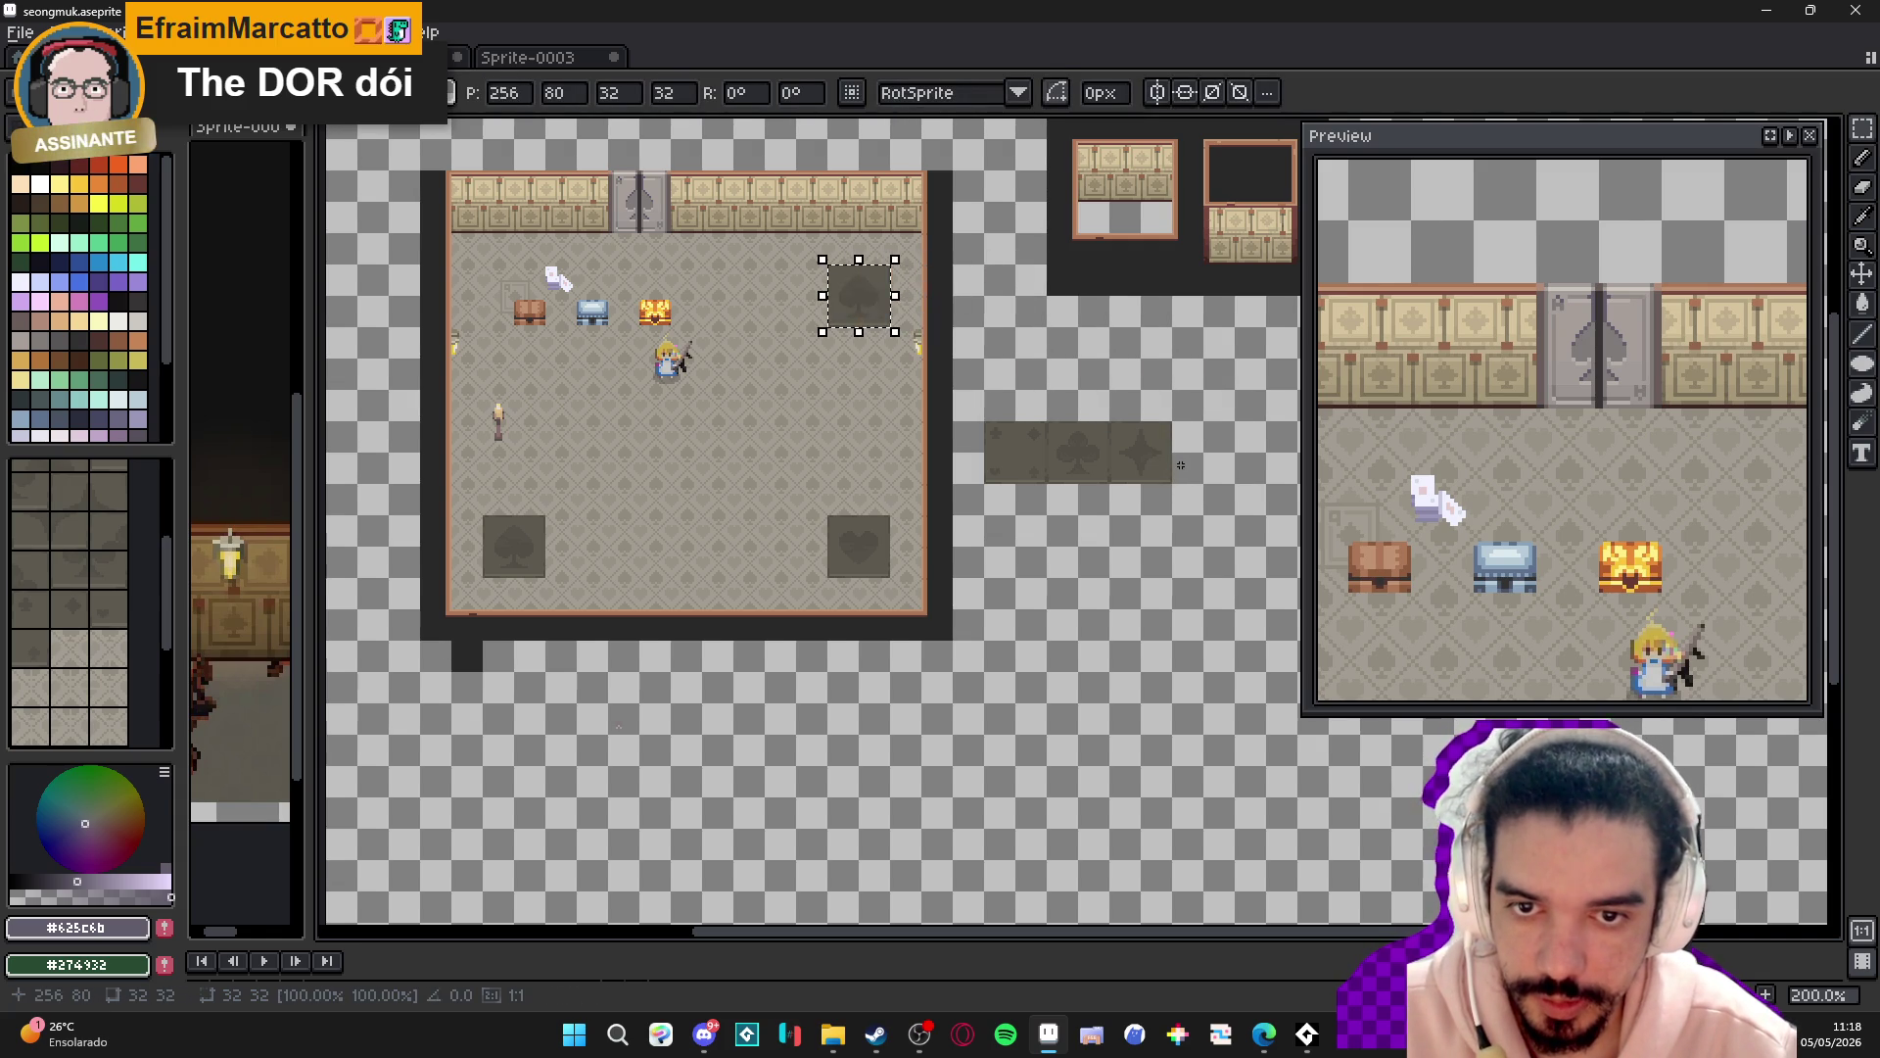
key(ctrl+d)
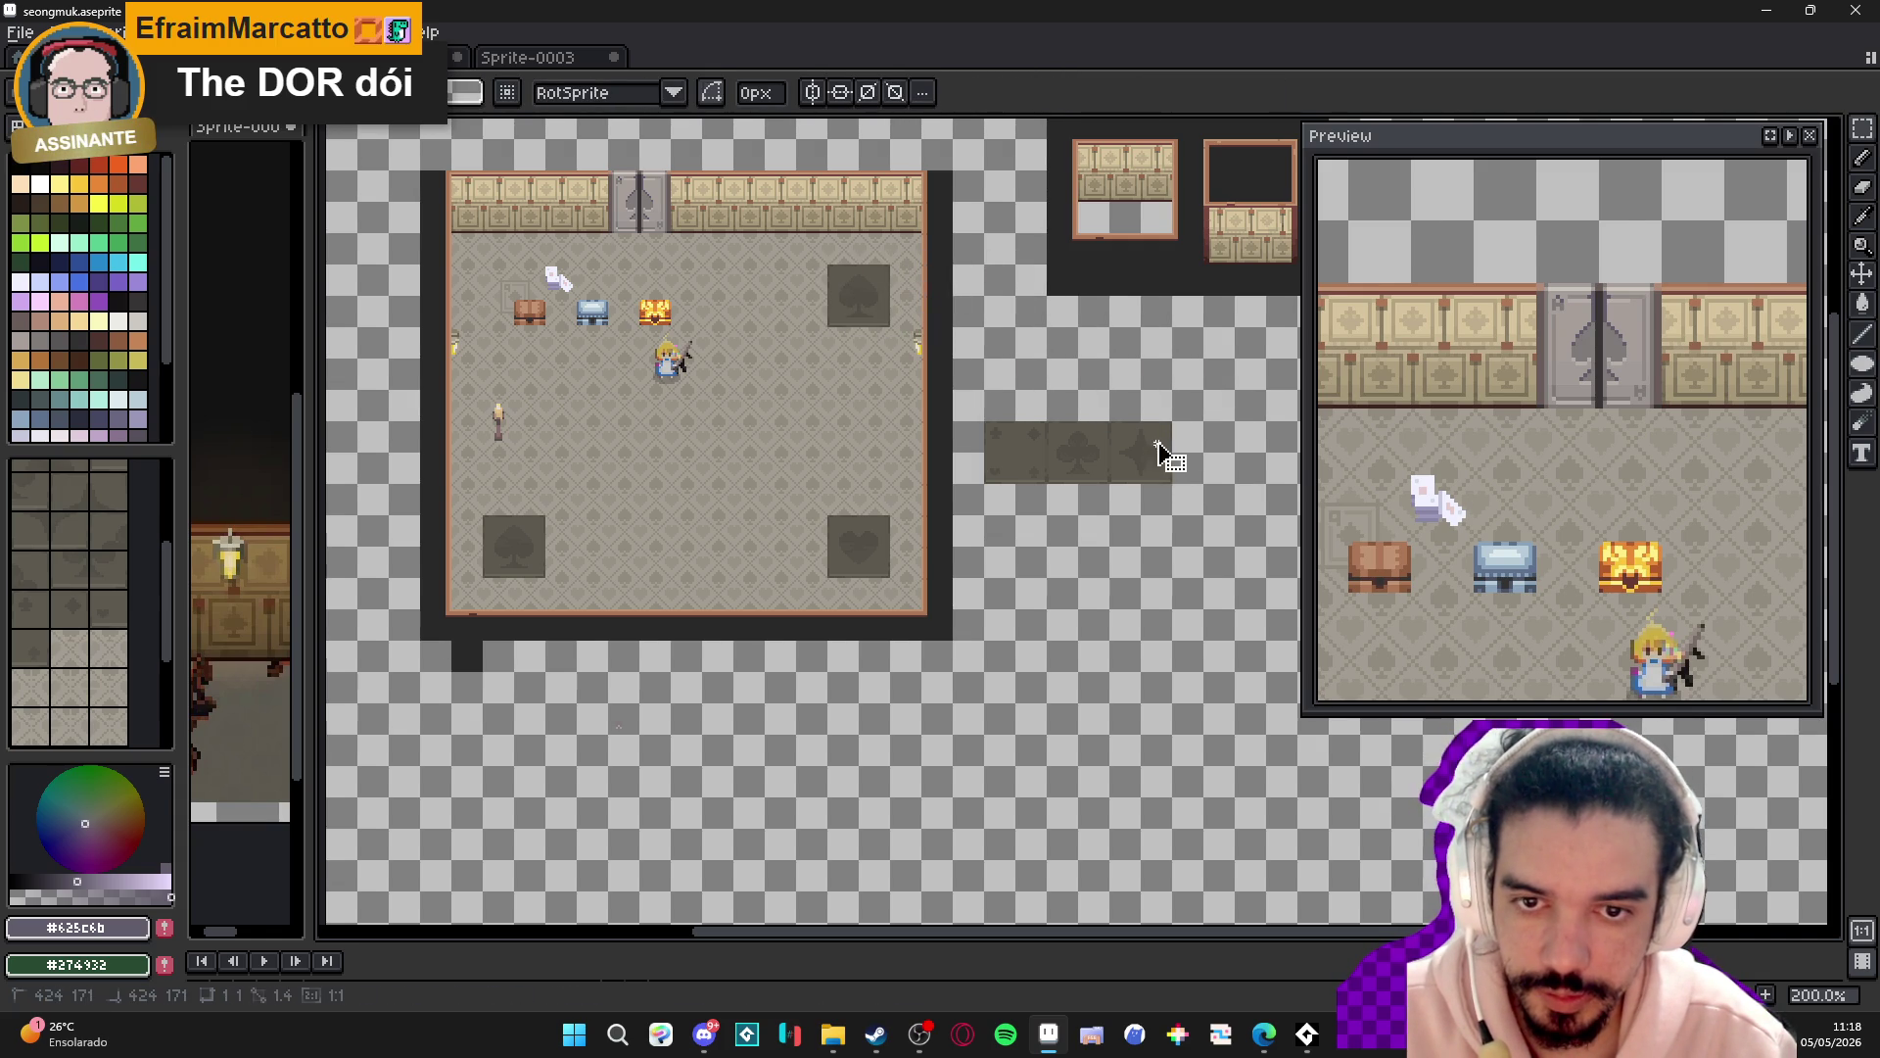
drag(1159, 446, 1124, 474)
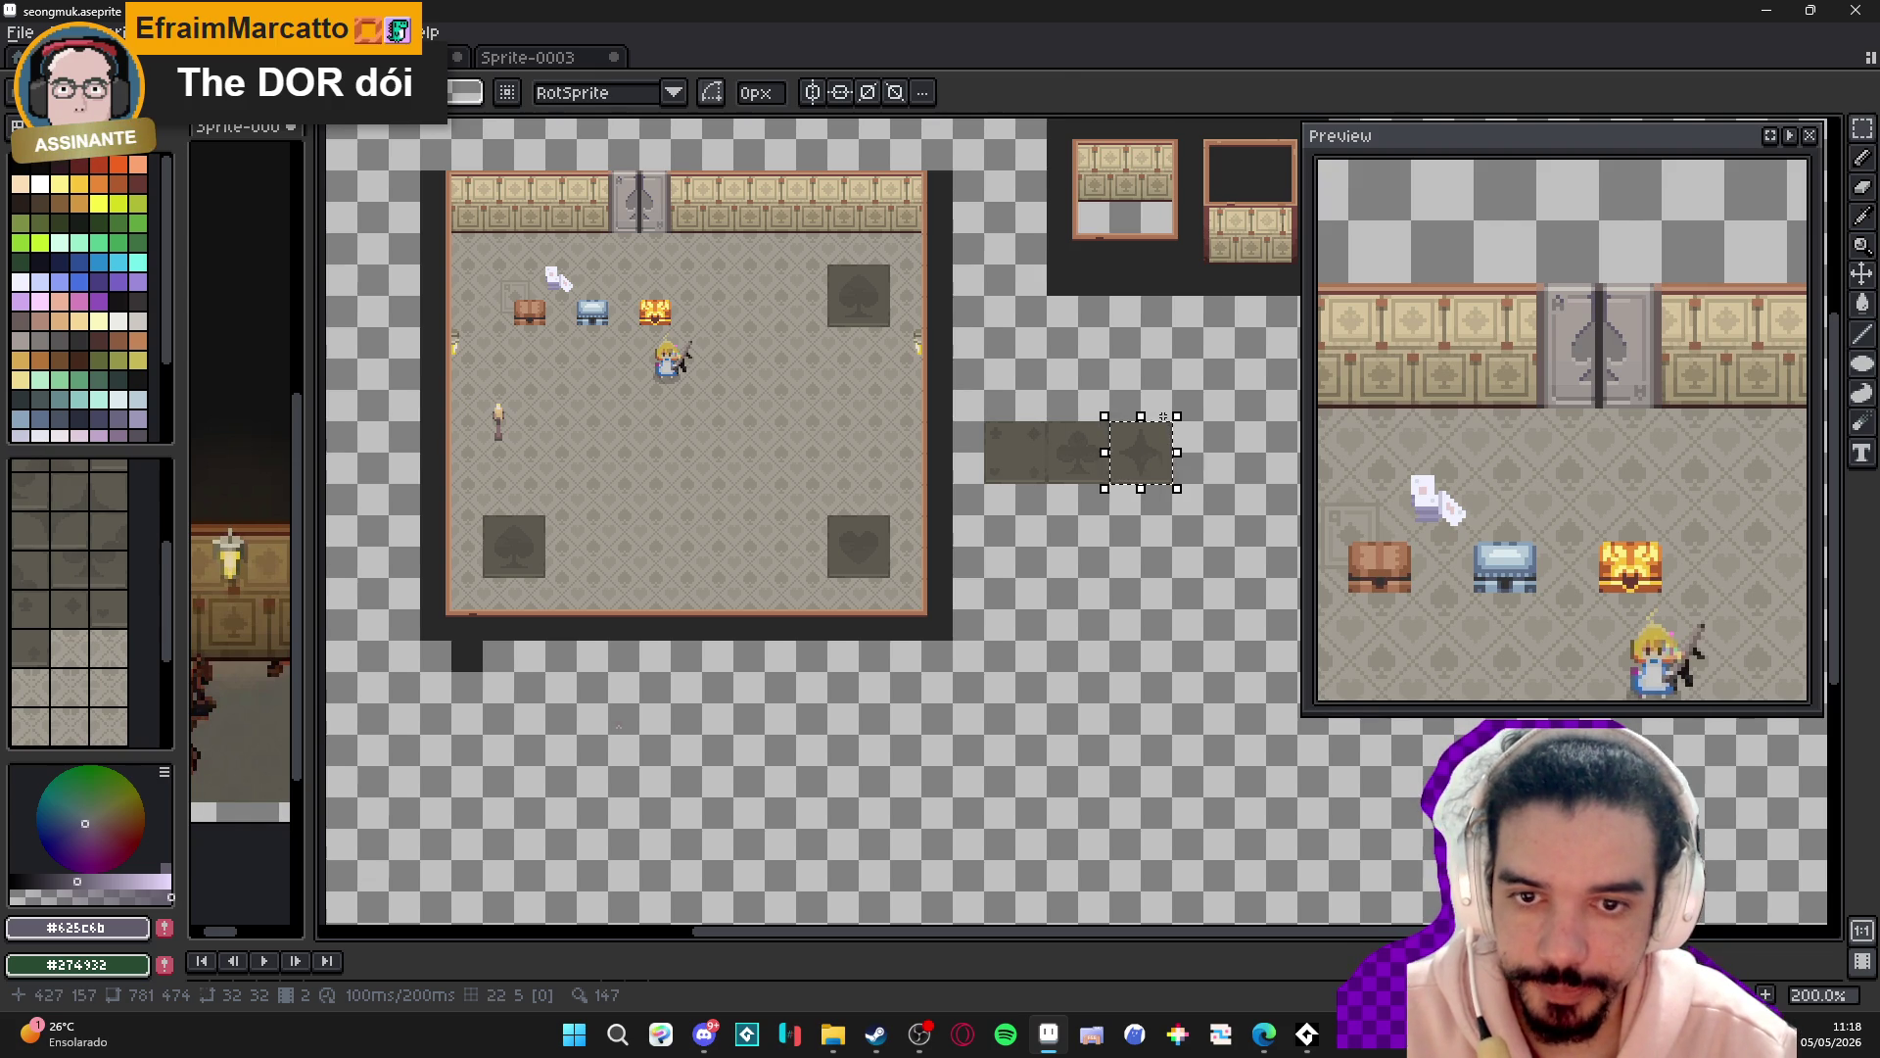
click(1108, 423)
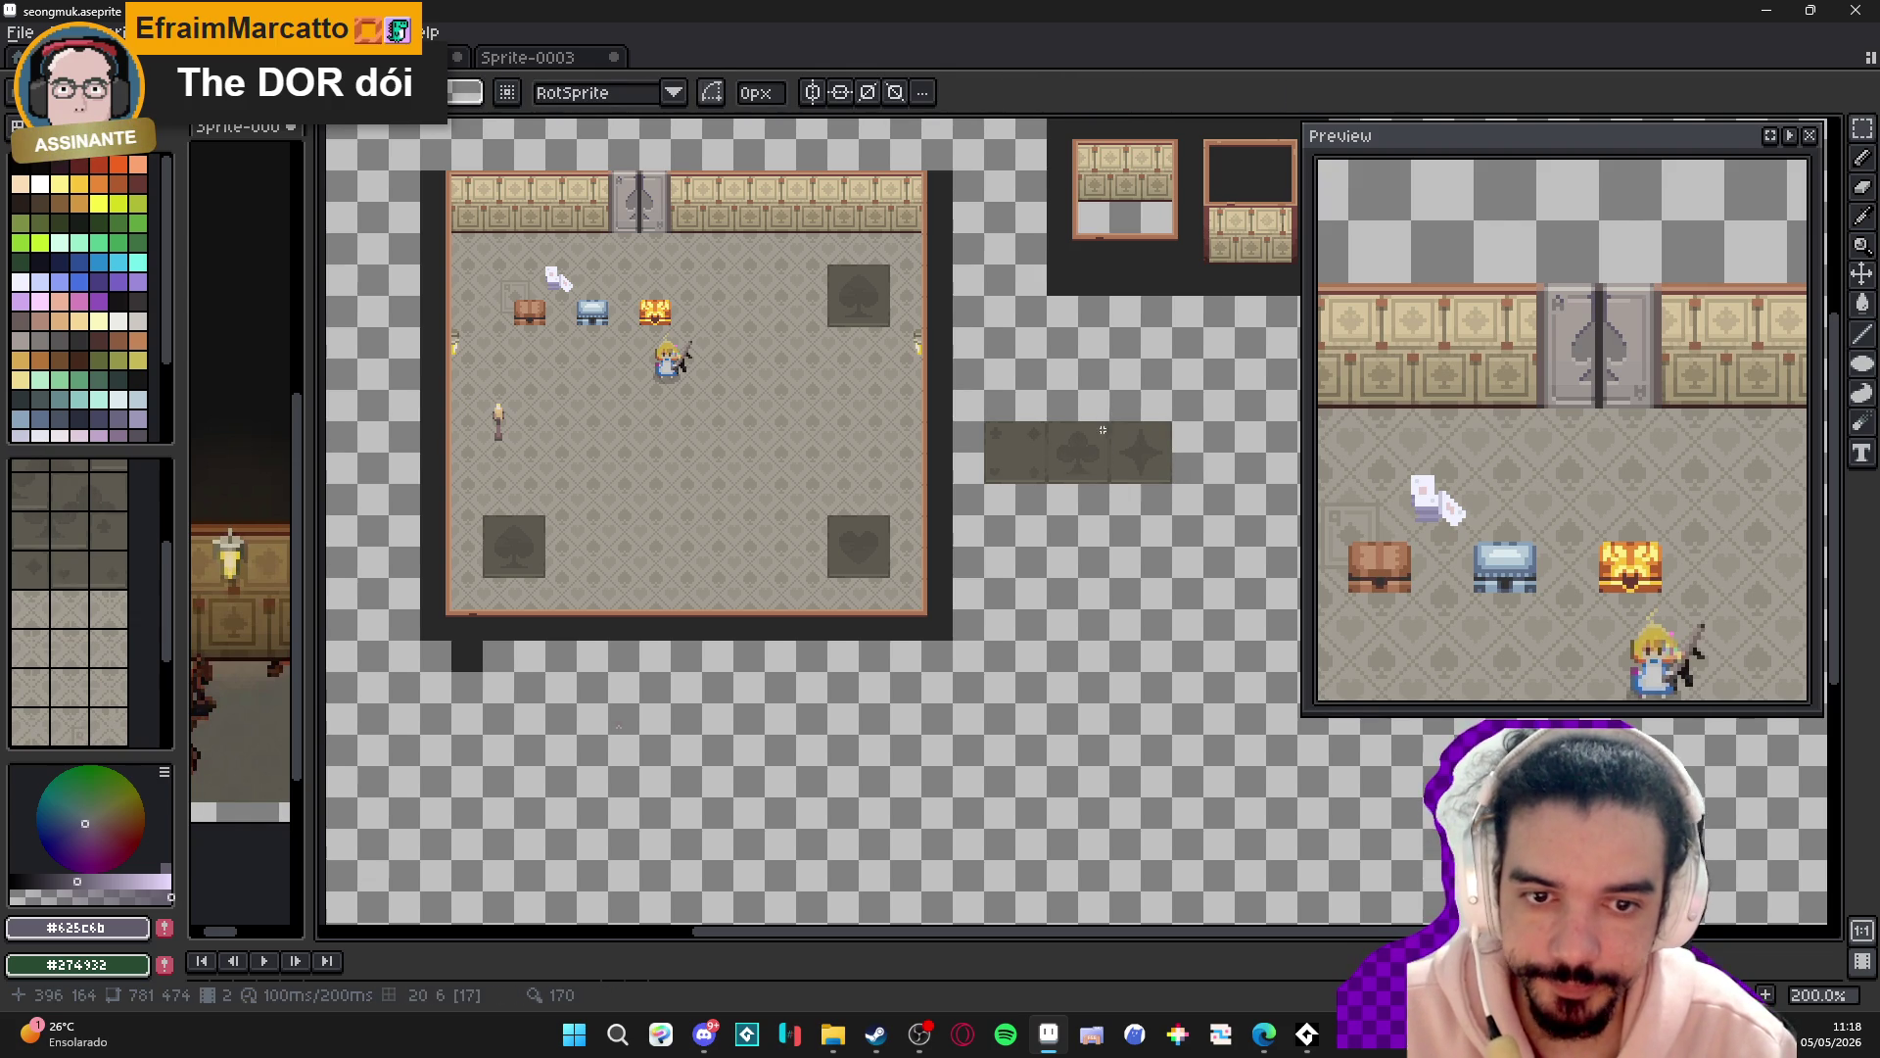
mouse_move(1091, 428)
mouse_down()
mouse_move(1053, 478)
mouse_move(1018, 392)
mouse_move(952, 330)
mouse_move(859, 296)
mouse_up()
key(ctrl+d)
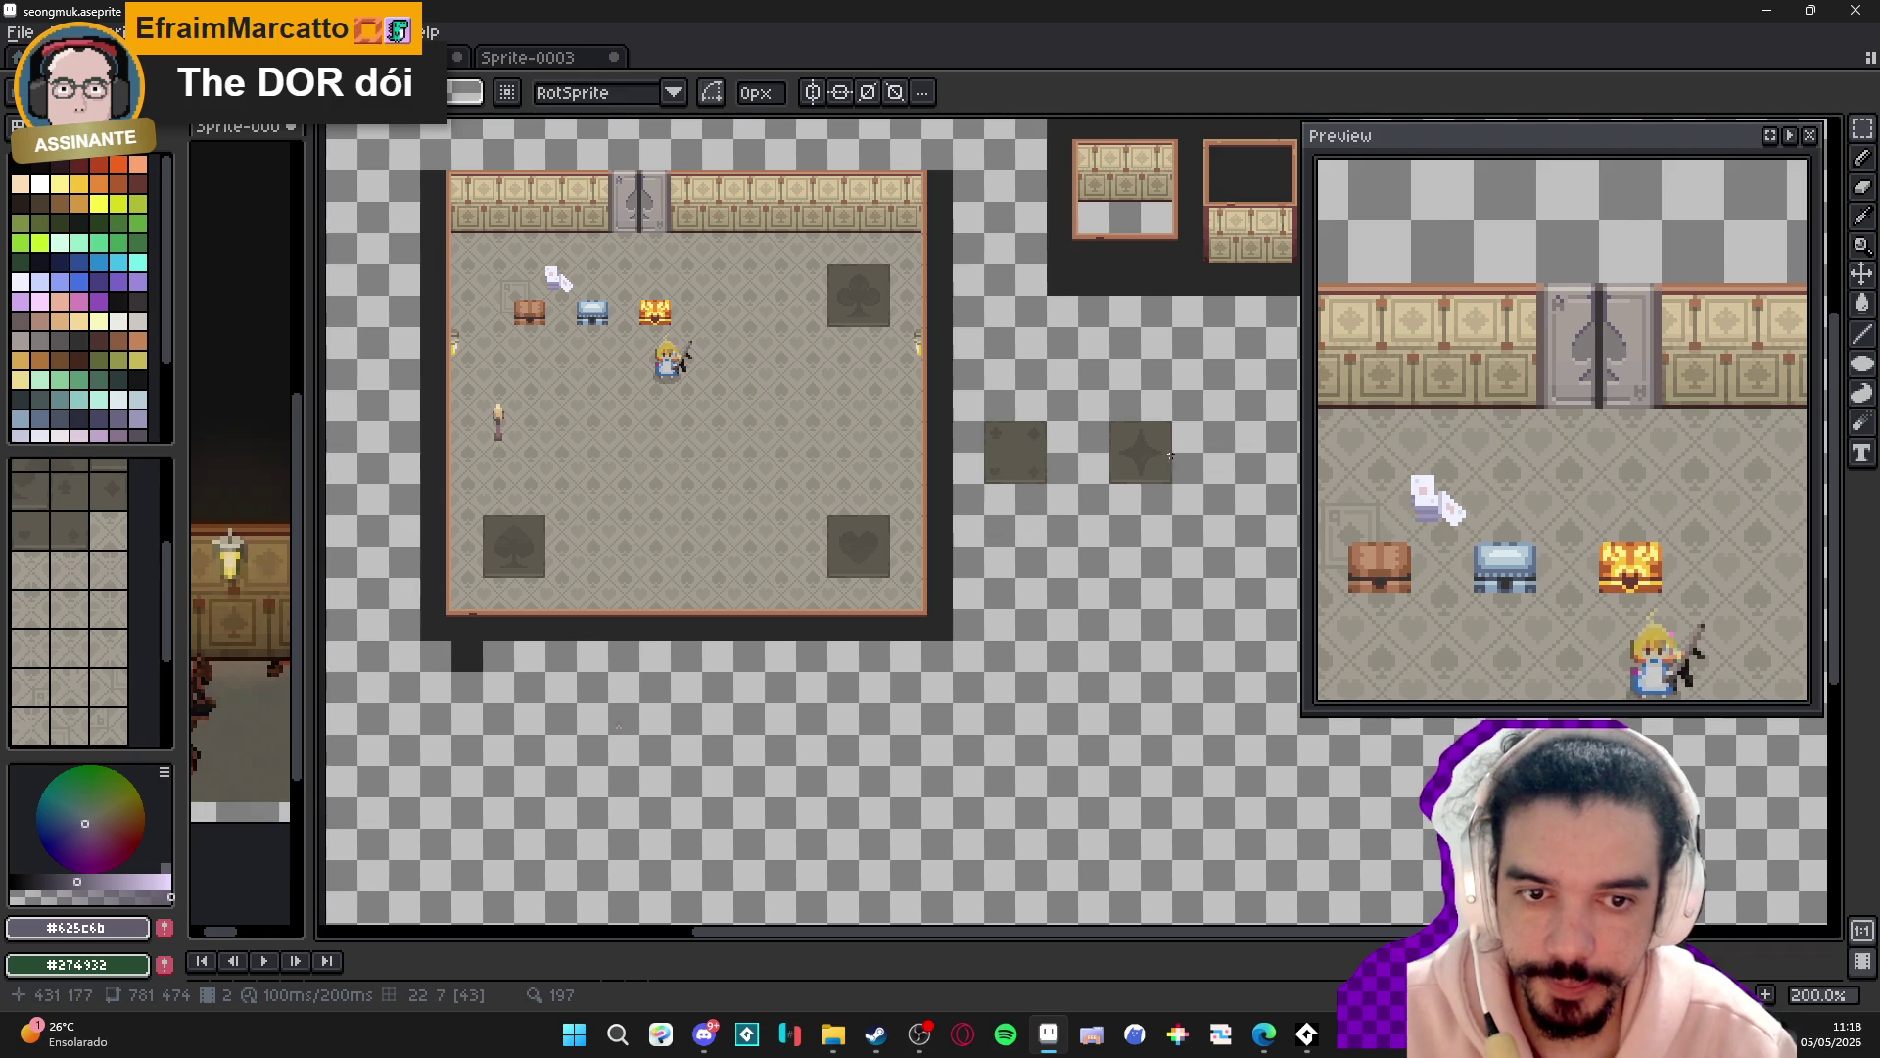
- Move the dark diamond tile into the room's top-left corner, over the brown chest
drag(1167, 424, 1116, 480)
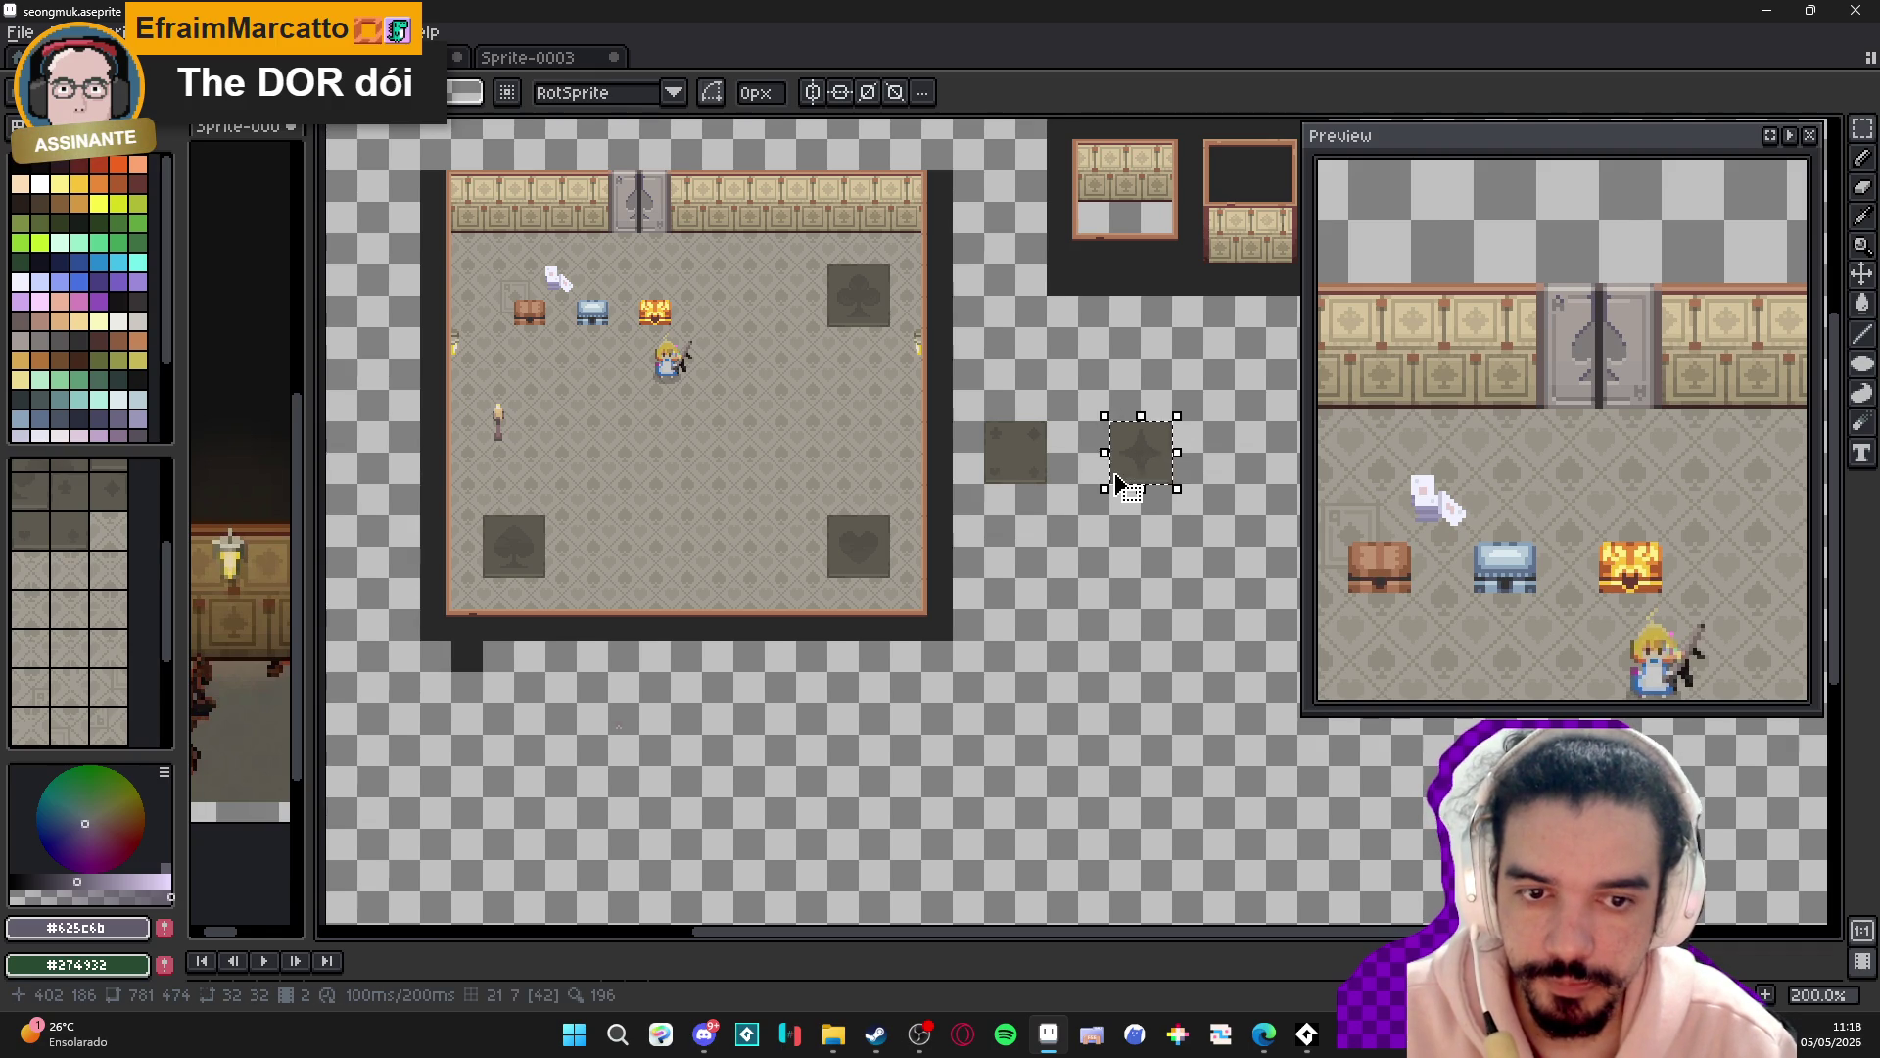
scroll(1148, 477, up, 7)
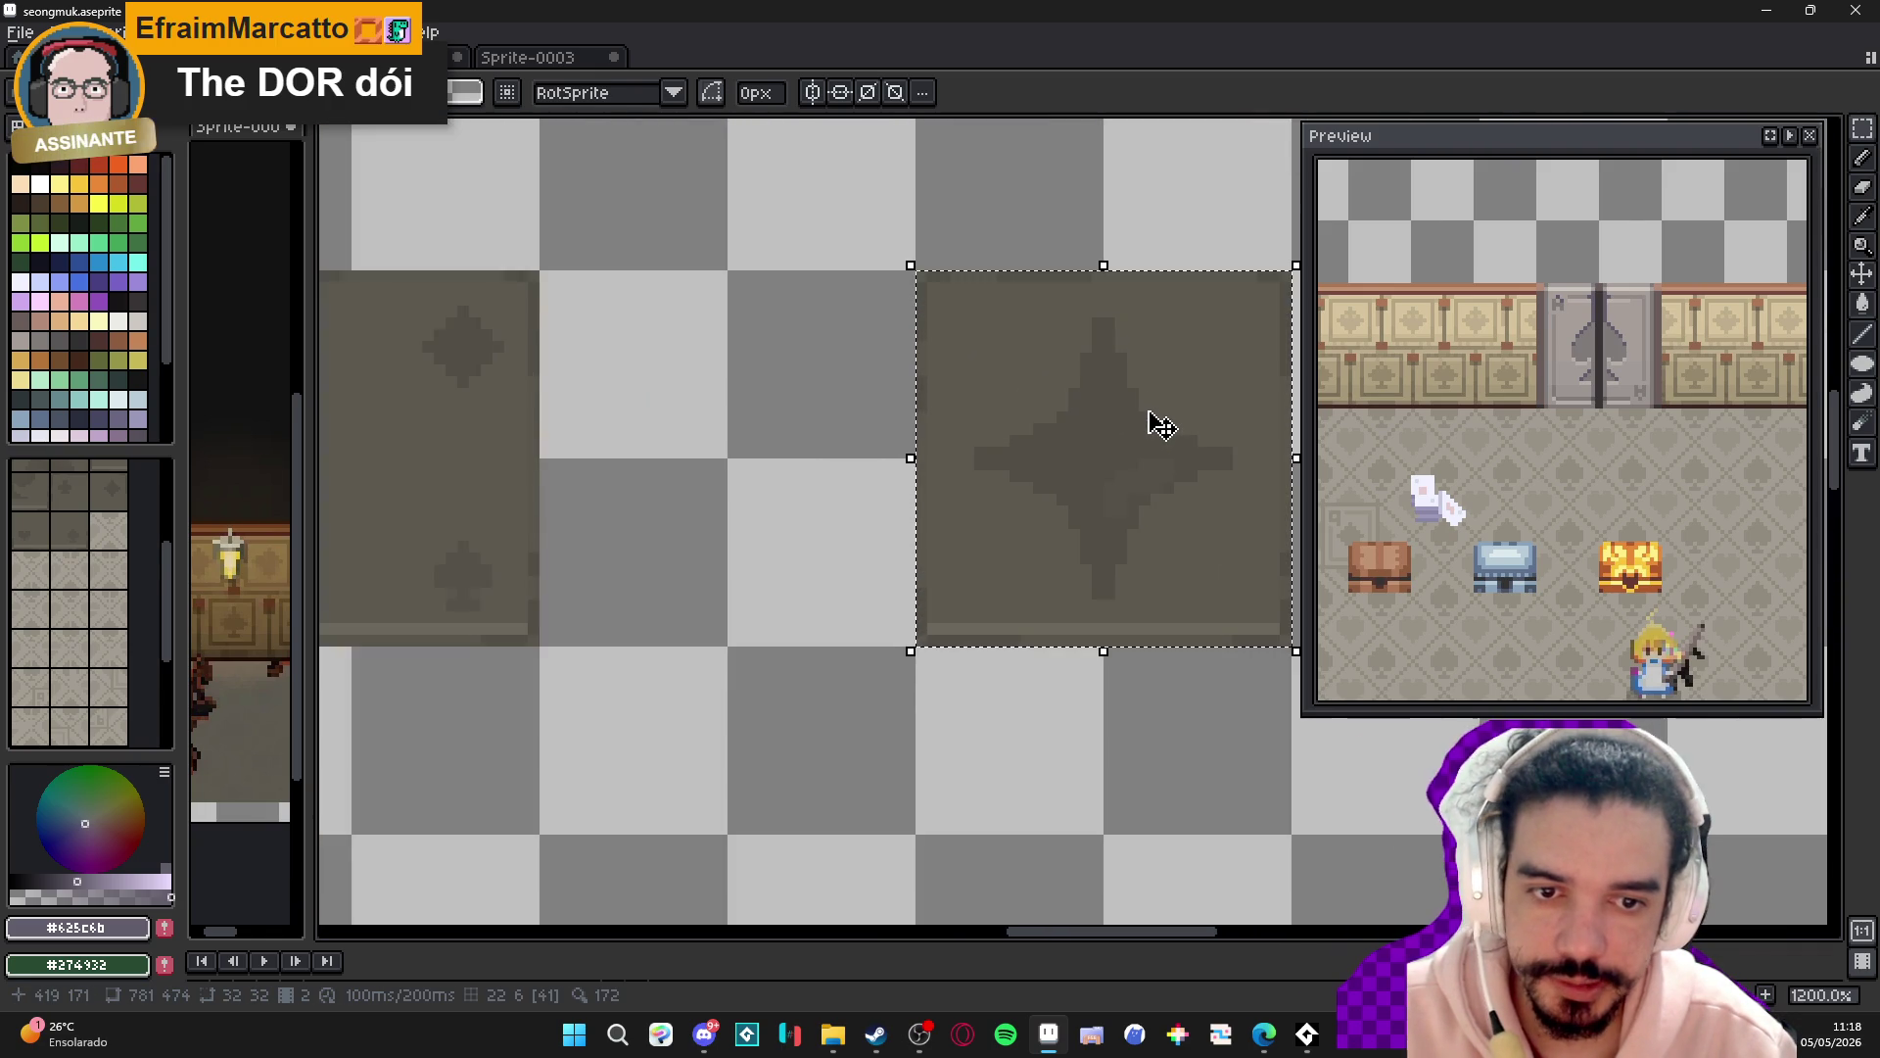
scroll(1155, 421, down, 6)
scroll(1161, 421, down, 1)
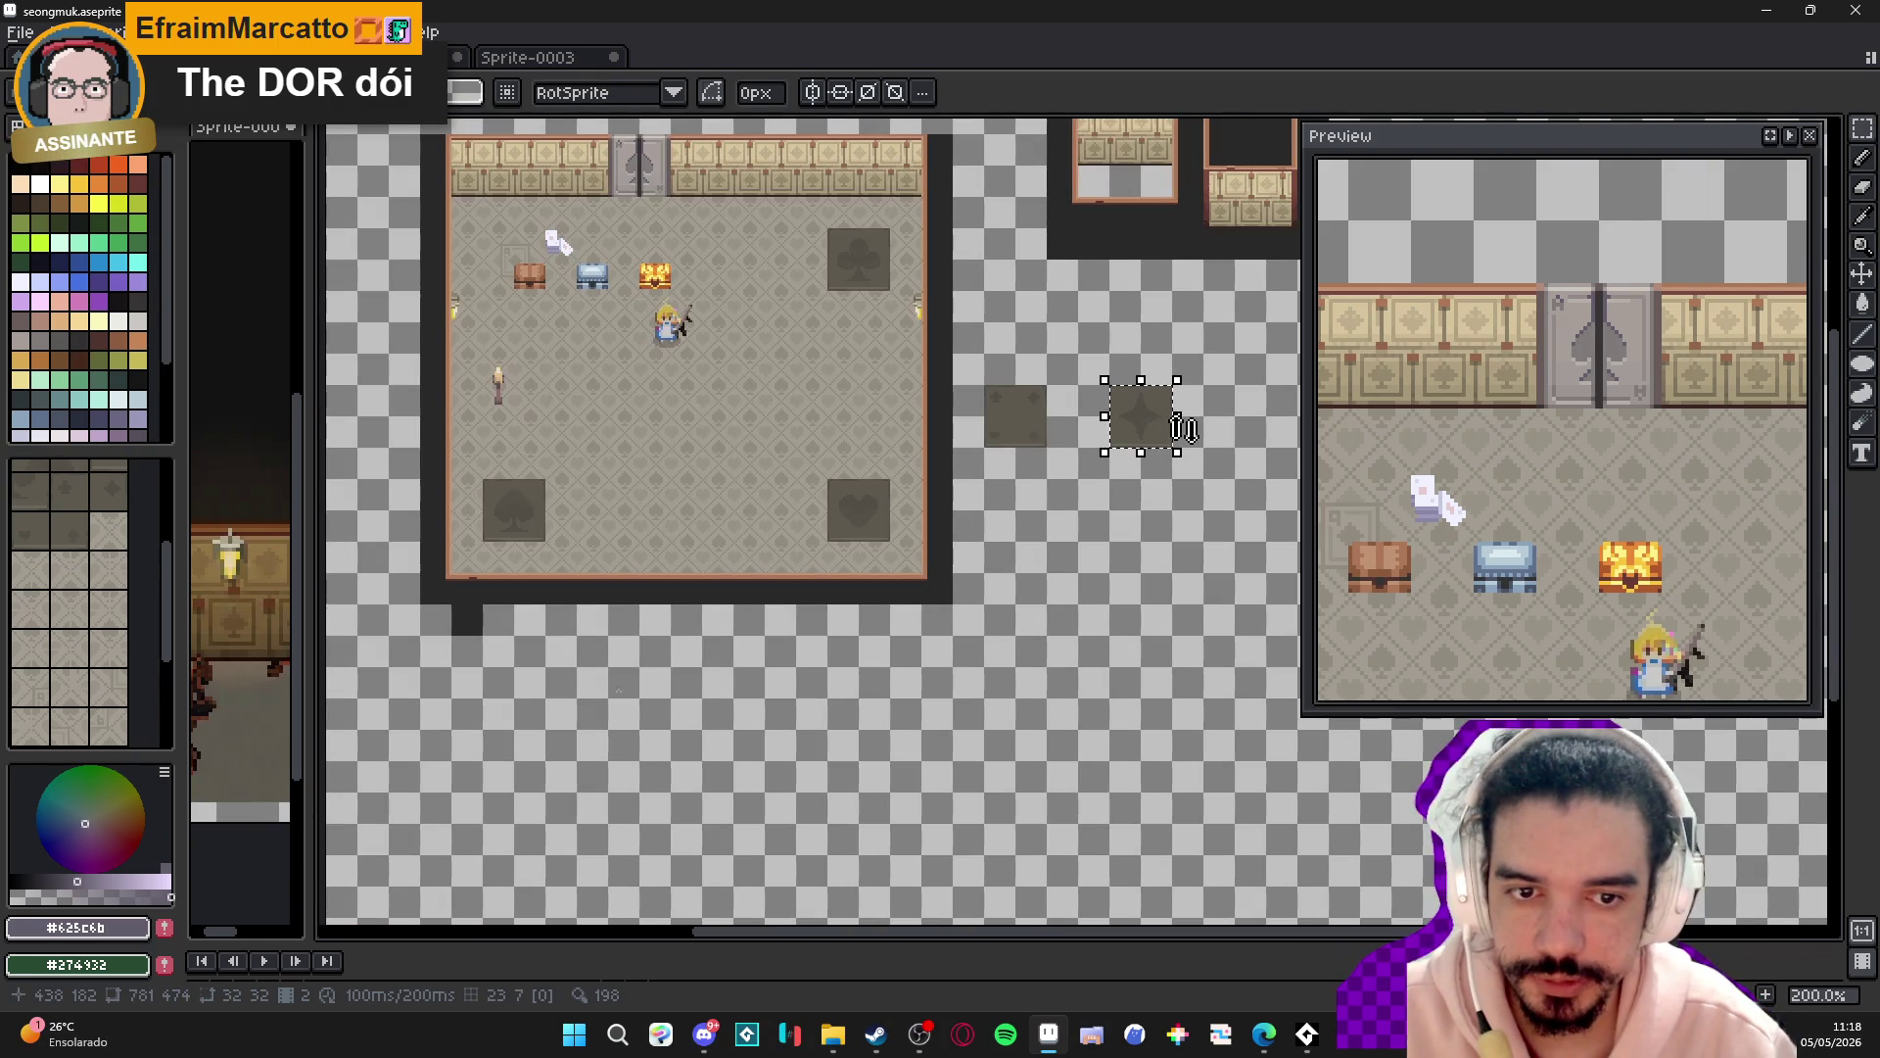
mouse_move(1146, 411)
mouse_down()
mouse_move(960, 257)
mouse_move(671, 259)
mouse_up()
key(shift+Left)
key(shift+Left)
key(shift+Left)
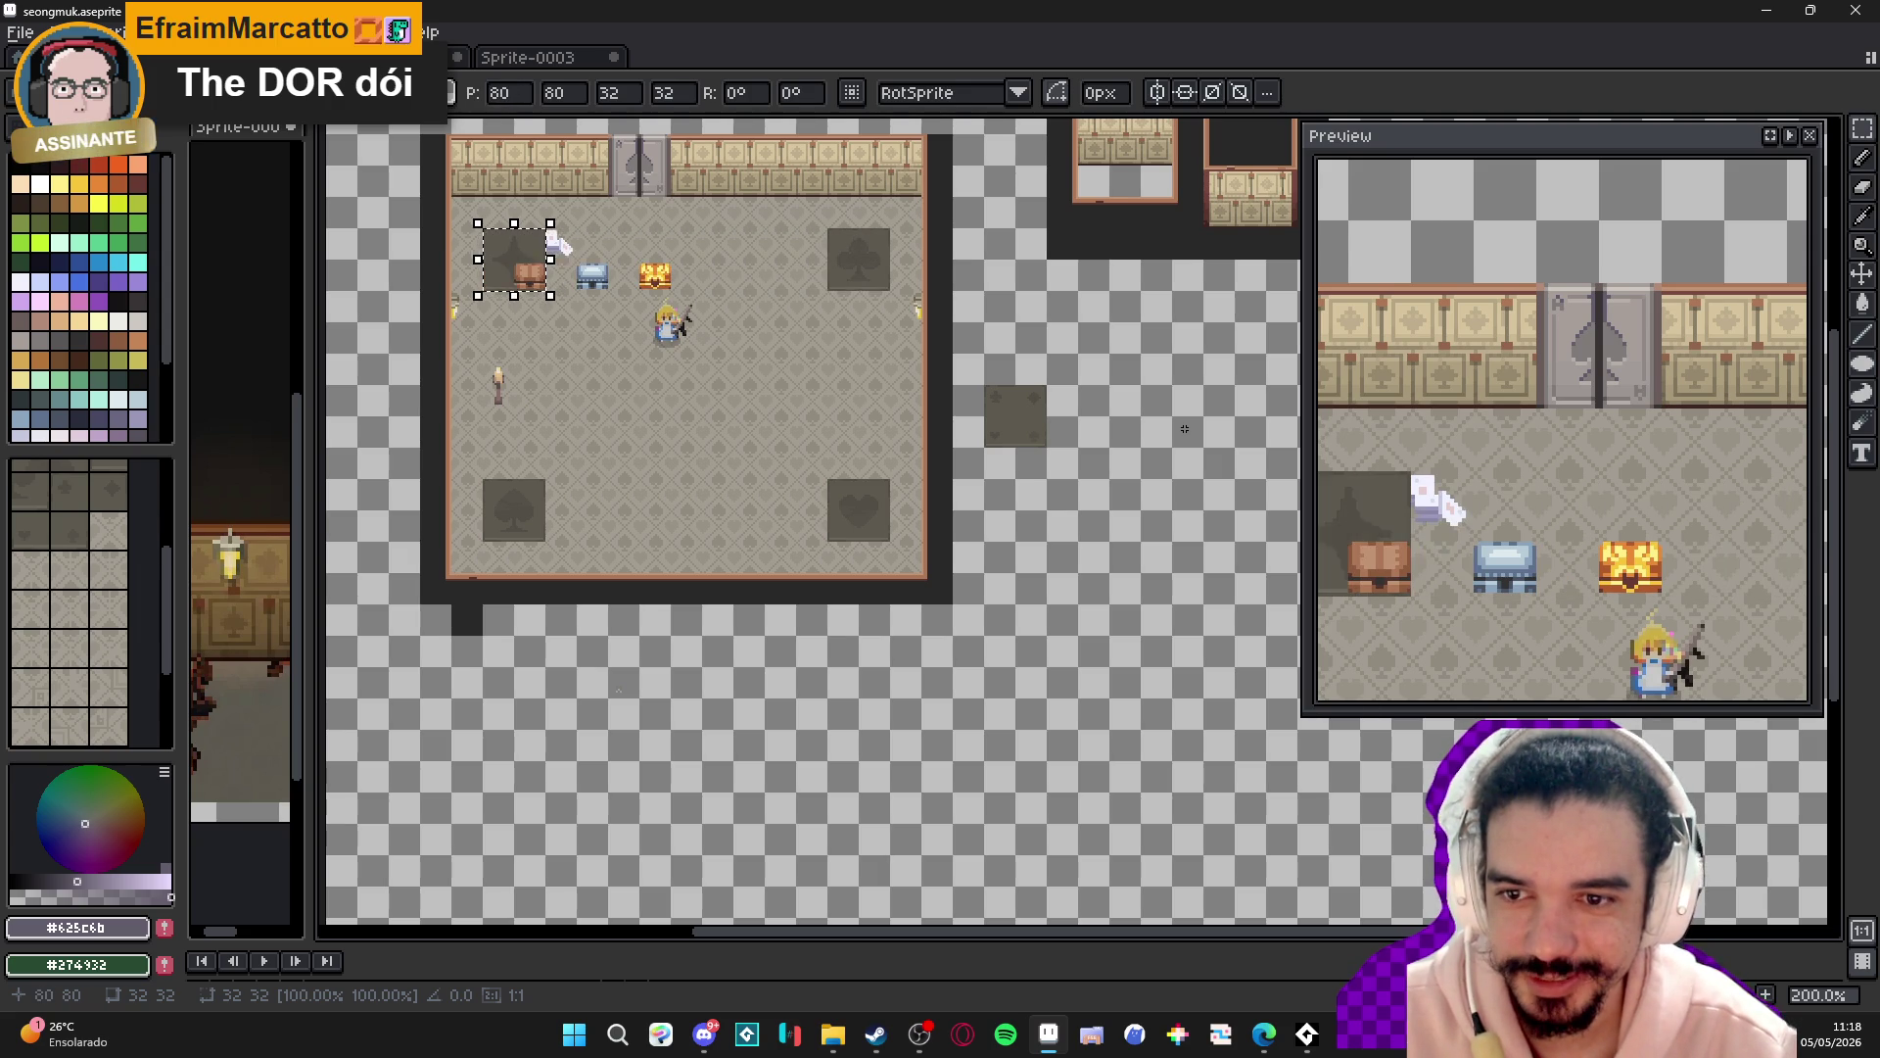
click(1096, 390)
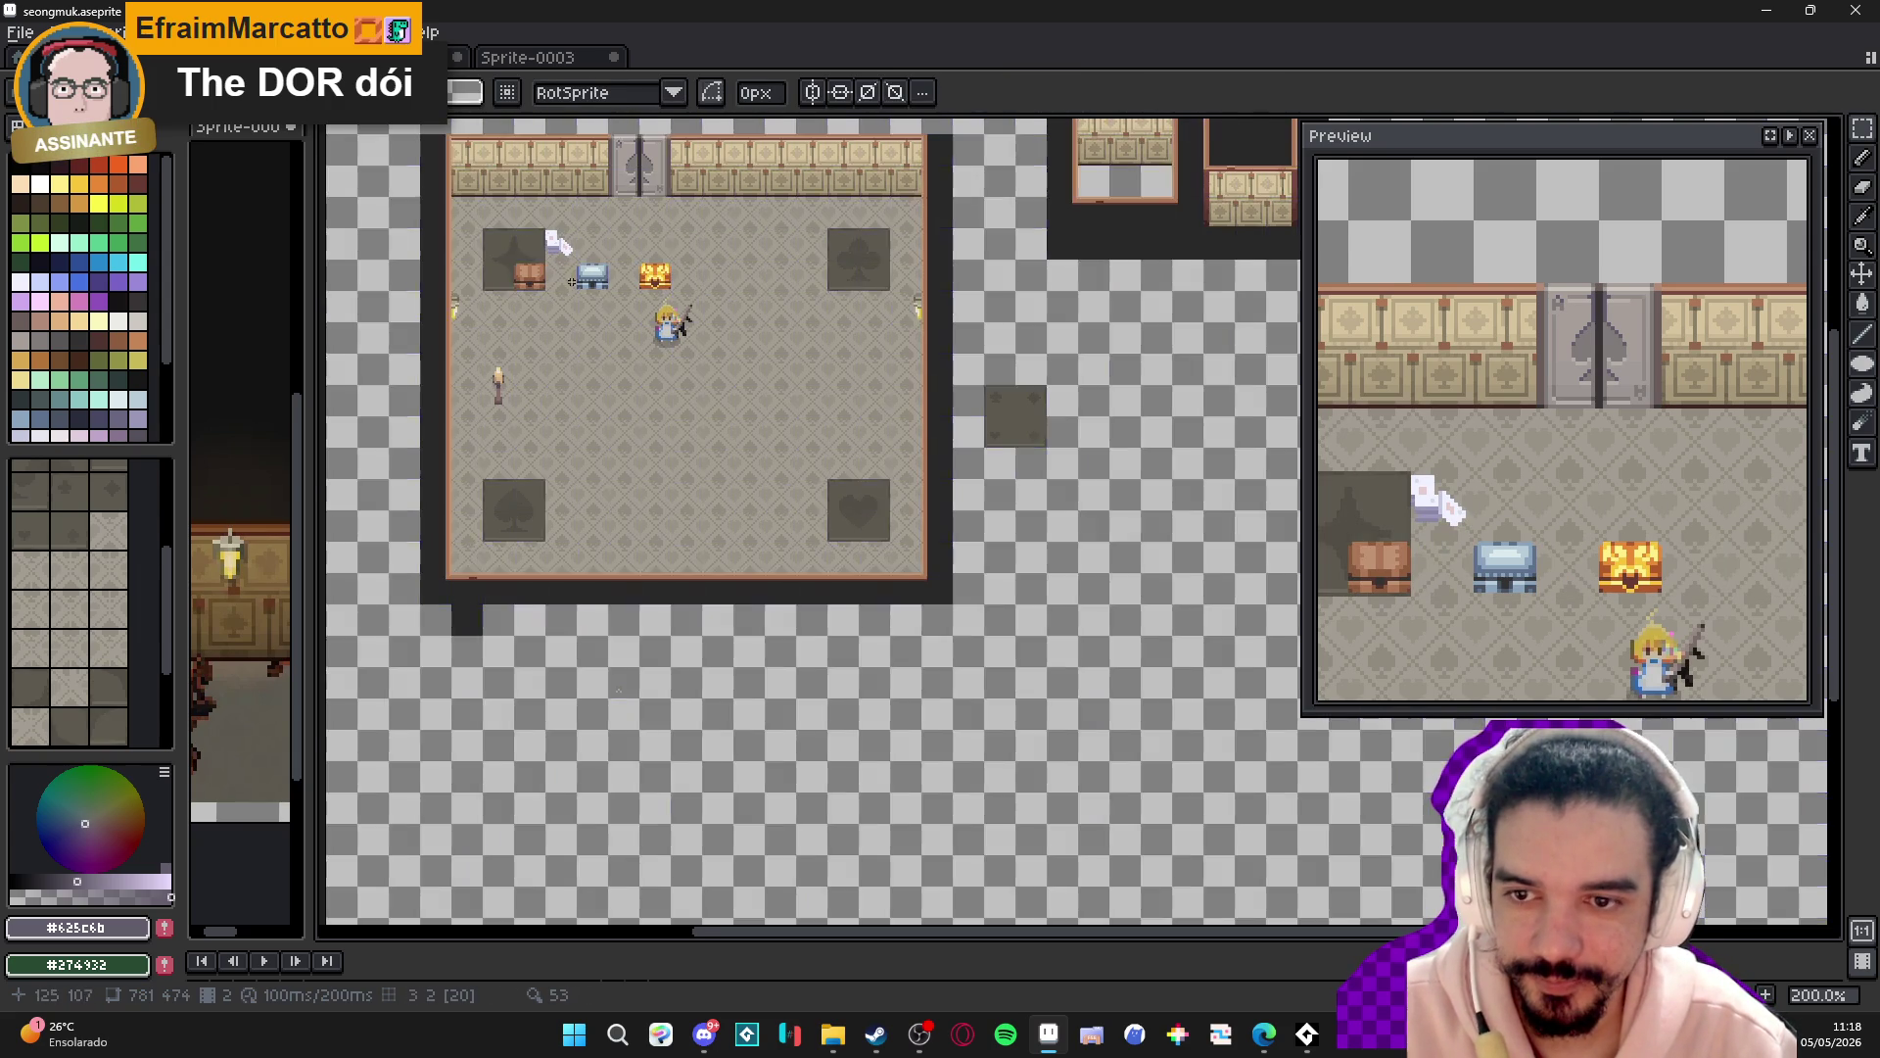
scroll(541, 279, up, 1)
- Shift the three chests to the right, clear of the diamond tile
key(v)
key(m)
drag(504, 242, 744, 294)
key(shift+Right)
key(shift+Right)
key(shift+Right)
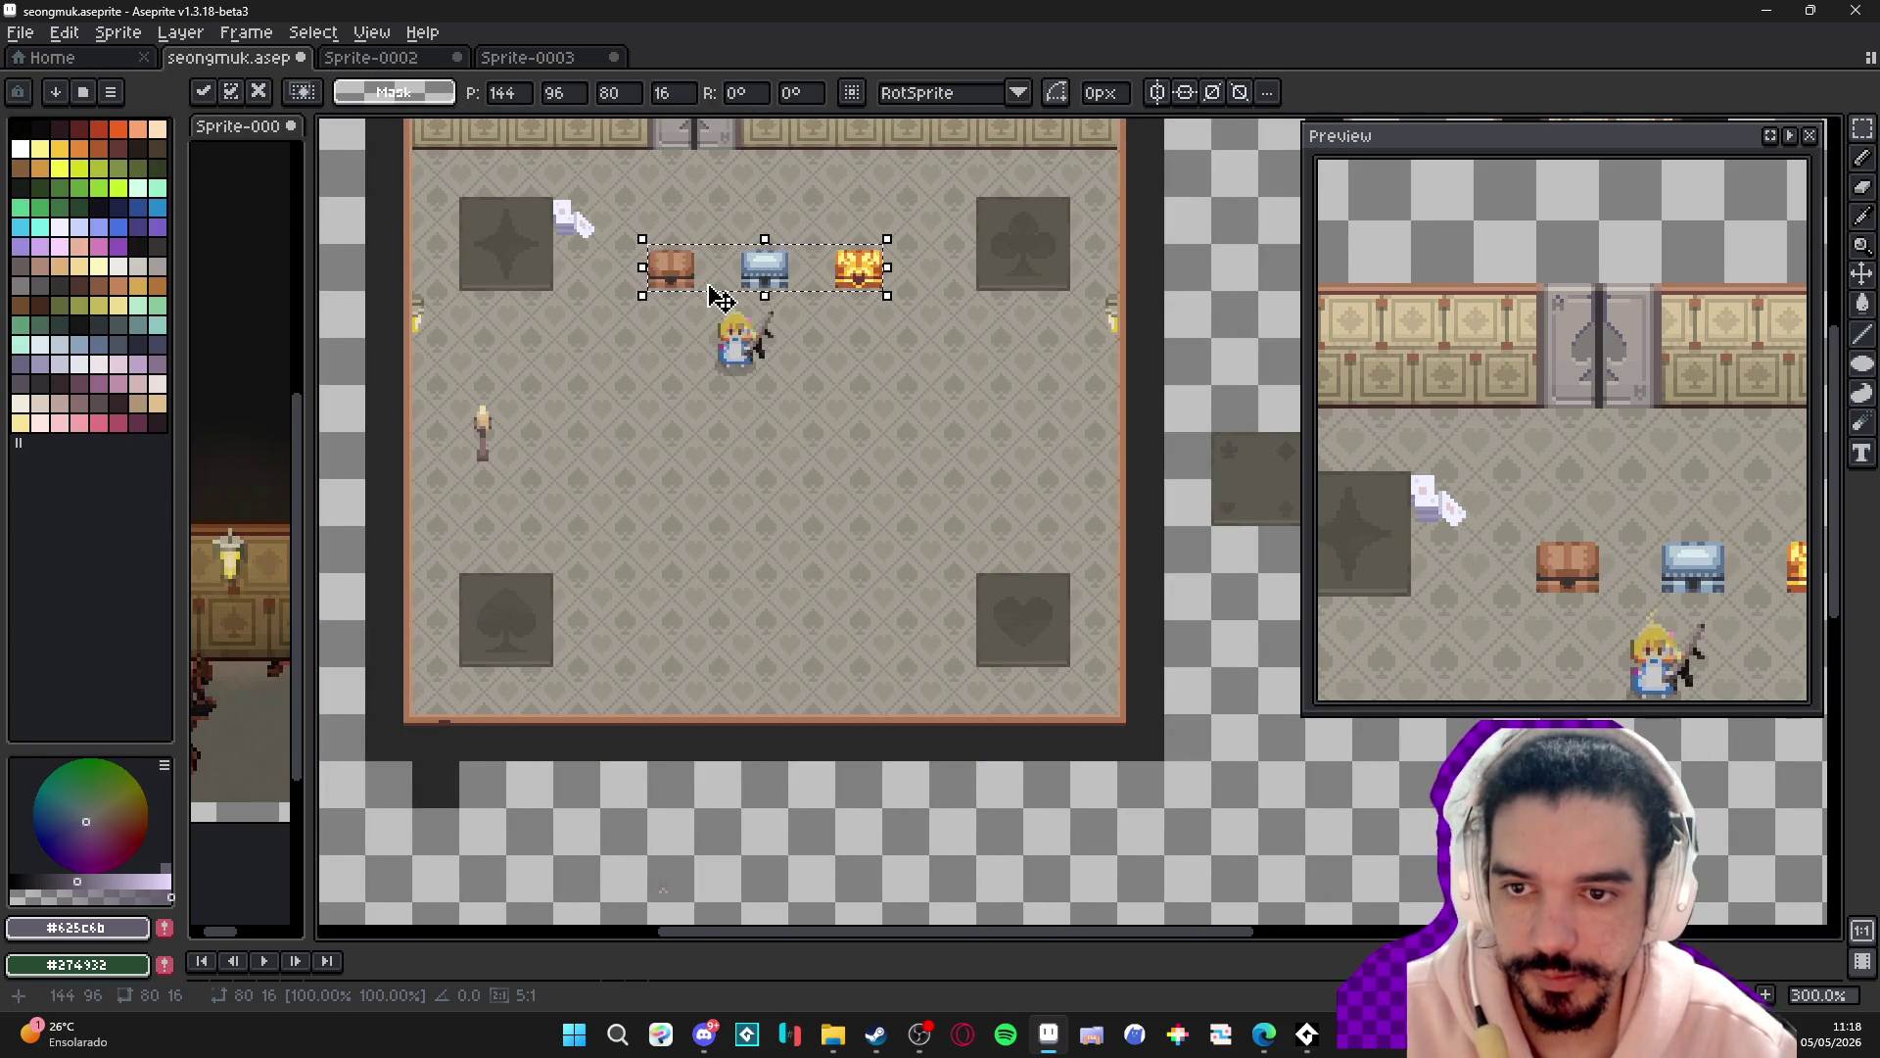
click(730, 318)
- Move the paper note above the brown chest and screenshot the finished room
drag(547, 187, 607, 246)
key(shift+Right)
key(shift+Right)
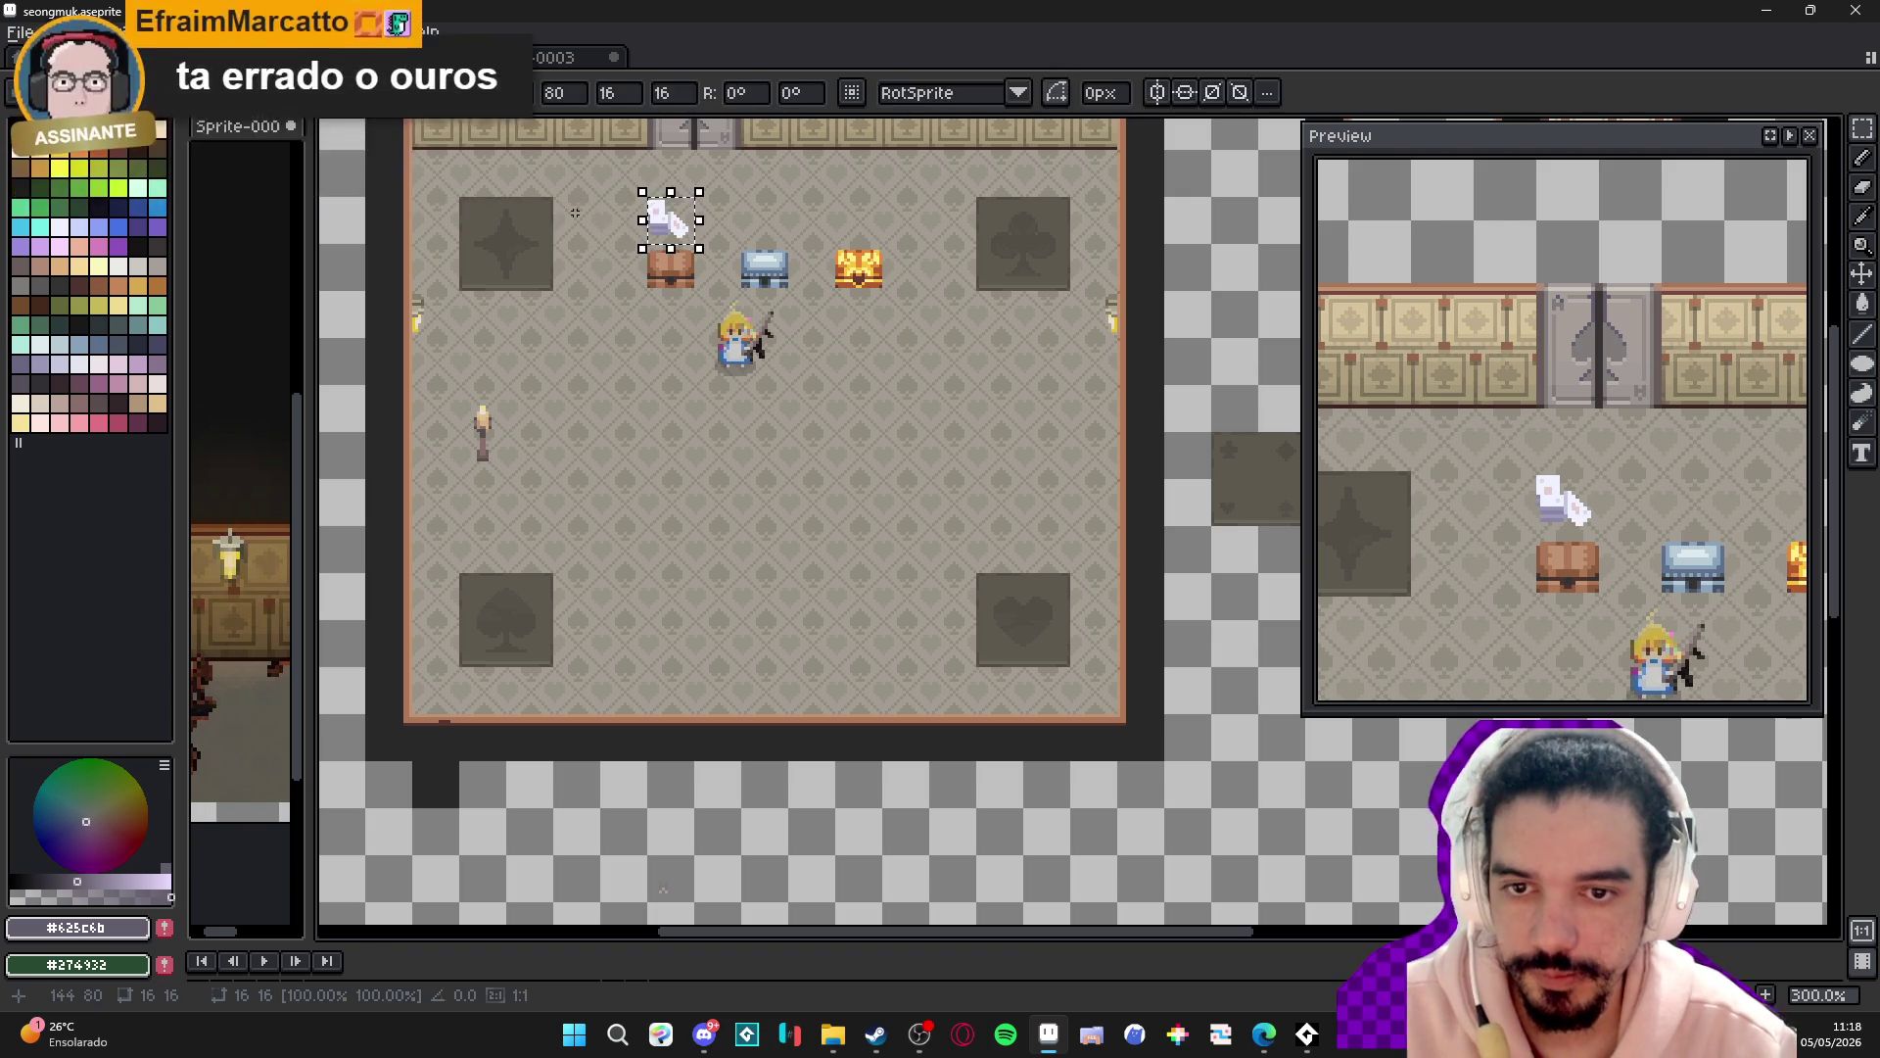
click(592, 239)
key(ctrl+')
key(ctrl+')
scroll(774, 353, down, 1)
scroll(784, 348, up, 1)
drag(797, 344, 835, 389)
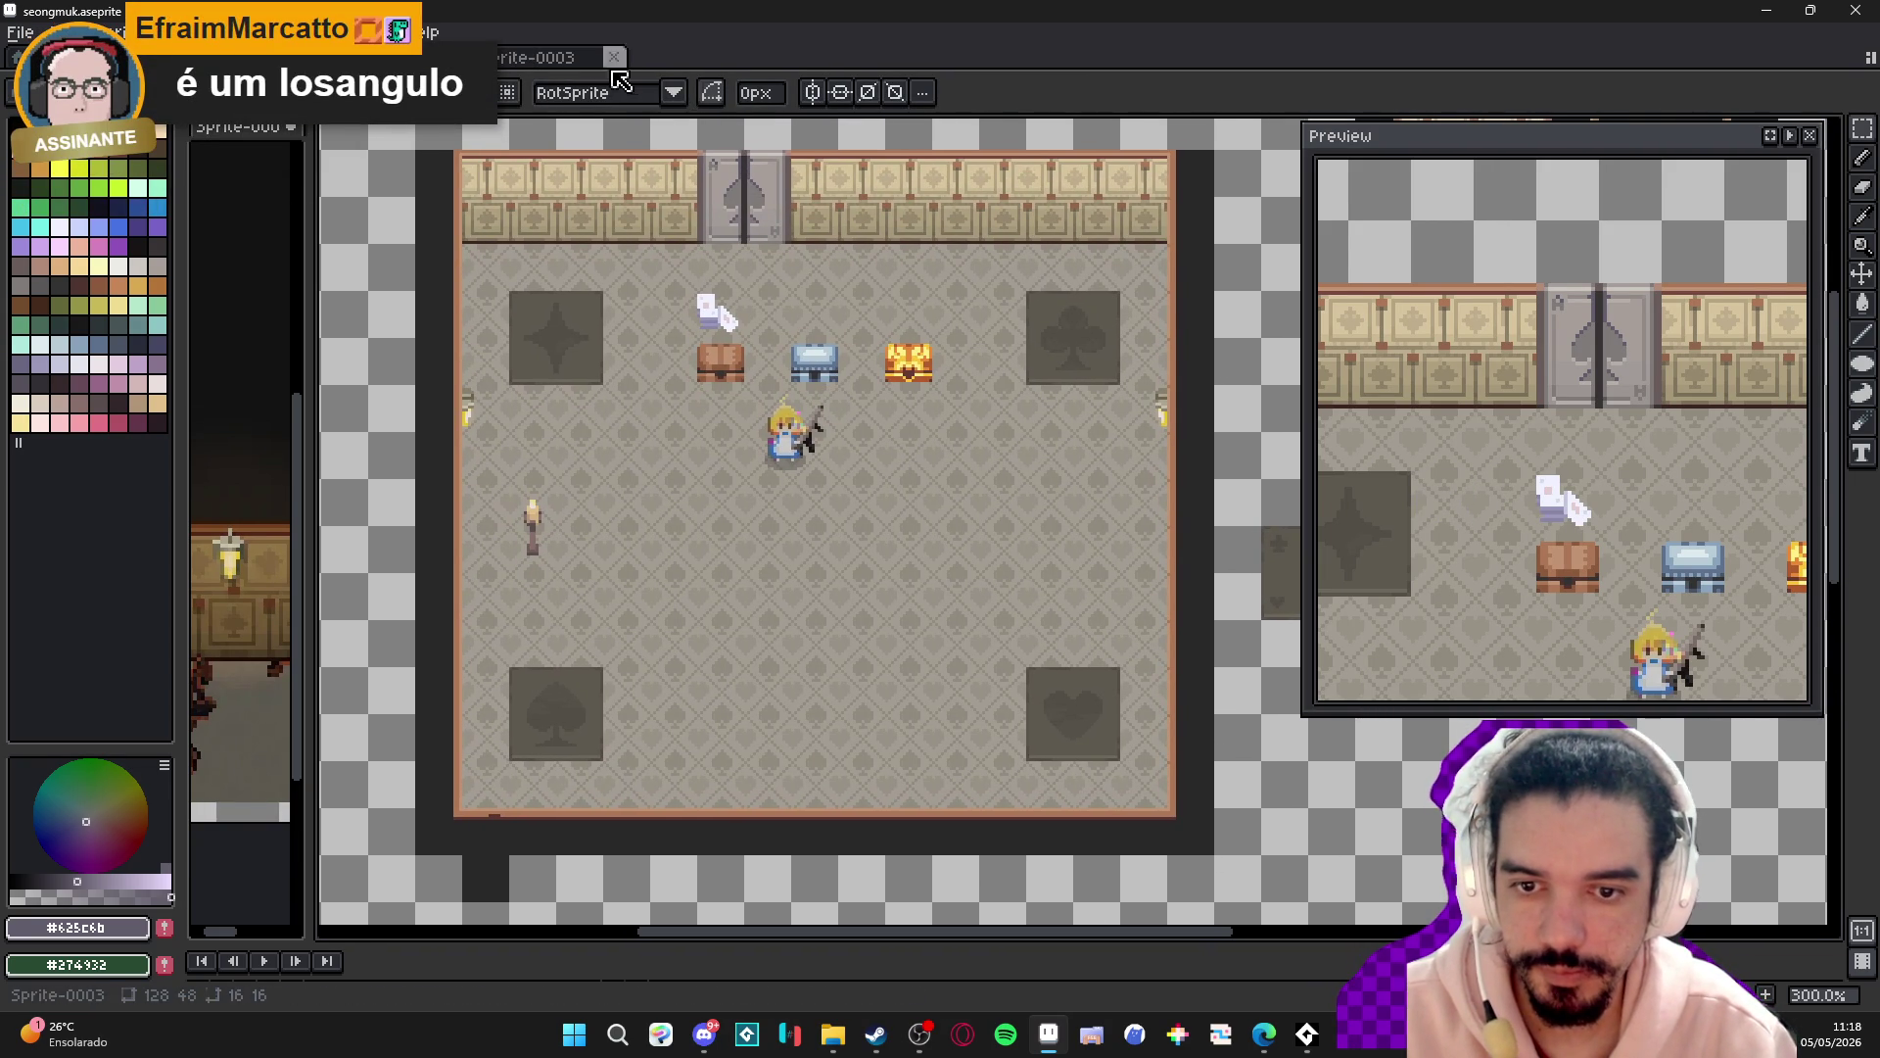
key(super+shift+s)
drag(406, 126, 1275, 881)
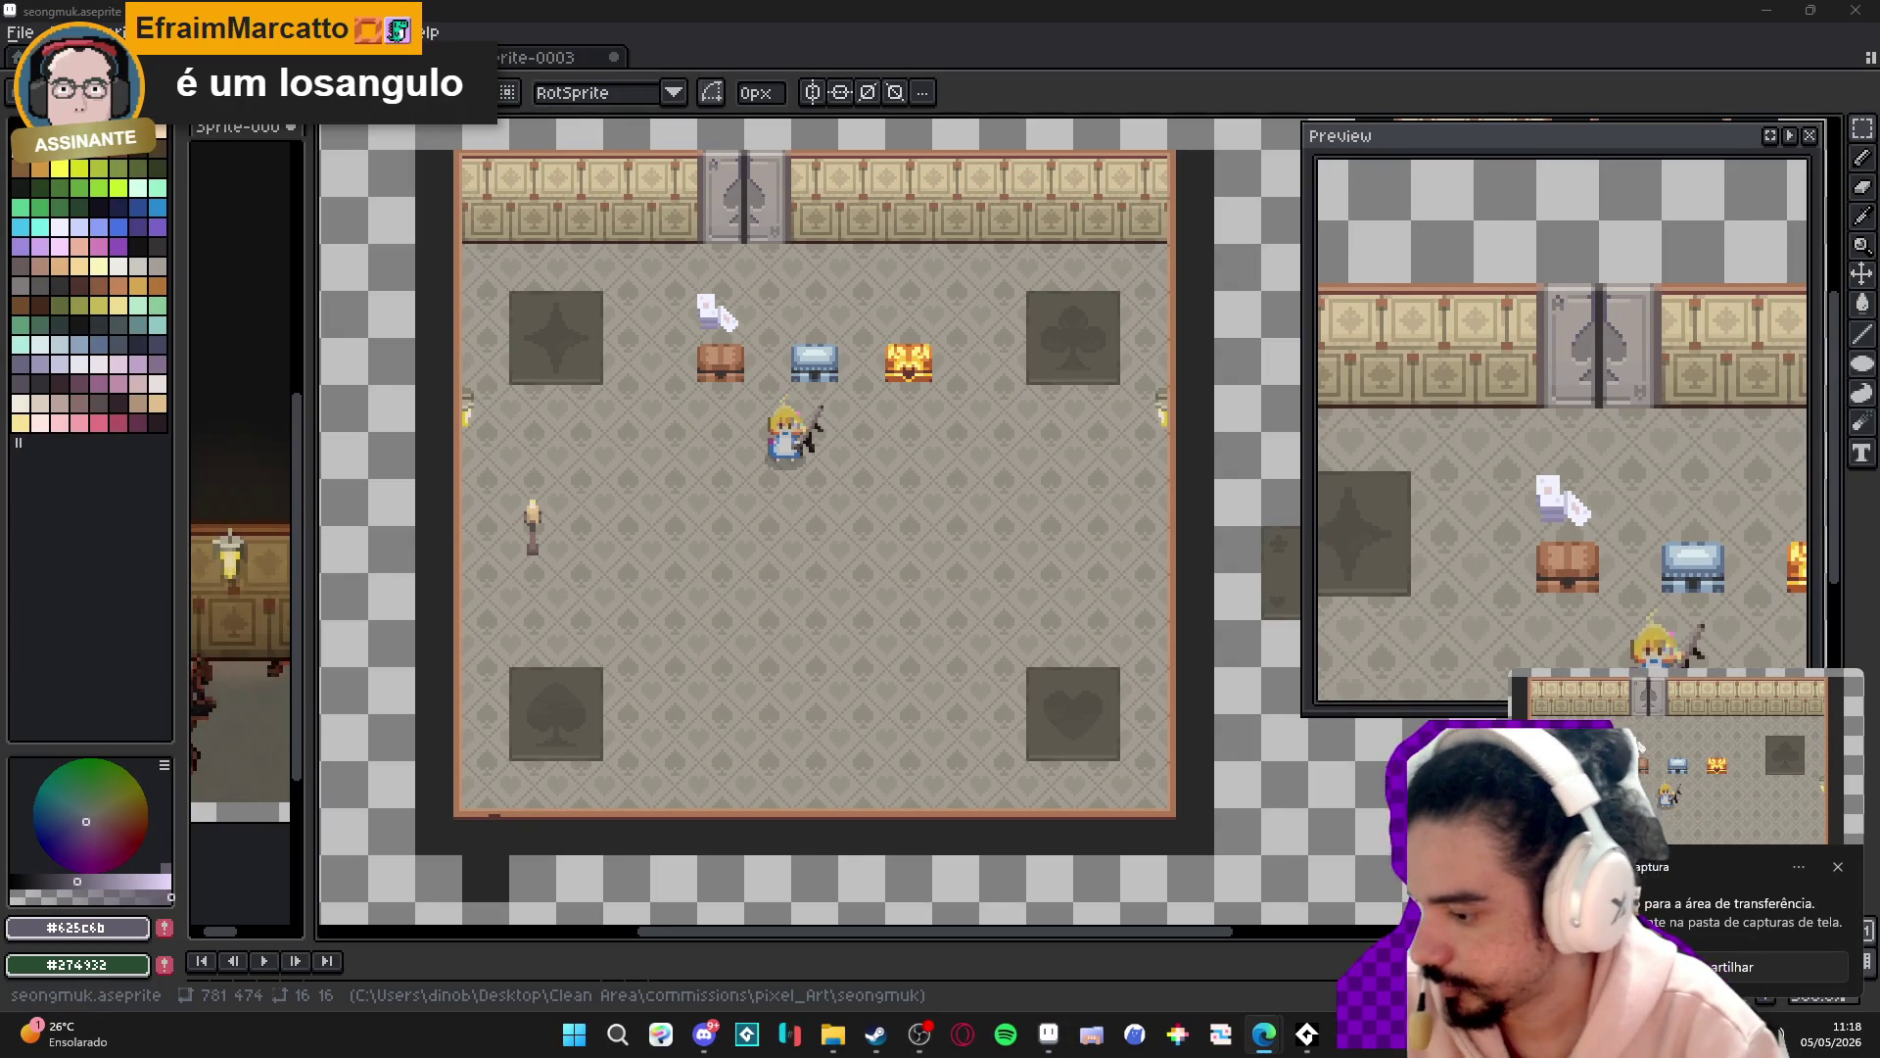